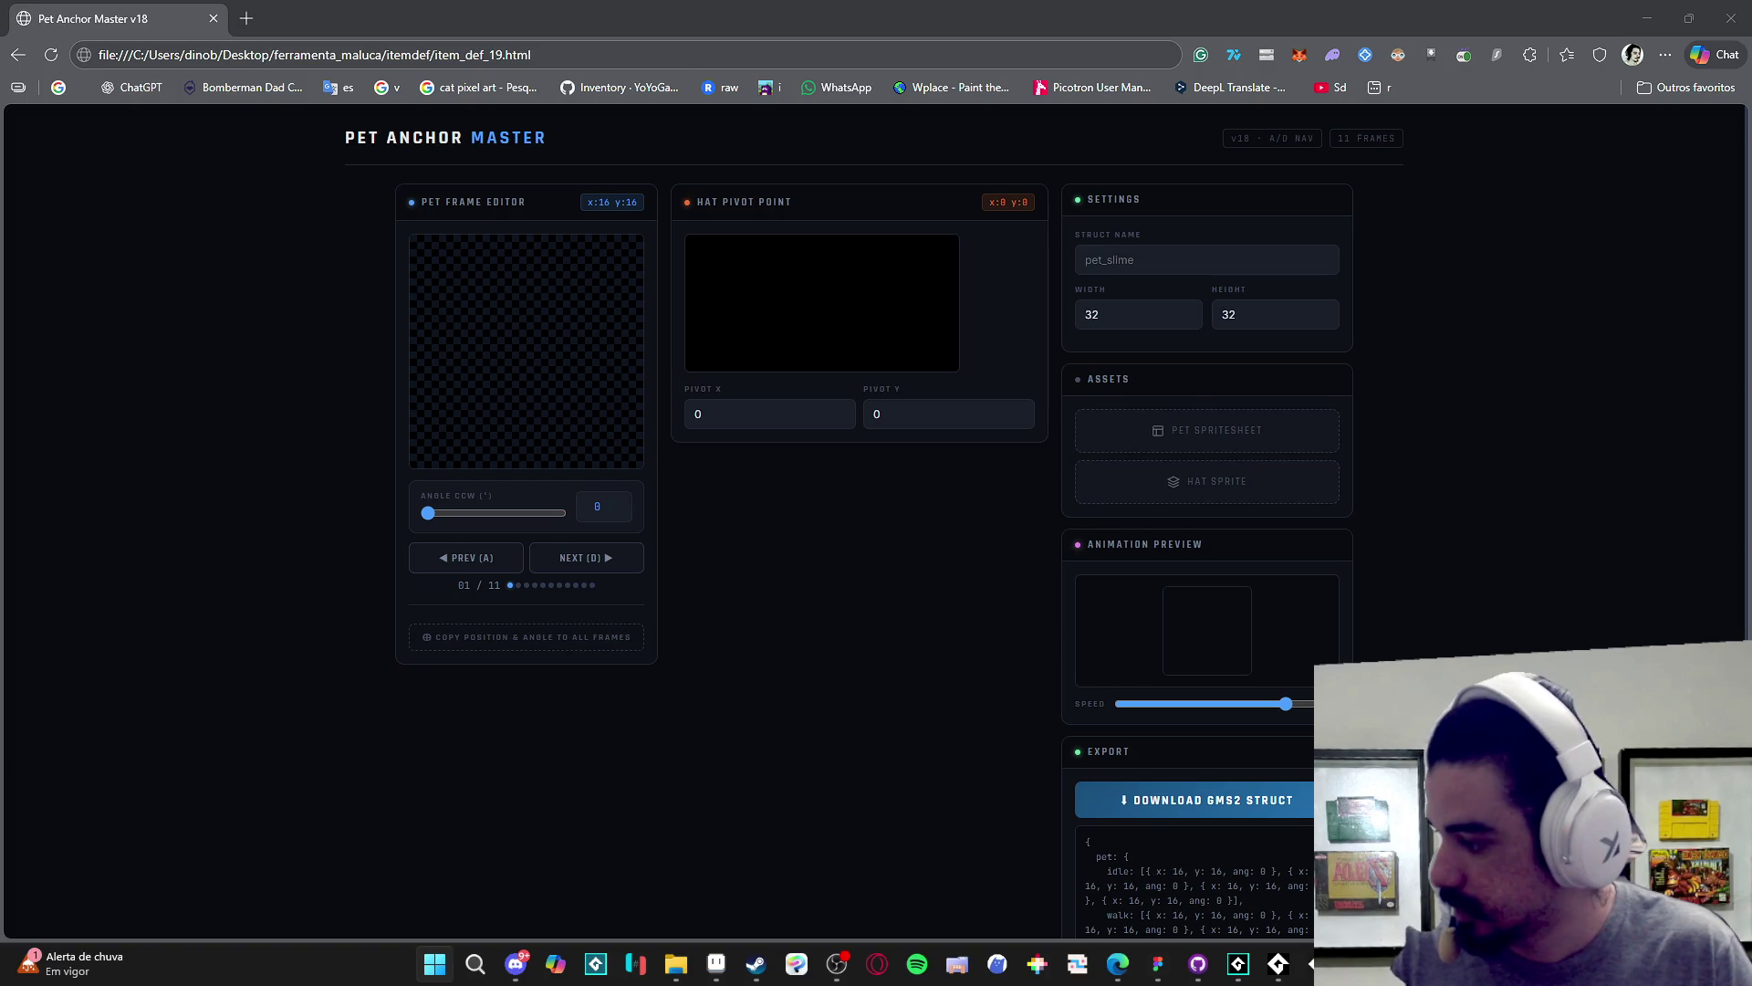
# - Close the extra Edge tab and open item_def_v2_redesigned from the itemdef folder in Edge
pyautogui.hotkey('alt', 'Tab')
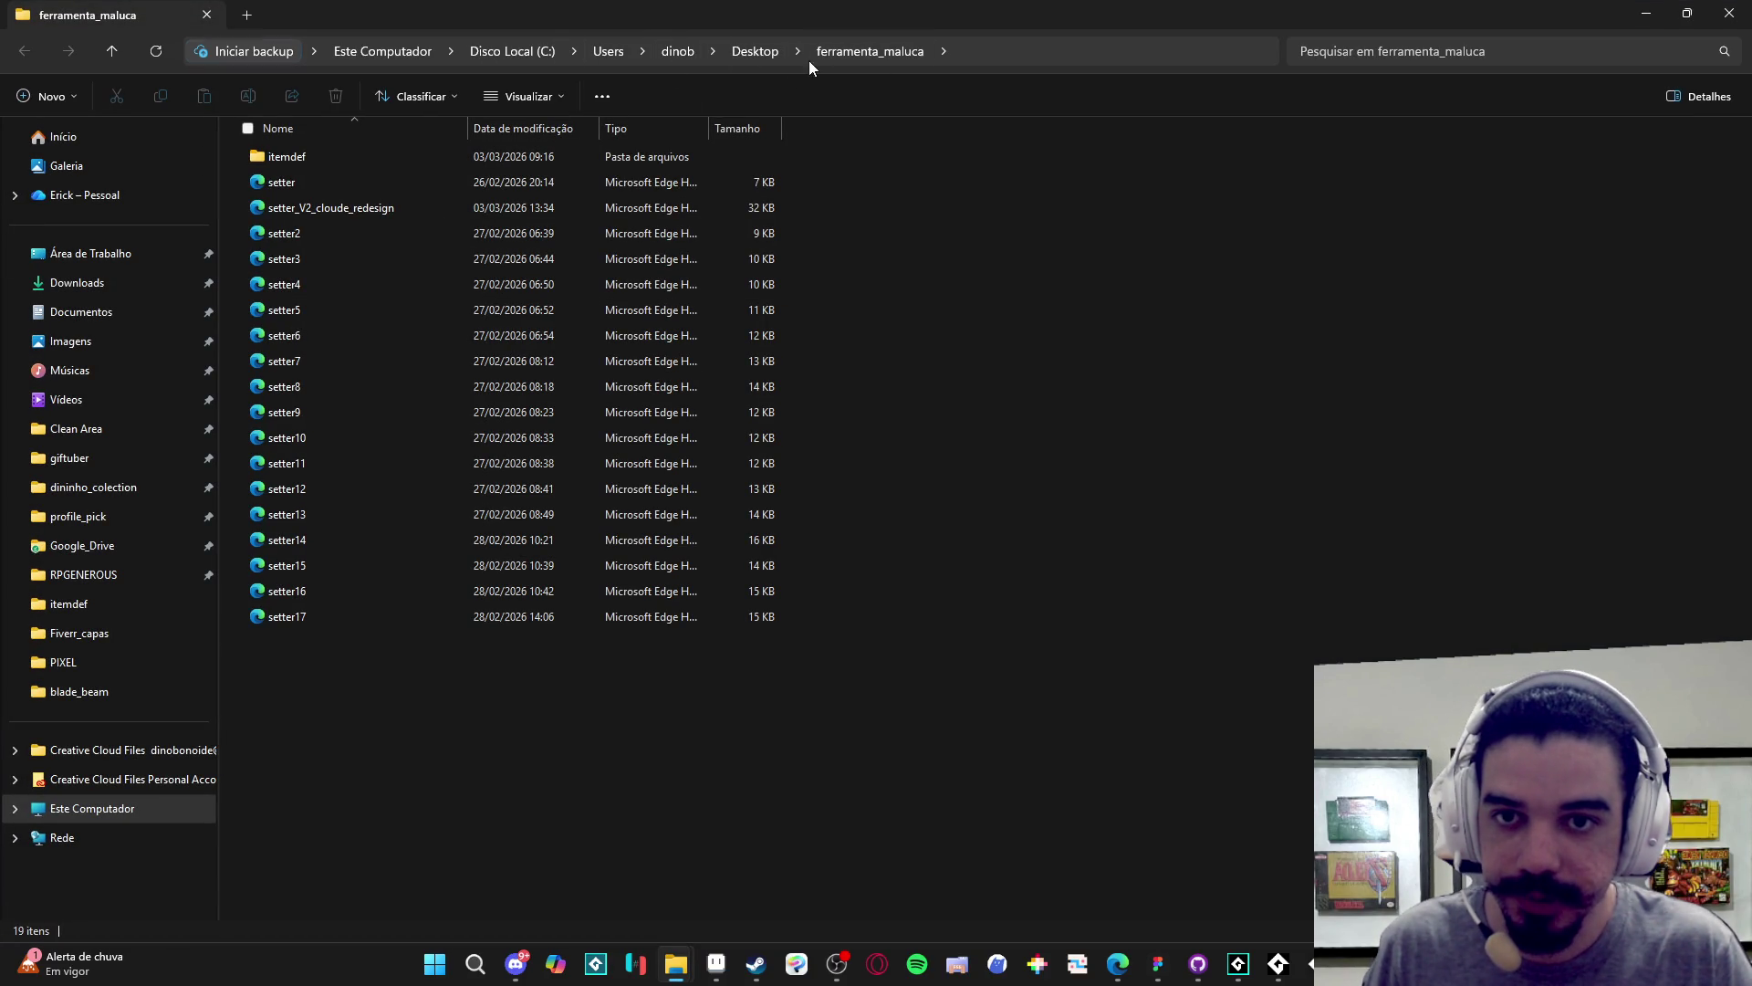
pyautogui.click(374, 216)
pyautogui.hotkey('alt', 'Tab')
pyautogui.click(432, 18)
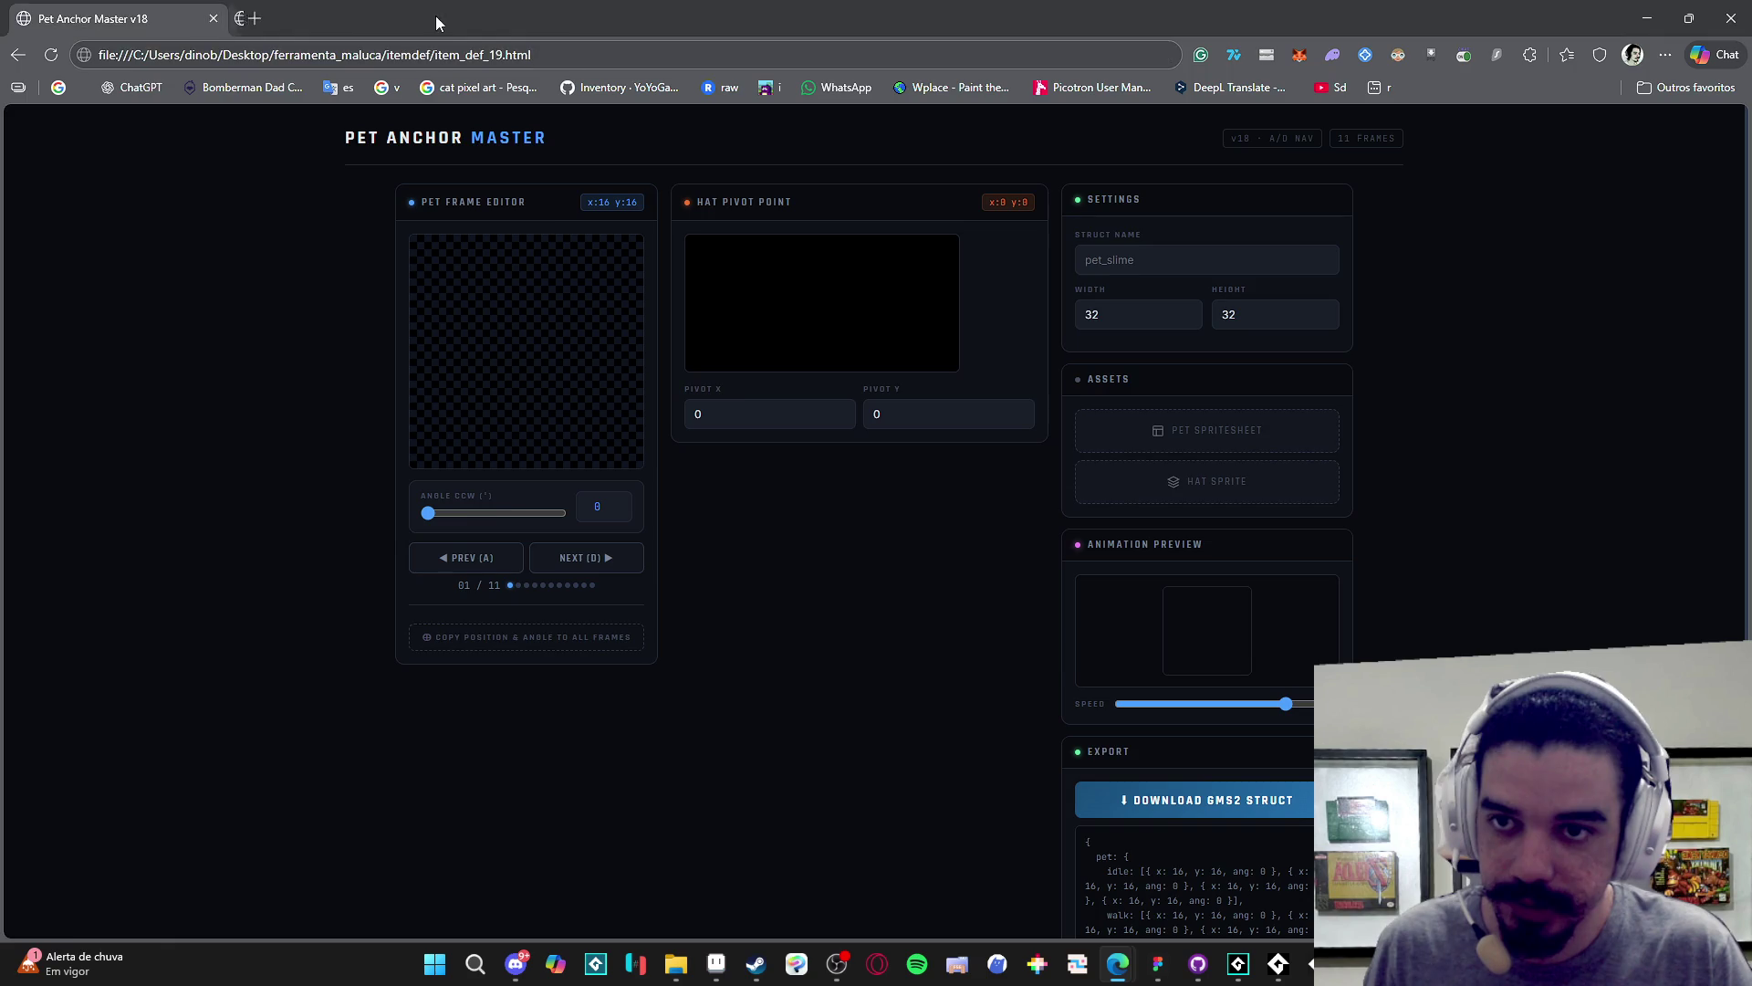
pyautogui.hotkey('alt', 'Tab')
pyautogui.doubleClick(429, 151)
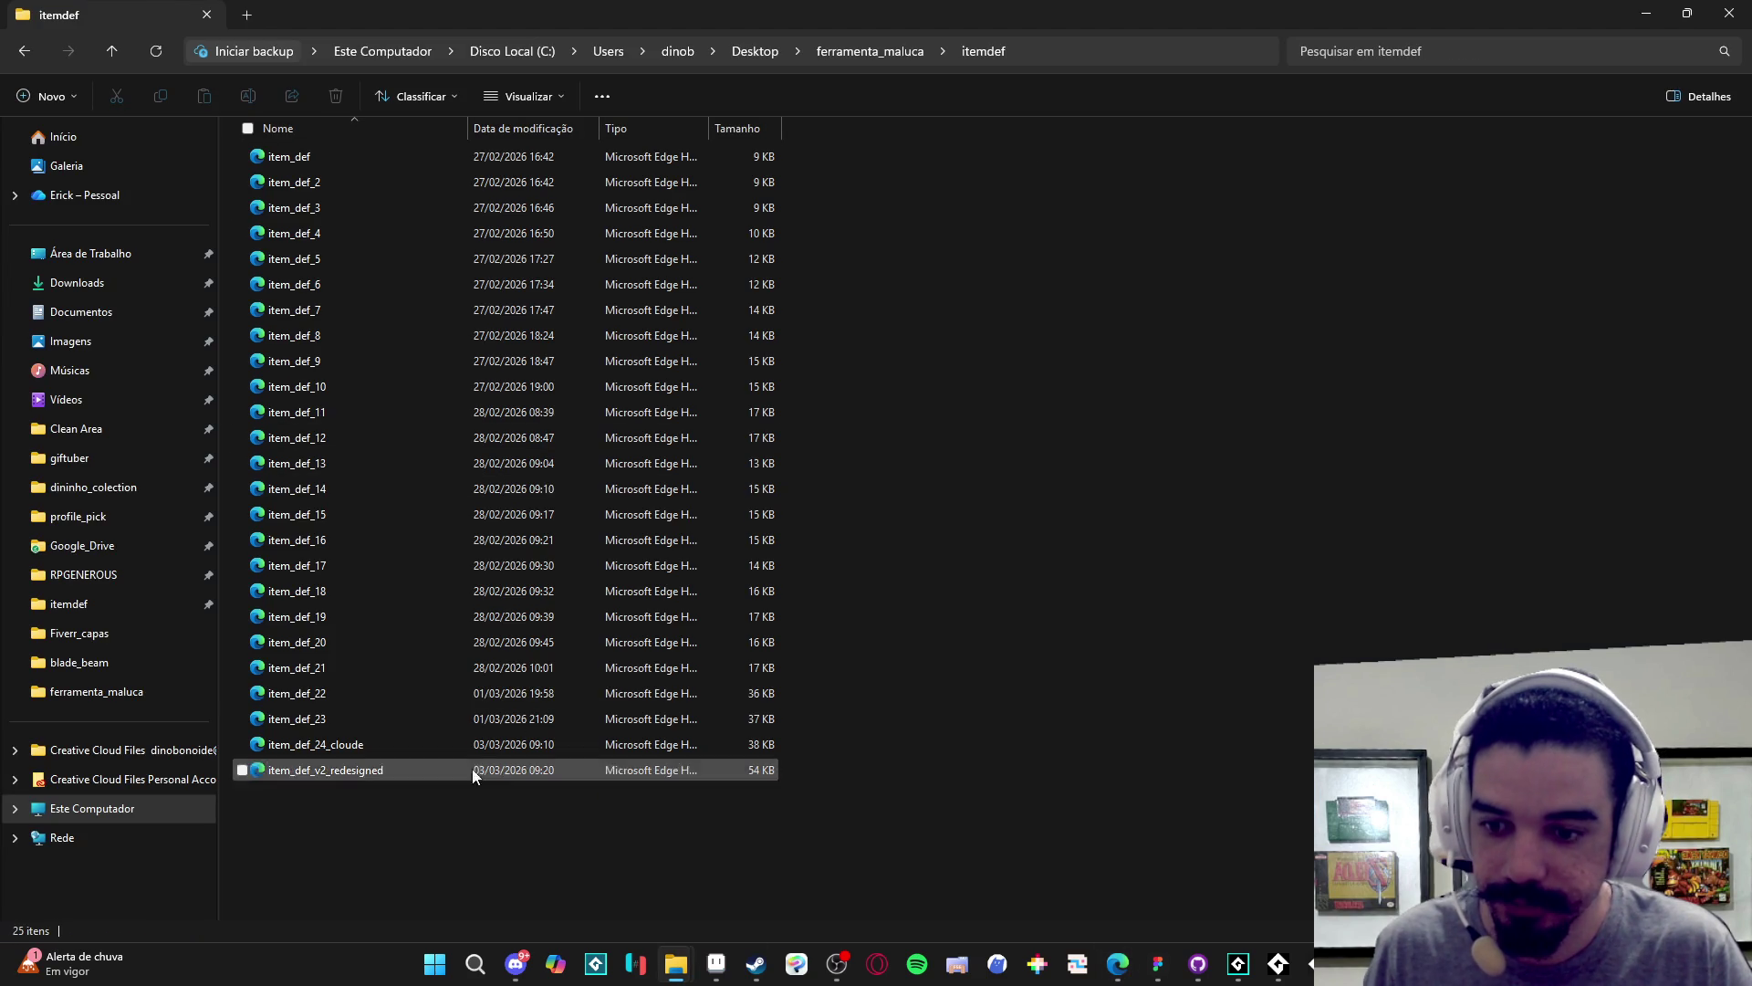
pyautogui.doubleClick(450, 772)
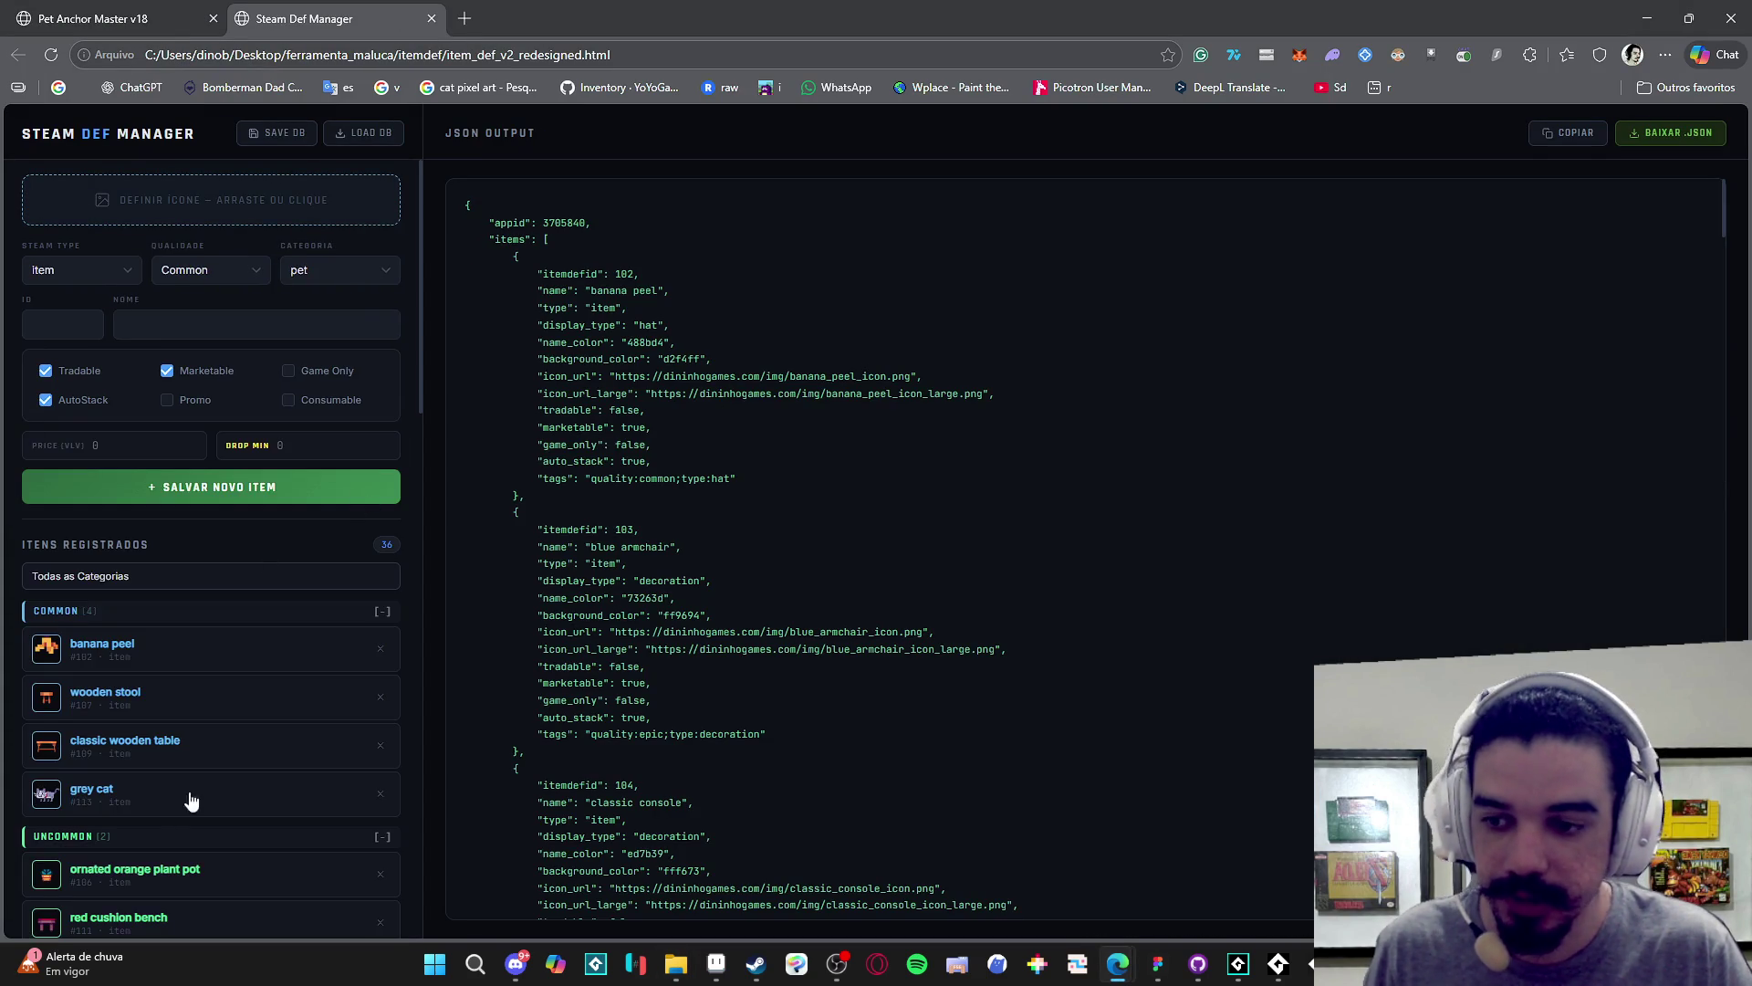
# - Review the item list, then collapse COMMON, UNCOMMON, RARE, EPIC, LEGENDARY and UTILITY categories
pyautogui.scroll(-15, 191, 797)
pyautogui.scroll(-2, 136, 652)
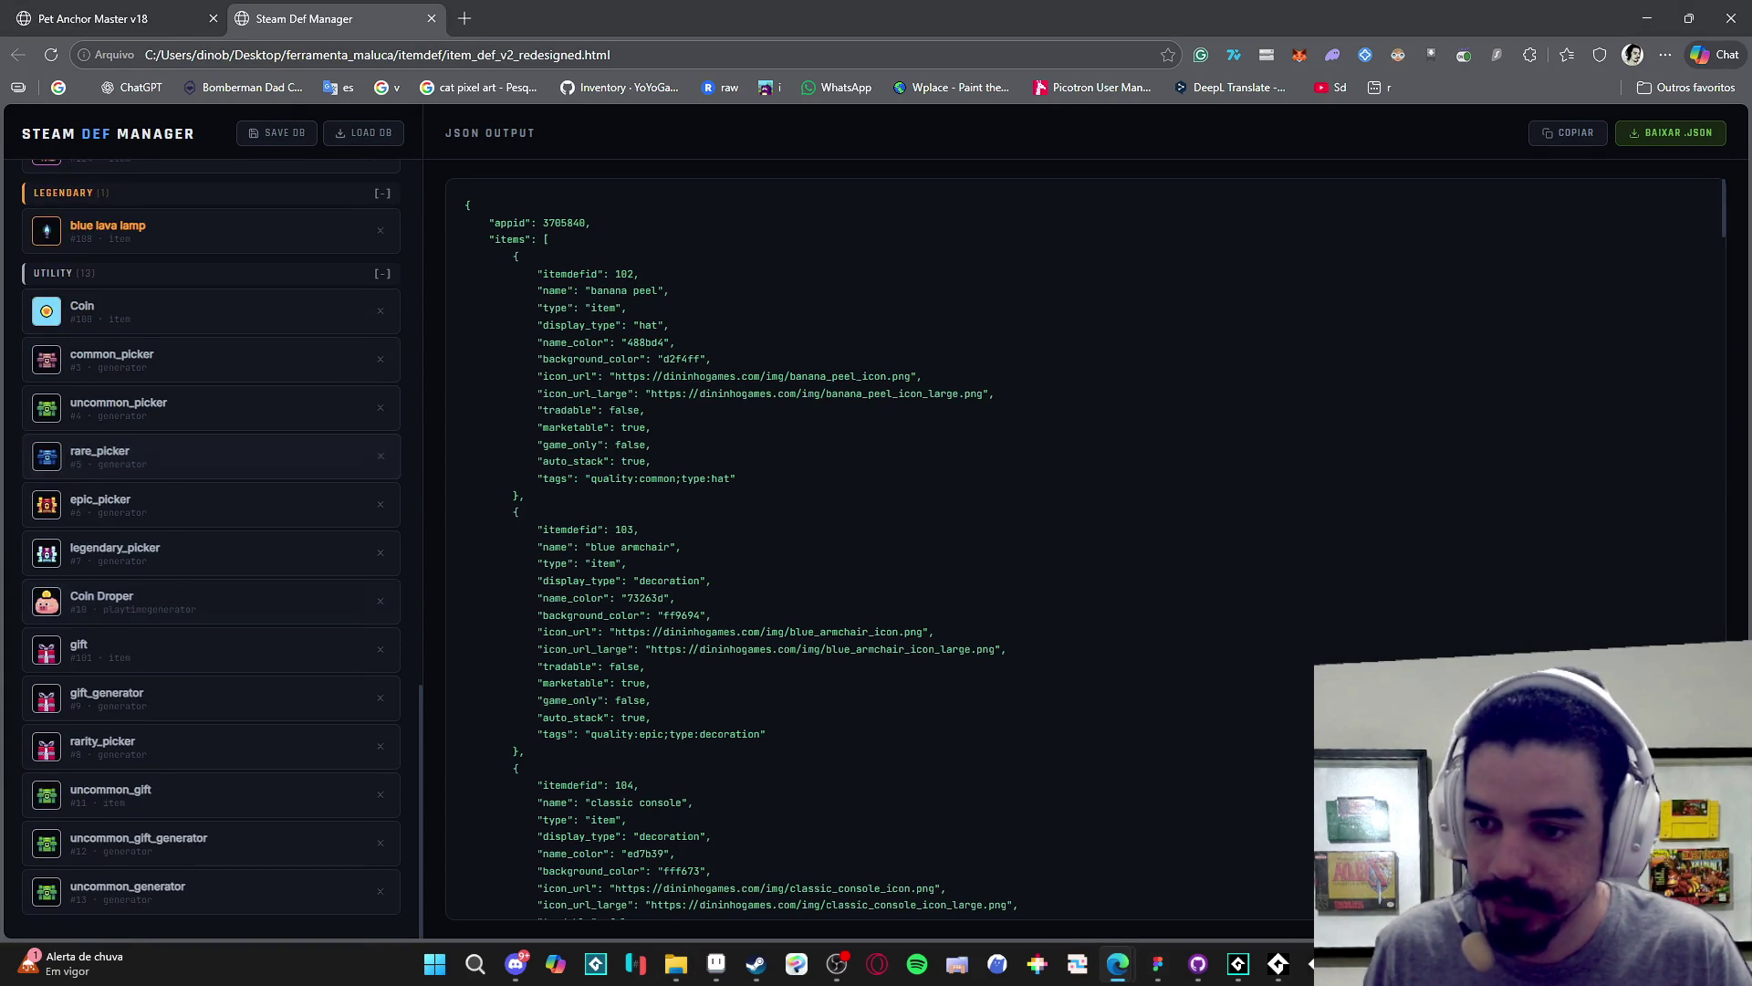
pyautogui.scroll(1, 185, 489)
pyautogui.scroll(15, 185, 490)
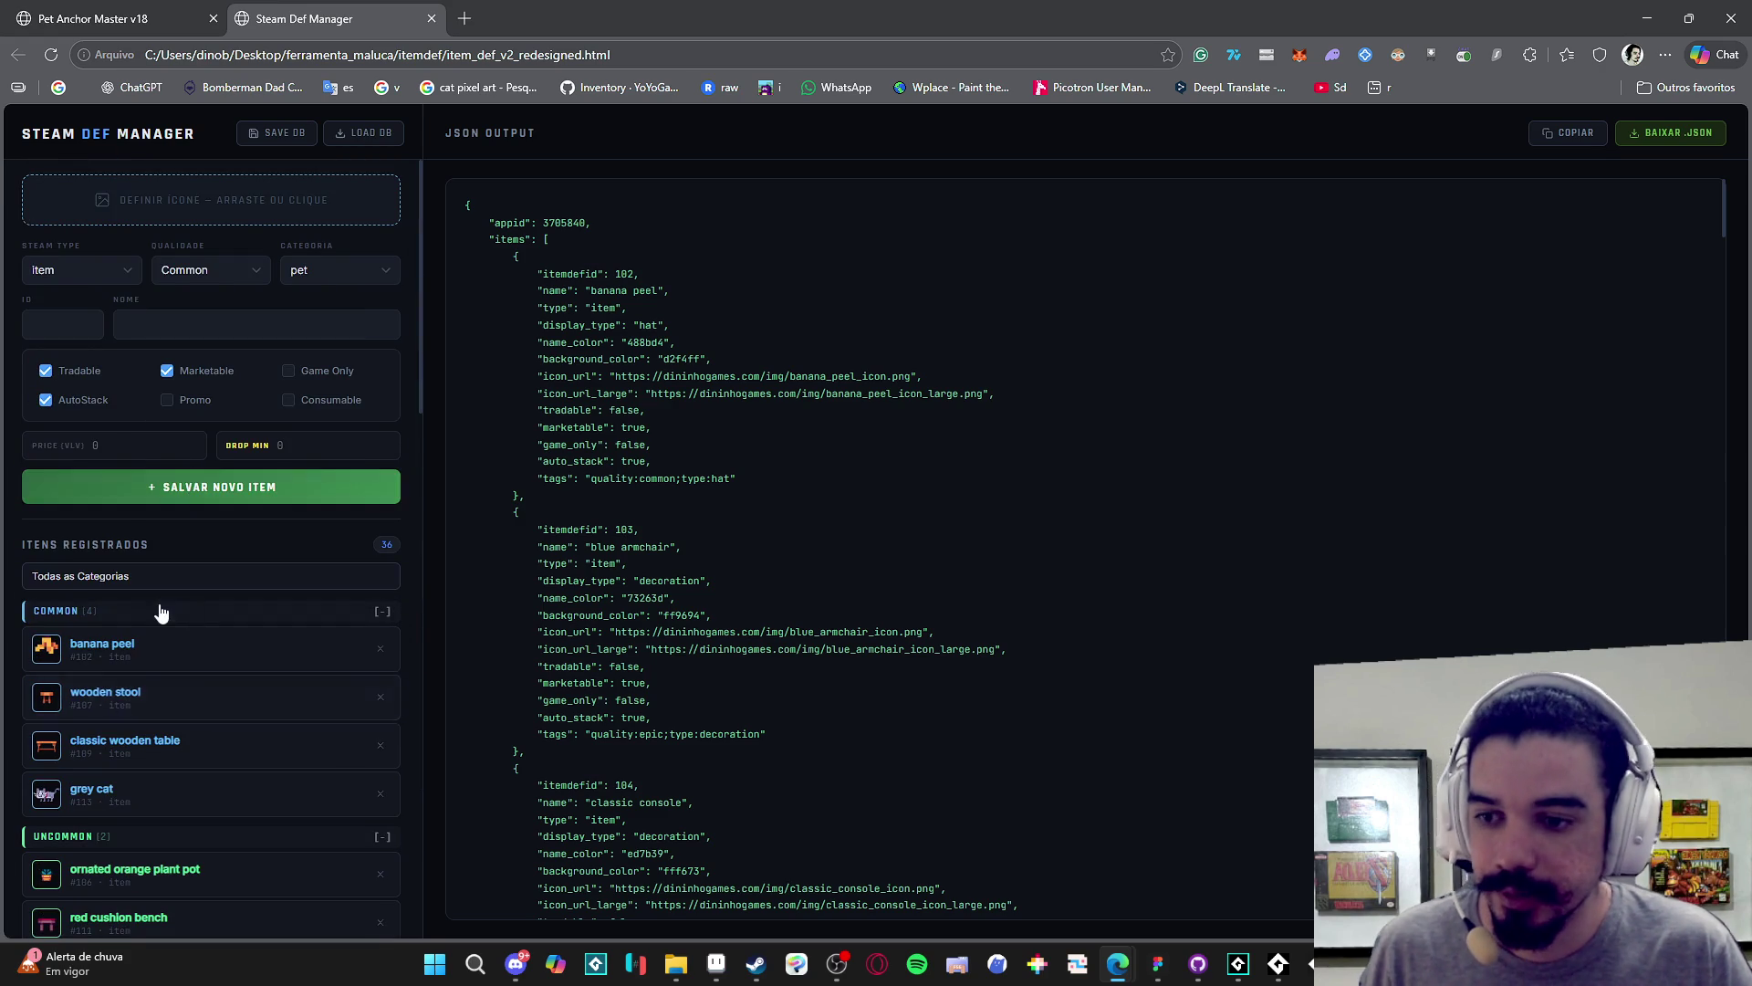
pyautogui.click(155, 610)
pyautogui.click(123, 643)
pyautogui.click(117, 673)
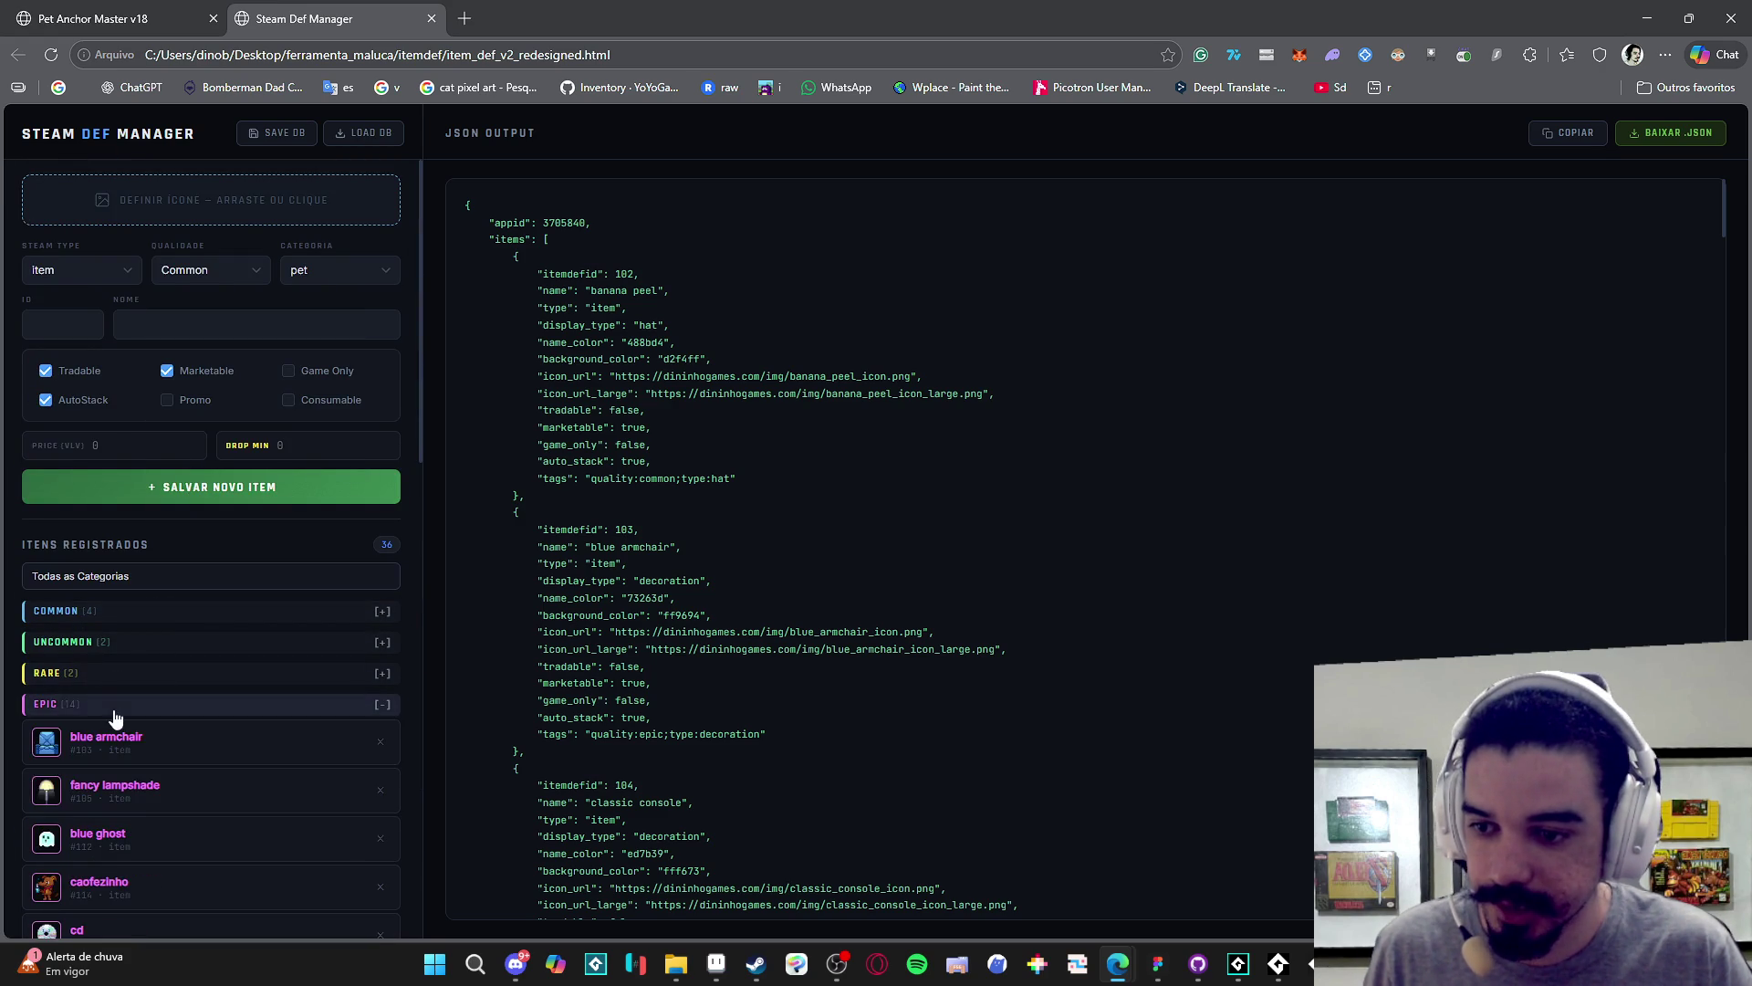
pyautogui.click(114, 705)
pyautogui.click(114, 735)
pyautogui.click(112, 771)
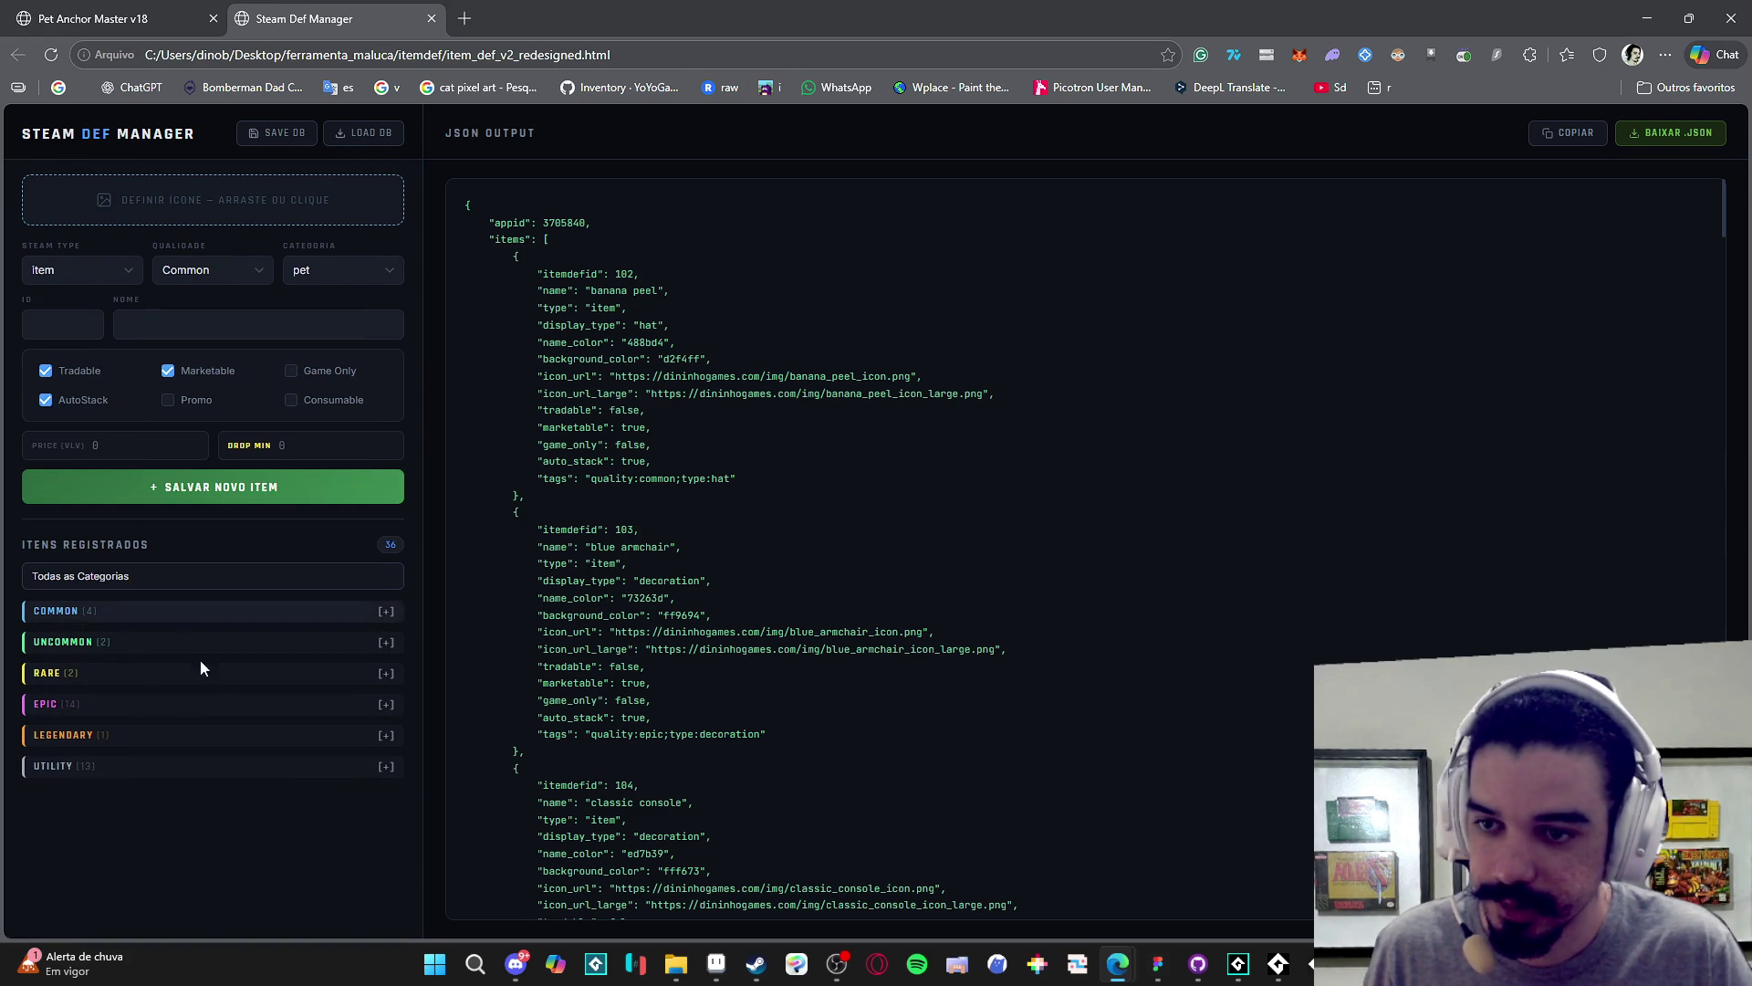
# - Scroll through the JSON output, clearing accidental text selections along the way
pyautogui.scroll(-9, 657, 504)
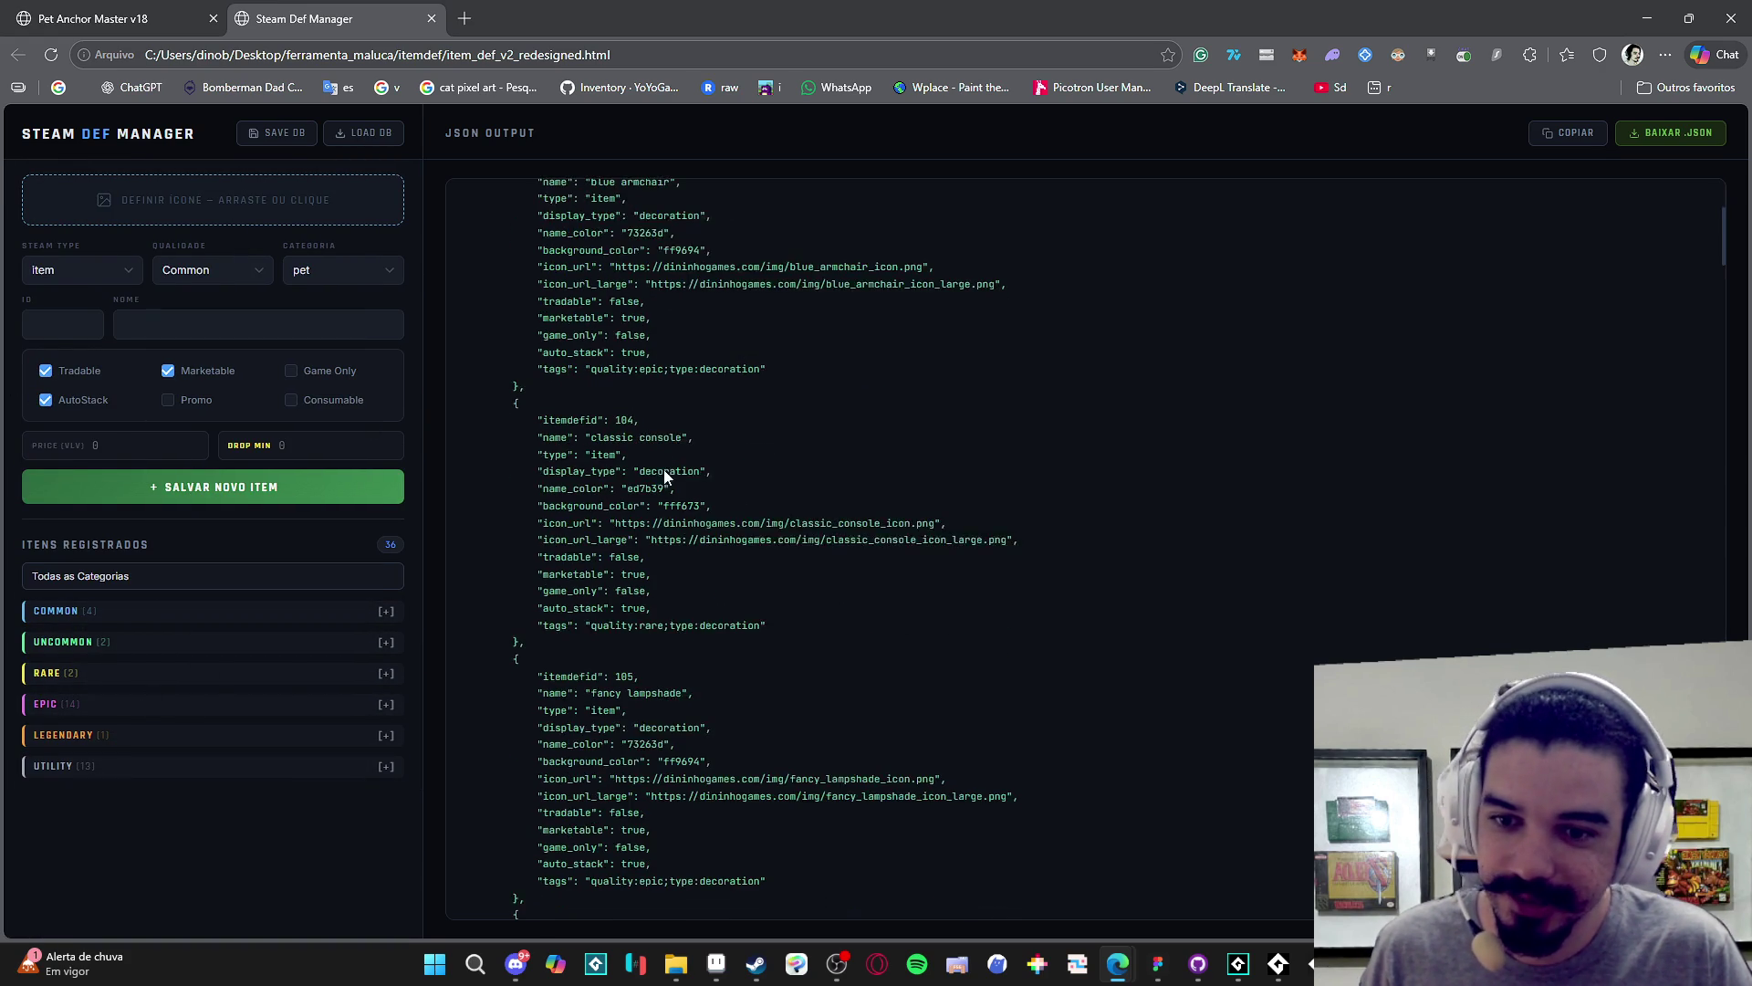
pyautogui.scroll(-10, 657, 504)
pyautogui.moveTo(1728, 355); pyautogui.dragTo(1709, 216)
pyautogui.click(1494, 420)
pyautogui.moveTo(1728, 341); pyautogui.dragTo(1729, 260)
pyautogui.click(1731, 310)
pyautogui.moveTo(1727, 347); pyautogui.dragTo(1719, 182)
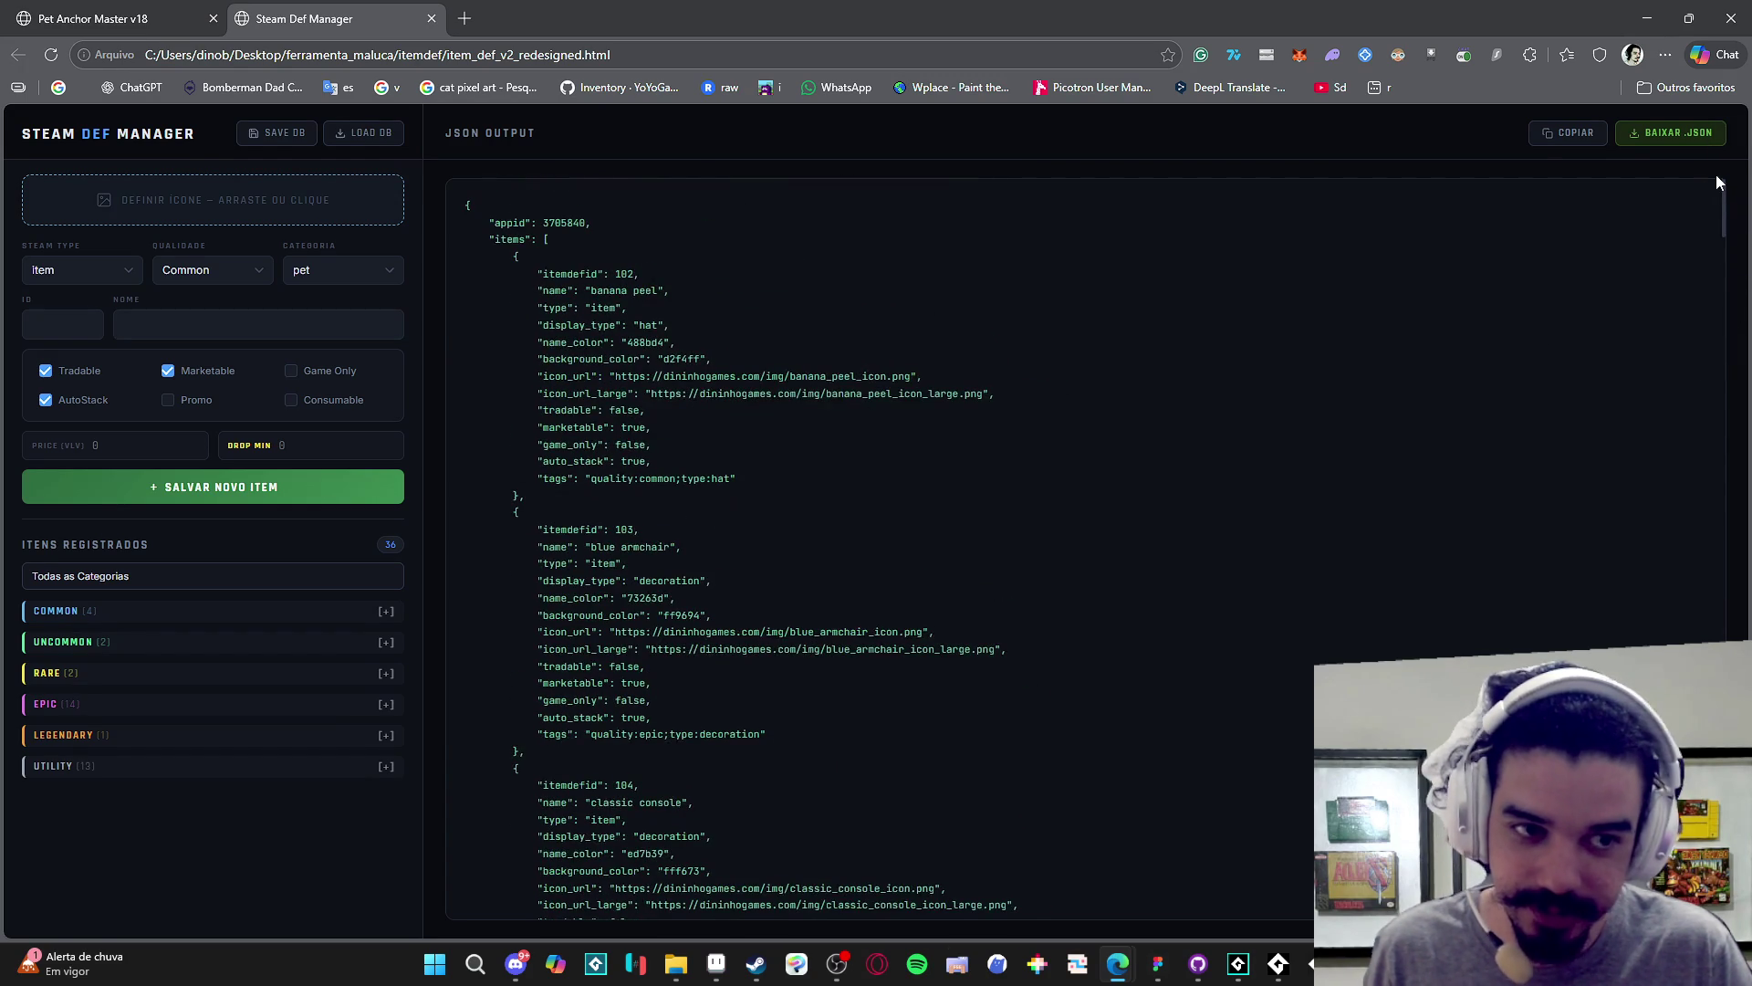
# - Re-check COMMON and UNCOMMON, leave them collapsed, then minimize Edge and File Explorer
pyautogui.click(120, 612)
pyautogui.click(119, 614)
pyautogui.click(113, 650)
pyautogui.click(114, 647)
pyautogui.click(136, 644)
pyautogui.click(140, 613)
pyautogui.click(139, 613)
pyautogui.click(137, 642)
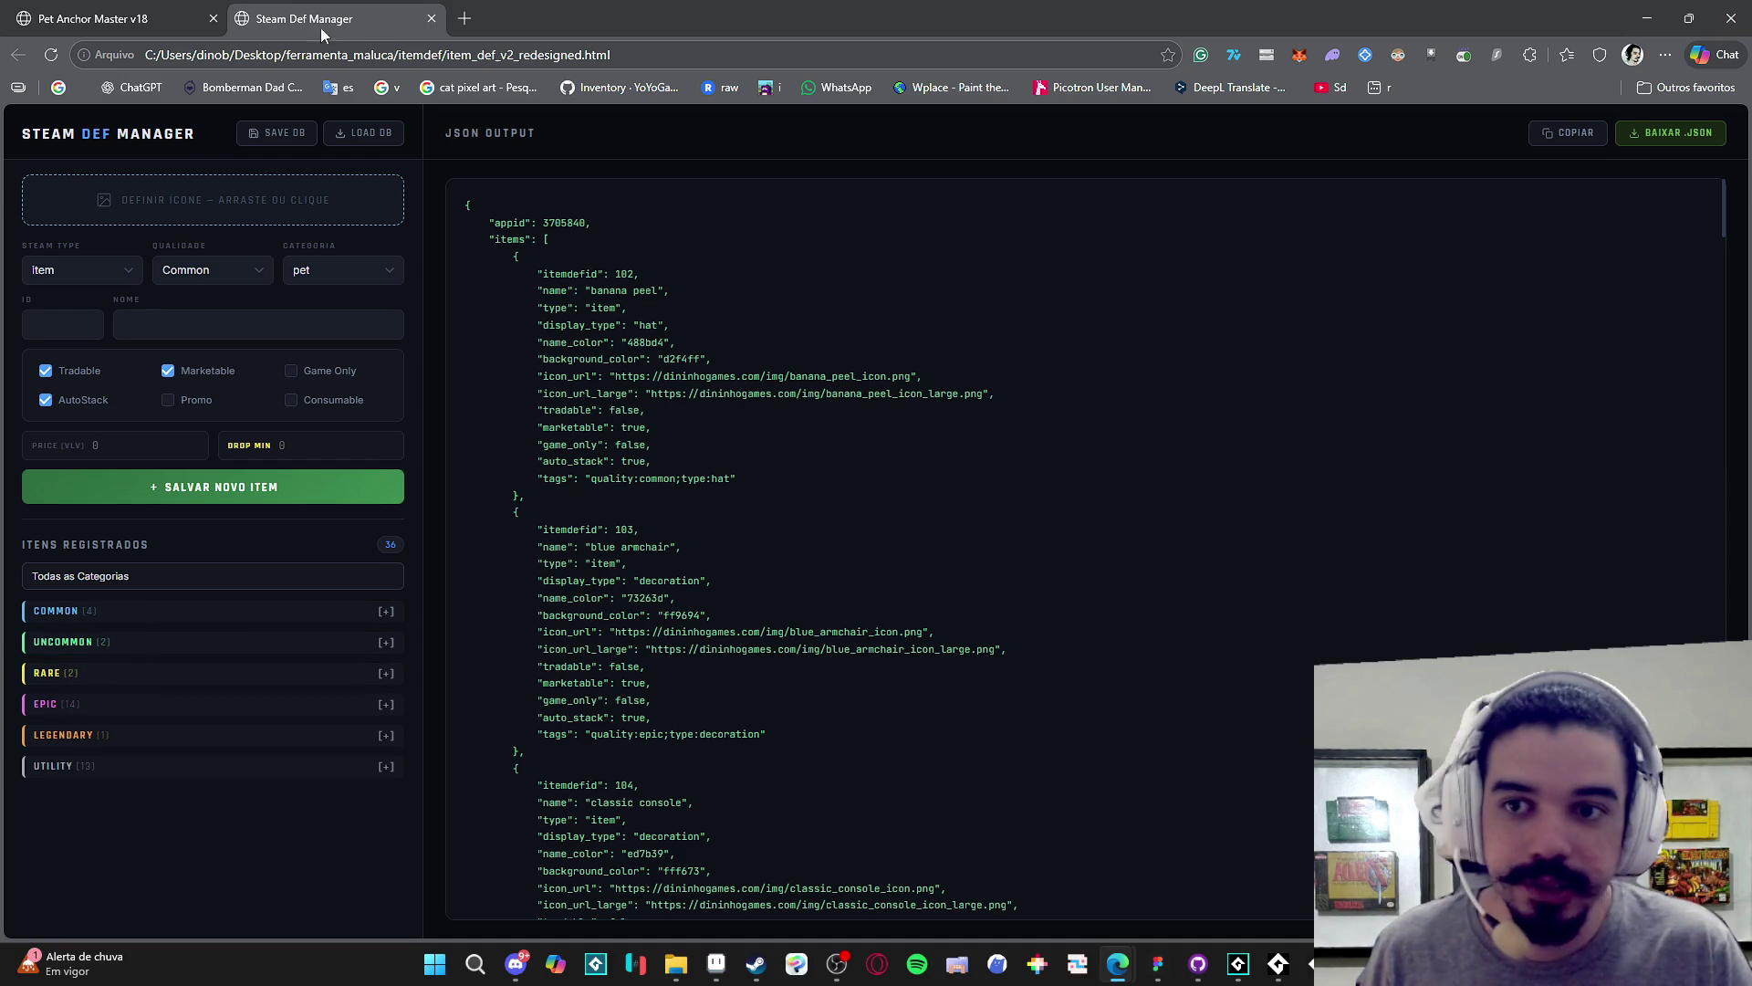
pyautogui.click(1647, 11)
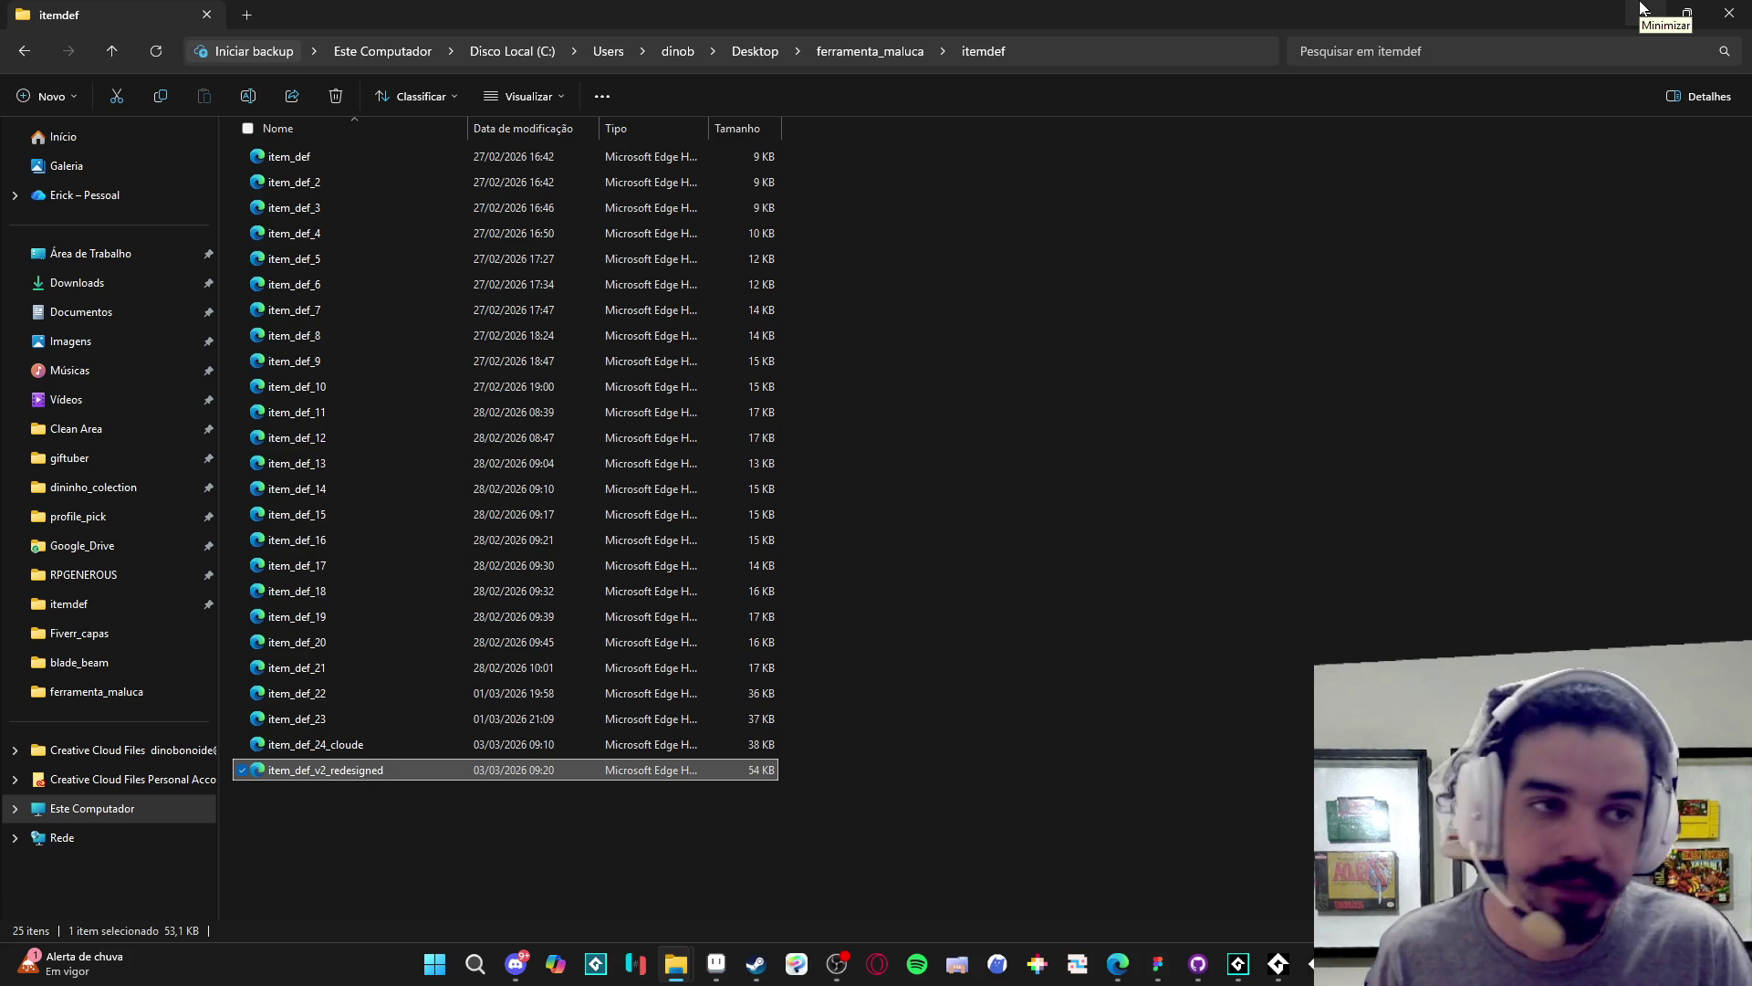
pyautogui.click(1640, 9)
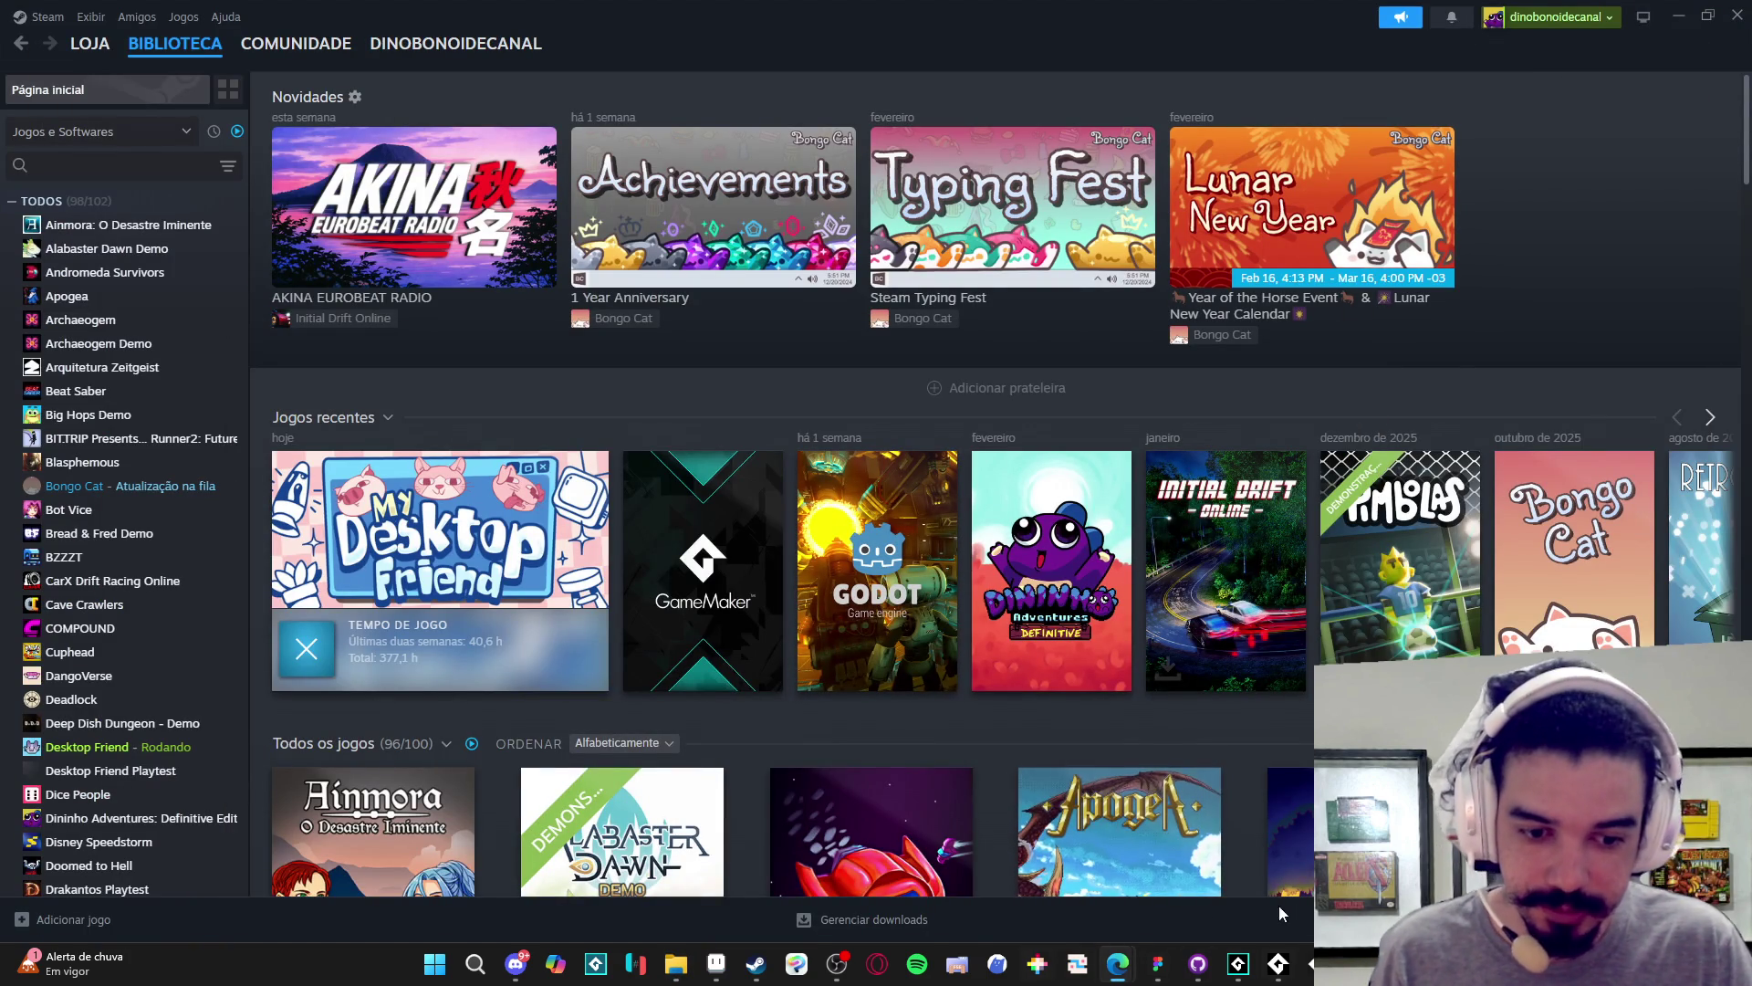
# - Bring Desktop Friend forward, move the Menu panel aside, and open Inventário then Trocar
pyautogui.click(1237, 969)
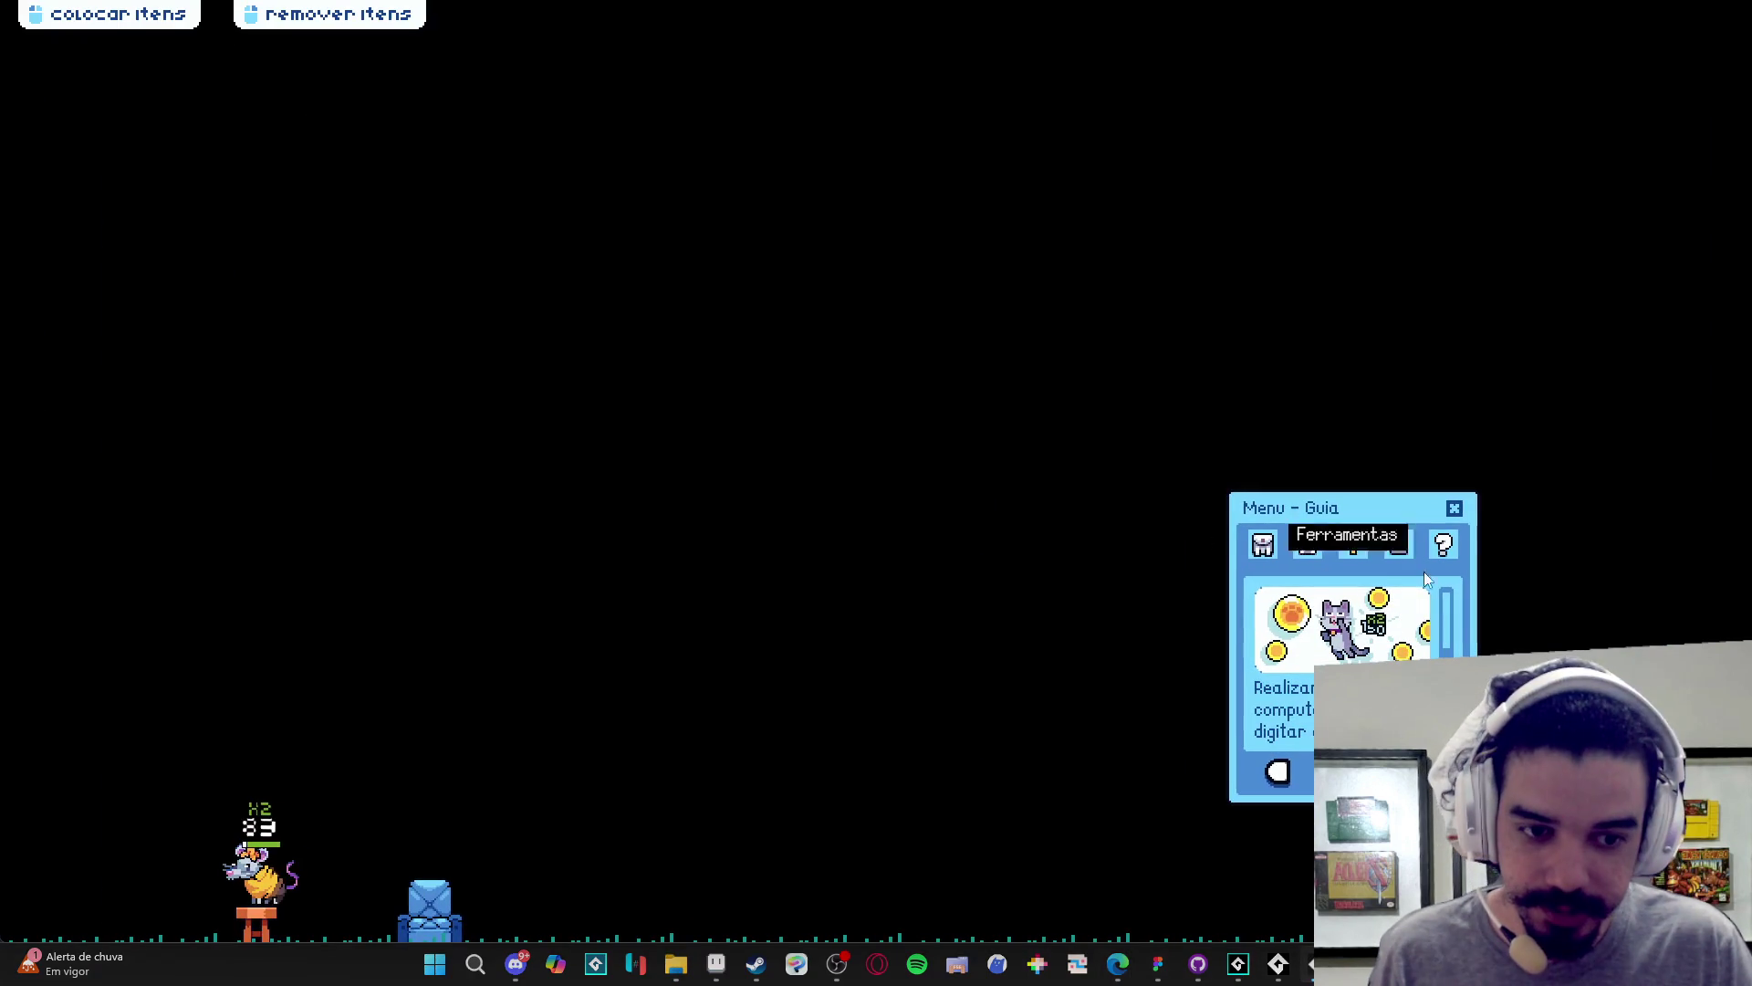
pyautogui.moveTo(1306, 523); pyautogui.dragTo(1354, 369)
pyautogui.click(1310, 393)
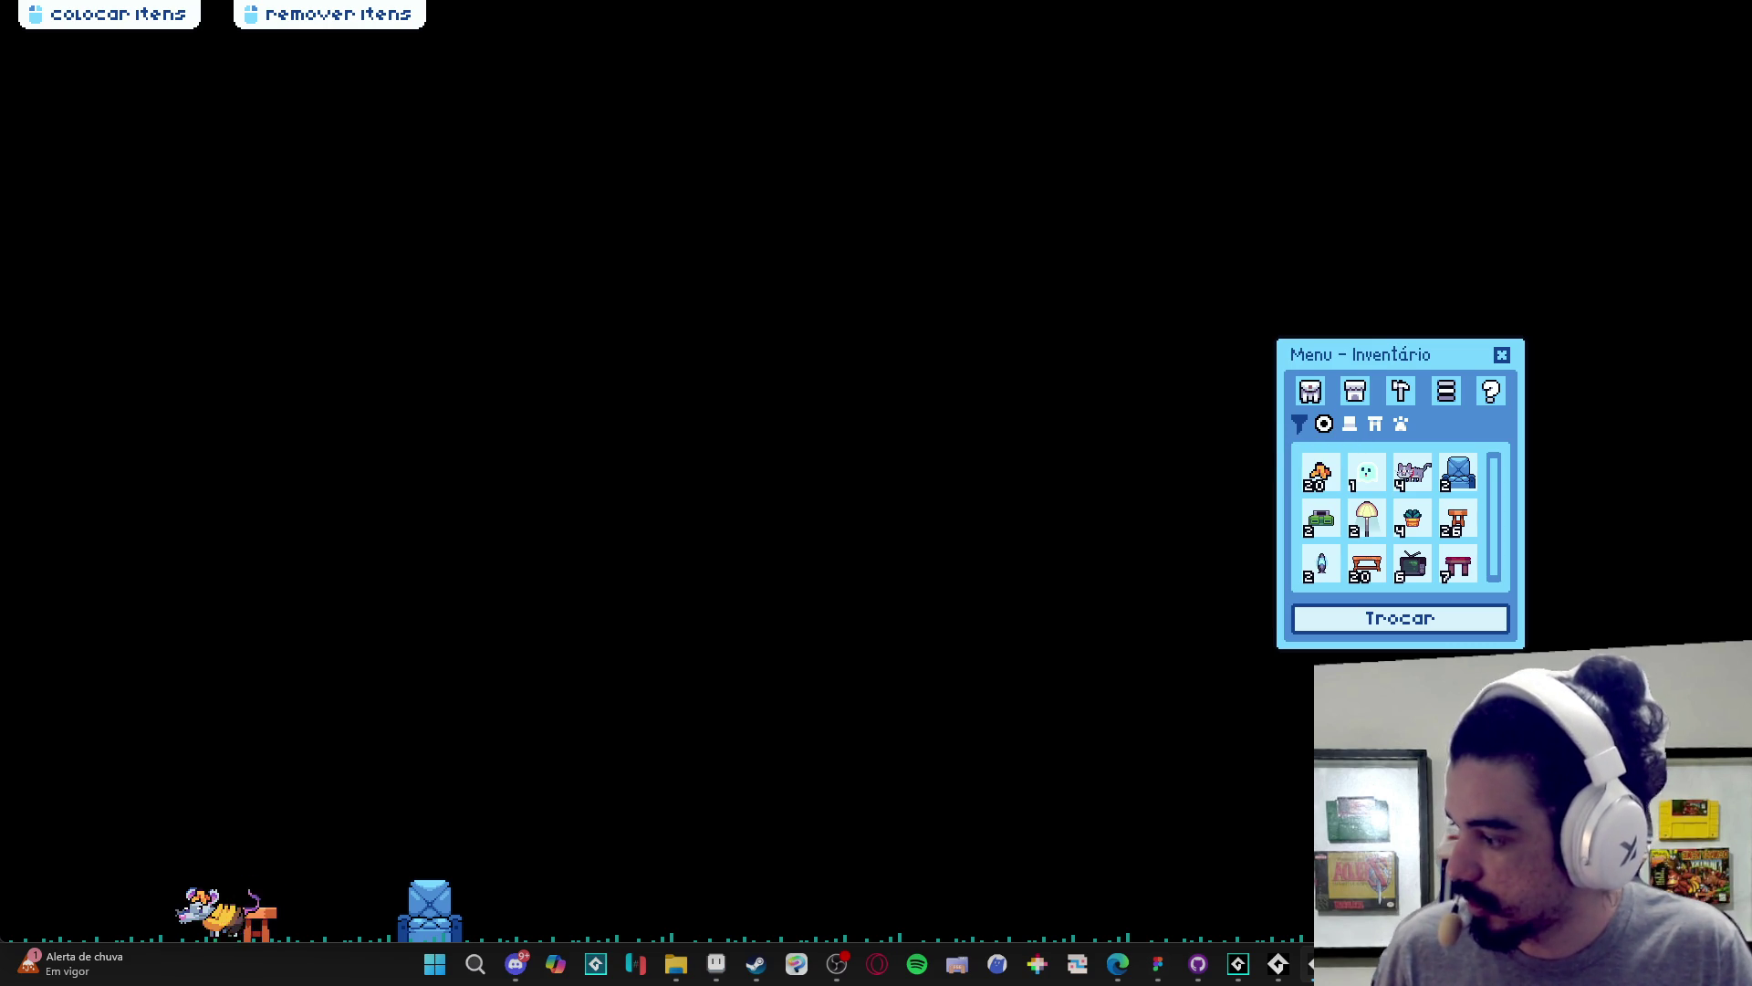
pyautogui.moveTo(675, 963)
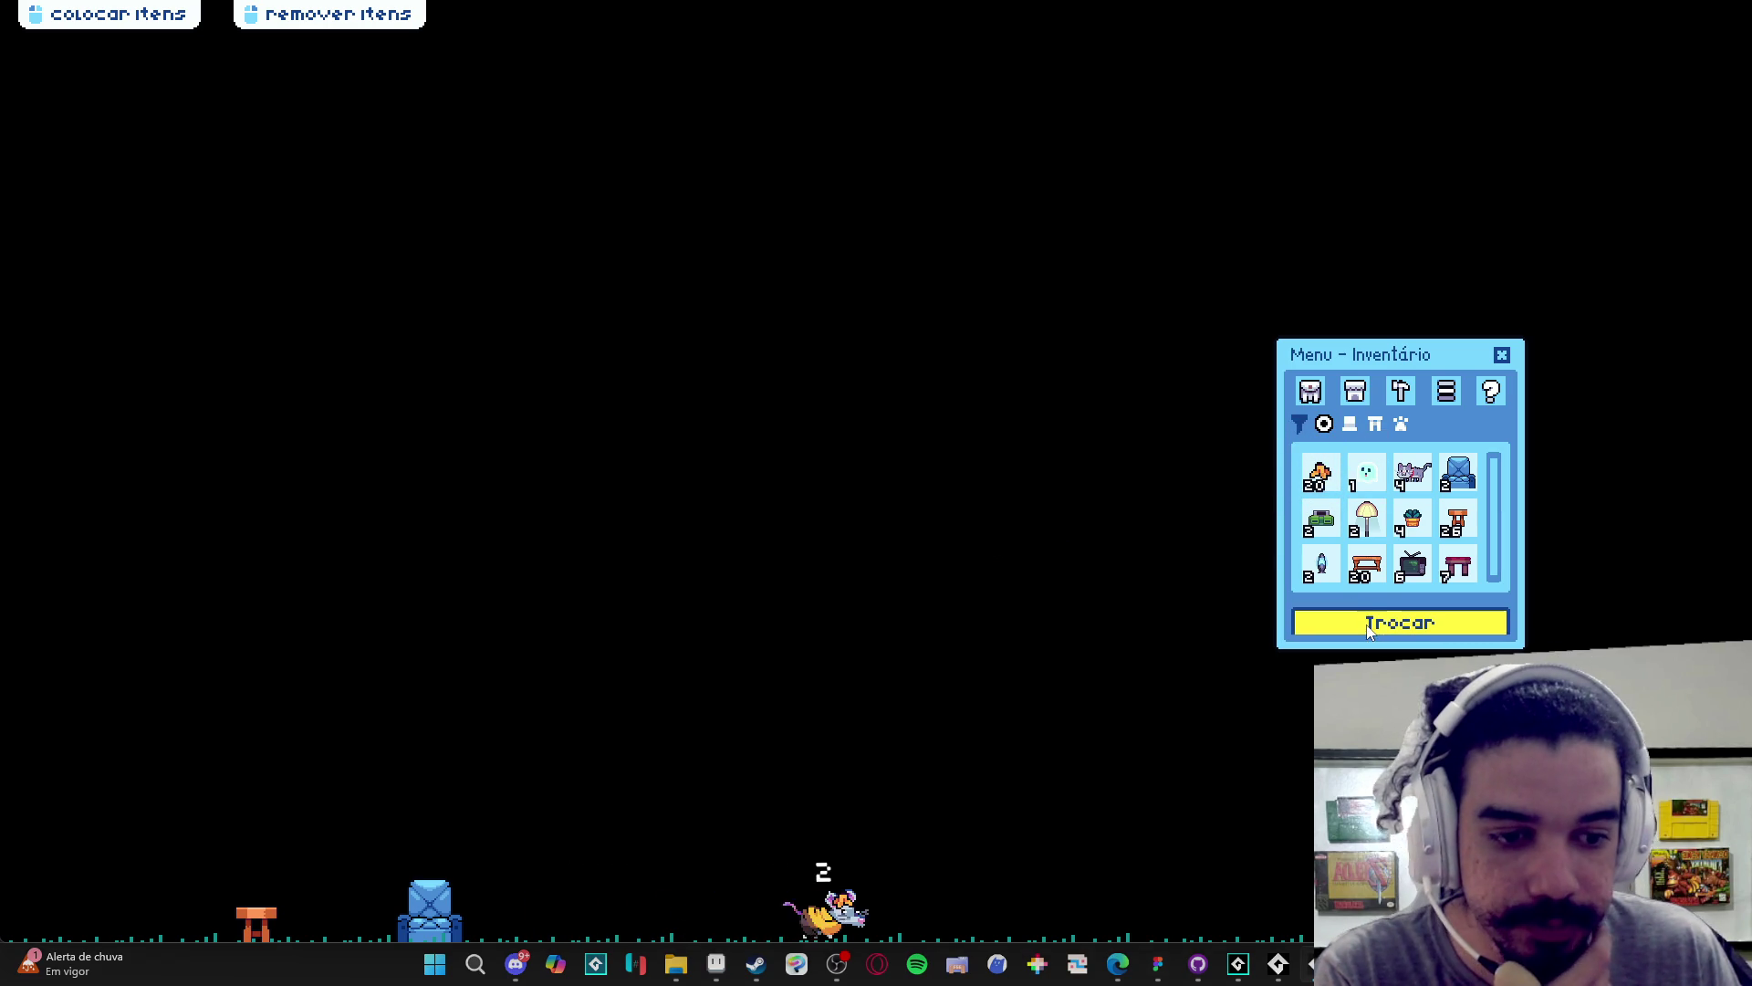
pyautogui.click(1400, 618)
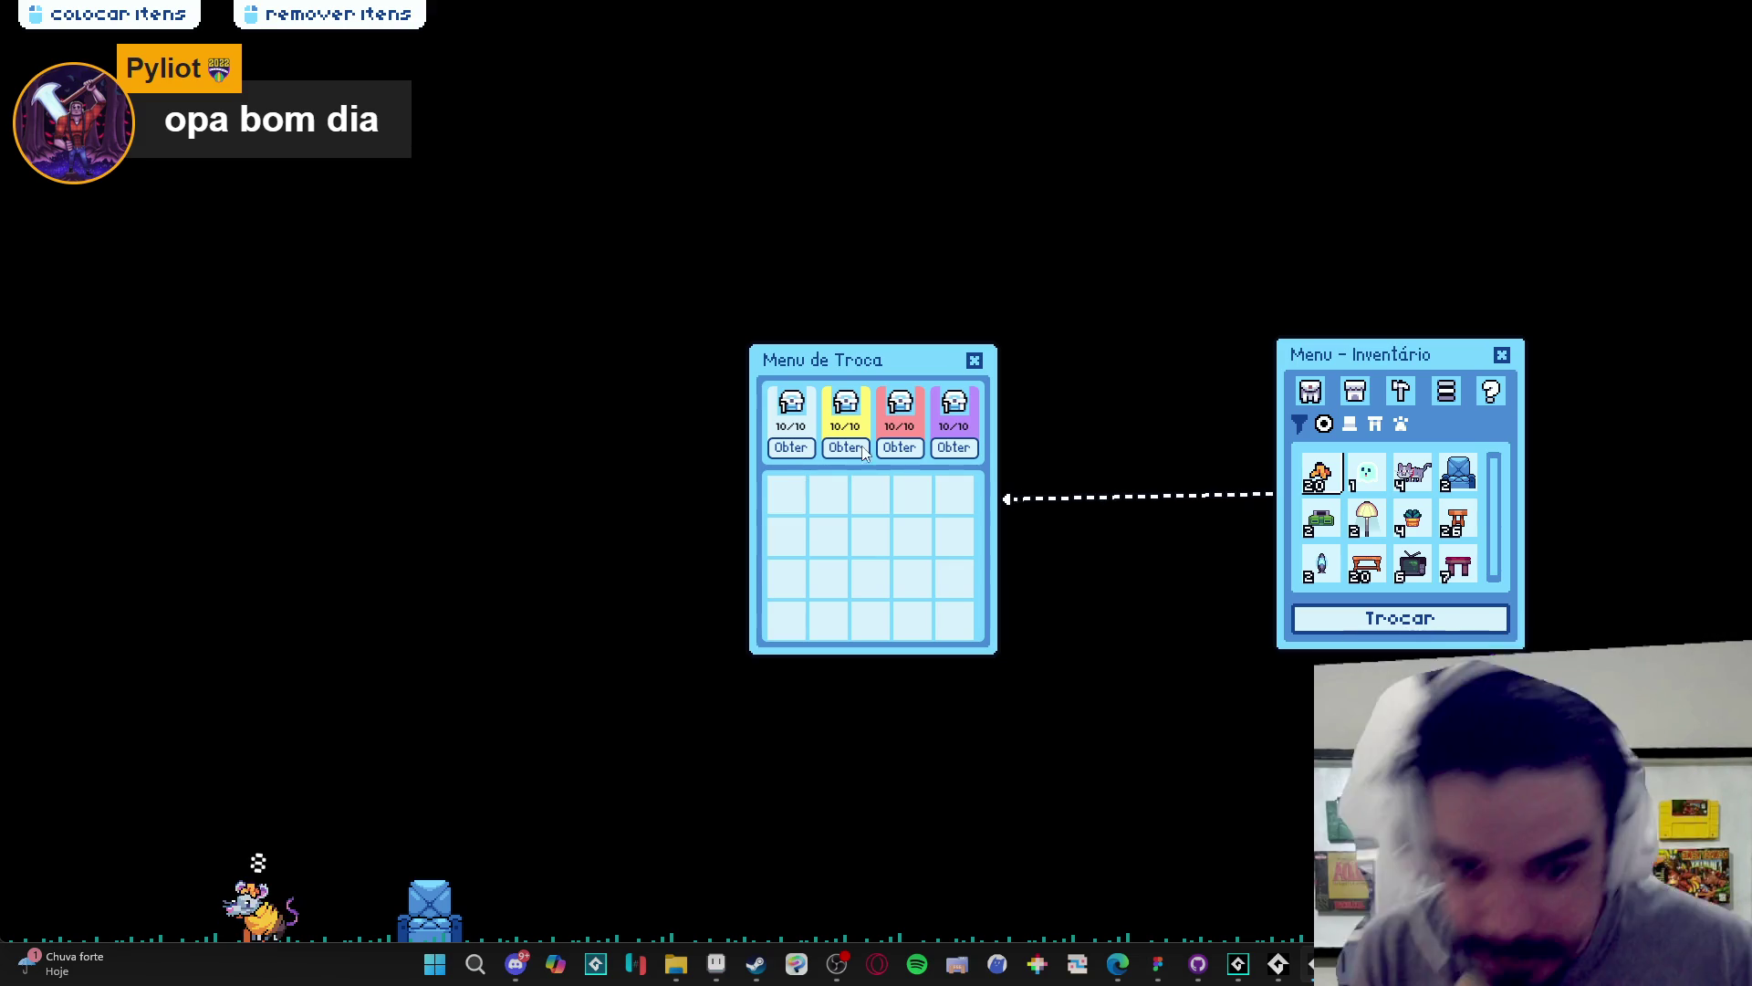
# - Reposition the Inventário and Menu de Troca windows, then close both of them
pyautogui.moveTo(1365, 364); pyautogui.dragTo(1235, 451)
pyautogui.moveTo(840, 359); pyautogui.dragTo(765, 375)
pyautogui.moveTo(1151, 449); pyautogui.dragTo(1039, 445)
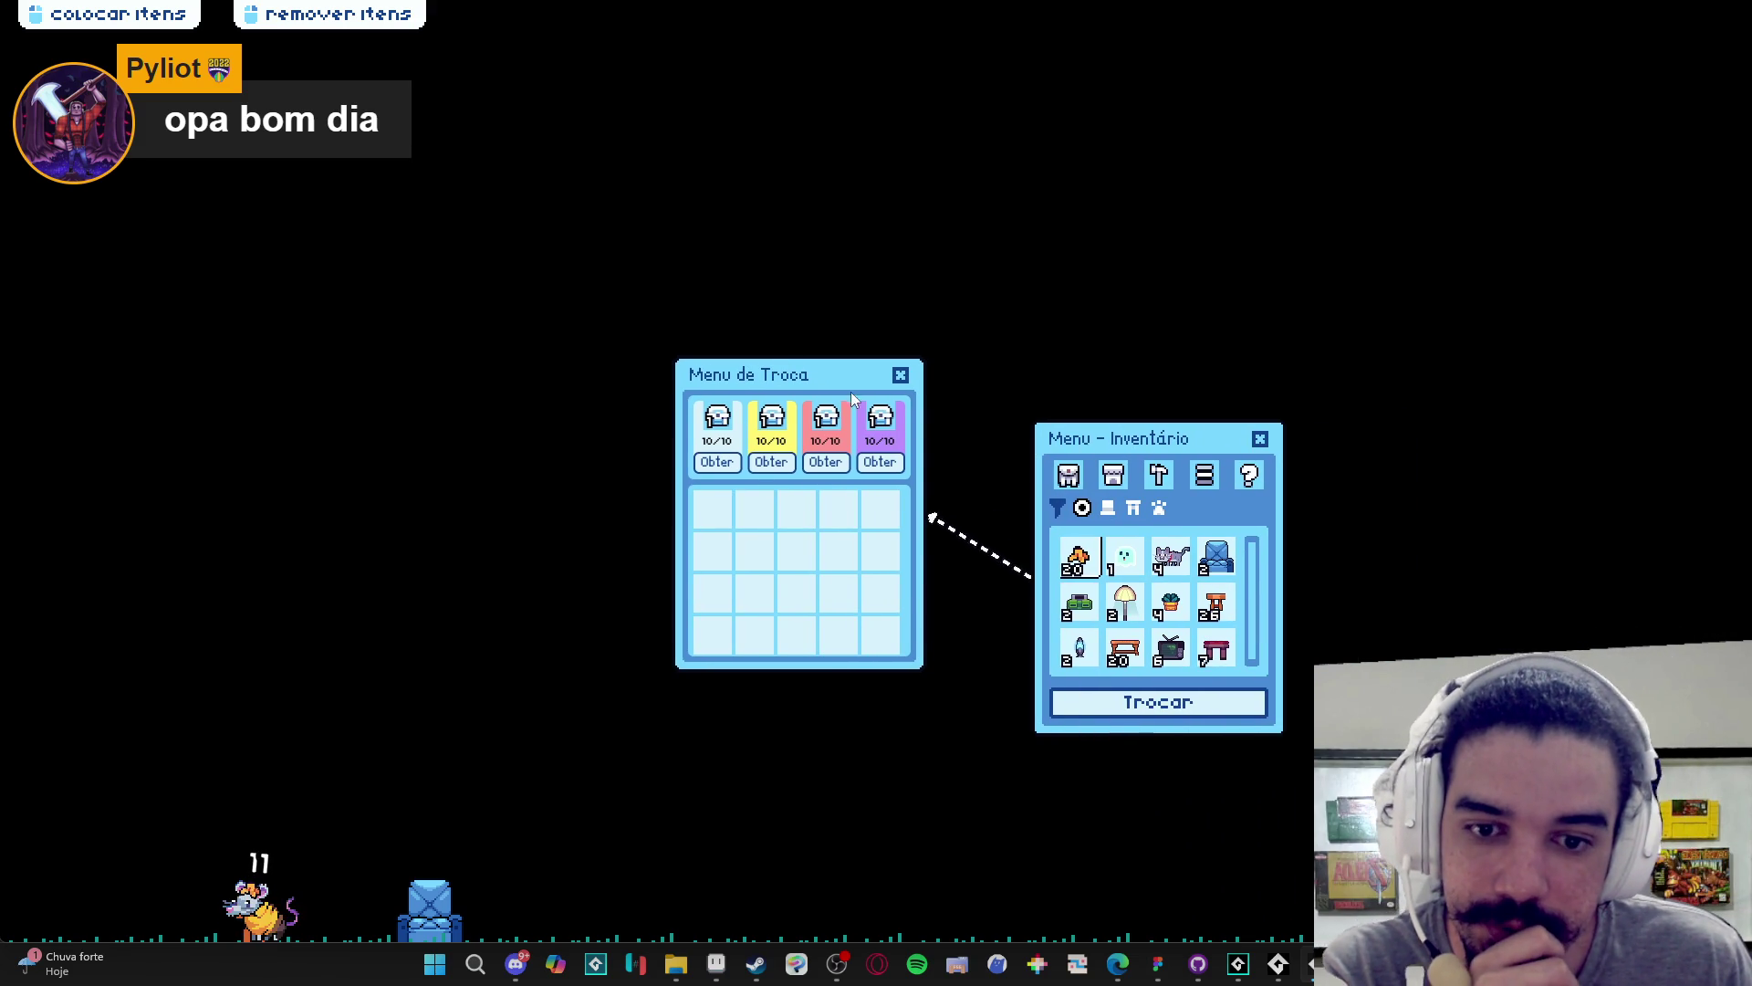
pyautogui.moveTo(828, 376); pyautogui.dragTo(703, 362)
pyautogui.moveTo(1139, 437)
pyautogui.mouseDown()
pyautogui.moveTo(1104, 428)
pyautogui.moveTo(1148, 423)
pyautogui.mouseUp()
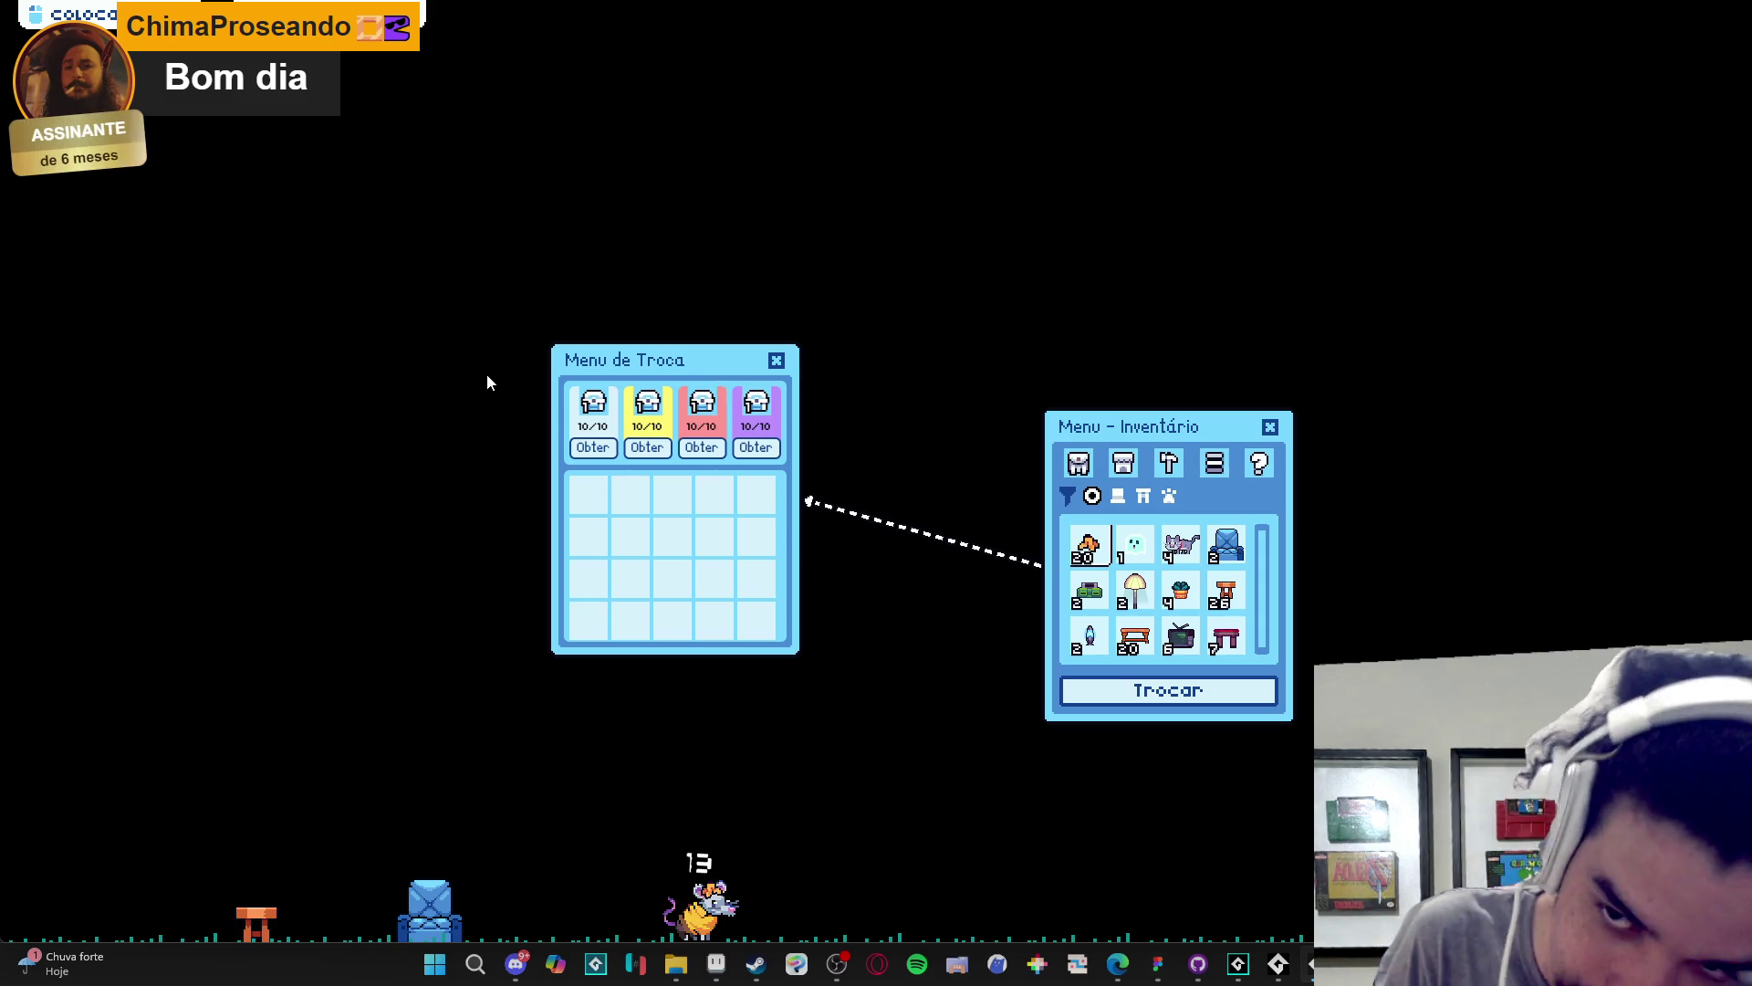
pyautogui.moveTo(749, 384)
pyautogui.mouseDown()
pyautogui.moveTo(646, 383)
pyautogui.moveTo(687, 382)
pyautogui.moveTo(681, 329)
pyautogui.moveTo(662, 356)
pyautogui.mouseUp()
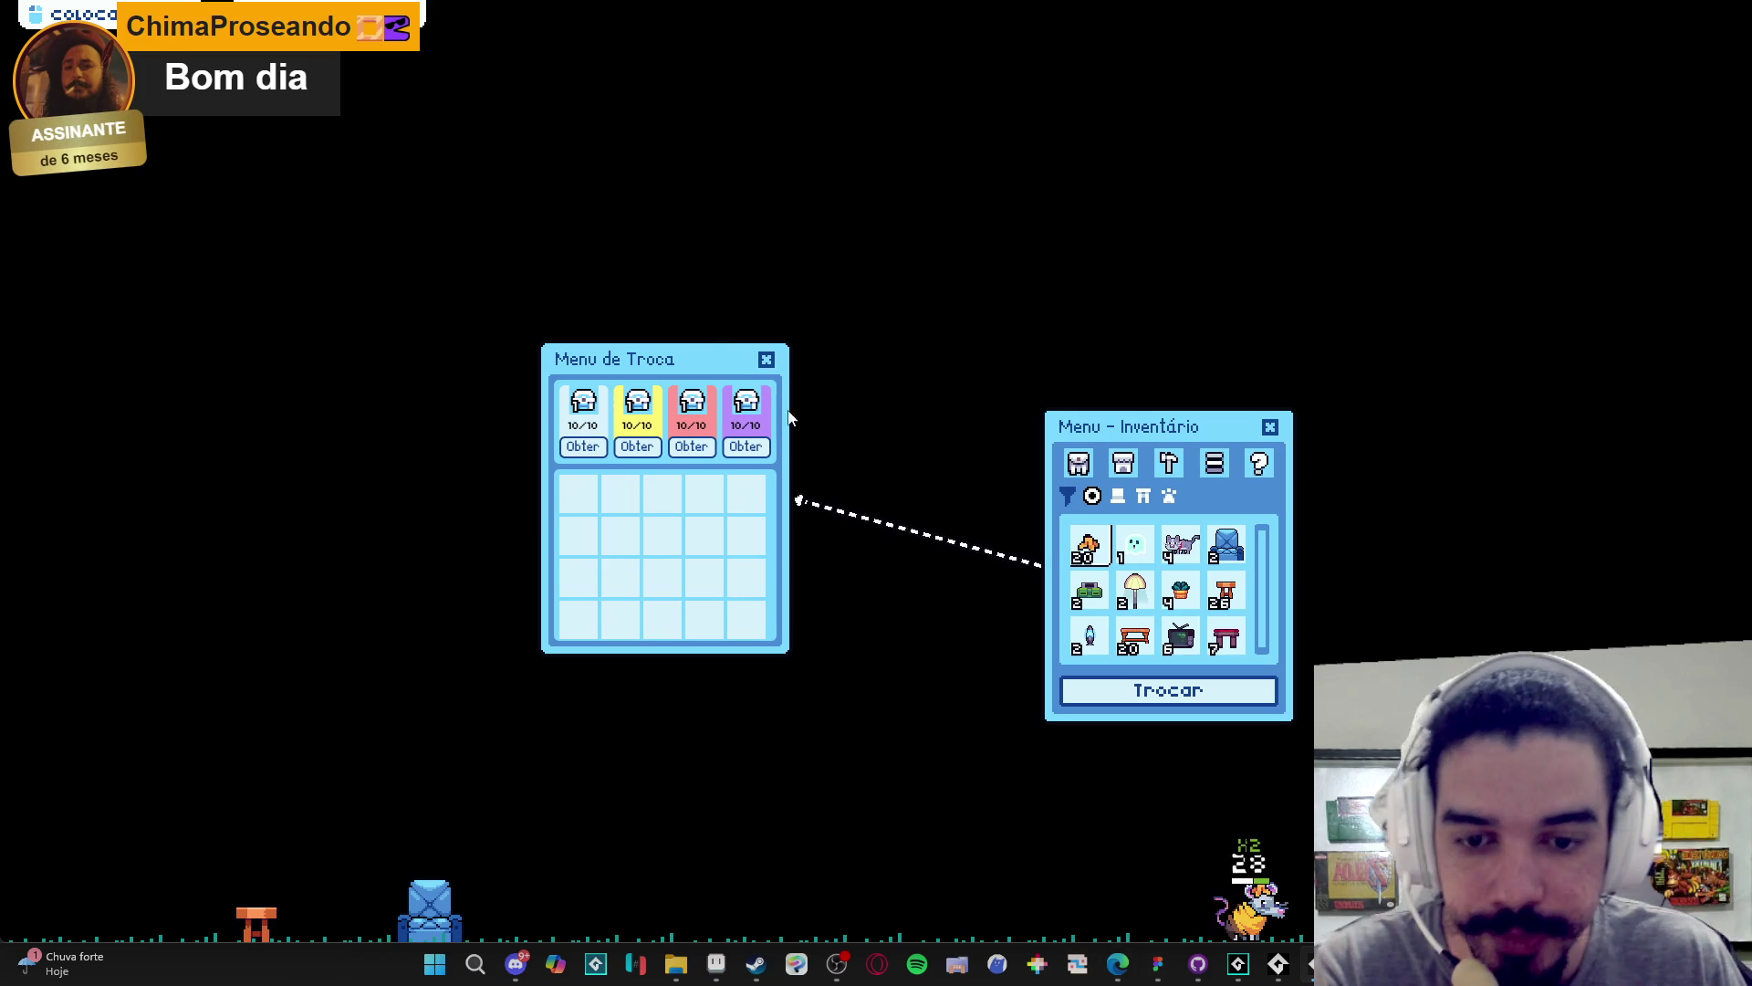
pyautogui.click(765, 360)
pyautogui.click(1270, 427)
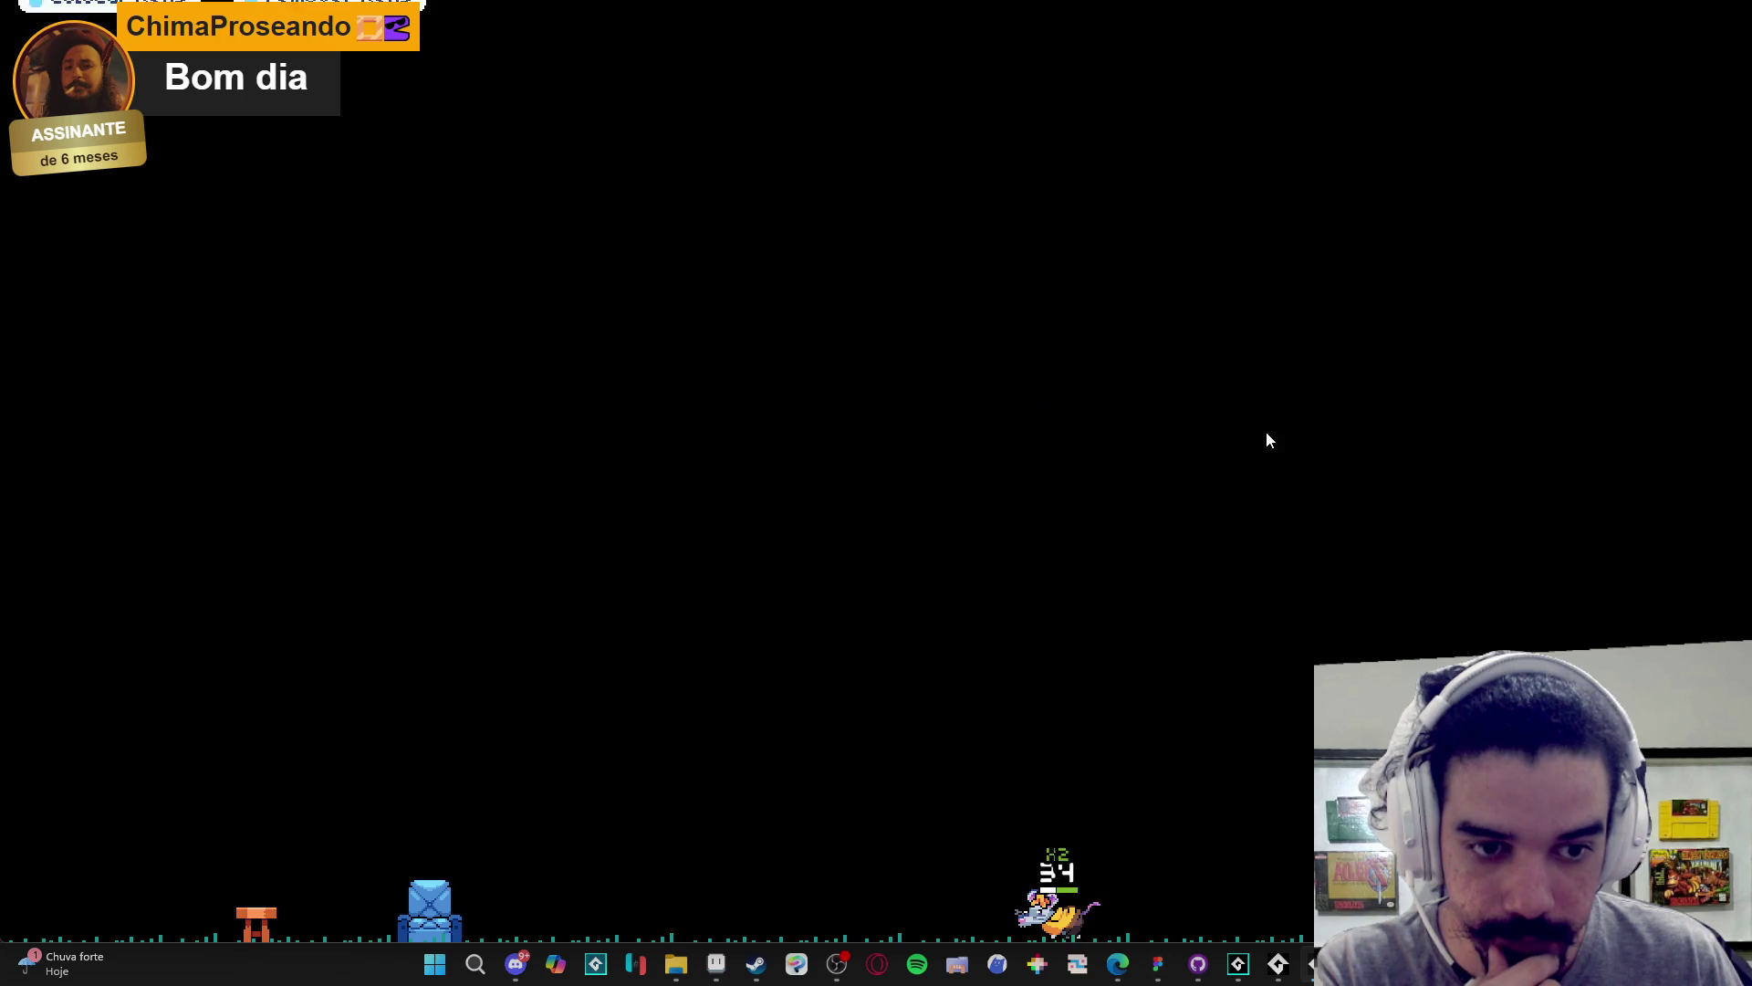
# - Minimize the game and the AudioTitan console, then bring the GameMaker editor forward
pyautogui.click(1279, 965)
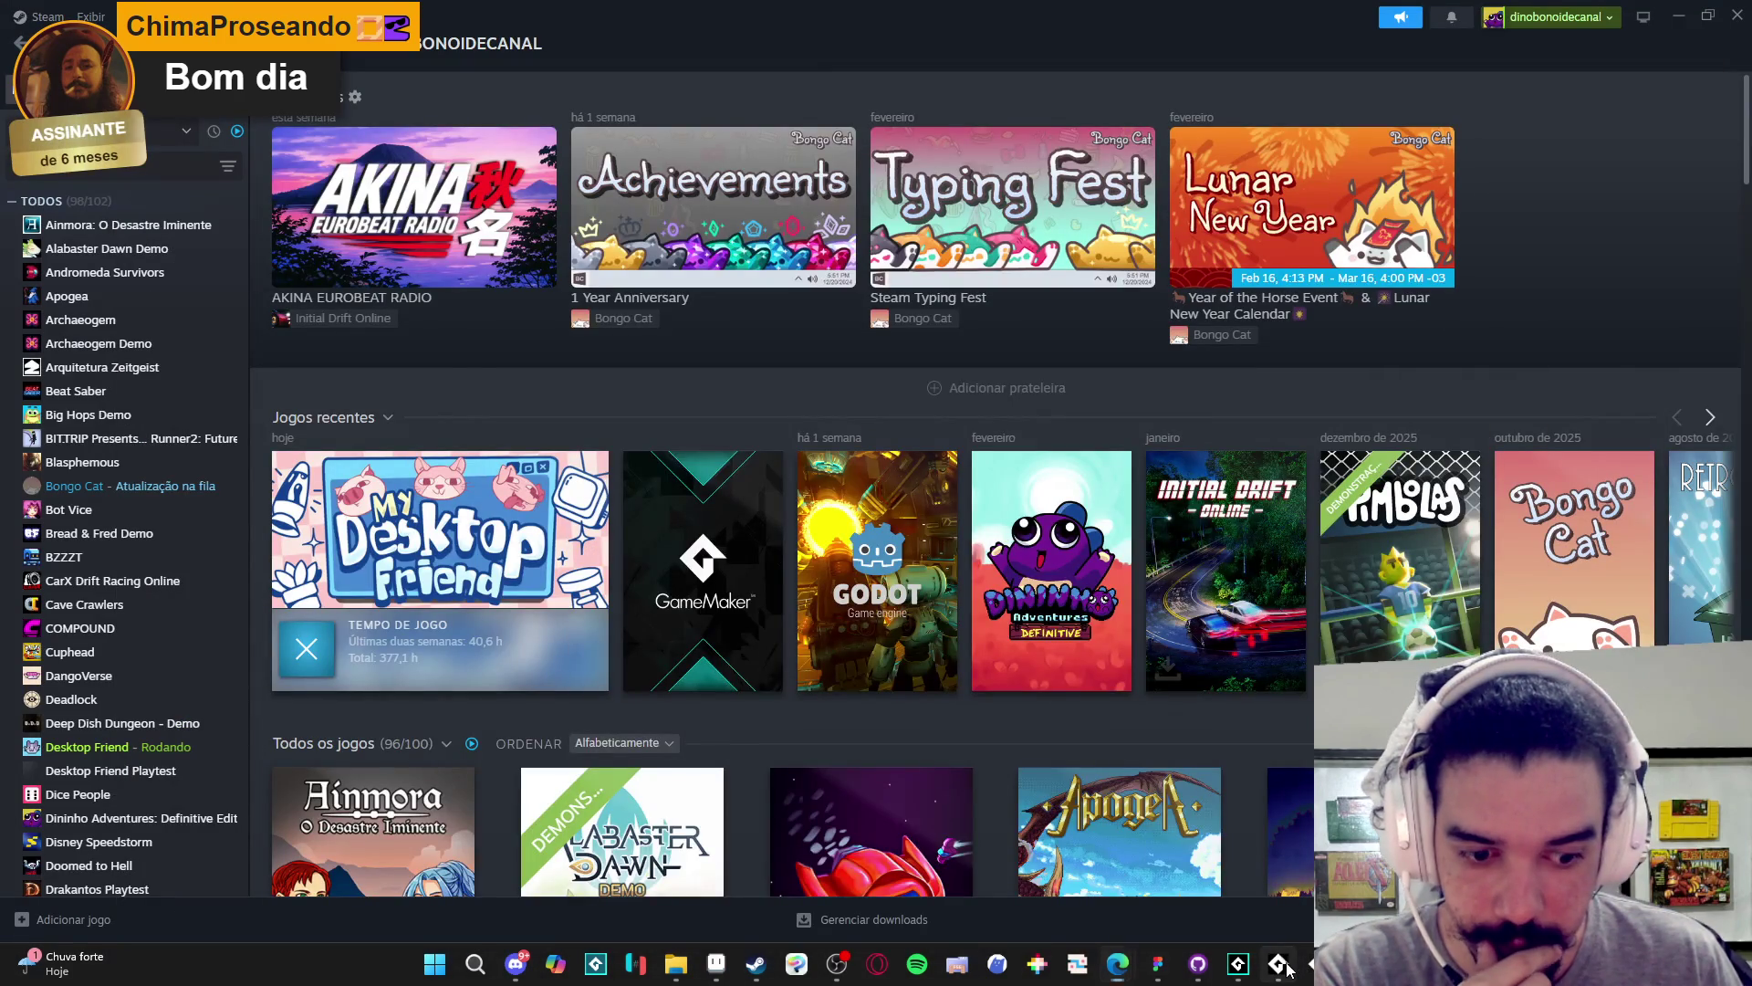
pyautogui.click(1283, 966)
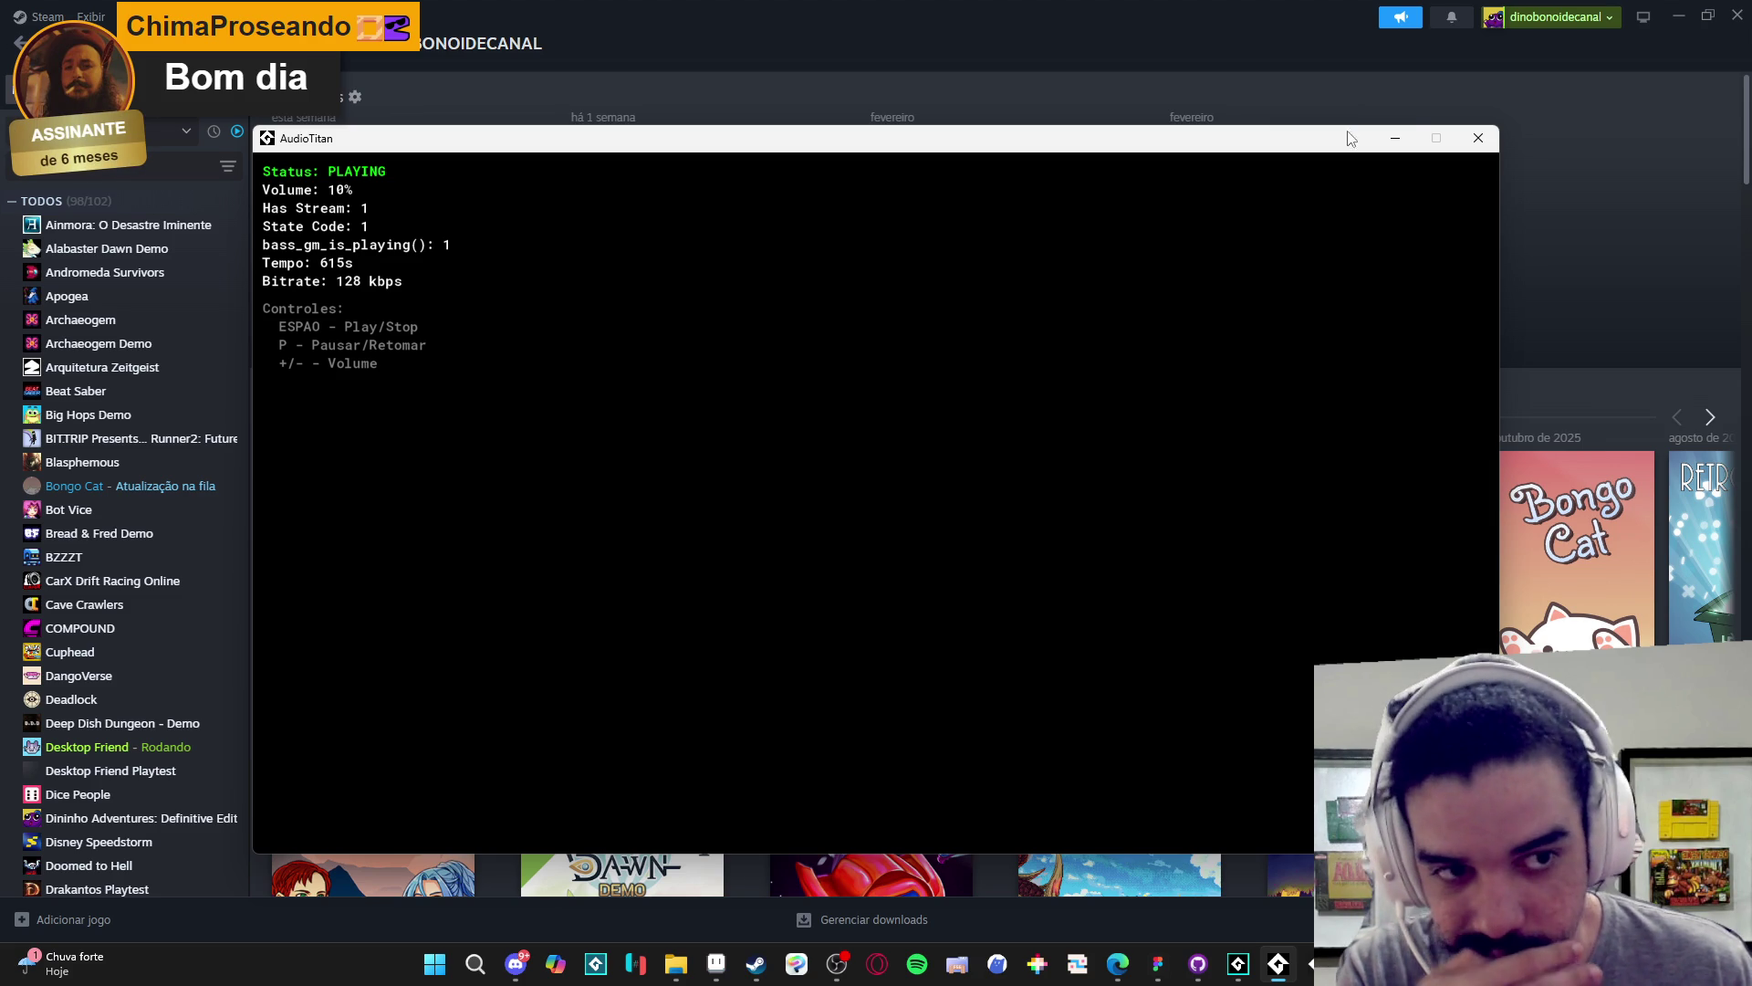
pyautogui.click(1403, 139)
pyautogui.click(1239, 963)
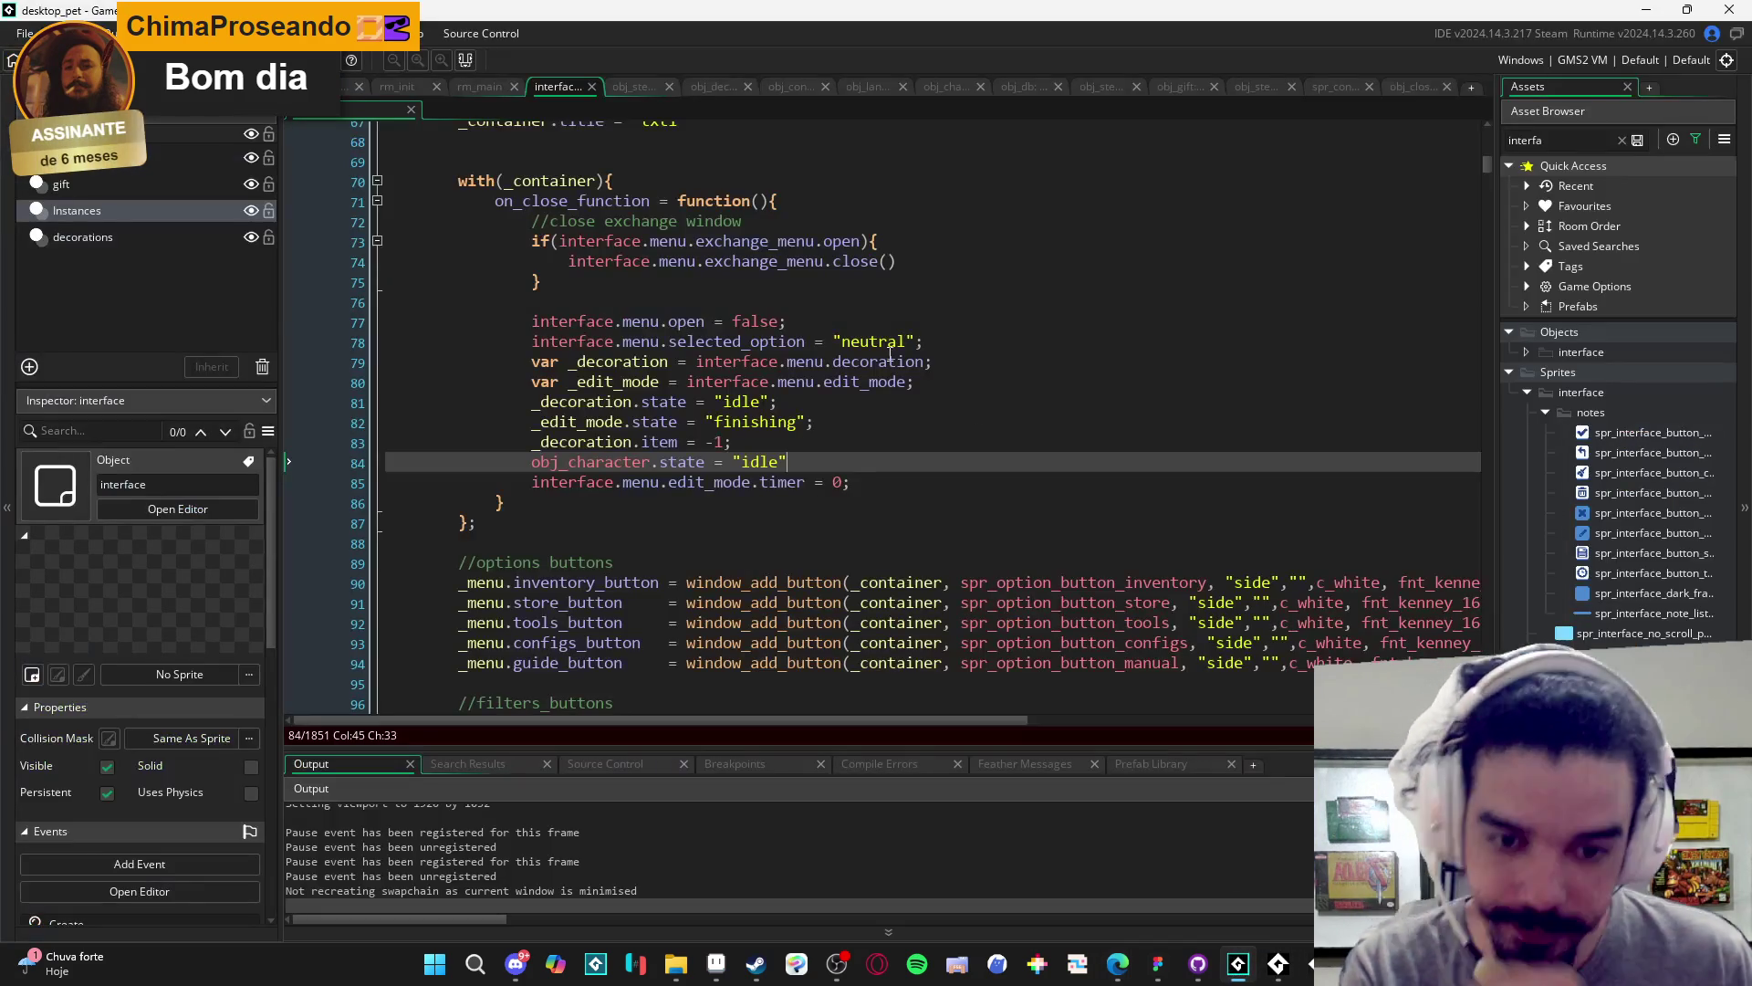
# - Browse the interface Create code around lines 82-83
pyautogui.scroll(2, 773, 324)
pyautogui.scroll(-2, 776, 383)
pyautogui.click(777, 441)
pyautogui.scroll(-2, 803, 461)
pyautogui.scroll(-2, 1071, 487)
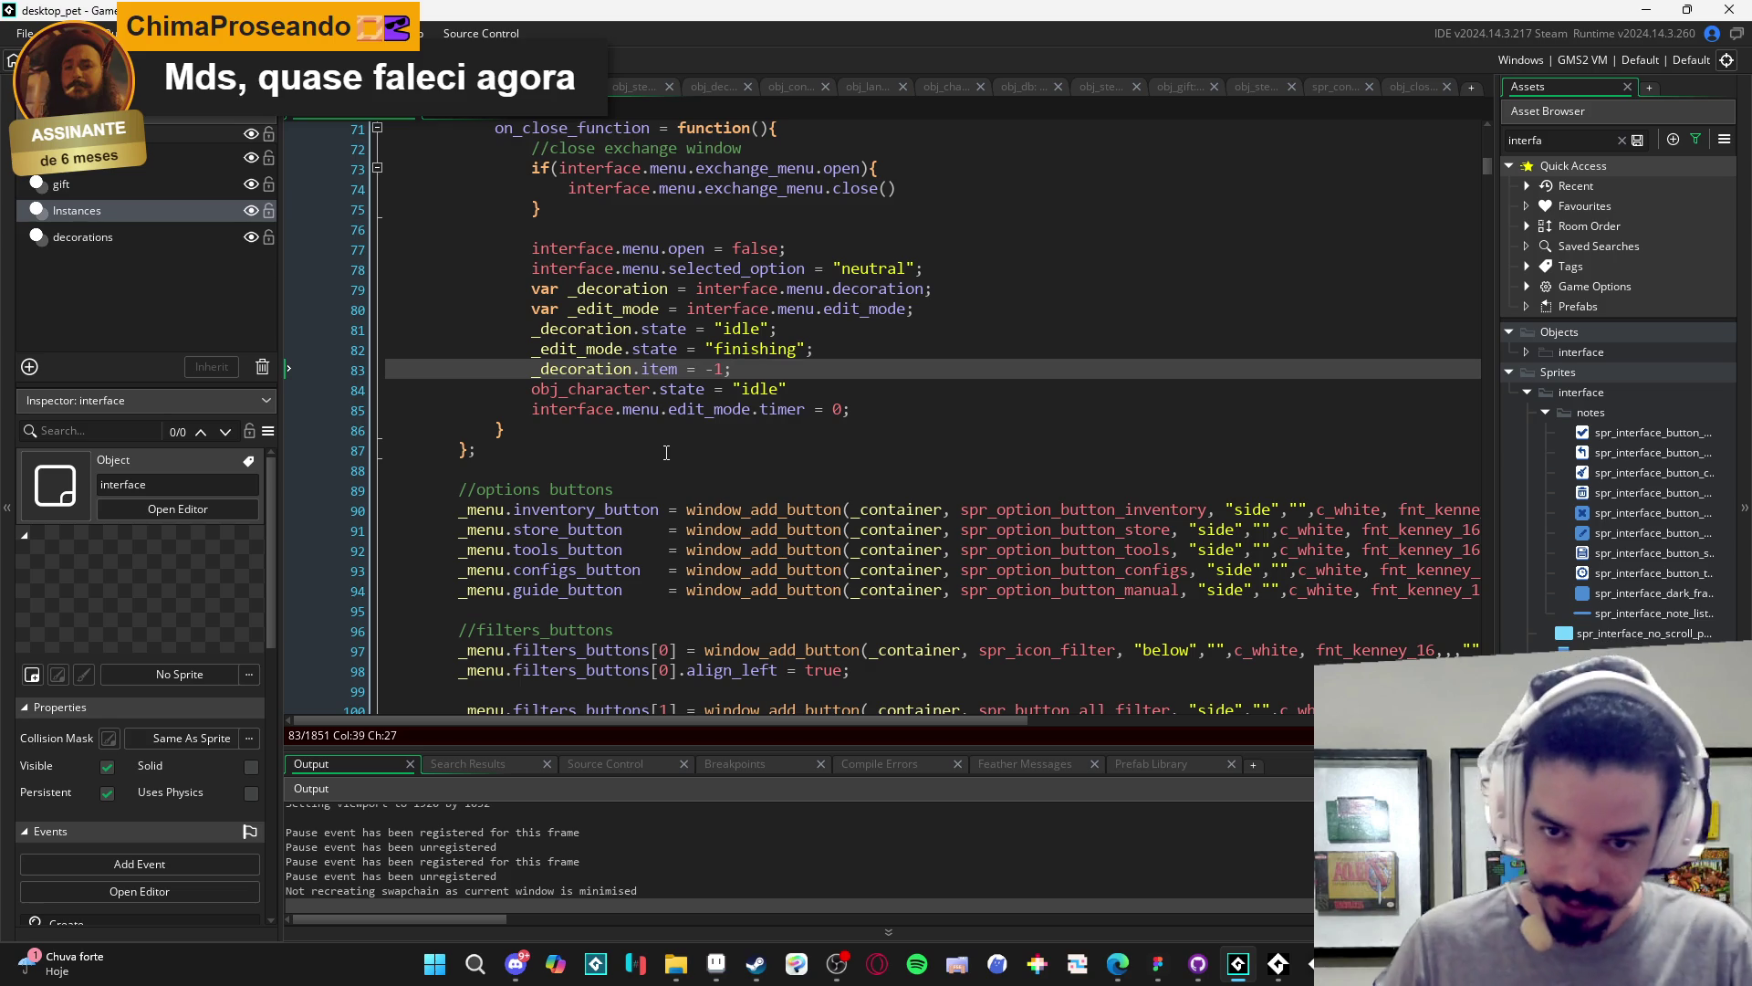
pyautogui.click(821, 349)
pyautogui.scroll(2, 856, 413)
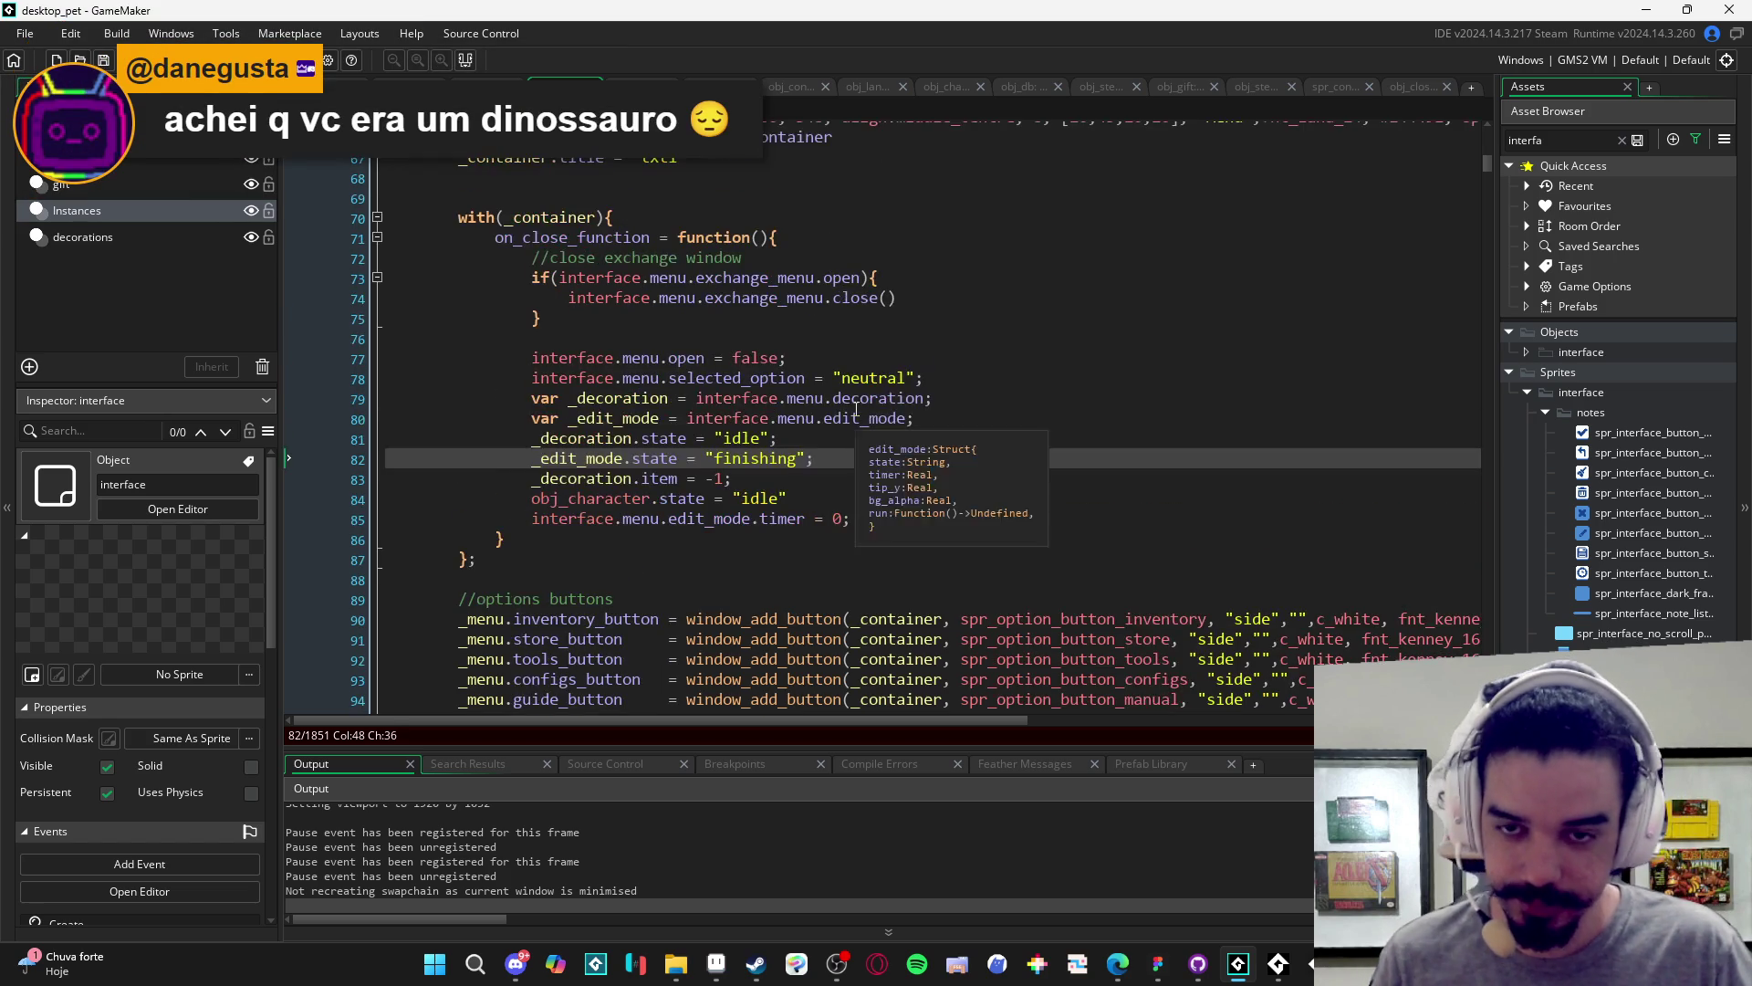
pyautogui.scroll(2, 910, 328)
# - Review lines 85-88, then switch away and back to rest the caret on line 75
pyautogui.scroll(-5, 910, 324)
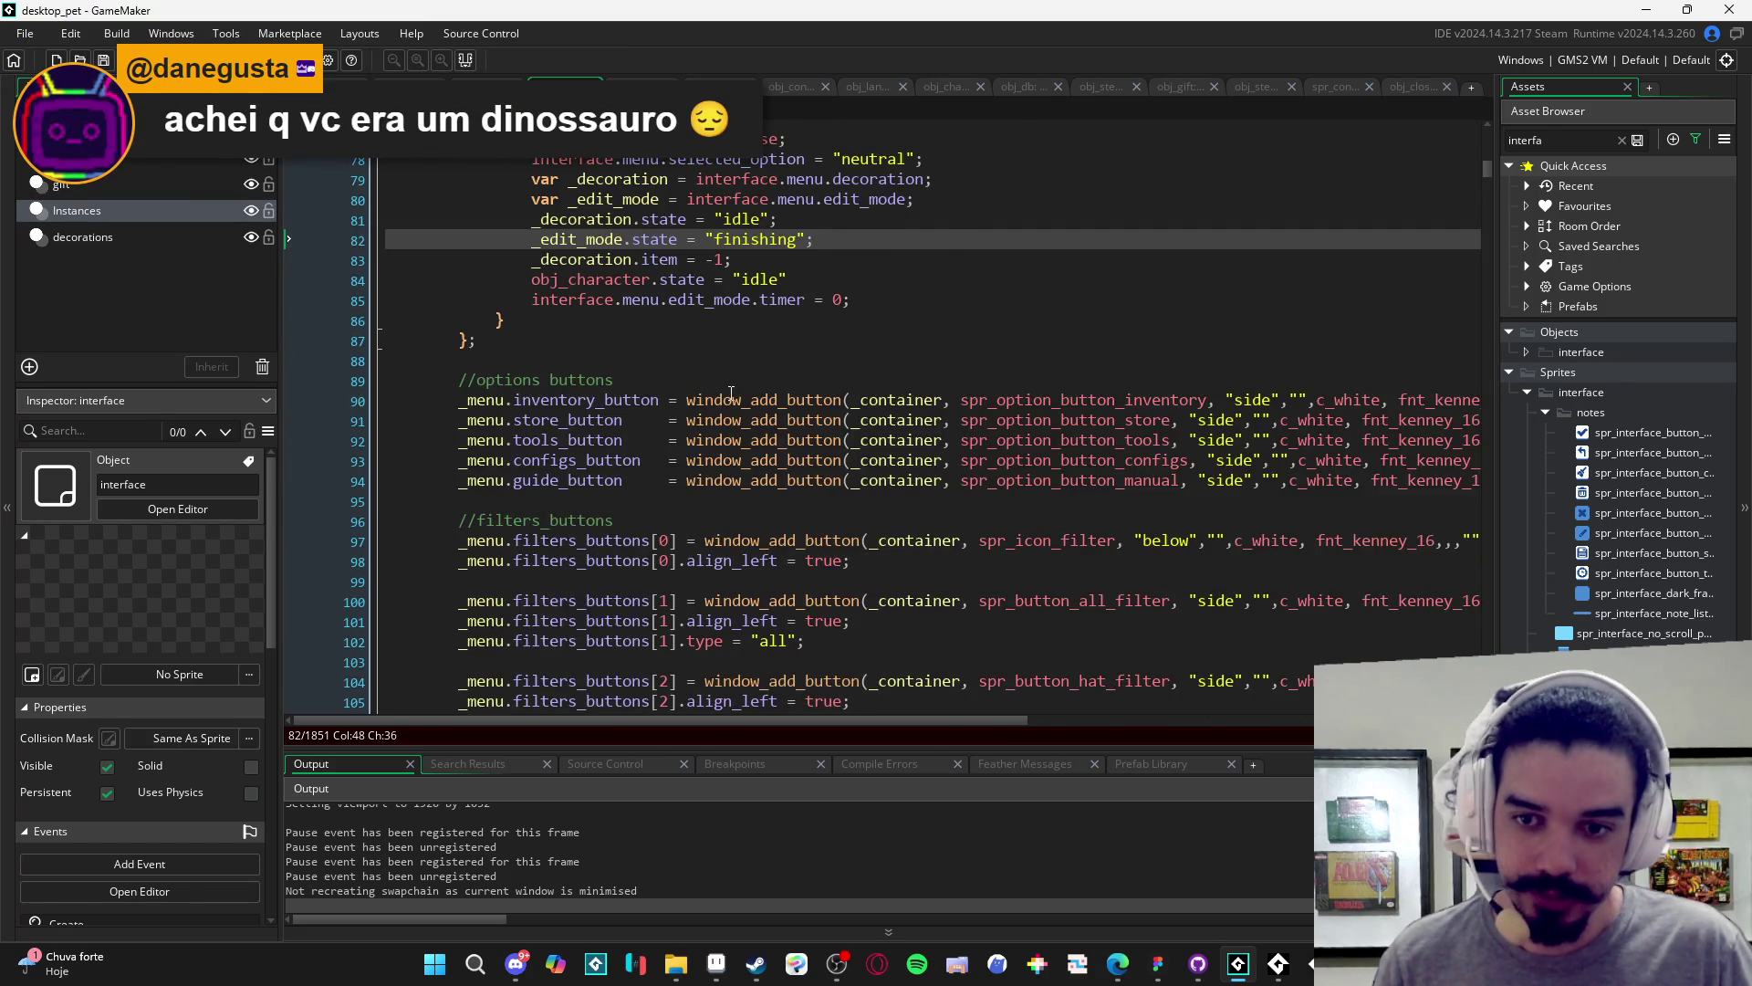
pyautogui.scroll(2, 846, 407)
pyautogui.scroll(3, 879, 346)
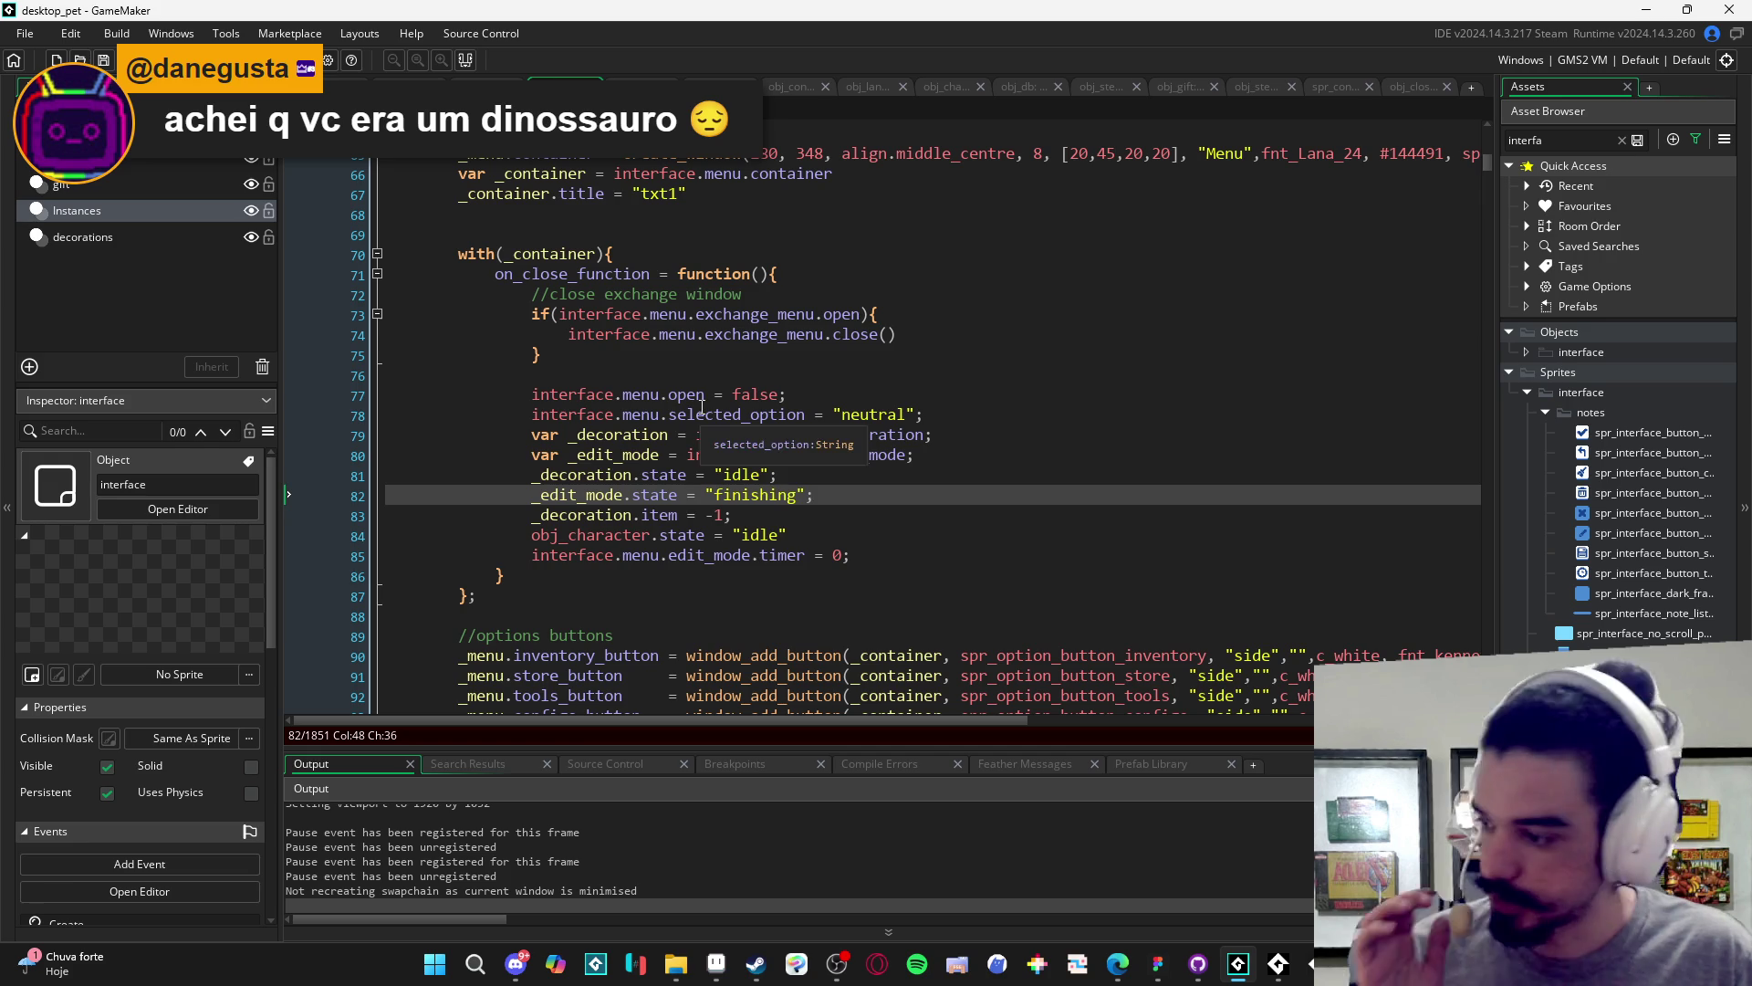
pyautogui.moveTo(765, 427)
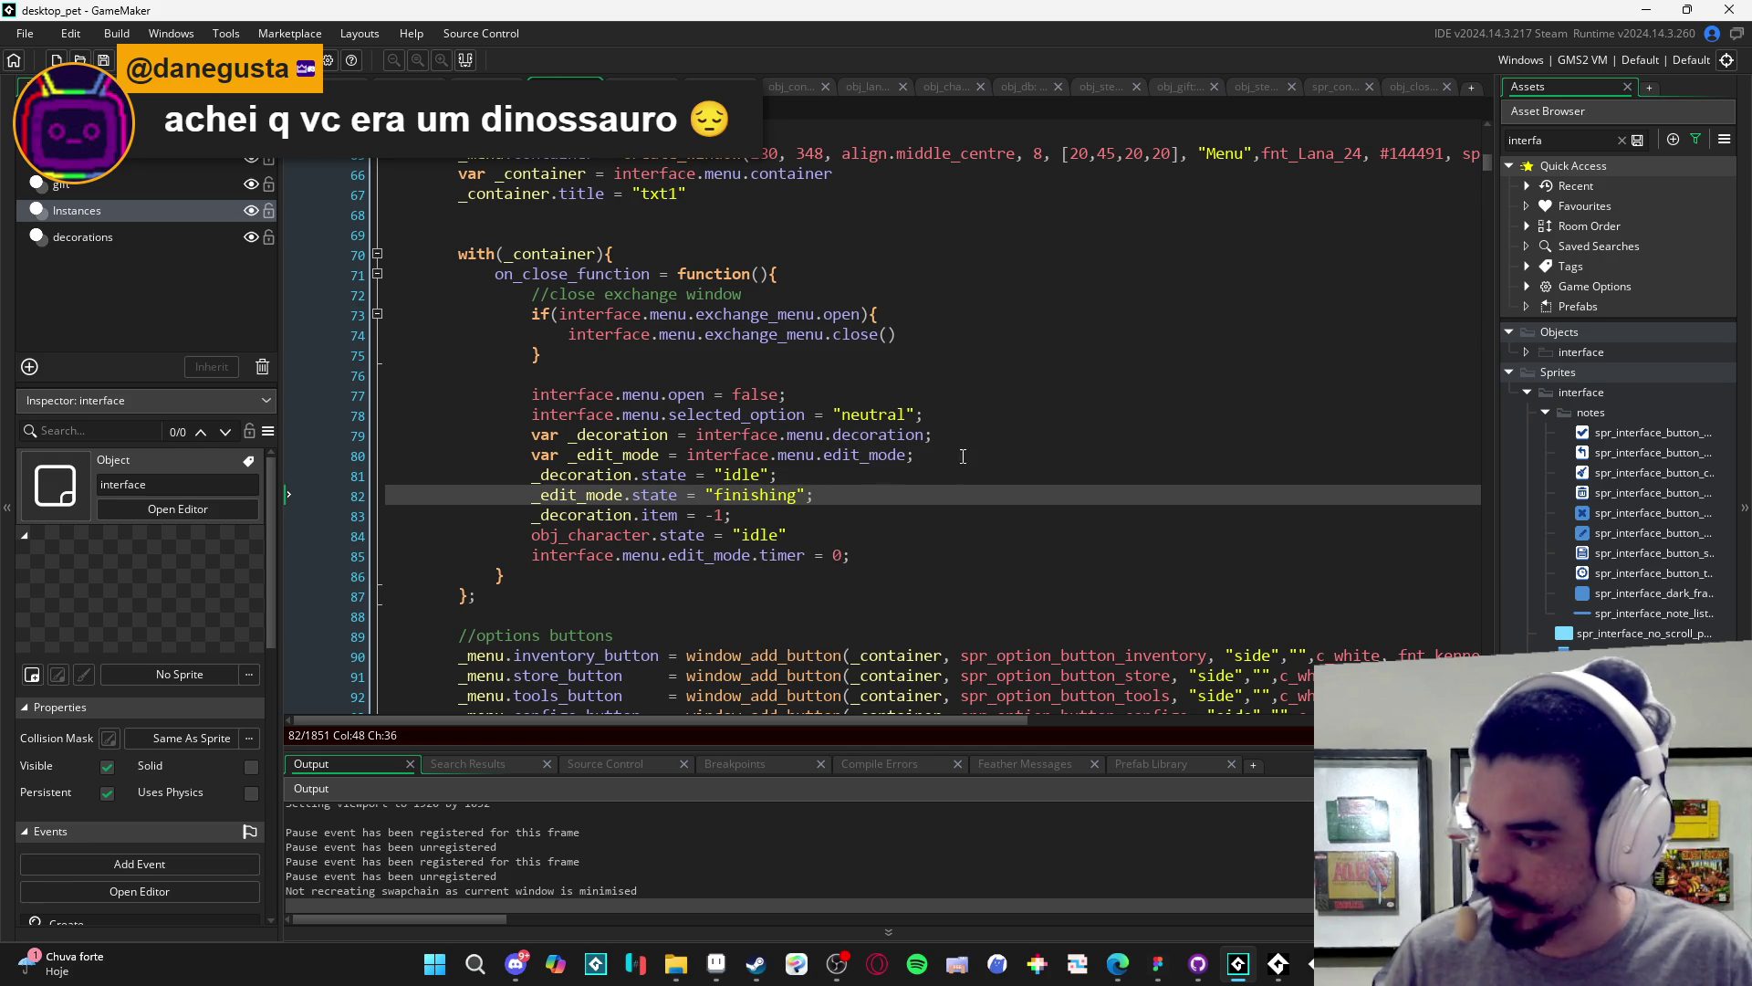
pyautogui.click(693, 555)
pyautogui.click(527, 614)
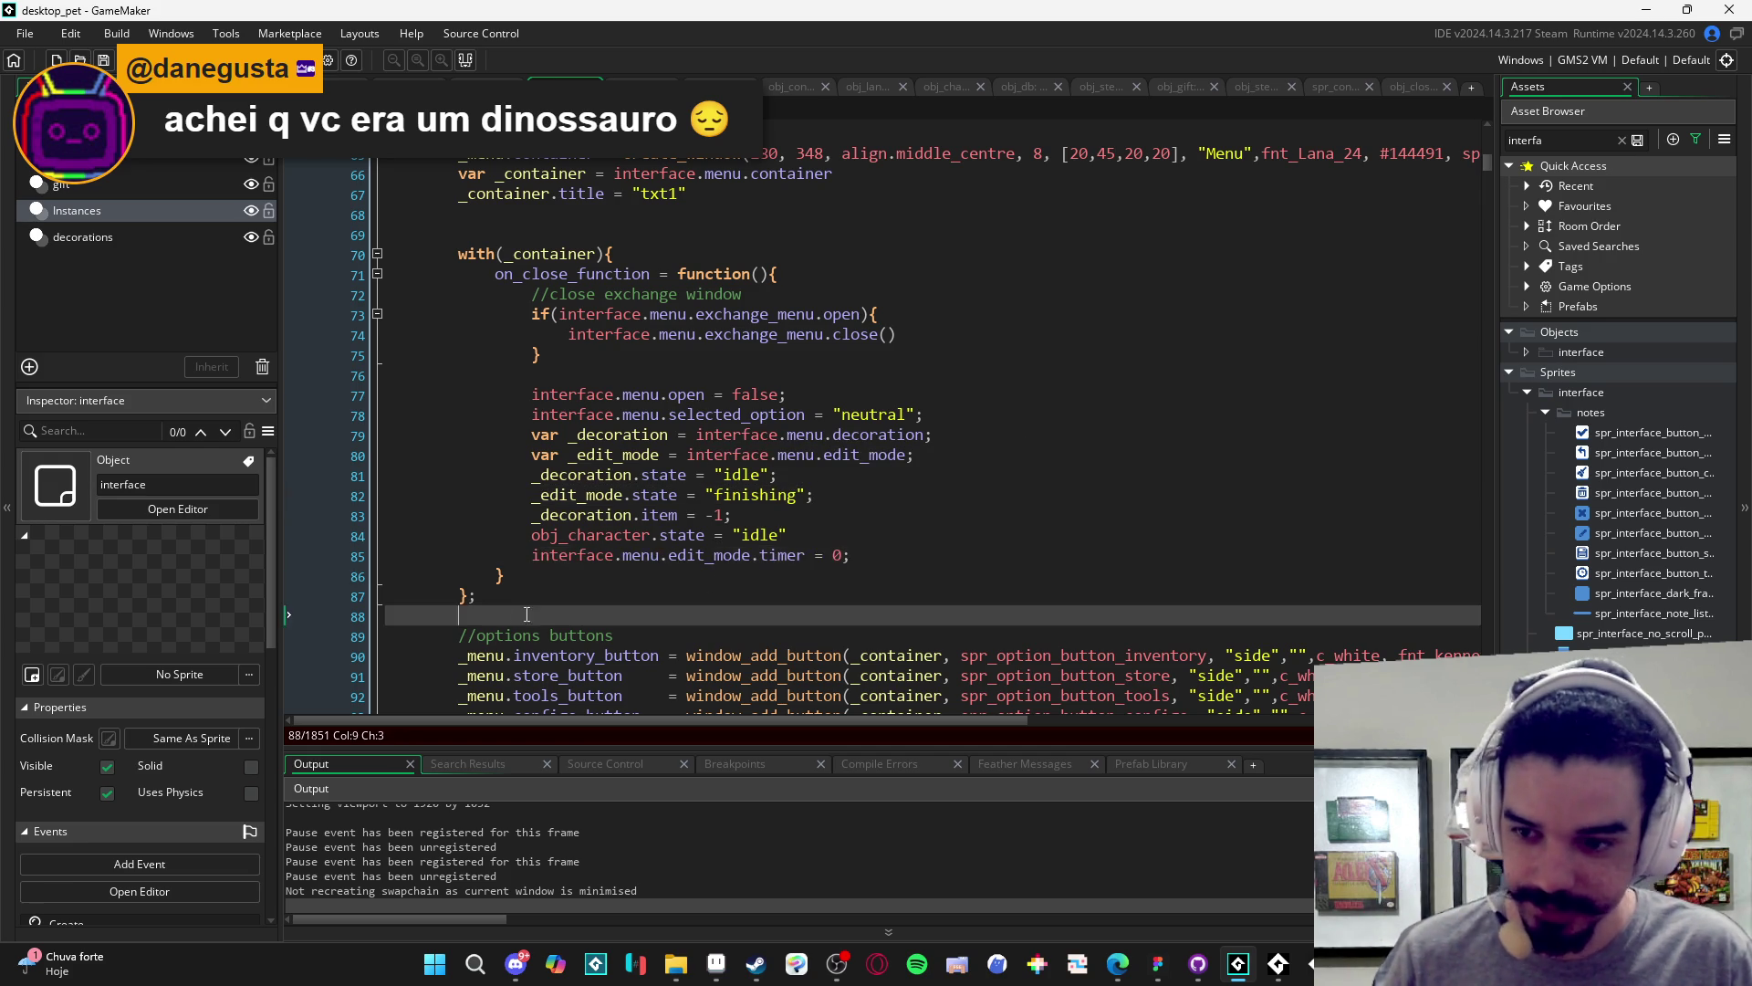
pyautogui.hotkey('alt', 'Tab')
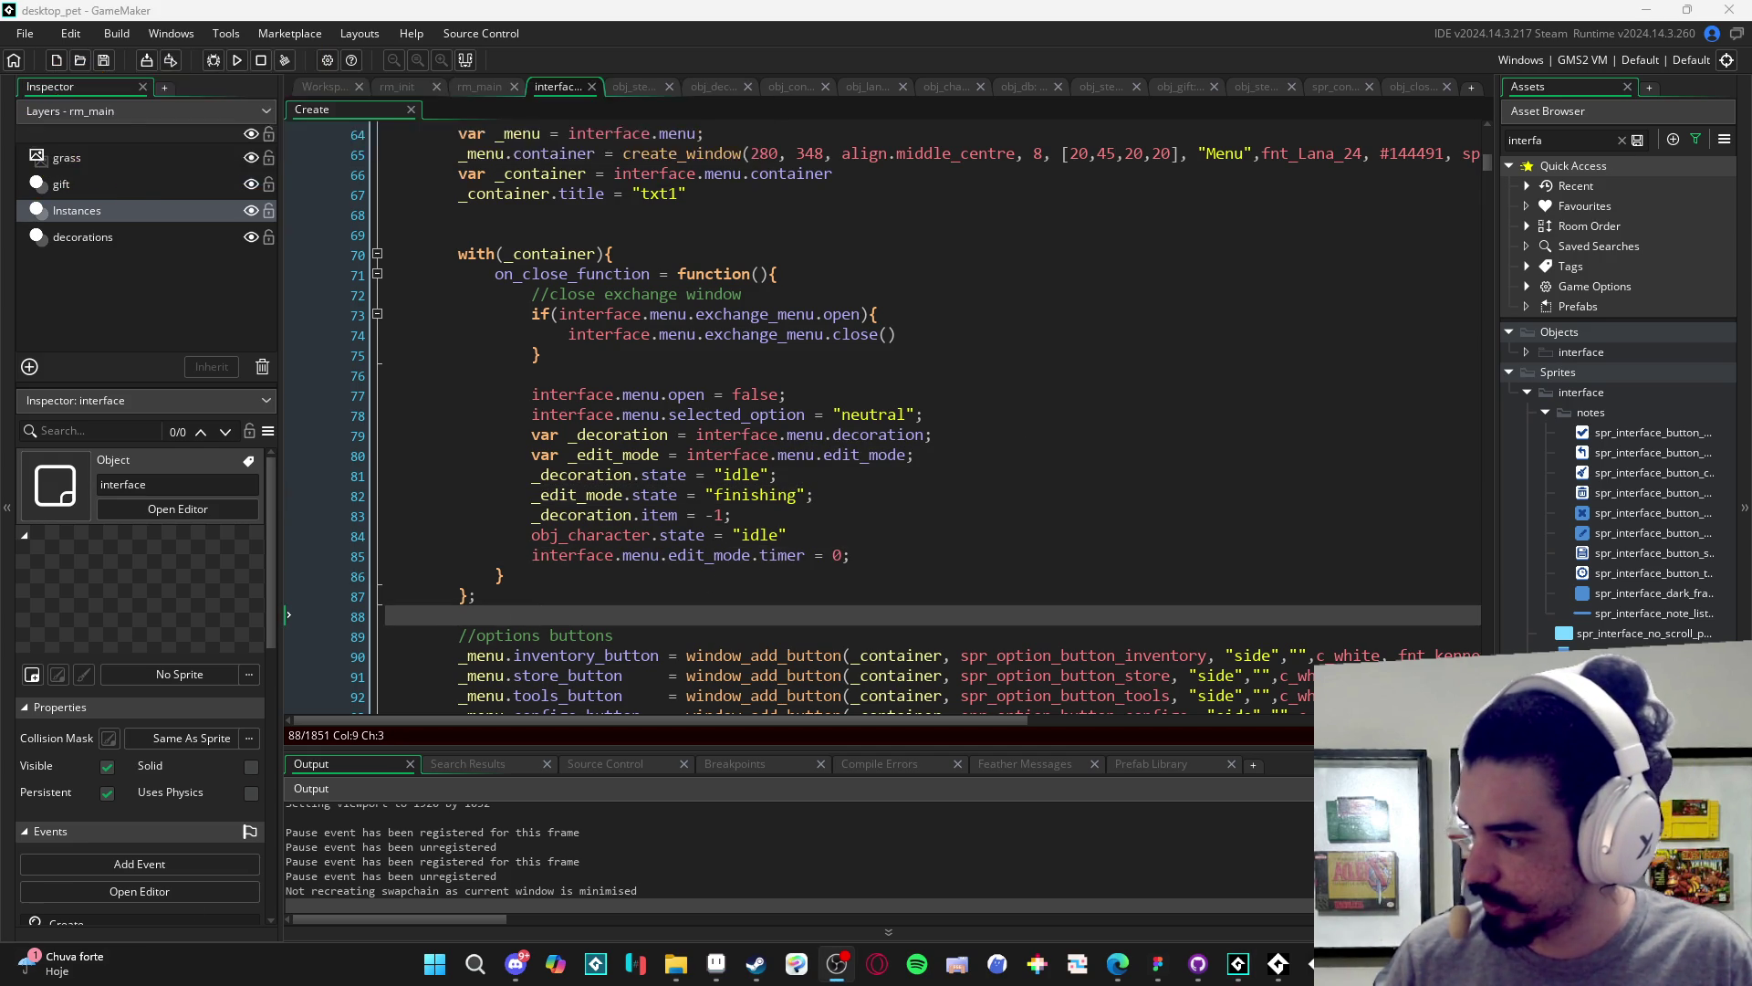
pyautogui.hotkey('alt', 'Tab')
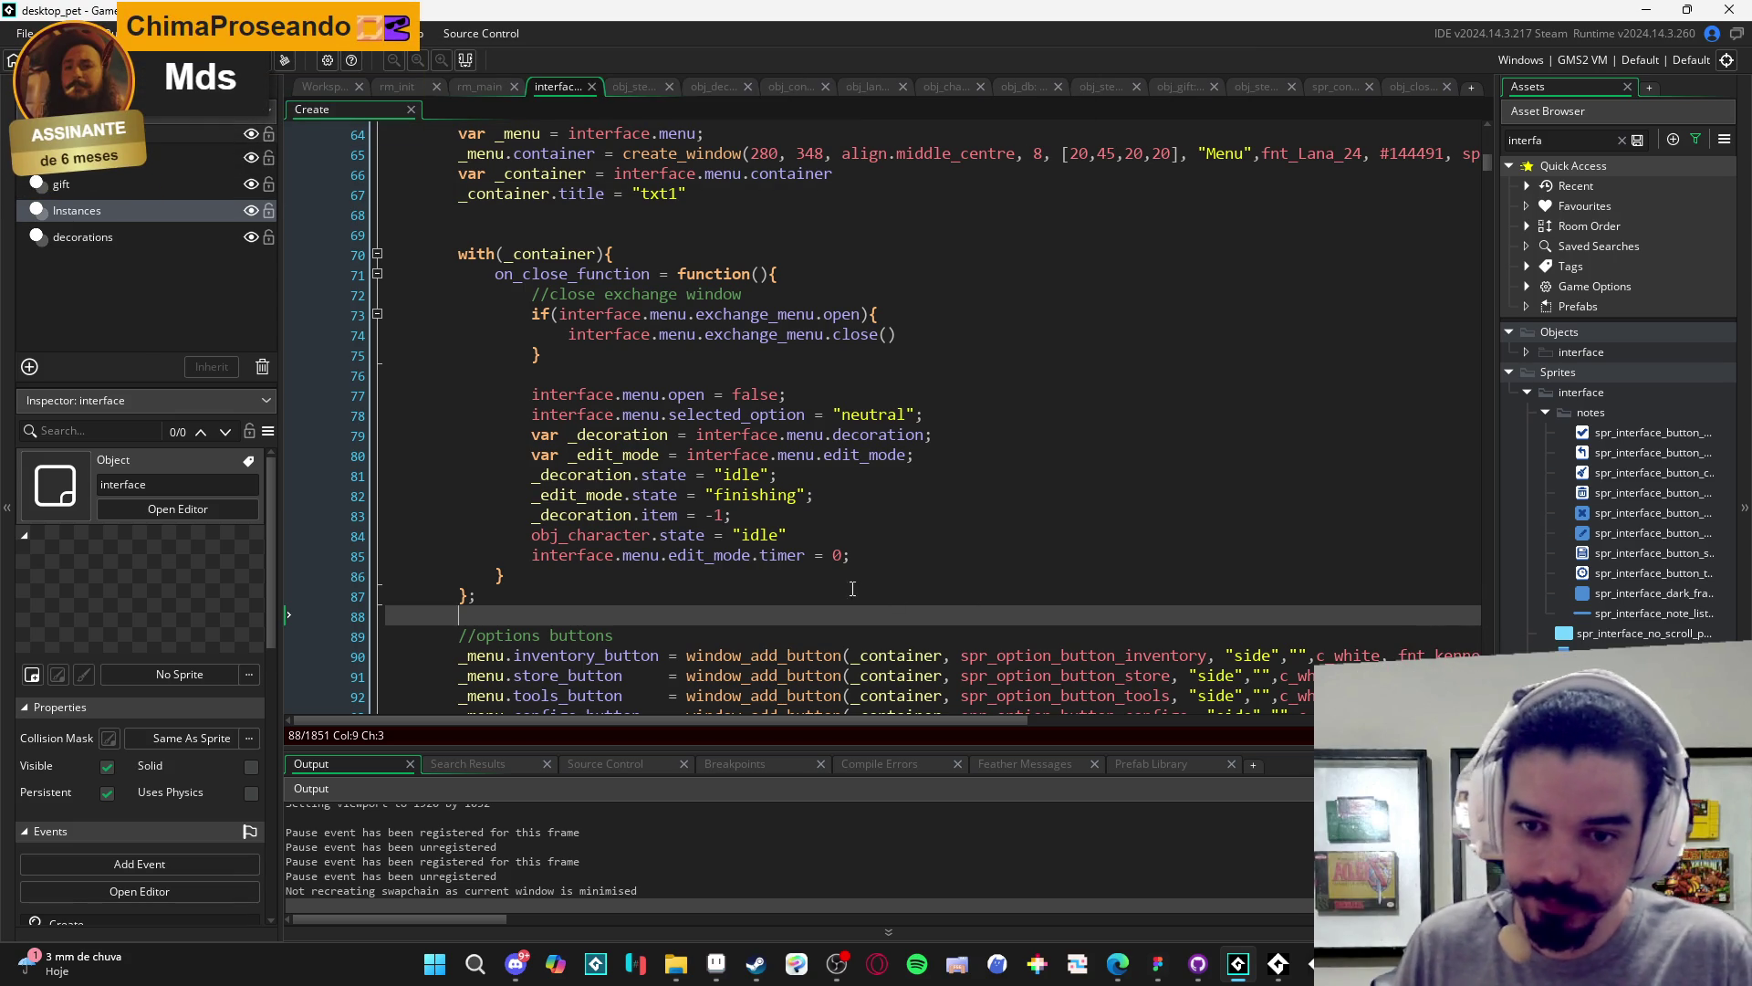
pyautogui.click(684, 356)
# - Search the code for 'exchange' and step to the exchange_menu definition on line 215
pyautogui.scroll(2, 683, 381)
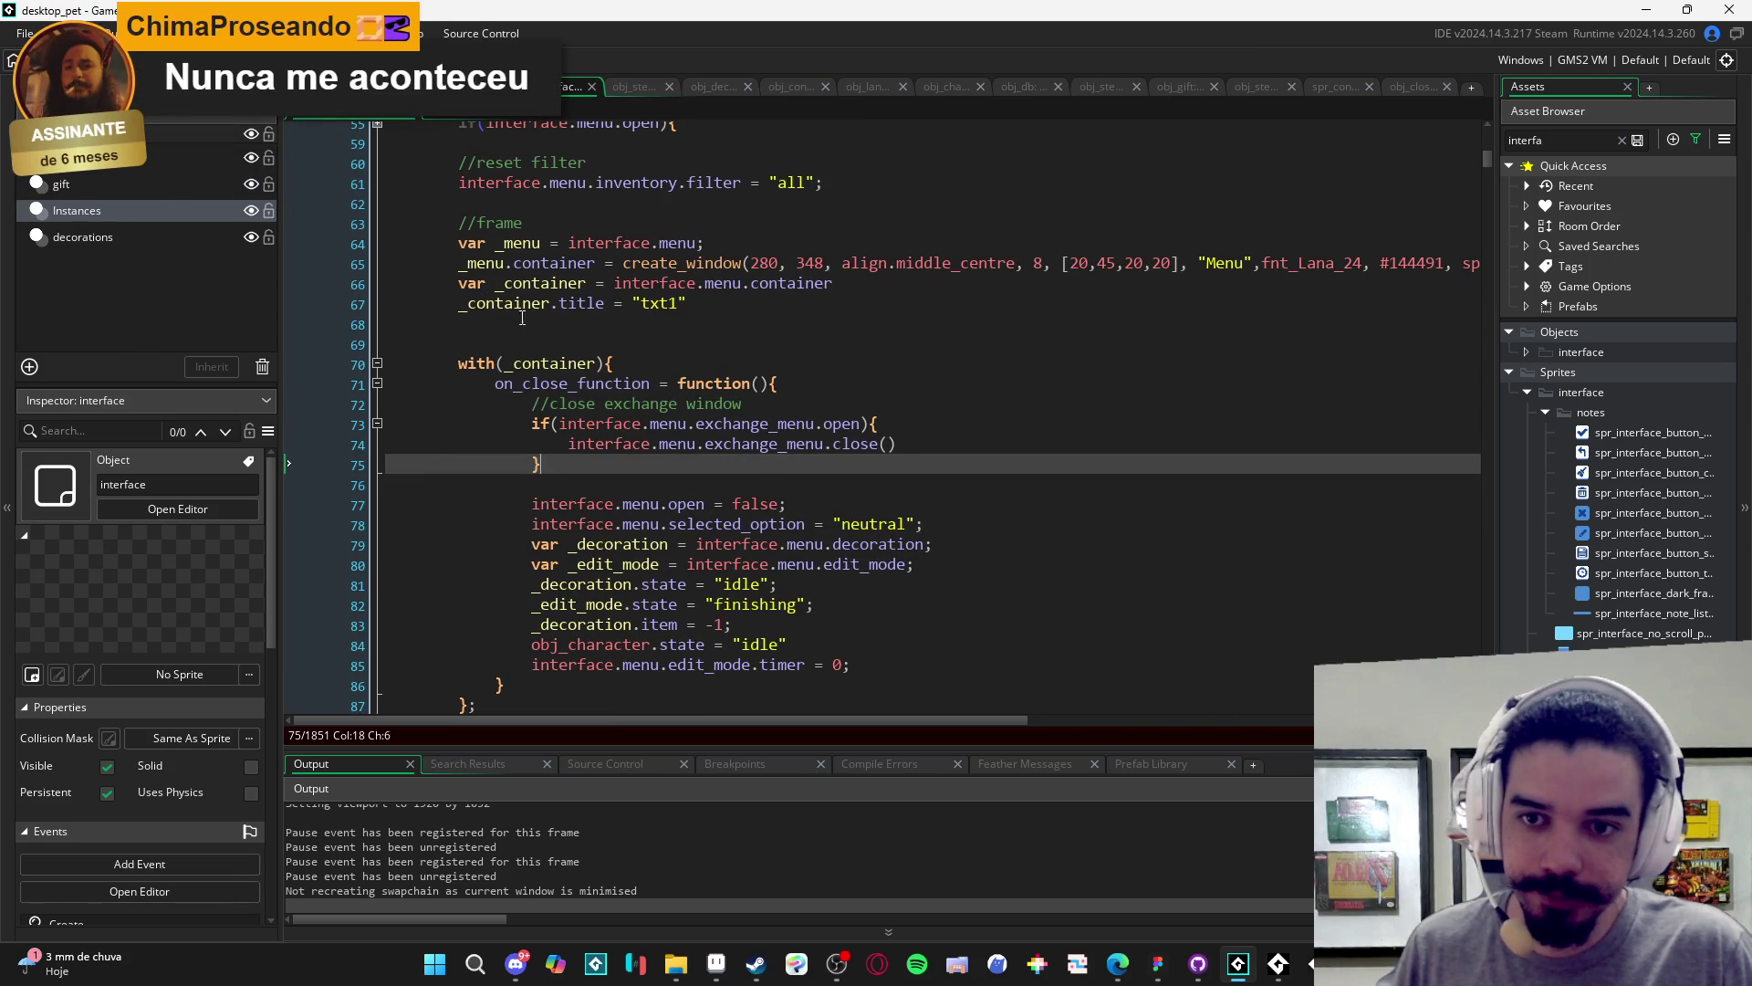
pyautogui.hscroll(5, 1247, 306)
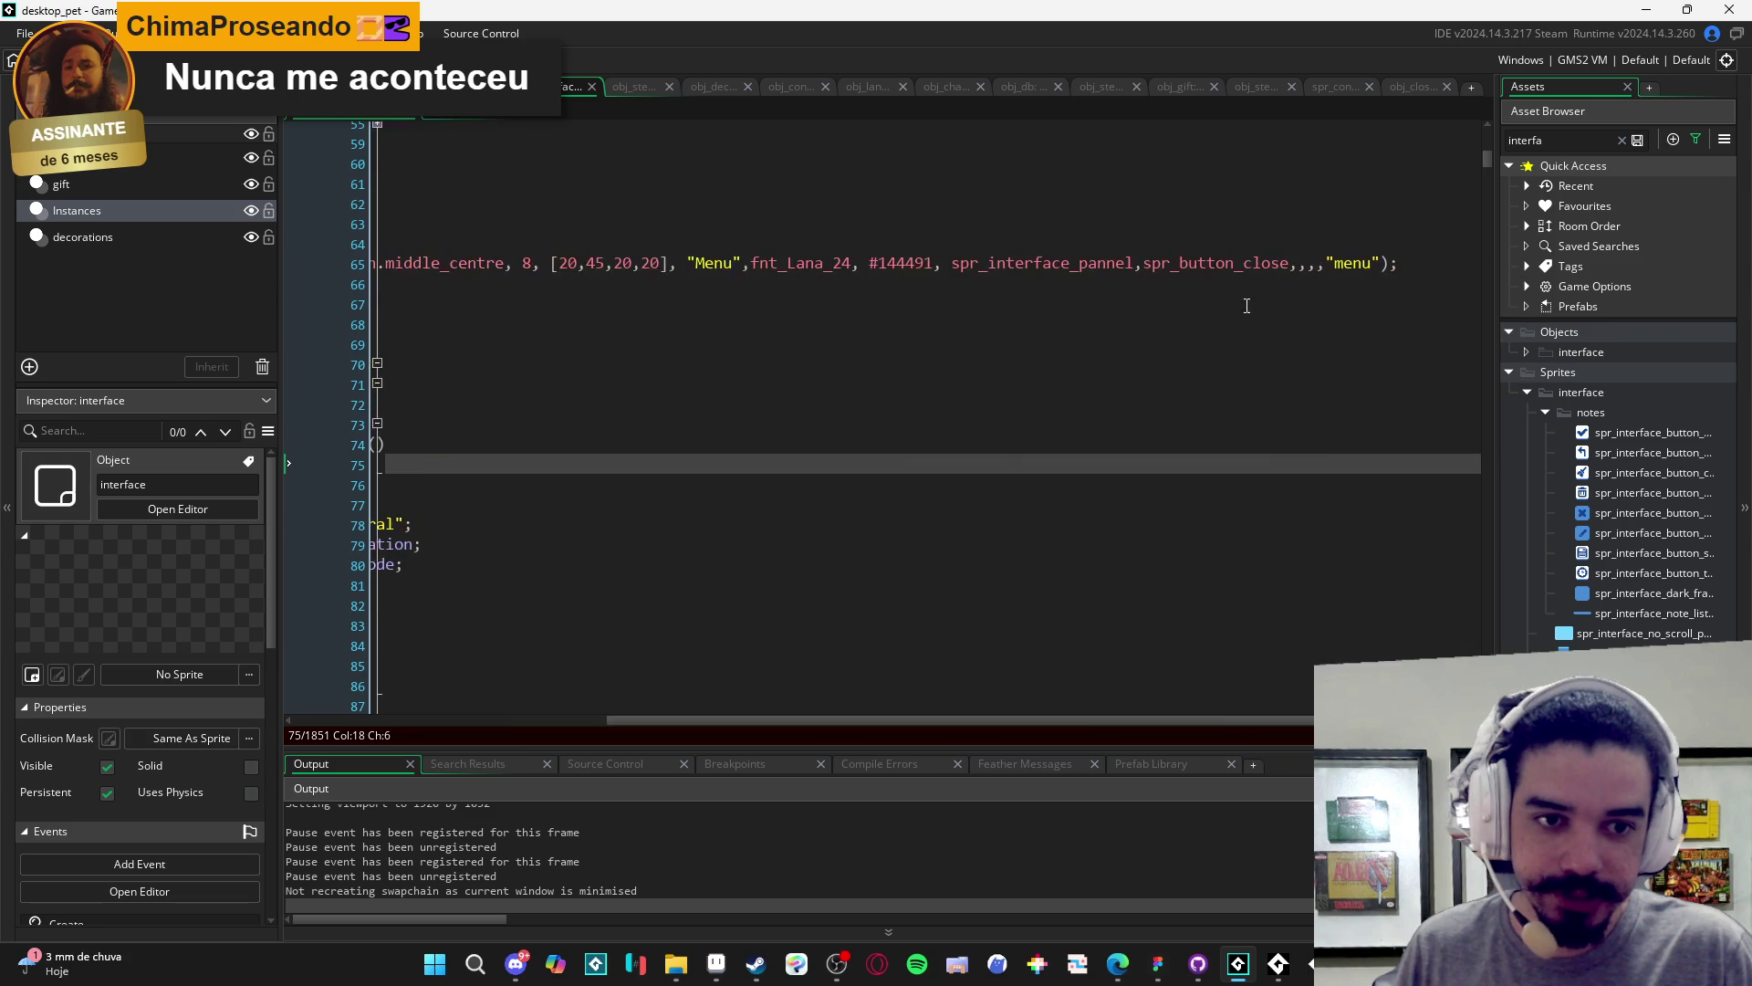
pyautogui.hscroll(-5, 771, 410)
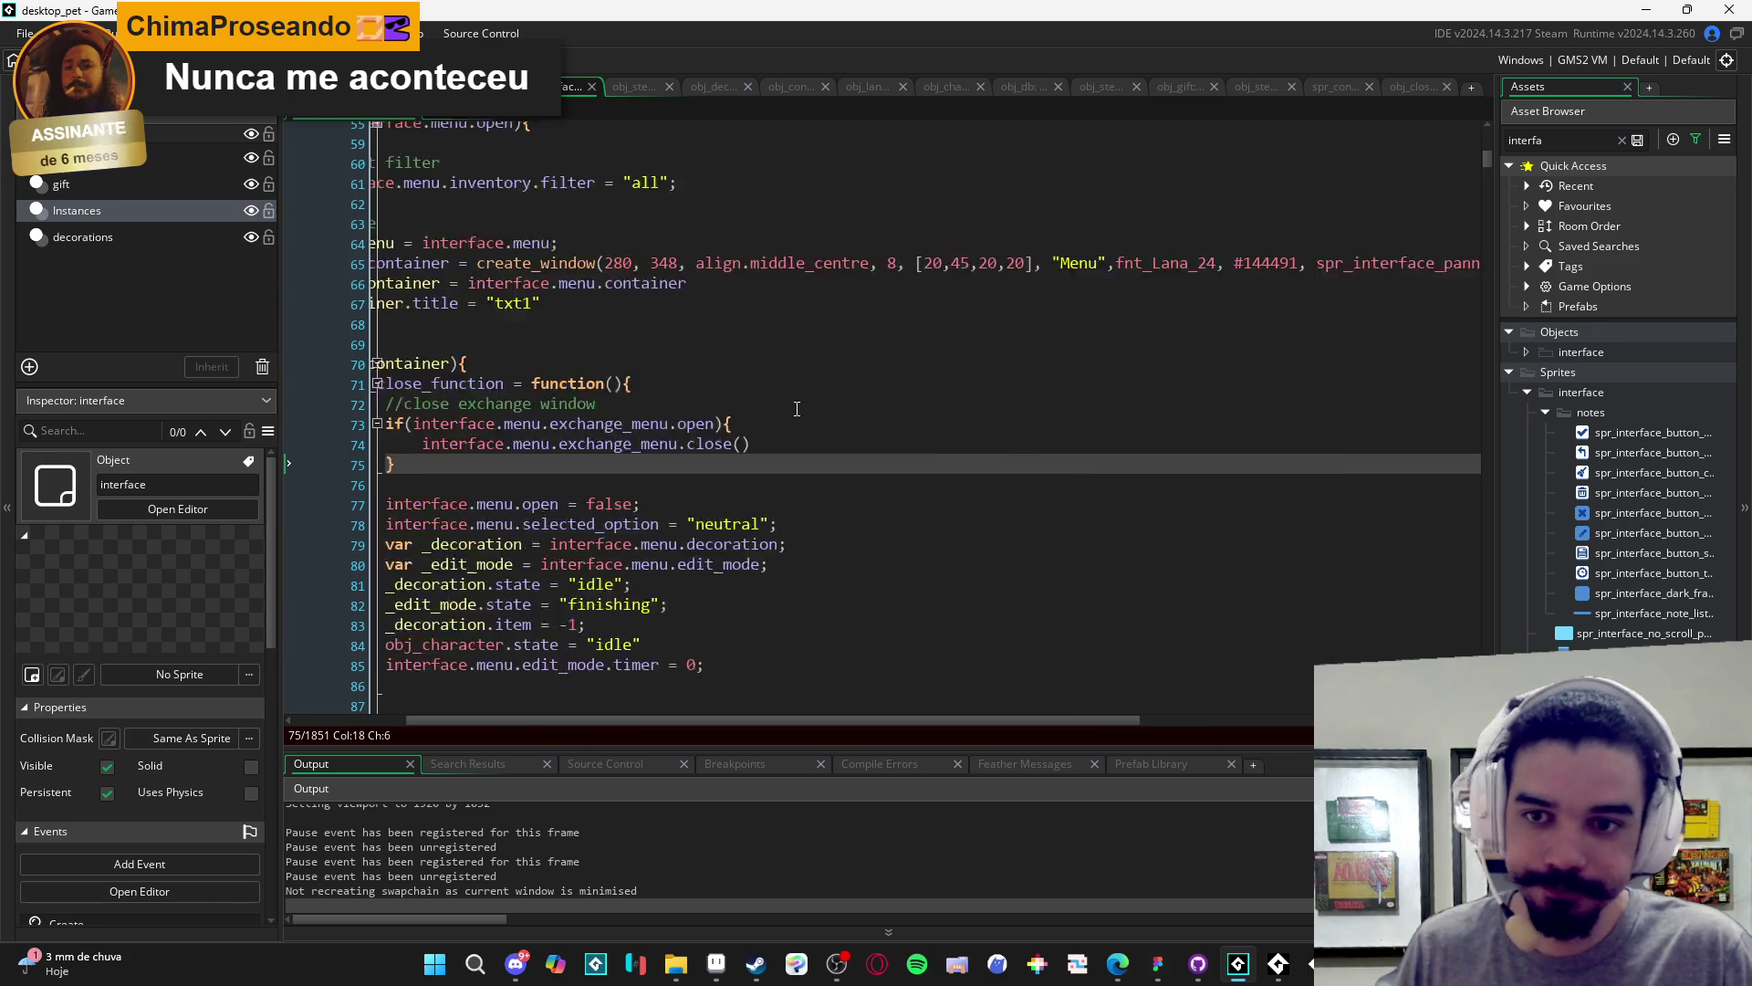
pyautogui.scroll(3, 542, 343)
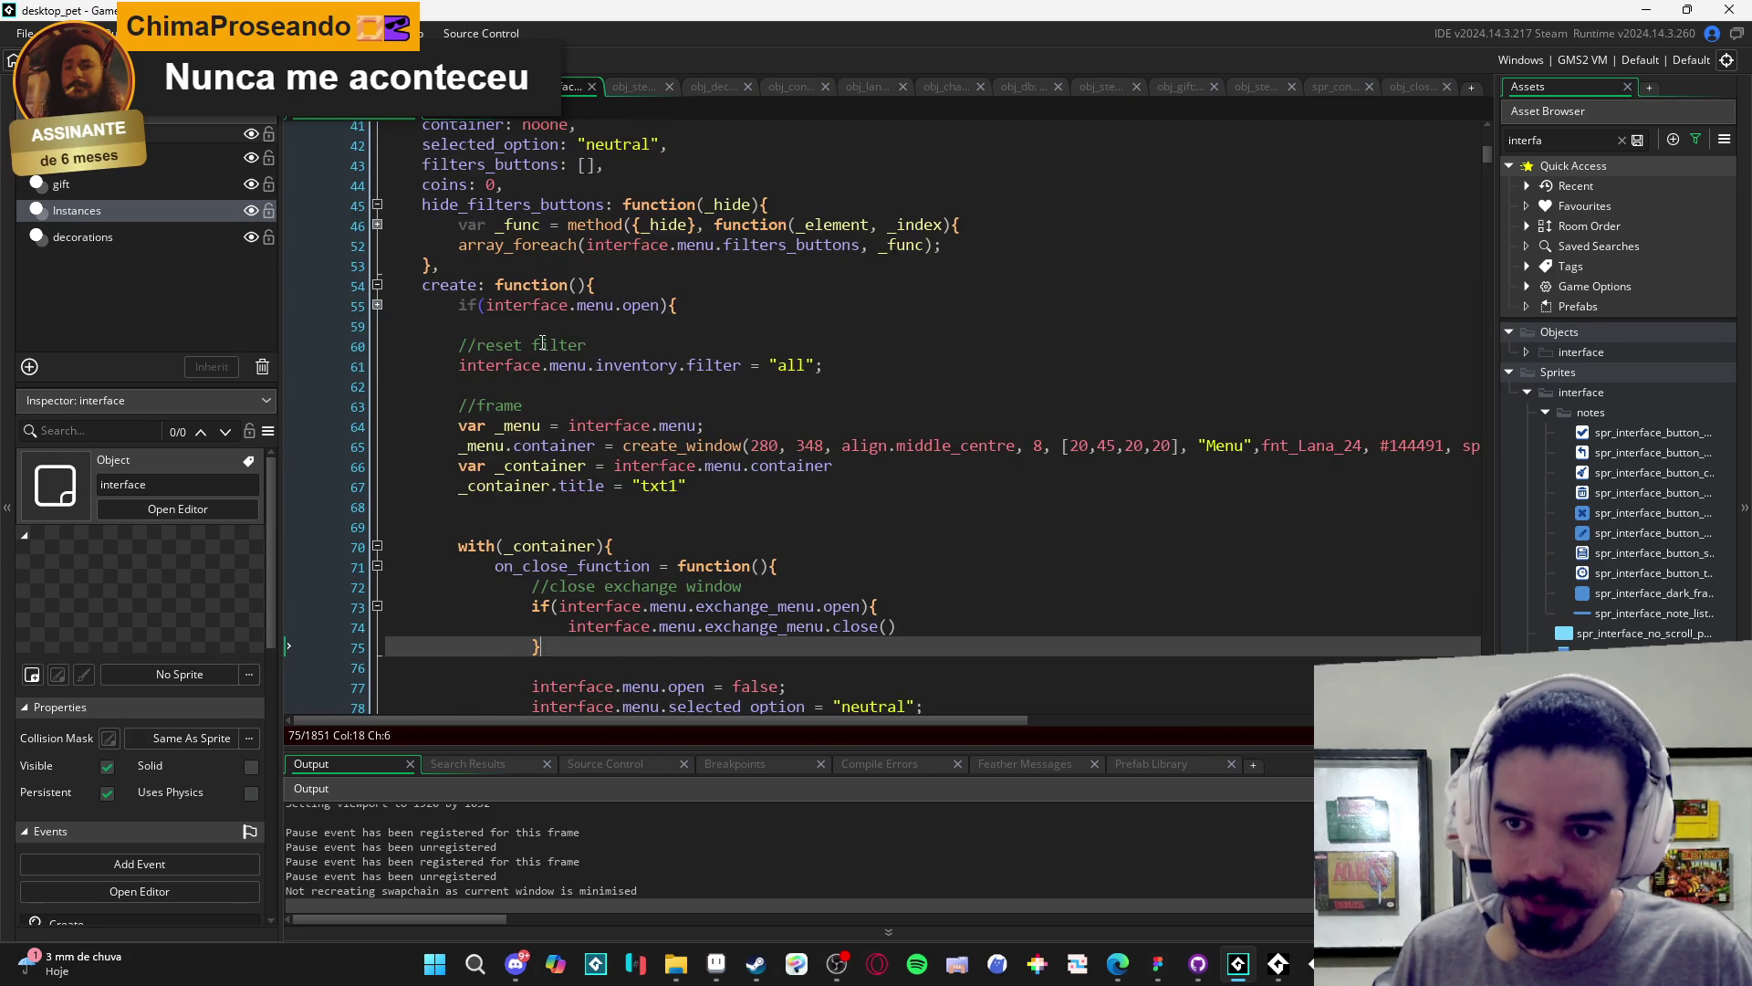
pyautogui.scroll(-5, 542, 343)
pyautogui.click(1144, 165)
pyautogui.hotkey('ctrl', 'f')
pyautogui.write('exchange')
pyautogui.click(1463, 152)
pyautogui.click(1463, 152)
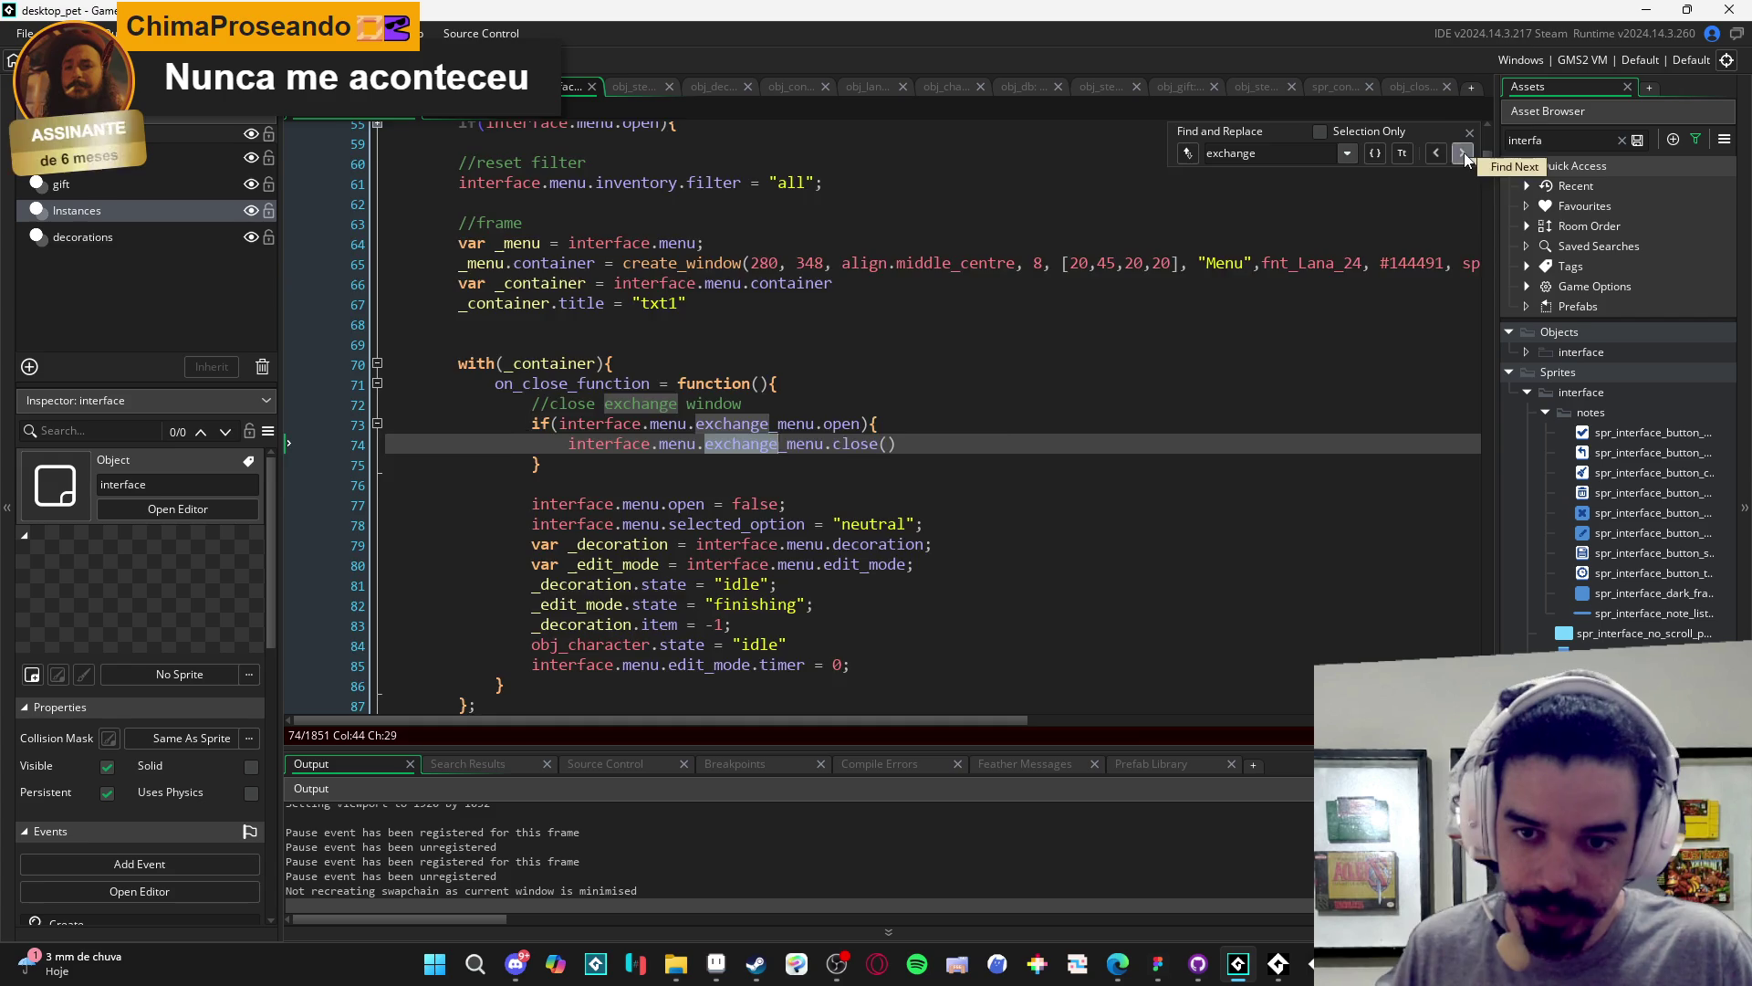
pyautogui.click(1463, 152)
pyautogui.click(1469, 132)
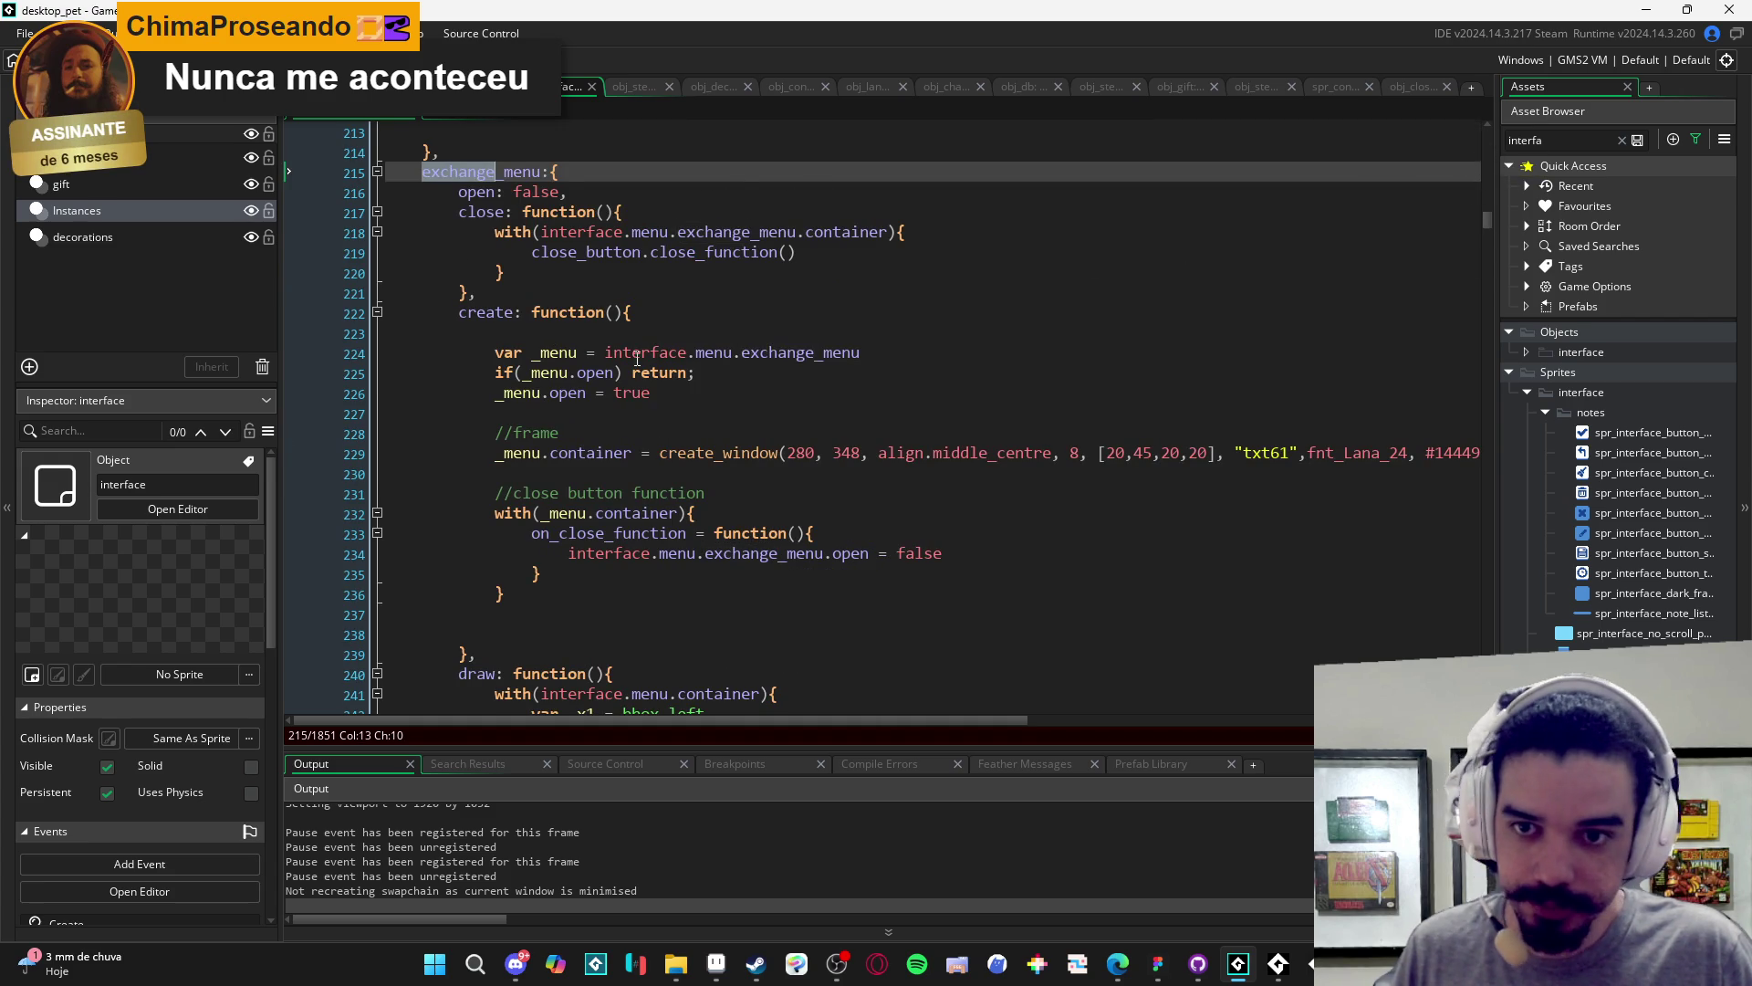
# - Check line 229's create_window call and re-pick spr_exchange_menu_test as its window sprite
pyautogui.click(532, 232)
pyautogui.scroll(-1, 423, 239)
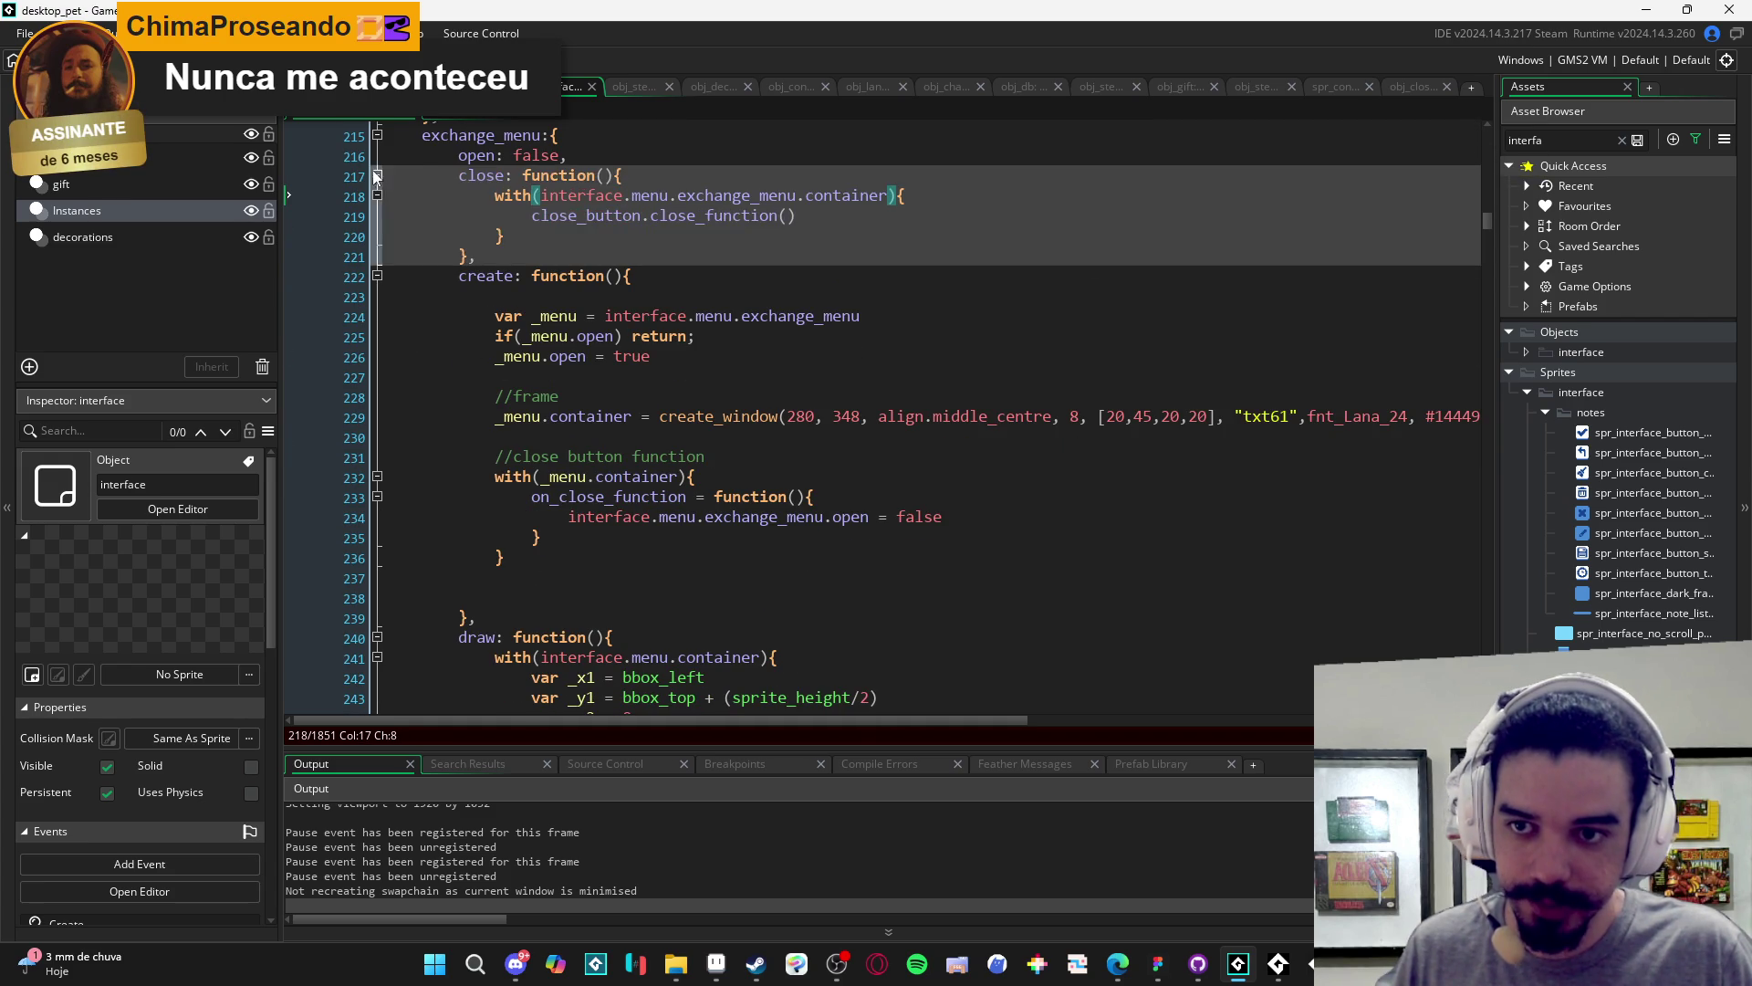
pyautogui.click(621, 336)
pyautogui.scroll(-2, 621, 328)
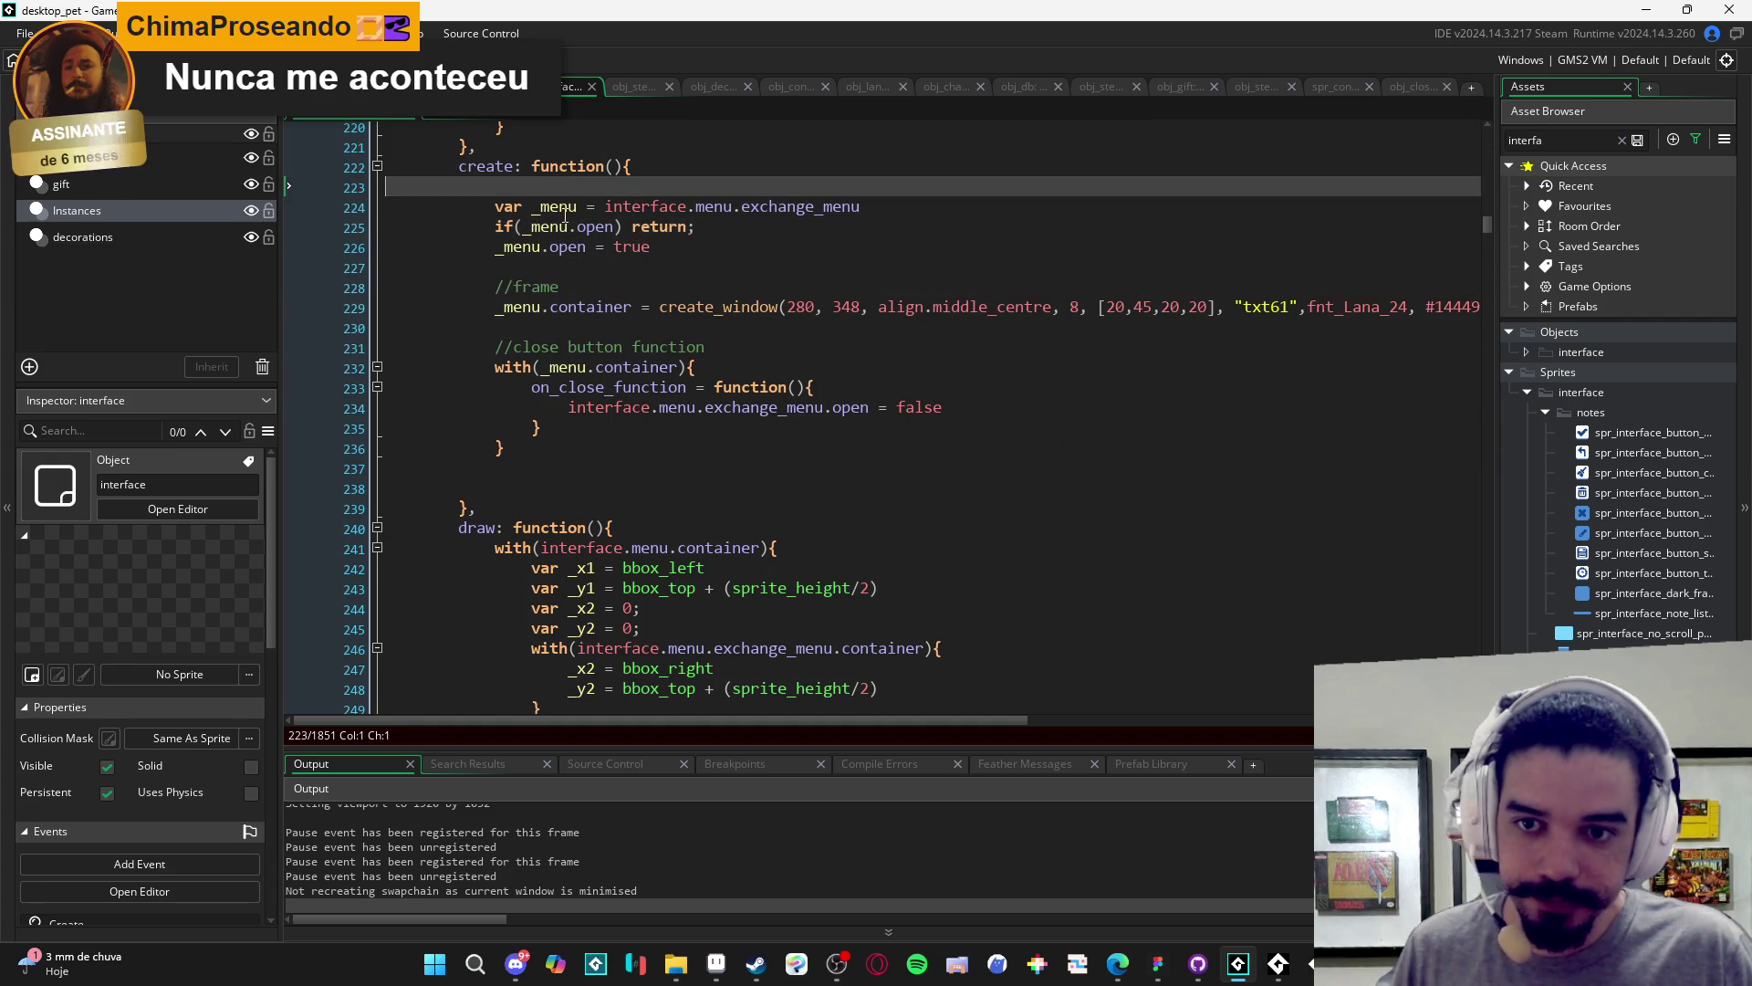
pyautogui.click(660, 307)
pyautogui.hscroll(5, 1120, 343)
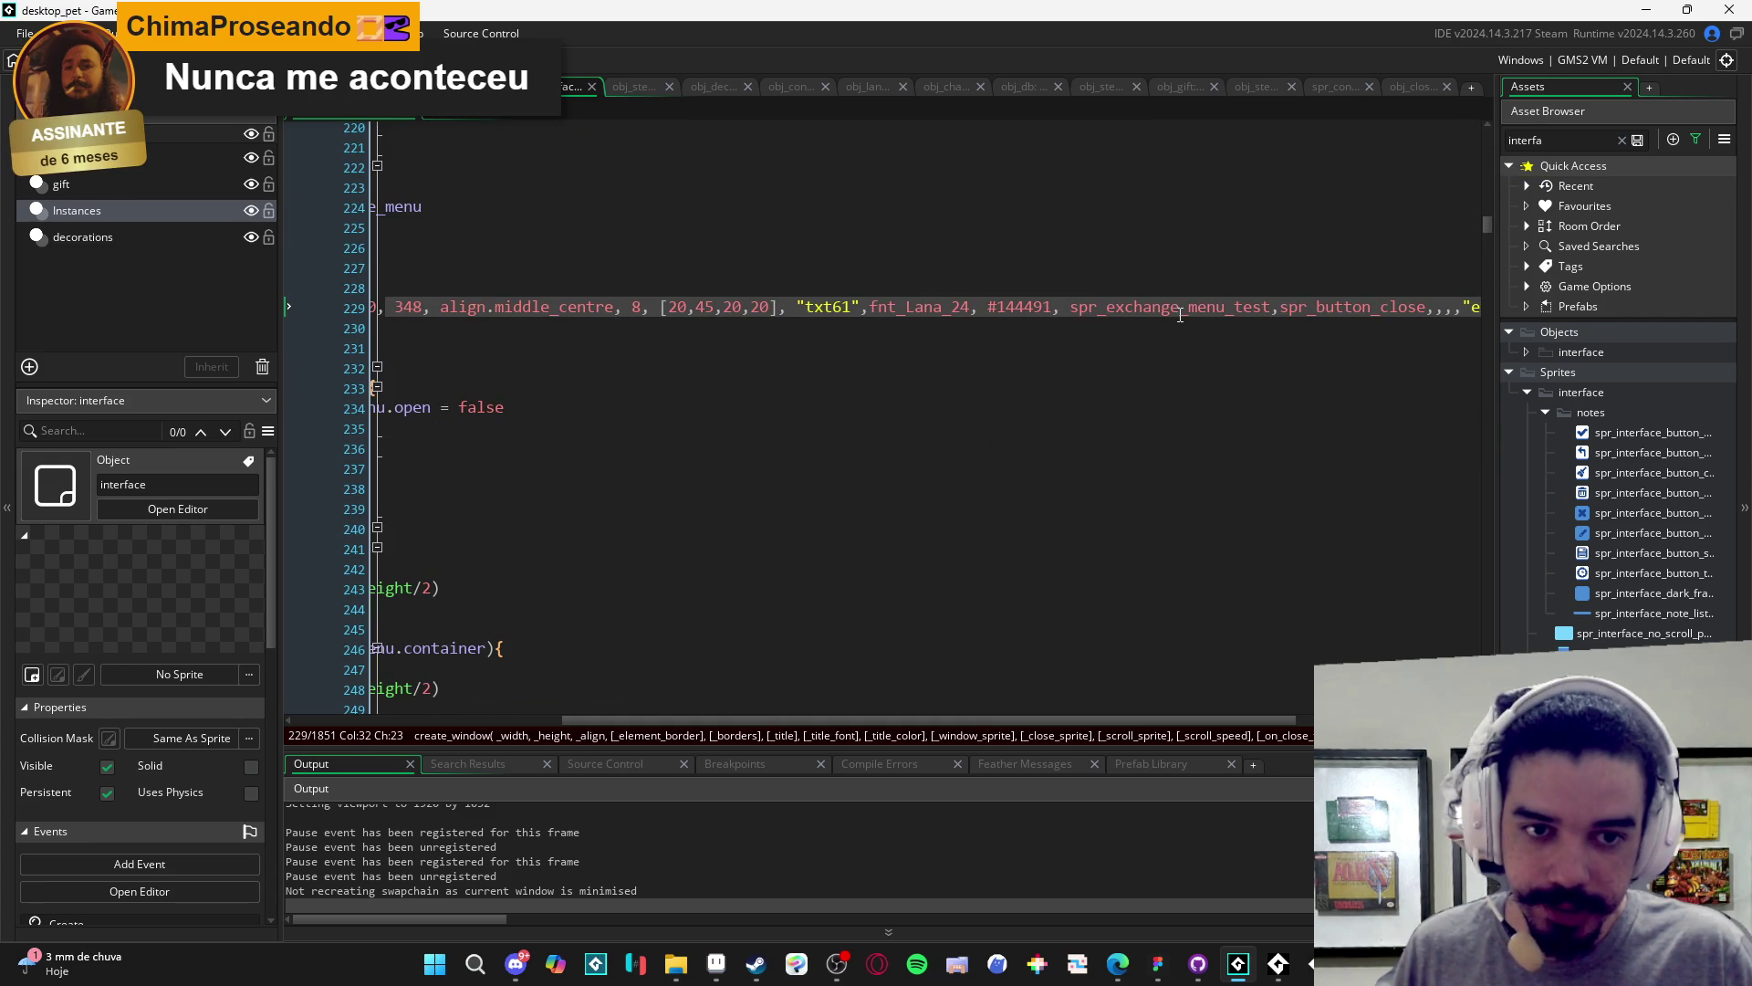
pyautogui.click(1174, 308)
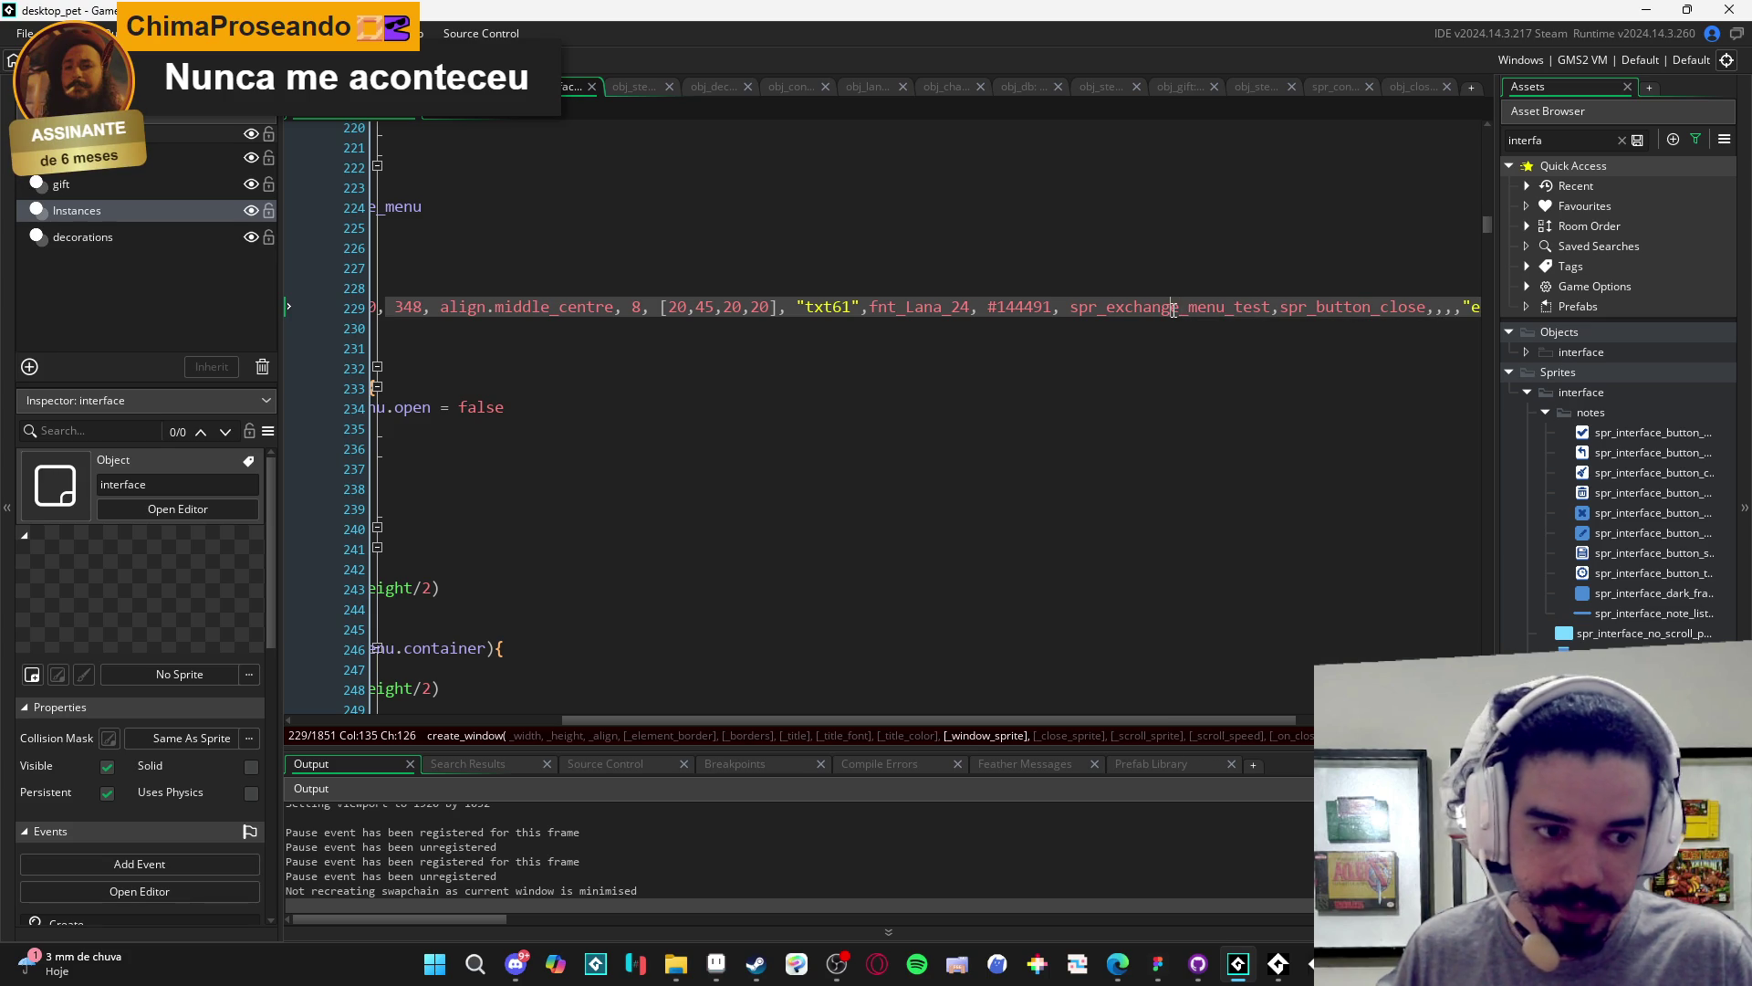
pyautogui.doubleClick(1174, 309)
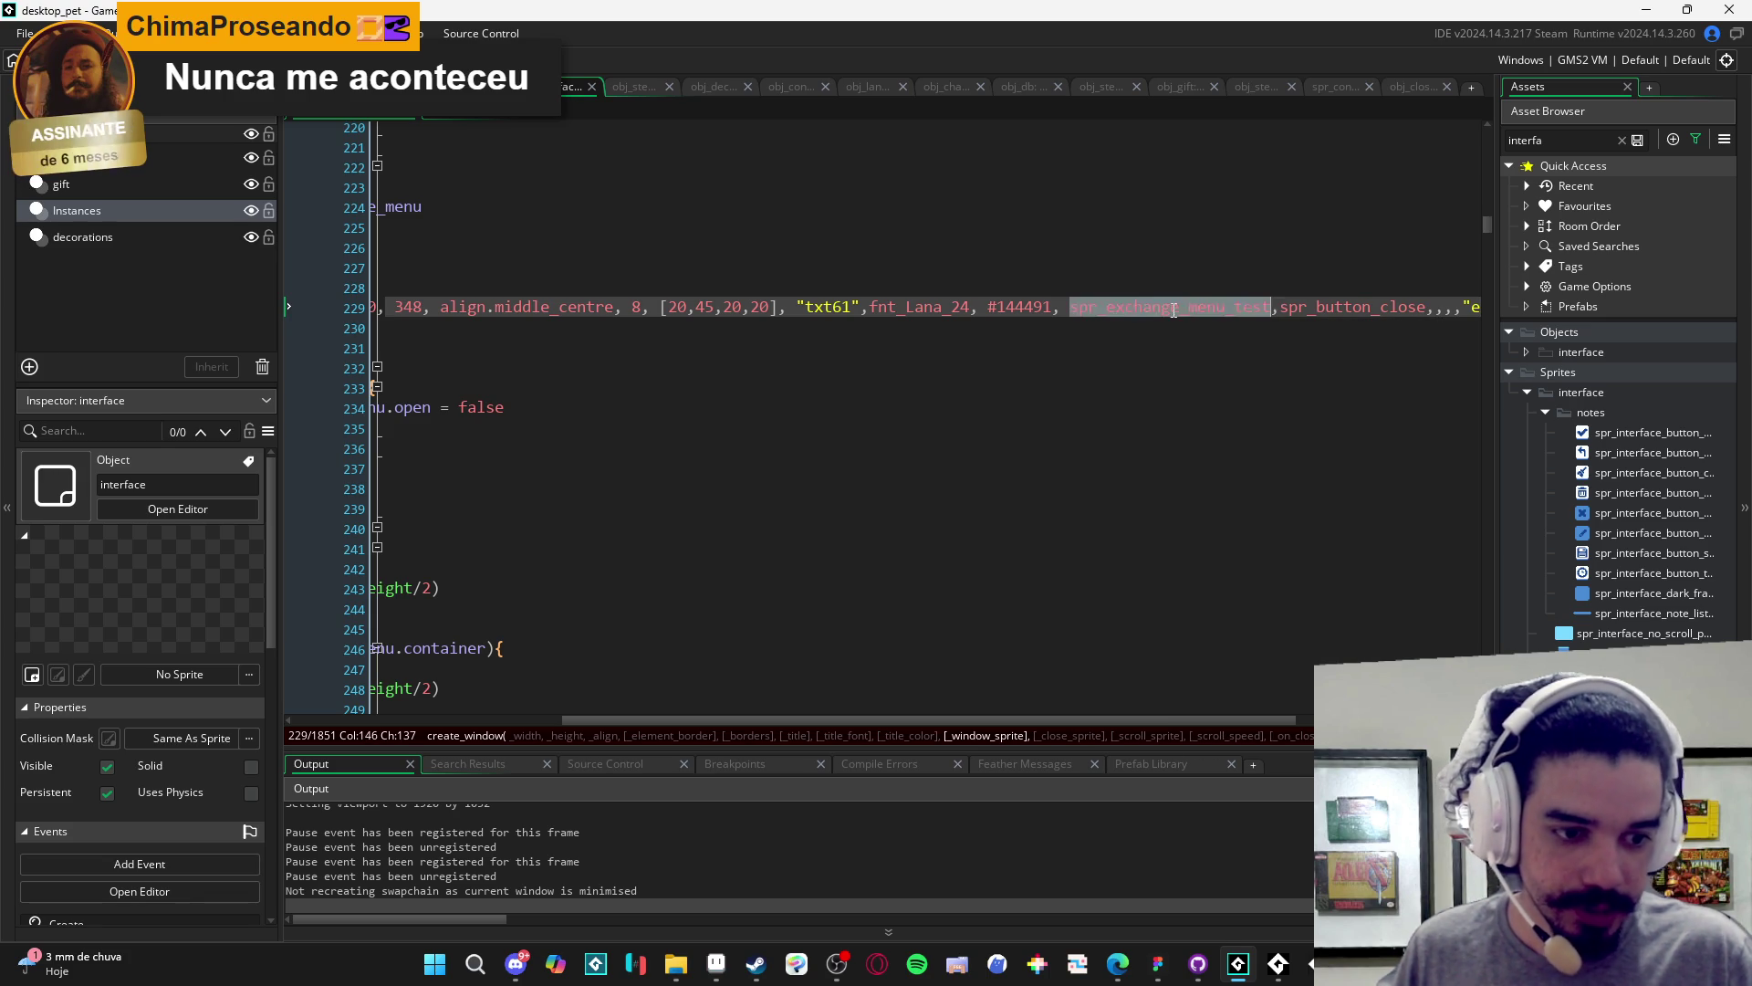
pyautogui.write('spr_me')
pyautogui.press('BackSpace')
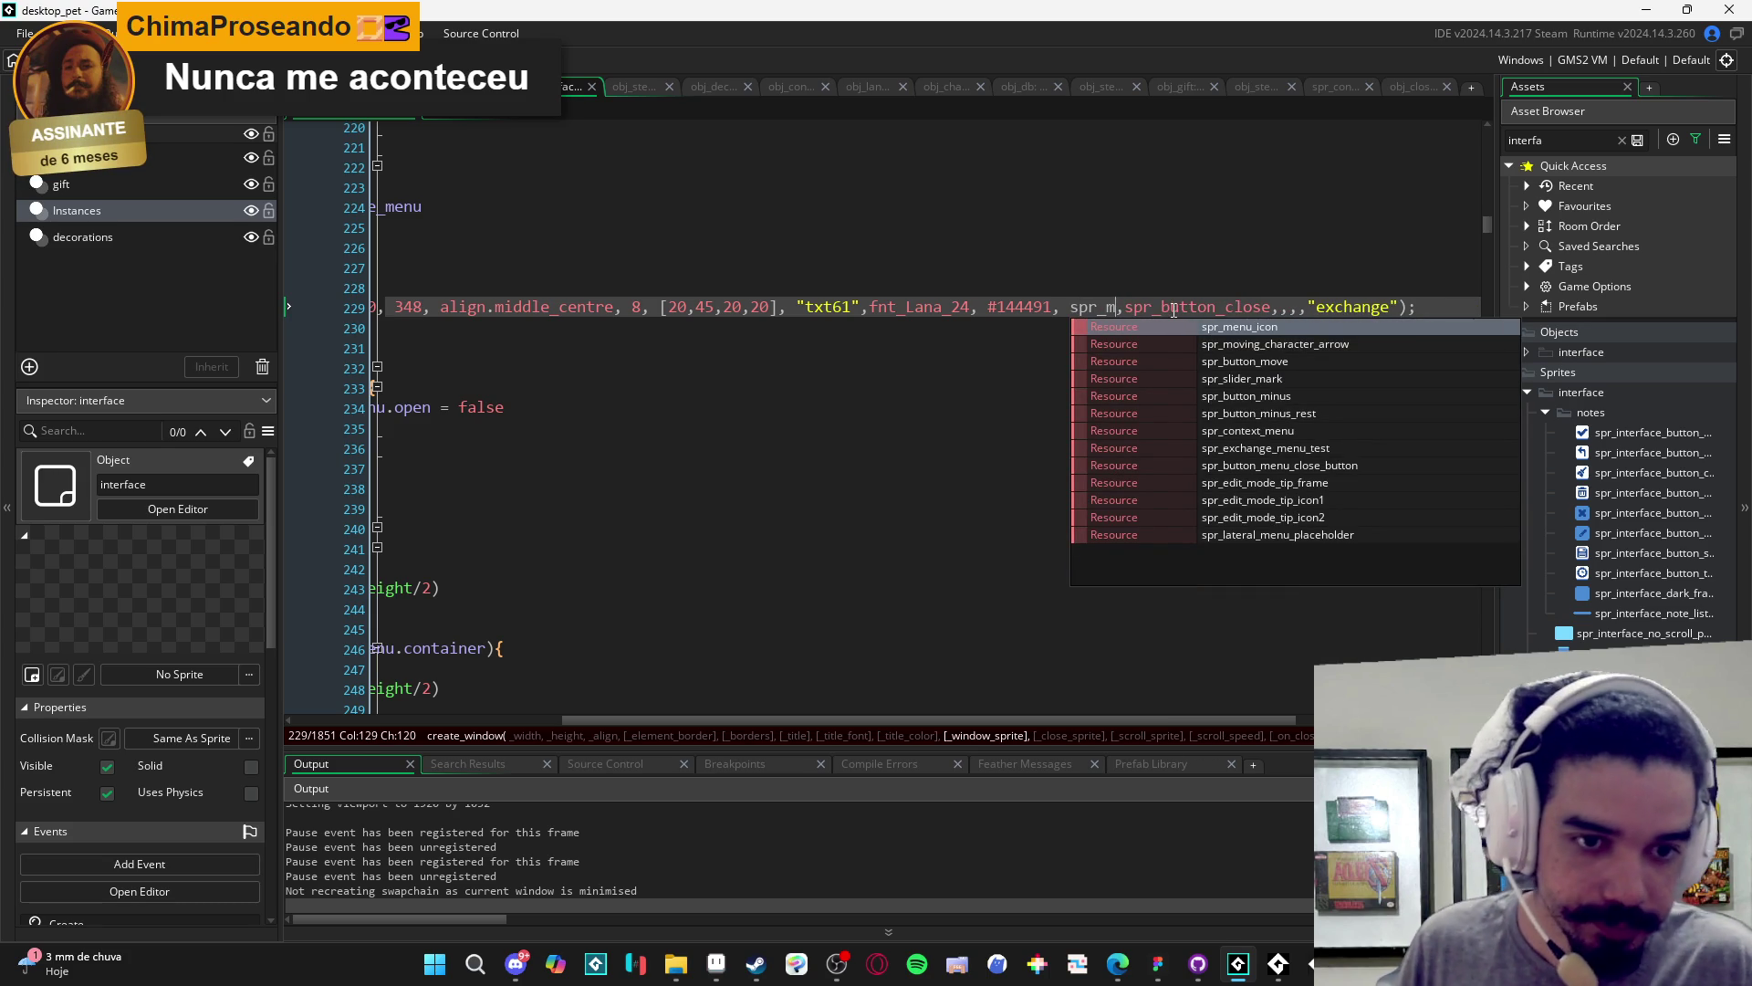
pyautogui.click(1278, 448)
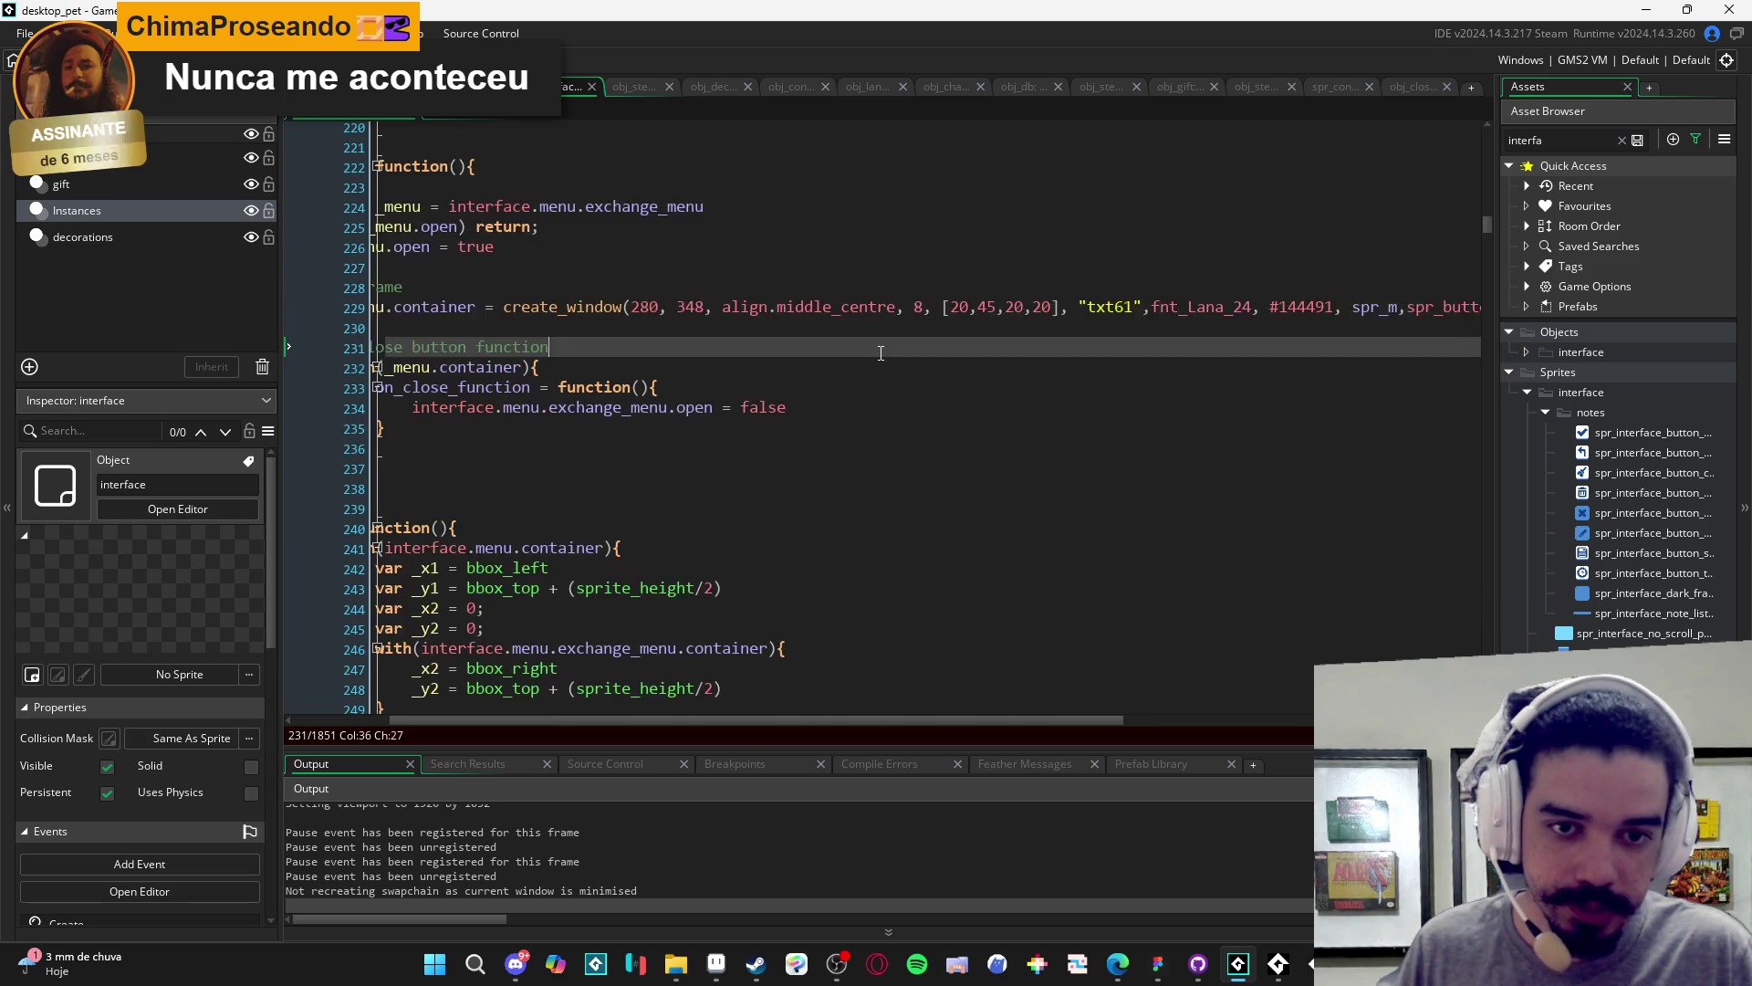
# - Search 'exc' back to line 74 and select the spr_interface_pannel sprite on line 65
pyautogui.hotkey('ctrl', 'f')
pyautogui.write('exc')
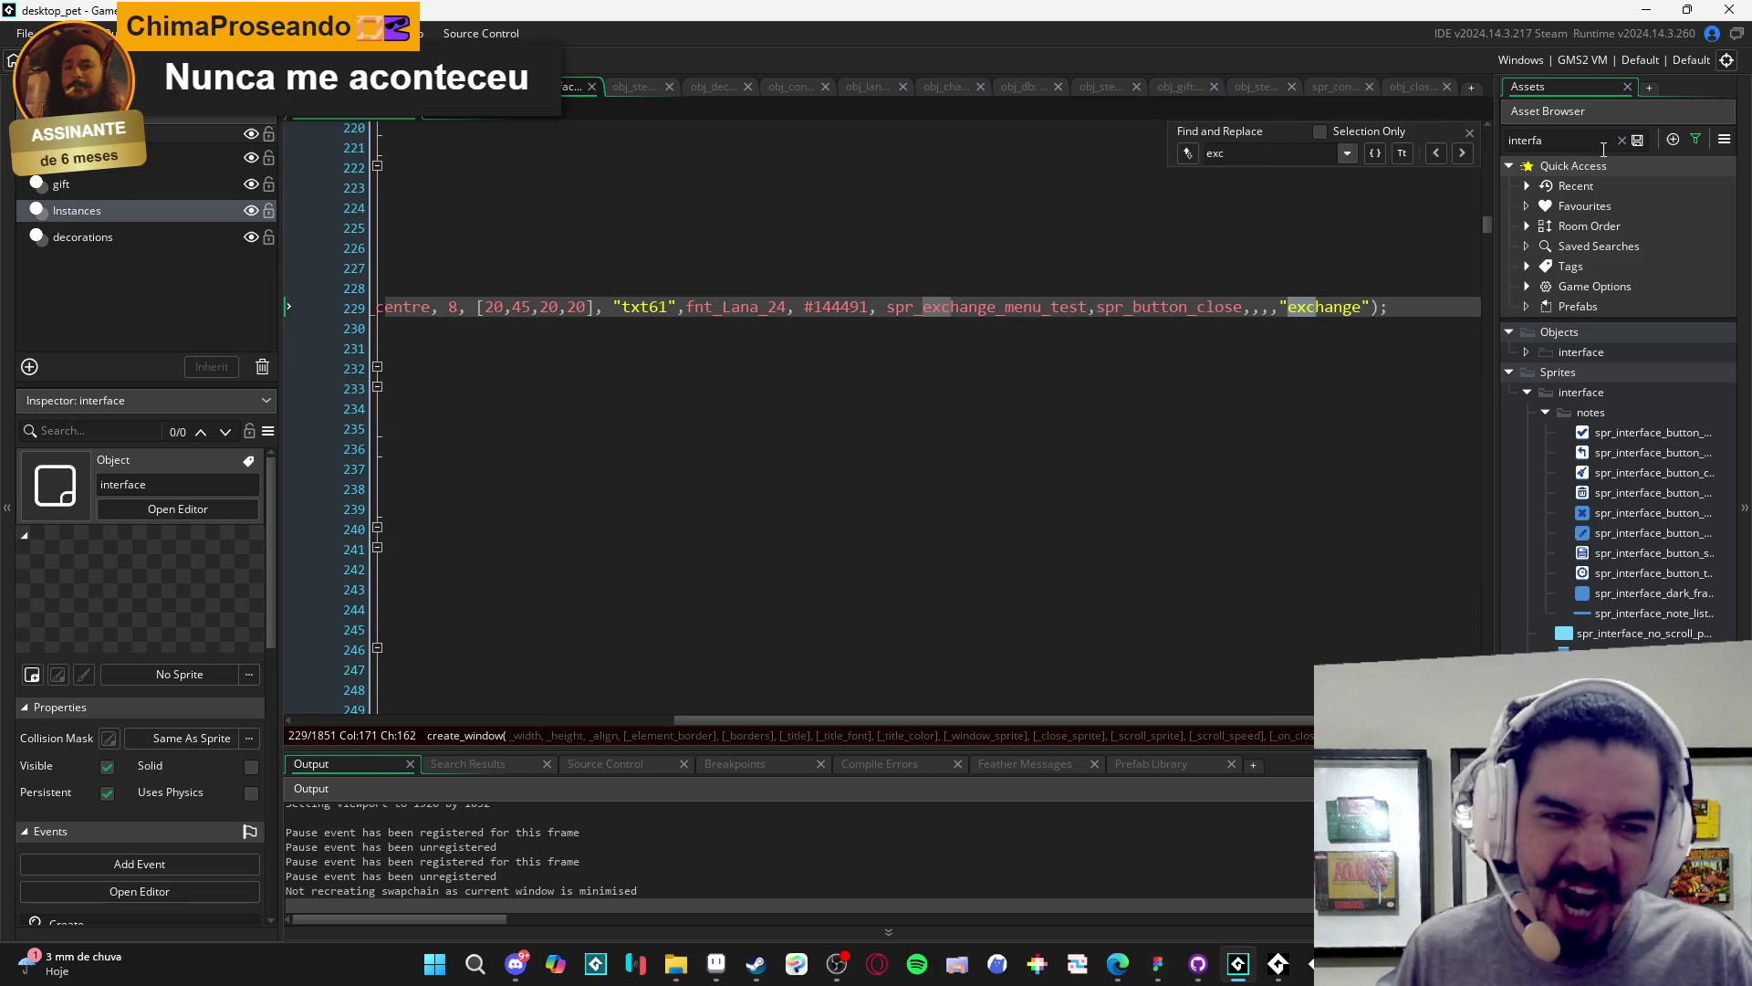
pyautogui.click(1431, 153)
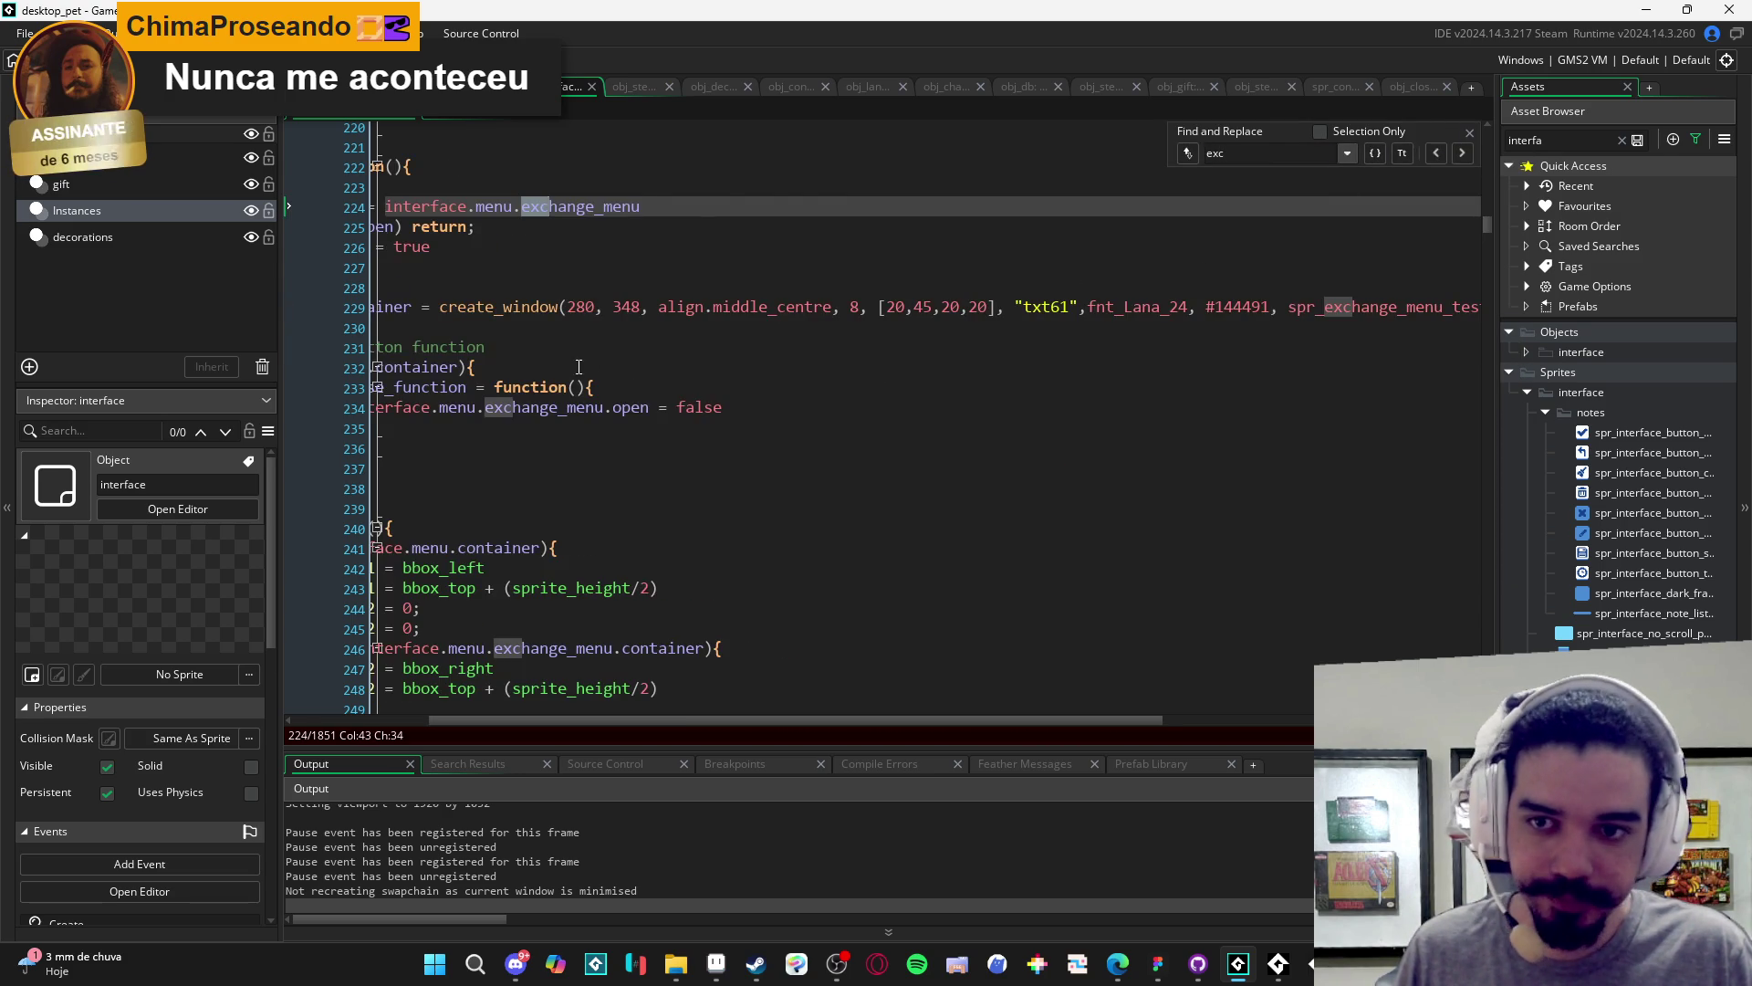
pyautogui.hscroll(3, 1095, 337)
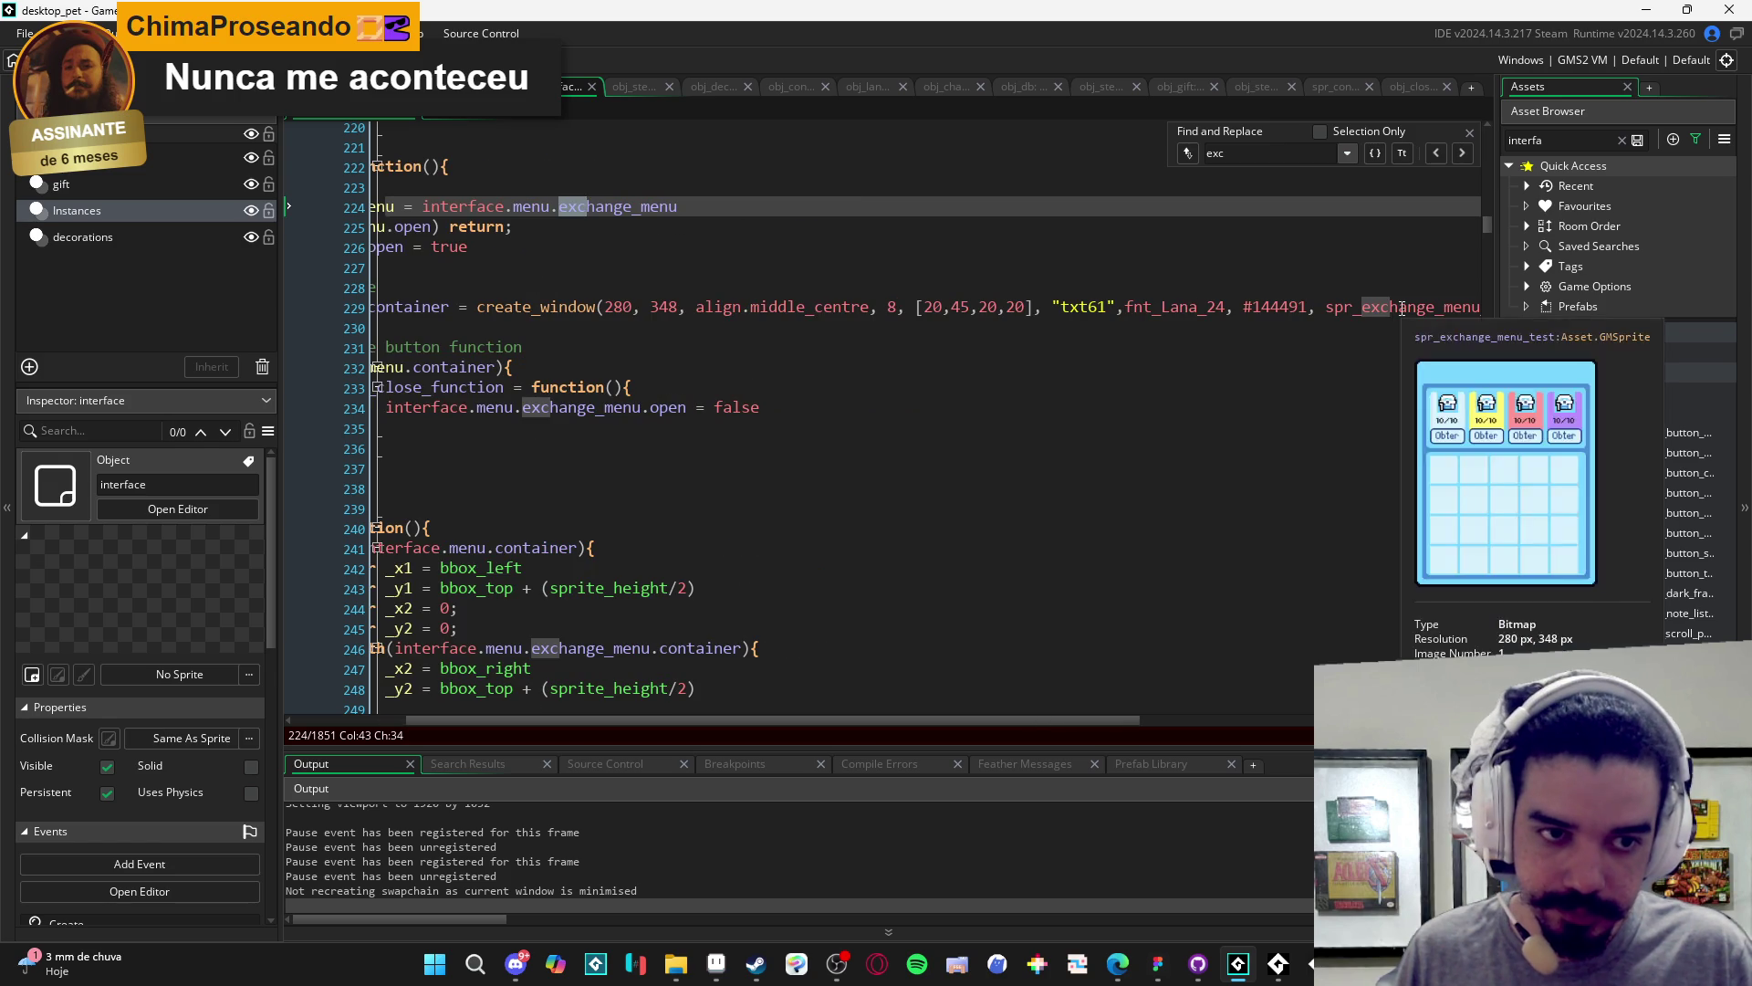
pyautogui.click(1431, 154)
pyautogui.click(1438, 155)
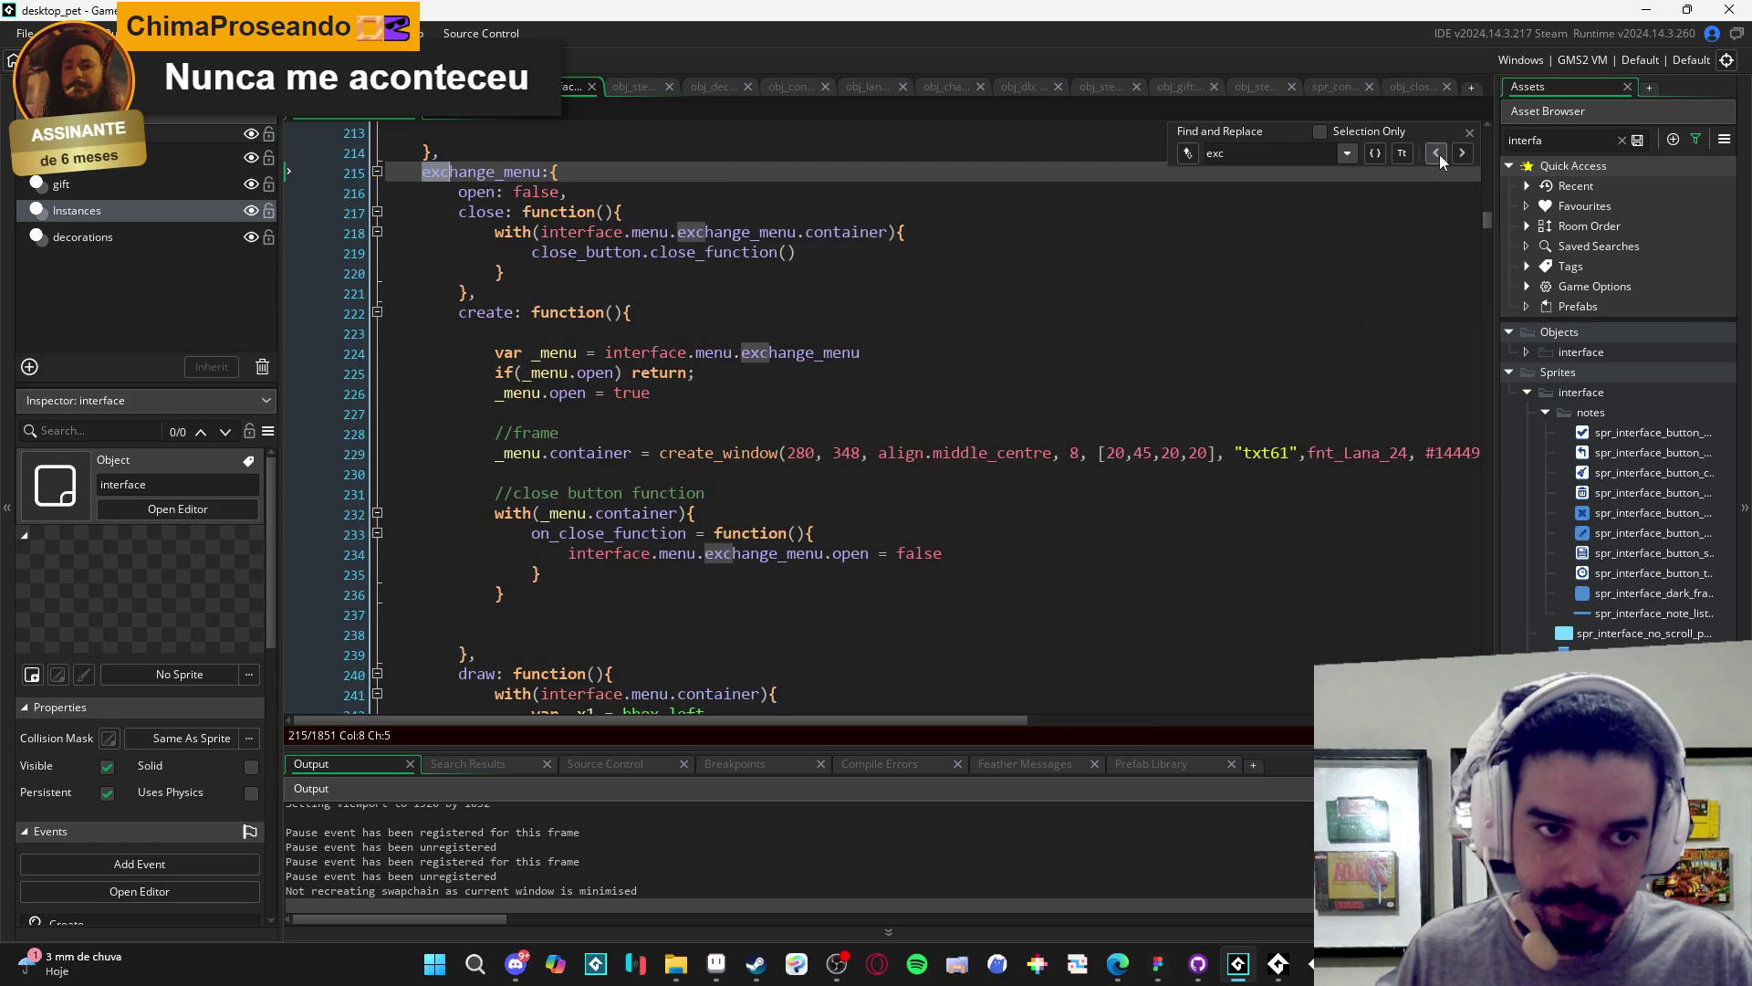
pyautogui.click(1442, 159)
pyautogui.scroll(5, 1292, 307)
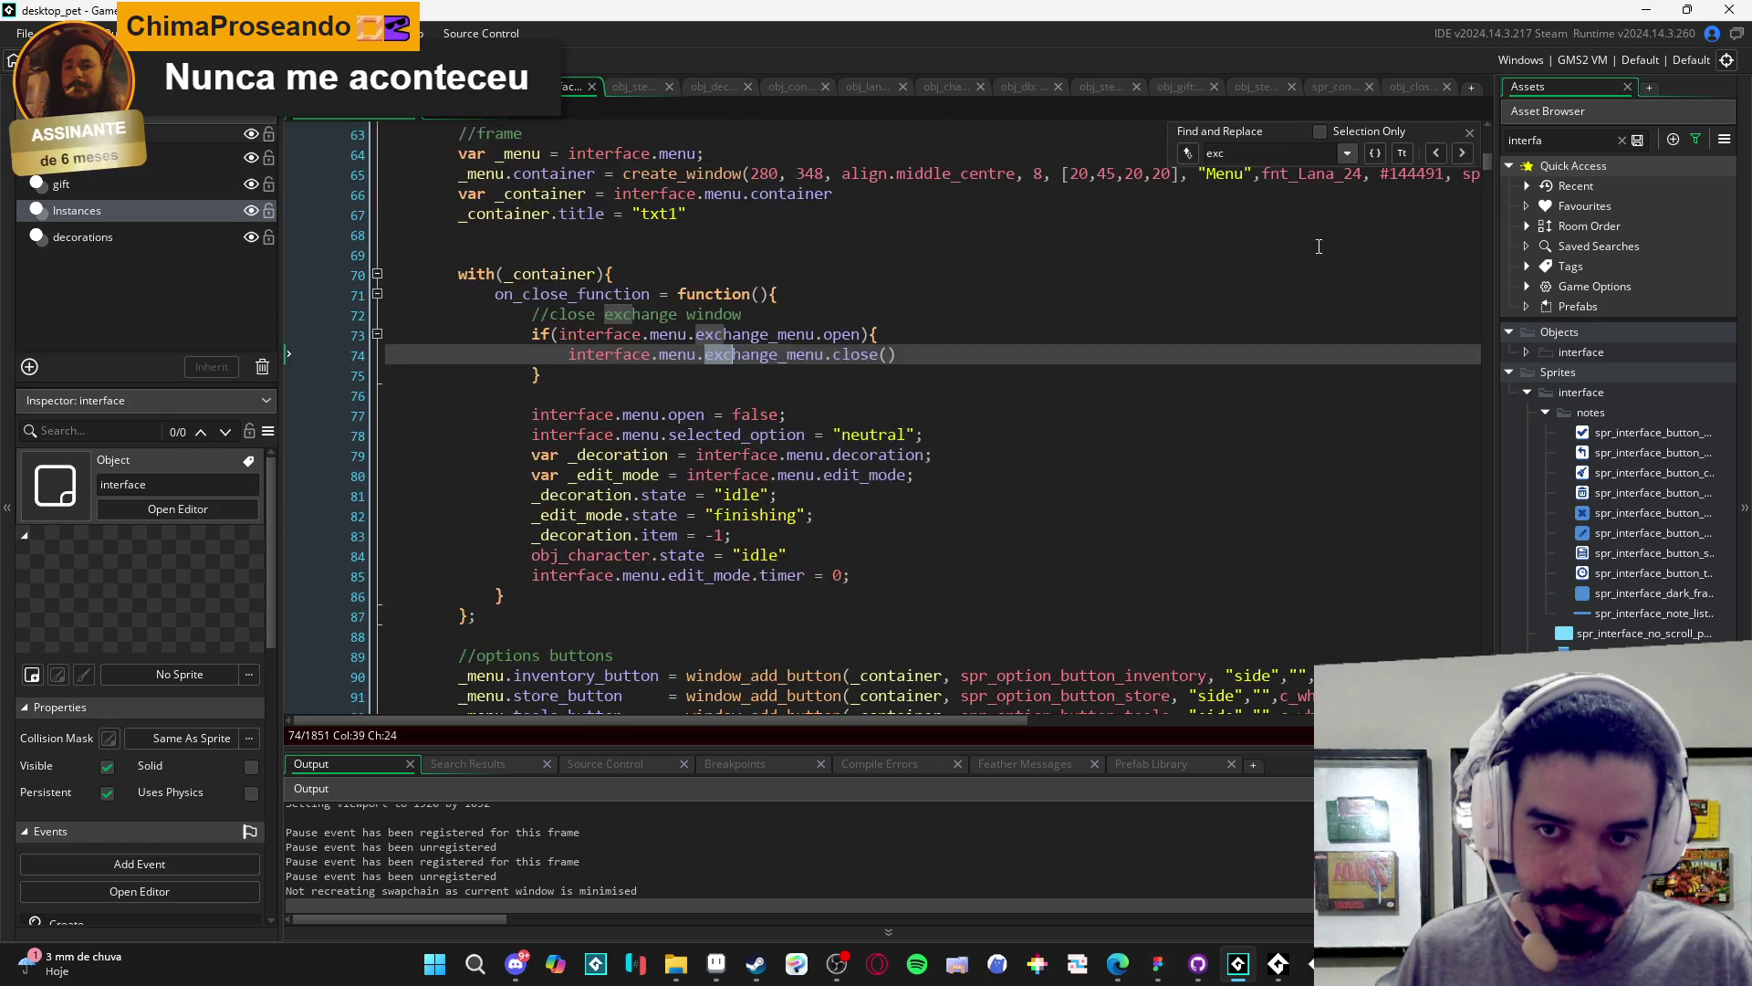
pyautogui.hscroll(5, 1250, 323)
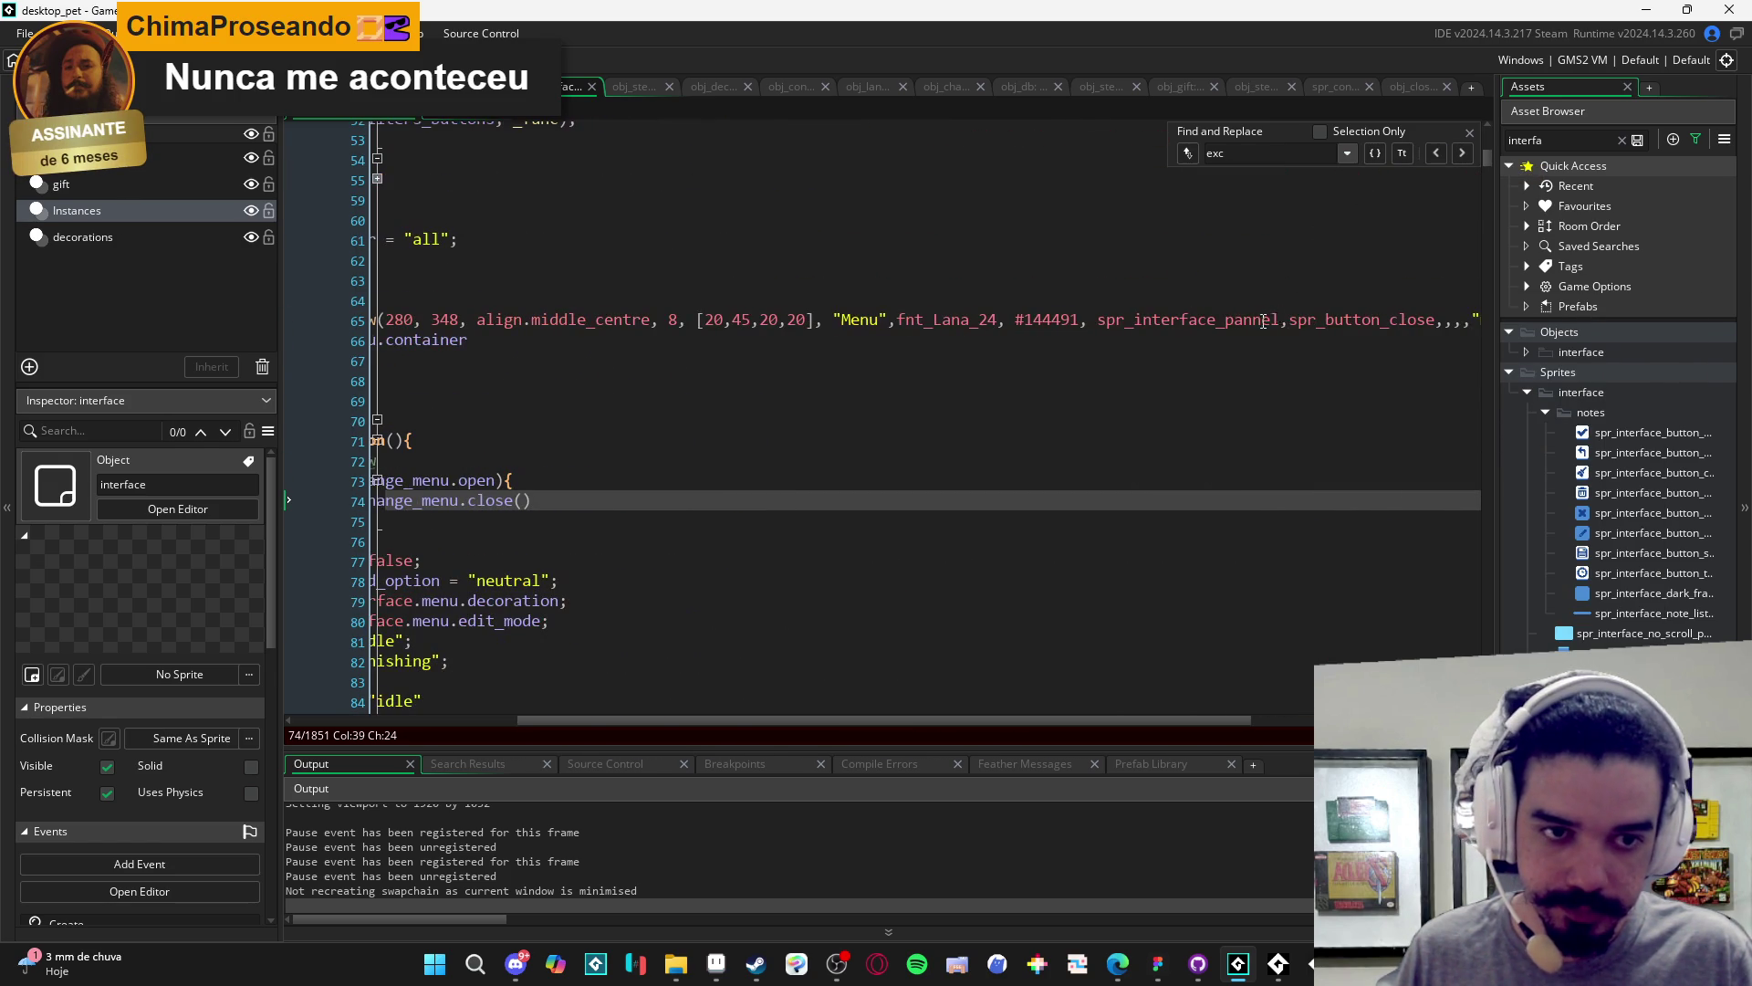
pyautogui.doubleClick(1279, 320)
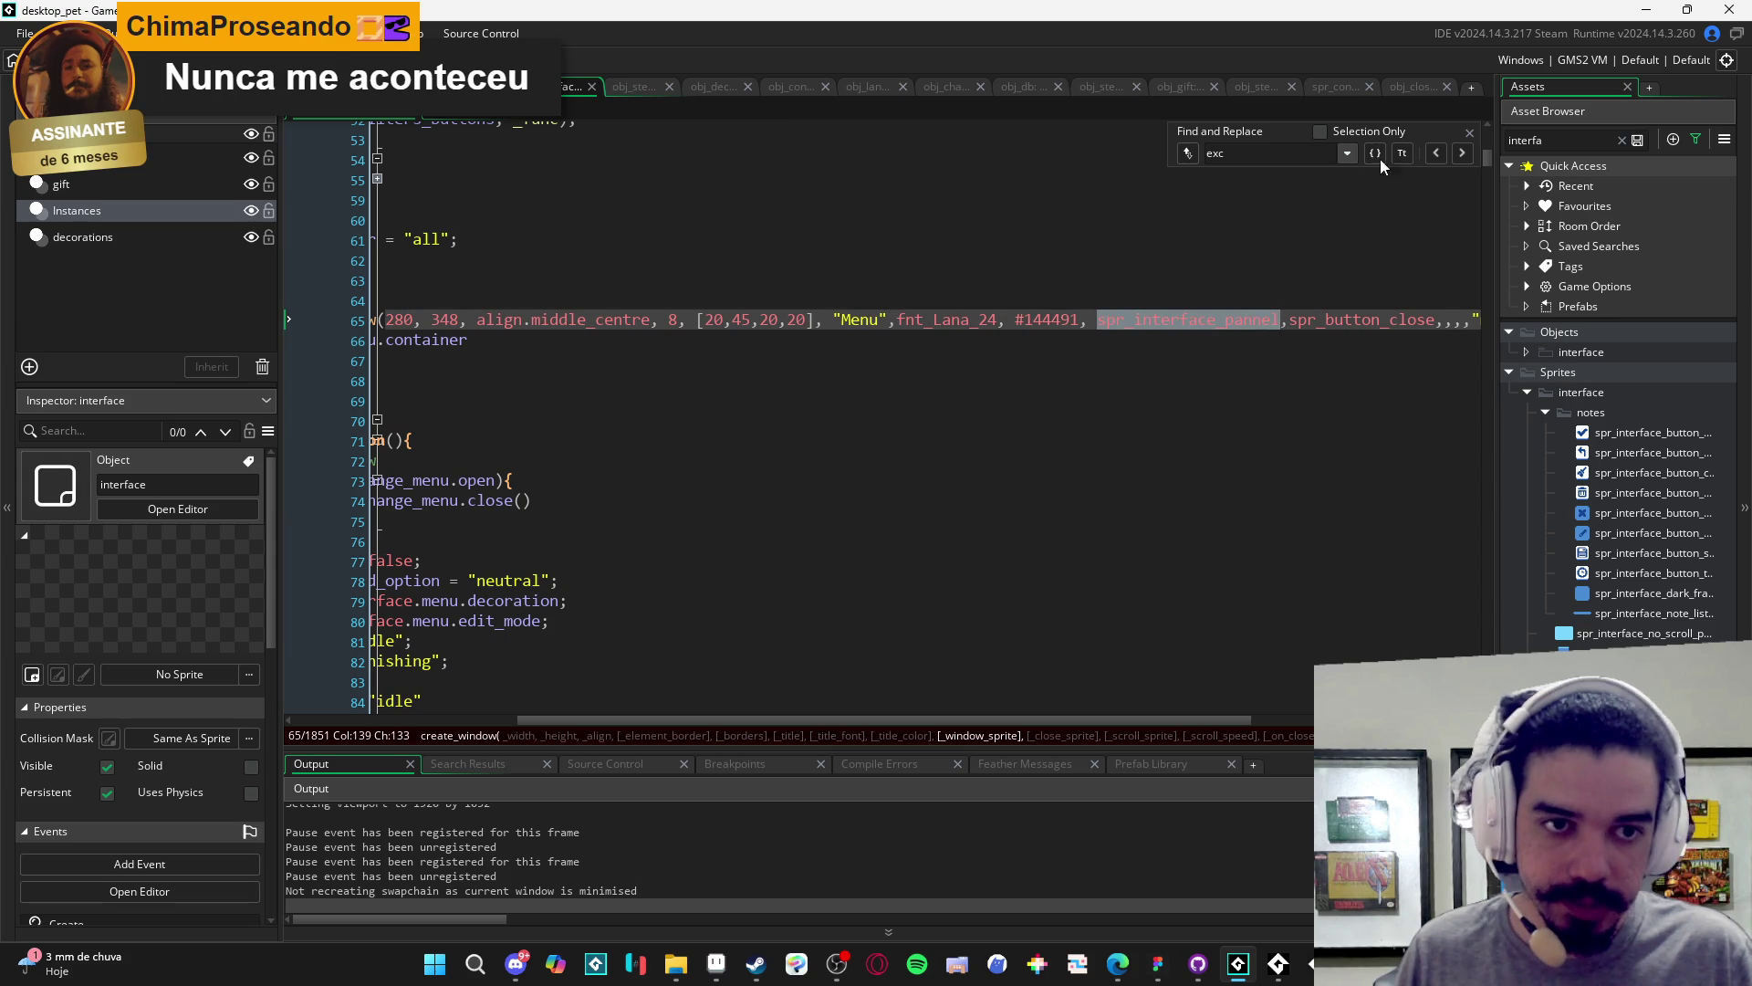
# - Change the search back to 'exchange', return to line 215's exchange_menu, and close the search
pyautogui.click(1259, 156)
pyautogui.write('hange')
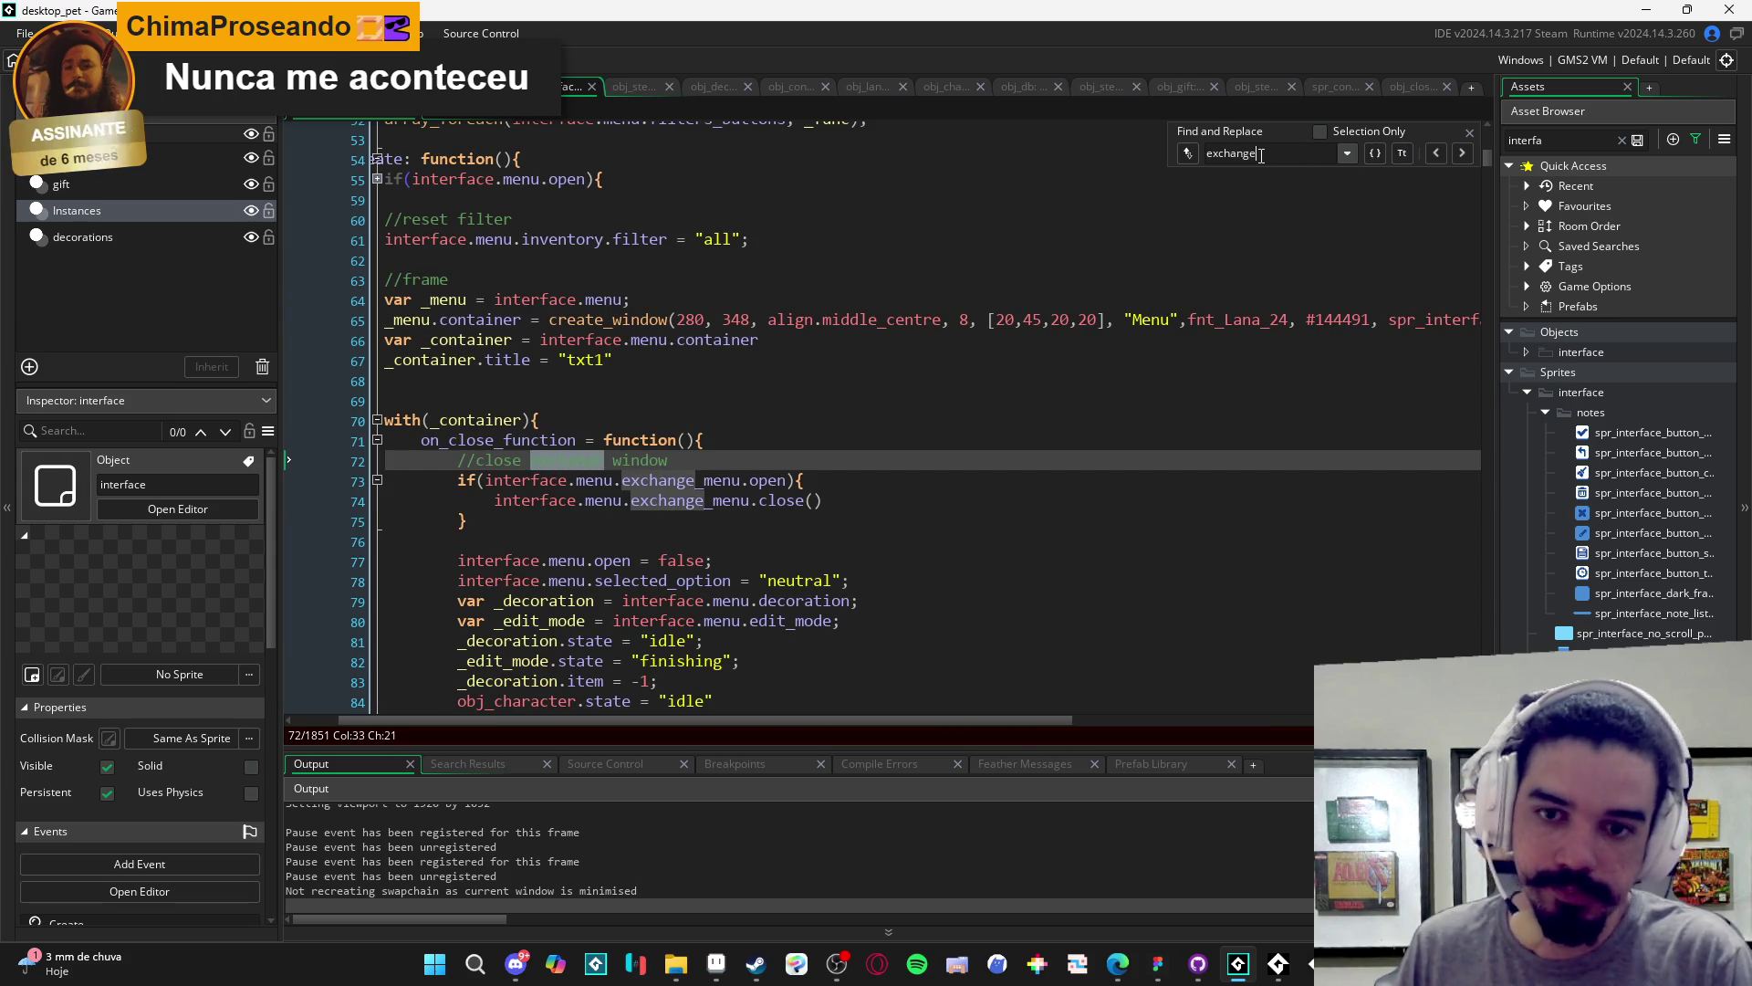
pyautogui.click(1462, 153)
pyautogui.click(1462, 153)
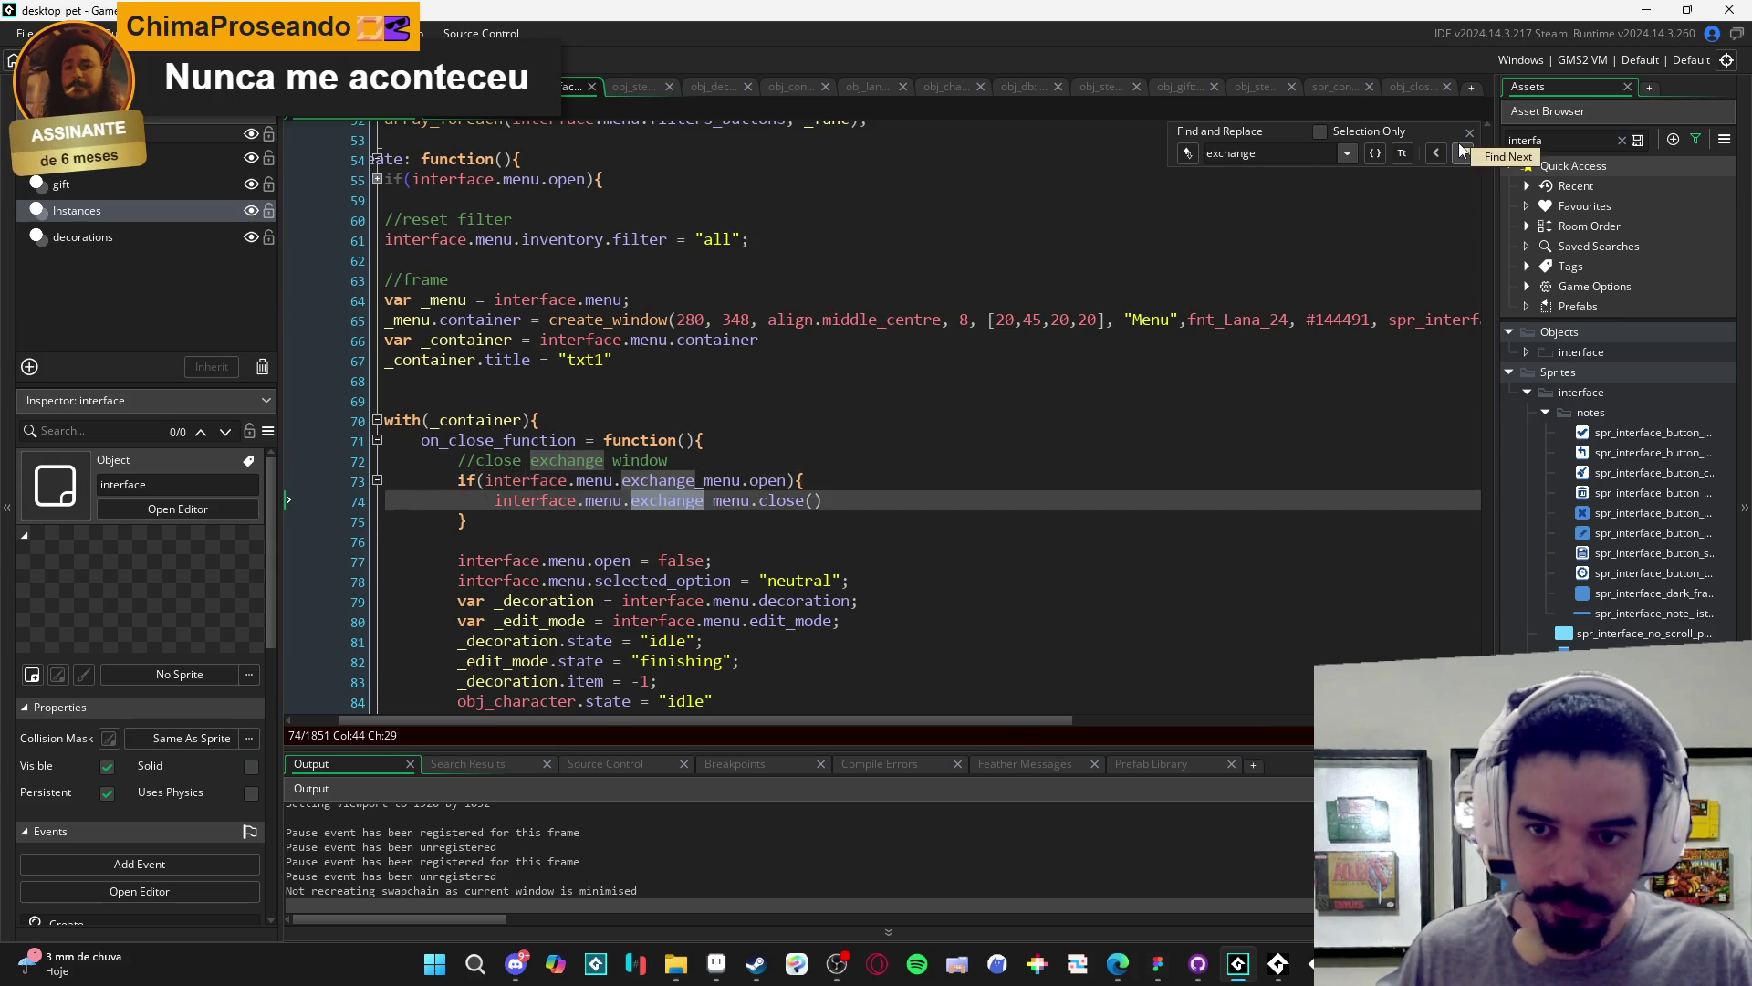
pyautogui.click(1462, 153)
pyautogui.click(1011, 426)
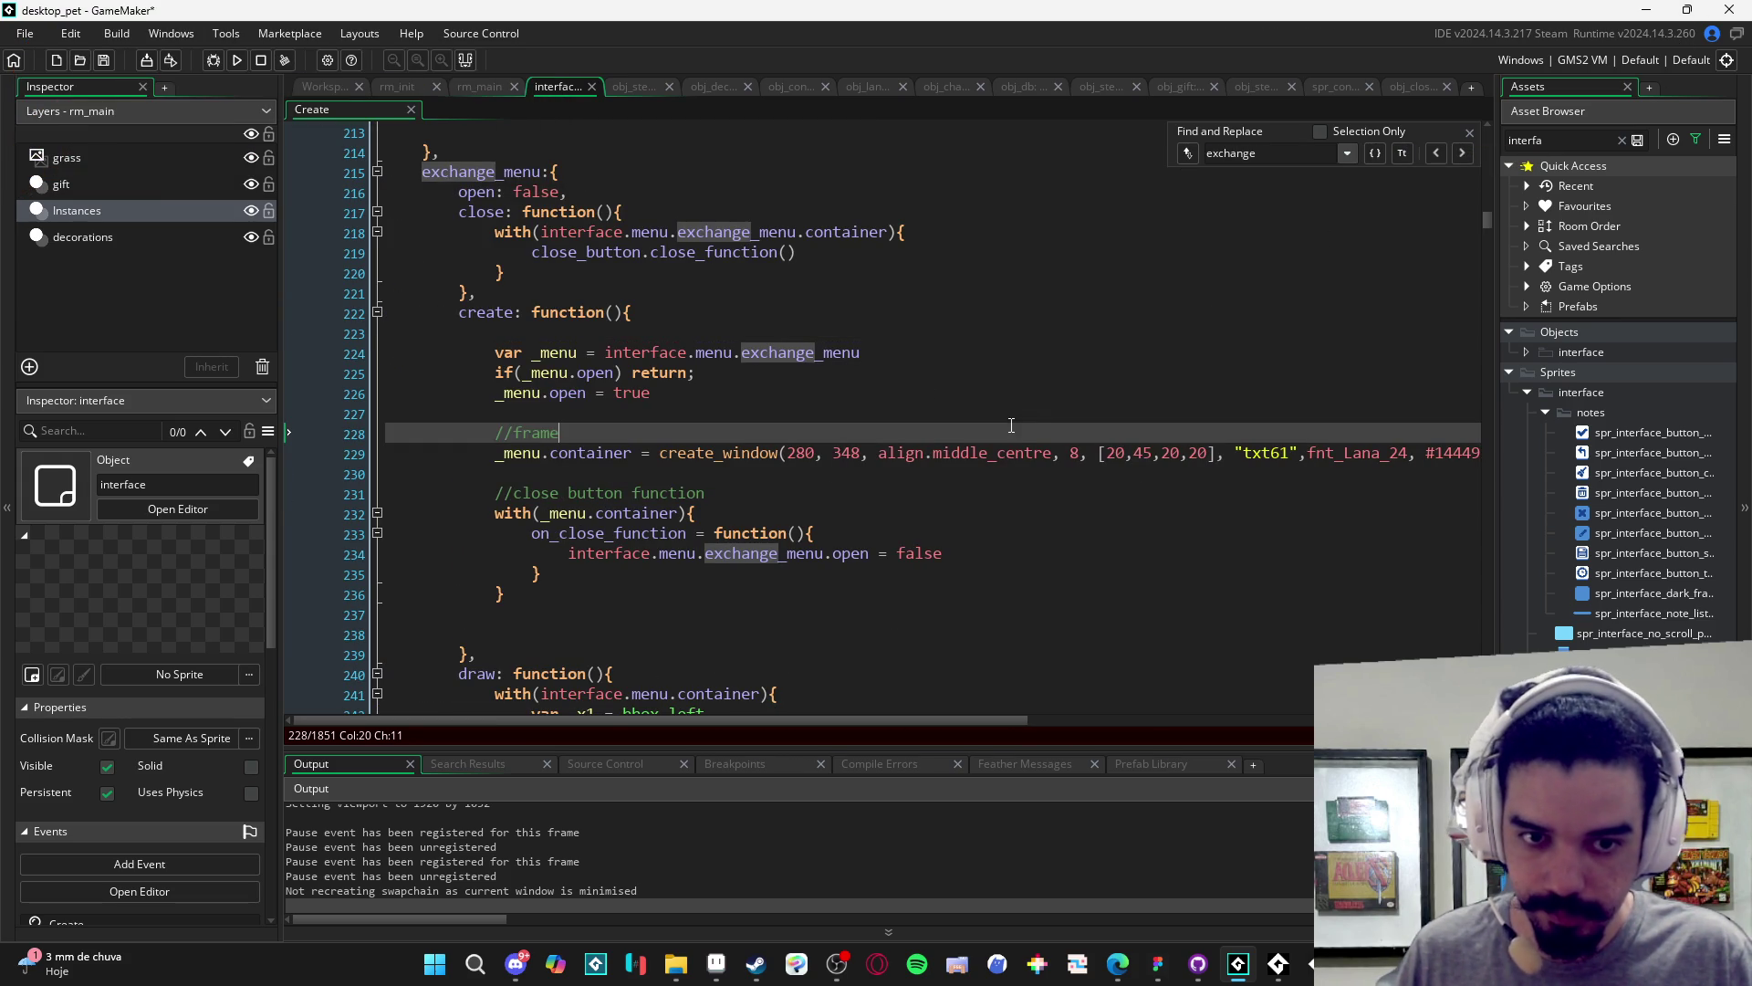
pyautogui.click(1469, 133)
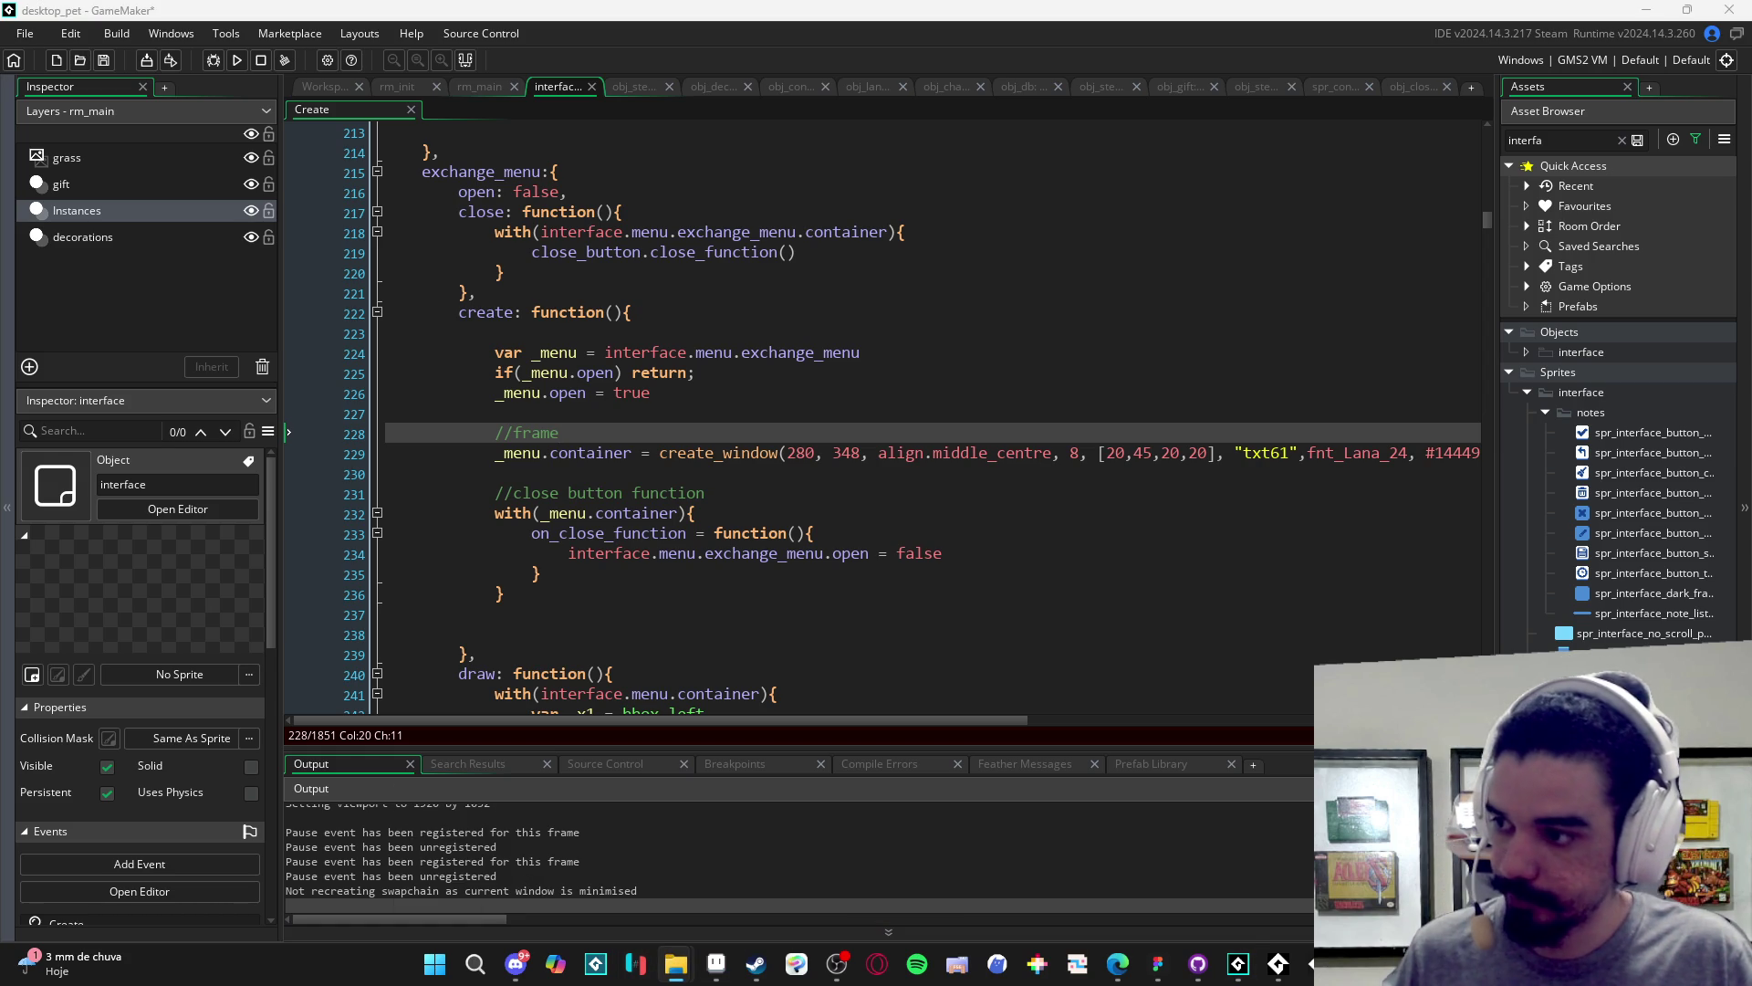
# - Bring the desktop_pet folder window forward and browse through Clean Area and Imagens to RPGENEROUS
pyautogui.moveTo(675, 964)
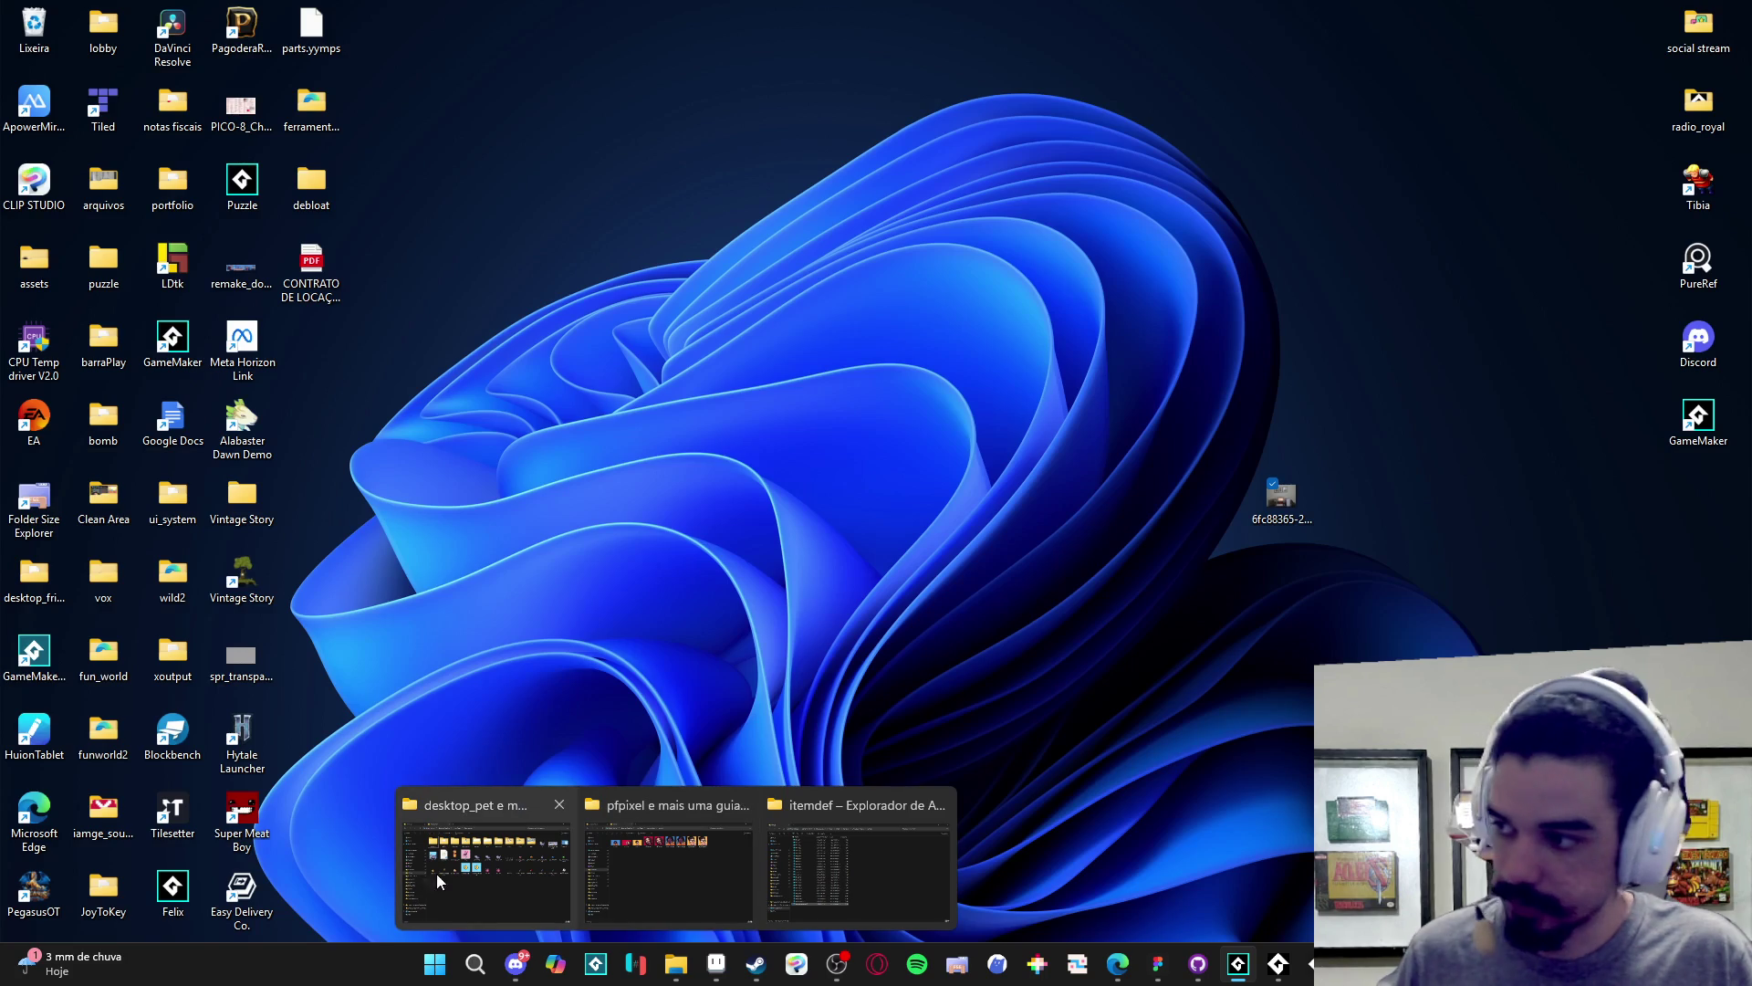
pyautogui.click(437, 873)
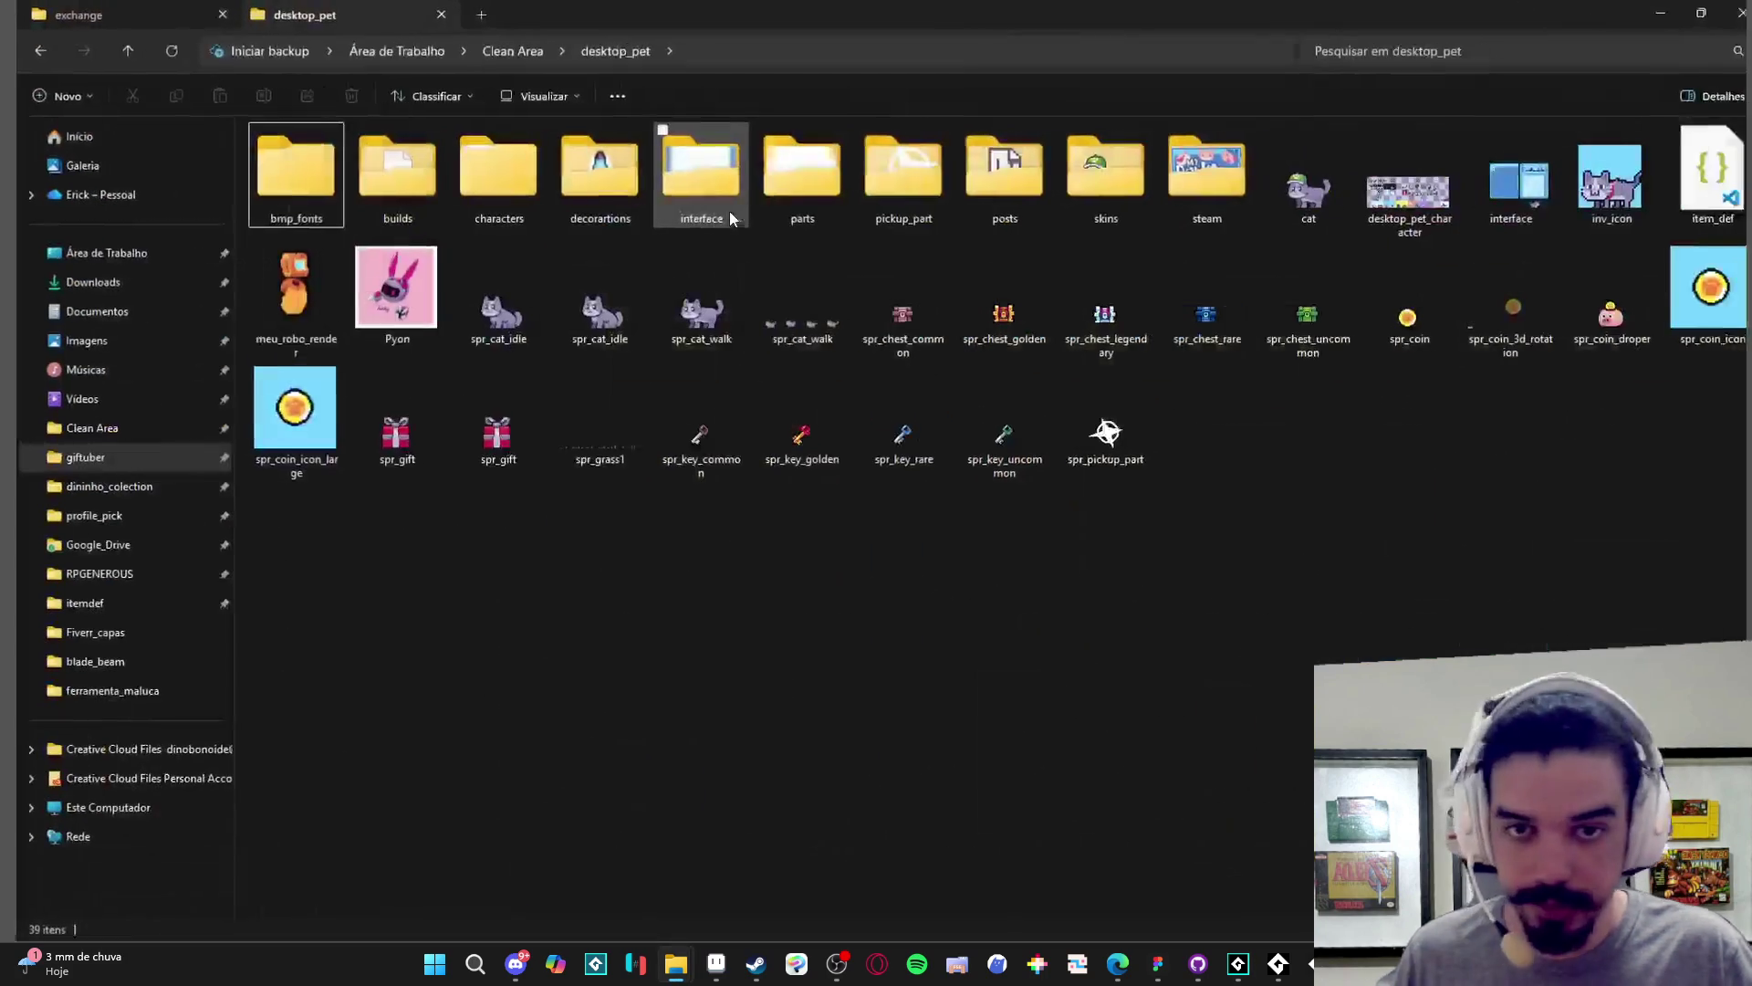
pyautogui.click(121, 429)
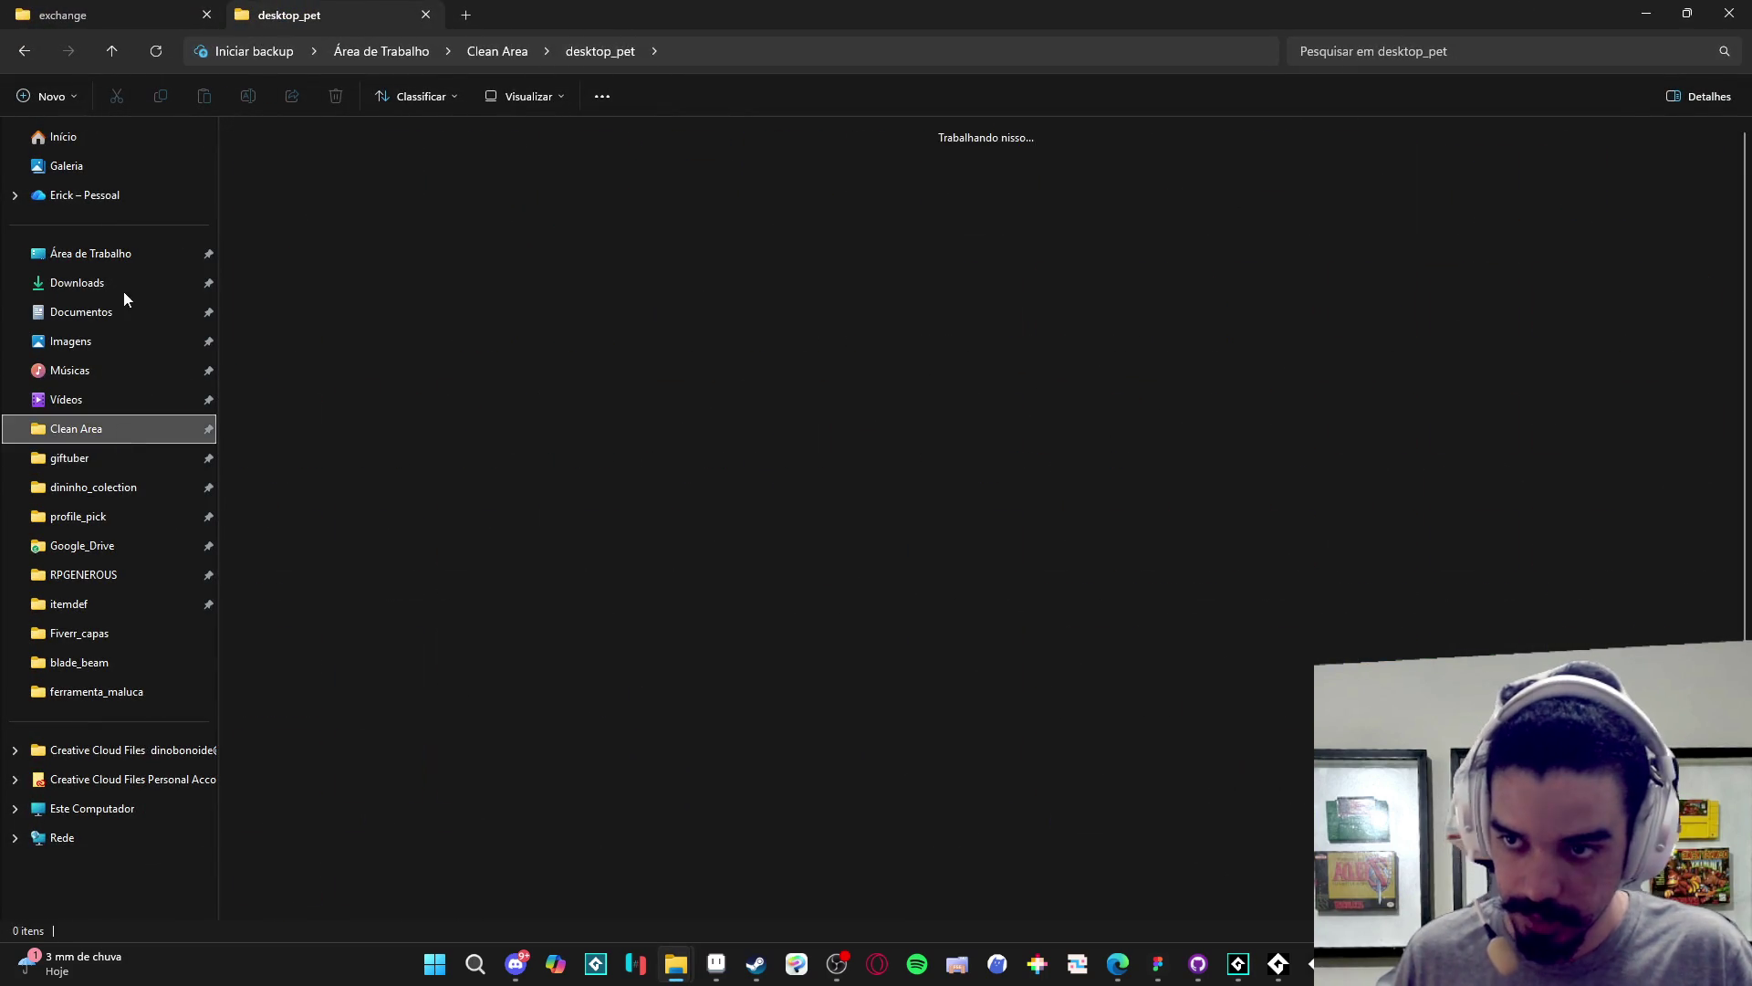
pyautogui.click(119, 255)
pyautogui.click(92, 341)
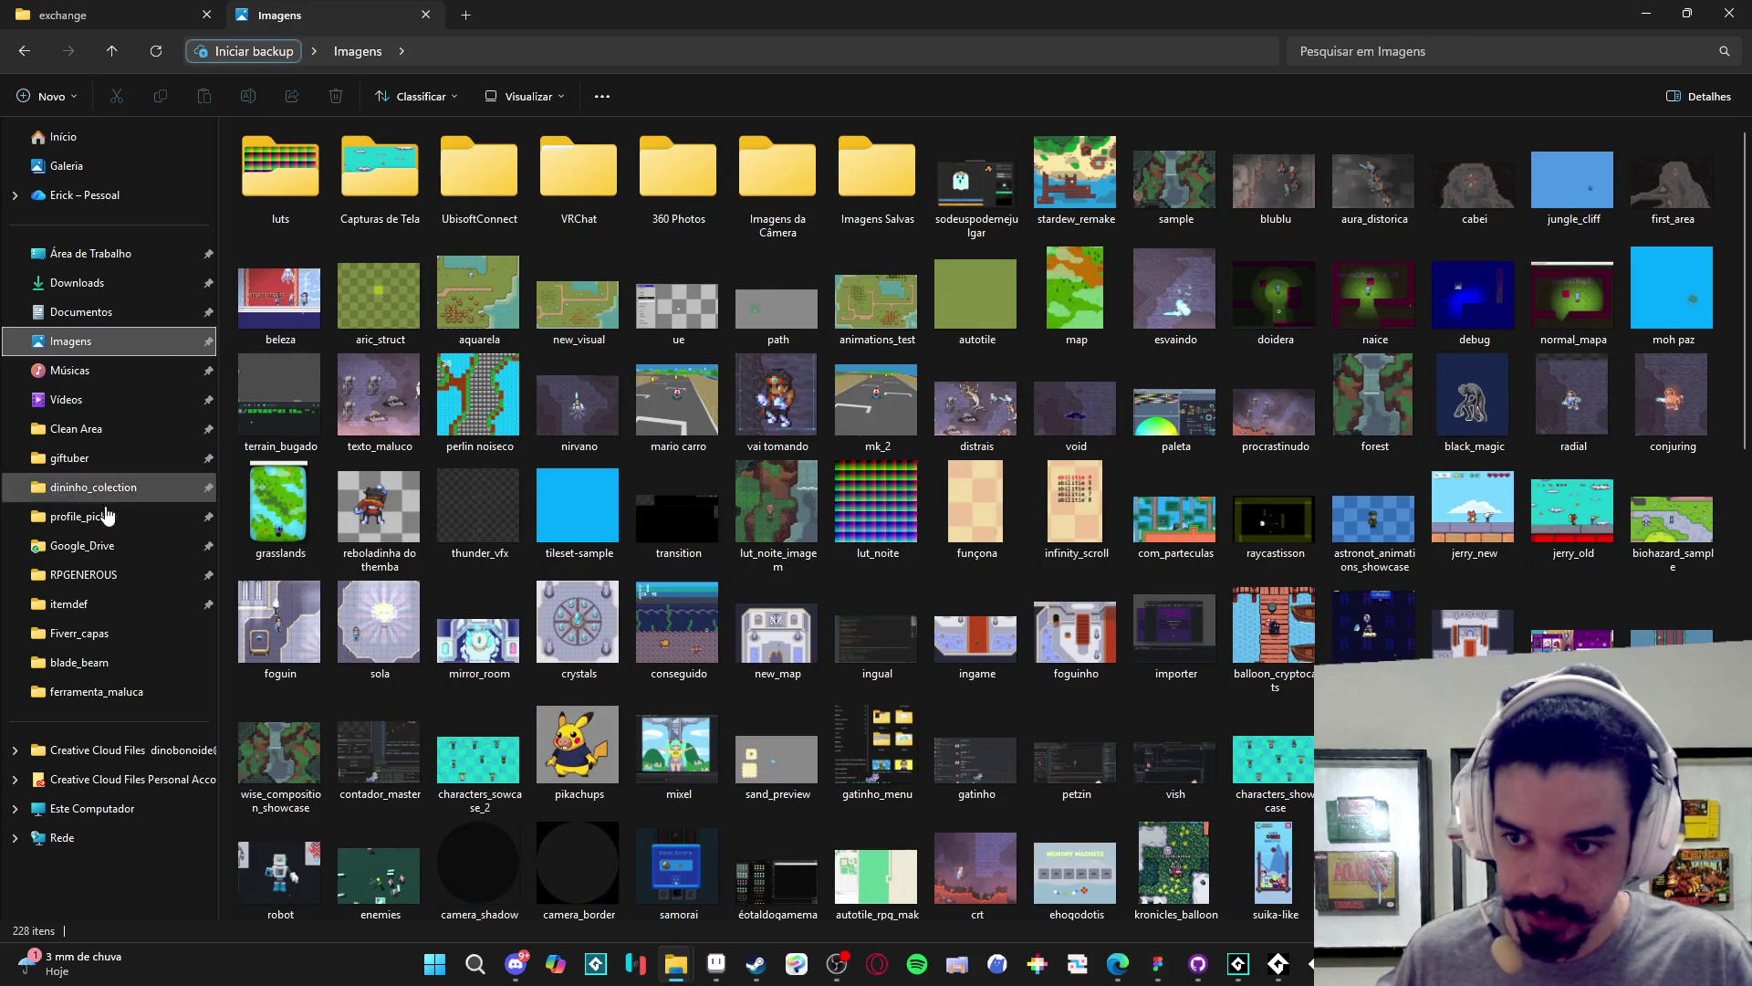
pyautogui.click(125, 592)
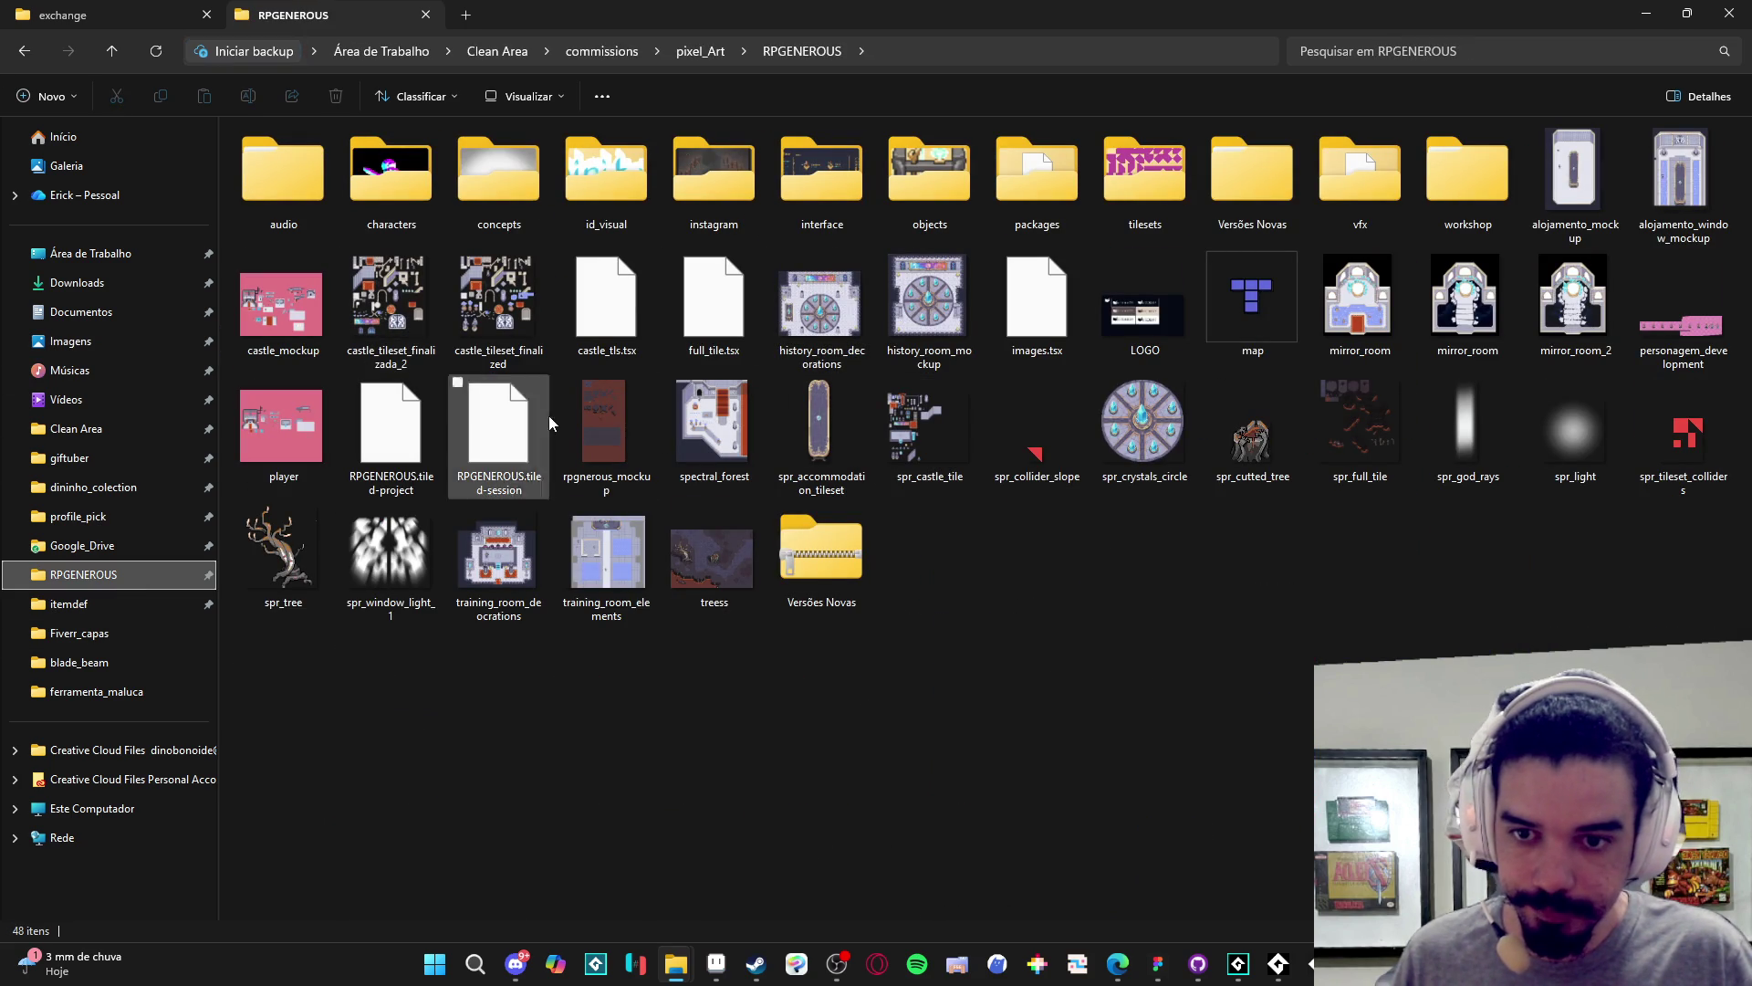
pyautogui.click(611, 412)
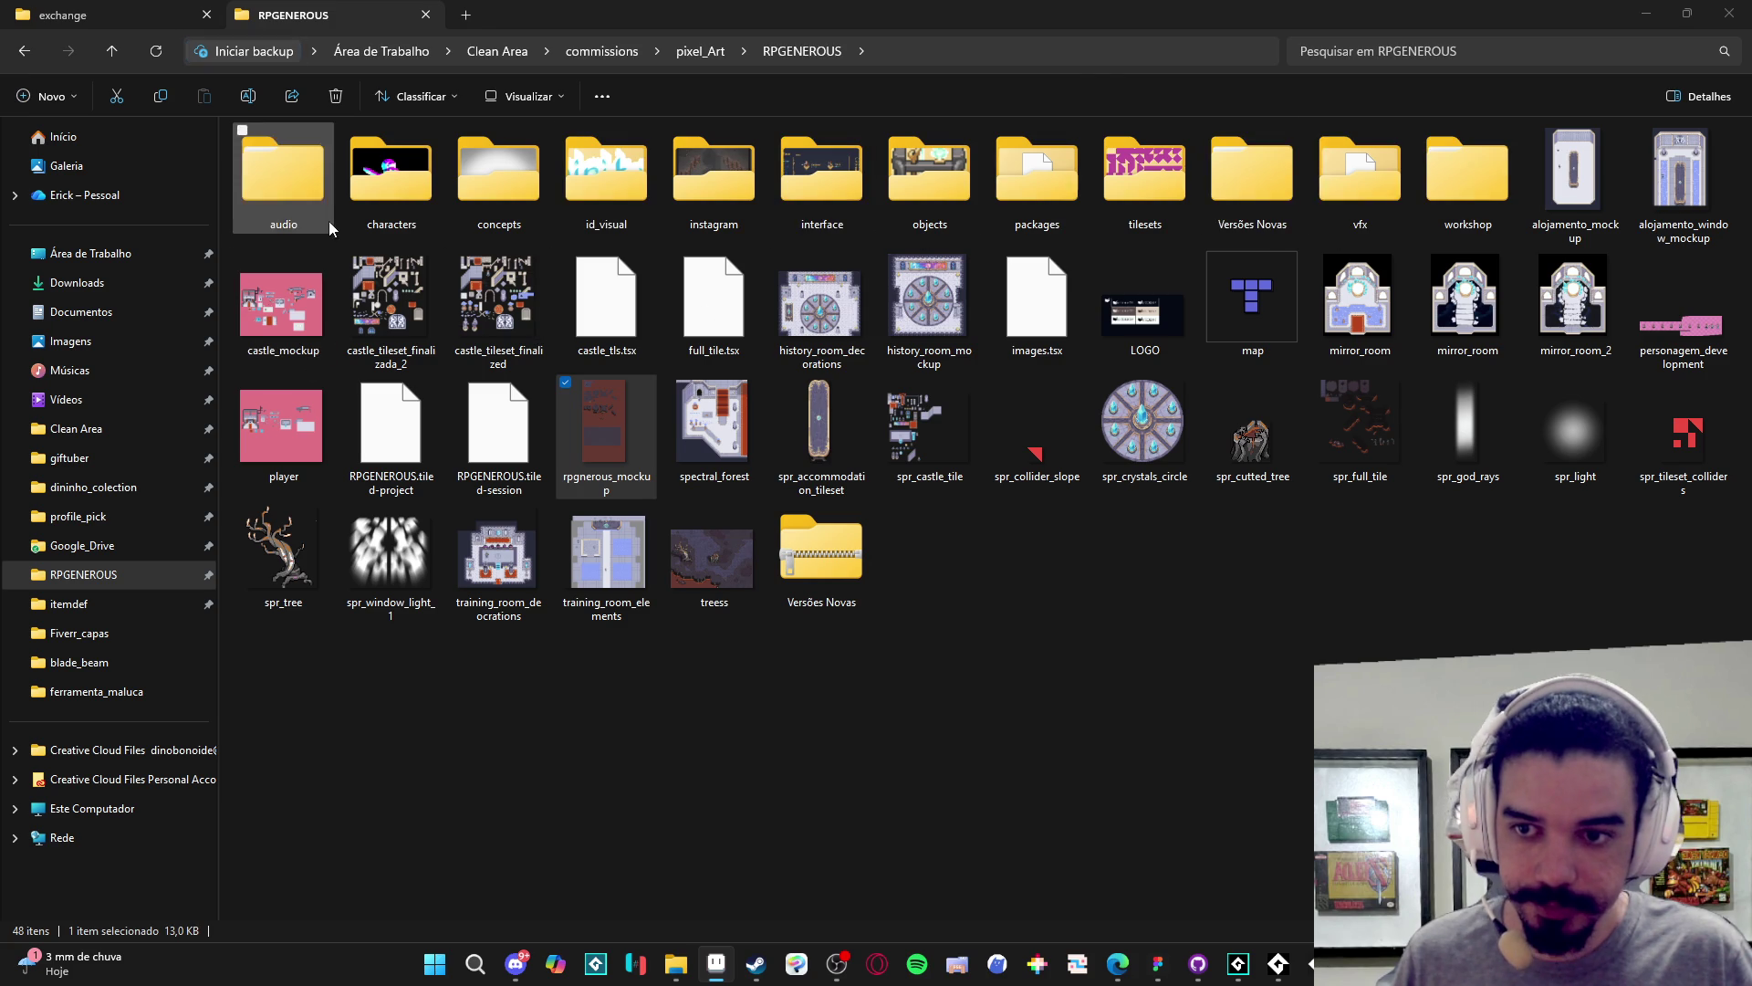
pyautogui.click(697, 53)
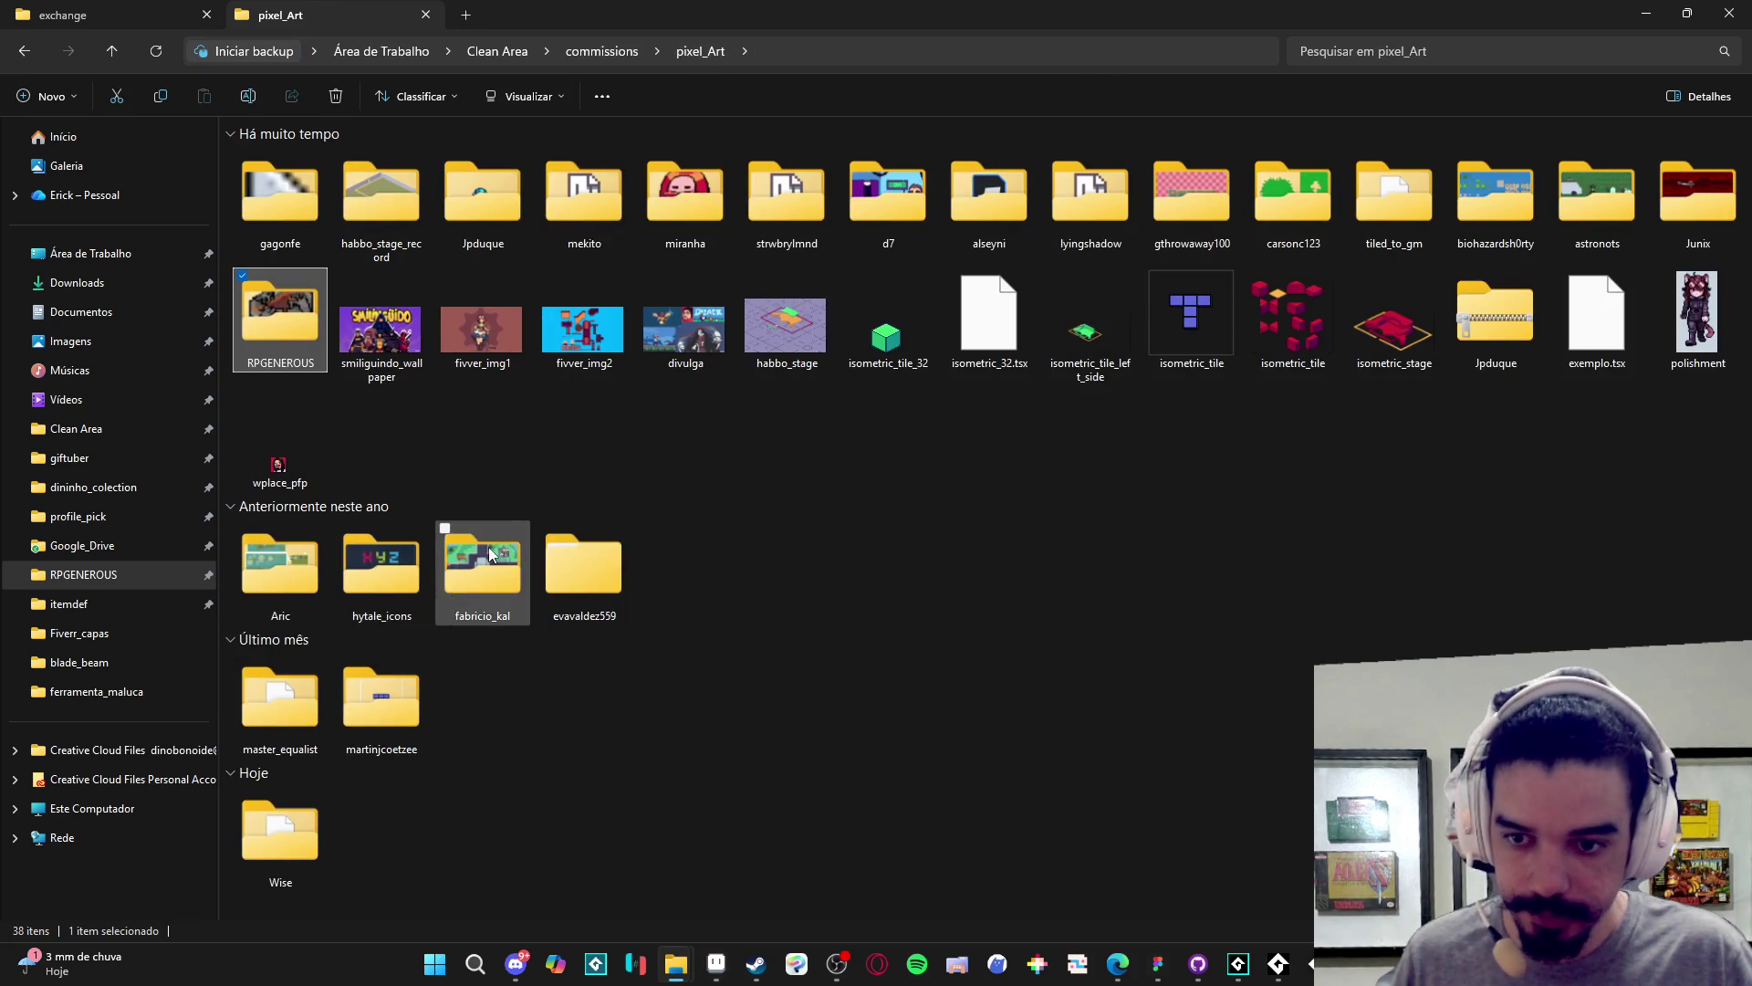
pyautogui.doubleClick(484, 562)
pyautogui.click(918, 207)
pyautogui.moveTo(918, 206)
pyautogui.mouseDown()
pyautogui.moveTo(804, 694)
pyautogui.moveTo(717, 958)
pyautogui.moveTo(873, 7)
pyautogui.moveTo(837, 305)
pyautogui.mouseUp()
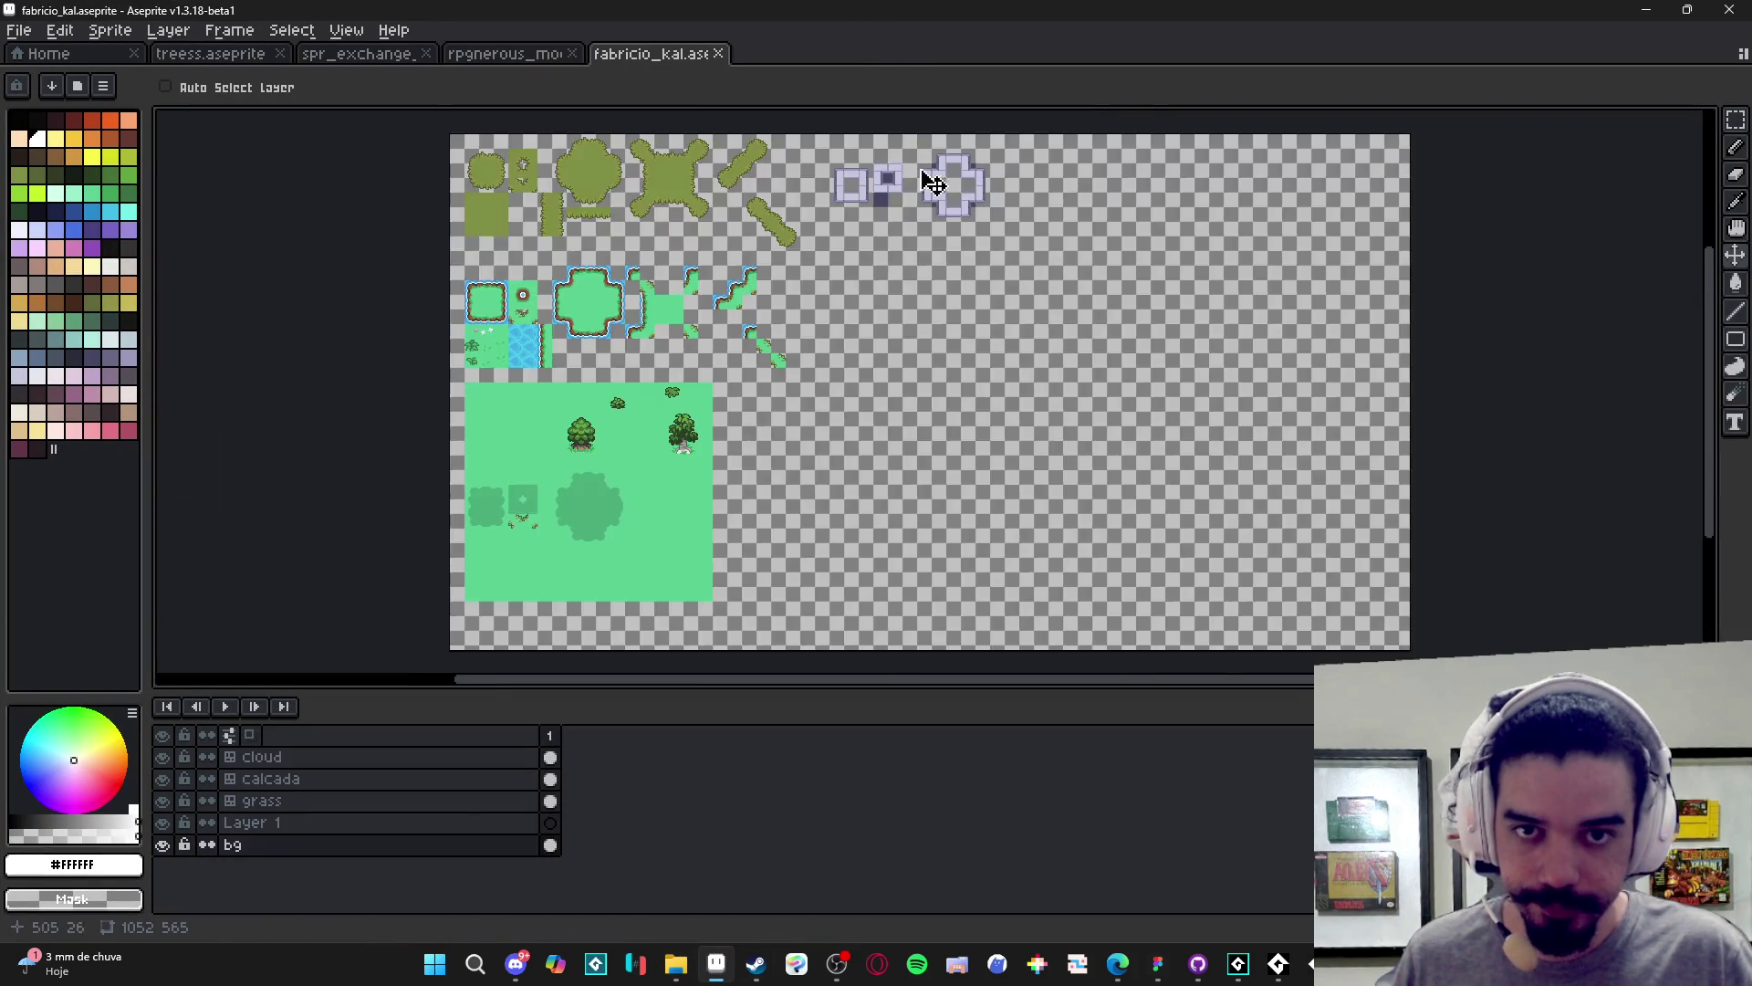
# - Pan to the grass tiles and snip them with Win+Shift+S, then switch to rpgnerous_mockup
pyautogui.scroll(2, 837, 305)
pyautogui.moveTo(557, 199)
pyautogui.mouseDown()
pyautogui.moveTo(754, 442)
pyautogui.moveTo(818, 341)
pyautogui.moveTo(836, 225)
pyautogui.mouseUp()
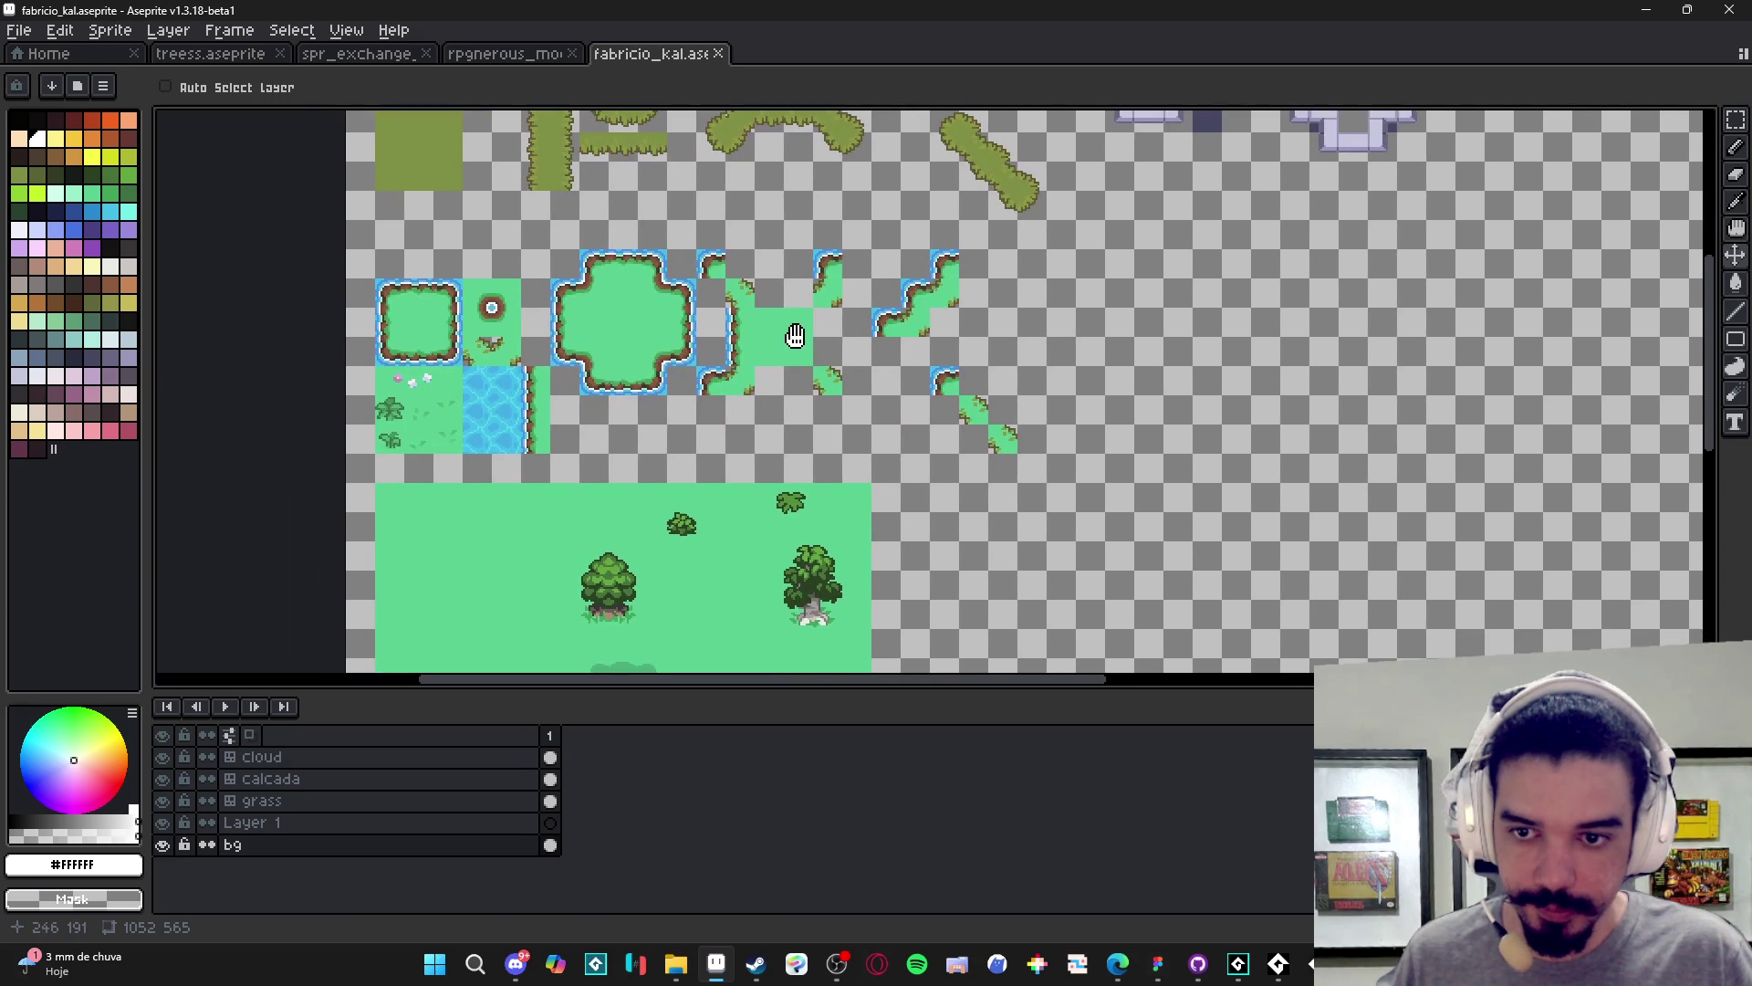
pyautogui.press('super+shift+s')
pyautogui.moveTo(356, 206)
pyautogui.mouseDown()
pyautogui.moveTo(1224, 536)
pyautogui.moveTo(1162, 481)
pyautogui.mouseUp()
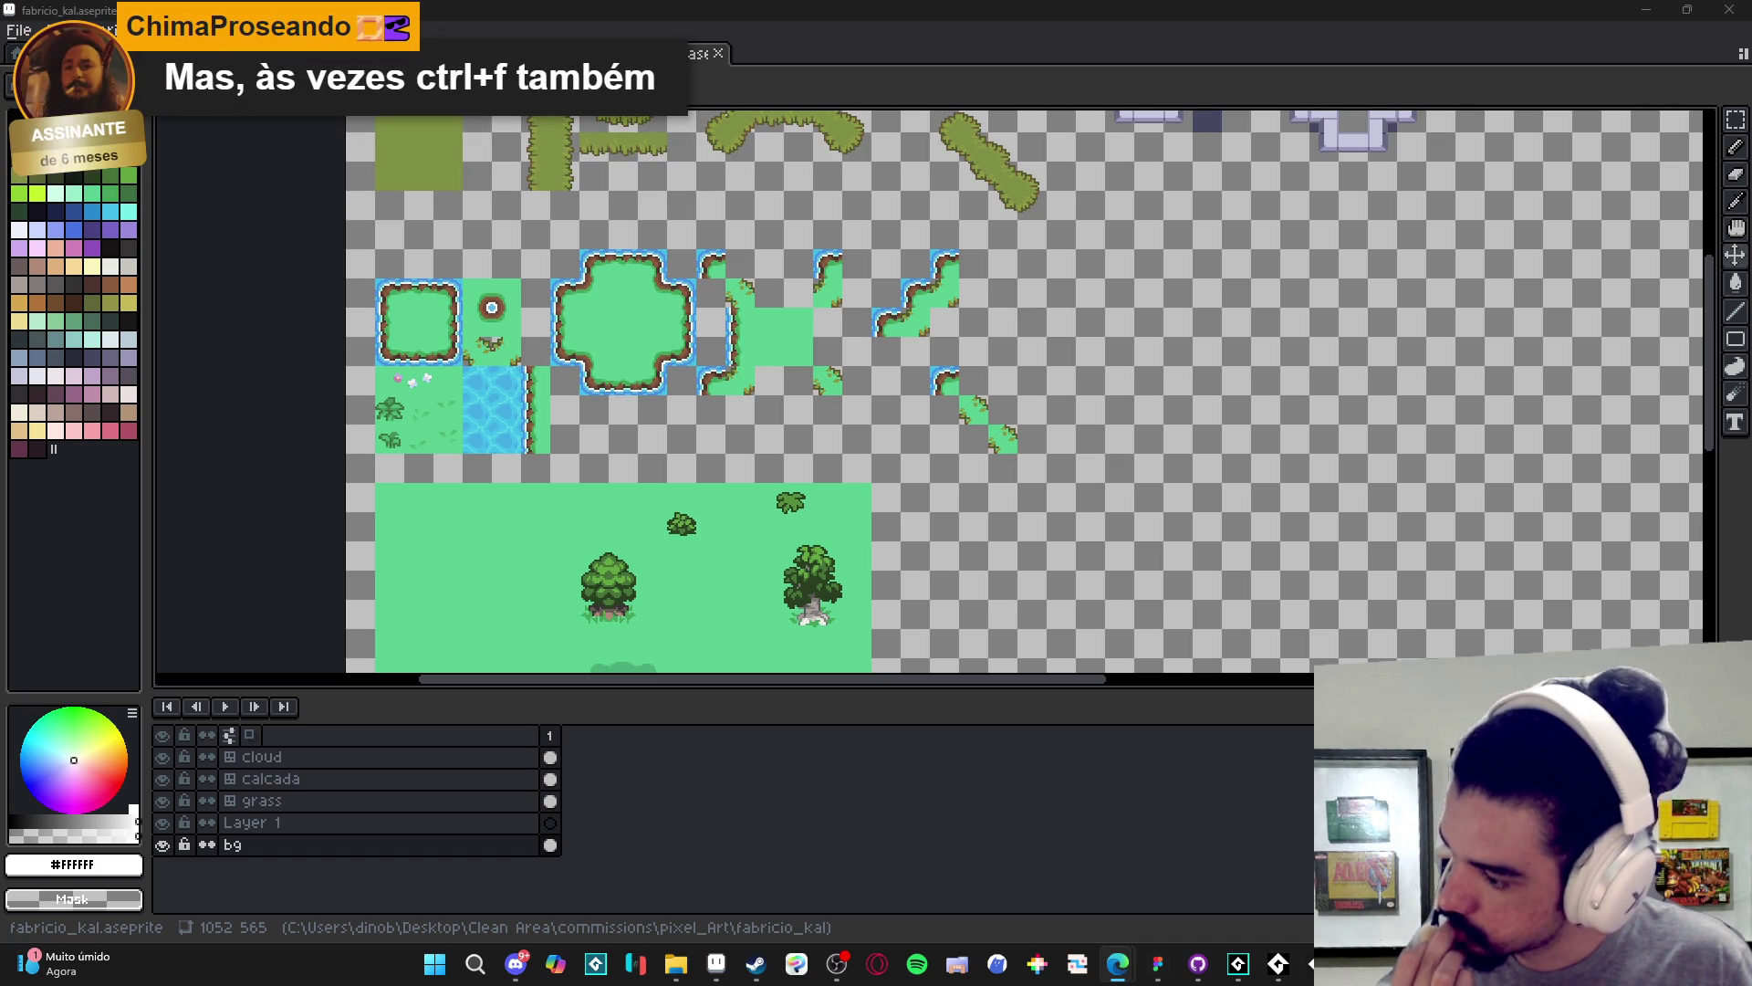
pyautogui.click(708, 57)
# - Minimize Aseprite and File Explorer, then put the caret on empty line 230 in GameMaker
pyautogui.click(1656, 10)
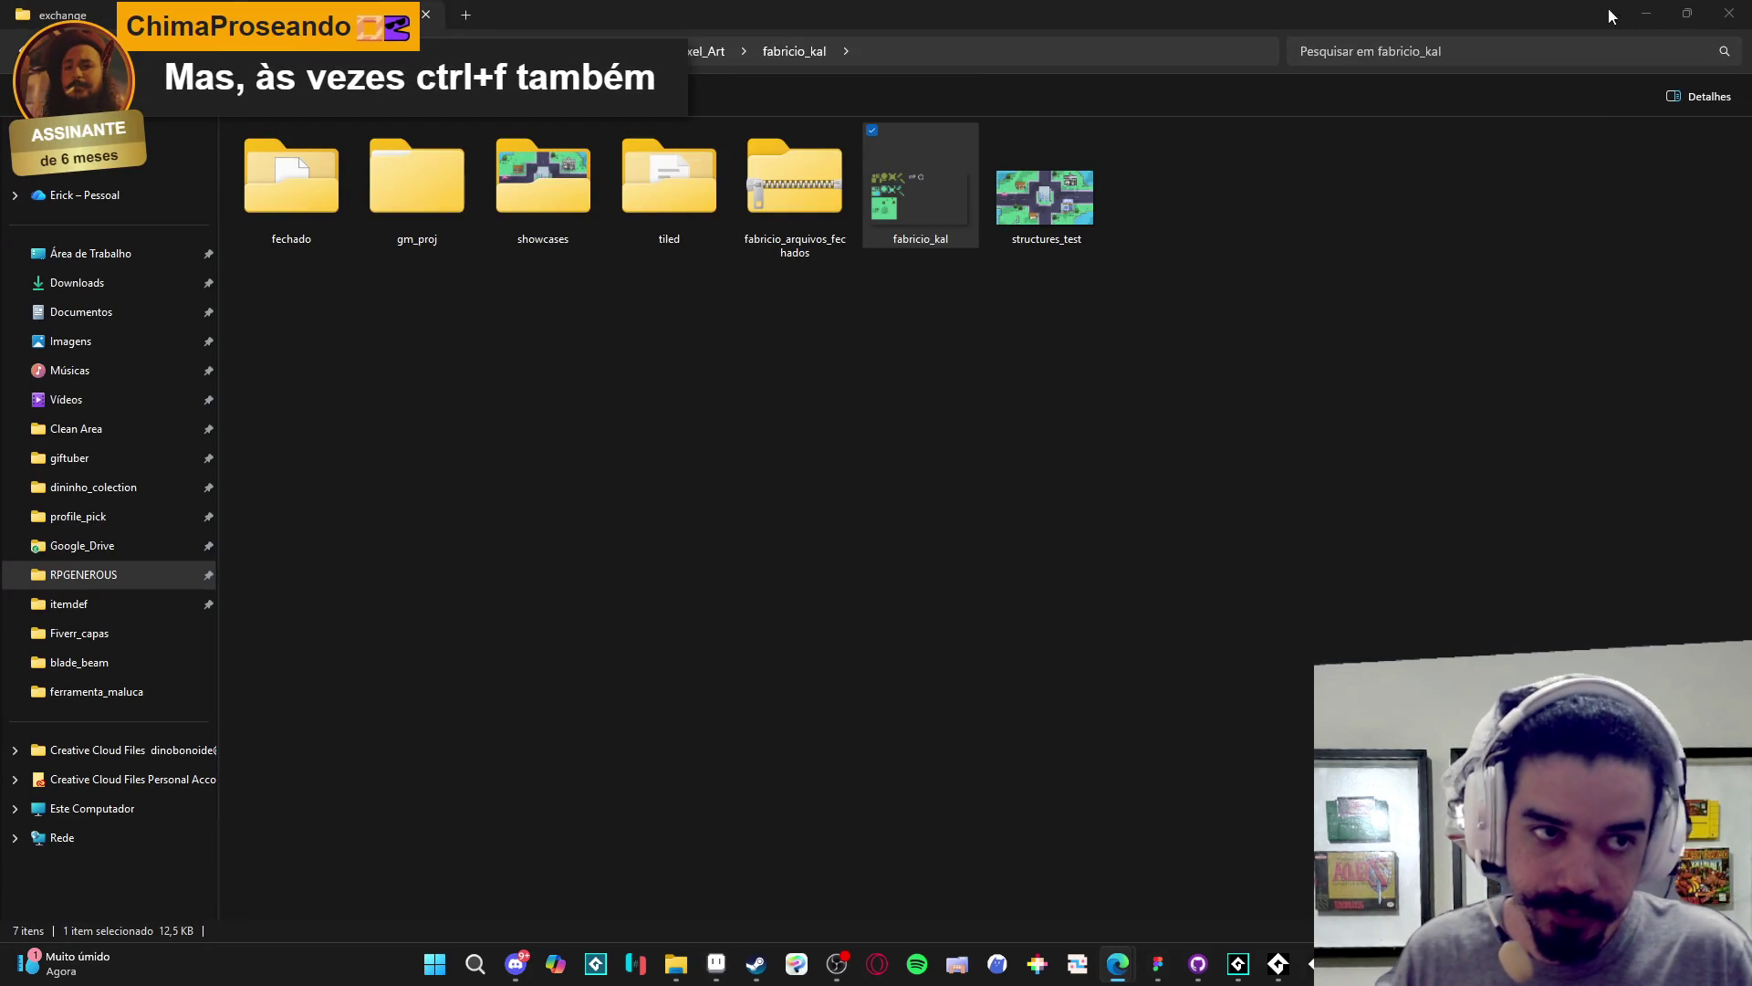
pyautogui.click(1647, 11)
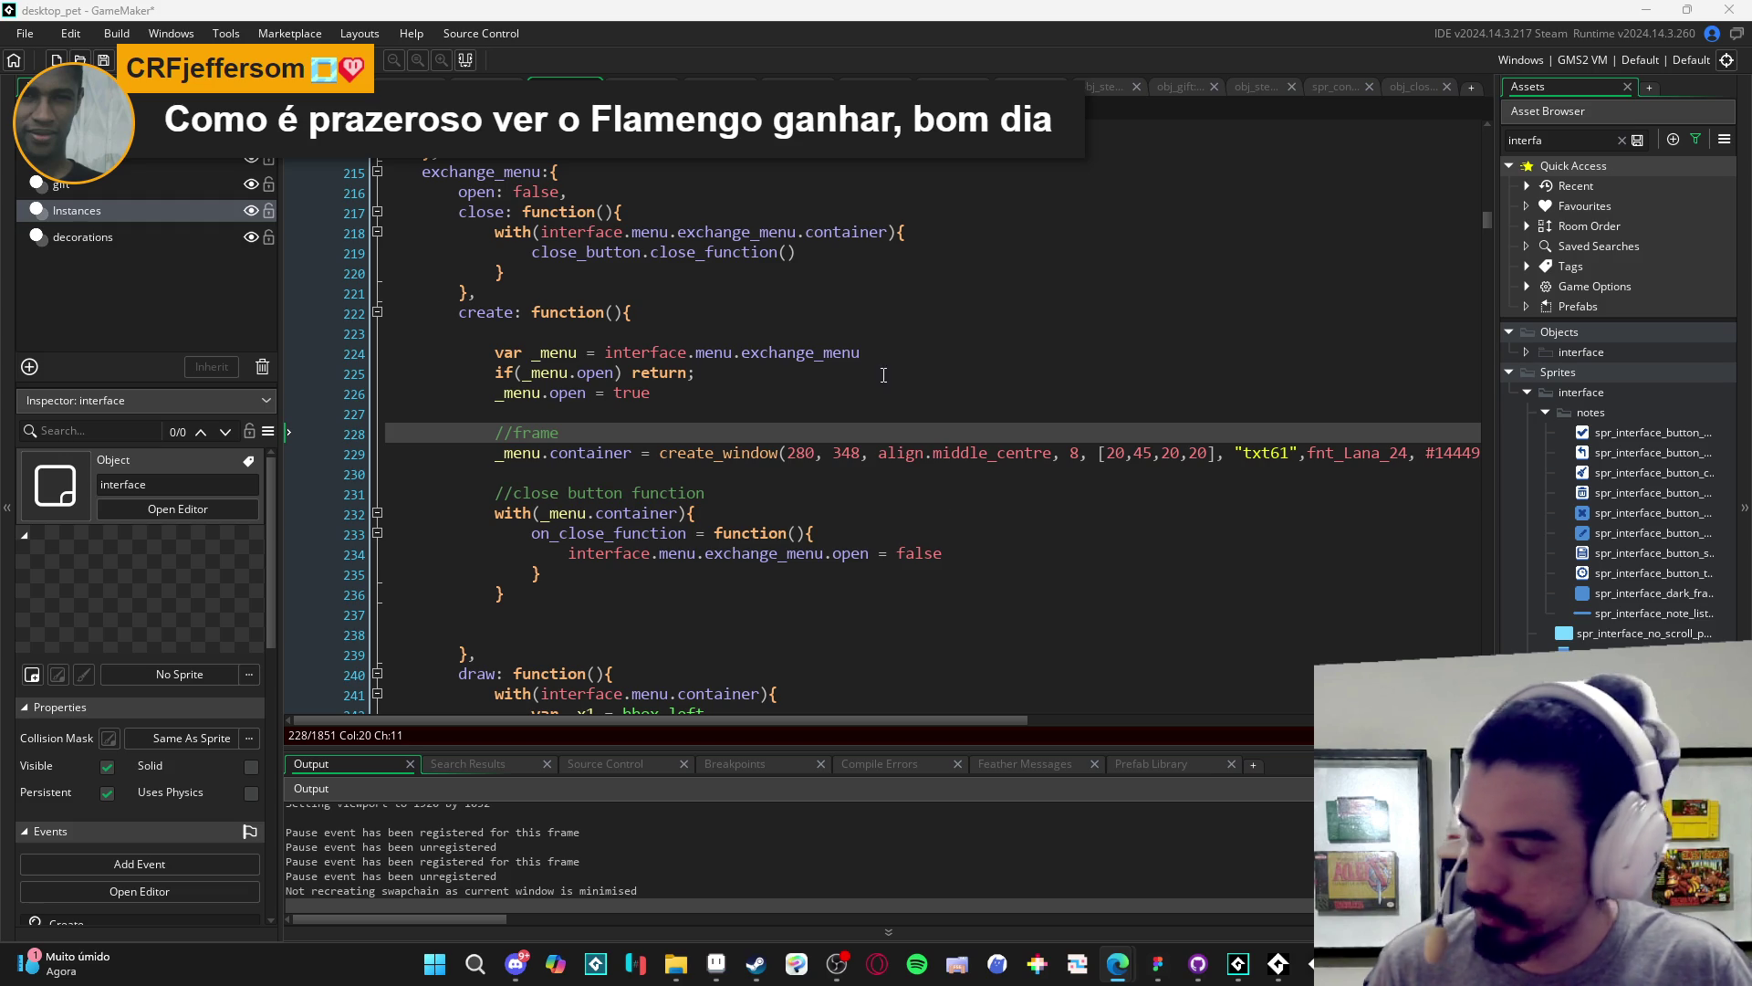
pyautogui.click(1044, 467)
pyautogui.hscroll(3, 1236, 454)
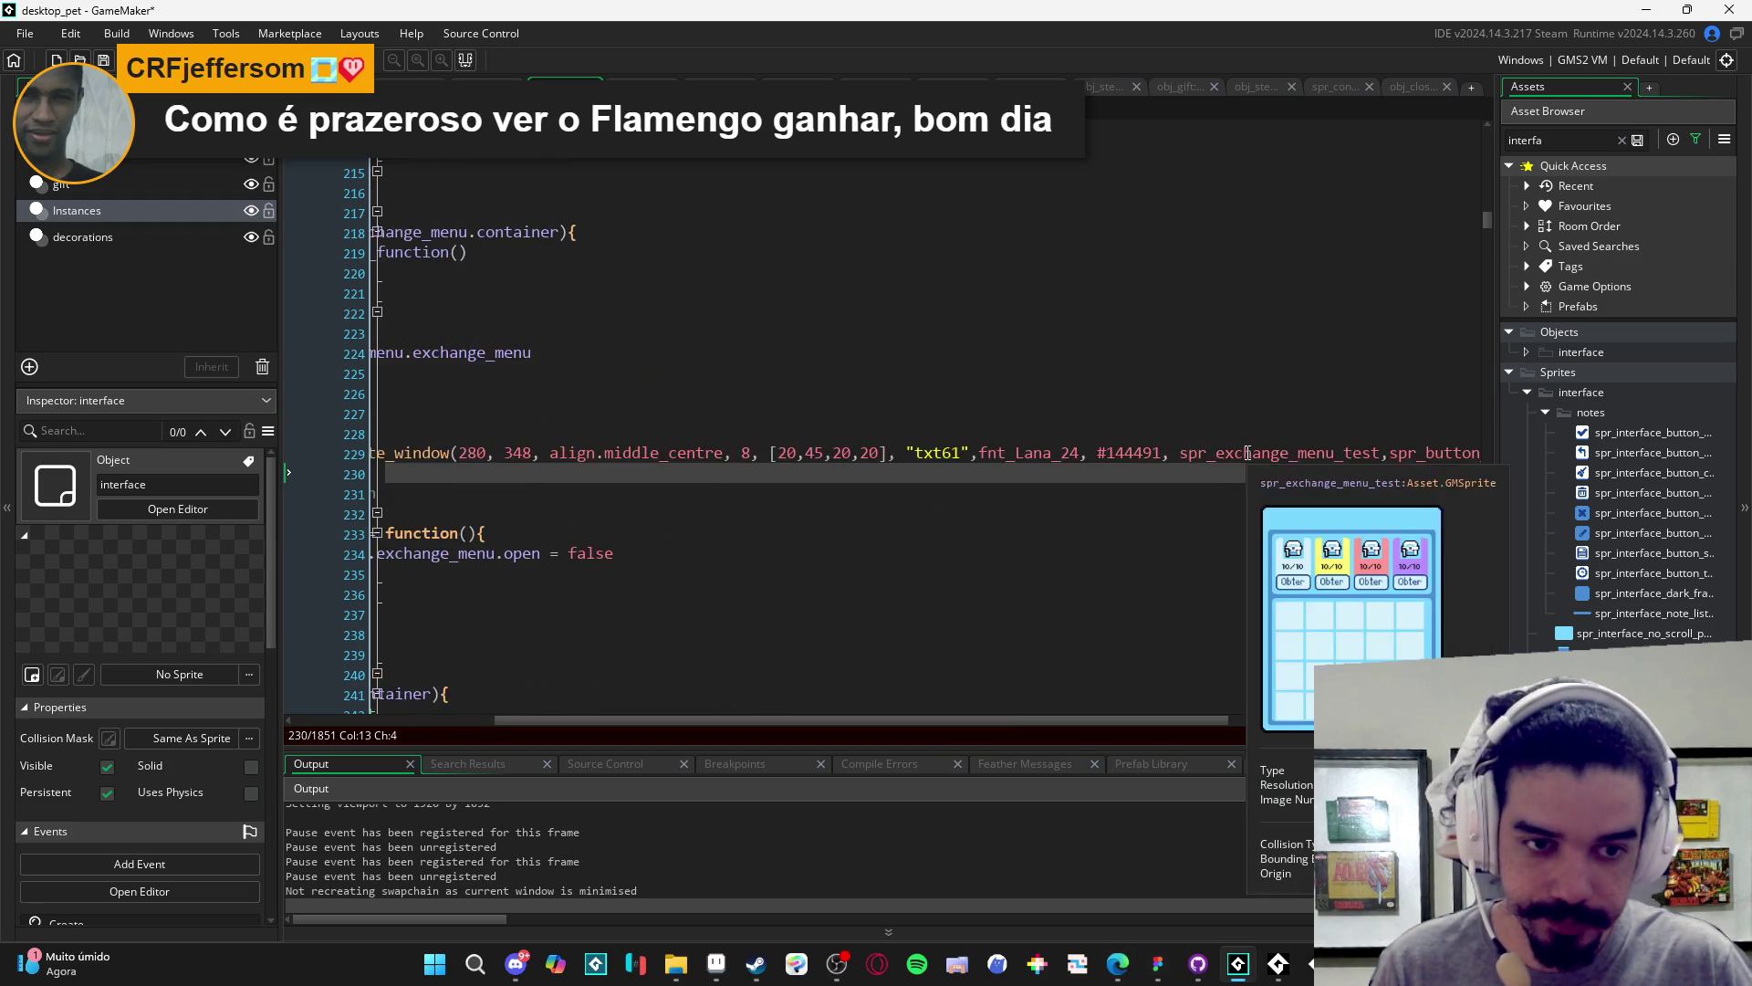
pyautogui.hscroll(-3, 1250, 478)
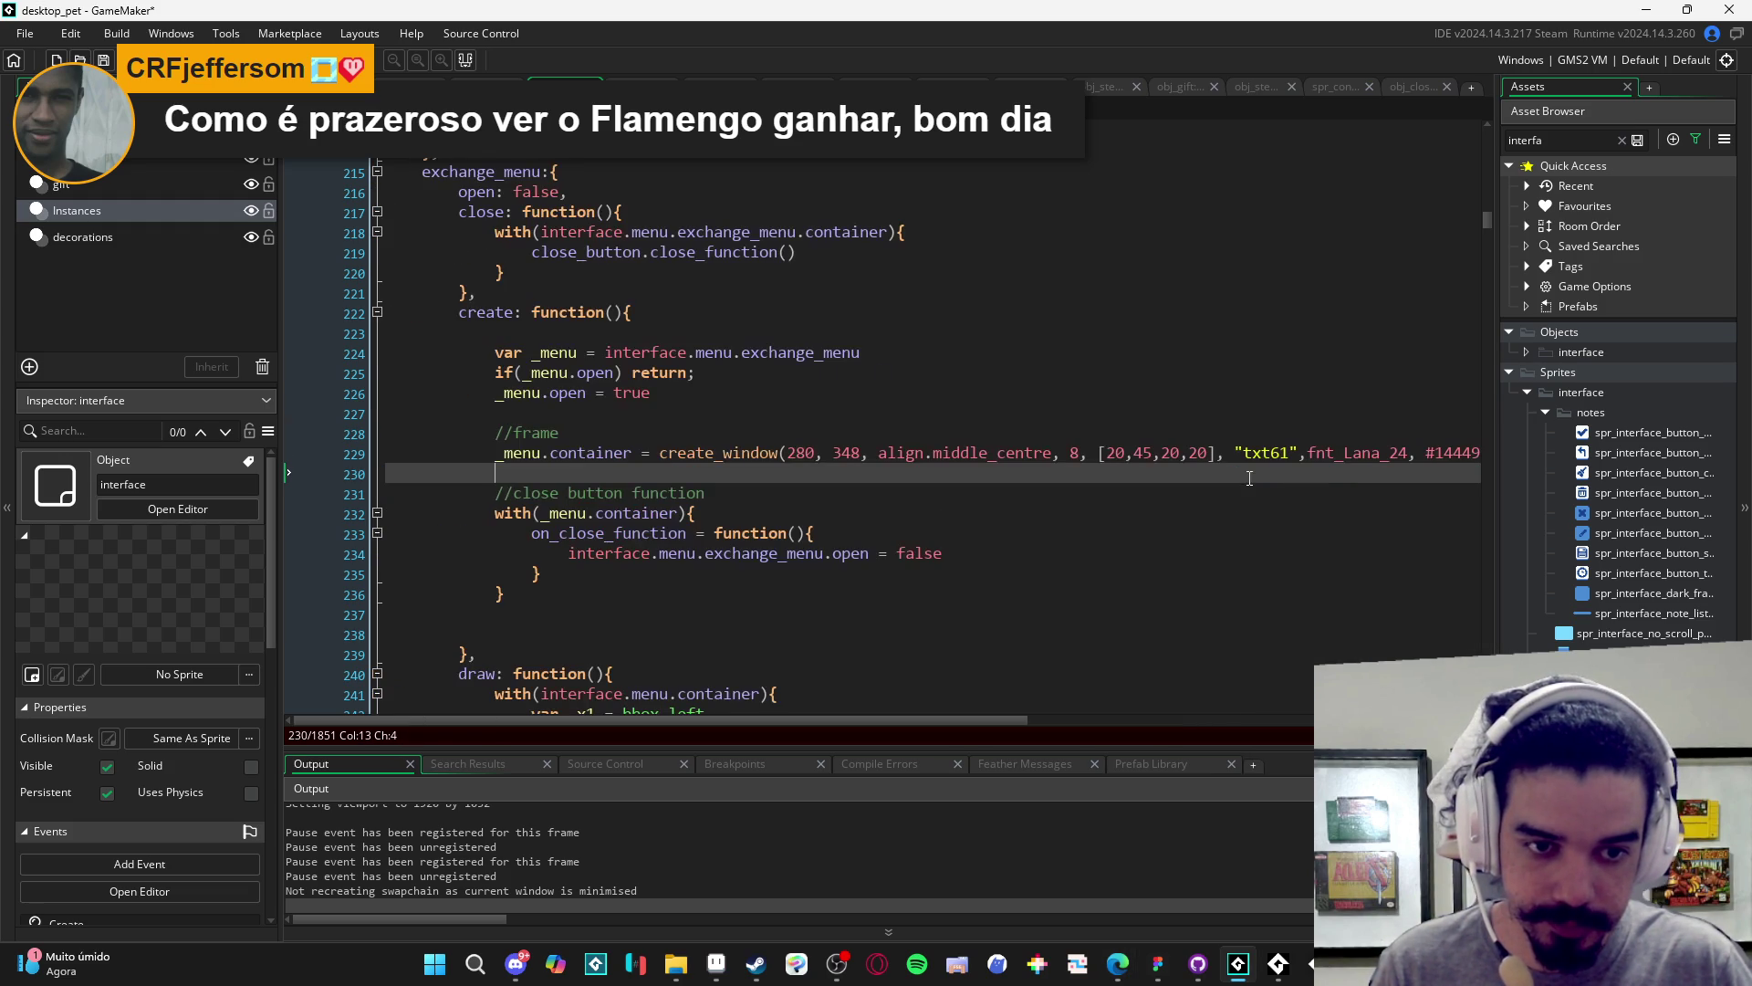
pyautogui.scroll(-2, 639, 539)
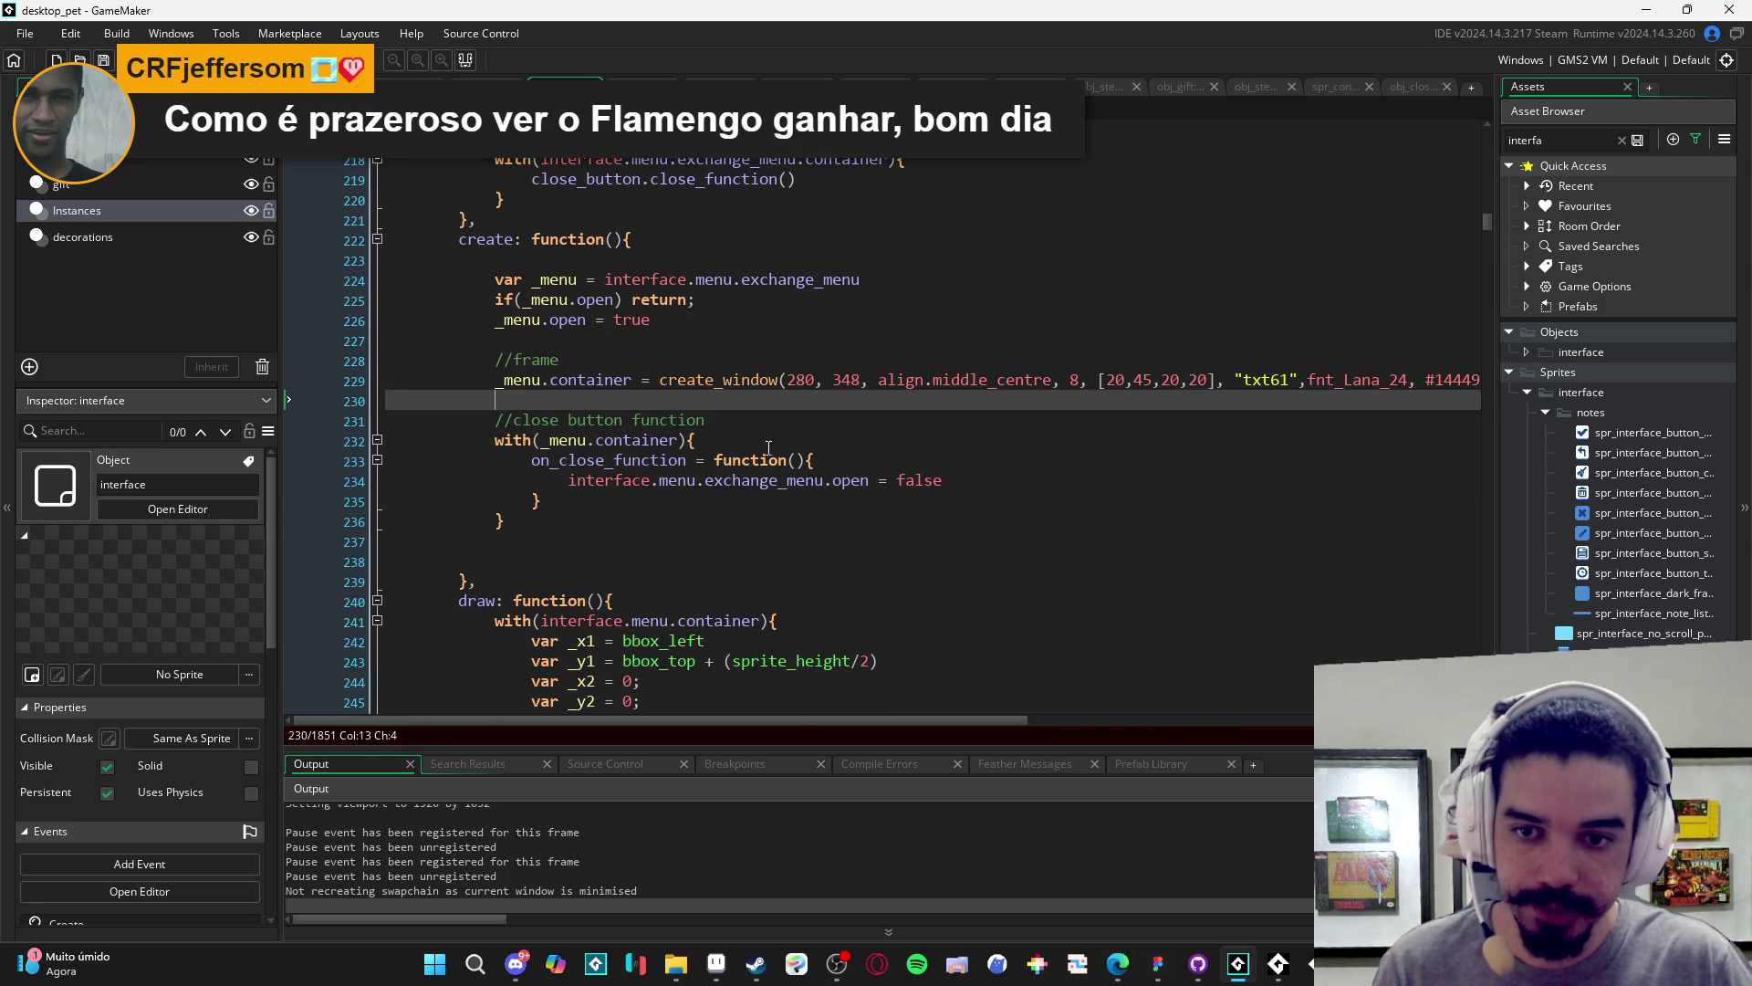
pyautogui.press('F5')
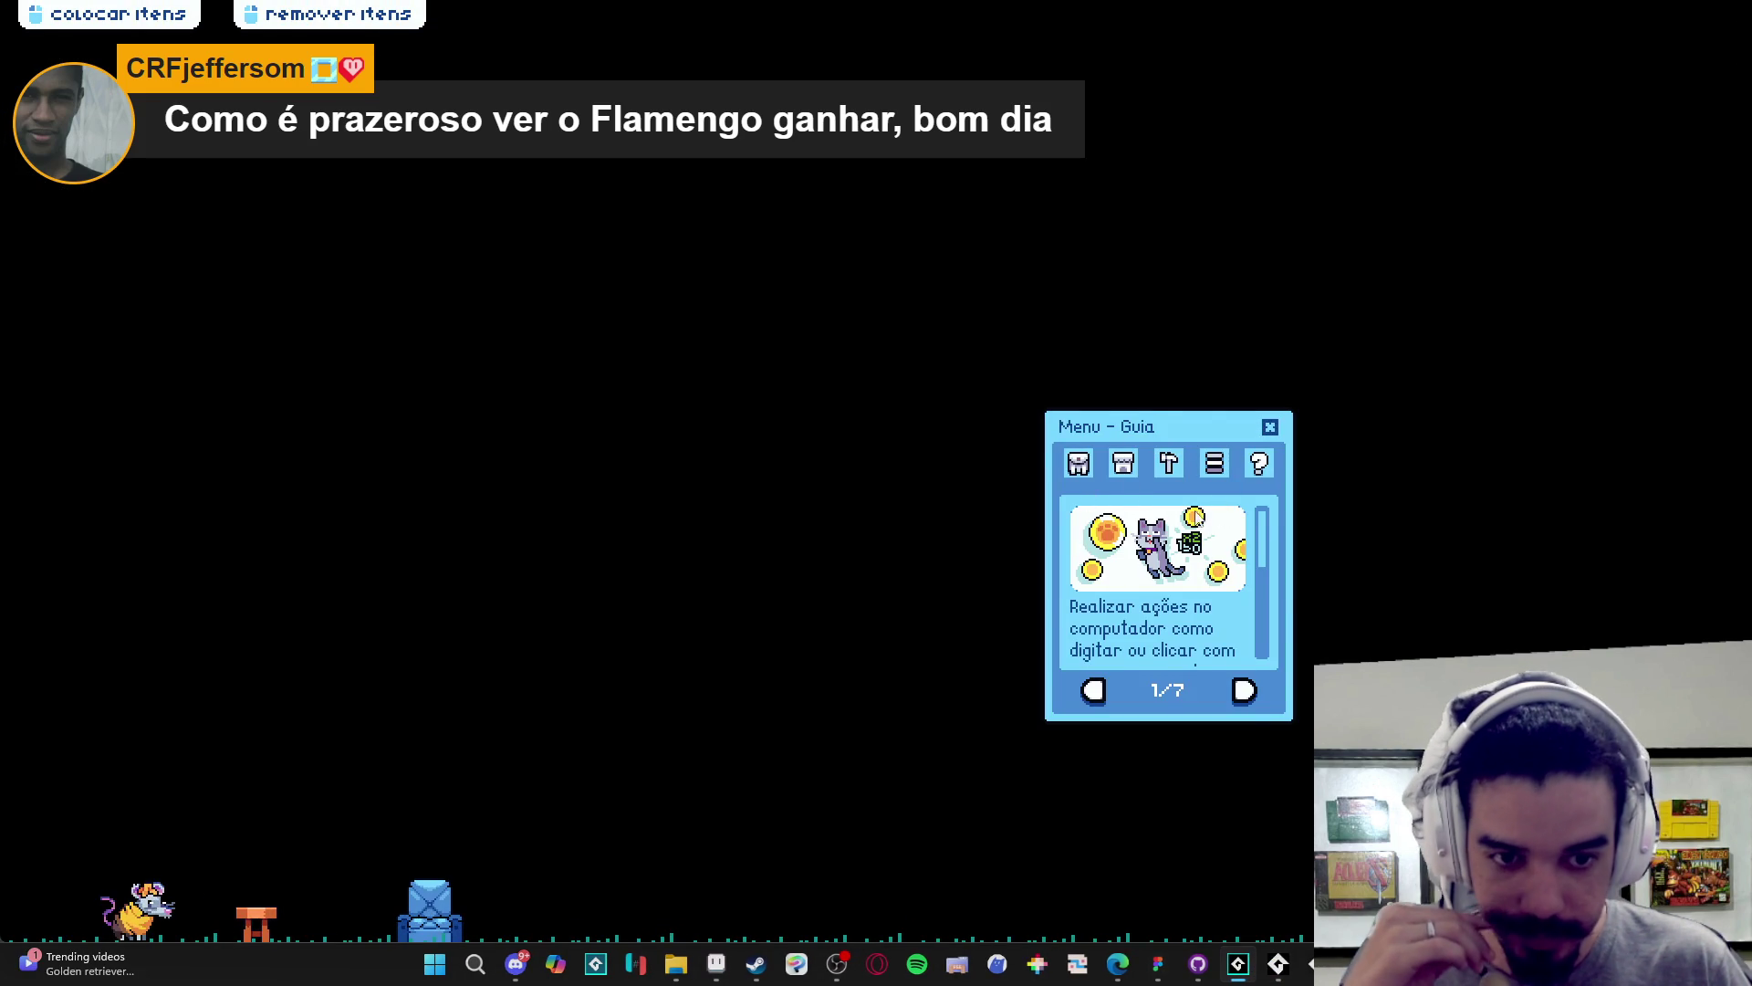
pyautogui.click(1079, 463)
pyautogui.click(1168, 690)
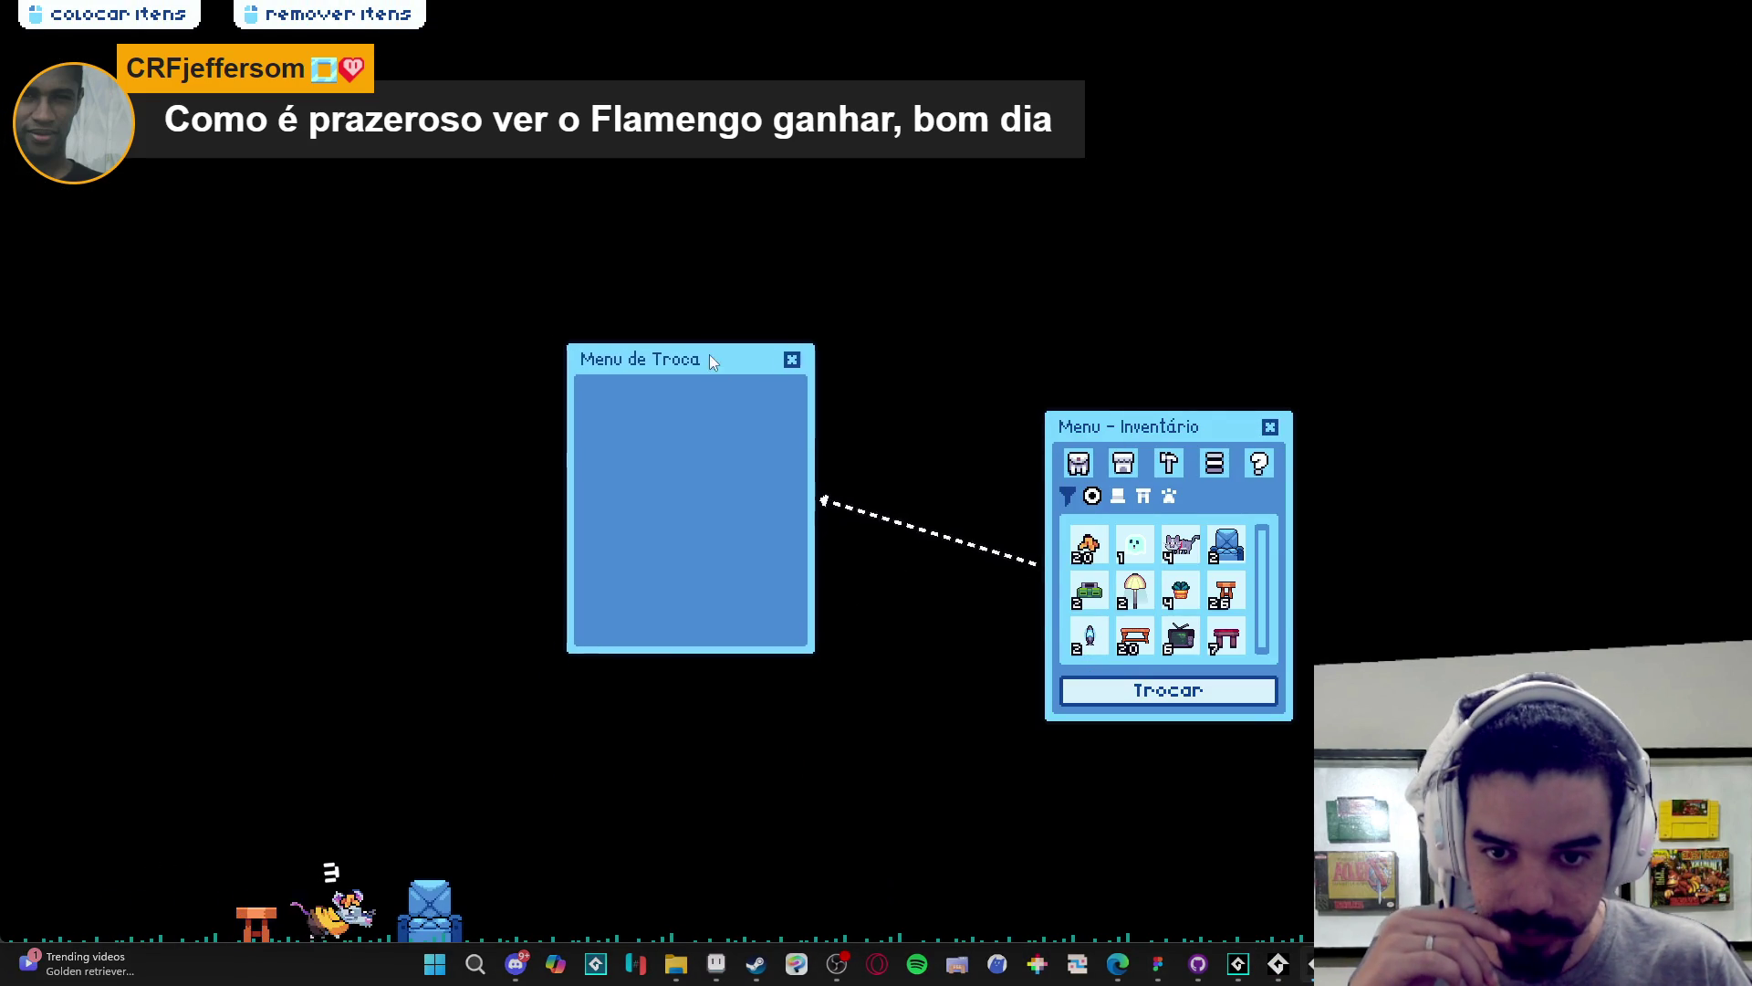
pyautogui.click(791, 358)
pyautogui.click(1270, 426)
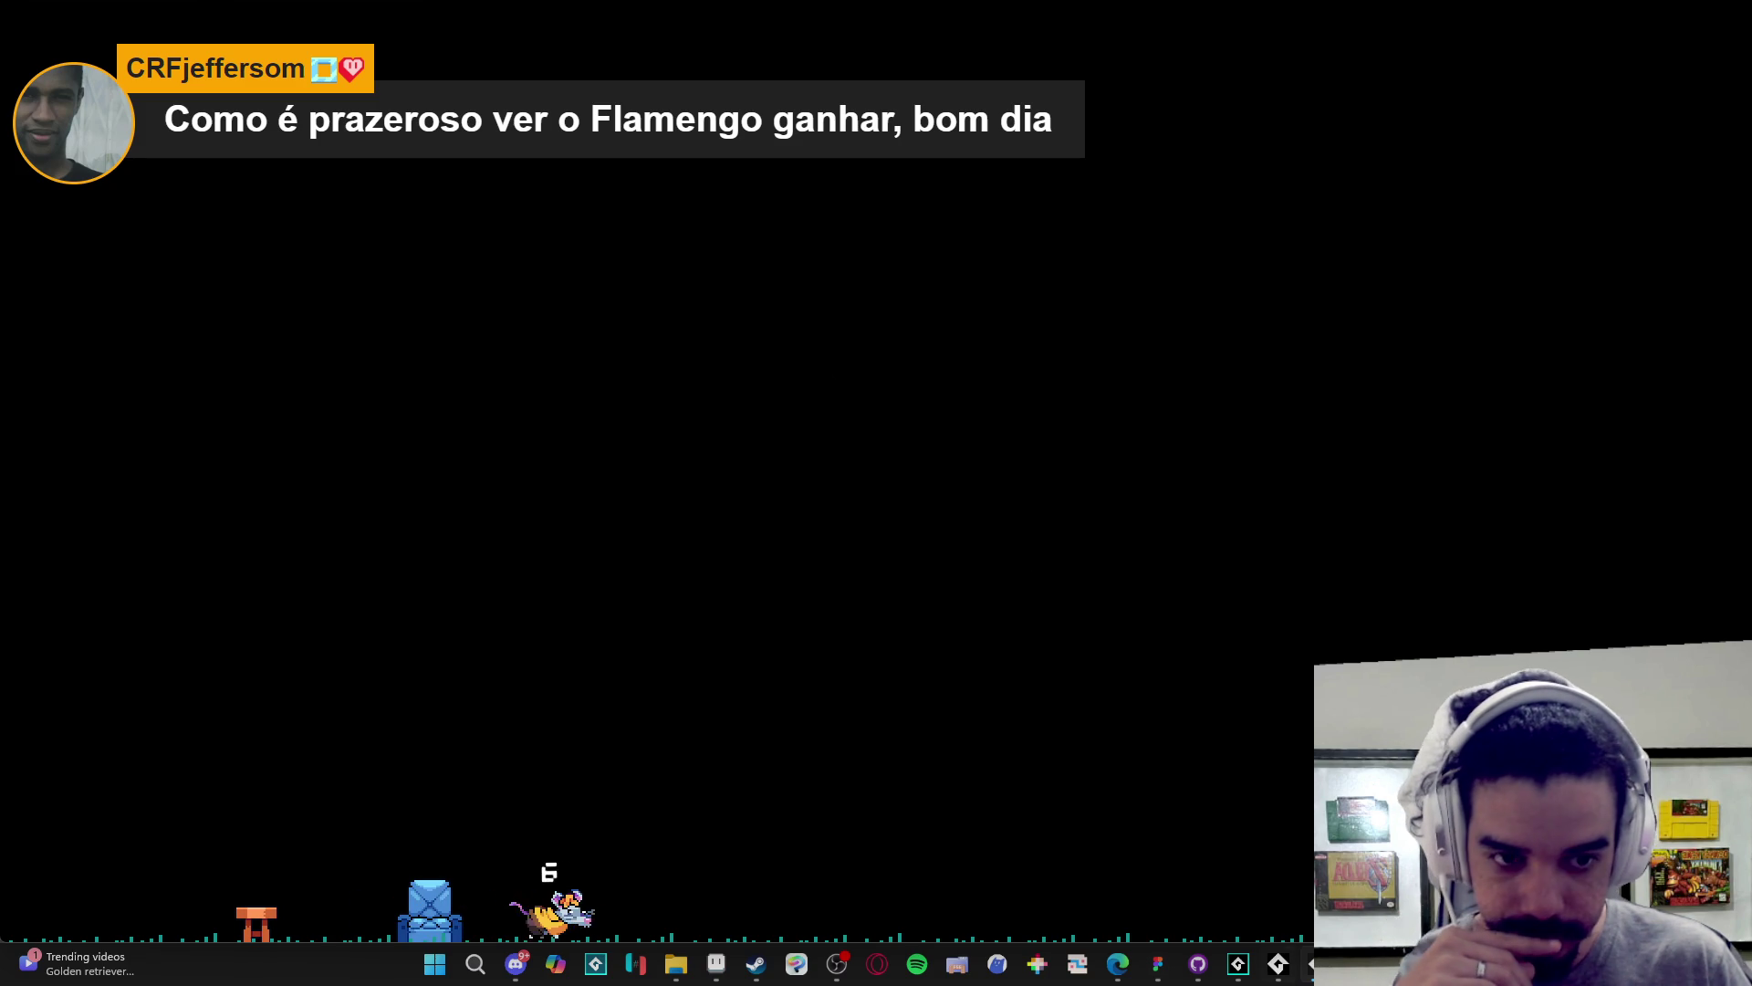
pyautogui.rightClick(1277, 963)
pyautogui.click(1250, 929)
pyautogui.click(763, 418)
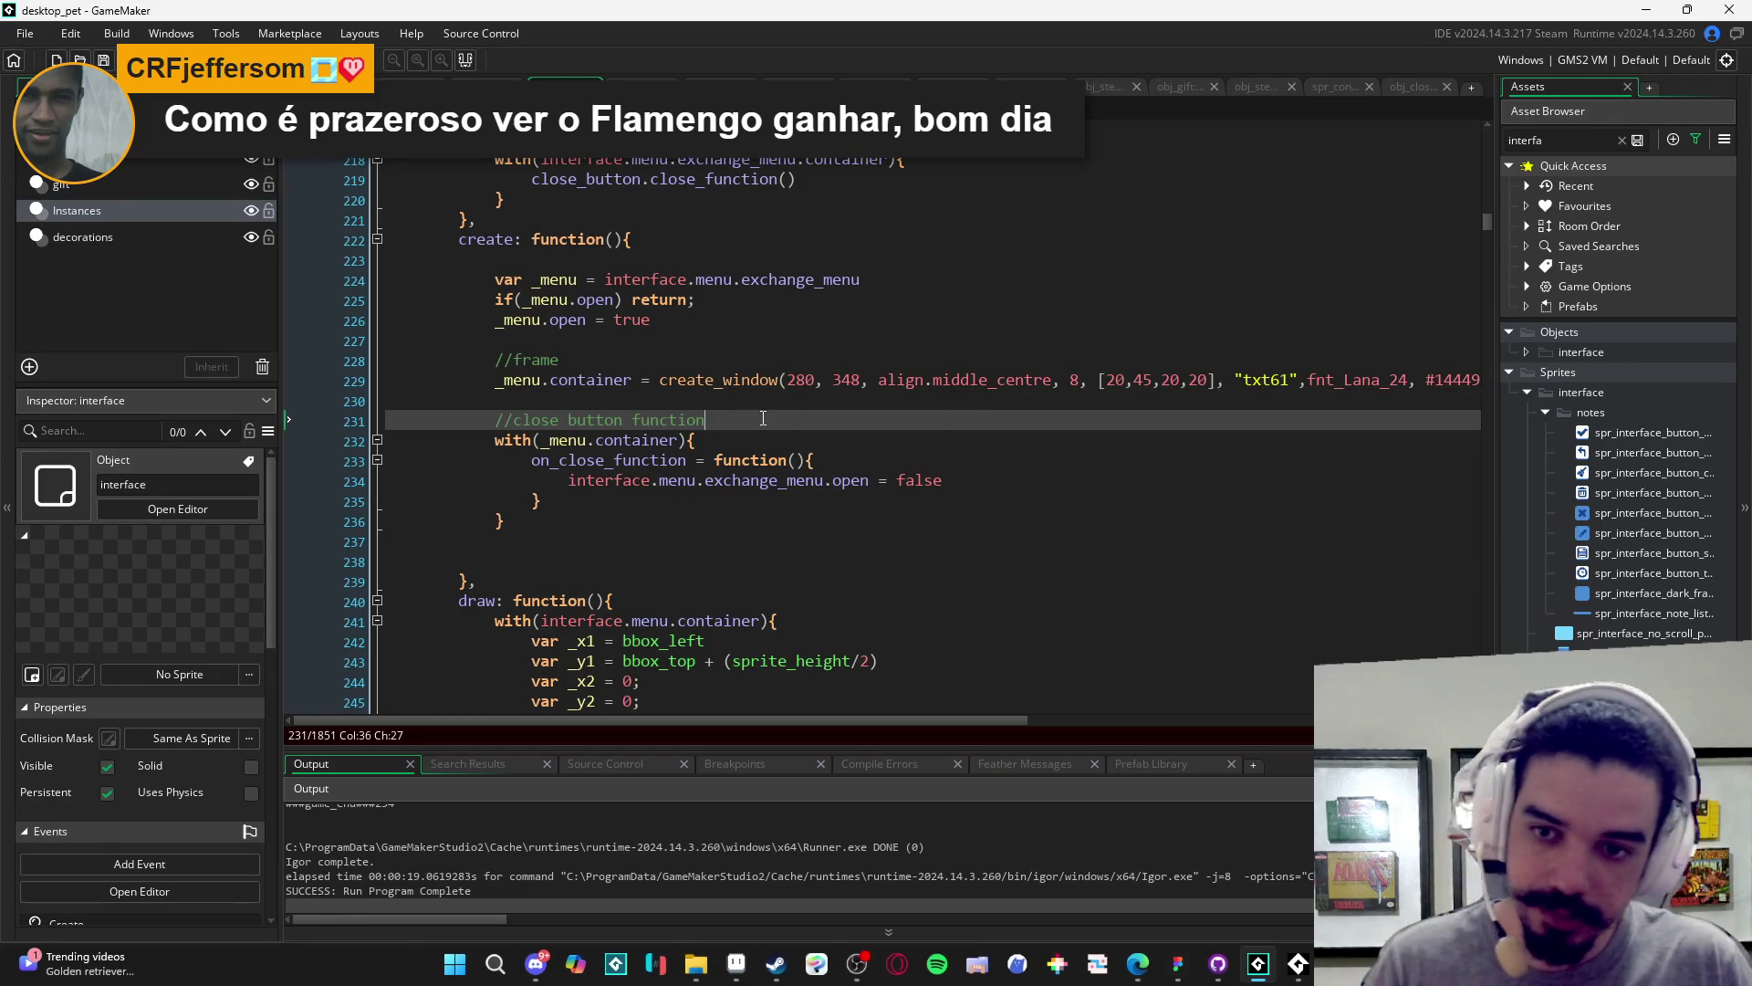
pyautogui.click(1178, 965)
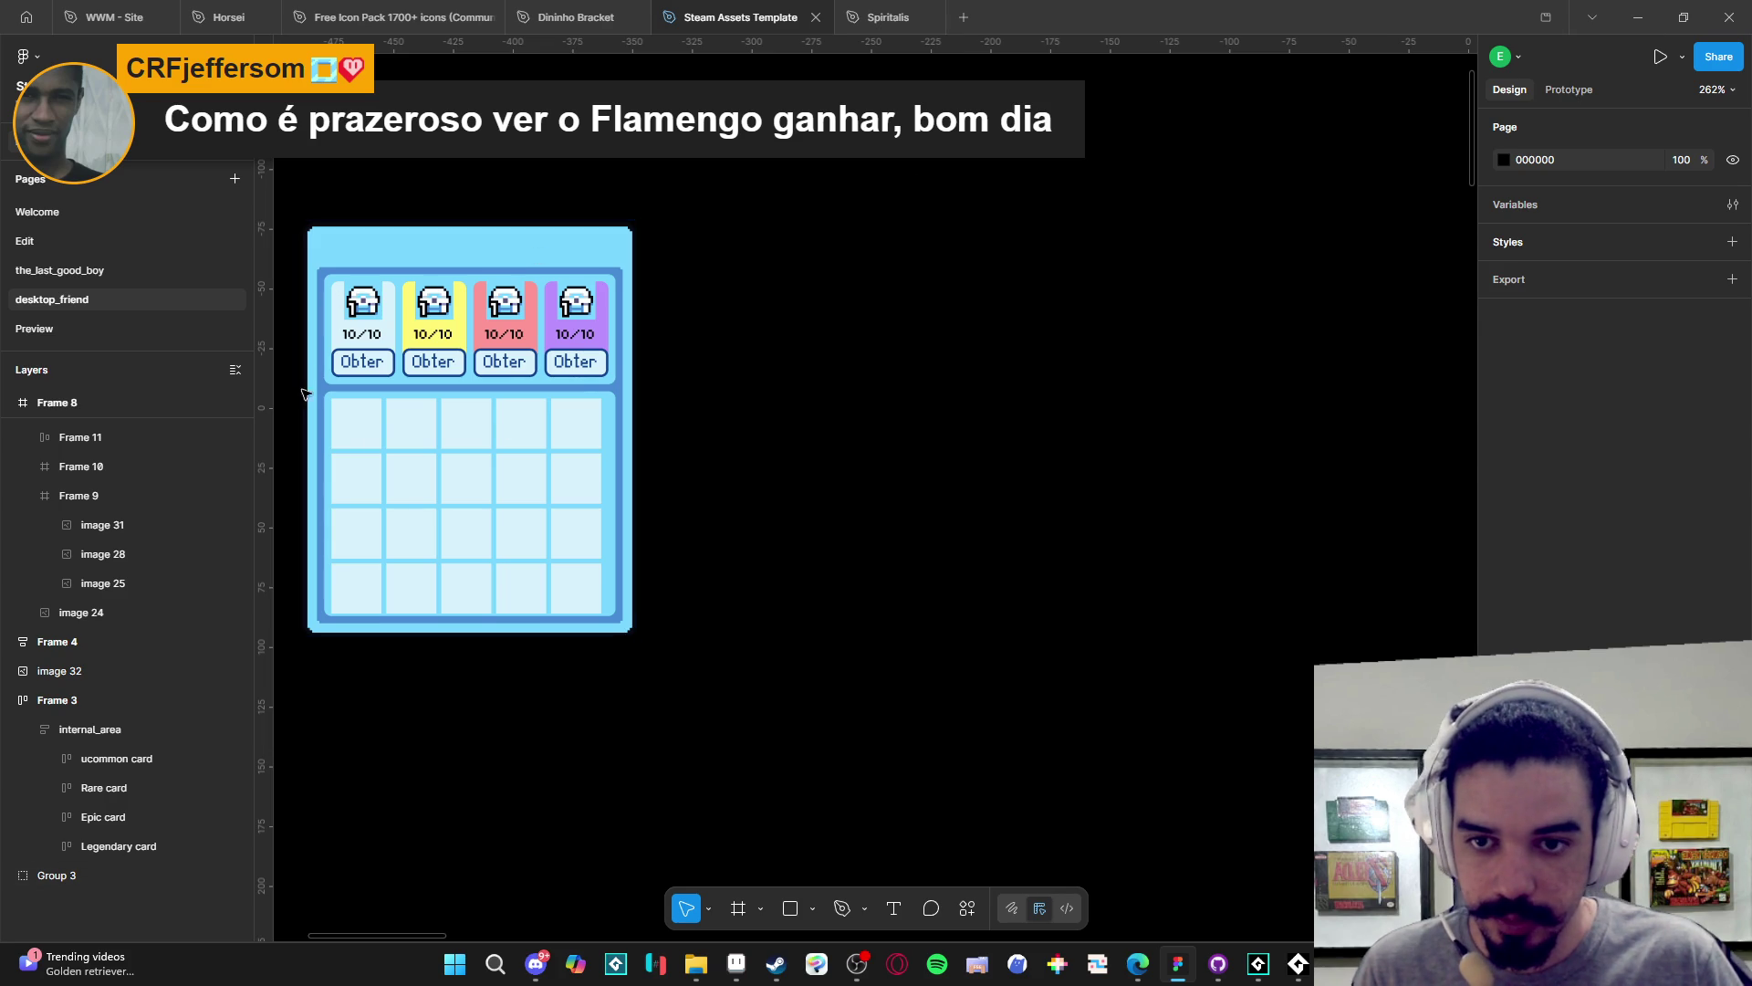
# - Read the uncommon gift row's 122×46 size in Figma's exchange mockup, then return to GameMaker
pyautogui.click(537, 366)
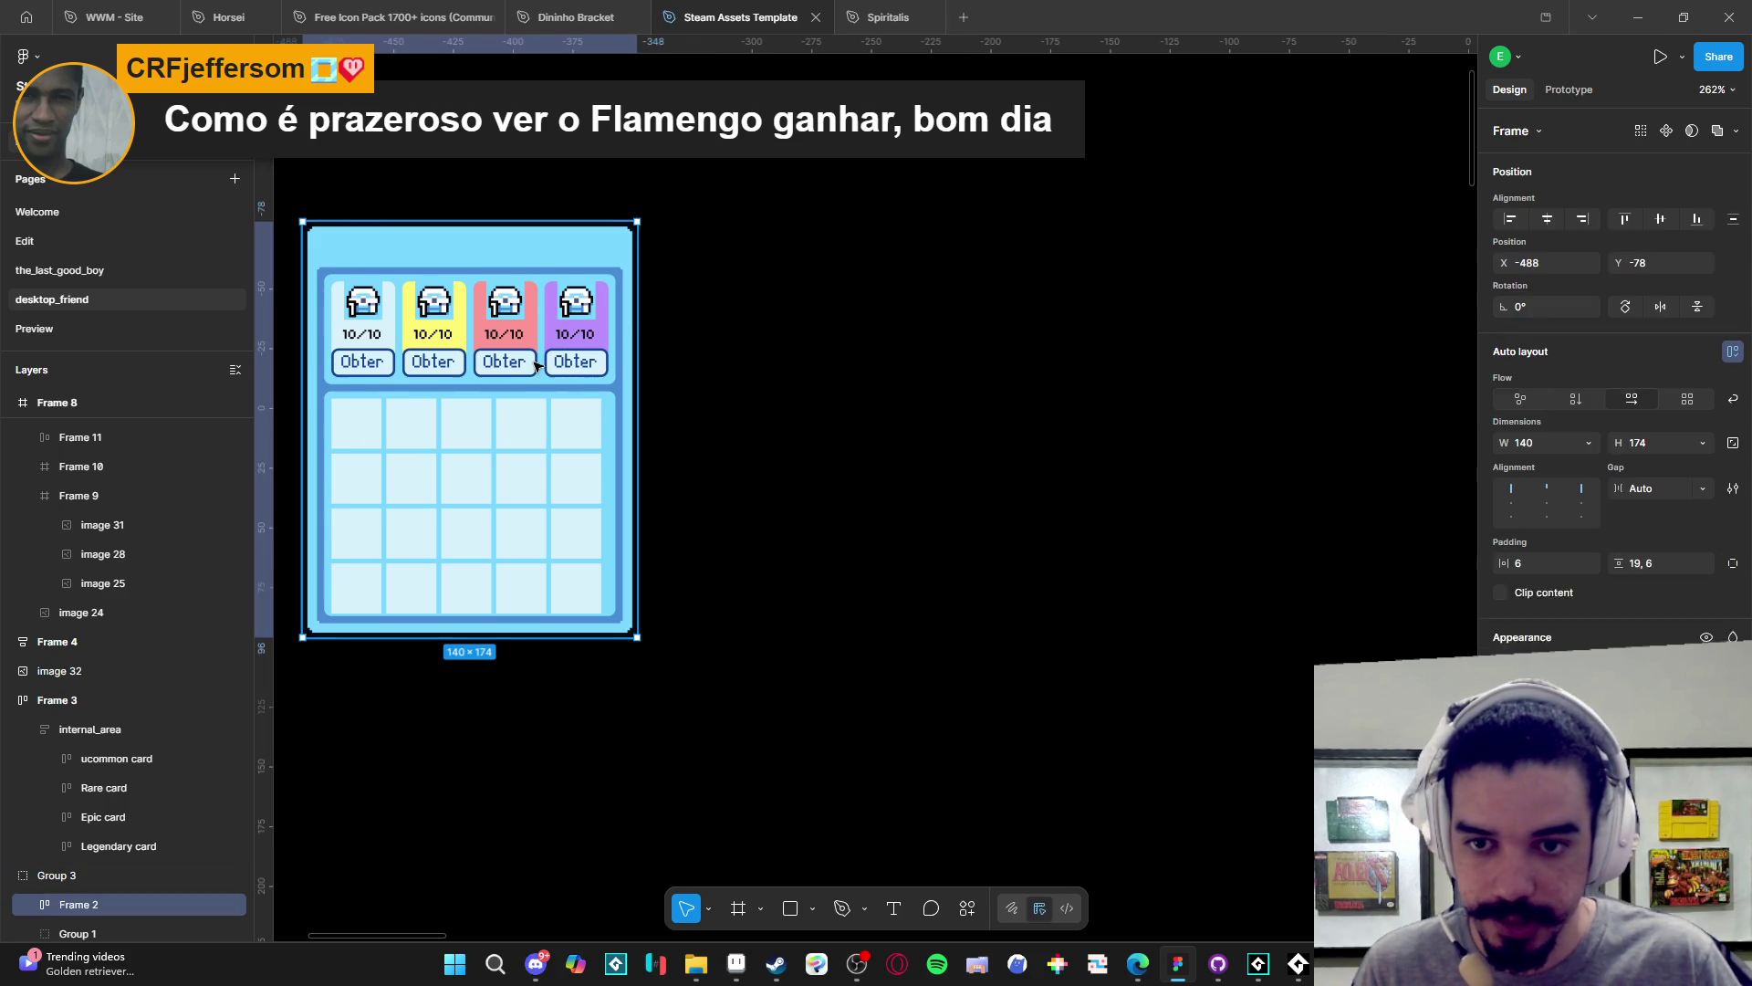
pyautogui.hscroll(-5, 606, 508)
pyautogui.scroll(3, 671, 498)
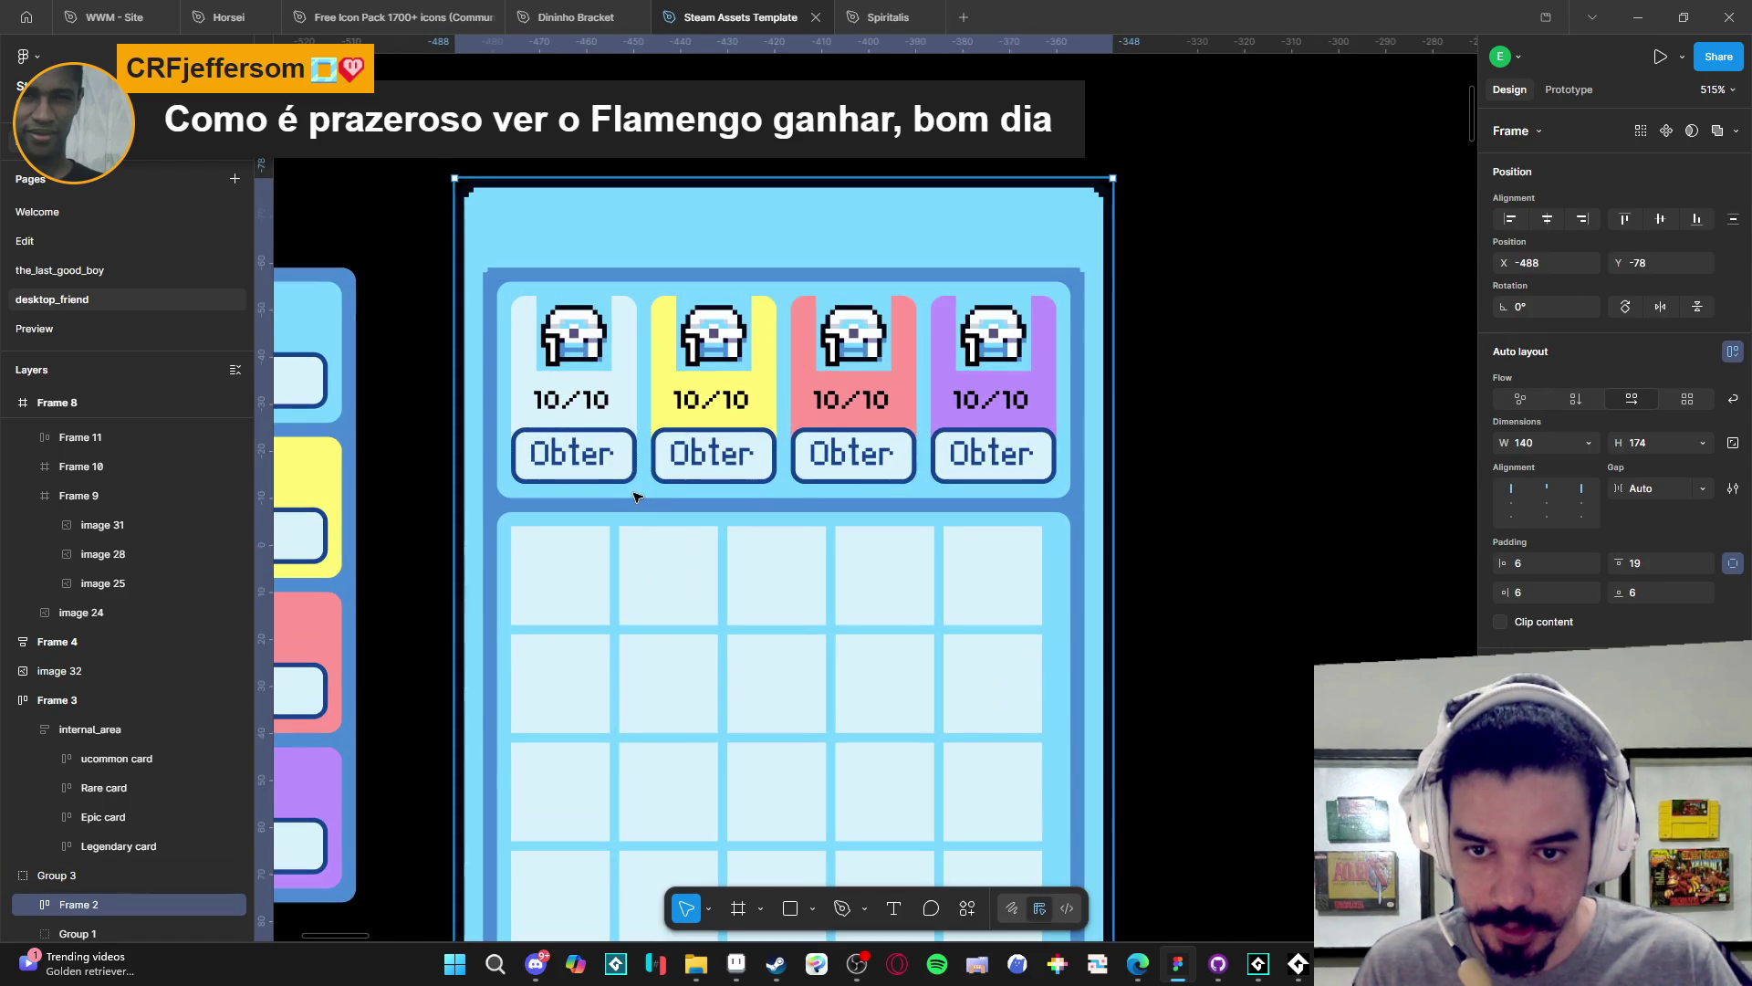
pyautogui.doubleClick(634, 493)
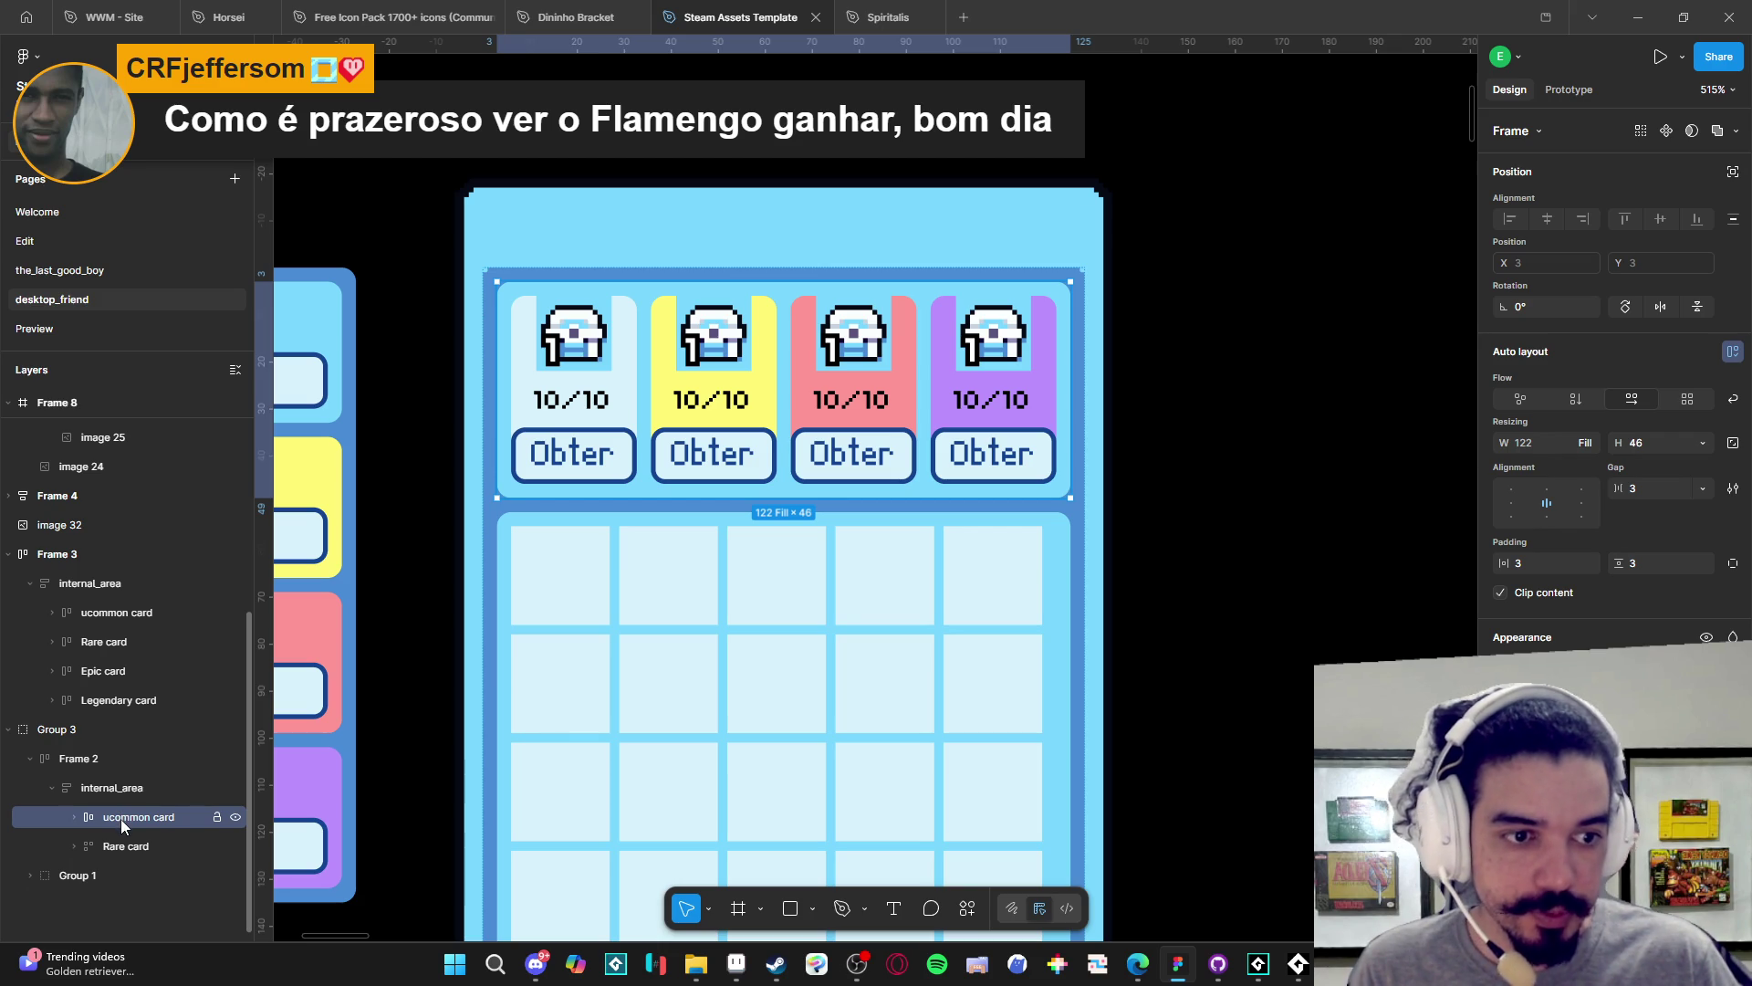
pyautogui.click(1638, 17)
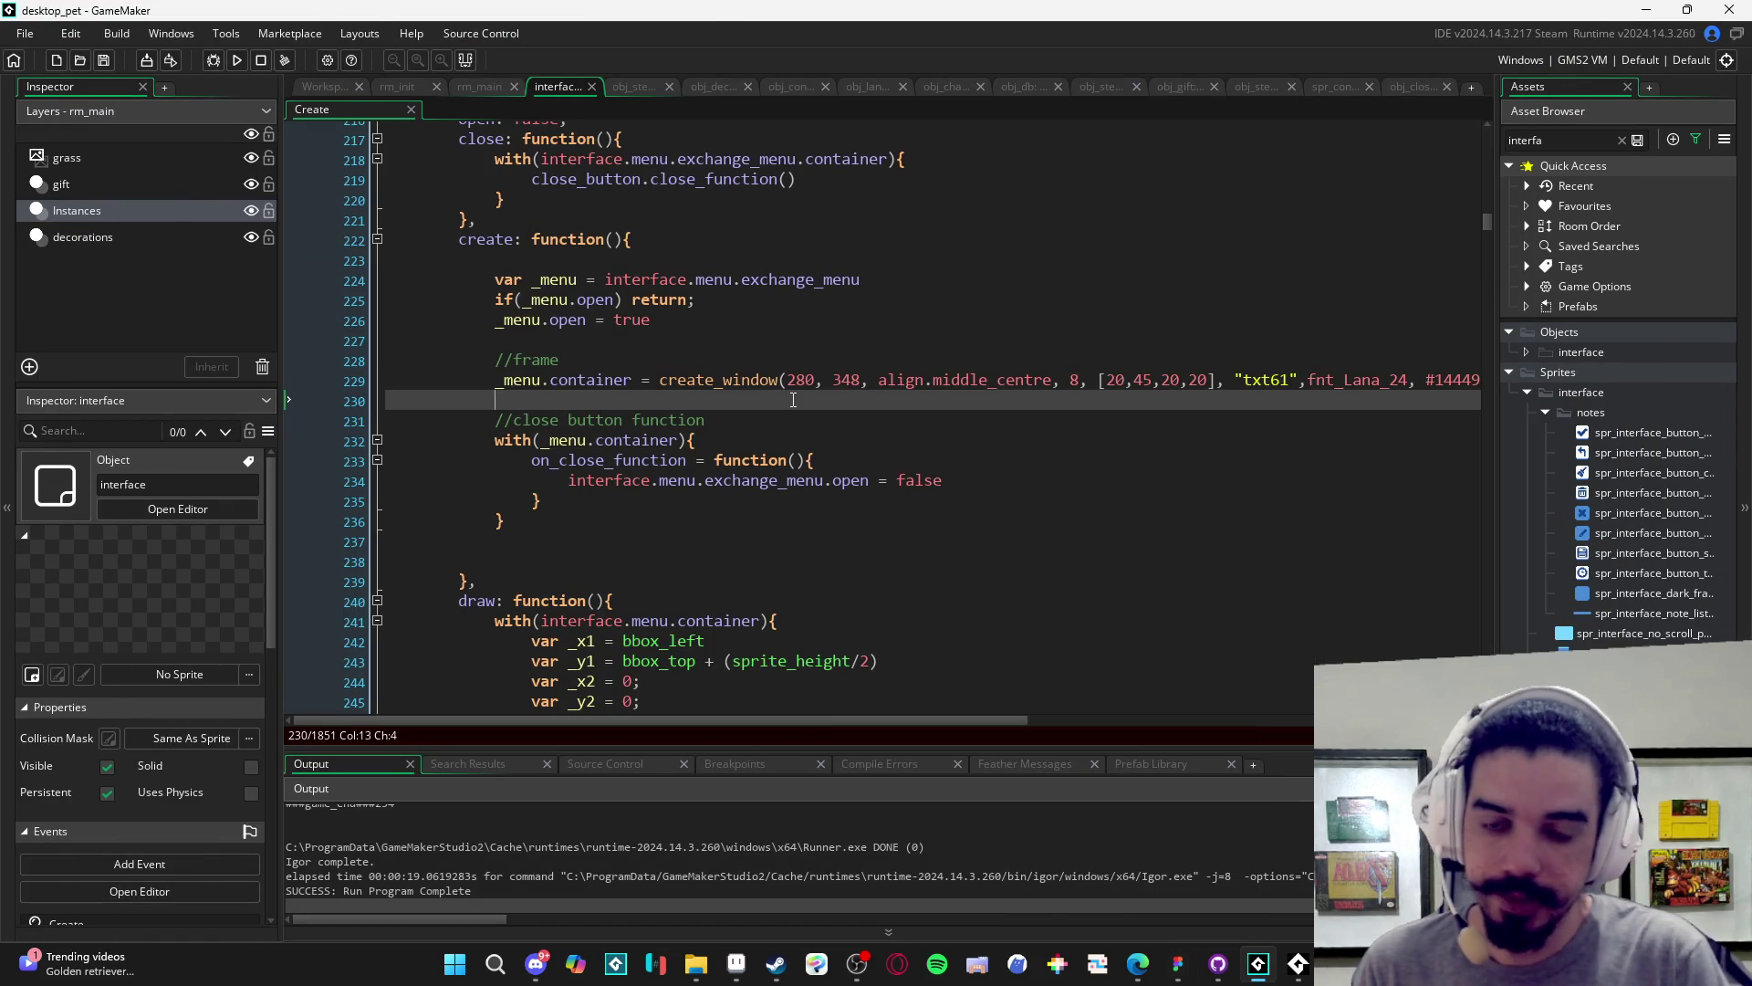
# - Begin line 230 with a window_add_container call on _menu.container, checking create_window's parameters
pyautogui.write('window_add_co')
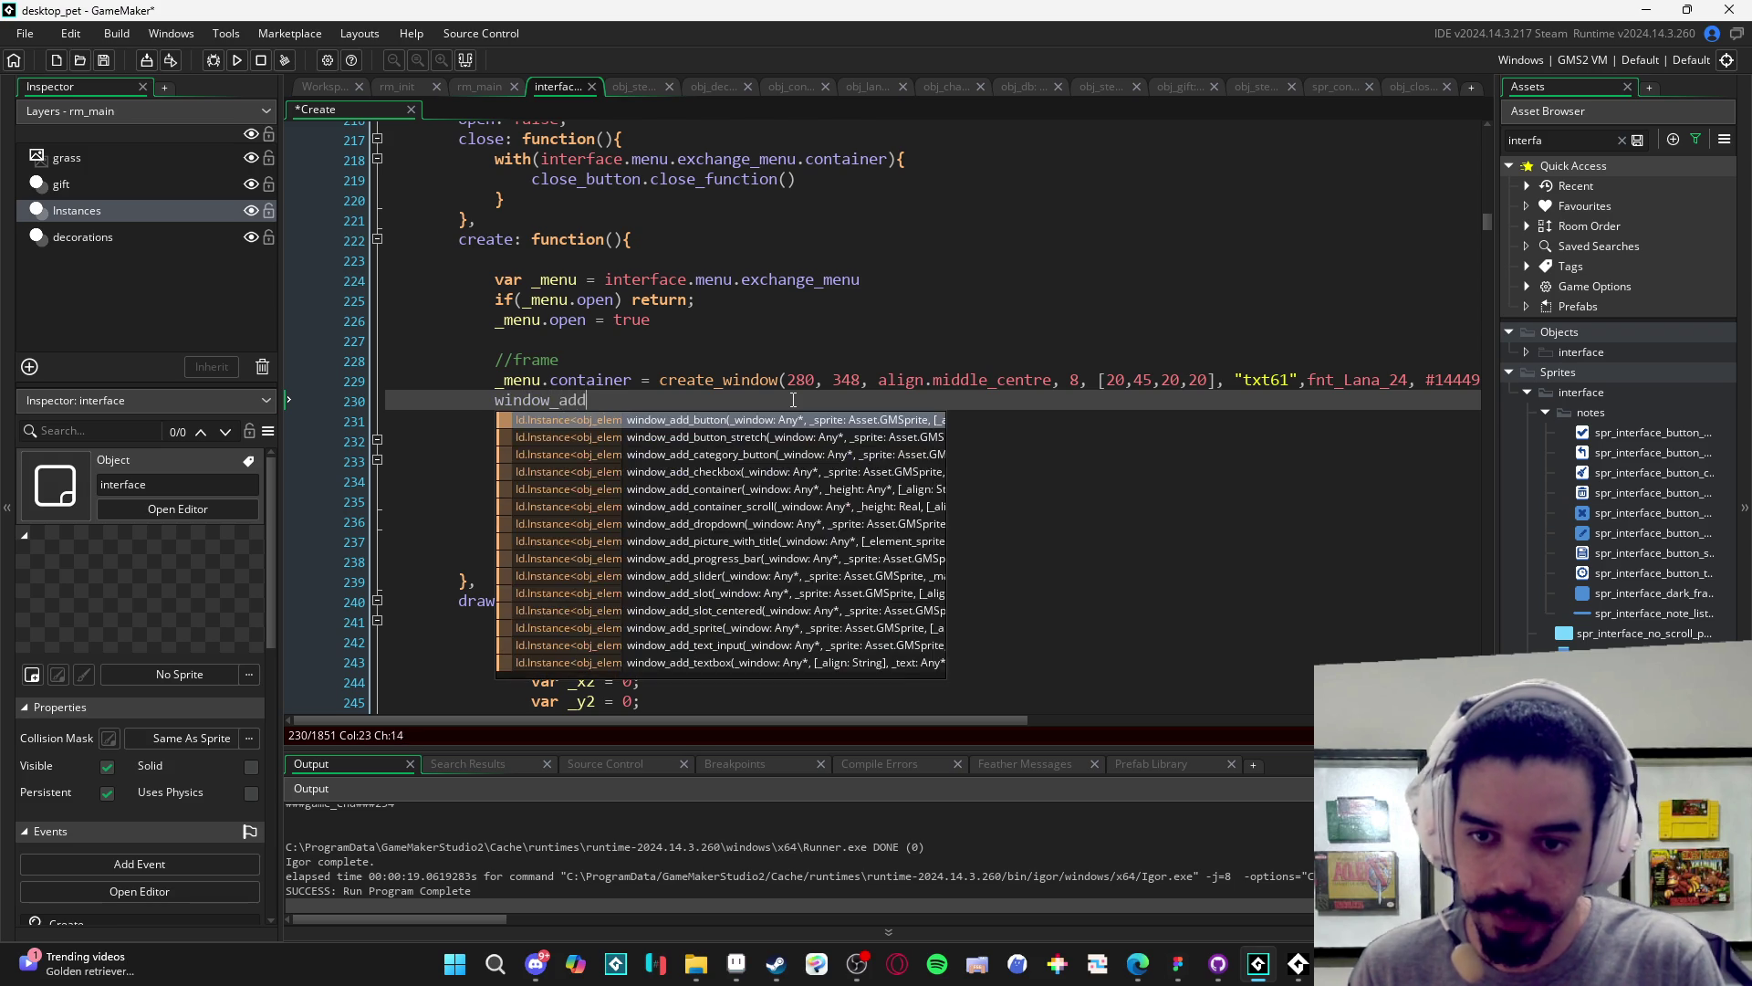
pyautogui.press('Return')
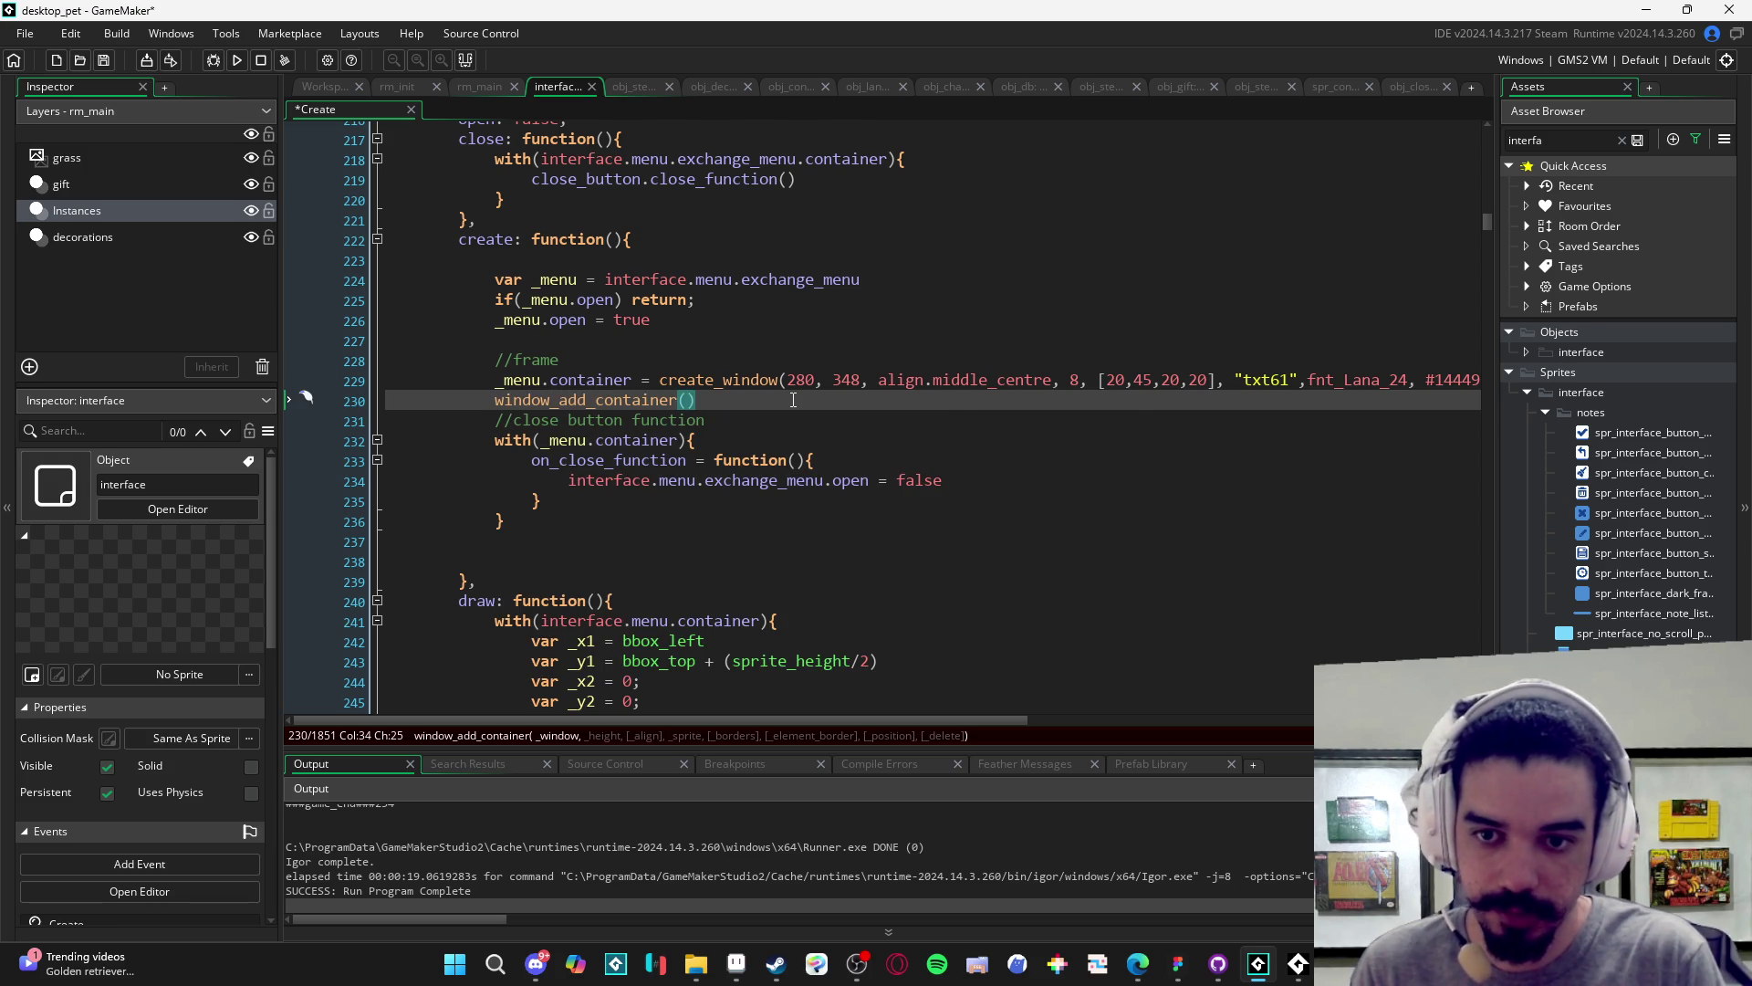
pyautogui.write('_menu.co')
pyautogui.press('Return')
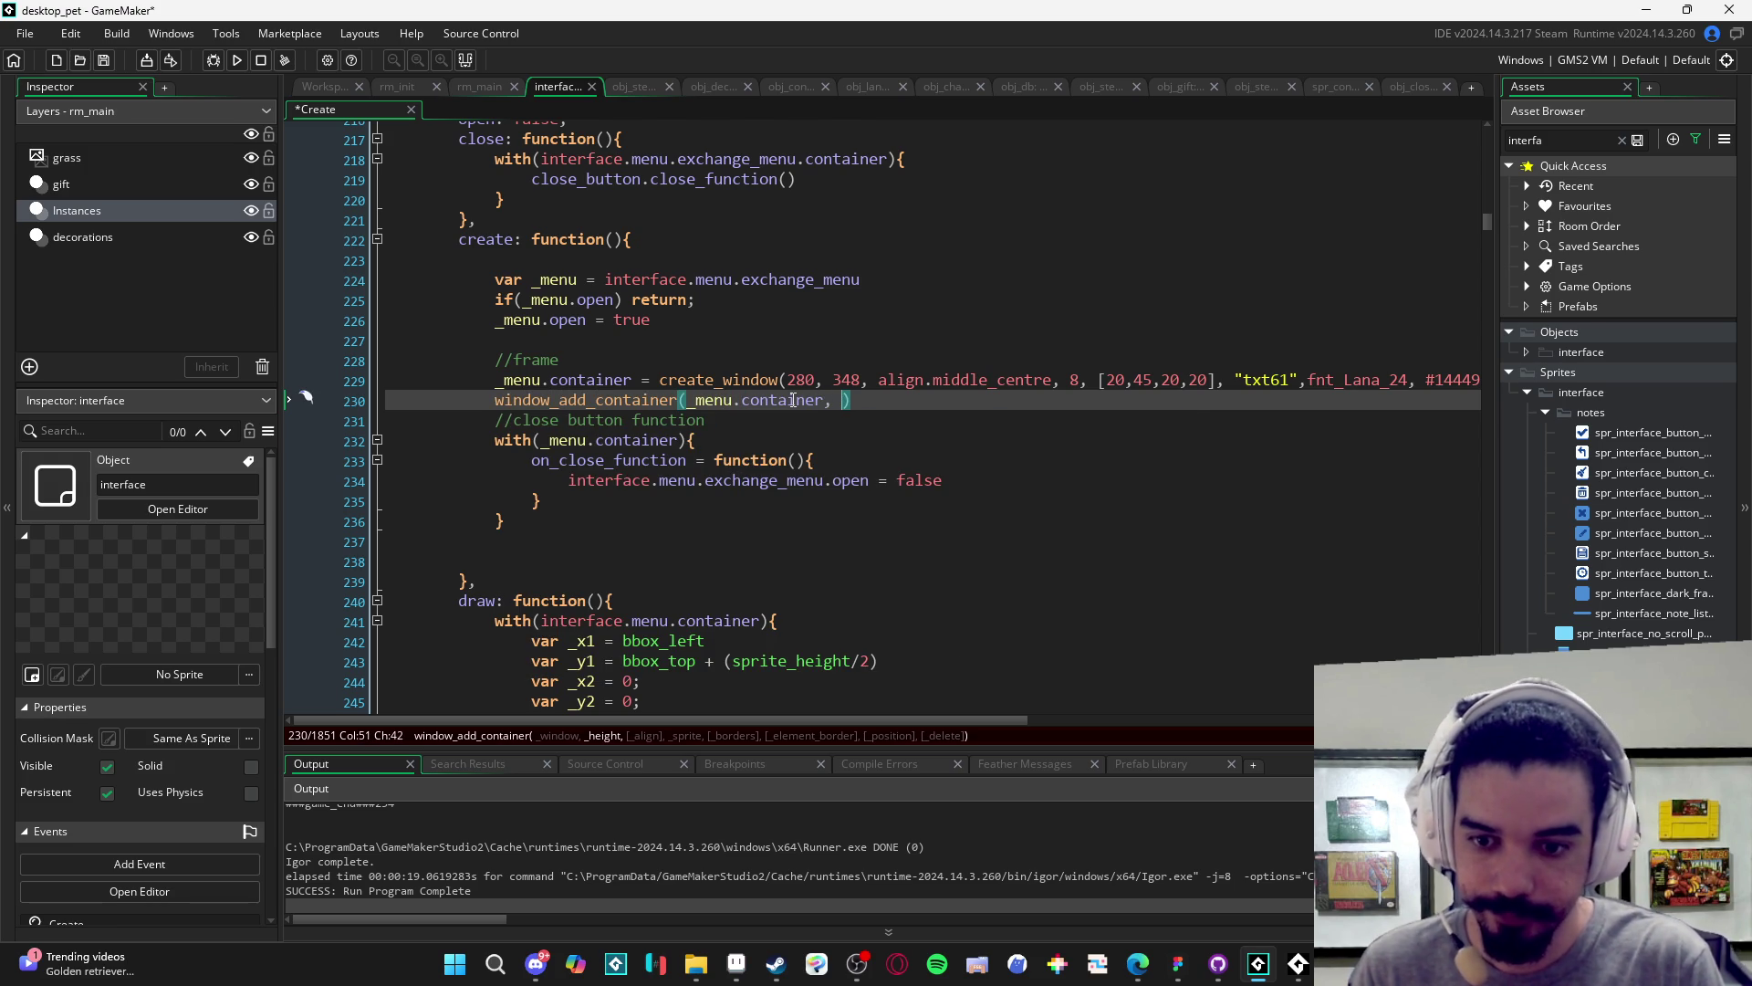
pyautogui.hotkey('alt', 'Tab')
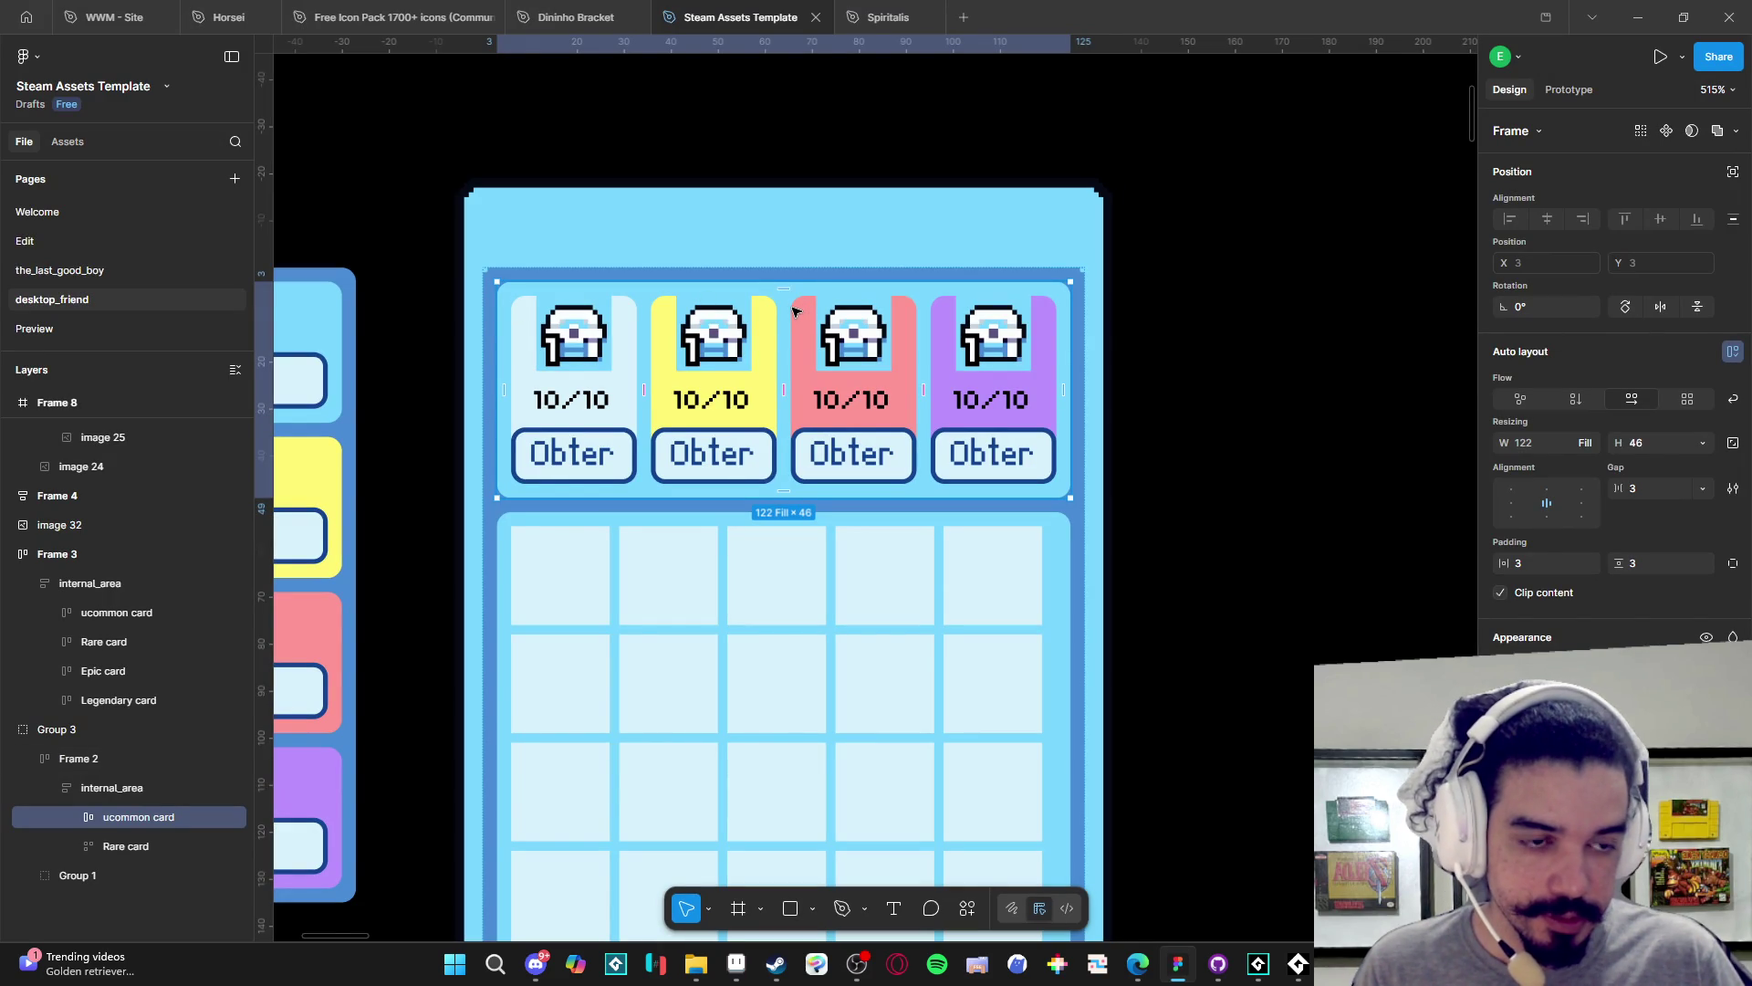
pyautogui.hotkey('alt', 'Tab')
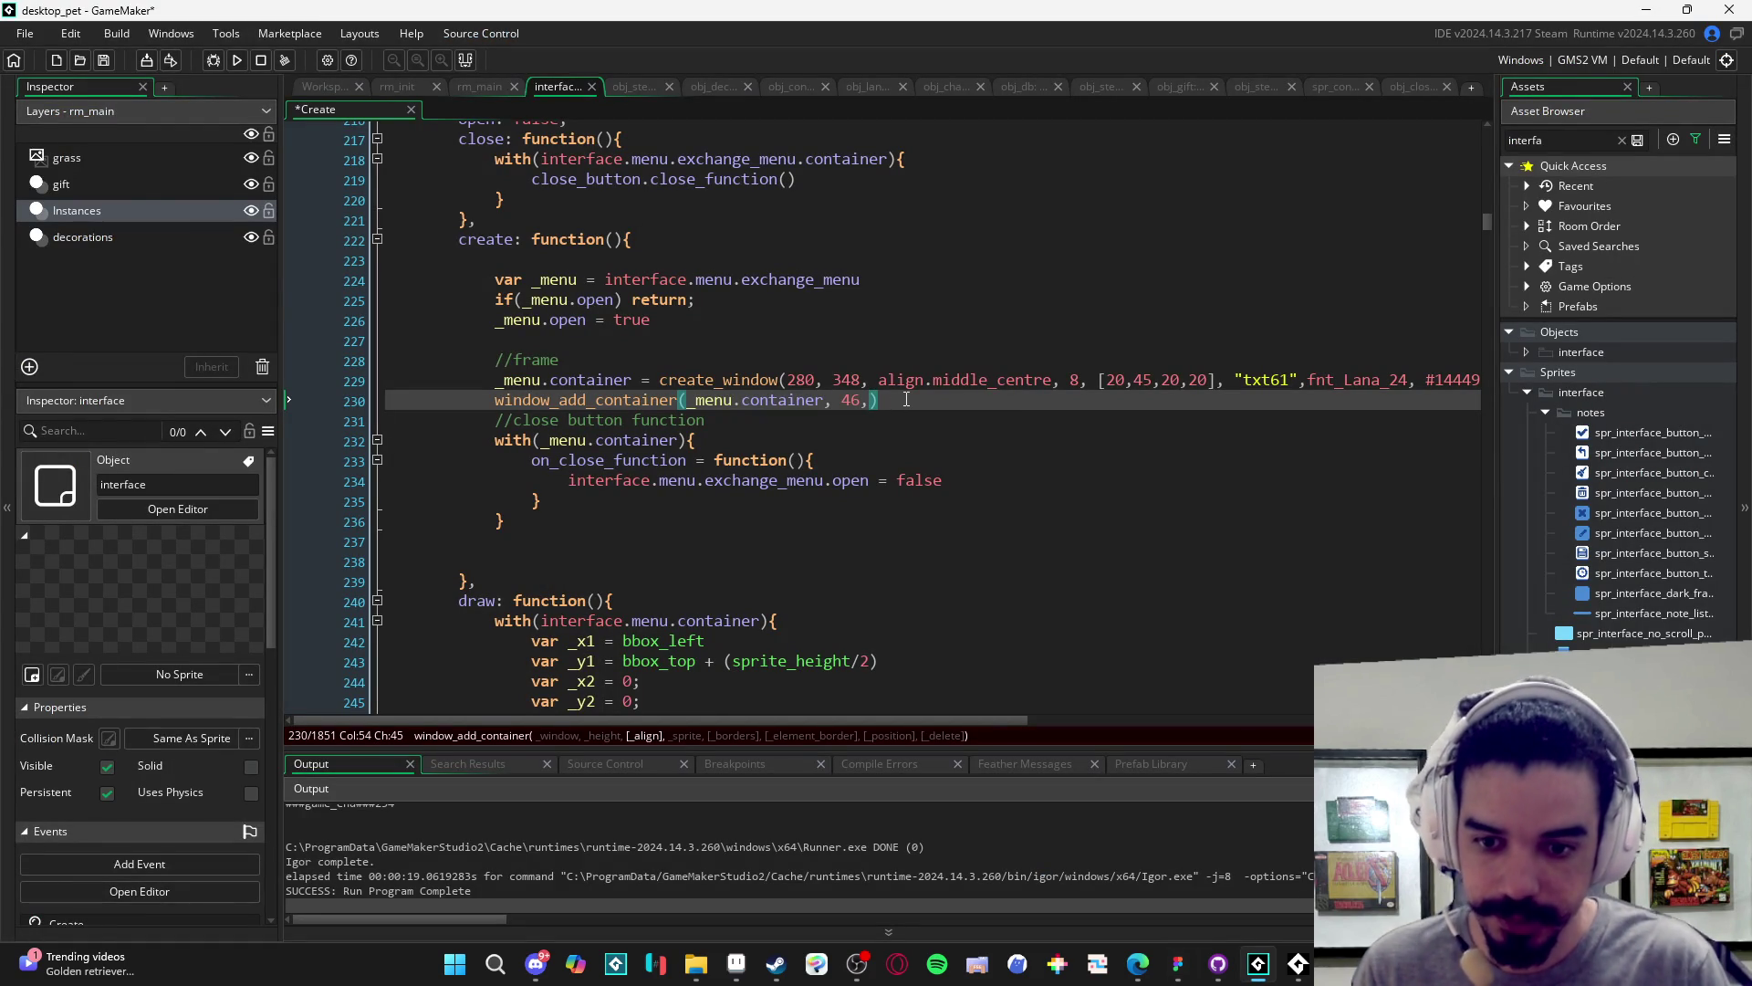
pyautogui.press('Right')
pyautogui.click(820, 394)
pyautogui.click(863, 380)
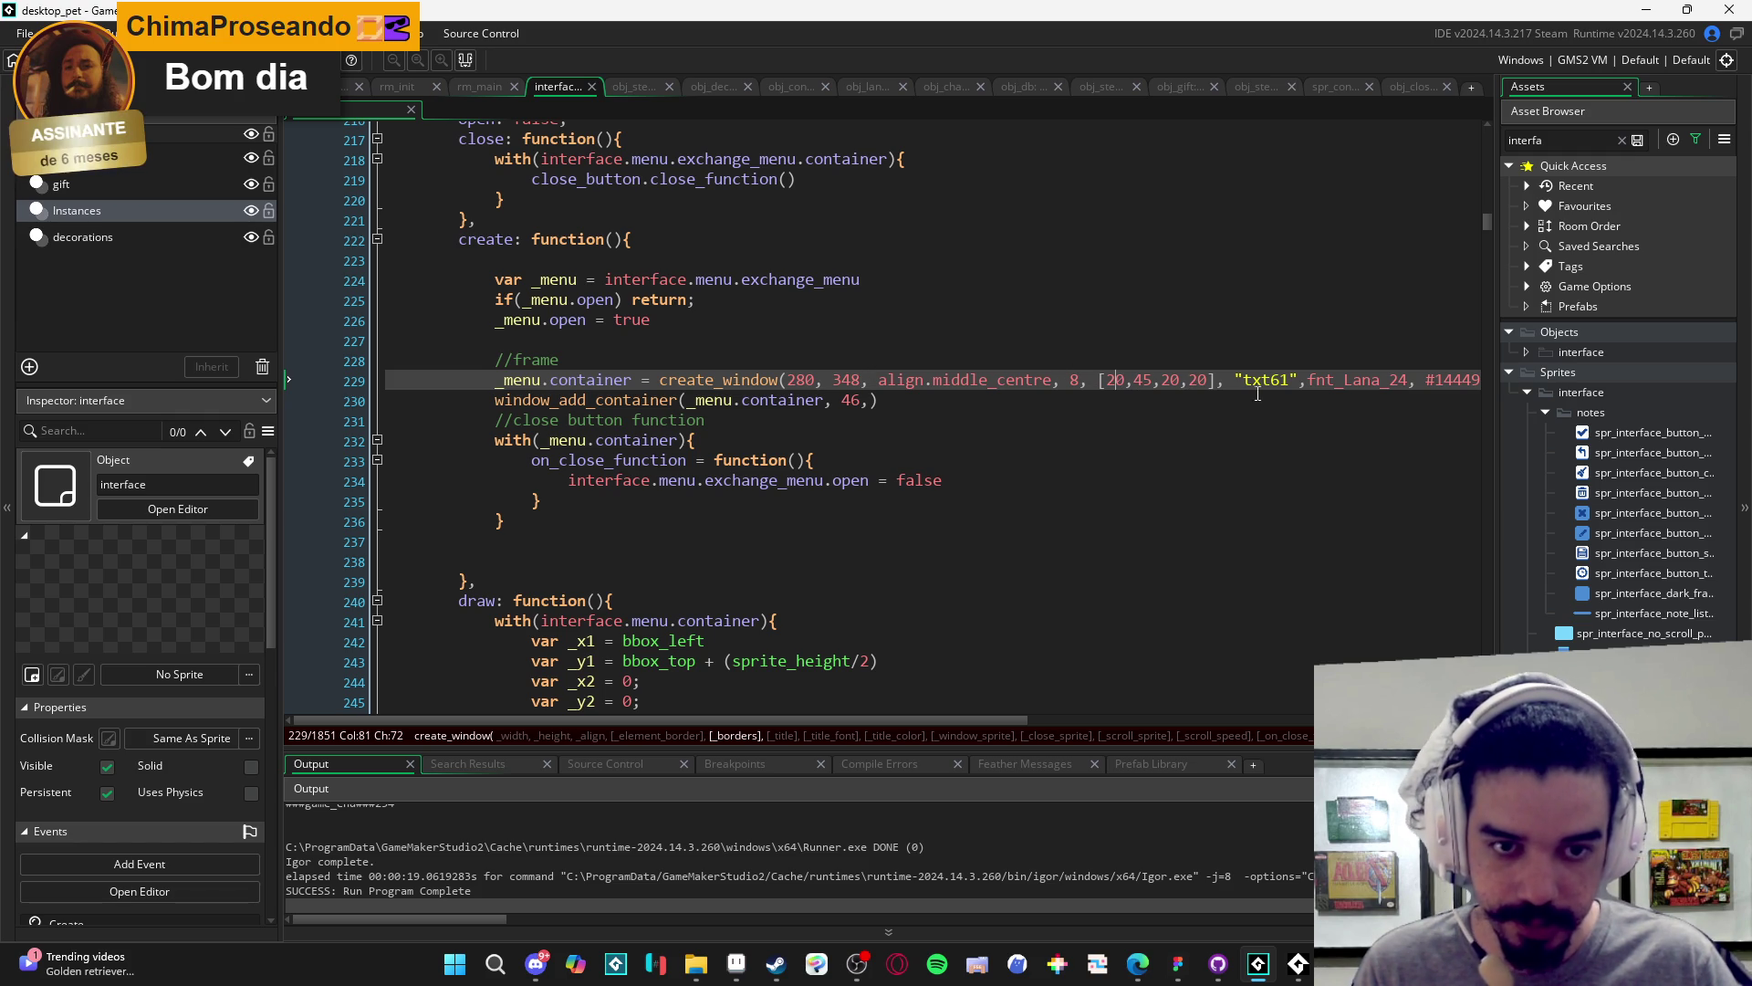
# - Compare with the Figma mockup and give the container call its 46 height argument
pyautogui.hotkey('alt', 'Tab')
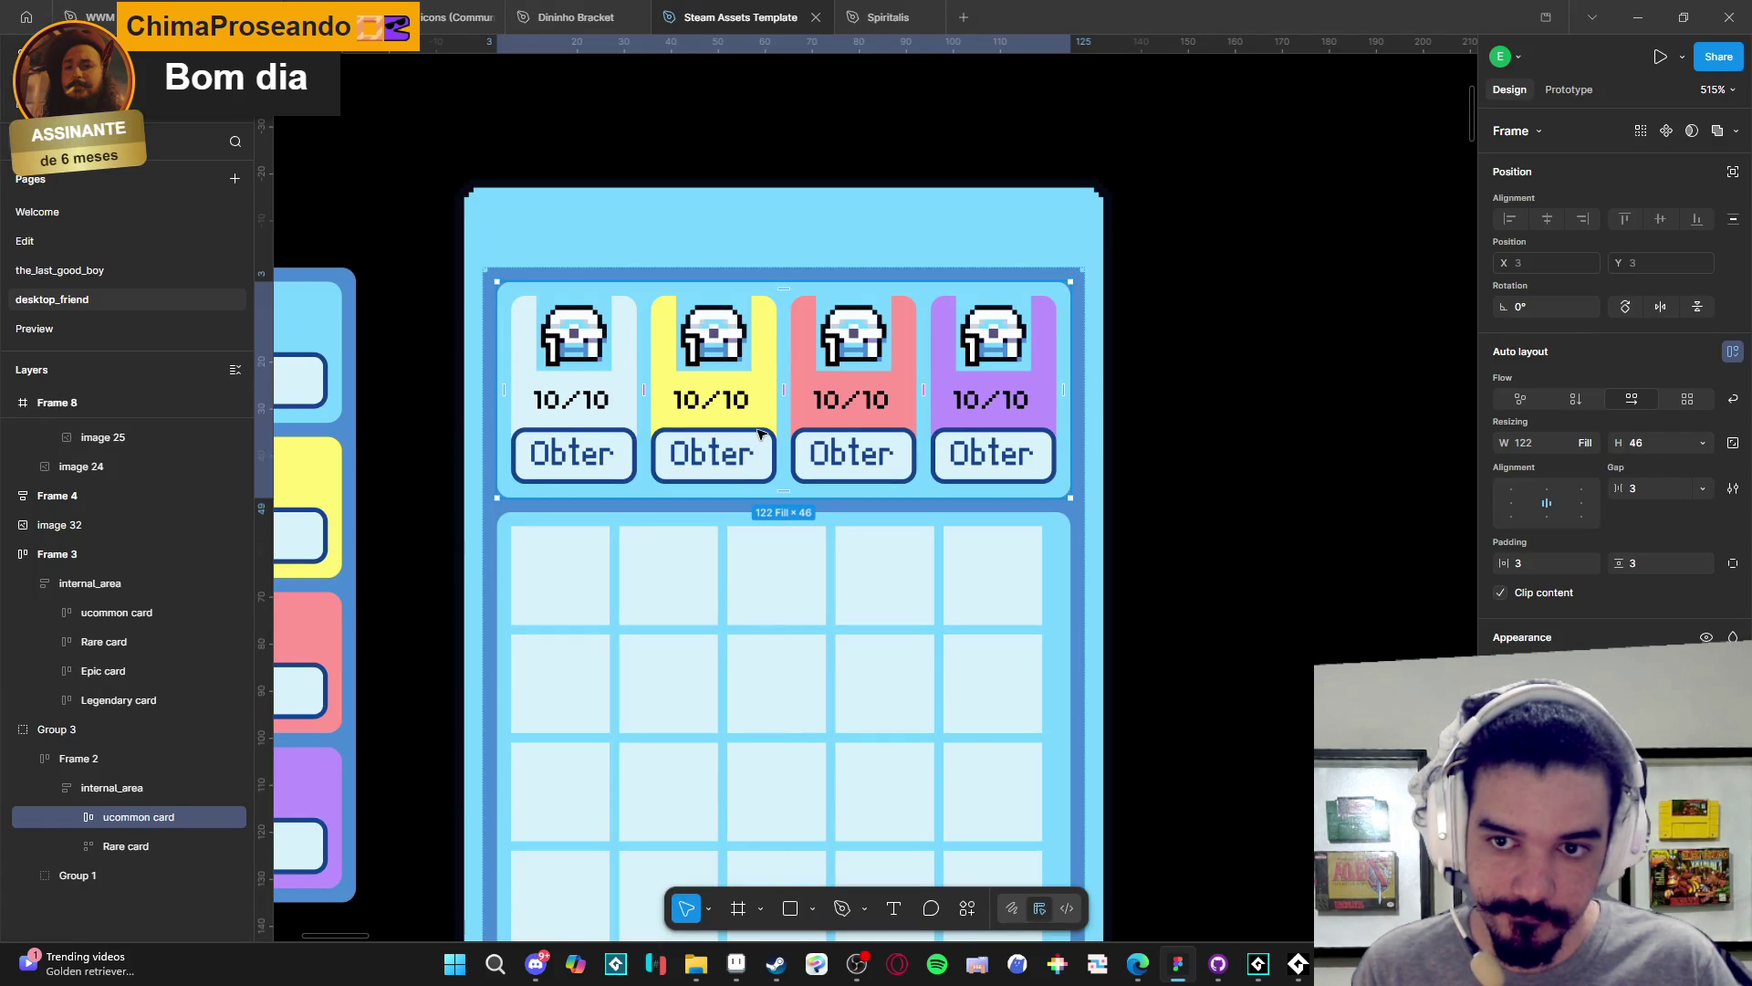
pyautogui.hotkey('alt', 'Tab')
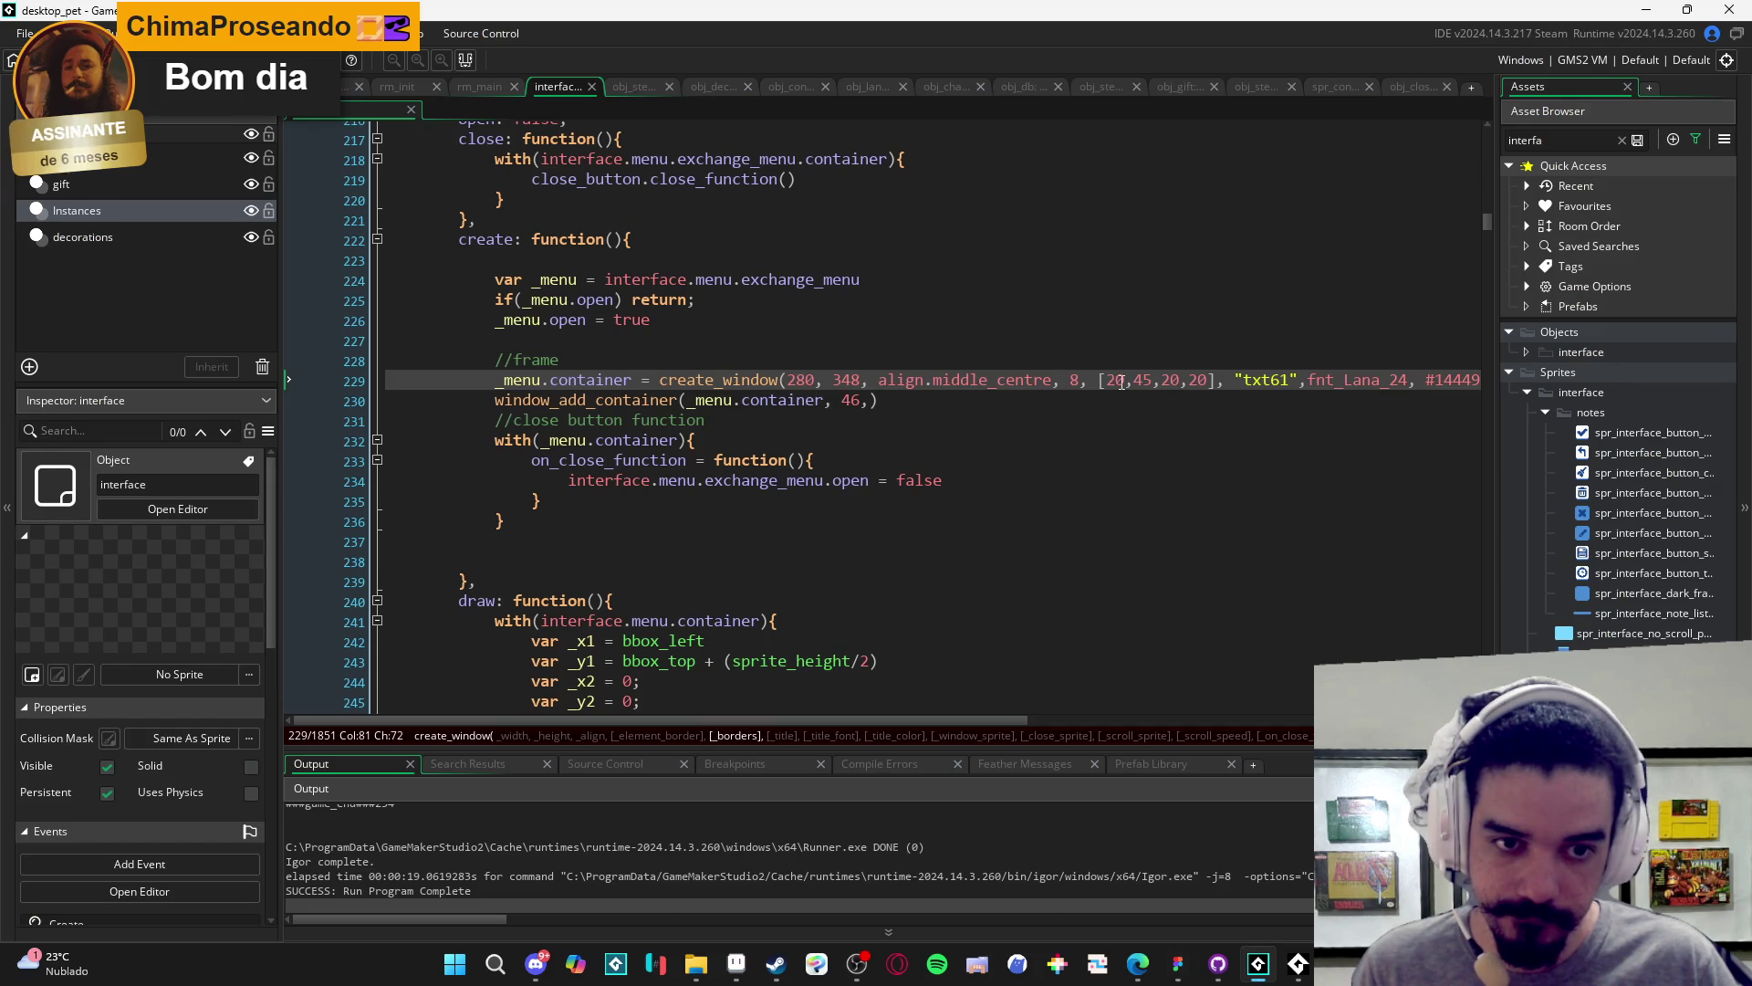
pyautogui.hotkey('alt', 'Tab')
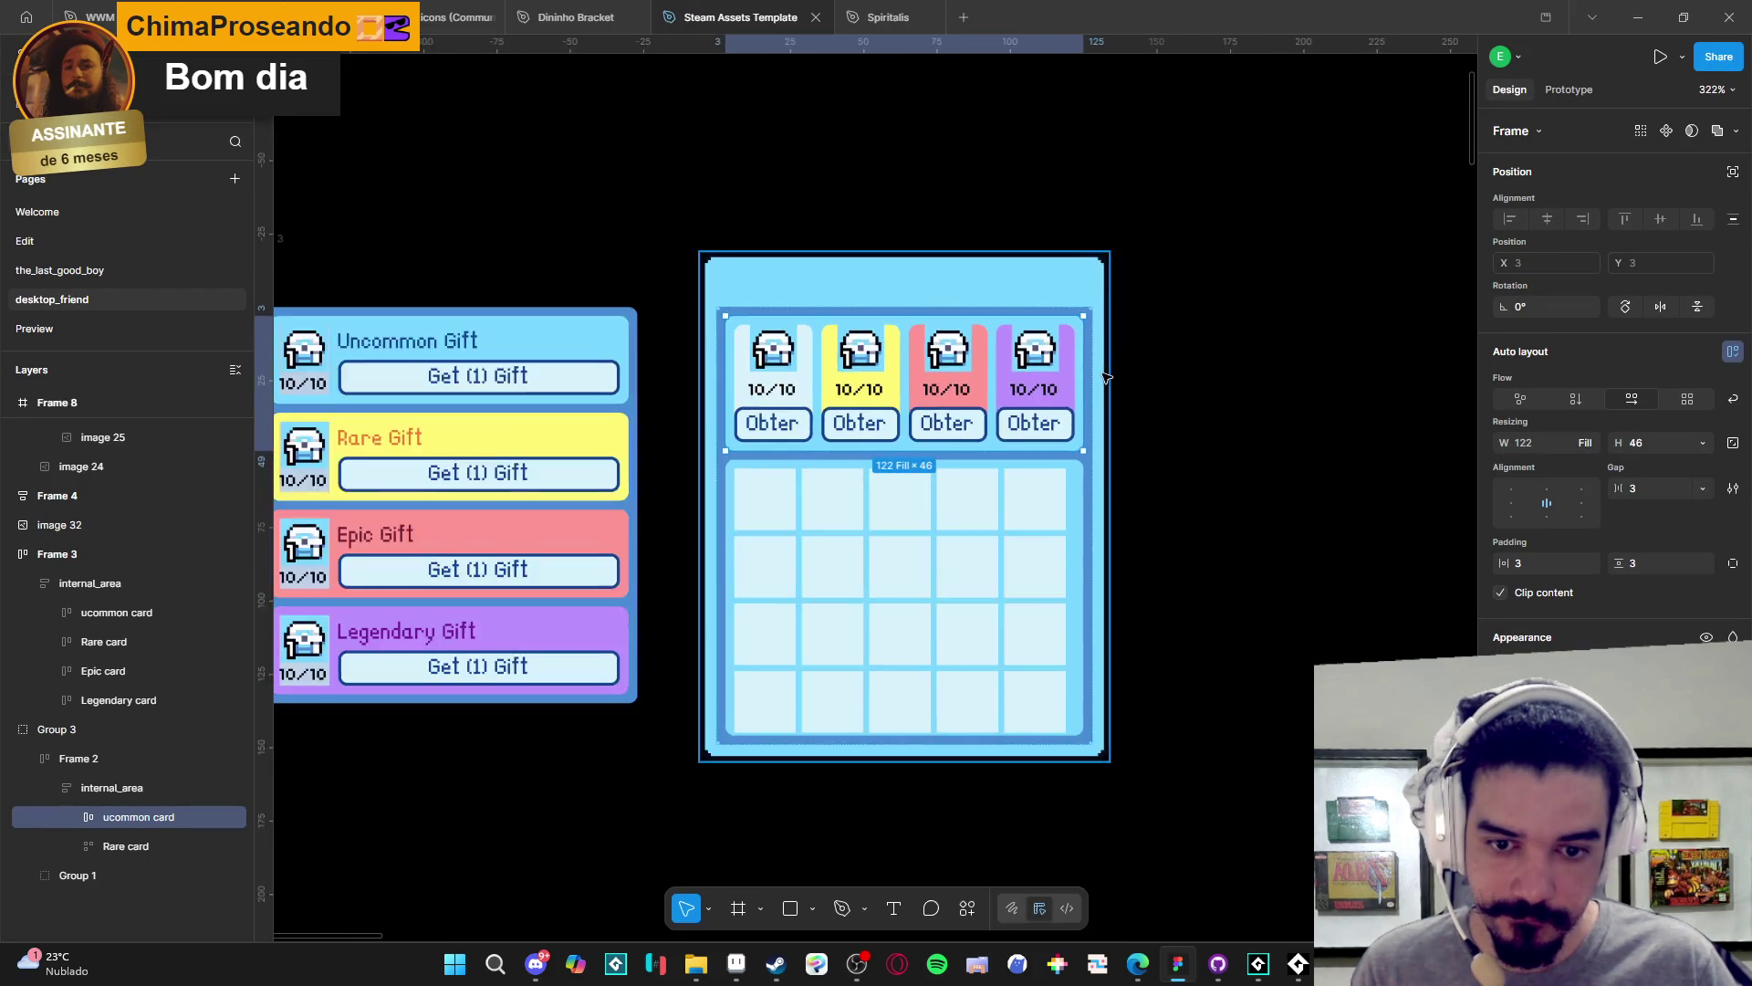
pyautogui.hotkey('alt', 'Tab')
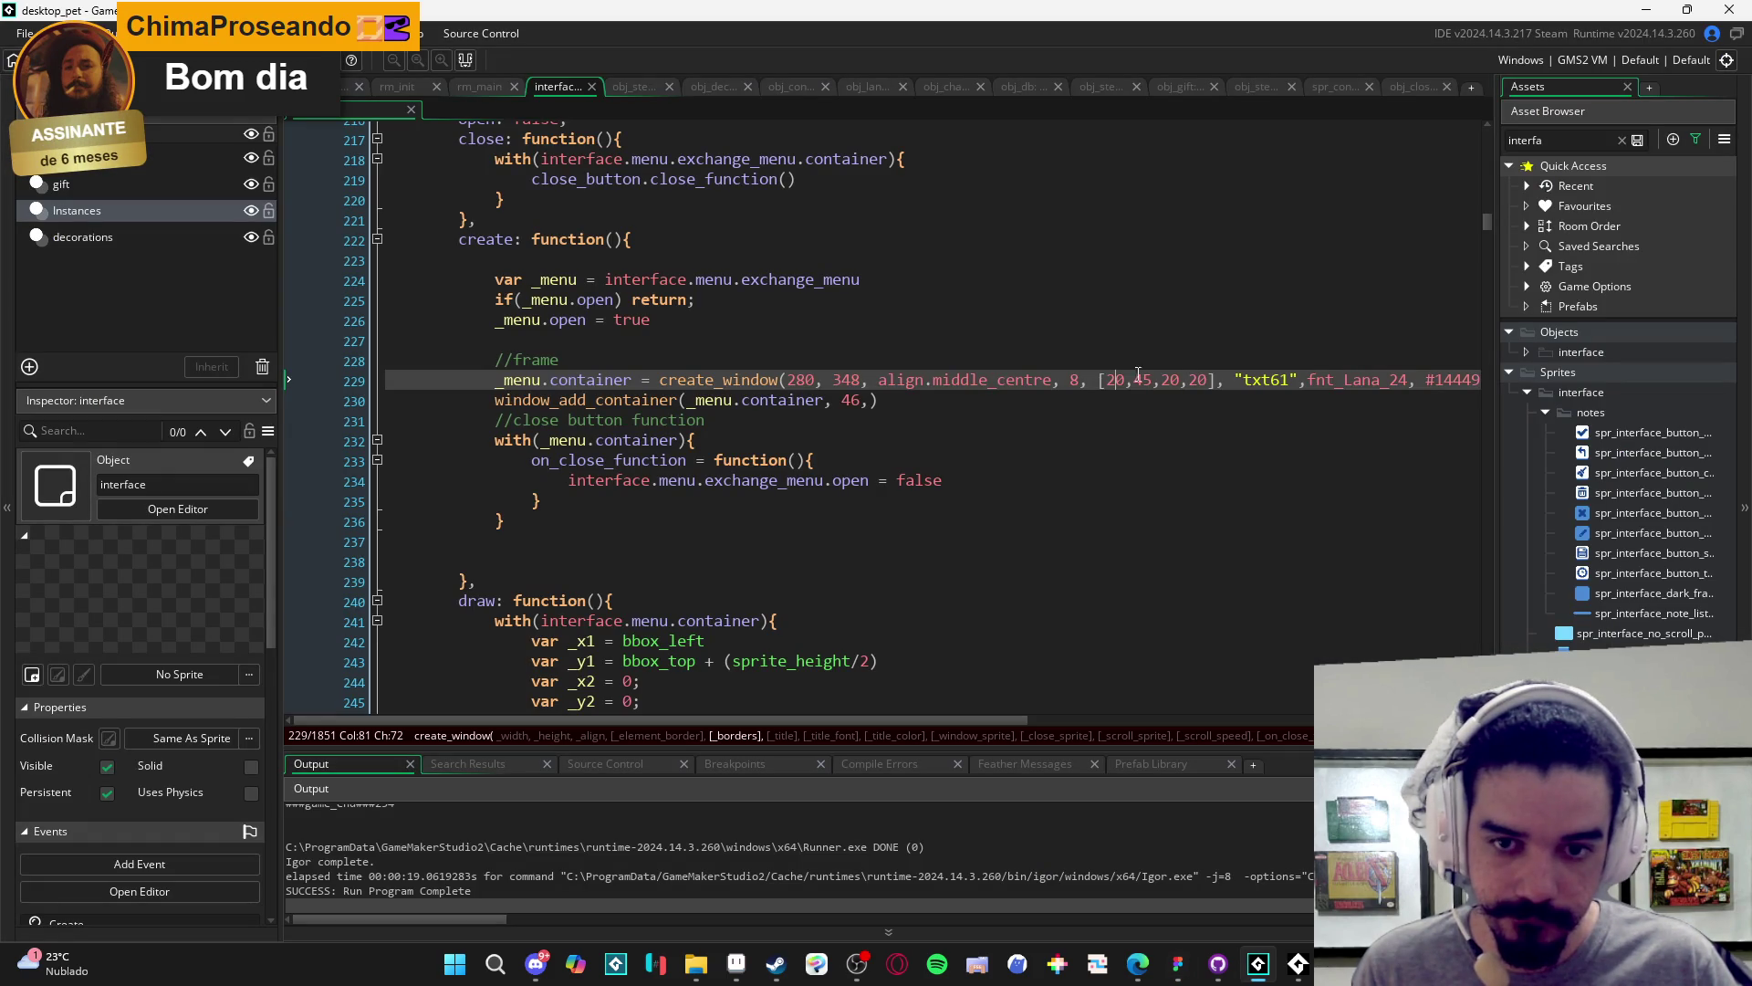
pyautogui.click(863, 401)
pyautogui.write(',')
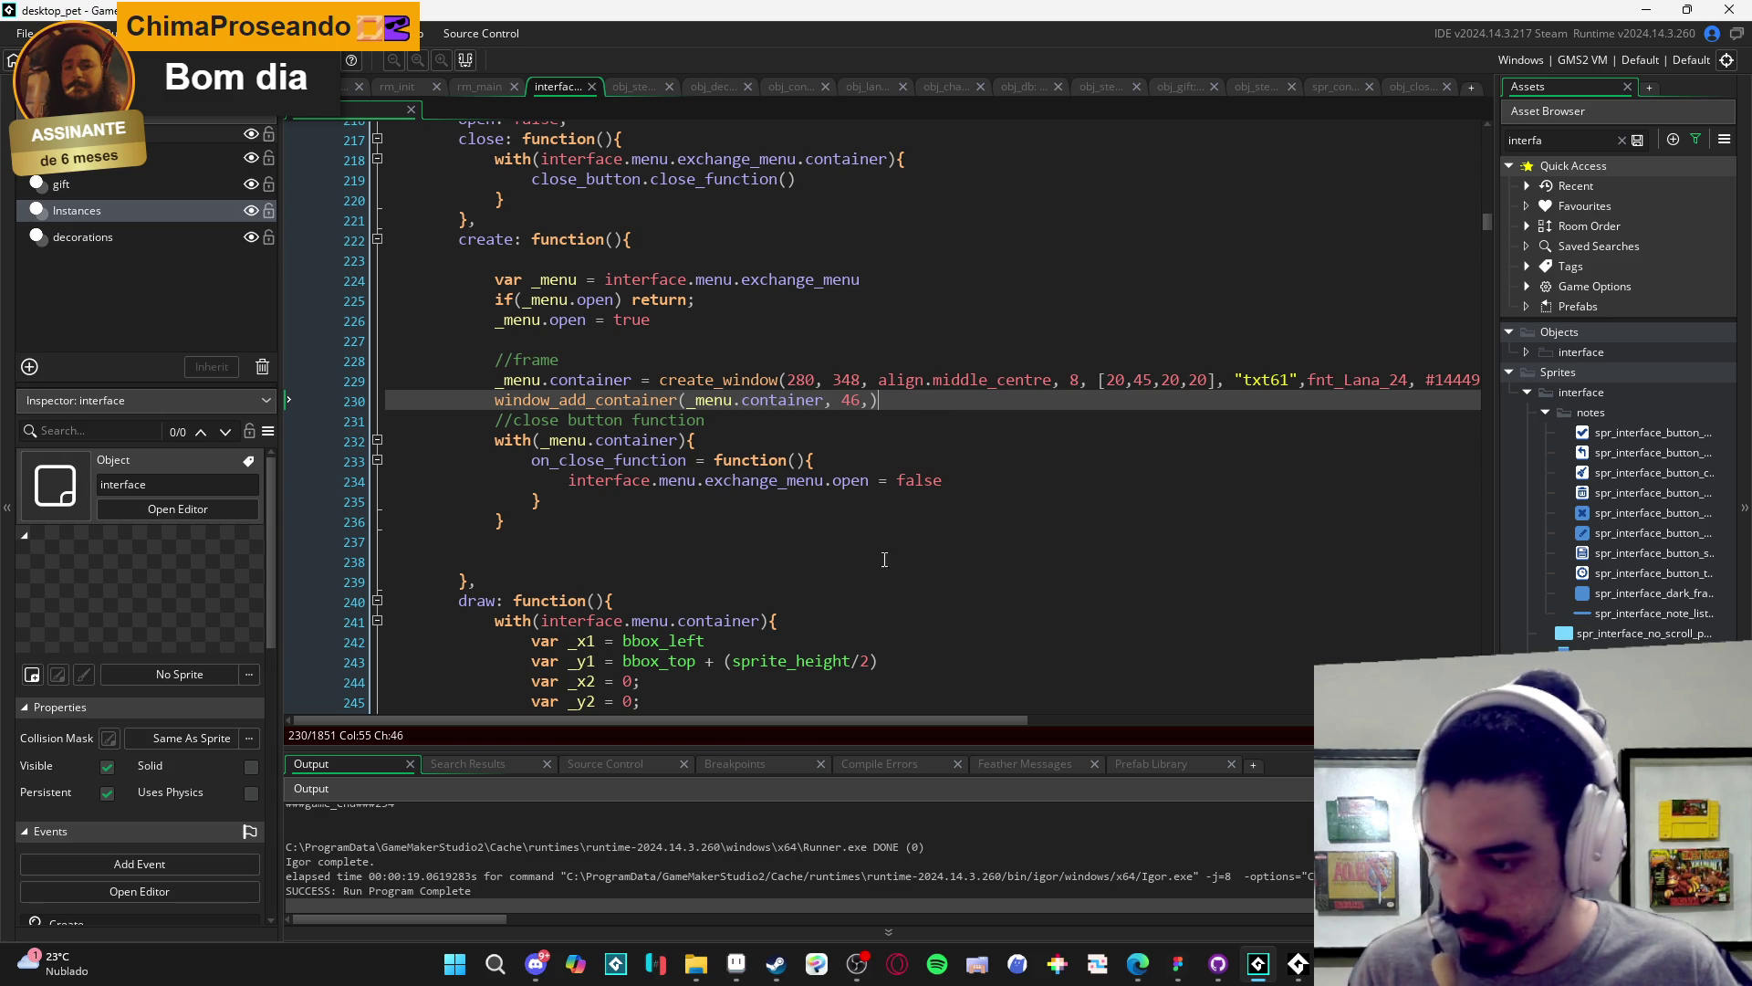
pyautogui.press('Left')
pyautogui.press('Left')
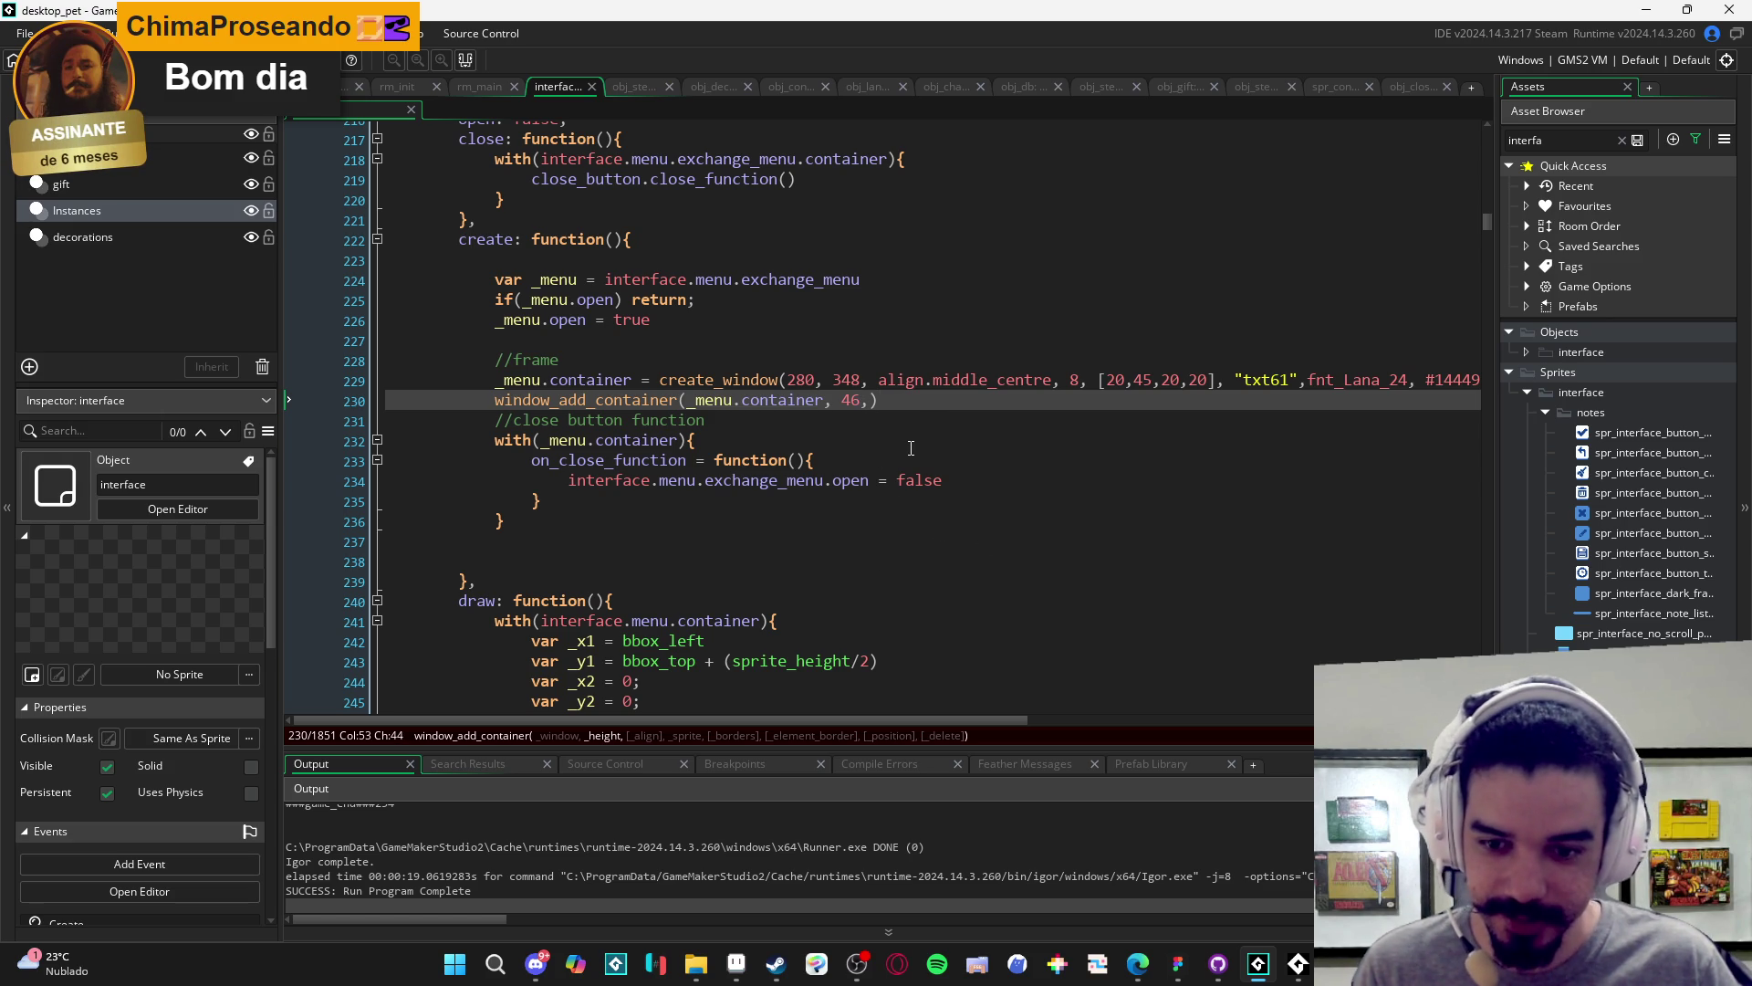
pyautogui.hotkey('alt', 'Tab')
pyautogui.hotkey('alt', 'Tab')
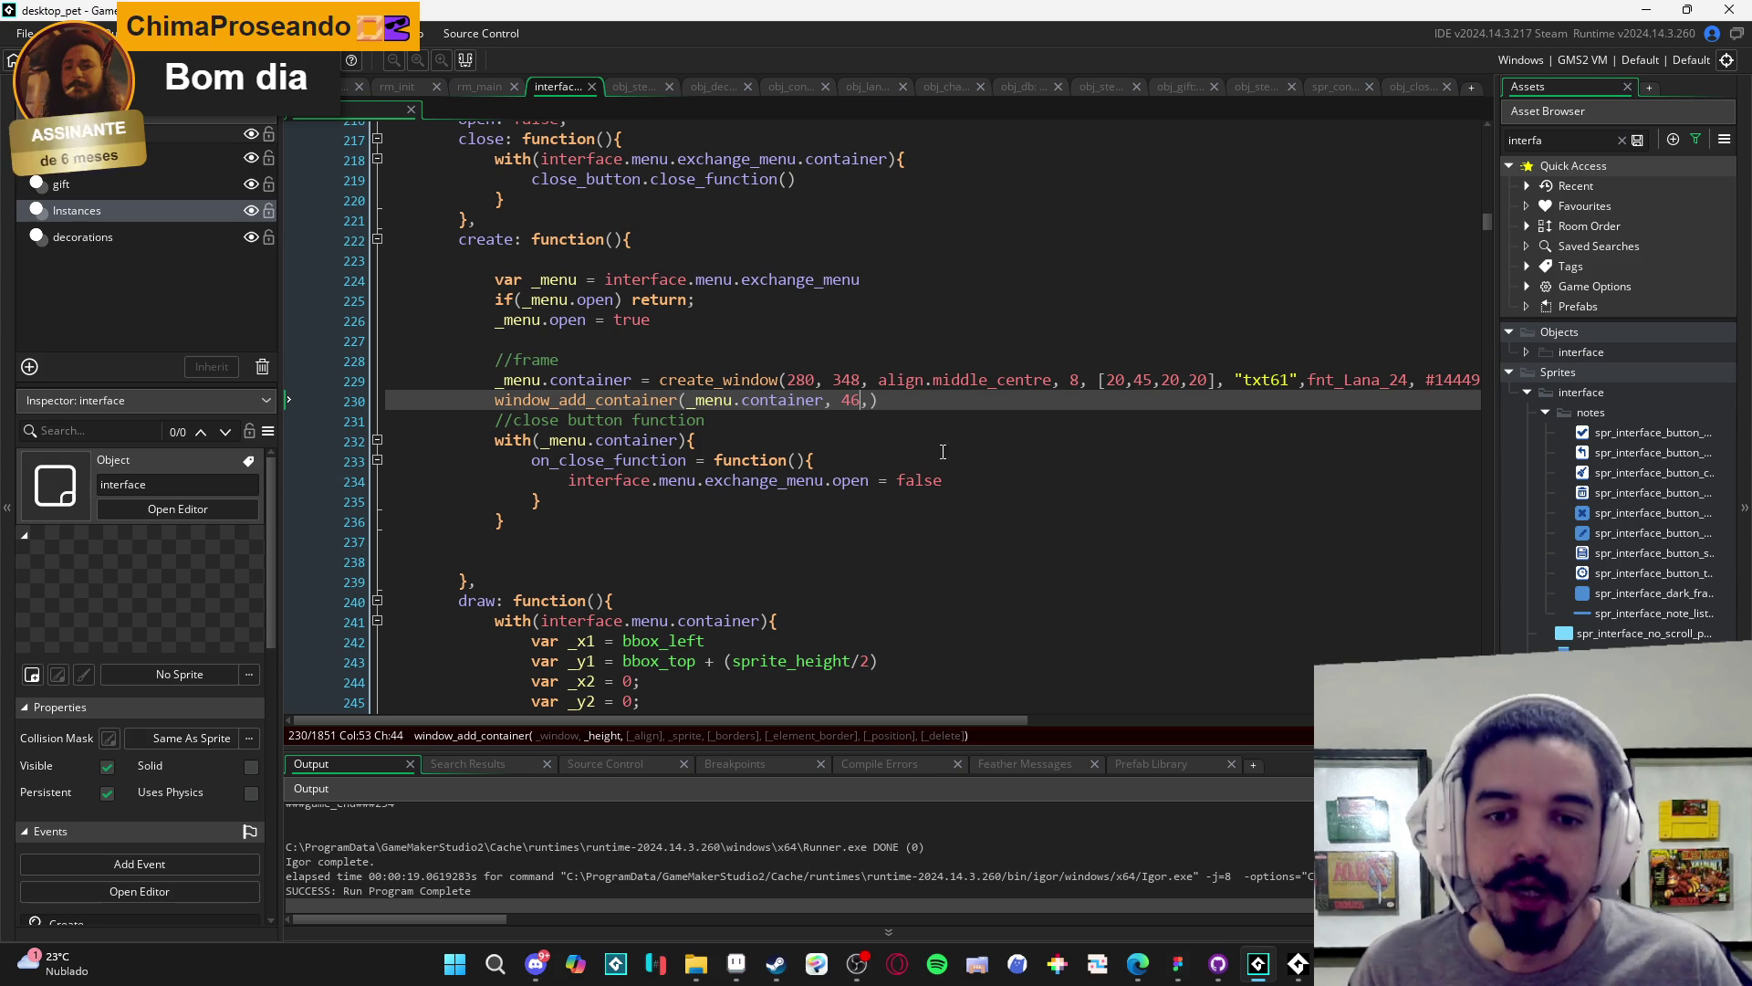
pyautogui.write(',')
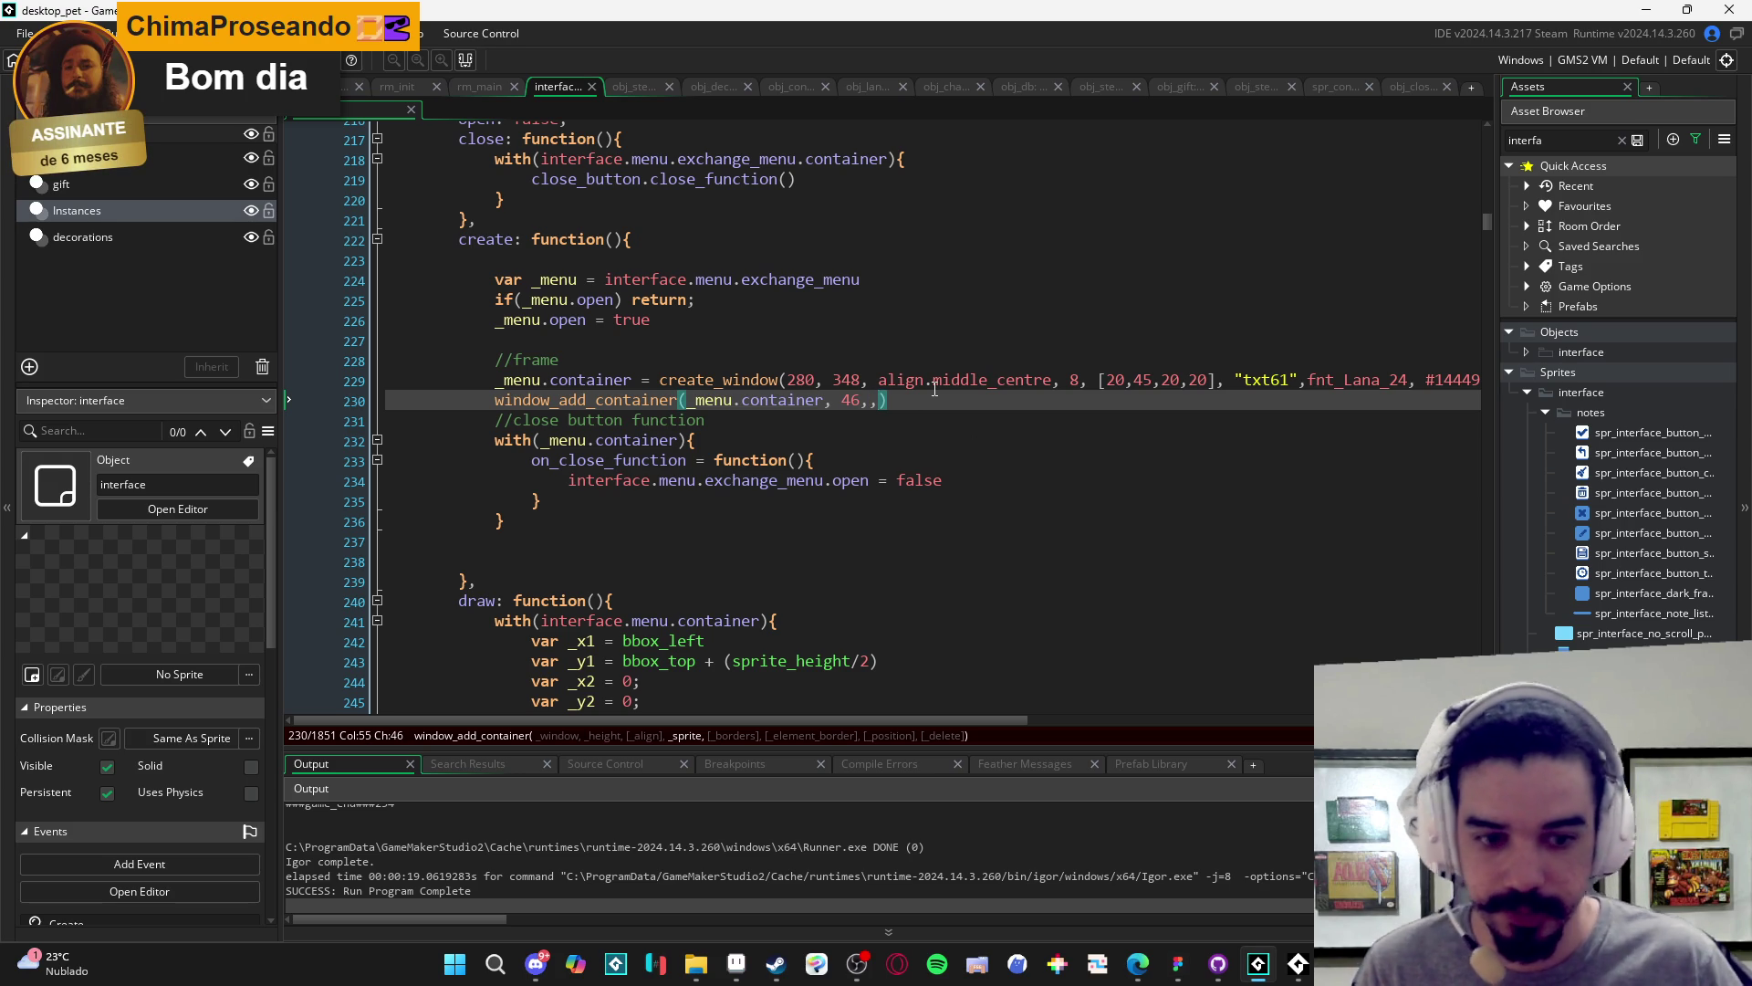
# - Insert spr_interface_no_scroll_pannel as the container sprite, end the line with ';' and run the game
pyautogui.click(1598, 637)
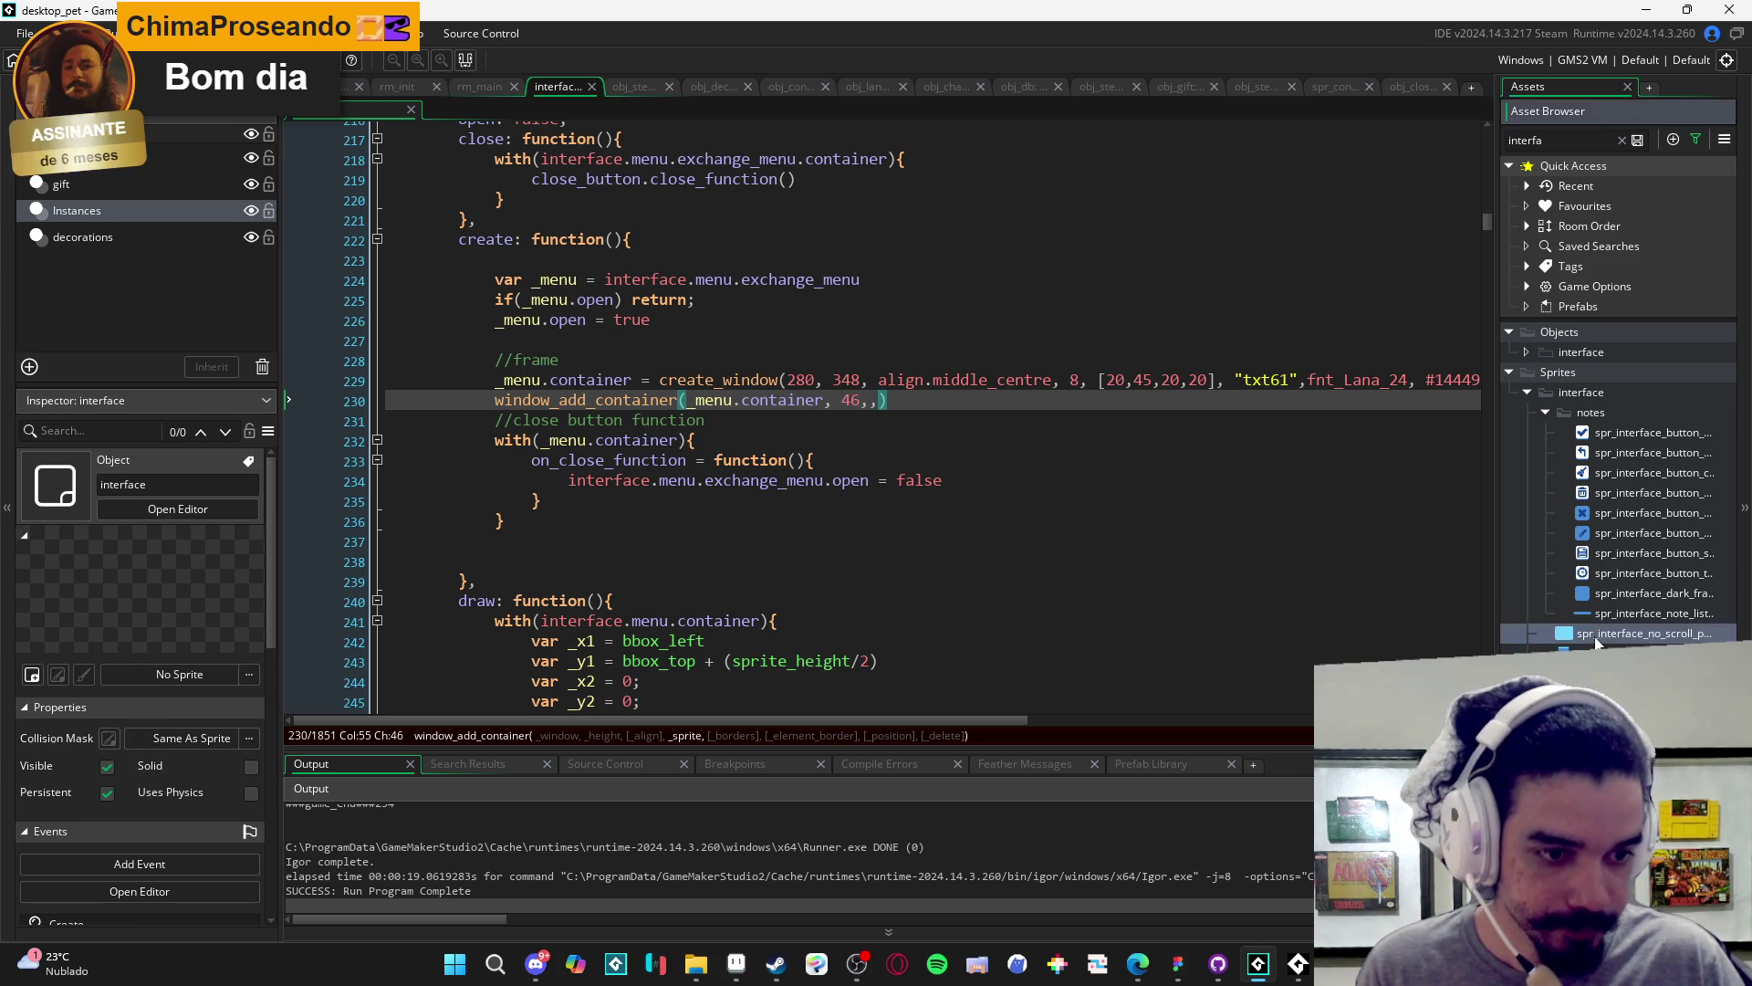
pyautogui.click(878, 399)
pyautogui.write('spr_interface_no_scroll_pannel')
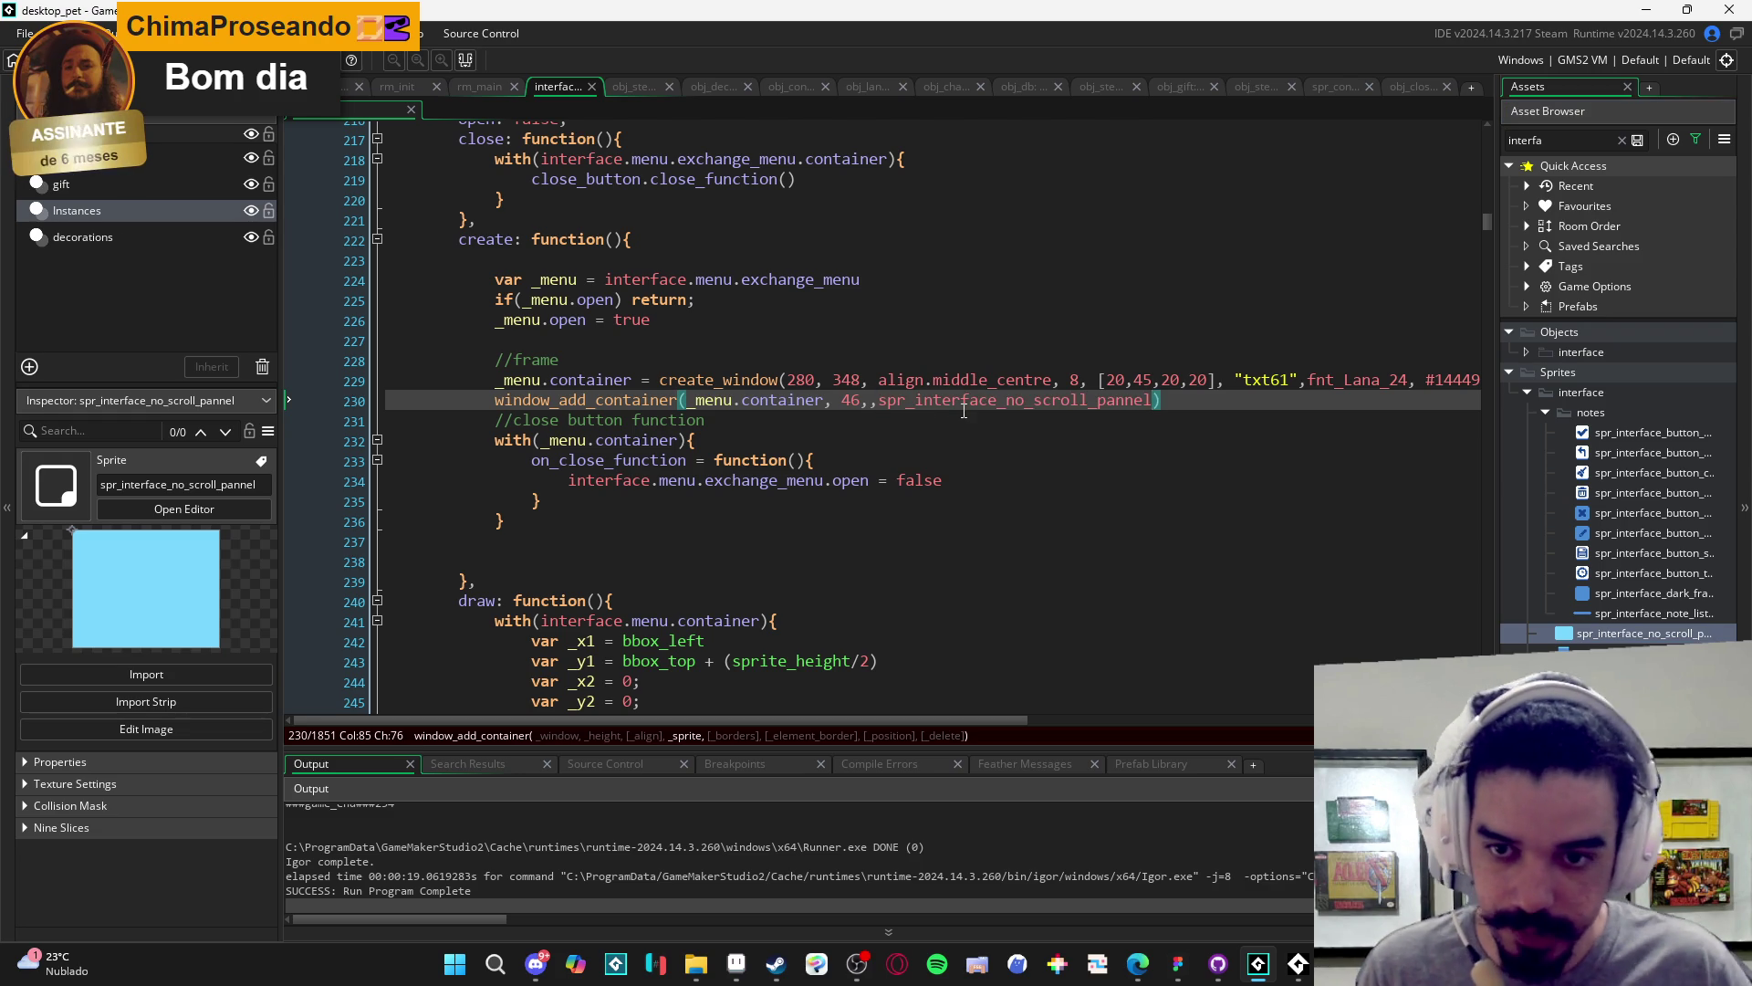
pyautogui.click(1203, 391)
pyautogui.write(';')
pyautogui.press('F5')
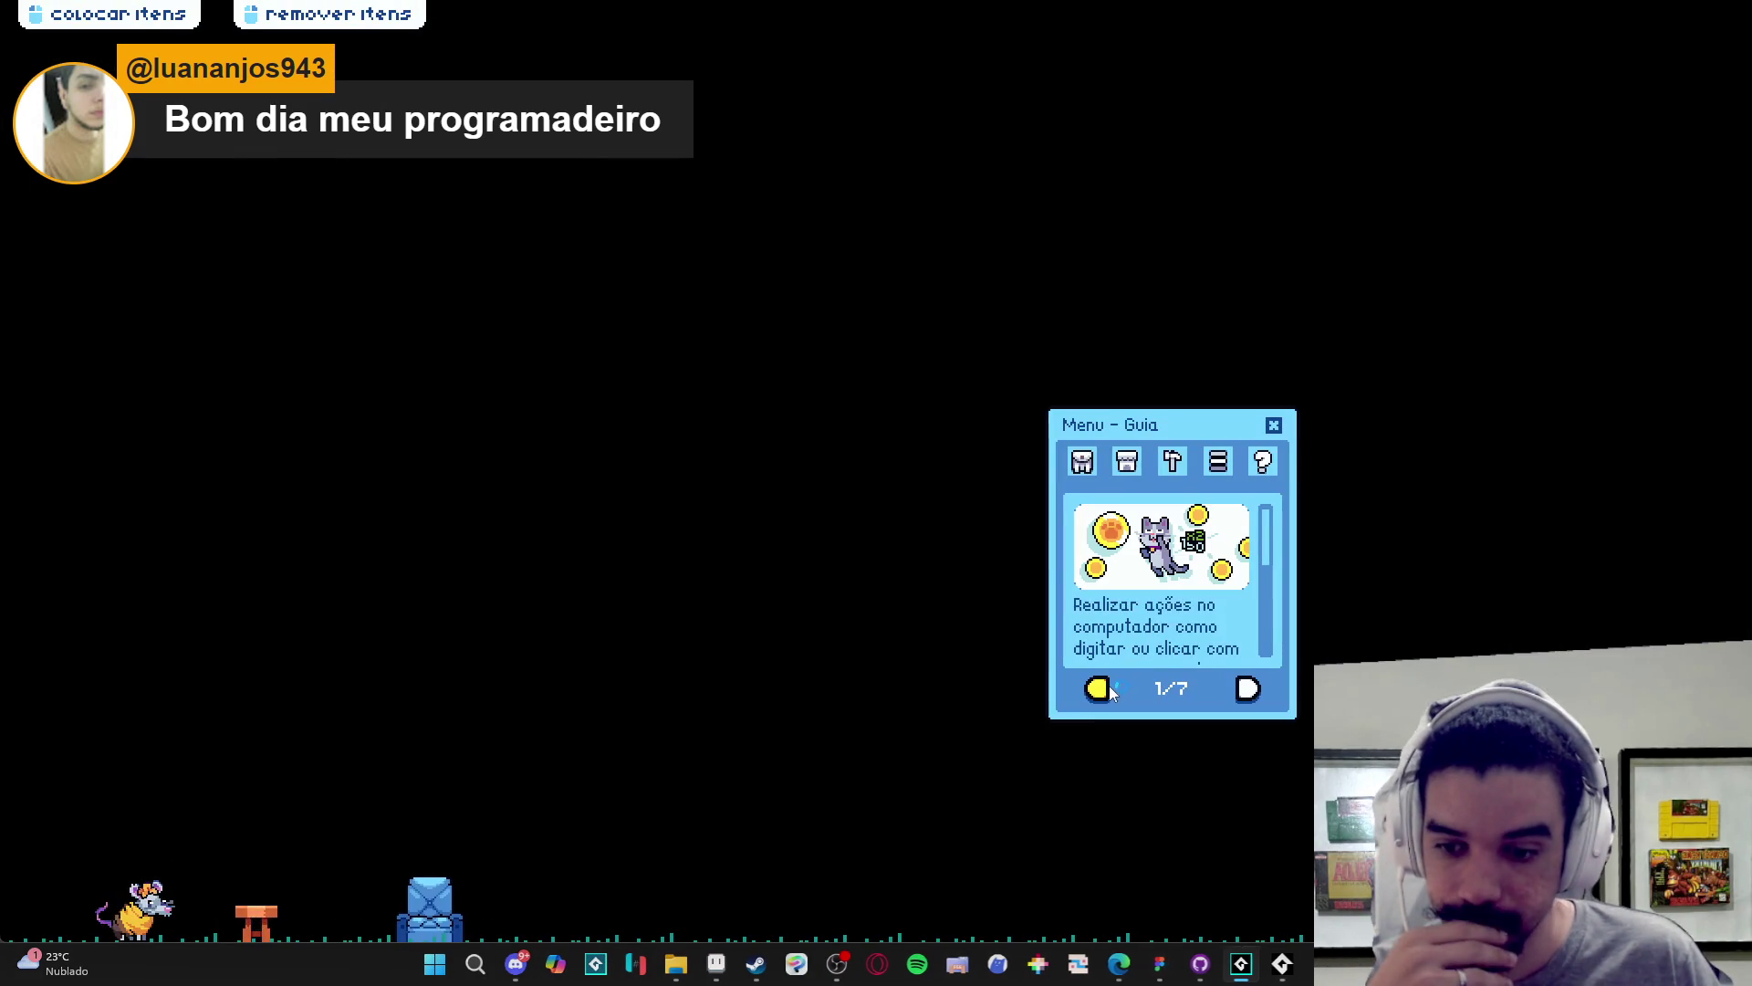
pyautogui.click(1081, 462)
pyautogui.click(1171, 689)
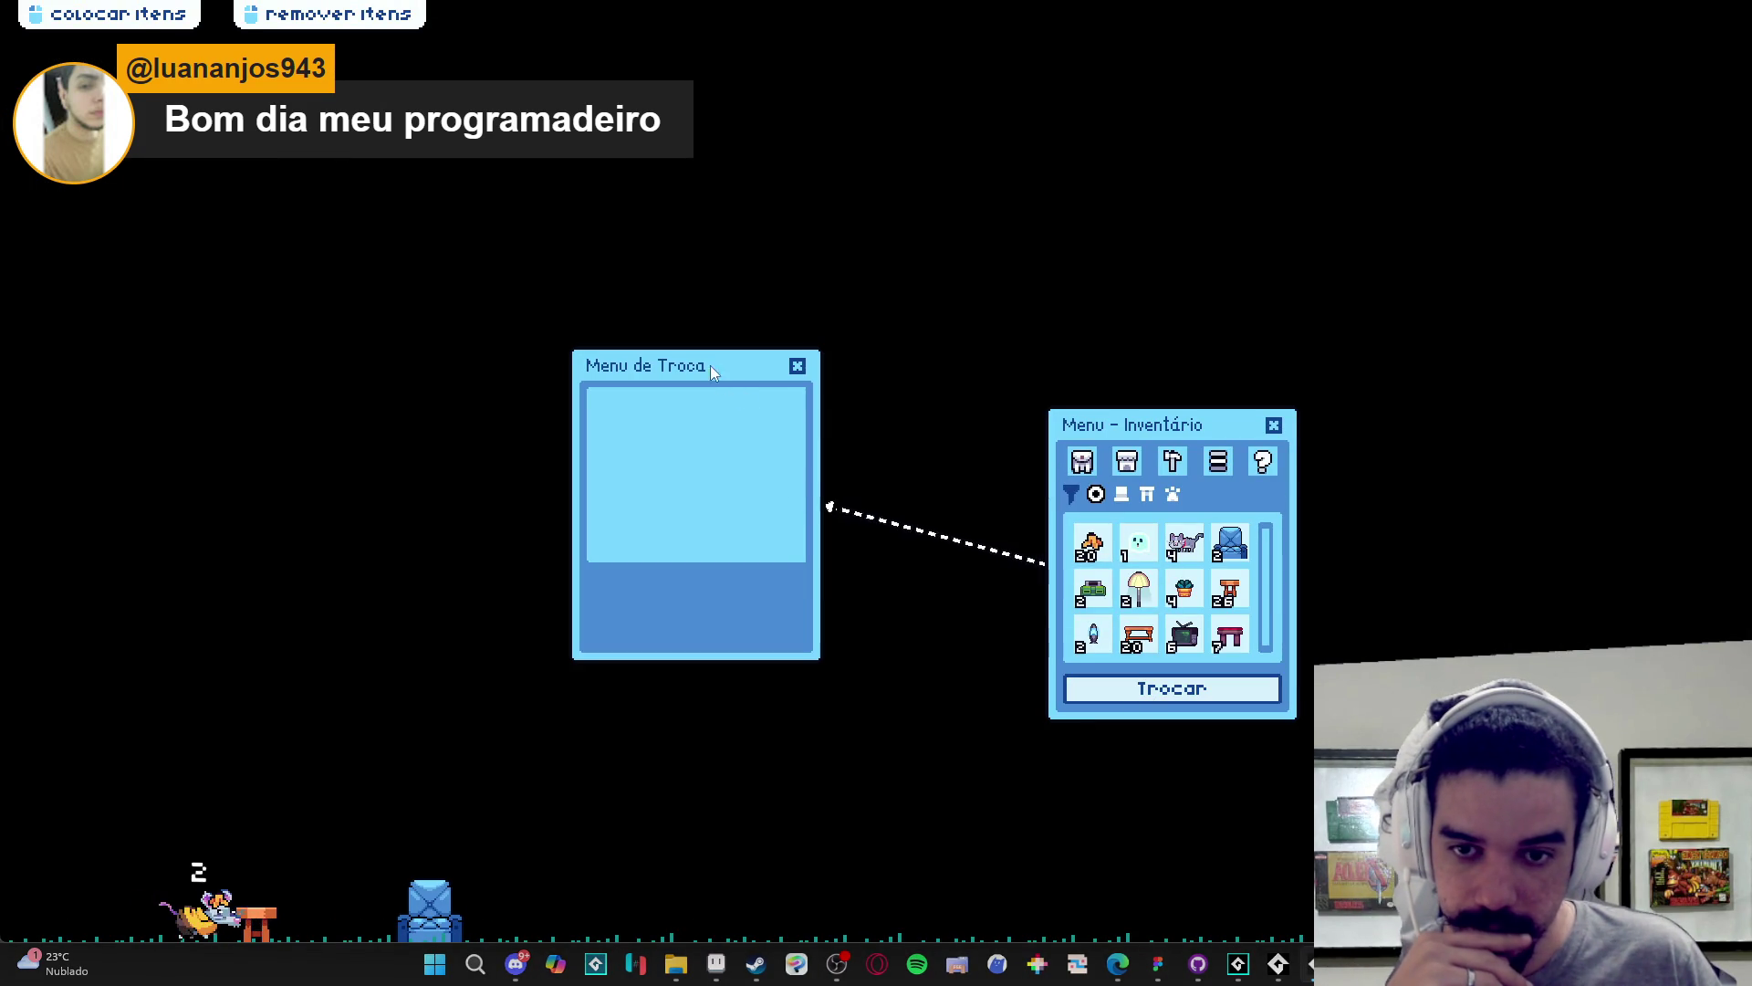
pyautogui.moveTo(710, 366); pyautogui.dragTo(755, 398)
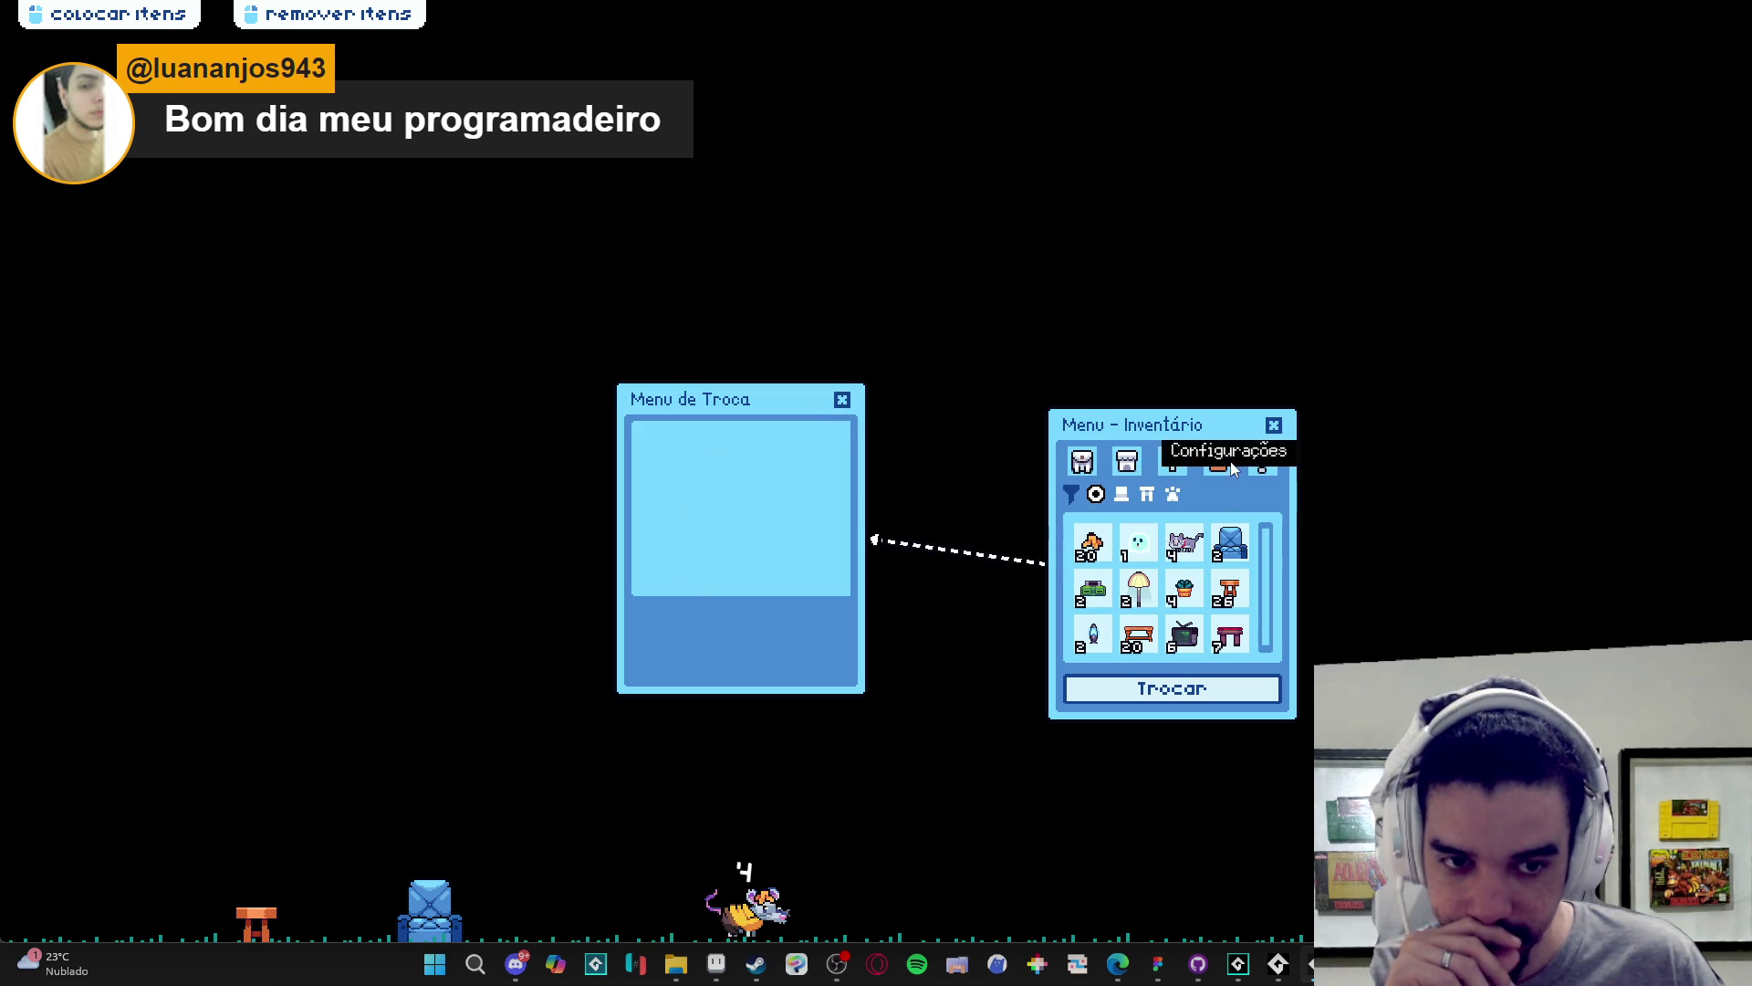
pyautogui.click(1274, 425)
pyautogui.rightClick(1278, 964)
pyautogui.click(1227, 912)
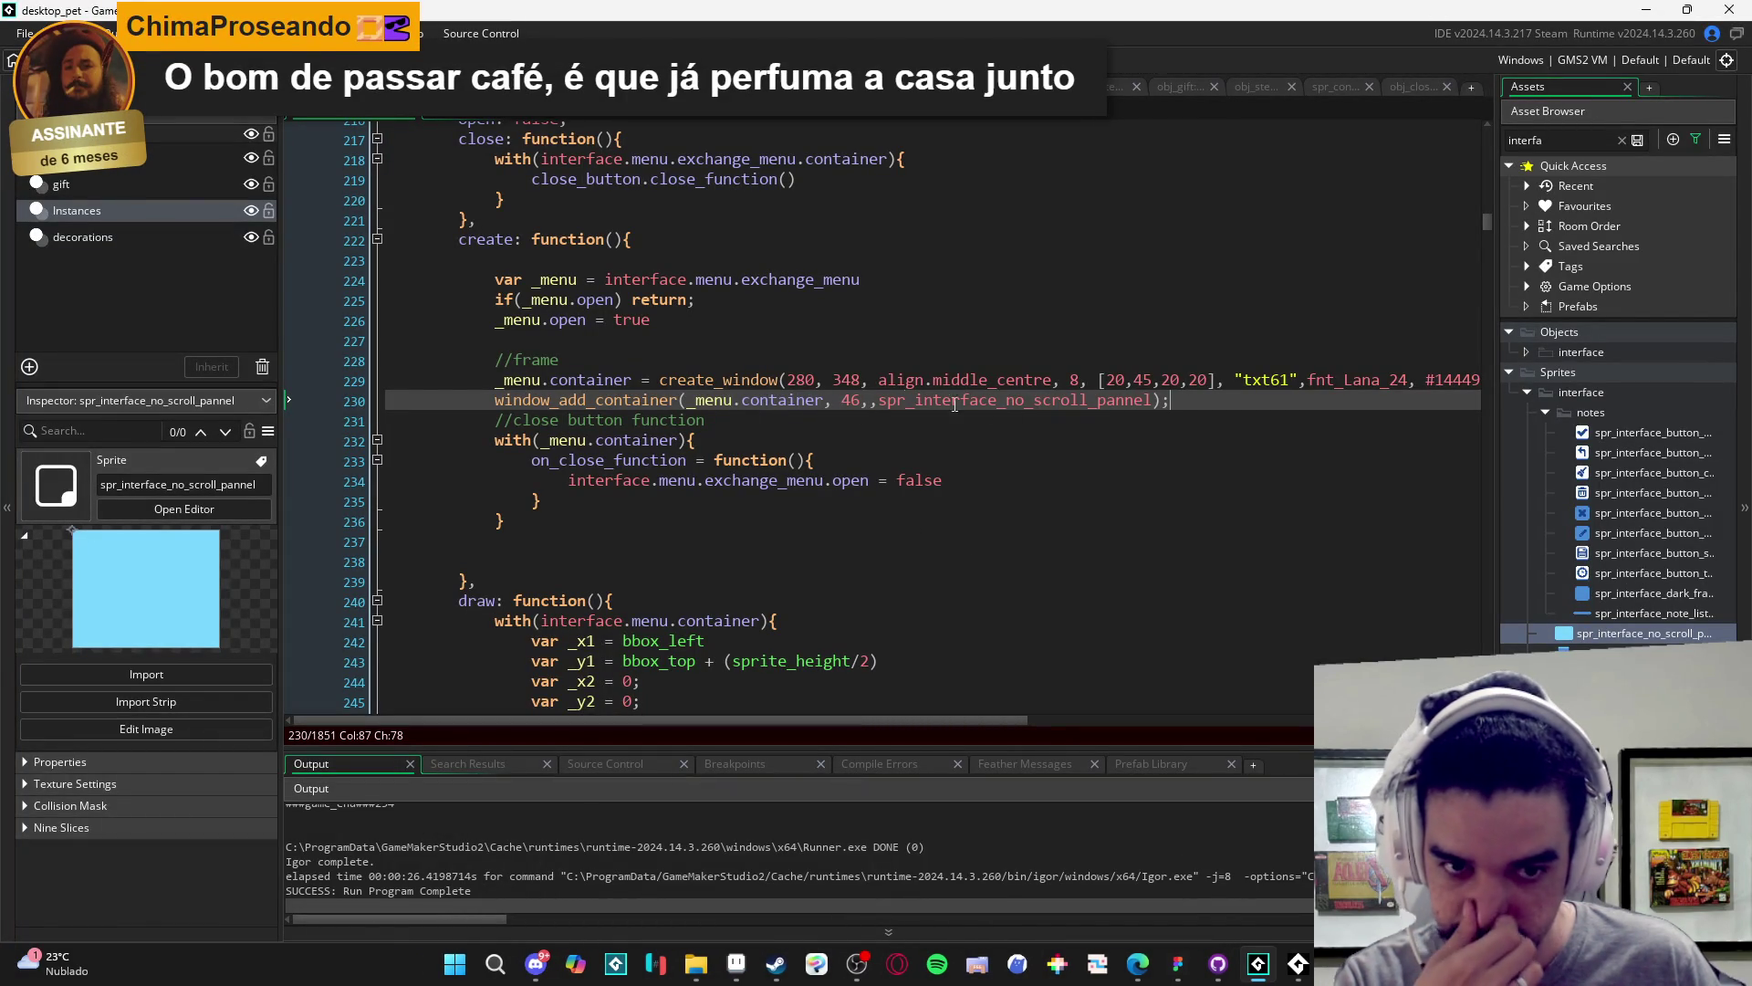
pyautogui.click(815, 963)
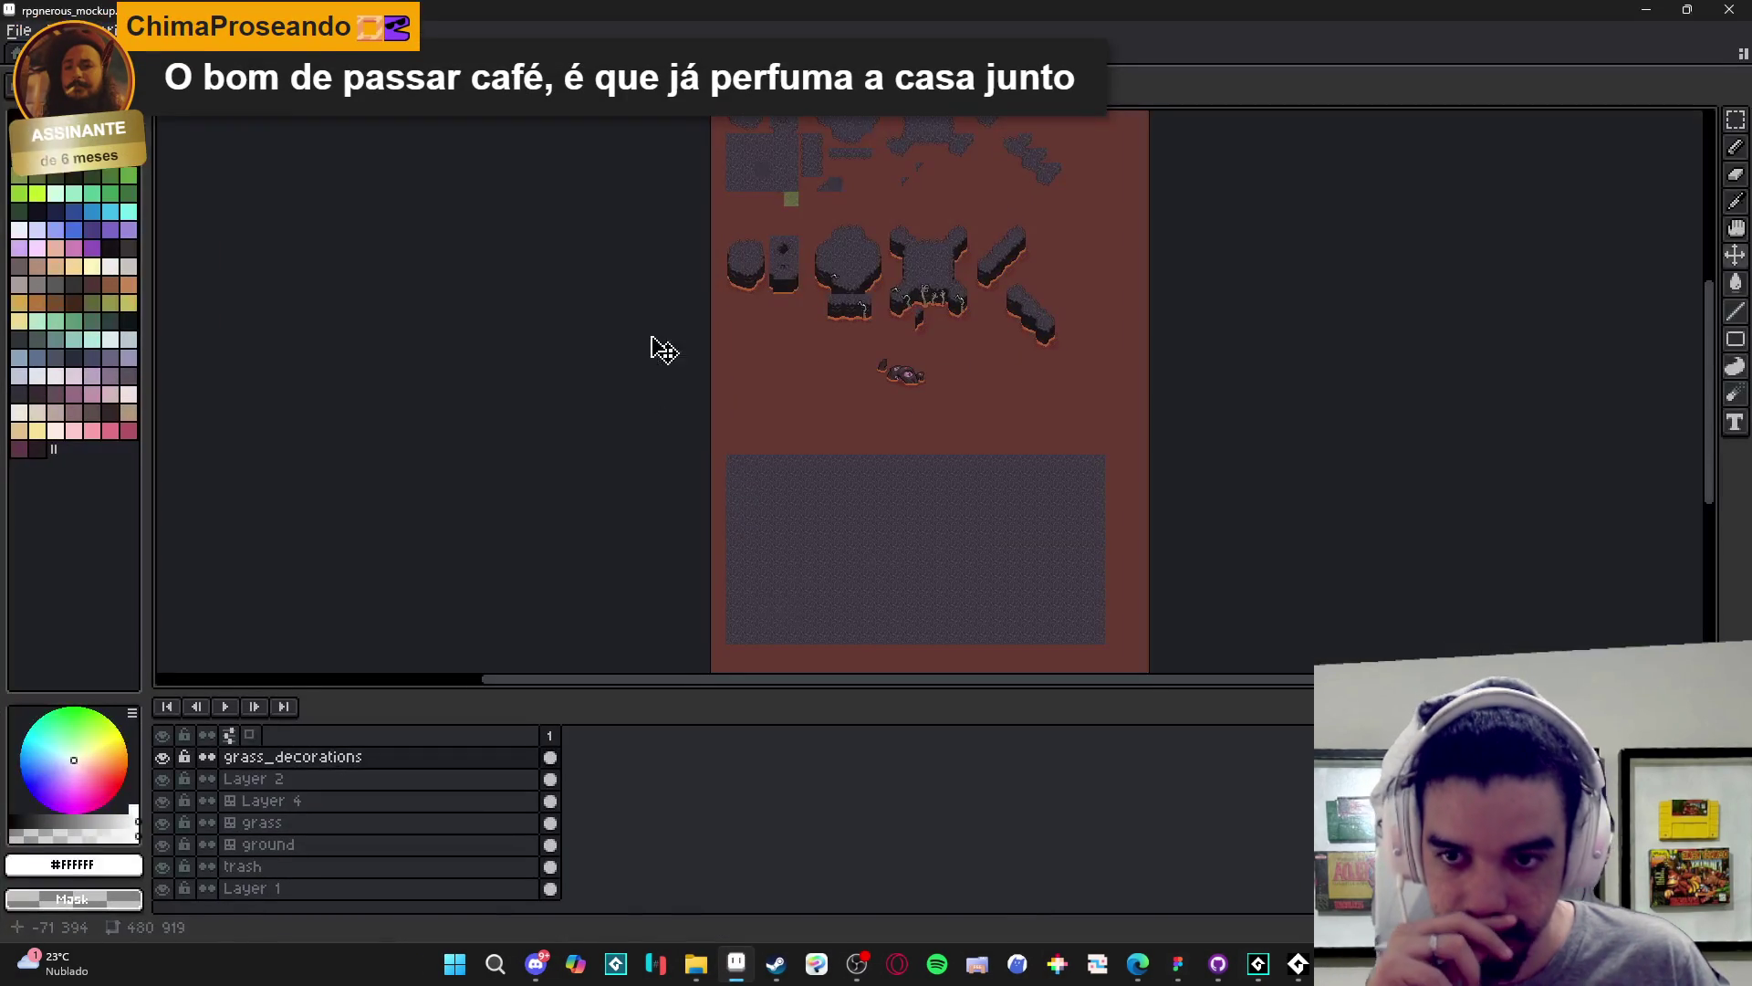
pyautogui.click(813, 967)
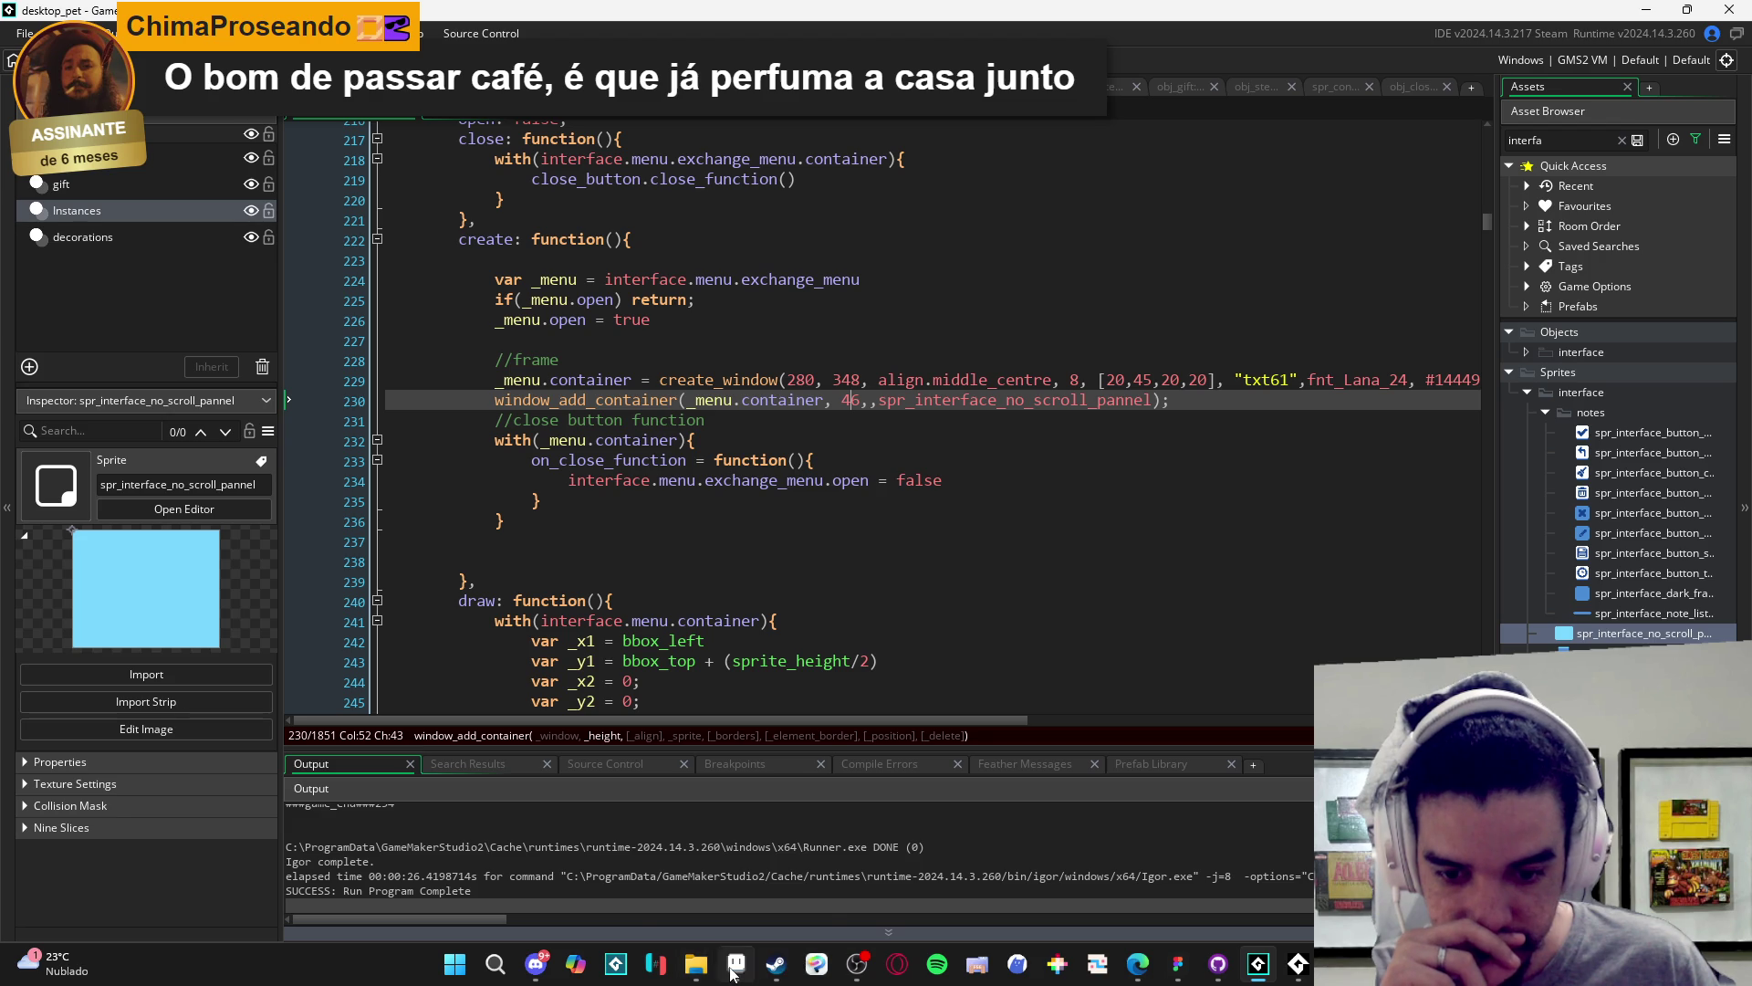
pyautogui.moveTo(733, 975)
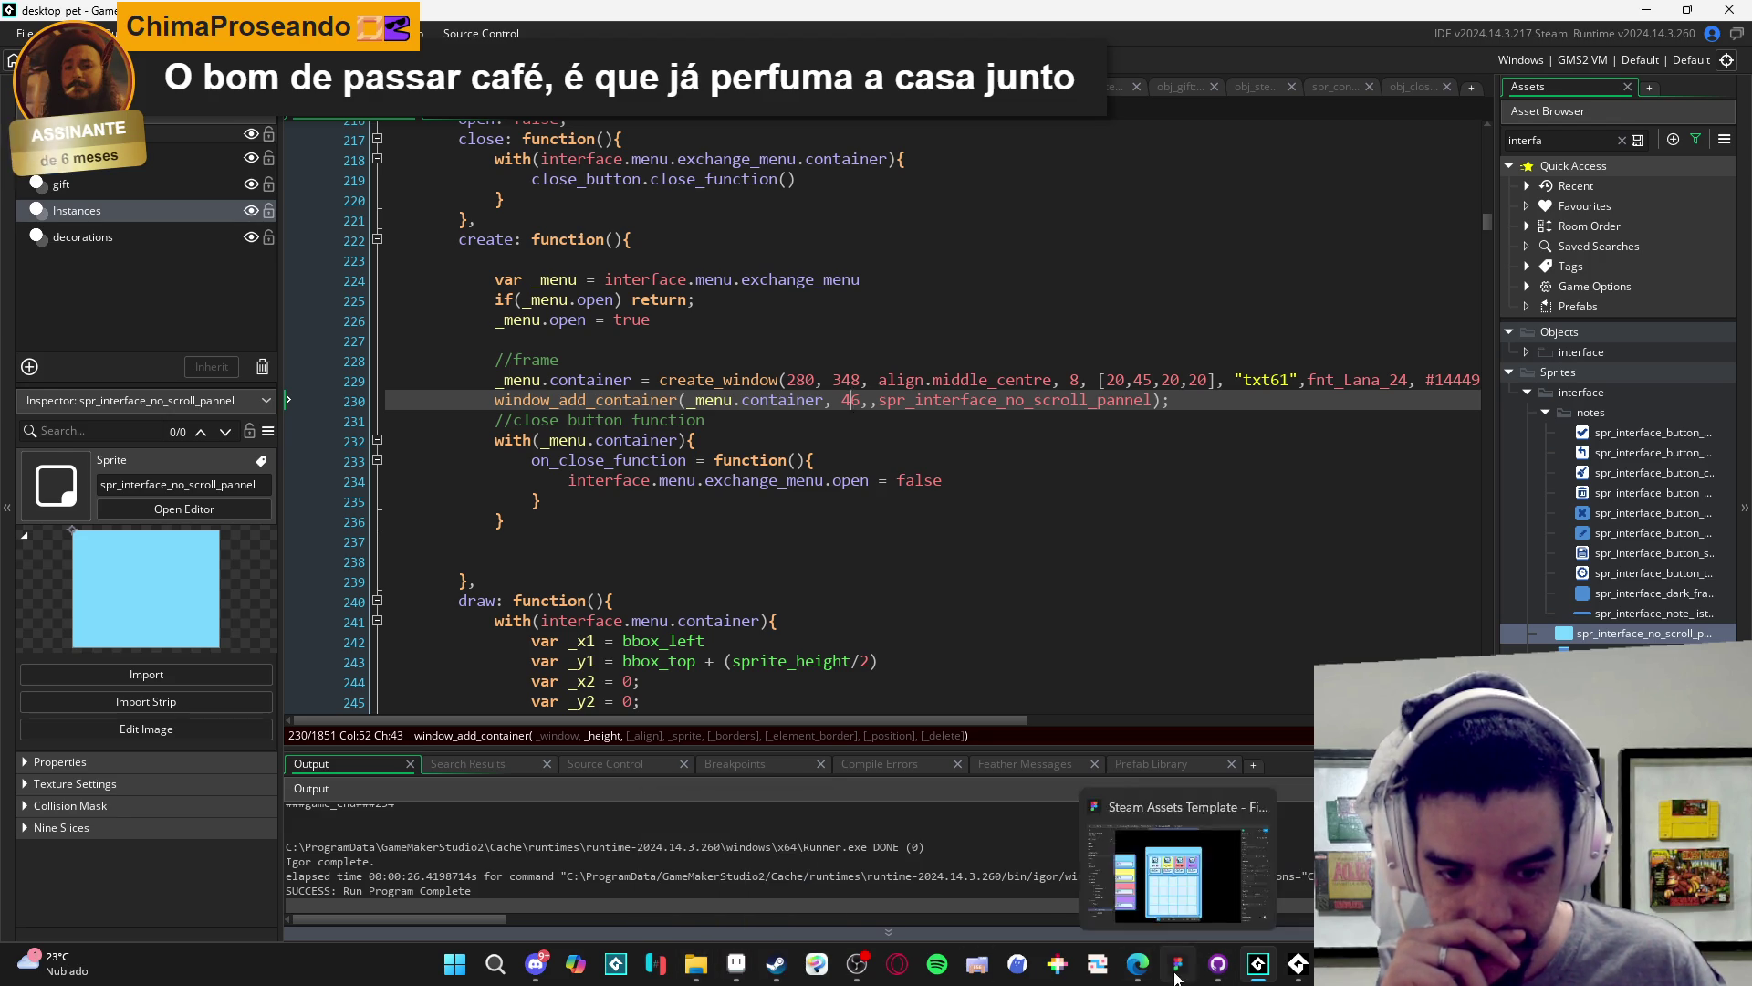
pyautogui.click(1178, 966)
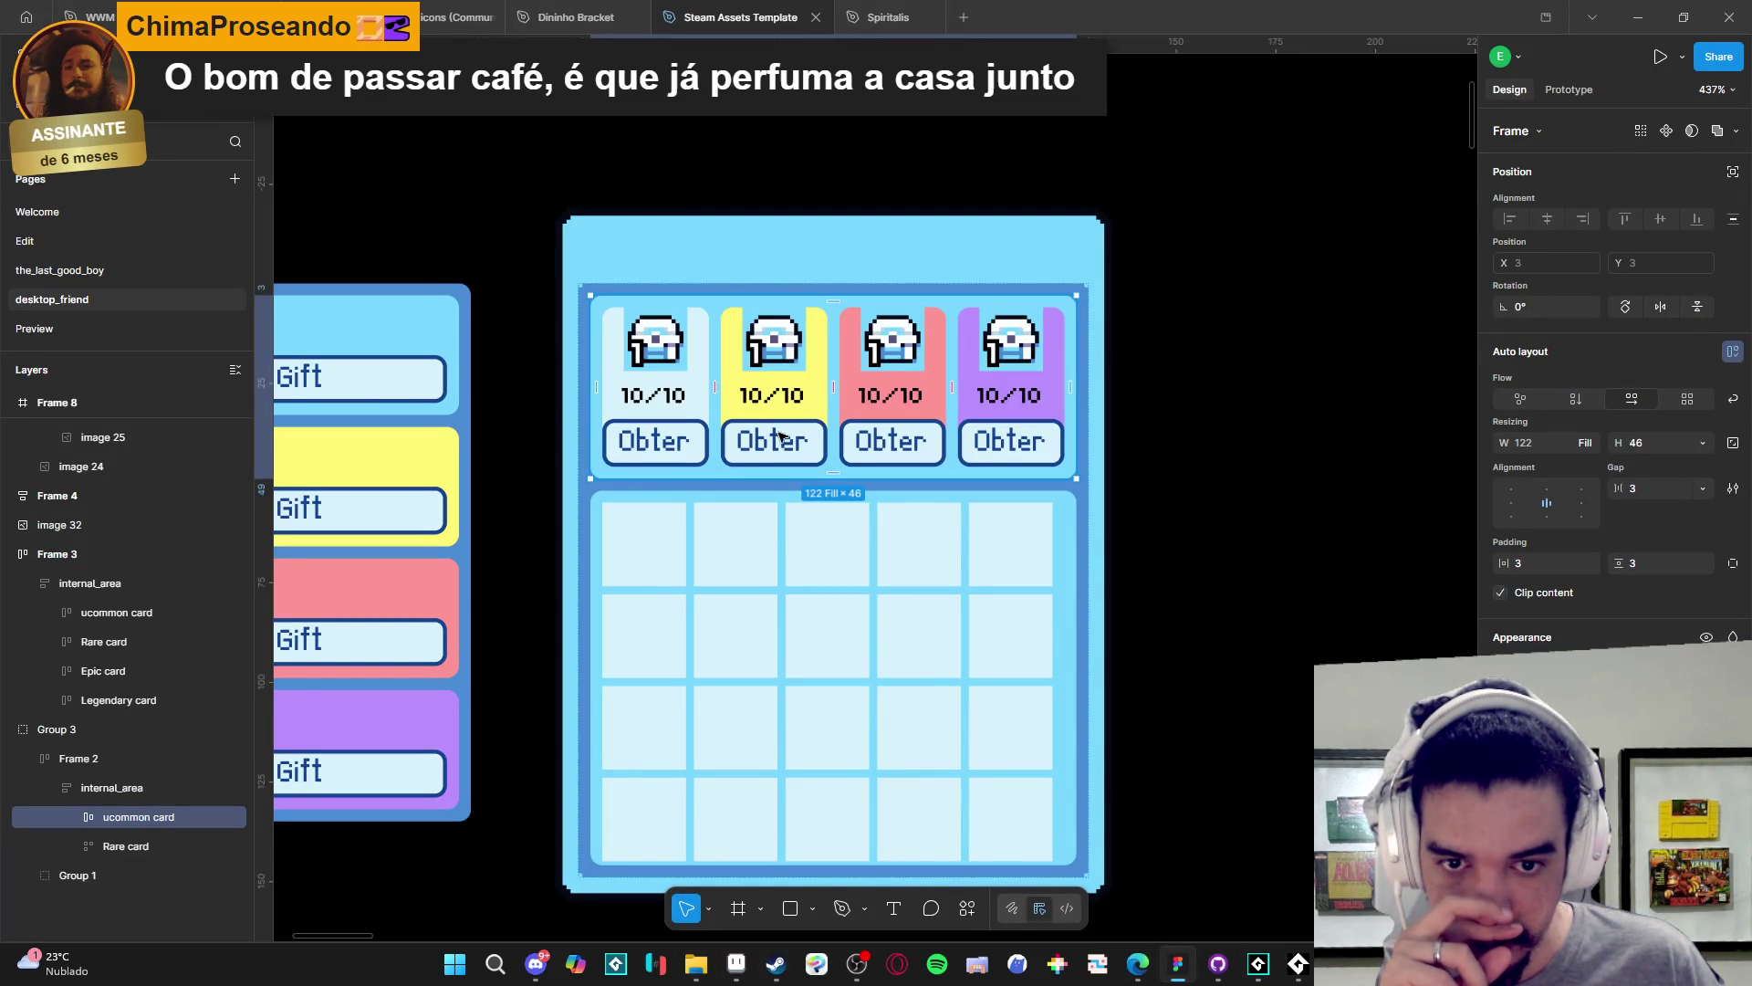
pyautogui.keyDown('ctrl'); pyautogui.click(785, 354); pyautogui.keyUp('ctrl')
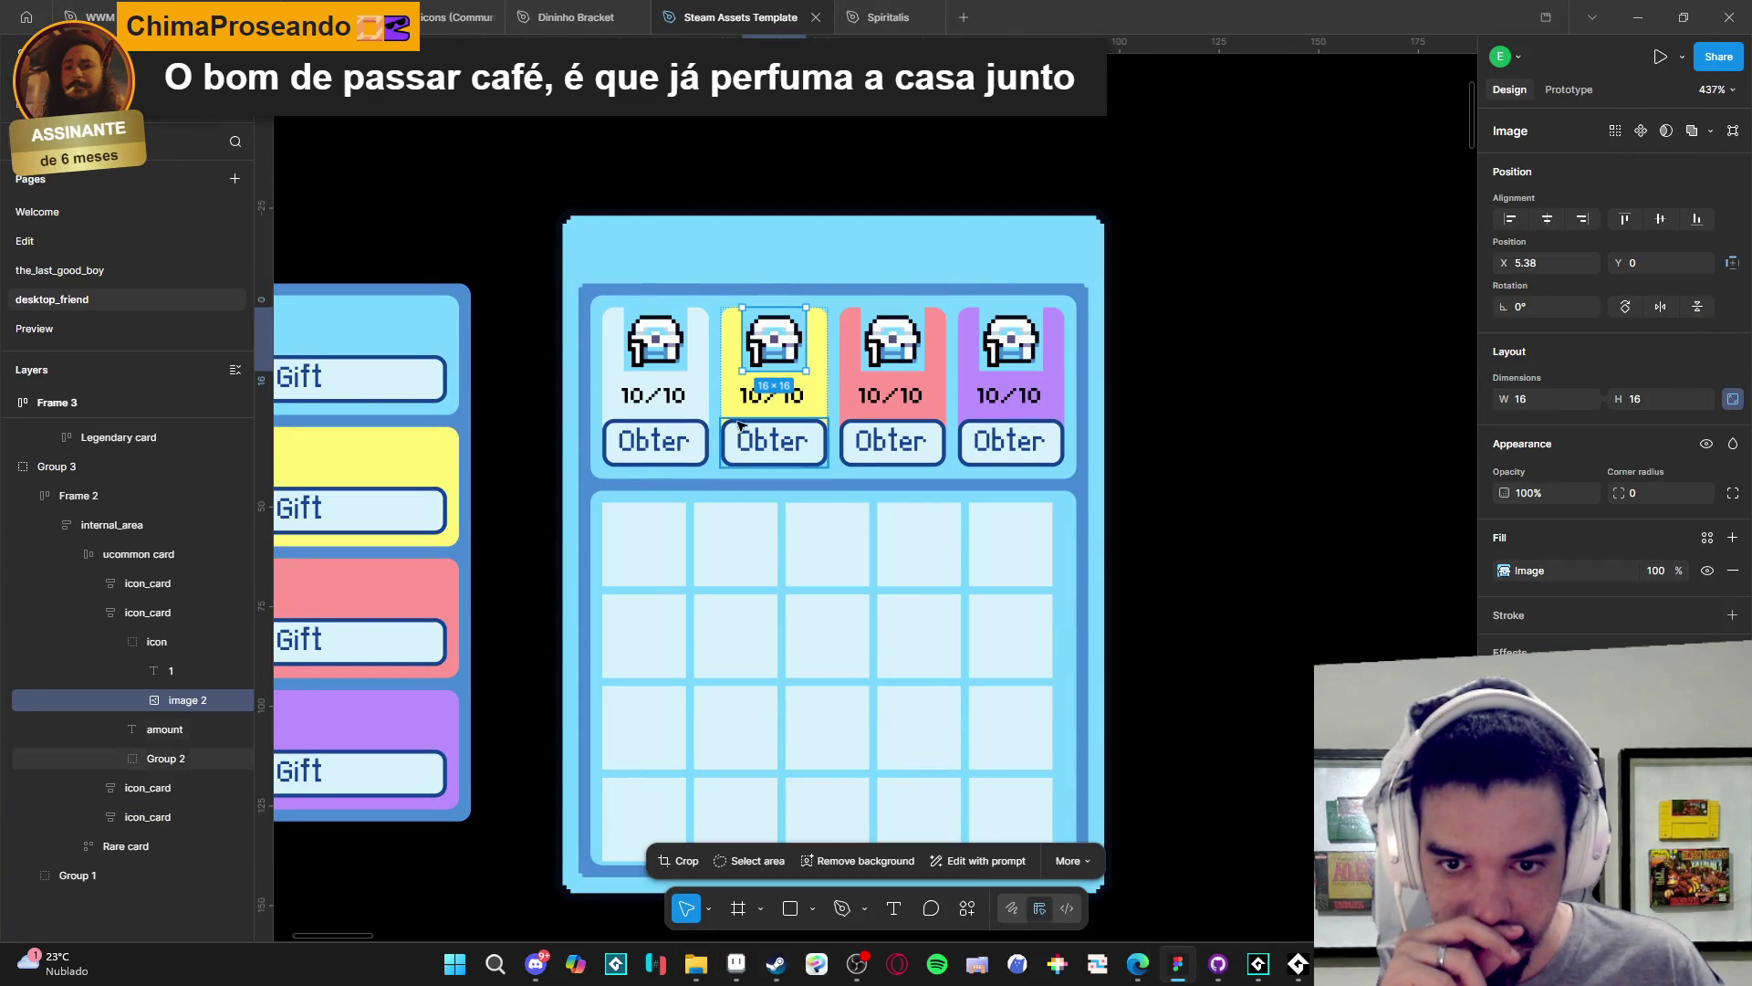
pyautogui.click(721, 478)
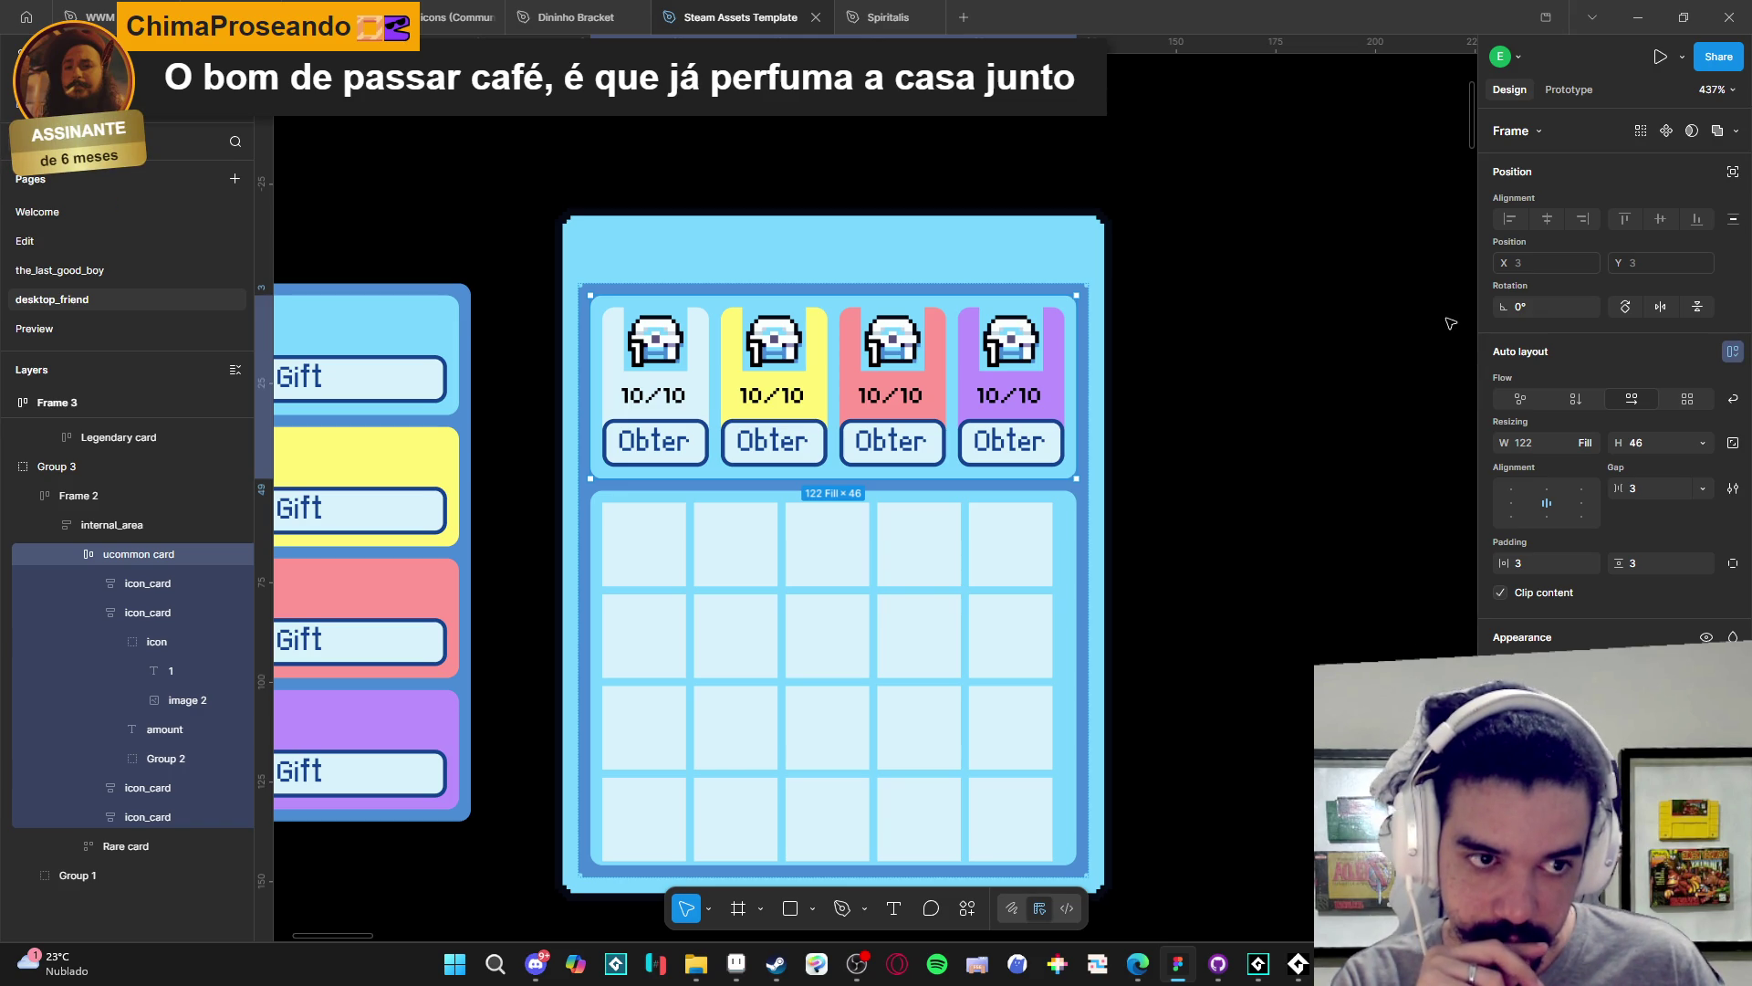
pyautogui.click(1638, 17)
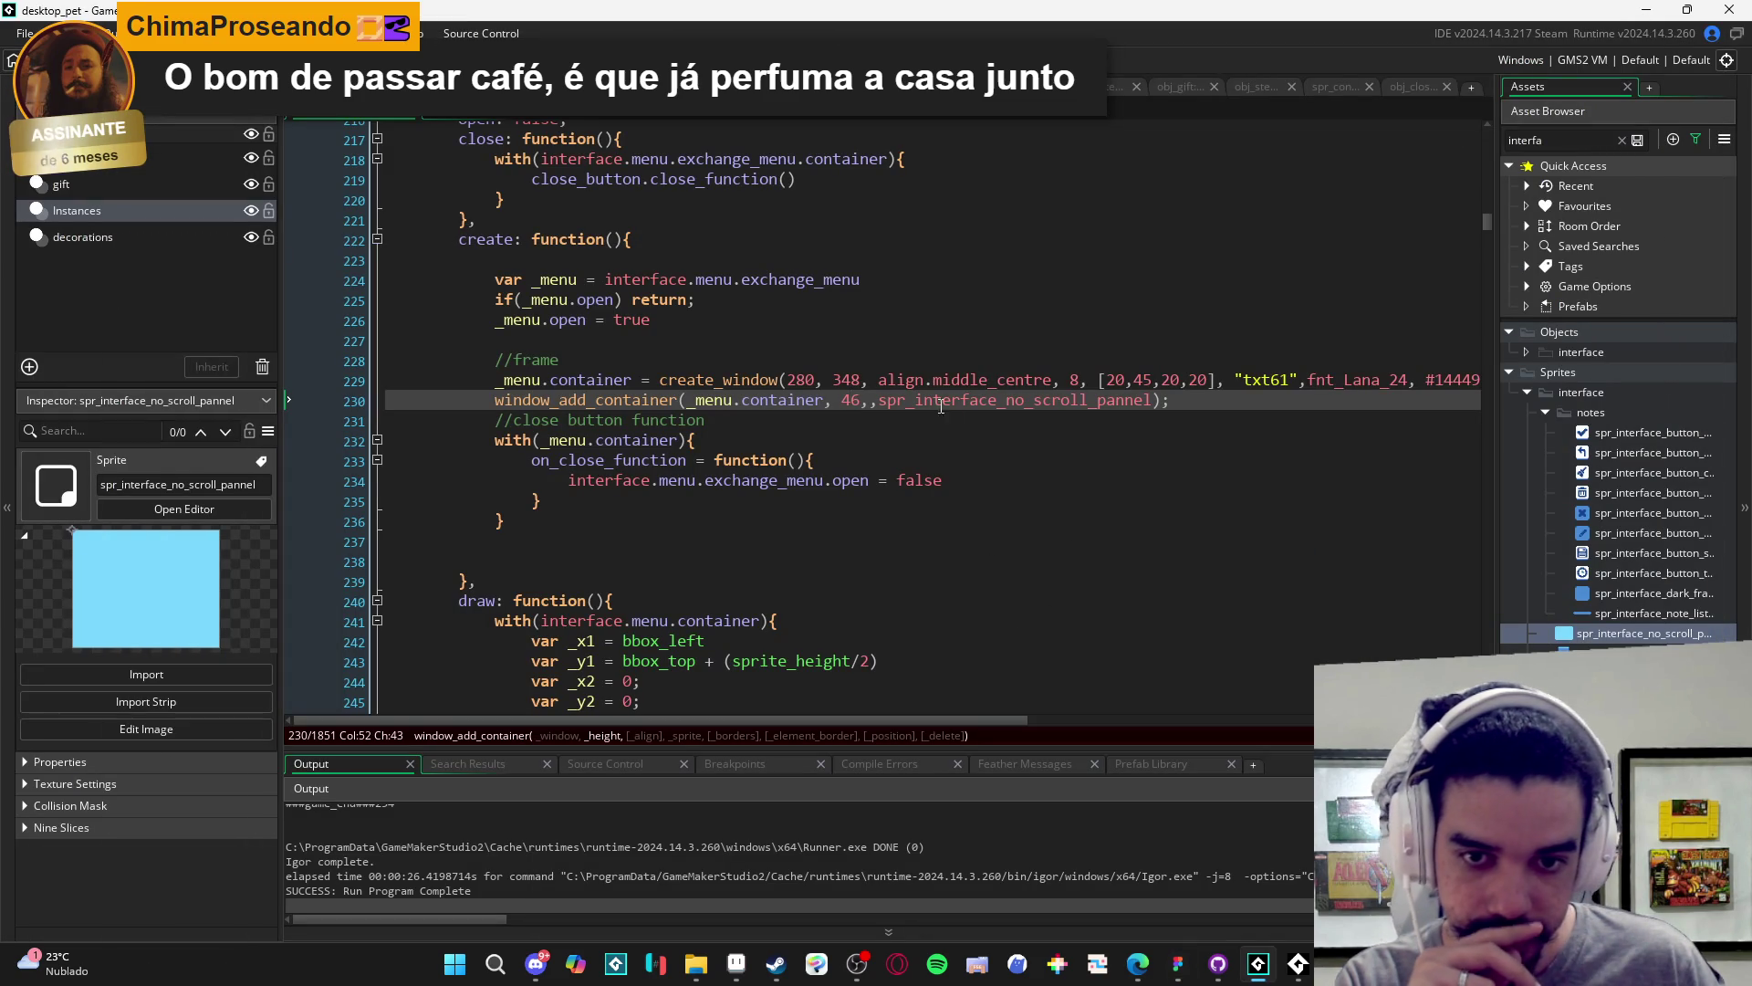
pyautogui.click(815, 381)
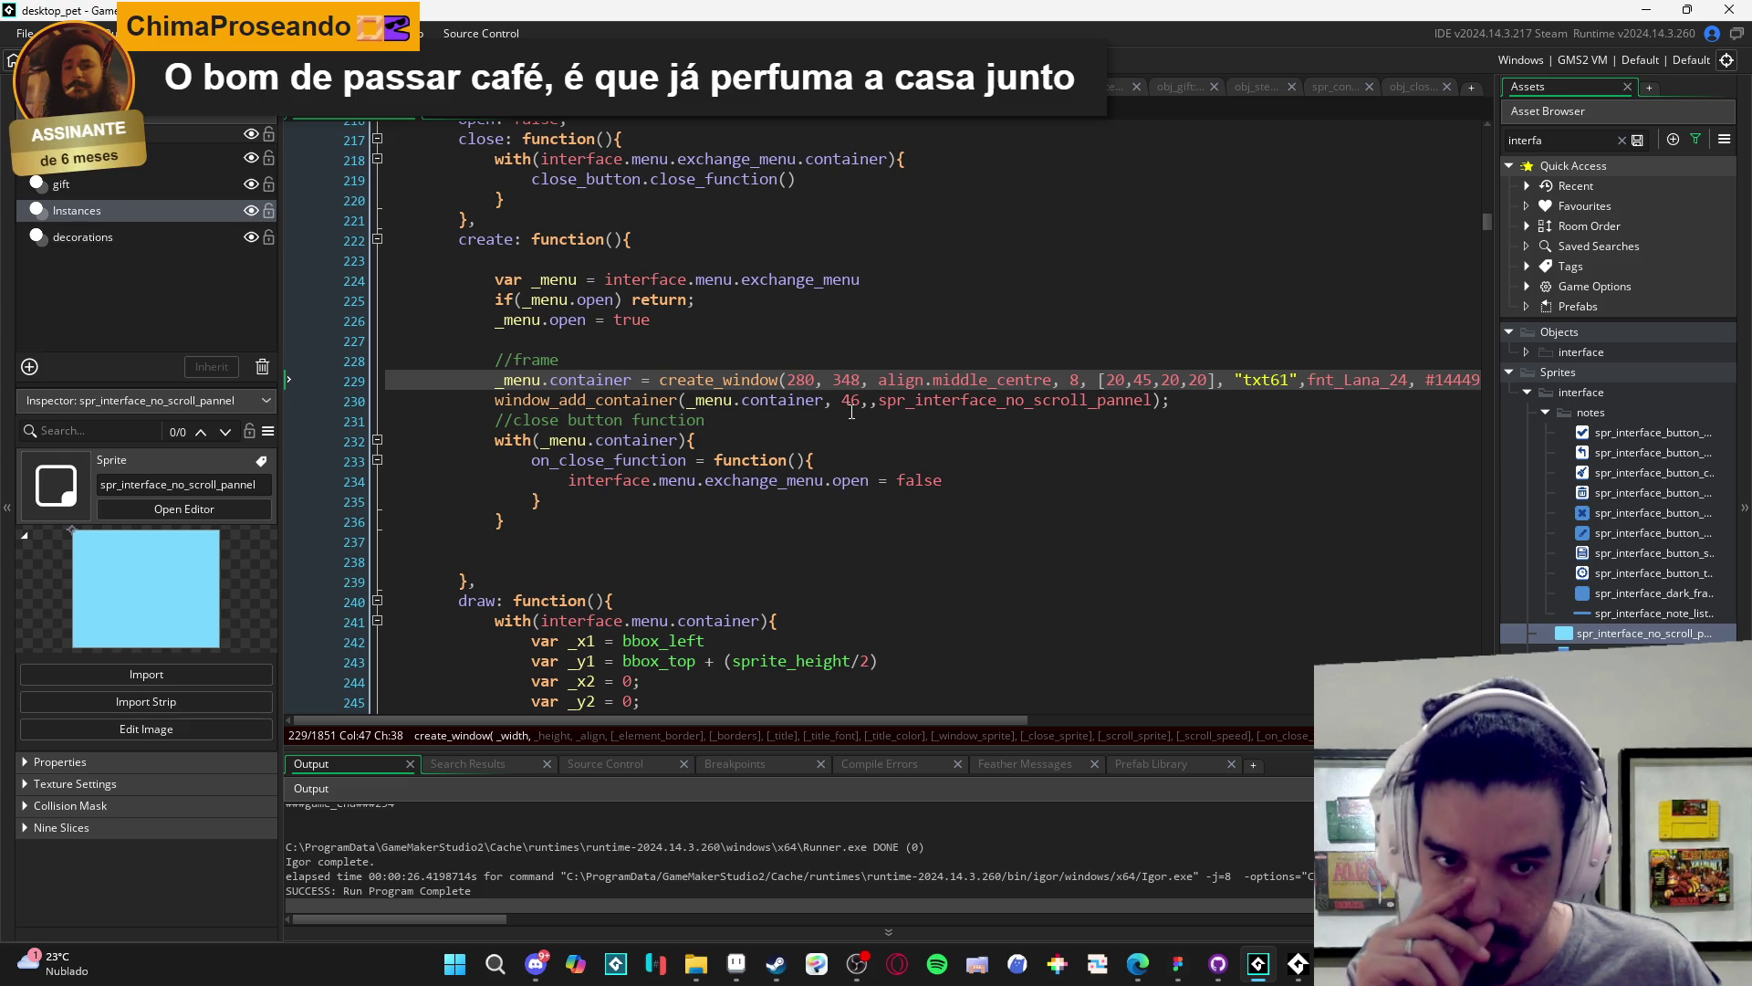
pyautogui.click(851, 402)
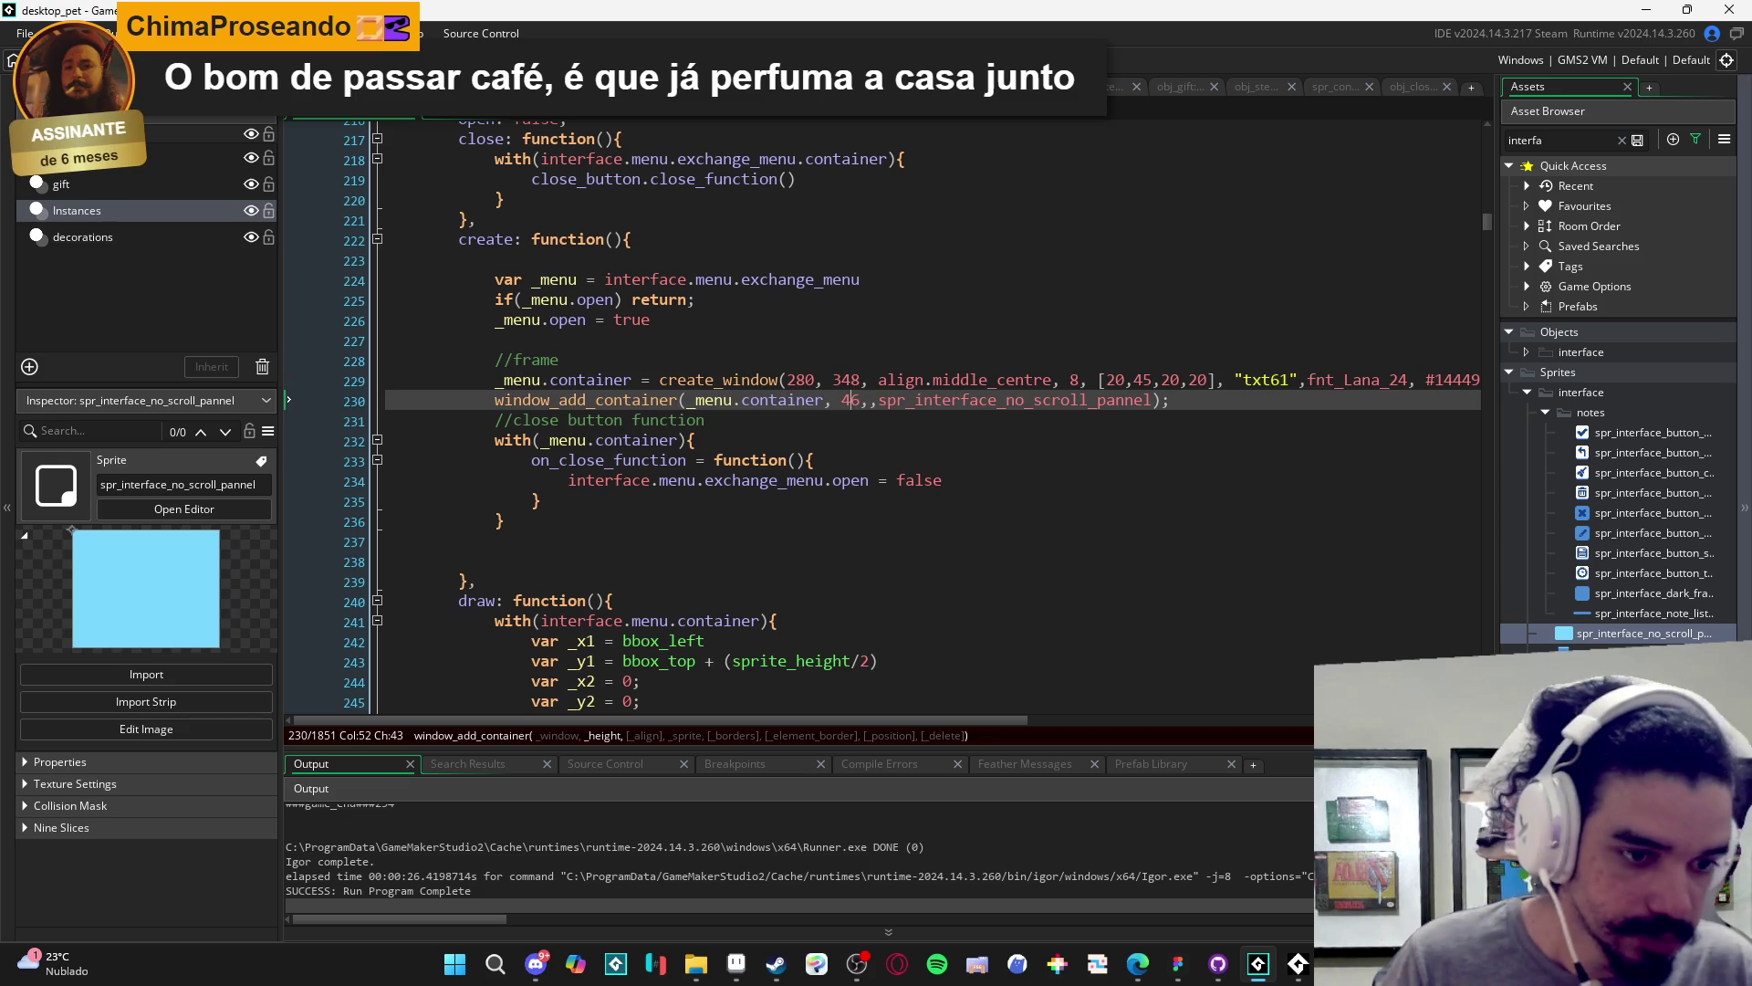
pyautogui.click(1634, 592)
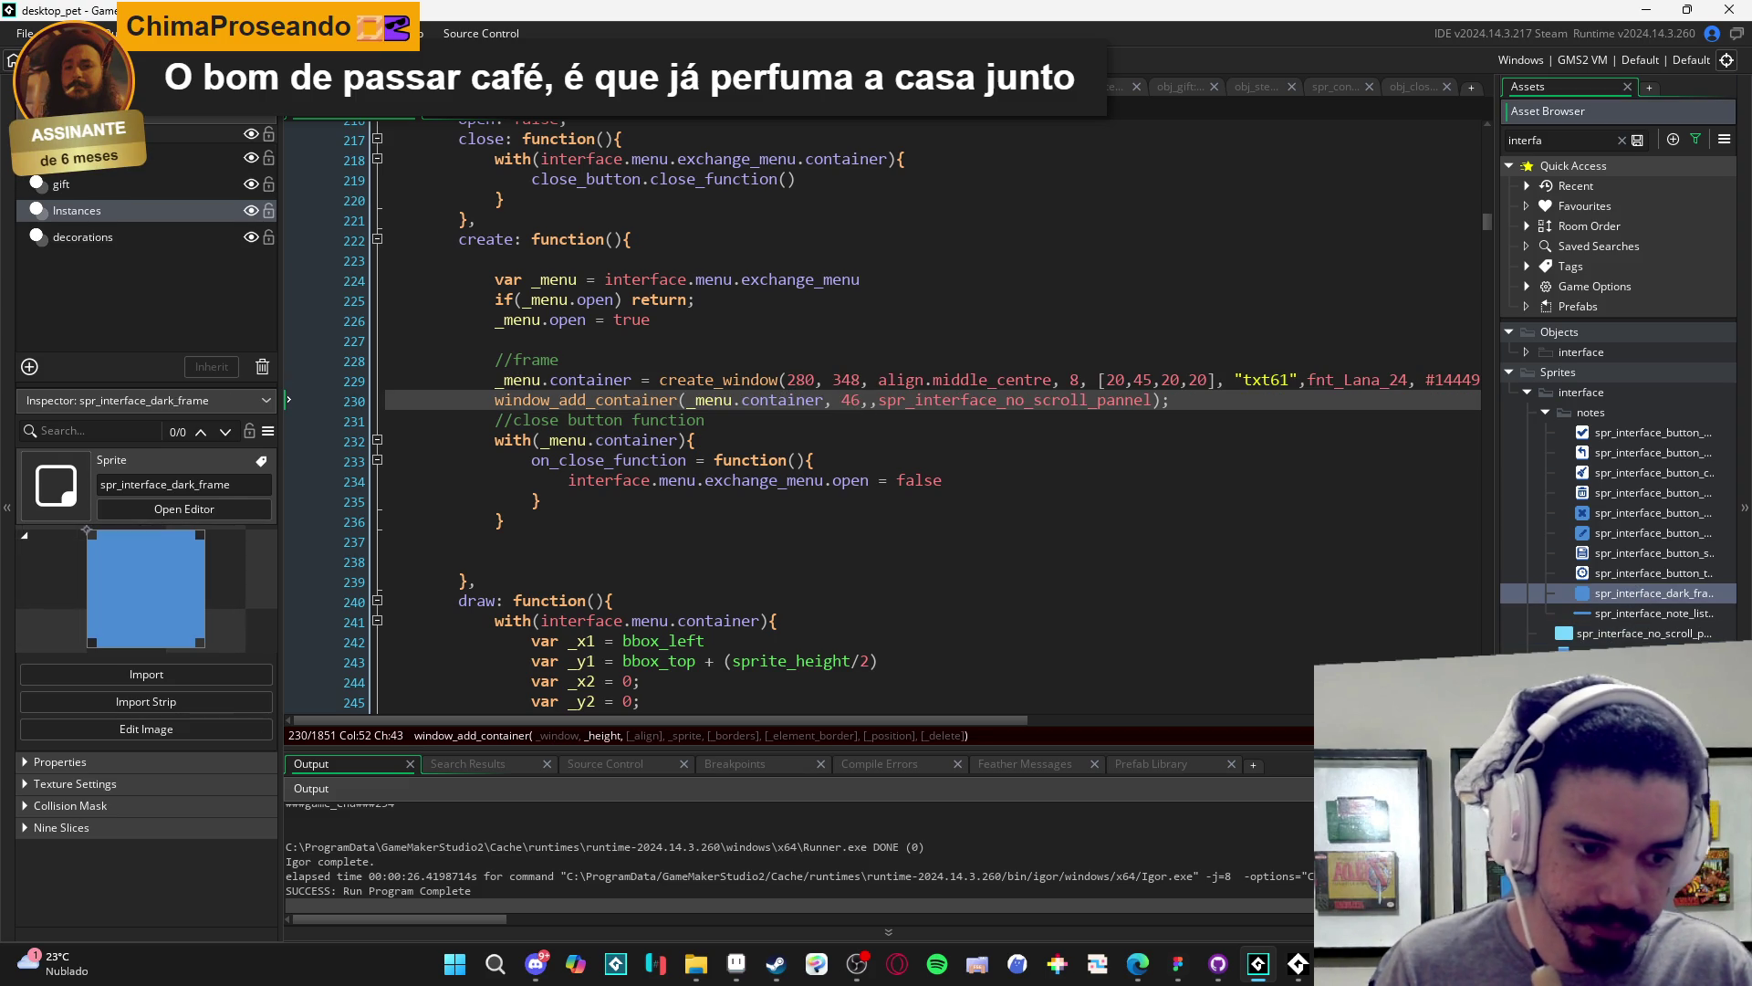
# - Replace line 230's old sprite name with spr_dropdow_options and rebuild the game with F5
pyautogui.doubleClick(1547, 141)
pyautogui.press('BackSpace')
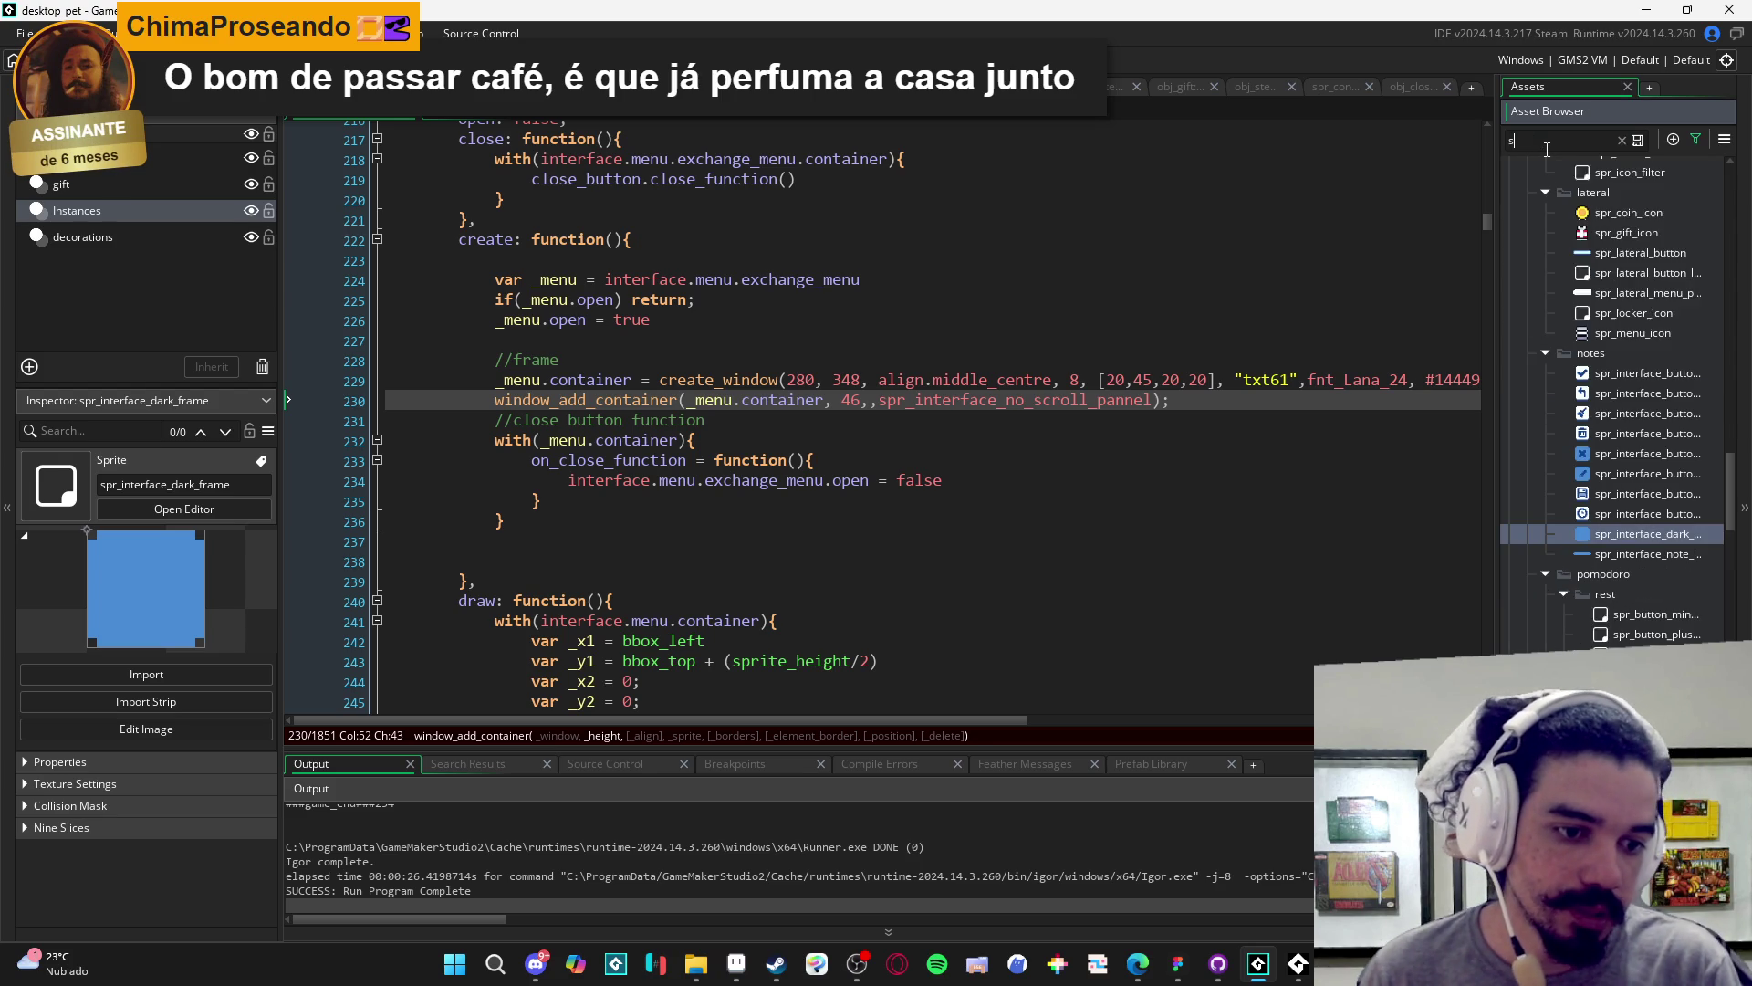
pyautogui.click(1629, 647)
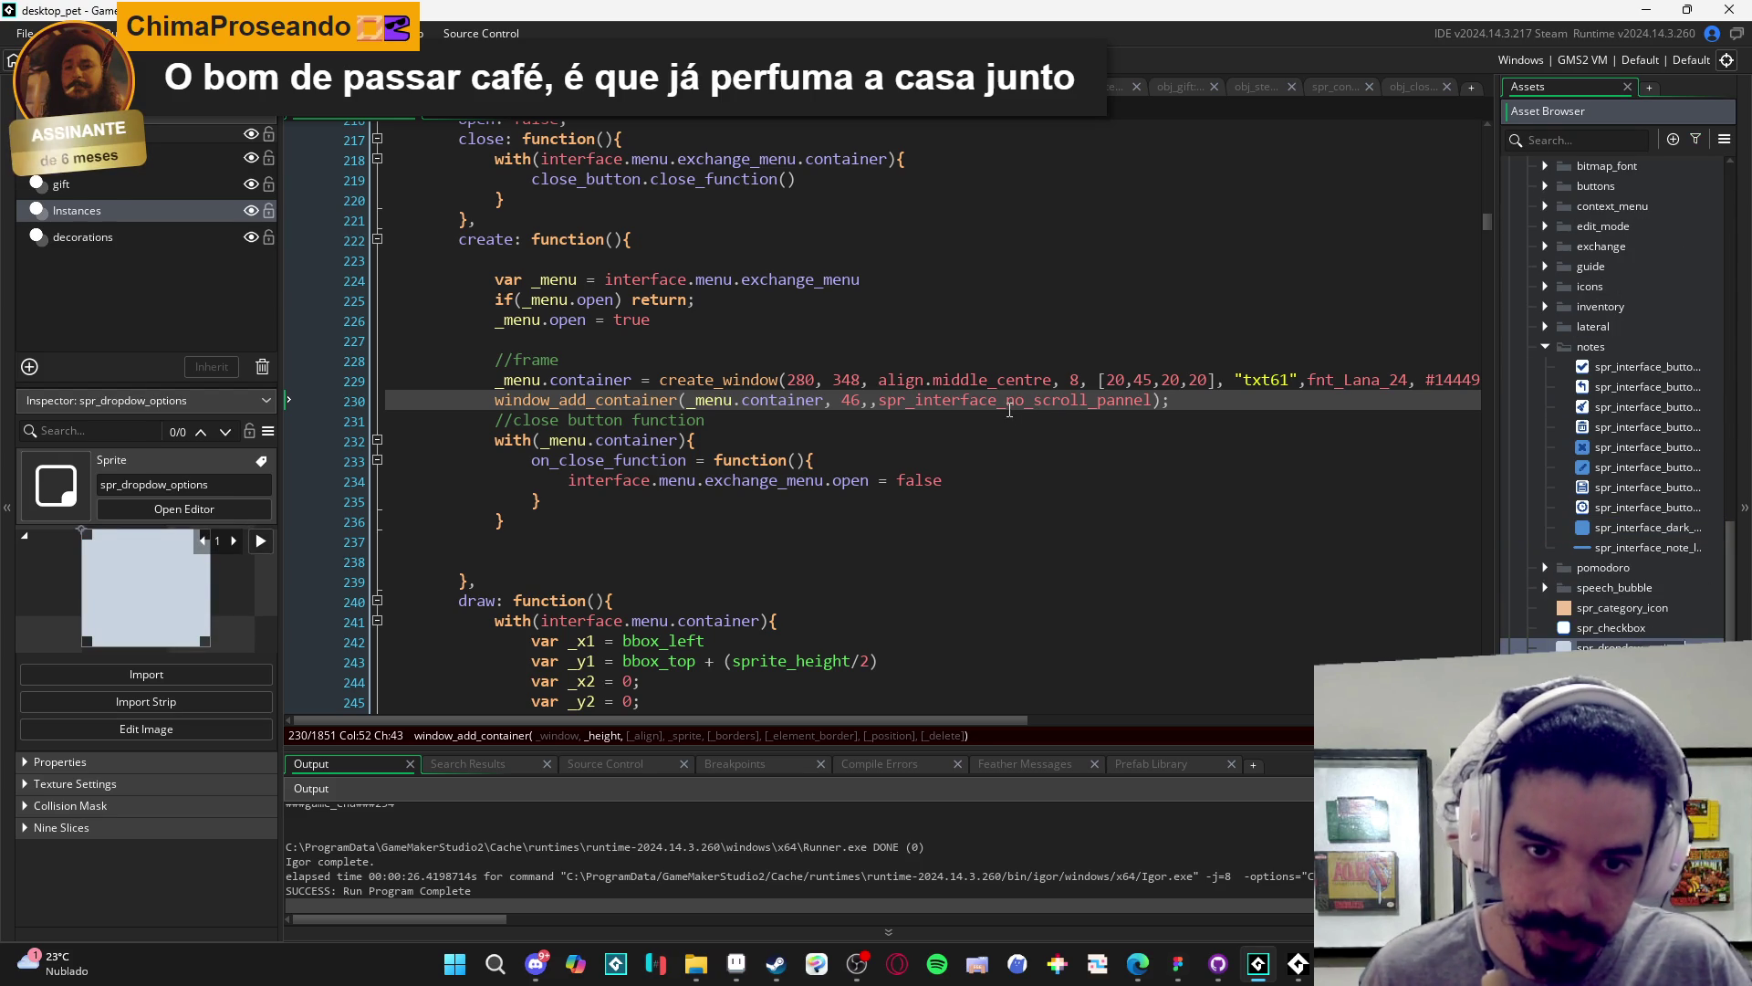
pyautogui.doubleClick(1033, 402)
pyautogui.write('spr_dropdow_options')
pyautogui.press('F5')
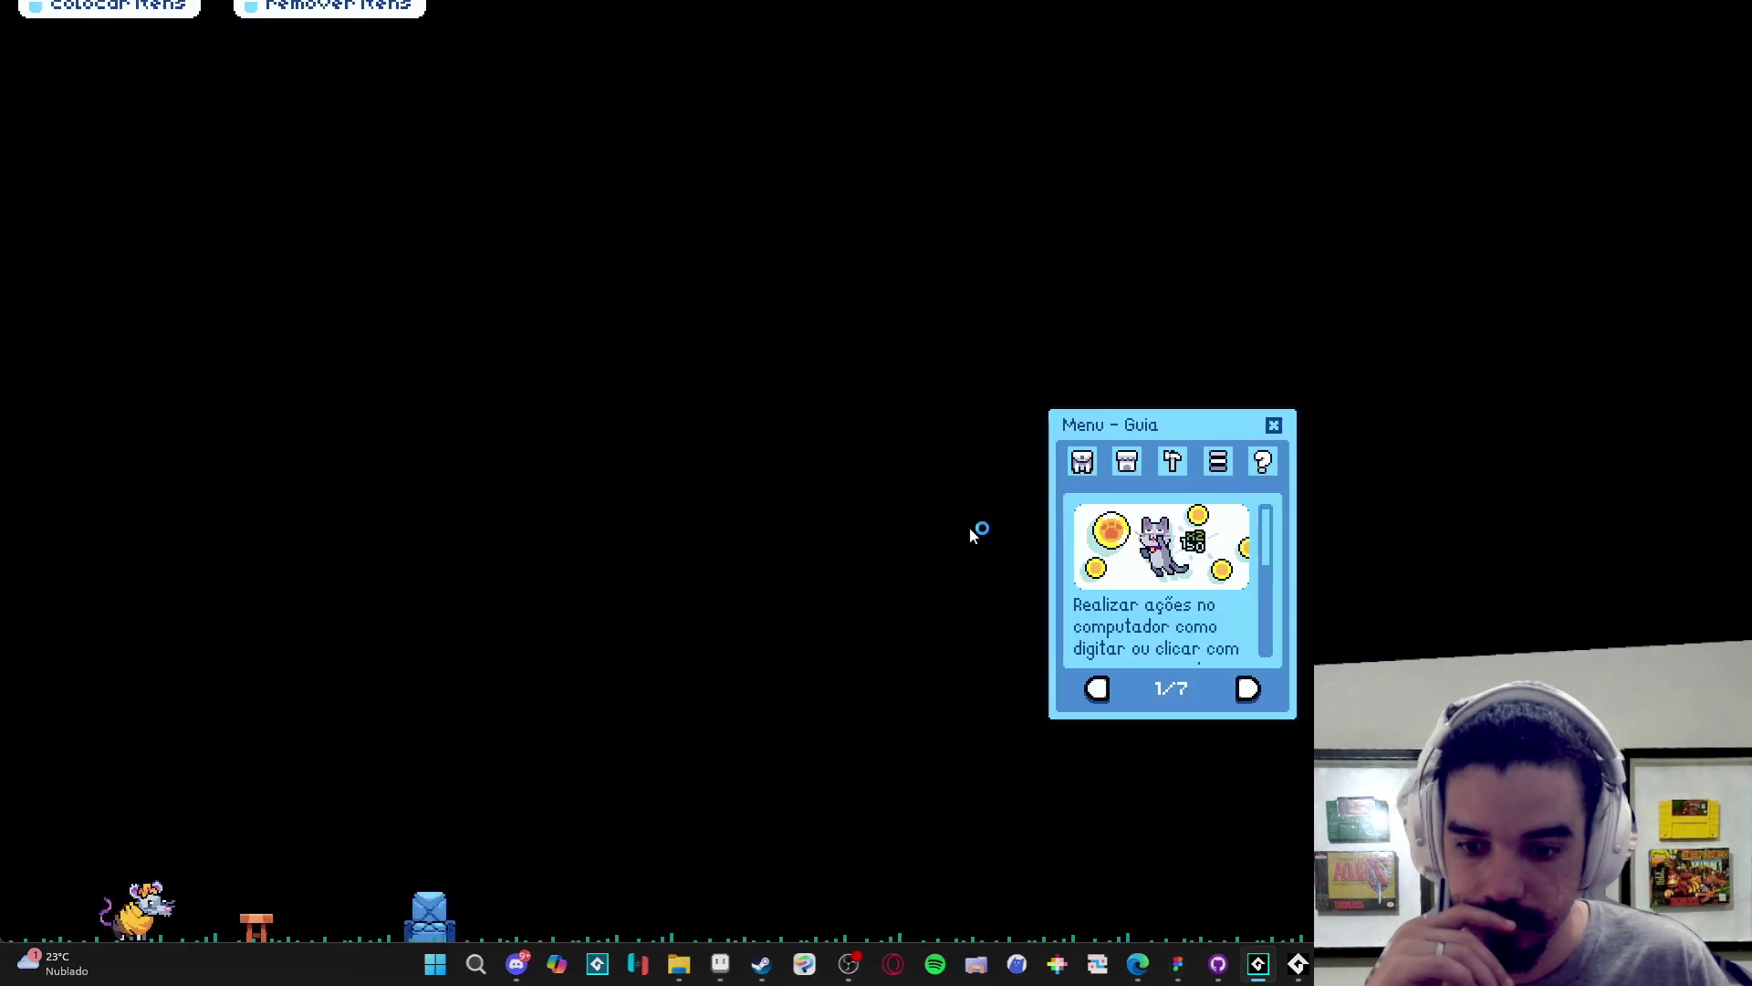
# - View the new container in the game's Inventário > Trocar menu, then close the game window
pyautogui.click(1081, 461)
pyautogui.click(1146, 694)
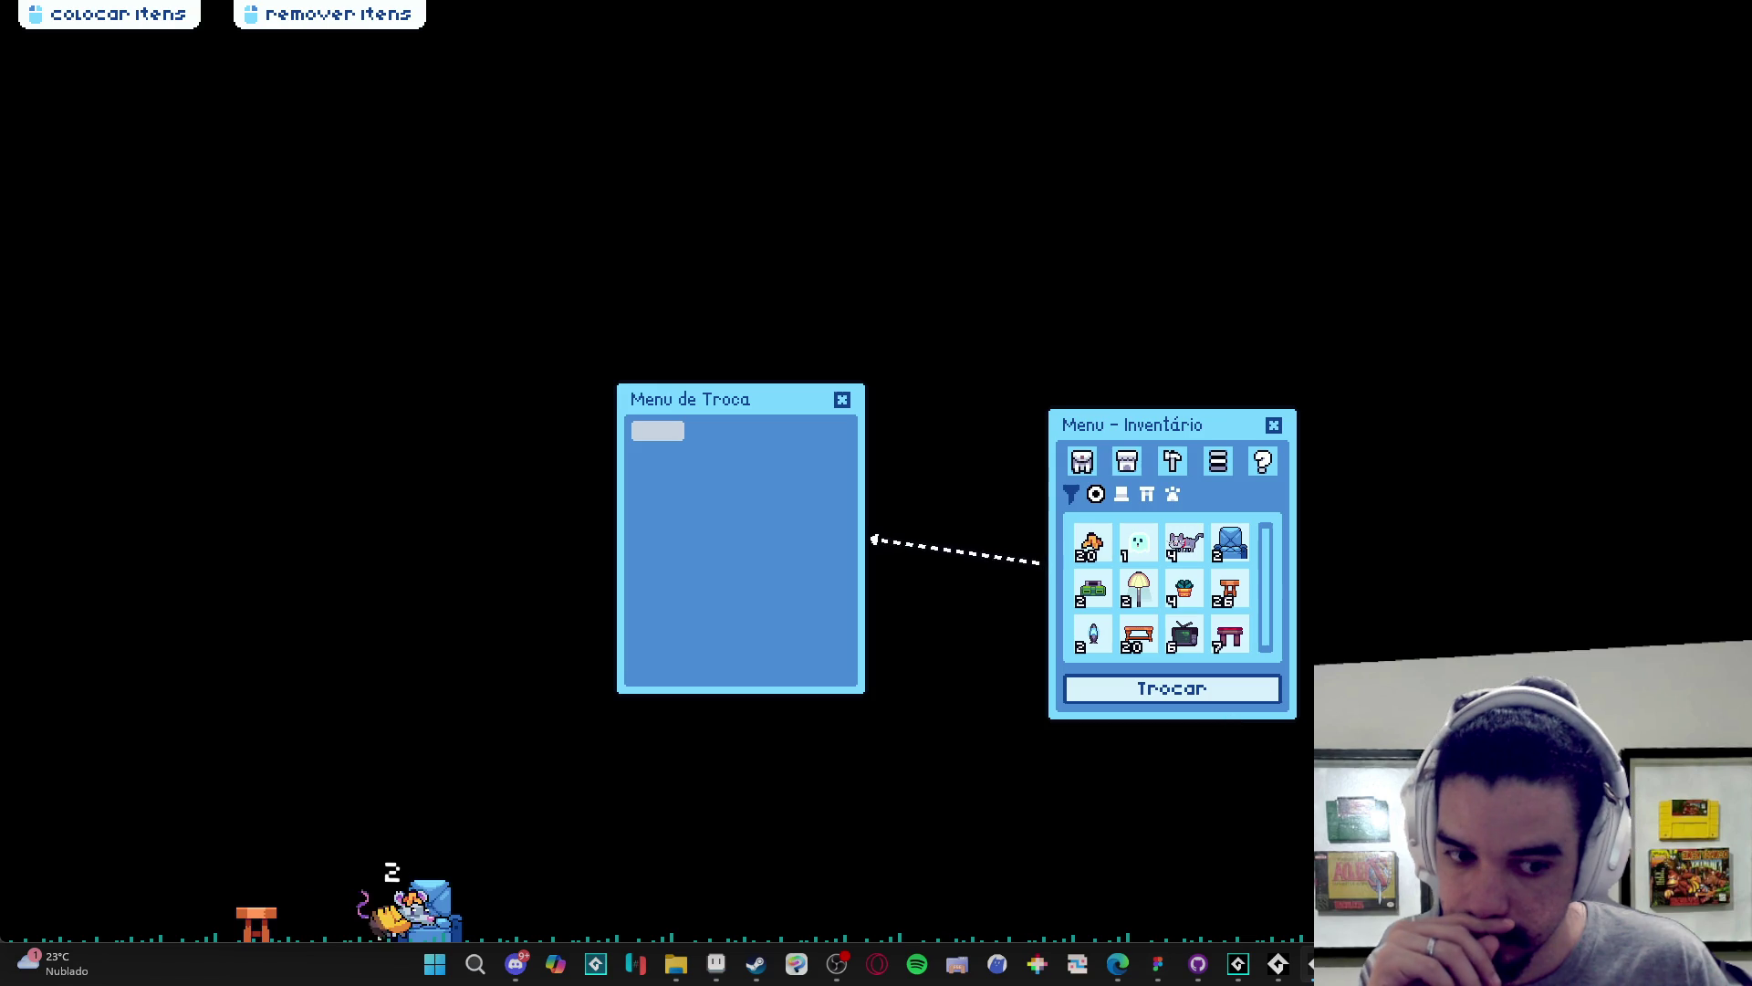
pyautogui.moveTo(1314, 964)
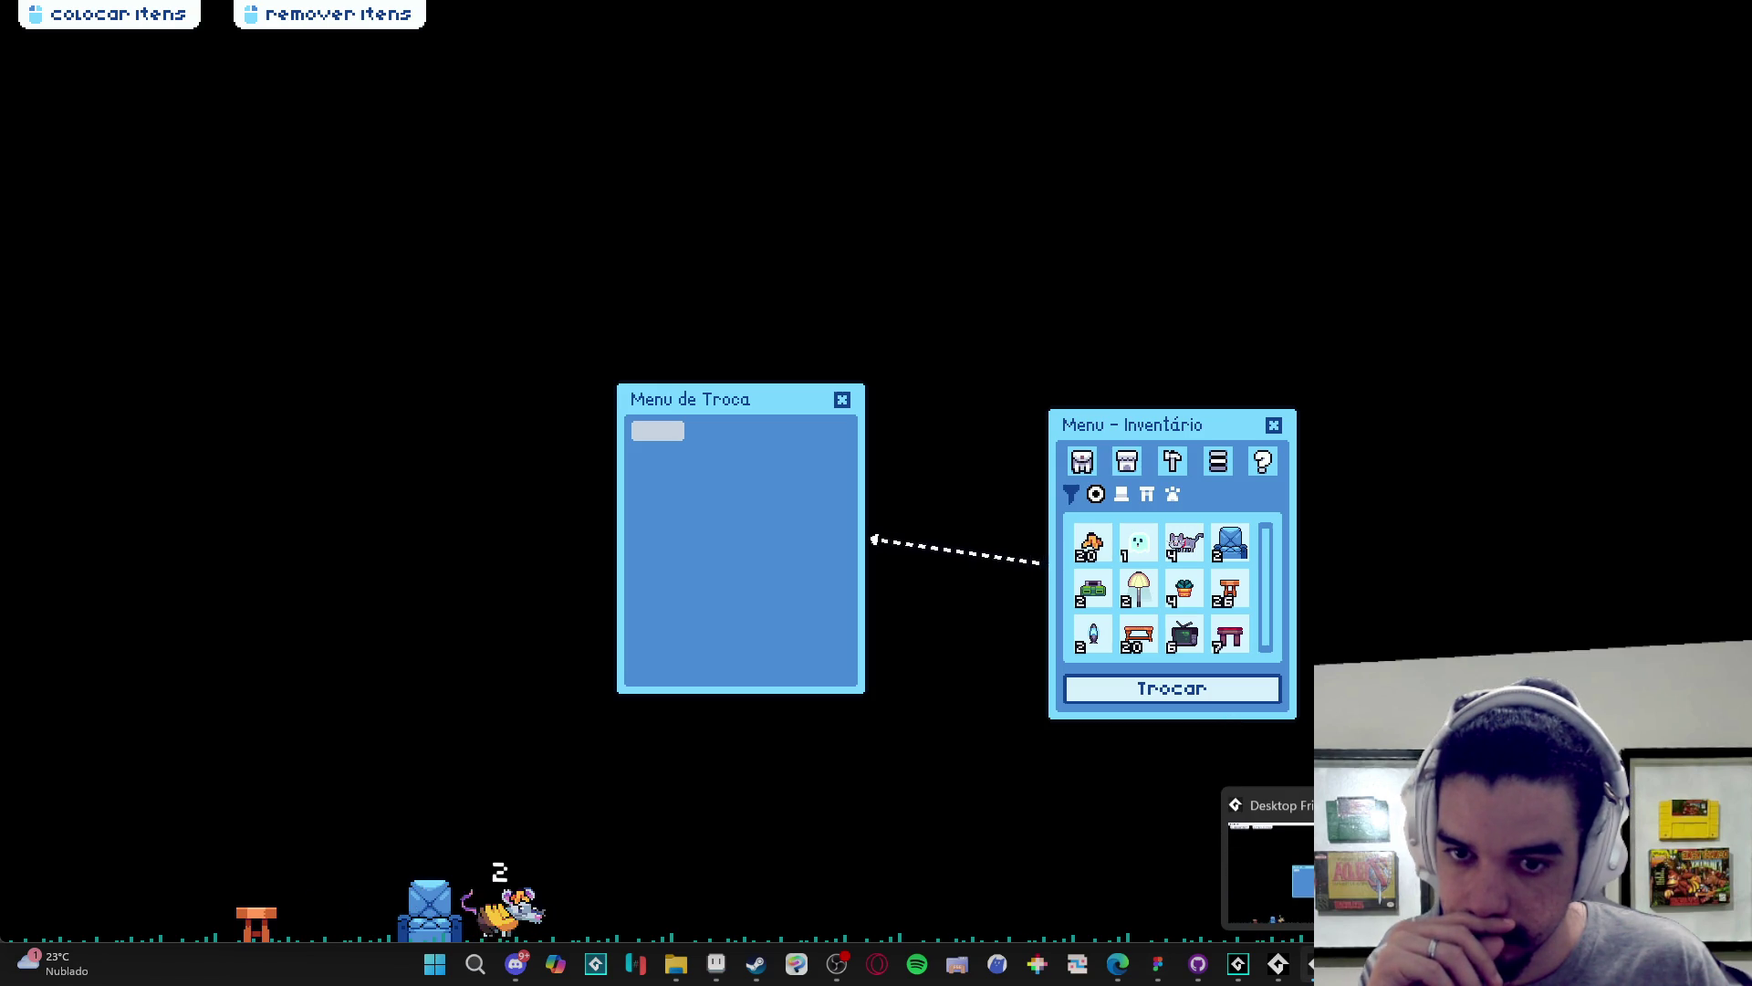
pyautogui.rightClick(1311, 965)
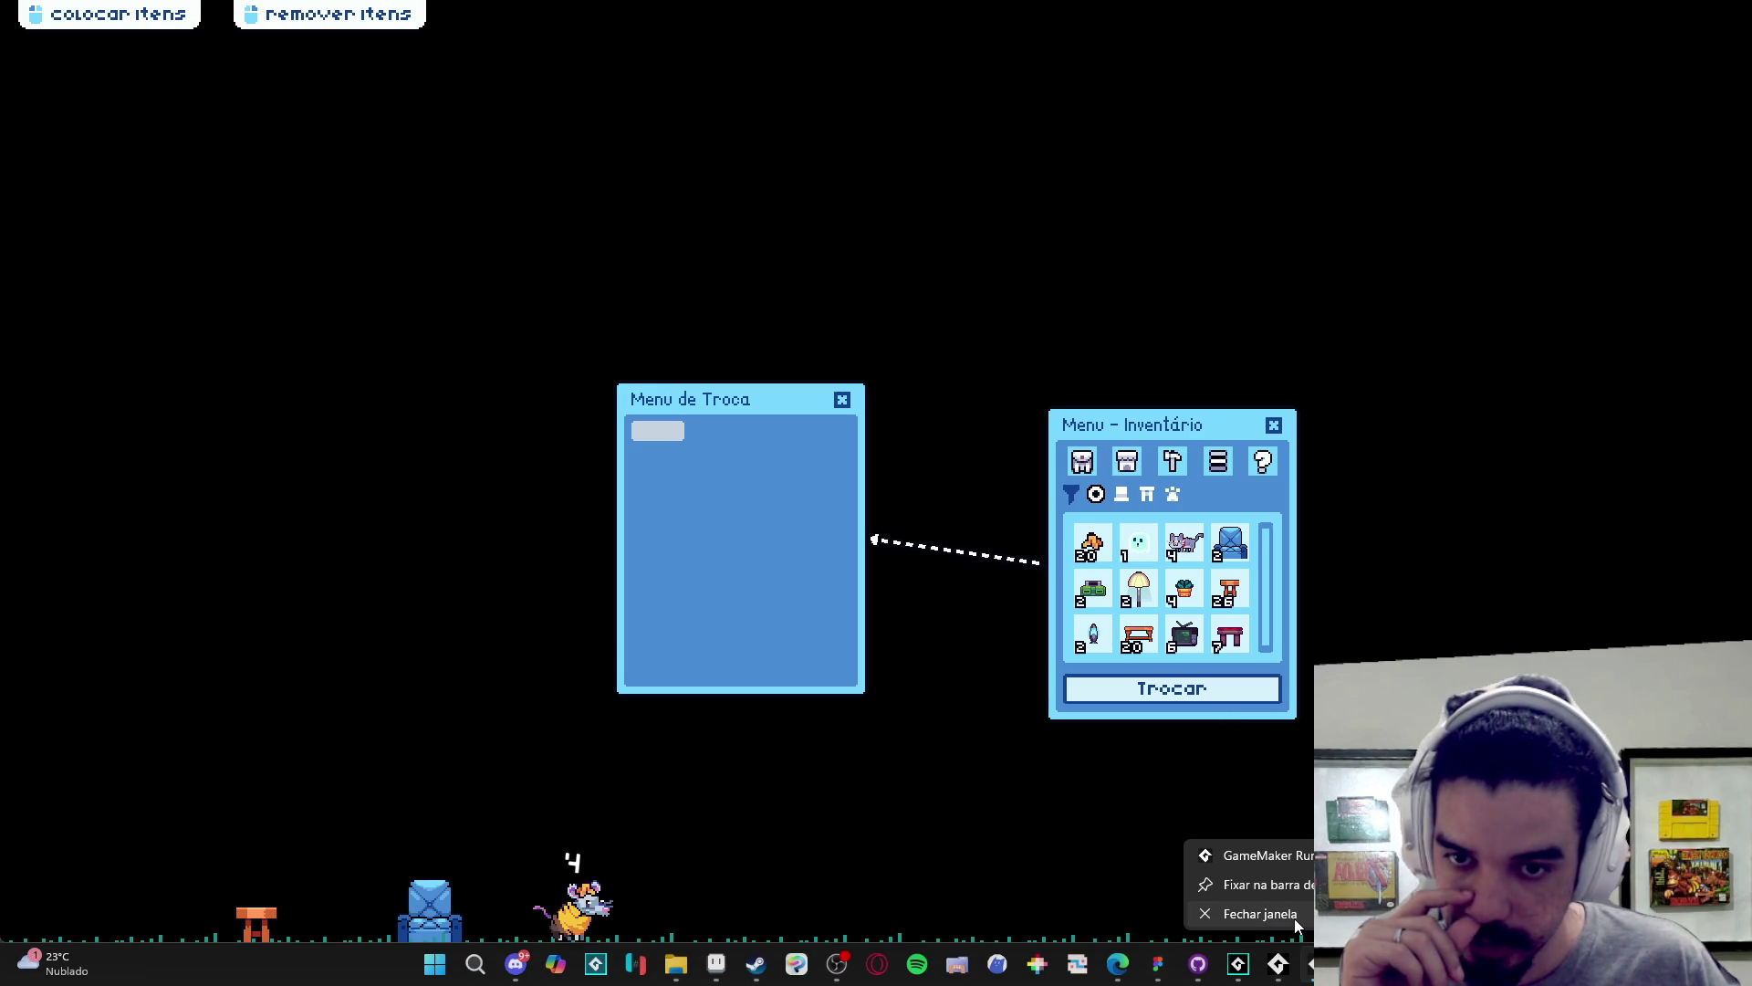
pyautogui.click(1294, 913)
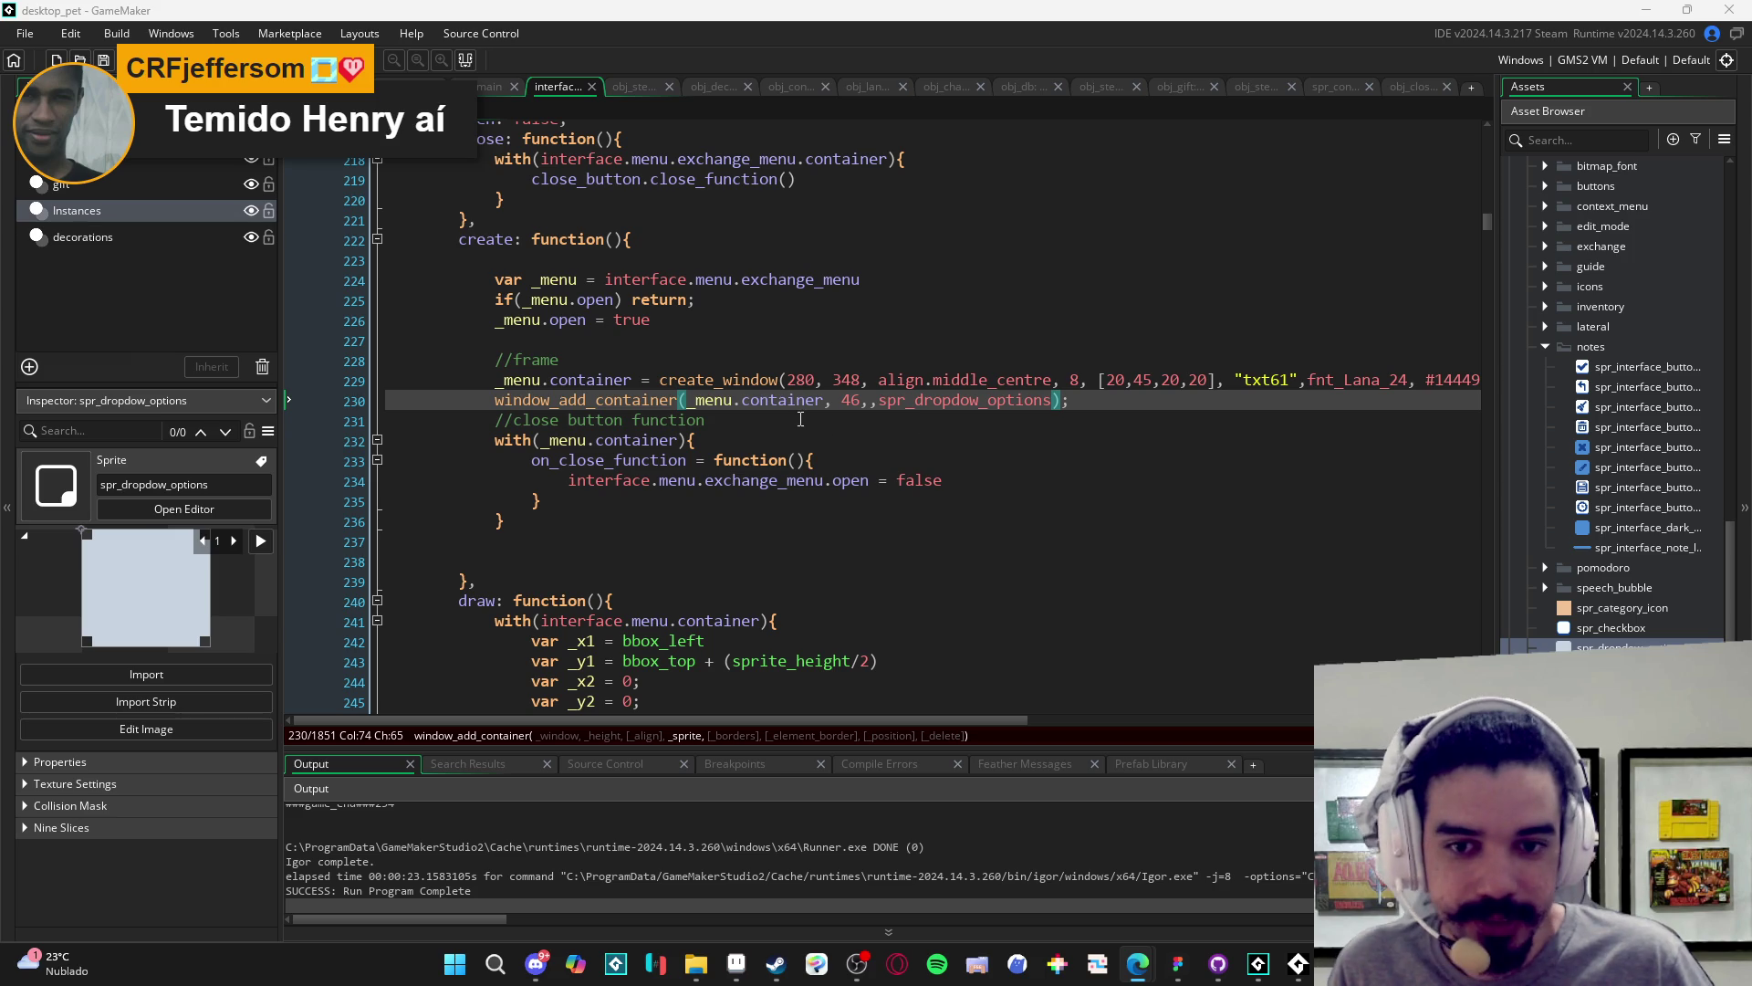
pyautogui.click(848, 402)
pyautogui.press('Right')
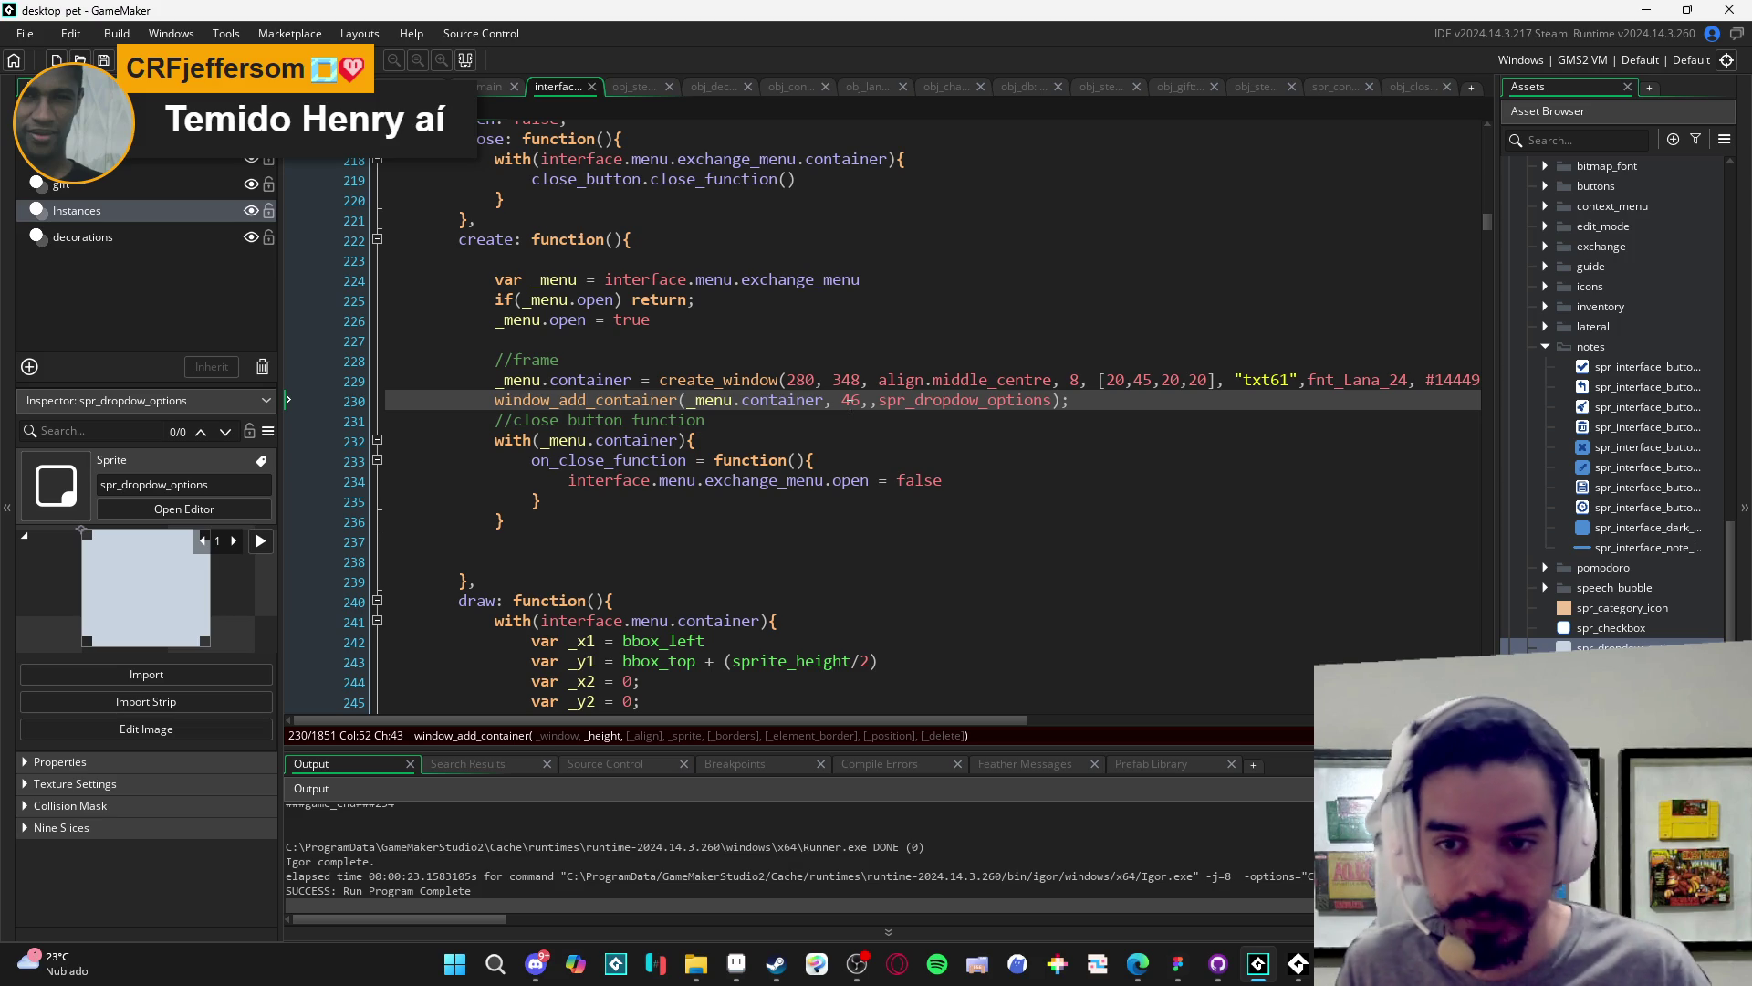
pyautogui.press('Home')
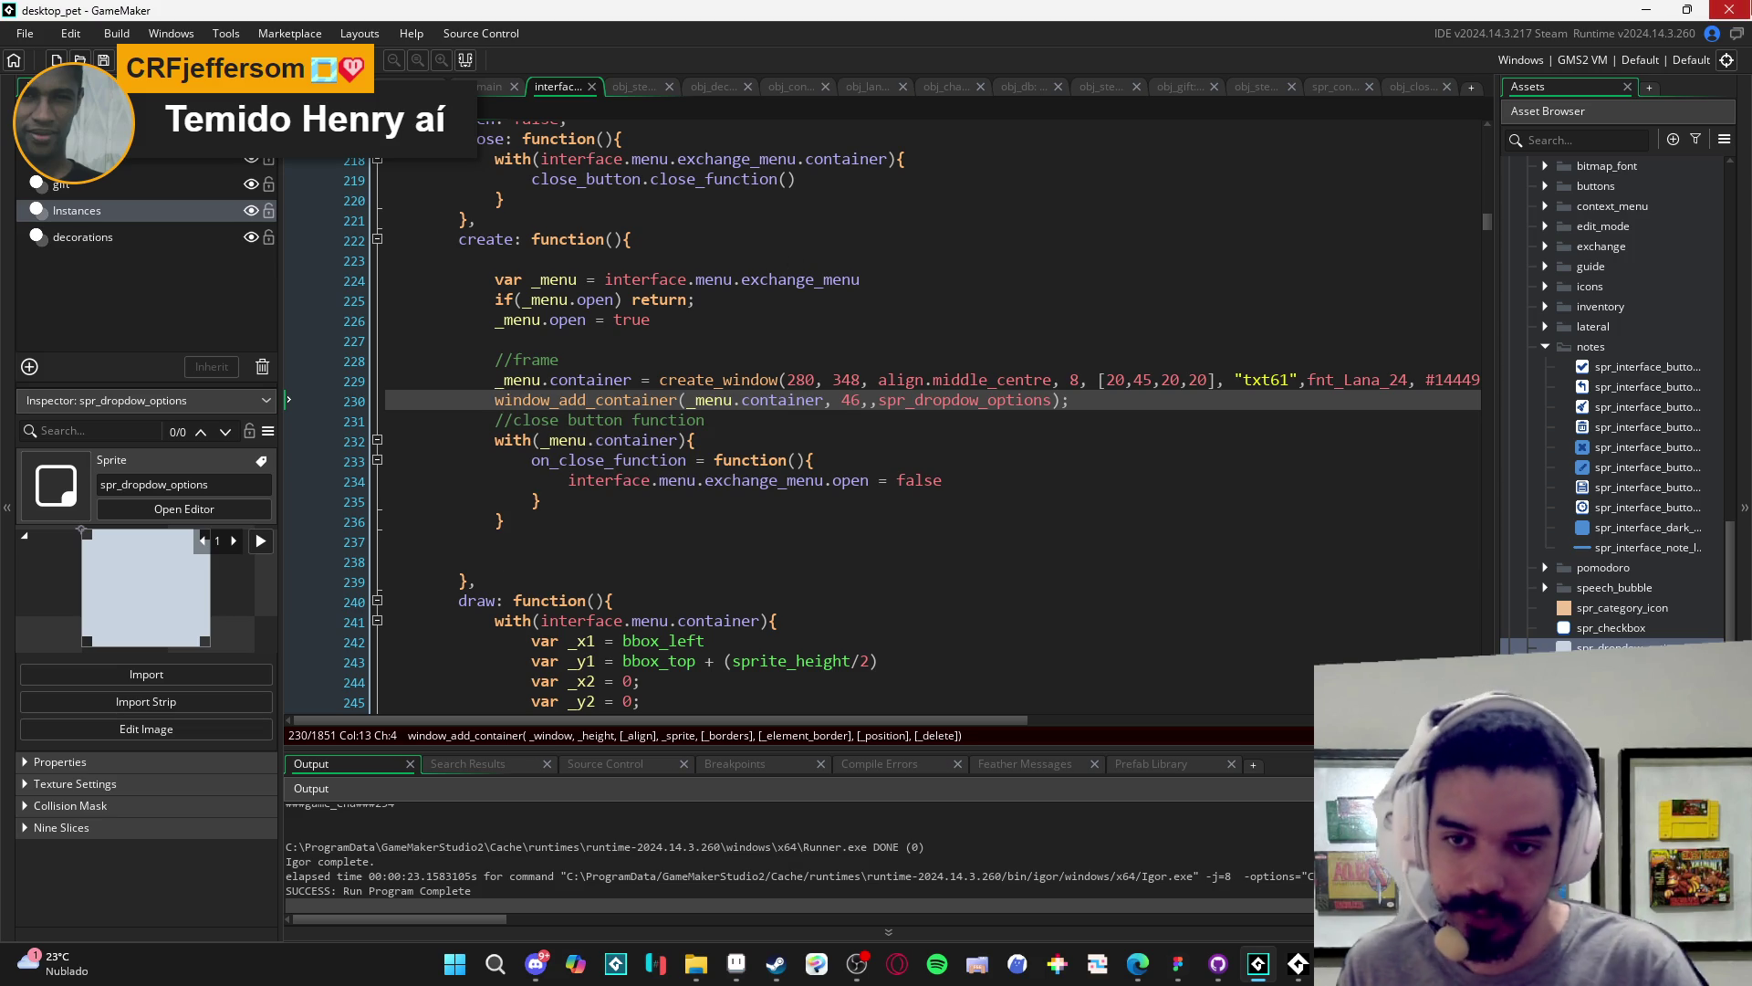
# - Assign line 230's container call to _menu.gift_container
pyautogui.write('_menu.in')
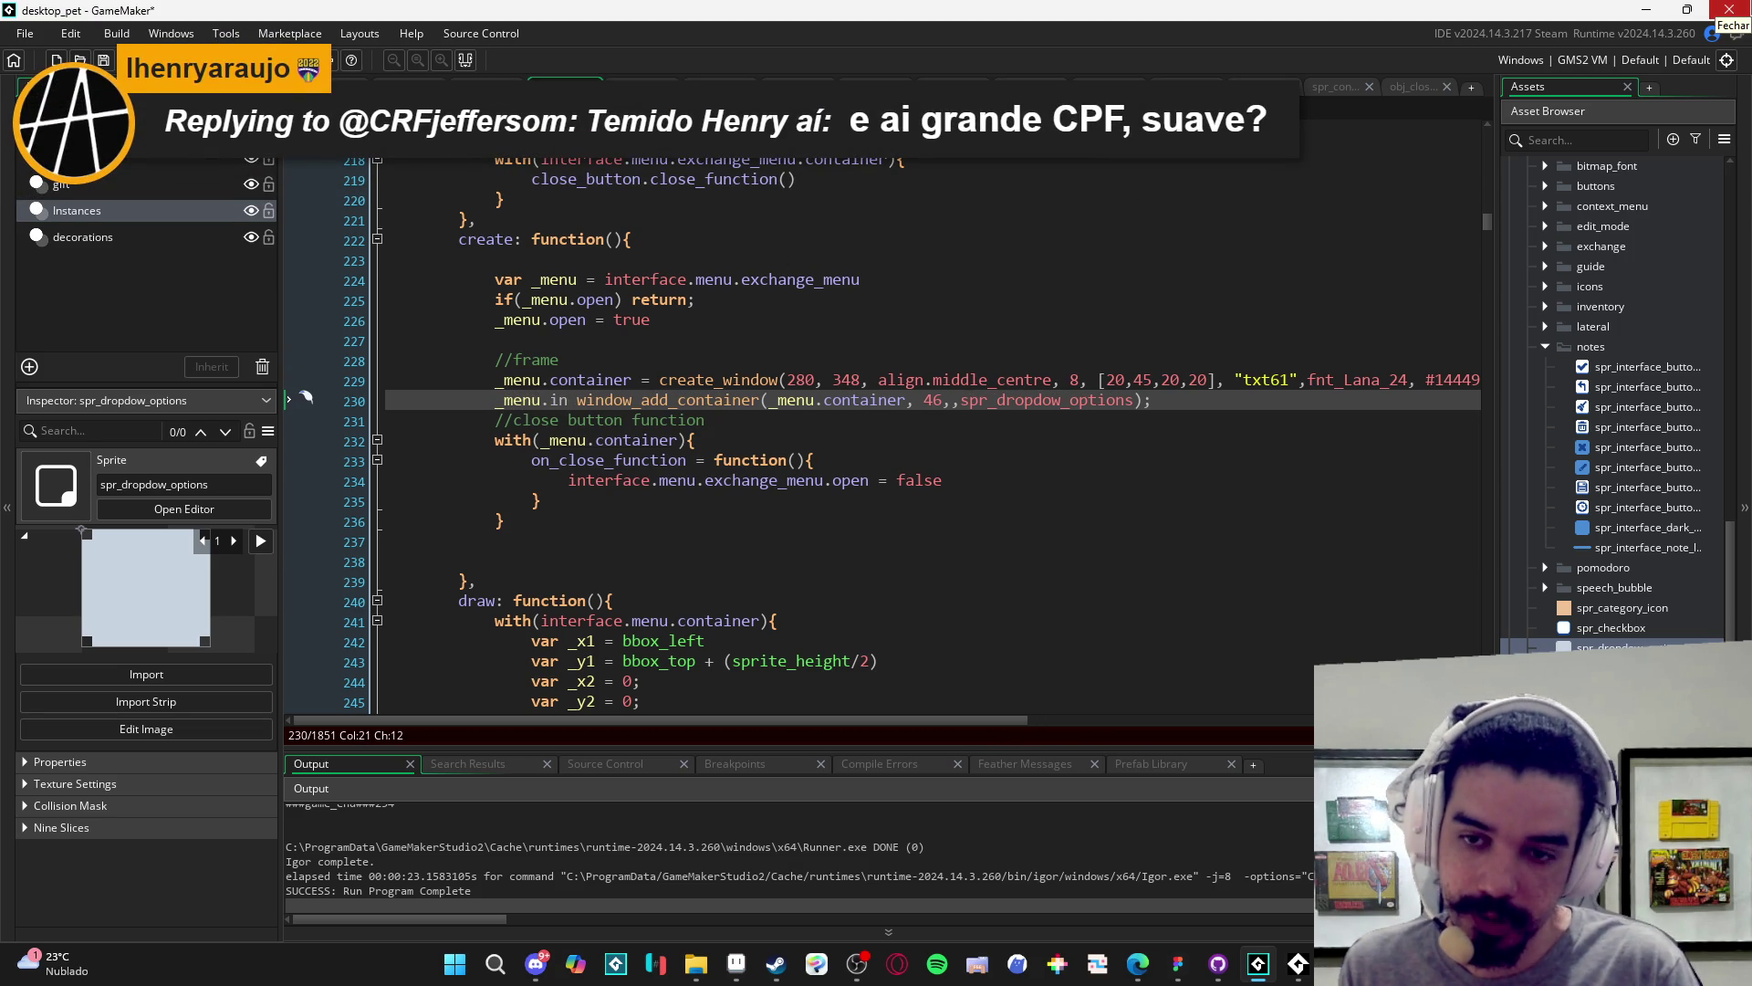
pyautogui.hotkey('ctrl', 'space')
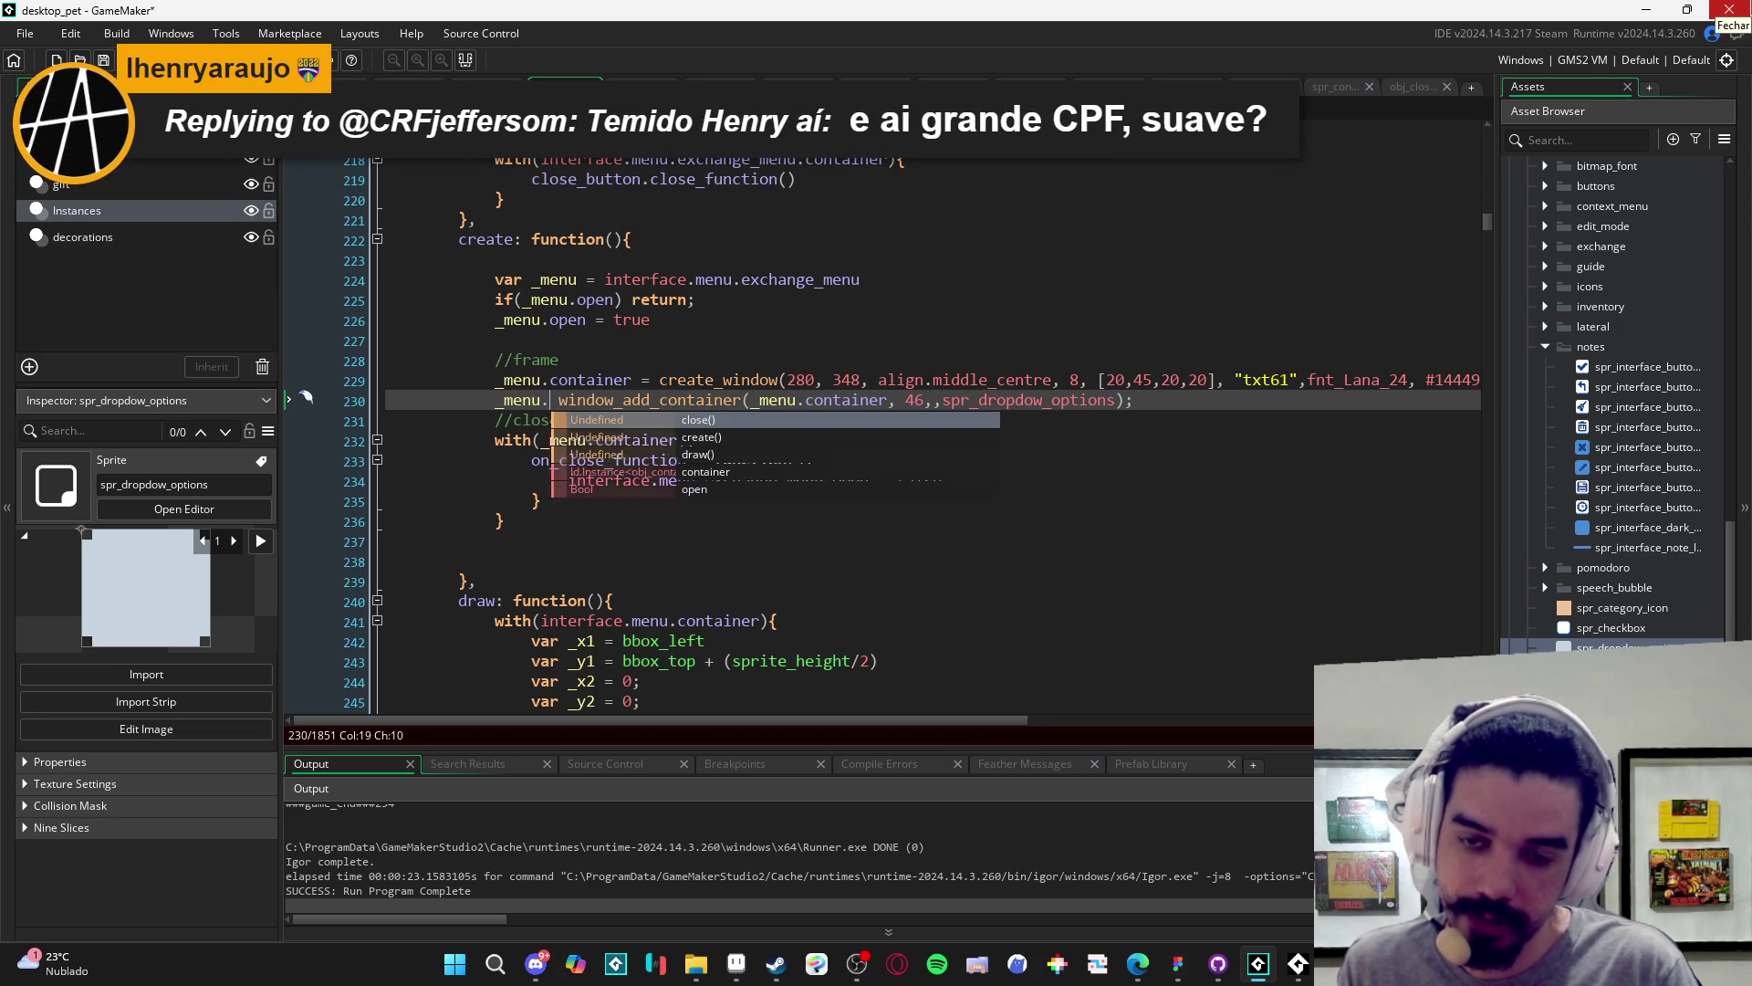
pyautogui.write('gift_c')
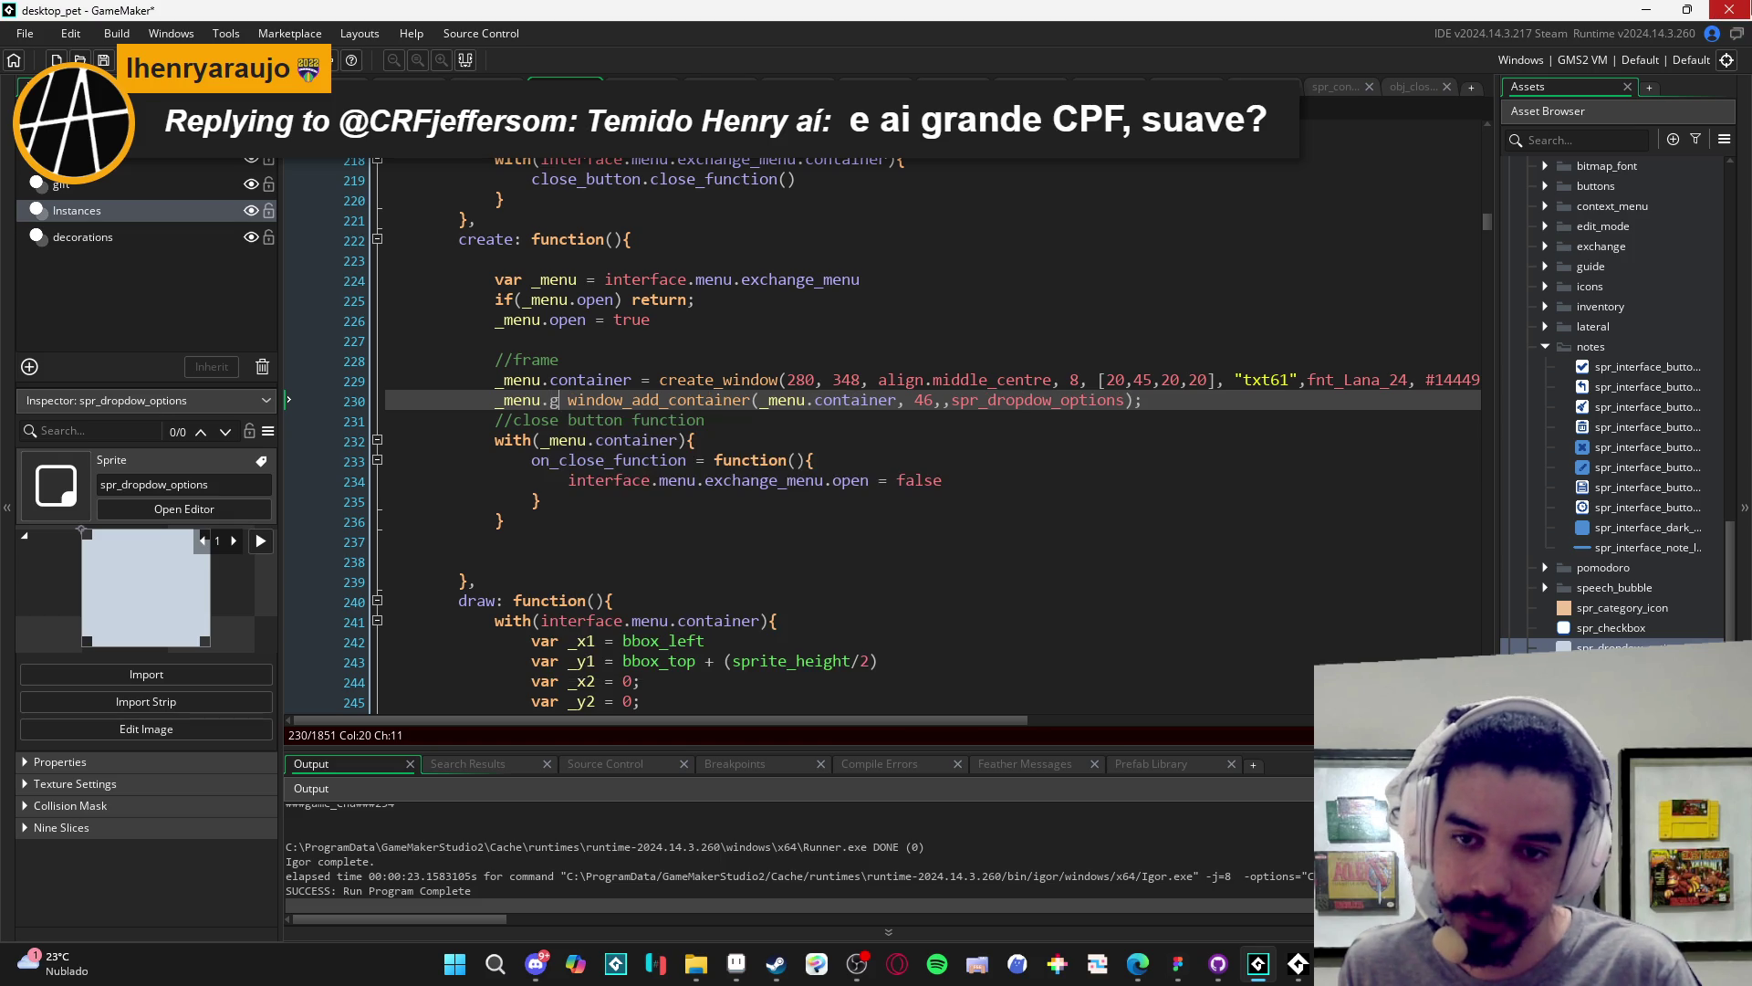
pyautogui.write('ontainer =')
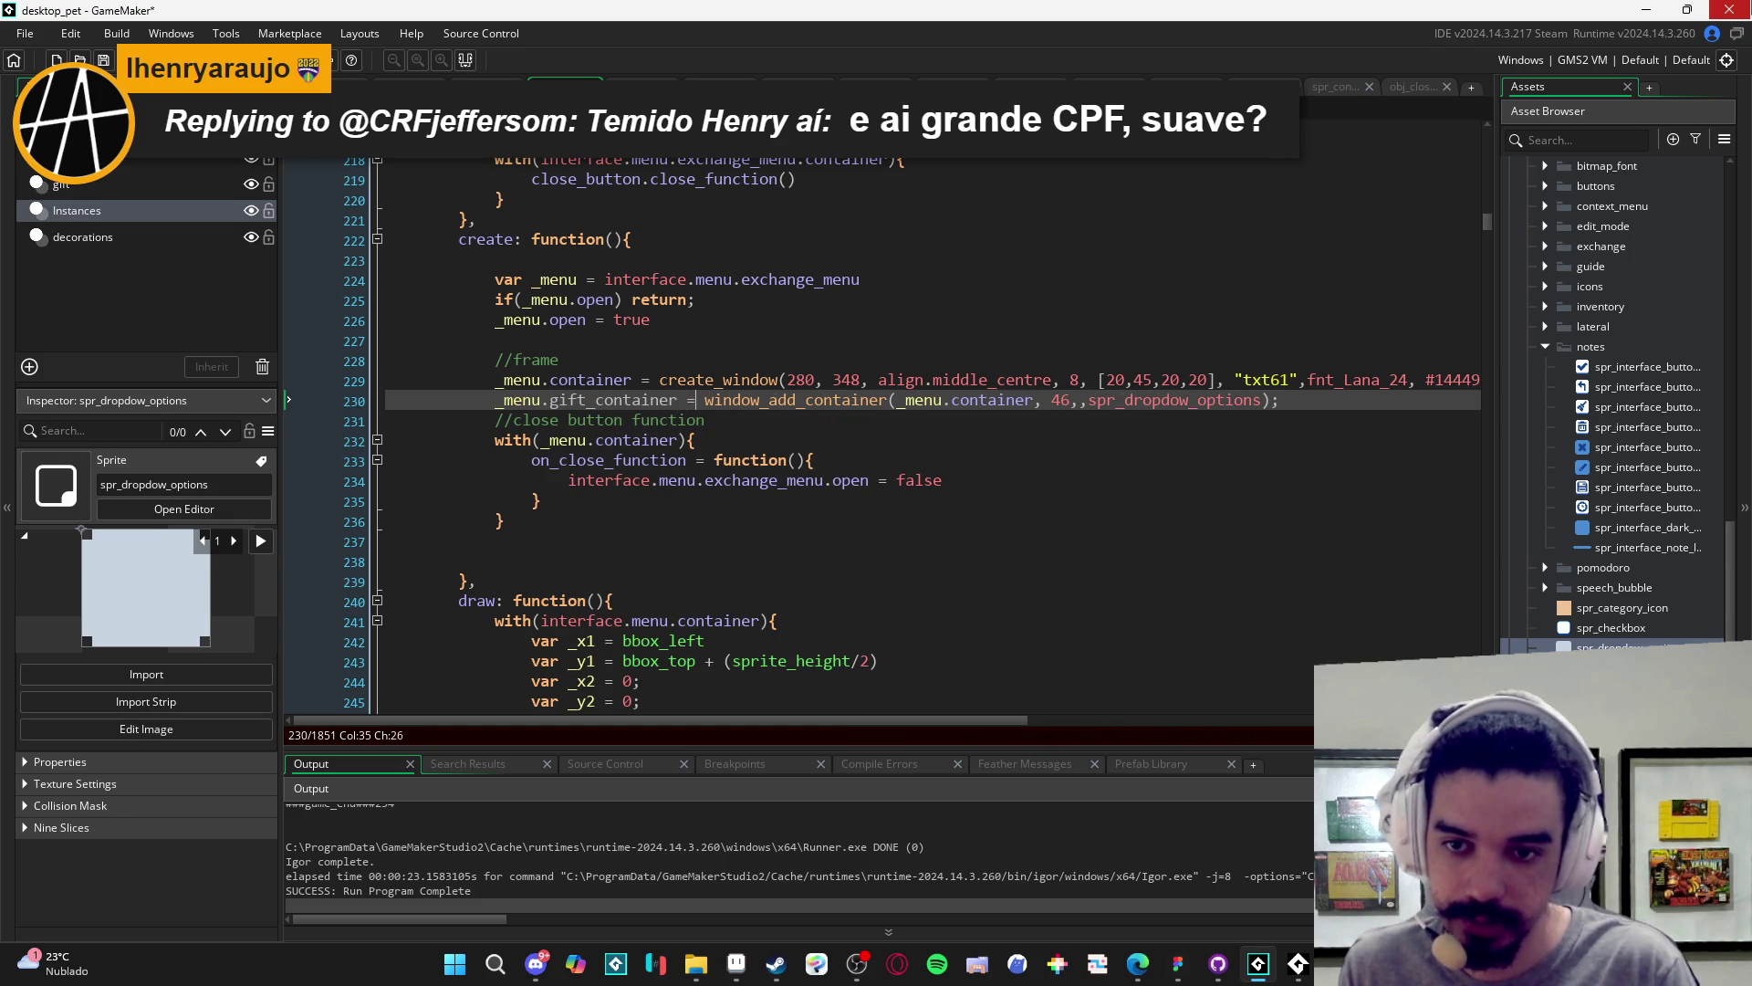
pyautogui.press('BackSpace')
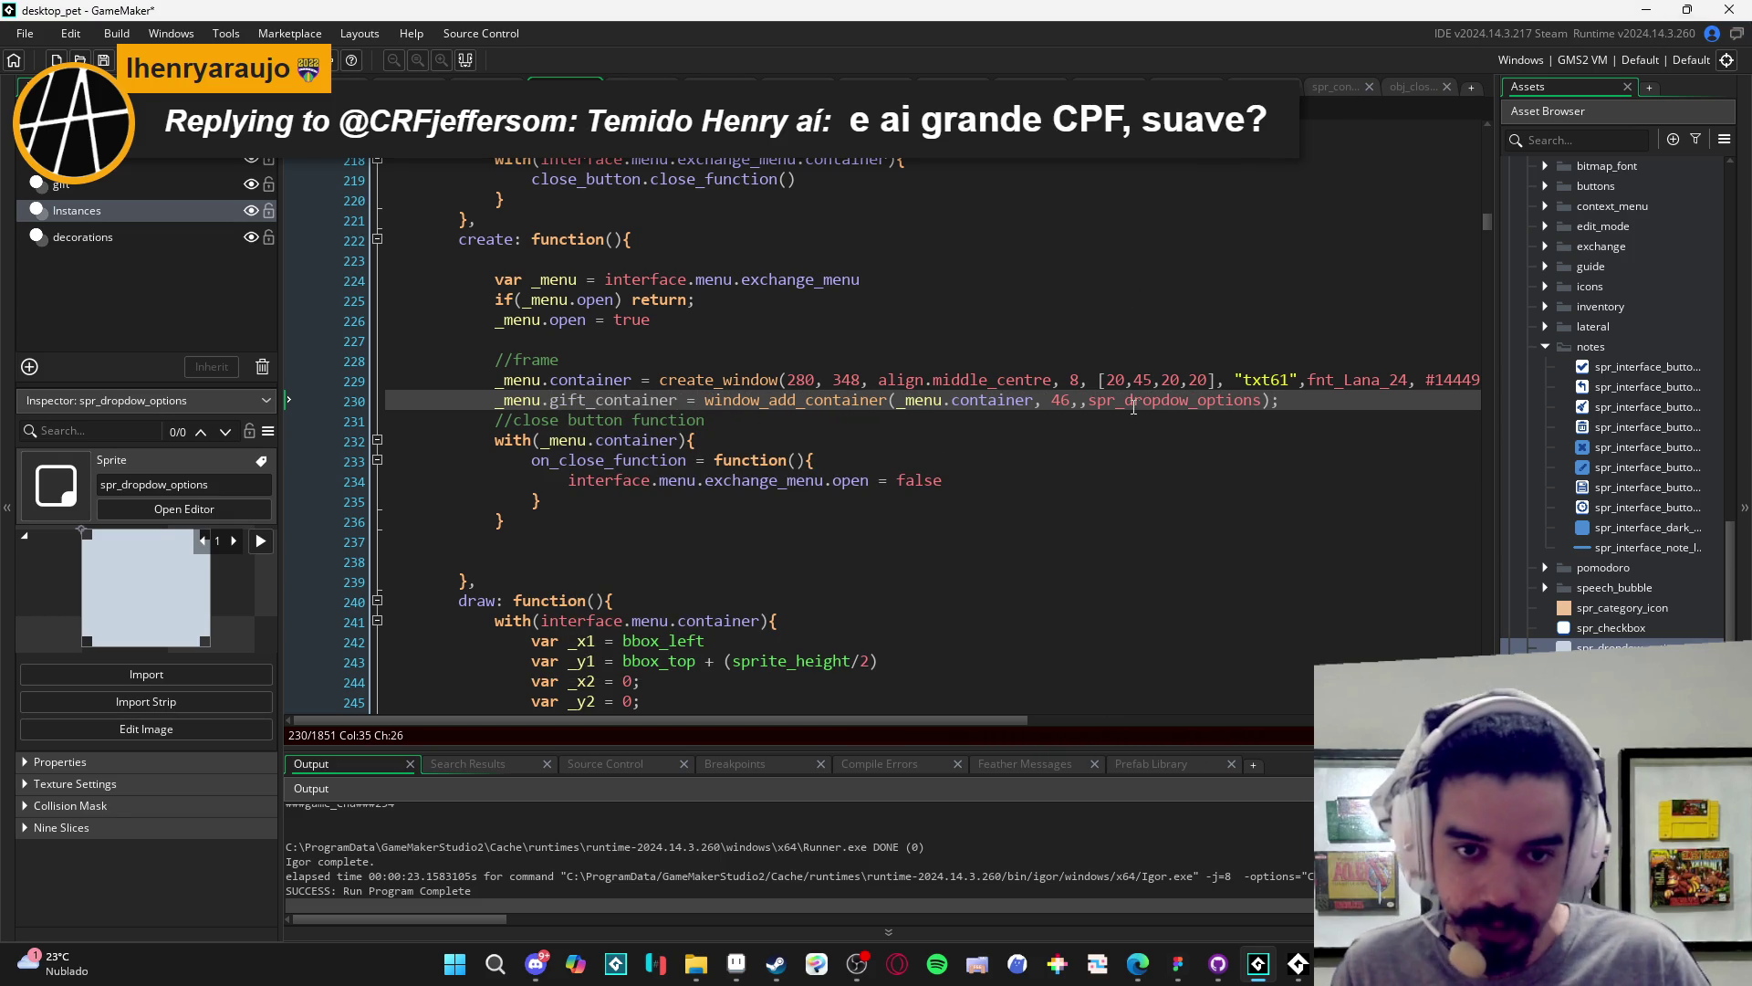
# - Swap spr_dropdow_options for spr_interface_no_scroll_pannel as the gift container's sprite
pyautogui.click(1082, 401)
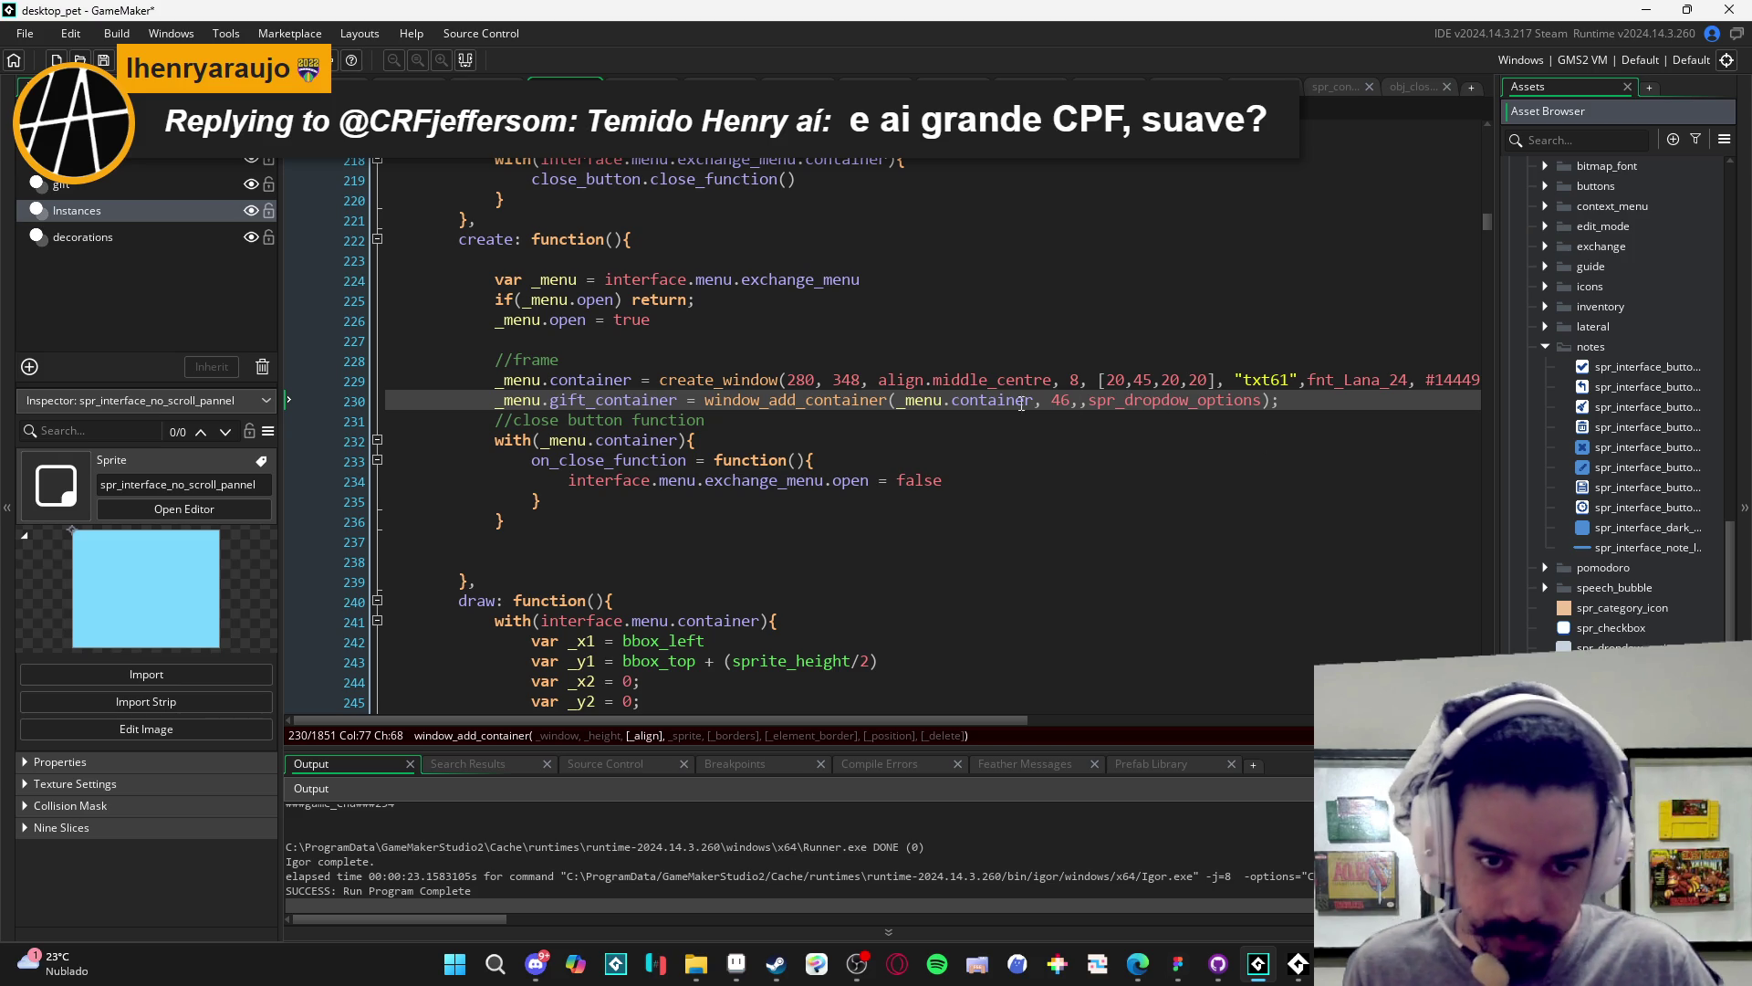
pyautogui.click(1057, 409)
pyautogui.click(1032, 408)
pyautogui.moveTo(1031, 408); pyautogui.dragTo(896, 408)
pyautogui.write('spr_int')
pyautogui.press('Return')
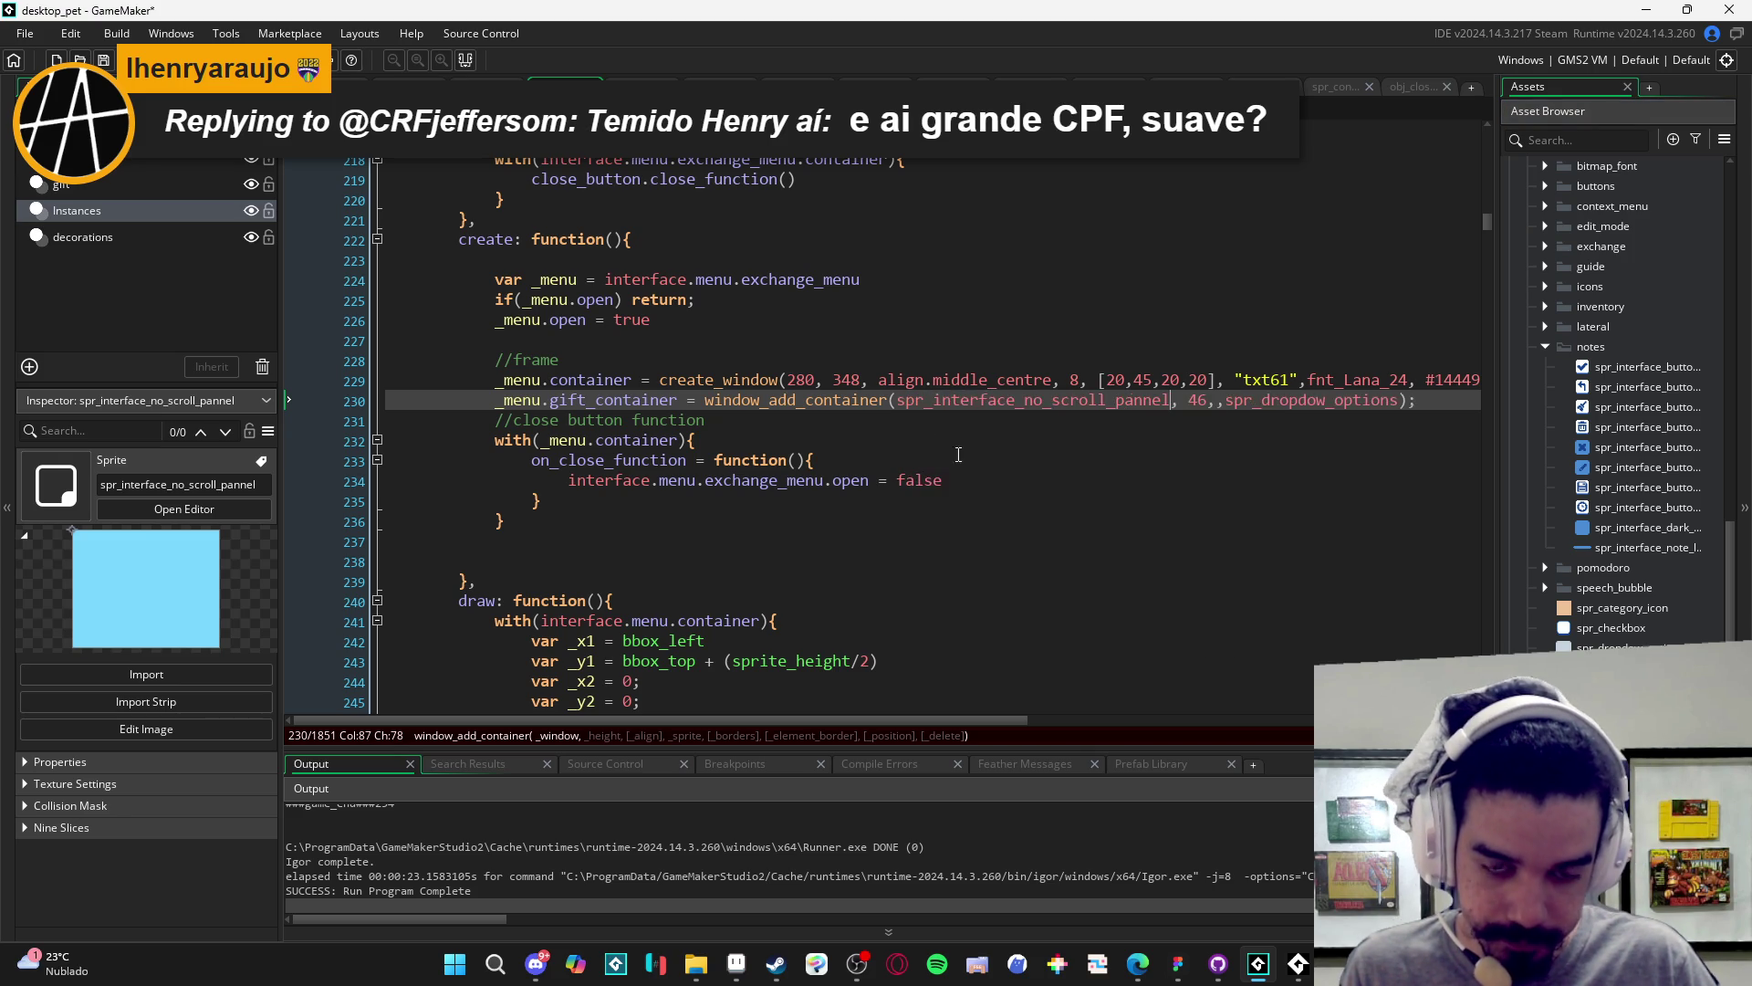
pyautogui.hotkey('ctrl', 'z')
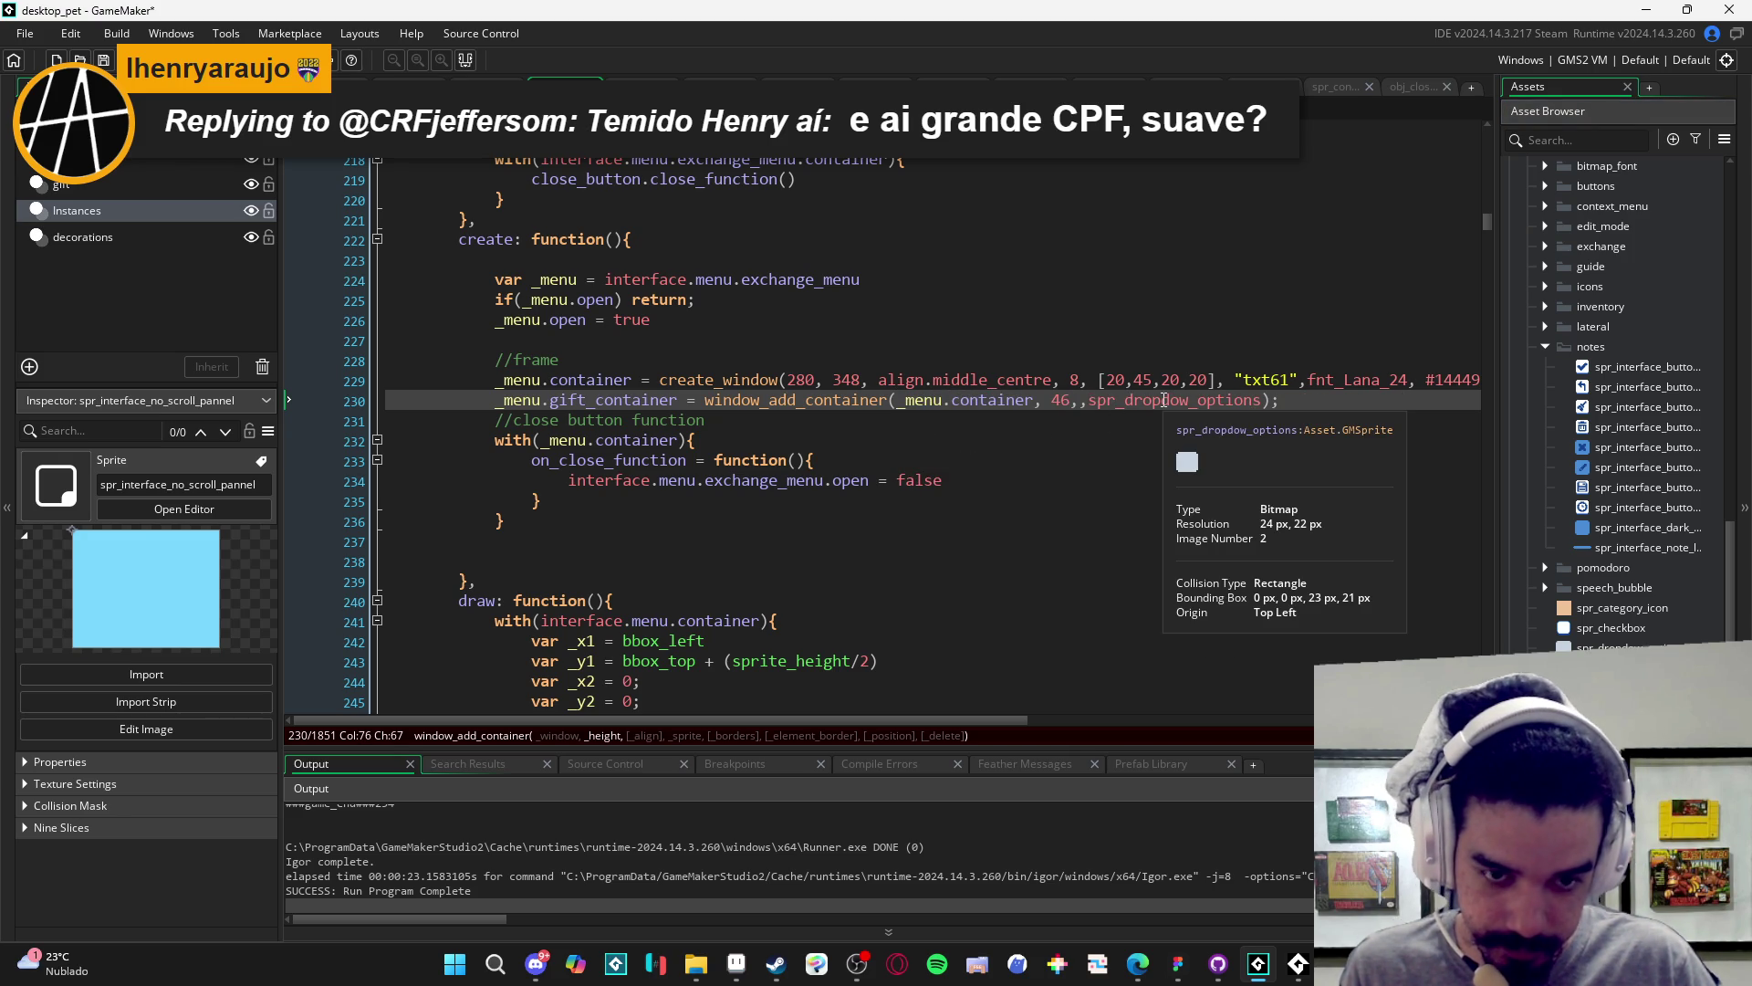
pyautogui.doubleClick(1164, 399)
pyautogui.write('spr_interface_no_scroll_pannel')
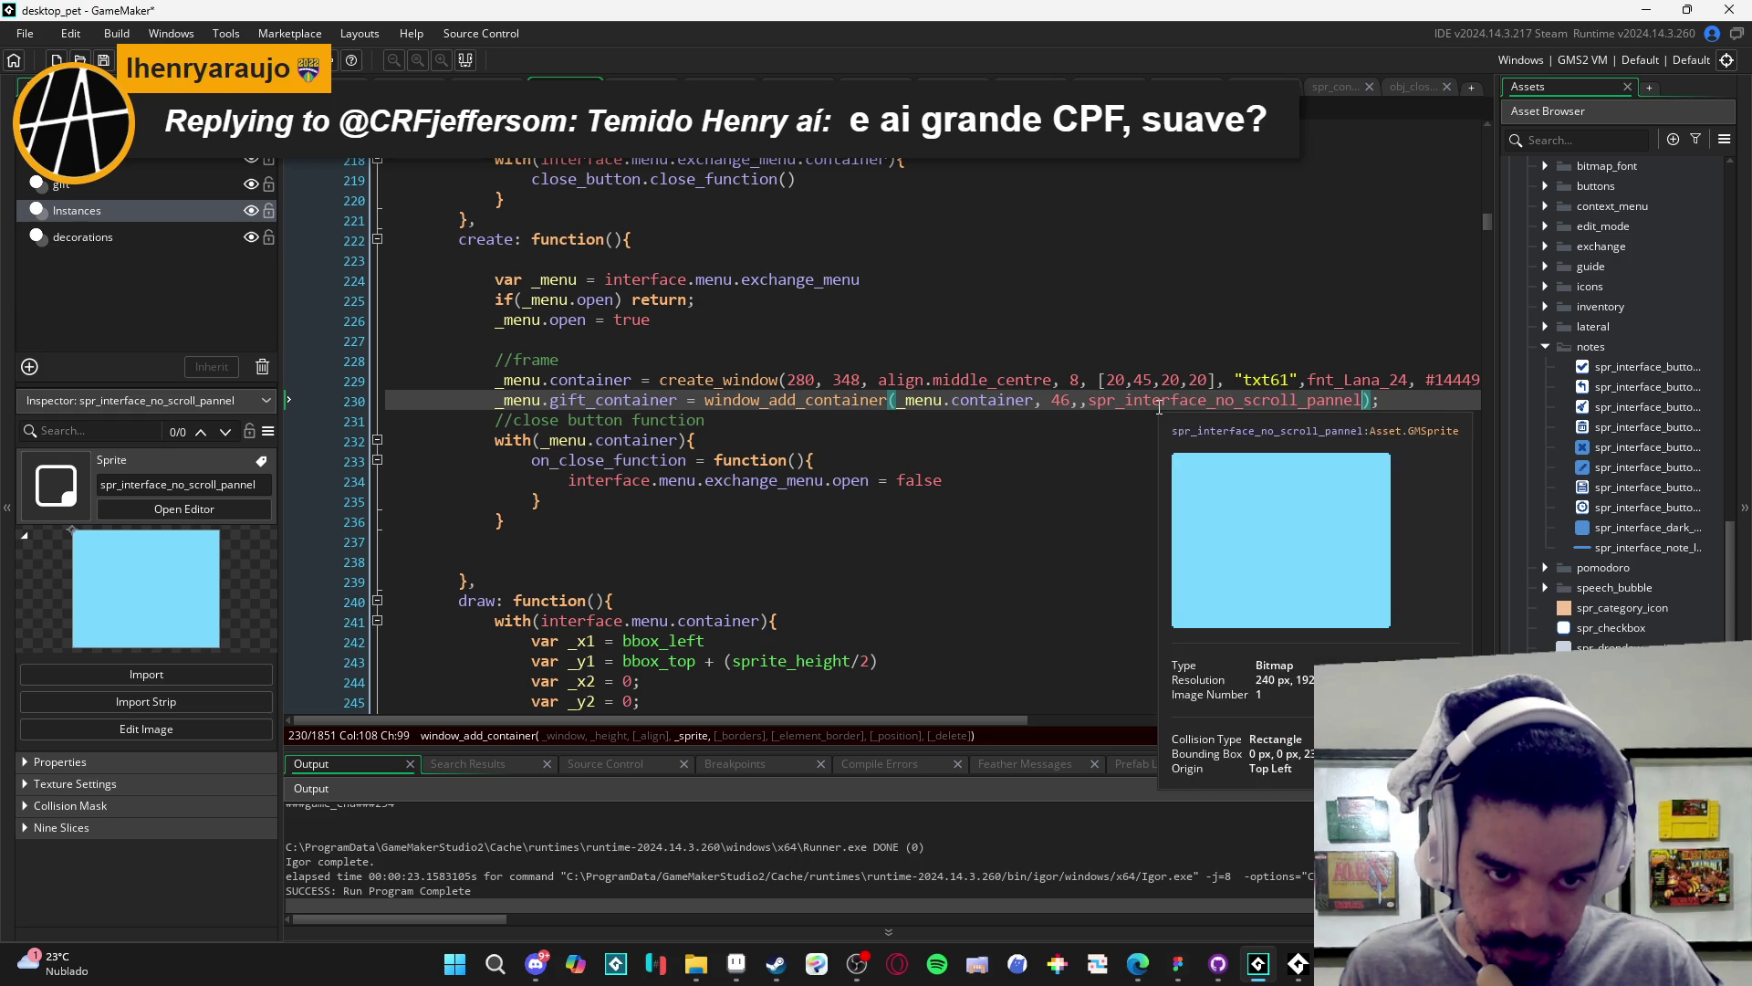
pyautogui.click(1343, 399)
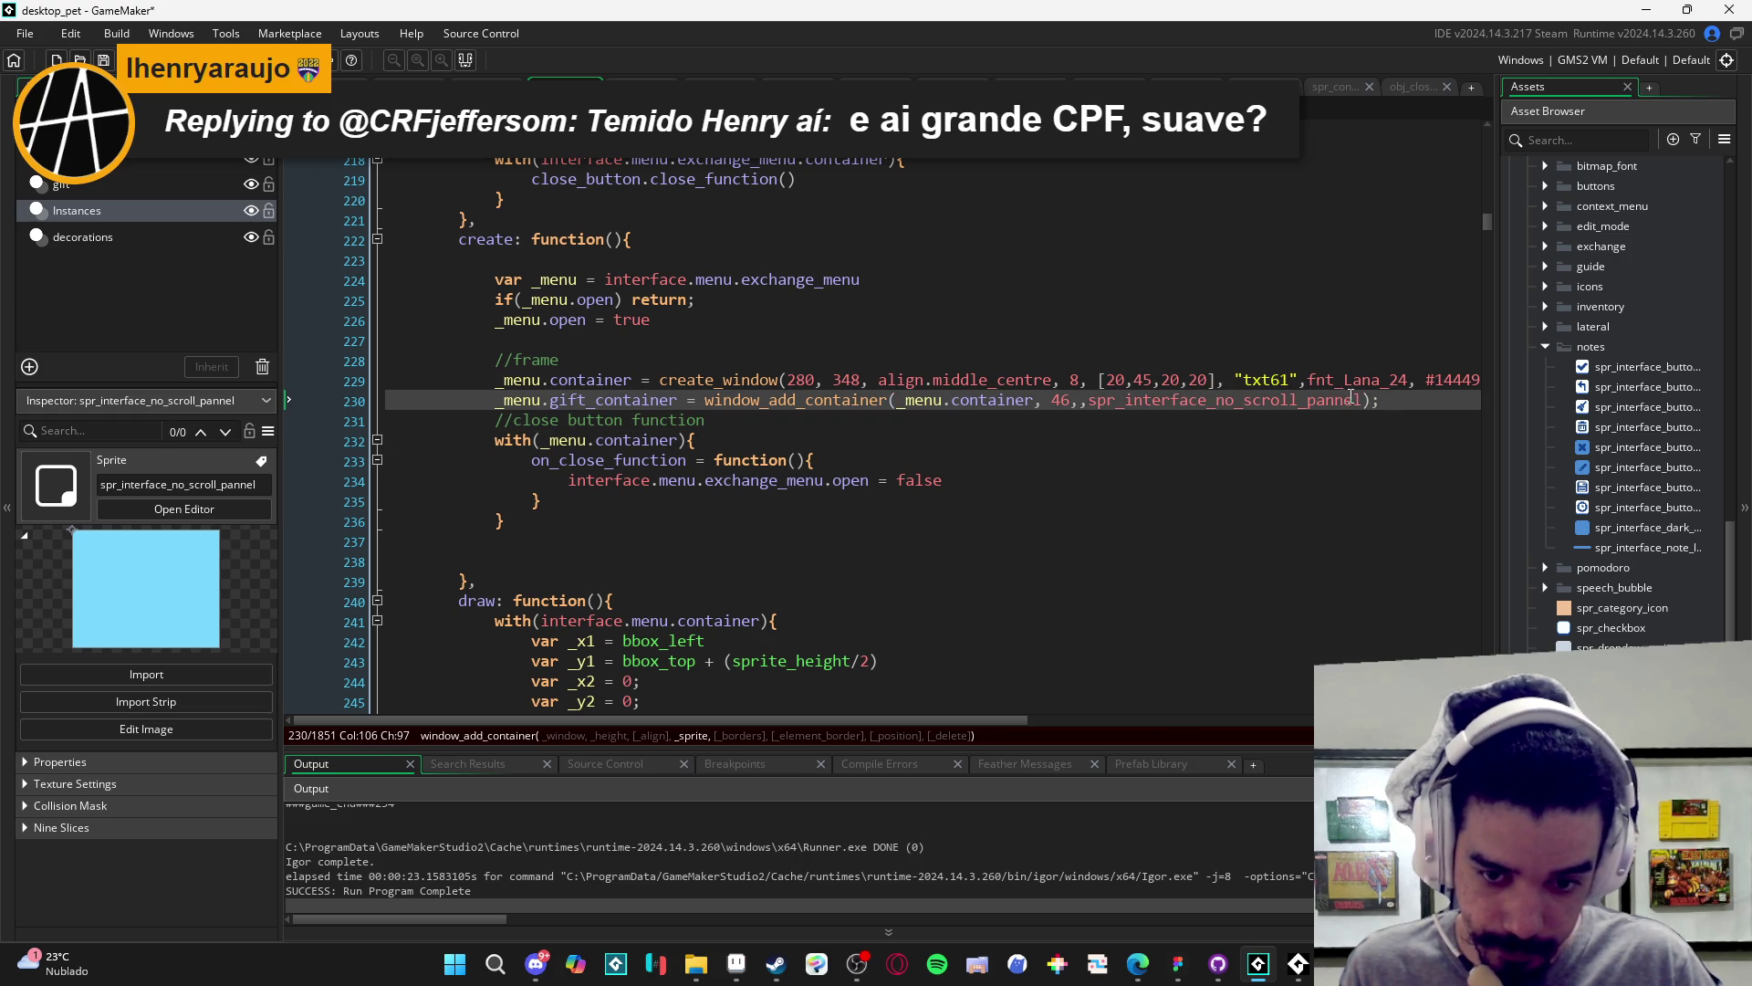
pyautogui.click(1380, 398)
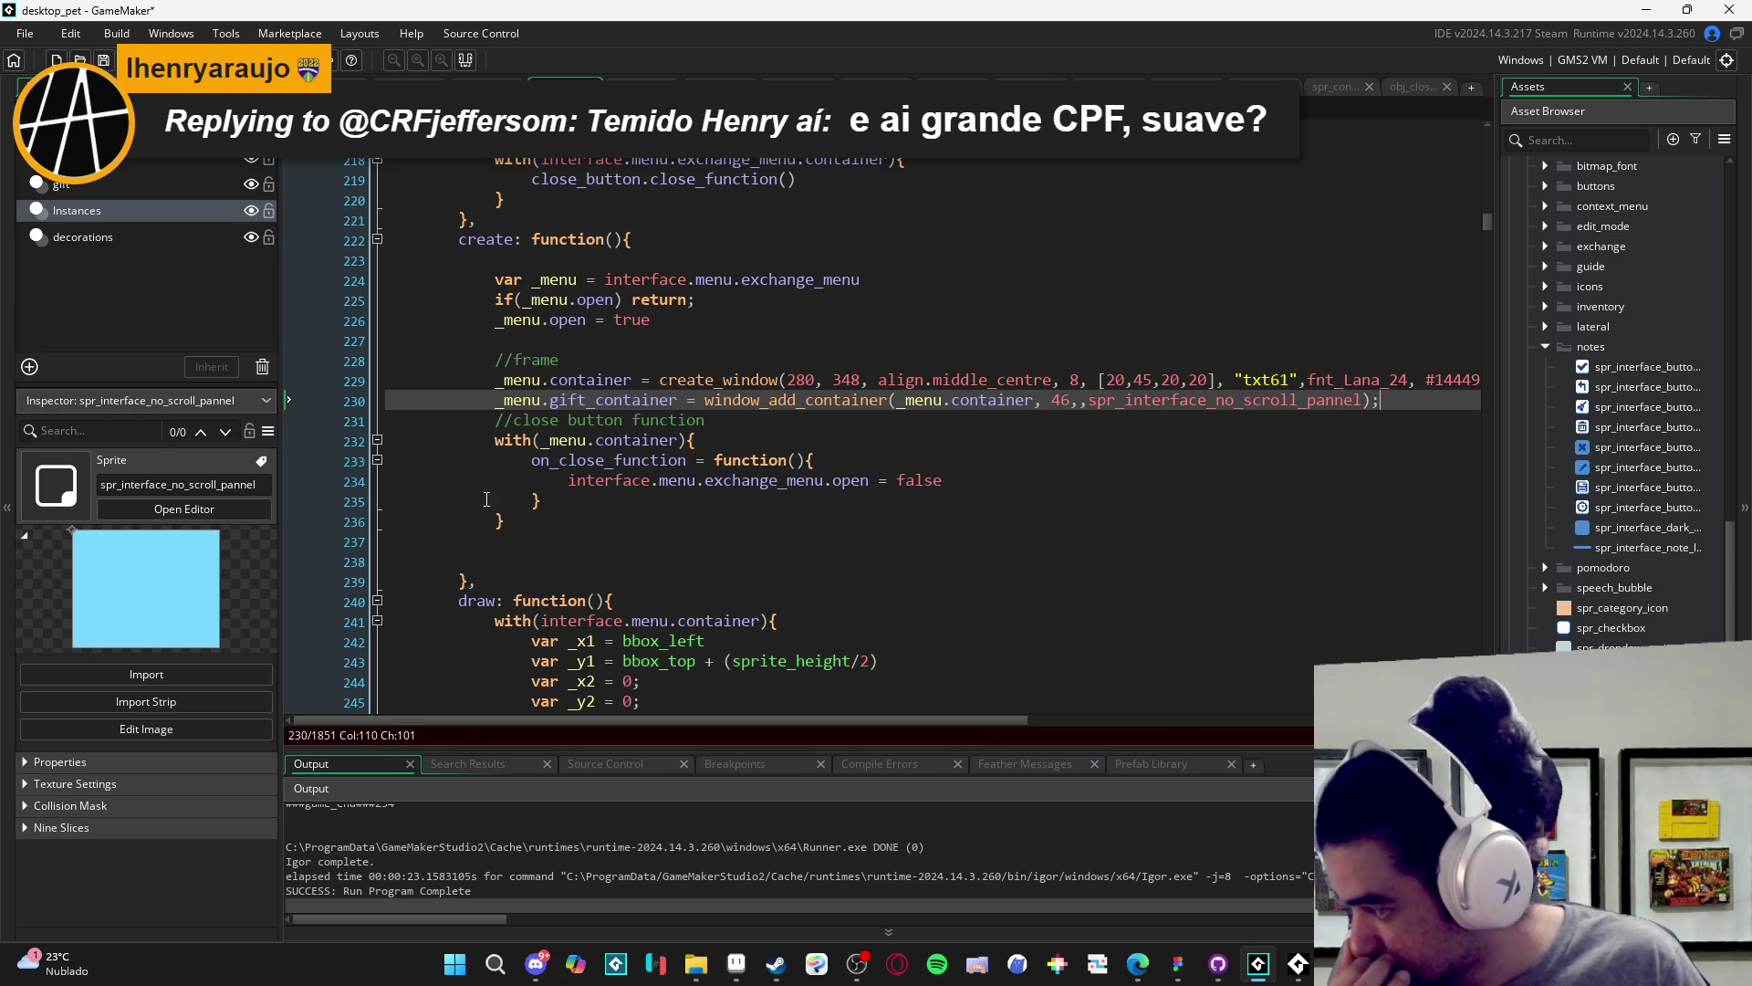
pyautogui.hotkey('alt', 'Tab')
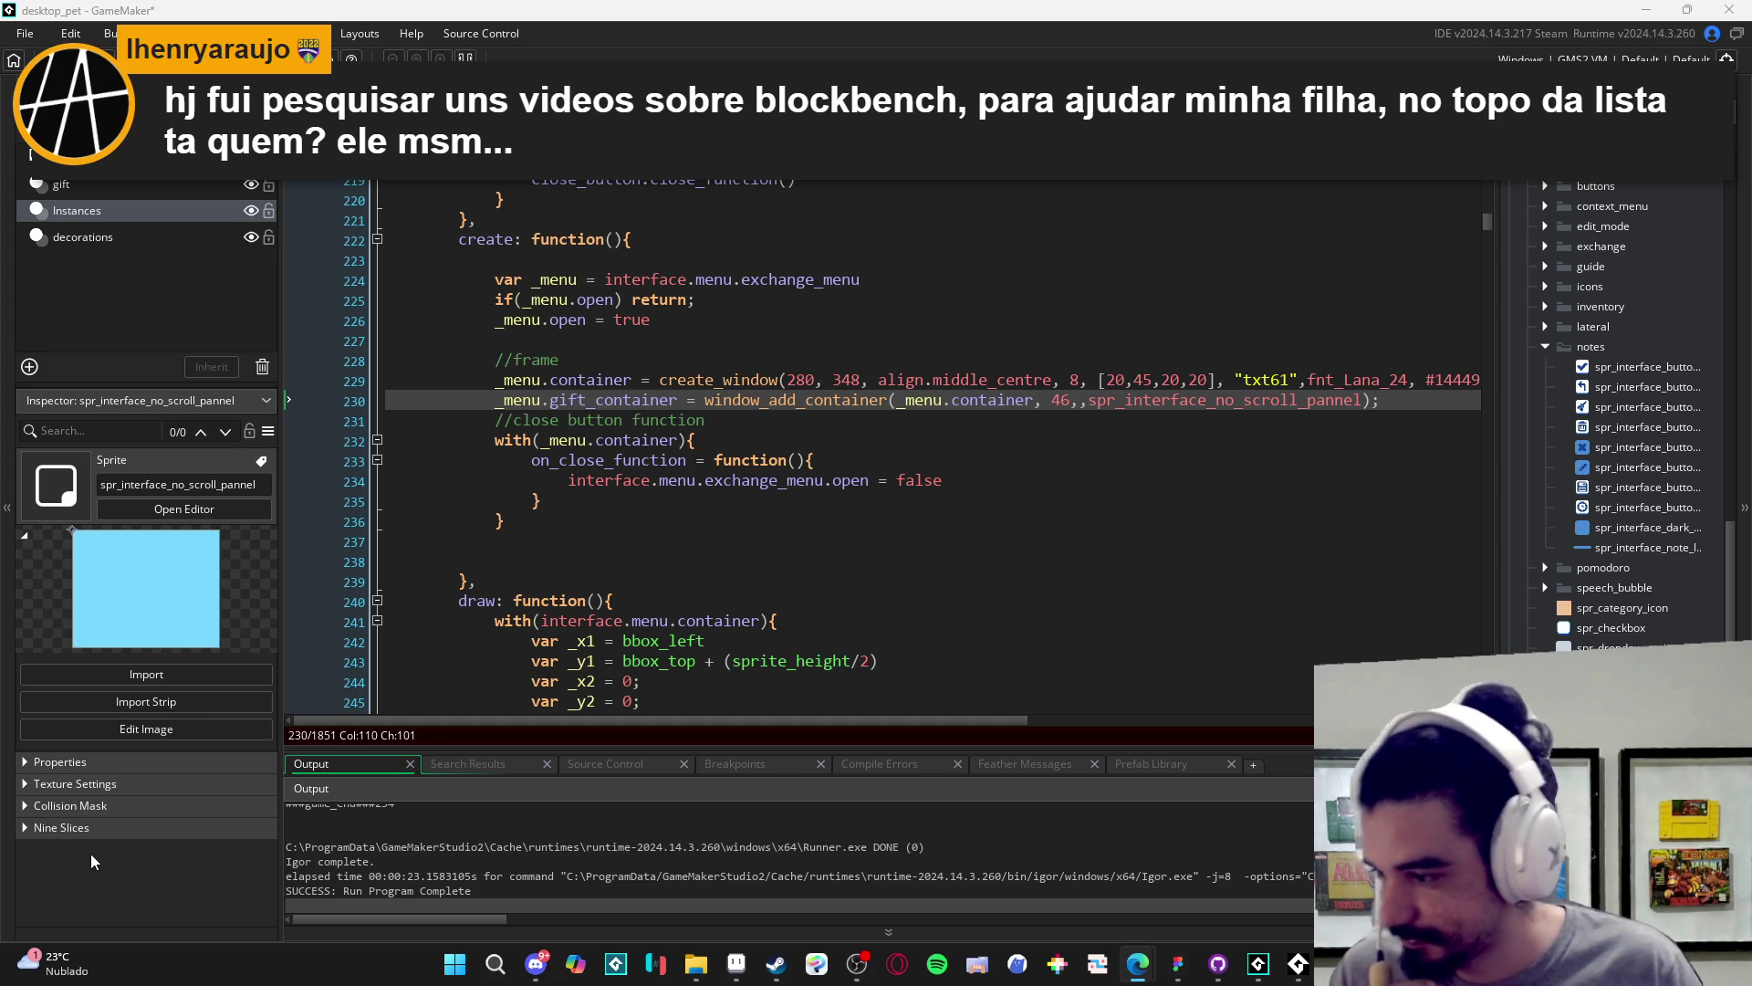
# - Insert an empty line 231 directly below the gift_container call
pyautogui.click(1216, 413)
pyautogui.press('Home')
pyautogui.press('Return')
pyautogui.press('Up')
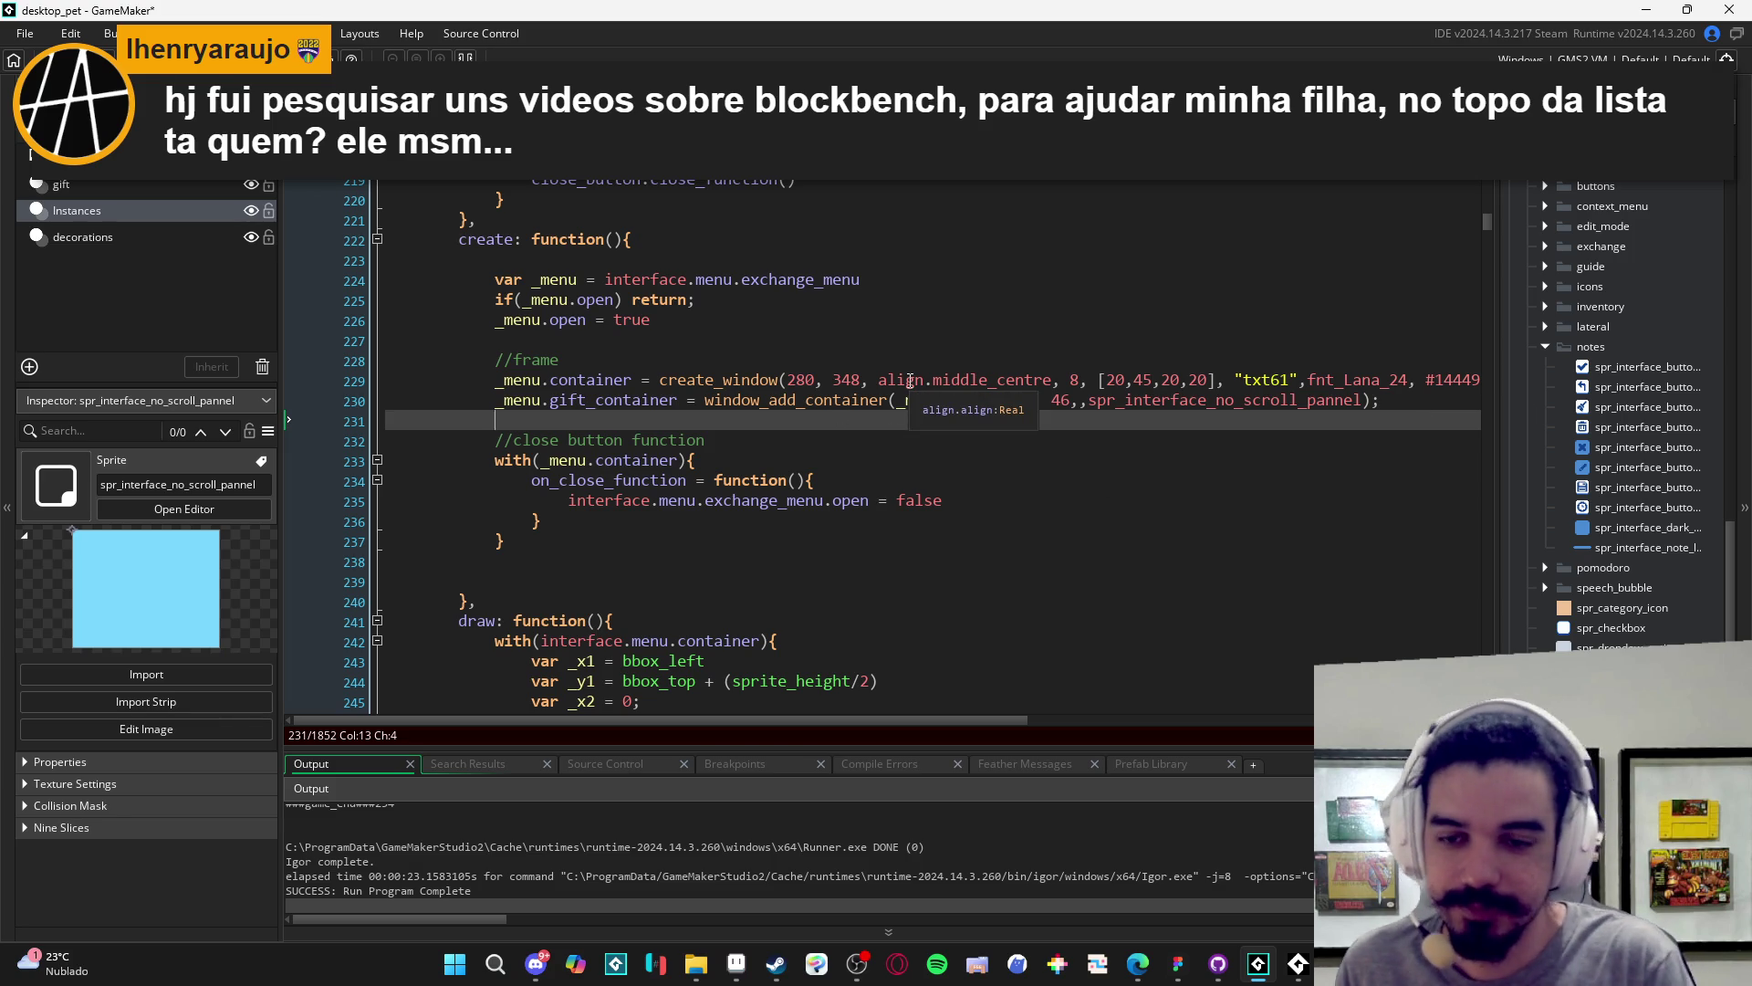
# - Write _menu.gift_container.image_yscale = 2 on line 231 and run the game
pyautogui.write('_menu.g')
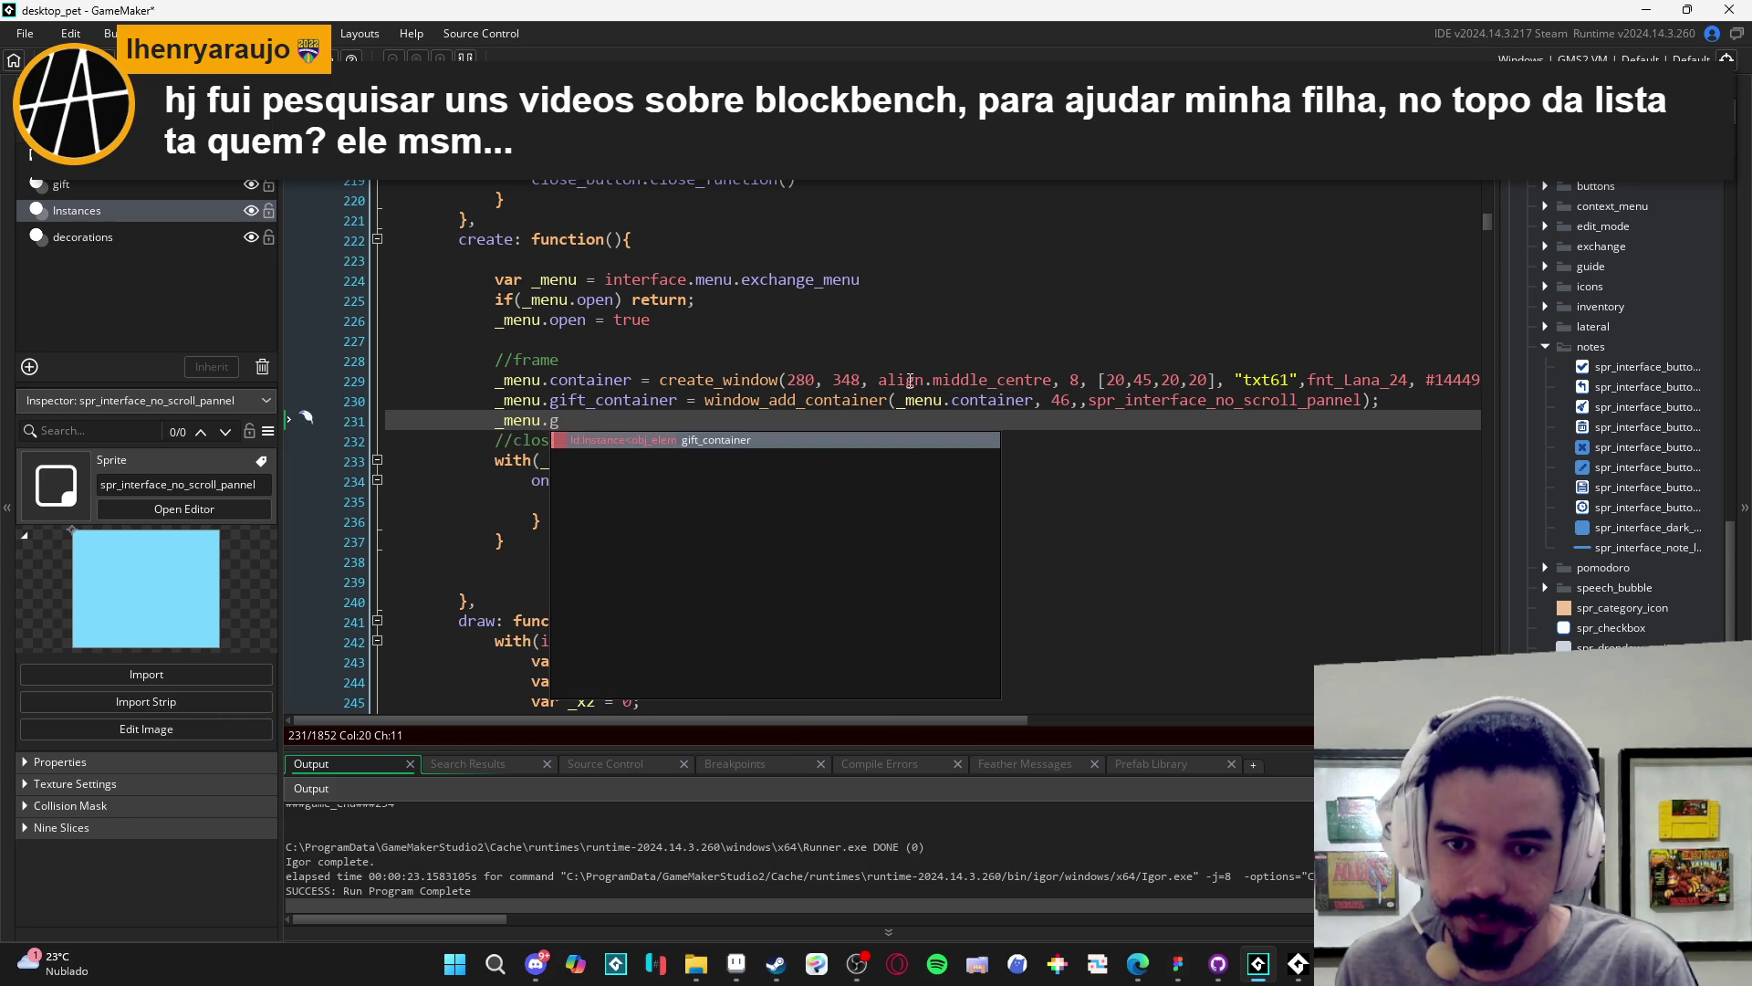
pyautogui.press('Return')
pyautogui.write('.image_x')
pyautogui.press('Return')
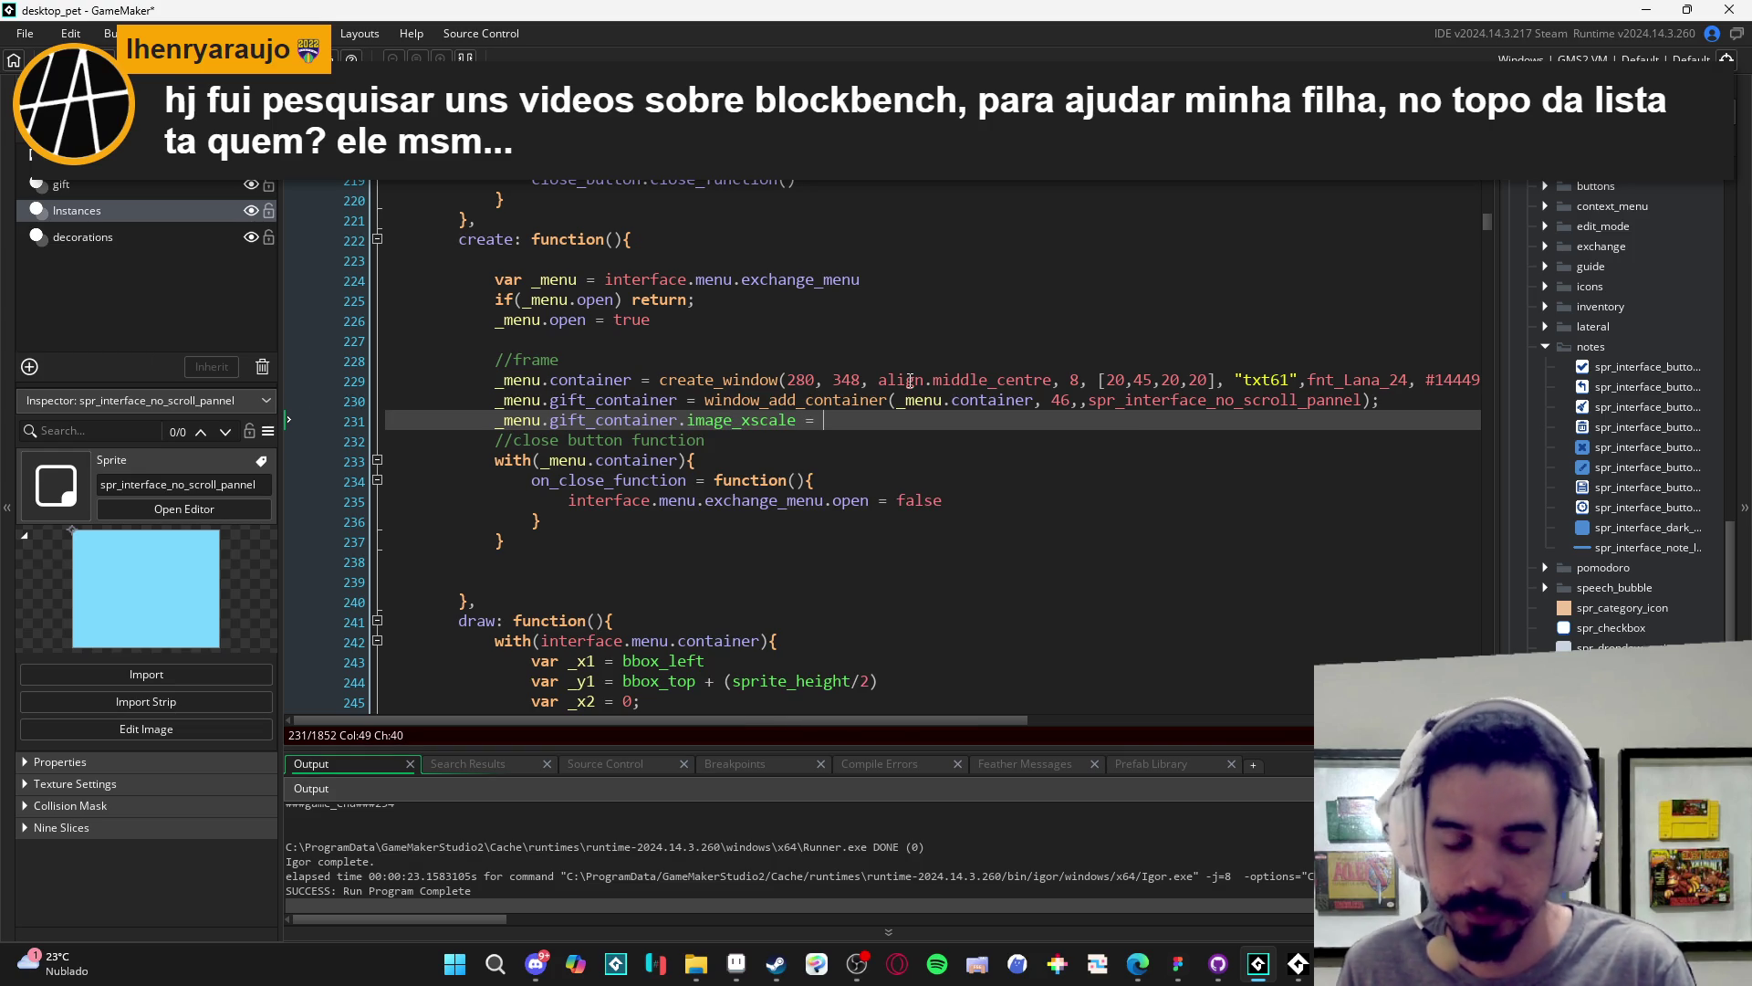
pyautogui.write('2')
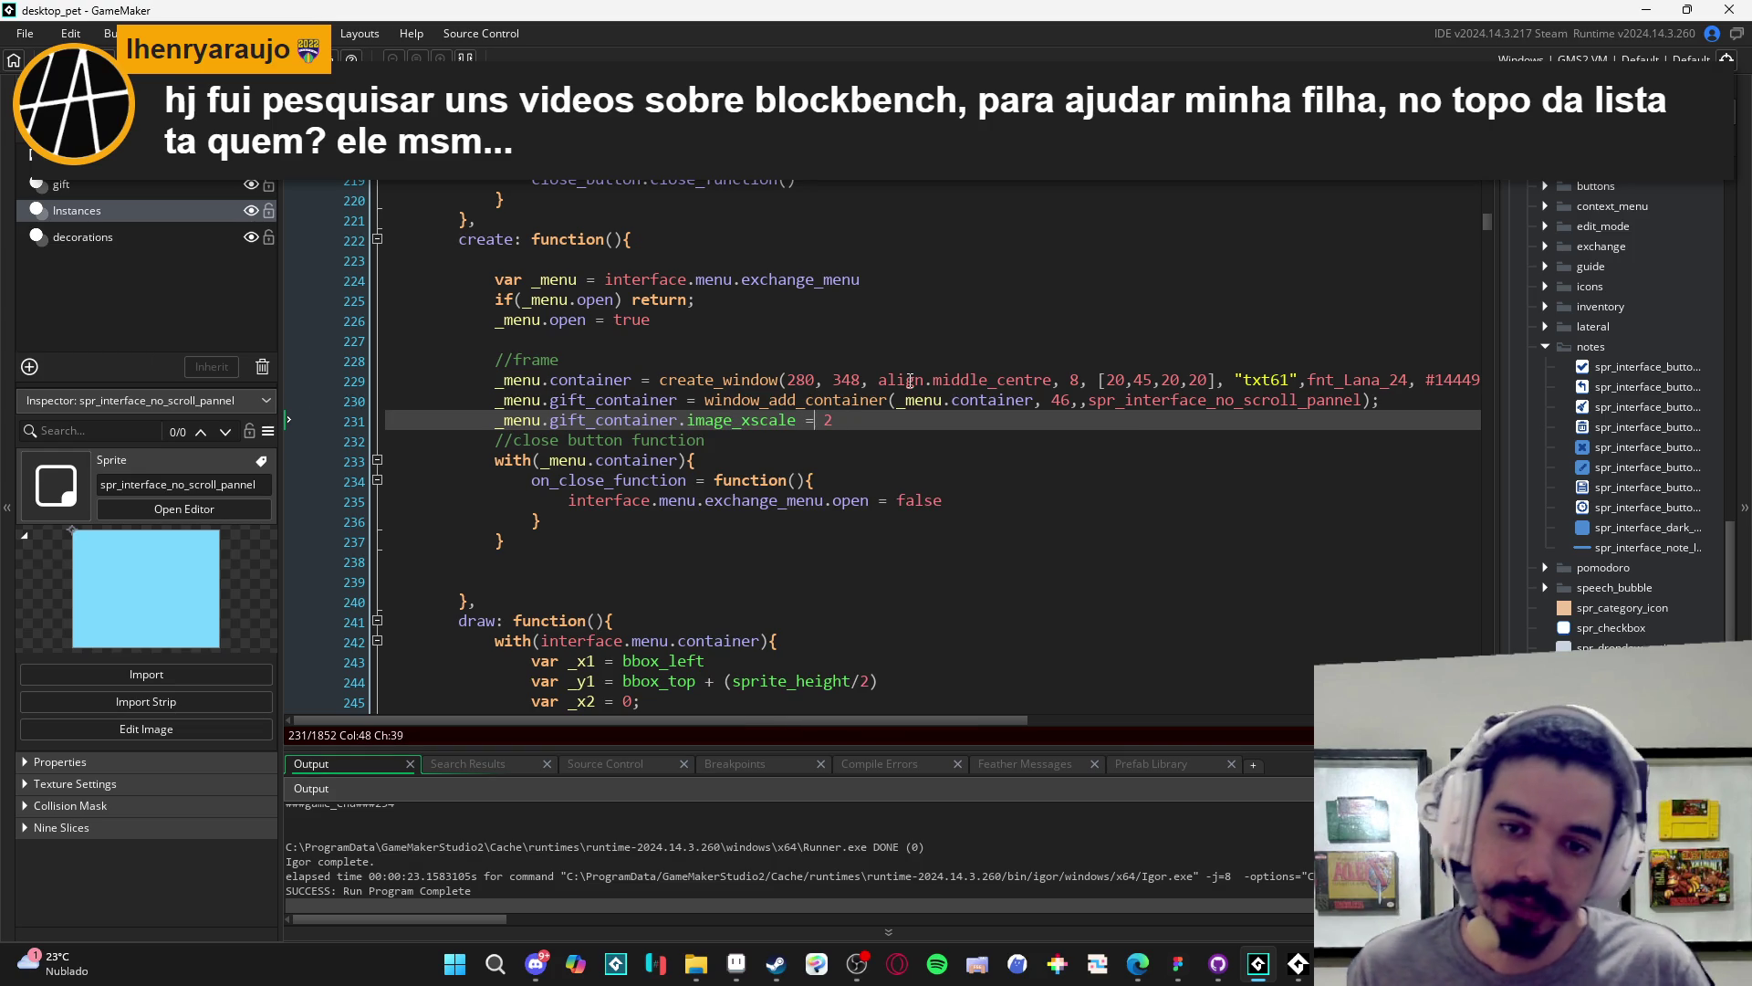
pyautogui.hotkey('ctrl', 'shift', 'Left')
pyautogui.write('image_y')
pyautogui.press('Return')
pyautogui.press('F5')
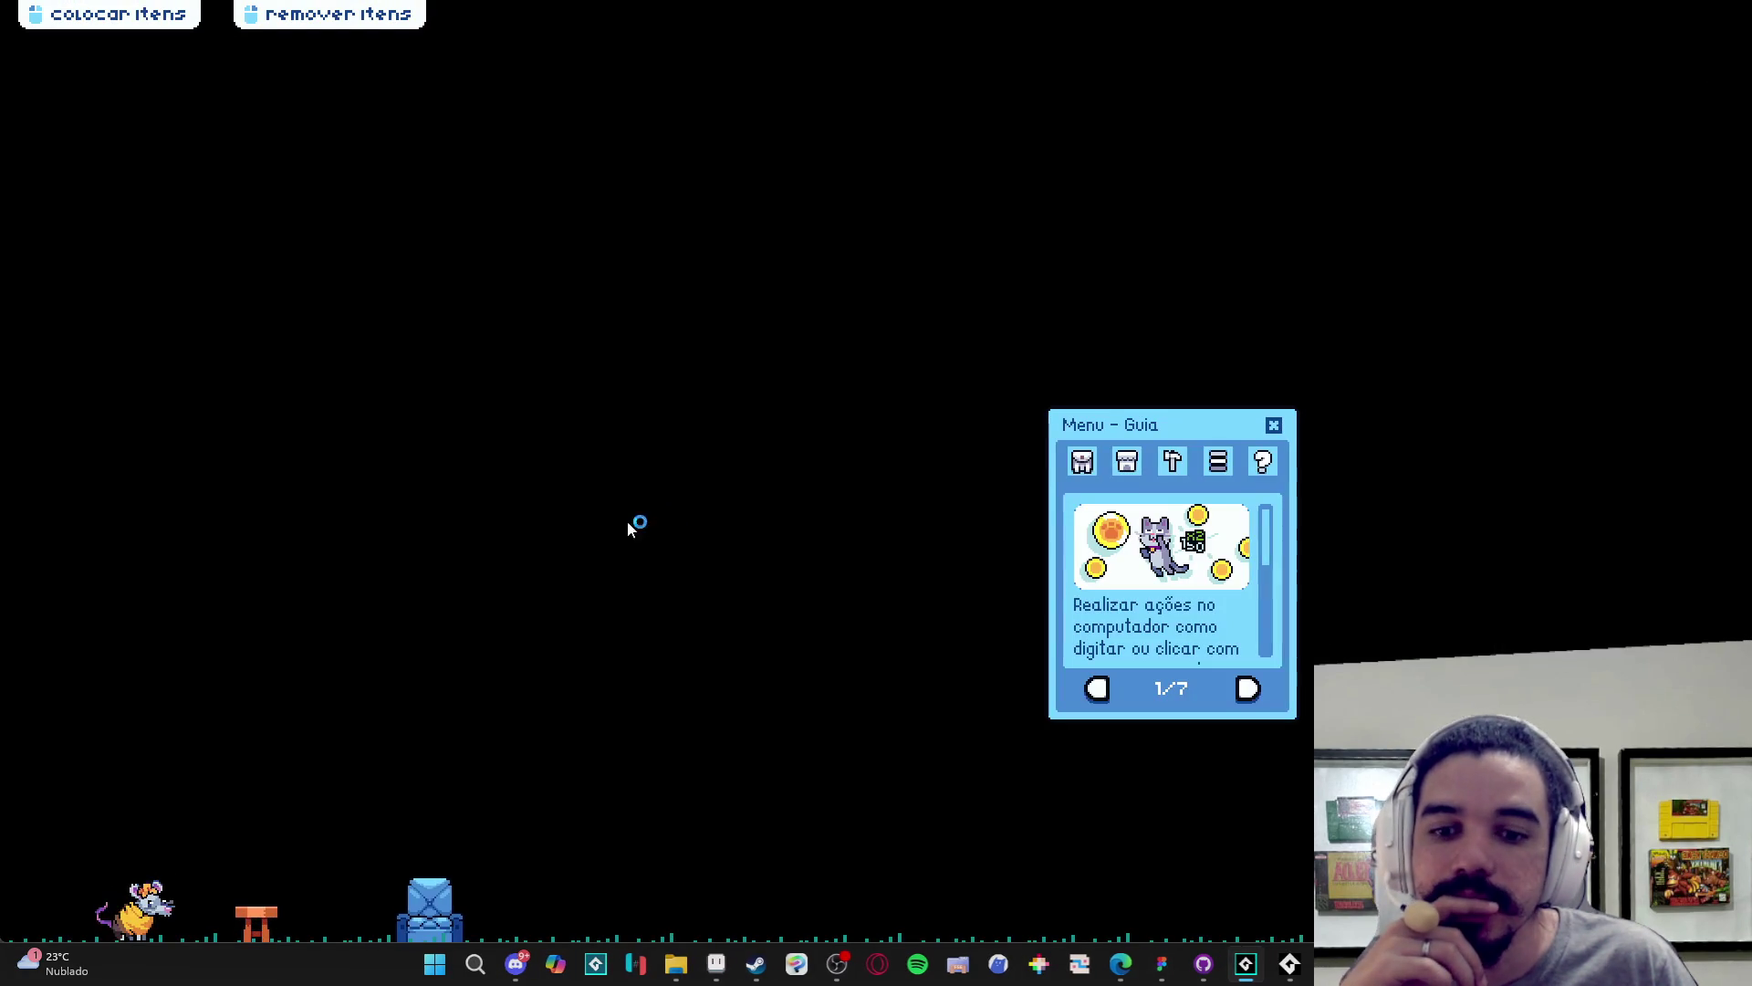
# - Check the 2× tall container in the game's Inventário > Trocar menu, then close the game
pyautogui.click(1081, 466)
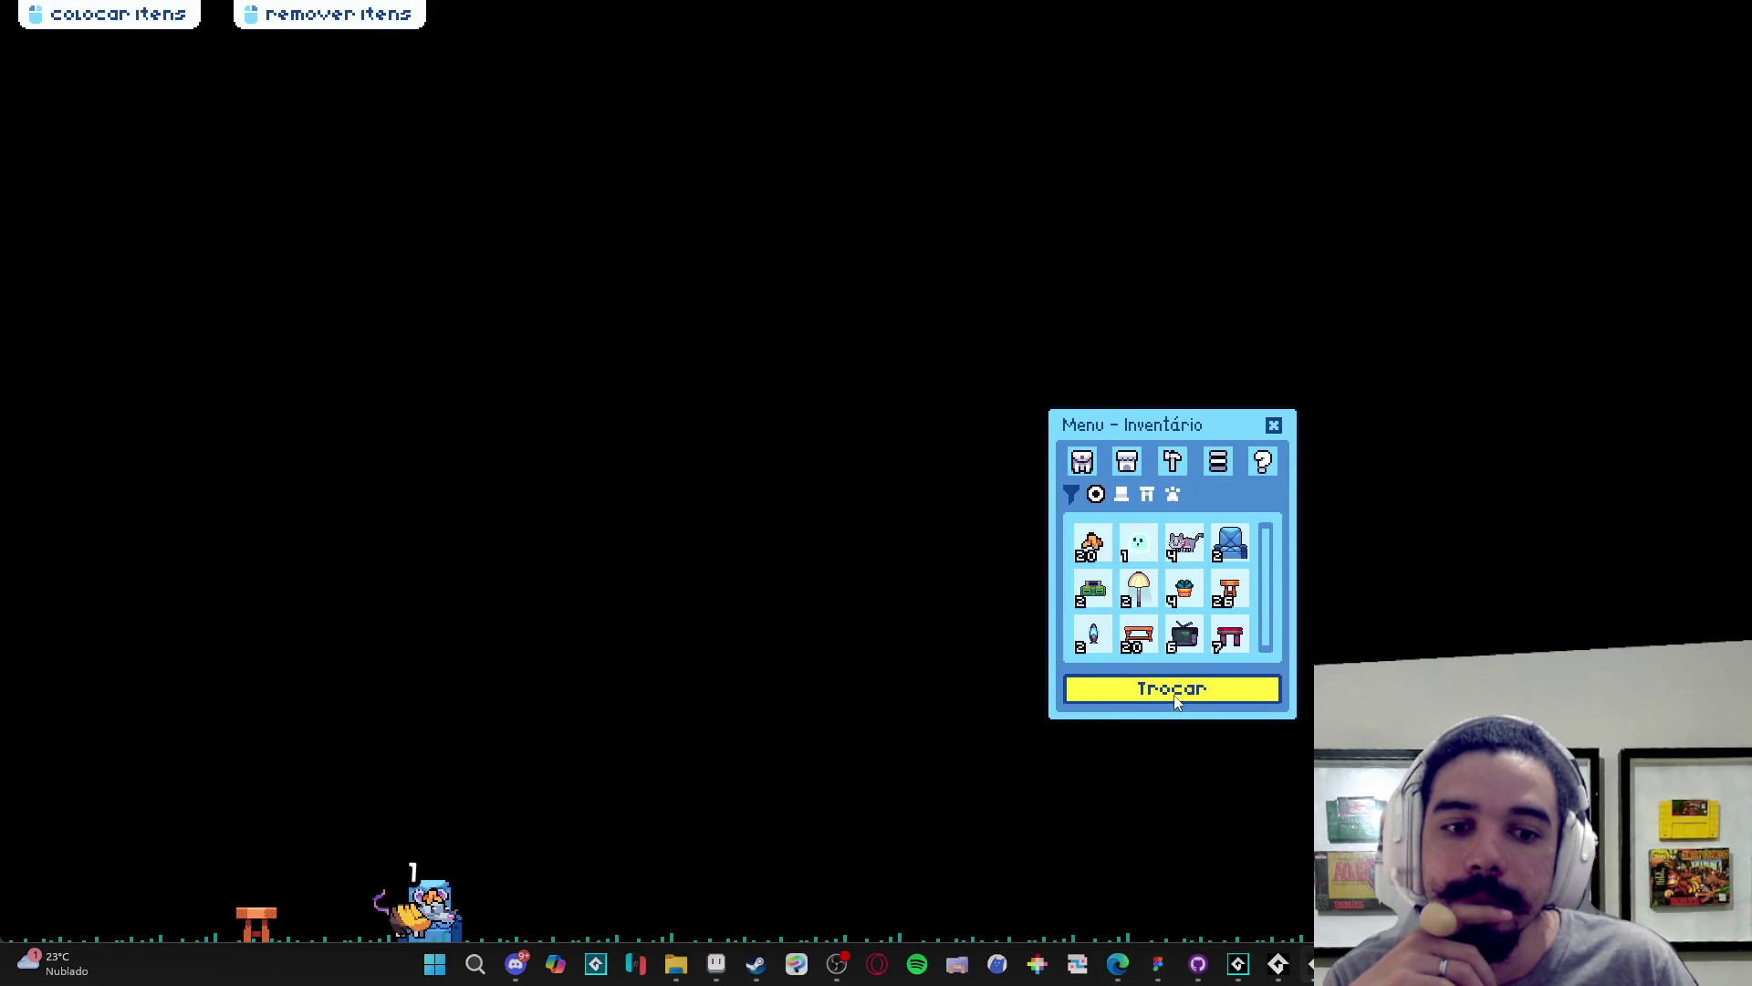
pyautogui.click(1174, 696)
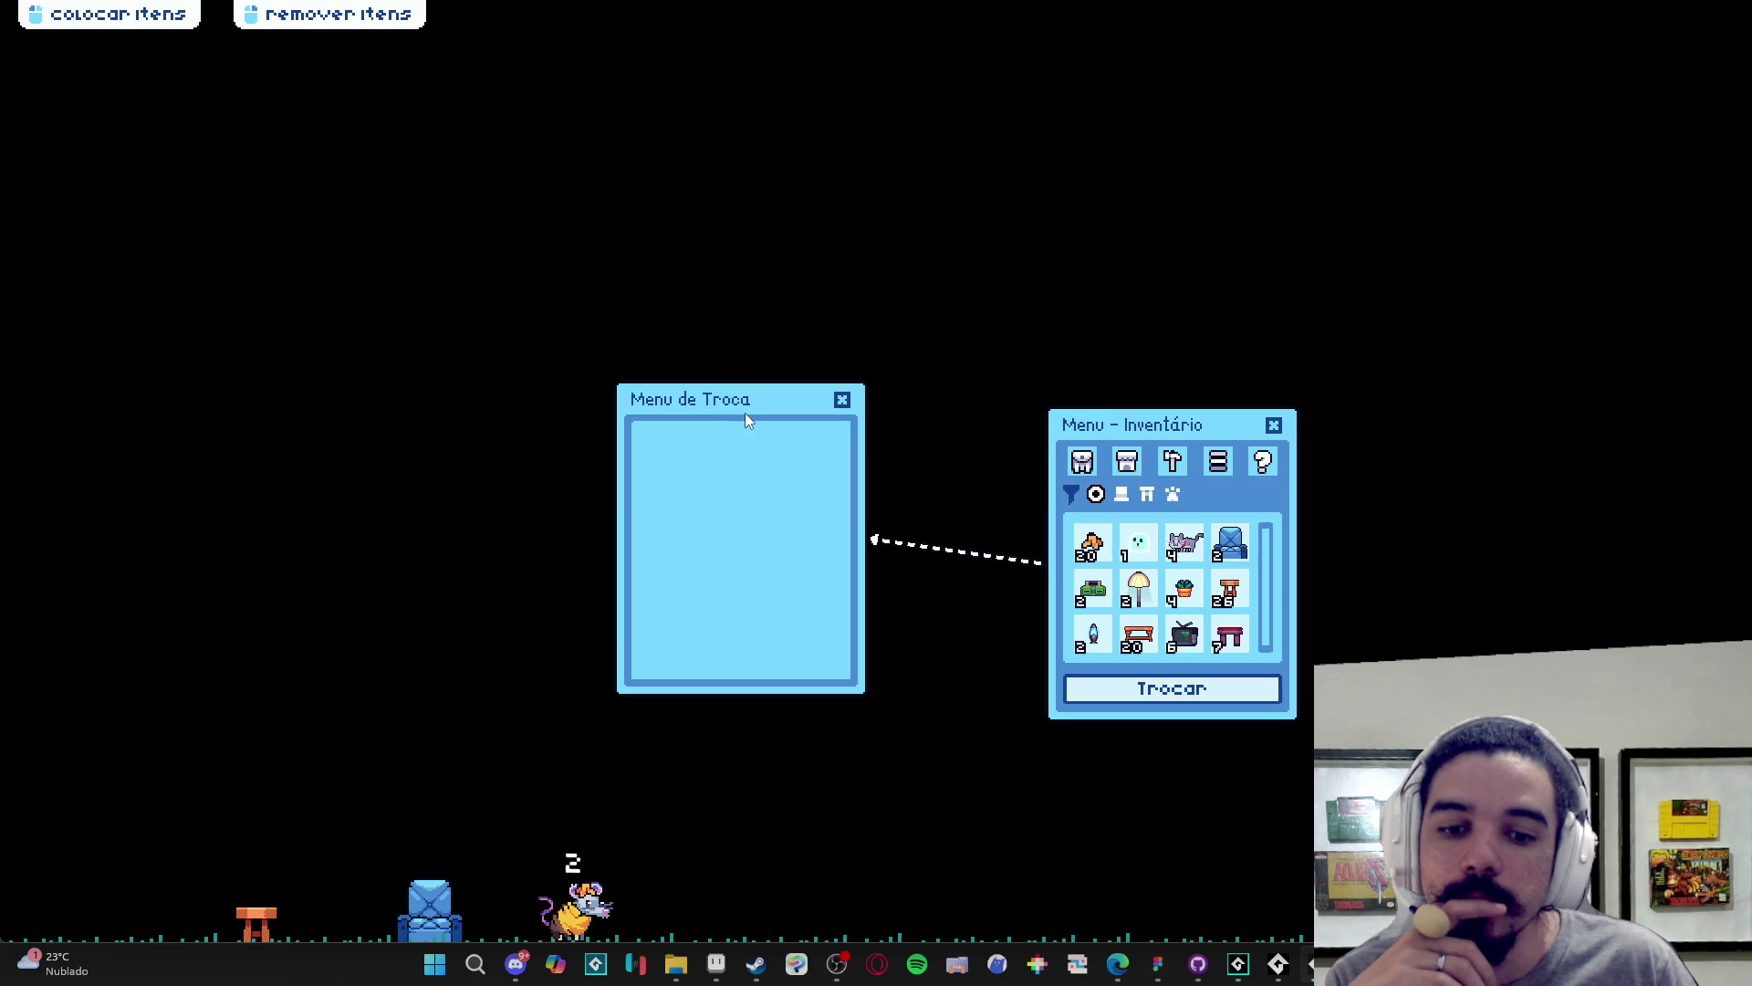
pyautogui.rightClick(1311, 964)
pyautogui.click(1250, 916)
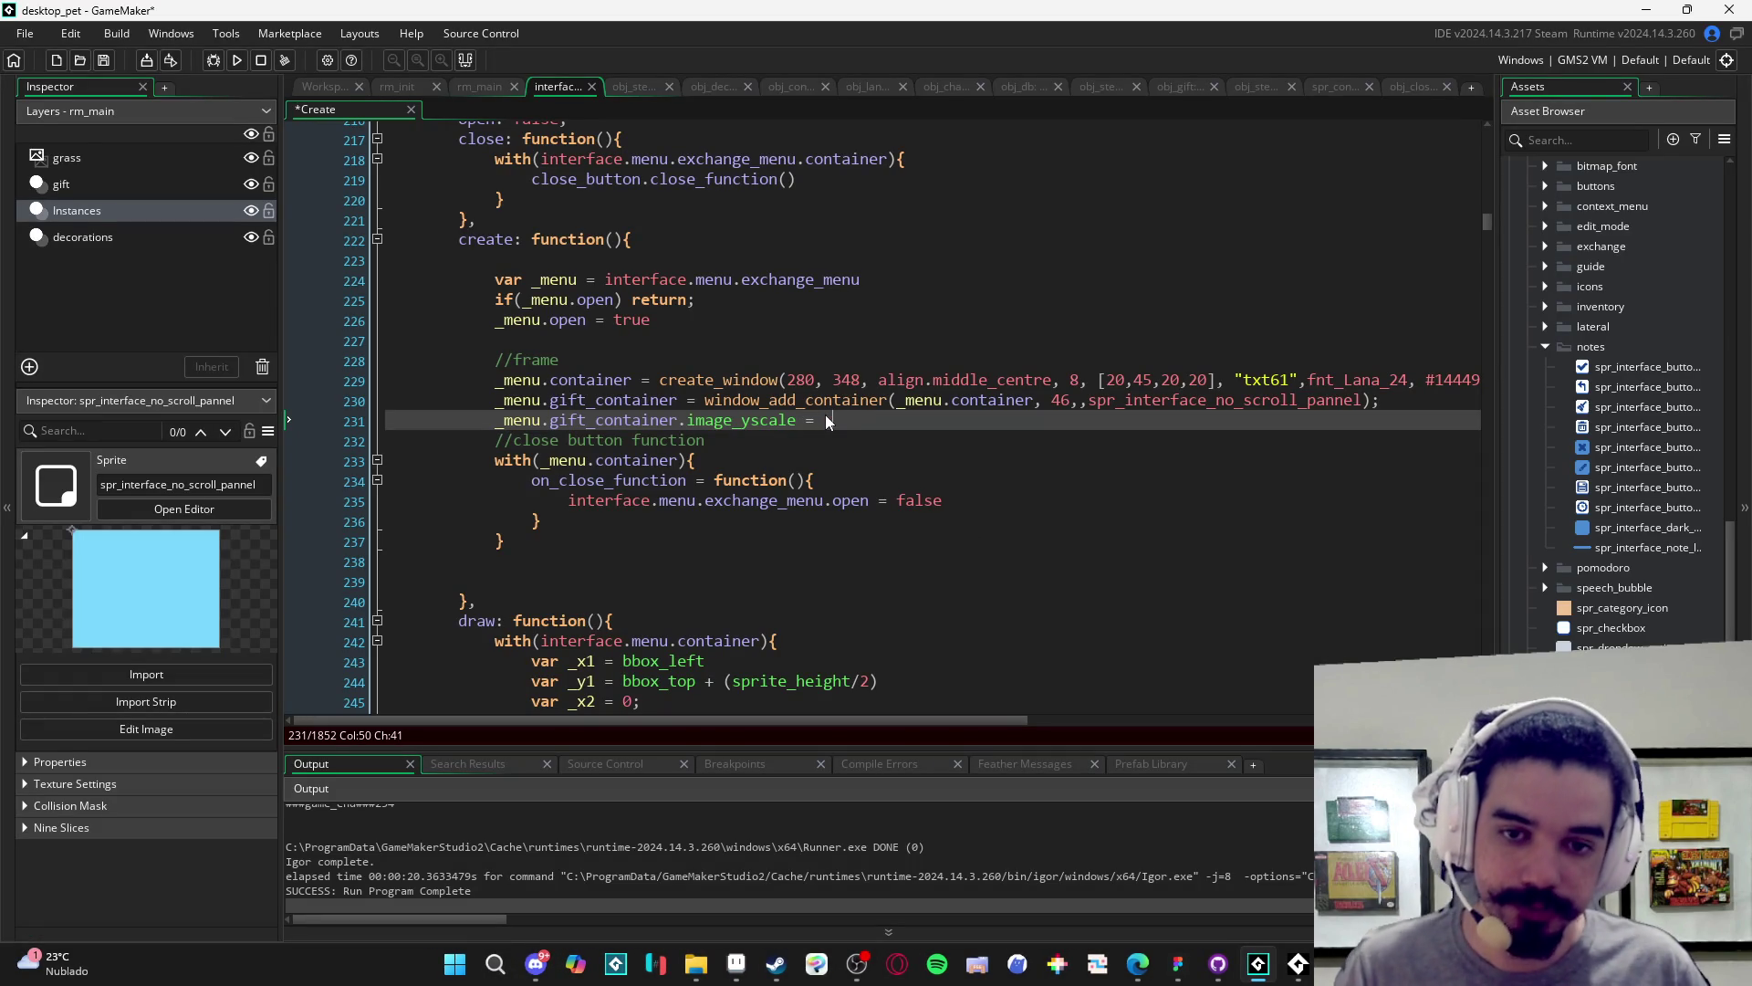
# - Change image_yscale to .3, rerun, recheck the exchange menu and close the game
pyautogui.write('.3')
pyautogui.press('F5')
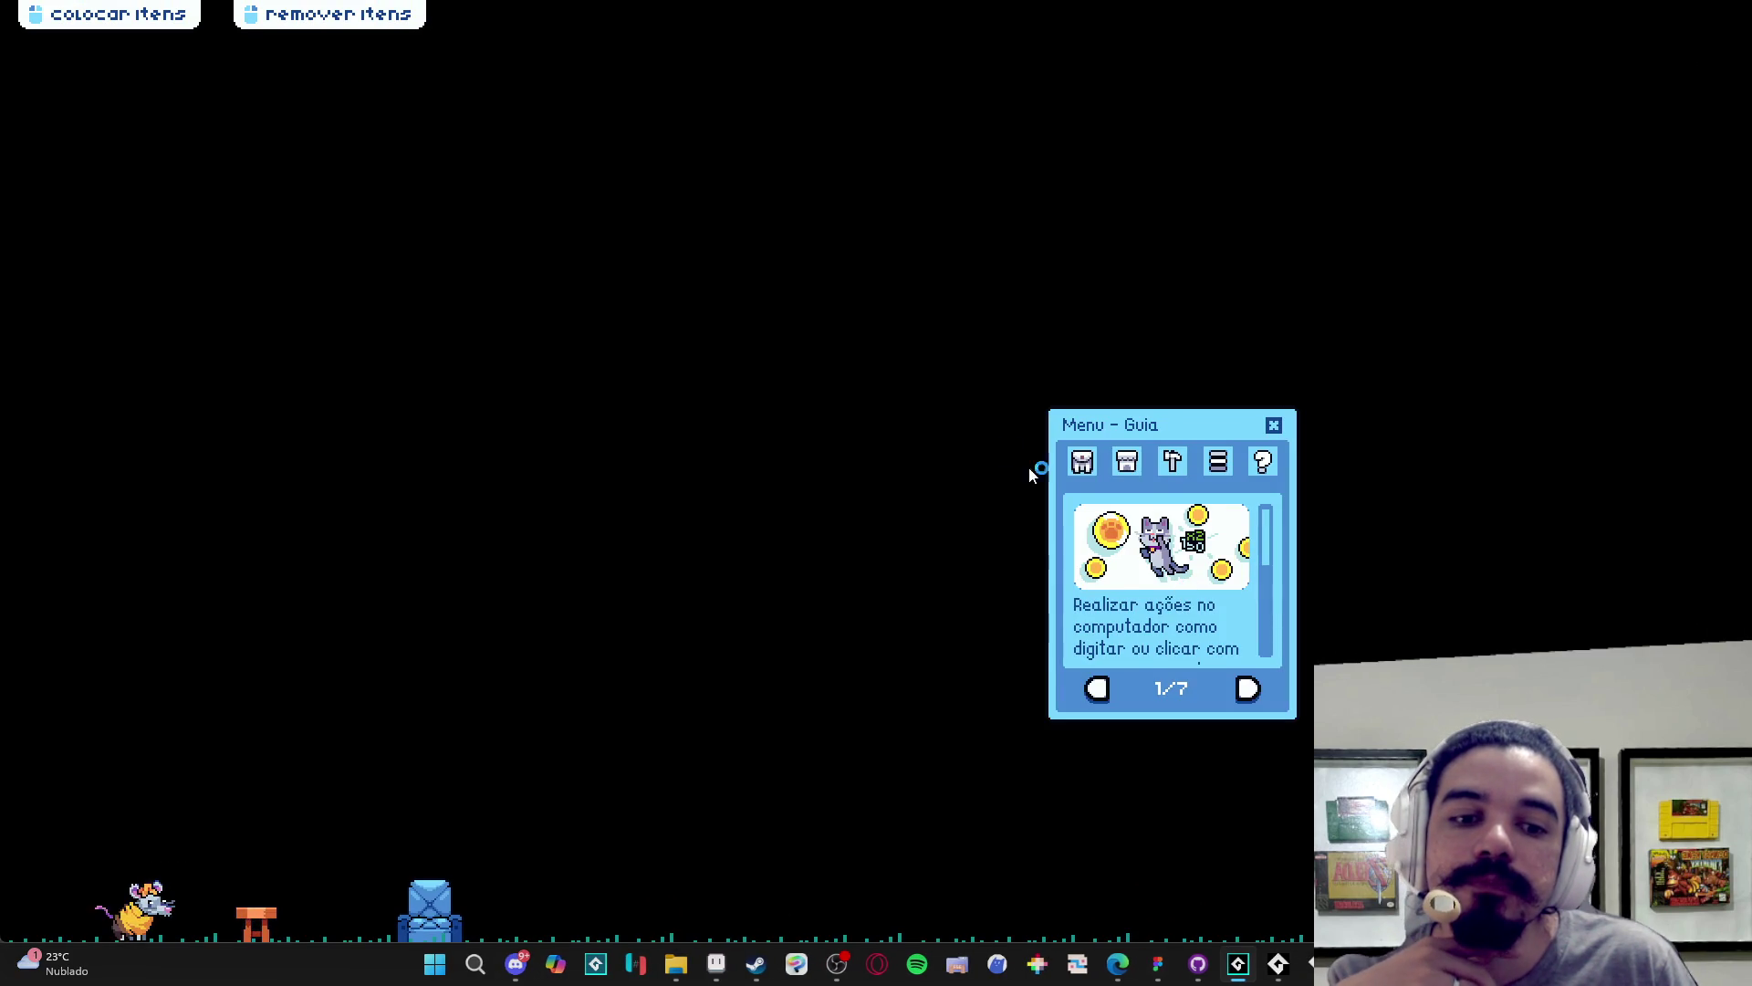
pyautogui.click(1084, 461)
pyautogui.click(1212, 695)
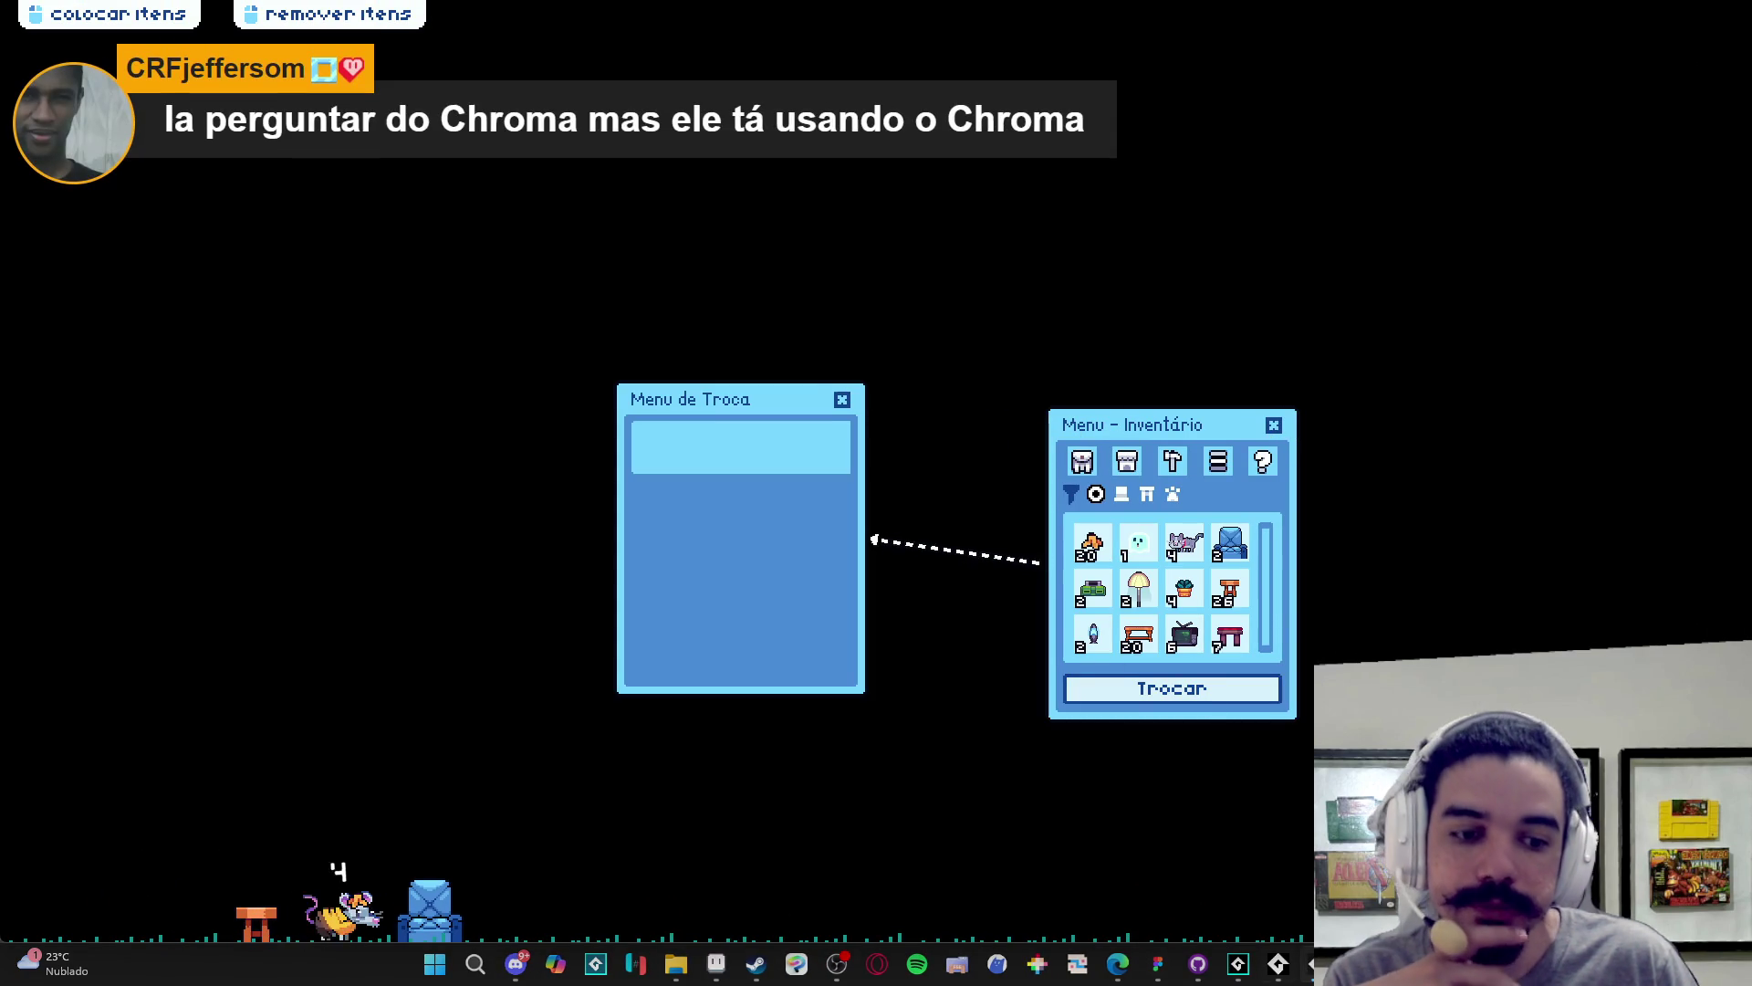
pyautogui.click(1238, 962)
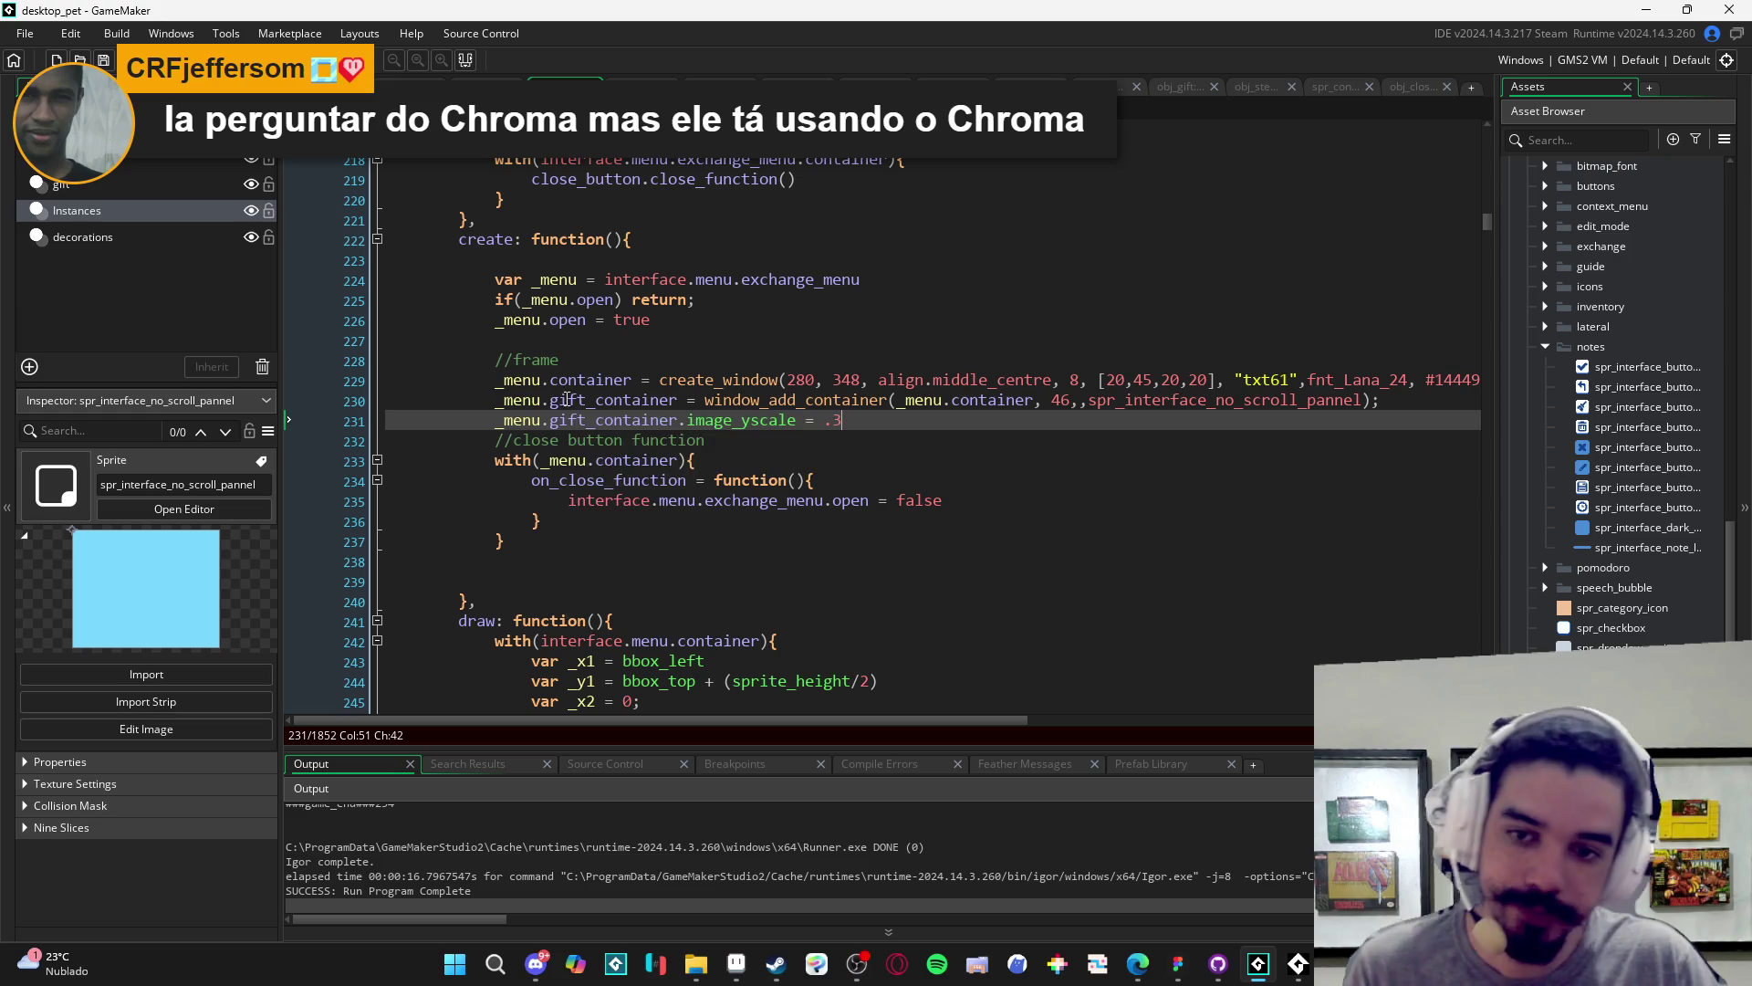
# - Add a line after line 230 starting var _yscale = sprite_get_height
pyautogui.click(497, 400)
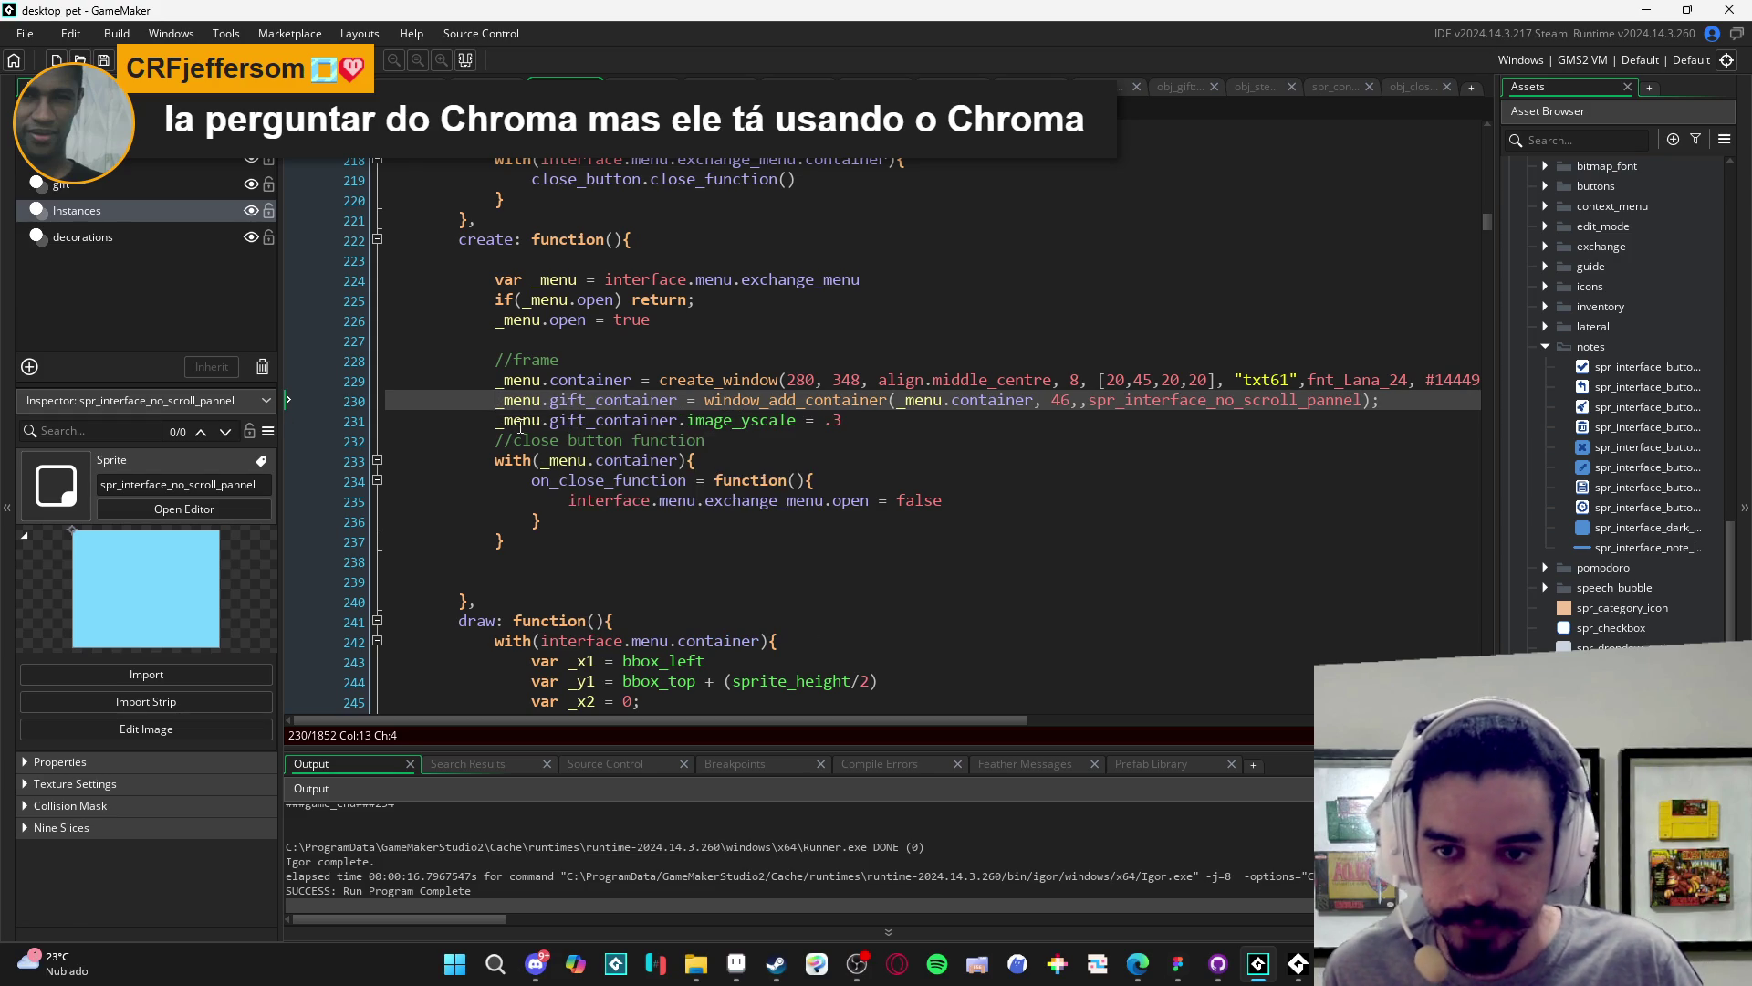
pyautogui.click(501, 420)
pyautogui.press('Return')
pyautogui.press('Up')
pyautogui.write('var ')
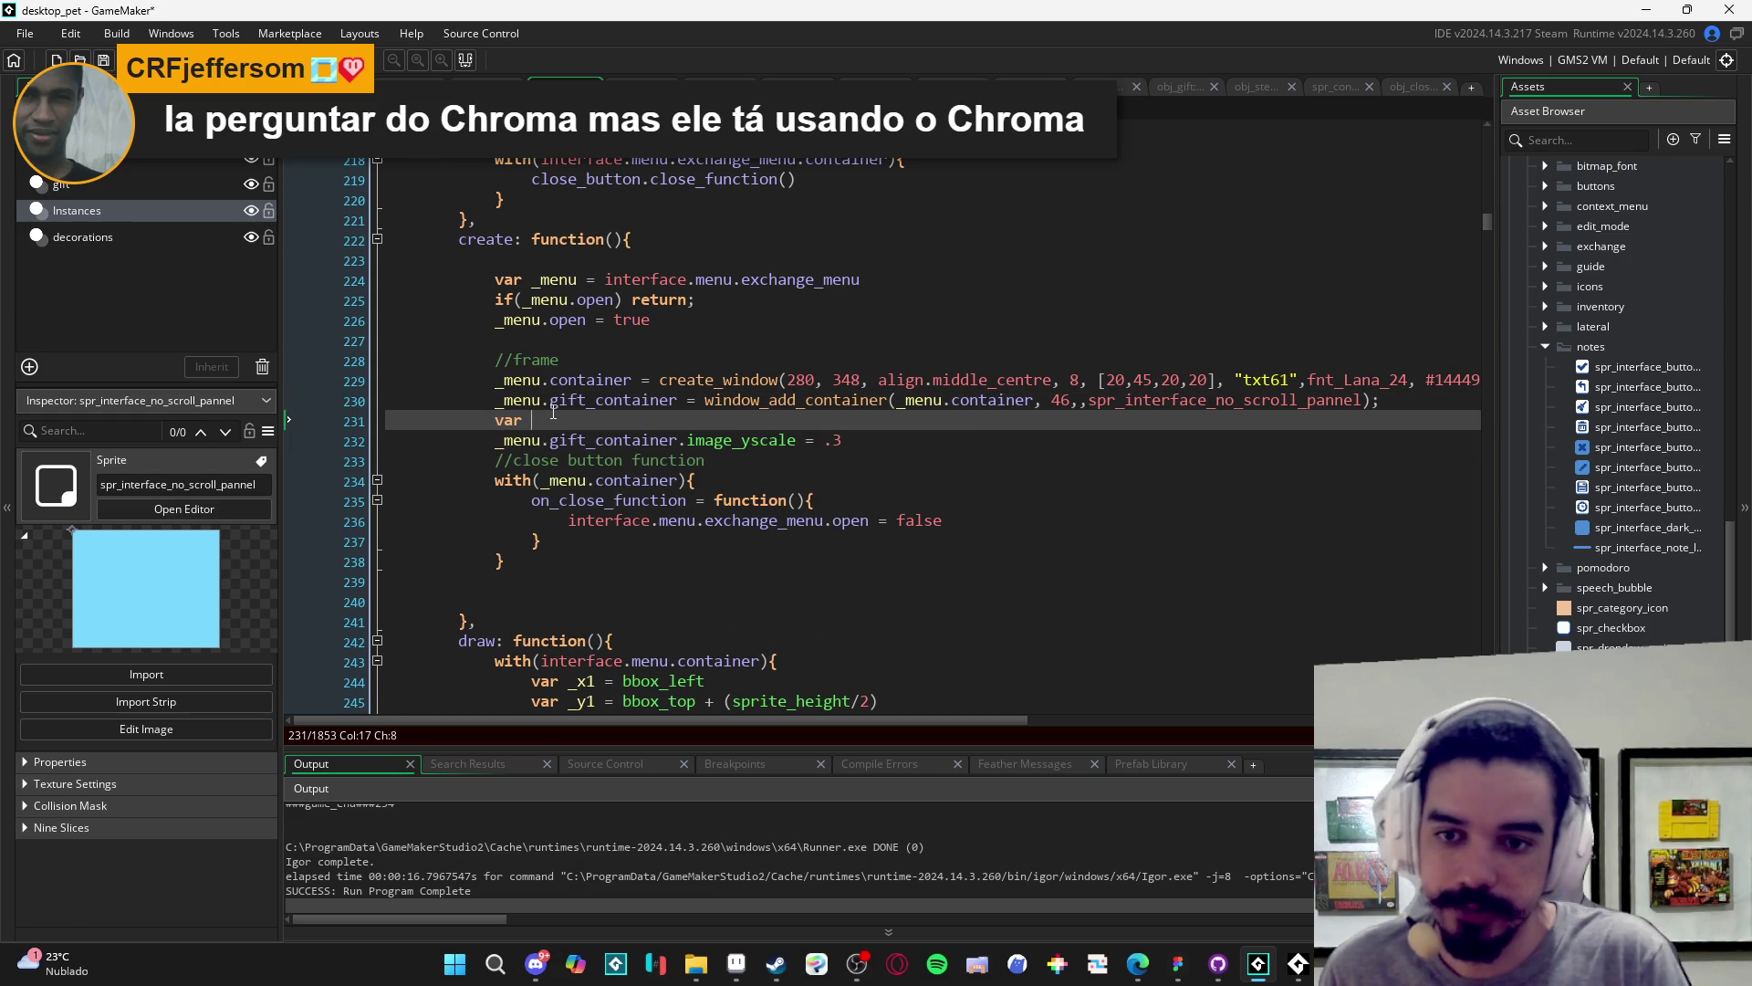
pyautogui.write('_ysc')
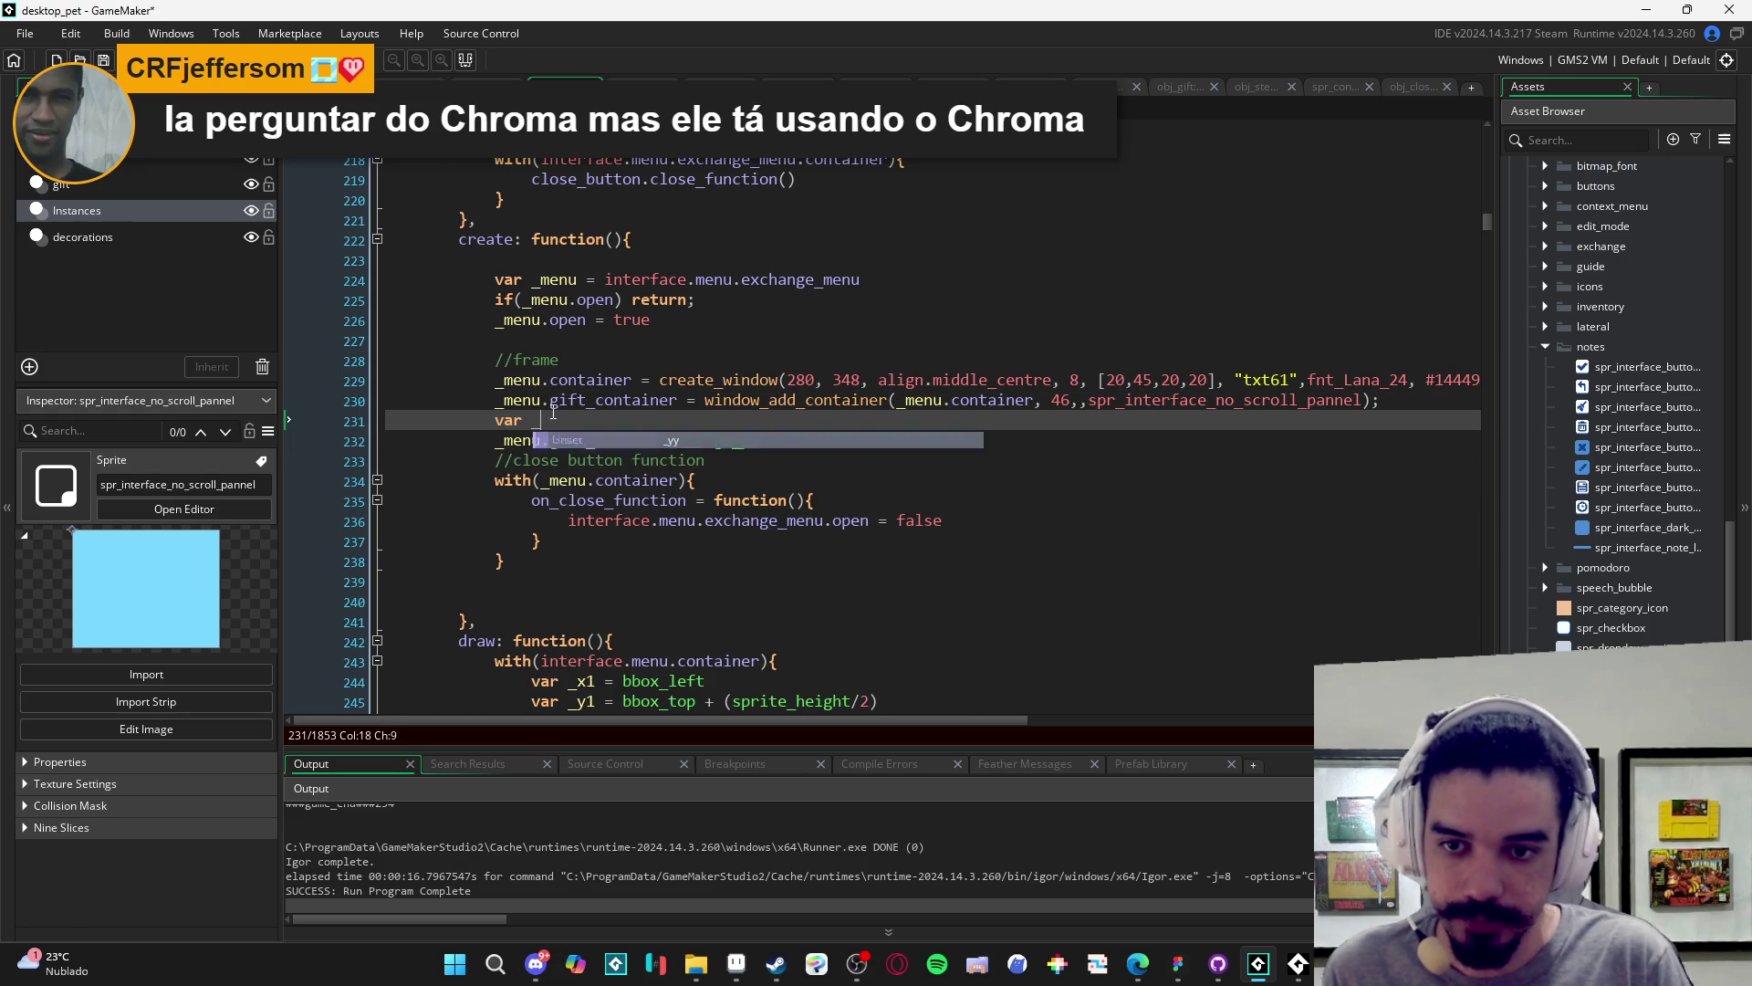
pyautogui.write('ale = ')
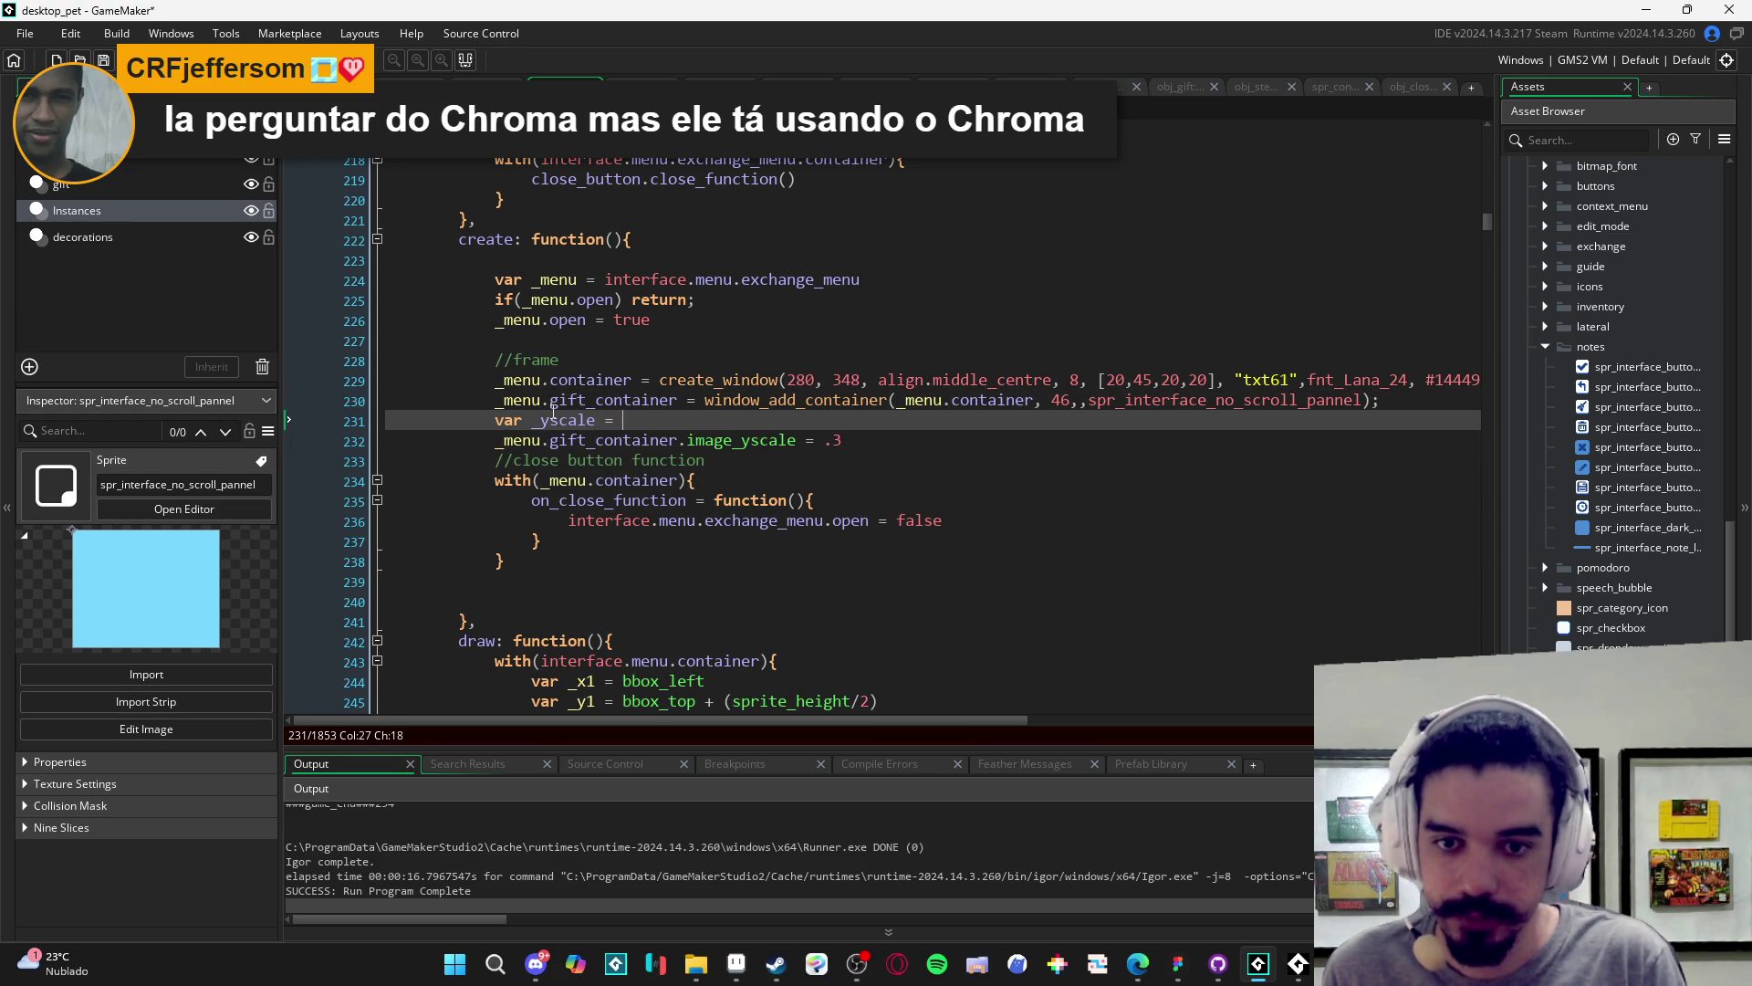
pyautogui.write('sprit')
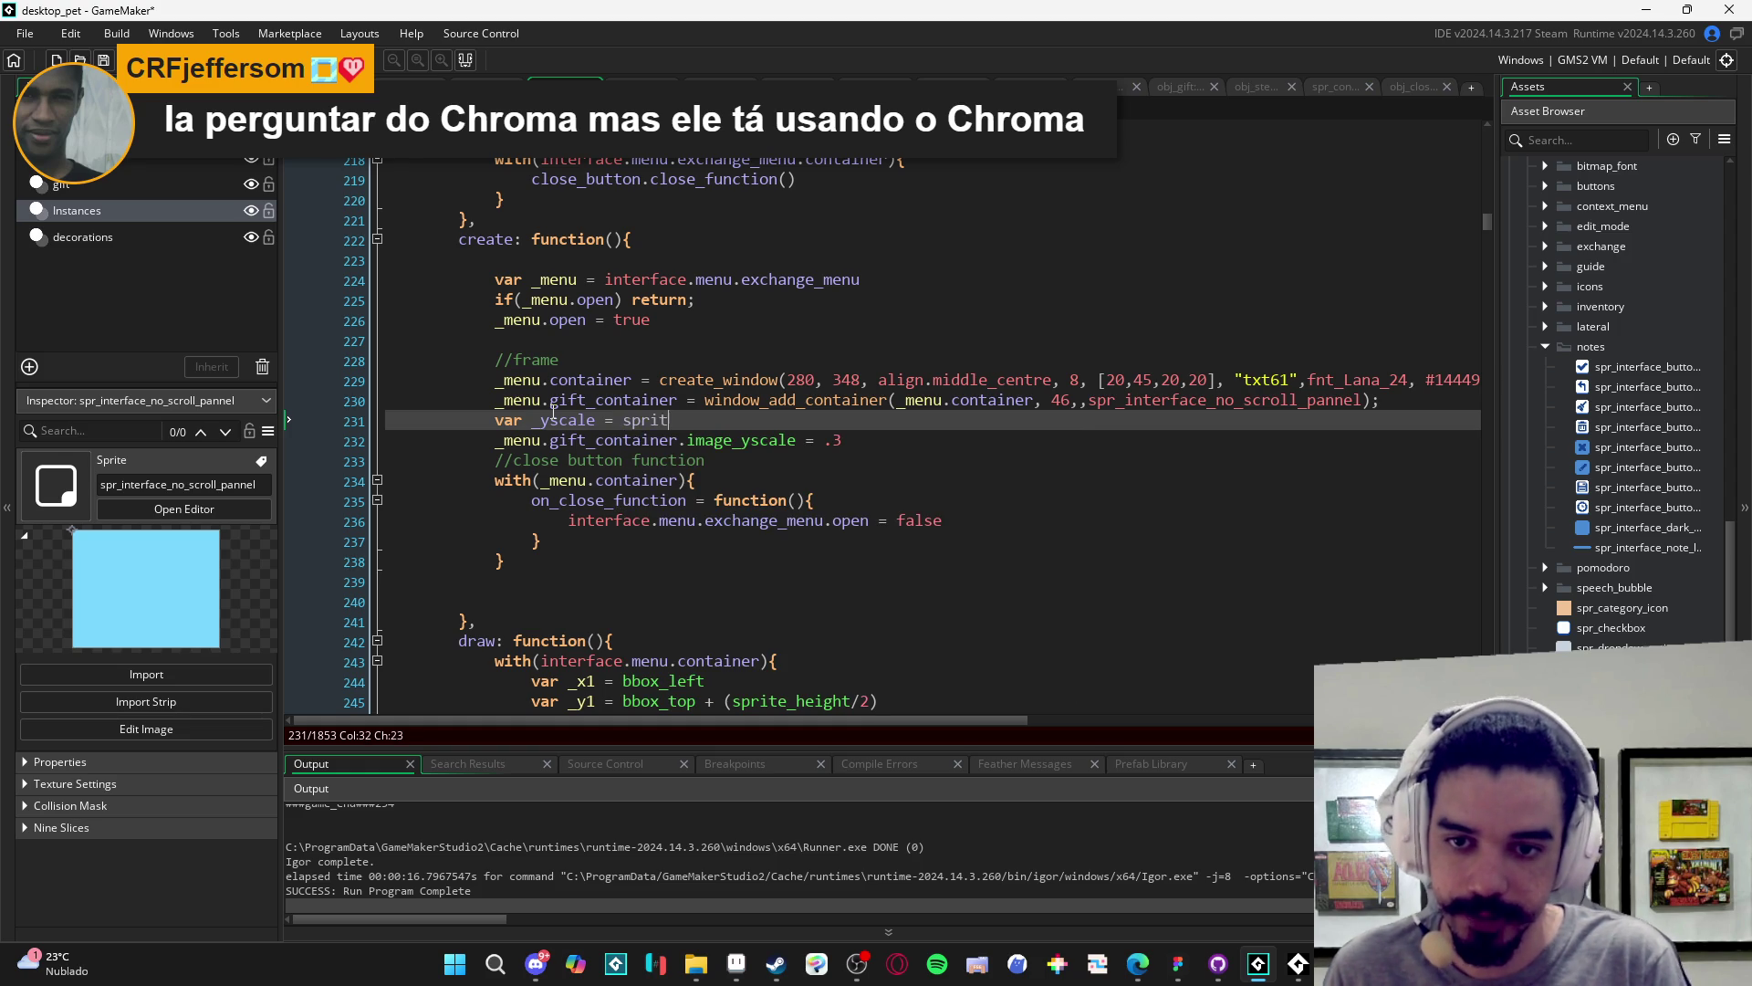
pyautogui.write('e_get_h')
pyautogui.press('Return')
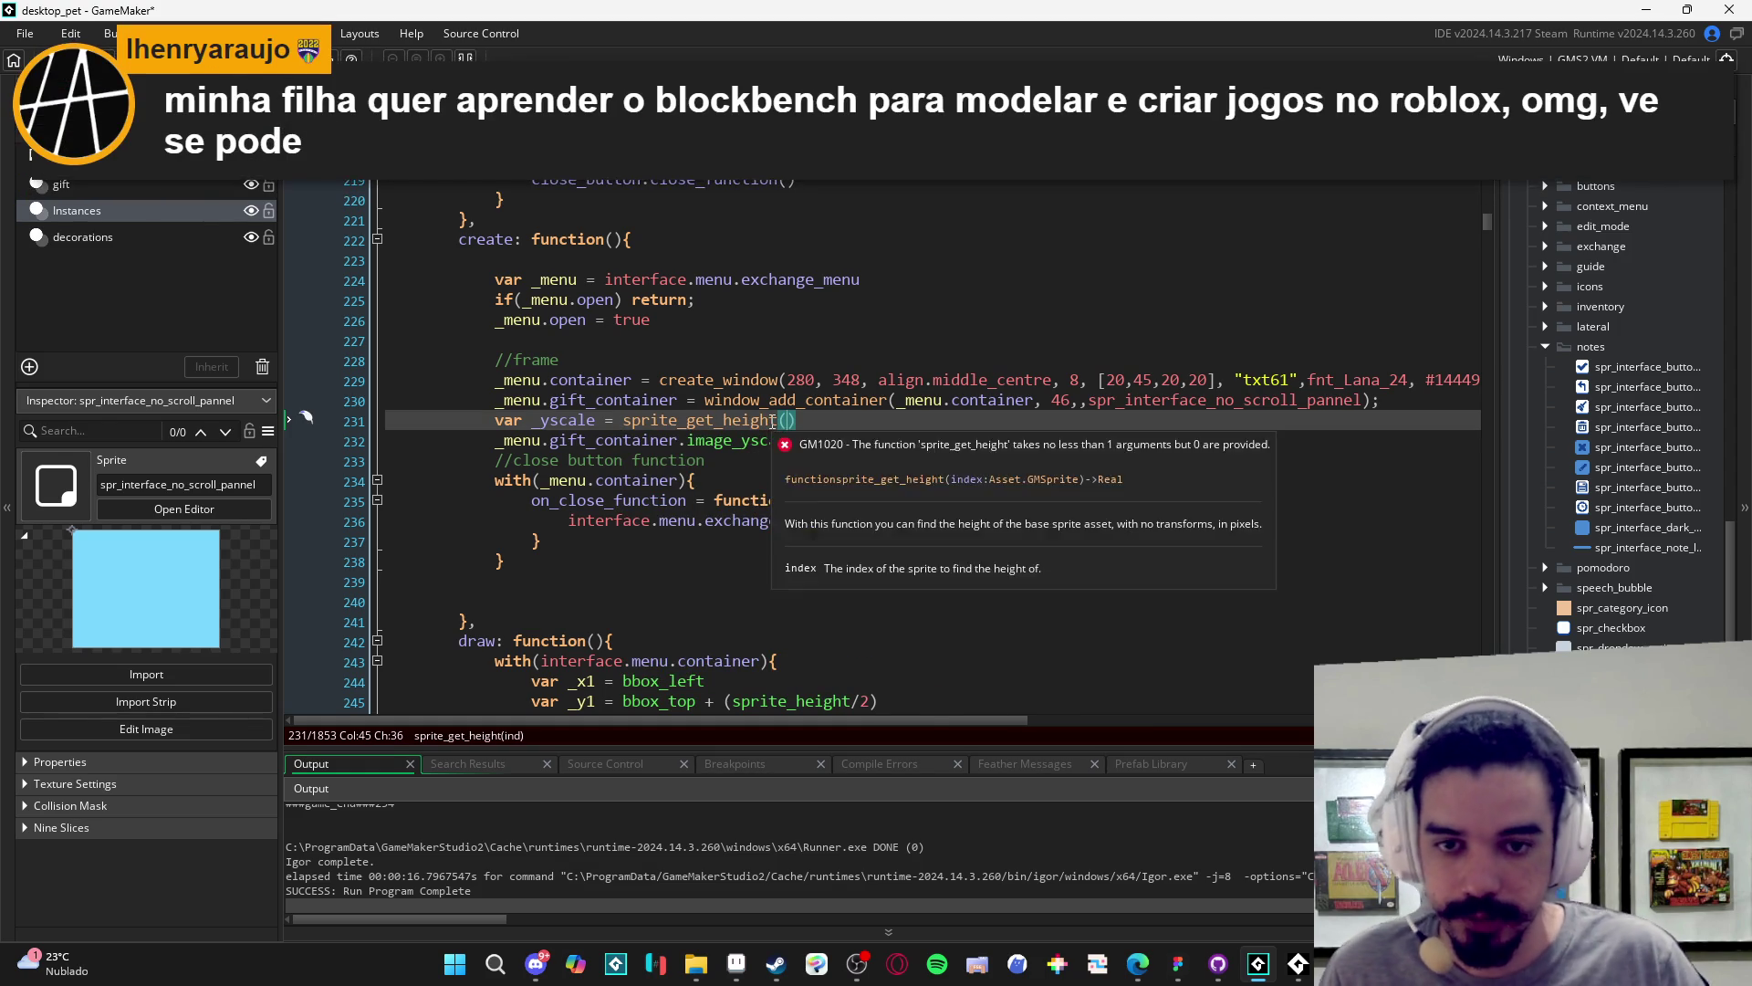
# - Make _yscale equal 1/sprite_get_height of the gift container's sprite_index, times 46
pyautogui.moveTo(678, 402); pyautogui.dragTo(513, 402)
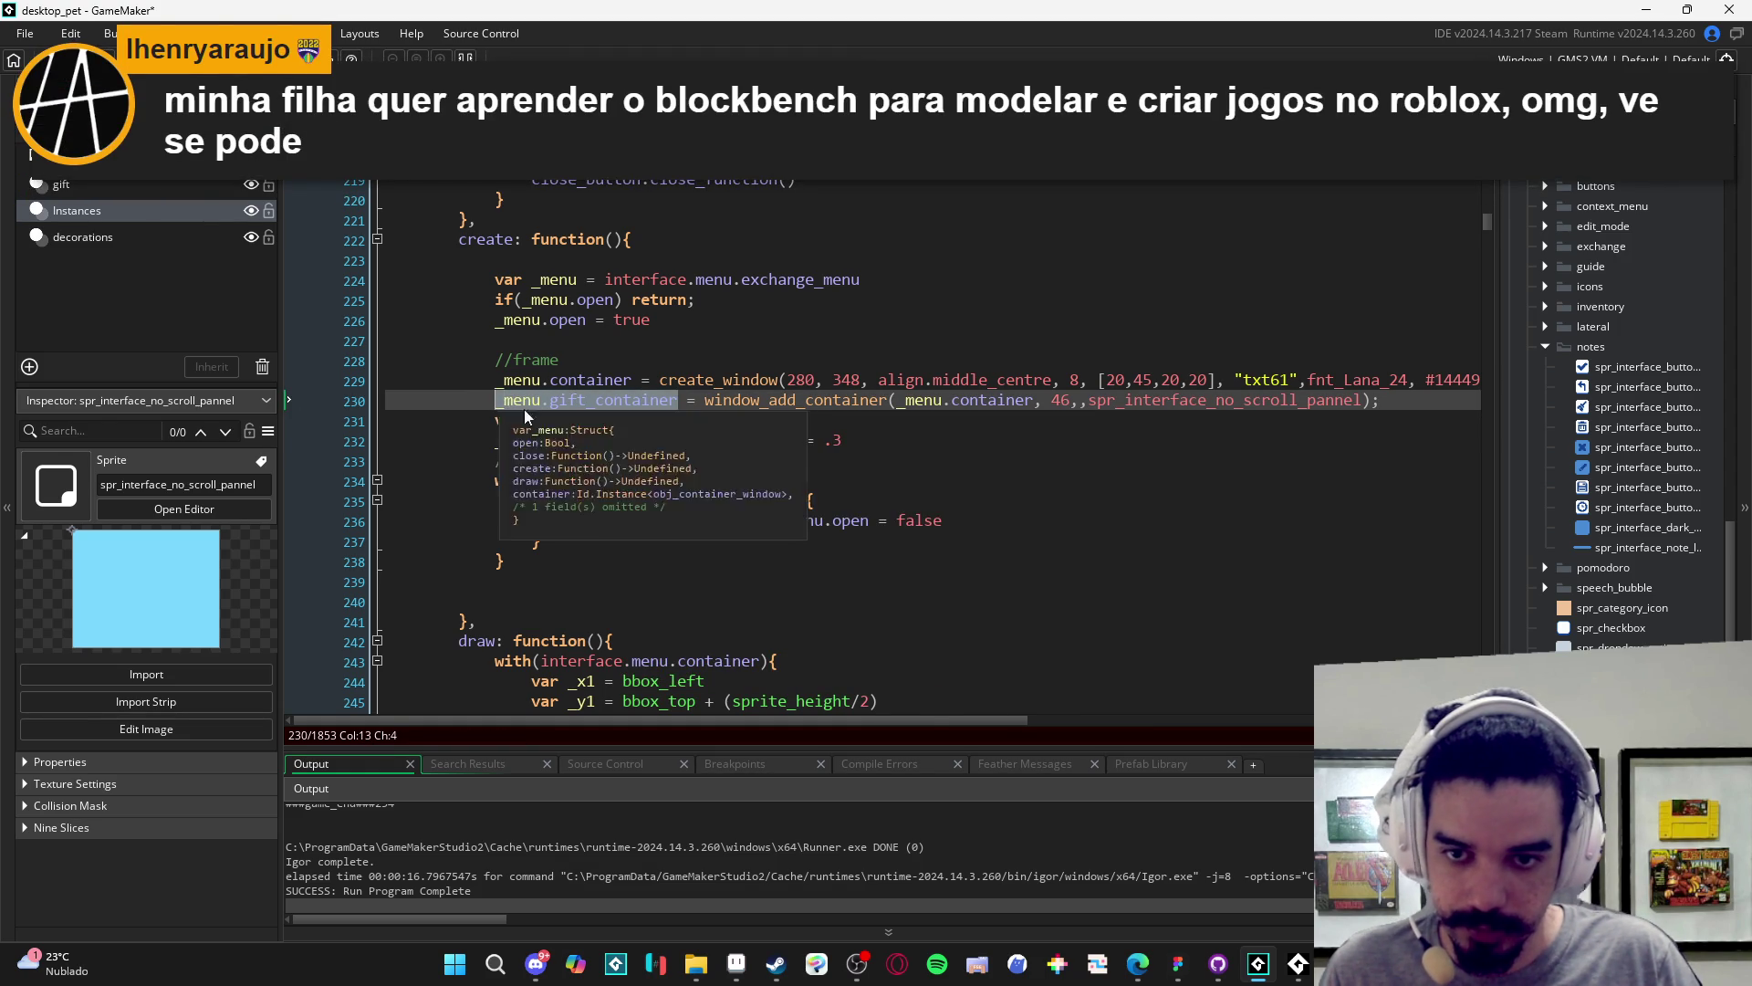
pyautogui.click(787, 420)
pyautogui.write('_menu.gift_container')
pyautogui.write('.sprite_index')
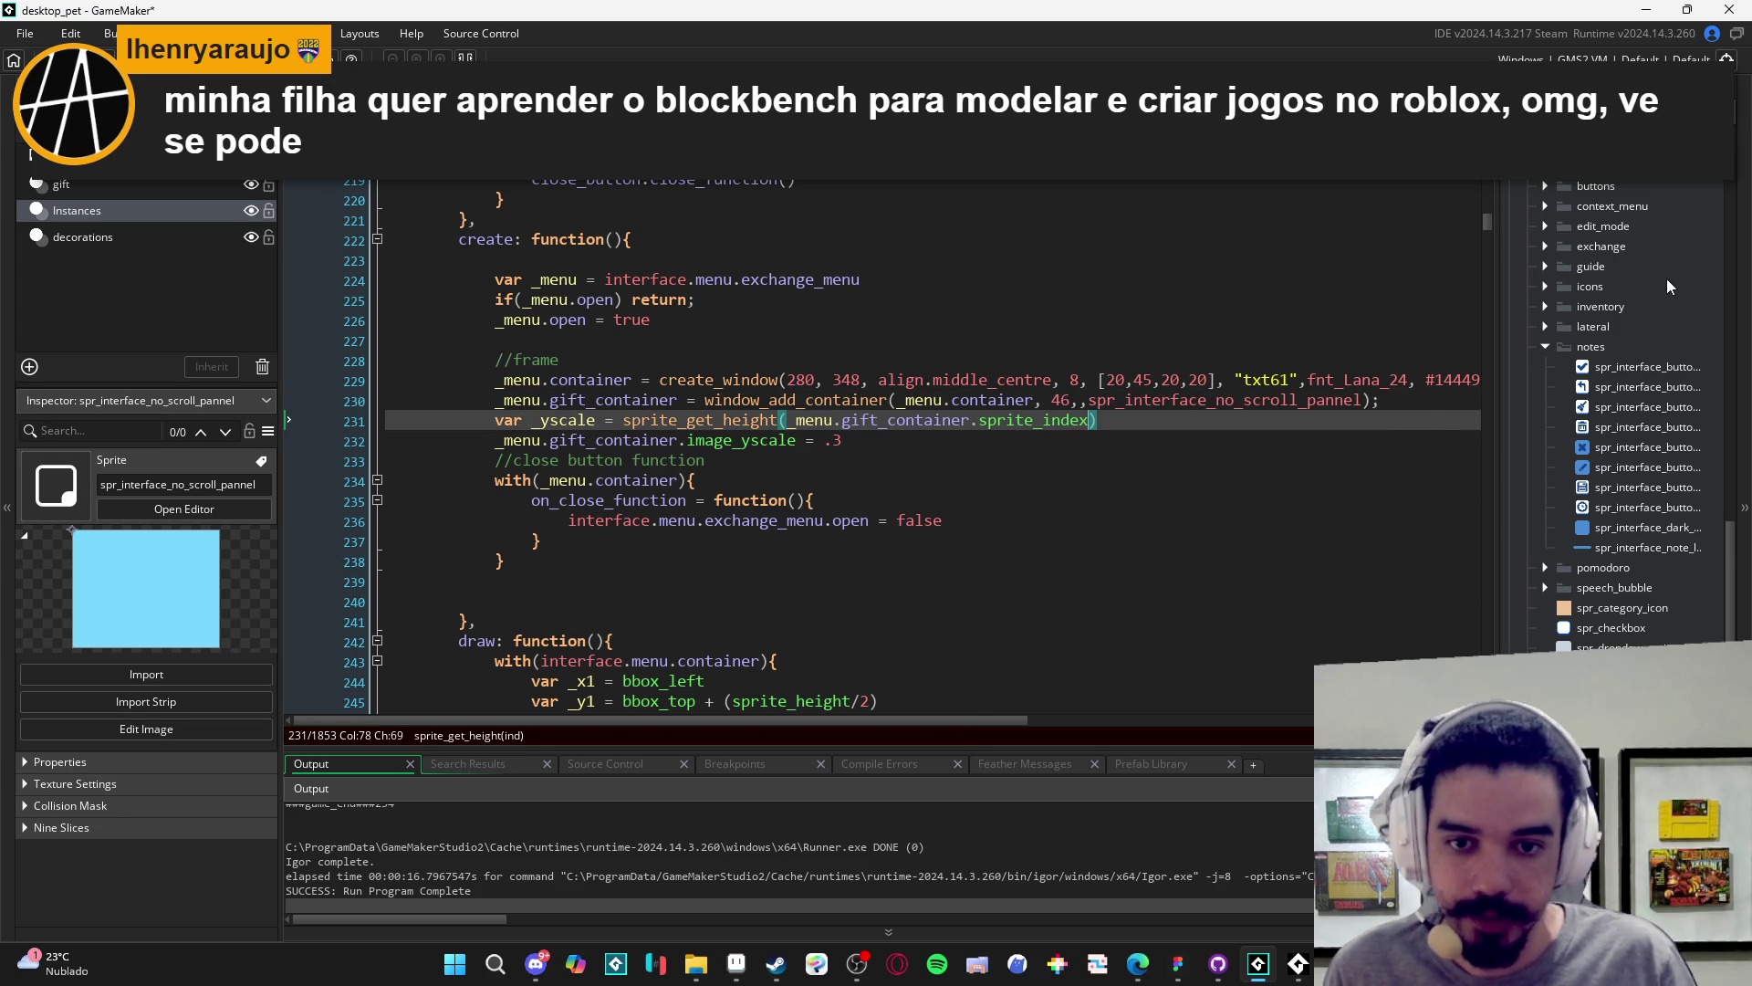
pyautogui.hotkey('ctrl', 'Left')
pyautogui.hotkey('ctrl', 'Left')
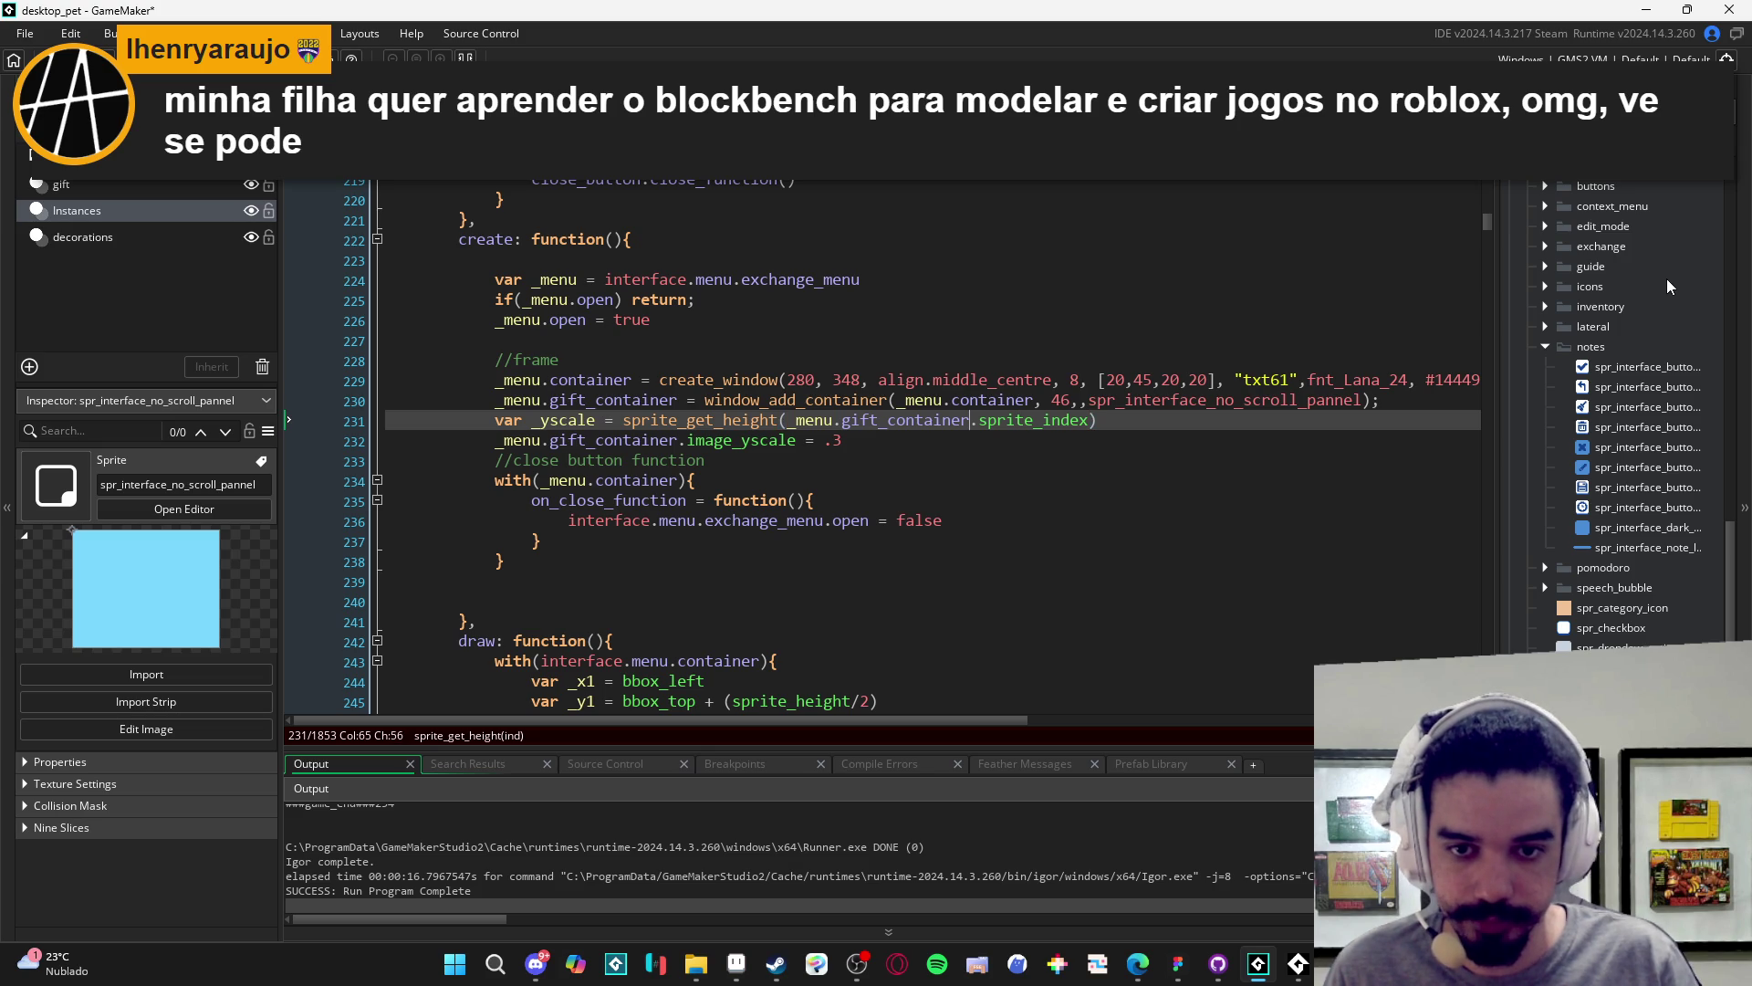
pyautogui.write('1/')
pyautogui.press('End')
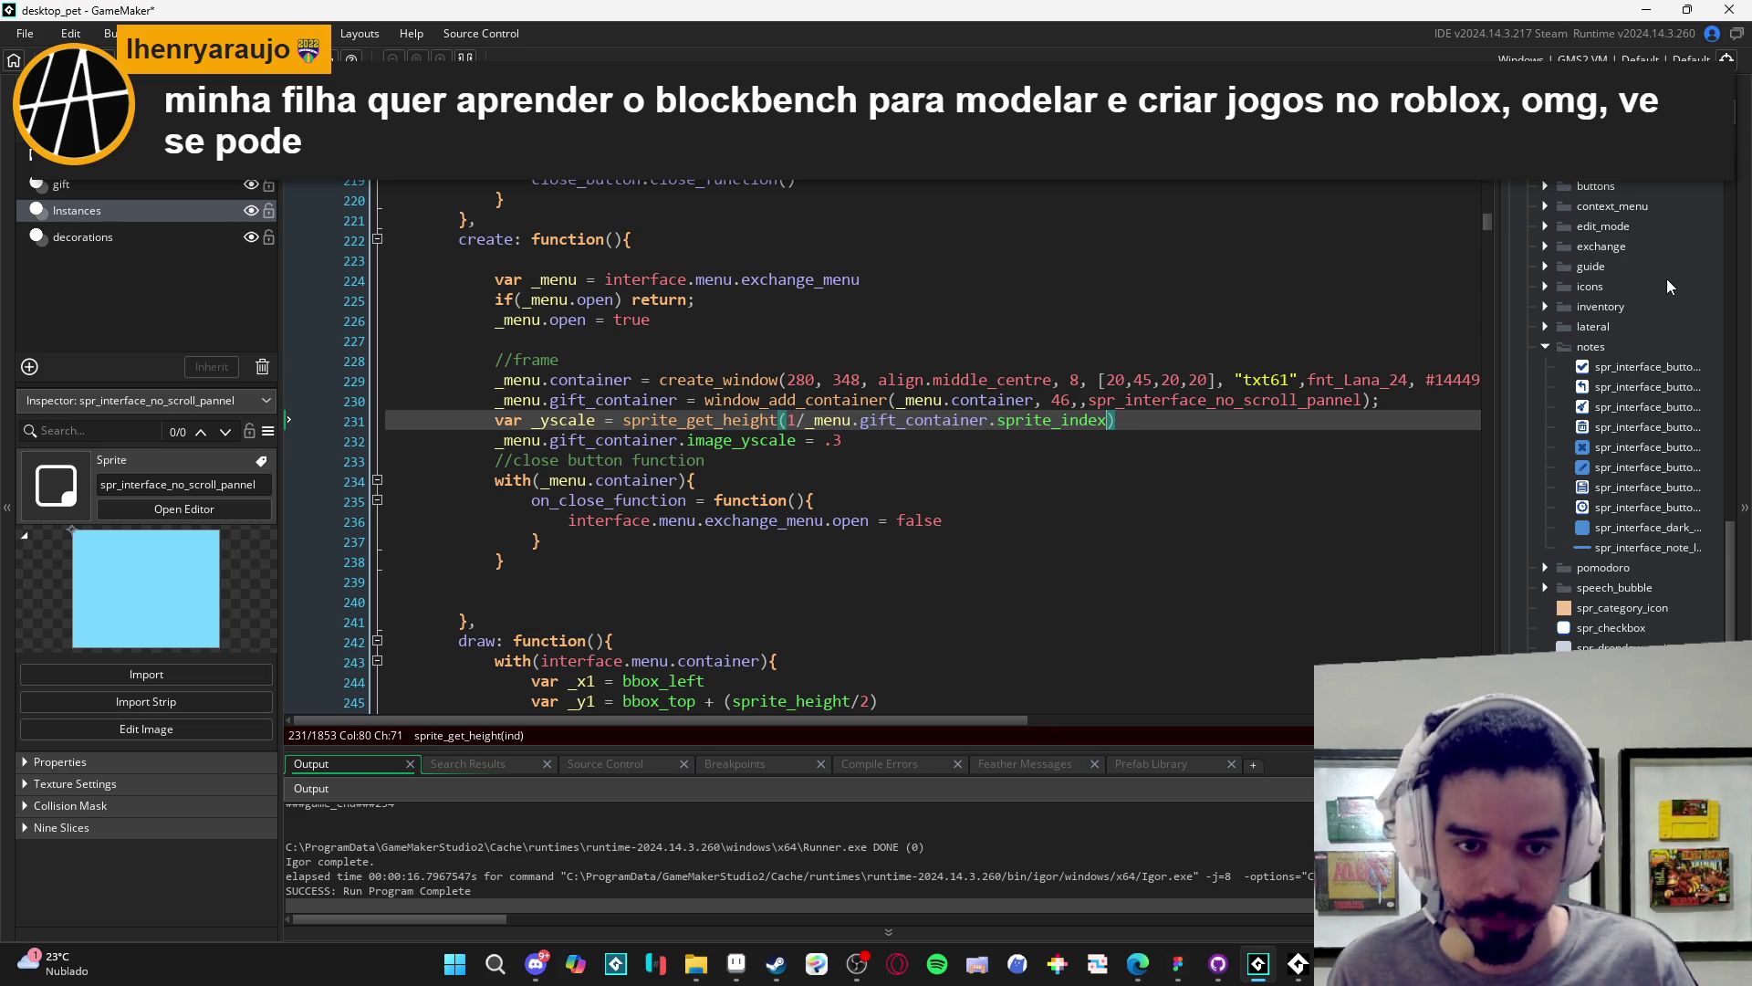
pyautogui.write('* ')
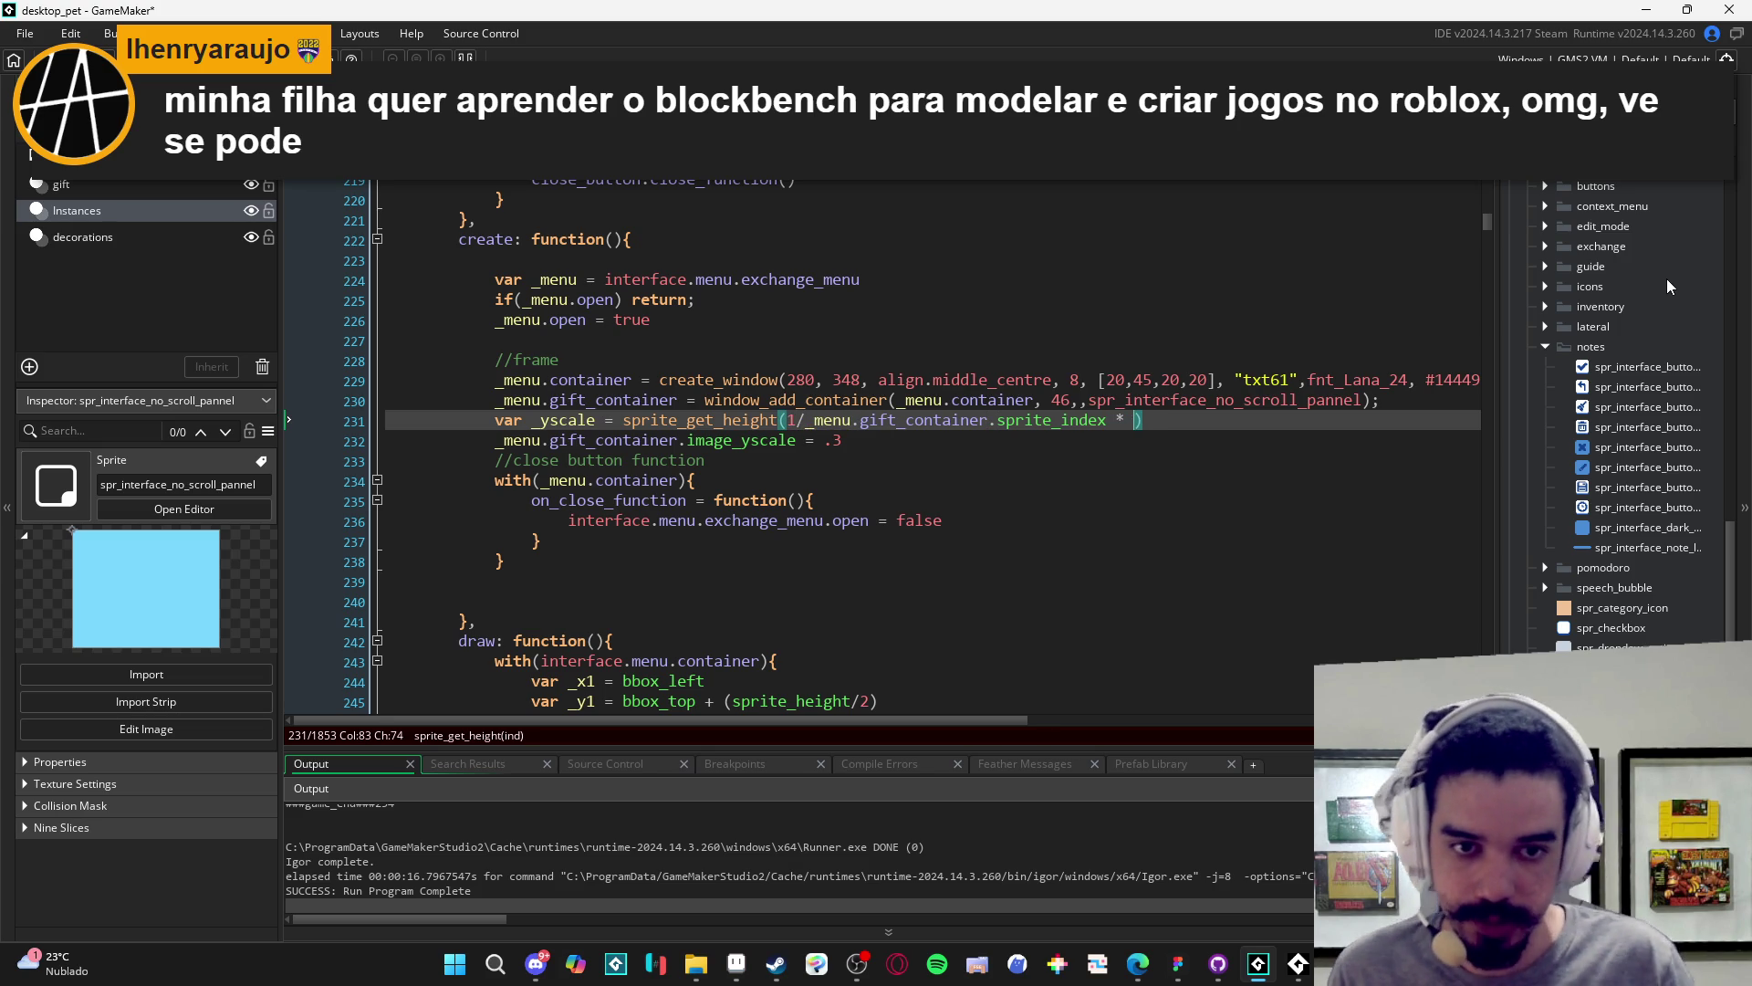
pyautogui.write('46')
pyautogui.press('Left')
pyautogui.press('Left')
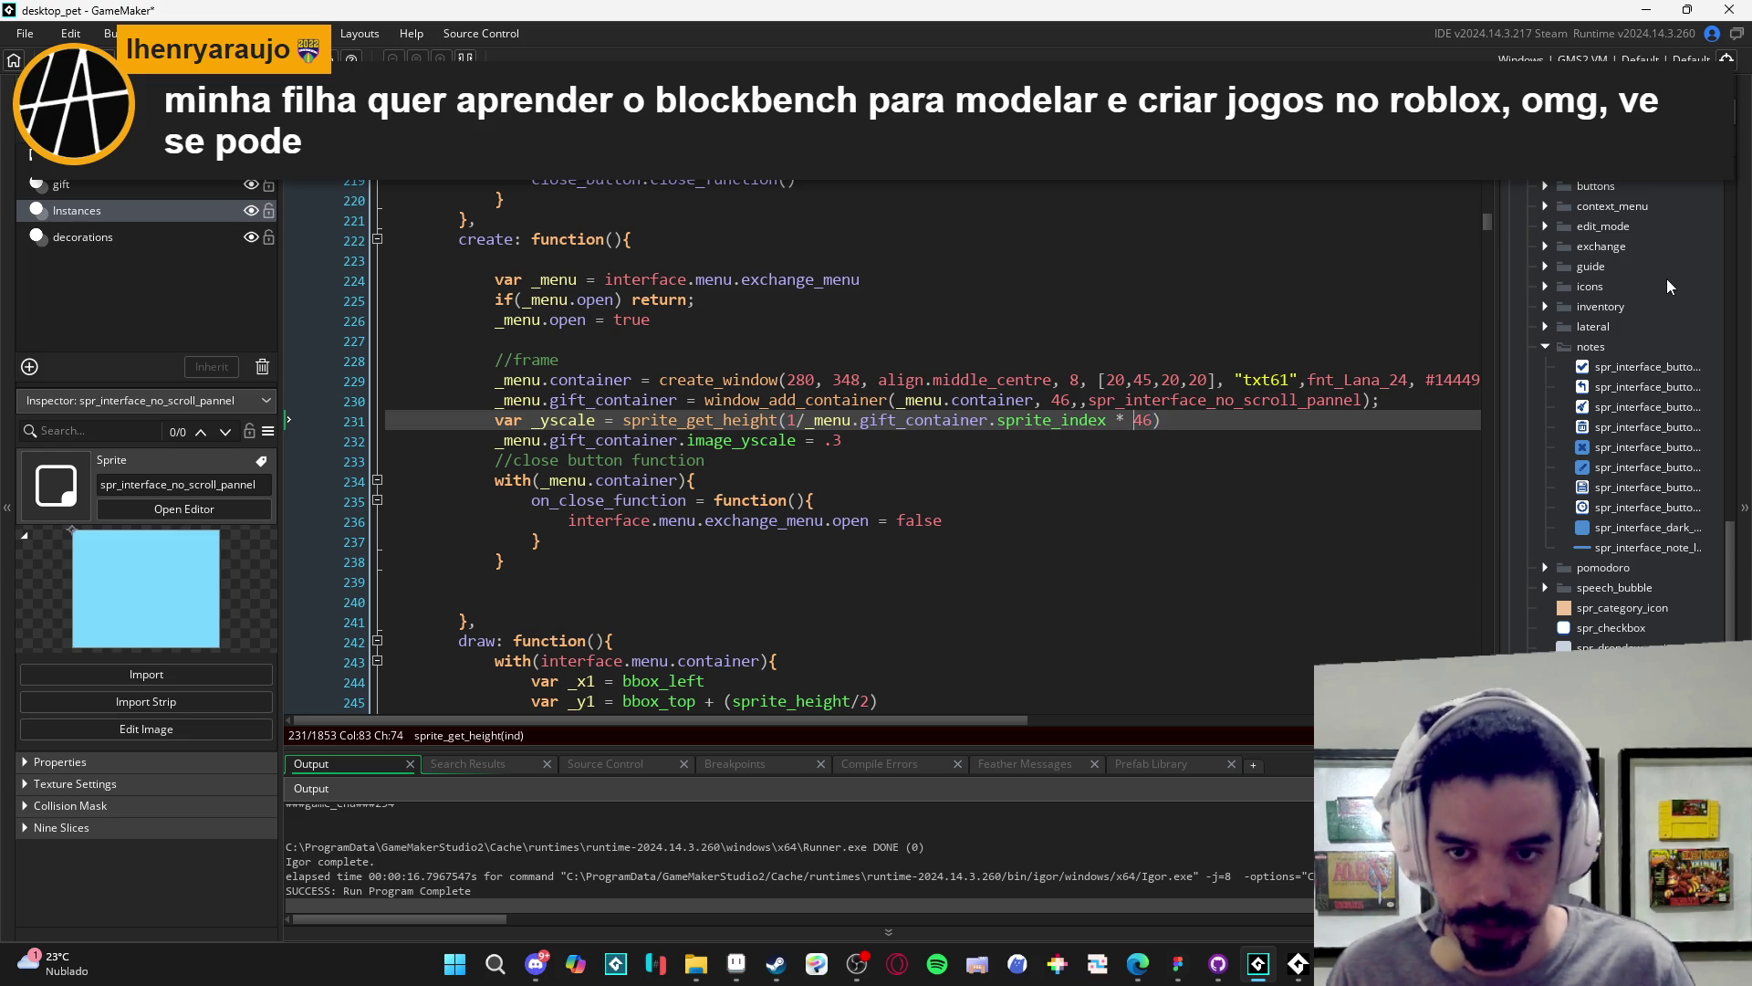
# - Declare var _ysize = 46 on a new line above the _yscale calculation
pyautogui.press('Home')
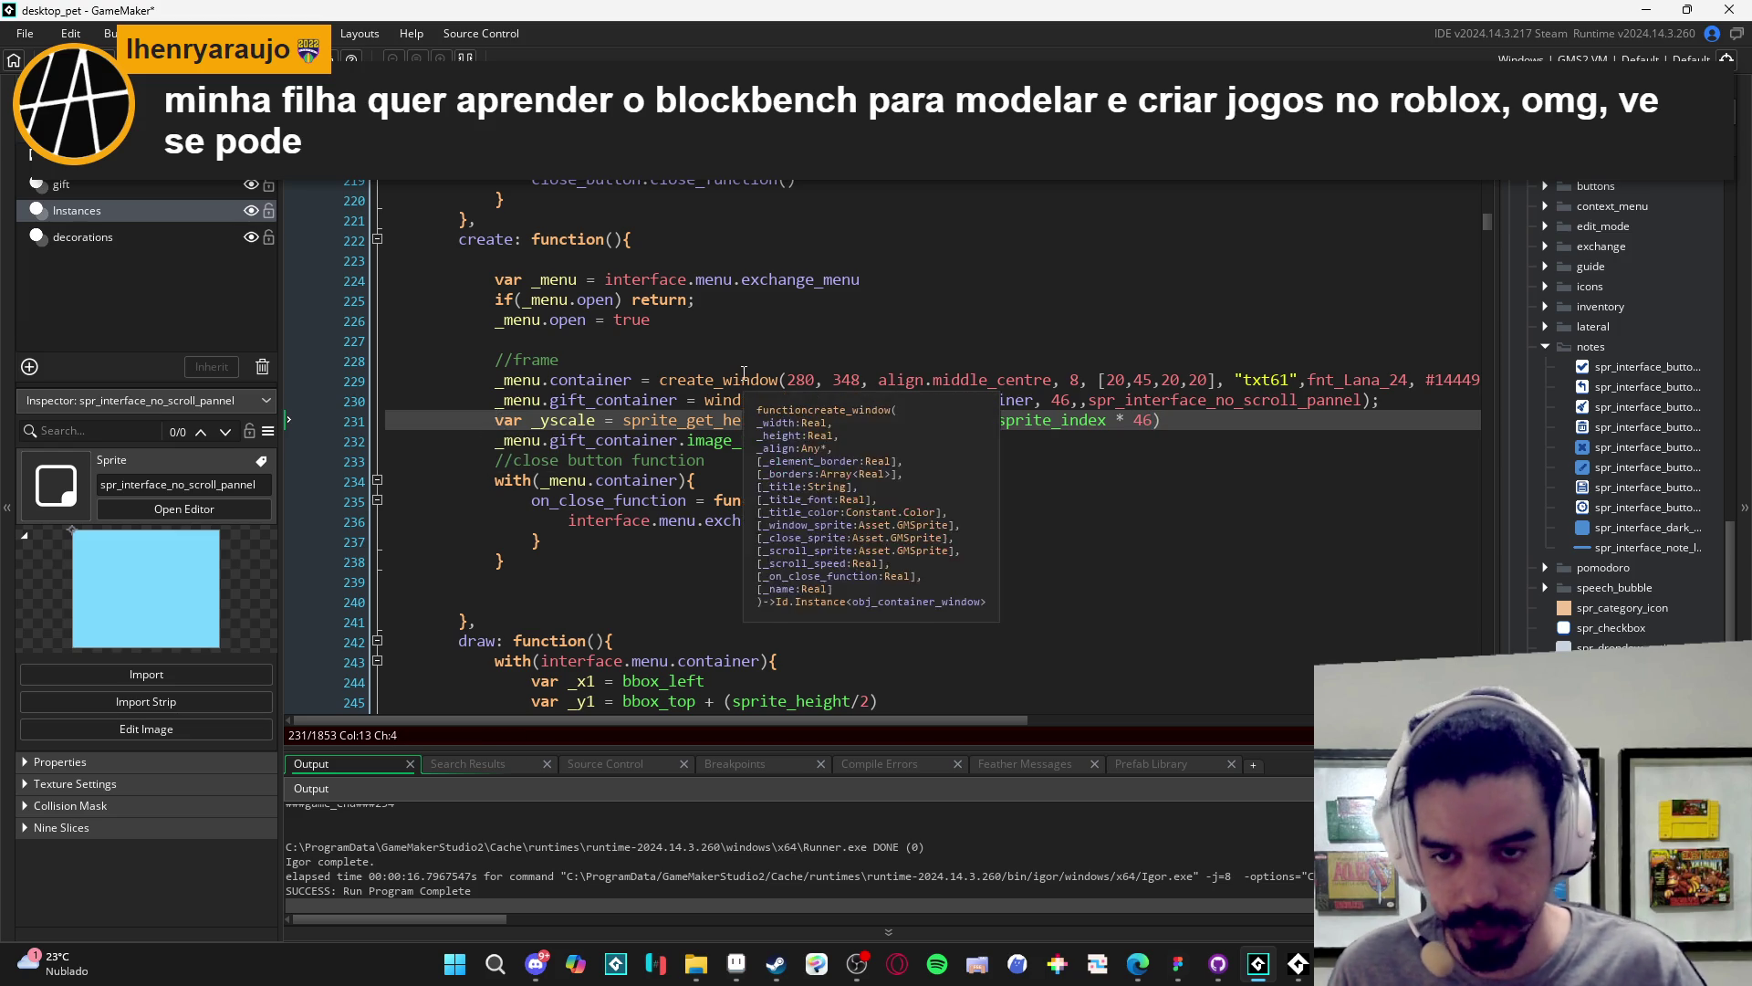
pyautogui.press('Return')
pyautogui.press('Up')
pyautogui.write('var _ysize')
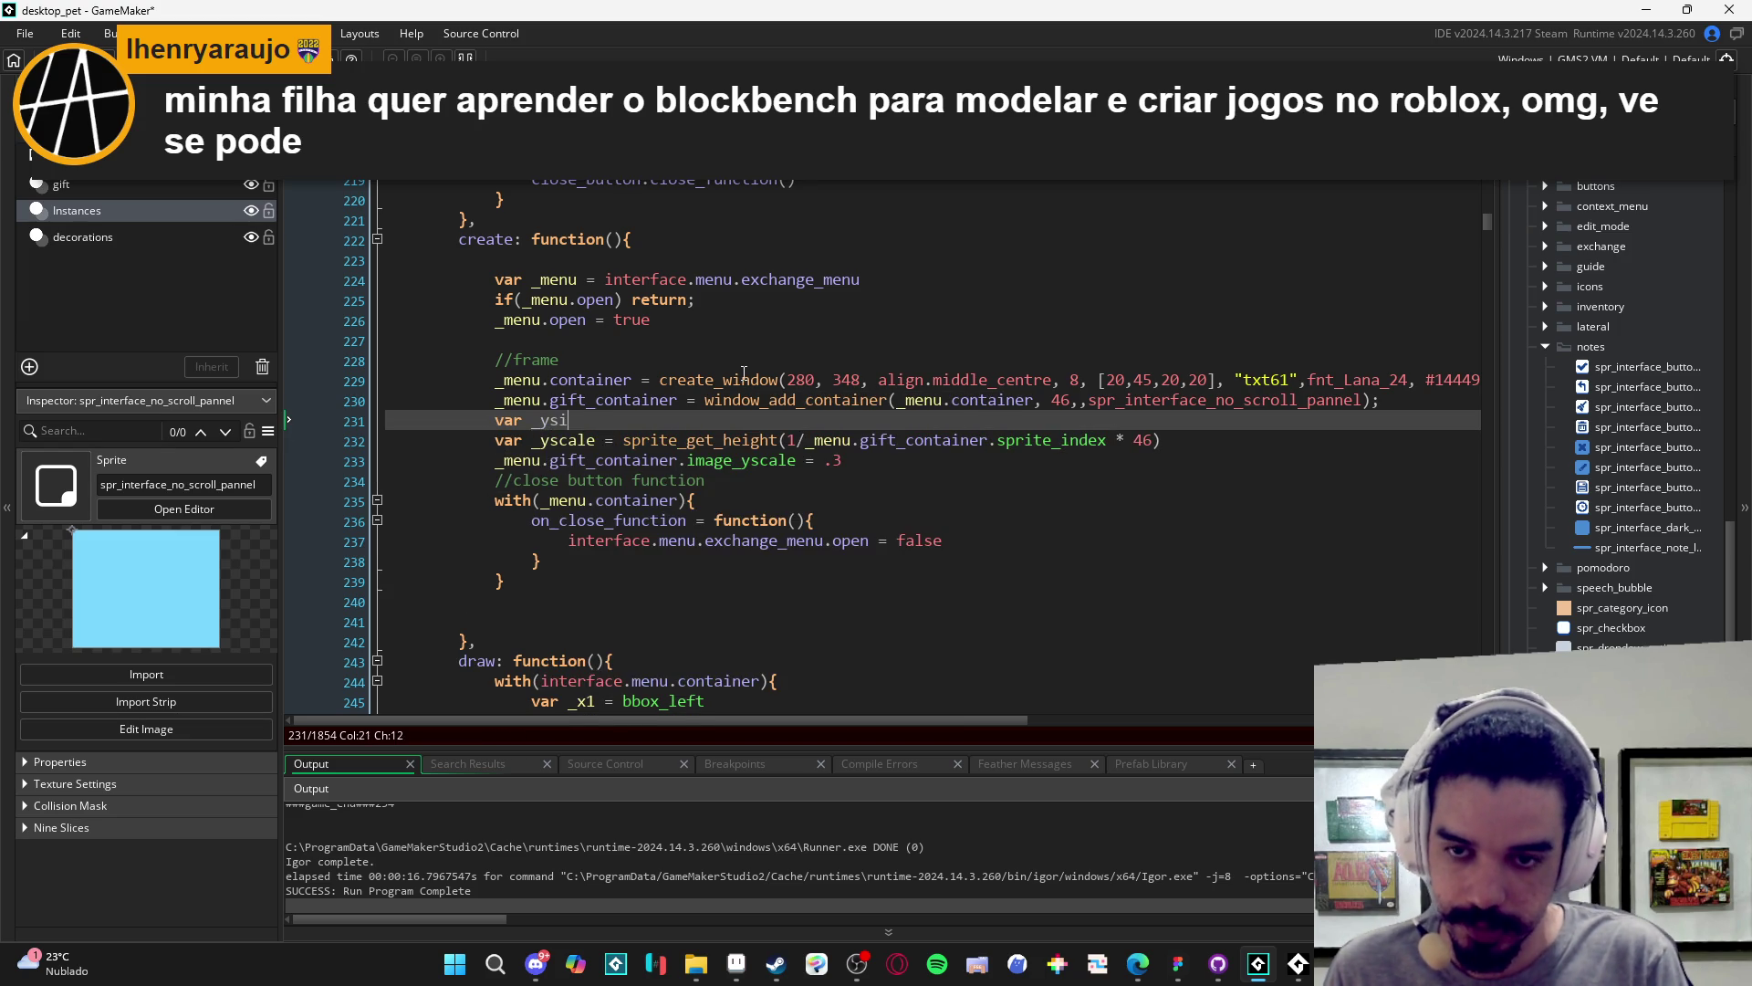
pyautogui.press('BackSpace')
pyautogui.press('BackSpace')
pyautogui.press('BackSpace')
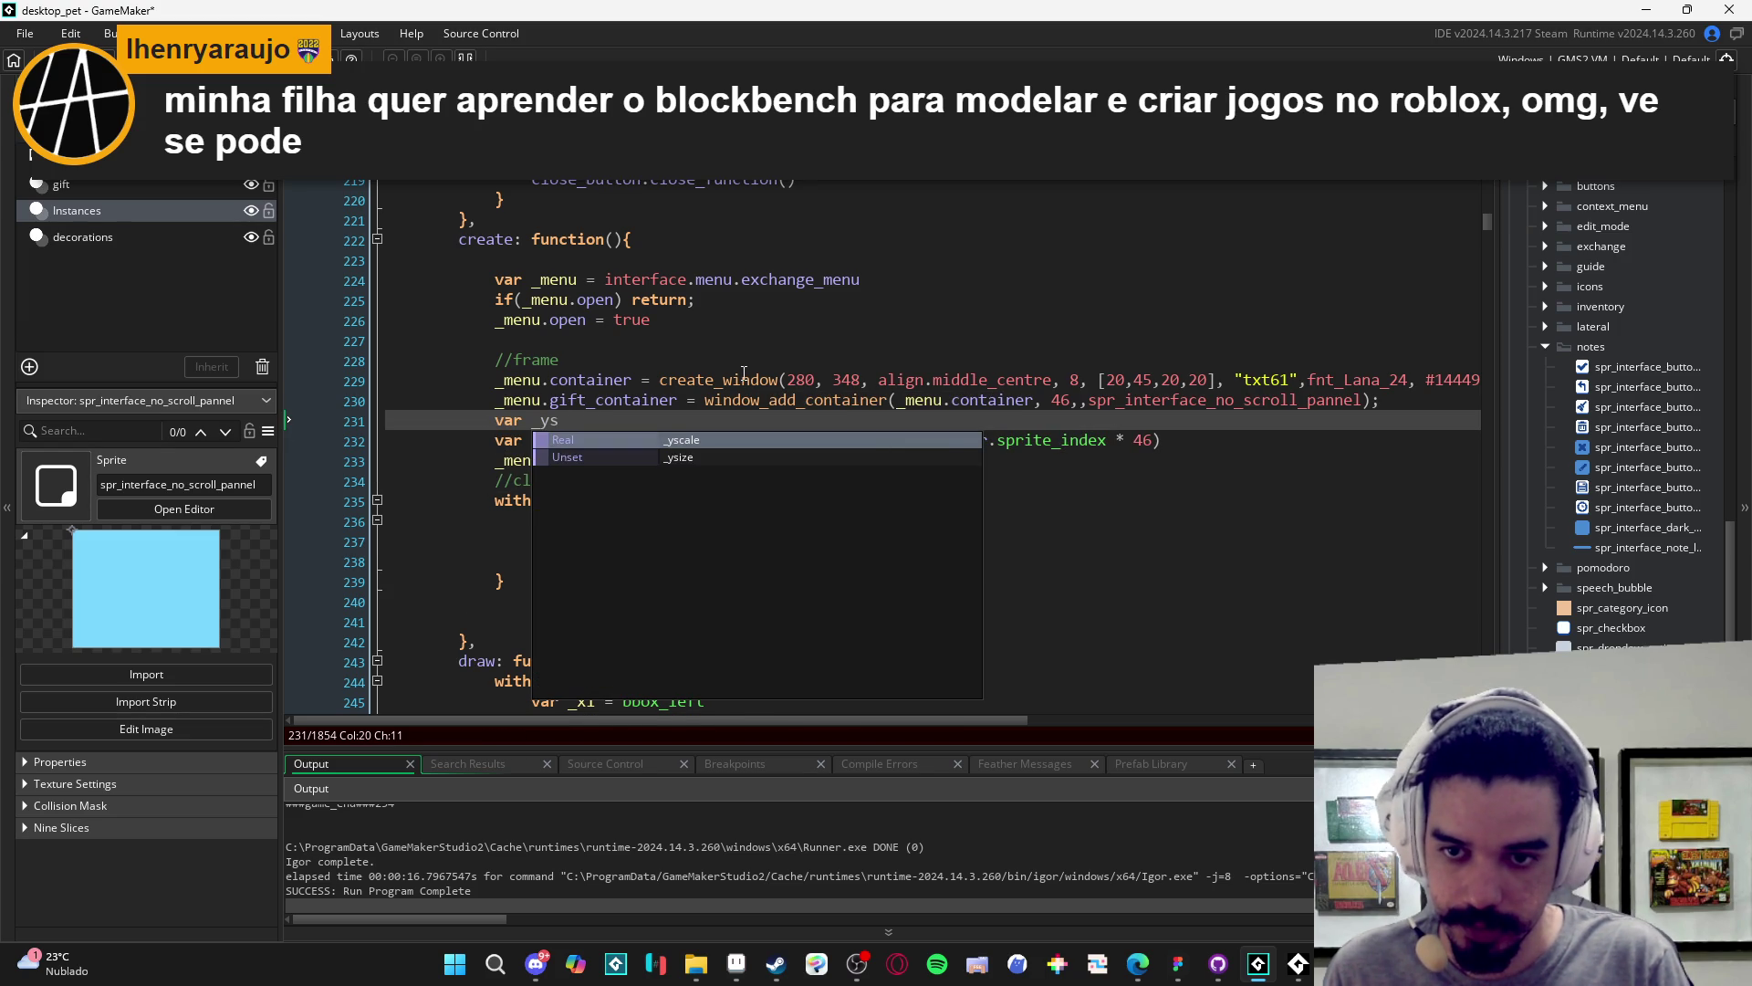
pyautogui.write('ize = 46')
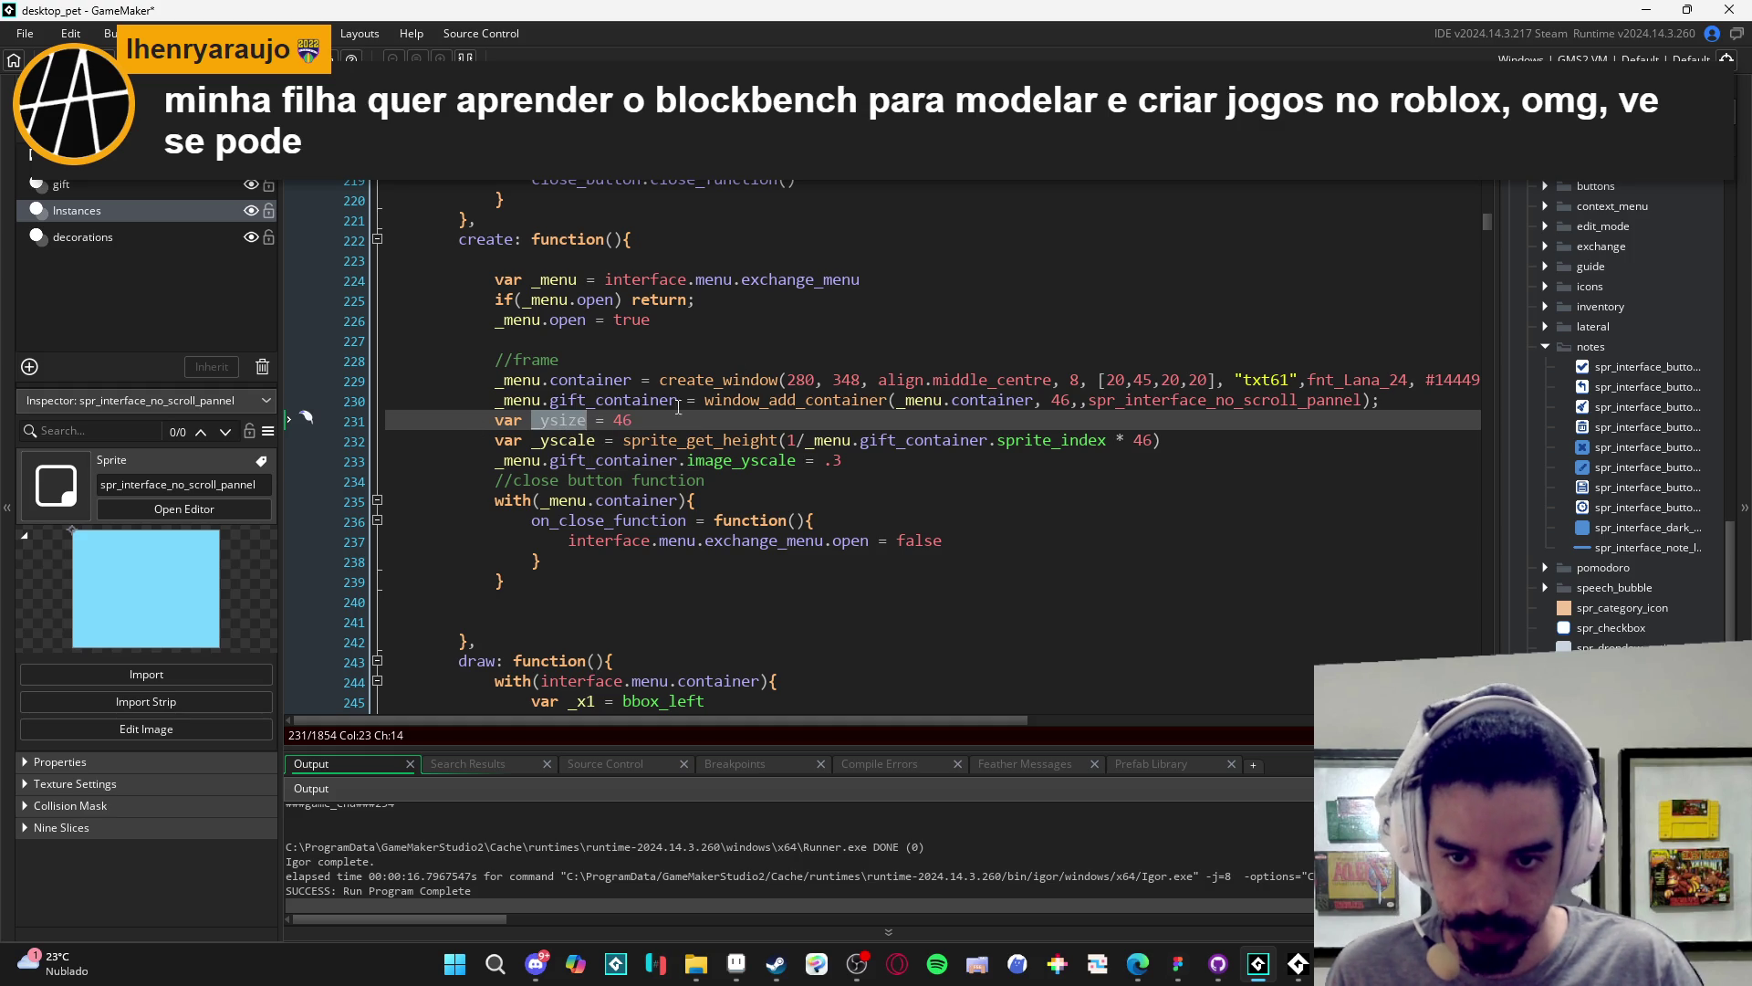
# - Move the _ysize declaration above the gift_container line and add a //gift container comment
pyautogui.moveTo(639, 420)
pyautogui.mouseDown()
pyautogui.moveTo(342, 420)
pyautogui.moveTo(497, 422)
pyautogui.mouseUp()
pyautogui.hotkey('ctrl', 'x')
pyautogui.press('Up')
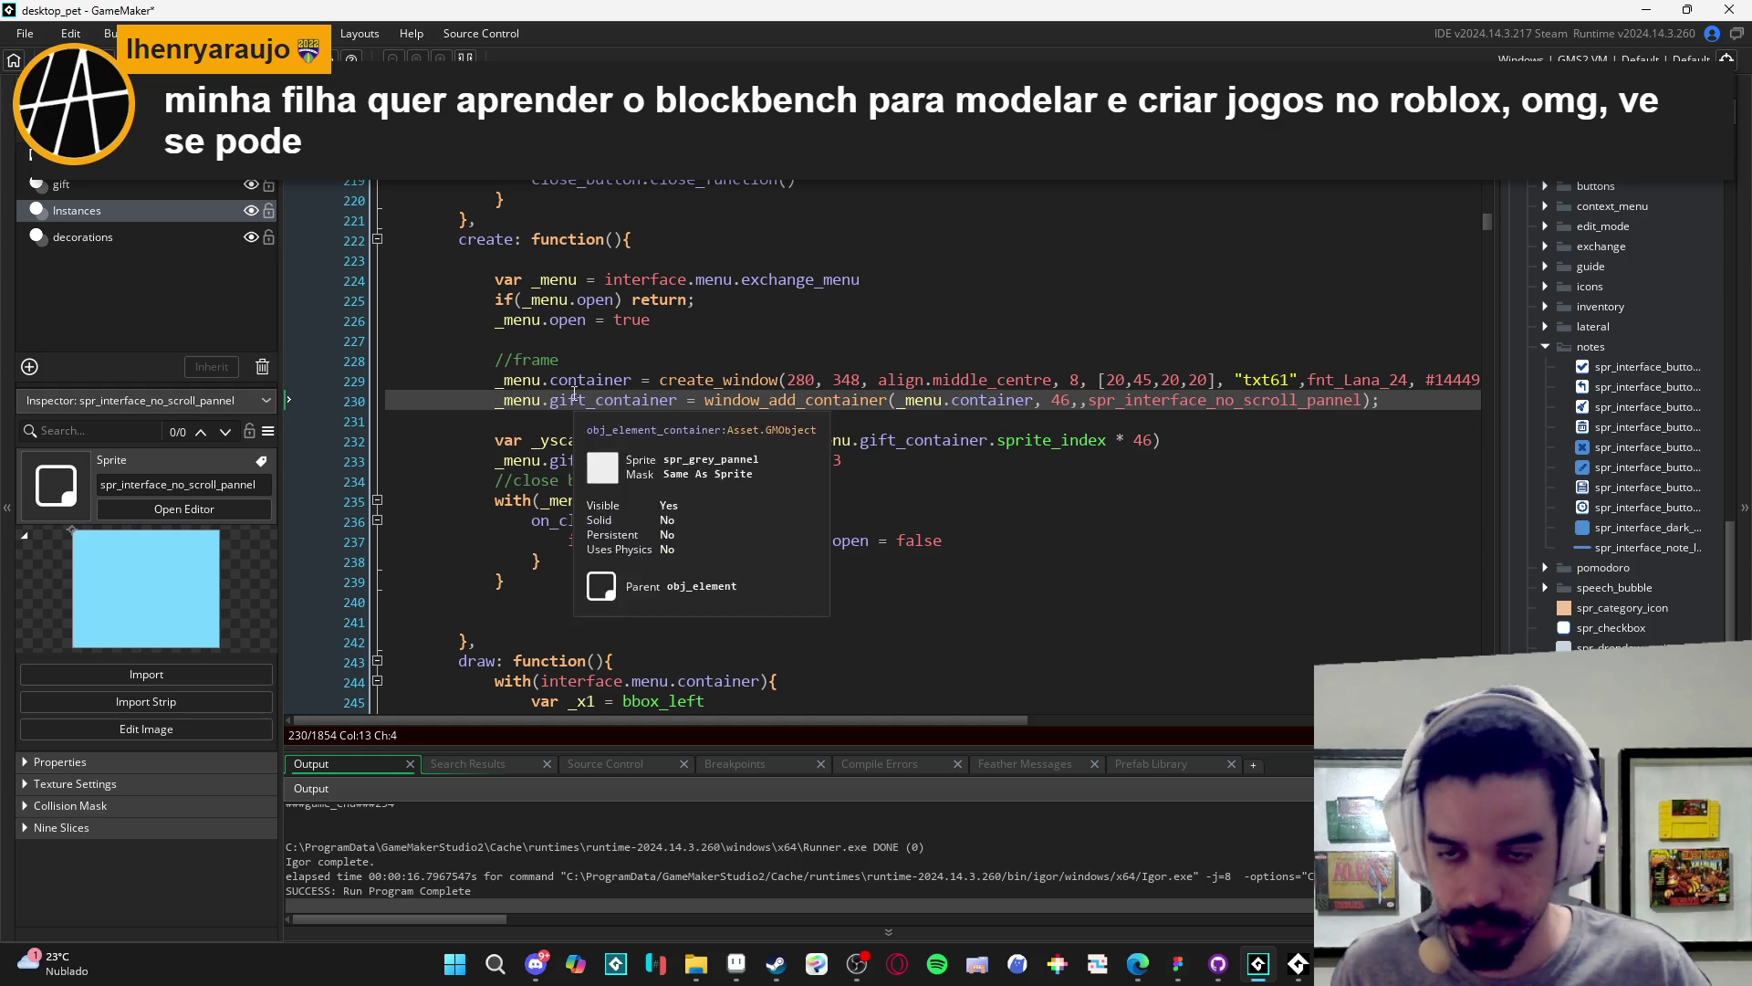
pyautogui.press('Return')
pyautogui.hotkey('ctrl', 'v')
pyautogui.scroll(1, 619, 372)
pyautogui.click(484, 446)
pyautogui.press('Return')
pyautogui.press('Up')
pyautogui.press('Return')
pyautogui.write('//gi')
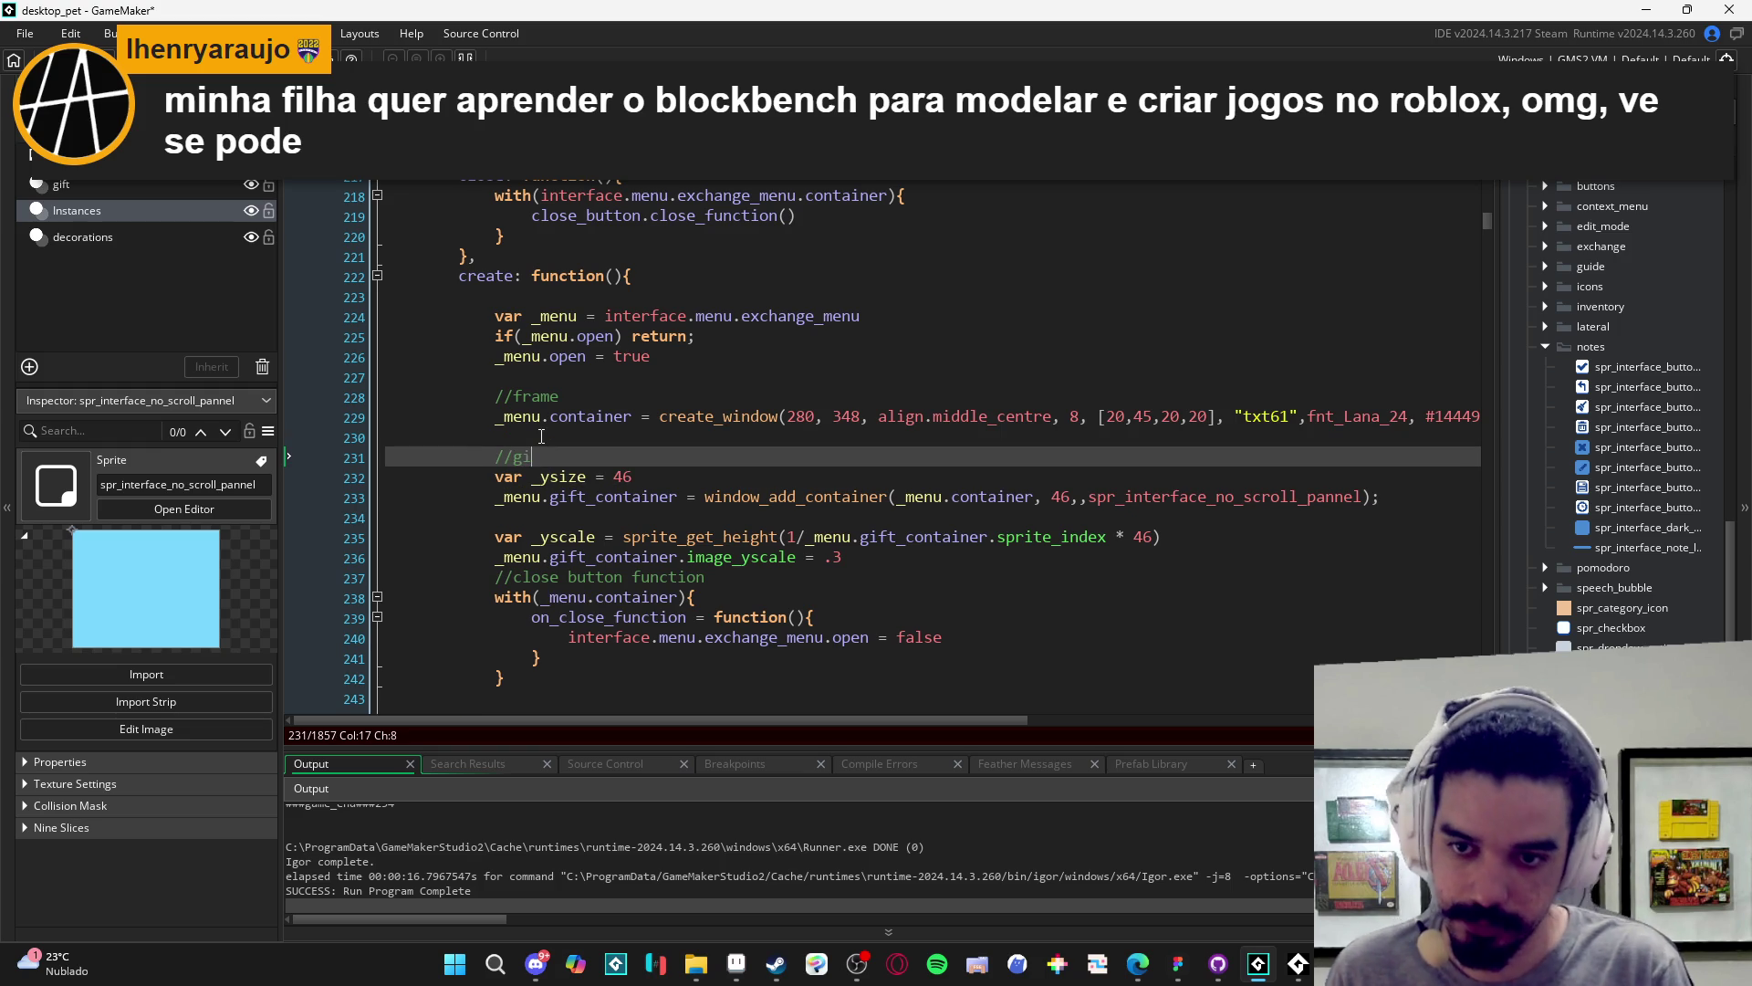
pyautogui.write('ft container')
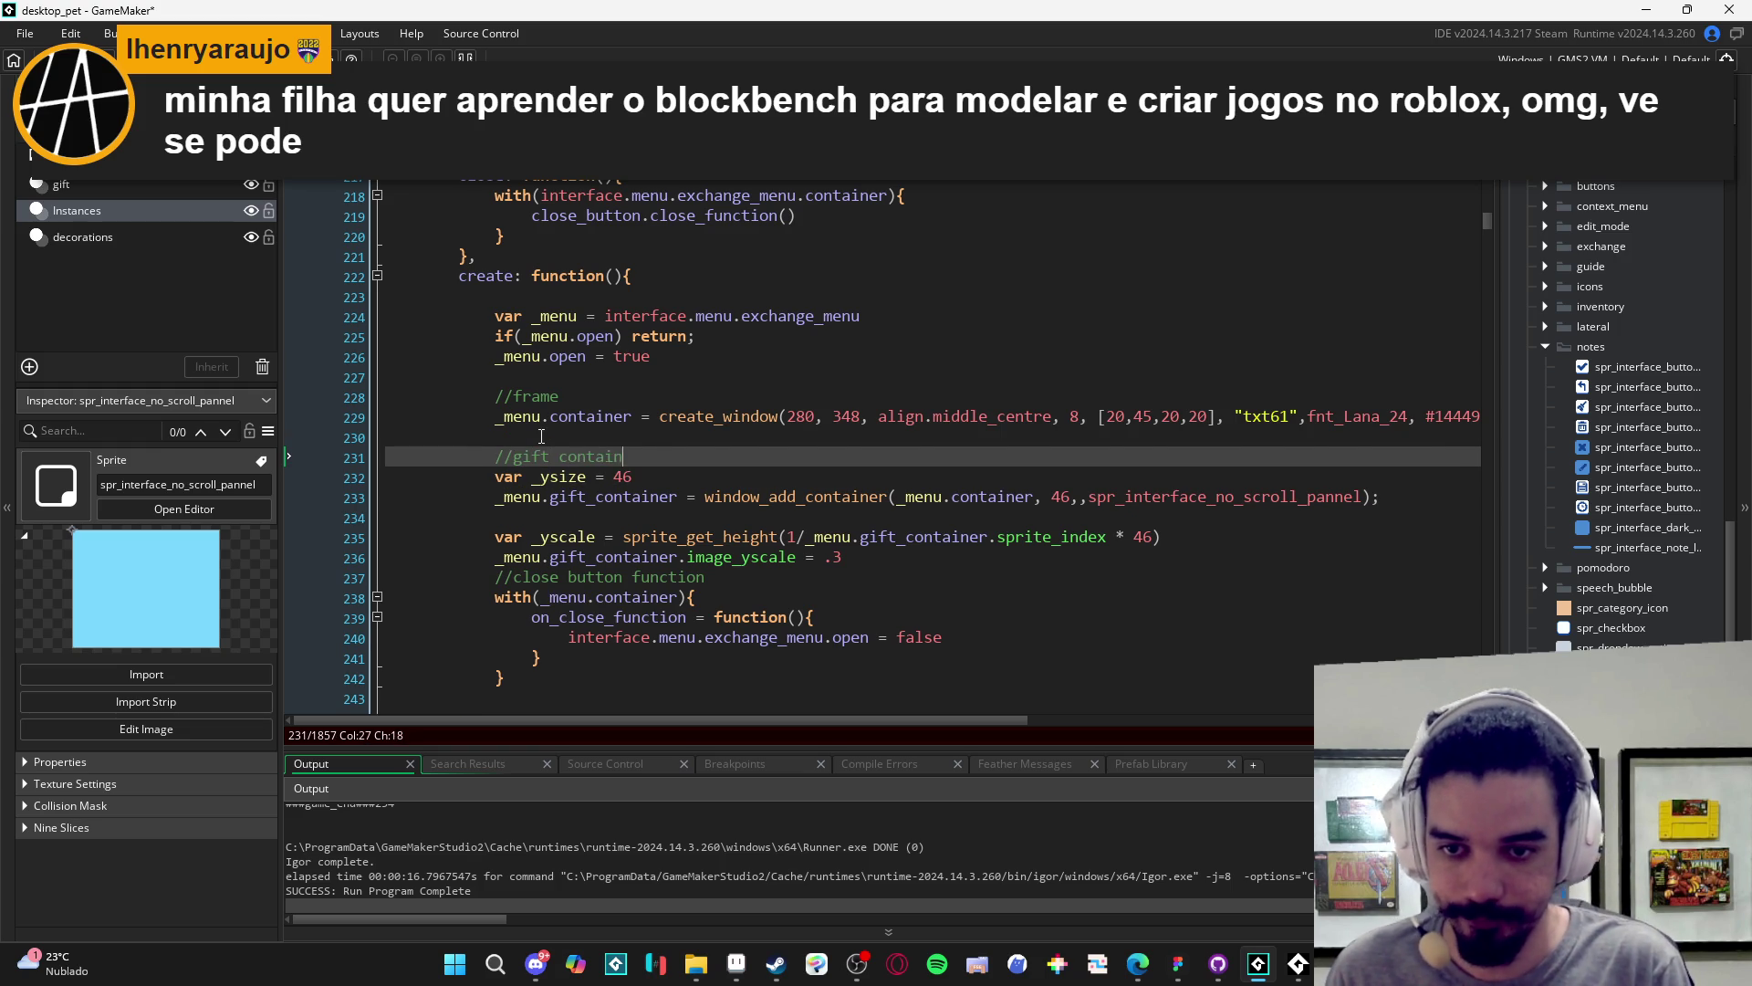
# - Replace both hard-coded 46 values with _ysize in the container call and _yscale calculation
pyautogui.scroll(-2, 538, 410)
pyautogui.doubleClick(536, 401)
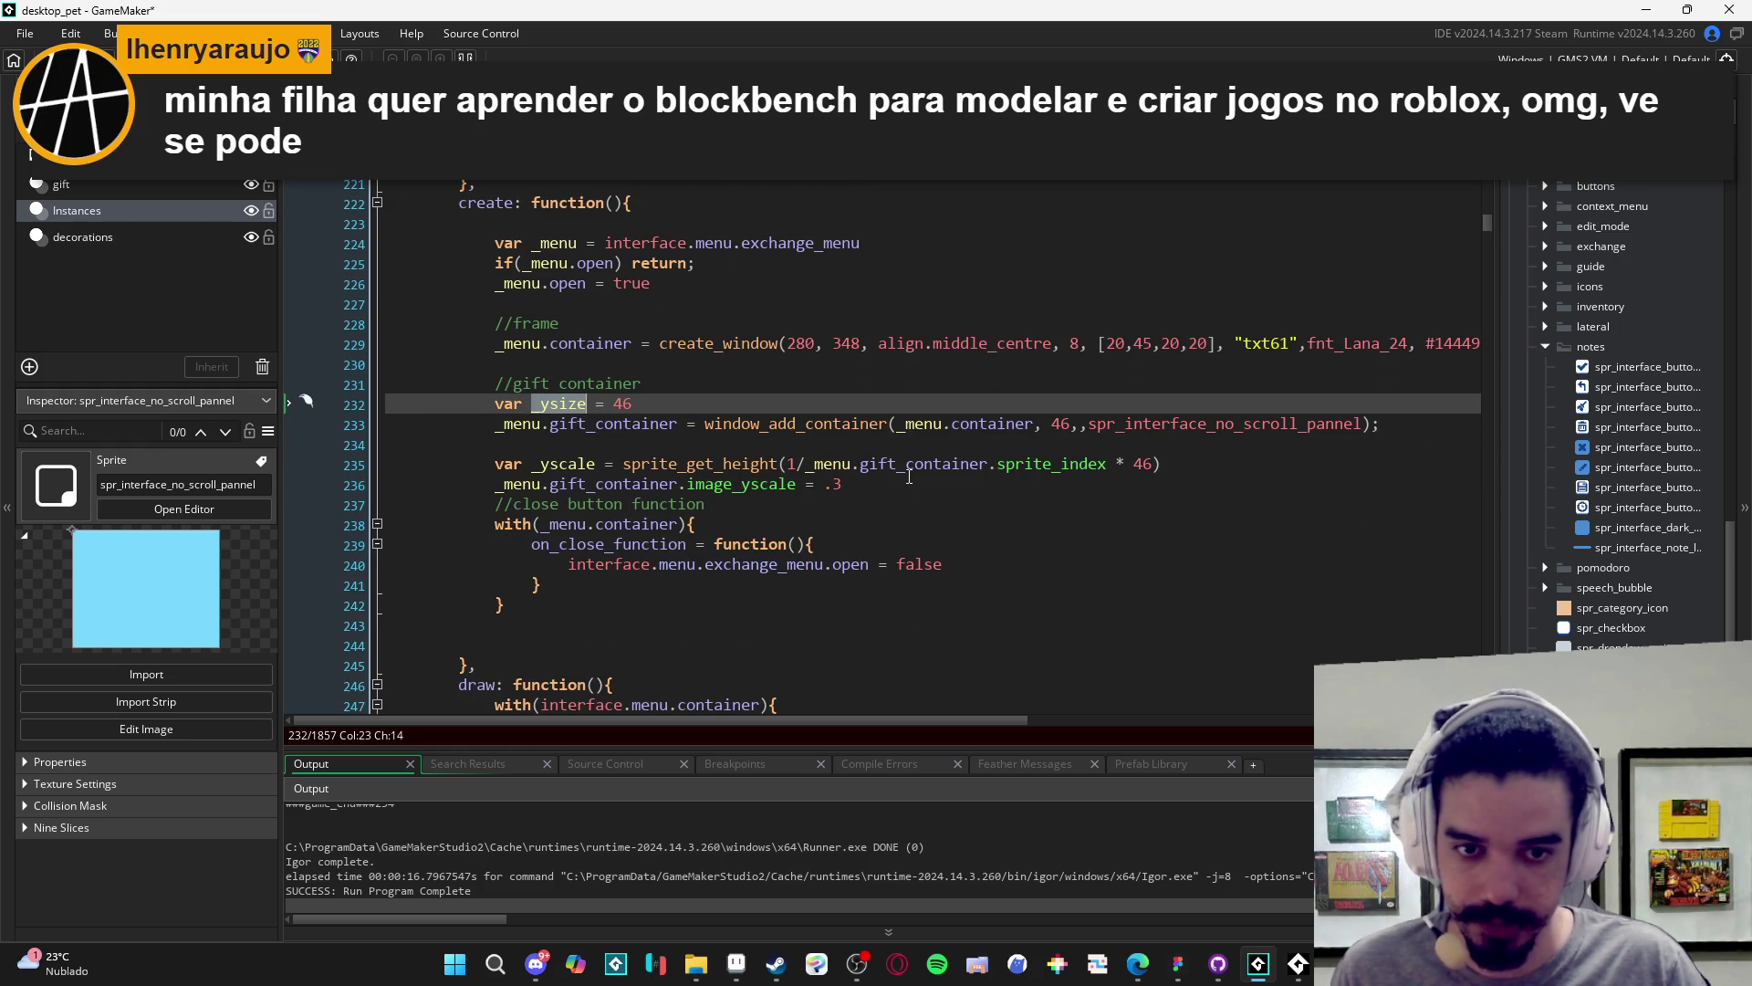
pyautogui.scroll(-2, 1116, 418)
pyautogui.doubleClick(1141, 393)
pyautogui.hotkey('ctrl', 'v')
pyautogui.doubleClick(1059, 351)
pyautogui.hotkey('ctrl', 'v')
# - Remove stray blank lines and add missing semicolons after the _yscale, .3 and close-button lines
pyautogui.click(582, 390)
pyautogui.press('Up')
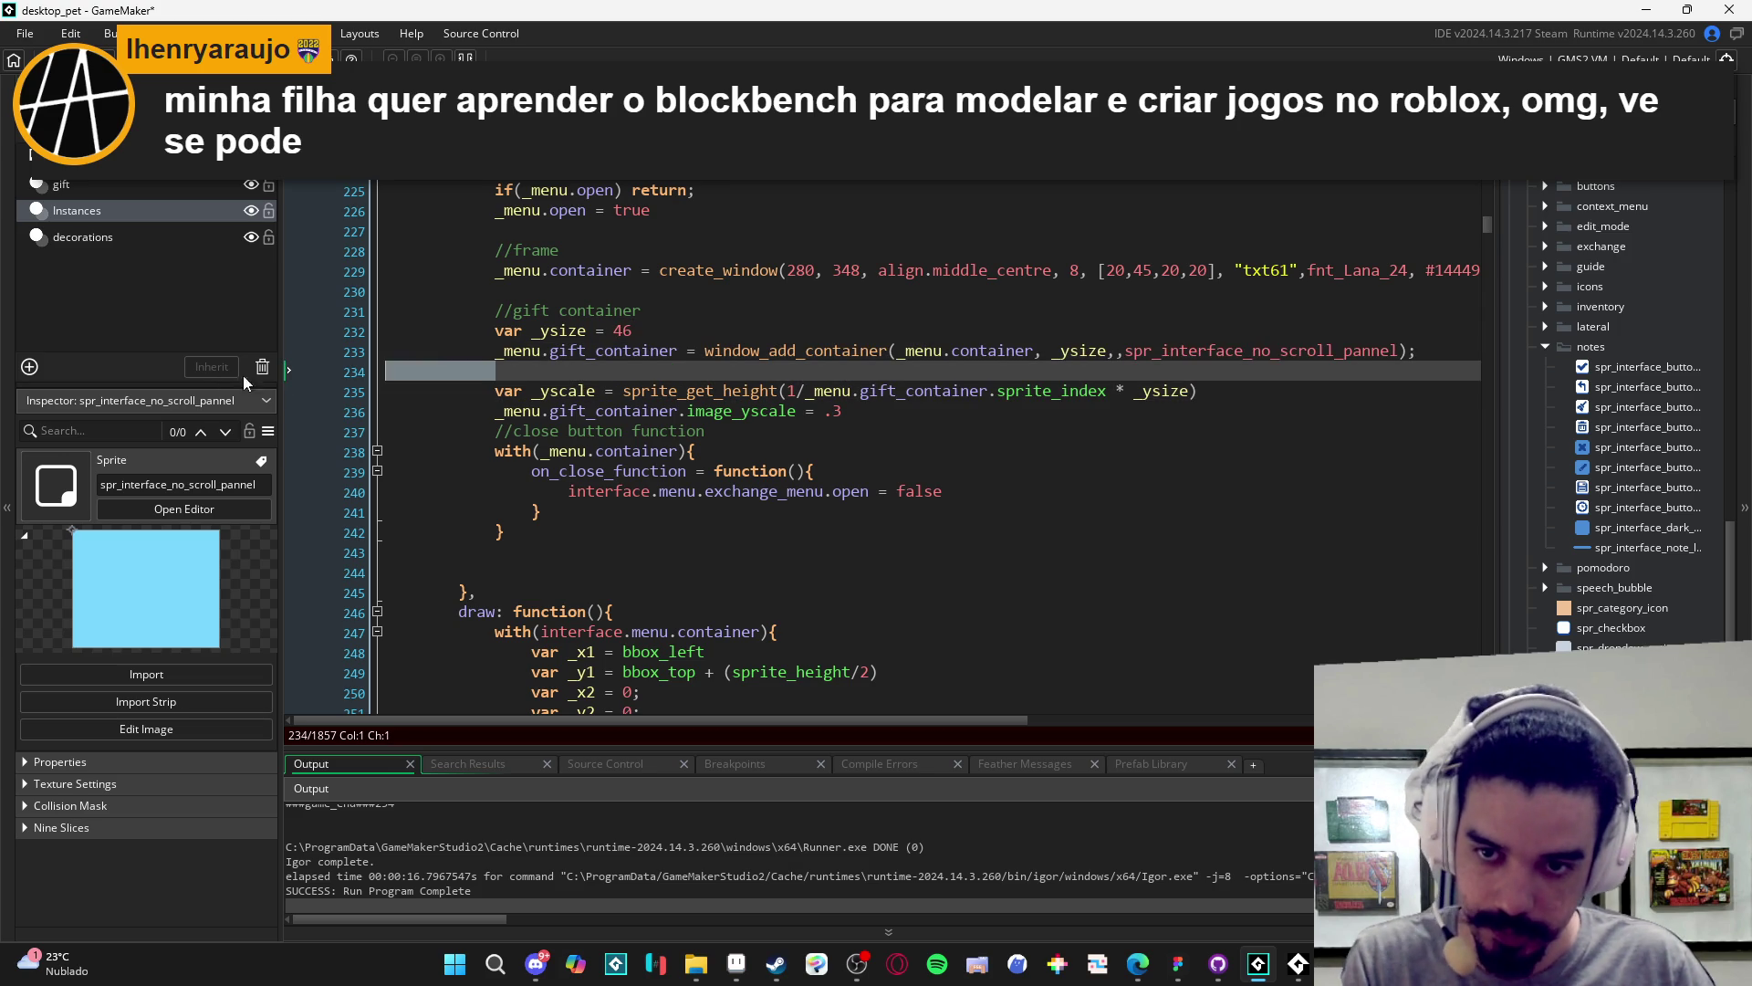
pyautogui.press('Delete')
pyautogui.click(1247, 364)
pyautogui.press('Return')
pyautogui.click(1273, 354)
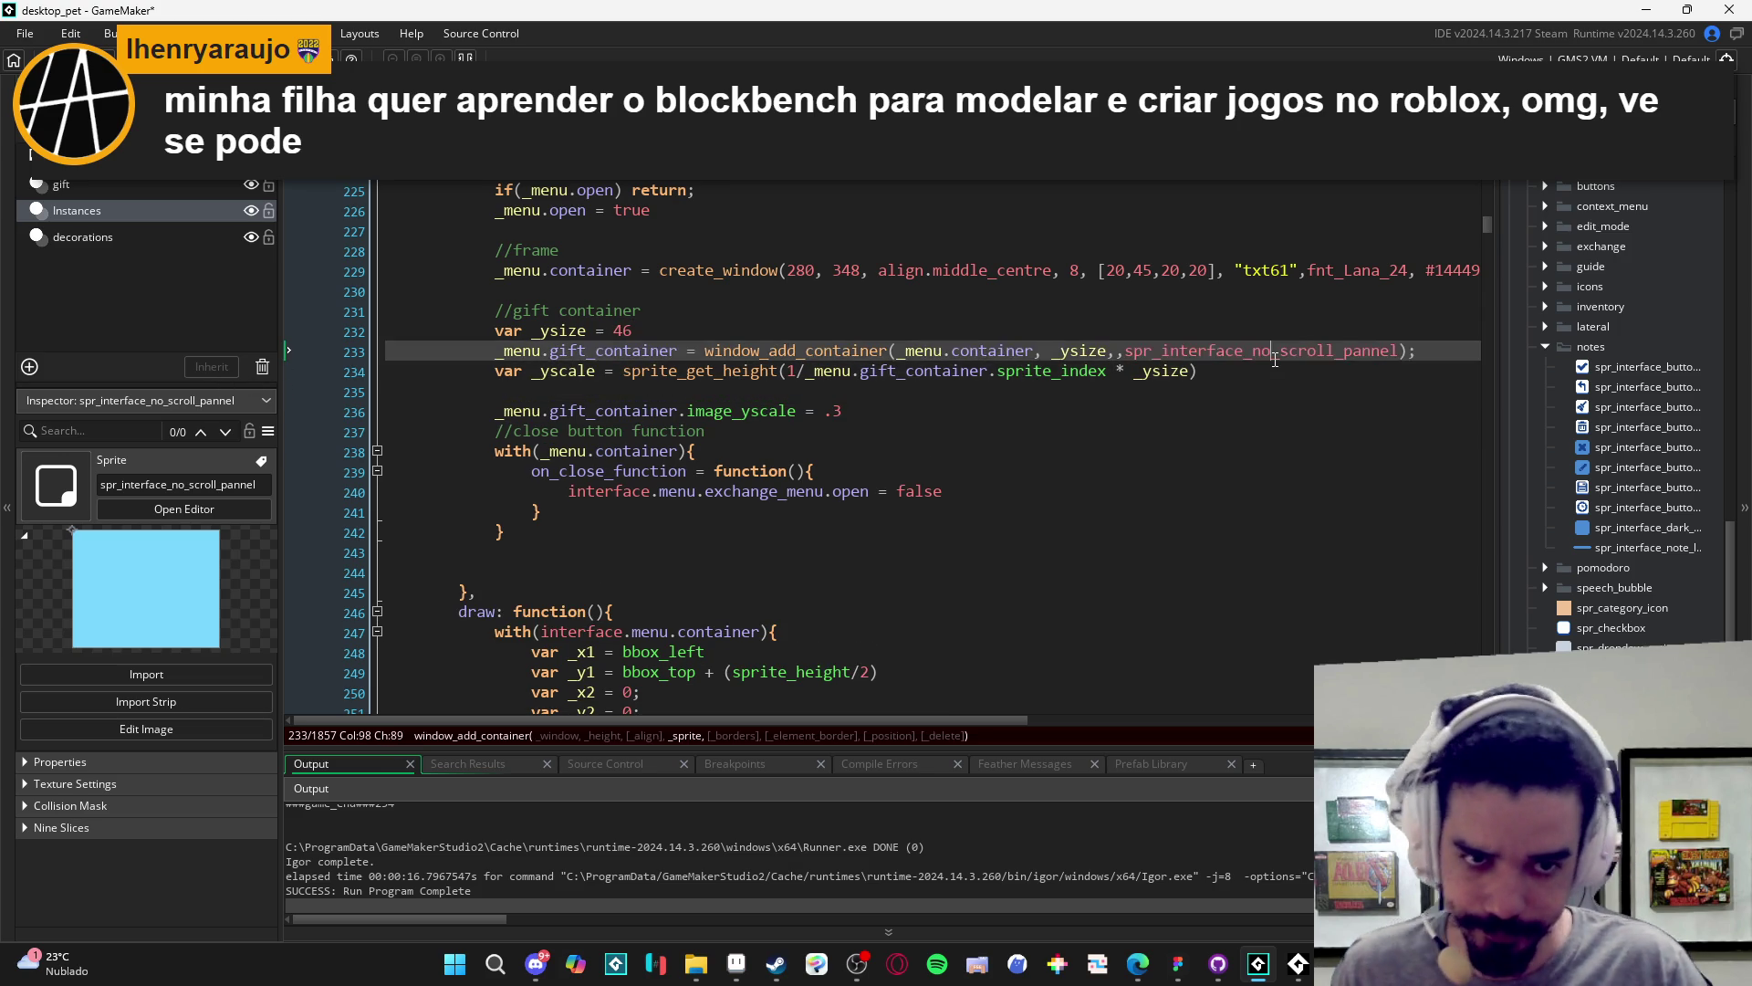
pyautogui.press('Down')
pyautogui.write(';')
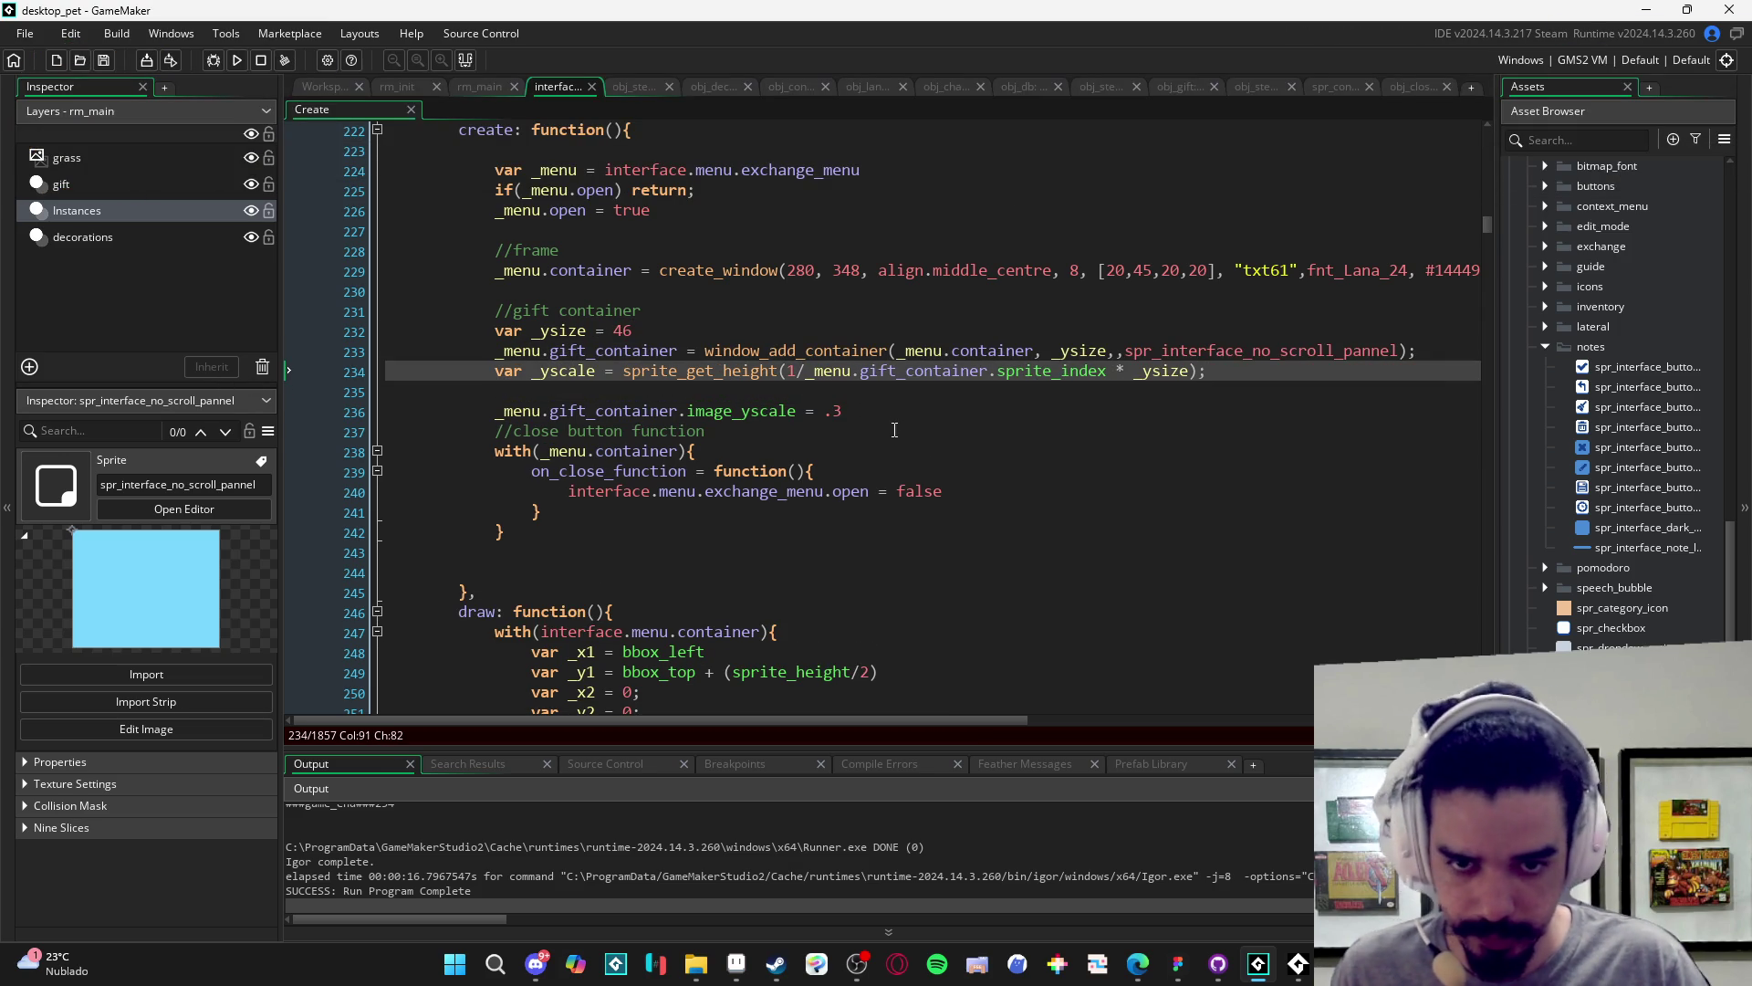
pyautogui.click(915, 413)
pyautogui.write(';')
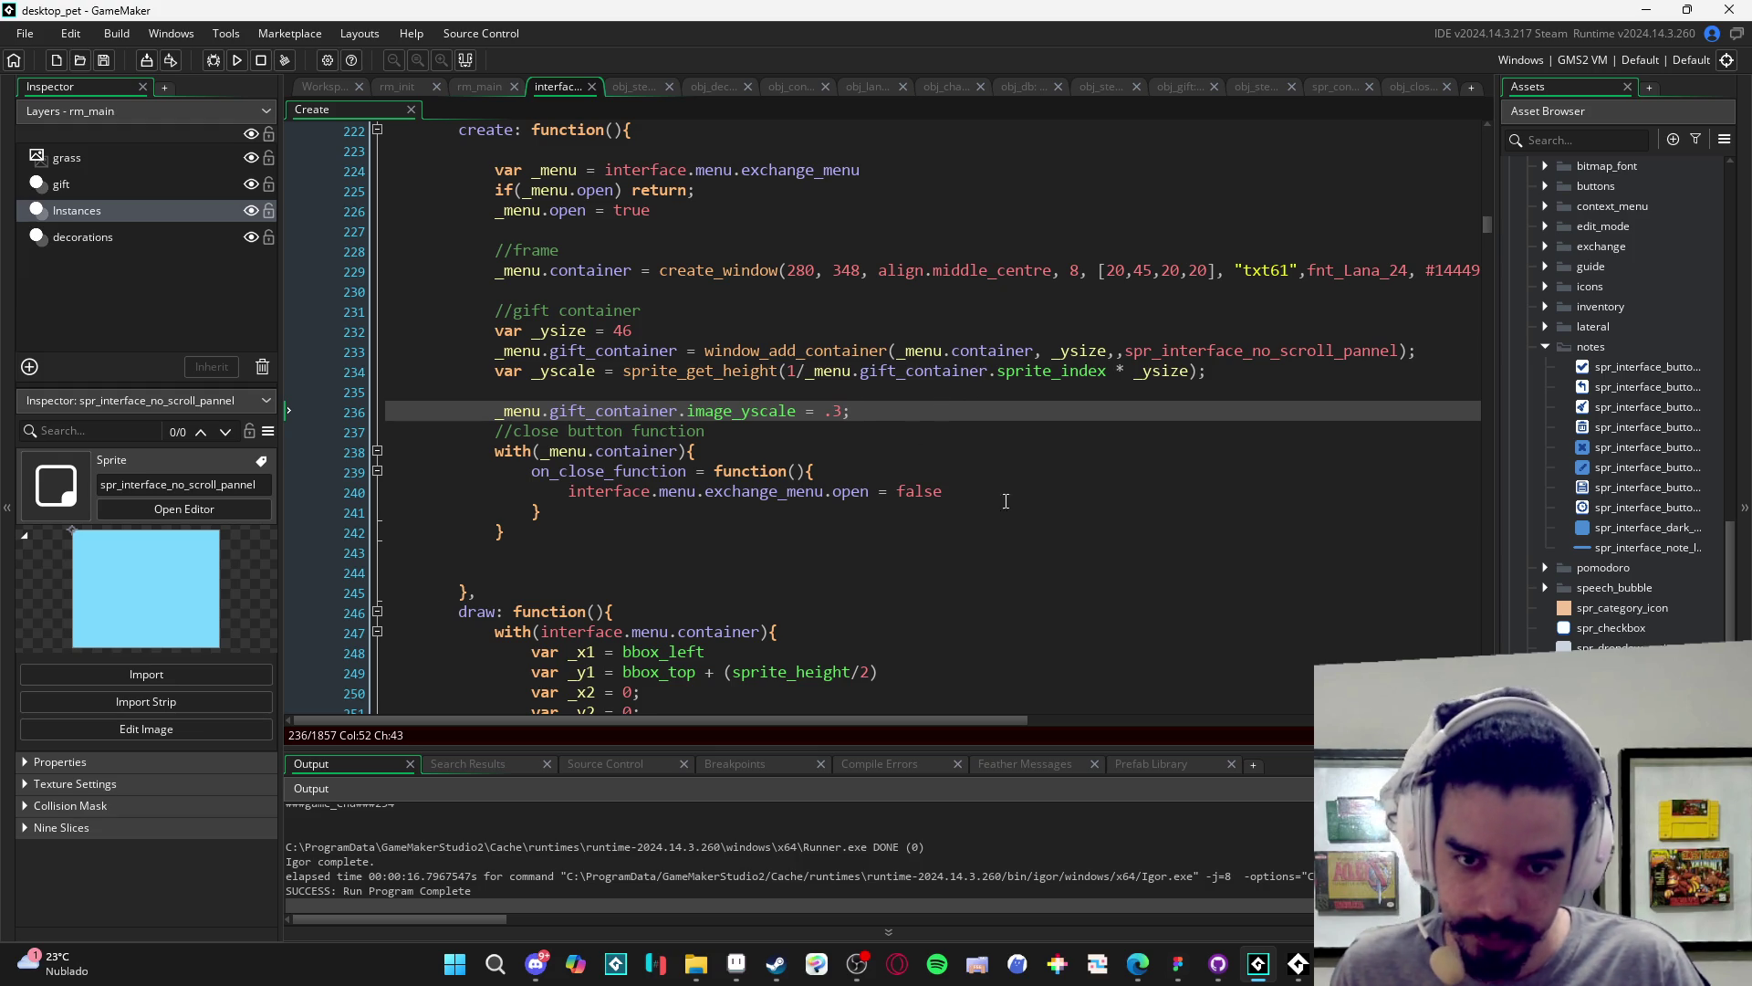
pyautogui.click(1034, 495)
pyautogui.write(';')
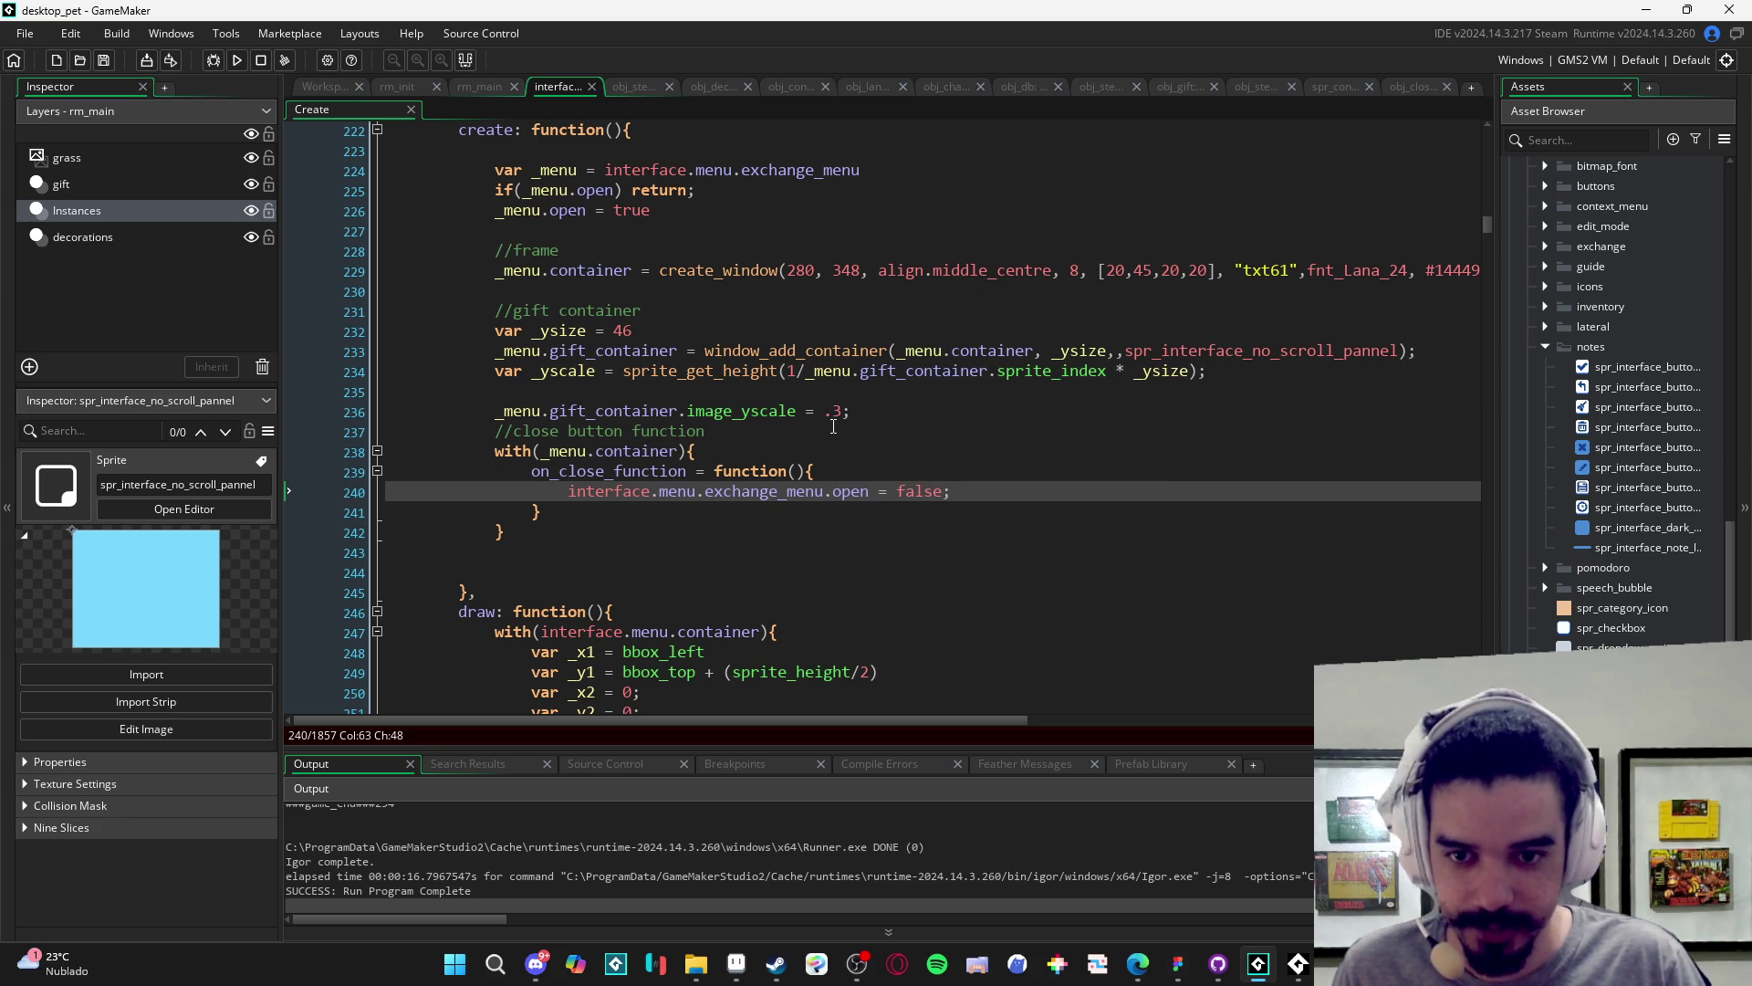
# - Save the code, set image_yscale to _yscale instead of .3, and run the game
pyautogui.click(896, 410)
pyautogui.press('Return')
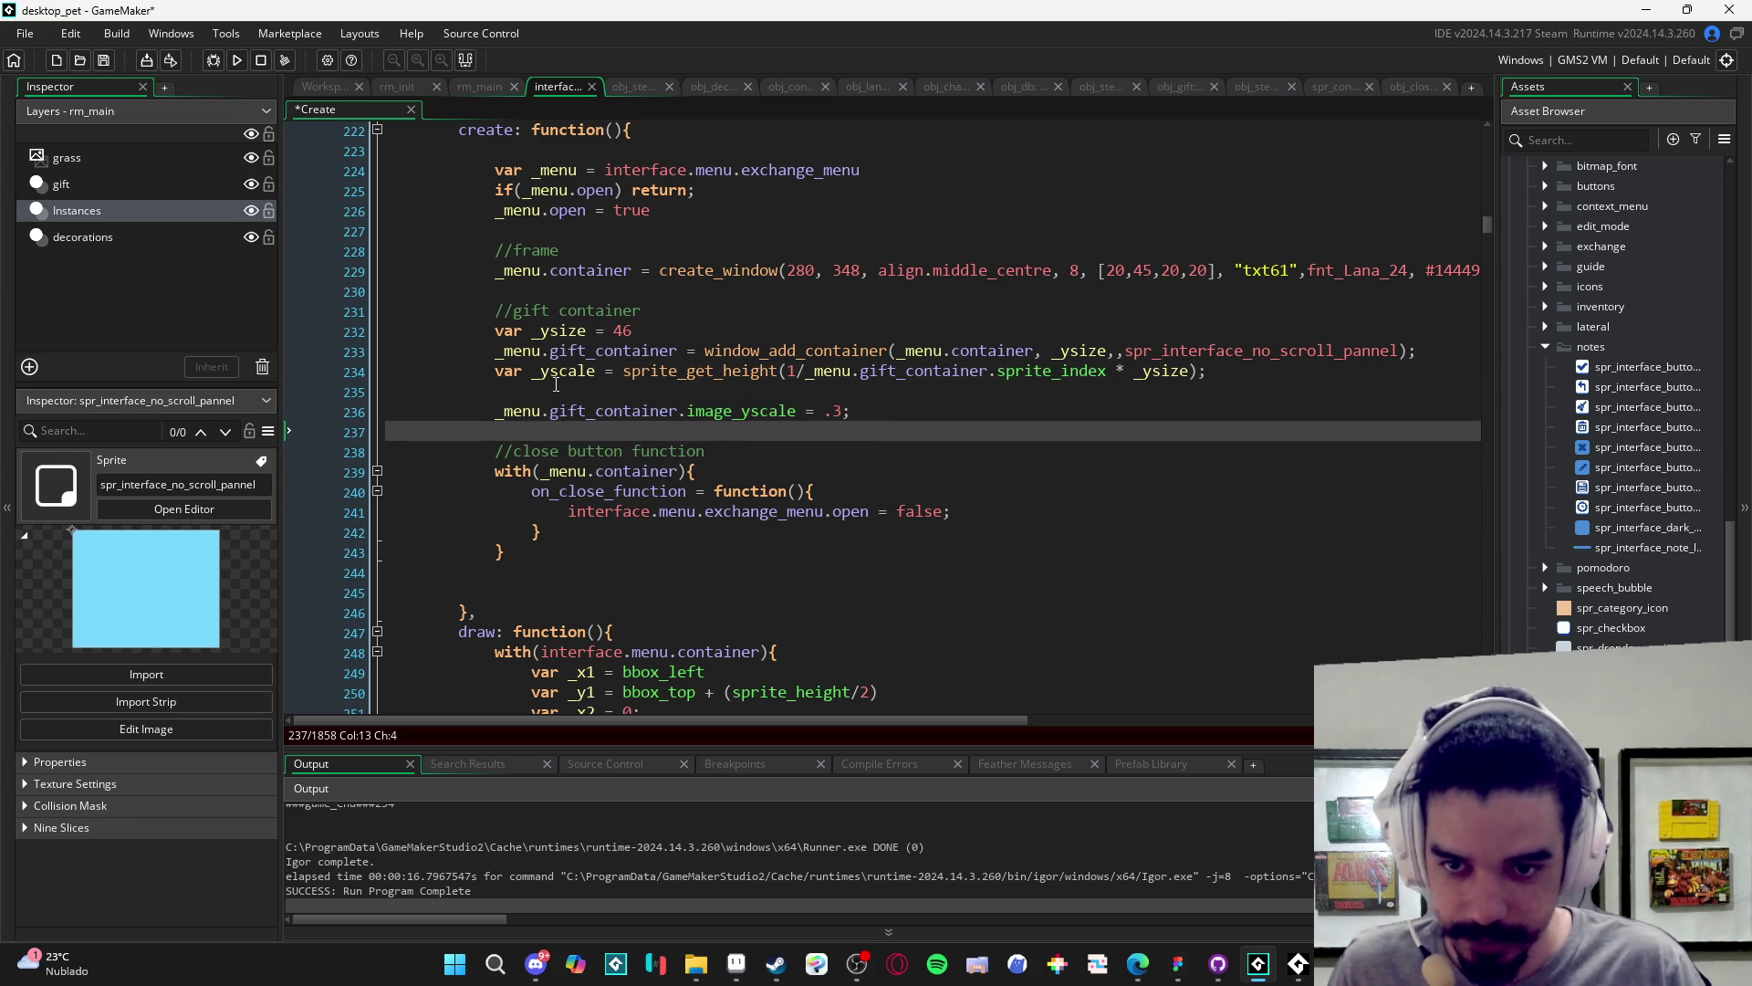
pyautogui.click(556, 391)
pyautogui.press('BackSpace')
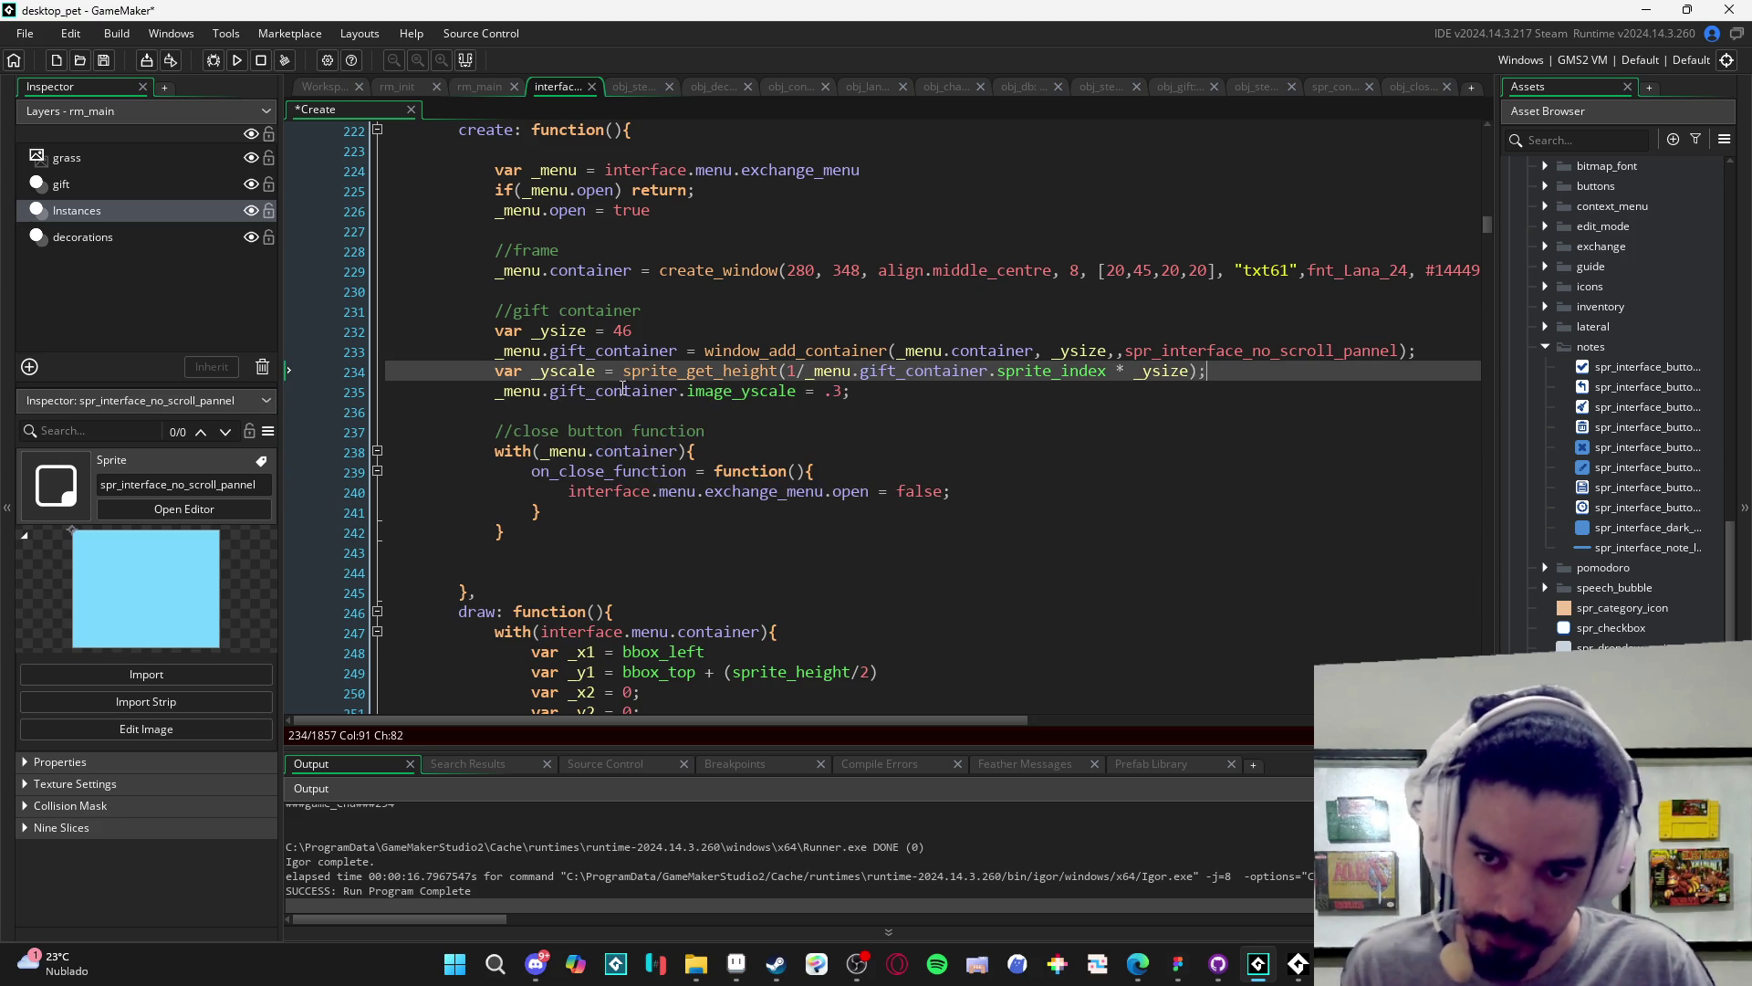
pyautogui.click(1264, 413)
pyautogui.hotkey('ctrl', 's')
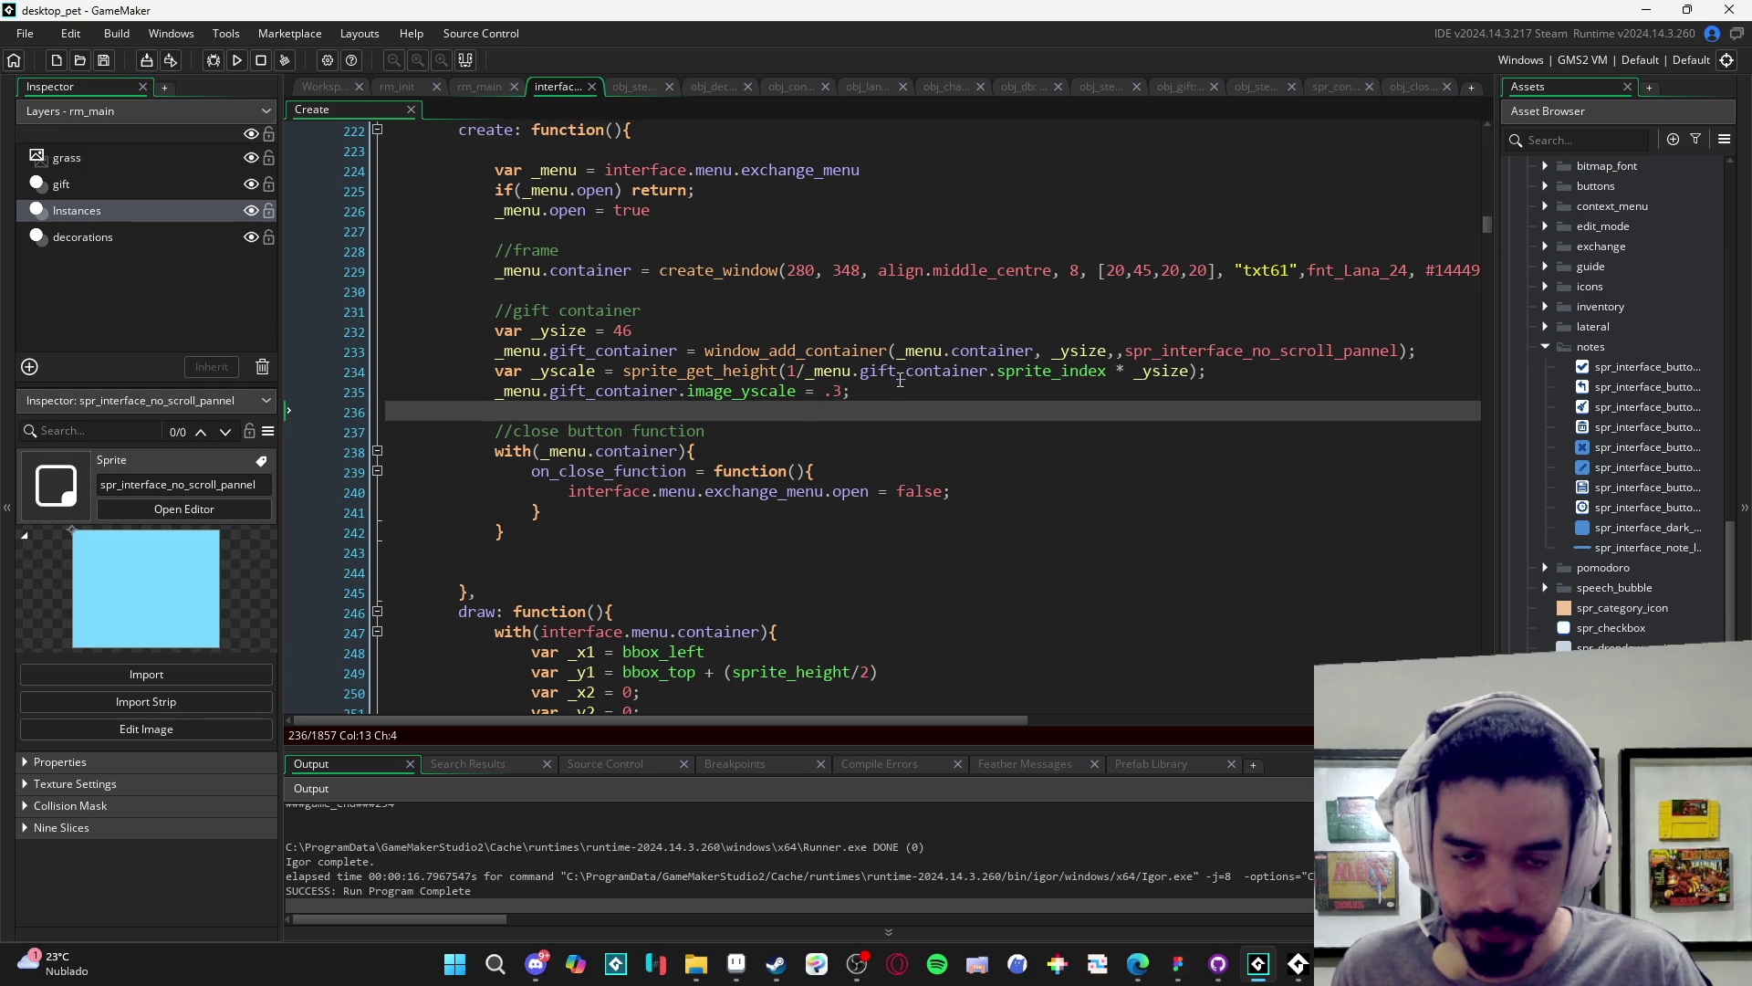
pyautogui.doubleClick(592, 370)
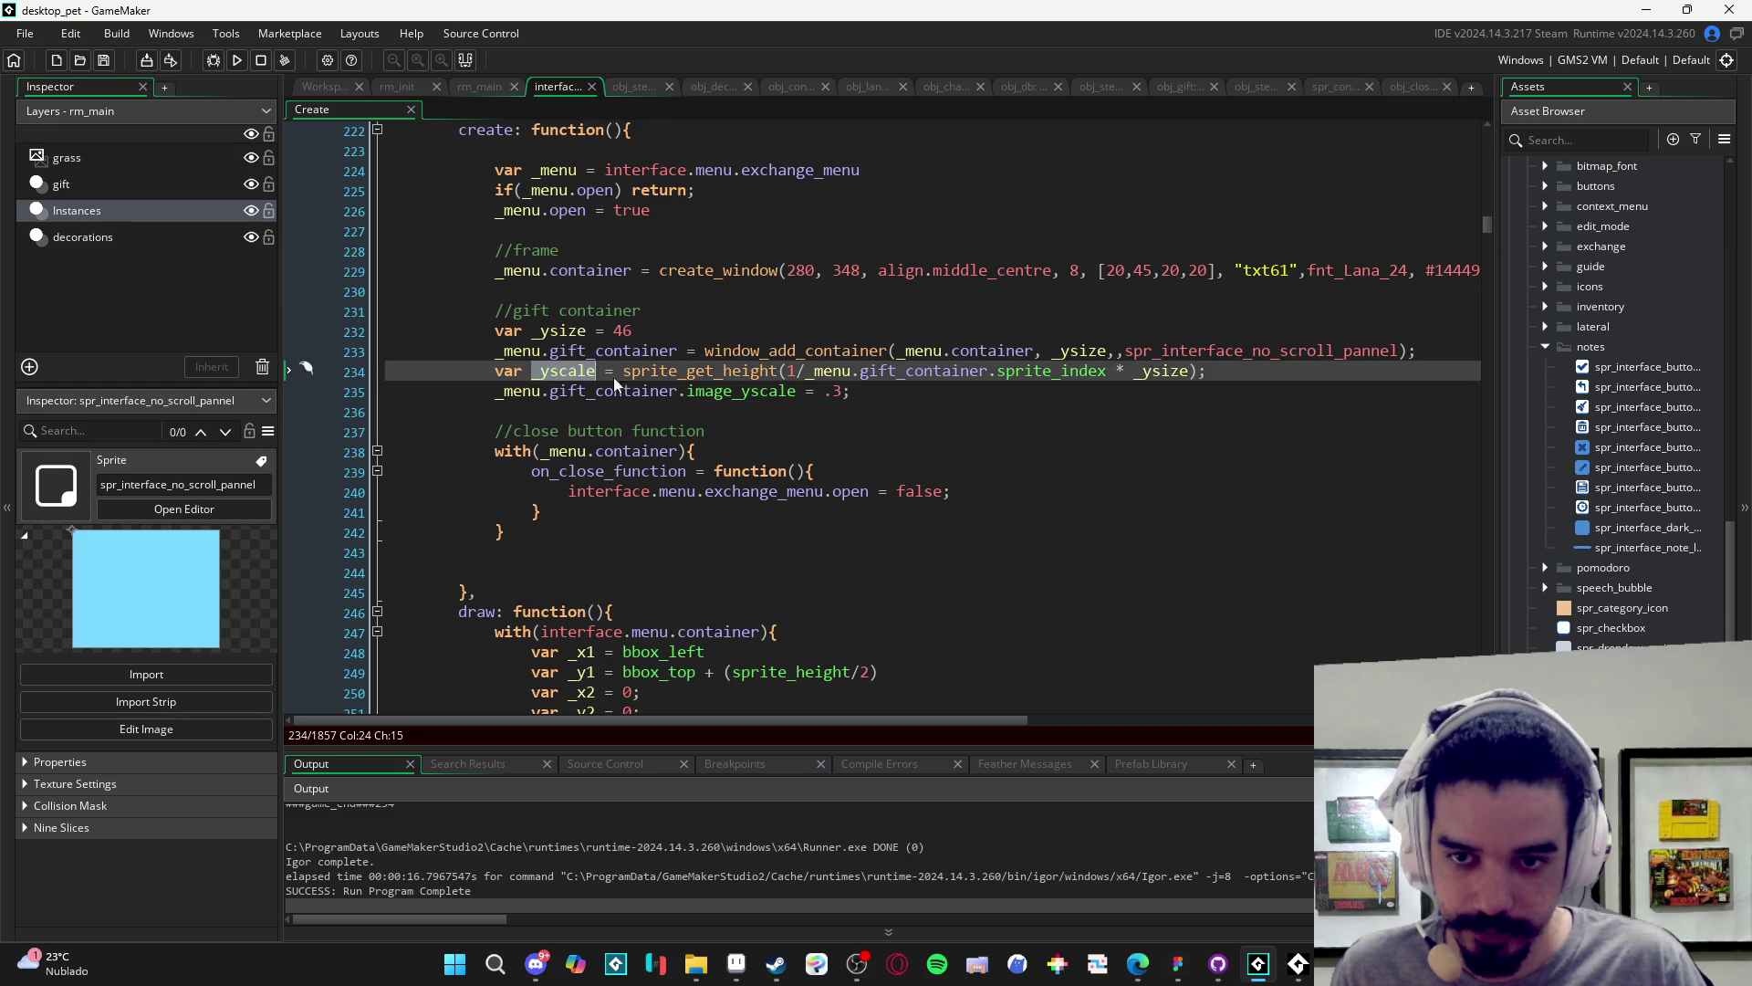
pyautogui.moveTo(848, 399); pyautogui.dragTo(824, 390)
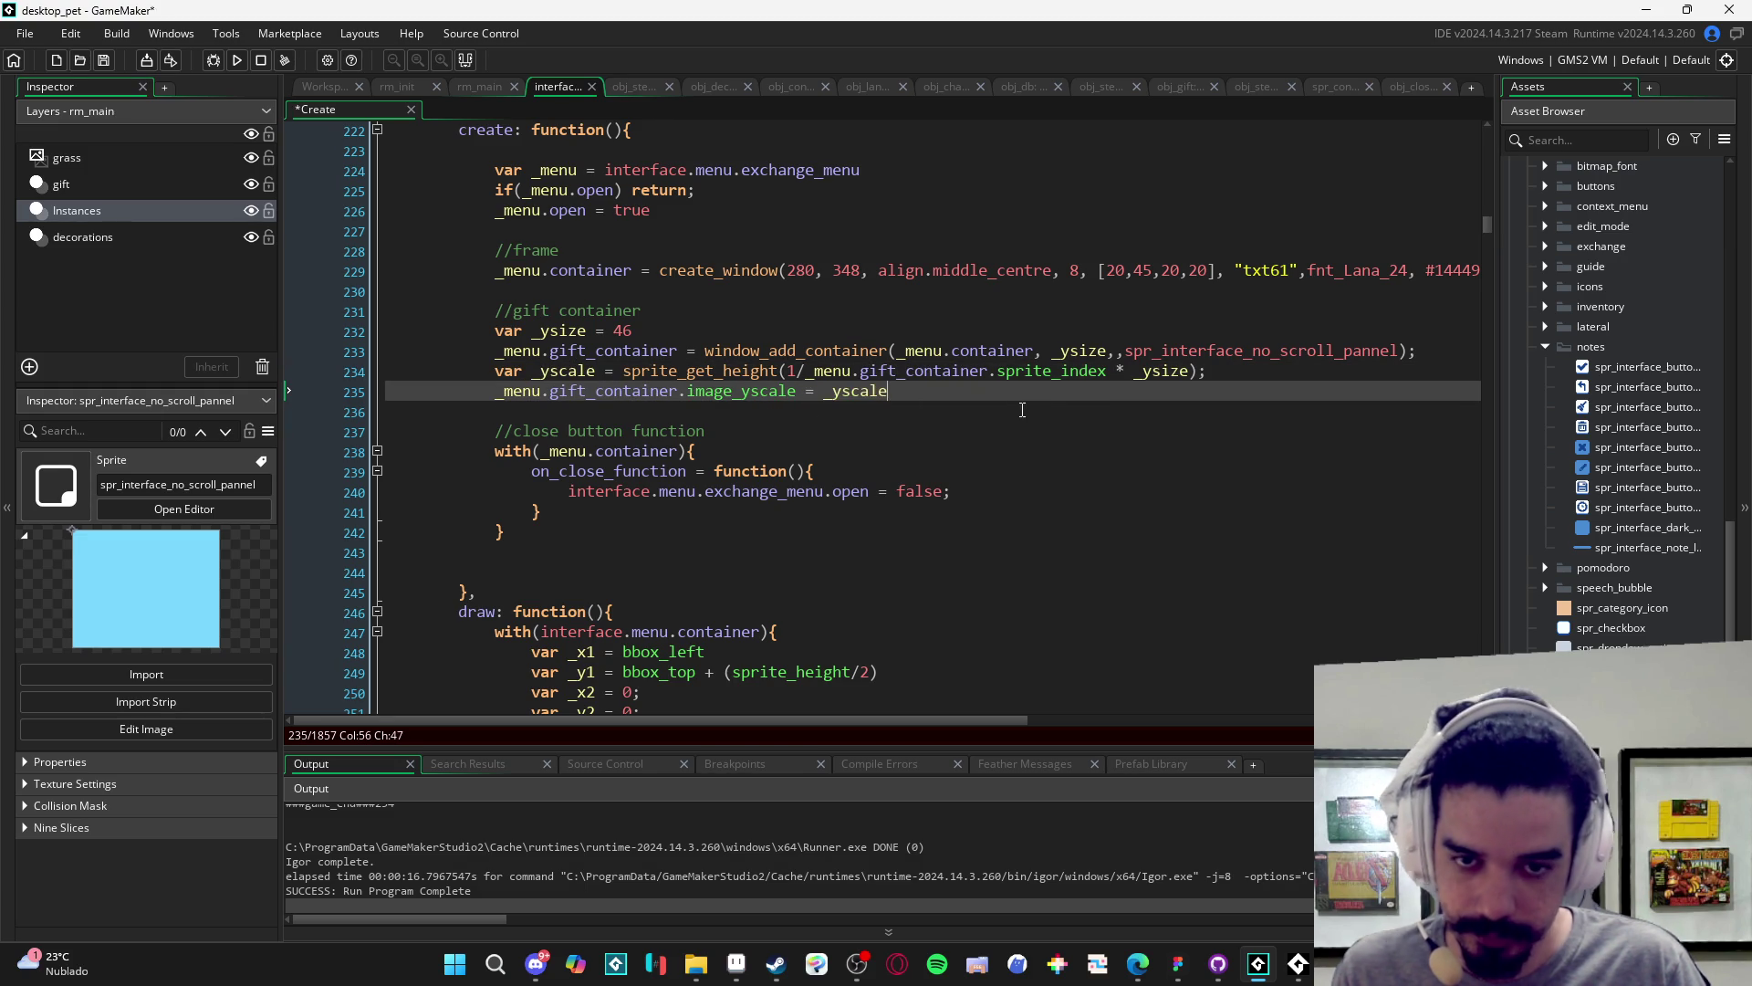
pyautogui.press('F5')
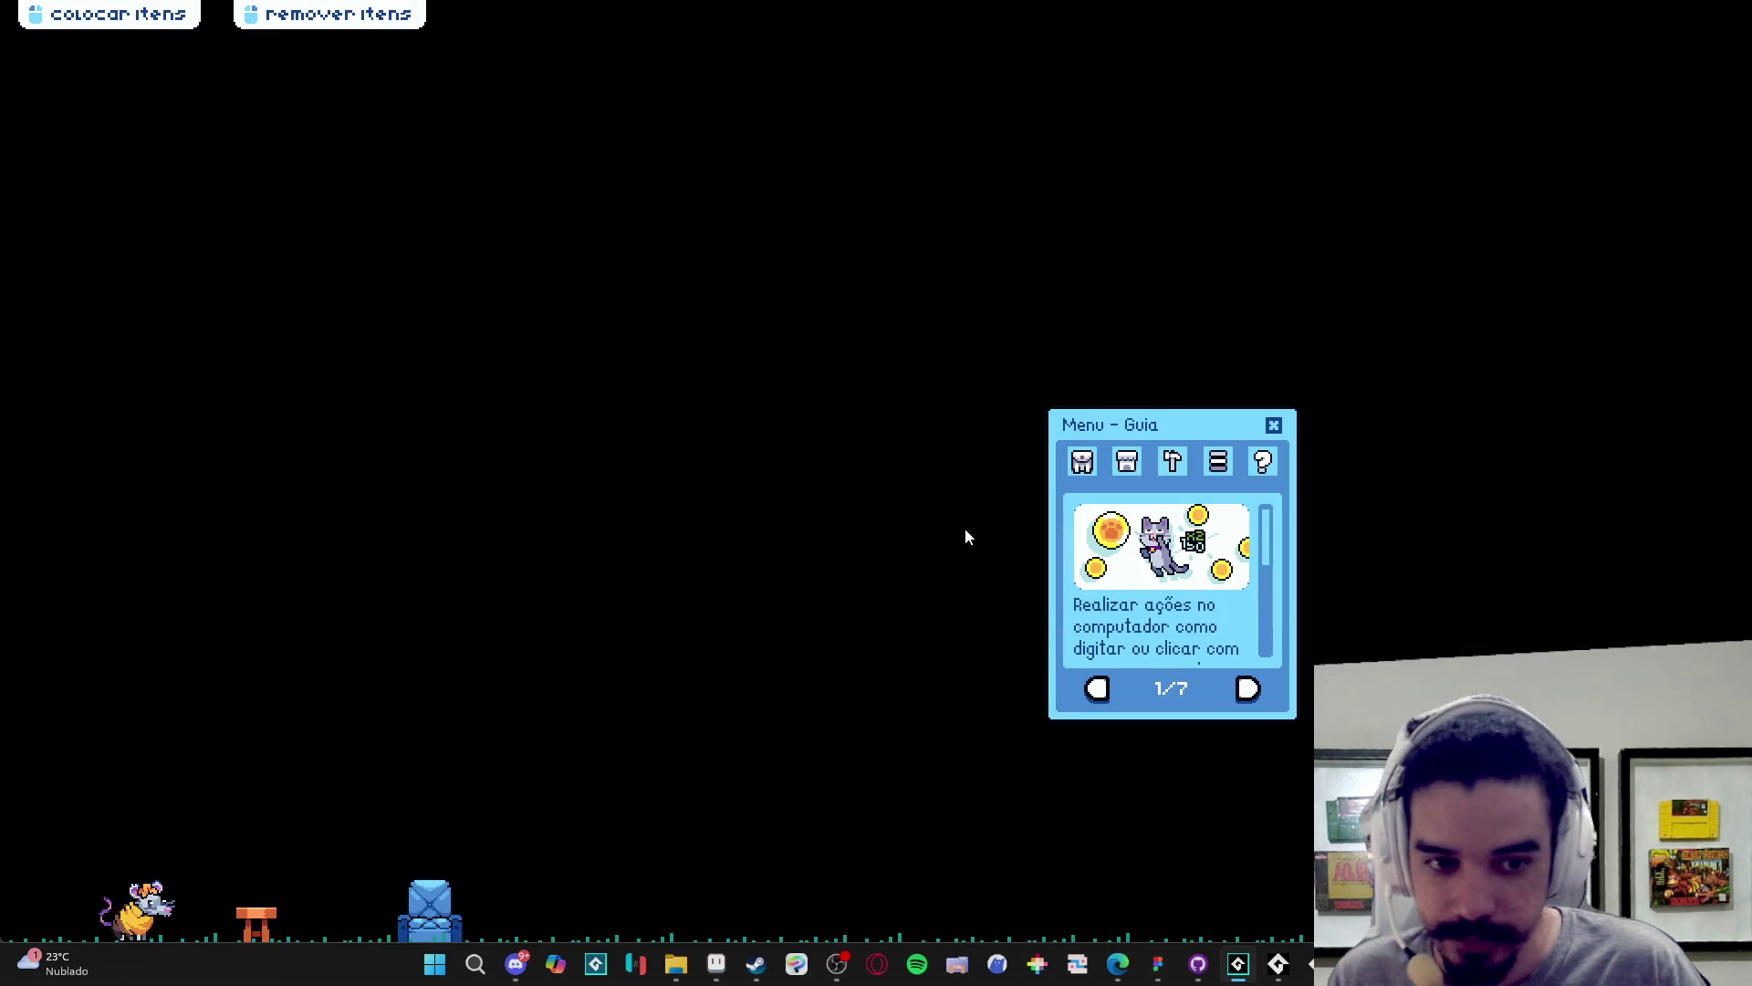
# - In the running game, open the inventory's Trocar window to preview the gift container, then bring up Figma
pyautogui.hotkey('alt', 'Tab')
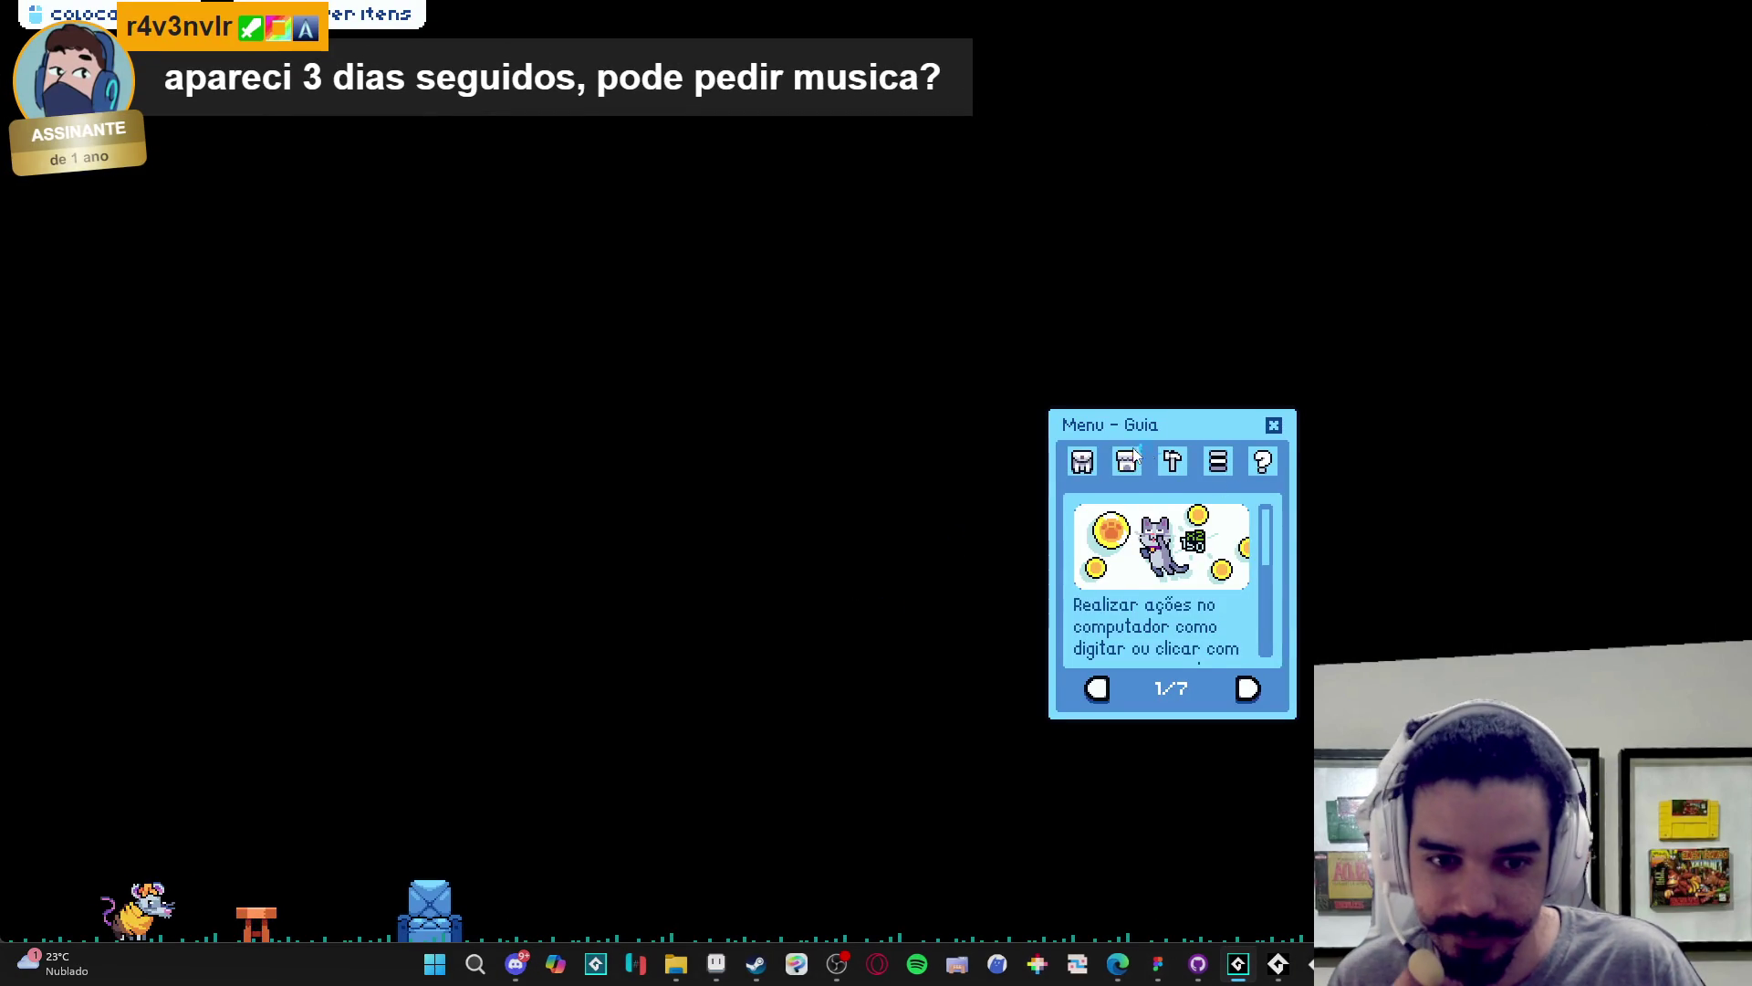
pyautogui.click(1081, 461)
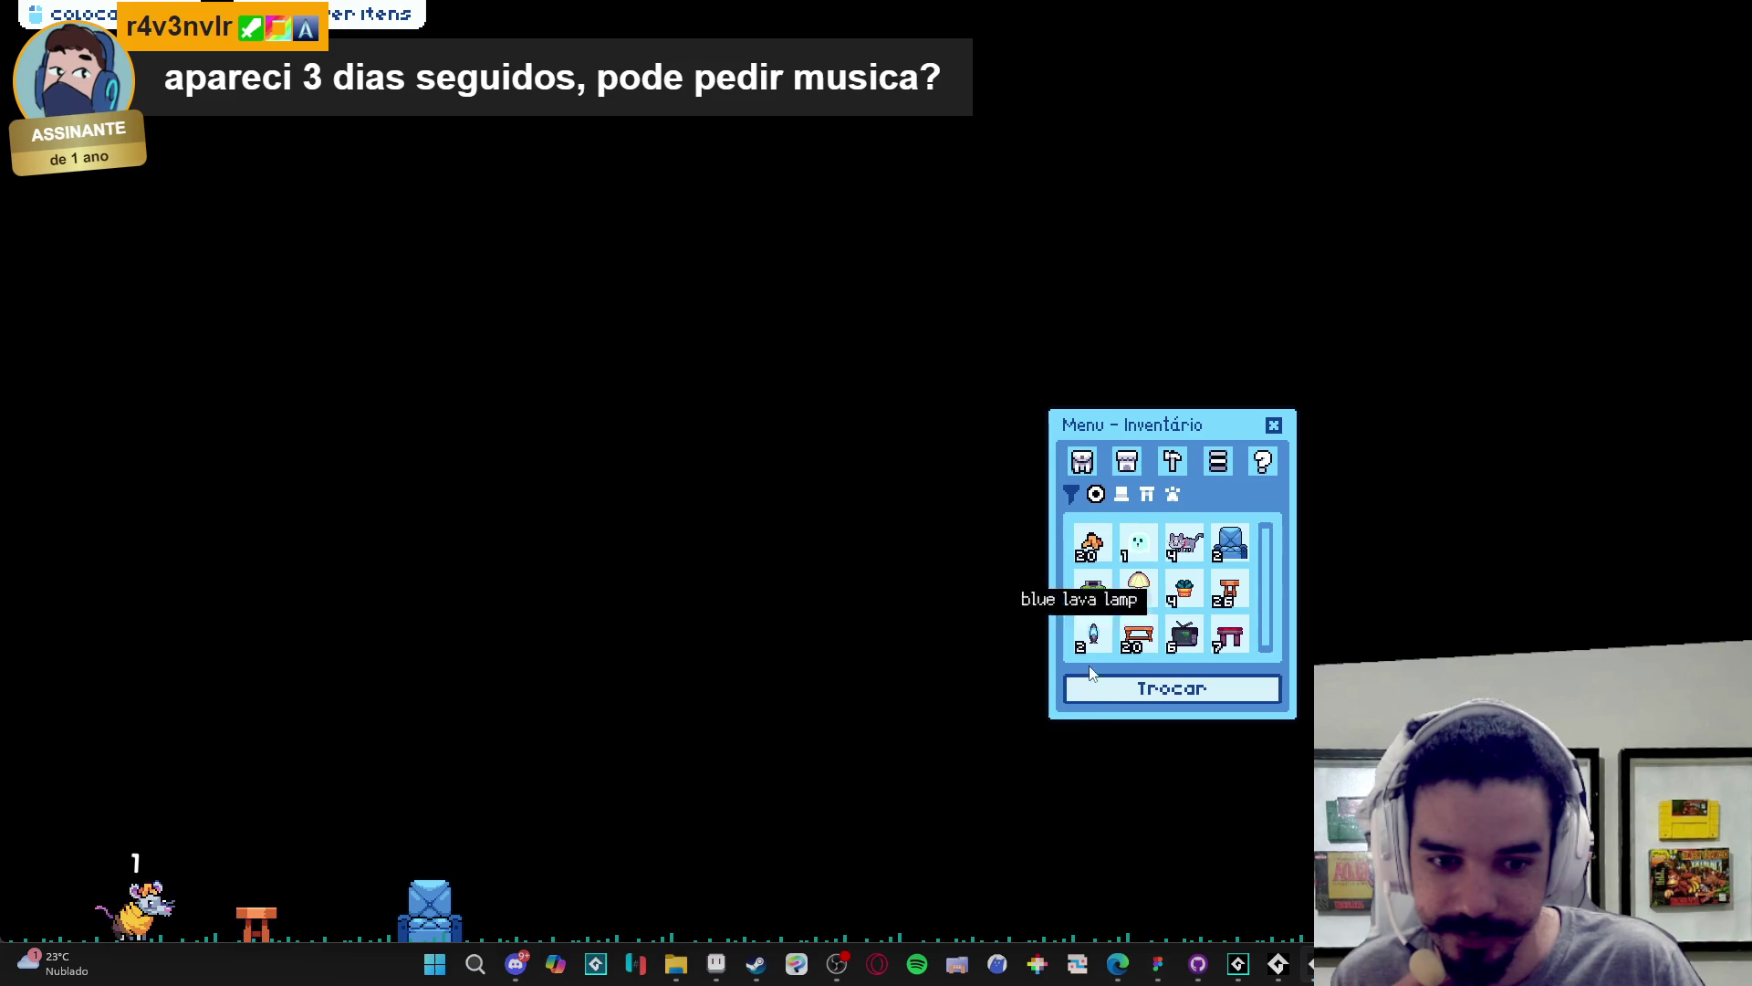
pyautogui.click(1119, 699)
pyautogui.moveTo(750, 399)
pyautogui.mouseDown()
pyautogui.moveTo(750, 438)
pyautogui.moveTo(749, 418)
pyautogui.mouseUp()
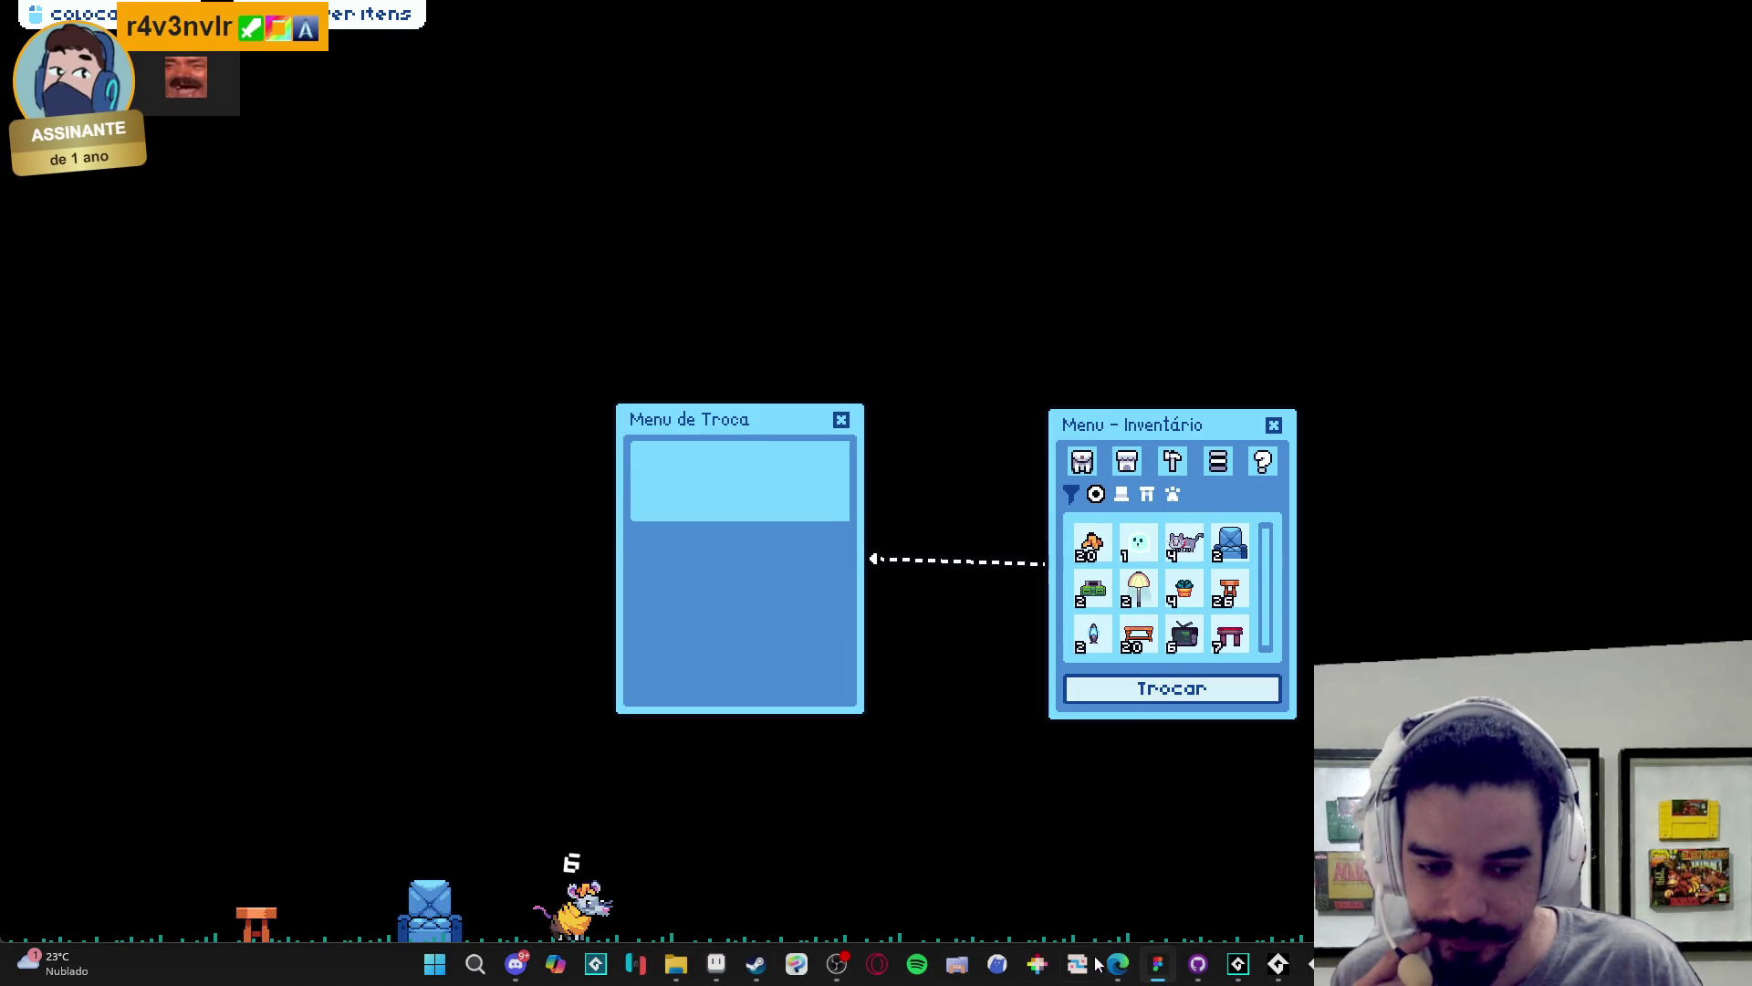
pyautogui.click(1175, 972)
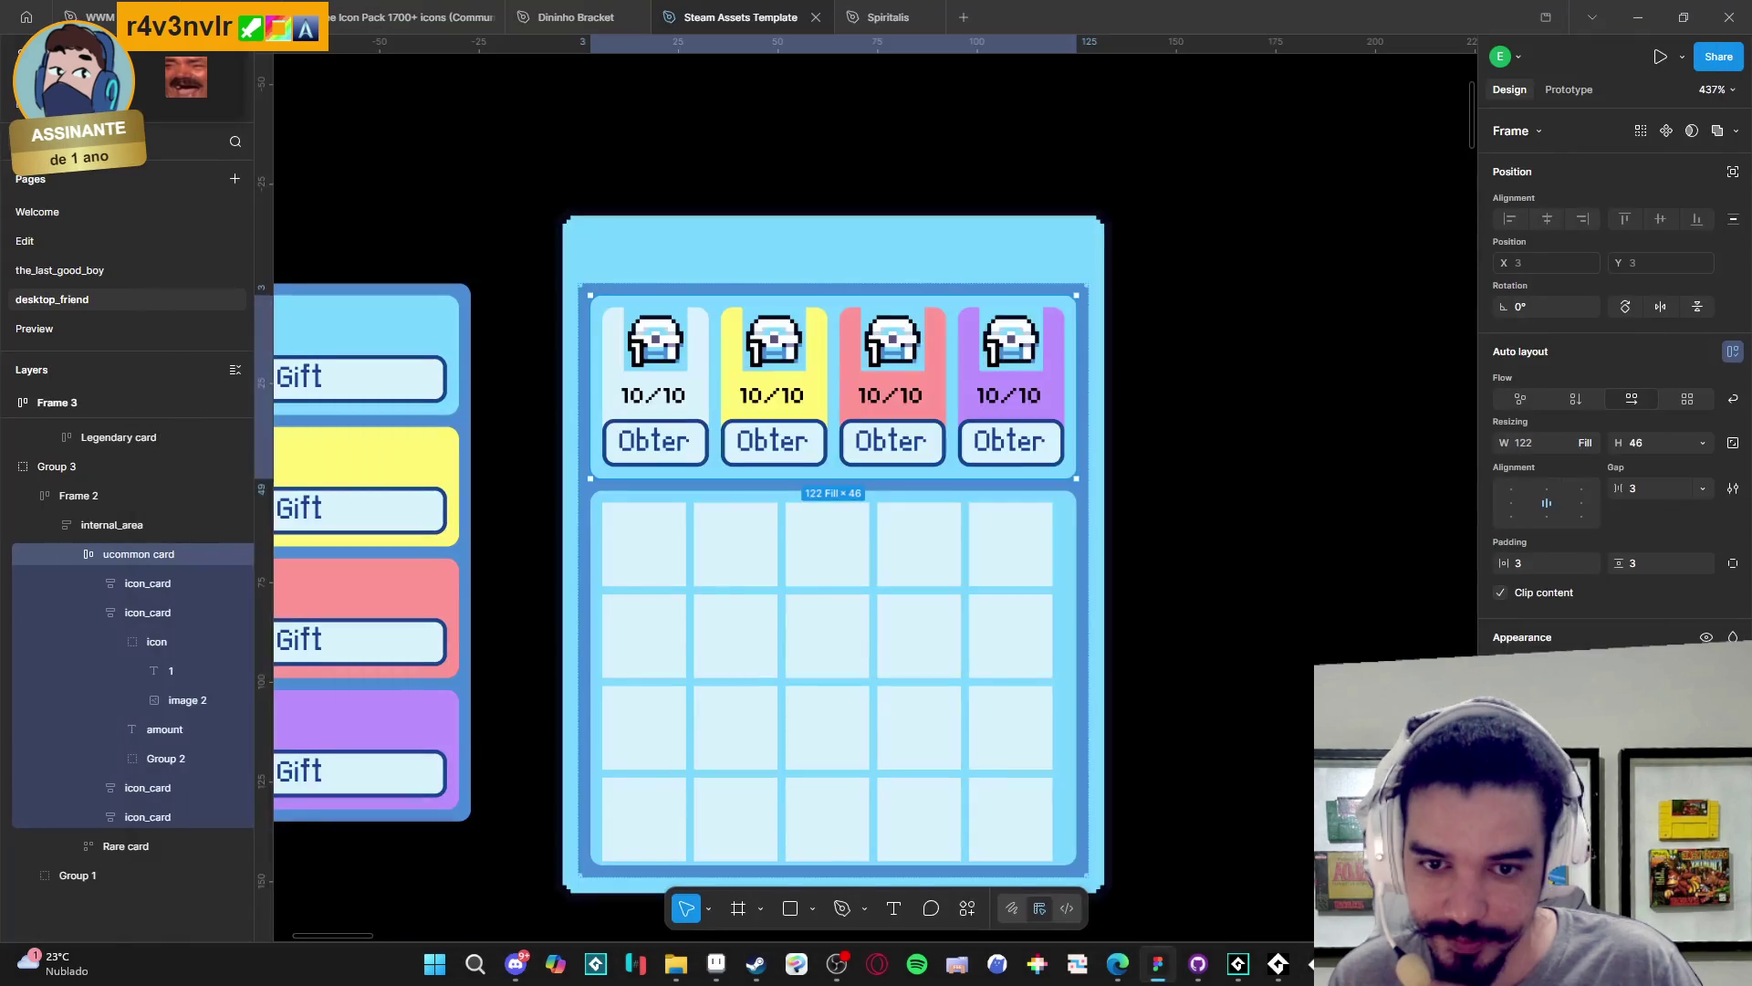
# - Compare the Figma mockup's four 10/10 gift cards with the game's trade window, then return to GameMaker
pyautogui.scroll(-5, 1049, 606)
pyautogui.scroll(4, 1095, 602)
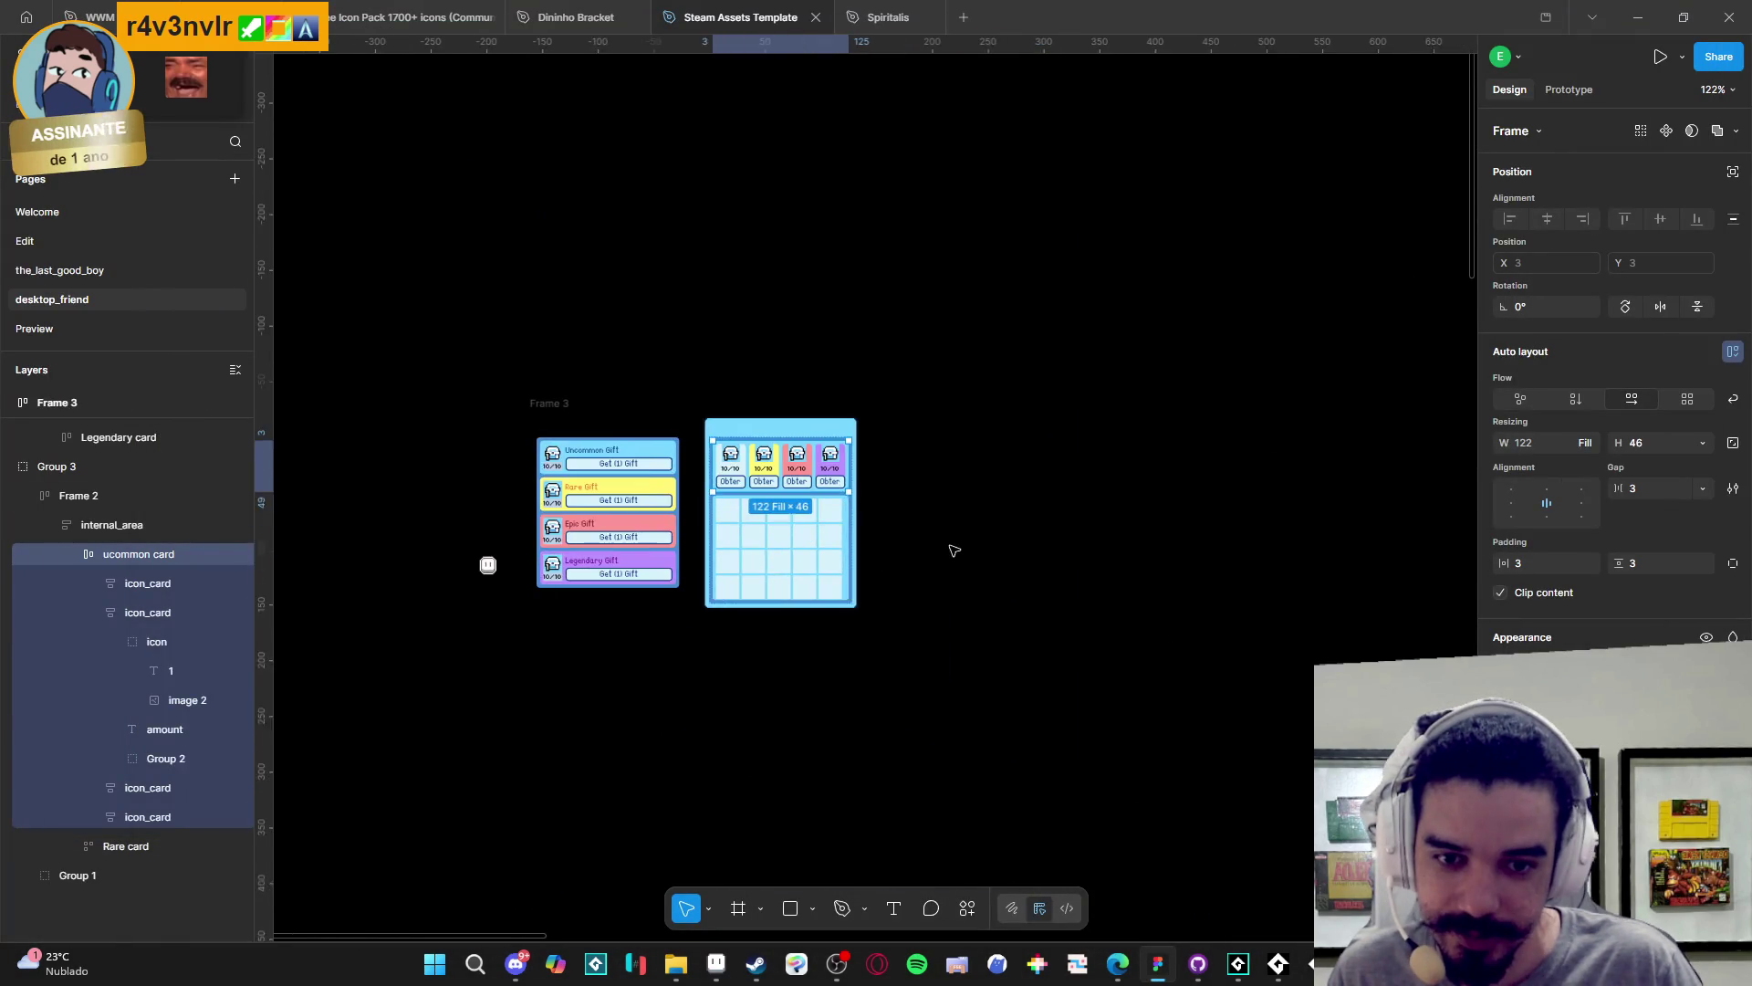
pyautogui.click(922, 534)
pyautogui.click(1278, 963)
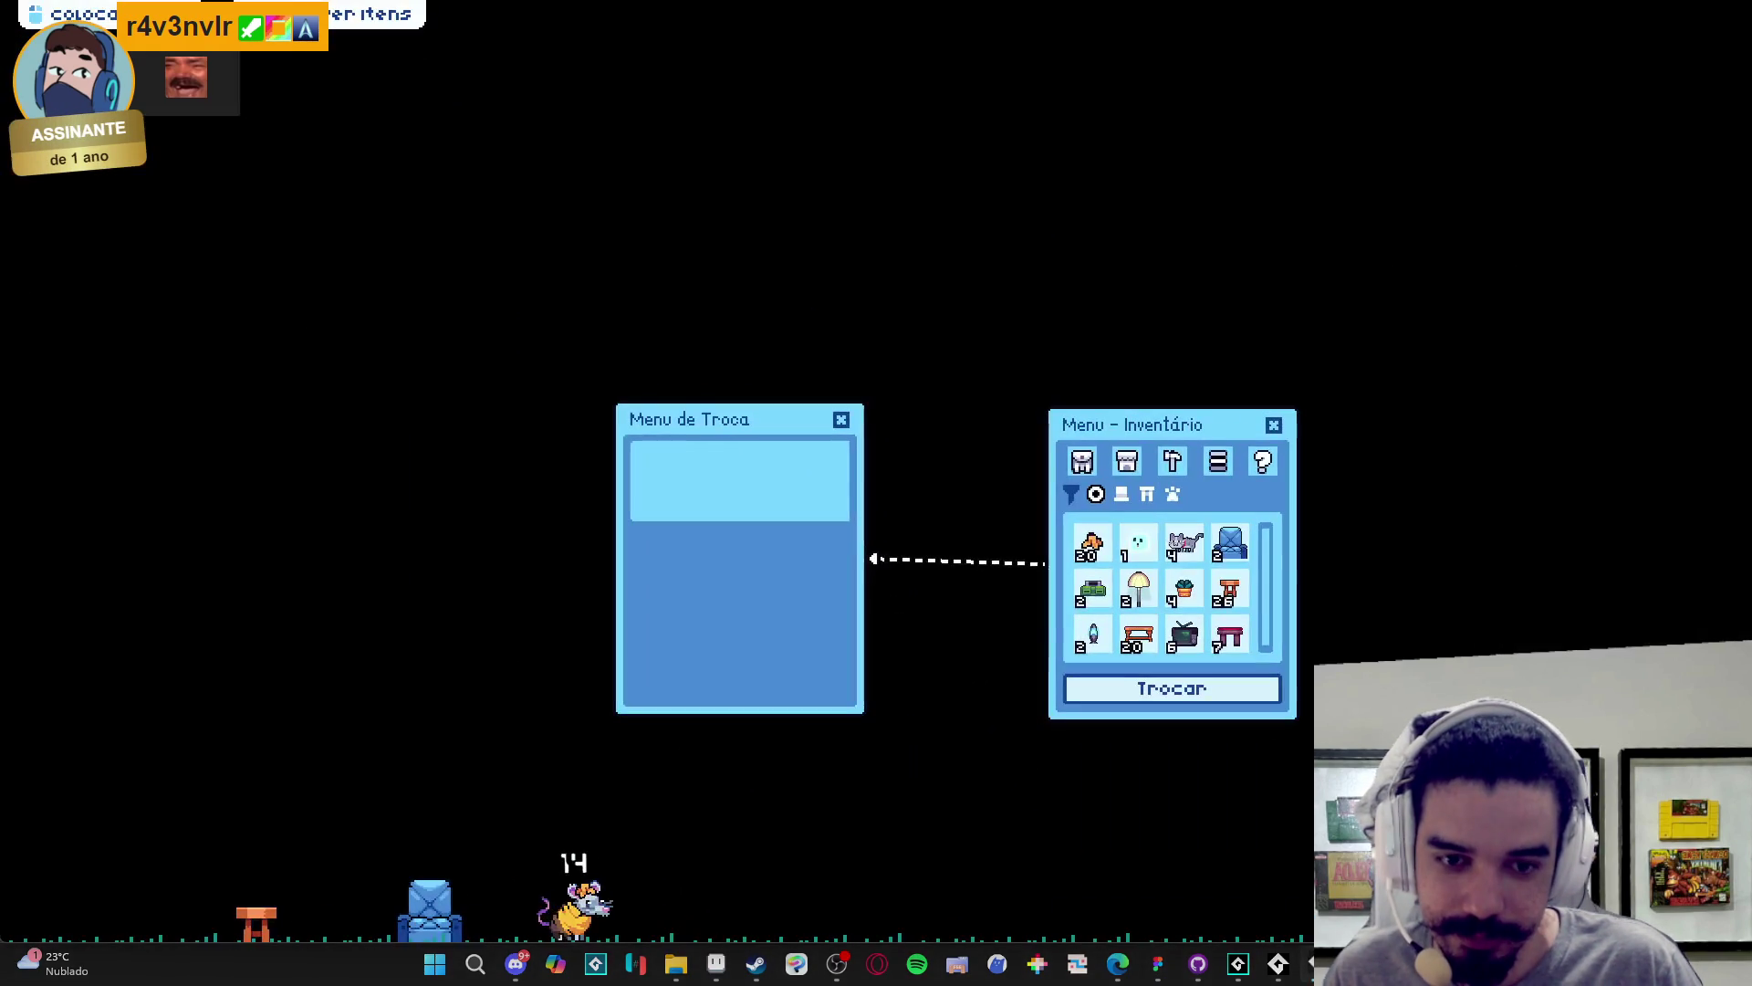
pyautogui.hotkey('alt', 'Tab')
pyautogui.hotkey('alt', 'Tab')
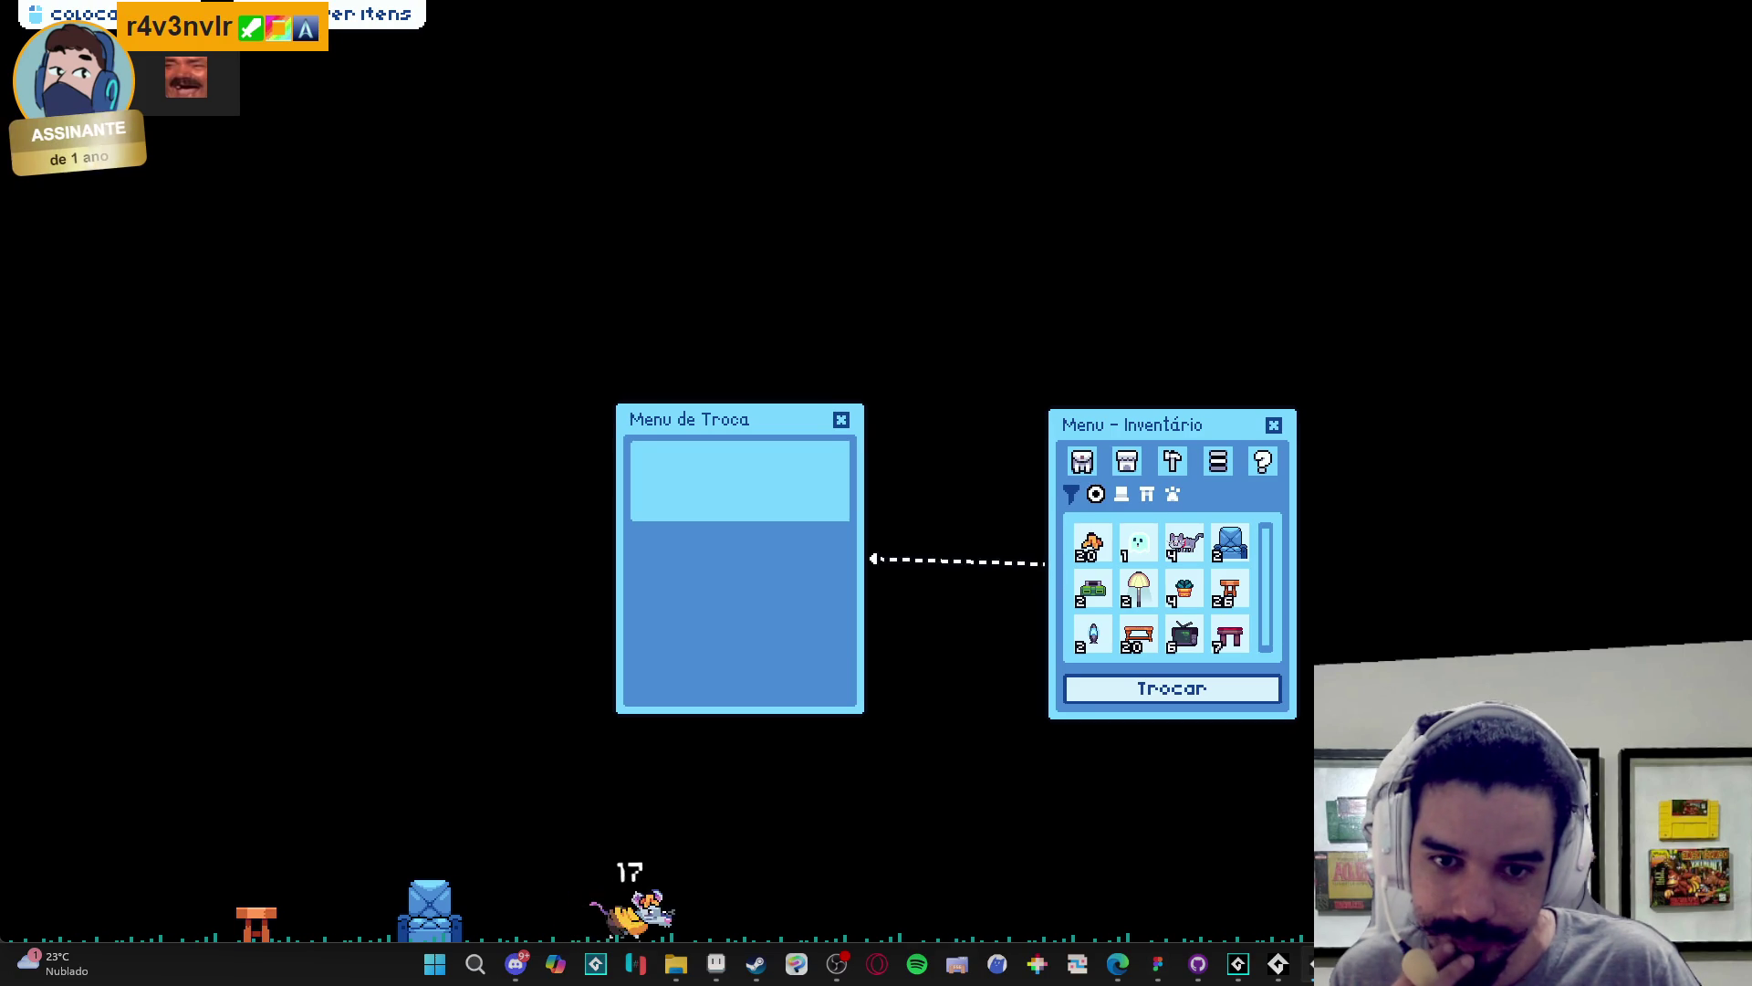
pyautogui.hotkey('alt', 'Tab')
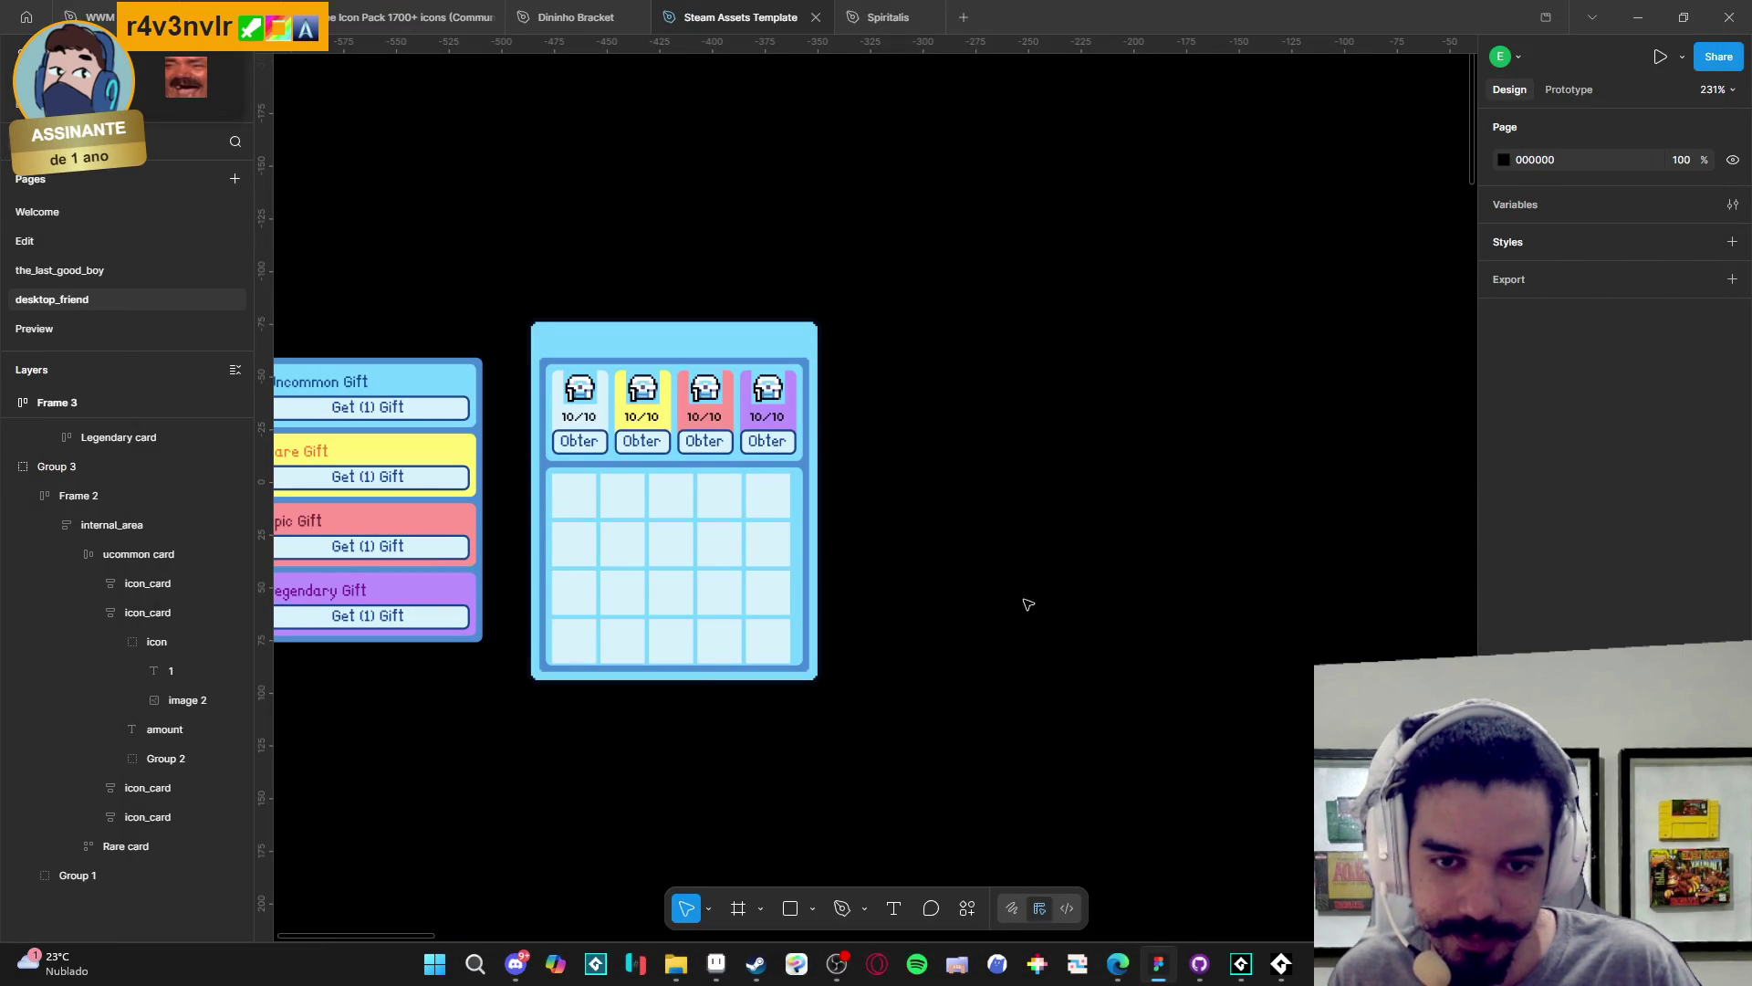
pyautogui.click(1257, 969)
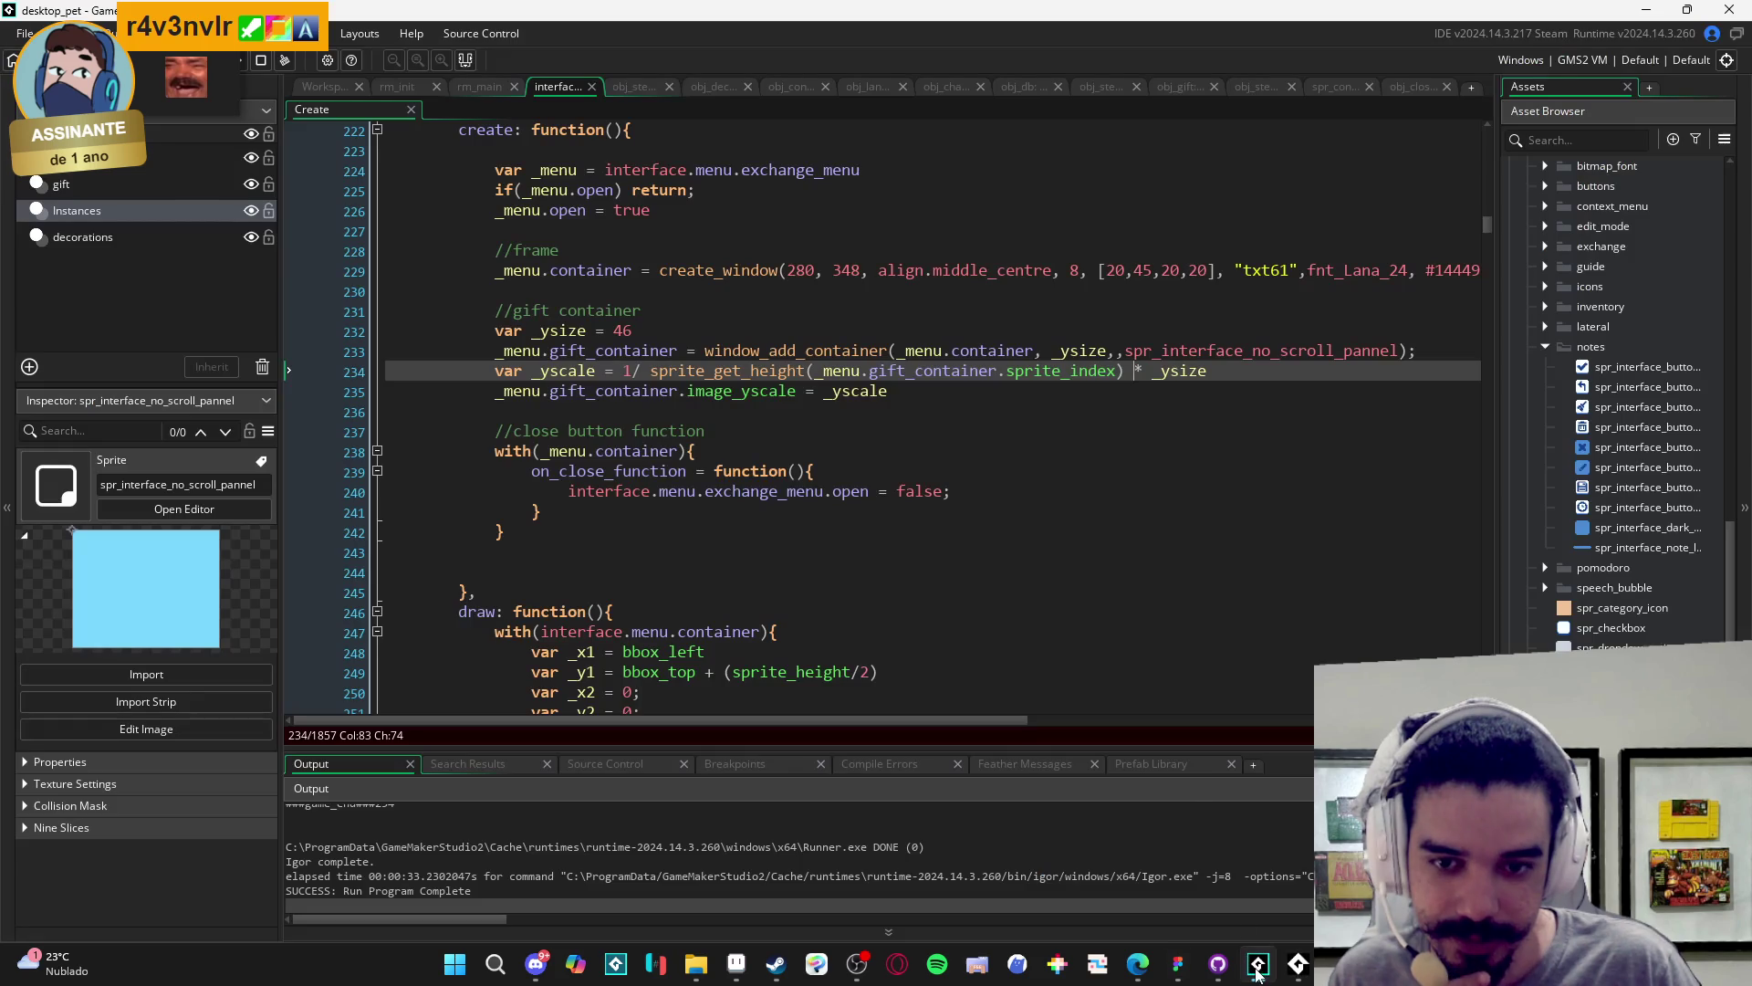
# - Start a new '//' comment line below the gift container's image_yscale assignment
pyautogui.click(752, 412)
pyautogui.press('Return')
pyautogui.press('Return')
pyautogui.press('Return')
pyautogui.press('Up')
pyautogui.press('Up')
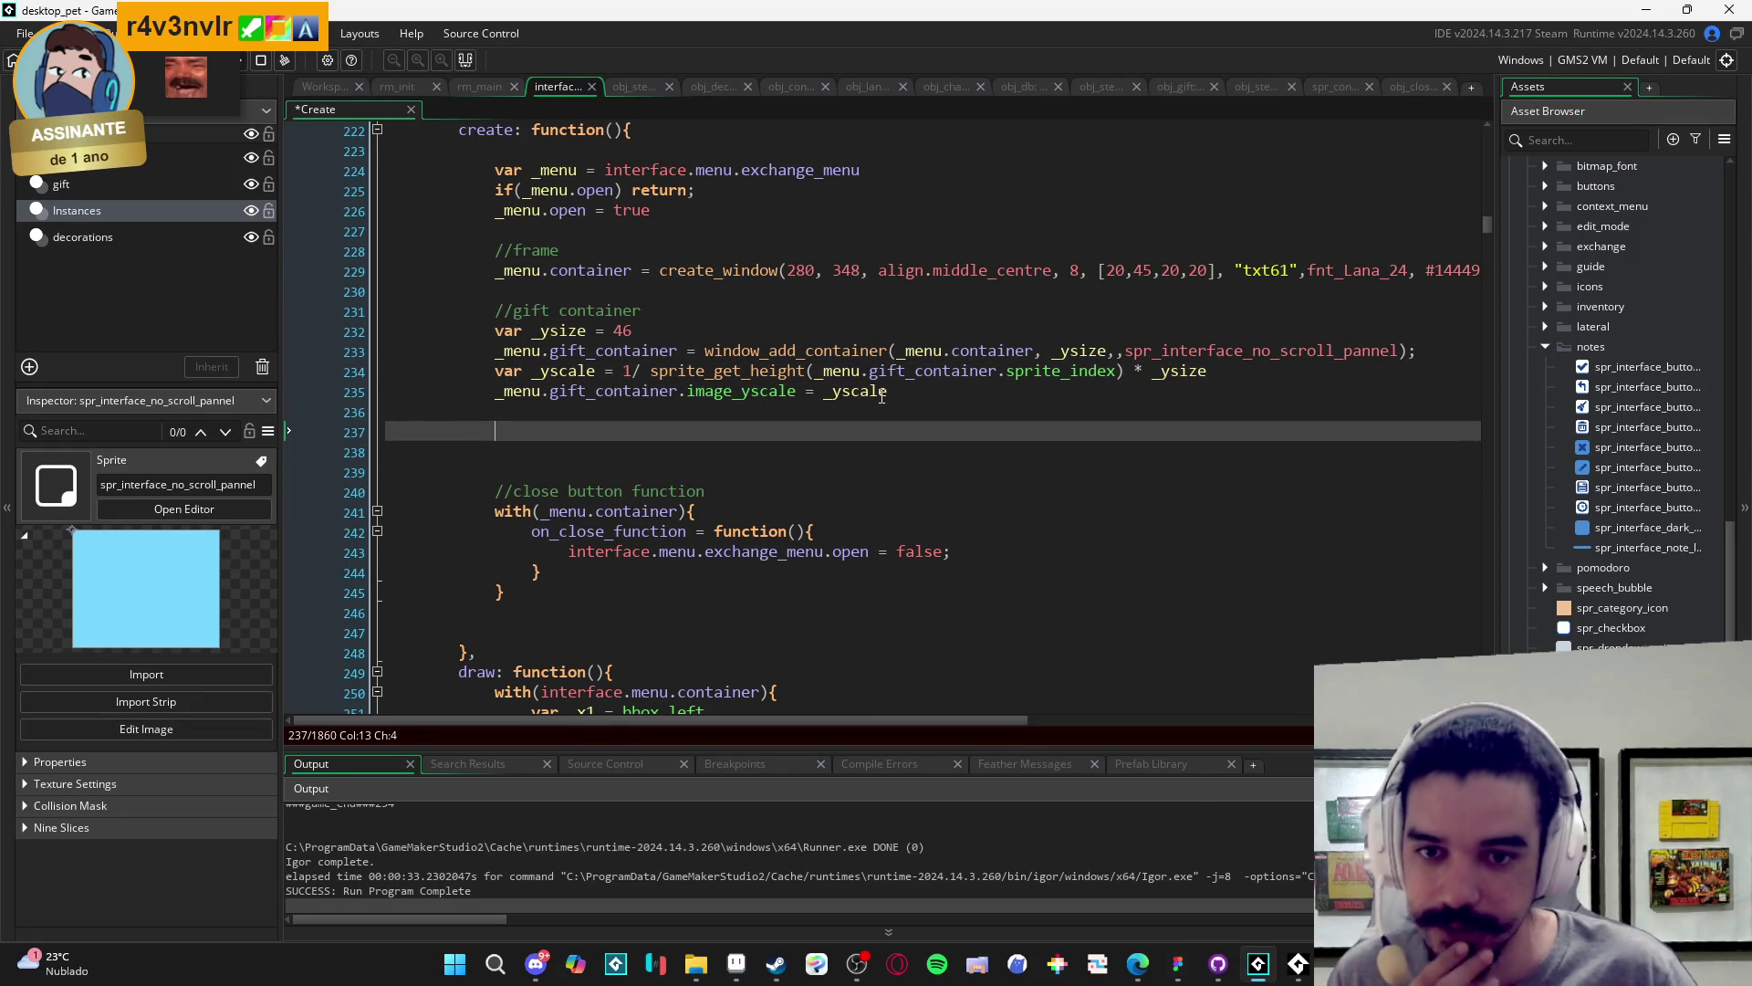
pyautogui.press('Up')
pyautogui.press('Up')
pyautogui.press('Up')
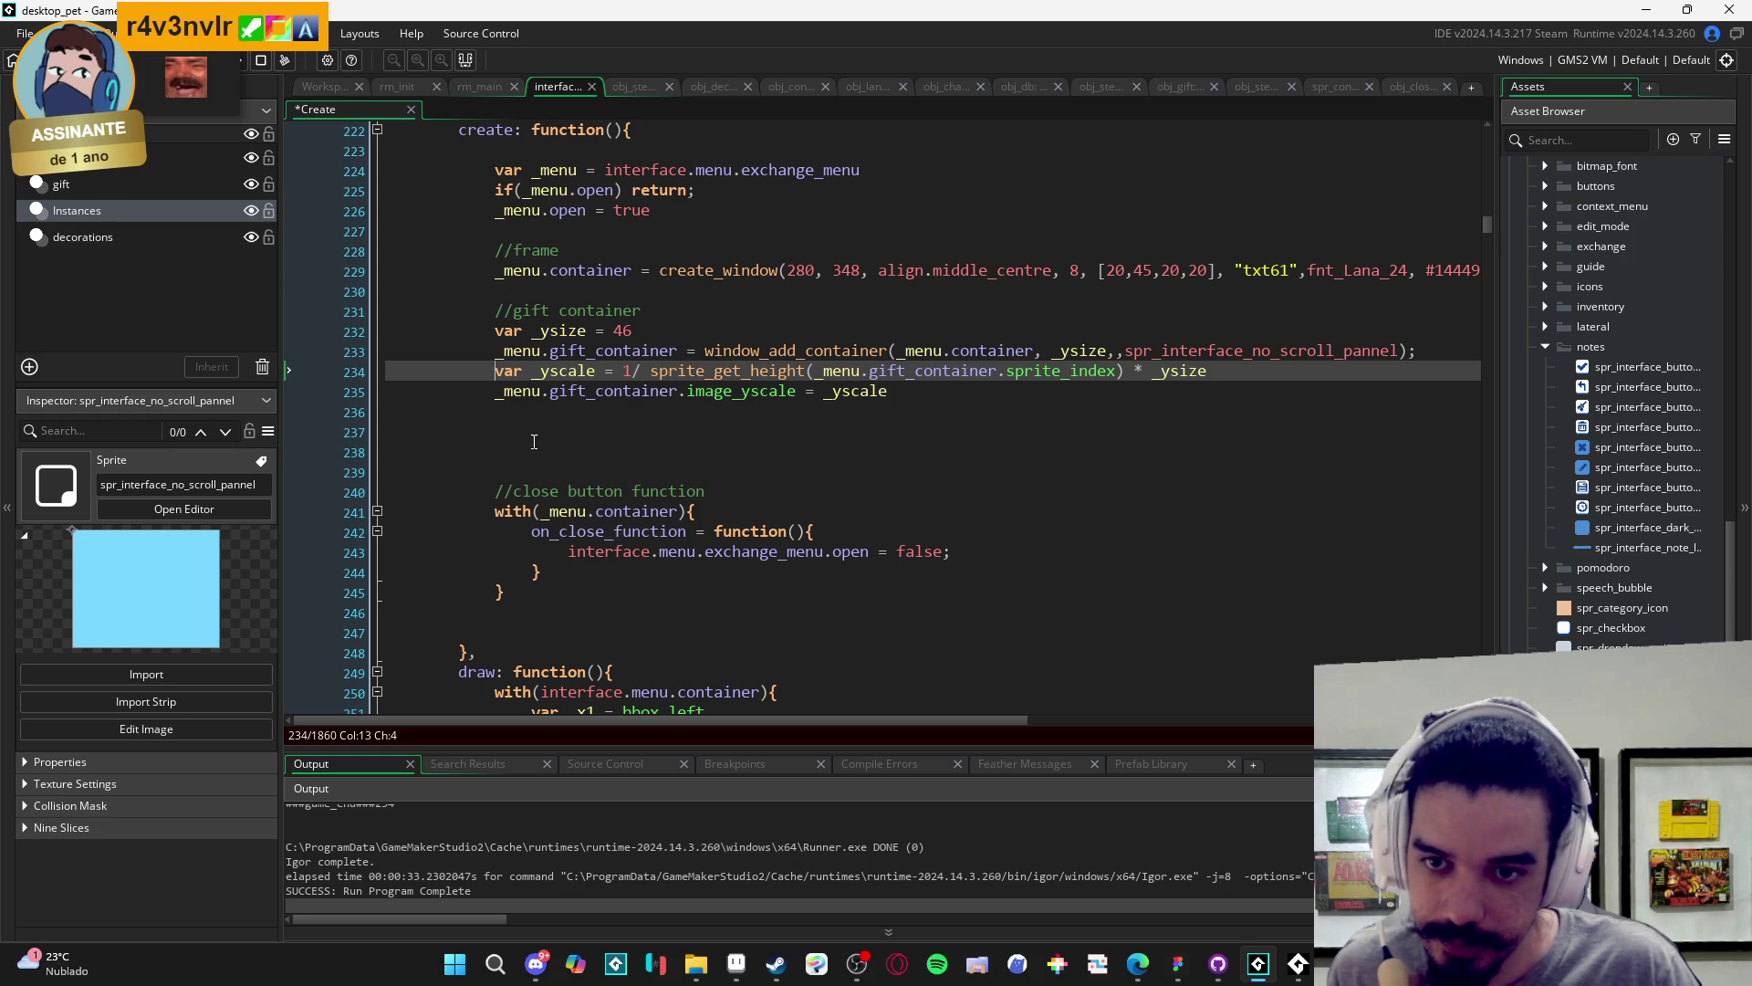
pyautogui.click(640, 415)
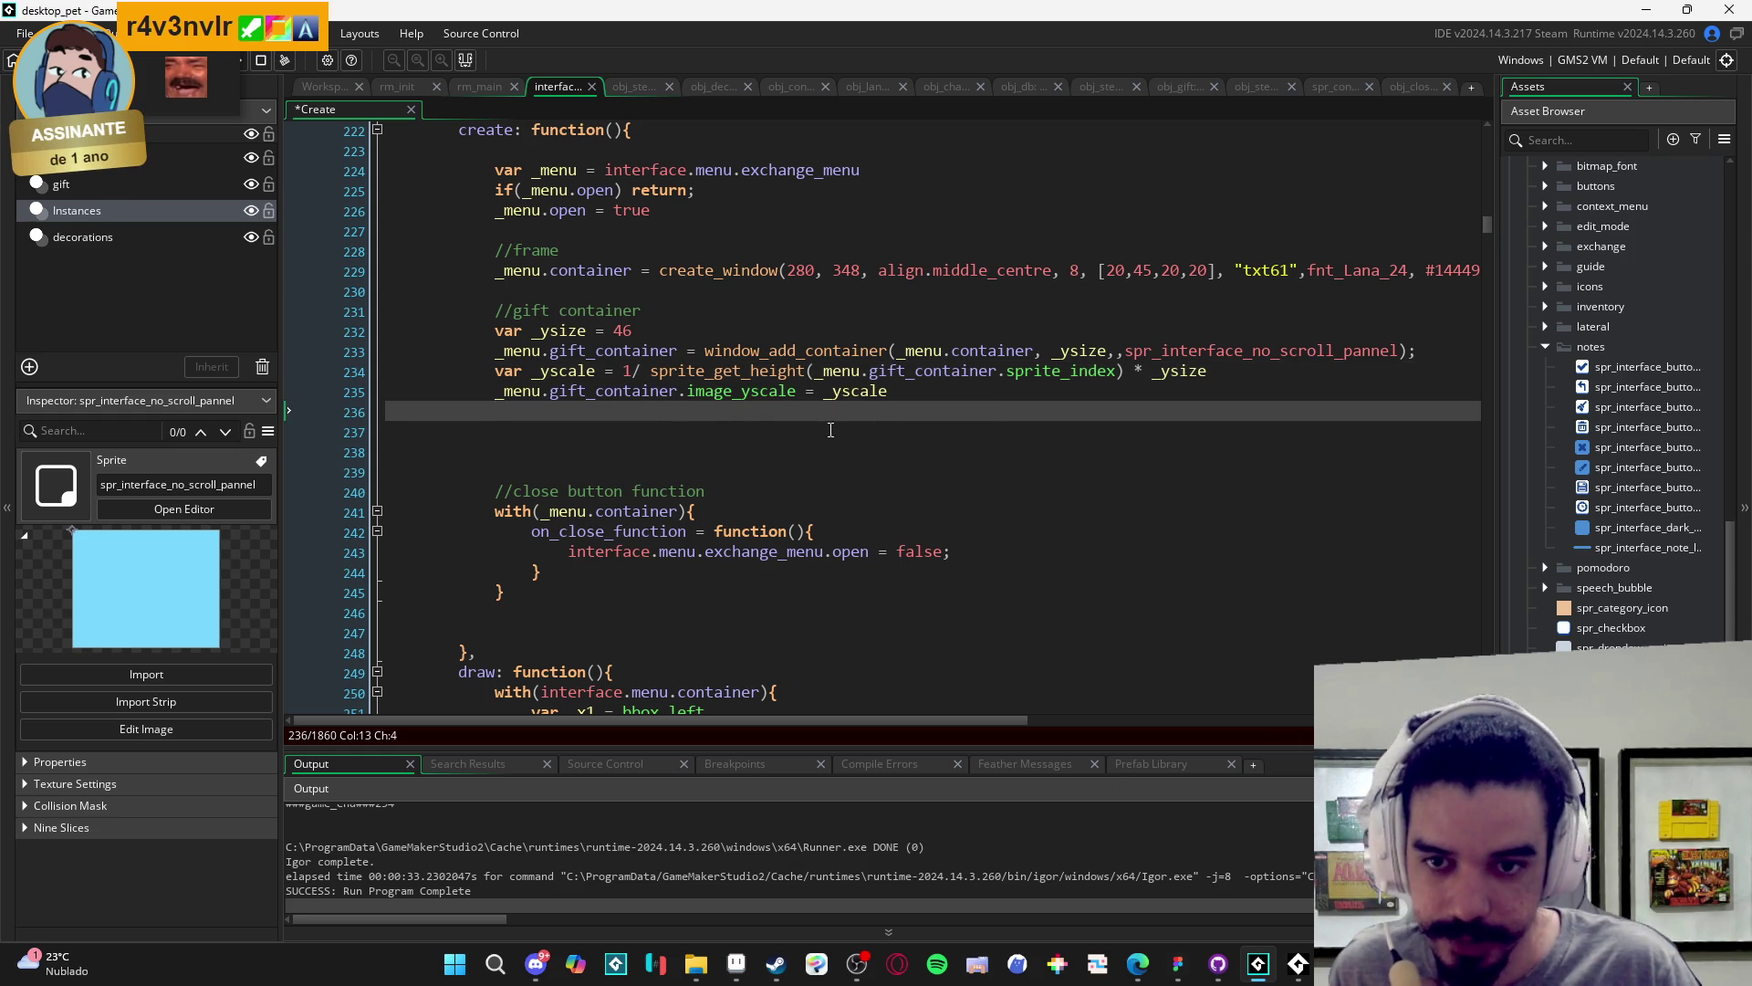
pyautogui.press('Return')
pyautogui.write('//')
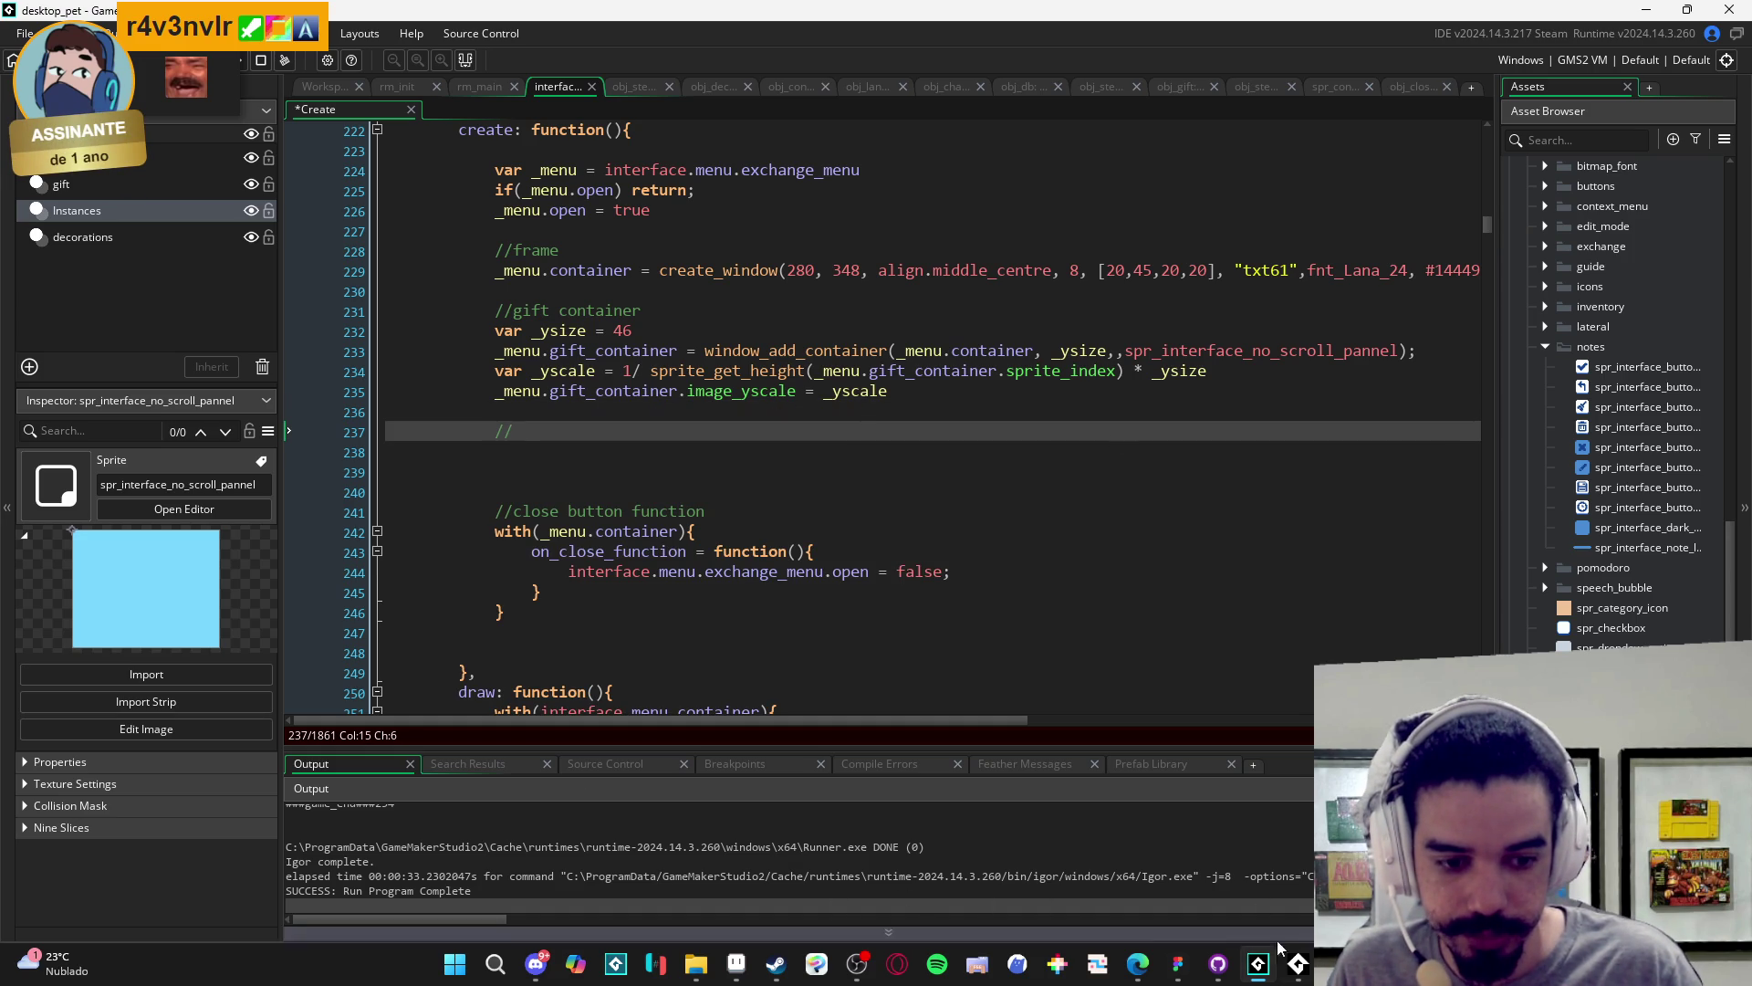
pyautogui.moveTo(1177, 964)
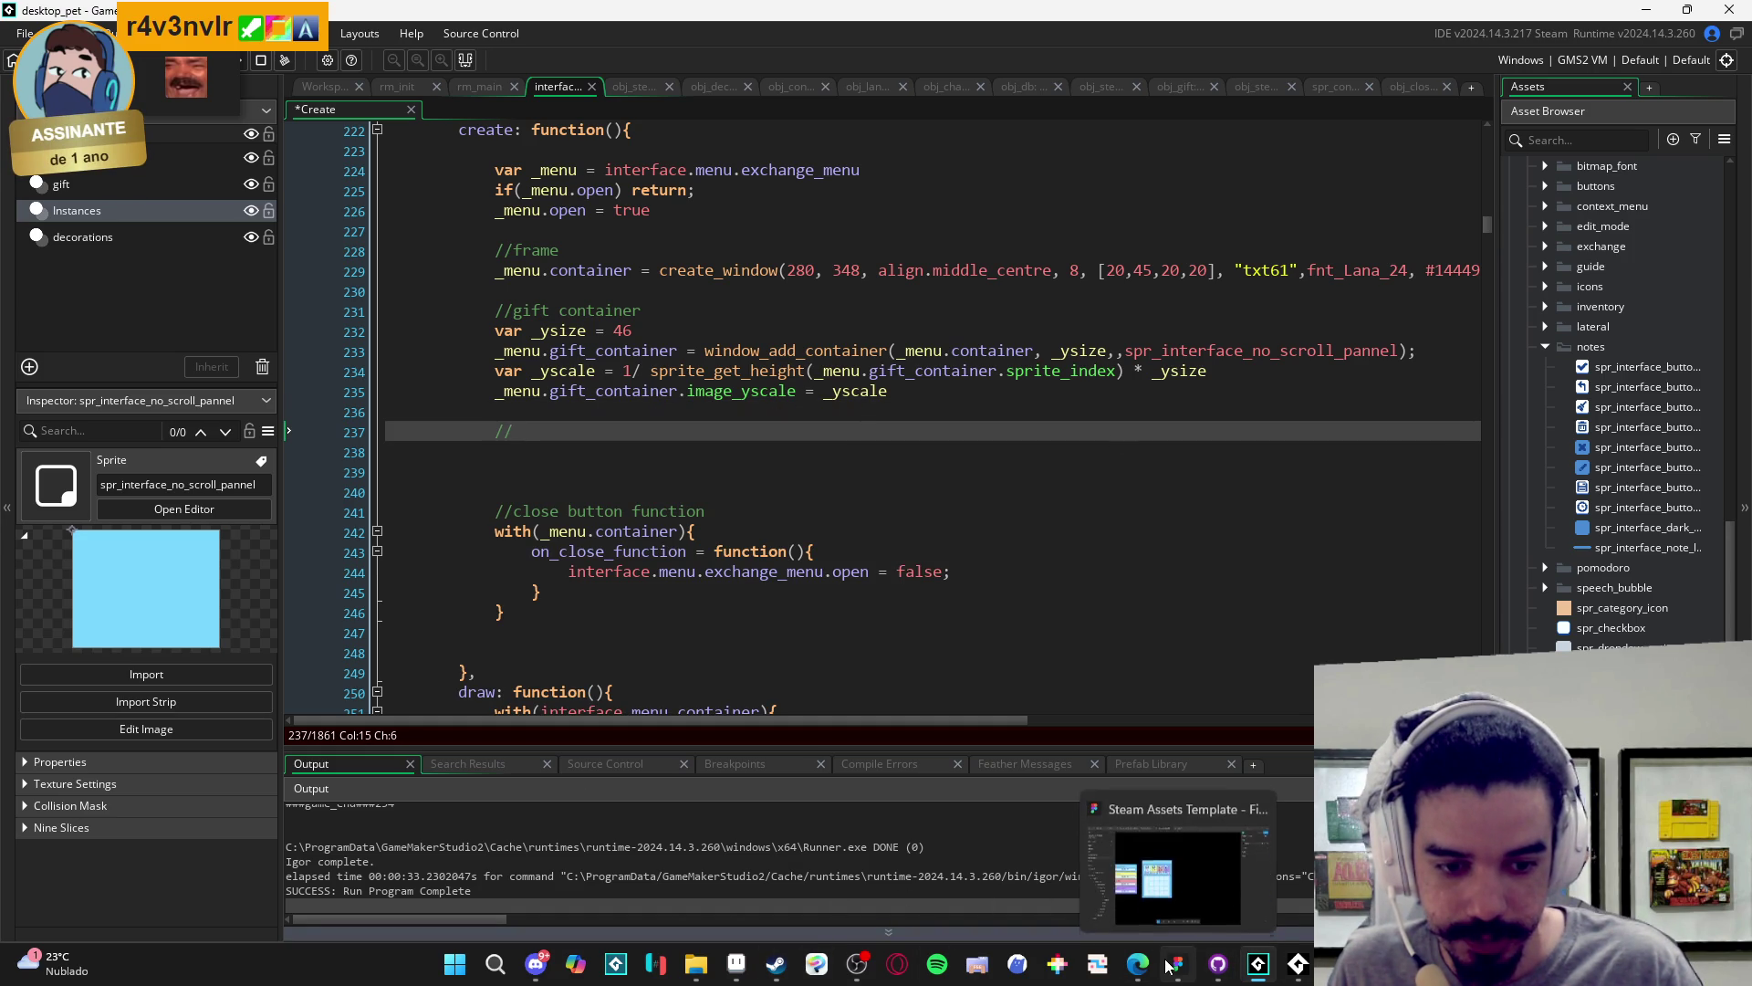
pyautogui.click(1222, 851)
pyautogui.keyDown('ctrl'); pyautogui.scroll(2, 577, 392); pyautogui.keyUp('ctrl')
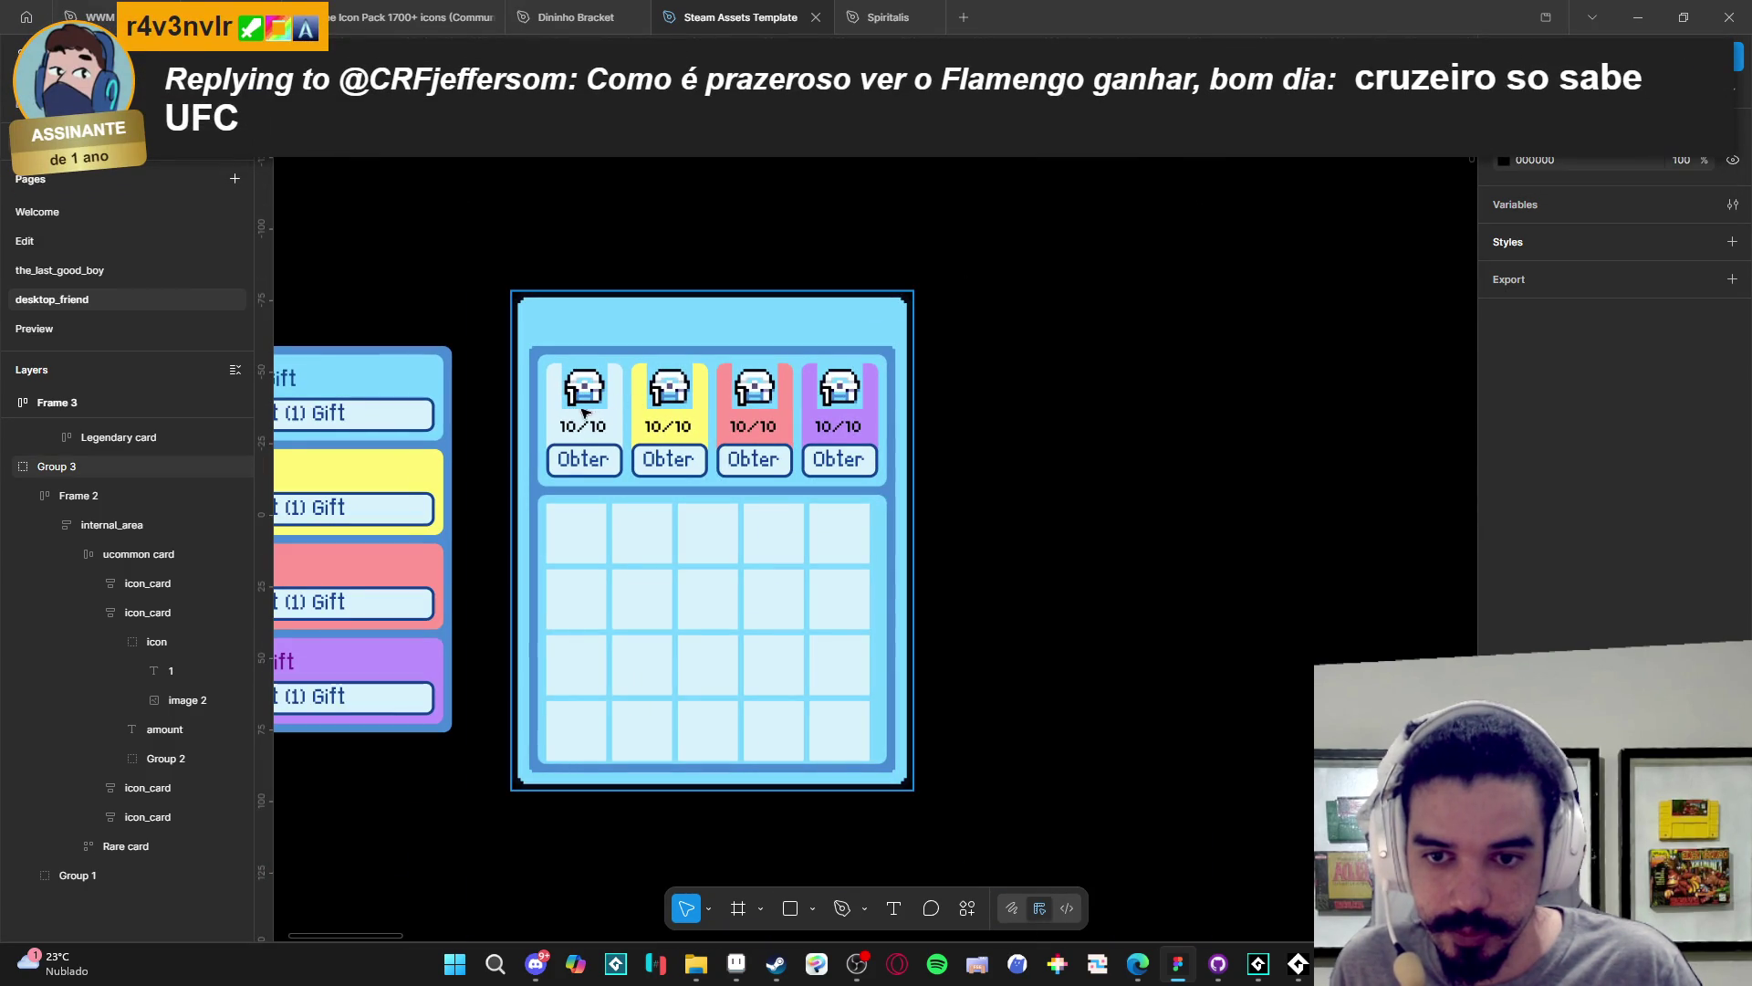
pyautogui.click(577, 393)
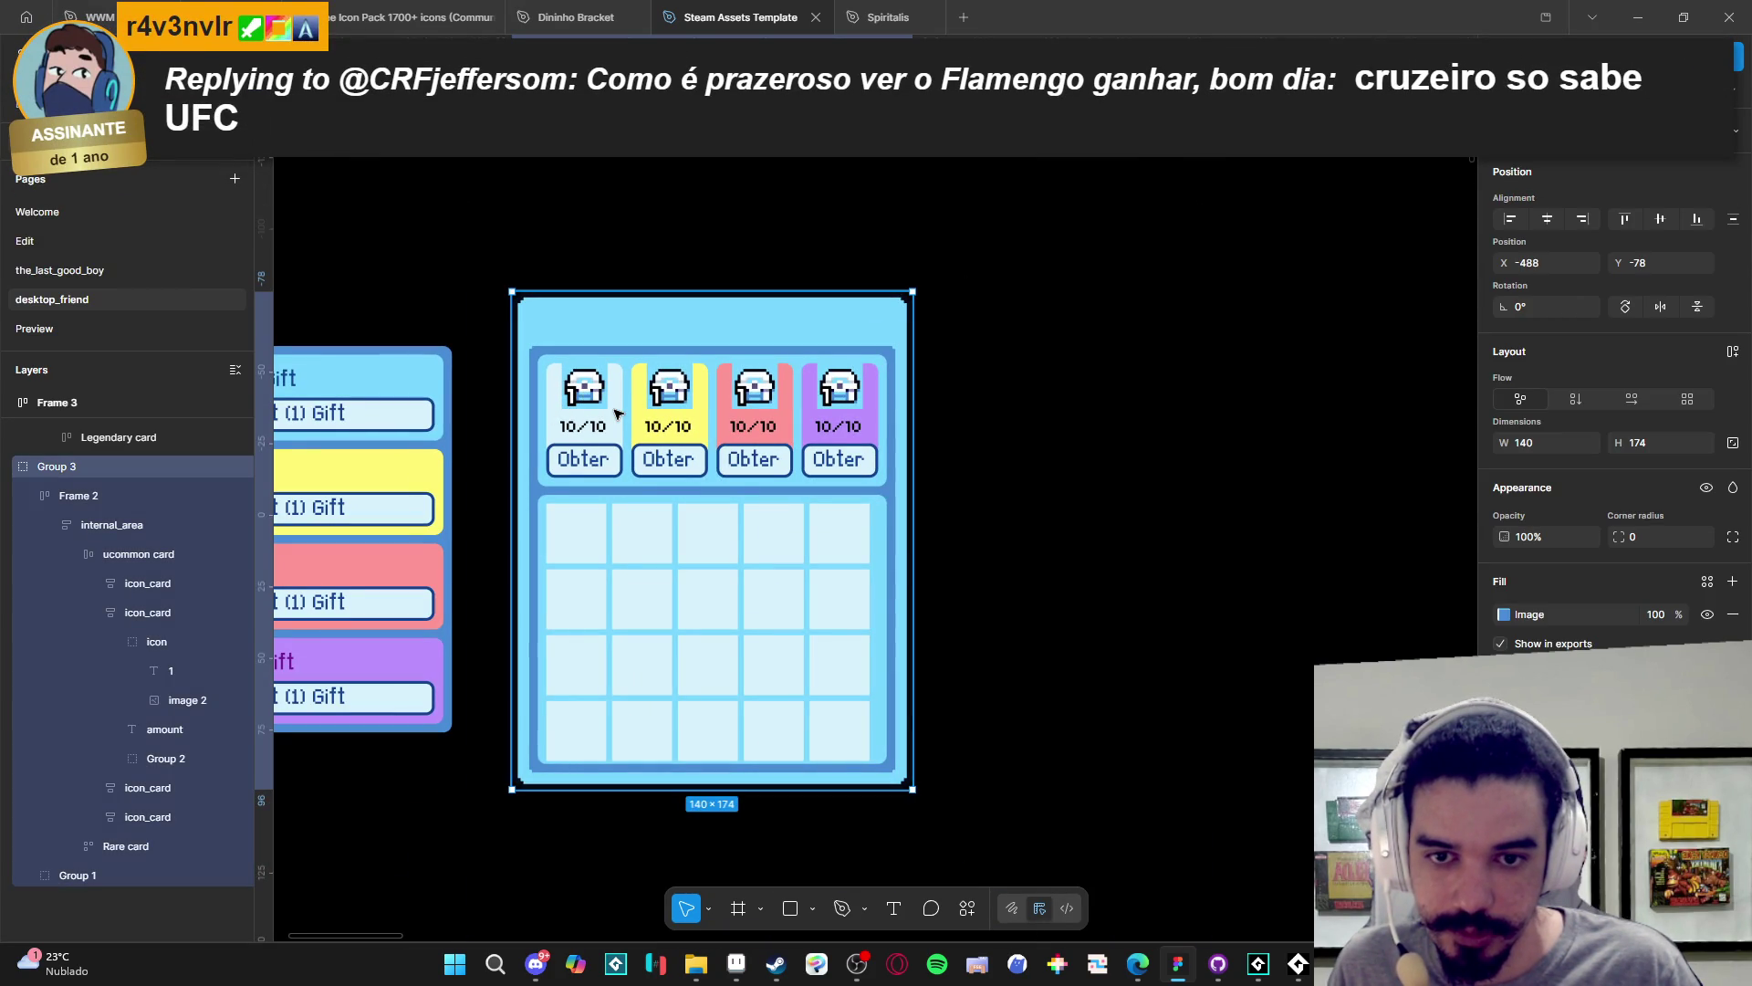
pyautogui.hotkey('alt', 'Tab')
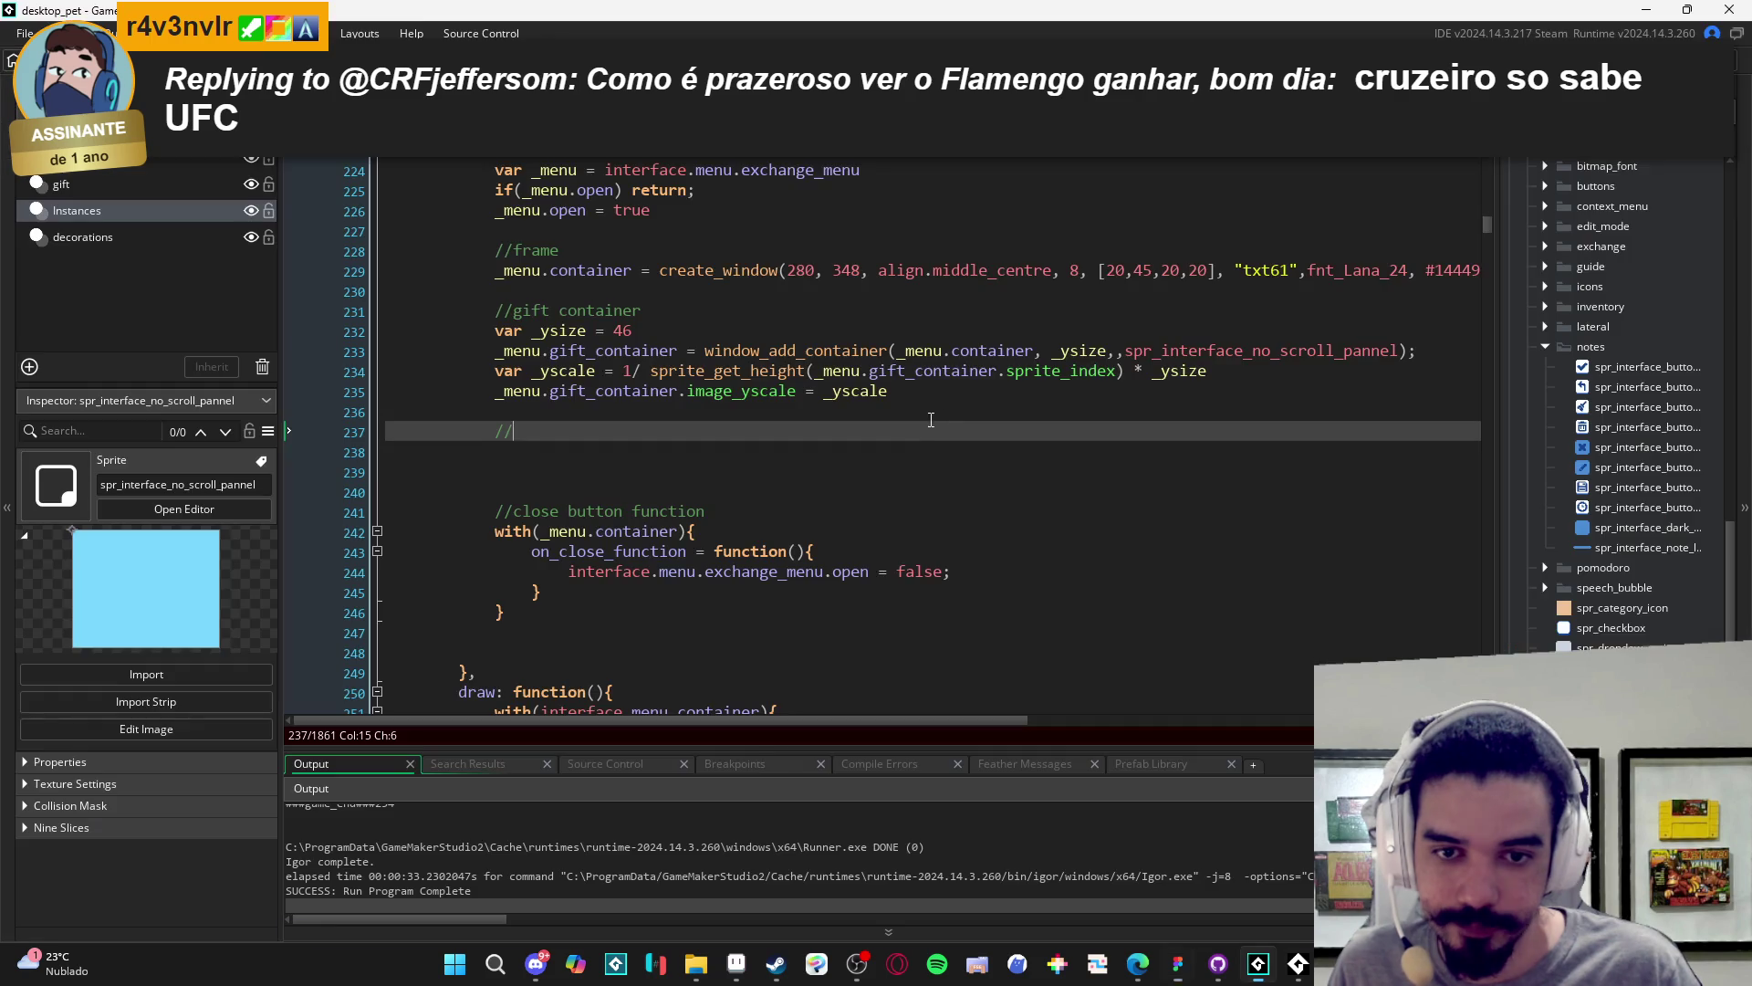
# - Rename gift_container to gift_list_container on lines 233 and 235
pyautogui.click(595, 390)
pyautogui.press('Up')
pyautogui.press('Up')
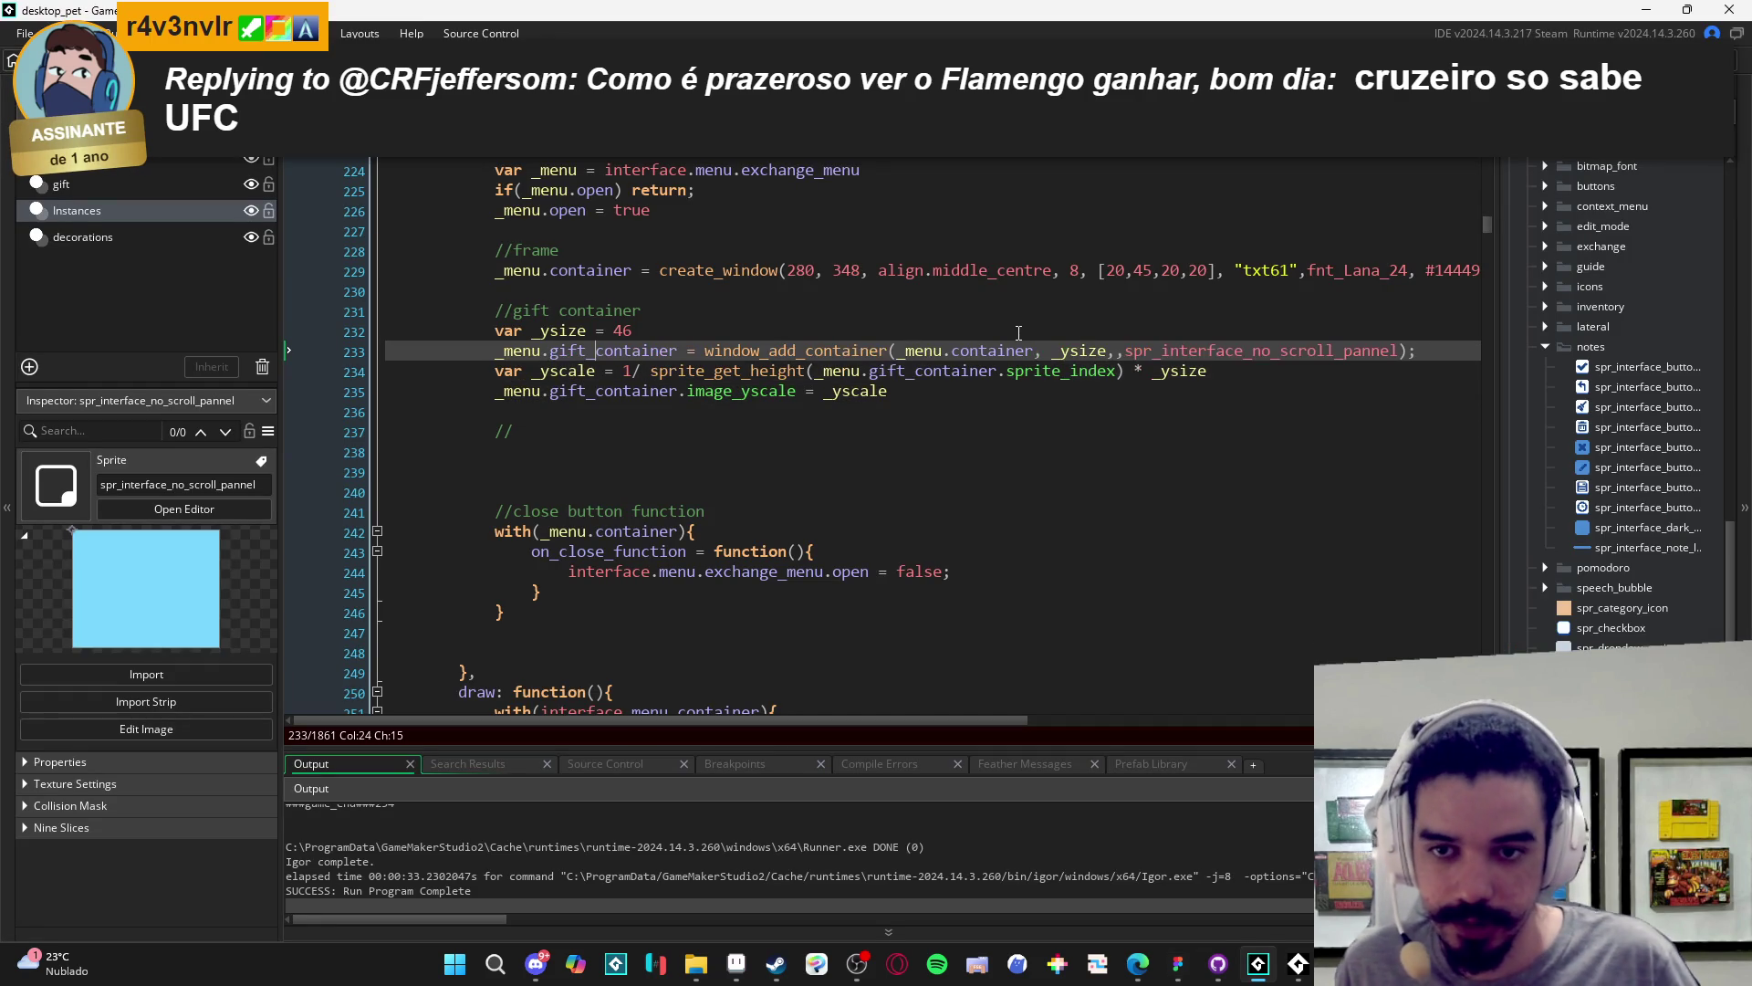
pyautogui.write('list_')
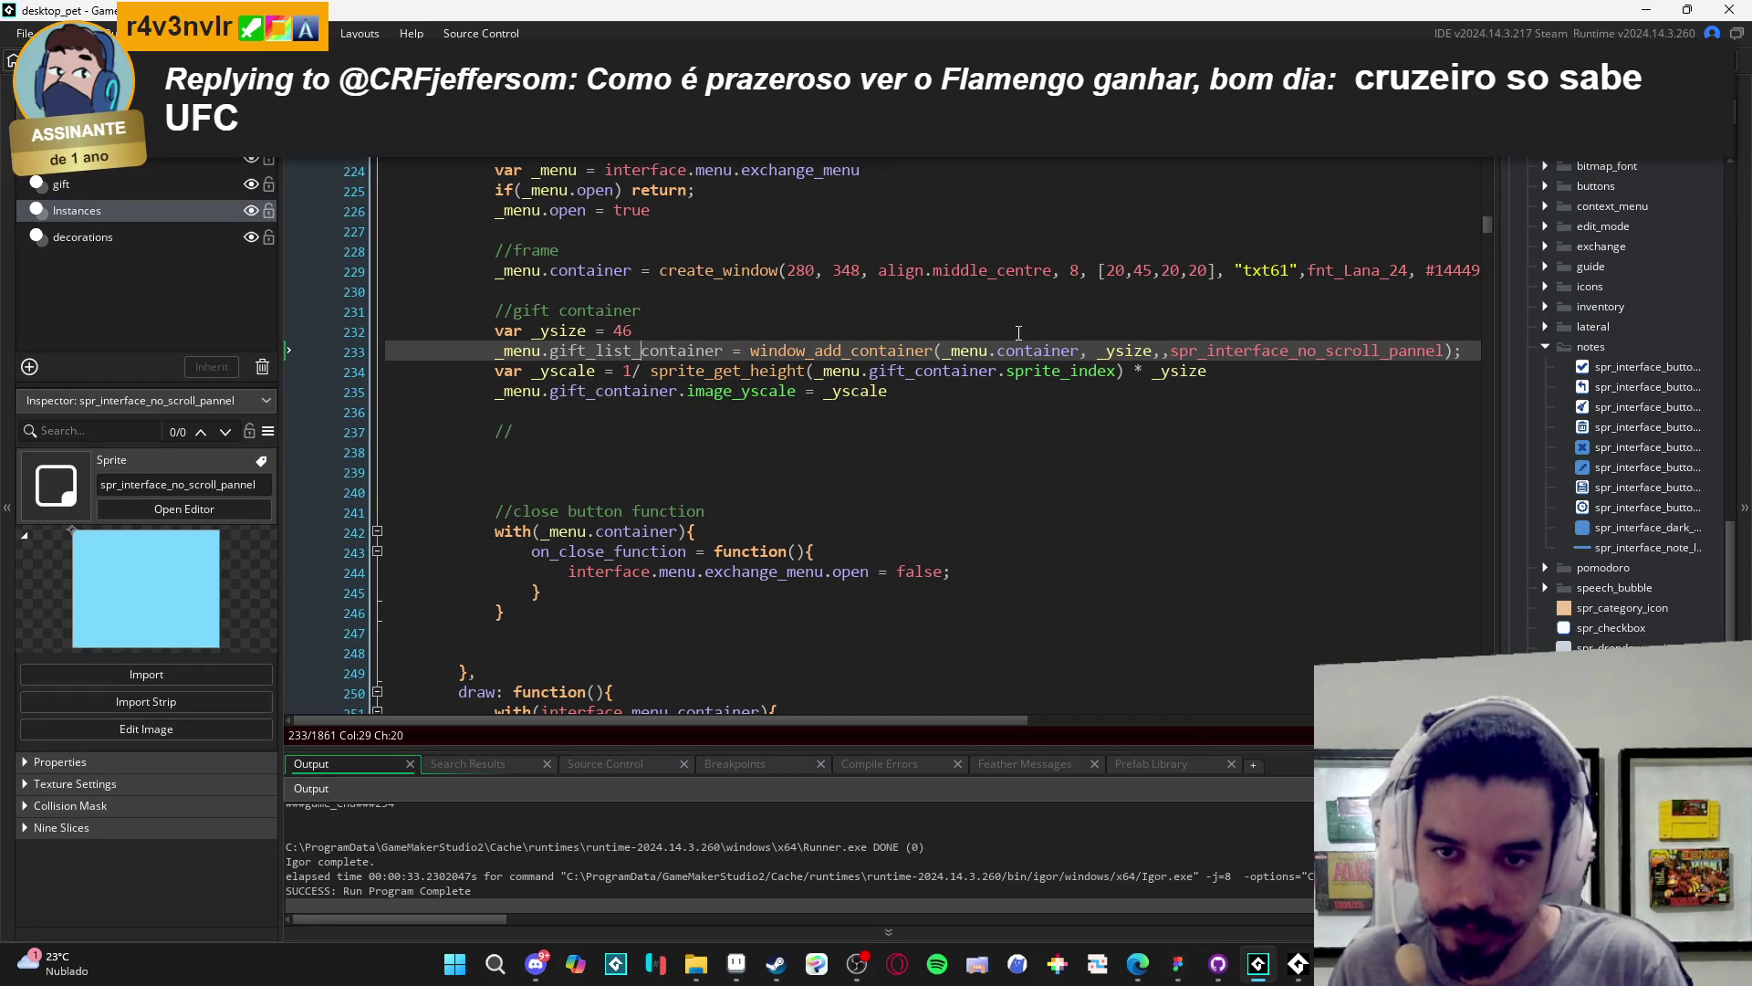
pyautogui.doubleClick(648, 350)
pyautogui.hotkey('ctrl', 'c')
pyautogui.doubleClick(607, 391)
pyautogui.hotkey('ctrl', 'v')
# - Change the comment to '//gift list container' and add '//common container' on line 237
pyautogui.click(580, 312)
pyautogui.click(648, 316)
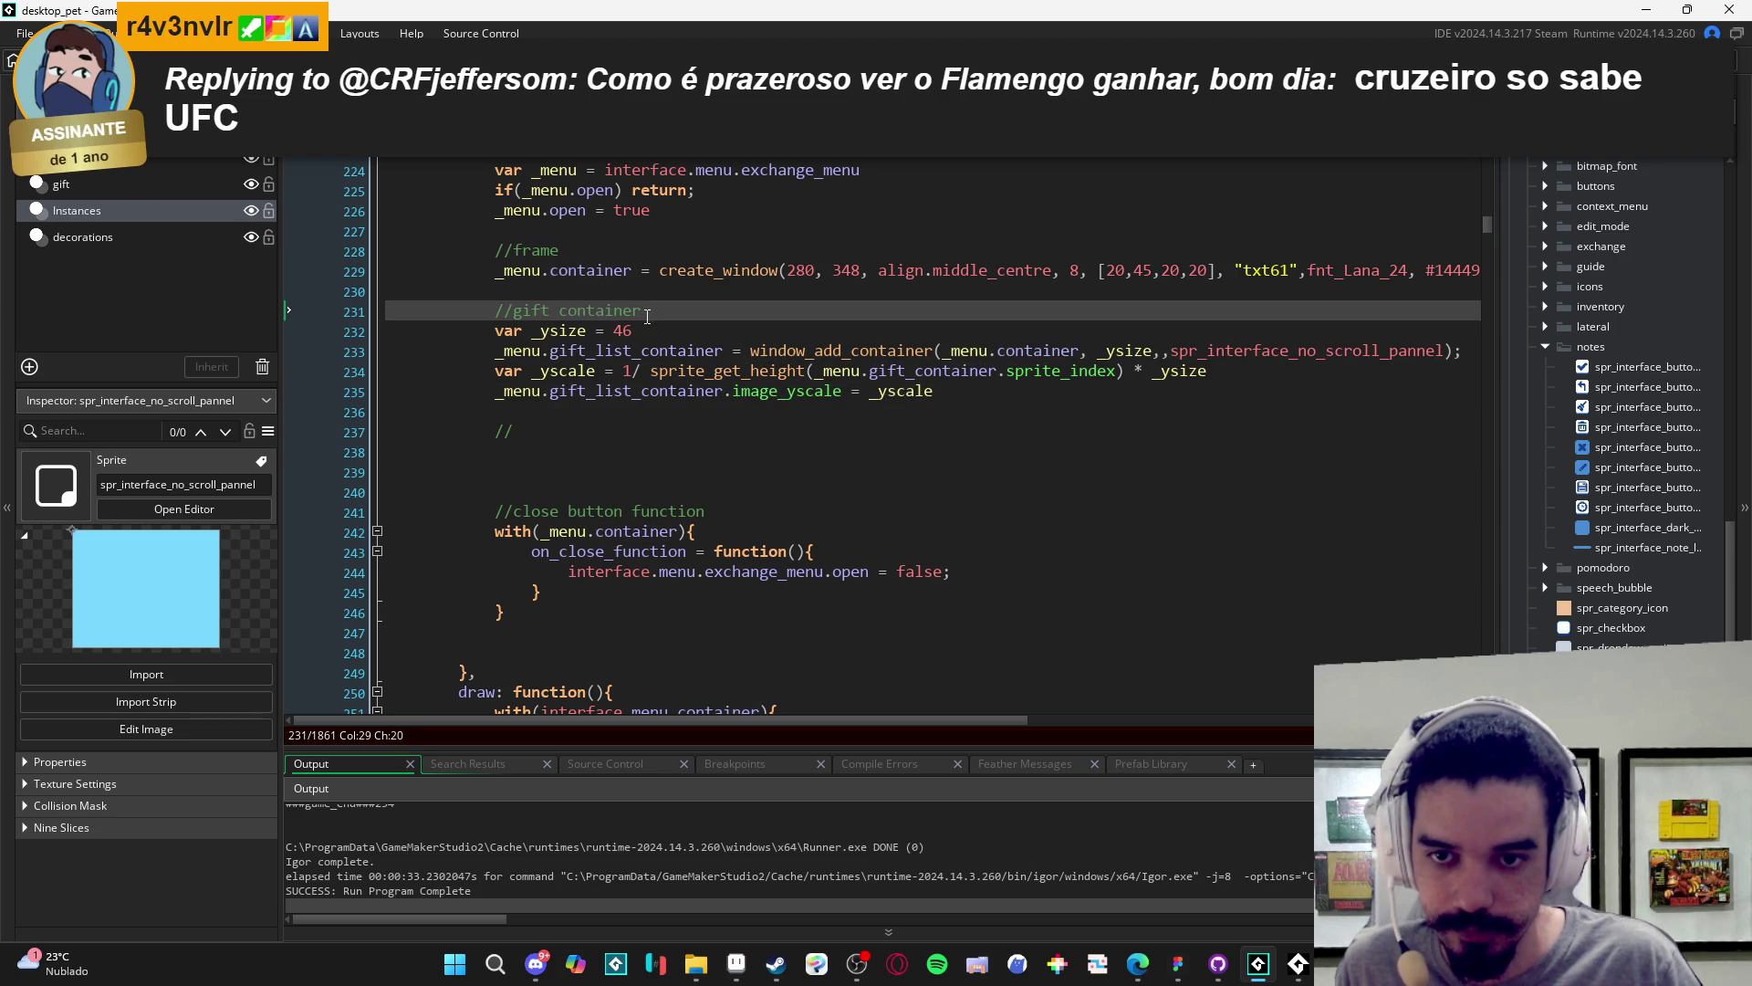
pyautogui.write('list')
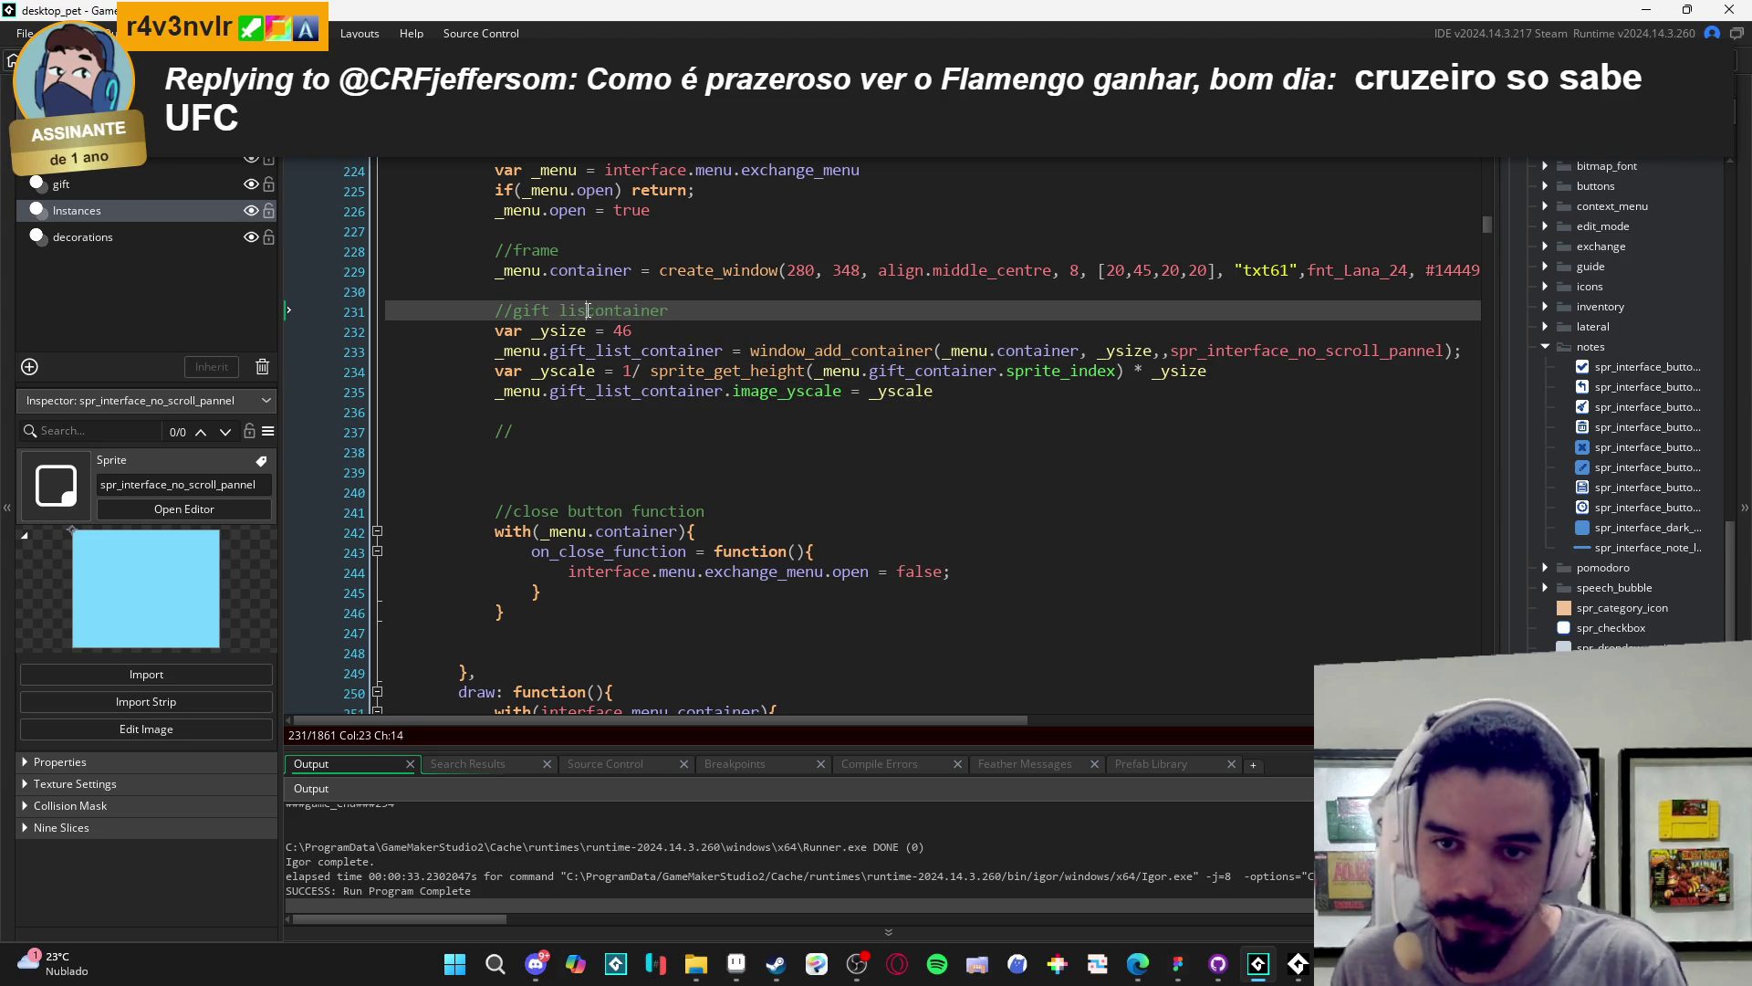
pyautogui.click(592, 419)
pyautogui.click(650, 424)
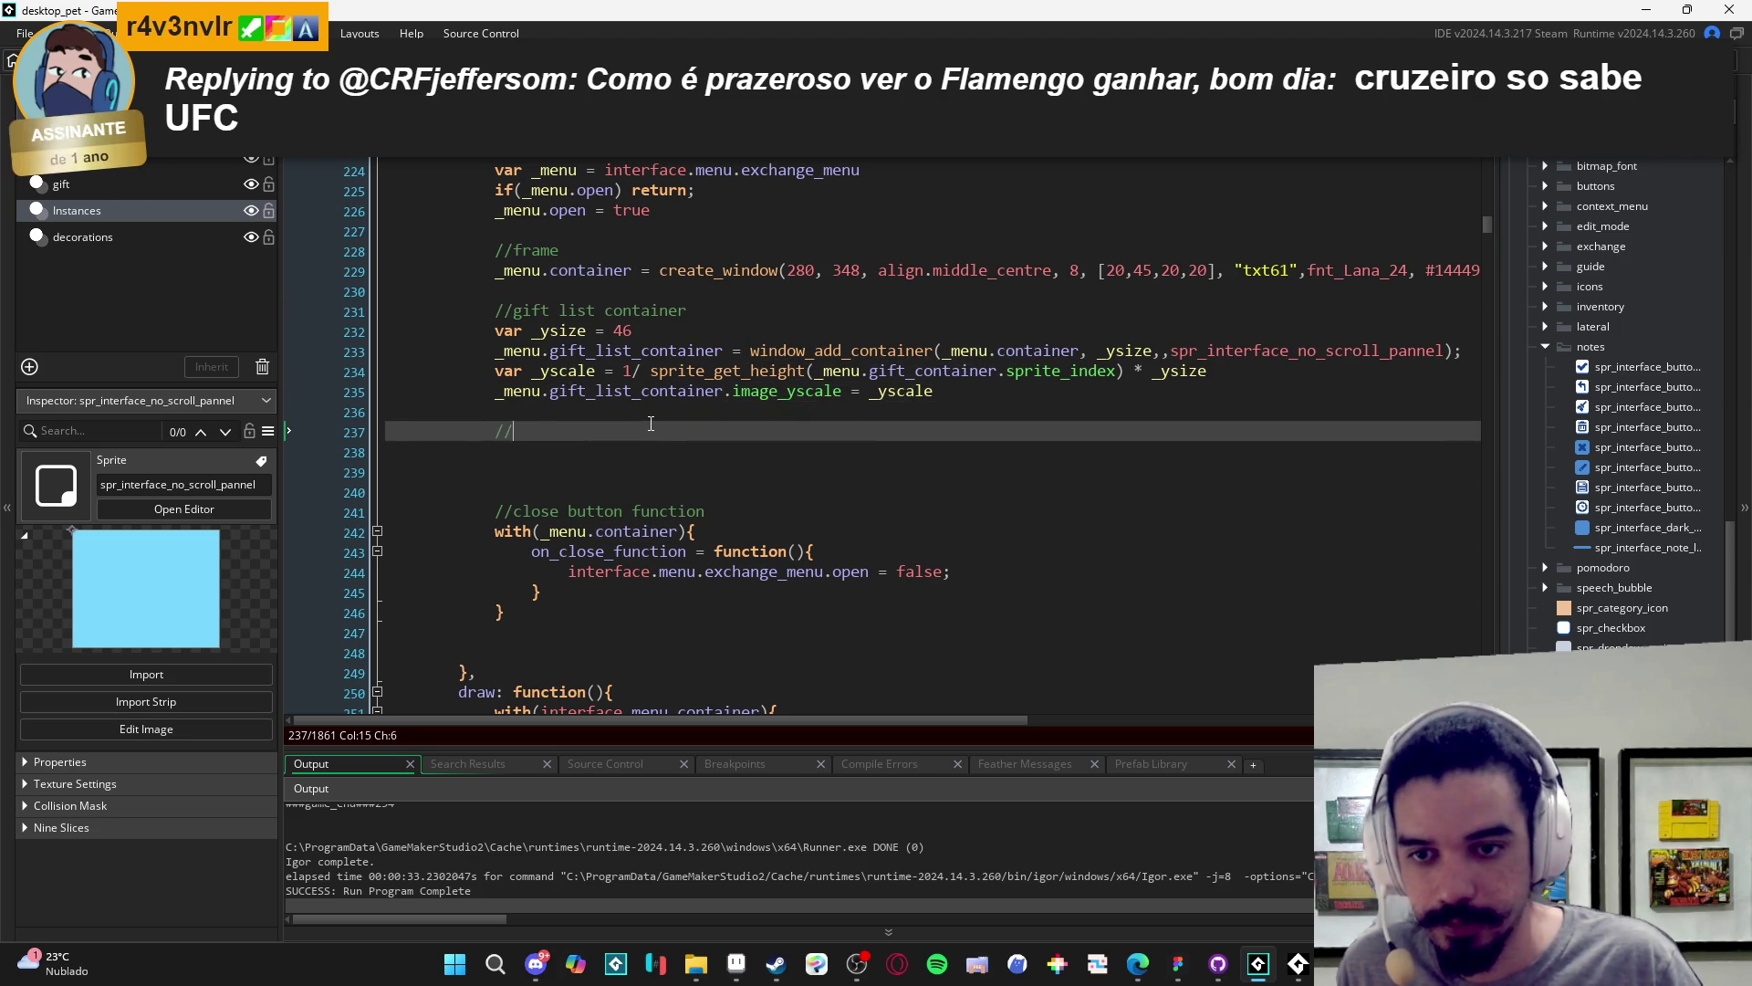
pyautogui.write('common container')
pyautogui.press('Return')
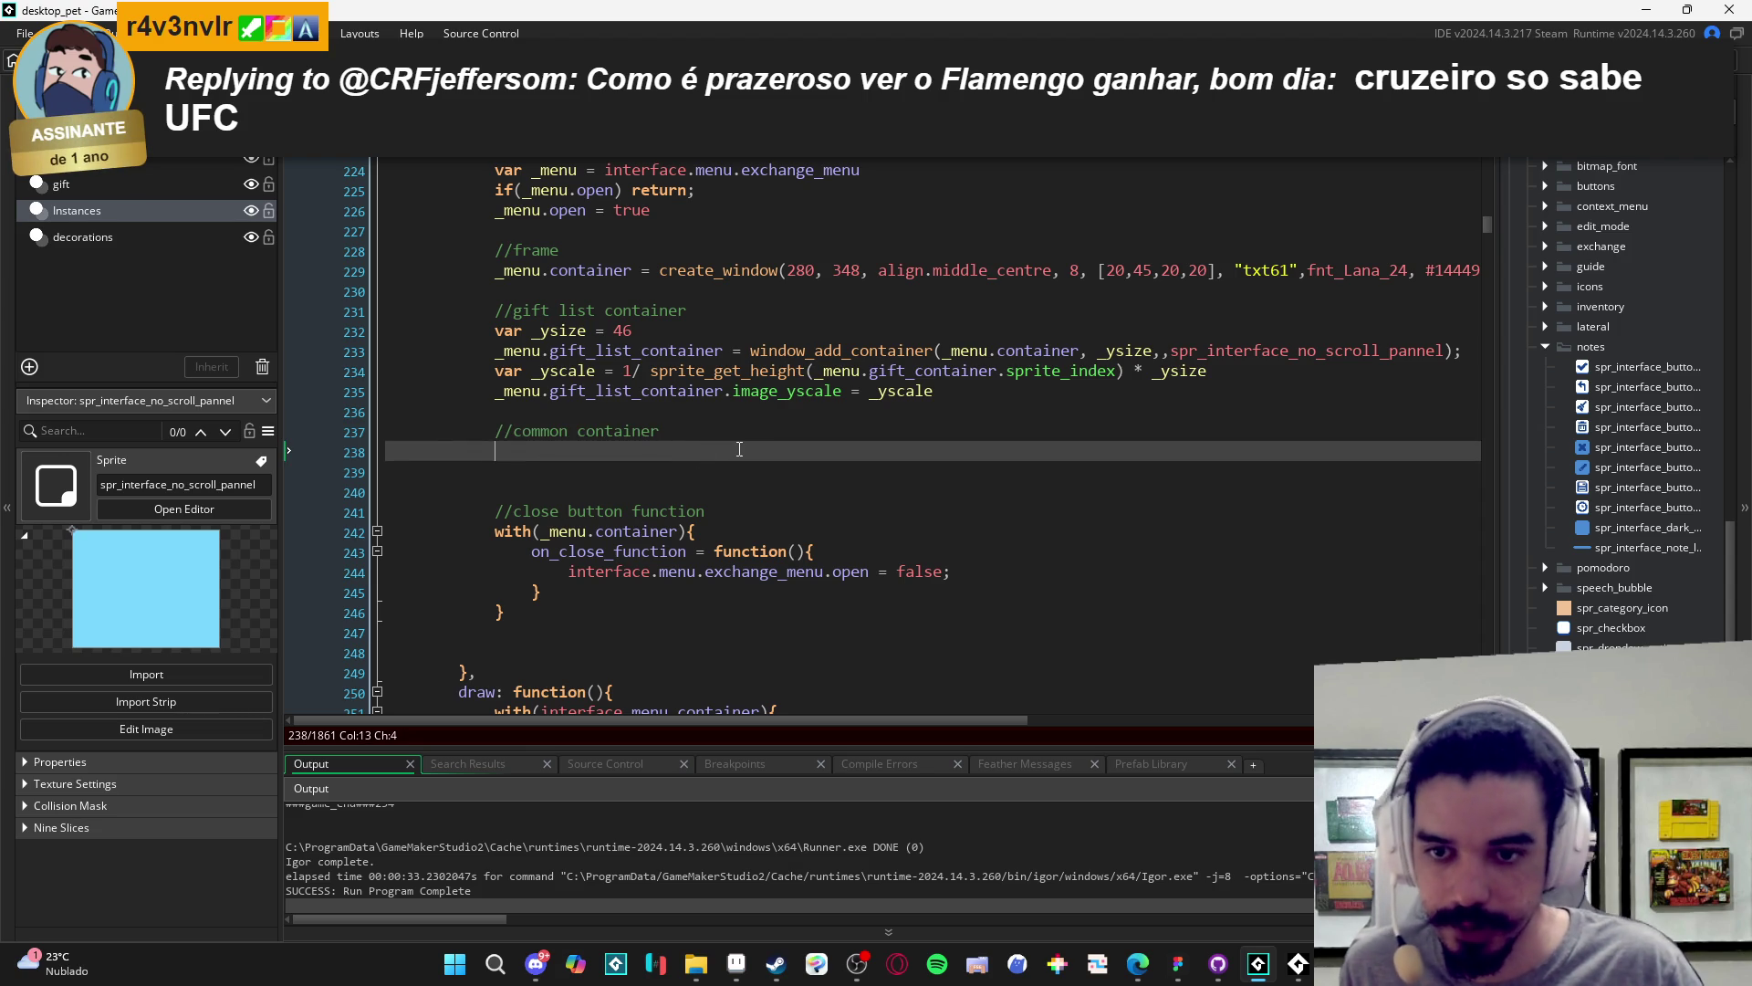
# - Start a new window_add_container call below the common container comment
pyautogui.press('Return')
pyautogui.press('Return')
pyautogui.press('Up')
pyautogui.press('Up')
pyautogui.scroll(-1, 748, 442)
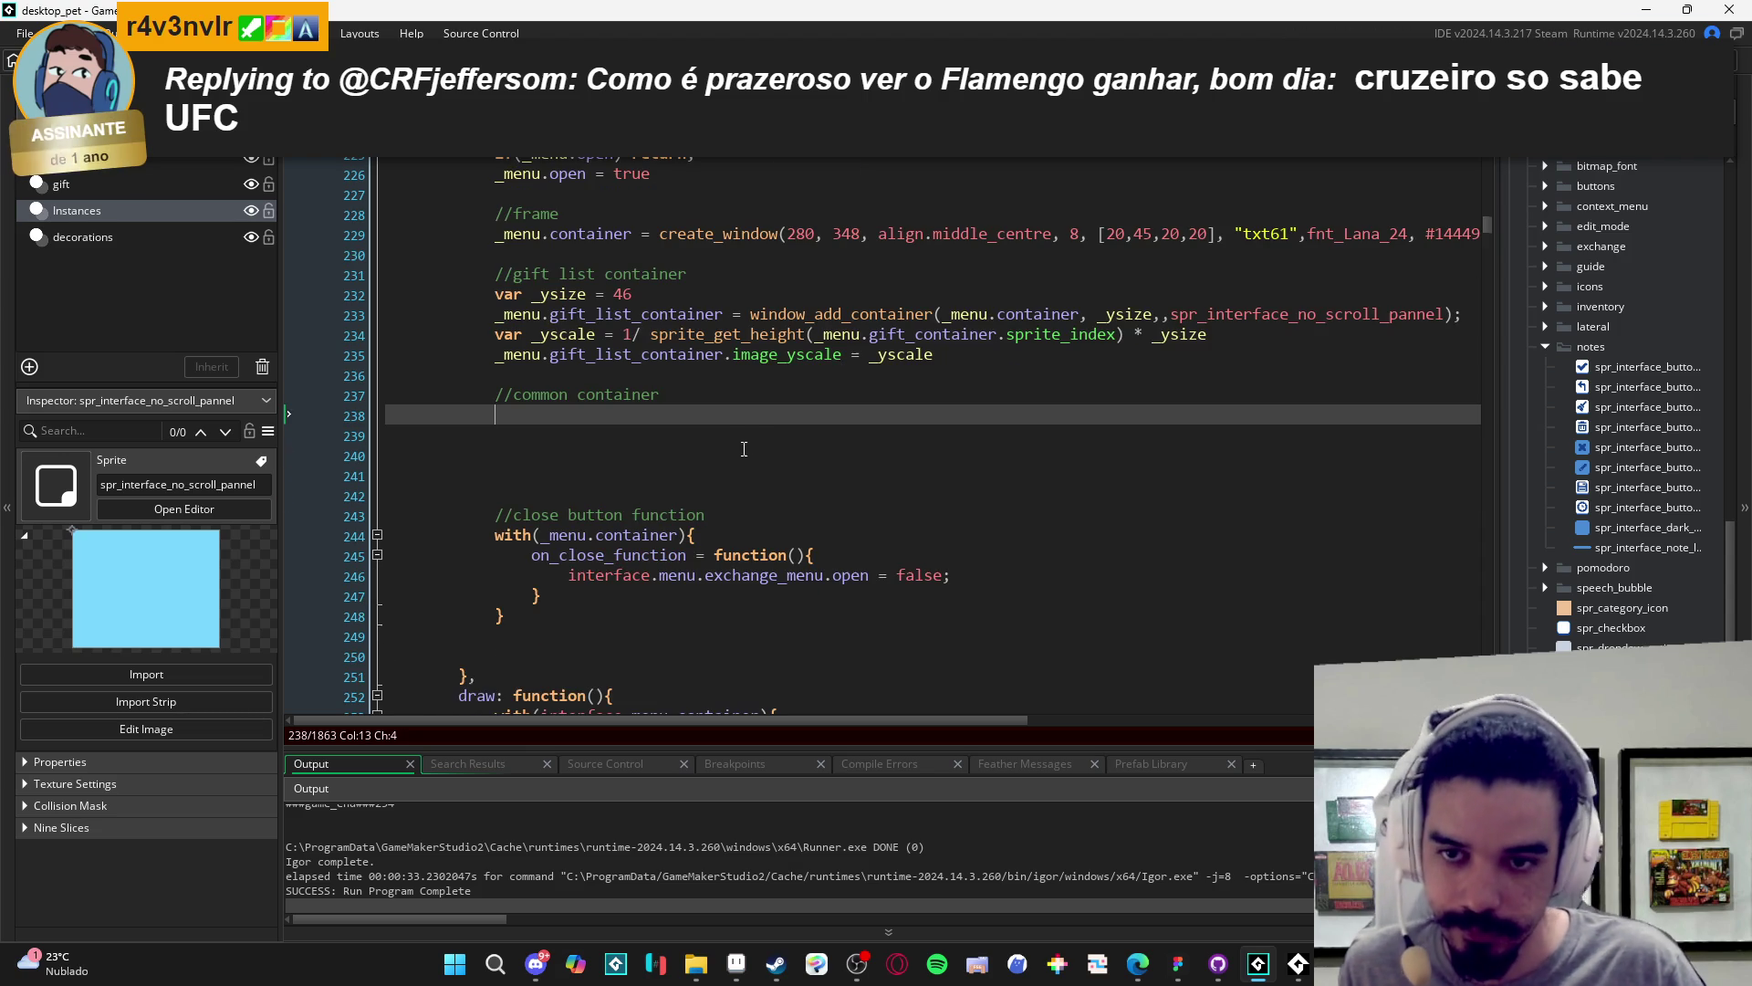
pyautogui.write('windo')
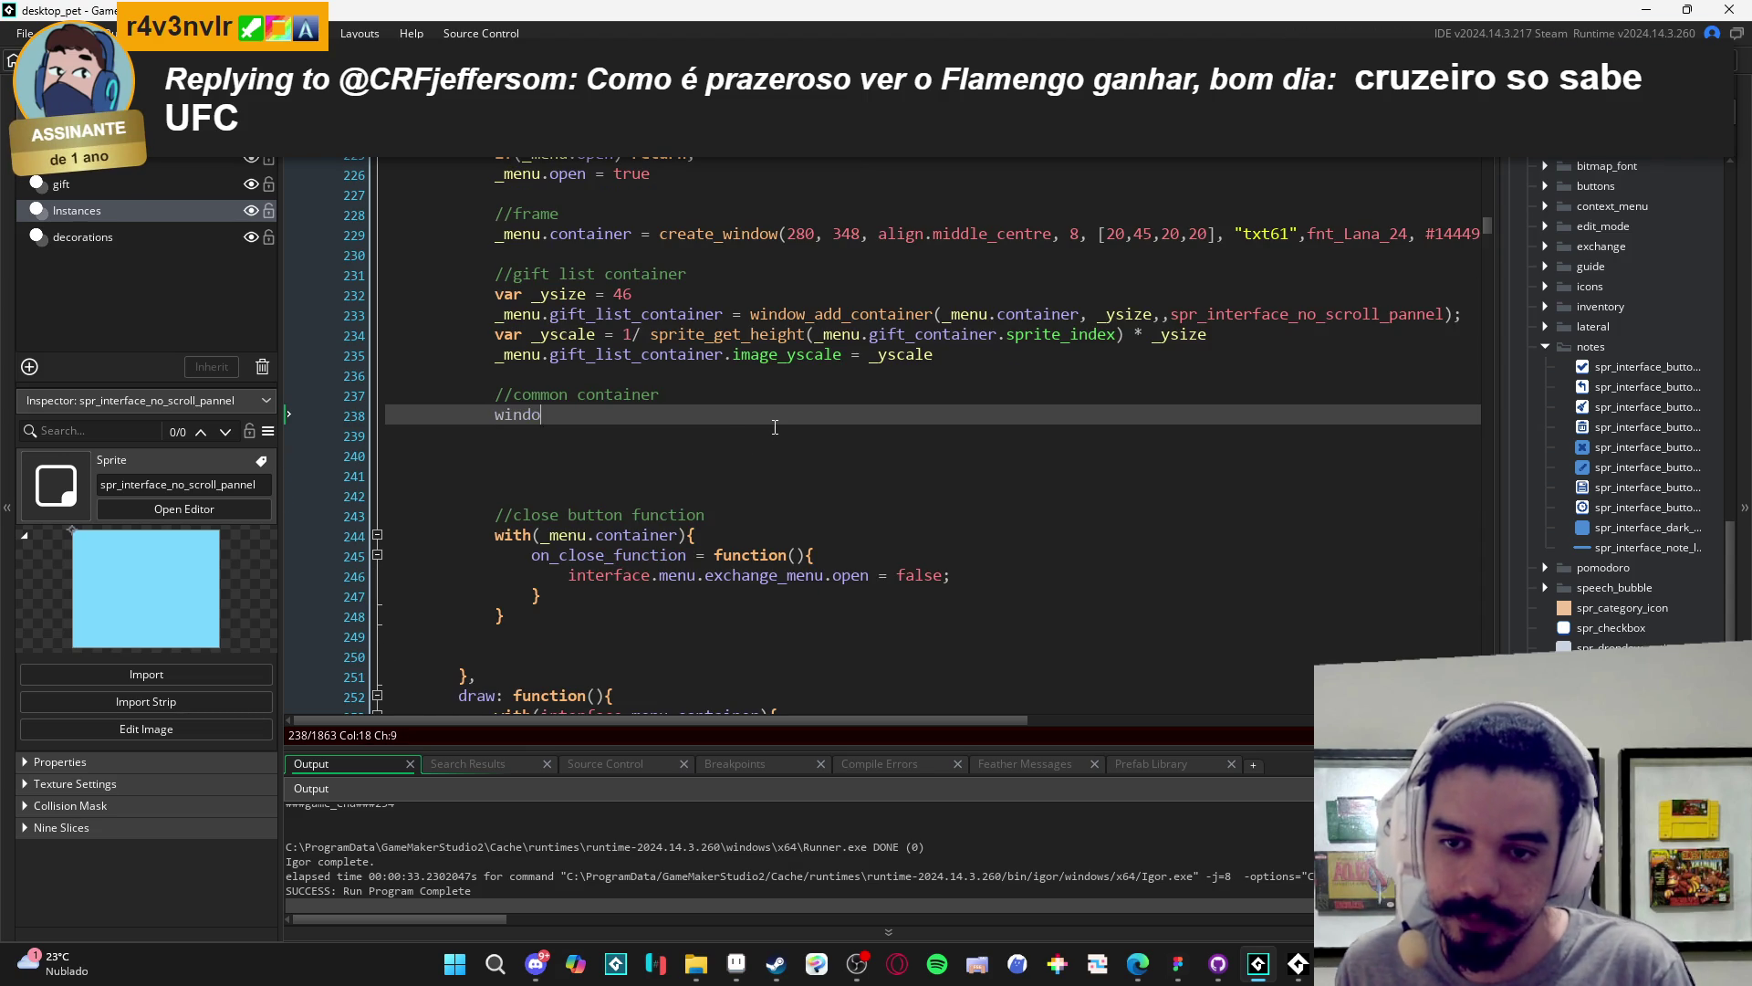
pyautogui.write('w_add_co')
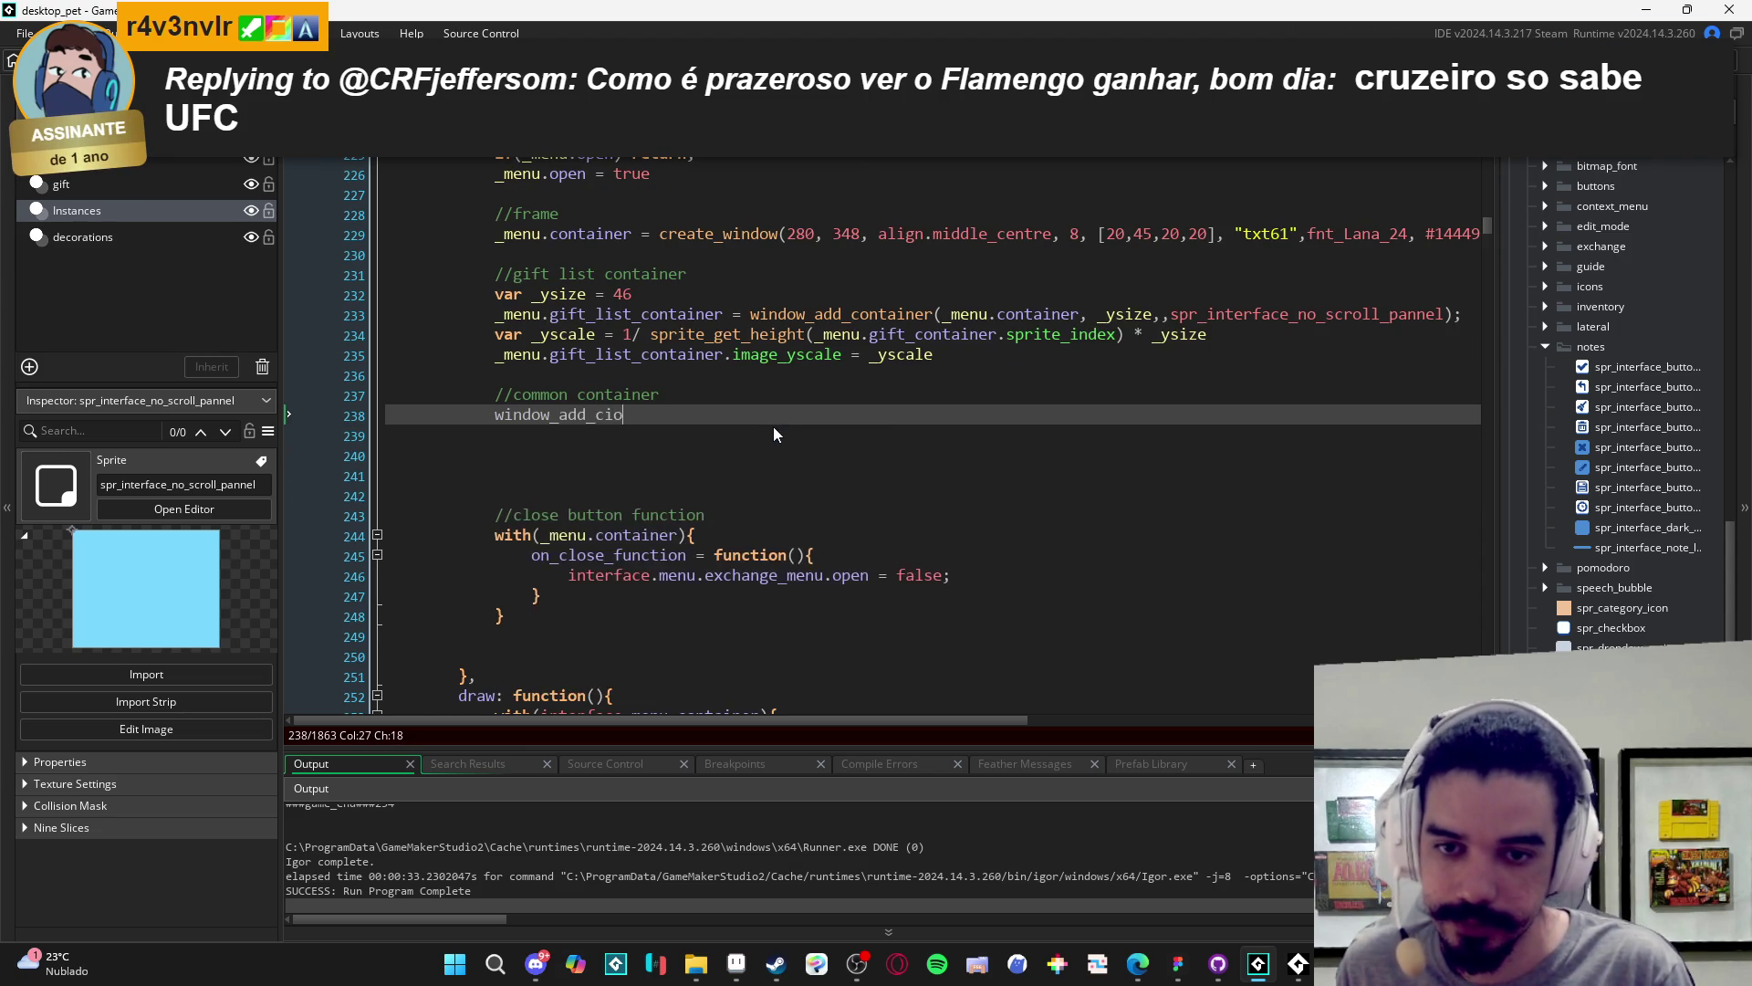
pyautogui.press('Return')
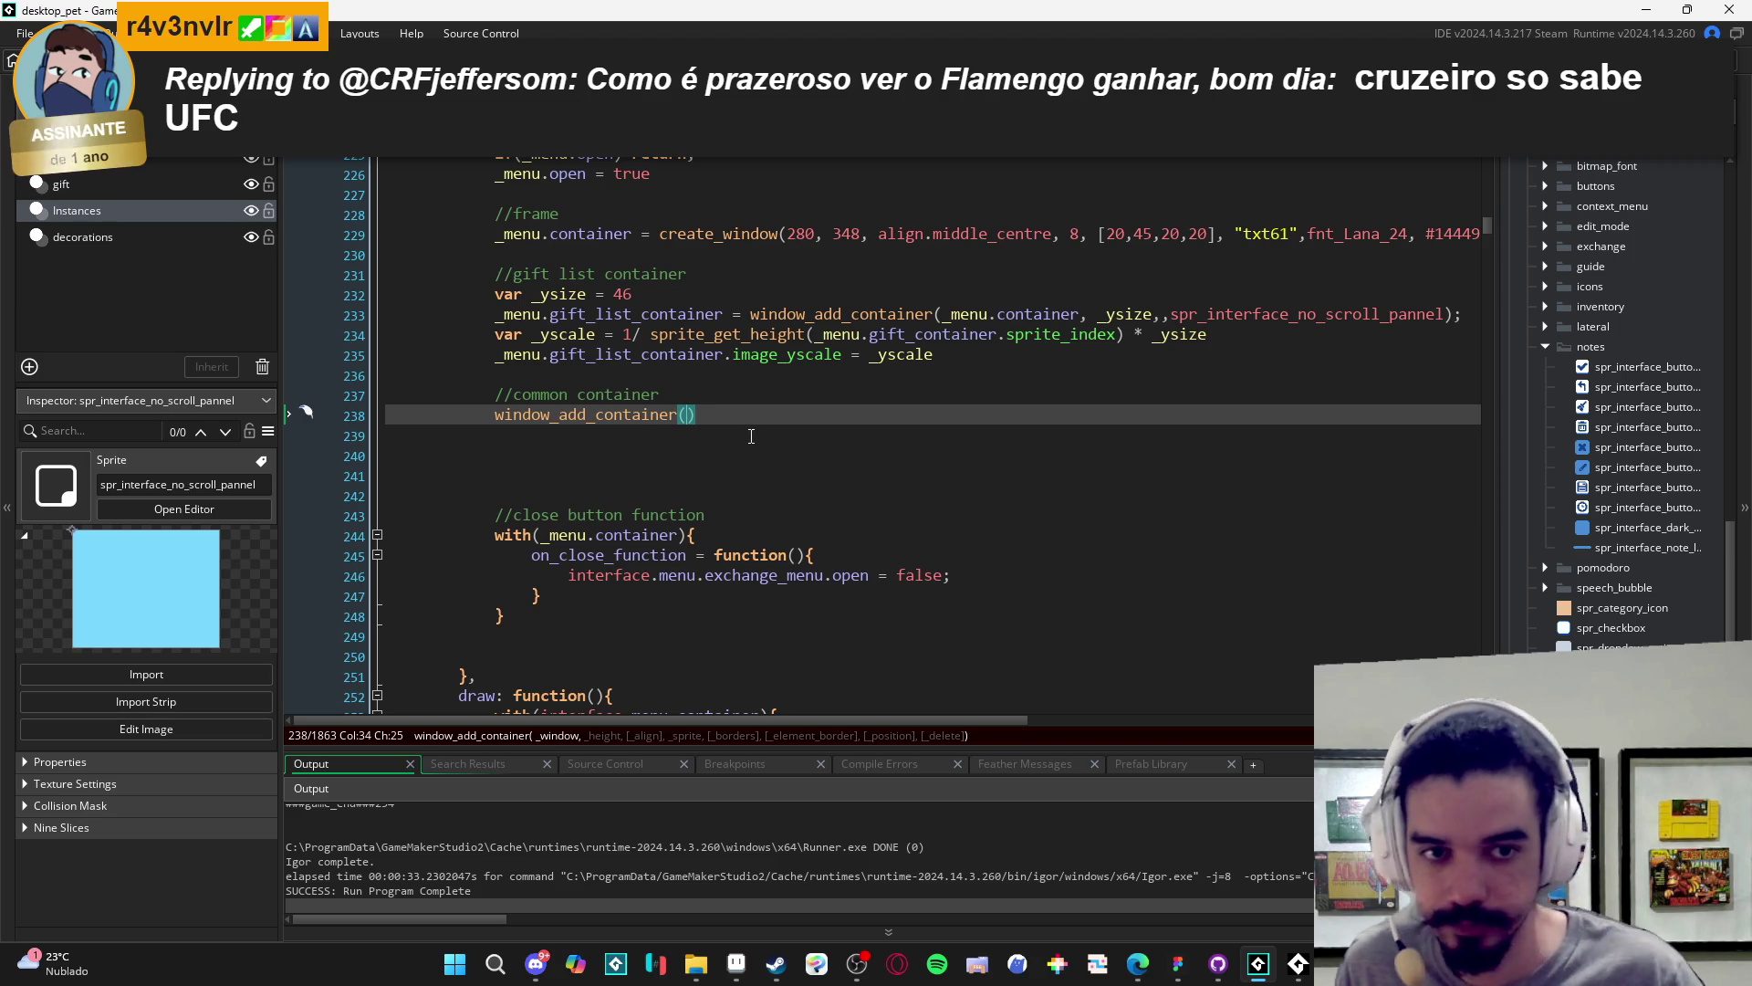
# - Fill the call with line 233's arguments, making gift_list_container the parent container
pyautogui.moveTo(1463, 314); pyautogui.dragTo(748, 314)
pyautogui.hotkey('ctrl', 'c')
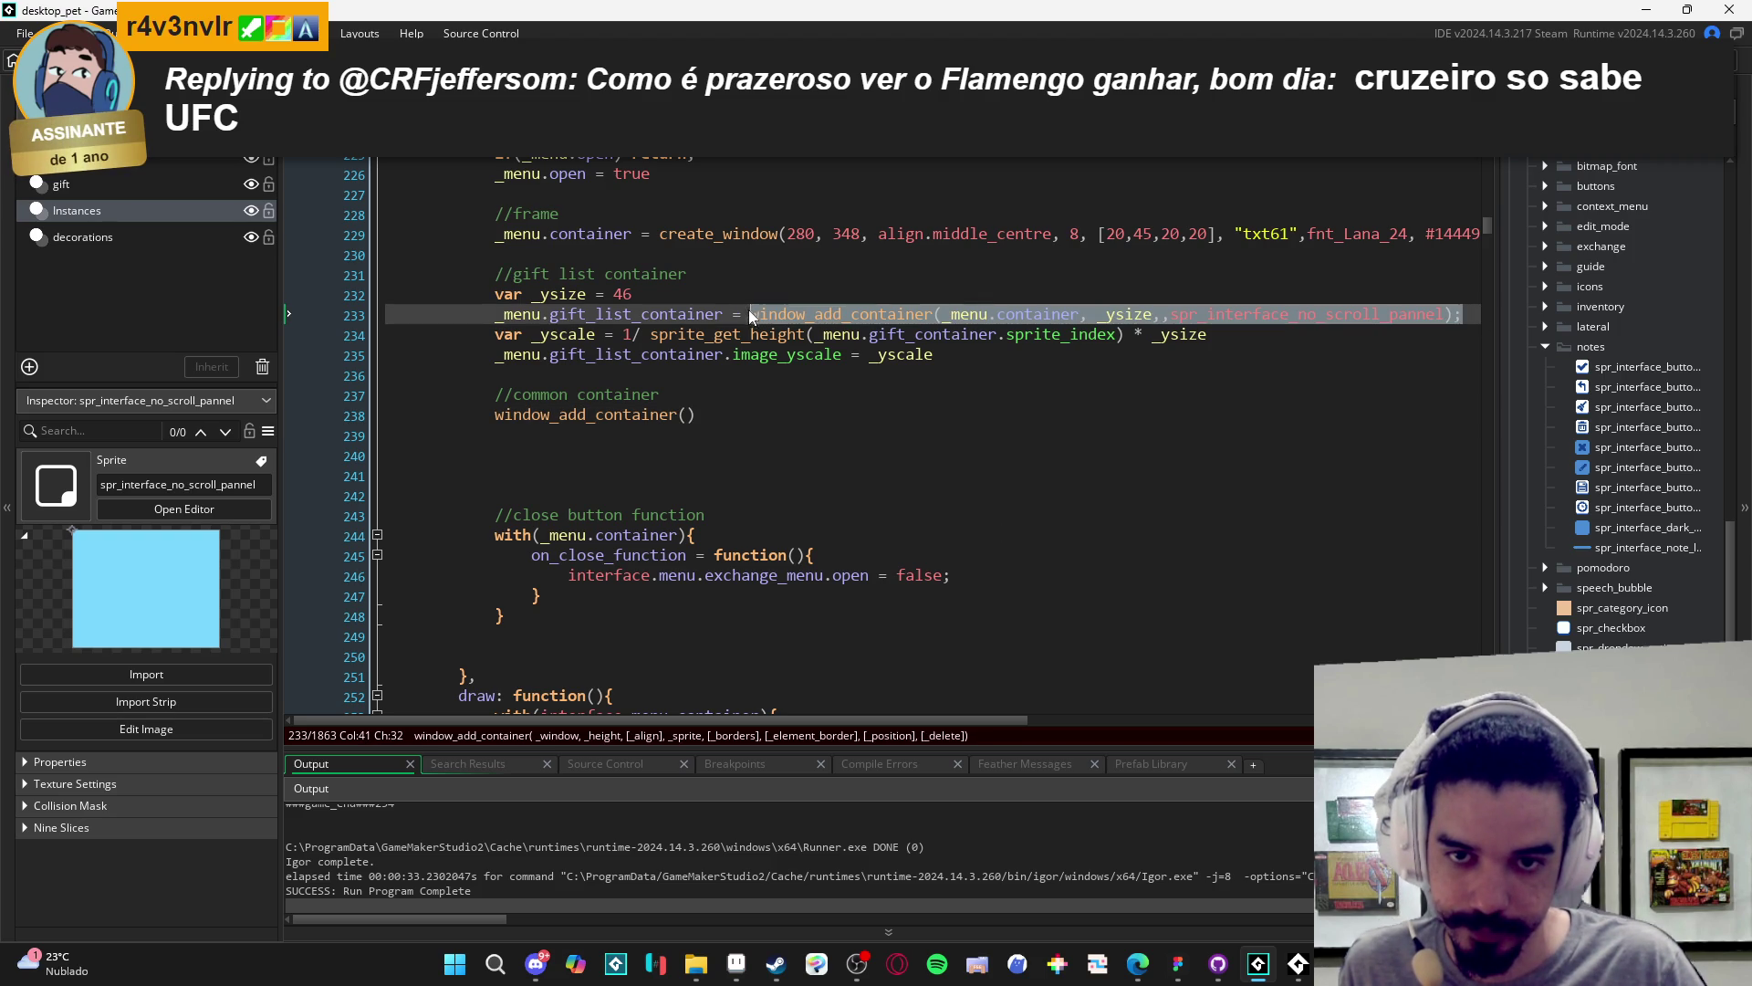
pyautogui.moveTo(696, 414); pyautogui.dragTo(494, 414)
pyautogui.hotkey('ctrl', 'v')
pyautogui.hotkey('ctrl', 'Left')
pyautogui.hotkey('ctrl', 'Left')
pyautogui.hotkey('ctrl', 'Left')
pyautogui.click(623, 355)
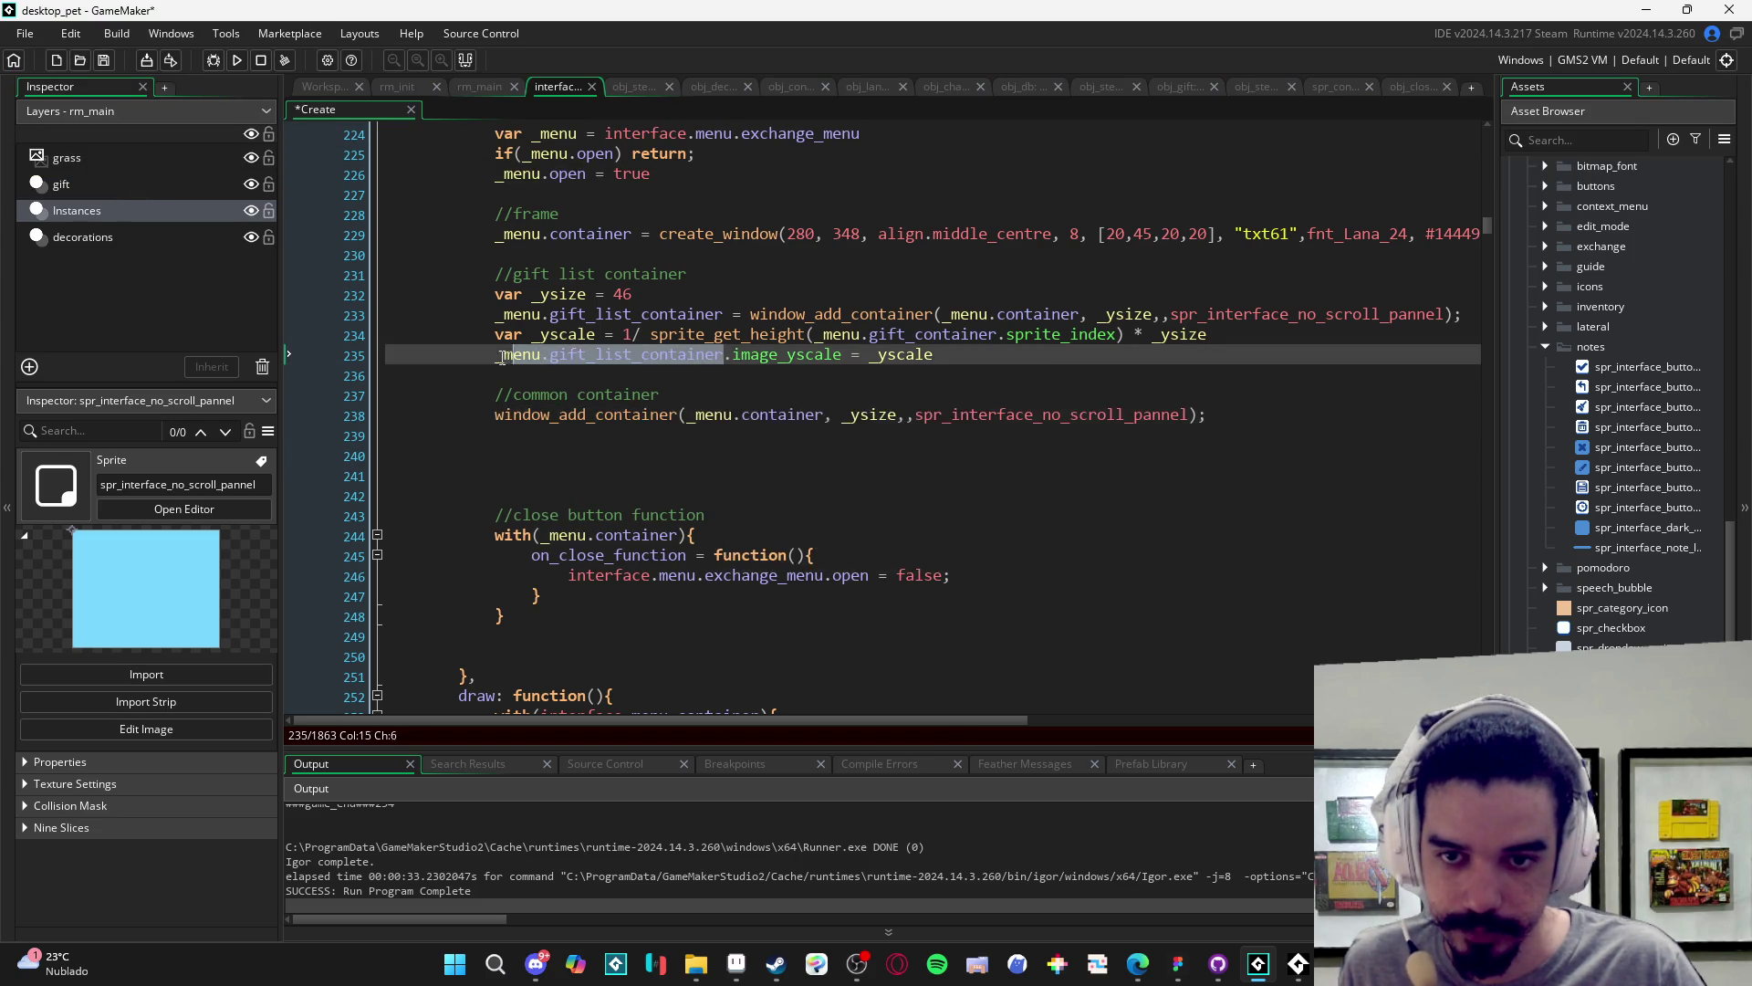
pyautogui.click(877, 413)
pyautogui.doubleClick(816, 414)
pyautogui.write('gift_list_container')
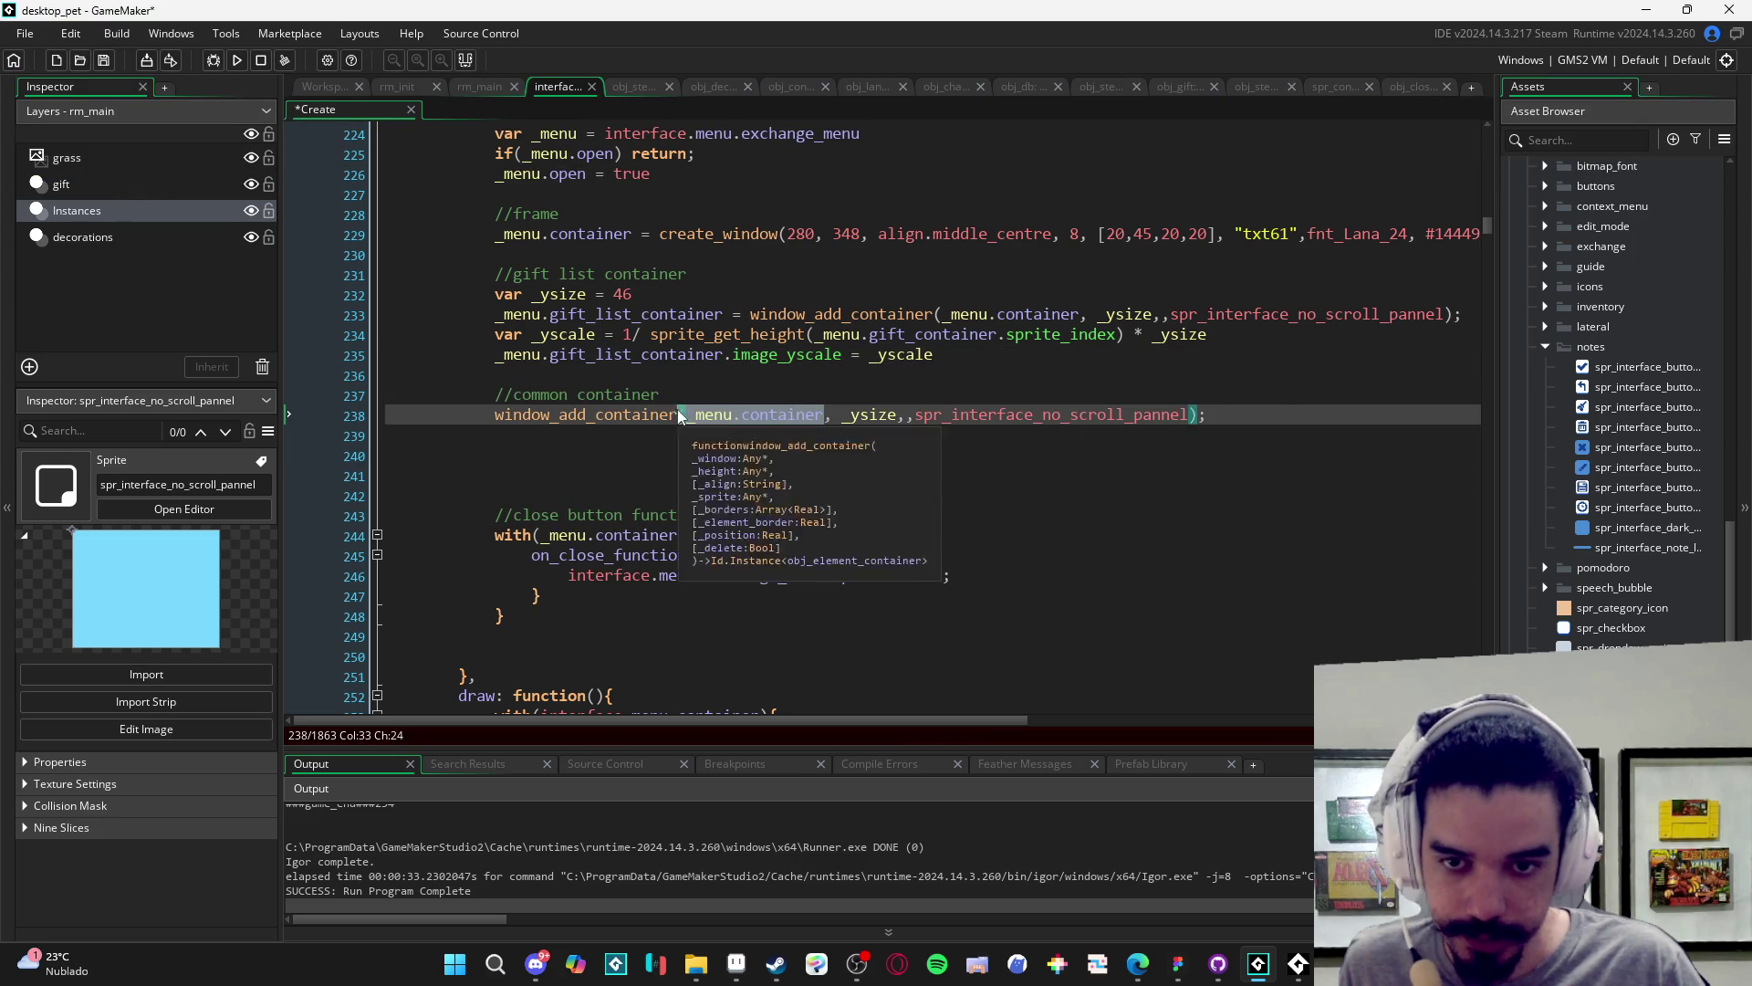
pyautogui.press('Down')
pyautogui.doubleClick(963, 414)
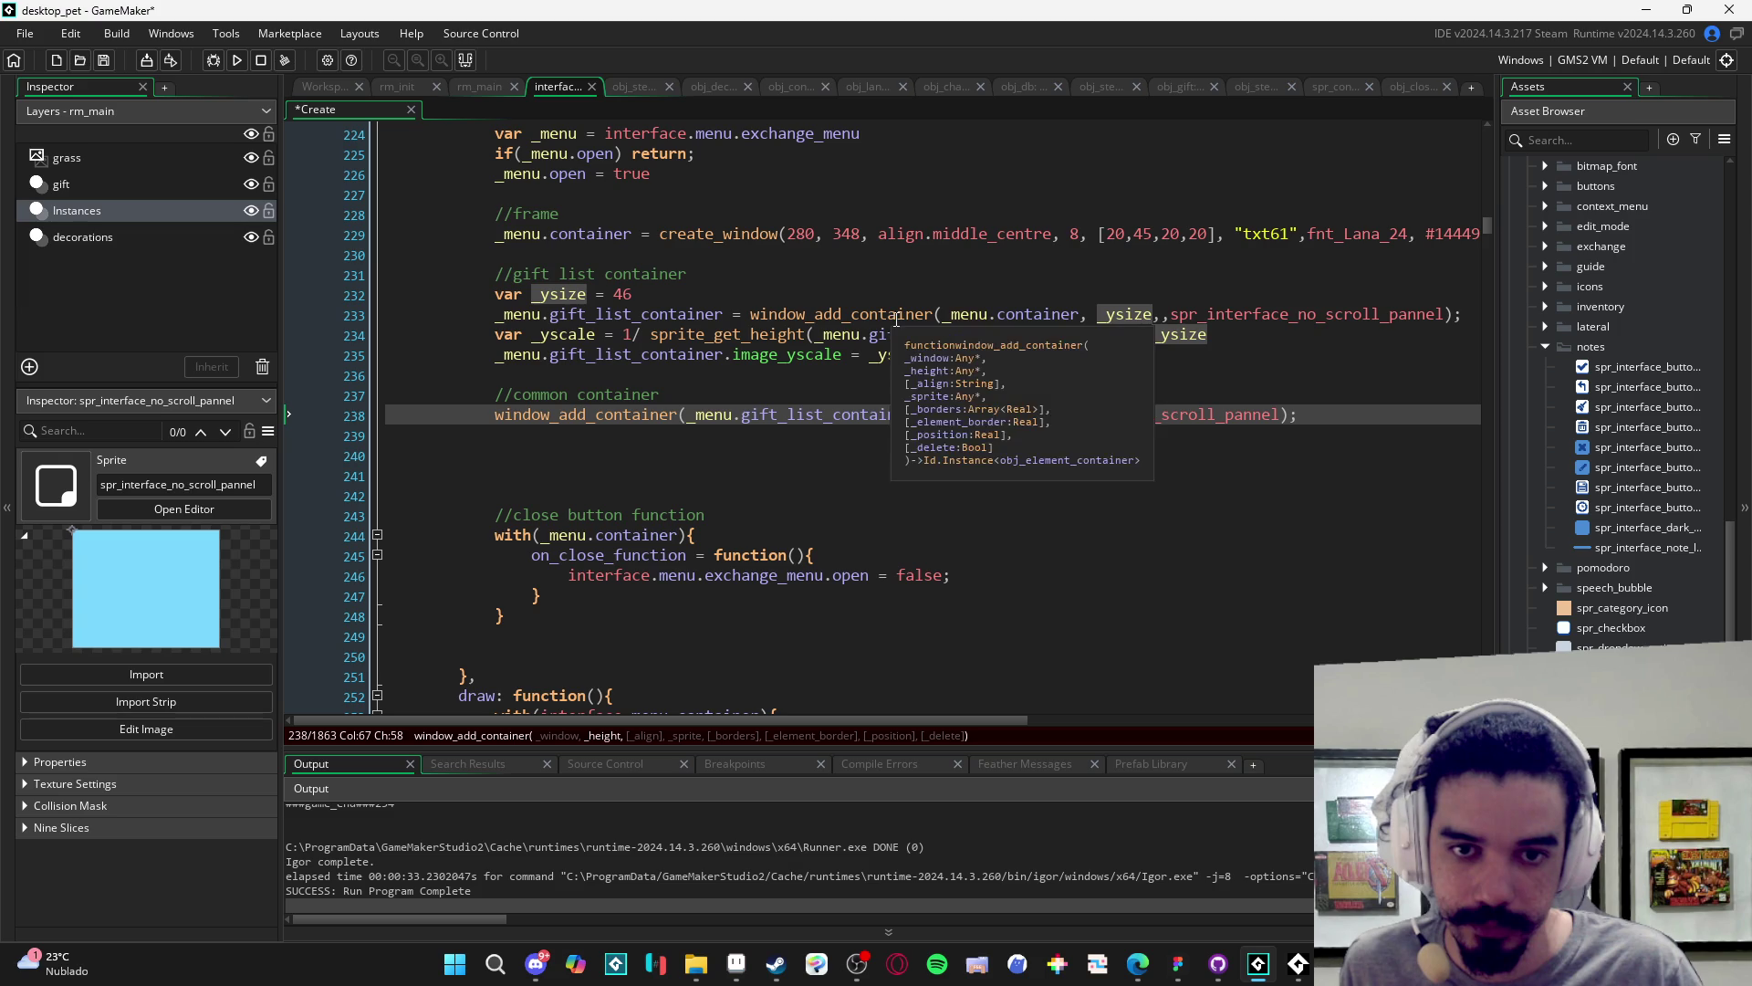
pyautogui.hotkey('alt', 'Tab')
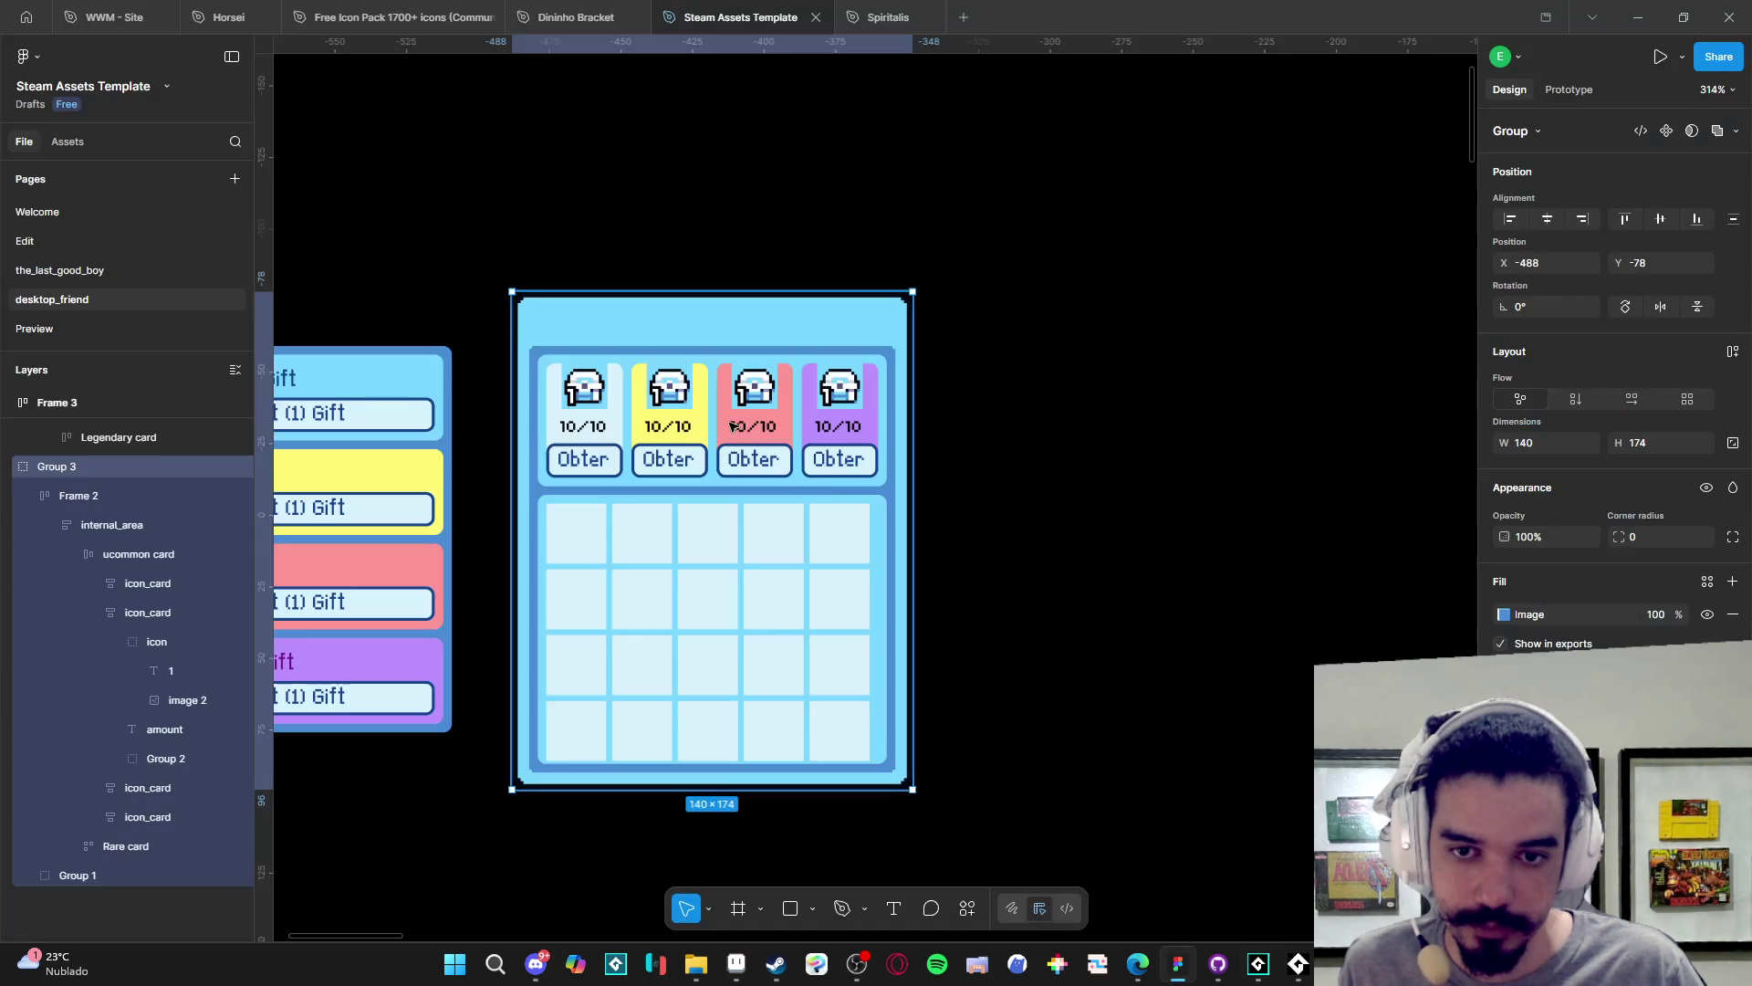
# - Drill down to the mockup's first icon_card, confirm its 40 px height, and minimize Figma
pyautogui.doubleClick(622, 442)
pyautogui.doubleClick(623, 441)
pyautogui.doubleClick(619, 440)
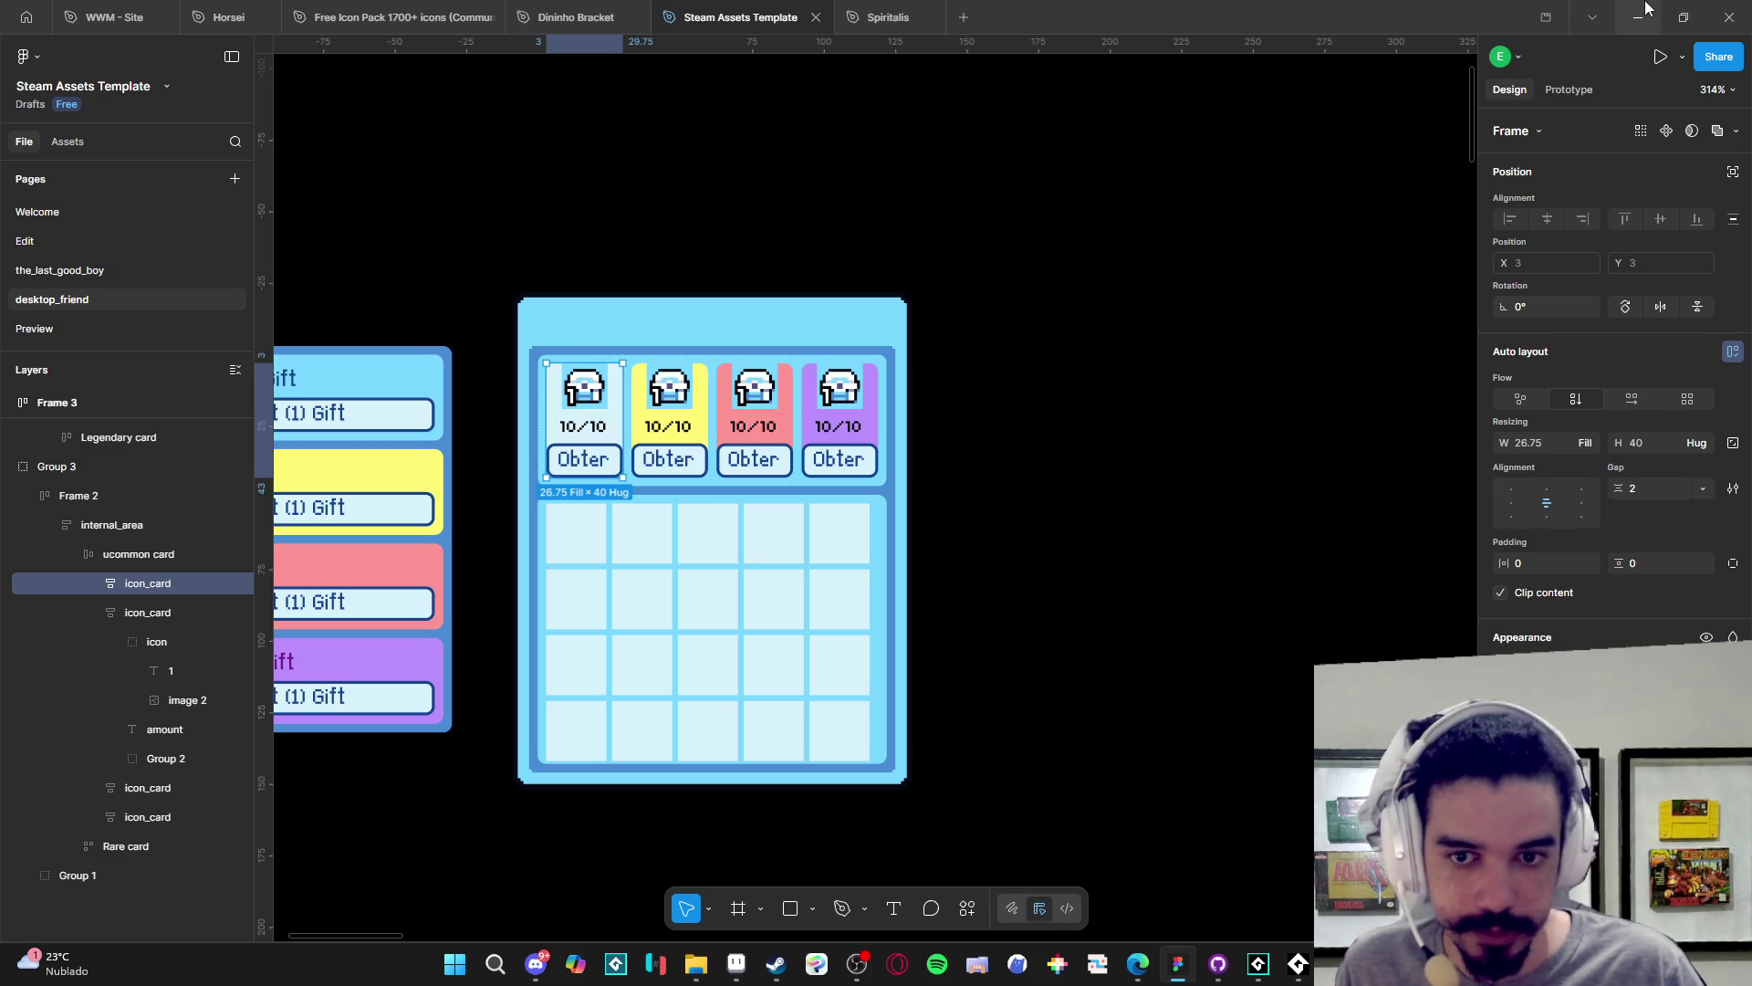
pyautogui.click(1646, 9)
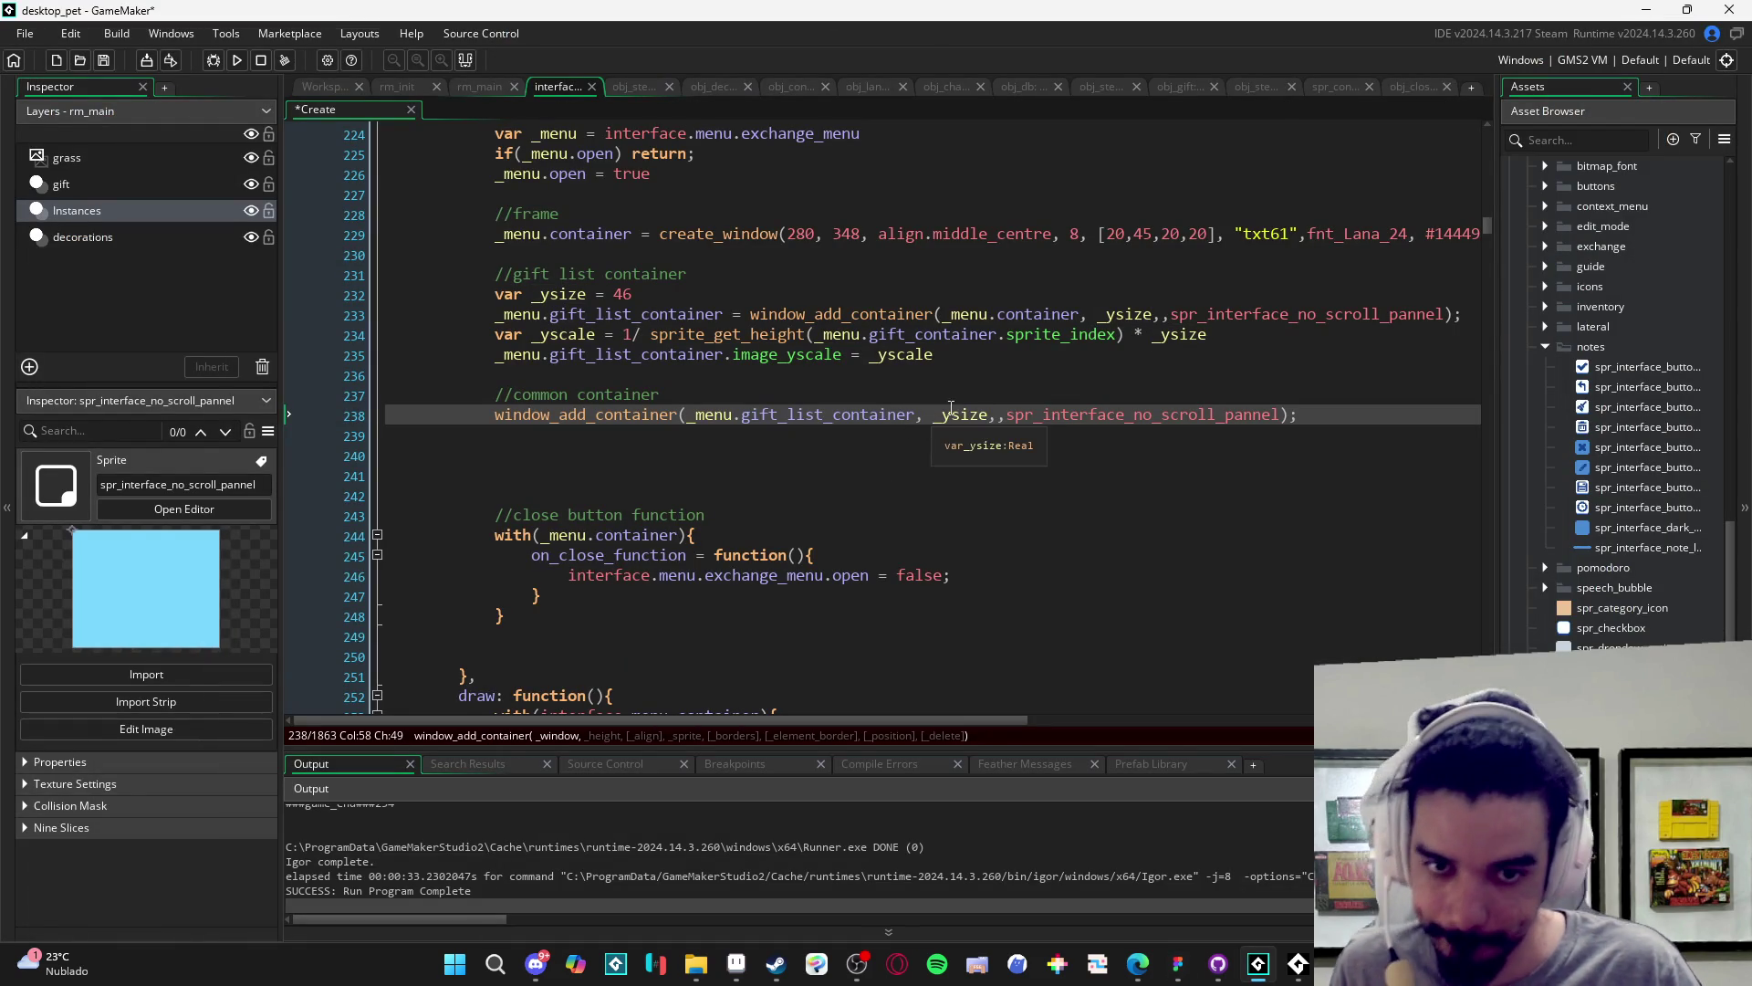
pyautogui.click(1031, 380)
pyautogui.click(1044, 401)
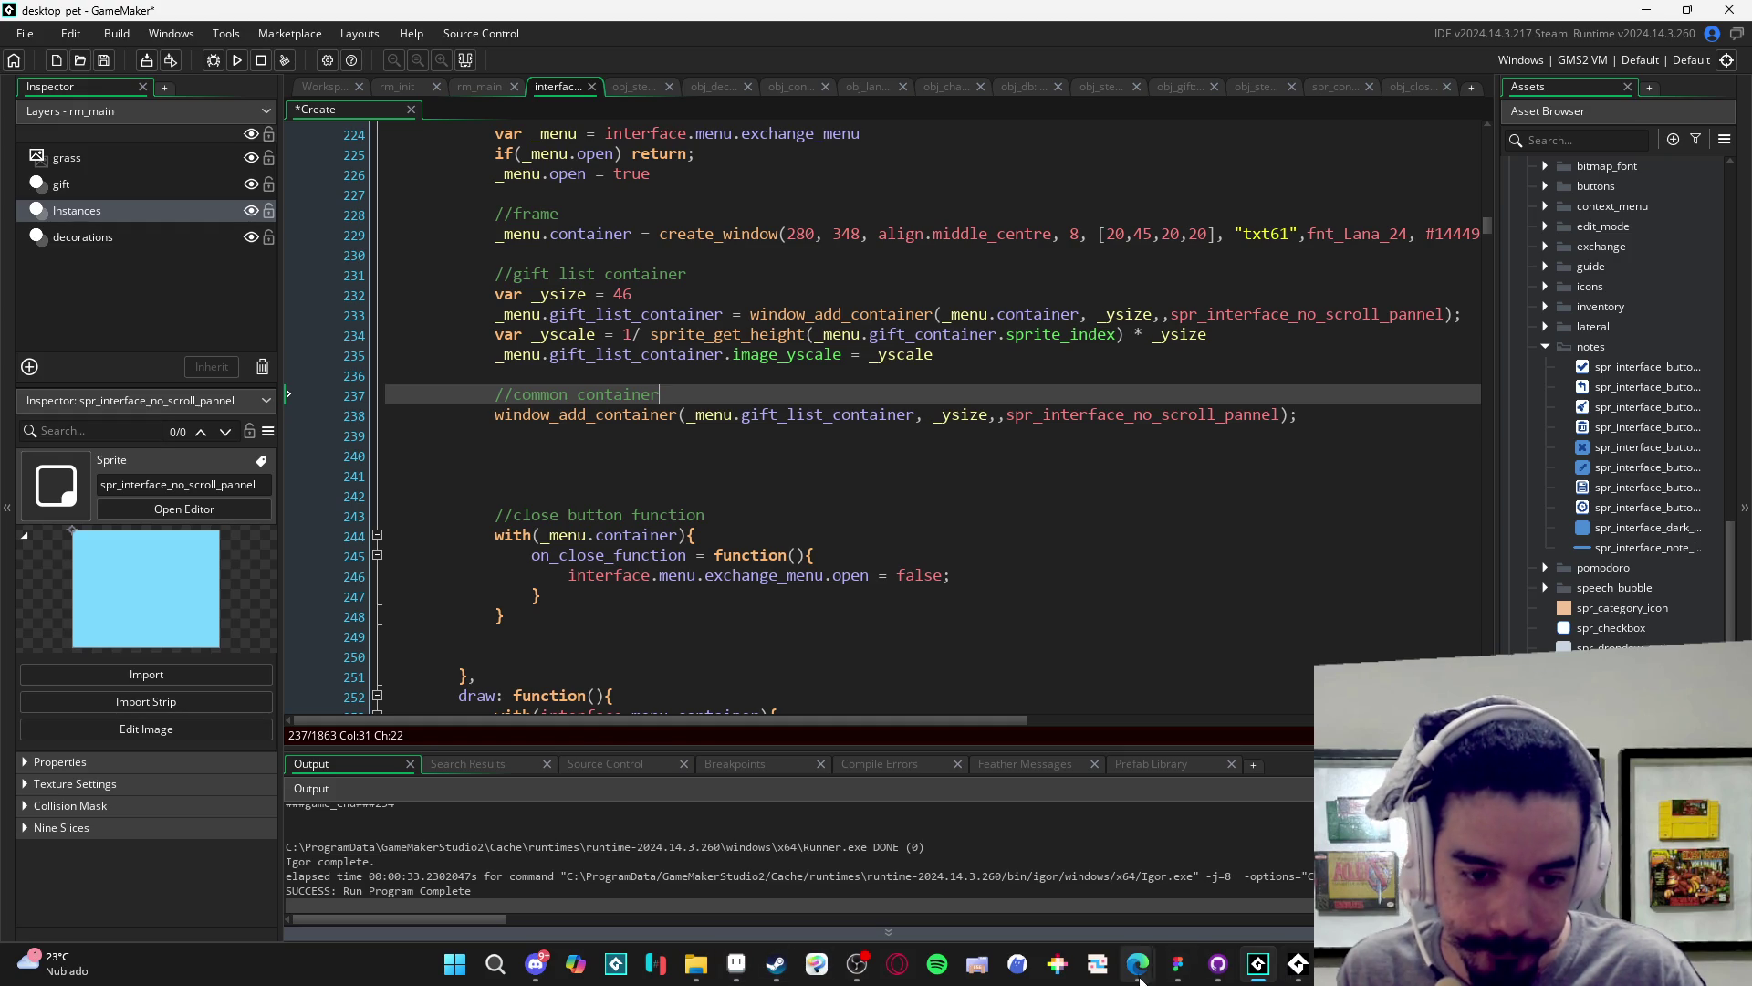
pyautogui.click(1177, 967)
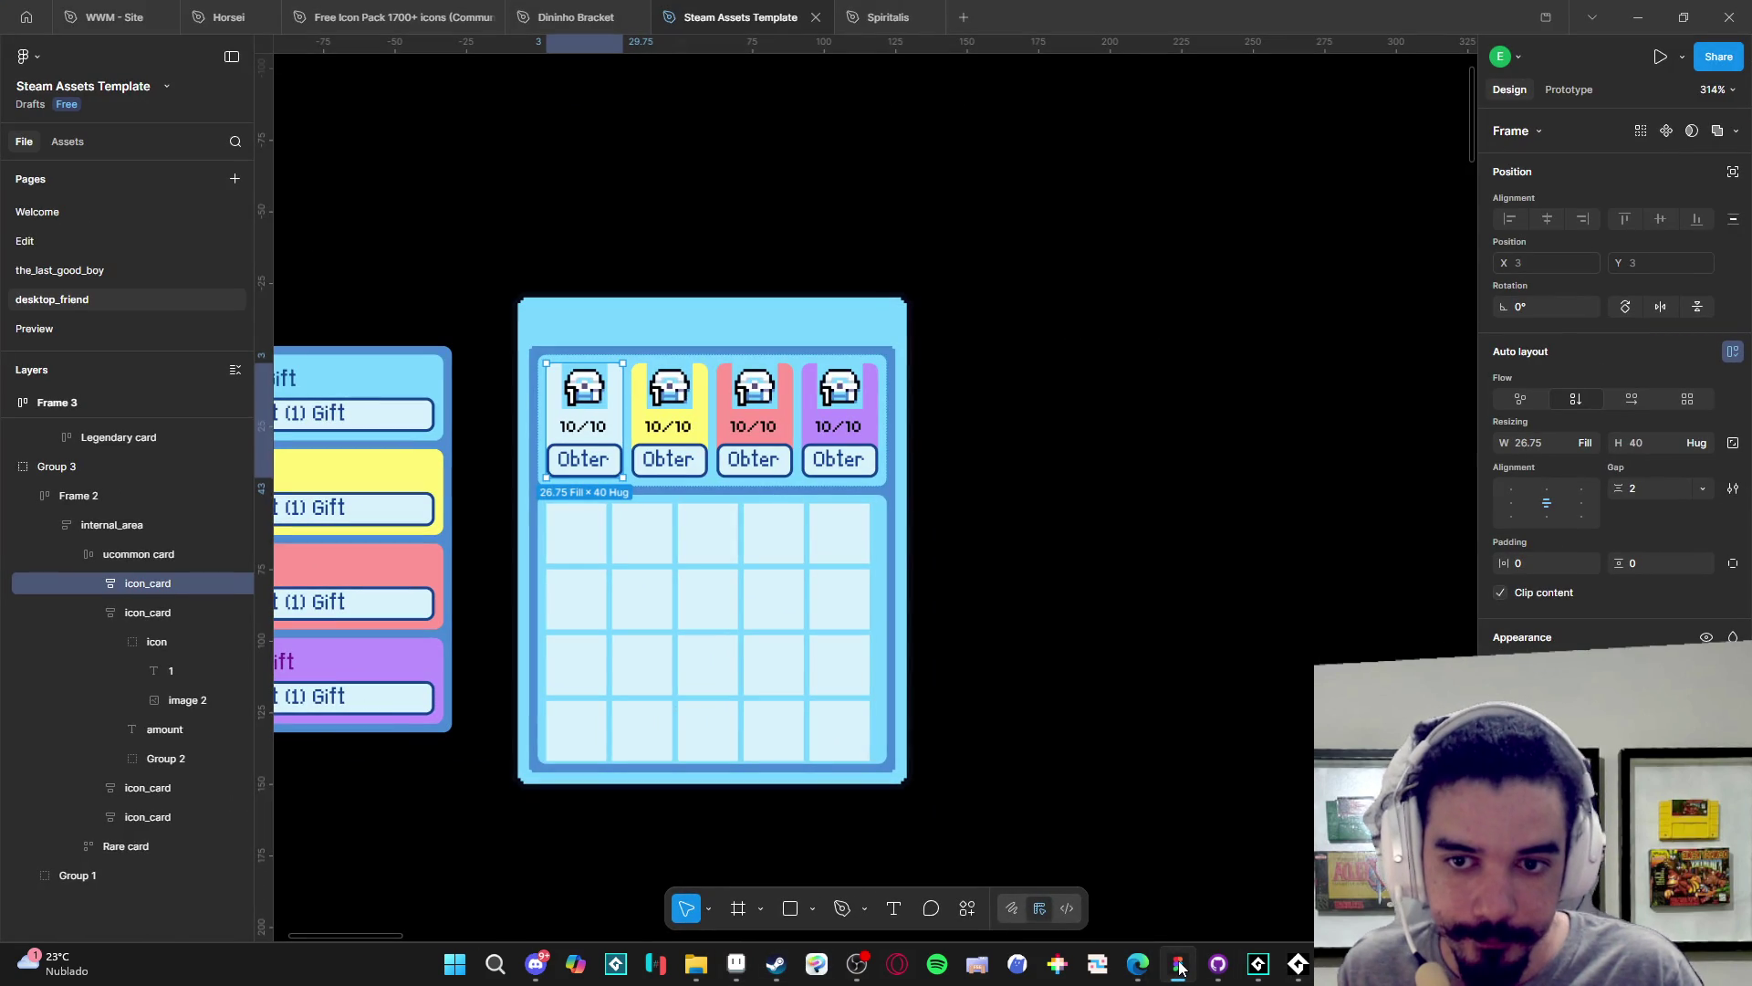
pyautogui.click(1179, 968)
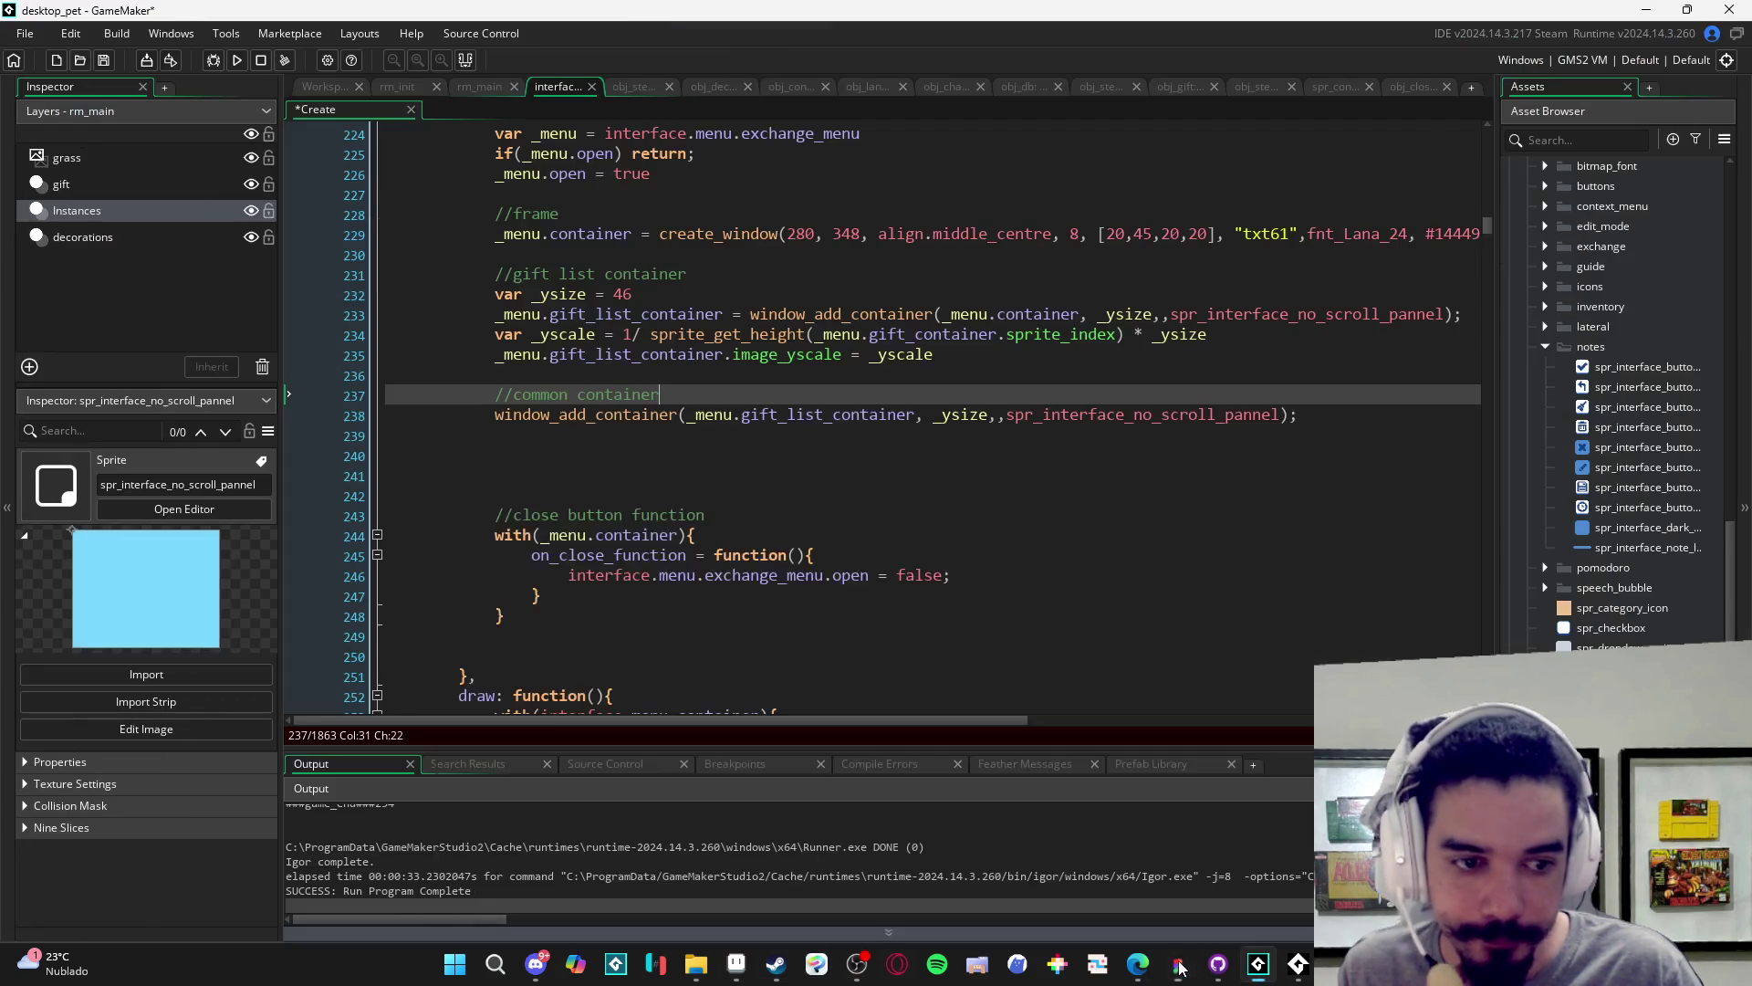
# - Add 'var _spr = spr_dropdow_options;' under the common container comment and save
pyautogui.click(1615, 647)
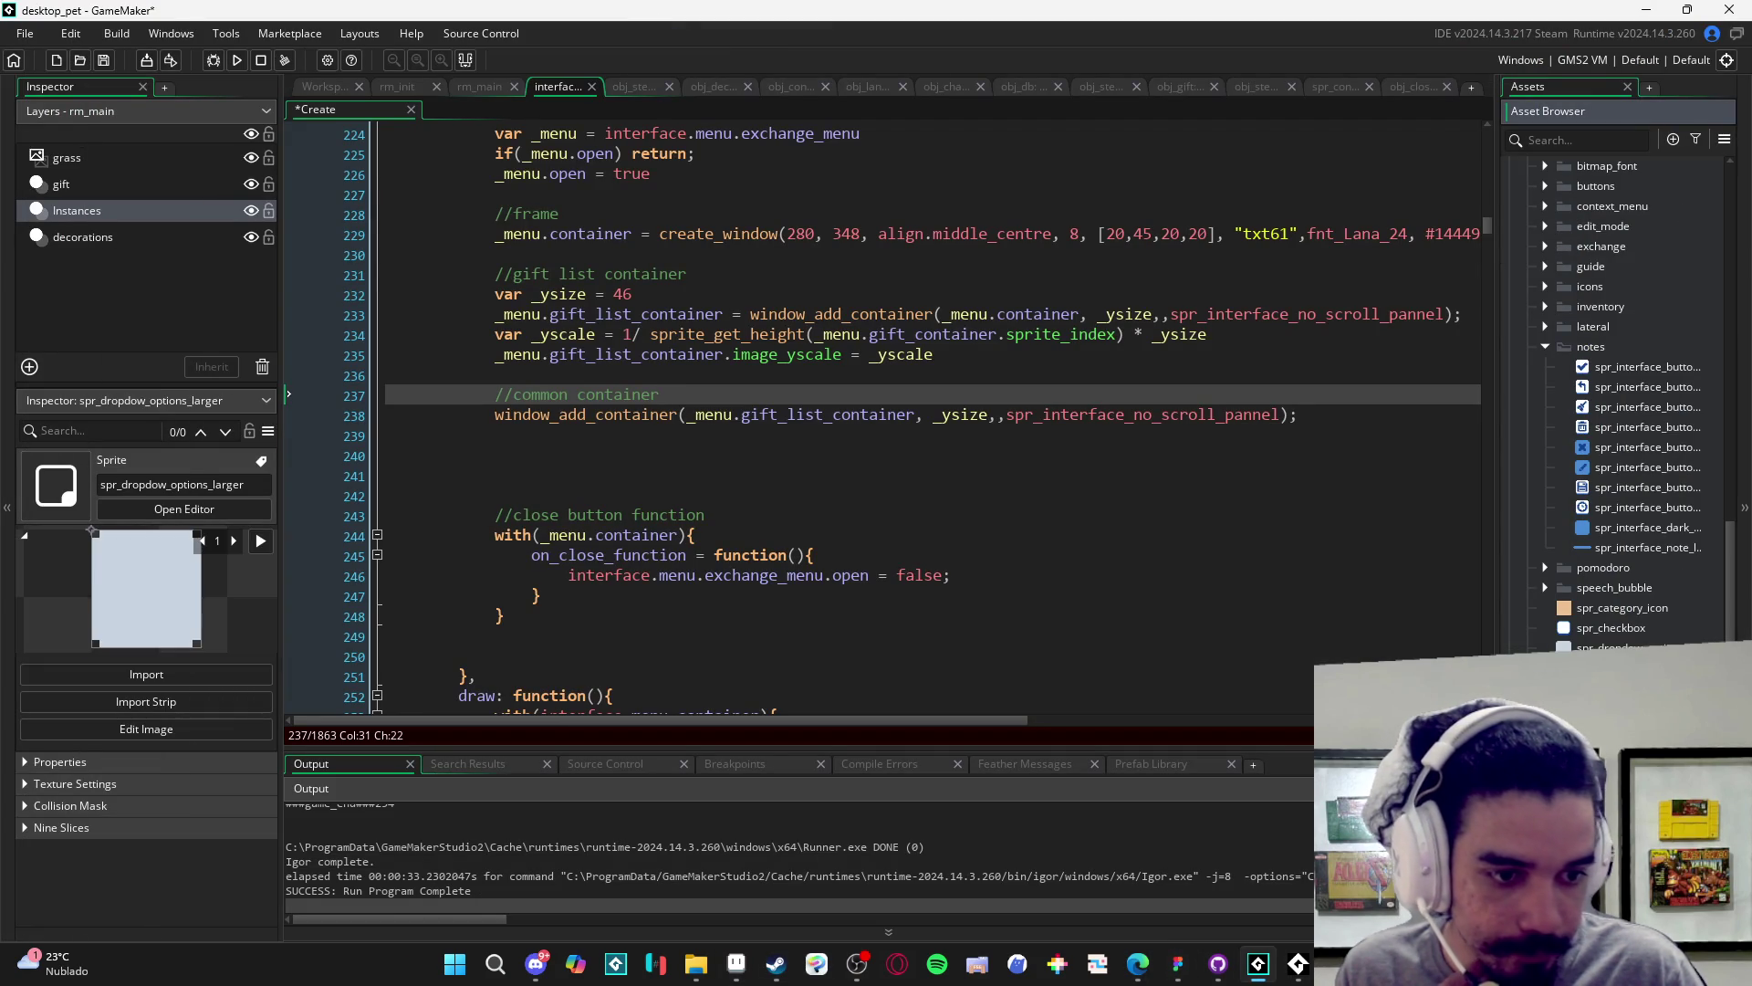
pyautogui.click(1615, 647)
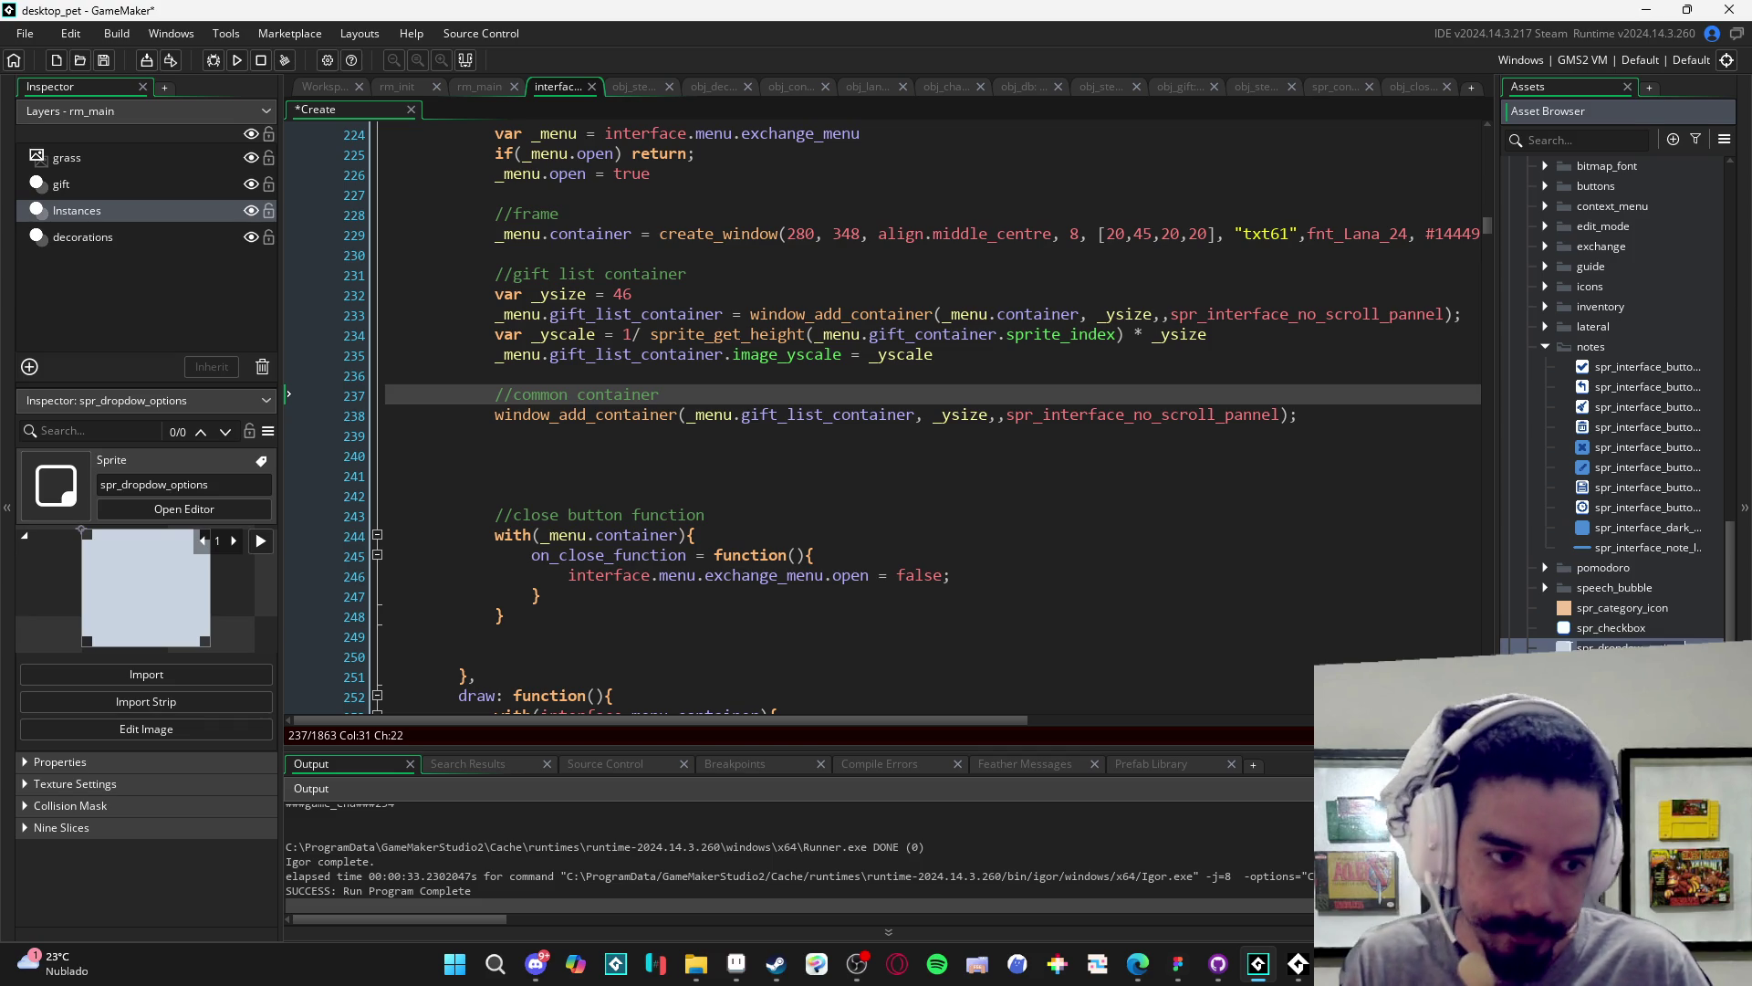
pyautogui.click(654, 384)
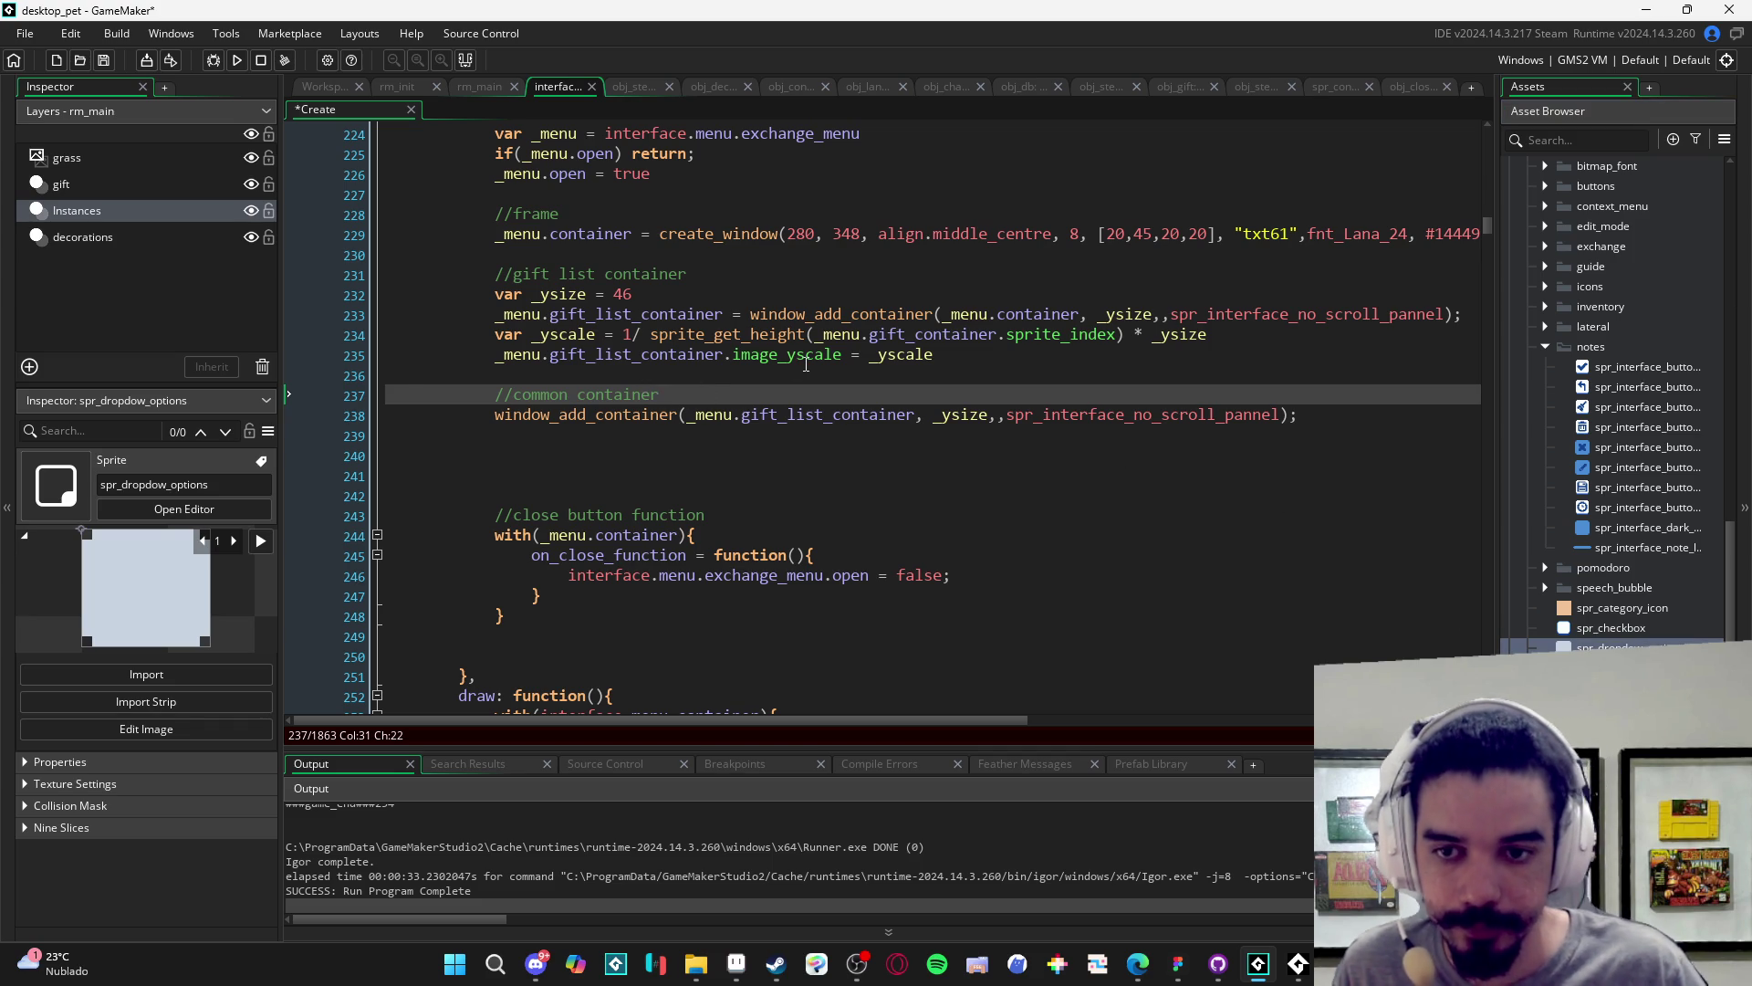
pyautogui.press('Return')
pyautogui.write('var _spr spr_dropdow_optio')
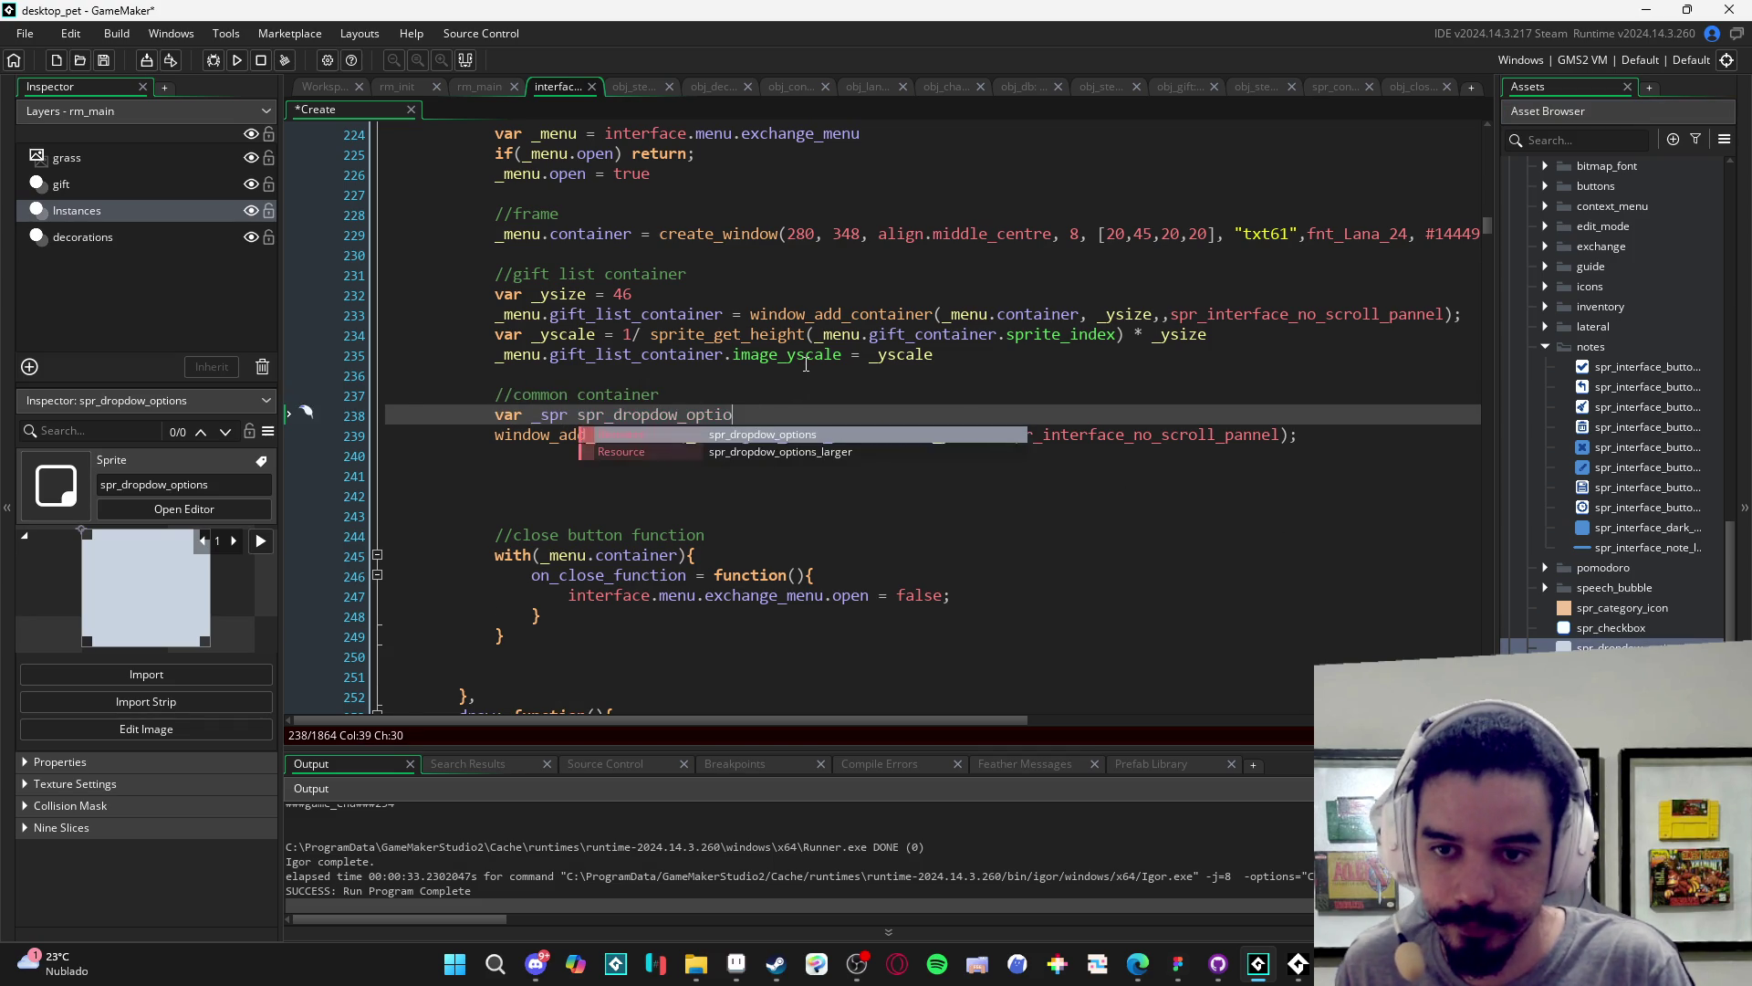
pyautogui.write(' =')
pyautogui.write('spr_dropdow_options')
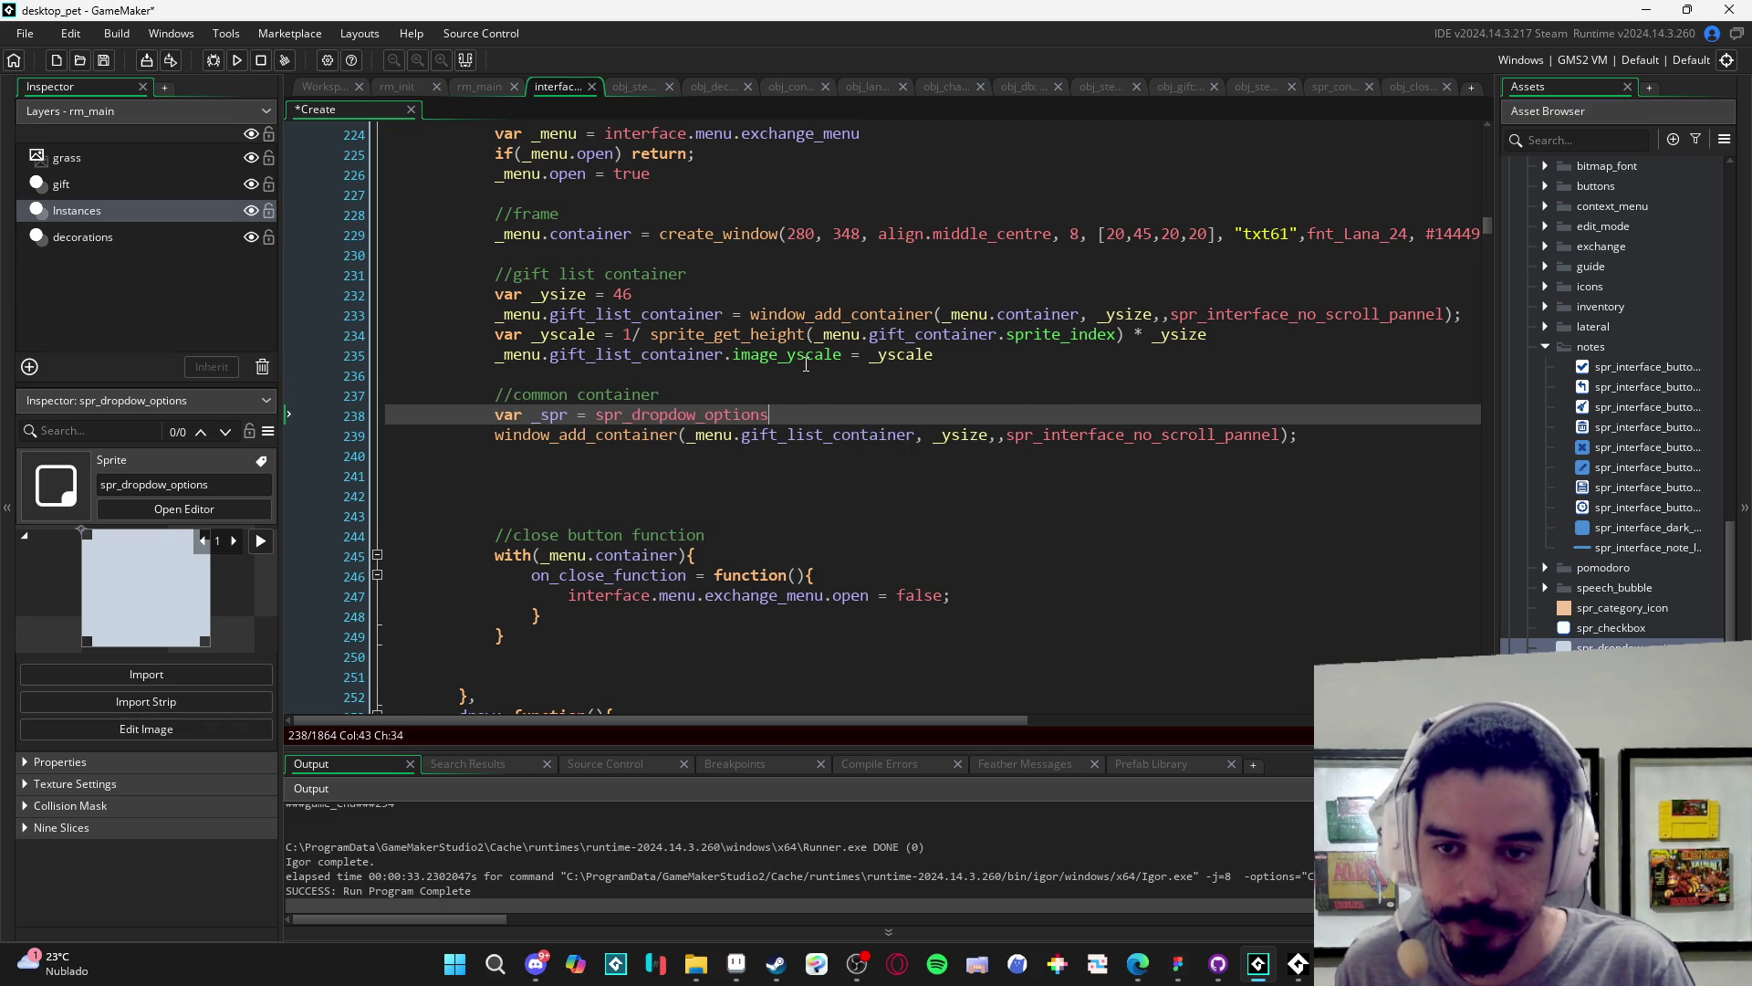
pyautogui.write(';')
pyautogui.hotkey('ctrl', 's')
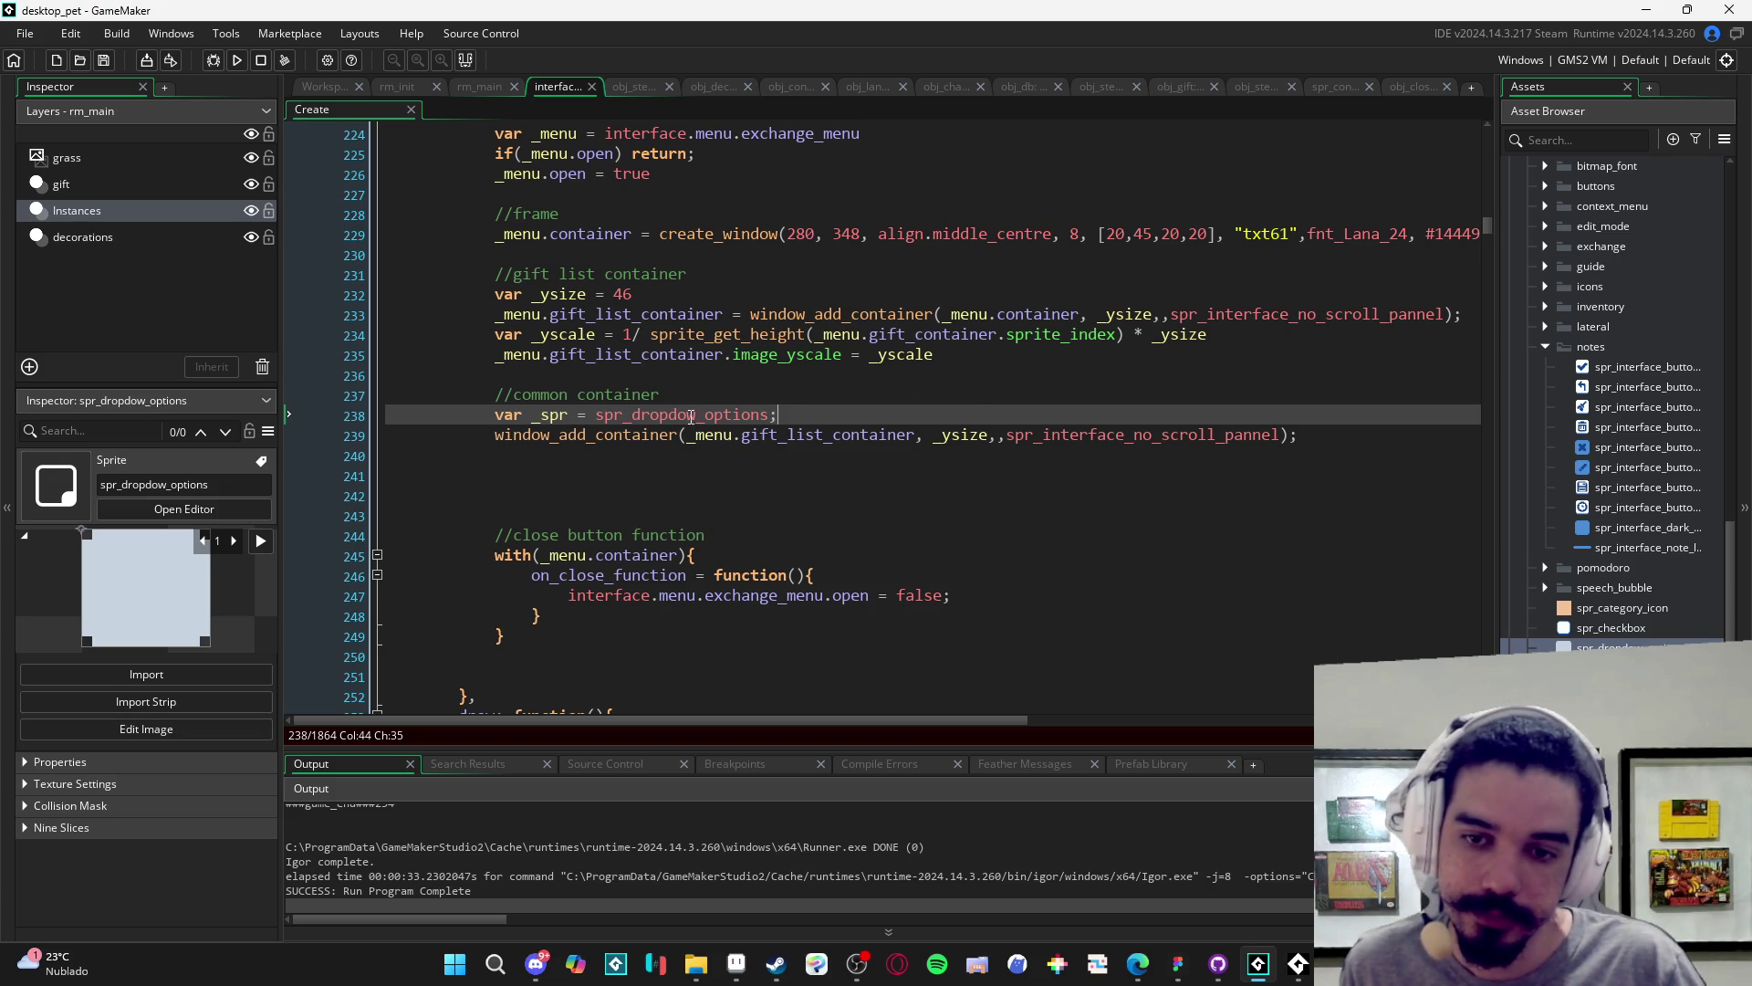
# - Write '_yscale = 1/sprite_get_height(_spr) *' on the next line
pyautogui.press('Return')
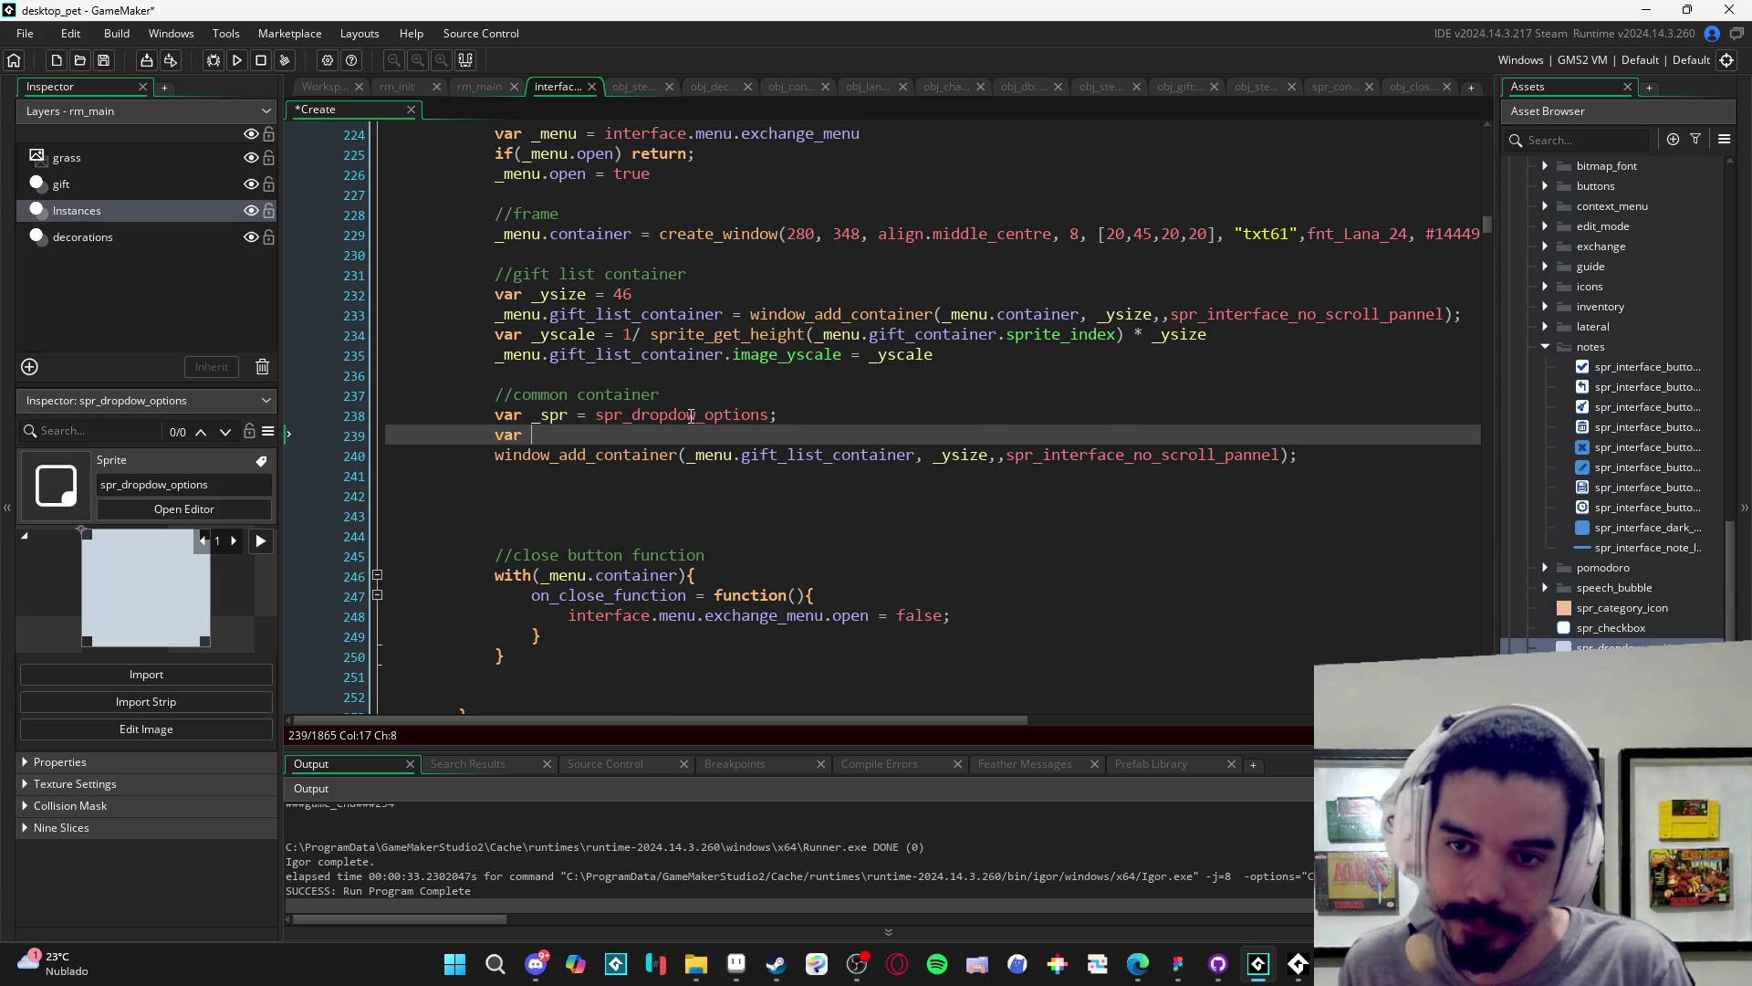
pyautogui.write('_yscale')
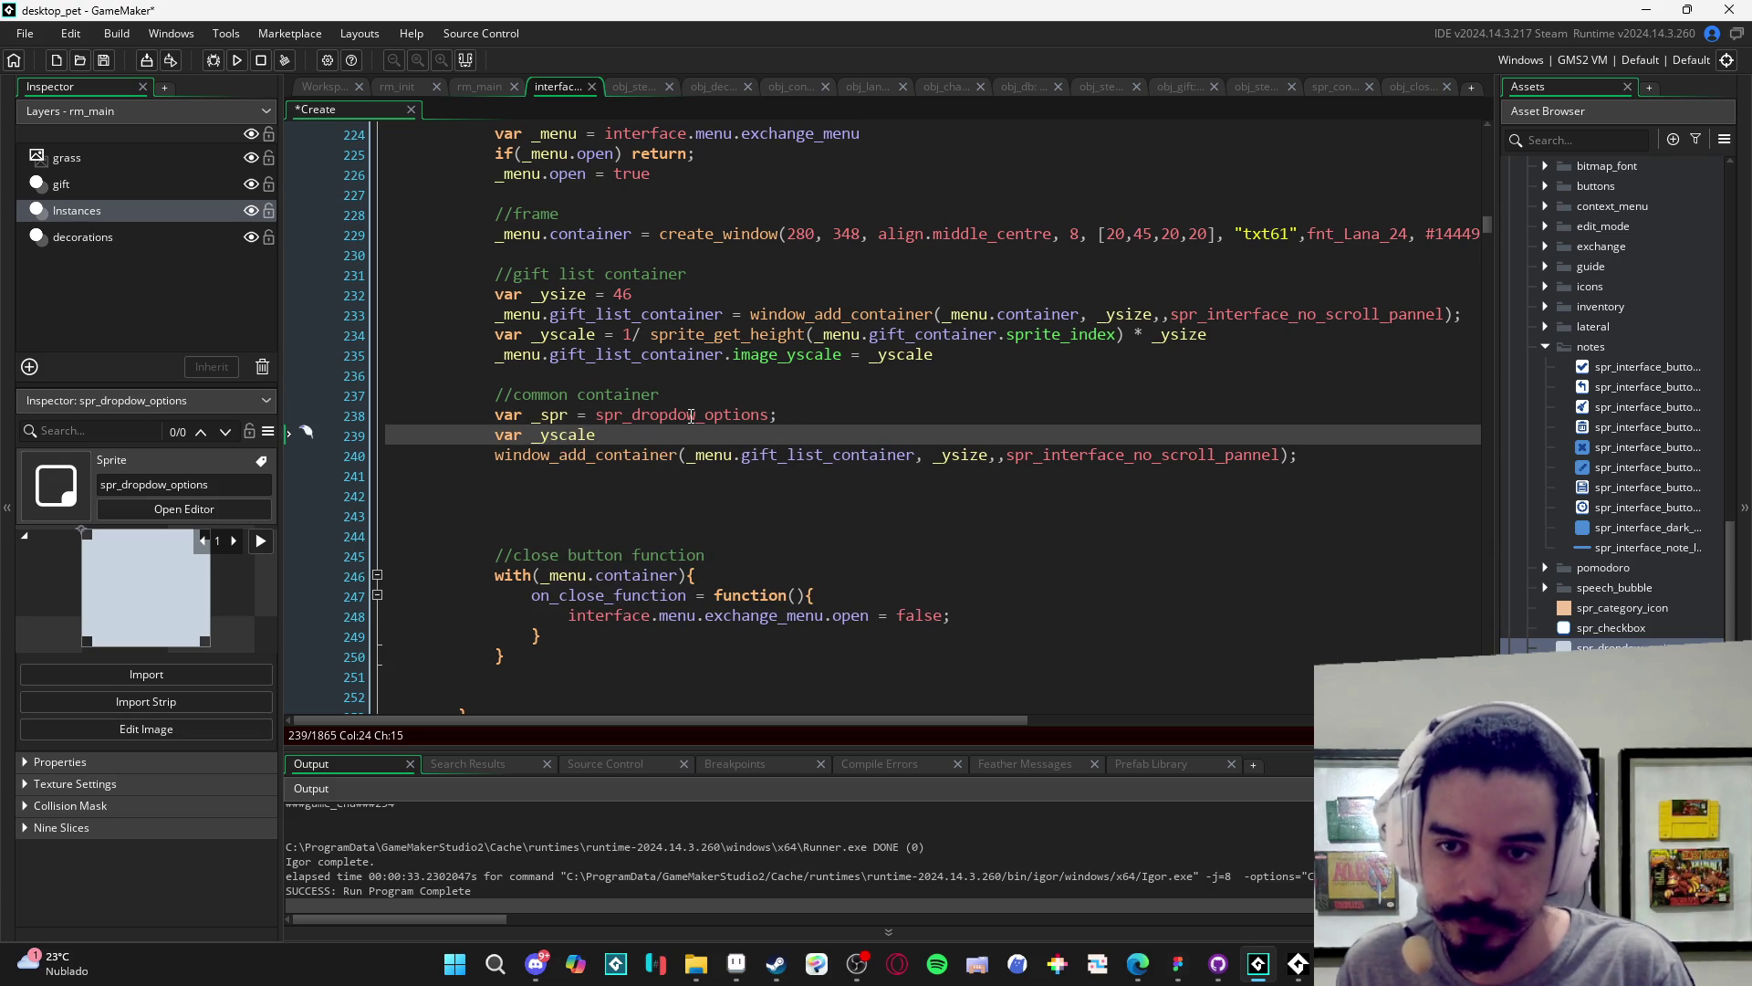
pyautogui.press('BackSpace')
pyautogui.press('BackSpace')
pyautogui.press('BackSpace')
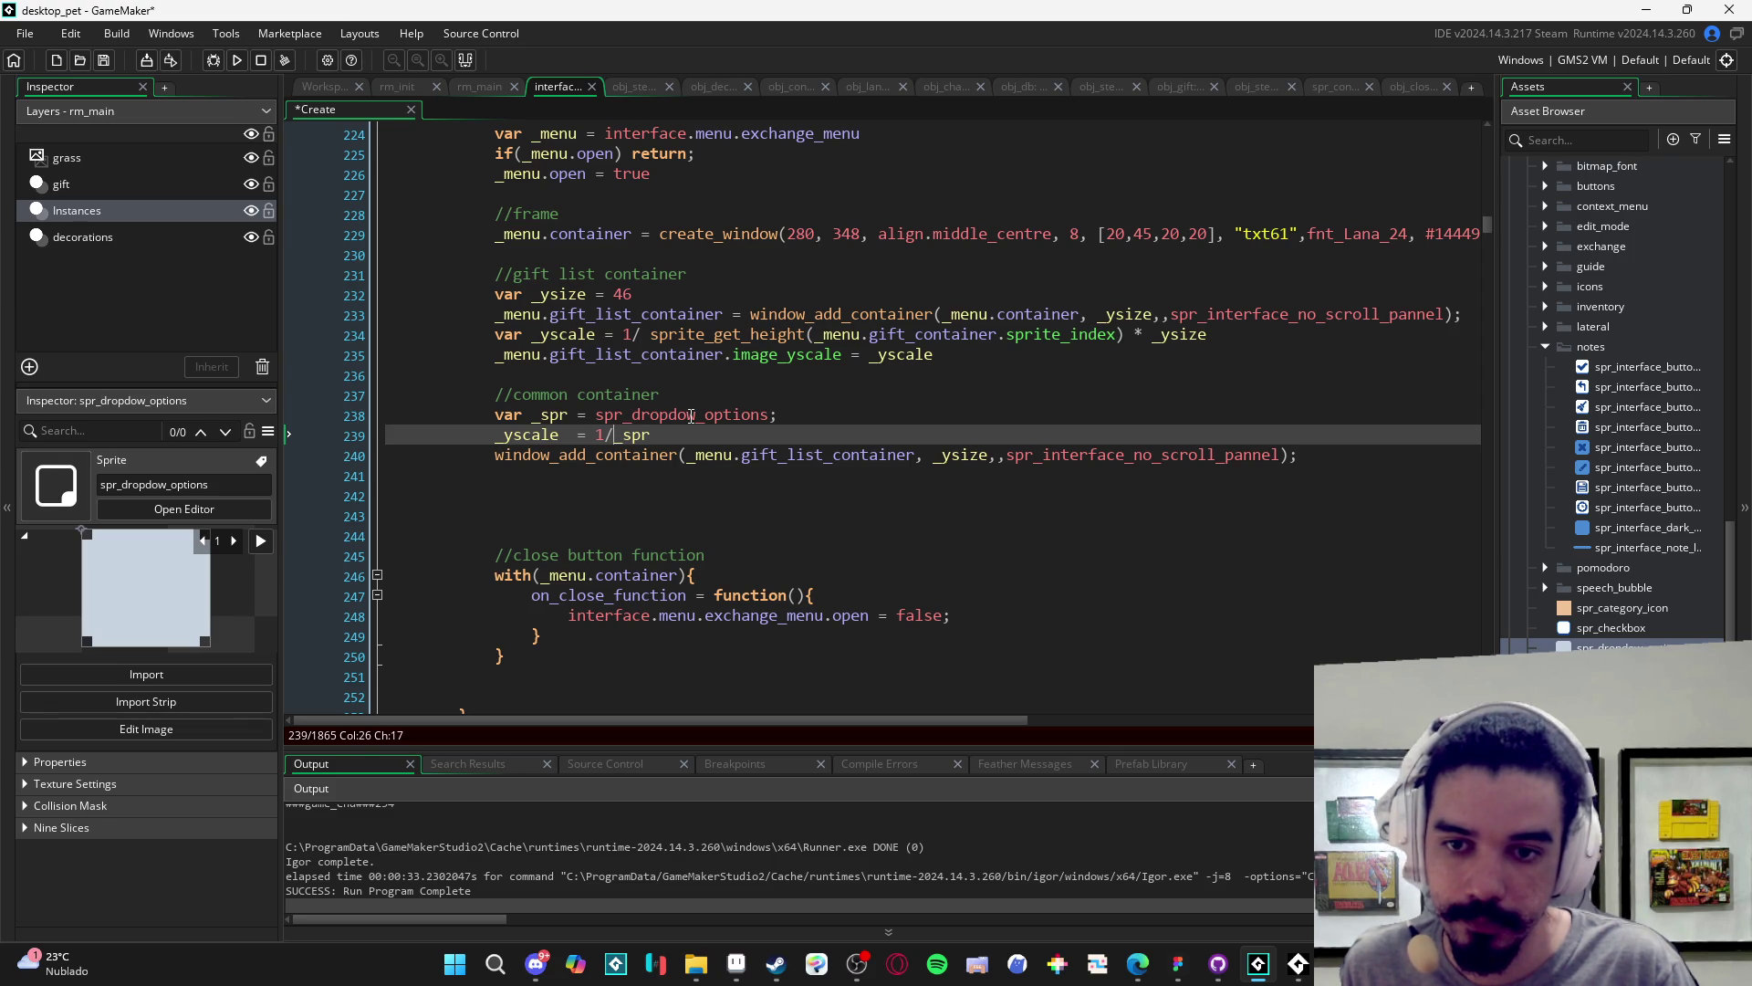
pyautogui.write('sprite_get_')
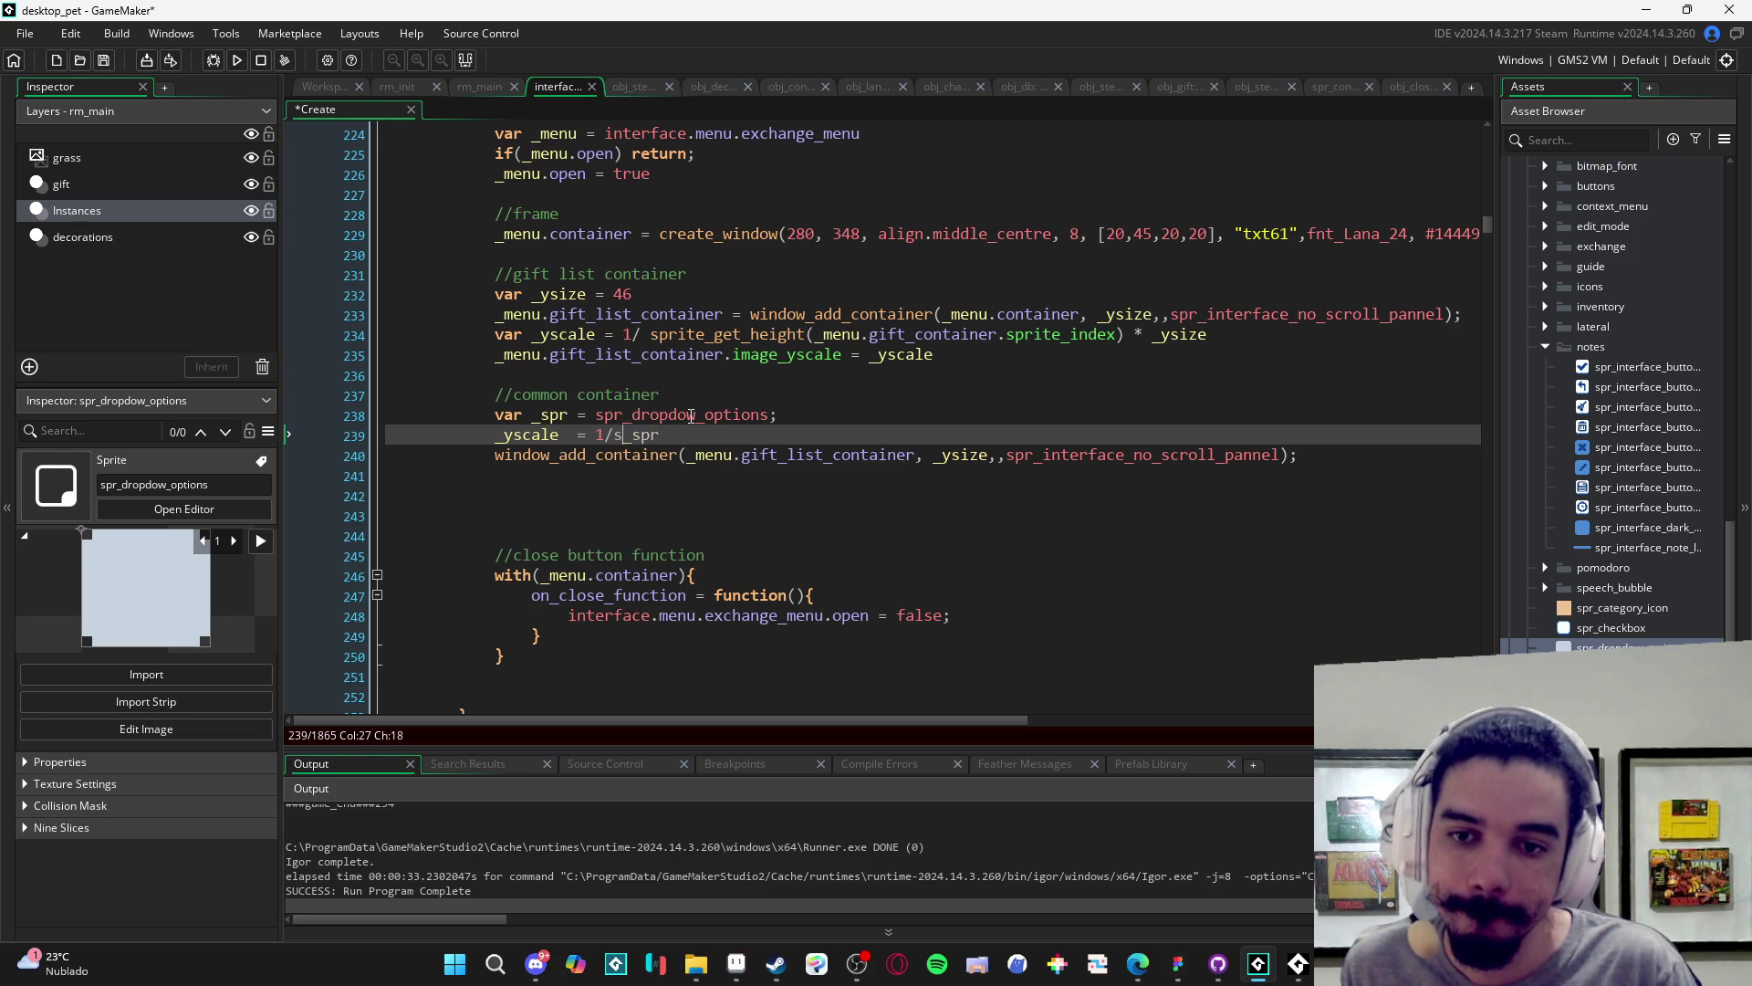
pyautogui.write('wi')
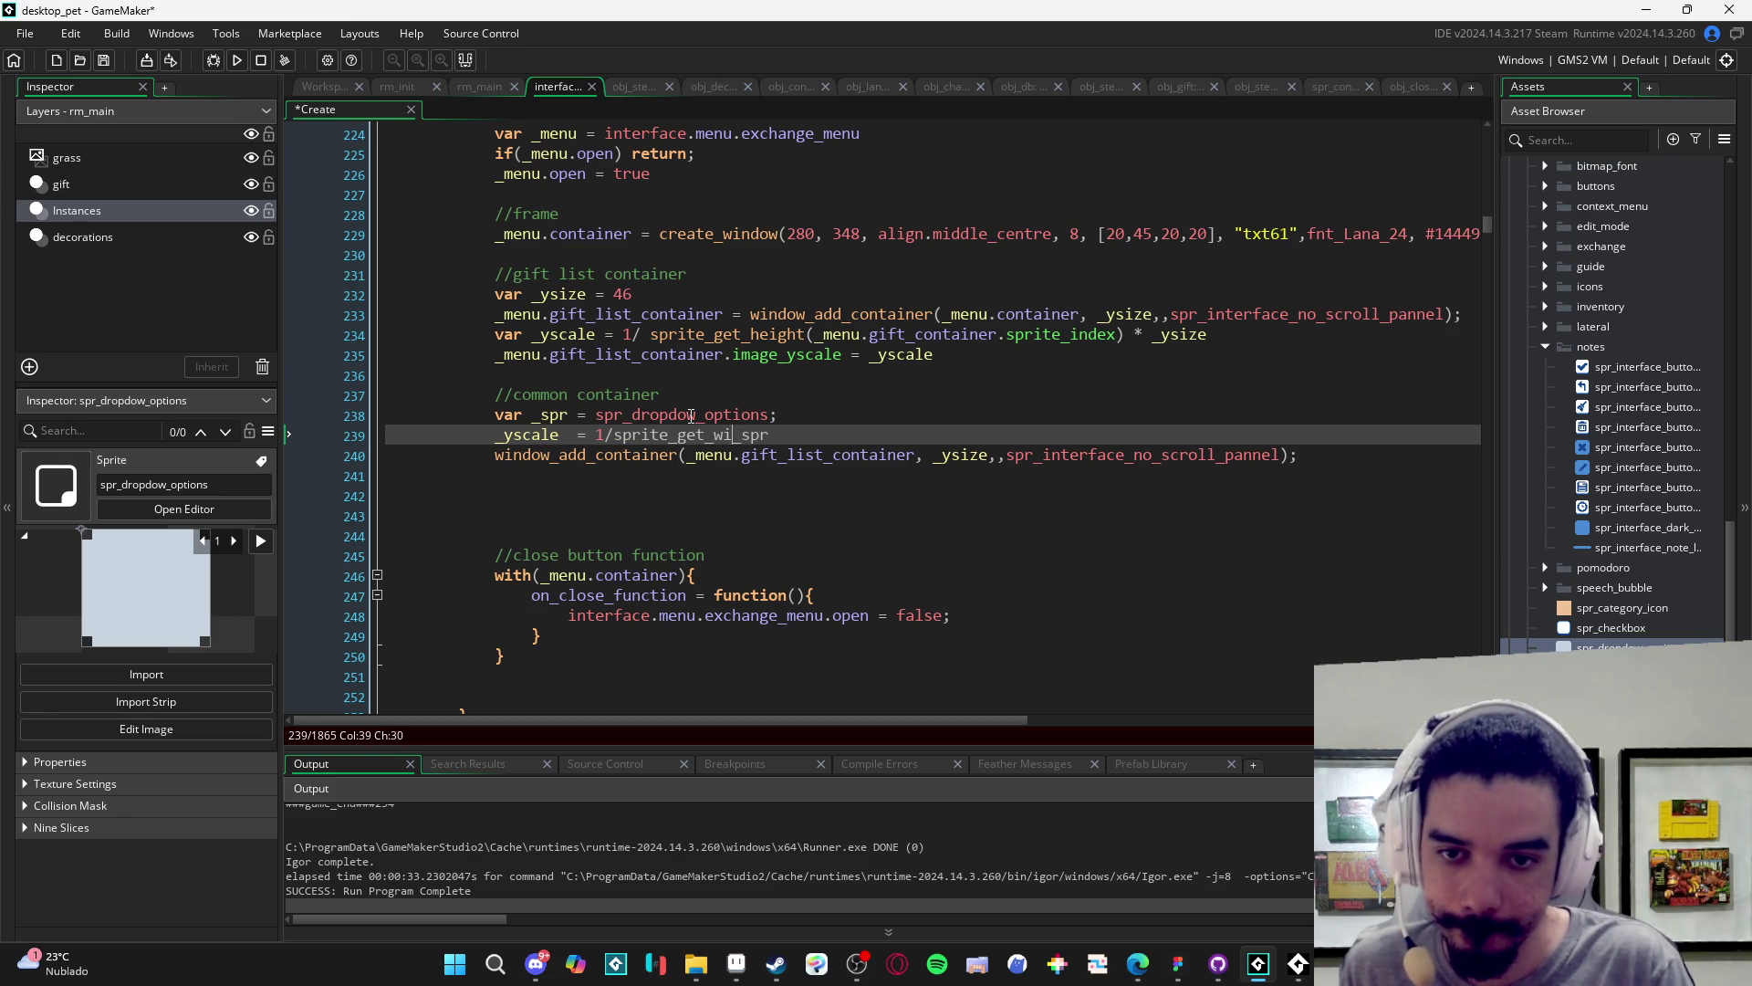
pyautogui.write('dth(')
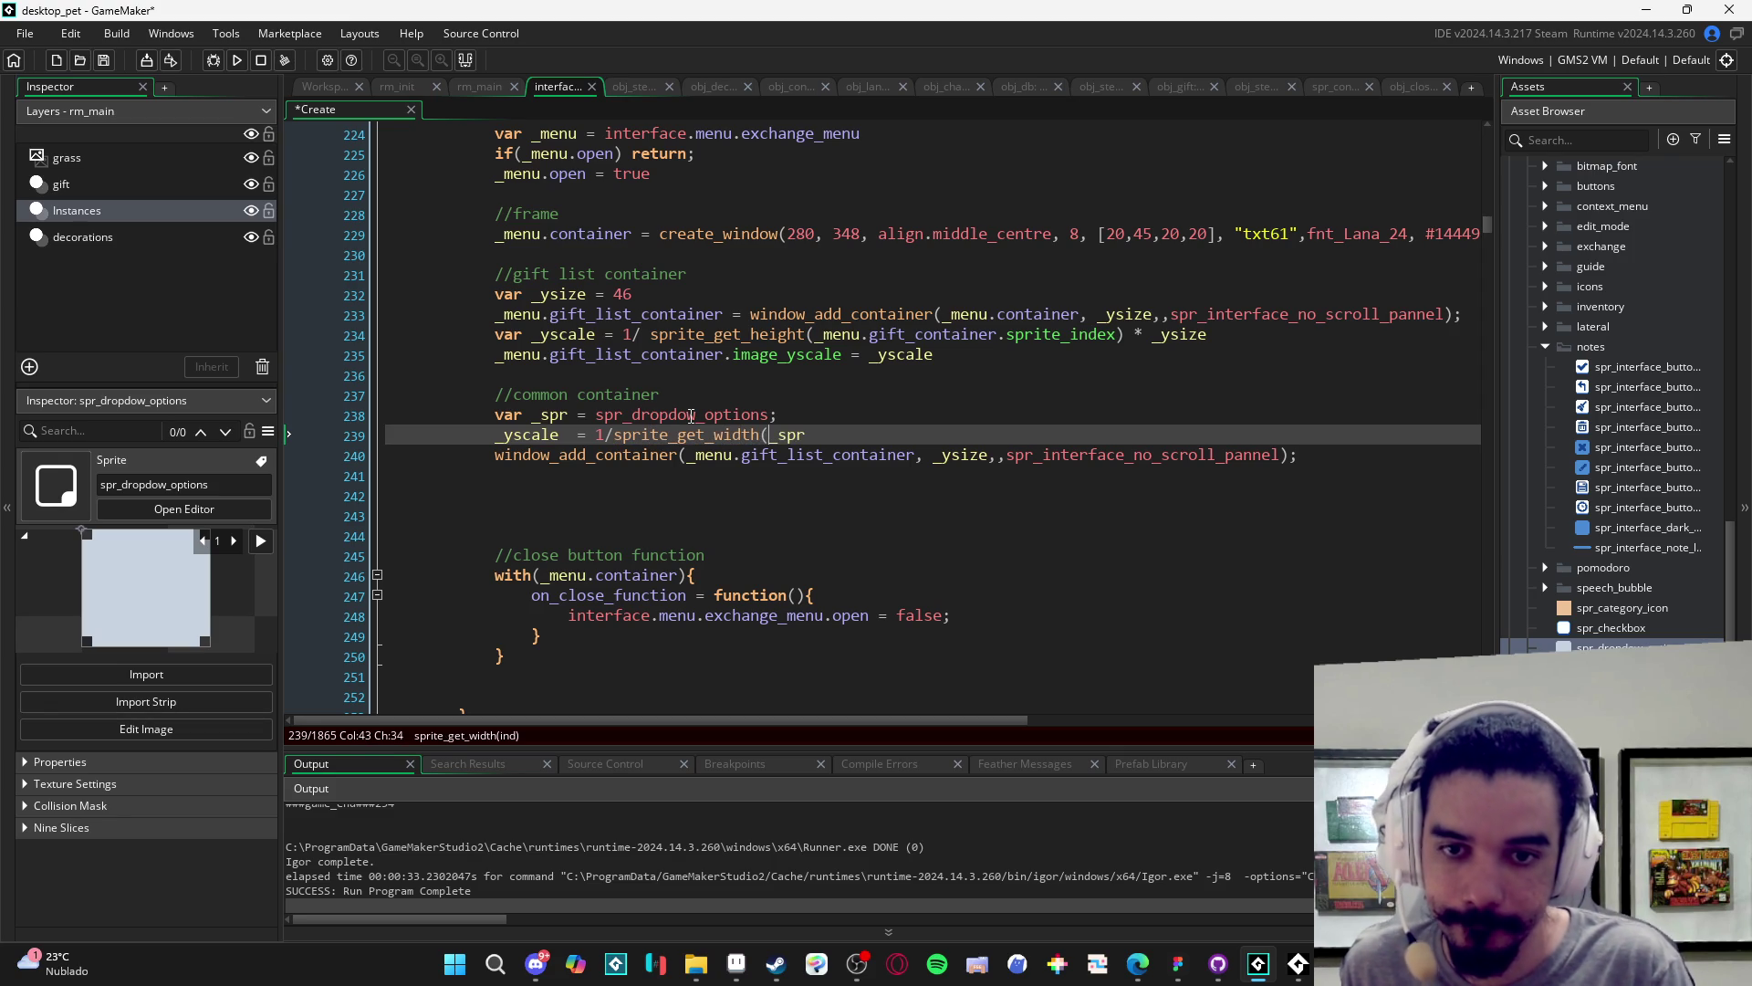
pyautogui.hotkey('ctrl', 'shift', 'Left')
pyautogui.hotkey('ctrl', 'shift', 'Left')
pyautogui.hotkey('ctrl', 'shift', 'Left')
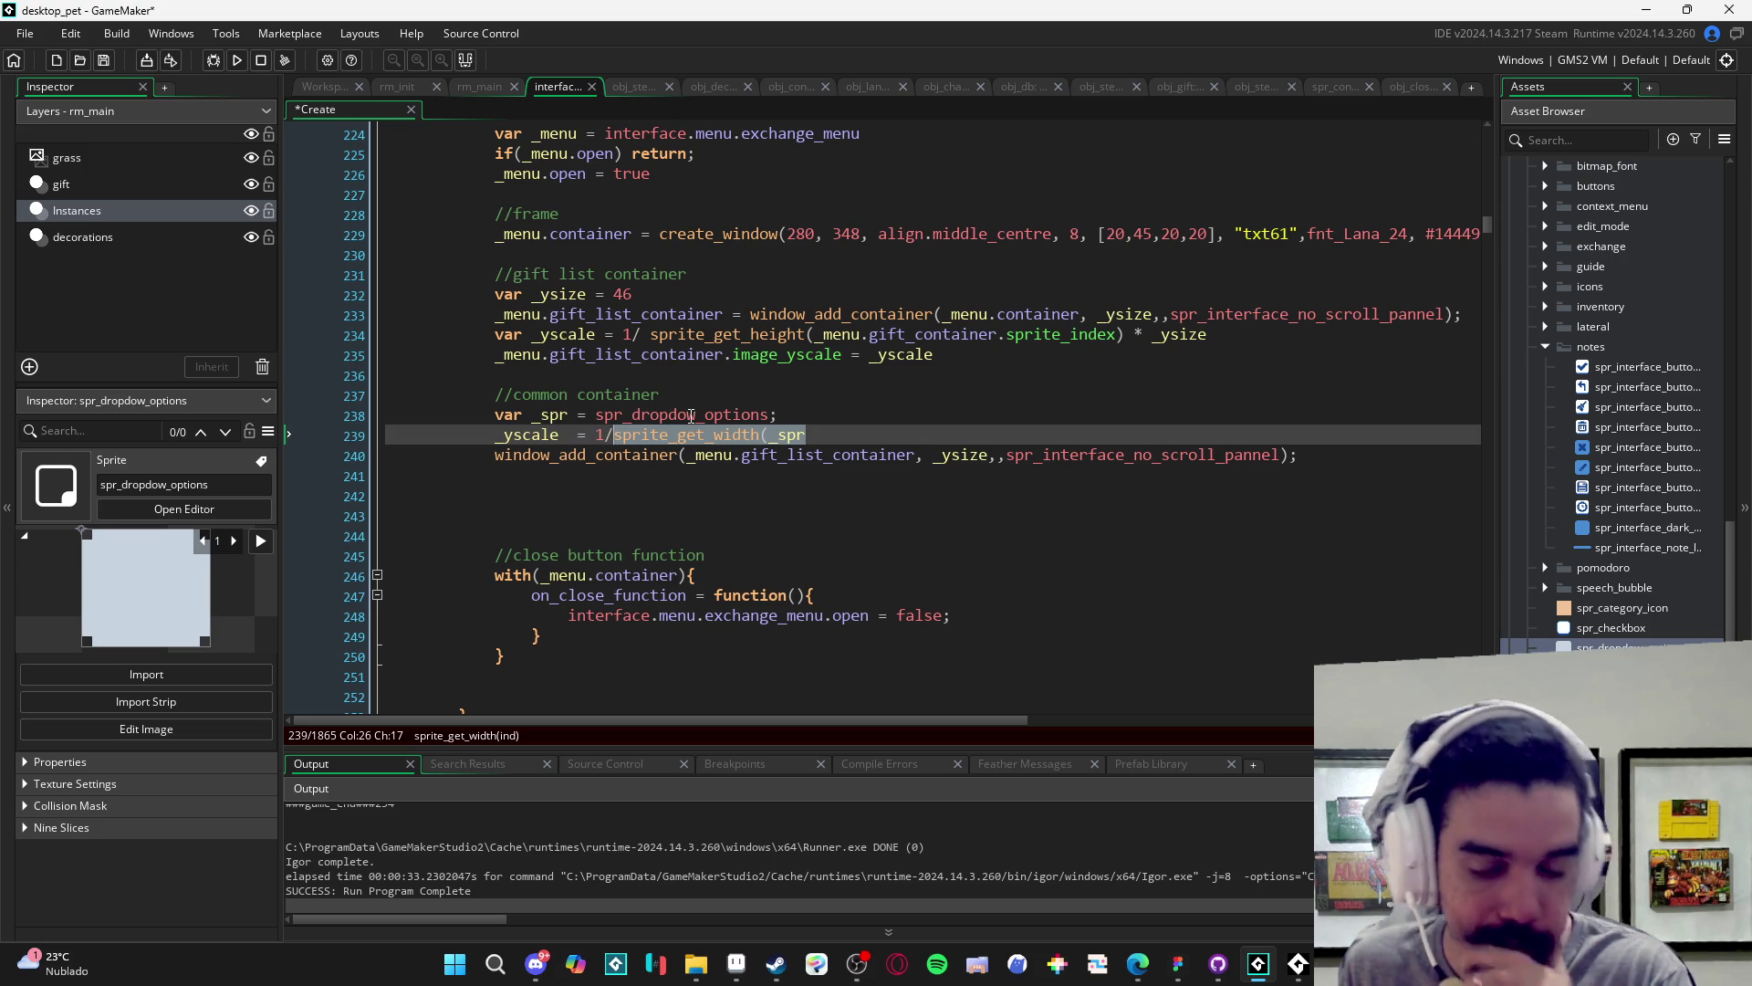
pyautogui.write('sprite_ge')
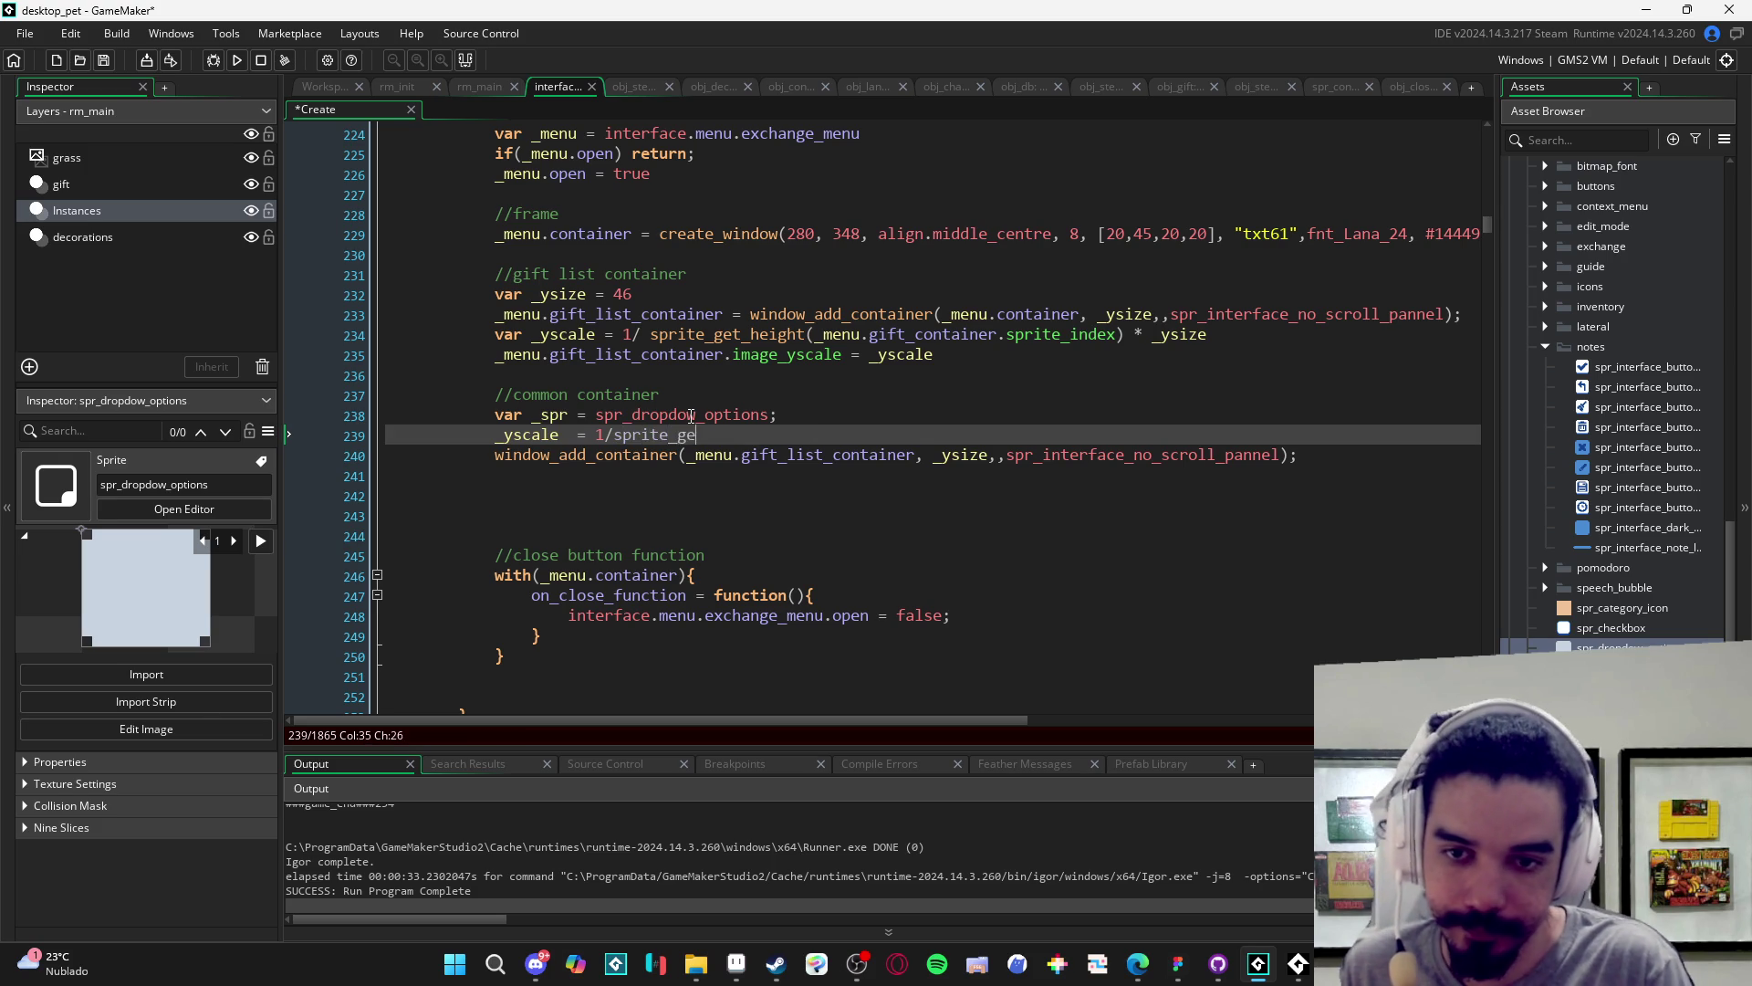
pyautogui.write('t_height(_spr) ')
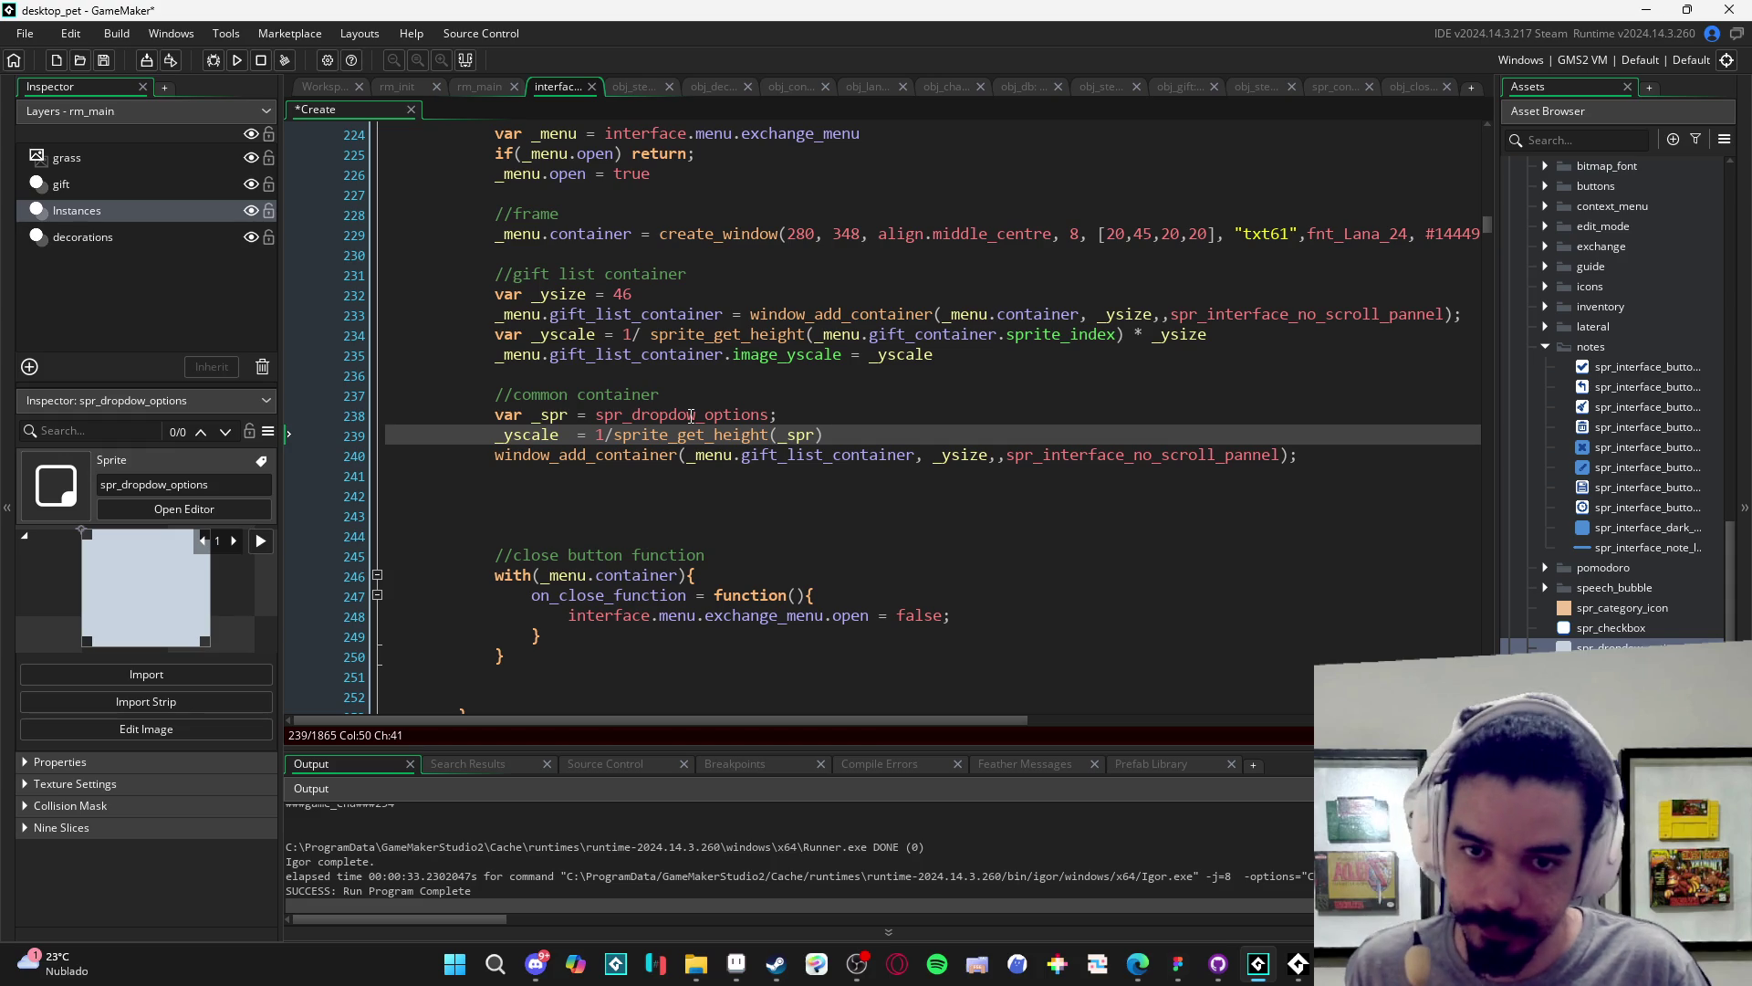
pyautogui.write('*')
# - Insert a '_ysize =' line above the scale line and save the Create event
pyautogui.press('Up')
pyautogui.press('Return')
pyautogui.write('var _ysize -=')
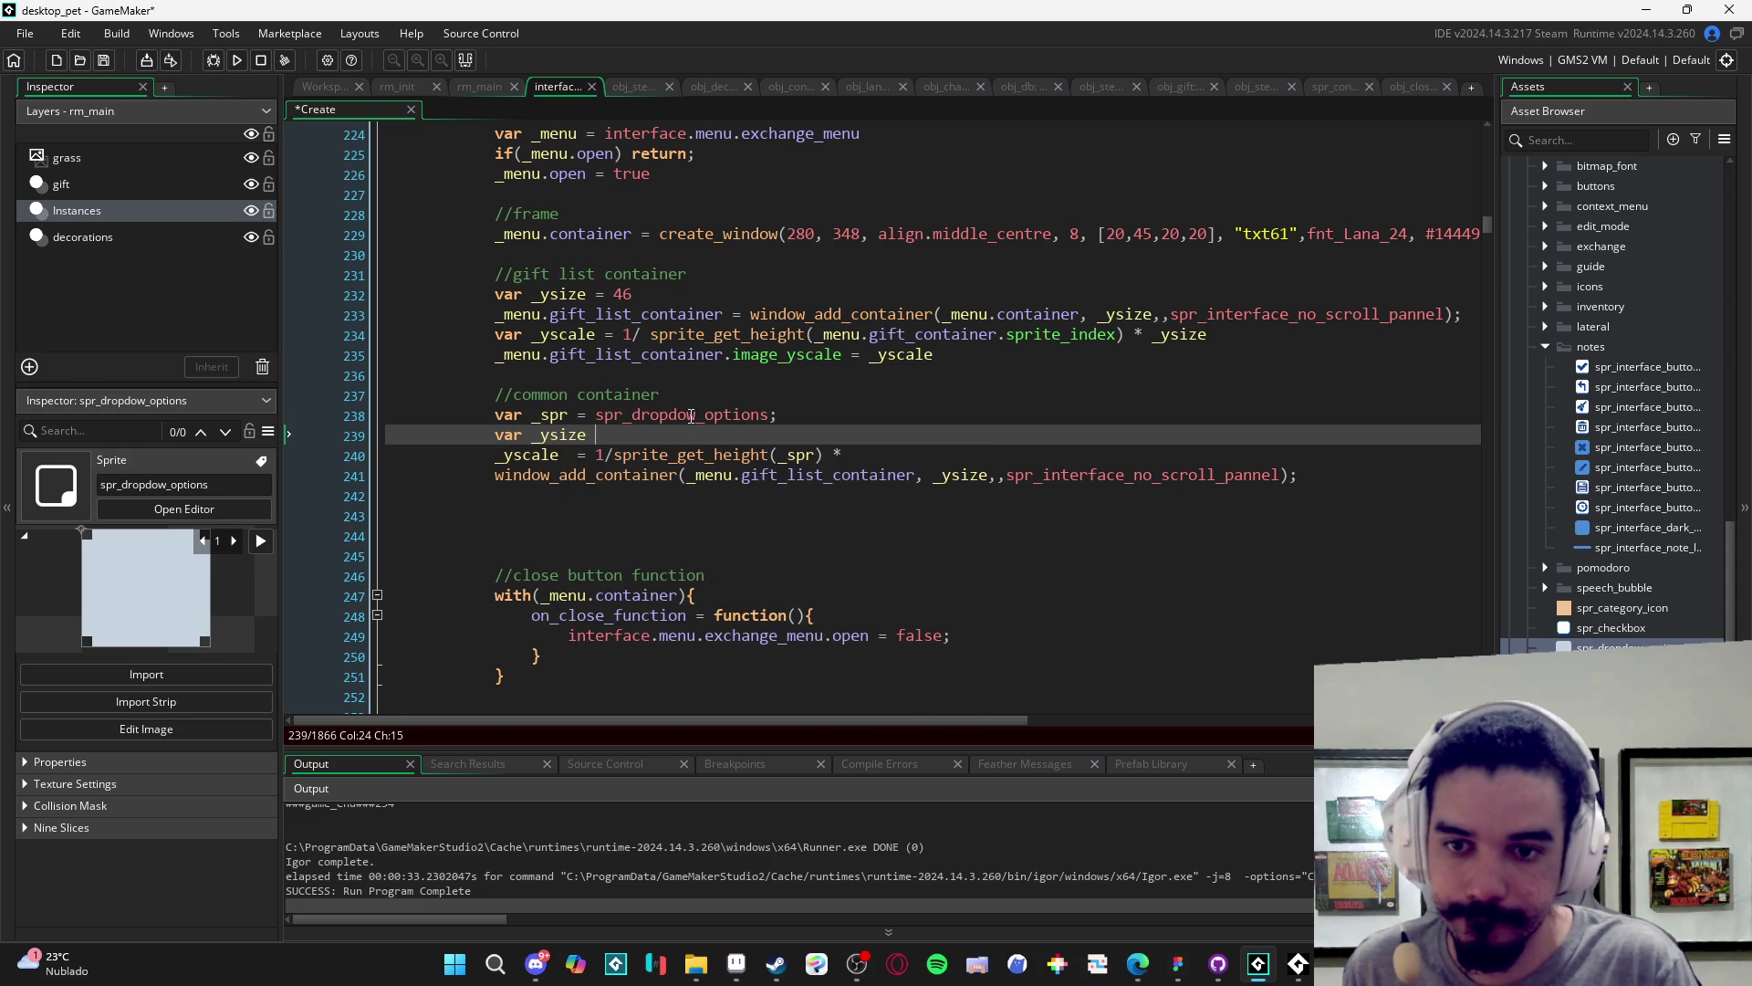
pyautogui.press('Home')
pyautogui.hotkey('ctrl', 'shift', 'Left')
pyautogui.press('BackSpace')
pyautogui.press('BackSpace')
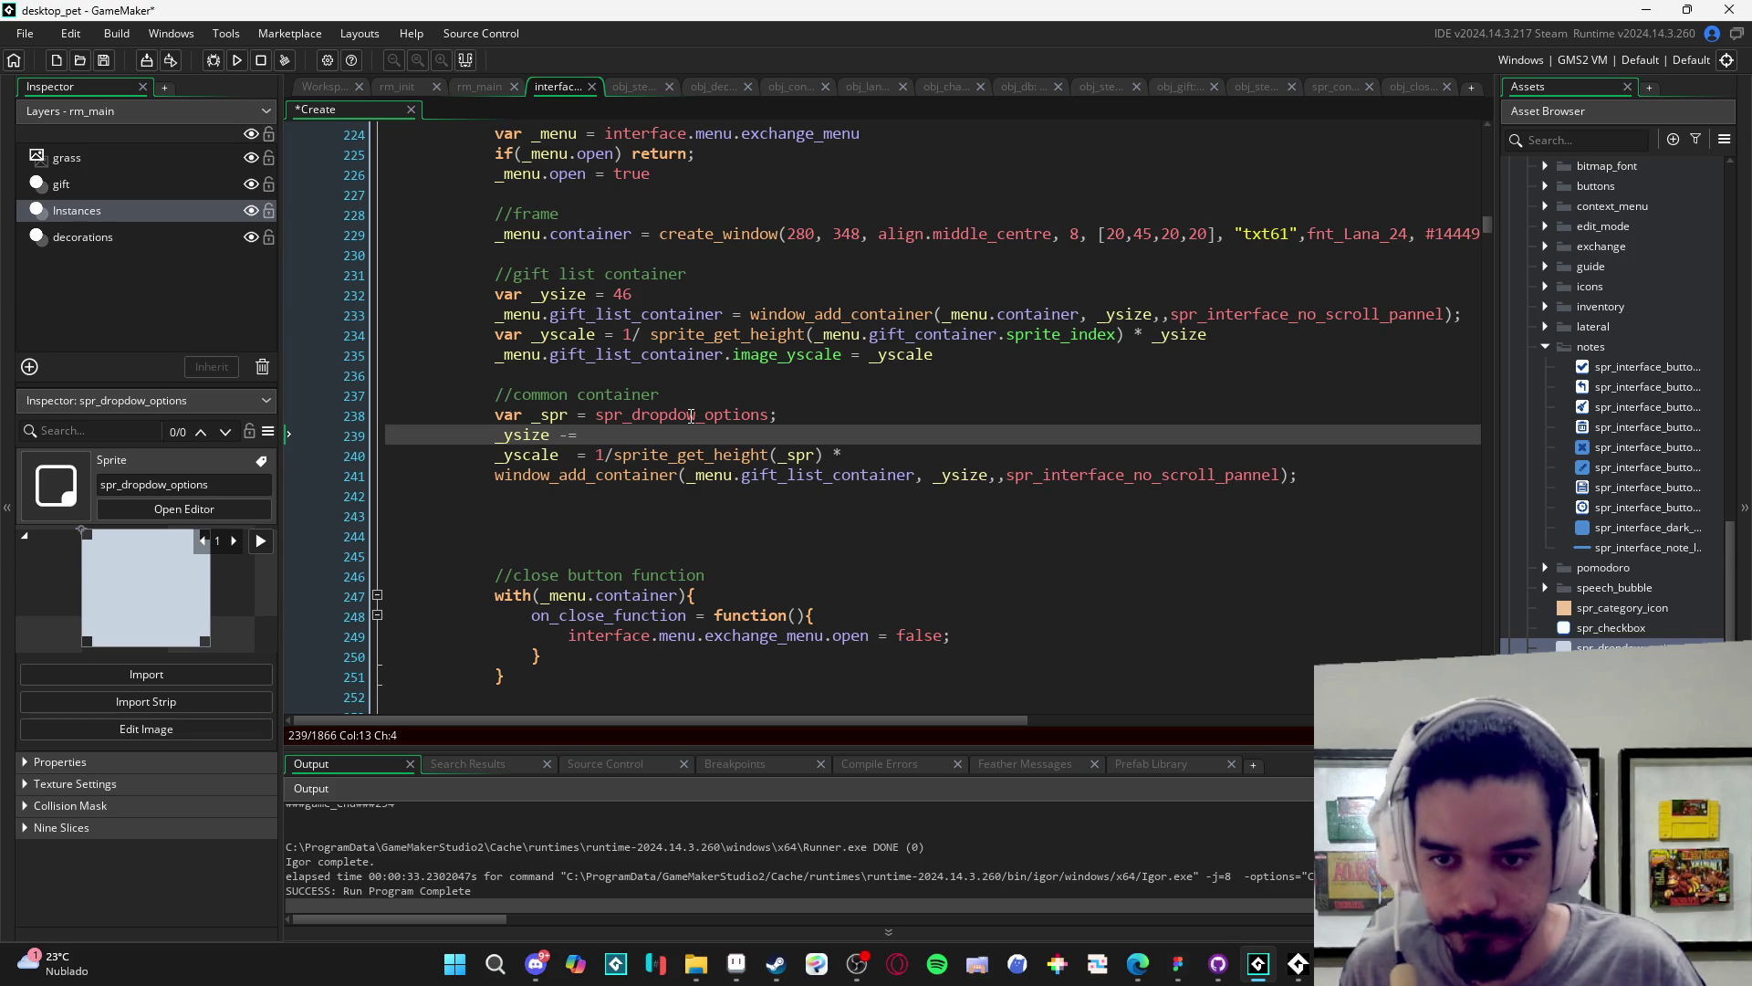
pyautogui.press('End')
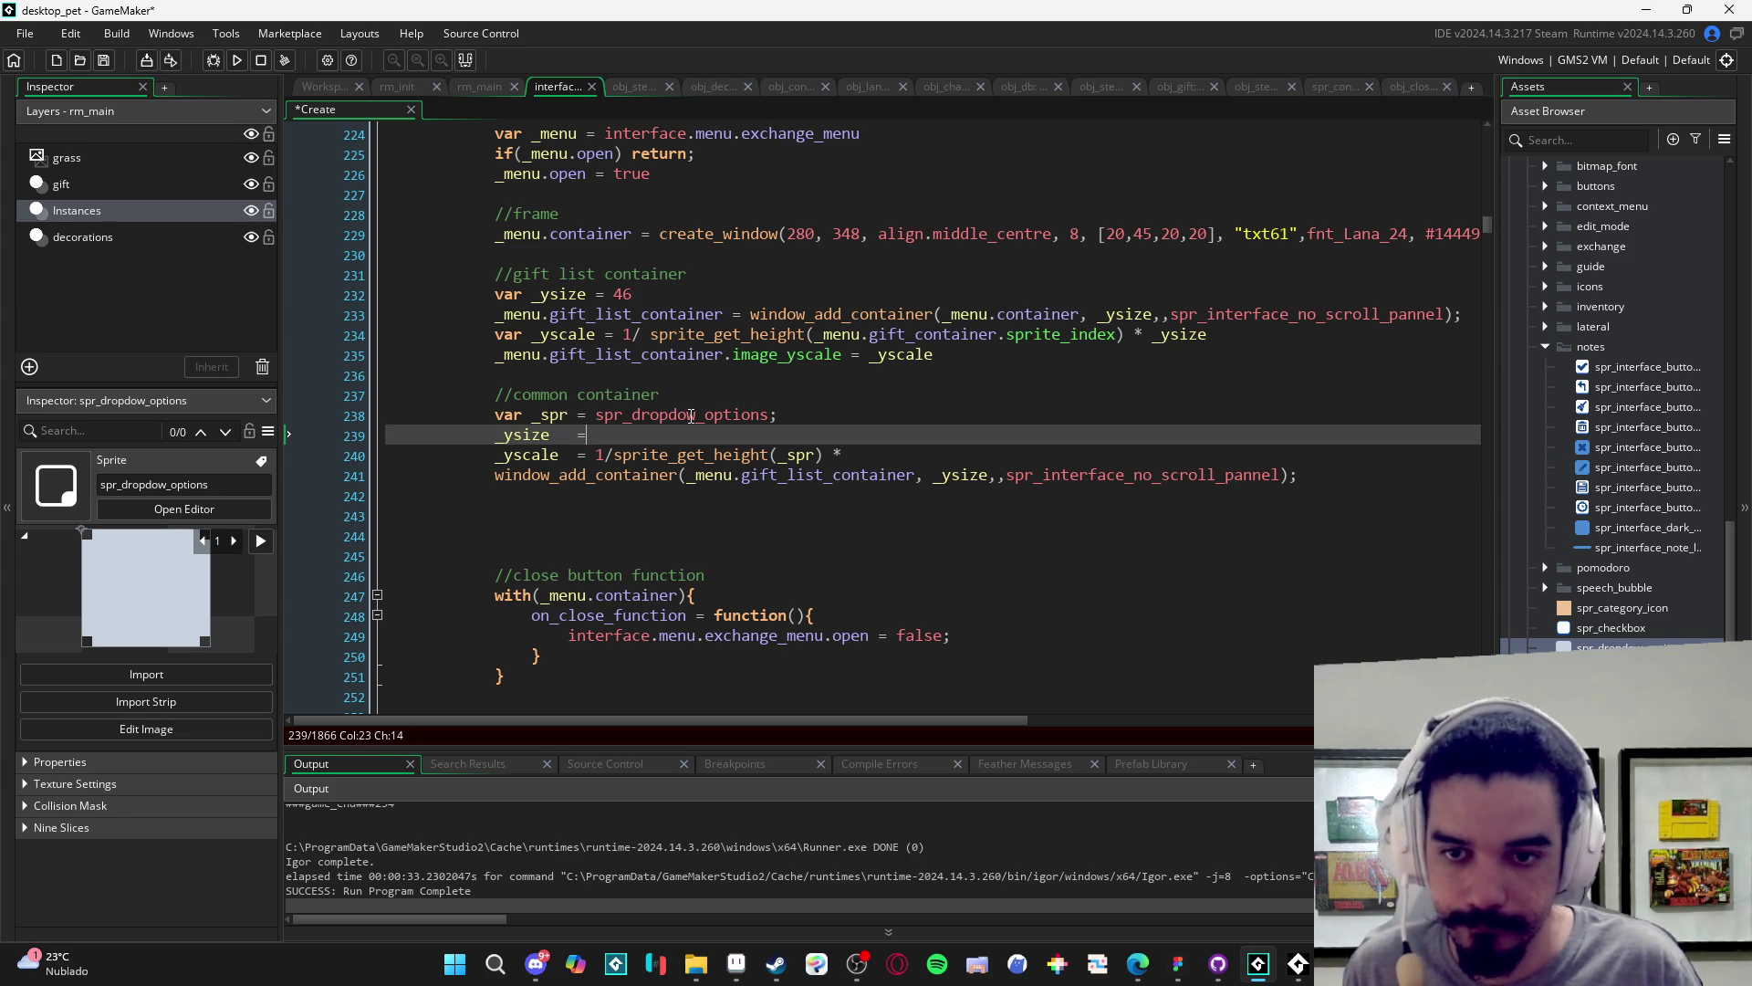
pyautogui.hotkey('ctrl', 's')
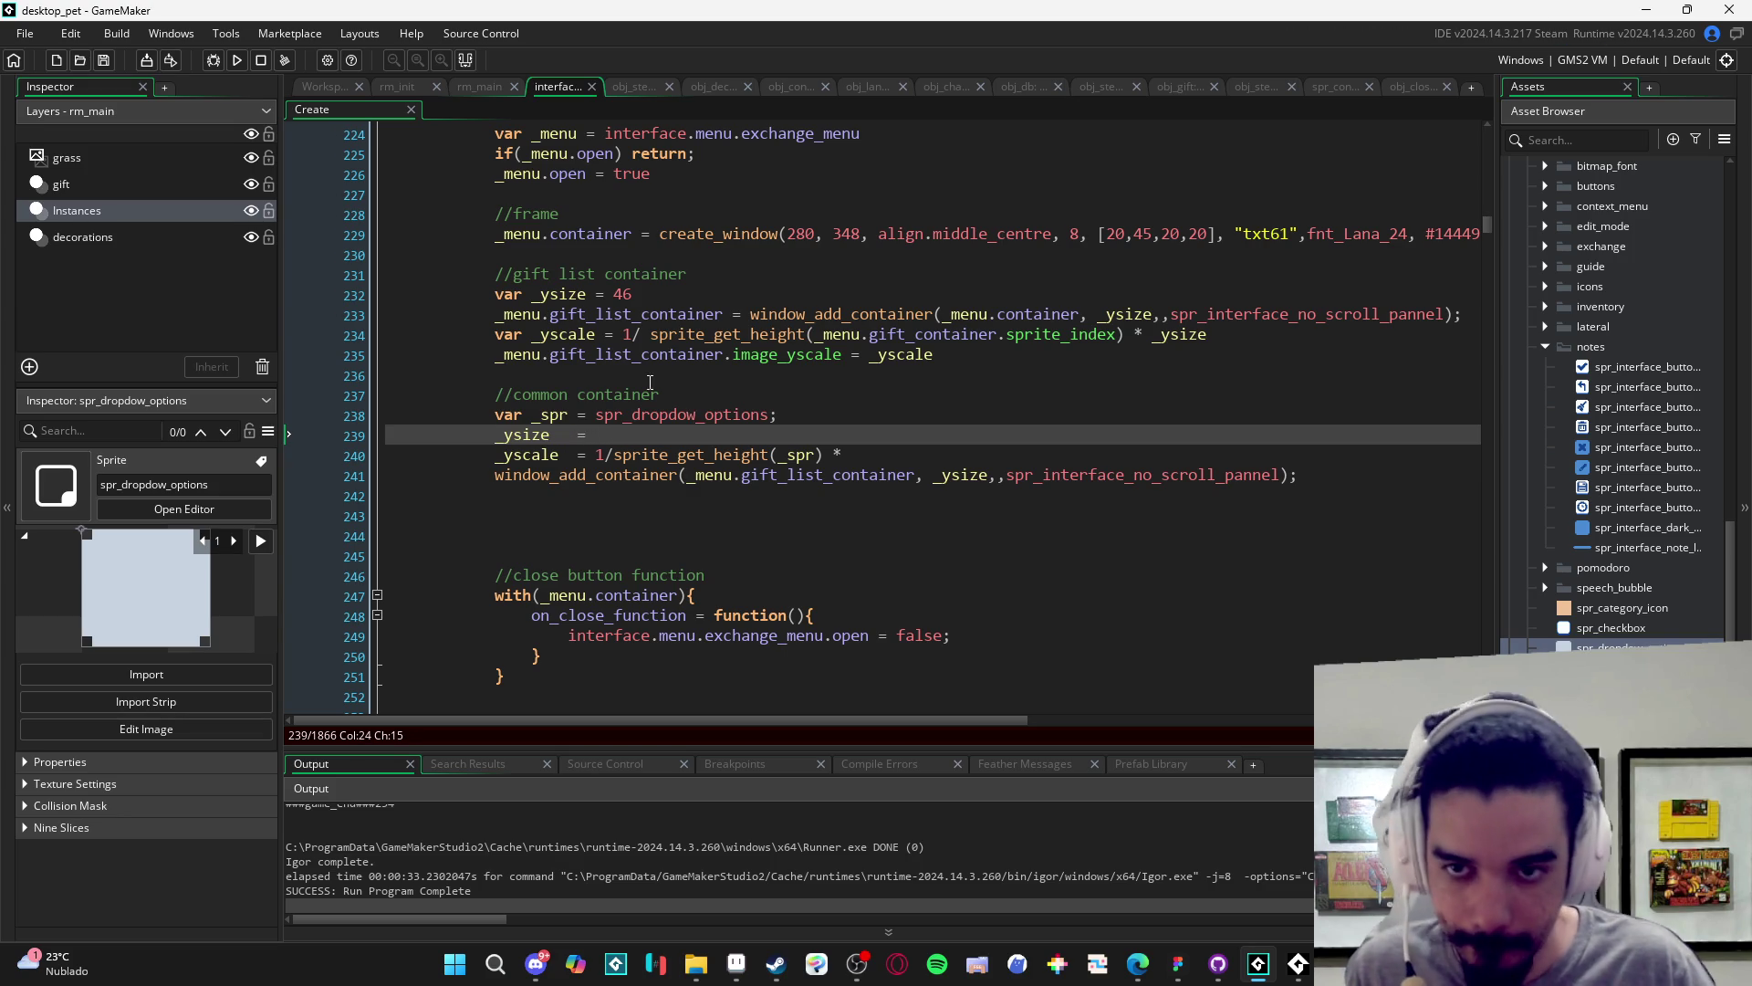
# - Set _ysize to 40 and multiply the _yscale line by _ysize, then save
pyautogui.hotkey('alt', 'Tab')
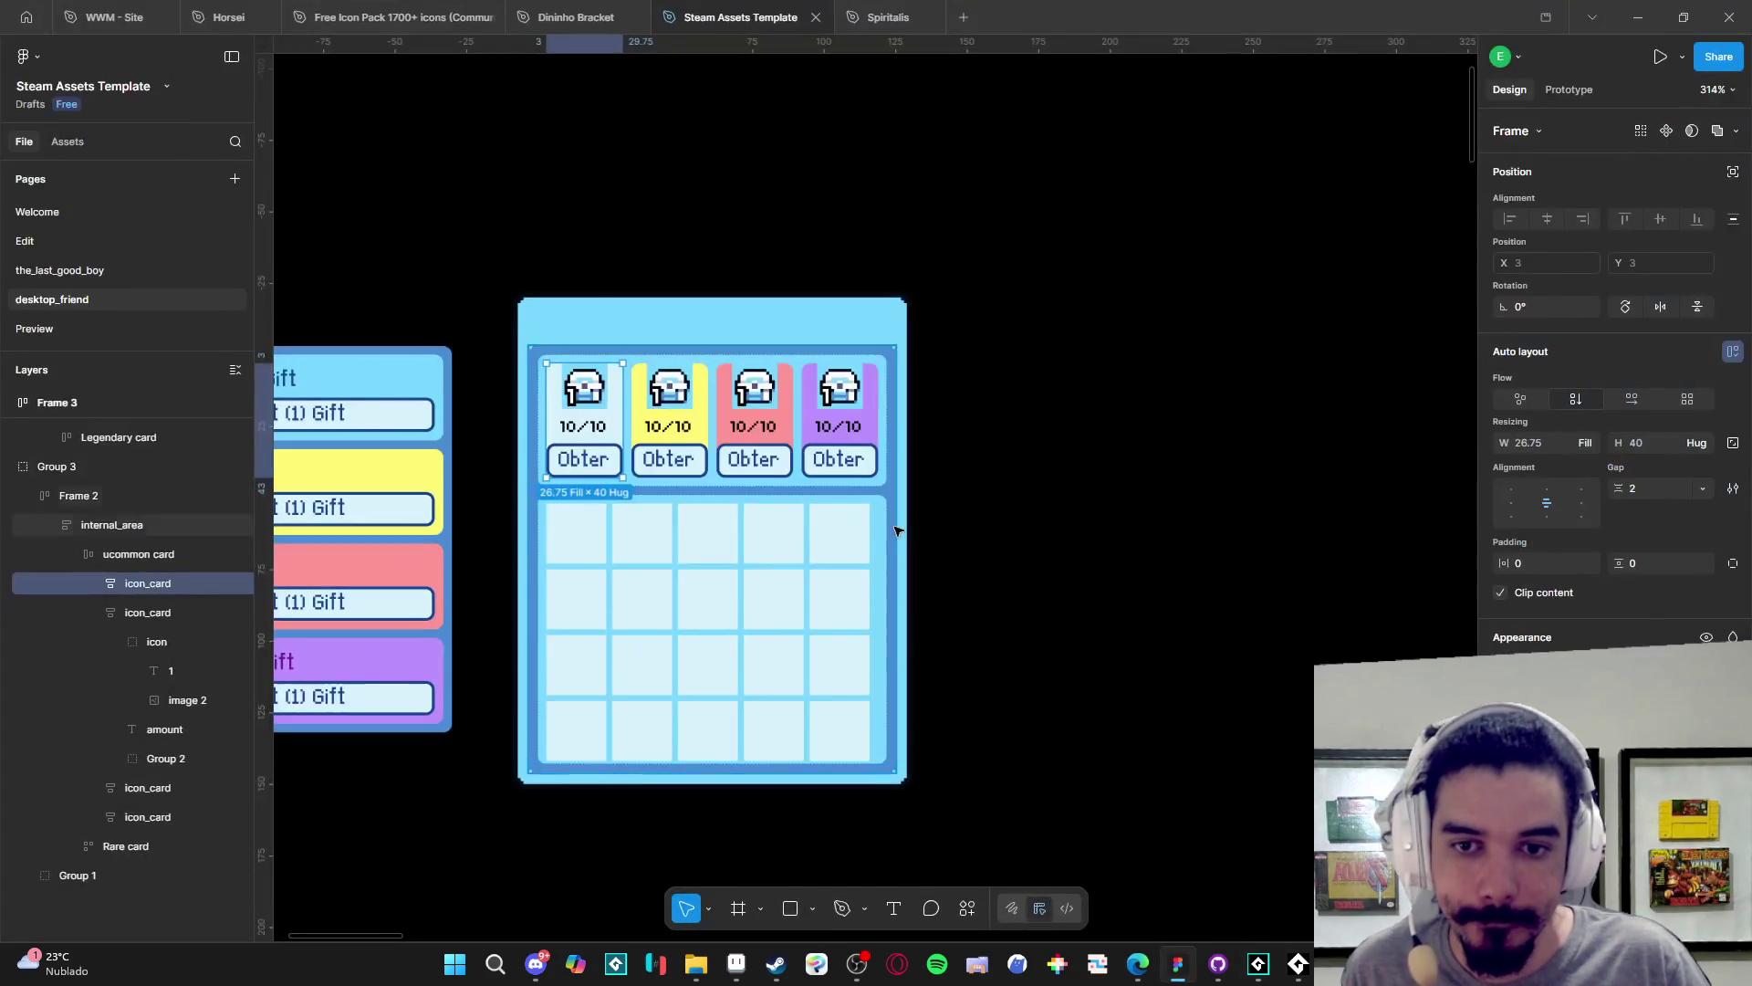
pyautogui.hotkey('alt', 'Tab')
pyautogui.write('40;')
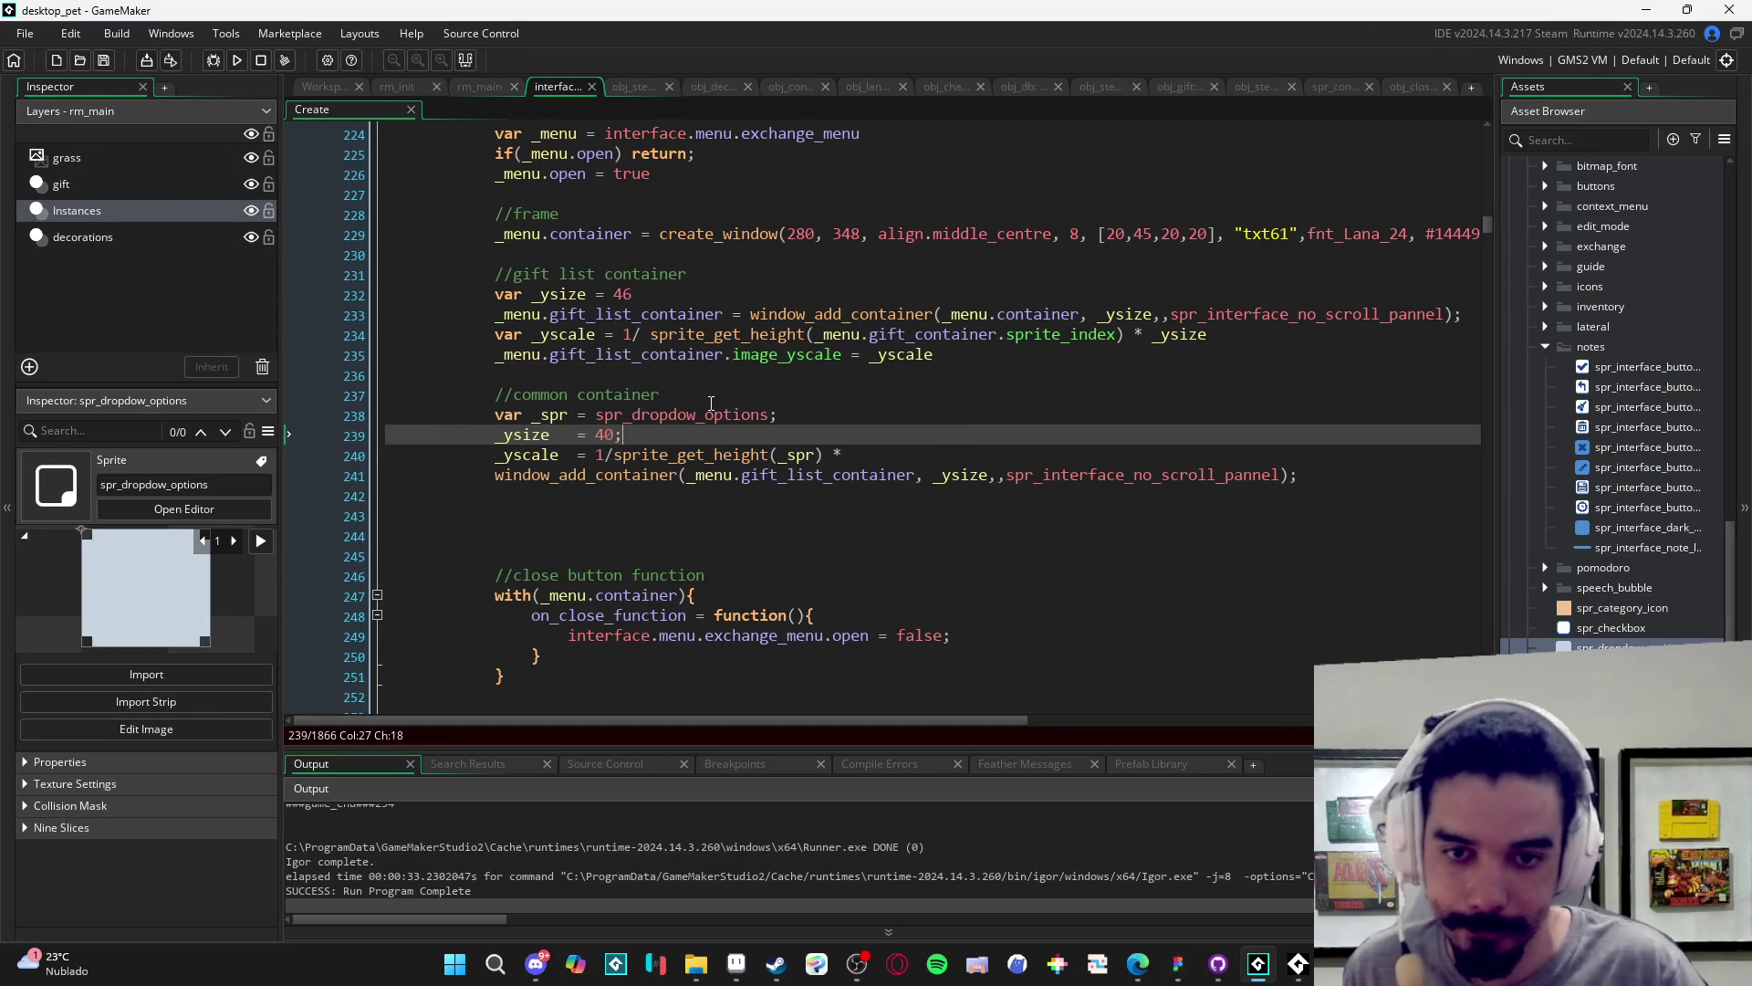
pyautogui.click(504, 436)
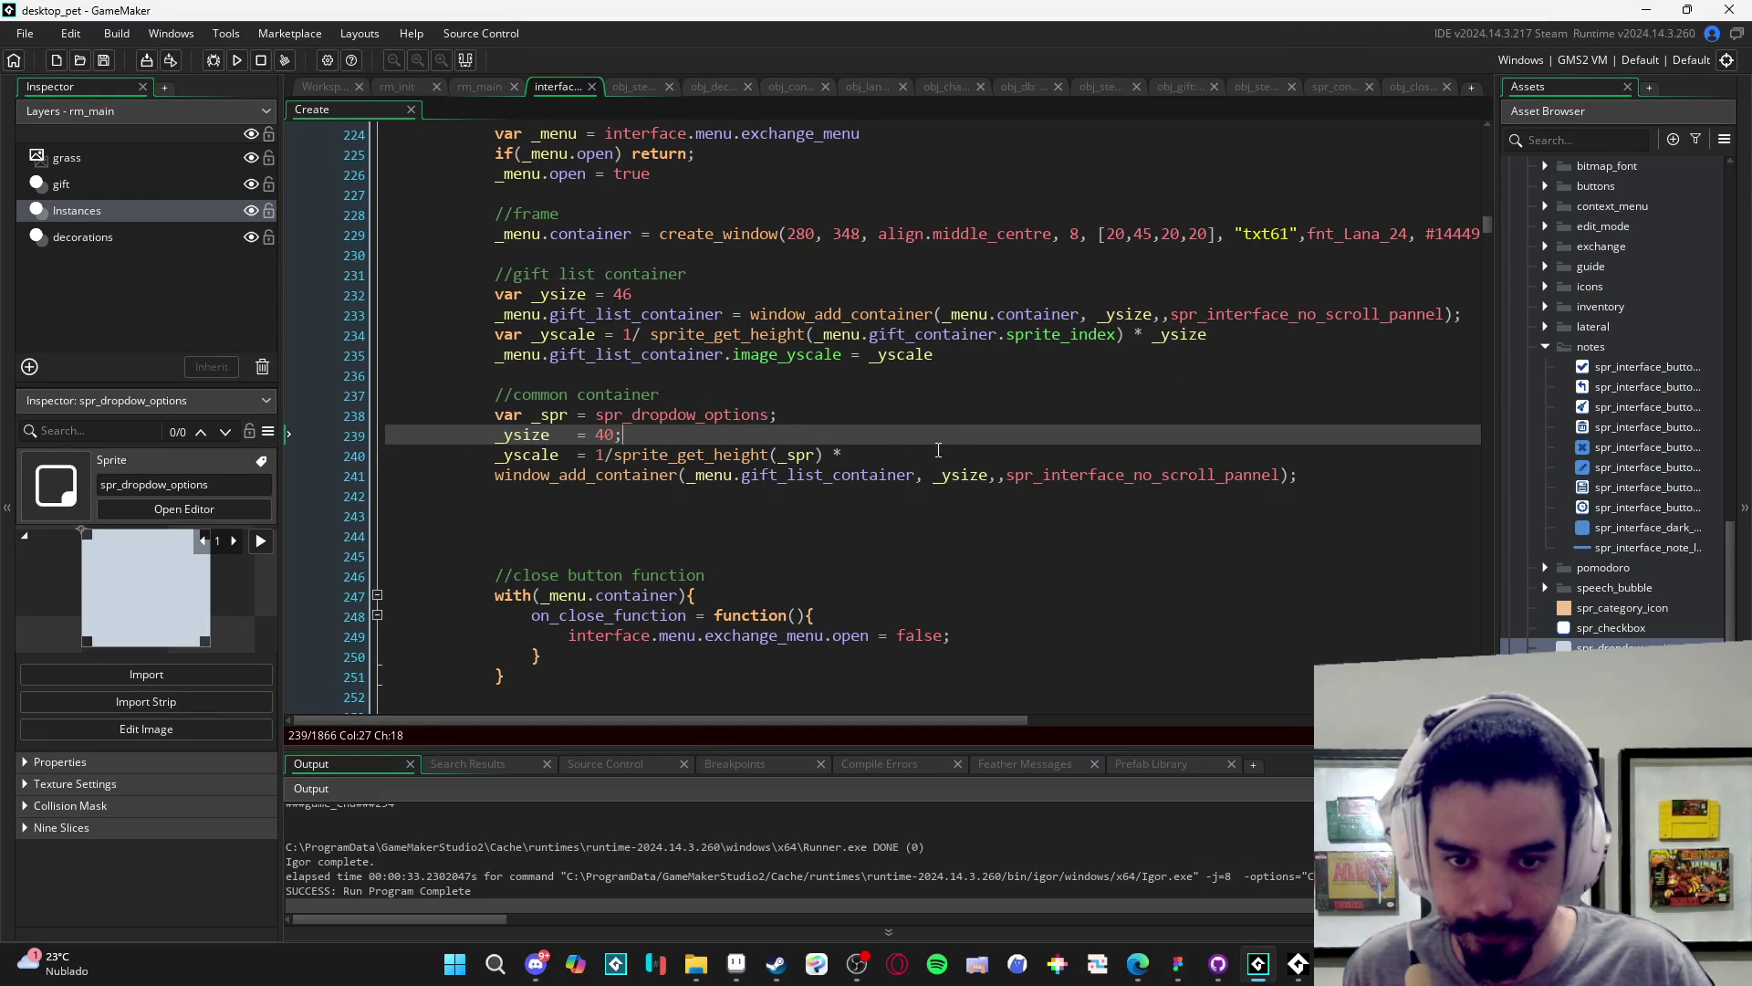
pyautogui.click(1020, 451)
pyautogui.write('_ysize')
pyautogui.hotkey('ctrl', 's')
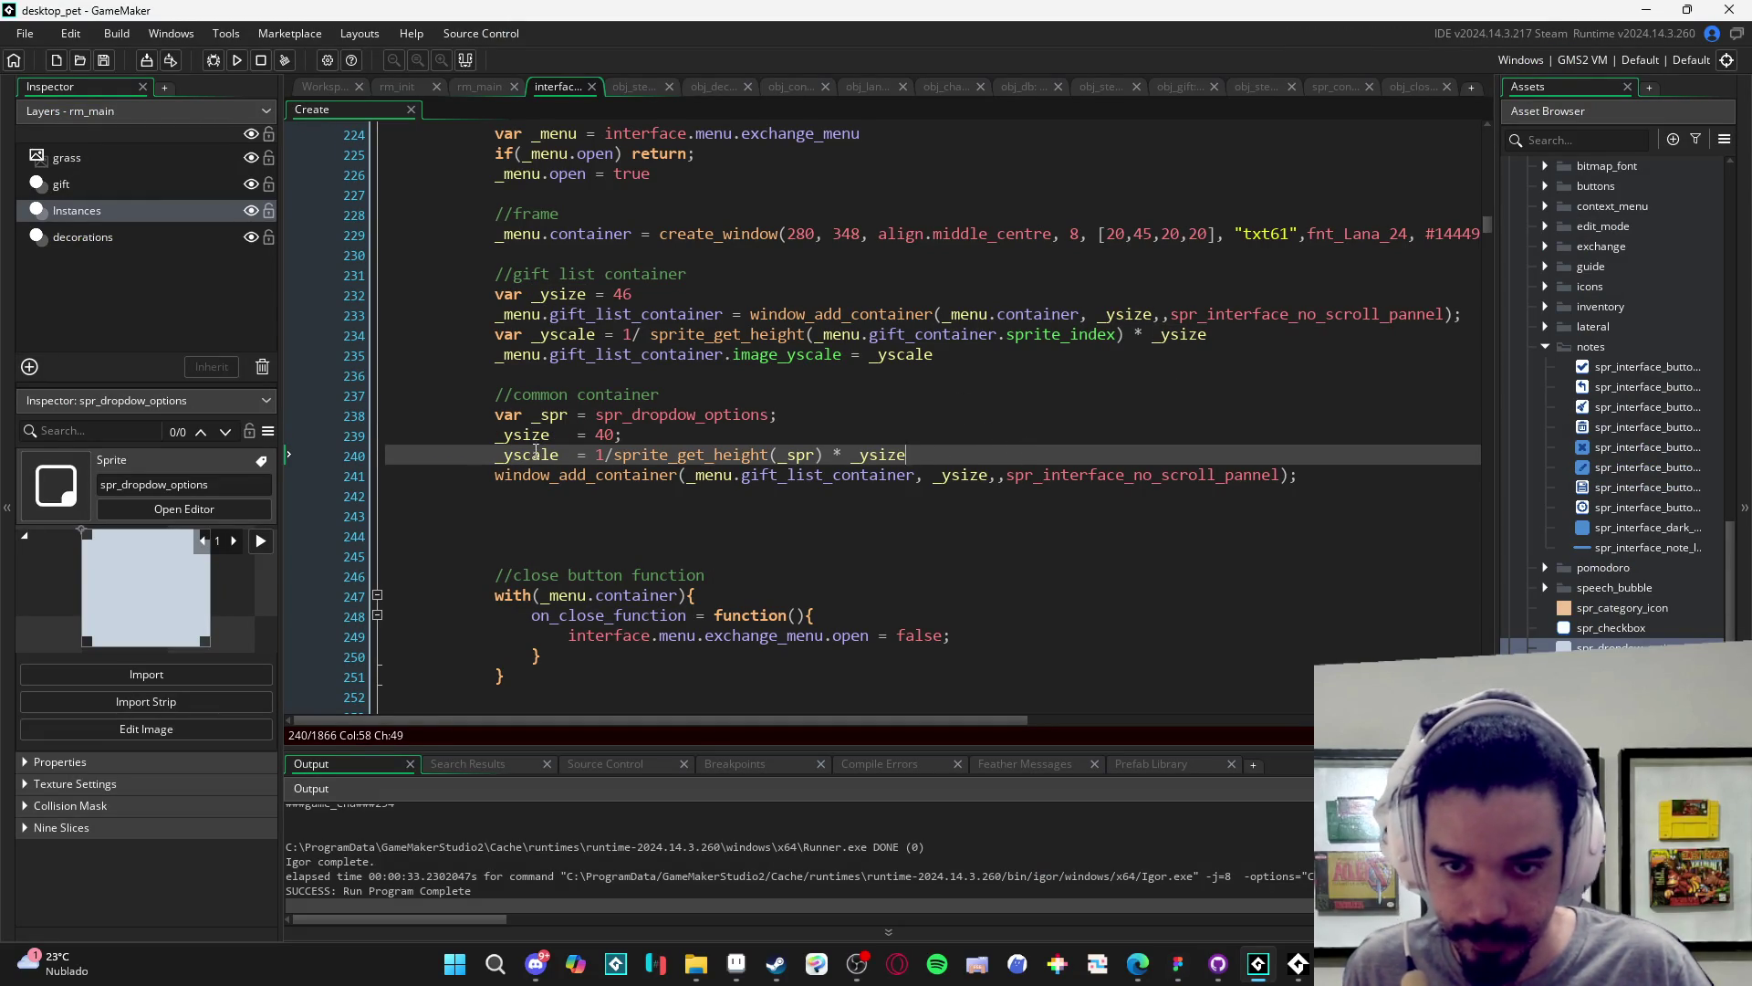
# - Insert "side" as the container call's alignment argument
pyautogui.doubleClick(536, 454)
pyautogui.click(906, 454)
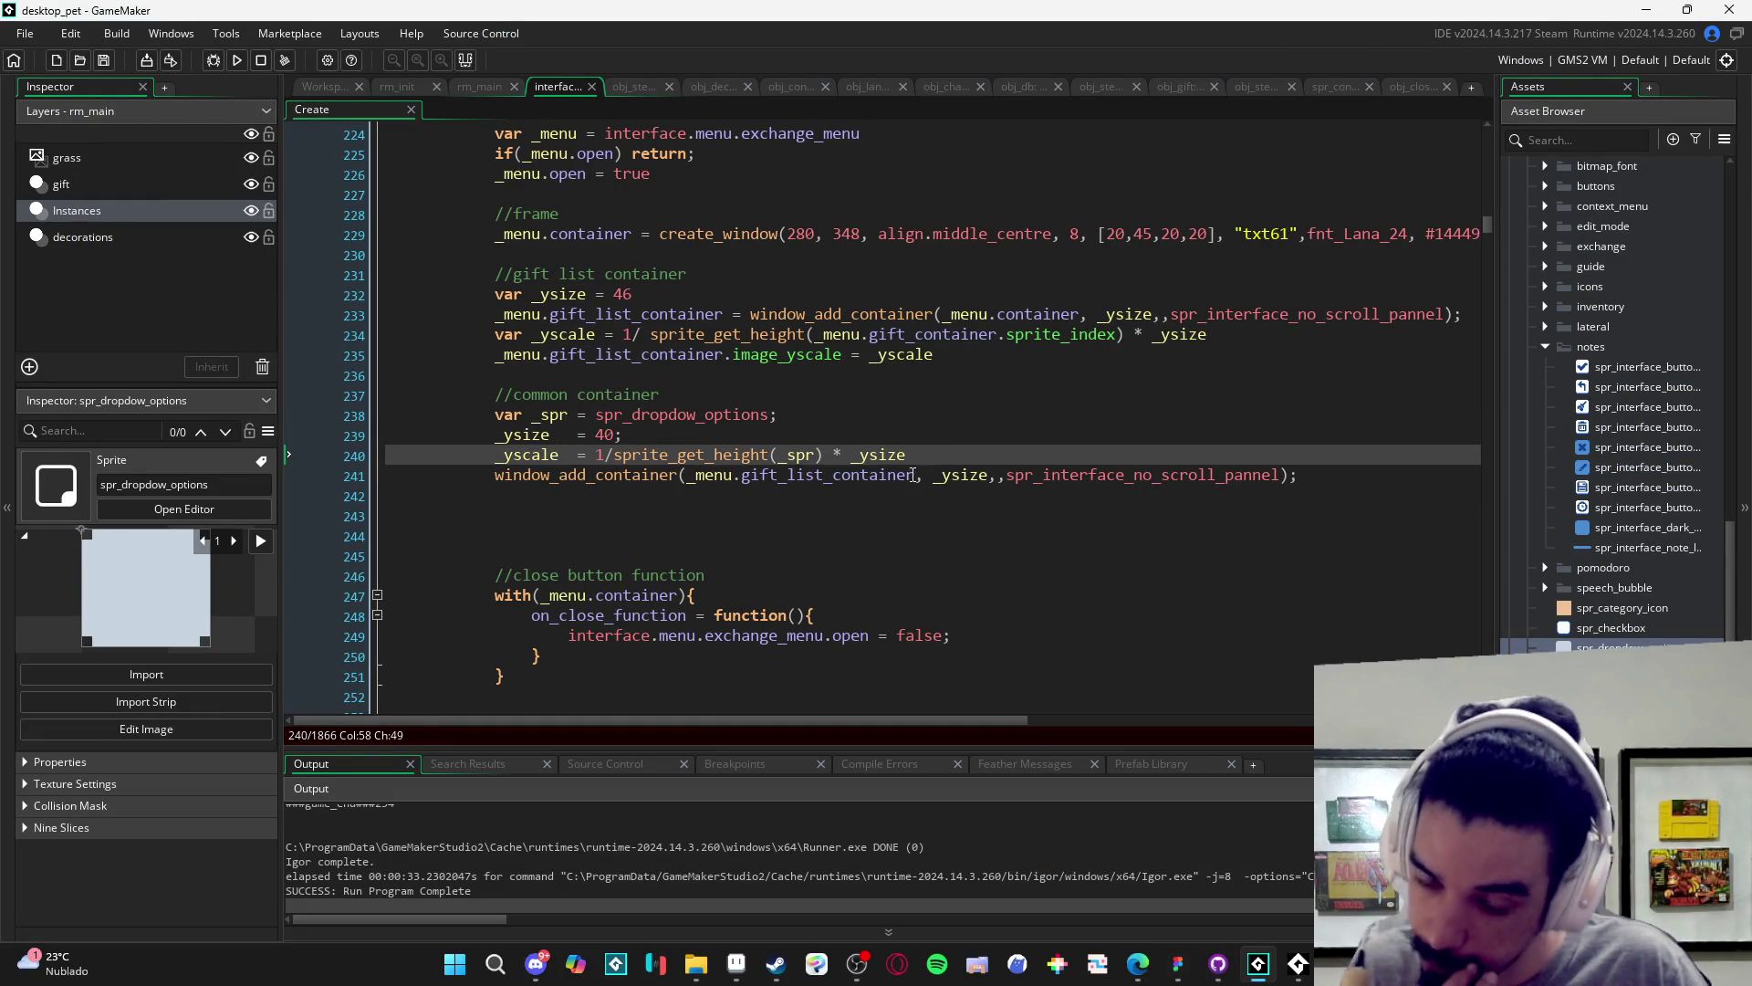
pyautogui.click(999, 475)
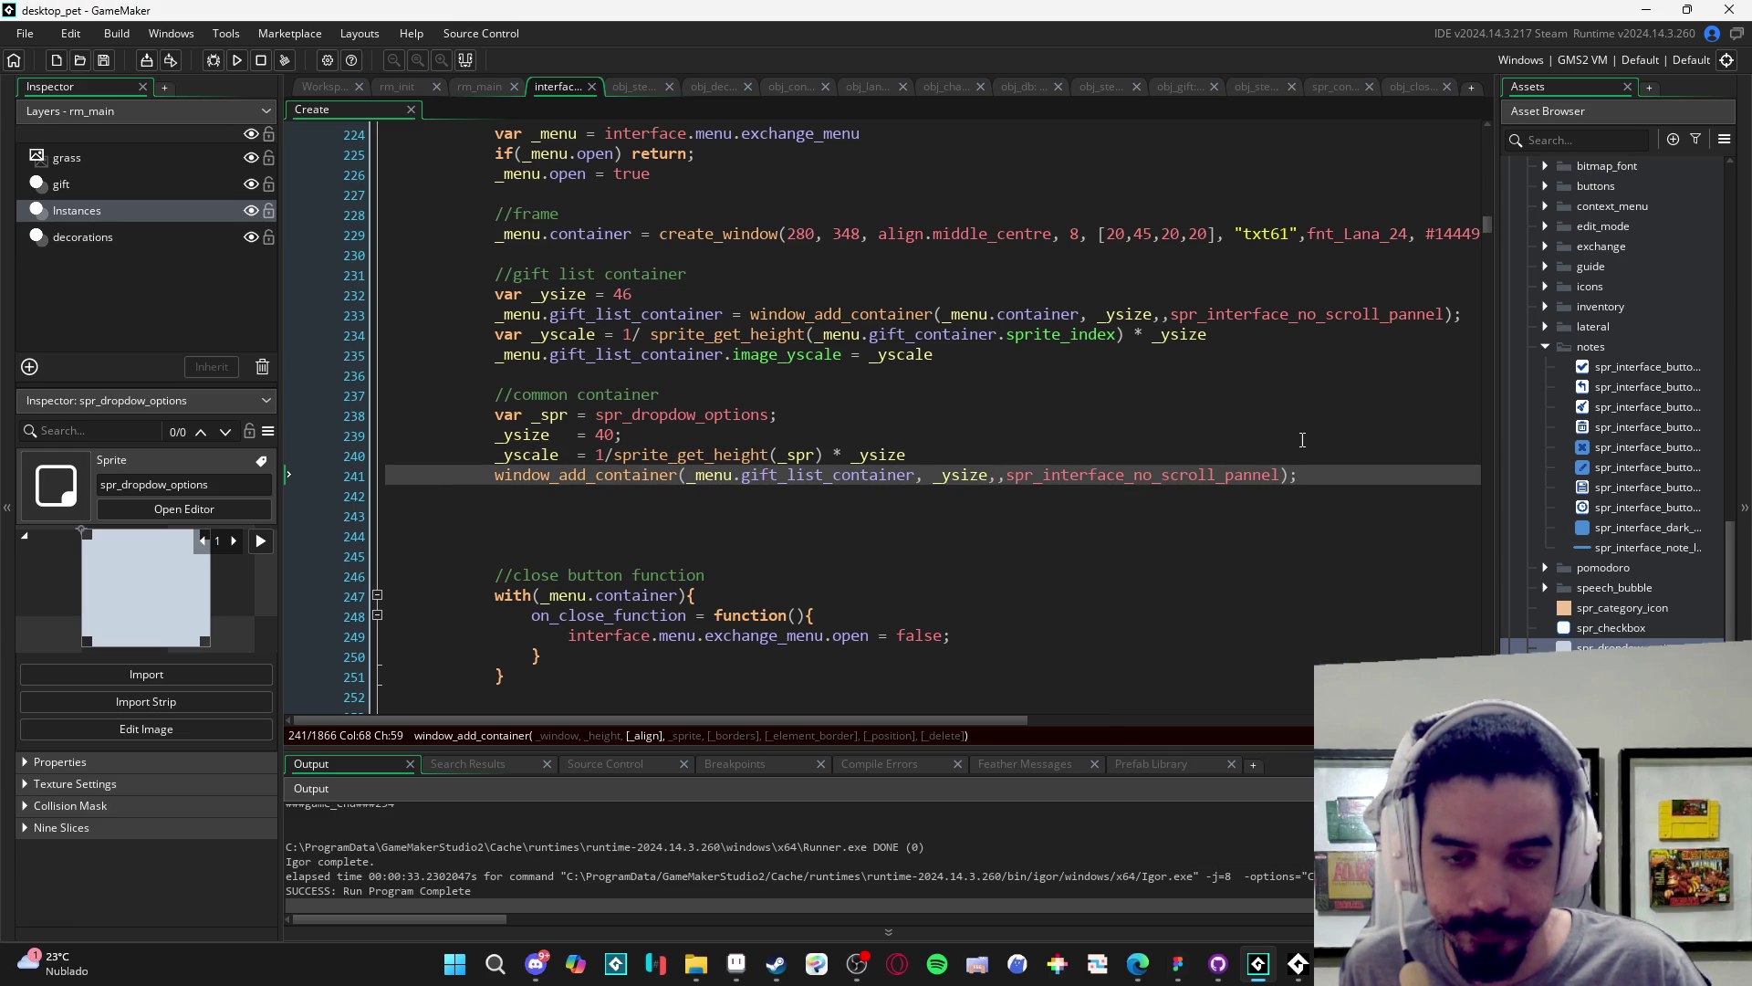
pyautogui.write('"side')
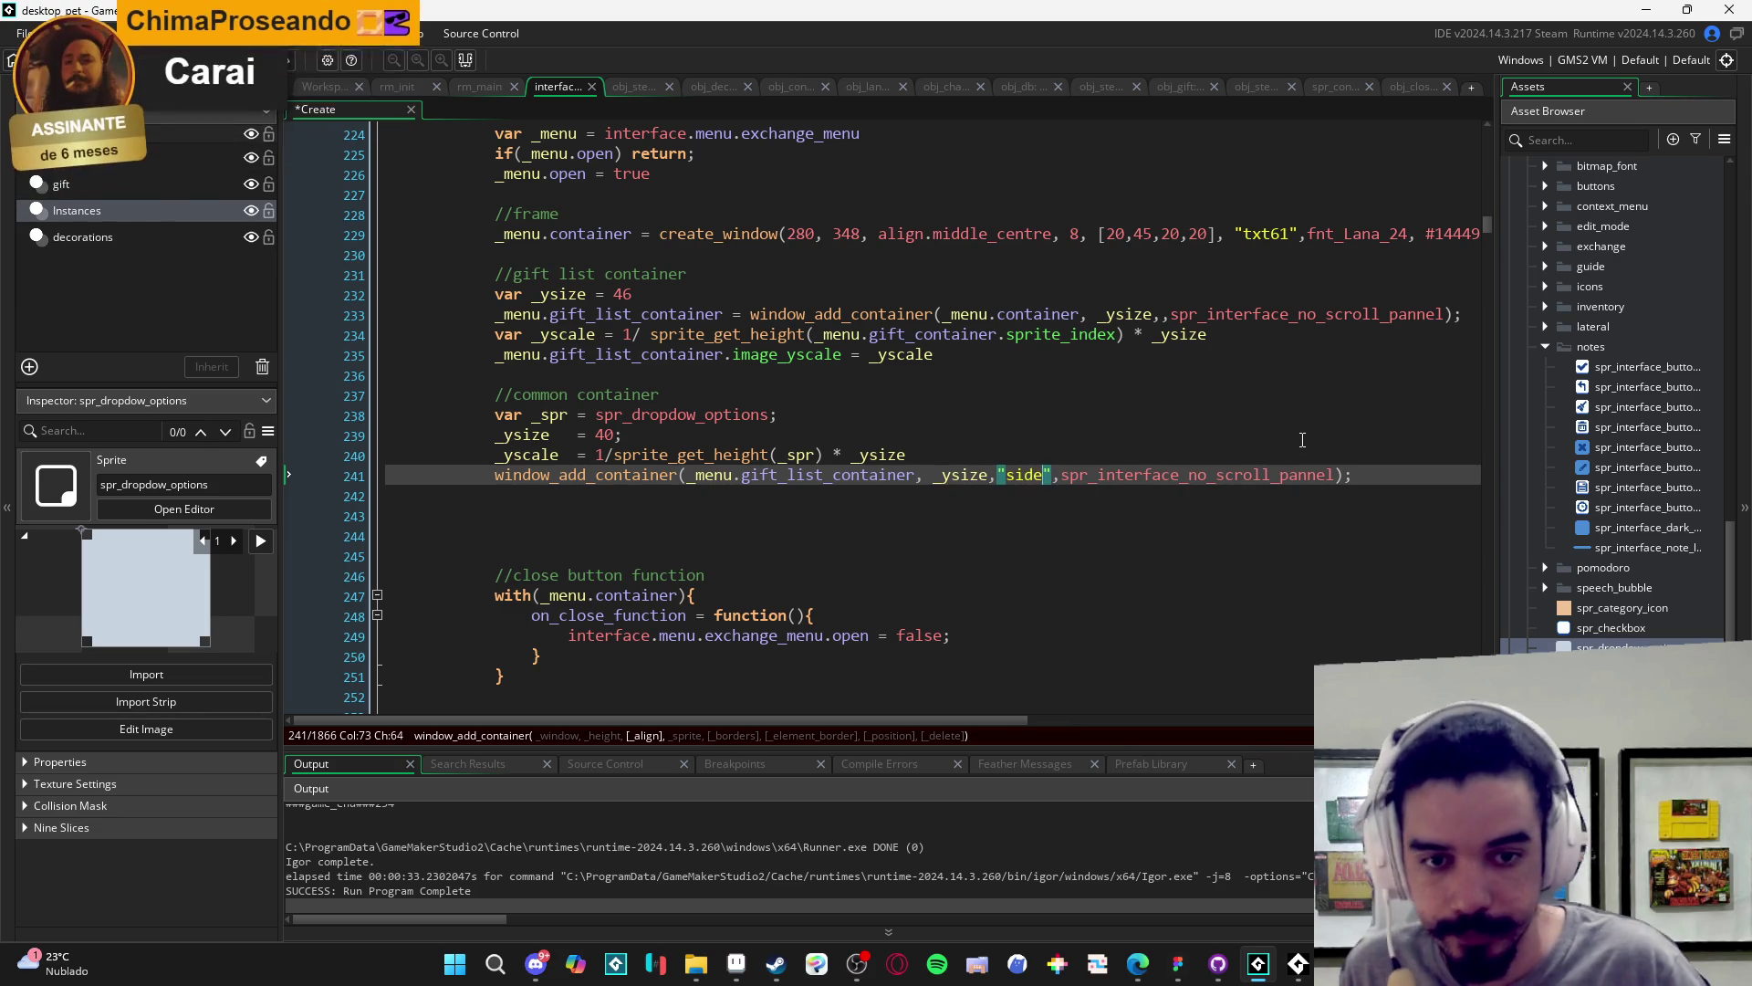
pyautogui.hotkey('alt', 'Tab')
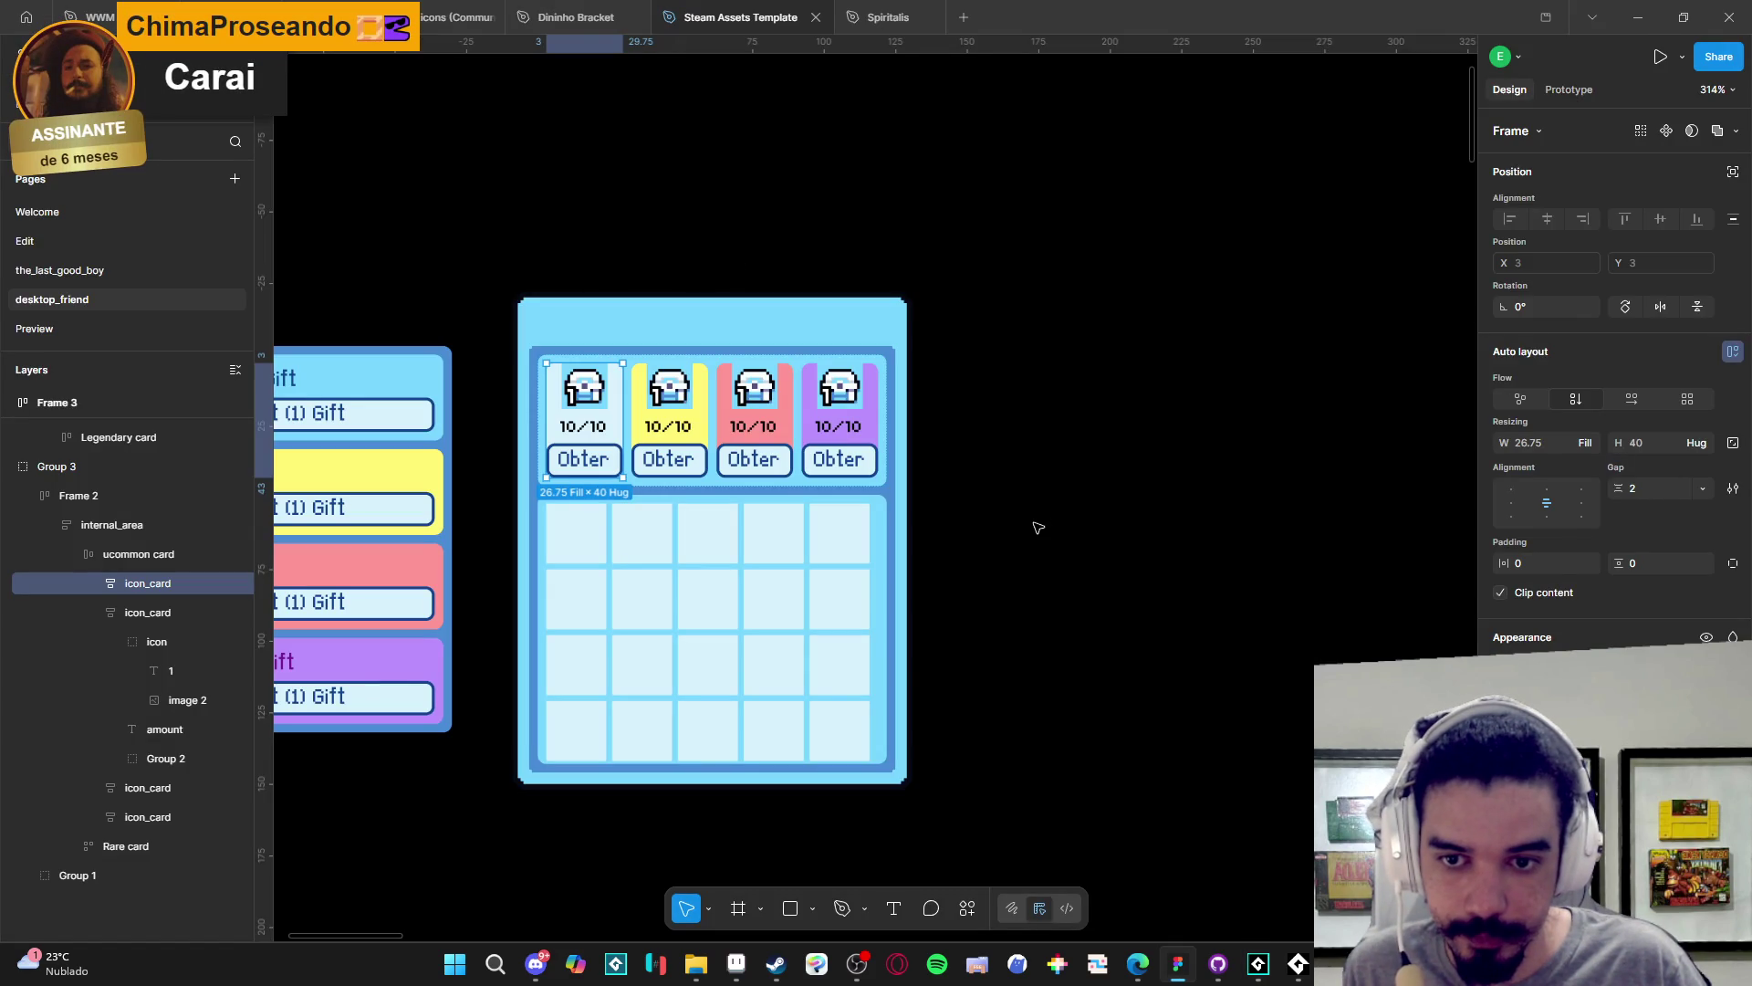
pyautogui.hotkey('alt', 'Tab')
# - Begin assigning the window_add_container call to a _menu common gift container variable
pyautogui.click(598, 516)
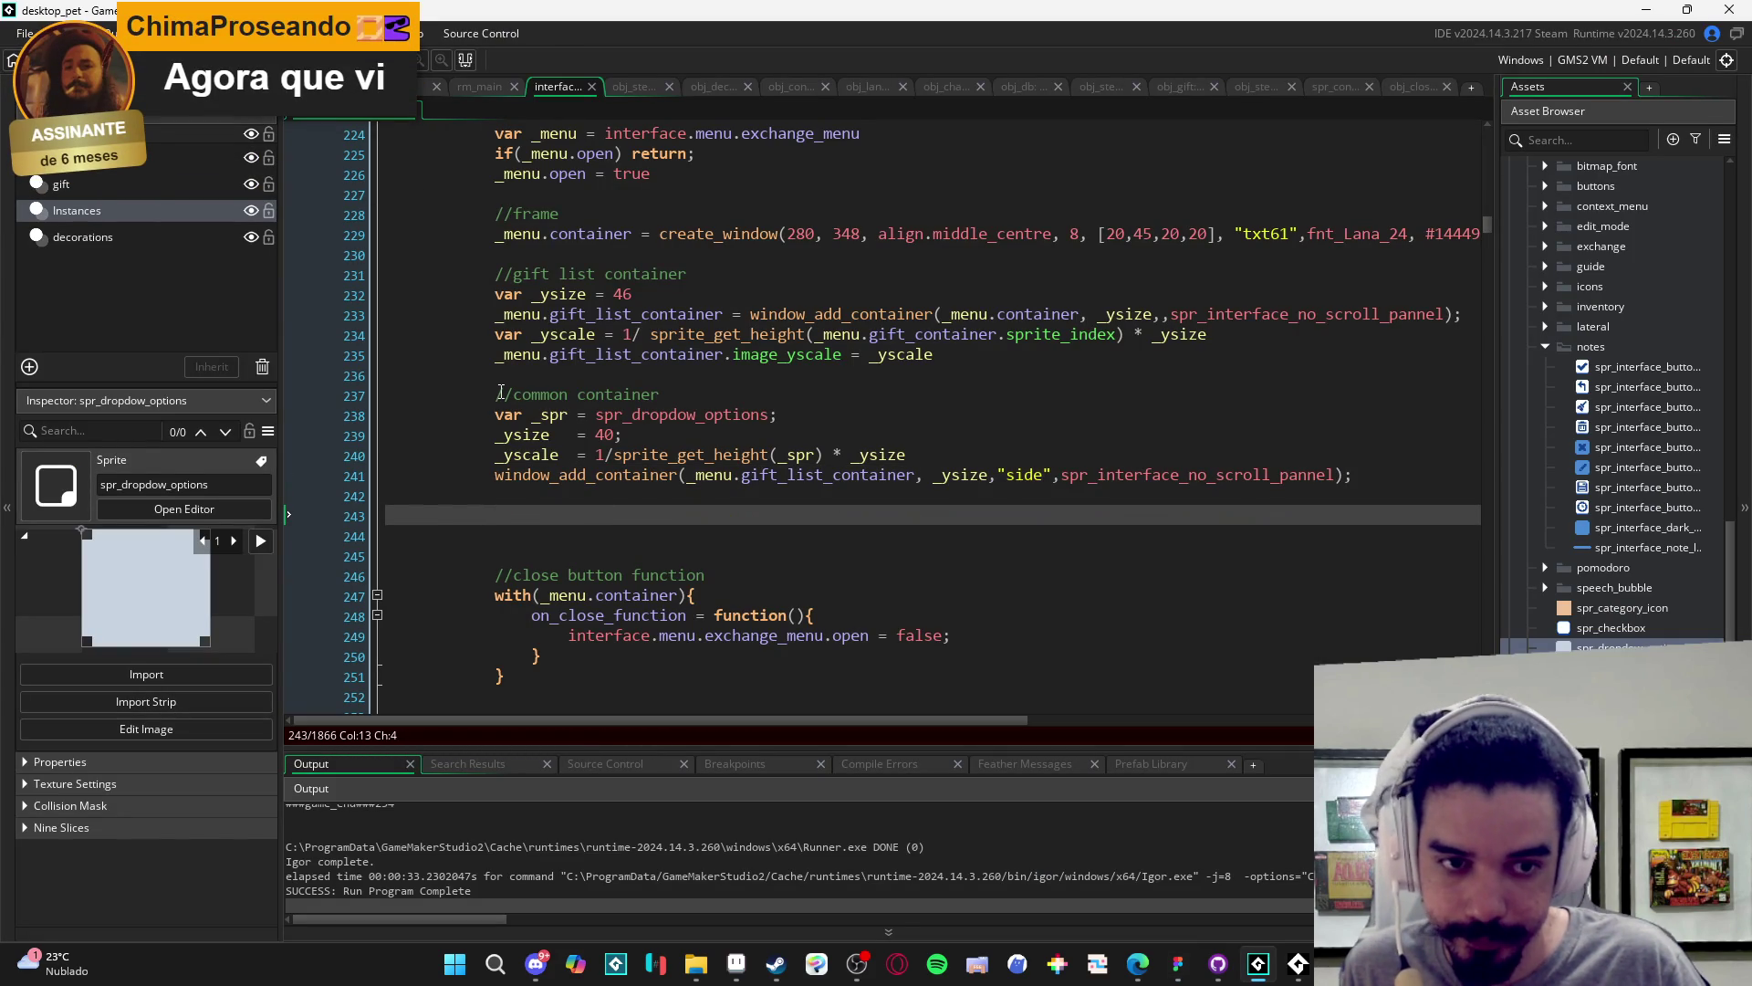
pyautogui.click(616, 491)
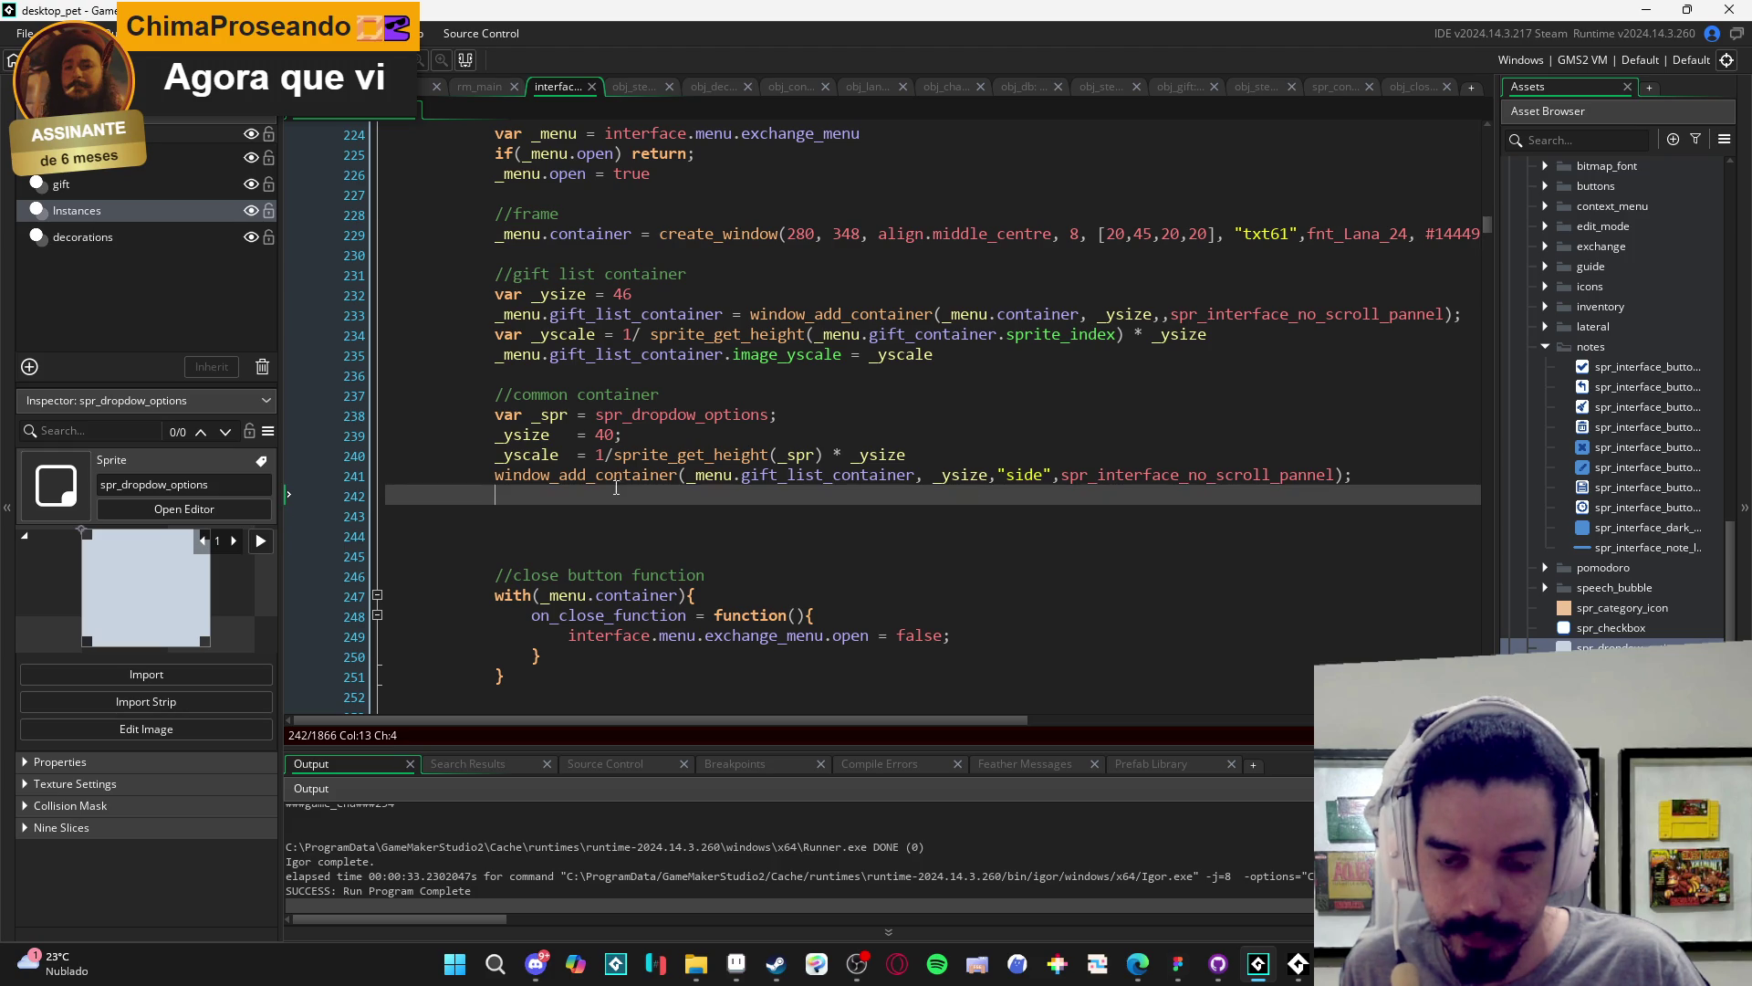
pyautogui.press('Up')
pyautogui.write('var _')
pyautogui.write('menu.common')
pyautogui.write('_co')
pyautogui.write('mmon_fi')
pyautogui.write('ft_container ')
pyautogui.write('=')
# - Remove the duplicated 'common_' so the name reads _menu.common_gift_container
pyautogui.doubleClick(746, 475)
pyautogui.moveTo(704, 474); pyautogui.dragTo(650, 478)
pyautogui.press('BackSpace')
# - Start a new line referencing _menu.common_gift_container's image property
pyautogui.doubleClick(672, 474)
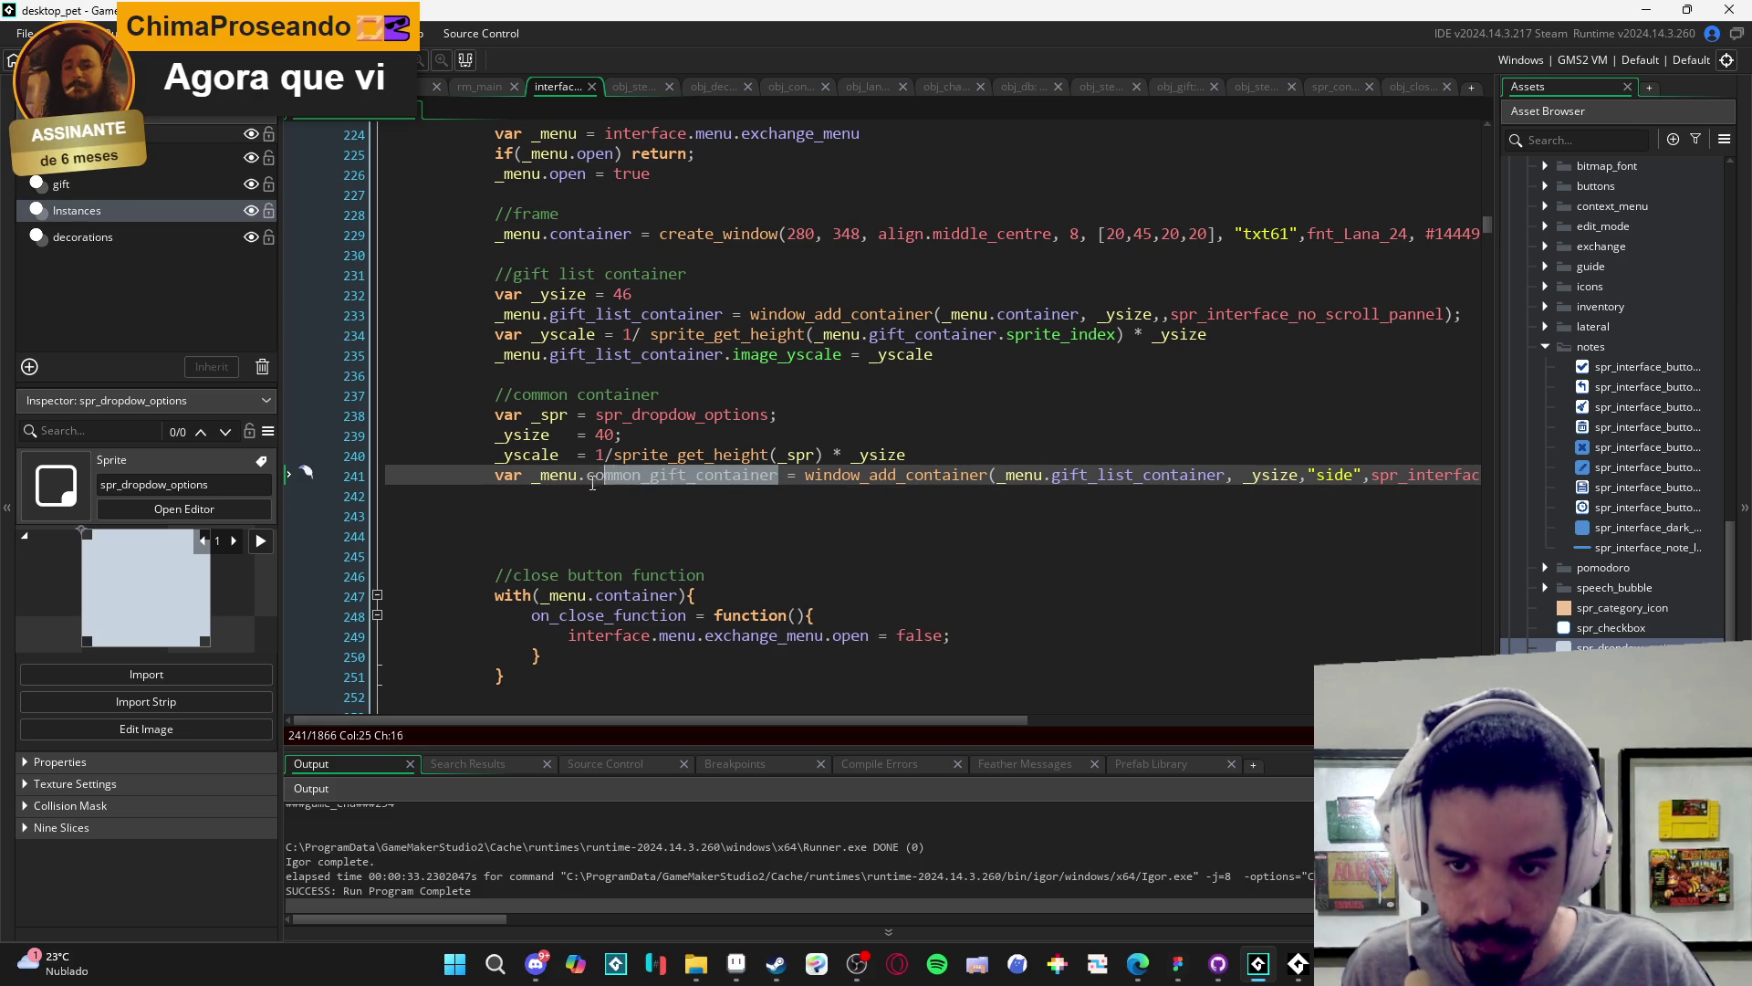
pyautogui.moveTo(673, 475); pyautogui.dragTo(538, 476)
pyautogui.hotkey('ctrl', 'c')
pyautogui.press('Down')
pyautogui.hotkey('ctrl', 'v')
pyautogui.write('.image_yscale')
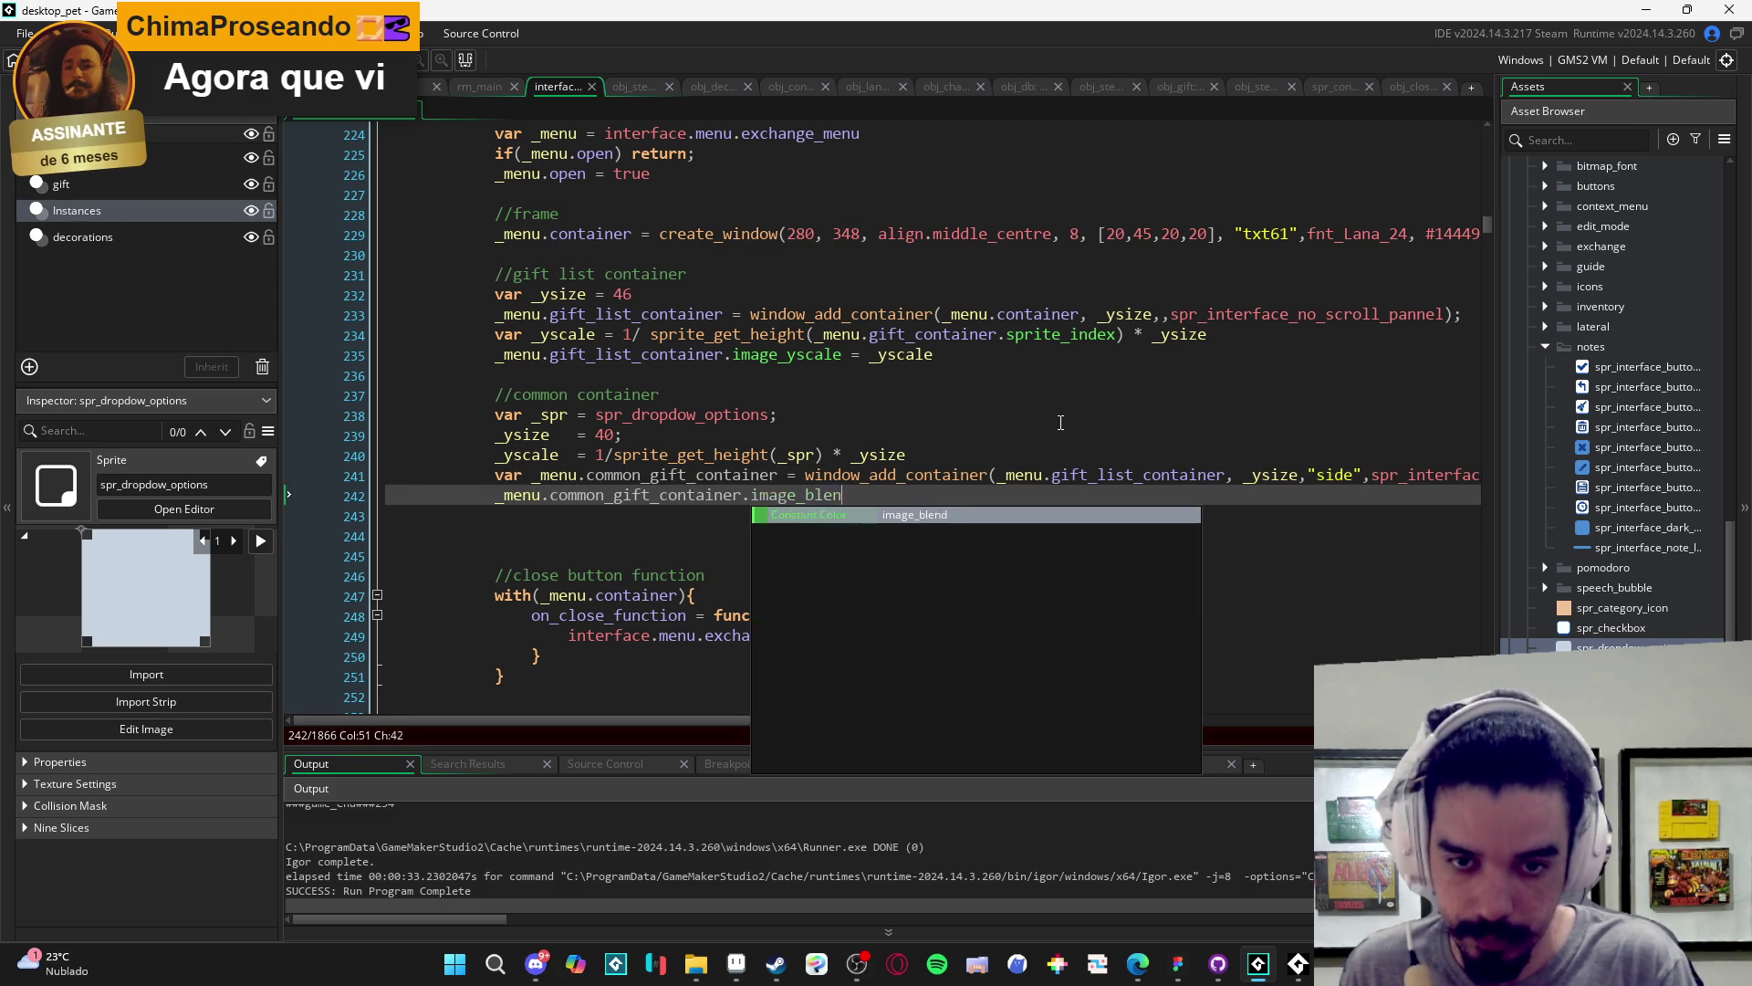
# - Set the container's image_blend to the Figma card colour #D6F1FB
pyautogui.hotkey('alt', 'Tab')
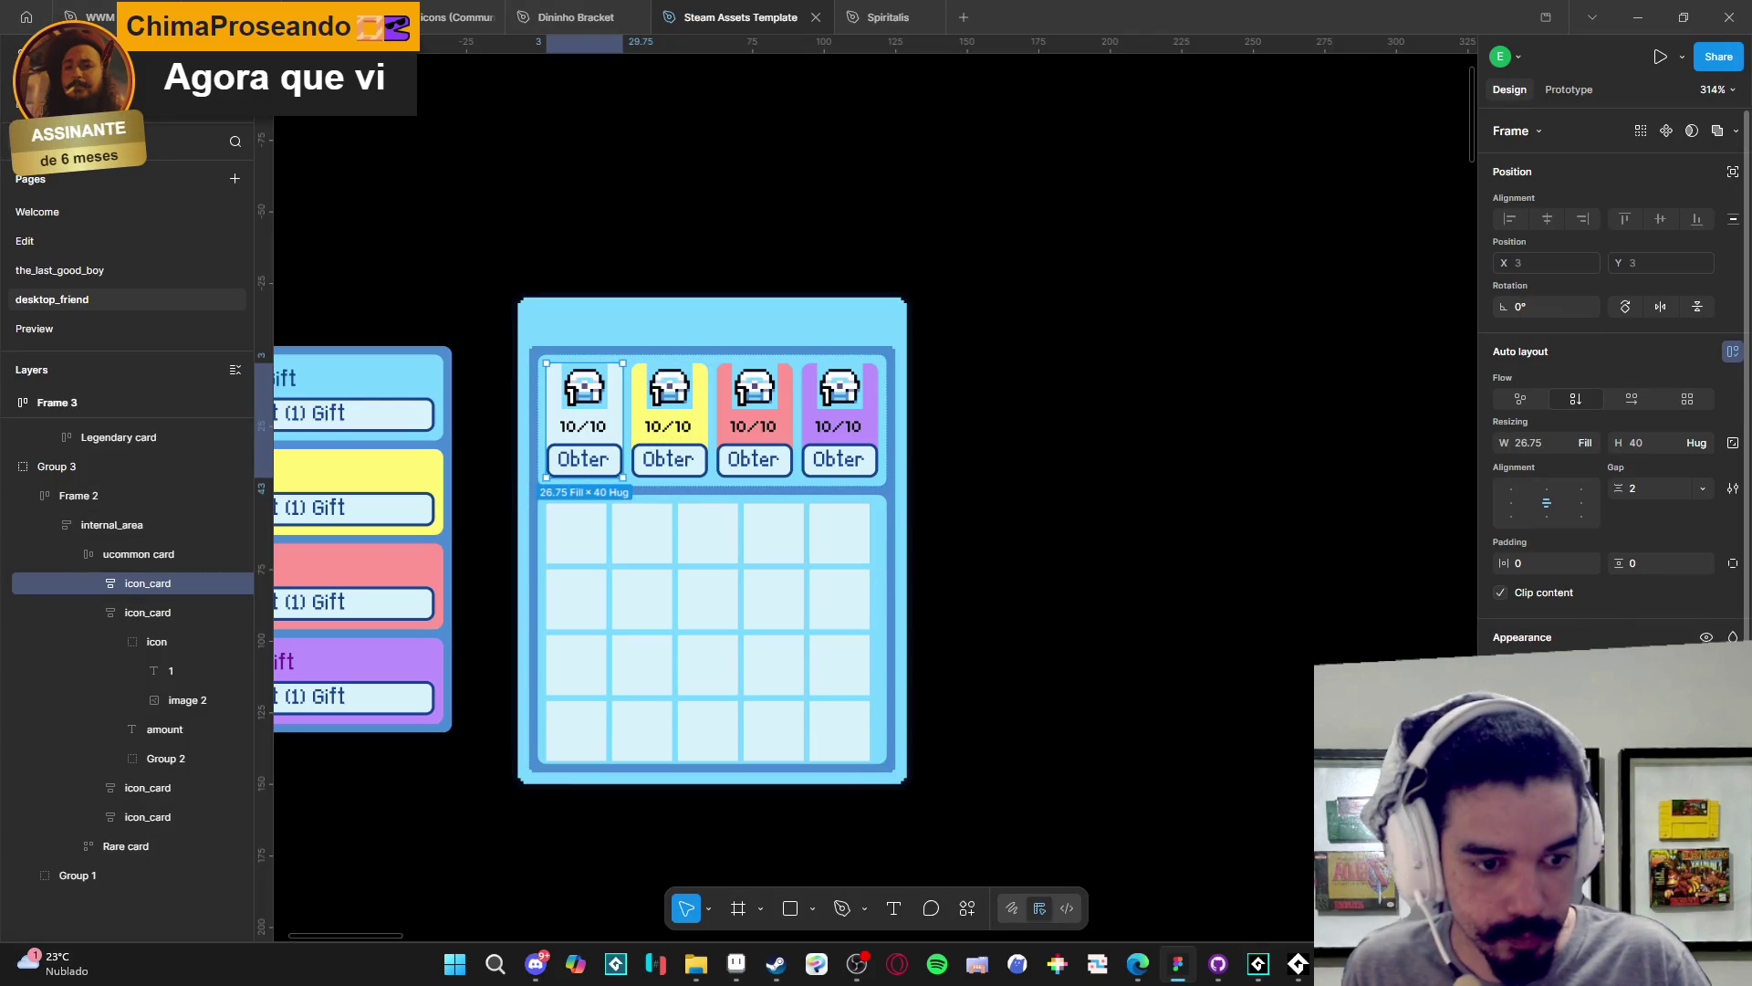
pyautogui.hotkey('alt', 'Tab')
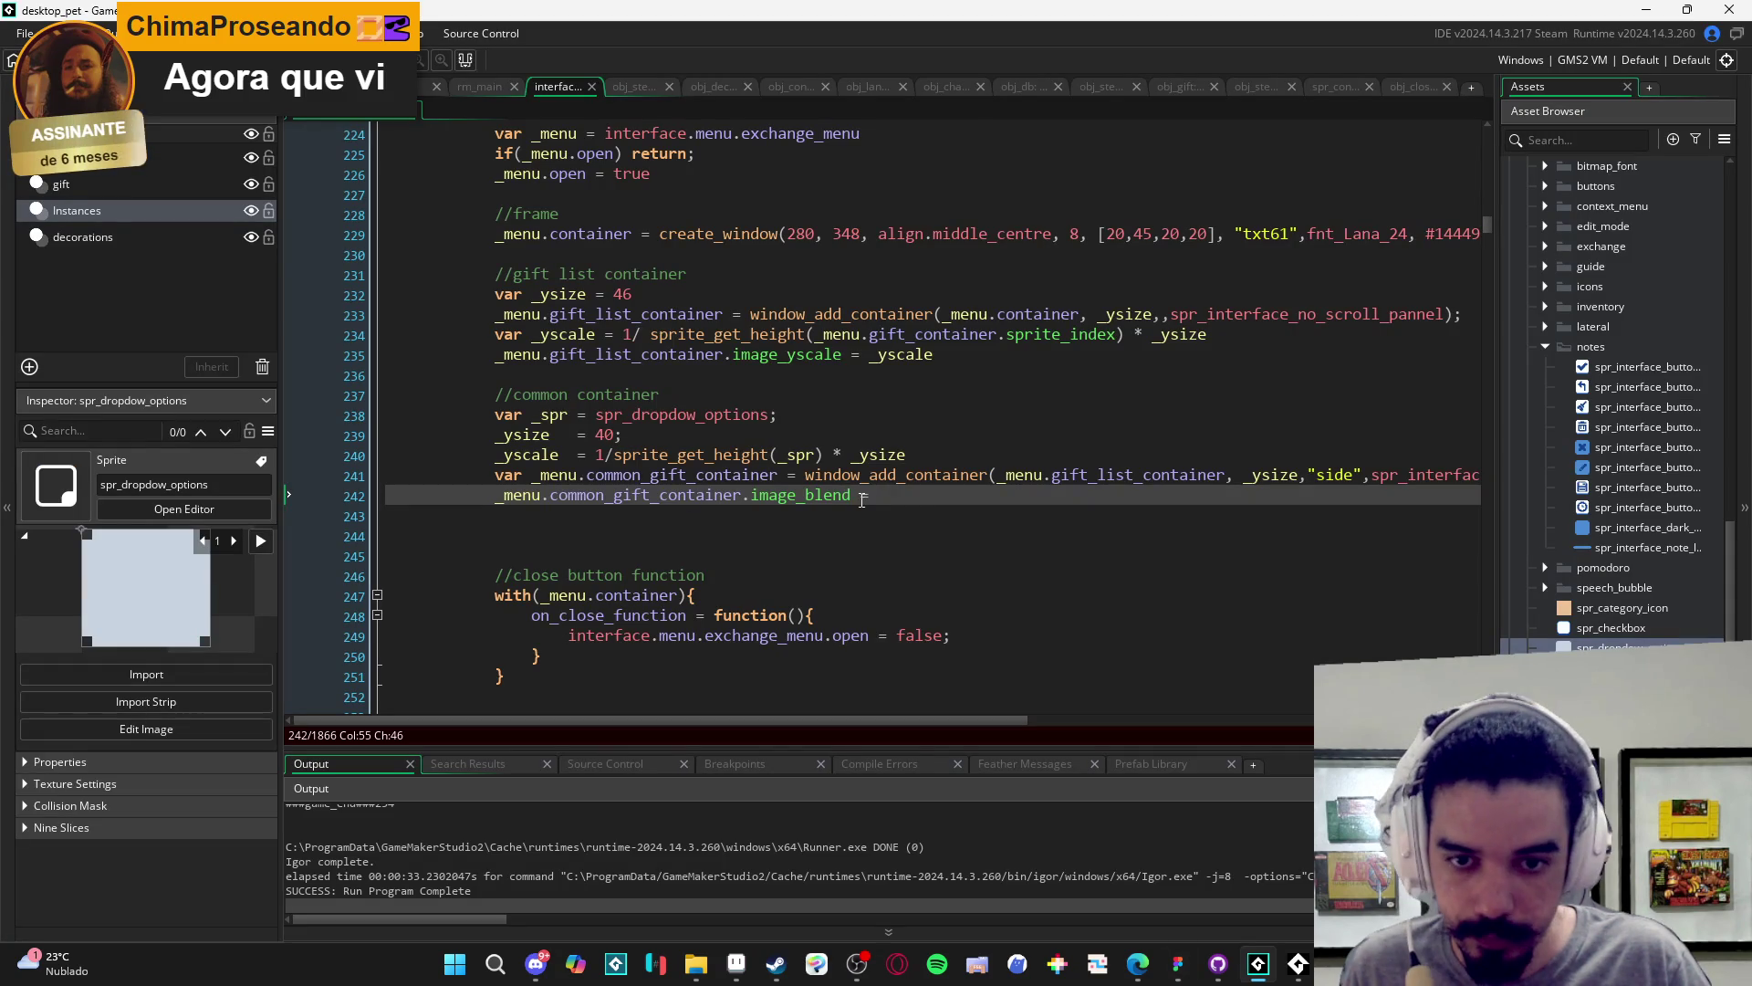
pyautogui.write('D6F1FB')
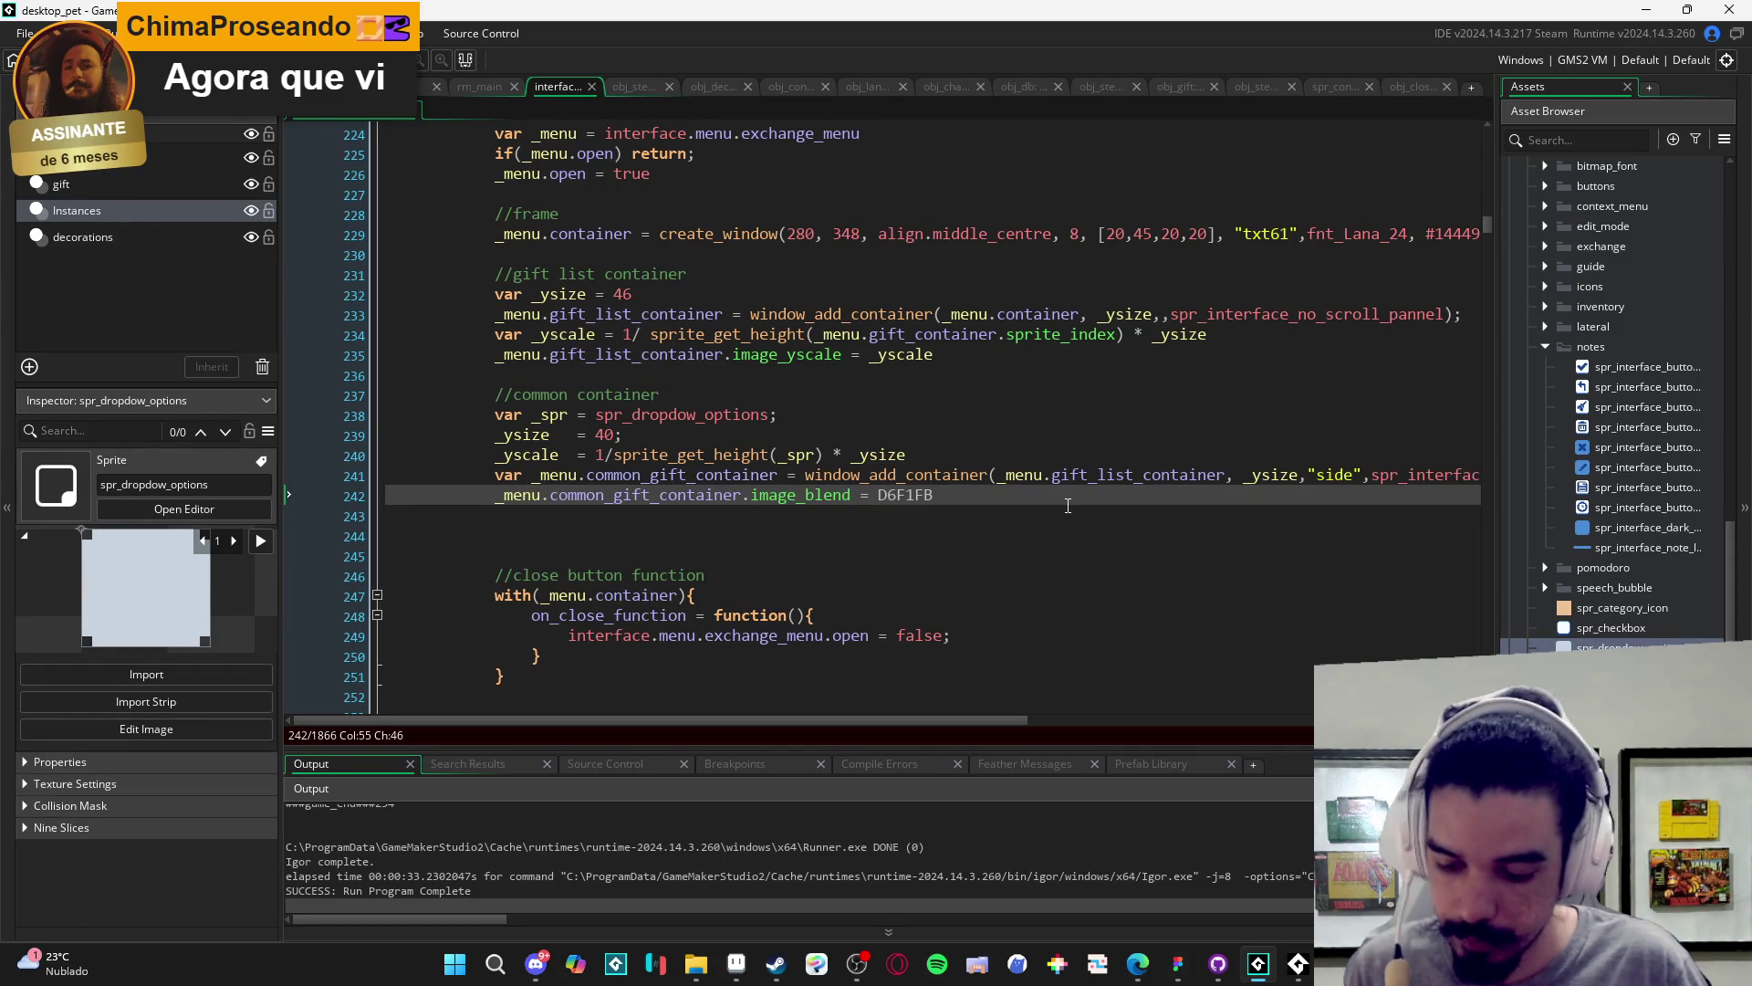
pyautogui.hotkey('ctrl', 'Left')
pyautogui.write('#')
pyautogui.press('End')
pyautogui.write(';')
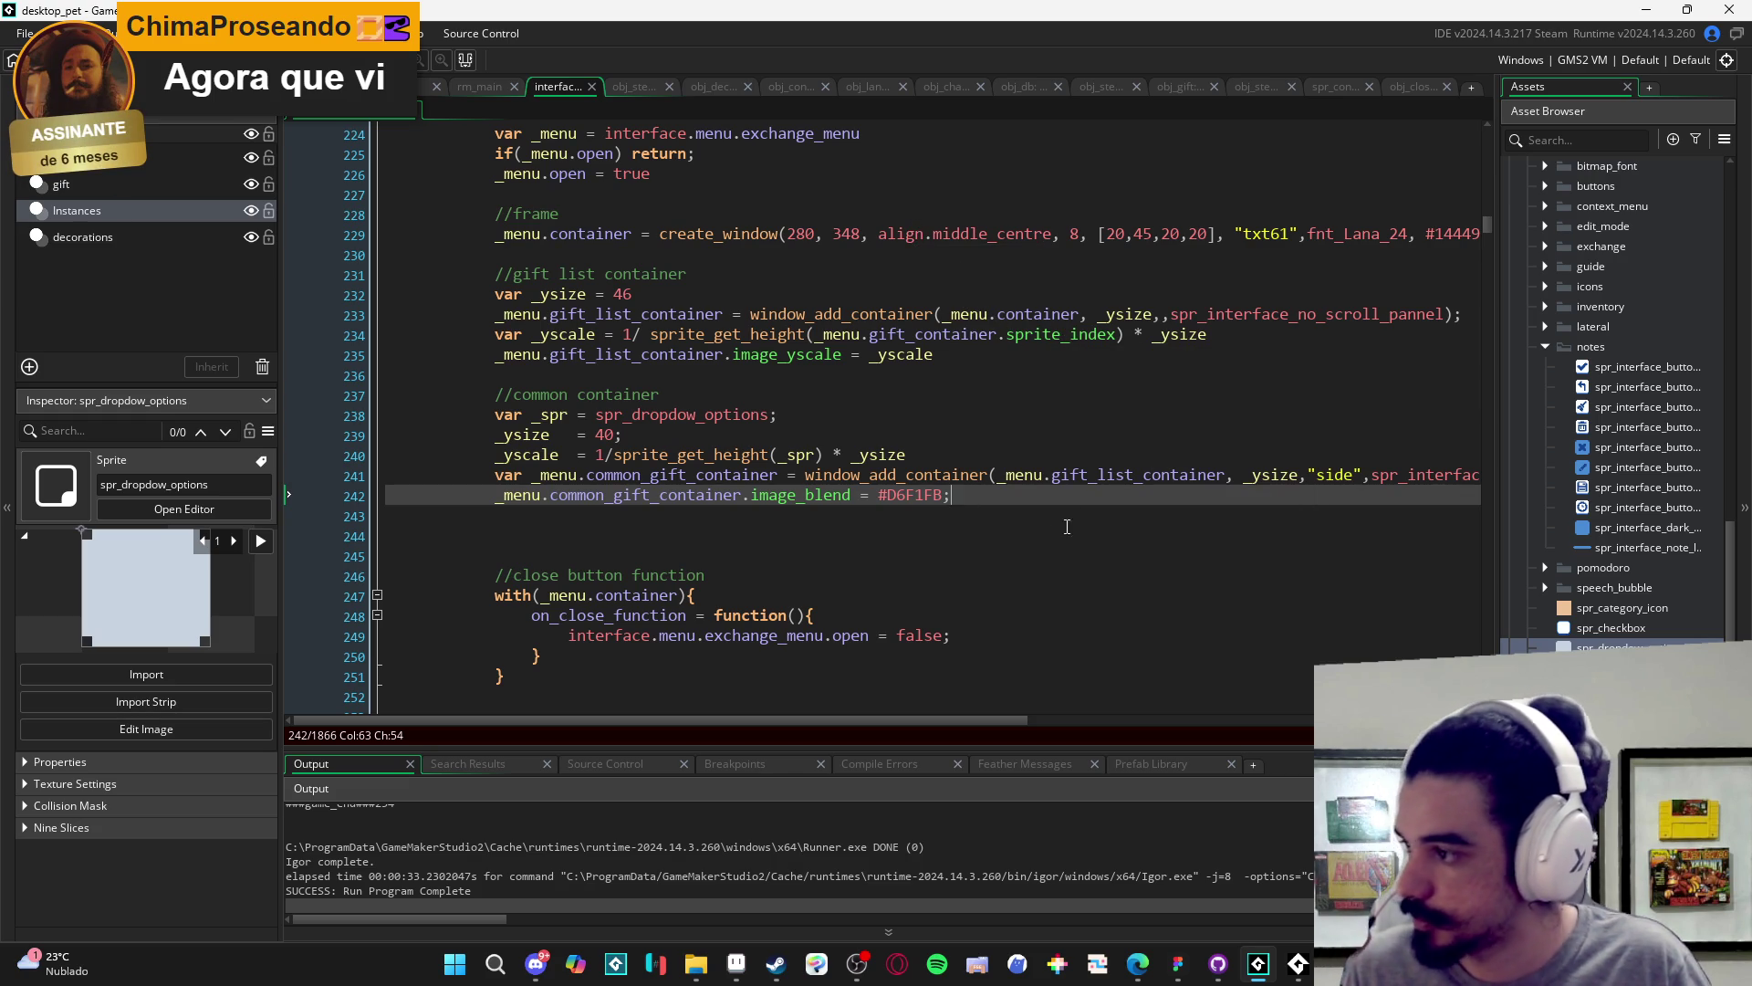
pyautogui.click(971, 517)
pyautogui.press('Return')
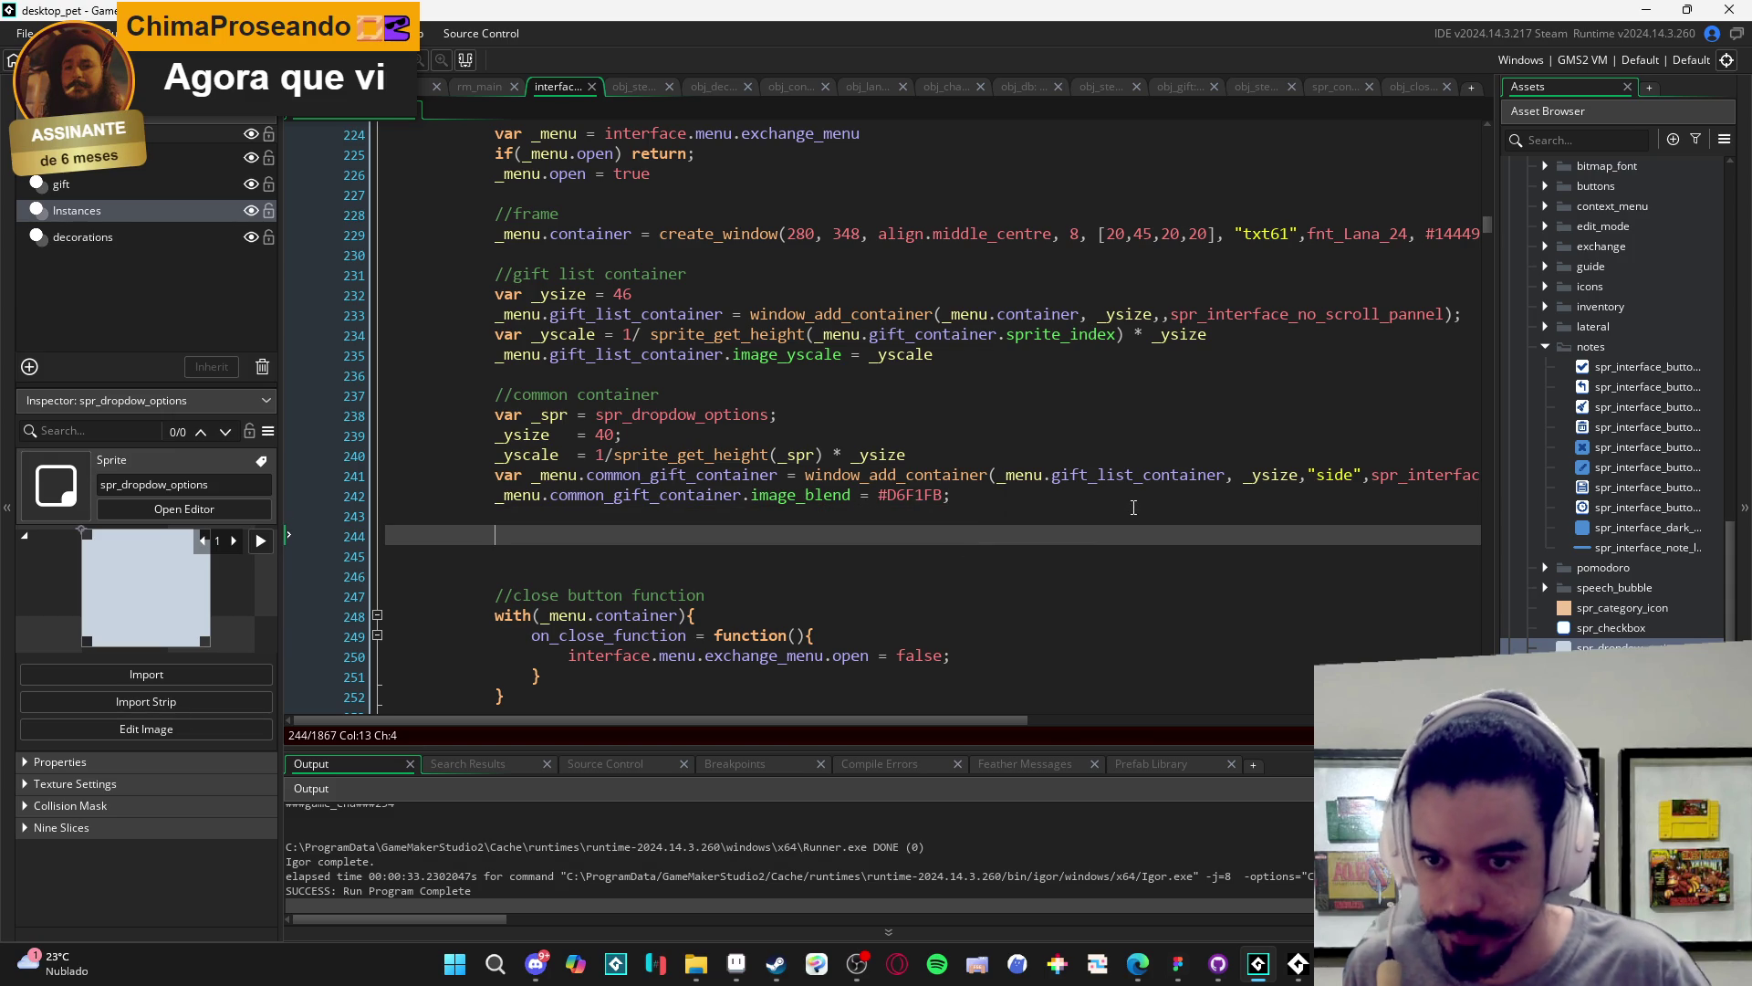
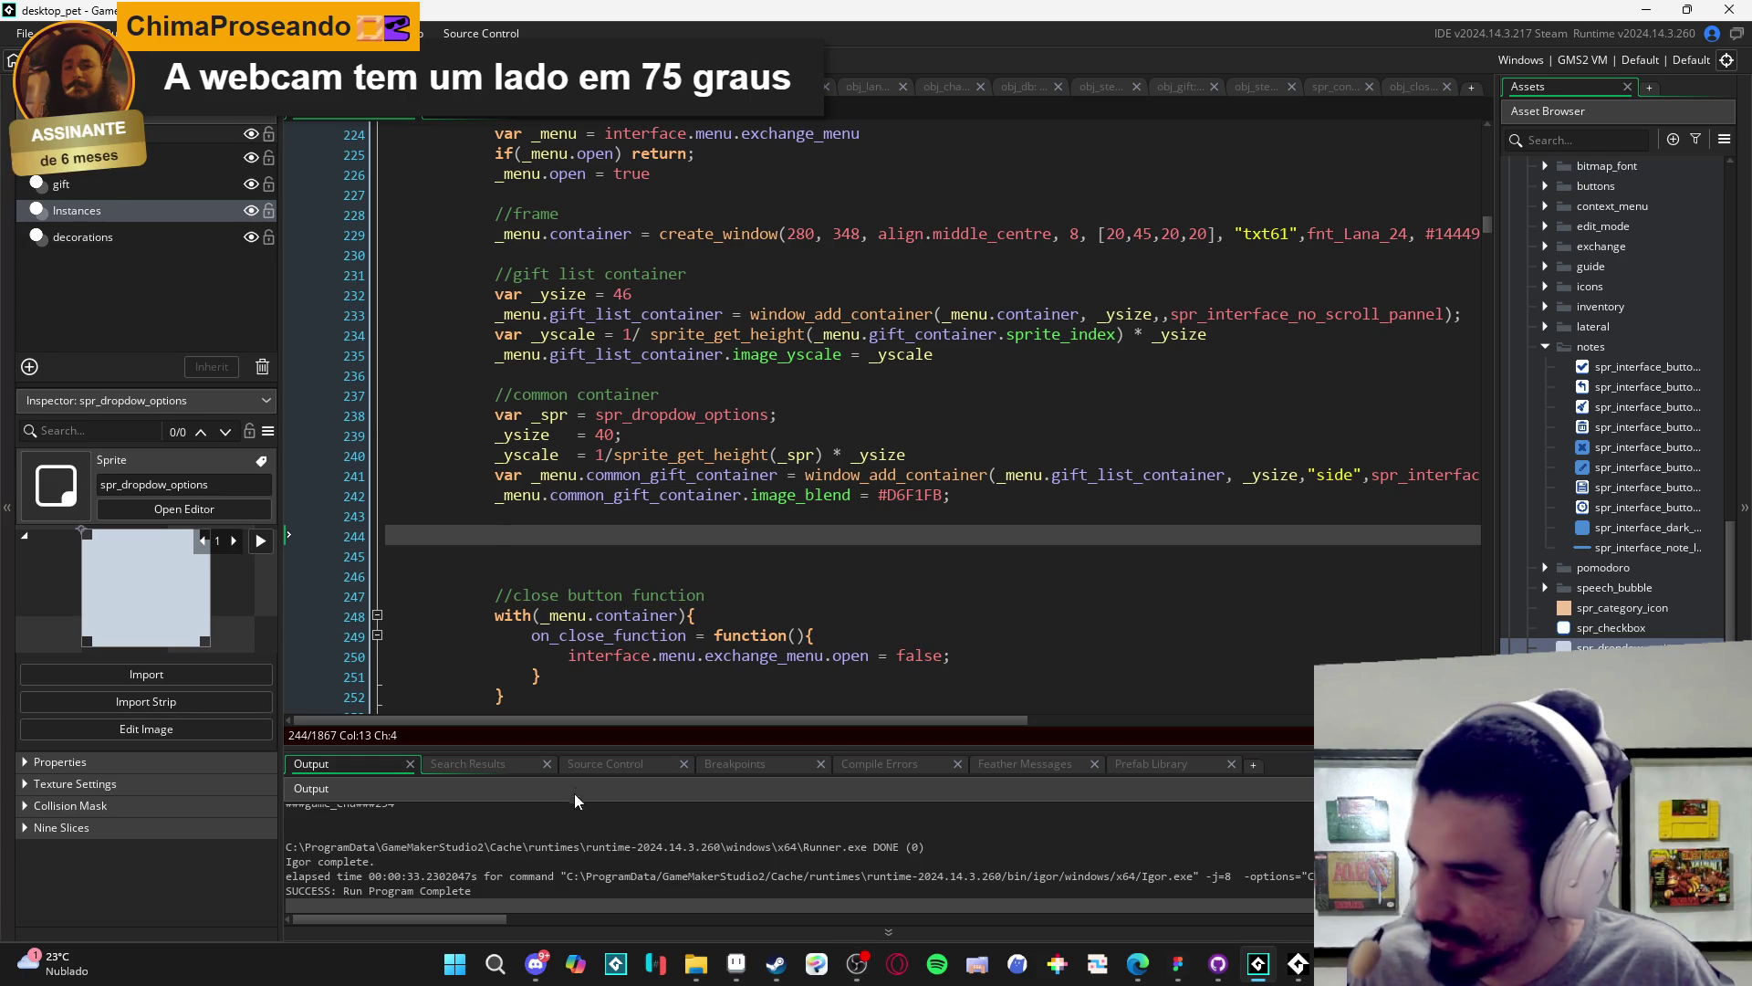
# - Return to the GameMaker code editor and build and run the desktop pet project with F5
pyautogui.click(856, 965)
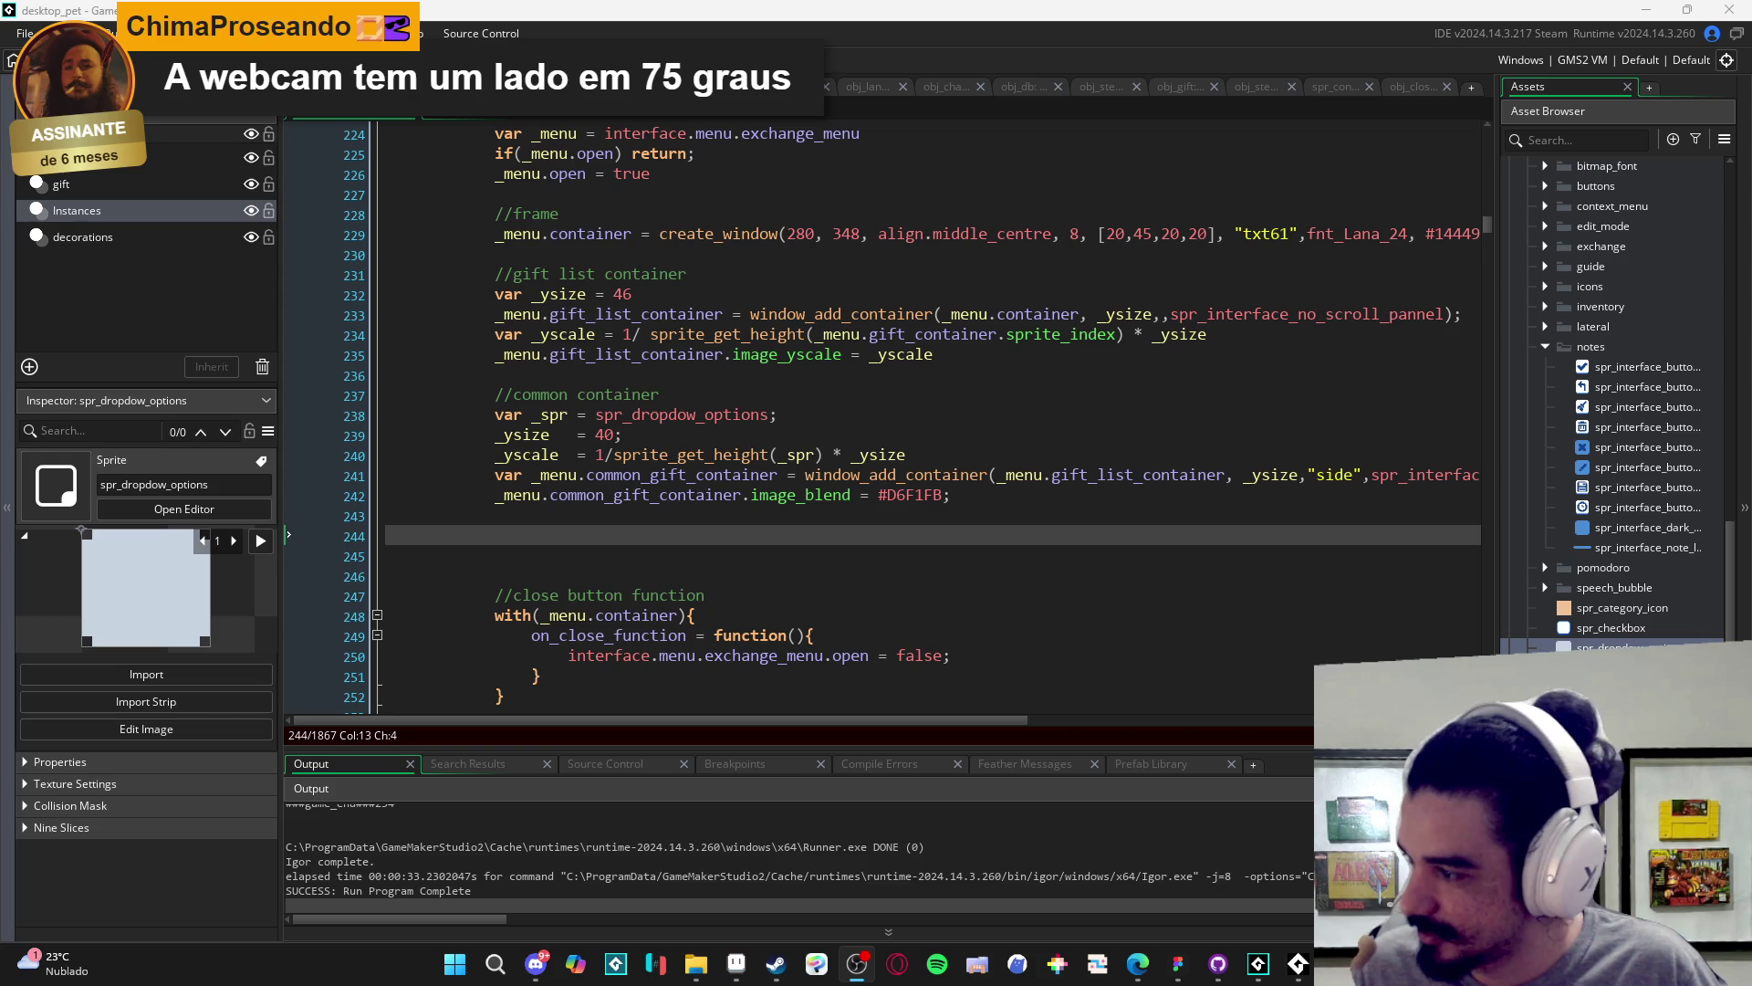
pyautogui.click(841, 532)
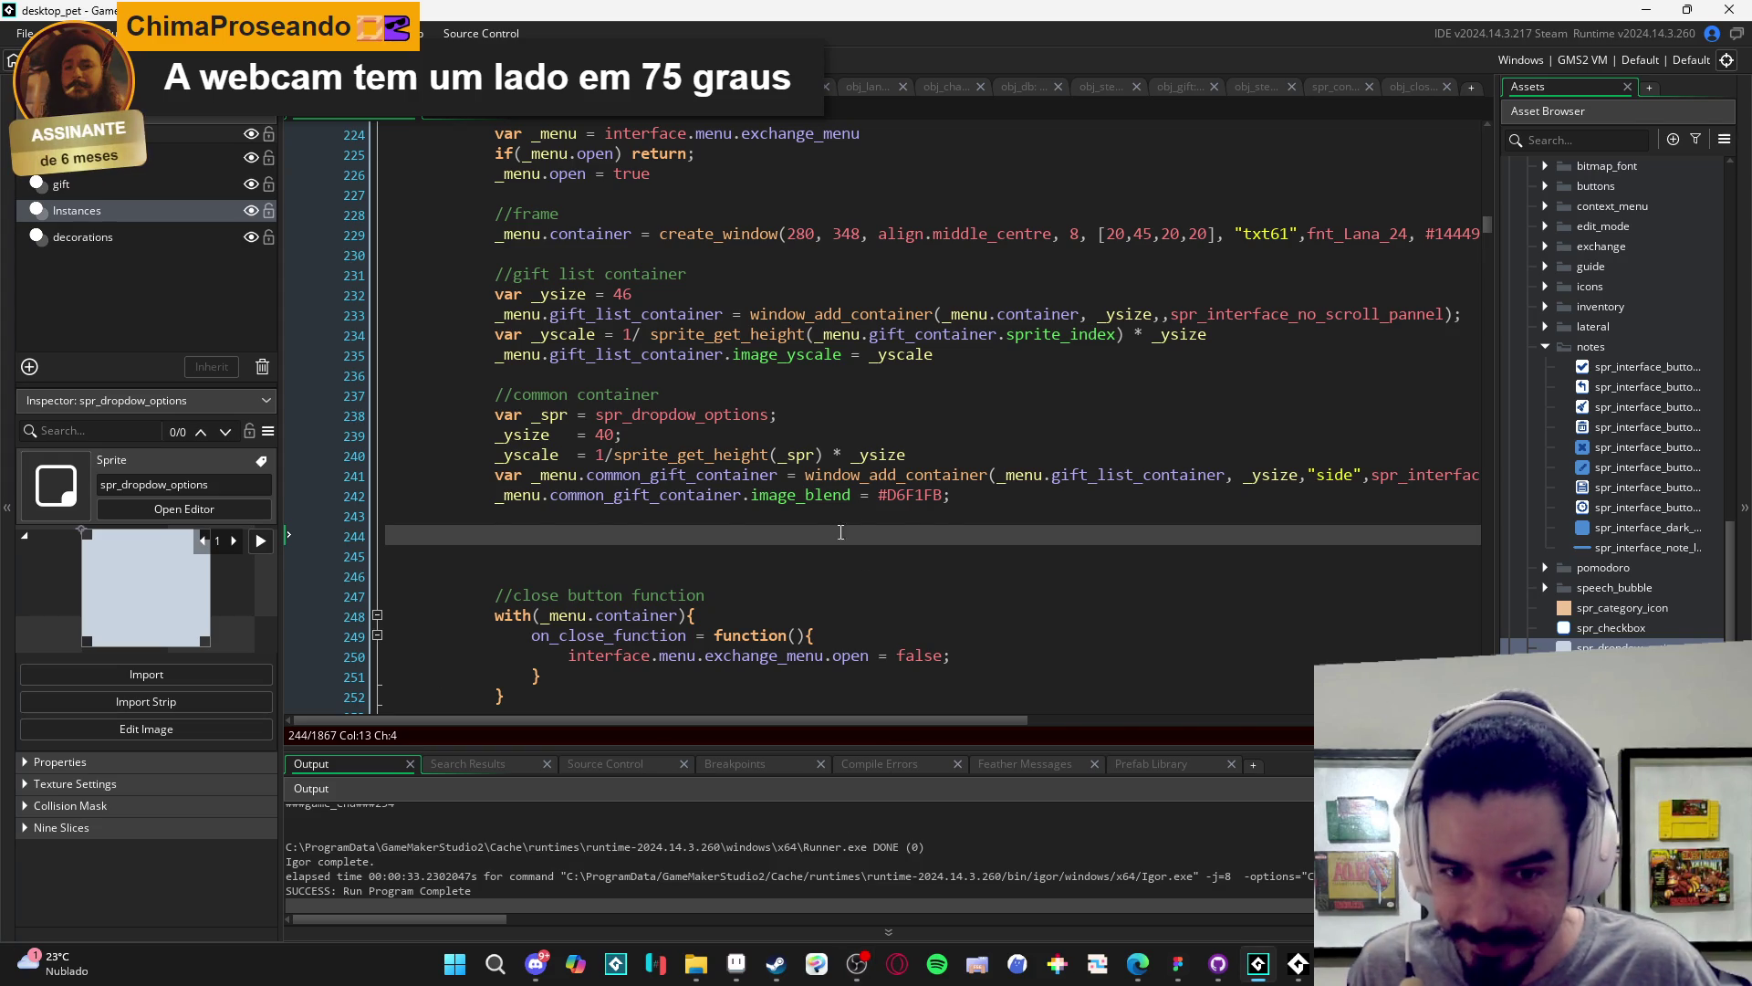
pyautogui.press('Up')
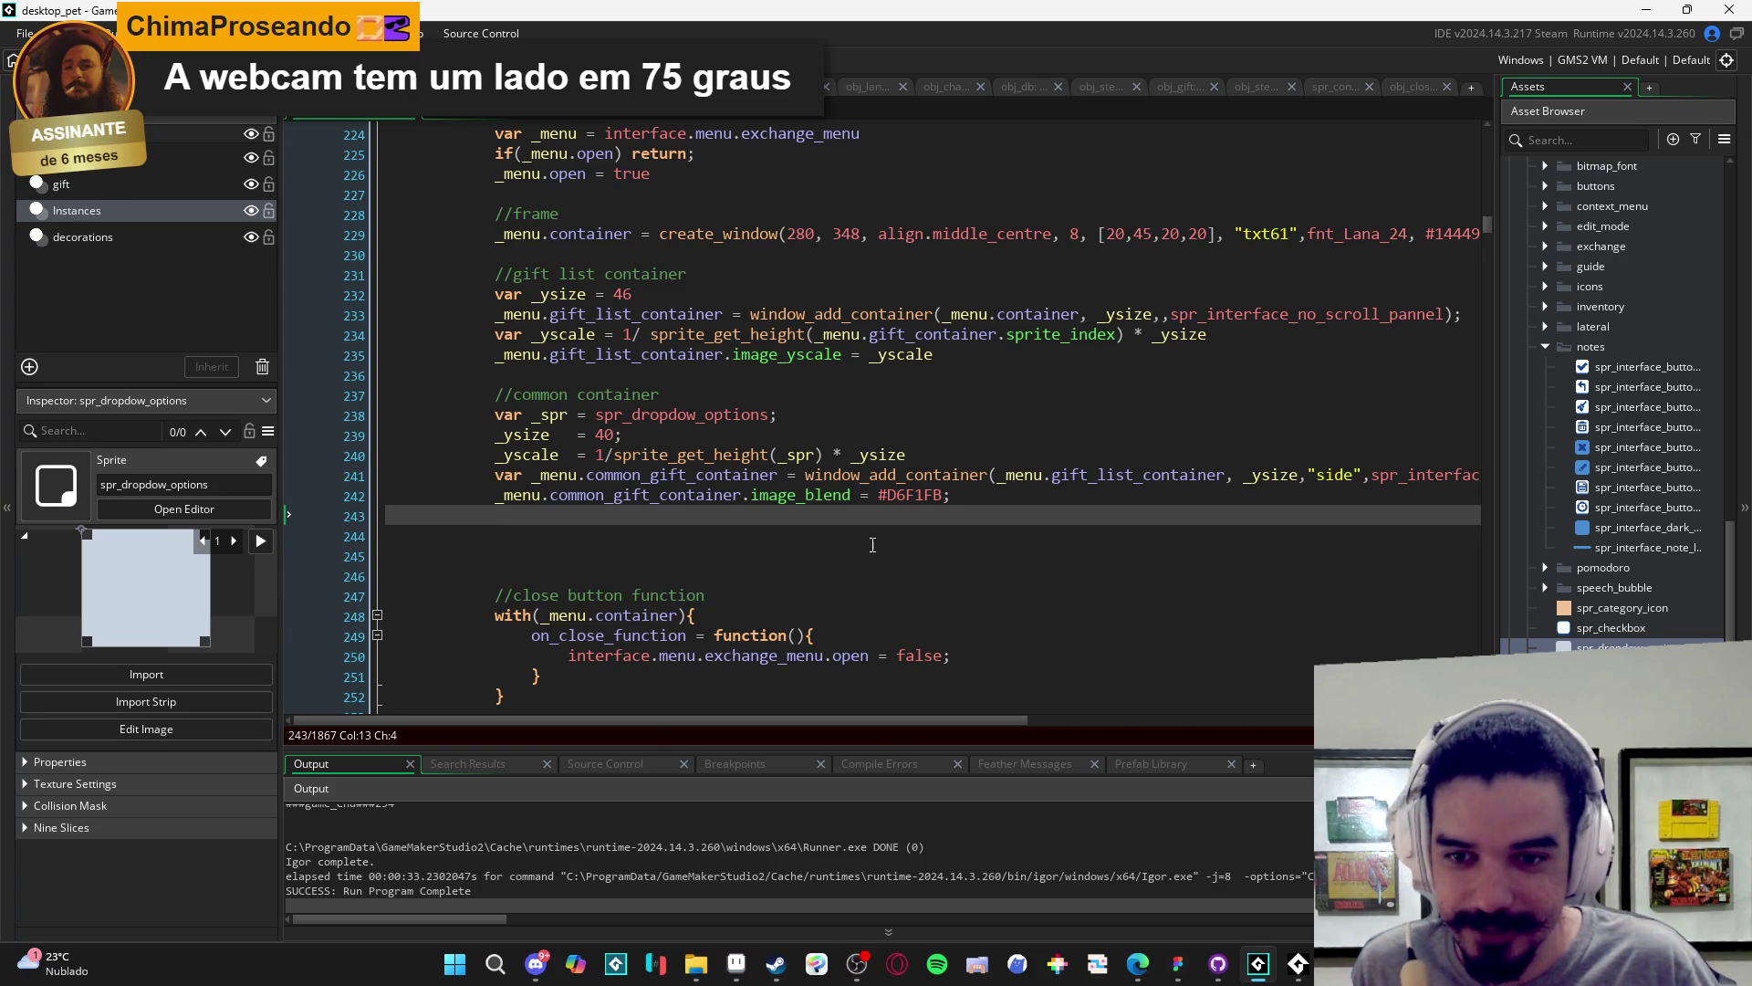
pyautogui.press('F5')
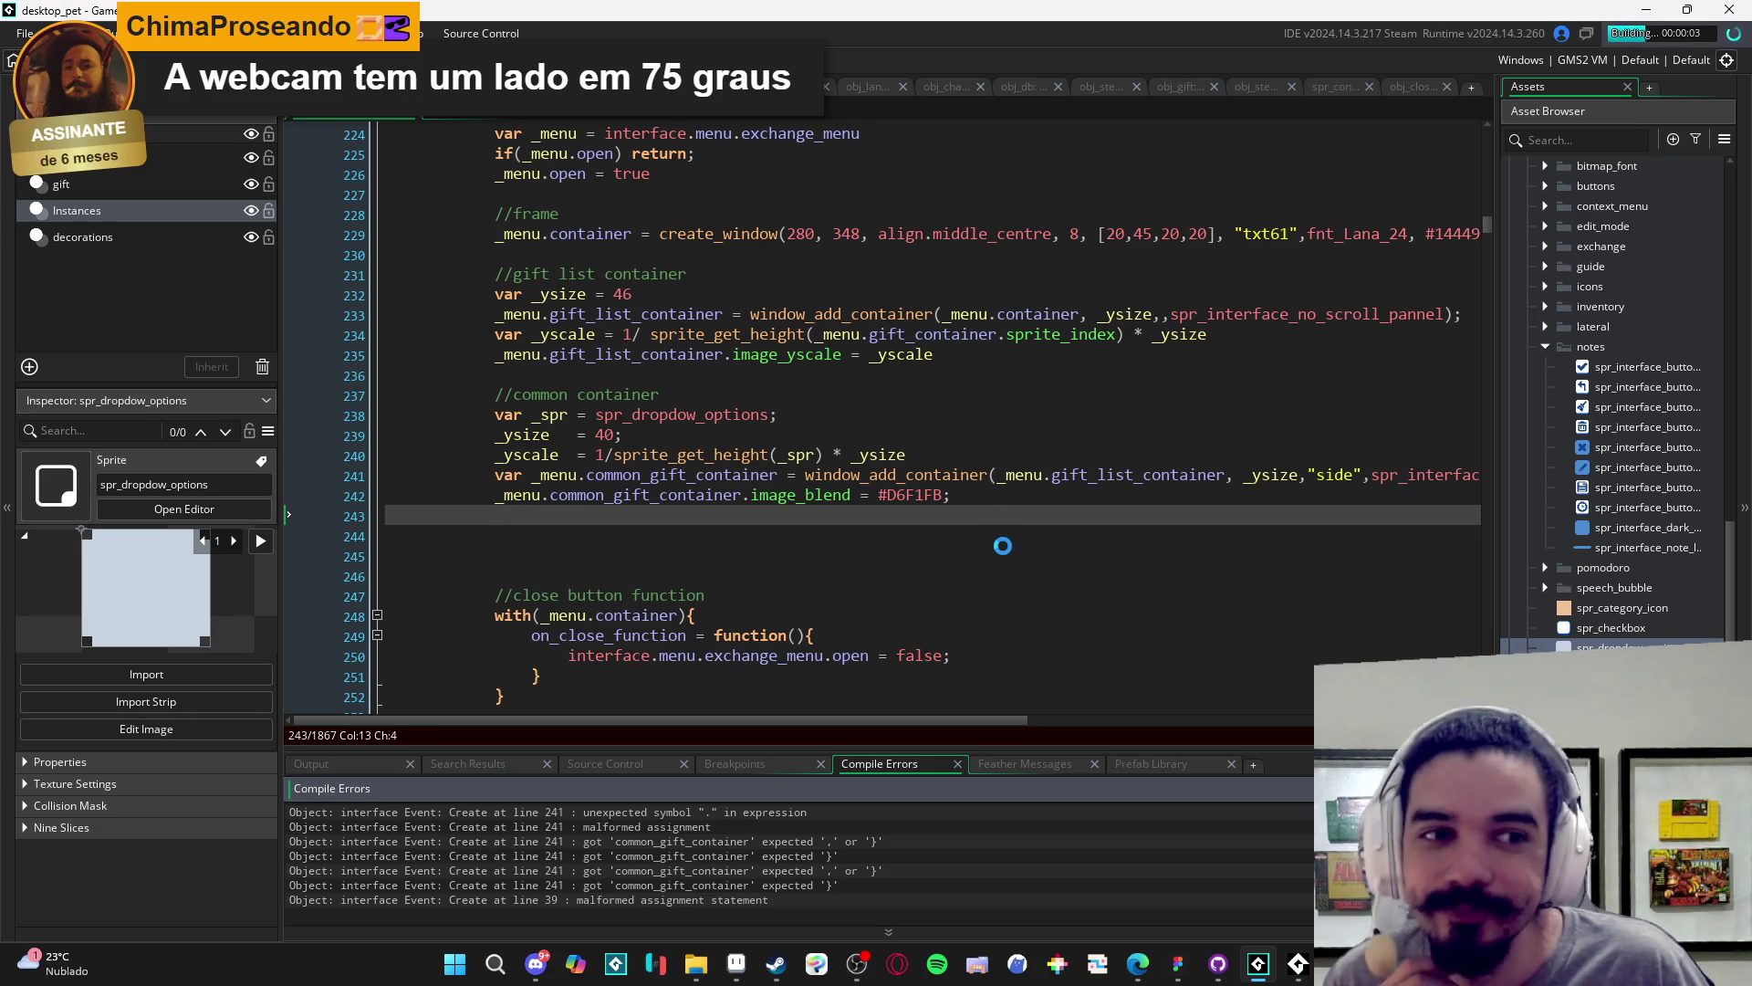
# - Inspect the line 241 compile error and add a semicolon at the end of line 240
pyautogui.doubleClick(772, 815)
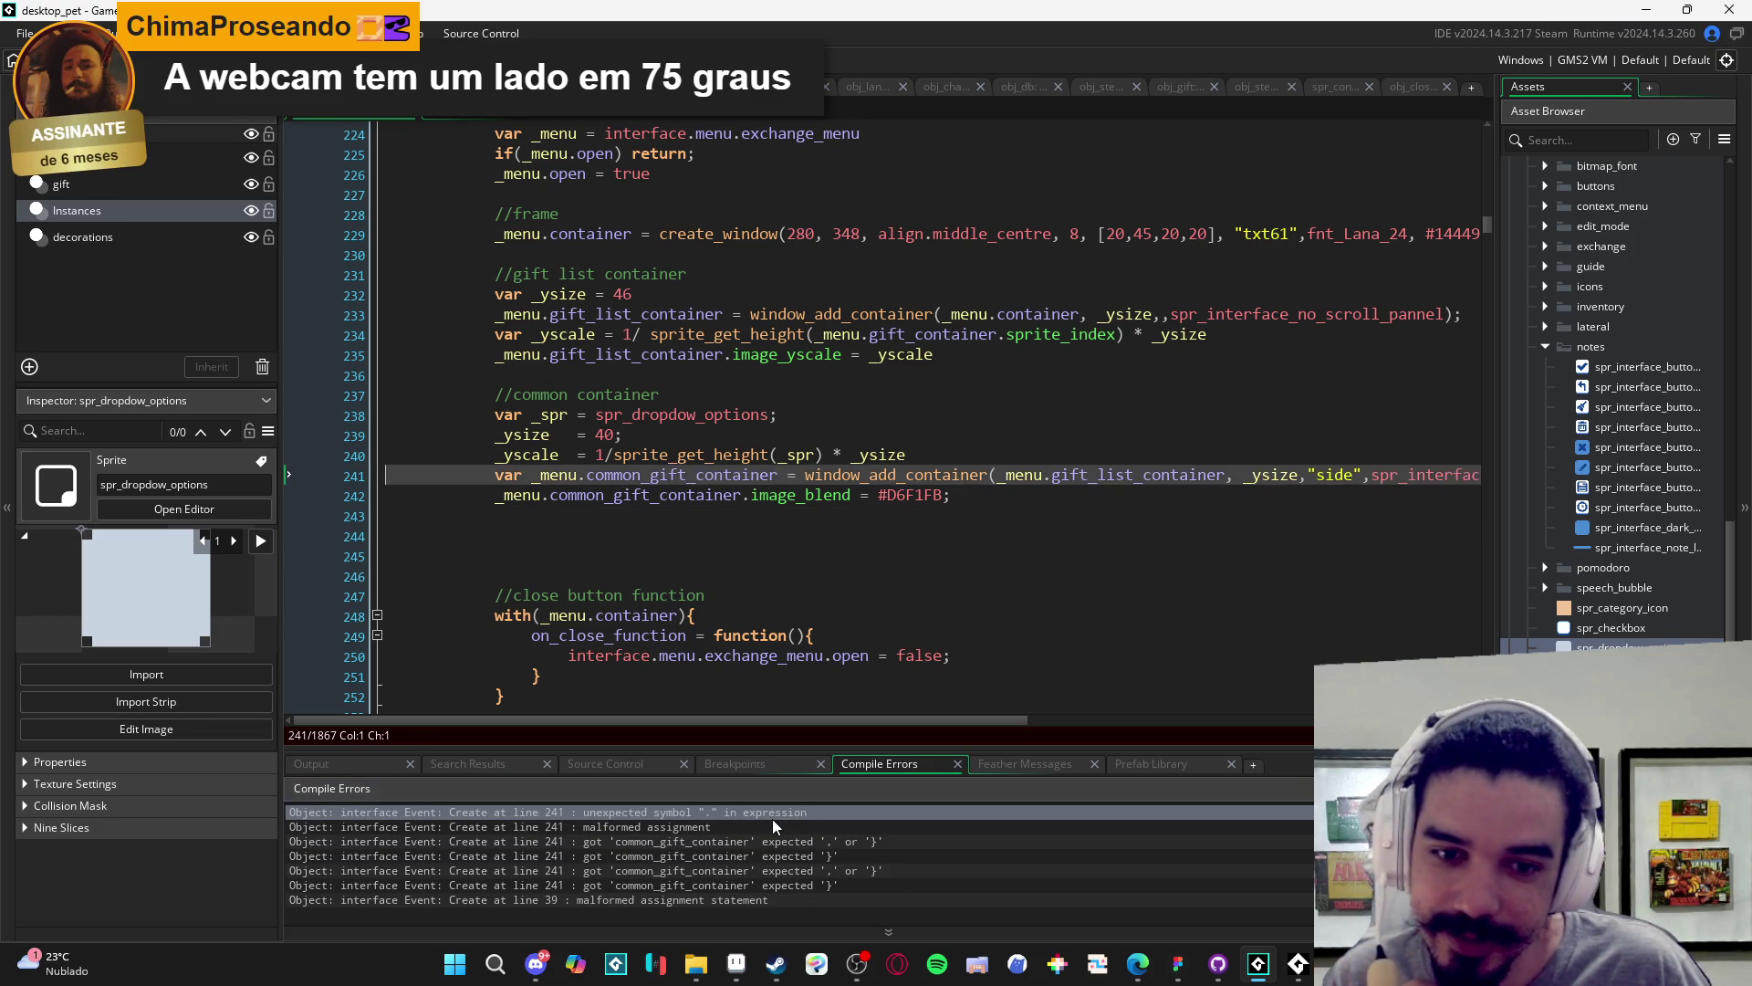
pyautogui.click(1210, 476)
pyautogui.press('End')
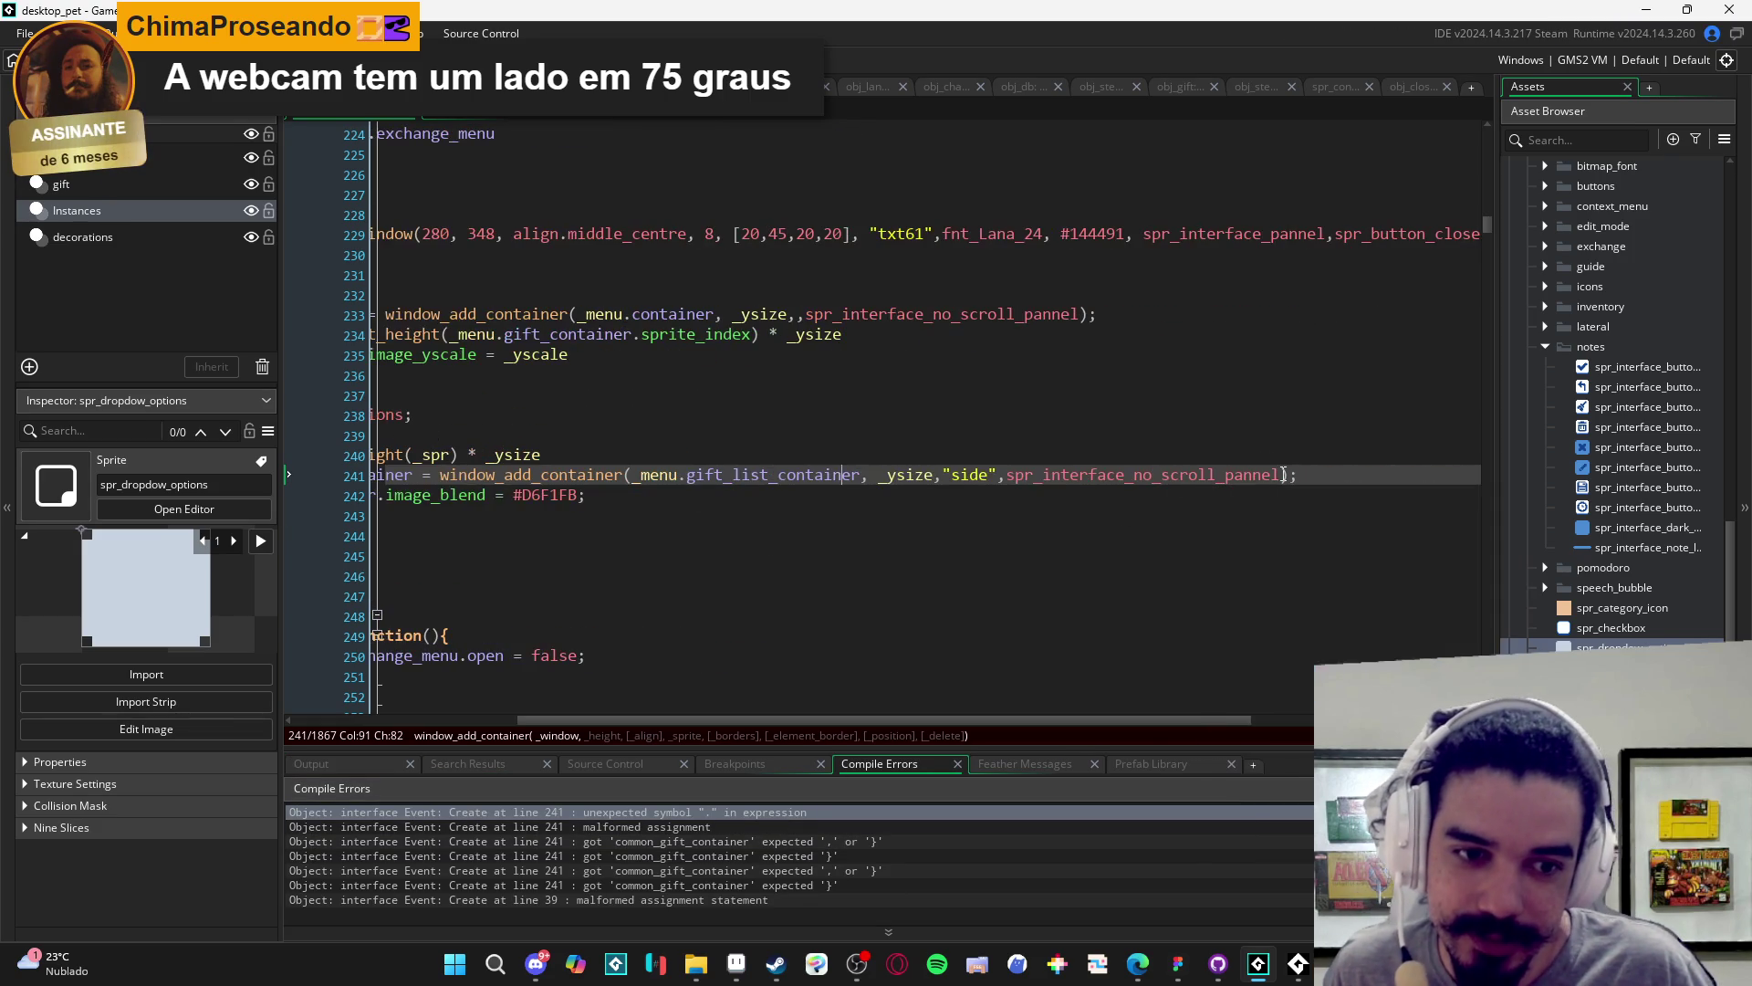
pyautogui.click(944, 475)
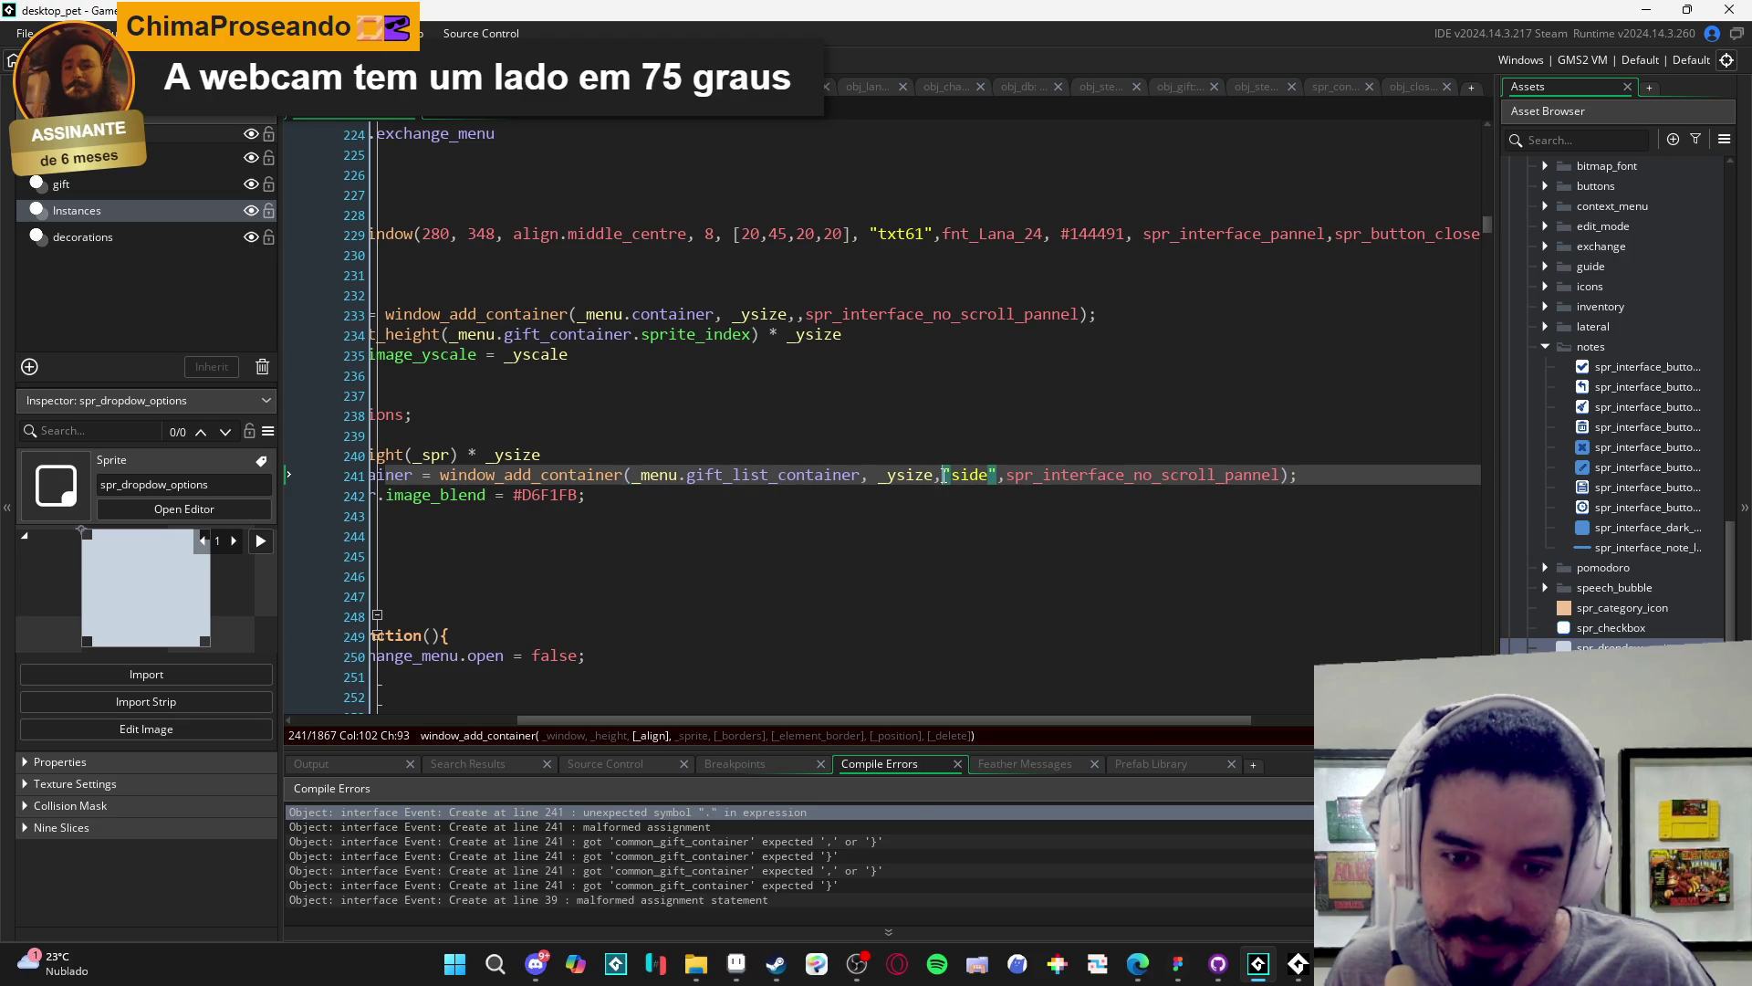
pyautogui.click(1007, 475)
pyautogui.click(872, 474)
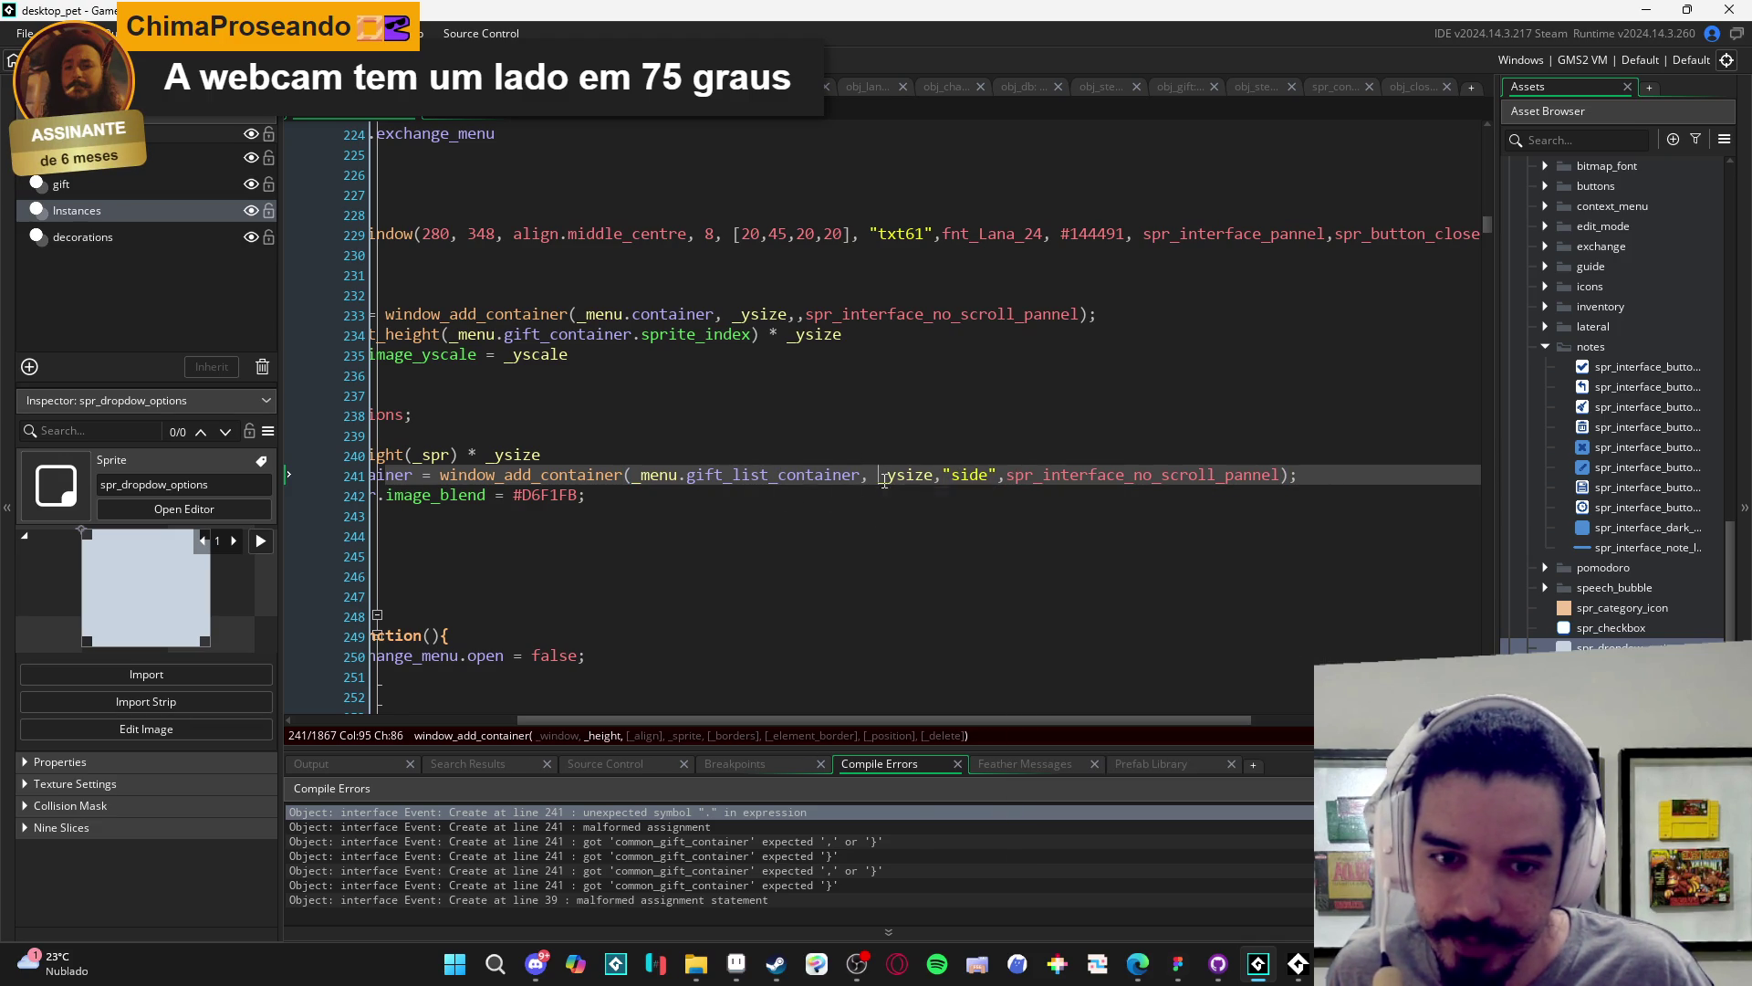
pyautogui.click(1045, 461)
pyautogui.hscroll(-5, 1045, 461)
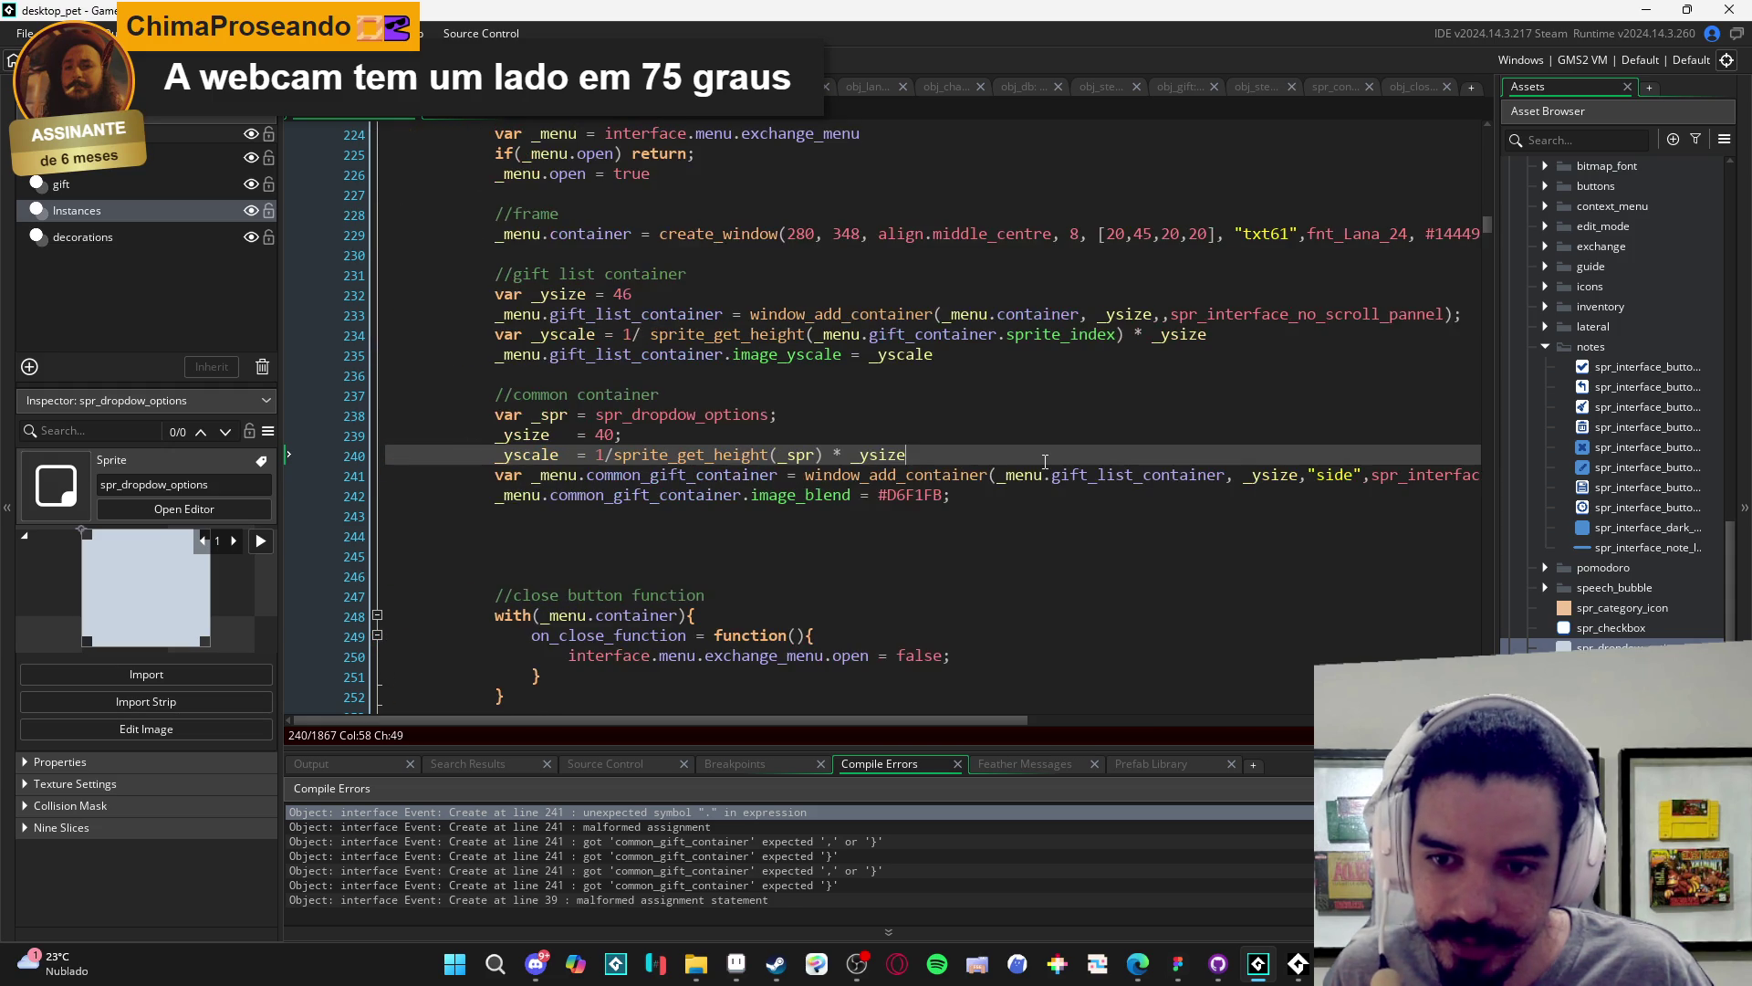
pyautogui.write(';')
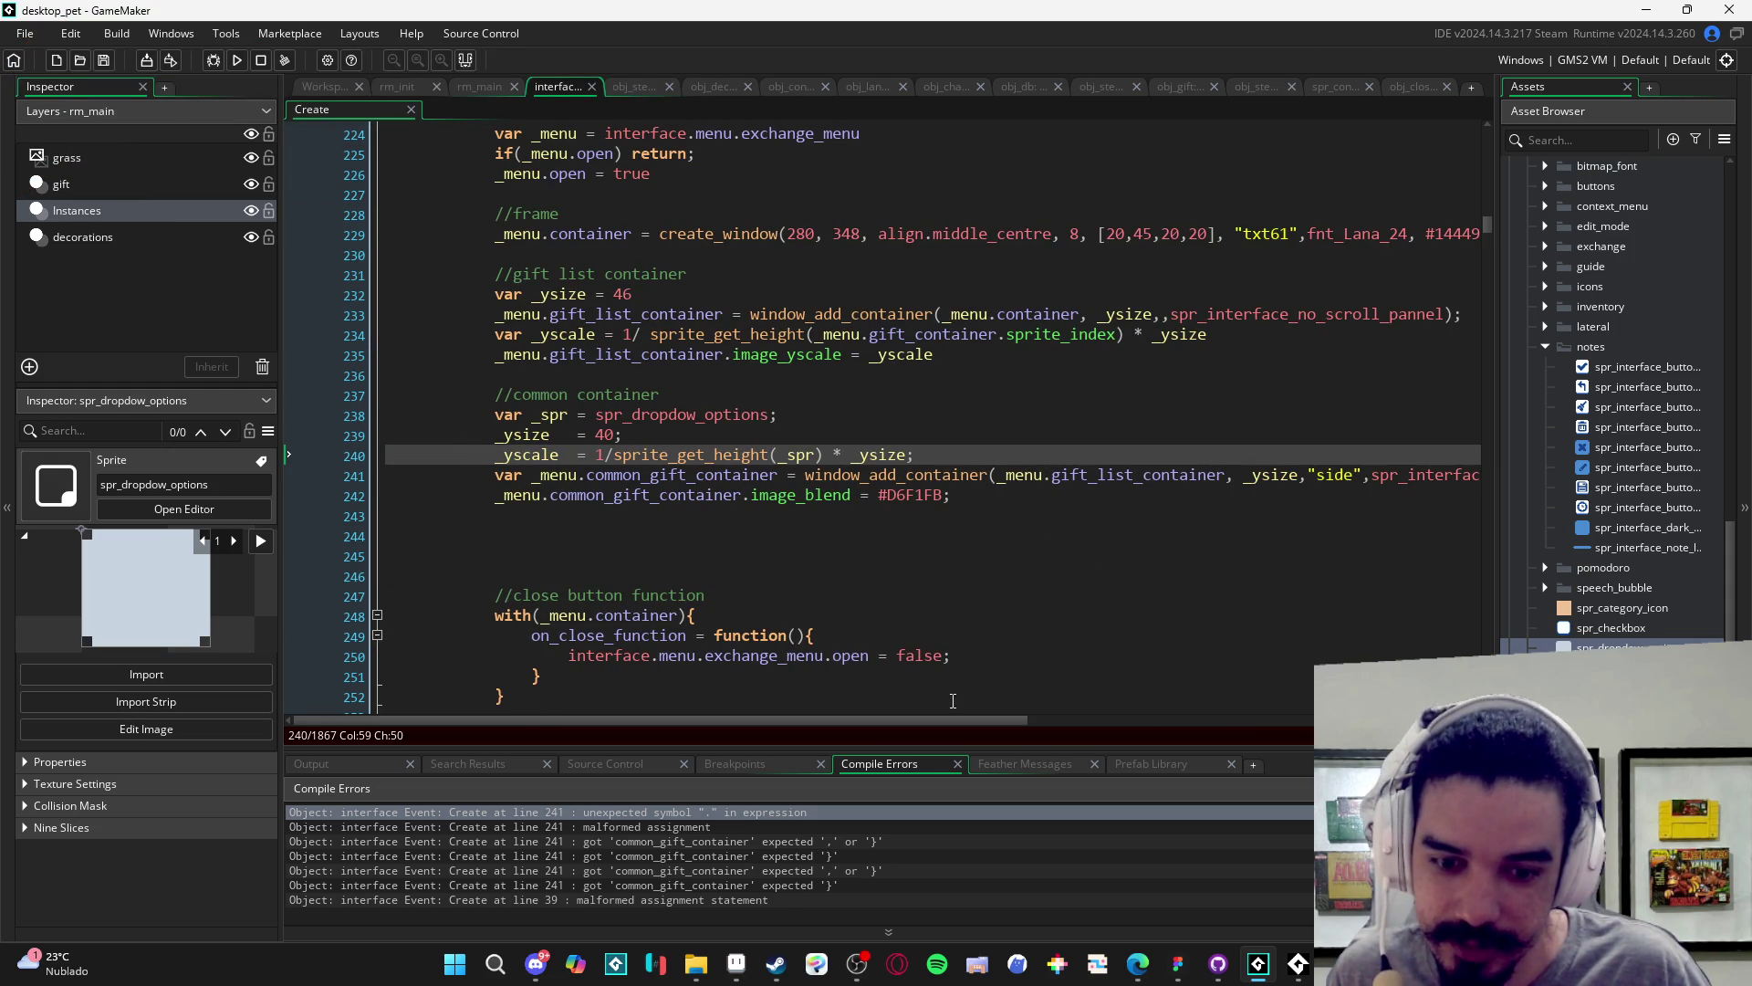
# - Remove the trailing semicolons from lines 238 and 239 and save the Create event
pyautogui.doubleClick(717, 811)
pyautogui.click(698, 827)
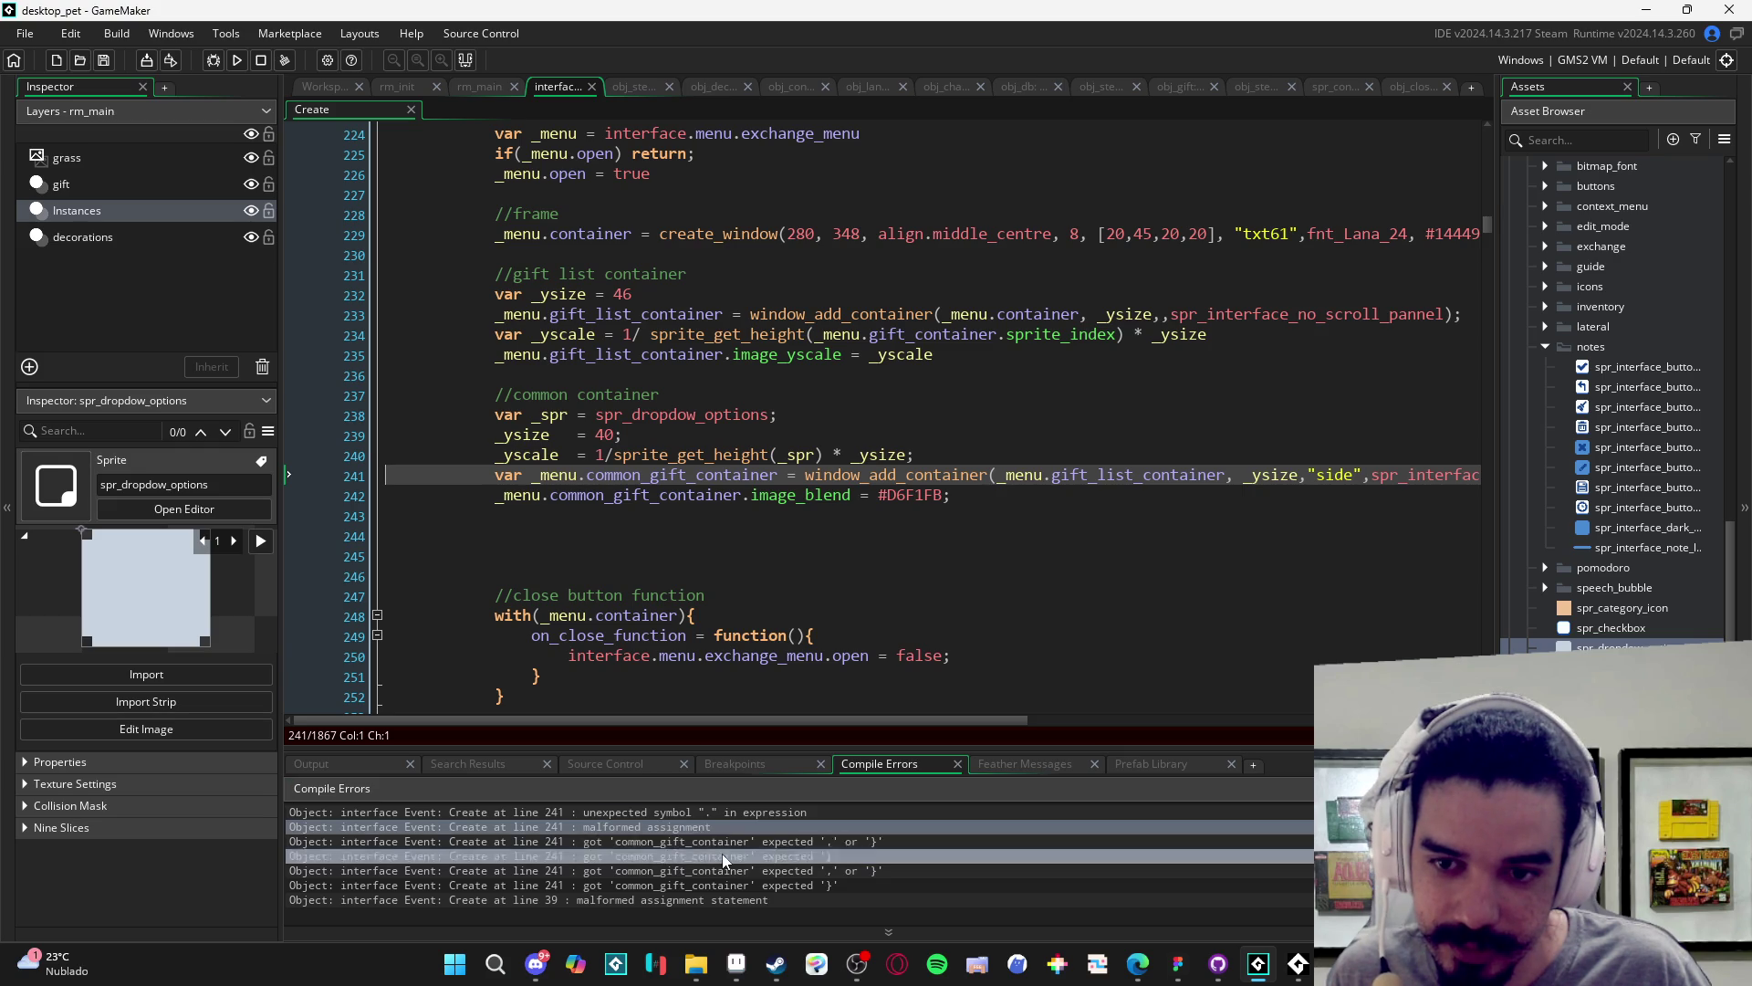
pyautogui.click(721, 855)
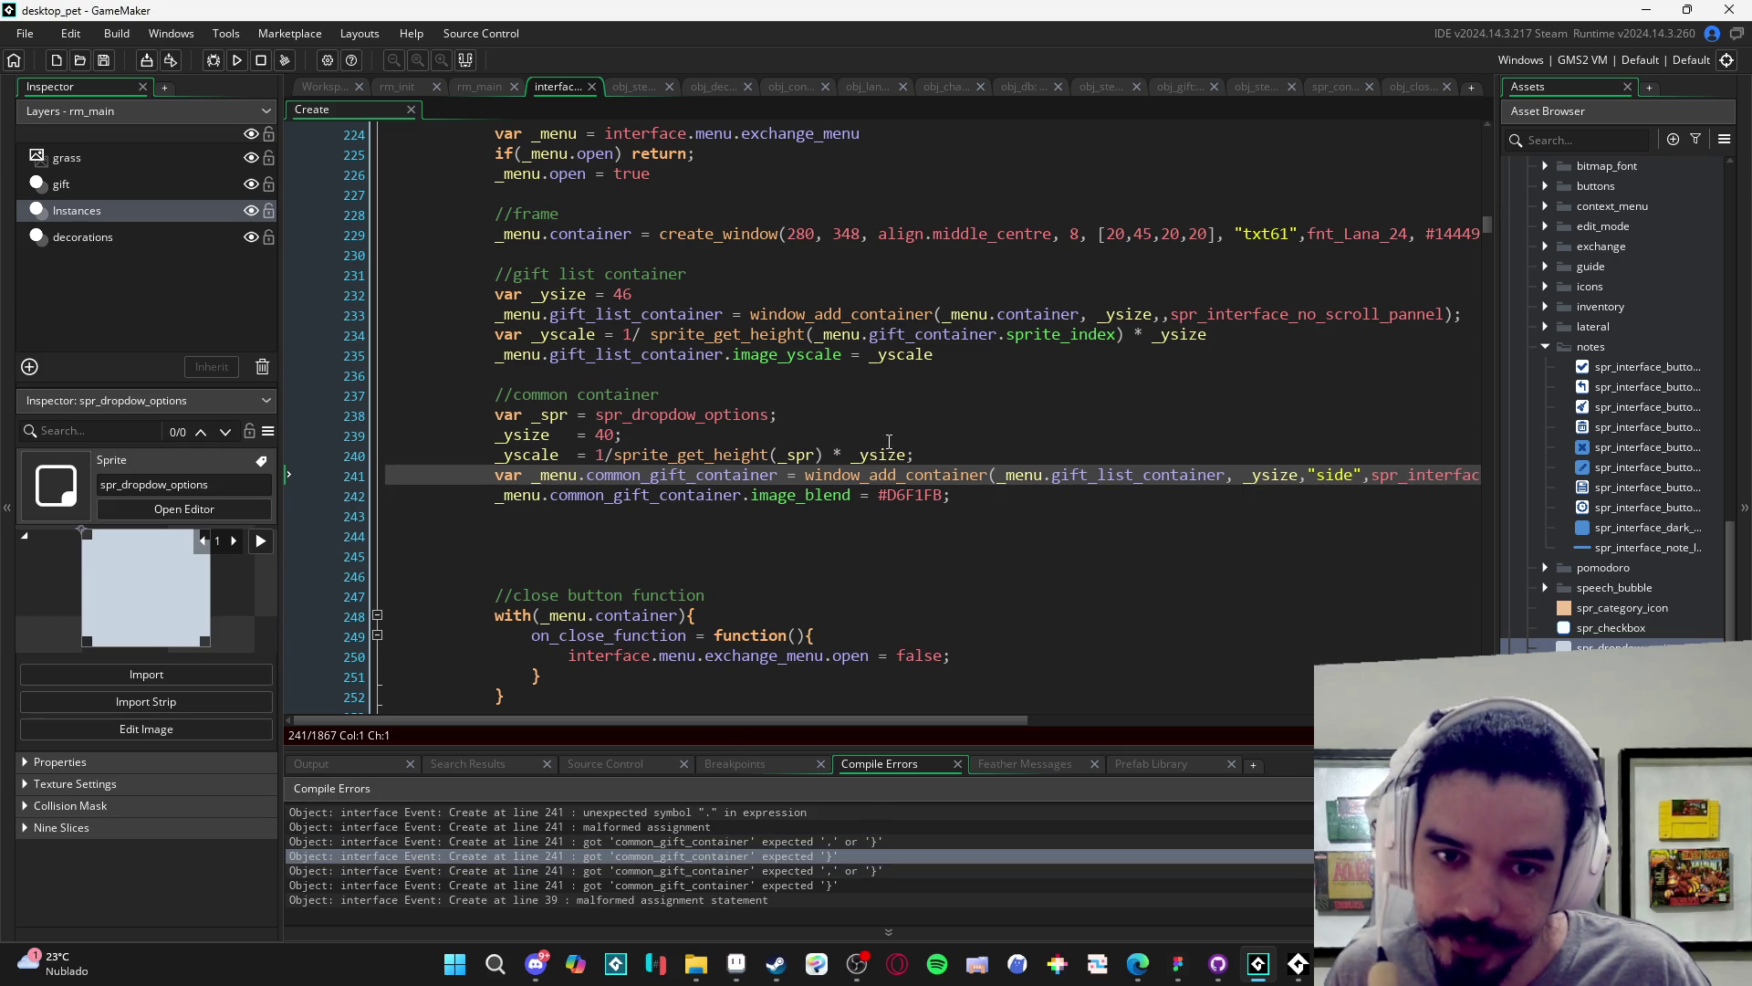
pyautogui.click(998, 361)
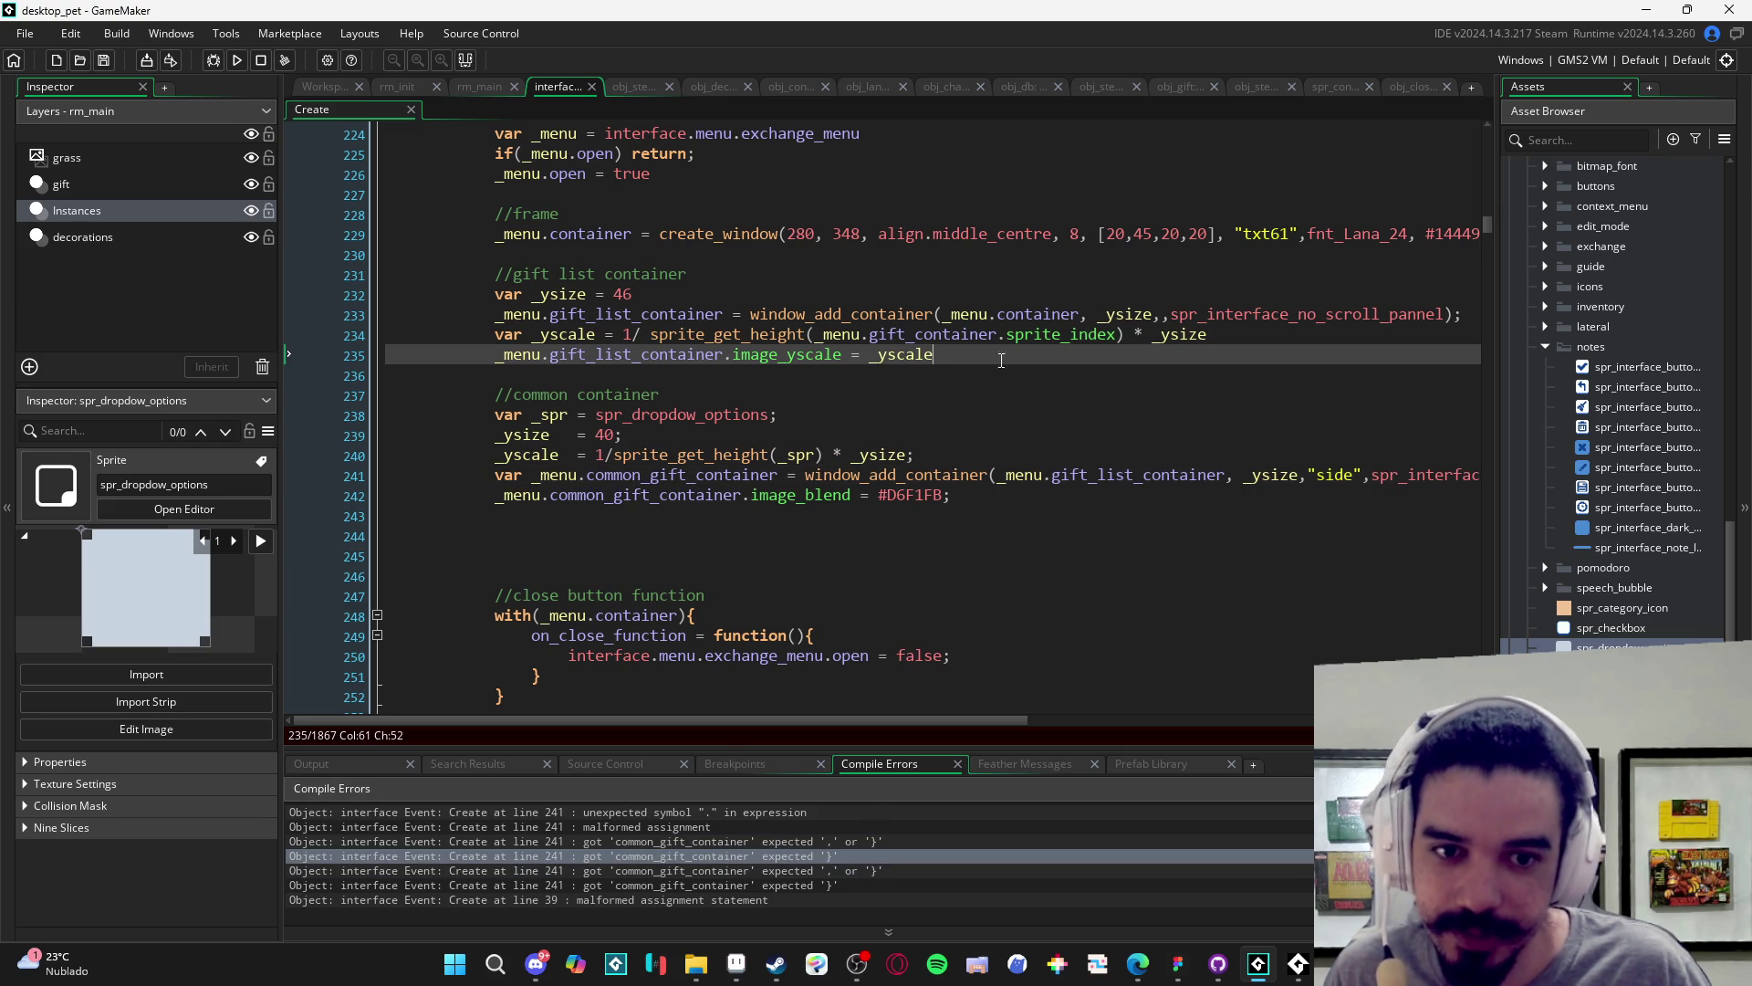
pyautogui.click(847, 417)
pyautogui.press('BackSpace')
pyautogui.press('Down')
pyautogui.press('BackSpace')
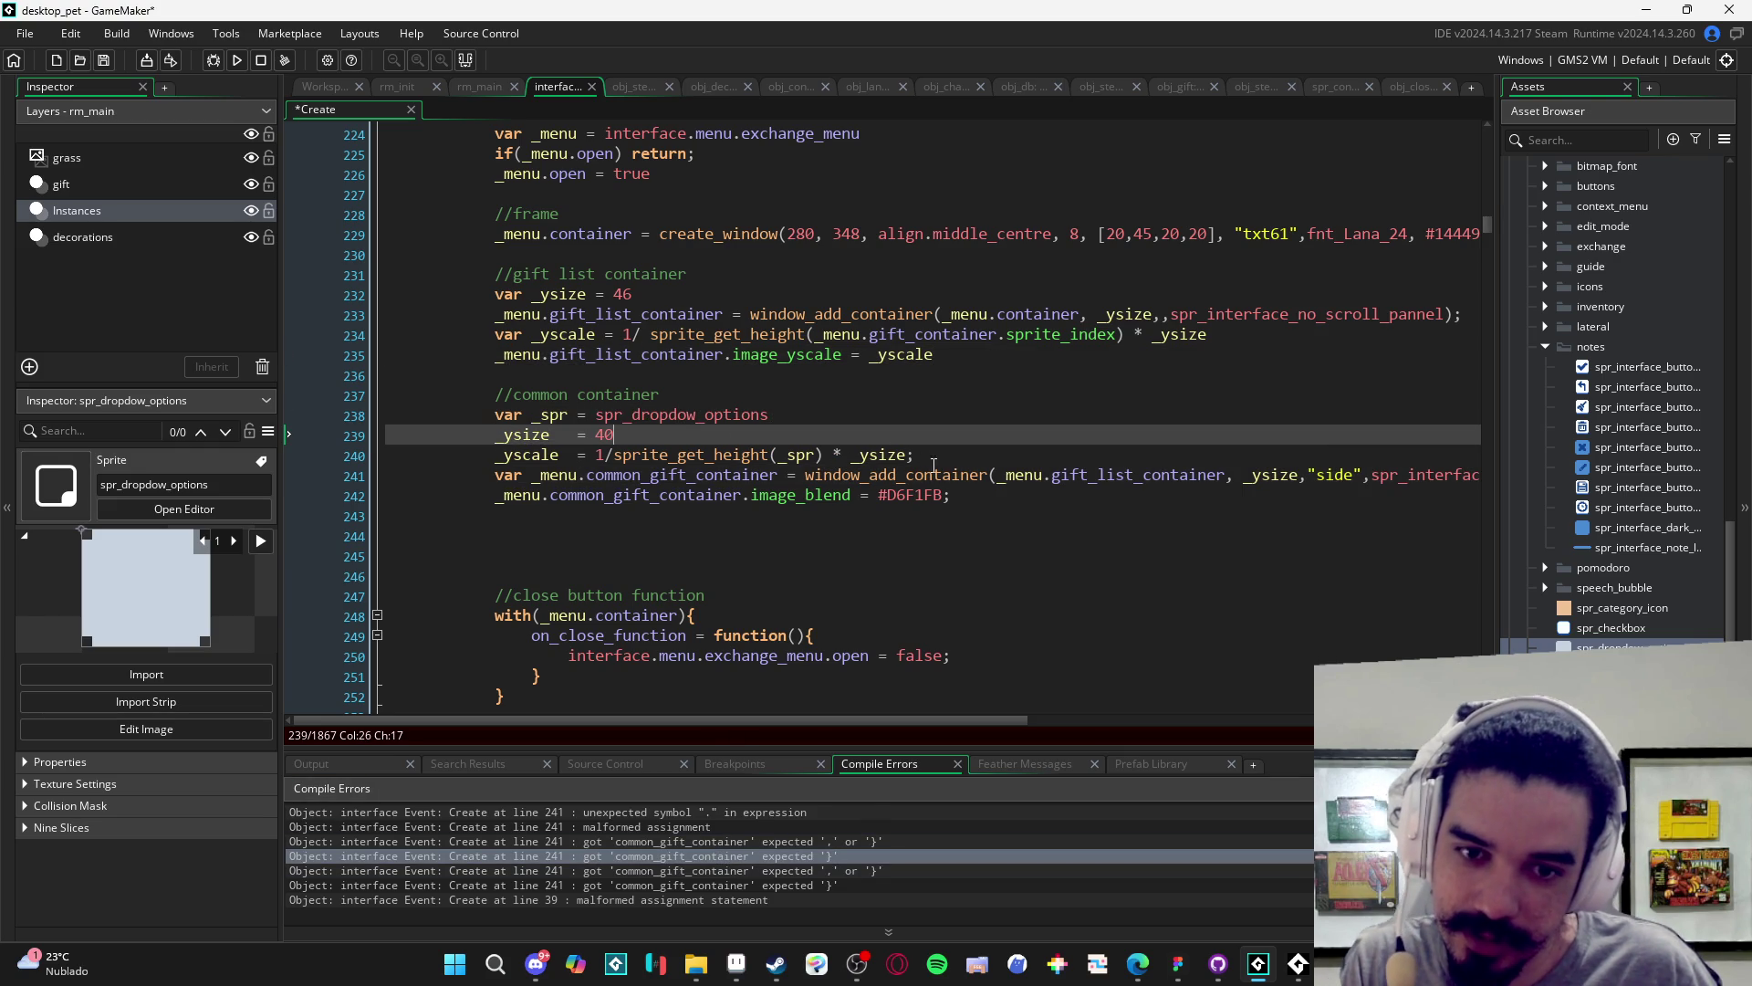
pyautogui.click(949, 460)
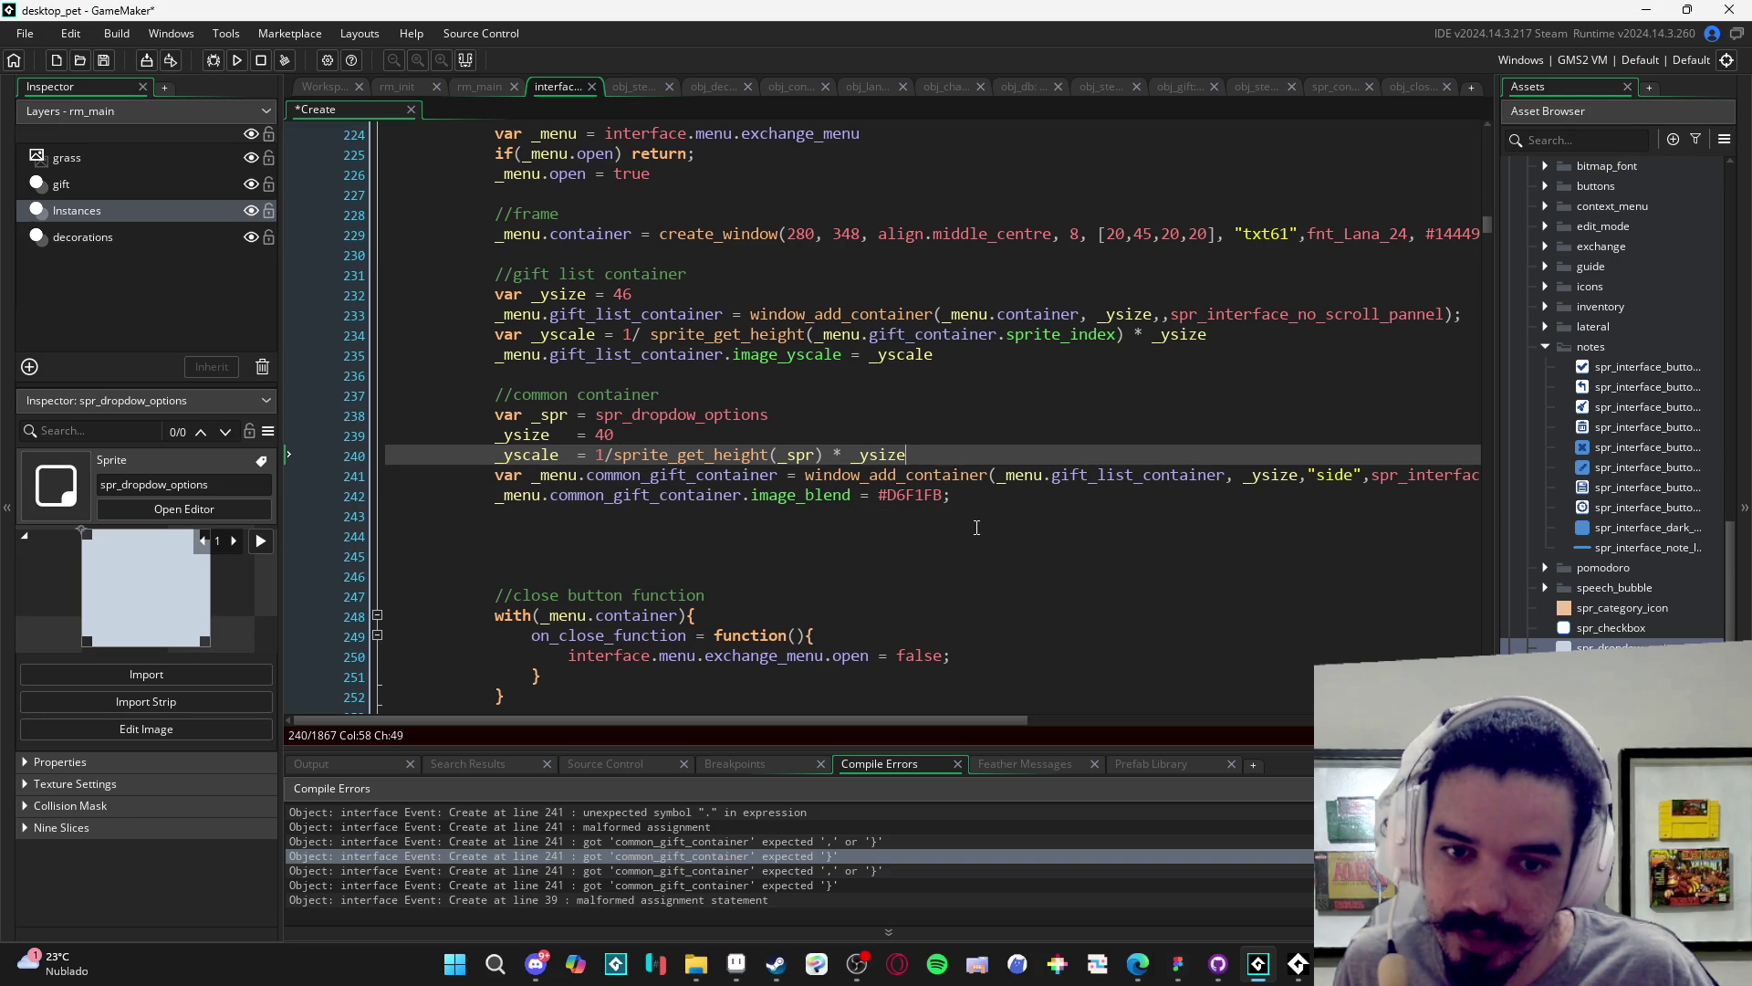
pyautogui.hotkey('ctrl', 's')
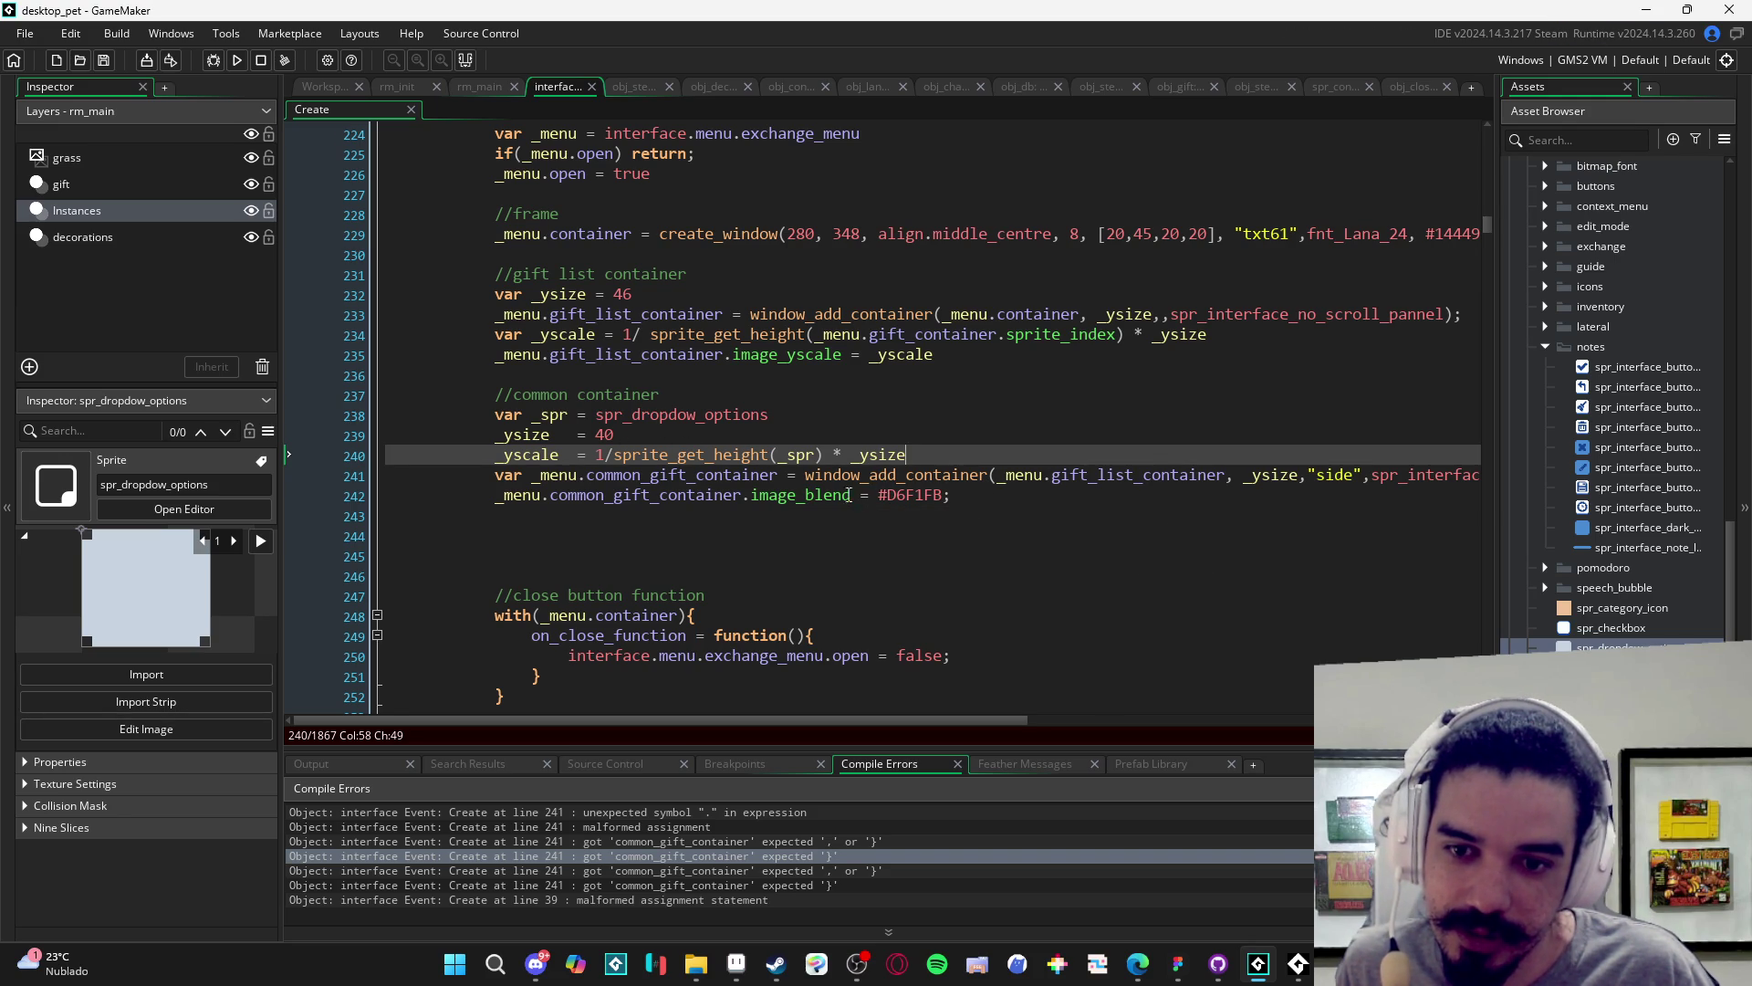
# - Review the arguments of the line 241 container call
pyautogui.hscroll(5, 913, 483)
pyautogui.click(940, 476)
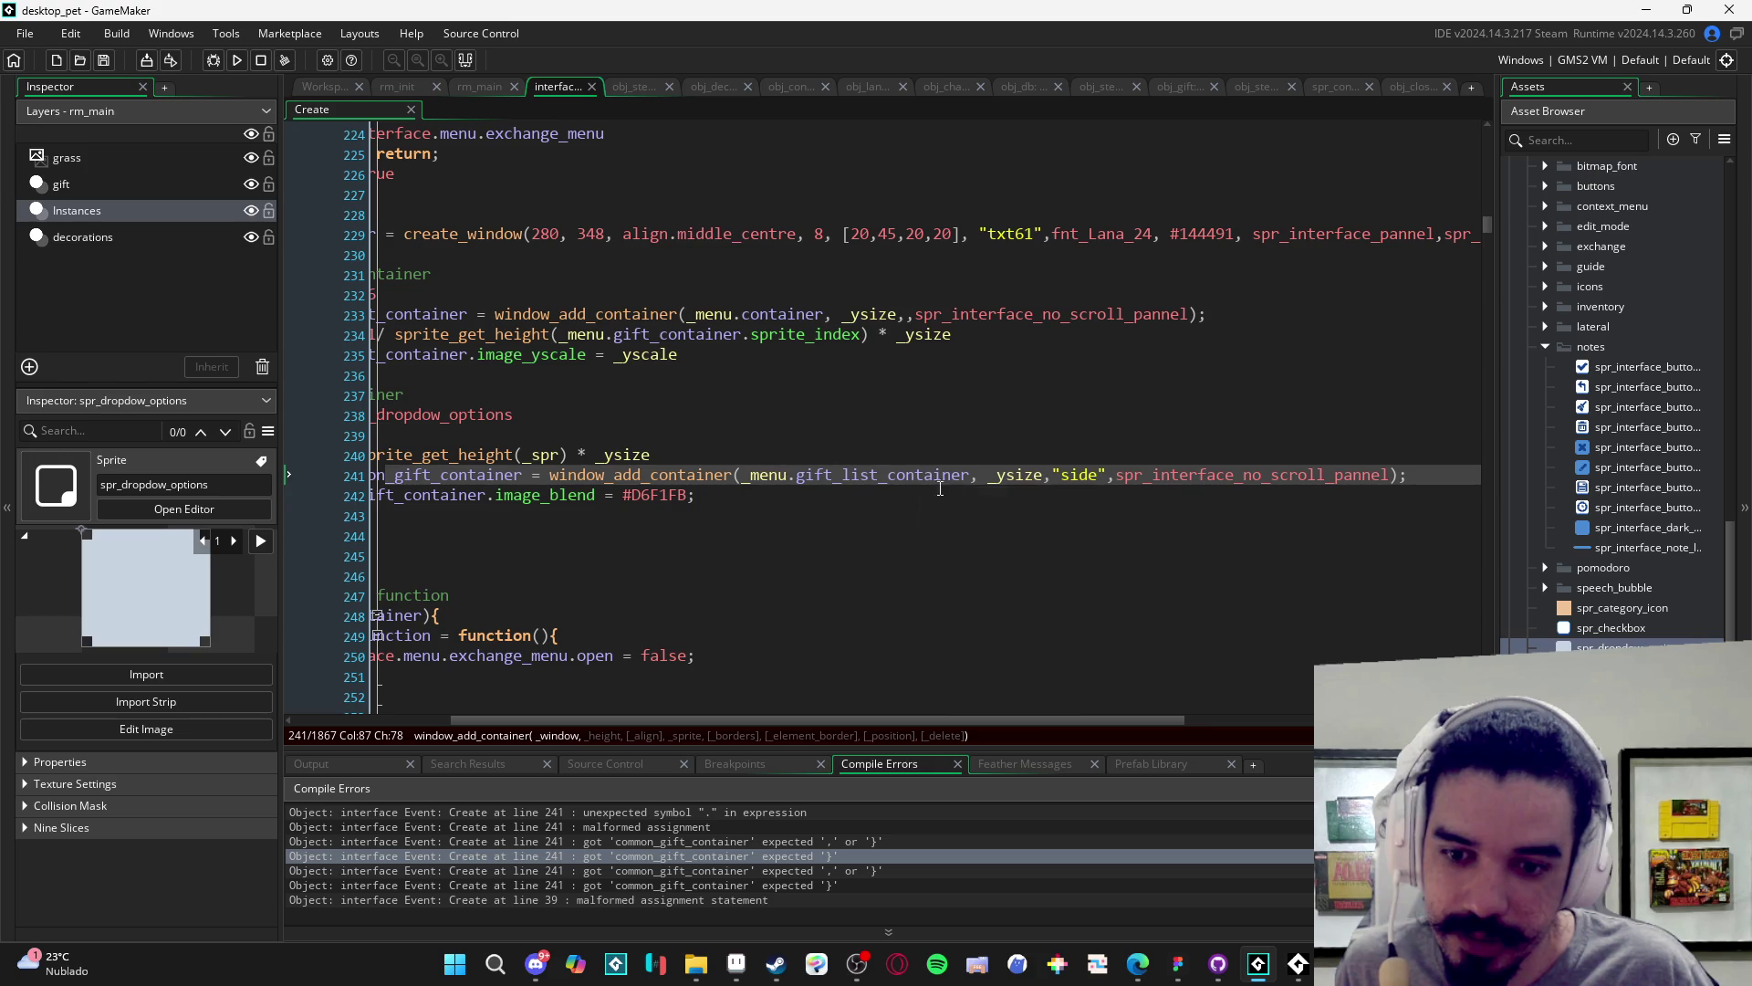
pyautogui.hscroll(-5, 982, 494)
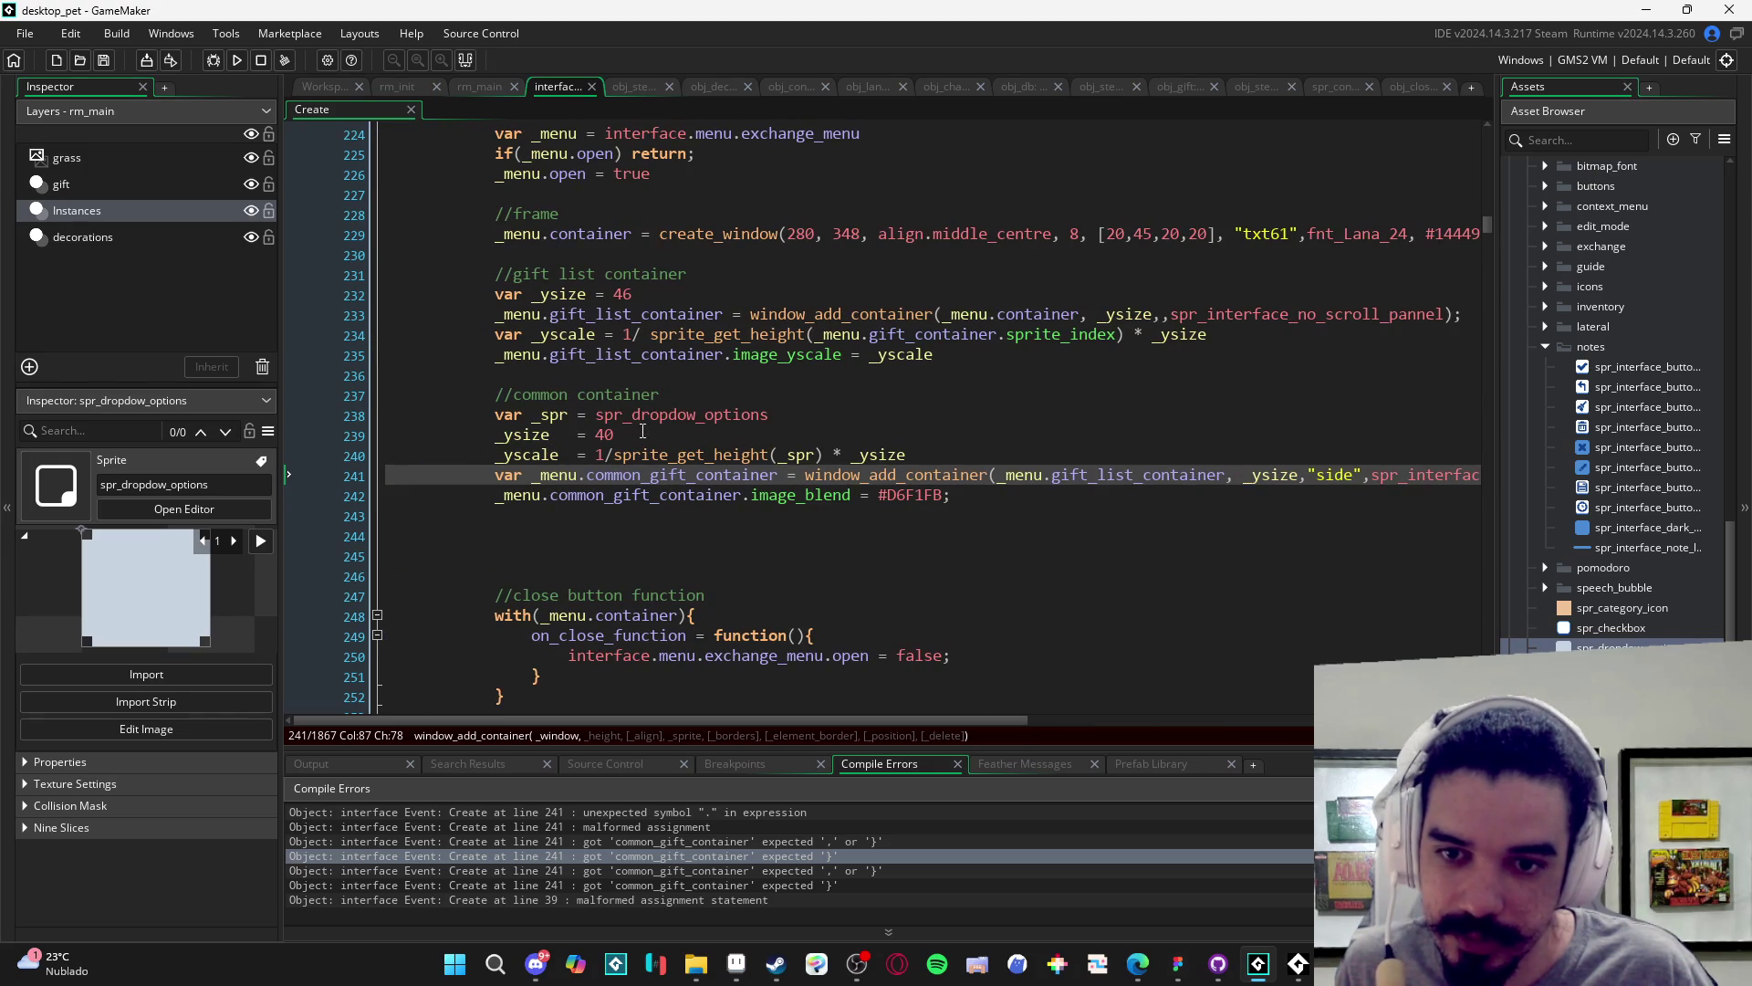
pyautogui.hscroll(4, 1166, 506)
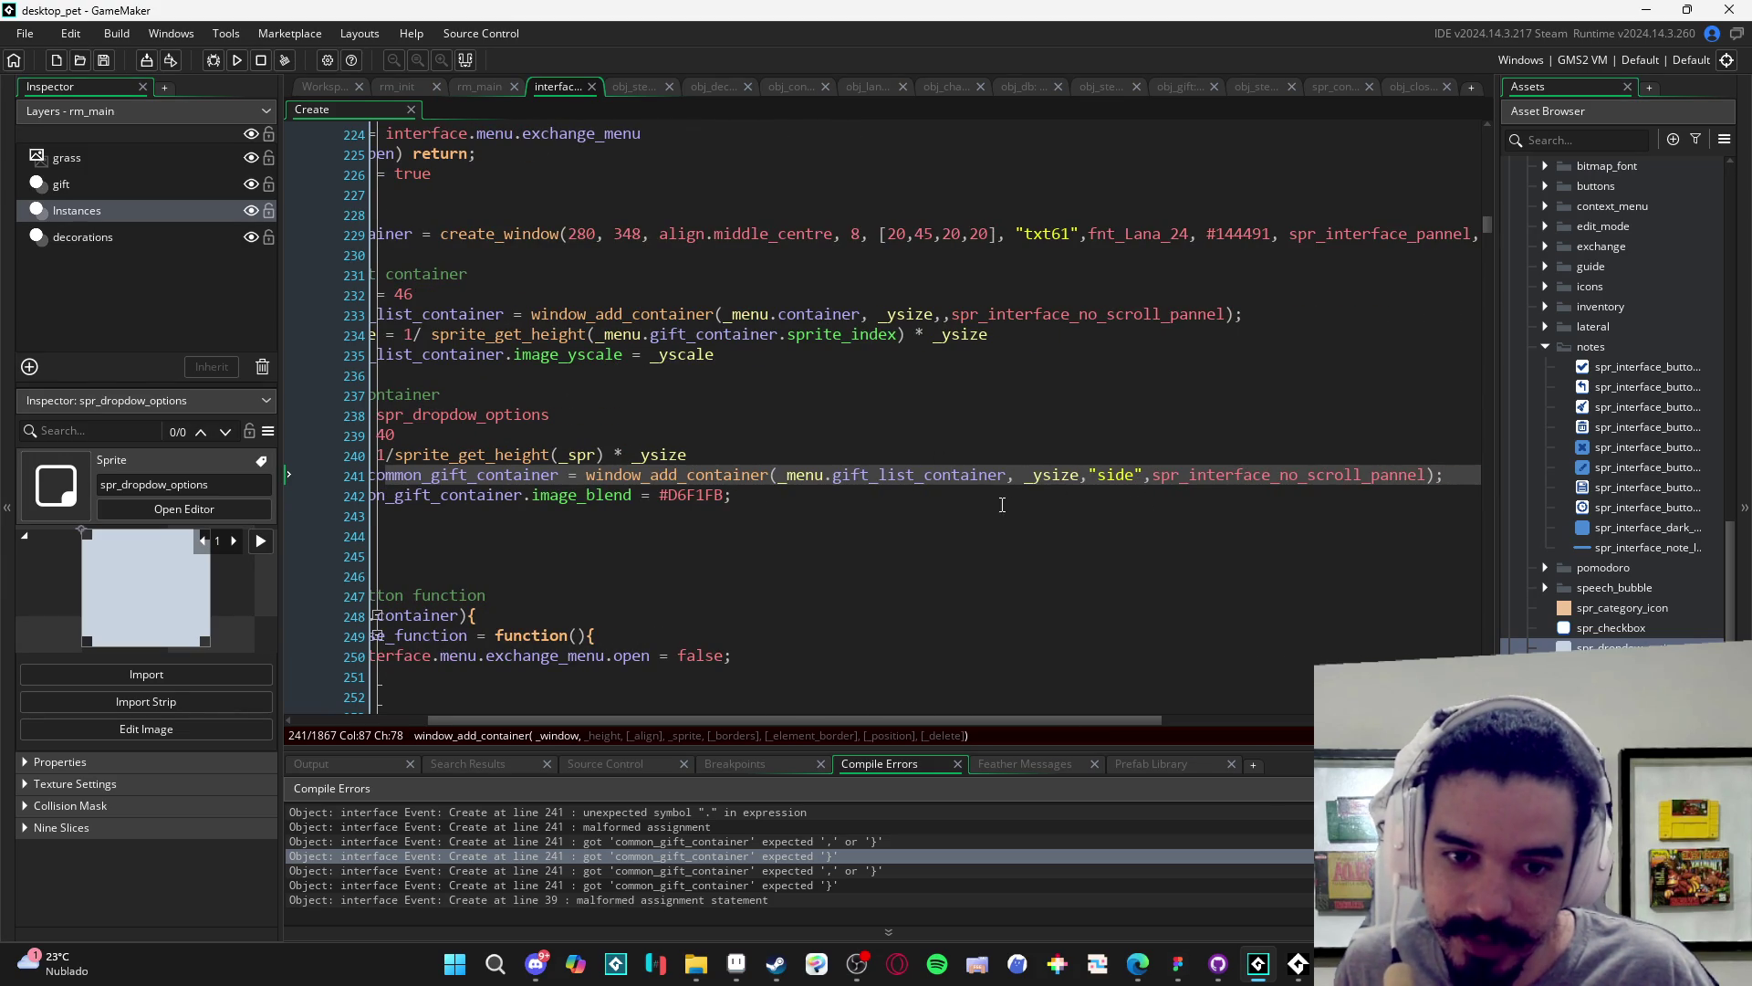
pyautogui.hscroll(-4, 1002, 505)
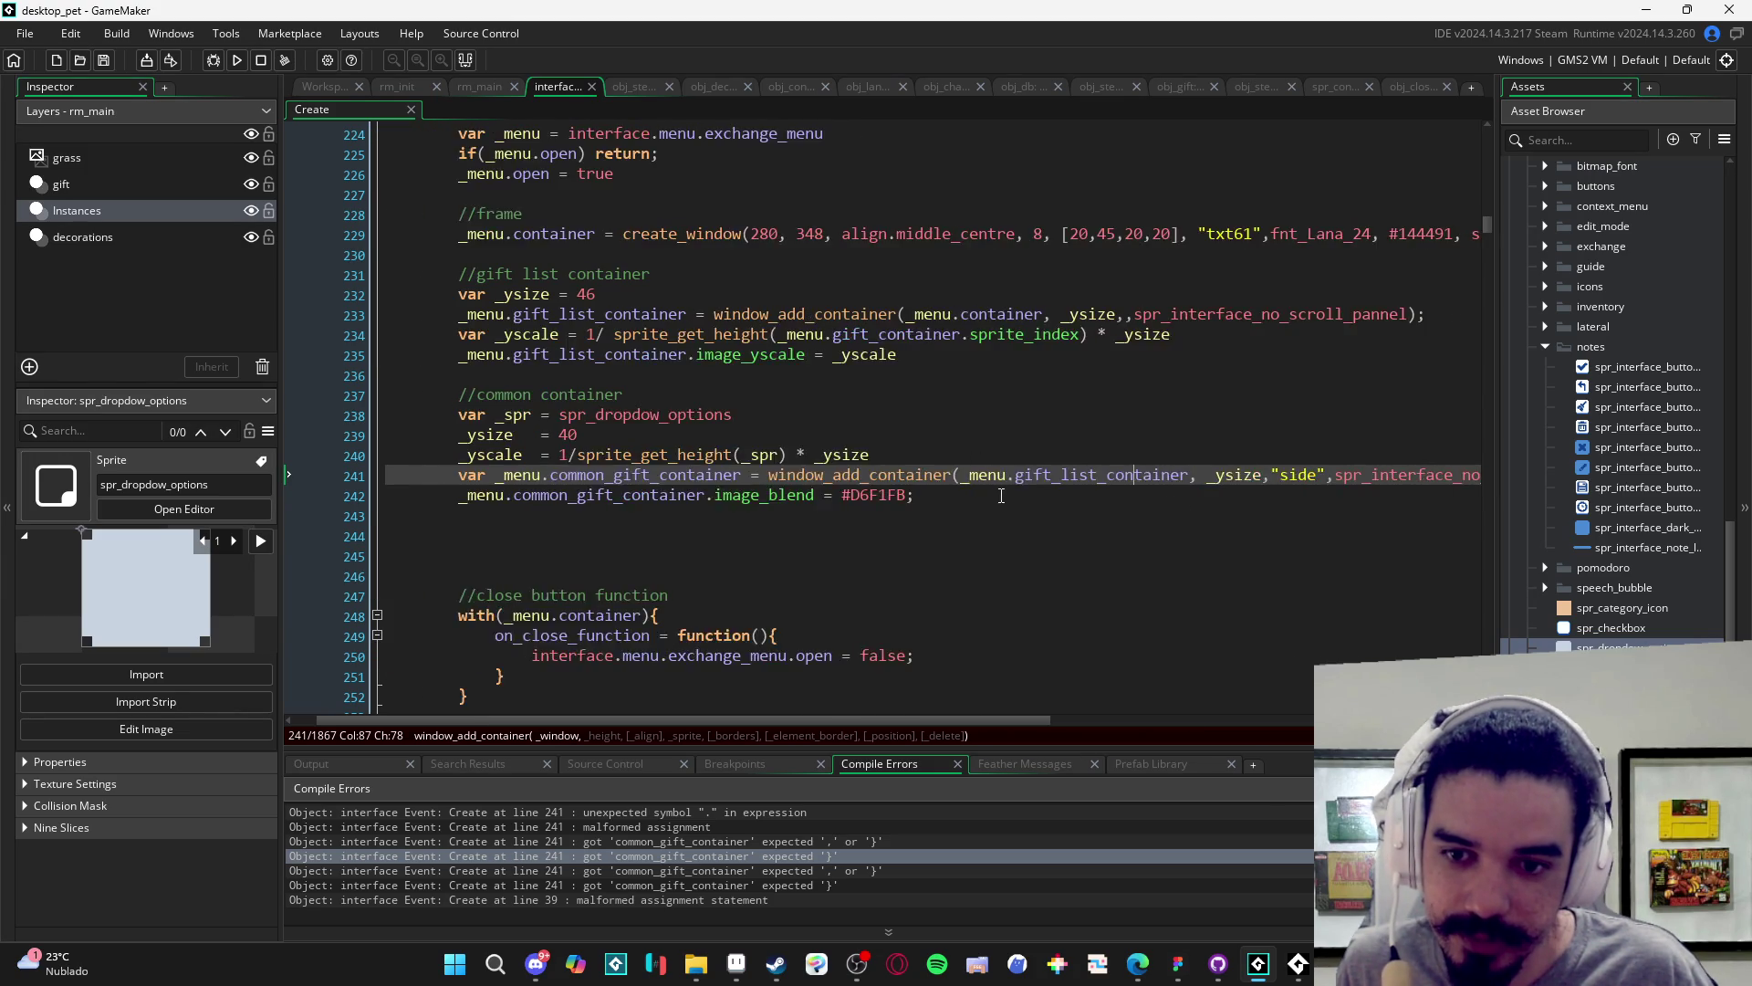
# - Try a 'var _container =' line below the common container comment, then undo it
pyautogui.click(820, 390)
pyautogui.press('Return')
pyautogui.write('var _container')
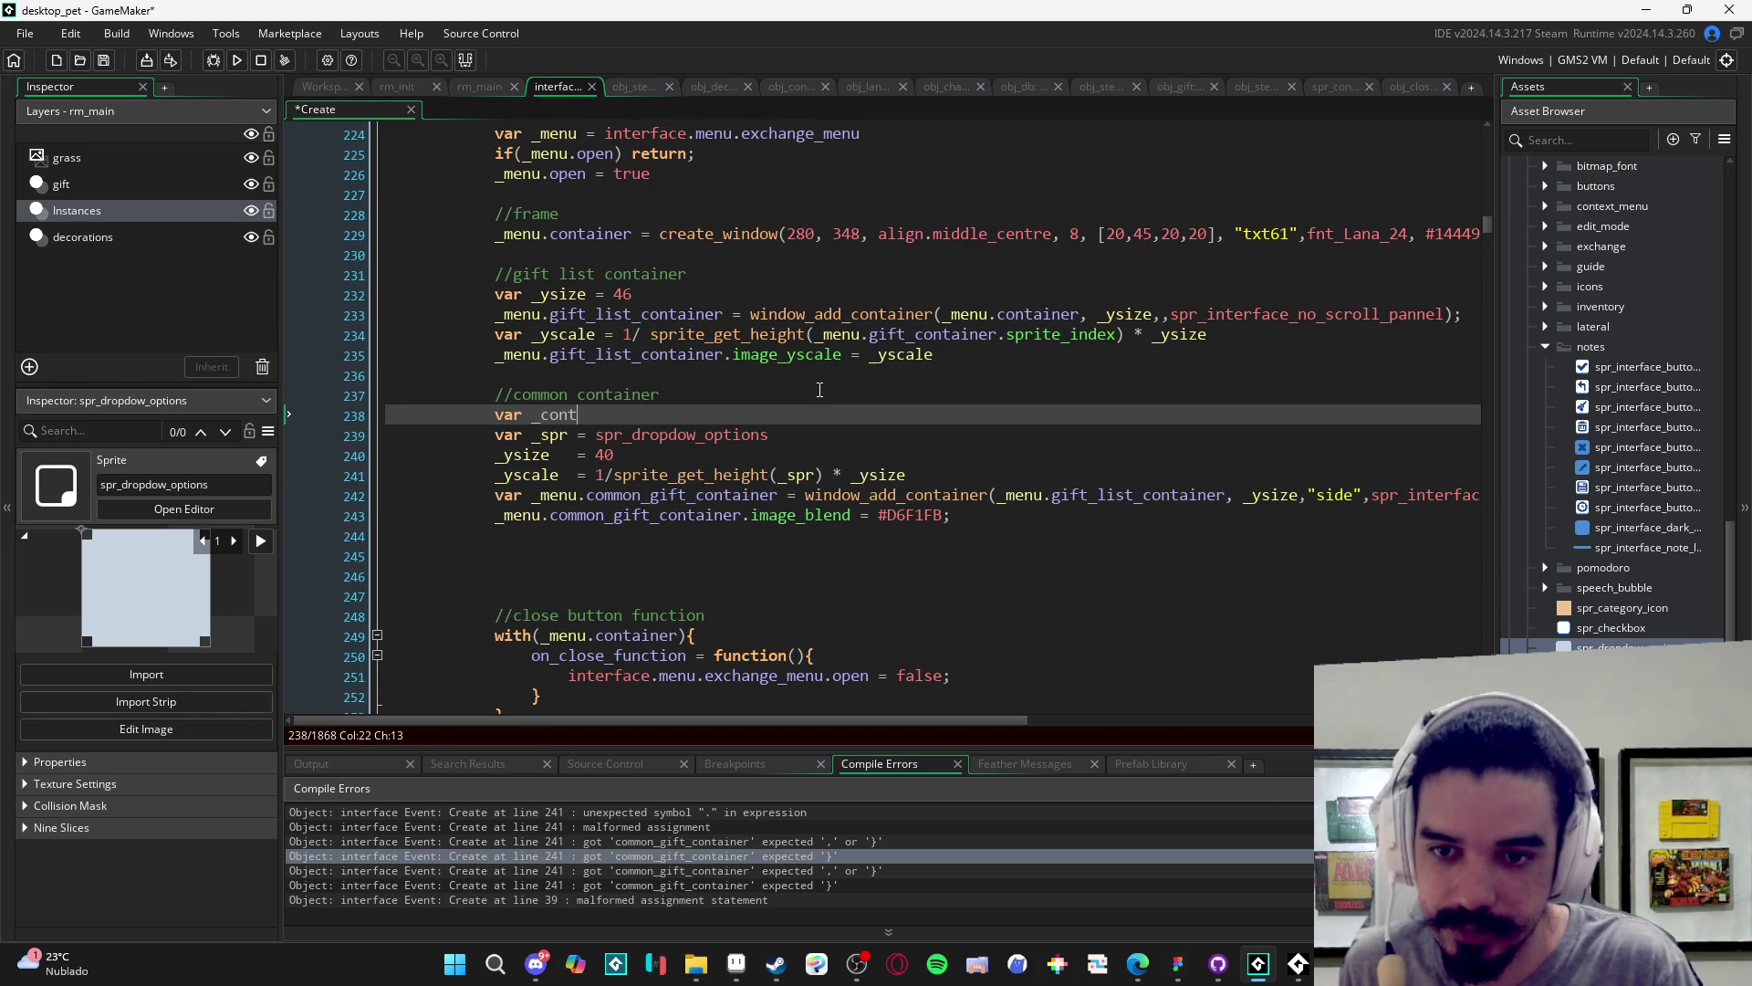
pyautogui.write(' =')
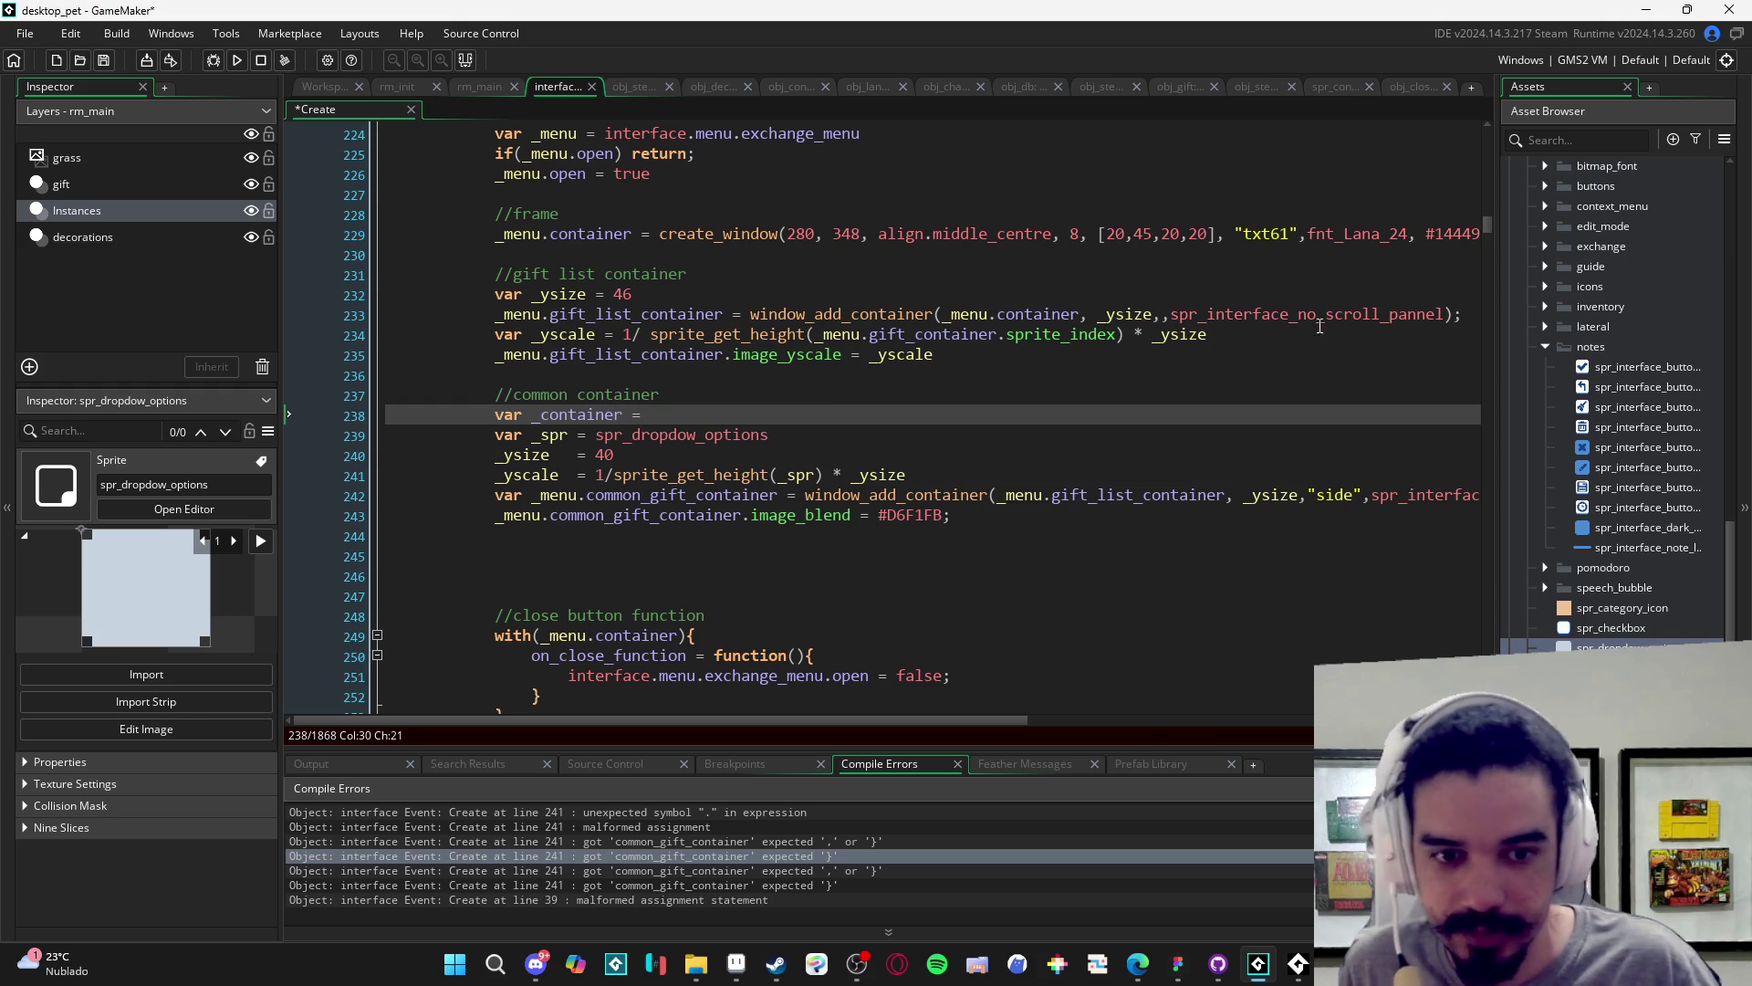
pyautogui.hotkey('ctrl', 'z')
pyautogui.hotkey('ctrl', 'z')
pyautogui.hotkey('ctrl', 'z')
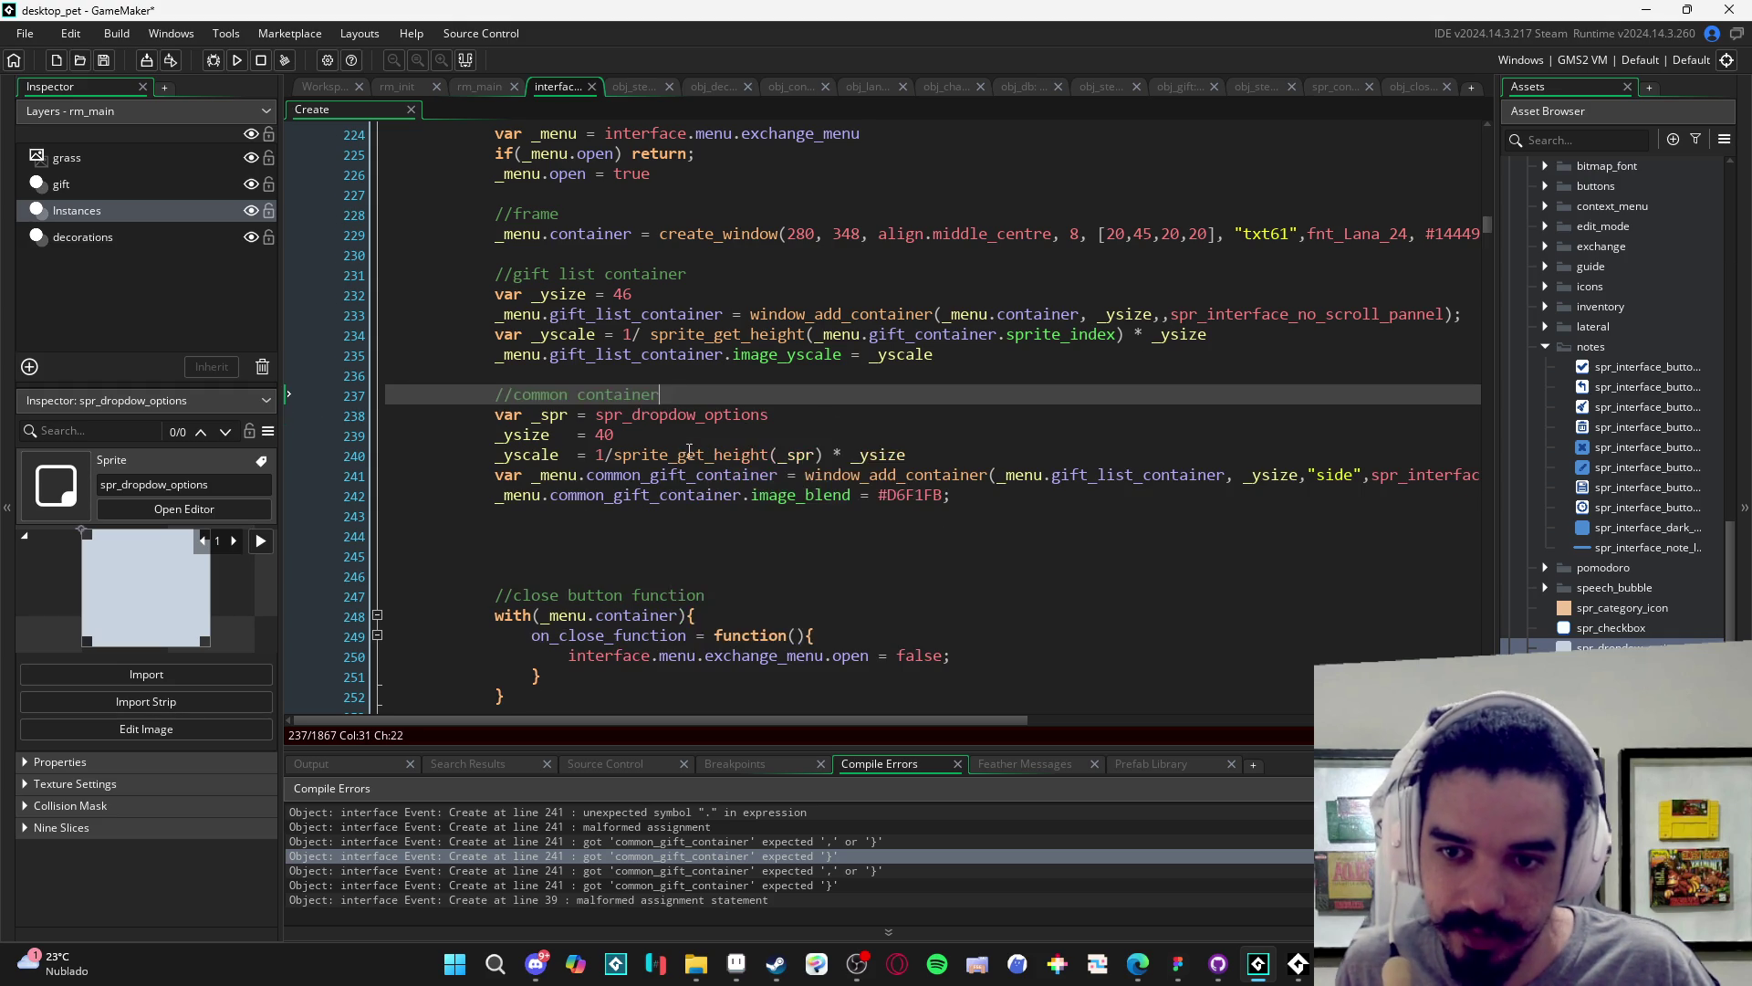
pyautogui.hscroll(3, 1186, 466)
pyautogui.hscroll(-2, 1050, 461)
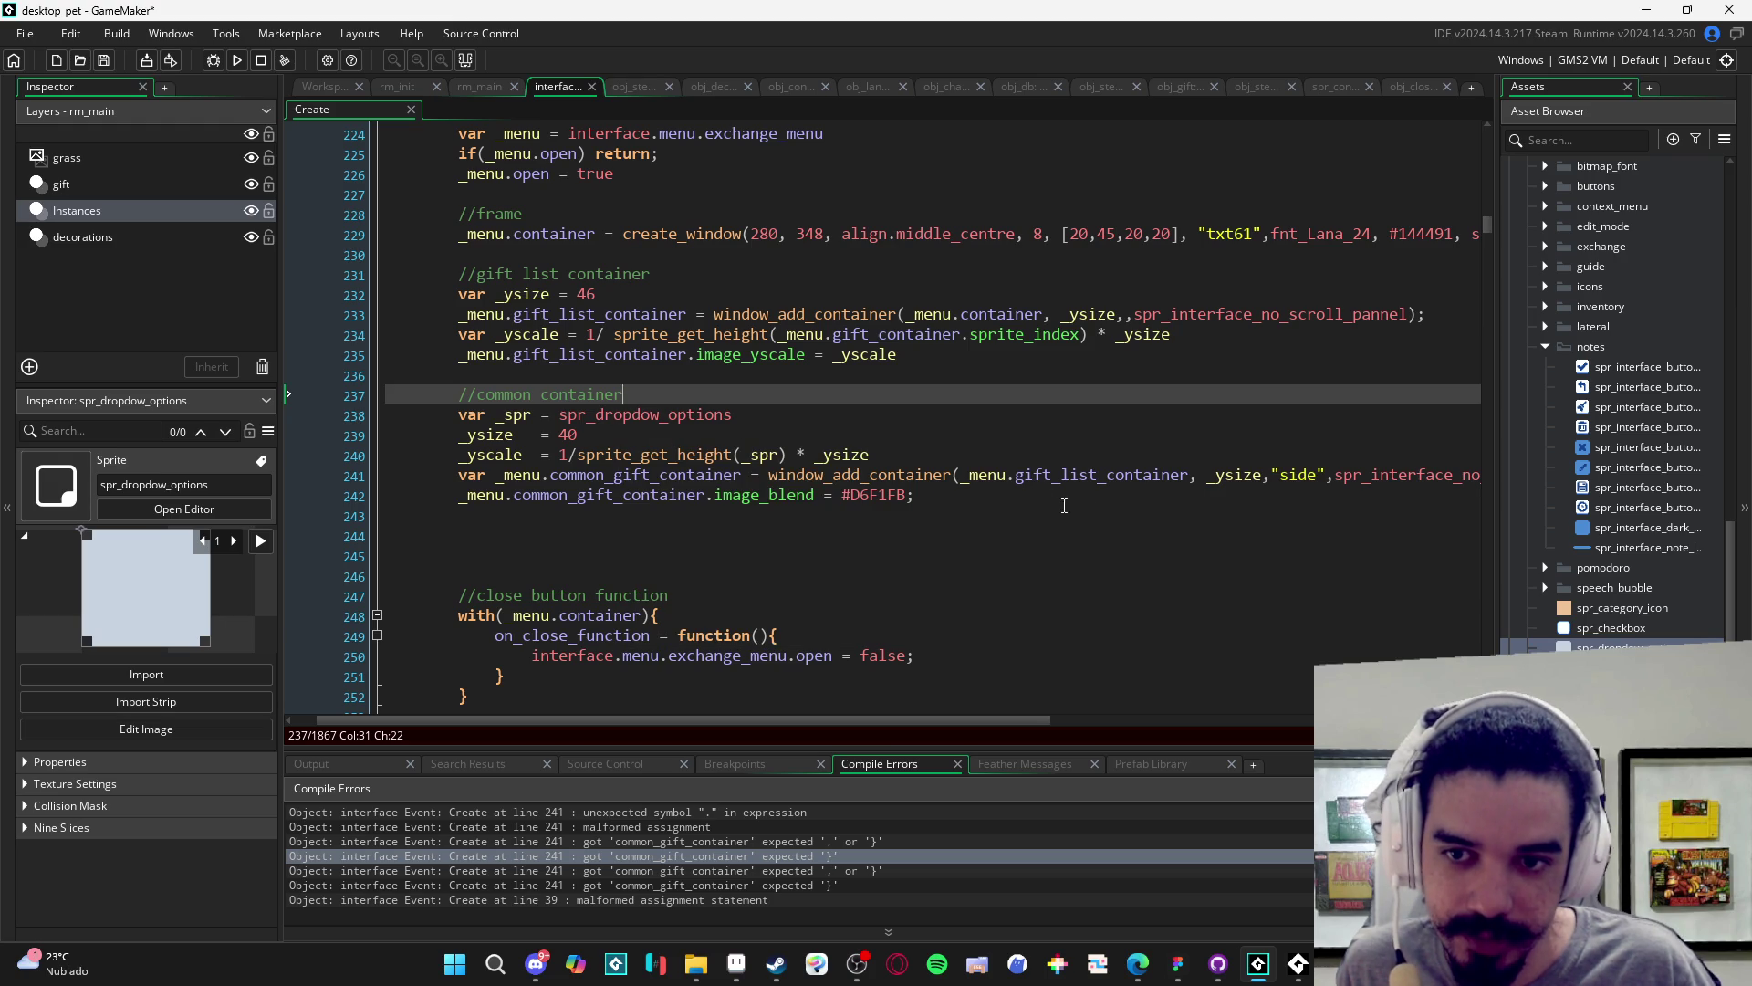
pyautogui.hscroll(1, 1122, 507)
pyautogui.hscroll(-1, 1139, 505)
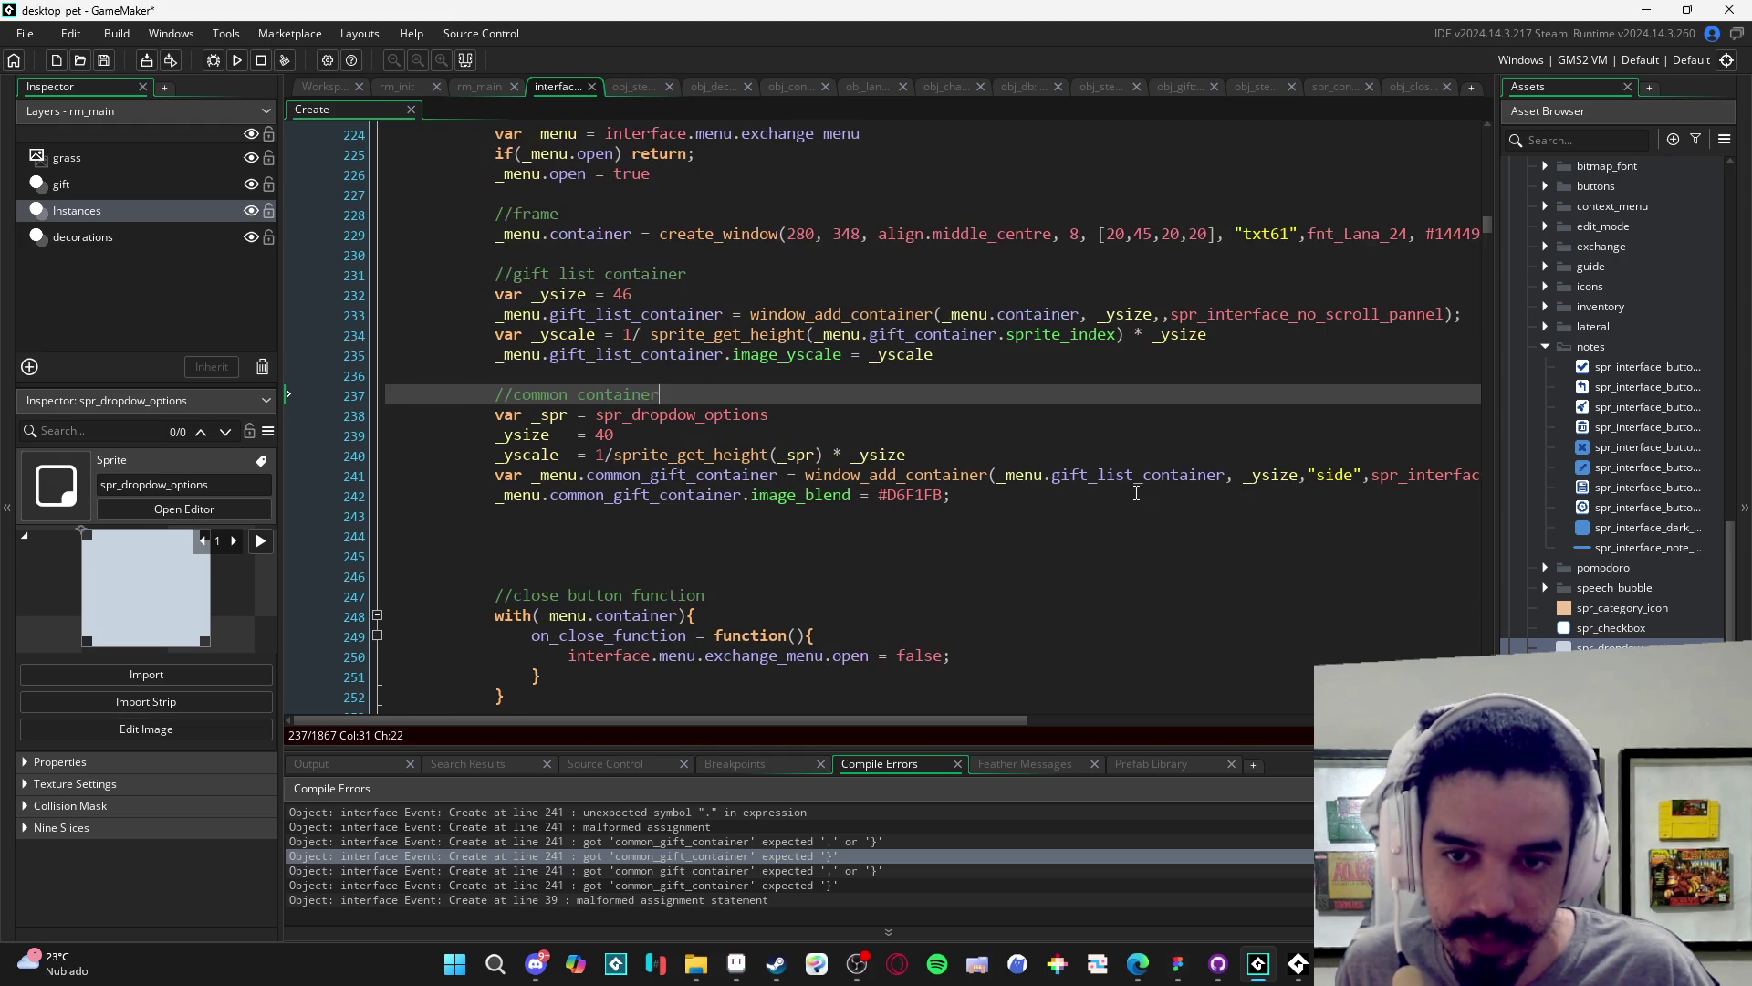
pyautogui.scroll(2, 1024, 501)
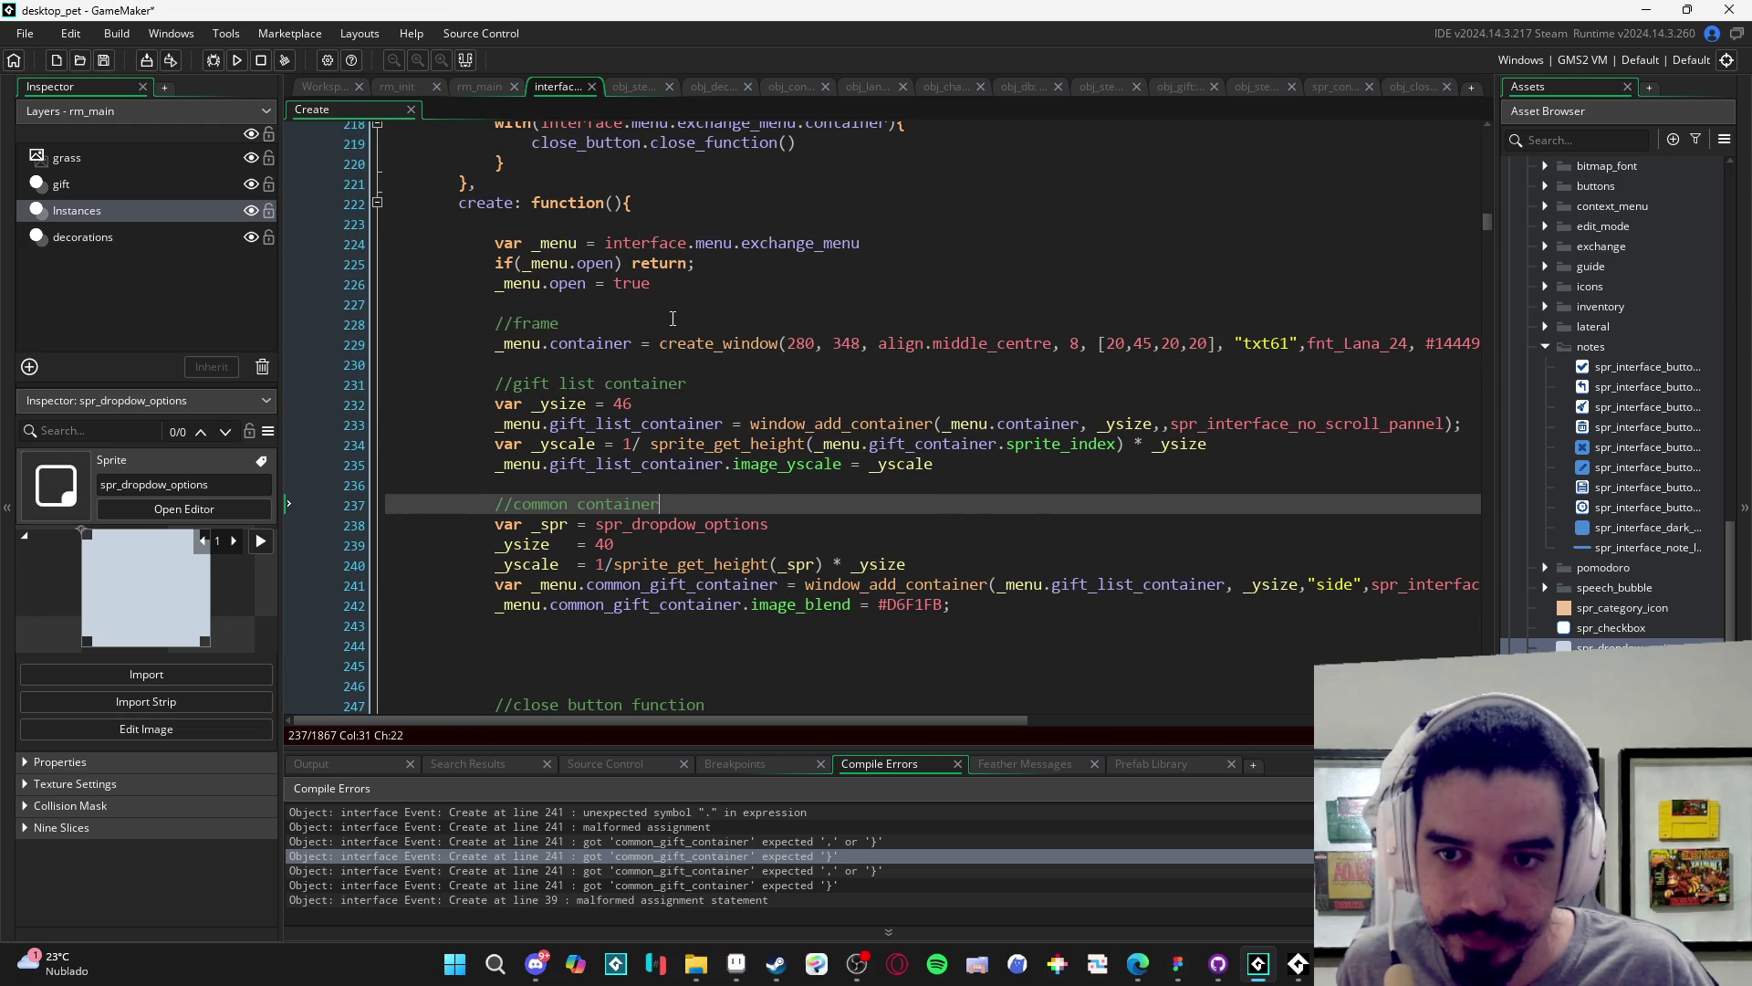
pyautogui.click(741, 303)
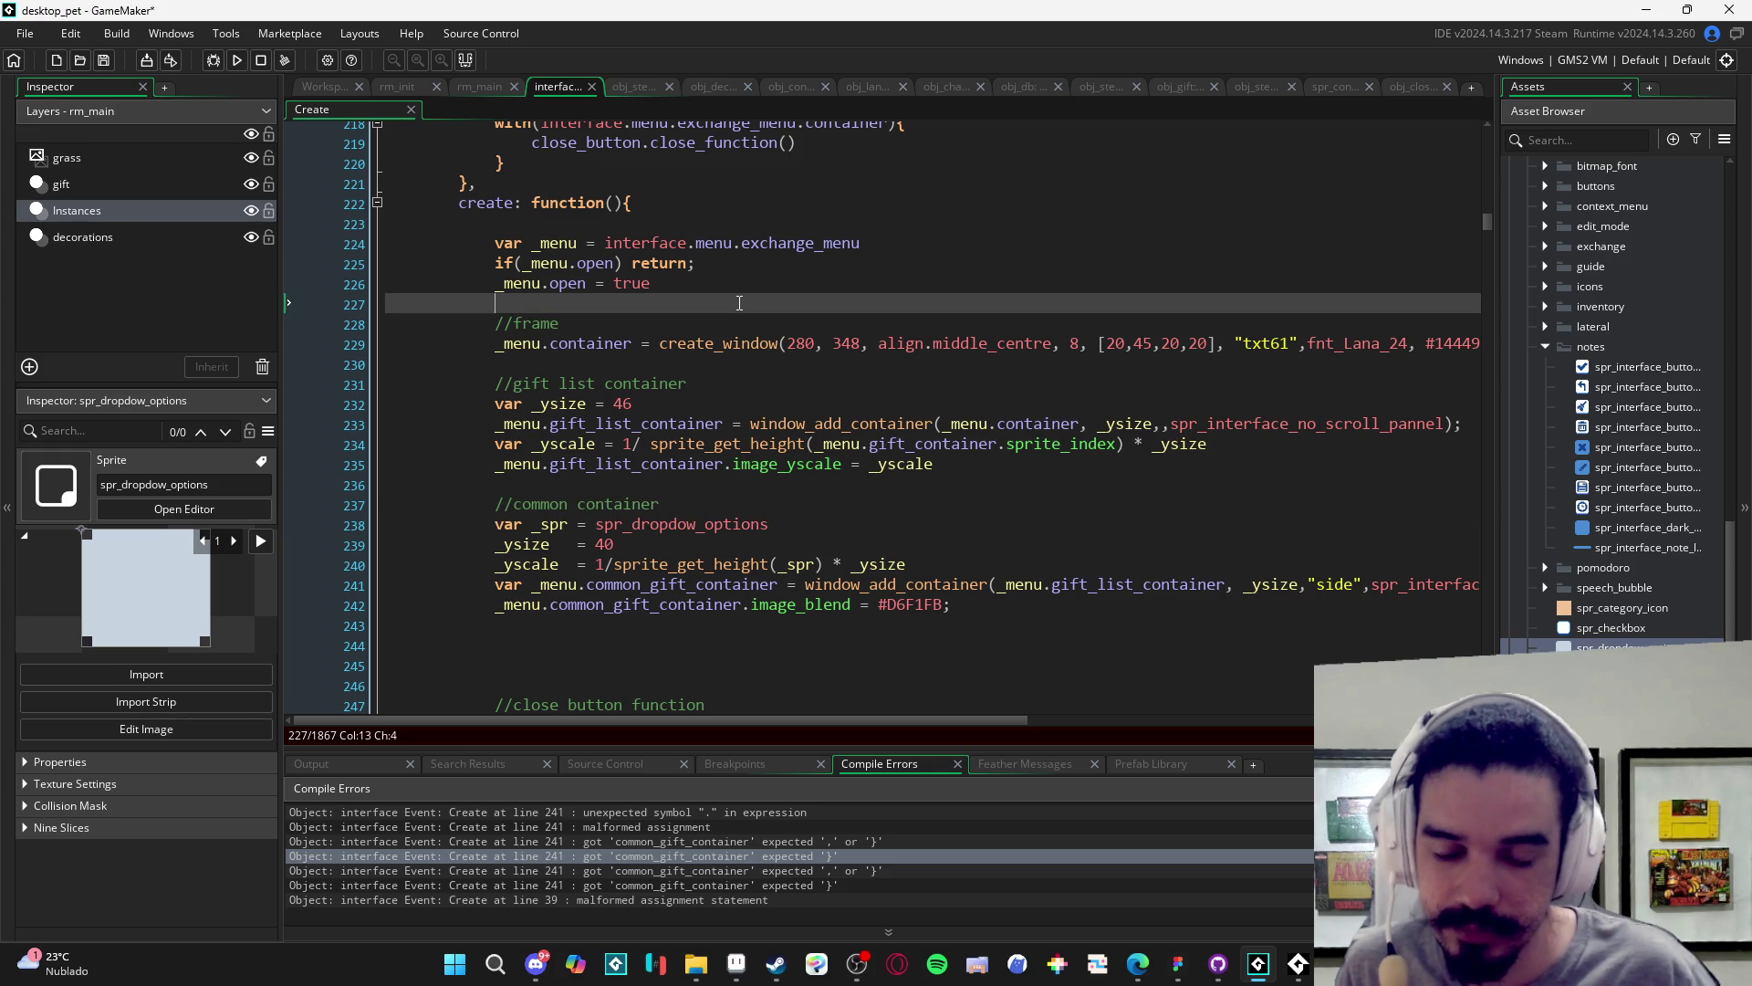
# - Declare 'var _ysize, _yscale' on line 228 and drop var from the _ysize = 46 and line 236 lines
pyautogui.press('Return')
pyautogui.write('var _y')
pyautogui.write('size')
pyautogui.write(';')
pyautogui.press('BackSpace')
pyautogui.write(', ')
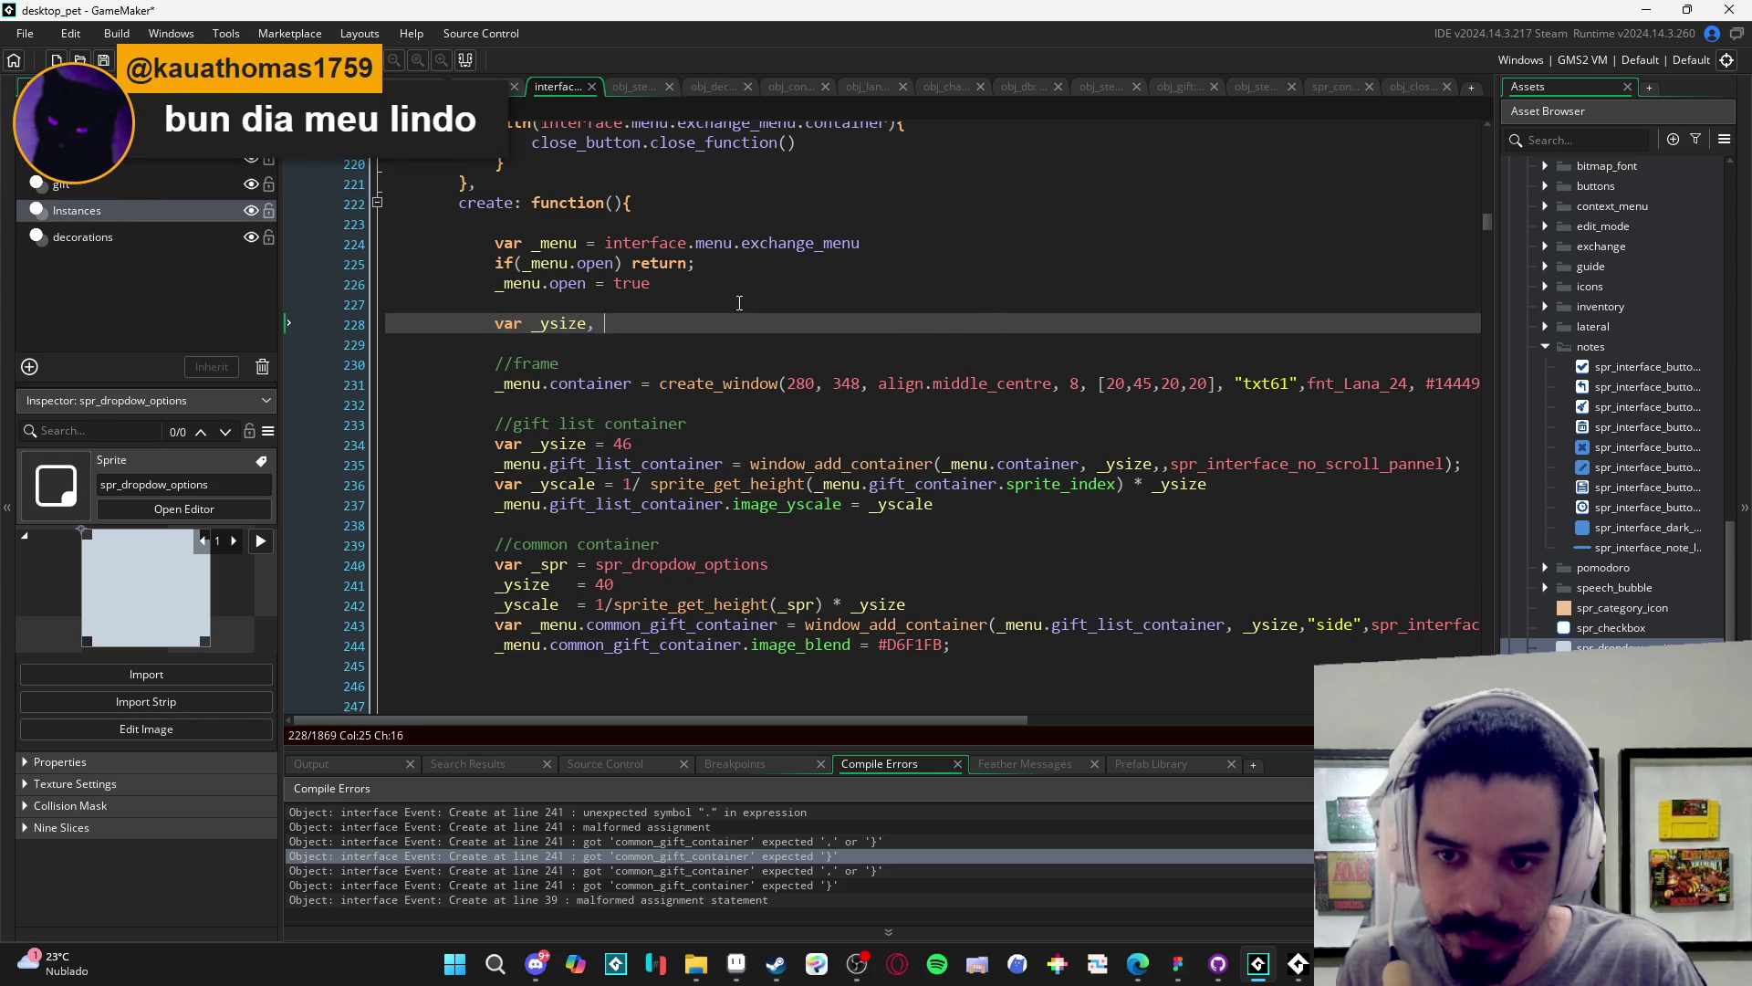
pyautogui.write('_yscale')
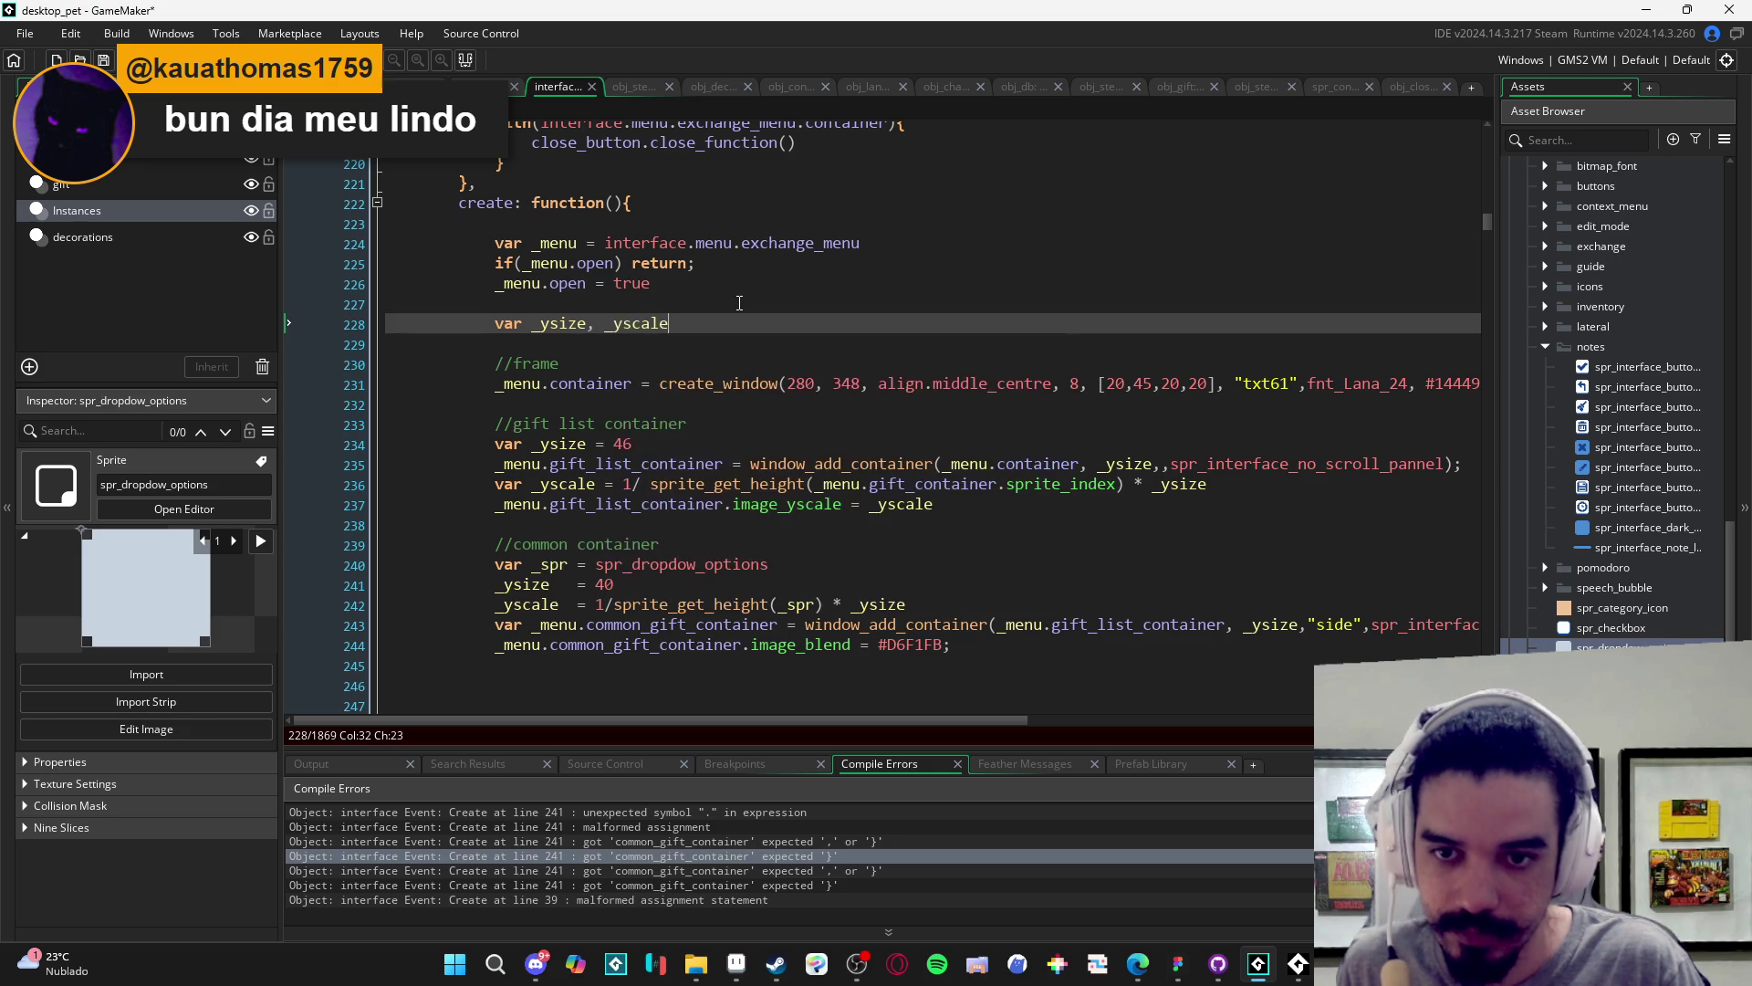
pyautogui.write(';')
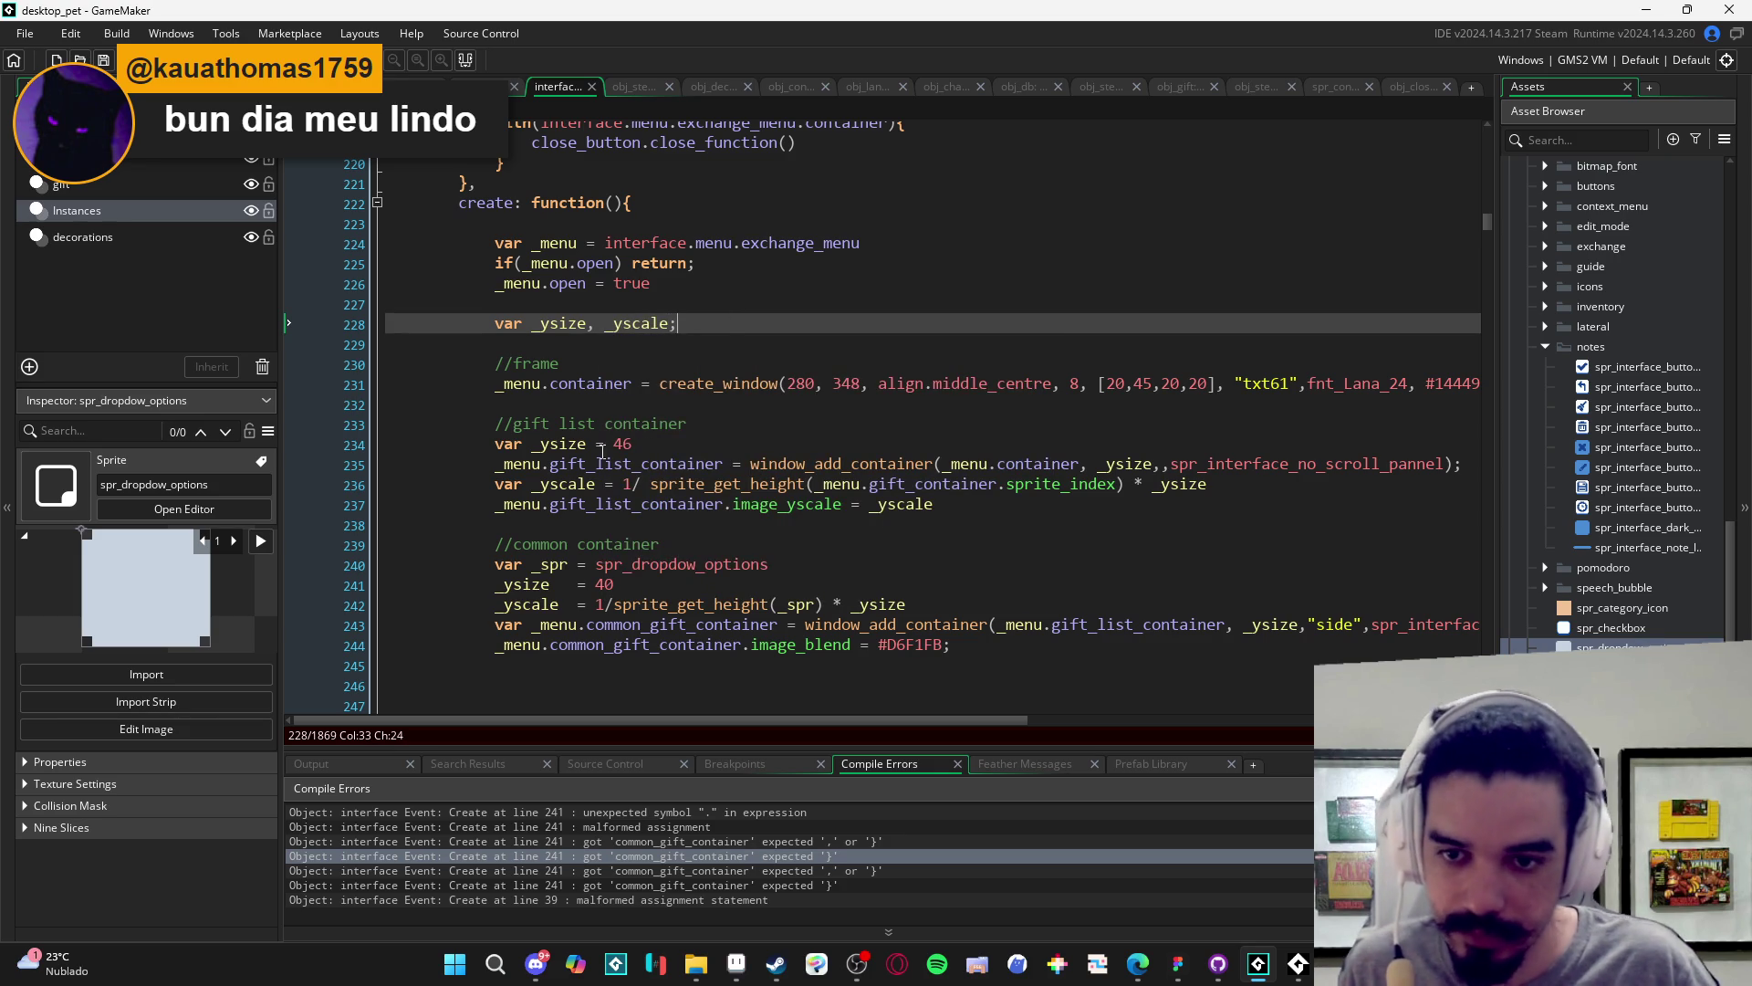
pyautogui.doubleClick(513, 445)
pyautogui.rightClick(499, 450)
pyautogui.click(529, 457)
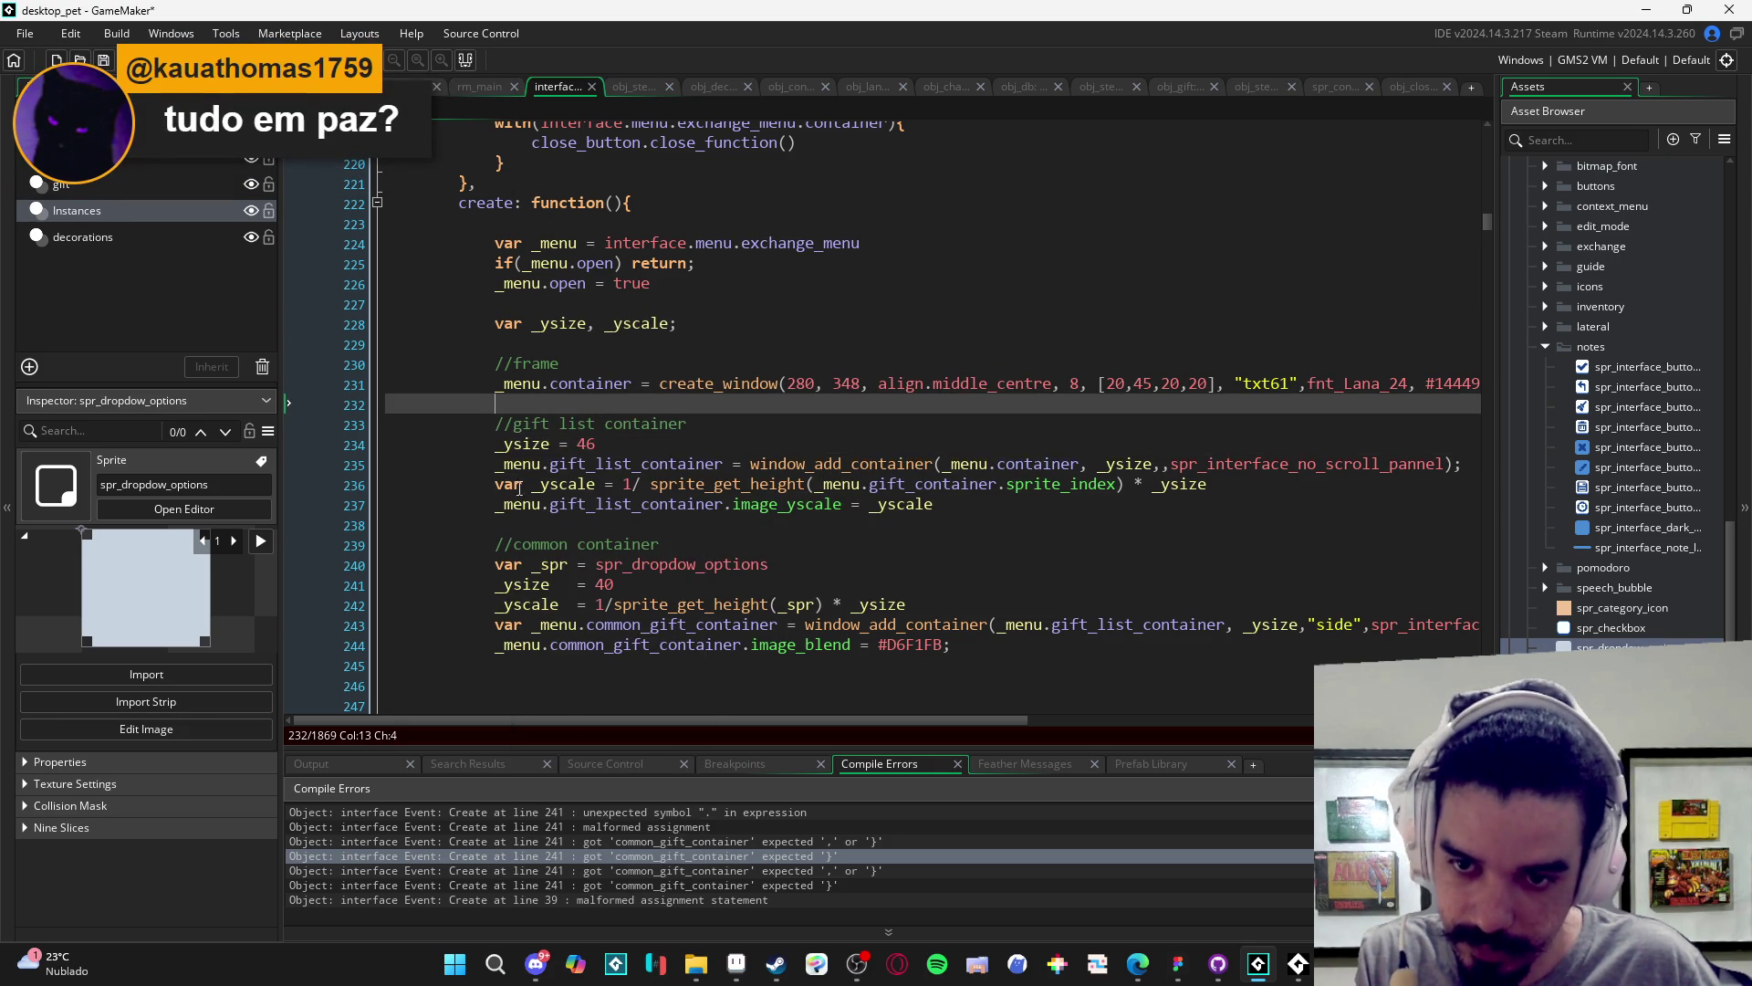
pyautogui.click(496, 484)
pyautogui.hotkey('ctrl', 'Delete')
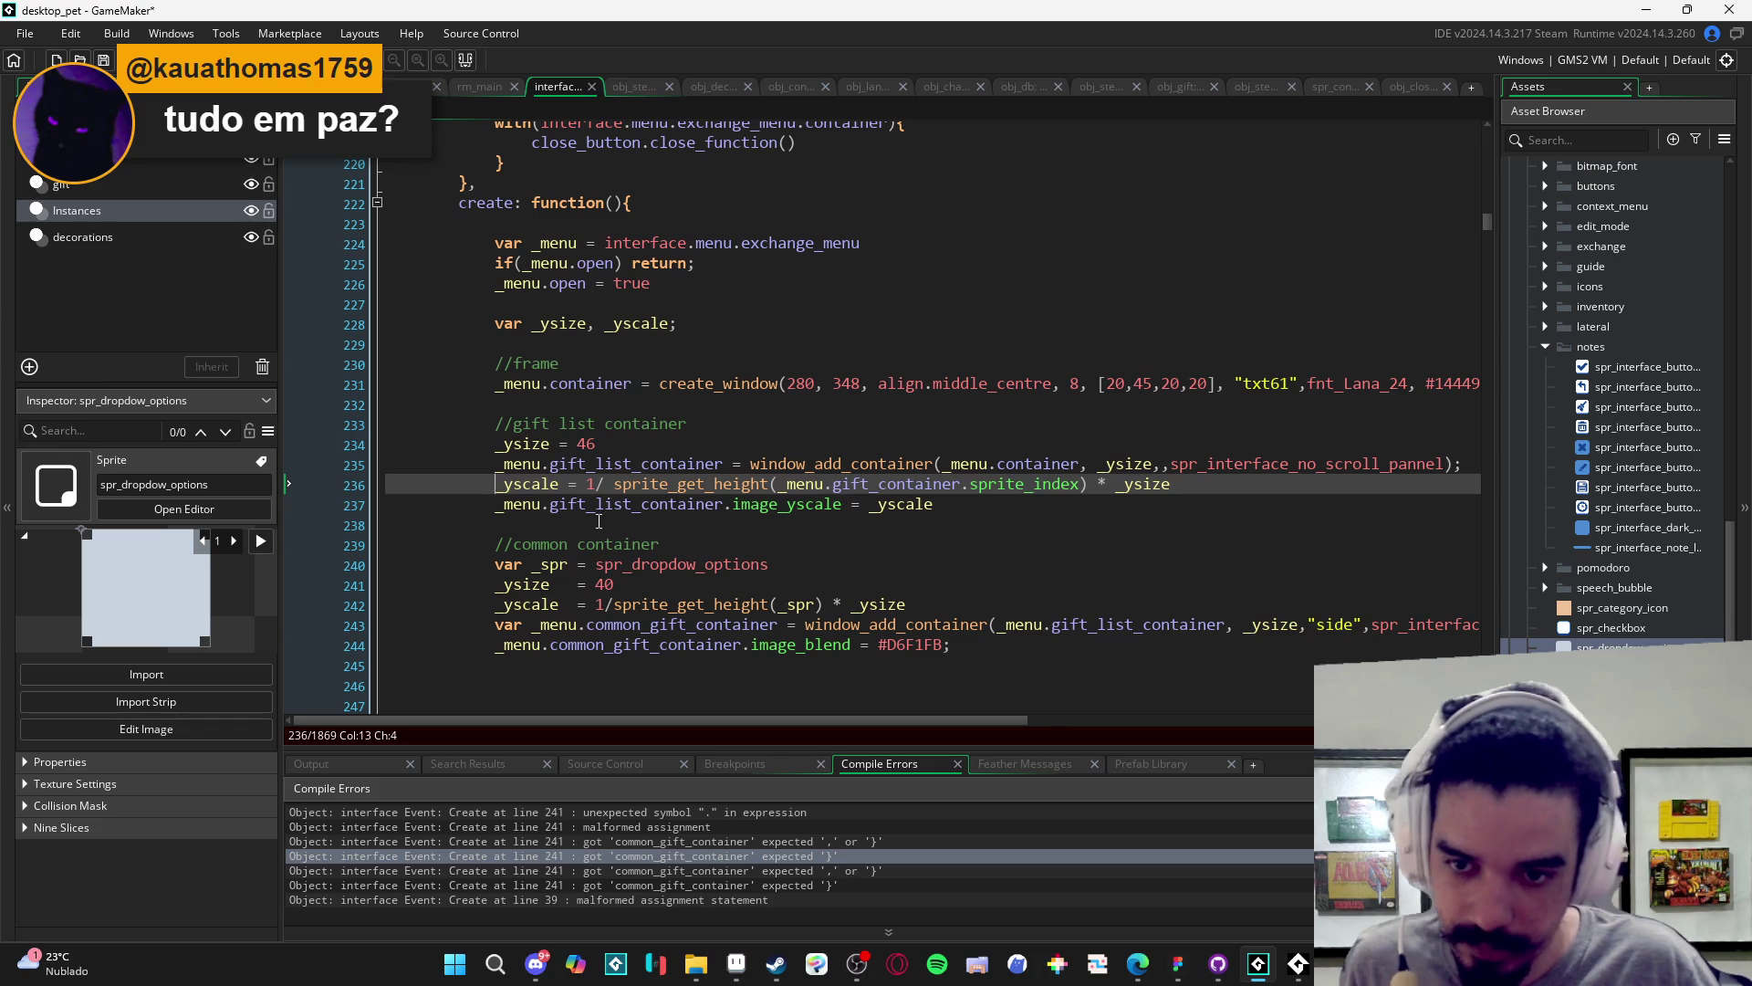
# - Add _spr to the line 228 declaration and delete var from lines 240 and 243
pyautogui.click(715, 326)
pyautogui.write('_spr')
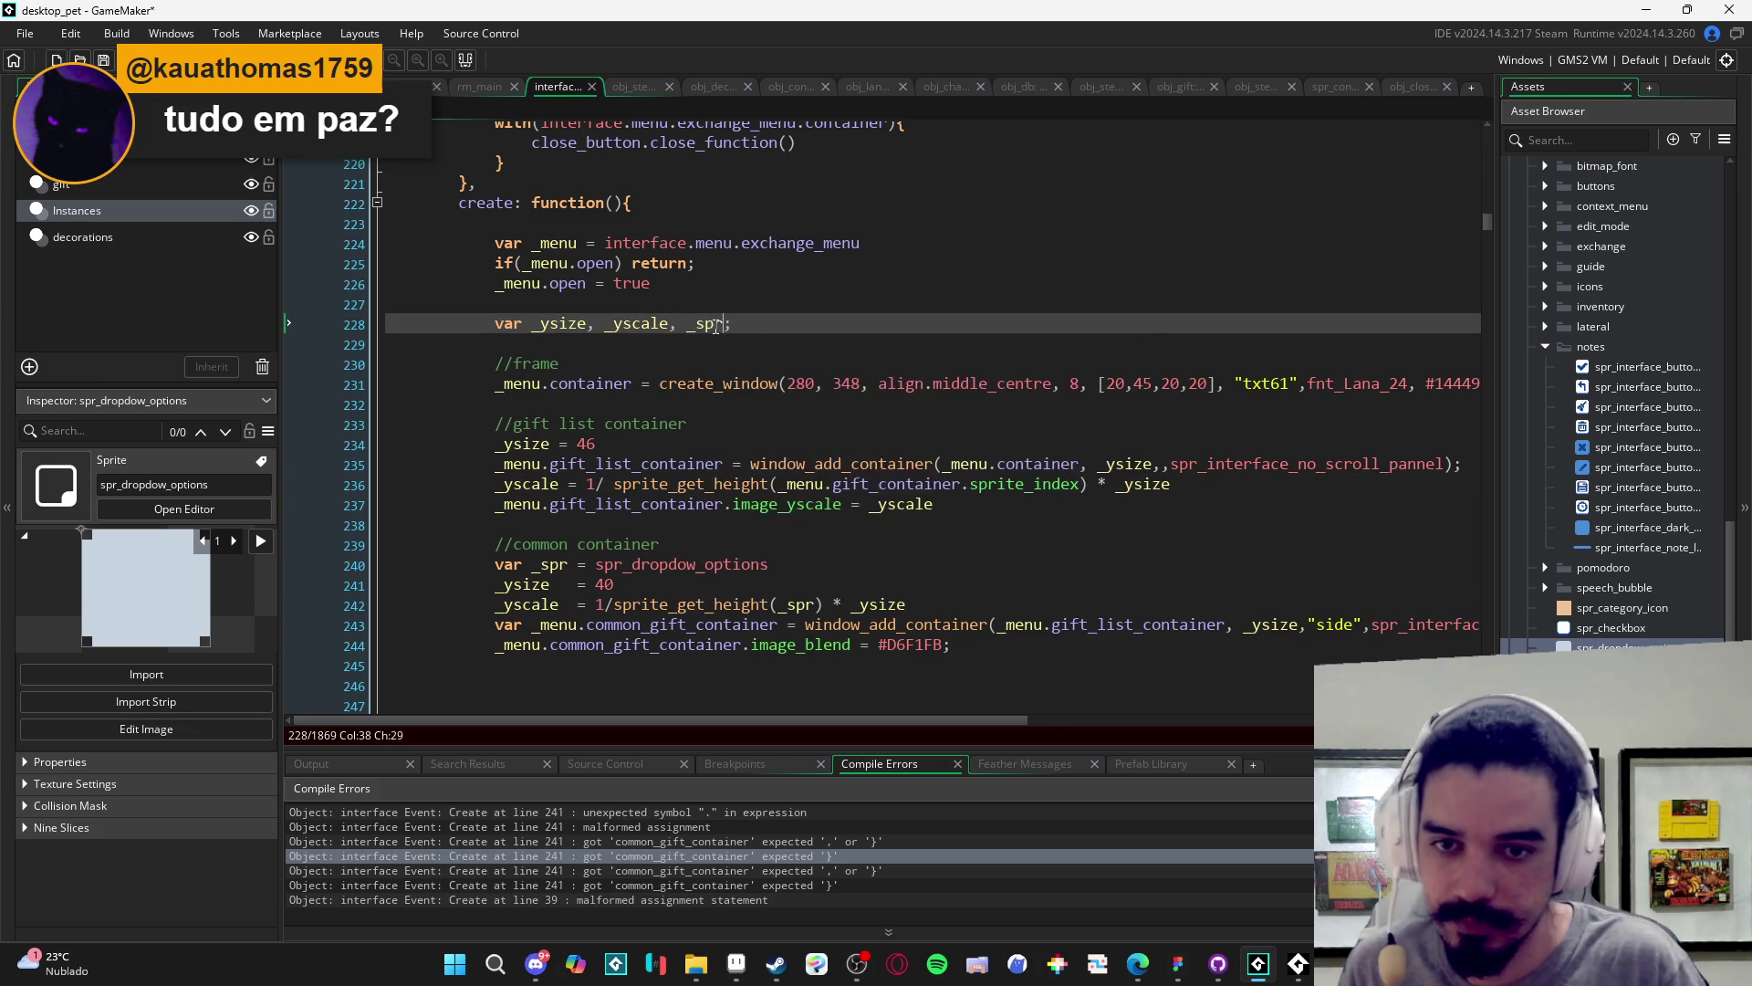
pyautogui.click(824, 463)
pyautogui.click(495, 566)
pyautogui.hotkey('ctrl', 'Delete')
pyautogui.click(566, 589)
pyautogui.click(655, 484)
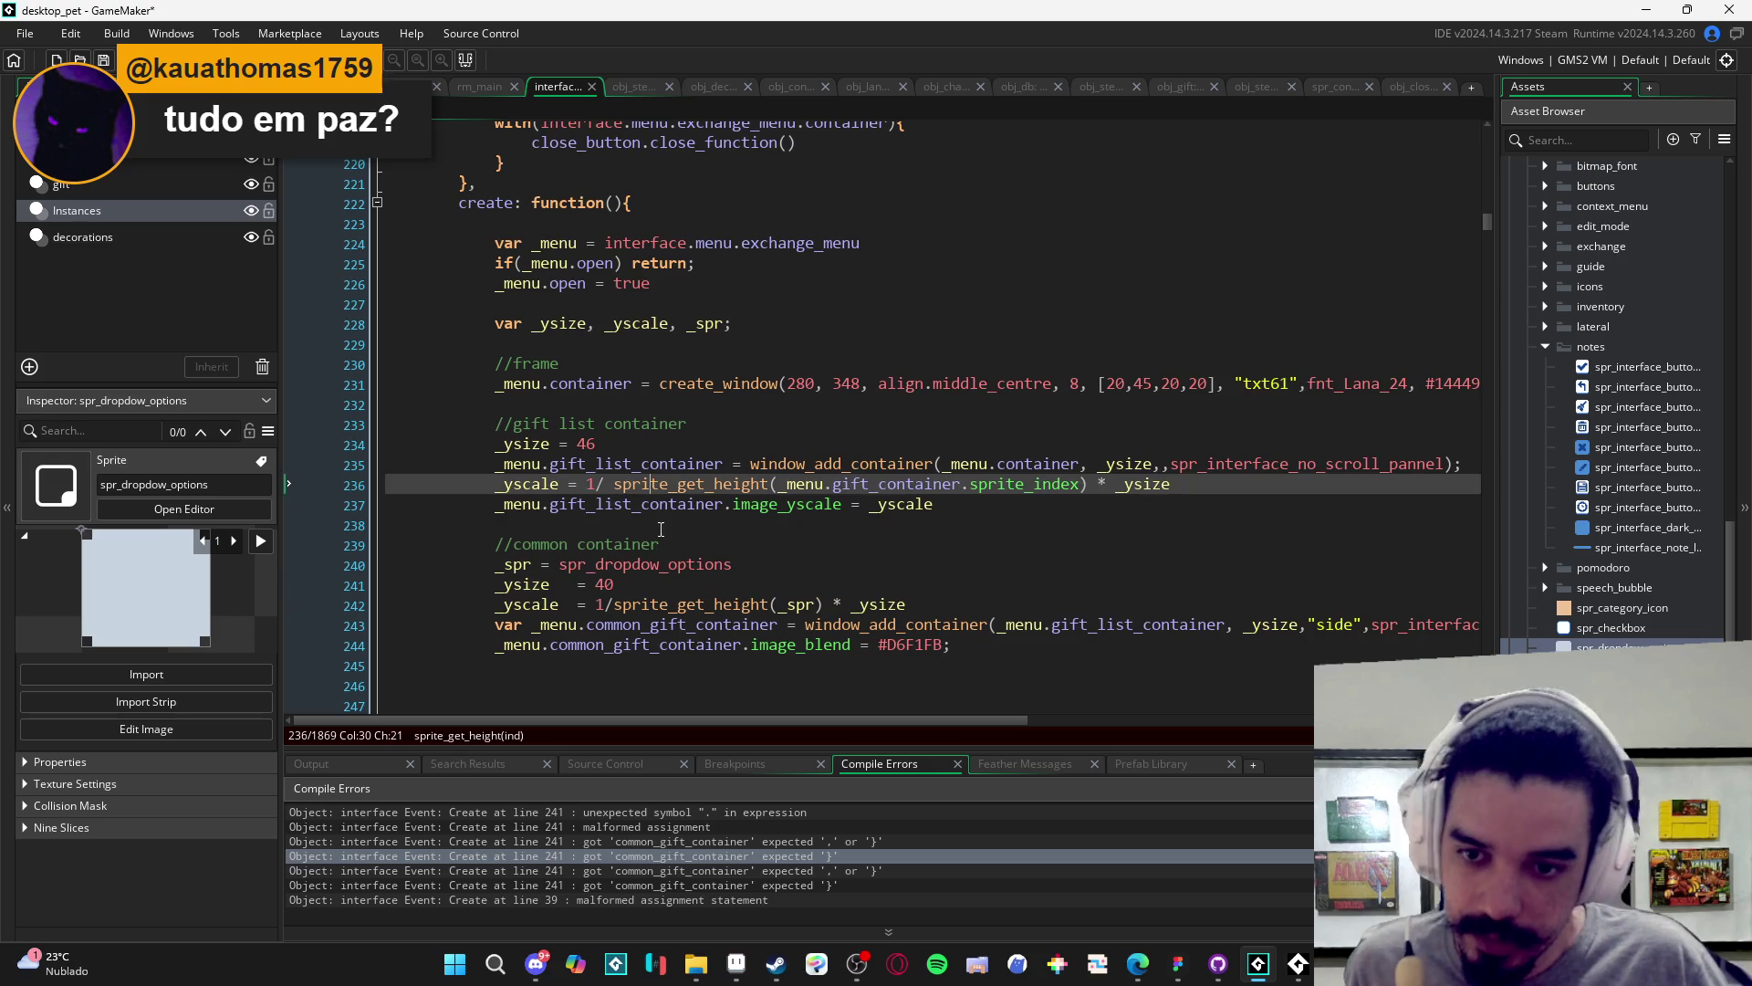
pyautogui.scroll(-2, 630, 500)
pyautogui.click(491, 348)
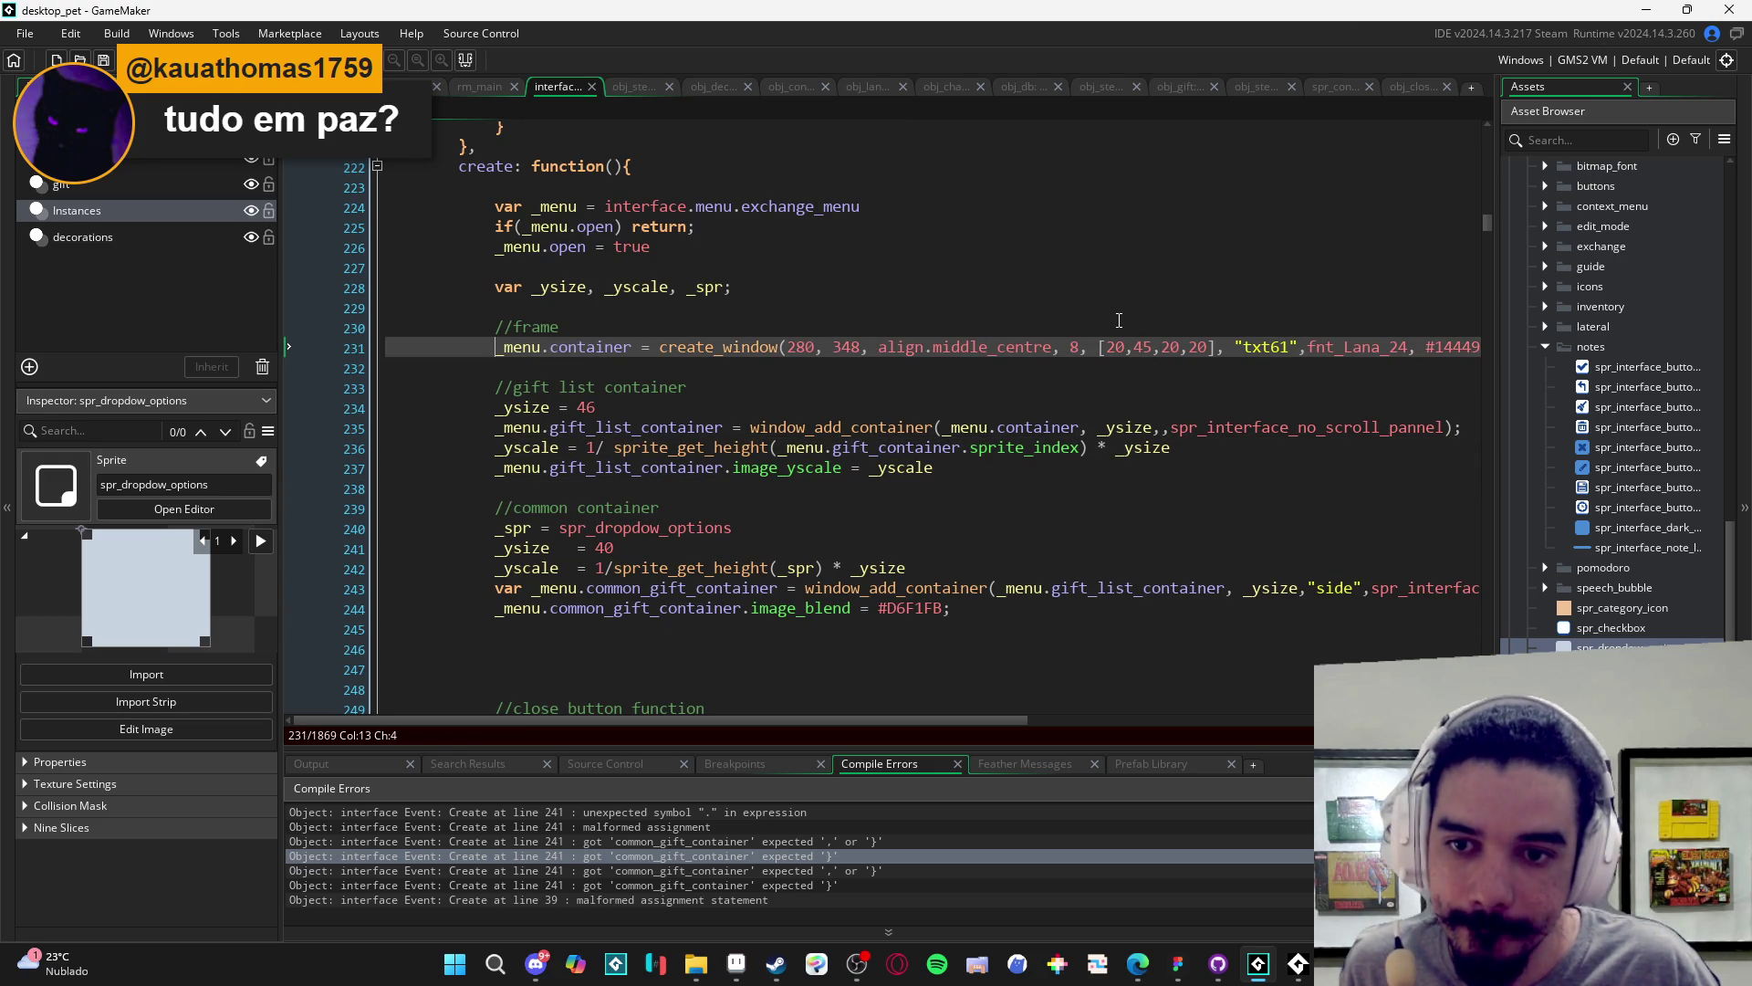
pyautogui.click(513, 593)
pyautogui.click(480, 595)
pyautogui.hotkey('ctrl', 'Delete')
# - Review the common container lines and build and run the game with F5
pyautogui.click(675, 511)
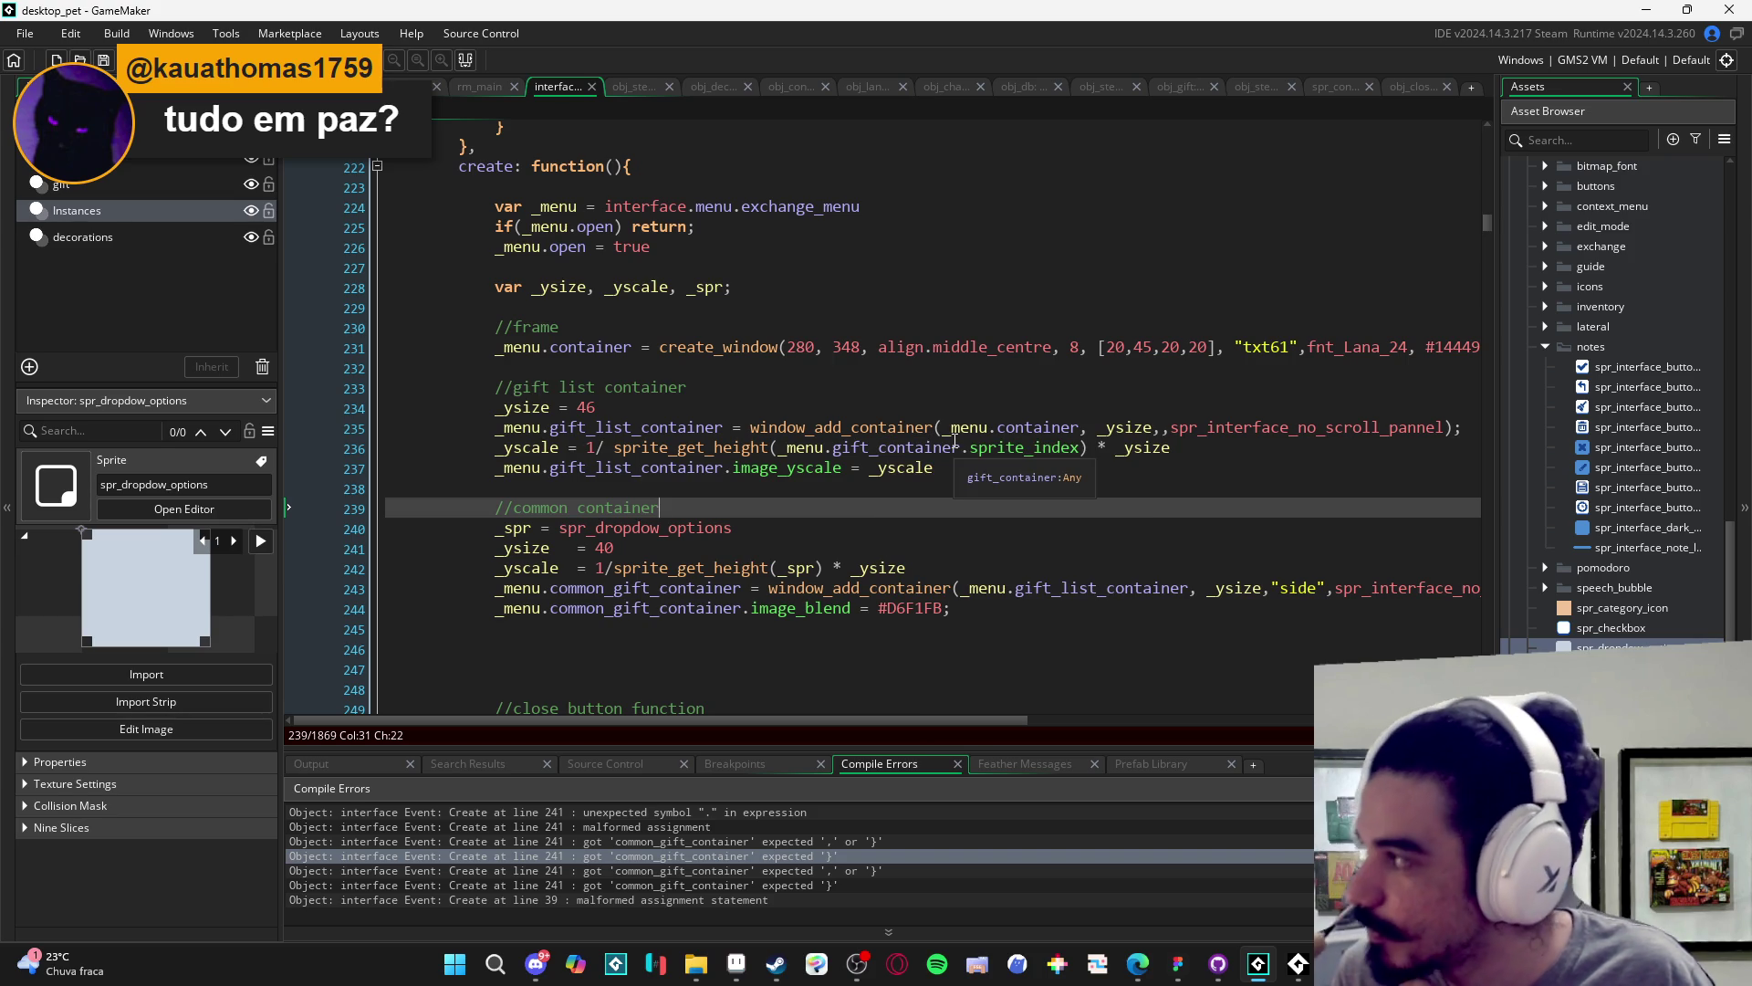
pyautogui.click(866, 520)
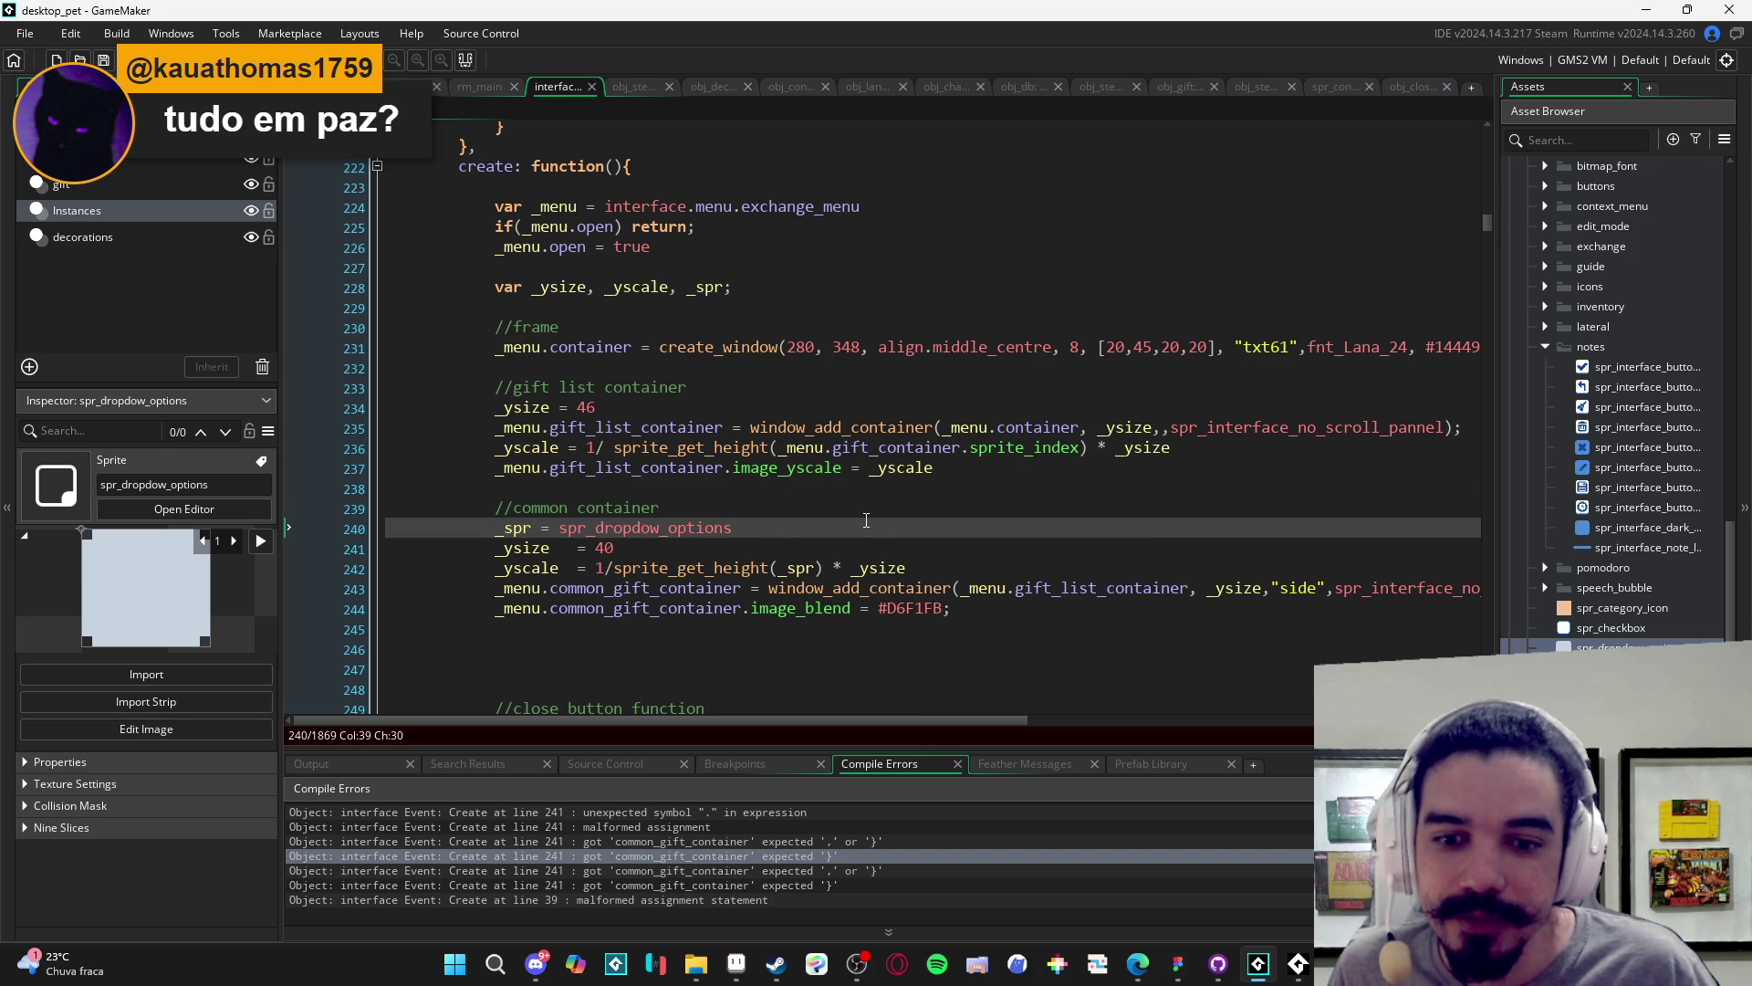
pyautogui.scroll(-2, 866, 520)
pyautogui.hscroll(2, 913, 484)
pyautogui.hscroll(-2, 979, 450)
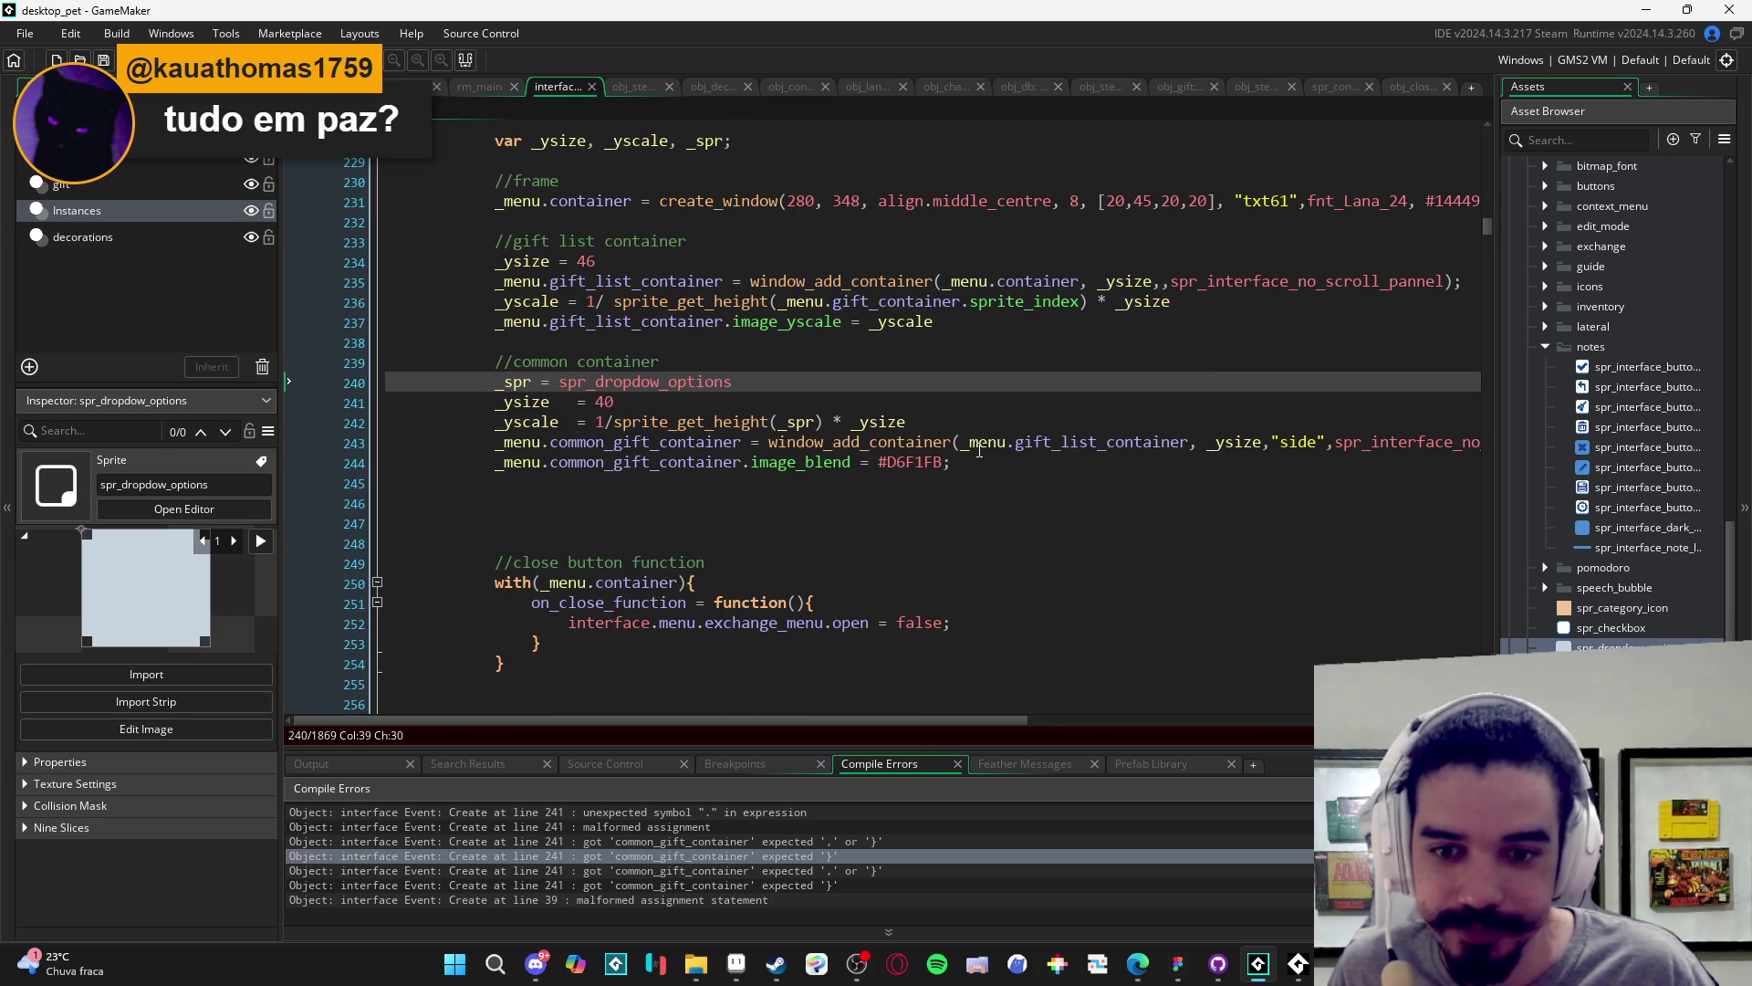
pyautogui.click(969, 501)
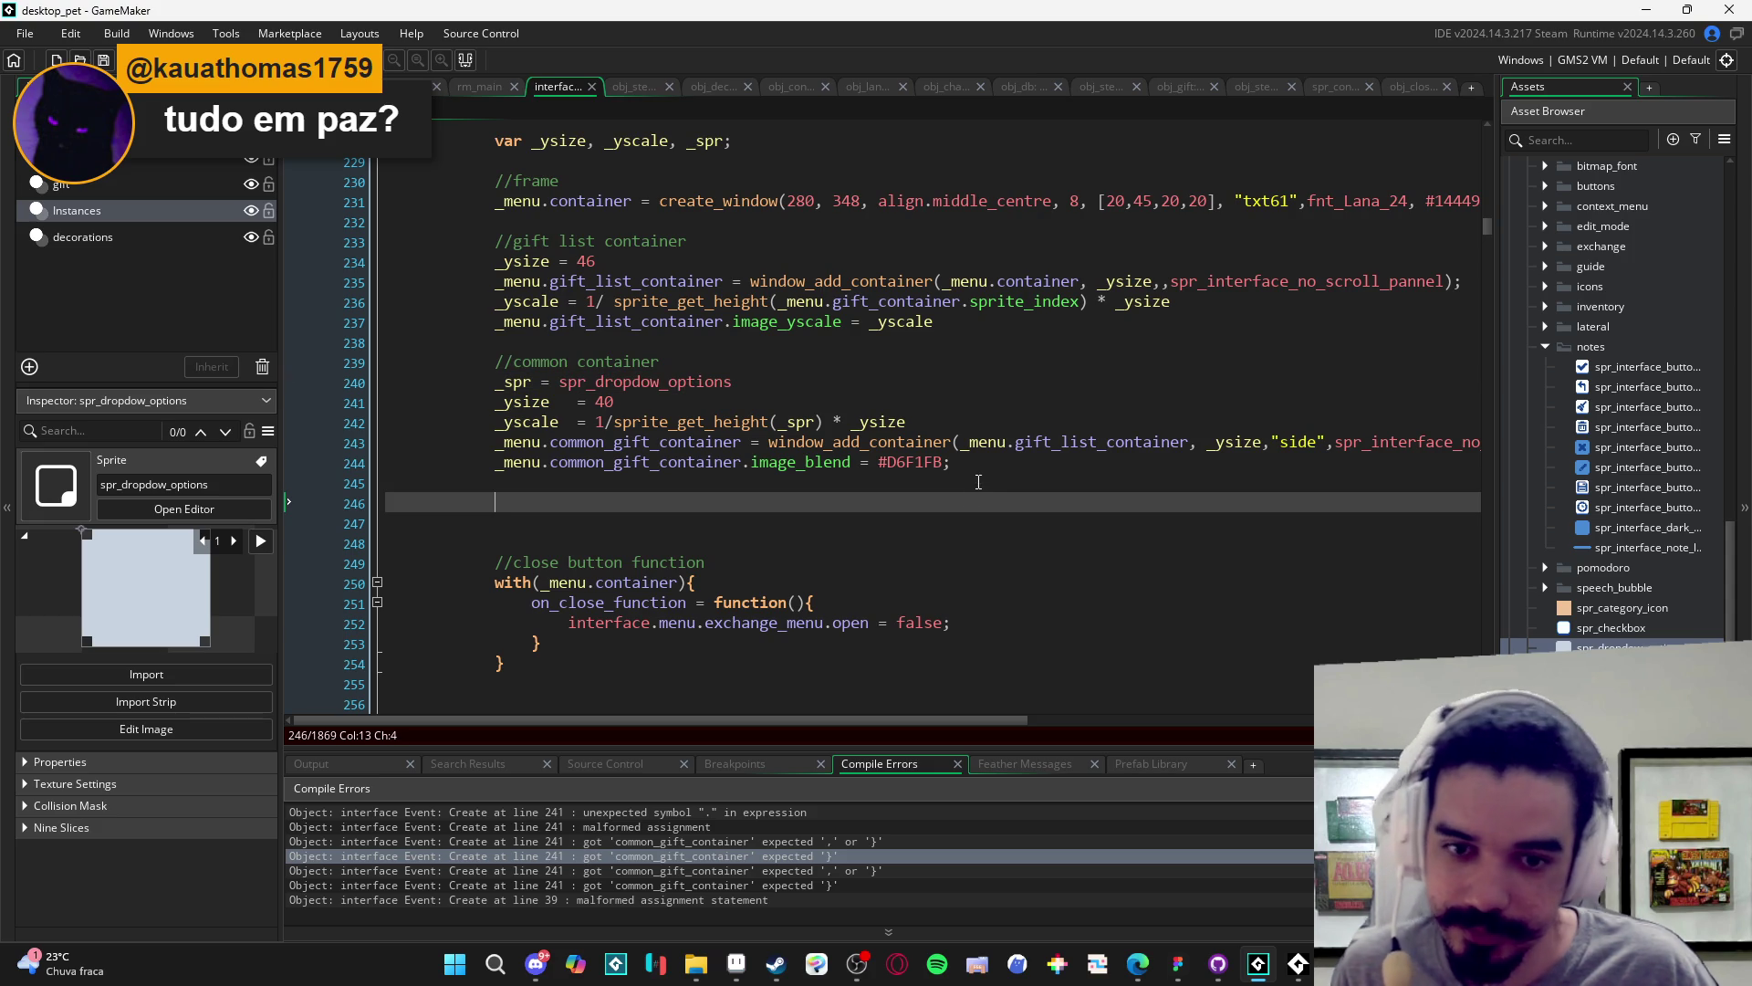
pyautogui.press('F5')
pyautogui.scroll(2, 931, 483)
pyautogui.scroll(1, 931, 484)
pyautogui.scroll(-2, 938, 484)
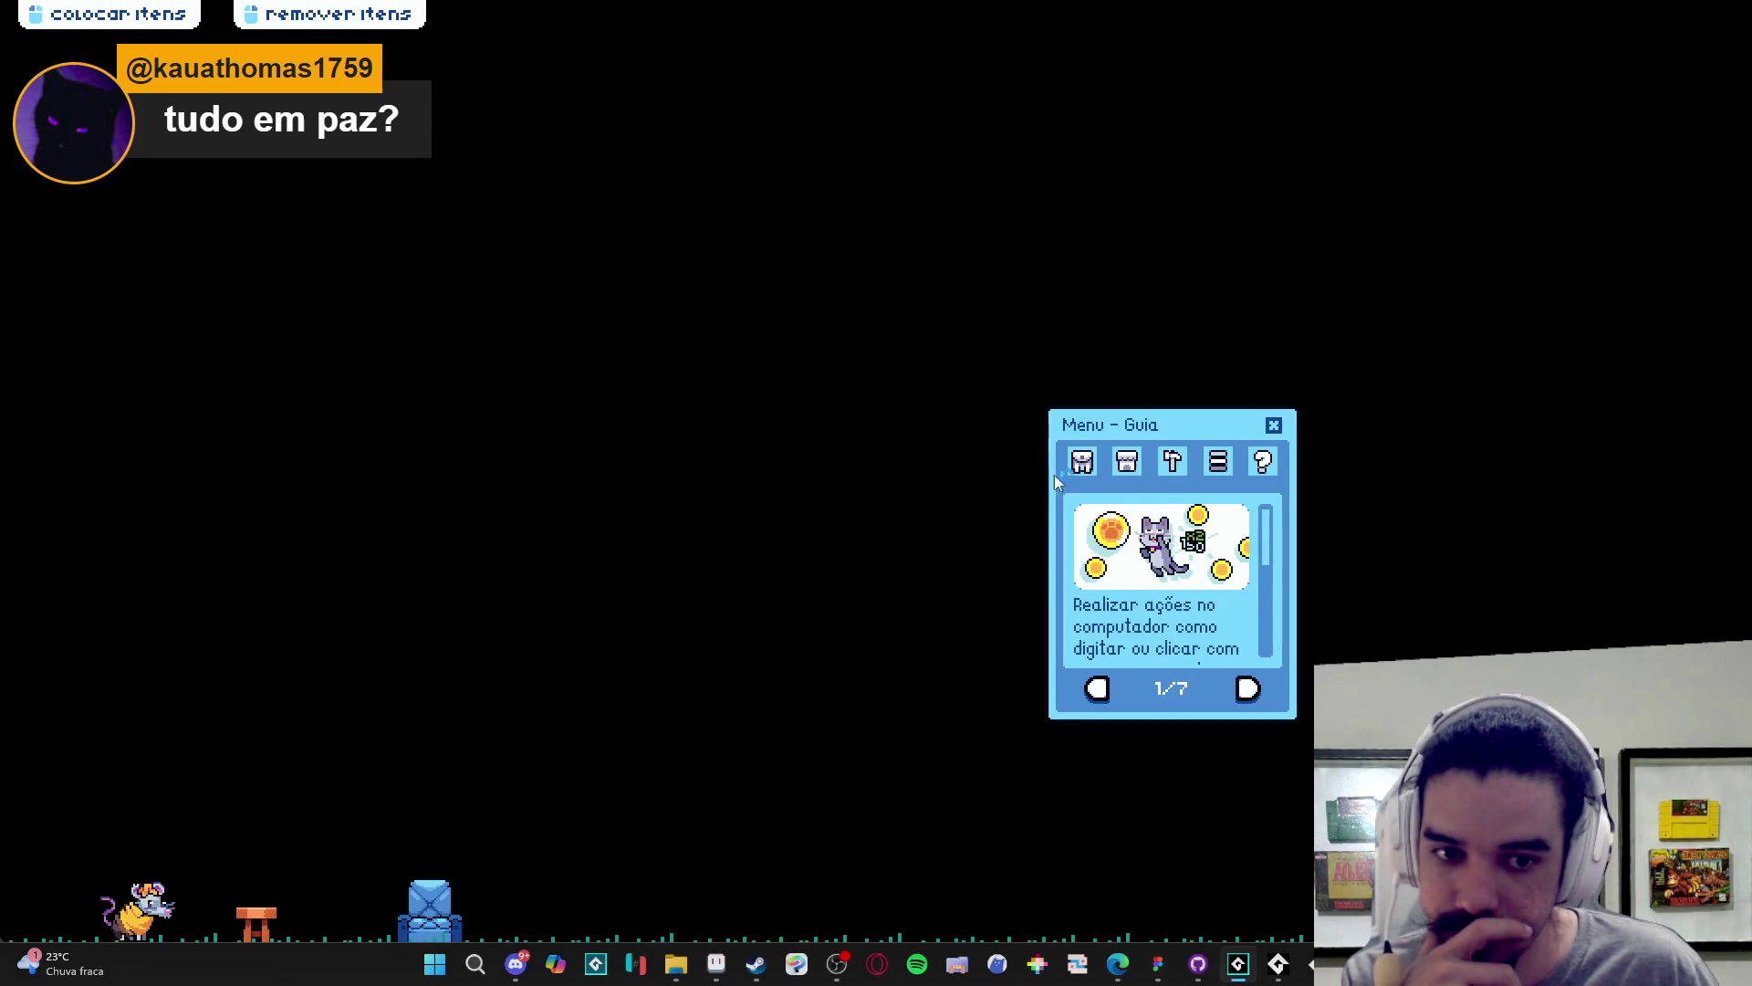
# - Open Trocar from the Inventário tab and abort at the gift_container runtime error
pyautogui.click(1082, 462)
pyautogui.click(1141, 697)
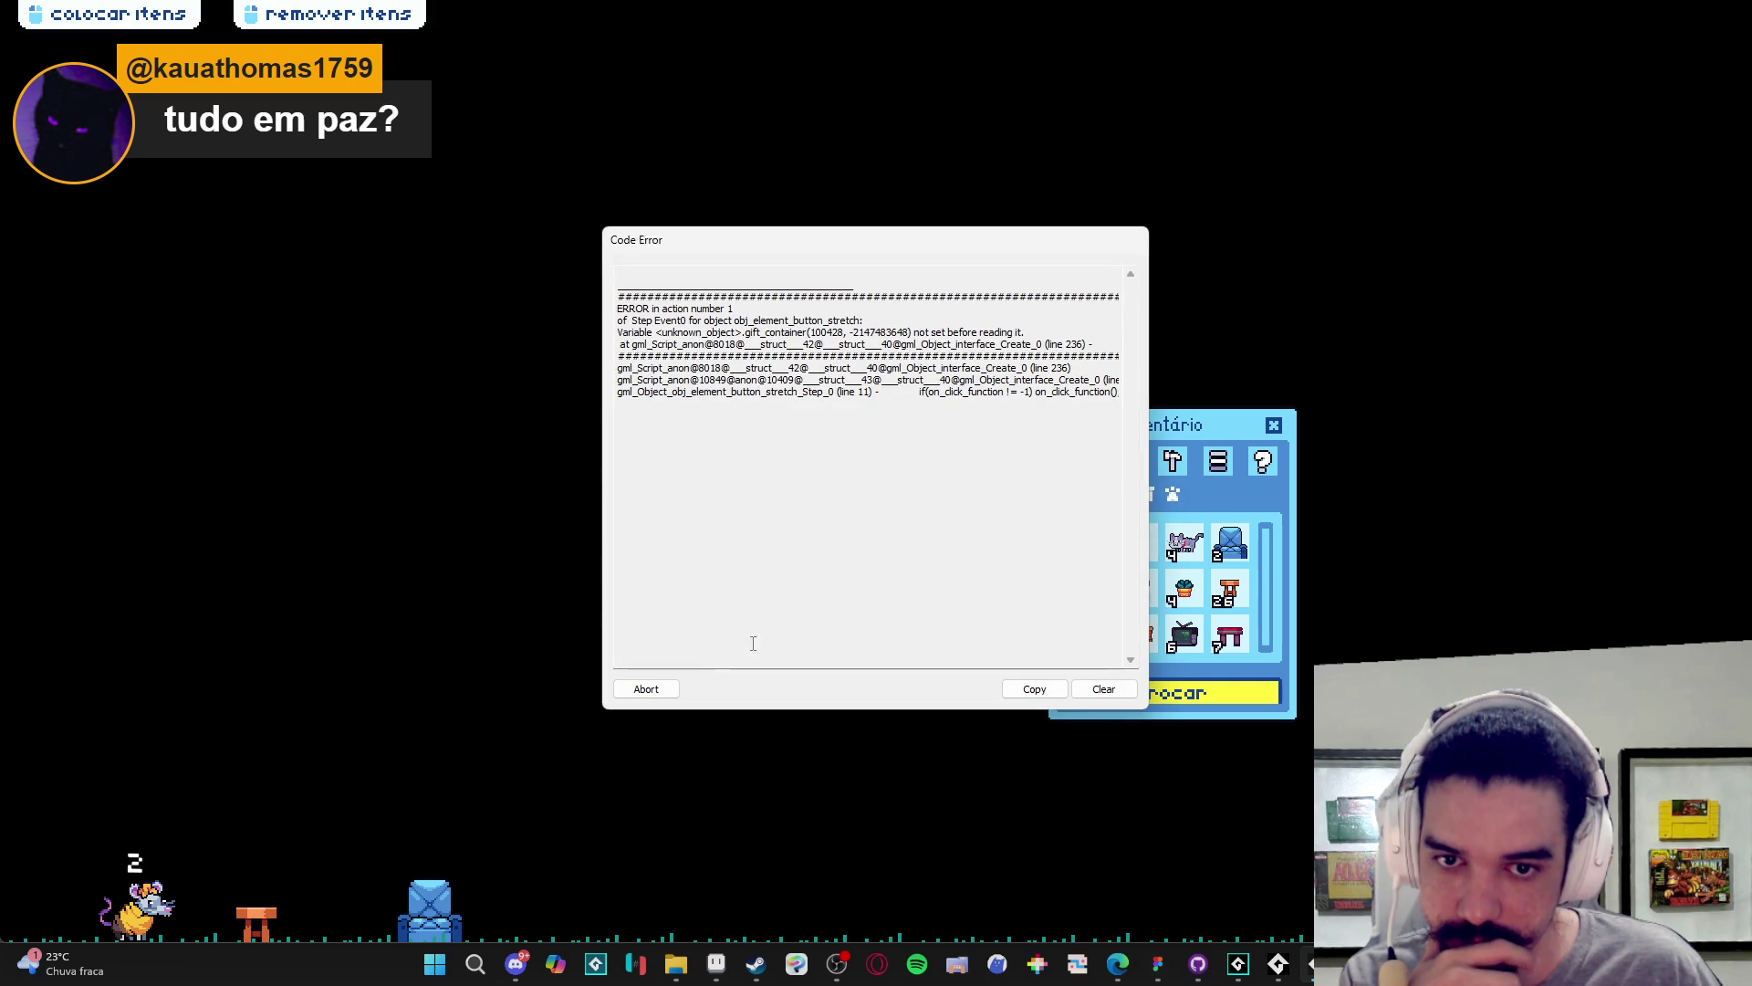
pyautogui.click(646, 689)
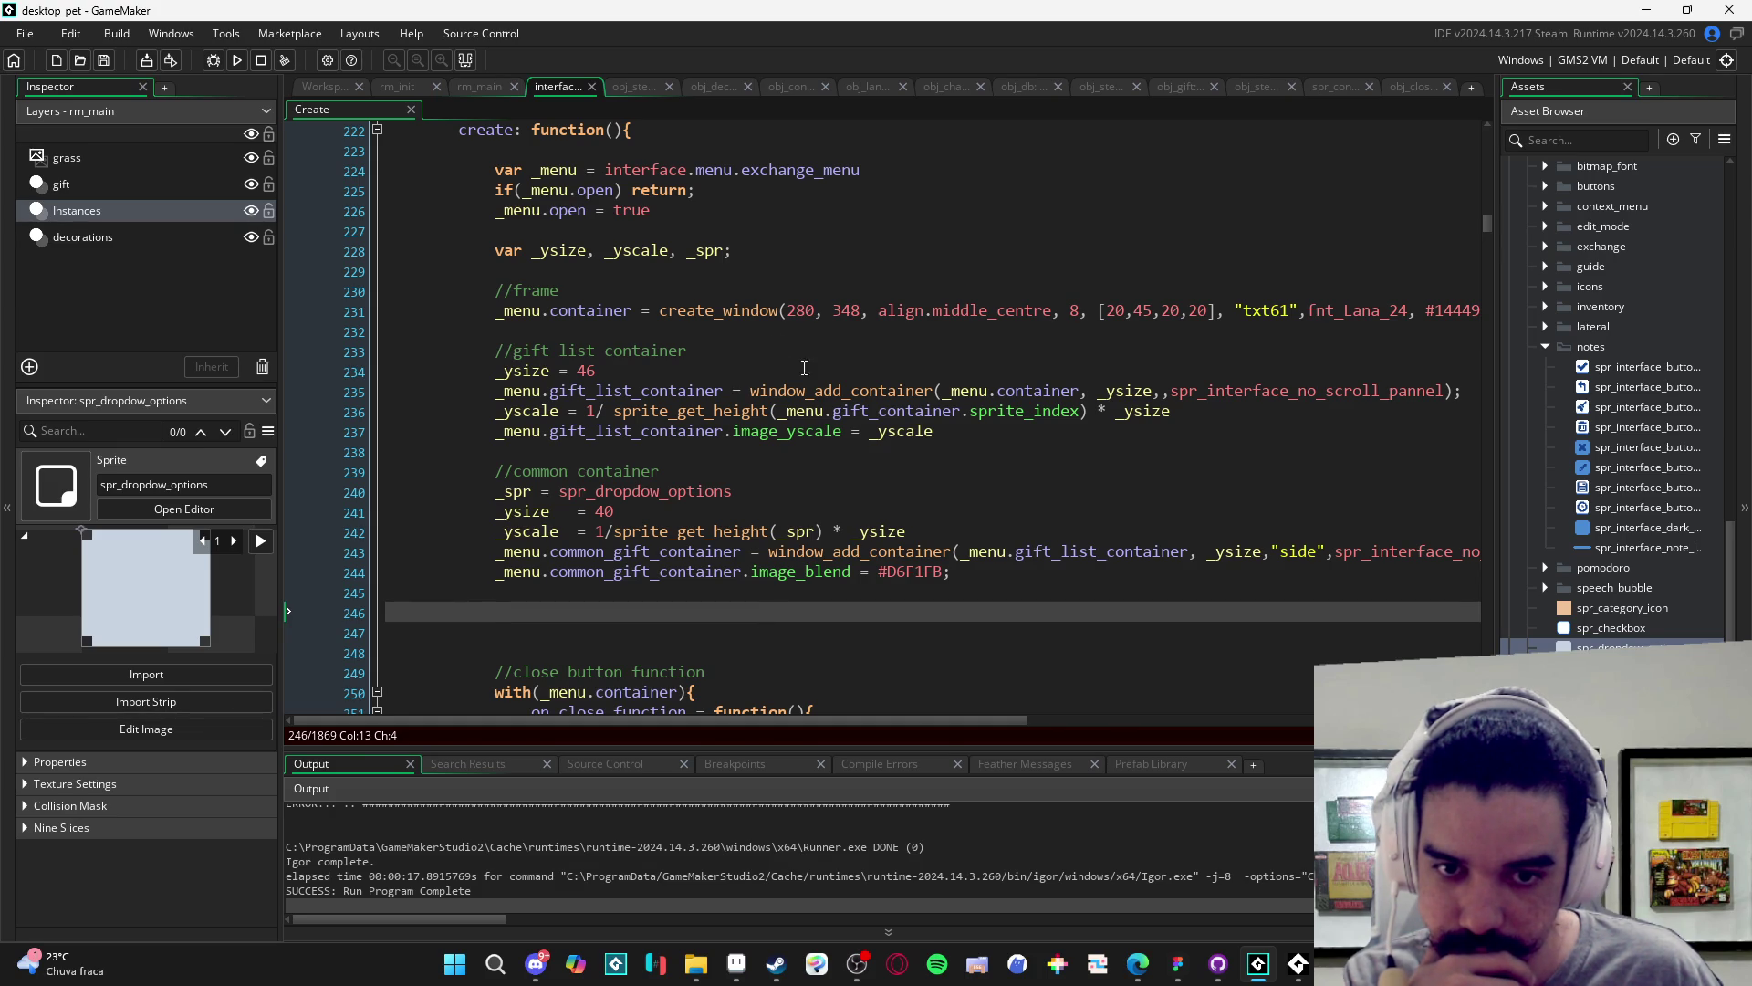
# - Replace gift_container with gift_list_container on line 236 and rebuild with F5
pyautogui.doubleClick(684, 387)
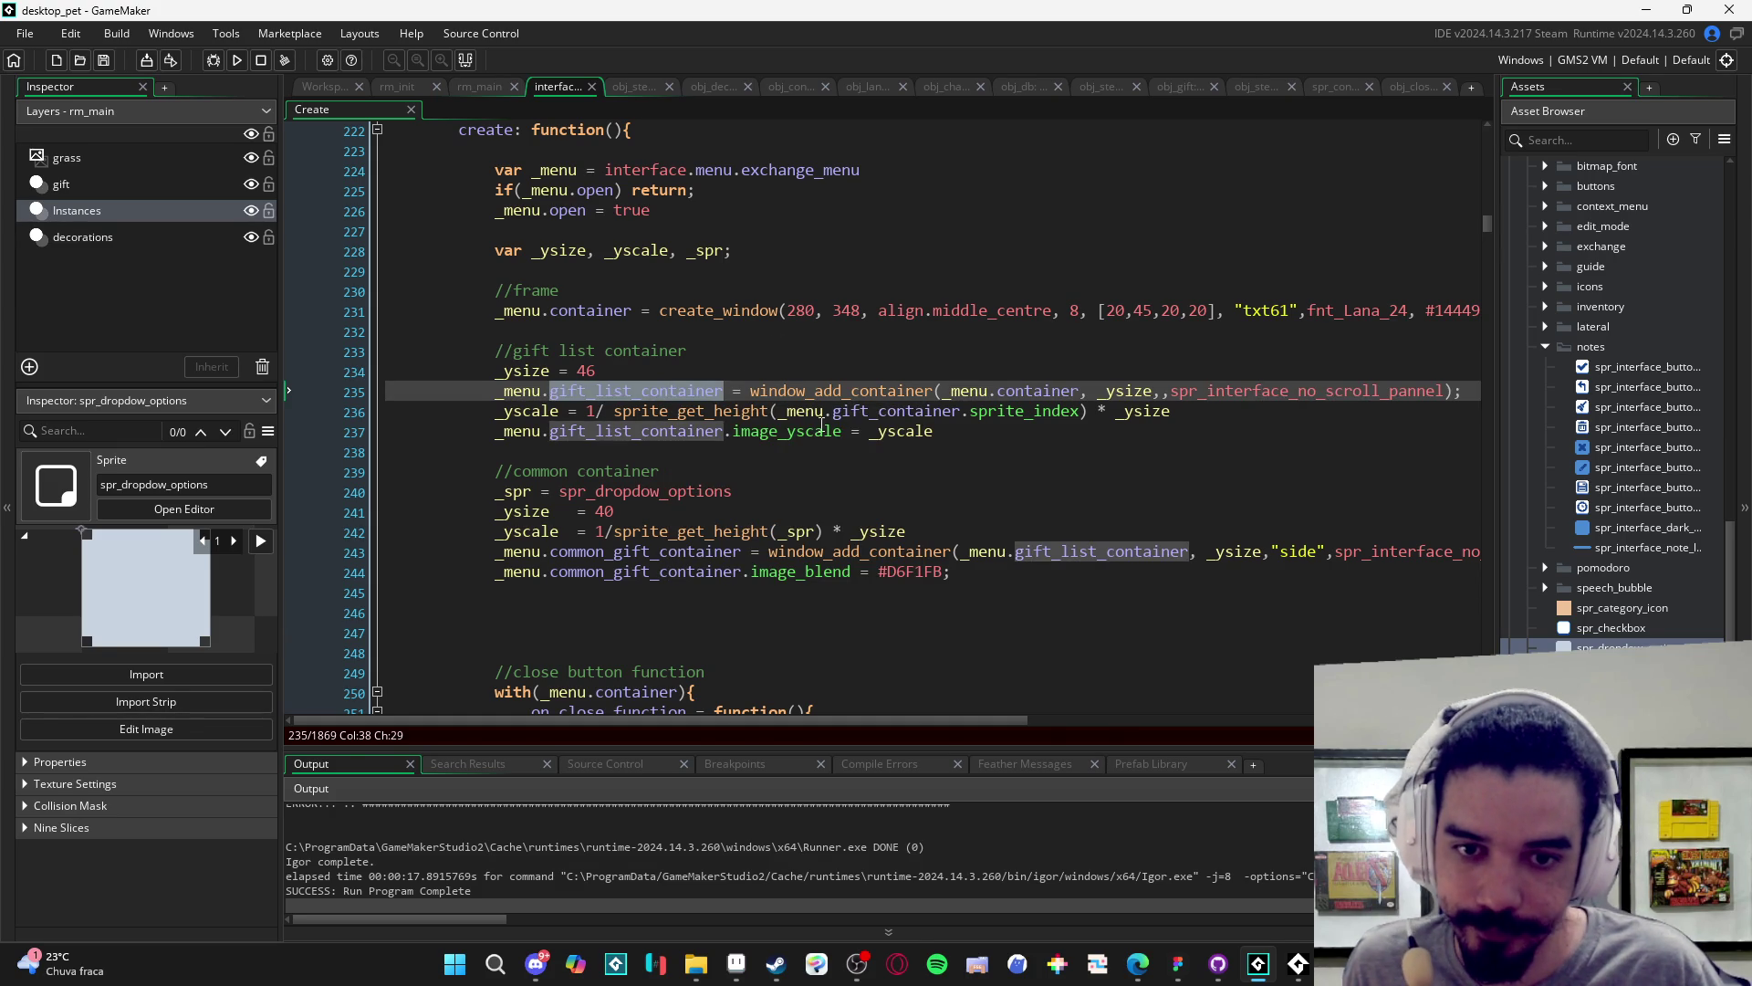
pyautogui.hotkey('ctrl', 'c')
pyautogui.doubleClick(867, 412)
pyautogui.hotkey('ctrl', 'v')
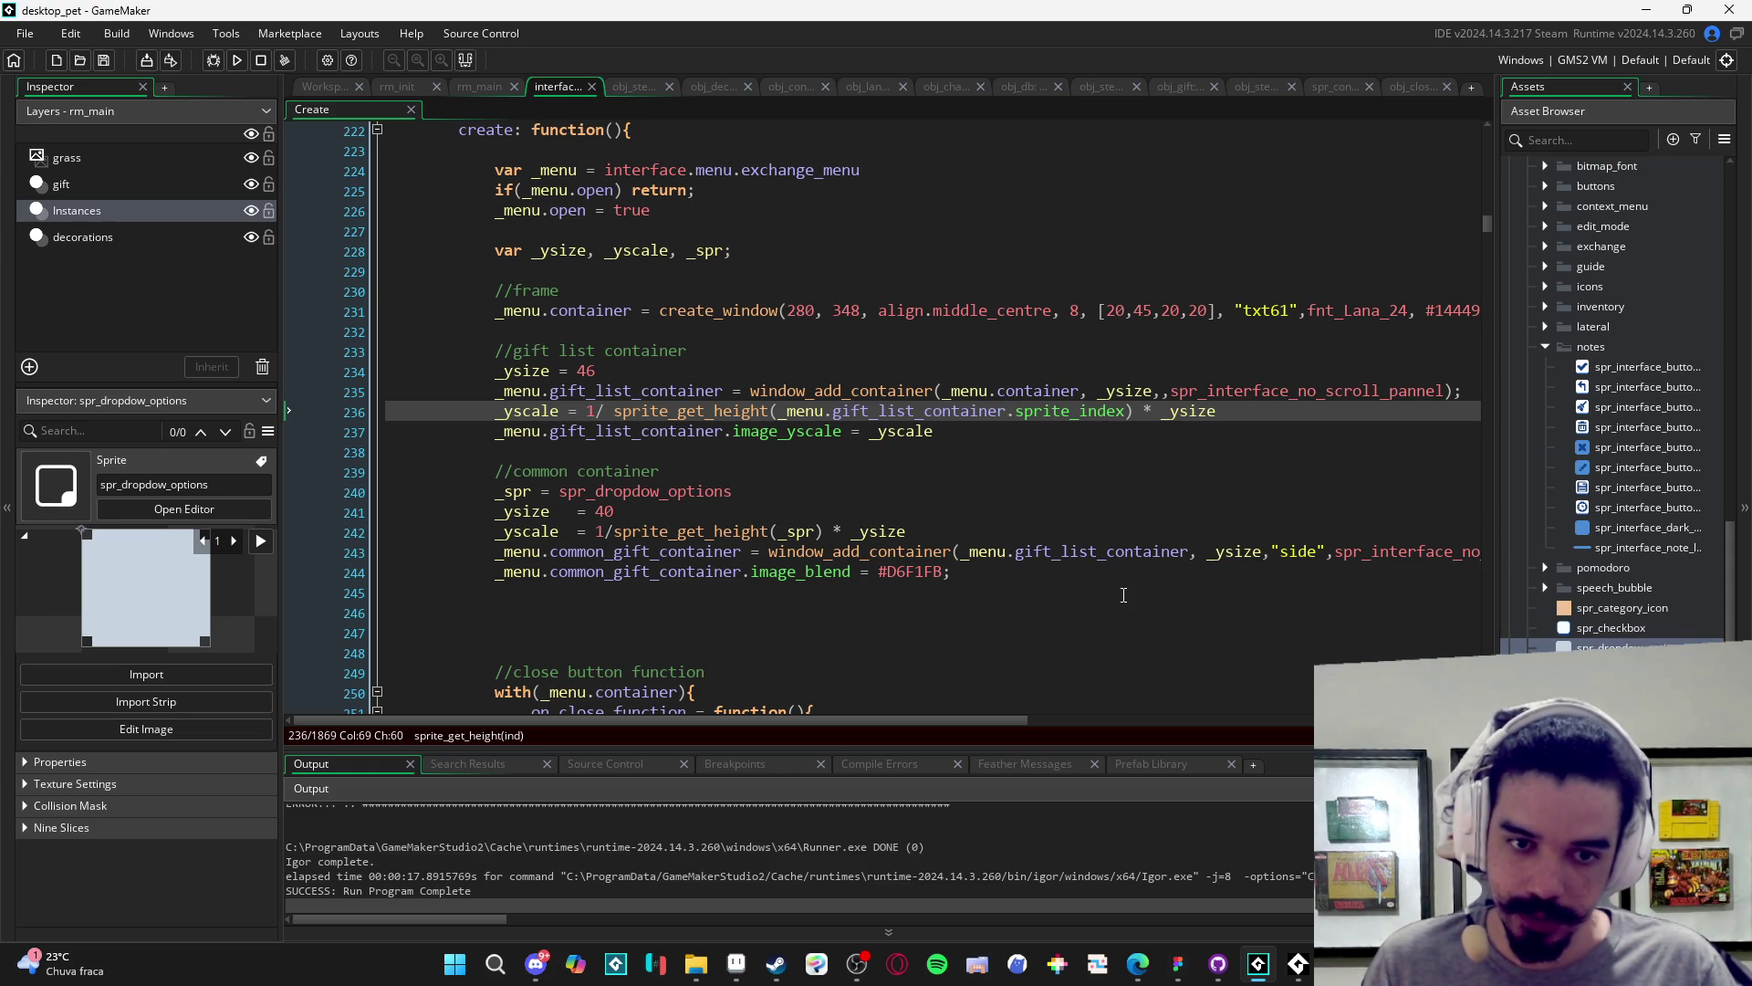
pyautogui.press('F5')
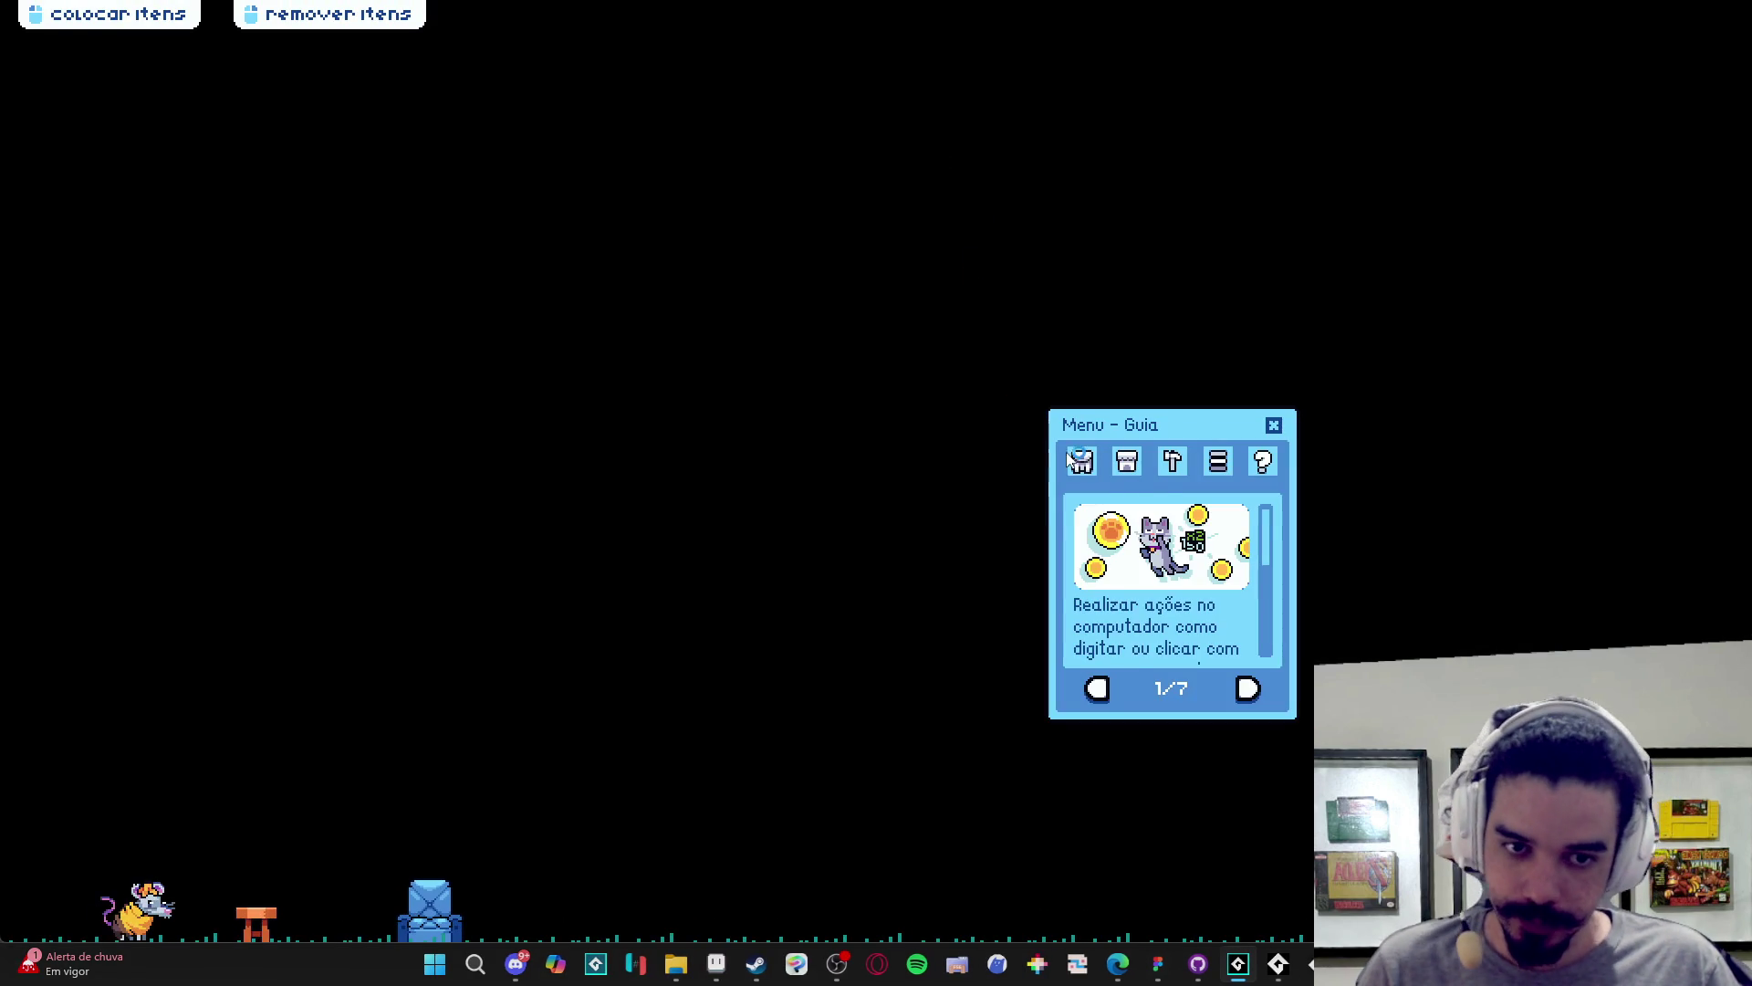
# - Open Menu de Troca from the Inventário tab, move it, close it, then quit the game
pyautogui.click(1081, 461)
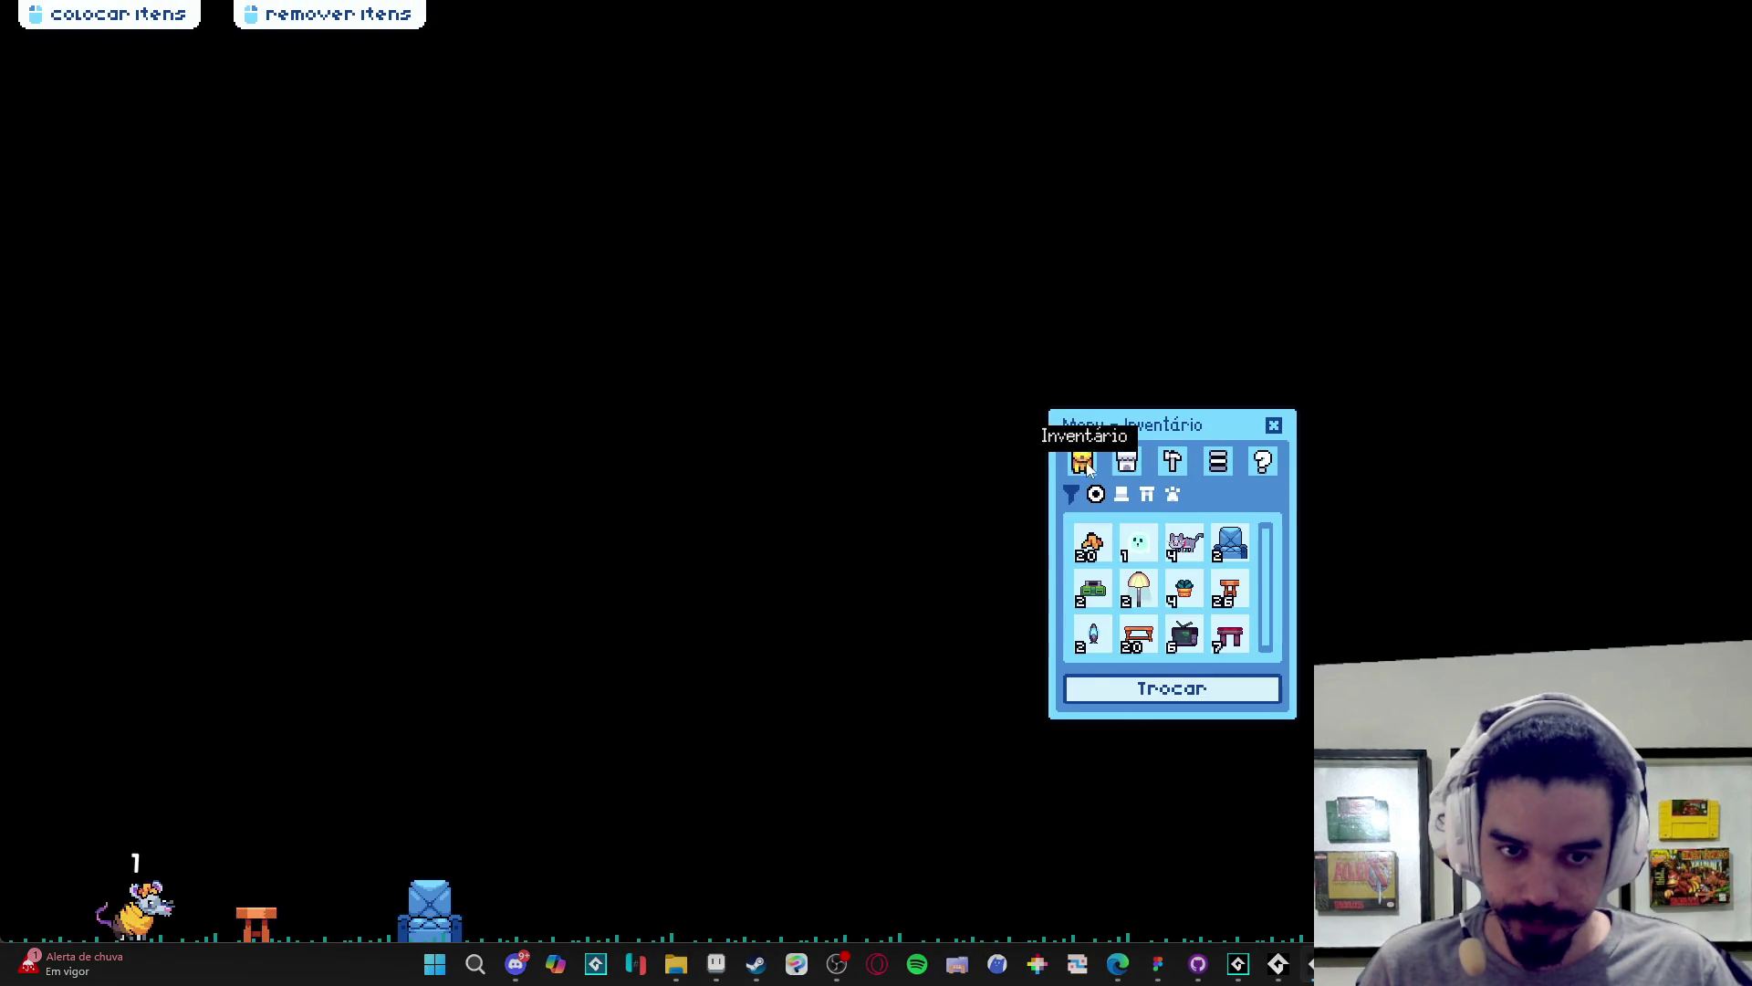
pyautogui.click(1172, 688)
pyautogui.moveTo(738, 423)
pyautogui.mouseDown()
pyautogui.moveTo(807, 356)
pyautogui.moveTo(736, 492)
pyautogui.moveTo(749, 292)
pyautogui.moveTo(538, 438)
pyautogui.moveTo(825, 303)
pyautogui.moveTo(956, 109)
pyautogui.moveTo(1278, 70)
pyautogui.moveTo(1036, 509)
pyautogui.moveTo(365, 693)
pyautogui.moveTo(721, 484)
pyautogui.mouseUp()
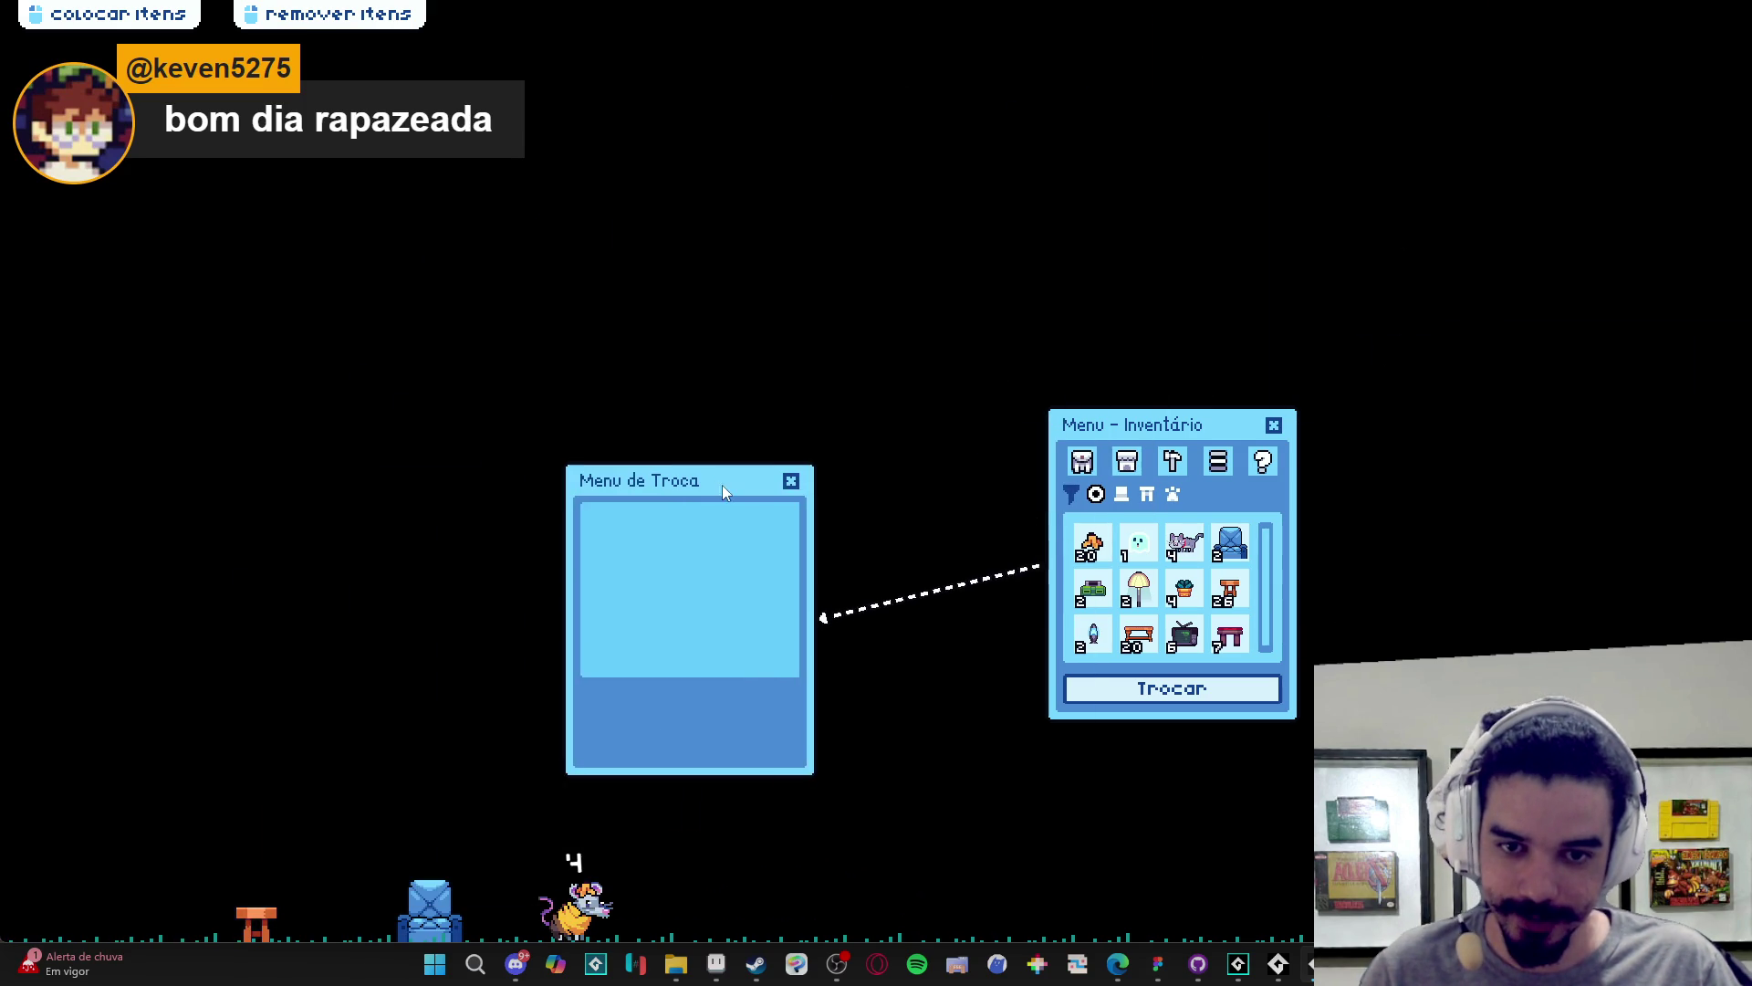
pyautogui.click(791, 479)
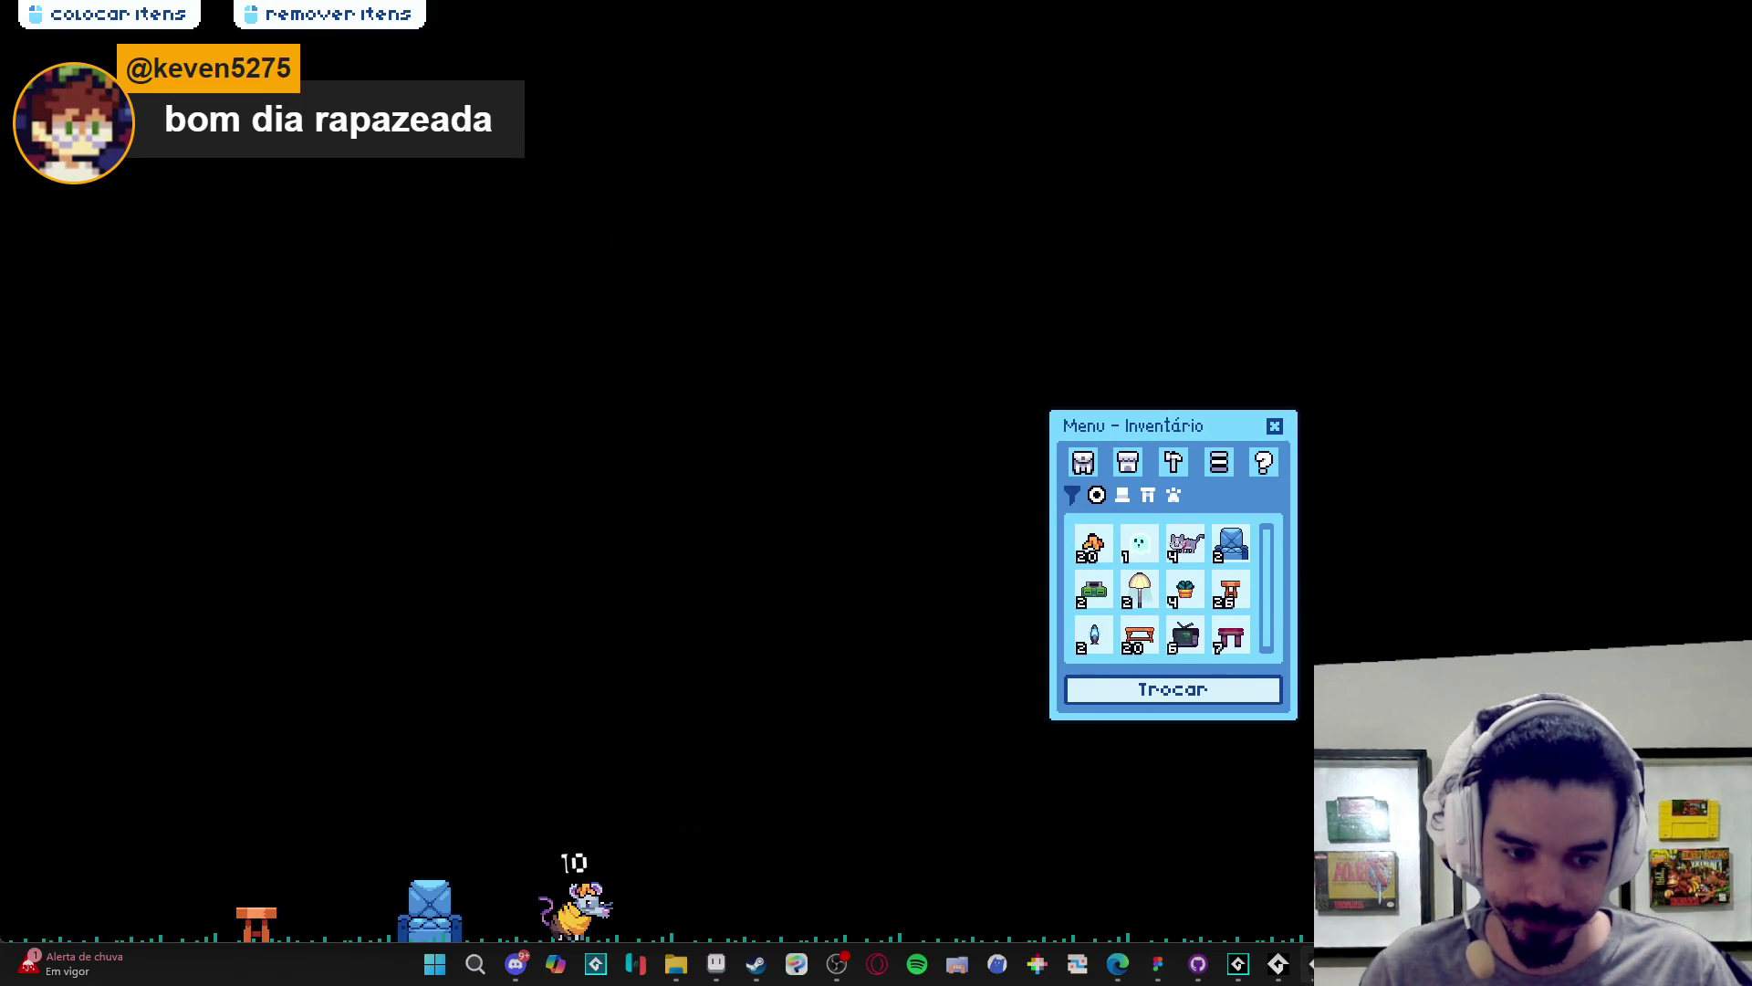
pyautogui.rightClick(1318, 964)
pyautogui.click(1250, 912)
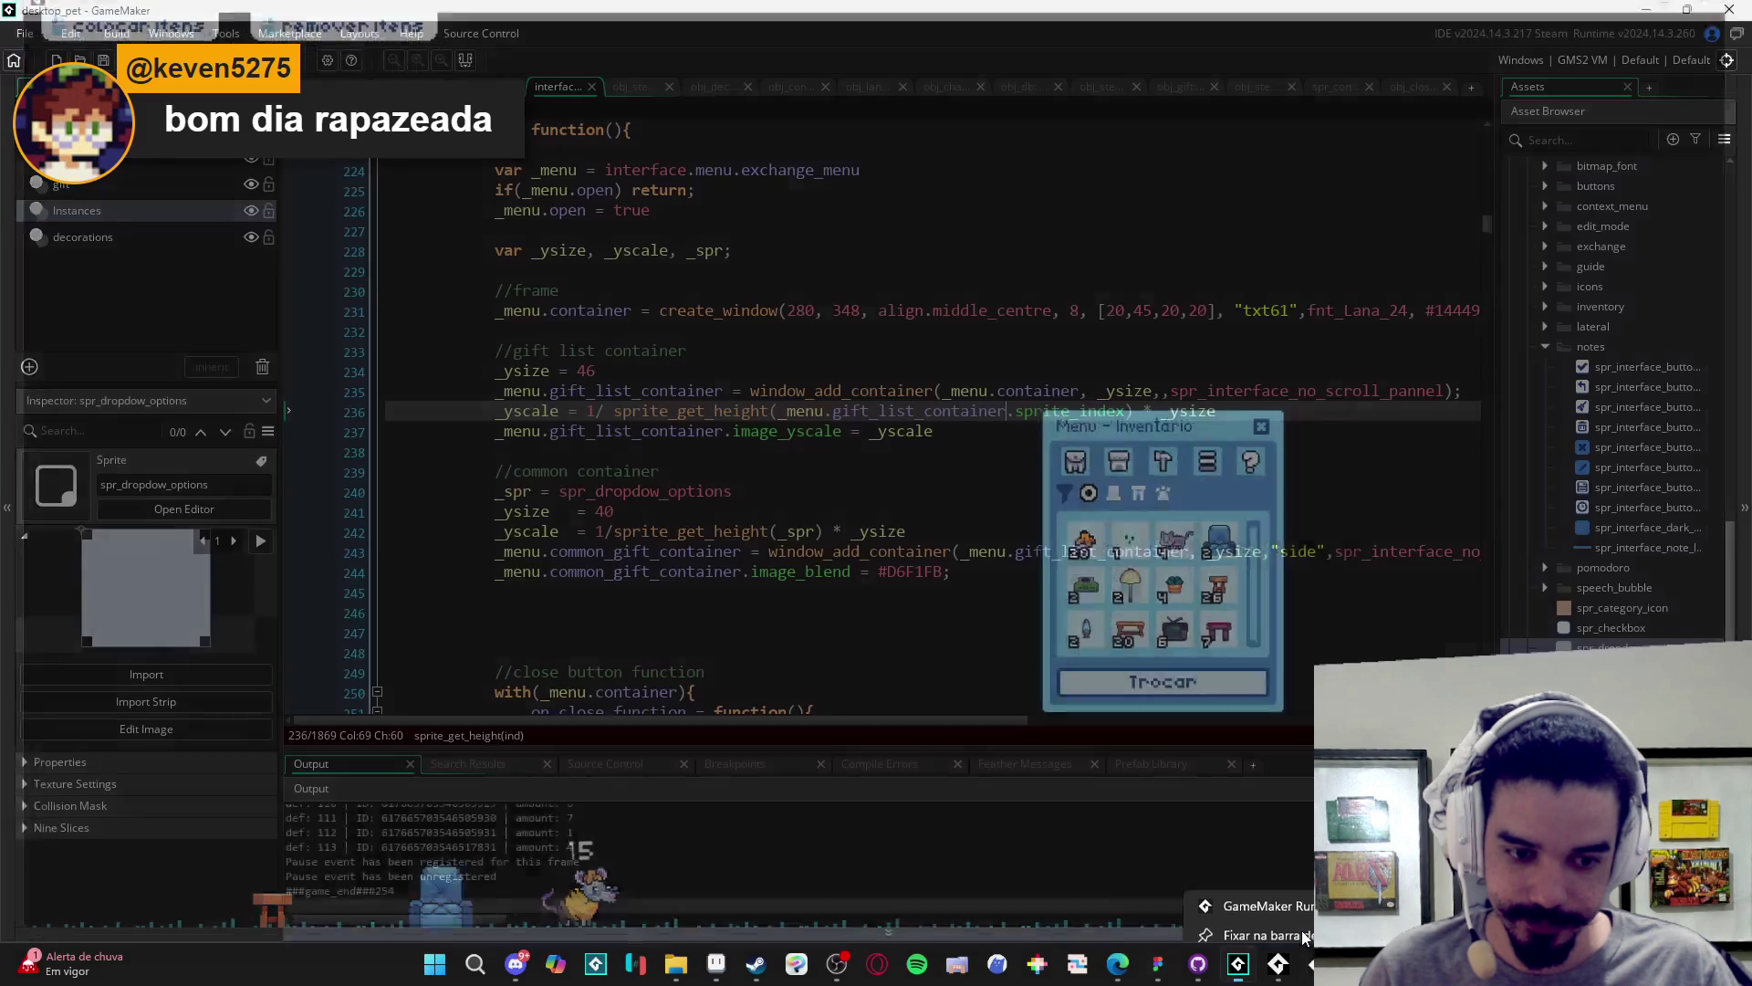
# - Swap spr_interface_no_scroll_pannel for spr_dropdow_options in the line 243 common container call
pyautogui.doubleClick(719, 493)
pyautogui.hotkey('ctrl', 'c')
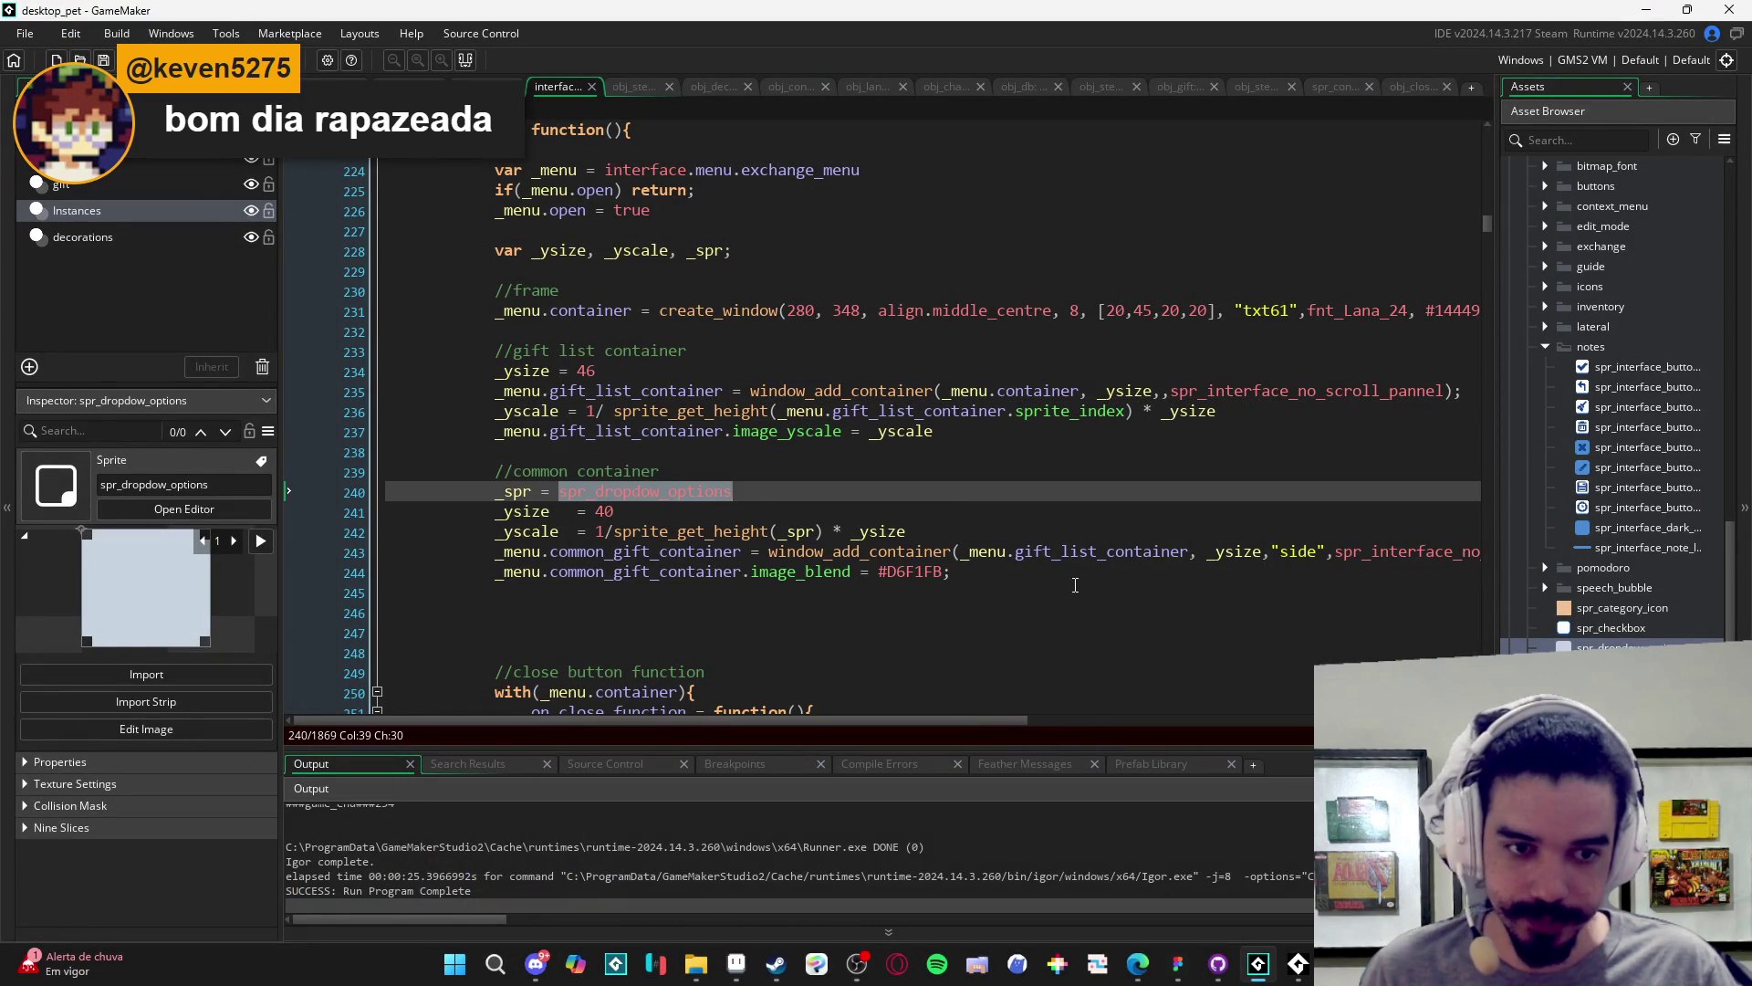
pyautogui.hscroll(3, 780, 555)
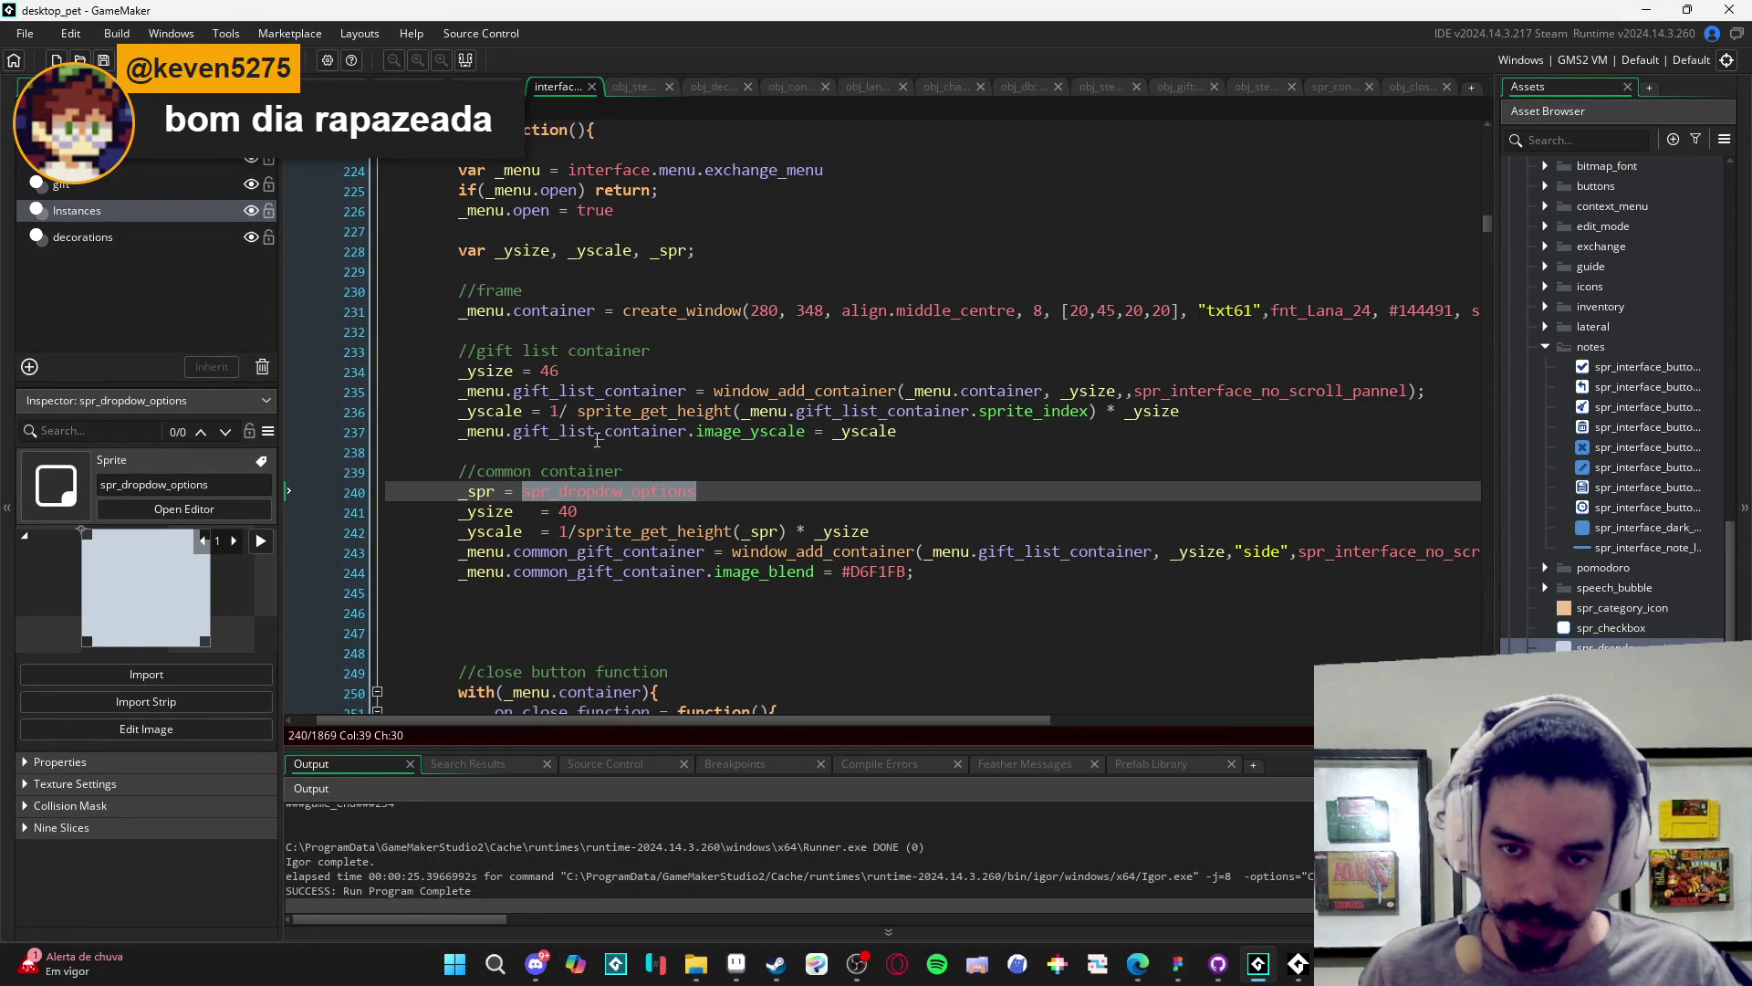
pyautogui.hscroll(4, 1250, 556)
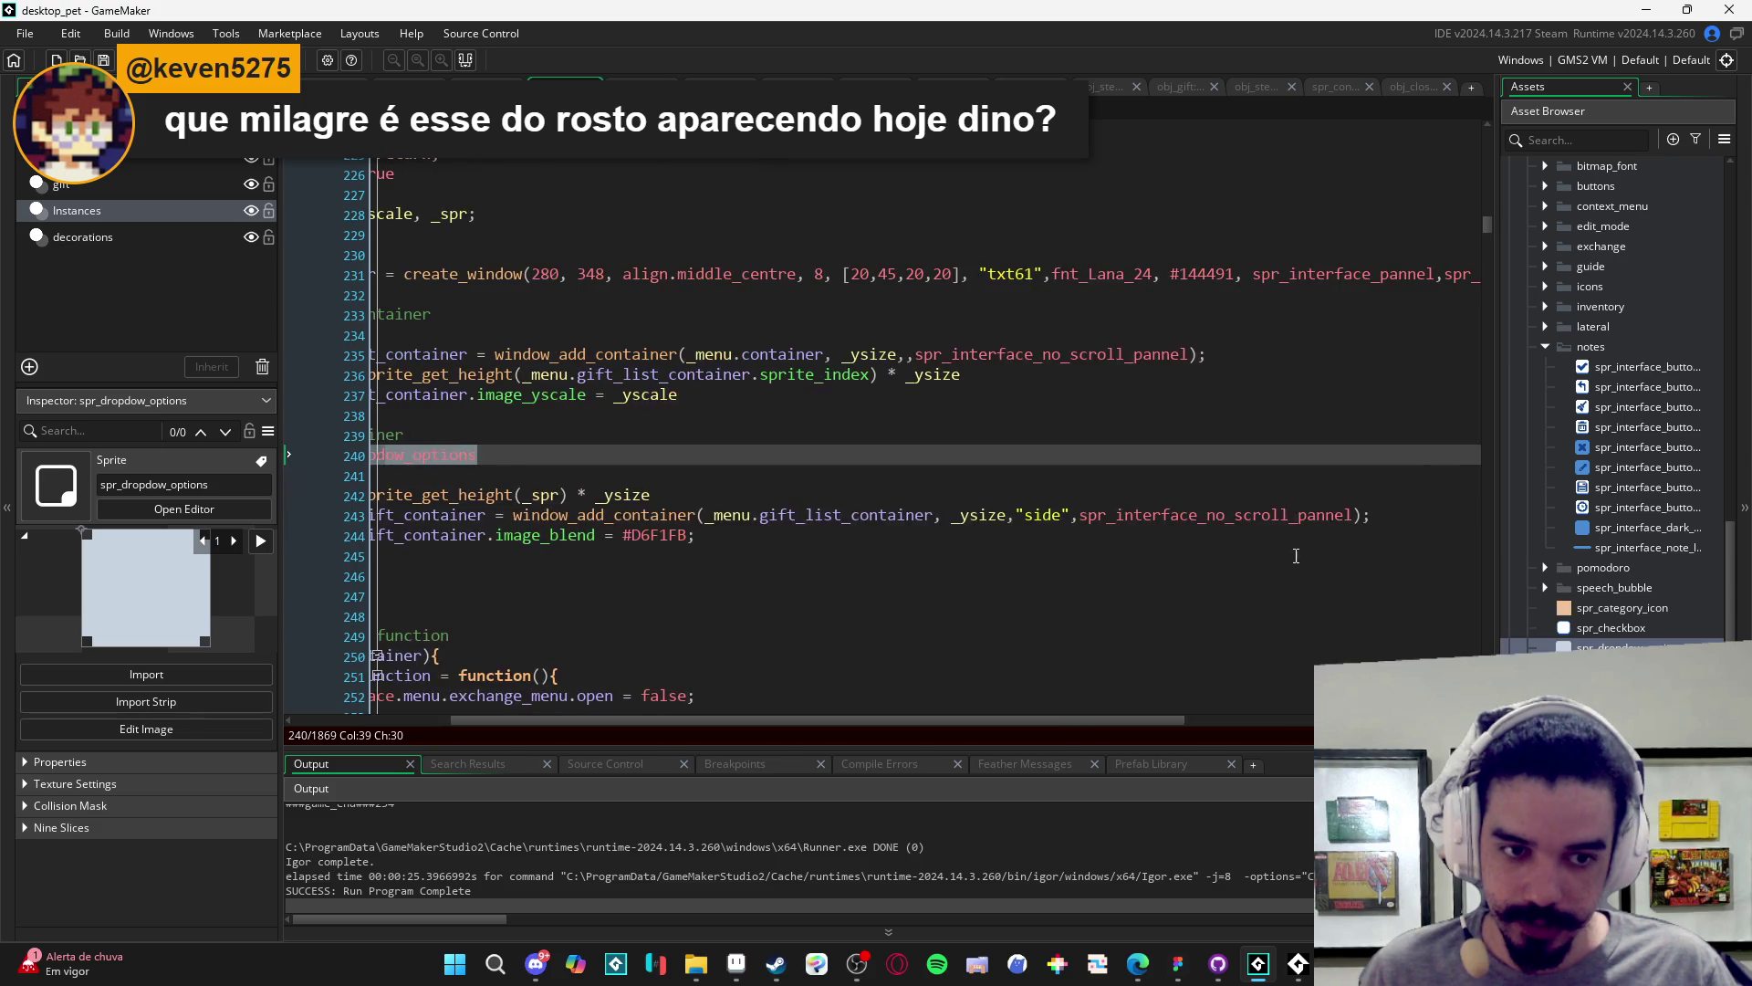
pyautogui.doubleClick(1118, 515)
pyautogui.hotkey('ctrl', 'v')
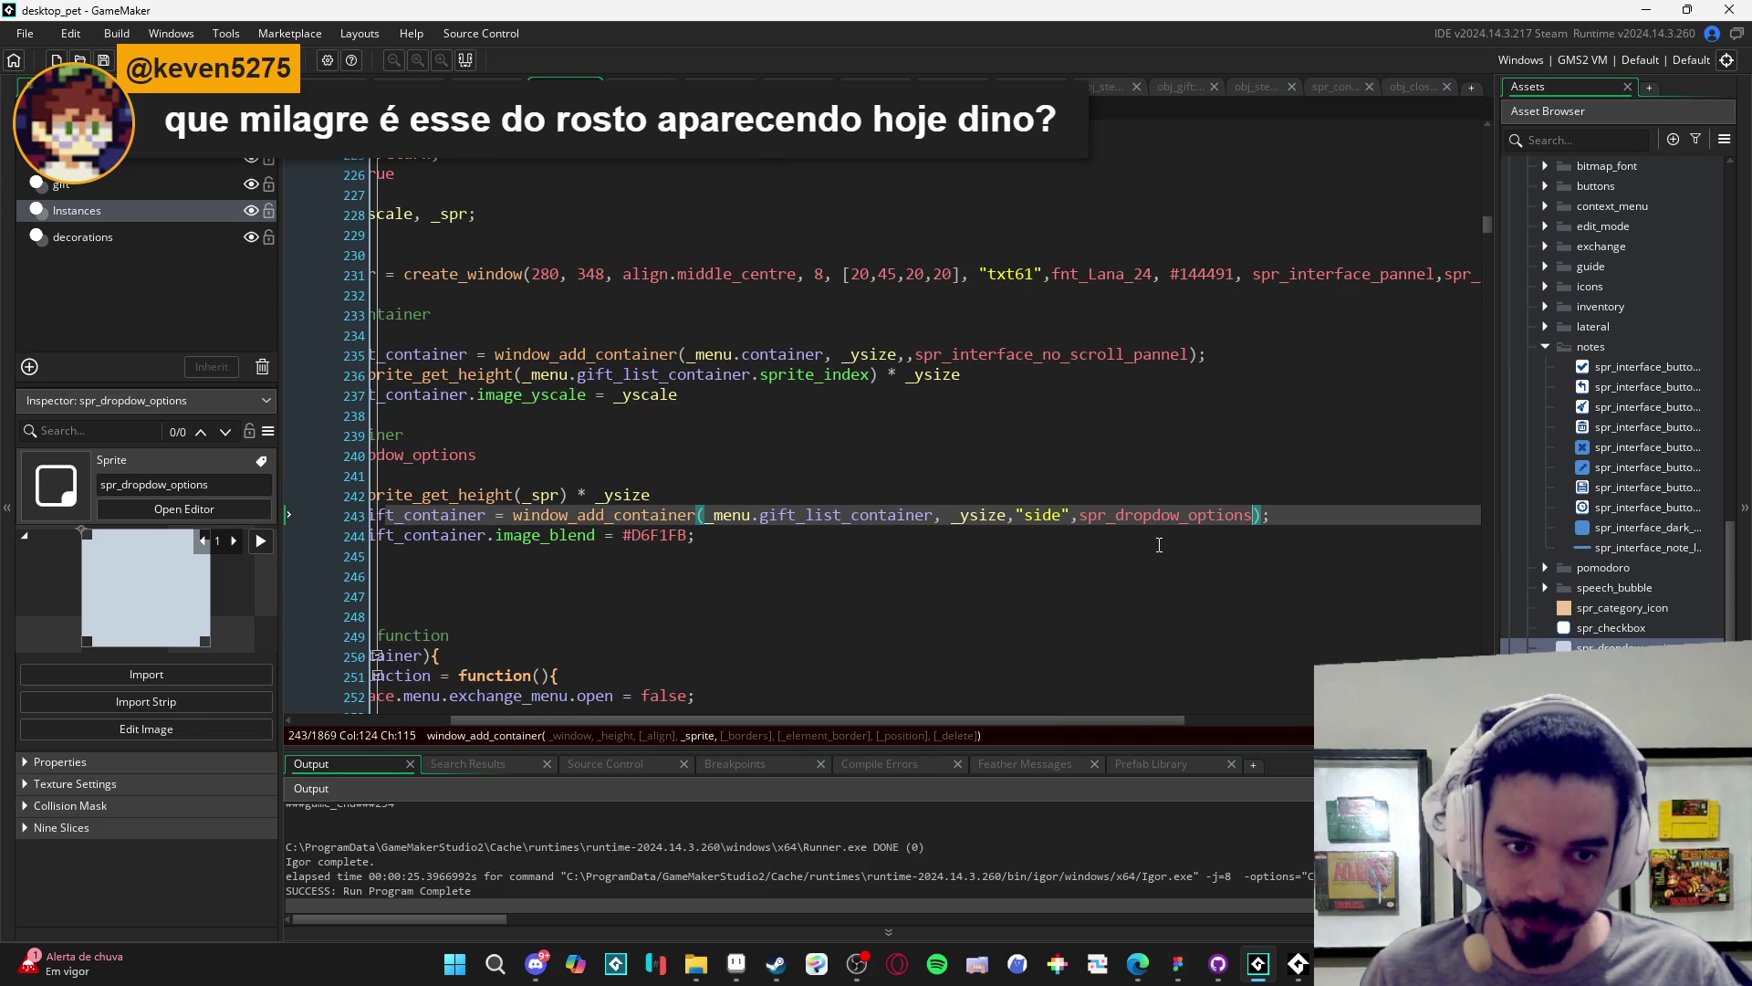
pyautogui.moveTo(1121, 526)
pyautogui.hscroll(-6, 924, 545)
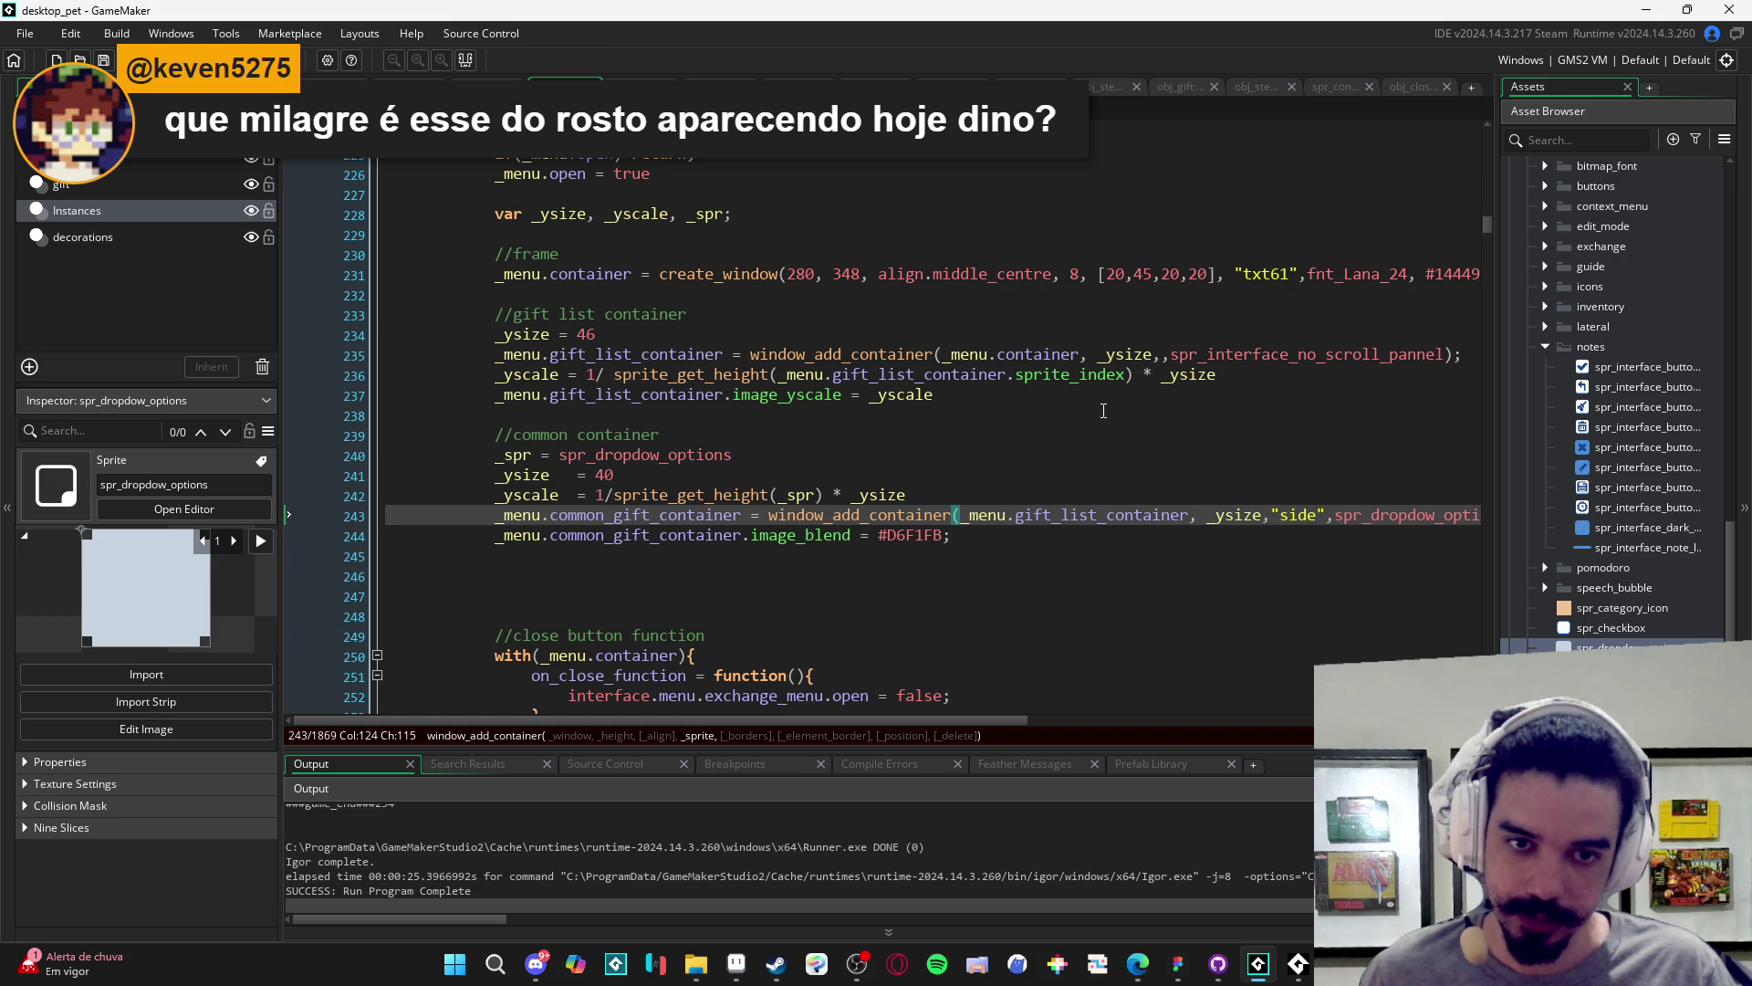
pyautogui.click(931, 334)
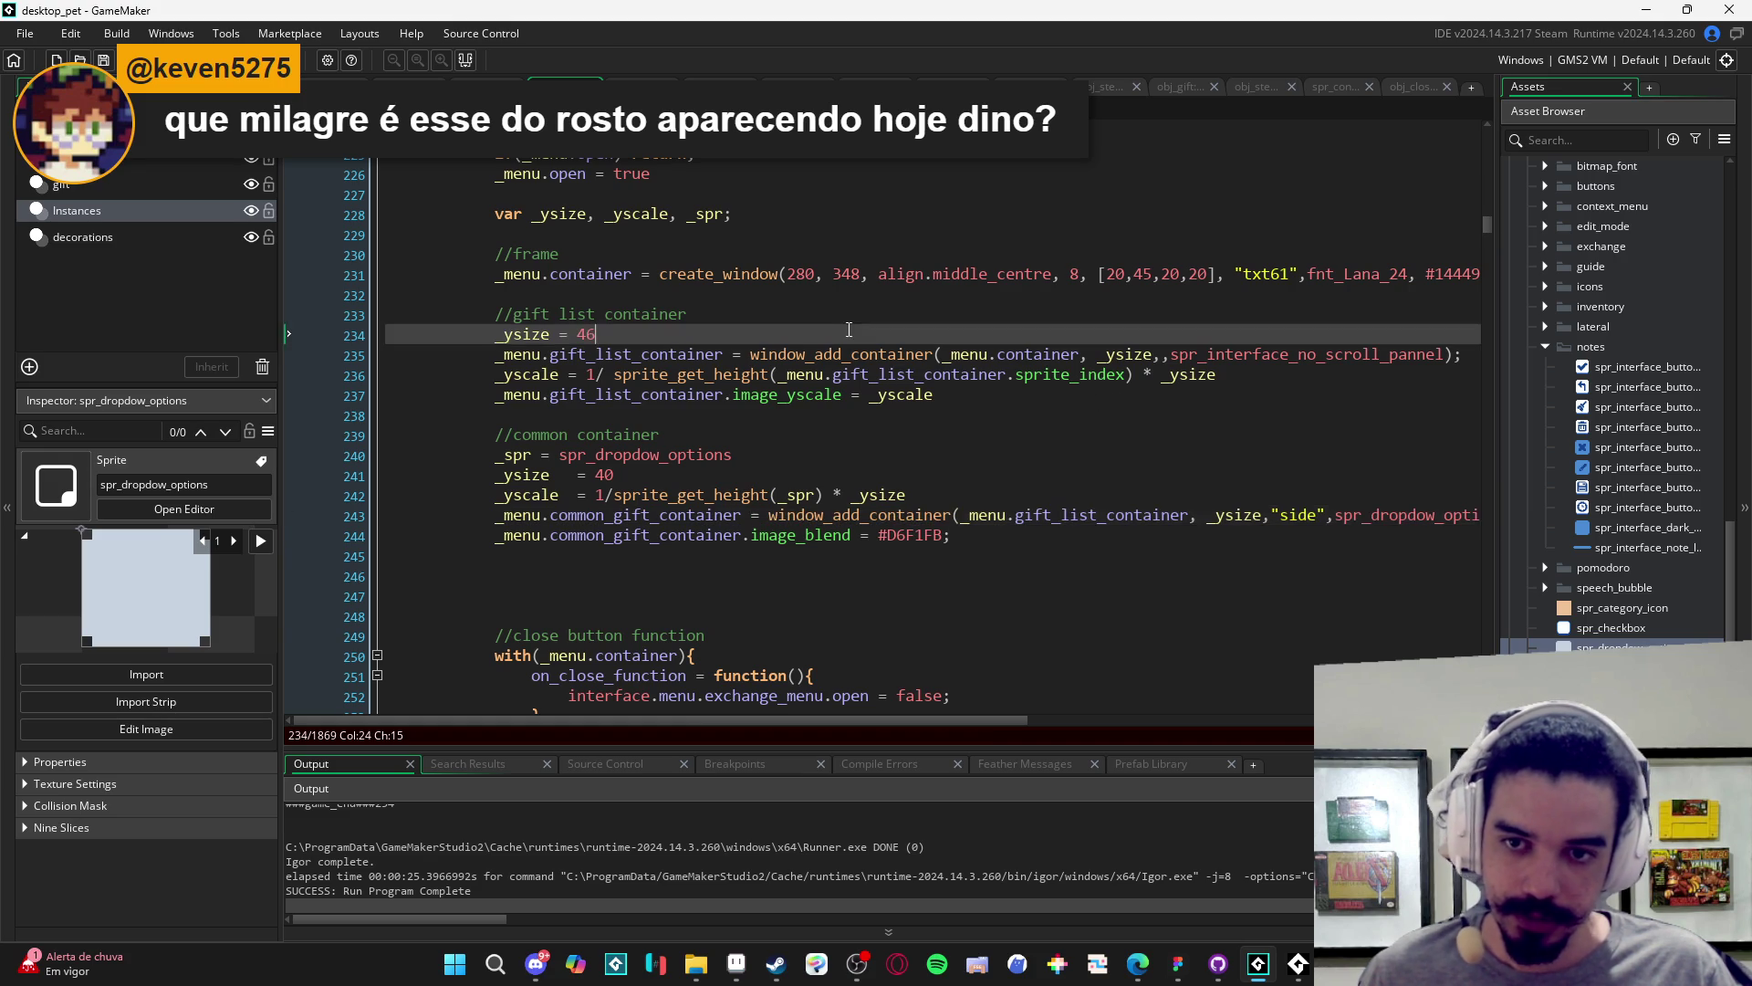
# - Add '_spr = spr_interface_no_scroll_pannel' above _ysize = 46, moving the name out of the container call
pyautogui.press('Return')
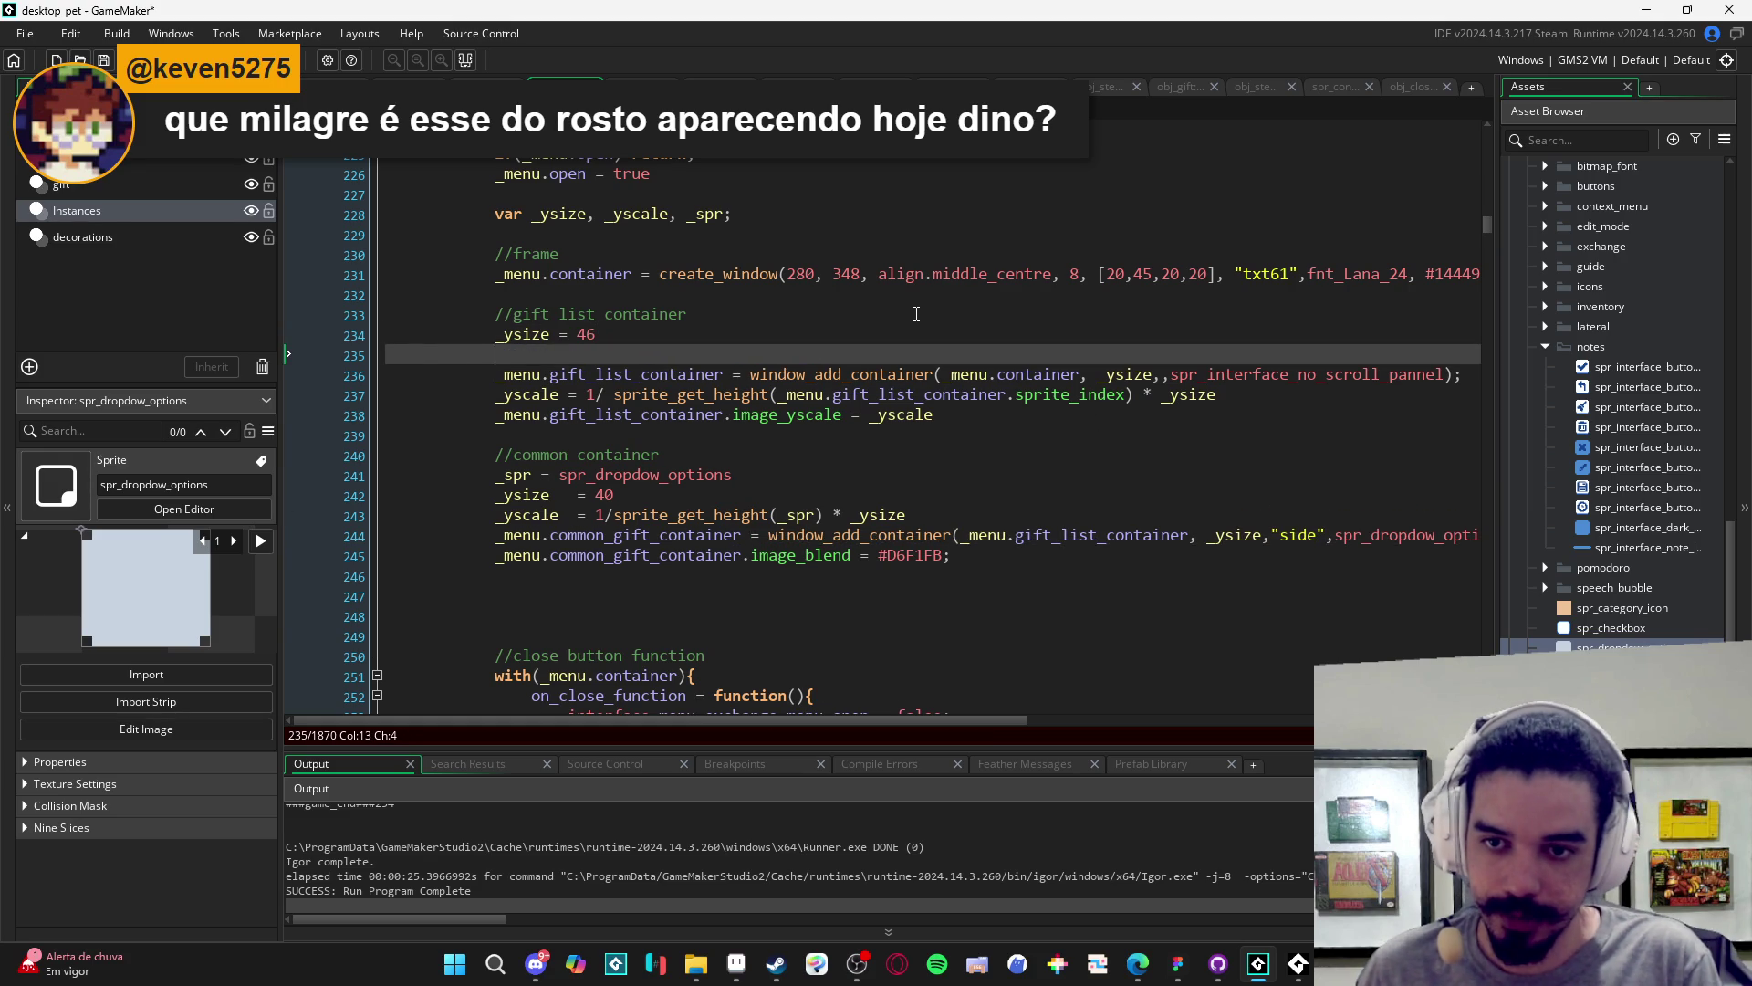
pyautogui.hotkey('ctrl', 'z')
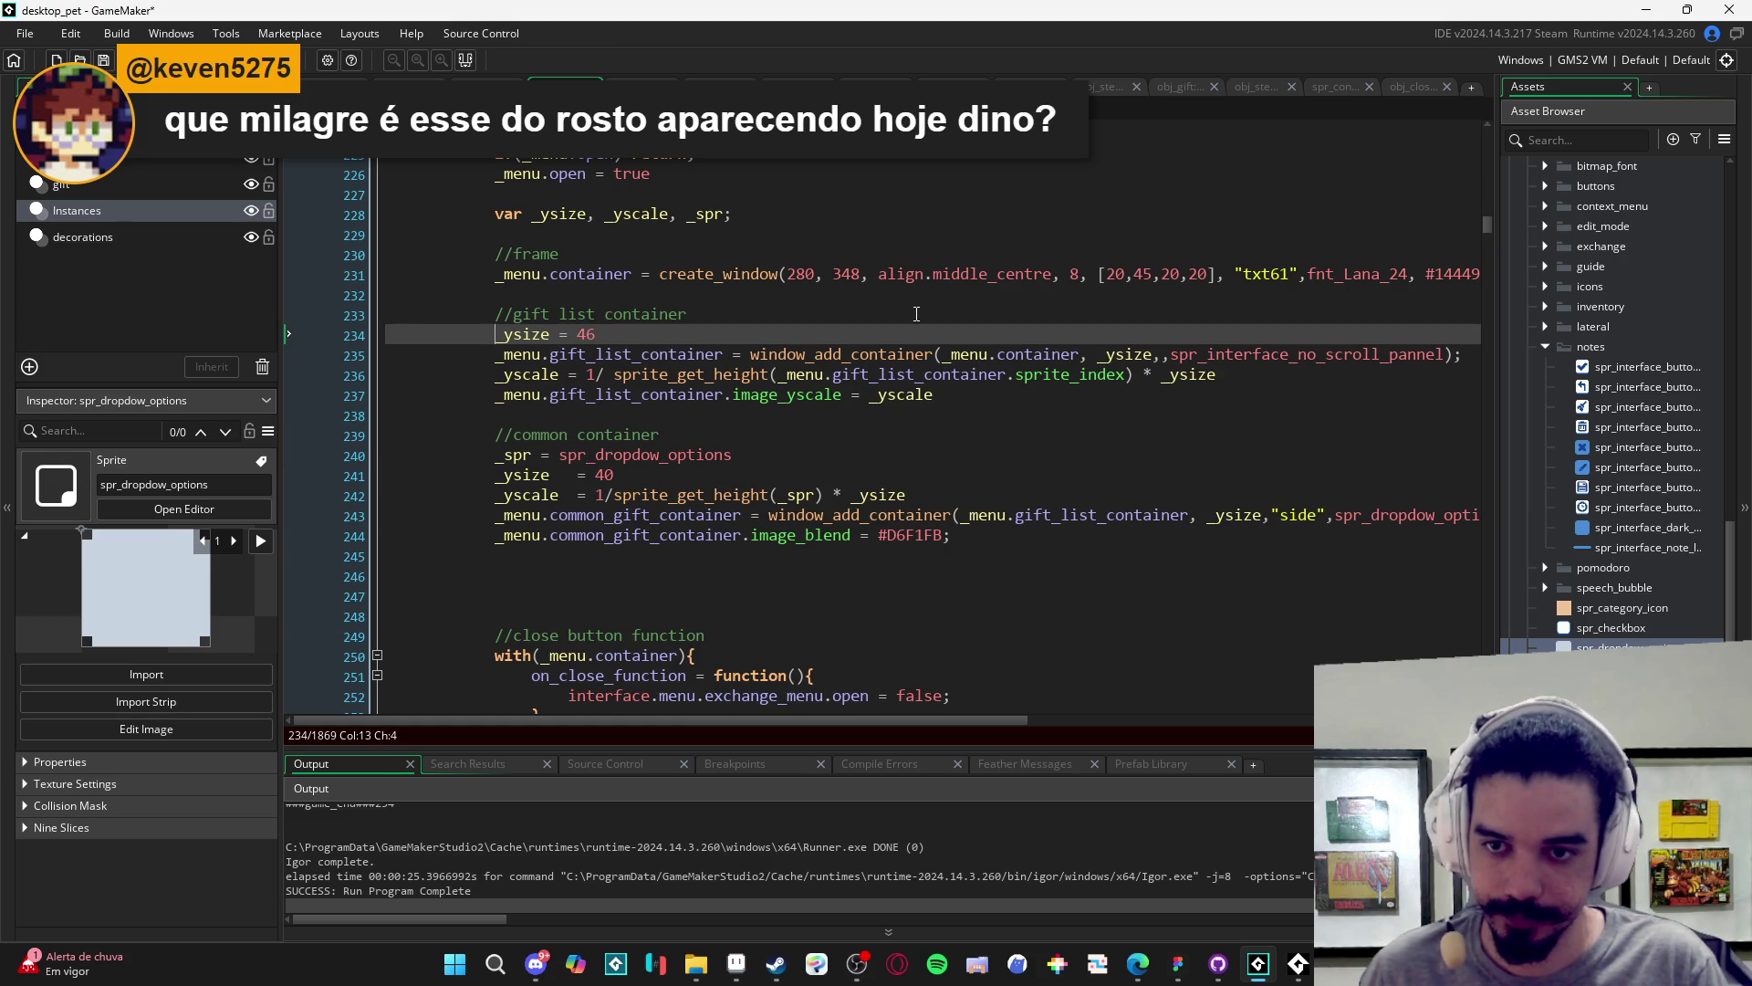
pyautogui.press('Home')
pyautogui.press('Return')
pyautogui.press('Up')
pyautogui.write('_spr =')
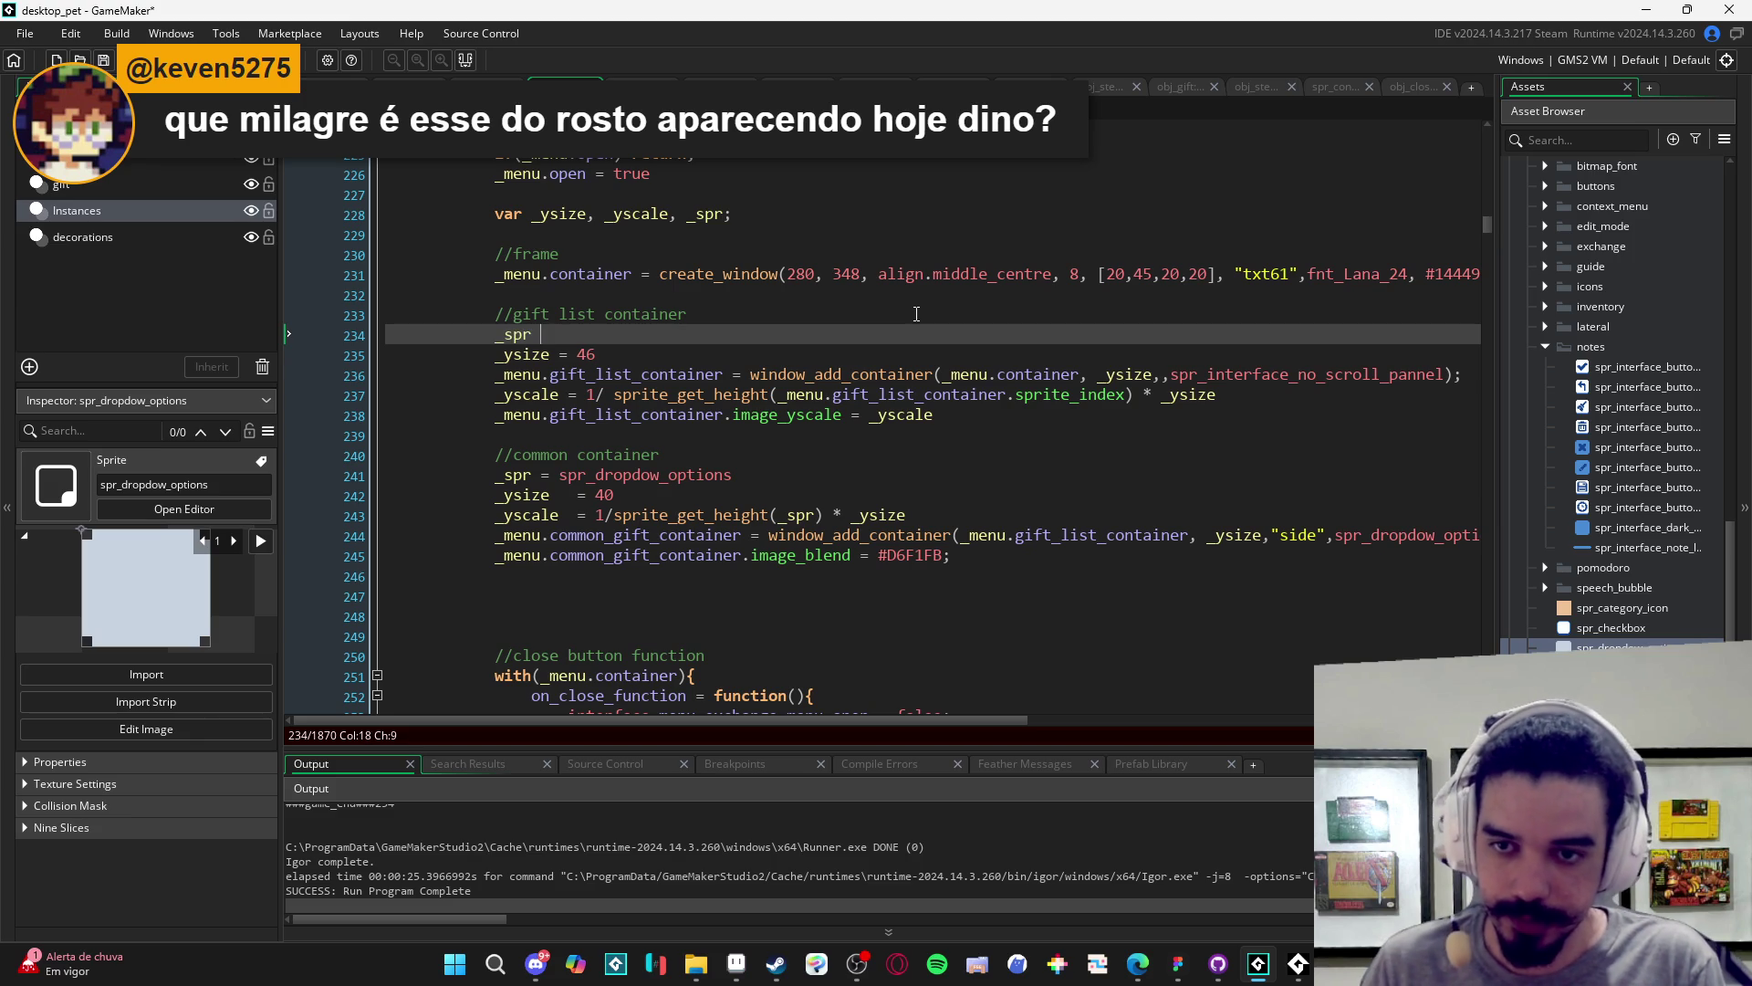
pyautogui.press('Left')
pyautogui.press('Left')
pyautogui.press('Left')
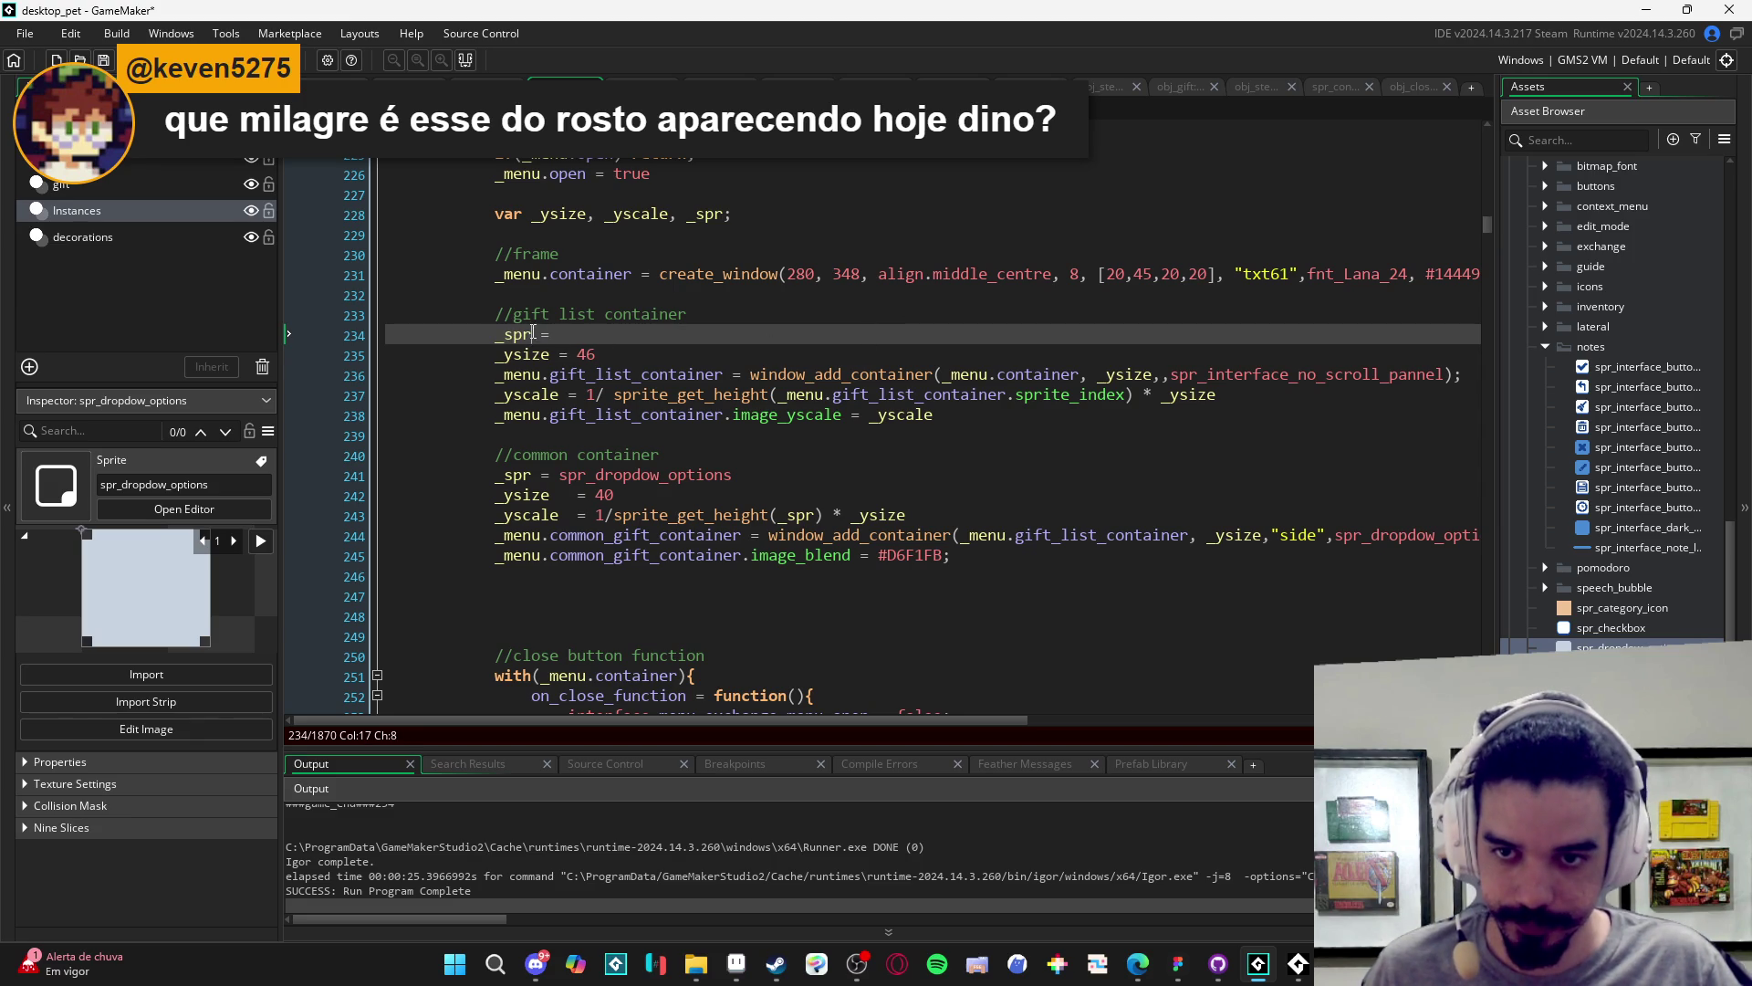
pyautogui.press('Down')
pyautogui.press('End')
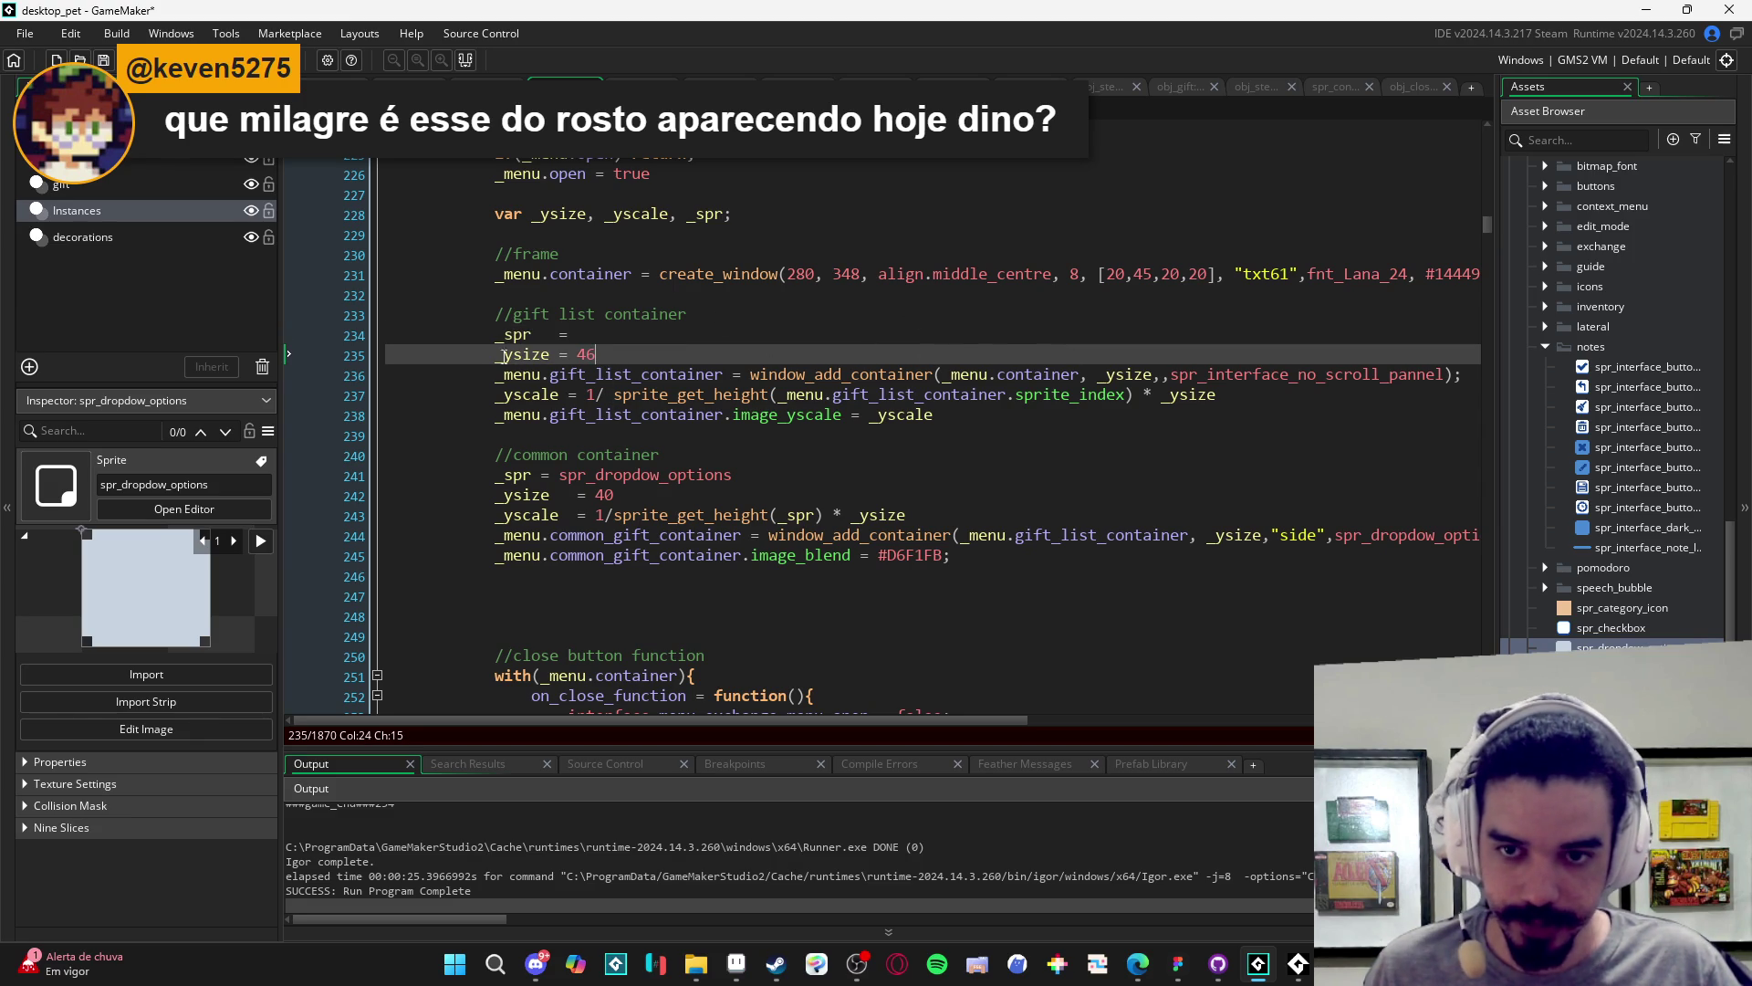
pyautogui.press('Up')
pyautogui.doubleClick(1229, 377)
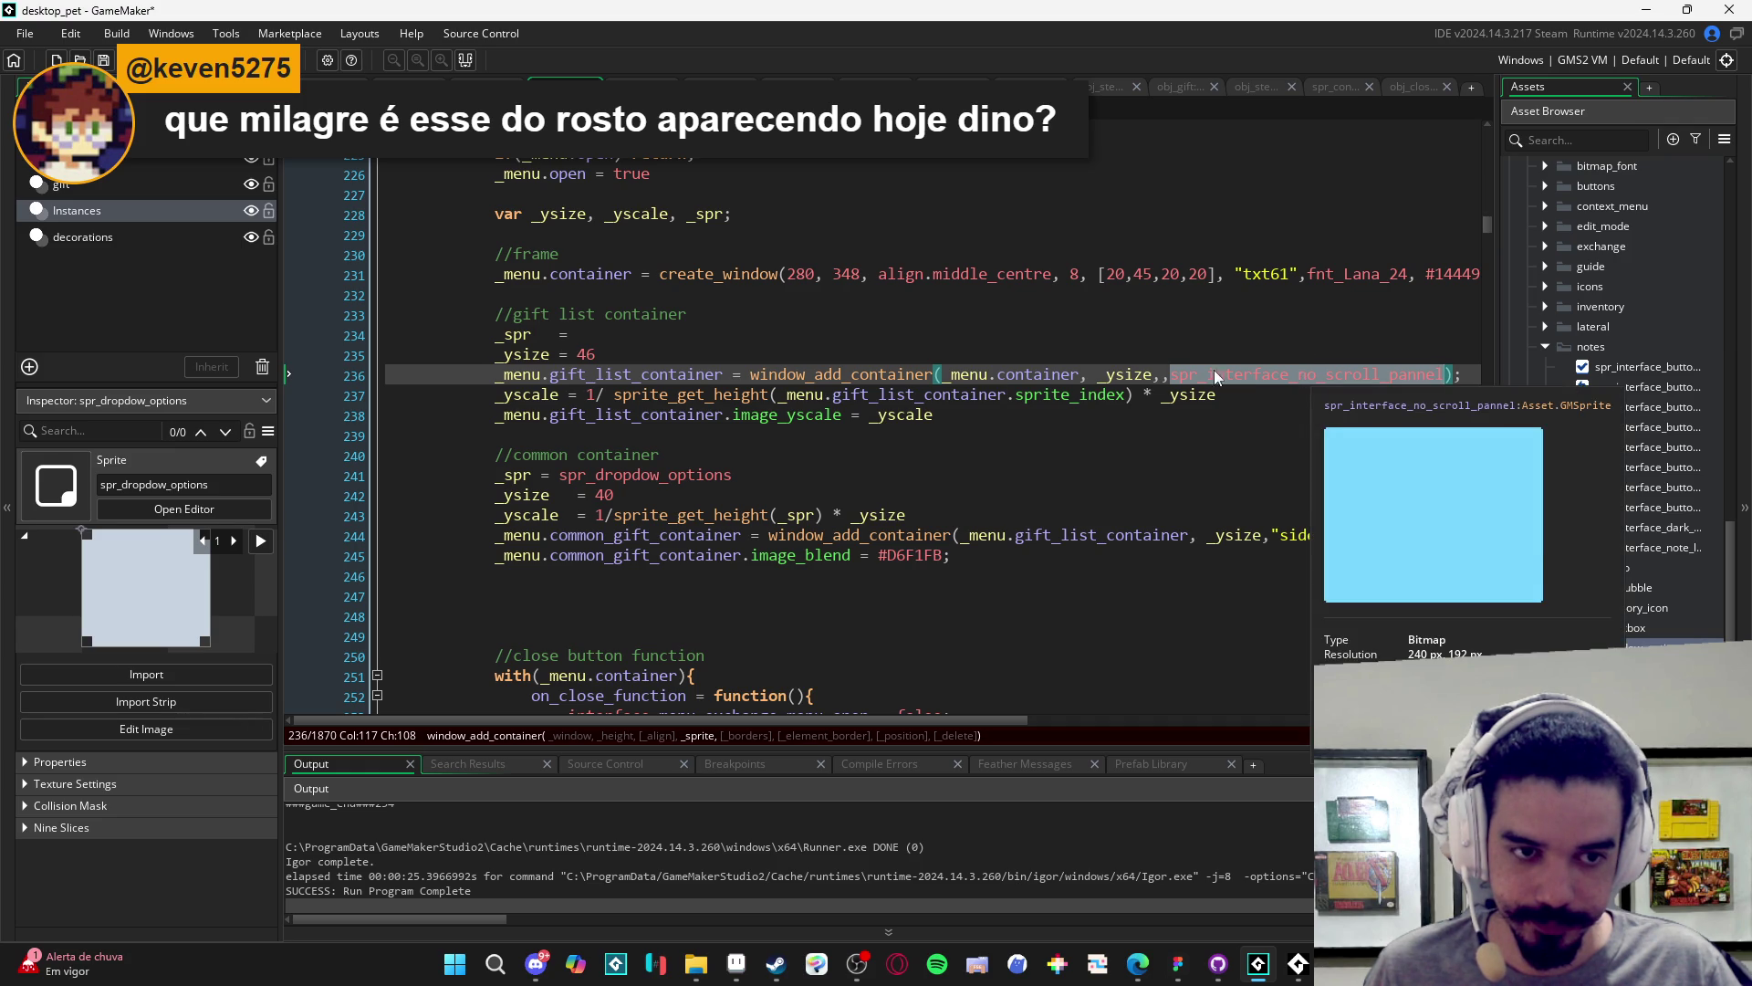
pyautogui.hotkey('ctrl', 'x')
pyautogui.press('Up')
pyautogui.press('Up')
pyautogui.hotkey('ctrl', 'v')
# - Pass _spr as the sprite argument in both the gift list and common container calls
pyautogui.doubleClick(516, 334)
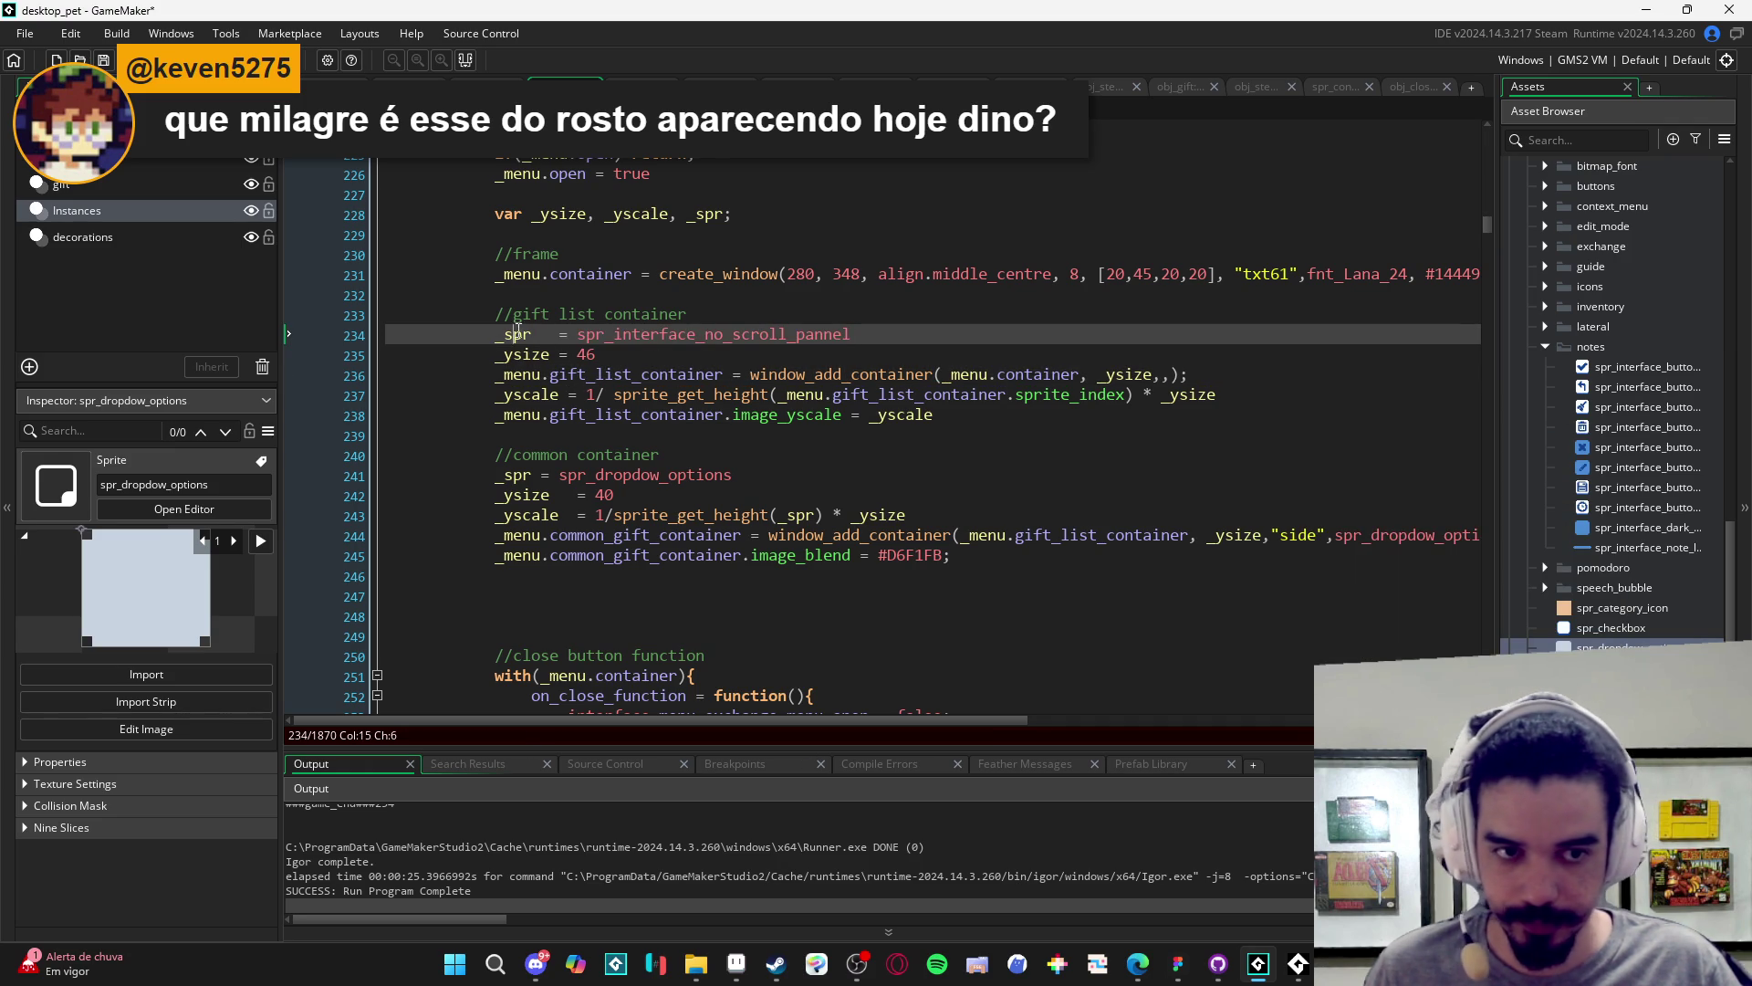
pyautogui.hotkey('ctrl', 'c')
pyautogui.click(1165, 375)
pyautogui.hotkey('ctrl', 'v')
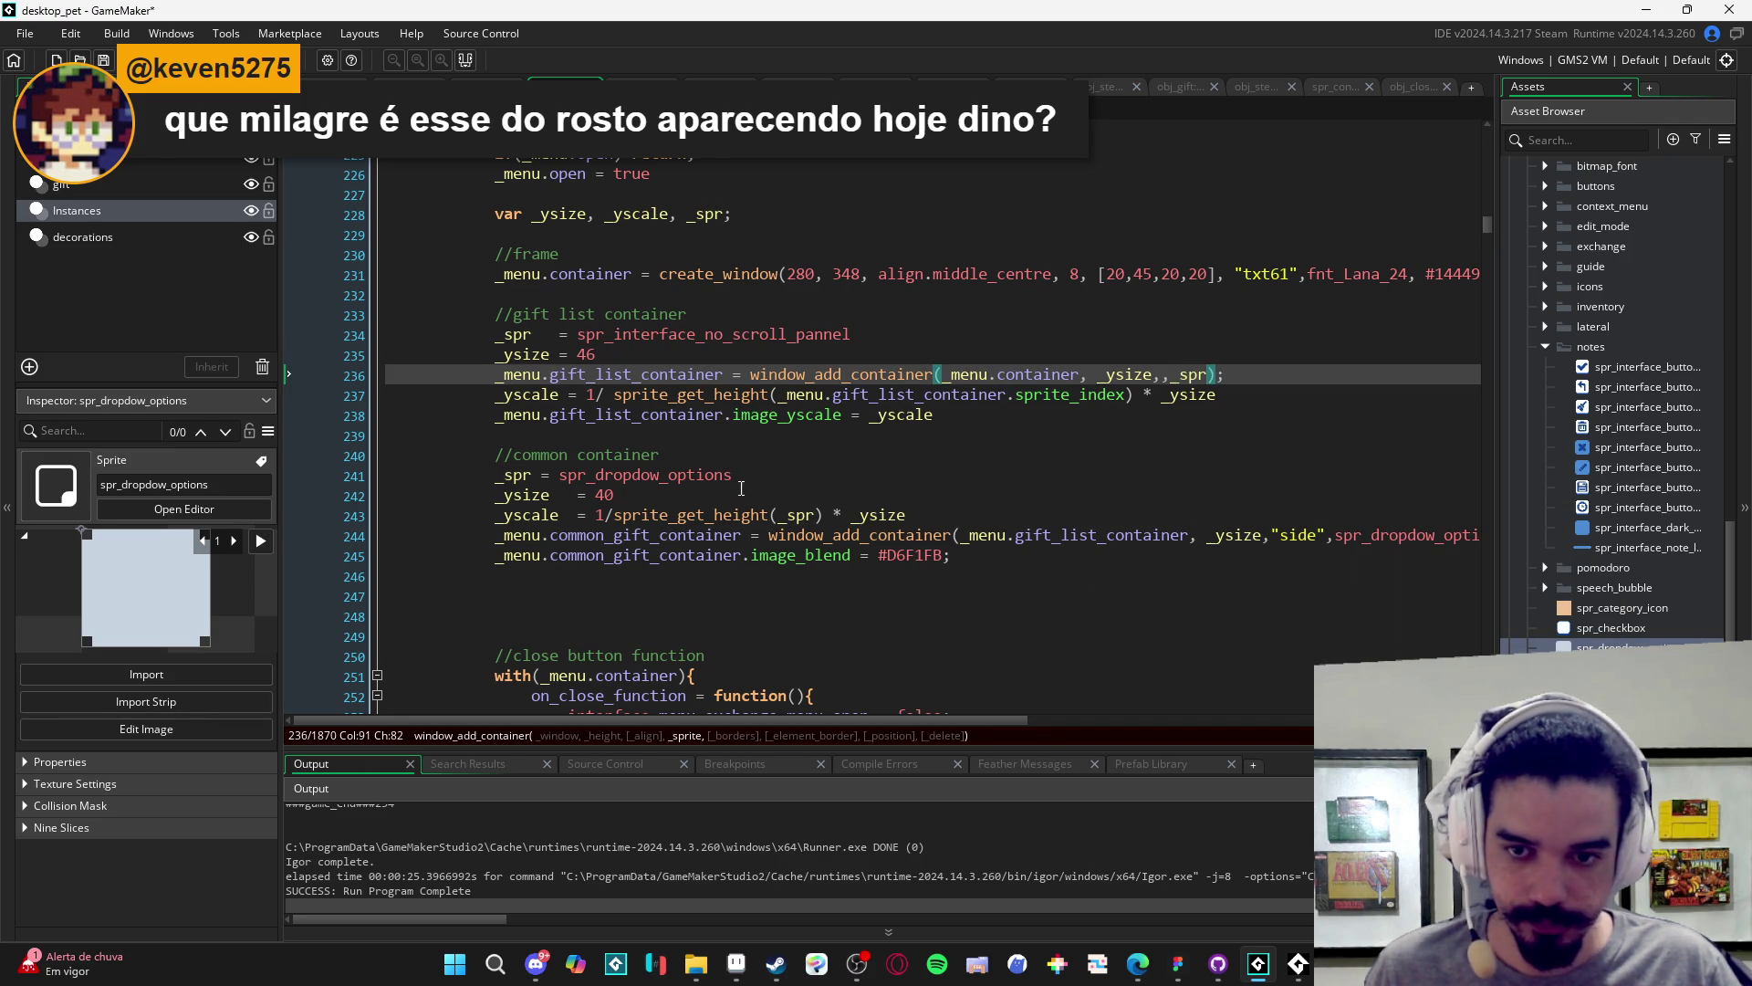
pyautogui.doubleClick(516, 476)
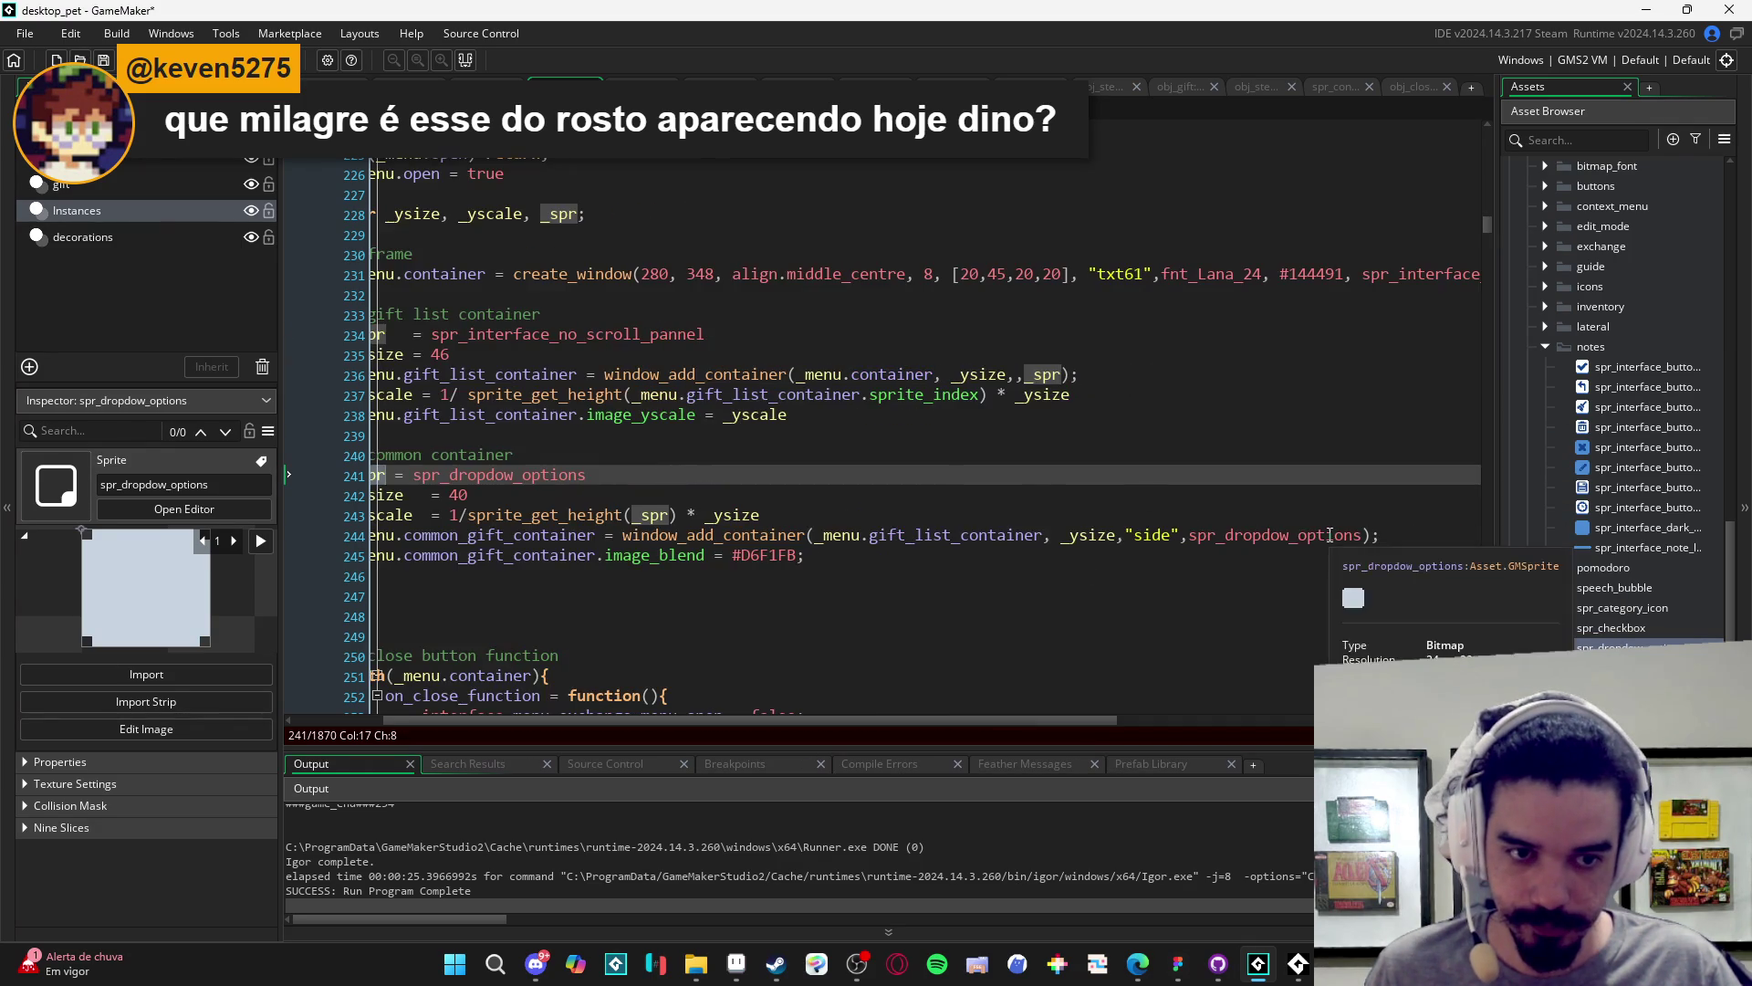
pyautogui.doubleClick(1278, 535)
pyautogui.hotkey('ctrl', 'v')
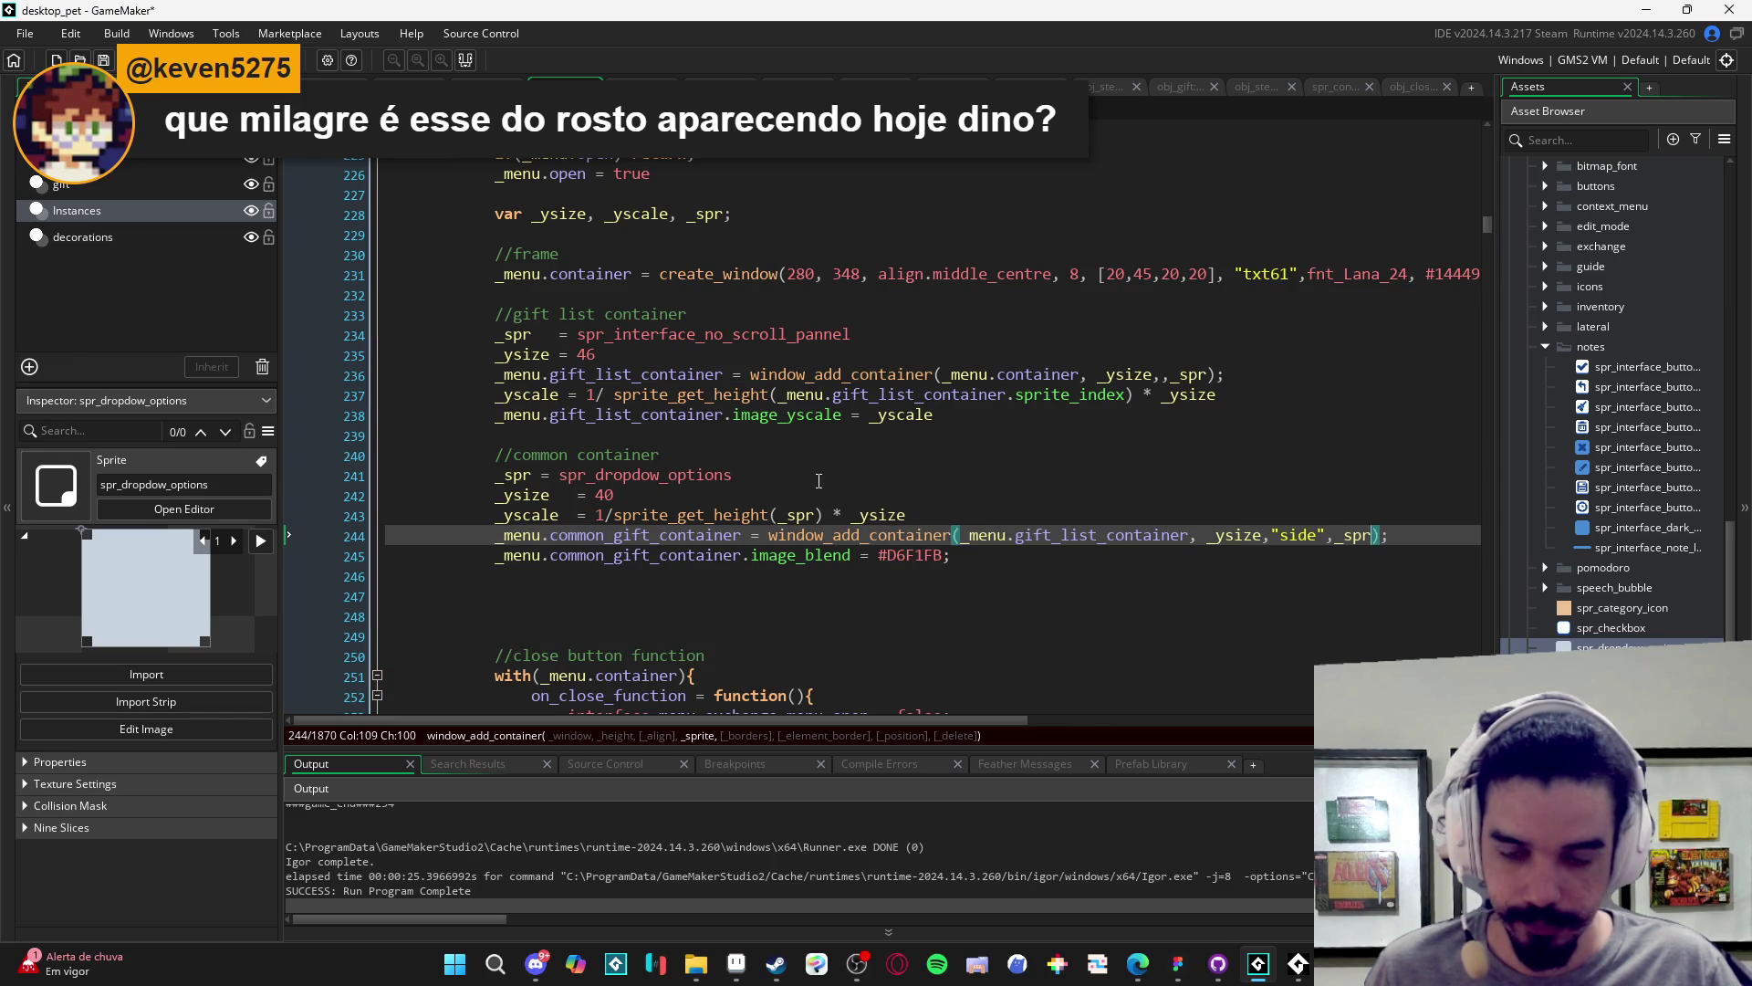
pyautogui.click(819, 481)
pyautogui.click(1334, 535)
pyautogui.press('Up')
pyautogui.press('Down')
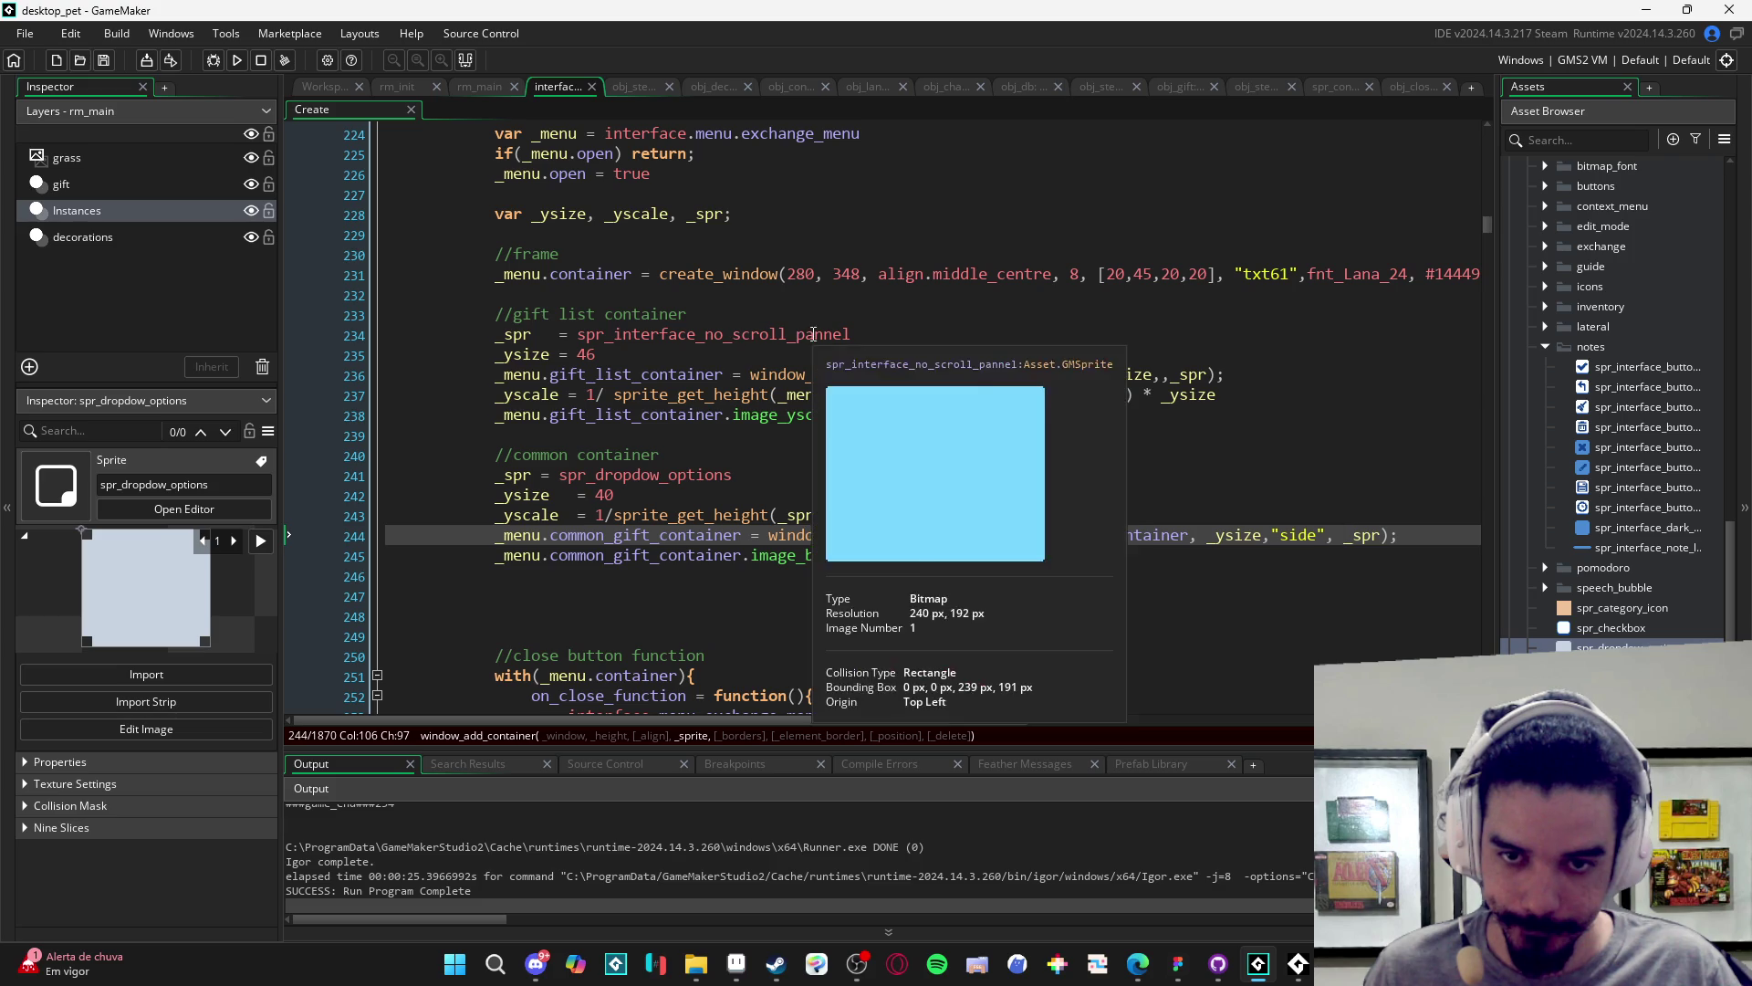
# - Use _spr instead of the container's sprite_index in line 237's sprite_get_height call
pyautogui.click(506, 339)
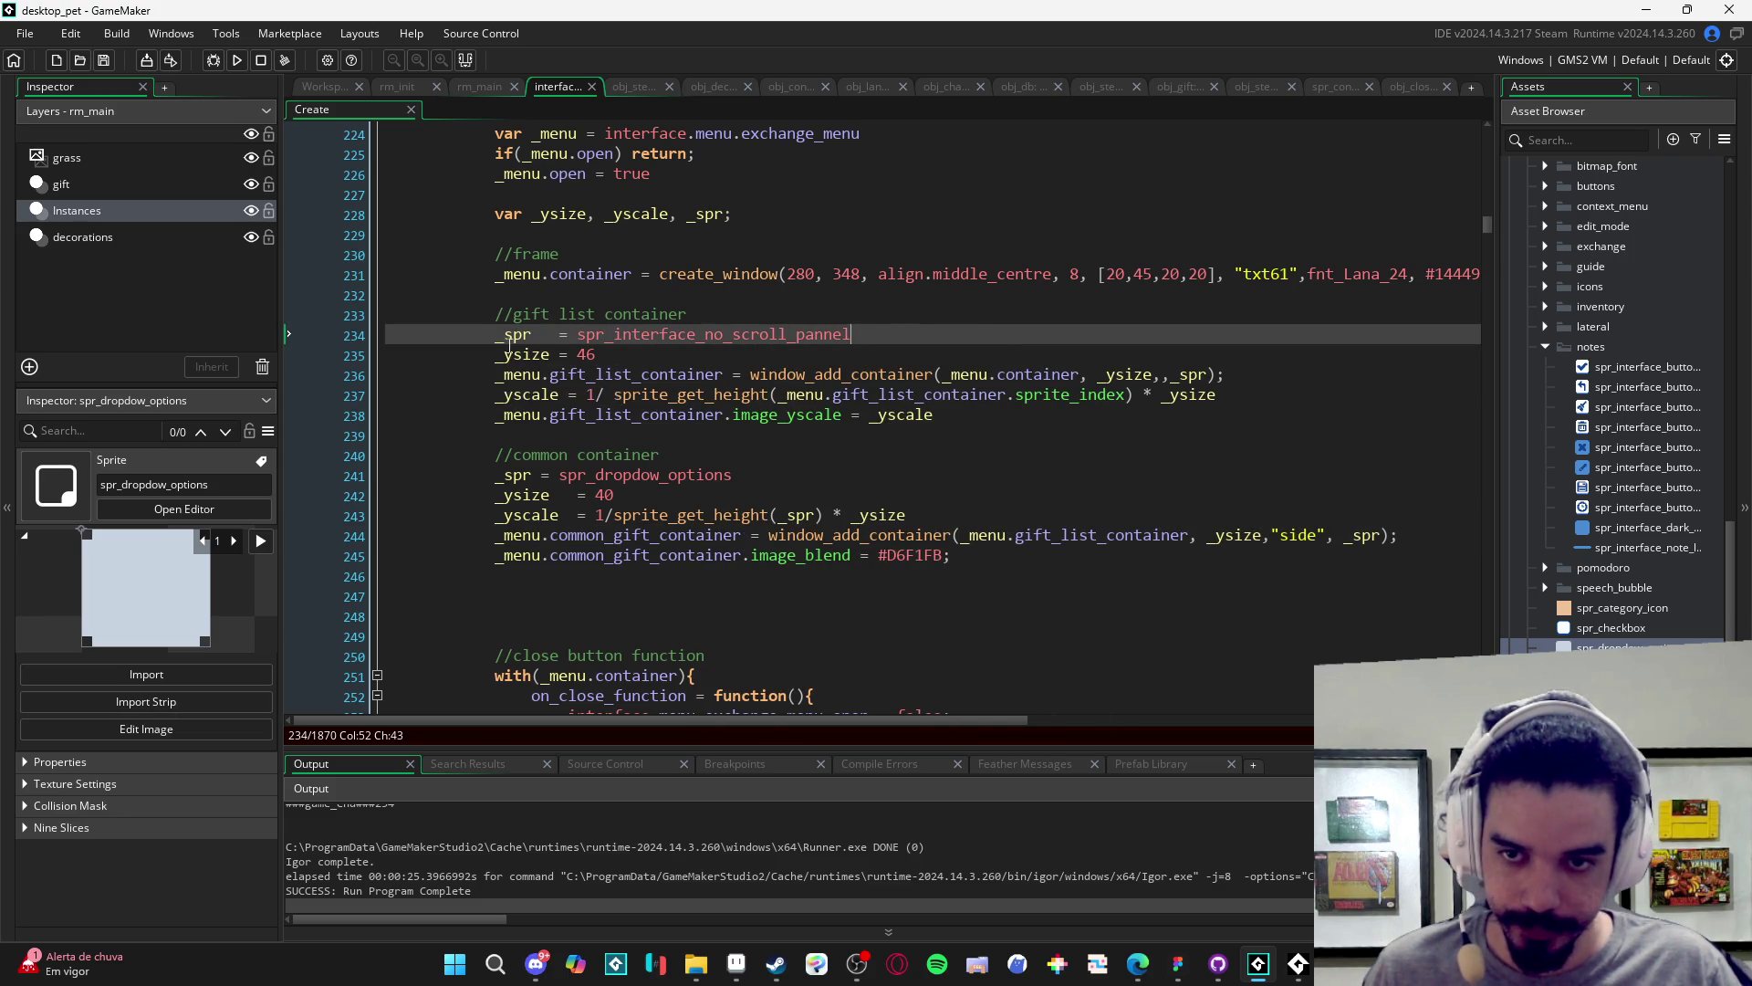
pyautogui.moveTo(1128, 395)
pyautogui.mouseDown()
pyautogui.moveTo(787, 421)
pyautogui.moveTo(787, 395)
pyautogui.mouseUp()
pyautogui.write('_spr')
pyautogui.press('Down')
pyautogui.press('End')
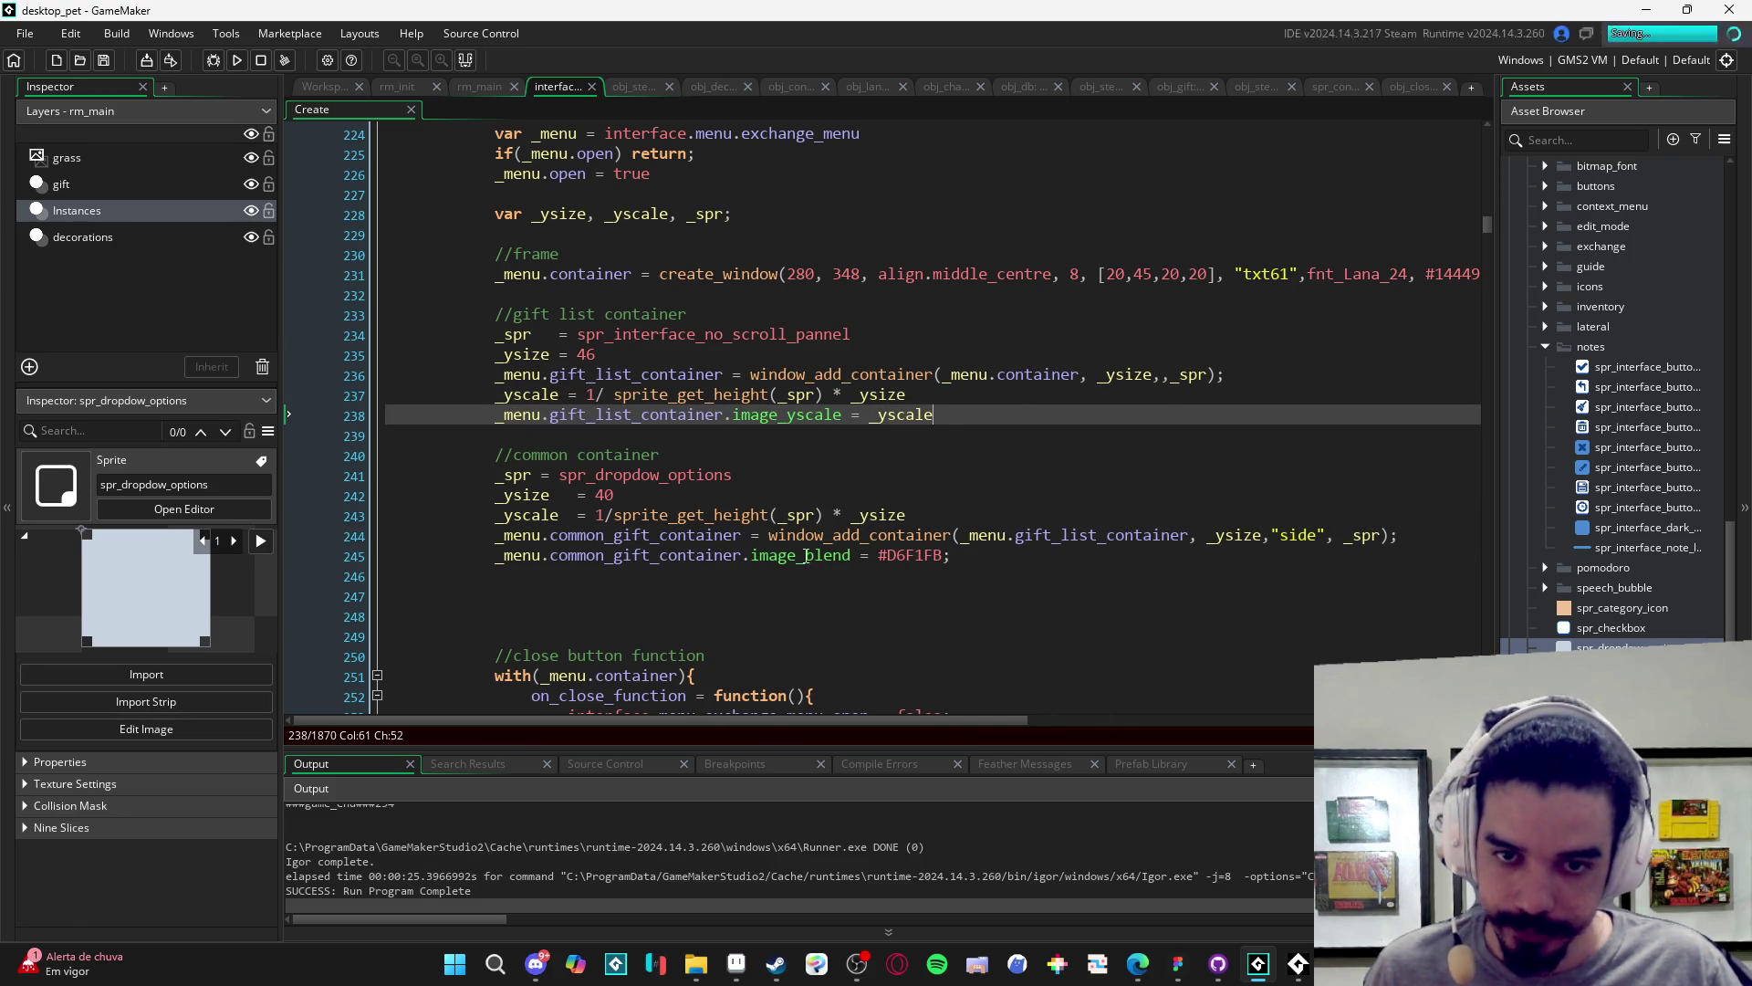
pyautogui.scroll(-1, 812, 486)
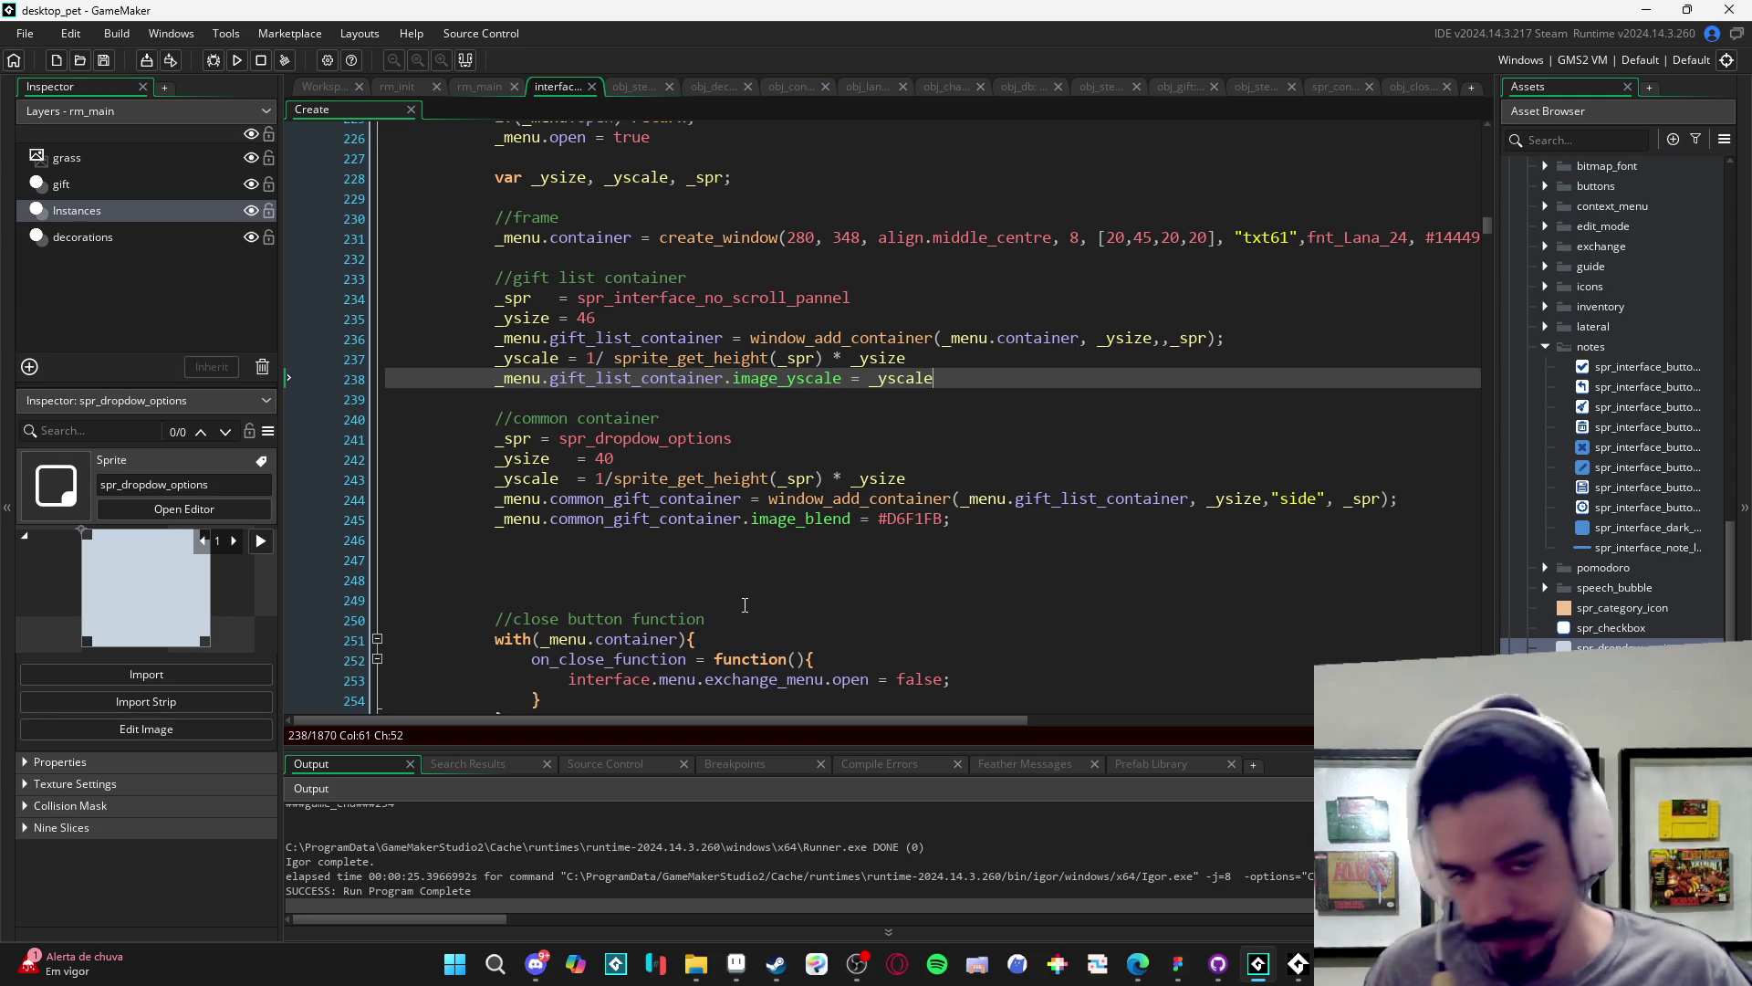
pyautogui.click(779, 442)
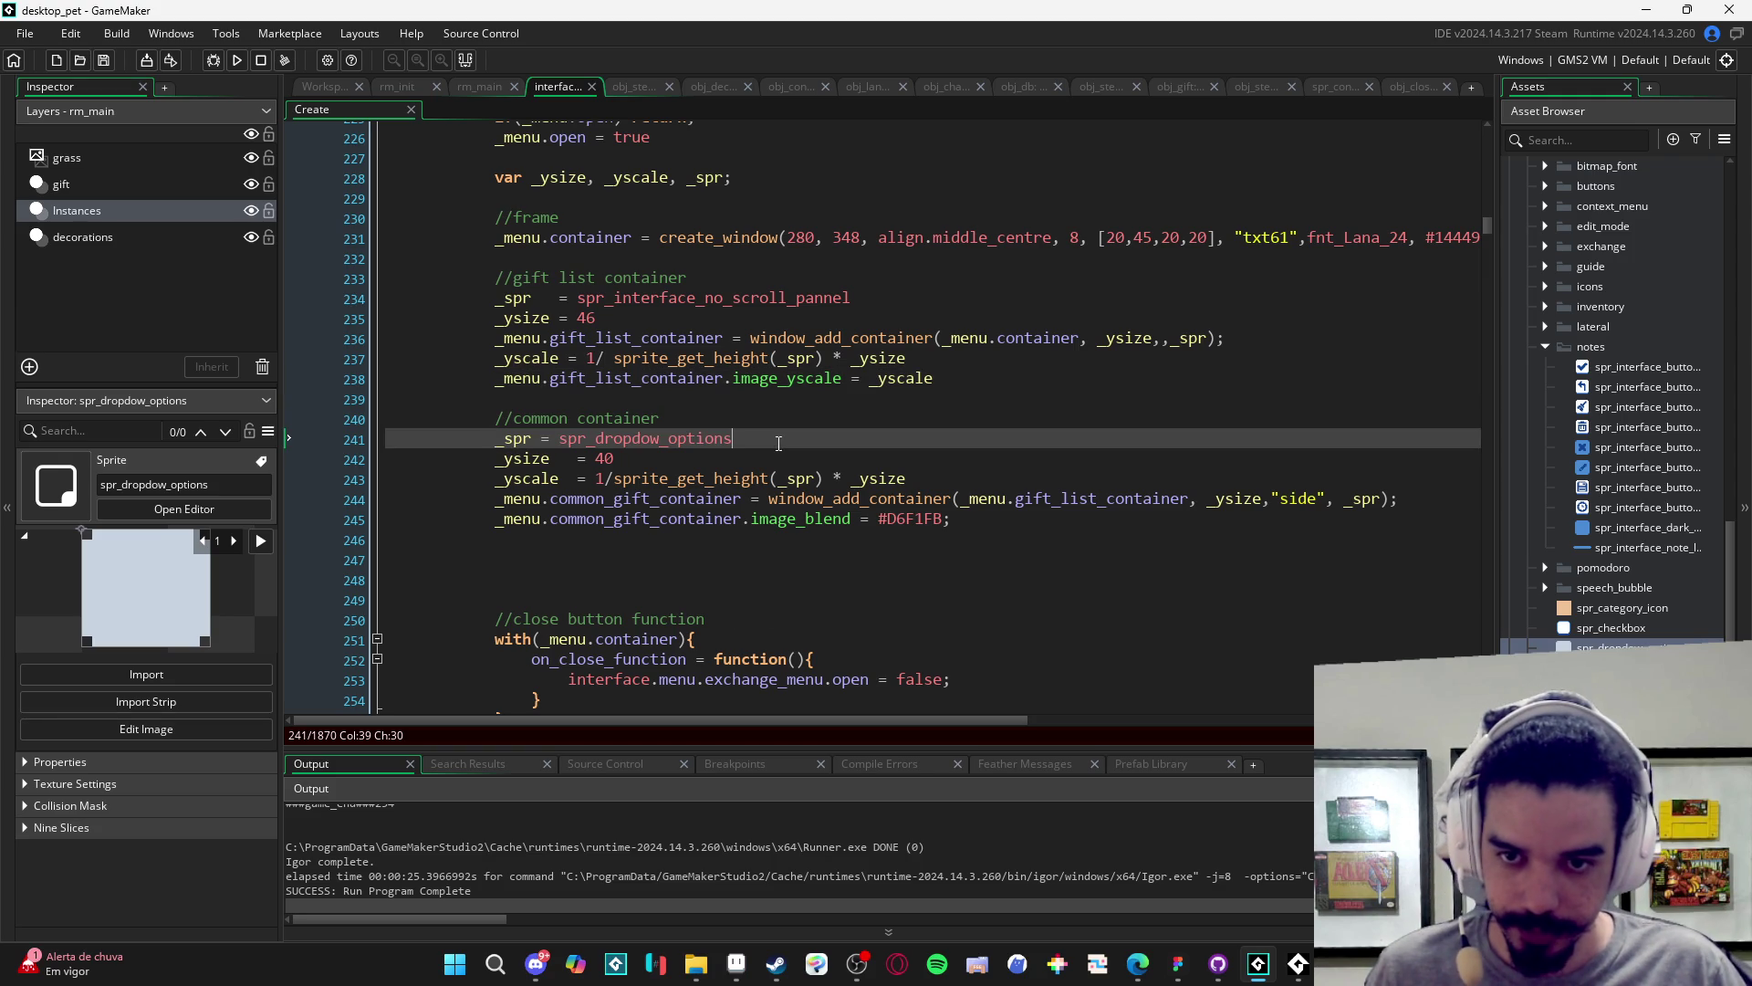
pyautogui.click(959, 392)
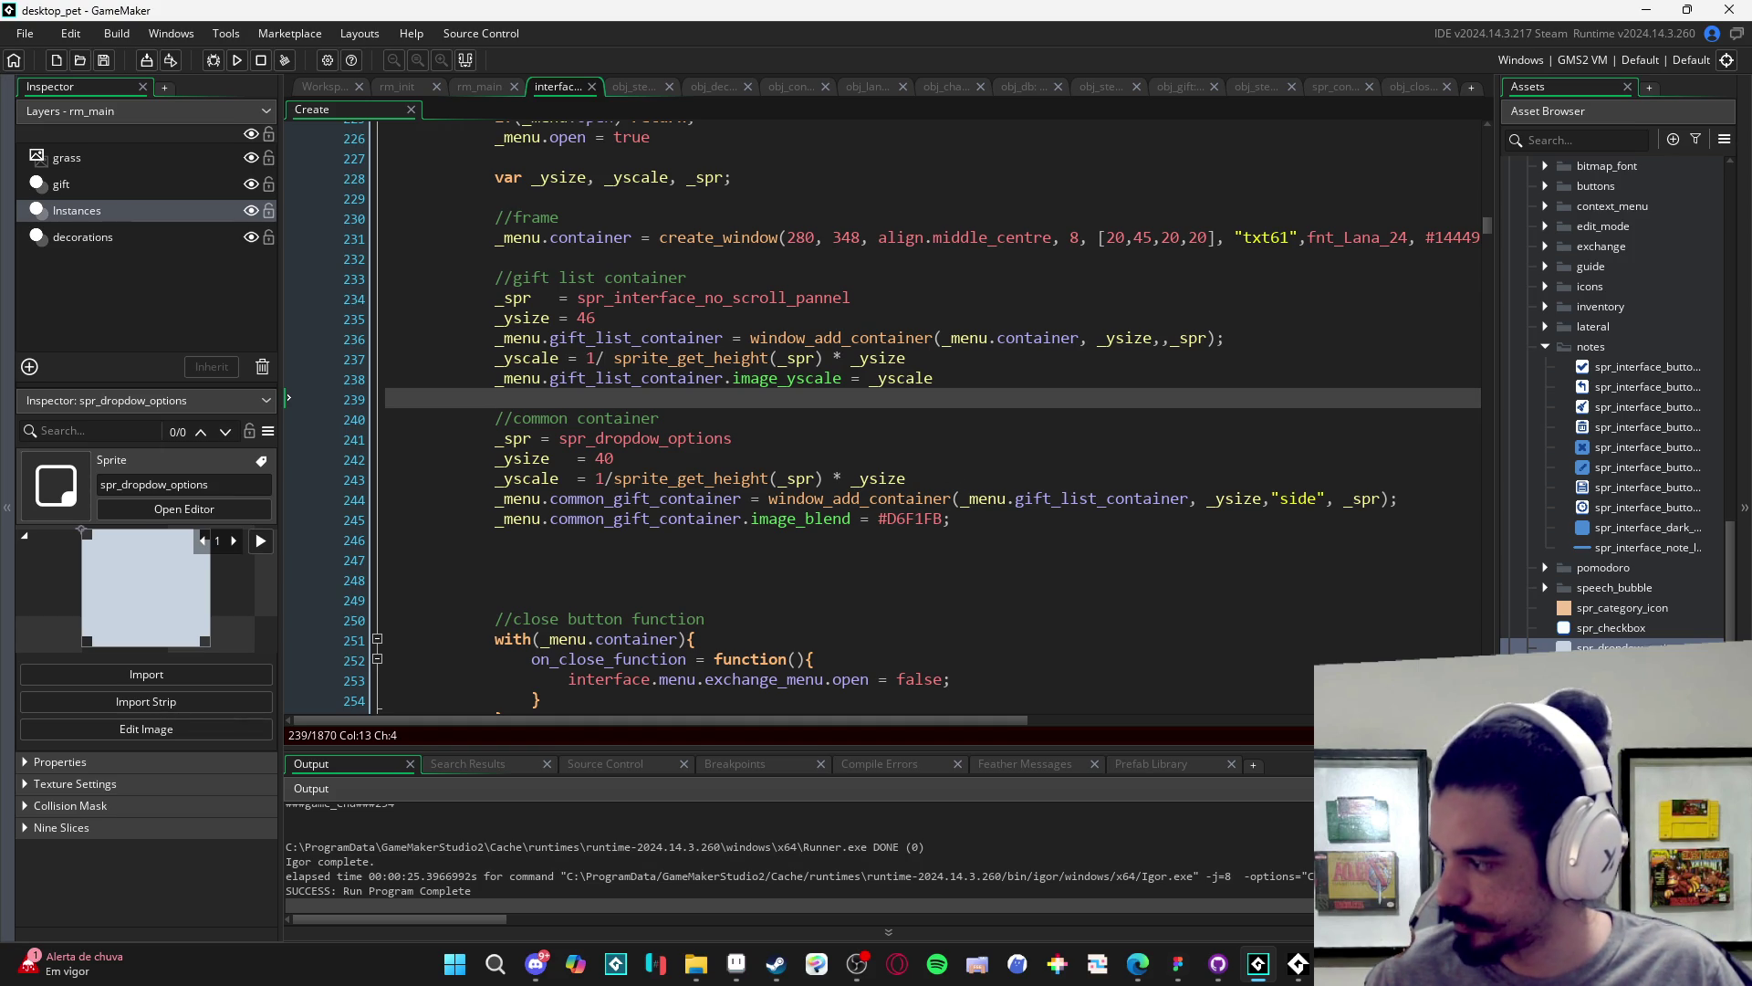
pyautogui.hotkey('alt', 'Tab')
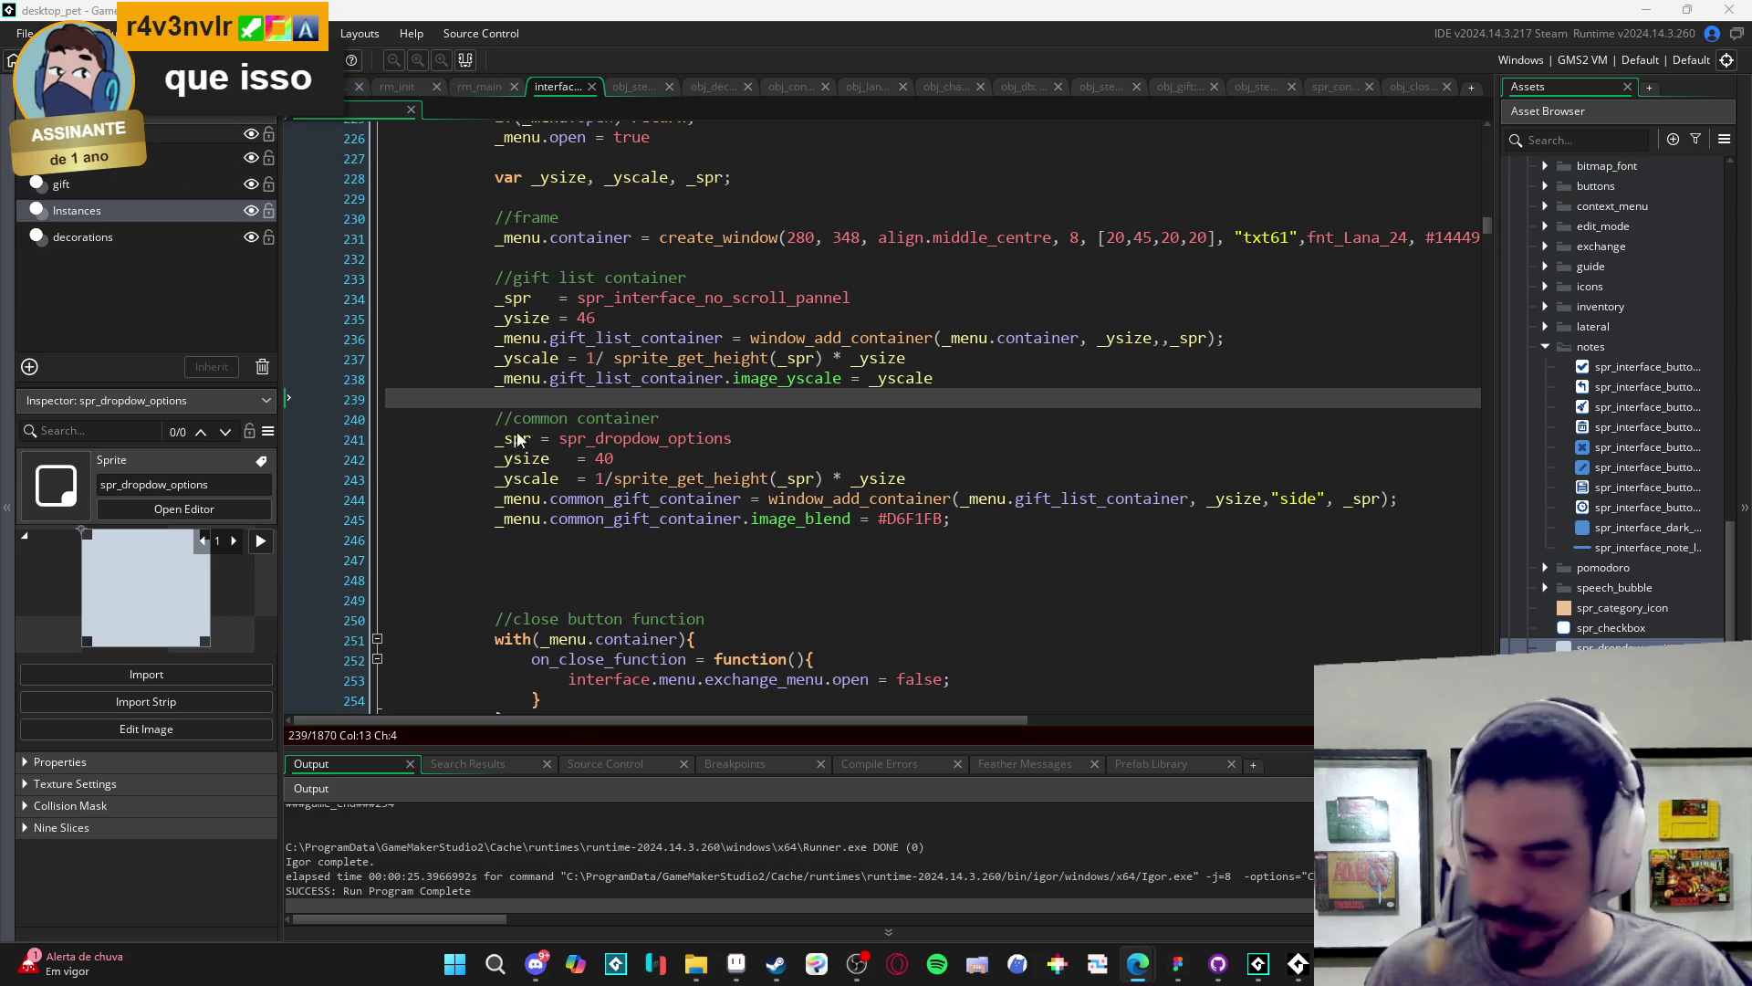
pyautogui.press('Down')
pyautogui.press('Down')
pyautogui.press('Down')
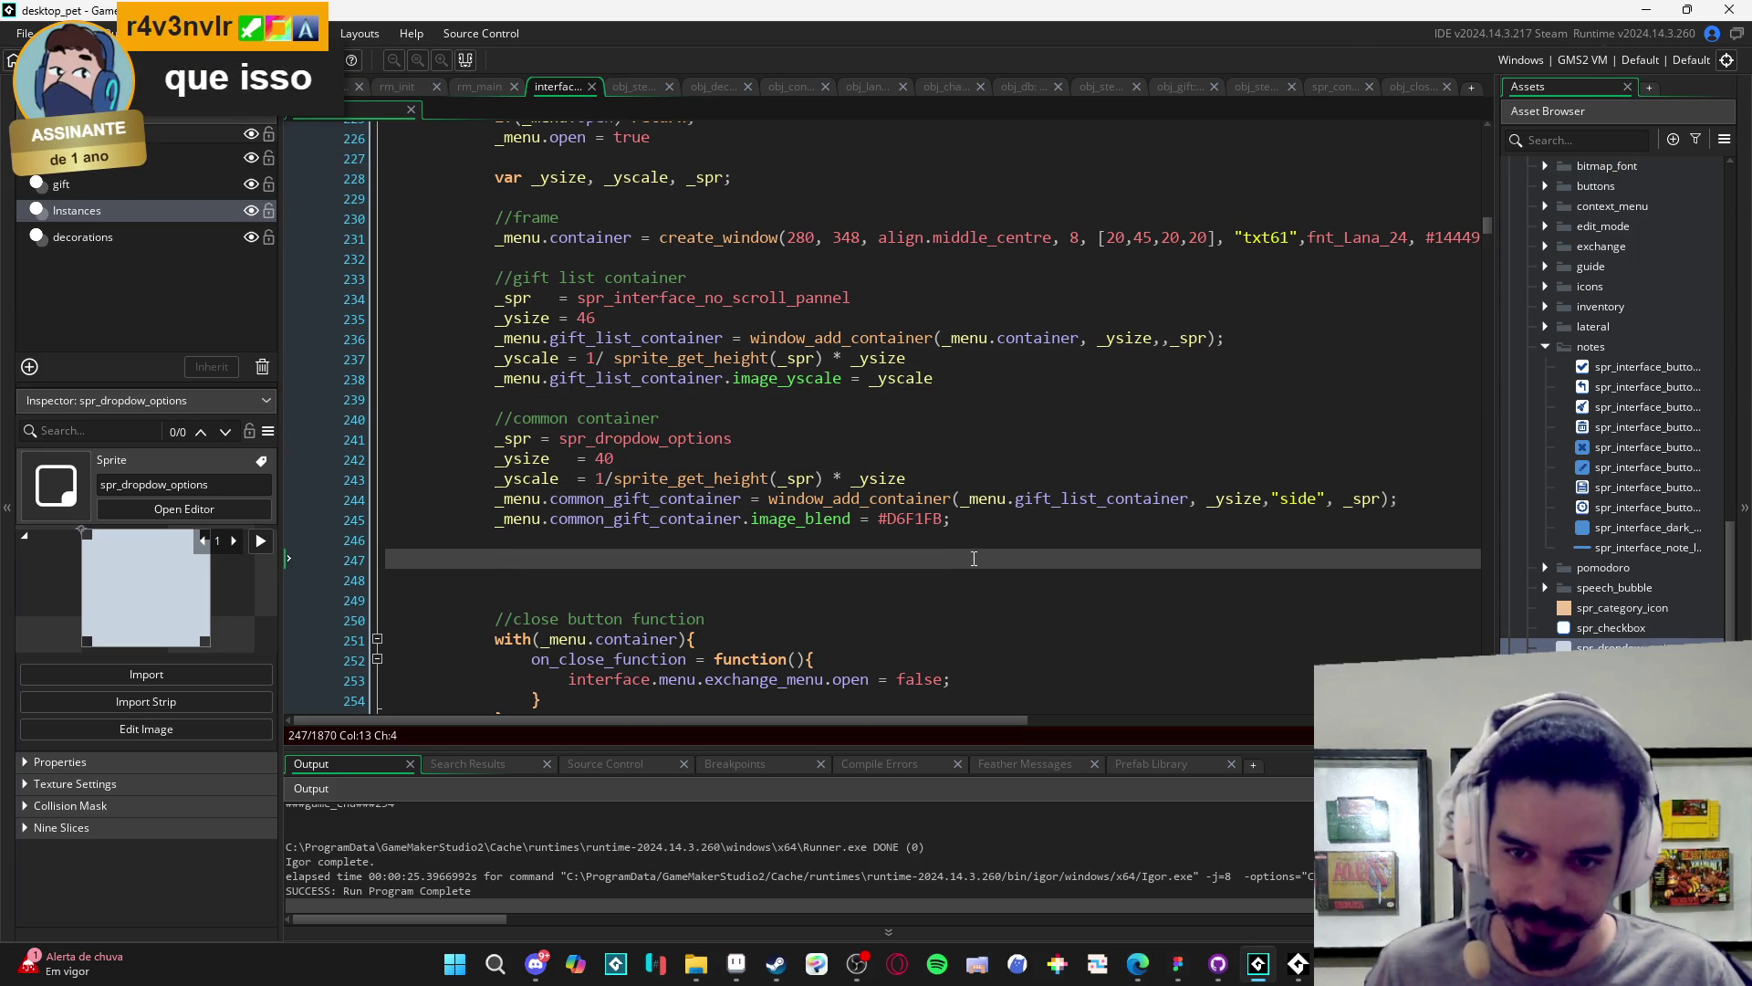
pyautogui.press('F5')
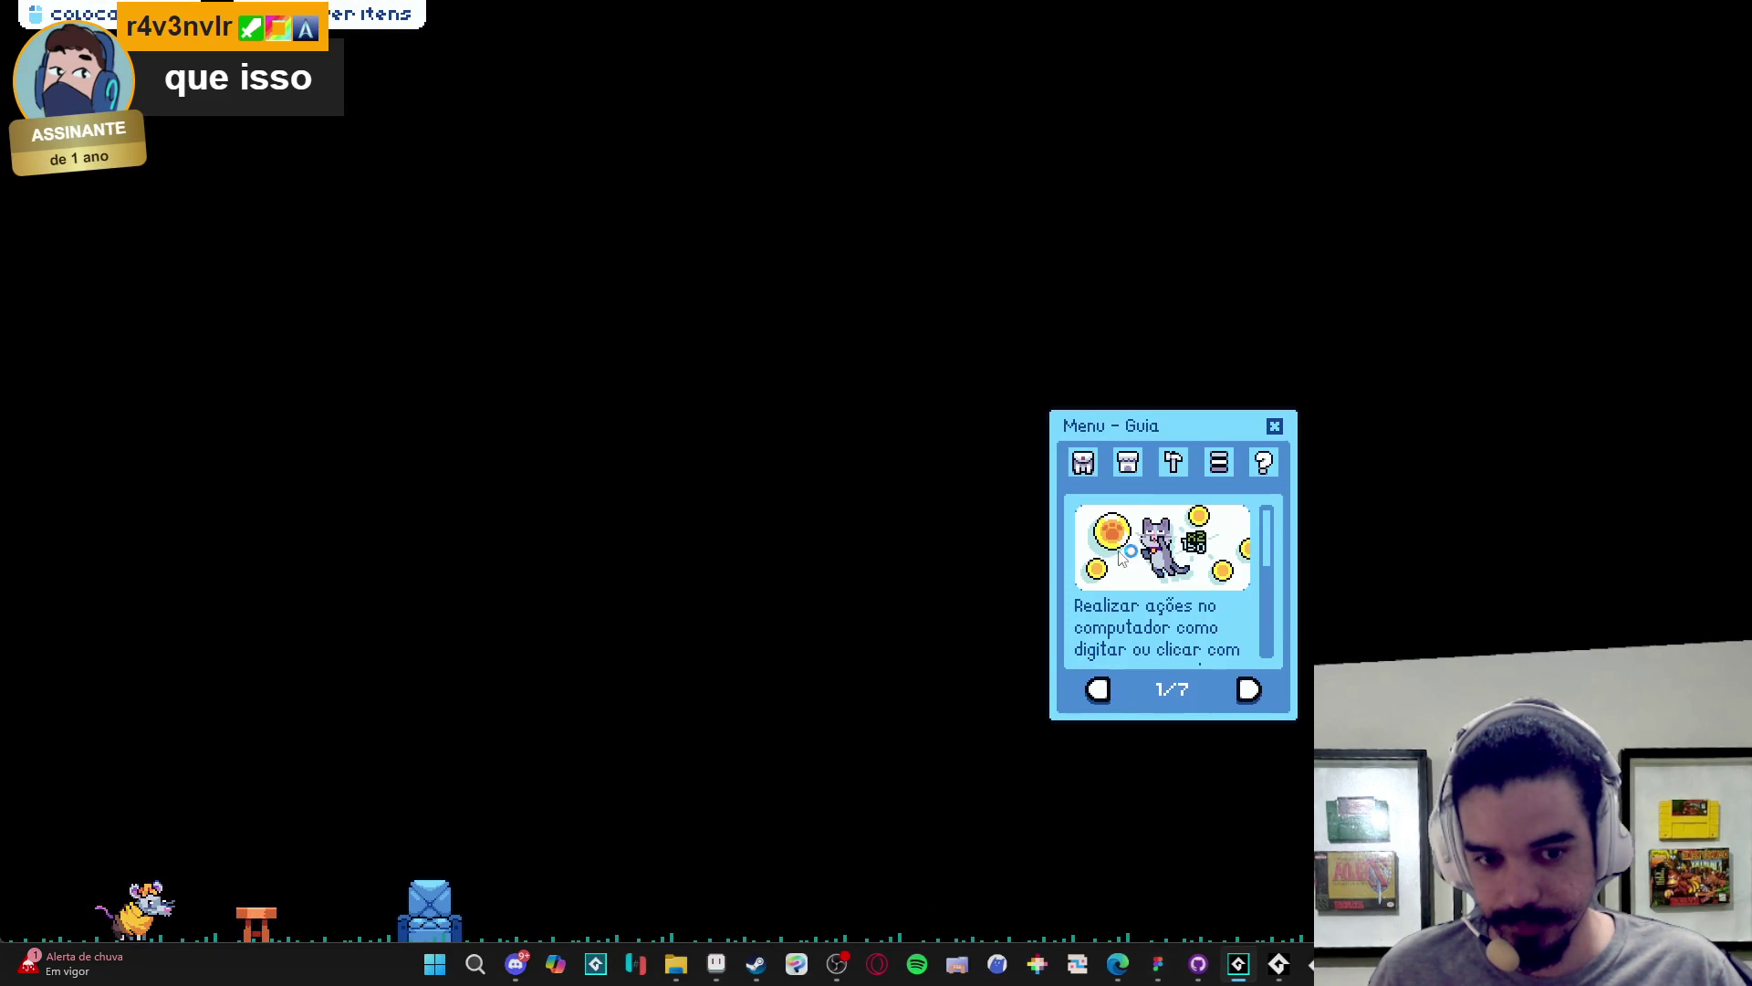
pyautogui.click(1083, 462)
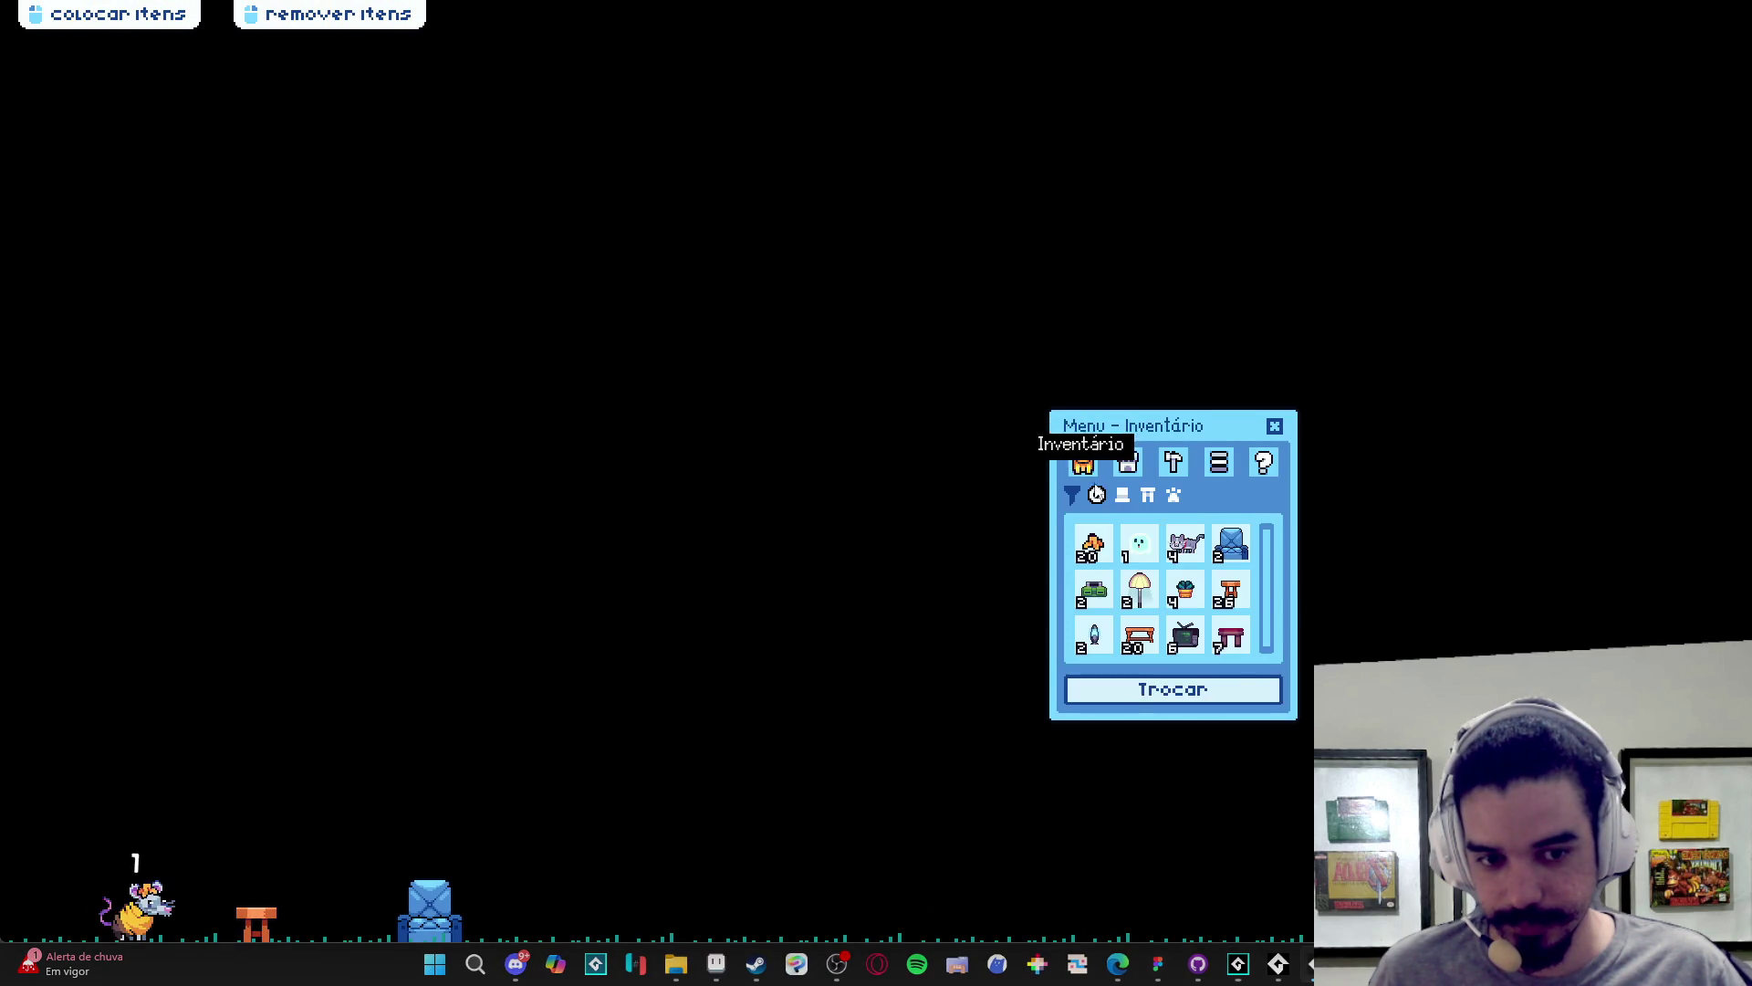
pyautogui.click(1148, 691)
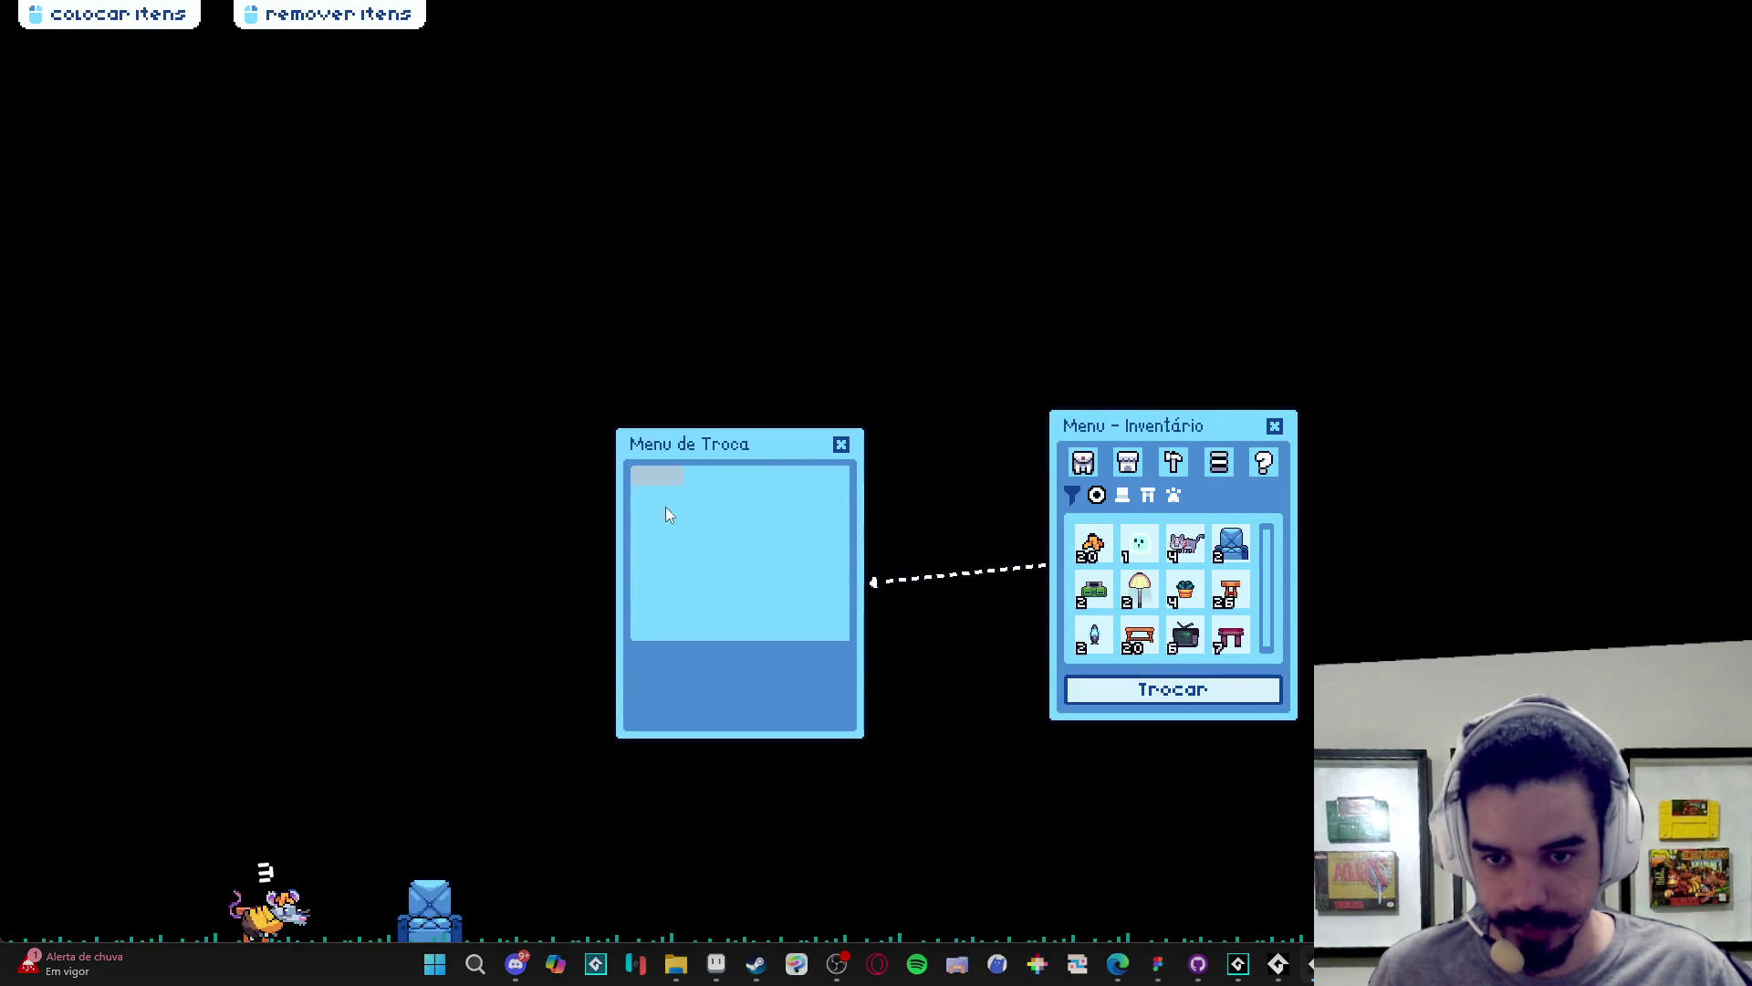
pyautogui.rightClick(1300, 922)
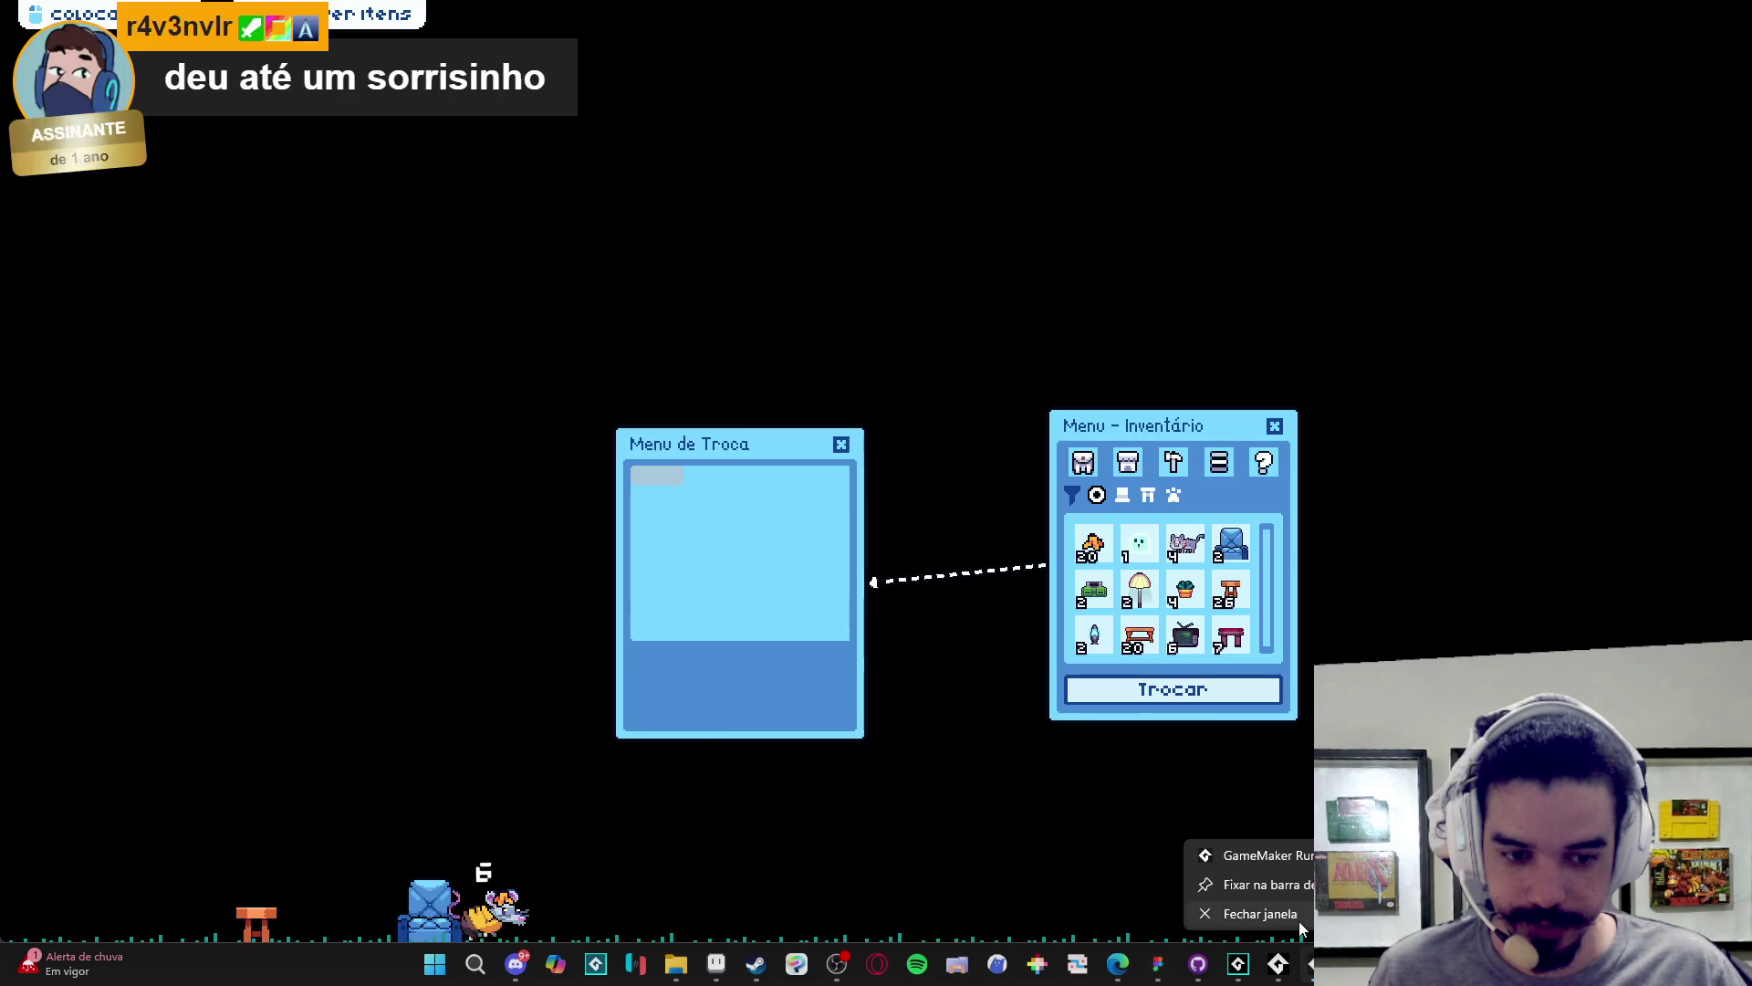
pyautogui.click(1294, 914)
pyautogui.click(1197, 499)
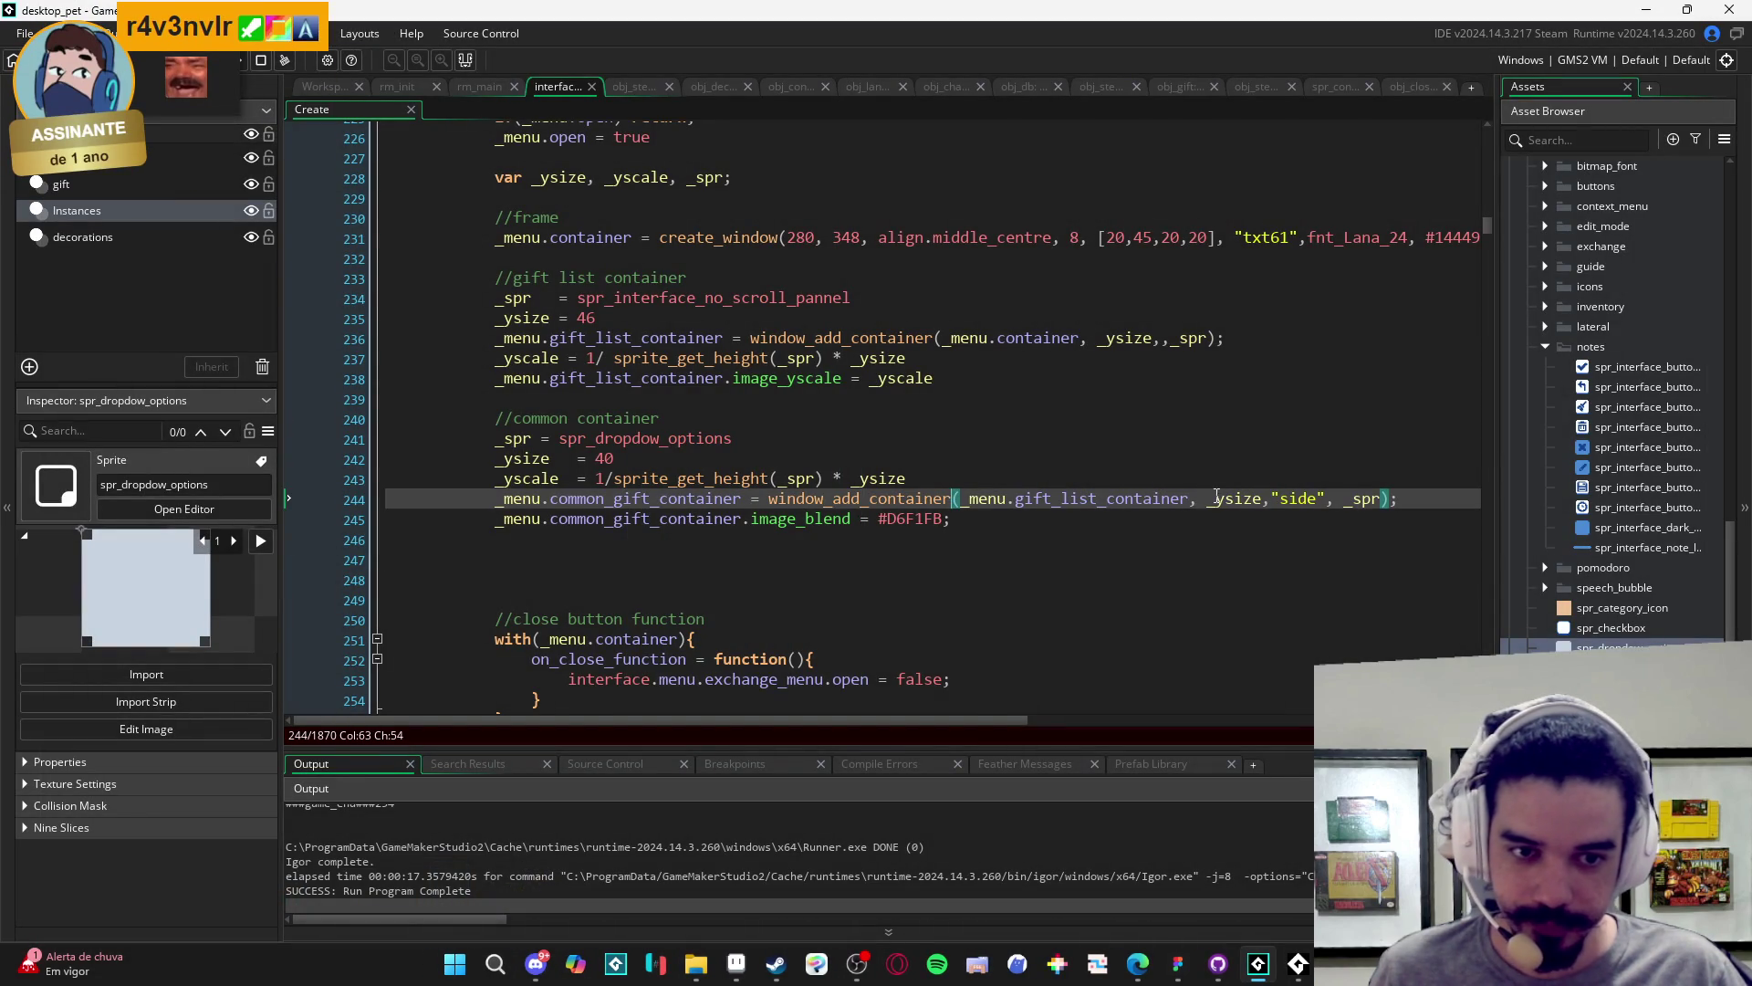
# - Append the frame's [20,45,20,20] borders after _spr in the common container call, then switch to Aseprite
pyautogui.click(1100, 238)
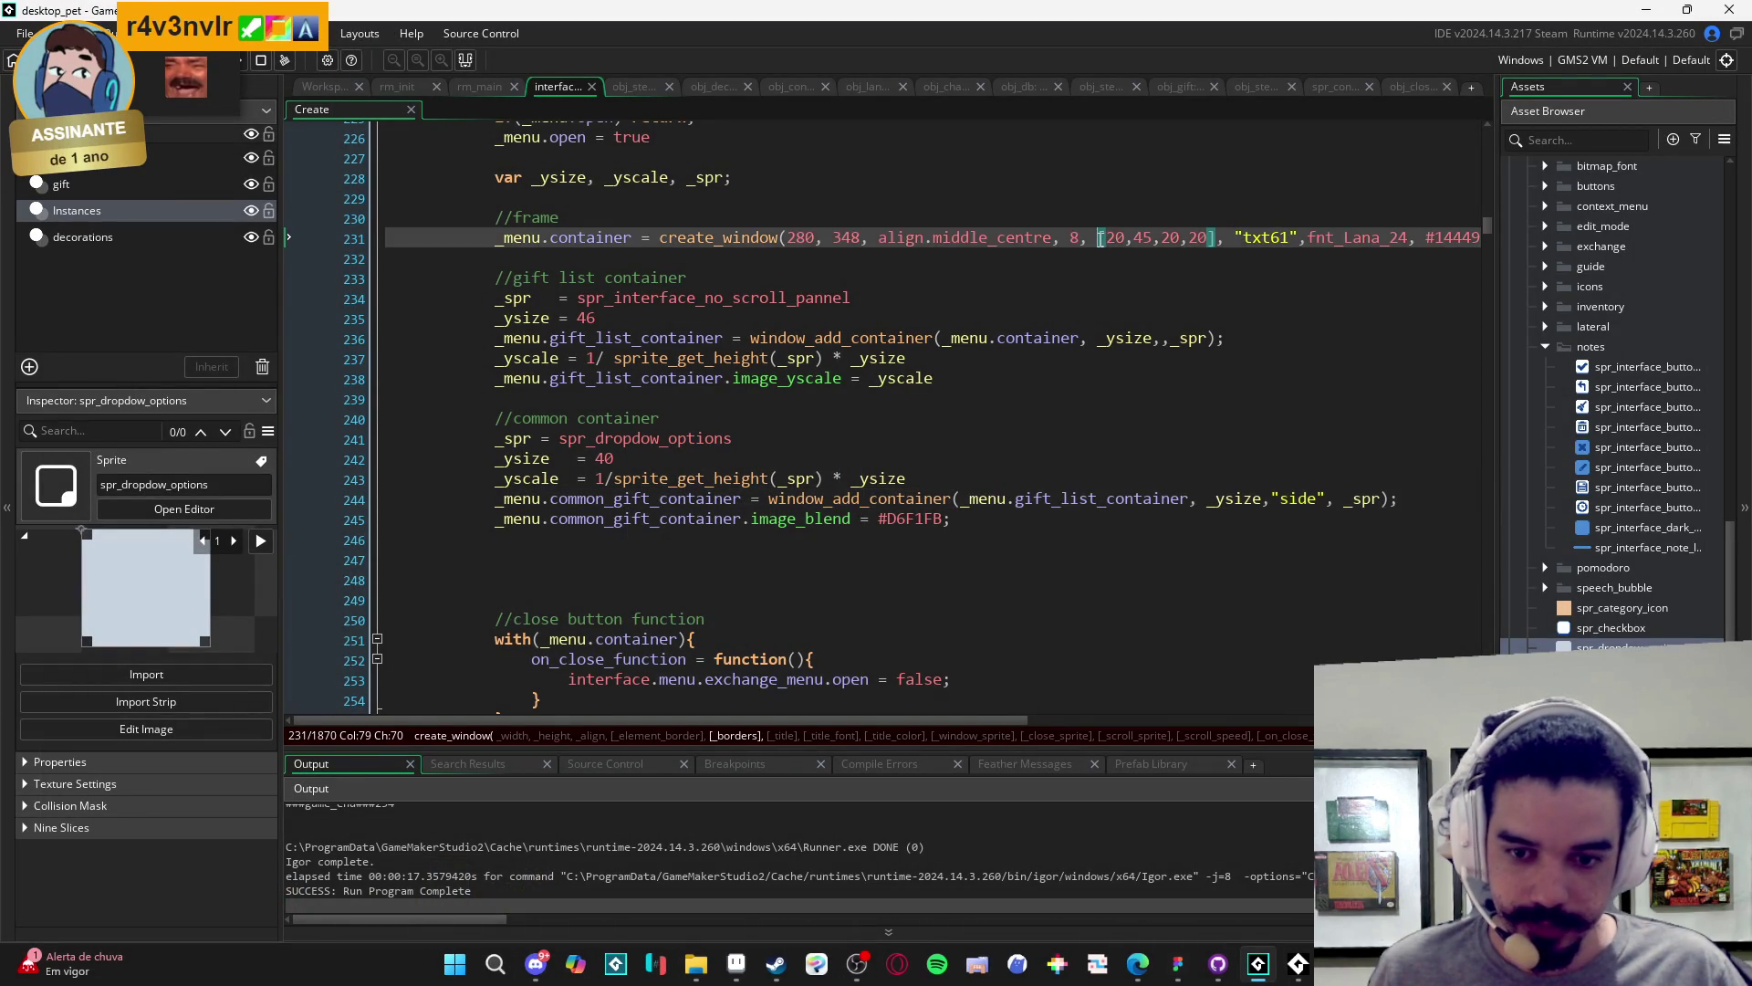
pyautogui.click(1199, 499)
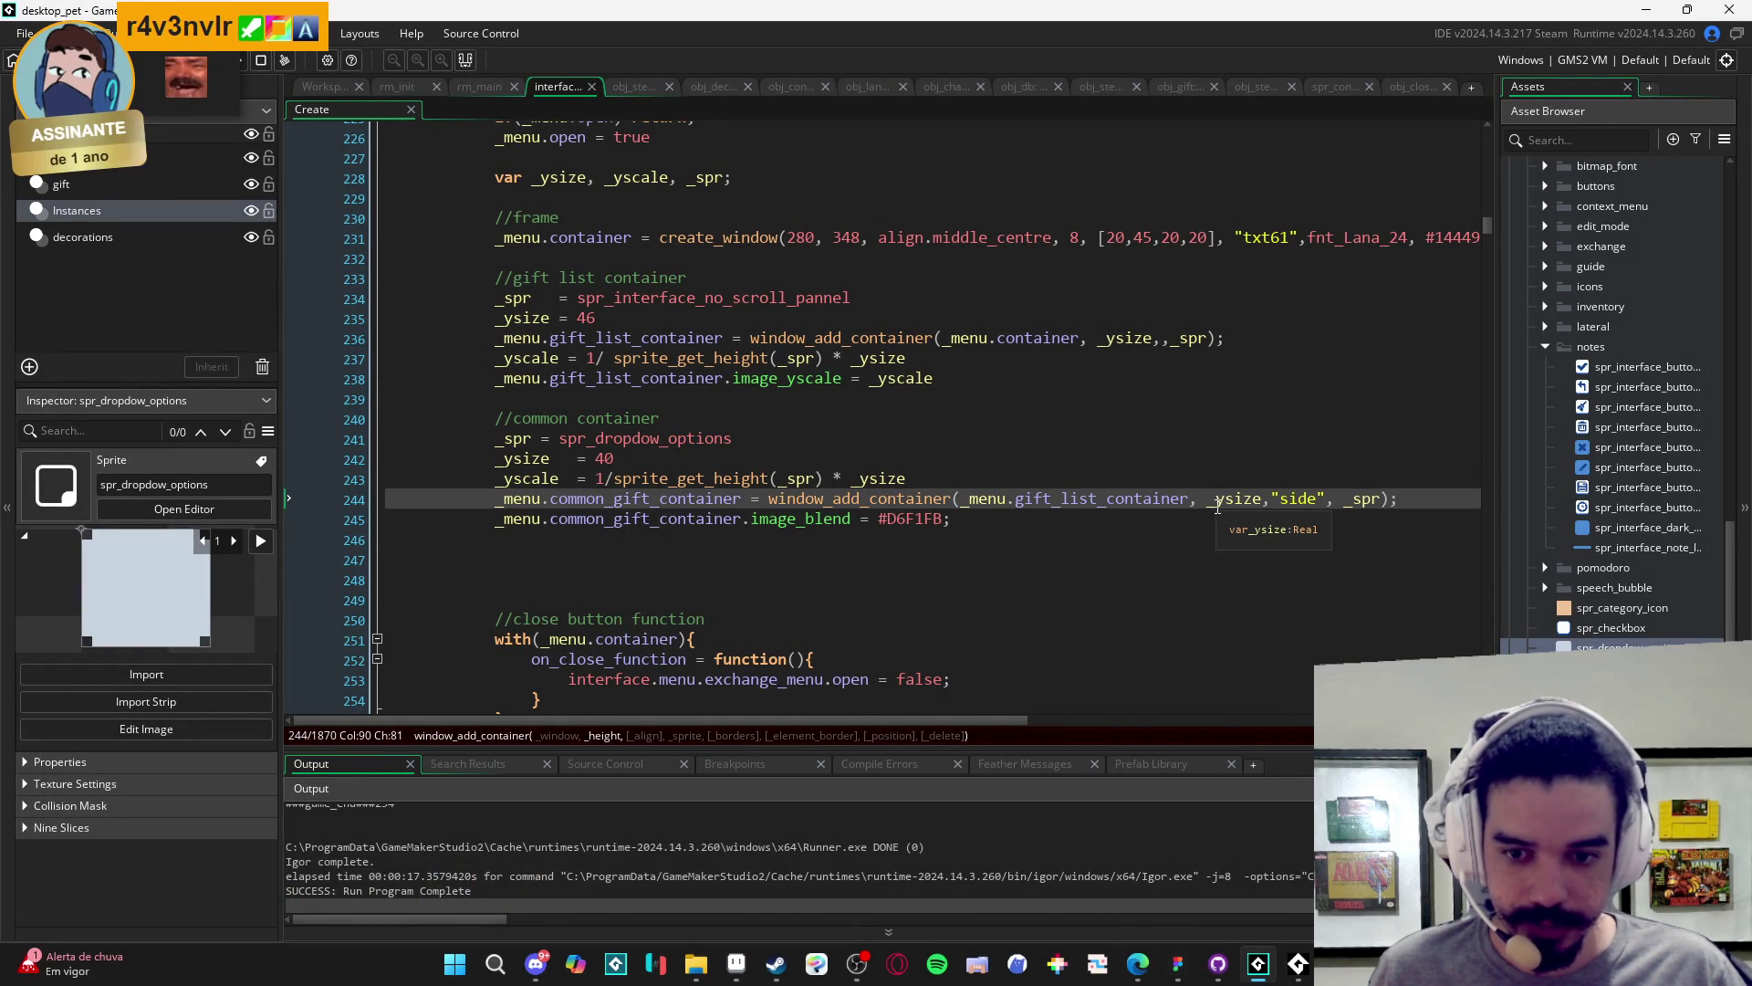
pyautogui.moveTo(1219, 239); pyautogui.dragTo(1114, 239)
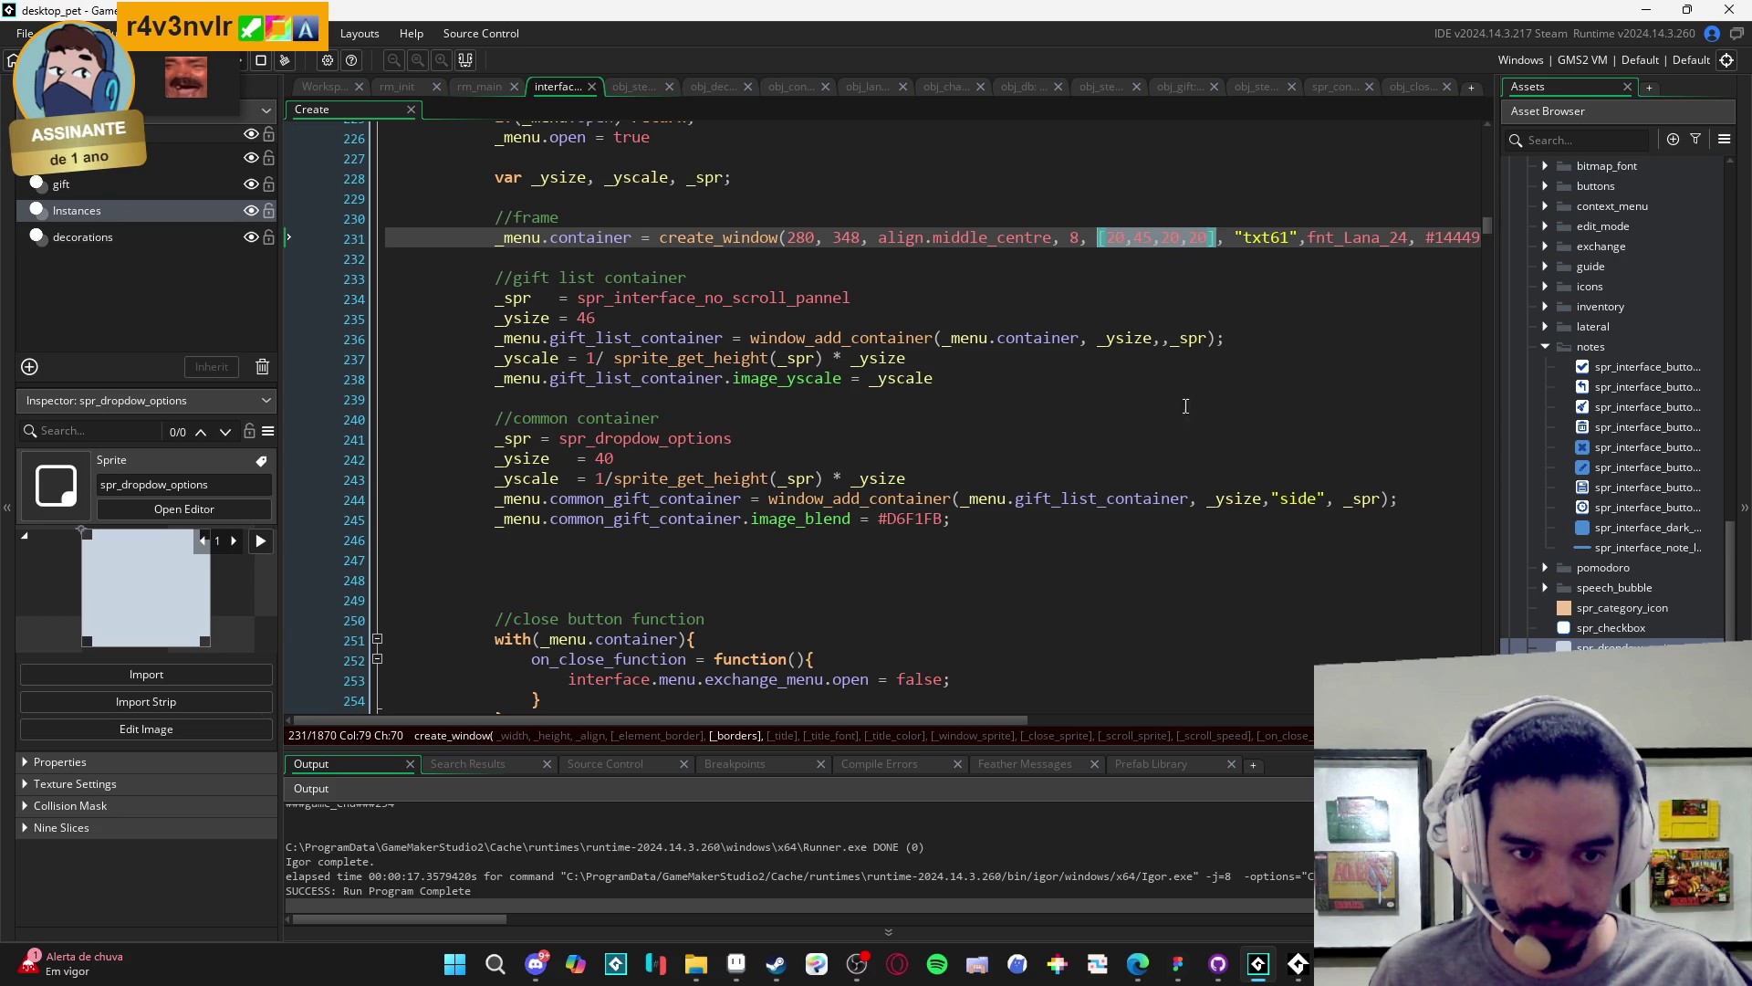
pyautogui.click(1273, 498)
pyautogui.press('Right')
pyautogui.press('Right')
pyautogui.press('Right')
pyautogui.press('Right')
pyautogui.press('Right')
pyautogui.write(', [20,45,20,20]')
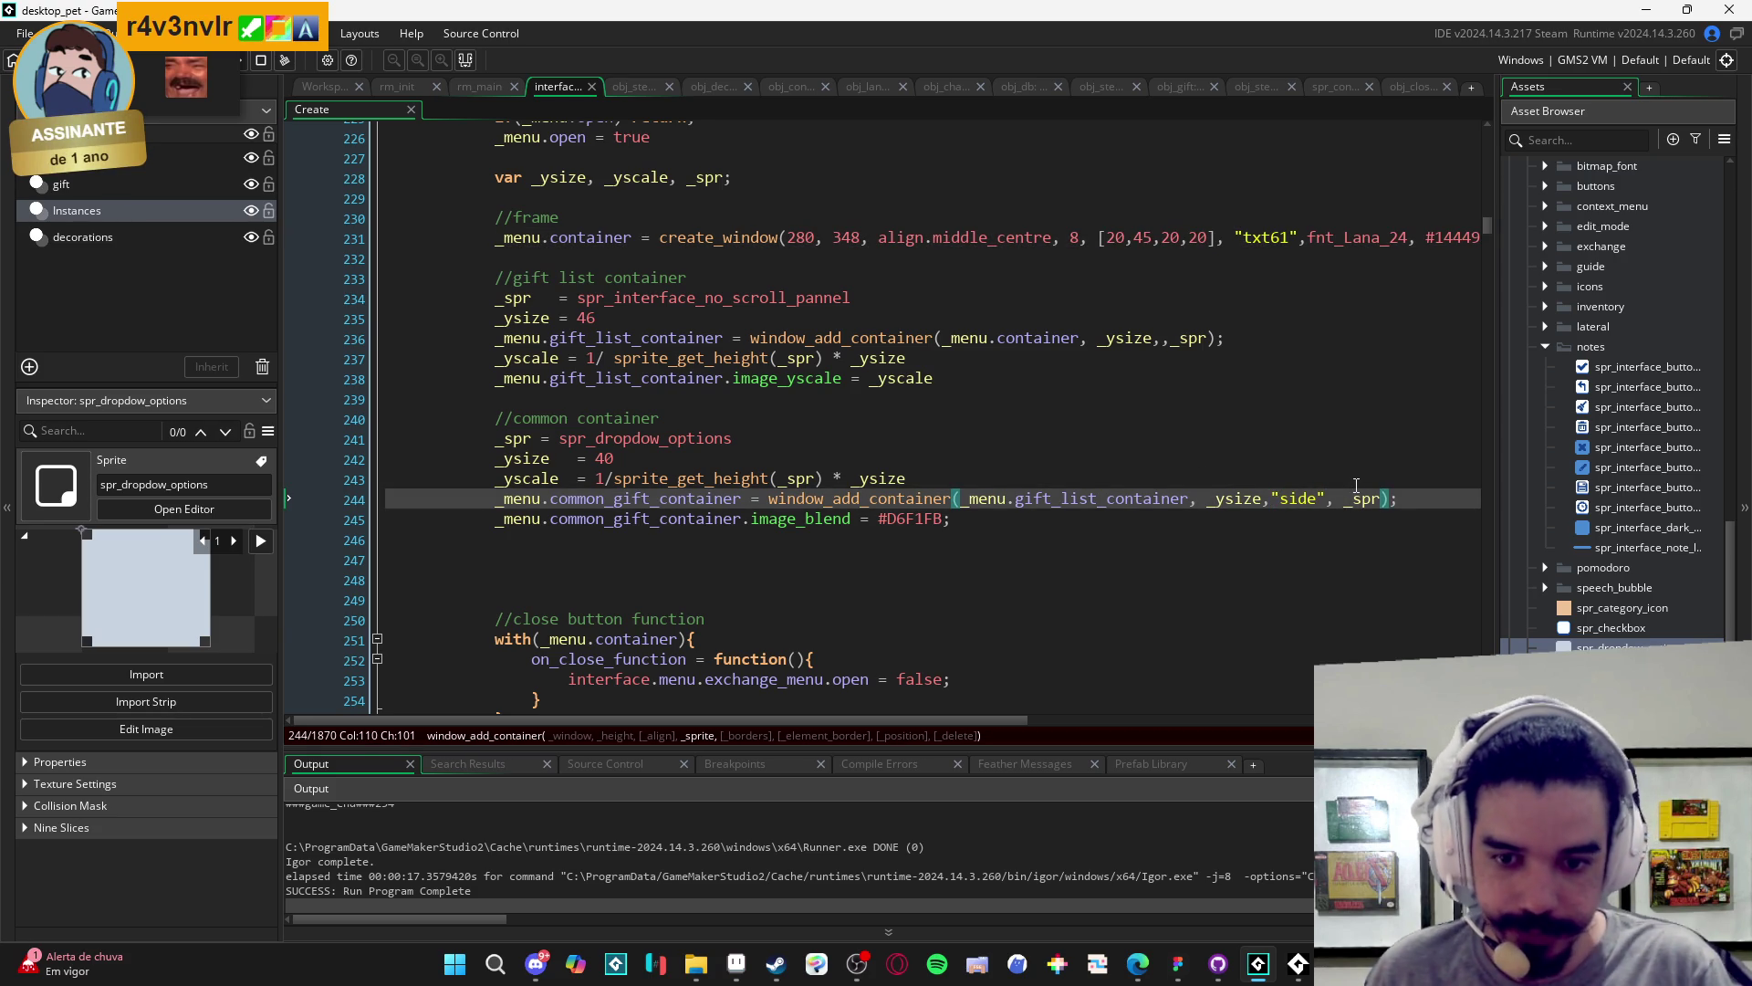
pyautogui.press('Left')
pyautogui.press('Left')
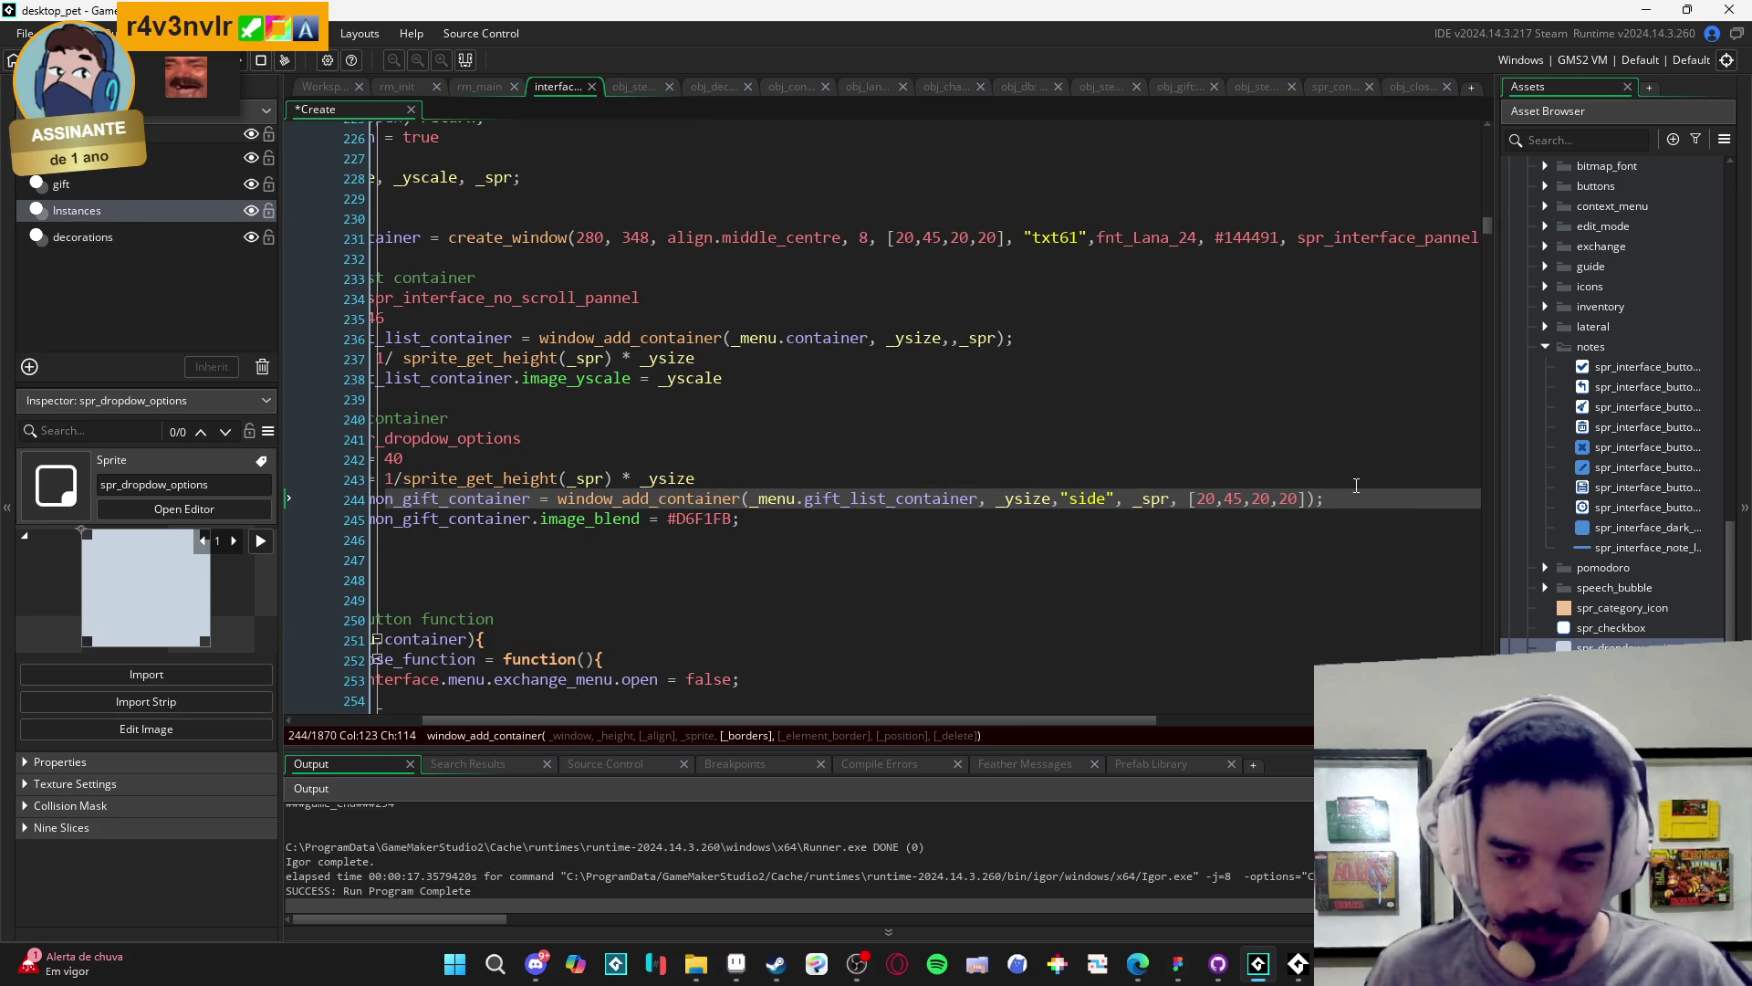
pyautogui.click(736, 963)
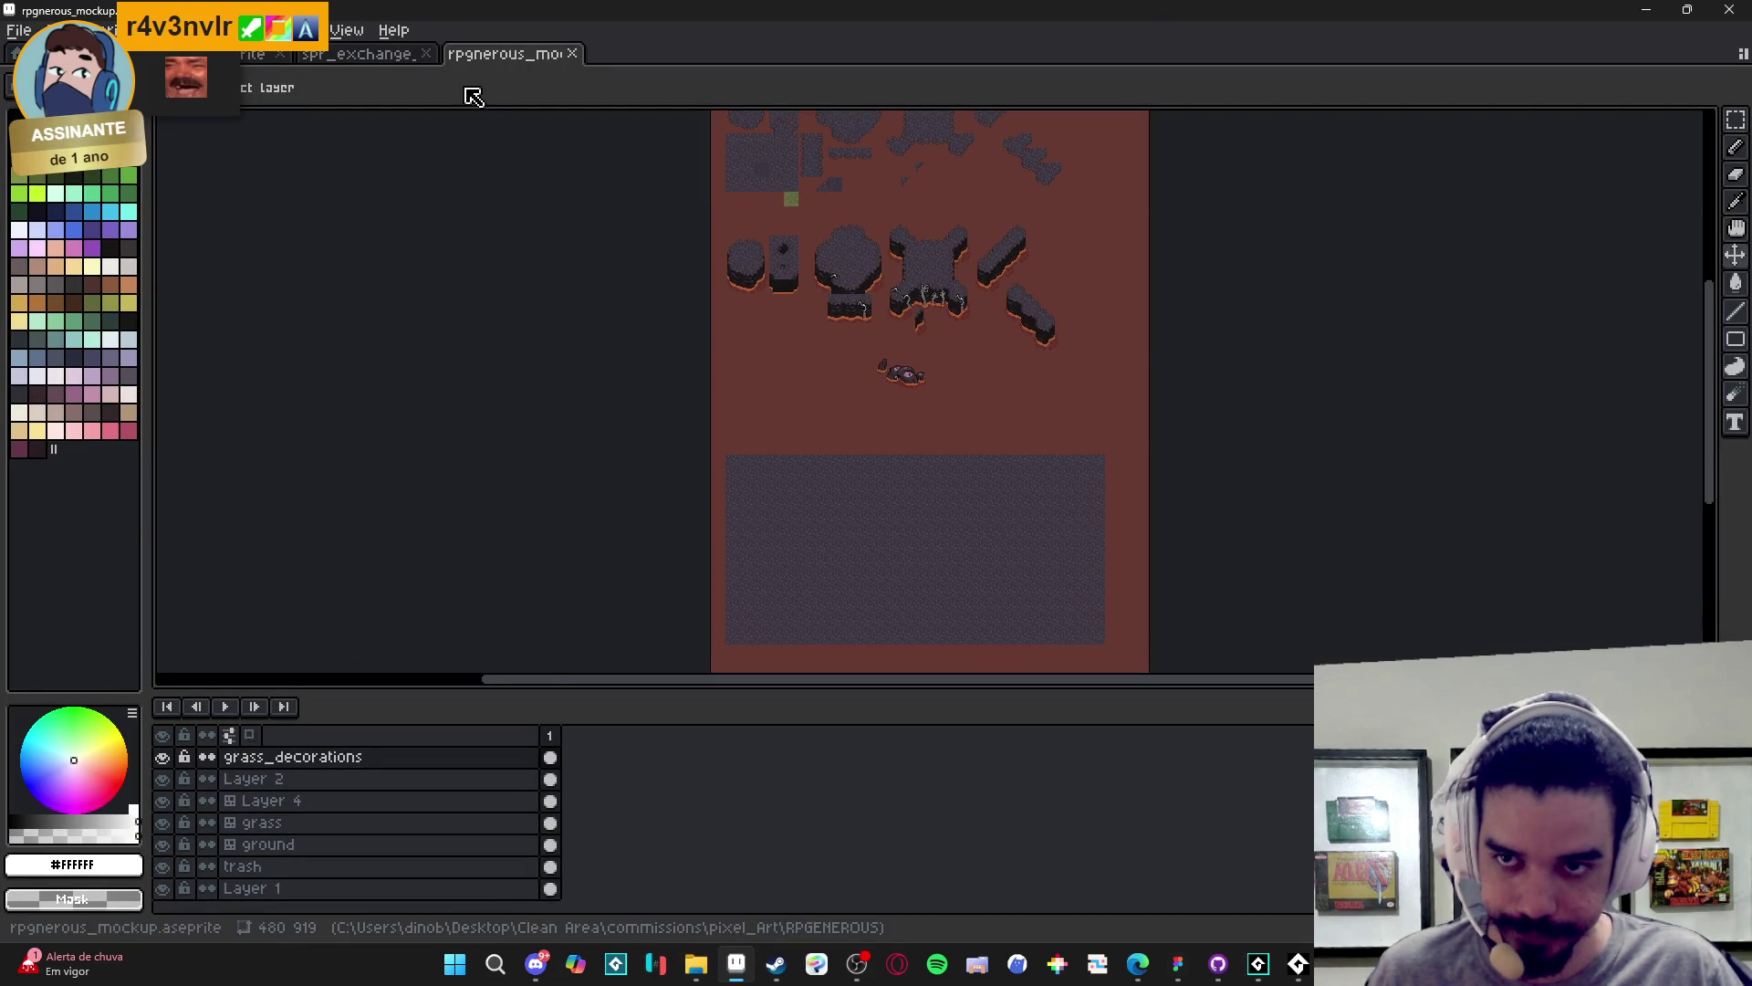
# - View the spr_exchange_menu_test sprite and zoom in on its four gift card row
pyautogui.click(328, 55)
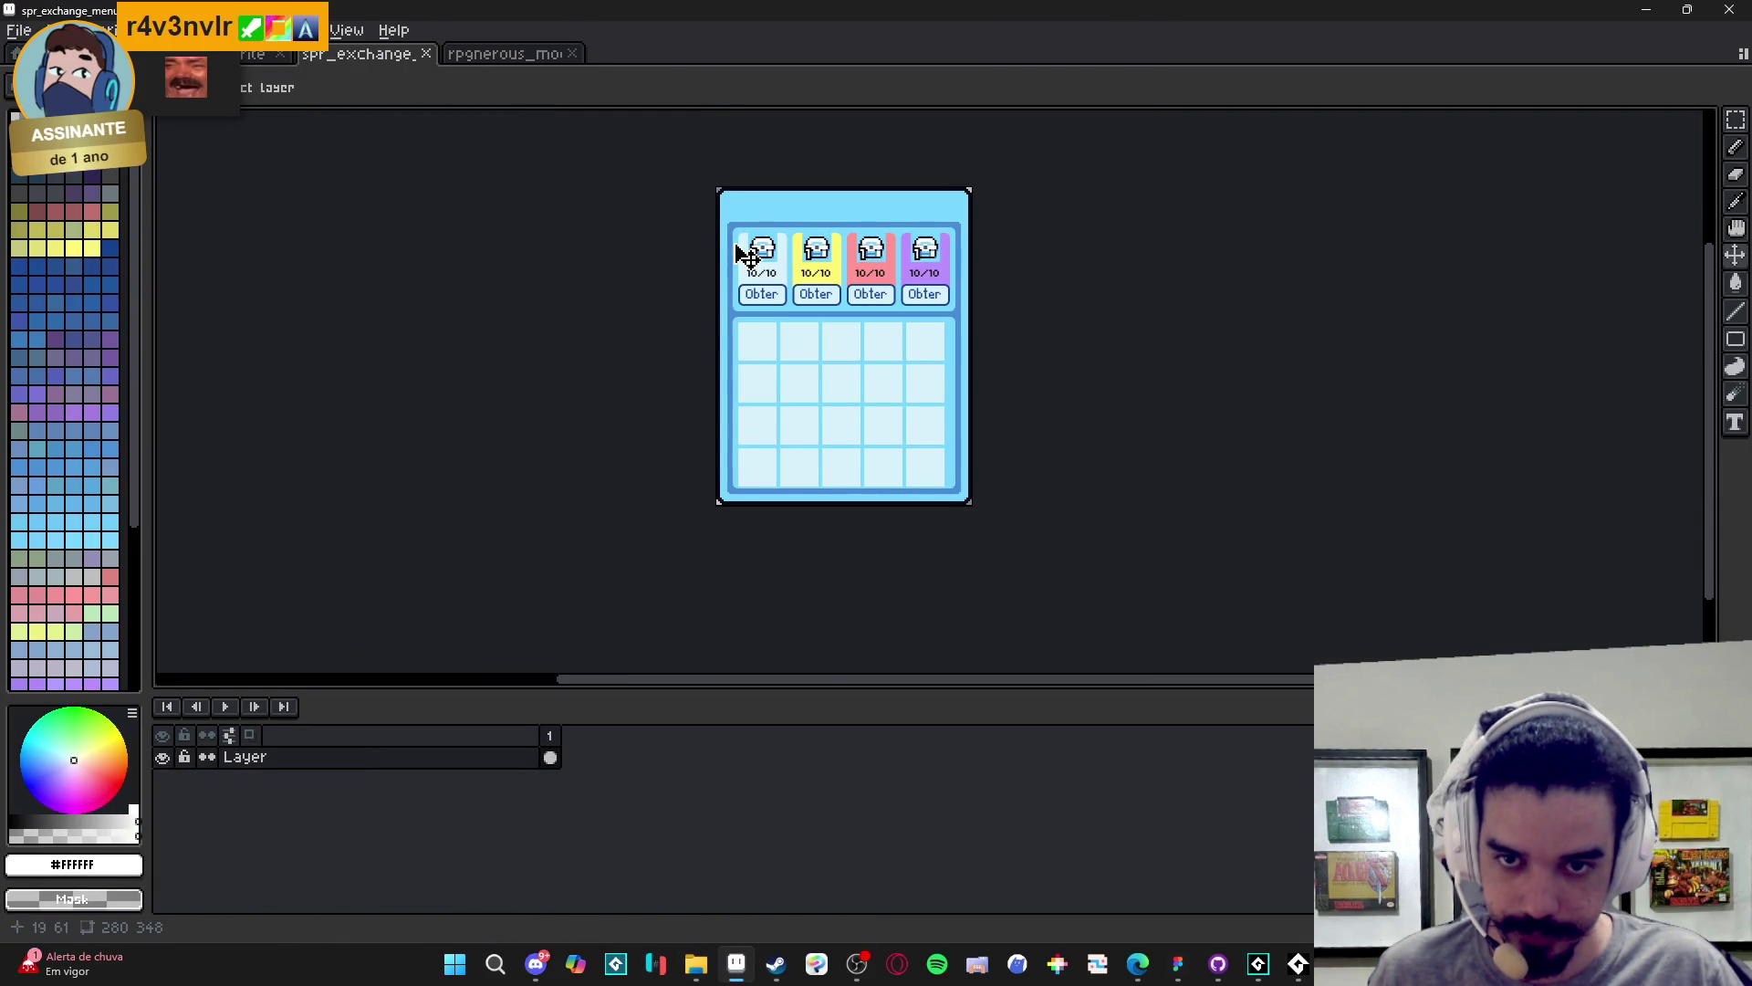
pyautogui.scroll(2, 794, 283)
pyautogui.scroll(-1, 782, 233)
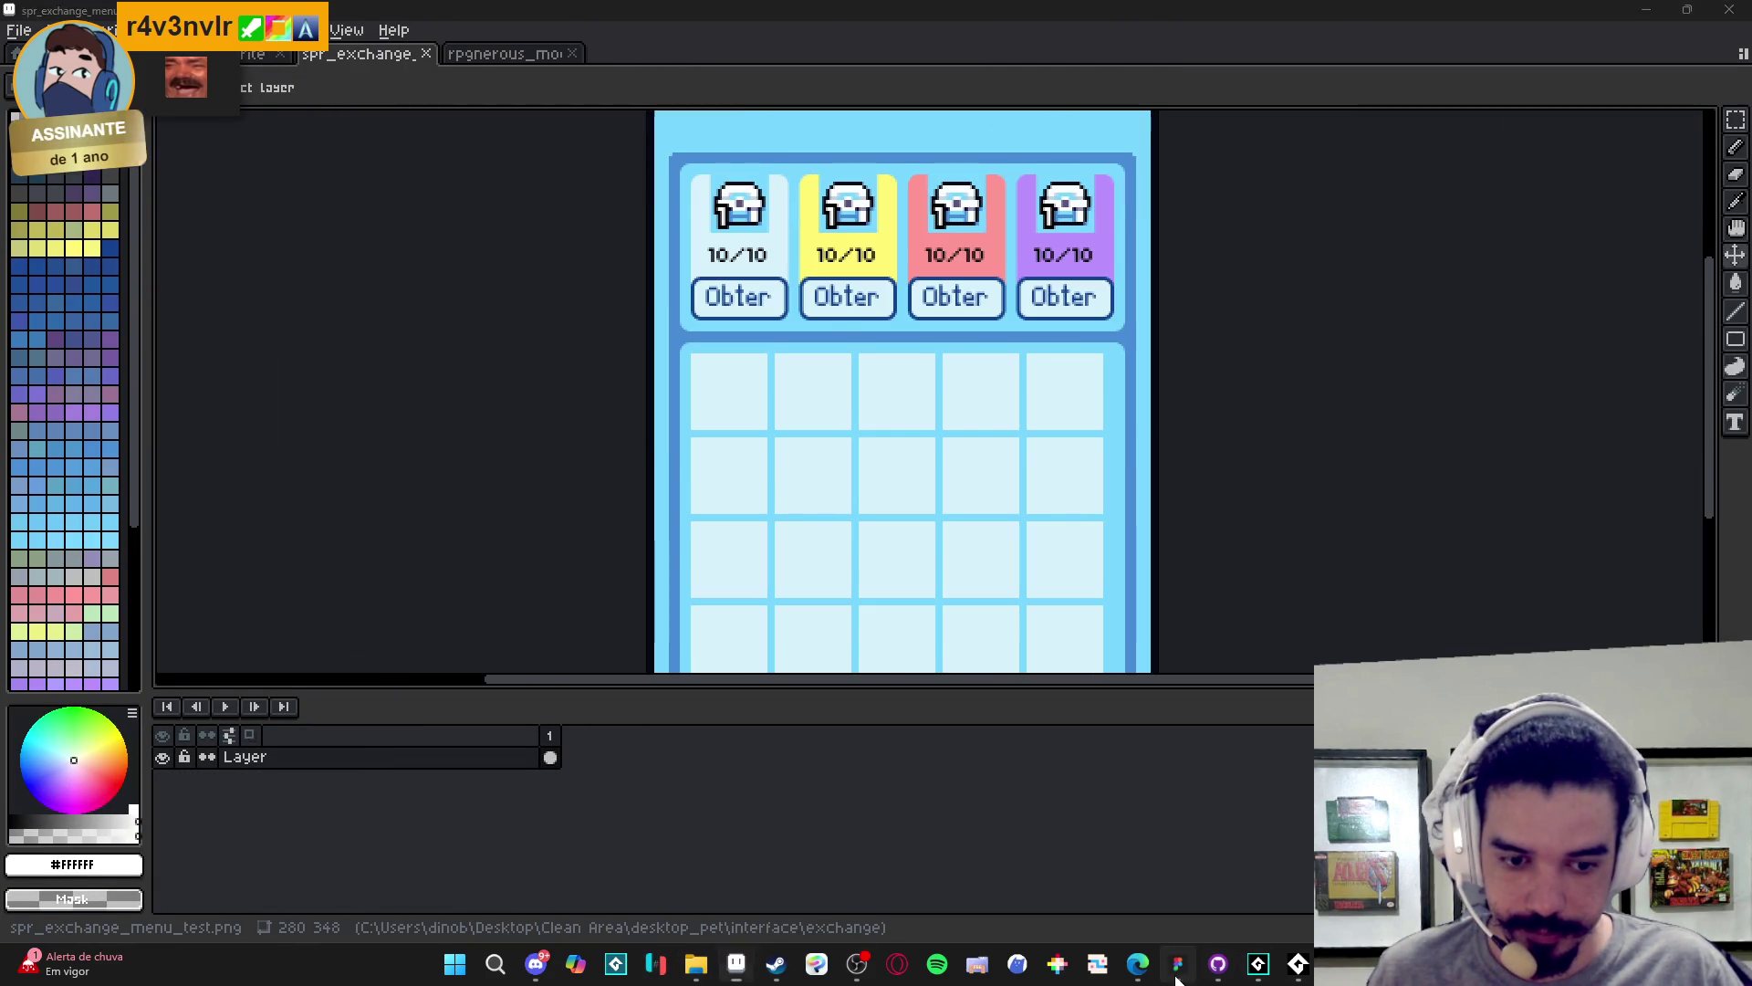
pyautogui.hotkey('alt', 'Tab')
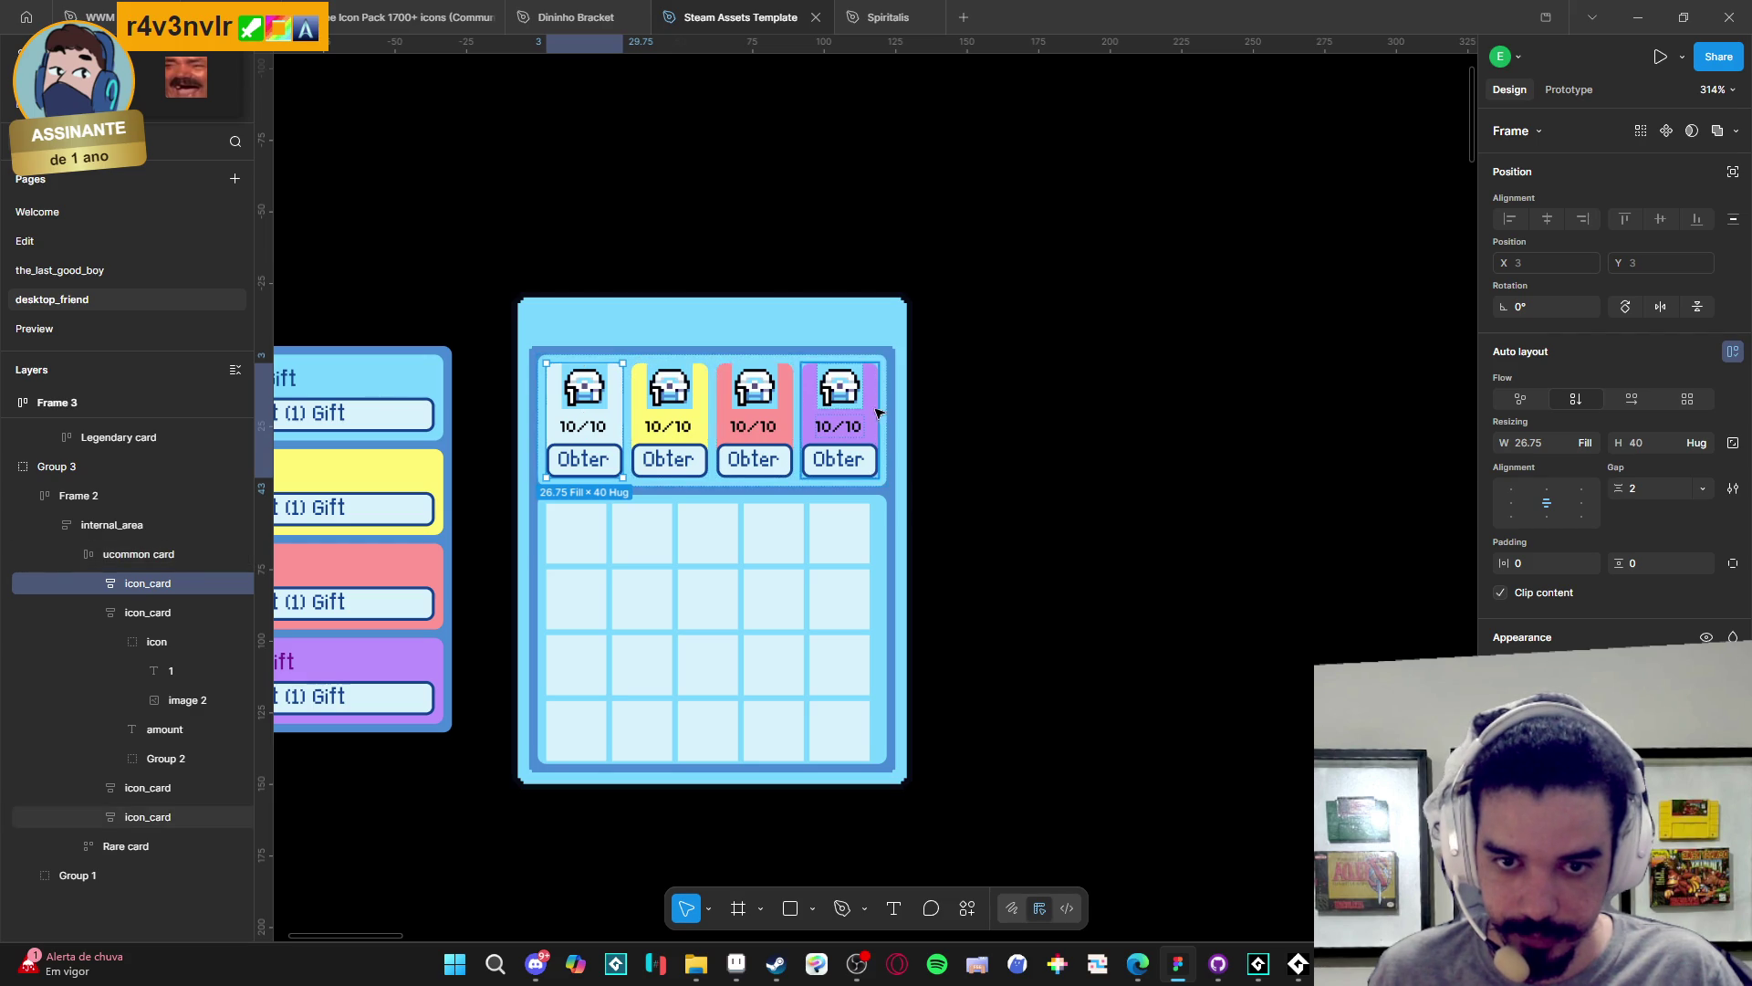
# - Check the uncommon card row's layout (122 wide, 46 tall, padding 3), then minimize Figma and Aseprite
pyautogui.click(884, 408)
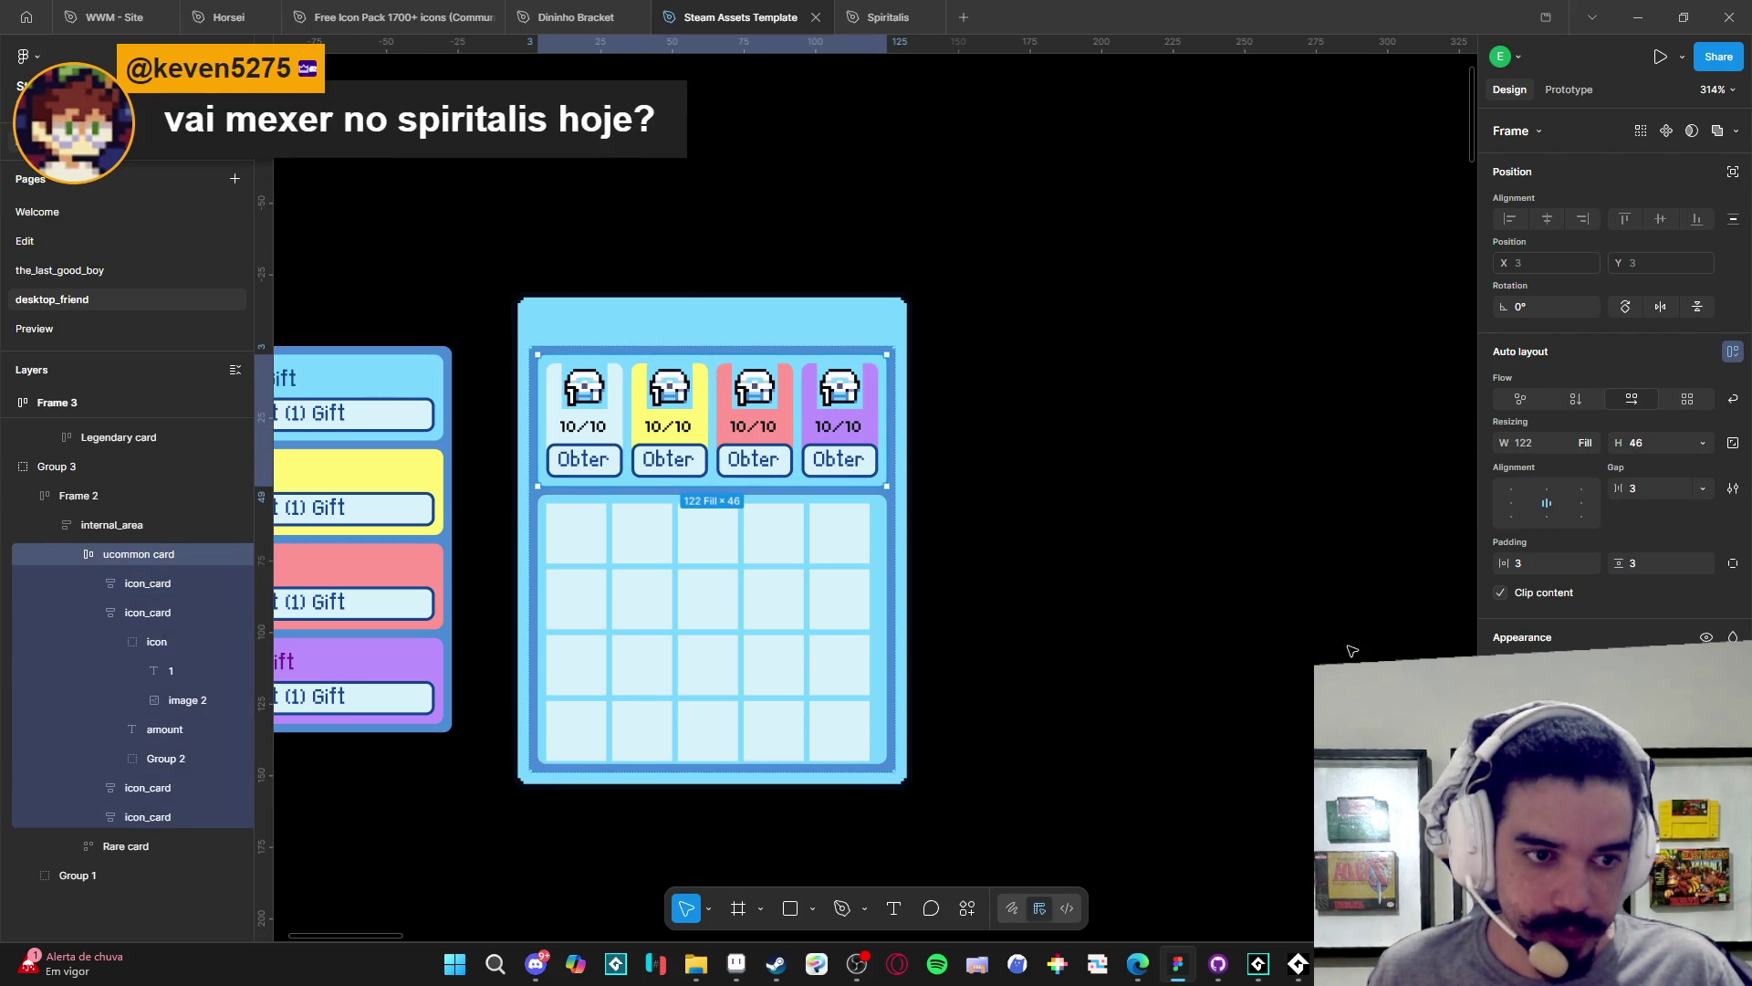
pyautogui.click(1639, 14)
pyautogui.click(1641, 9)
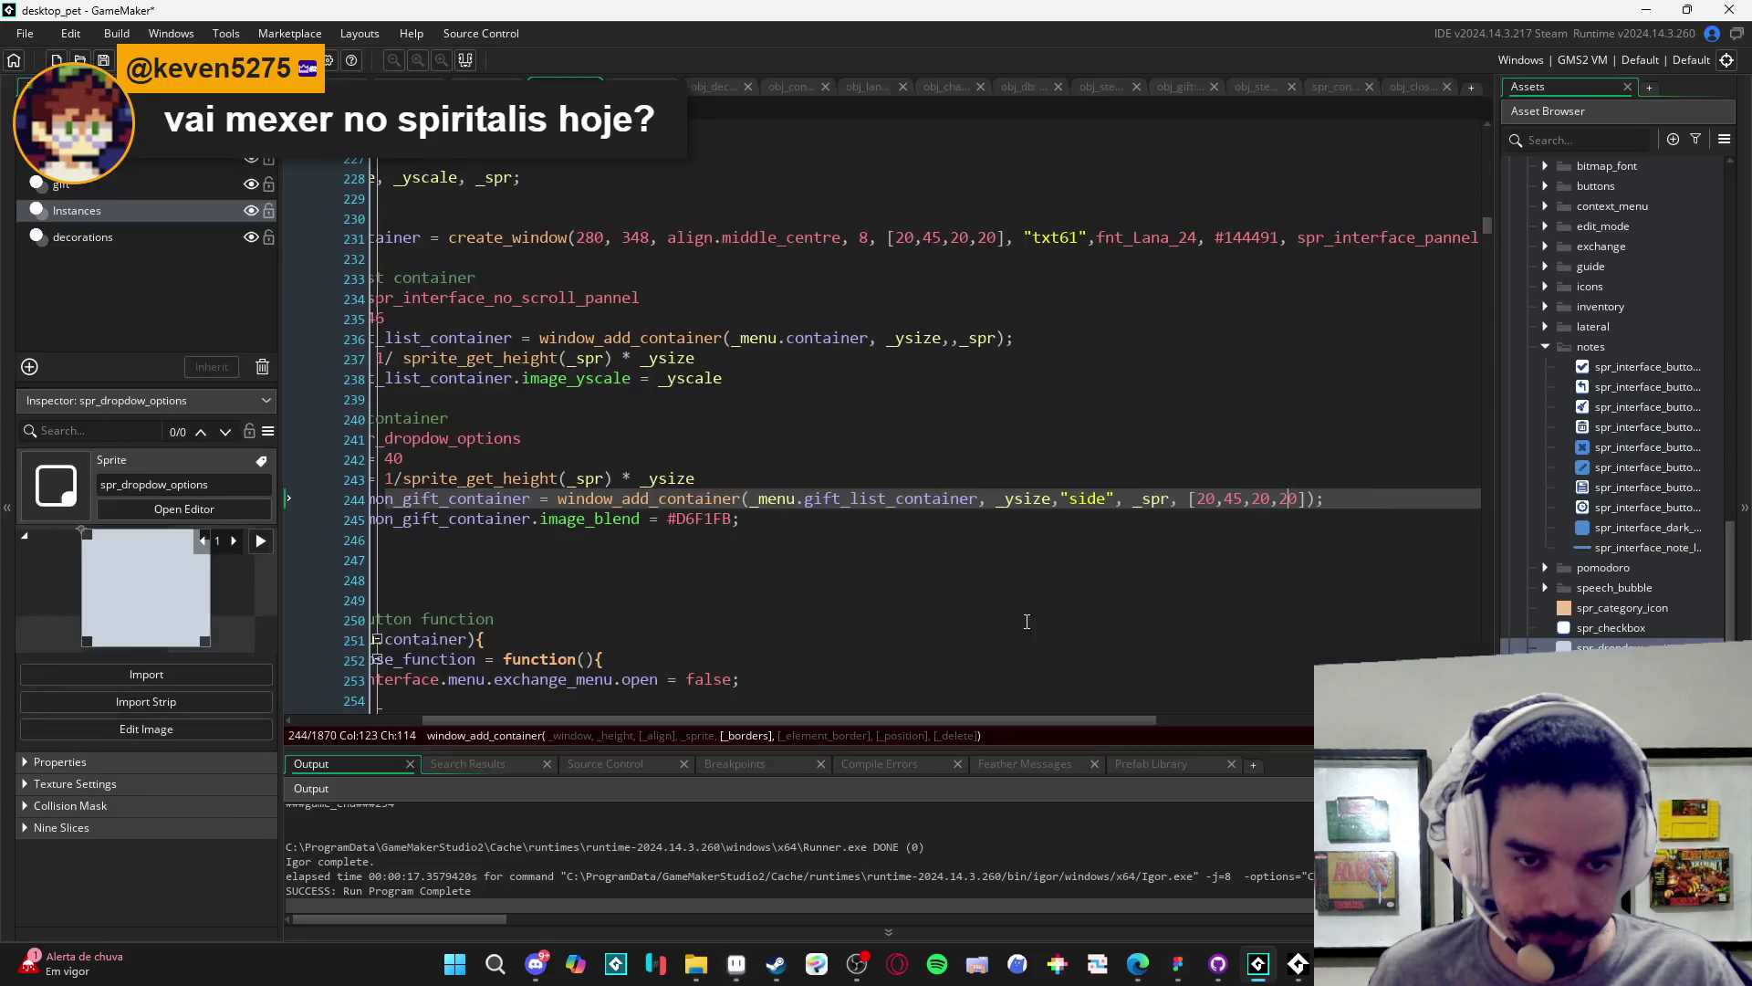
# - Remove the border array from the common gift container call on line 244
pyautogui.press('BackSpace')
pyautogui.press('BackSpace')
pyautogui.write('3')
pyautogui.press('Left')
pyautogui.press('Right')
pyautogui.press('Right')
pyautogui.press('BackSpace')
pyautogui.press('BackSpace')
pyautogui.press('BackSpace')
pyautogui.hscroll(-3, 1048, 491)
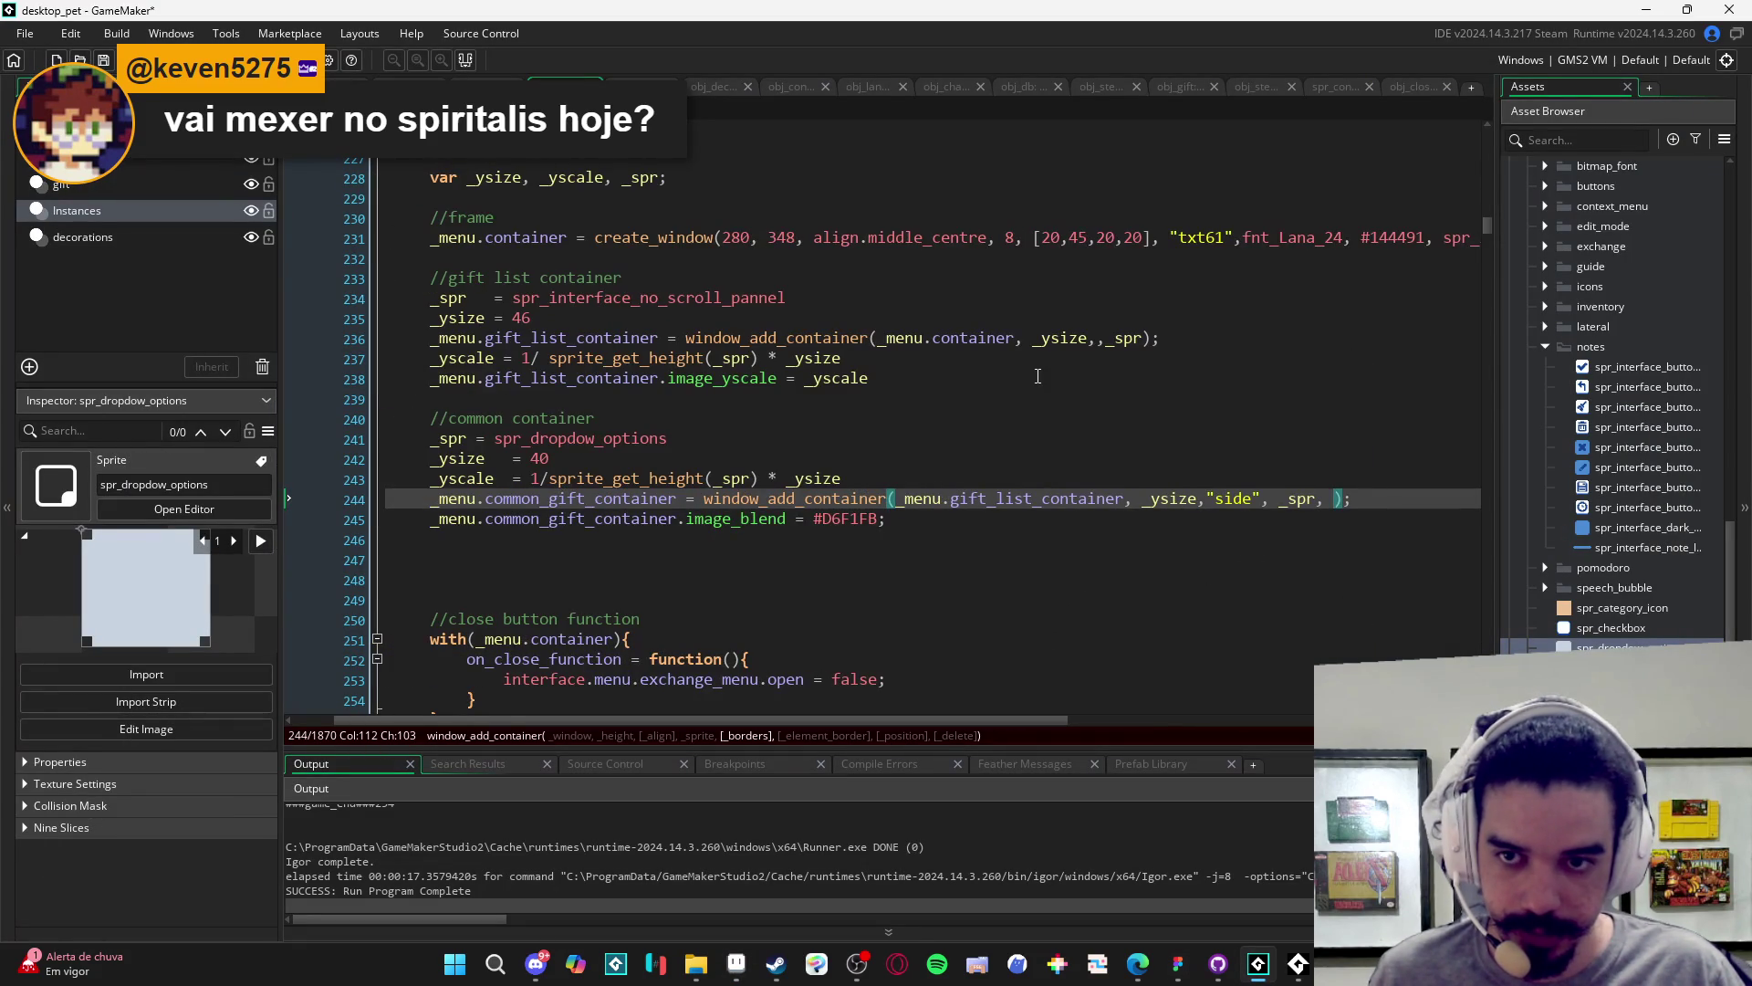
# - Add [3,3,3,3] borders after _spr in the gift list container call on line 236
pyautogui.click(1142, 338)
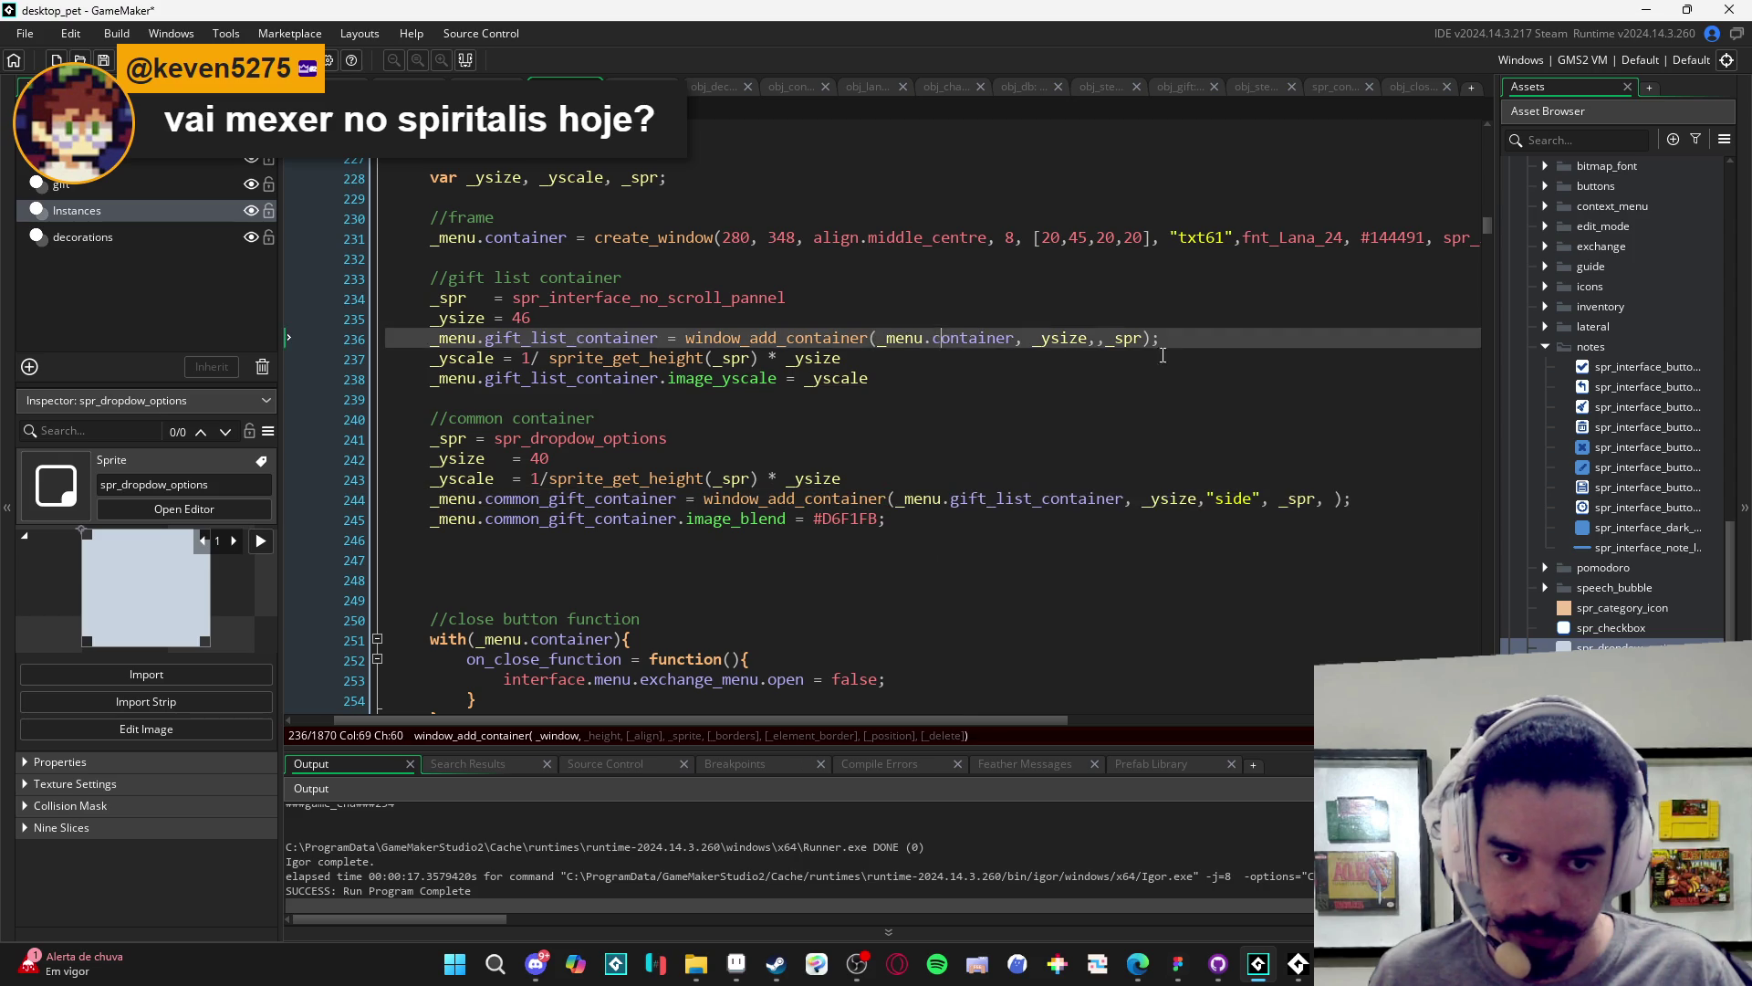
pyautogui.write(',[20,45,20,20')
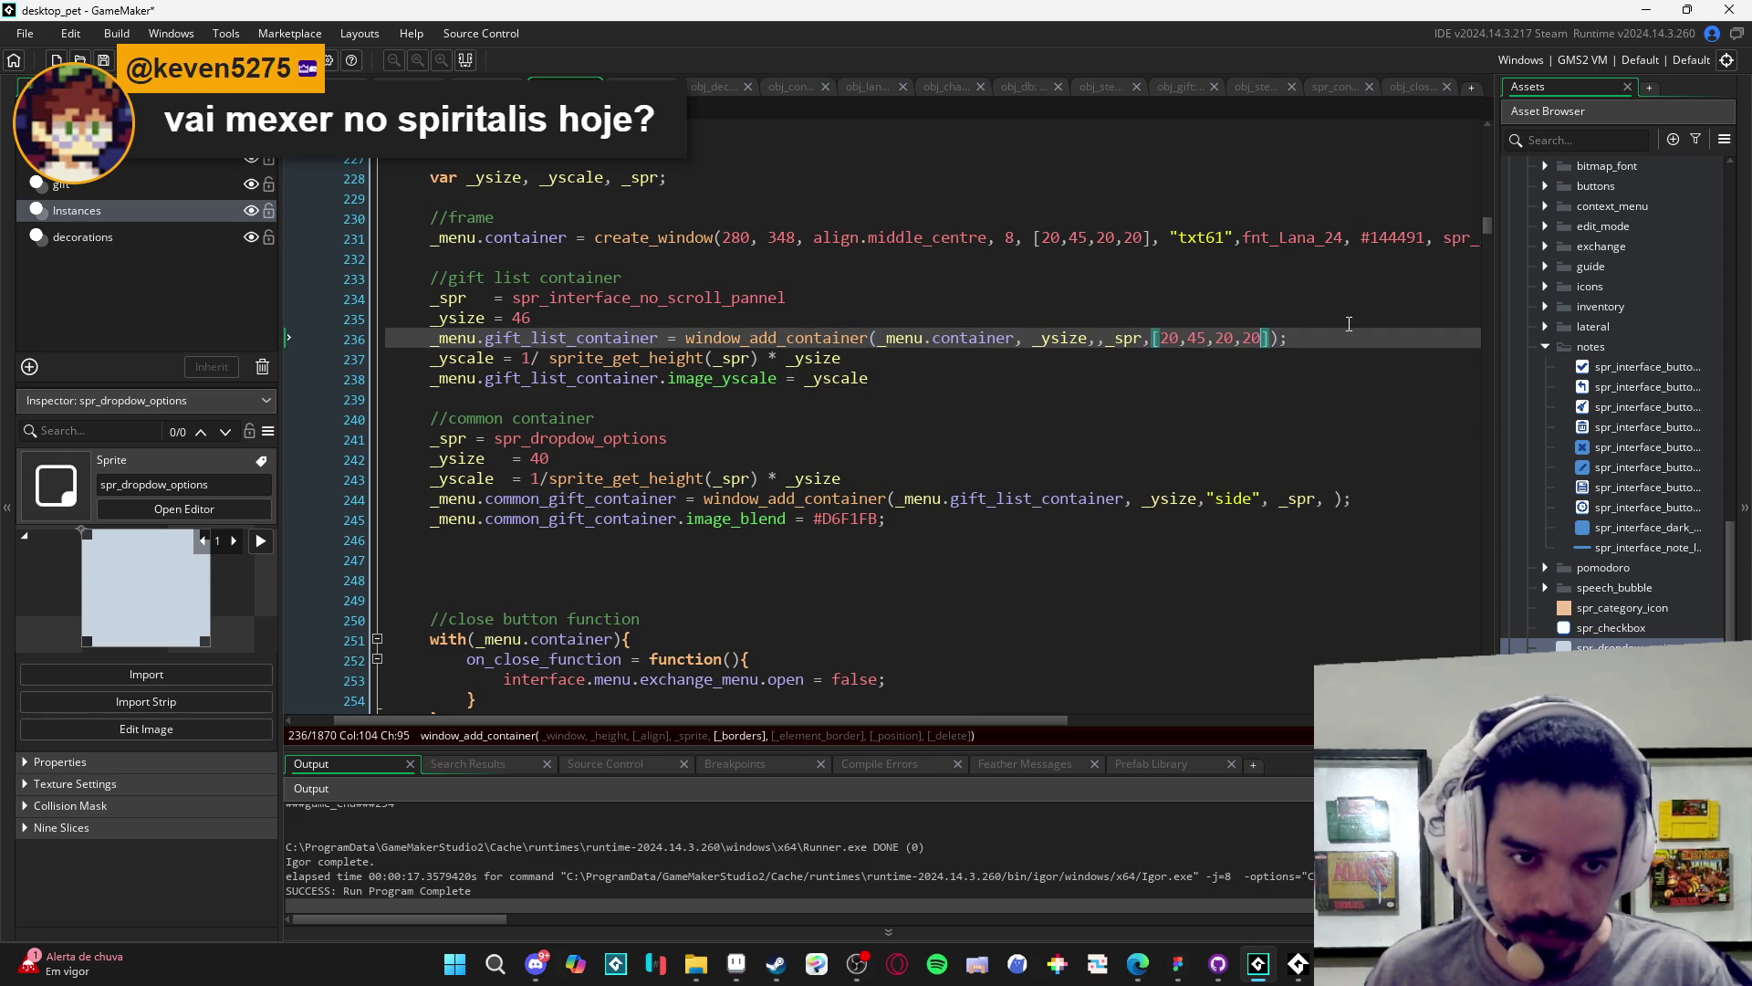
pyautogui.write('3')
pyautogui.press('Left')
pyautogui.press('Left')
pyautogui.press('BackSpace')
pyautogui.press('BackSpace')
pyautogui.write('3')
pyautogui.press('Left')
pyautogui.press('Left')
pyautogui.press('BackSpace')
pyautogui.press('BackSpace')
pyautogui.write('3')
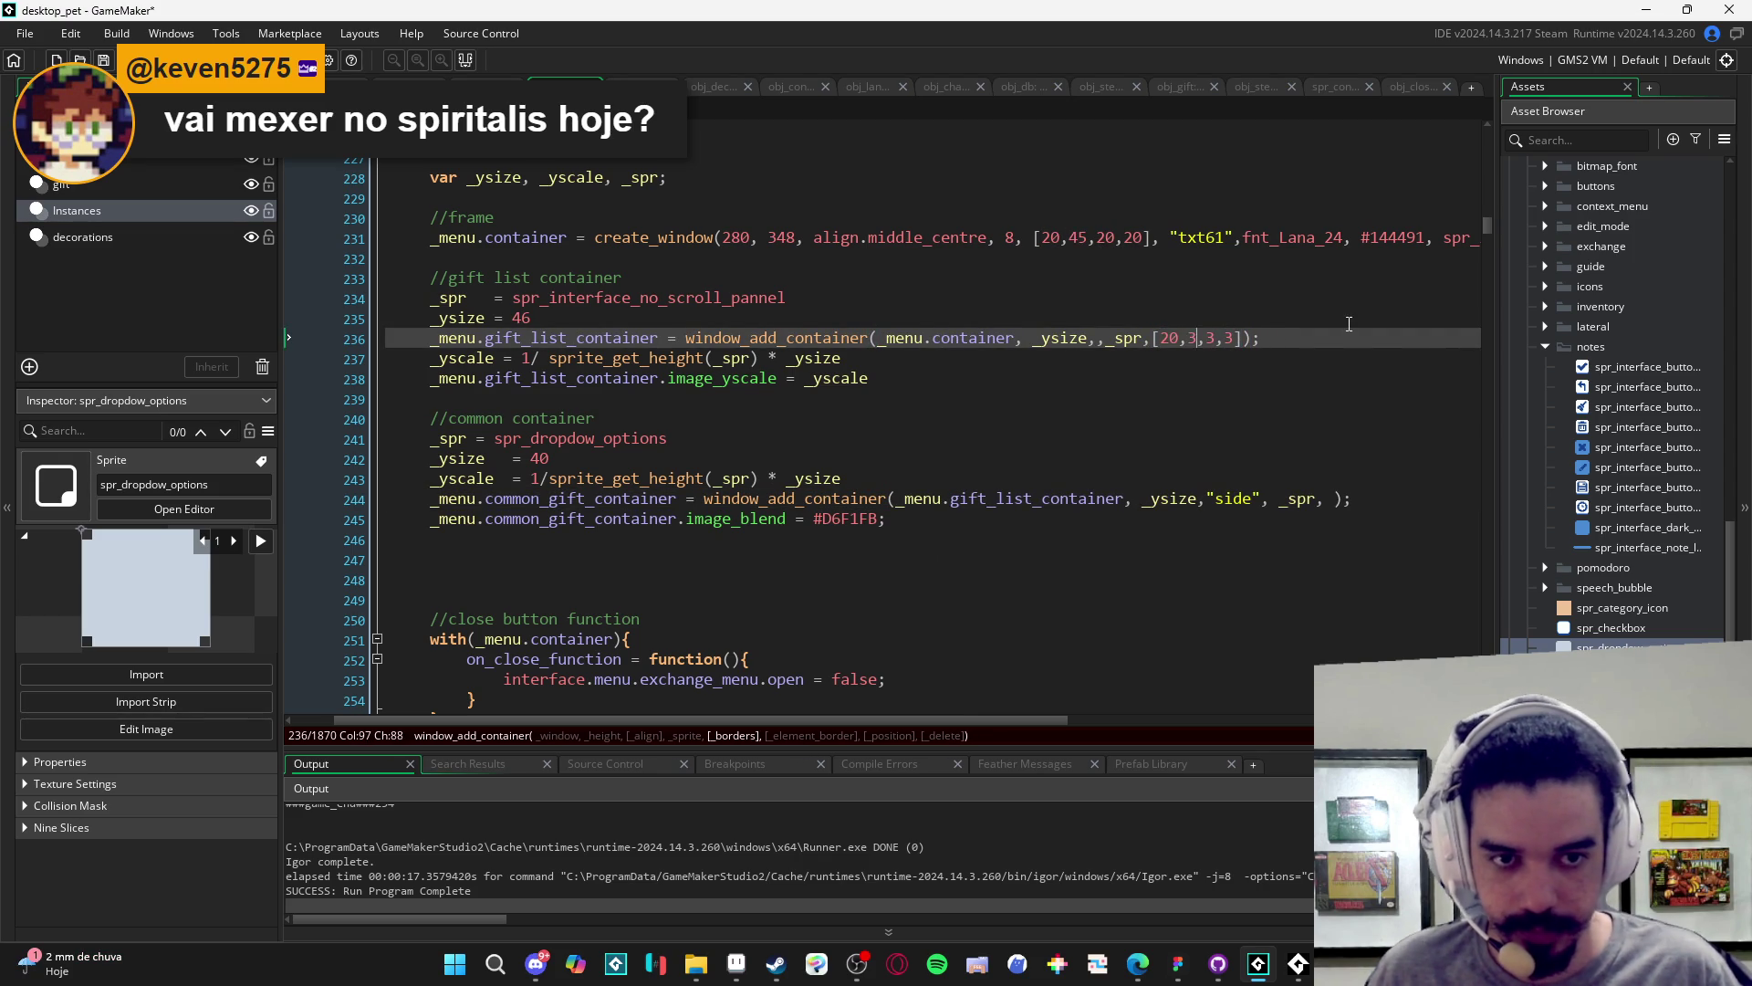
pyautogui.press('BackSpace')
pyautogui.press('BackSpace')
pyautogui.write('3')
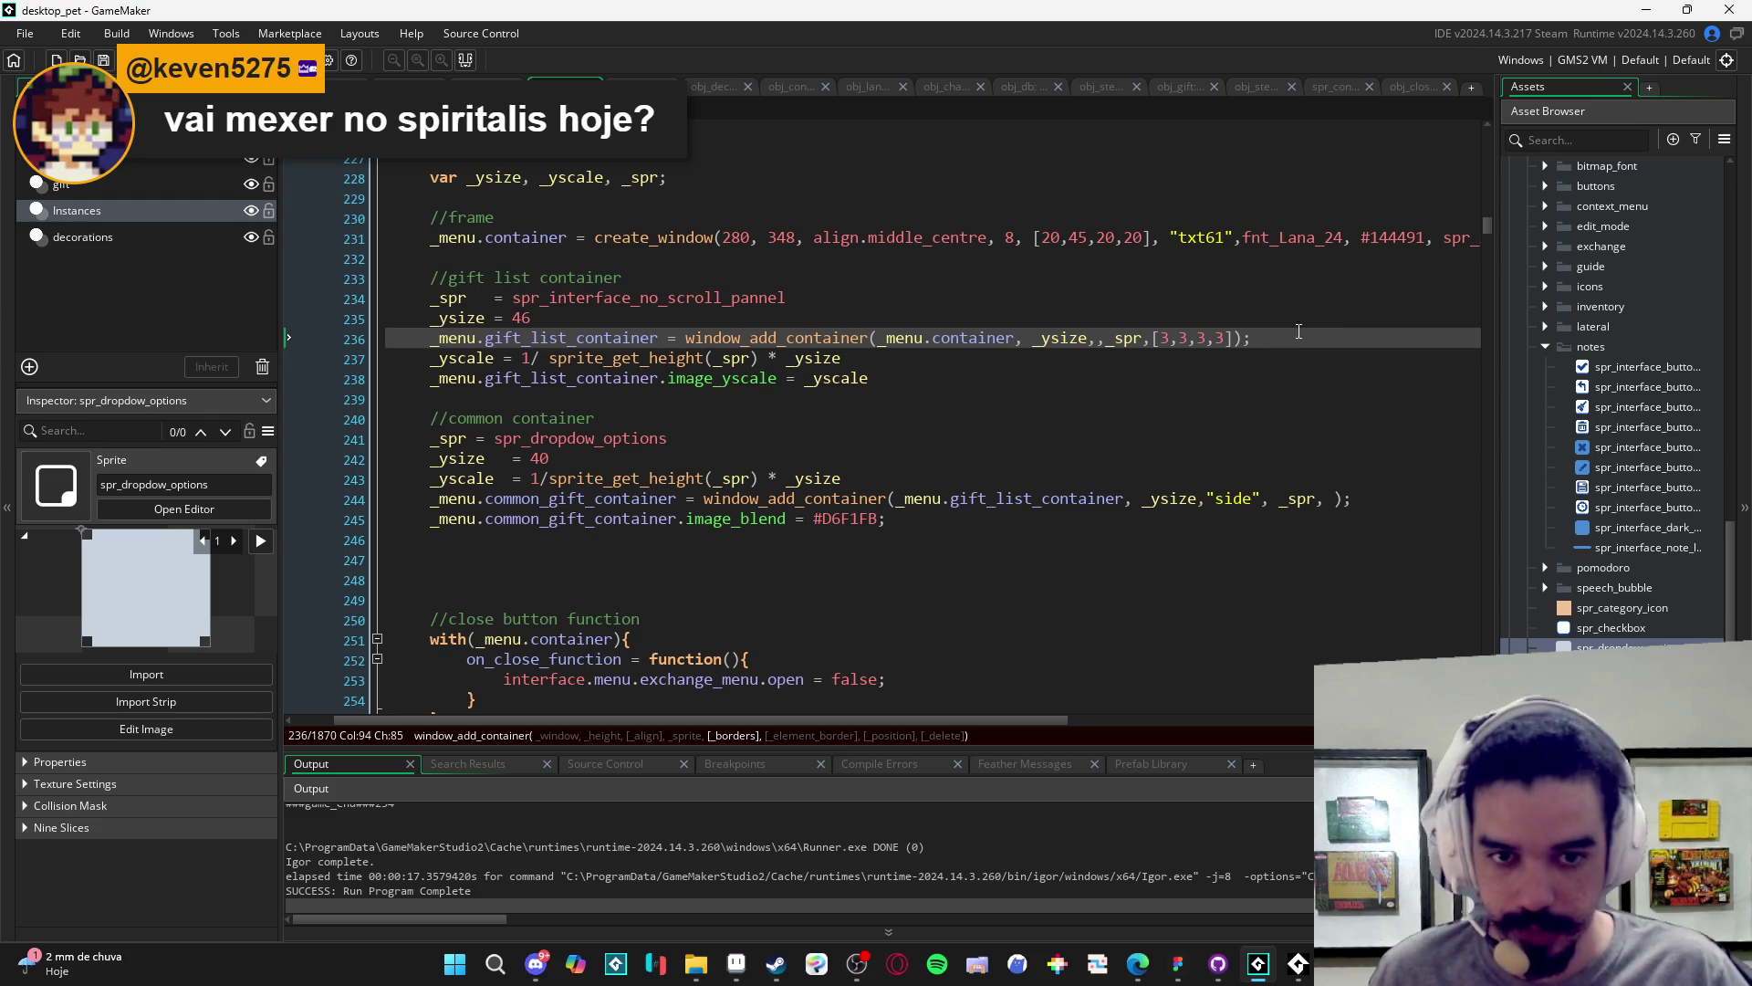
pyautogui.click(911, 555)
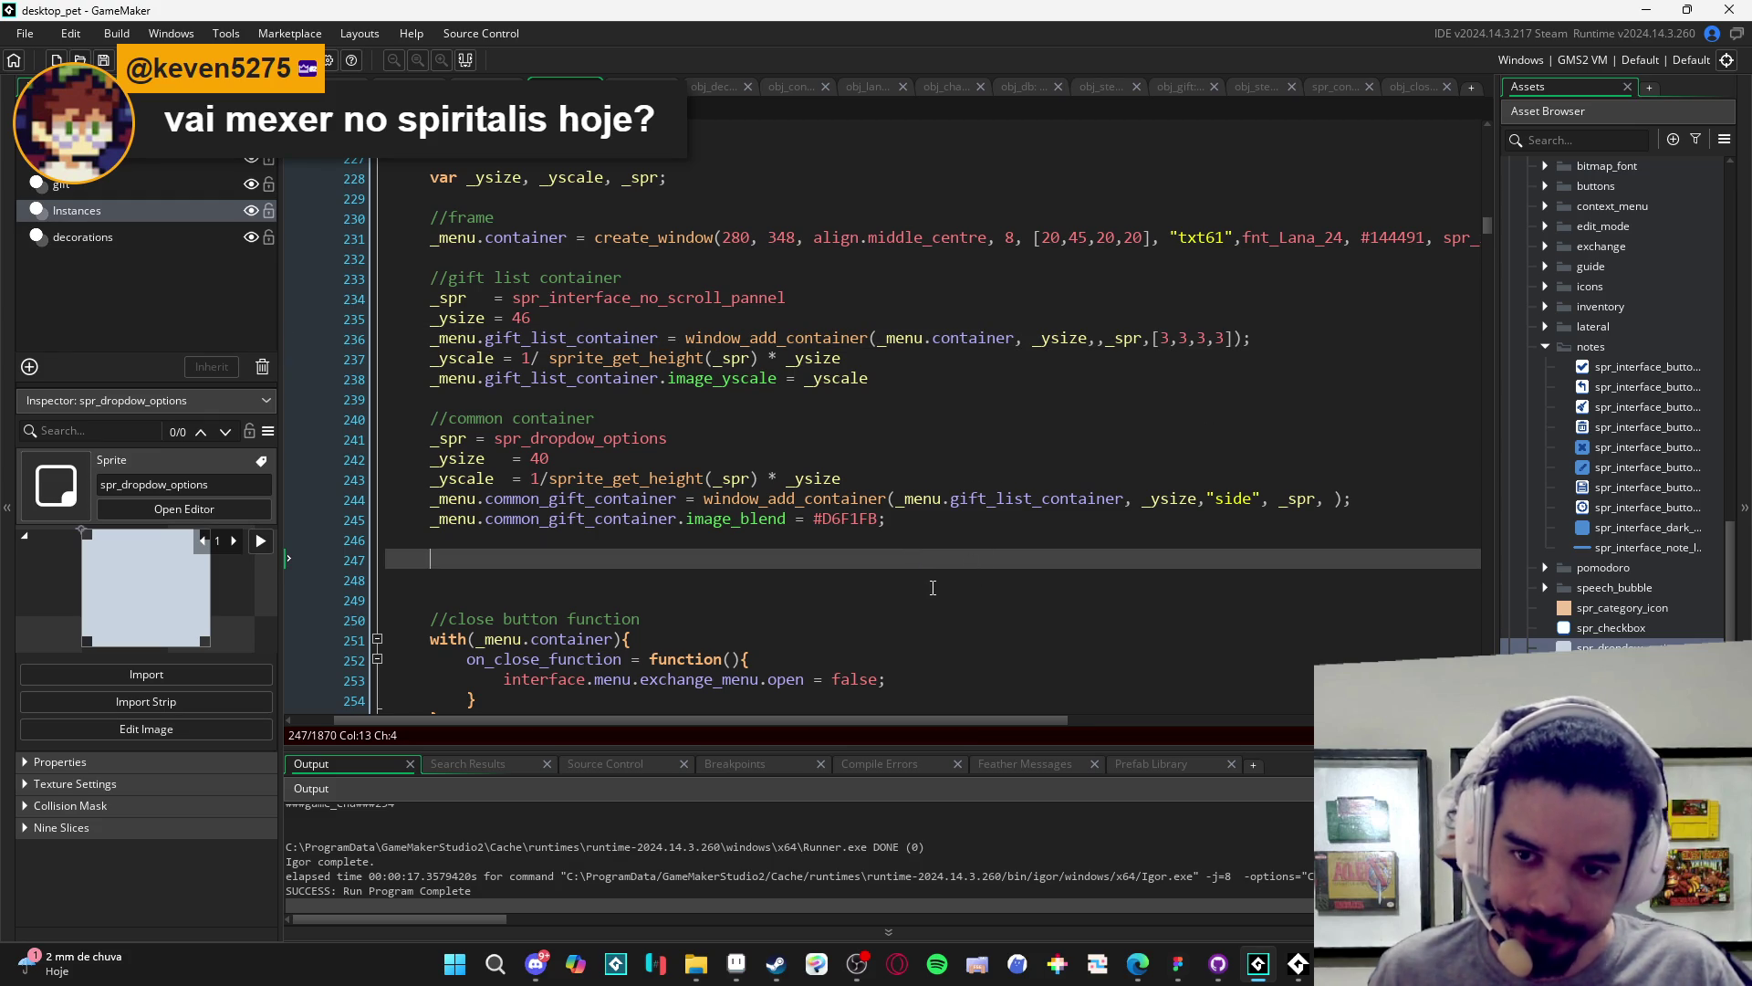
pyautogui.press('F5')
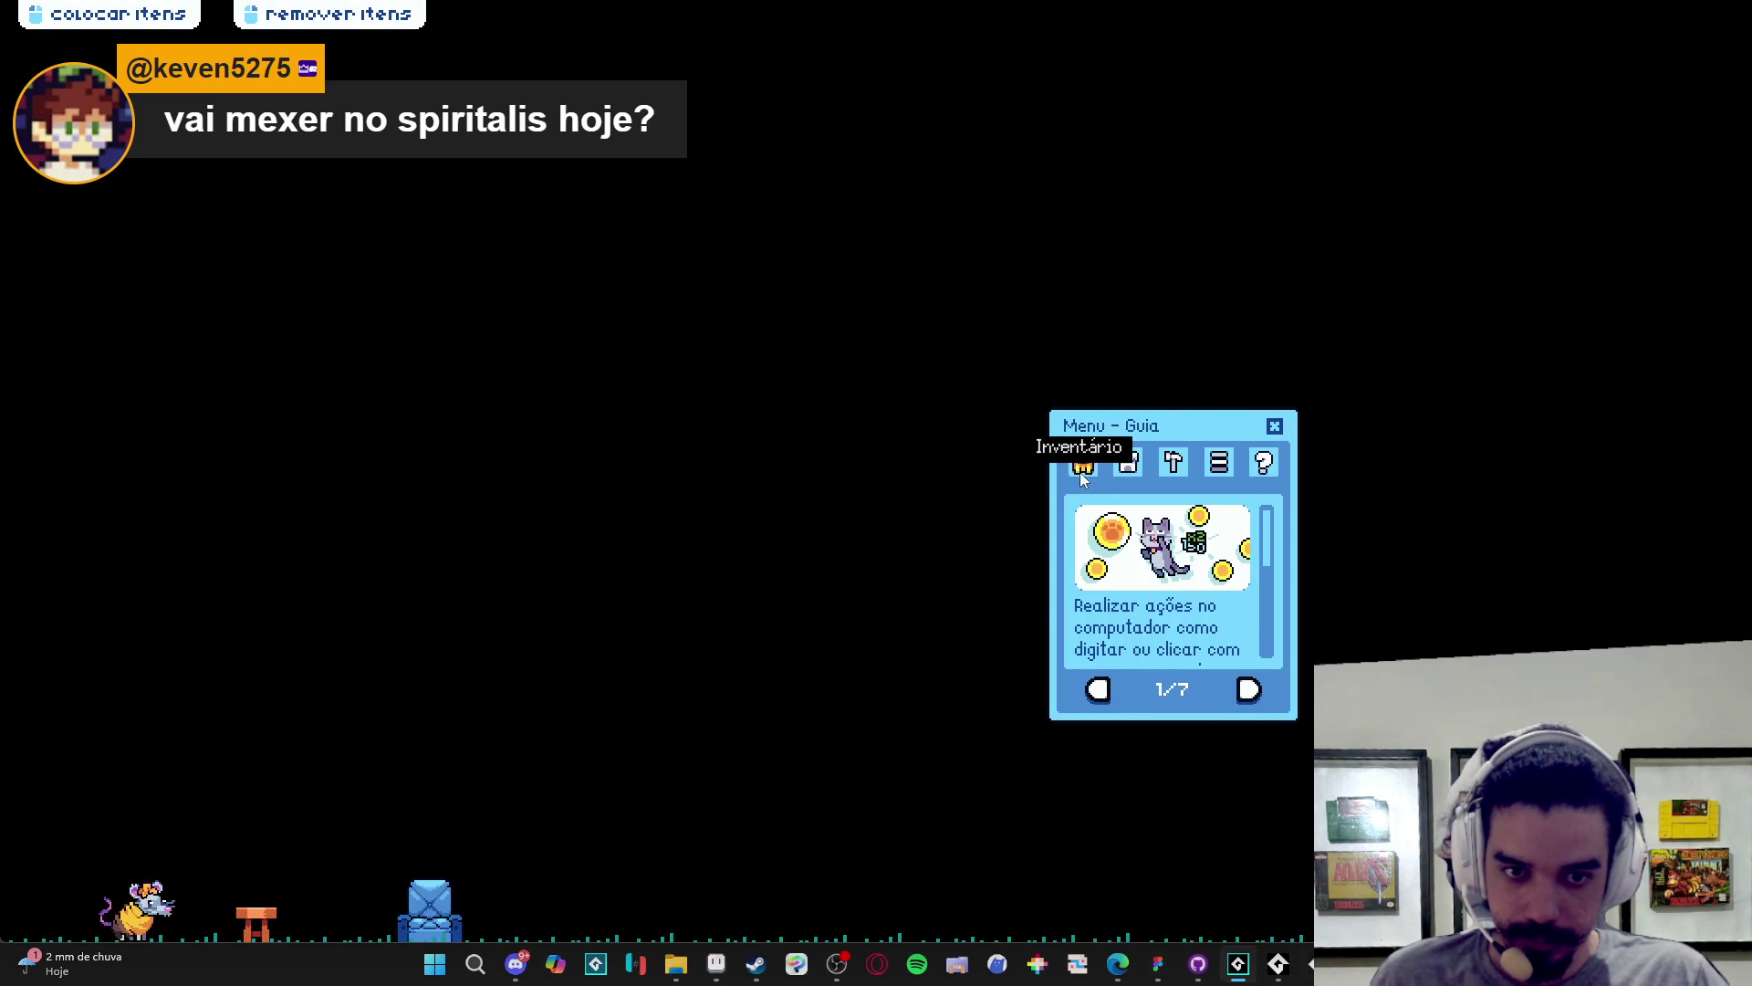
pyautogui.click(1083, 462)
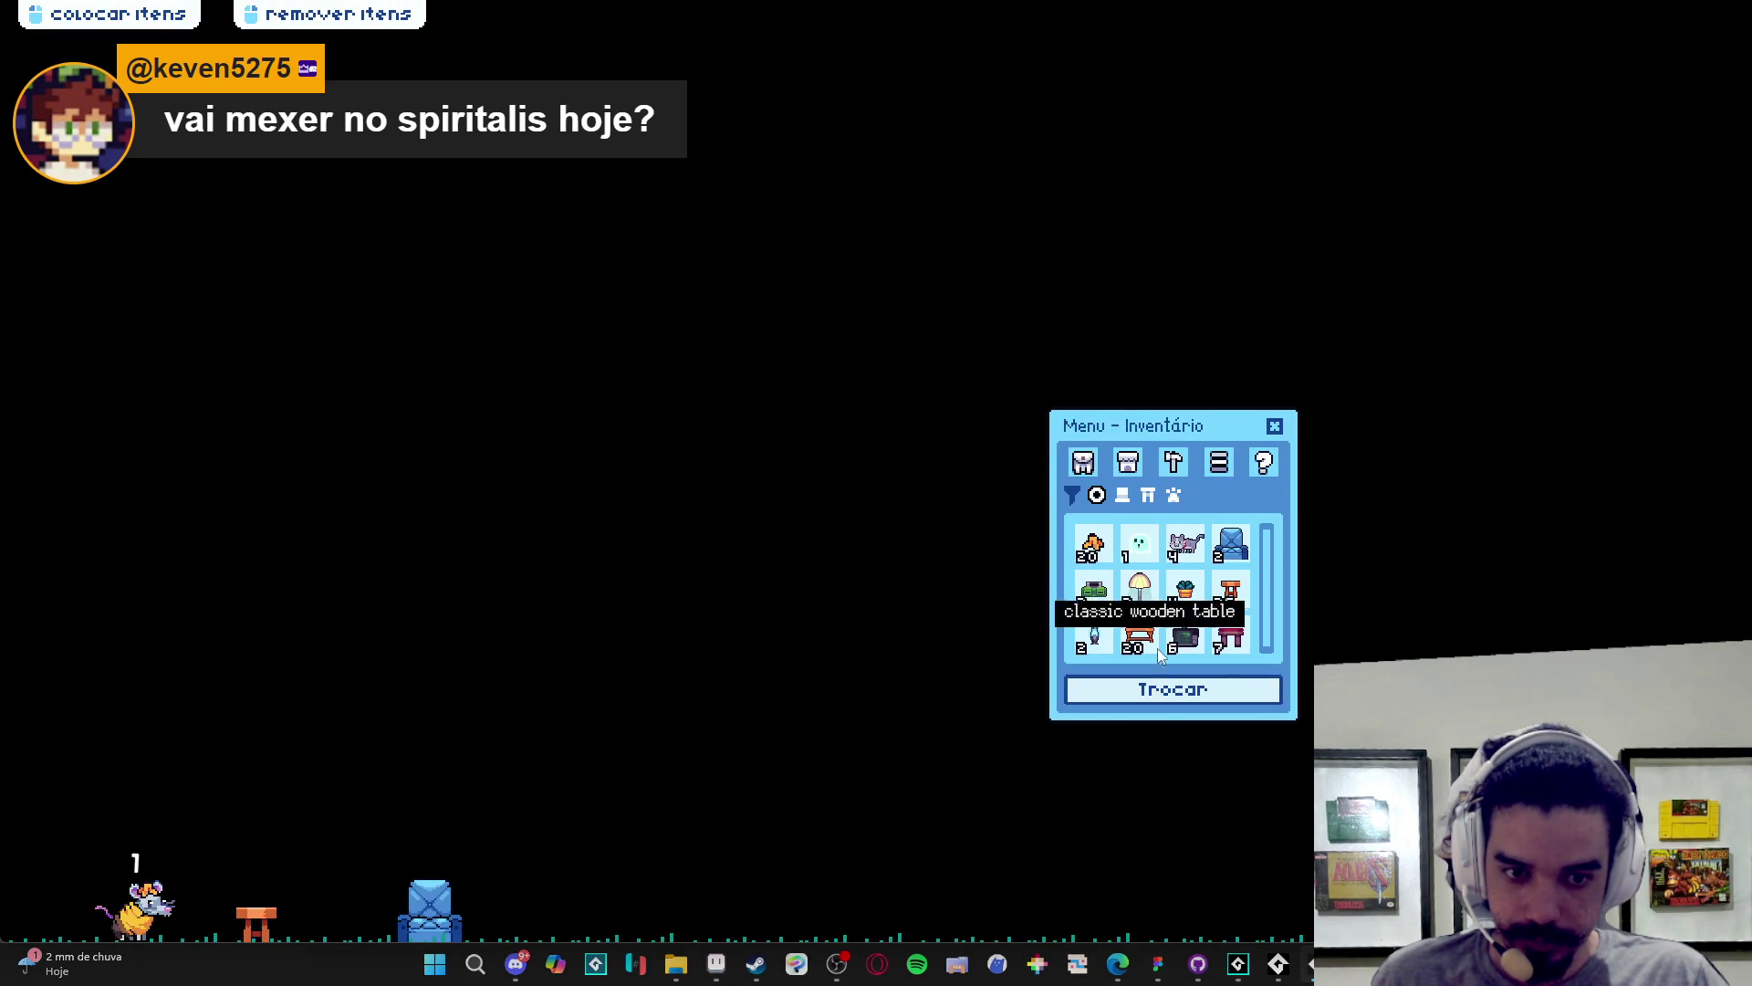
pyautogui.click(1173, 689)
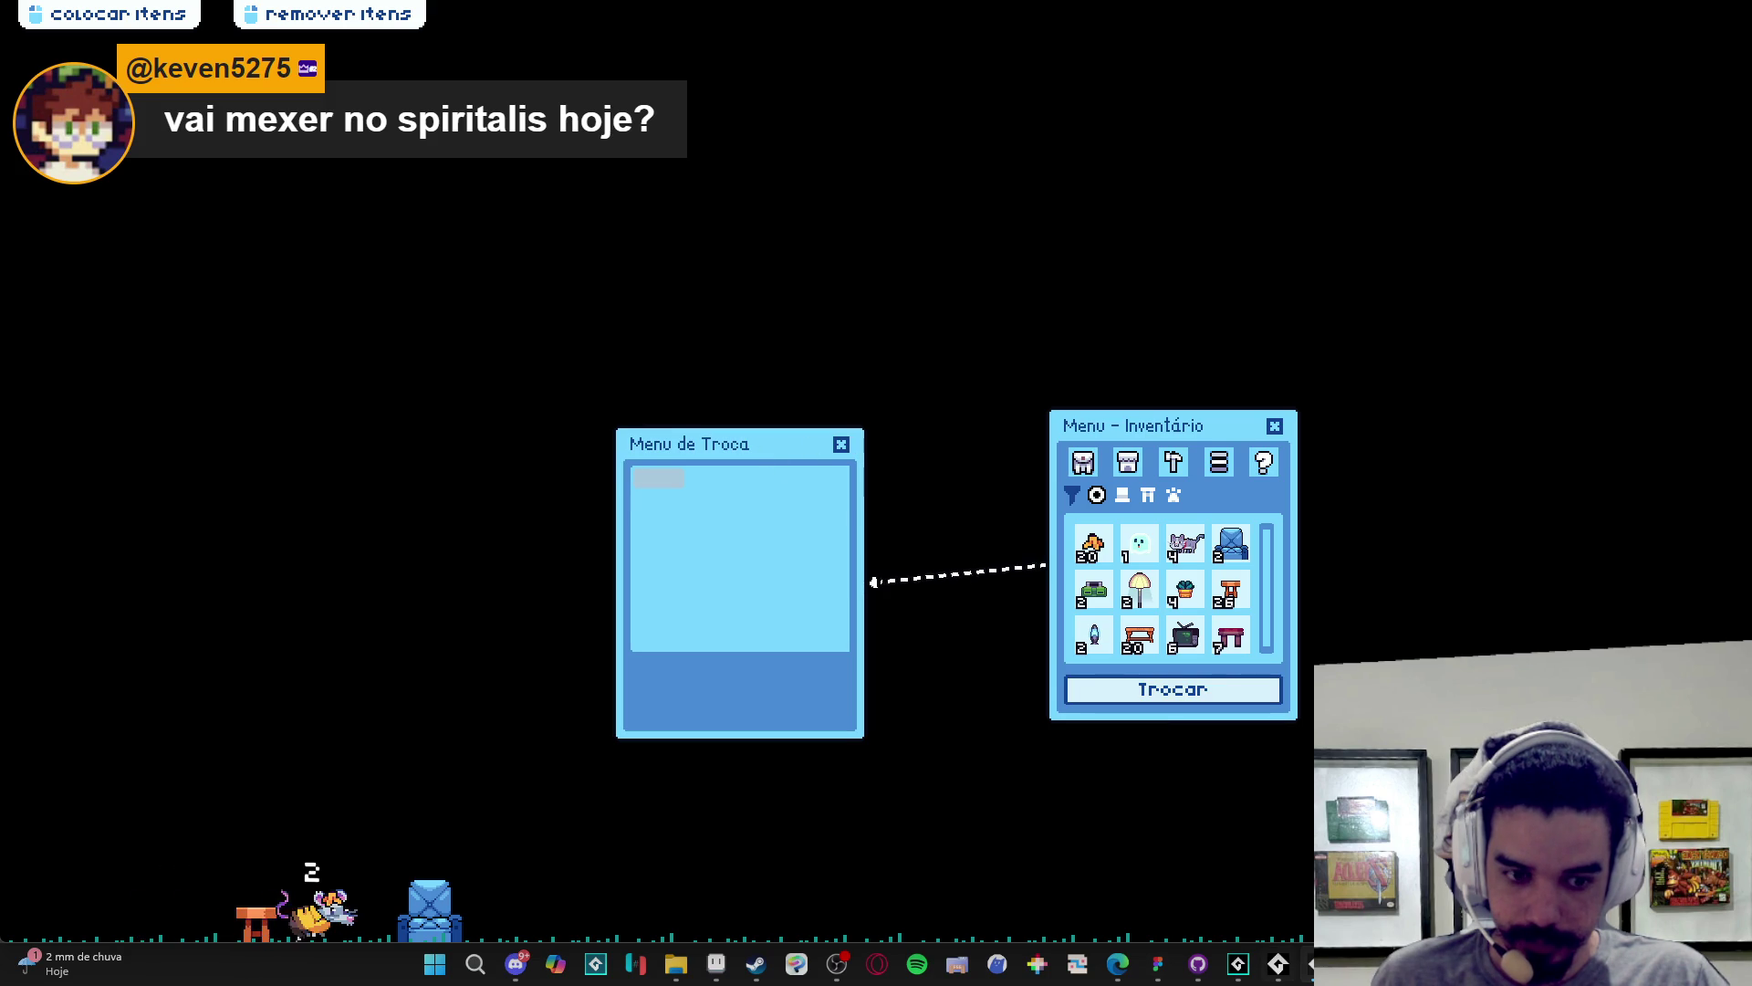
pyautogui.rightClick(1277, 962)
pyautogui.click(1285, 920)
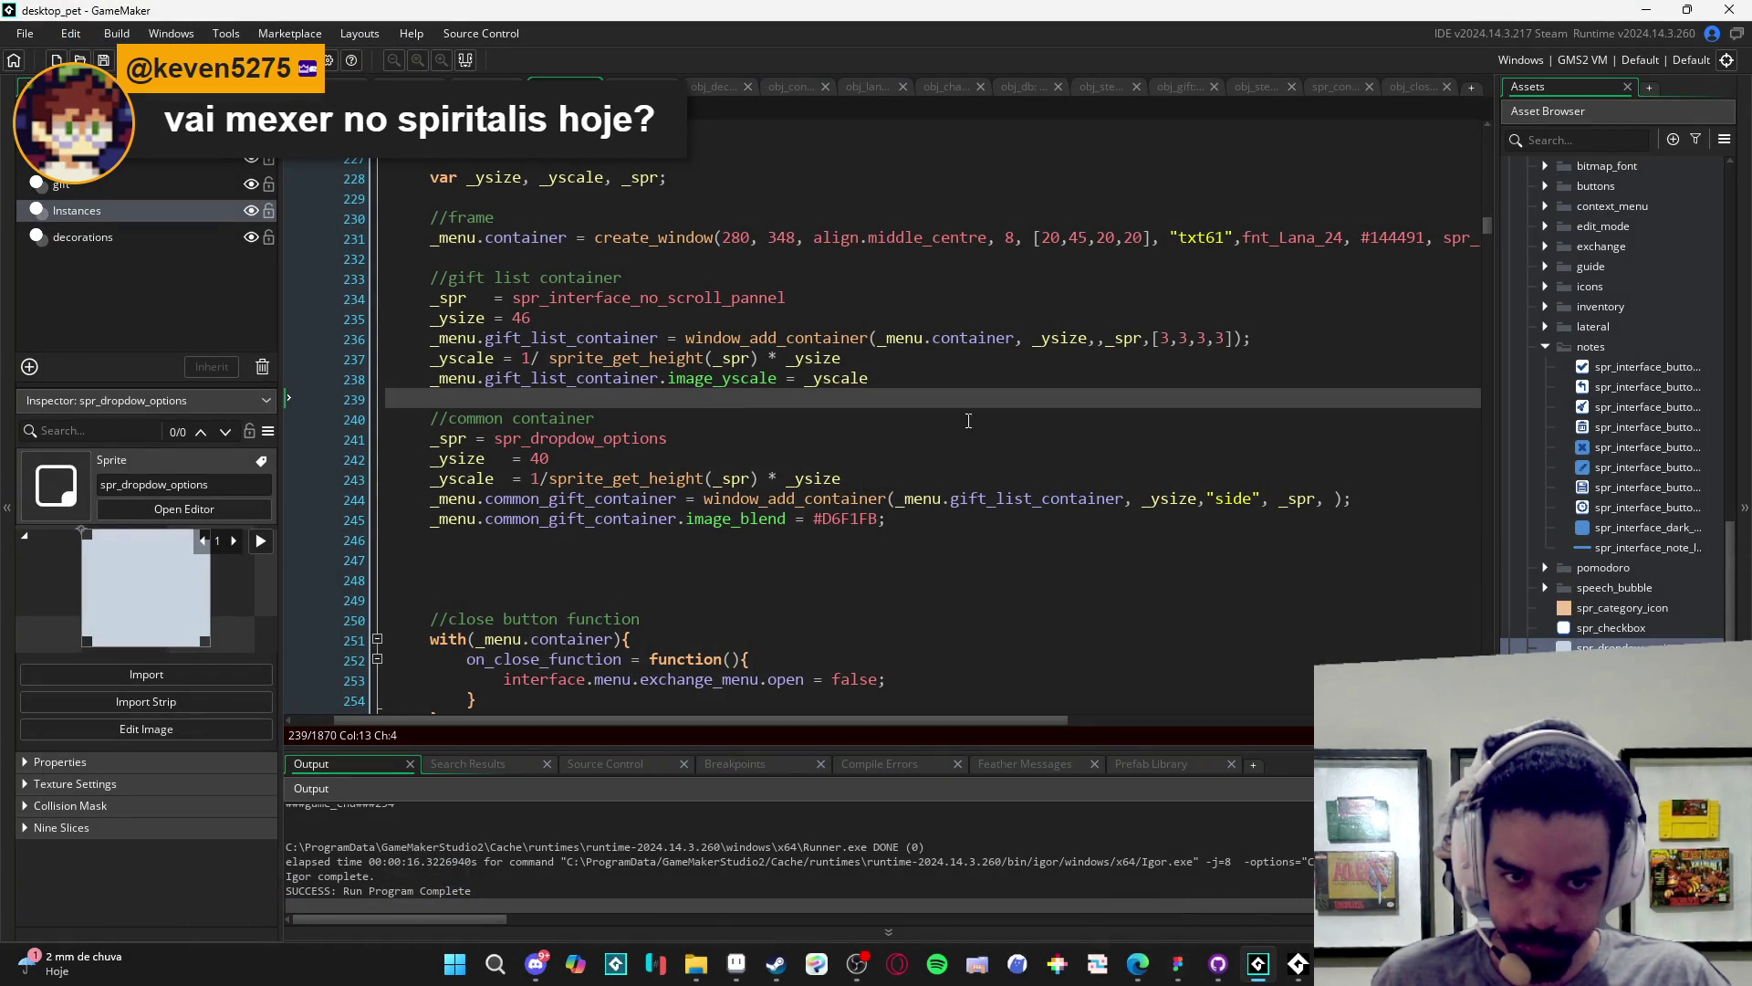
# - Wrap 1/sprite_get_height(_spr) in parentheses on line 237
pyautogui.click(685, 318)
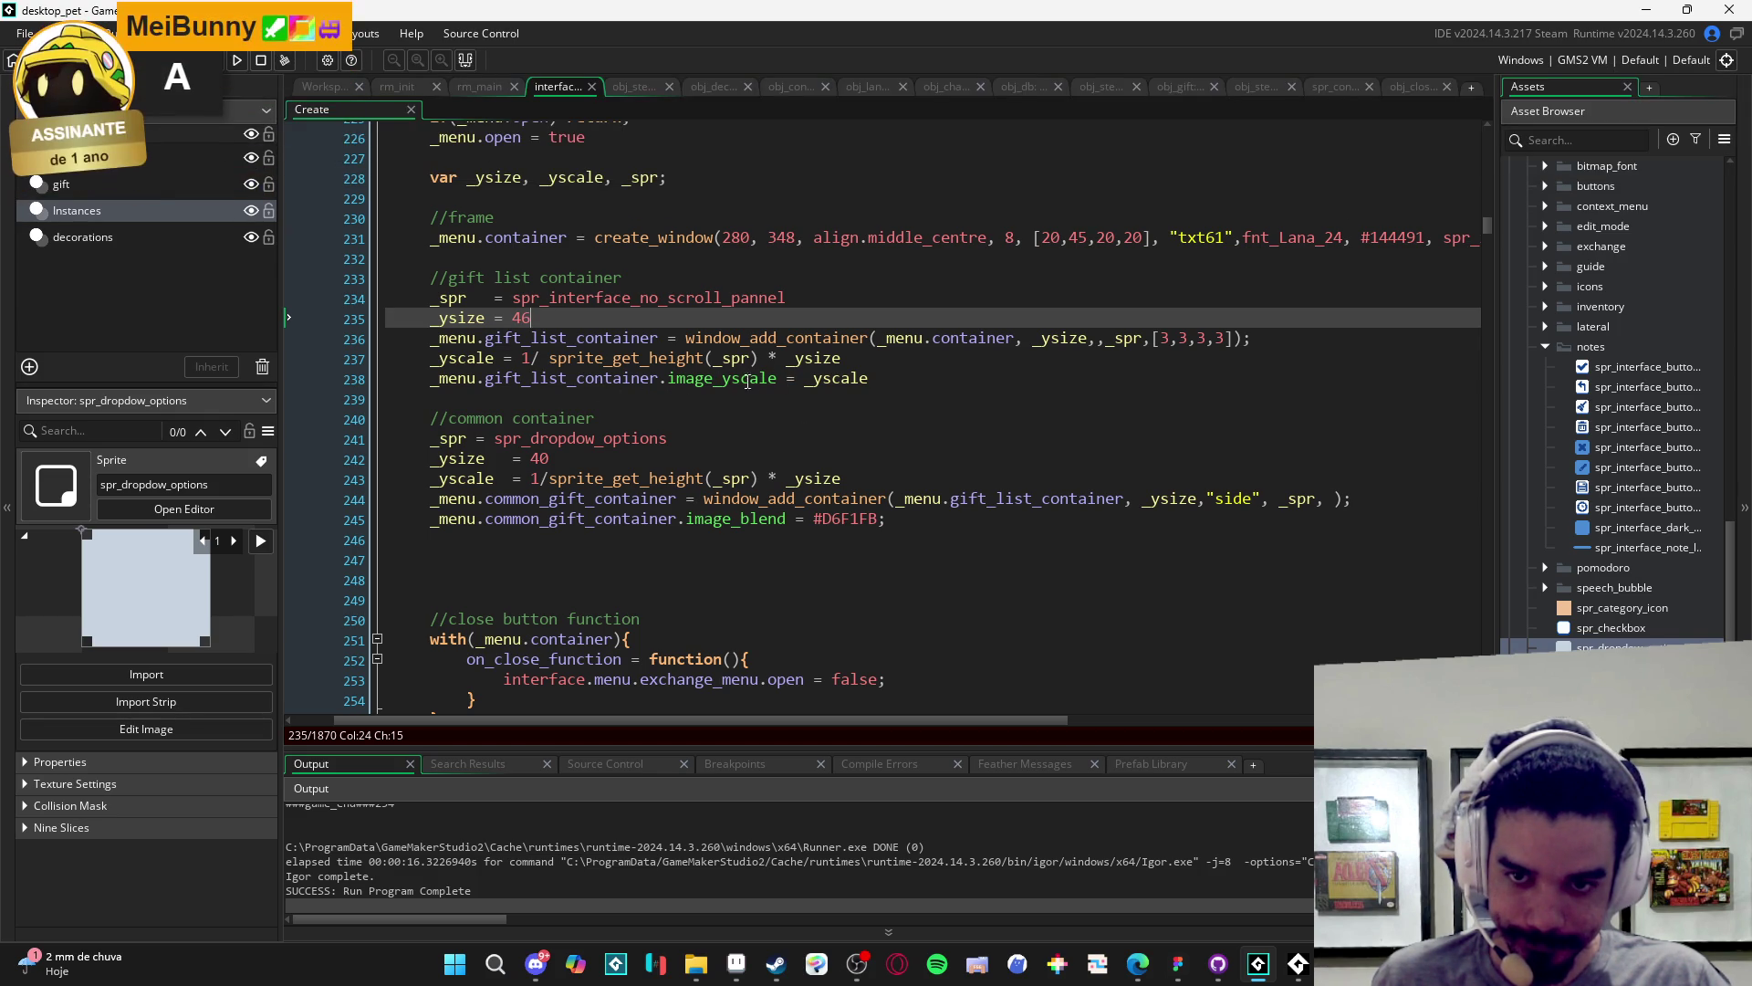
pyautogui.moveTo(772, 387)
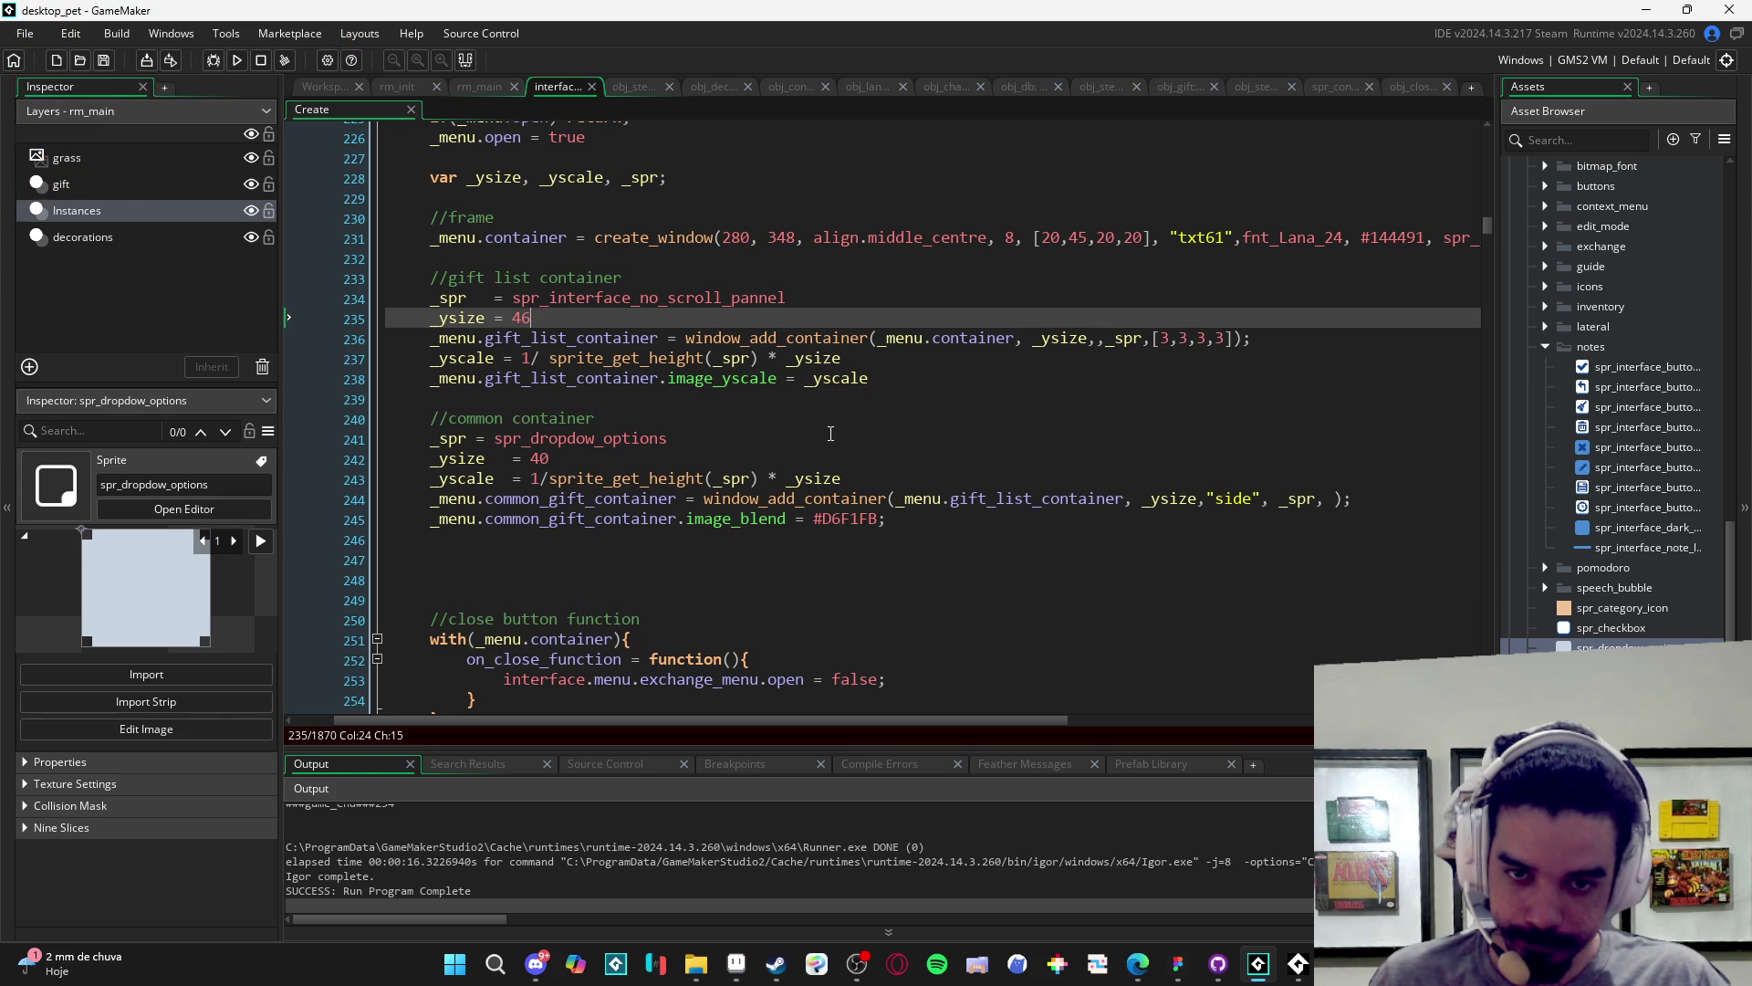
pyautogui.write('6')
pyautogui.click(765, 357)
pyautogui.write(')')
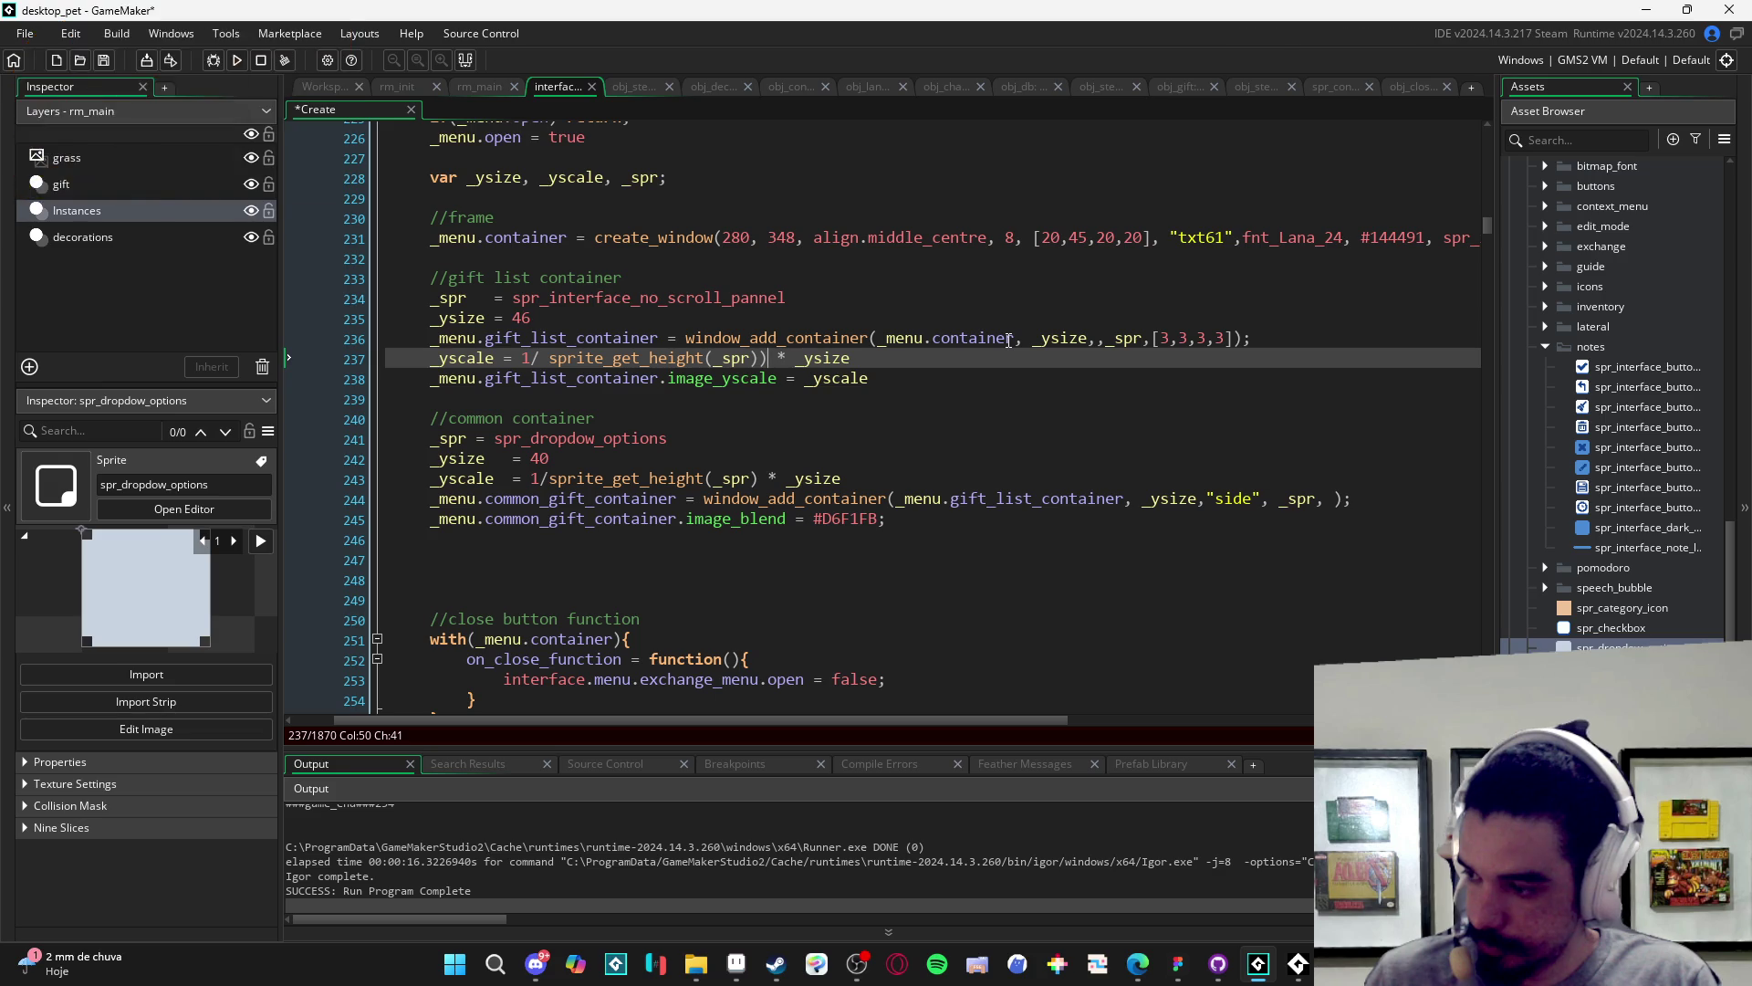
pyautogui.hotkey('ctrl', 'Left')
pyautogui.hotkey('ctrl', 'Left')
pyautogui.hotkey('ctrl', 'Left')
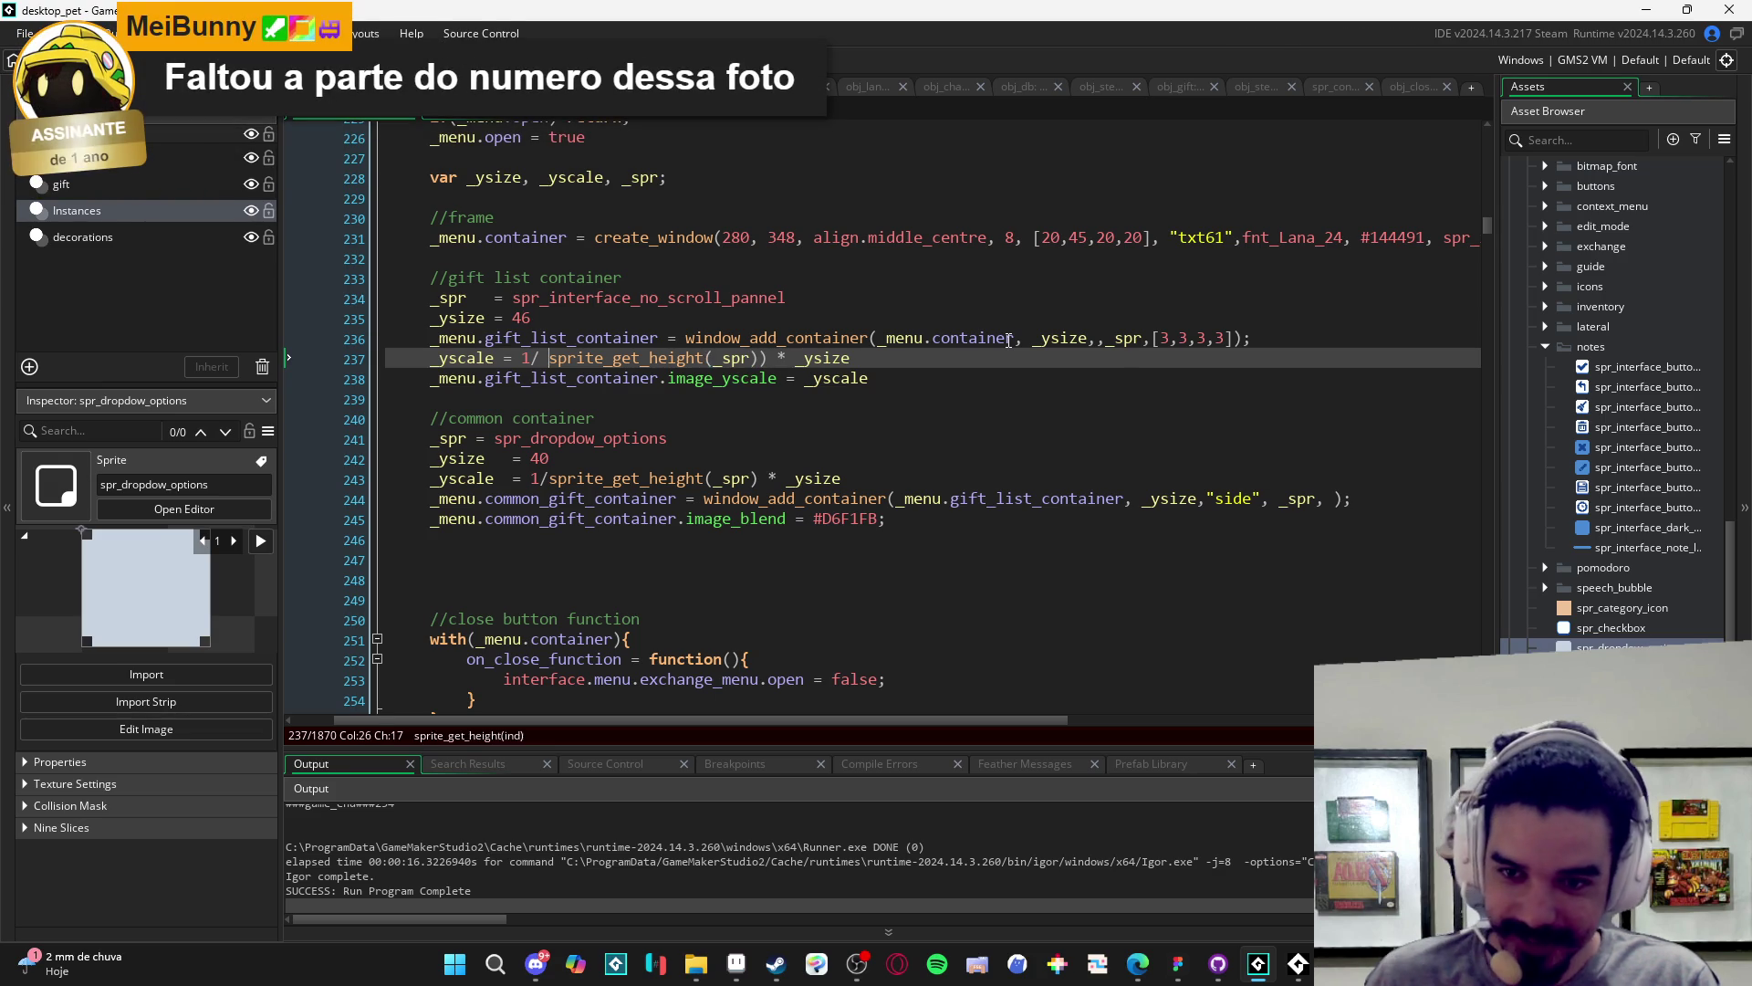
pyautogui.write('(')
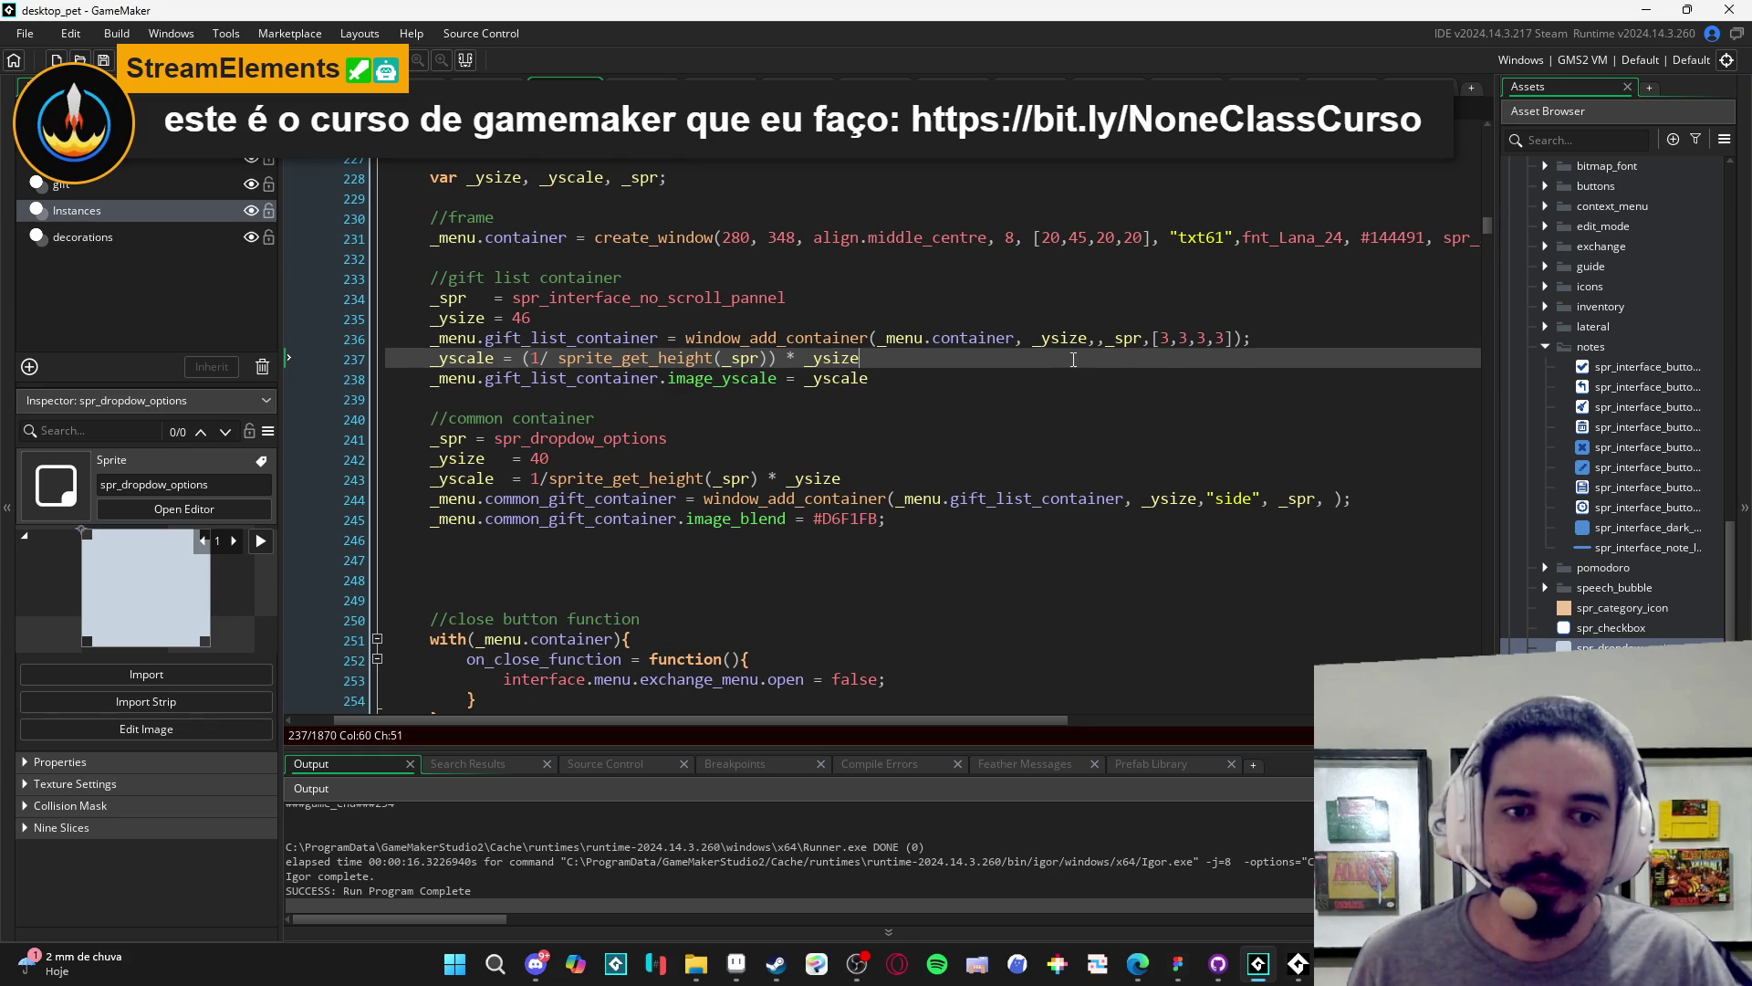
# - Tidy line 236's argument spacing, save, and select the common container block (lines 240–245)
pyautogui.click(1116, 340)
pyautogui.write(',')
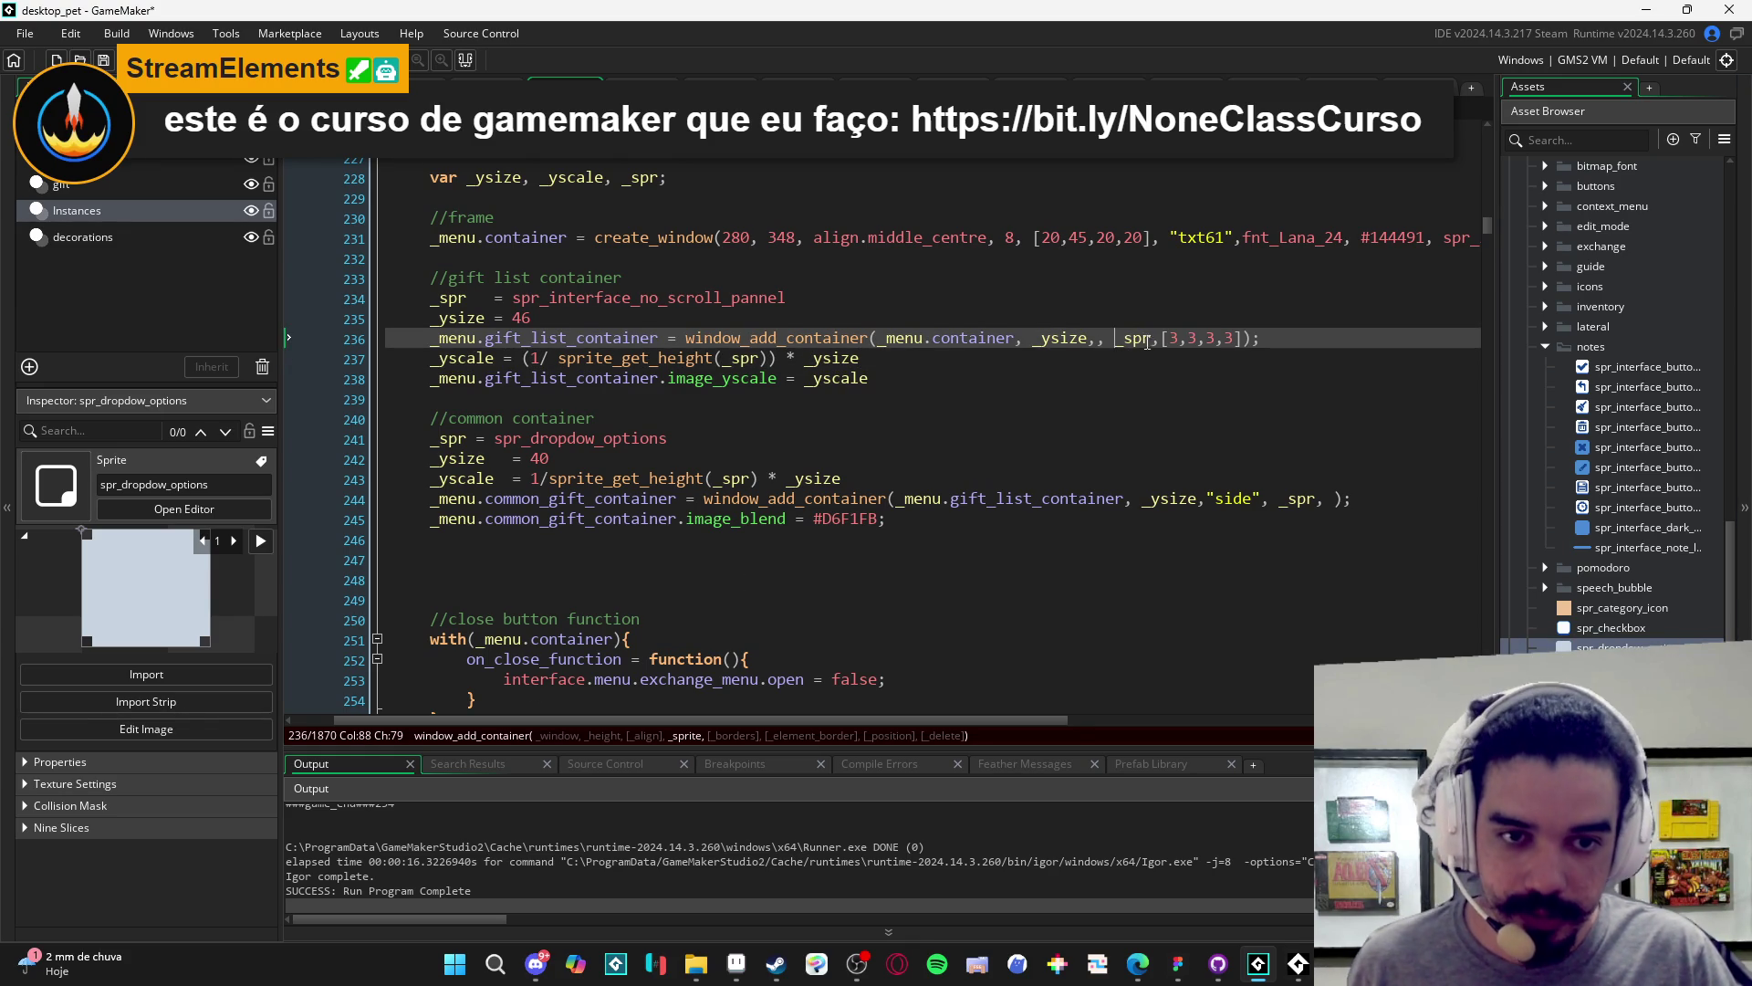
pyautogui.click(1160, 337)
pyautogui.click(1191, 368)
pyautogui.hotkey('ctrl', 's')
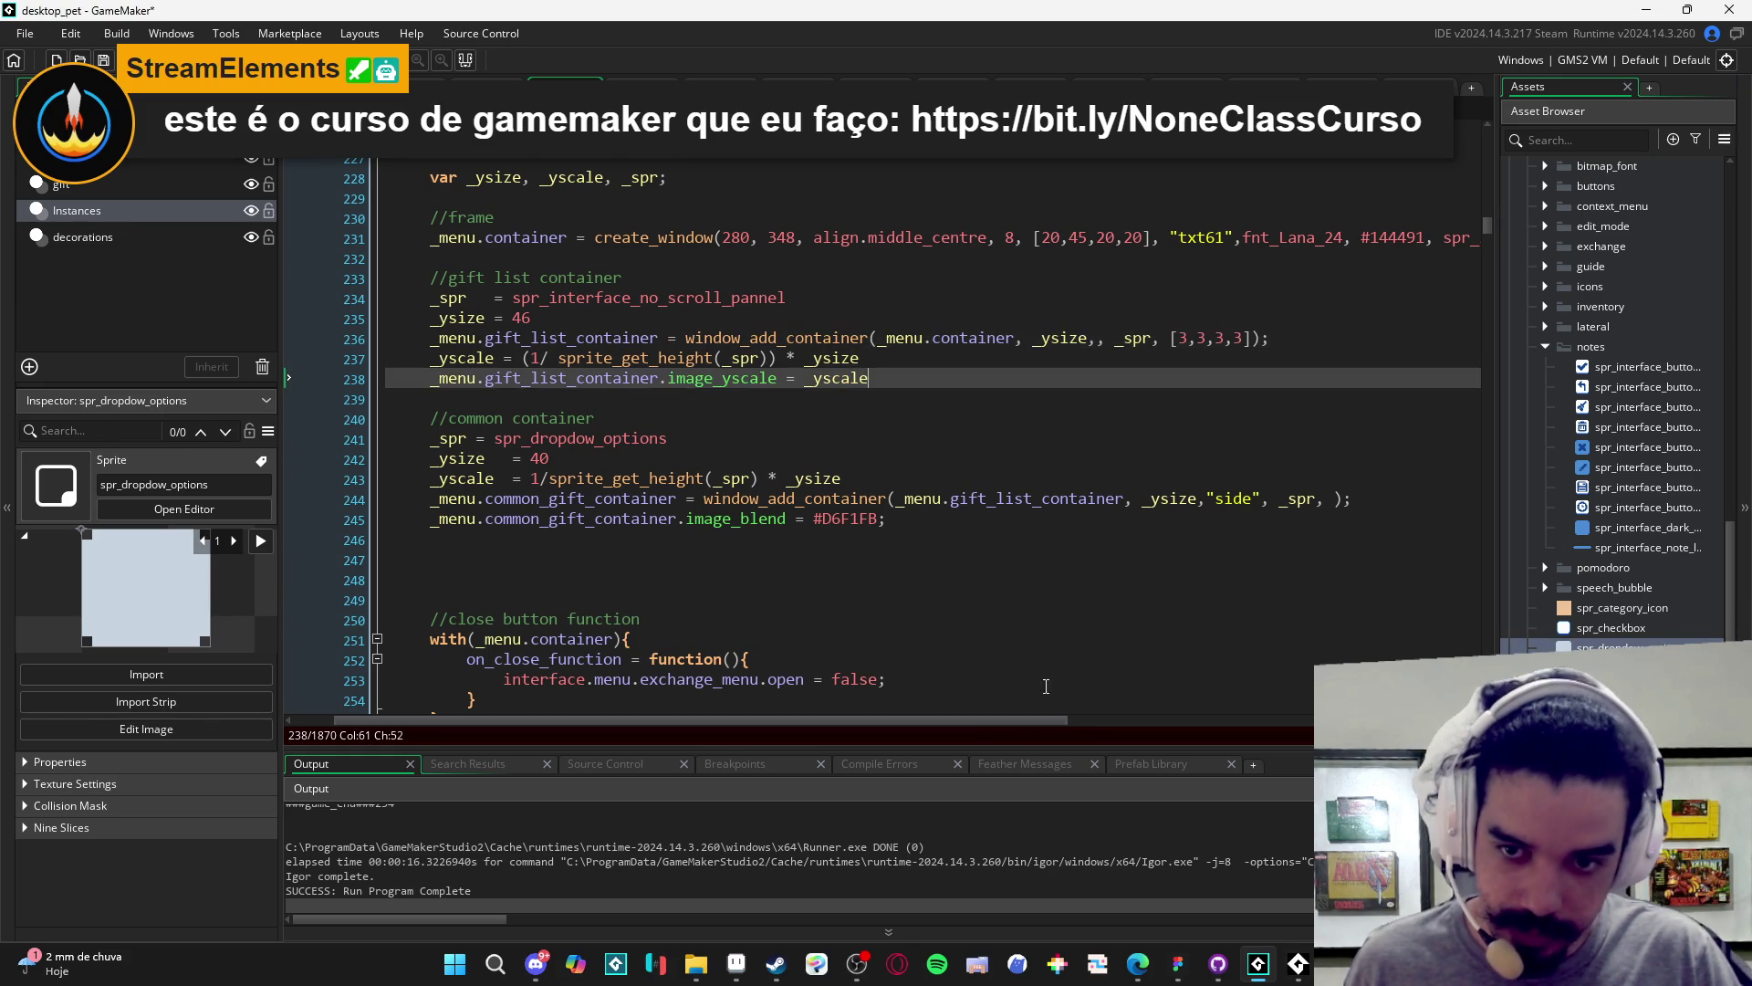
pyautogui.click(1018, 587)
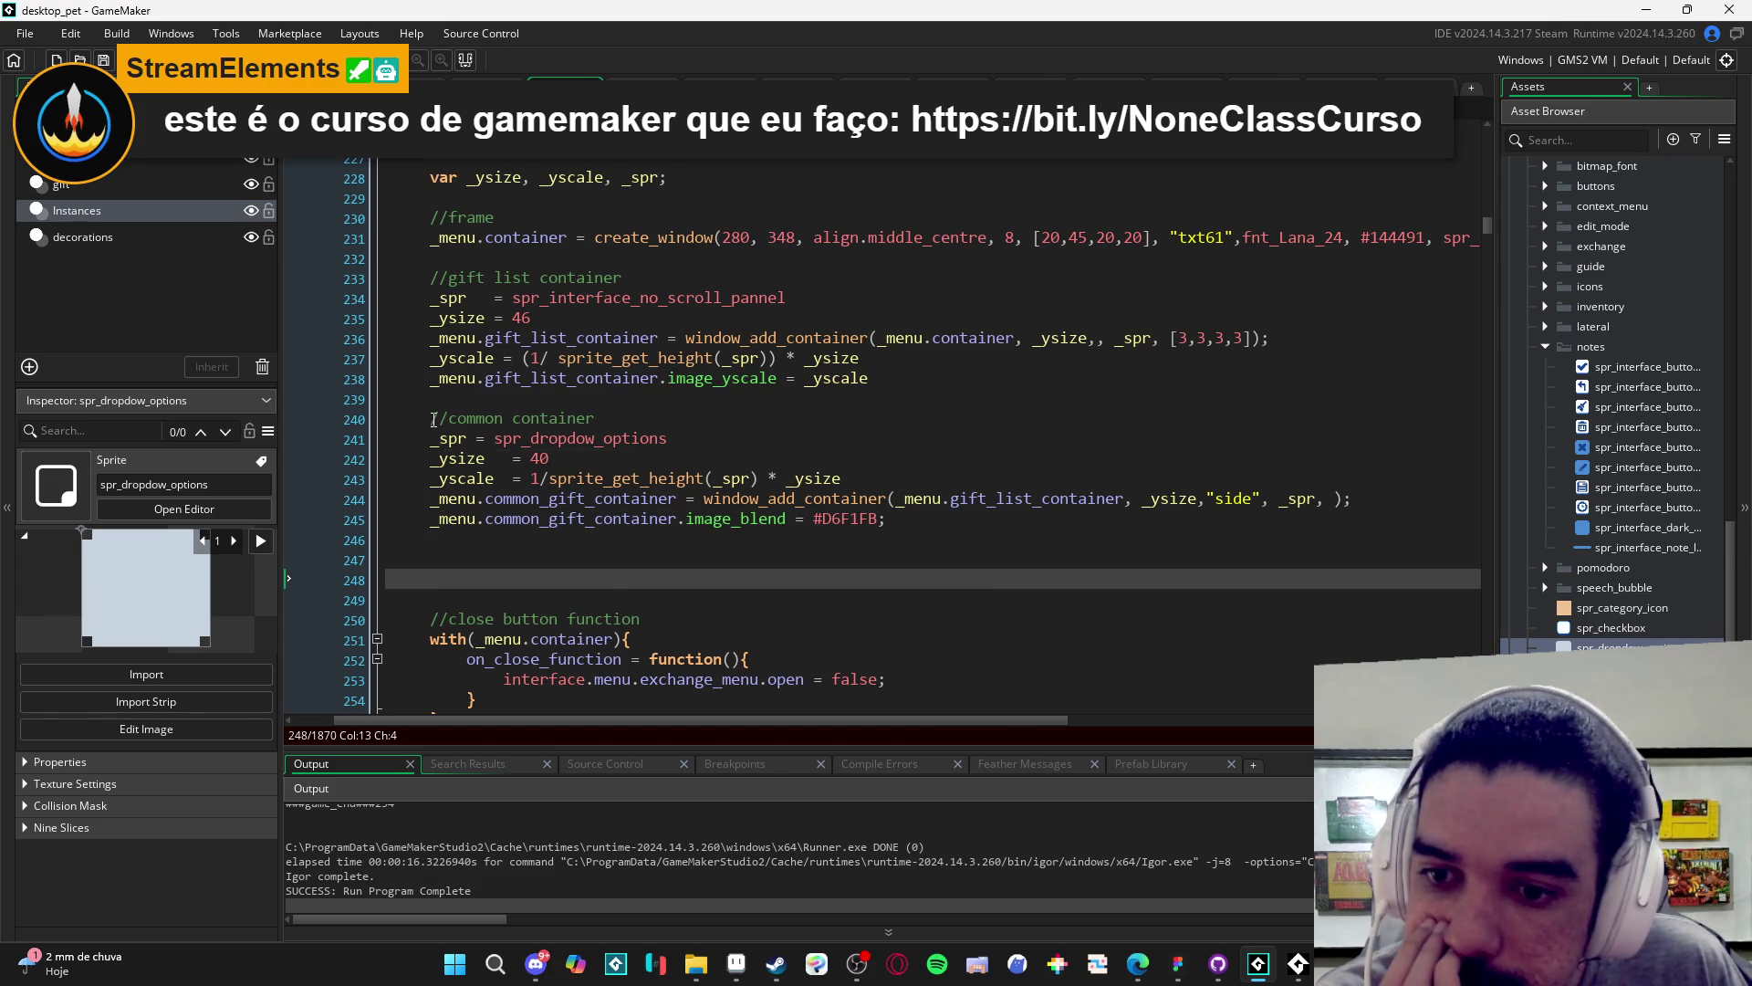
pyautogui.moveTo(434, 420); pyautogui.dragTo(956, 544)
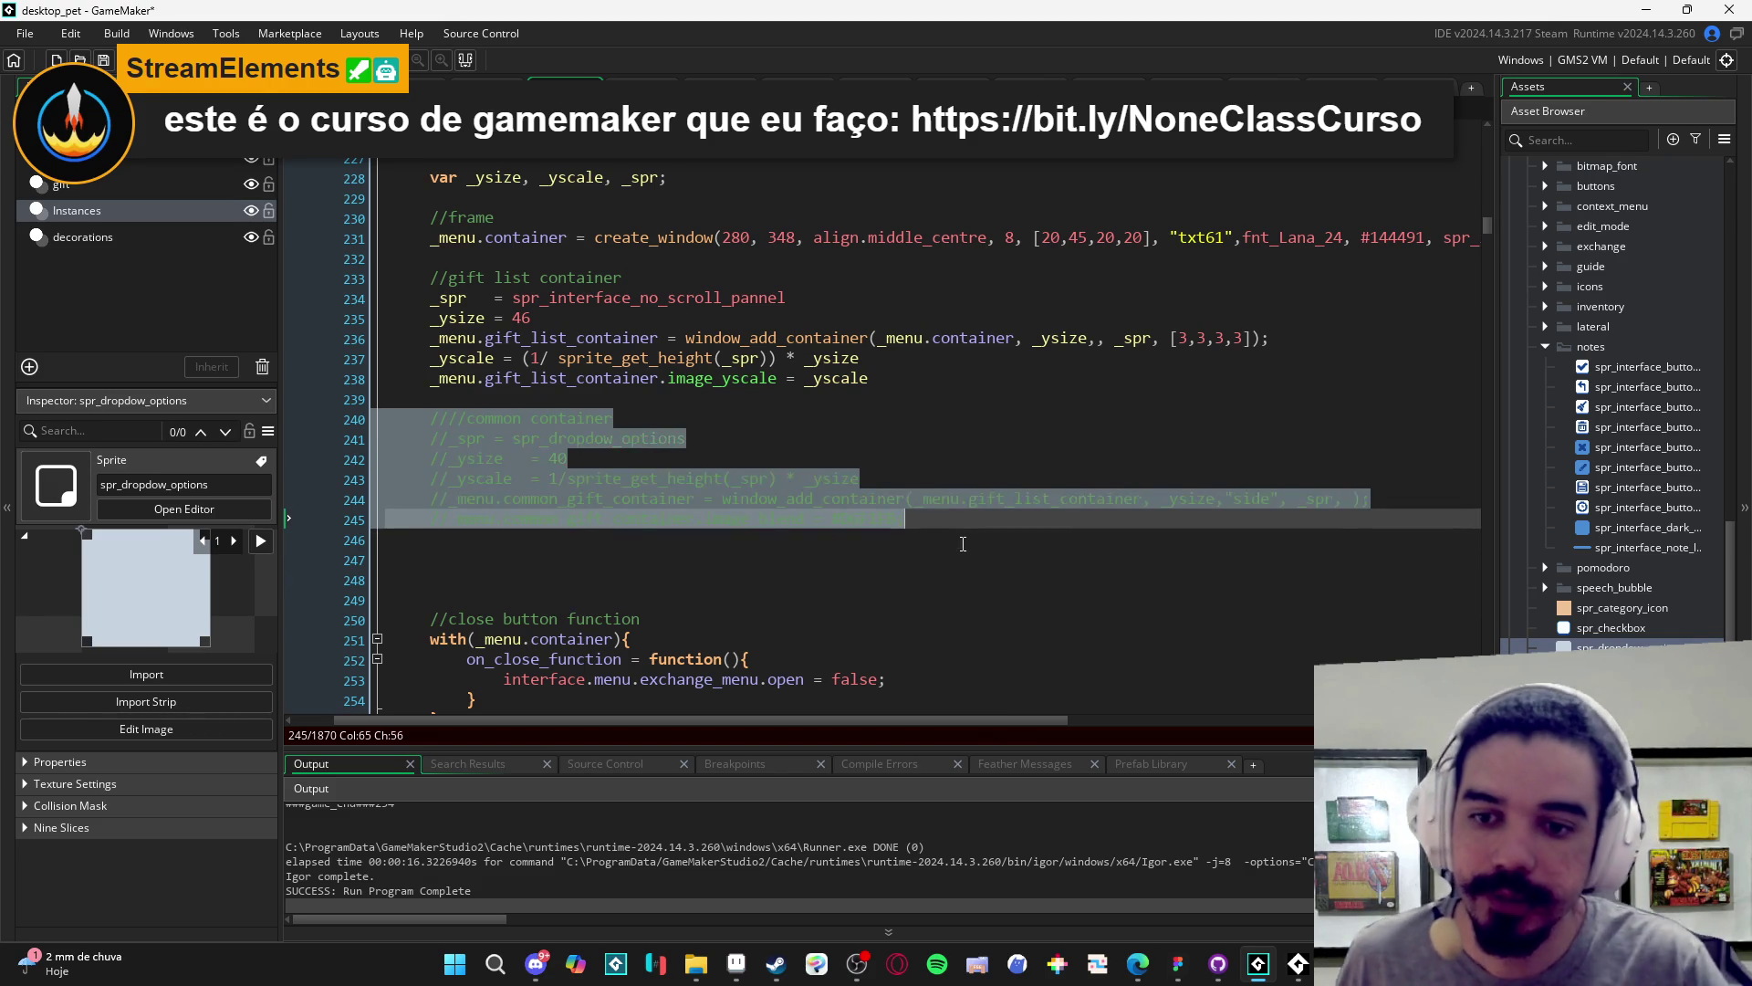
# - Comment out the common container block and inspect the gift list sprite on line 234
pyautogui.hotkey('ctrl', 'k')
pyautogui.click(446, 297)
pyautogui.click(513, 297)
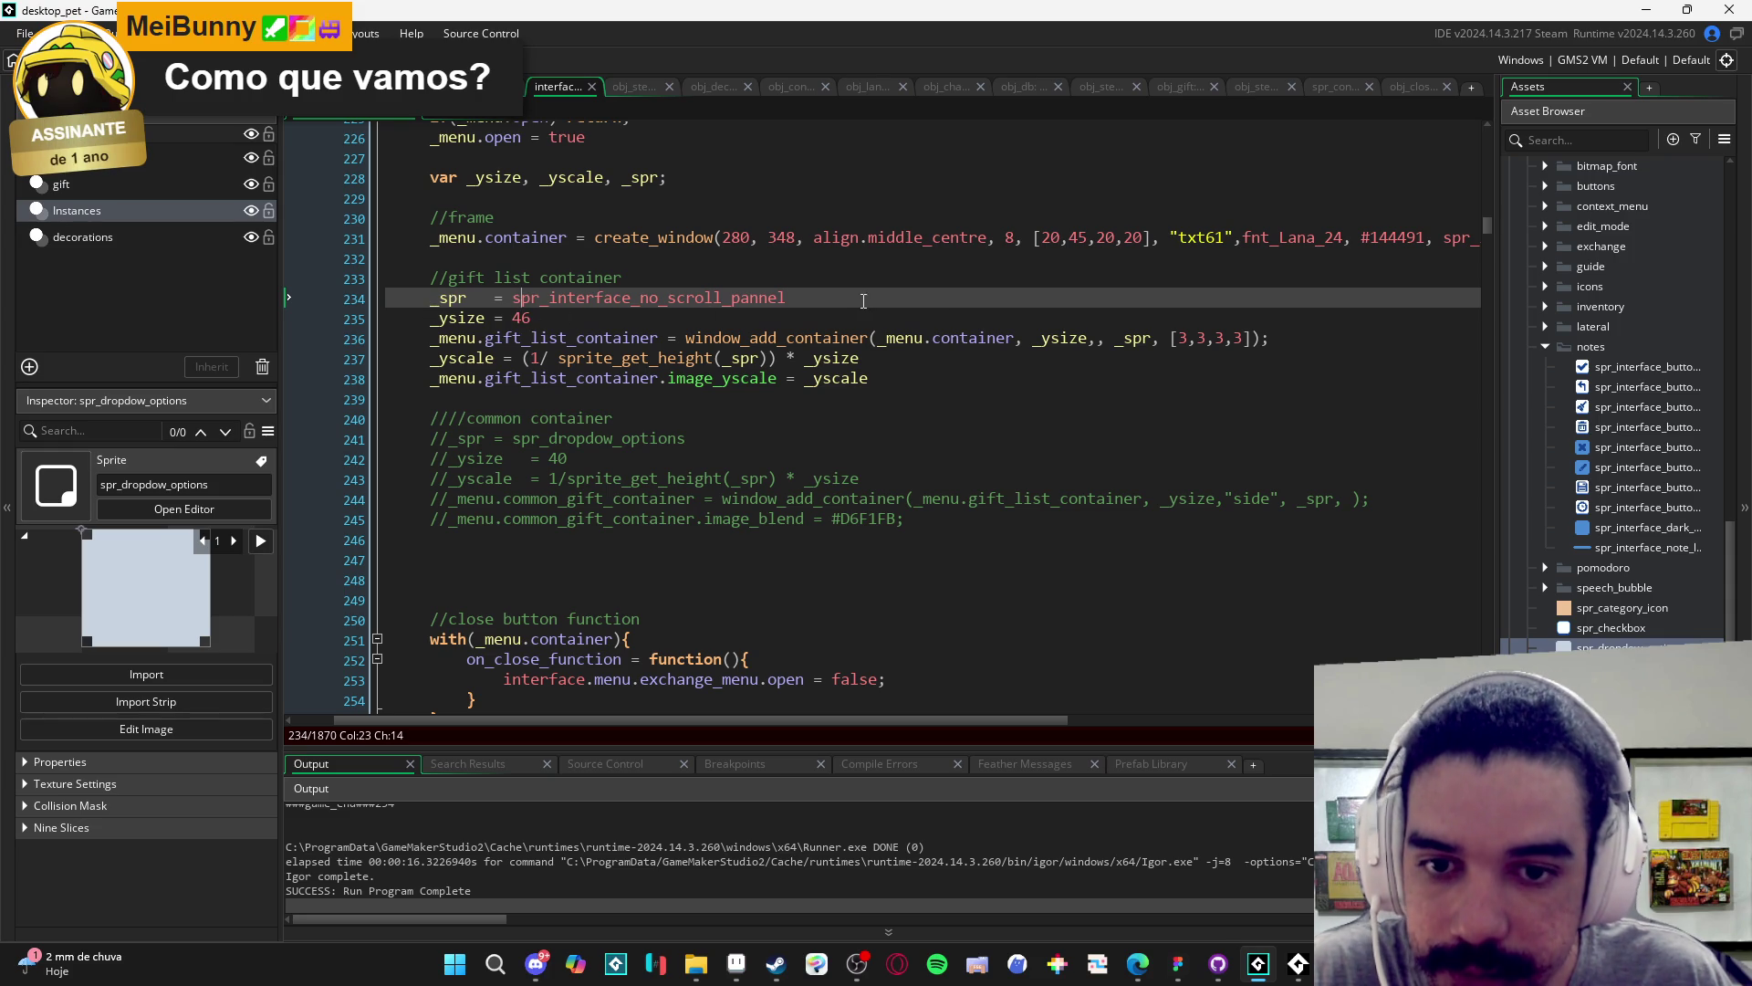
pyautogui.click(676, 297)
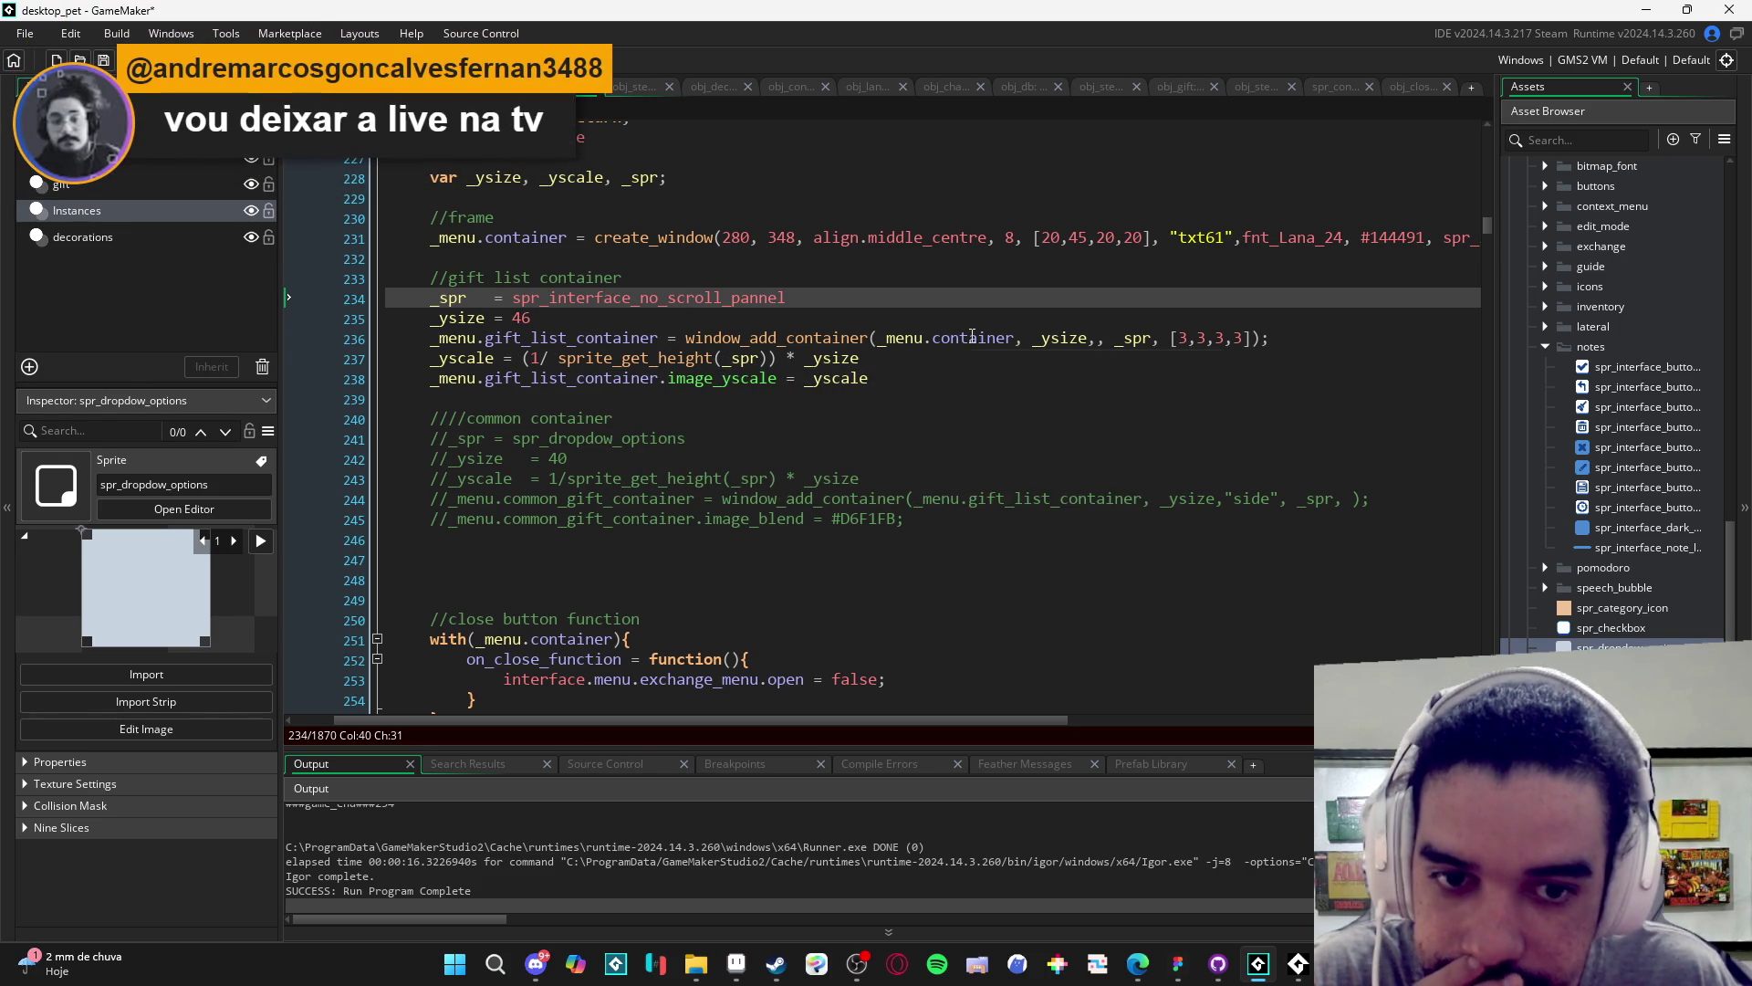
# - Review the gift list size and scale formula on lines 236–237, then run the game with F5
pyautogui.click(1072, 339)
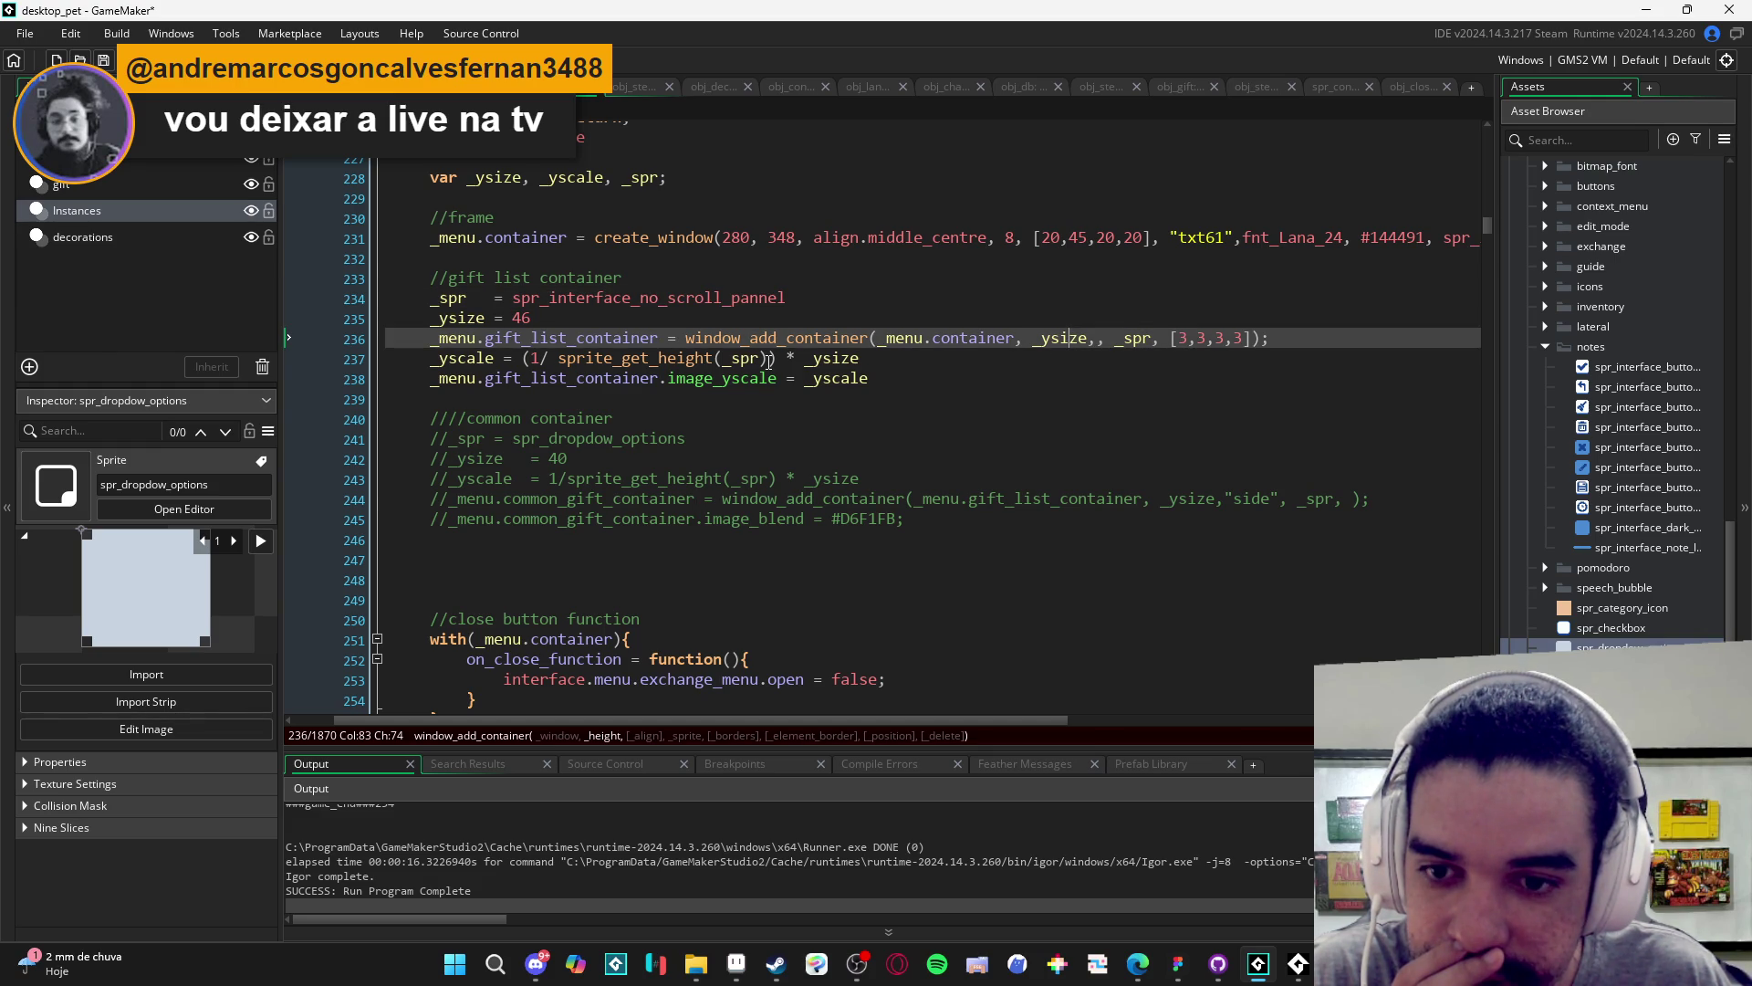
pyautogui.moveTo(768, 369)
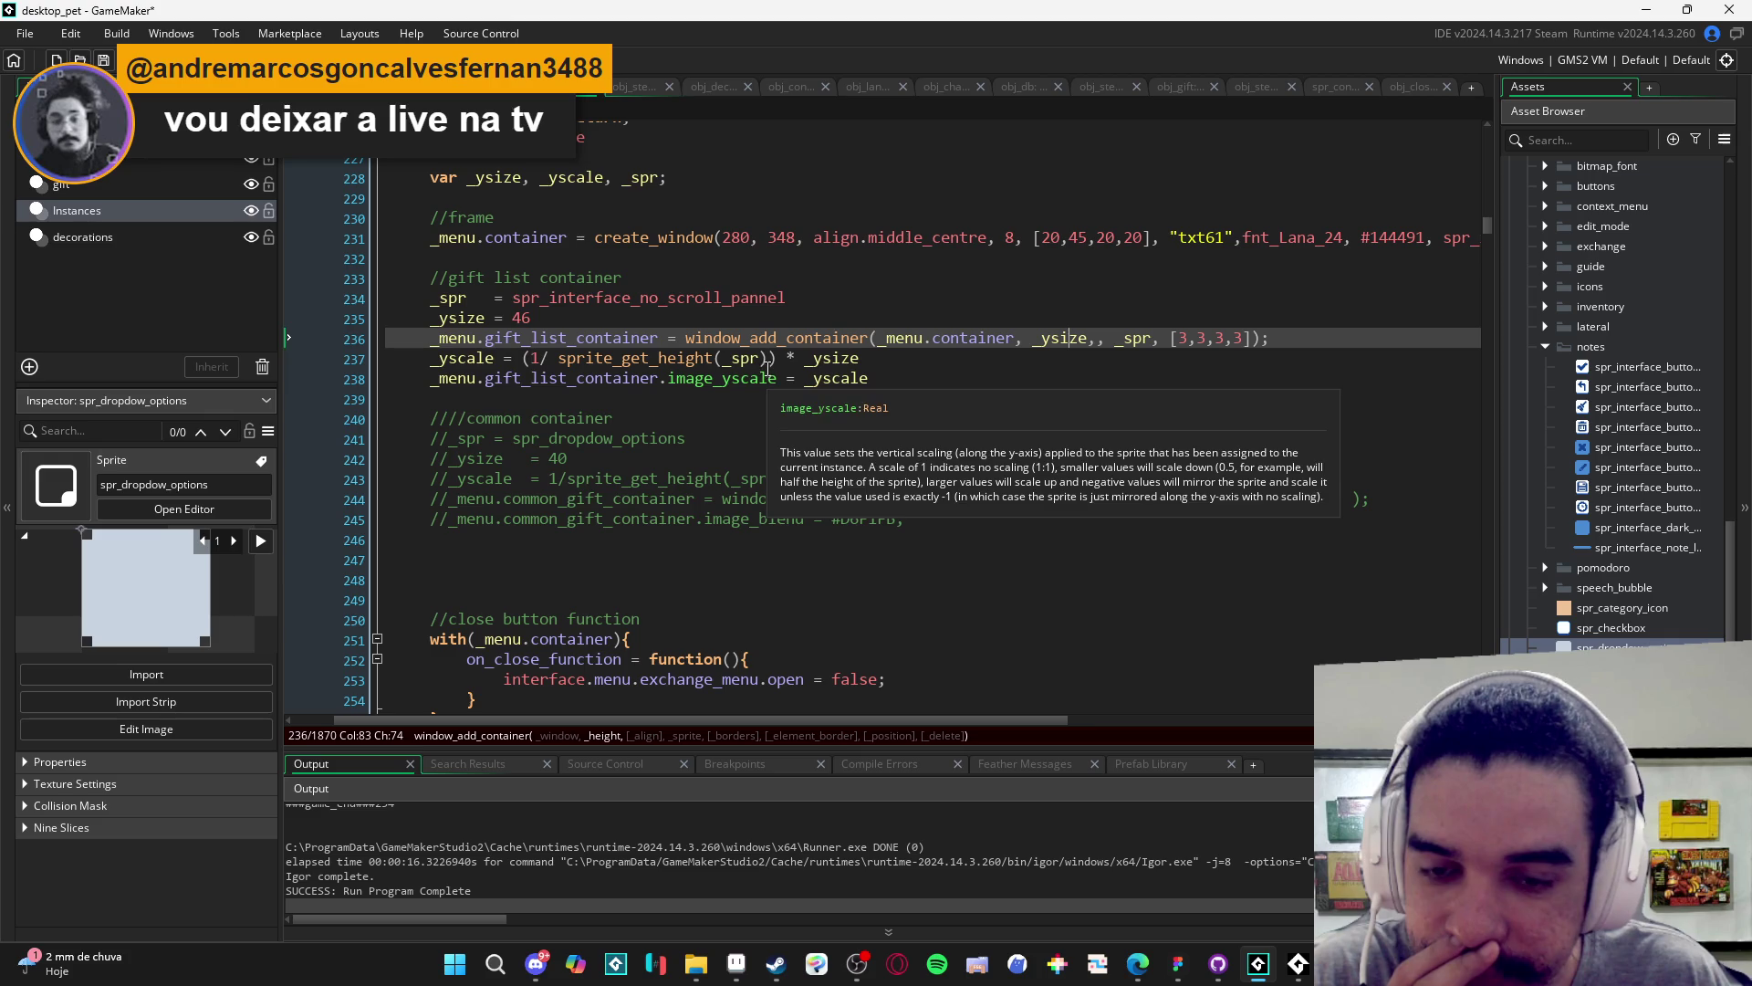
pyautogui.moveTo(679, 352)
pyautogui.moveTo(769, 359); pyautogui.dragTo(565, 350)
pyautogui.moveTo(670, 291)
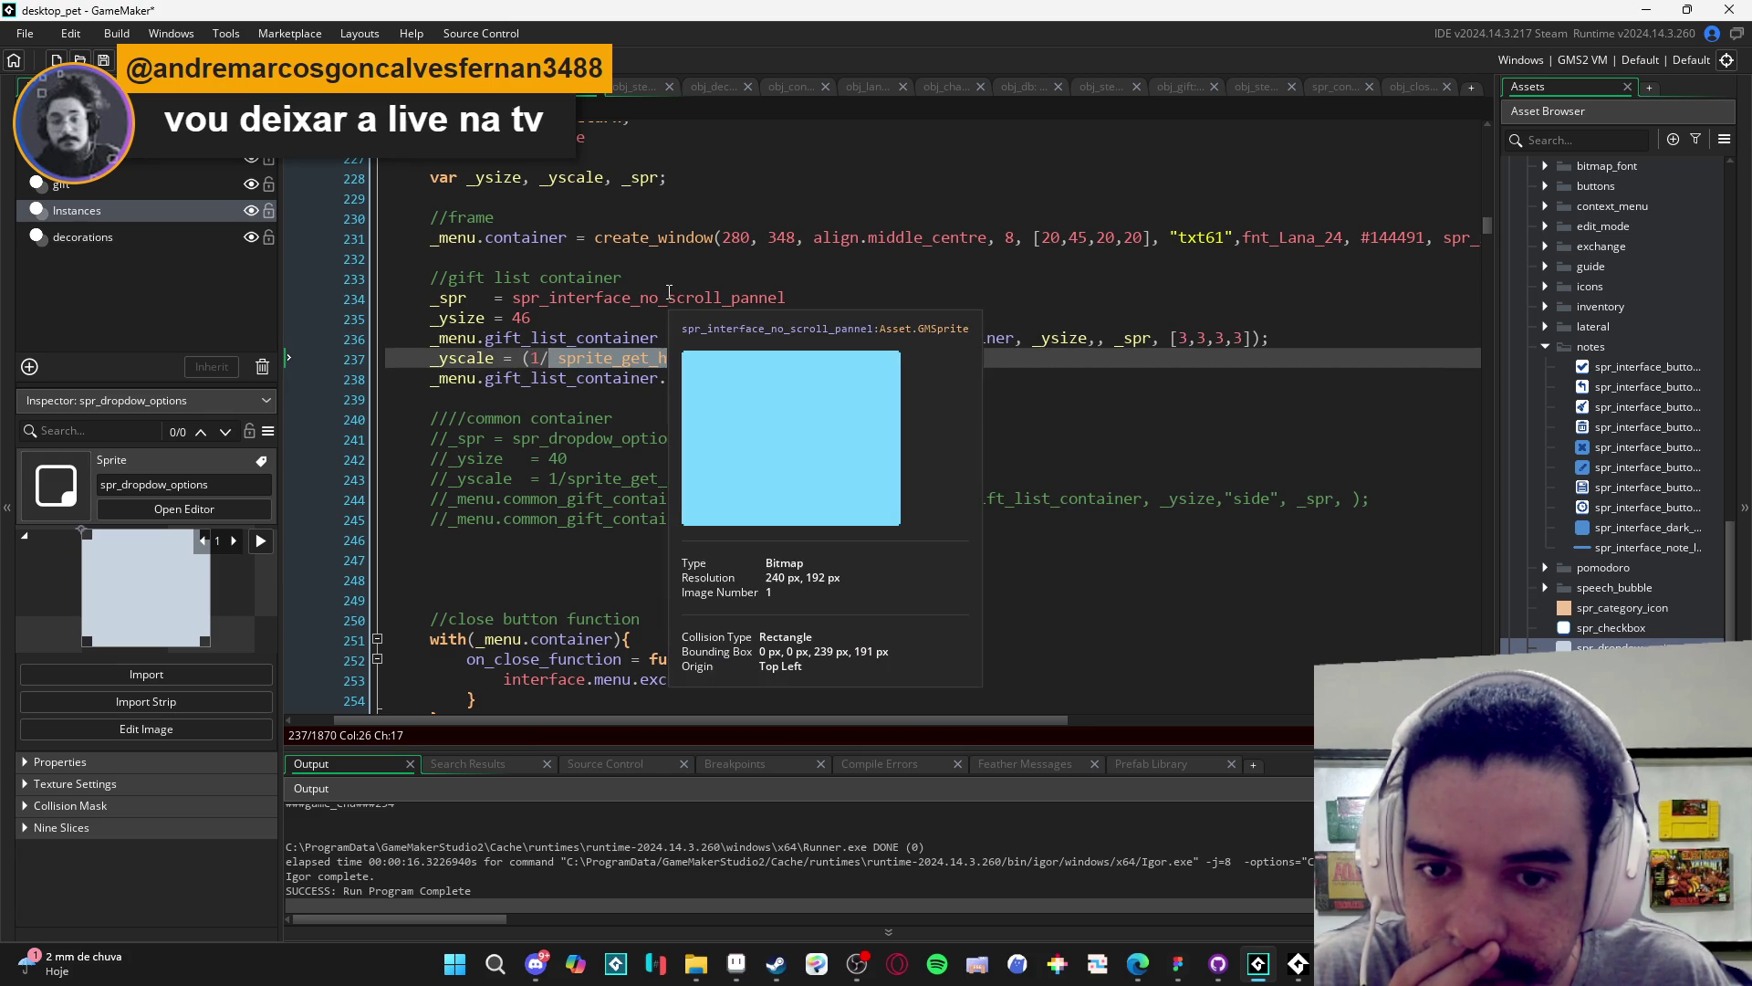
pyautogui.click(794, 305)
pyautogui.click(795, 357)
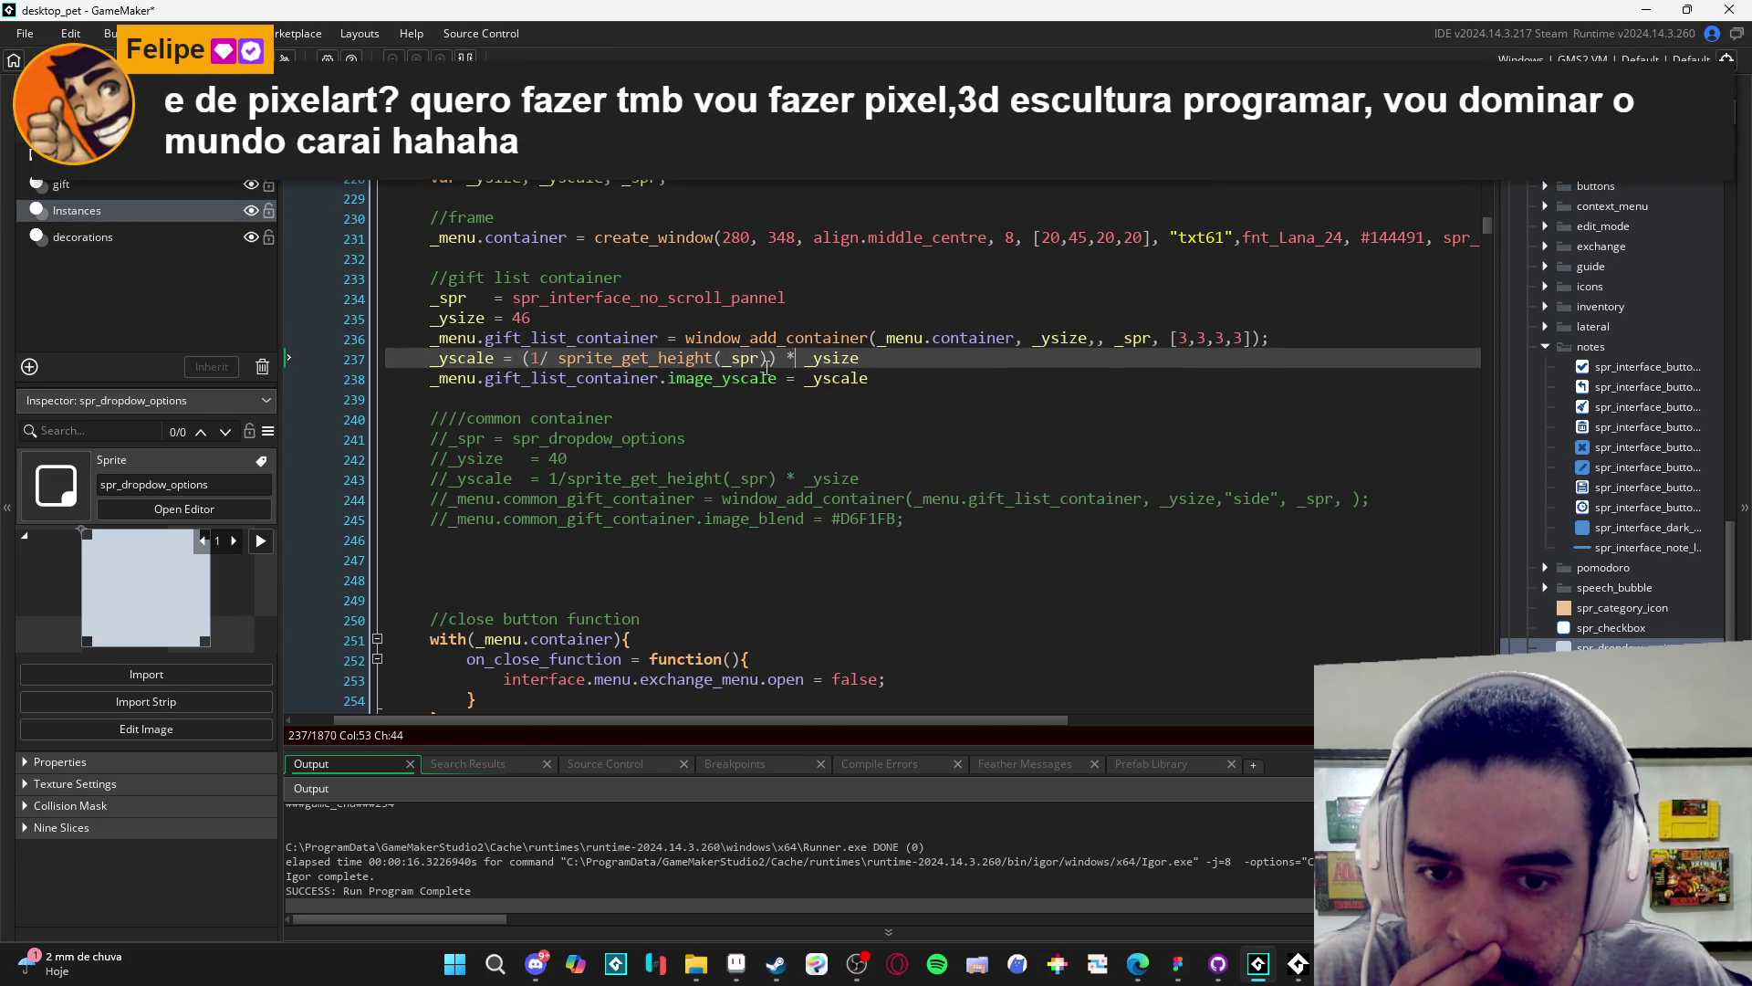
pyautogui.moveTo(845, 361)
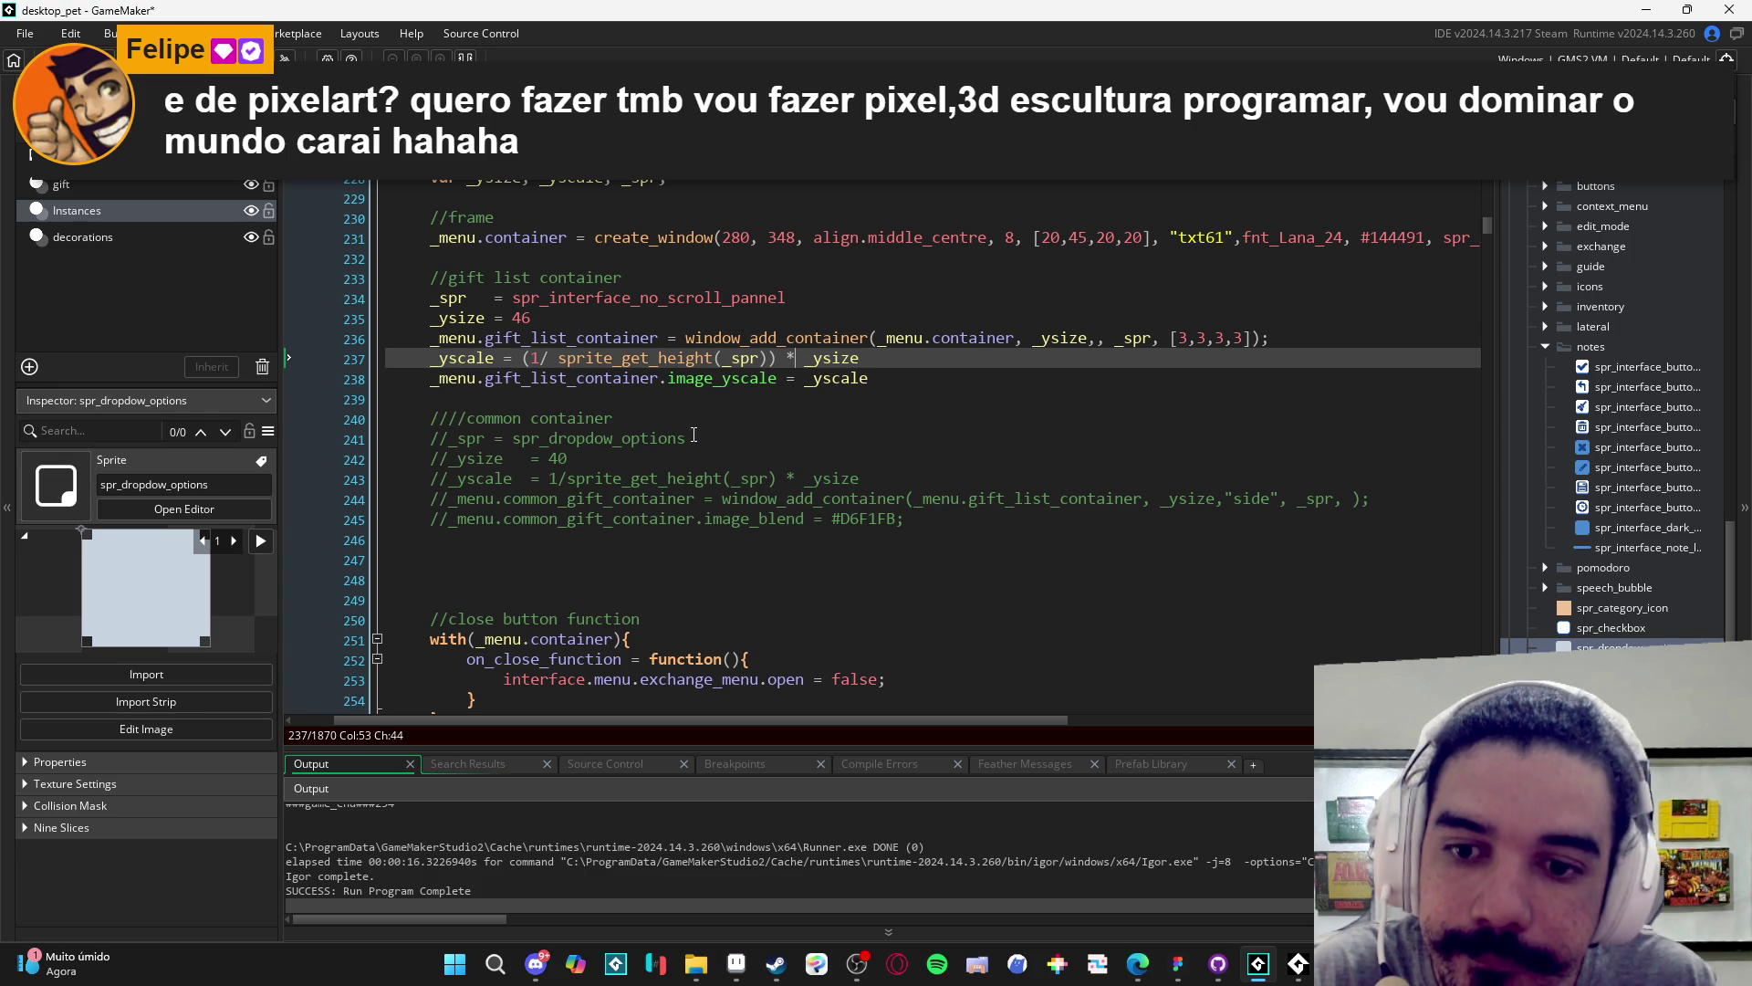
pyautogui.click(662, 407)
pyautogui.press('F5')
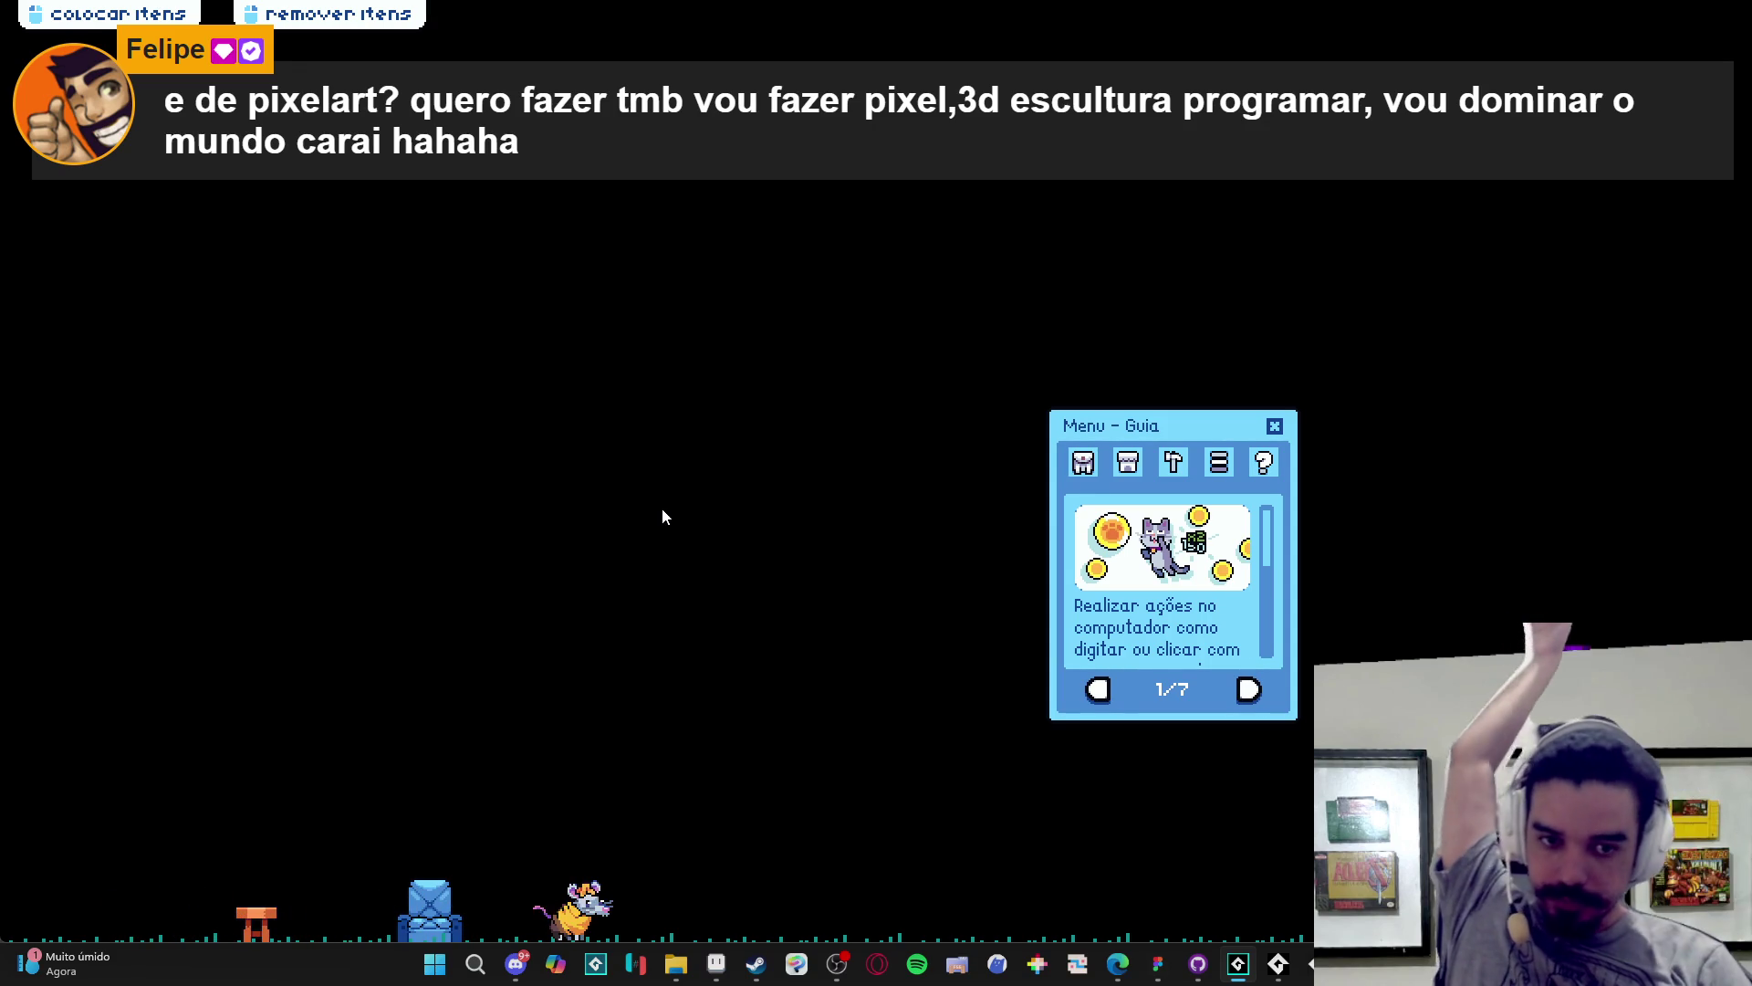
# - Open Inventário > Trocar to view the empty Menu de Troca, then close the game
pyautogui.click(1083, 463)
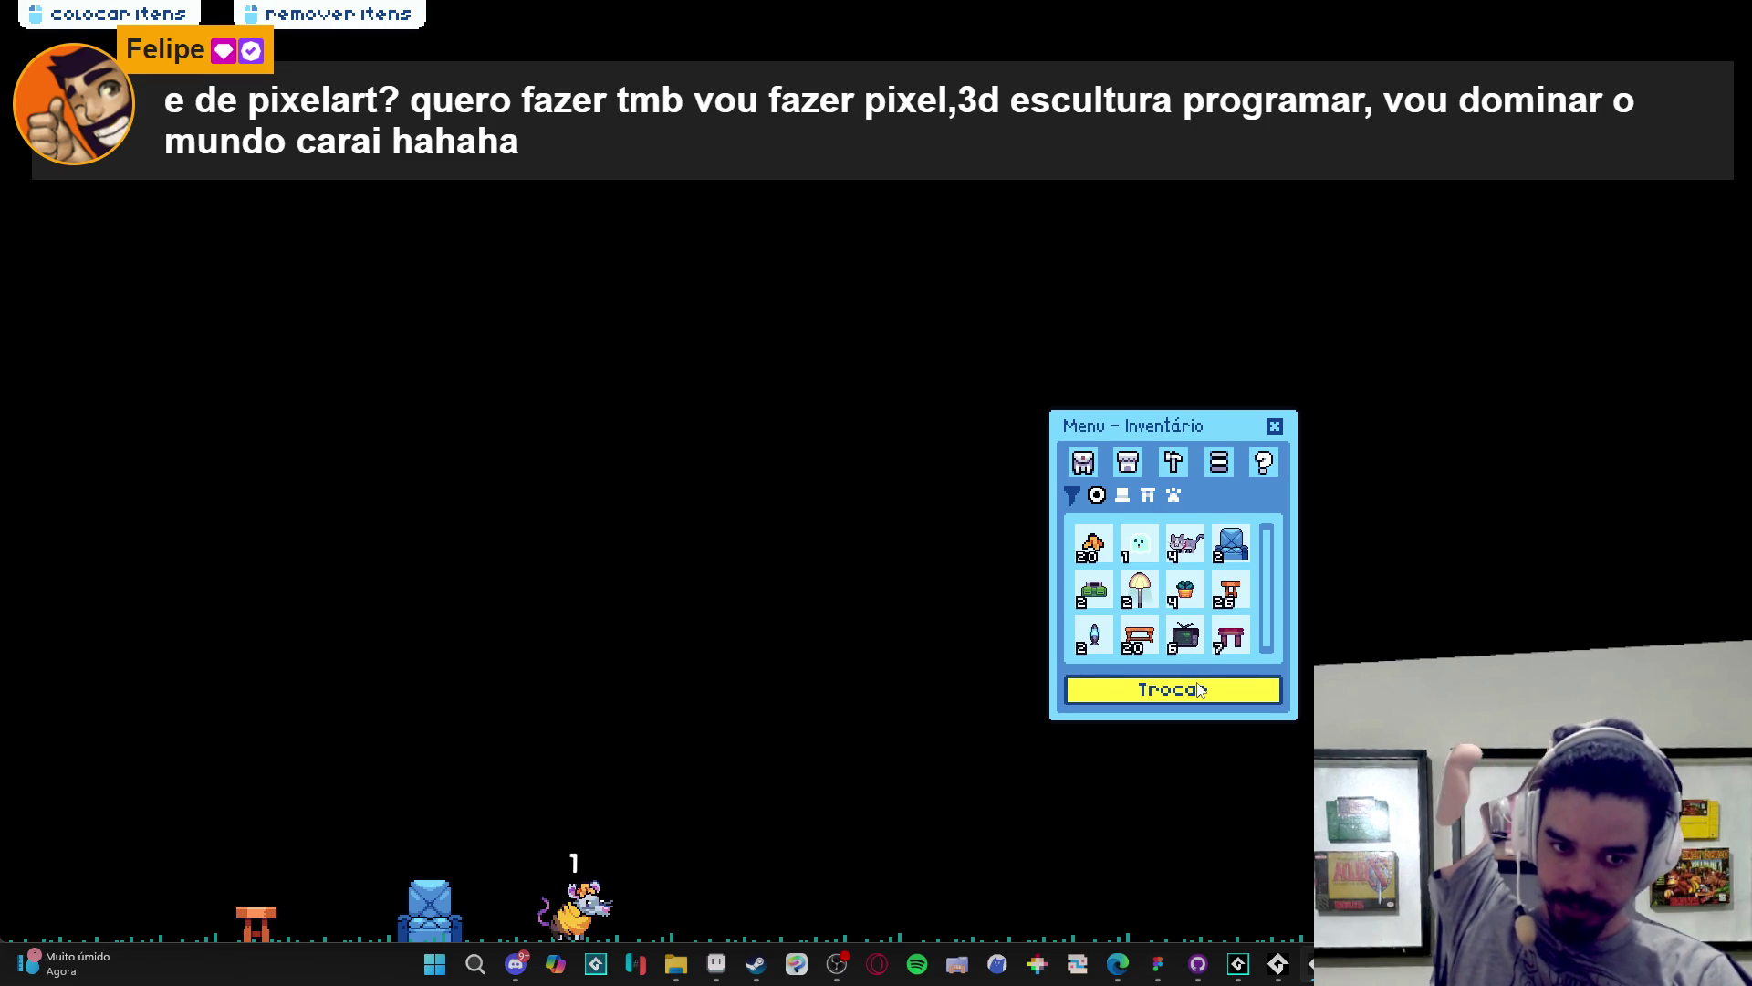
pyautogui.click(1177, 692)
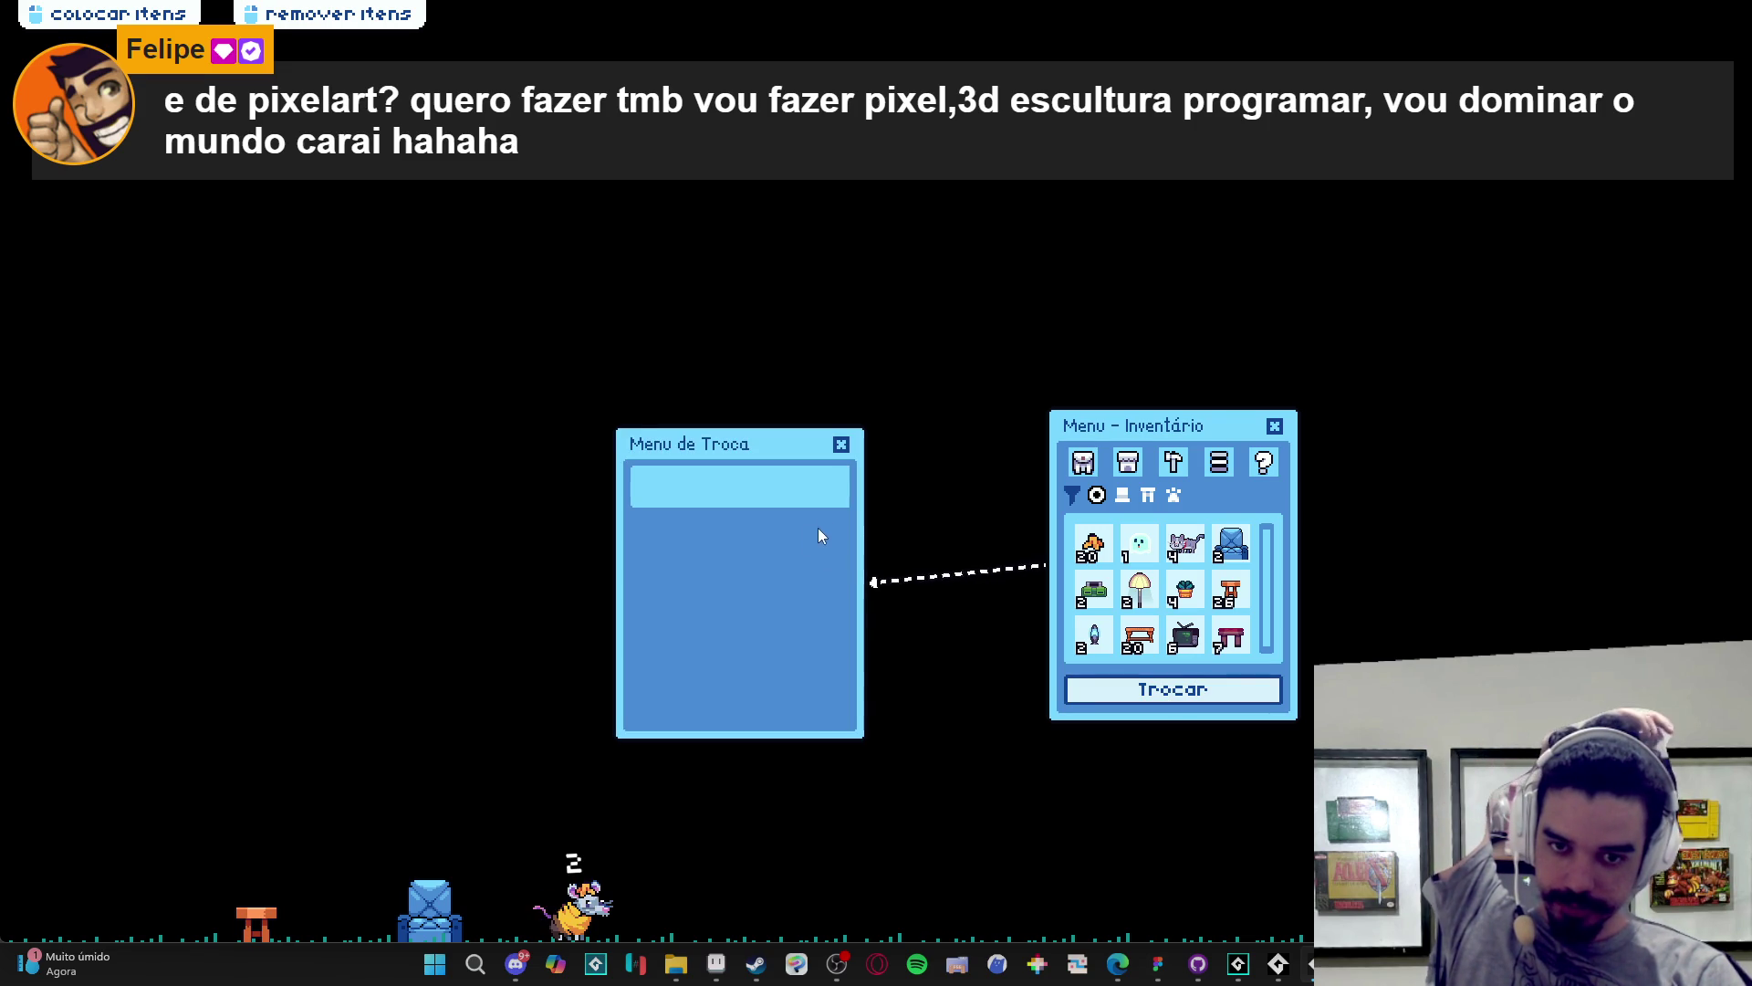
pyautogui.rightClick(1310, 963)
pyautogui.click(1272, 918)
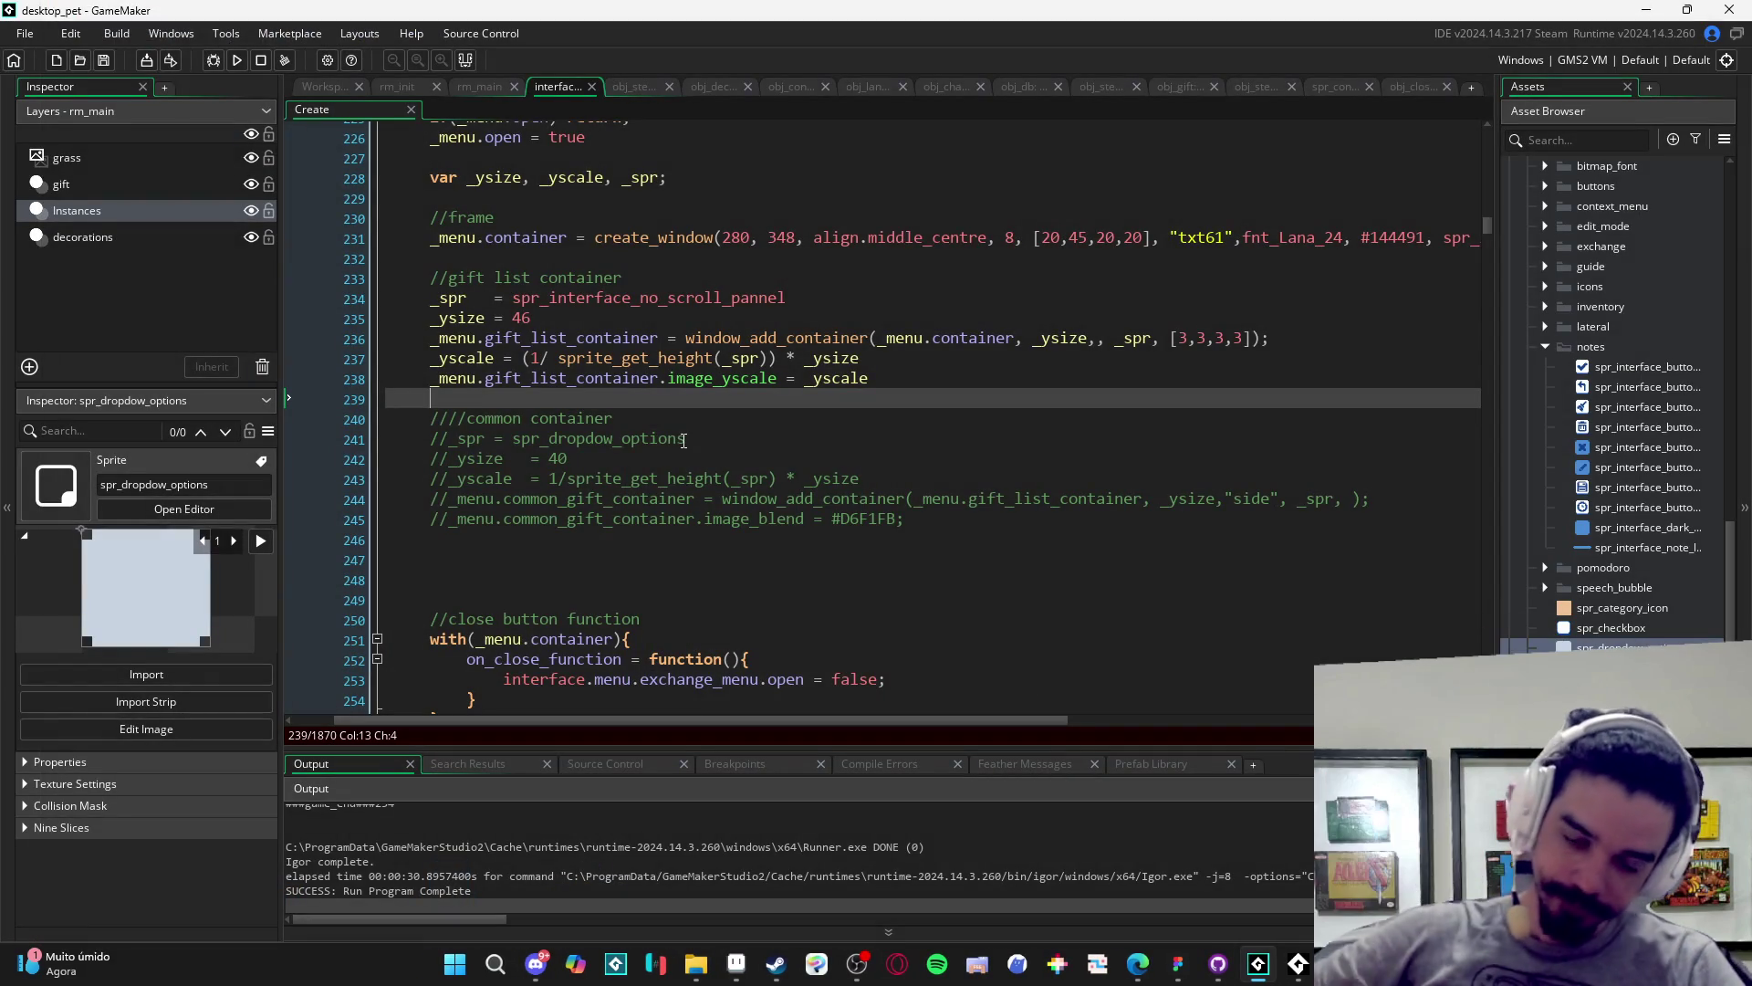
# - Uncomment lines 240–245, rerun the game, check the Menu de Troca, then close it
pyautogui.moveTo(429, 415)
pyautogui.mouseDown()
pyautogui.moveTo(1323, 501)
pyautogui.moveTo(1287, 518)
pyautogui.mouseUp()
pyautogui.hotkey('ctrl', 'shift', 'k')
pyautogui.press('F5')
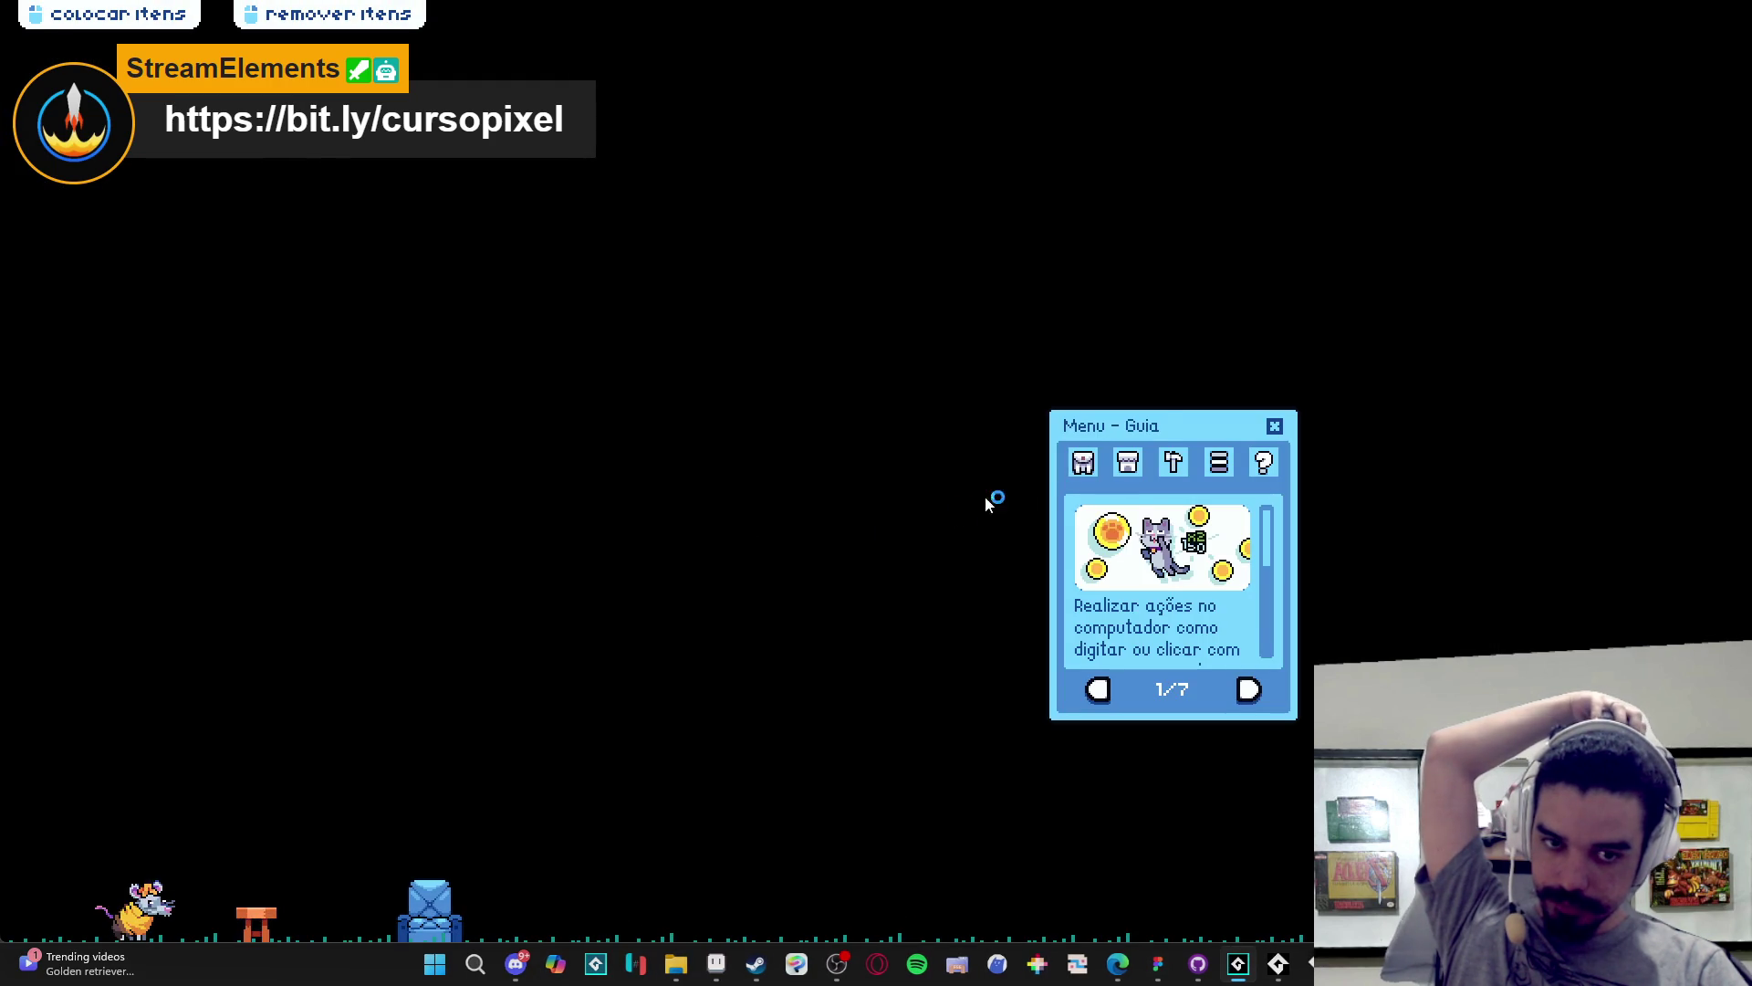
pyautogui.click(1083, 461)
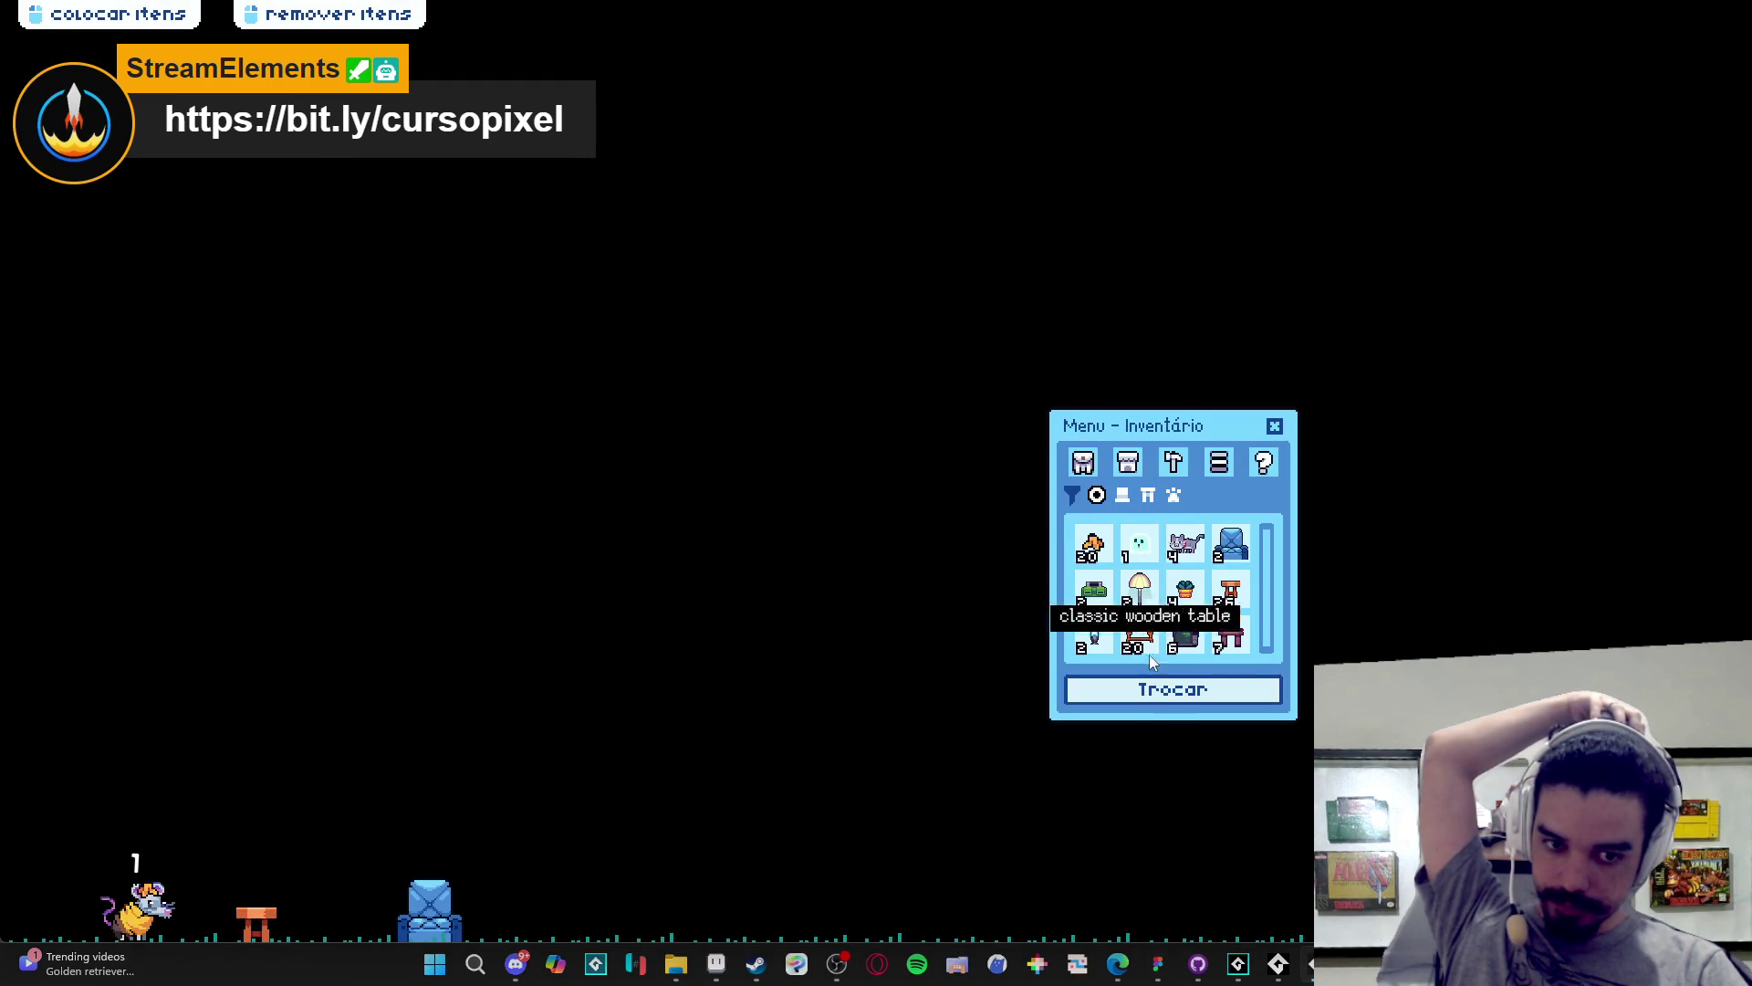
pyautogui.click(1163, 699)
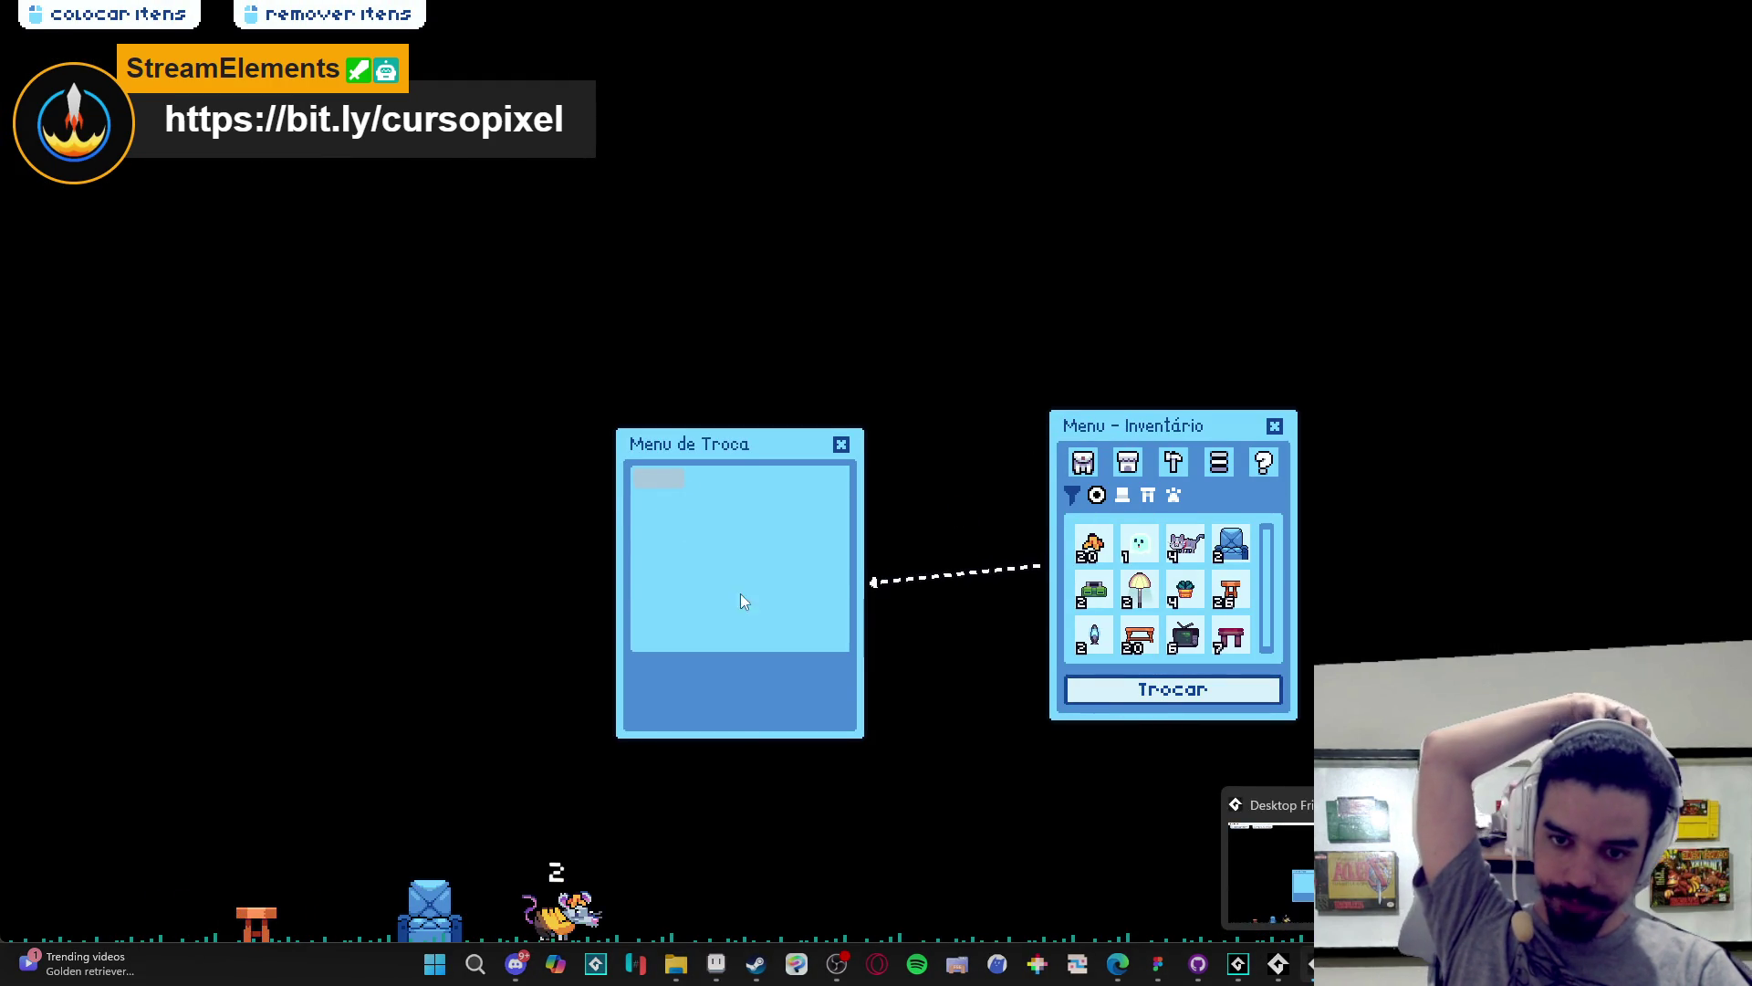
pyautogui.rightClick(1278, 963)
pyautogui.click(1267, 918)
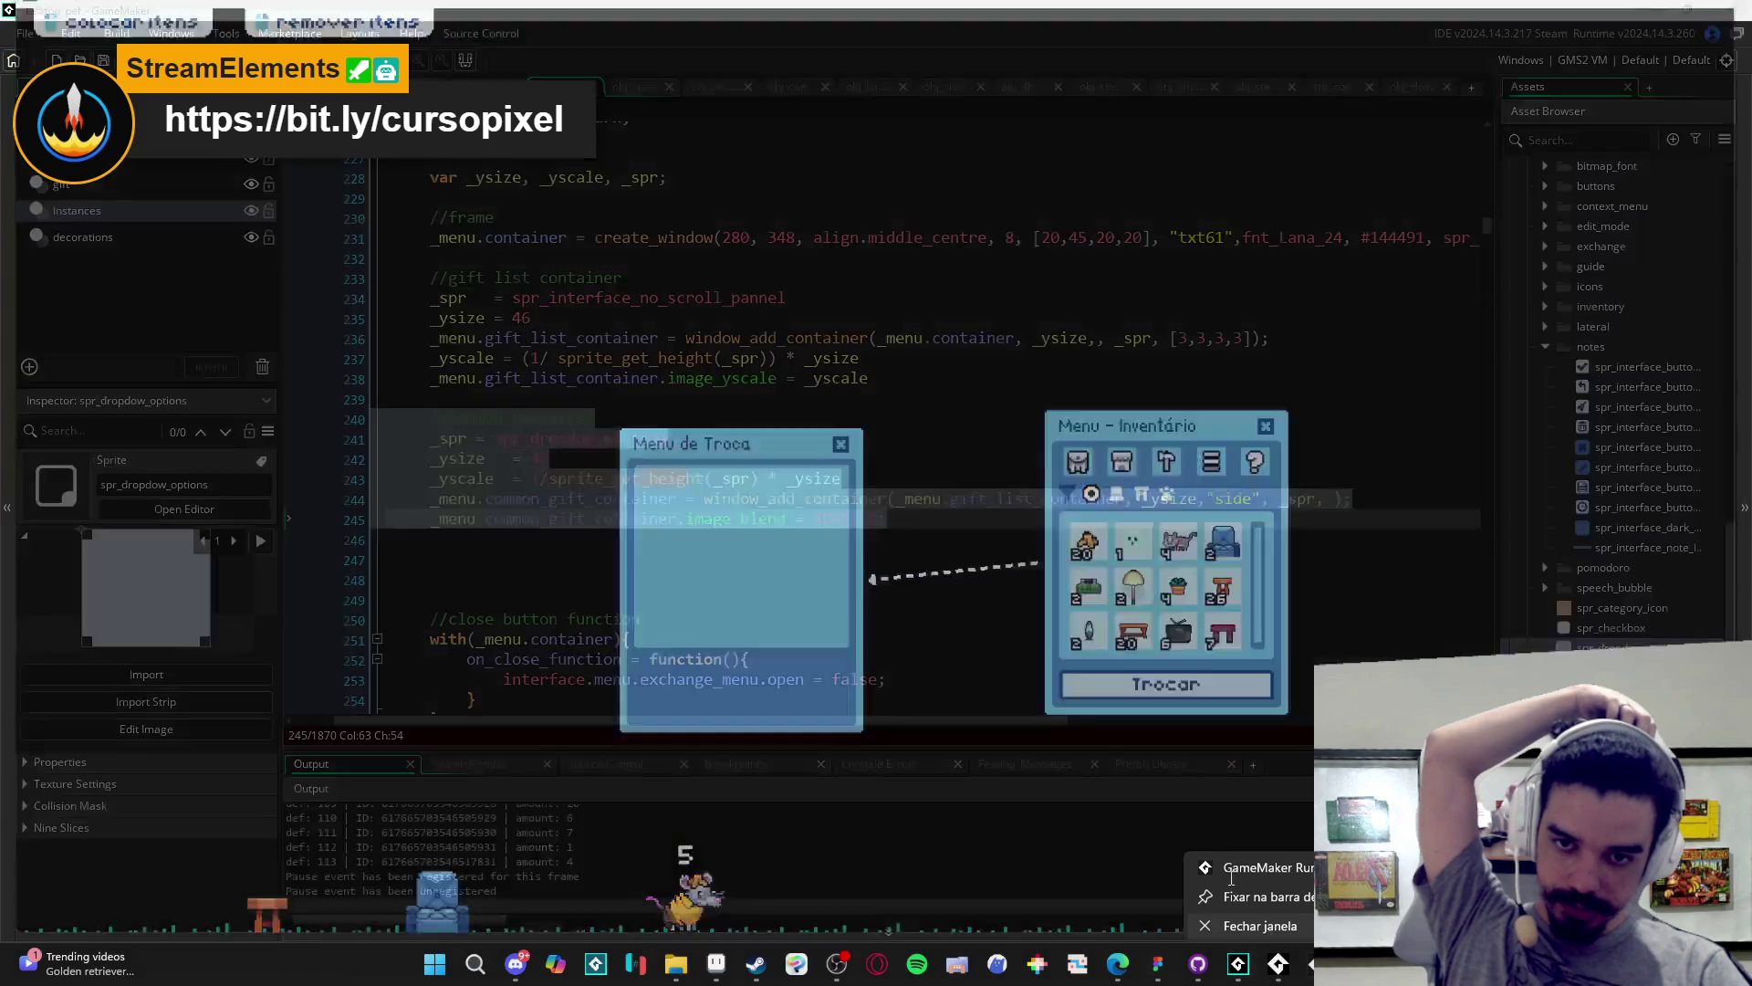
pyautogui.press('Down')
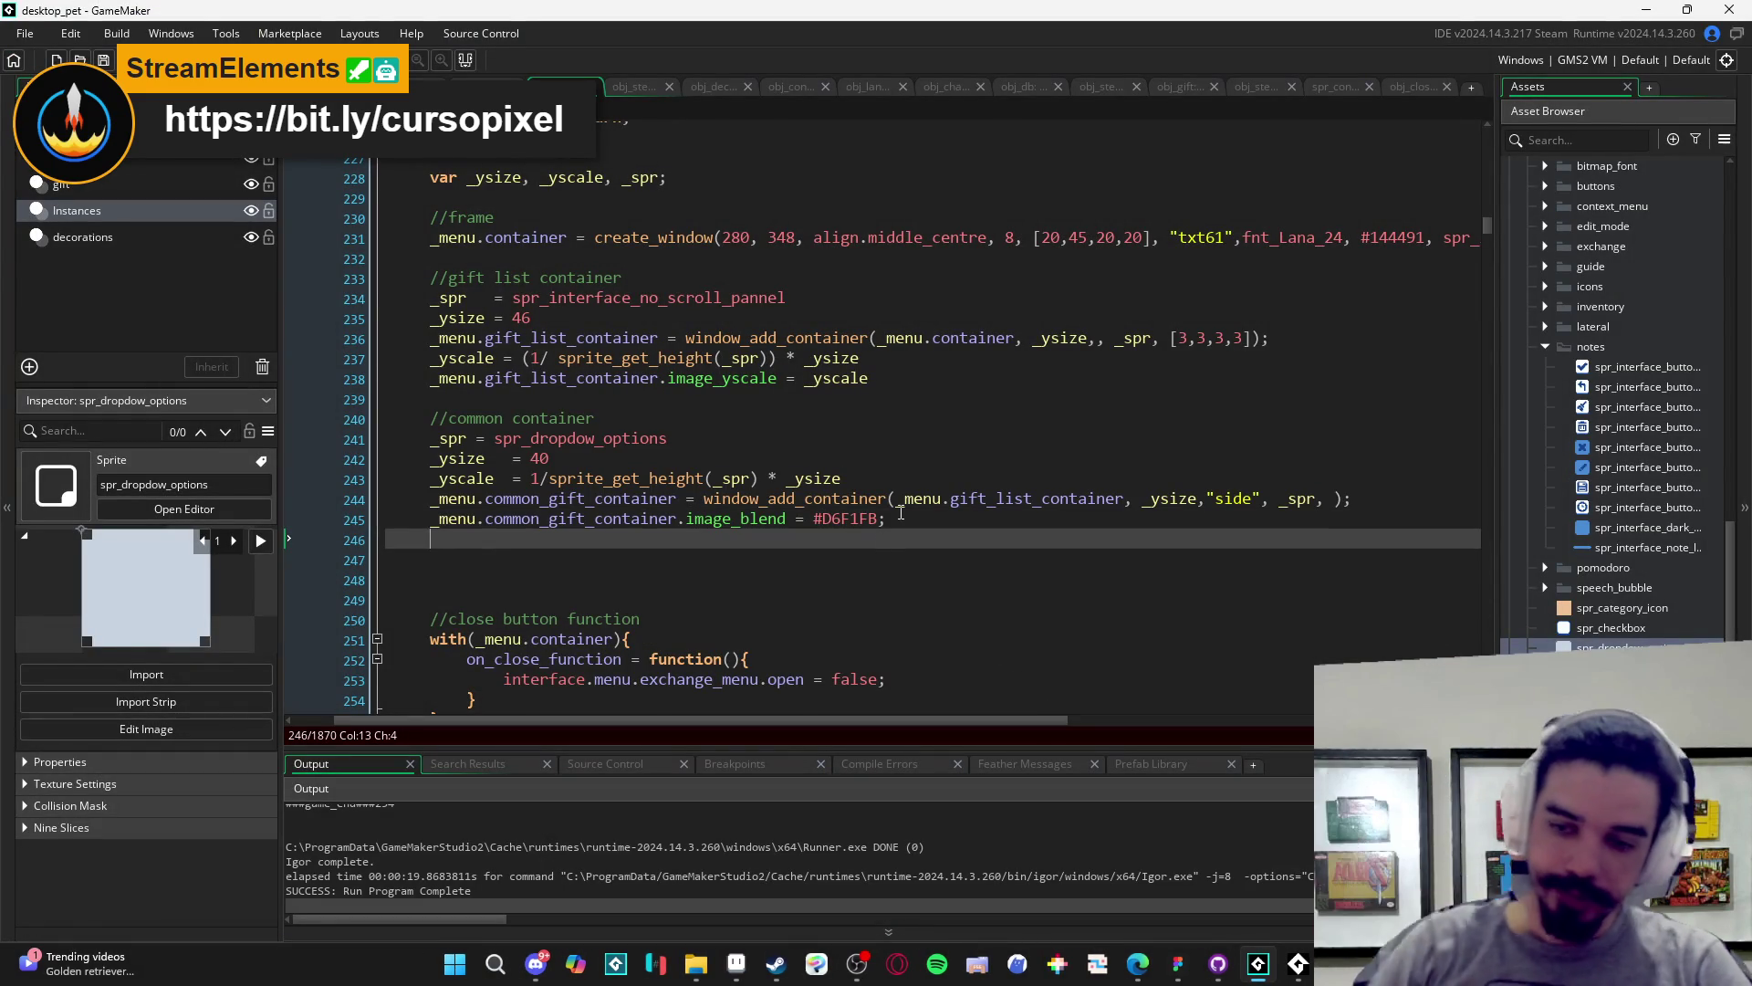
# - Add window_readjust_elements(_menu.gift_list_container) on line 247 and save
pyautogui.press('Return')
pyautogui.write('window_ad')
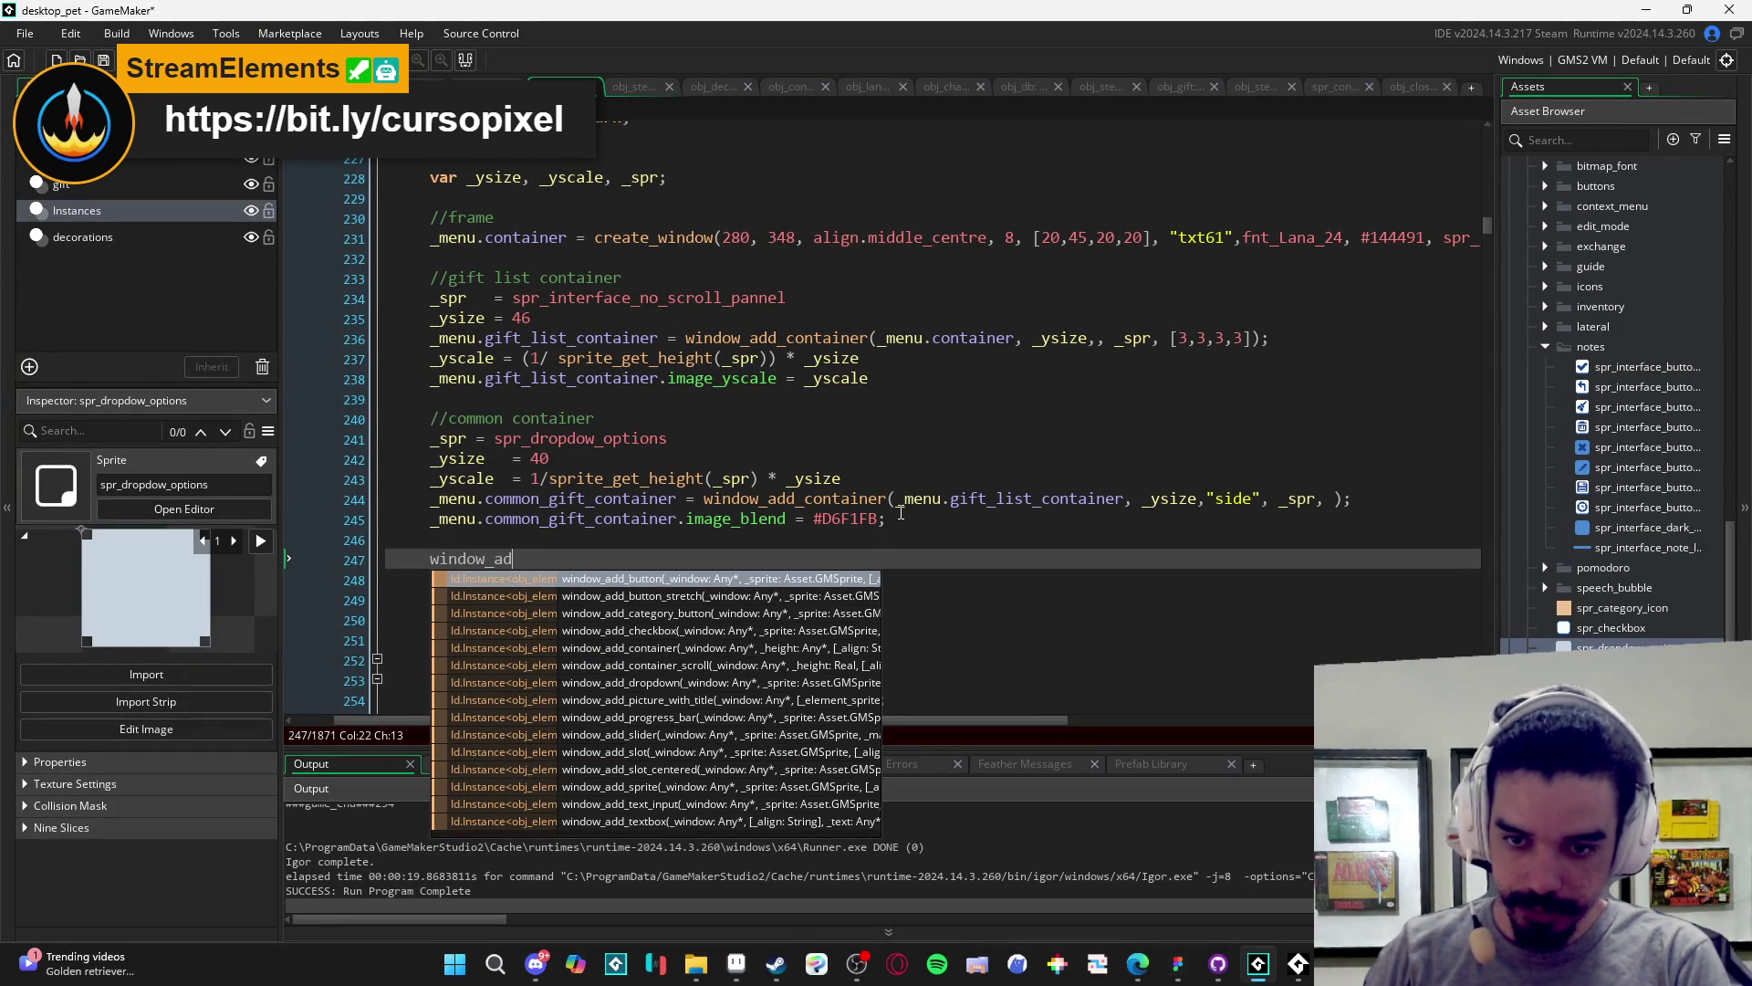
pyautogui.press('BackSpace')
pyautogui.press('BackSpace')
pyautogui.write('rea')
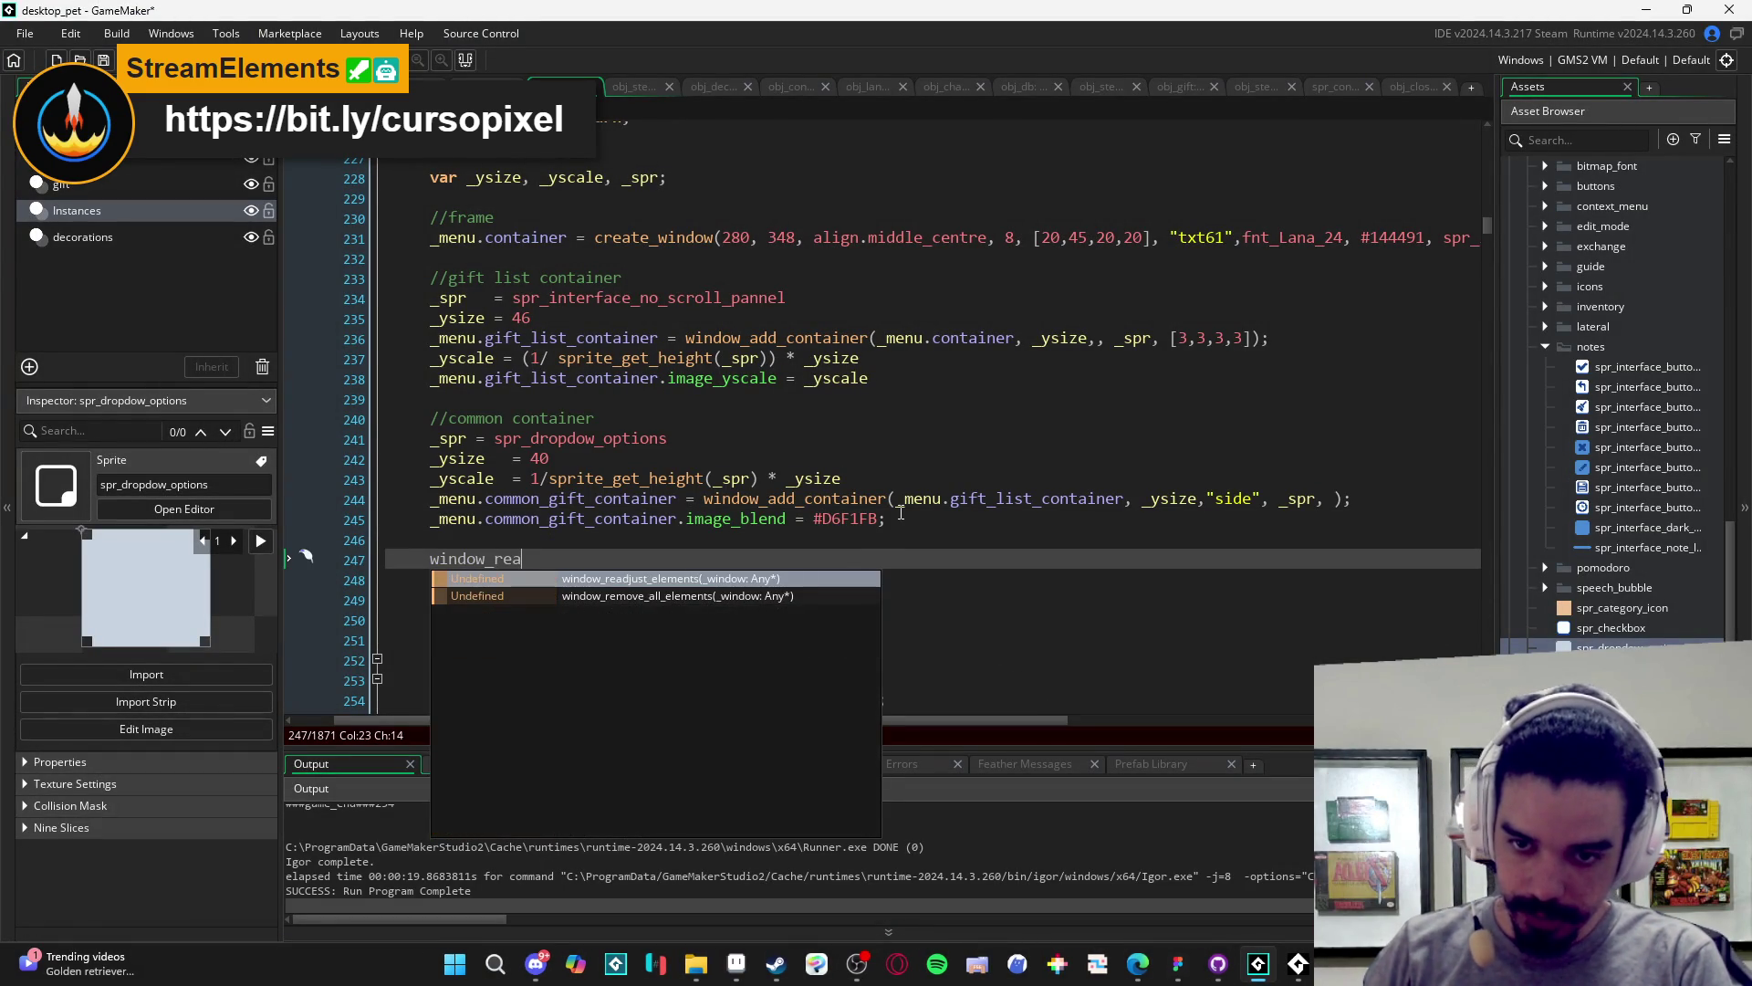
pyautogui.press('Return')
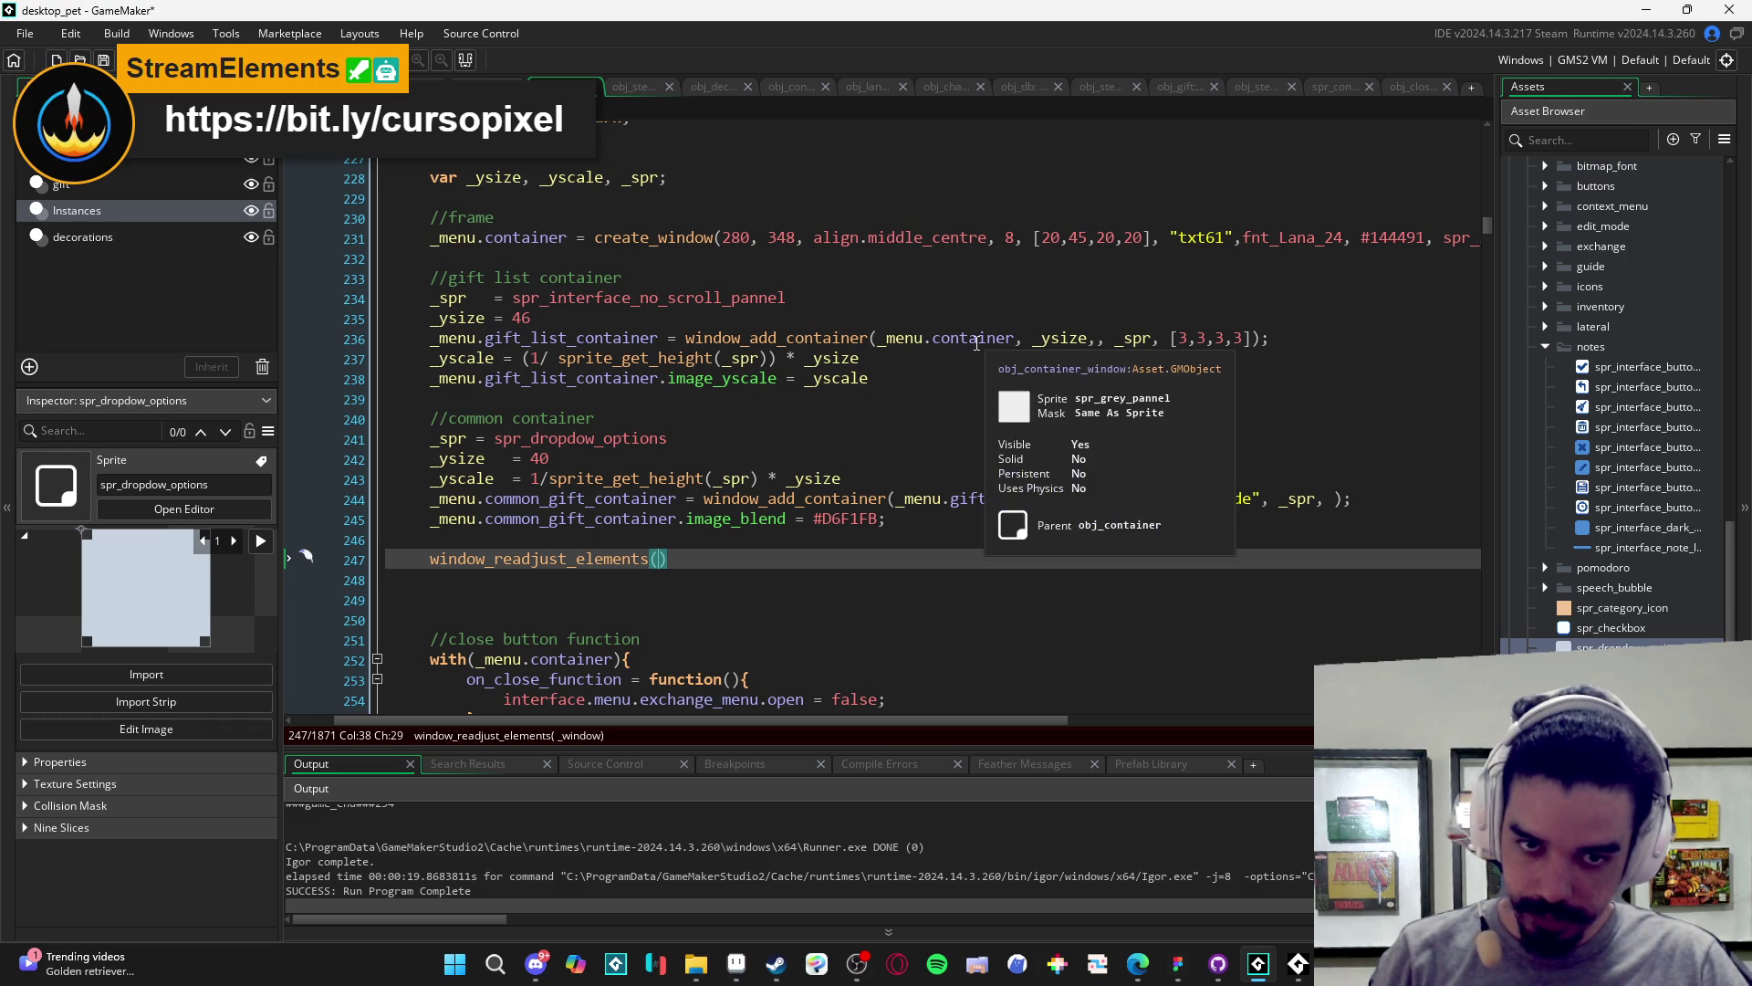
pyautogui.click(740, 377)
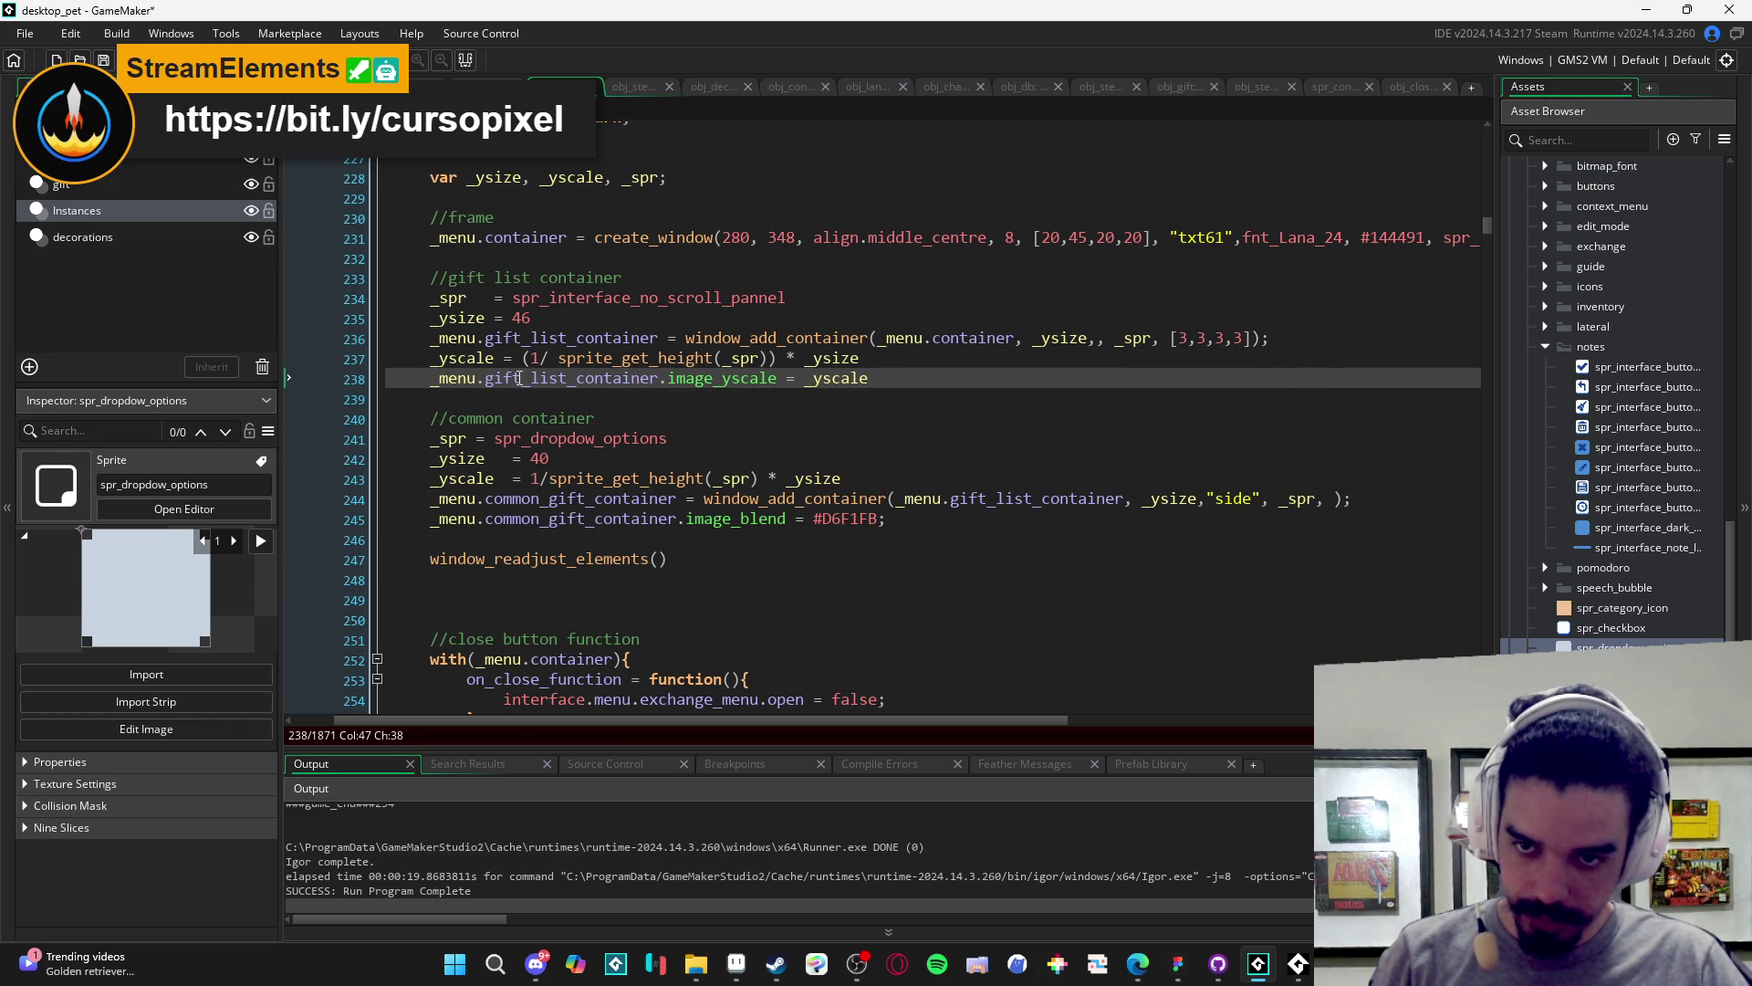
pyautogui.moveTo(666, 338); pyautogui.dragTo(408, 342)
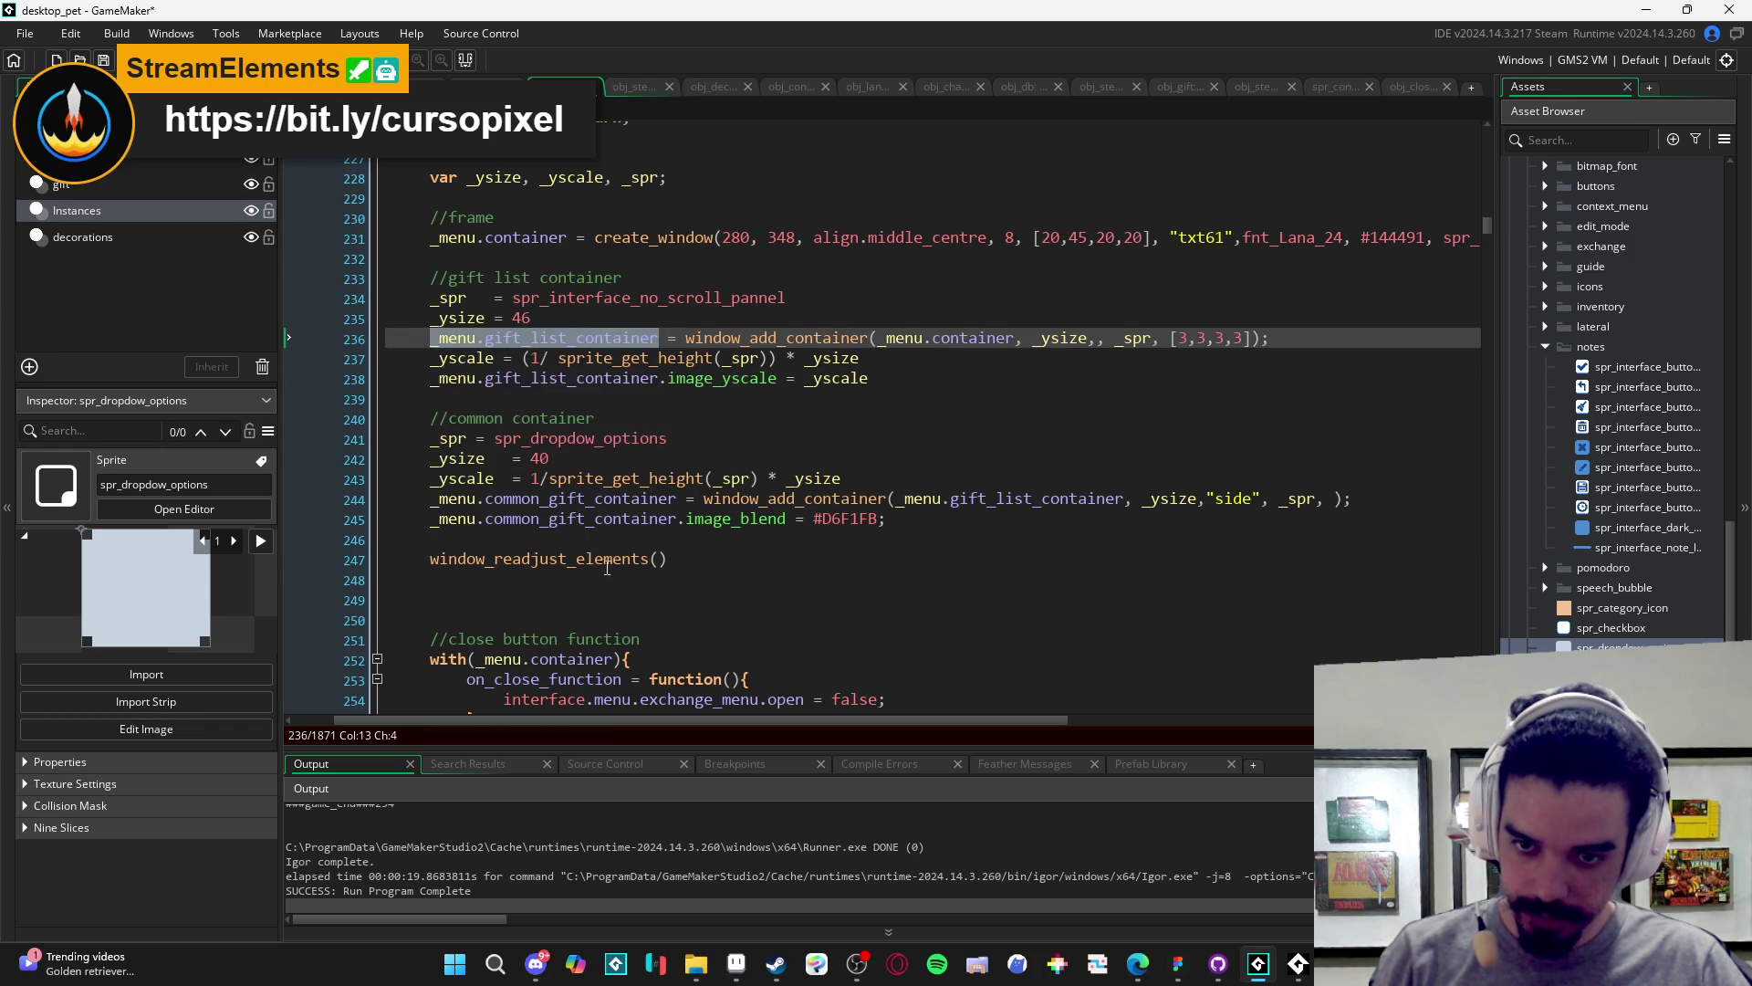
pyautogui.hotkey('ctrl', 'c')
pyautogui.click(657, 558)
pyautogui.hotkey('ctrl', 'v')
pyautogui.hotkey('ctrl', 's')
# - Run the game, open the Menu de Troca from Inventário, then return to GameMaker
pyautogui.press('F5')
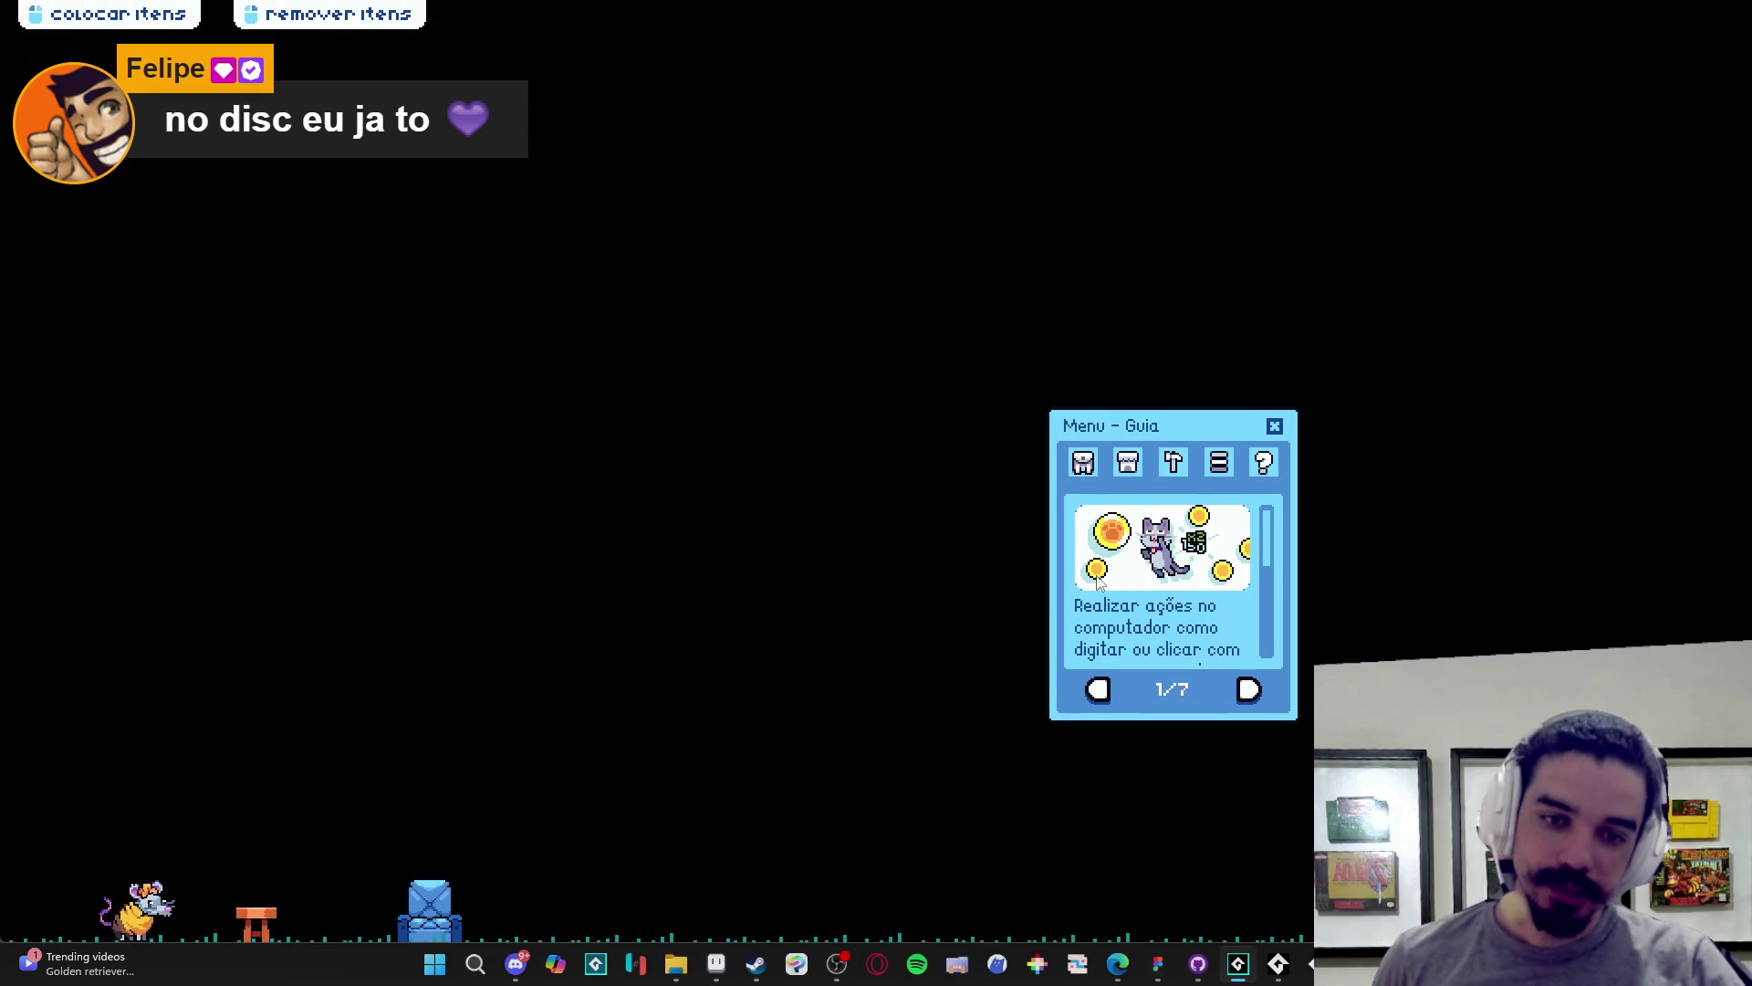
pyautogui.click(1086, 469)
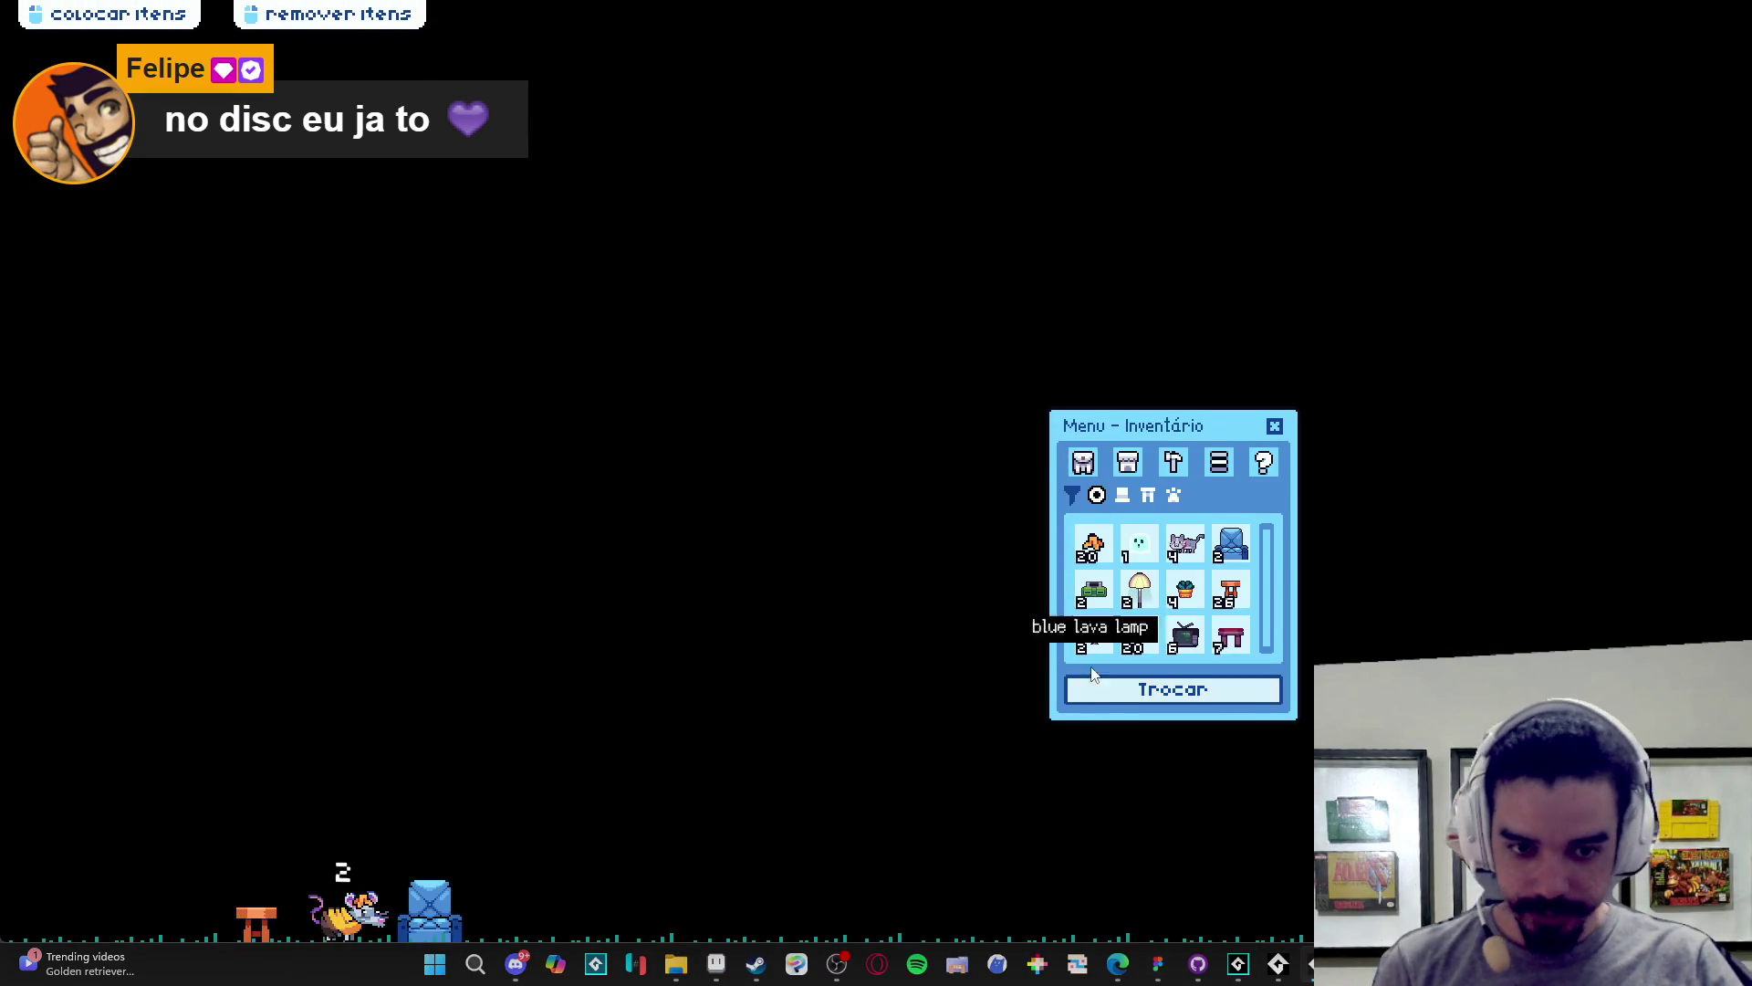
pyautogui.click(1109, 684)
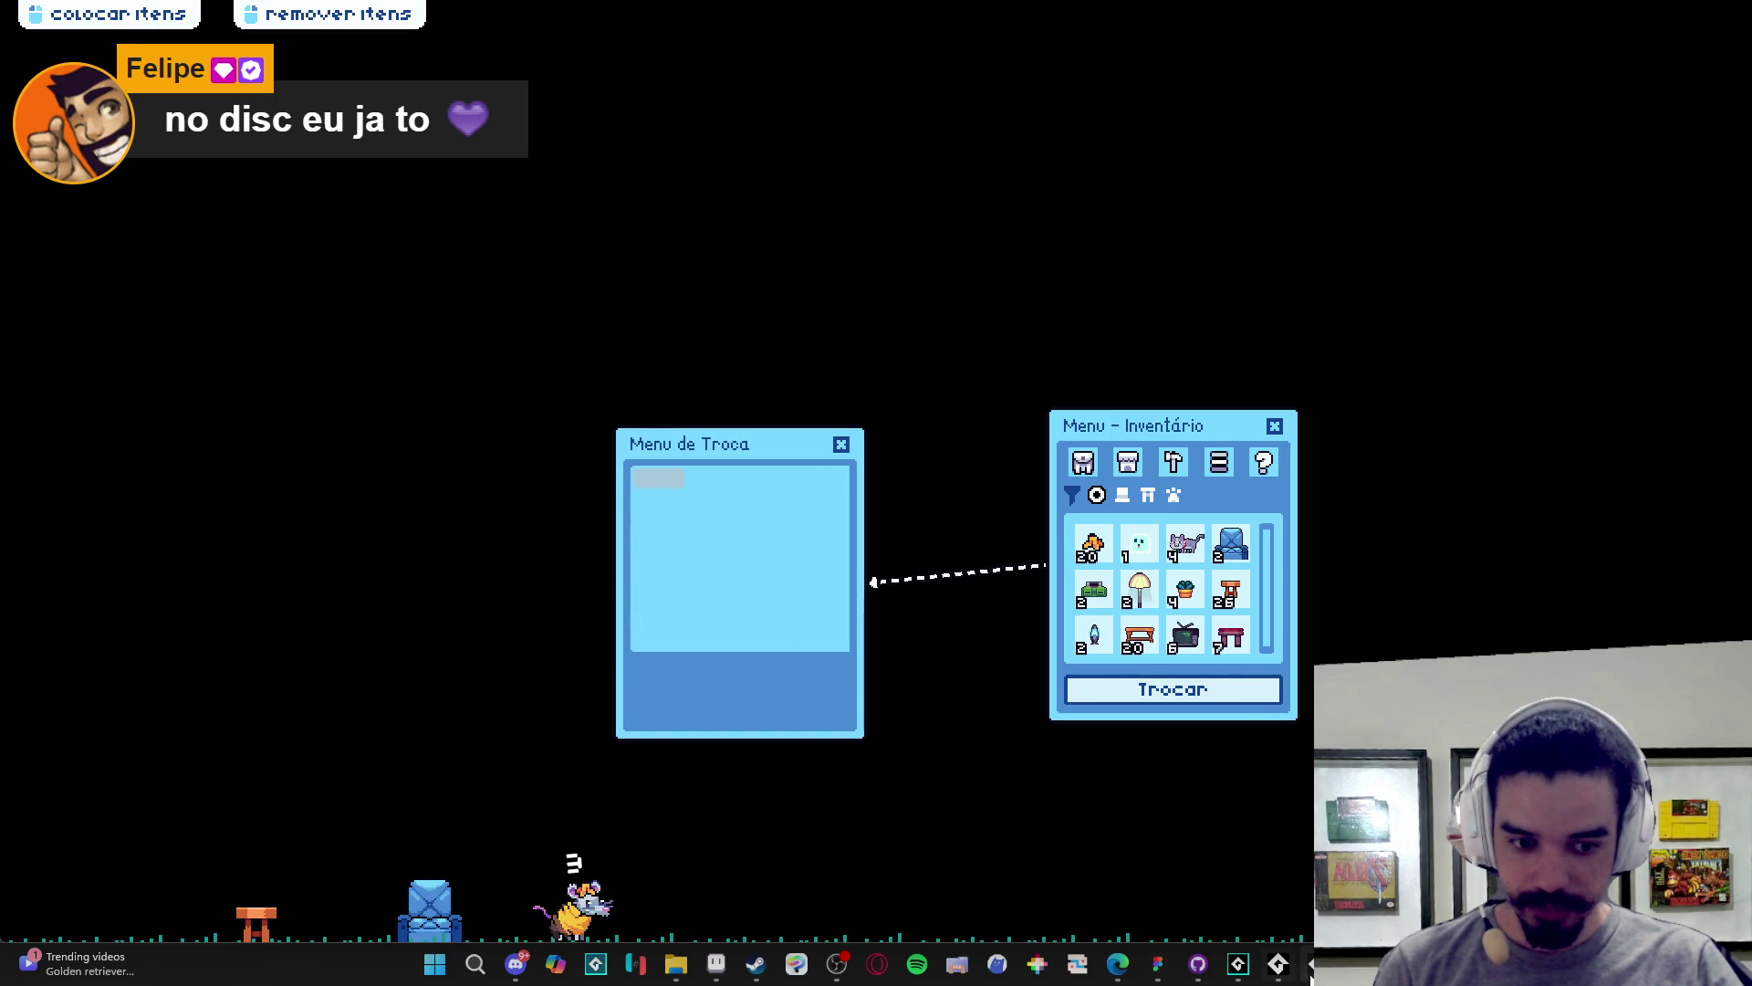
pyautogui.moveTo(1277, 964)
pyautogui.click(1284, 922)
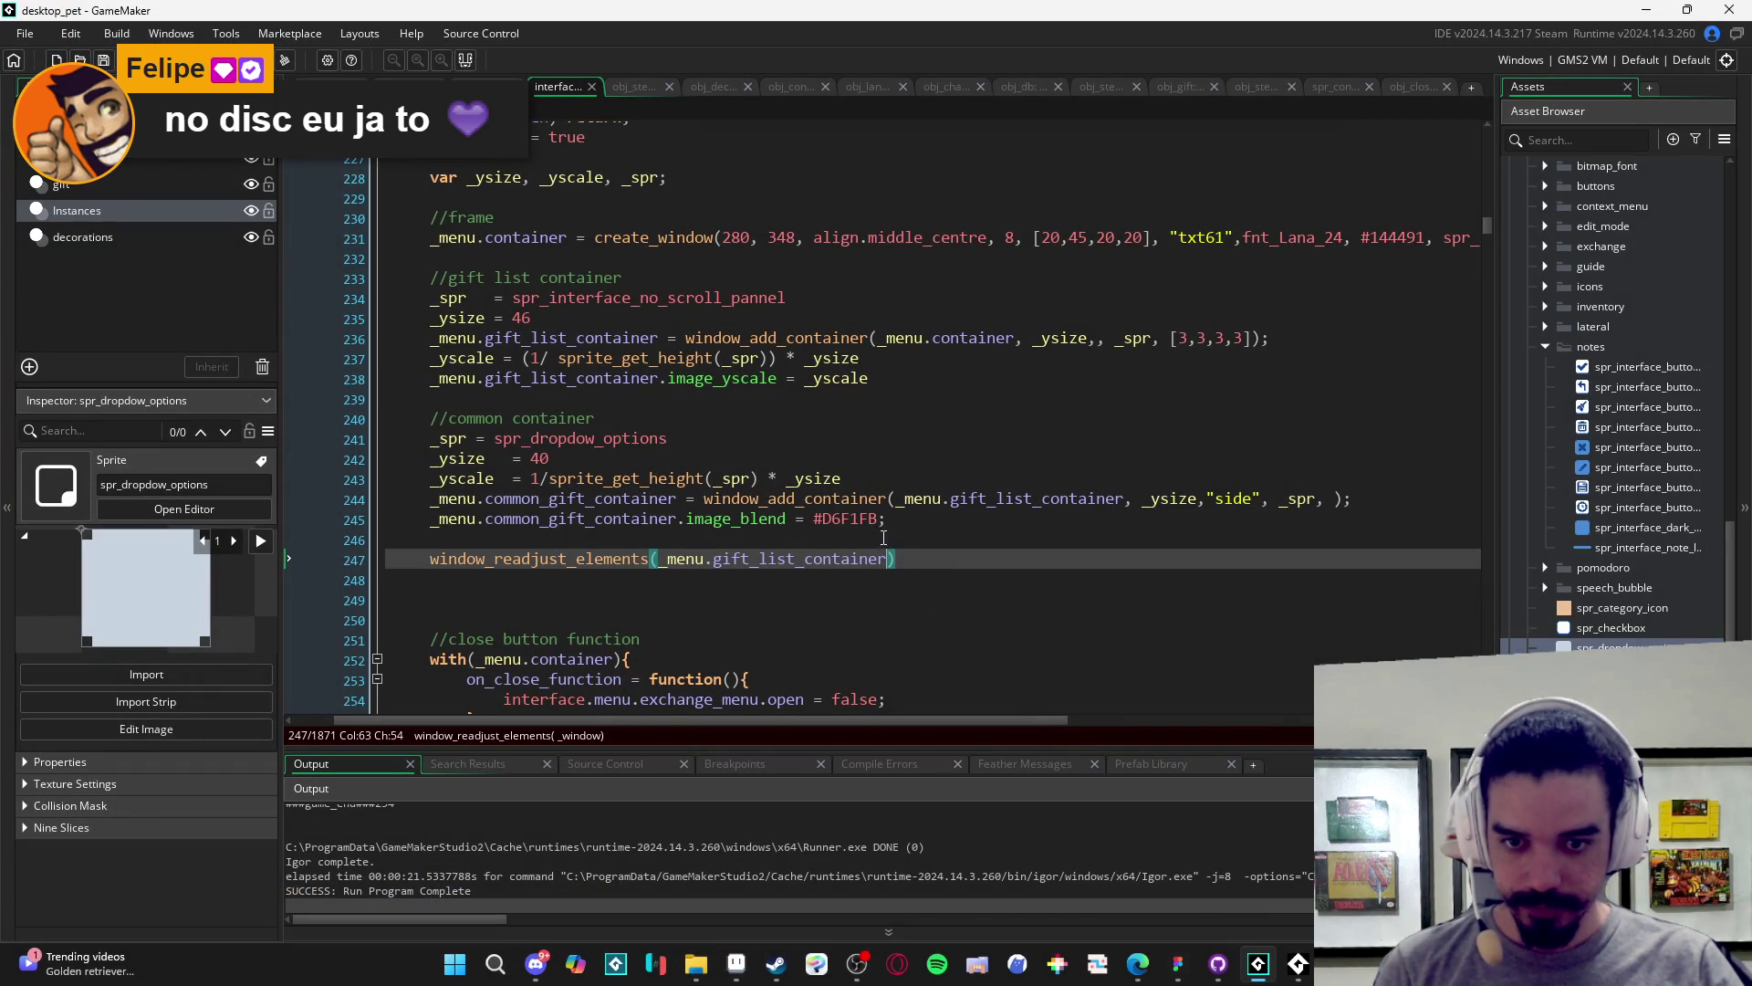
# - Delete the window_readjust_elements call and its empty line 247
pyautogui.moveTo(912, 560); pyautogui.dragTo(378, 562)
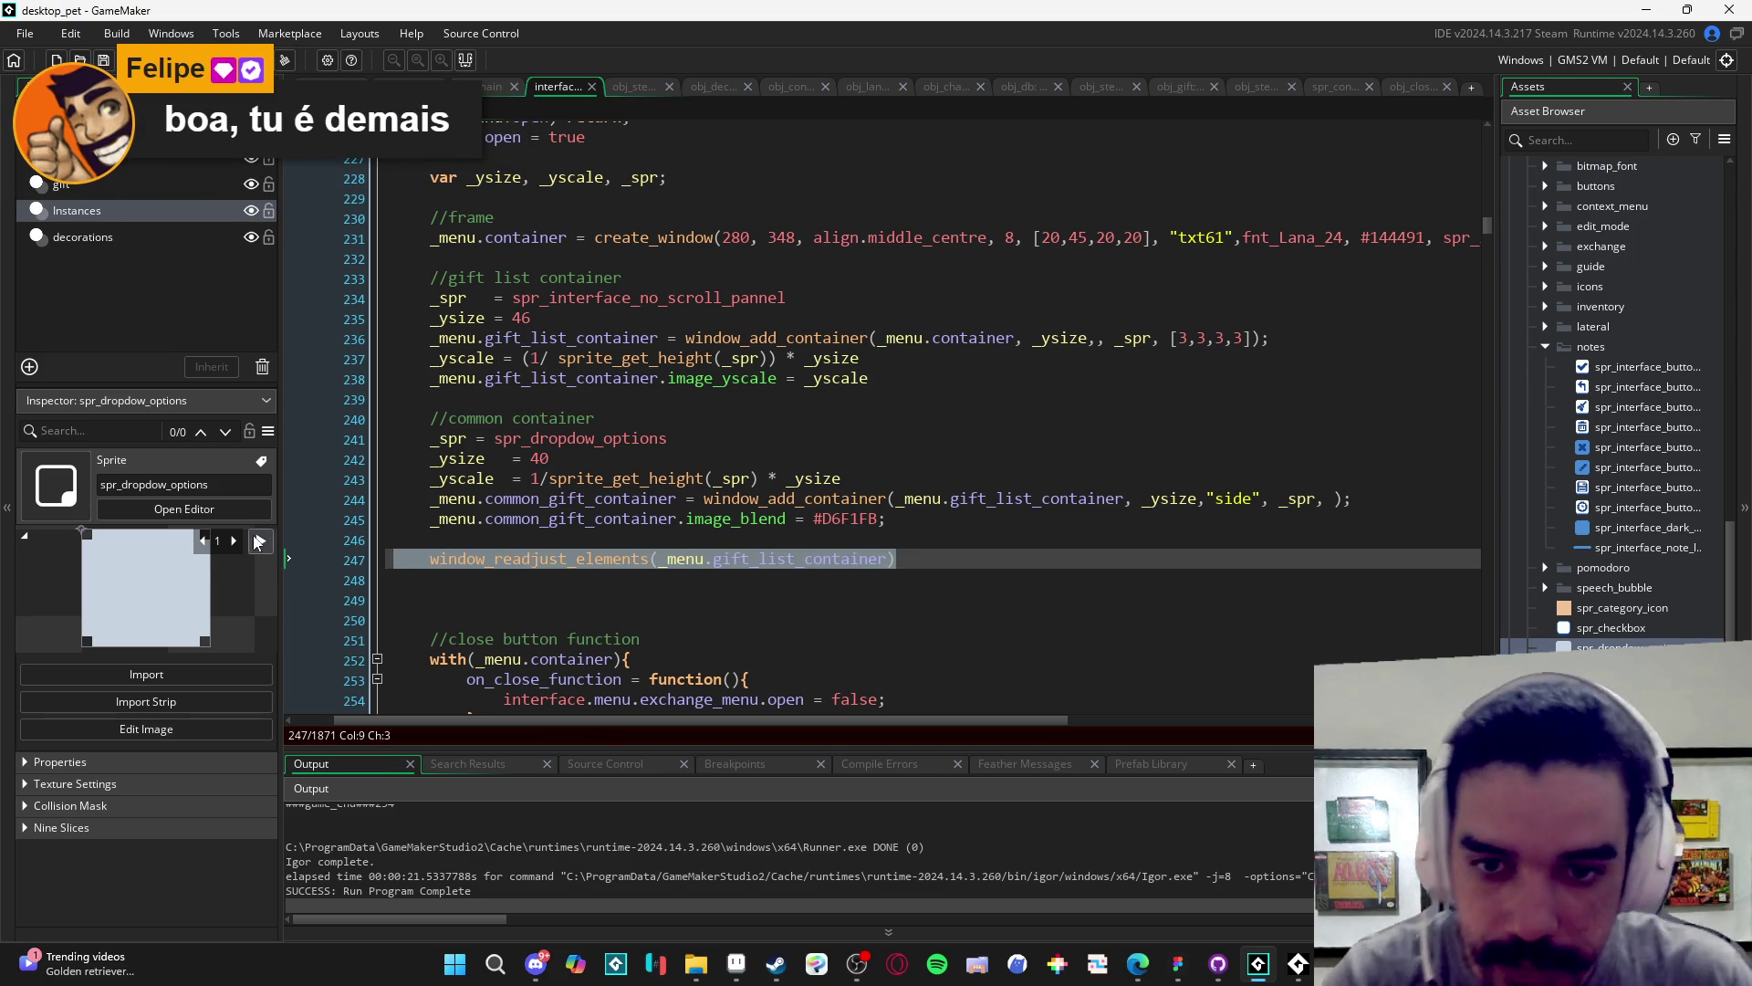
pyautogui.press('BackSpace')
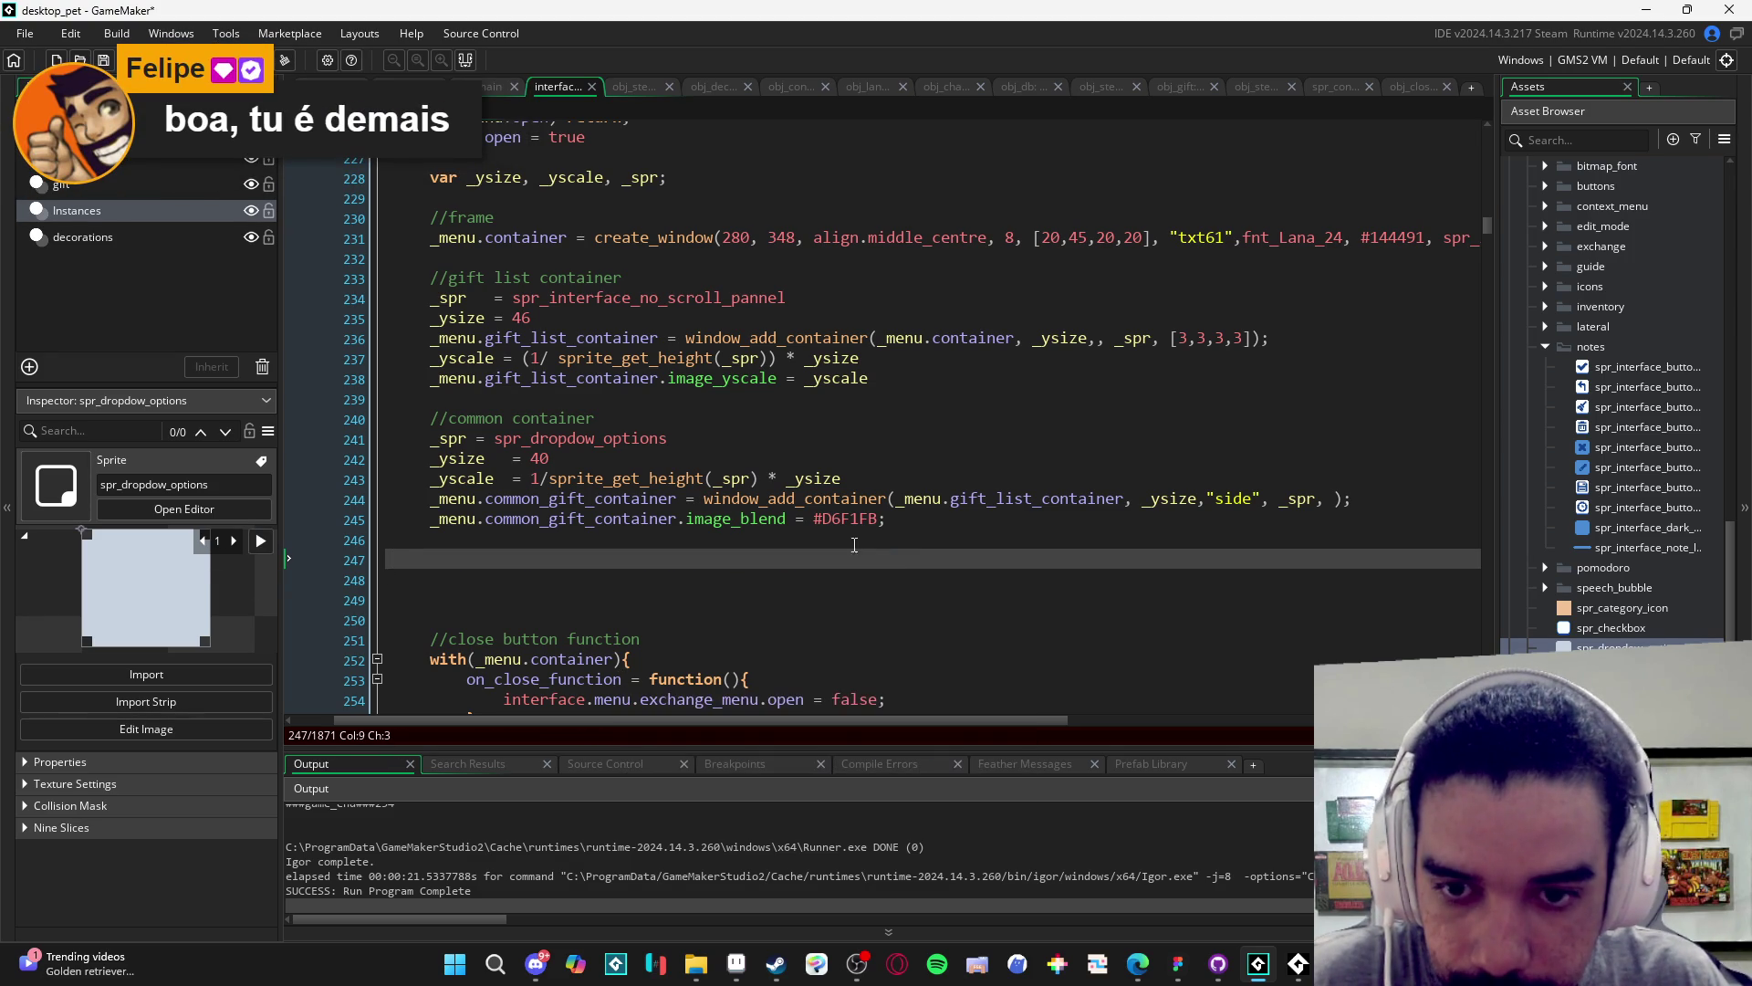
pyautogui.press('BackSpace')
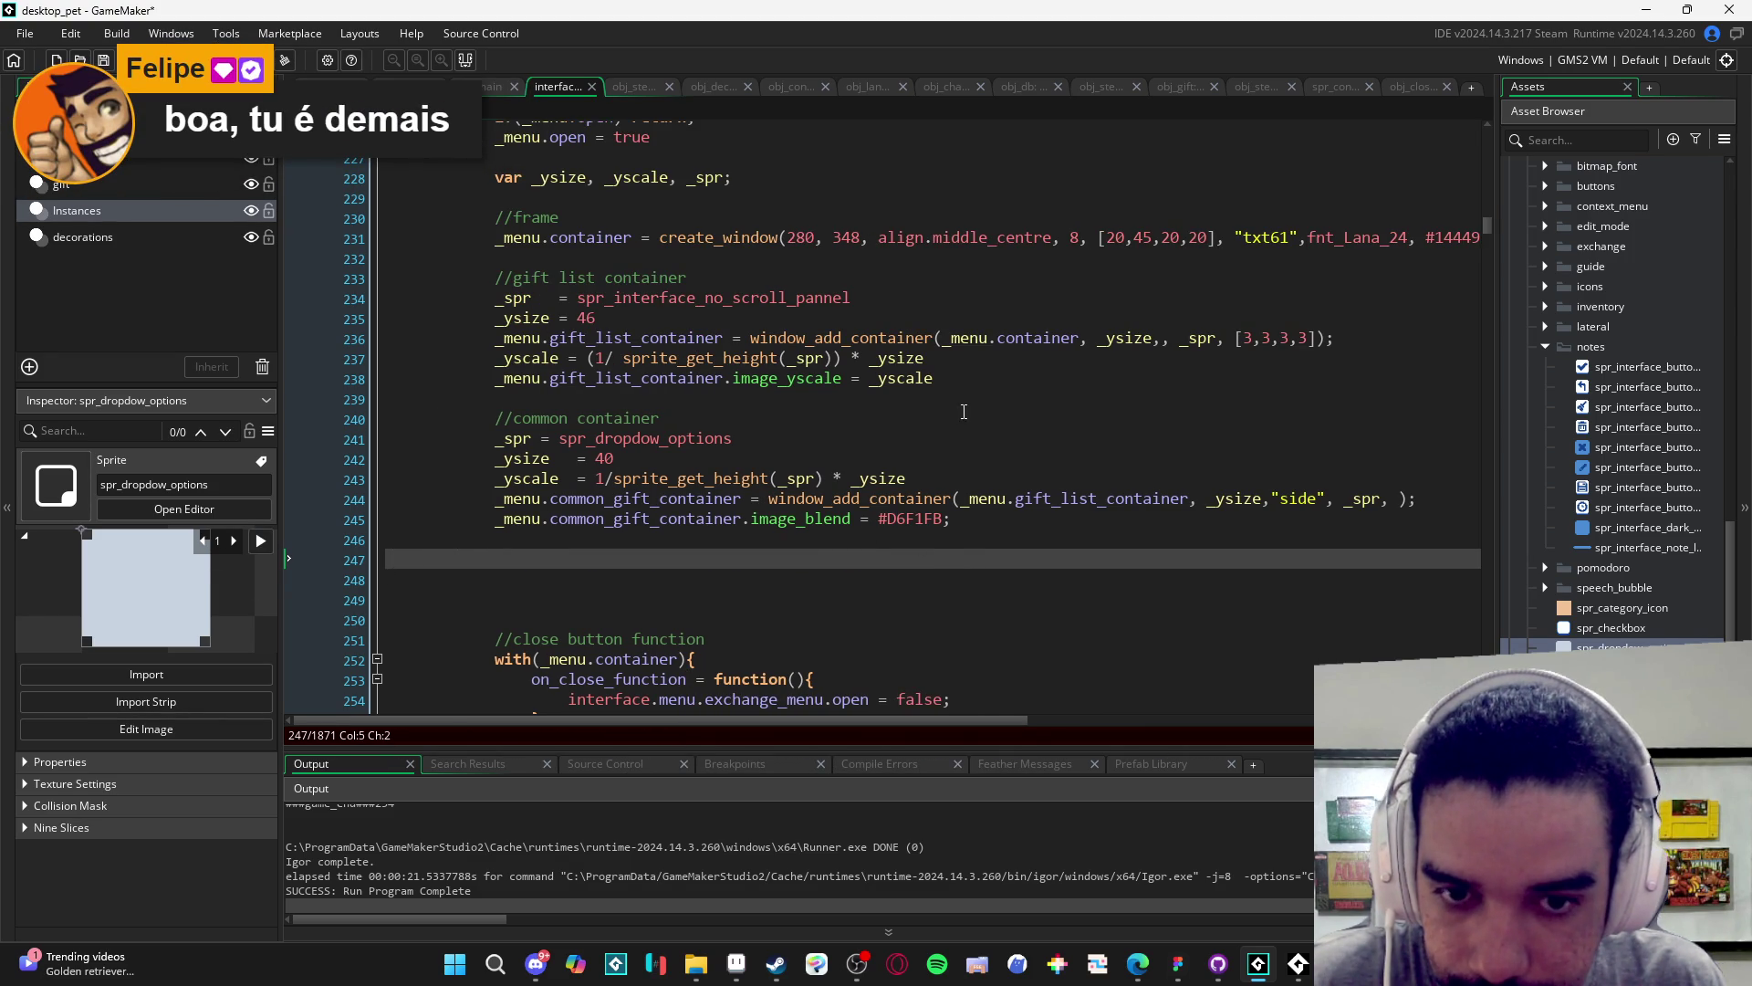
pyautogui.press('BackSpace')
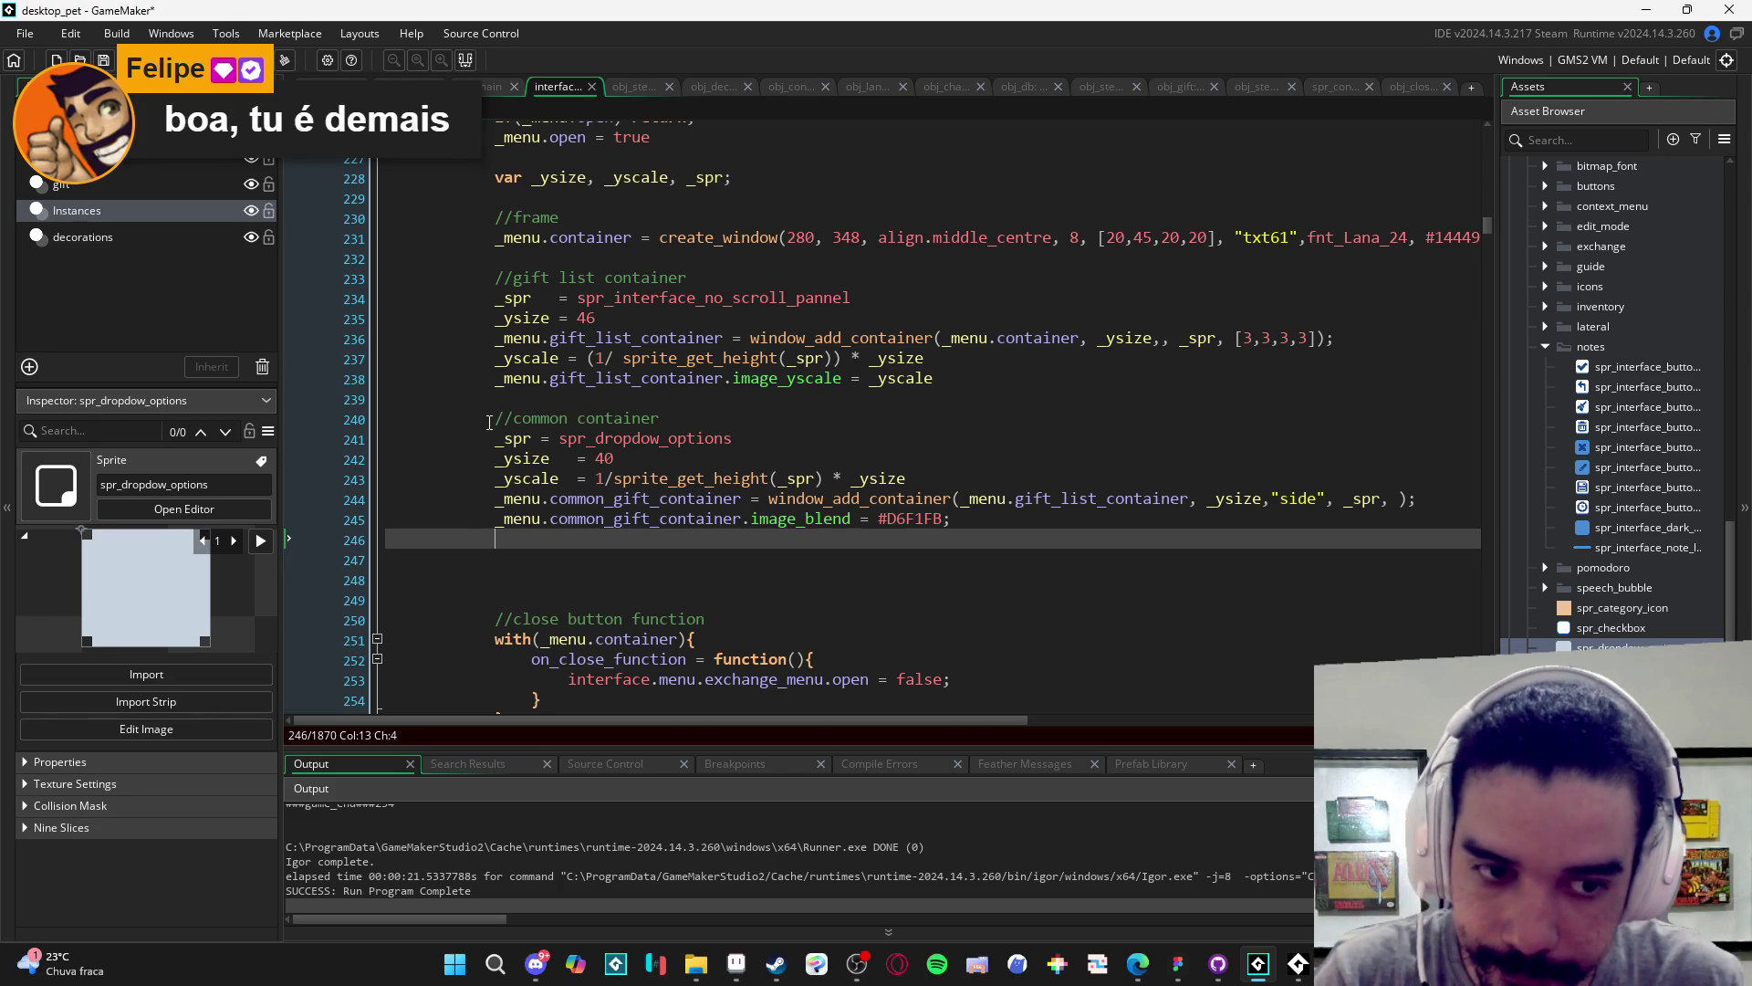
# - Check window_add_container's parameters and duplicate the common container block
pyautogui.moveTo(1272, 500); pyautogui.dragTo(1319, 501)
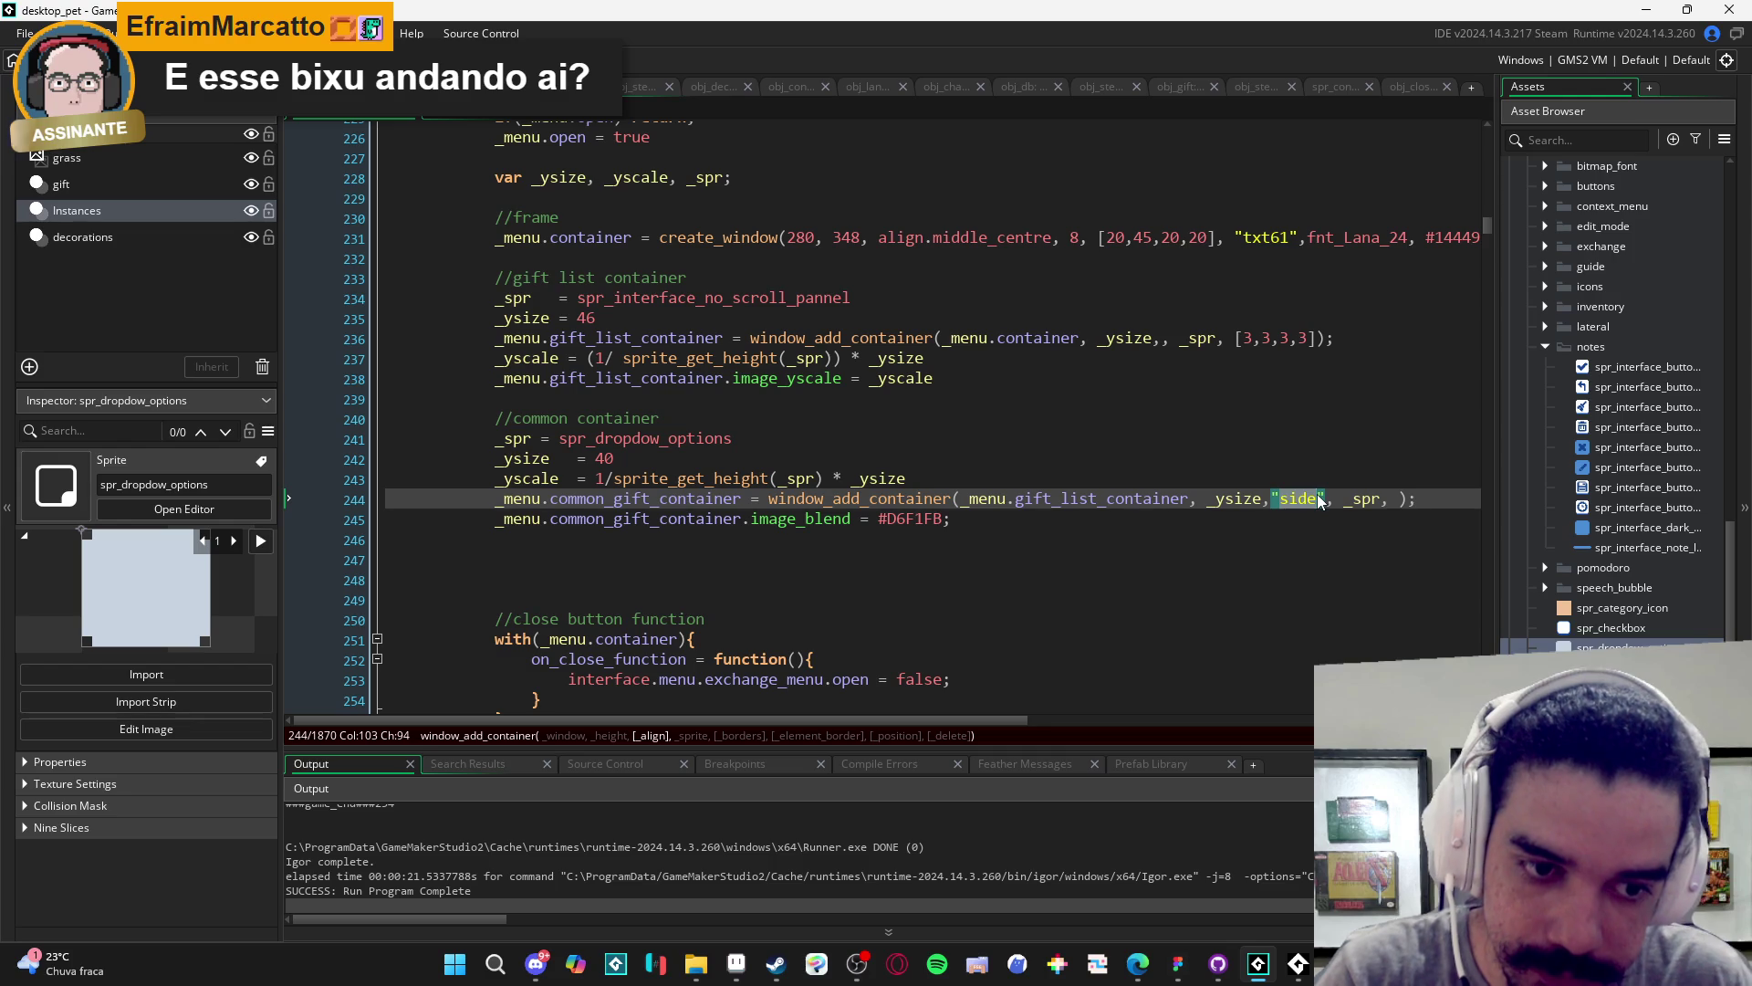
pyautogui.click(777, 499)
pyautogui.moveTo(489, 422); pyautogui.dragTo(498, 539)
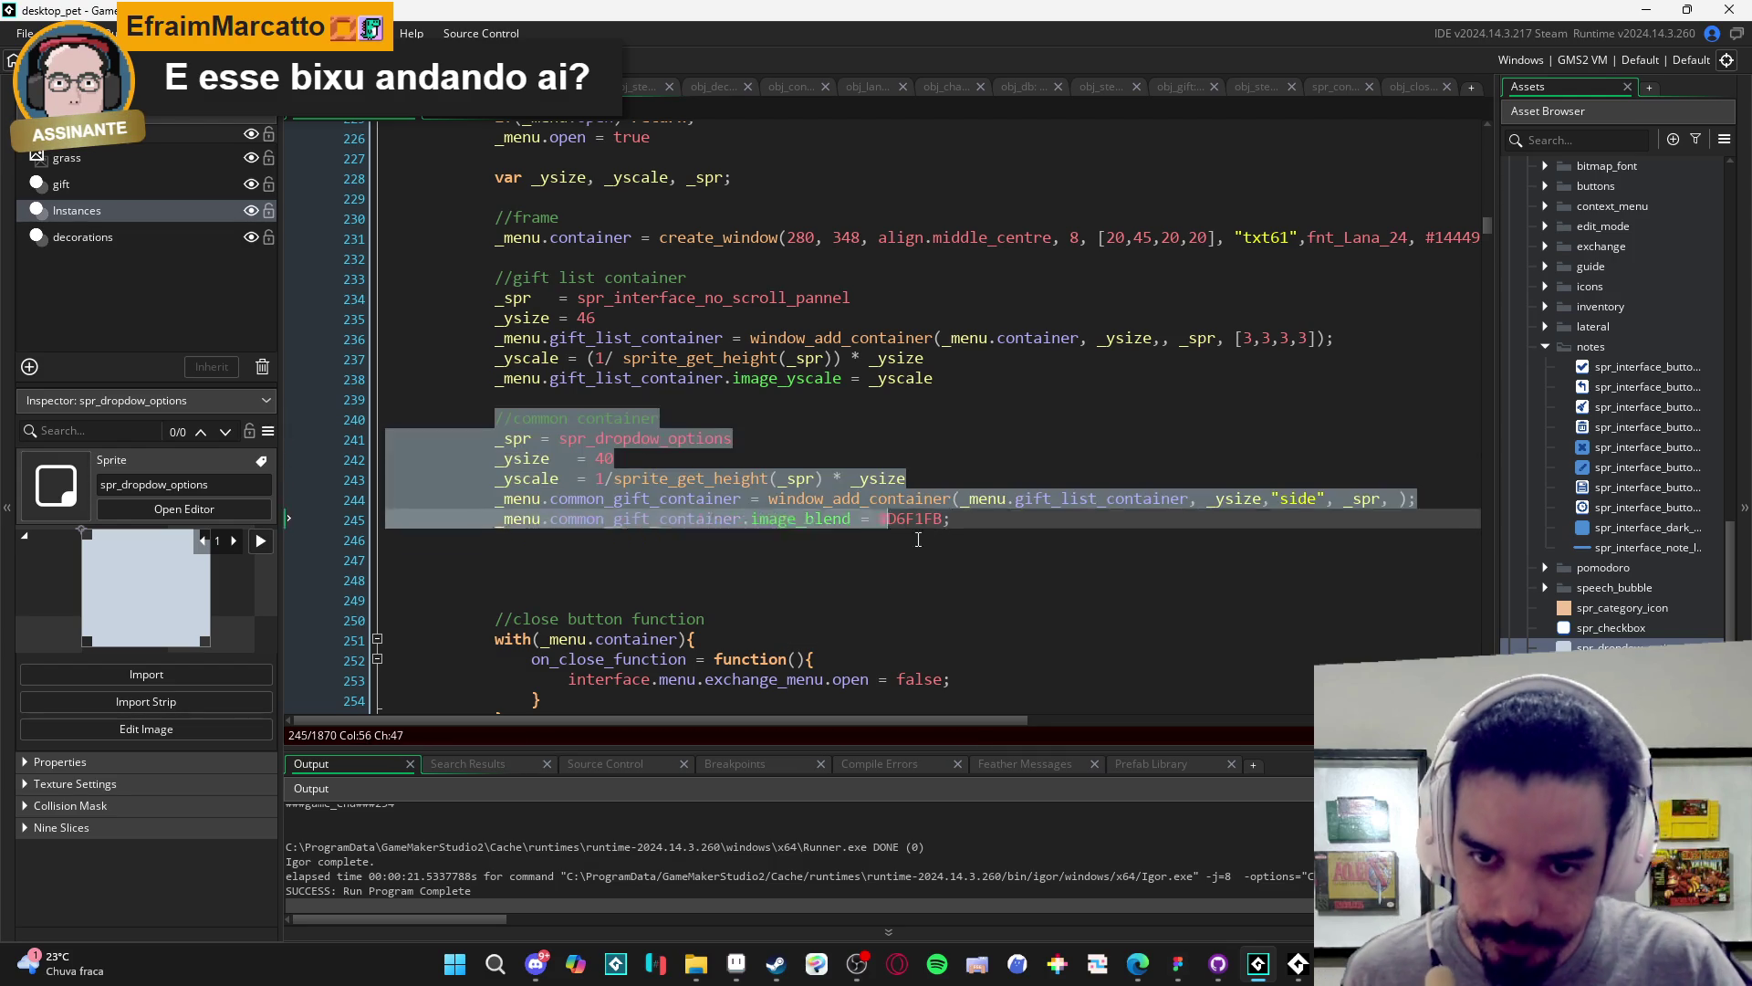
pyautogui.hotkey('ctrl', 'd')
# - Rename 'common' to uncommon in both comments and the container name on lines 244–245
pyautogui.click(597, 567)
pyautogui.doubleClick(549, 560)
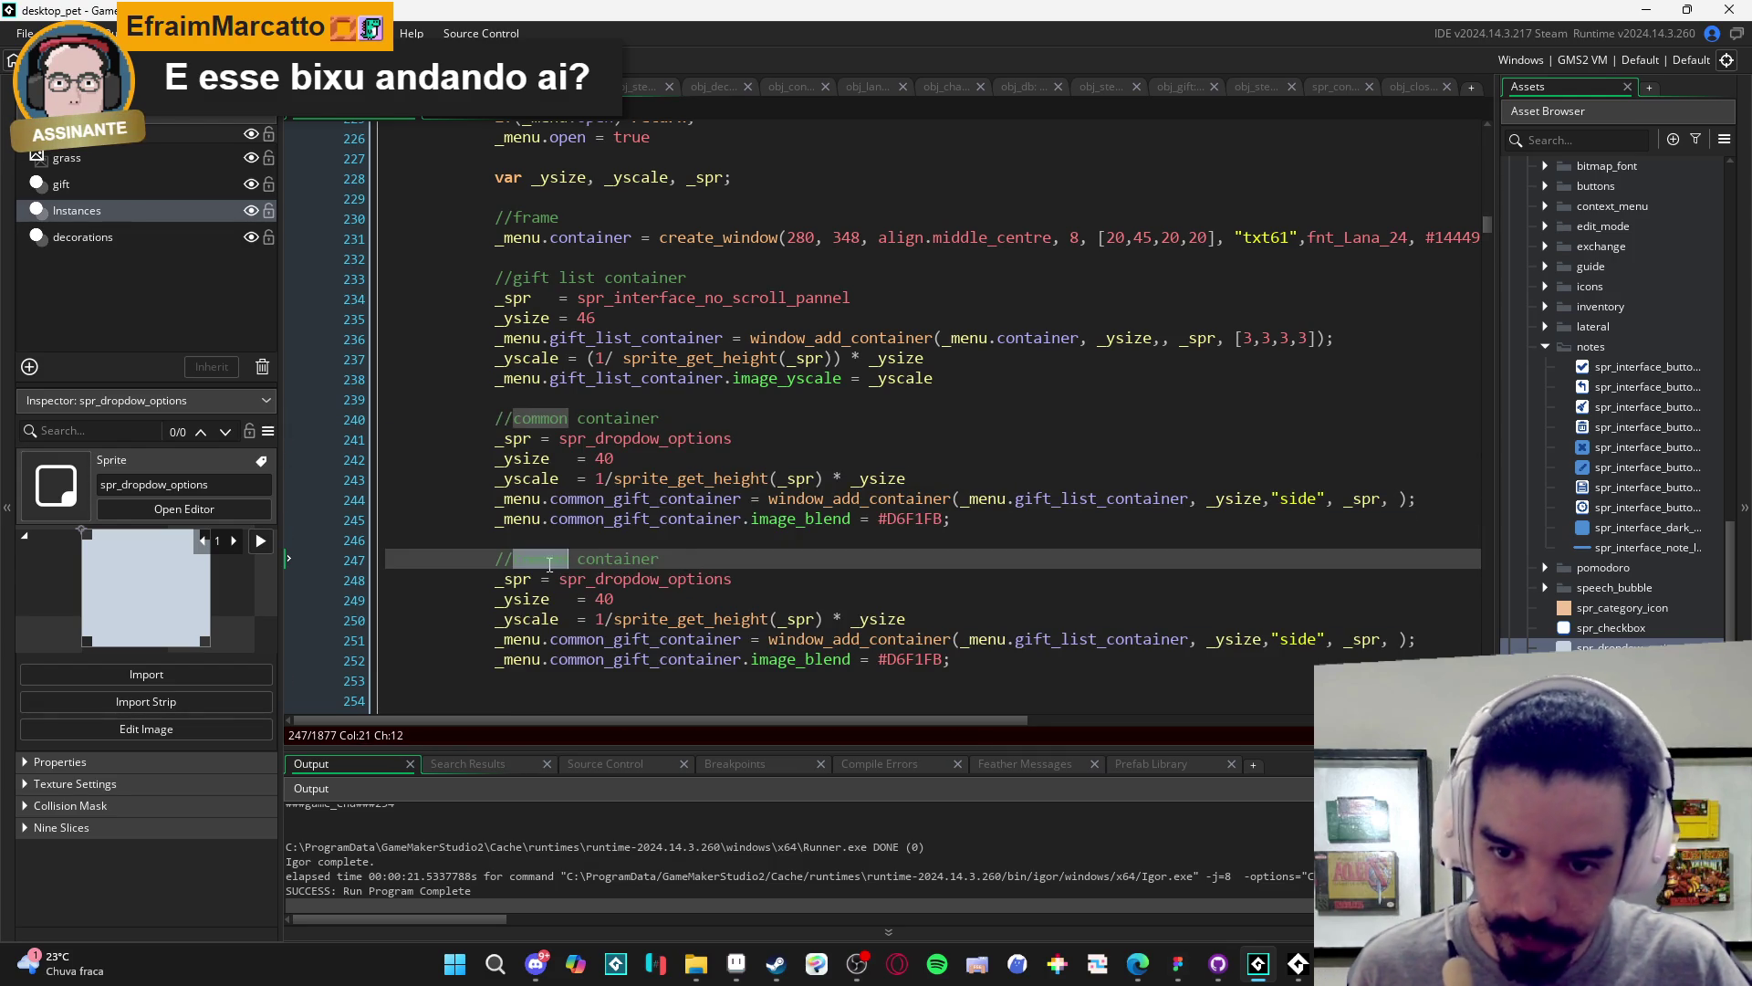
pyautogui.write('ubn')
pyautogui.write('common')
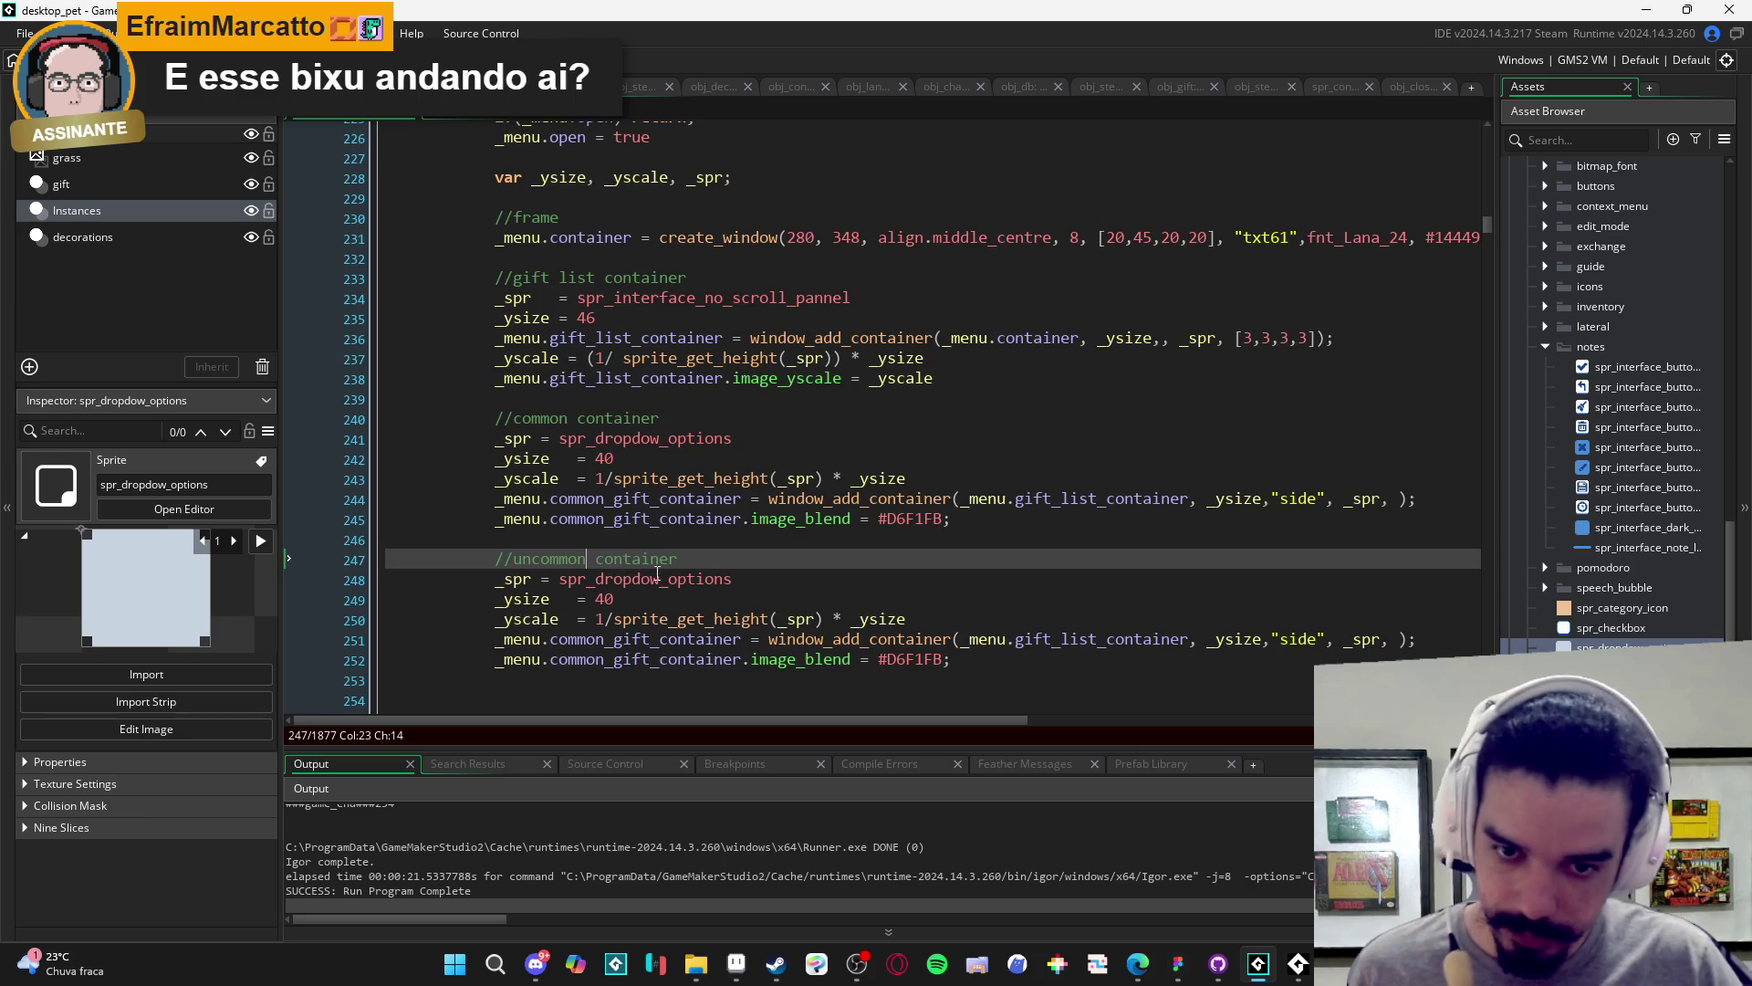
pyautogui.scroll(-1, 826, 582)
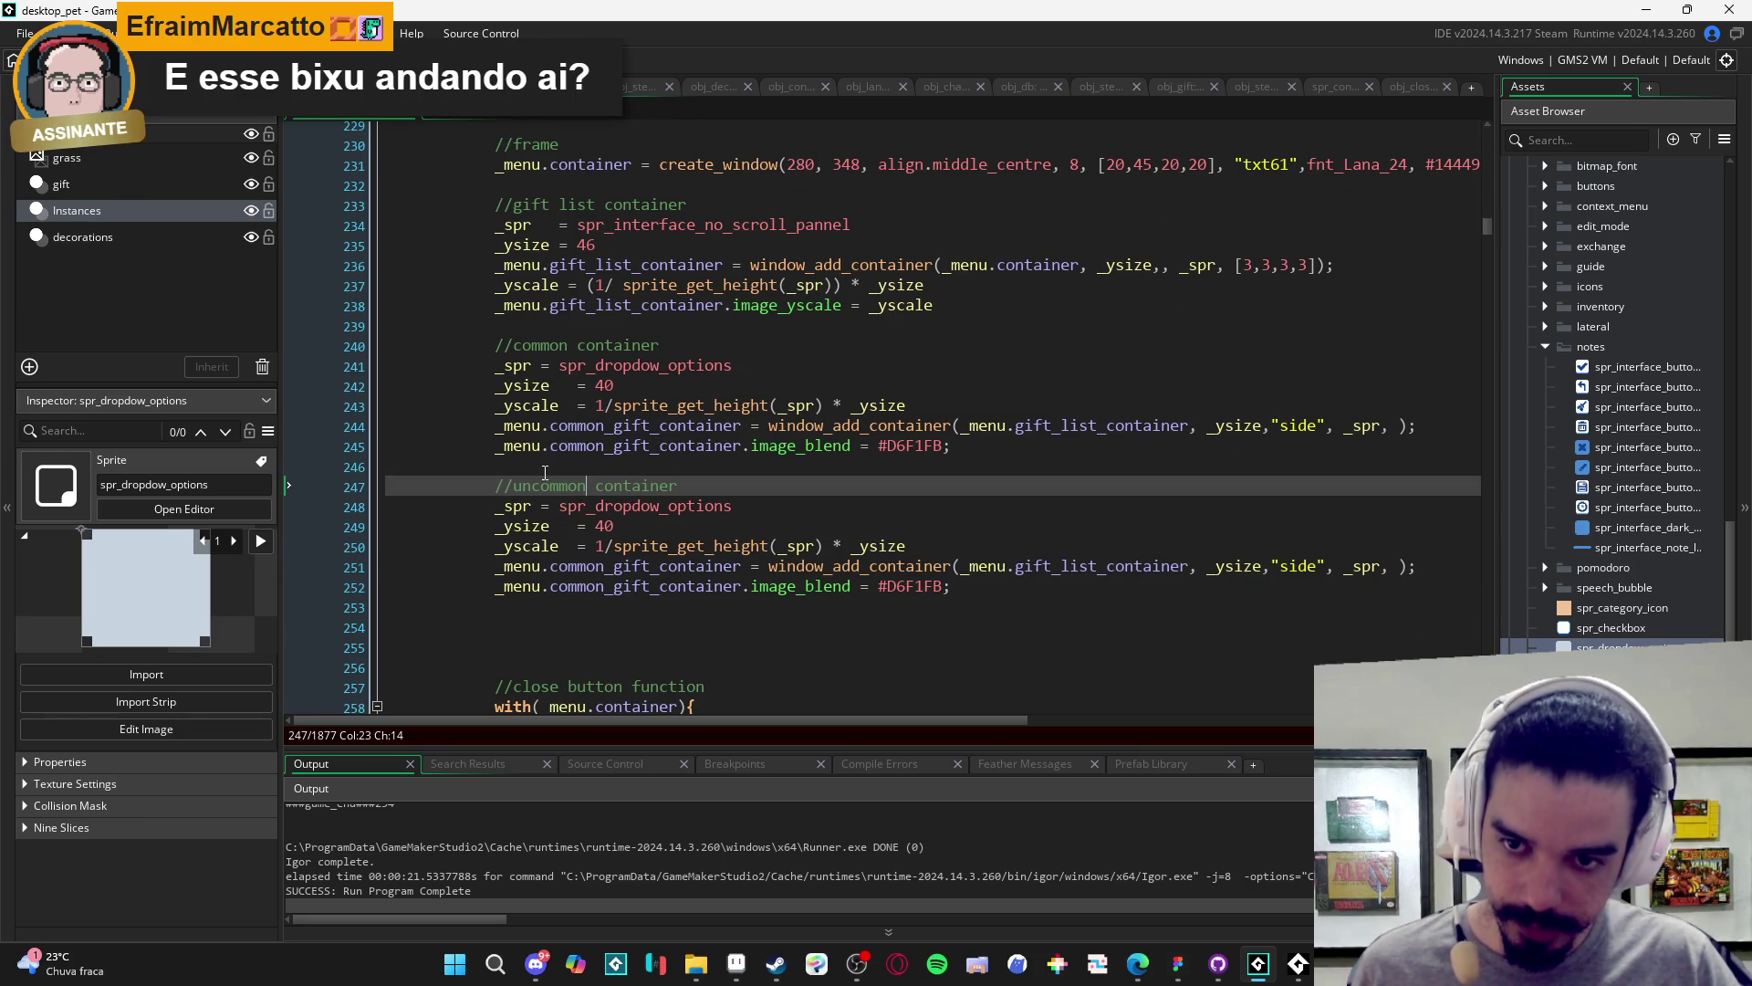
pyautogui.click(552, 346)
pyautogui.doubleClick(552, 346)
pyautogui.write('uncommon')
pyautogui.click(598, 427)
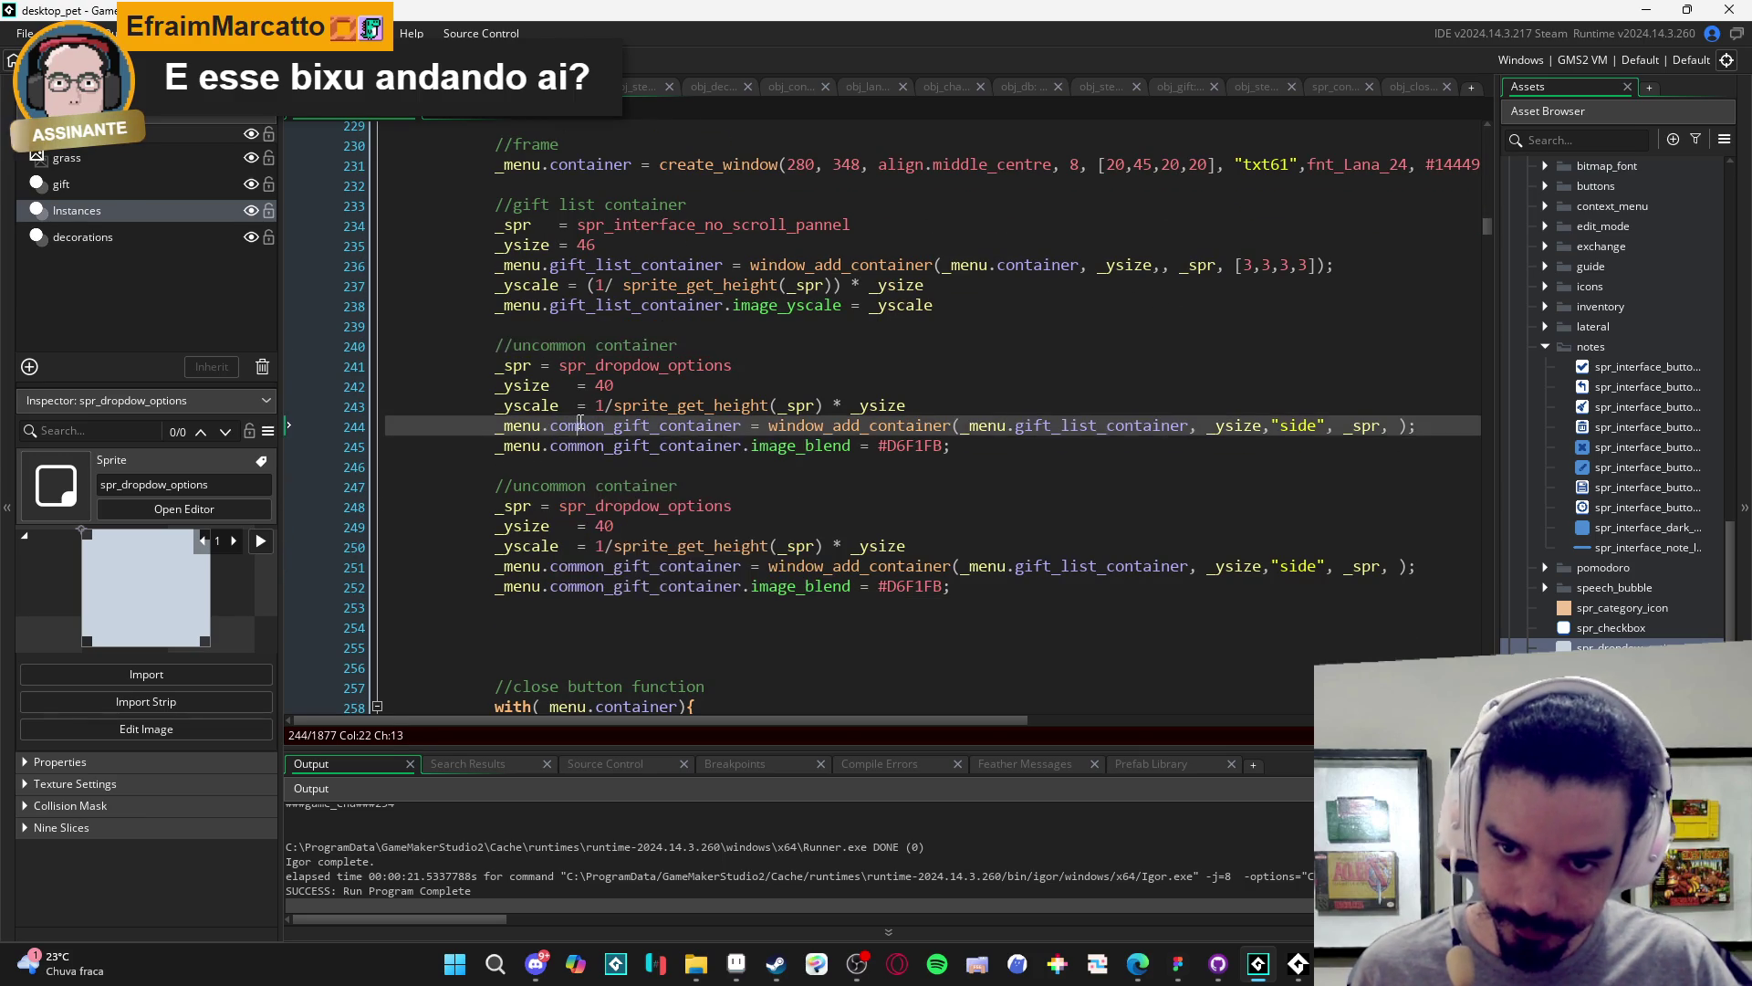
pyautogui.doubleClick(604, 426)
pyautogui.write('uncommon')
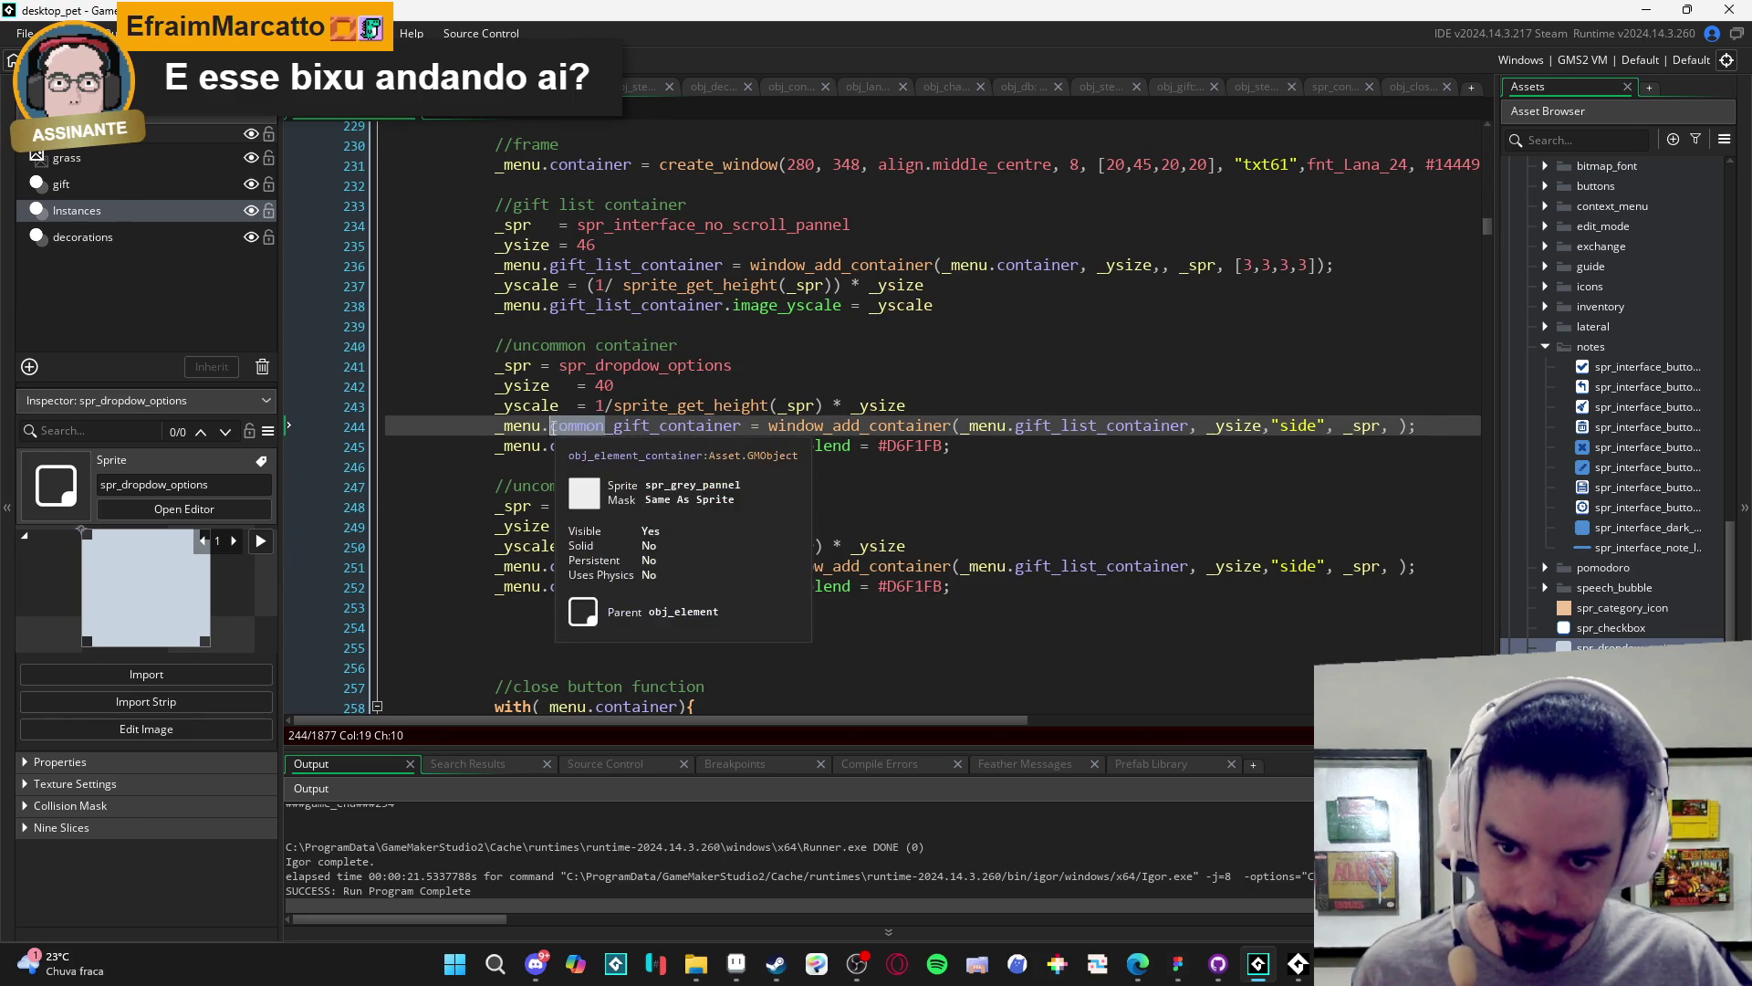
pyautogui.doubleClick(555, 445)
pyautogui.write('uncommon')
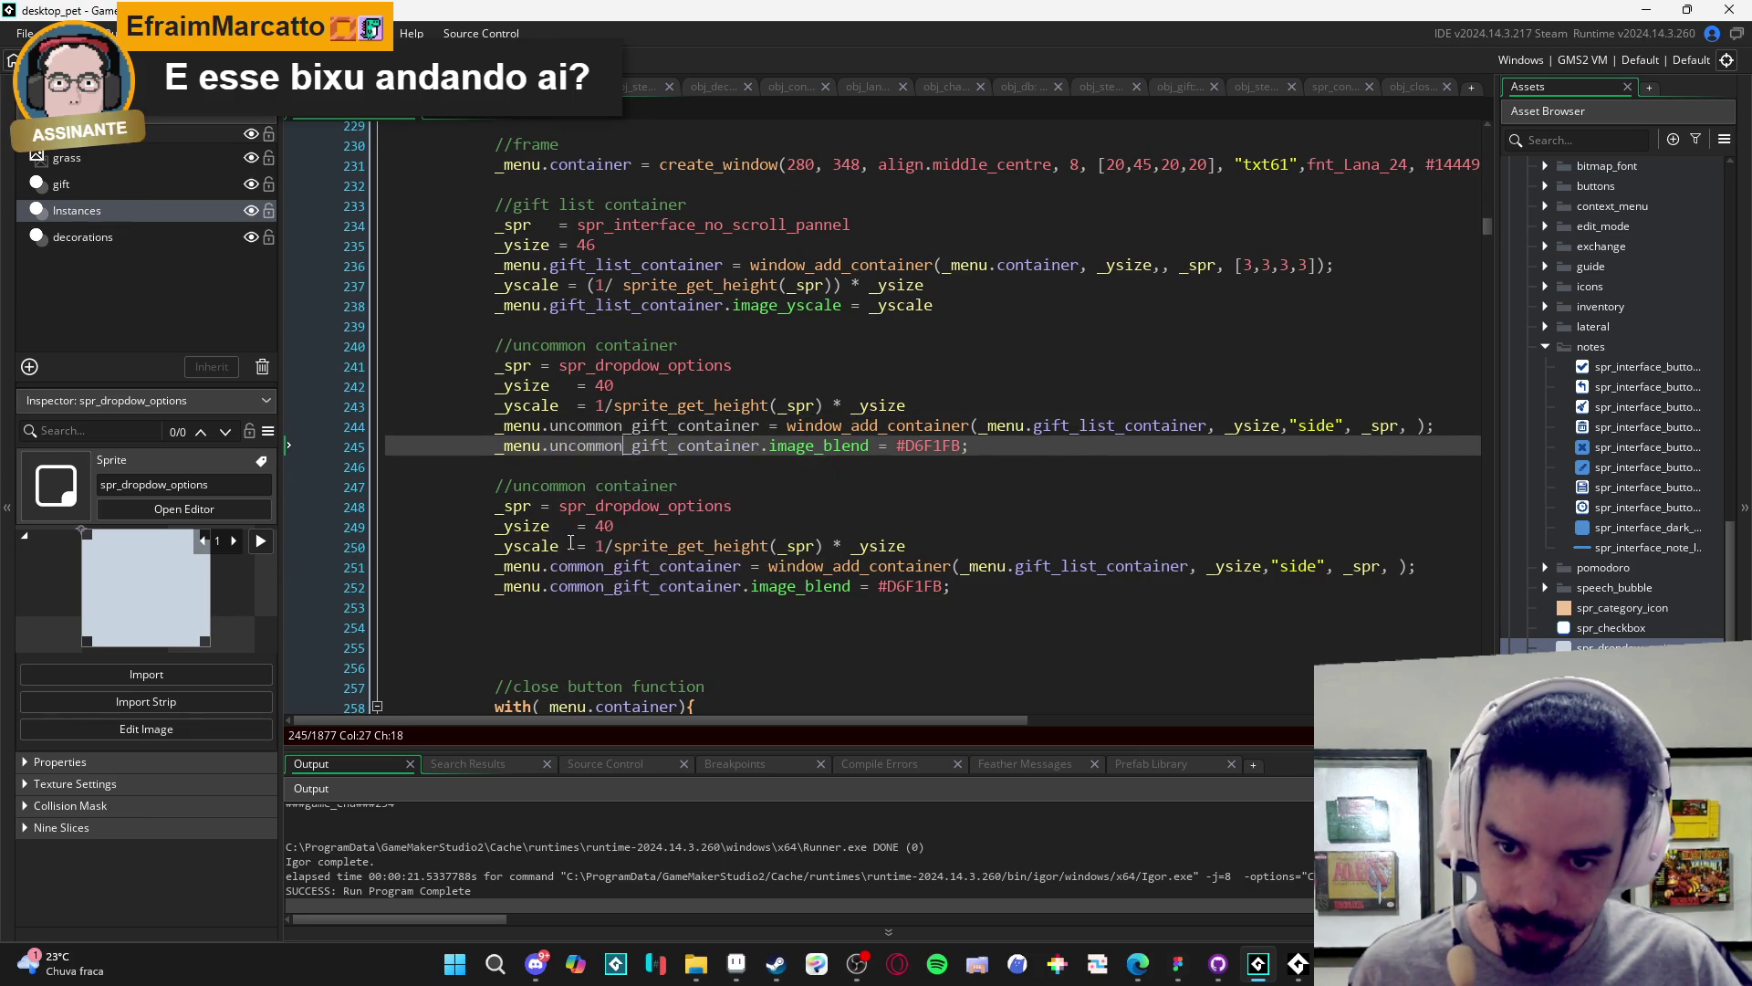
# - Rename the duplicated block's container to rare_gift_container on lines 251–252
pyautogui.doubleClick(604, 565)
pyautogui.write('rare')
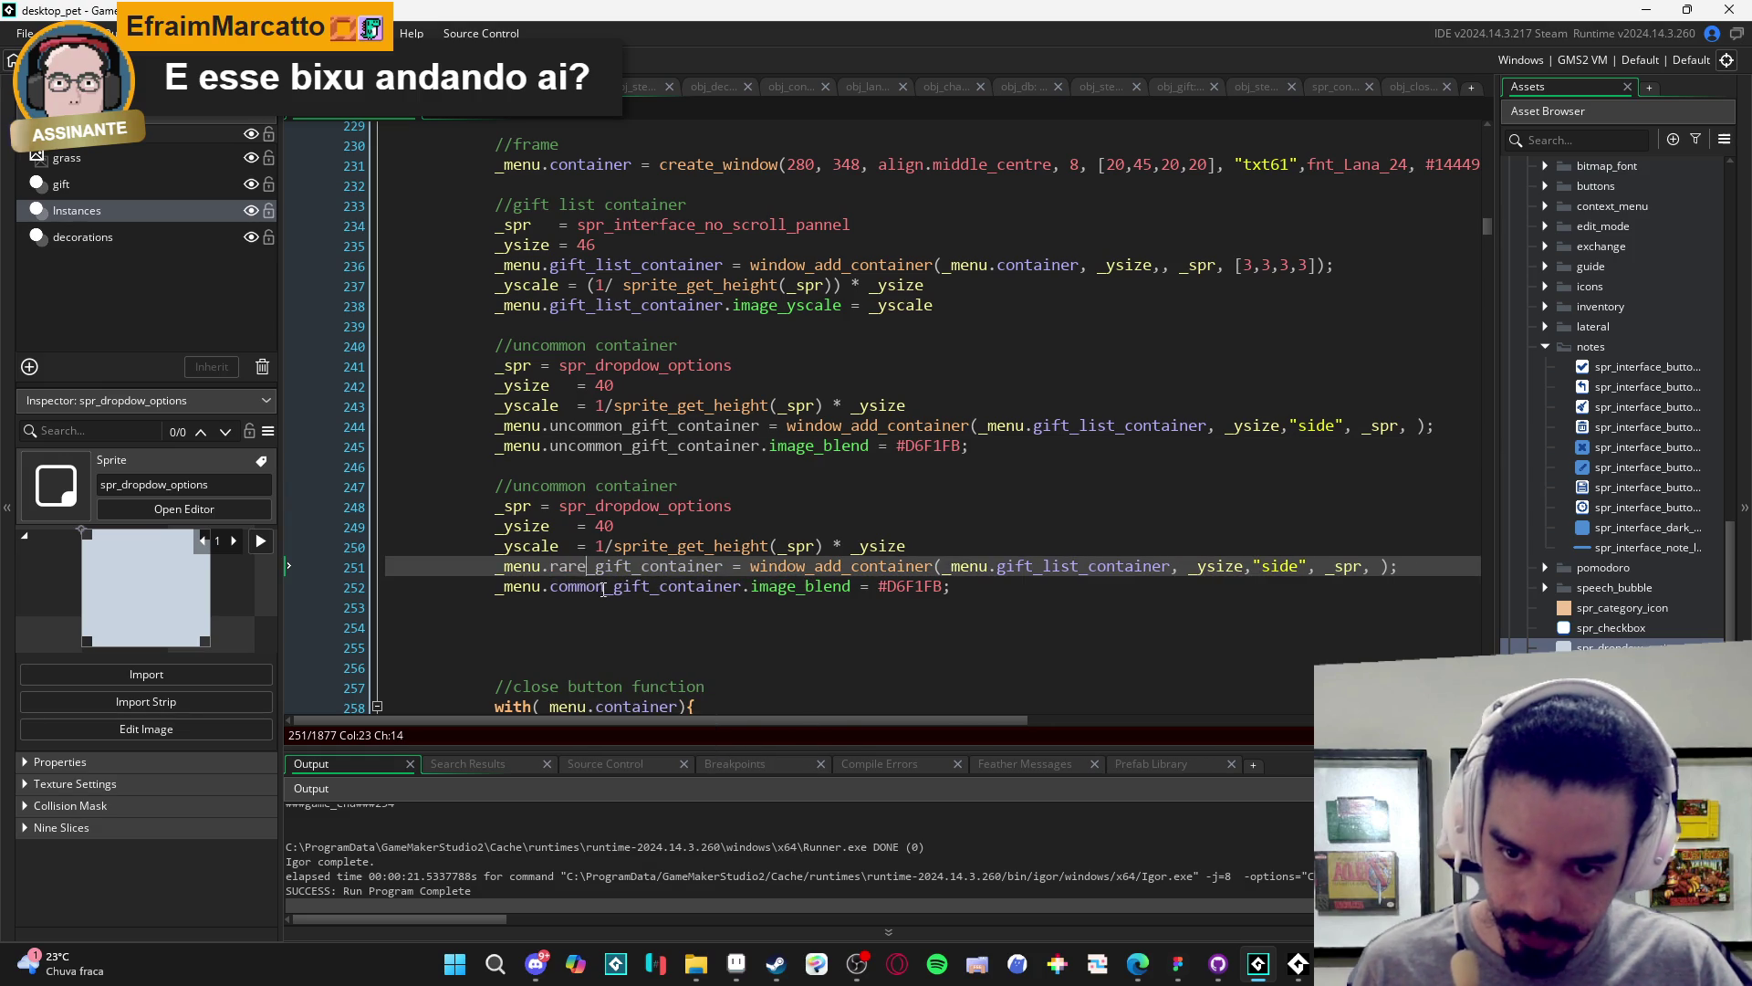
pyautogui.doubleClick(561, 587)
pyautogui.press('BackSpace')
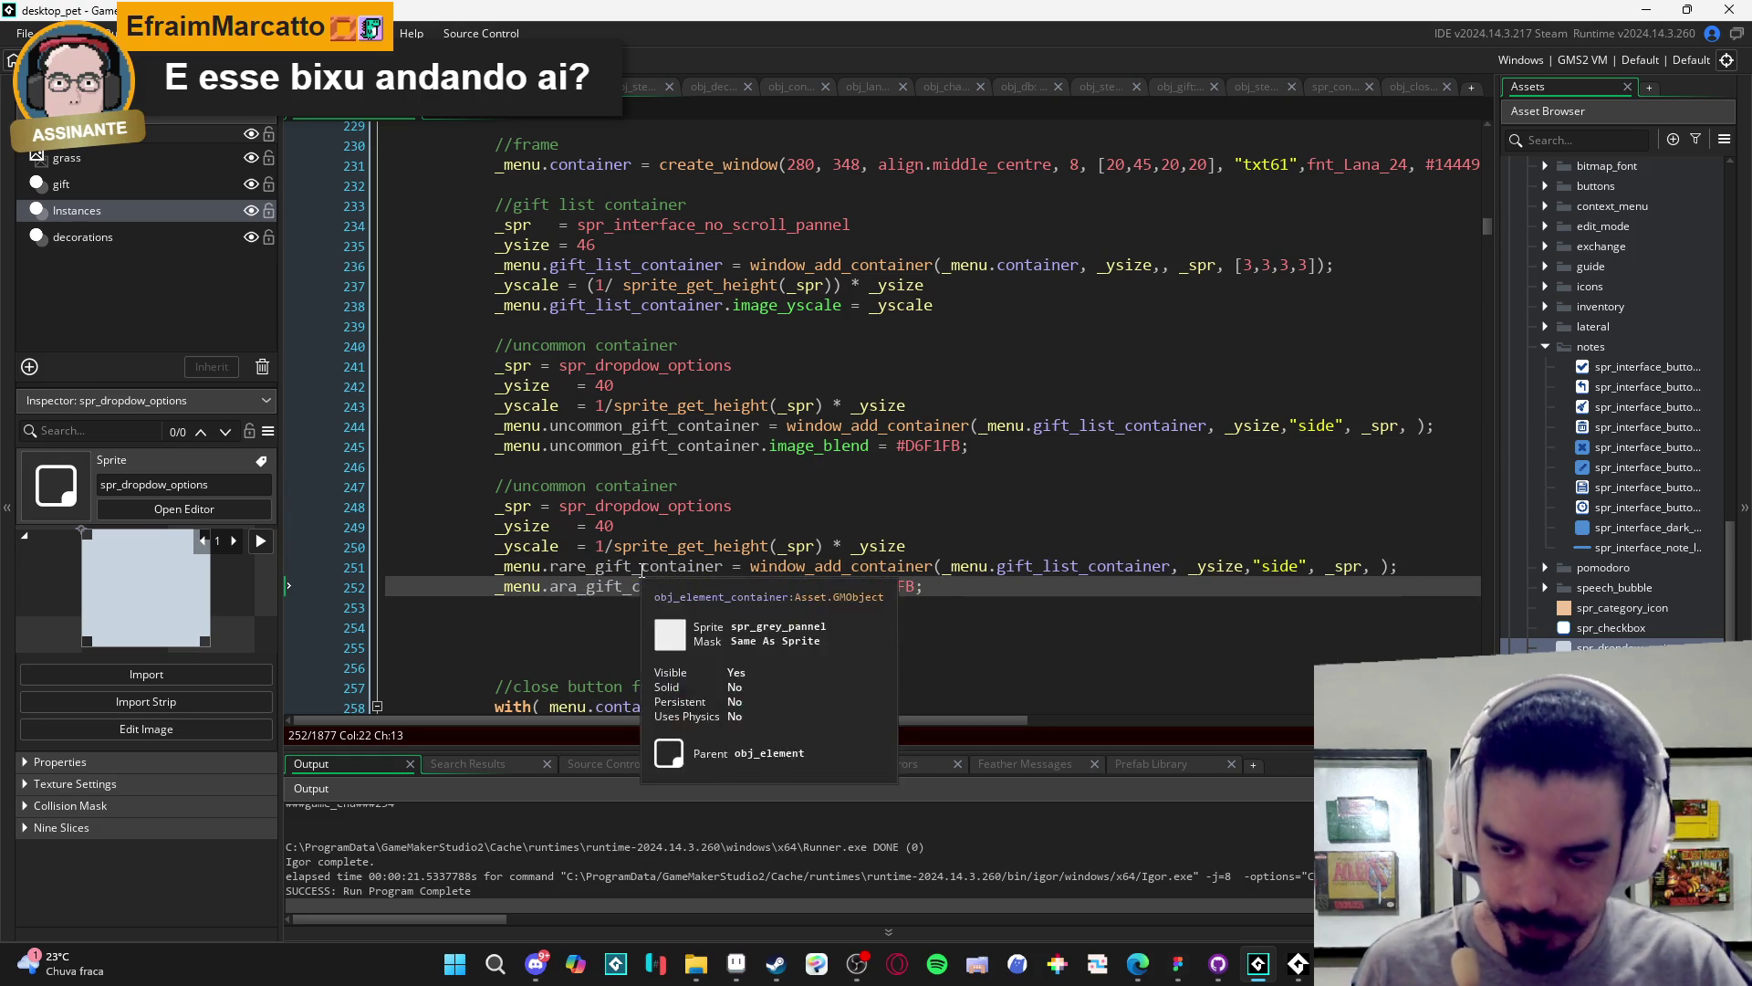
pyautogui.write('rare')
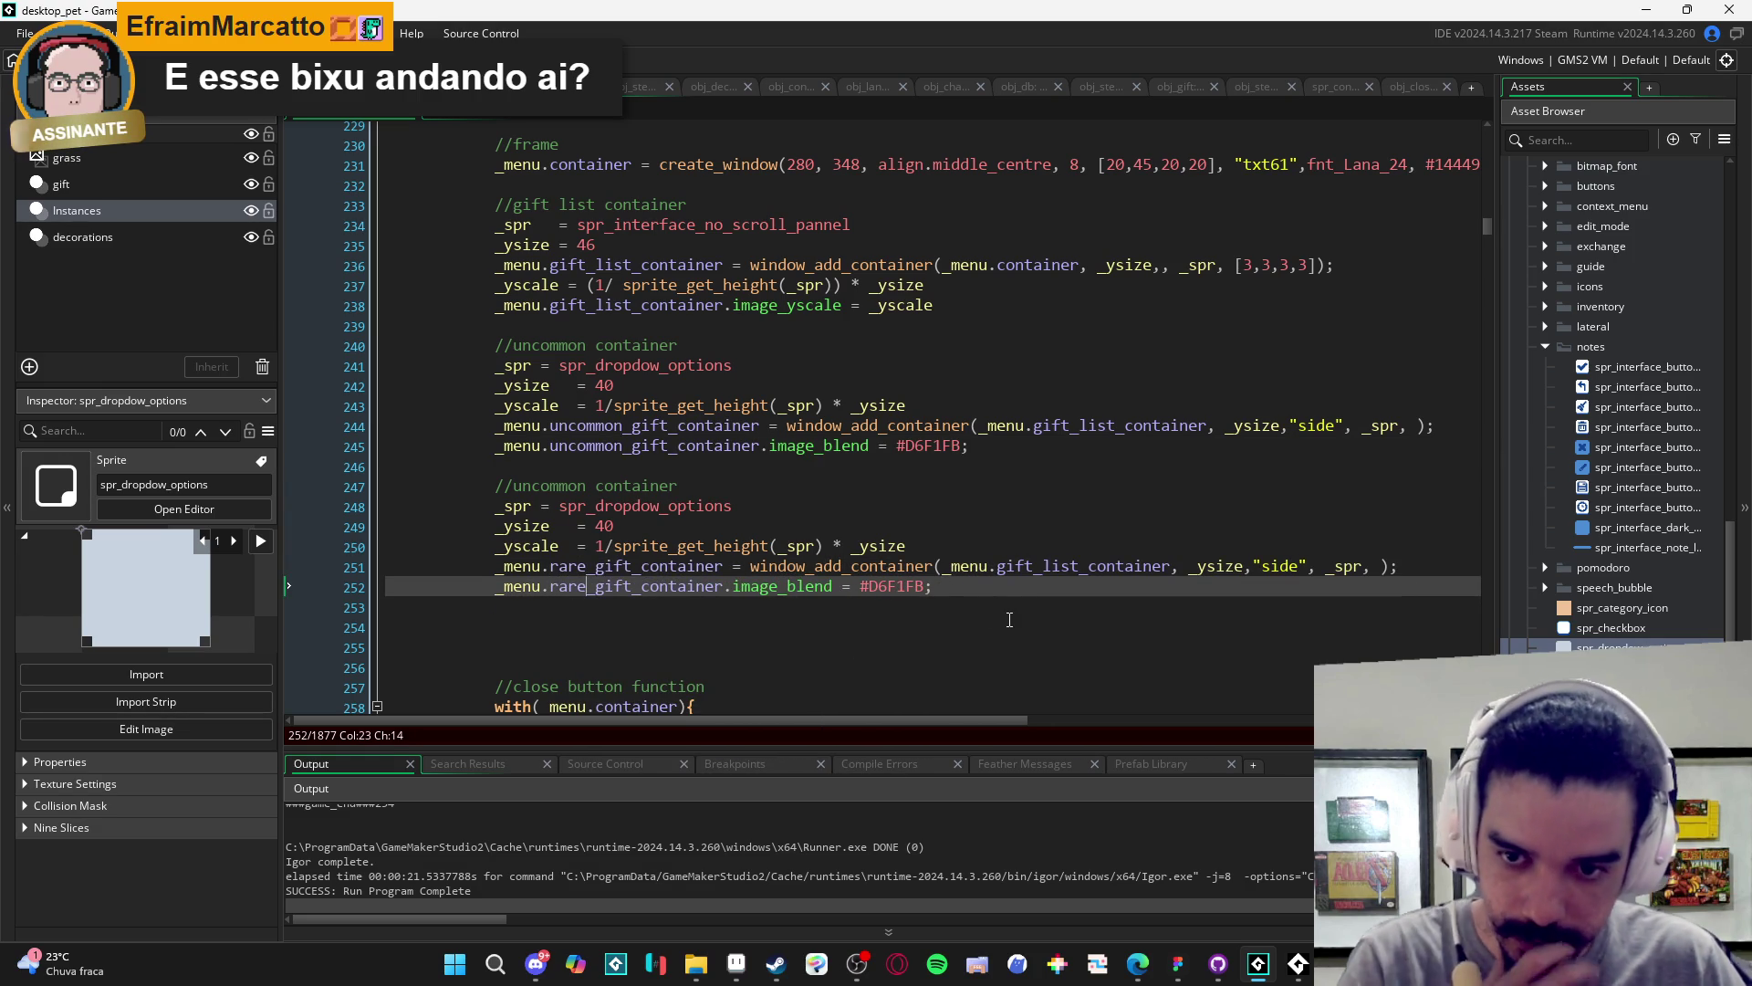
# - Align the _spr assignment on line 248 and bring up Aseprite's exchange menu sprite
pyautogui.click(540, 506)
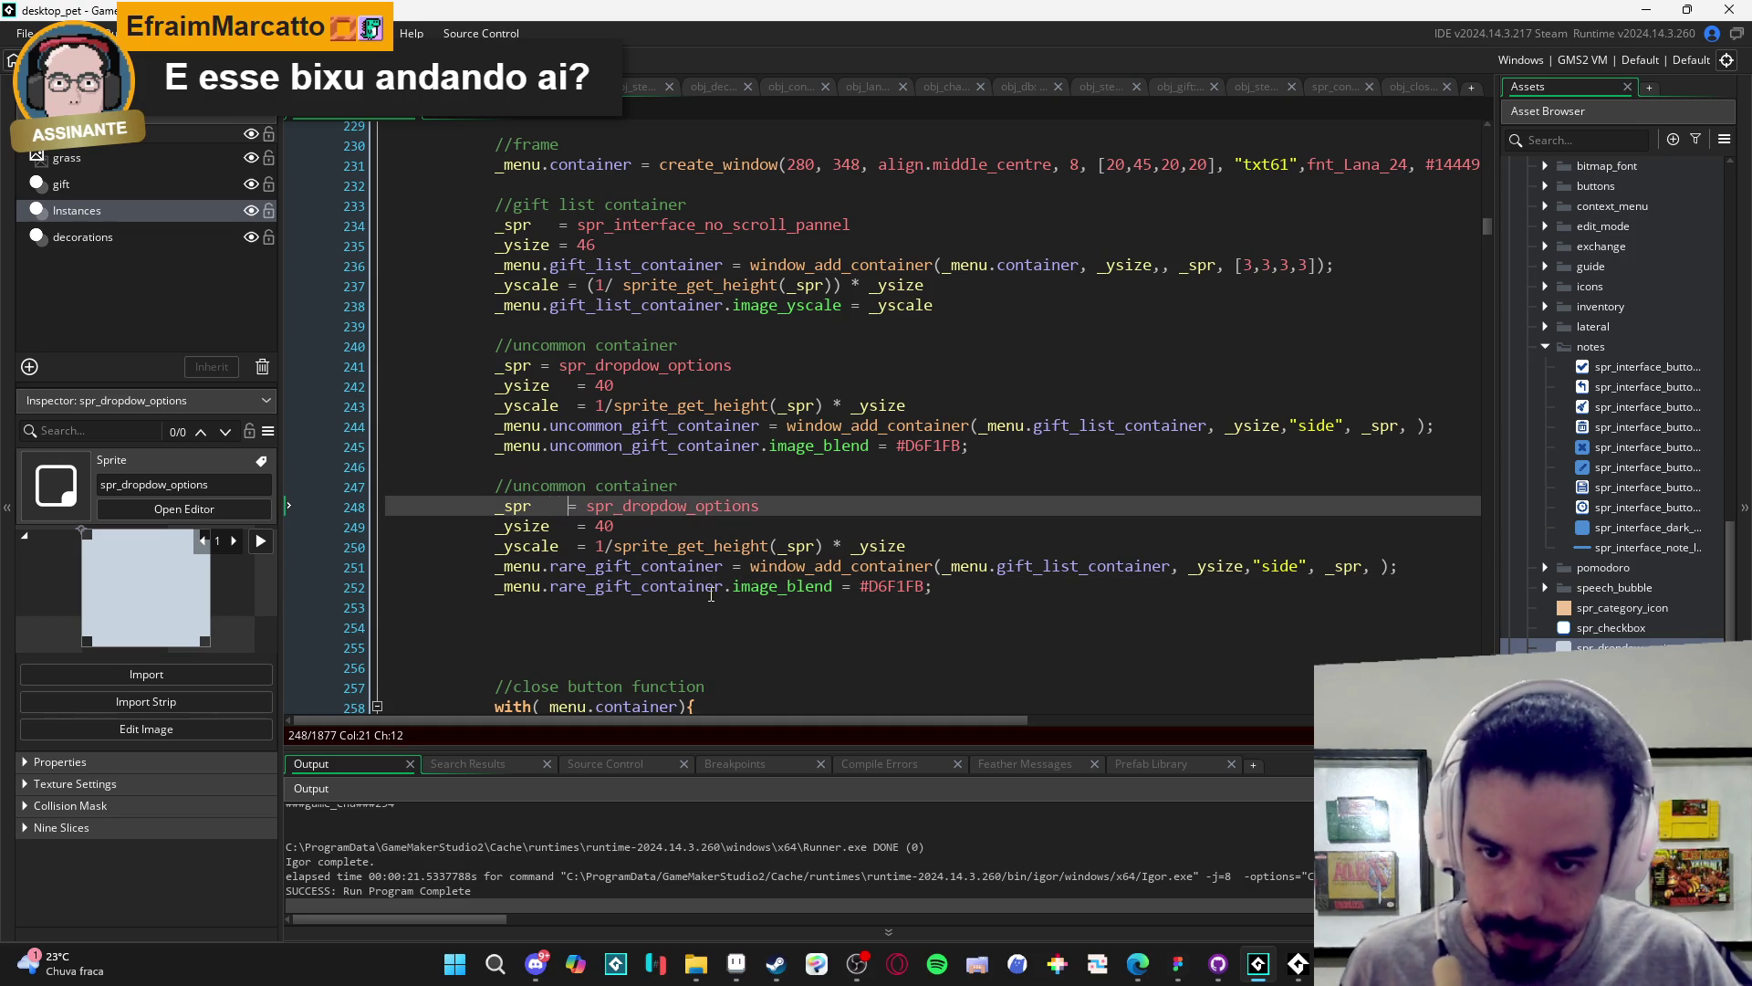
pyautogui.click(1056, 600)
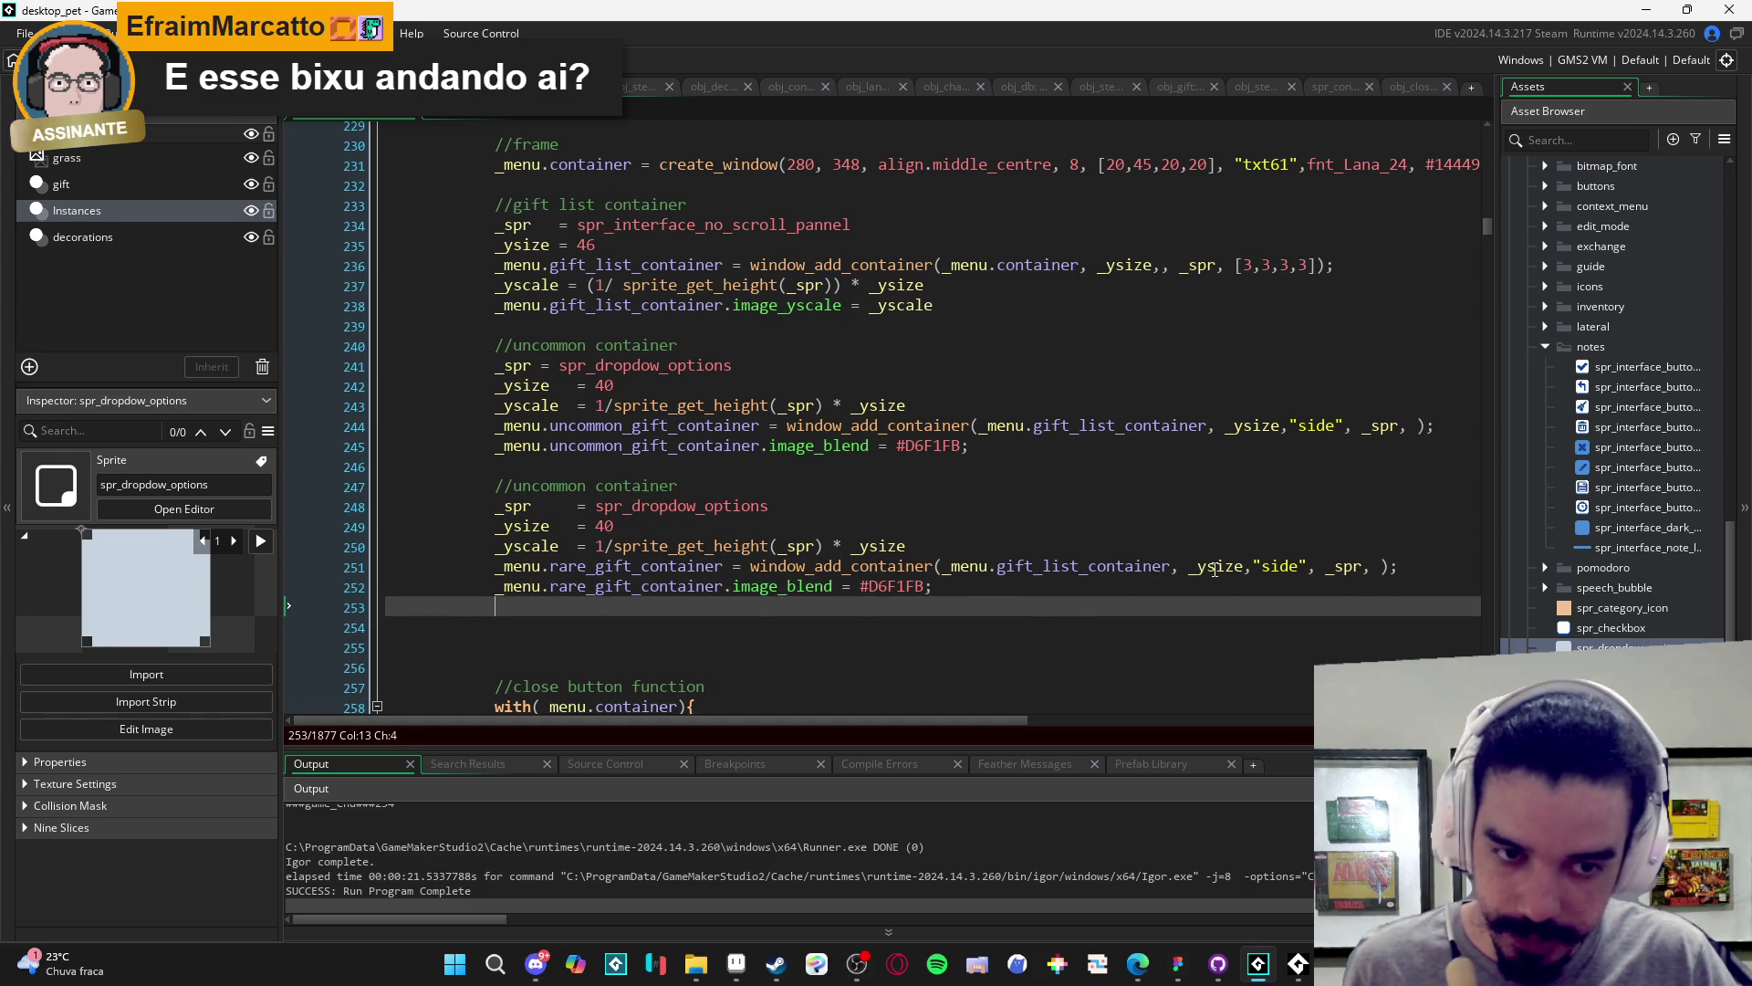
pyautogui.click(736, 960)
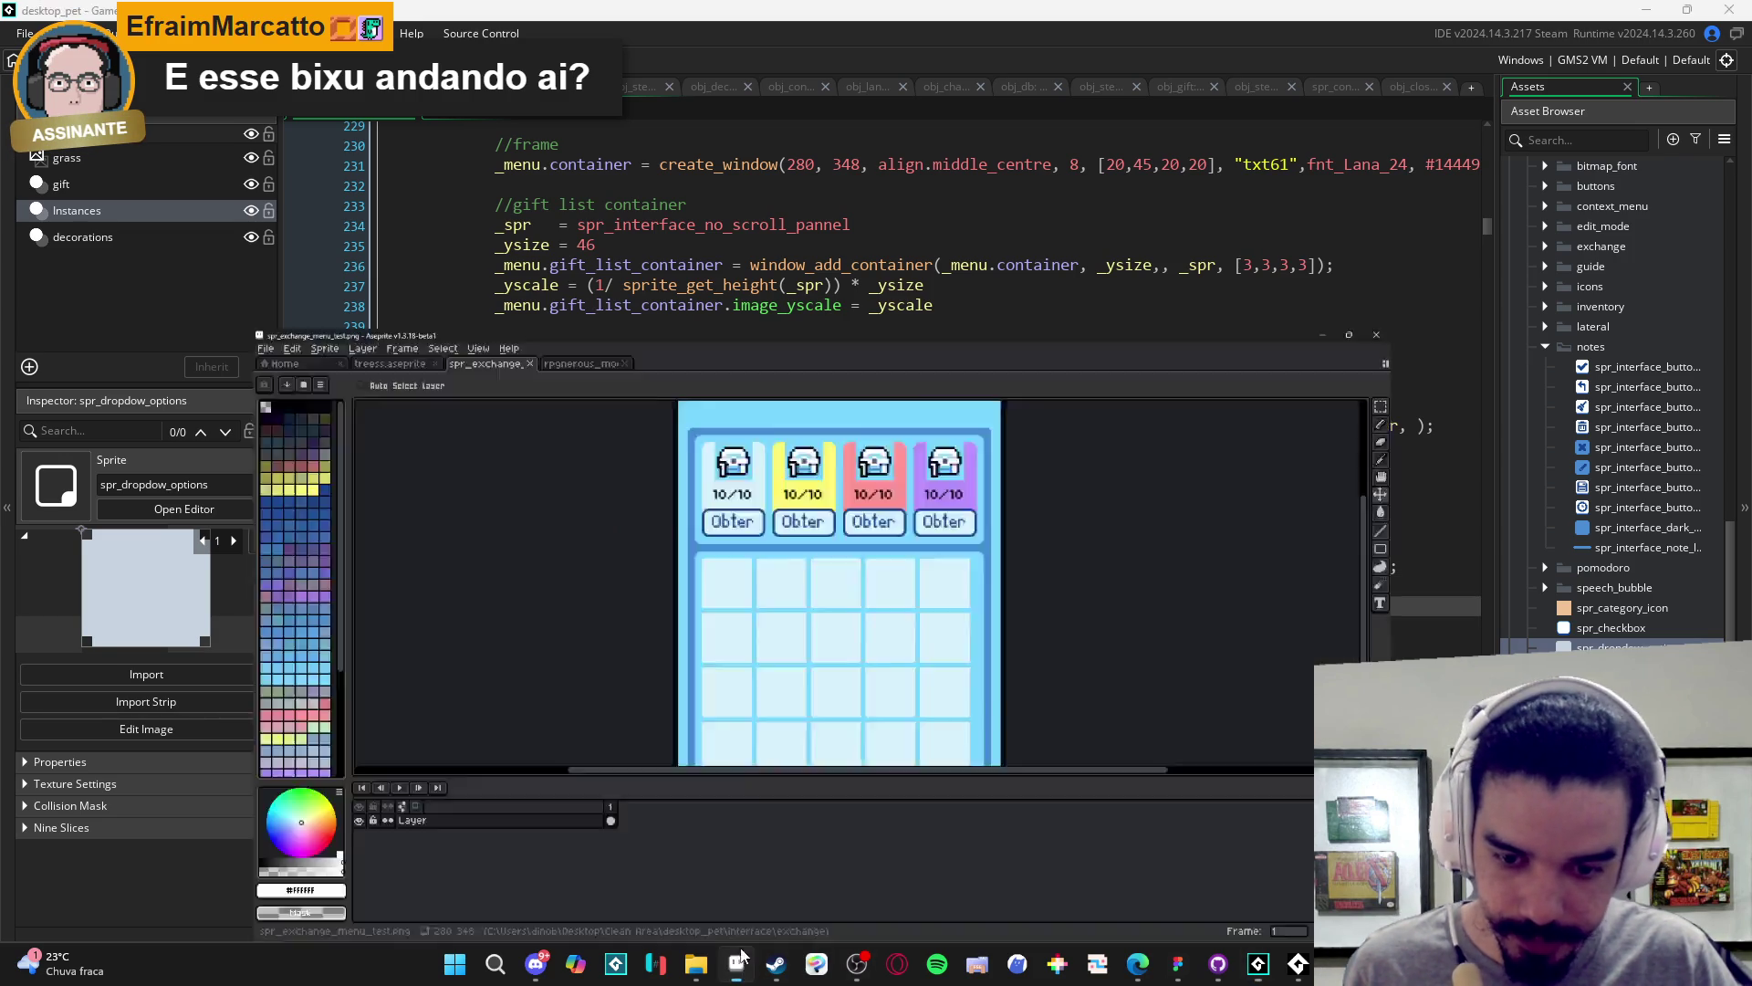
# - Build and run the game with F5, glancing at the Figma card design for reference
pyautogui.hotkey('alt', 'Tab')
pyautogui.press('F5')
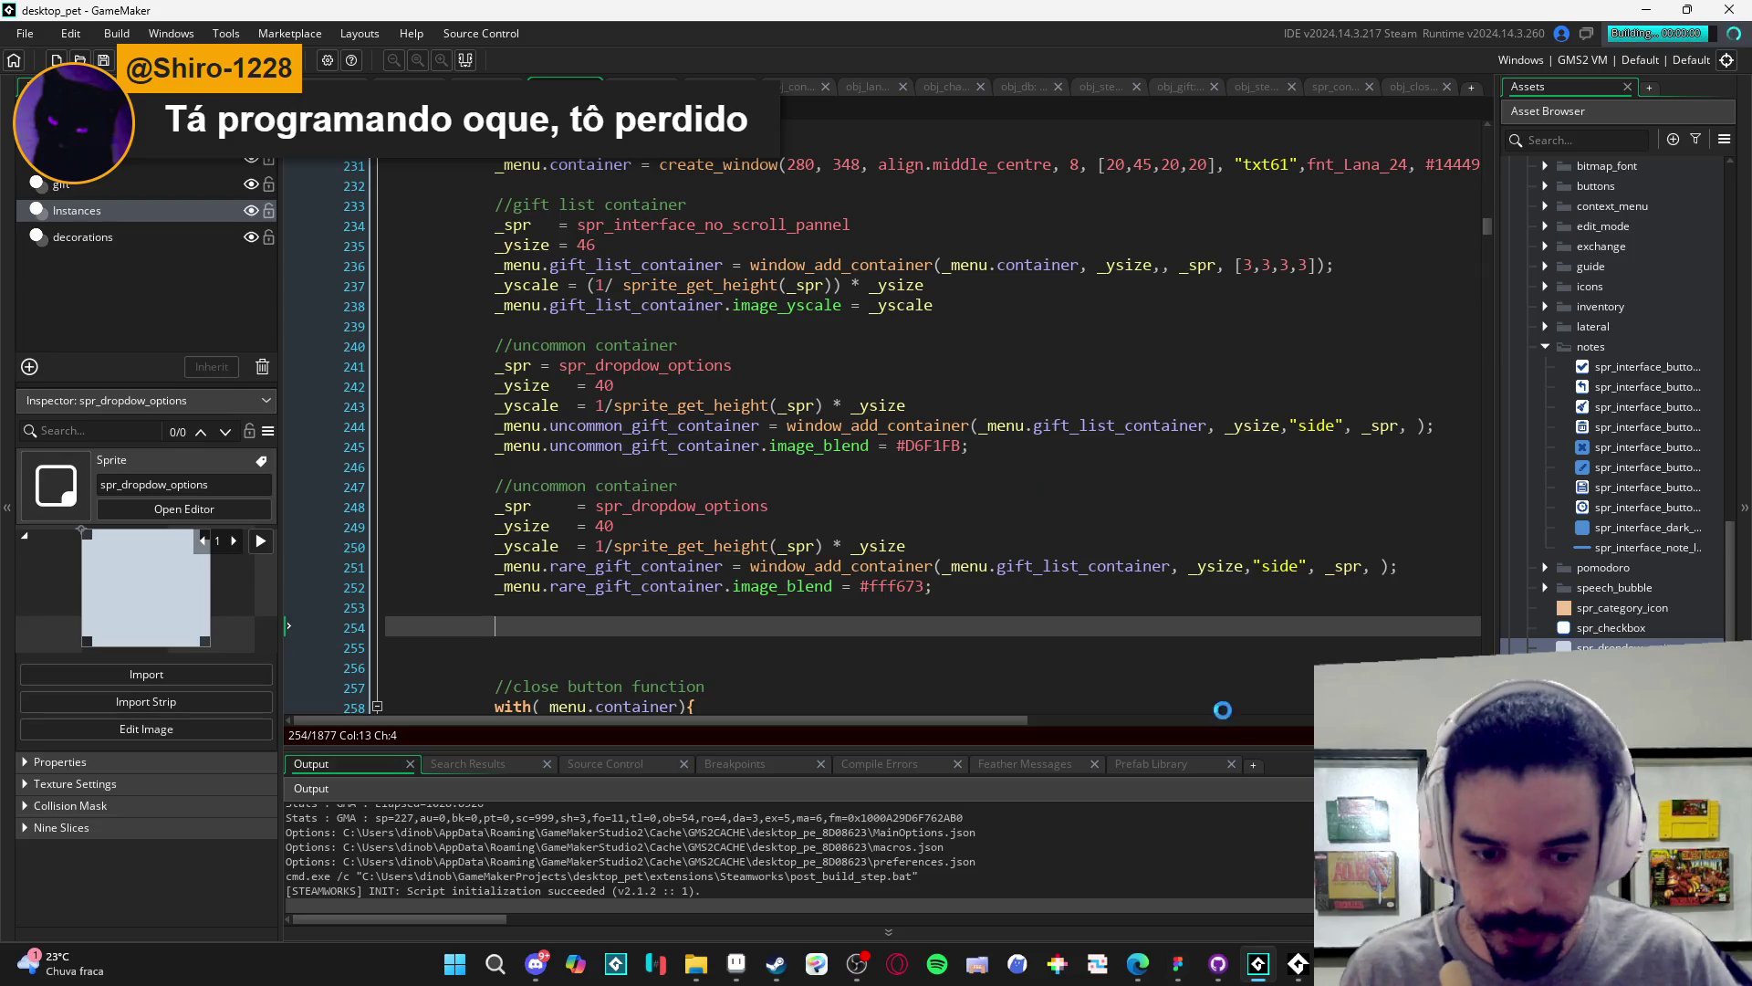
pyautogui.click(1177, 964)
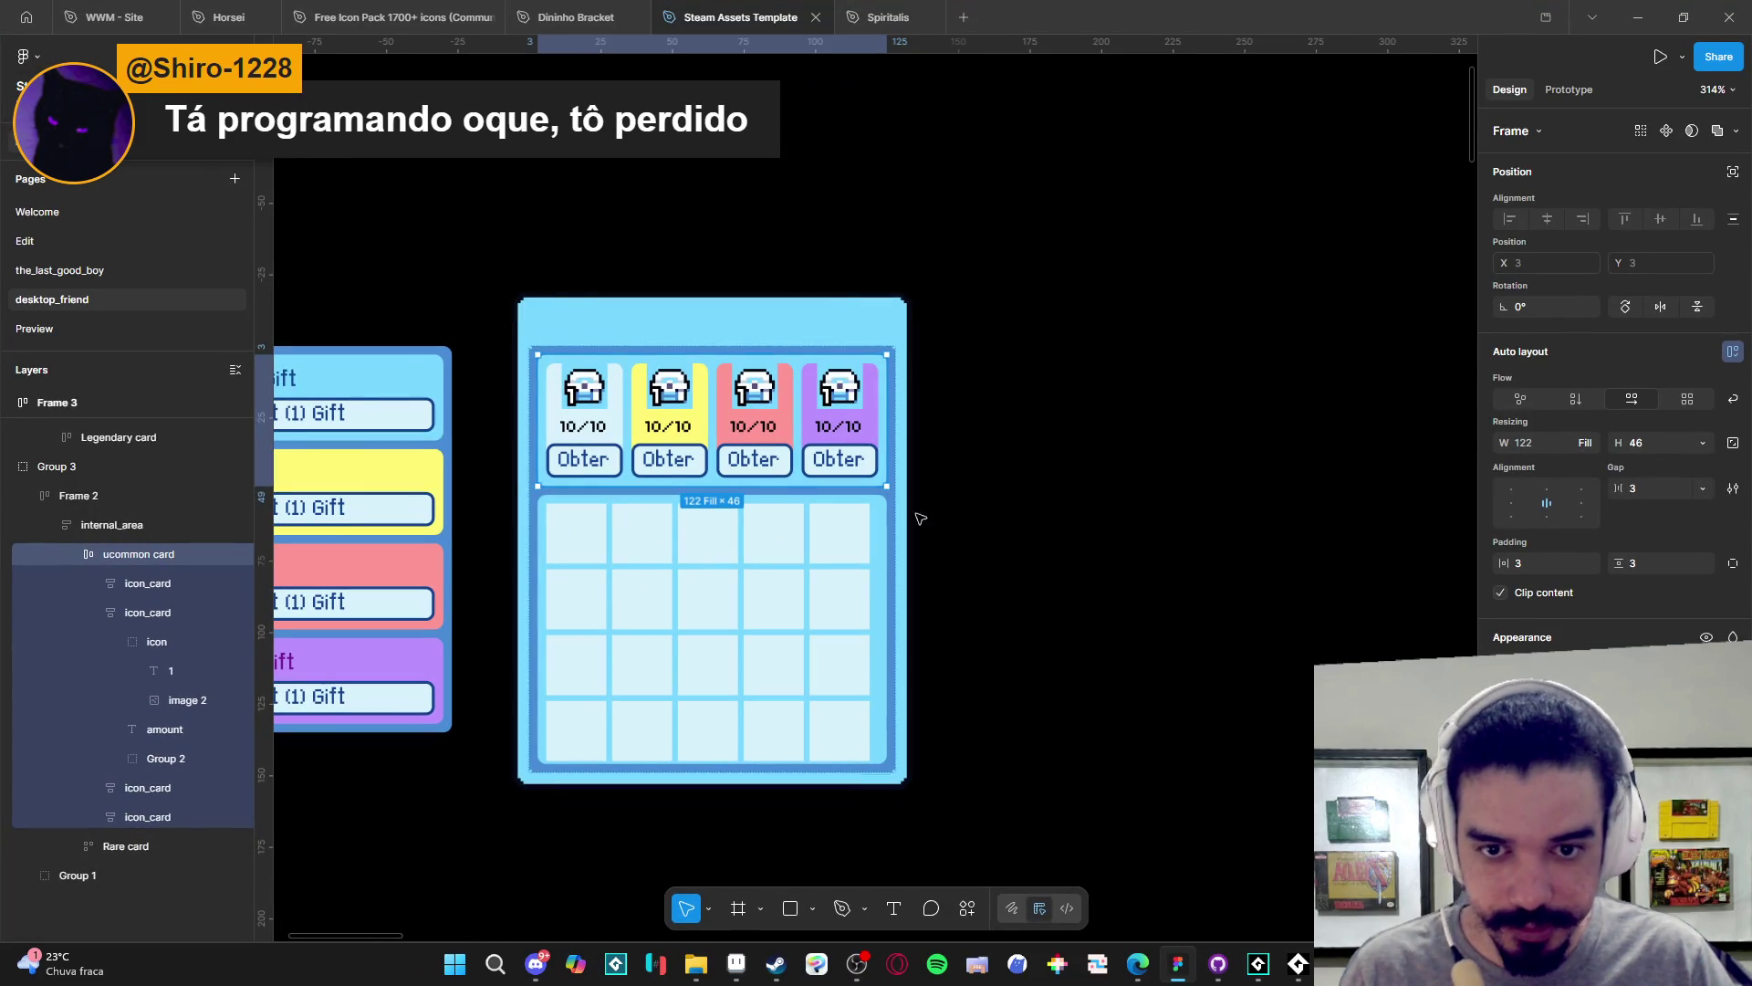
pyautogui.click(1638, 17)
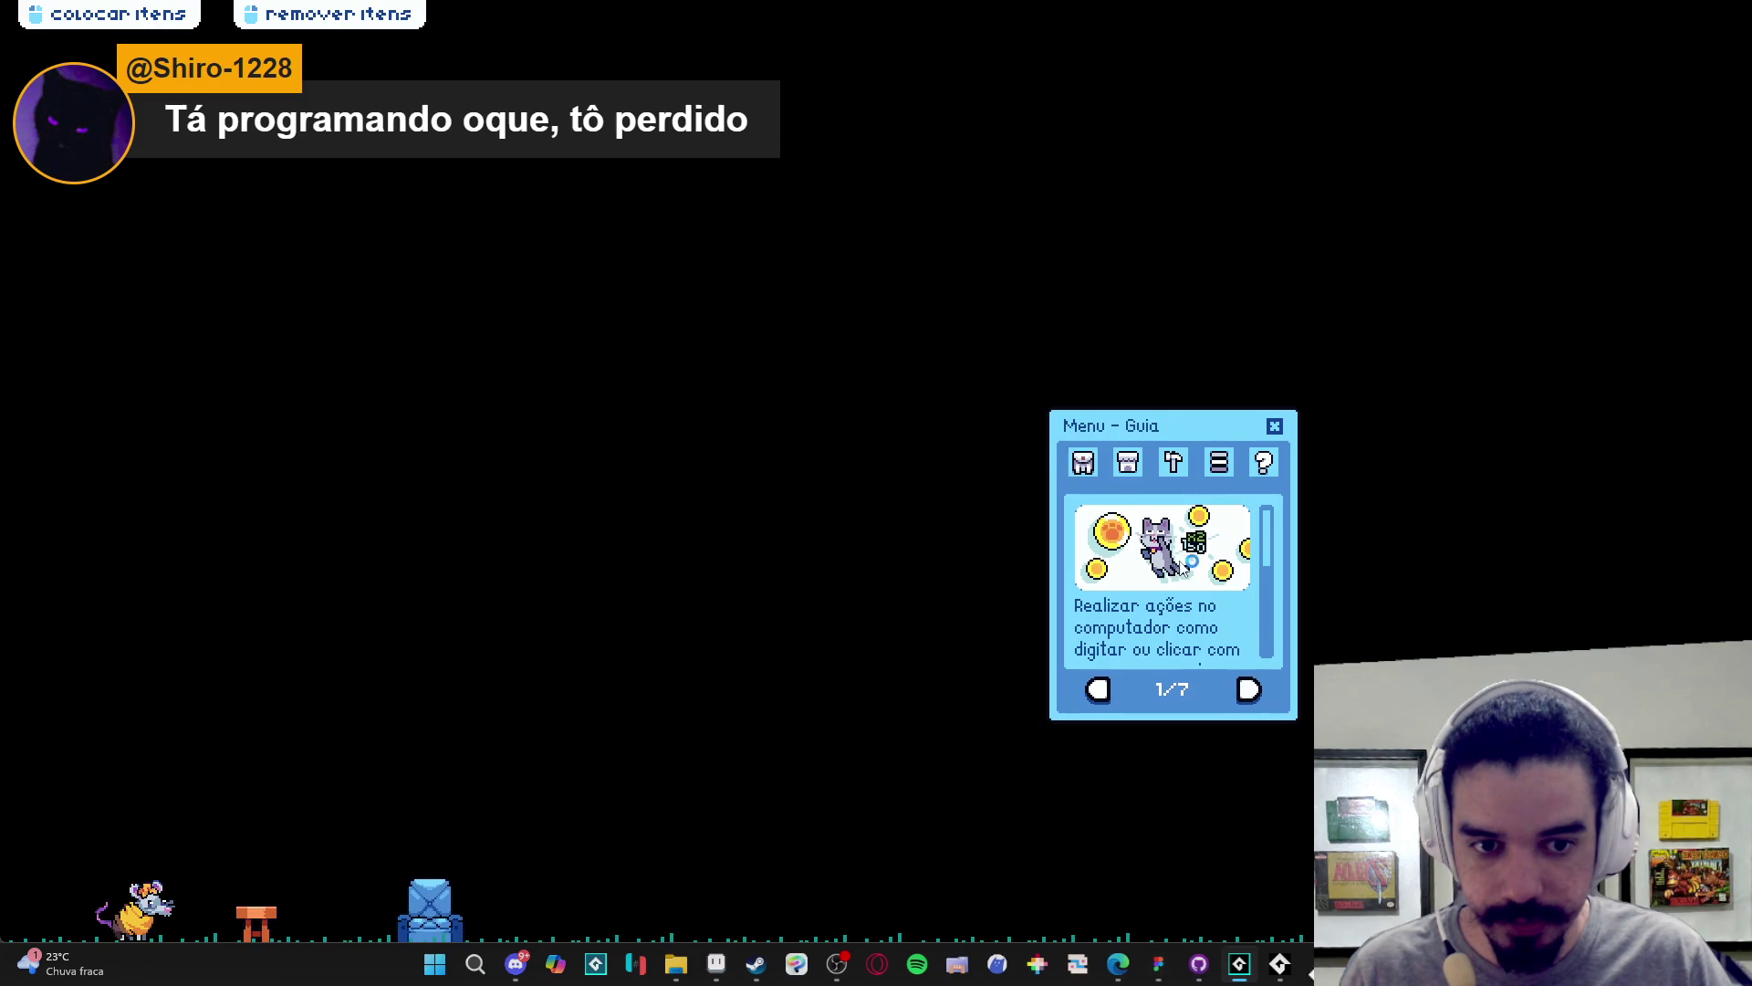
# - Open Inventário > Trocar to check both gift containers, then close the game
pyautogui.click(1128, 462)
pyautogui.click(1196, 697)
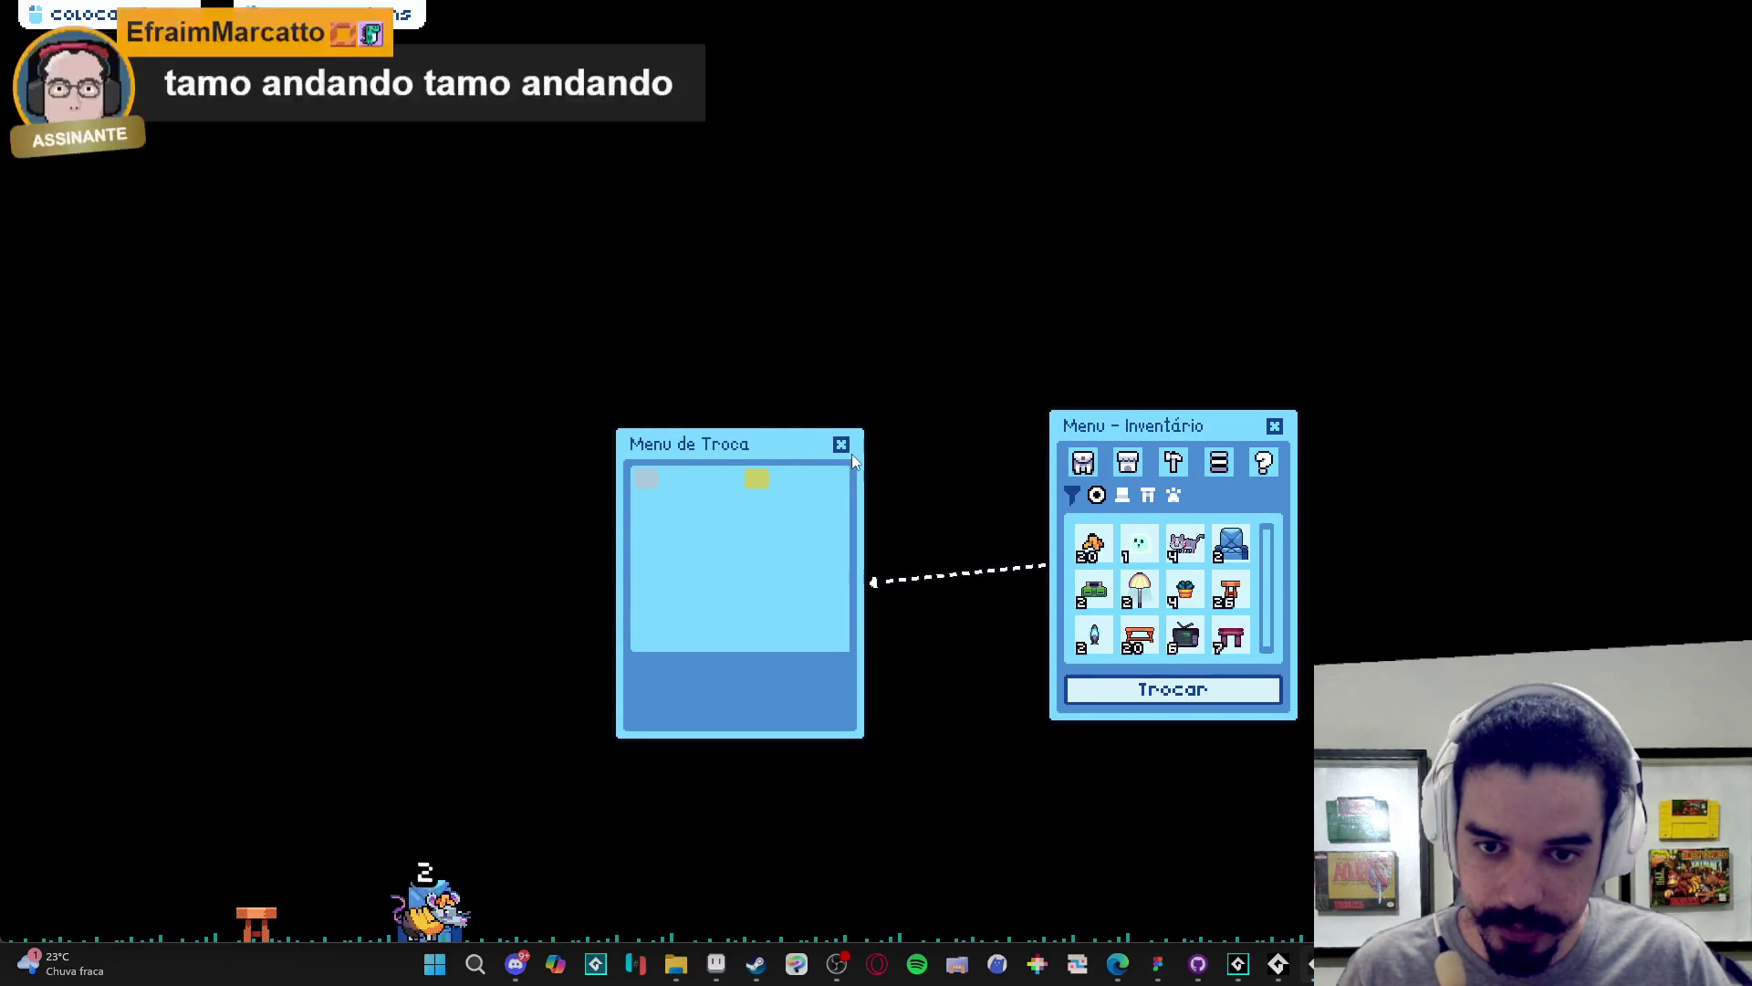
pyautogui.moveTo(1317, 963)
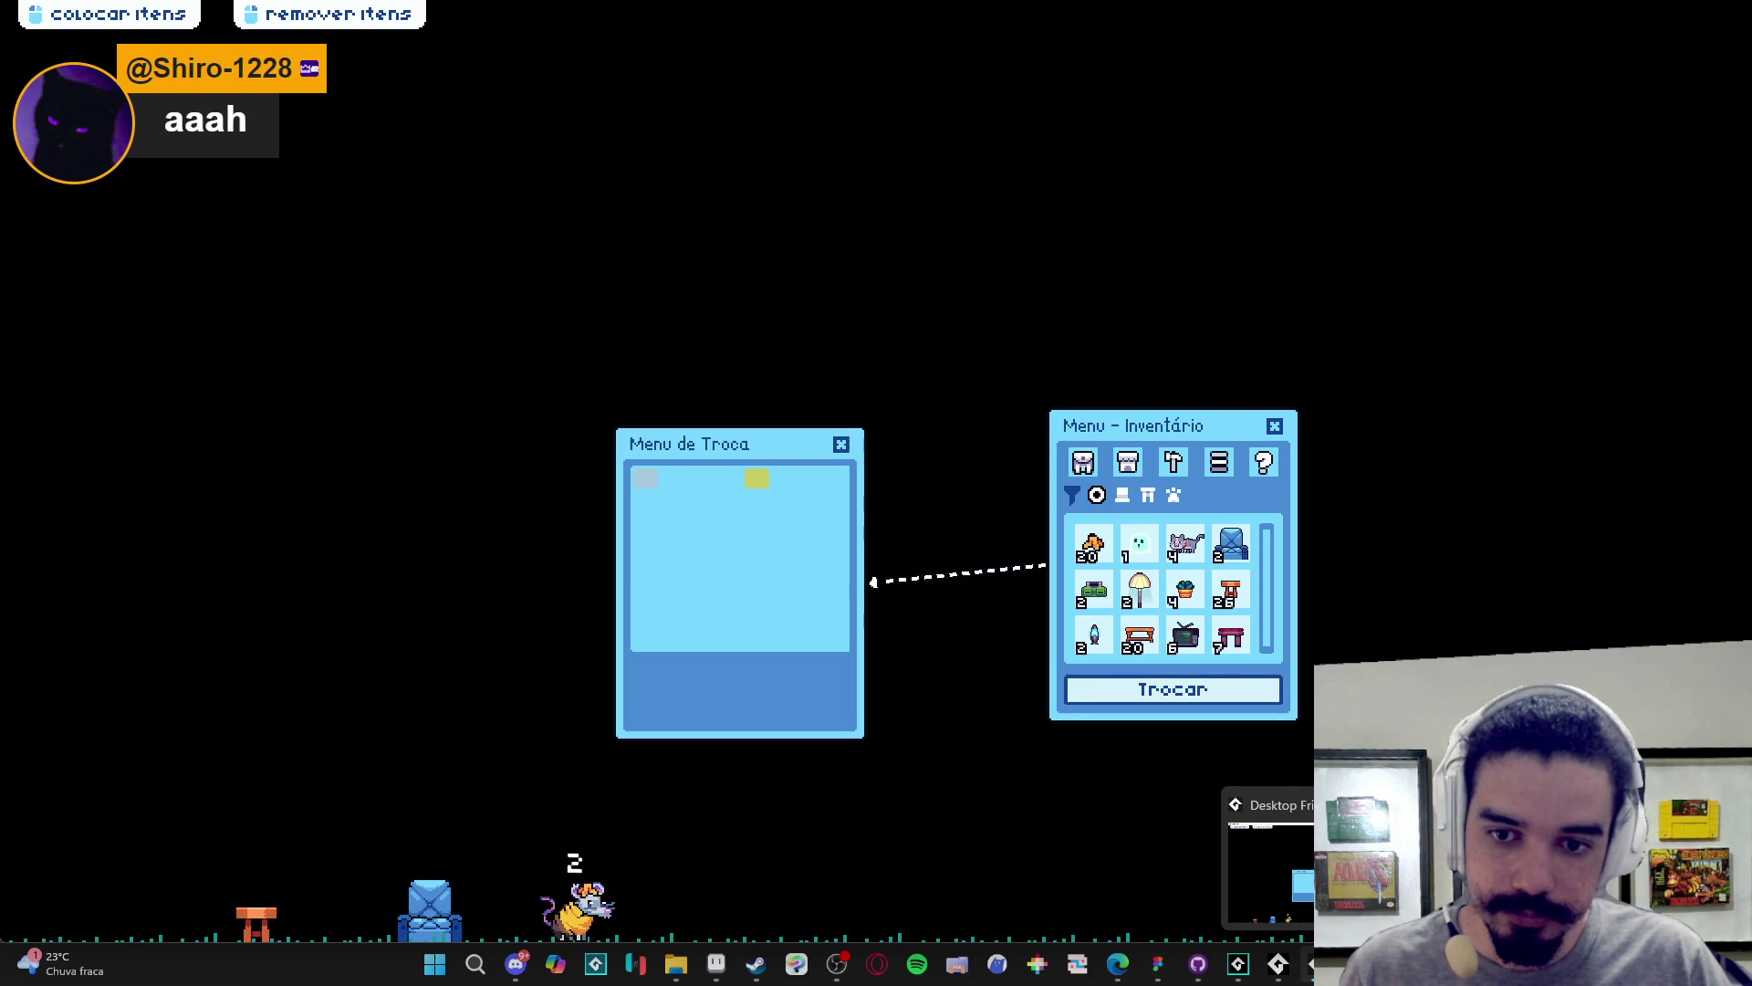
pyautogui.rightClick(1312, 964)
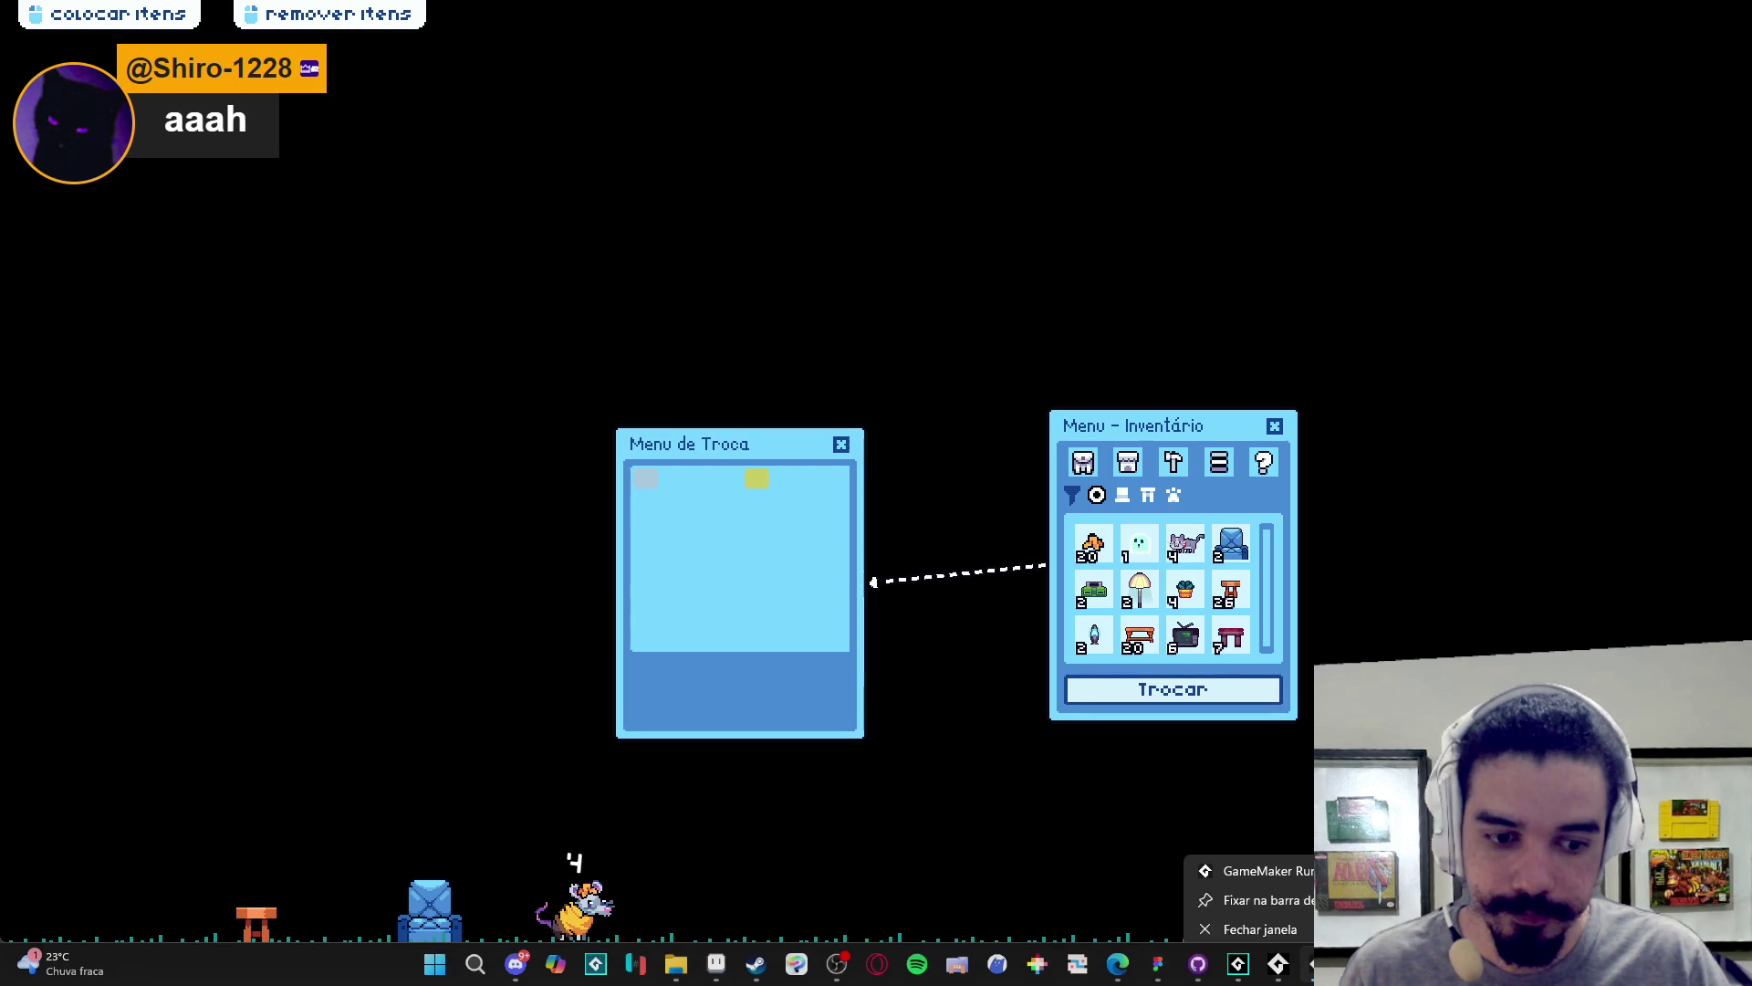
pyautogui.click(1296, 914)
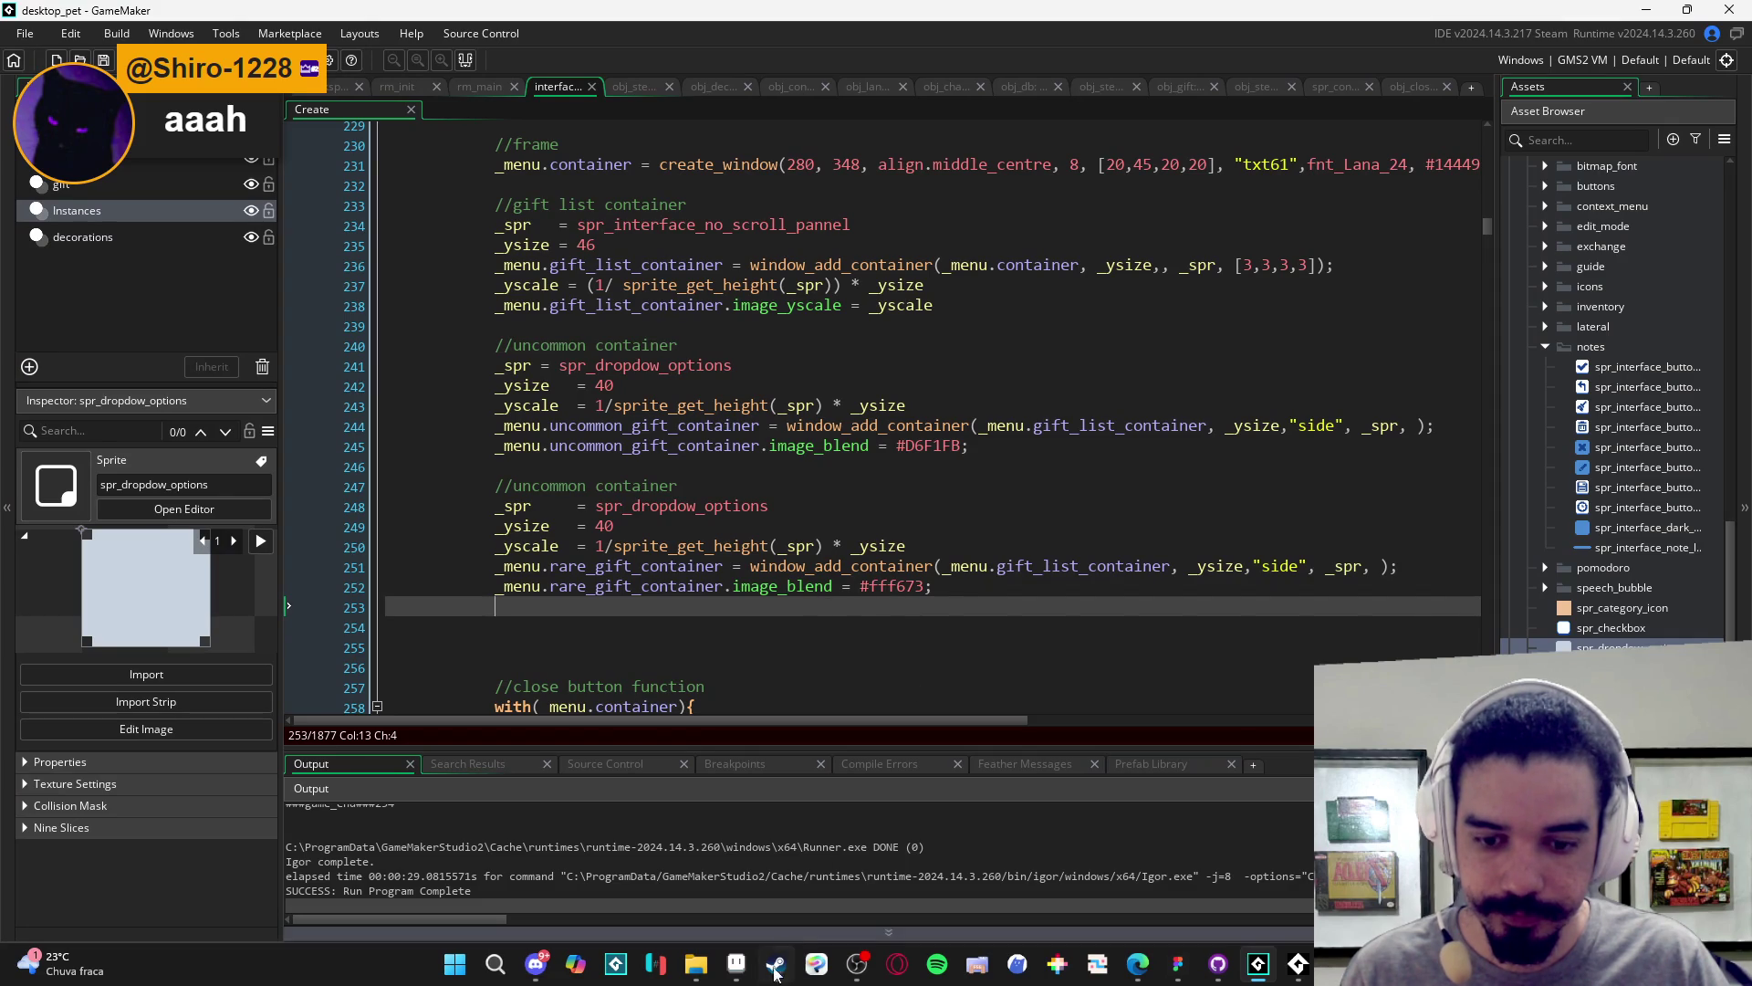
# - Relabel the second block's comment from uncommon to rare container
pyautogui.click(737, 965)
pyautogui.click(746, 977)
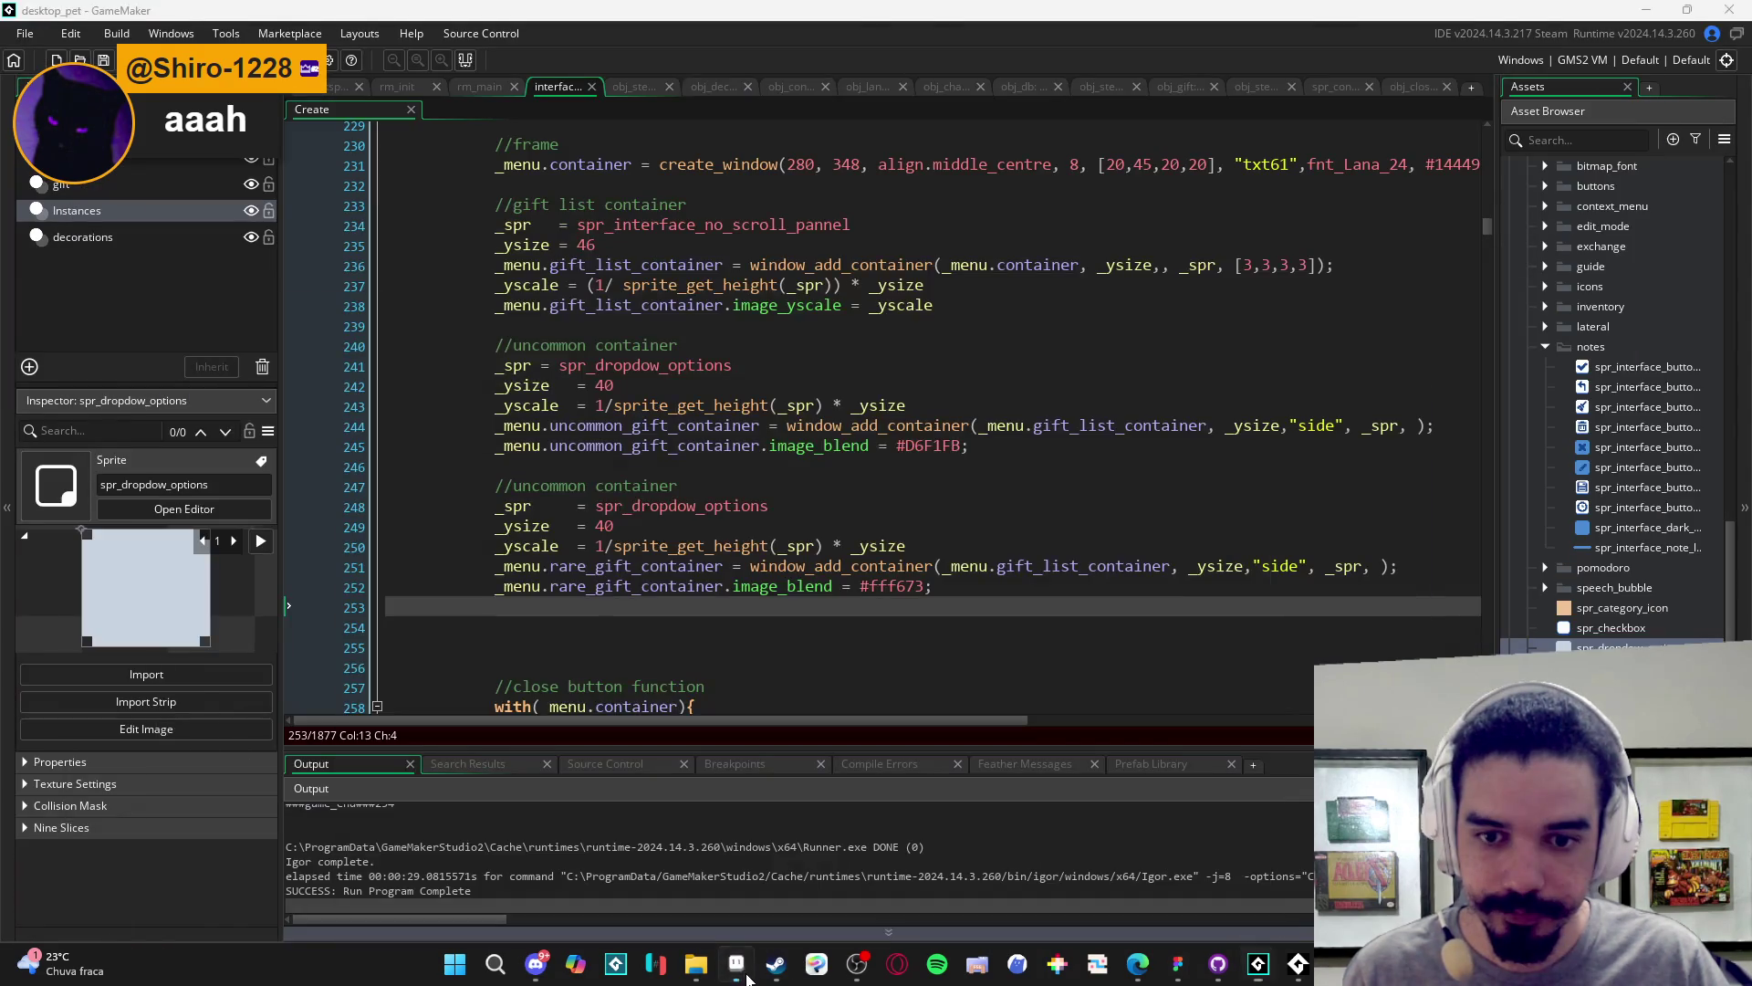
pyautogui.click(746, 976)
pyautogui.click(747, 977)
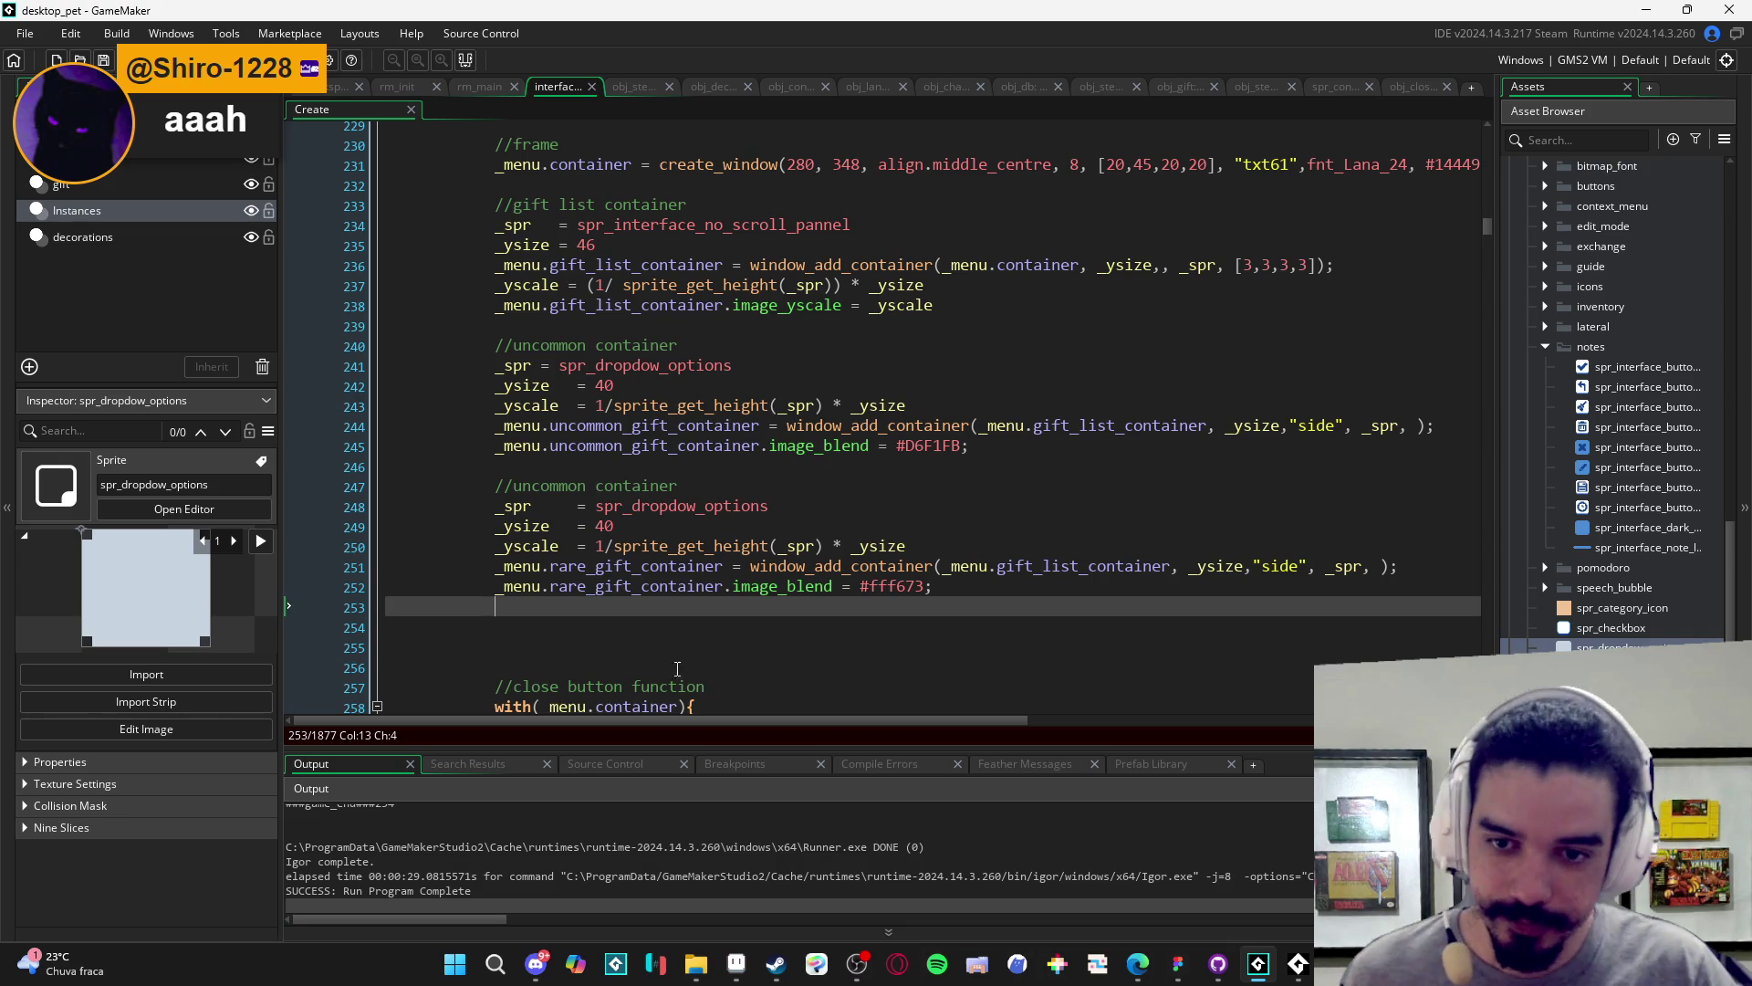
pyautogui.click(579, 491)
pyautogui.doubleClick(588, 487)
pyautogui.write('rare')
# - Duplicate the rare container block, with a blank line between the two copies
pyautogui.moveTo(933, 585); pyautogui.dragTo(796, 586)
pyautogui.moveTo(645, 561); pyautogui.dragTo(495, 486)
pyautogui.hotkey('ctrl', 'd')
pyautogui.click(488, 604)
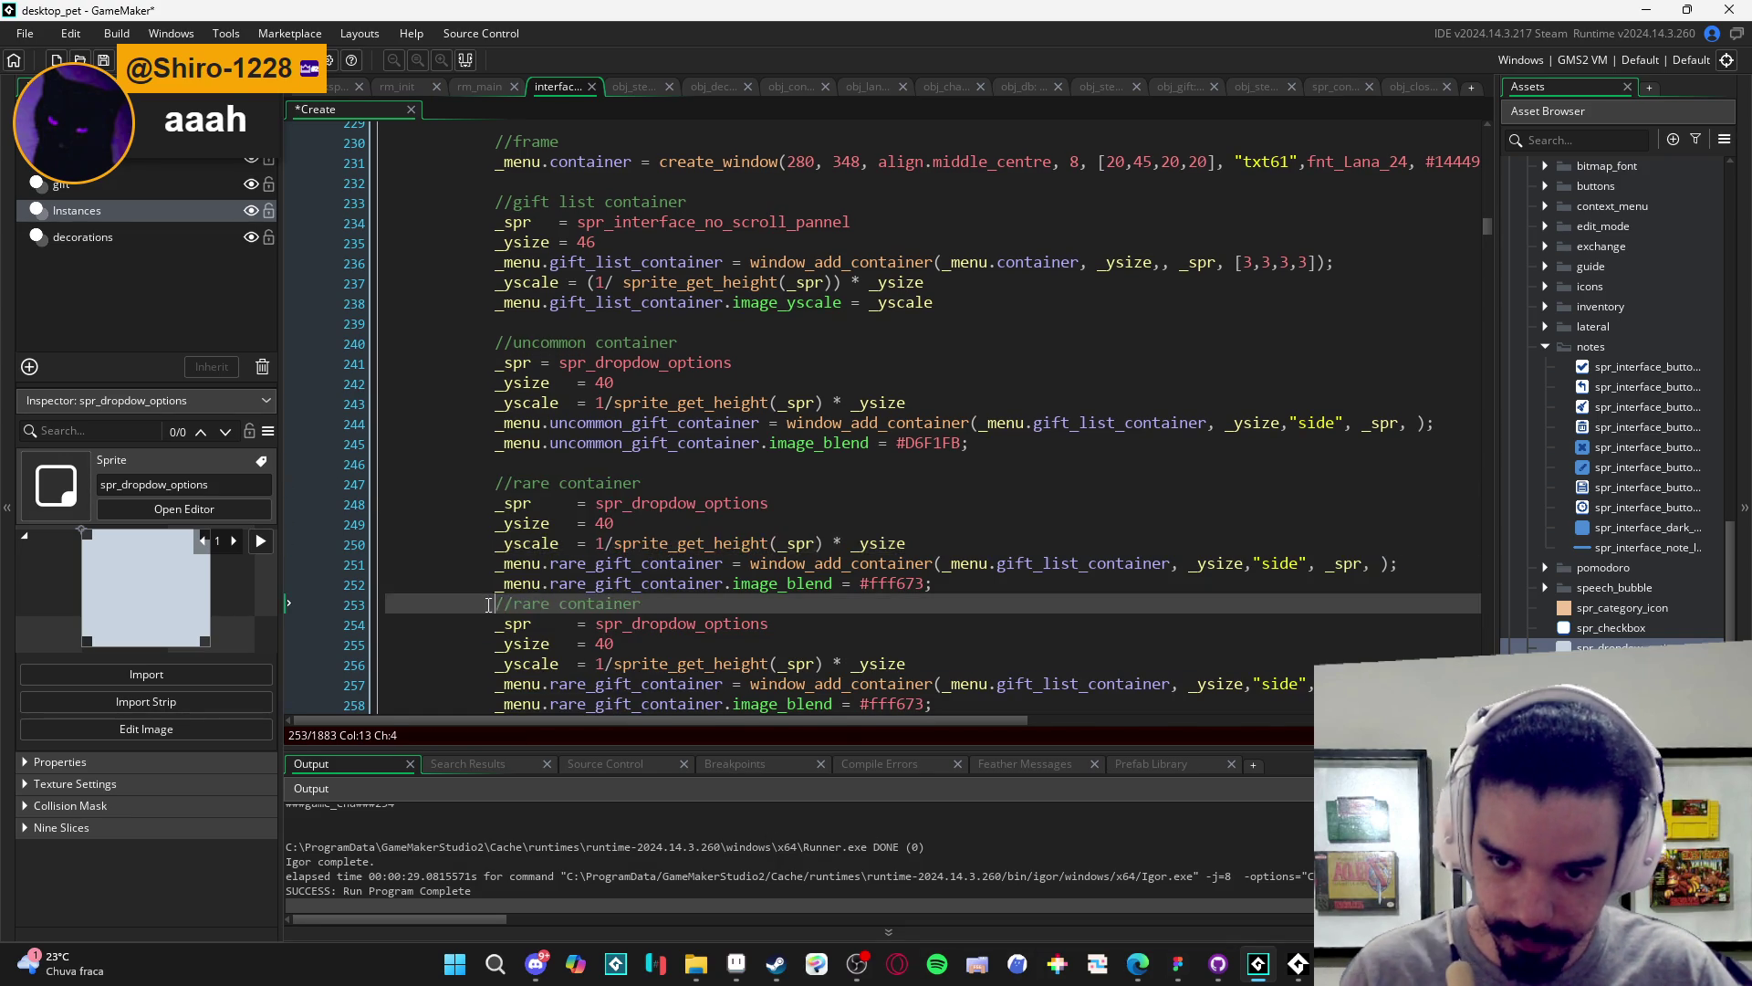
pyautogui.press('Return')
pyautogui.scroll(-1, 511, 566)
pyautogui.doubleClick(531, 551)
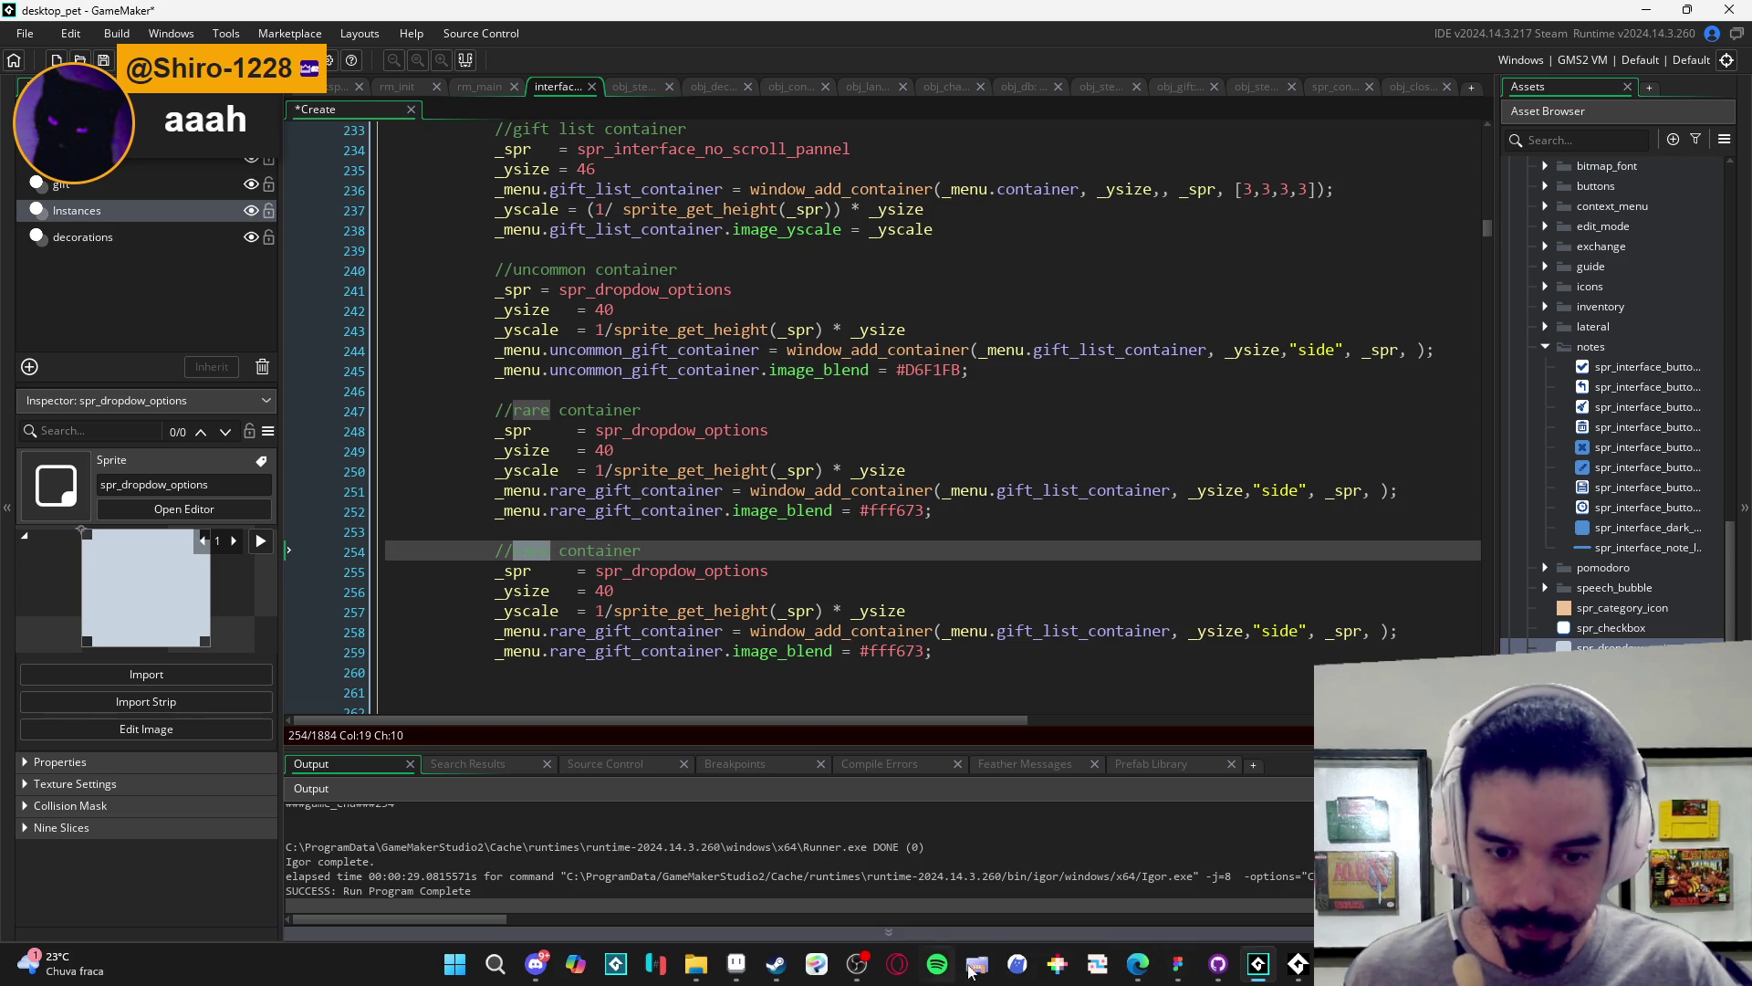
# - Take the pink card colour from Figma and set the copy's image_blend to #FF9694
pyautogui.click(1177, 966)
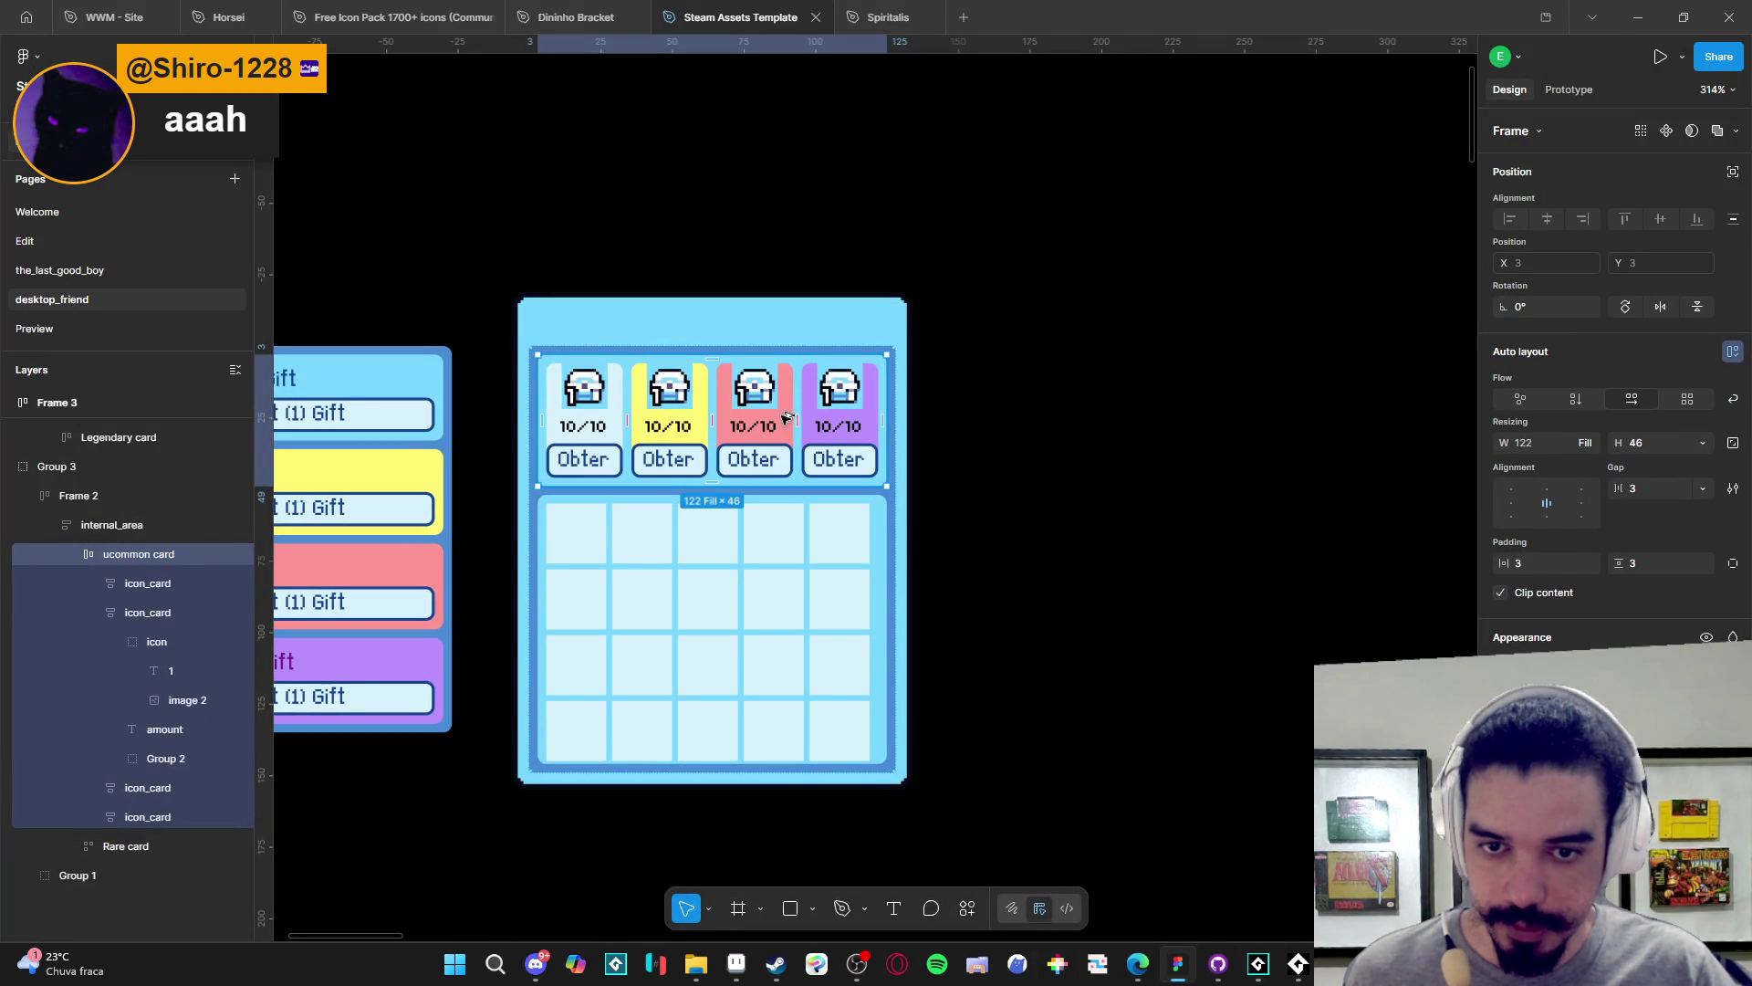
pyautogui.click(756, 421)
pyautogui.doubleClick(756, 421)
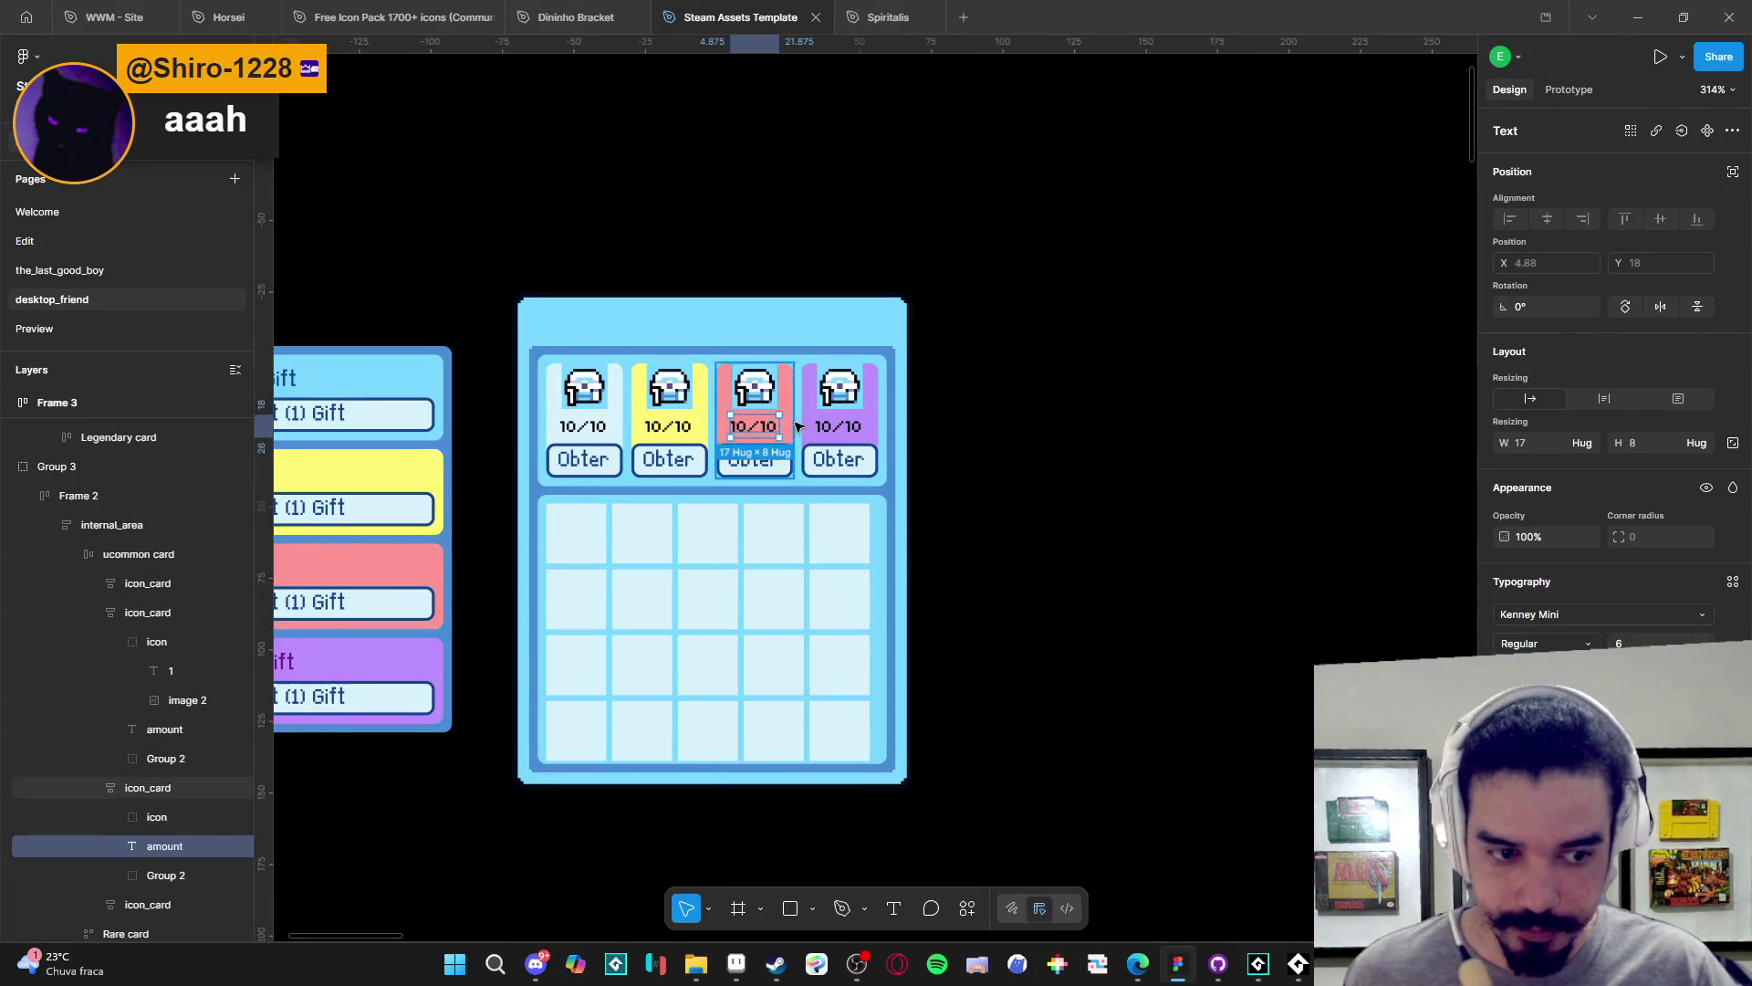
pyautogui.press('Escape')
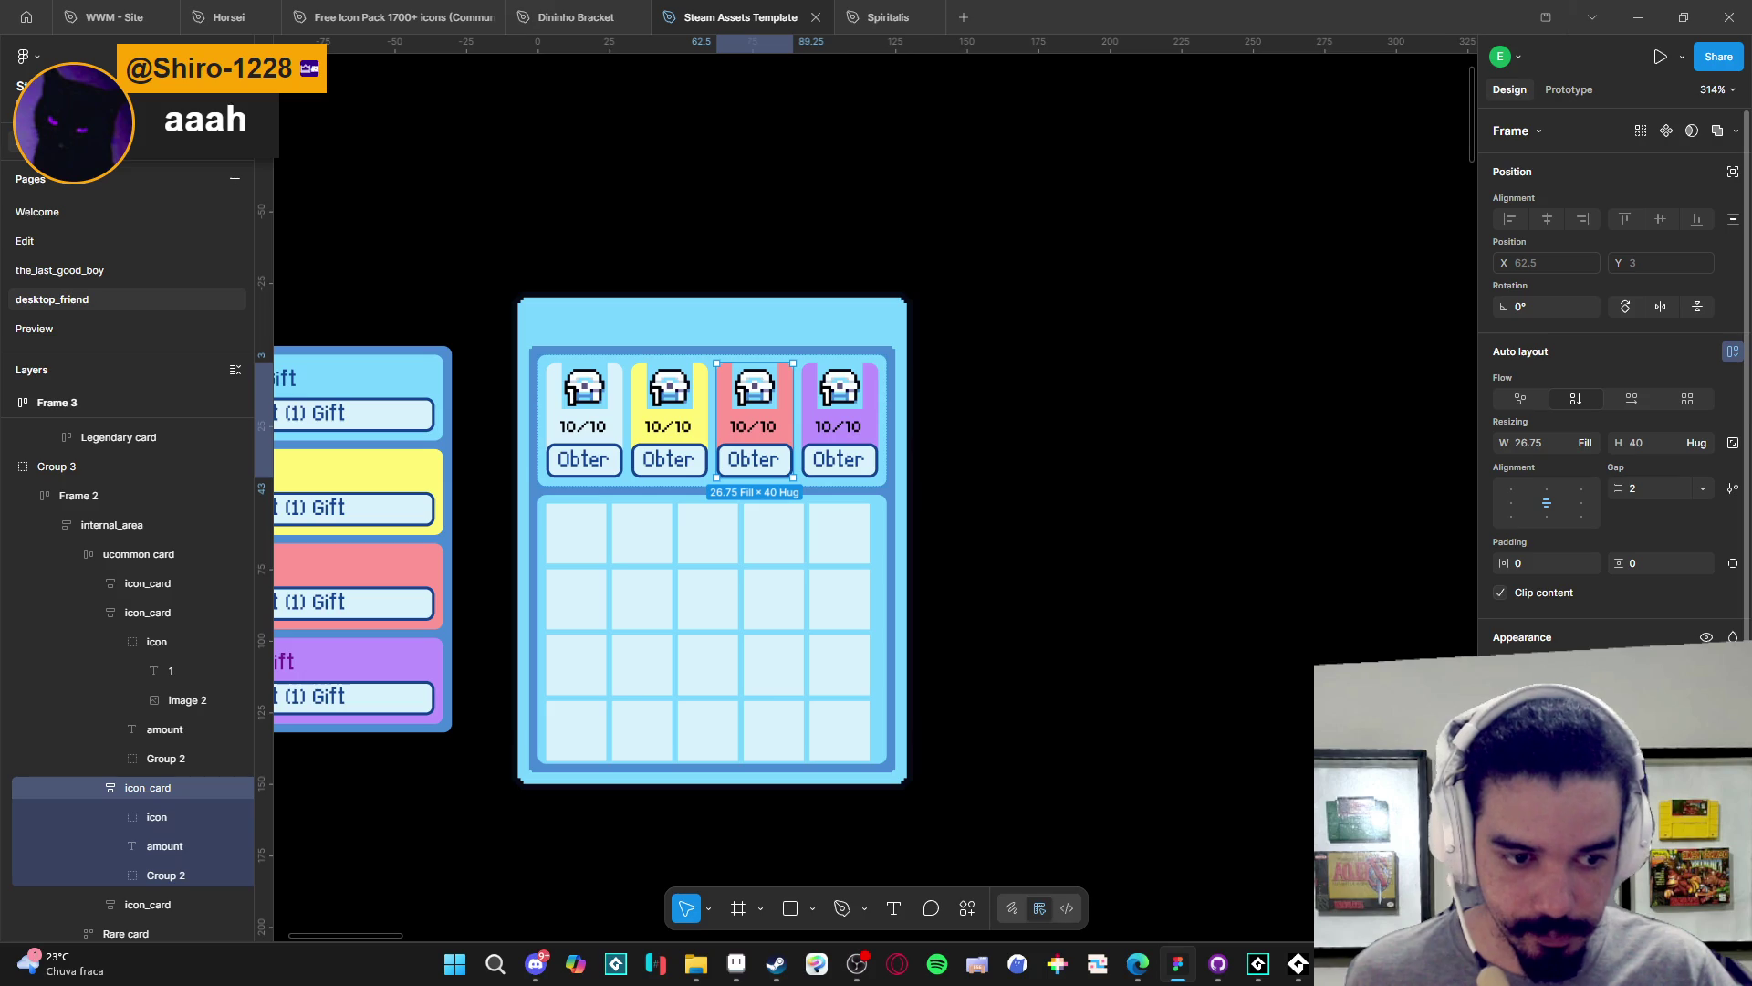
pyautogui.hotkey('alt', 'Tab')
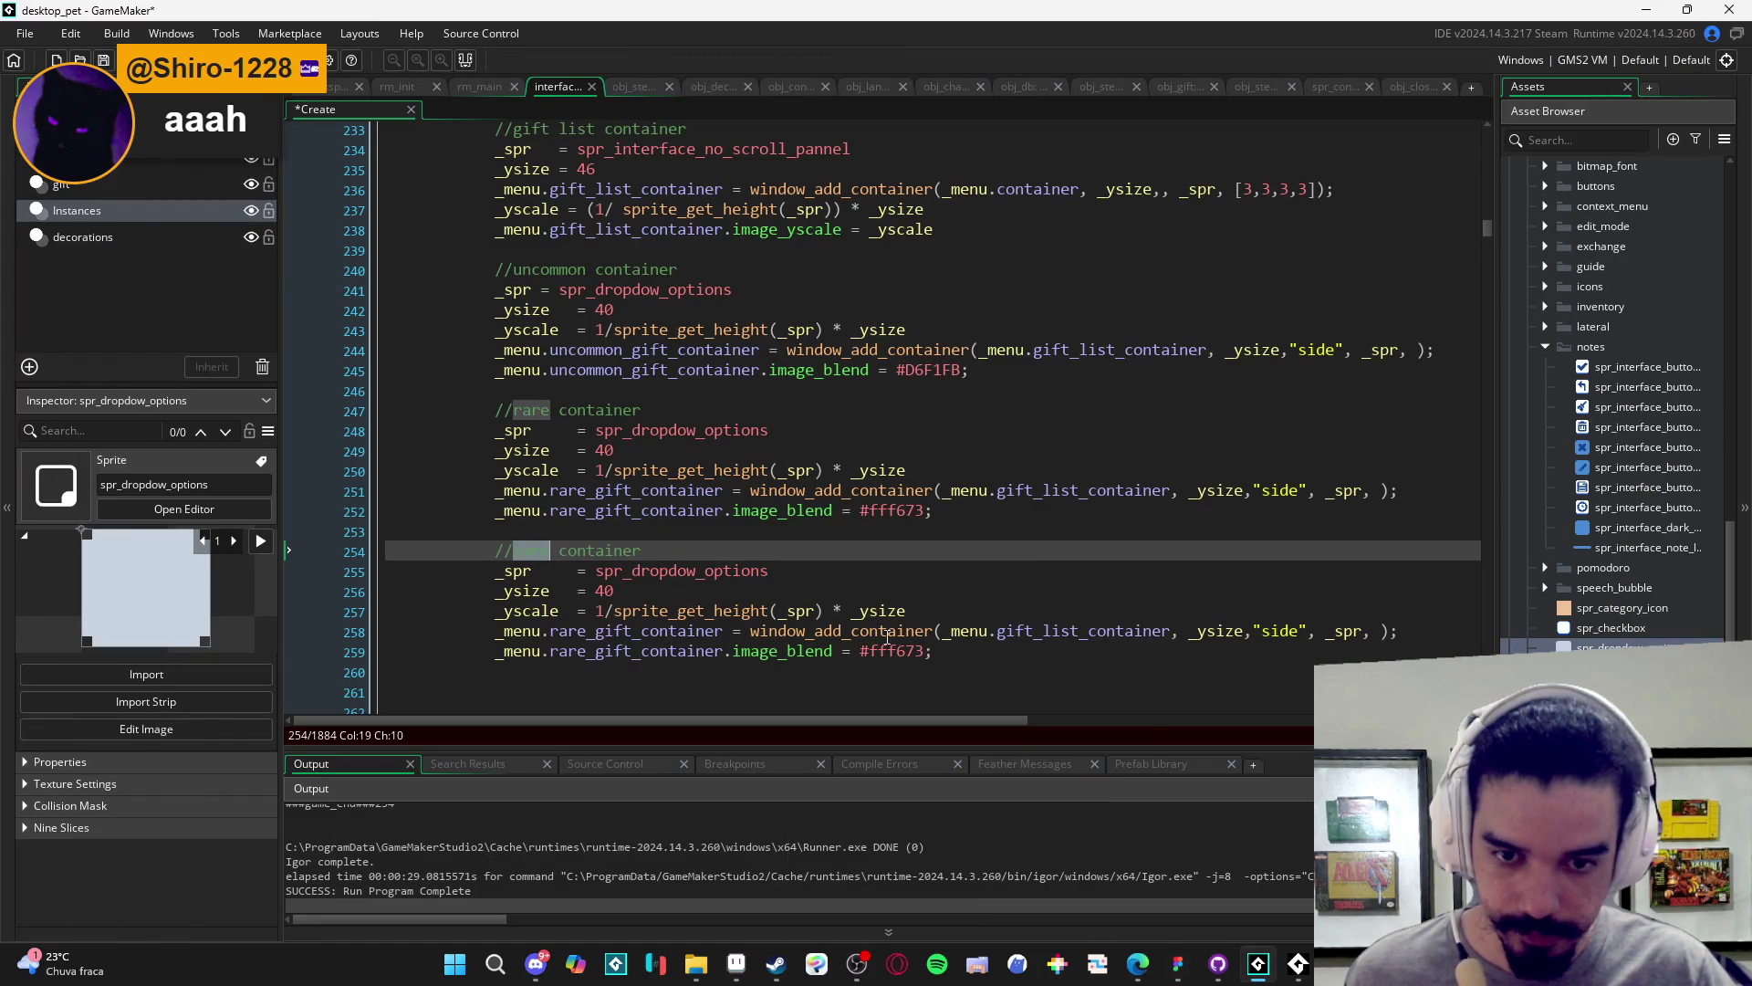
pyautogui.doubleClick(890, 651)
pyautogui.write('#FF9694')
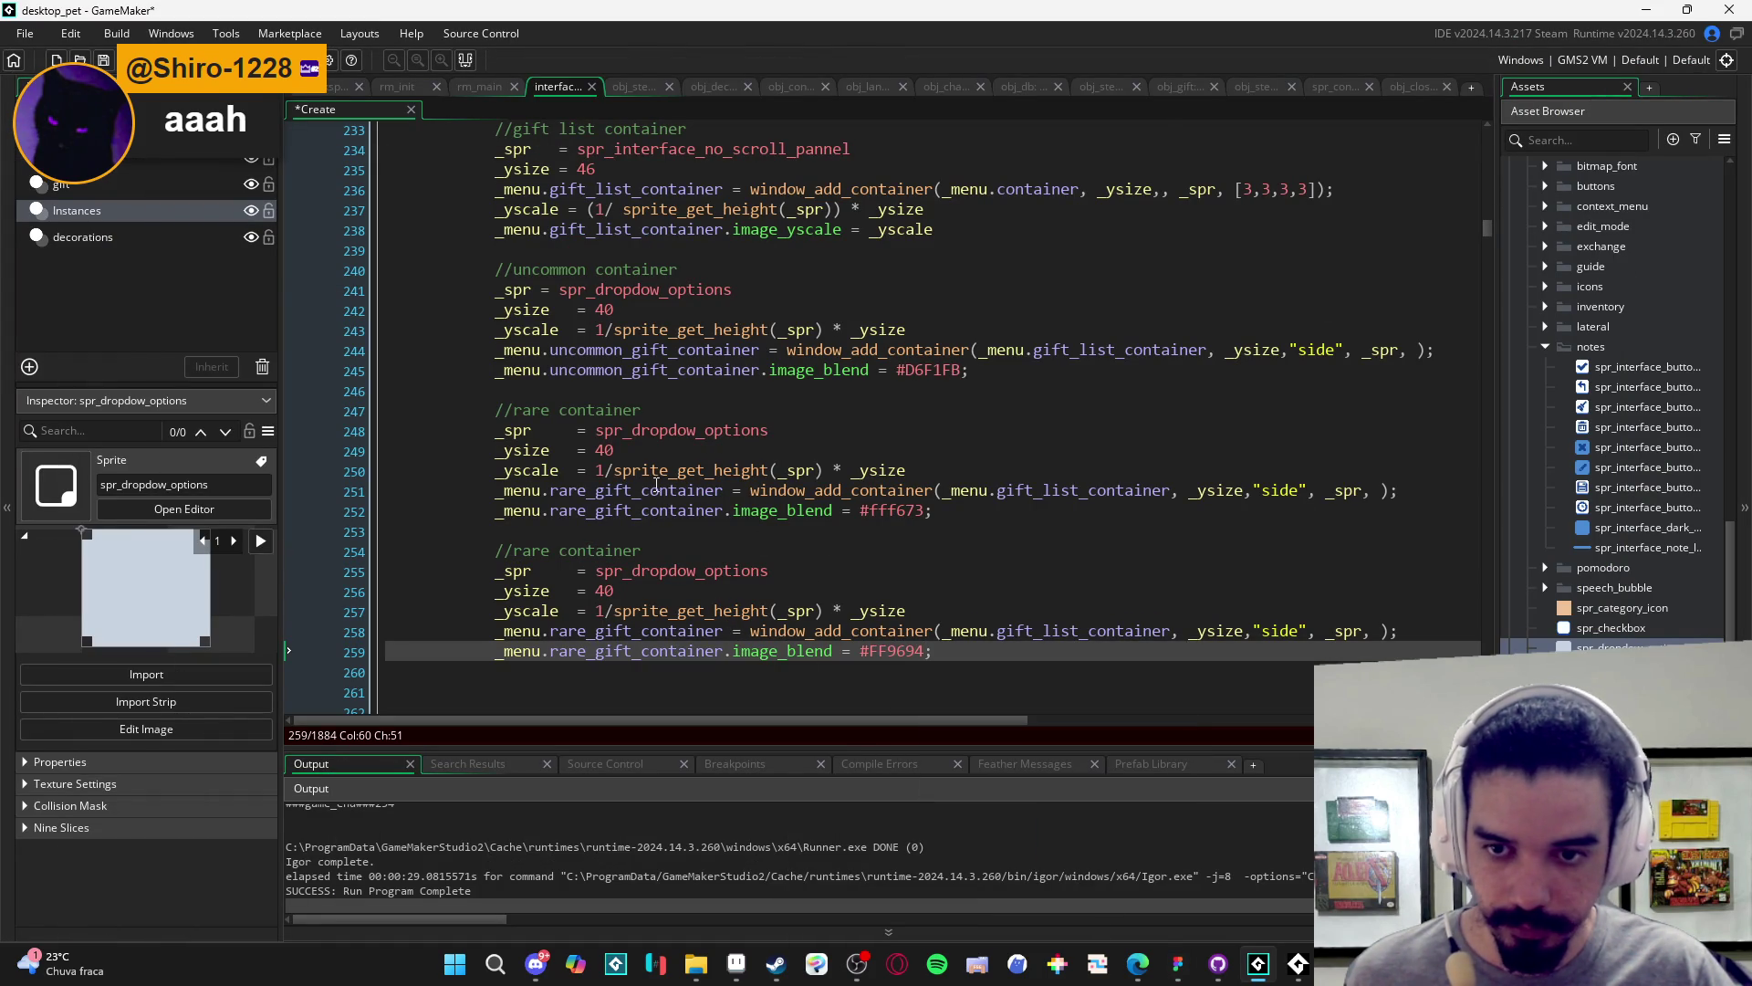
# - Set the sprite on lines 241, 248 and 255 to spr_text_input_white
pyautogui.scroll(-2, 656, 484)
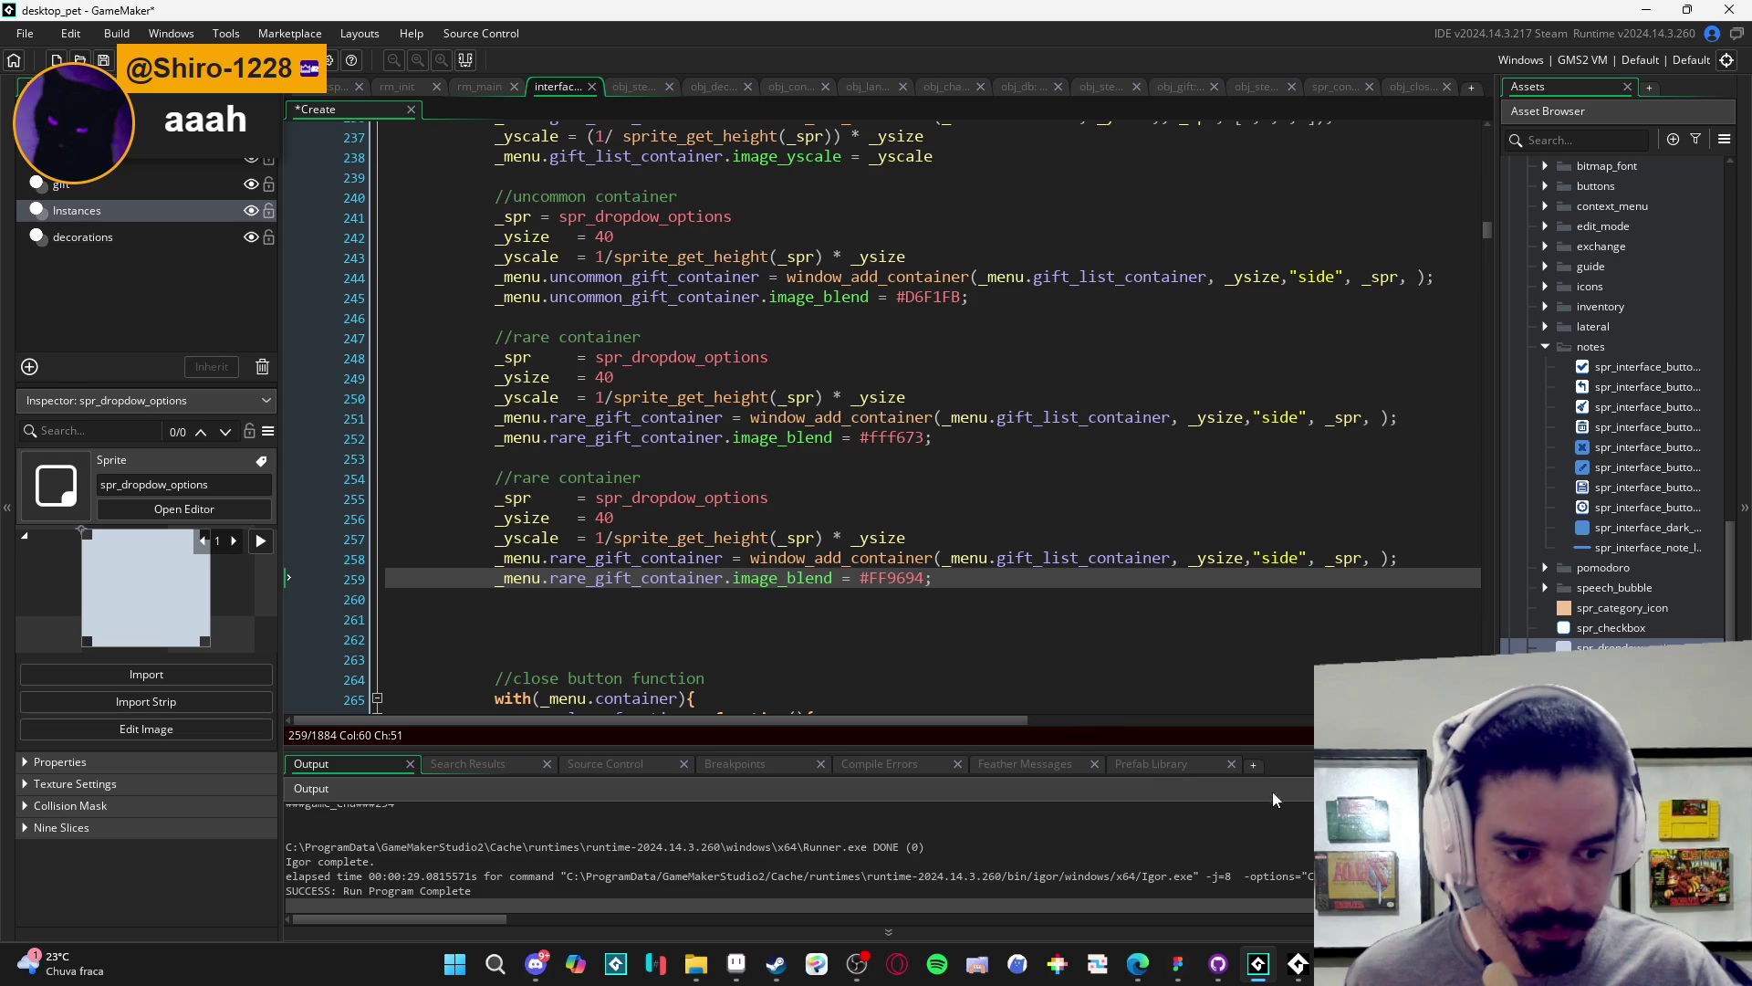
pyautogui.click(1633, 693)
pyautogui.press('Down')
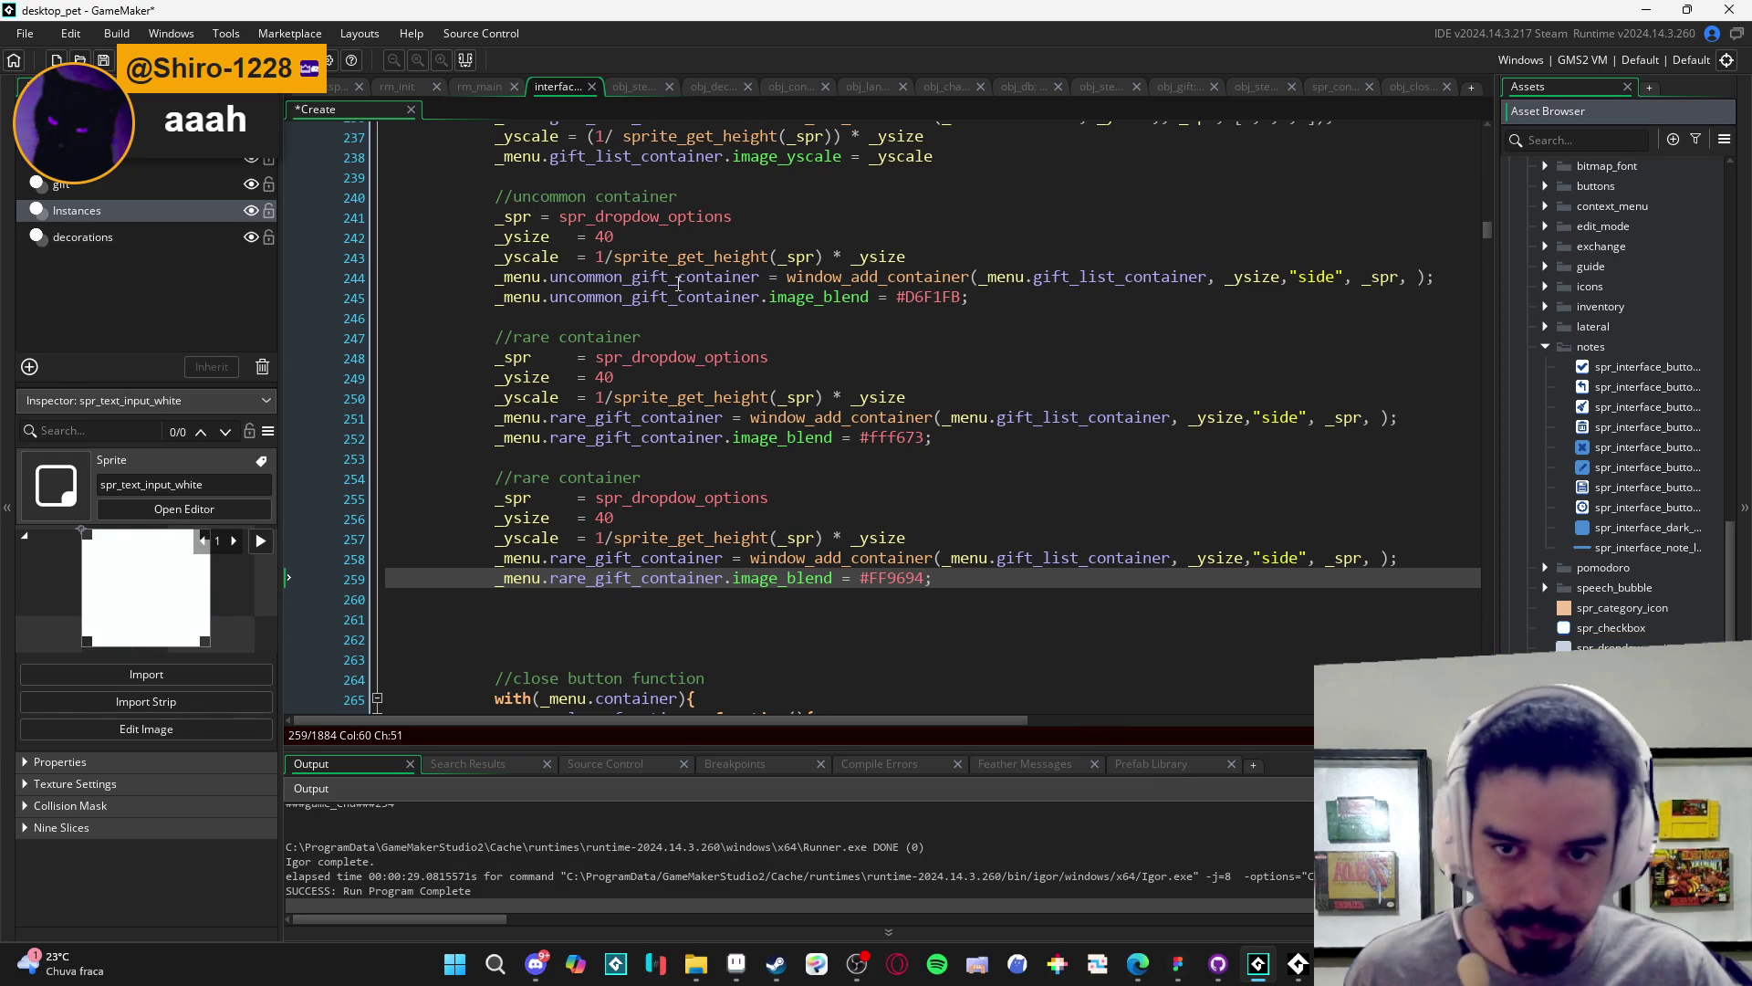
pyautogui.doubleClick(645, 216)
pyautogui.write('spr_text_input_white')
pyautogui.doubleClick(681, 357)
pyautogui.write('spr_text_input_white')
pyautogui.click(749, 497)
pyautogui.doubleClick(749, 498)
pyautogui.write('spr_text_input_white')
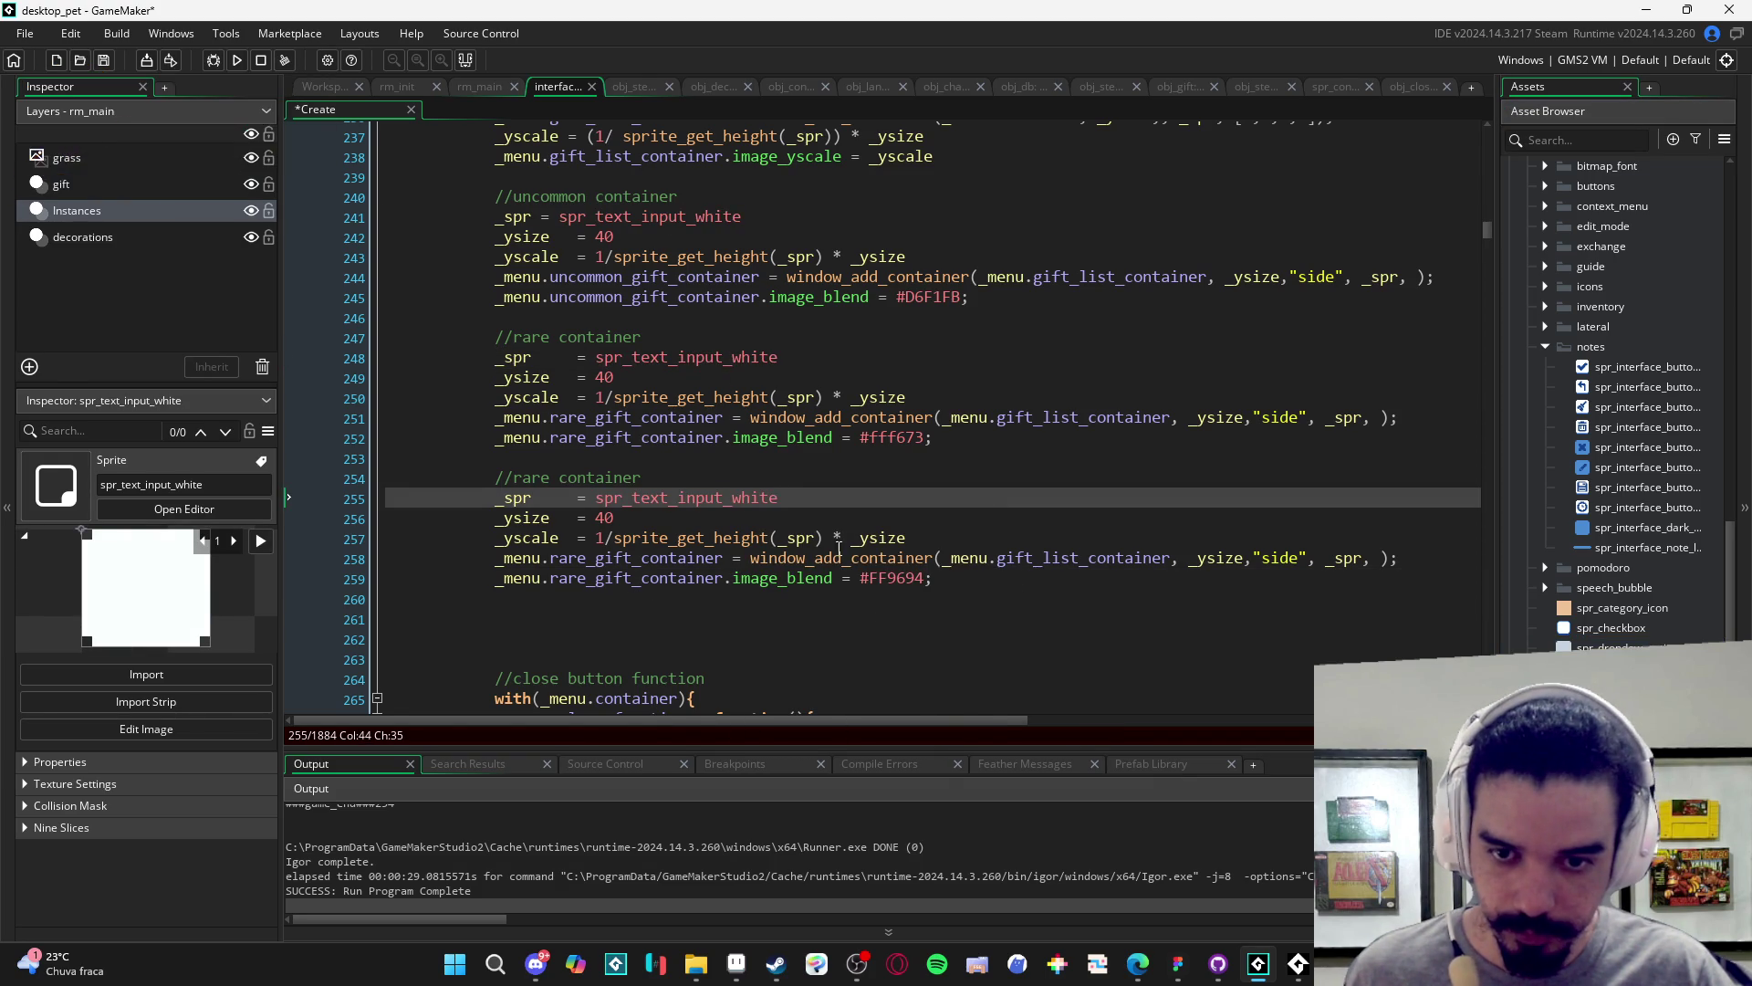
# - Rename the third block's container from rare to epic on lines 258 and 259
pyautogui.click(577, 563)
pyautogui.doubleClick(552, 562)
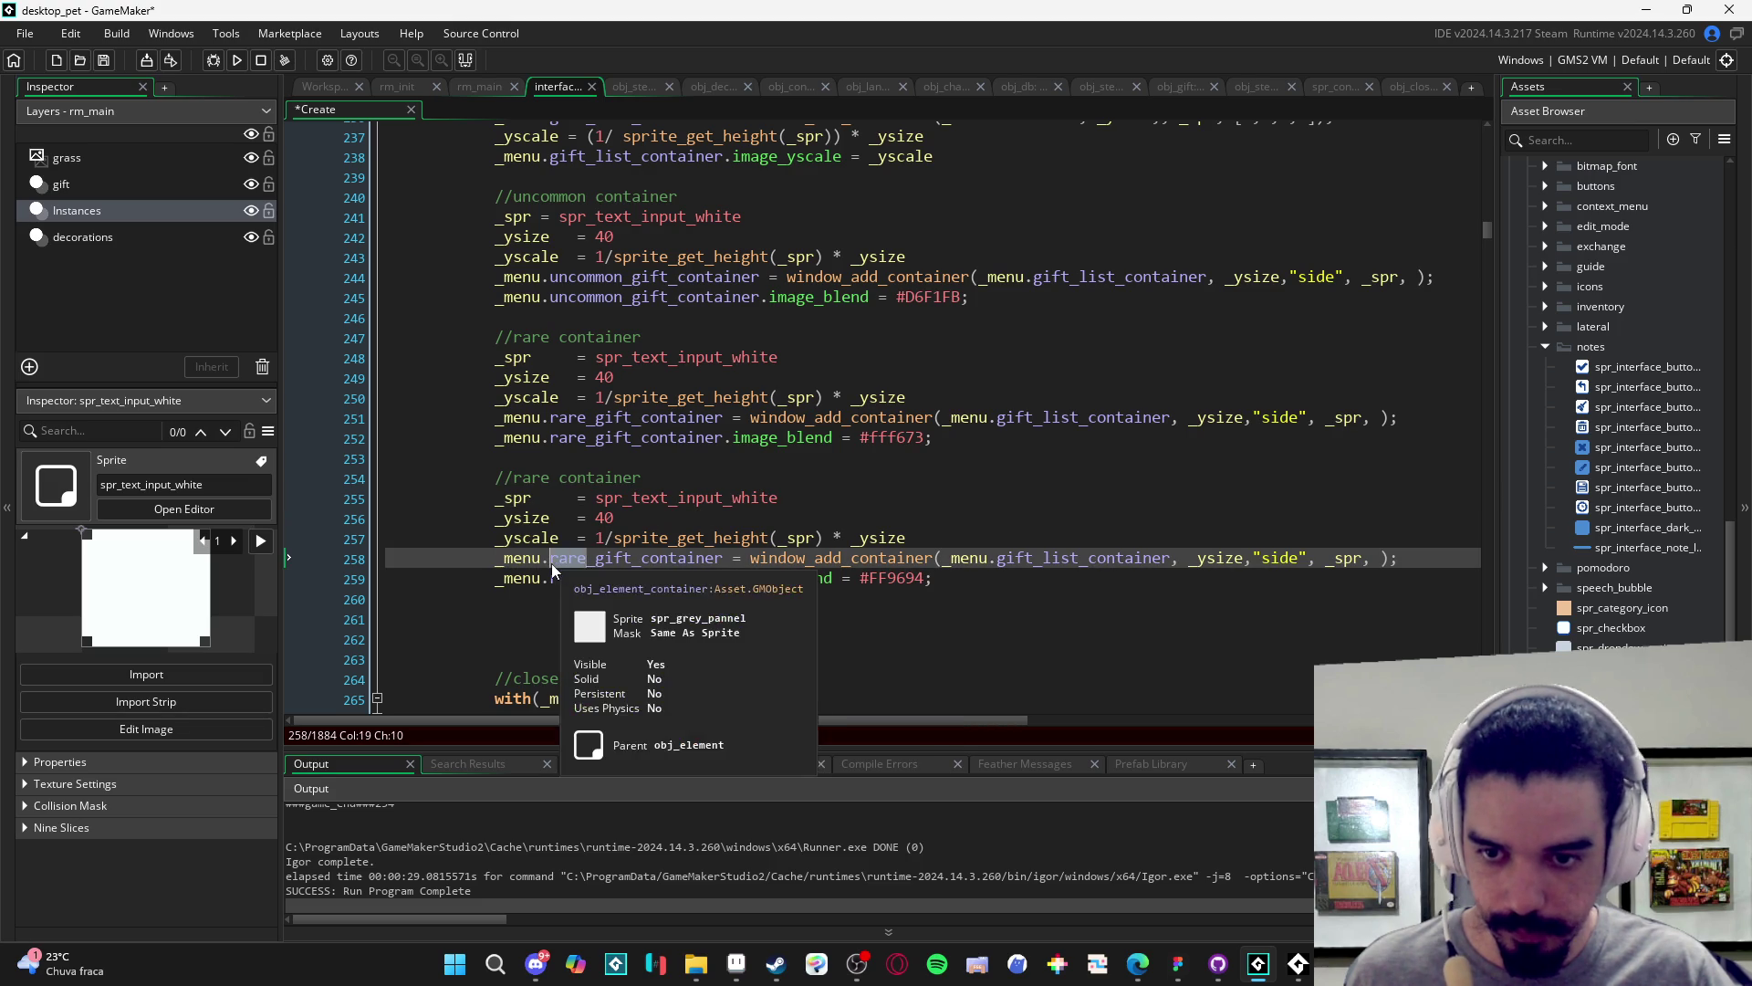
pyautogui.write('epic')
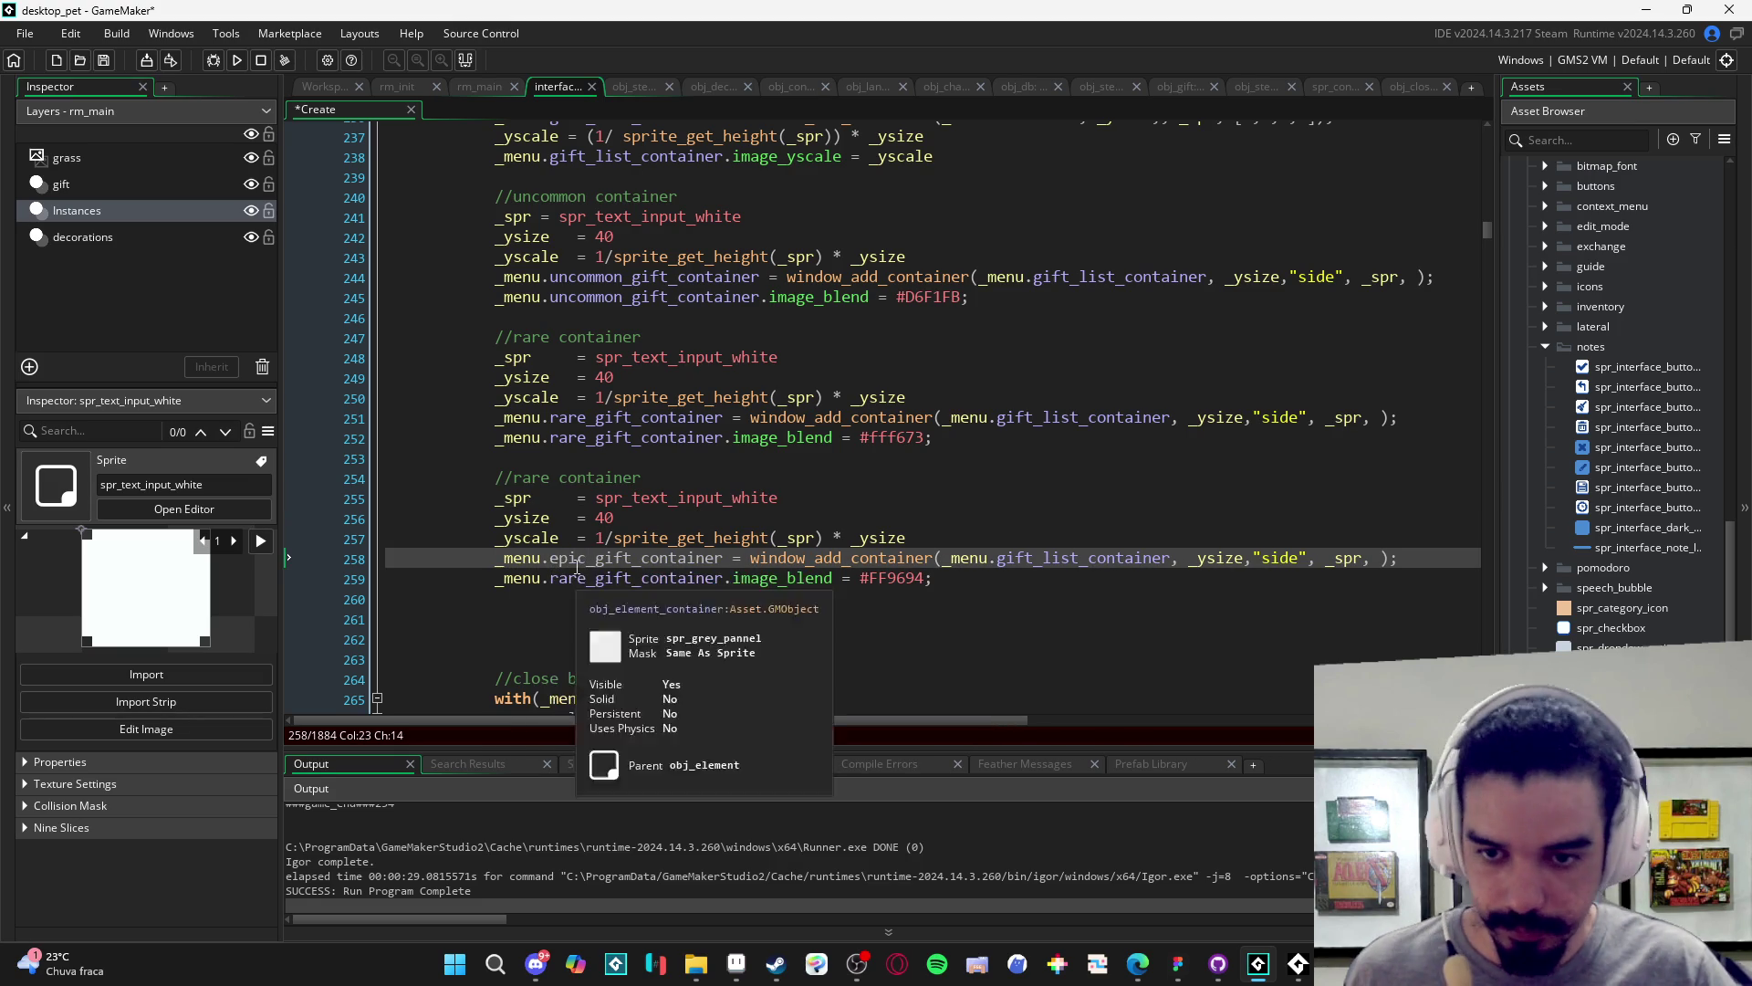
pyautogui.doubleClick(551, 577)
pyautogui.write('epic')
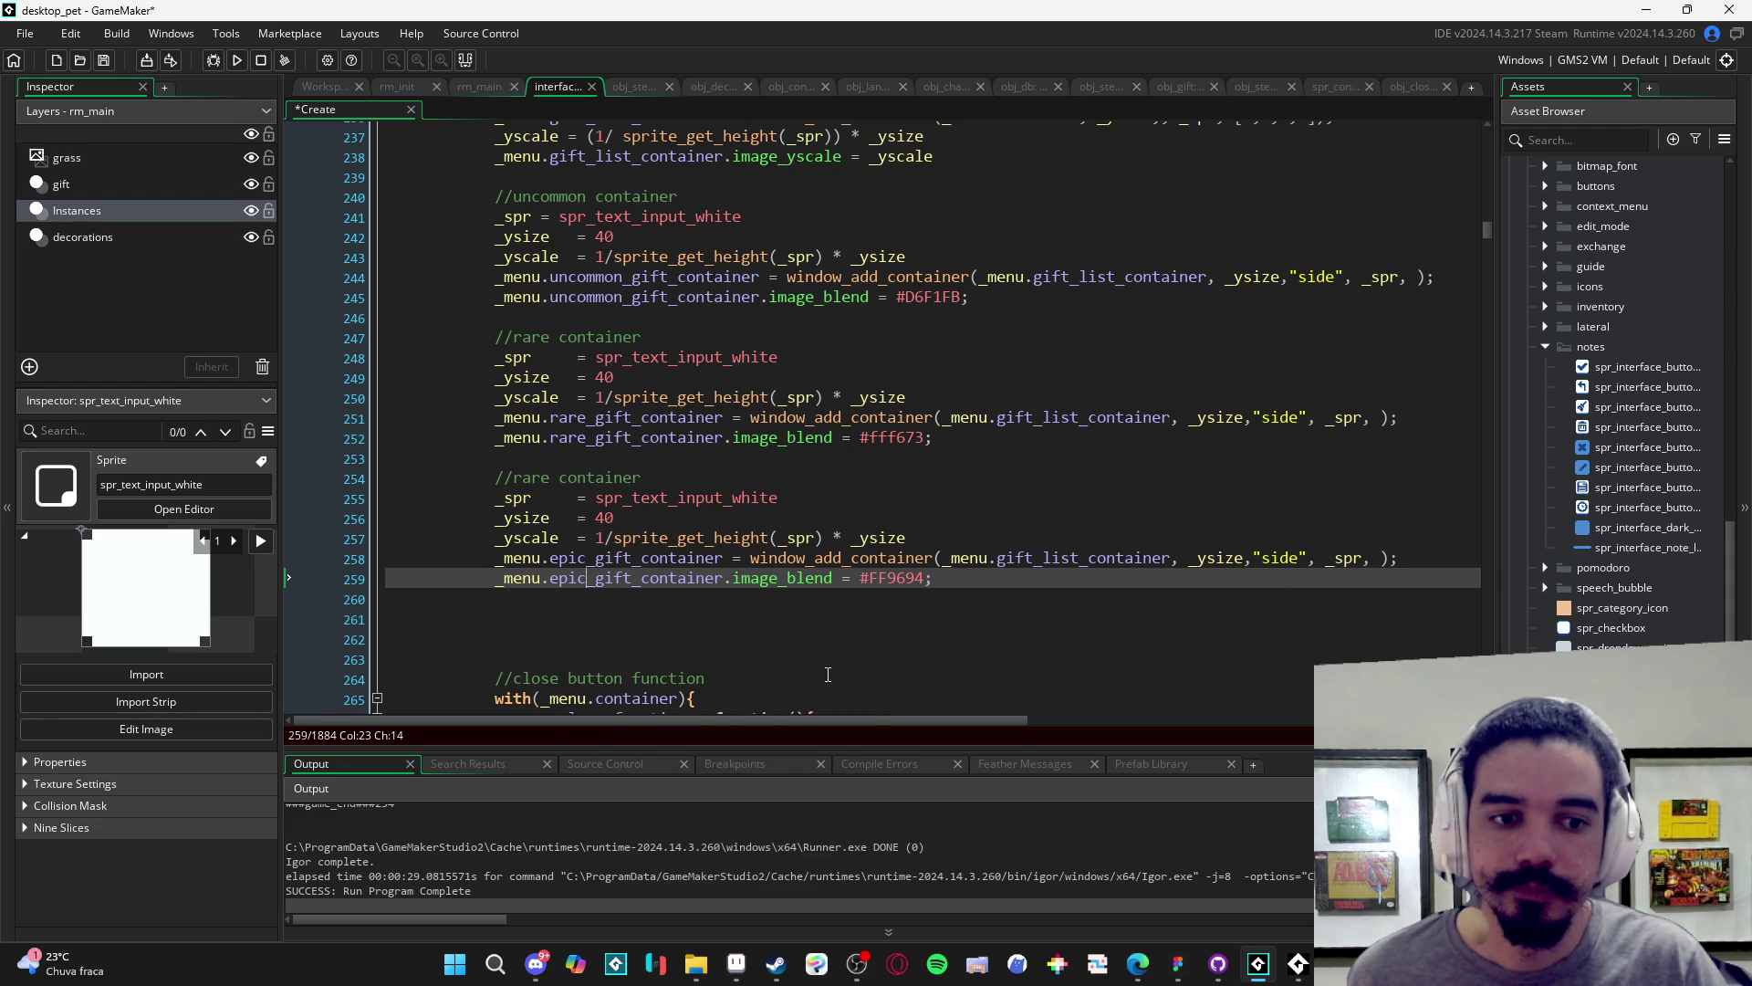
# - Add a space before side in the uncommon, rare and epic container calls, then save
pyautogui.click(1252, 417)
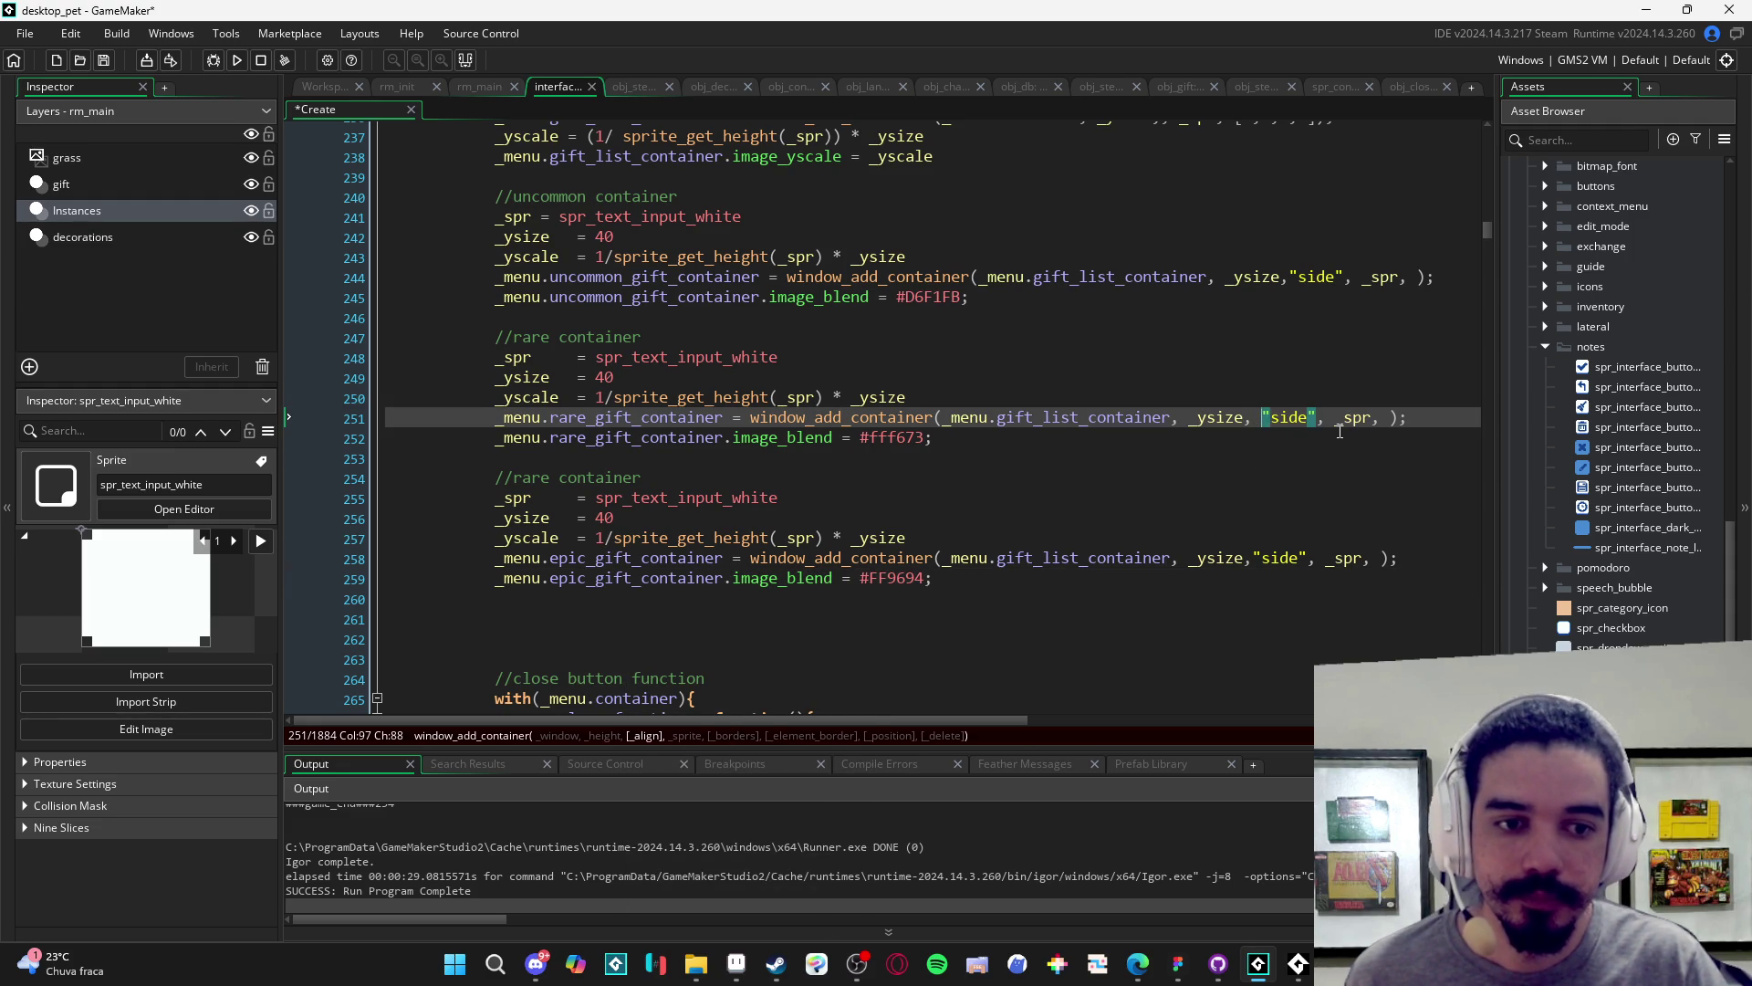
pyautogui.click(1306, 436)
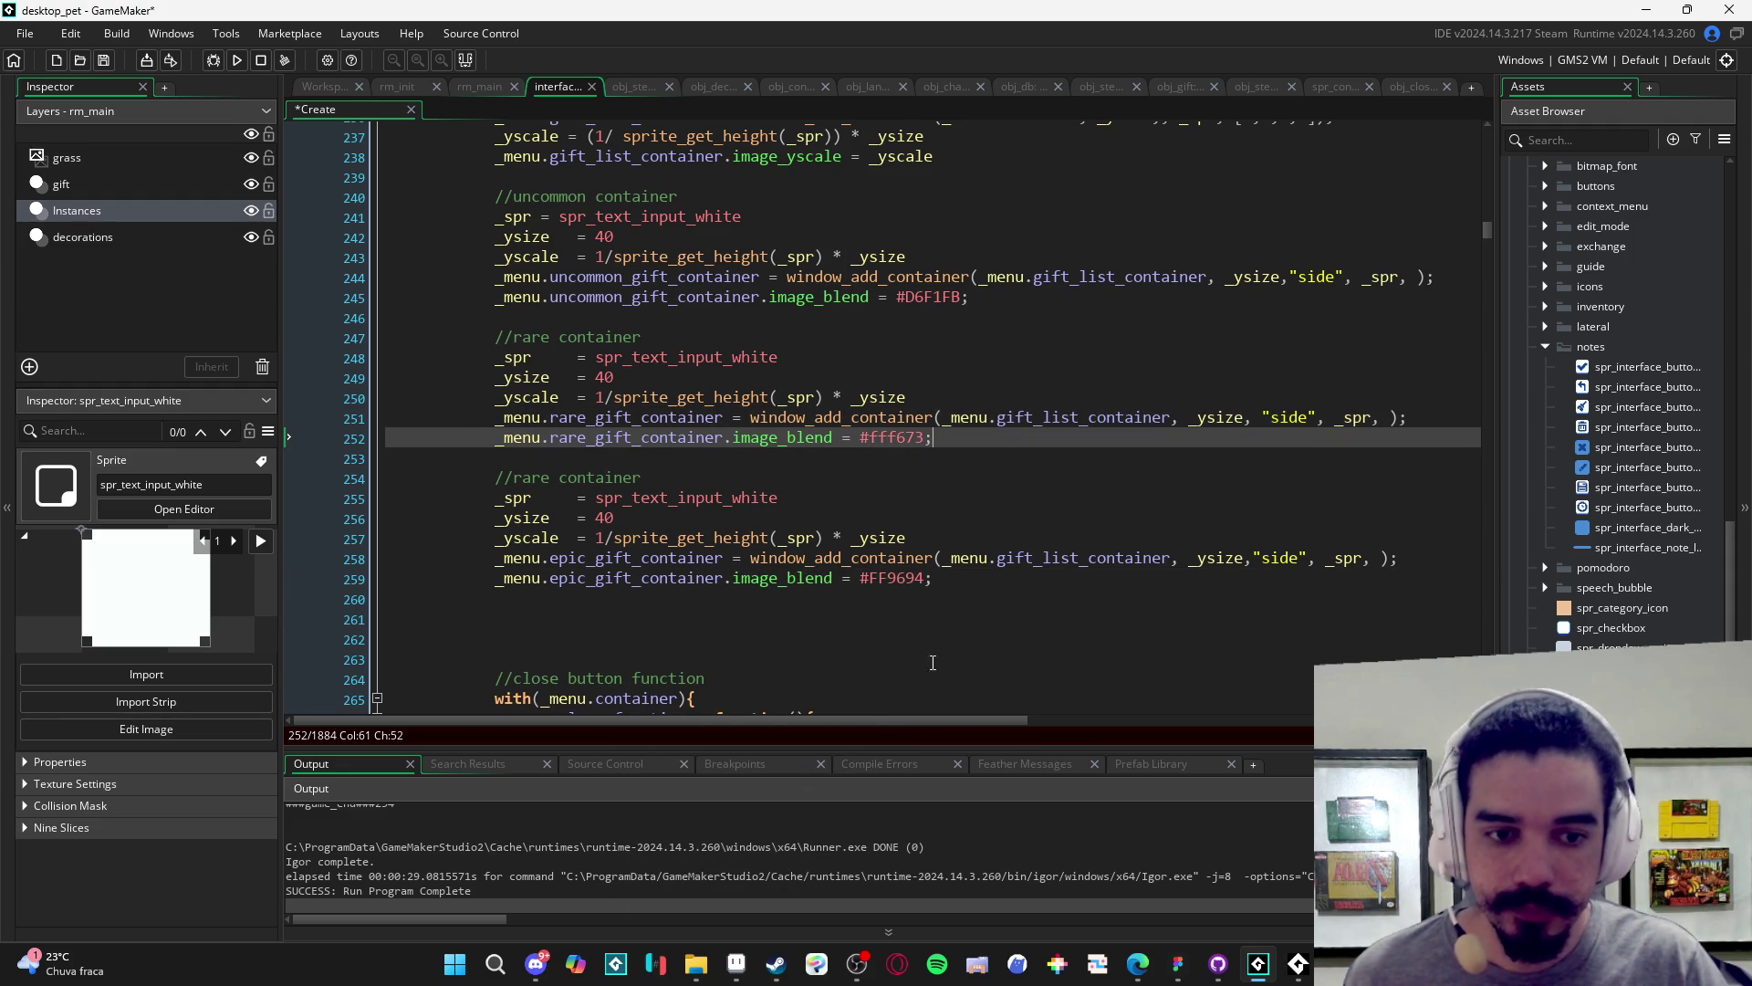
pyautogui.click(1254, 558)
pyautogui.click(1288, 276)
pyautogui.click(875, 701)
pyautogui.click(757, 559)
pyautogui.click(624, 603)
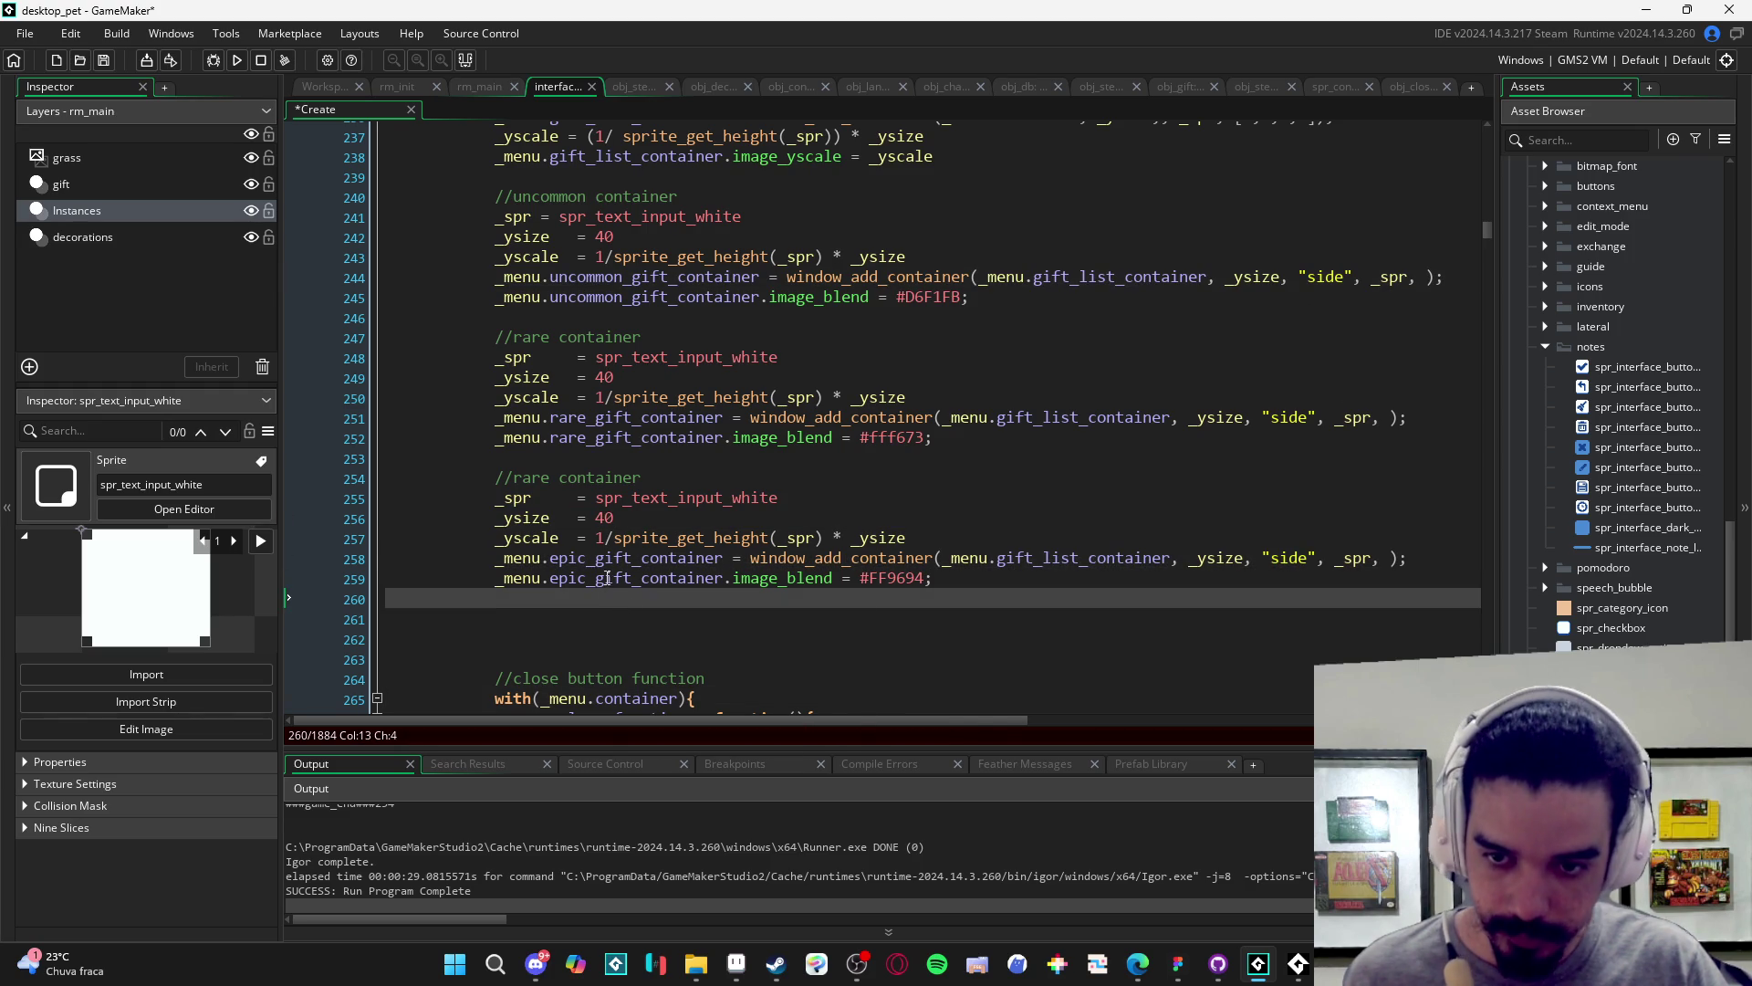
pyautogui.hotkey('ctrl', 's')
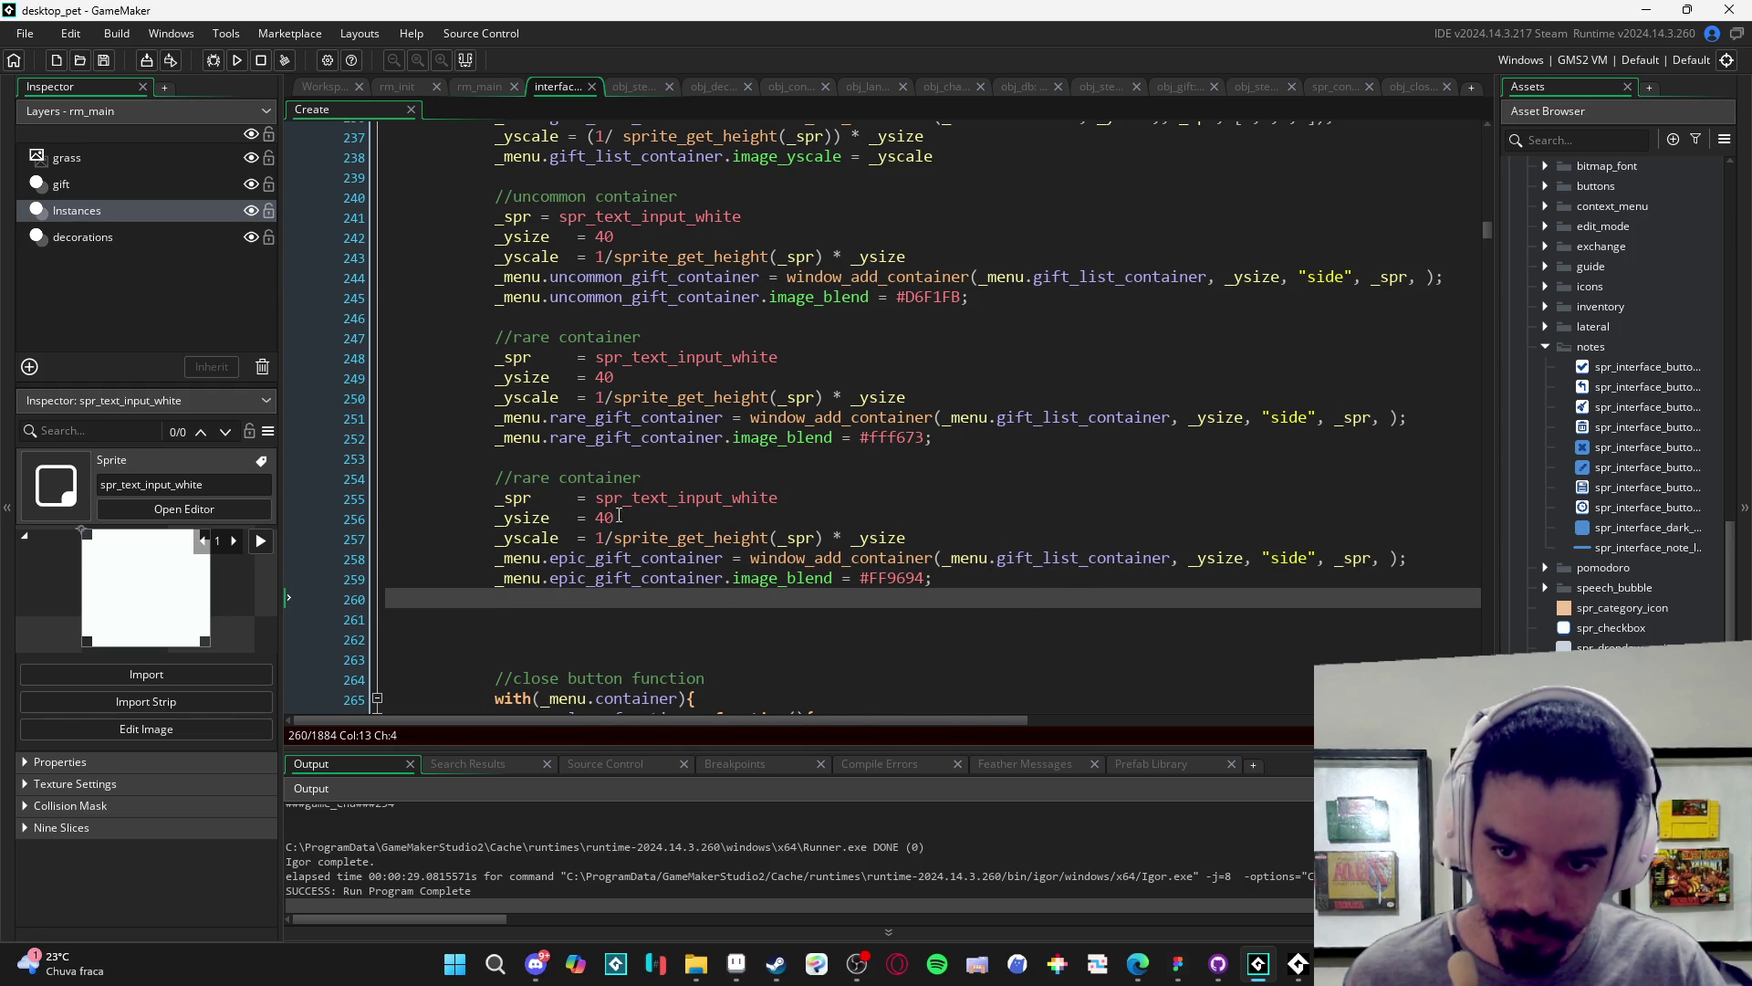
# - Change the third block's comment to //epic and delete an accidental duplicate
pyautogui.doubleClick(546, 481)
pyautogui.write('epic')
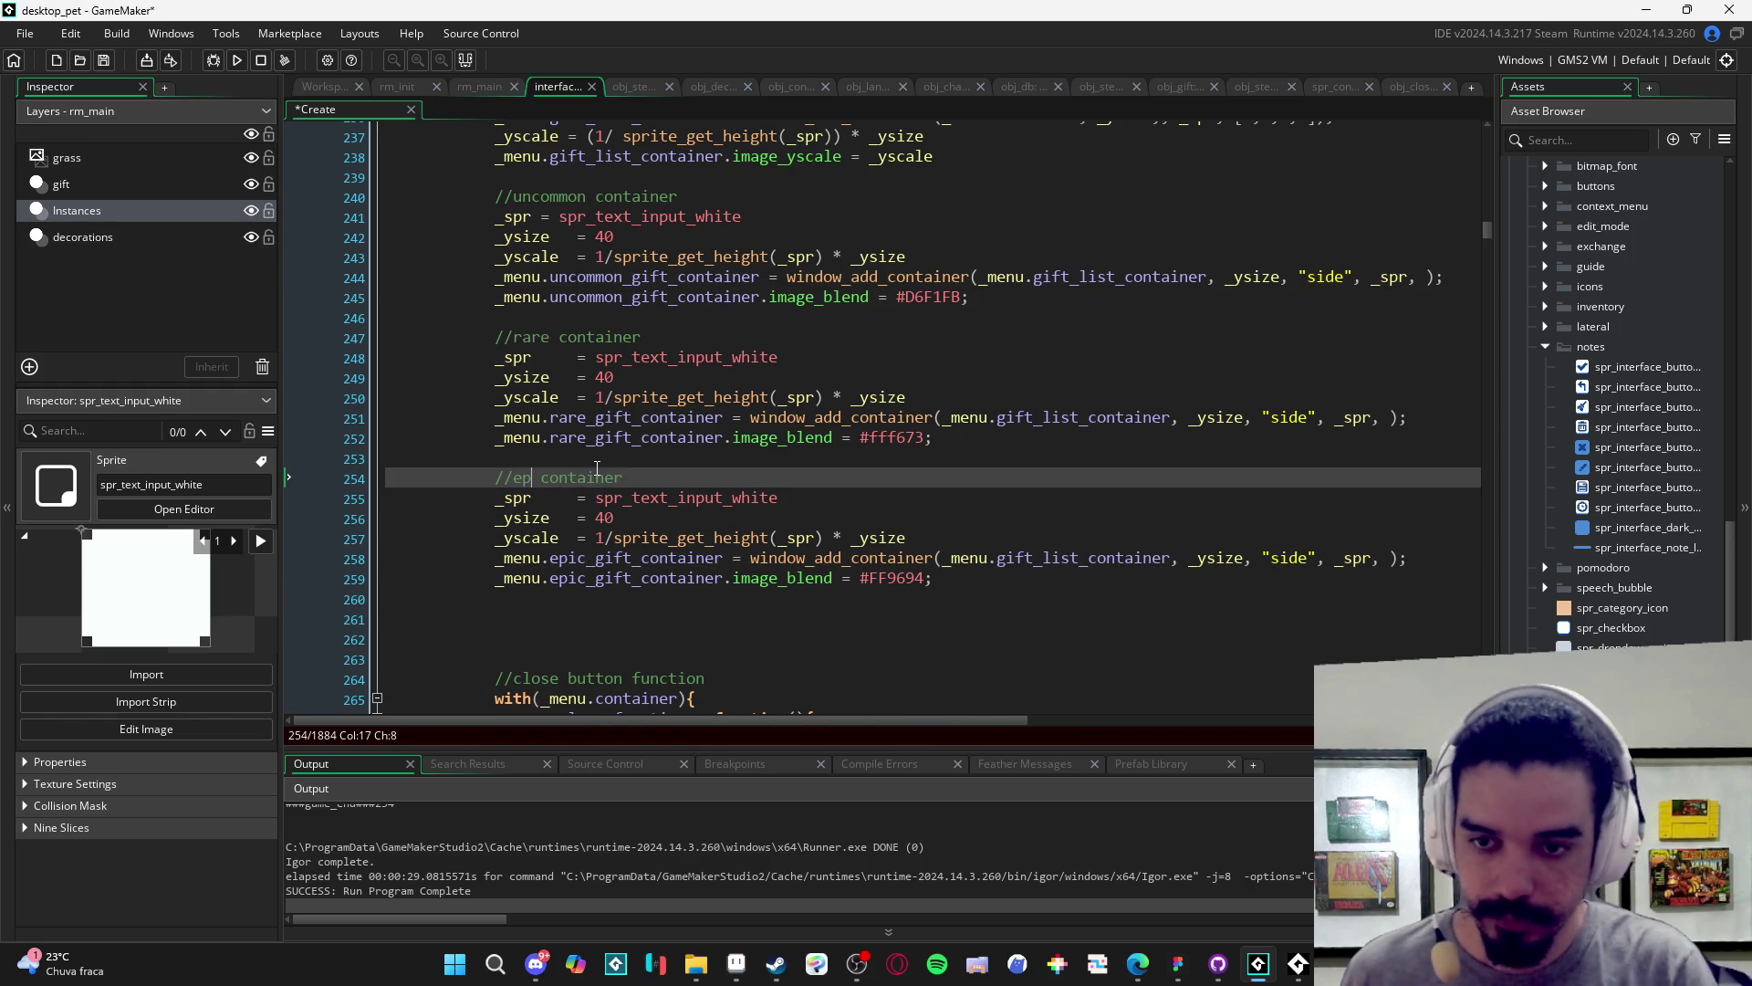
pyautogui.moveTo(922, 595); pyautogui.dragTo(385, 477)
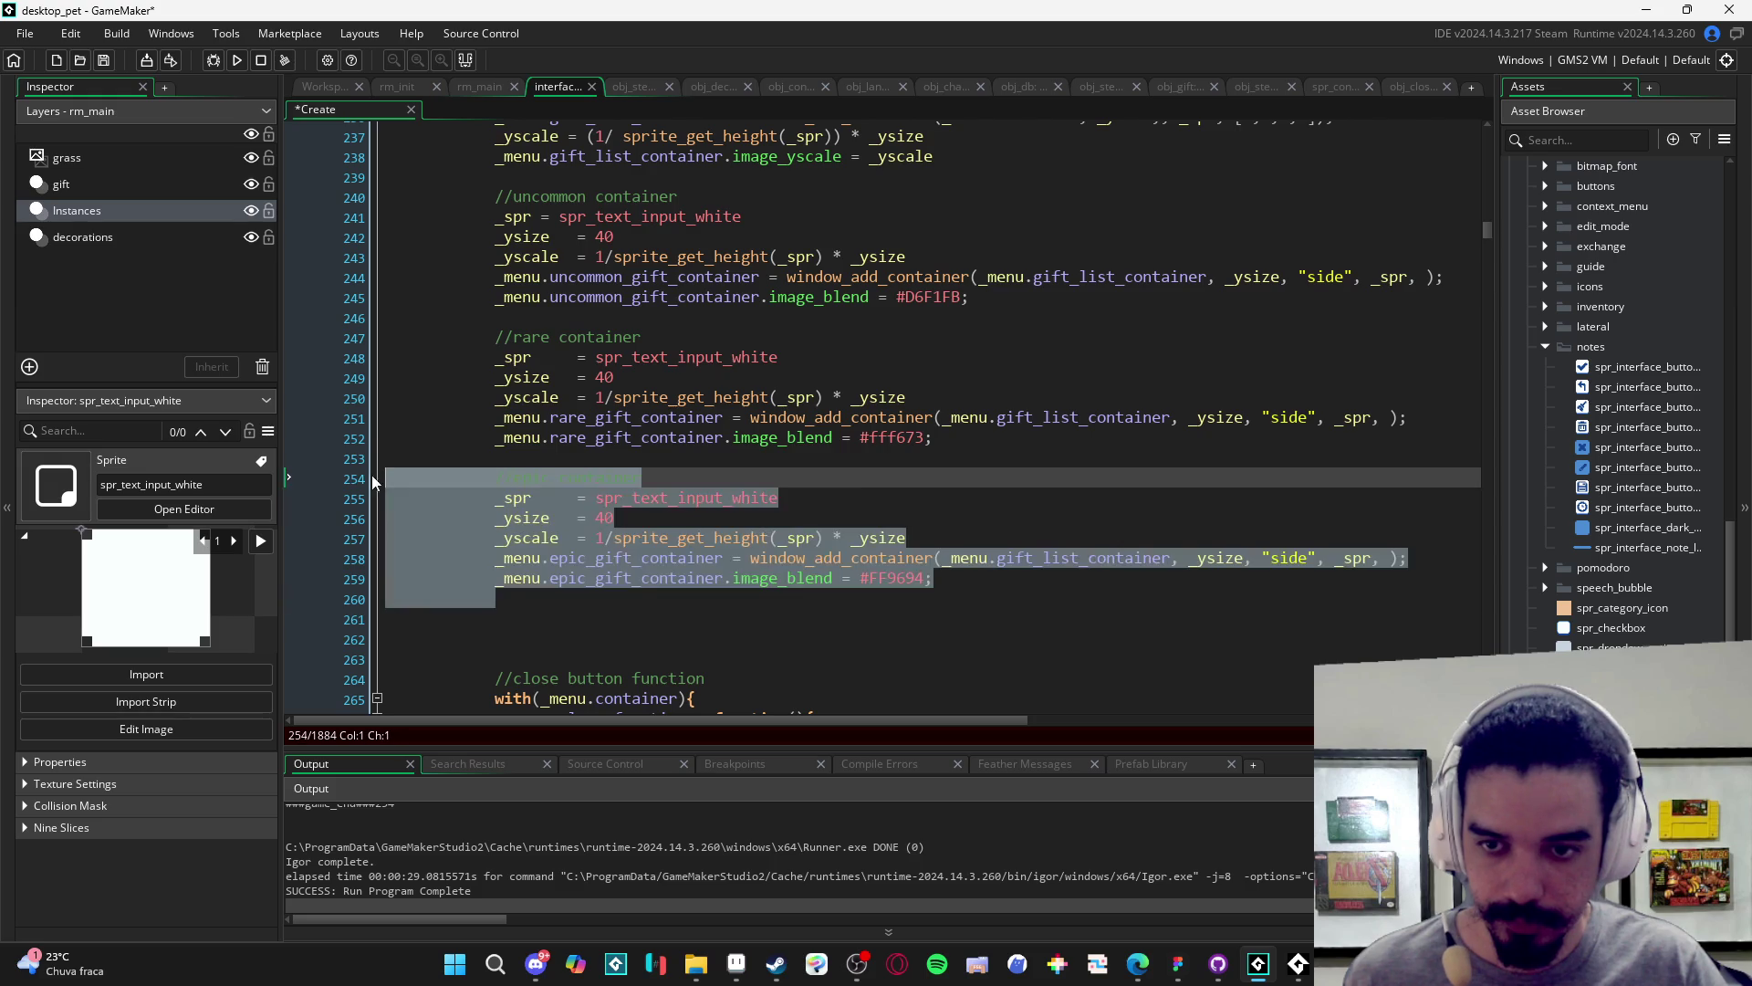
pyautogui.hotkey('ctrl', 'd')
pyautogui.scroll(-5, 695, 470)
pyautogui.moveTo(933, 371); pyautogui.dragTo(933, 230)
pyautogui.press('Delete')
# - Duplicate the epic container block below itself without an extra blank line
pyautogui.scroll(4, 493, 411)
pyautogui.moveTo(495, 527); pyautogui.dragTo(353, 392)
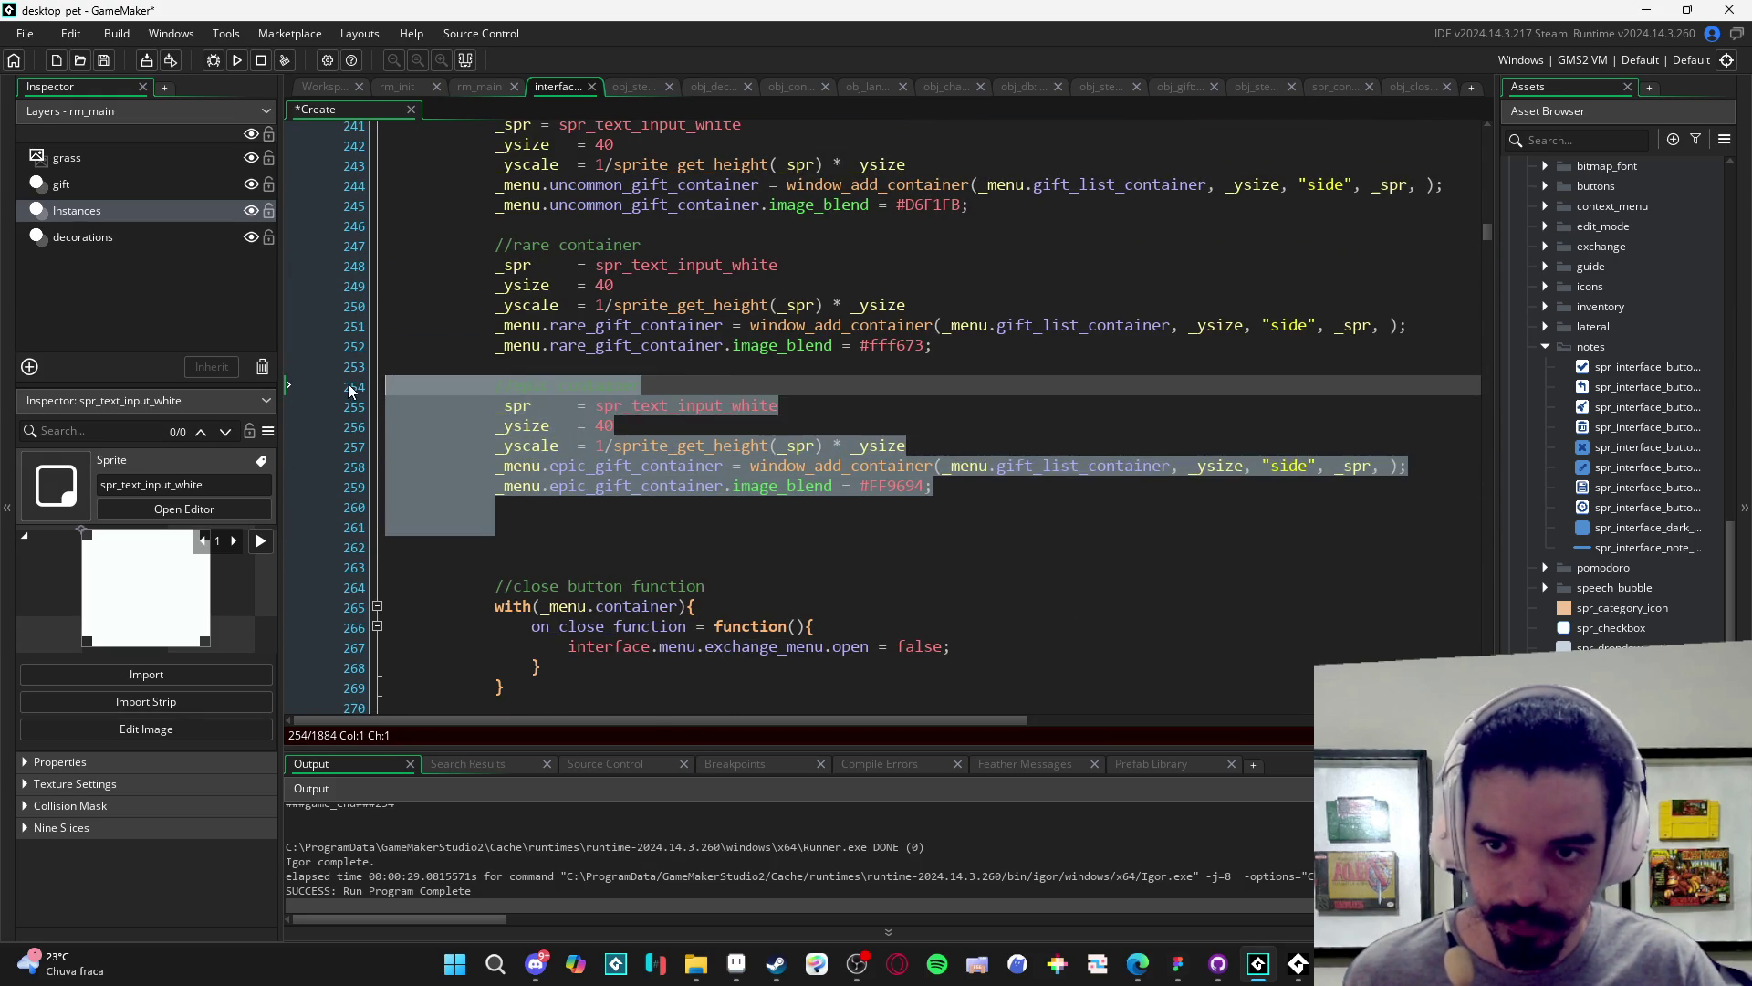
pyautogui.hotkey('ctrl', 'd')
pyautogui.click(627, 468)
pyautogui.click(551, 522)
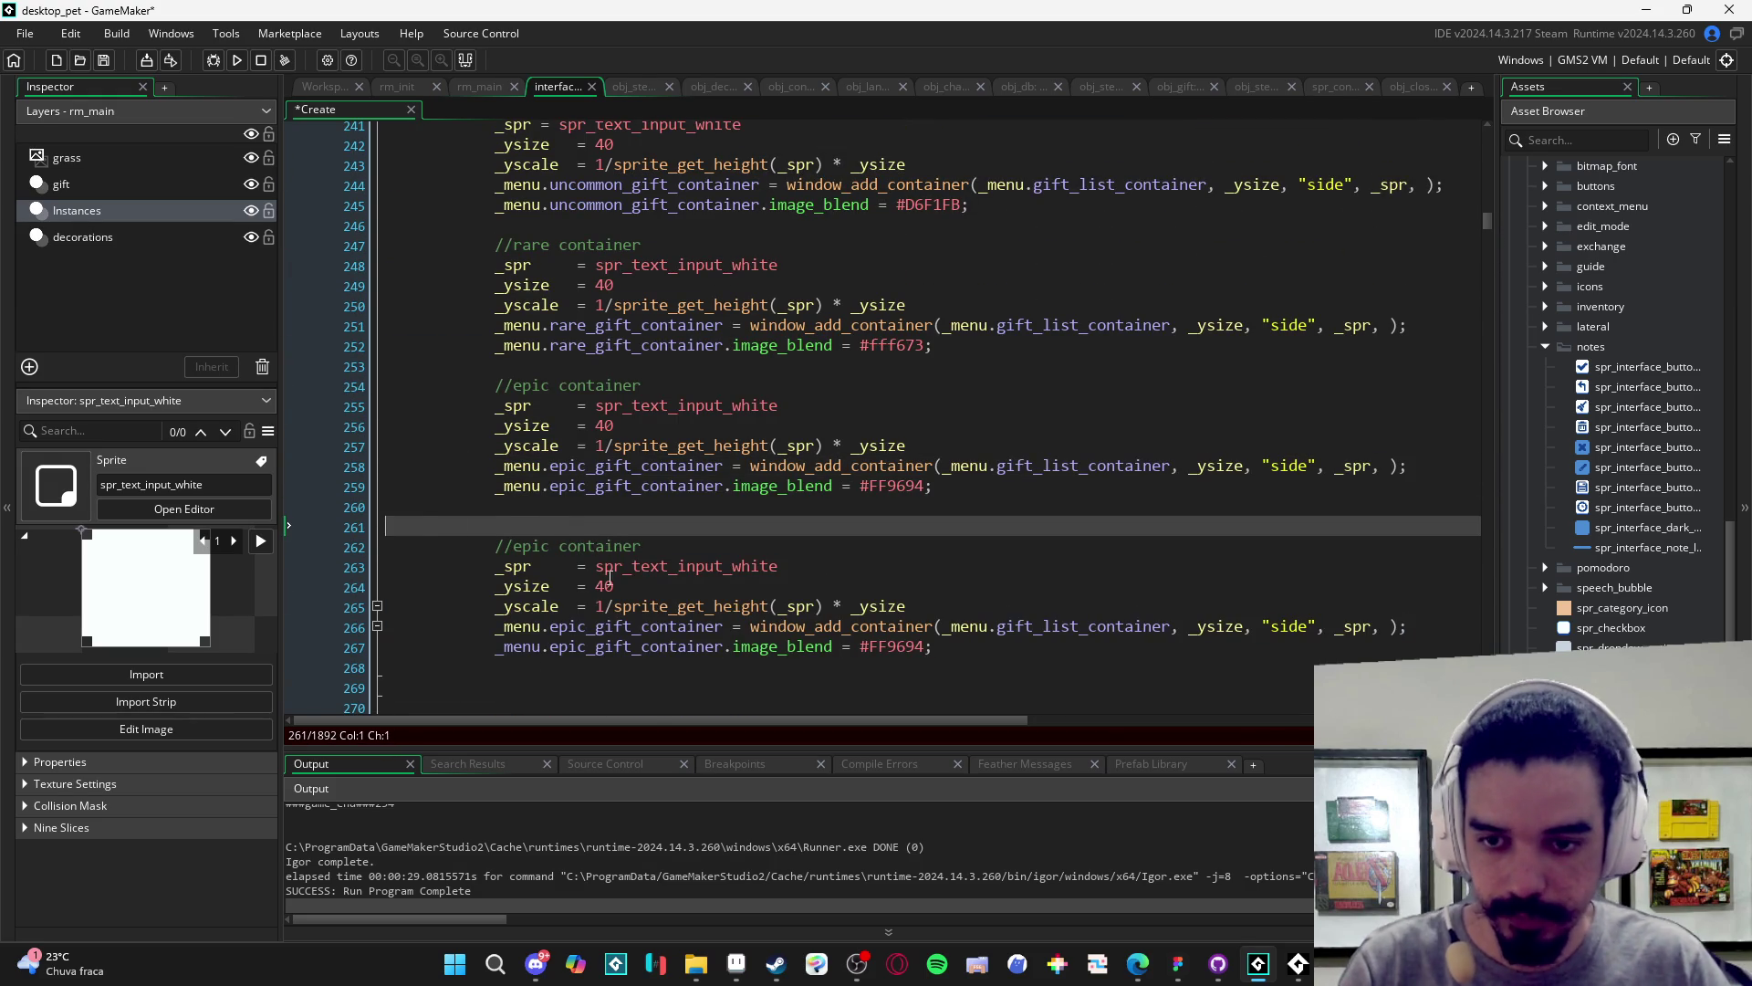
pyautogui.press('Delete')
# - Rename the copy's comment, container name and blend line from epic to legendary
pyautogui.doubleClick(537, 526)
pyautogui.write('legenda')
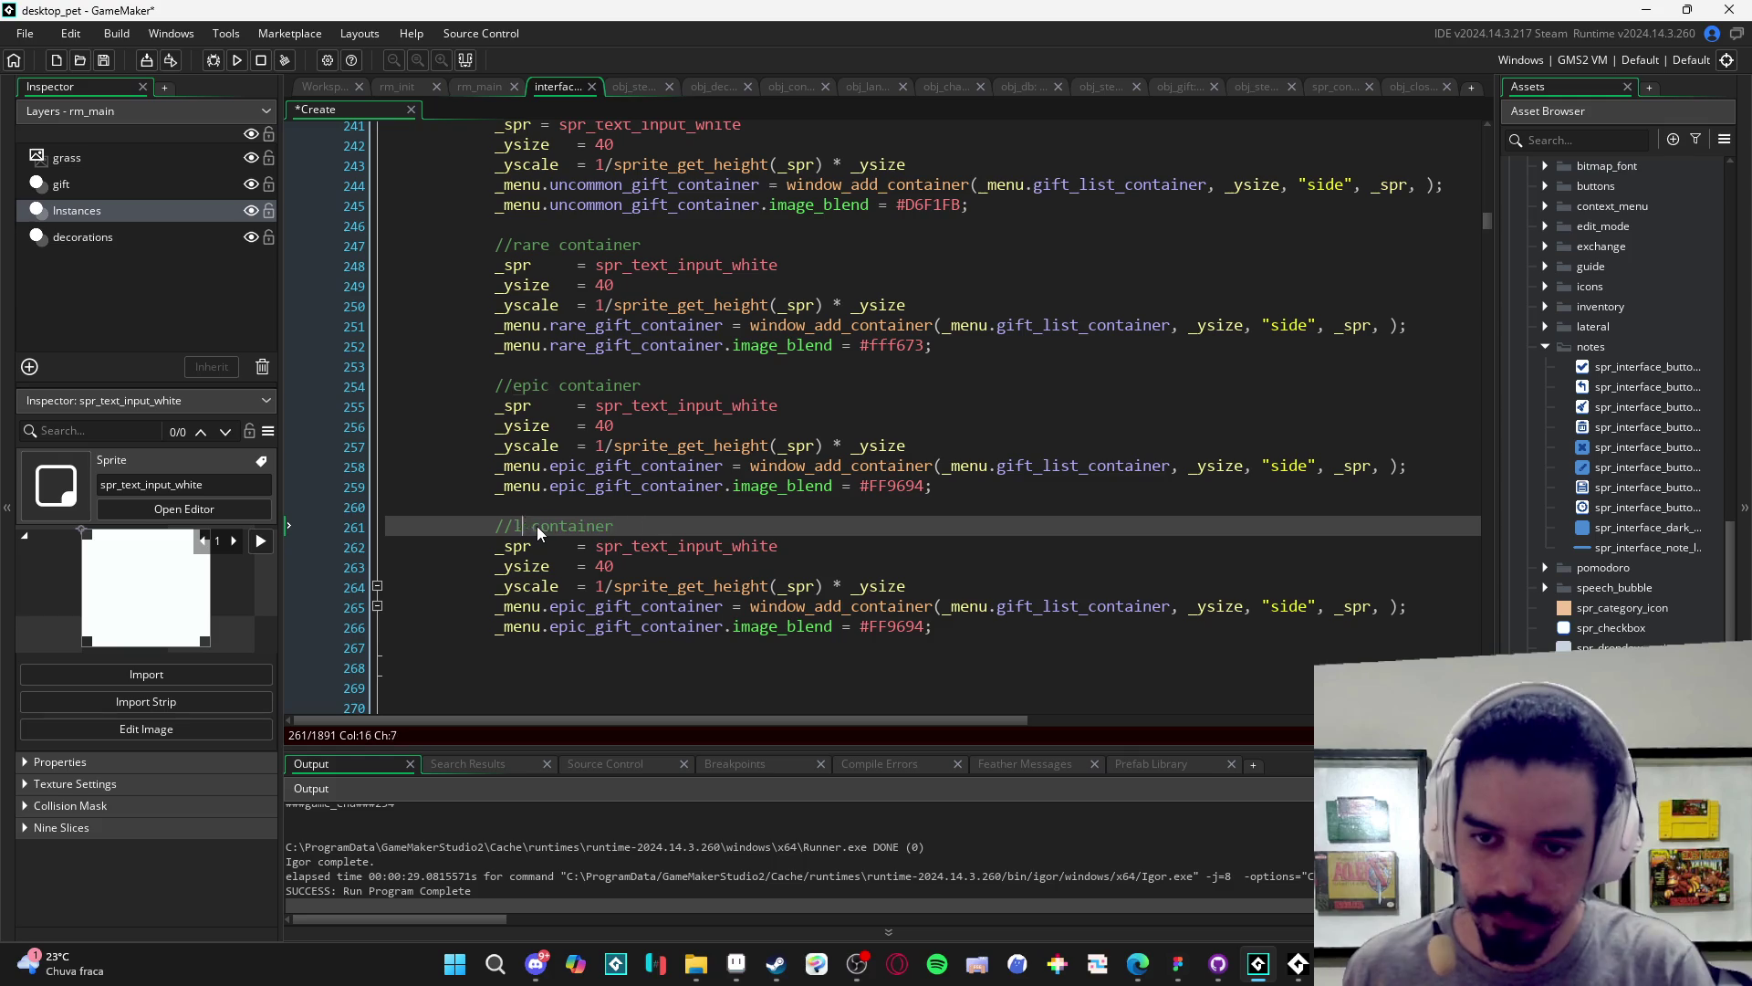
pyautogui.write('ry')
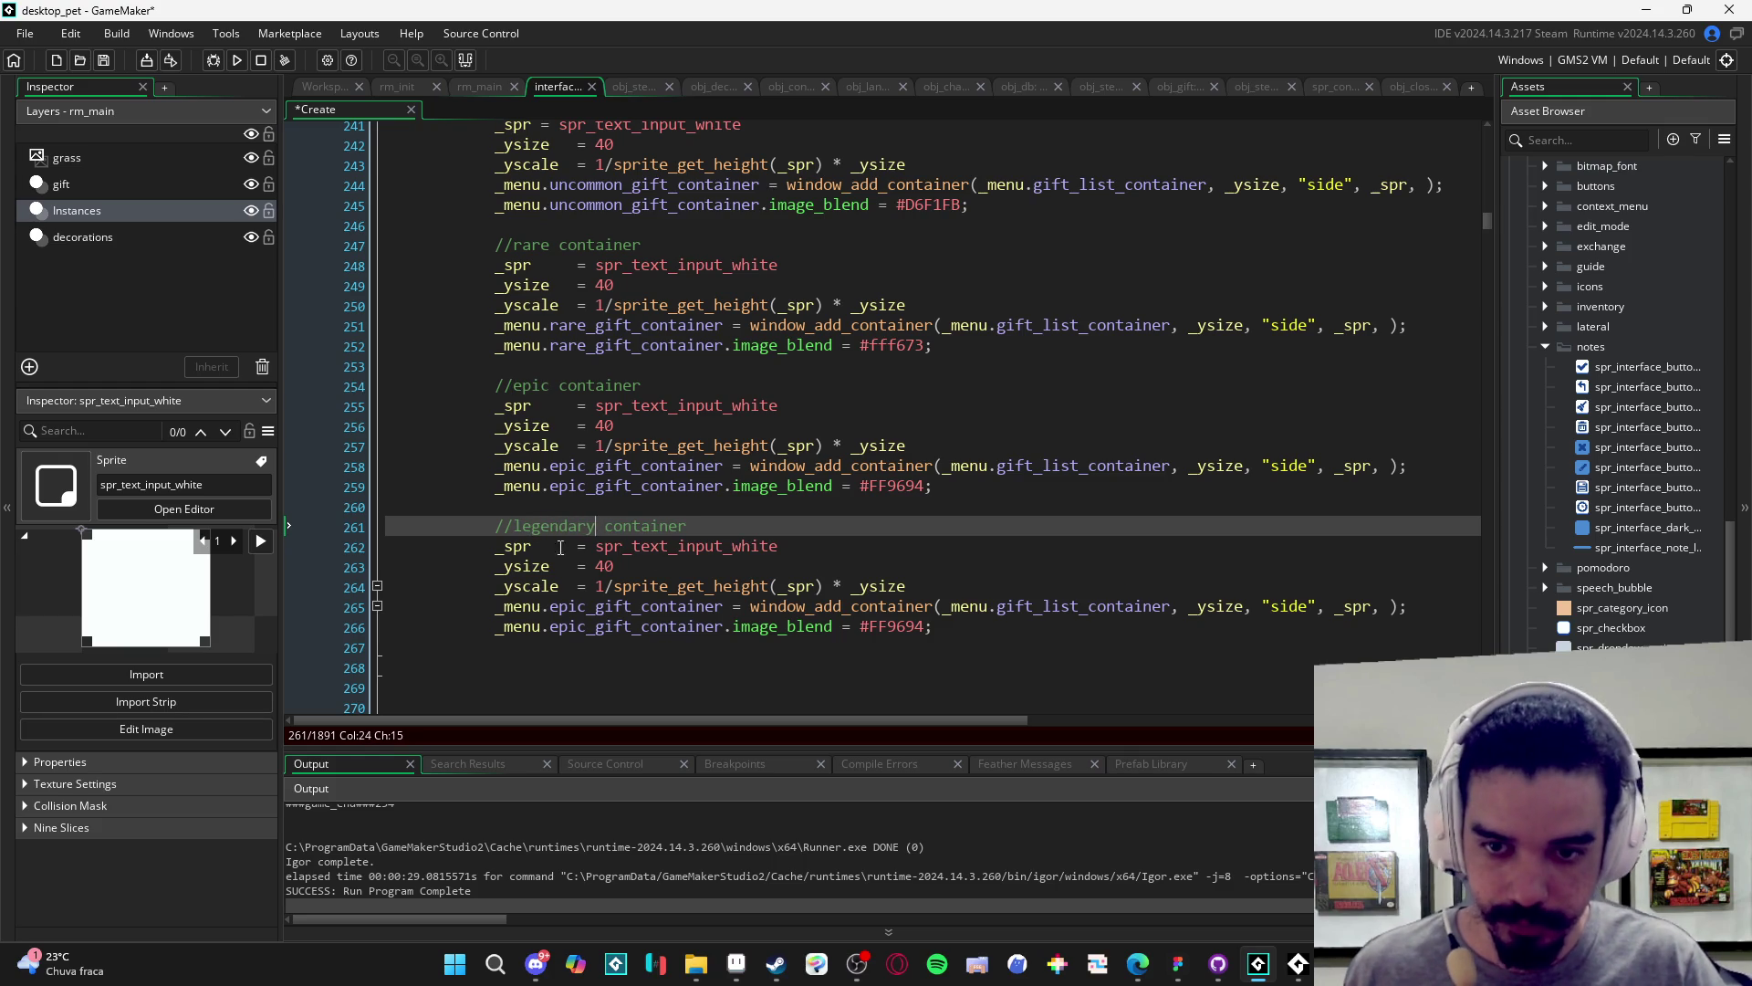
pyautogui.doubleClick(553, 607)
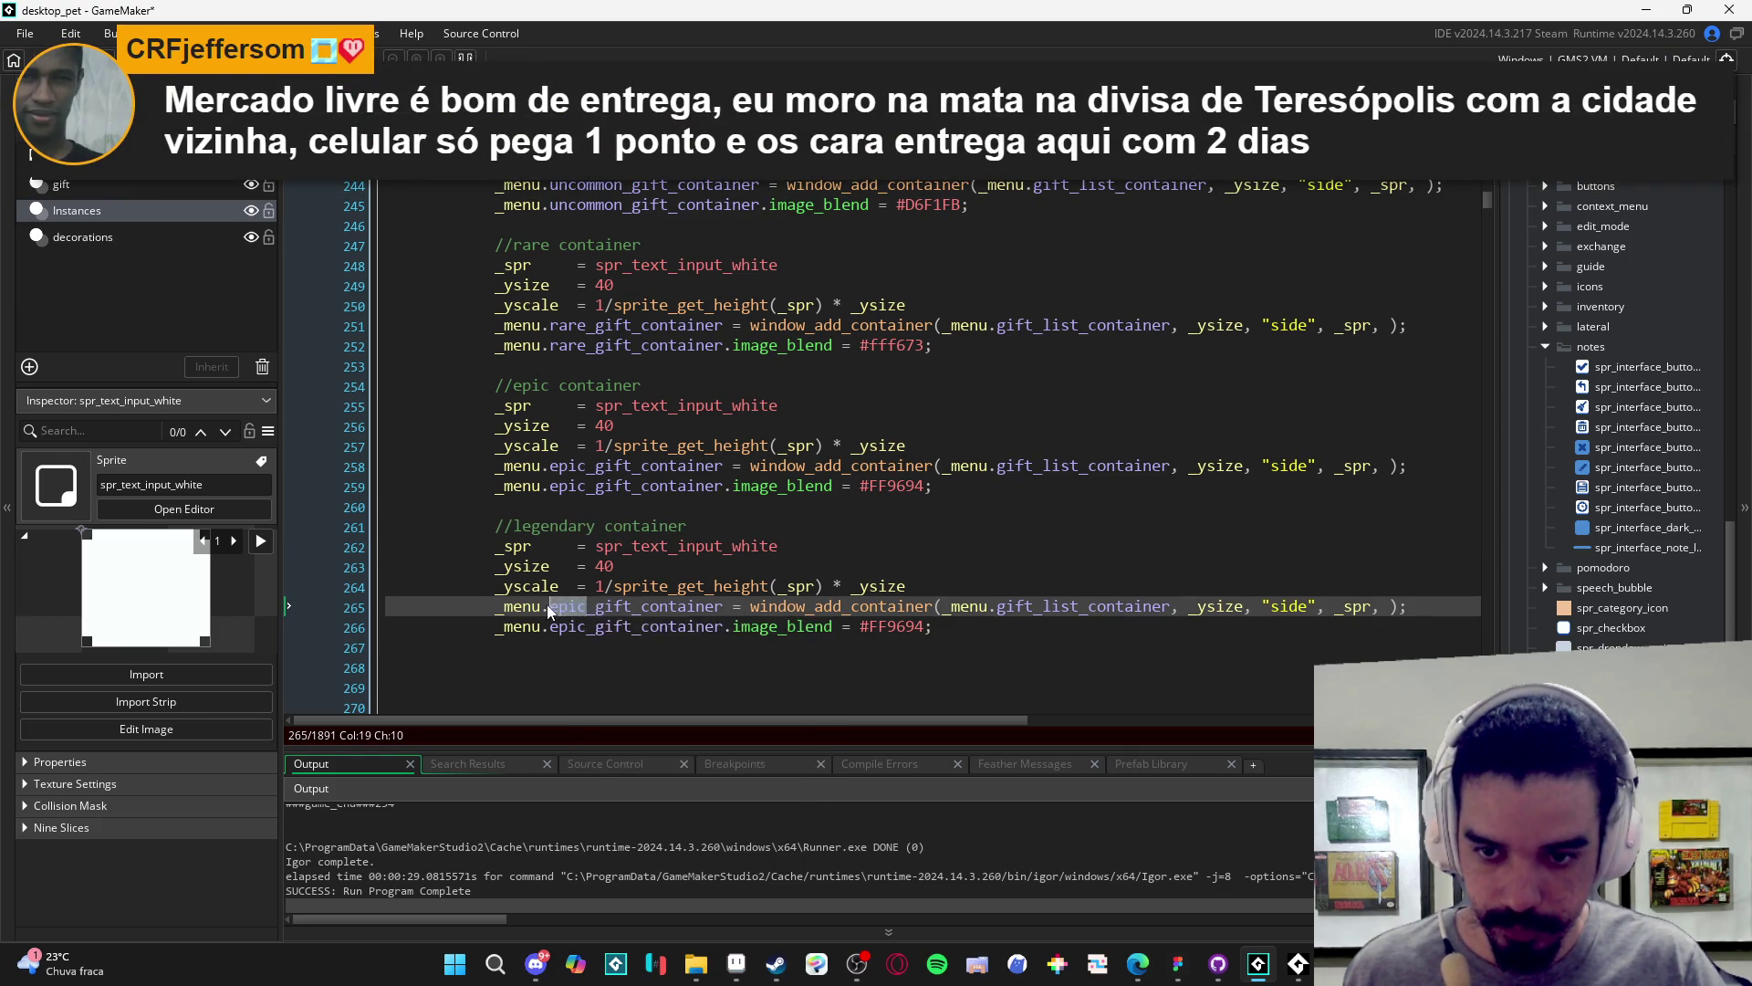
pyautogui.write('legendary')
pyautogui.doubleClick(553, 627)
pyautogui.write('legendary')
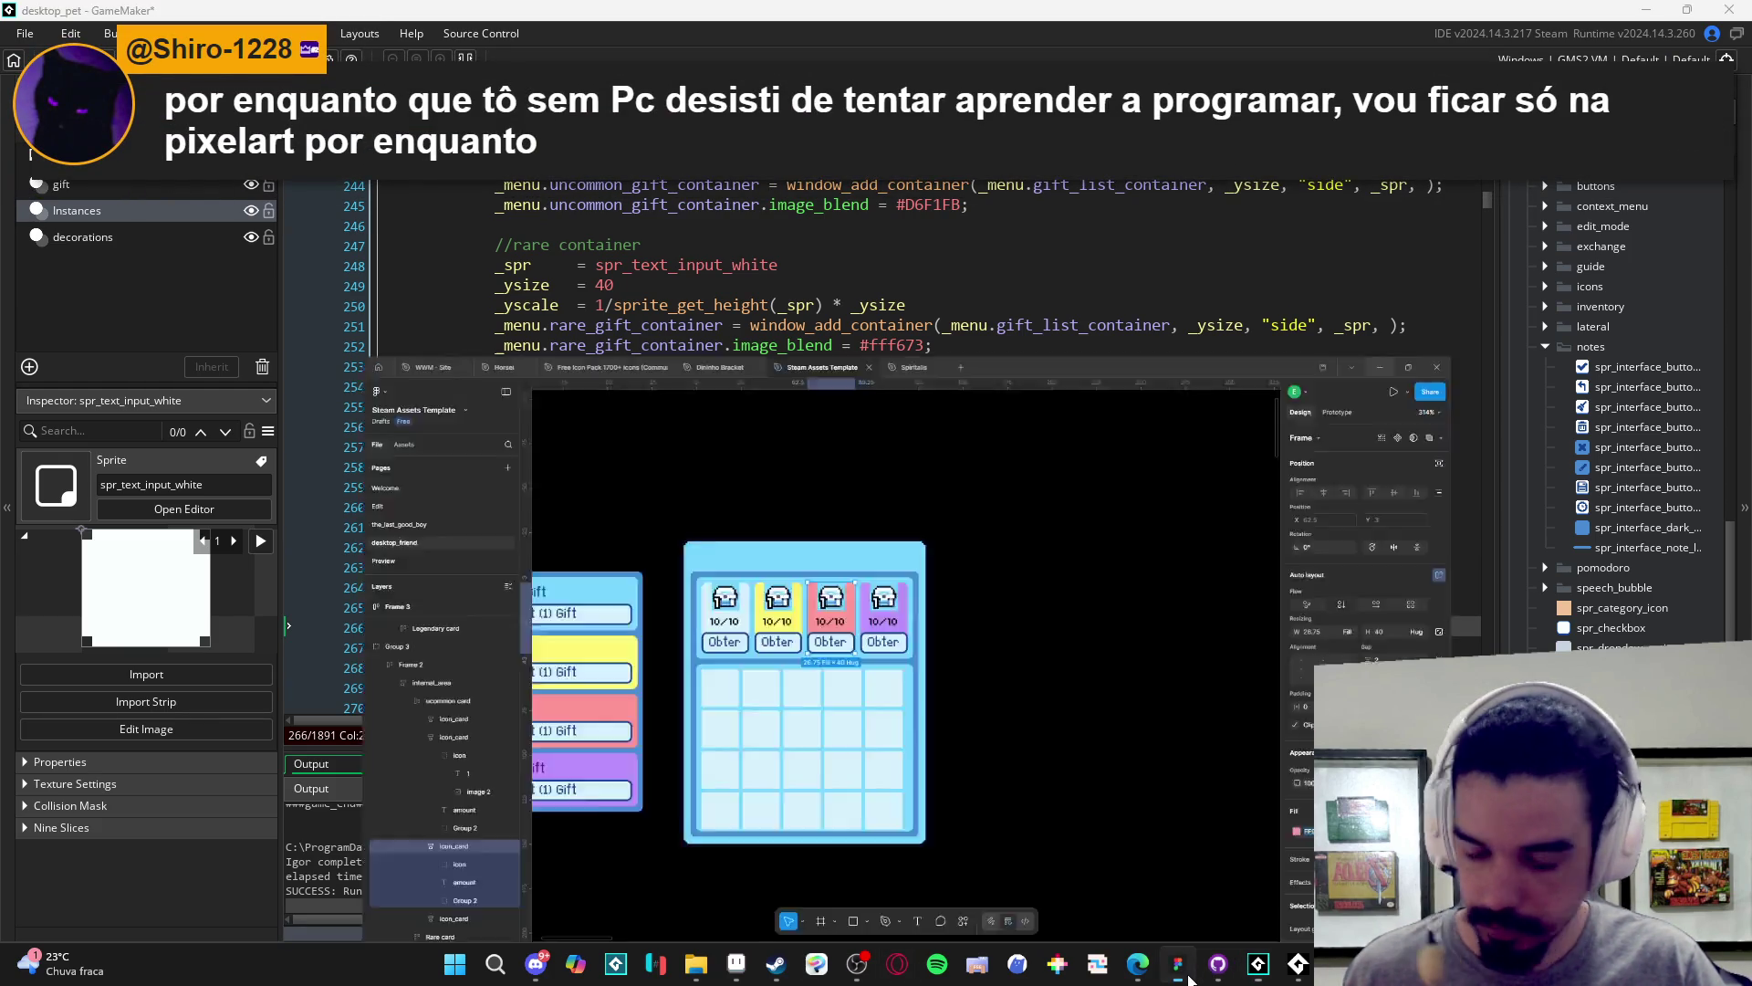
# - Set the legendary block's image_blend to #BB91FF, the purple card colour from Figma
pyautogui.click(1177, 964)
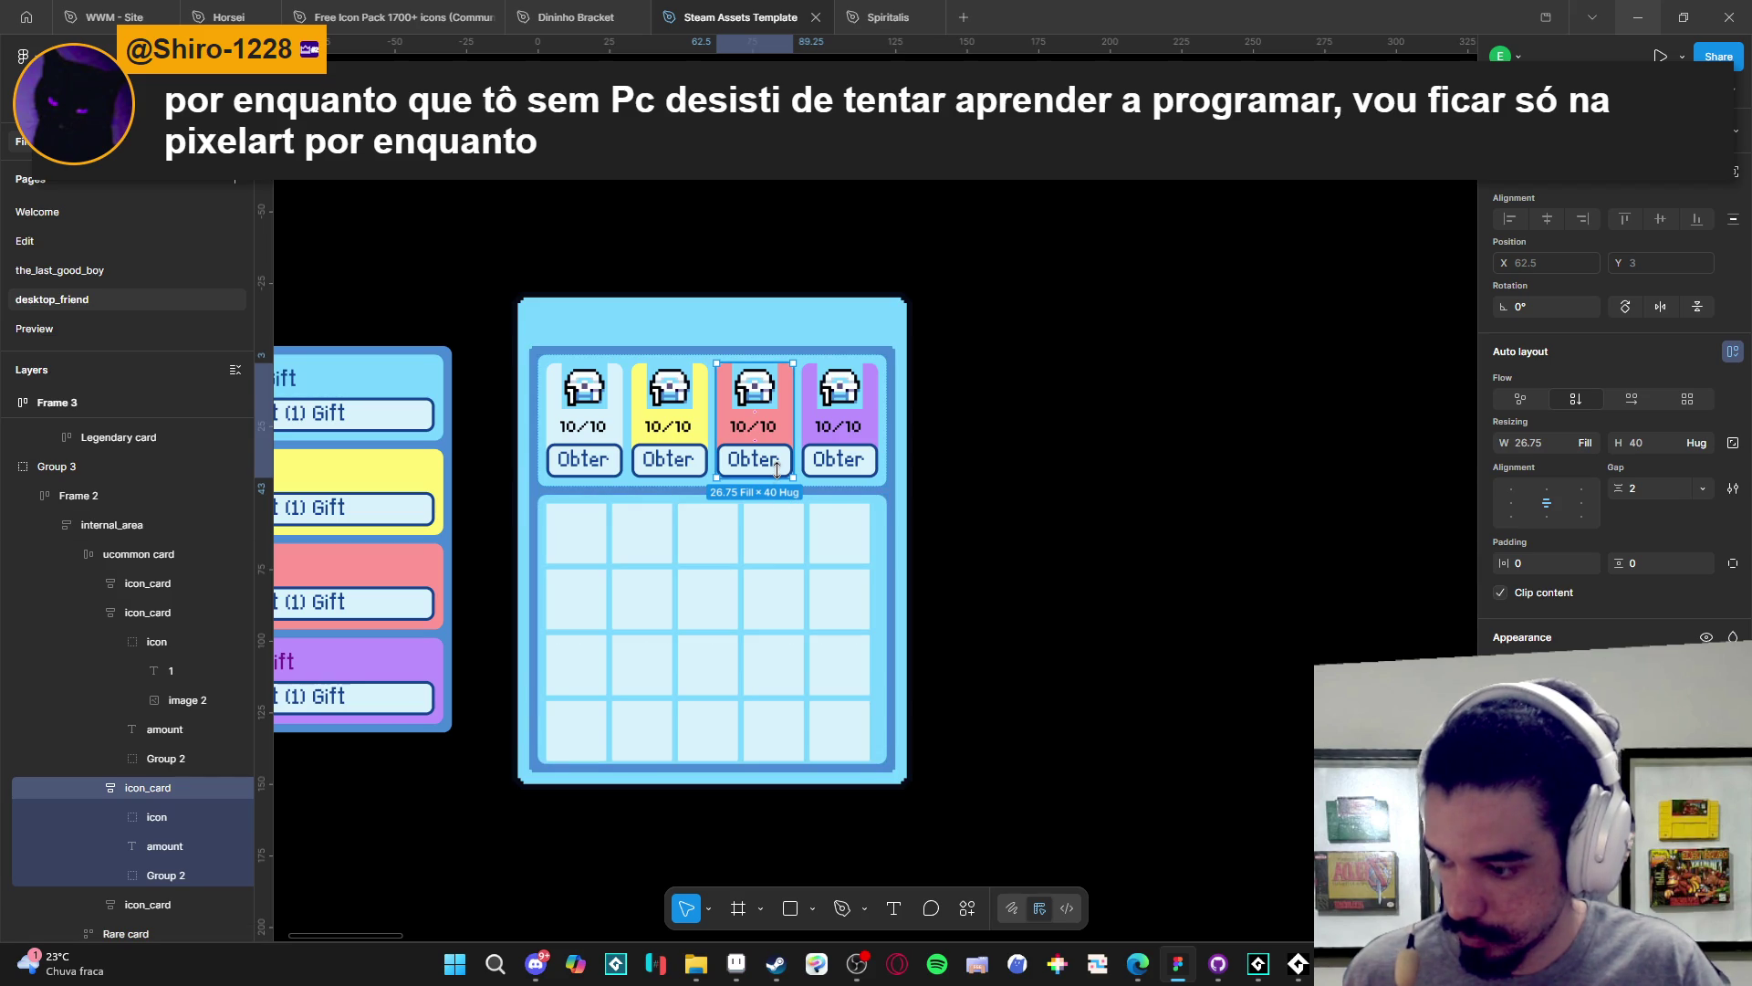
pyautogui.click(831, 447)
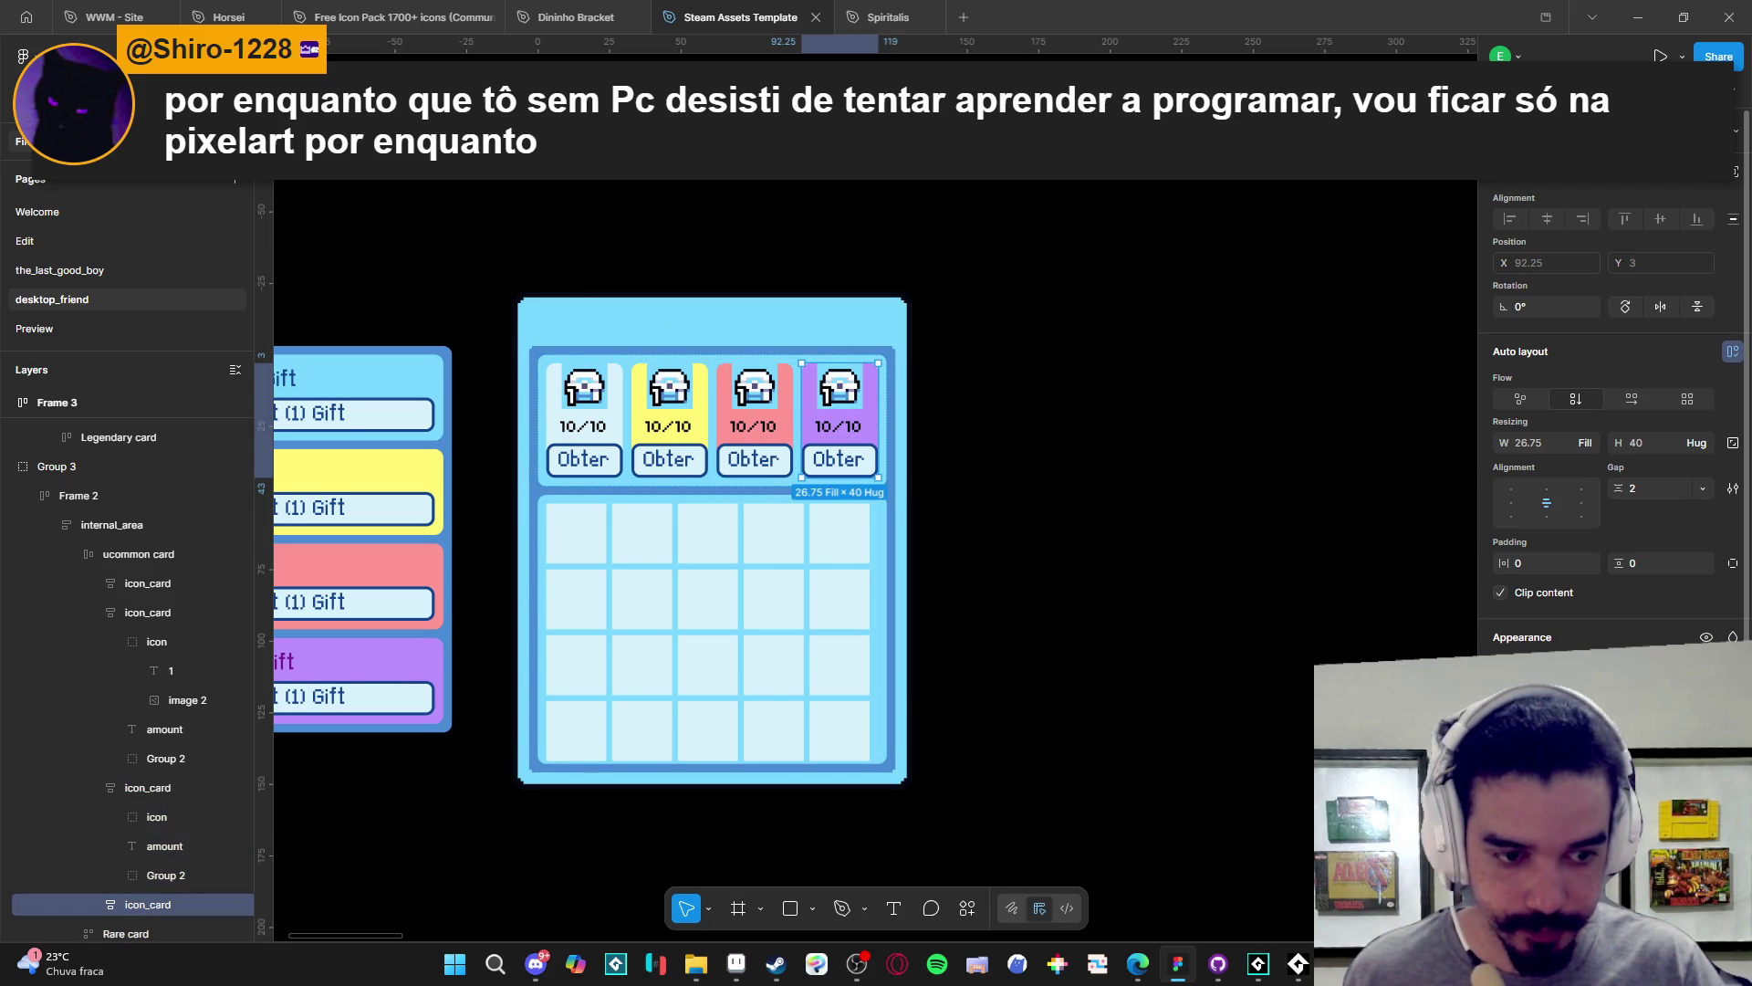
pyautogui.click(1638, 17)
pyautogui.doubleClick(938, 628)
pyautogui.write('BB91FF')
# - Remove the extra blank lines after the legendary block and save the script
pyautogui.click(944, 672)
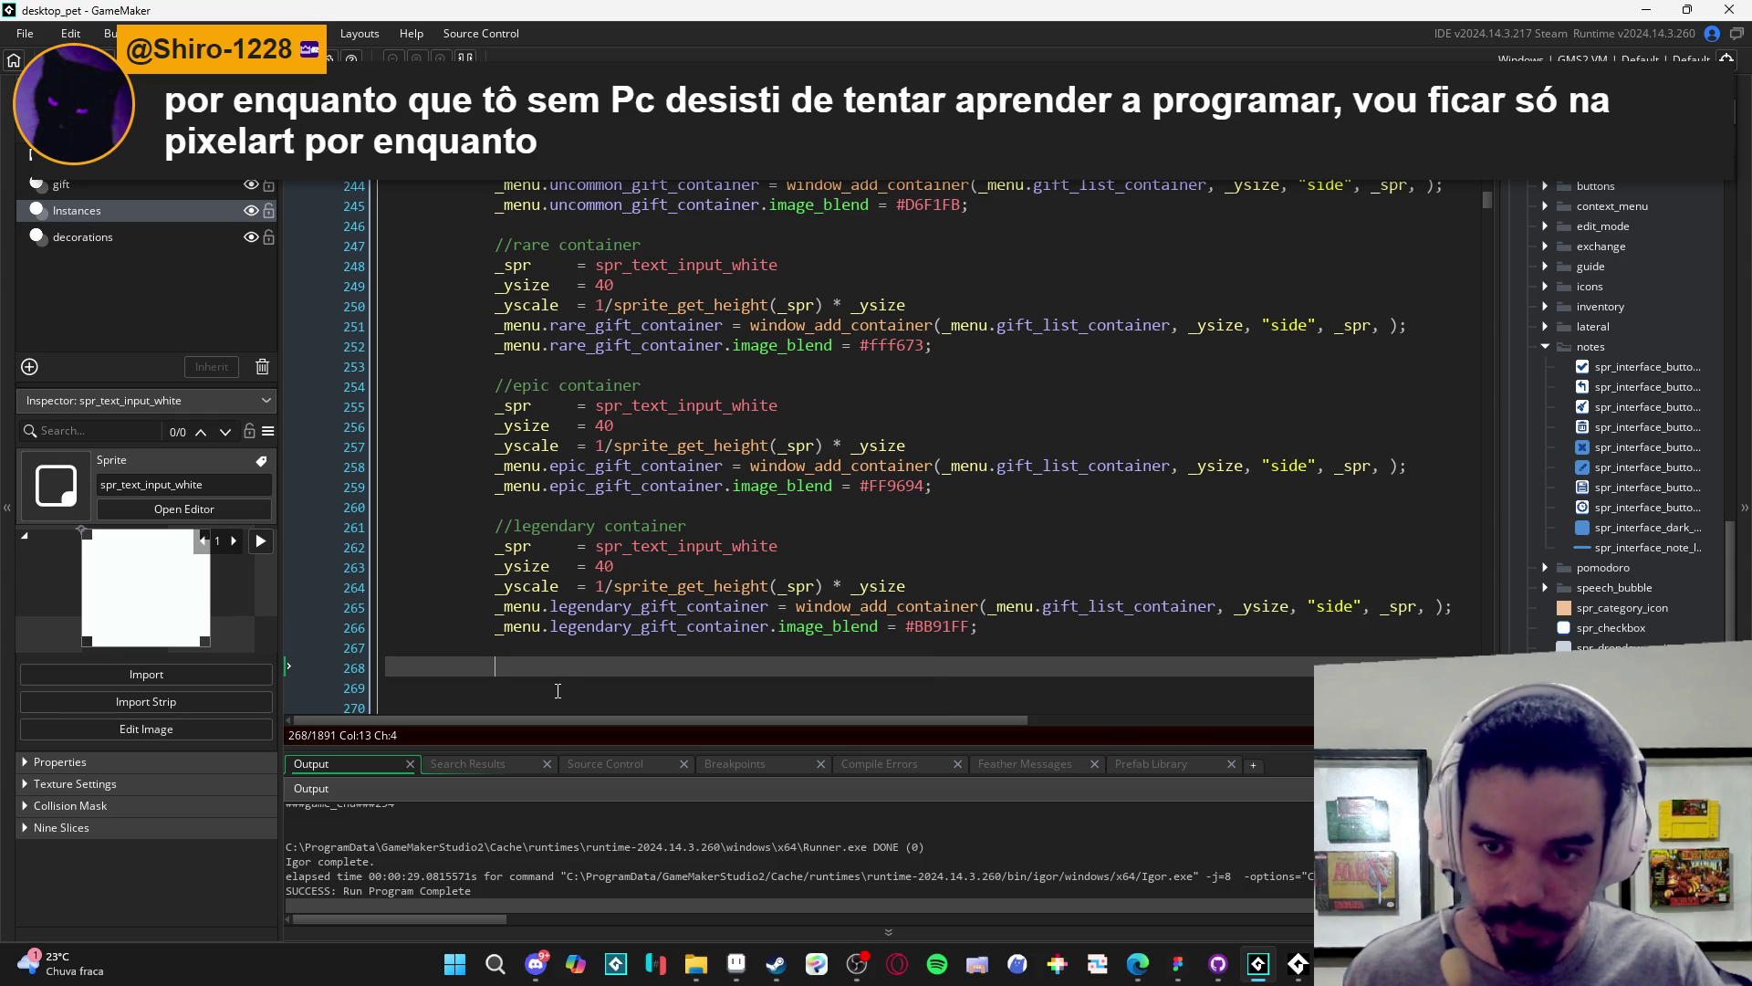
pyautogui.scroll(-3, 558, 691)
pyautogui.press('Delete')
pyautogui.press('Delete')
pyautogui.press('BackSpace')
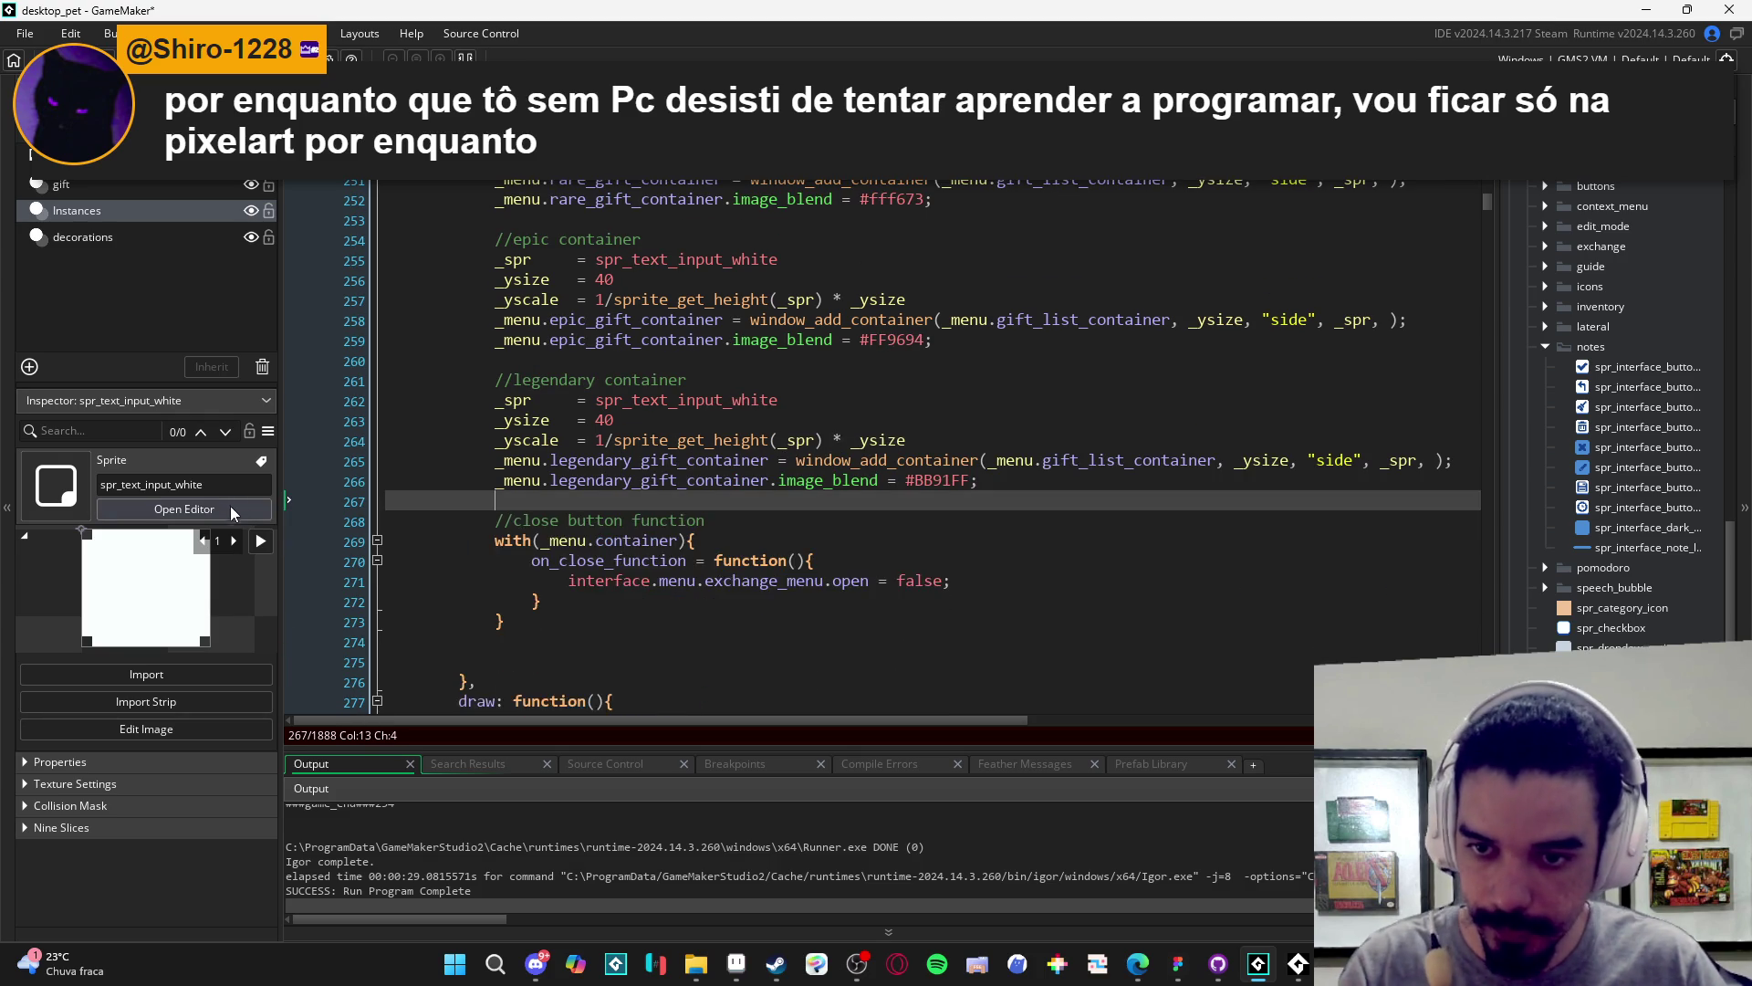
pyautogui.hotkey('ctrl', 's')
pyautogui.scroll(2, 740, 520)
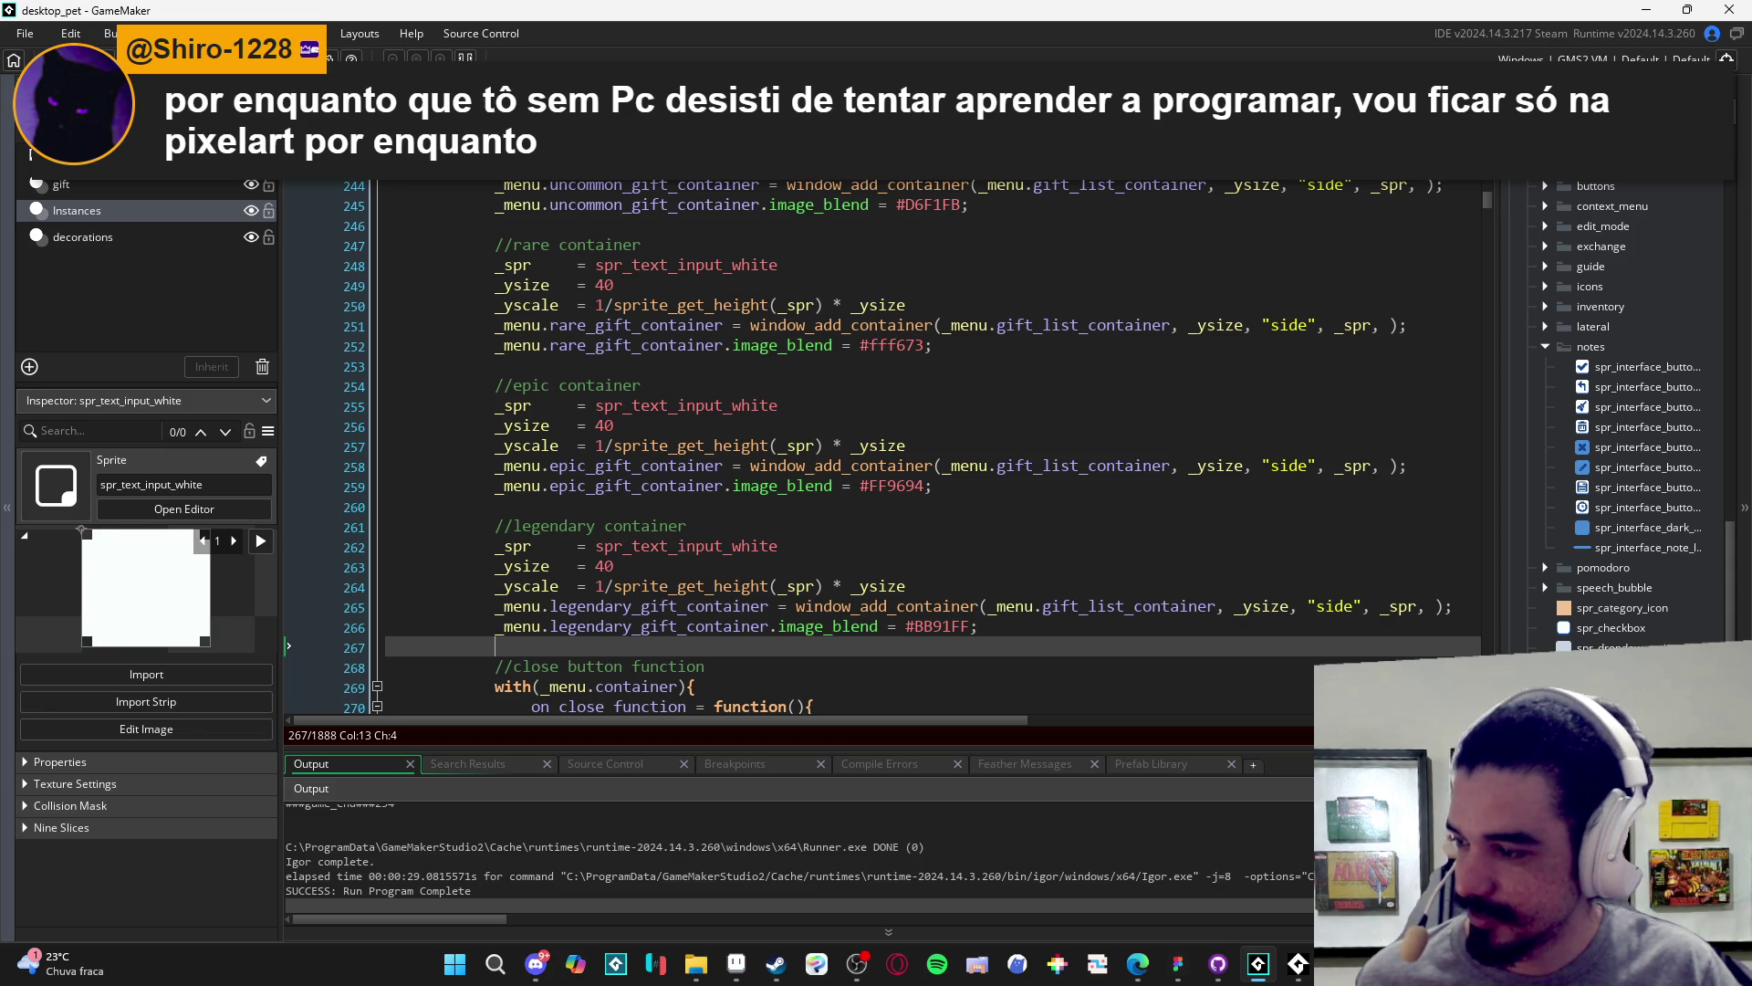
pyautogui.click(673, 509)
pyautogui.press('F5')
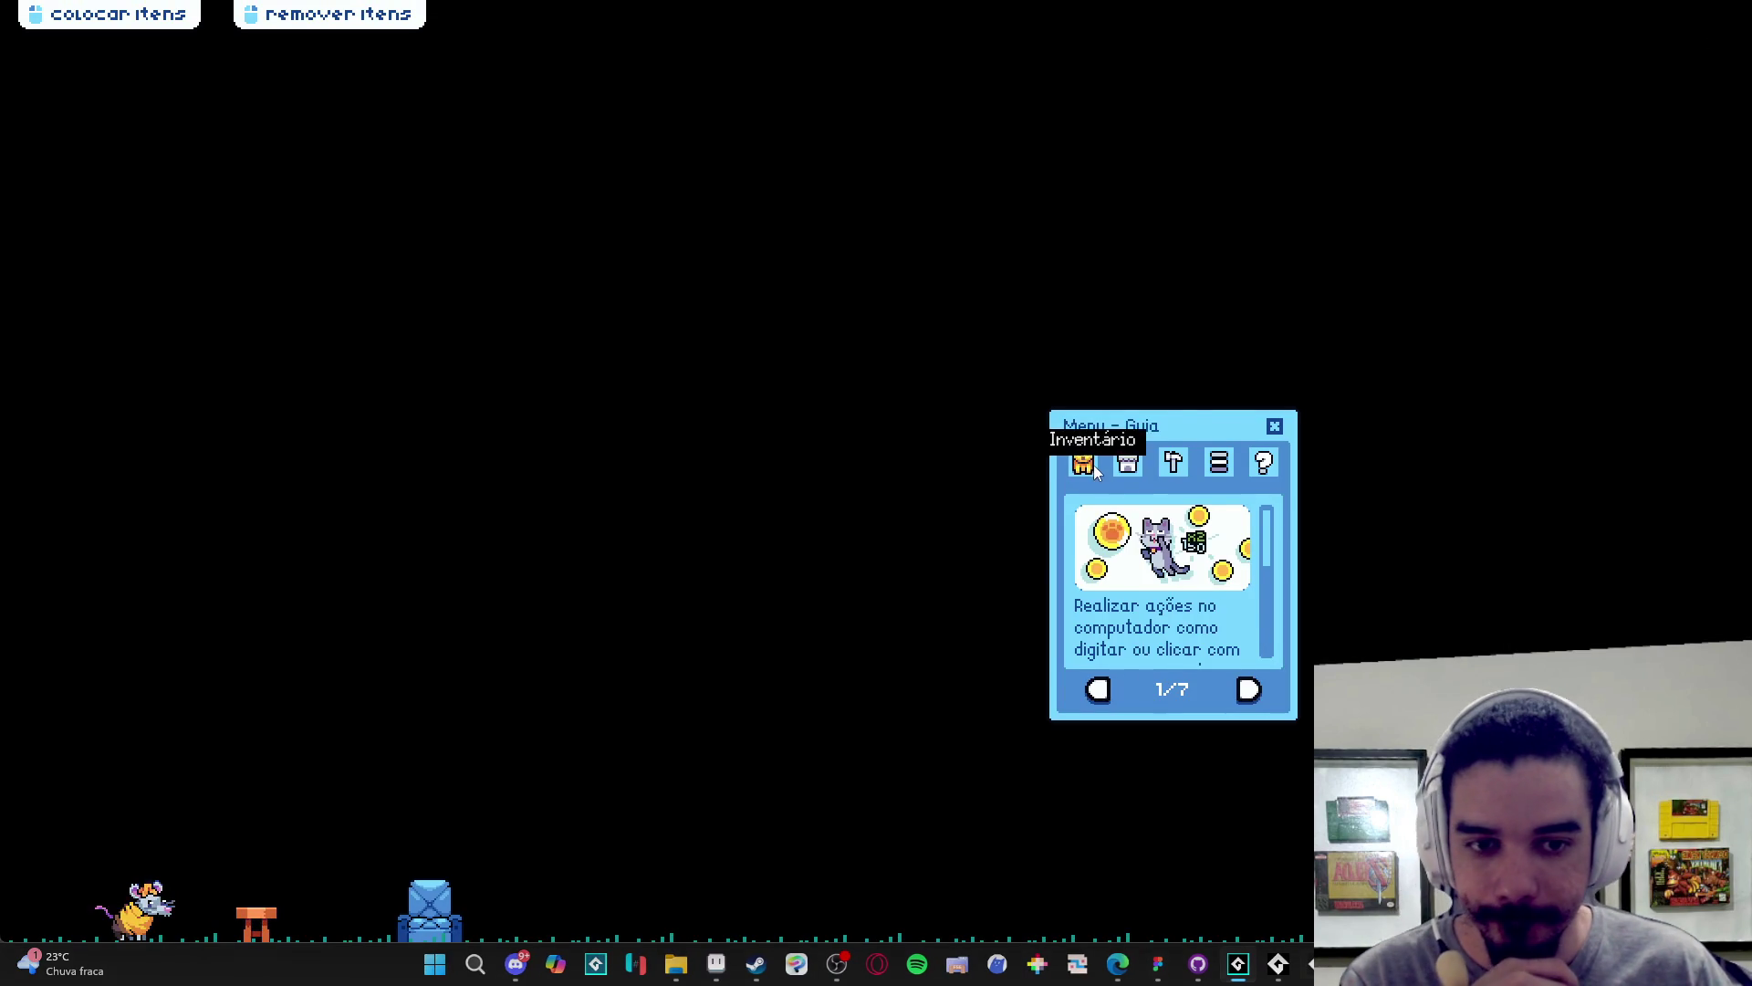
pyautogui.click(1083, 462)
pyautogui.click(1172, 689)
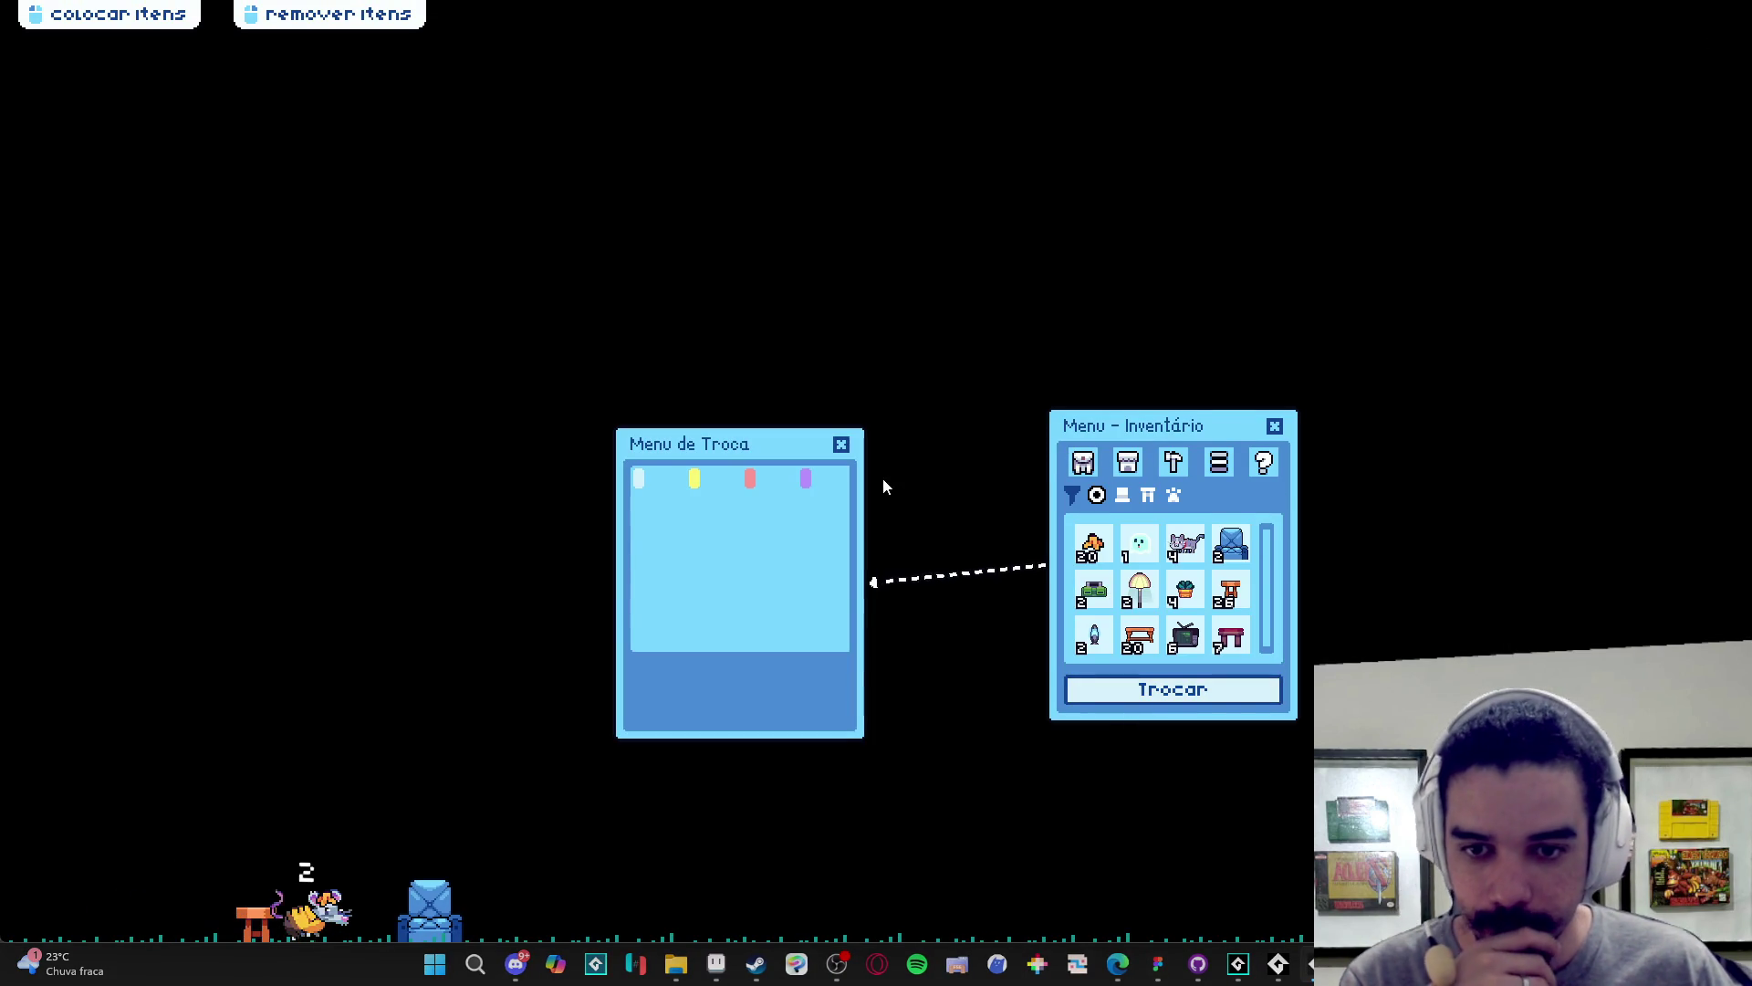
pyautogui.rightClick(1277, 964)
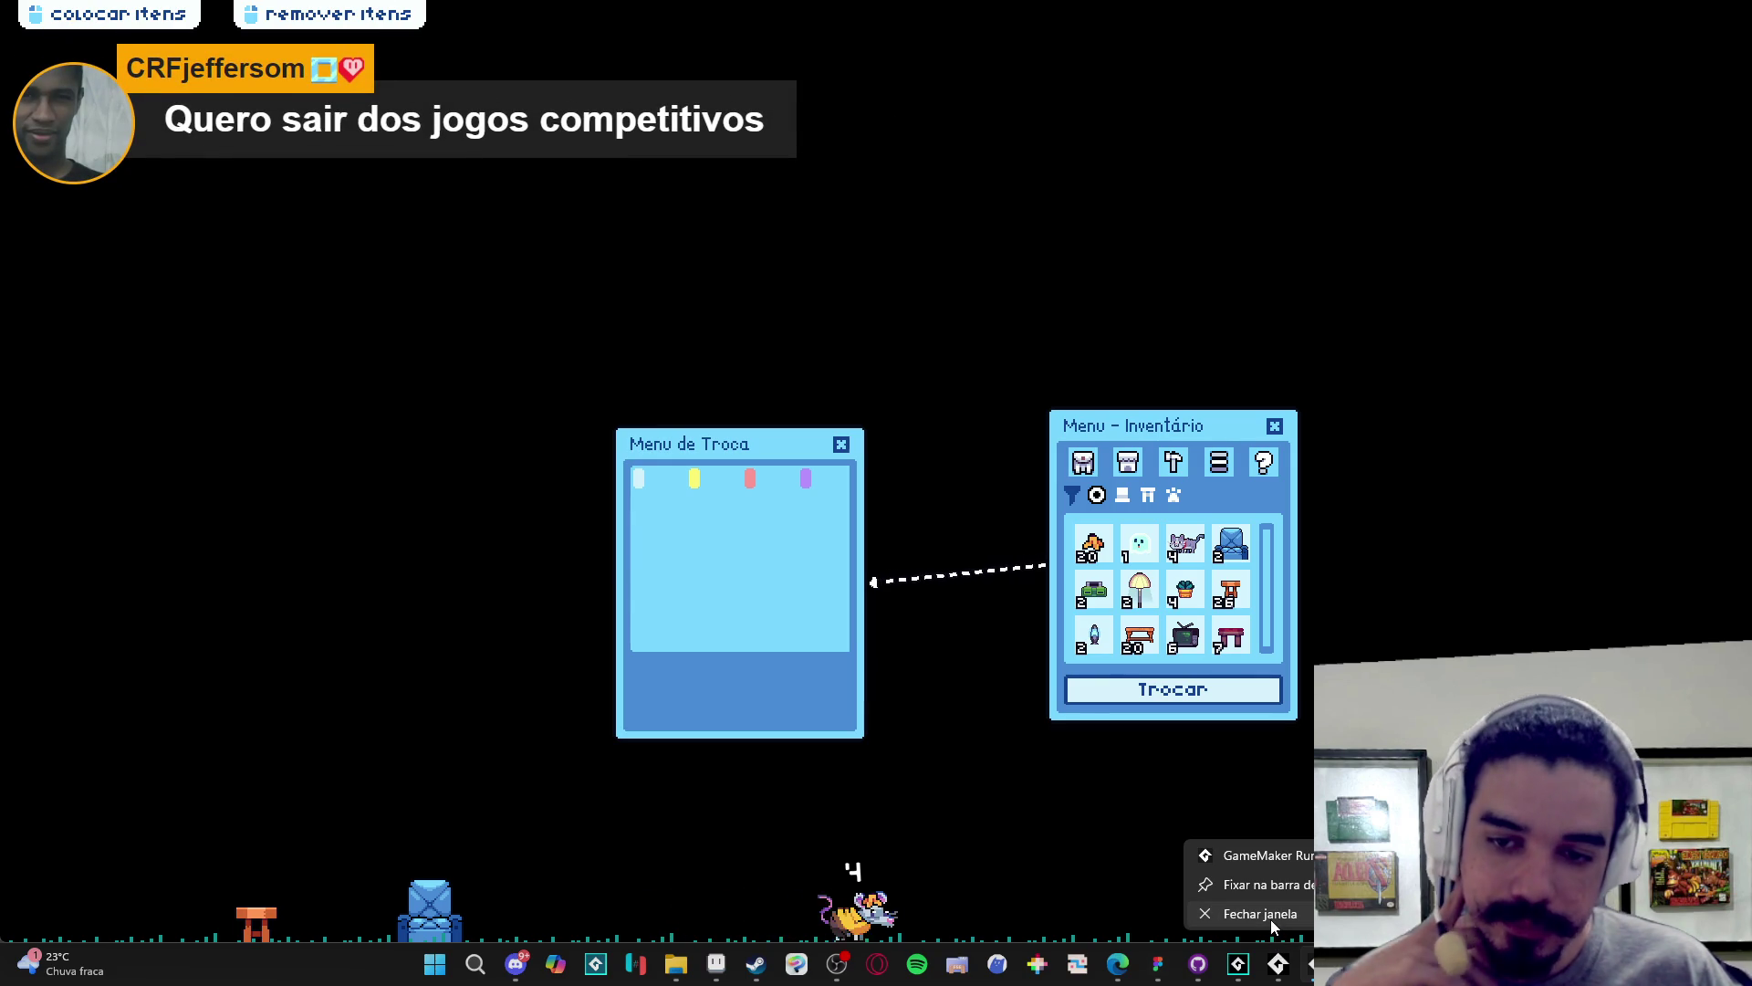
pyautogui.moveTo(1259, 981)
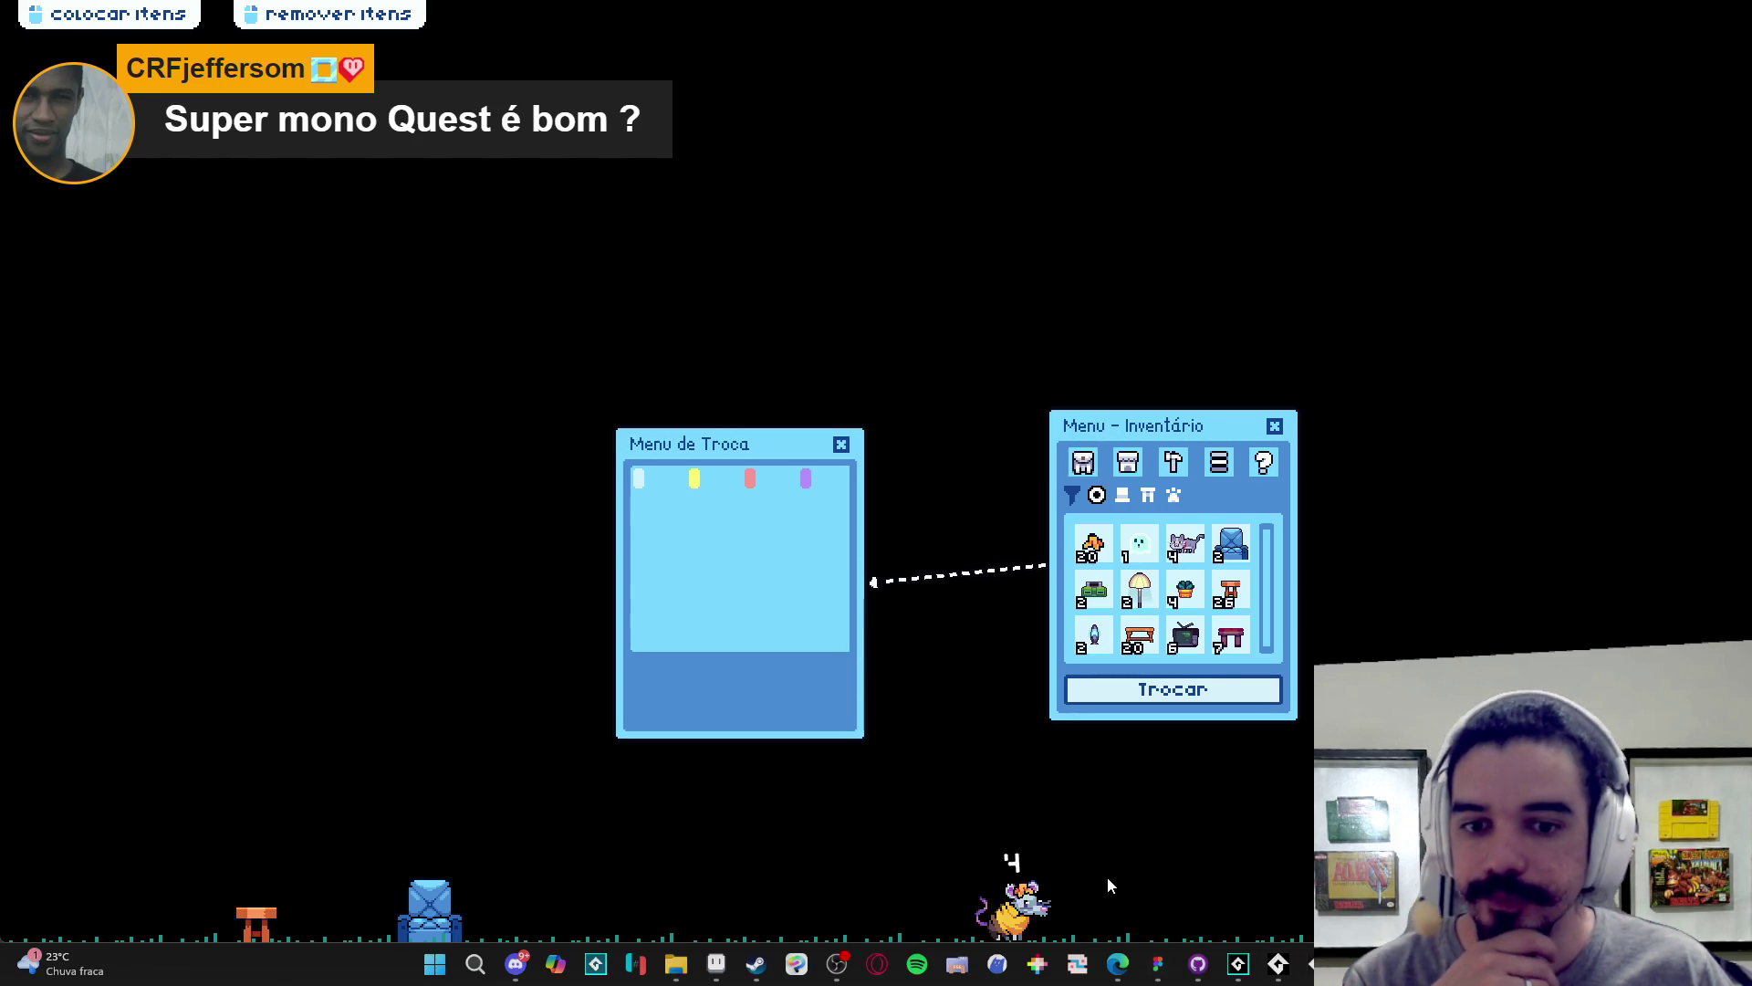
pyautogui.rightClick(1277, 963)
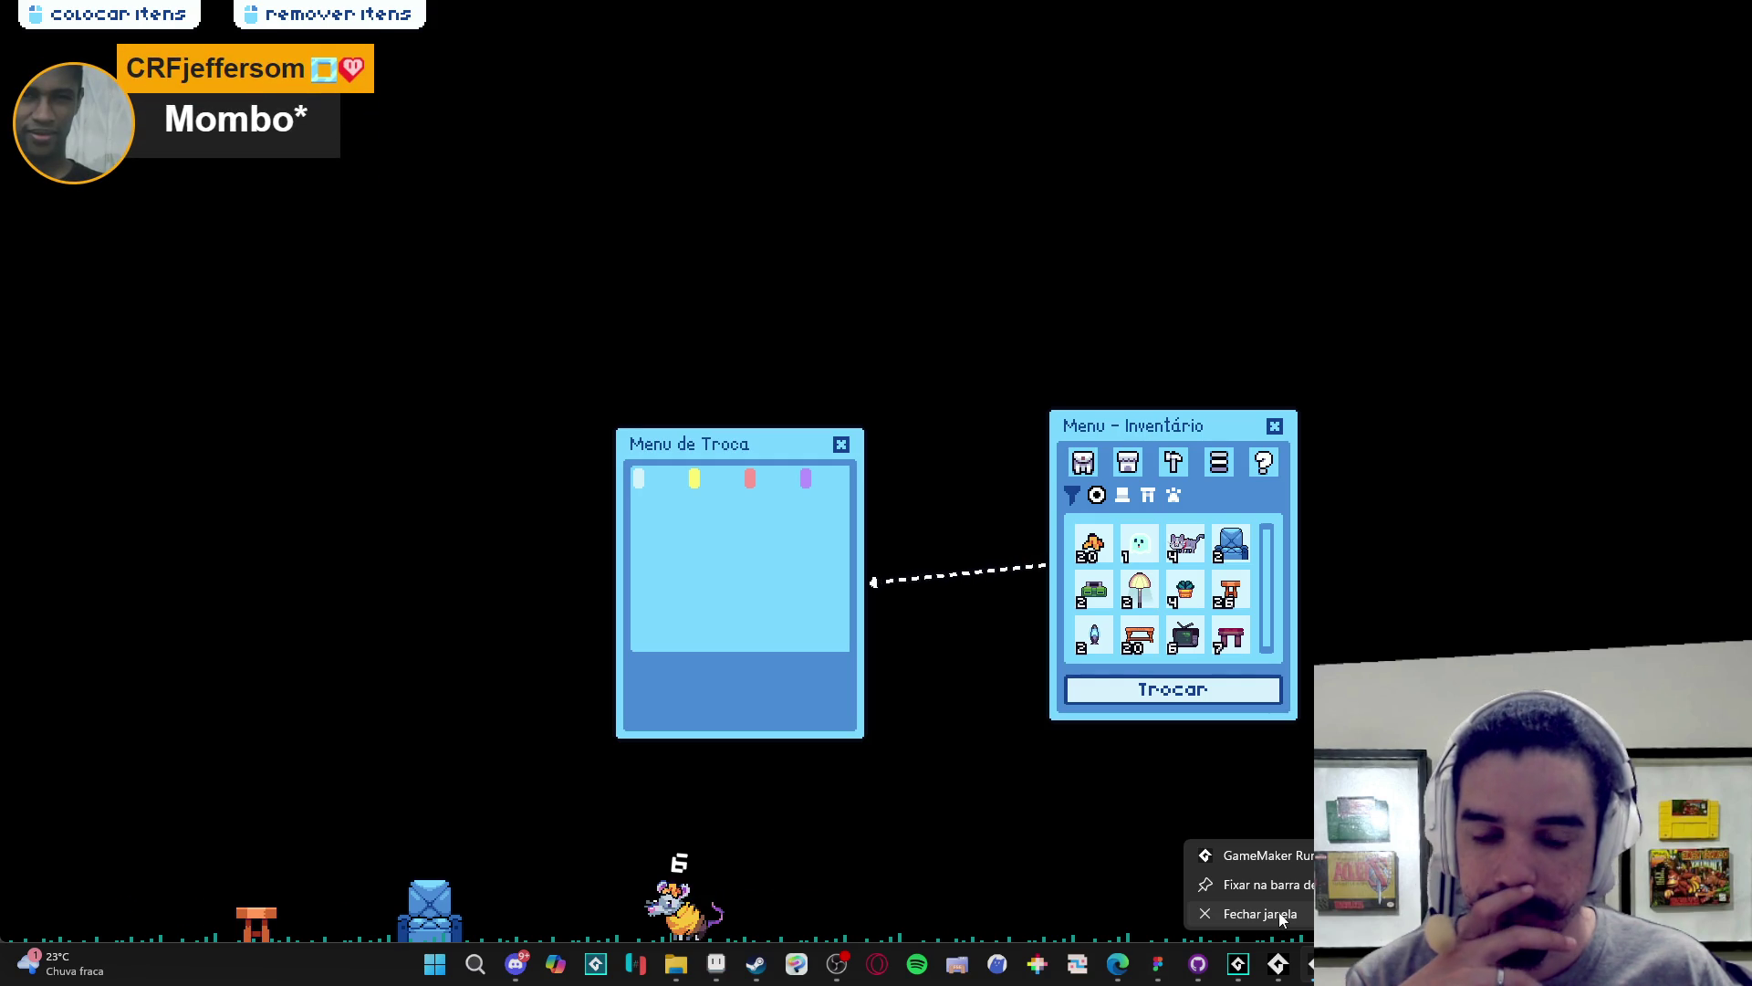
pyautogui.click(1259, 914)
pyautogui.click(961, 554)
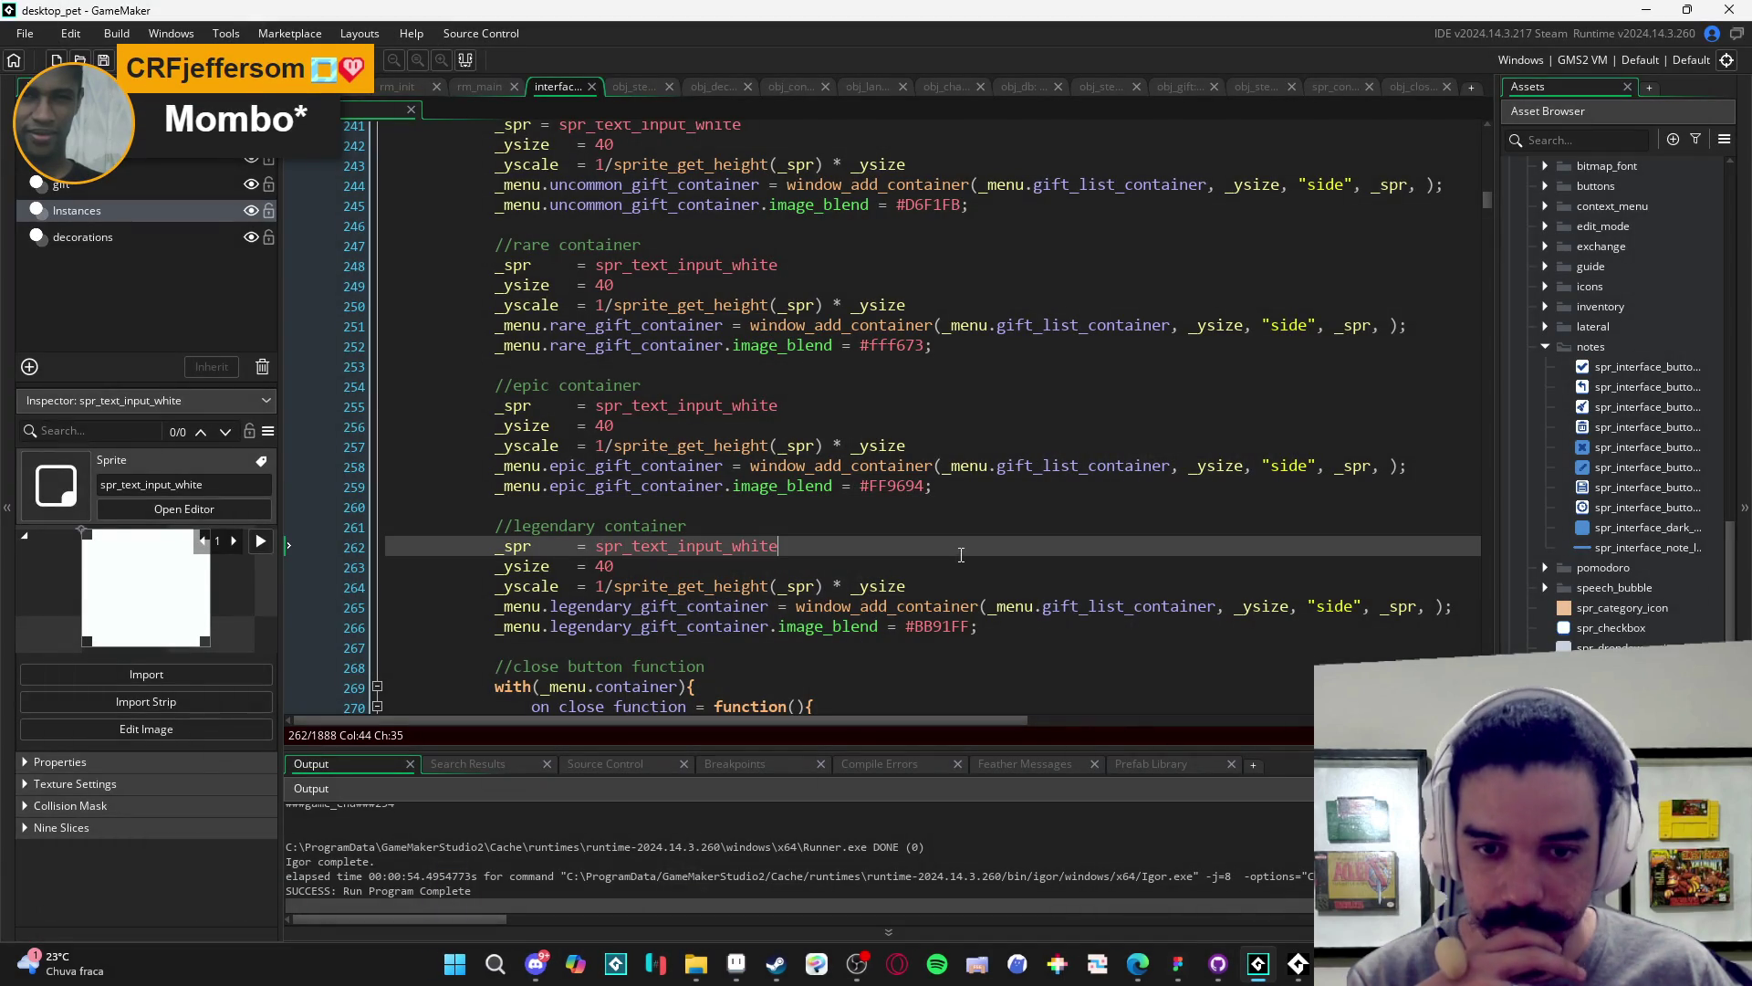
# - Prefix line 238 with // to disable the gift list scaling, save, and run with F5
pyautogui.scroll(2, 985, 620)
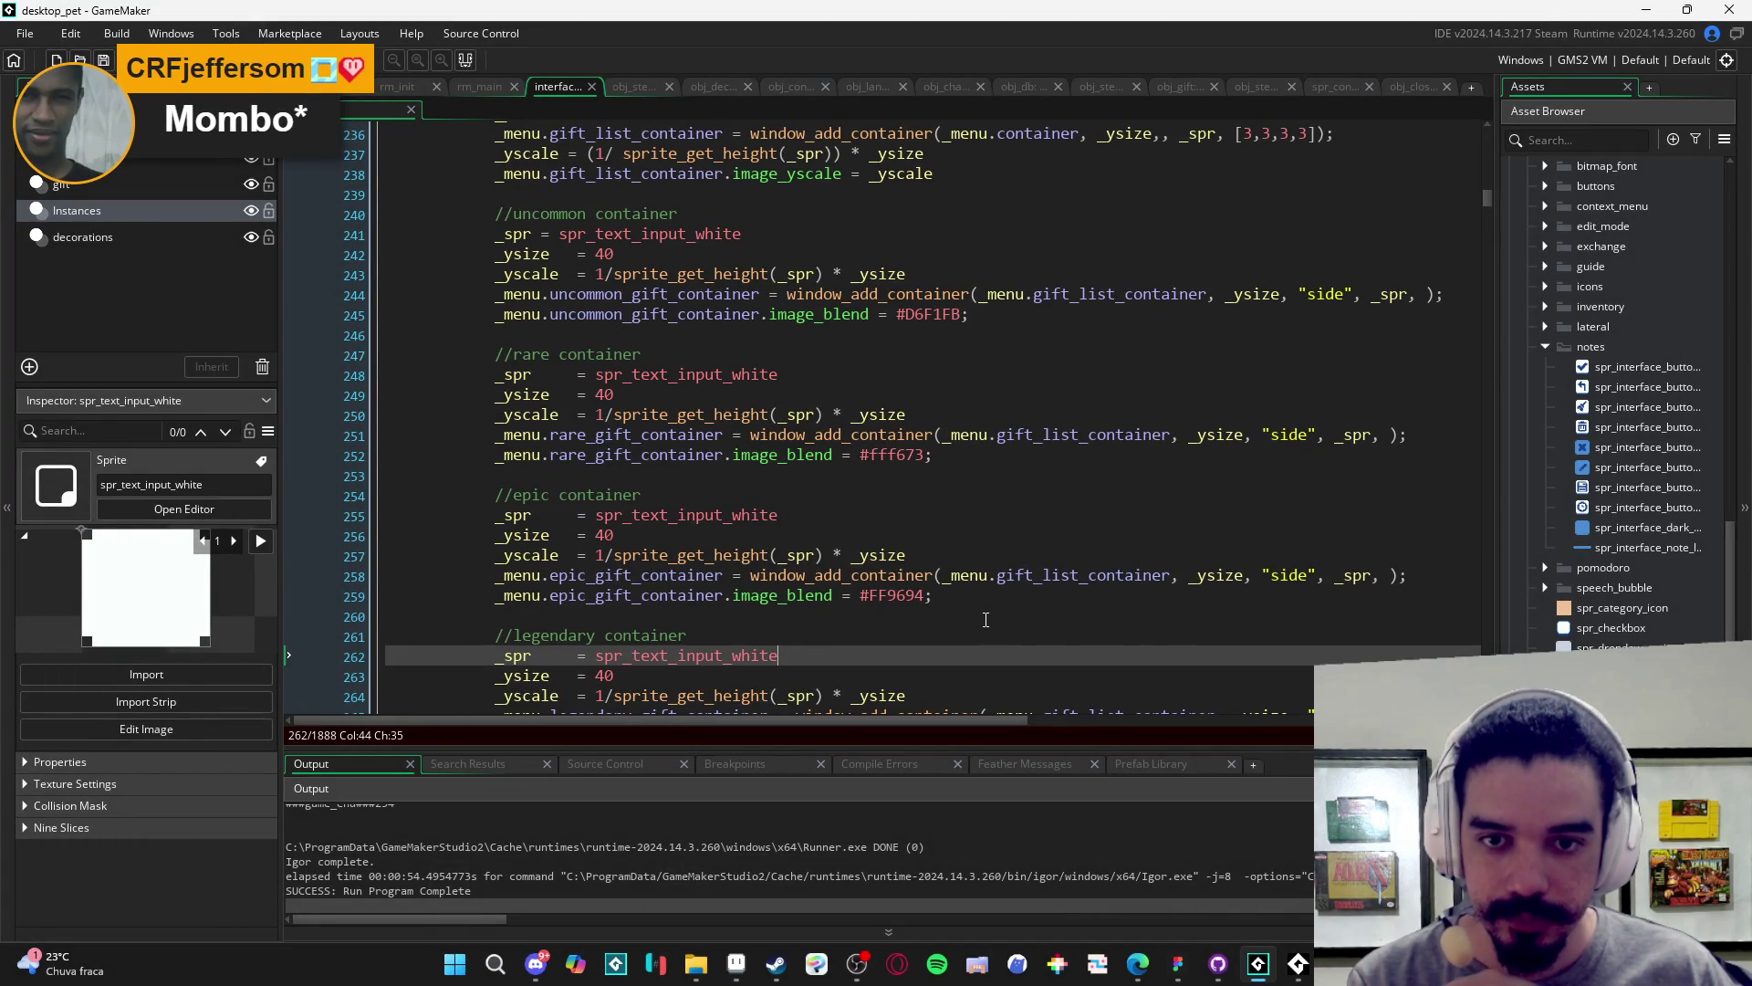
pyautogui.scroll(1, 985, 620)
pyautogui.scroll(-4, 985, 620)
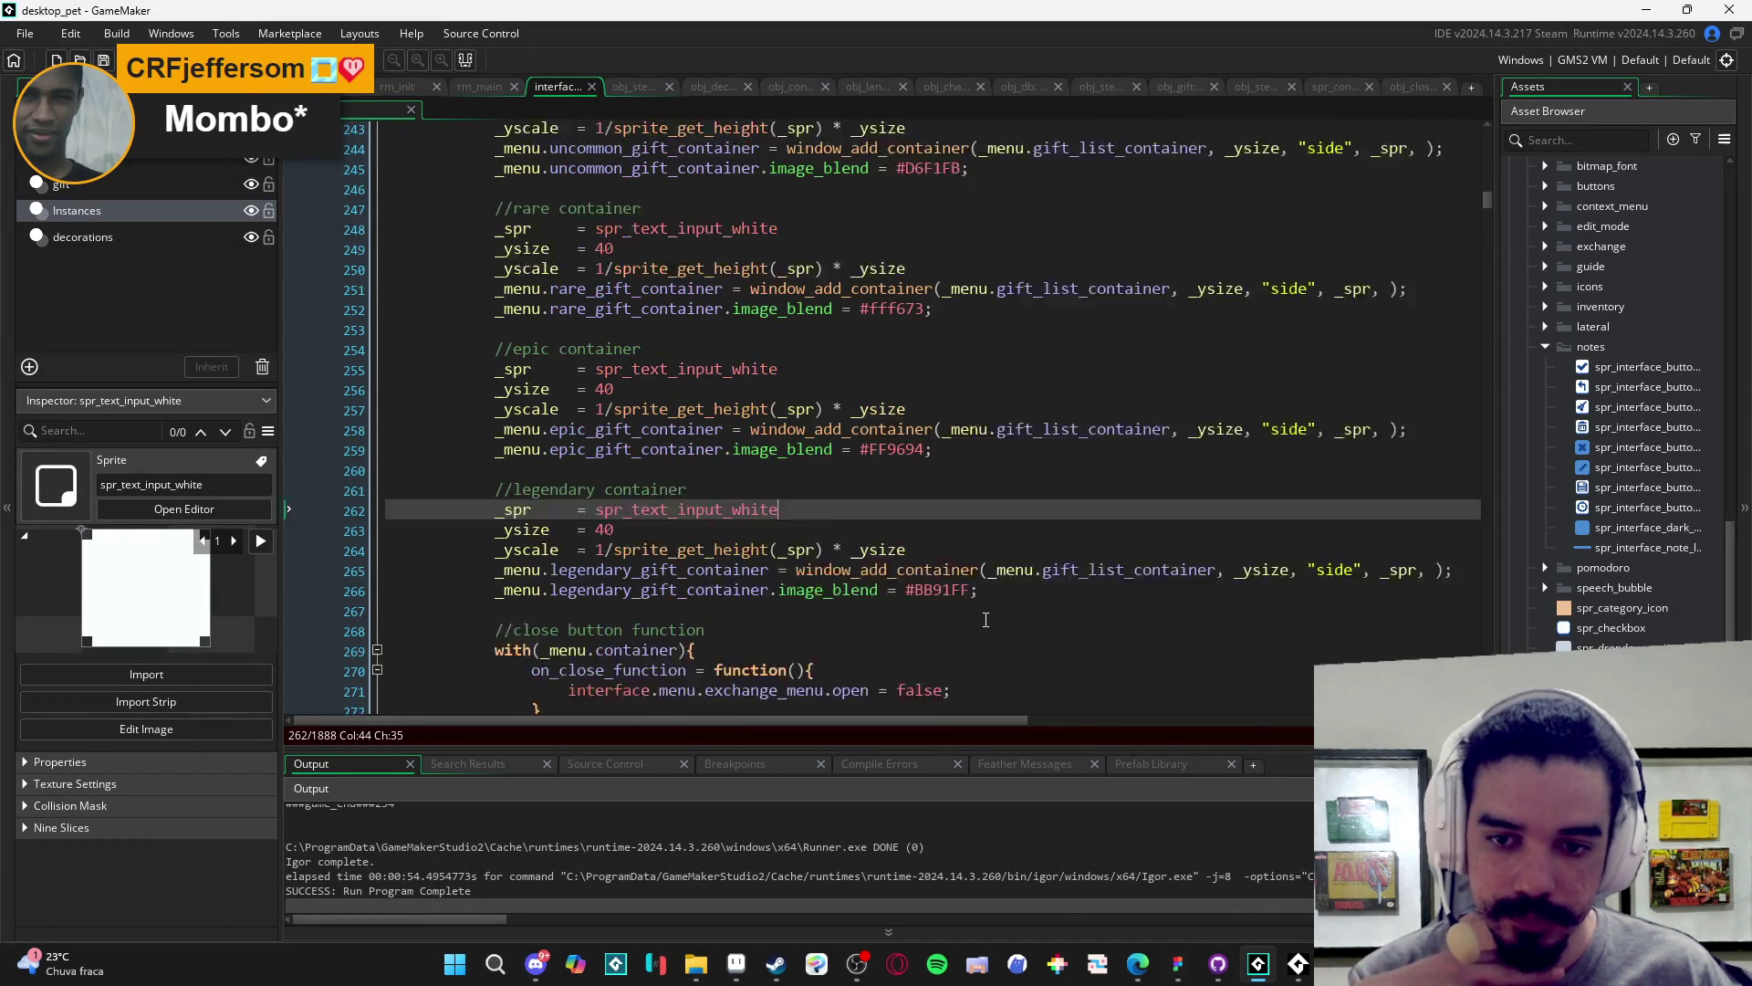
pyautogui.scroll(-1, 986, 620)
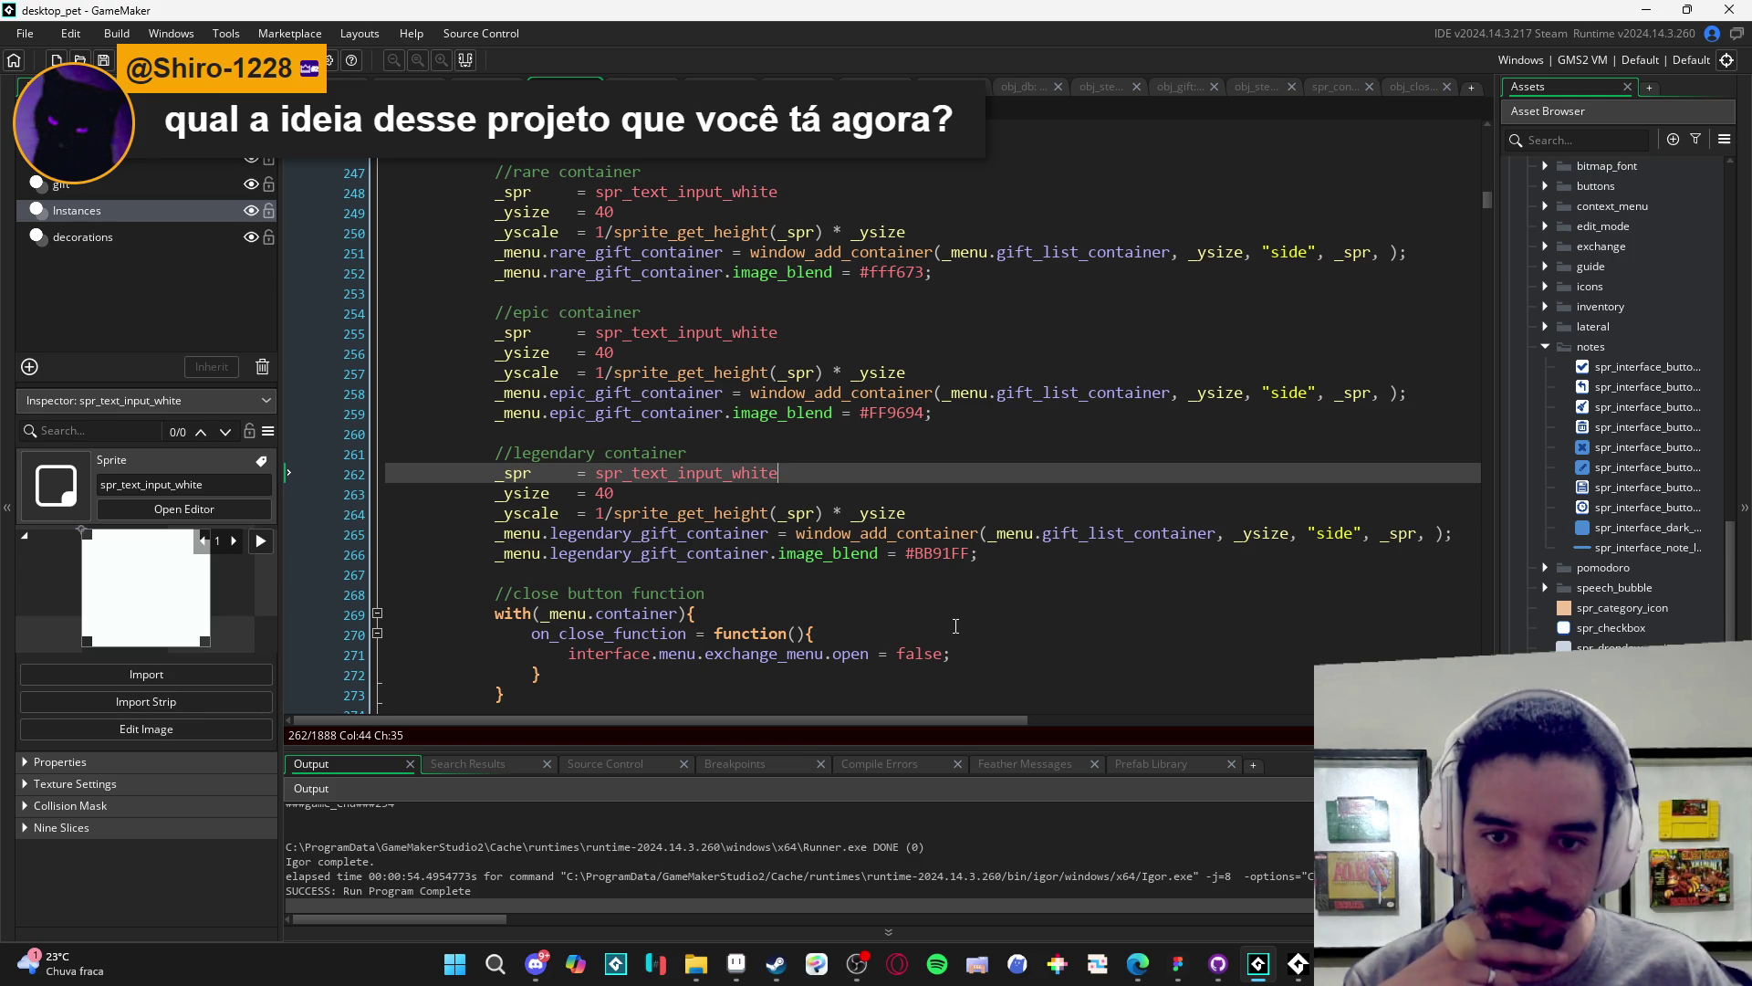
pyautogui.scroll(5, 902, 536)
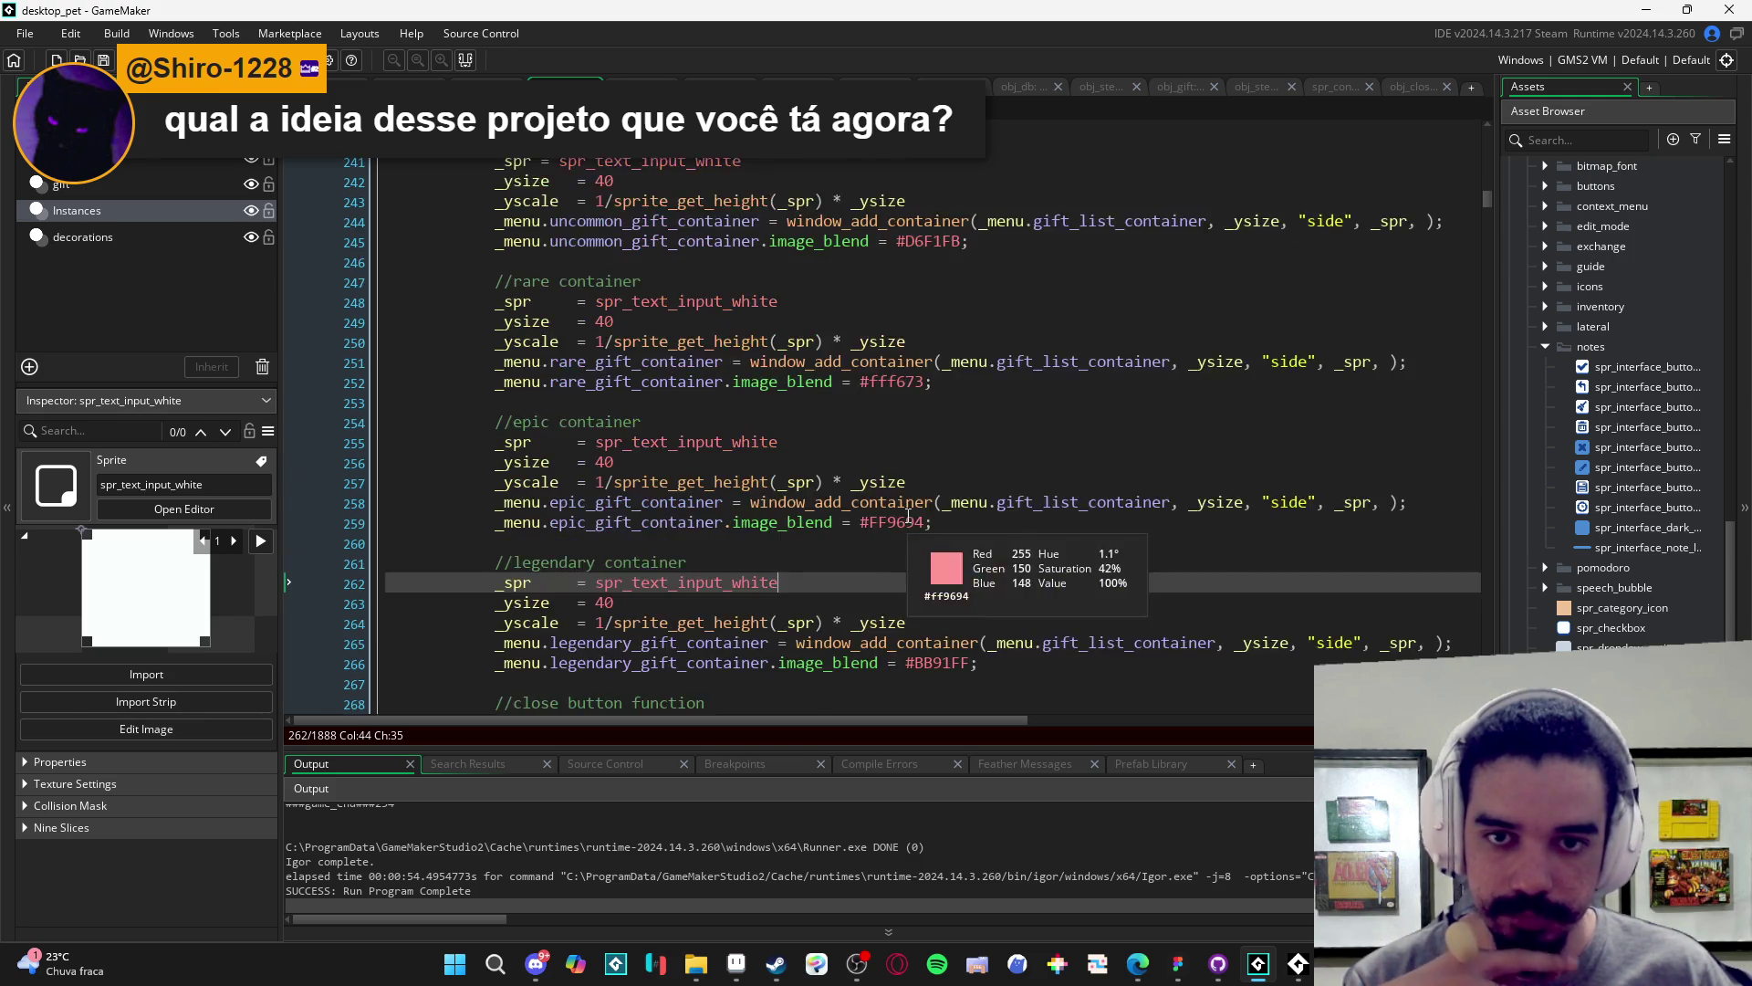
pyautogui.scroll(2, 914, 505)
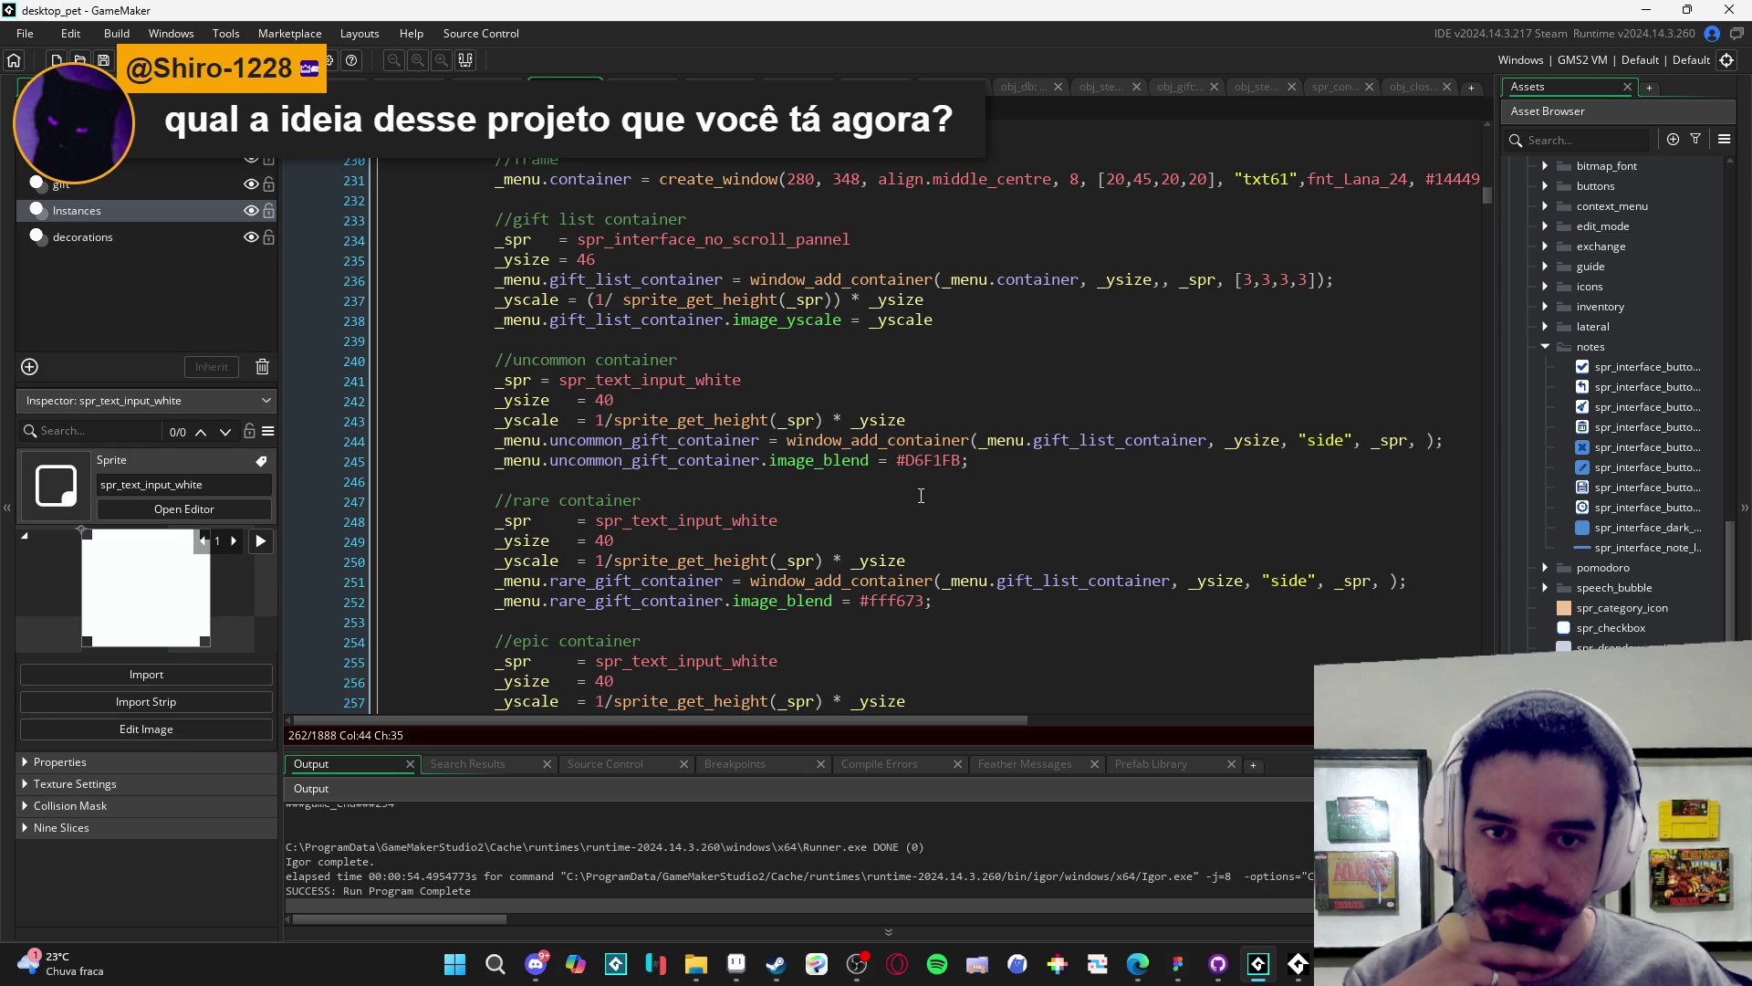
pyautogui.scroll(-3, 929, 498)
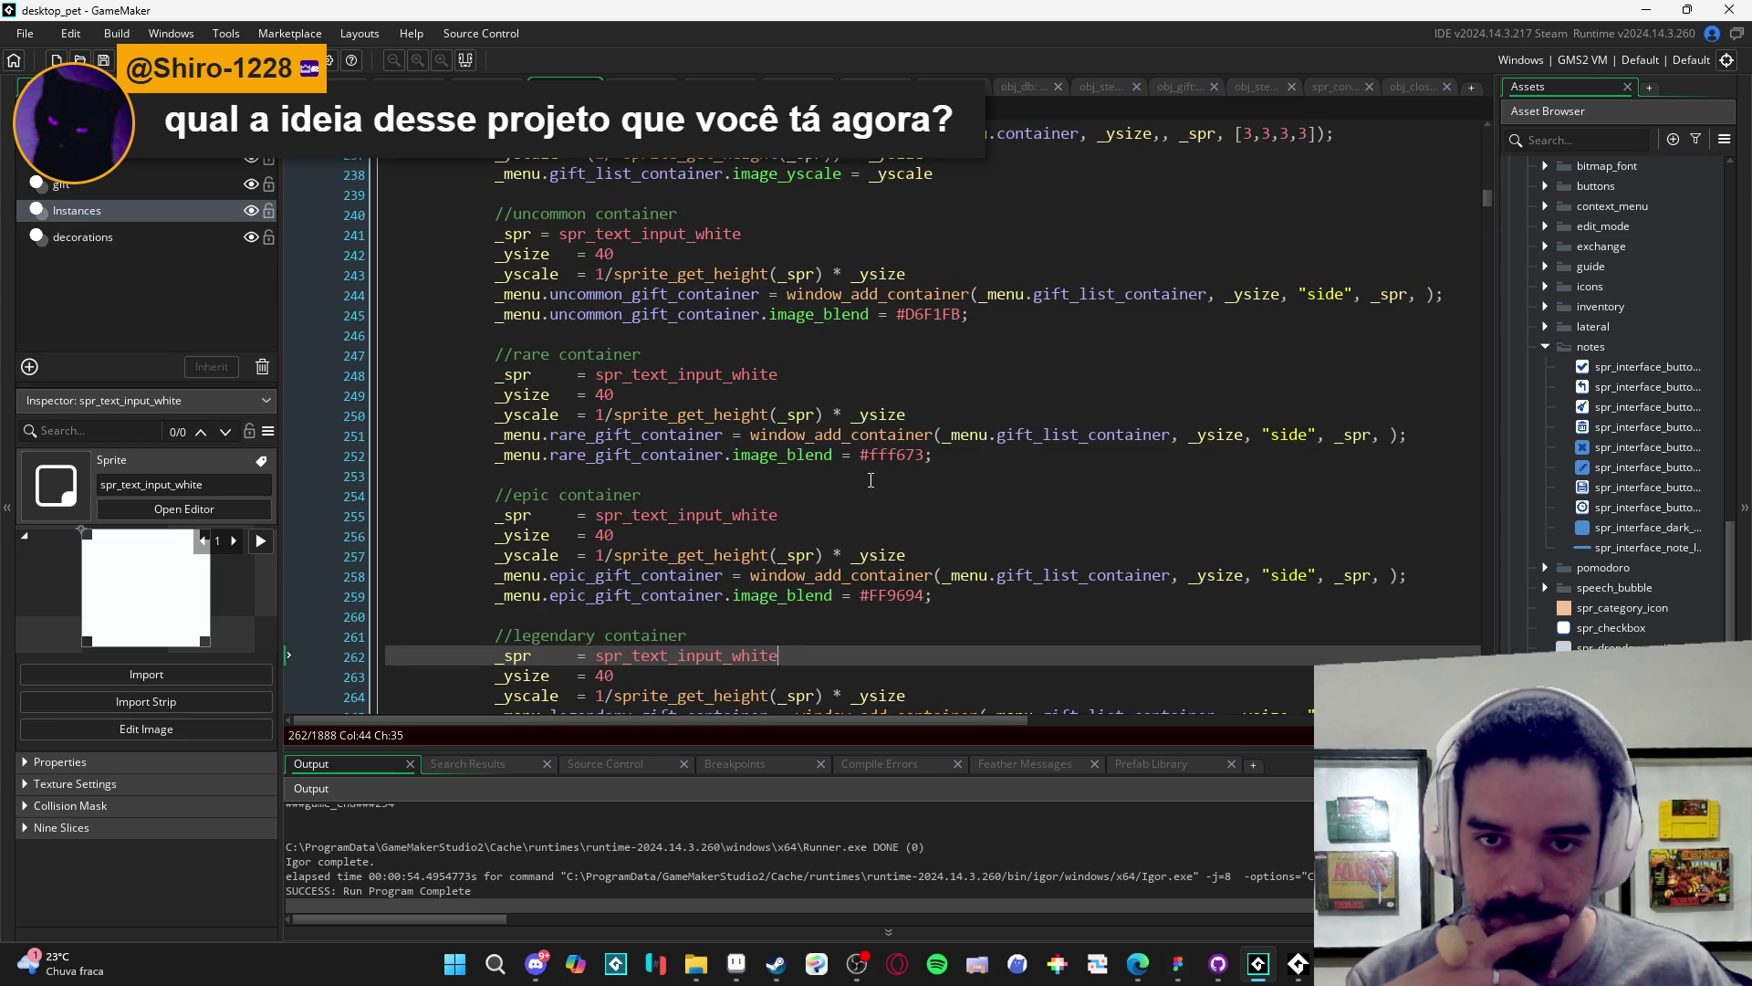
pyautogui.click(496, 173)
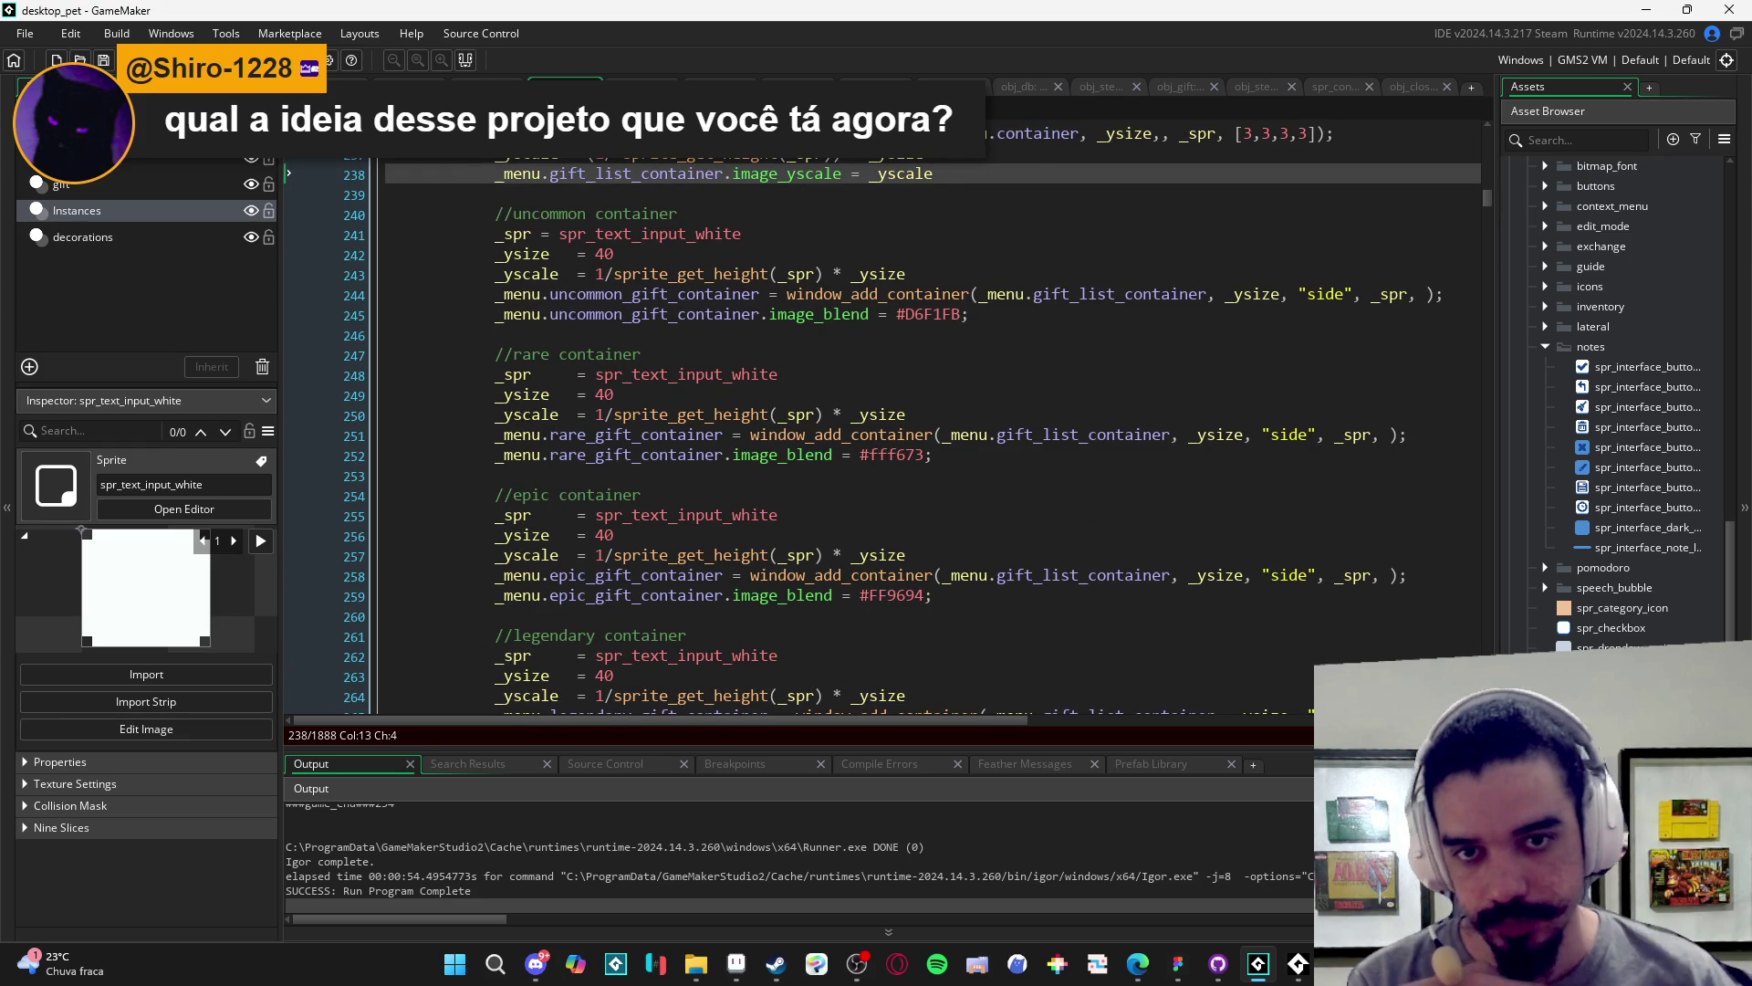
pyautogui.write('//')
pyautogui.hotkey('ctrl', 's')
pyautogui.scroll(-4, 1073, 593)
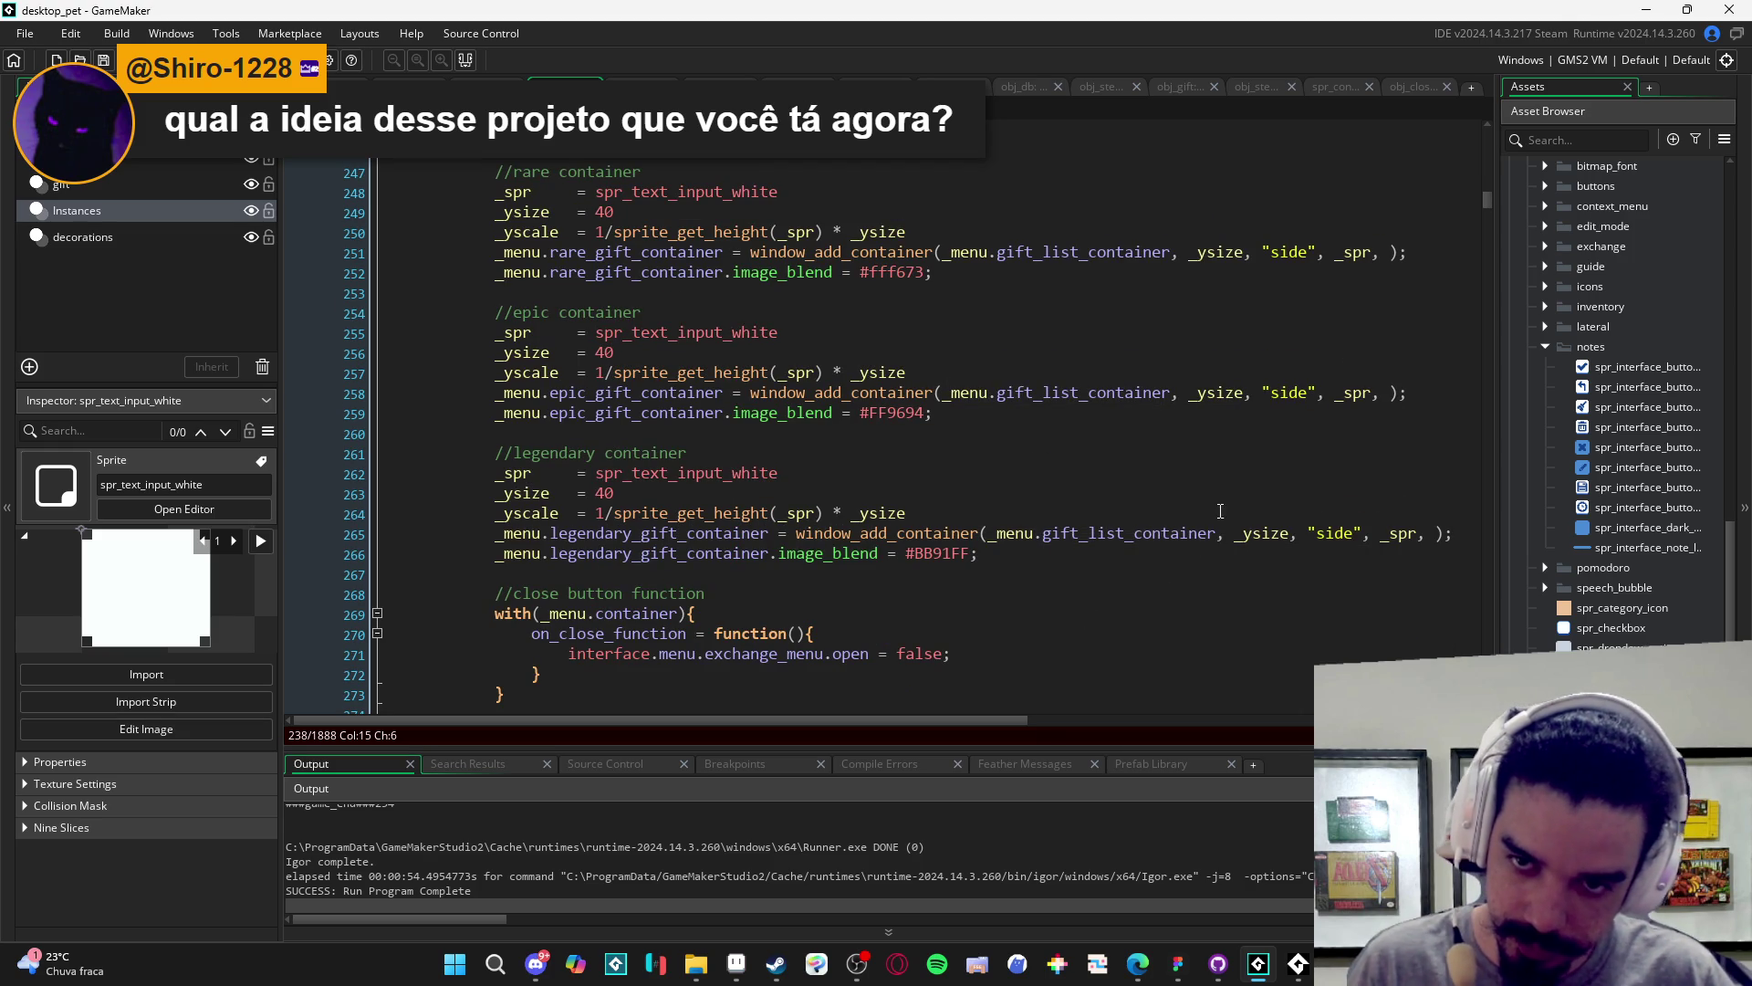
pyautogui.press('F5')
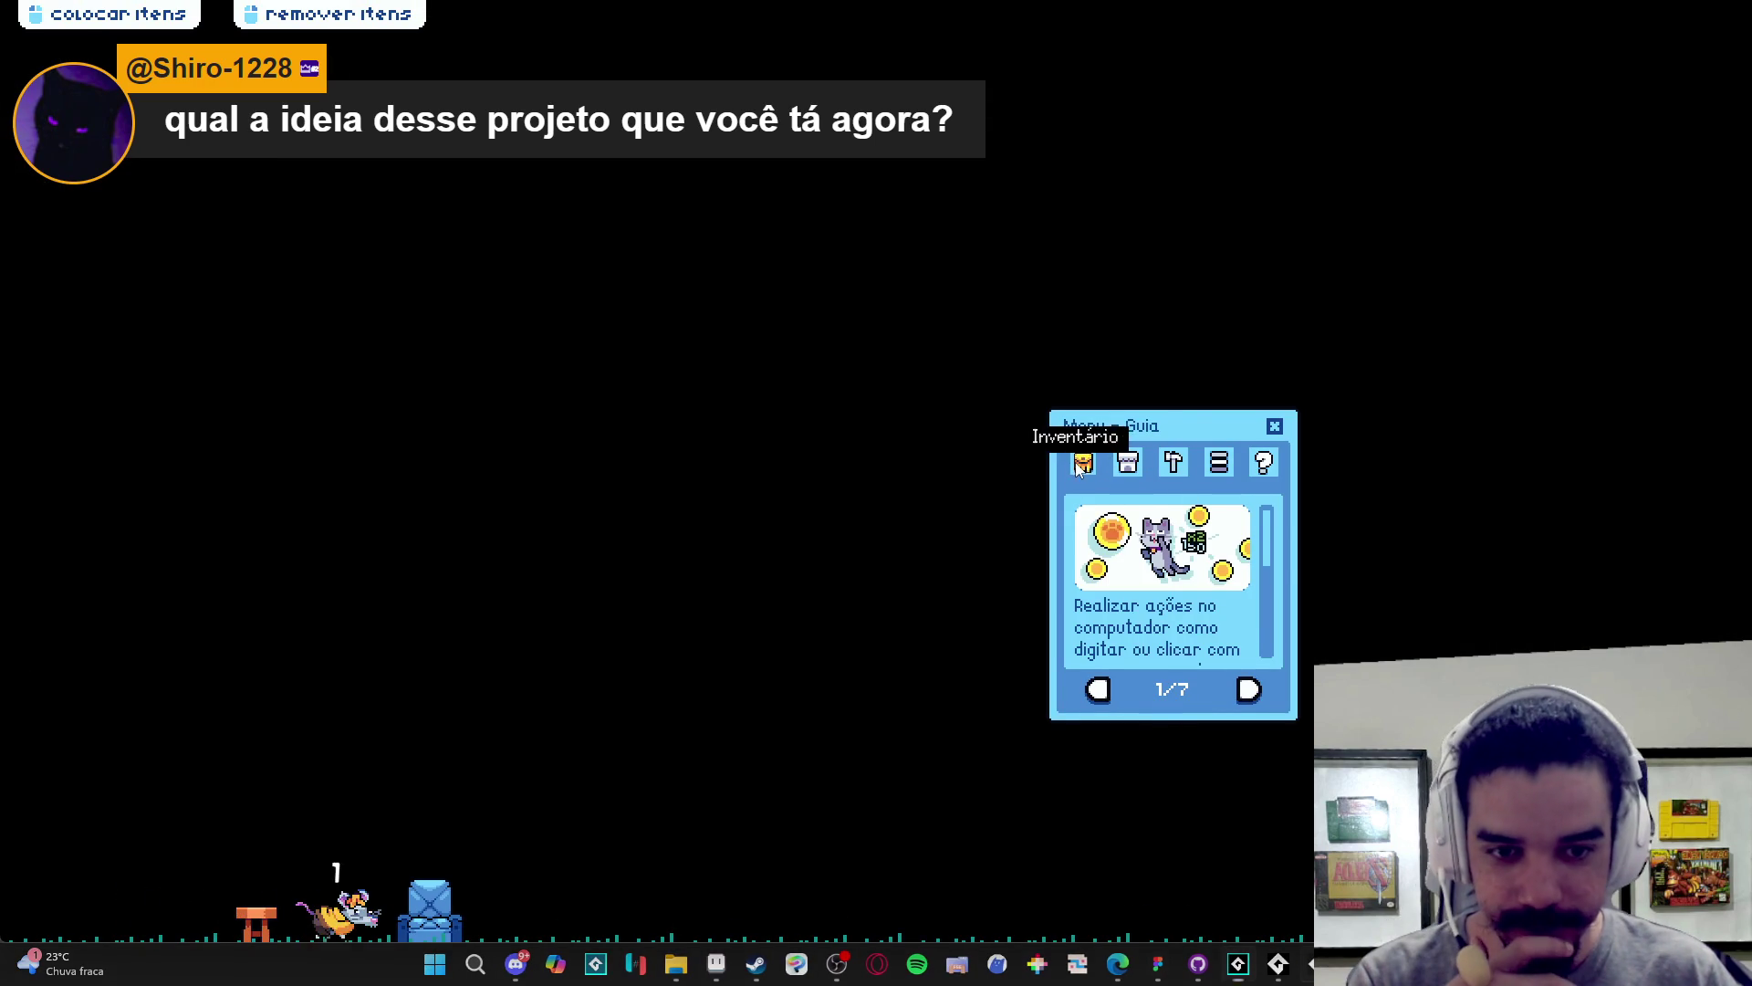
# - Open Trocar from the game's inventory to view the exchange menu, then close the game window
pyautogui.click(1082, 464)
pyautogui.click(1173, 689)
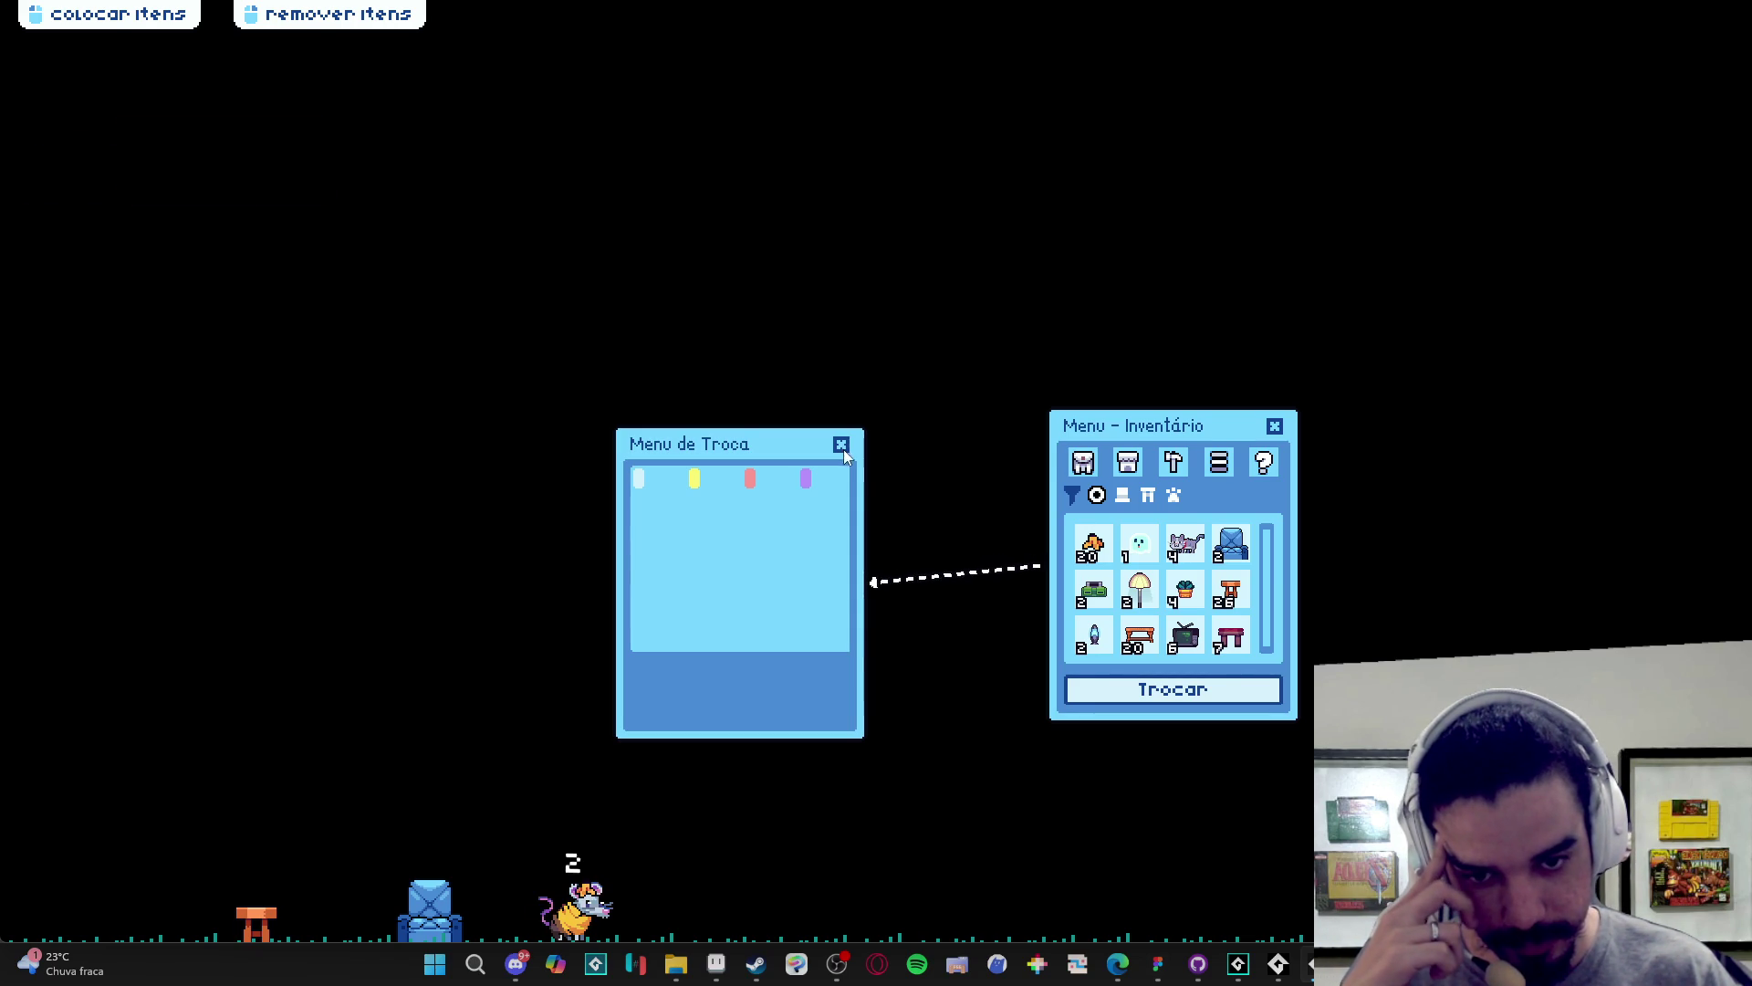
pyautogui.rightClick(1278, 964)
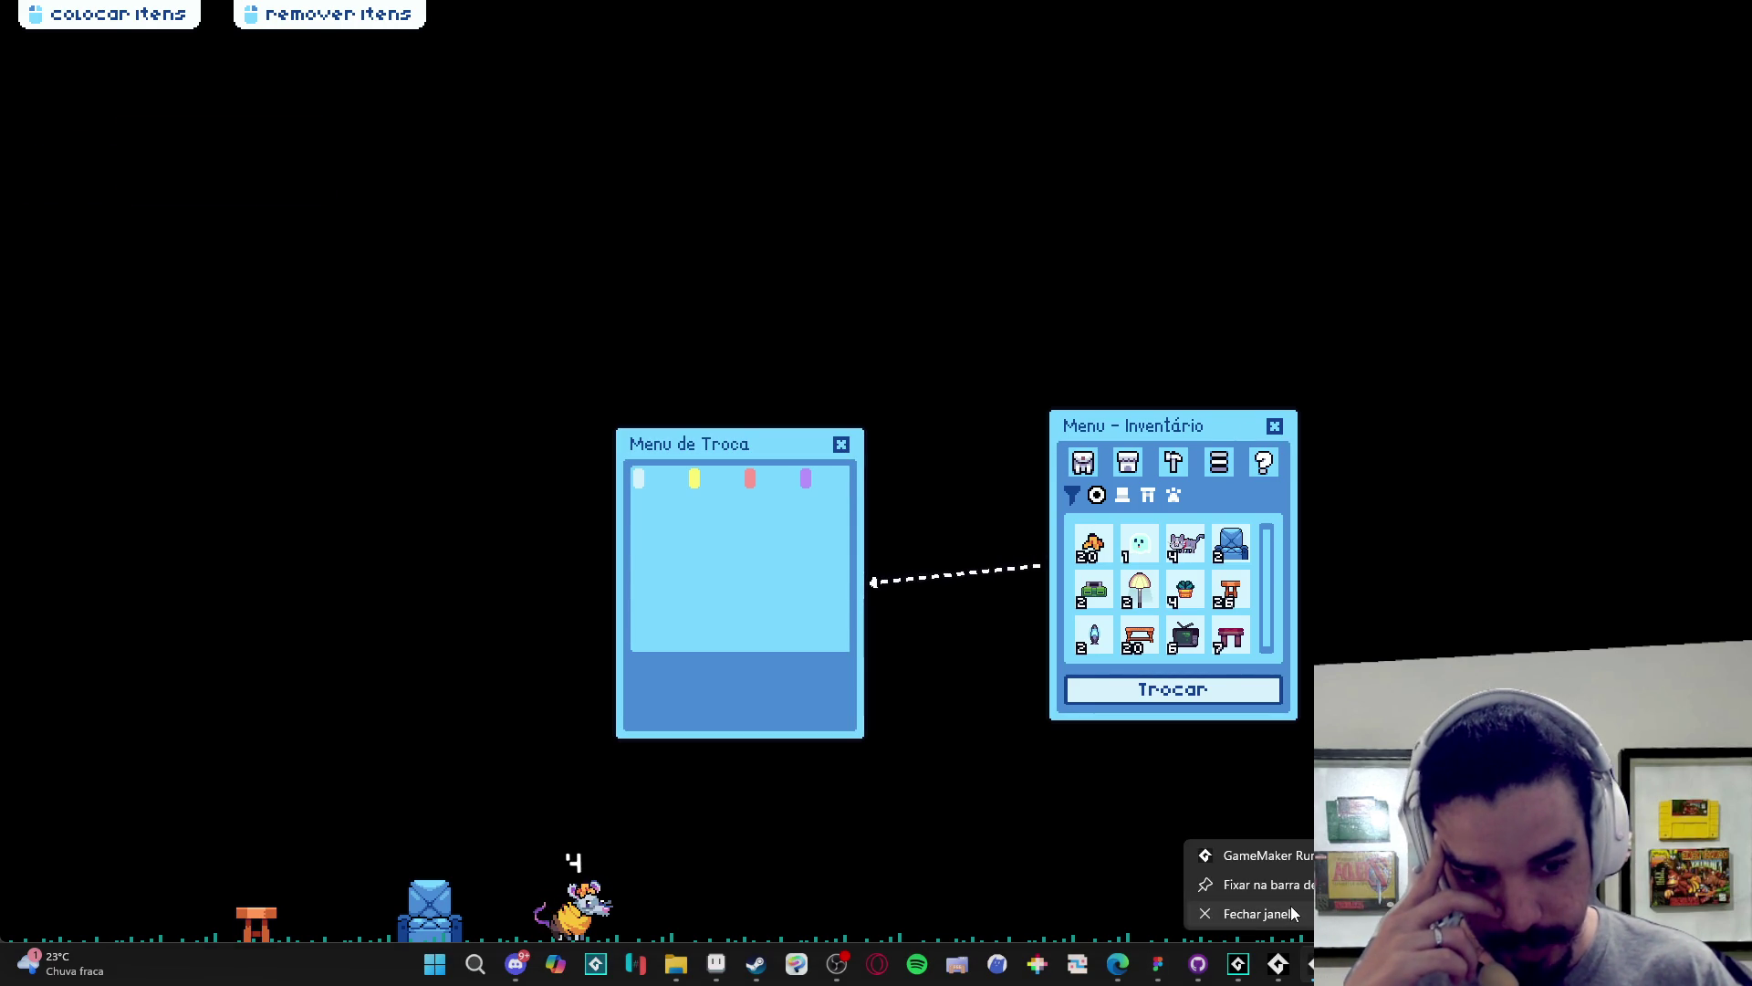
pyautogui.click(1288, 907)
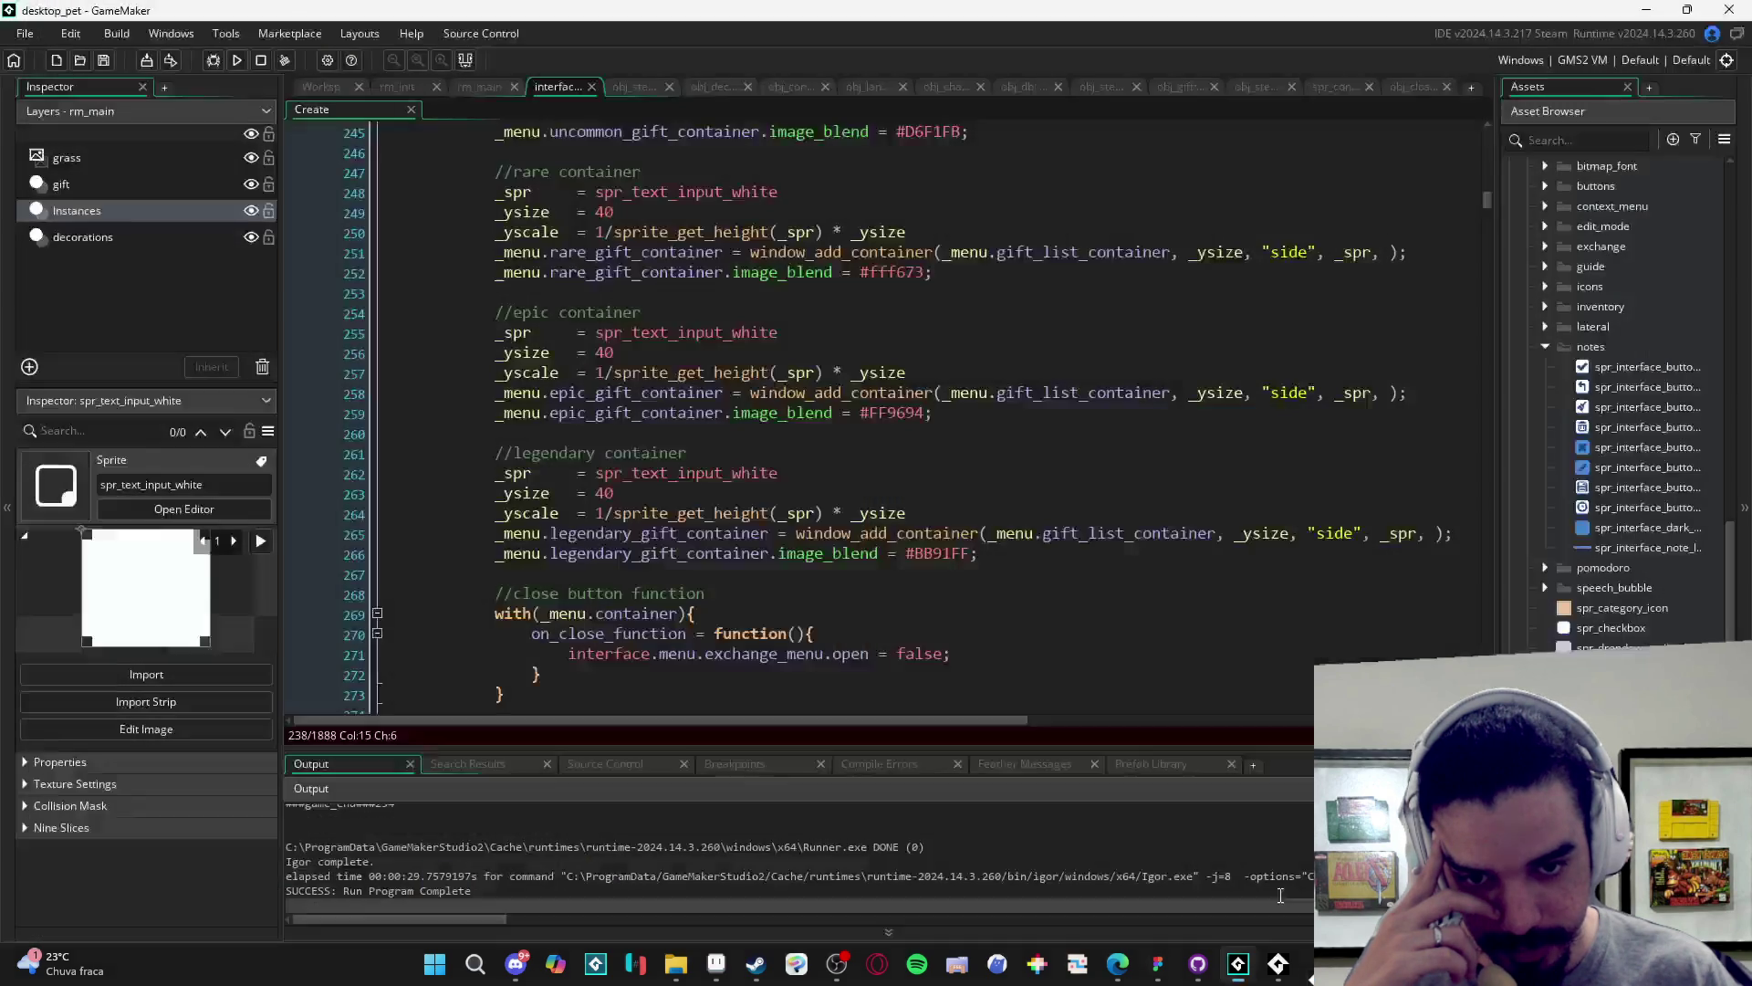
# - Declare var _container = _menu.container below the uncommon container comment
pyautogui.scroll(4, 875, 409)
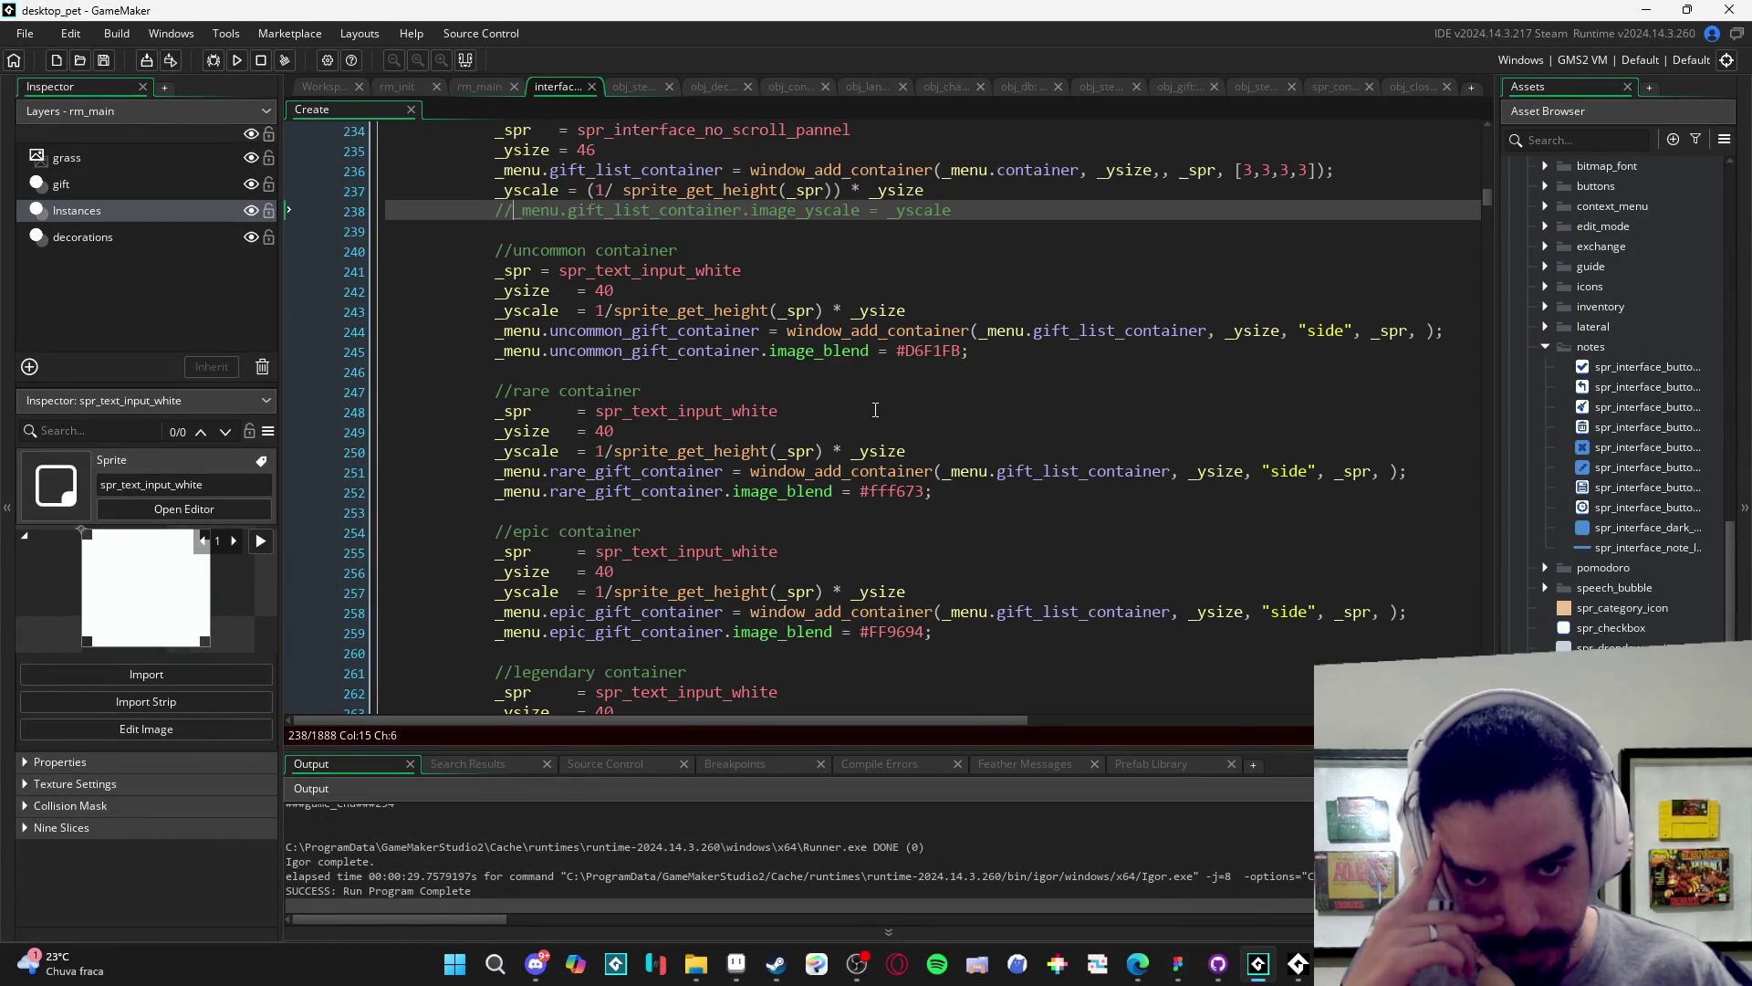
pyautogui.scroll(2, 841, 393)
pyautogui.click(750, 358)
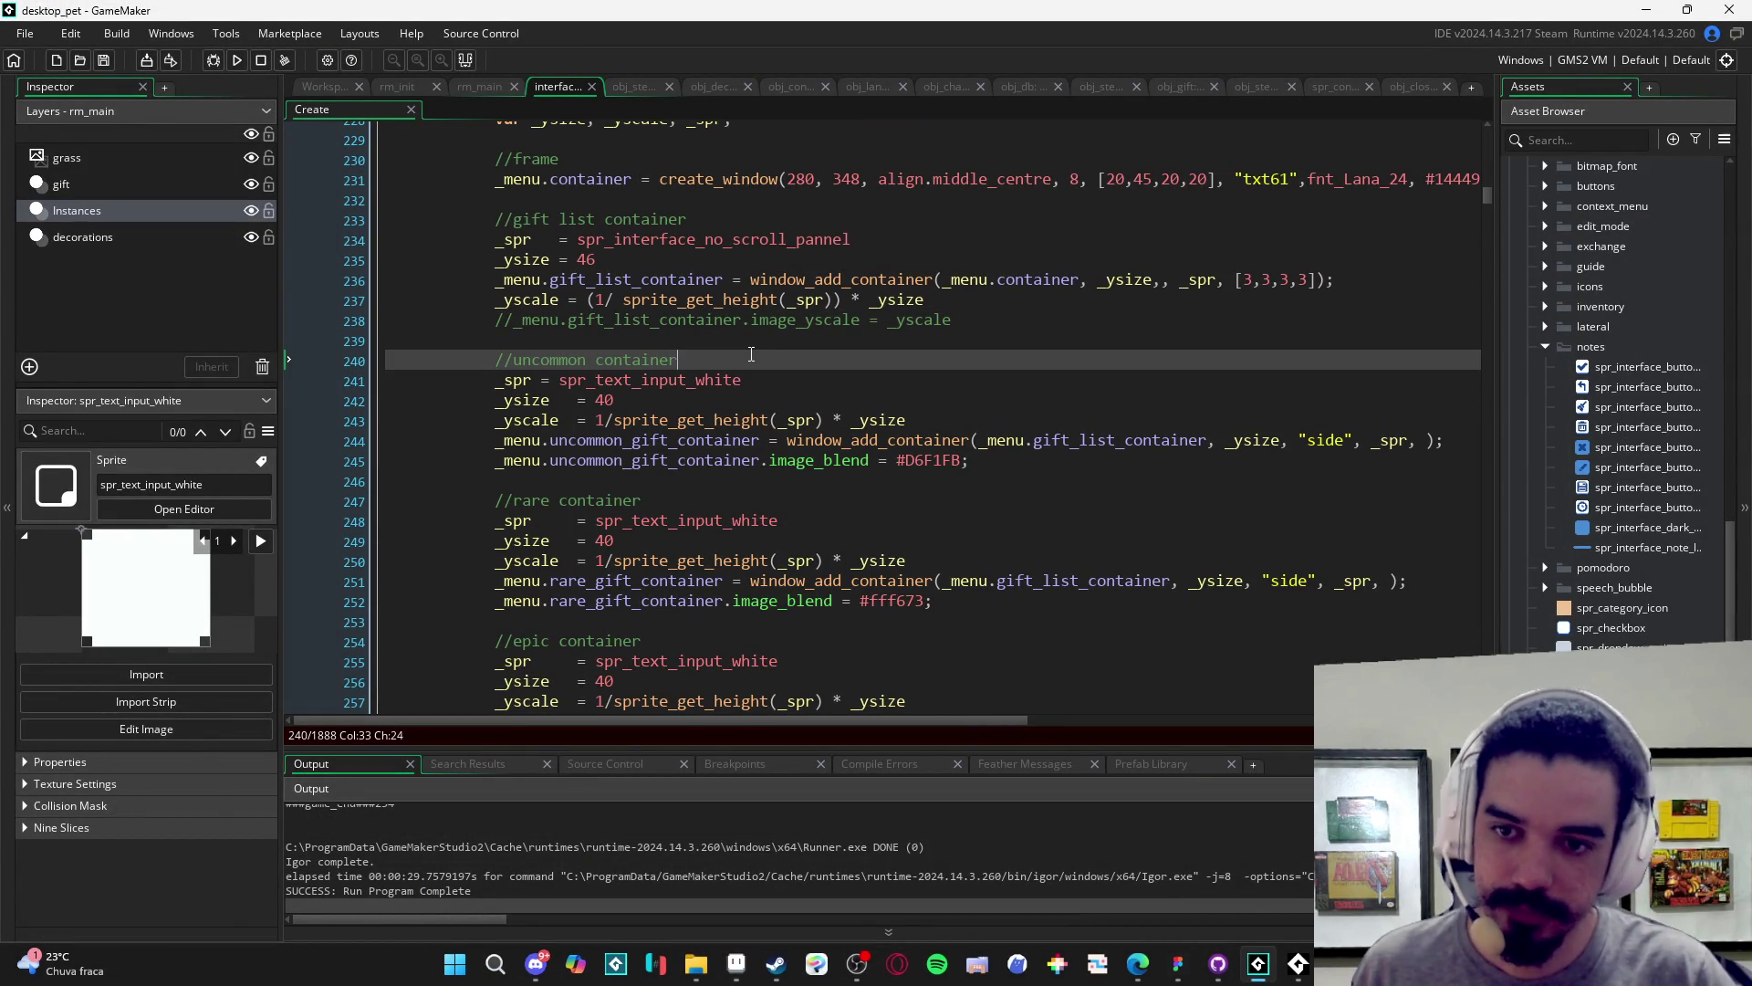
pyautogui.press('Return')
pyautogui.write('var _co')
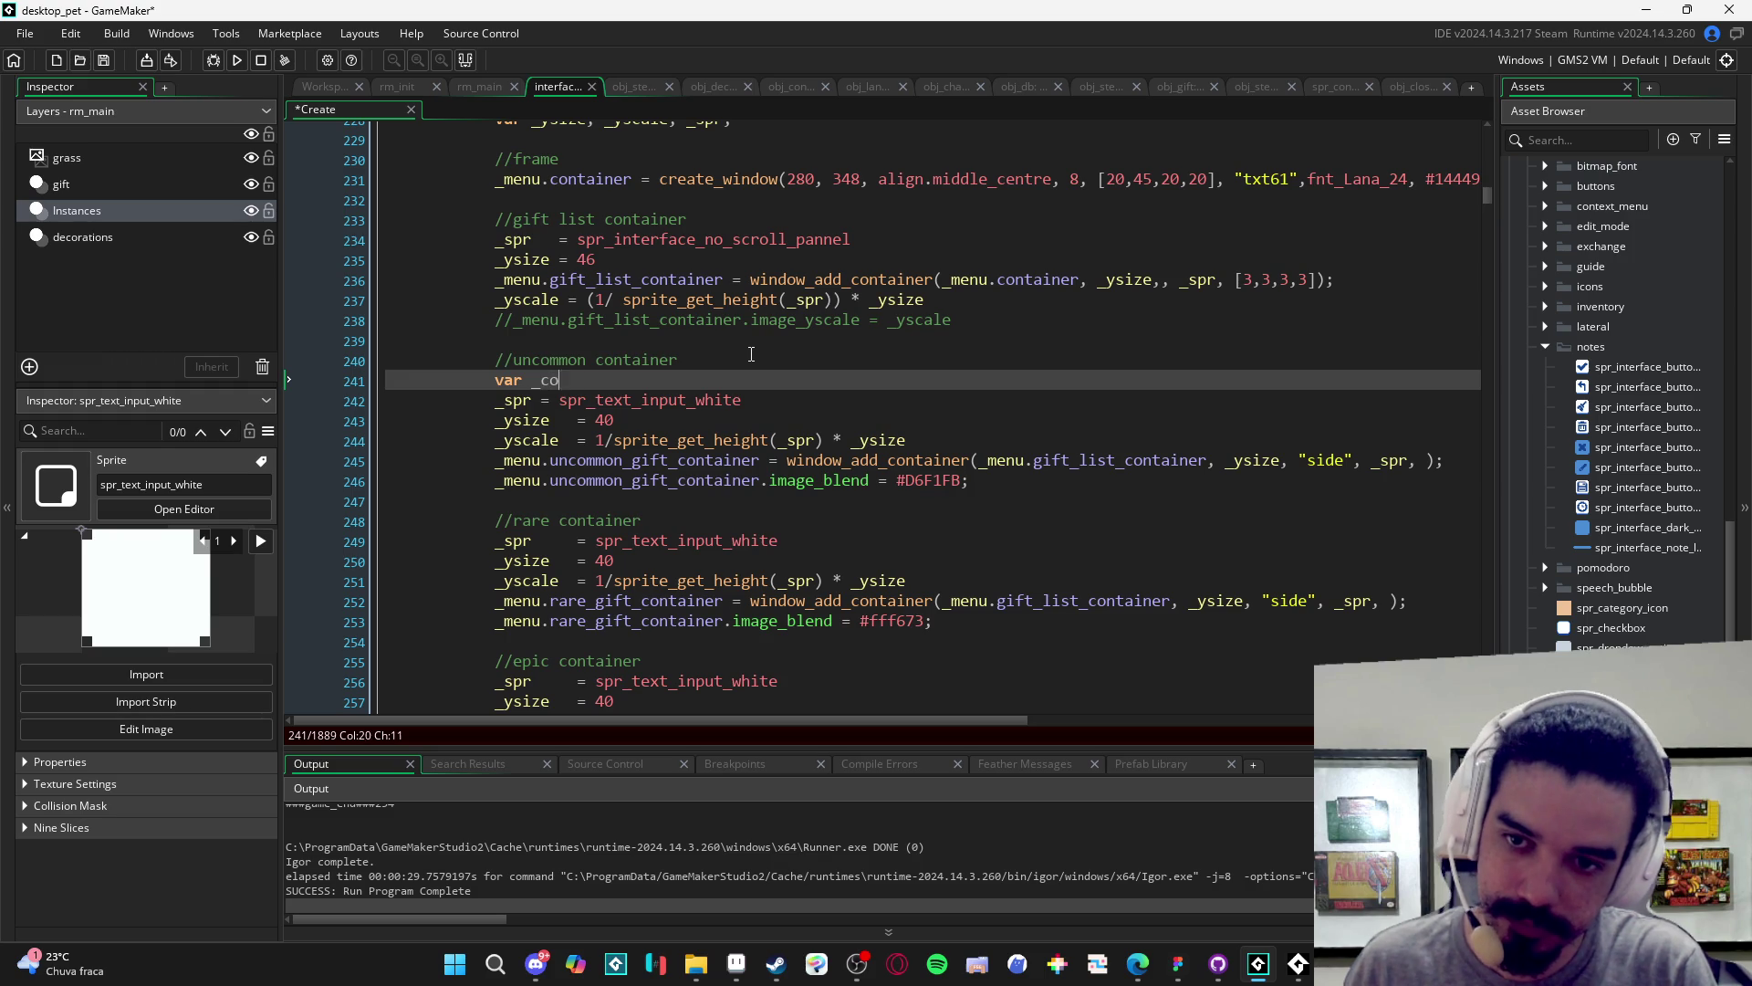
pyautogui.write('ntainer =')
pyautogui.scroll(2, 684, 320)
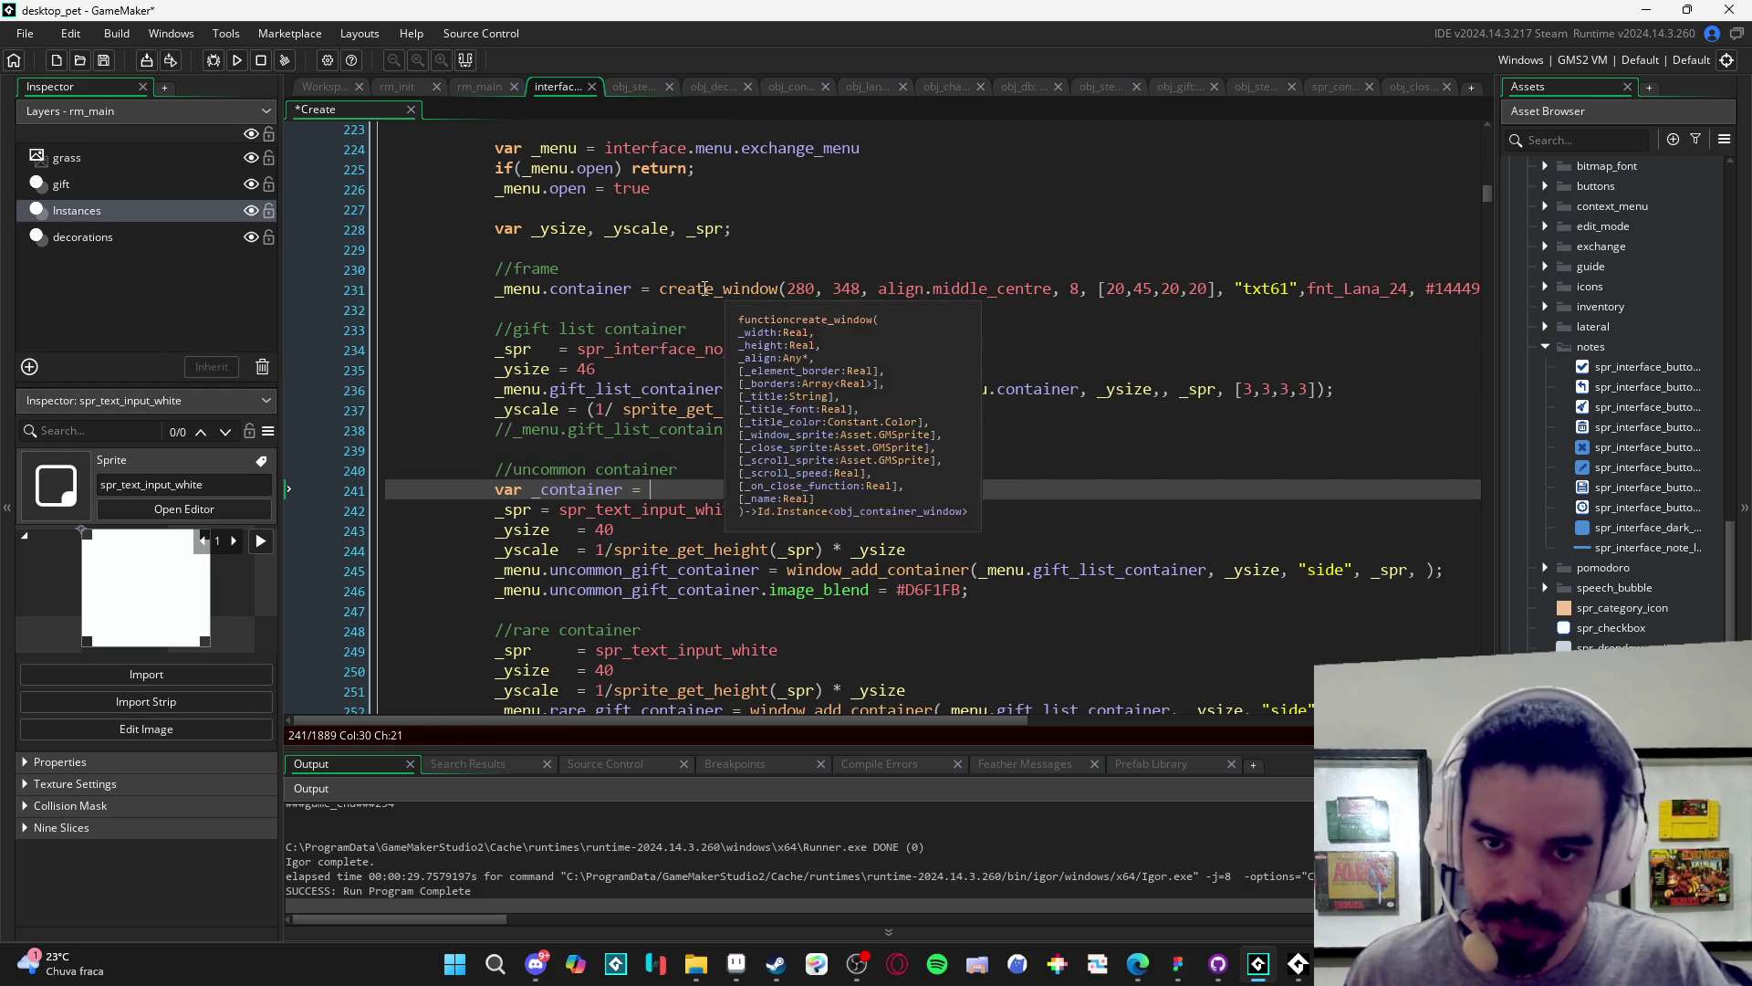
pyautogui.moveTo(618, 292); pyautogui.dragTo(493, 296)
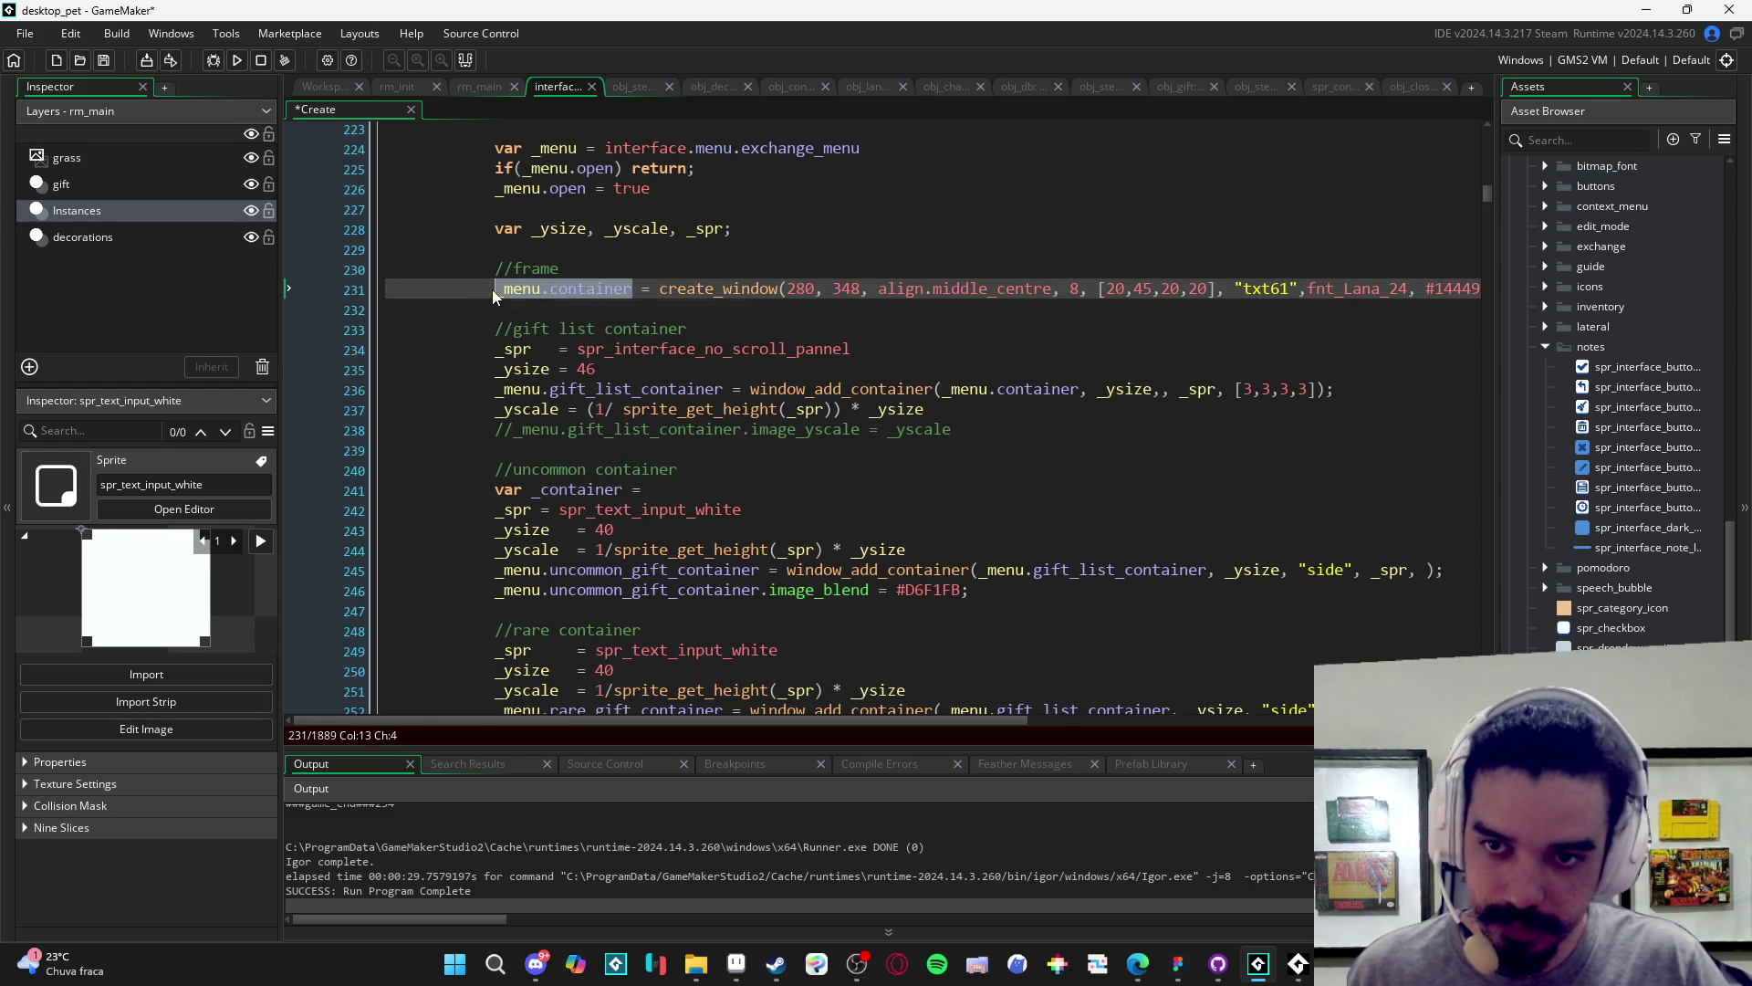
pyautogui.hotkey('ctrl', 'c')
pyautogui.click(691, 495)
pyautogui.hotkey('ctrl', 'v')
# - Replace _menu.gift_list_container with _container in the four gift container add calls
pyautogui.scroll(-2, 1230, 537)
pyautogui.moveTo(1210, 497); pyautogui.dragTo(978, 496)
pyautogui.write('_container')
pyautogui.scroll(-2, 1151, 584)
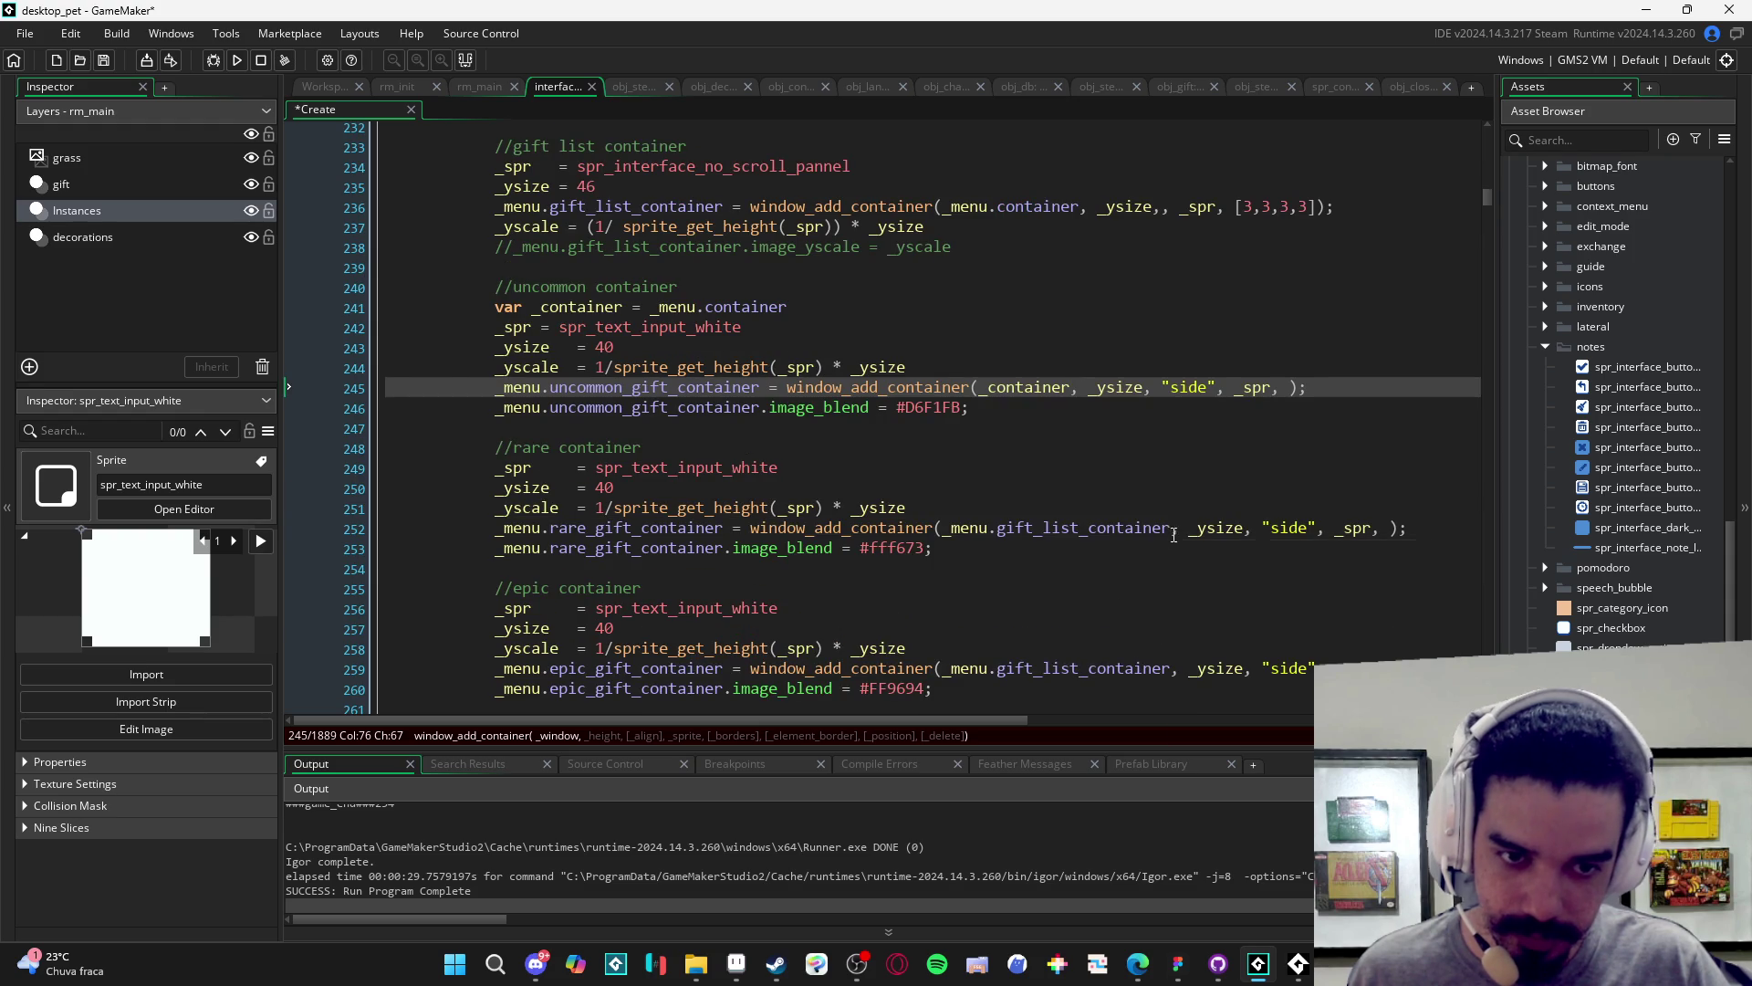
pyautogui.moveTo(1172, 530); pyautogui.dragTo(943, 529)
pyautogui.write('_container')
pyautogui.scroll(-2, 1159, 548)
pyautogui.click(1168, 558)
pyautogui.moveTo(1159, 559); pyautogui.dragTo(946, 559)
pyautogui.write('_container')
pyautogui.scroll(-2, 1066, 600)
pyautogui.moveTo(1210, 558); pyautogui.dragTo(985, 558)
pyautogui.write('_container')
# - Comment out the gift list container block on lines 233–238, save, and run with F5
pyautogui.scroll(-3, 1003, 575)
pyautogui.scroll(3, 1020, 599)
pyautogui.scroll(6, 1019, 599)
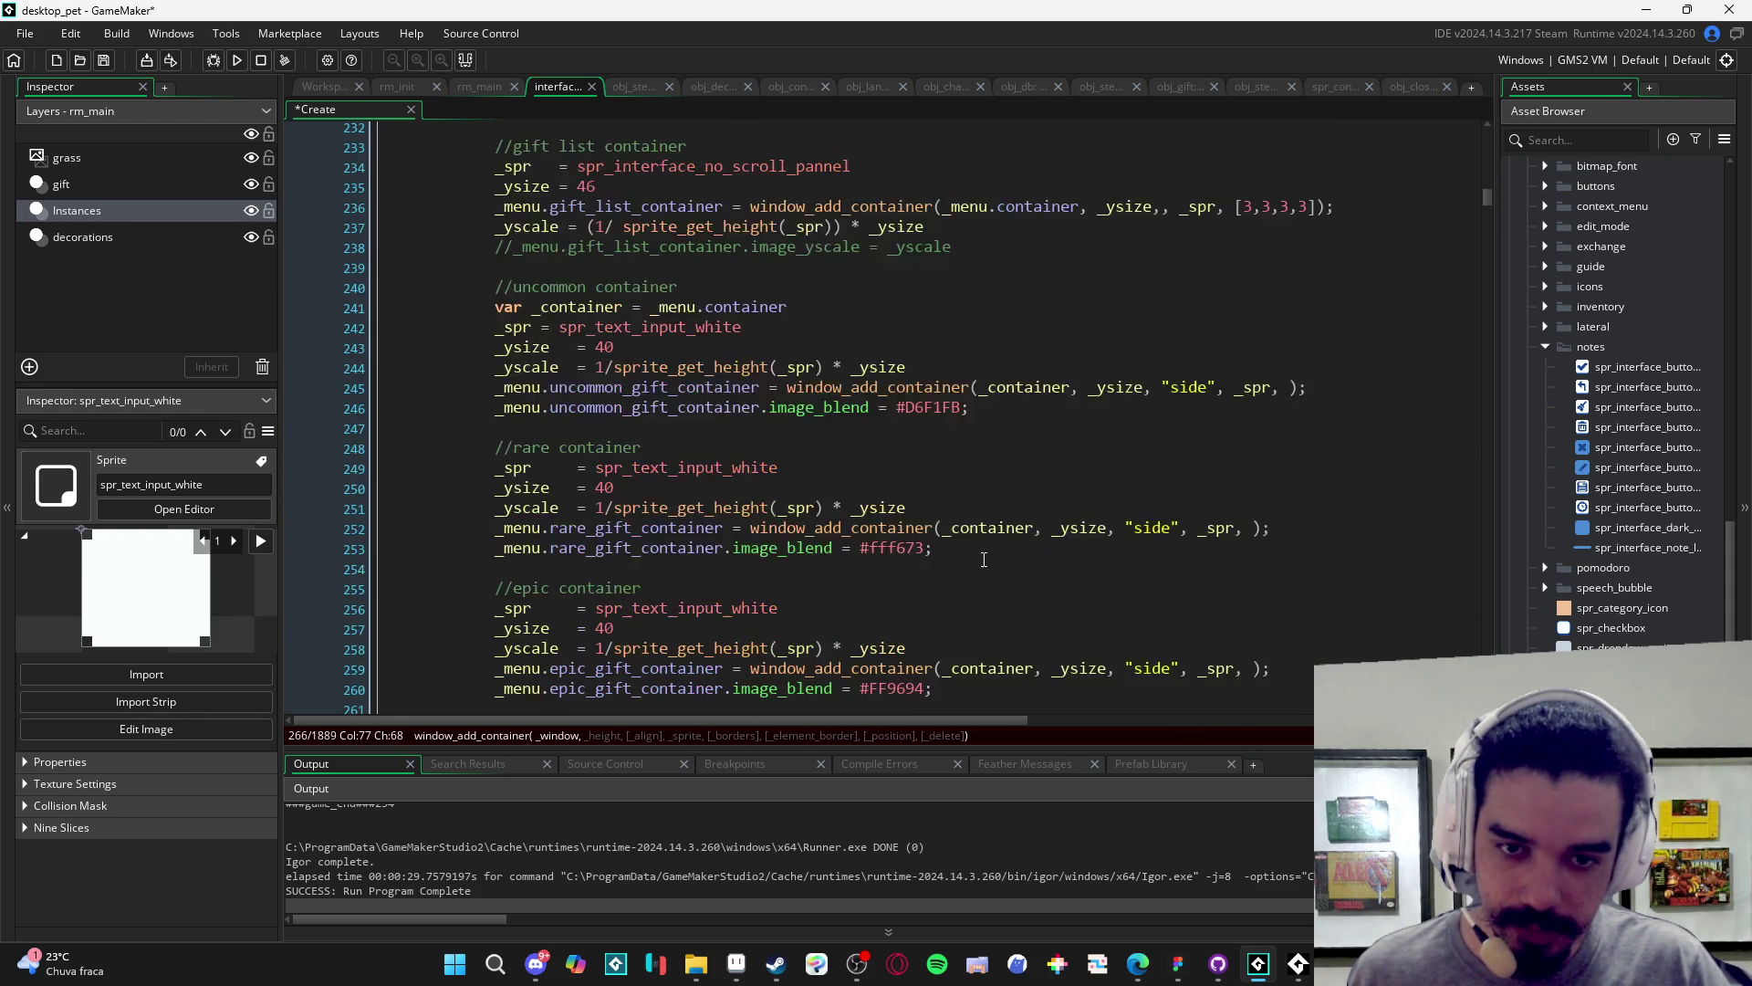
pyautogui.moveTo(572, 382); pyautogui.dragTo(463, 256)
pyautogui.hotkey('ctrl', 'k')
pyautogui.hotkey('ctrl', 's')
pyautogui.press('F5')
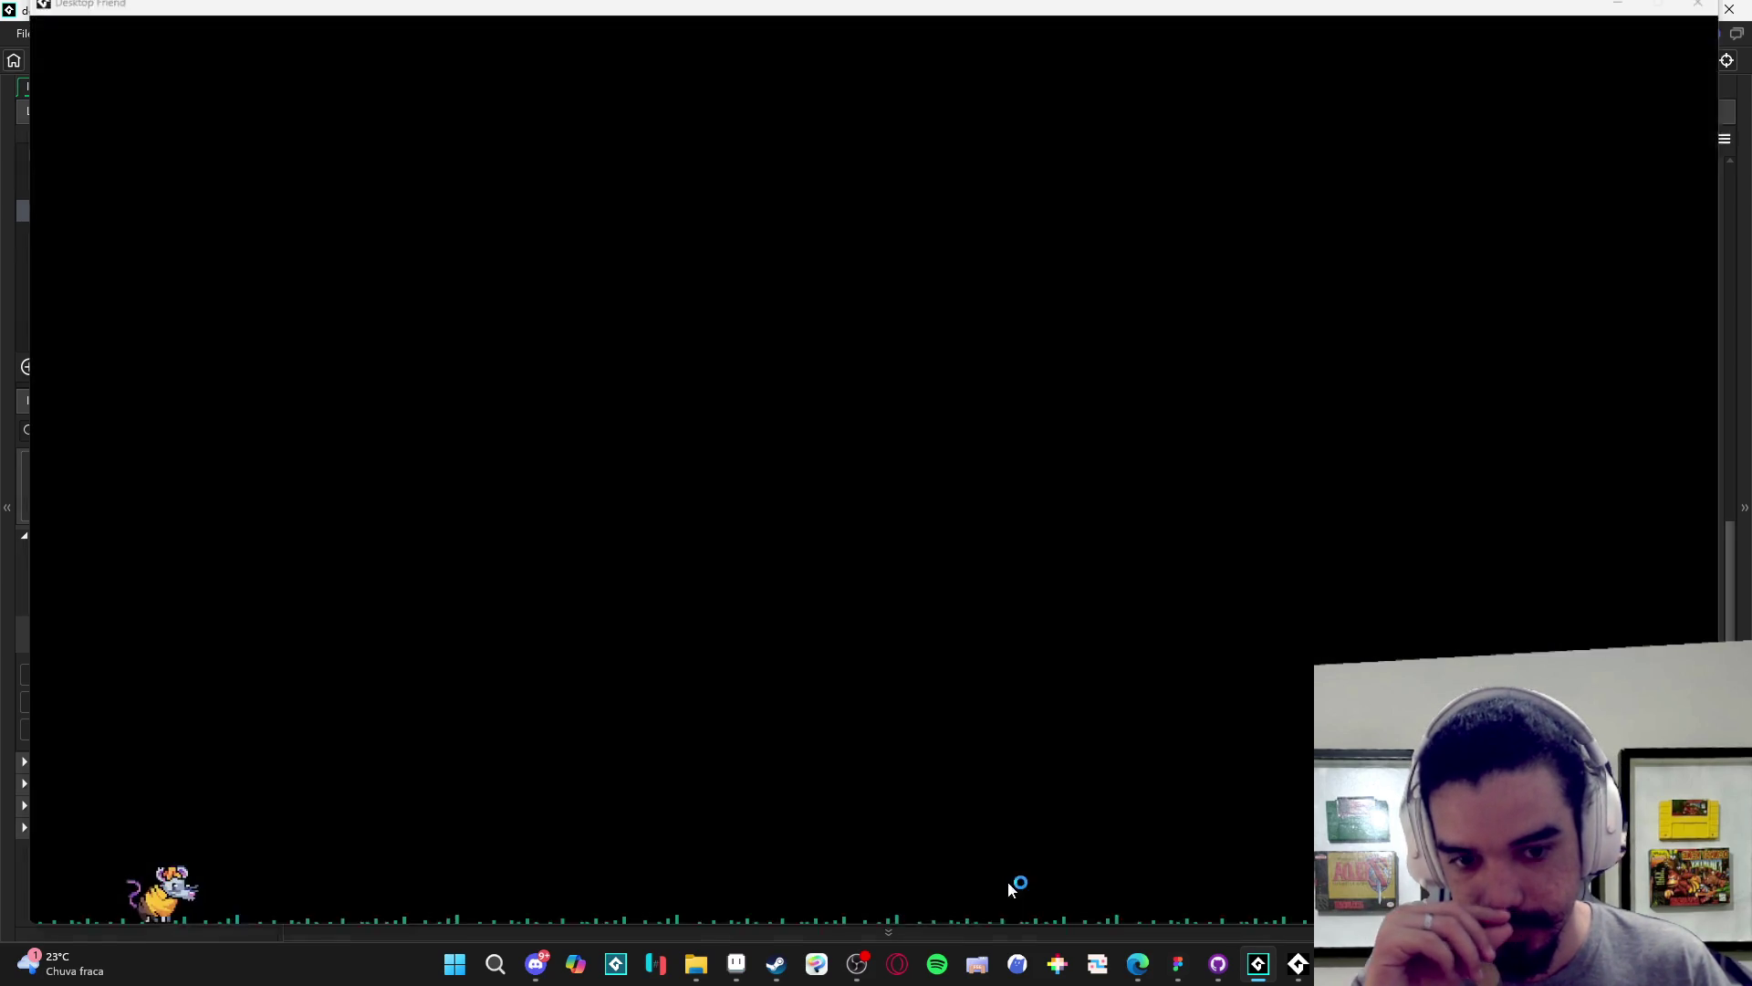
# - Open Trocar from the game's inventory to check the containers, then close the game window
pyautogui.click(1083, 462)
pyautogui.click(1141, 691)
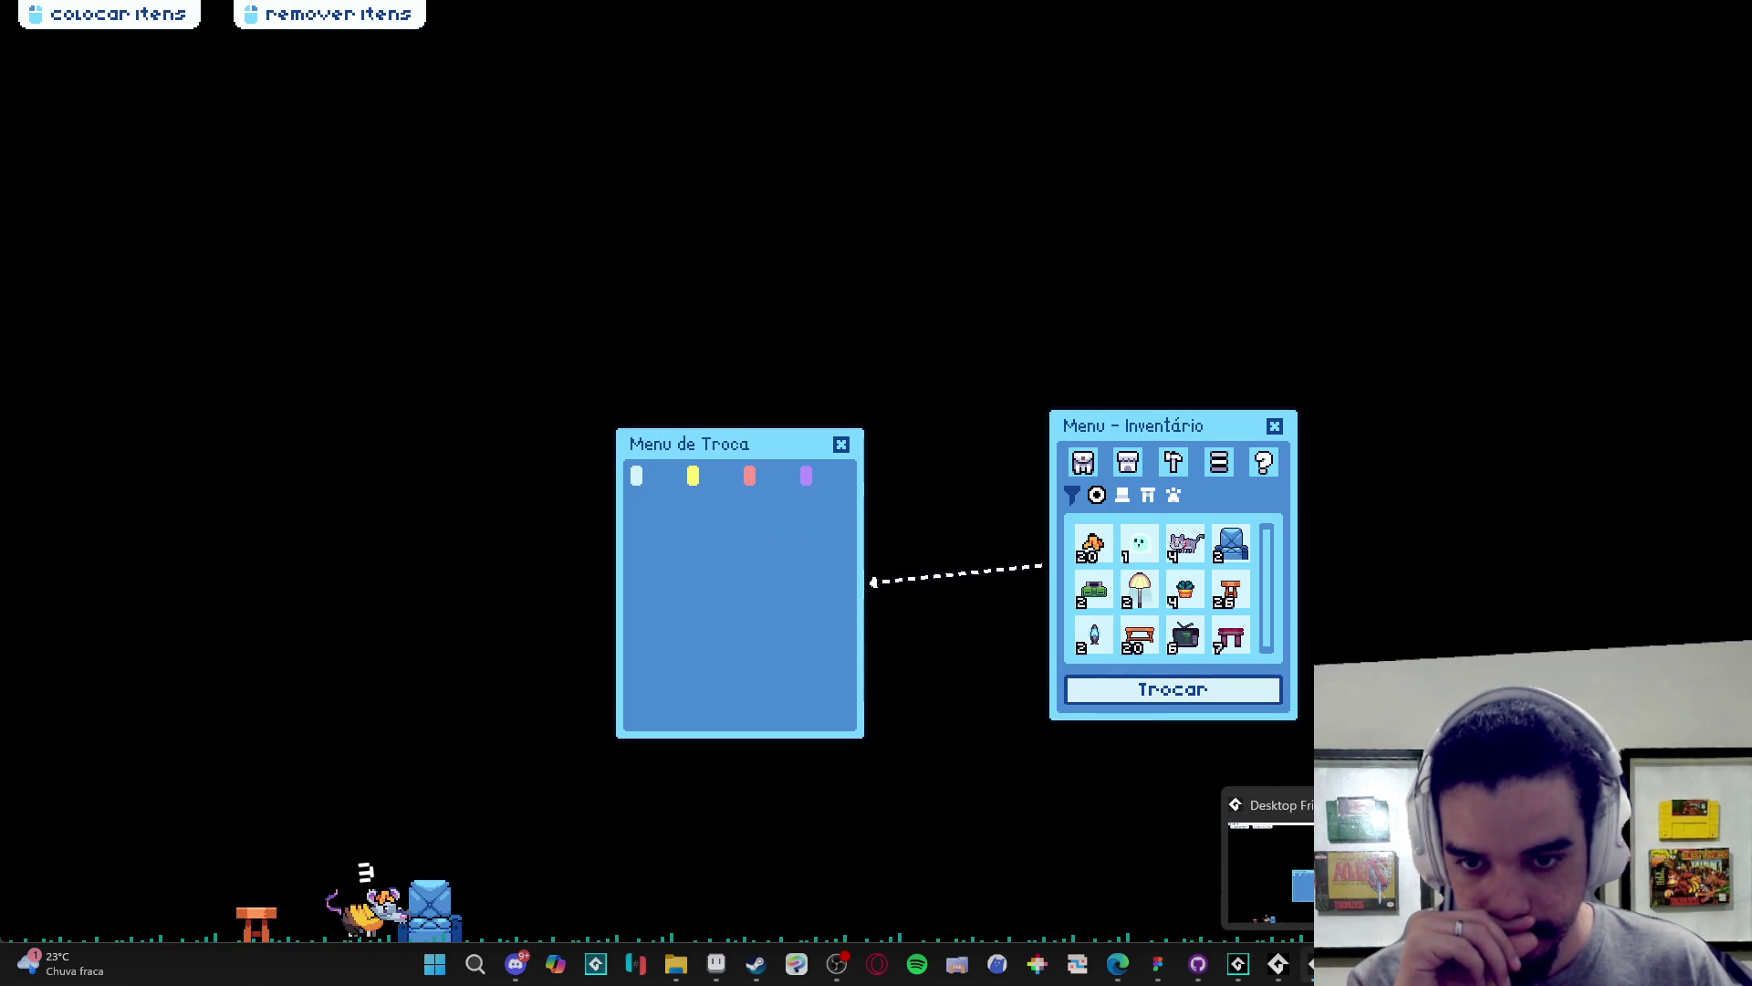
pyautogui.rightClick(1310, 964)
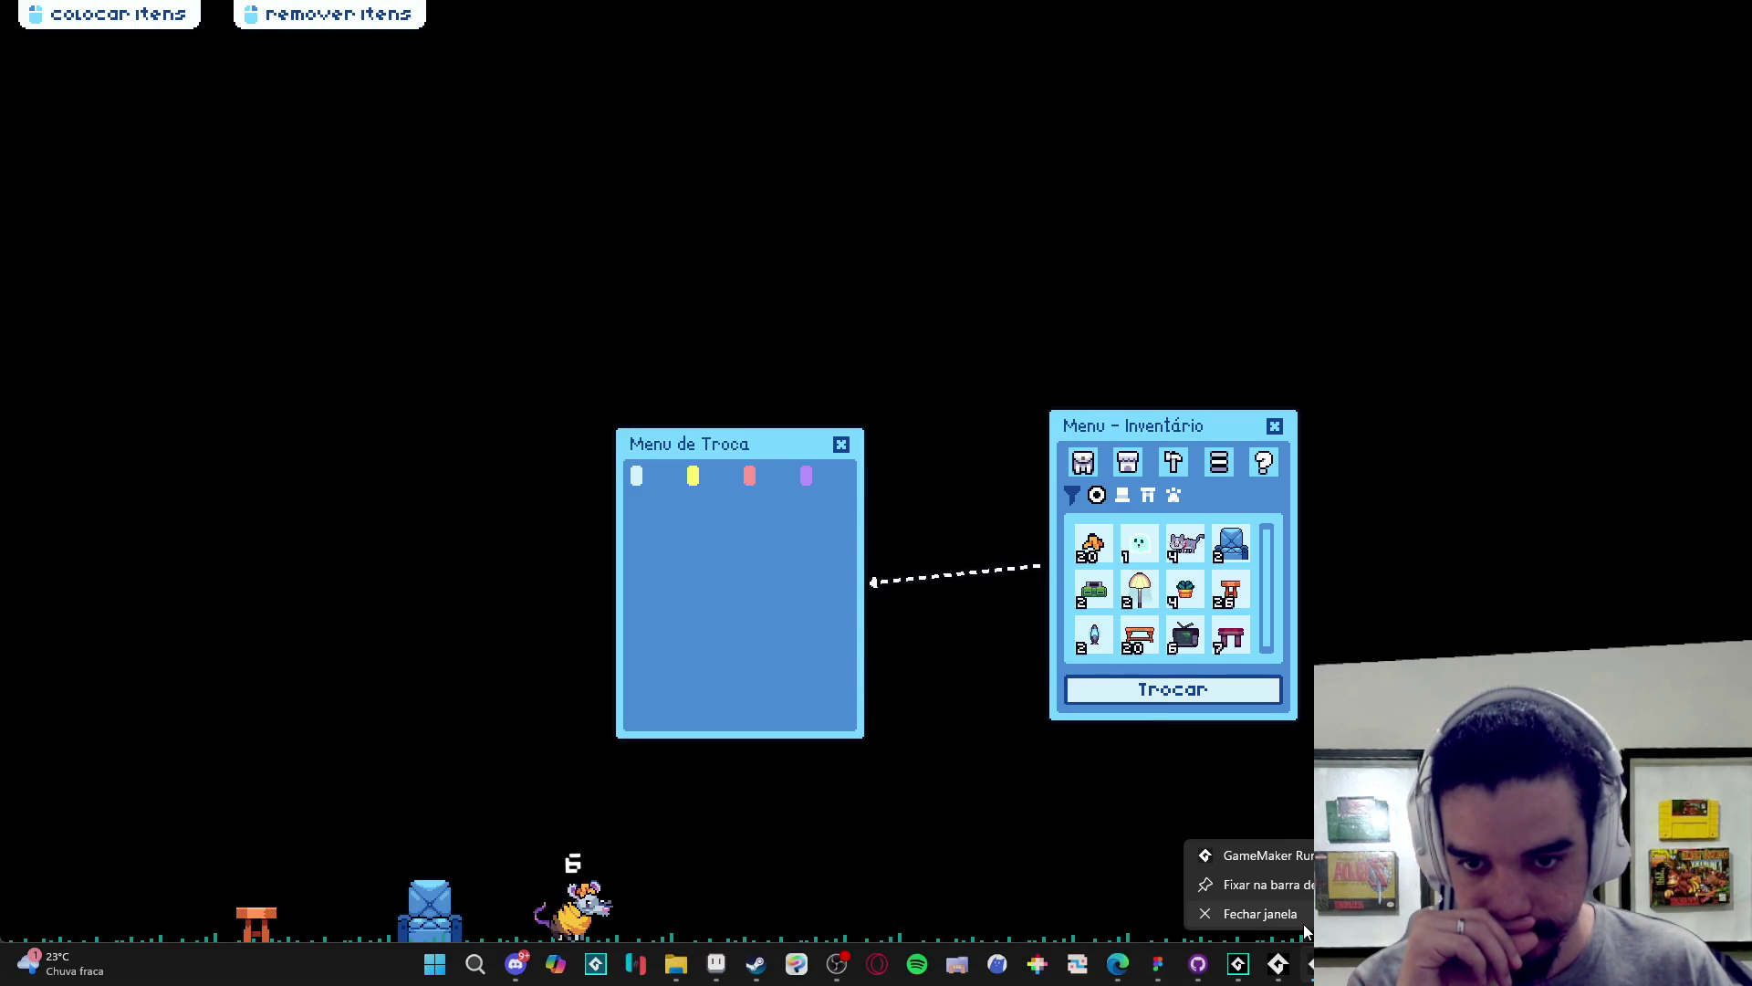
pyautogui.click(1277, 913)
pyautogui.click(885, 378)
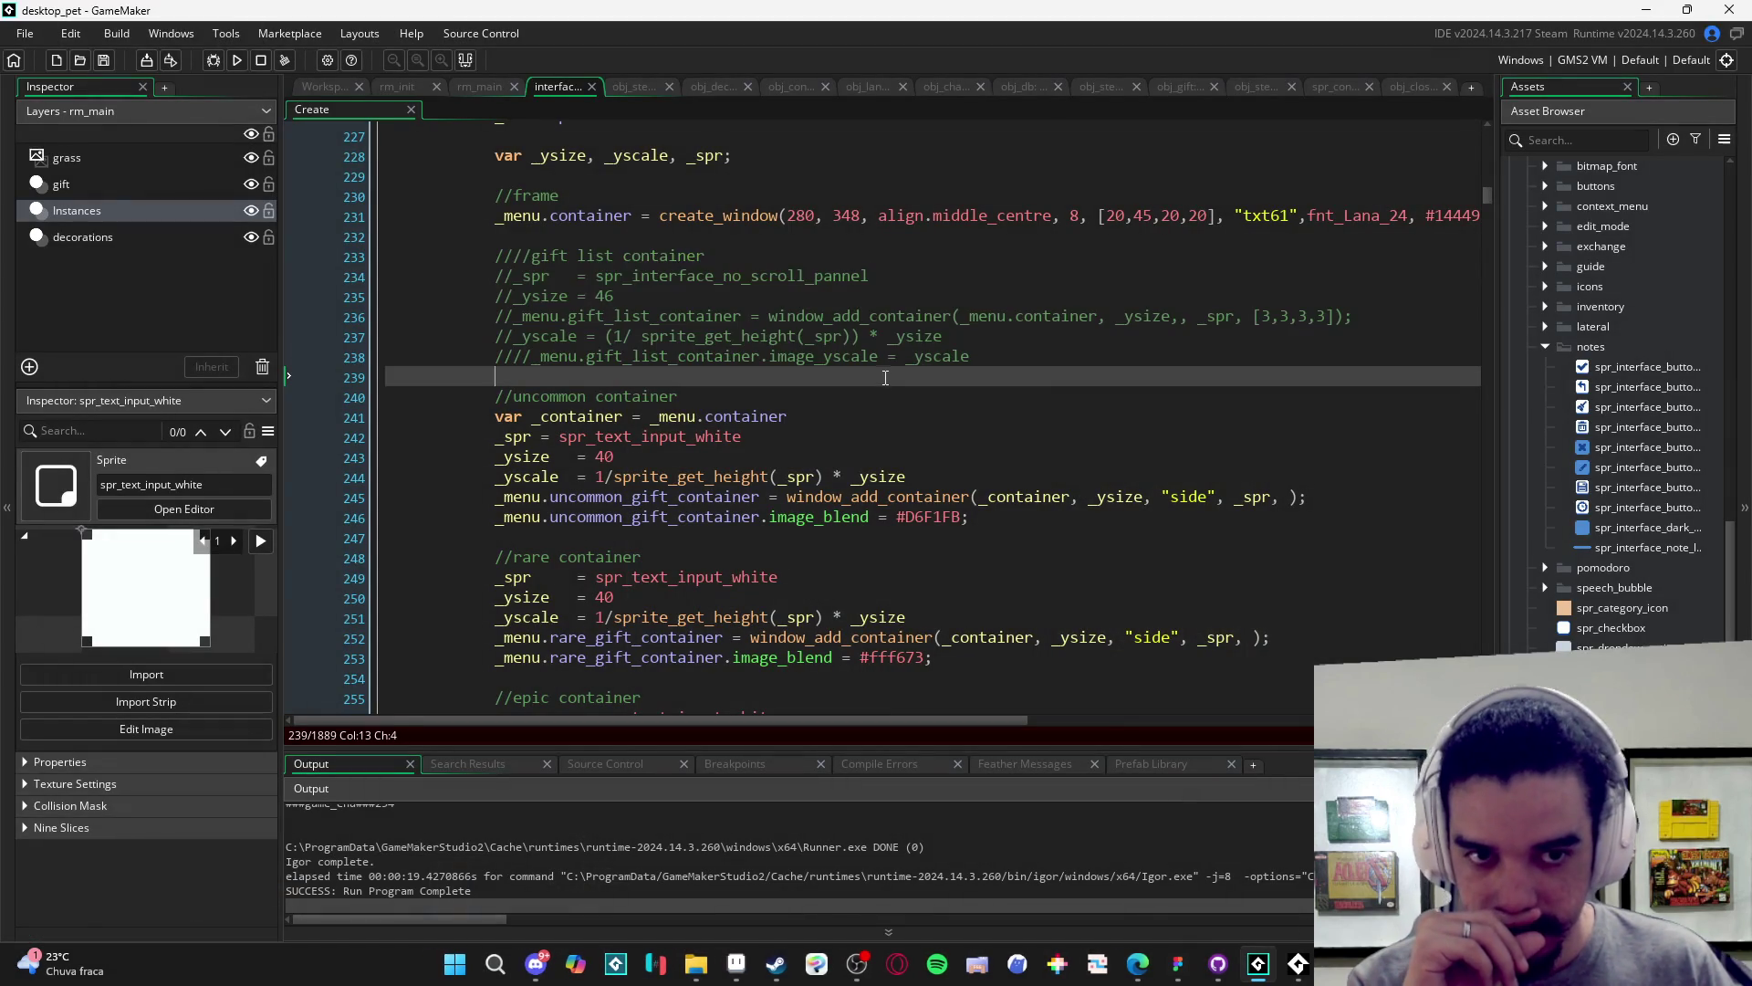
# - Uncomment the gift list container lines 233–238
pyautogui.scroll(-2, 979, 495)
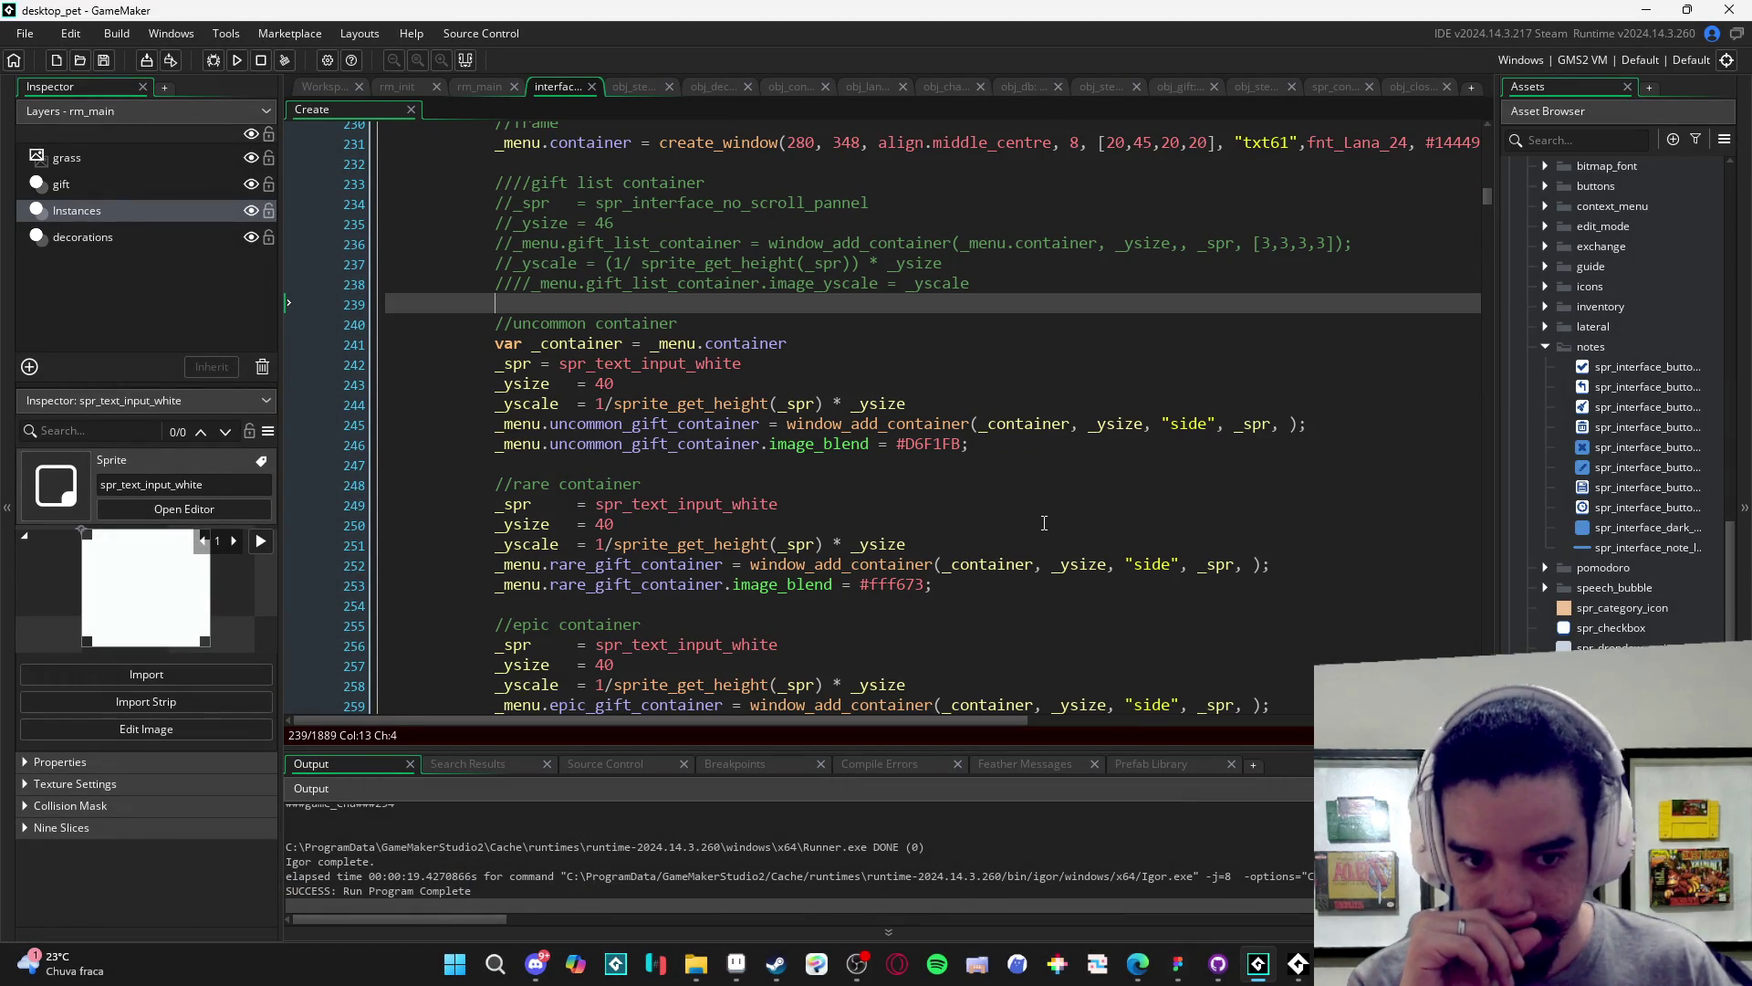
pyautogui.click(1080, 424)
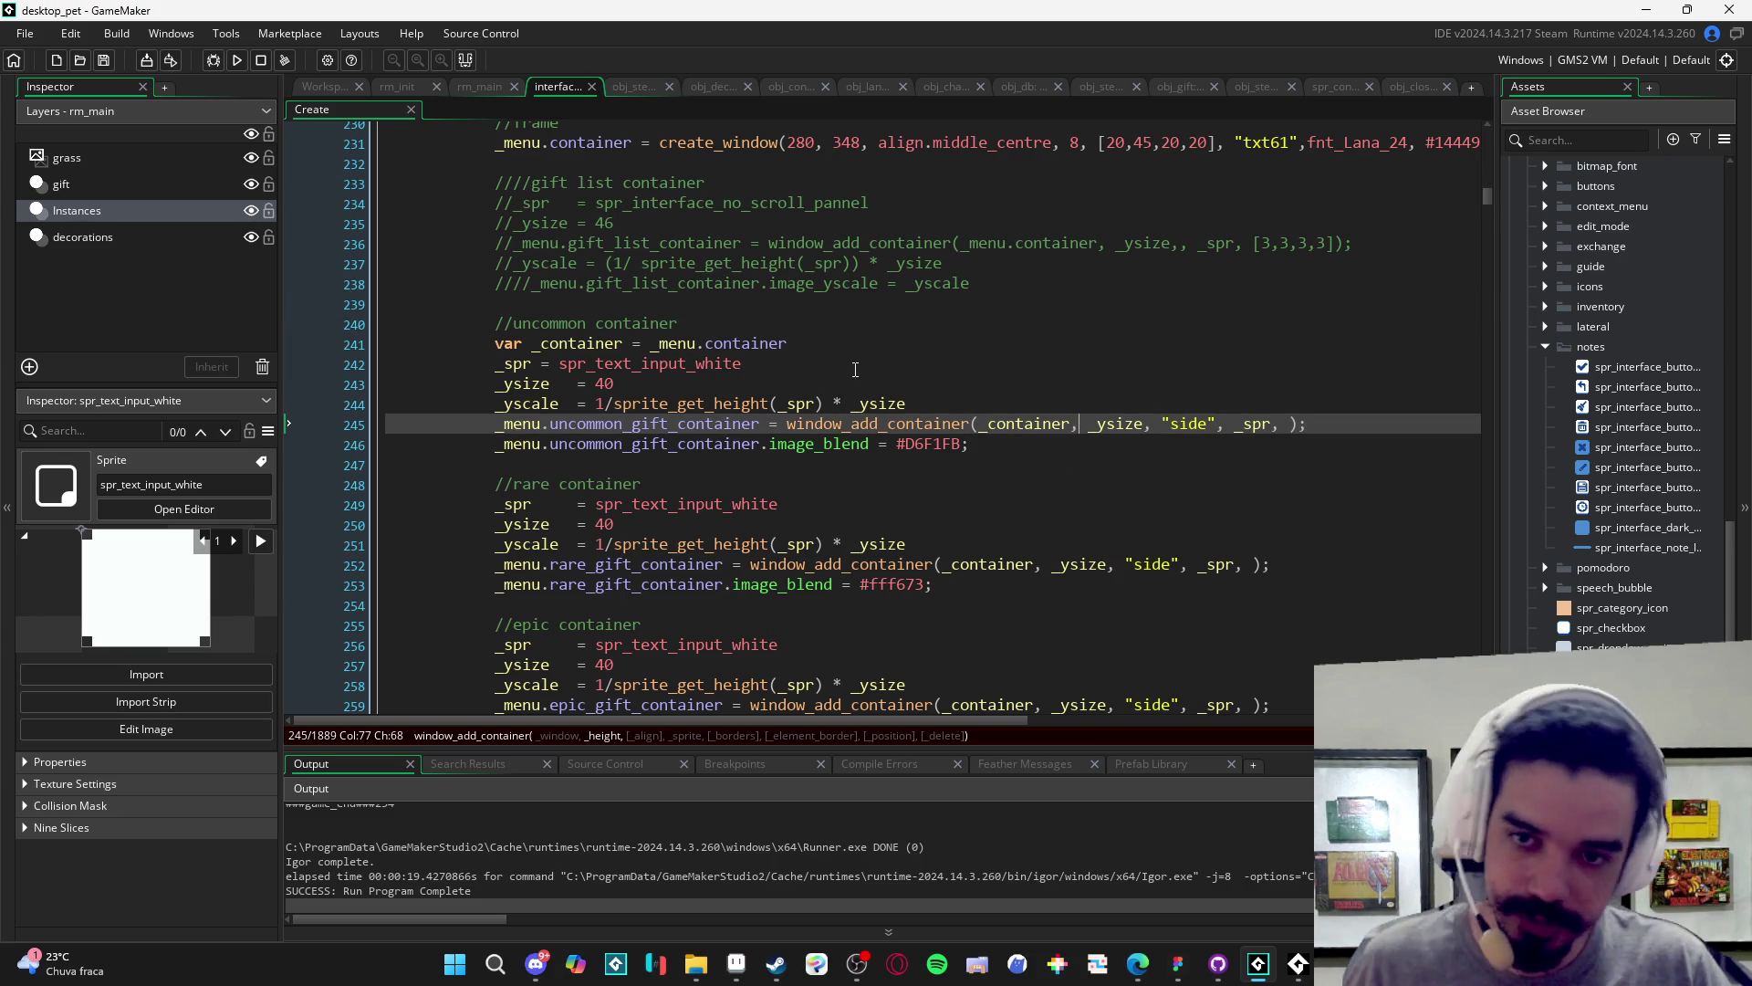
pyautogui.moveTo(977, 285); pyautogui.dragTo(495, 182)
pyautogui.hotkey('ctrl', 'shift', 'k')
# - Add a border argument of 3 after [3,3,3,3] on line 236 and build with F5
pyautogui.click(1276, 242)
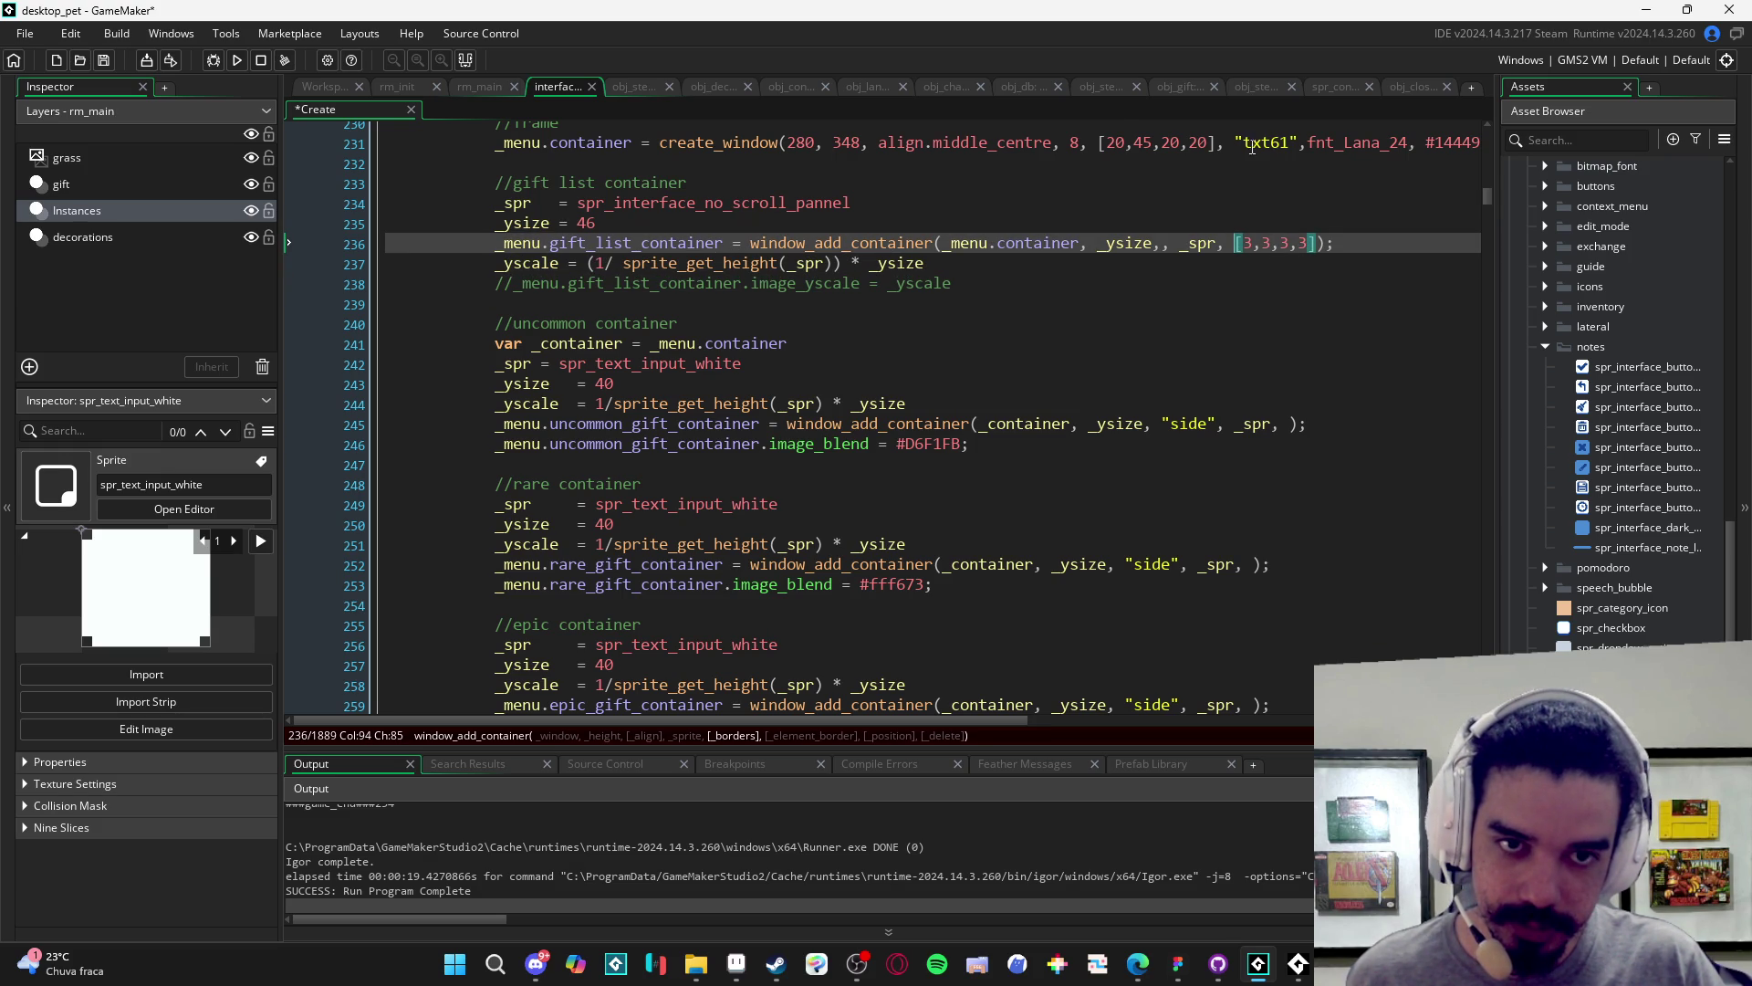
pyautogui.click(1063, 144)
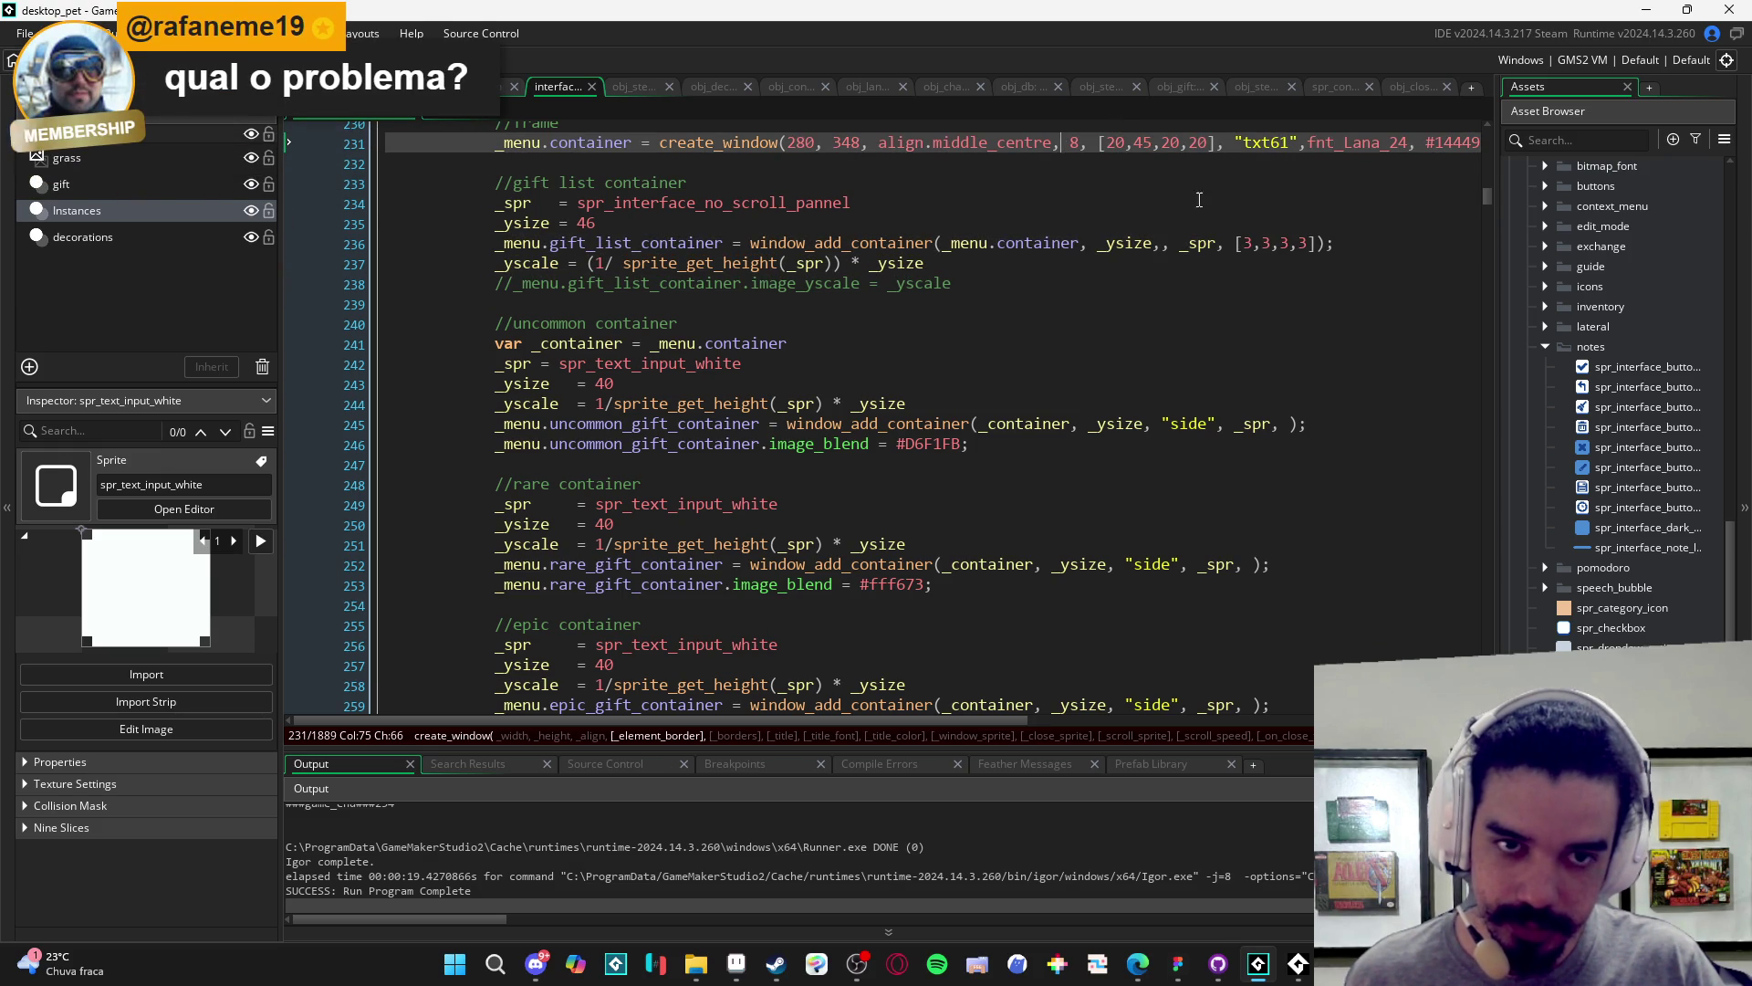
pyautogui.click(1314, 242)
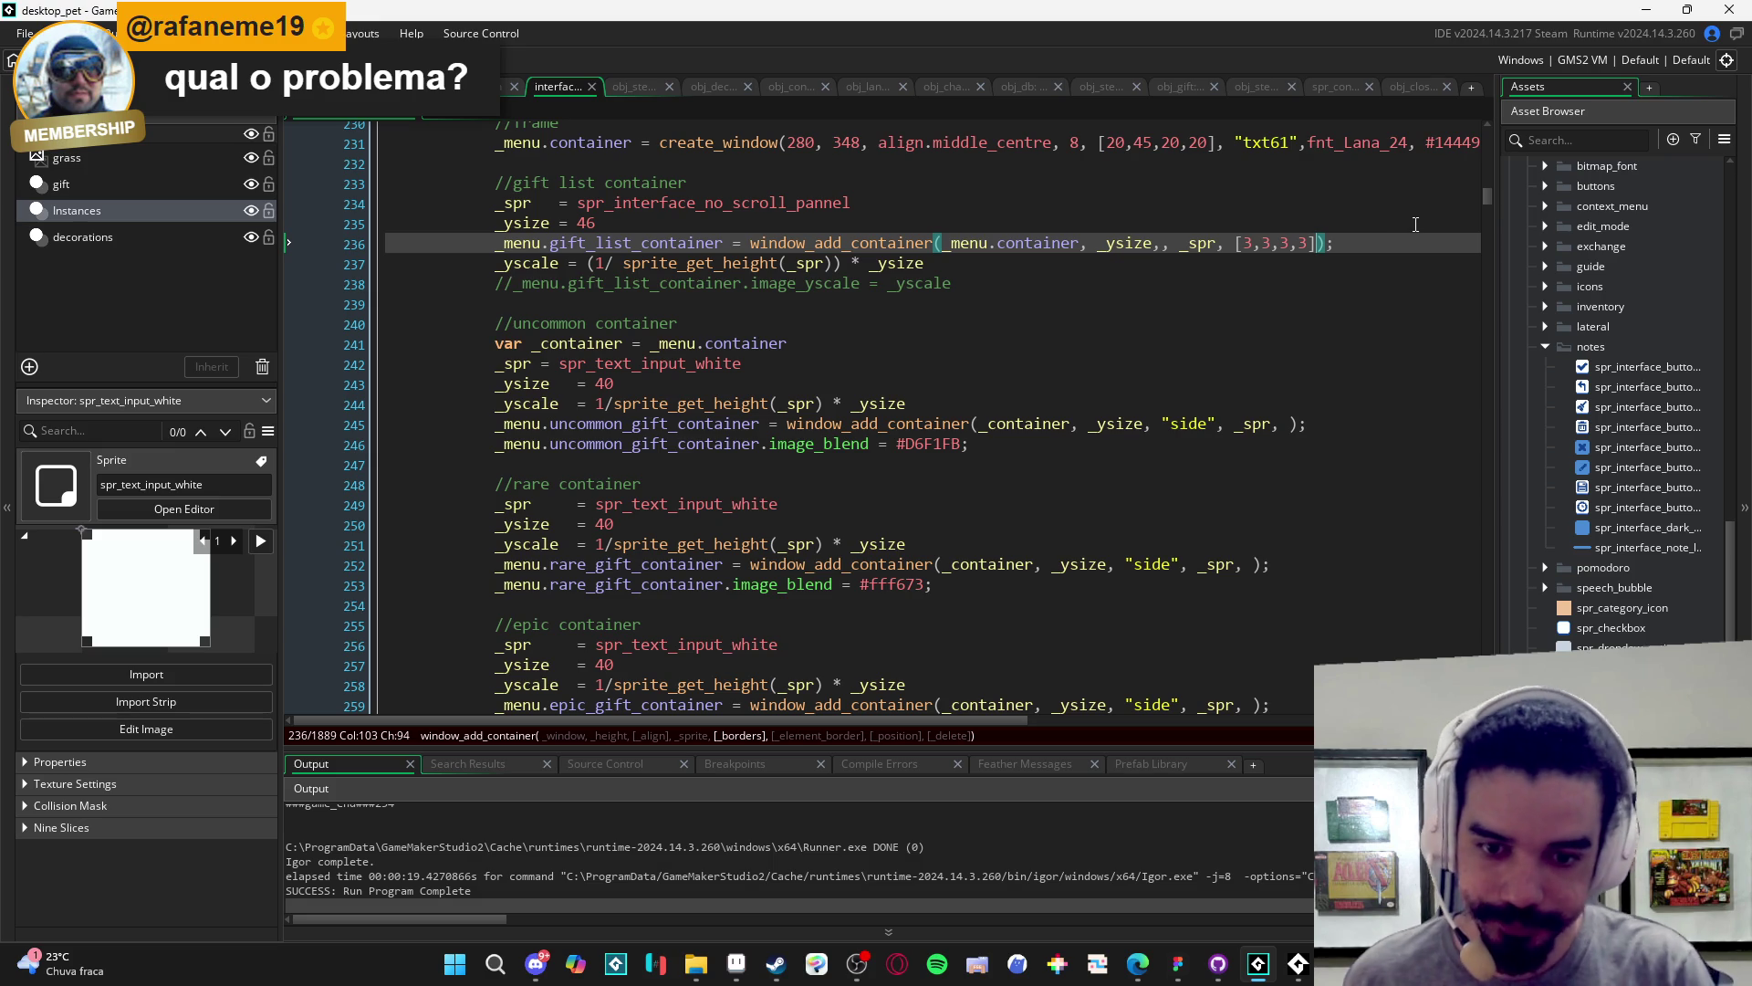
pyautogui.write(', 3')
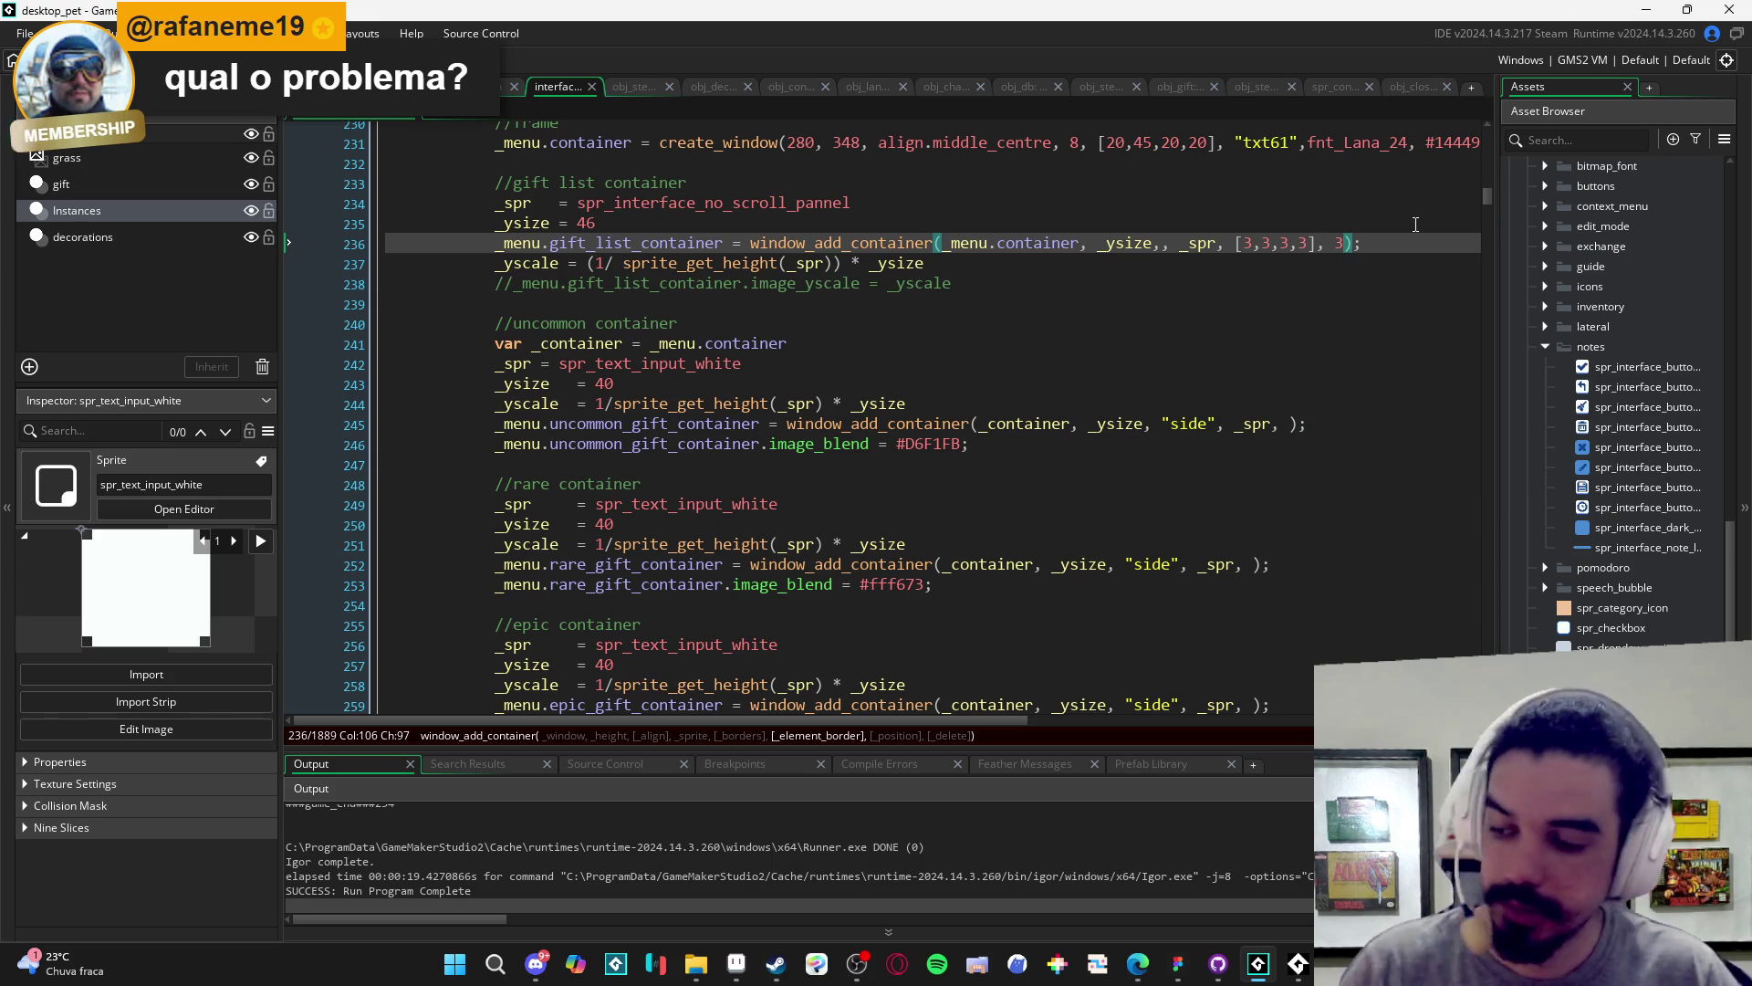
pyautogui.press('F5')
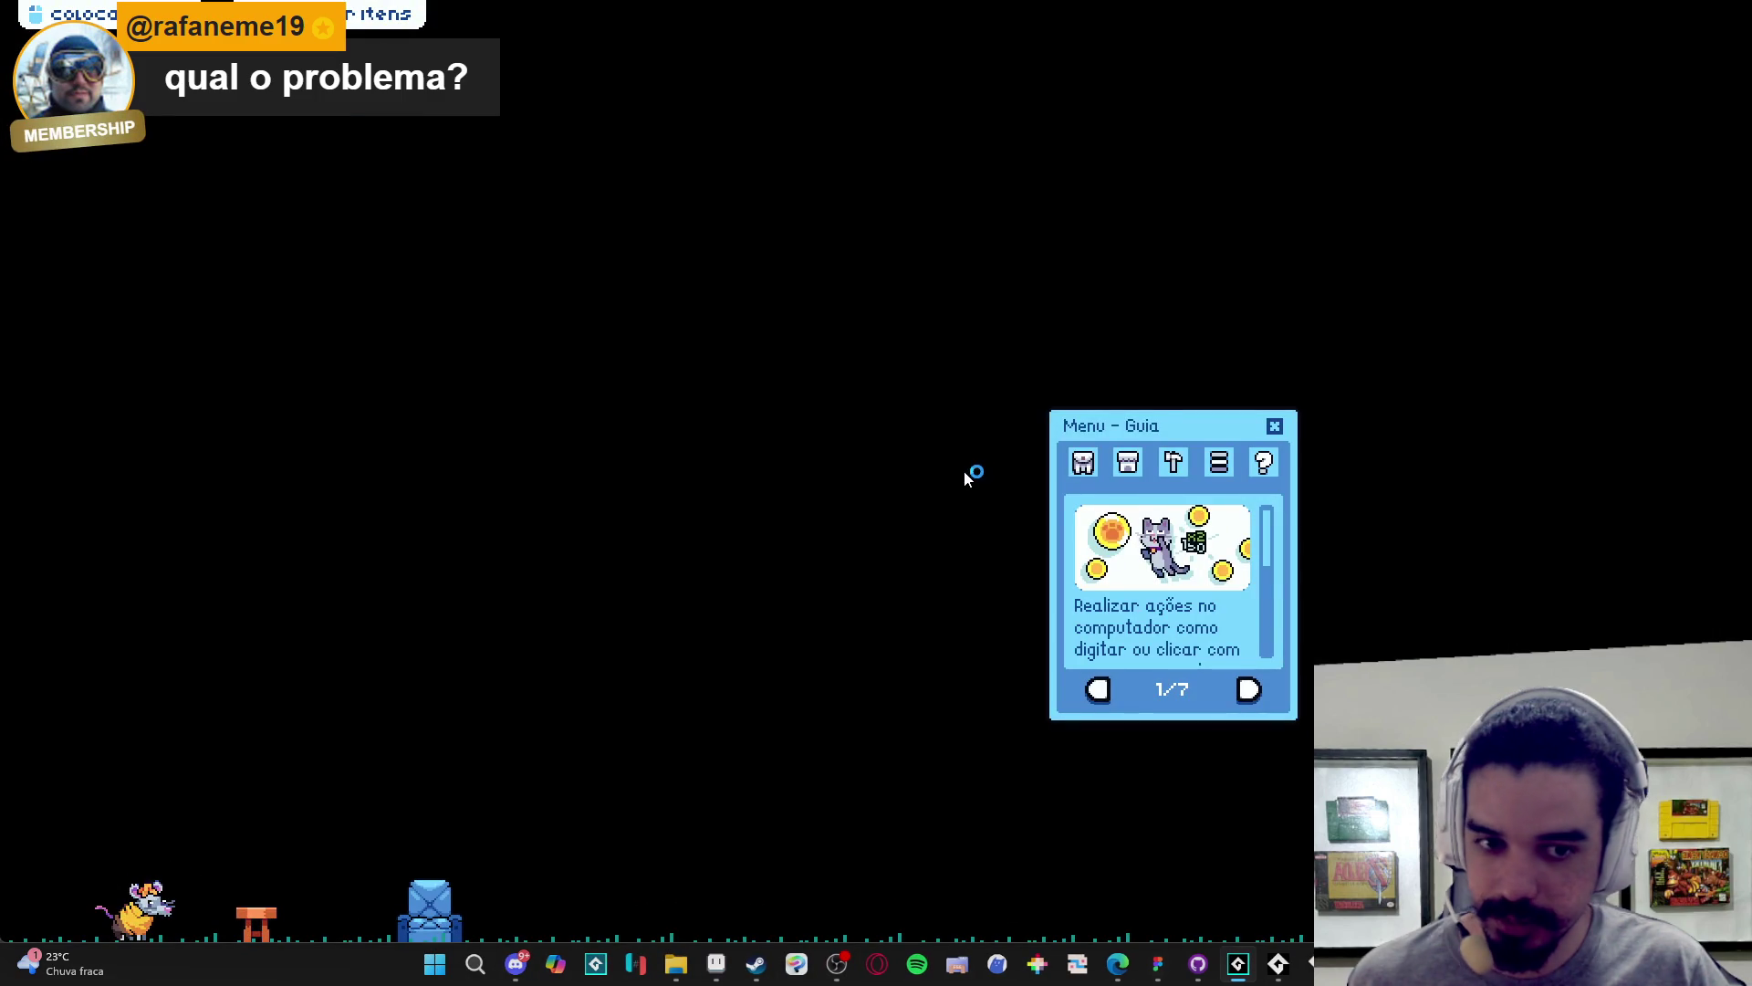
pyautogui.click(1083, 462)
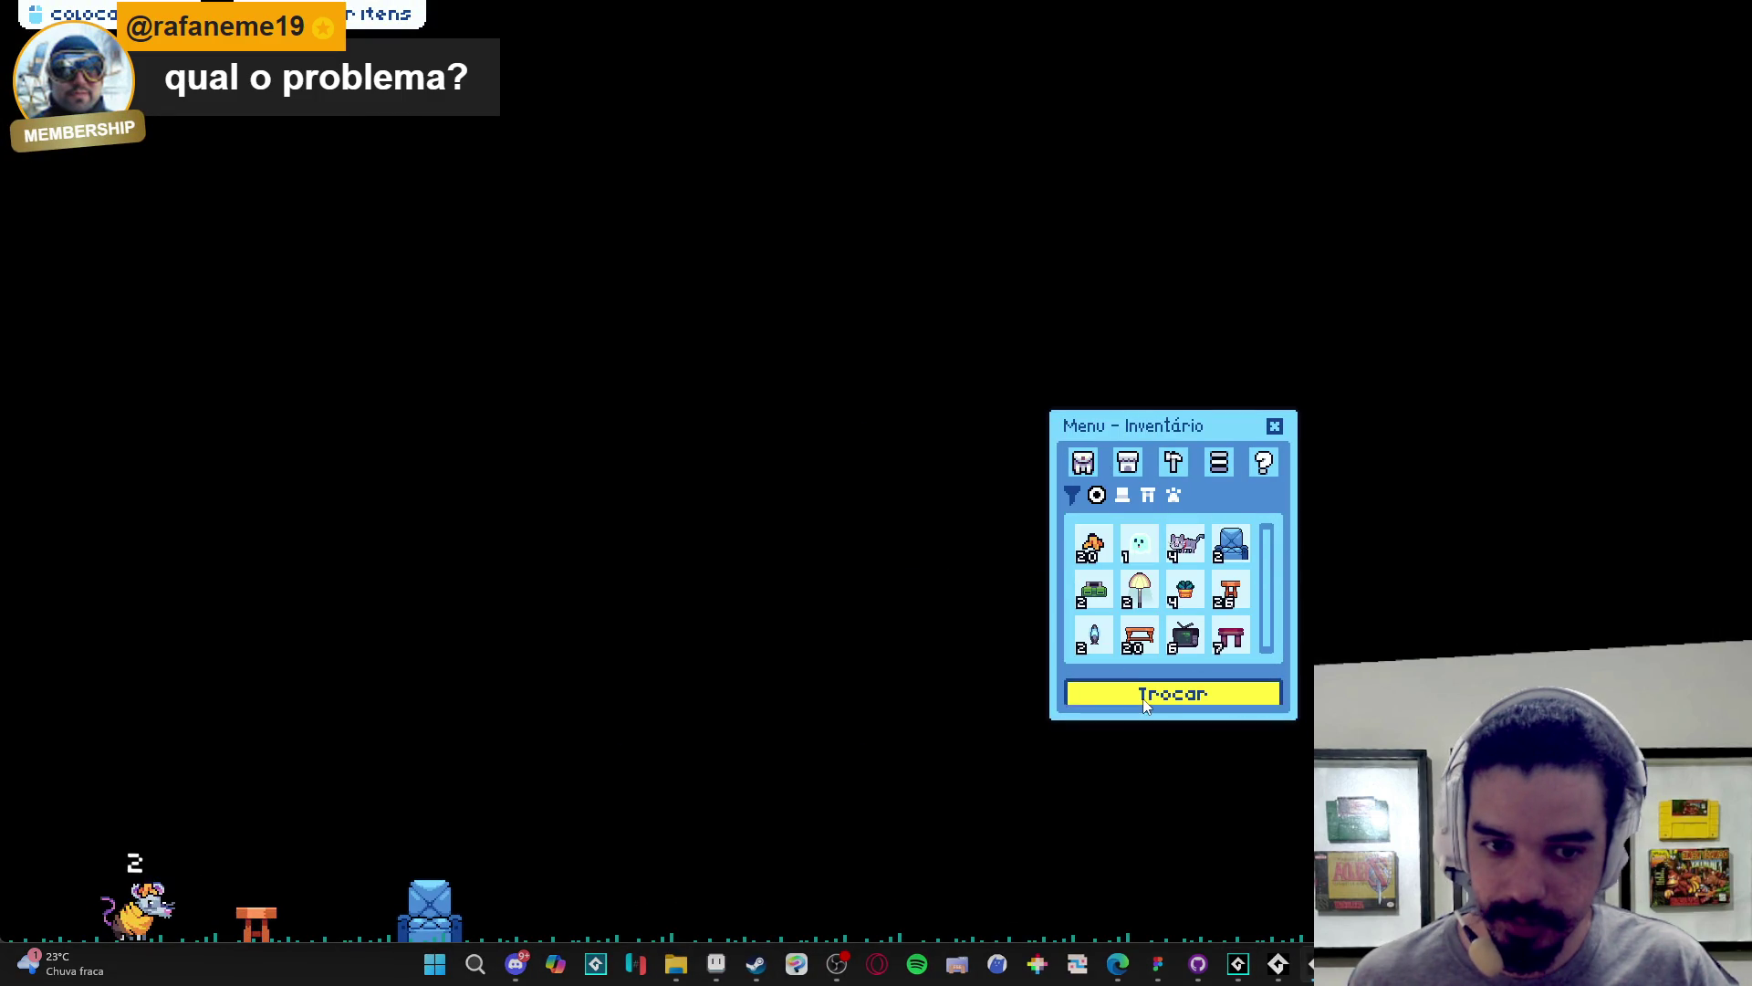
pyautogui.click(1142, 698)
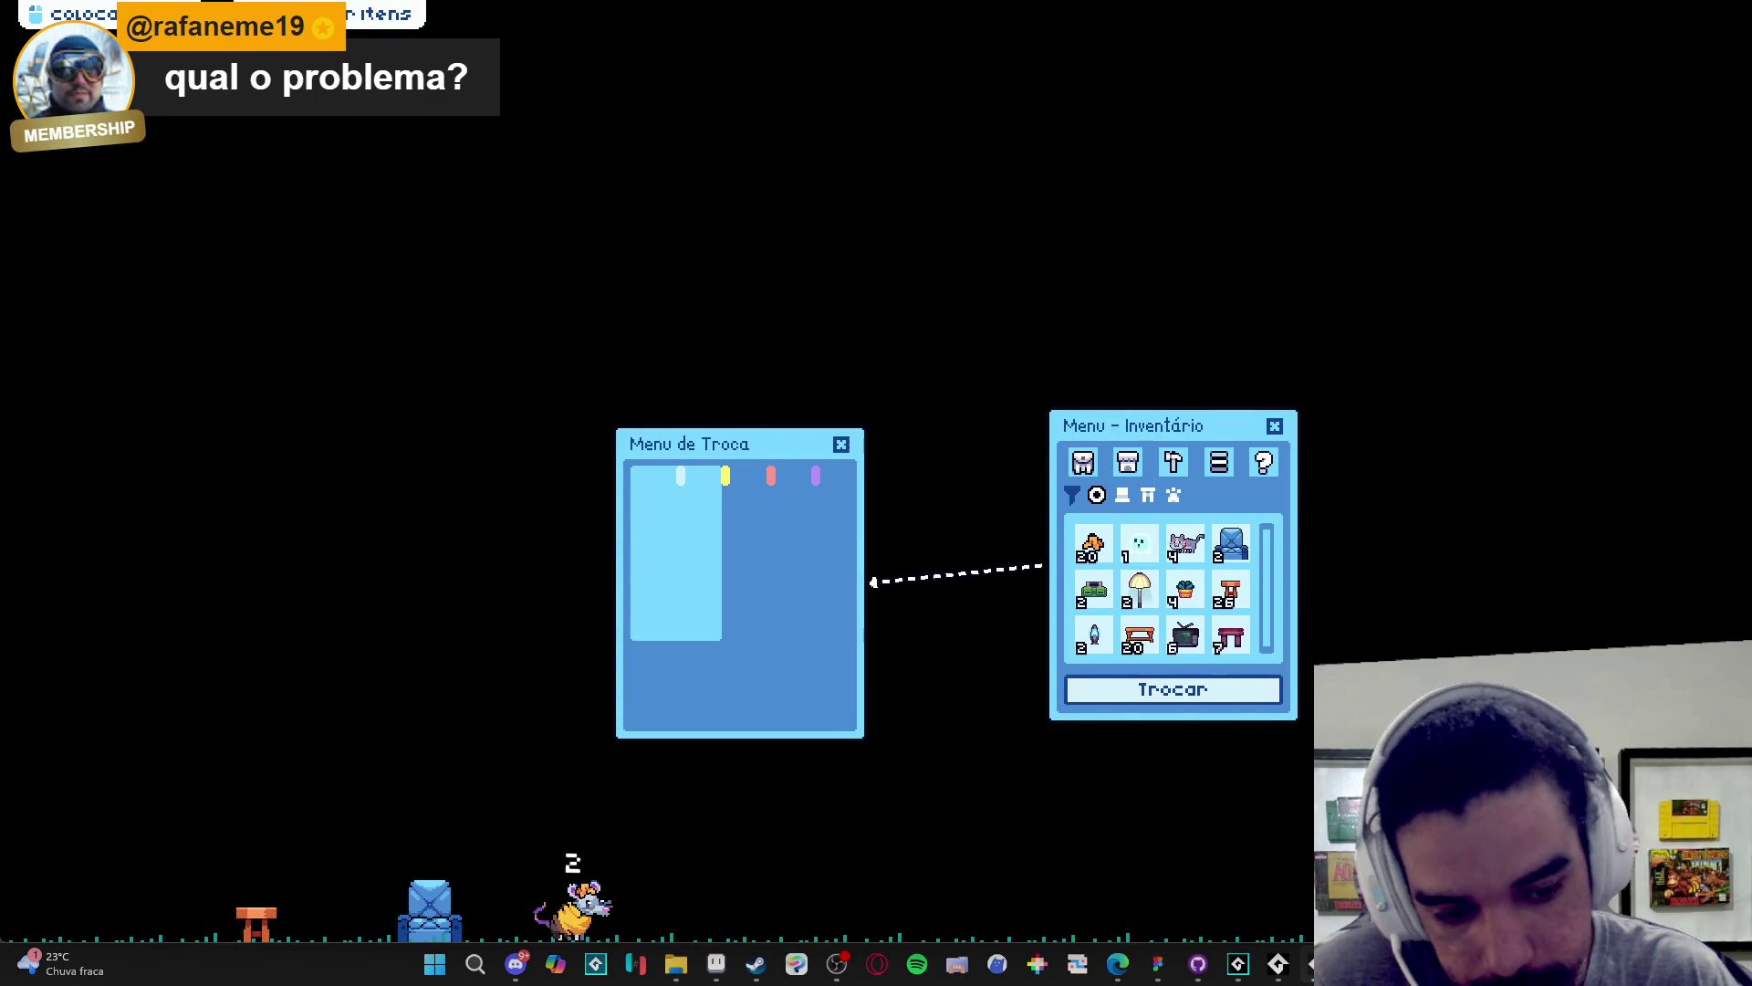
pyautogui.moveTo(1319, 963)
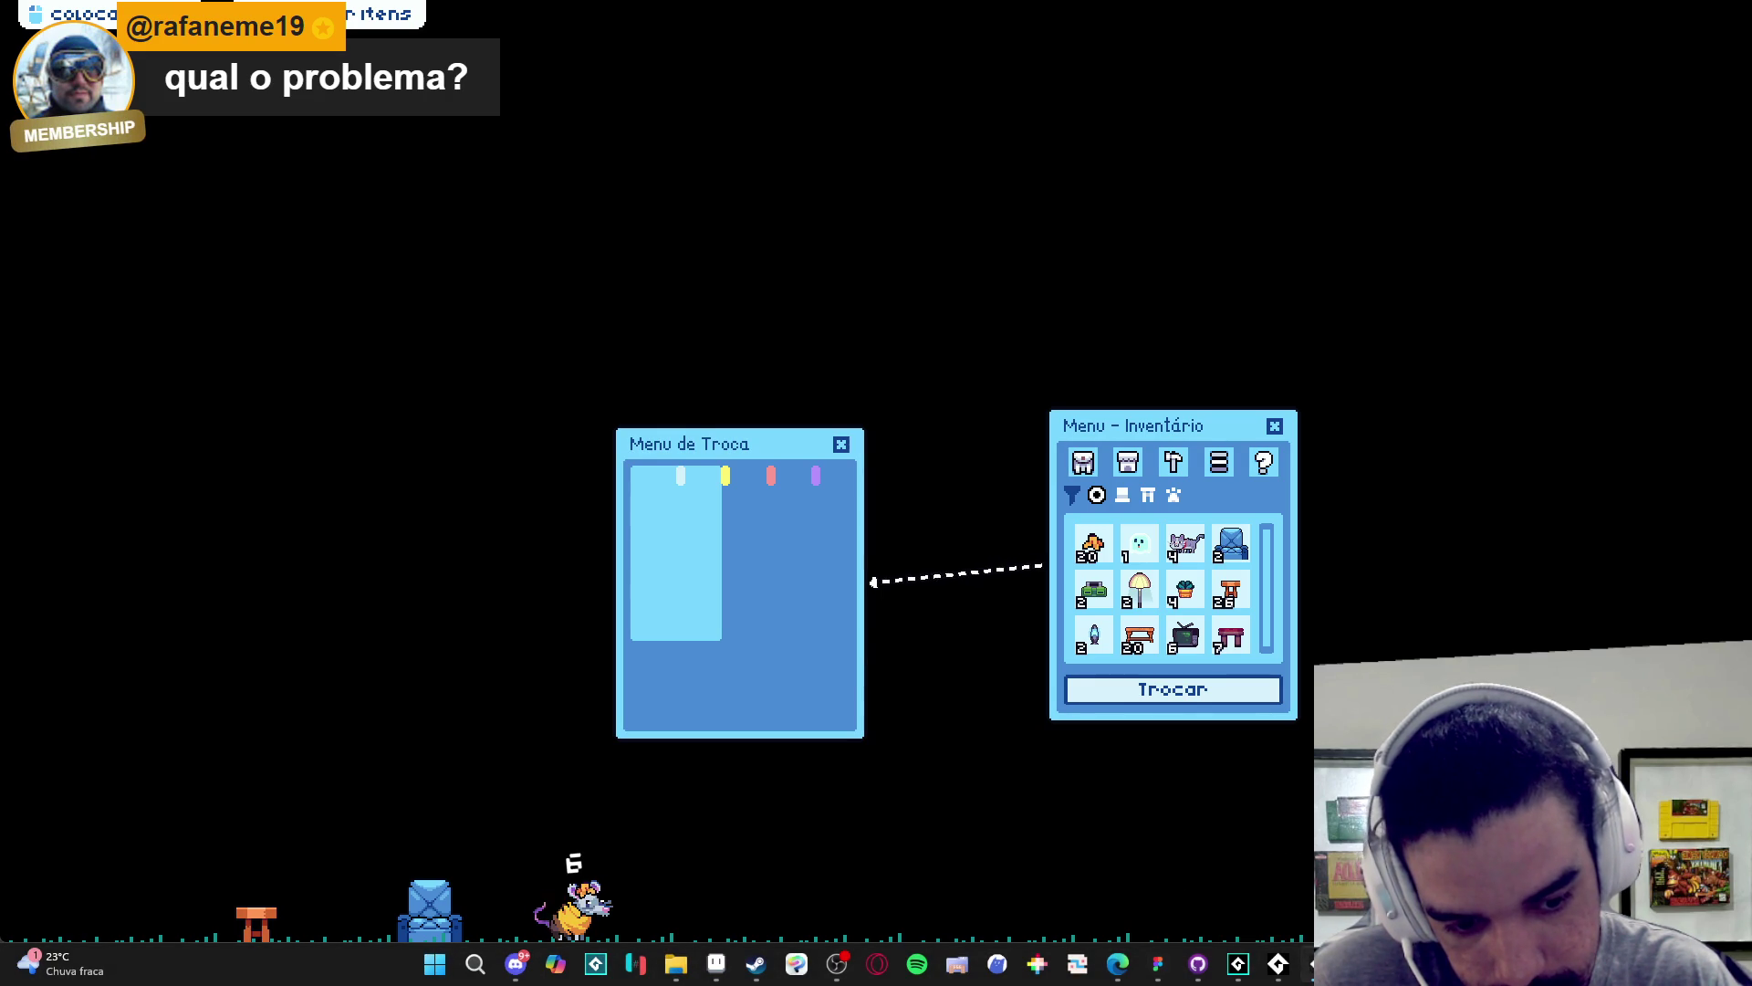
pyautogui.rightClick(1311, 964)
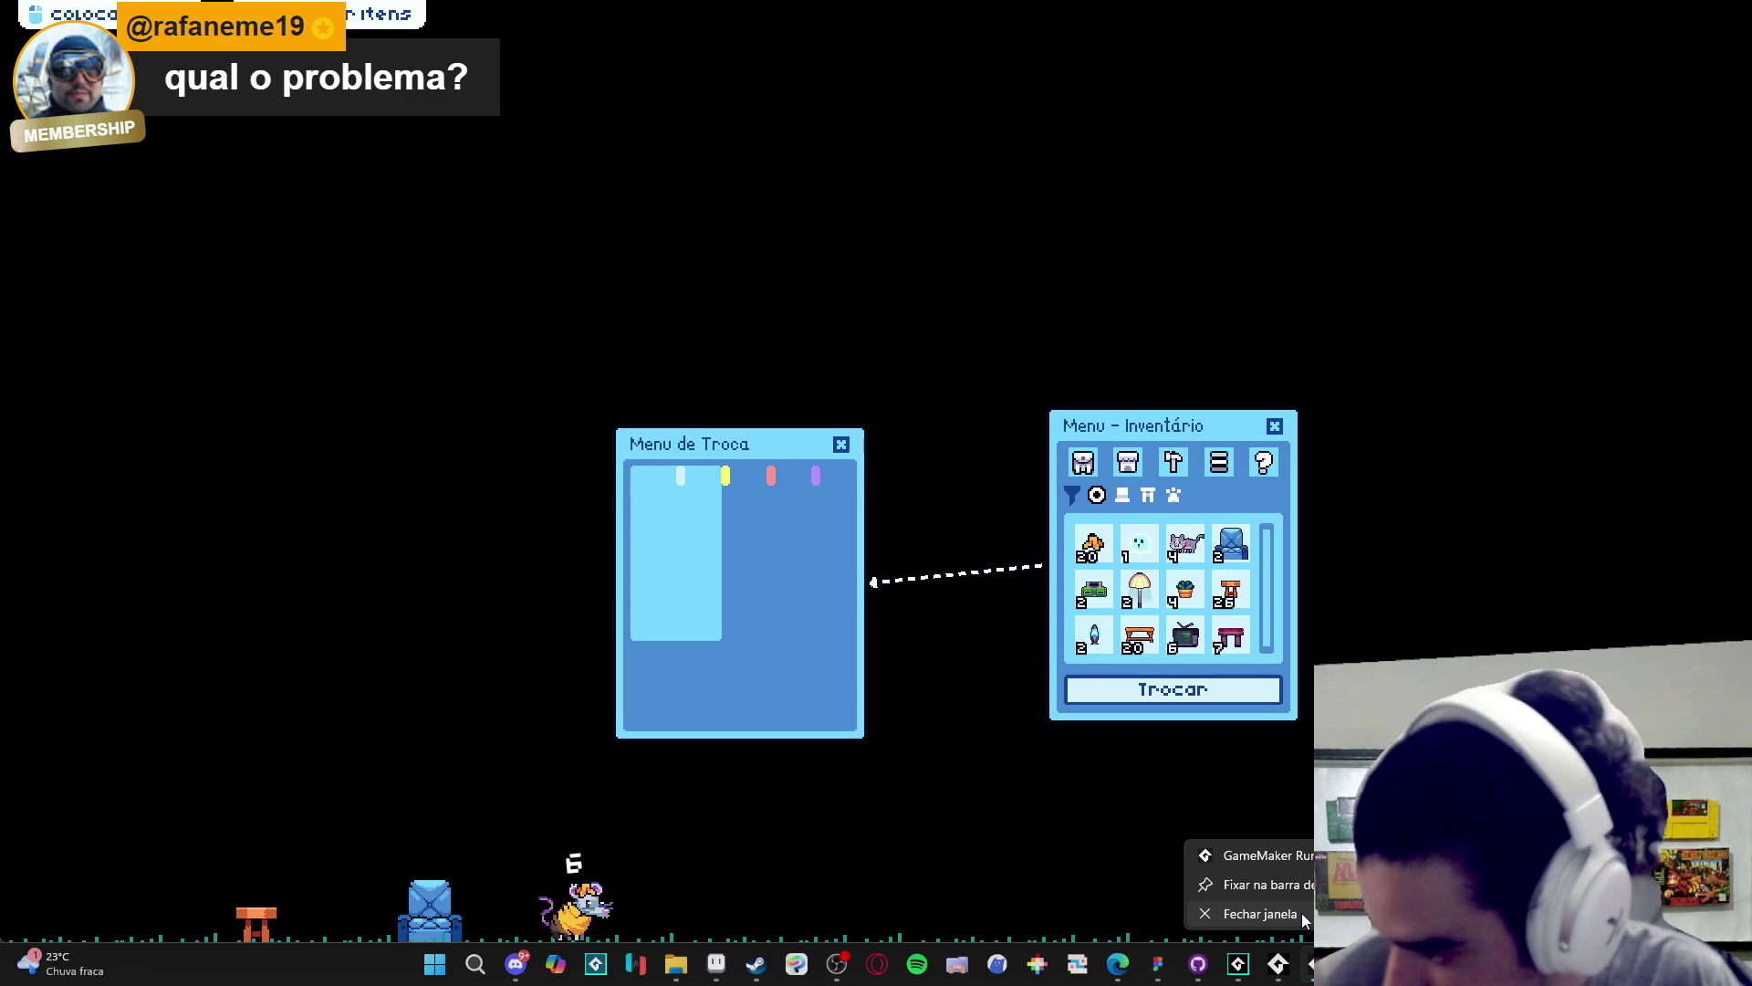
pyautogui.click(1302, 913)
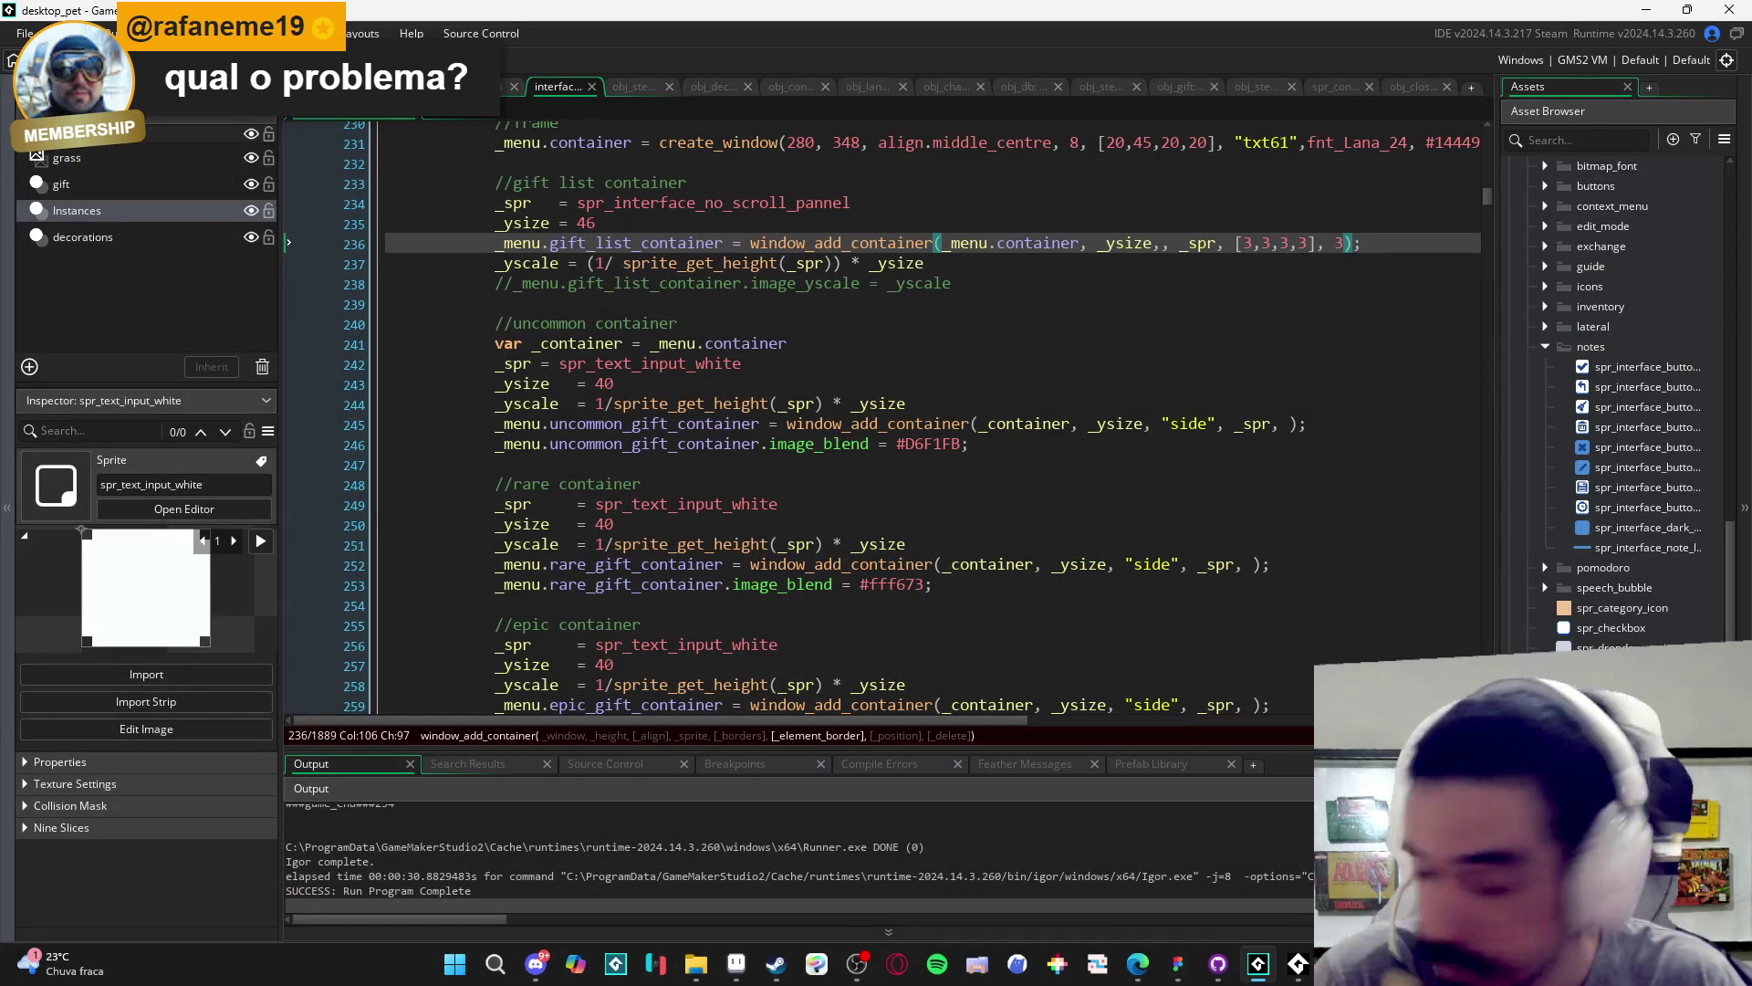
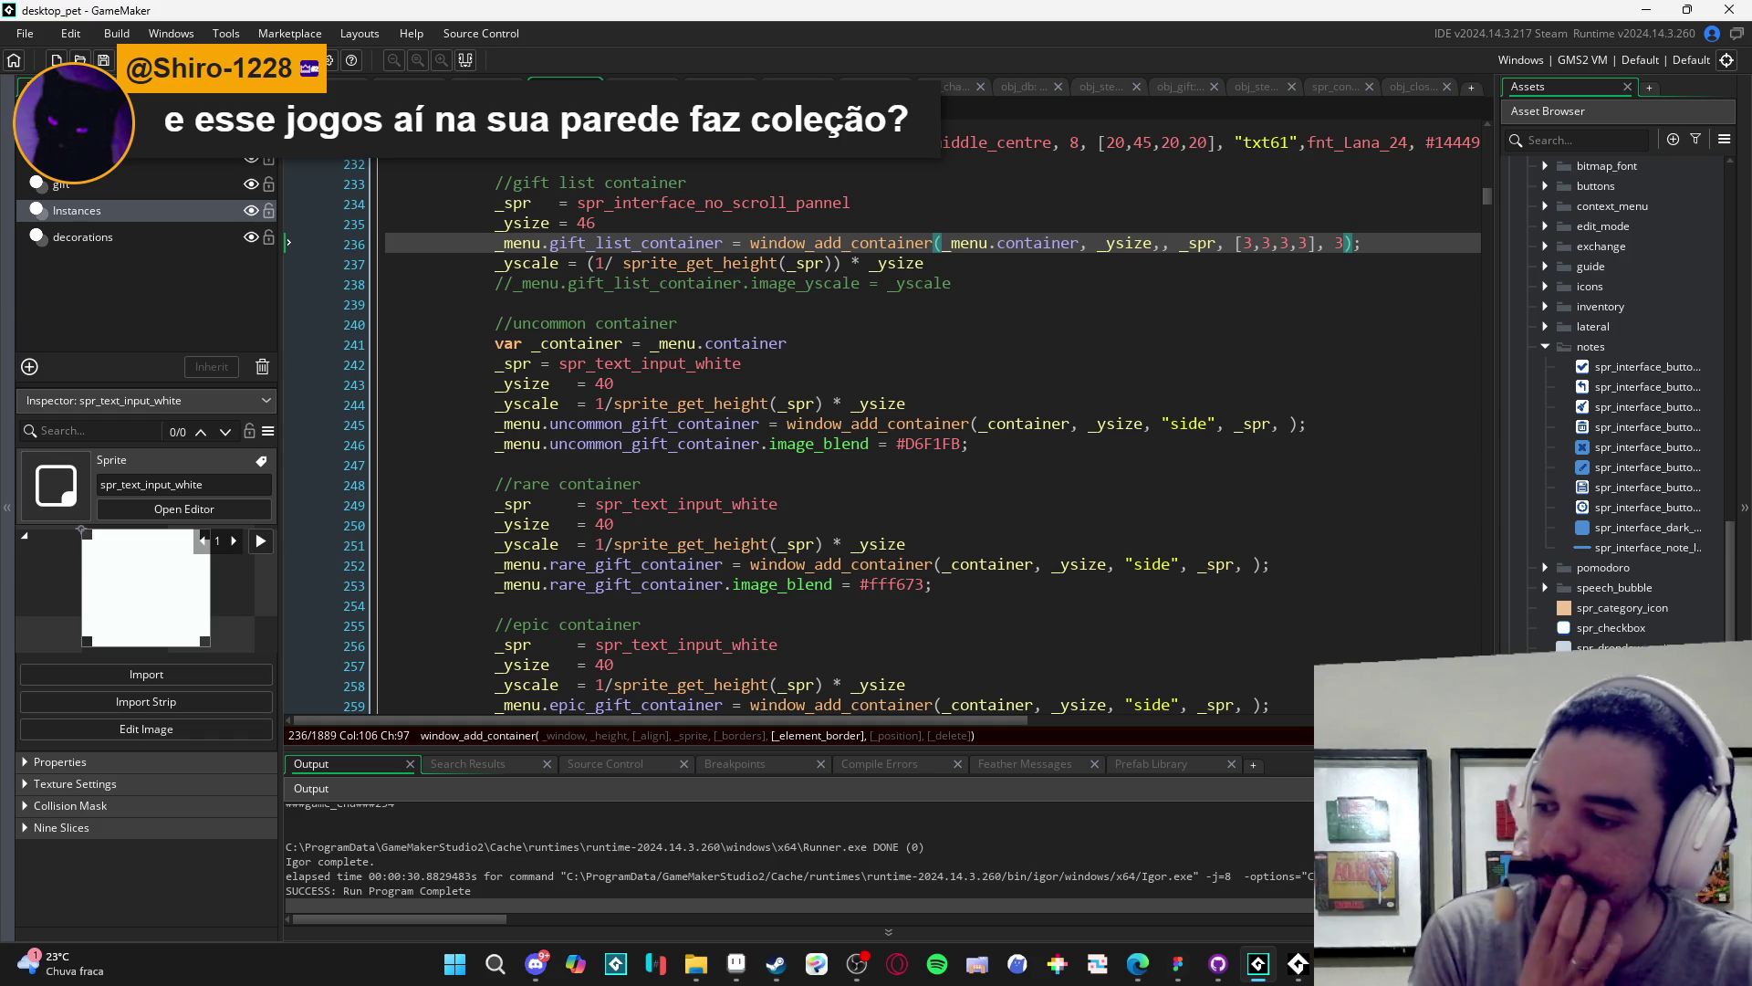
# - Change the create_window border value on line 231 from 8 to 3 and rebuild the pet
pyautogui.click(872, 964)
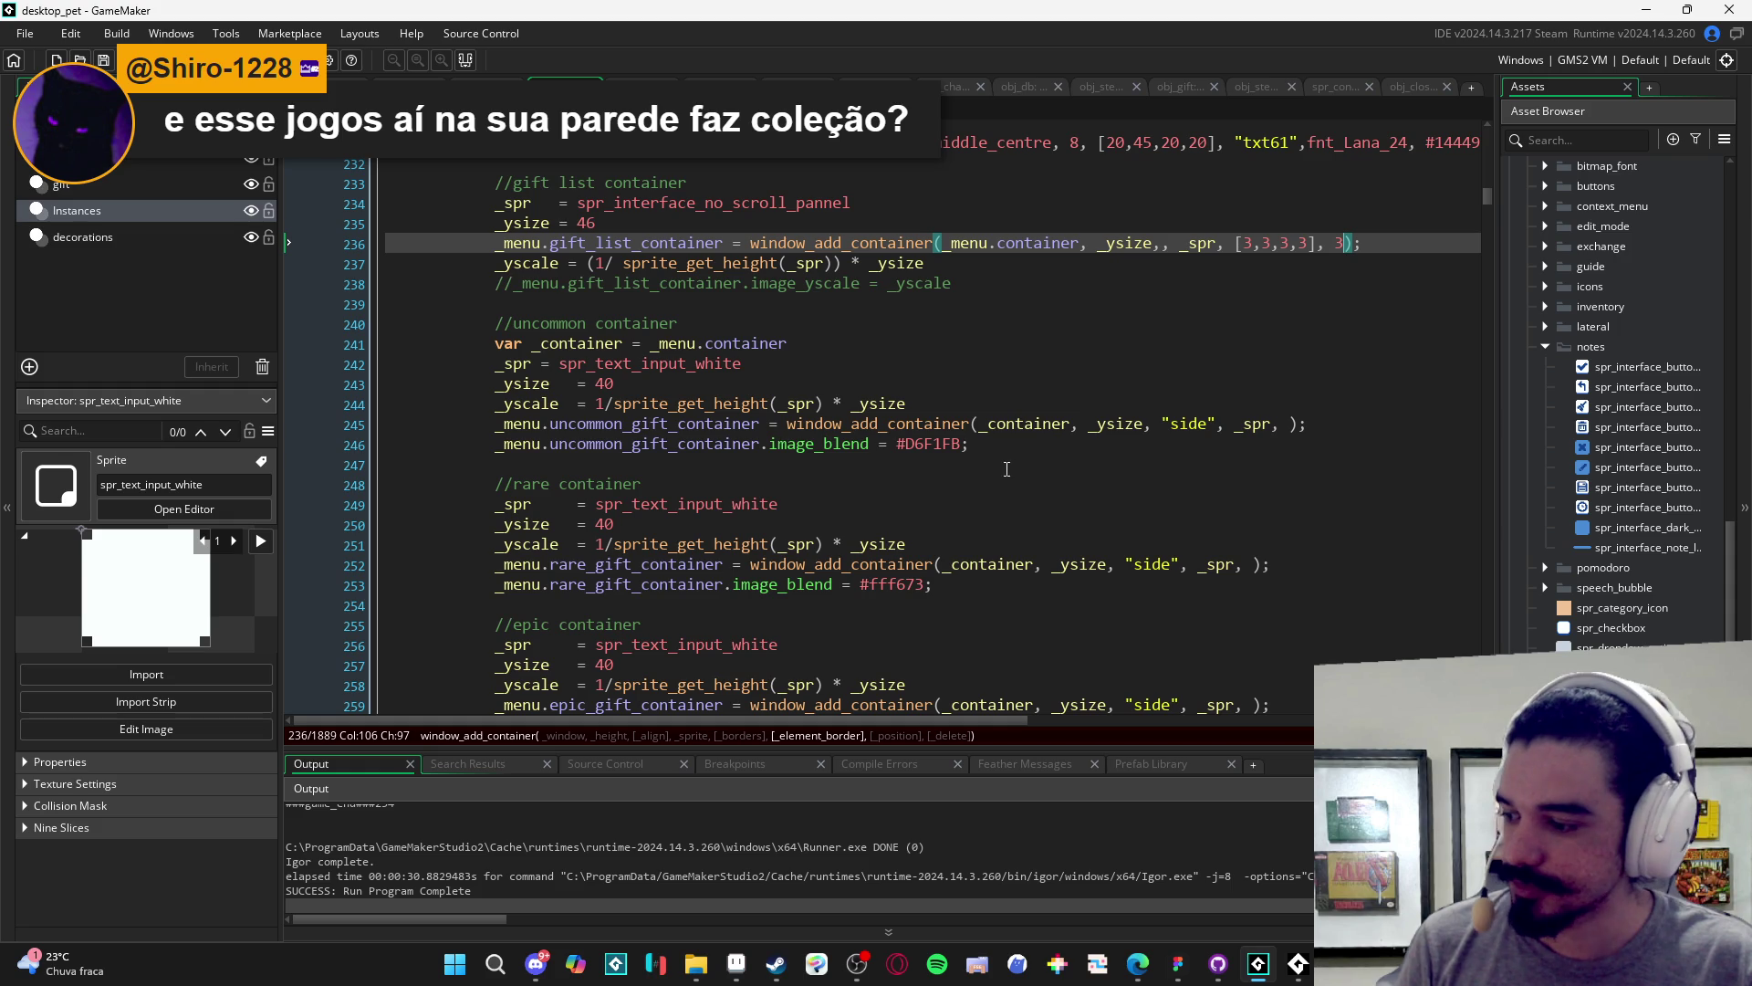
pyautogui.click(958, 444)
pyautogui.click(1013, 363)
pyautogui.click(1063, 323)
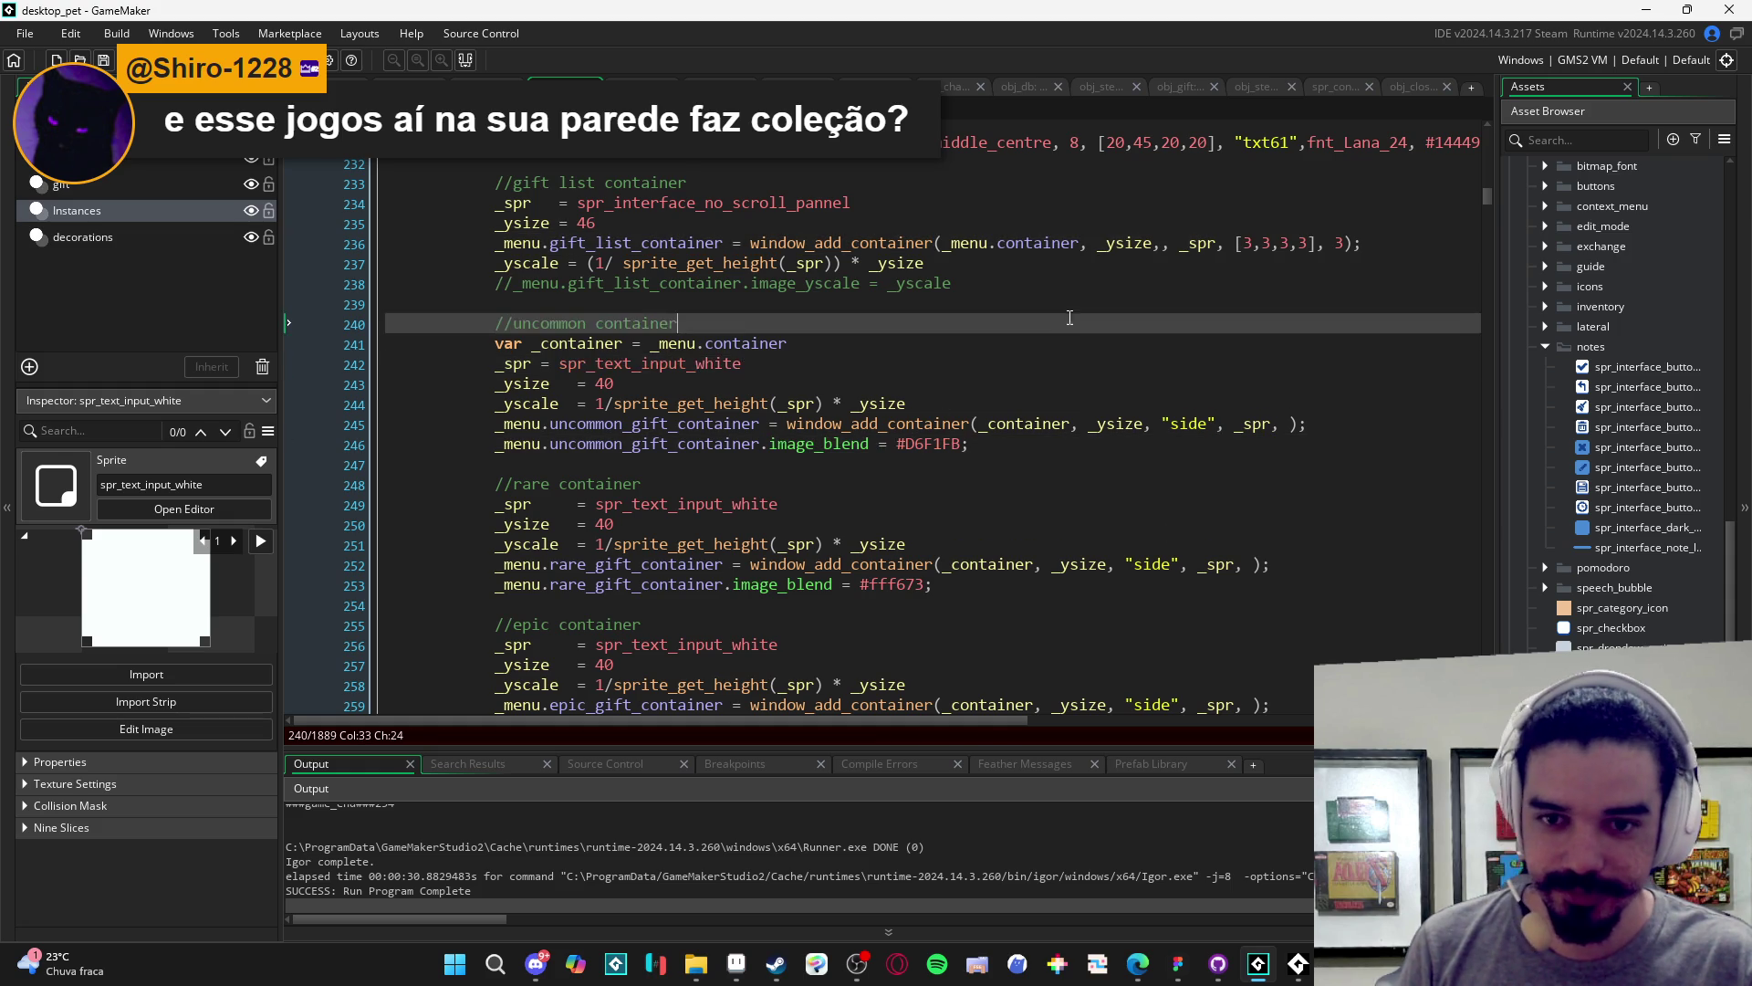
pyautogui.click(1065, 313)
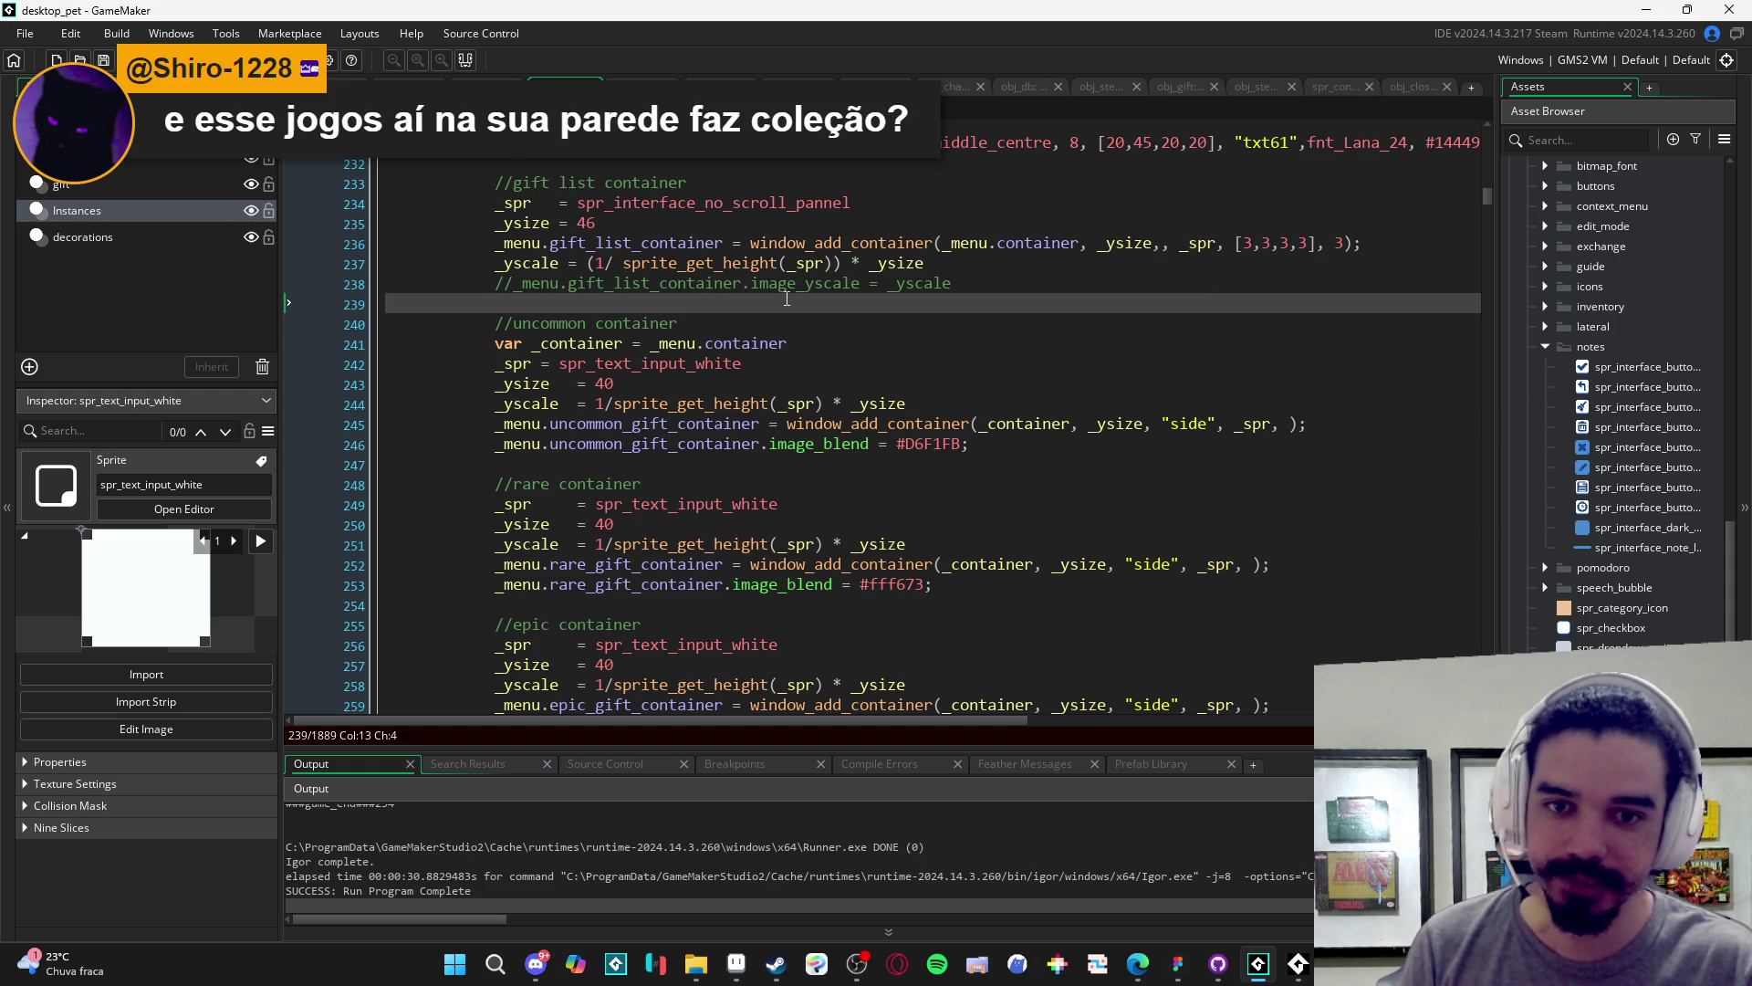
pyautogui.click(1194, 242)
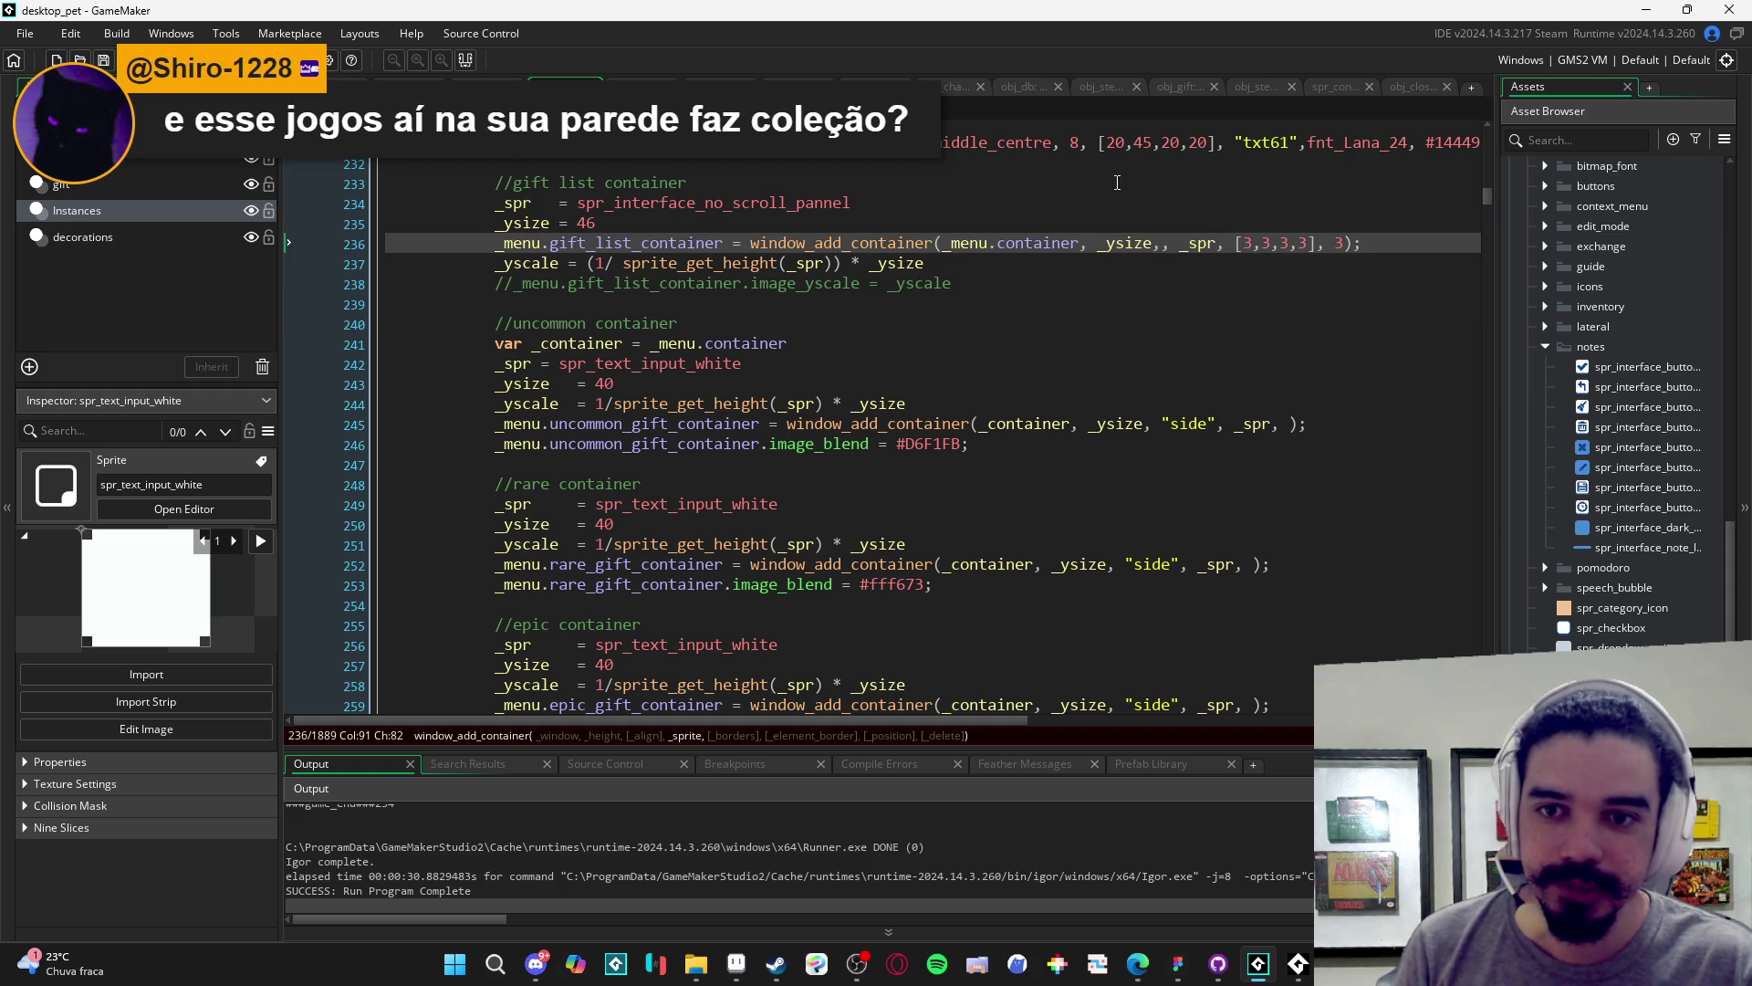
pyautogui.scroll(1, 1087, 195)
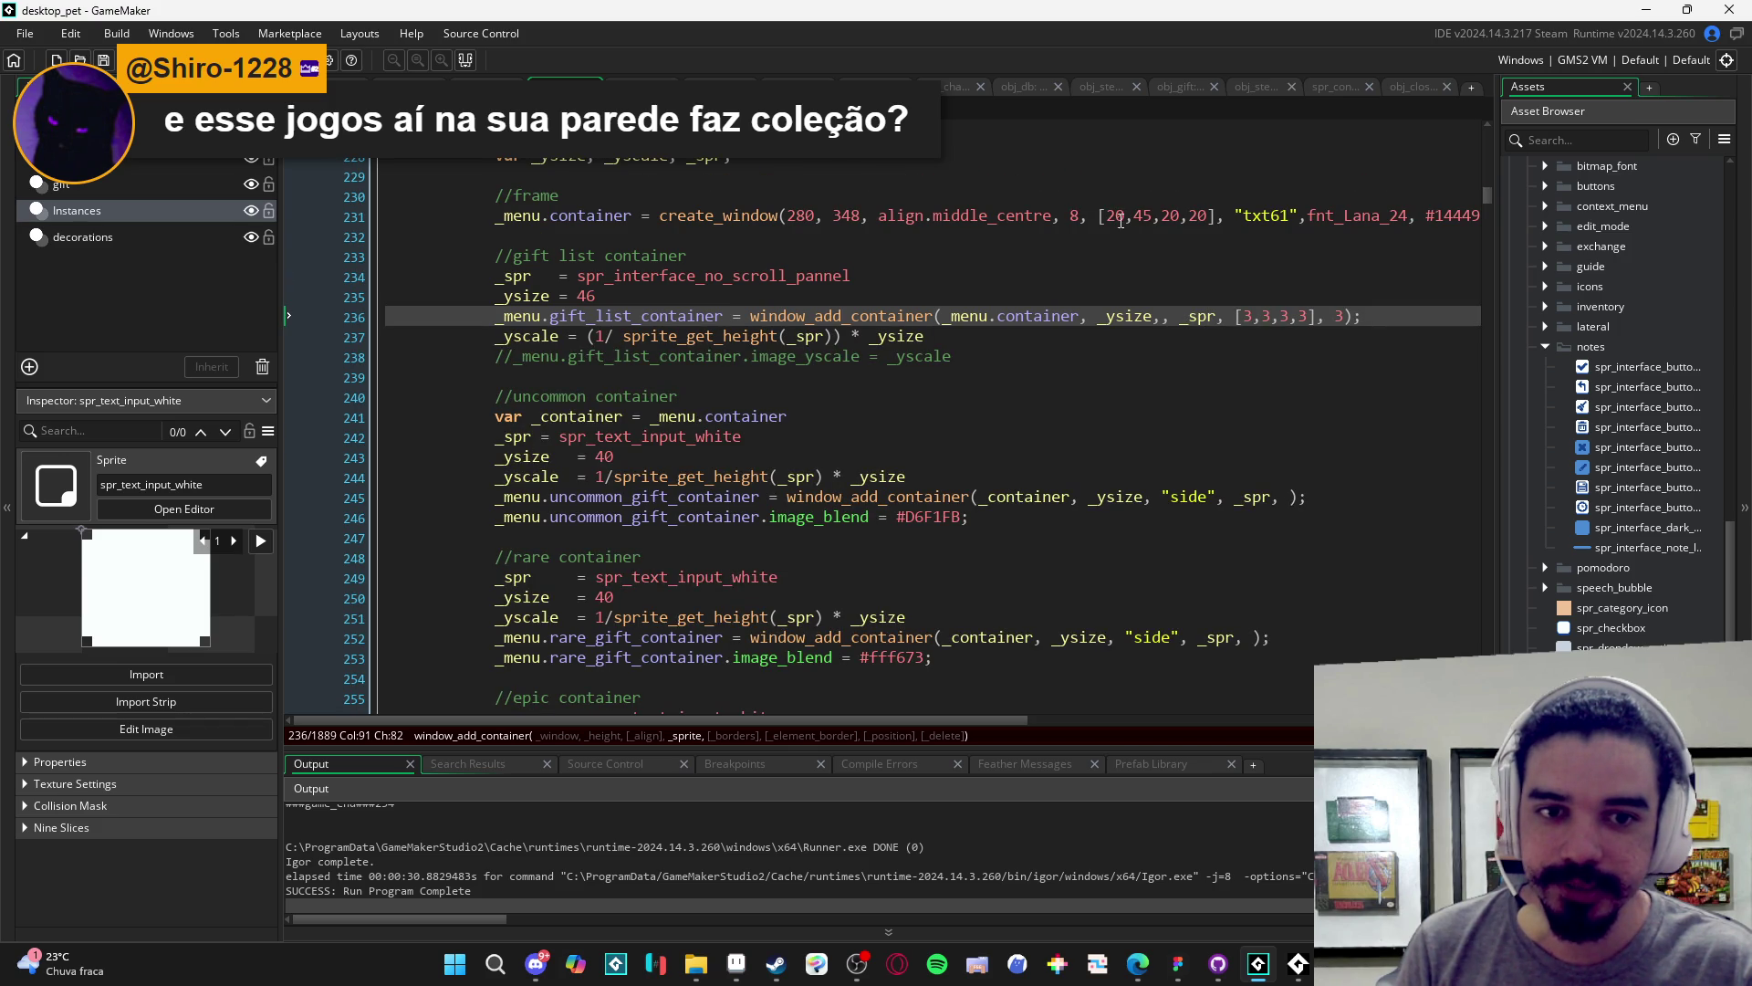
pyautogui.click(1078, 215)
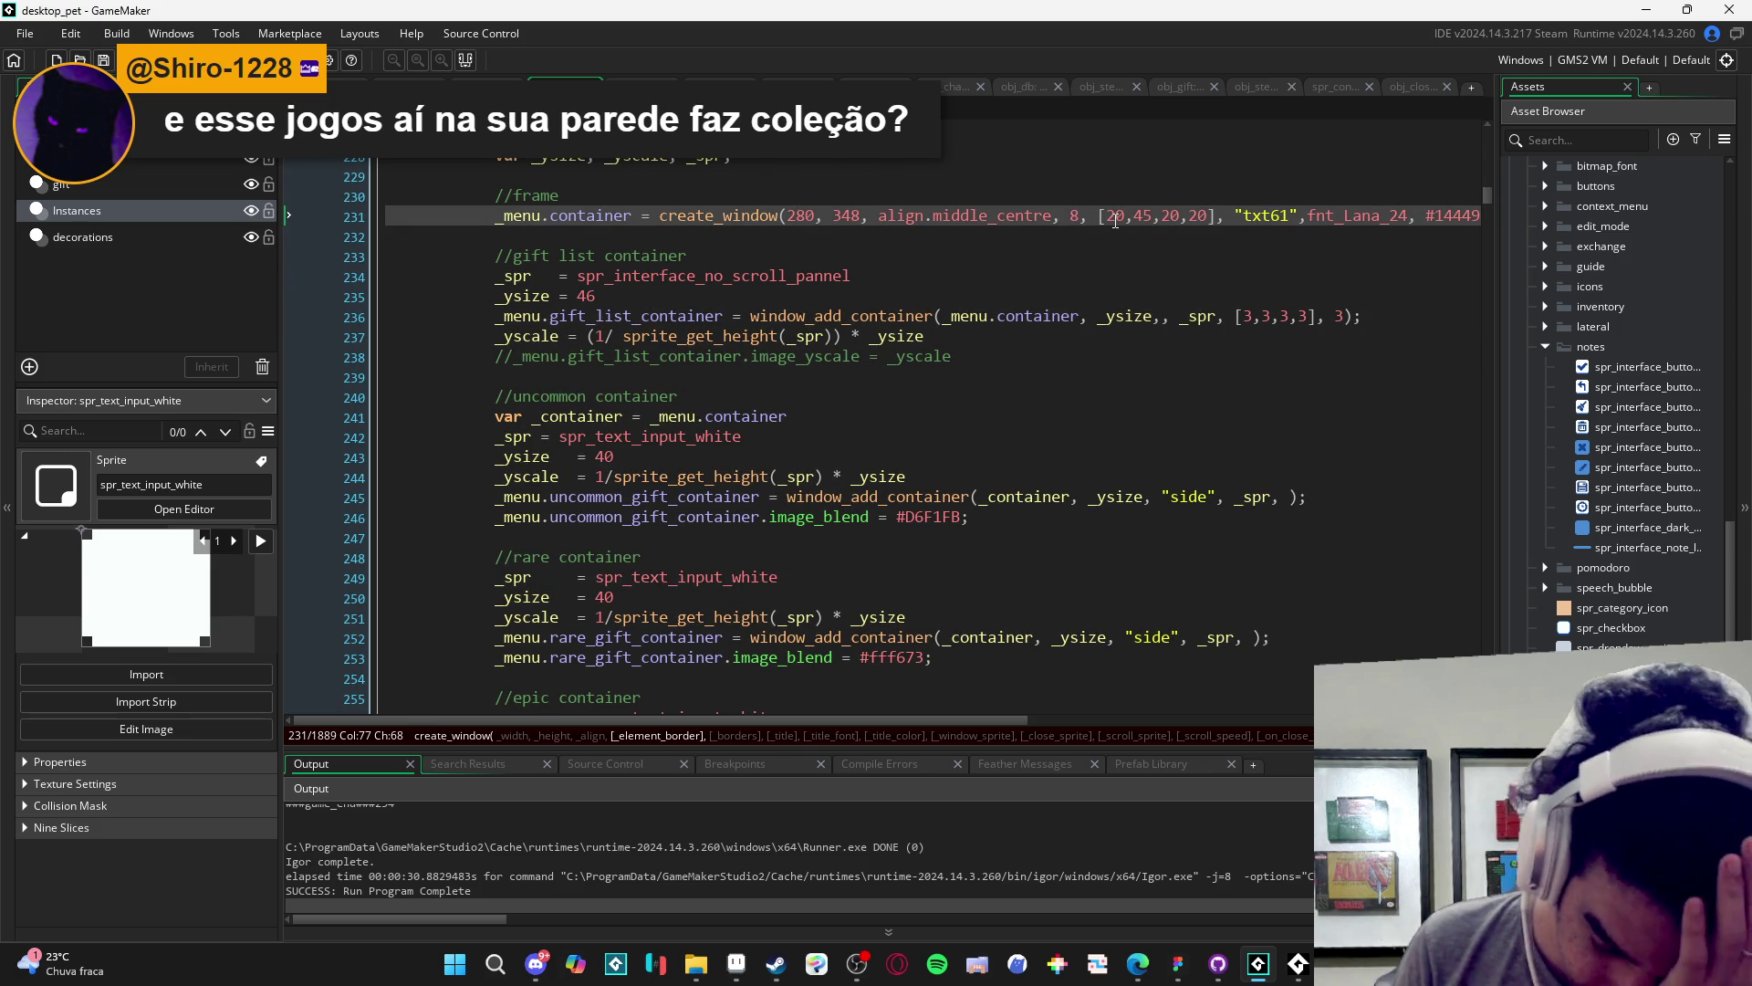
pyautogui.write('3')
pyautogui.press('F5')
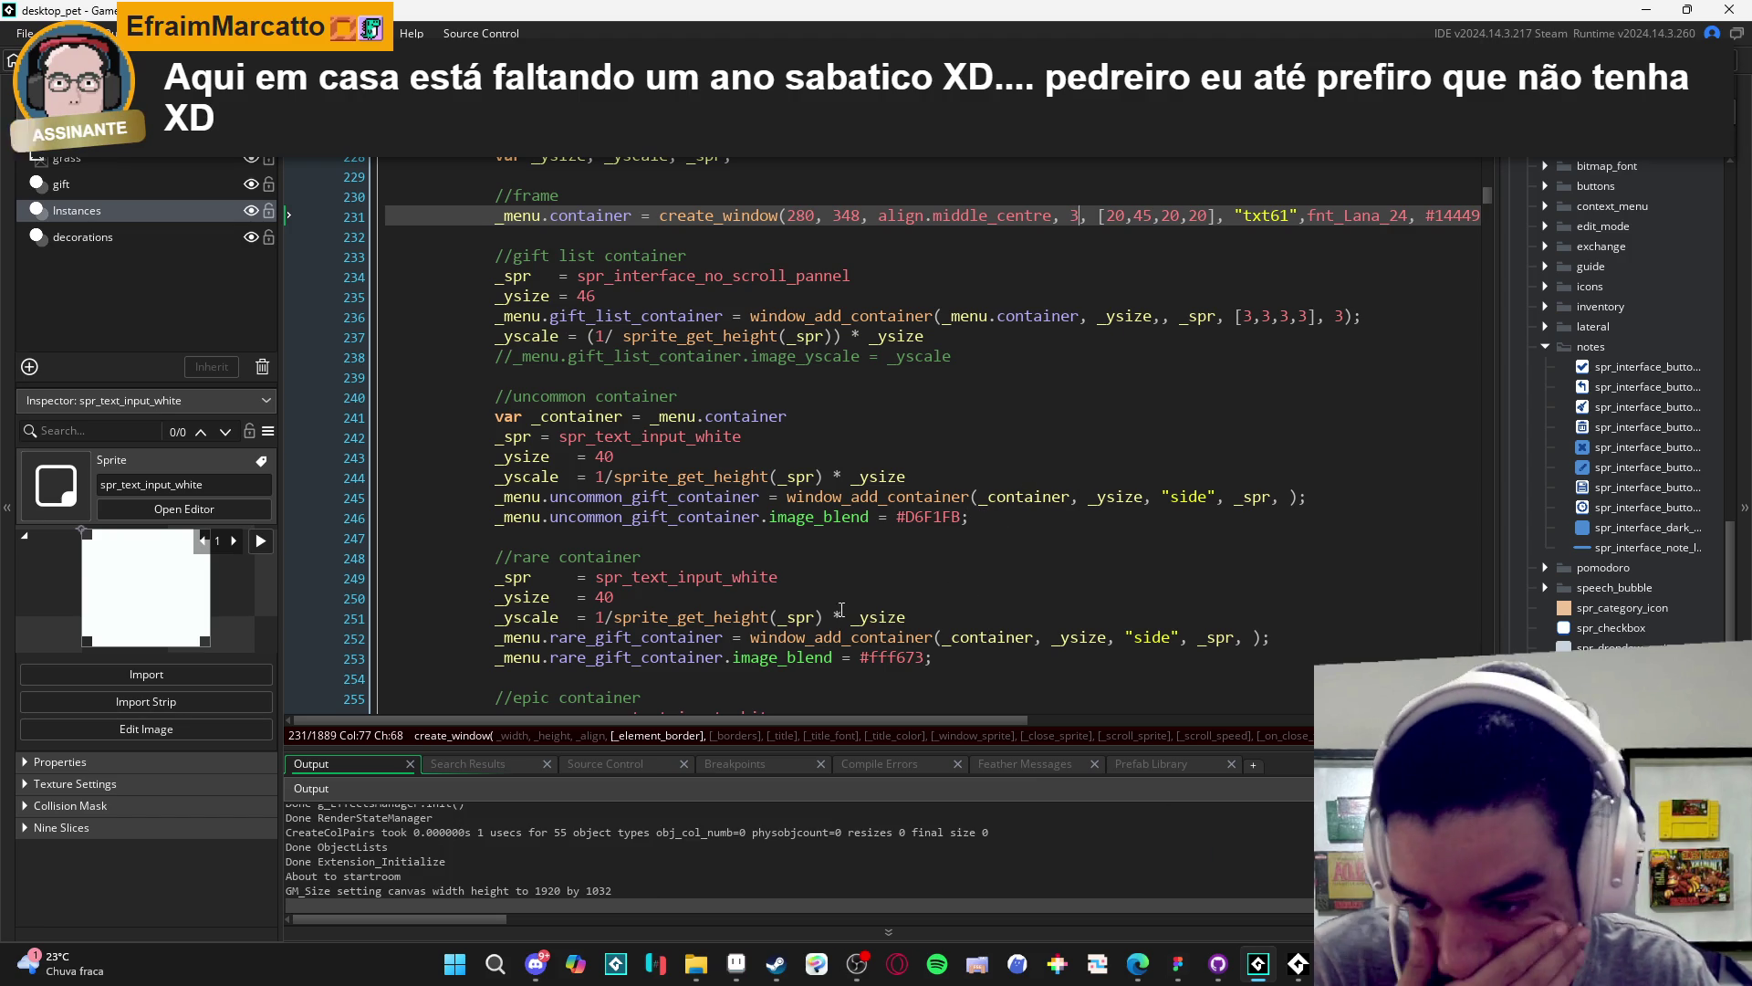
pyautogui.moveTo(743, 572)
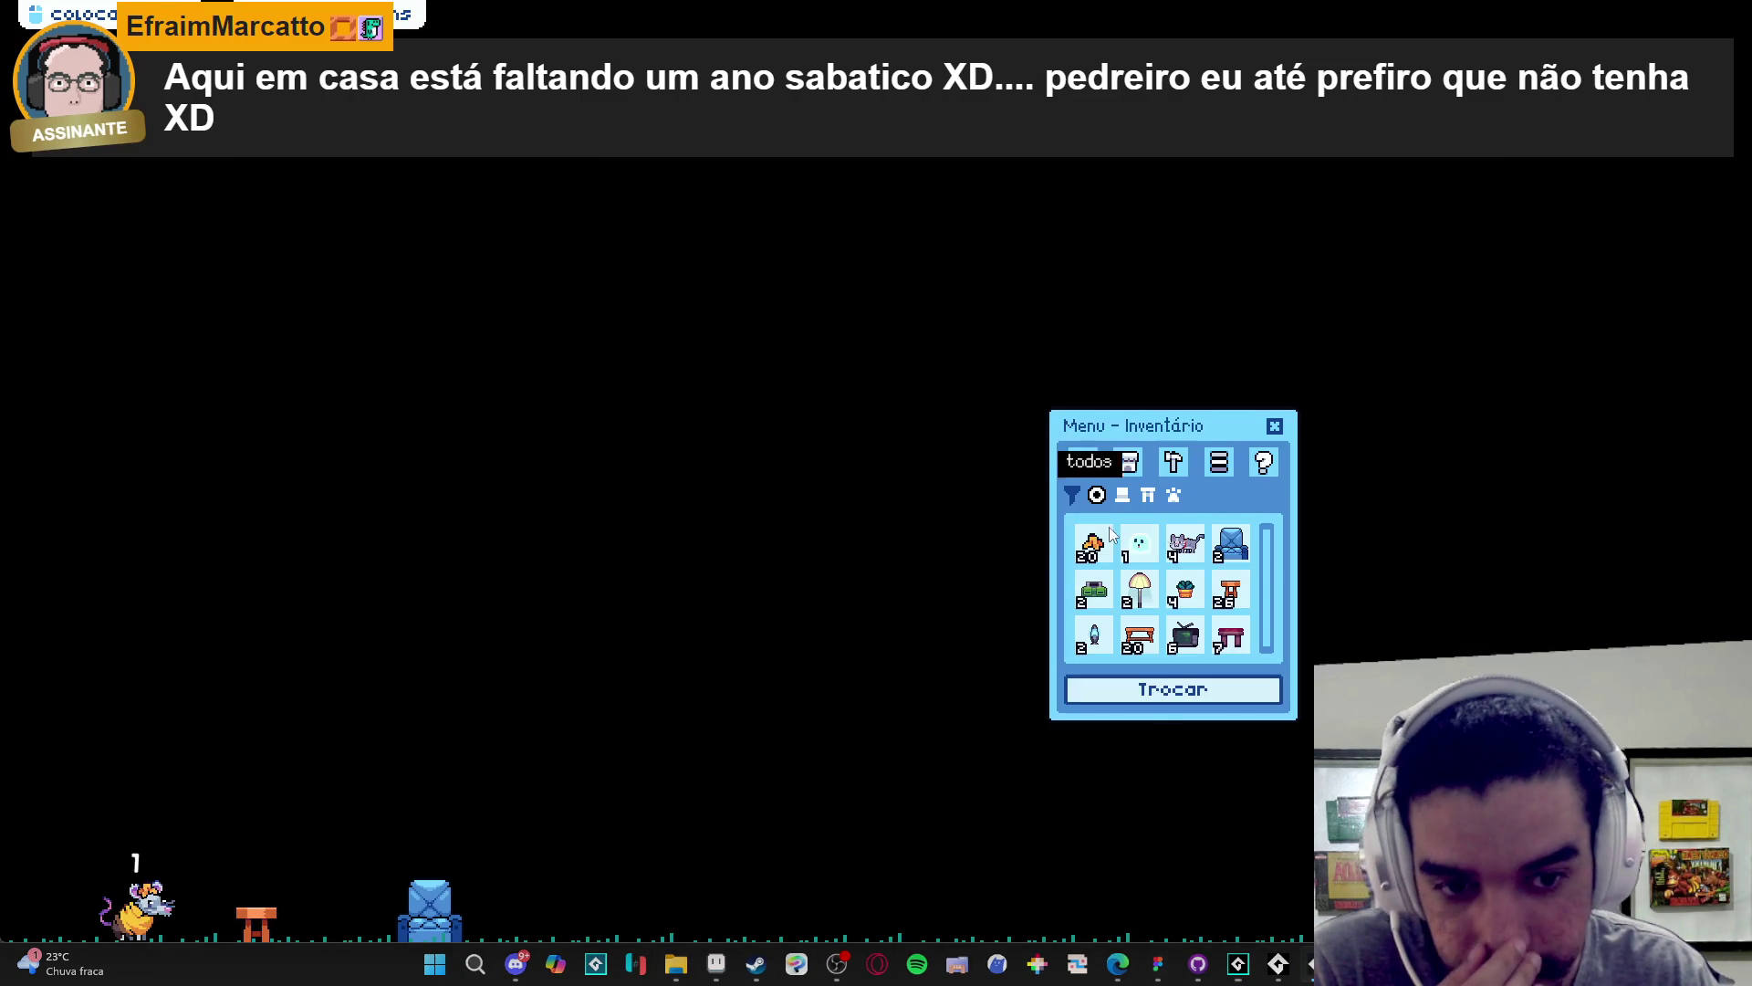
# - Open the Menu de Troca panel in the running pet, then close the game
pyautogui.click(1172, 689)
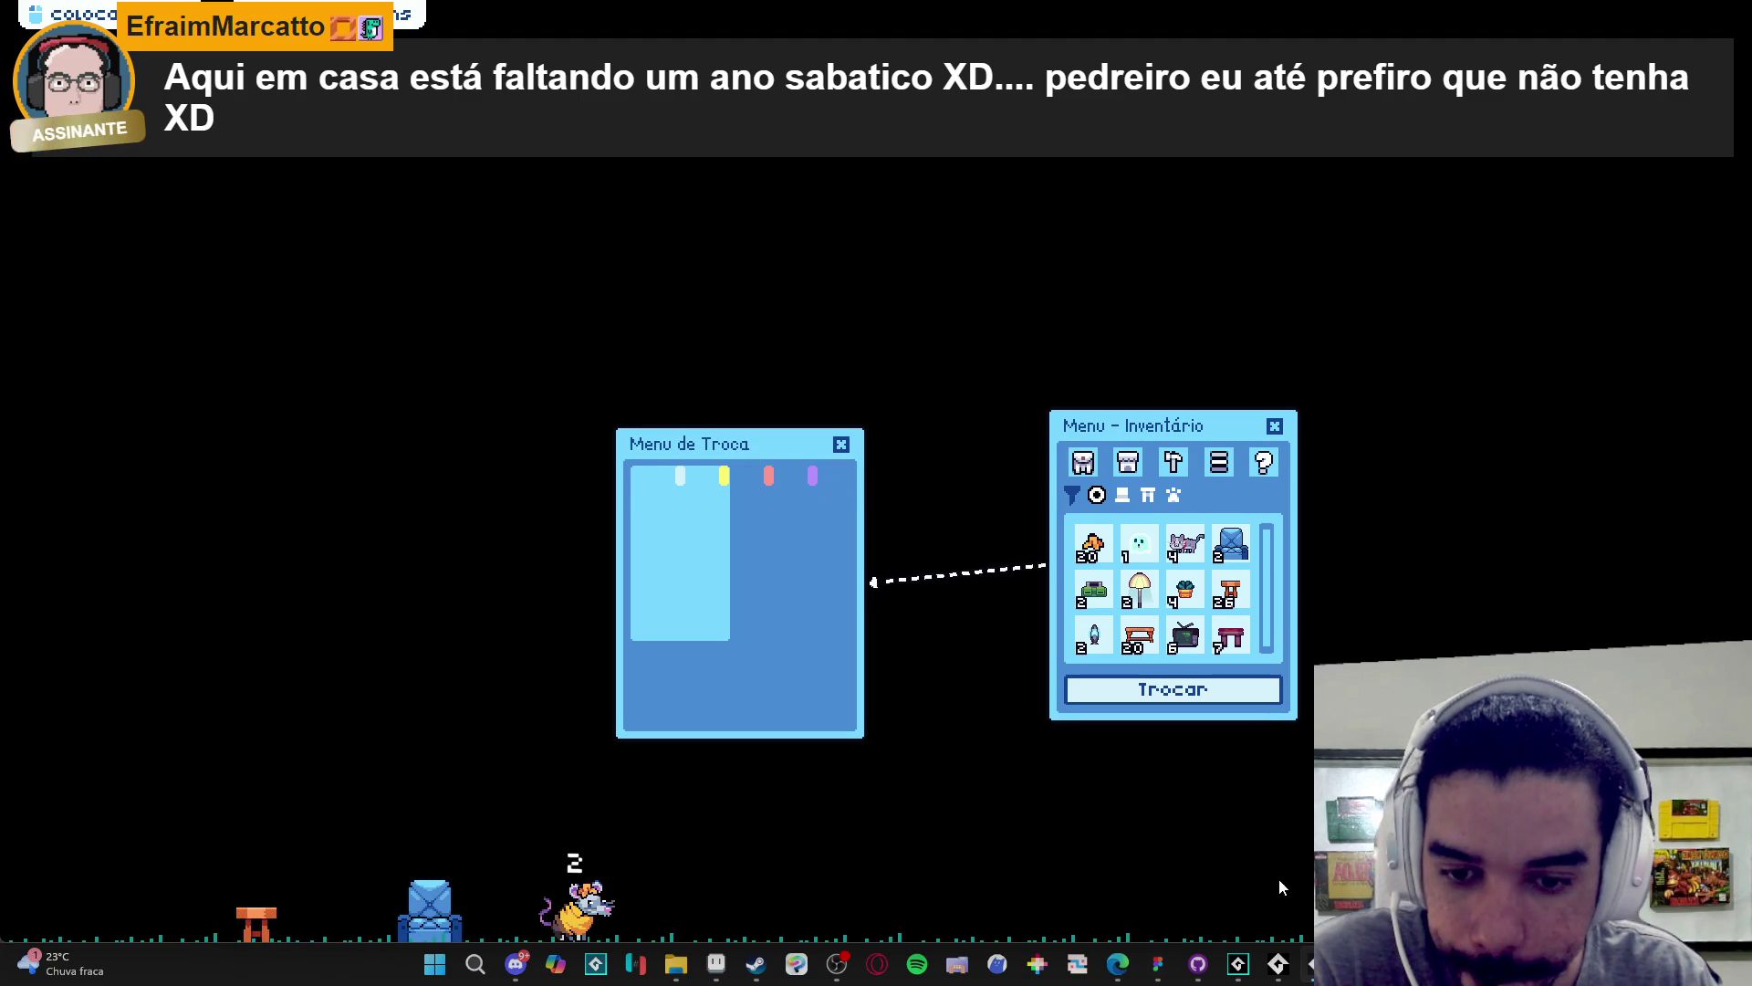
pyautogui.rightClick(1310, 964)
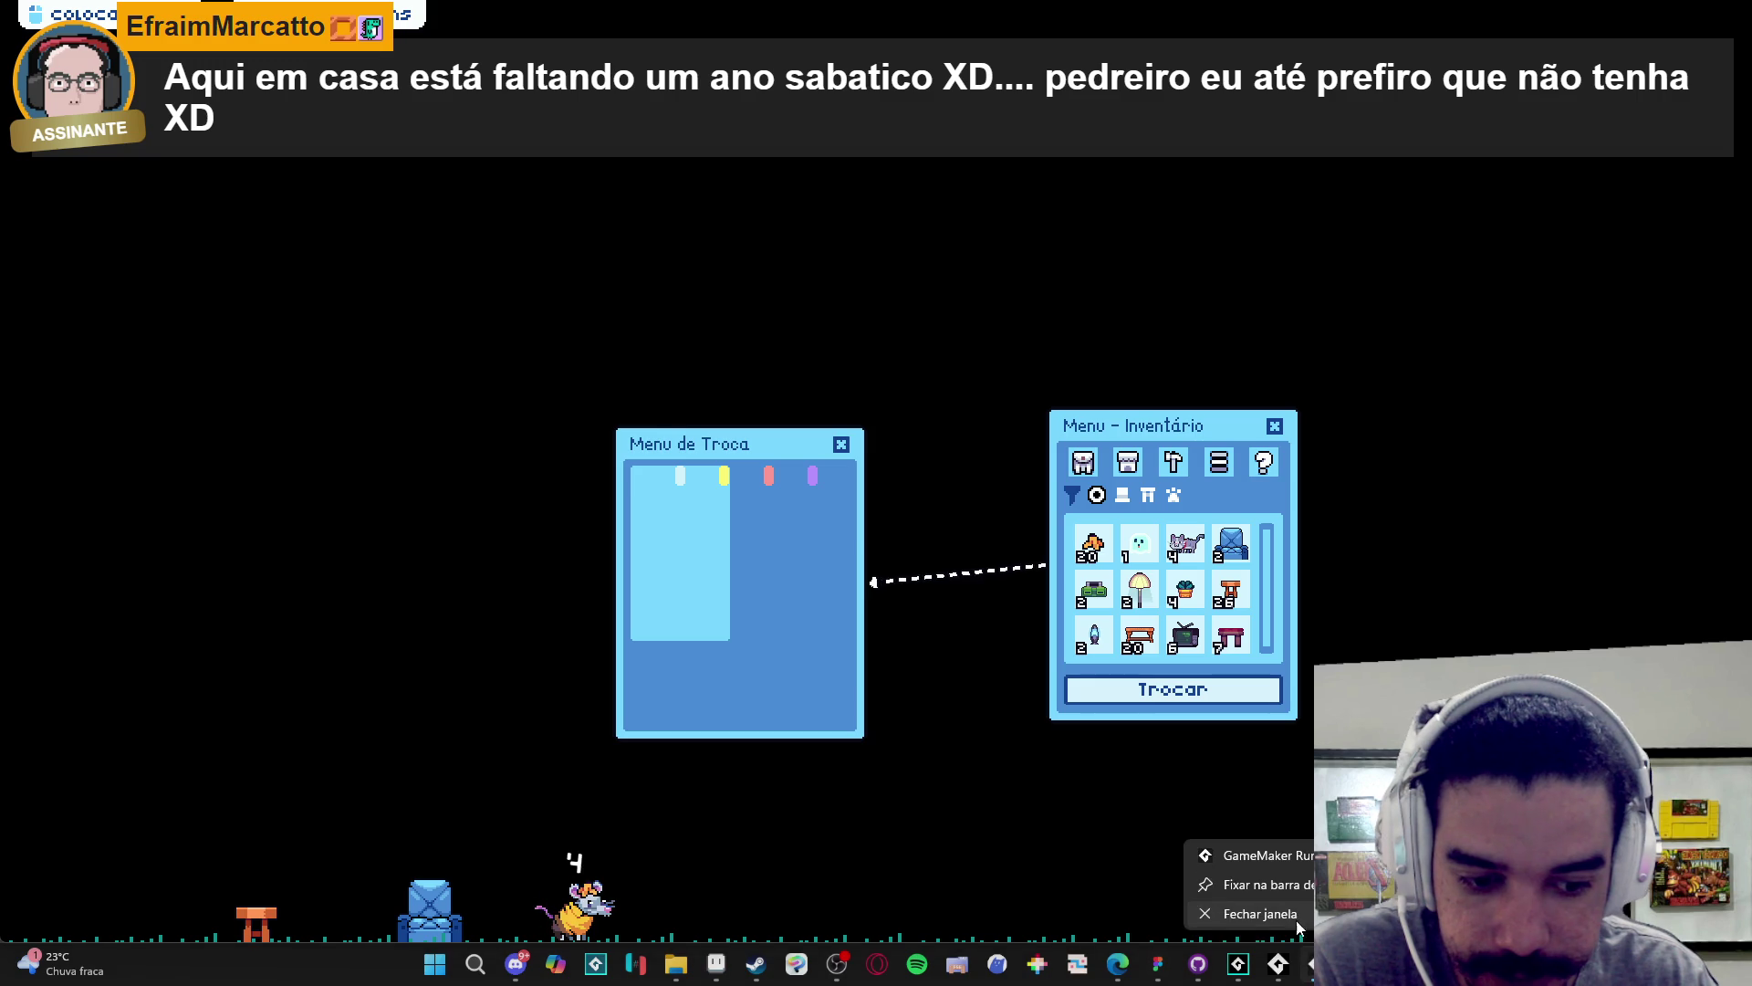
pyautogui.click(1298, 922)
# - Scroll back to the exchange menu code and select the lower container blocks
pyautogui.scroll(-6, 739, 558)
pyautogui.scroll(-2, 739, 558)
pyautogui.scroll(3, 587, 601)
pyautogui.moveTo(579, 561)
pyautogui.mouseDown()
pyautogui.moveTo(547, 653)
pyautogui.moveTo(483, 444)
pyautogui.moveTo(396, 430)
pyautogui.mouseUp()
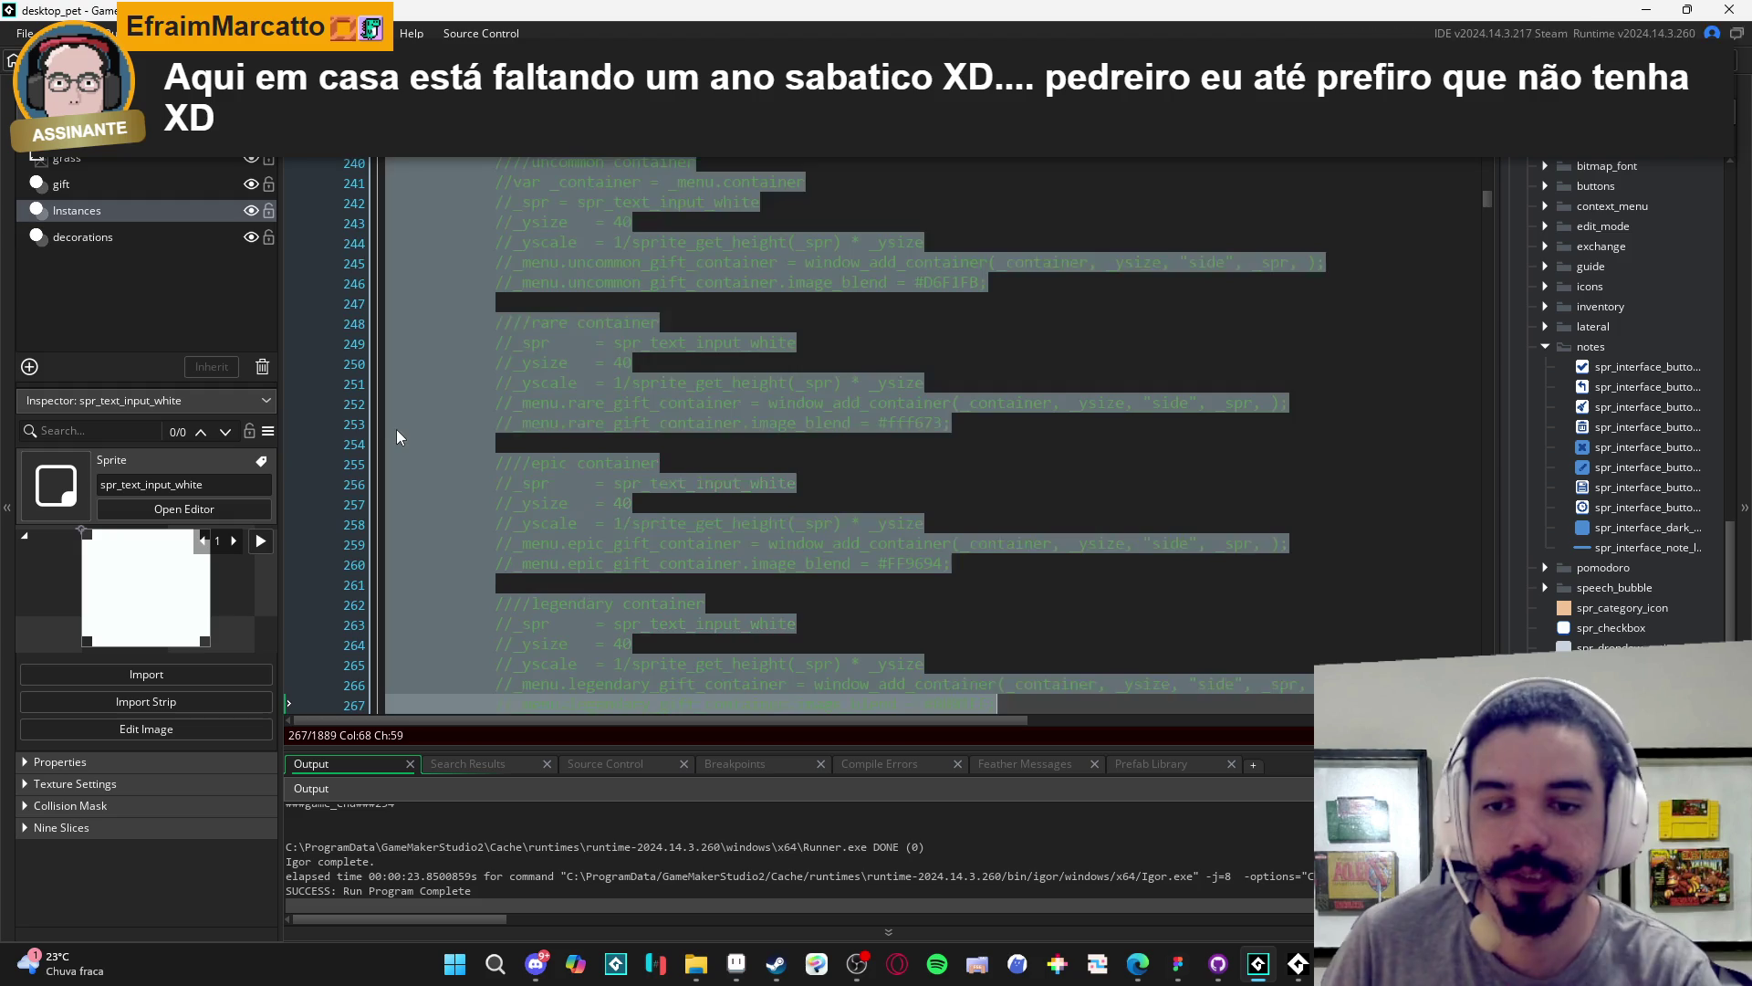
# - Comment out lines 240–267 (uncommon through legendary containers) with Ctrl+K and rerun the game
pyautogui.scroll(2, 398, 431)
pyautogui.hotkey('ctrl', 'k')
pyautogui.click(1022, 391)
pyautogui.press('F5')
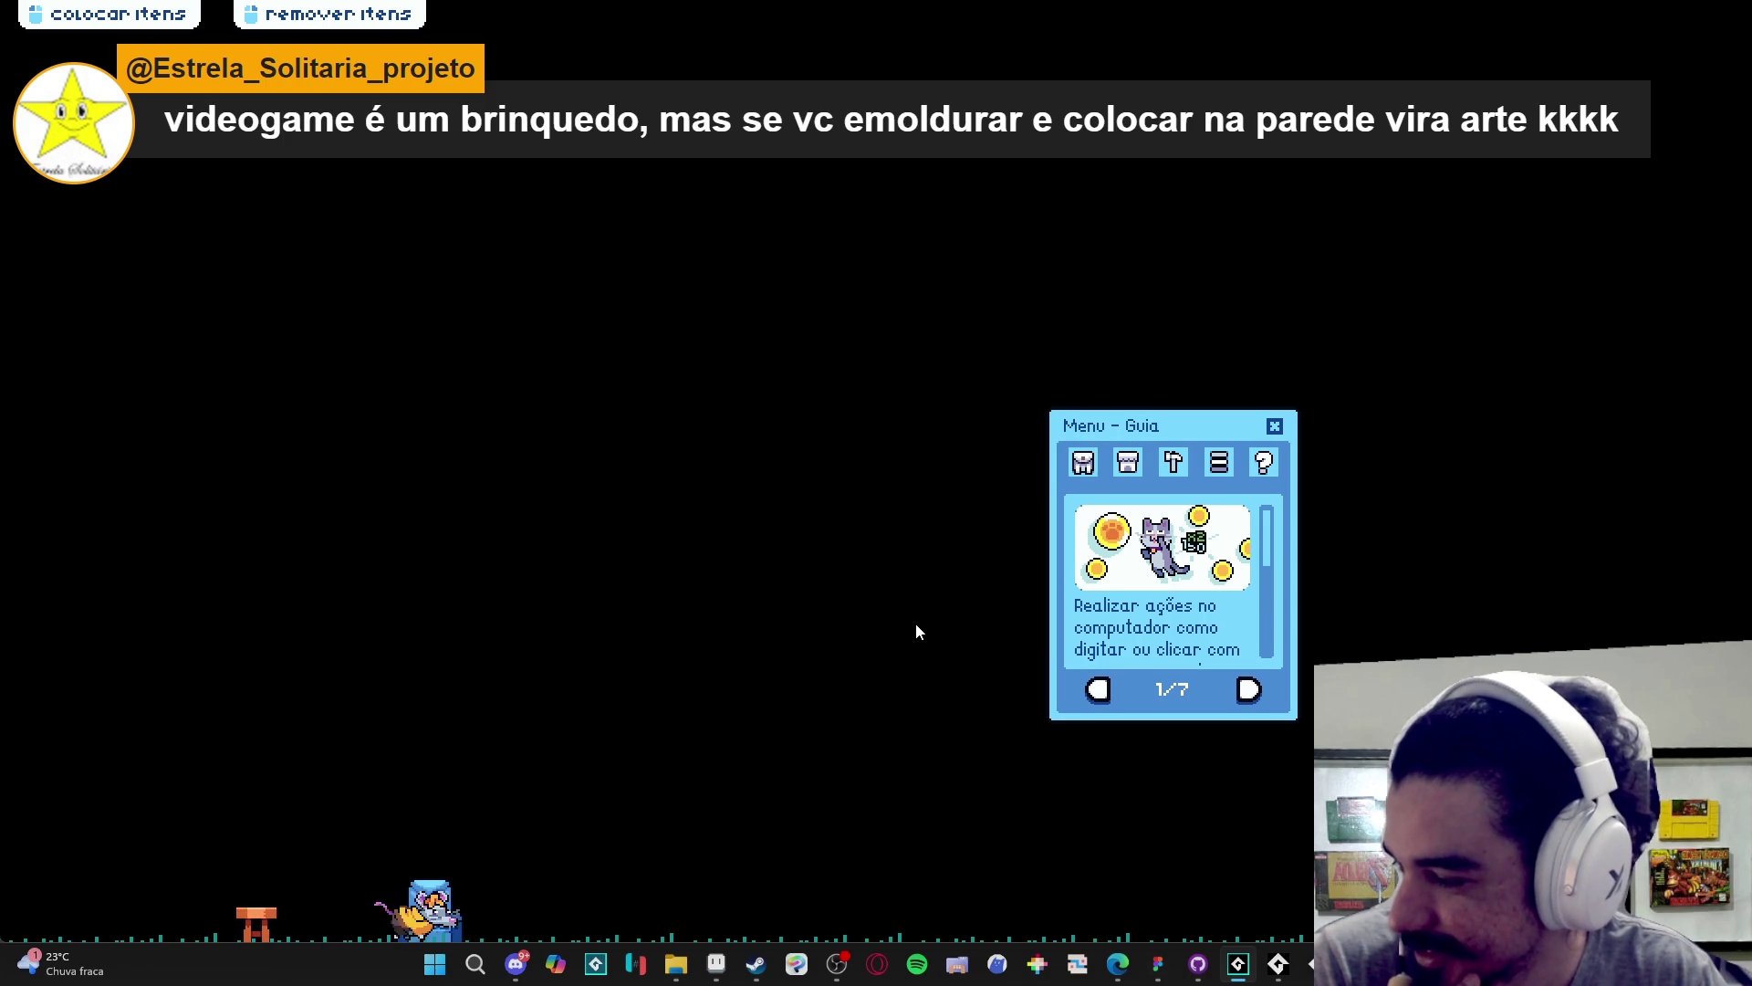
# - Open Menu de Troca from the inventory to check the single gift list container, then close the game
pyautogui.click(1083, 465)
pyautogui.click(1173, 689)
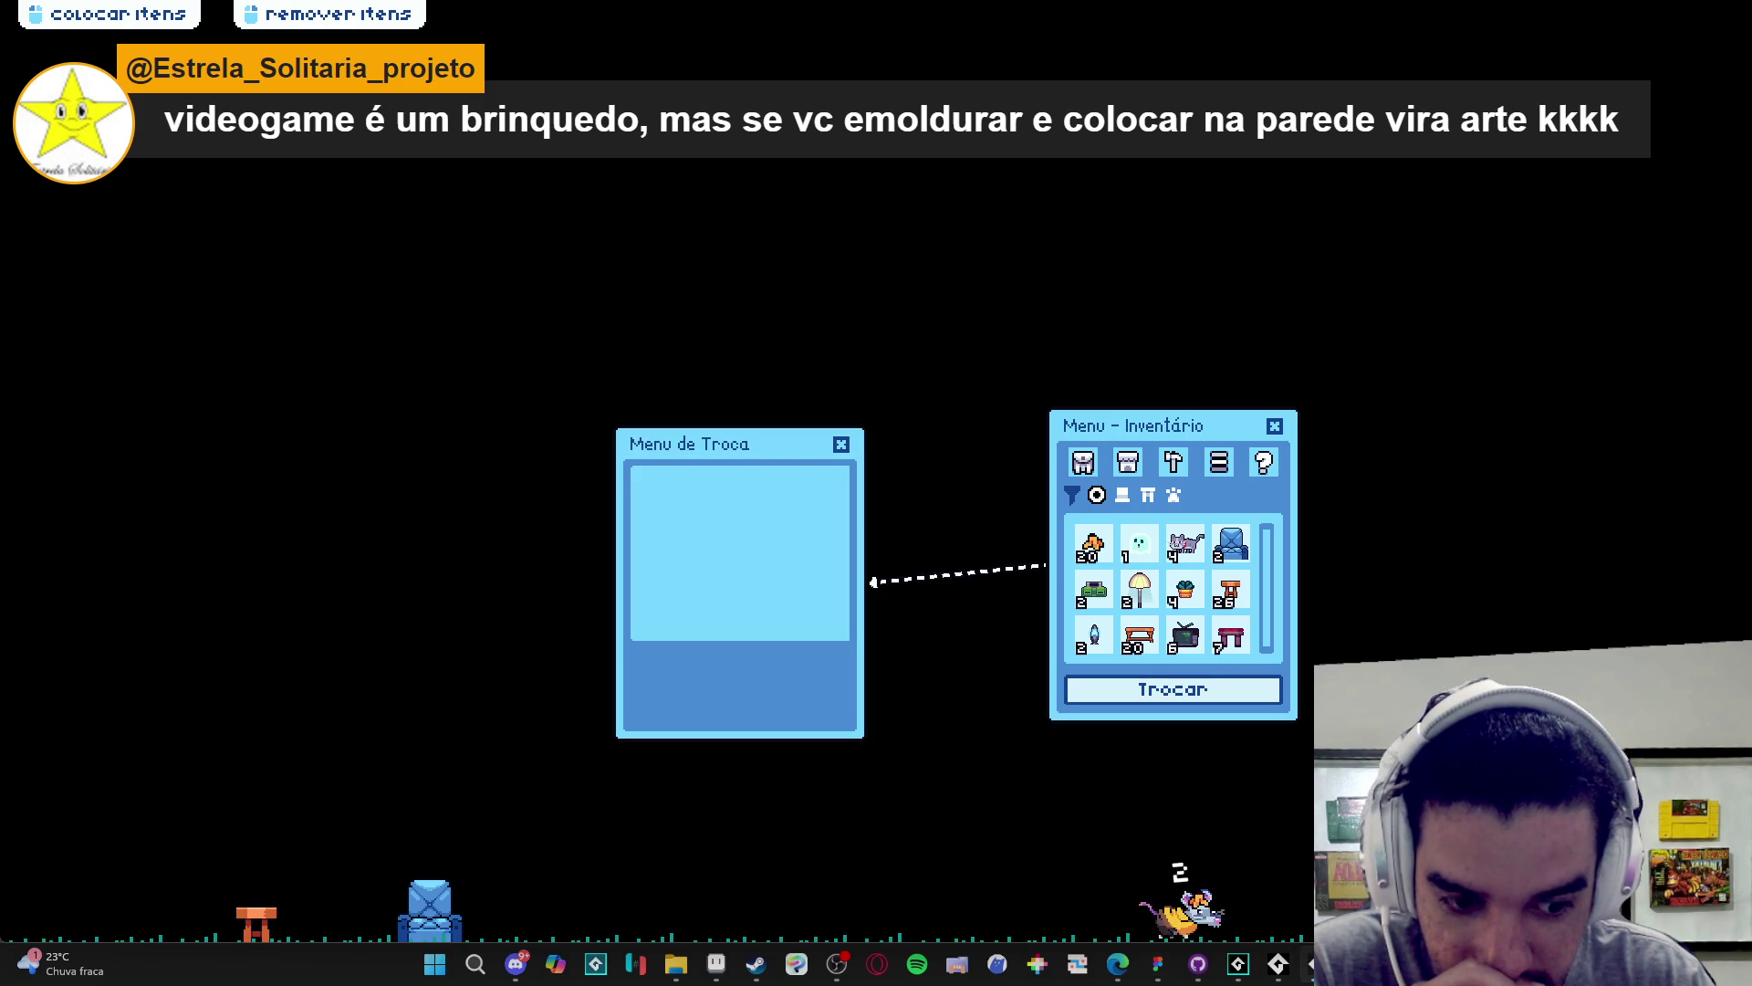
pyautogui.rightClick(1310, 964)
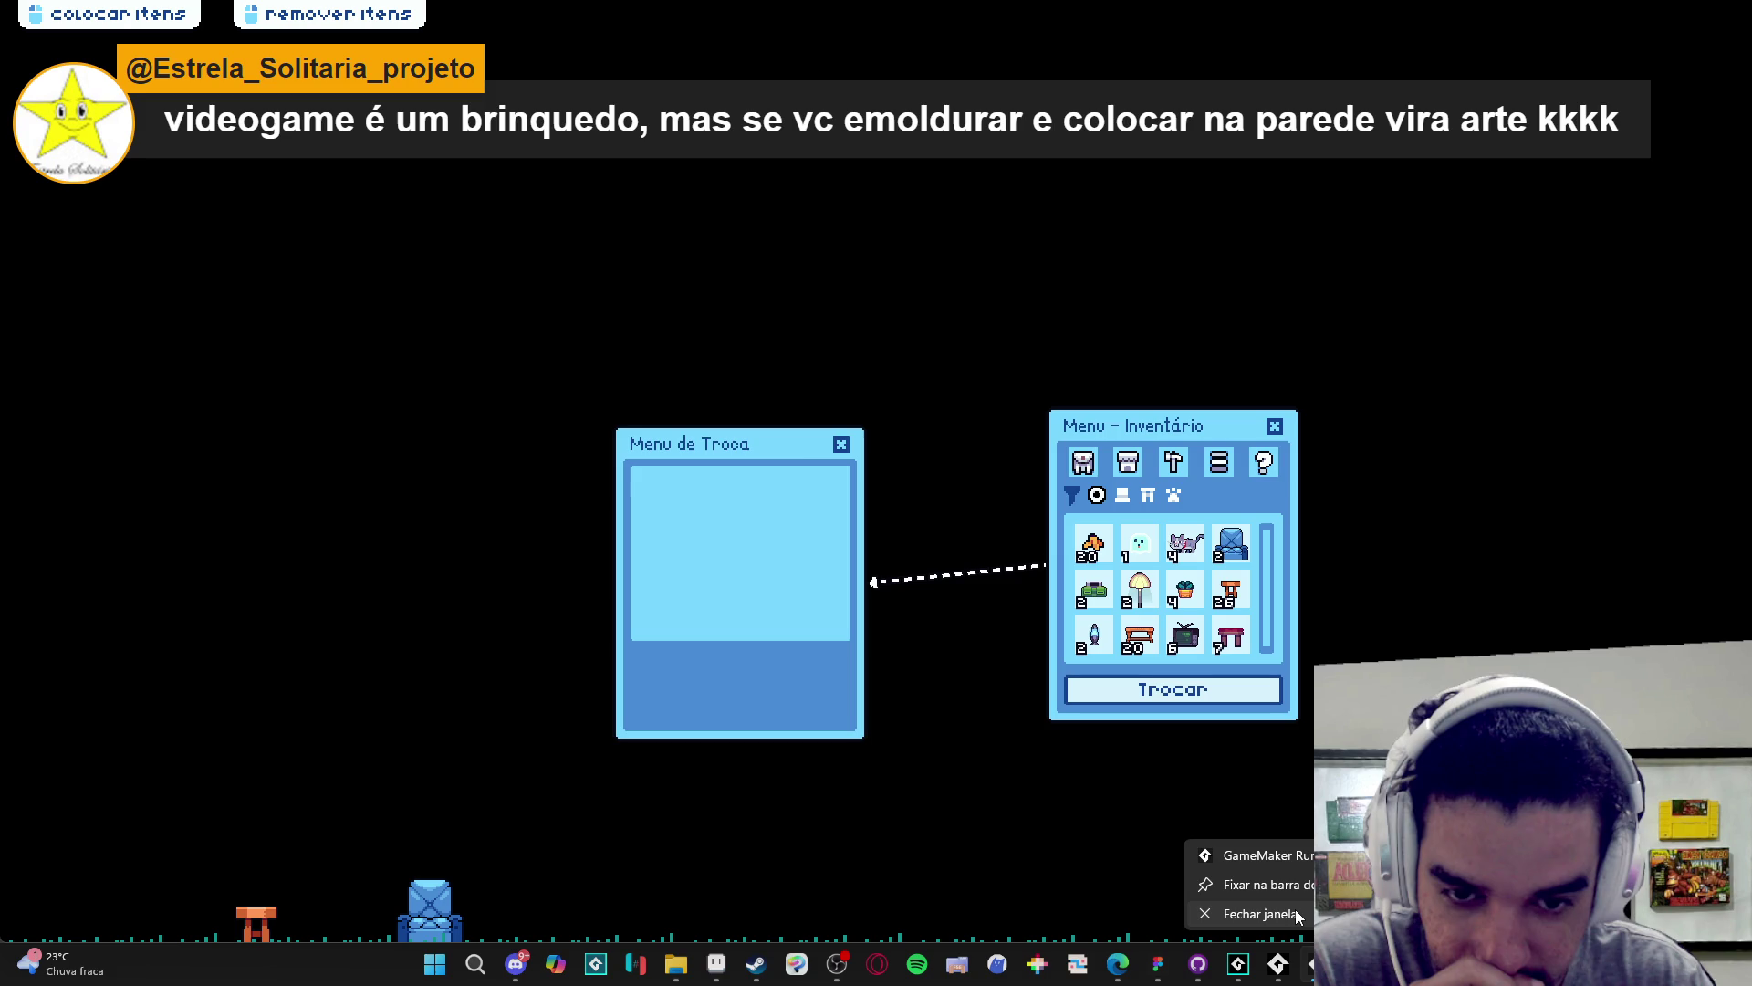
pyautogui.moveTo(751, 448)
pyautogui.mouseDown()
pyautogui.moveTo(663, 429)
pyautogui.moveTo(702, 401)
pyautogui.moveTo(728, 429)
pyautogui.mouseUp()
pyautogui.rightClick(1311, 964)
pyautogui.click(1288, 923)
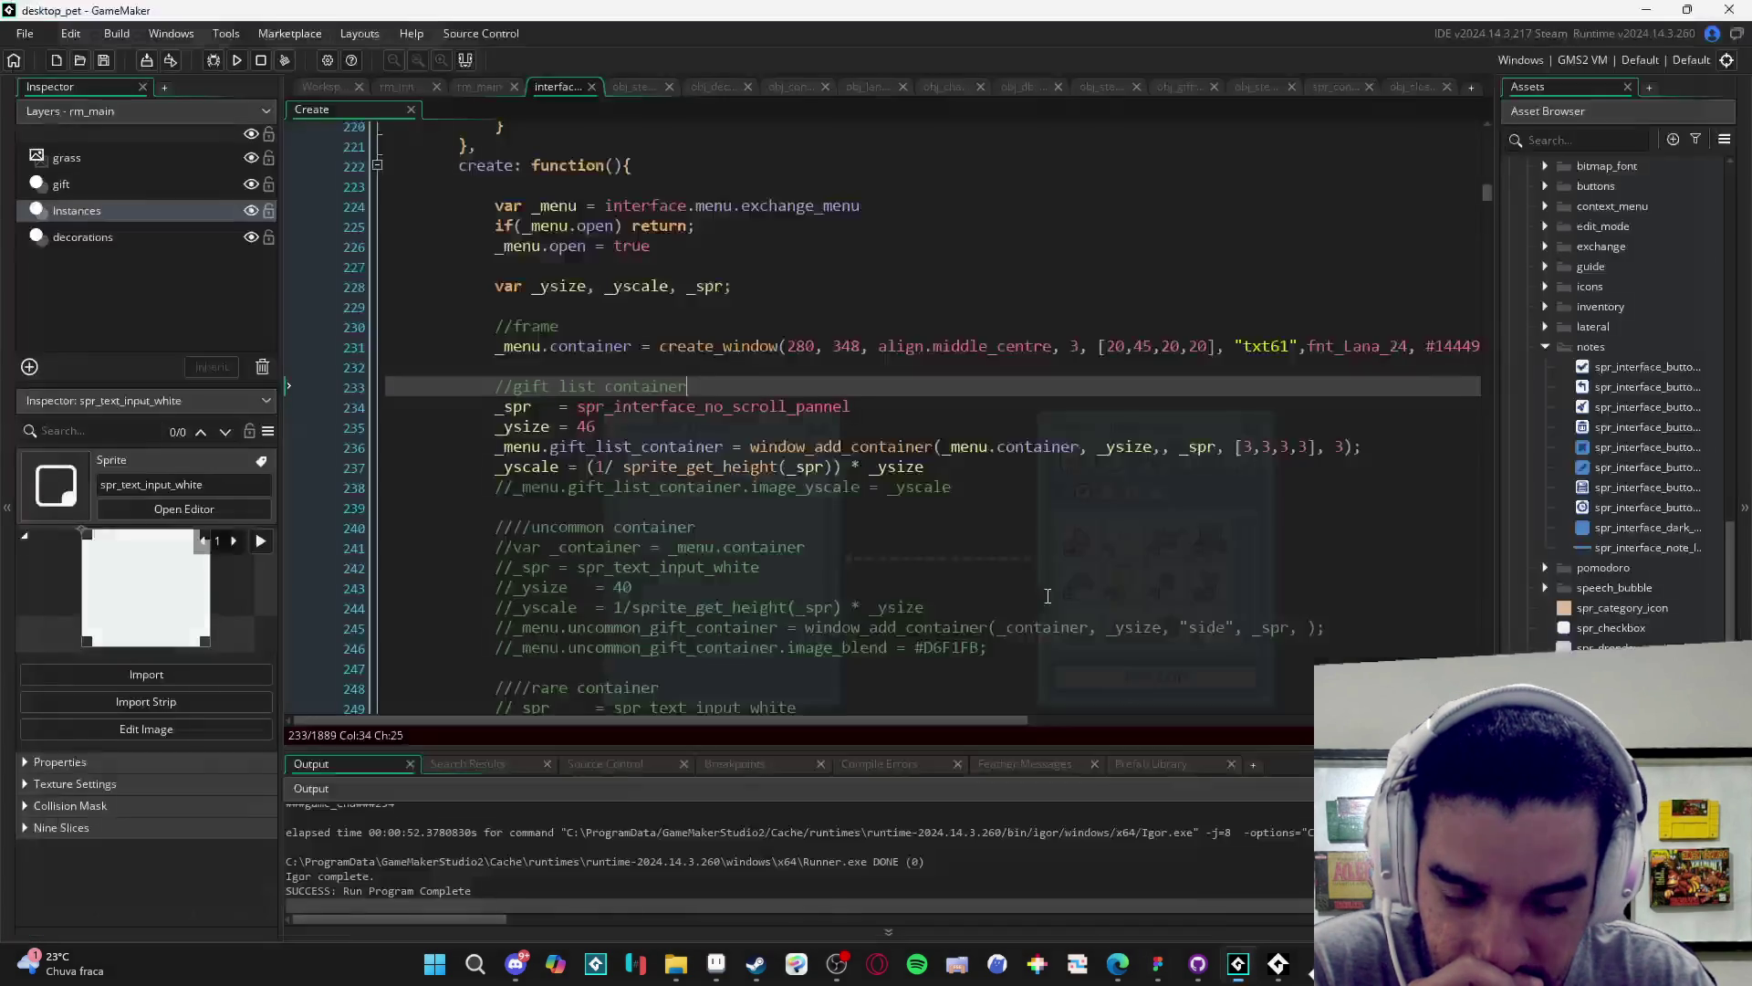
# - Test a gift list container height of 10, view Menu de Troca, and close the game
pyautogui.press('Up')
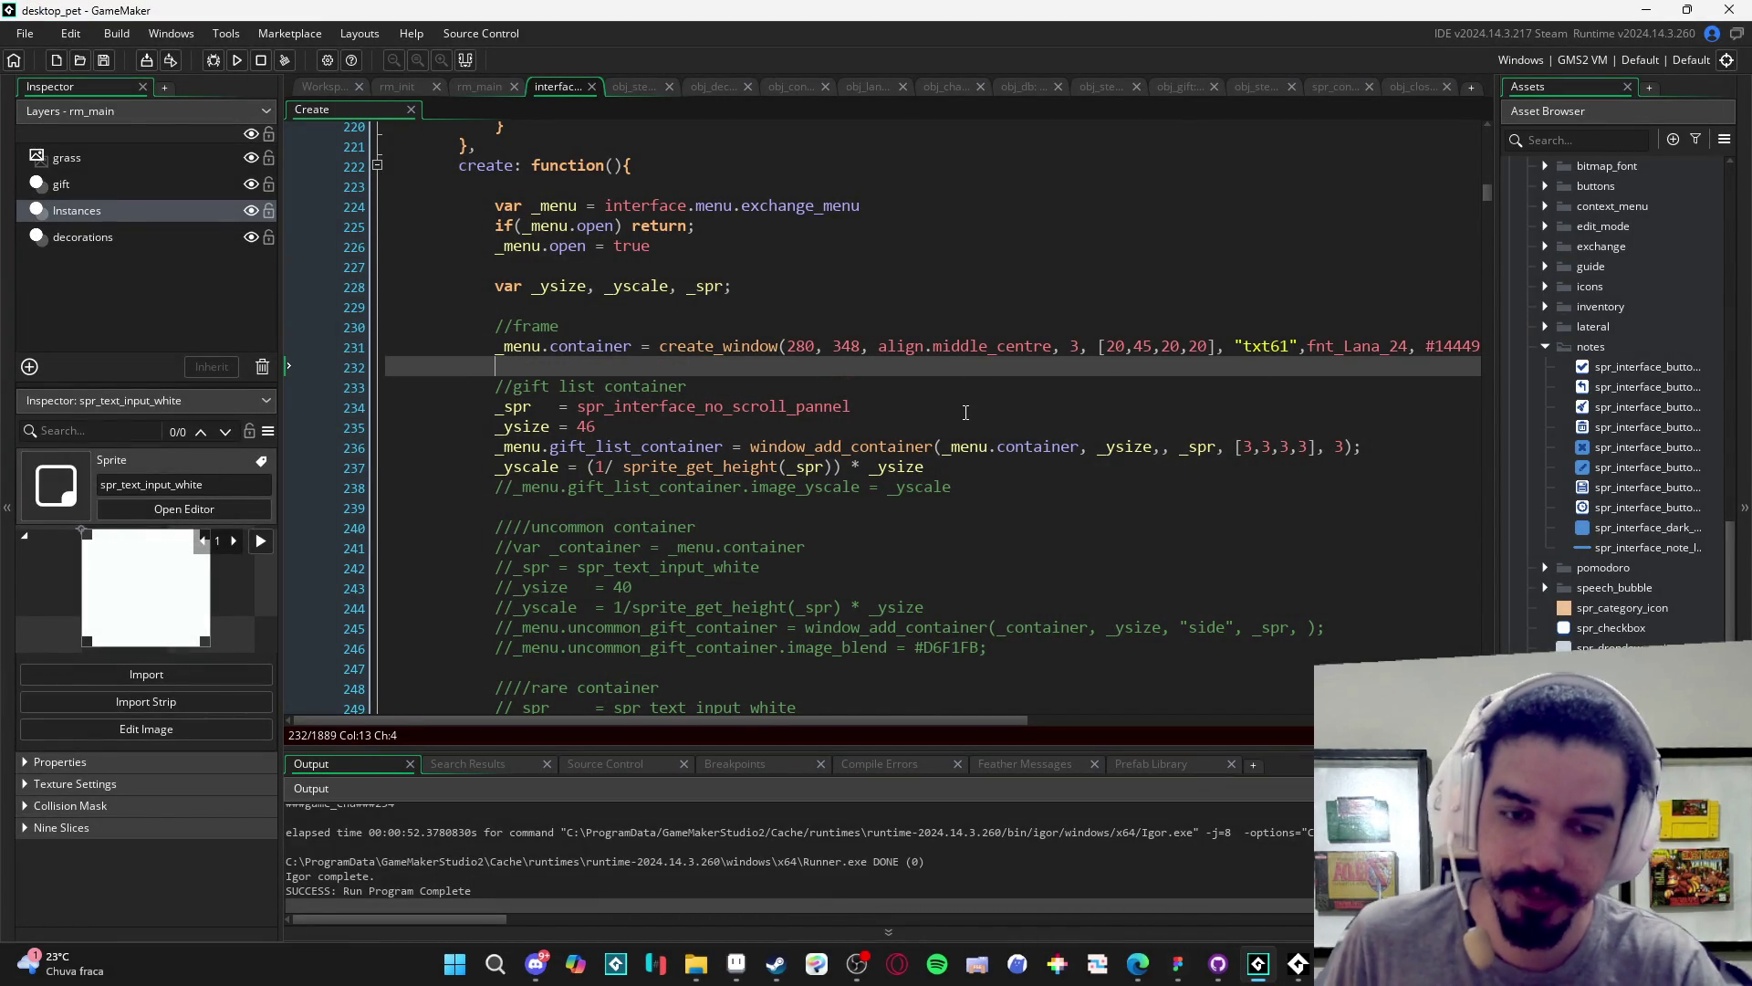
pyautogui.hscroll(2, 1071, 451)
pyautogui.doubleClick(1071, 451)
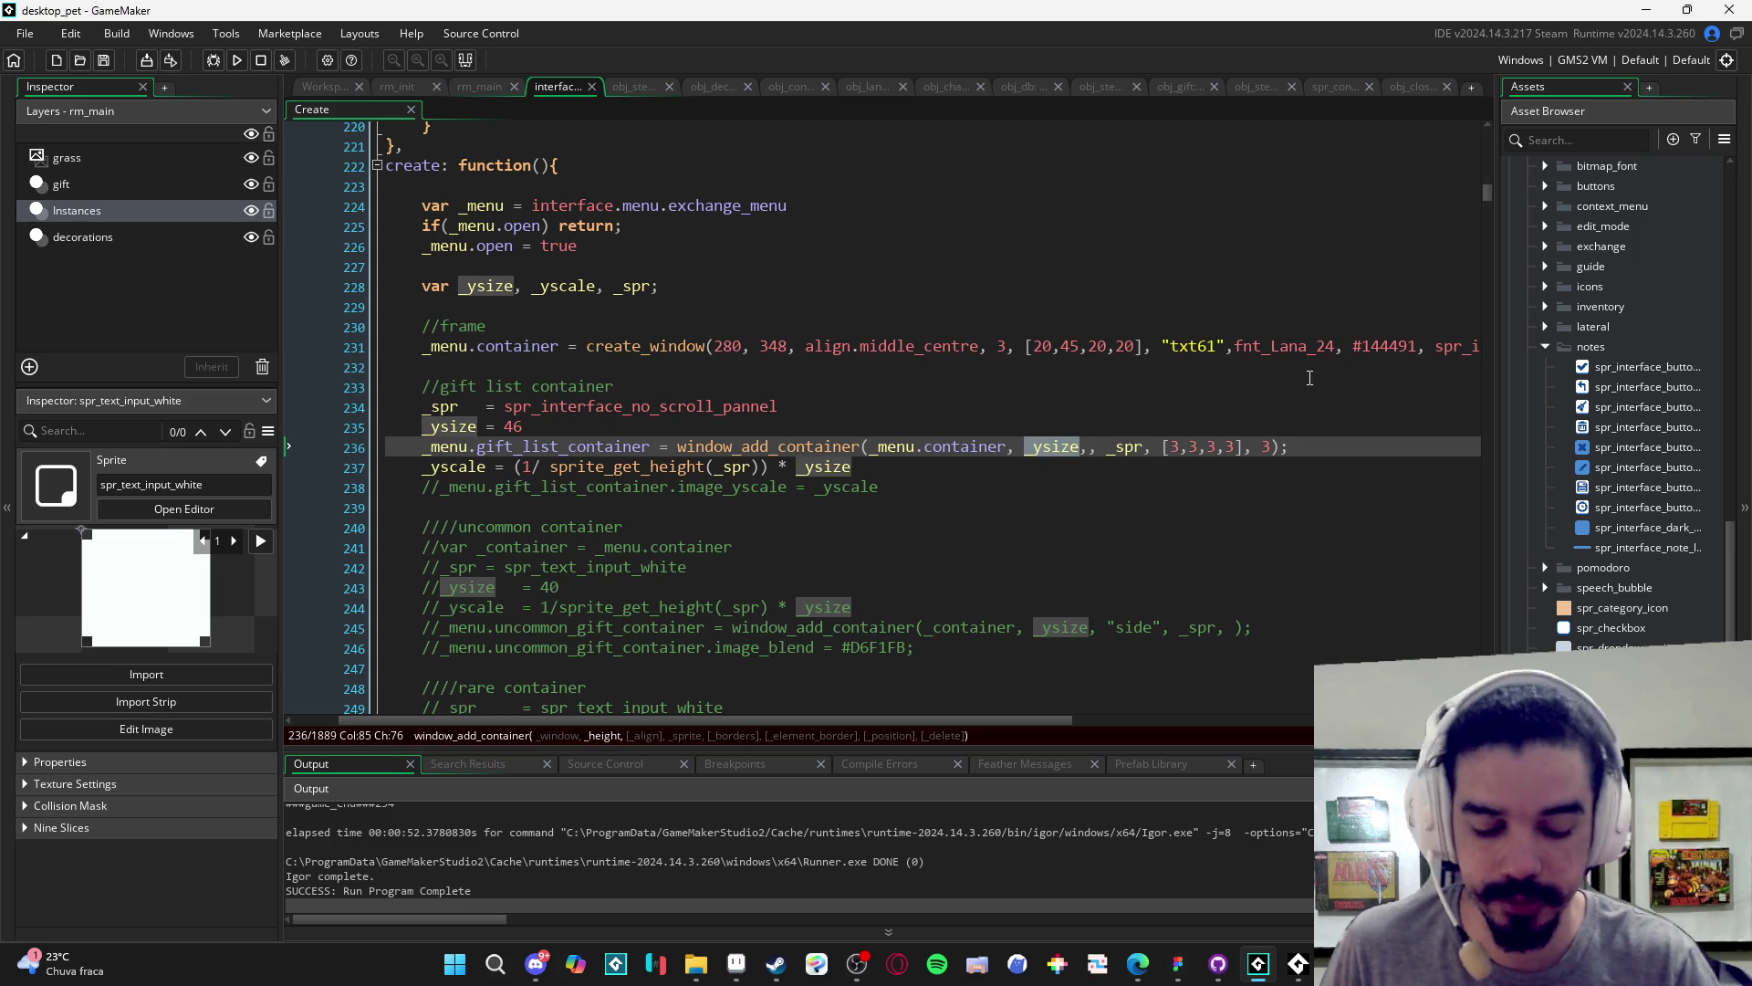
pyautogui.write('10')
pyautogui.press('F5')
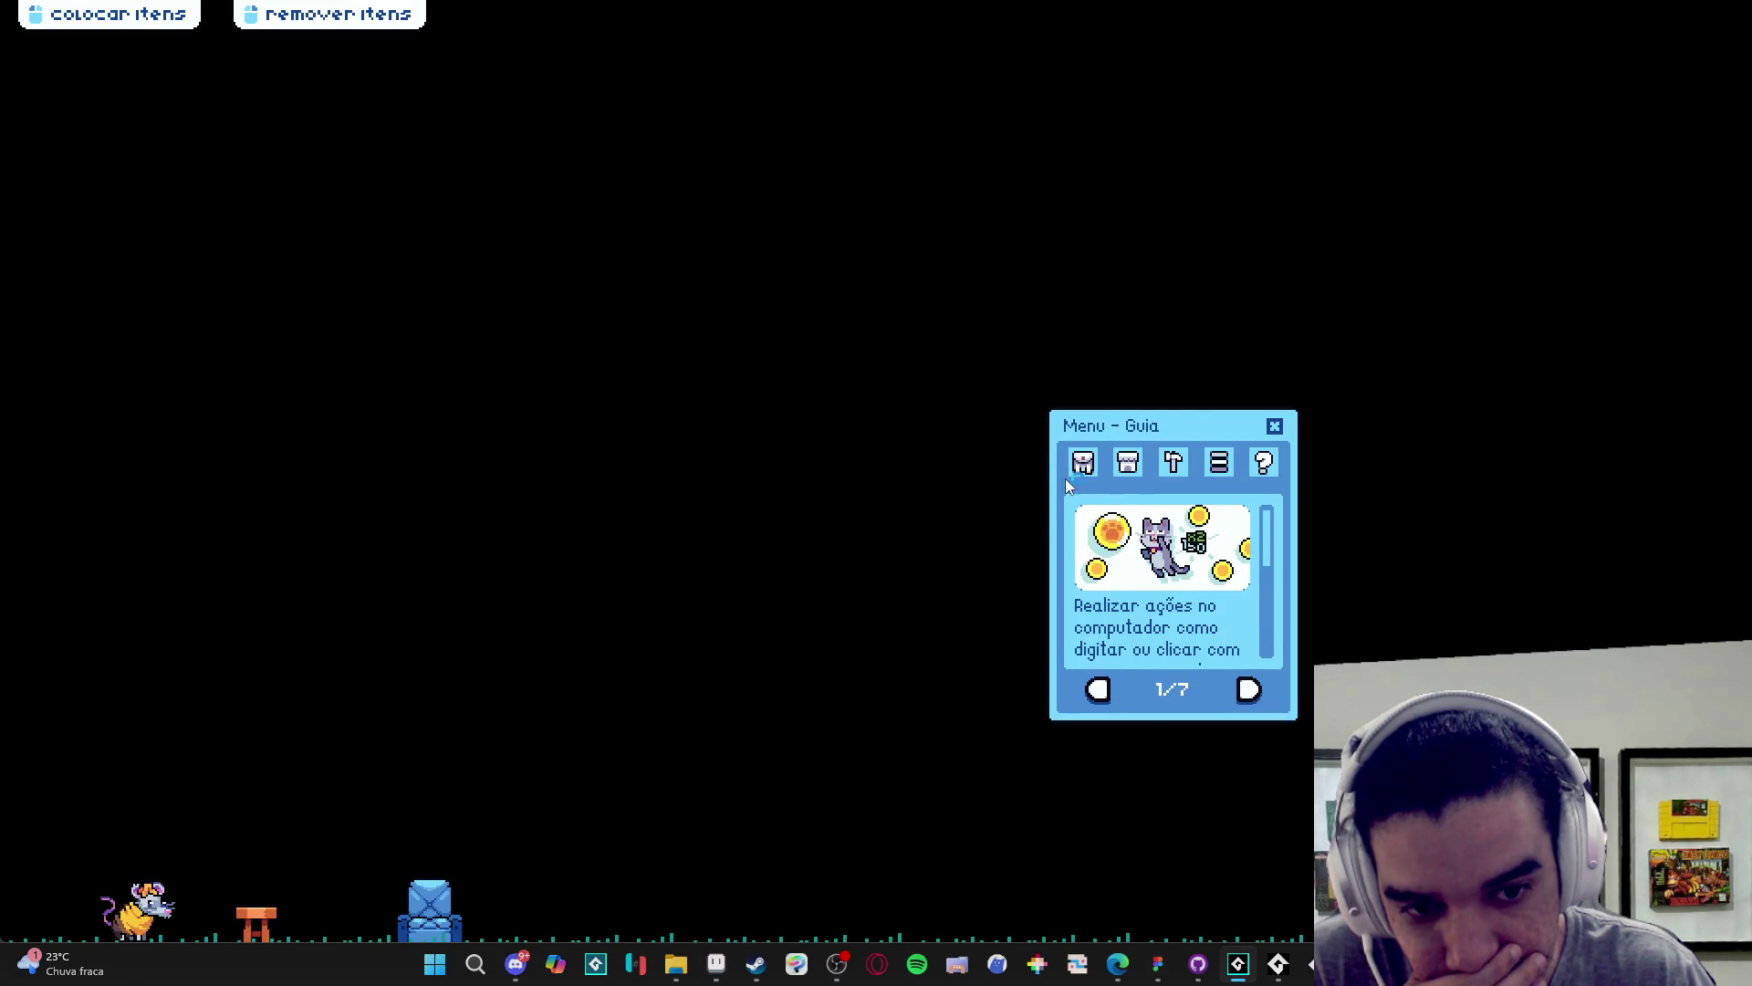
pyautogui.click(1082, 463)
pyautogui.click(1121, 690)
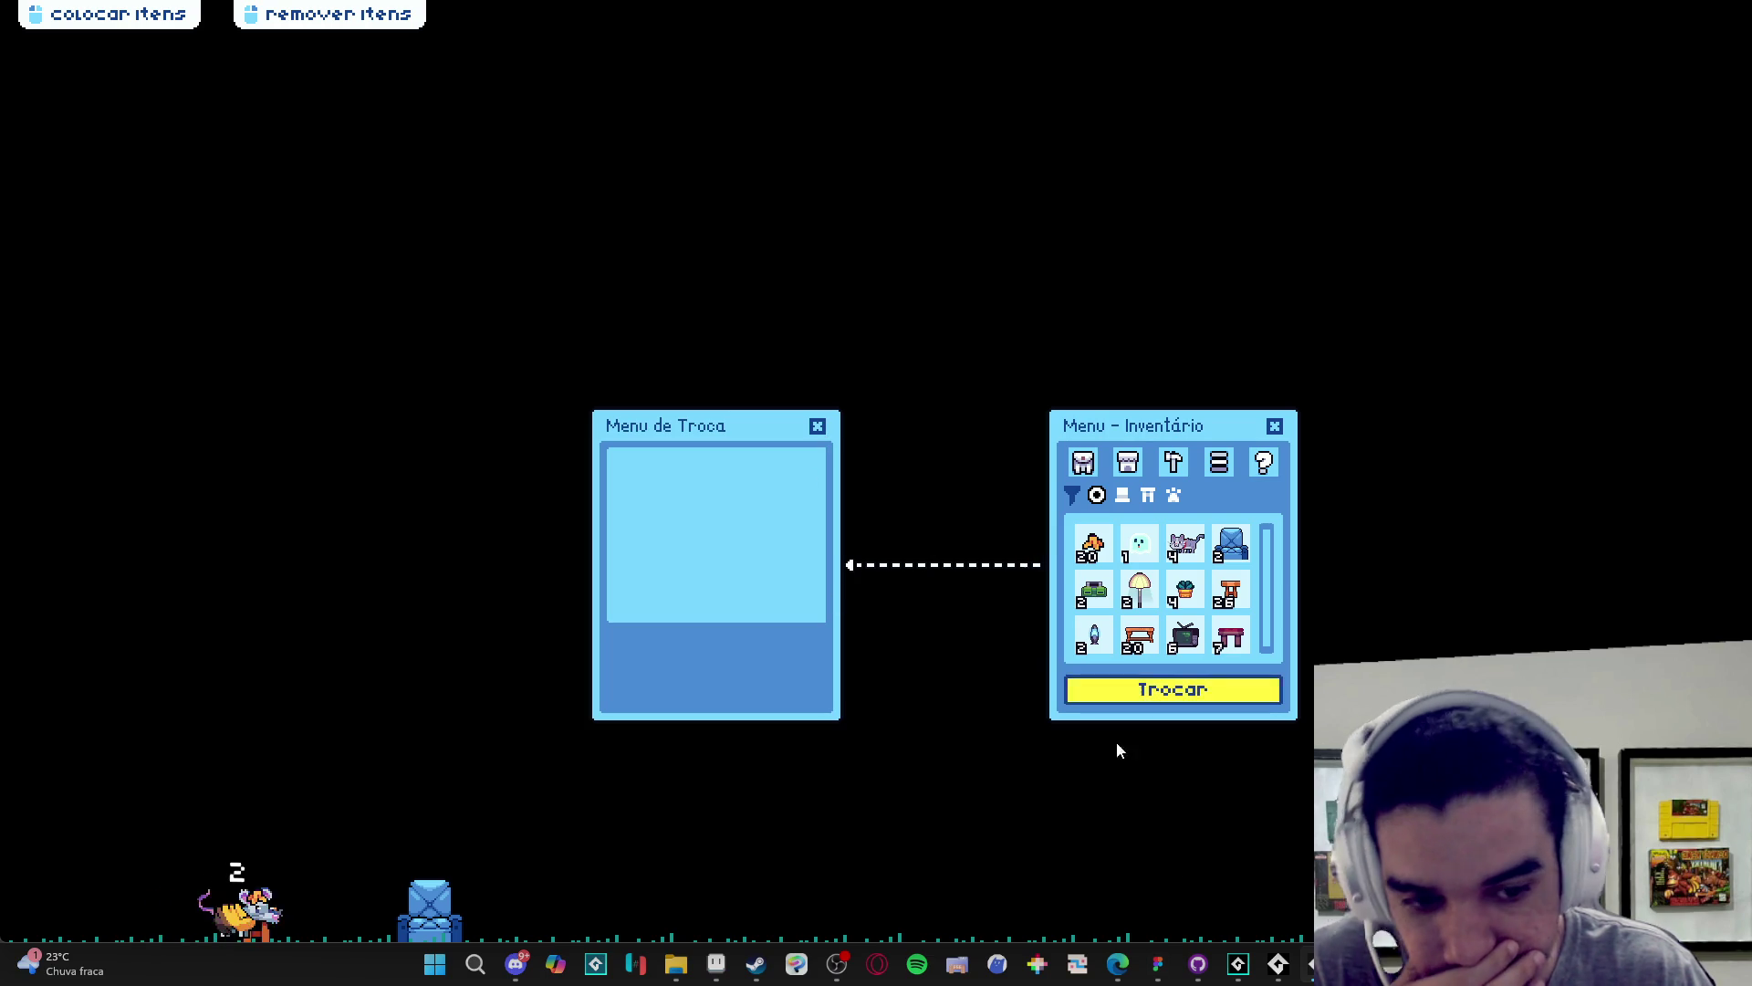
pyautogui.rightClick(1278, 962)
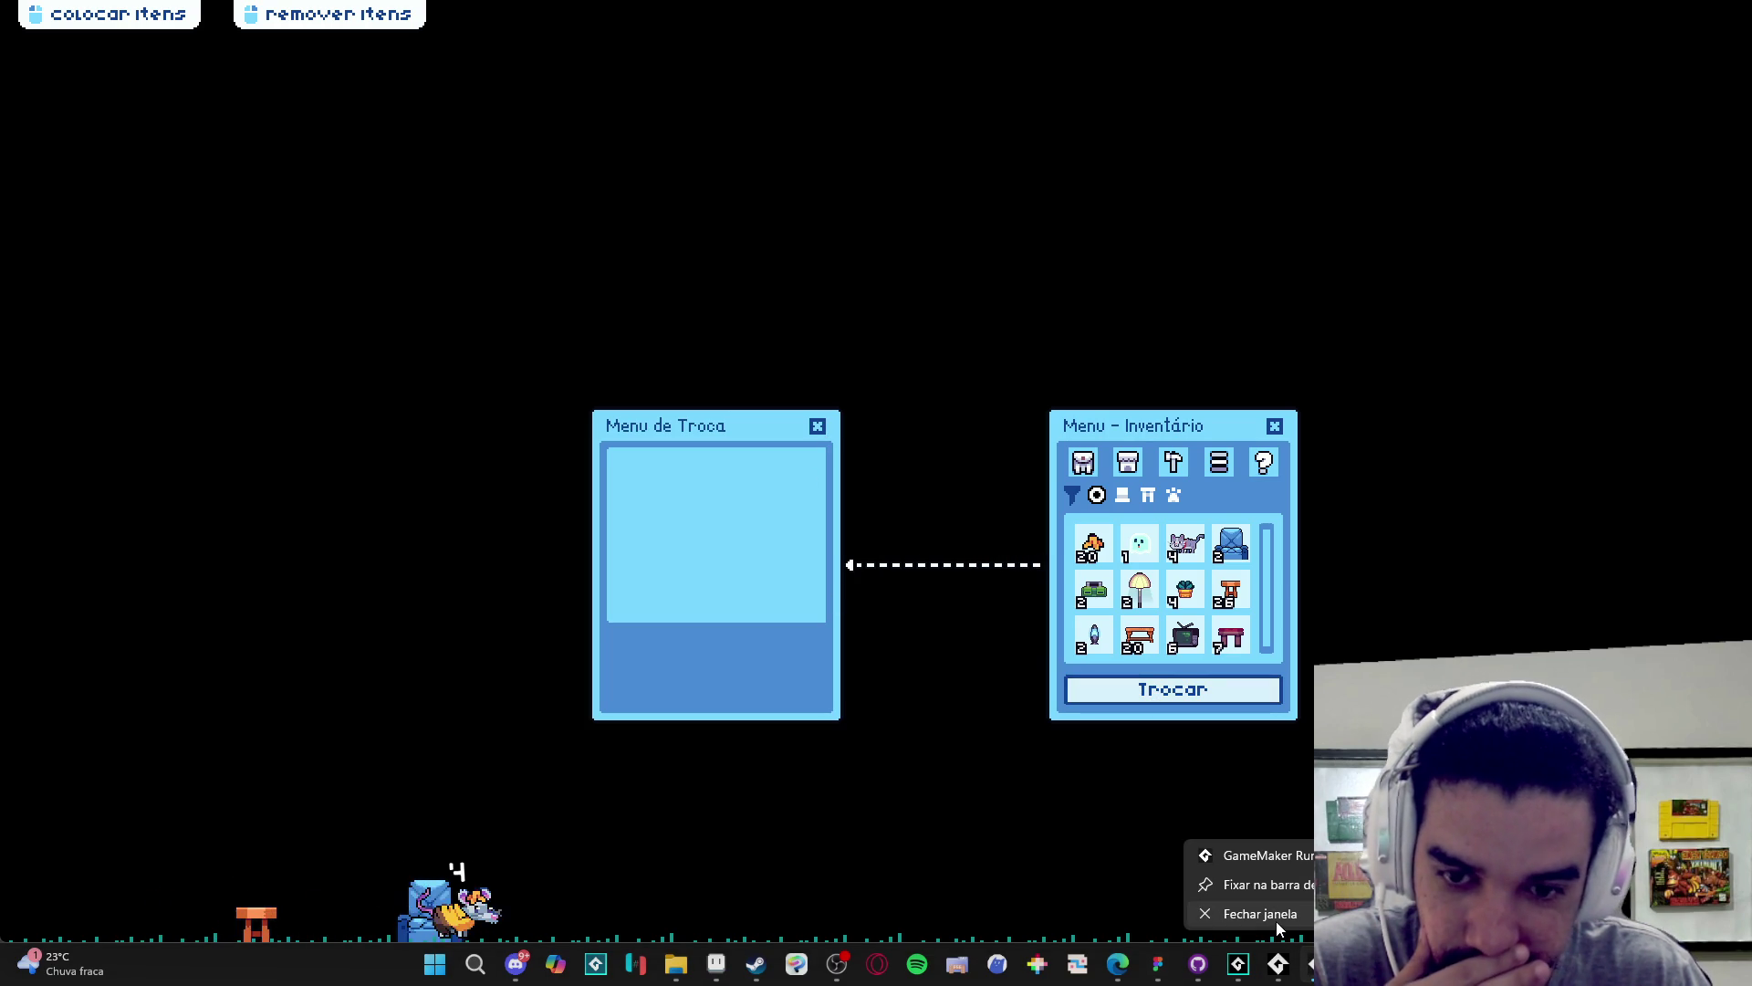
pyautogui.click(1276, 922)
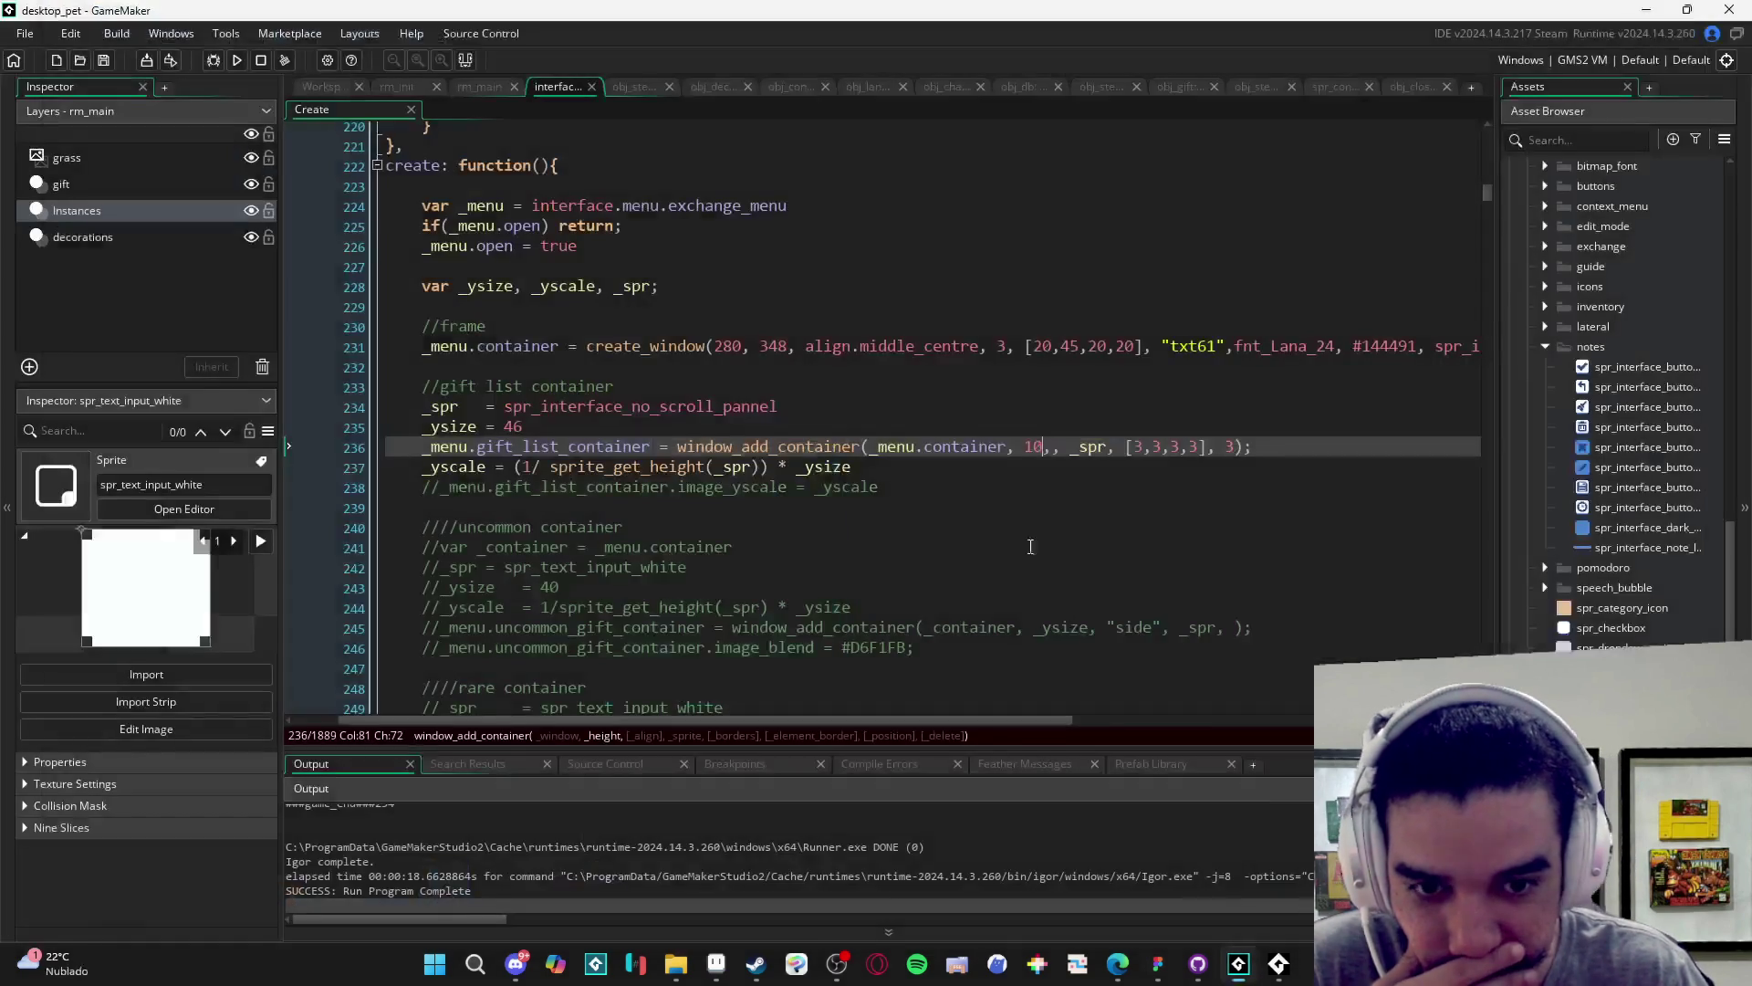
# - Restore the height to _ysize, uncomment image_yscale = _yscale on line 238, and rebuild
pyautogui.doubleClick(1034, 447)
pyautogui.write('_ysize')
pyautogui.click(489, 492)
pyautogui.hotkey('ctrl', 'shift', 'k')
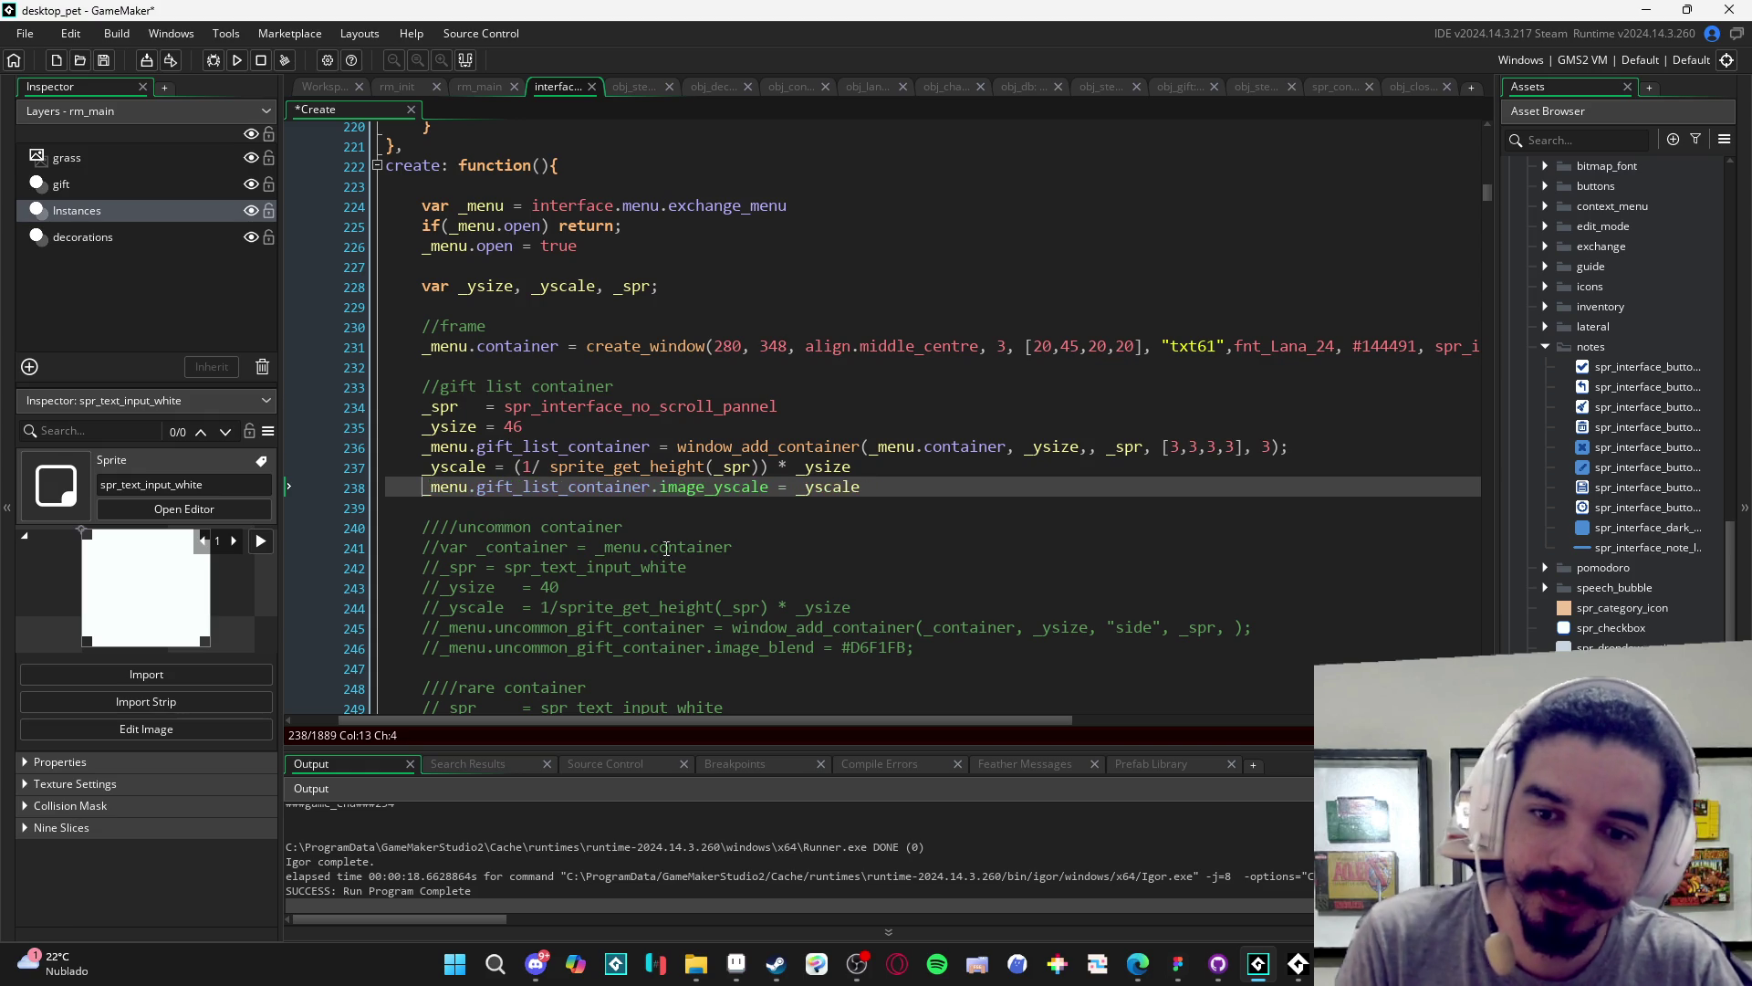
pyautogui.press('F5')
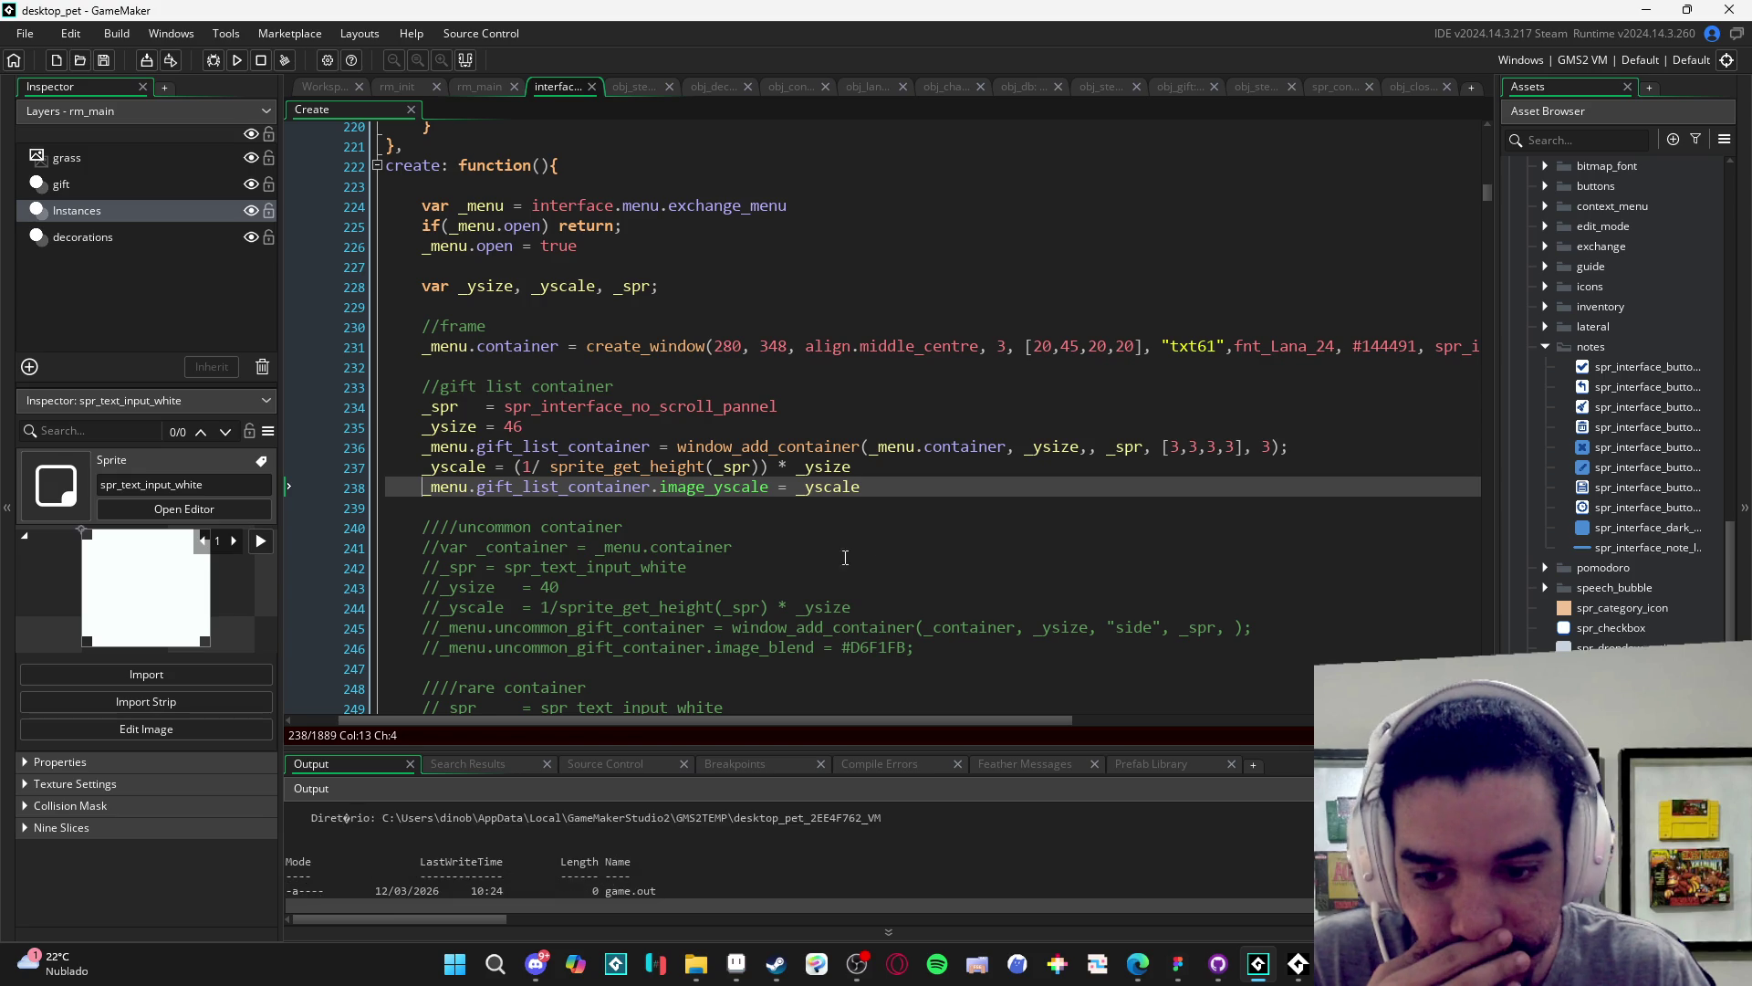
pyautogui.hotkey('ctrl', 'z')
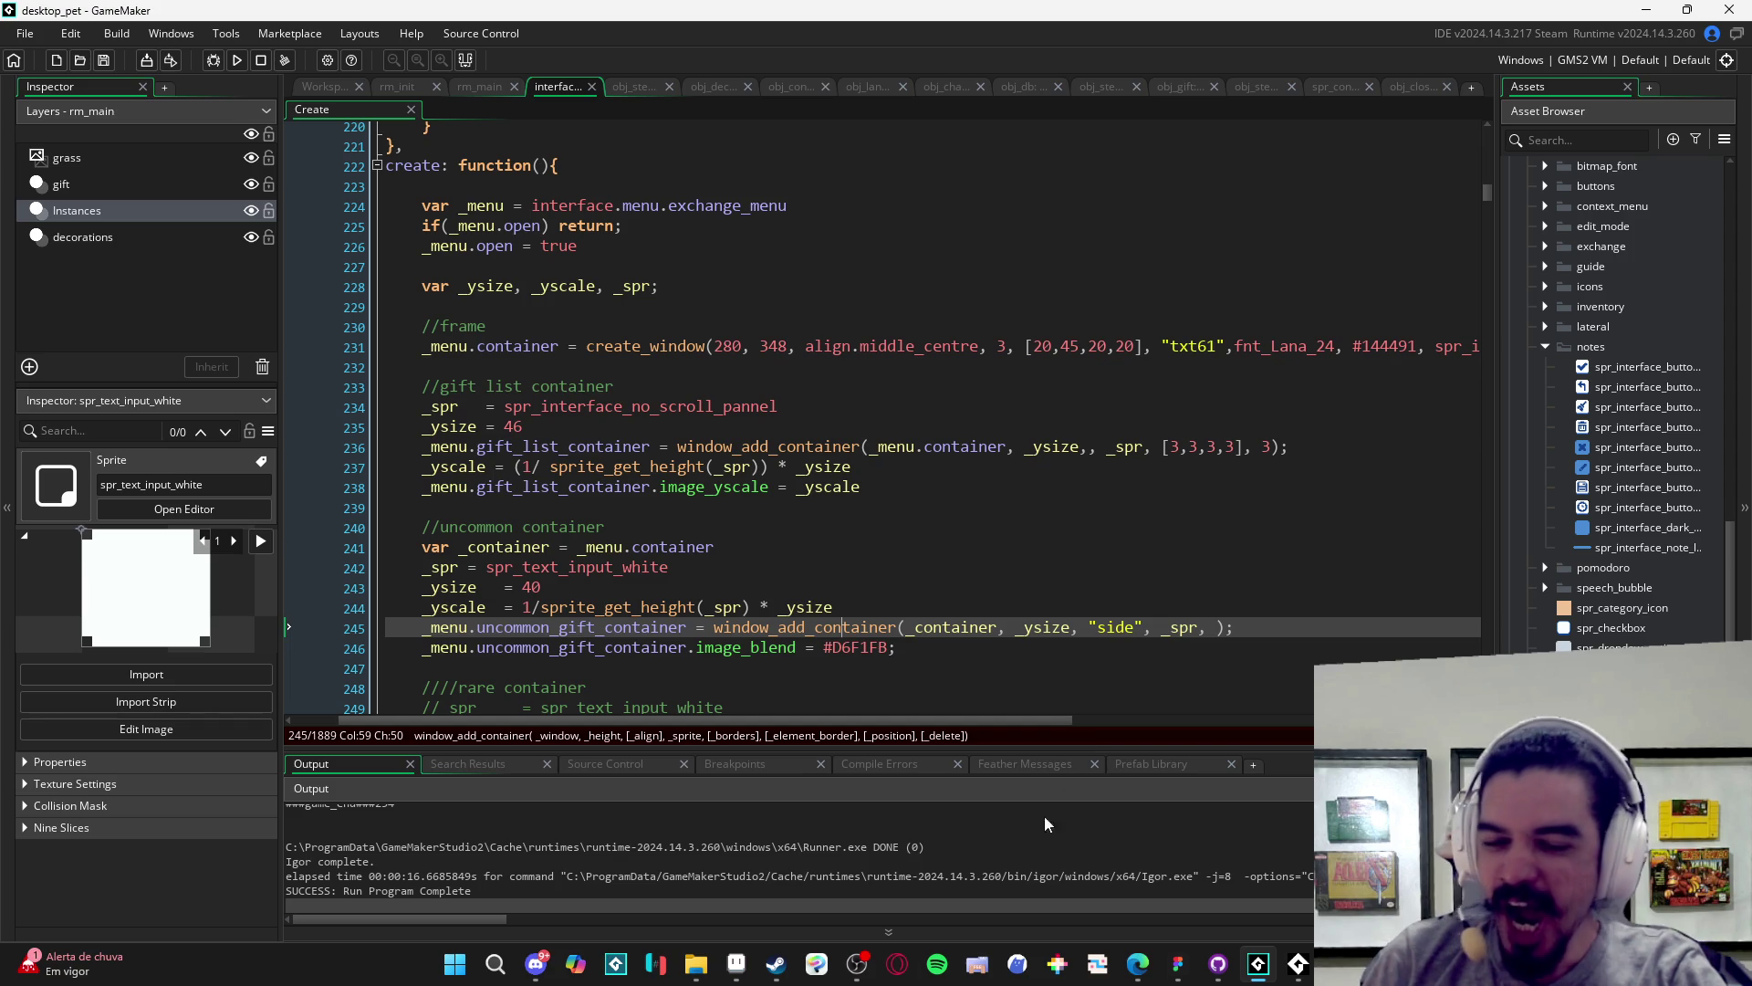
# - Remove the "side" alignment argument from the uncommon container call on line 245 and save
pyautogui.click(704, 607)
pyautogui.scroll(-2, 705, 607)
pyautogui.scroll(3, 705, 607)
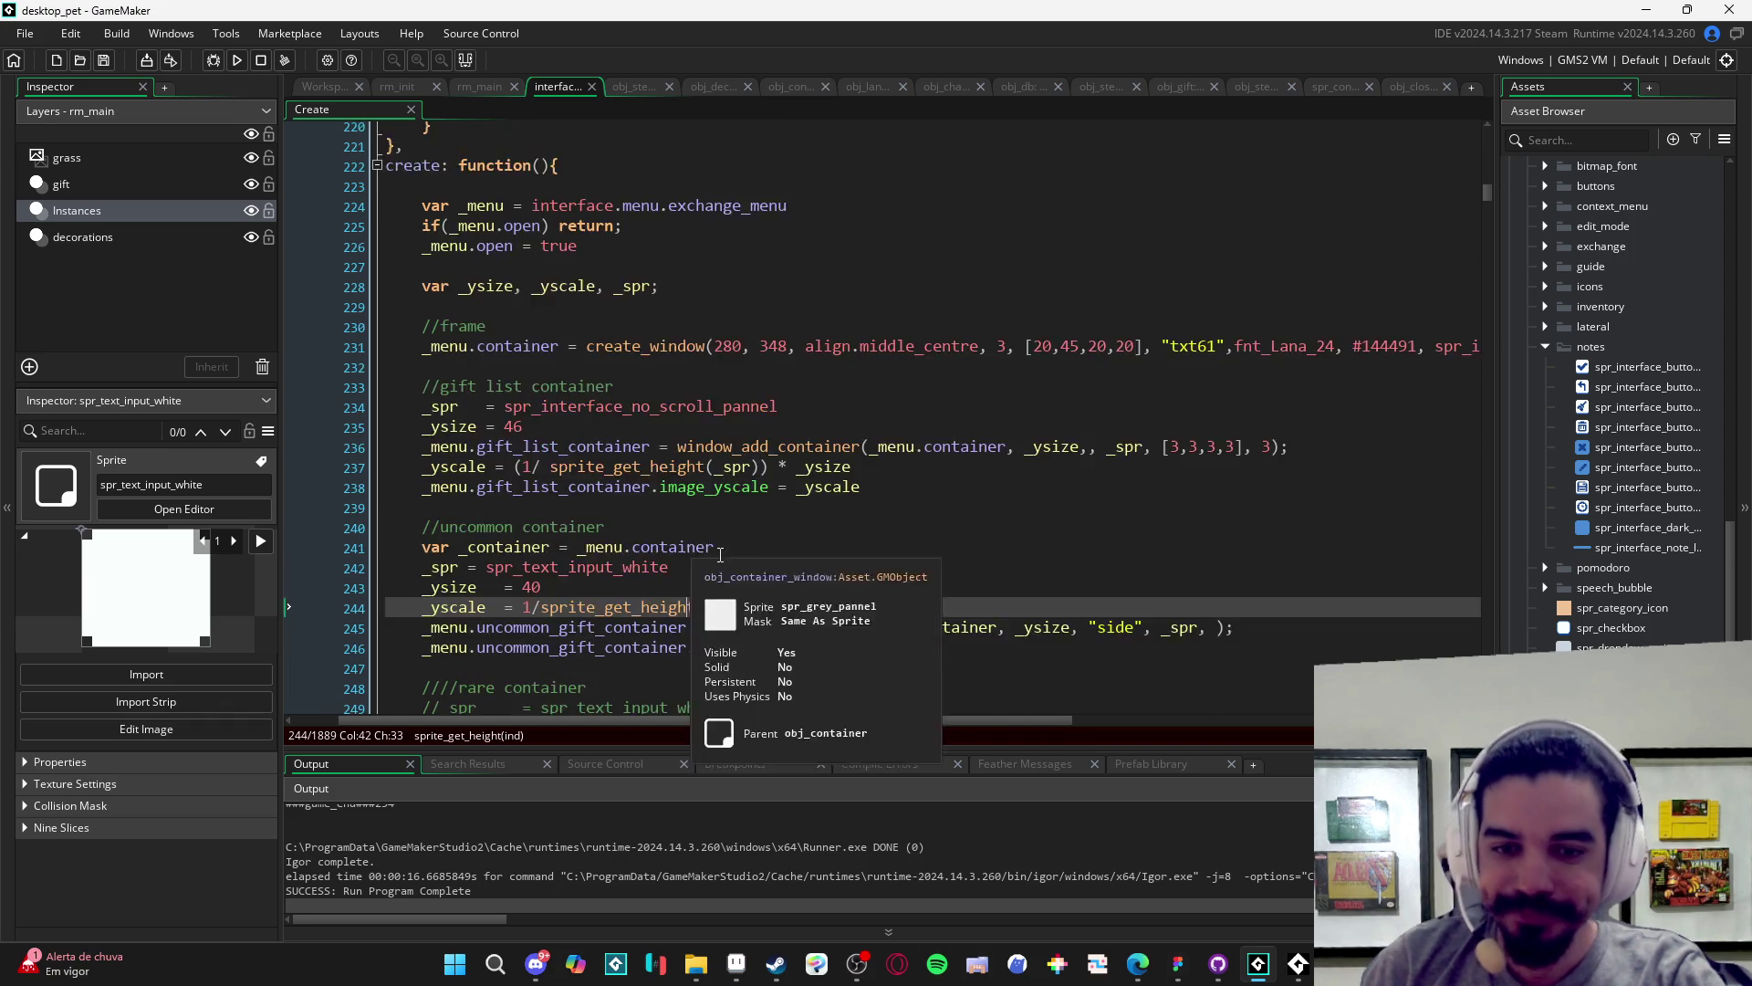
pyautogui.scroll(-2, 952, 614)
pyautogui.click(1110, 556)
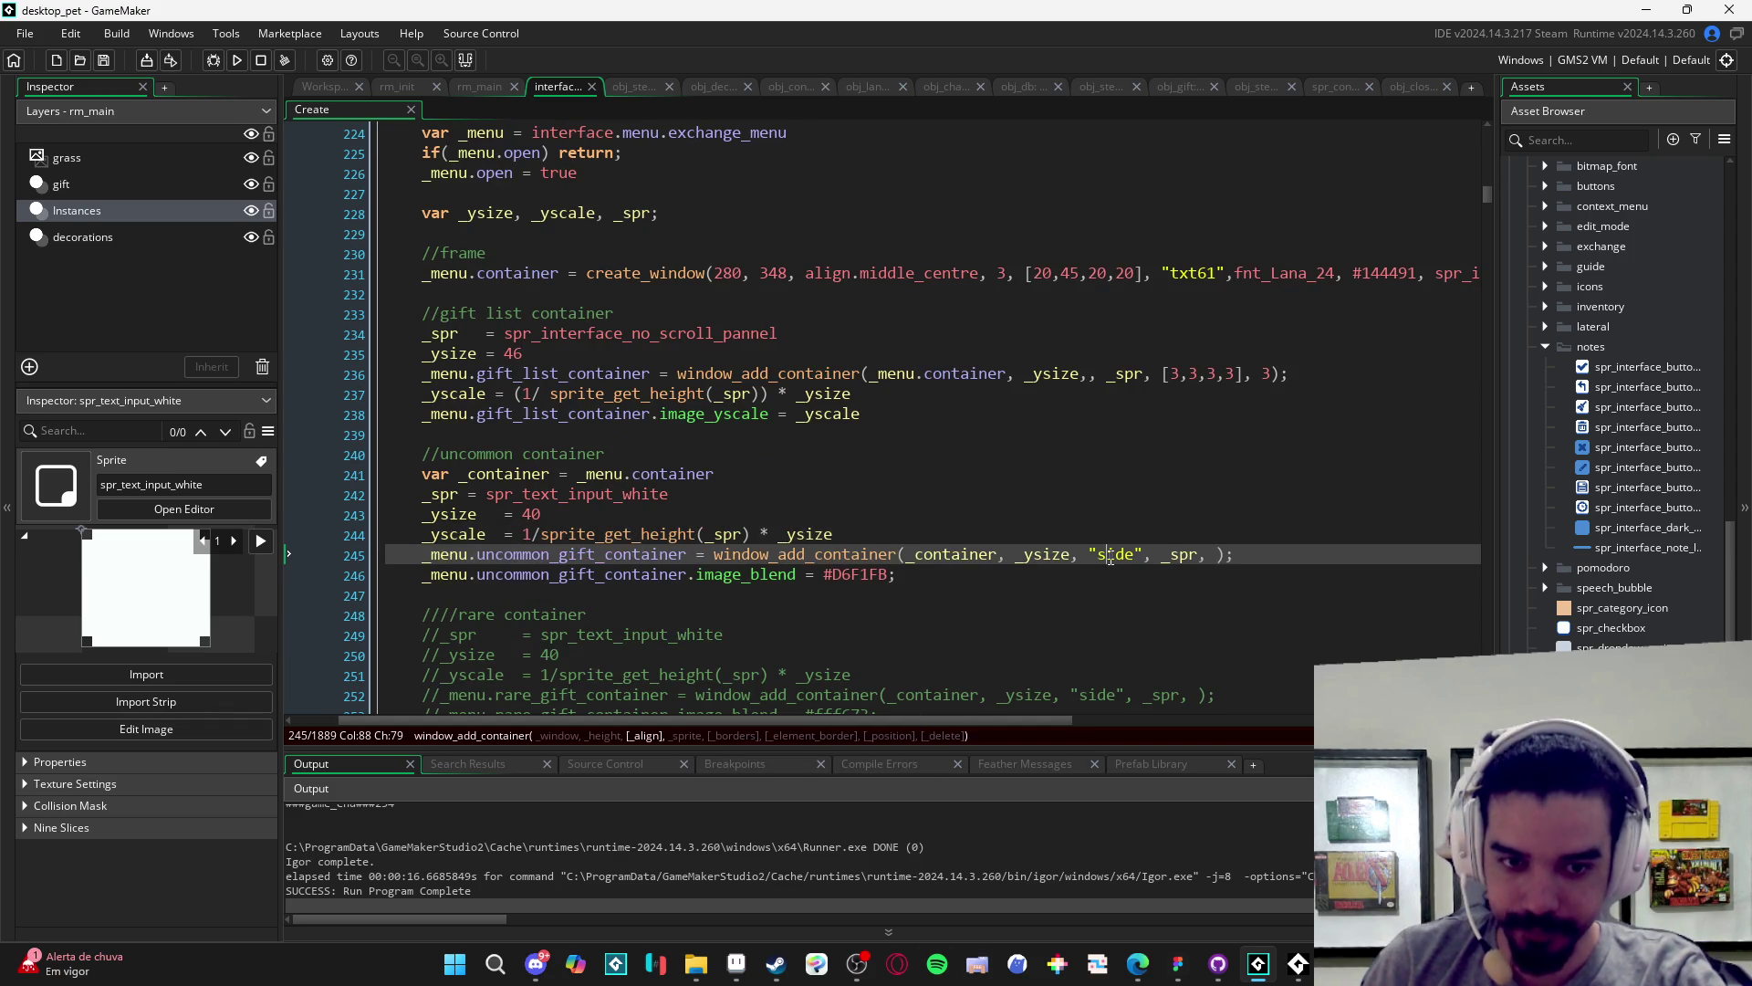
pyautogui.doubleClick(1110, 556)
pyautogui.press('BackSpace')
pyautogui.press('BackSpace')
pyautogui.press('BackSpace')
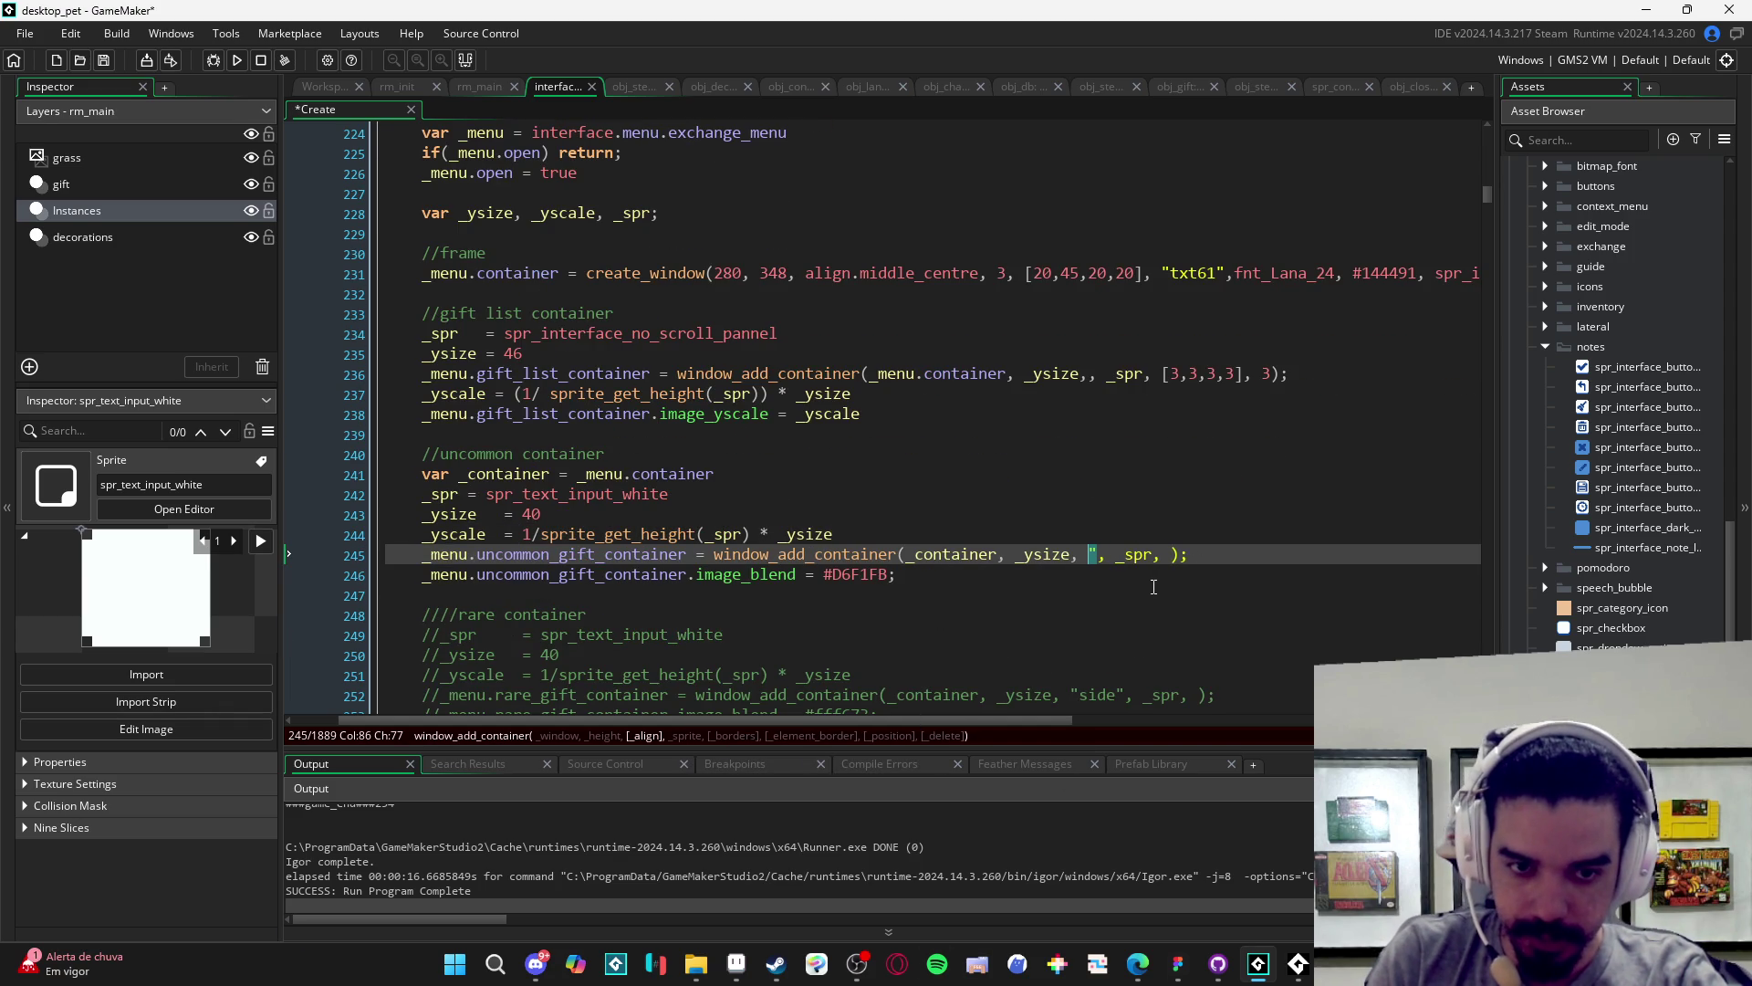
pyautogui.press('Delete')
pyautogui.hotkey('ctrl', 's')
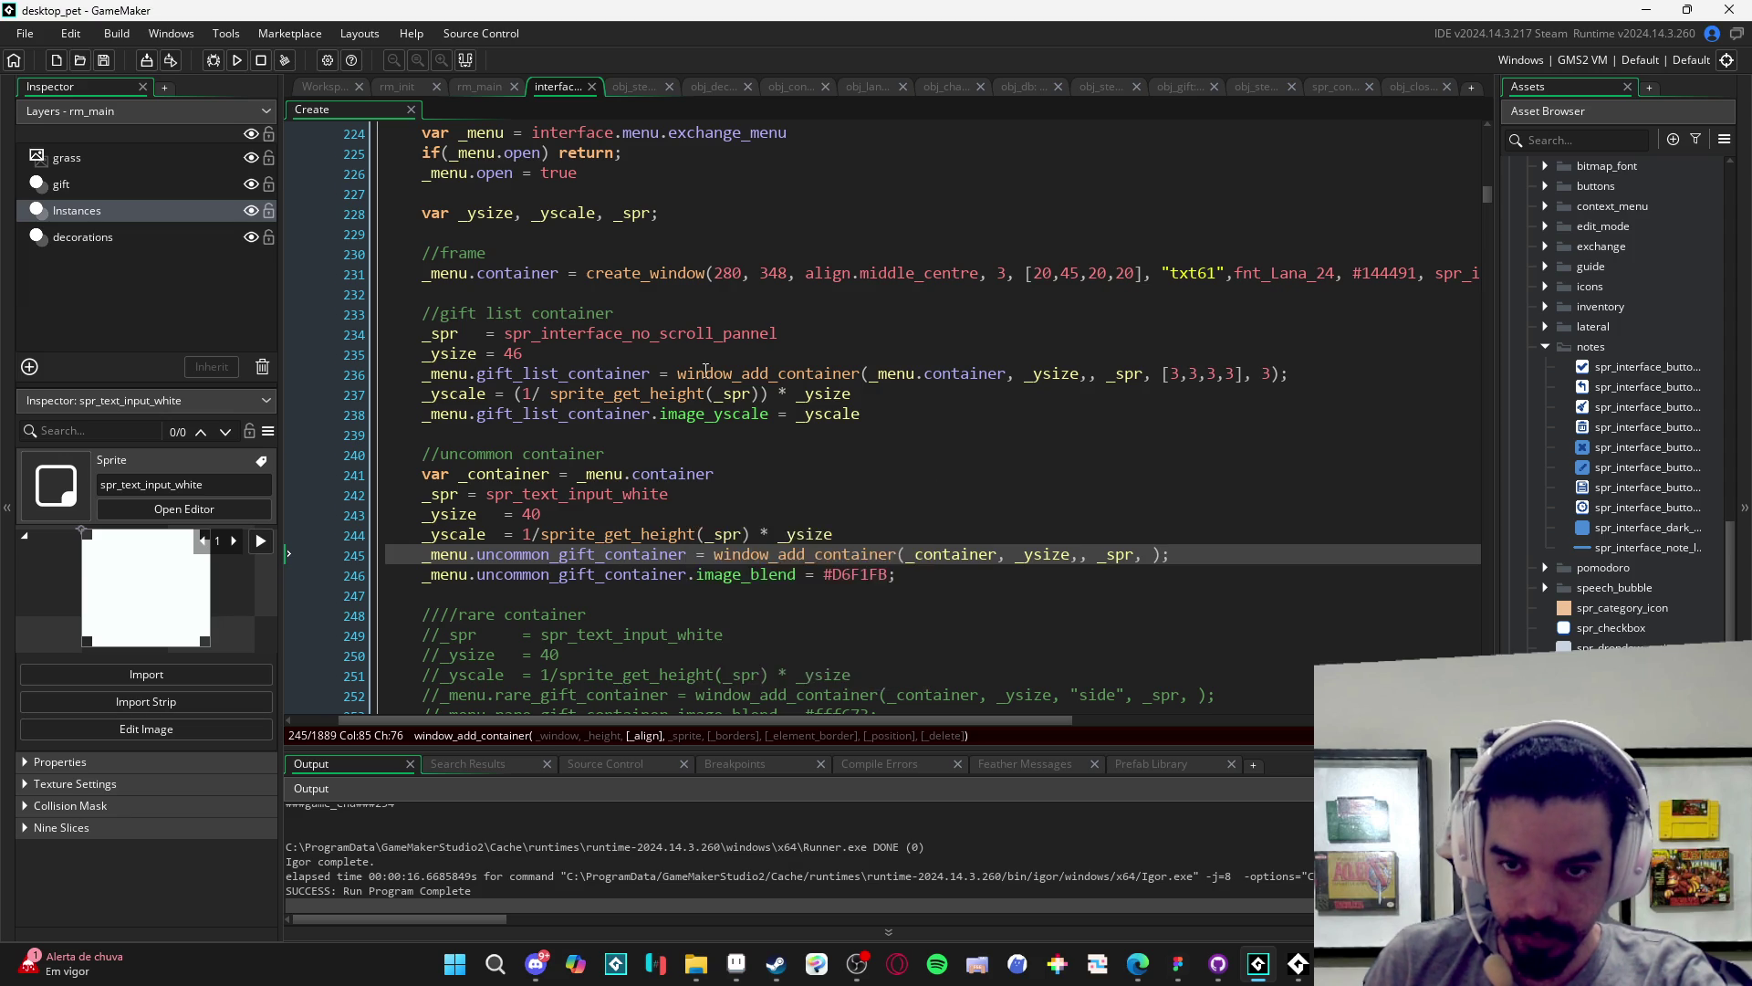
# - Make _menu.gift_list_container the uncommon container's parent, rebuild, and open Menu de Troca from the inventory
pyautogui.moveTo(649, 374); pyautogui.dragTo(422, 376)
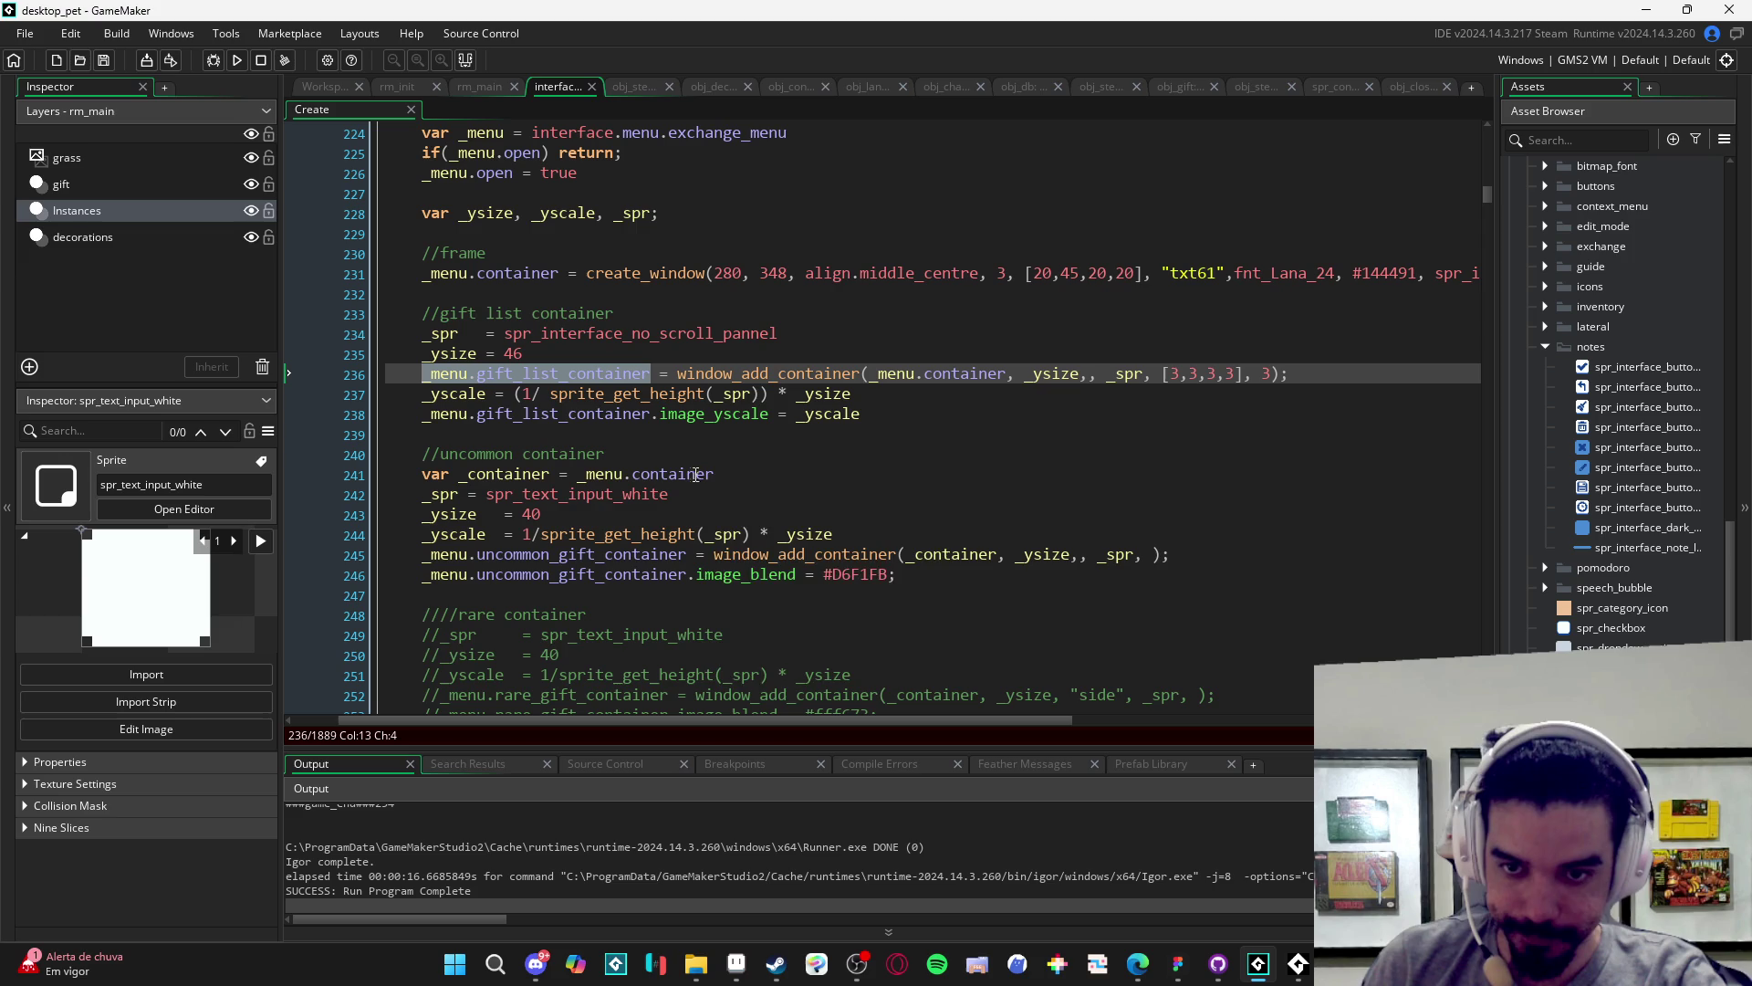
pyautogui.moveTo(703, 474)
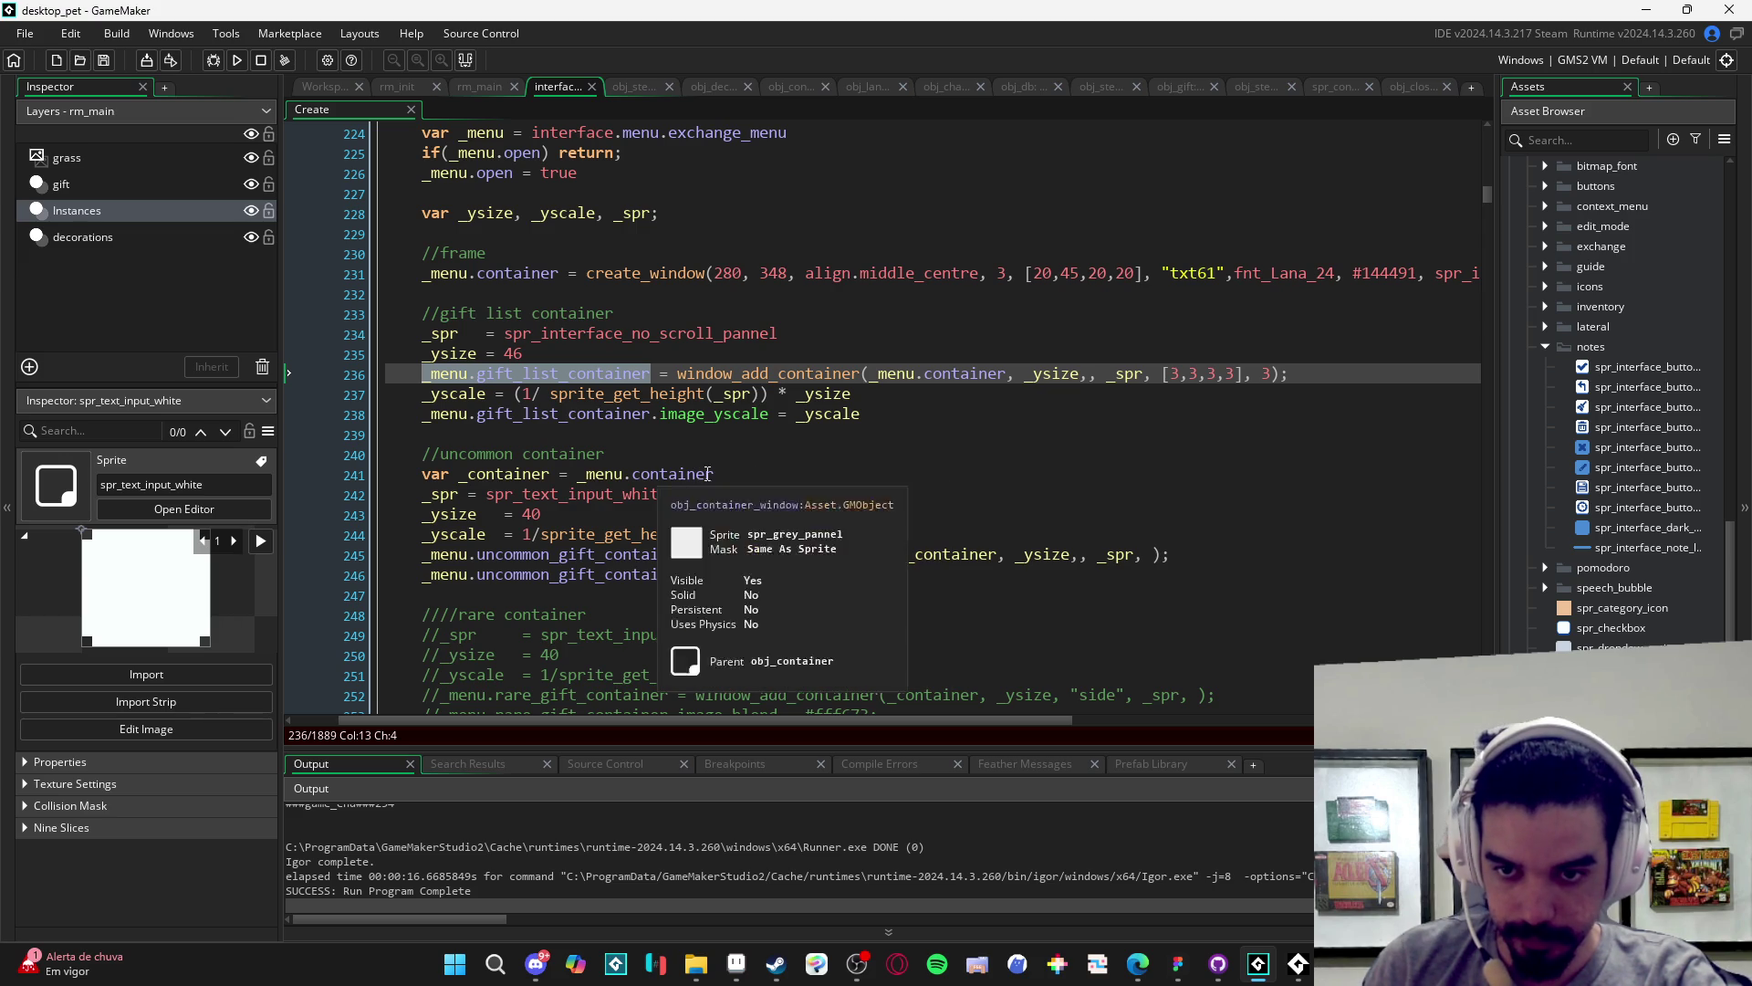
pyautogui.moveTo(727, 474); pyautogui.dragTo(576, 473)
pyautogui.write('_menu.gift')
pyautogui.press('Return')
pyautogui.press('F5')
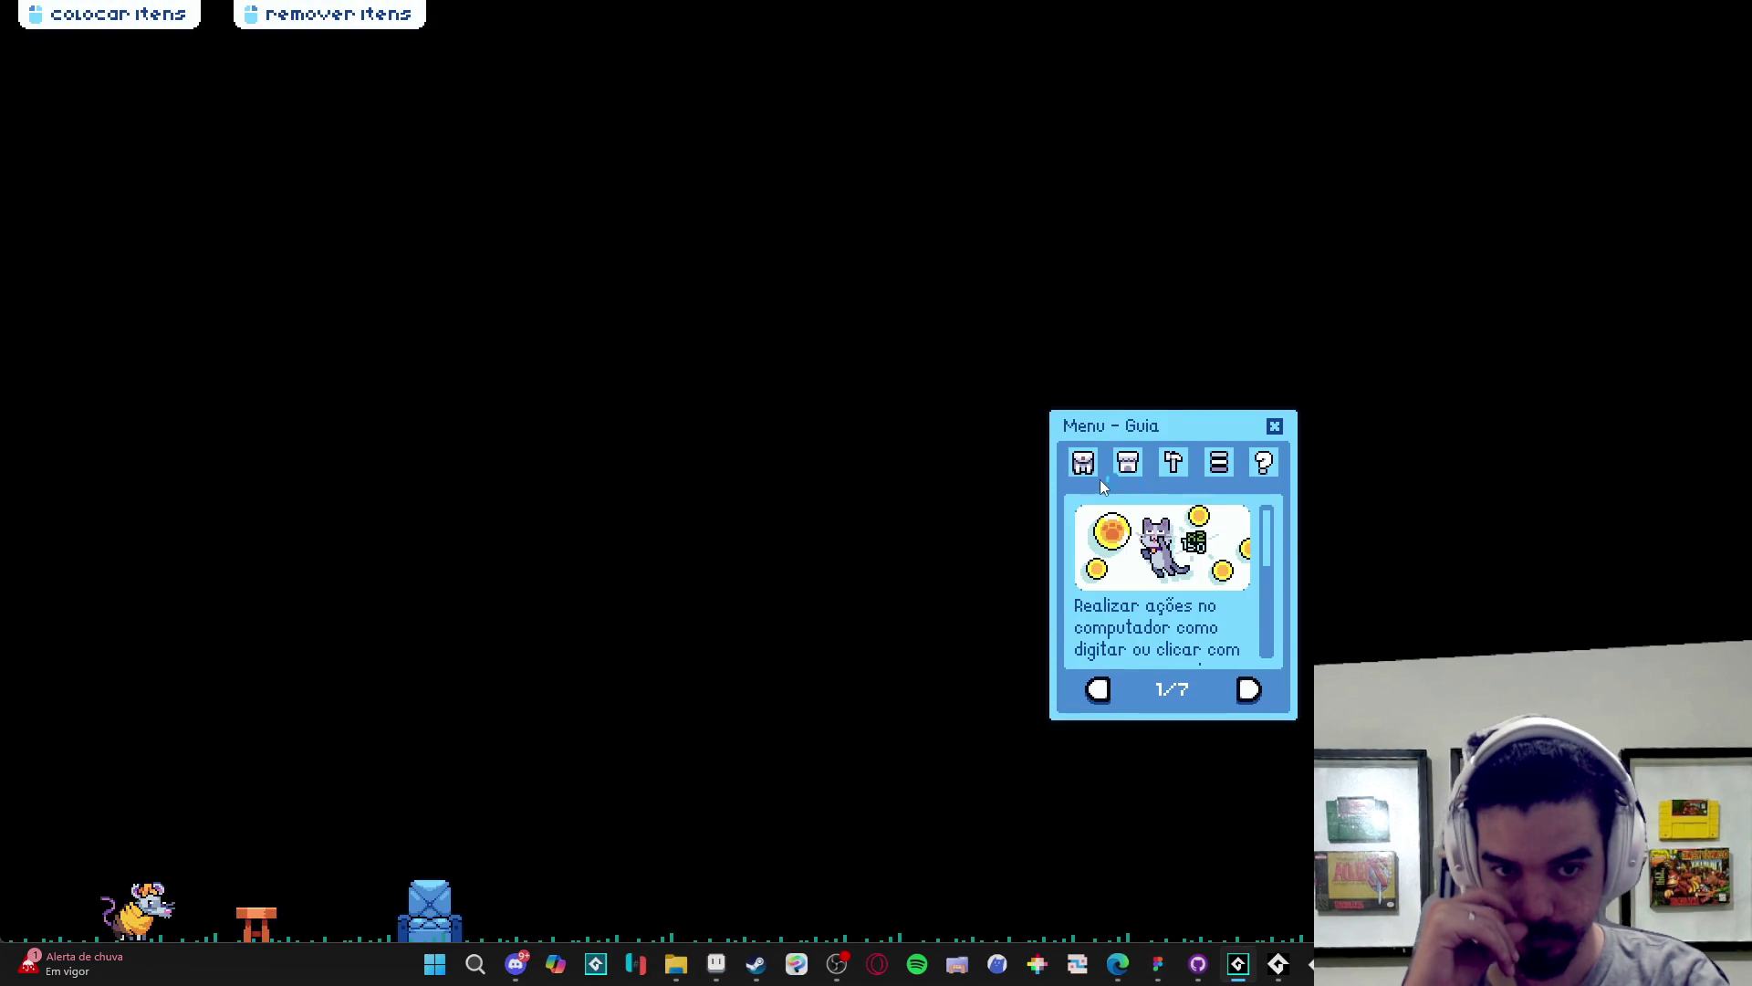
pyautogui.click(1086, 464)
pyautogui.click(1121, 694)
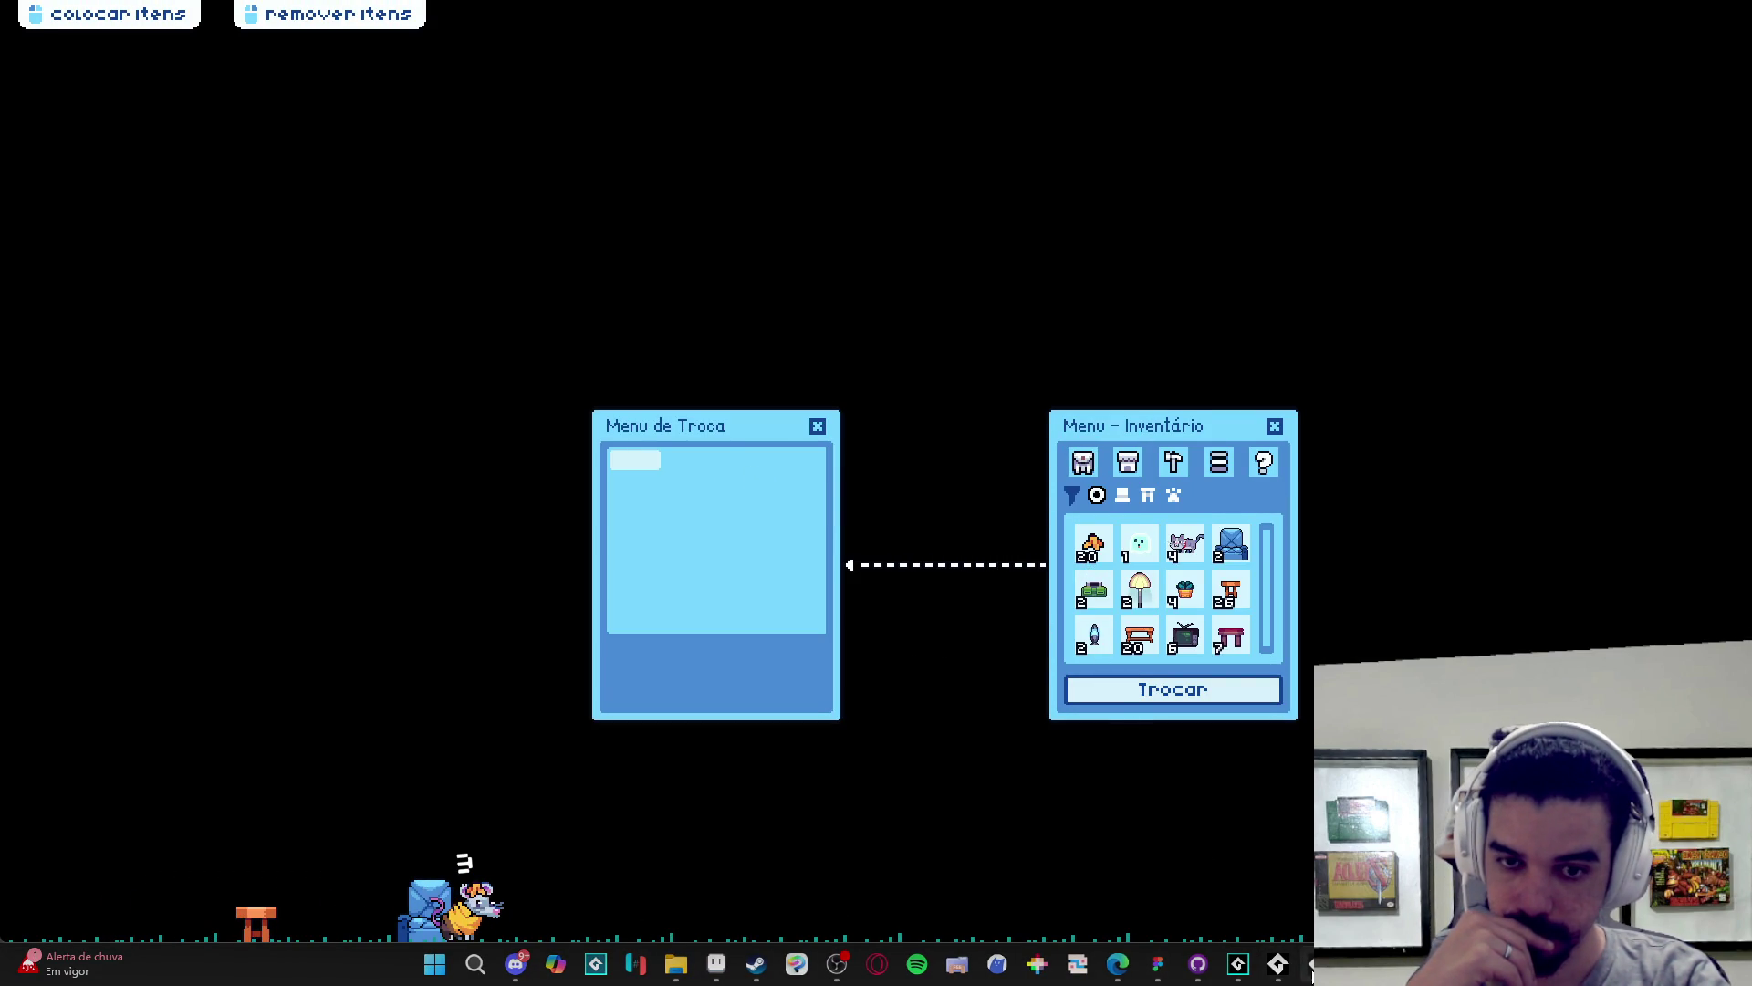
# - Uncomment the rare container lines 248–254 with Ctrl+Shift+K and build and run the game
pyautogui.click(1314, 964)
pyautogui.click(1314, 964)
pyautogui.scroll(-3, 547, 410)
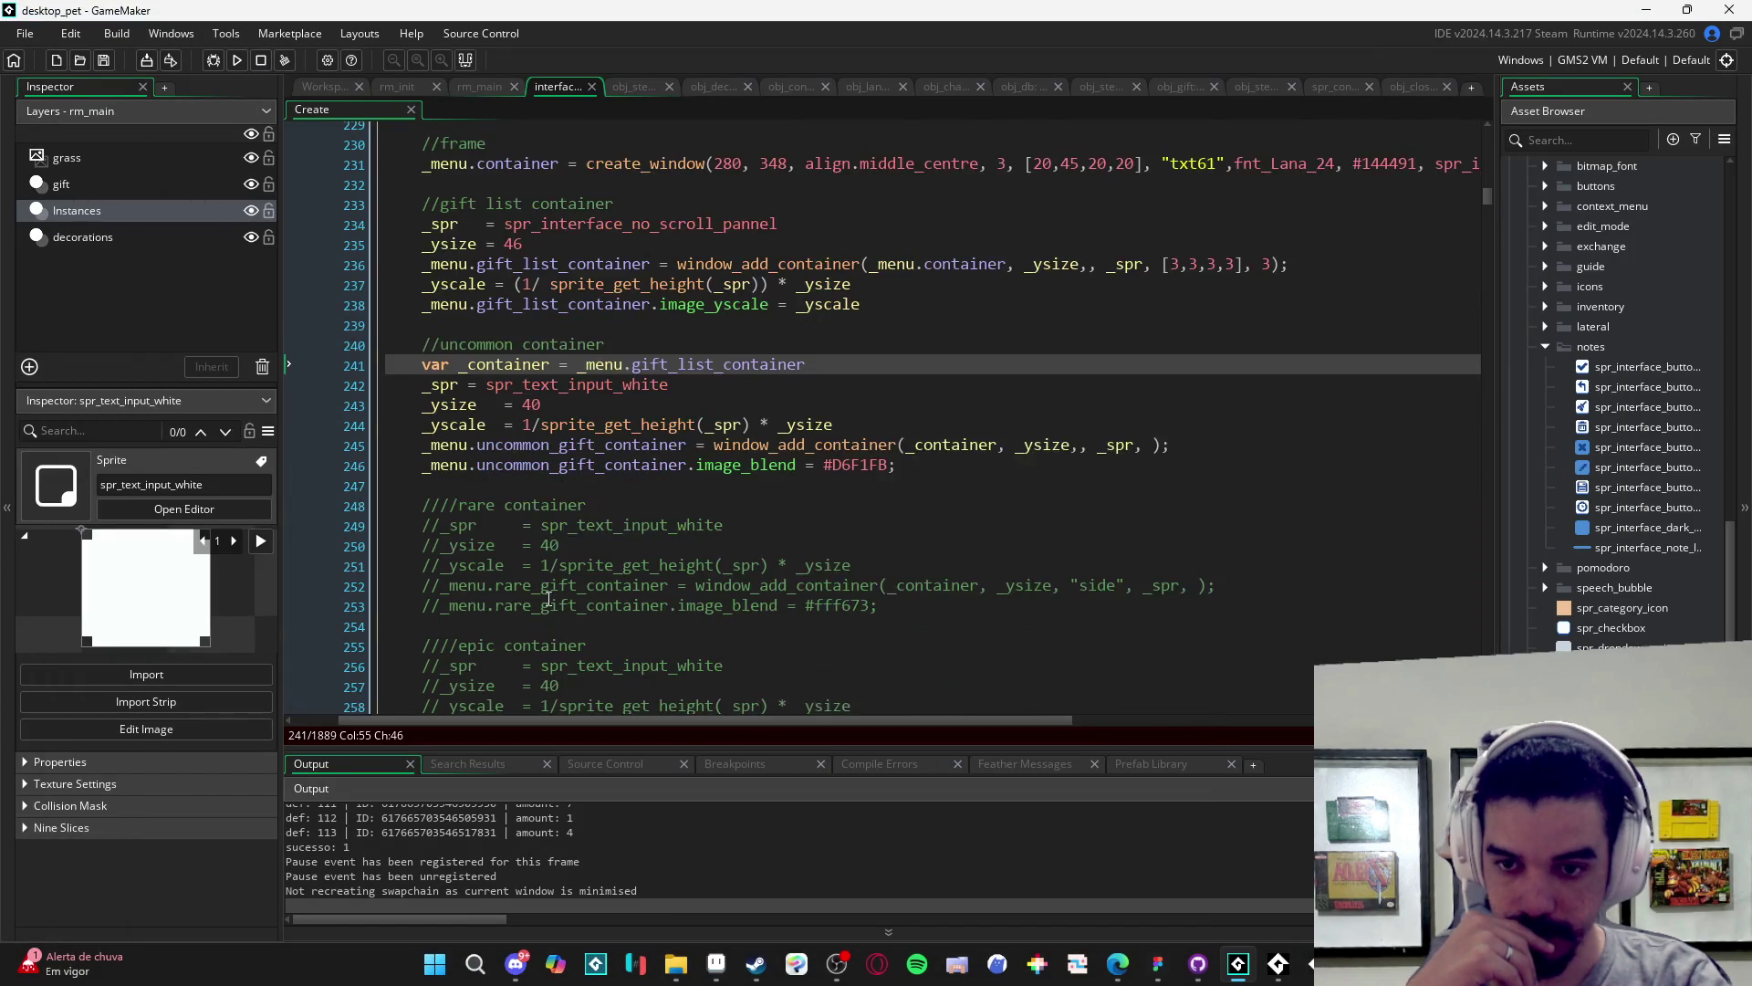
pyautogui.moveTo(421, 591); pyautogui.dragTo(416, 464)
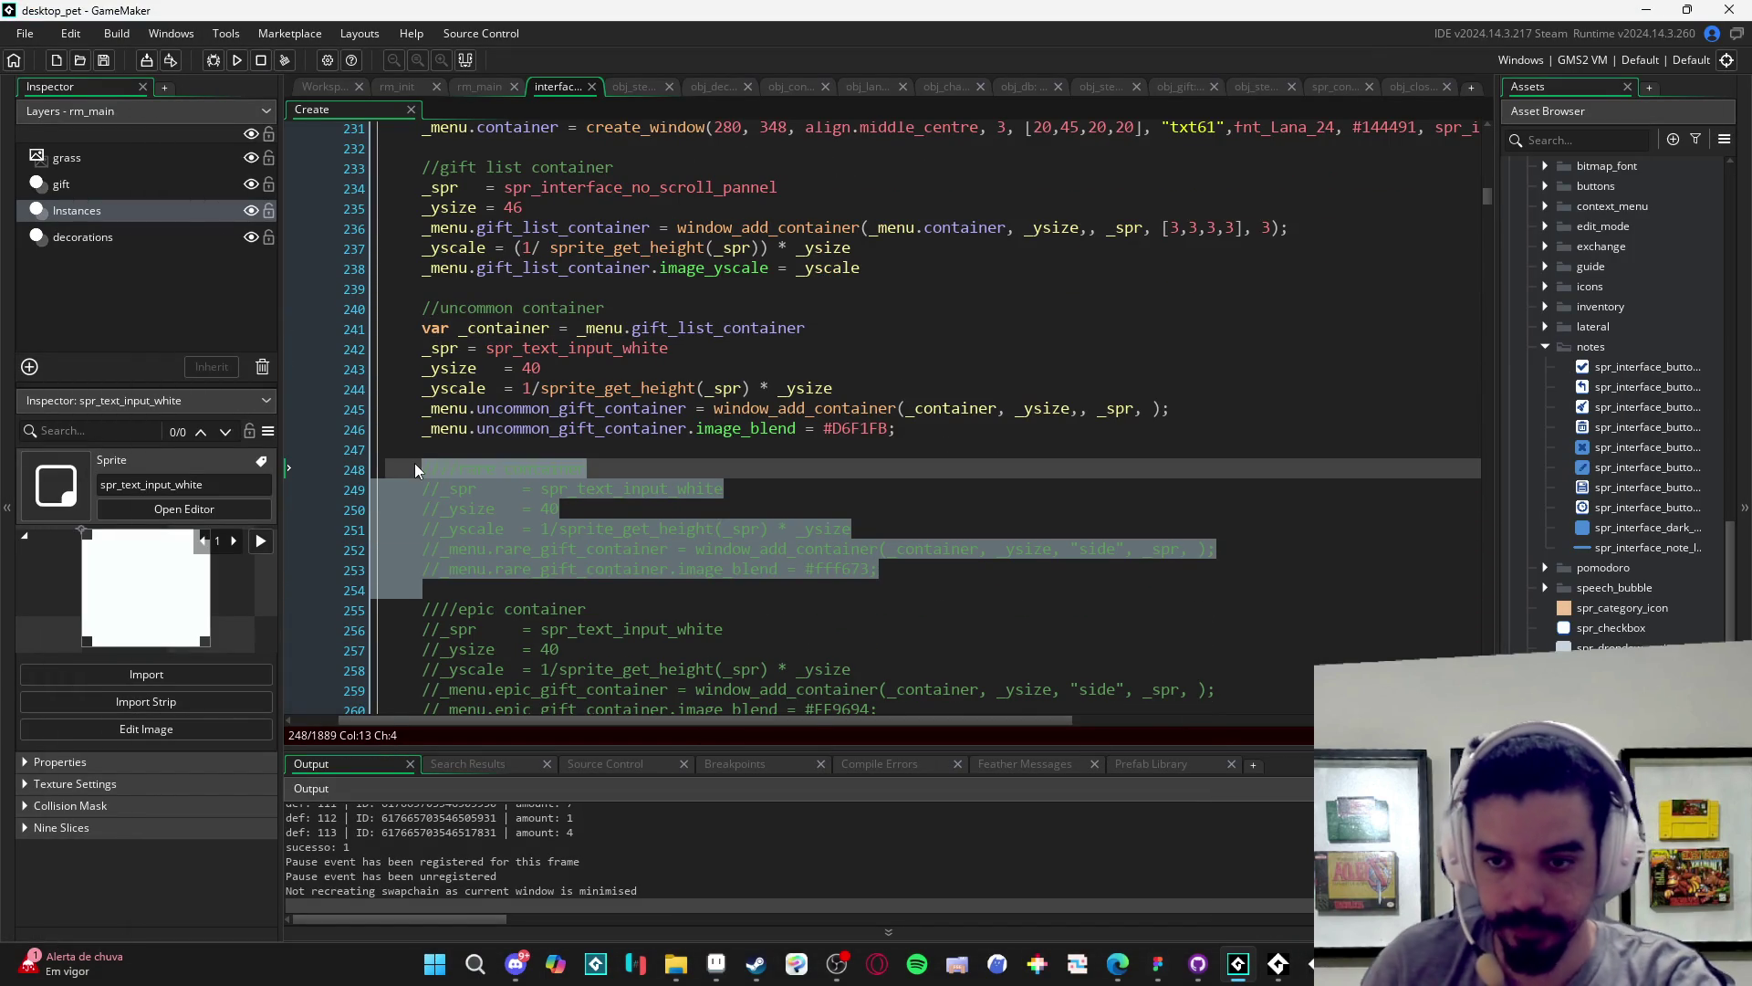
pyautogui.hotkey('ctrl', 'shift', 'k')
pyautogui.press('F5')
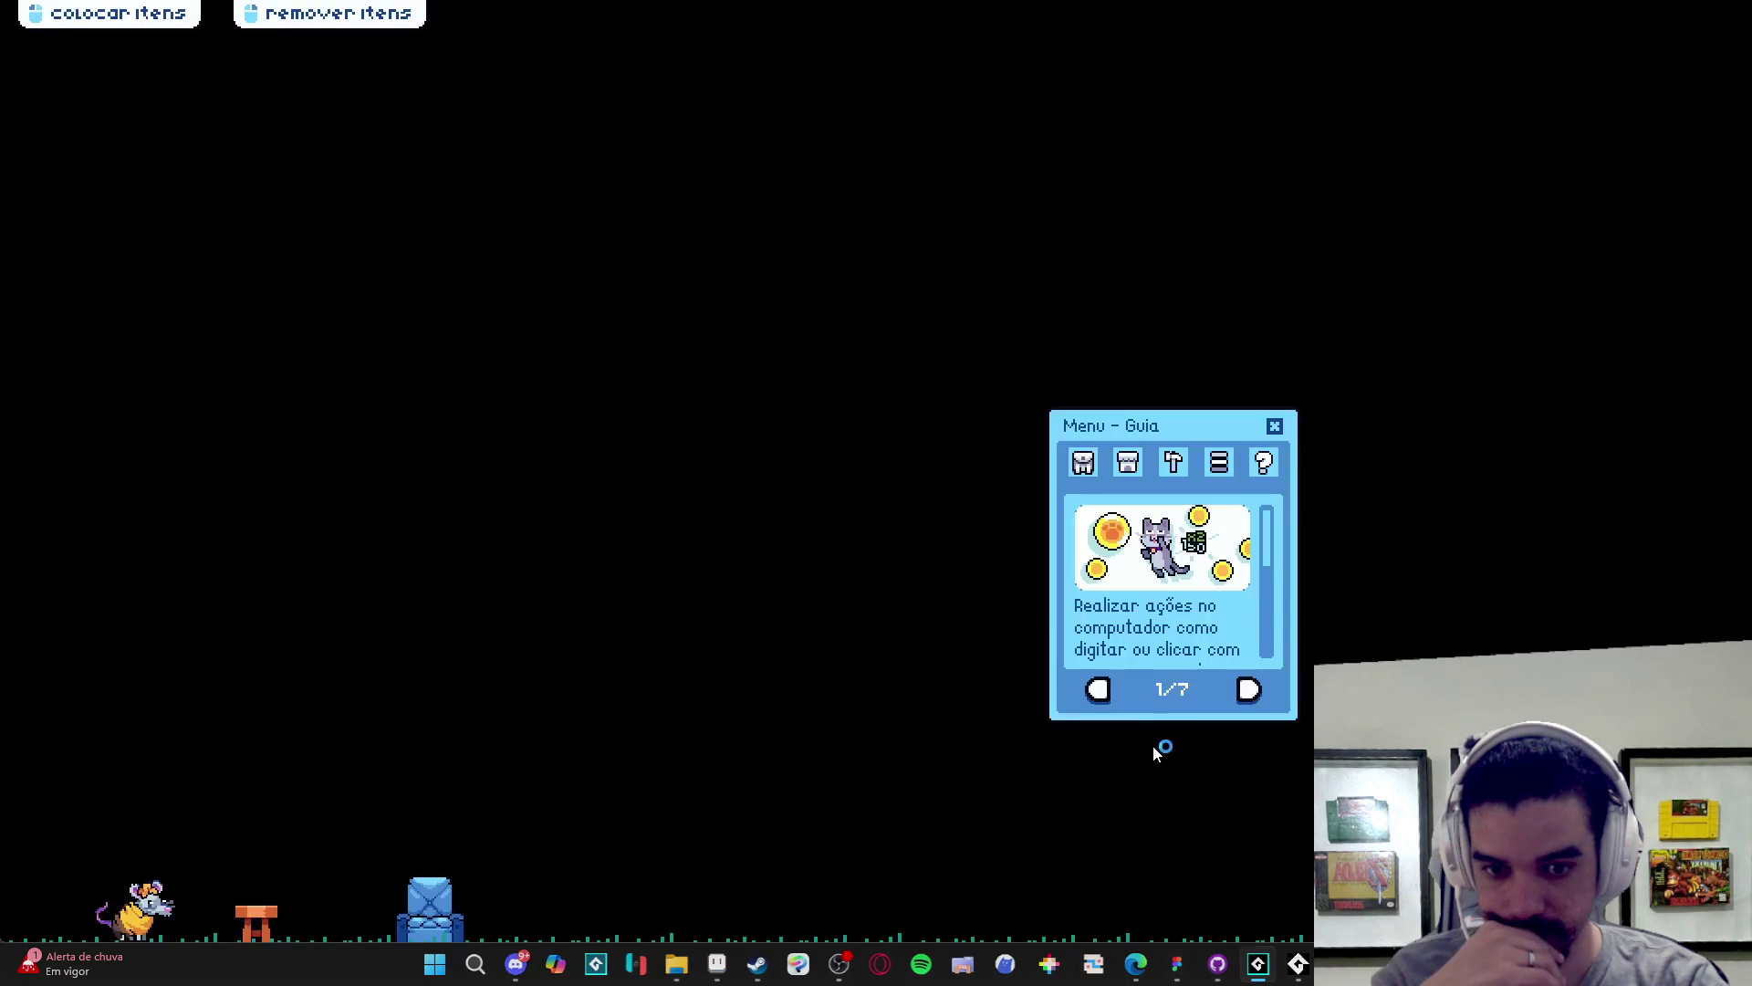
# - View the yellow rare container in Menu de Troca, then close the game and deselect the code
pyautogui.click(1083, 462)
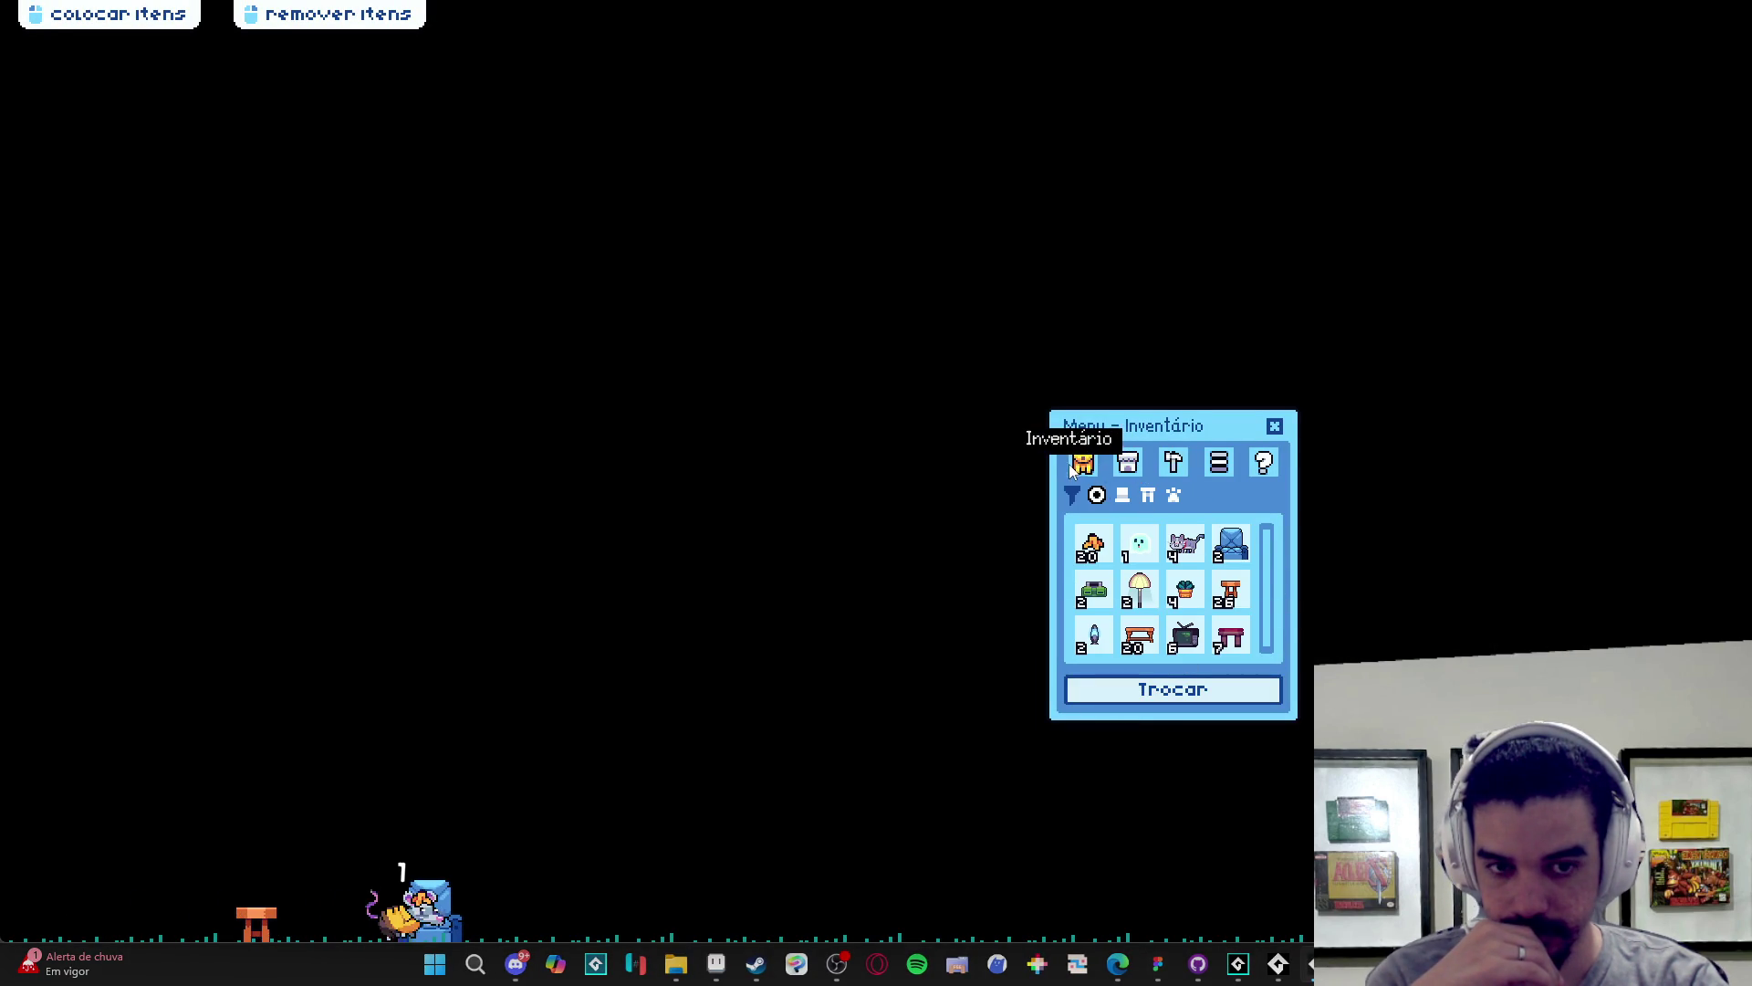
pyautogui.click(1173, 690)
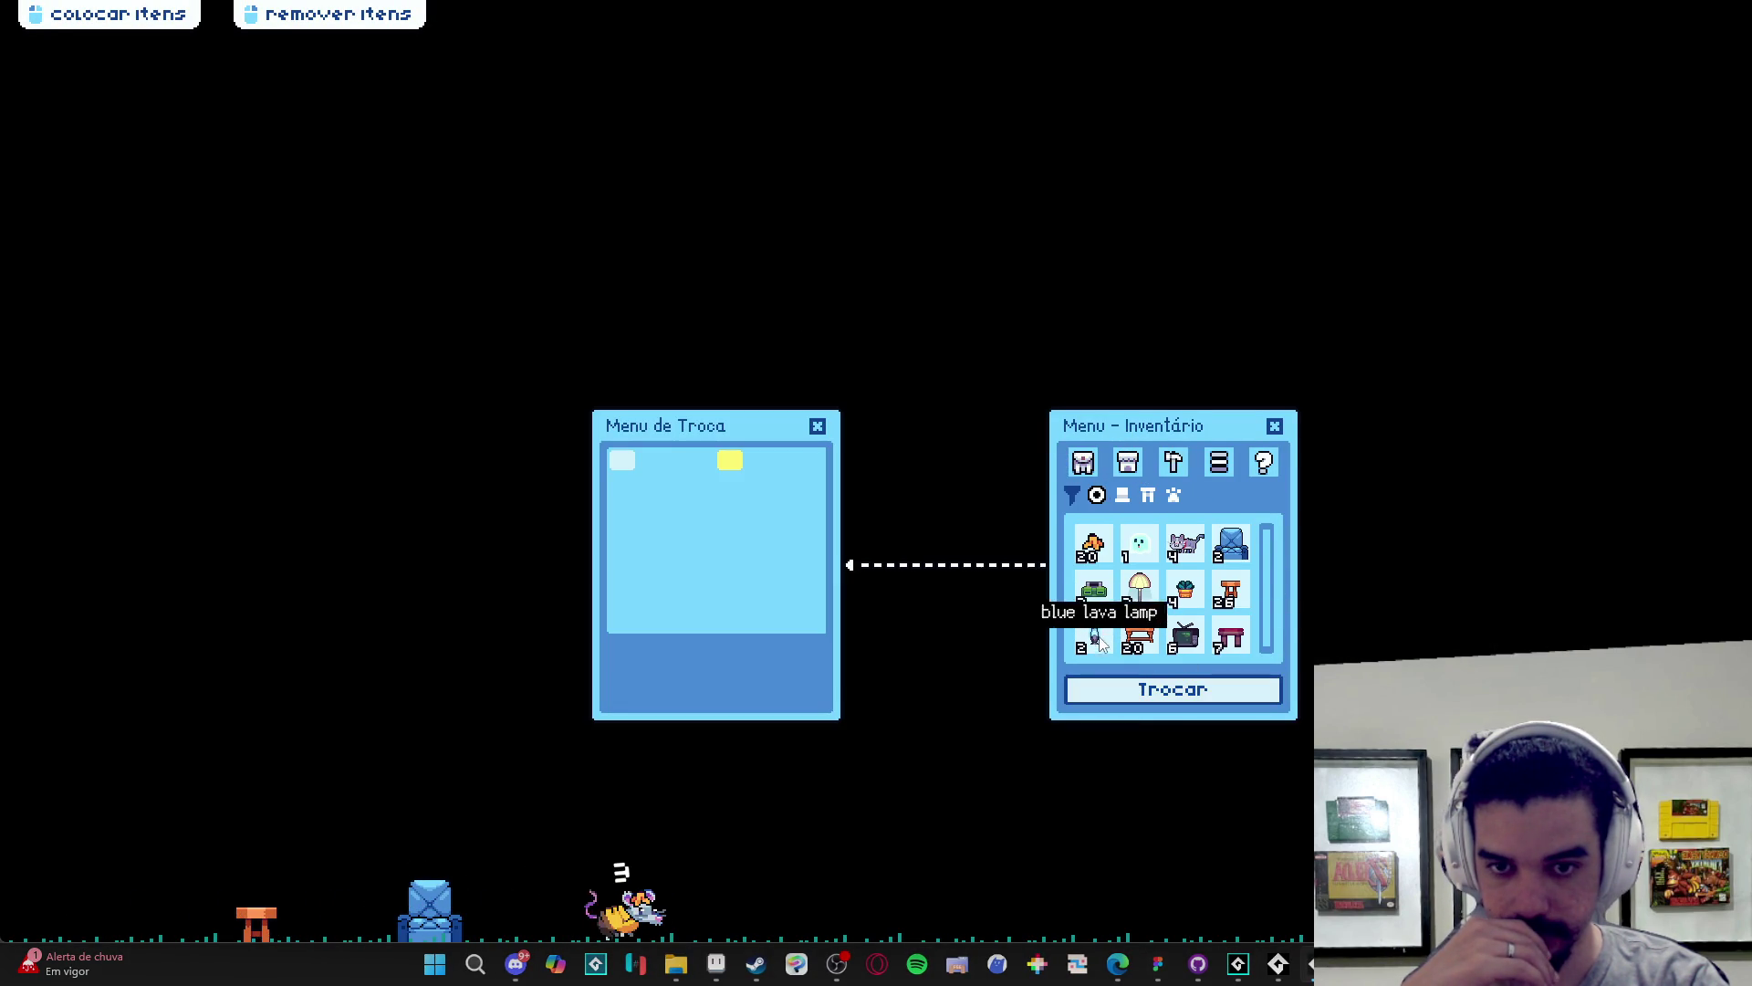
pyautogui.rightClick(1278, 964)
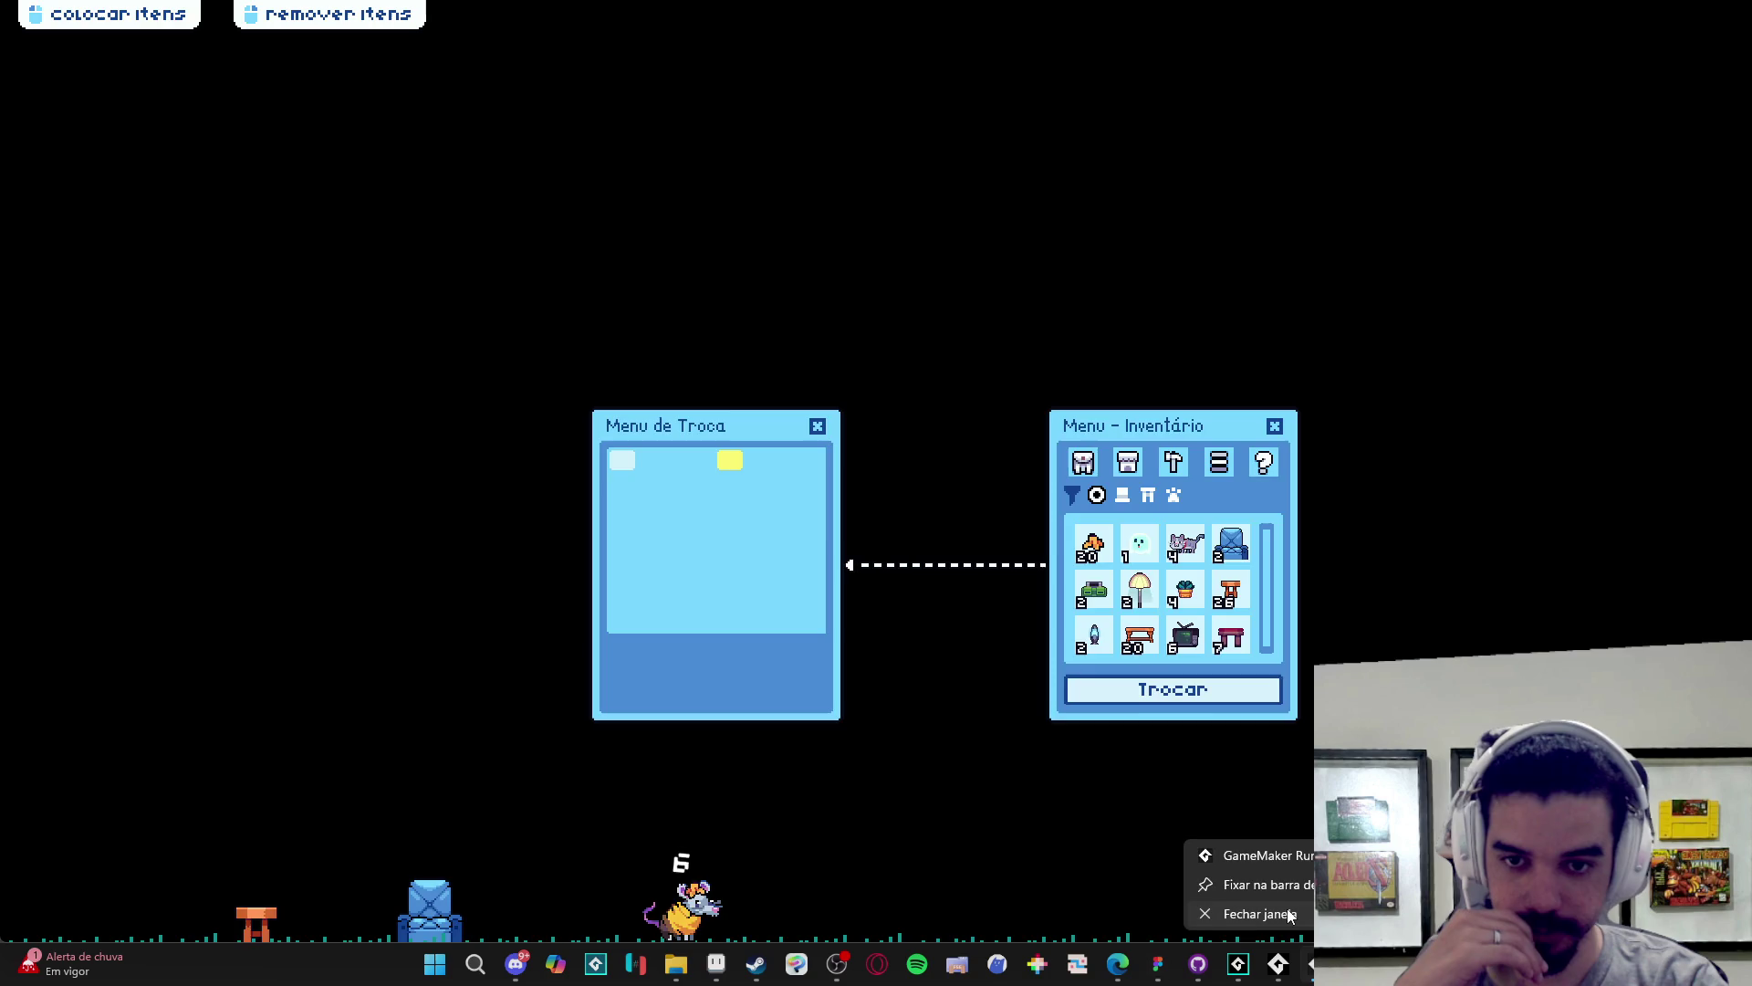
pyautogui.click(1290, 915)
pyautogui.click(859, 470)
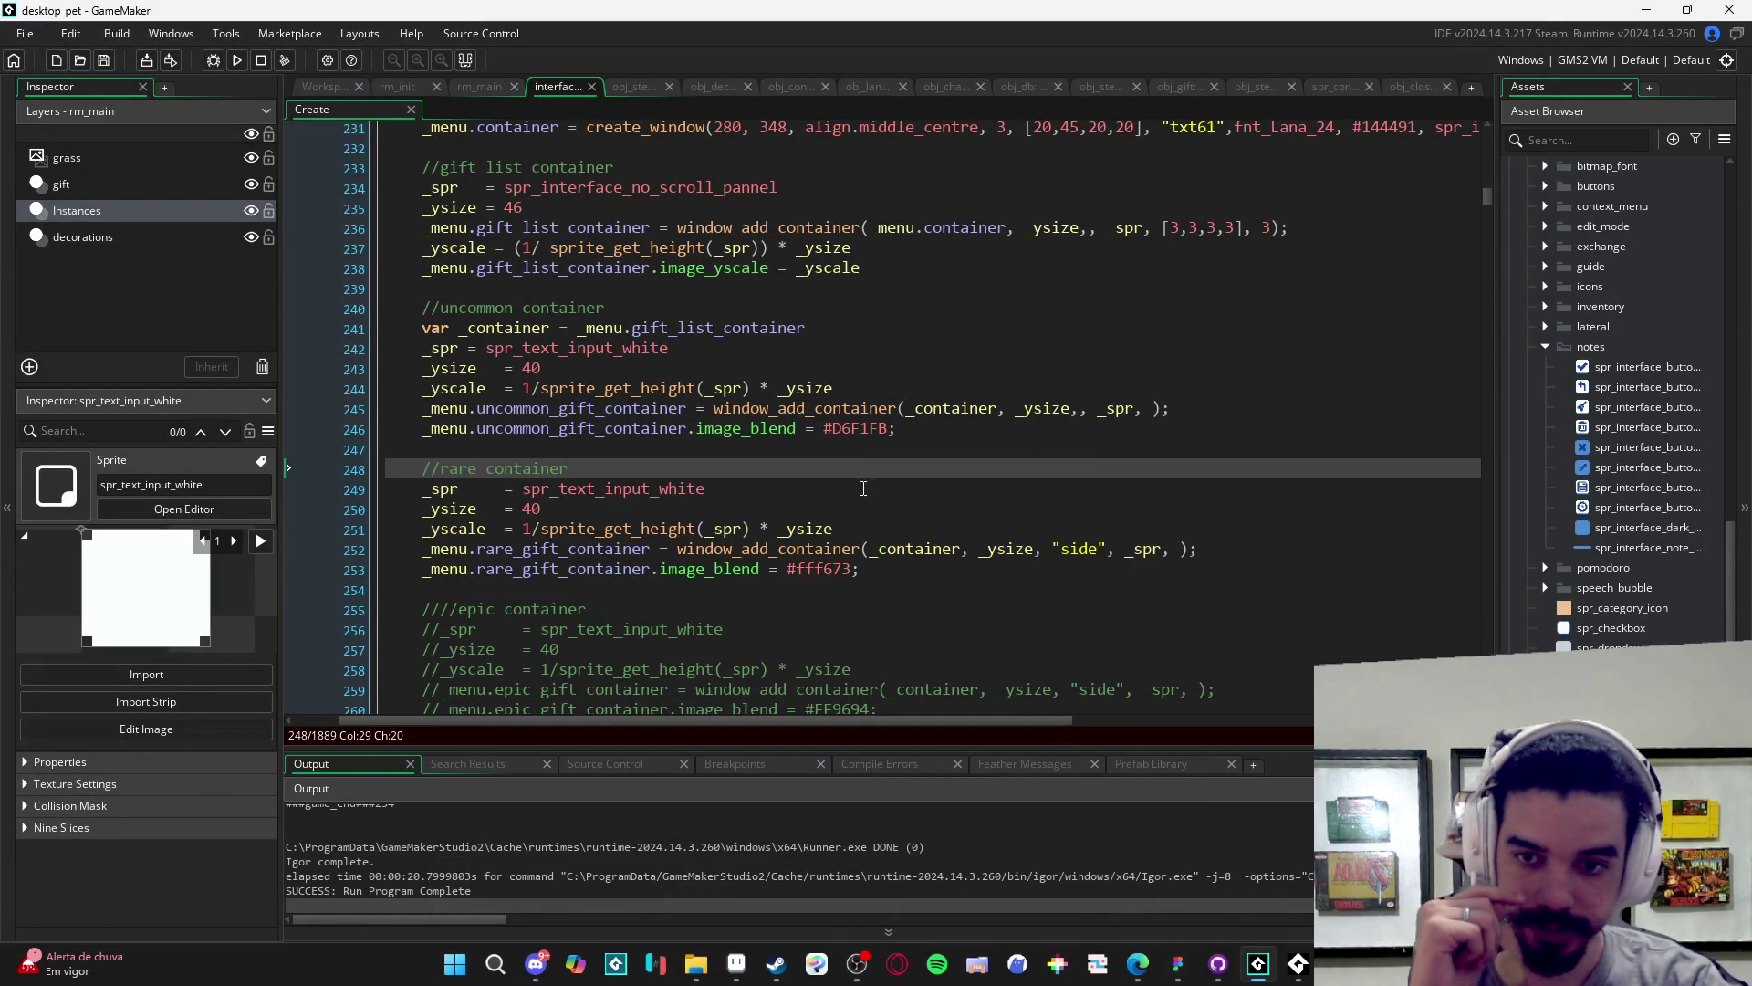
# - Try autocomplete for window_add_c and container on line 247, erase it, and open window_add_container's definition
pyautogui.click(848, 452)
pyautogui.write('window_add')
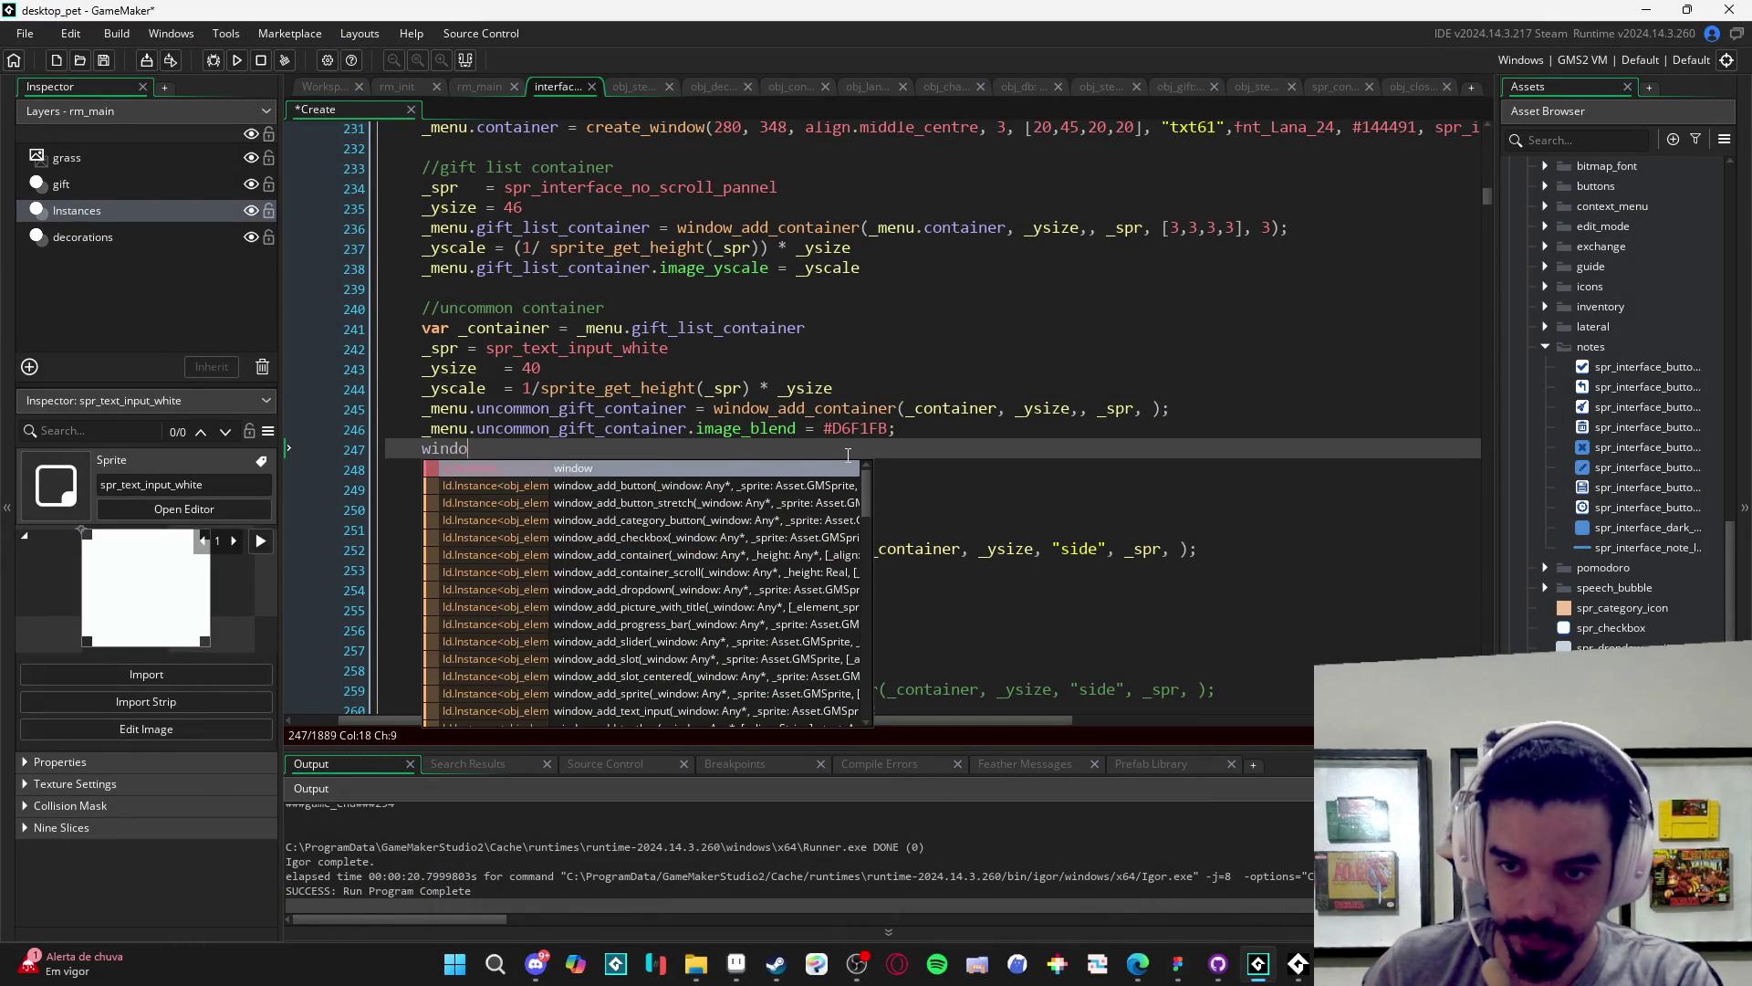
pyautogui.write('_c')
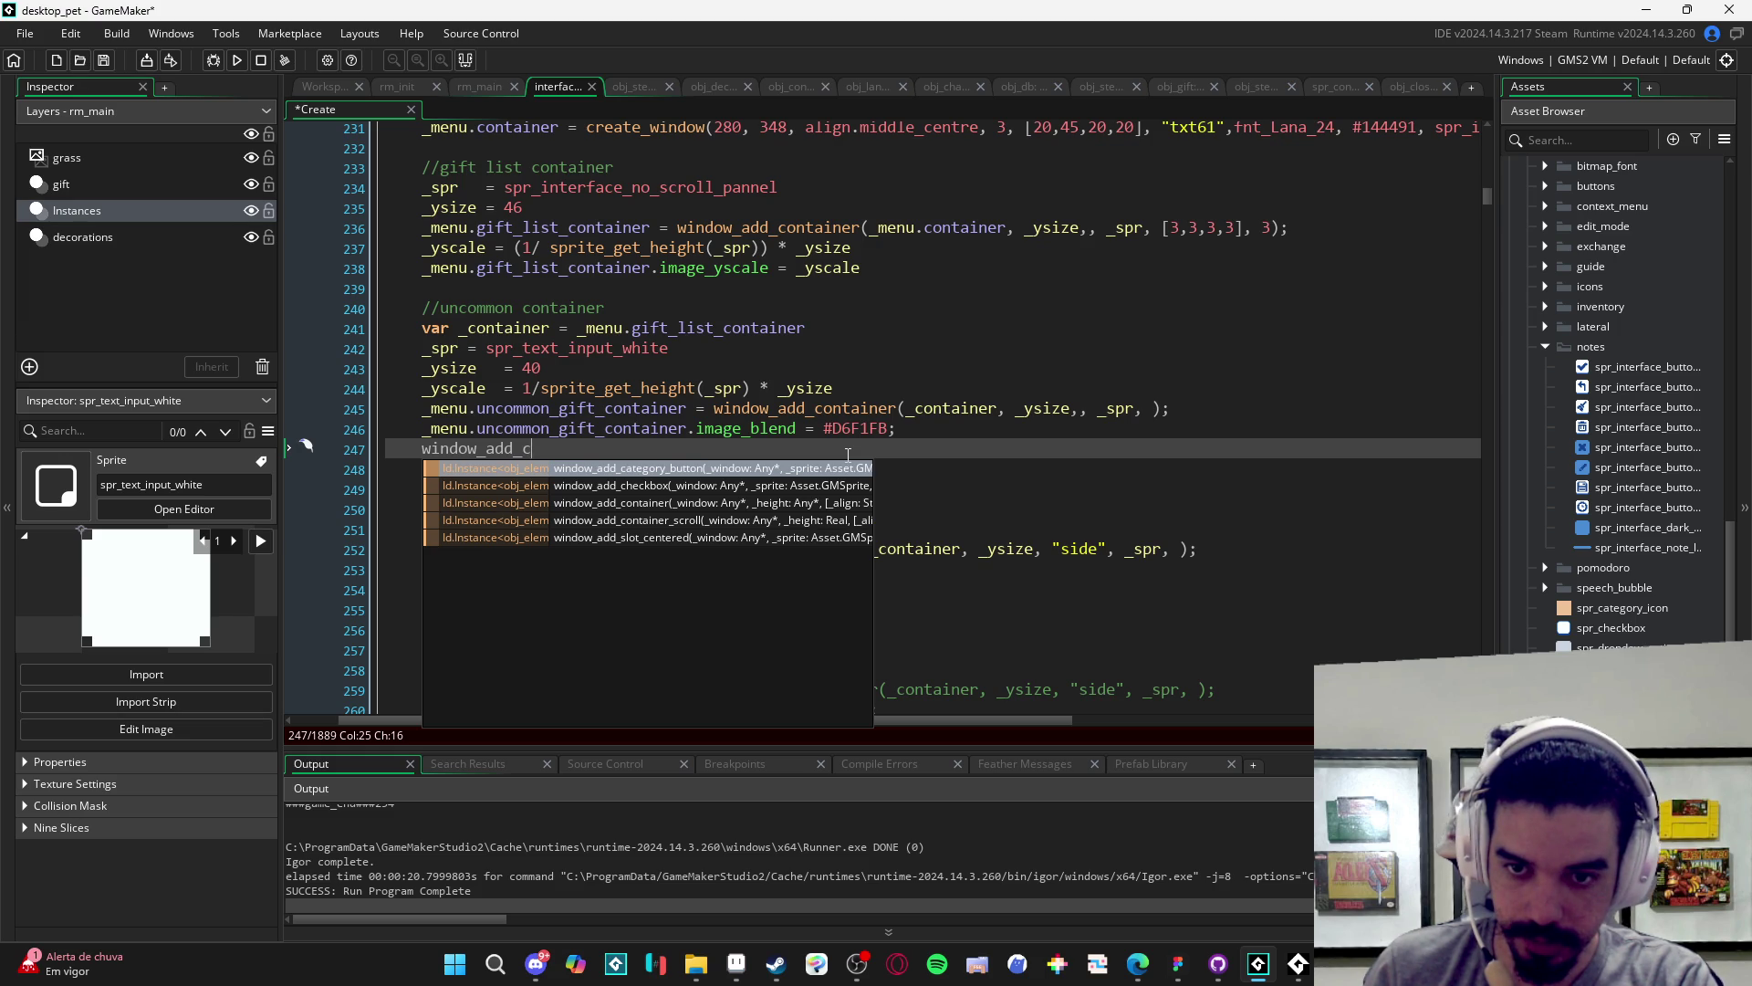
pyautogui.press('BackSpace')
pyautogui.press('BackSpace')
pyautogui.press('BackSpace')
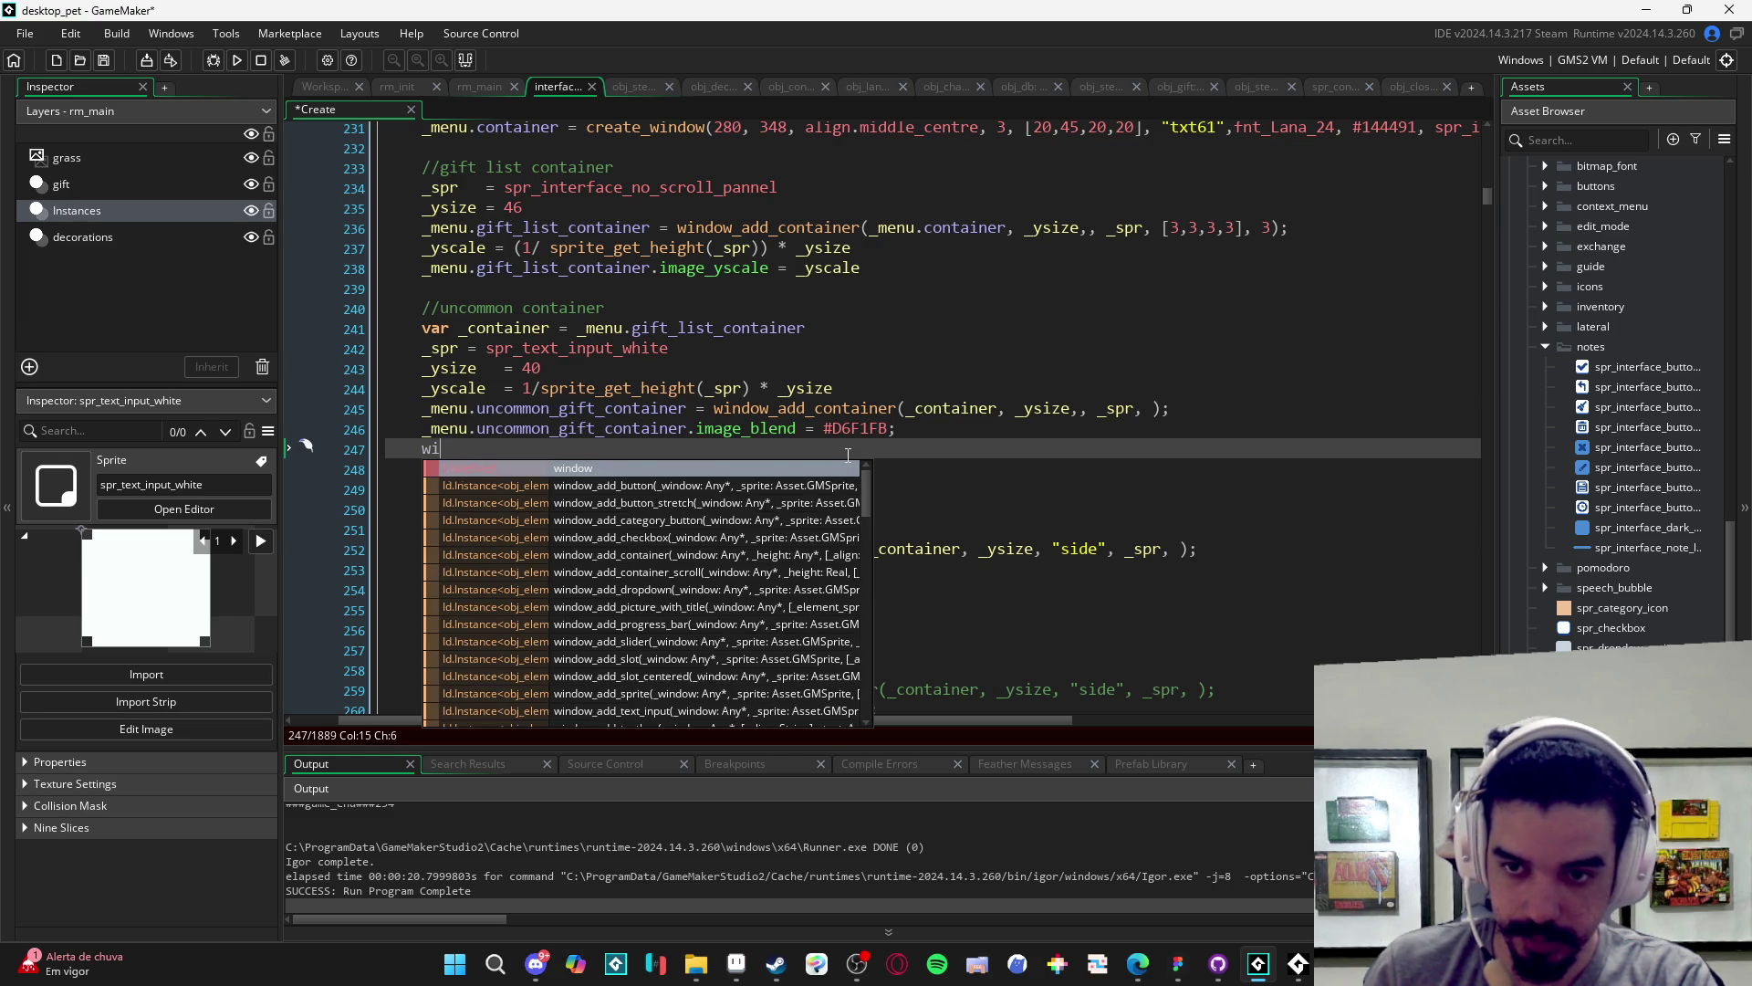
pyautogui.press('BackSpace')
pyautogui.press('BackSpace')
pyautogui.write('container')
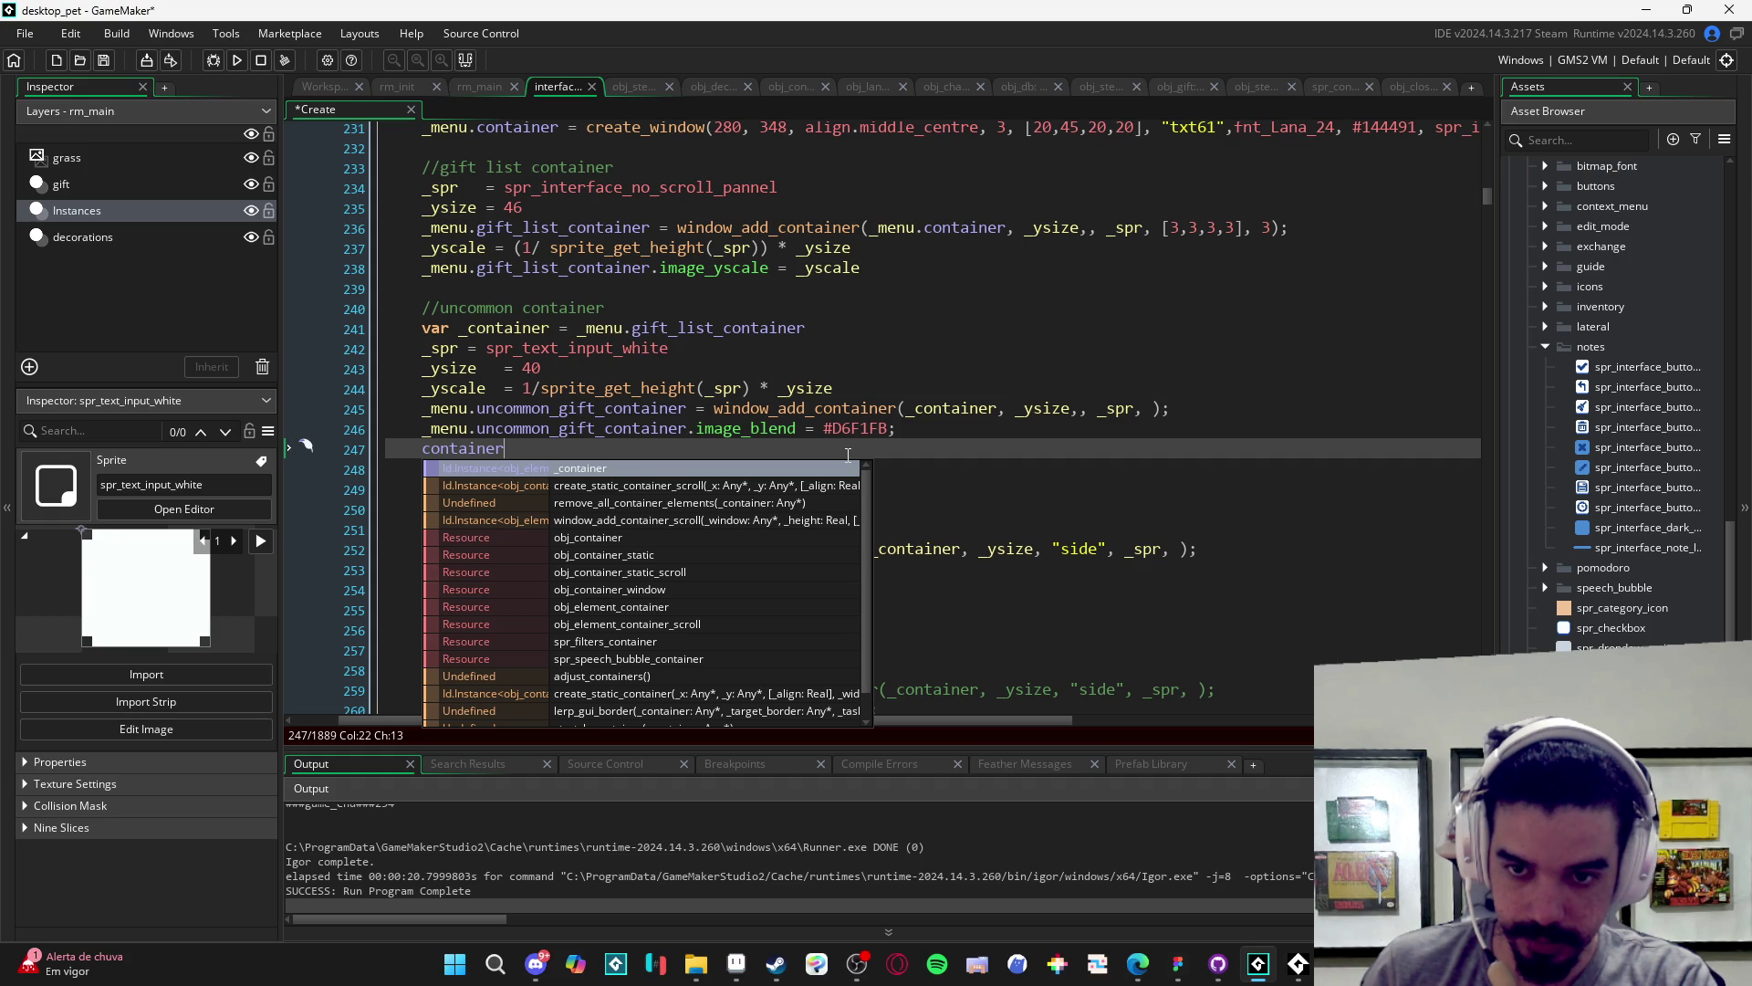
pyautogui.press('BackSpace')
pyautogui.press('BackSpace')
pyautogui.press('BackSpace')
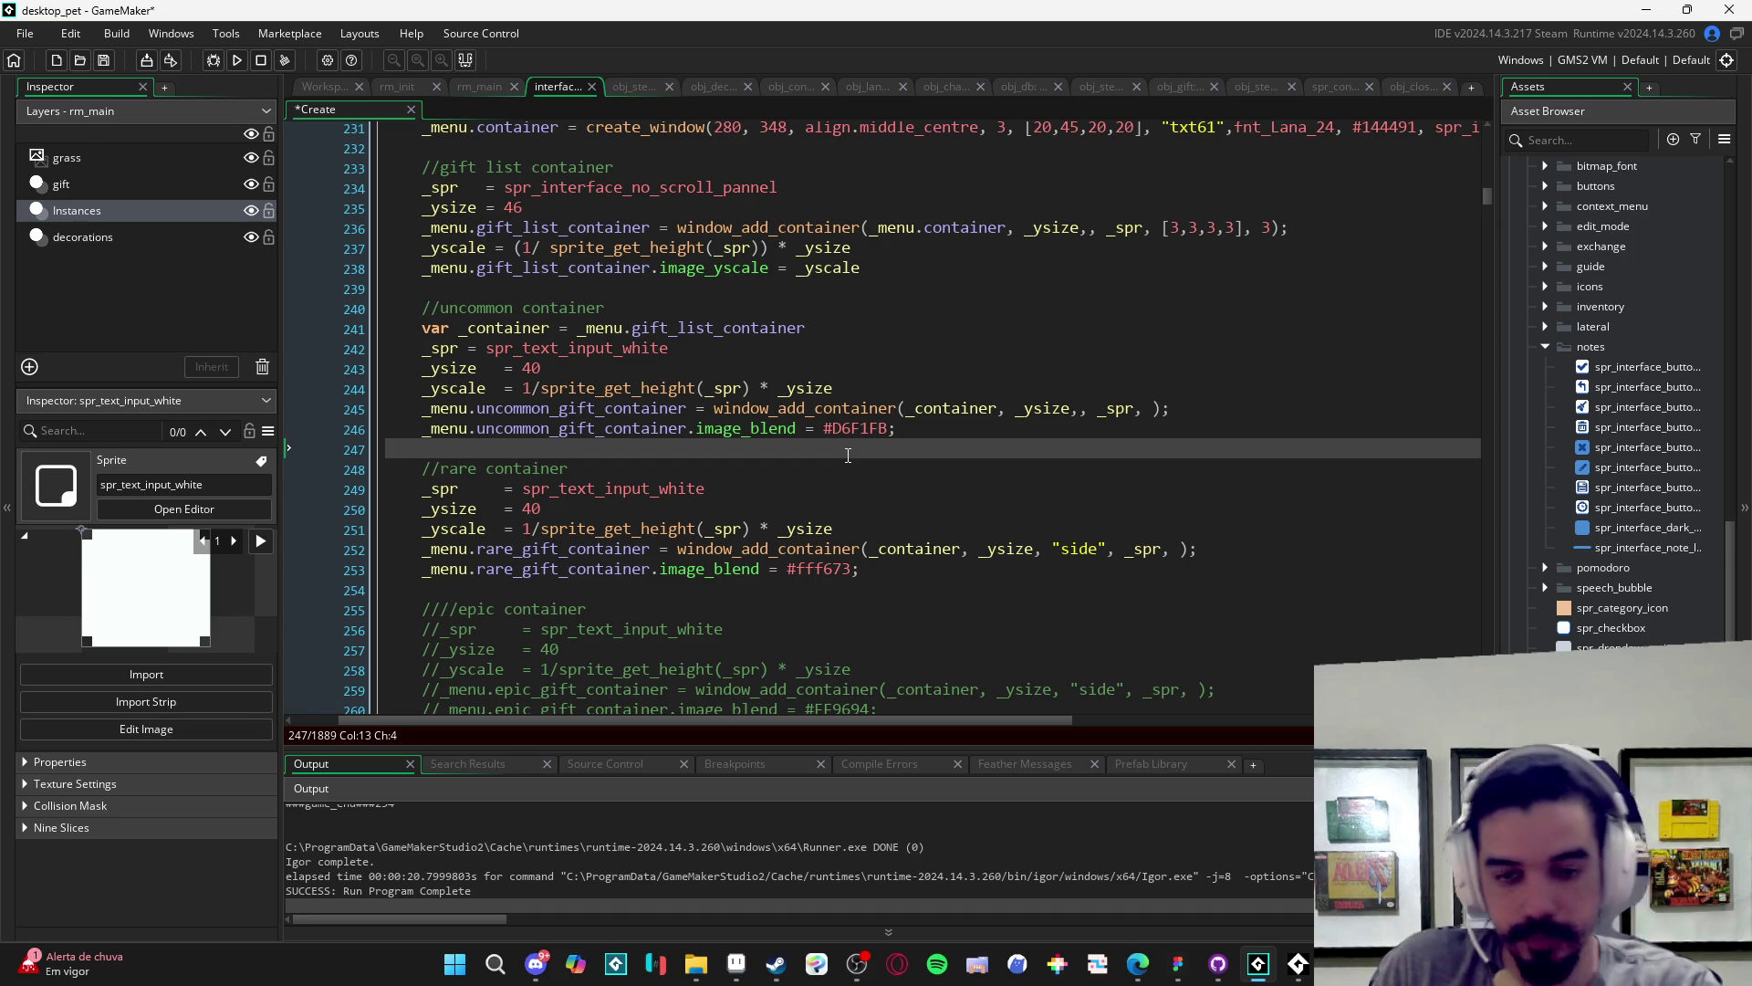
pyautogui.middleClick(839, 549)
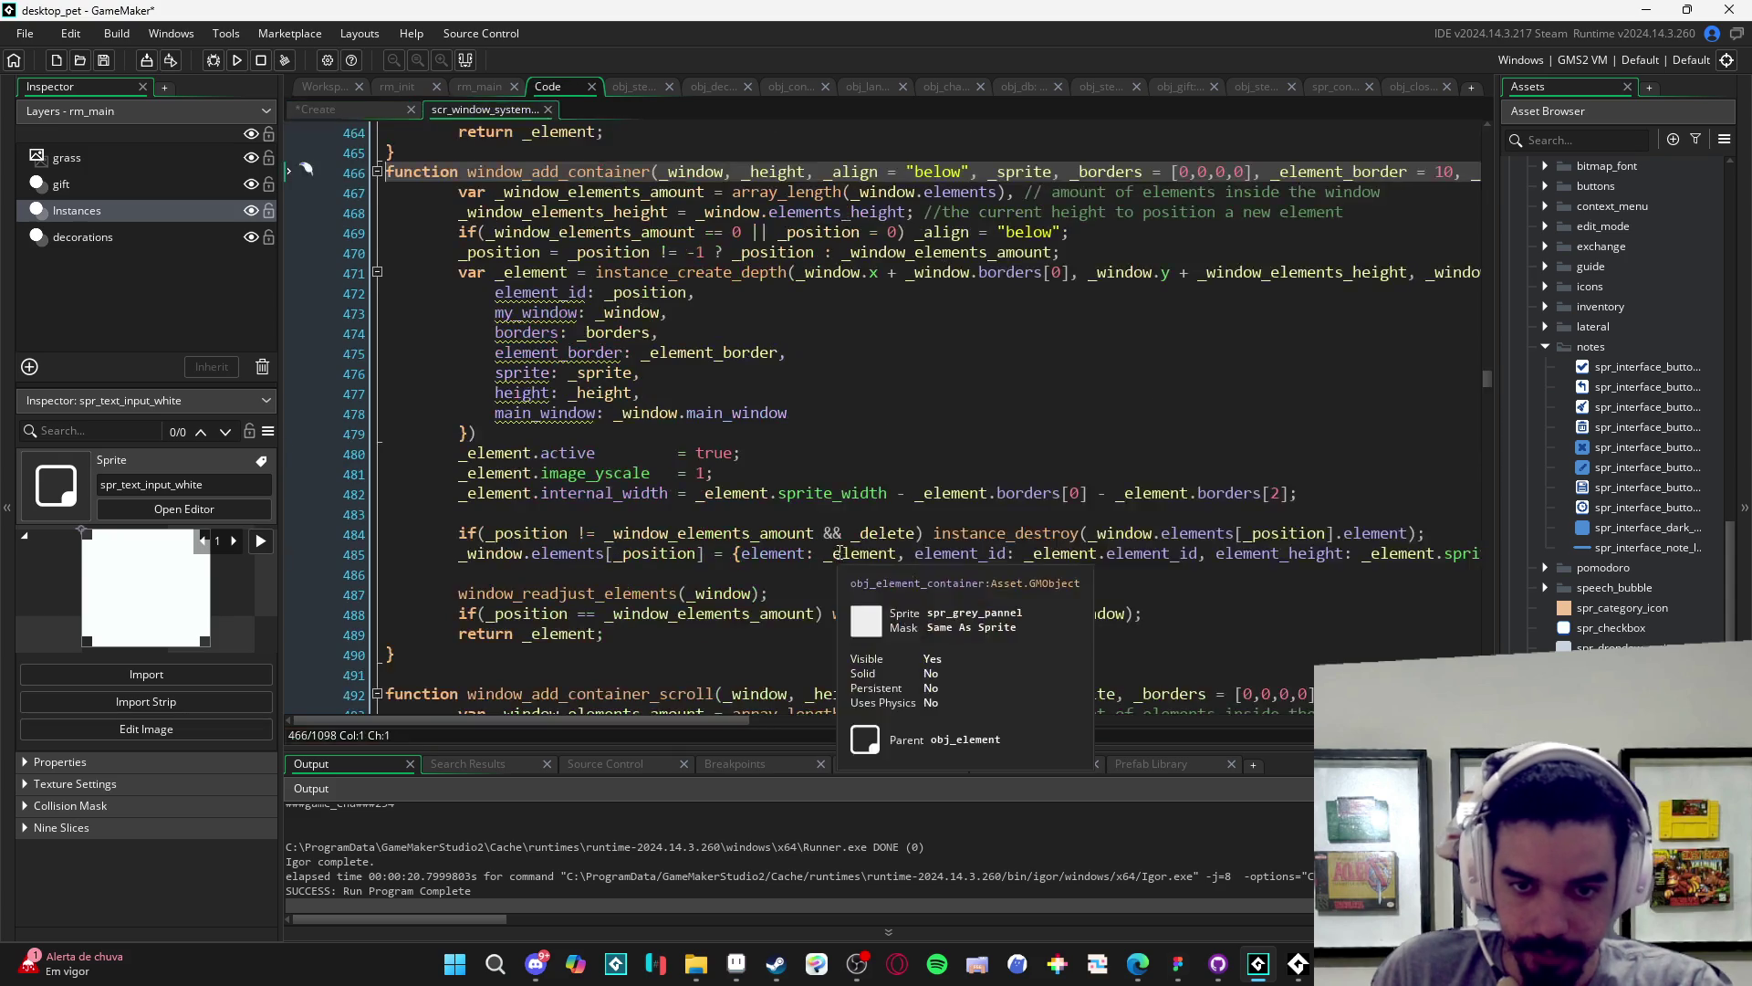
# - Scroll through the window_add_container function code in scr_window_system
pyautogui.scroll(-1, 1015, 473)
pyautogui.hscroll(5, 1141, 365)
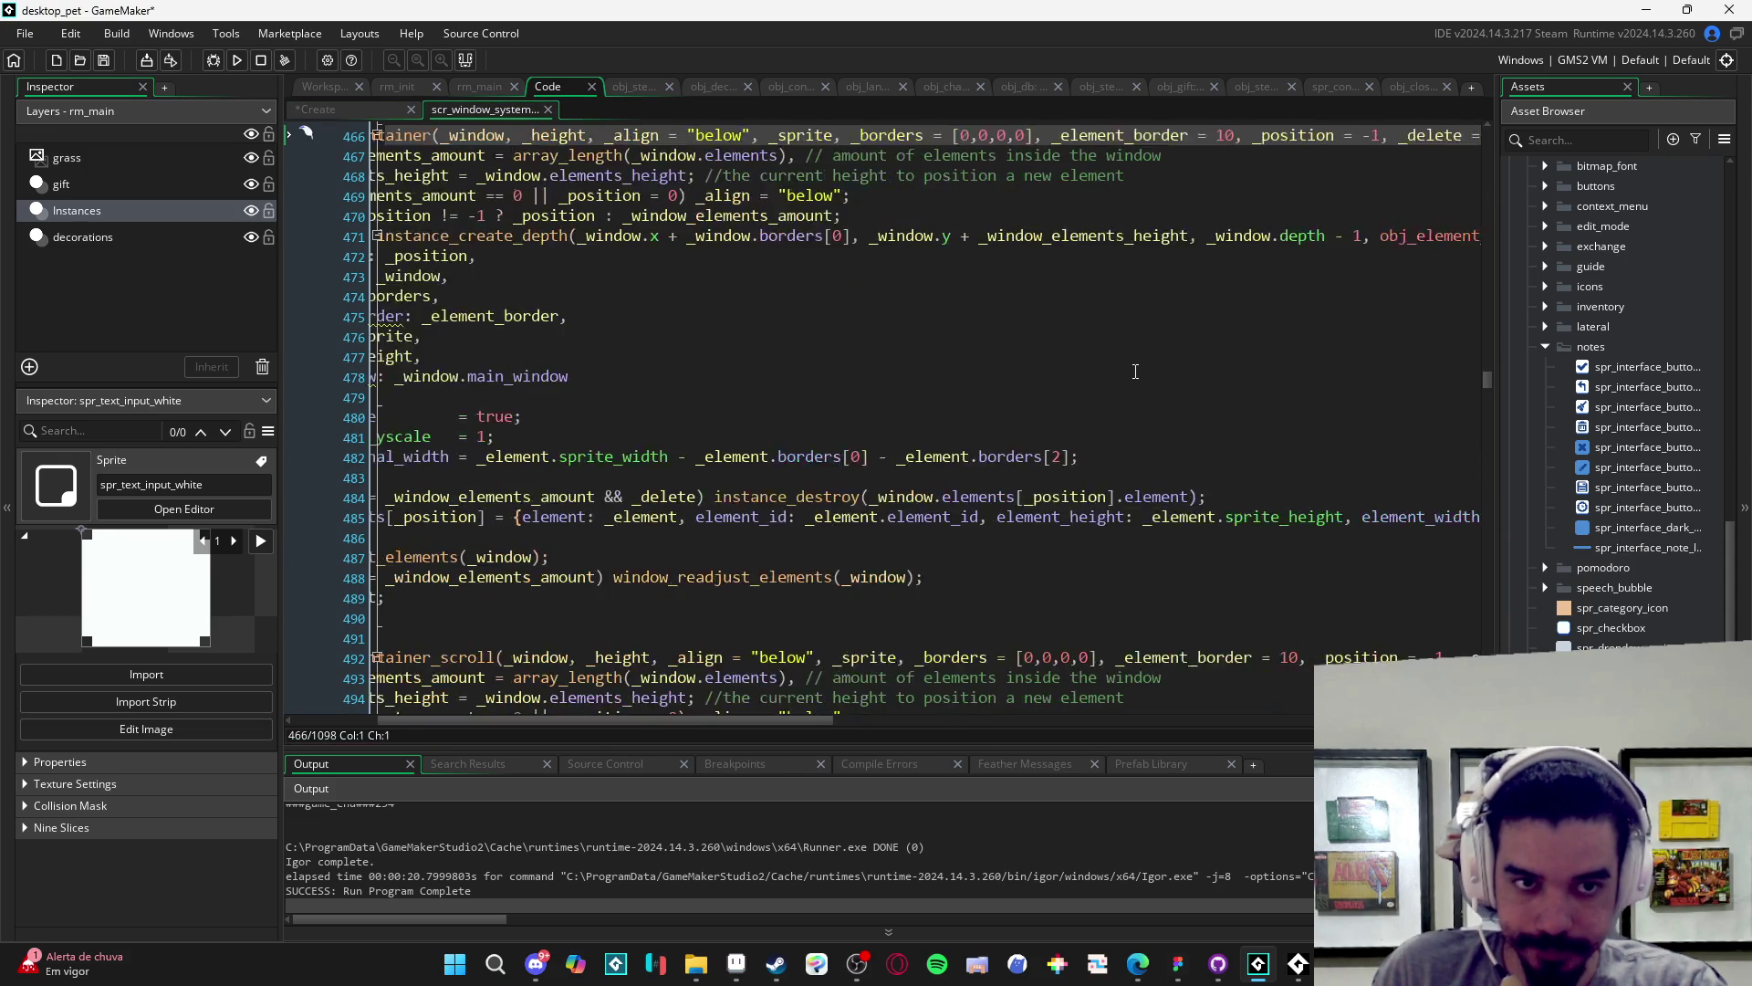
pyautogui.hscroll(-5, 1264, 228)
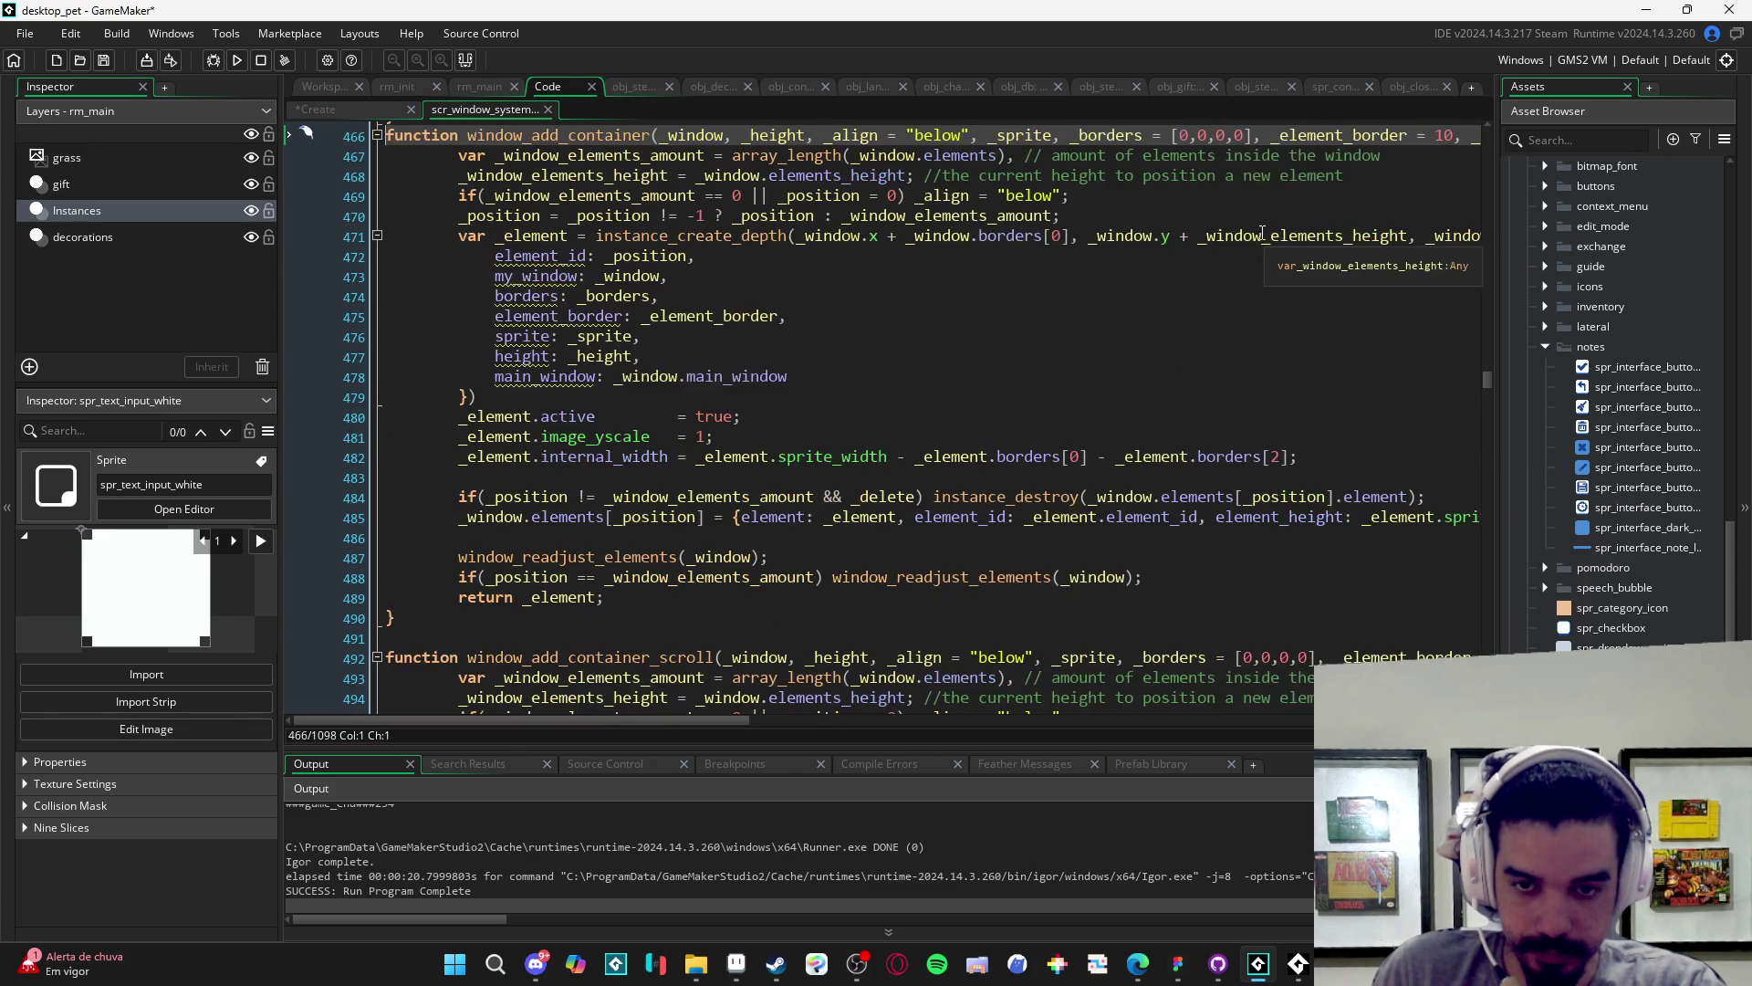
pyautogui.scroll(2, 734, 361)
pyautogui.scroll(-2, 734, 362)
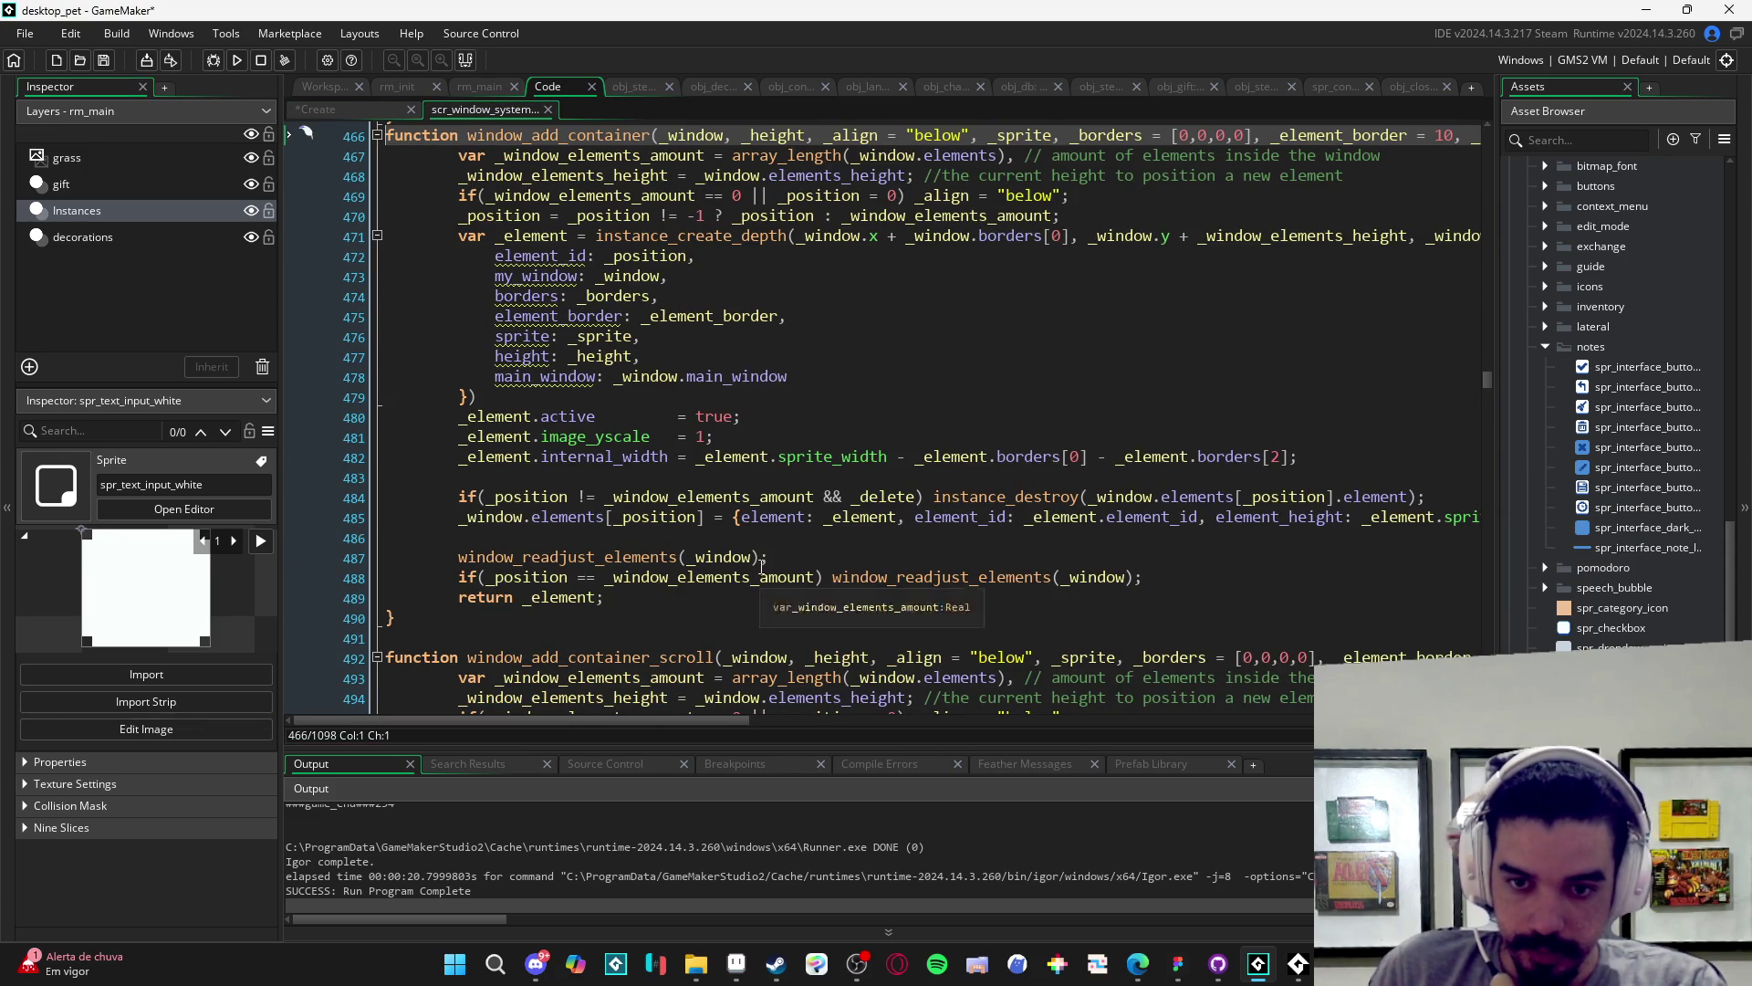
pyautogui.scroll(2, 821, 420)
pyautogui.scroll(-2, 876, 483)
pyautogui.scroll(2, 968, 529)
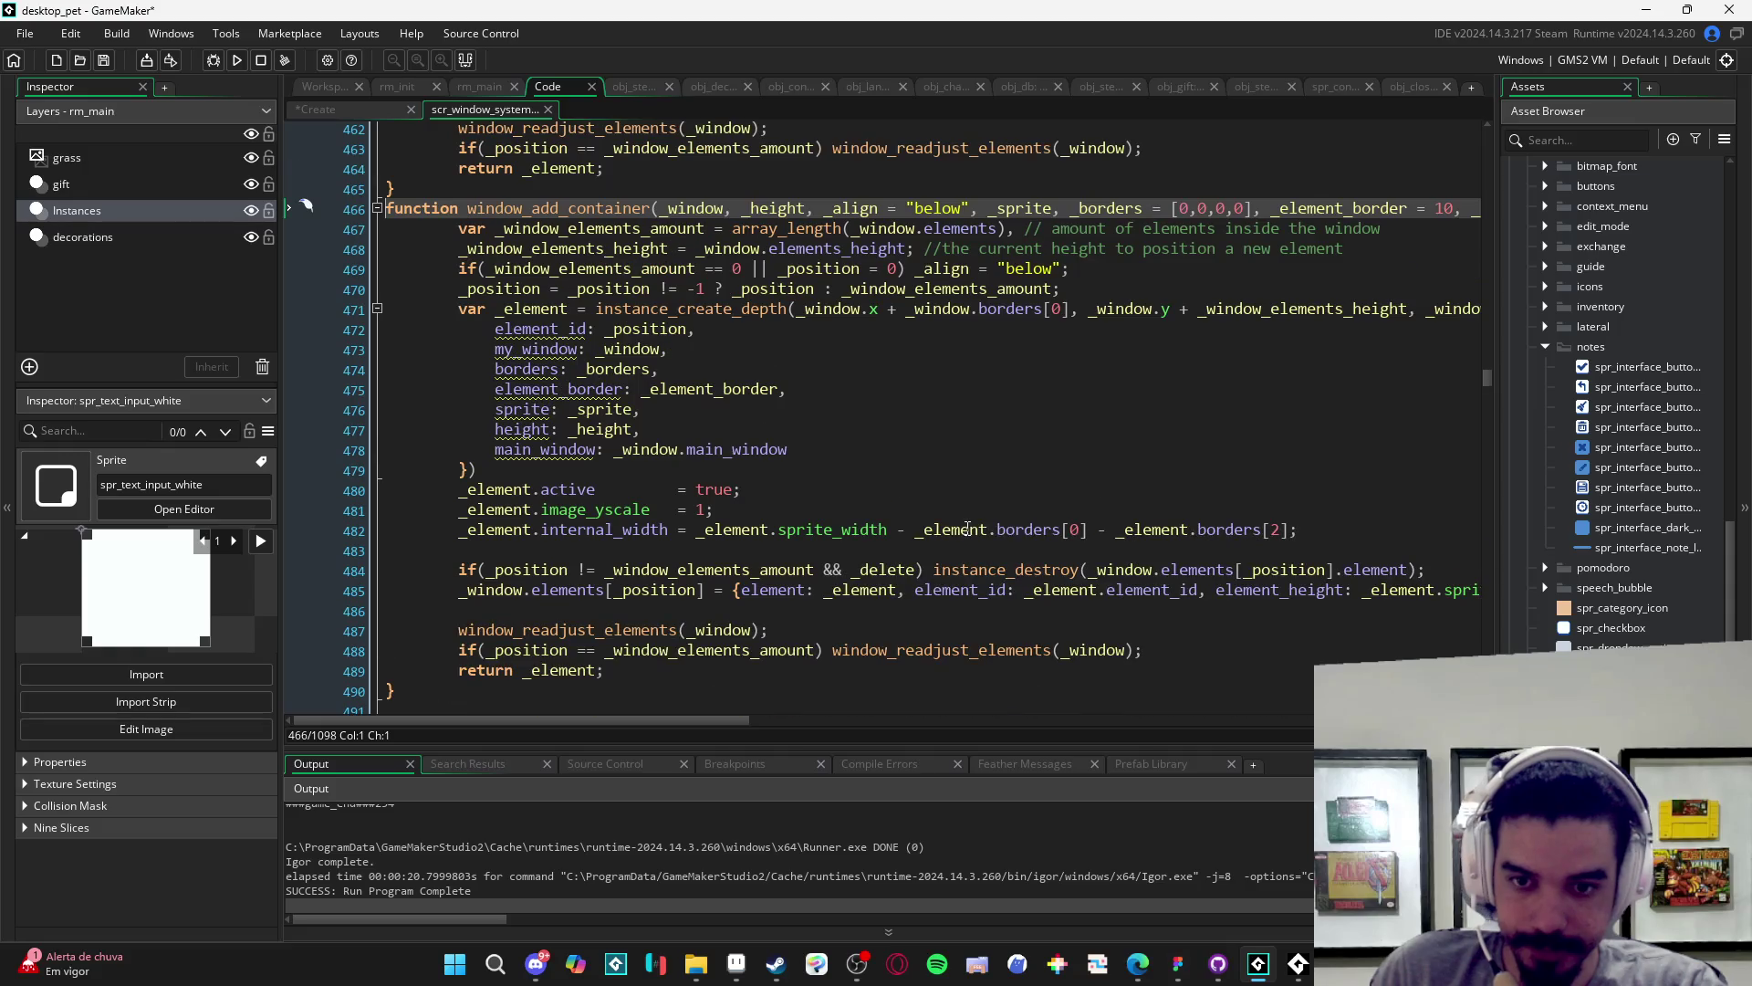
pyautogui.scroll(2, 1008, 477)
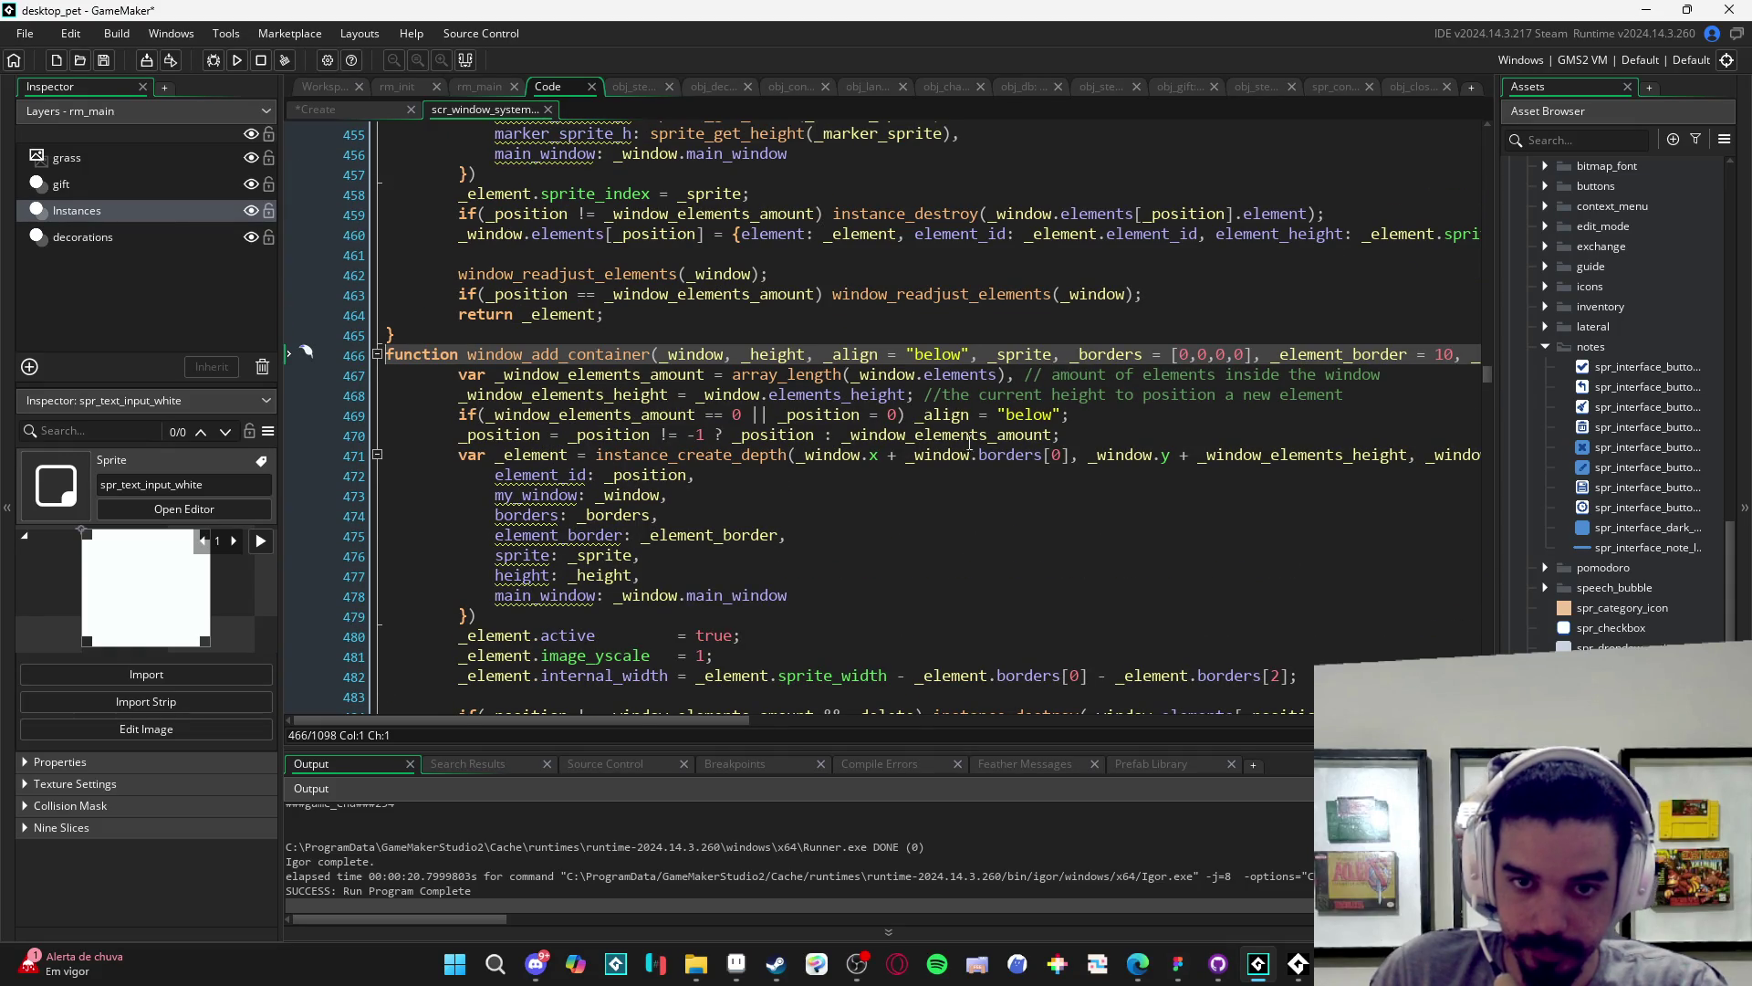
pyautogui.hscroll(3, 1025, 406)
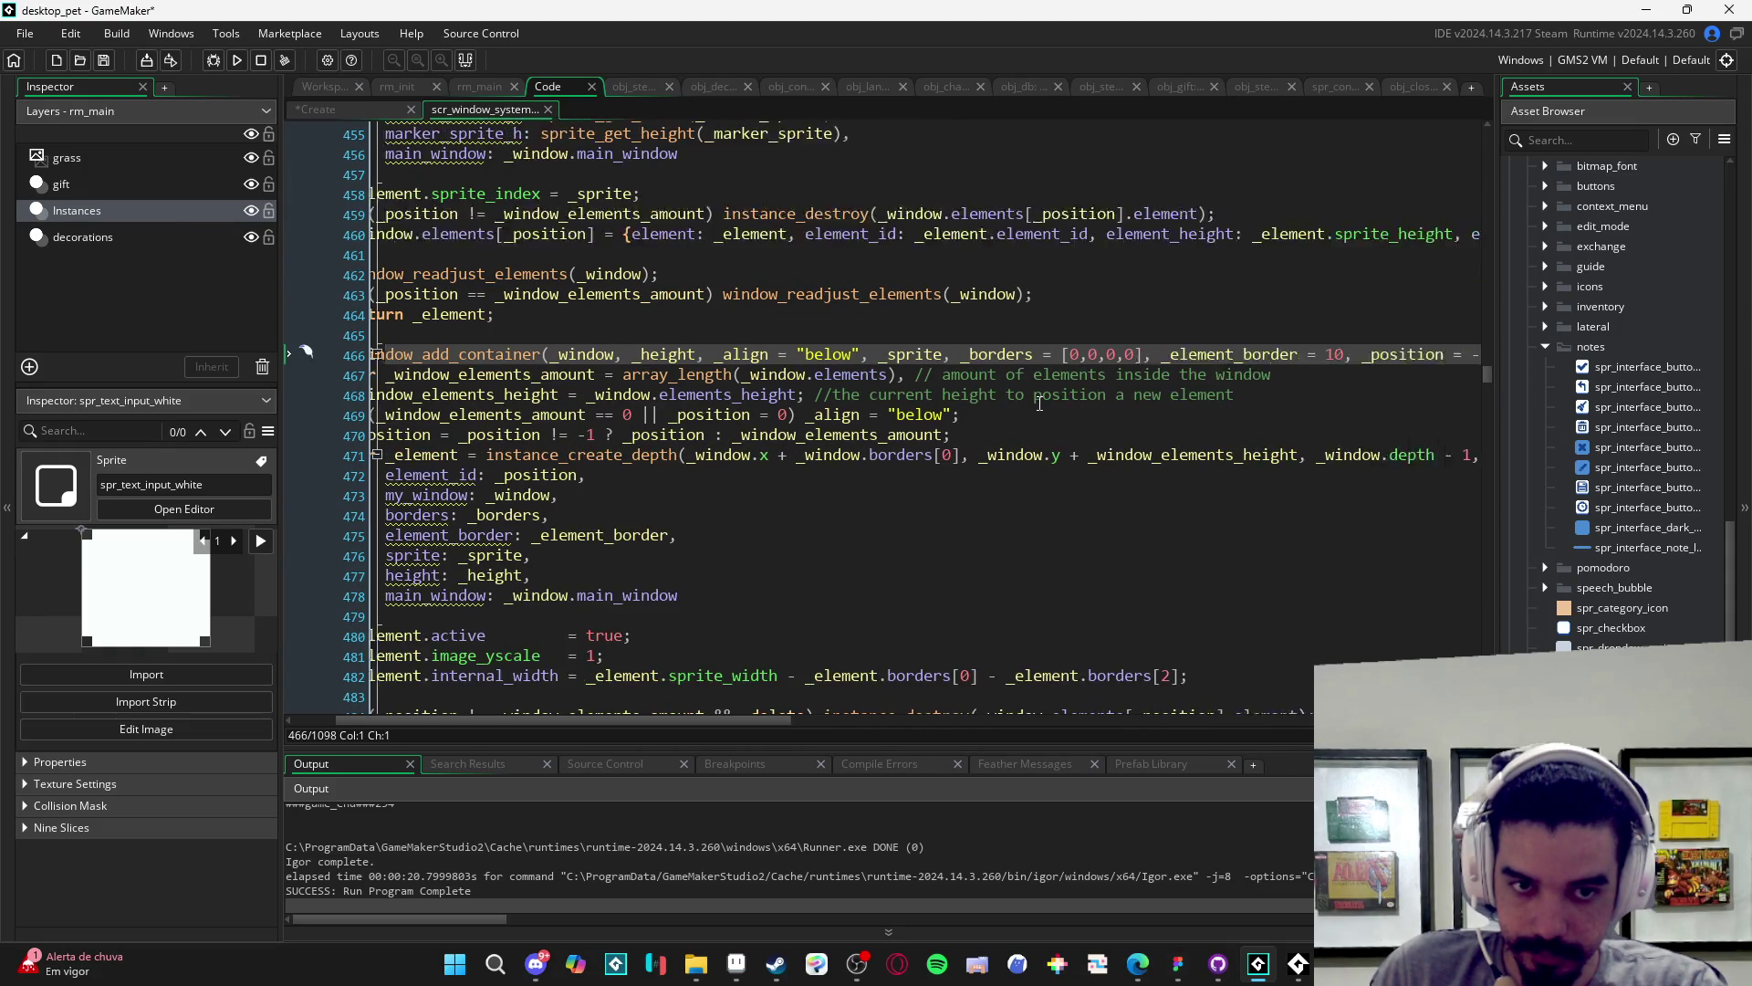
pyautogui.hscroll(4, 1038, 402)
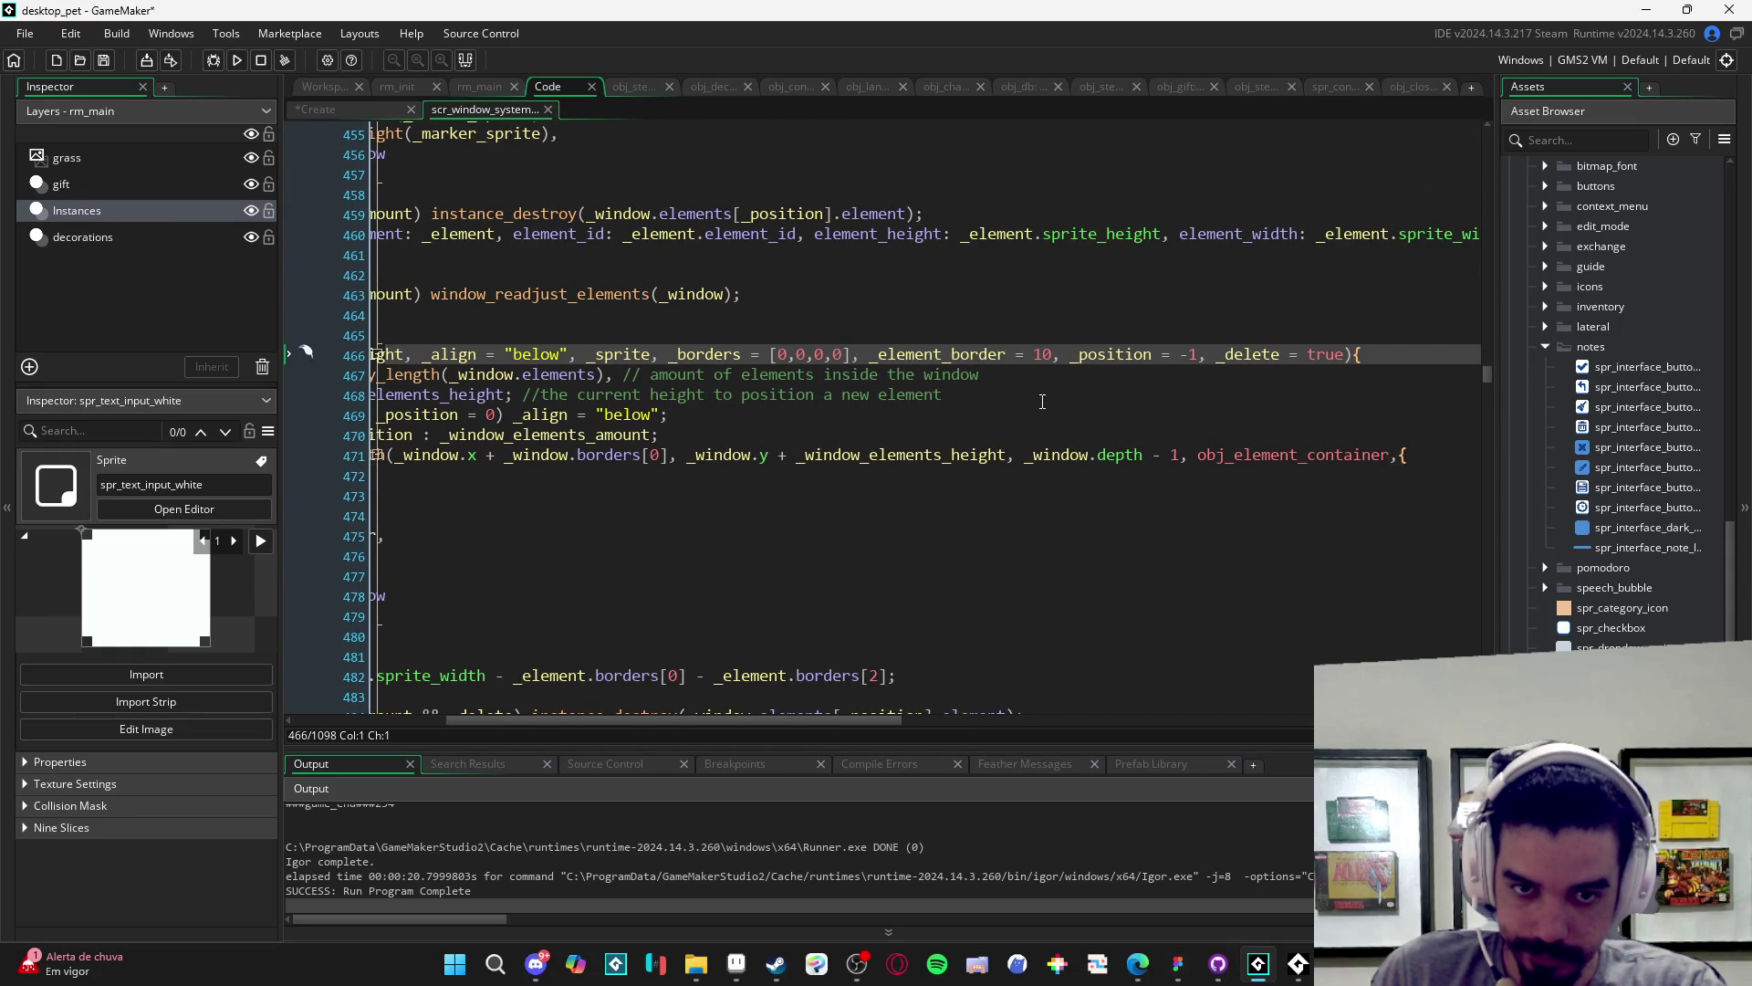
pyautogui.hscroll(-1, 1042, 402)
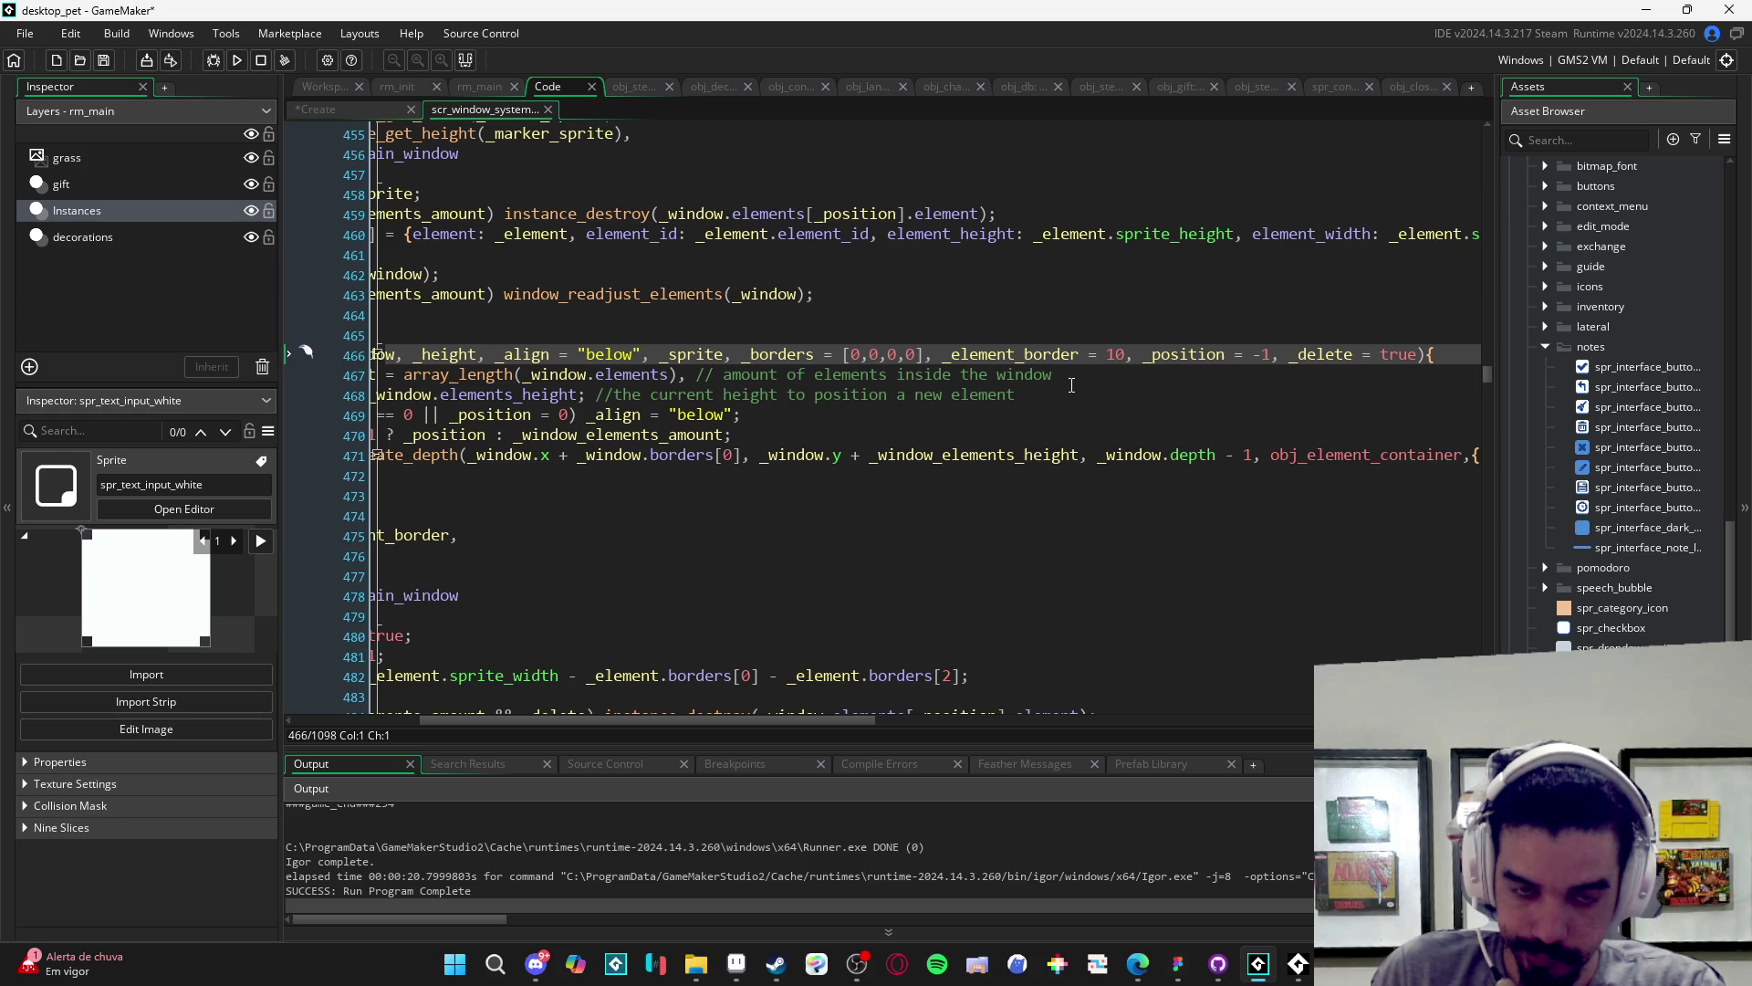
pyautogui.hscroll(-5, 1071, 385)
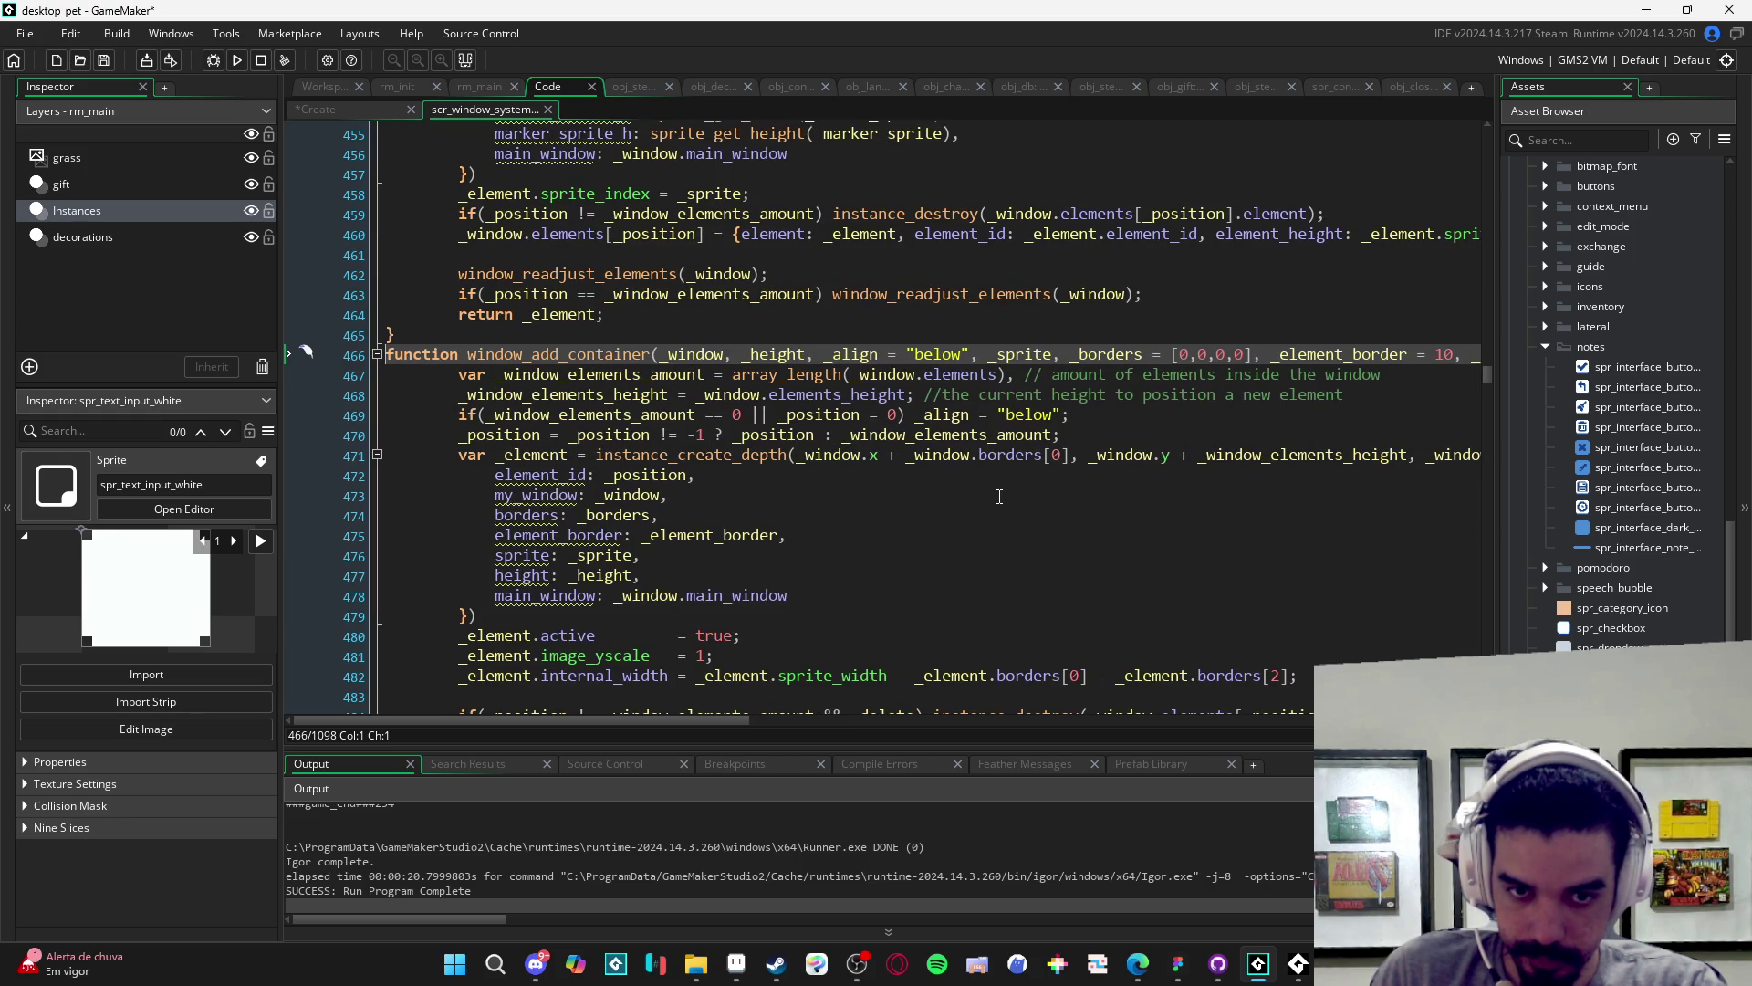
pyautogui.scroll(-1, 999, 496)
pyautogui.hscroll(5, 1264, 410)
# - Open obj_element_container from line 471 and show its Create event code
pyautogui.click(1321, 379)
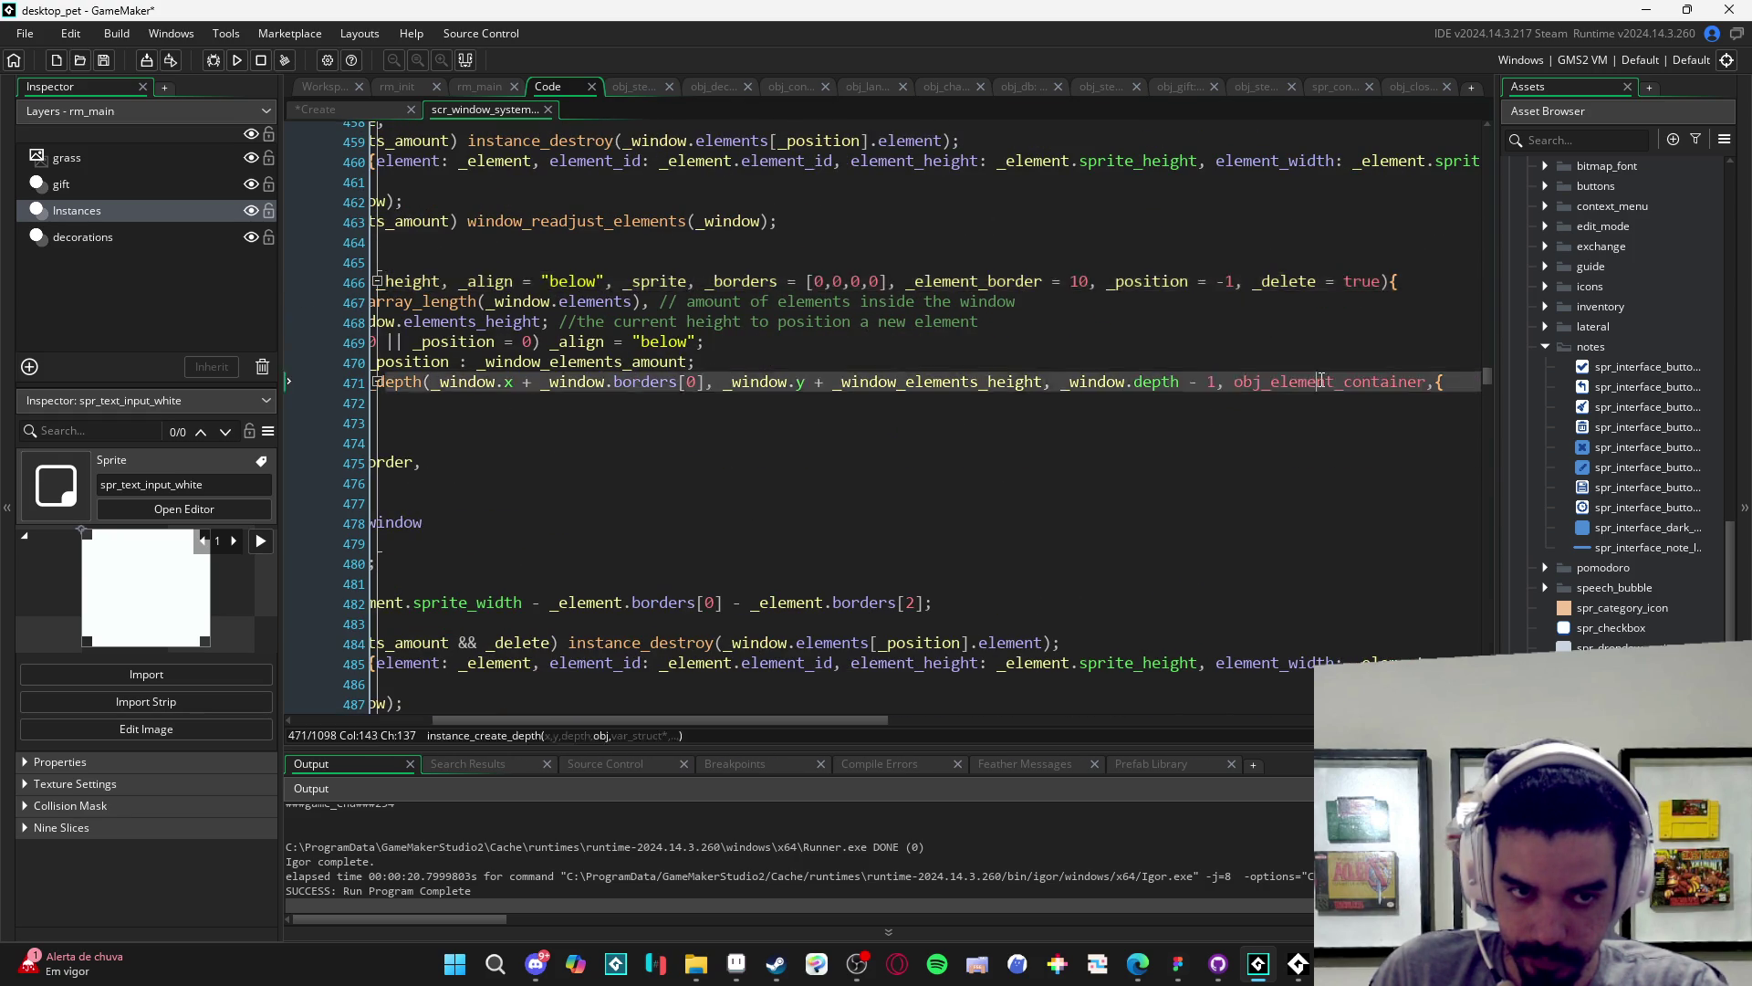
pyautogui.middleClick(1321, 380)
pyautogui.click(977, 186)
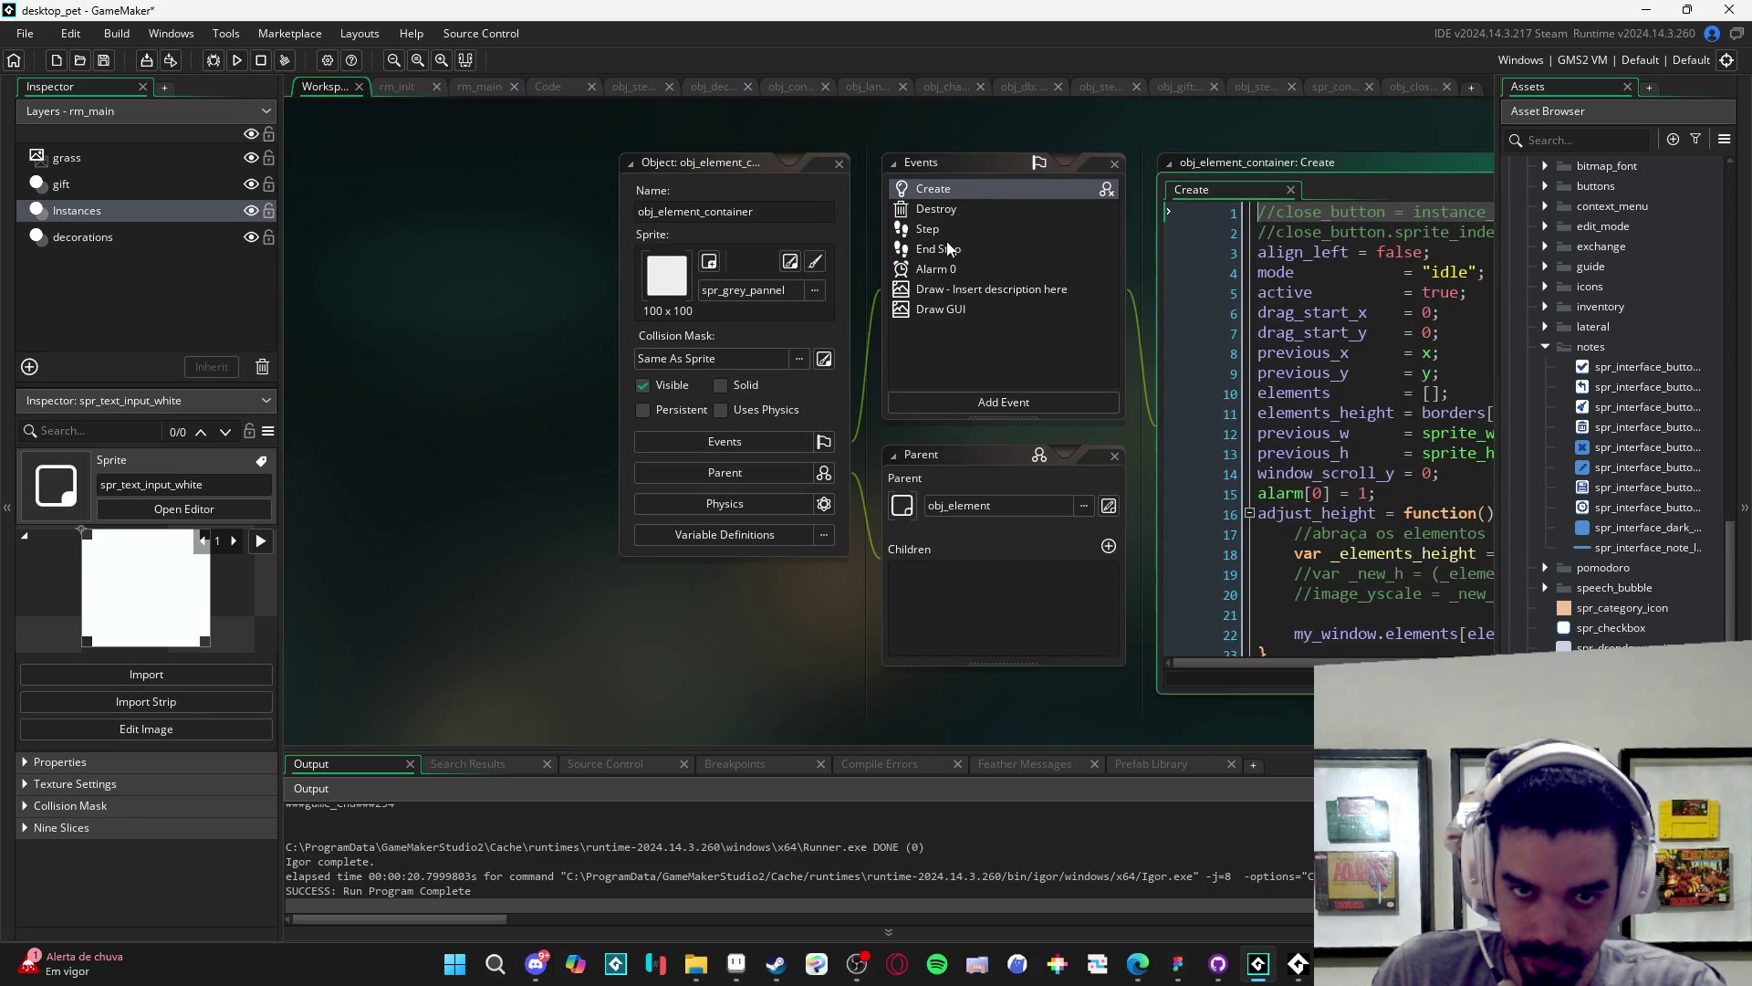
pyautogui.click(976, 310)
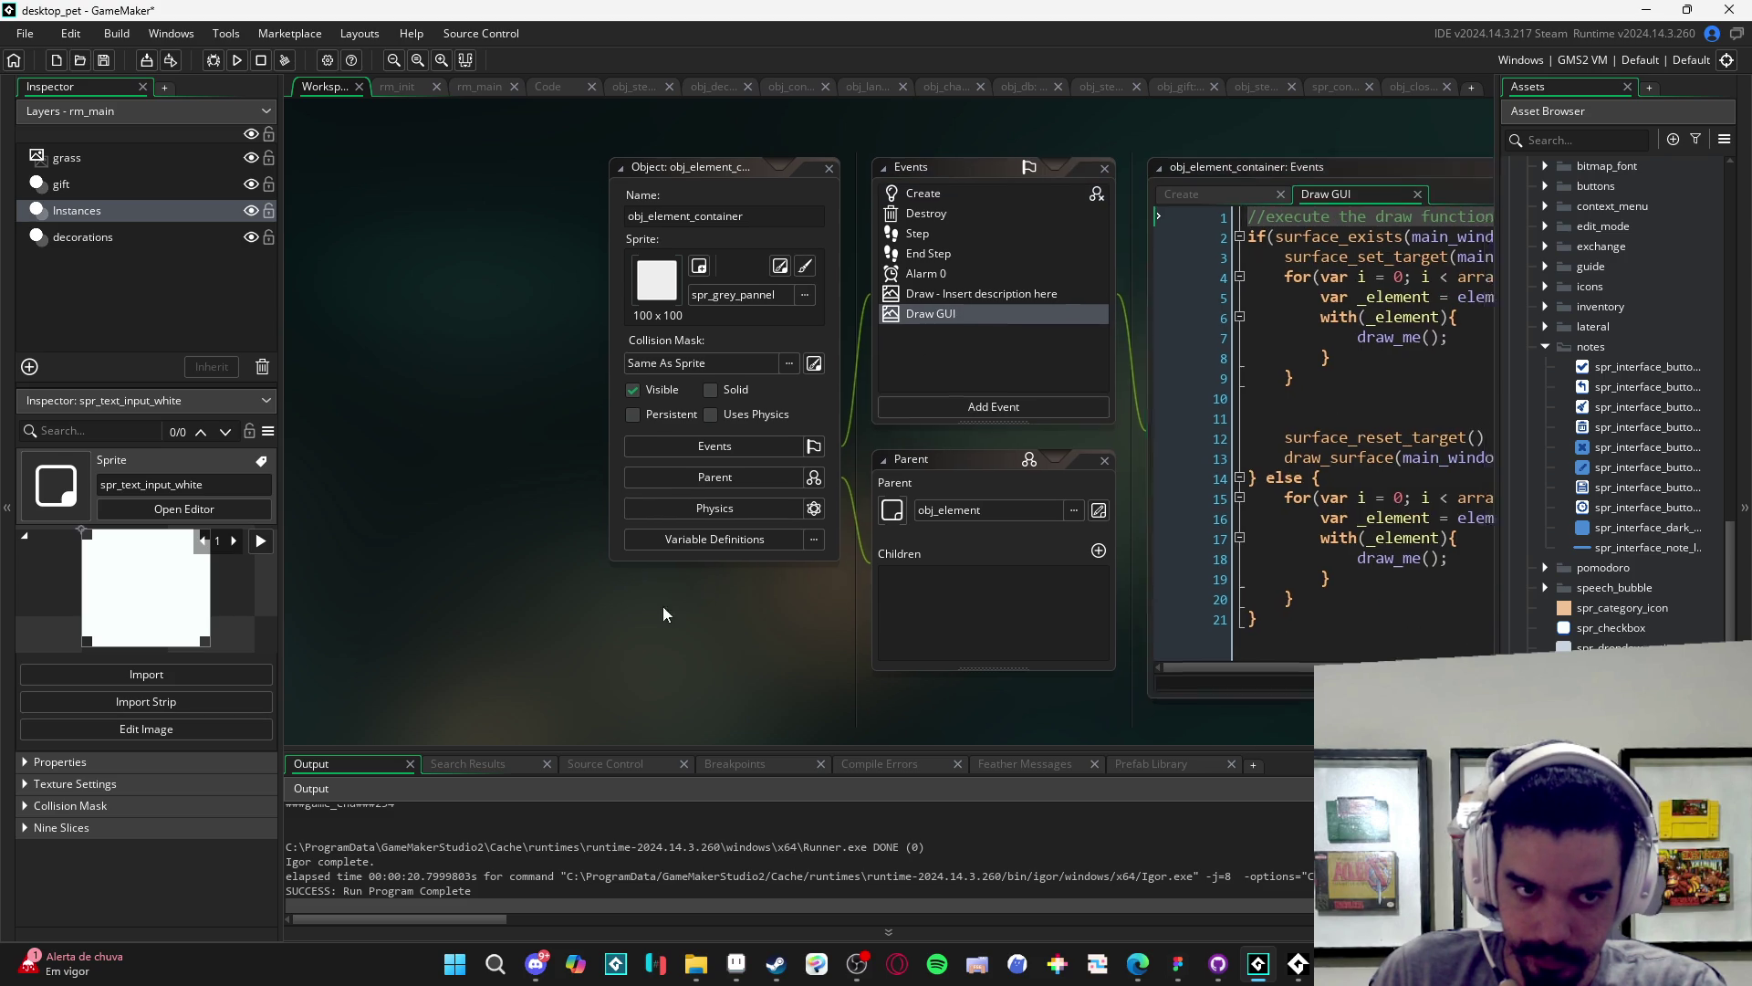
pyautogui.scroll(-1, 1040, 337)
pyautogui.scroll(1, 950, 394)
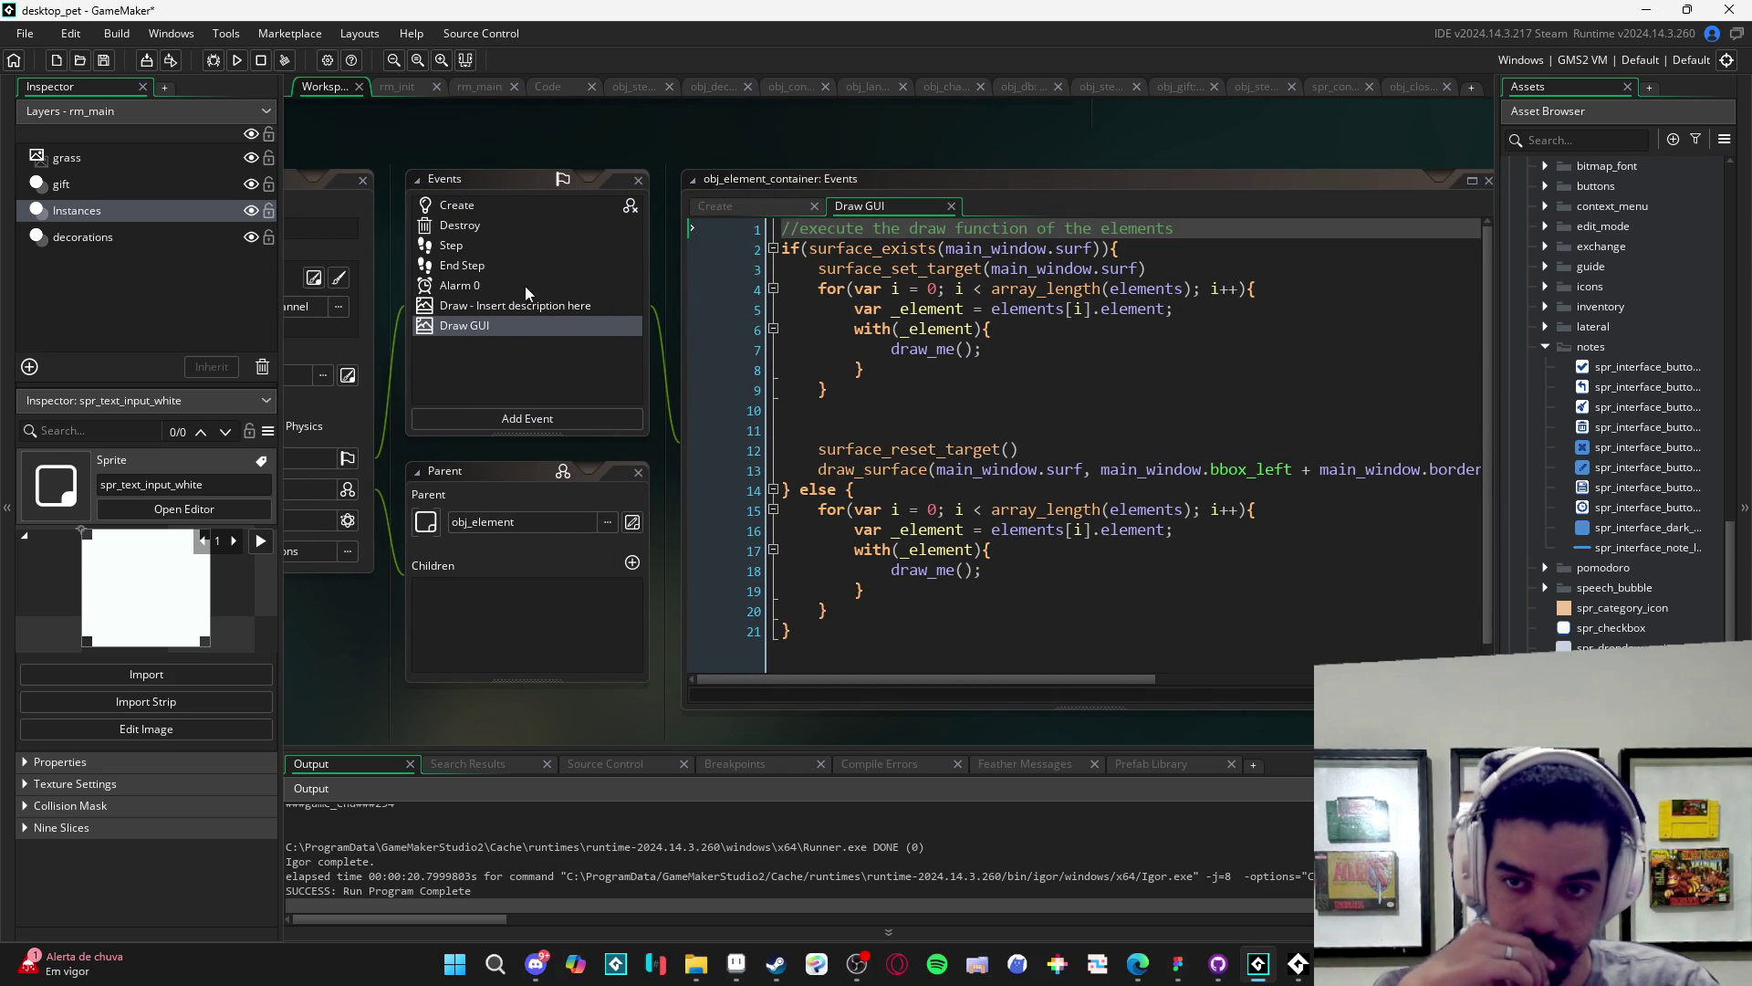
pyautogui.click(506, 307)
pyautogui.click(480, 205)
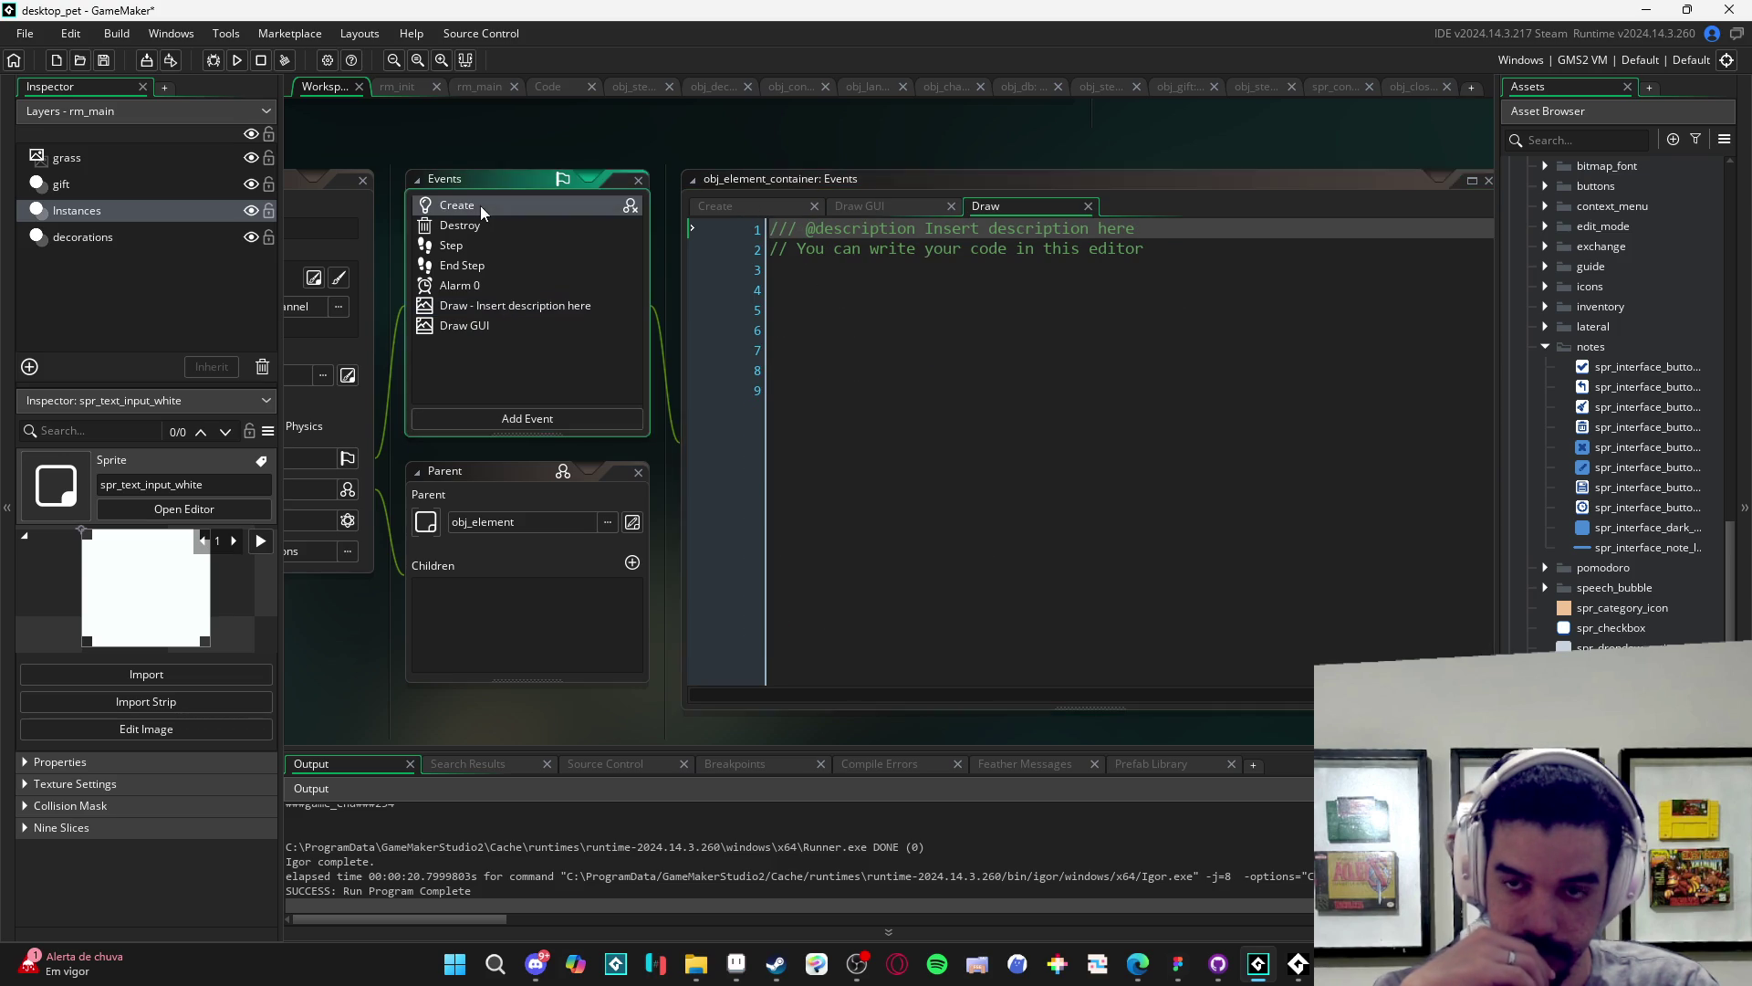
pyautogui.scroll(-3, 1052, 427)
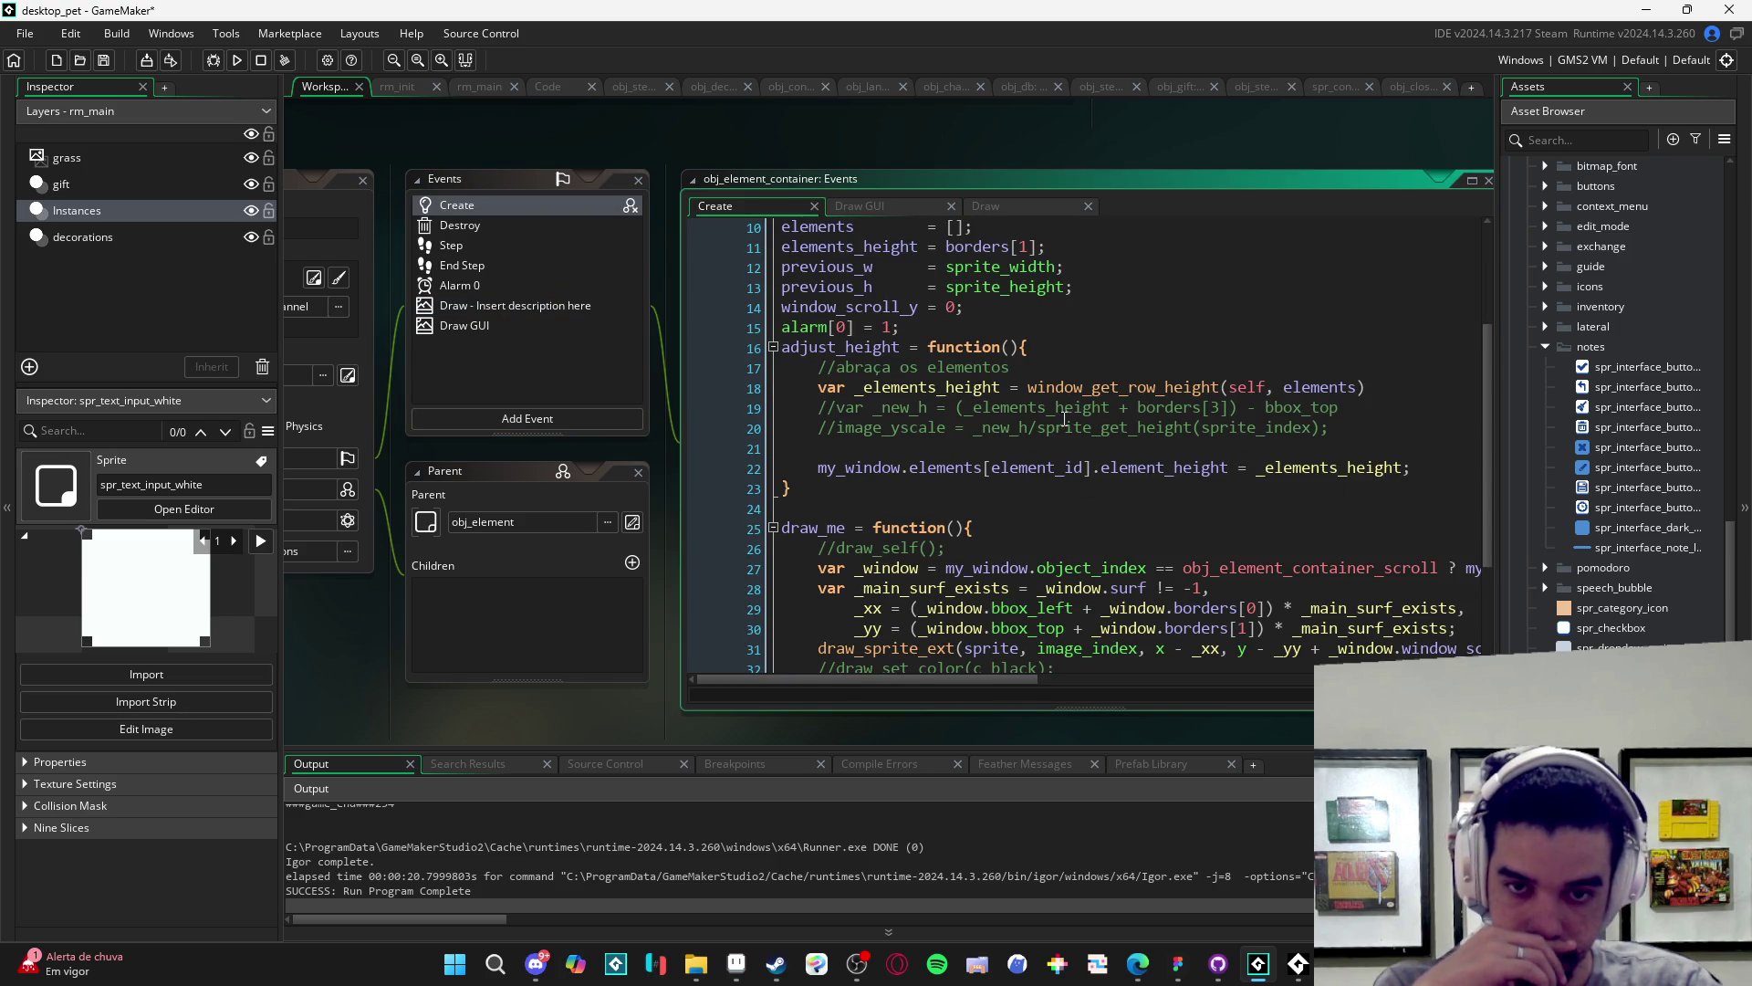
pyautogui.scroll(-3, 1075, 409)
pyautogui.scroll(3, 1075, 409)
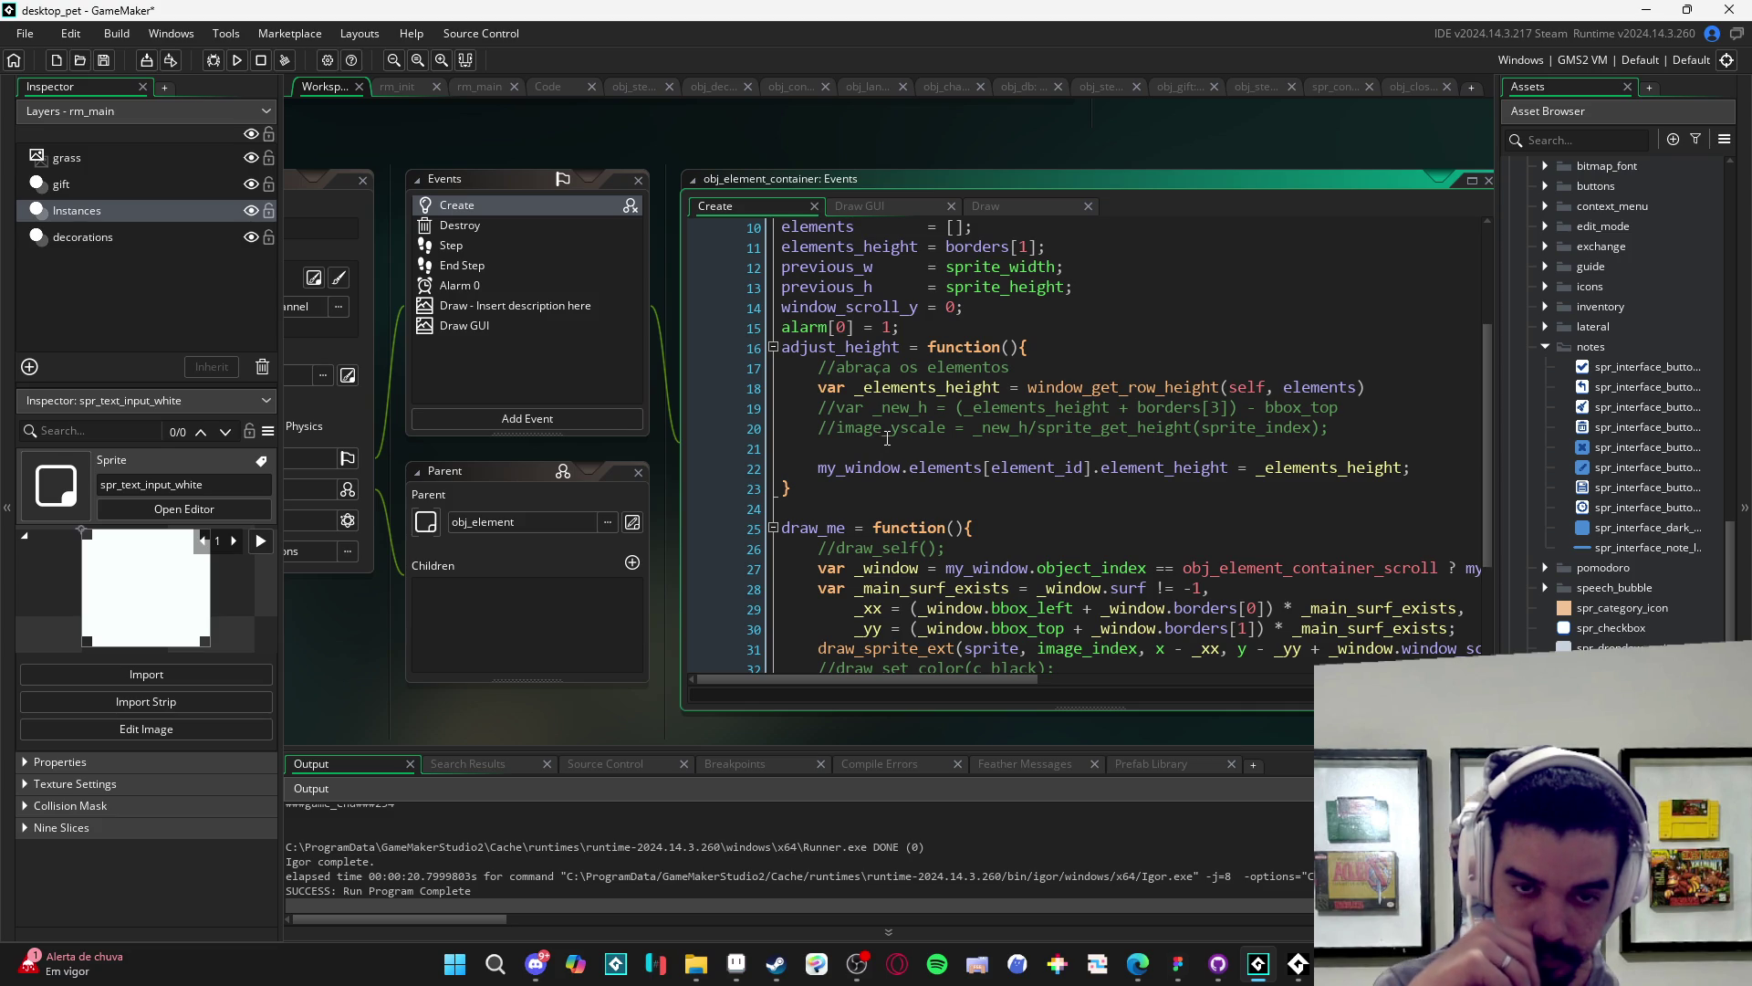
pyautogui.scroll(-3, 904, 447)
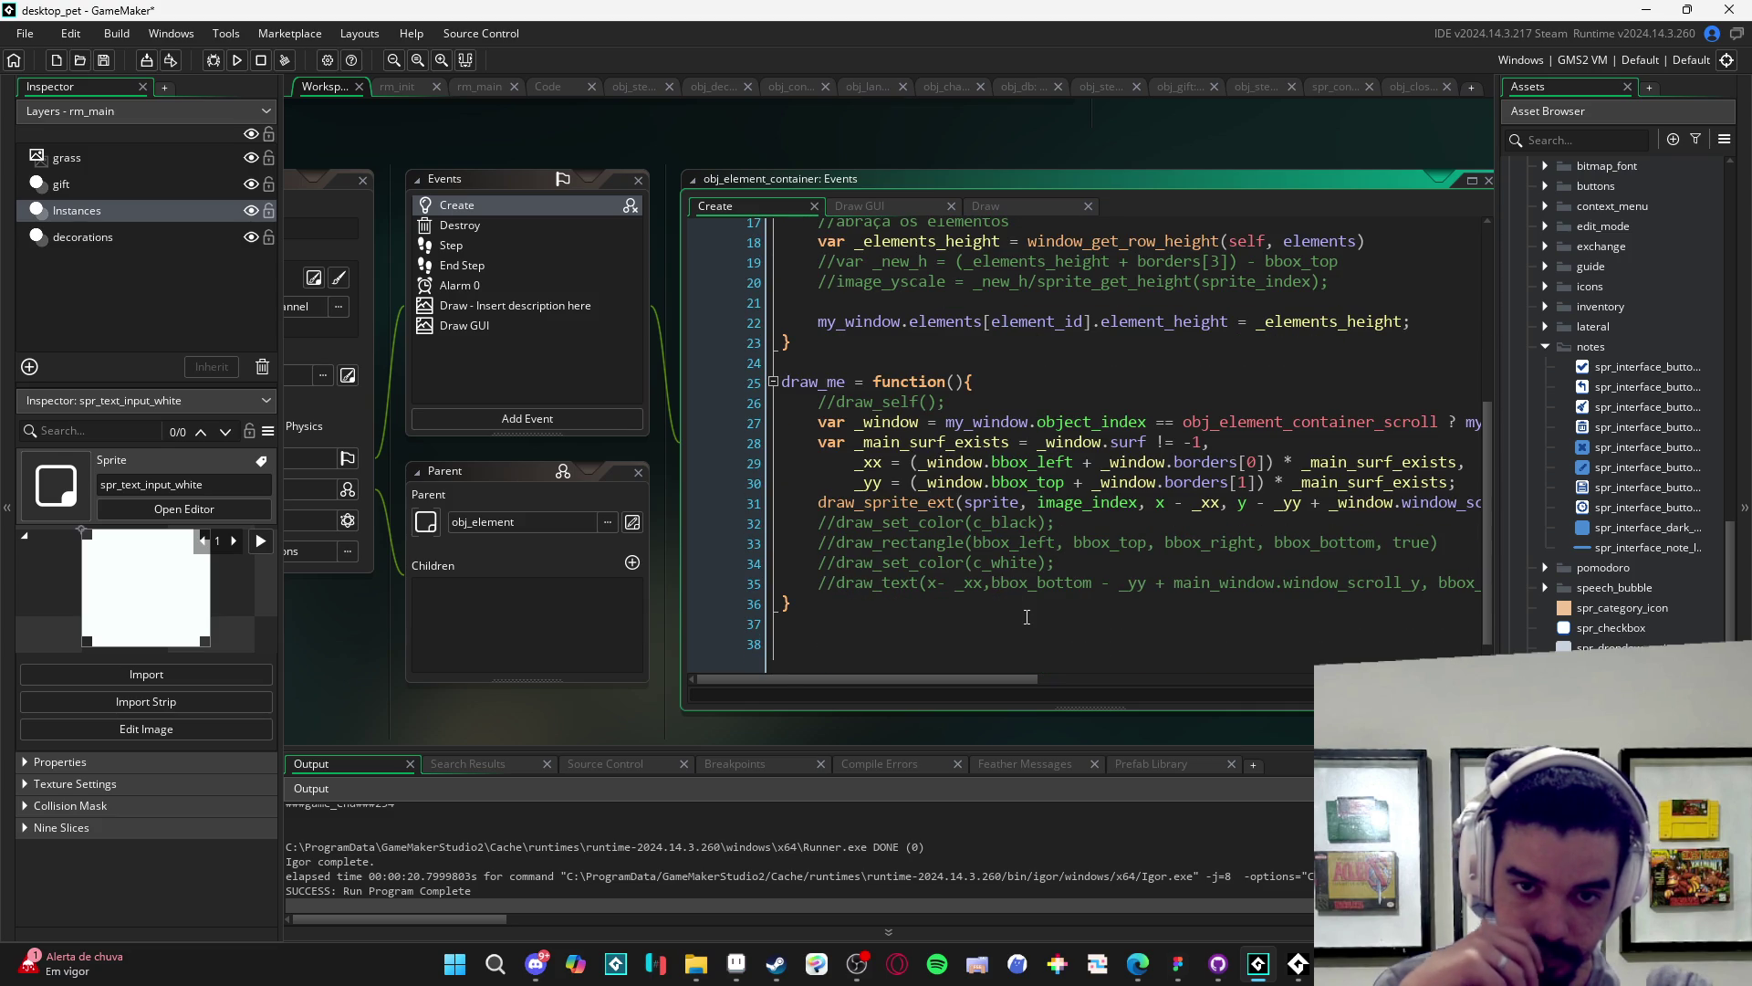
pyautogui.moveTo(944, 677)
pyautogui.mouseDown()
pyautogui.moveTo(1123, 687)
pyautogui.moveTo(927, 694)
pyautogui.mouseUp()
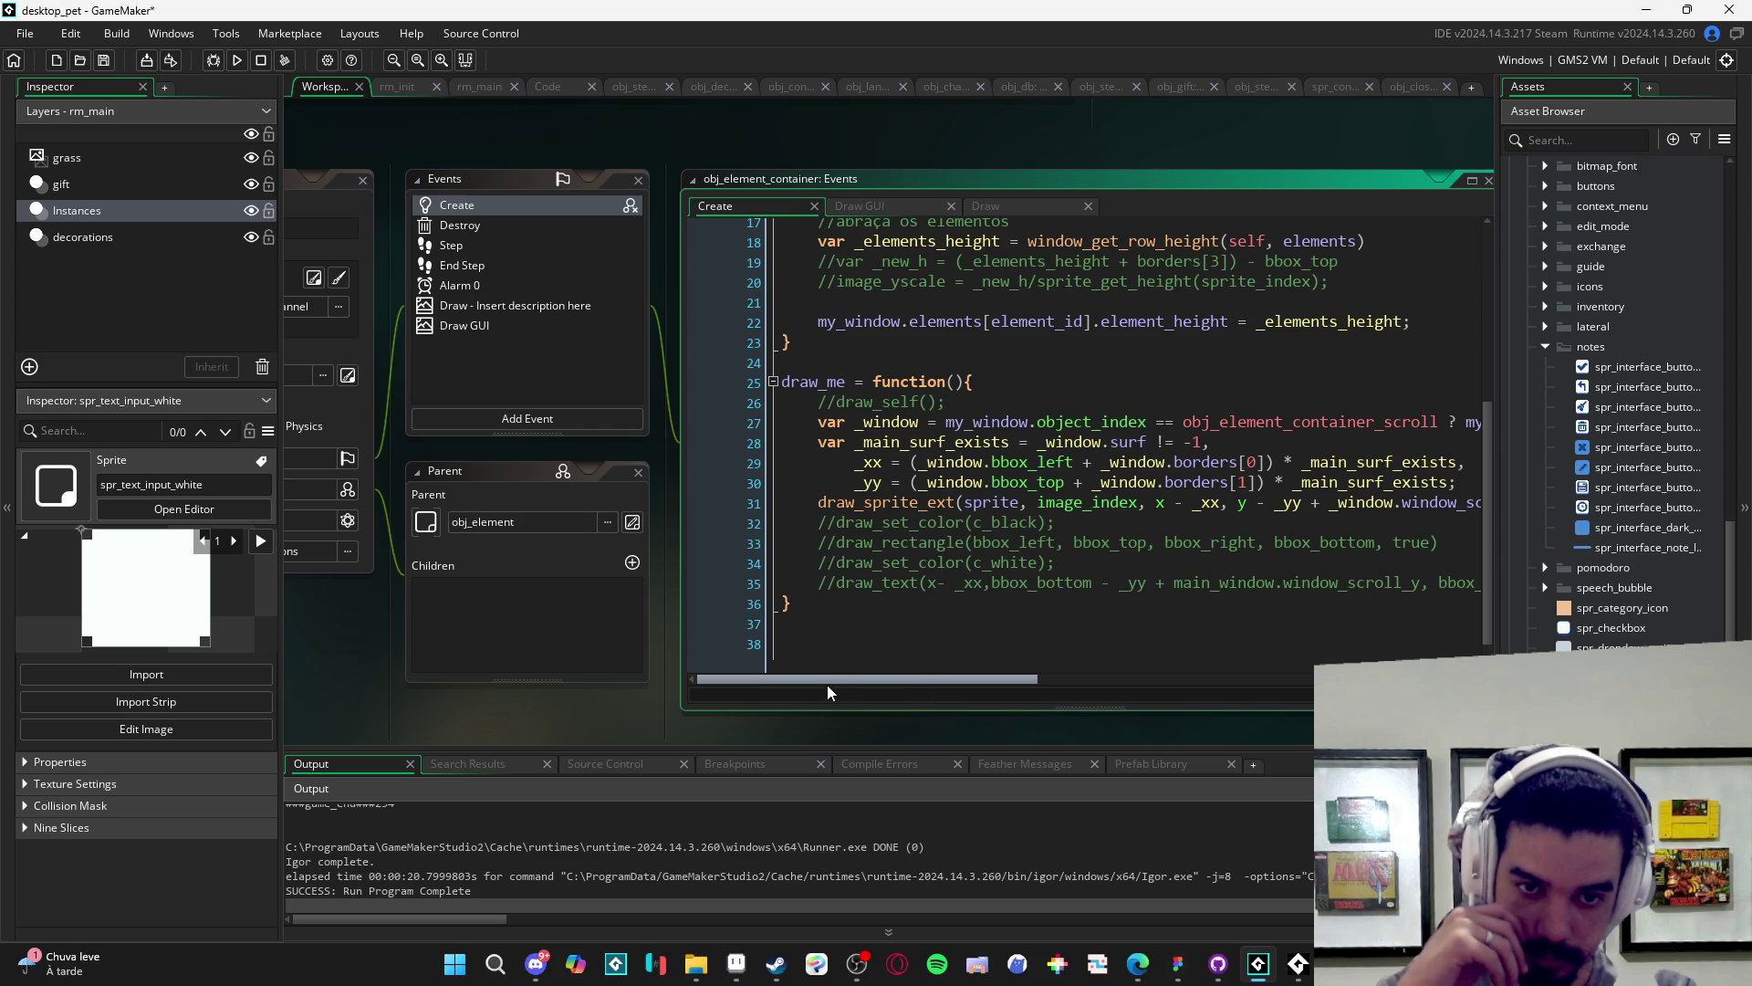
pyautogui.scroll(3, 922, 570)
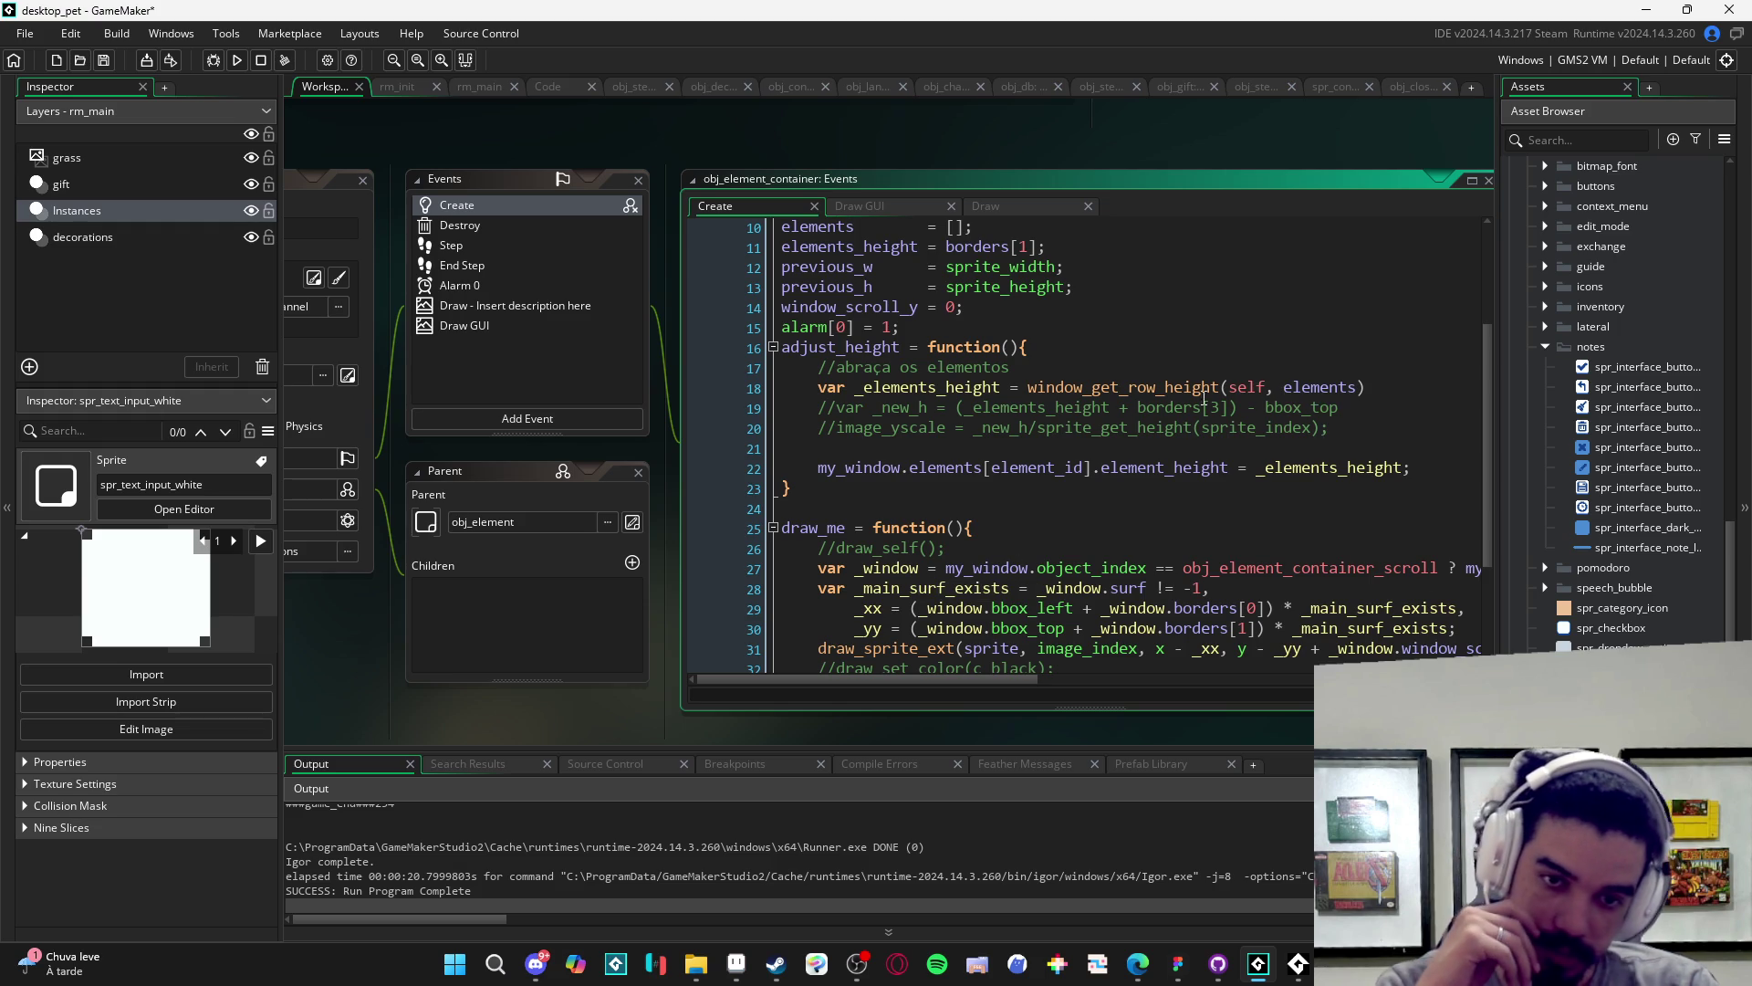
pyautogui.click(1413, 81)
pyautogui.click(407, 82)
# - Look through rm_main, the window system script, the rare container call and the close button's Create code
pyautogui.click(337, 87)
pyautogui.click(480, 88)
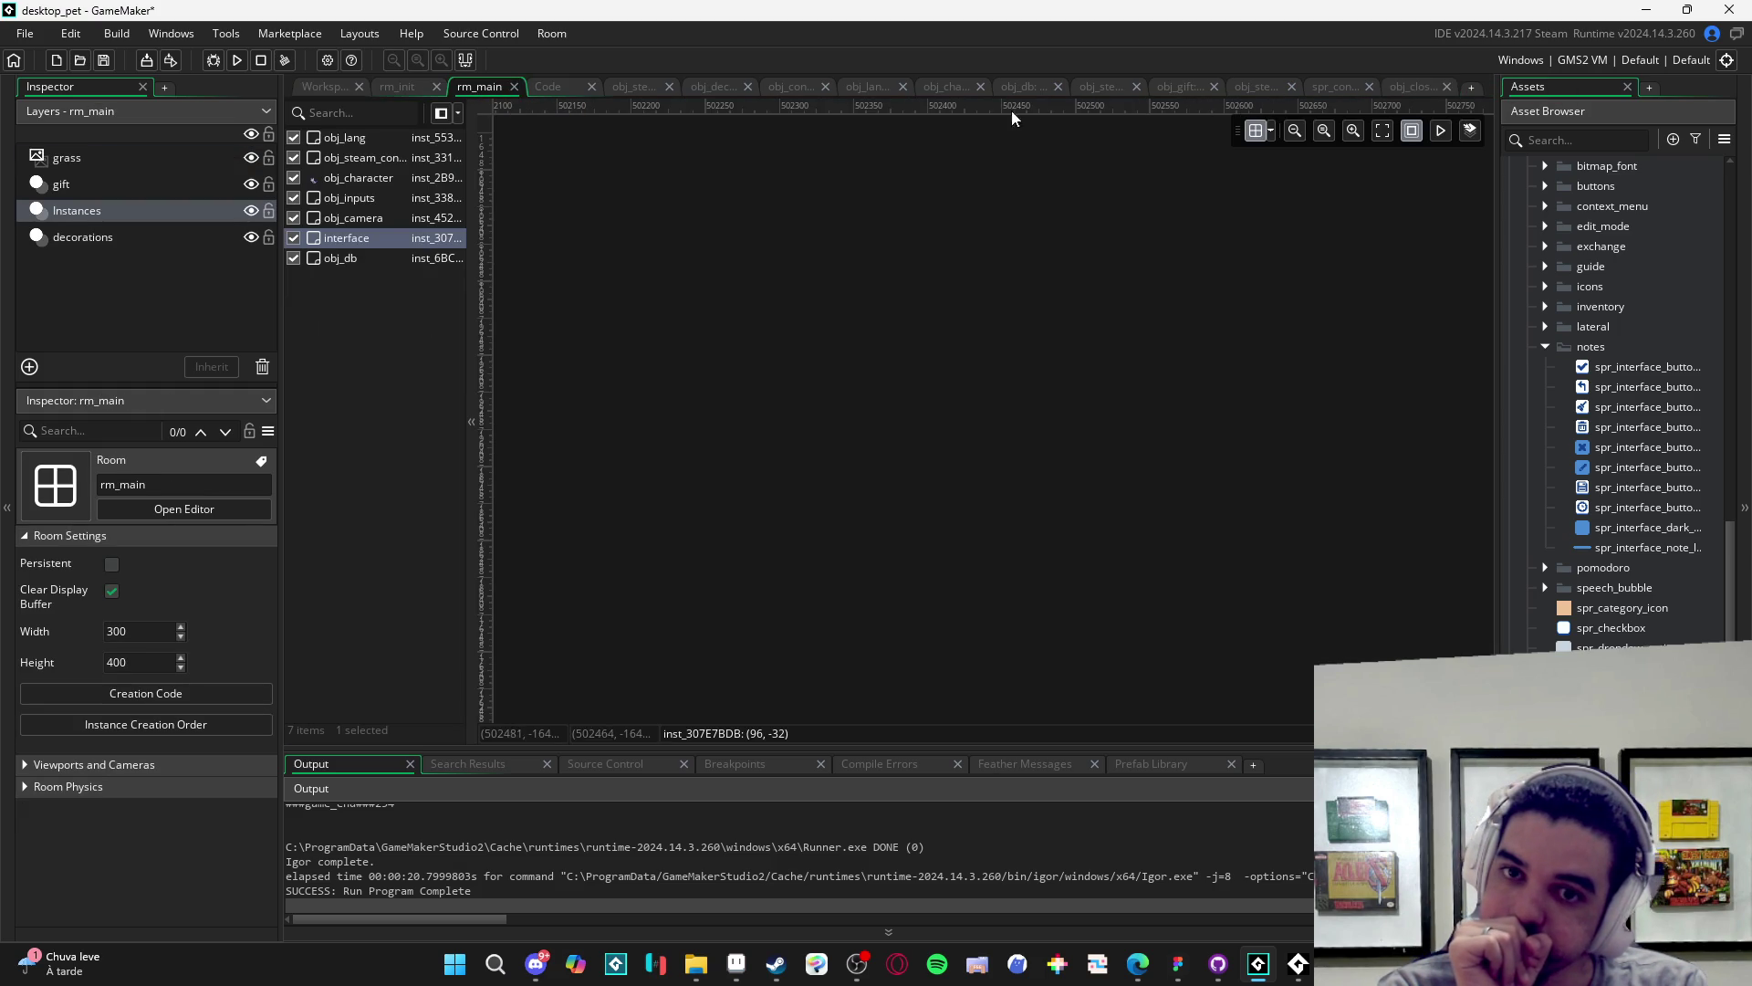
pyautogui.click(544, 87)
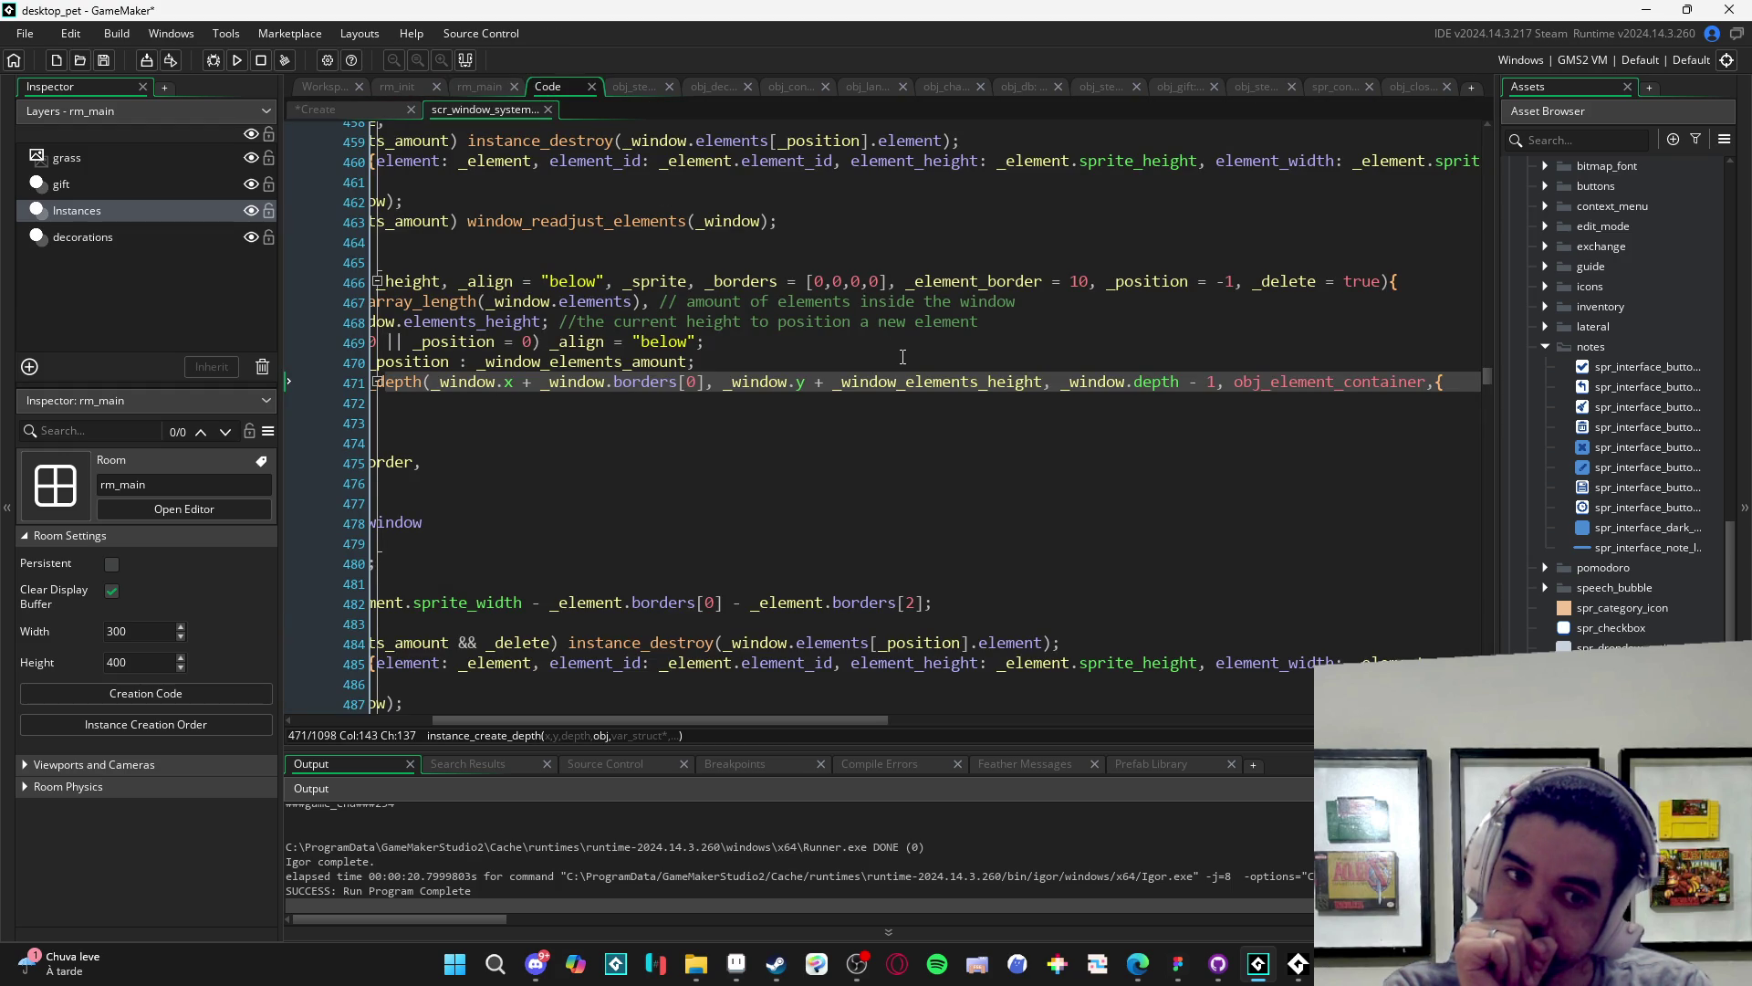
pyautogui.click(344, 113)
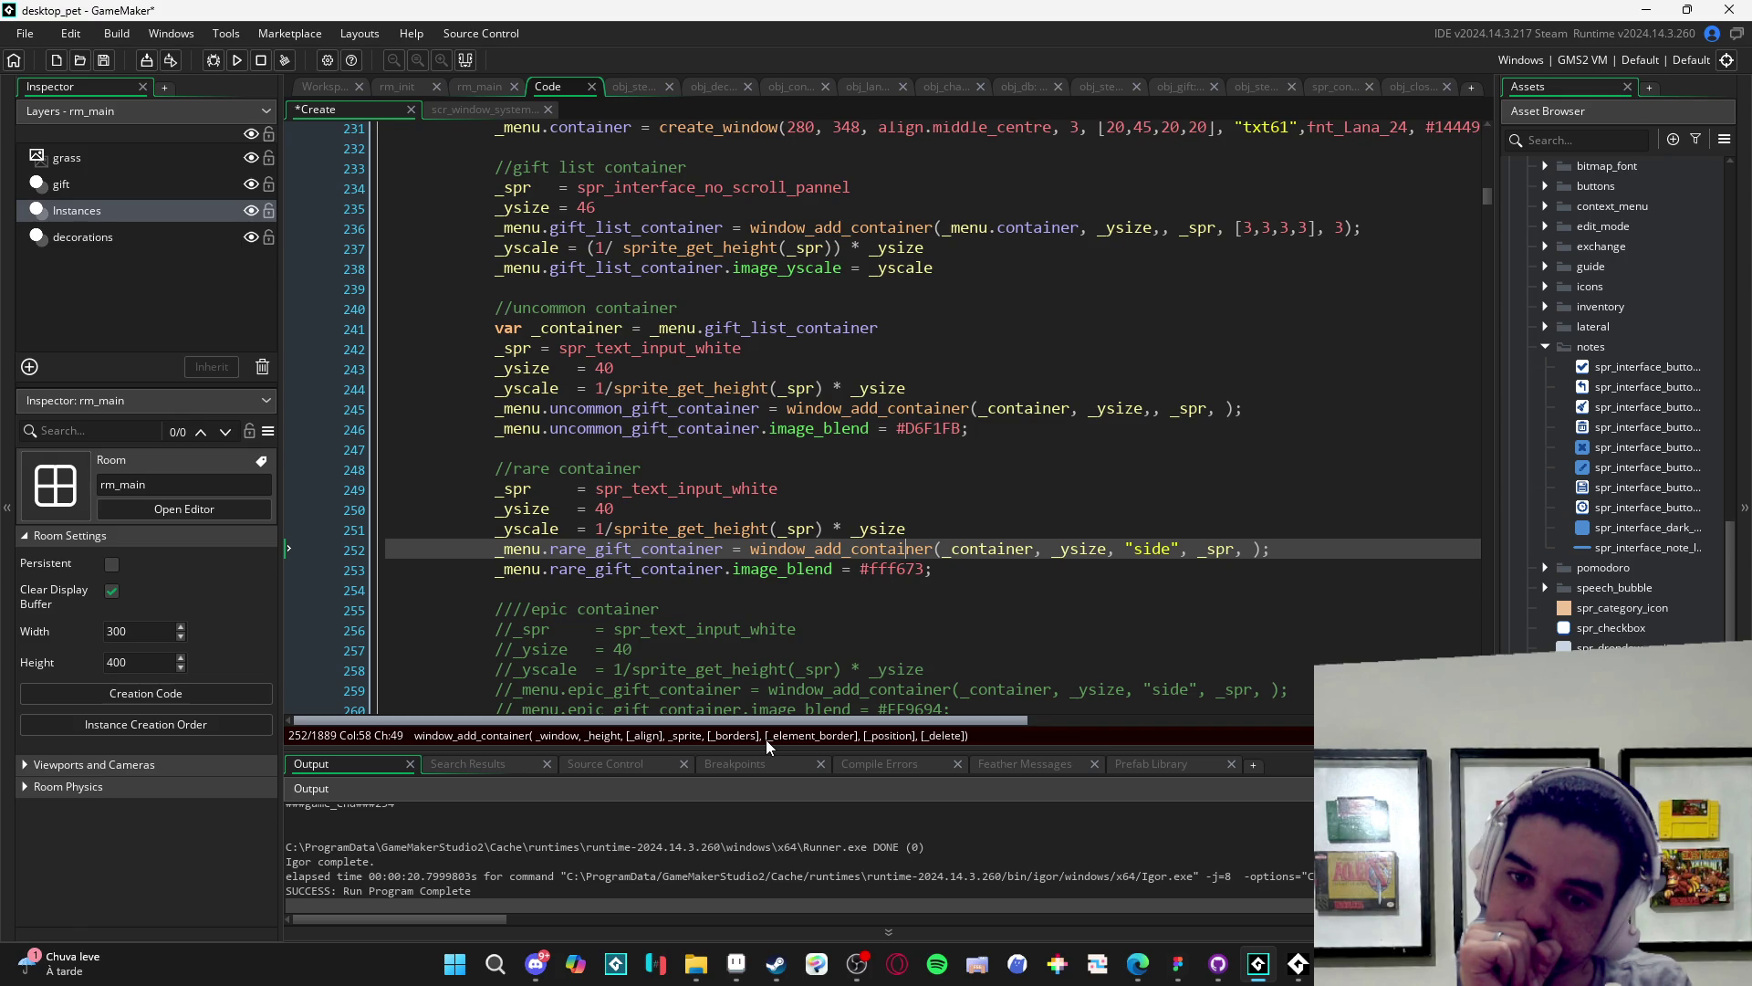
pyautogui.scroll(-1, 898, 597)
pyautogui.click(1208, 509)
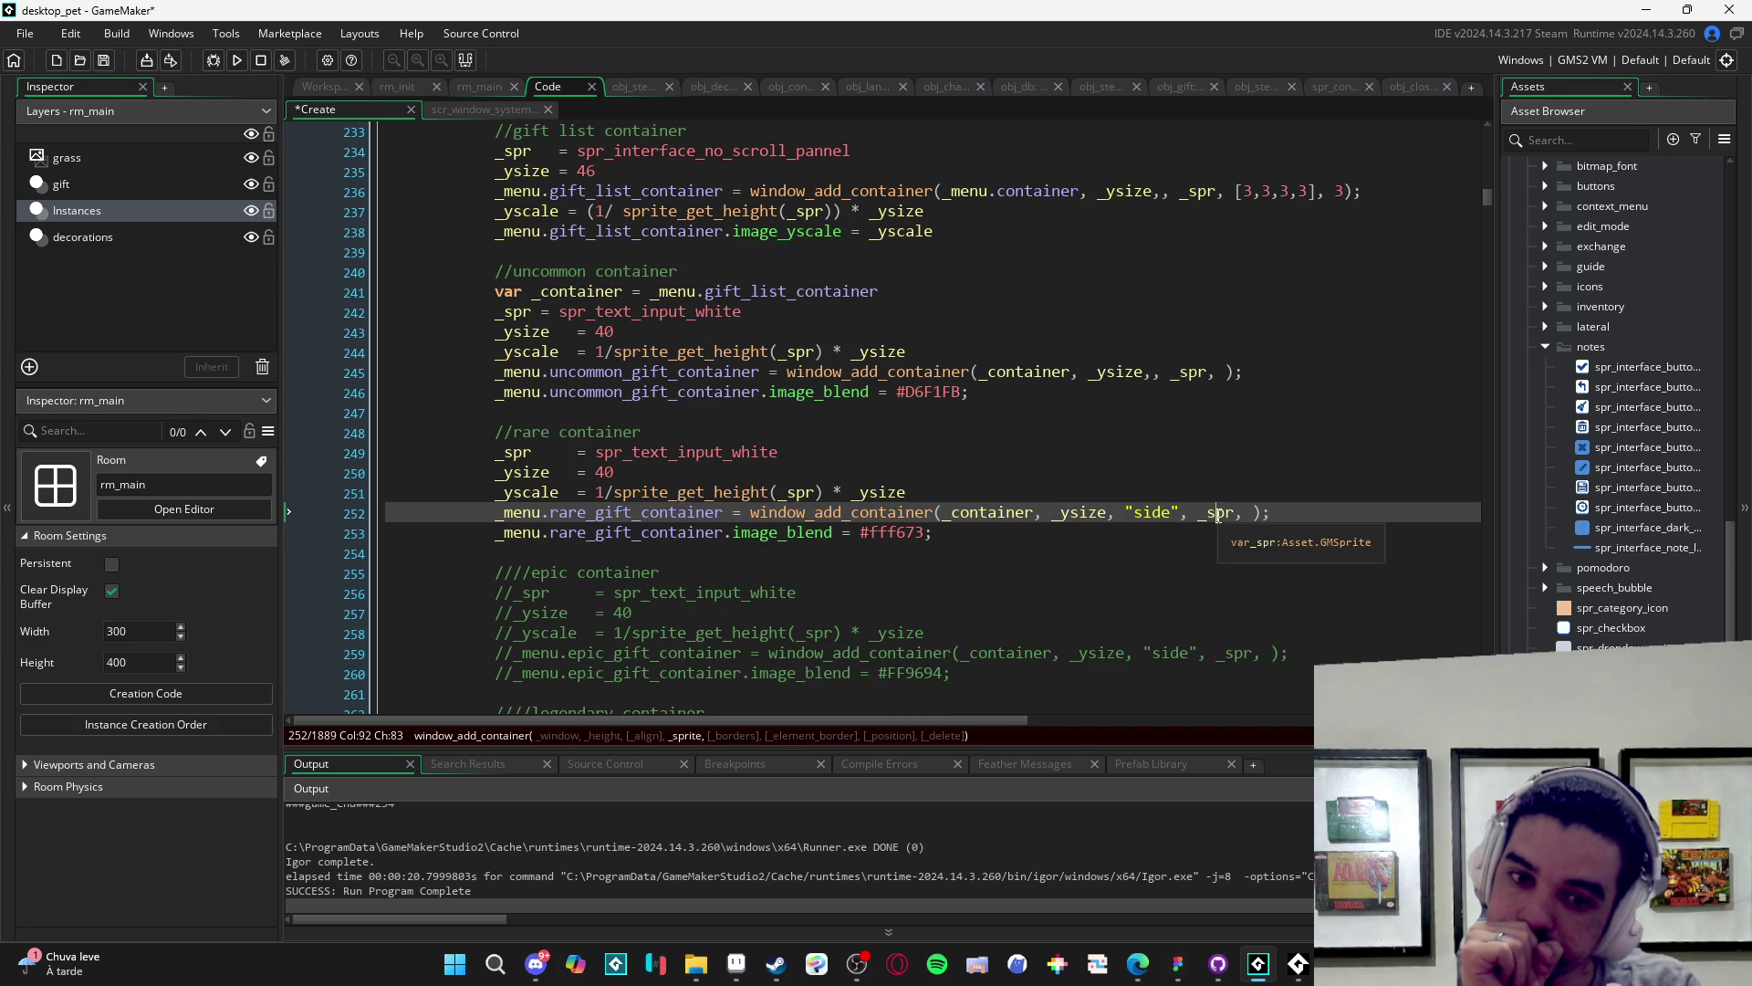
pyautogui.scroll(-1, 598, 611)
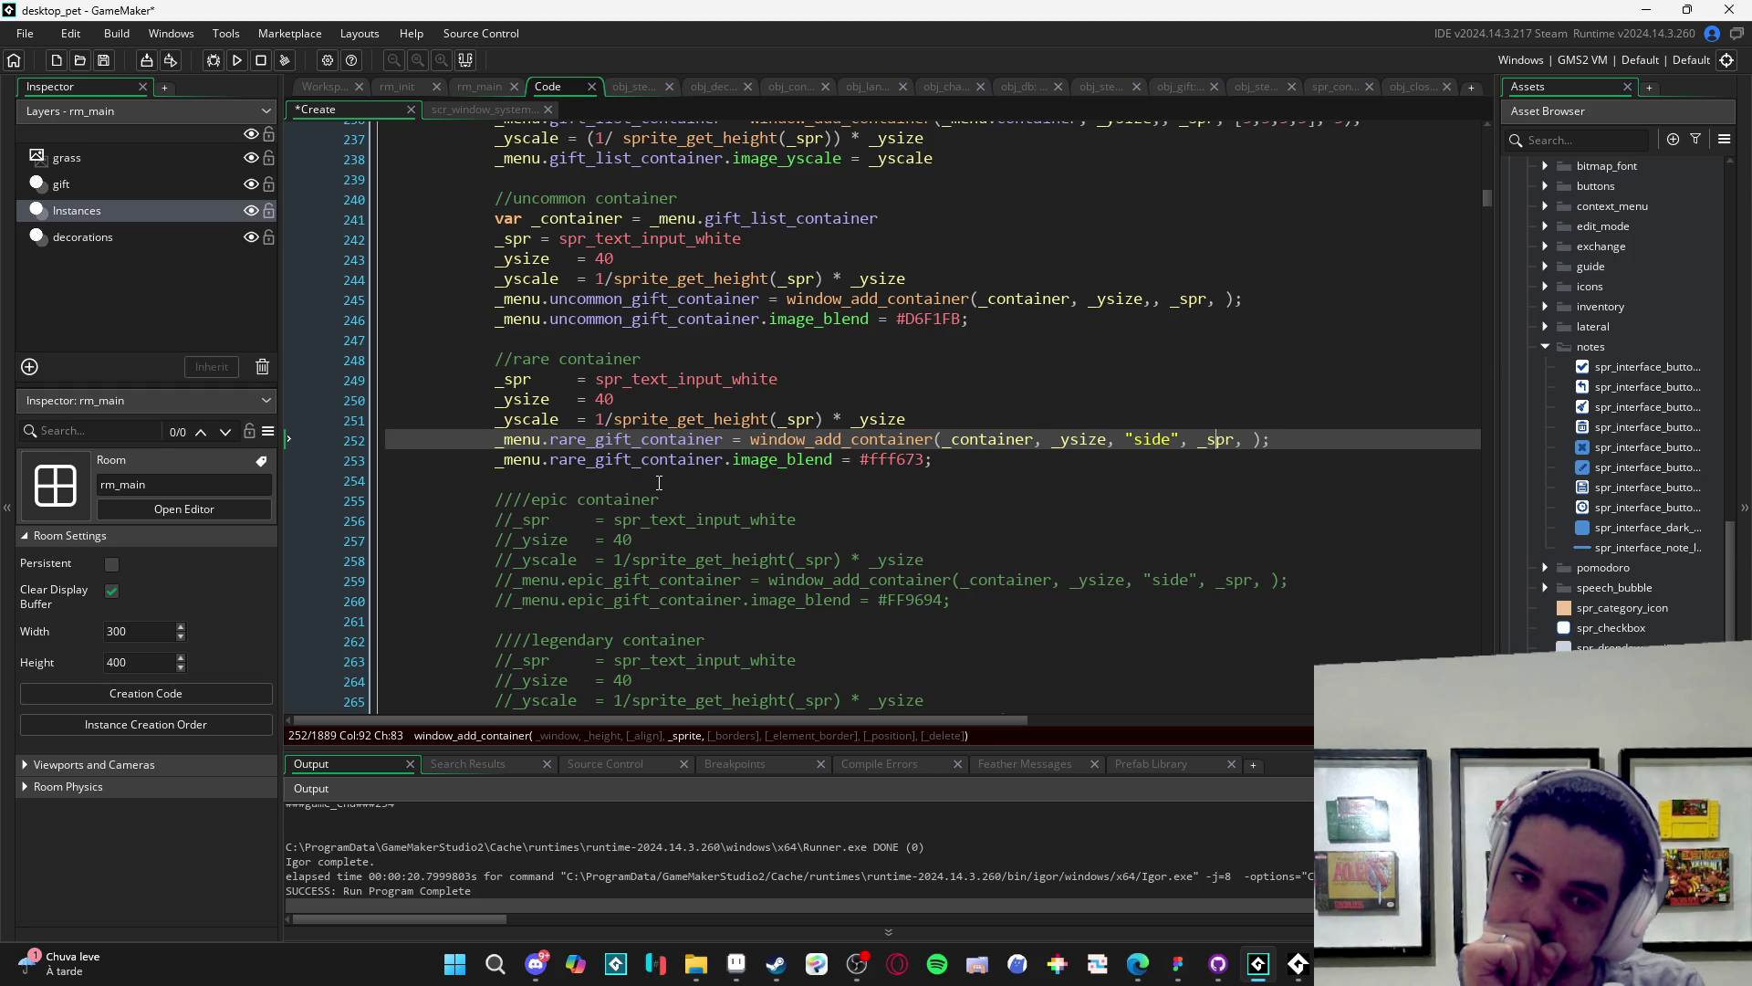
pyautogui.click(1403, 86)
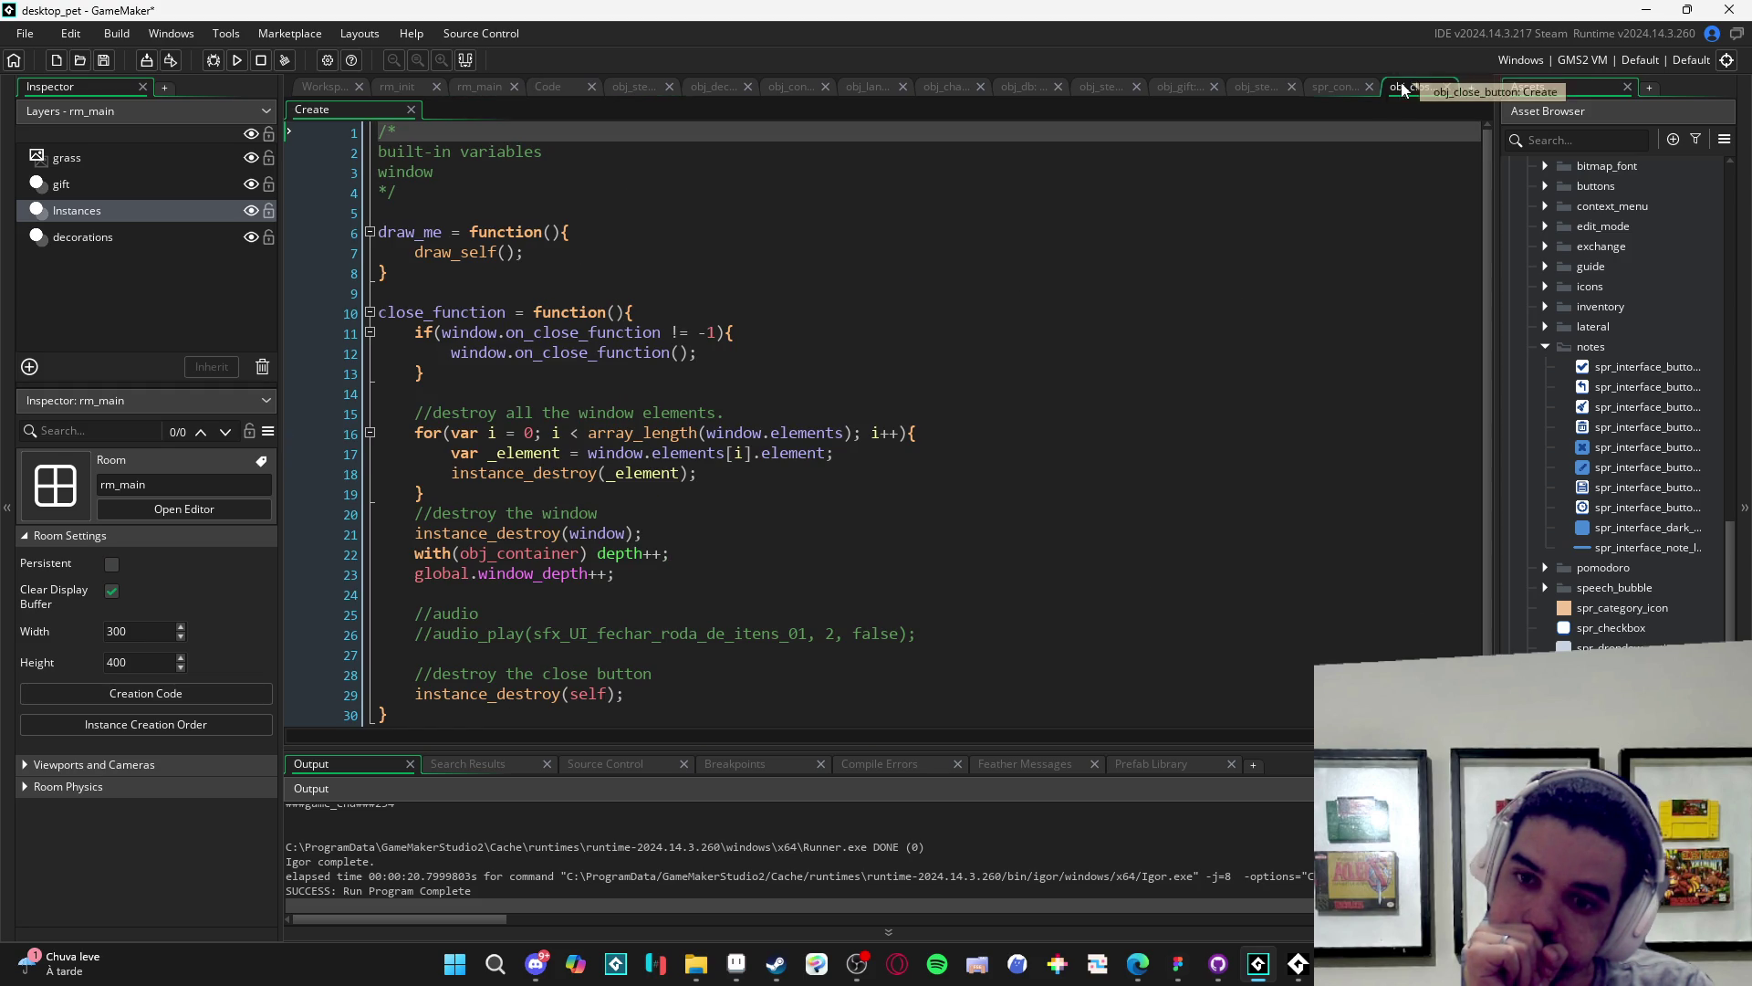
pyautogui.scroll(-1, 794, 411)
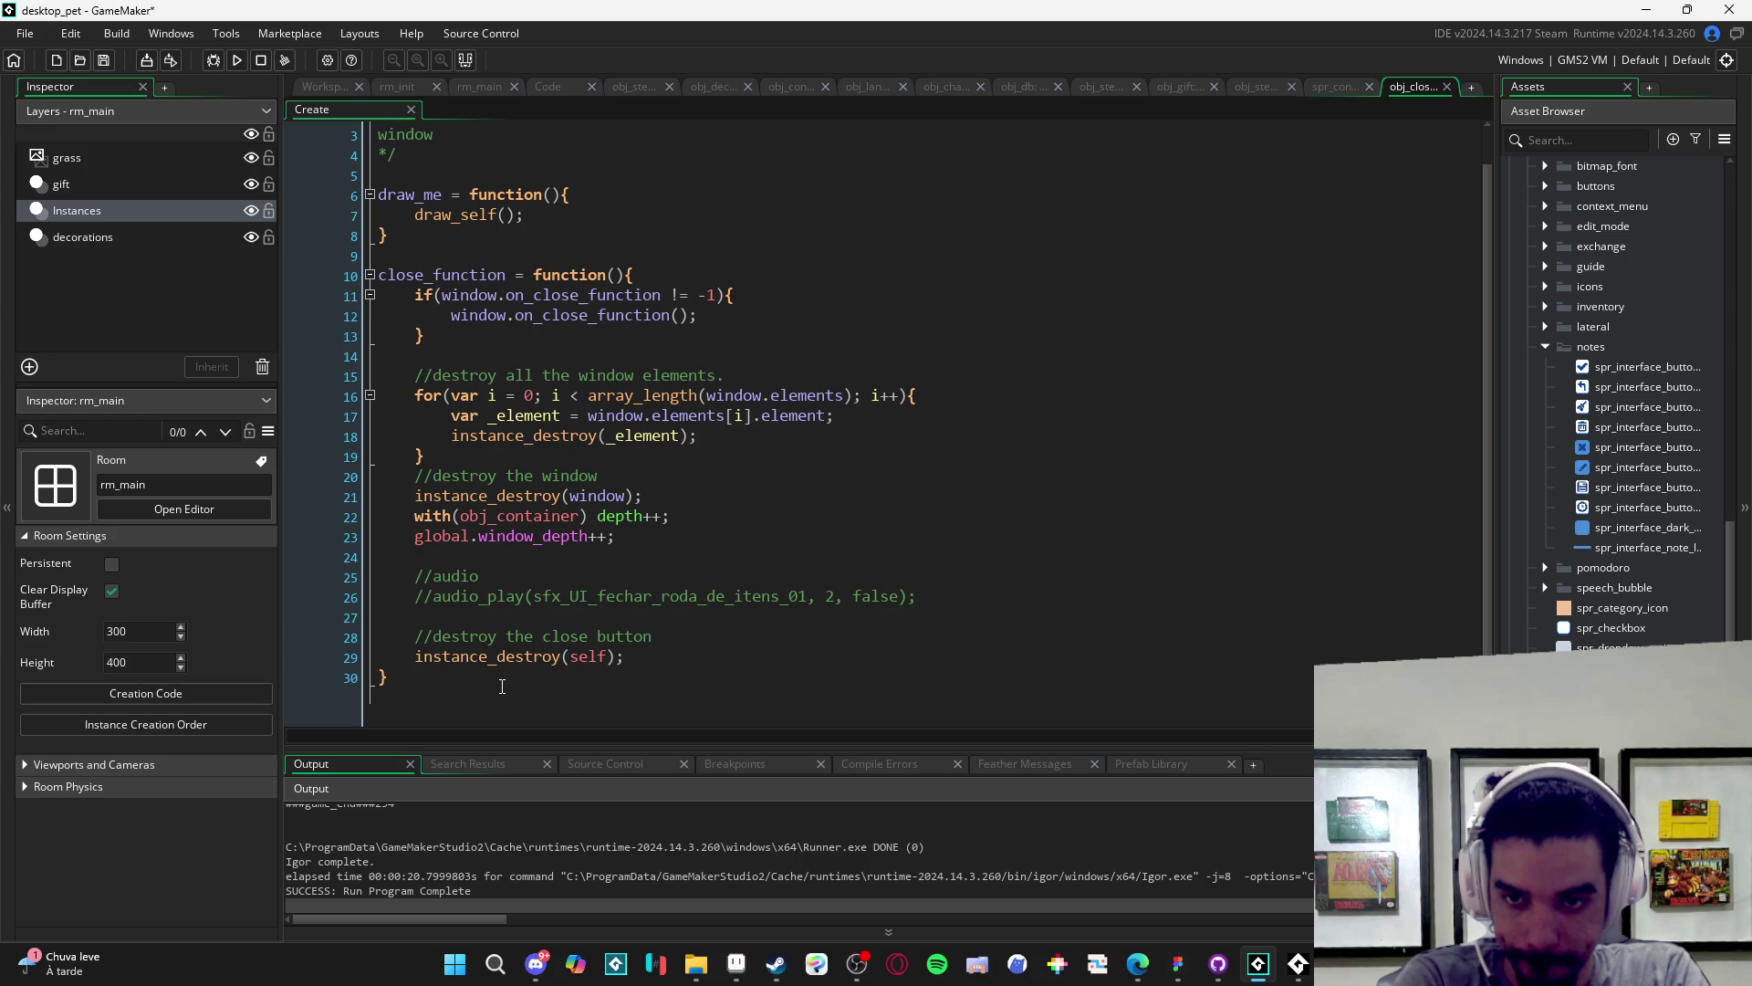
pyautogui.scroll(1, 500, 310)
pyautogui.scroll(-1, 635, 297)
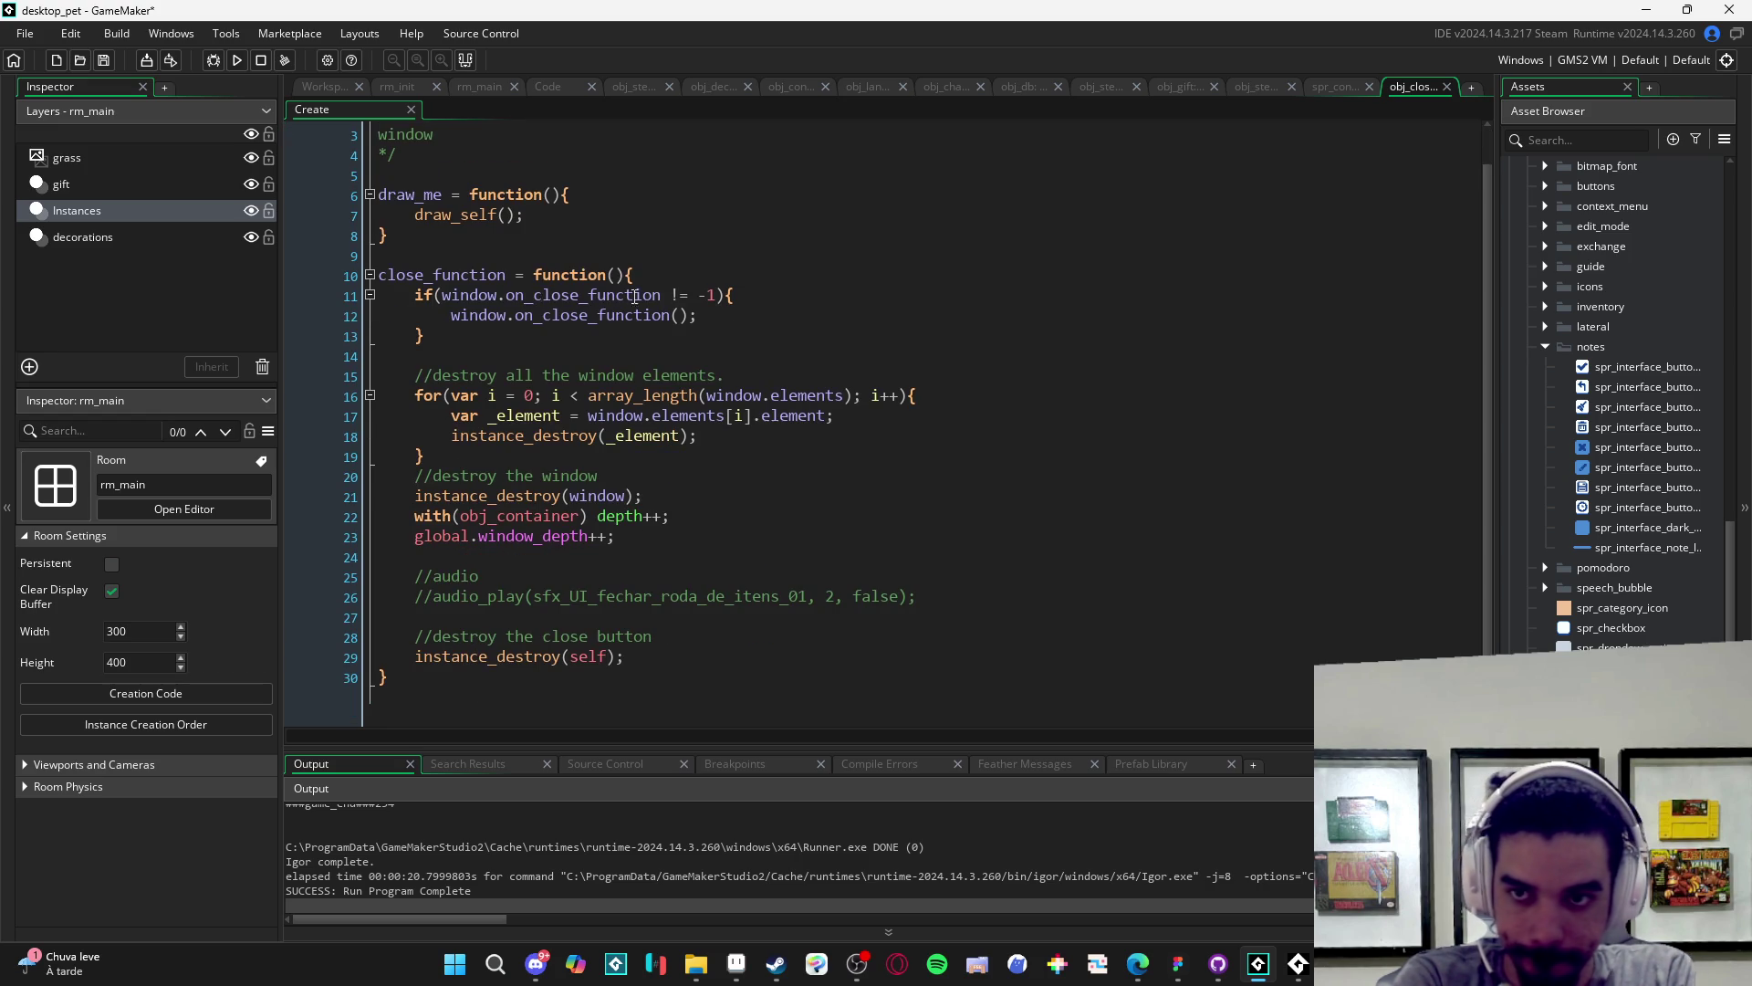
# - Close the close button, sprite, obj_steam and gift editors and return to the container's Create code
pyautogui.click(1453, 84)
pyautogui.click(1453, 84)
pyautogui.click(1449, 86)
pyautogui.click(1394, 90)
pyautogui.click(1453, 88)
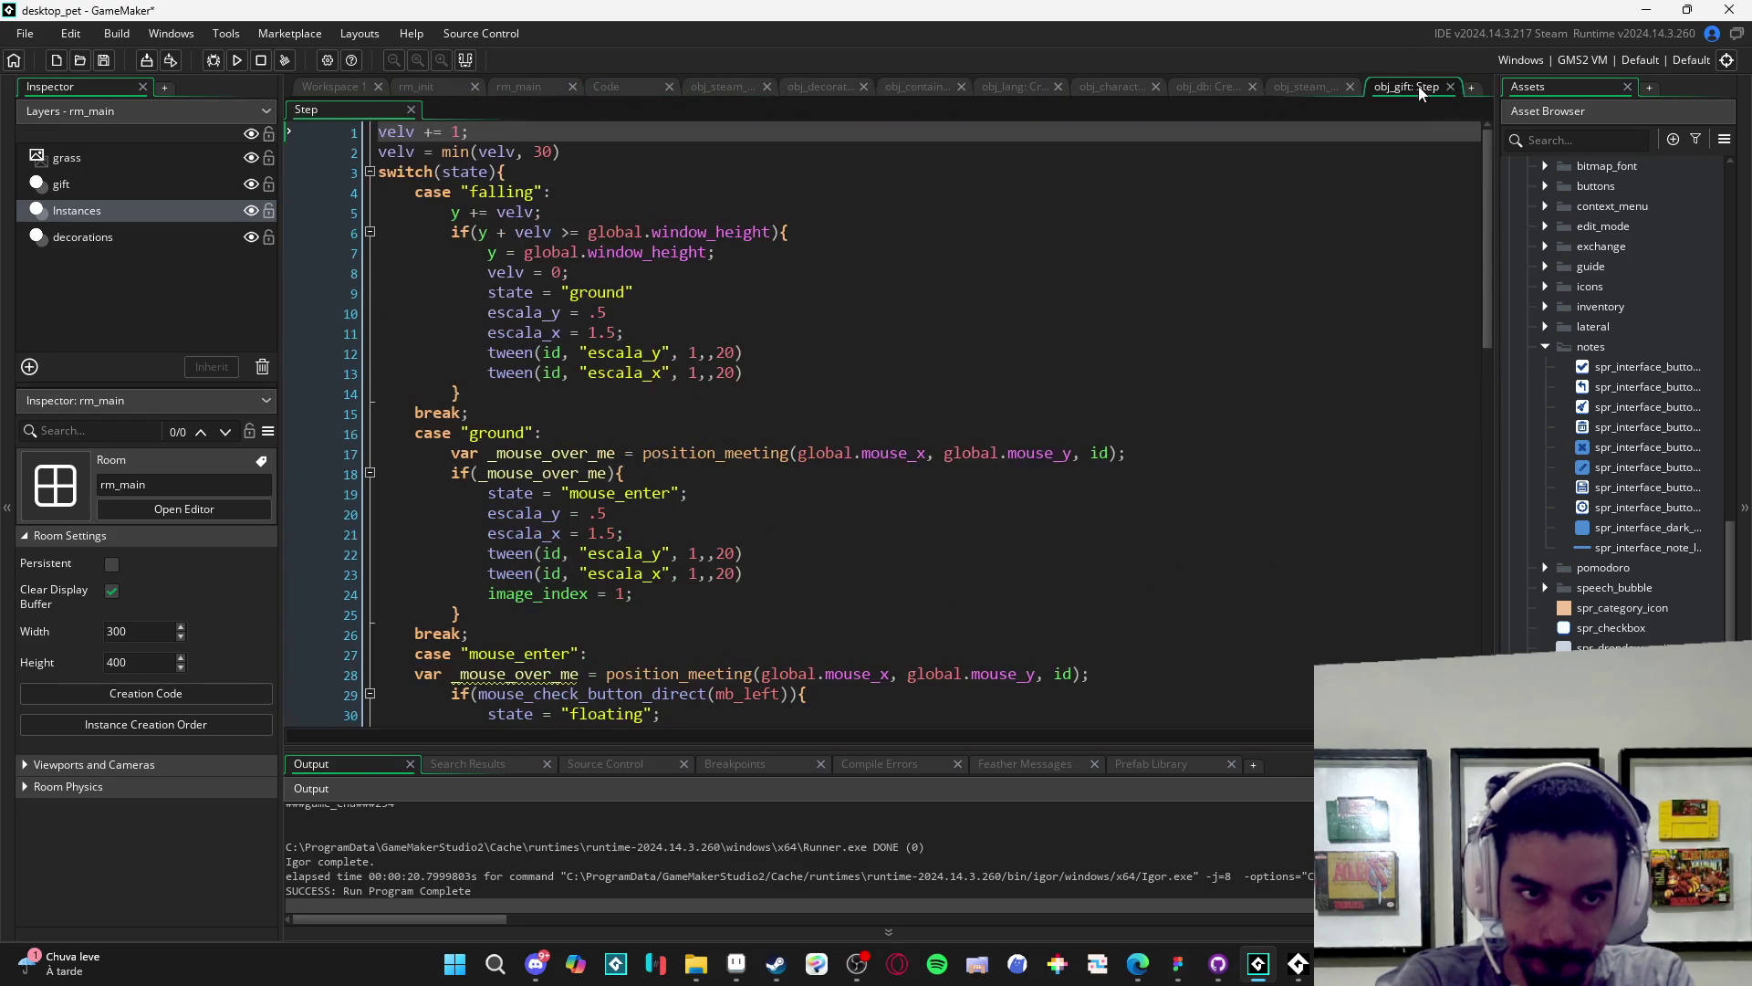
pyautogui.click(1449, 89)
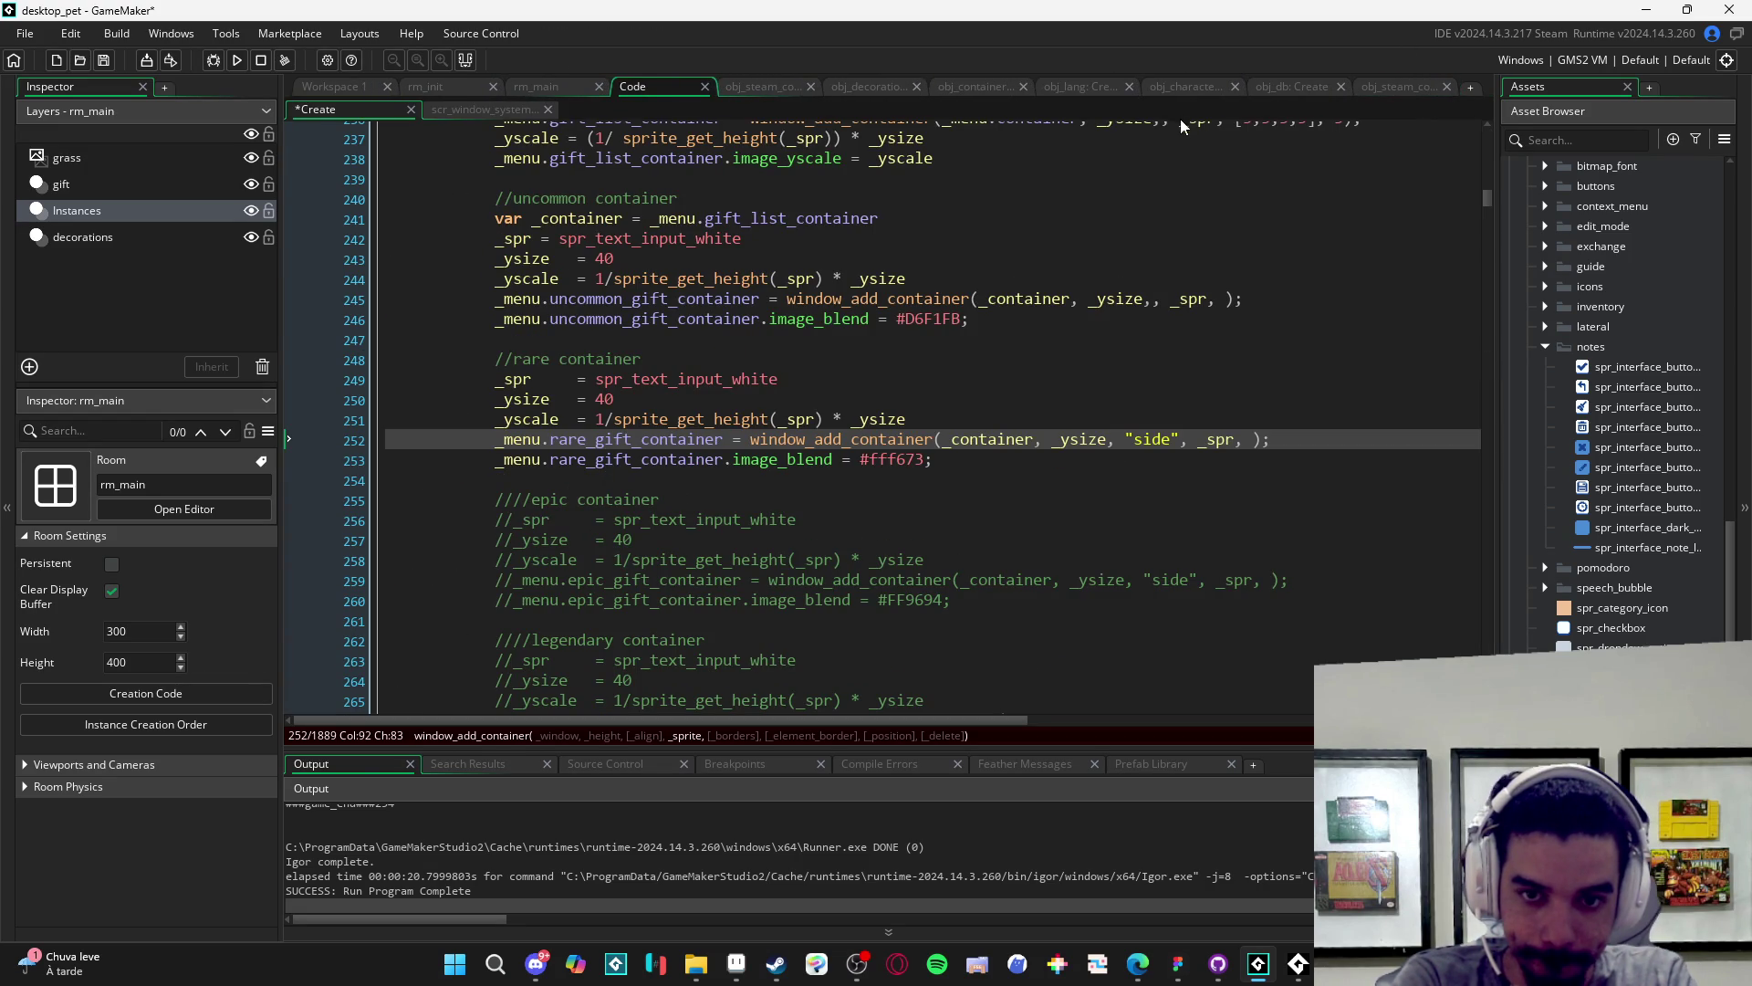
pyautogui.click(469, 115)
pyautogui.middleClick(1269, 384)
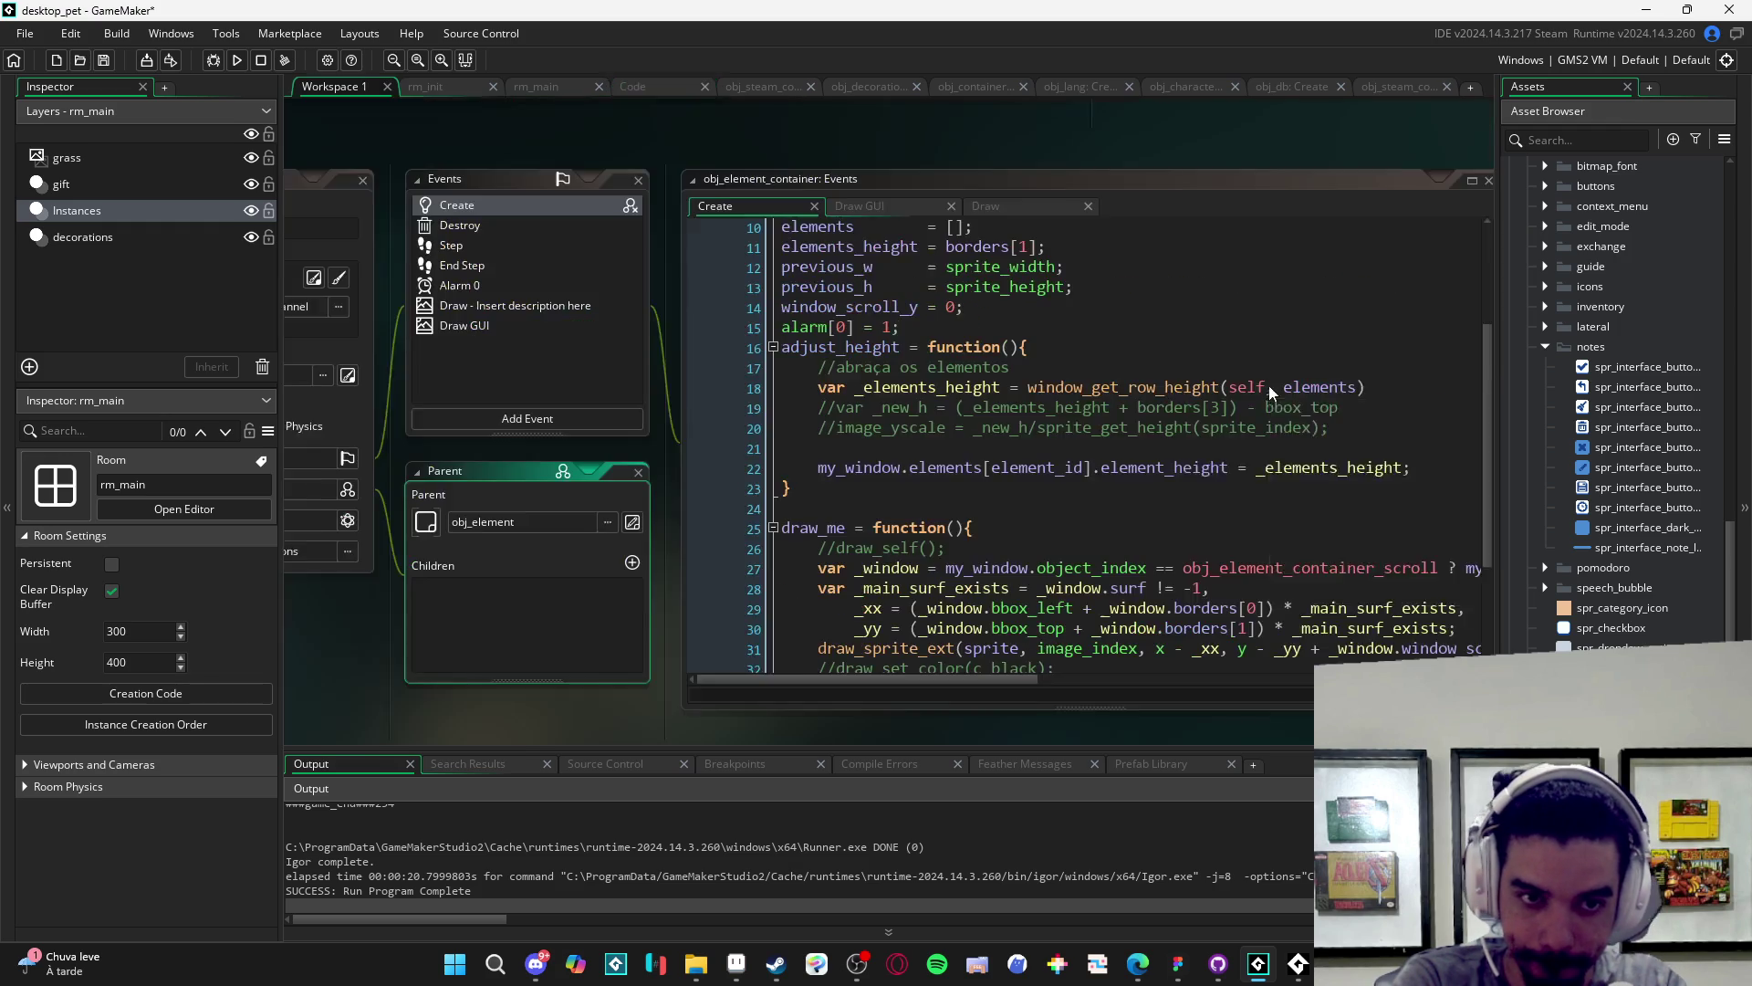
# - Uncomment the draw_set_color, draw_rectangle and draw_text debug lines in draw_me and run the game
pyautogui.scroll(-3, 959, 431)
pyautogui.scroll(-1, 1039, 453)
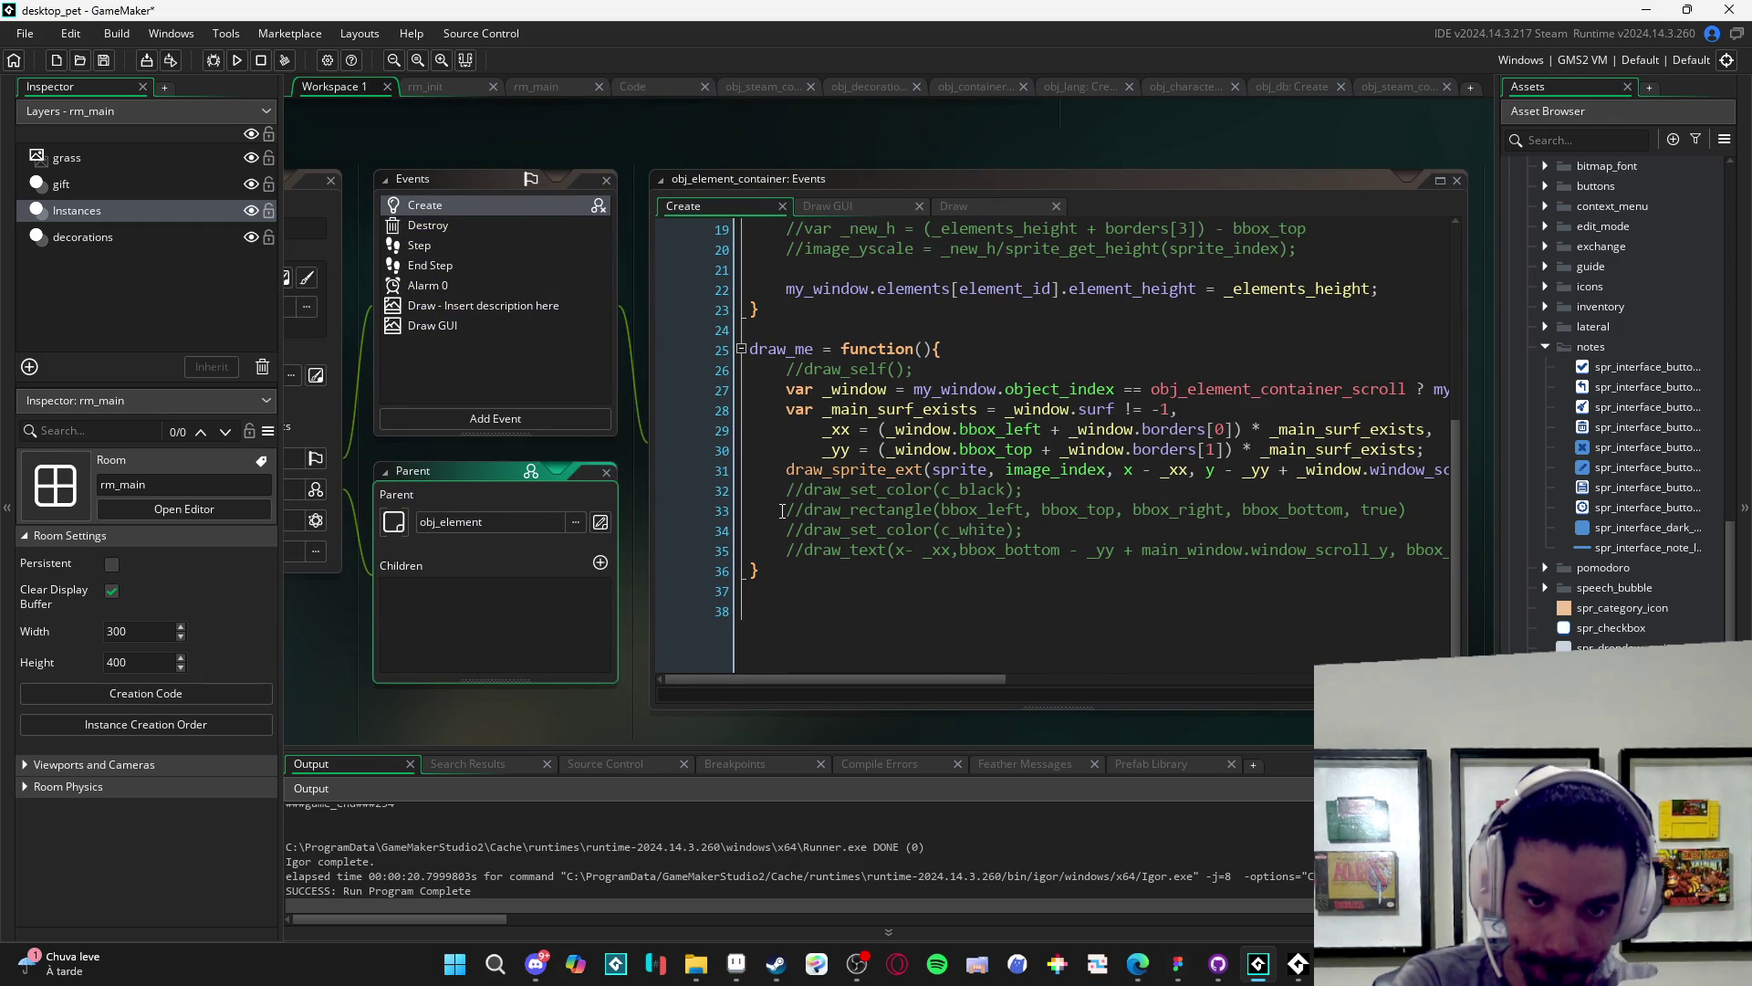
pyautogui.moveTo(789, 494)
pyautogui.mouseDown()
pyautogui.moveTo(858, 528)
pyautogui.moveTo(1553, 575)
pyautogui.mouseUp()
pyautogui.press('F5')
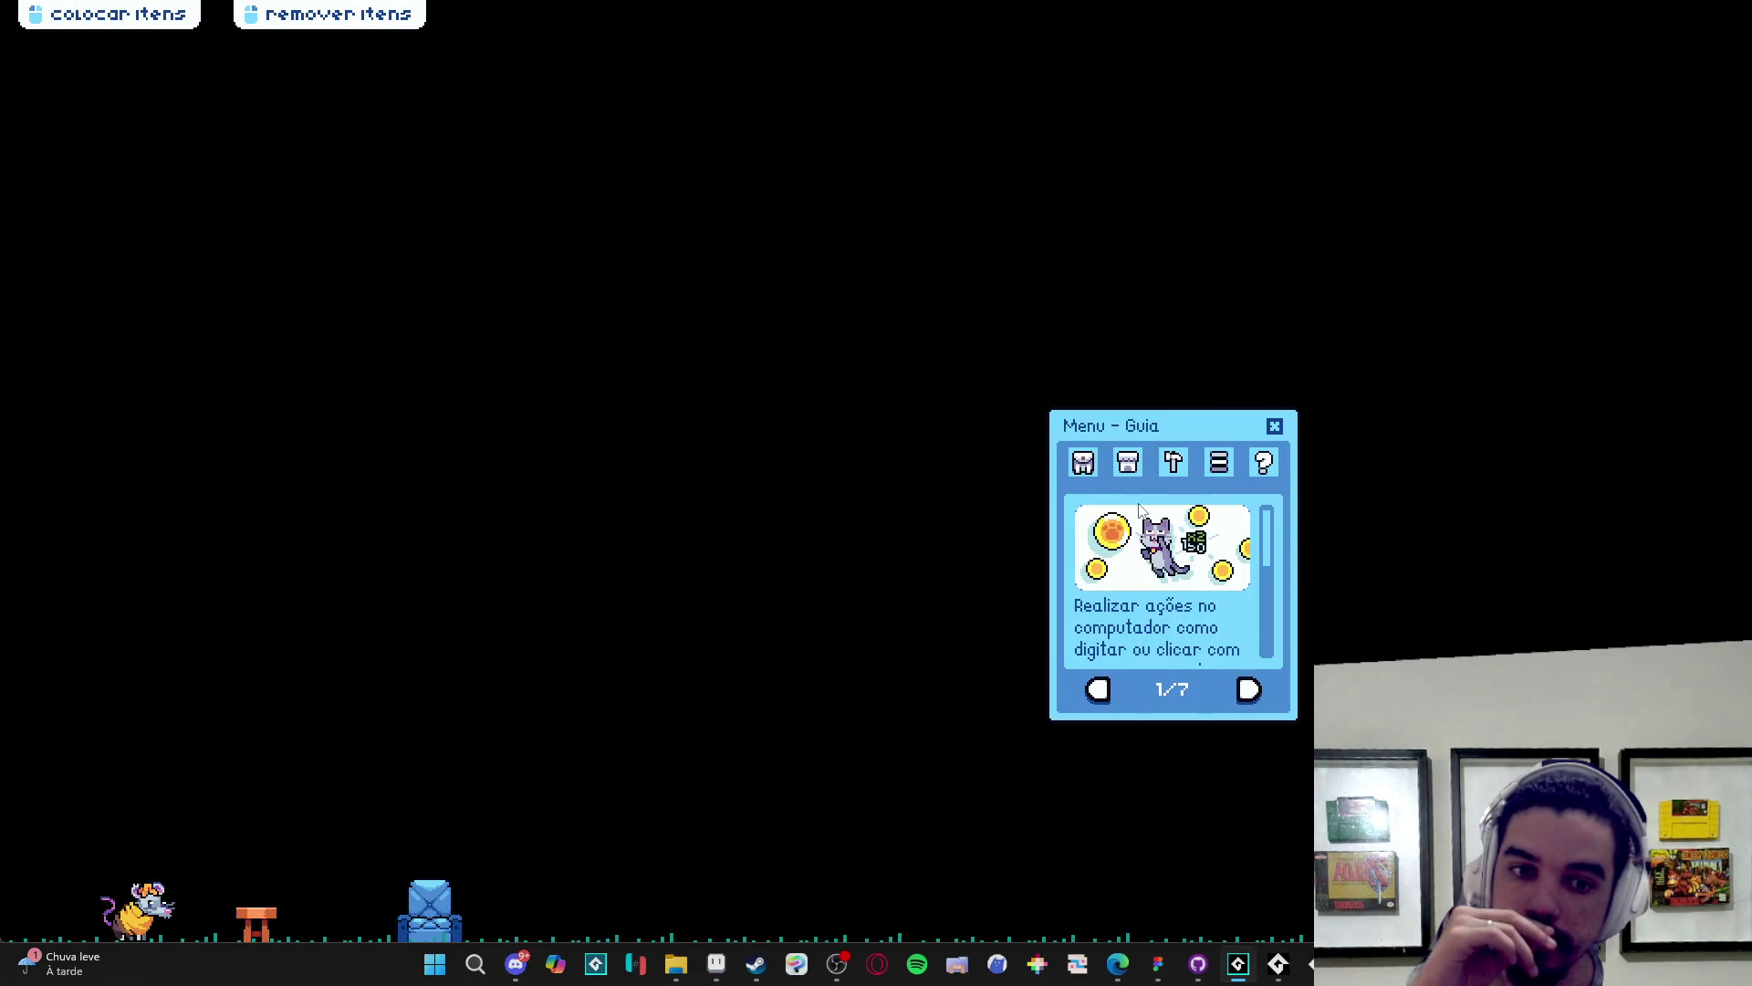
# - Open Inventário then Trocar to view the Menu de Troca, then close the game window
pyautogui.click(1099, 464)
pyautogui.click(1157, 689)
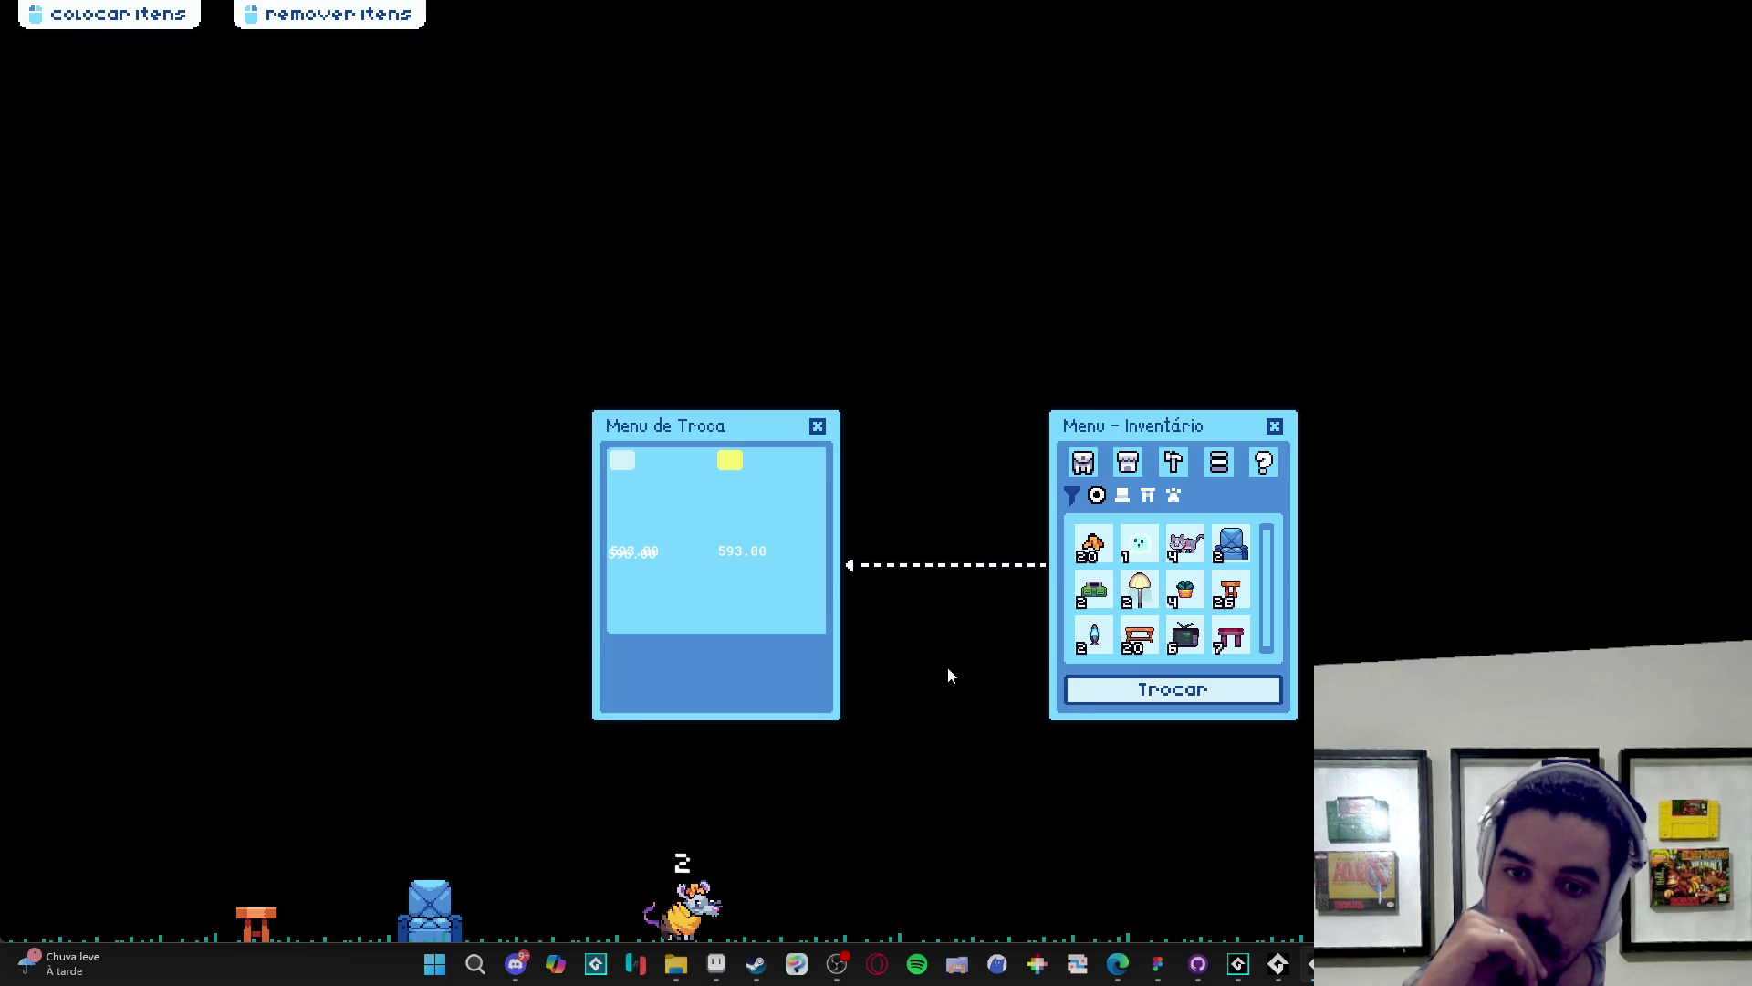
pyautogui.rightClick(1311, 964)
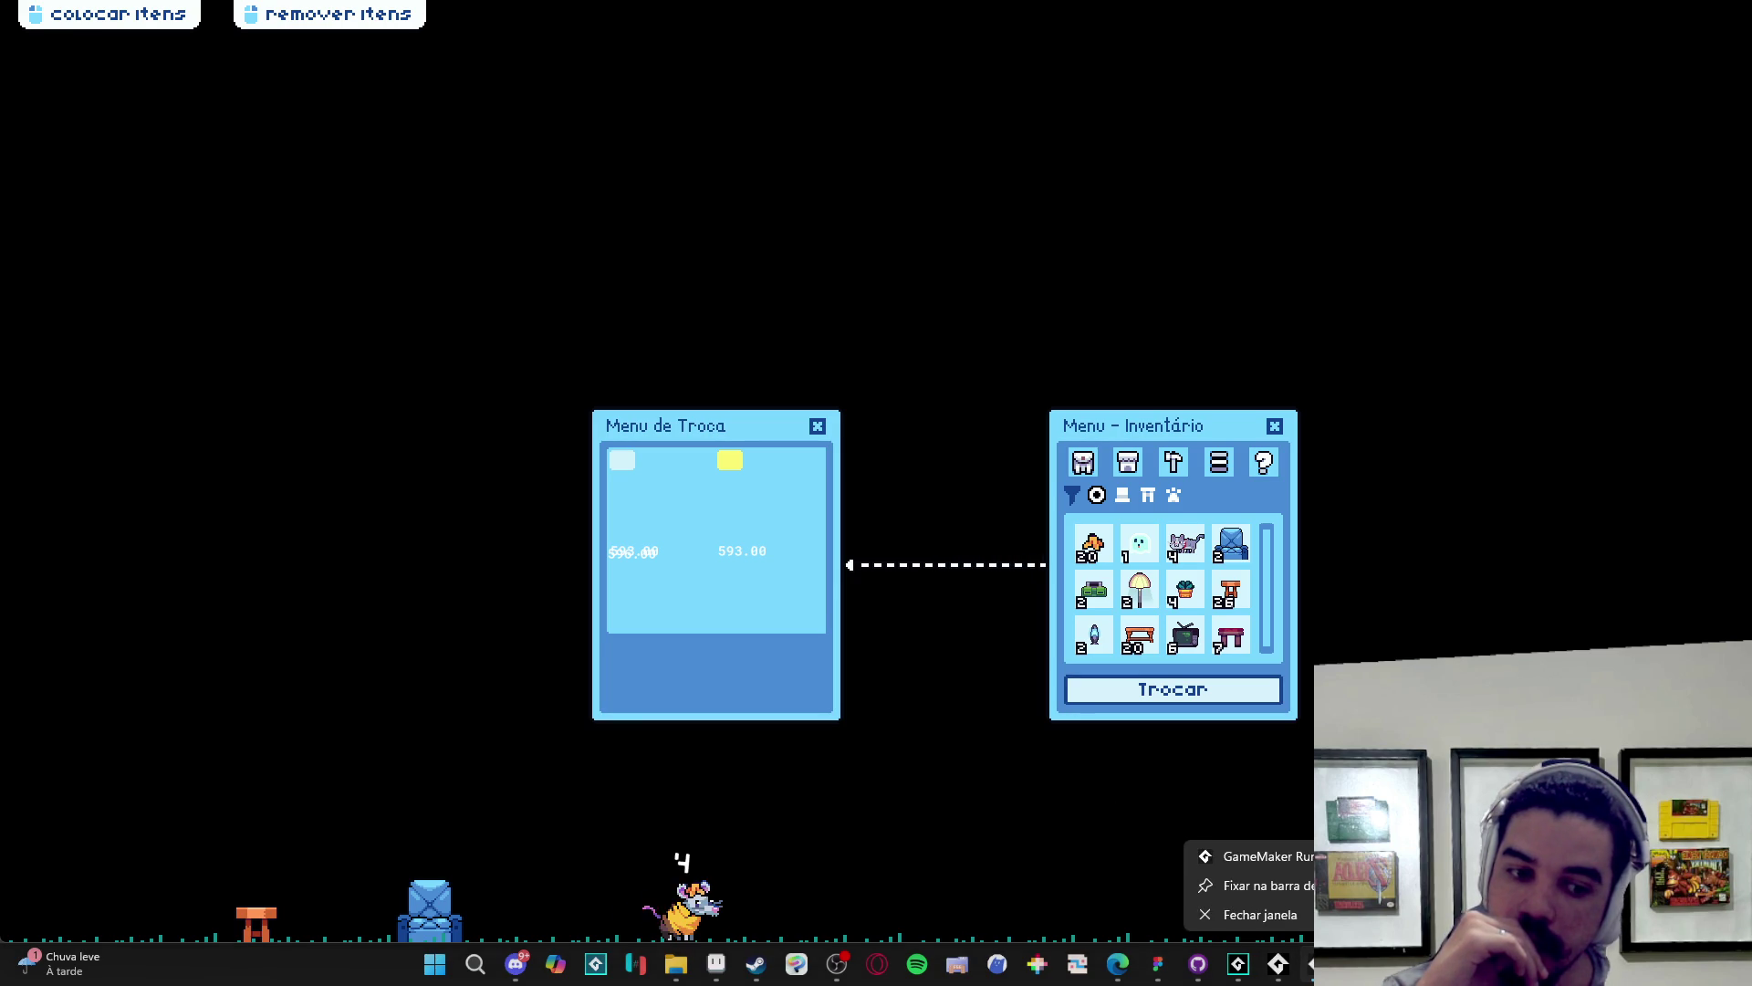
pyautogui.click(1294, 918)
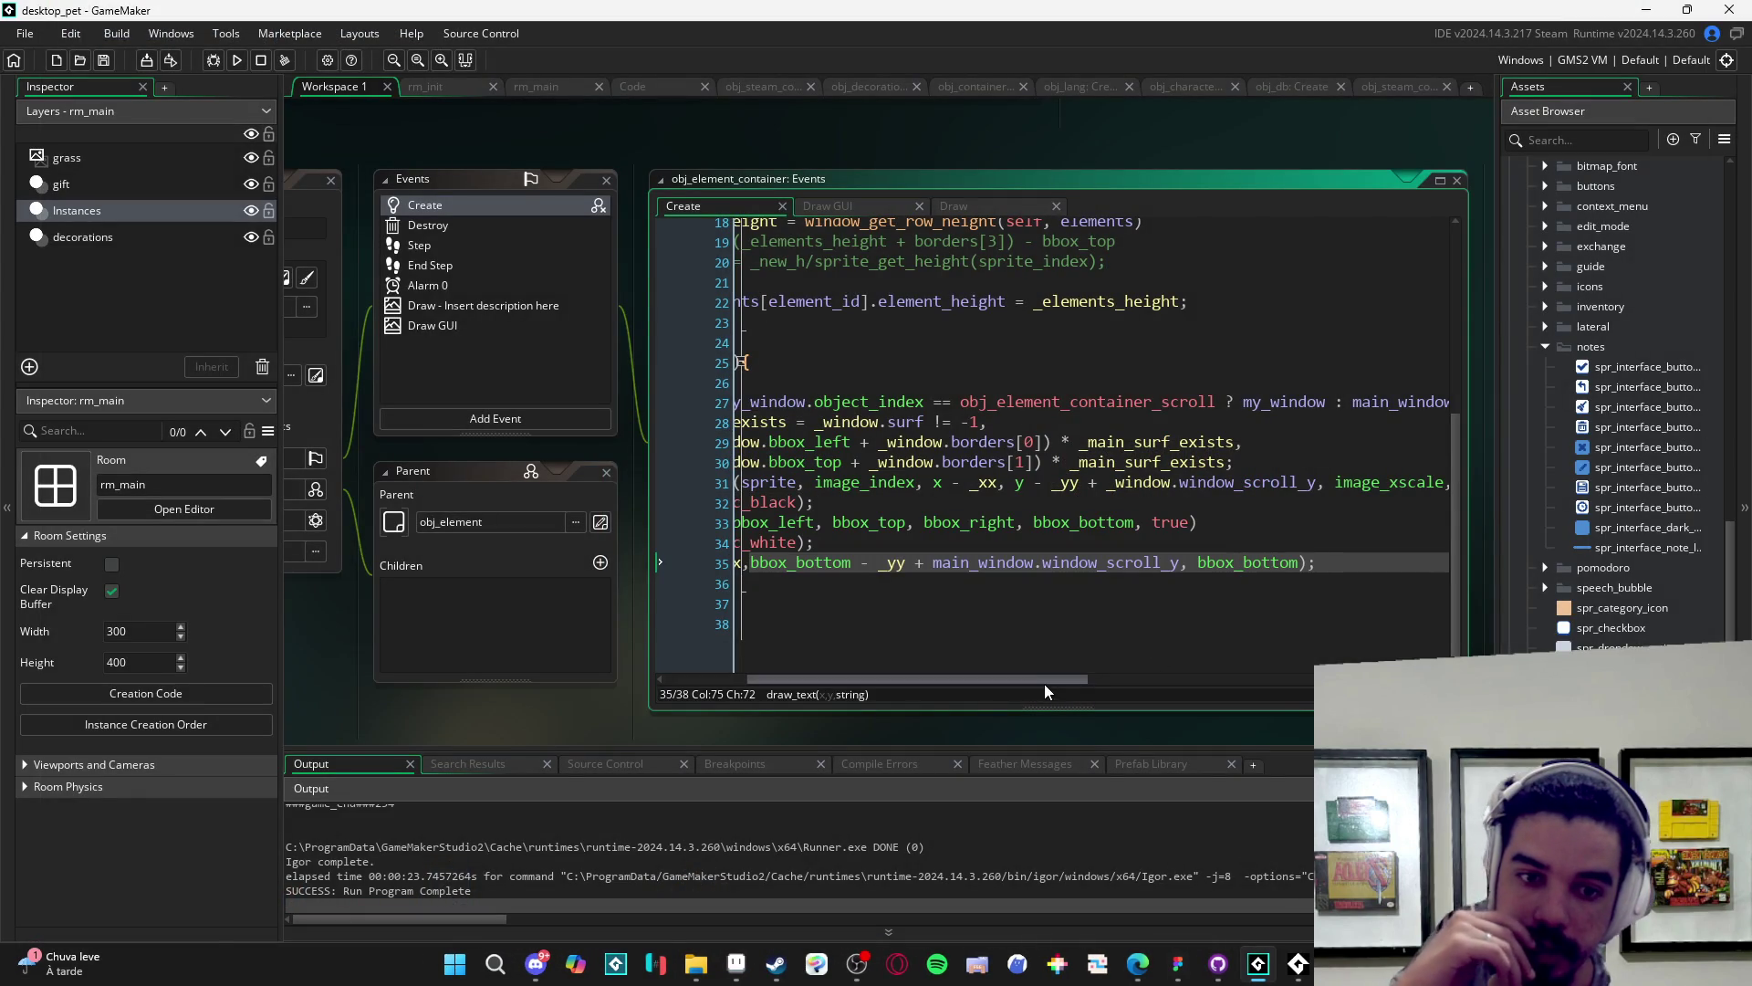
# - Prefix the draw_text and draw_set_color(c_white) lines with //, keeping the black rectangle, and rerun with F5
pyautogui.moveTo(1044, 682); pyautogui.dragTo(891, 699)
pyautogui.click(785, 563)
pyautogui.write('//')
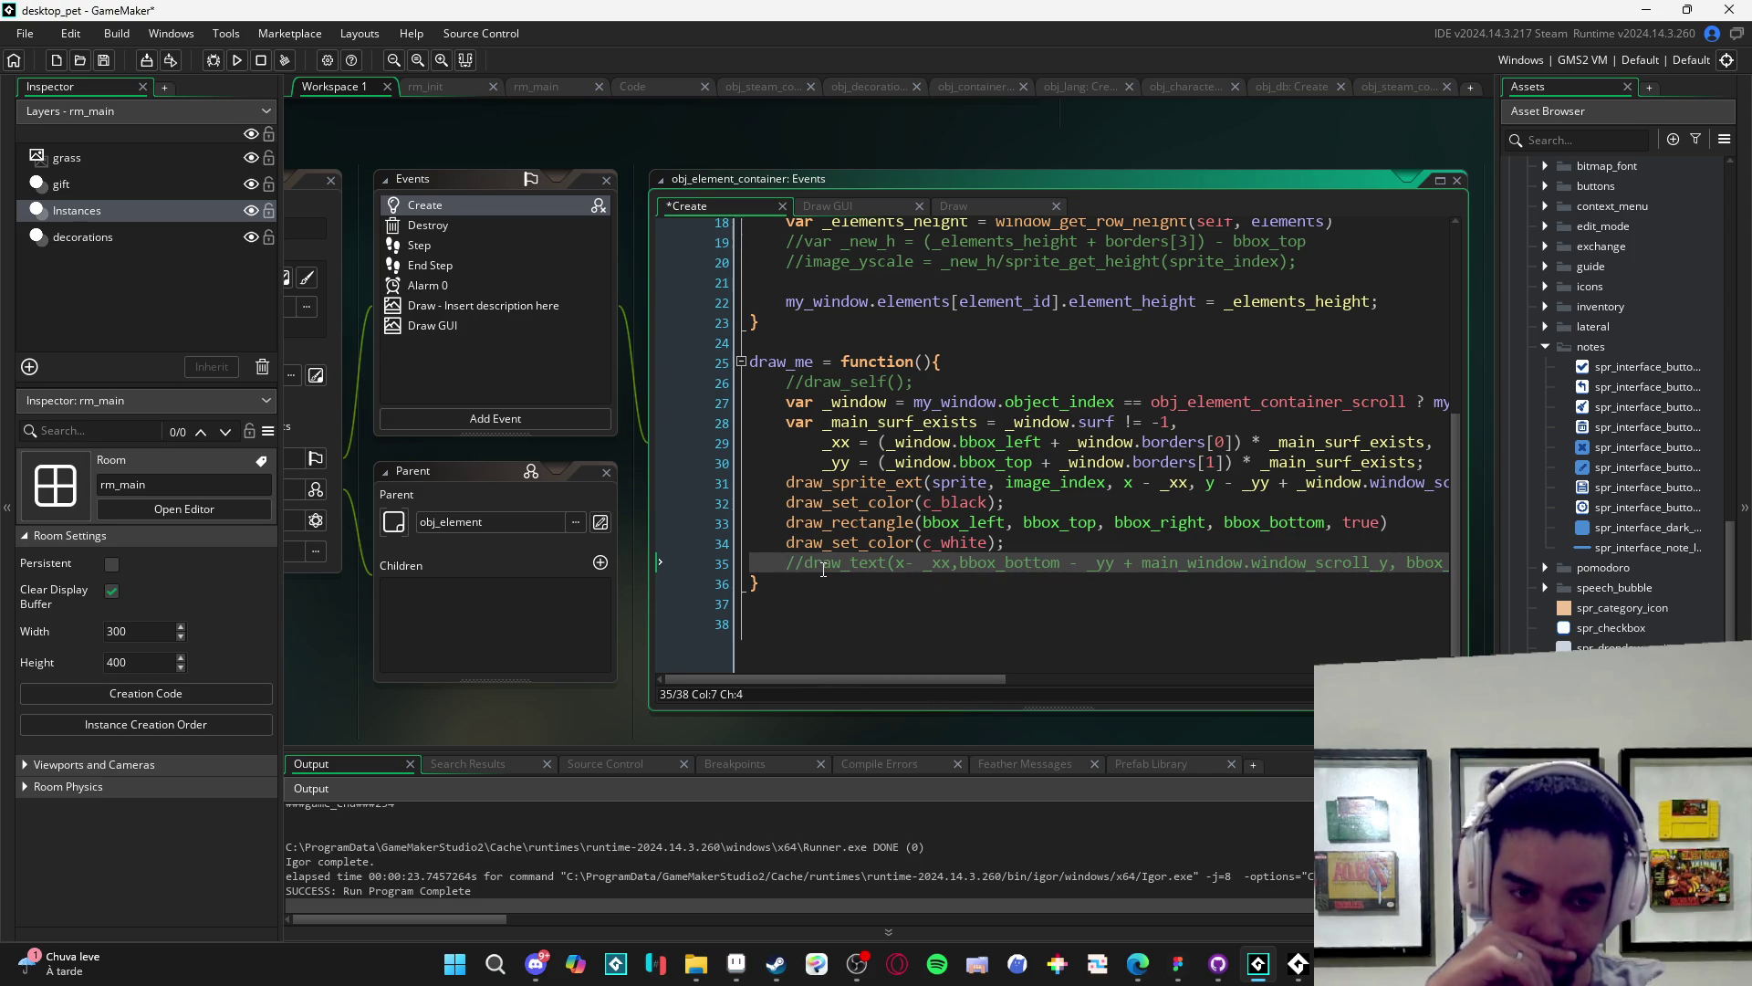
pyautogui.press('Up')
pyautogui.press('Home')
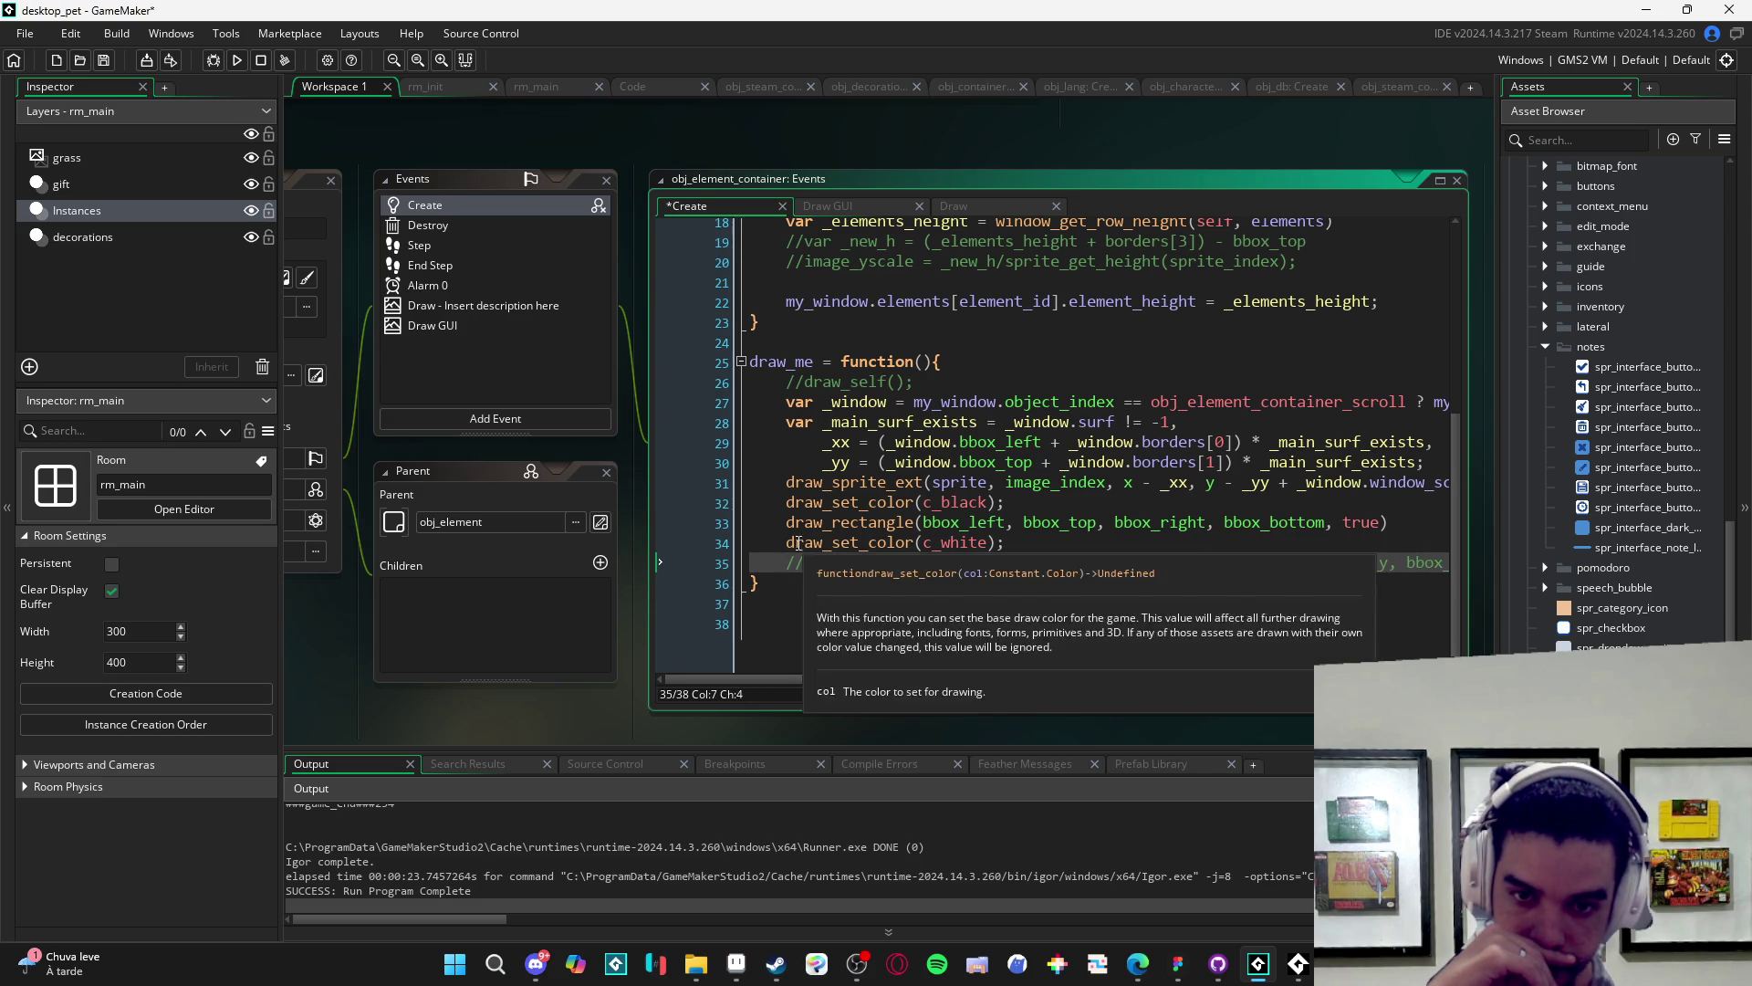
pyautogui.write('//')
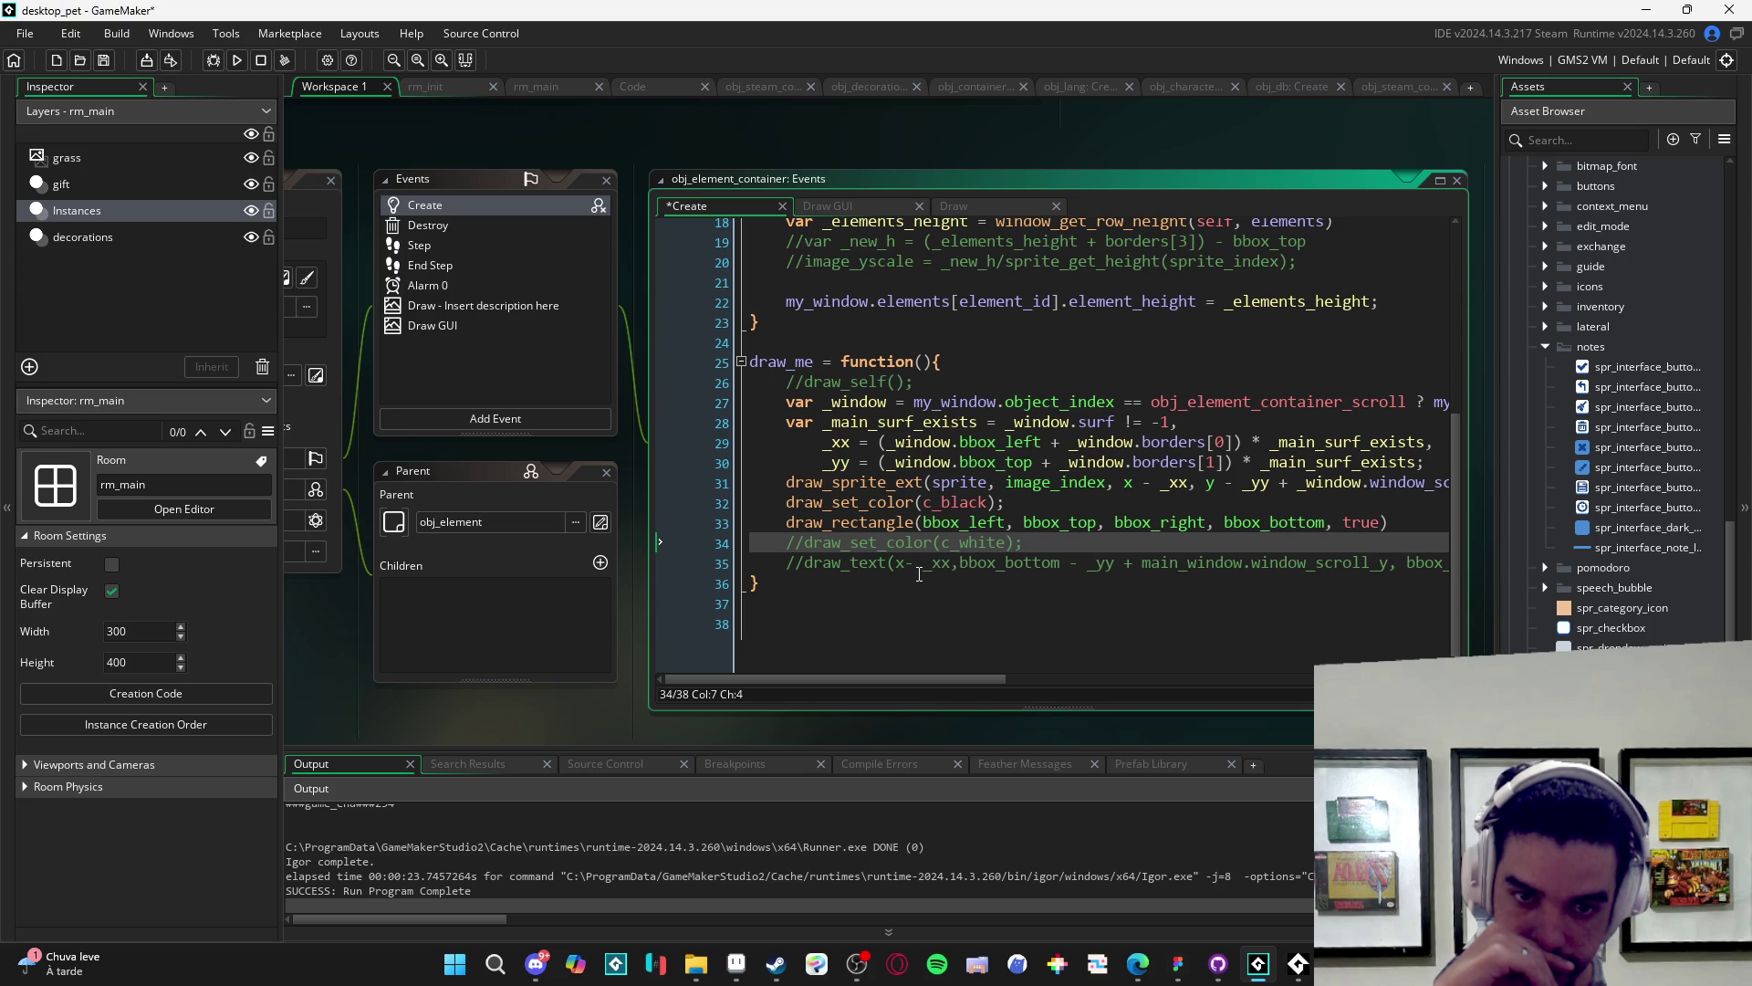
pyautogui.press('F5')
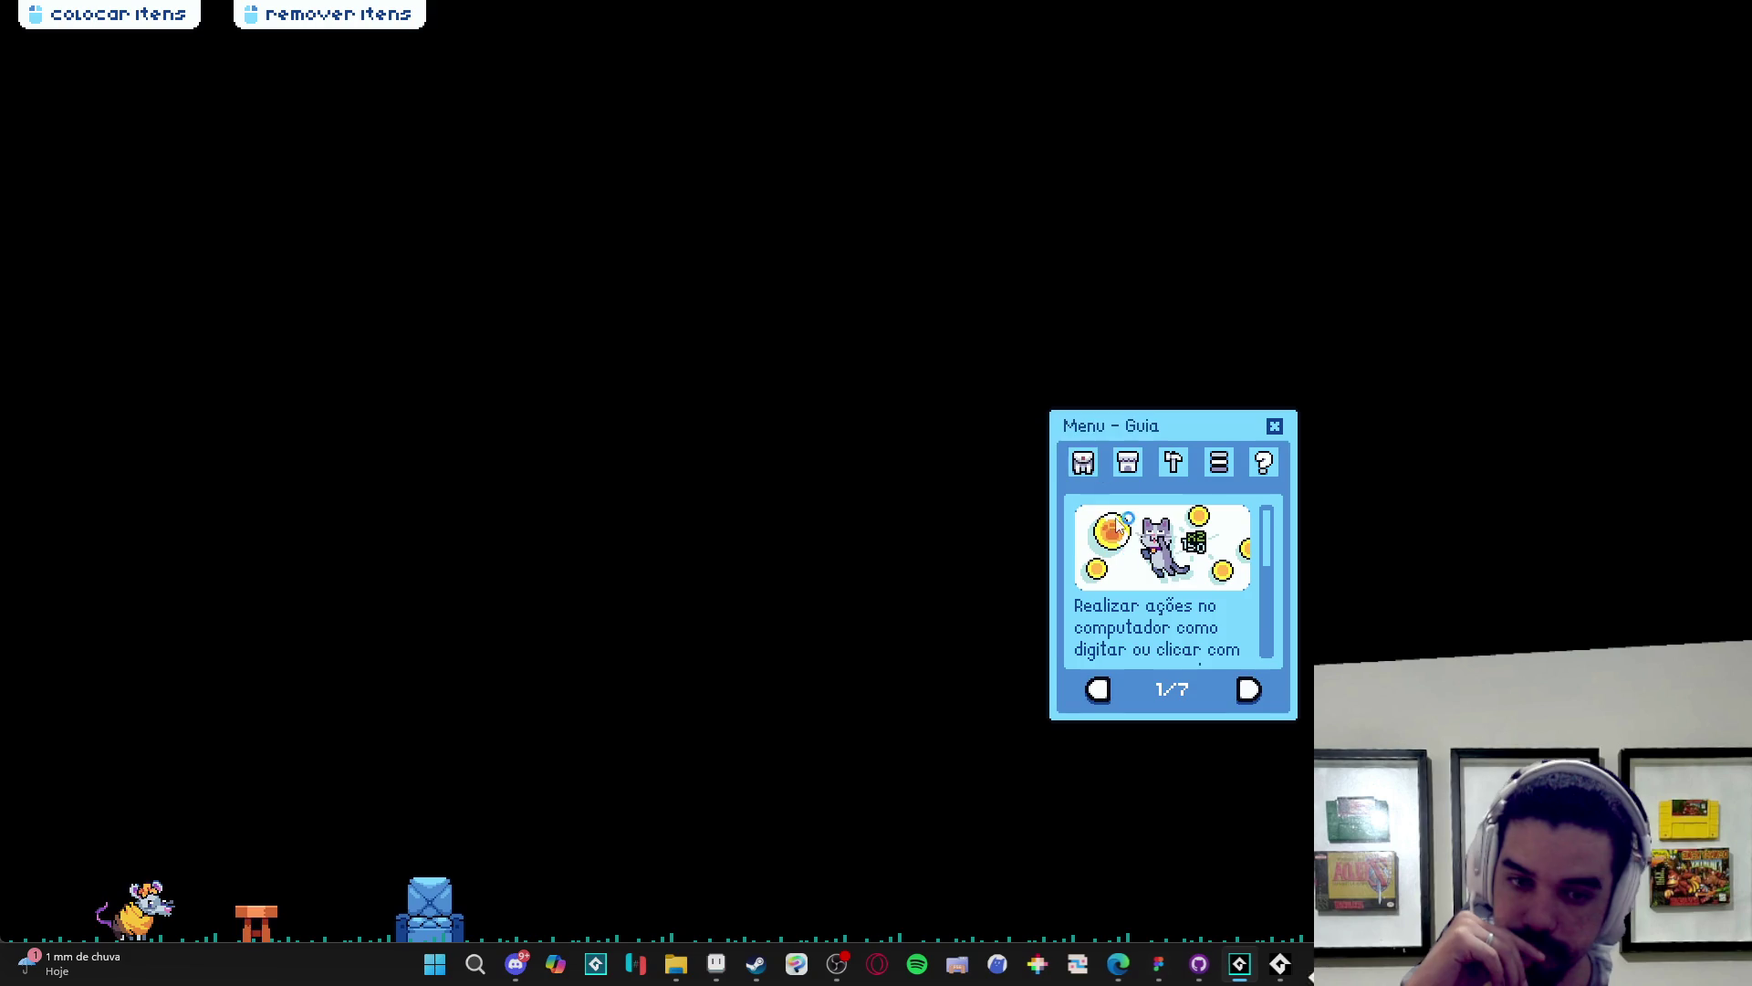
# - Open Inventário then Trocar to check the gift list box without debug text, then return to GameMaker
pyautogui.click(1082, 462)
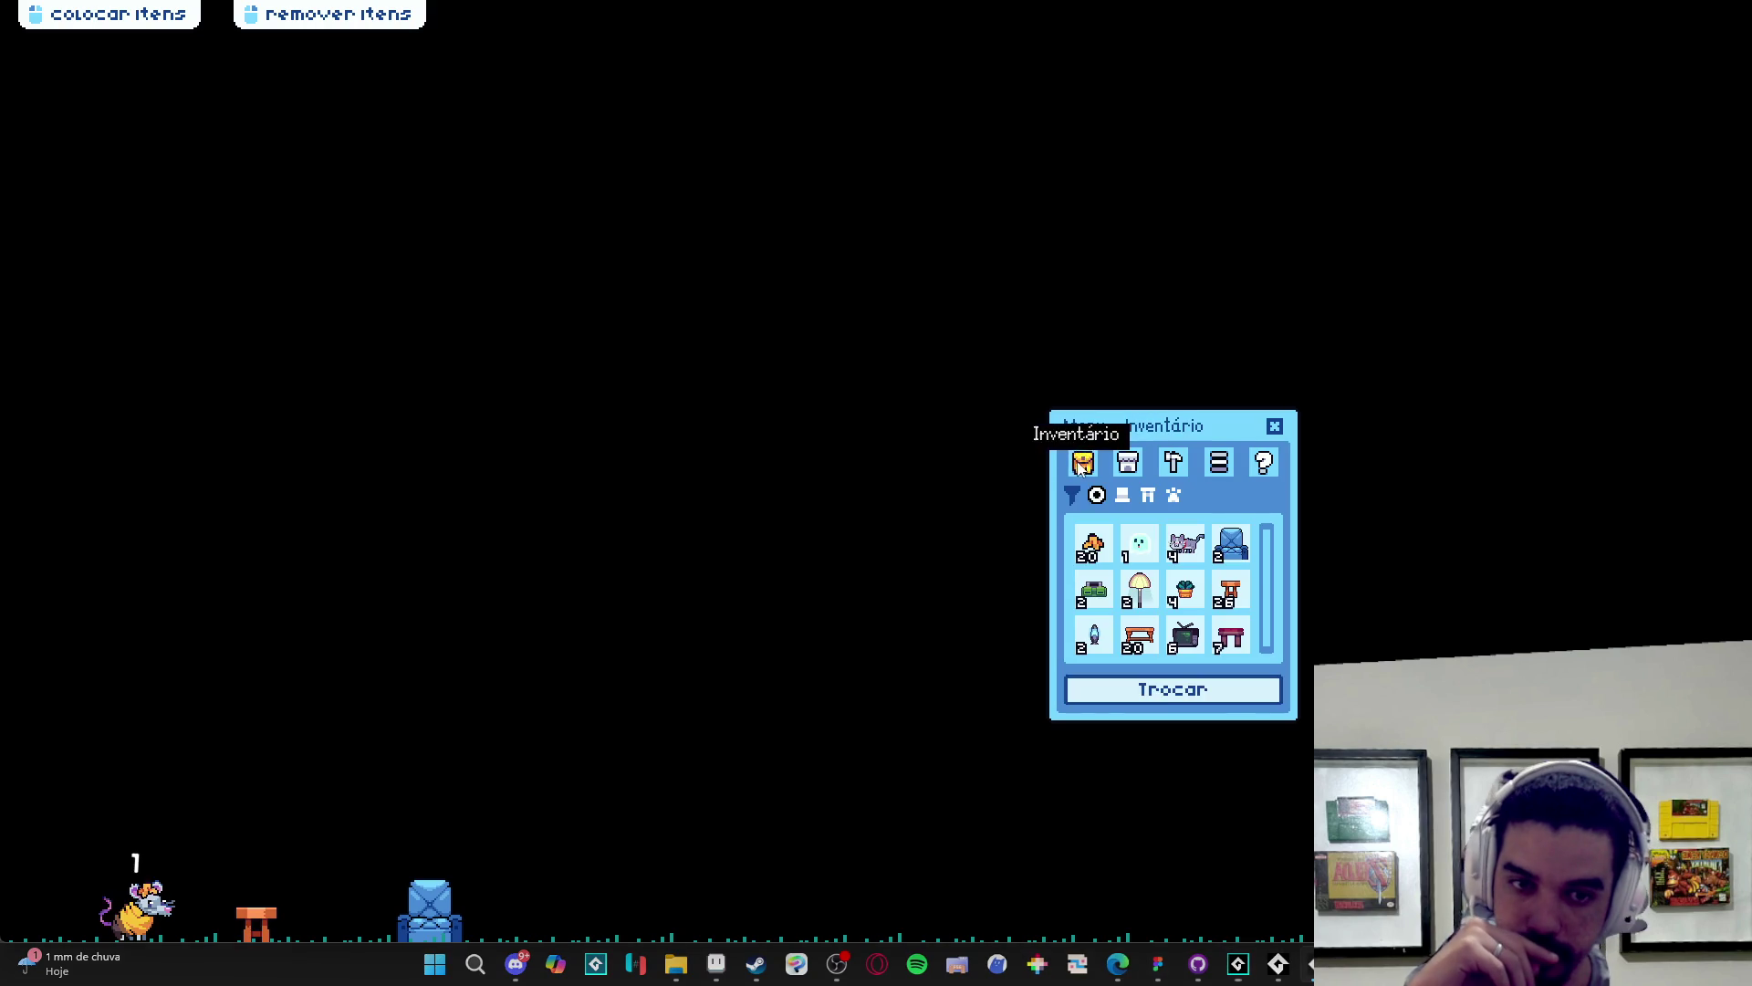
pyautogui.click(1170, 696)
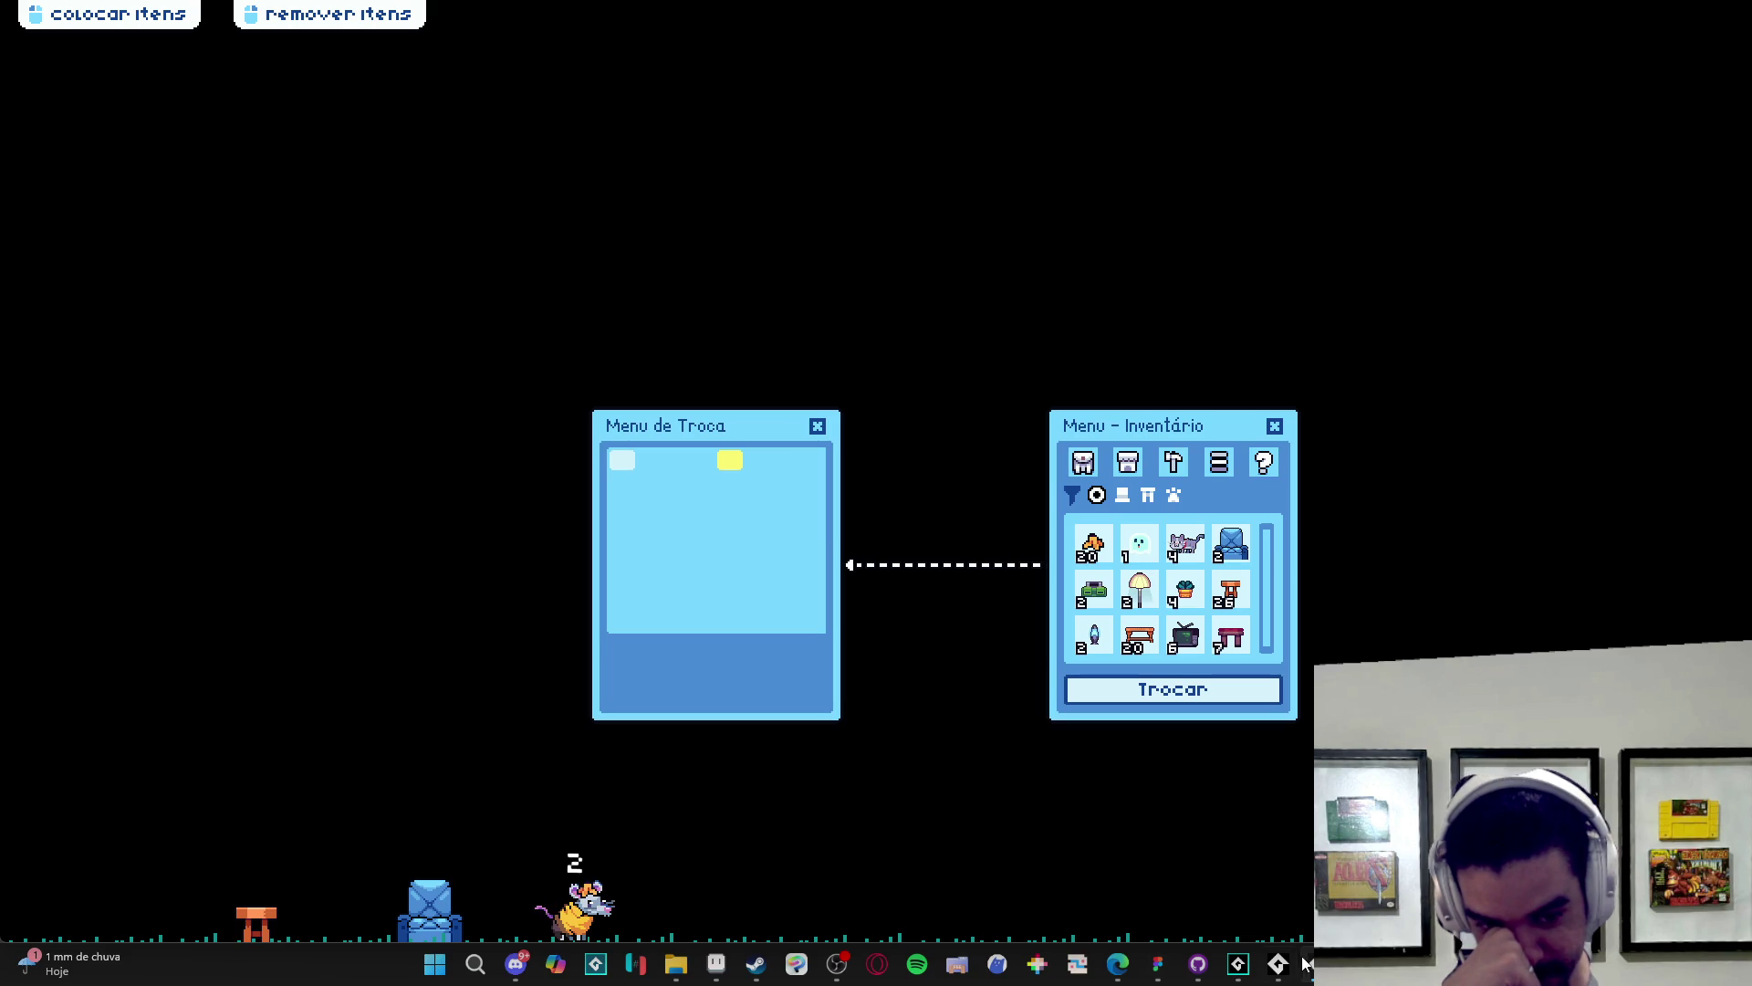
pyautogui.moveTo(1296, 964)
pyautogui.click(1281, 918)
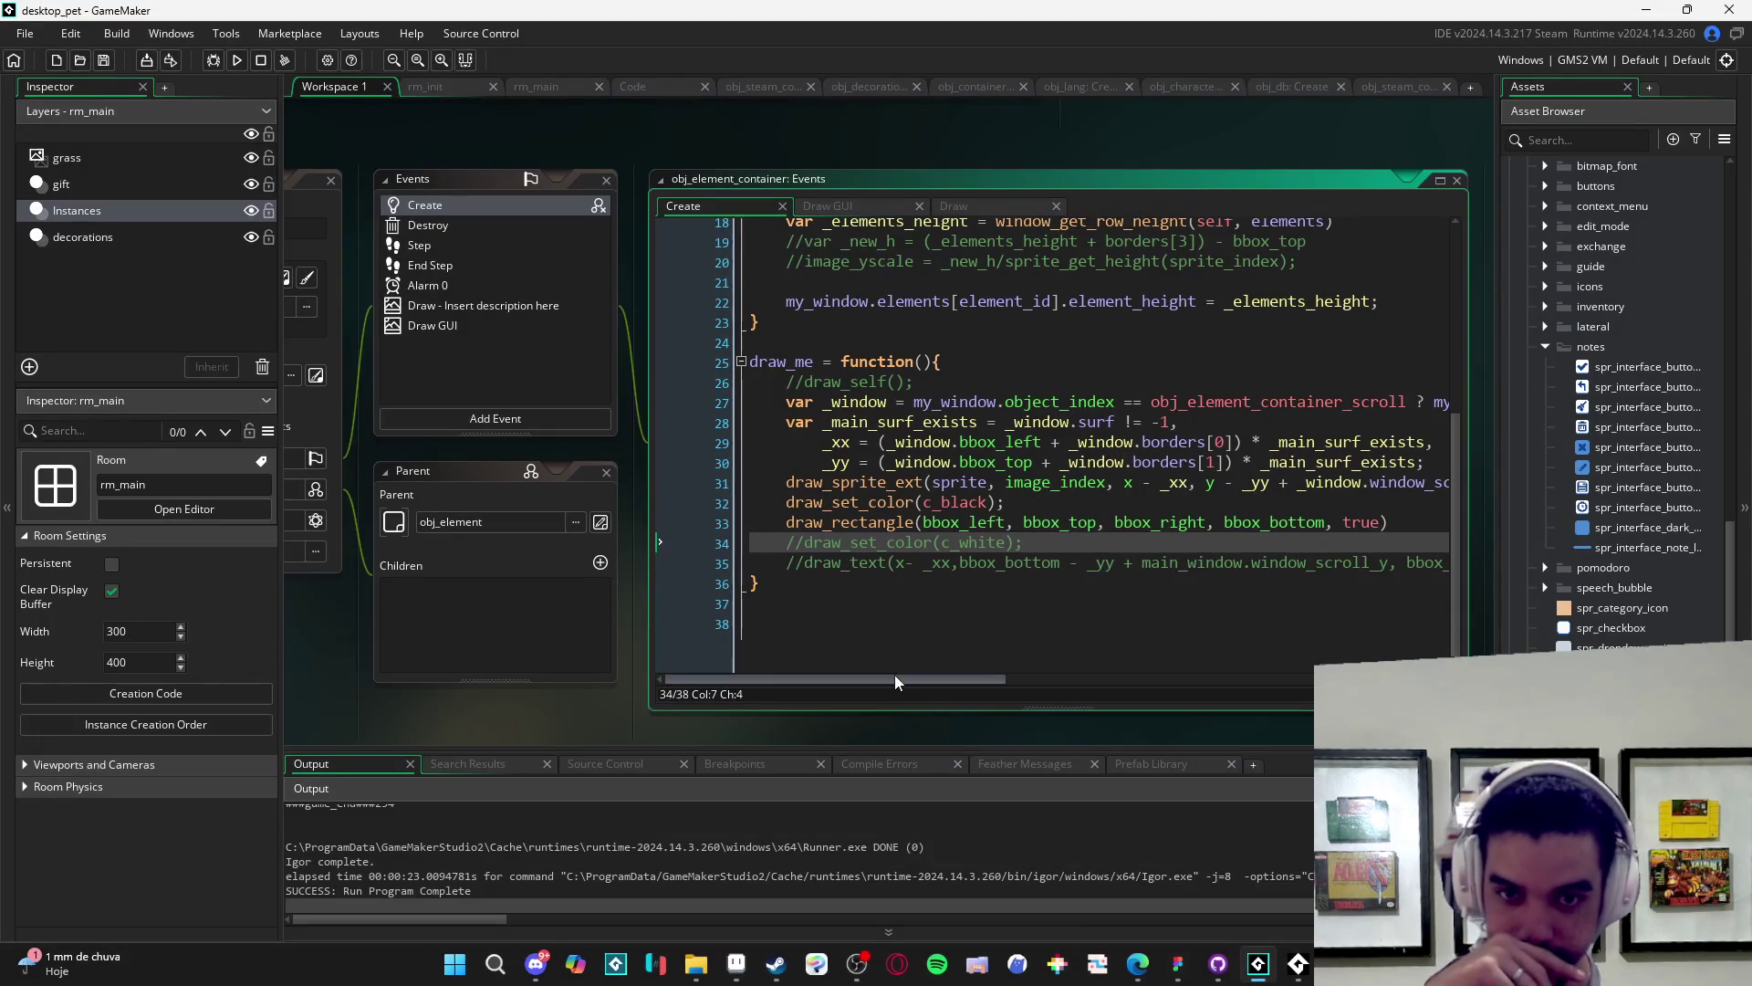
# - Check the container's Draw GUI code, then return to its Create code
pyautogui.hscroll(2, 903, 680)
pyautogui.hscroll(-2, 916, 684)
pyautogui.scroll(3, 892, 621)
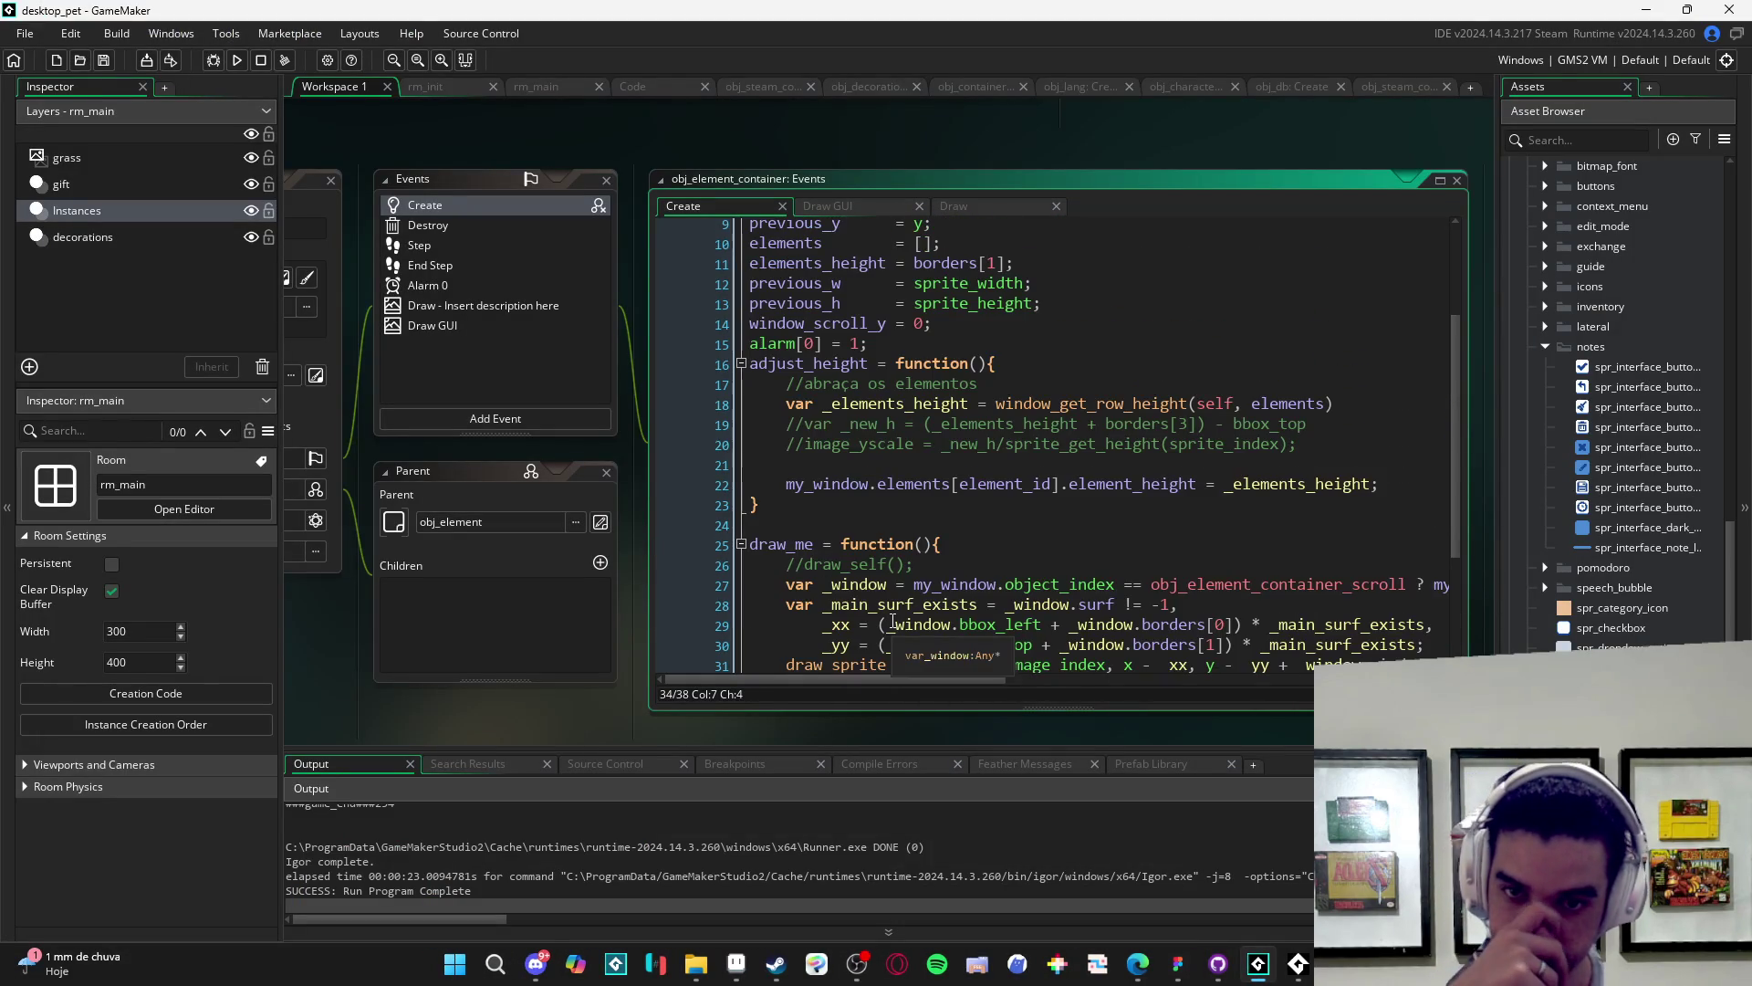
pyautogui.scroll(2, 893, 622)
pyautogui.scroll(-3, 893, 617)
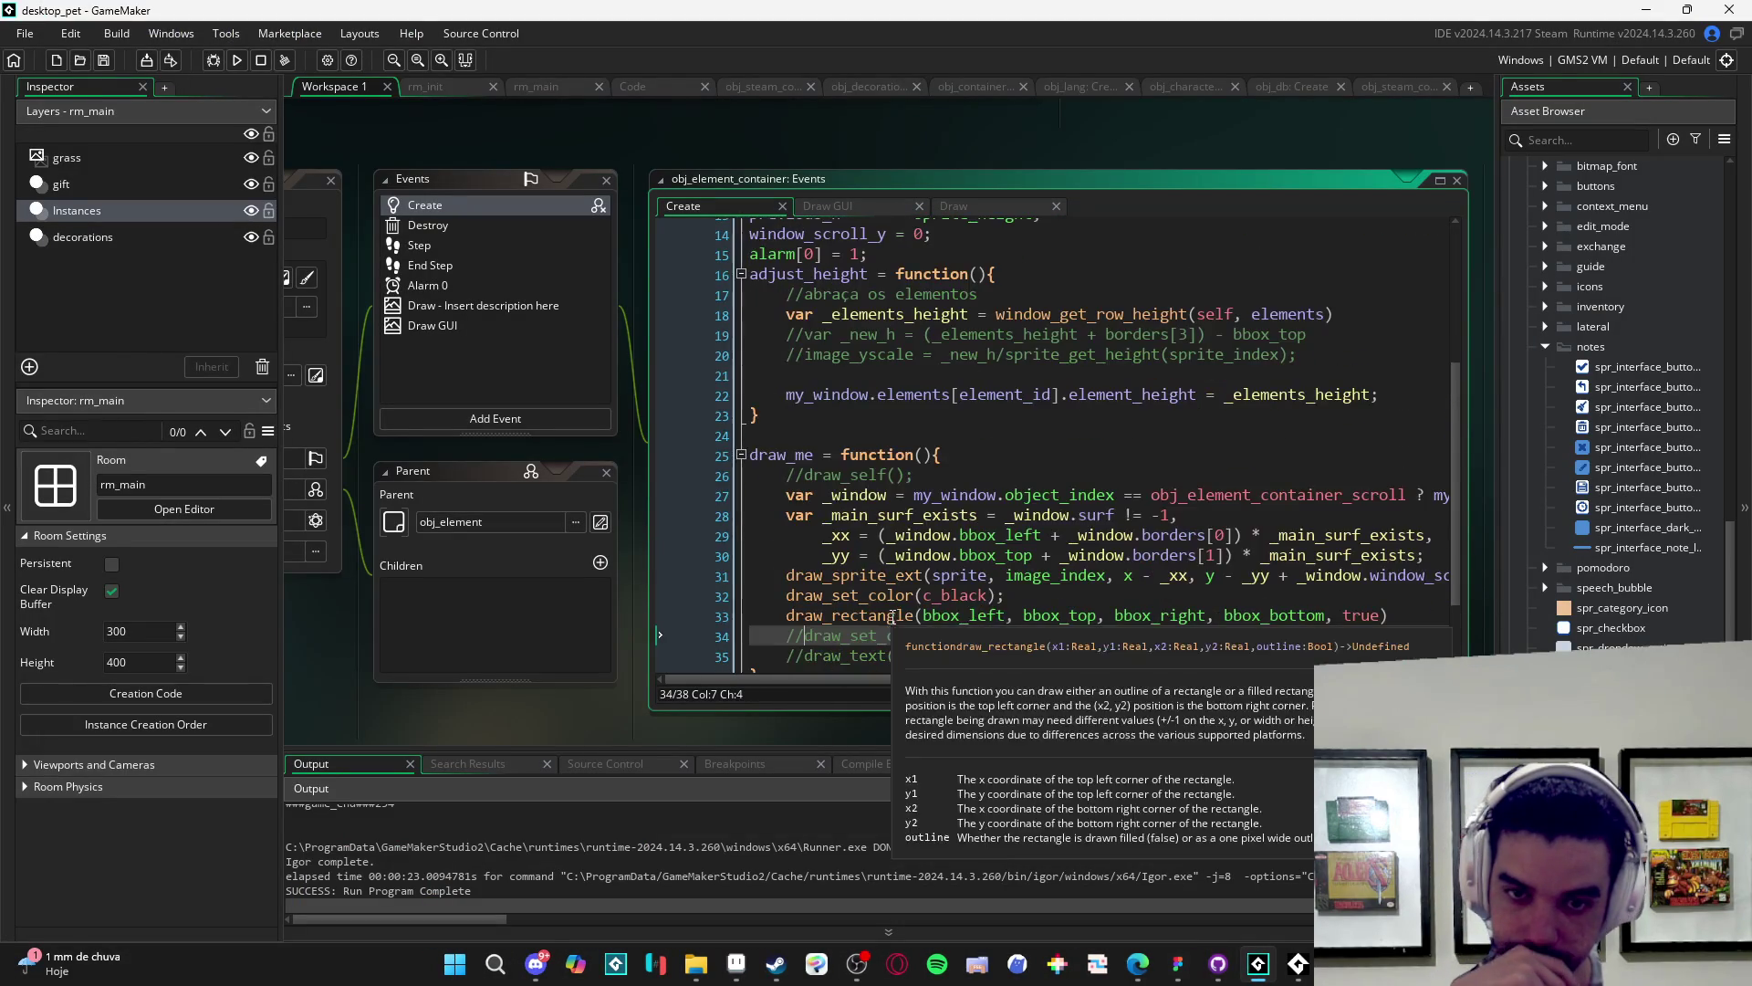
pyautogui.scroll(-2, 892, 619)
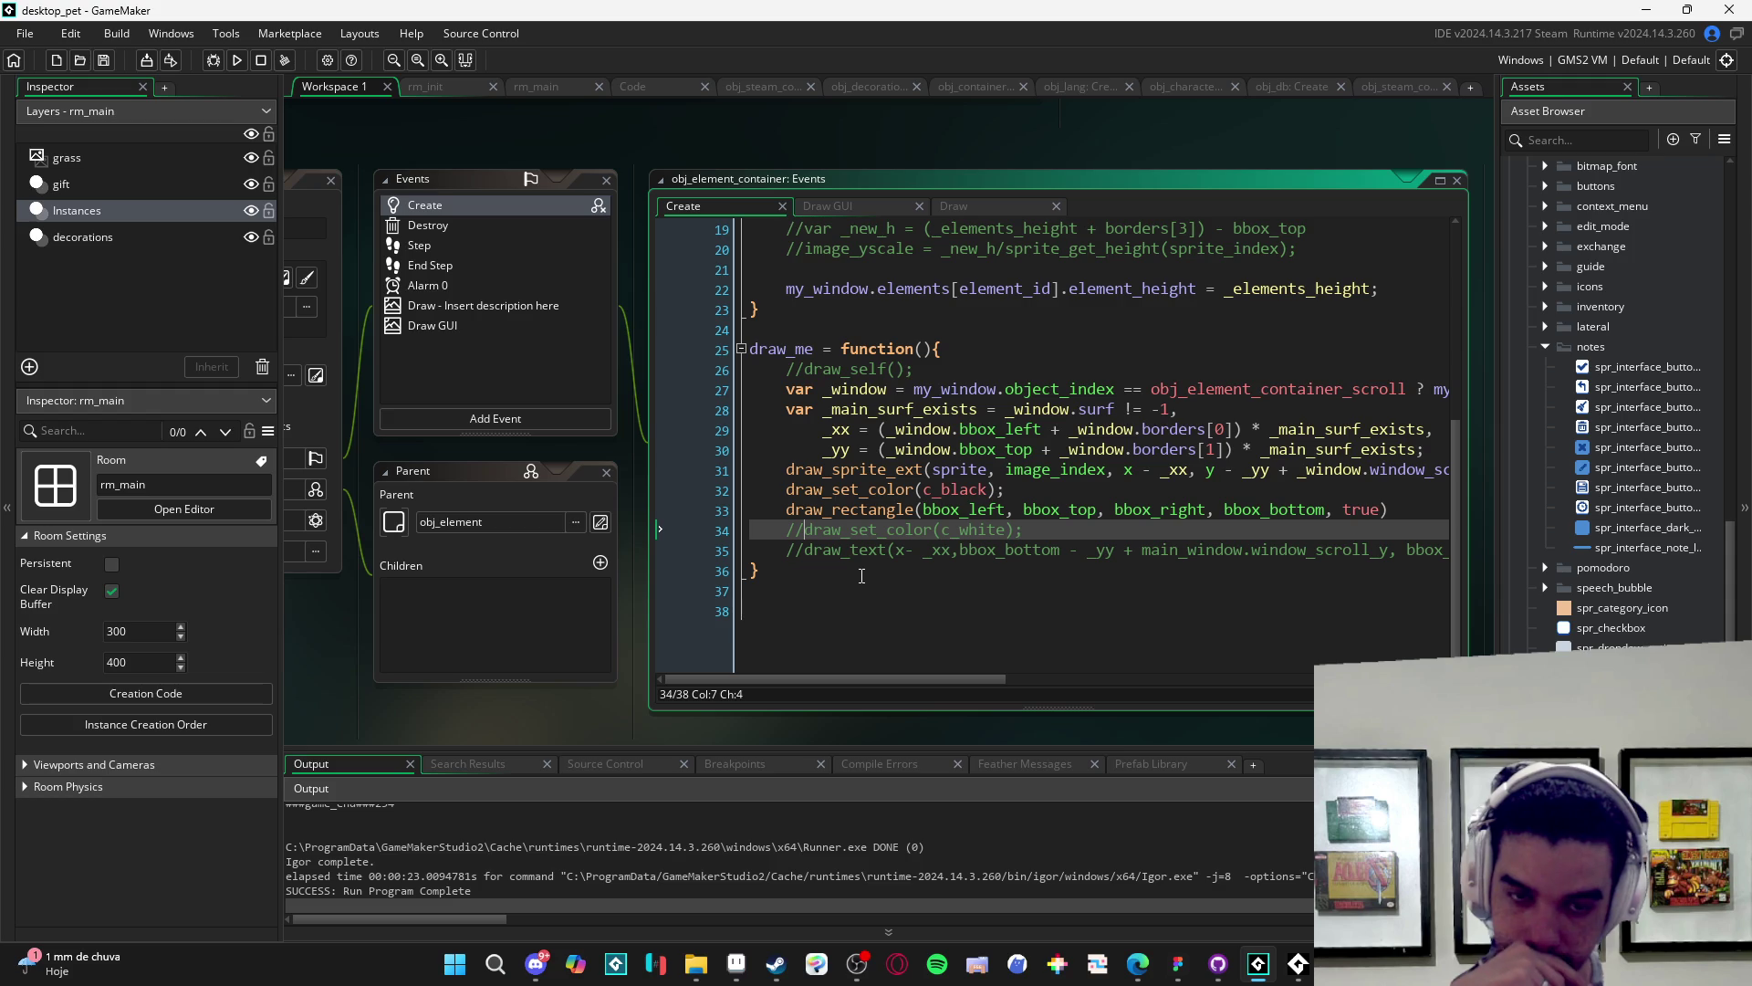
pyautogui.click(503, 330)
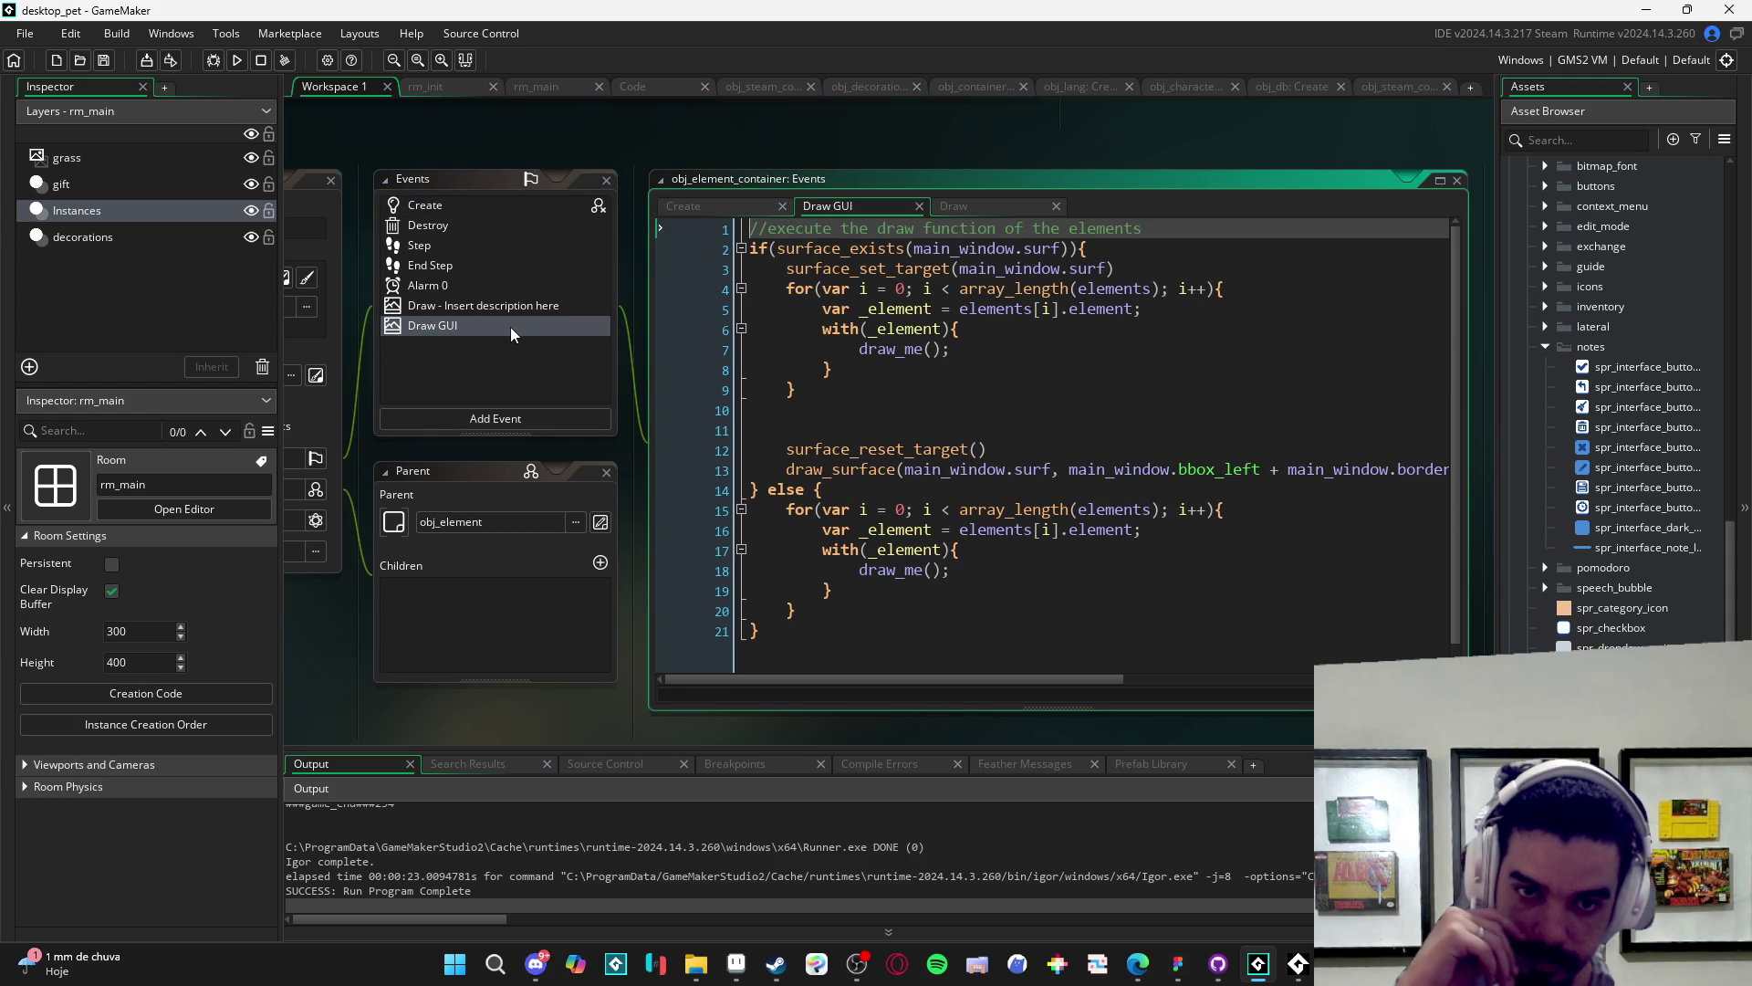
pyautogui.click(458, 202)
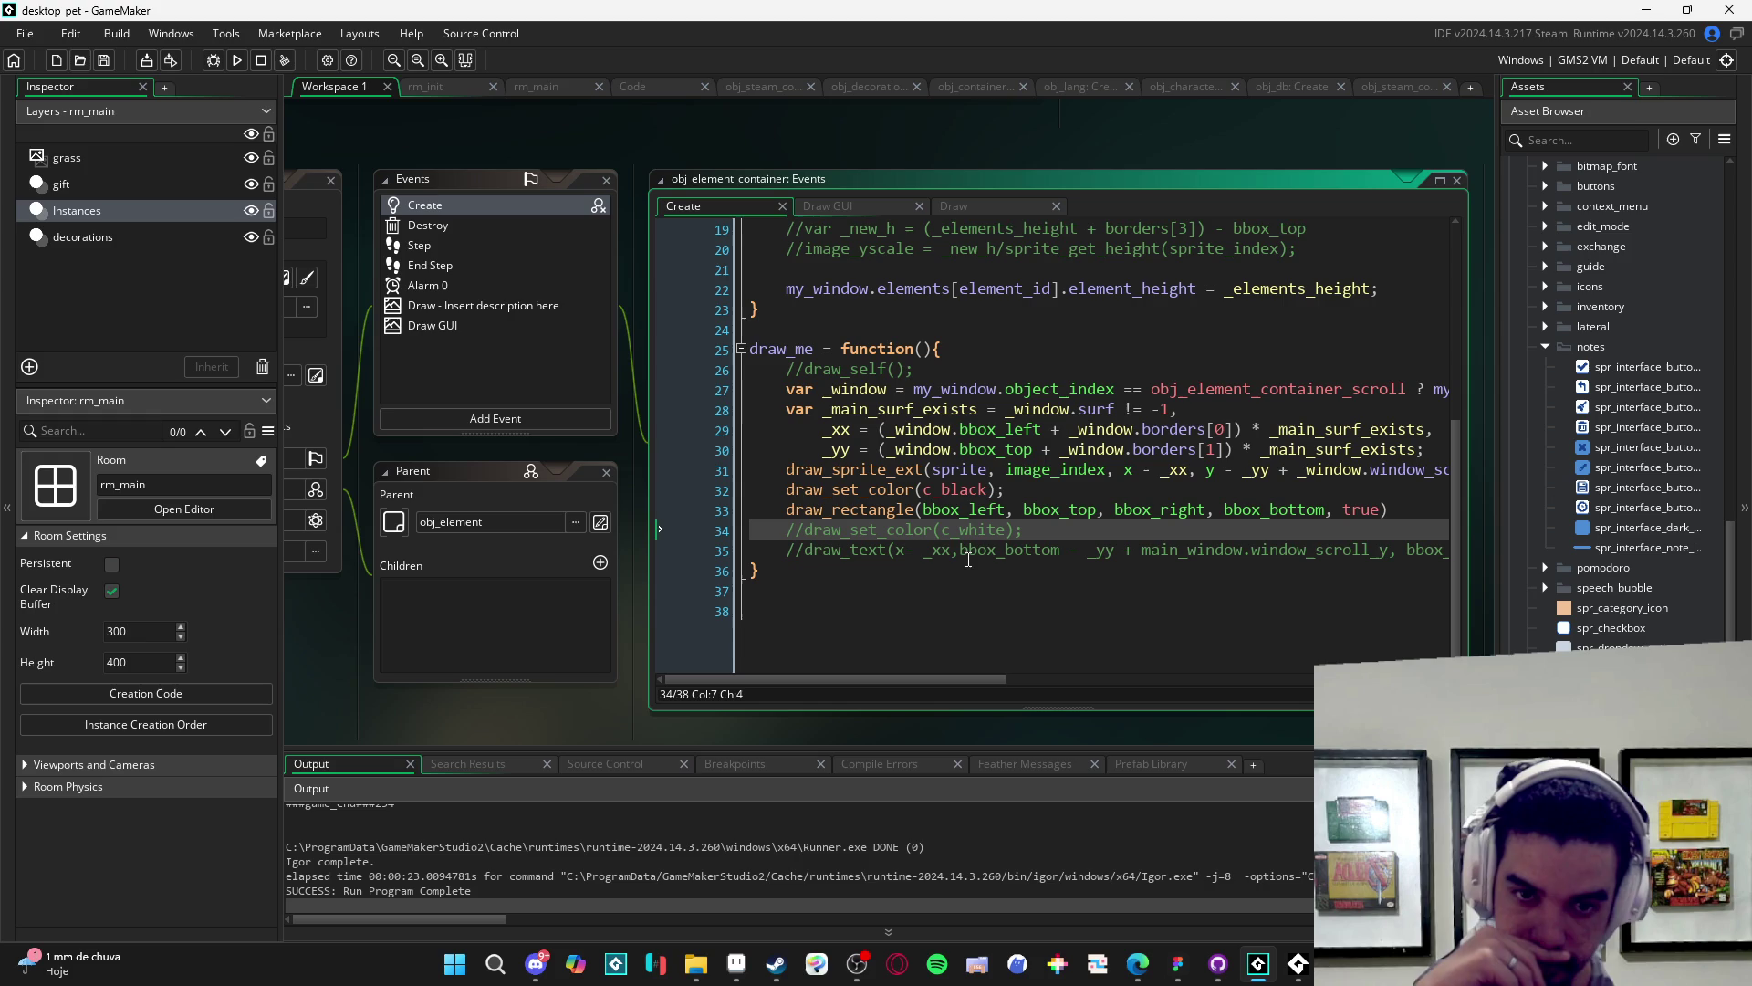
# - Add // before the draw_set_color(c_black) and draw_rectangle lines in draw_me
pyautogui.scroll(1, 786, 513)
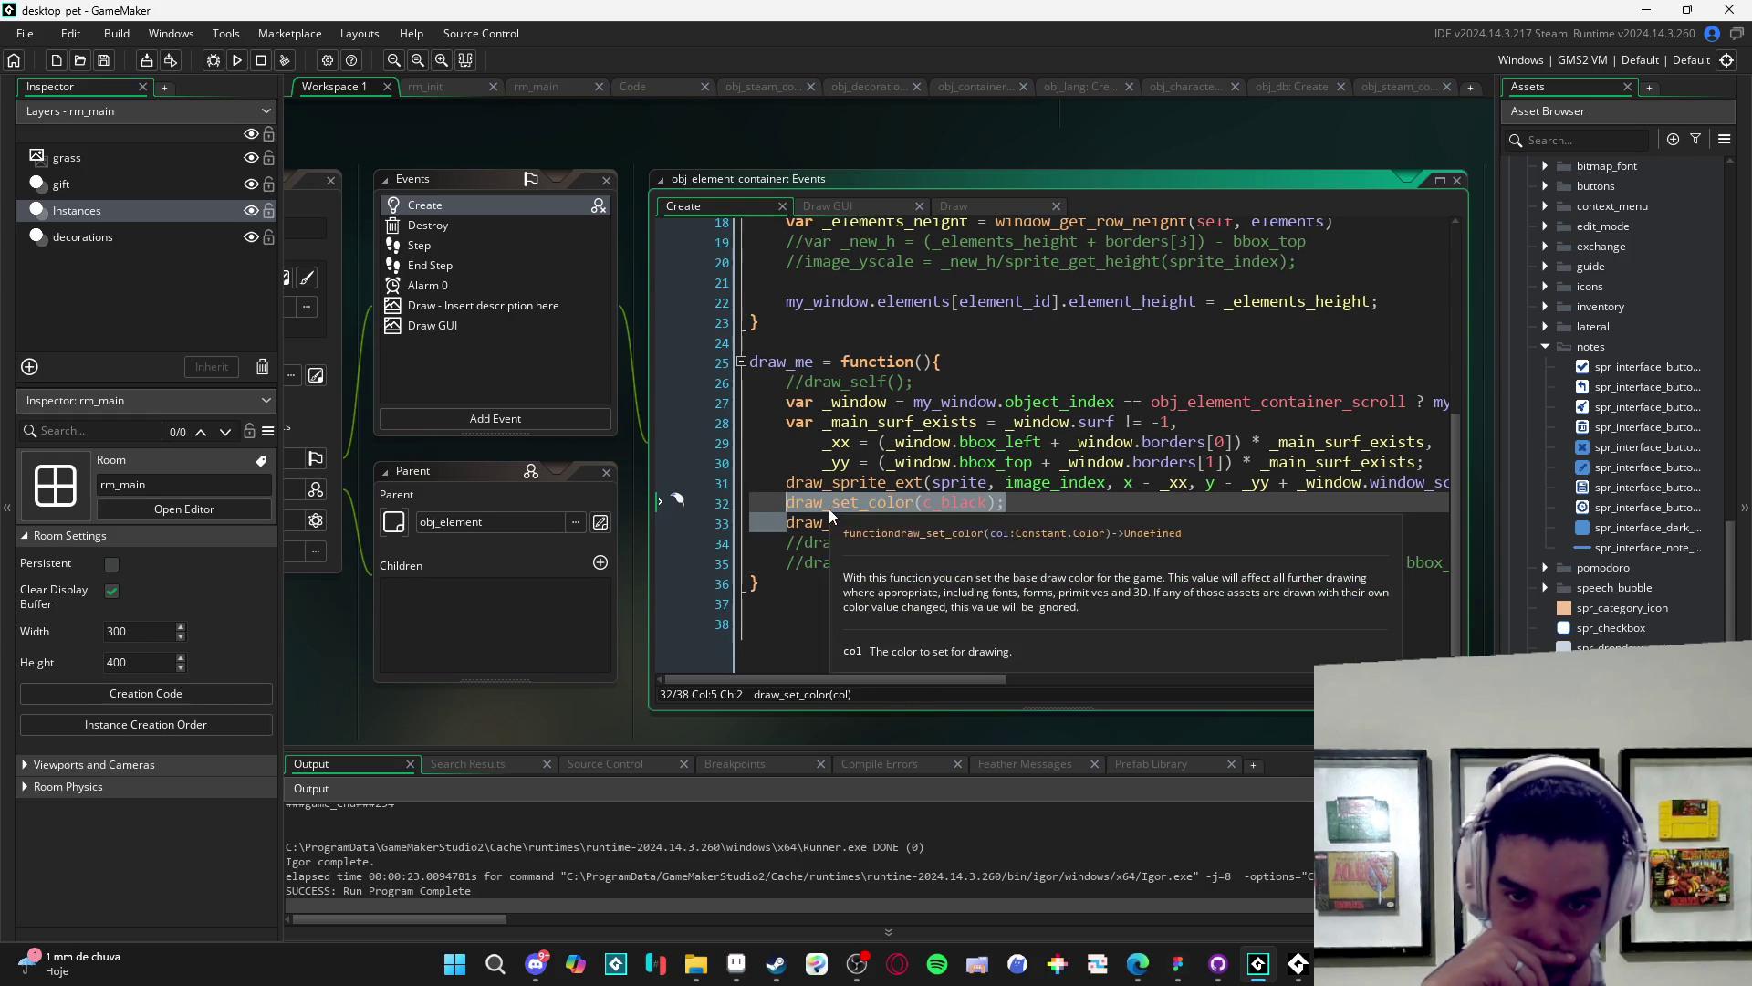
pyautogui.click(785, 505)
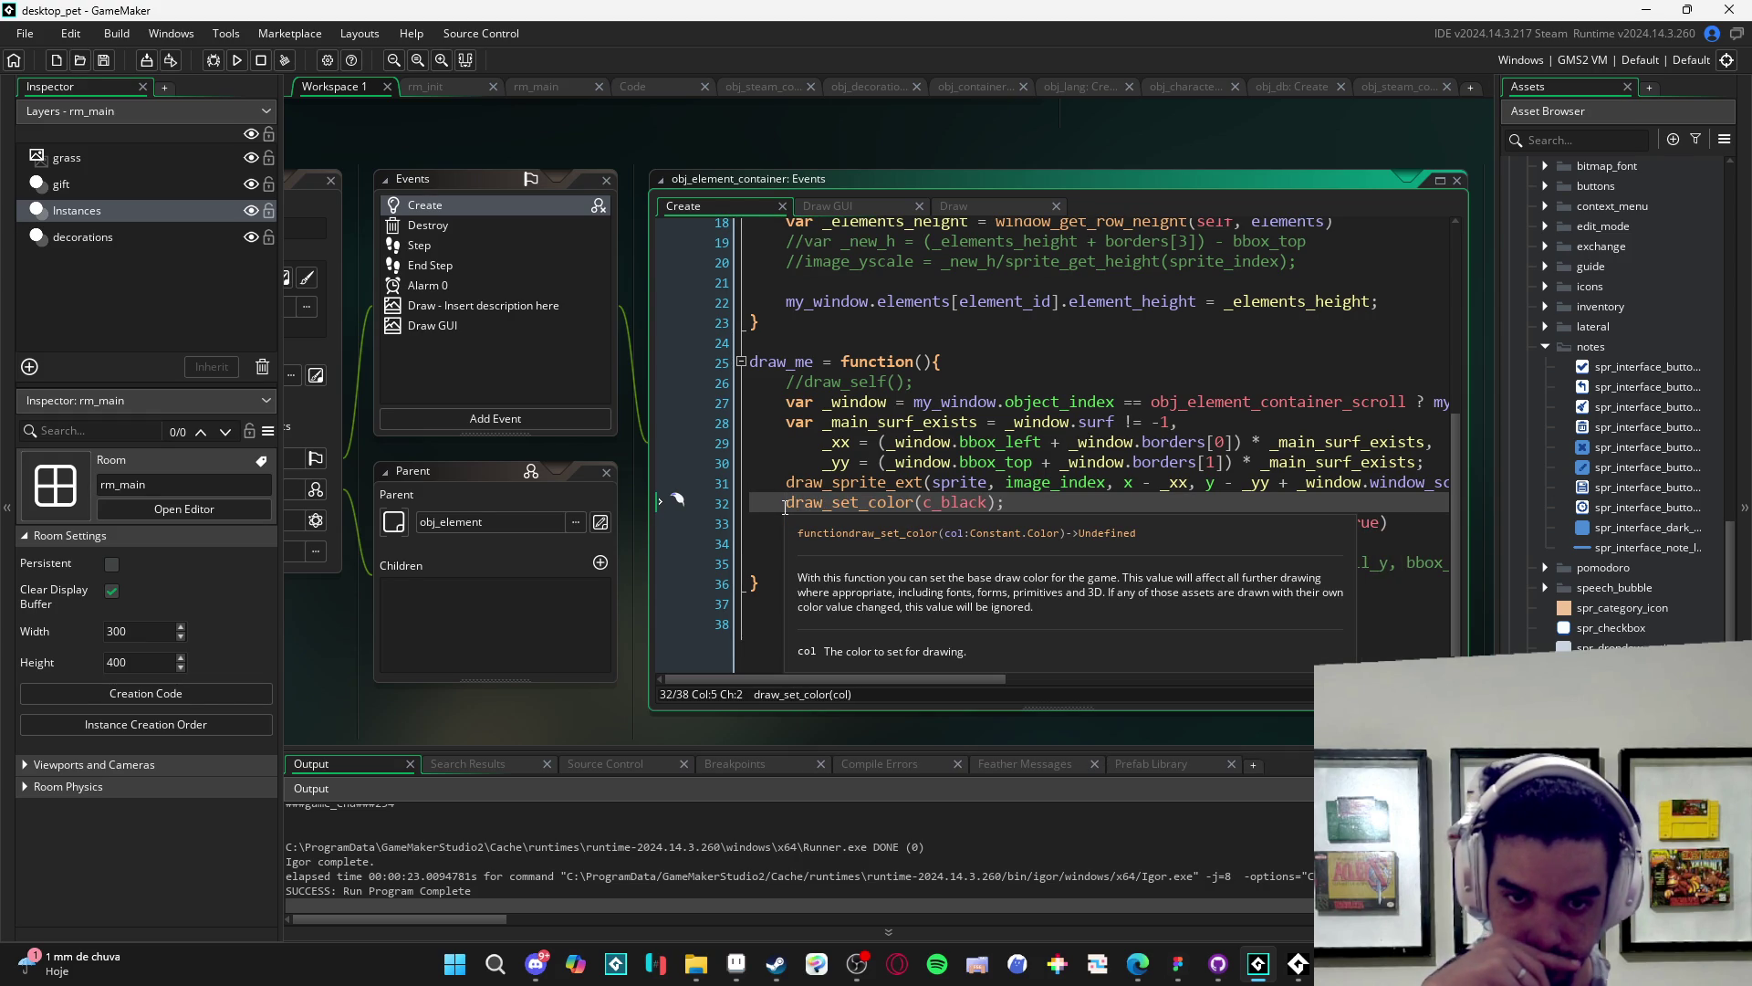
pyautogui.write('//')
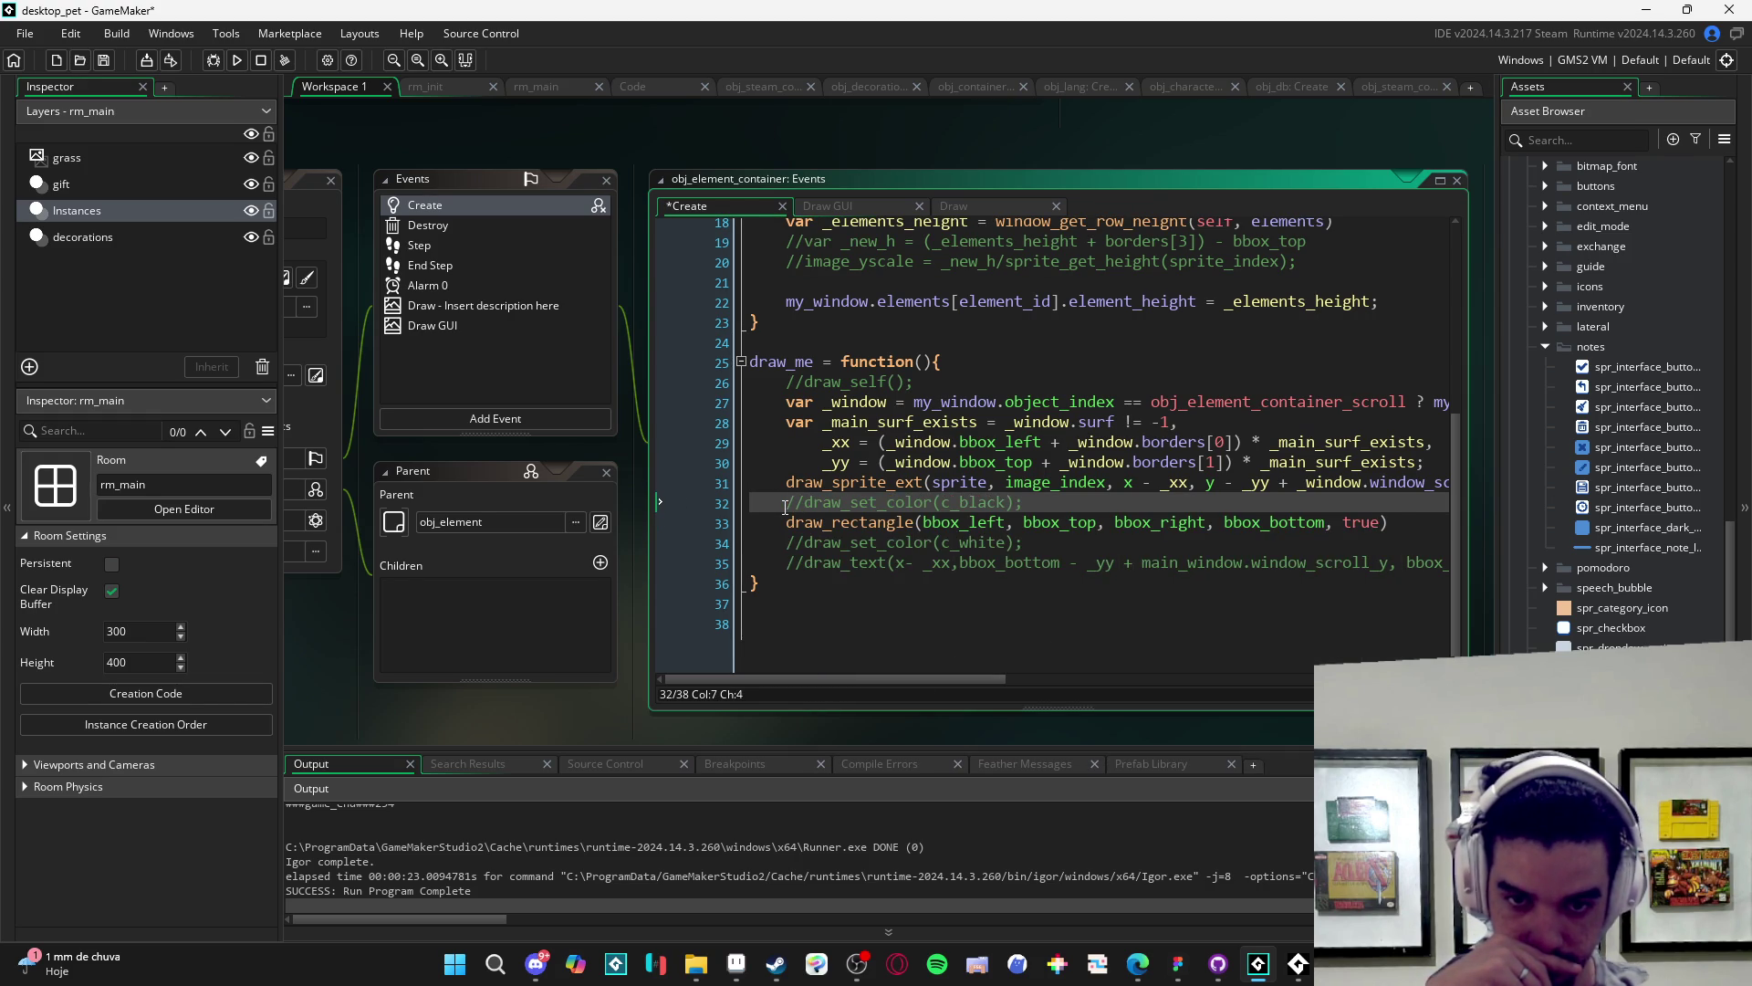
pyautogui.press('Down')
pyautogui.write('//')
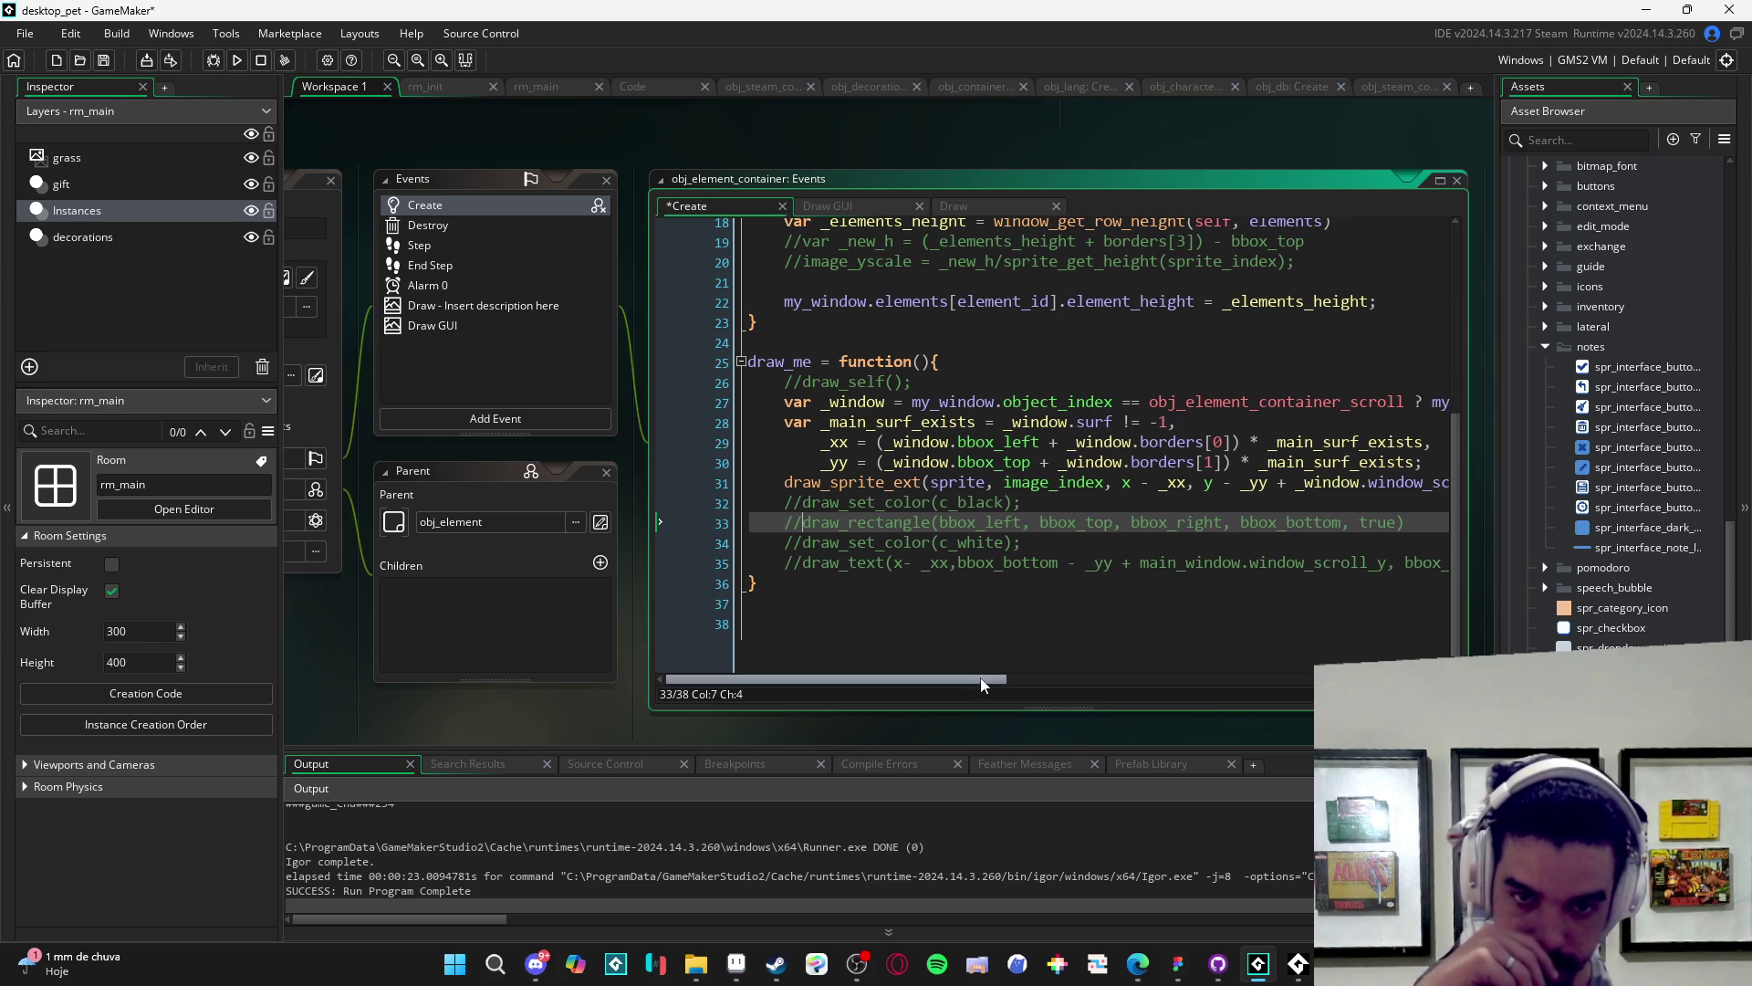
pyautogui.moveTo(983, 677)
pyautogui.mouseDown()
pyautogui.moveTo(1384, 690)
pyautogui.moveTo(765, 686)
pyautogui.mouseUp()
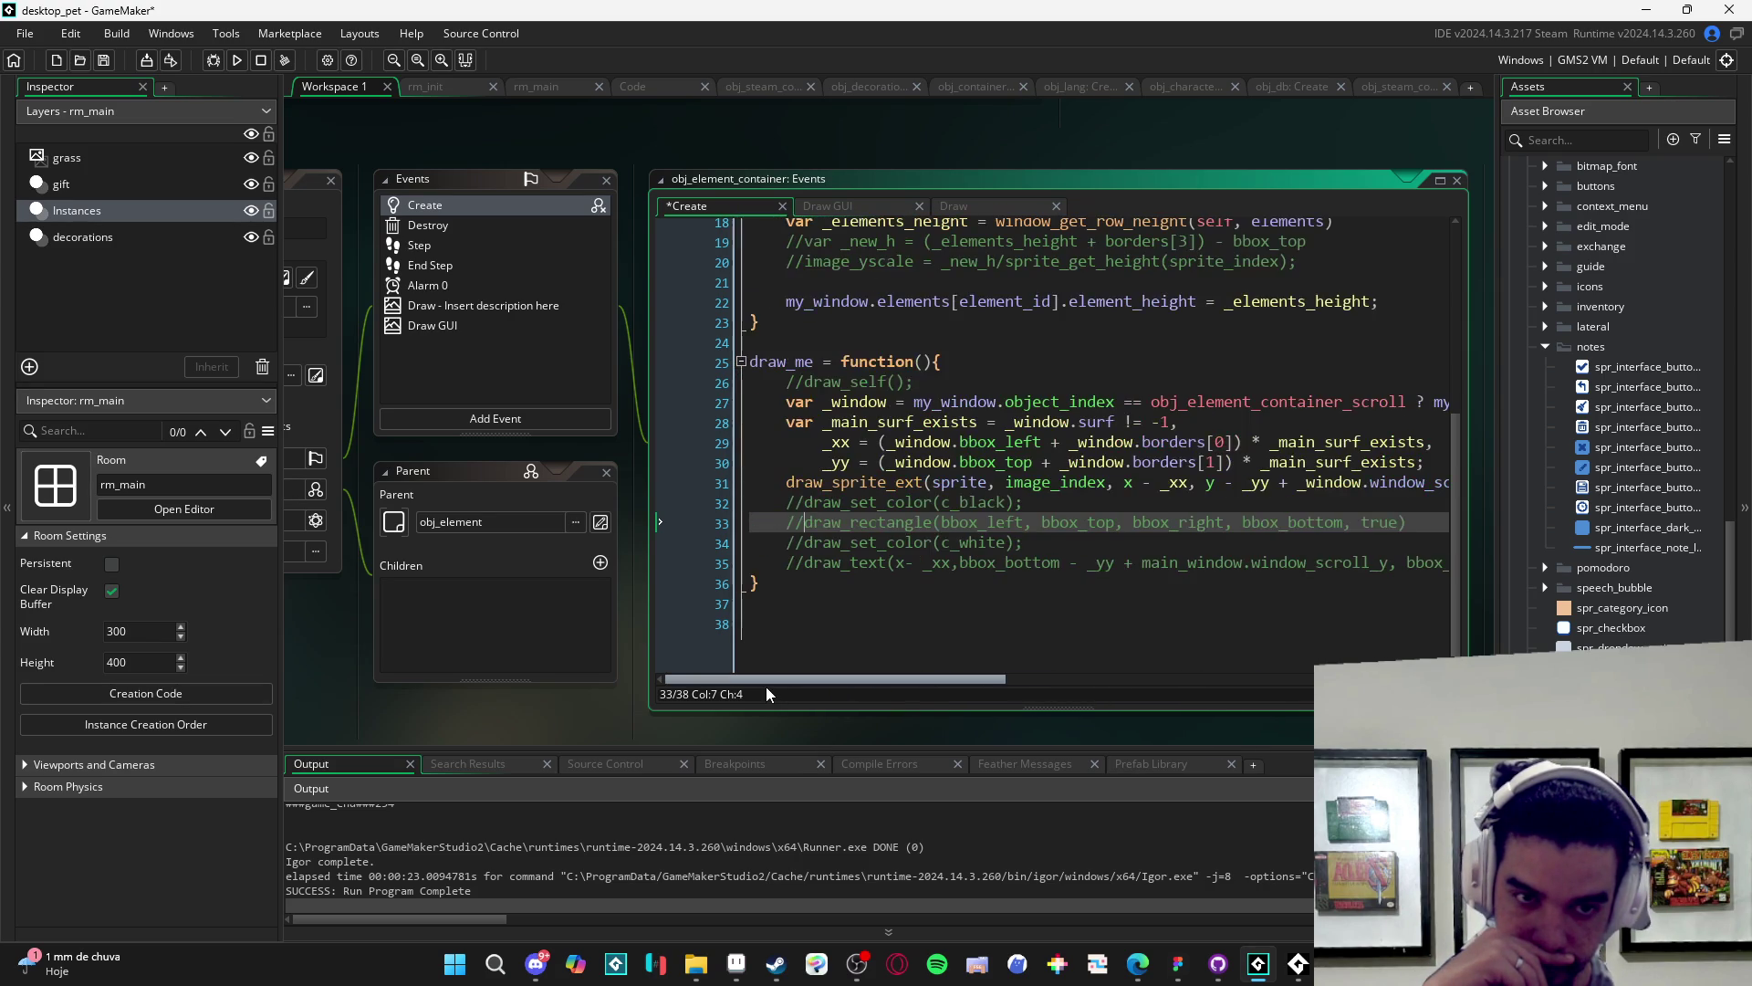
pyautogui.hscroll(1, 982, 697)
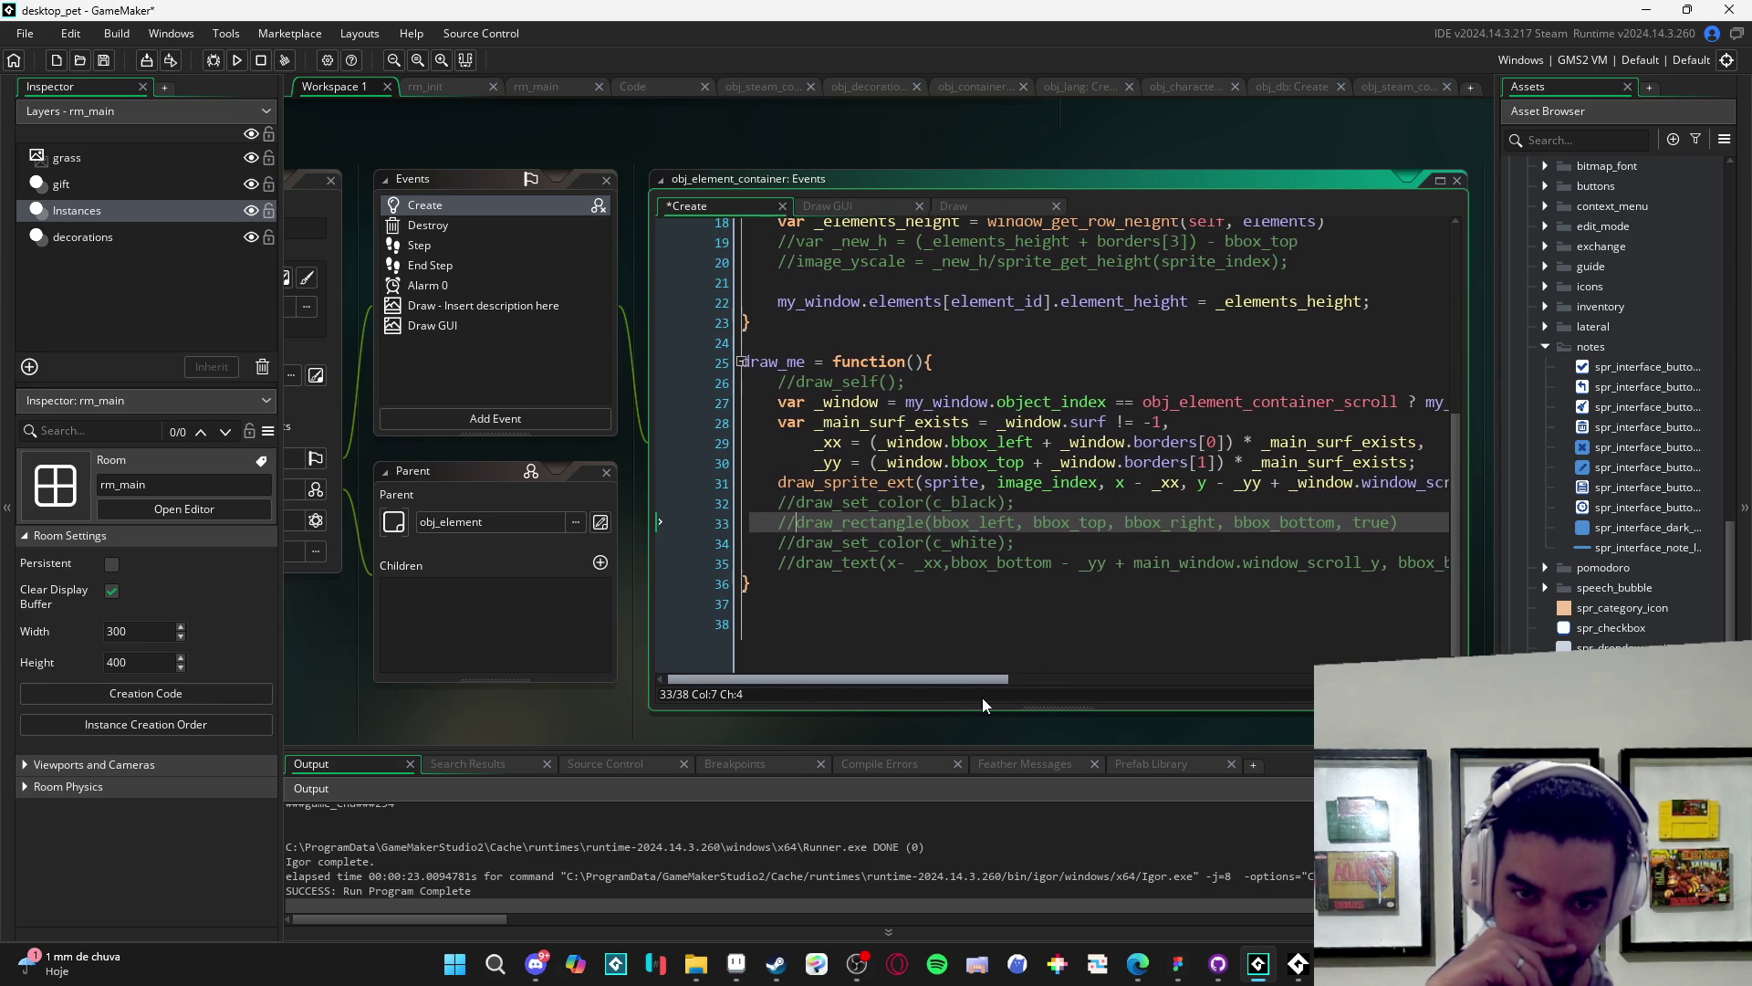
pyautogui.moveTo(984, 697)
pyautogui.mouseDown()
pyautogui.moveTo(1251, 706)
pyautogui.moveTo(856, 715)
pyautogui.mouseUp()
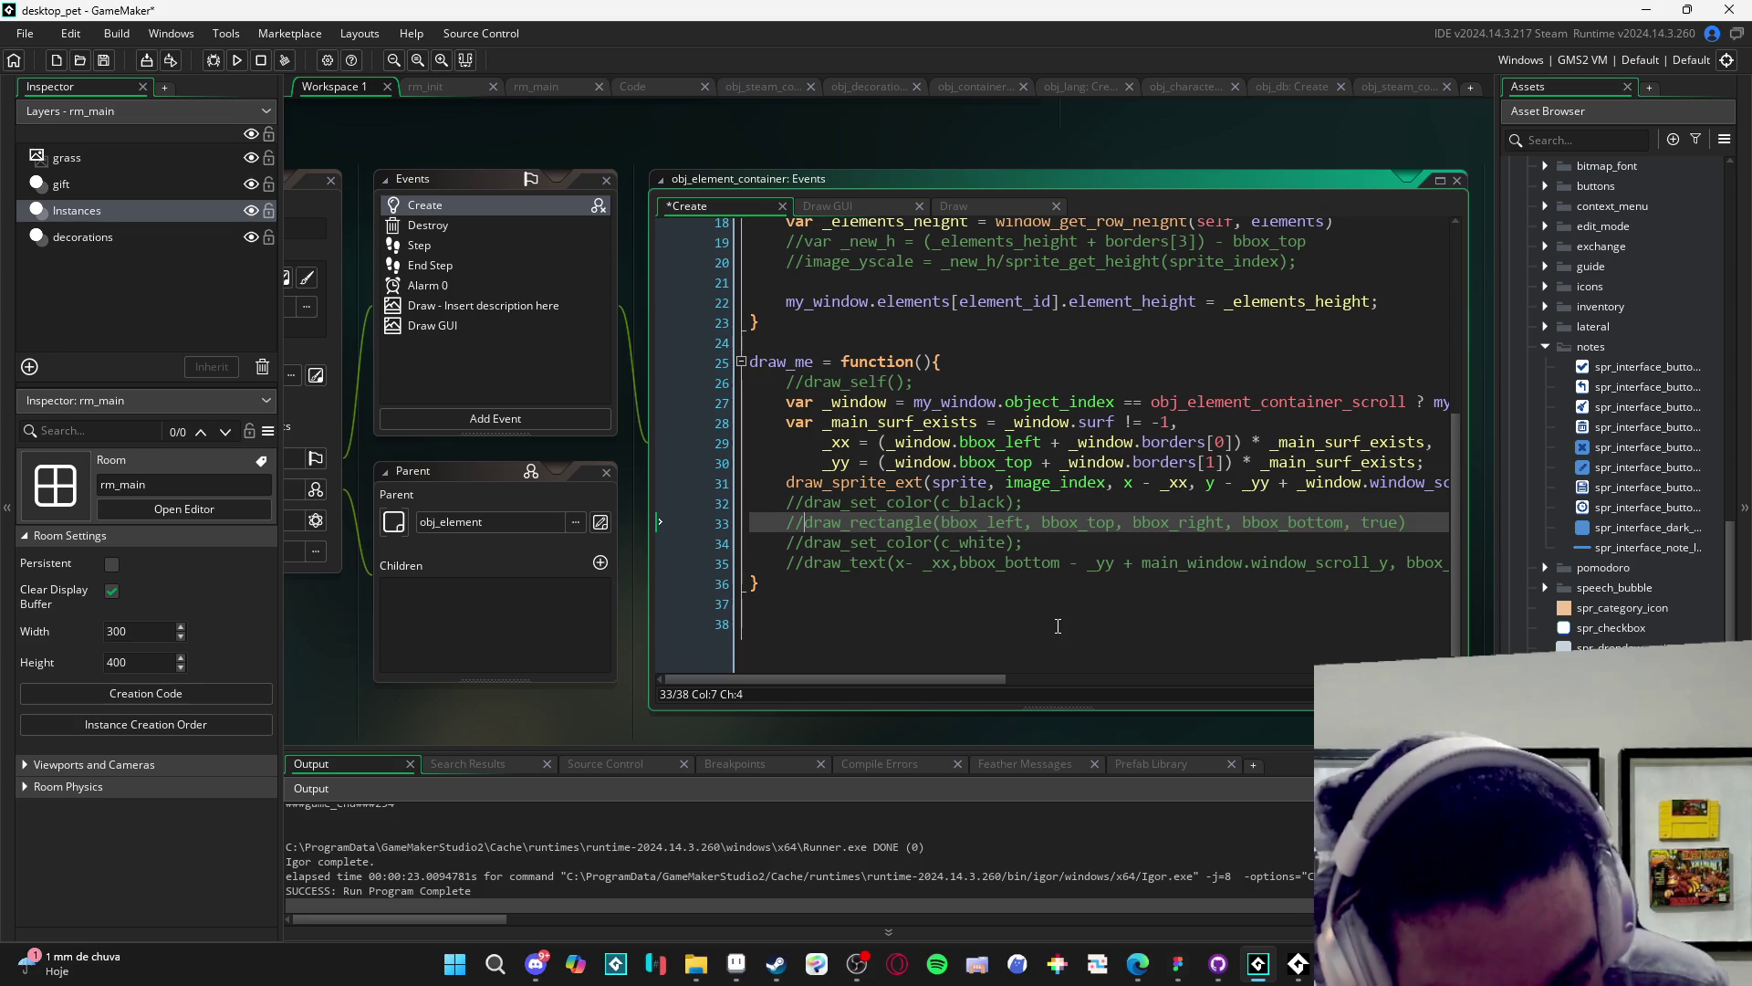
pyautogui.scroll(1, 1064, 621)
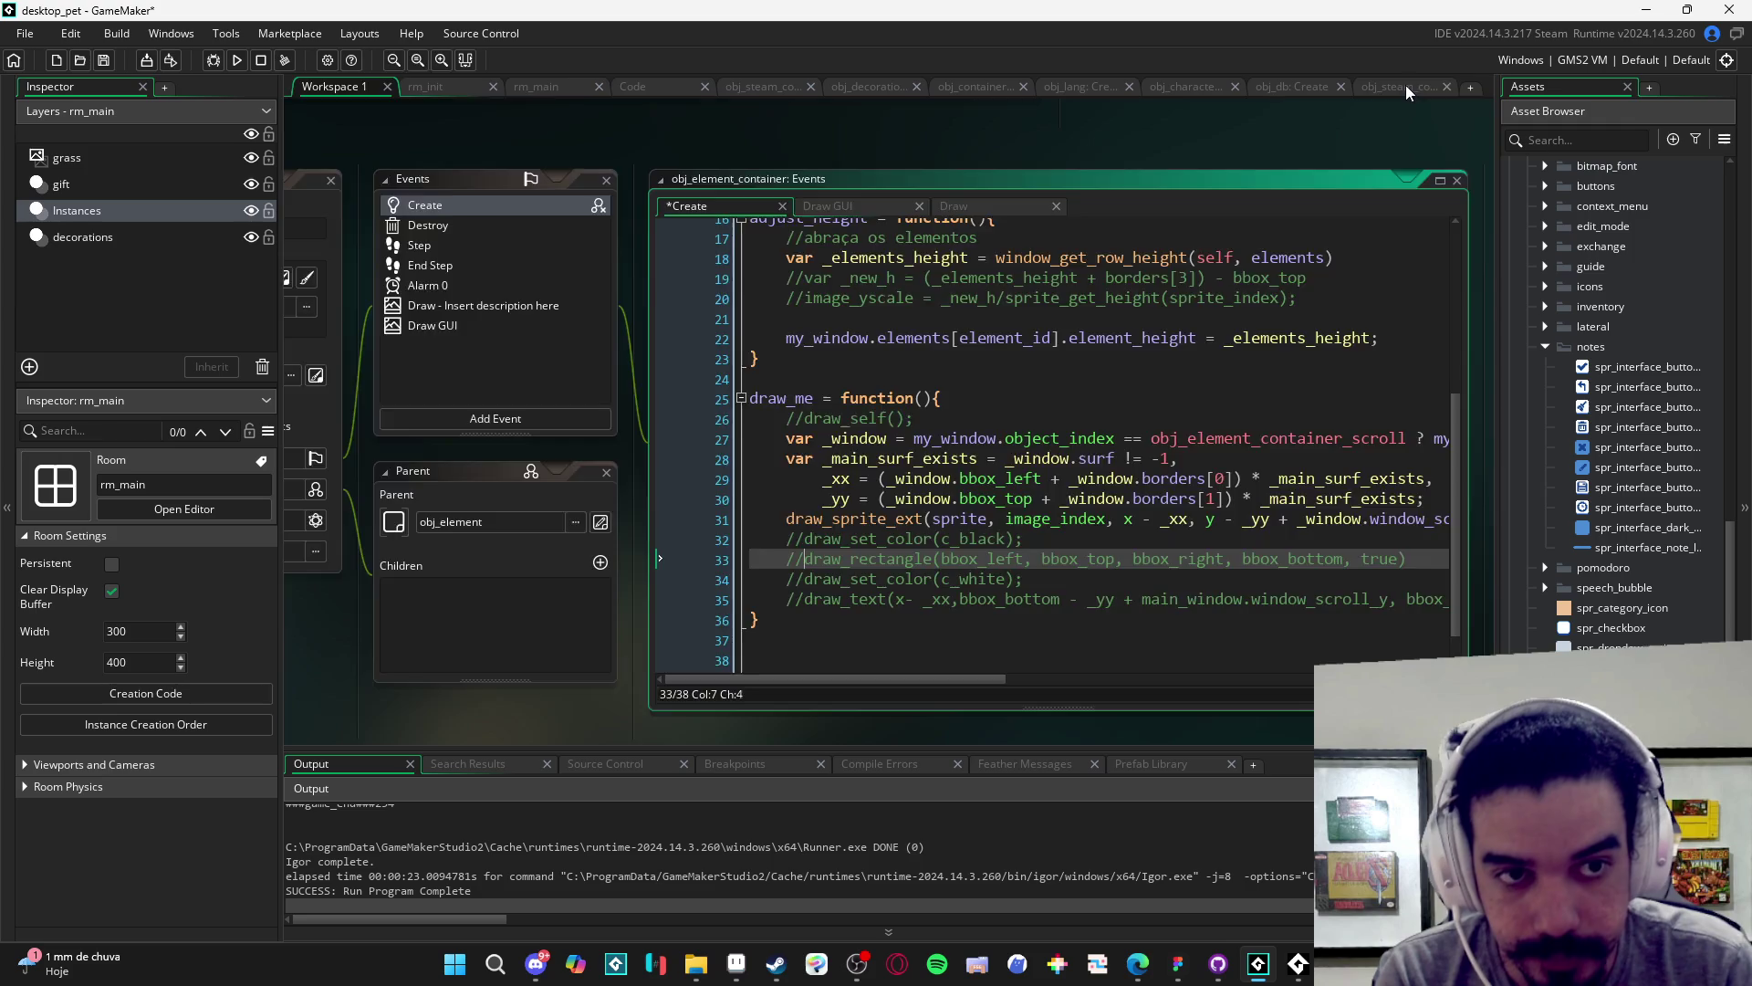
# - Step through the obj_db, obj_character, obj_lang, container and obj_decoration code tabs
pyautogui.click(1296, 87)
pyautogui.click(1212, 88)
pyautogui.click(1077, 88)
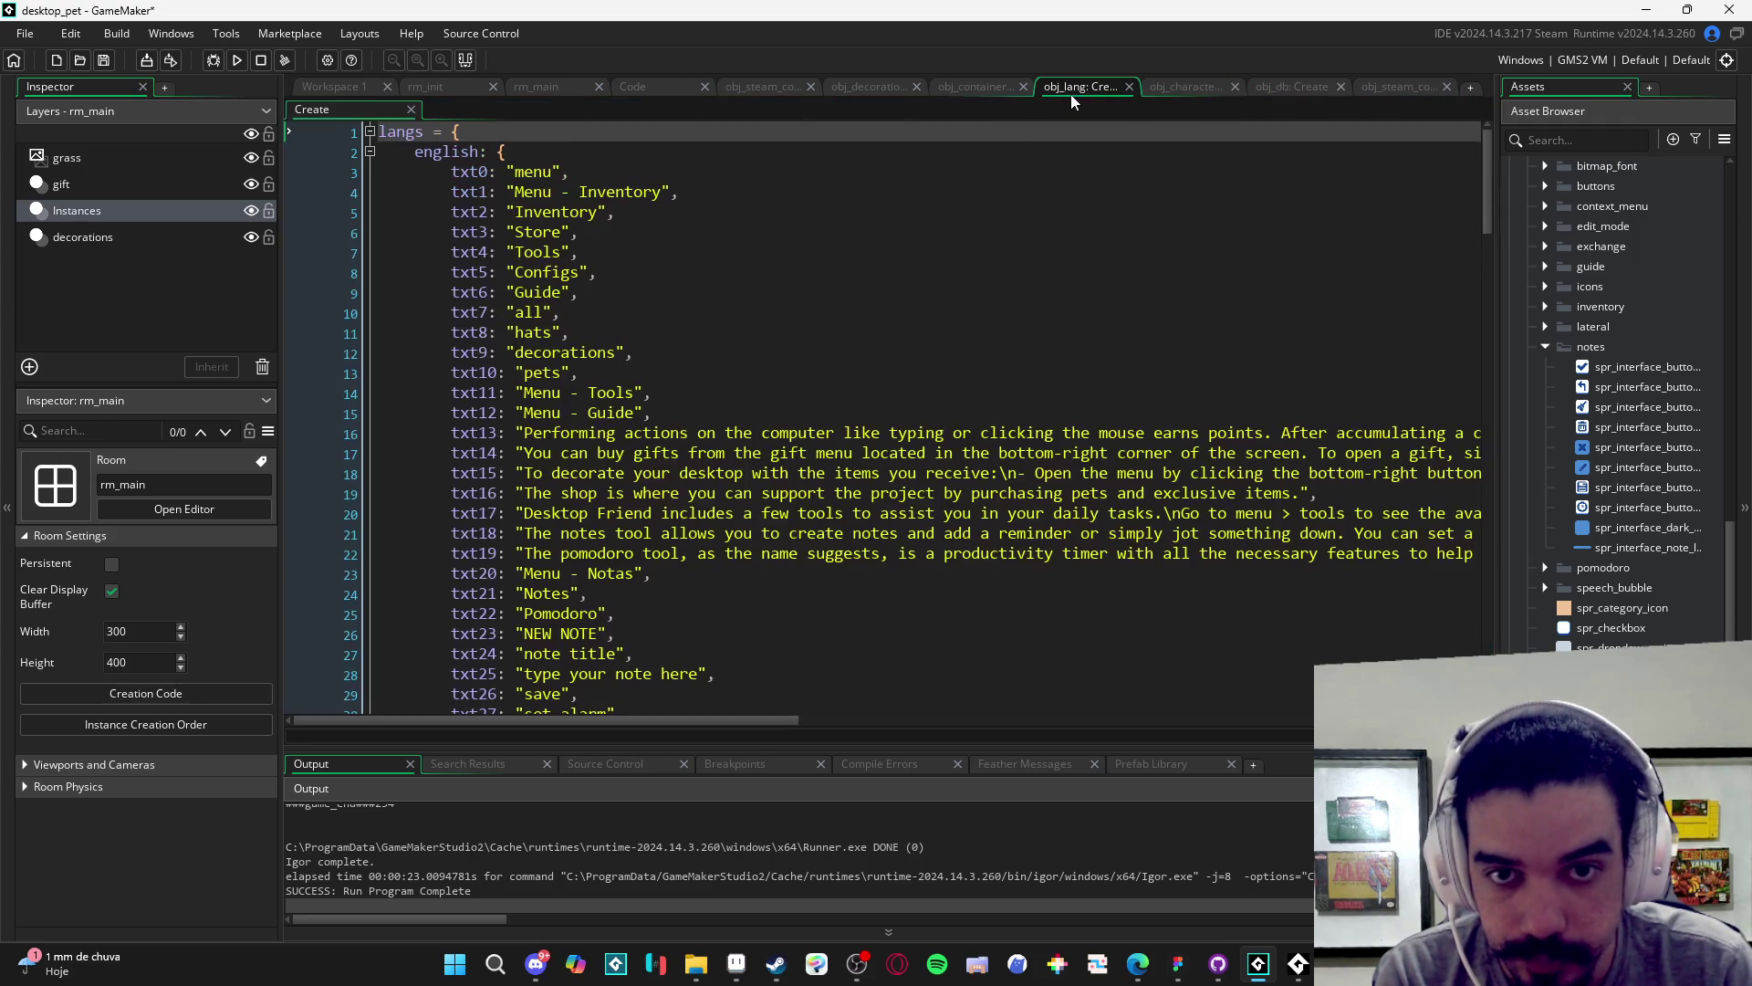
pyautogui.click(980, 86)
pyautogui.click(869, 87)
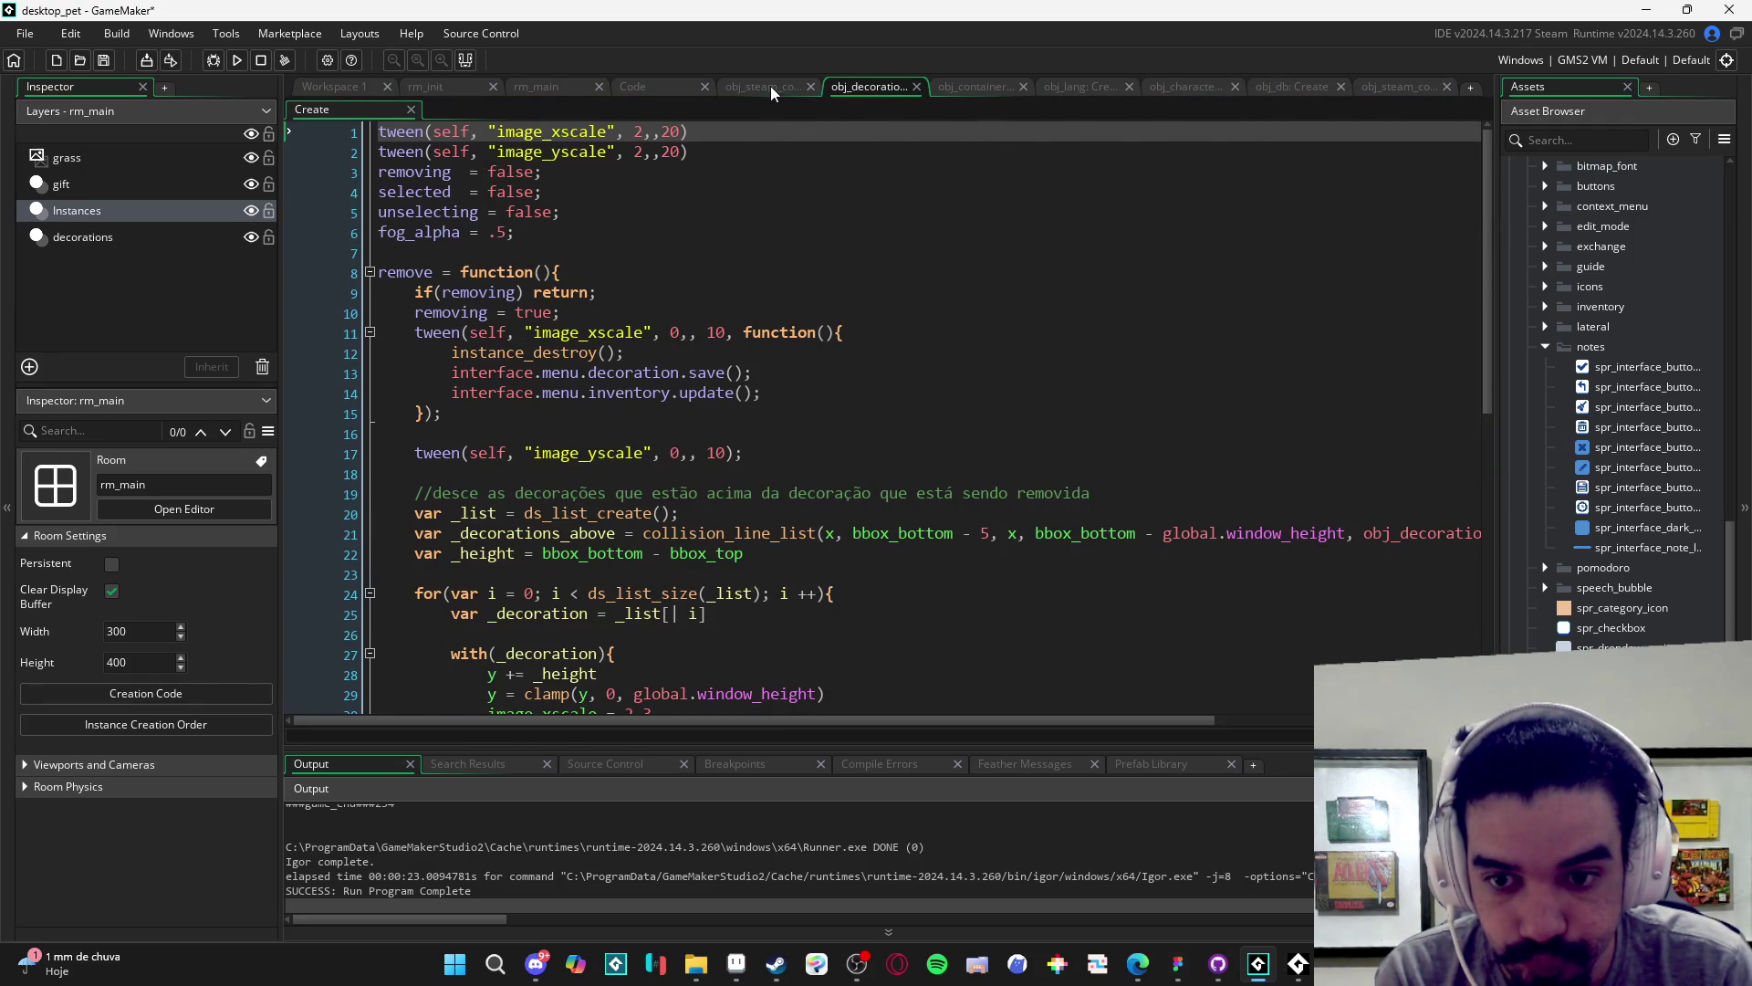
pyautogui.click(767, 87)
# - View rm_main and rm_init, return to Workspace 1, then bring up the exchange menu mockup in Aseprite
pyautogui.click(652, 90)
pyautogui.click(552, 90)
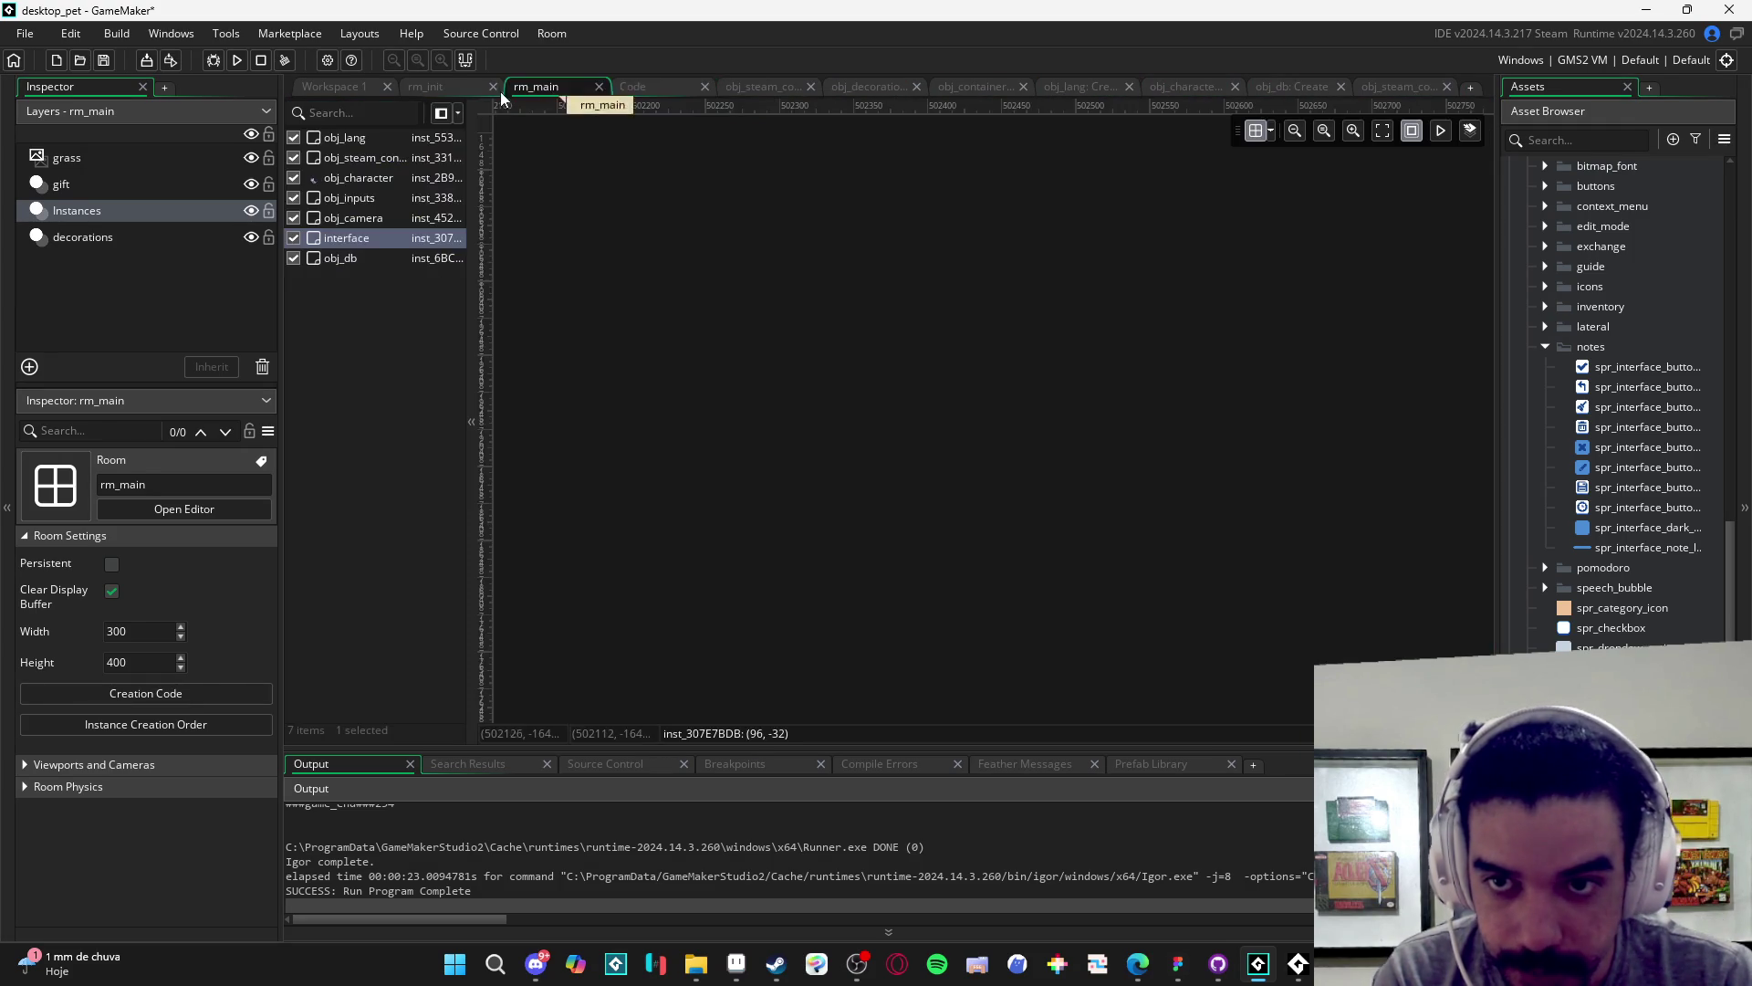
pyautogui.click(429, 89)
pyautogui.click(353, 91)
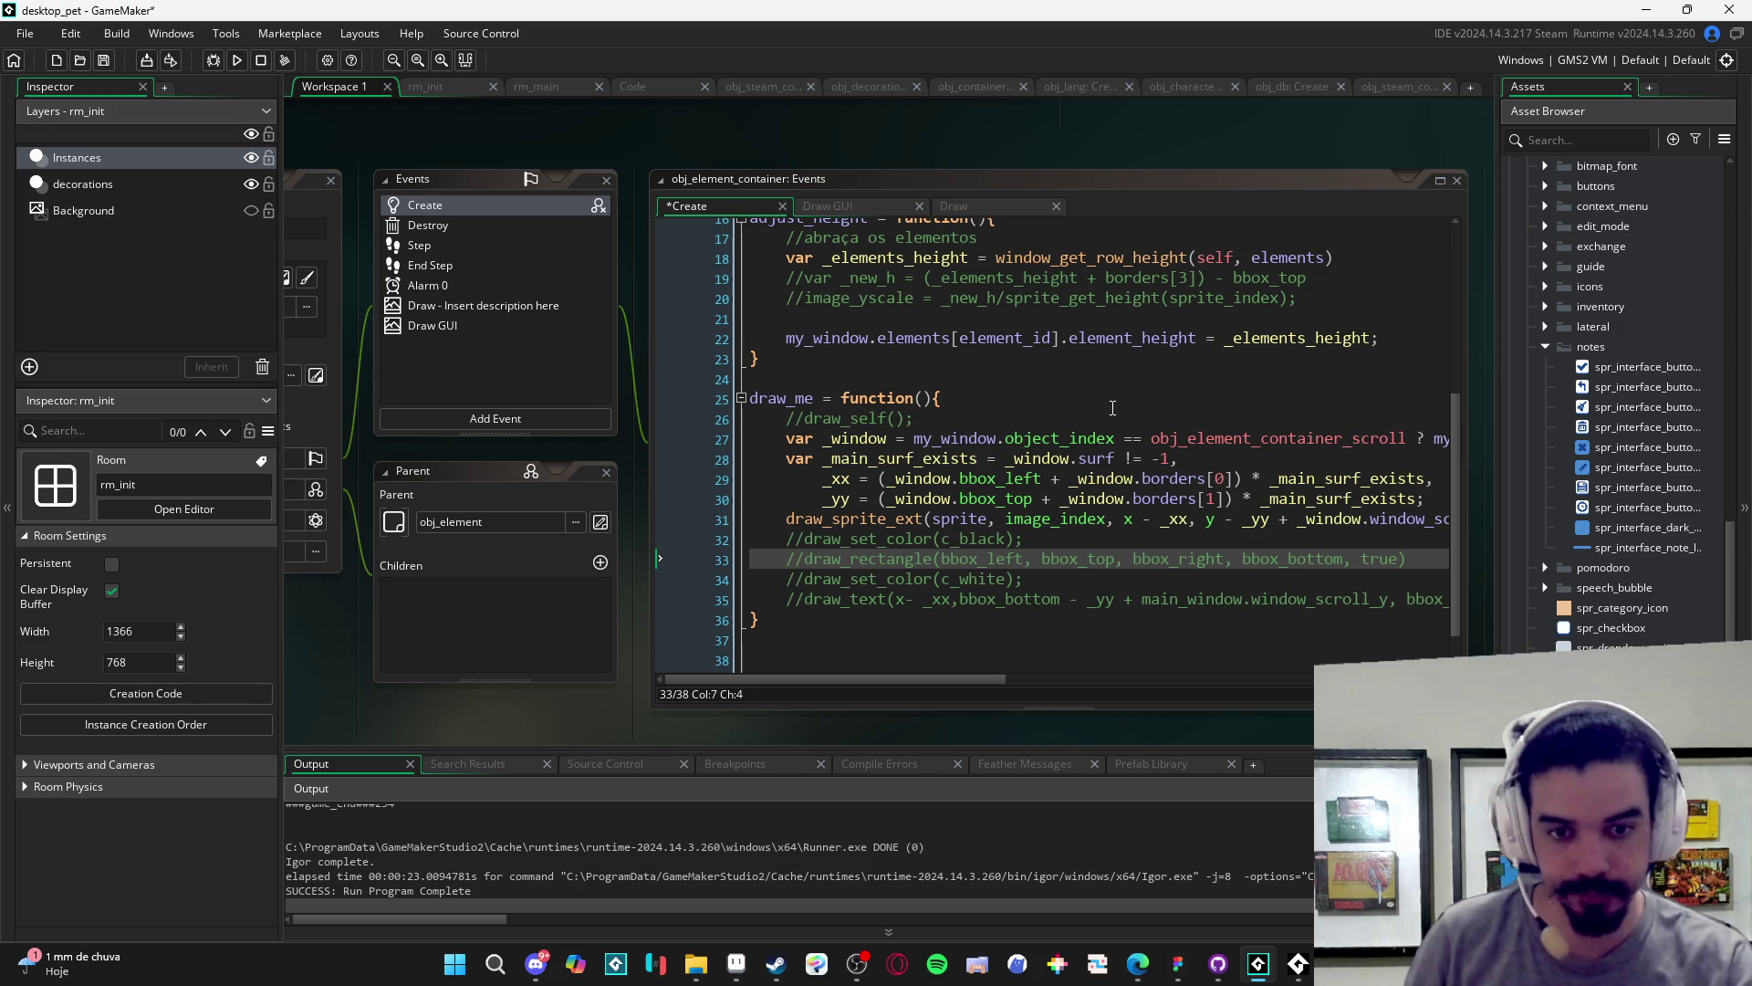
pyautogui.moveTo(515, 725)
pyautogui.mouseDown()
pyautogui.moveTo(612, 751)
pyautogui.moveTo(513, 696)
pyautogui.mouseUp()
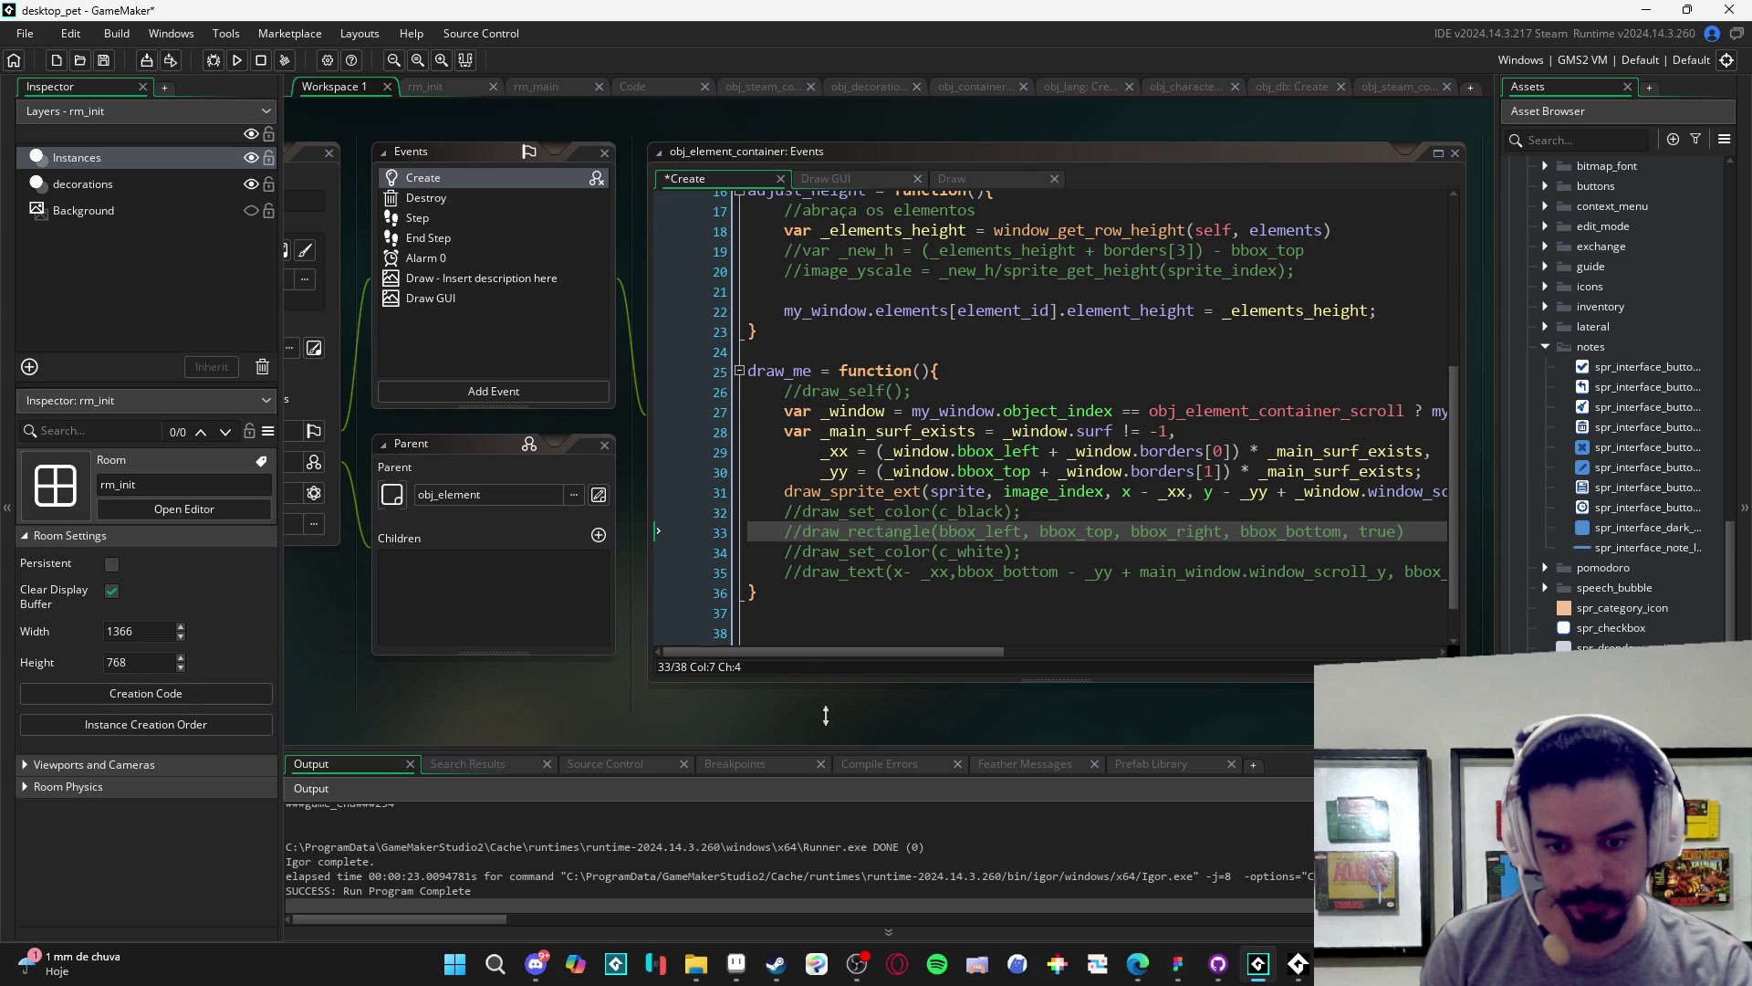
pyautogui.click(741, 969)
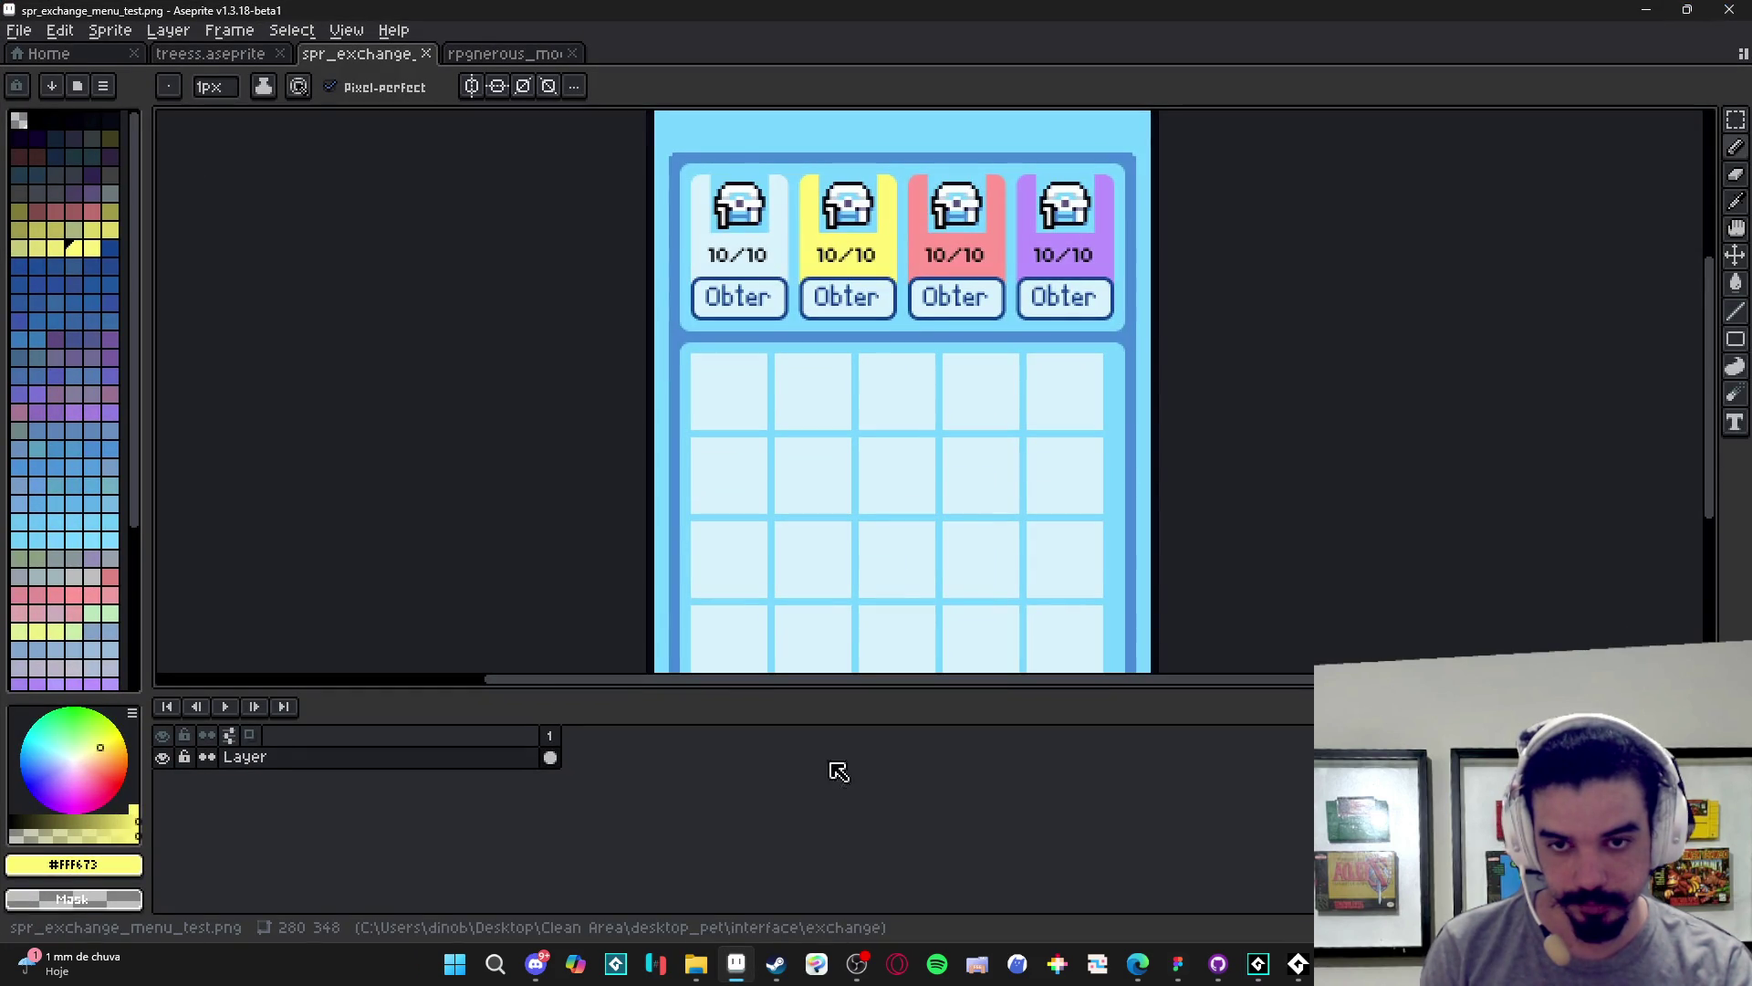
# - Zoom out to see the whole spr_exchange_menu_test.png mockup at 100%, then minimize Aseprite
pyautogui.scroll(-1, 833, 303)
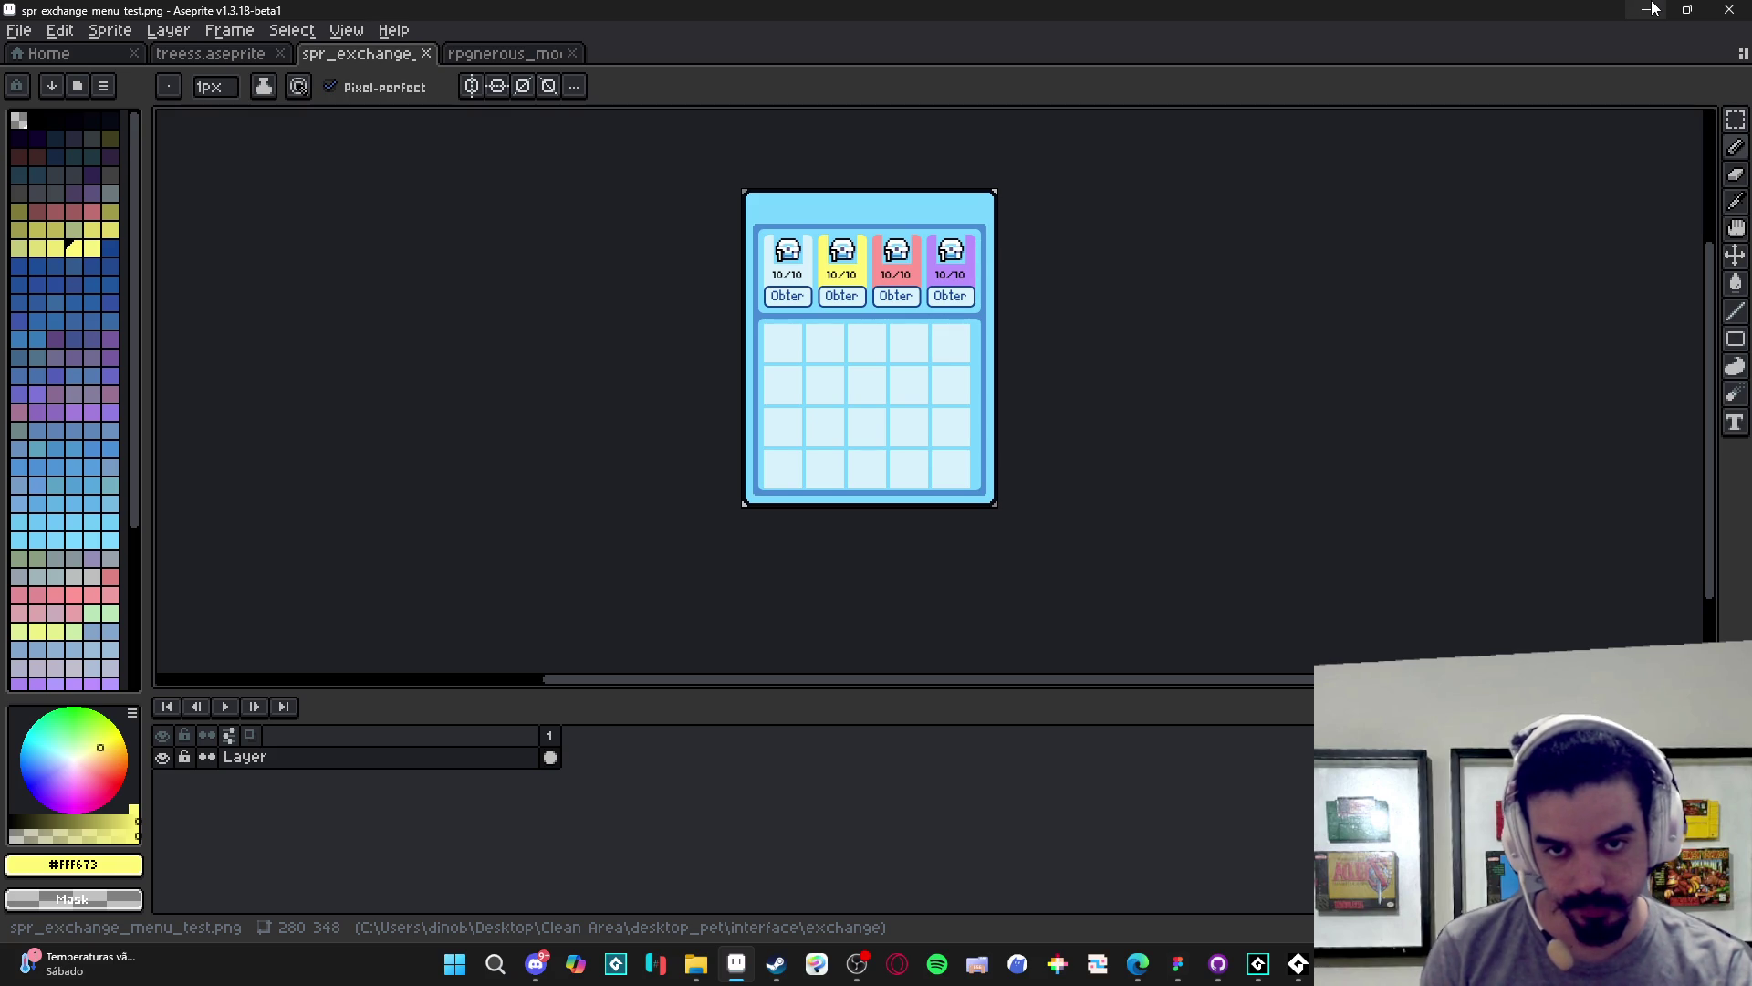
pyautogui.click(1653, 9)
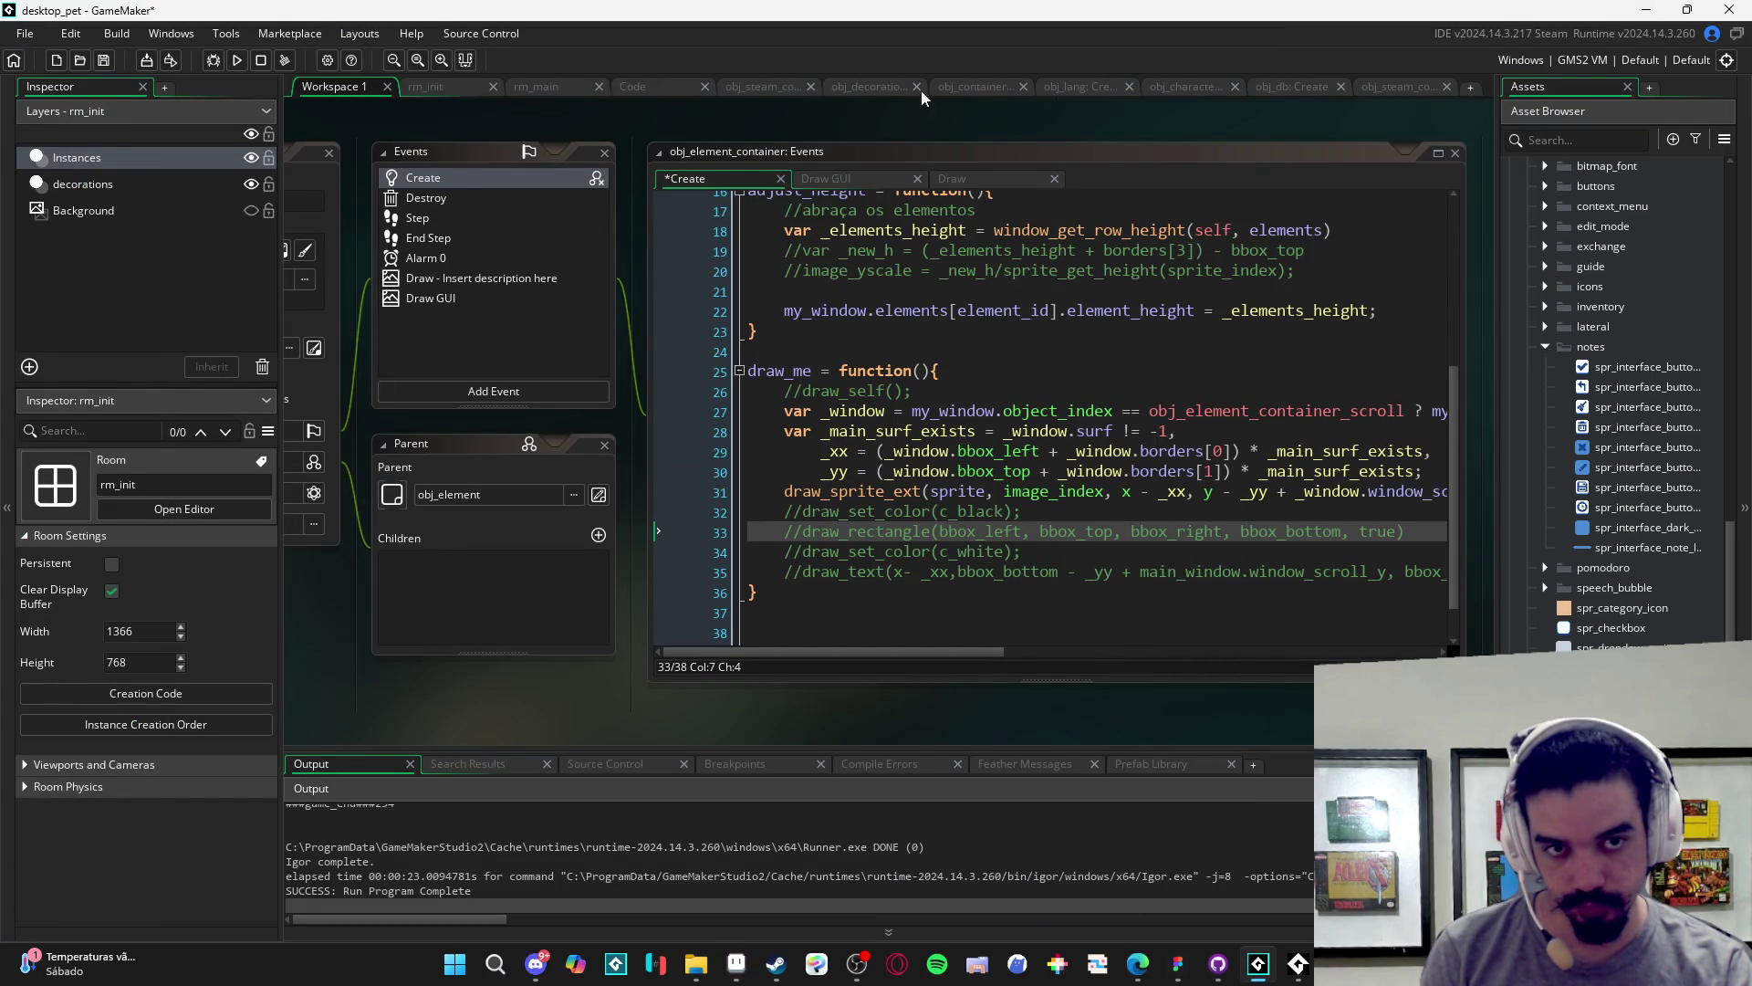
# - Navigate through the code tabs to the interface Create code at the rare gift container
pyautogui.click(1399, 87)
pyautogui.click(1289, 81)
pyautogui.click(1178, 84)
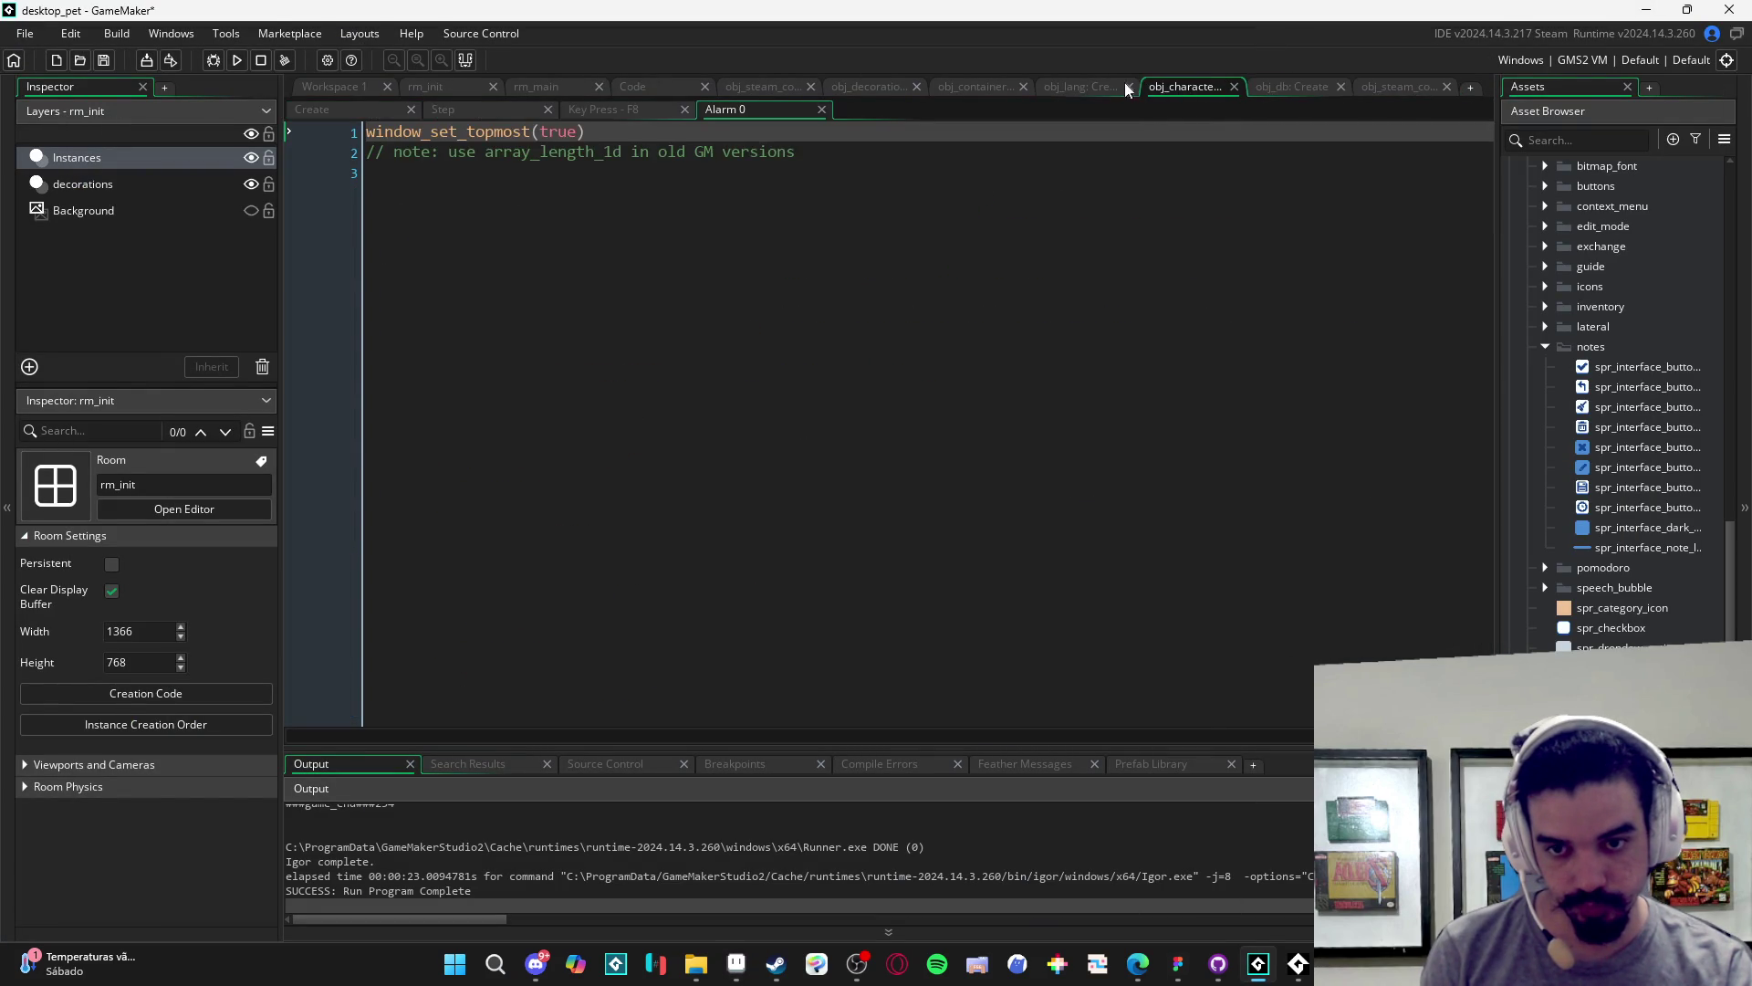
pyautogui.click(1075, 80)
pyautogui.click(637, 88)
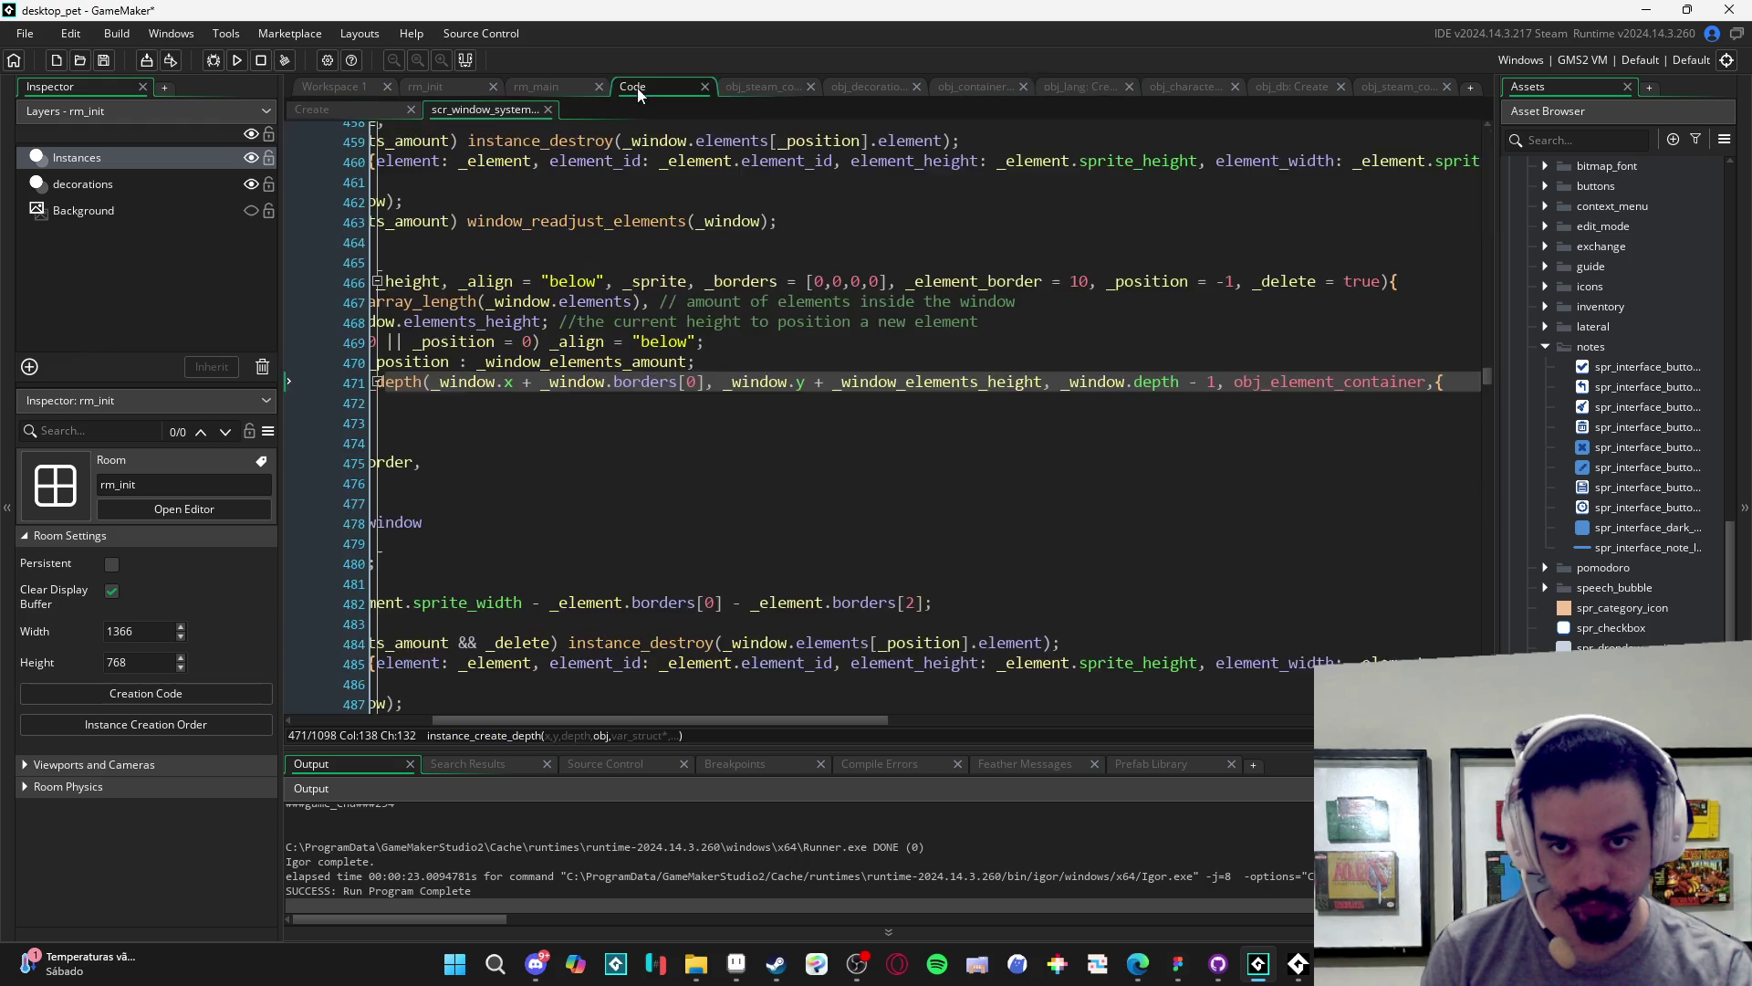
pyautogui.click(548, 110)
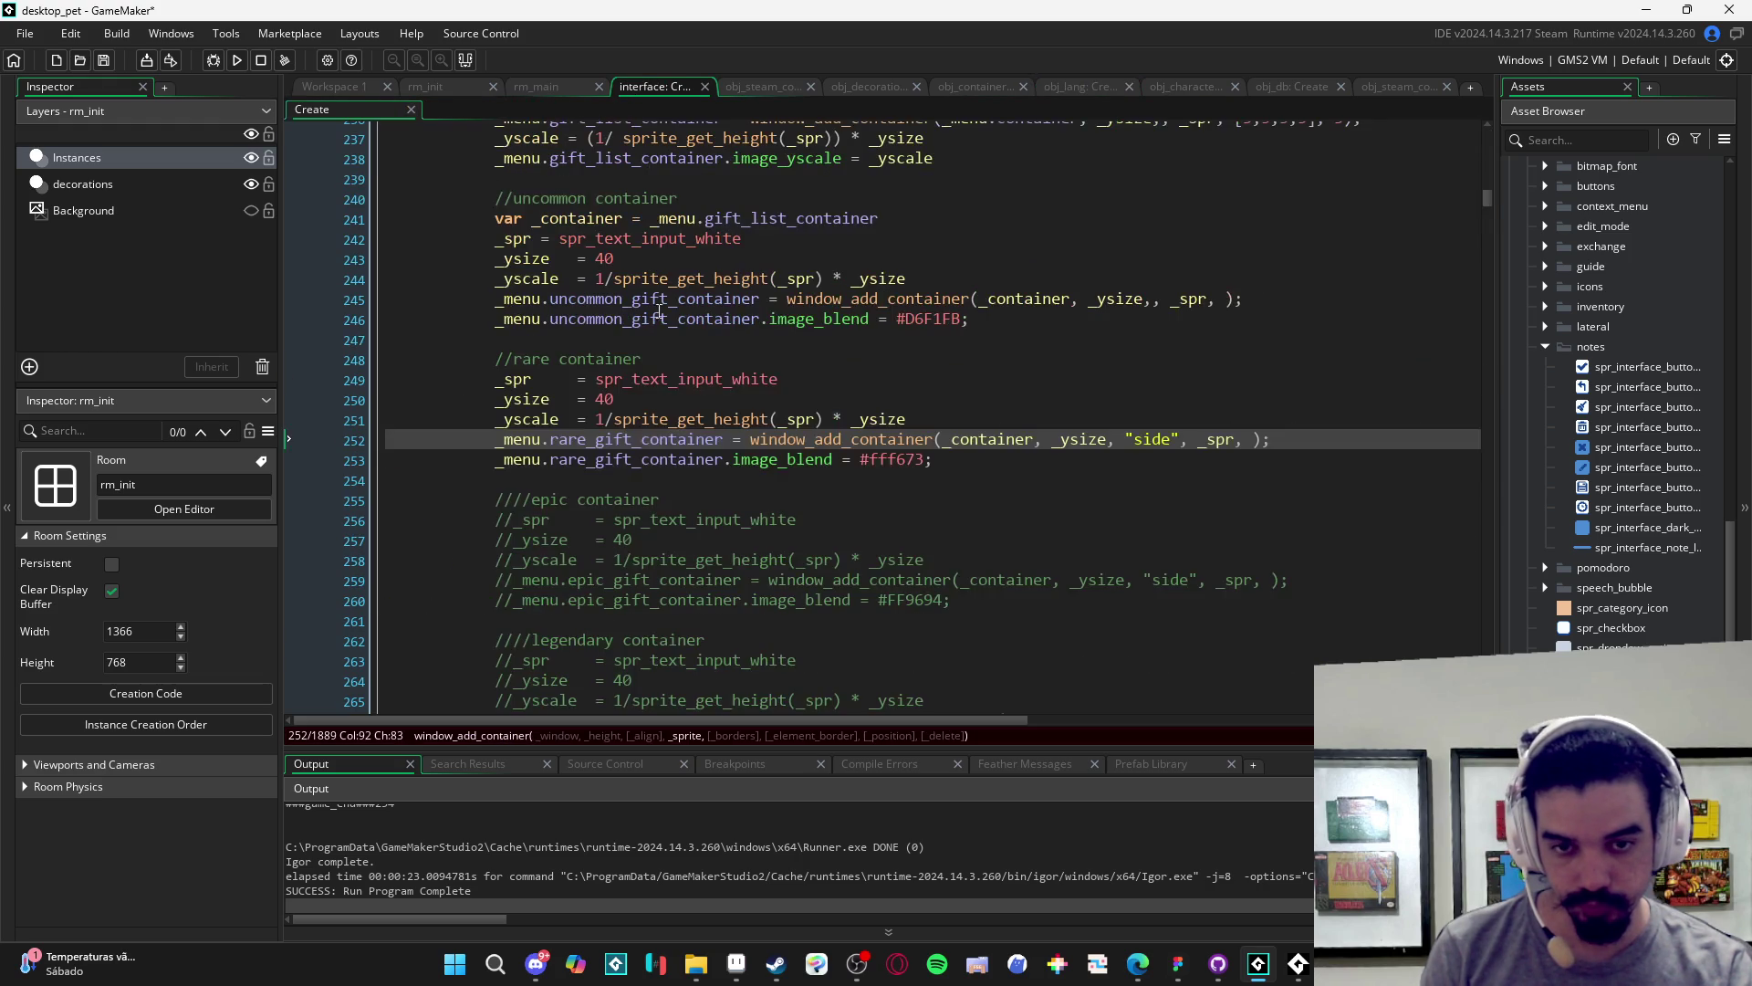
pyautogui.click(824, 461)
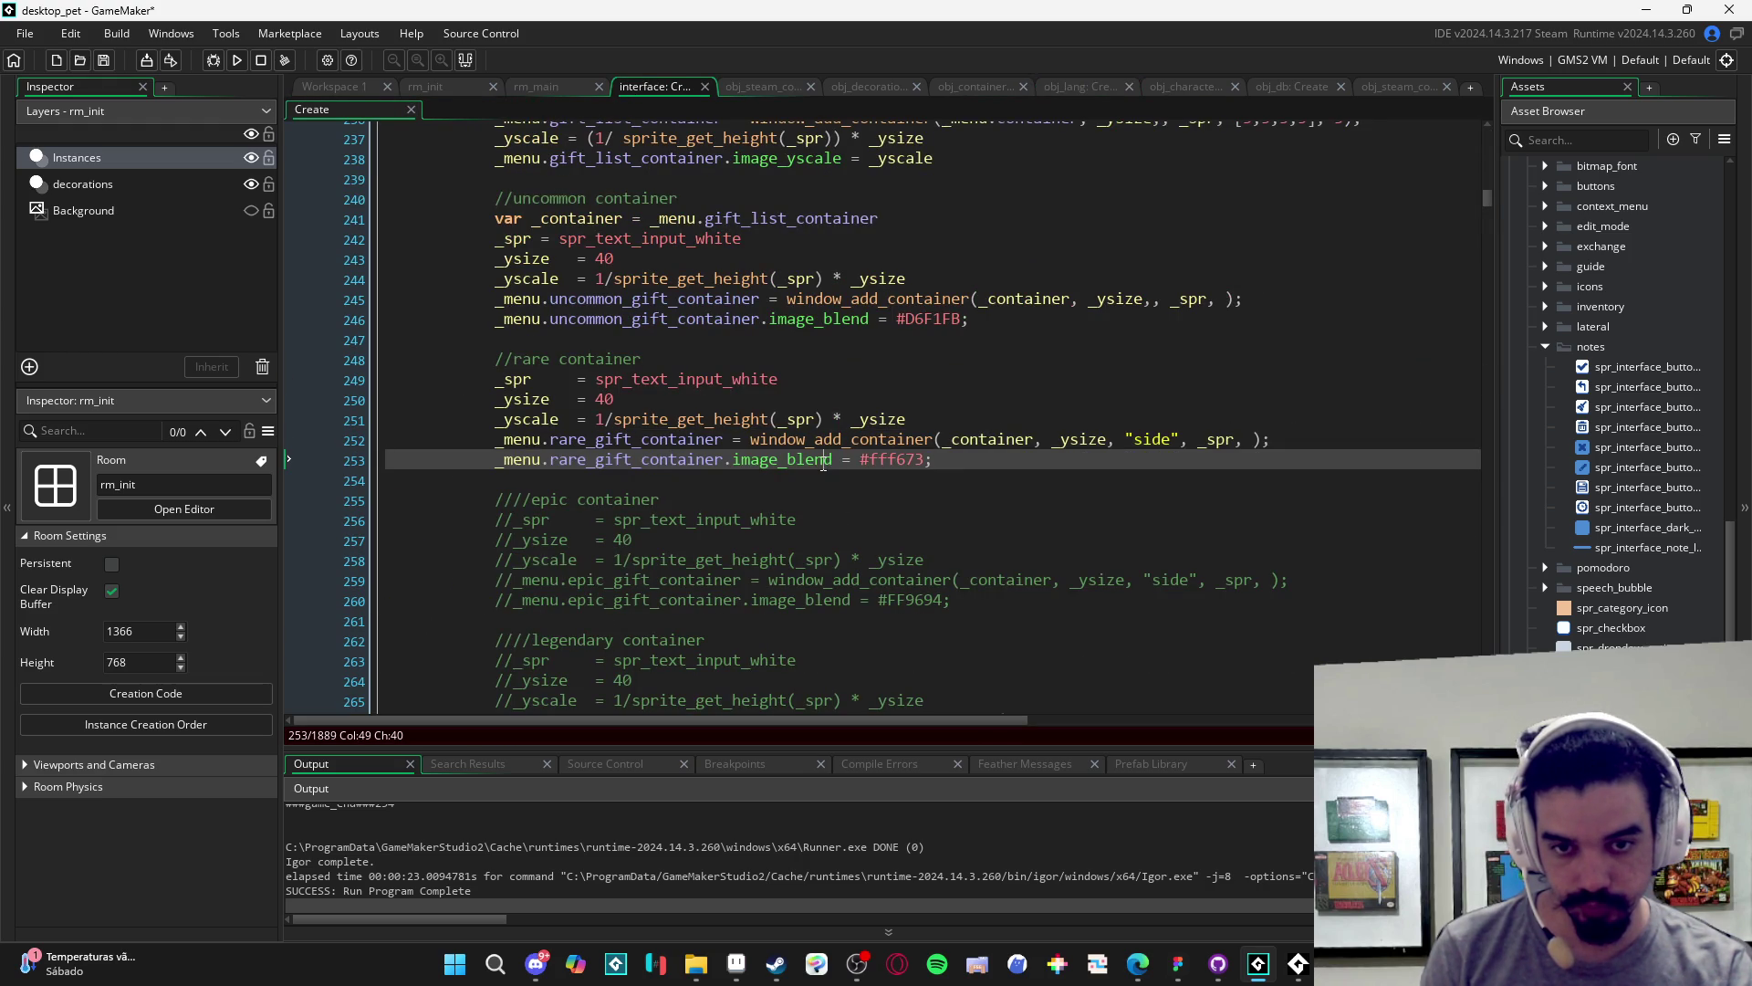
# - Add _menu.rare_gift_container.image_xscale = 2 on line 254 and save and run with F5
pyautogui.click(670, 472)
pyautogui.press('Return')
pyautogui.press('Up')
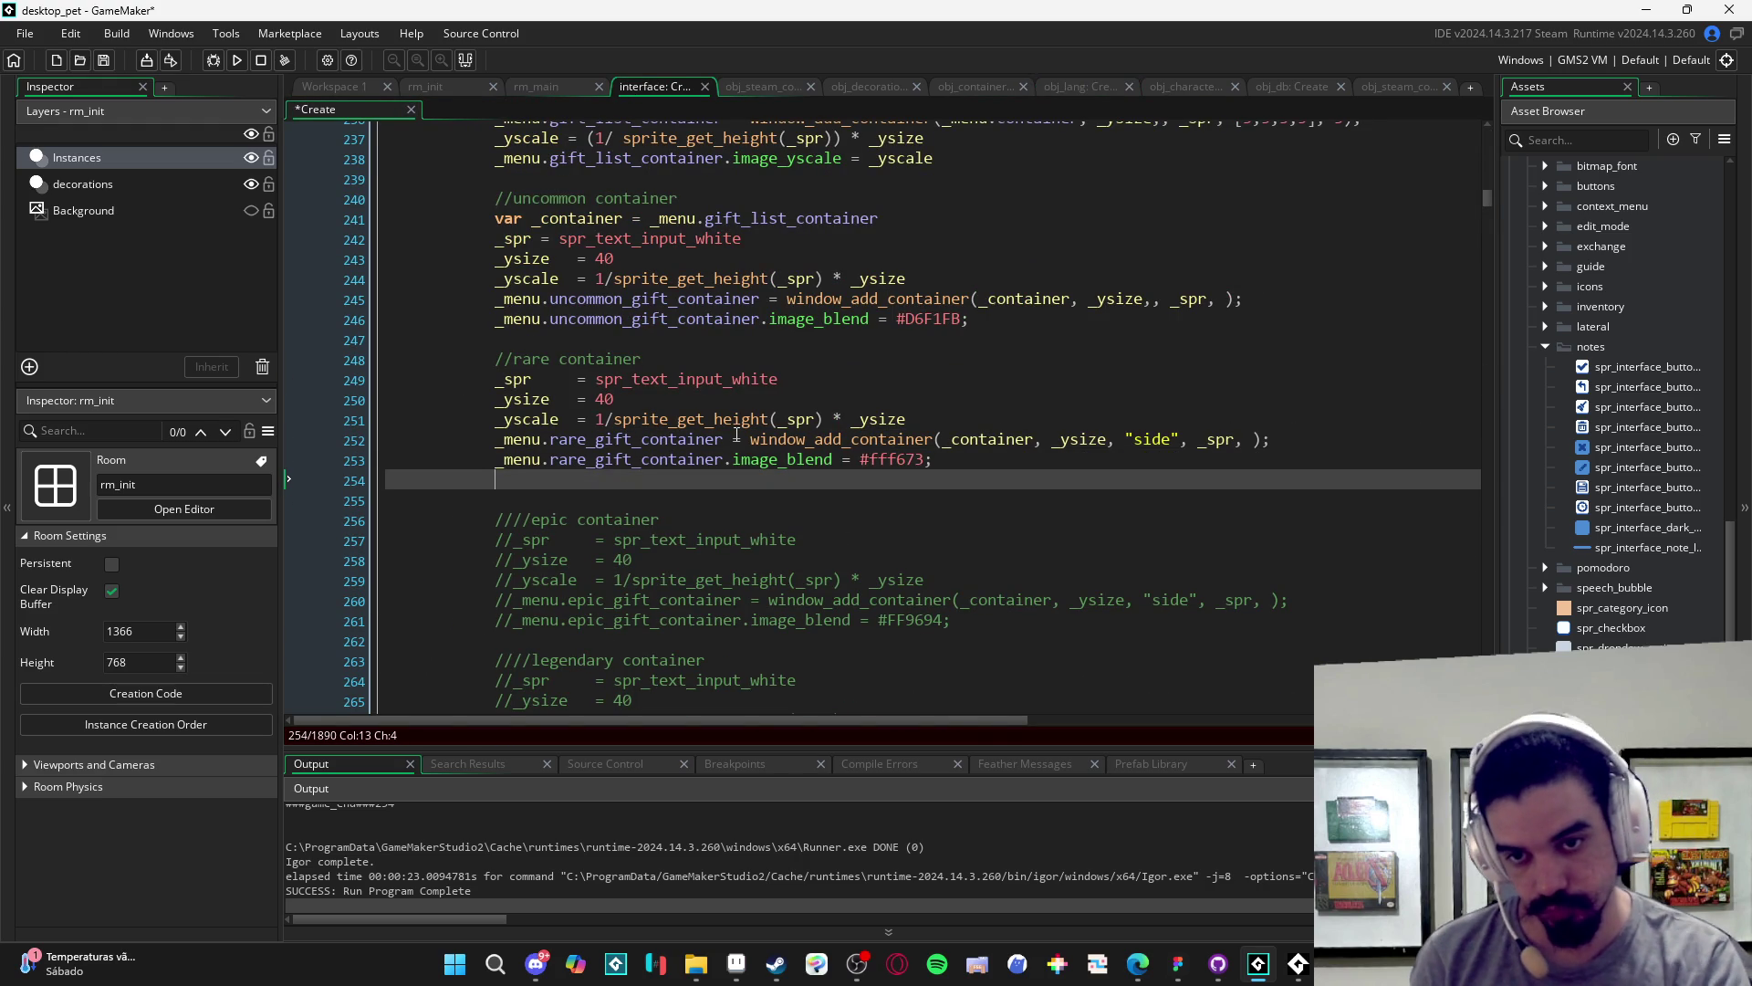
pyautogui.write('_menu.image_')
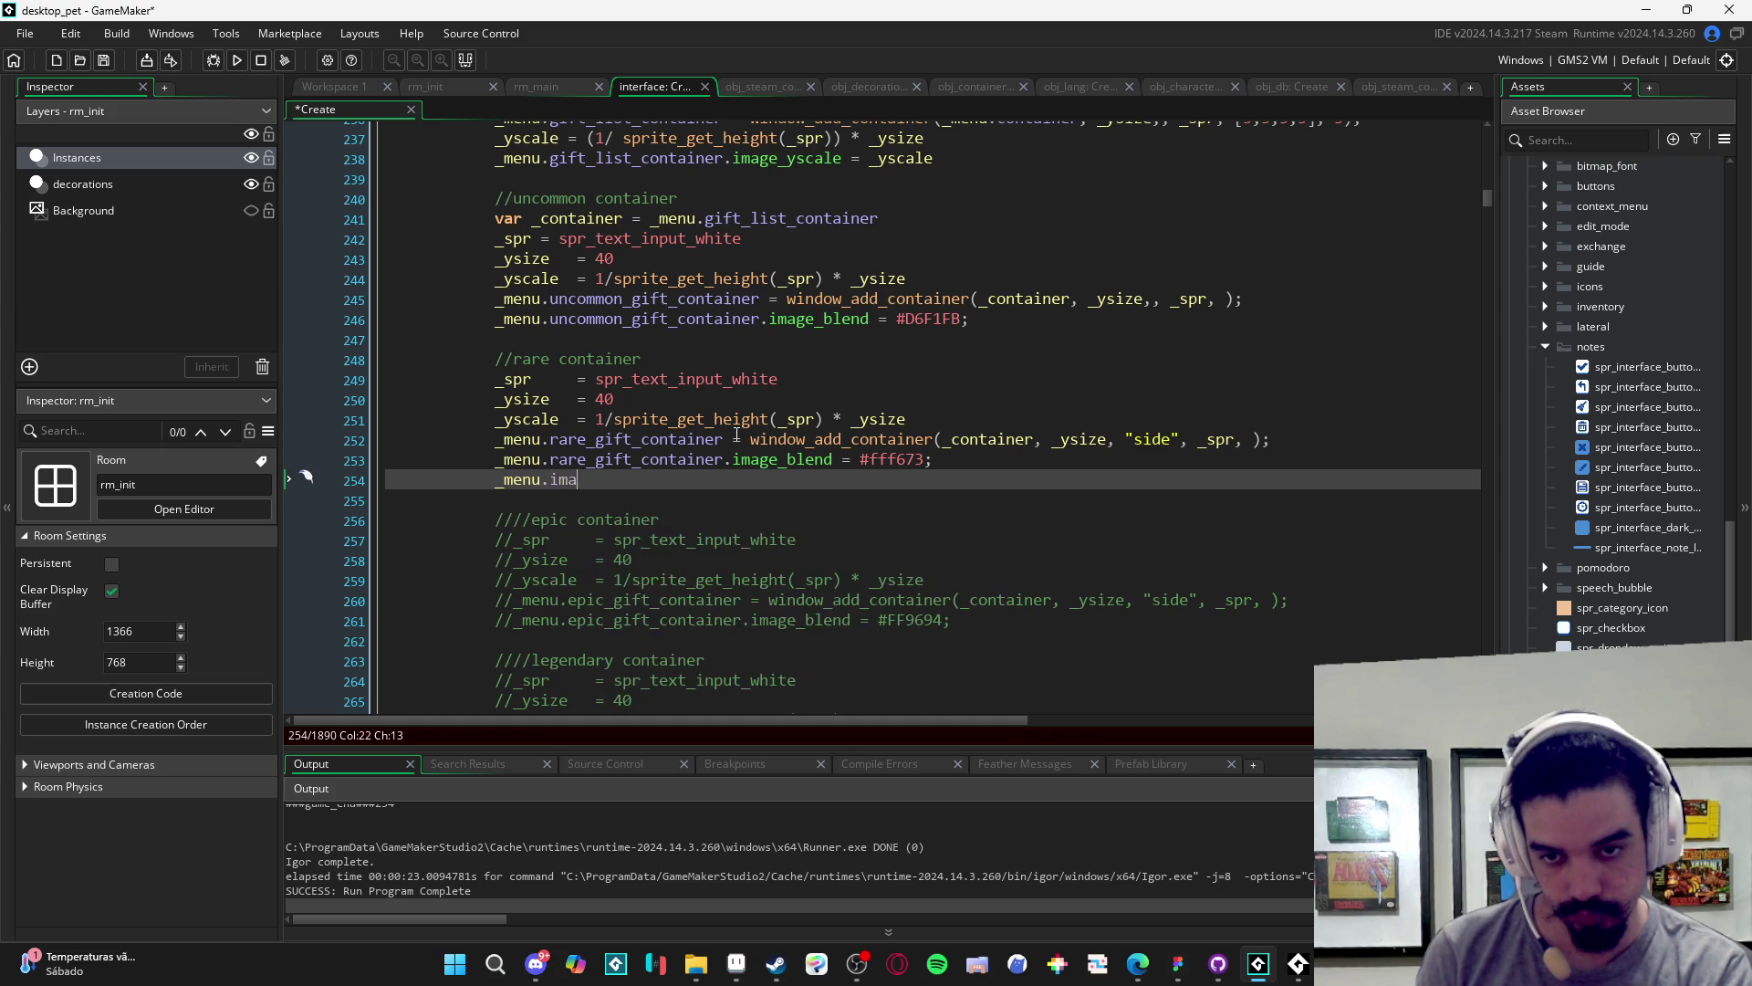
pyautogui.write('x')
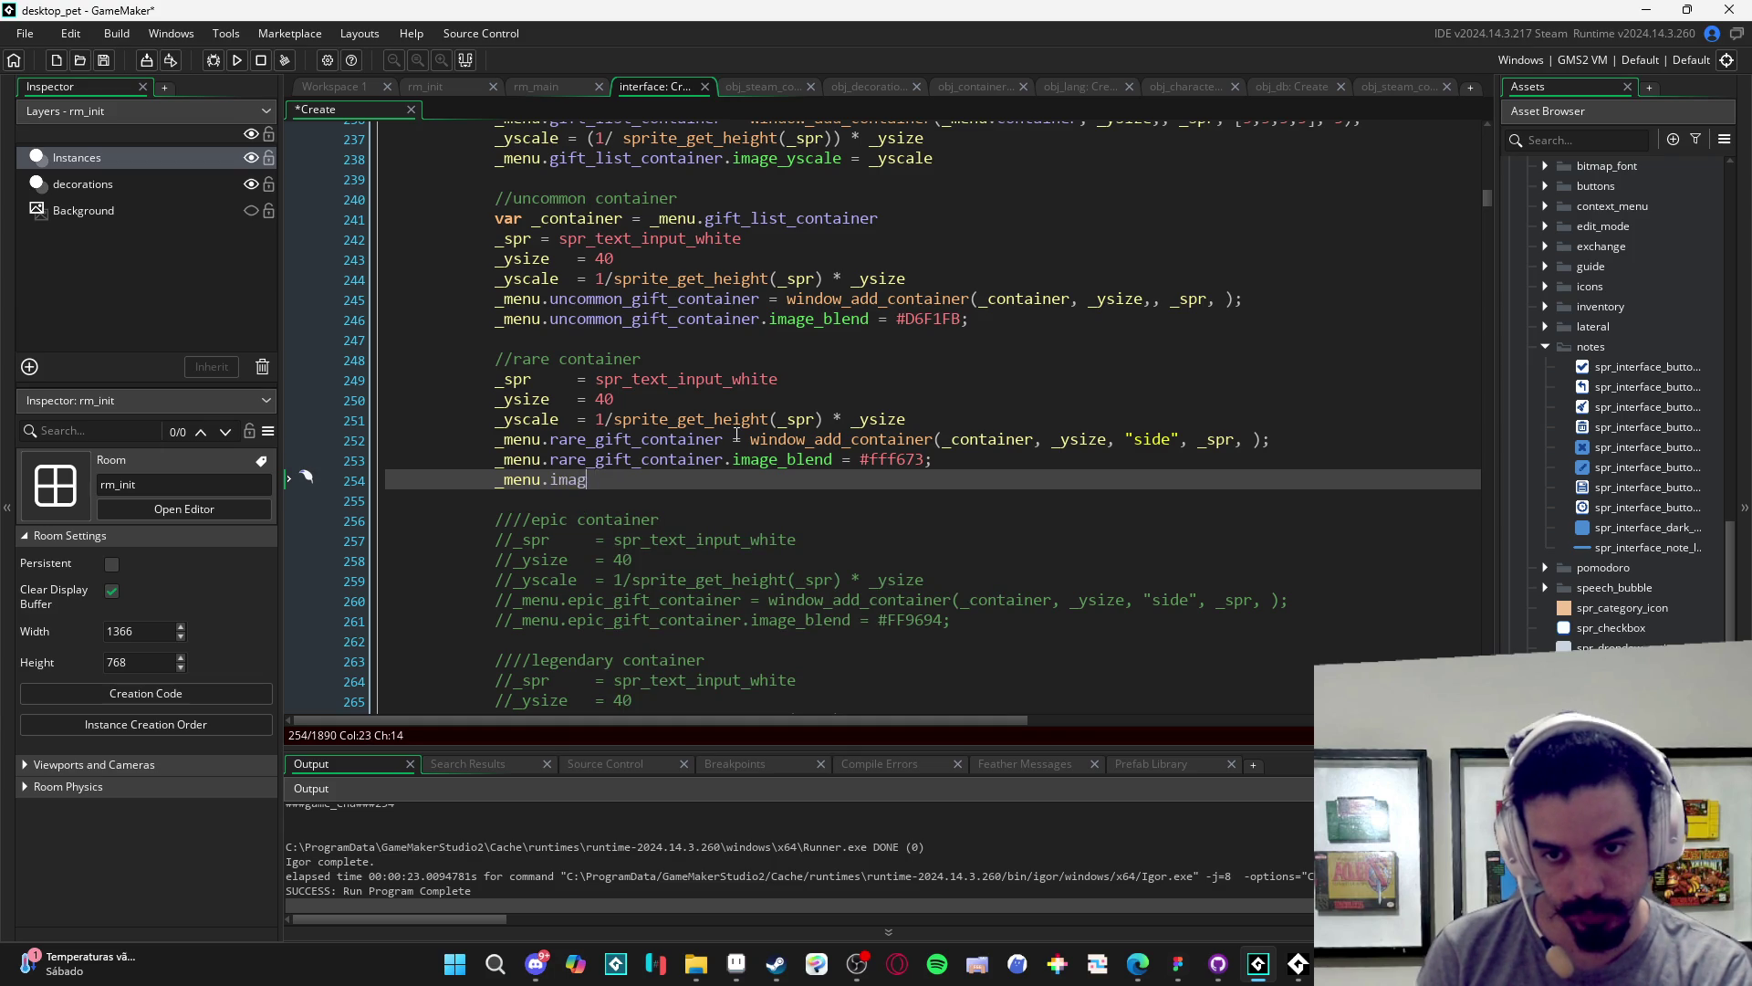
pyautogui.press('BackSpace')
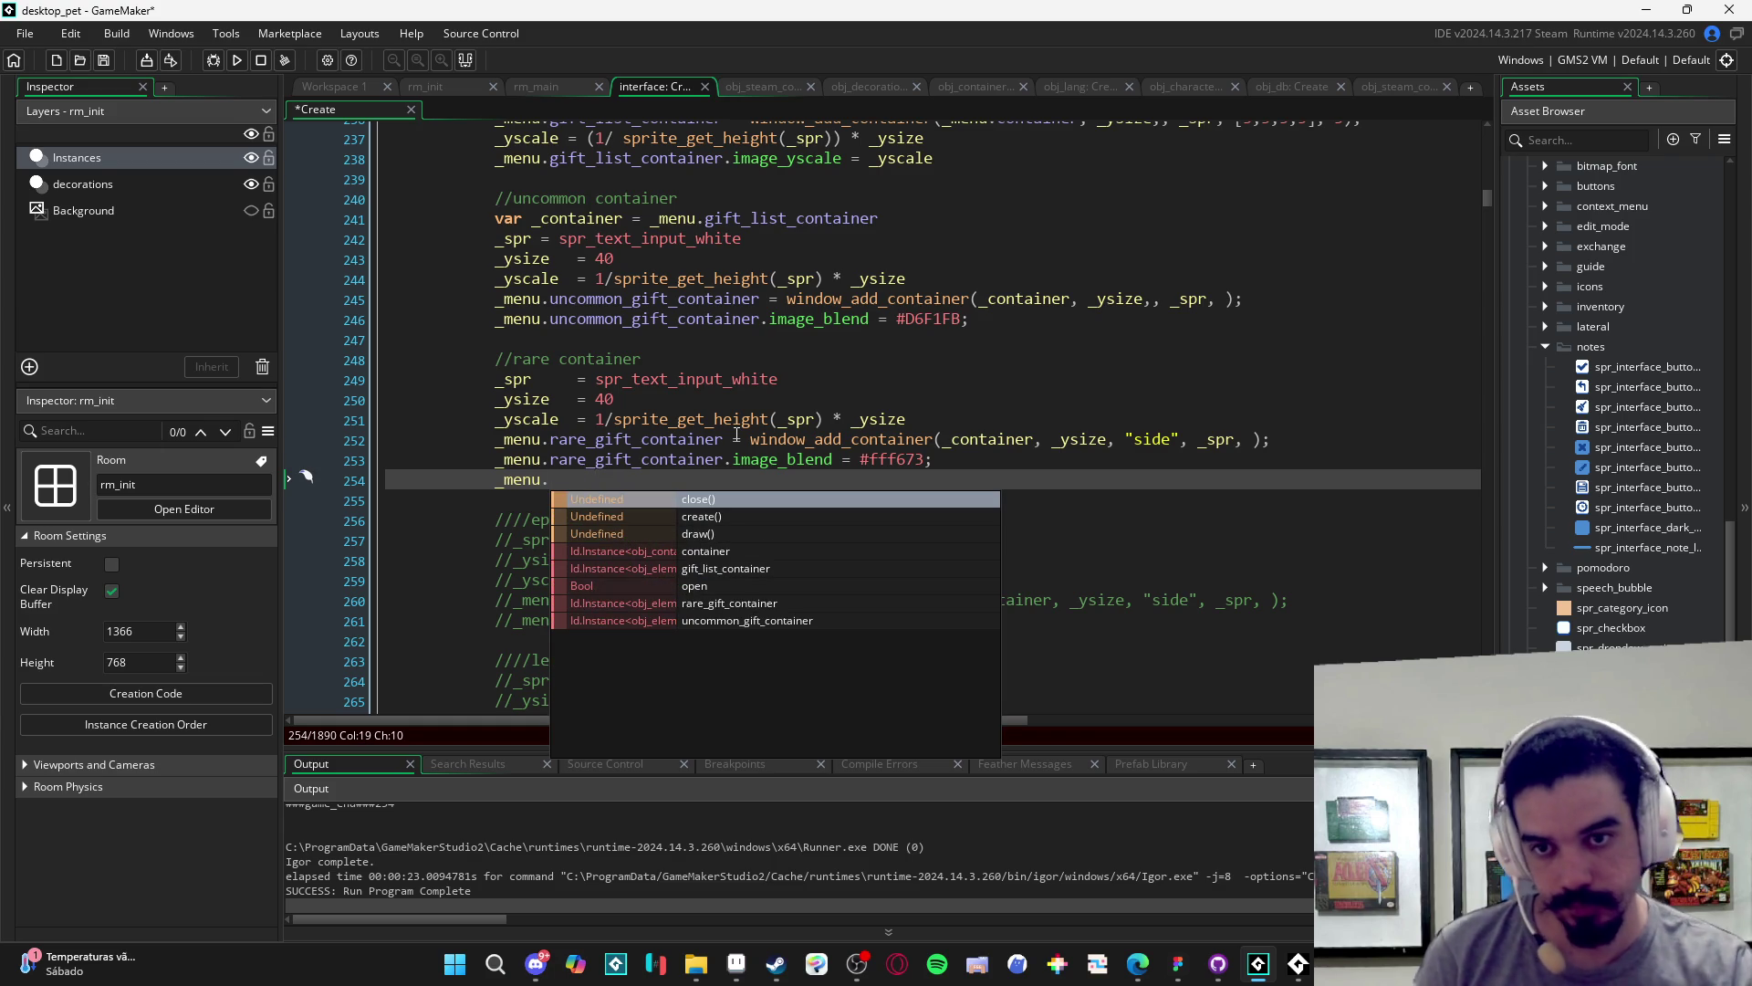
pyautogui.click(730, 399)
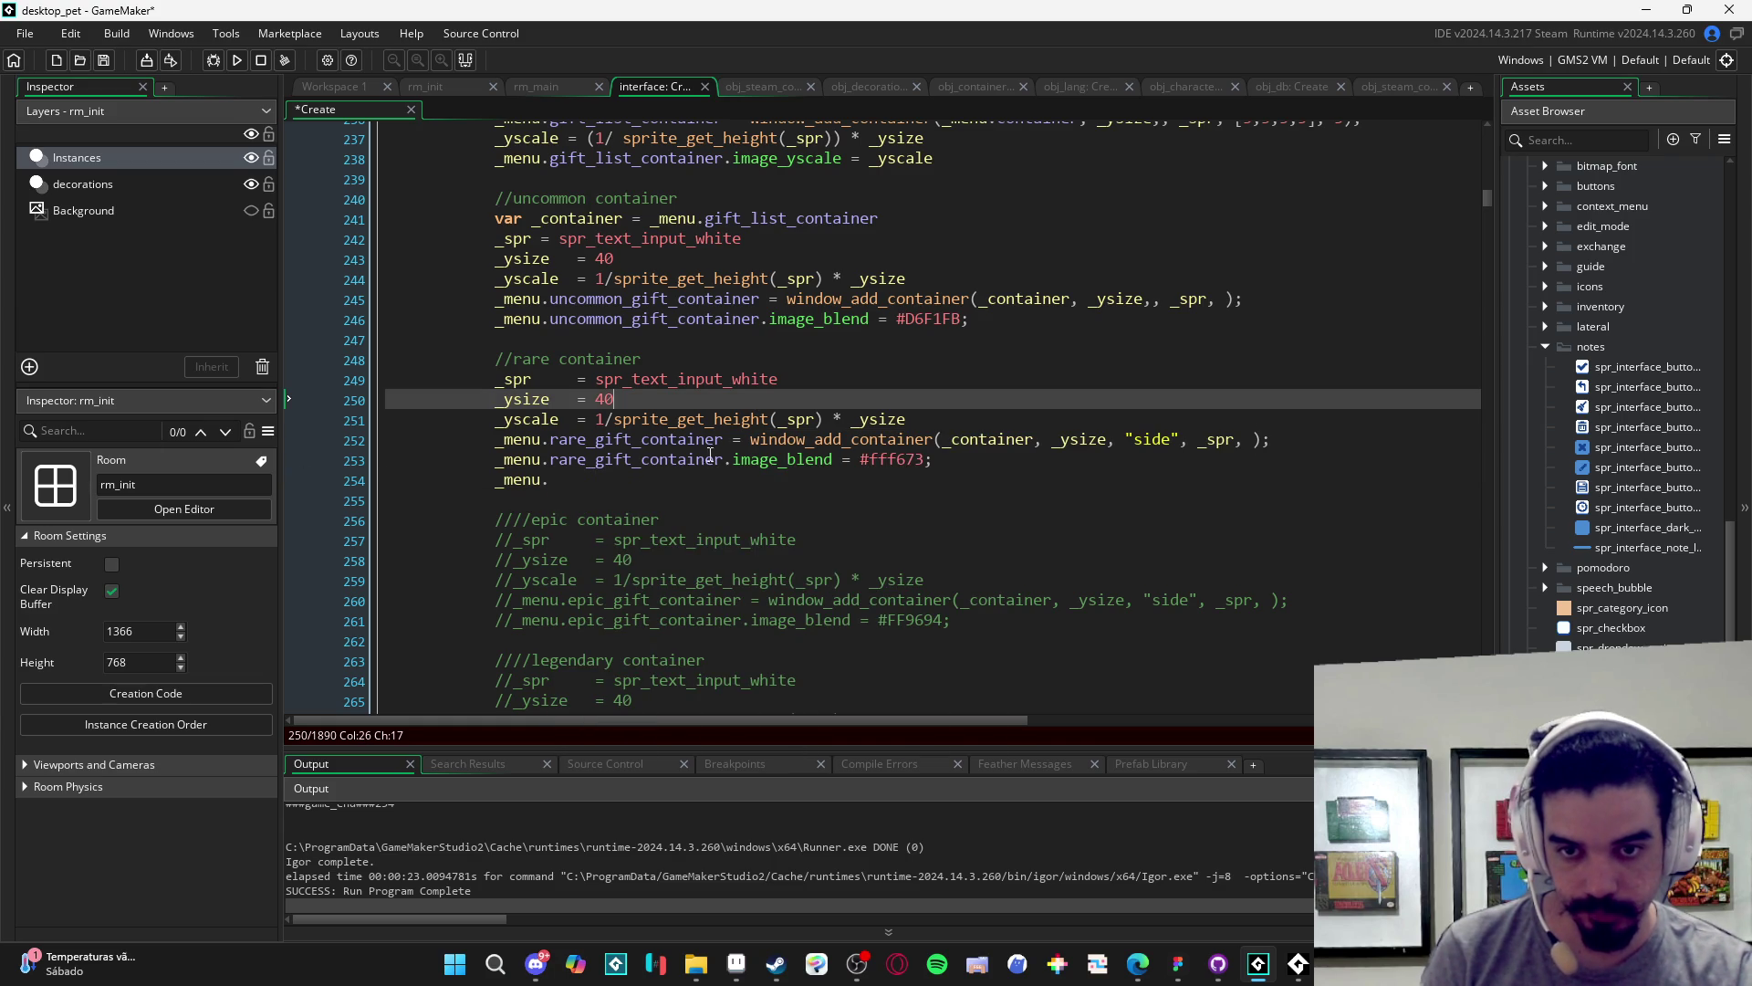
pyautogui.moveTo(733, 459)
pyautogui.mouseDown()
pyautogui.moveTo(494, 459)
pyautogui.moveTo(491, 473)
pyautogui.mouseUp()
pyautogui.hotkey('ctrl', 'c')
pyautogui.hotkey('ctrl', 'v')
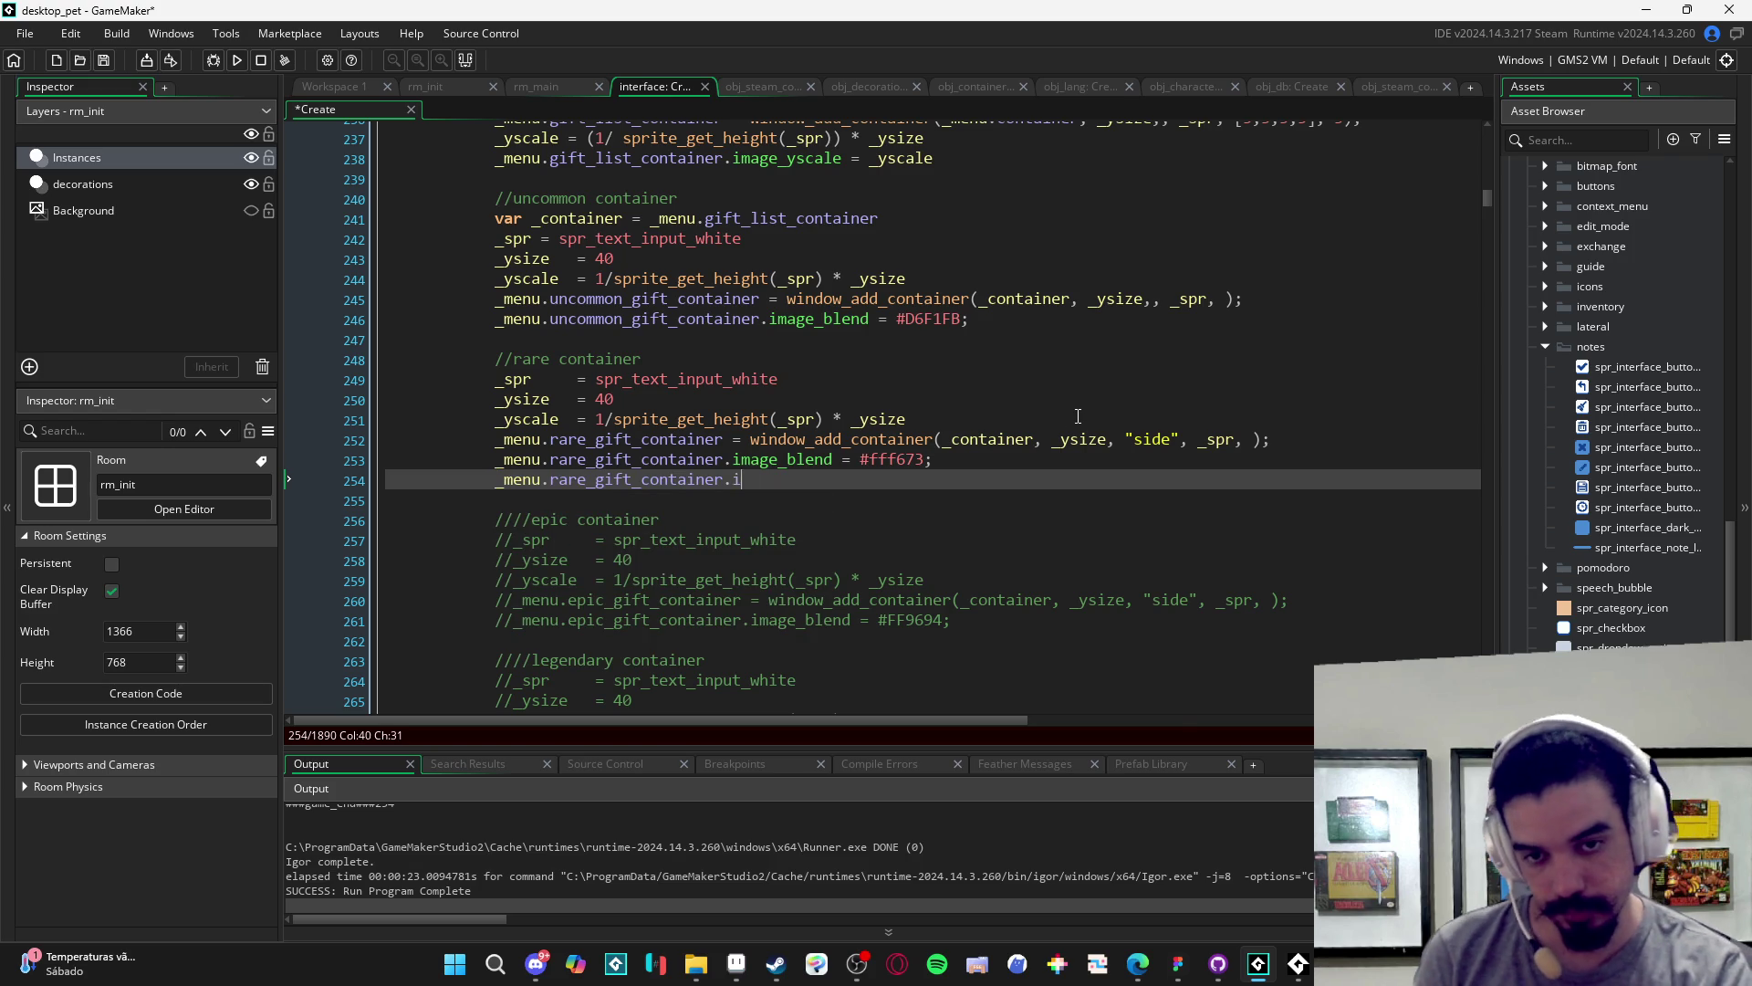
pyautogui.write('mage_x')
pyautogui.press('Return')
pyautogui.press('Return')
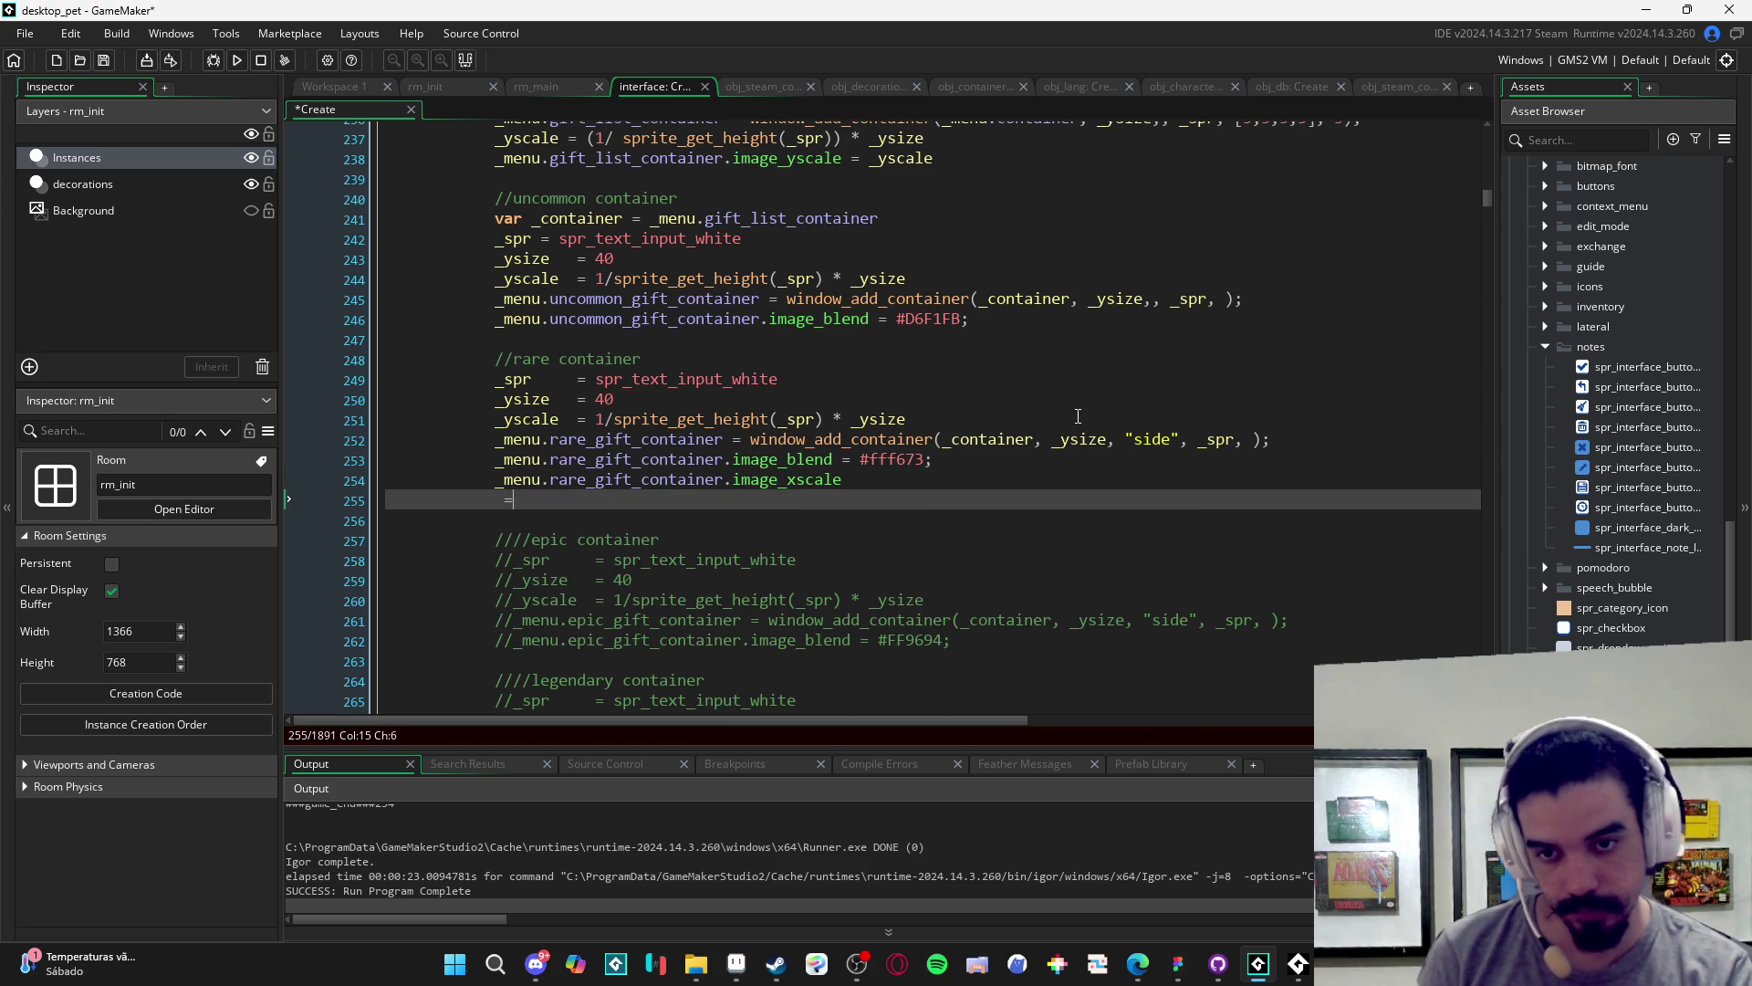
pyautogui.press('BackSpace')
pyautogui.press('BackSpace')
pyautogui.press('BackSpace')
pyautogui.write('2')
pyautogui.press('F5')
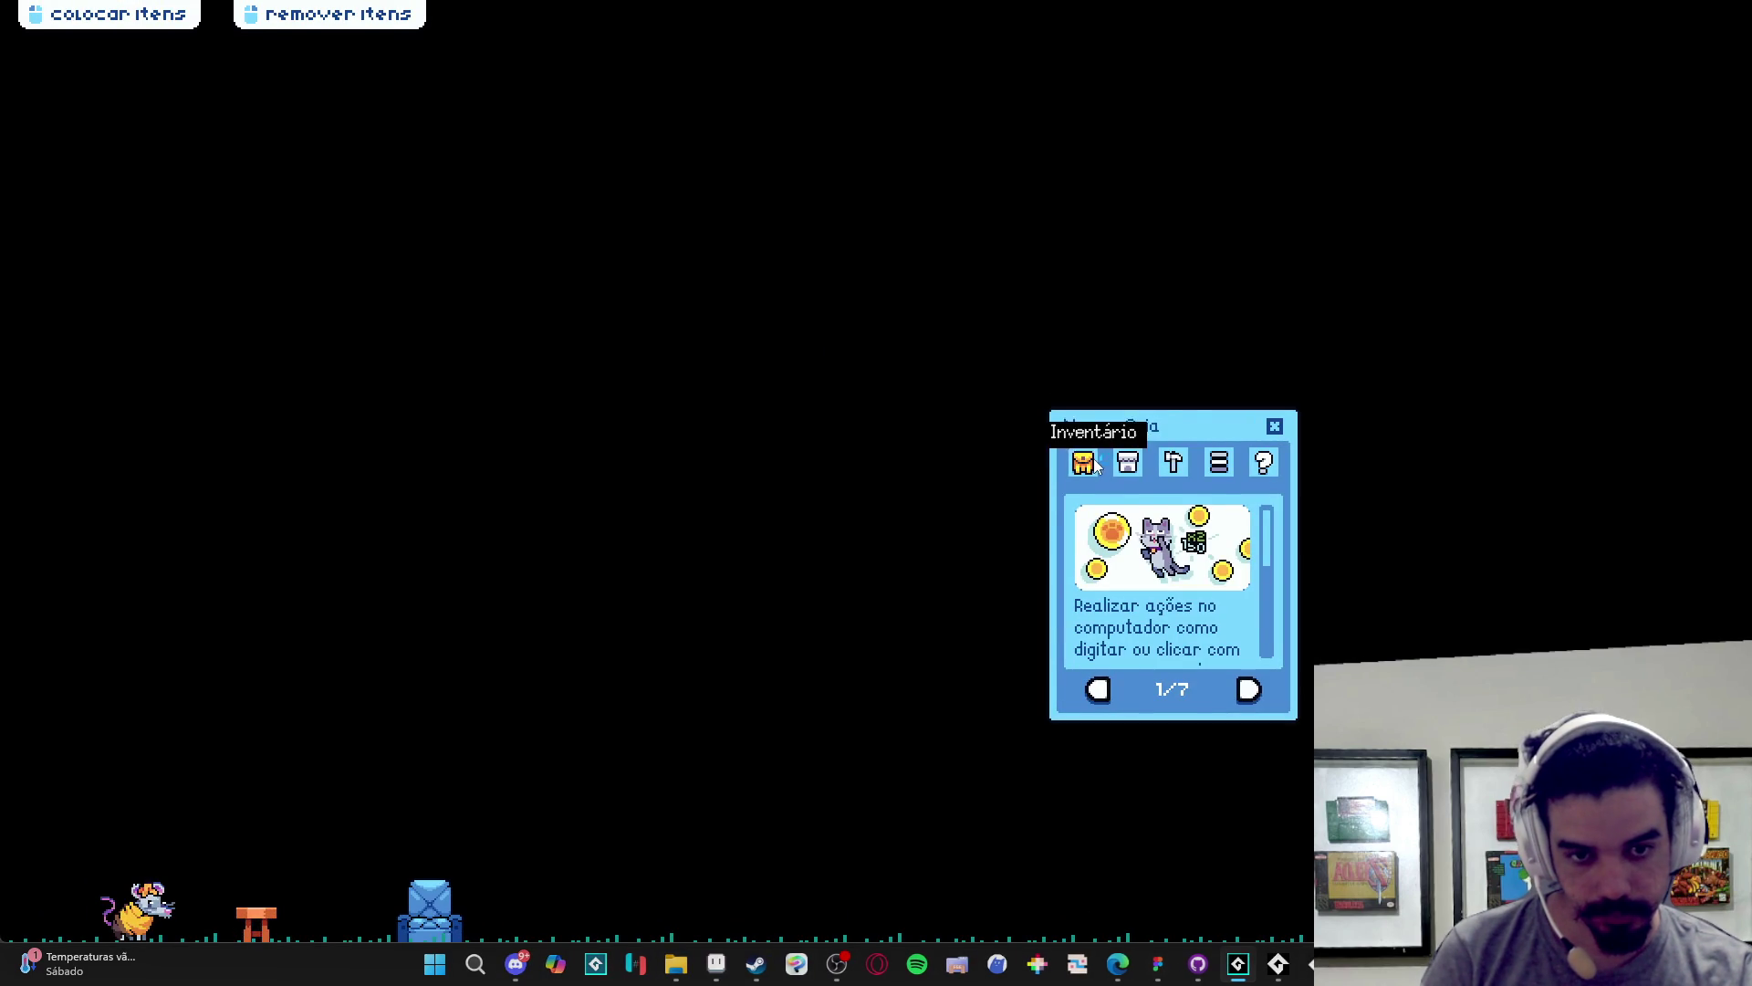
# - Open Inventário and Trocar, move the Menu de Troca window, then close the game and return to the code
pyautogui.click(1083, 462)
pyautogui.click(1143, 691)
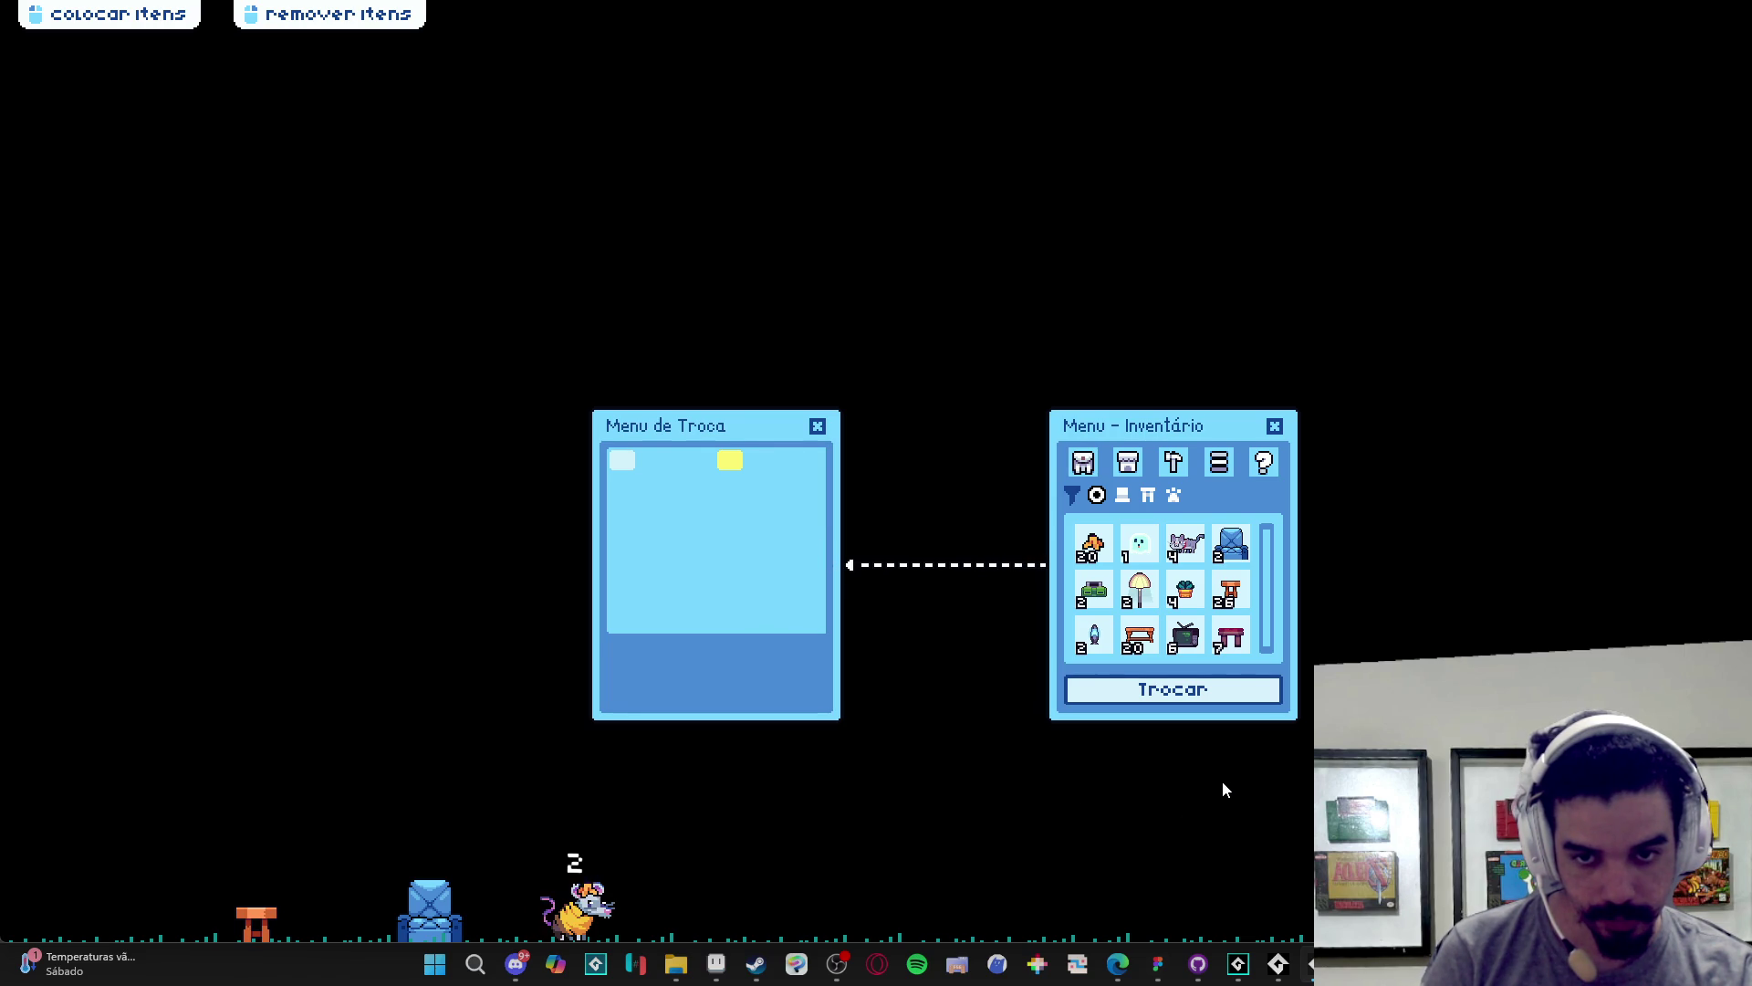
pyautogui.moveTo(1278, 964)
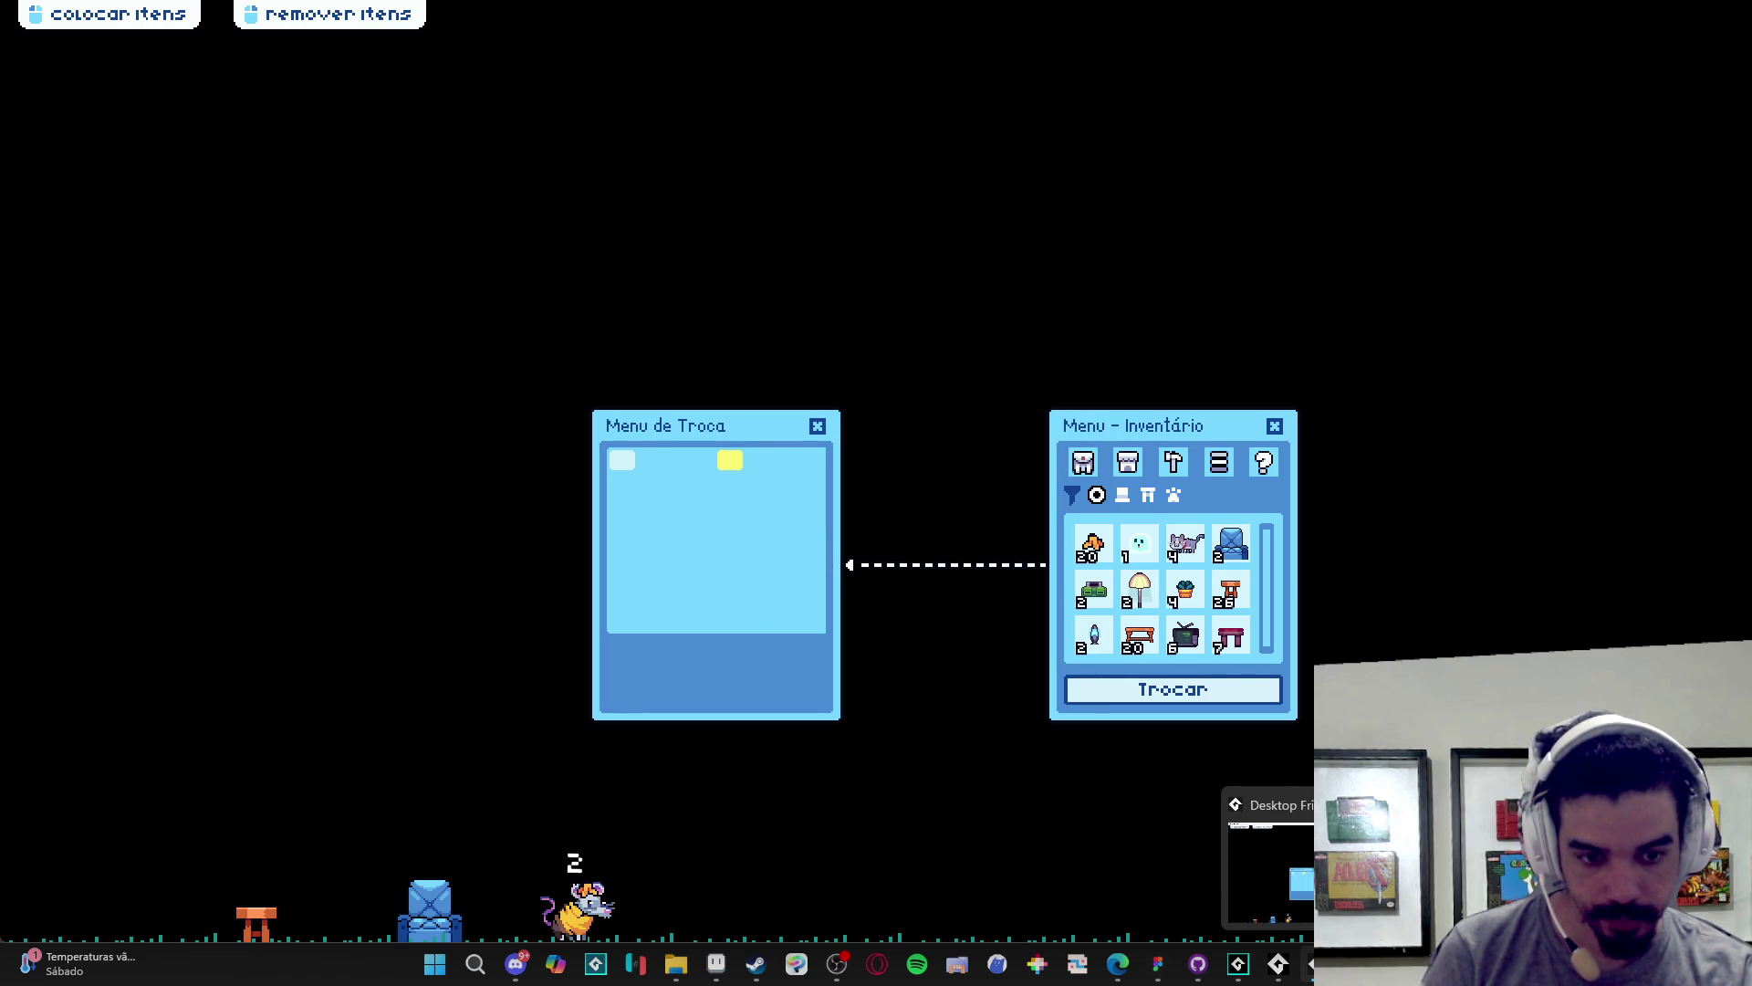
pyautogui.moveTo(749, 468)
pyautogui.mouseDown()
pyautogui.moveTo(723, 325)
pyautogui.moveTo(796, 378)
pyautogui.moveTo(754, 309)
pyautogui.moveTo(924, 514)
pyautogui.mouseUp()
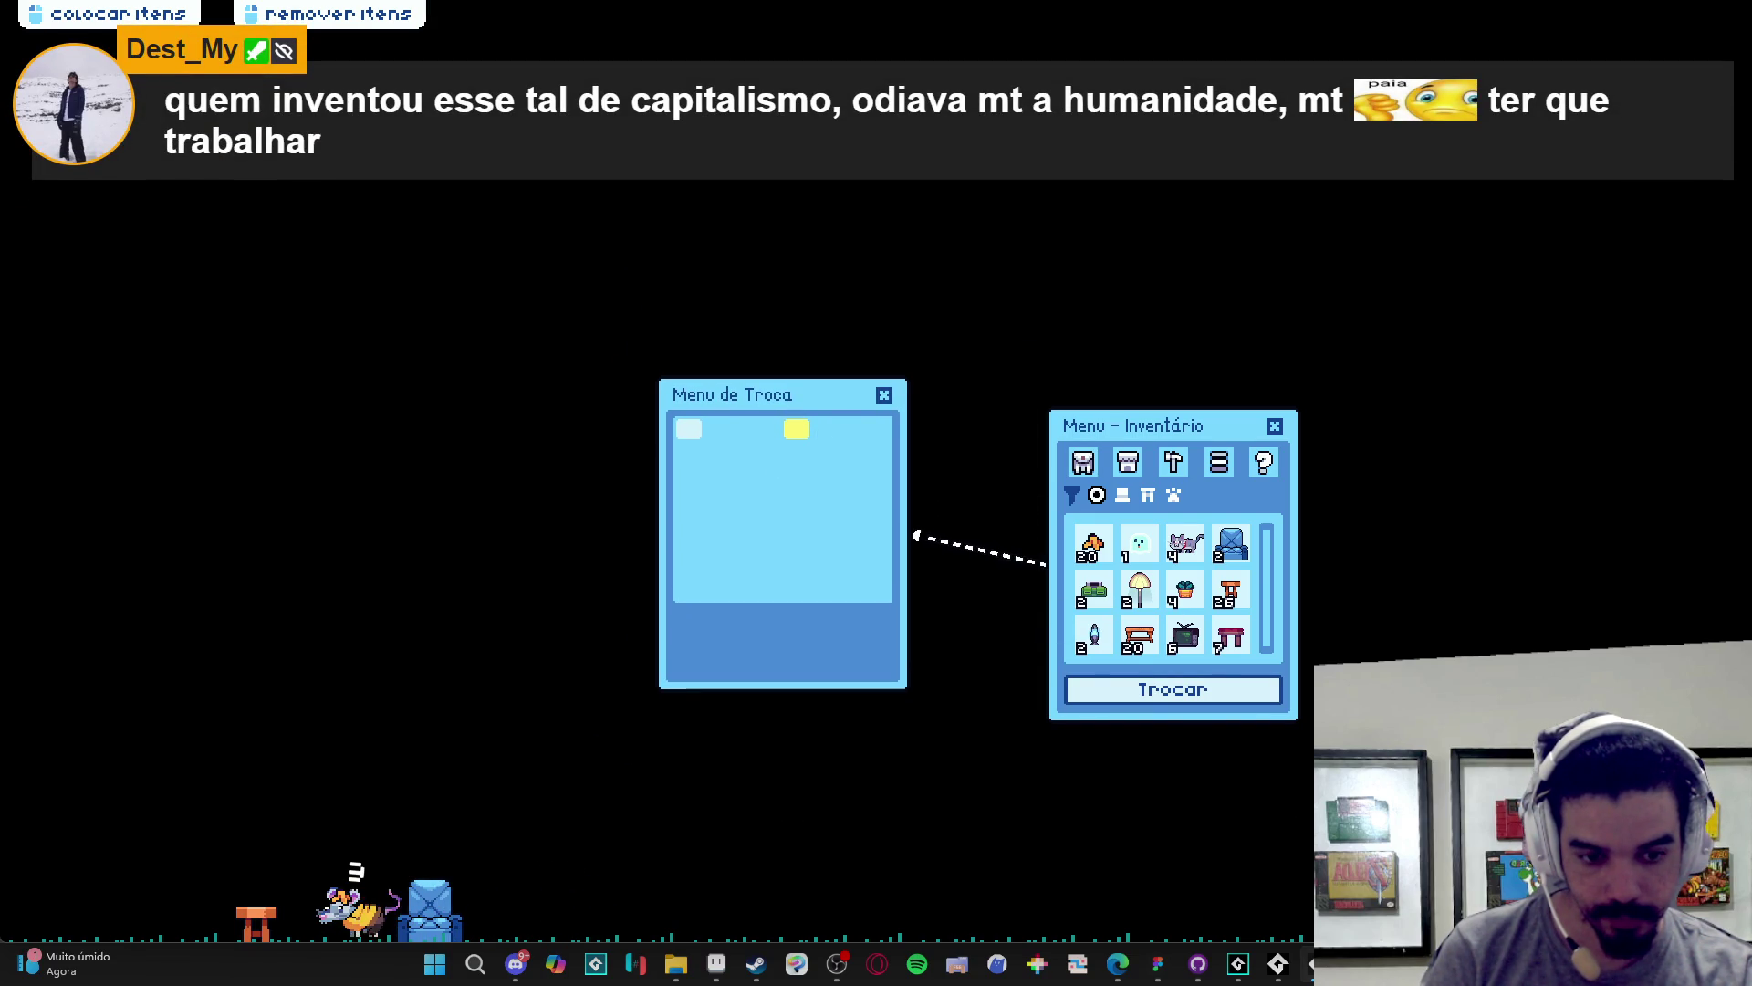
pyautogui.rightClick(1312, 963)
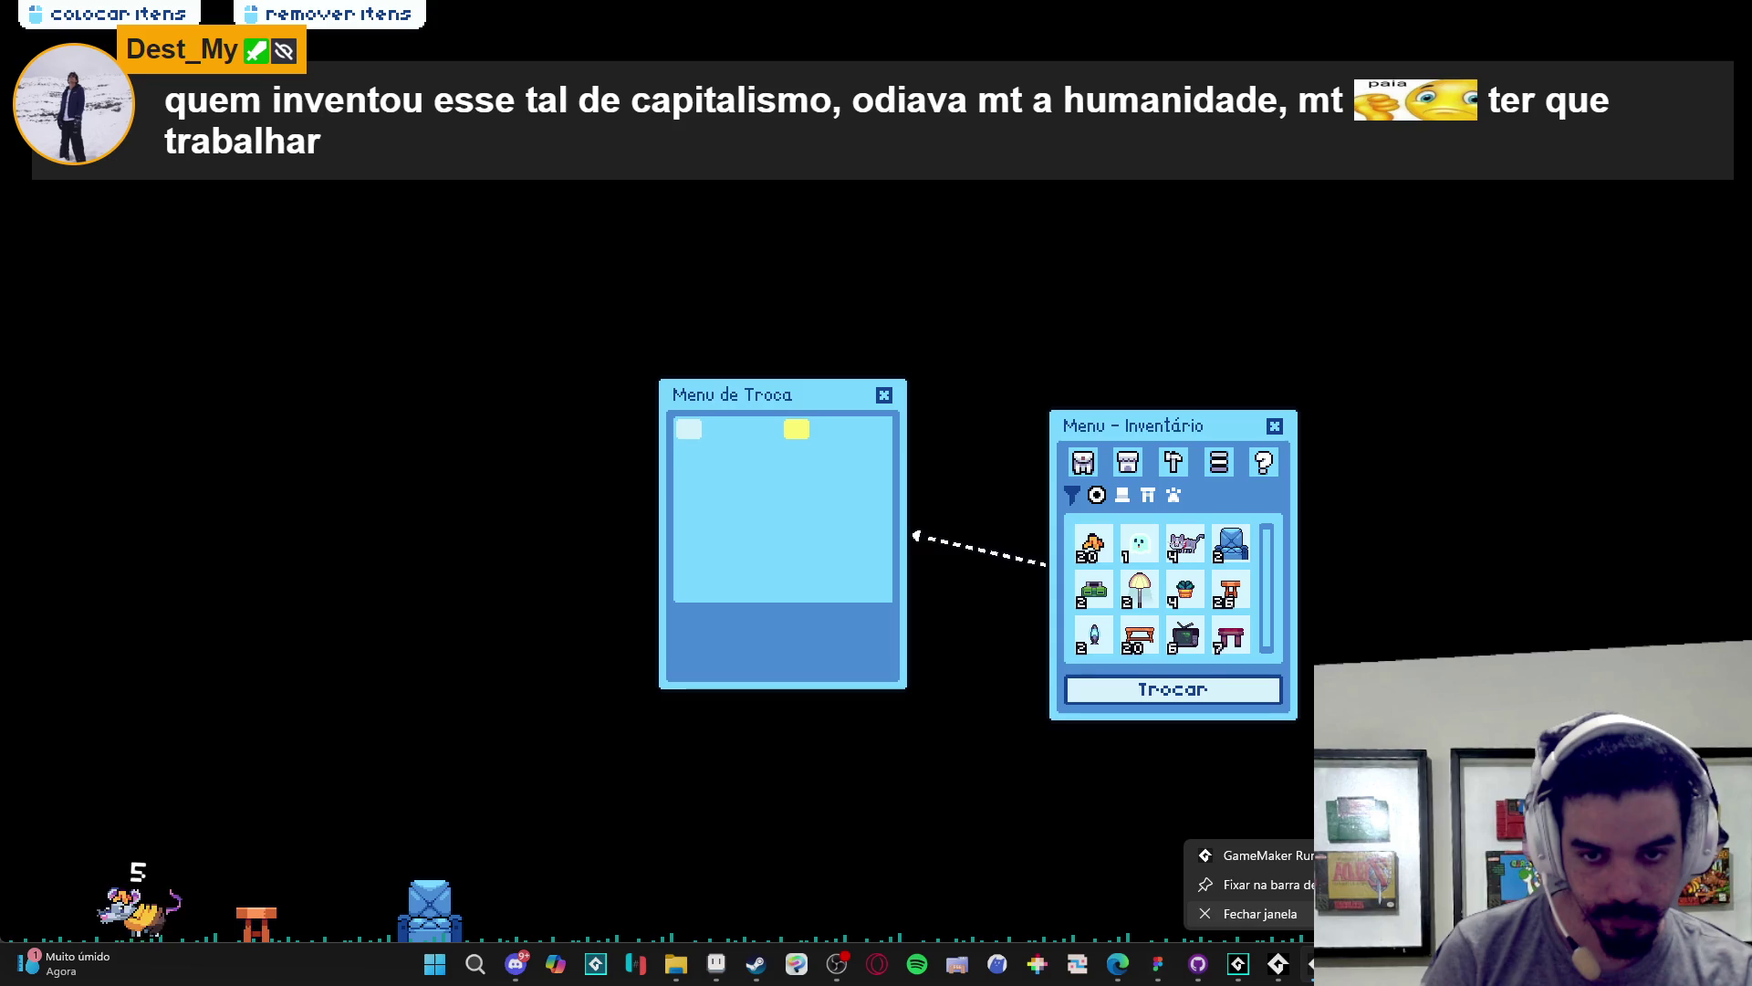
pyautogui.click(1268, 914)
pyautogui.click(821, 418)
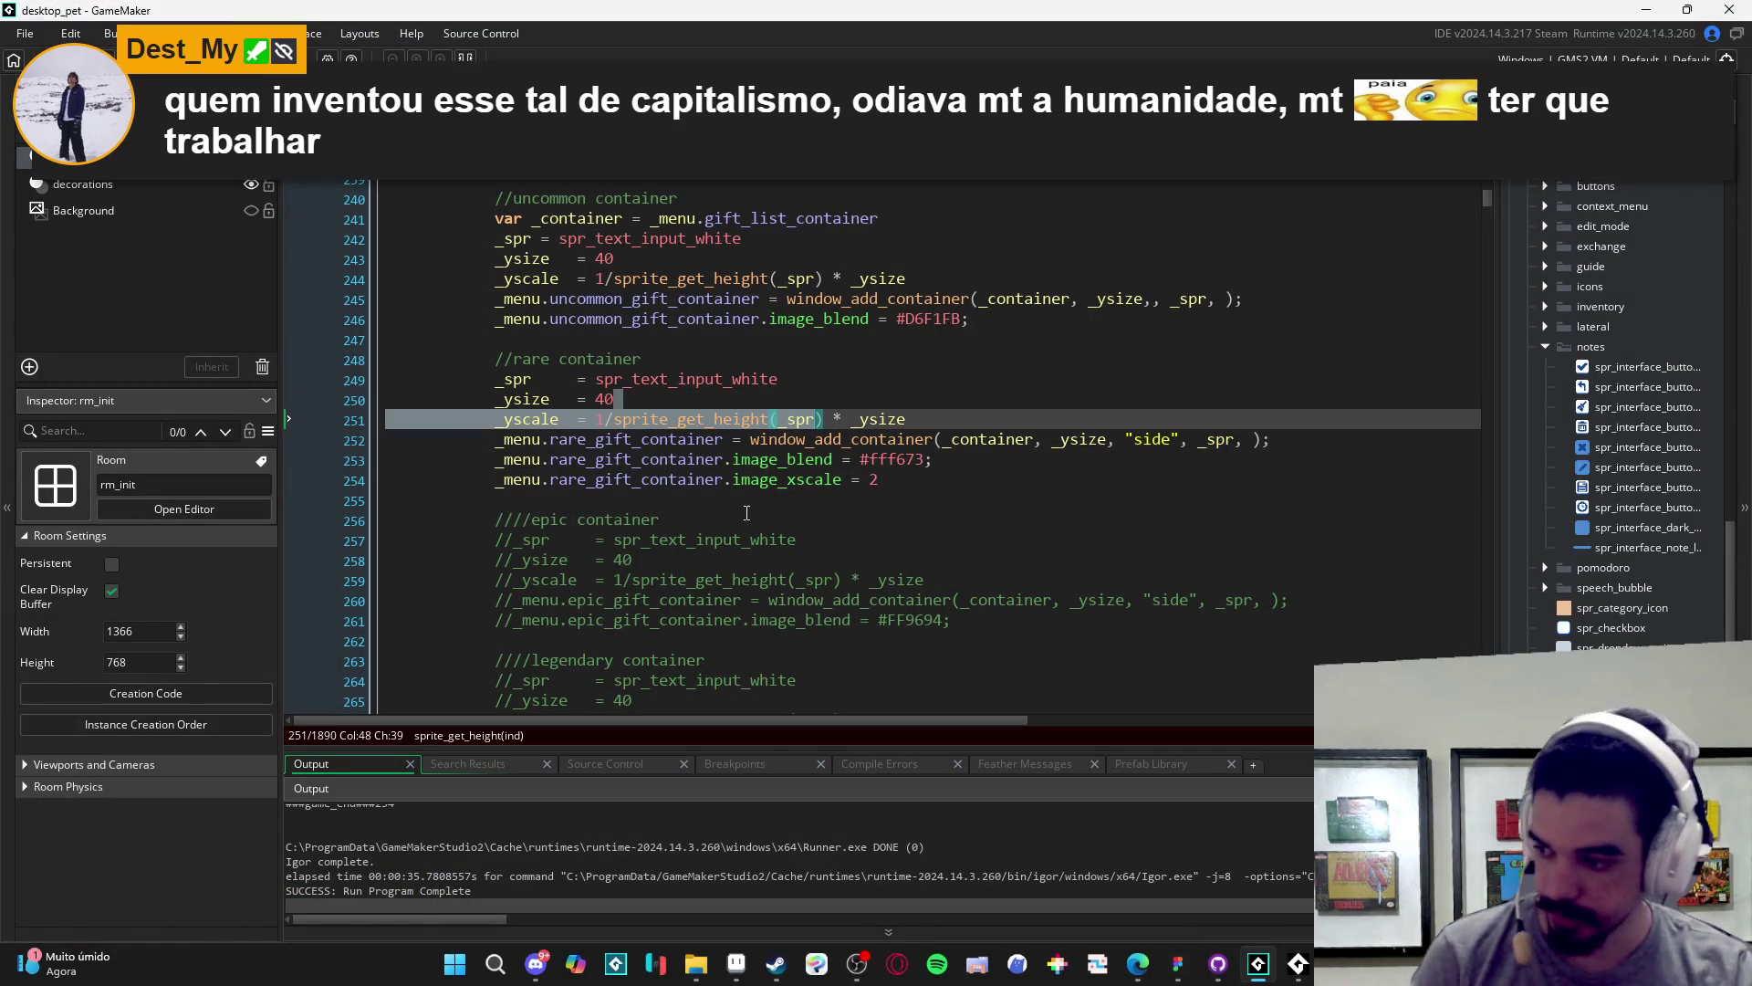
# - Comment out the uncommon and rare gift container code on lines 240–254 with Ctrl+K
pyautogui.click(693, 519)
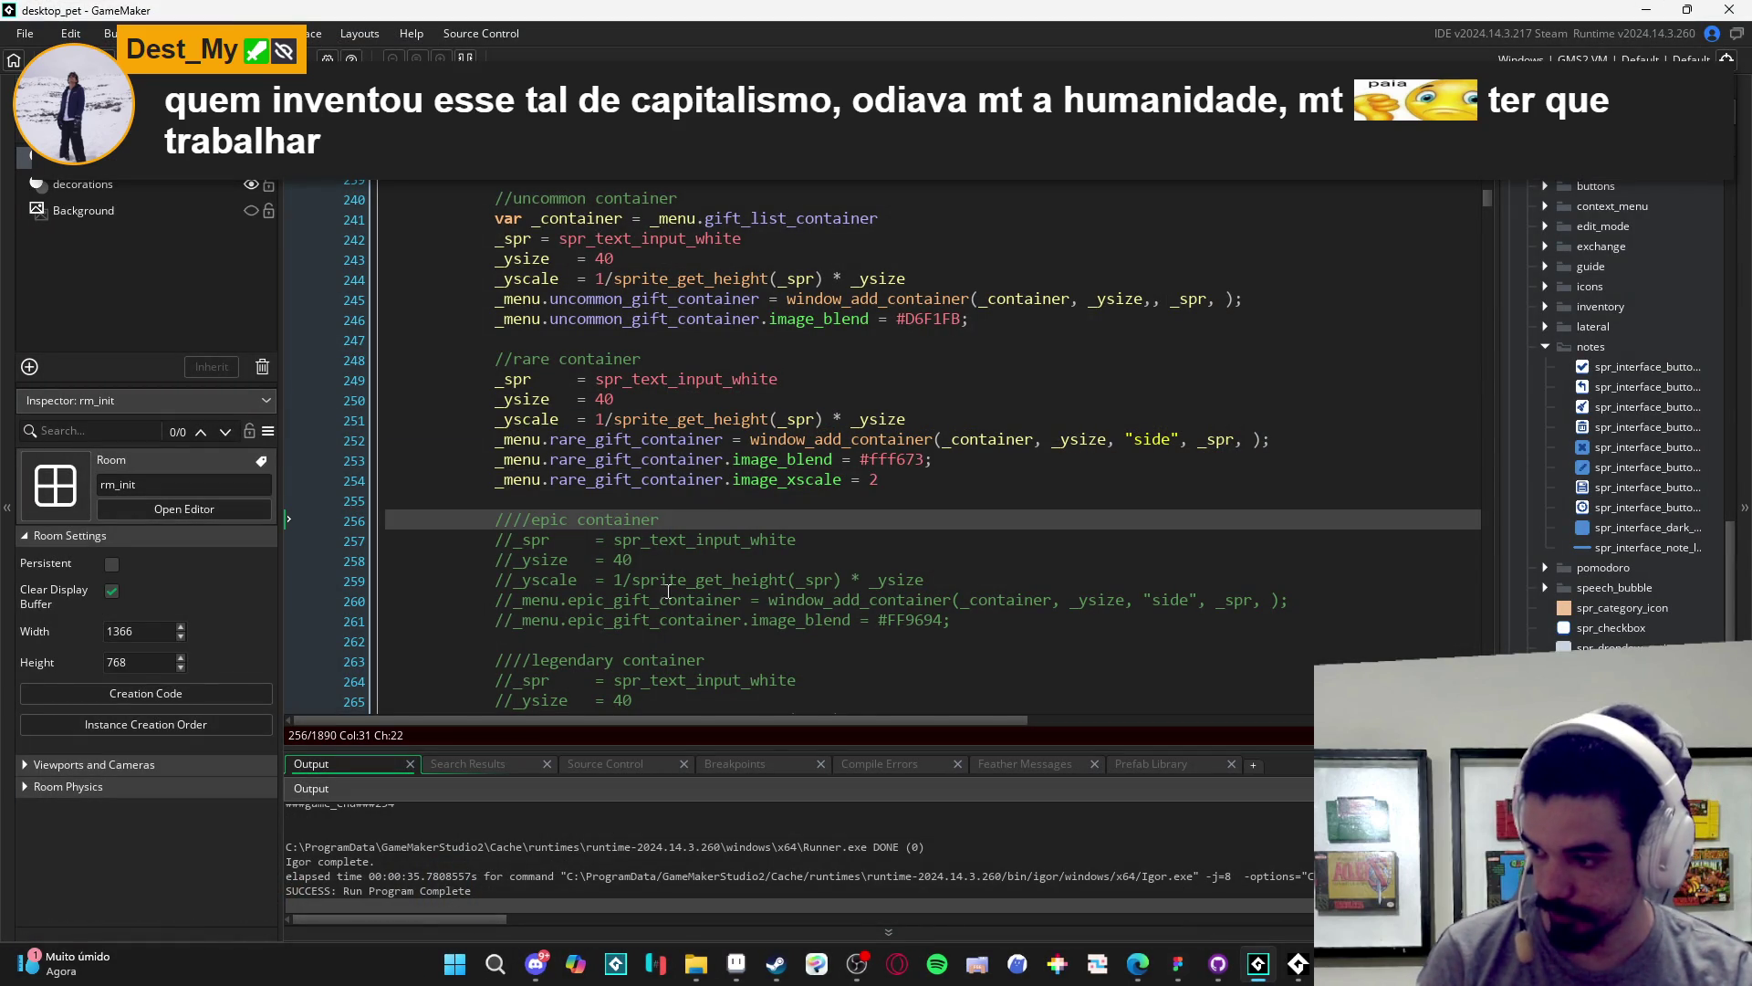
pyautogui.click(721, 559)
pyautogui.click(815, 503)
pyautogui.scroll(2, 811, 532)
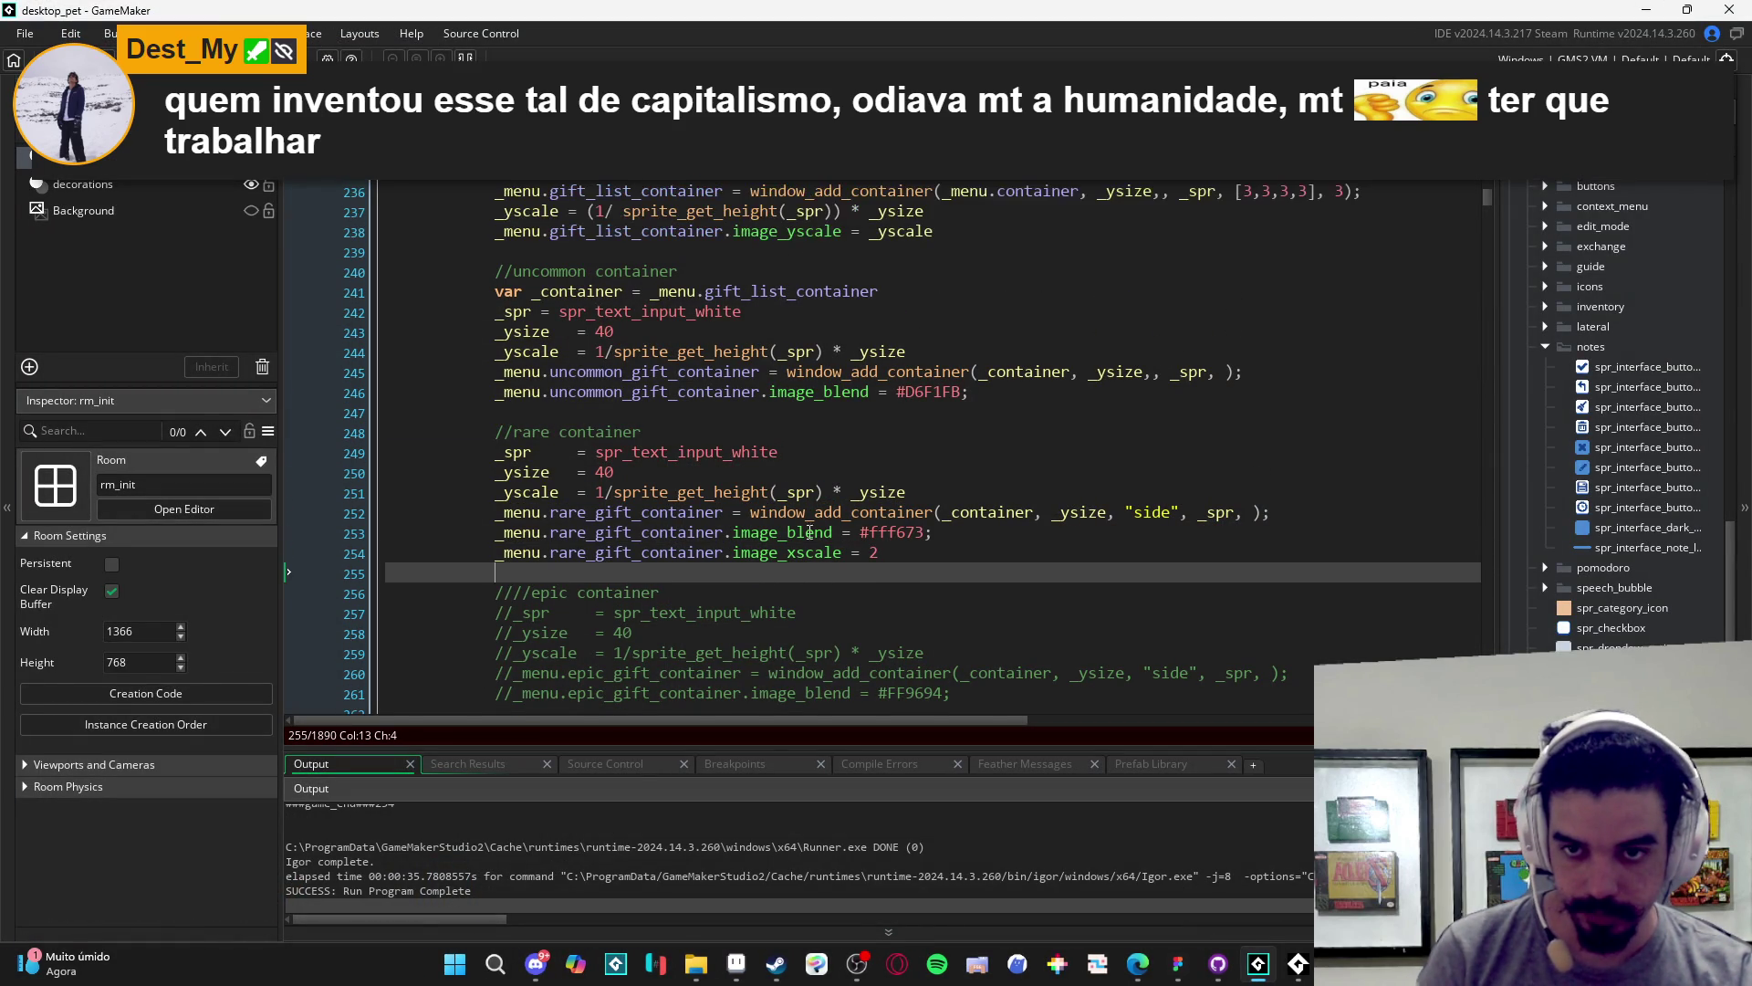
pyautogui.moveTo(840, 575); pyautogui.dragTo(495, 272)
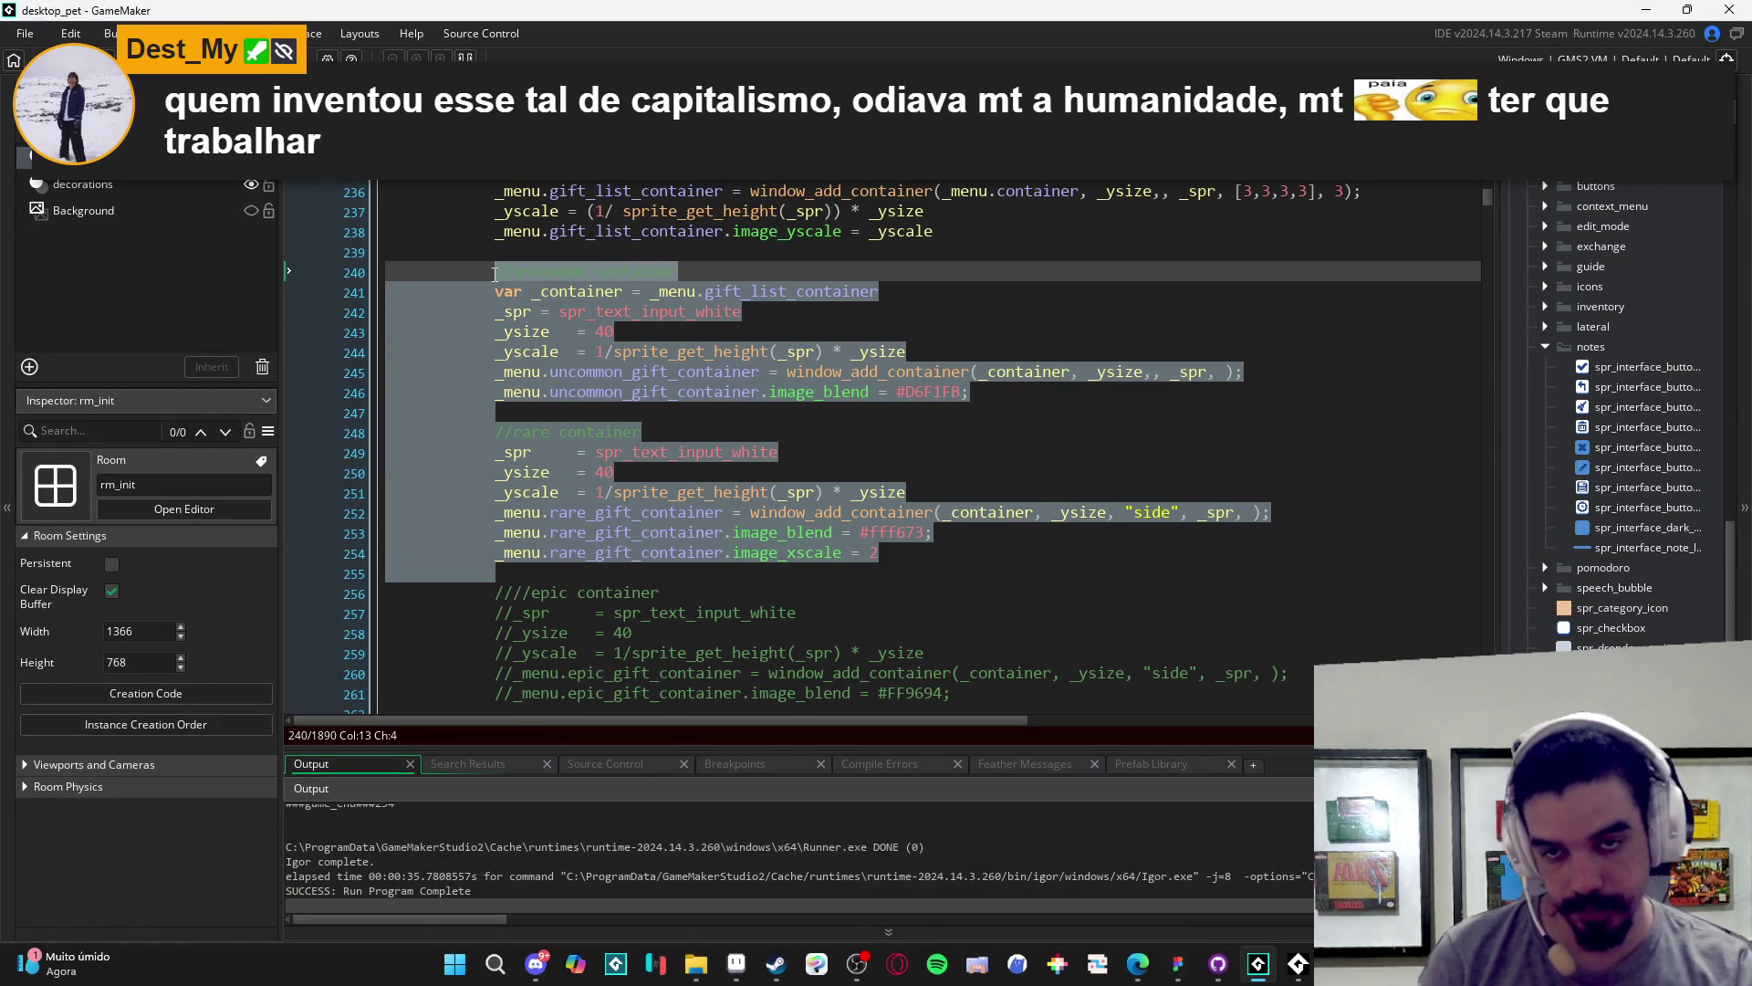
pyautogui.hotkey('ctrl', 'k')
# - Insert a window_add_button_stretch call after the gift list container
pyautogui.click(586, 253)
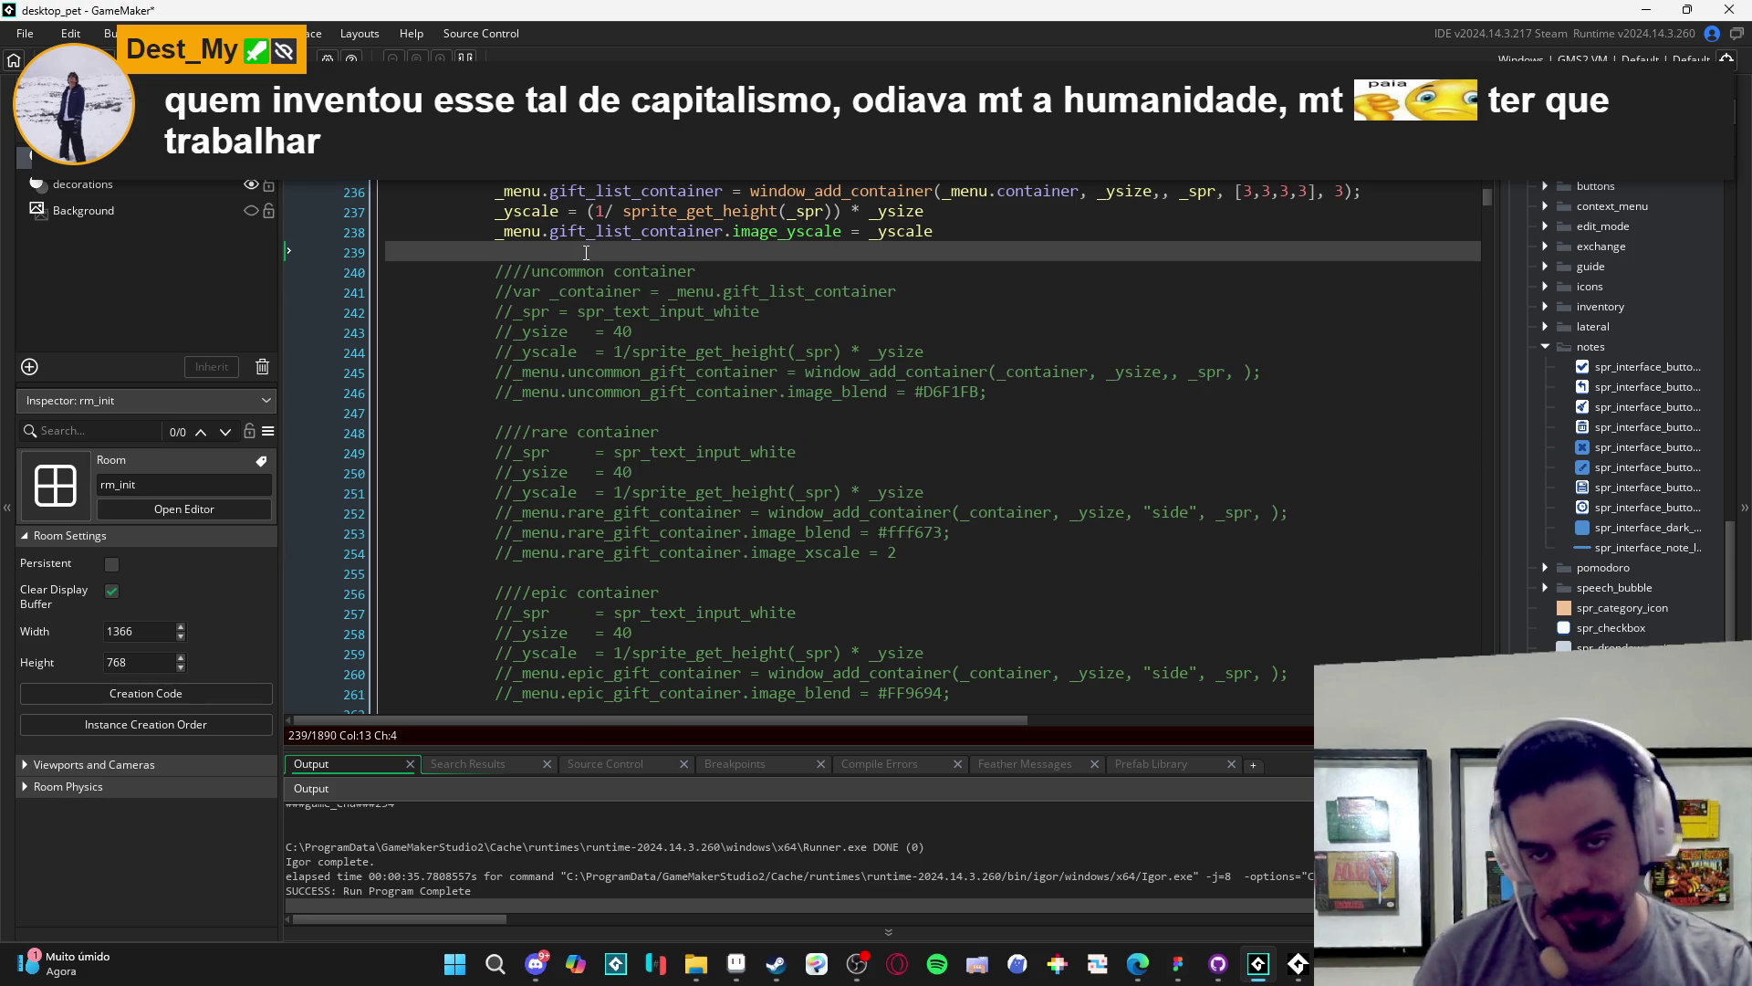
pyautogui.press('Return')
pyautogui.press('Return')
pyautogui.press('Return')
pyautogui.press('Up')
pyautogui.write('window_add_b')
pyautogui.press('Down')
pyautogui.press('Return')
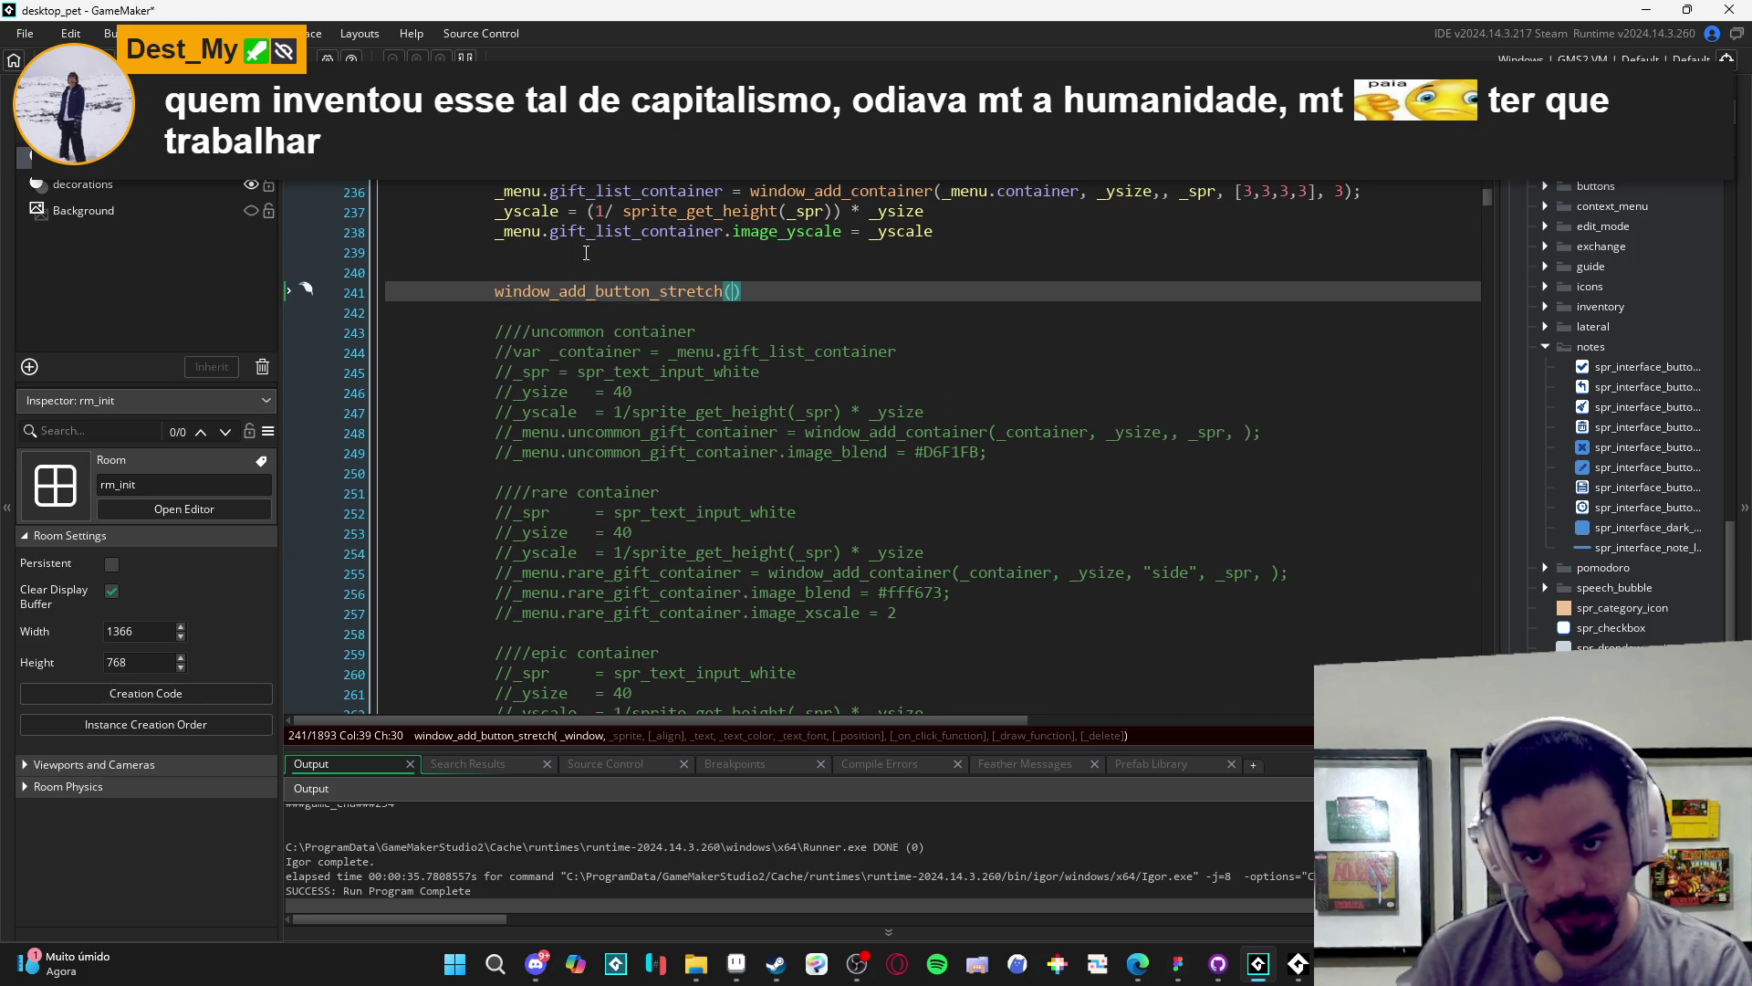
# - Add var _window = _menu.gift_list_container above the button call
pyautogui.scroll(3, 576, 417)
pyautogui.press('Home')
pyautogui.press('Return')
pyautogui.press('Up')
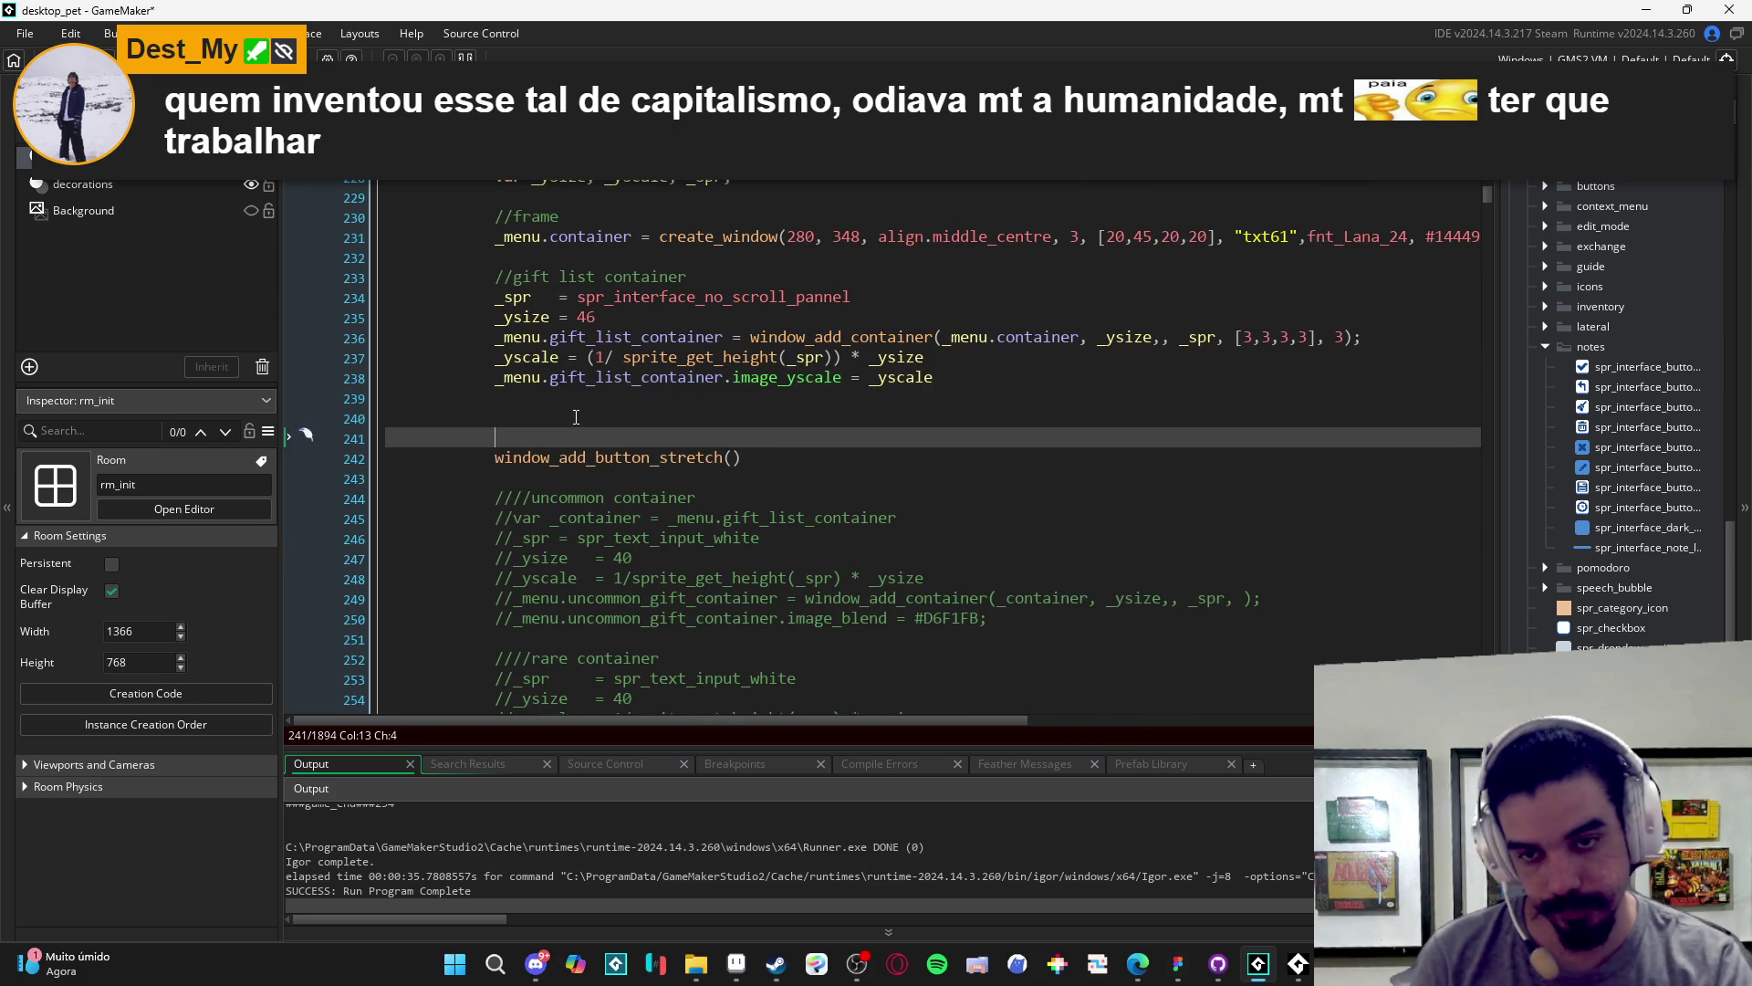
pyautogui.press('Return')
pyautogui.press('Up')
pyautogui.write('var _')
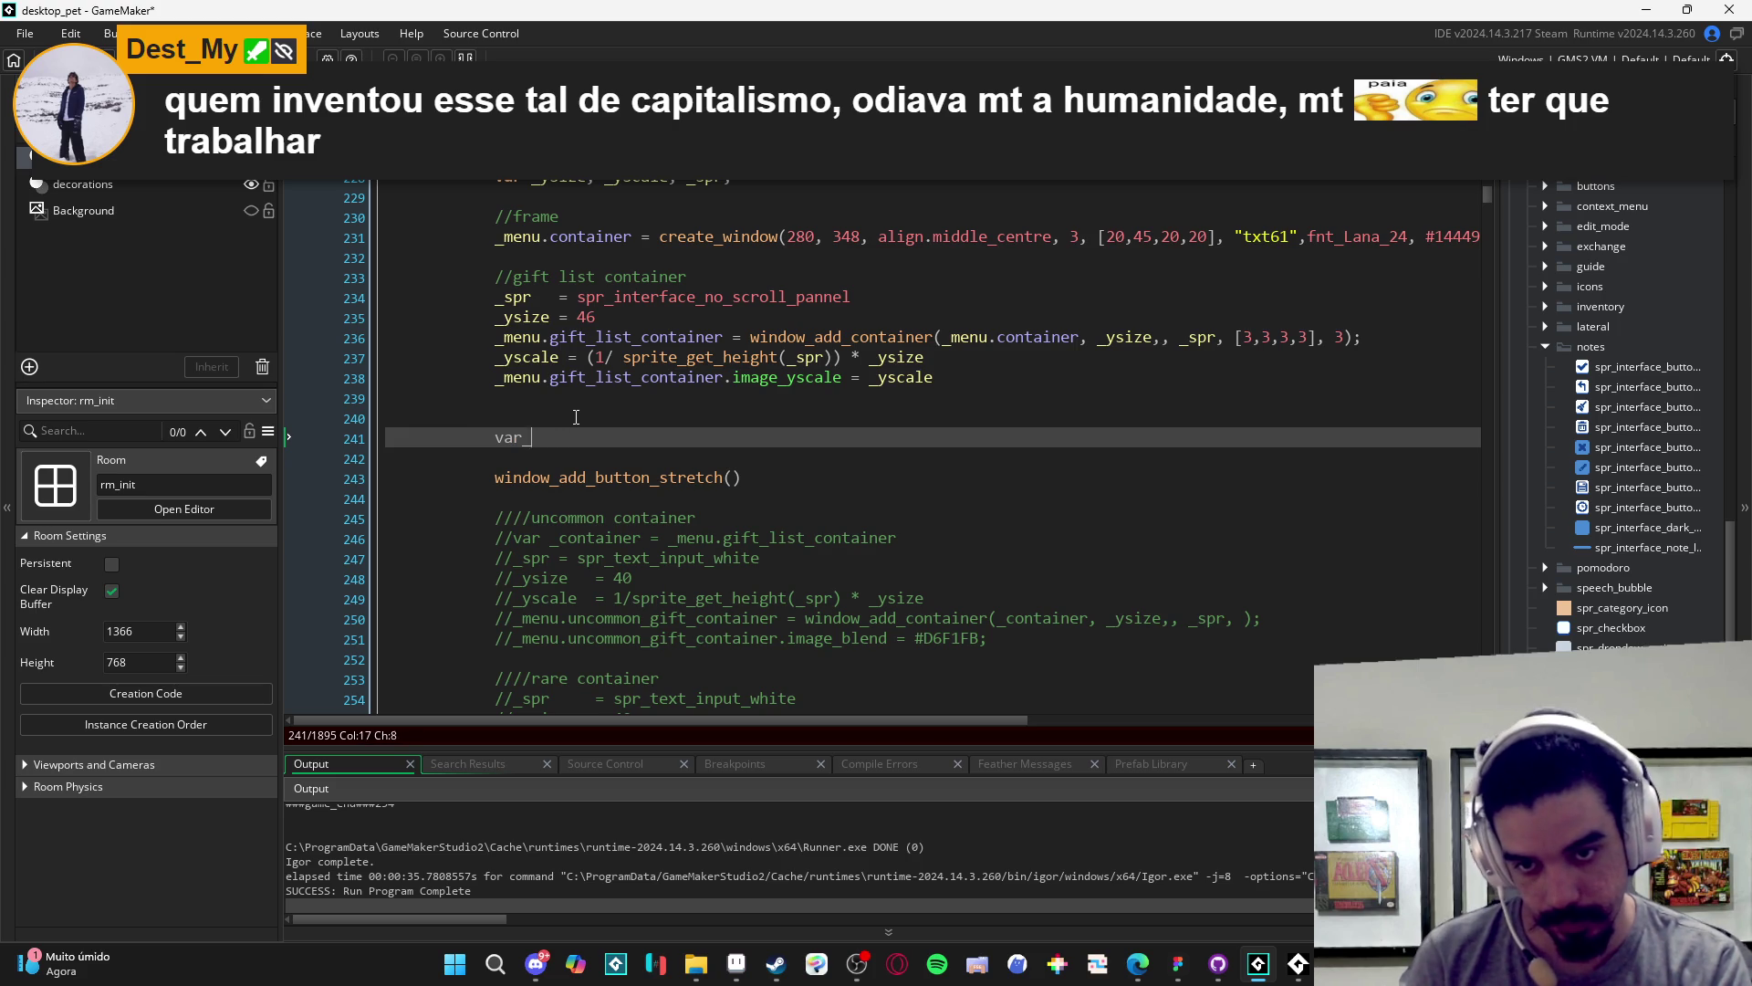
pyautogui.write('window =')
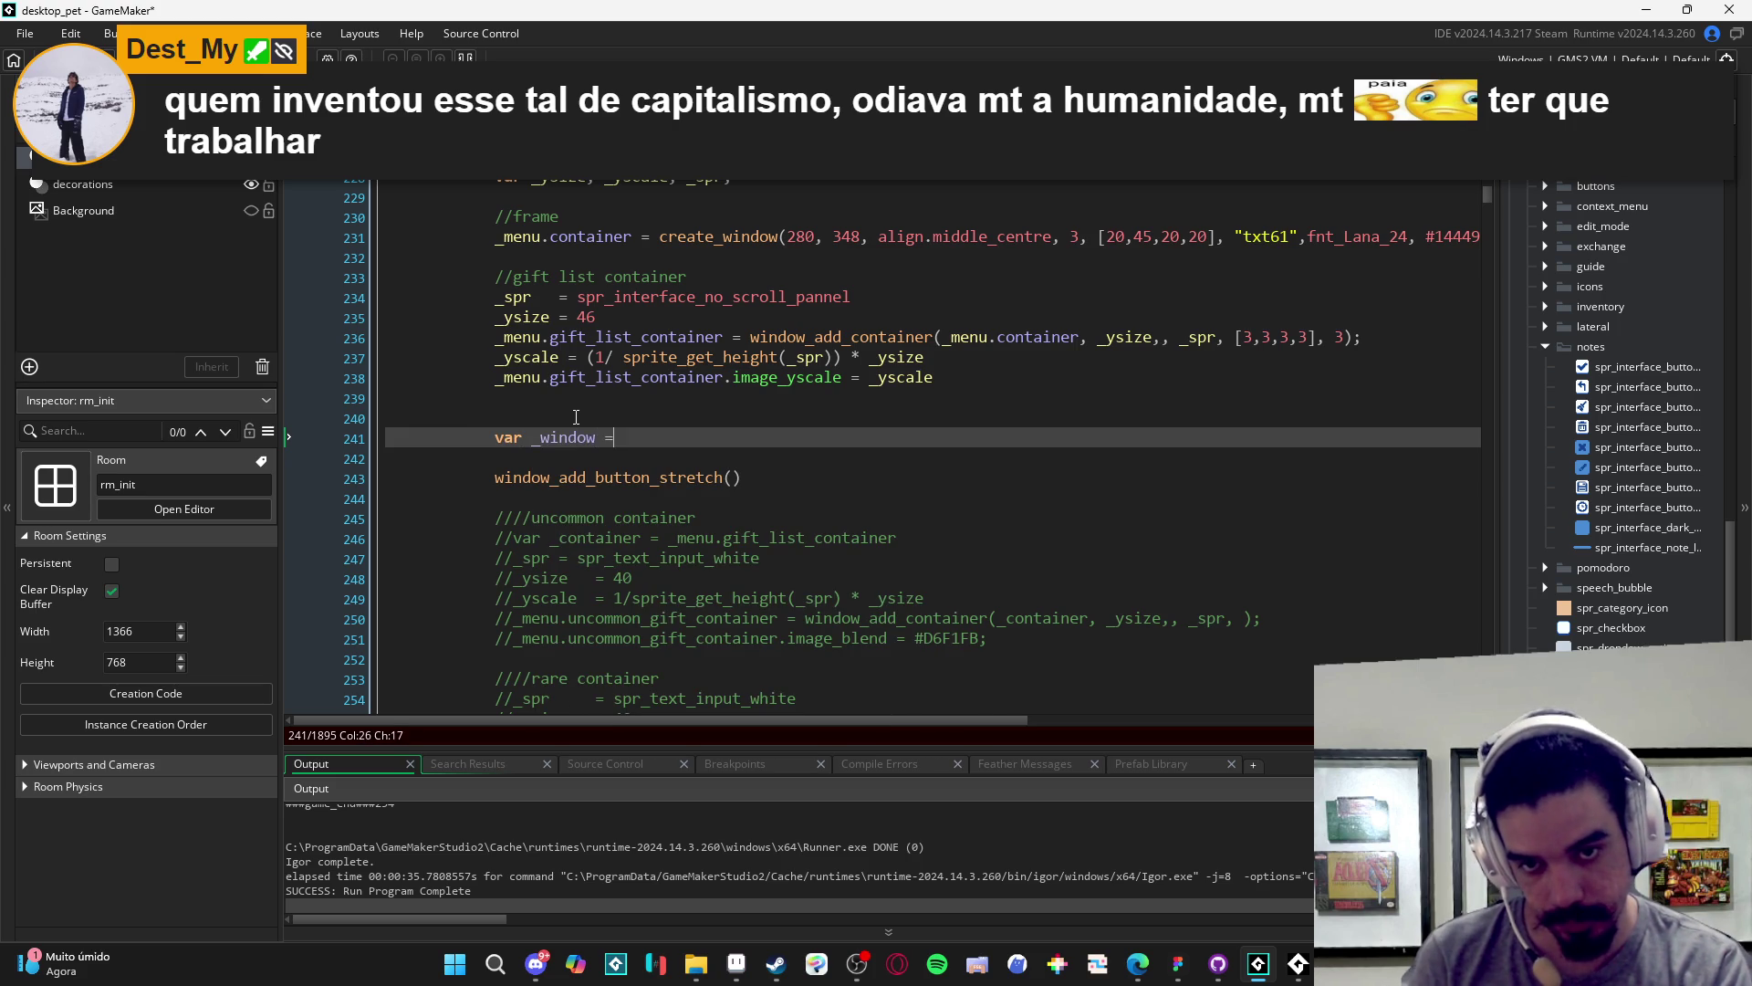
pyautogui.moveTo(1065, 338)
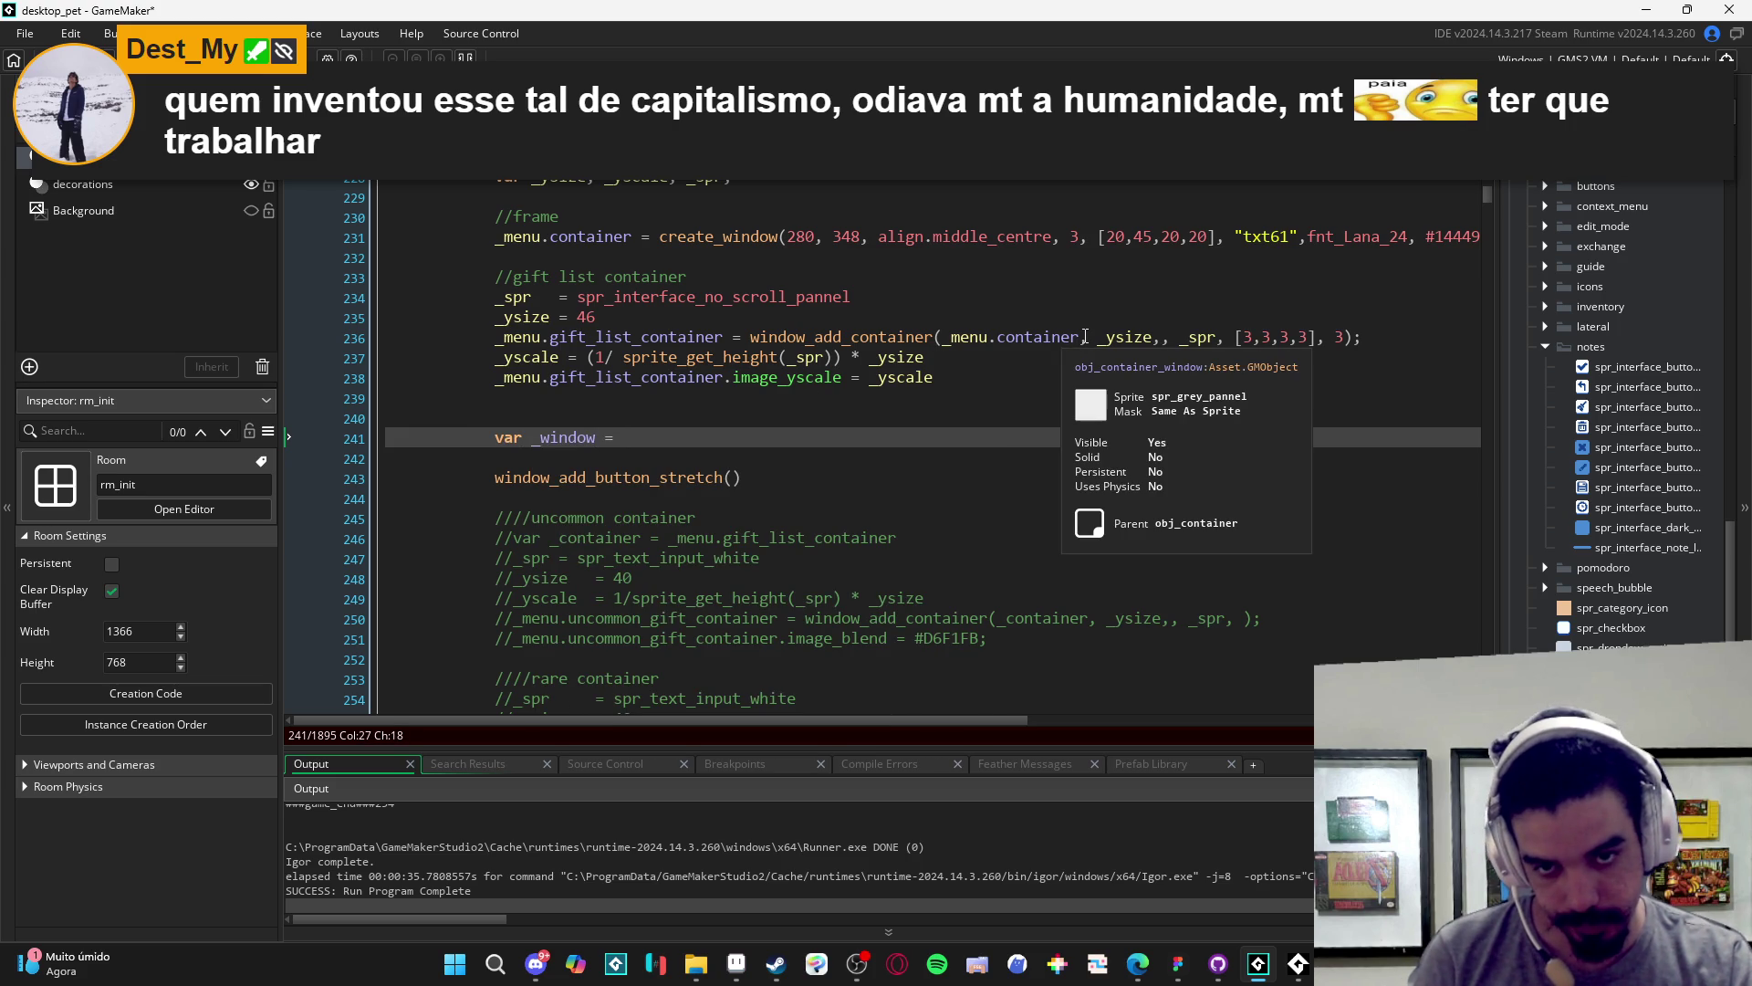
pyautogui.moveTo(724, 337); pyautogui.dragTo(495, 339)
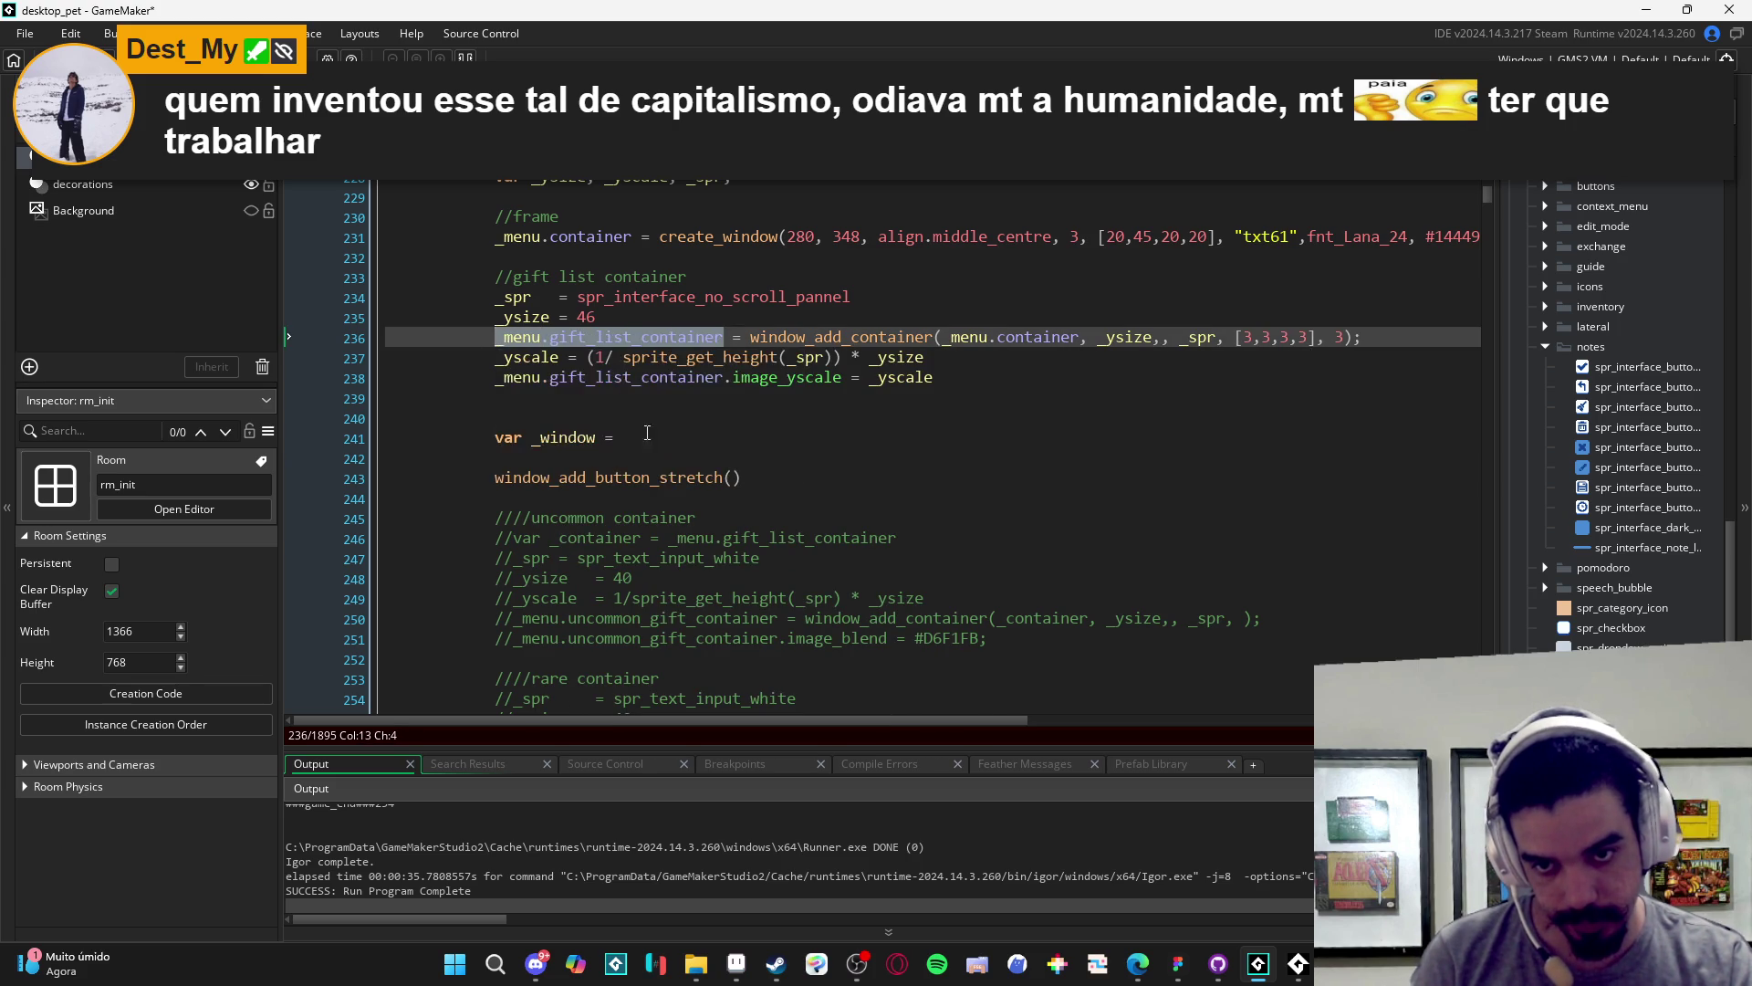
pyautogui.hotkey('ctrl', 'c')
pyautogui.click(647, 432)
pyautogui.hotkey('ctrl', 'v')
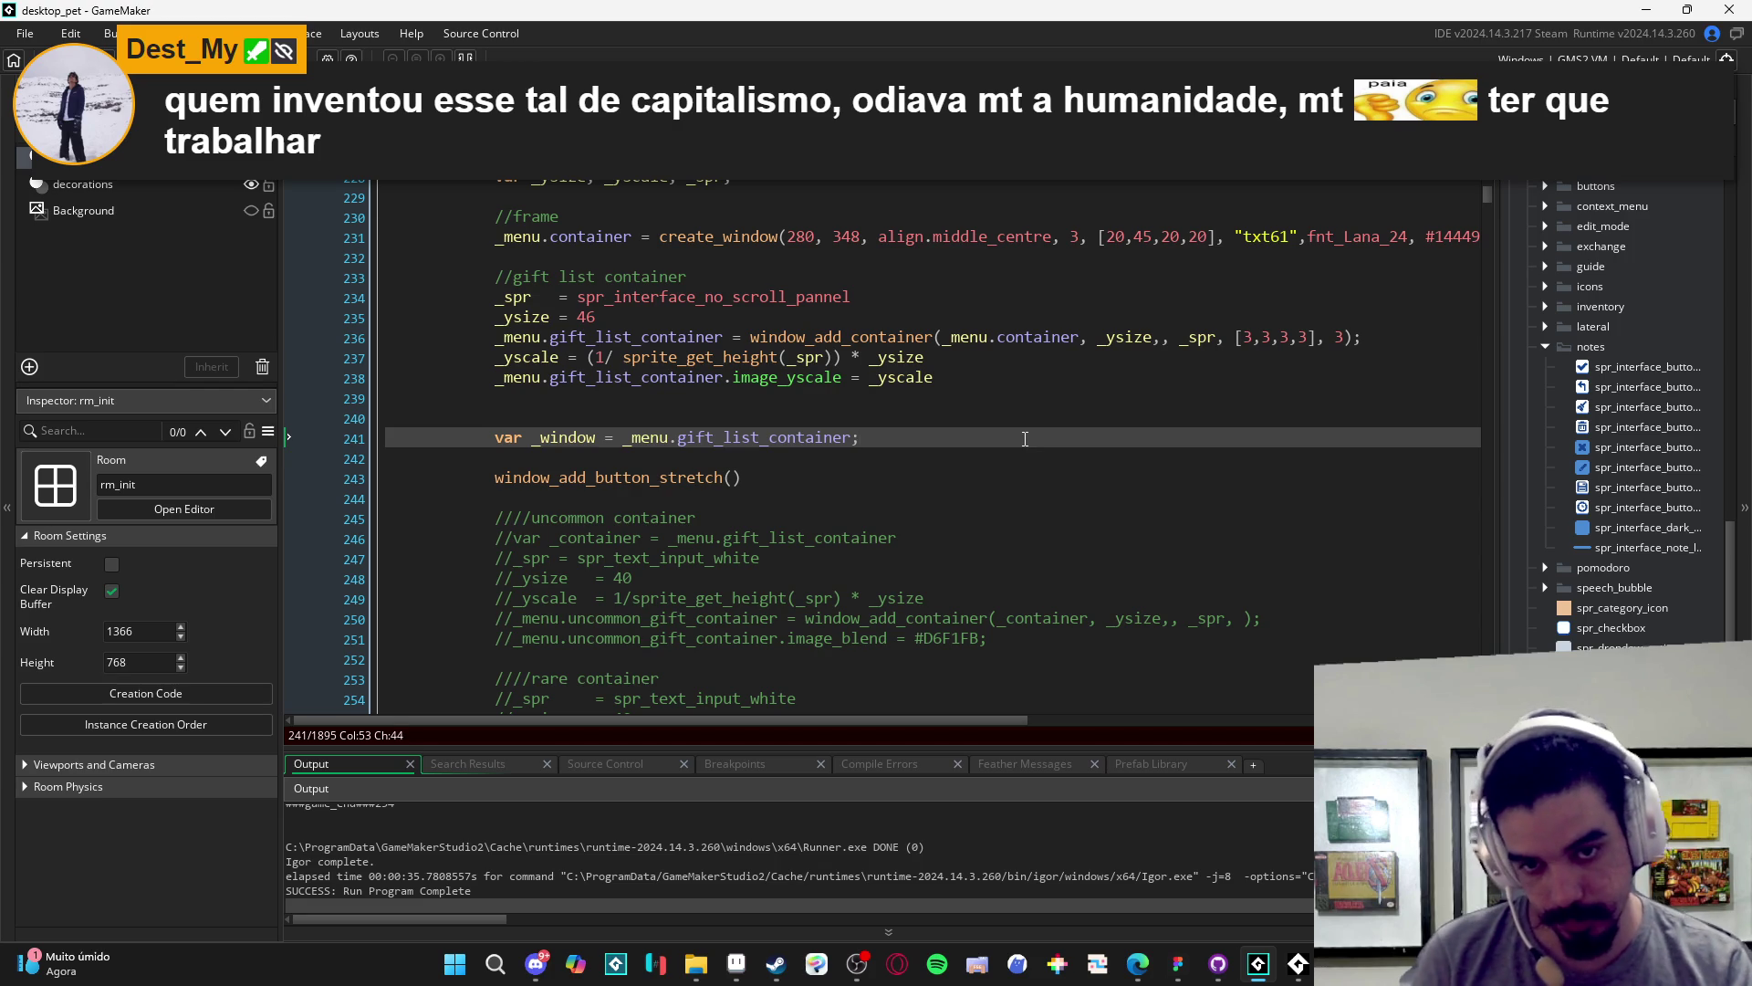
# - Fill the button call with _window, spr_text_input_white, "", c_white and fnt_Lana_24
pyautogui.press('Down')
pyautogui.press('Down')
pyautogui.press('Down')
pyautogui.press('Up')
pyautogui.press('Left')
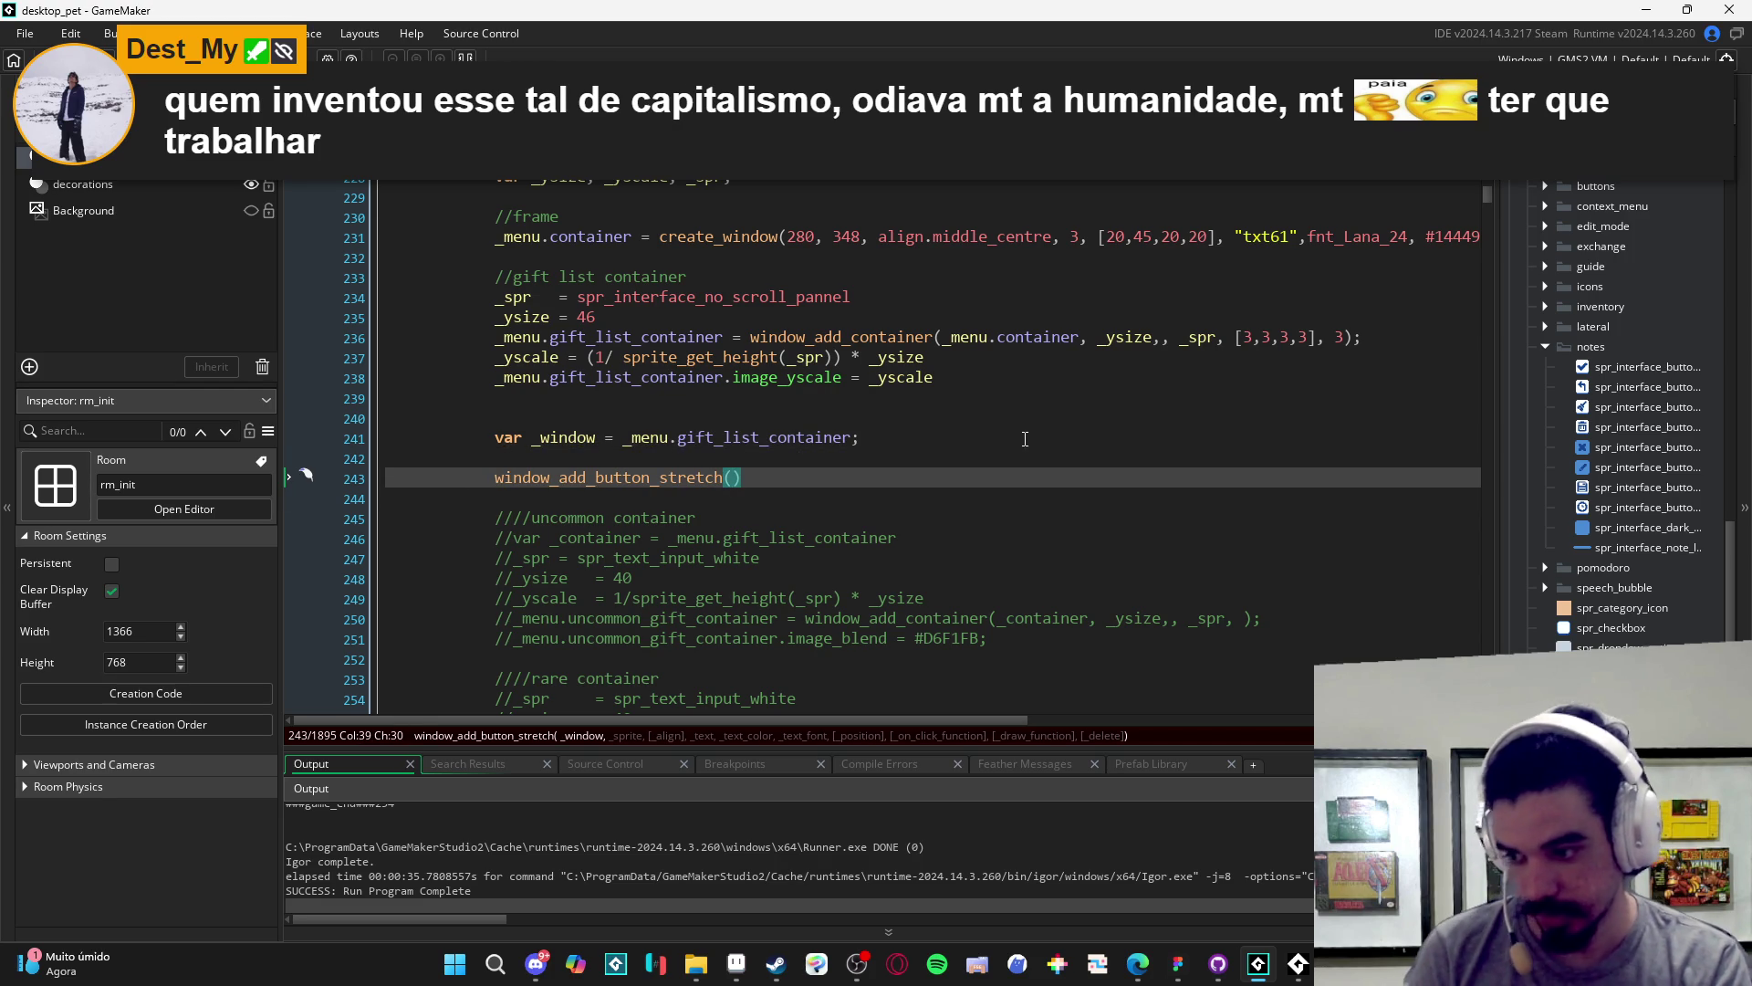
pyautogui.write('_window,')
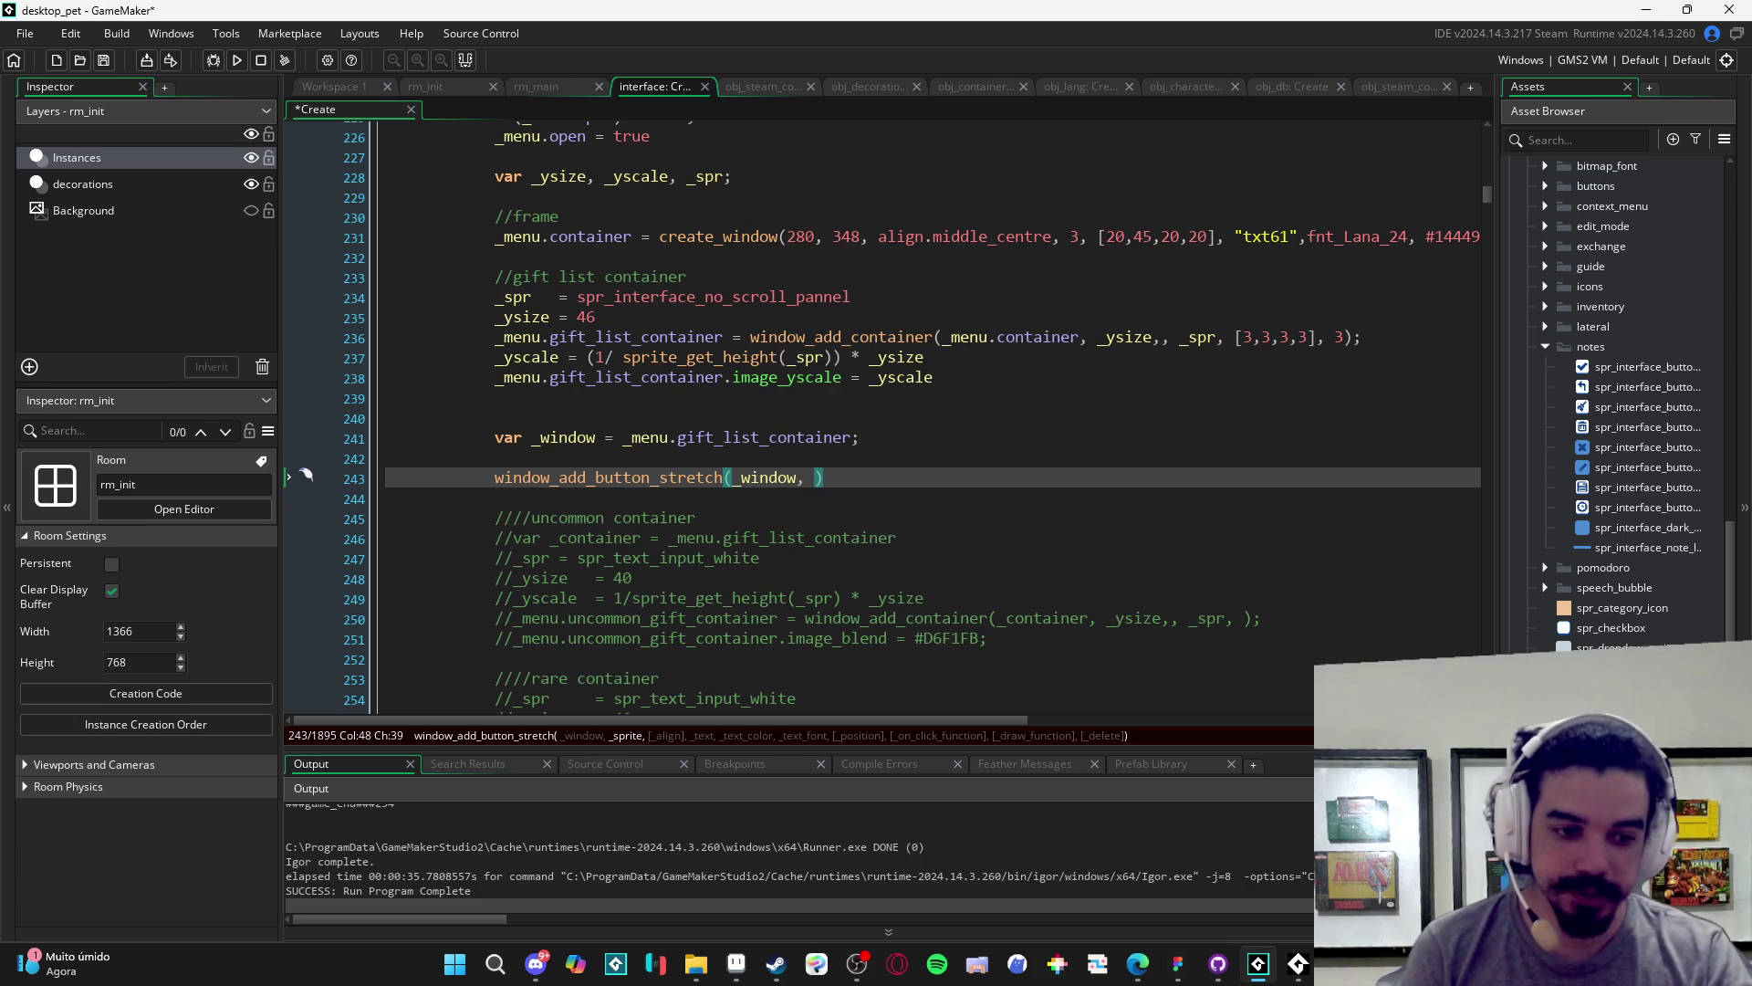
pyautogui.write('spr_text_input_white')
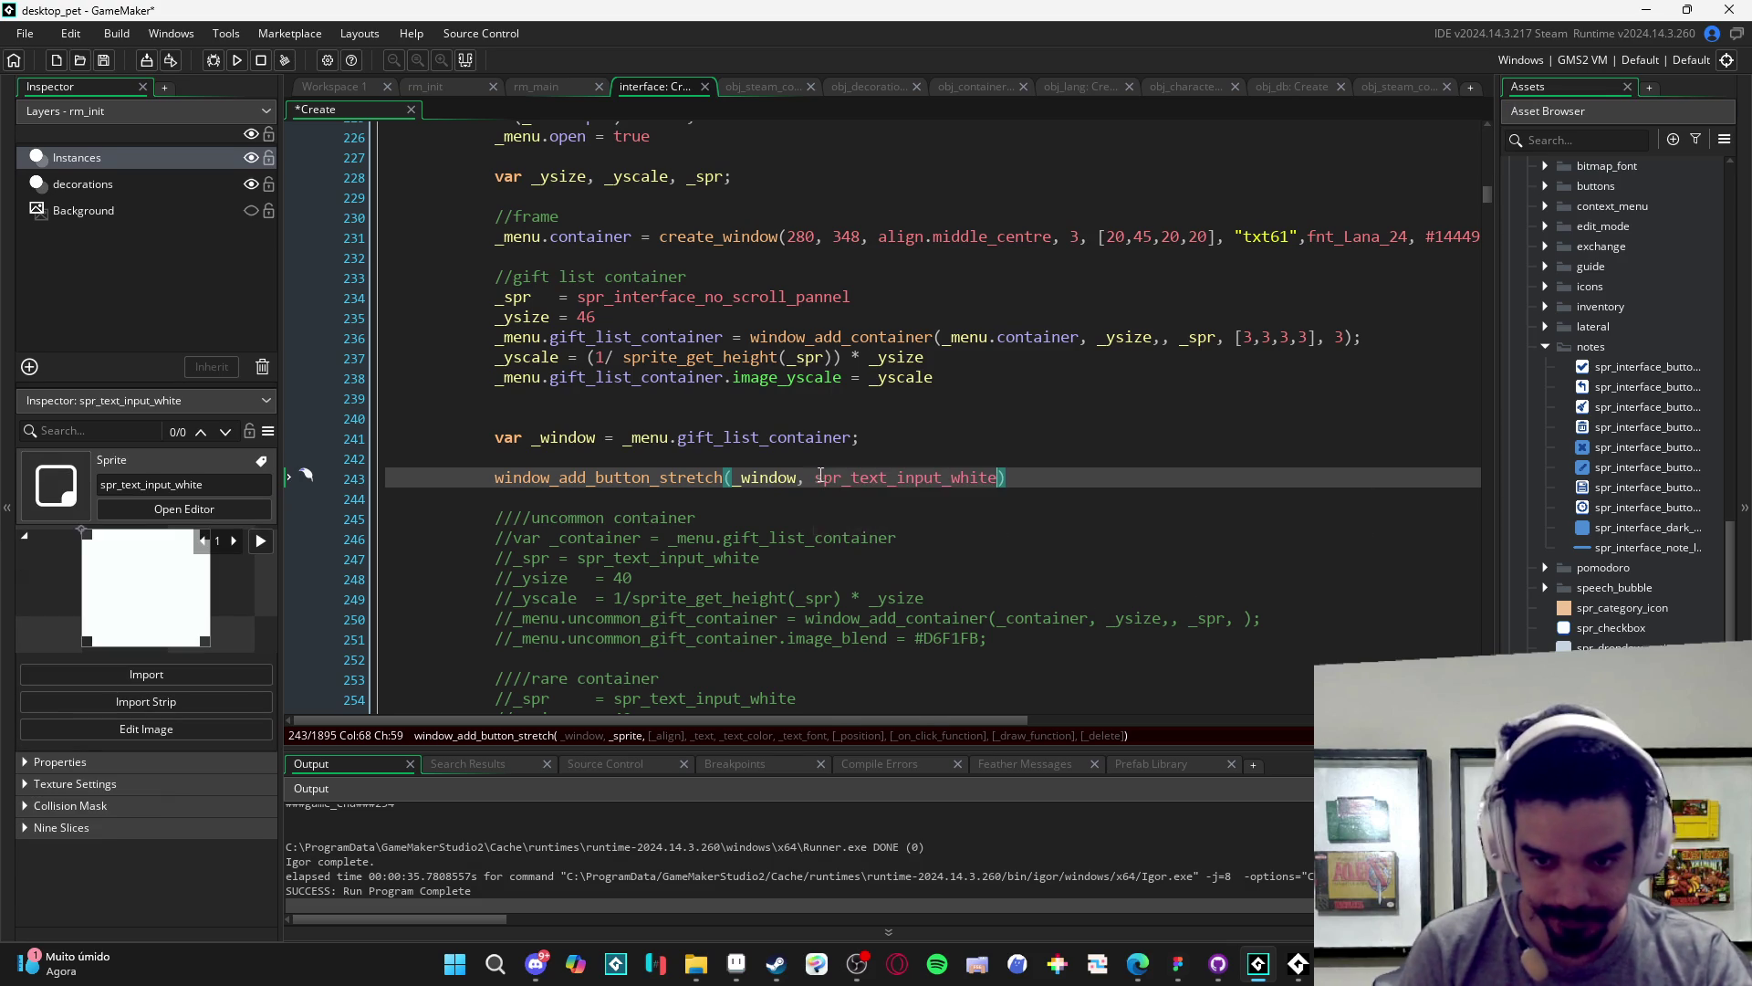
pyautogui.moveTo(828, 474)
pyautogui.write(',')
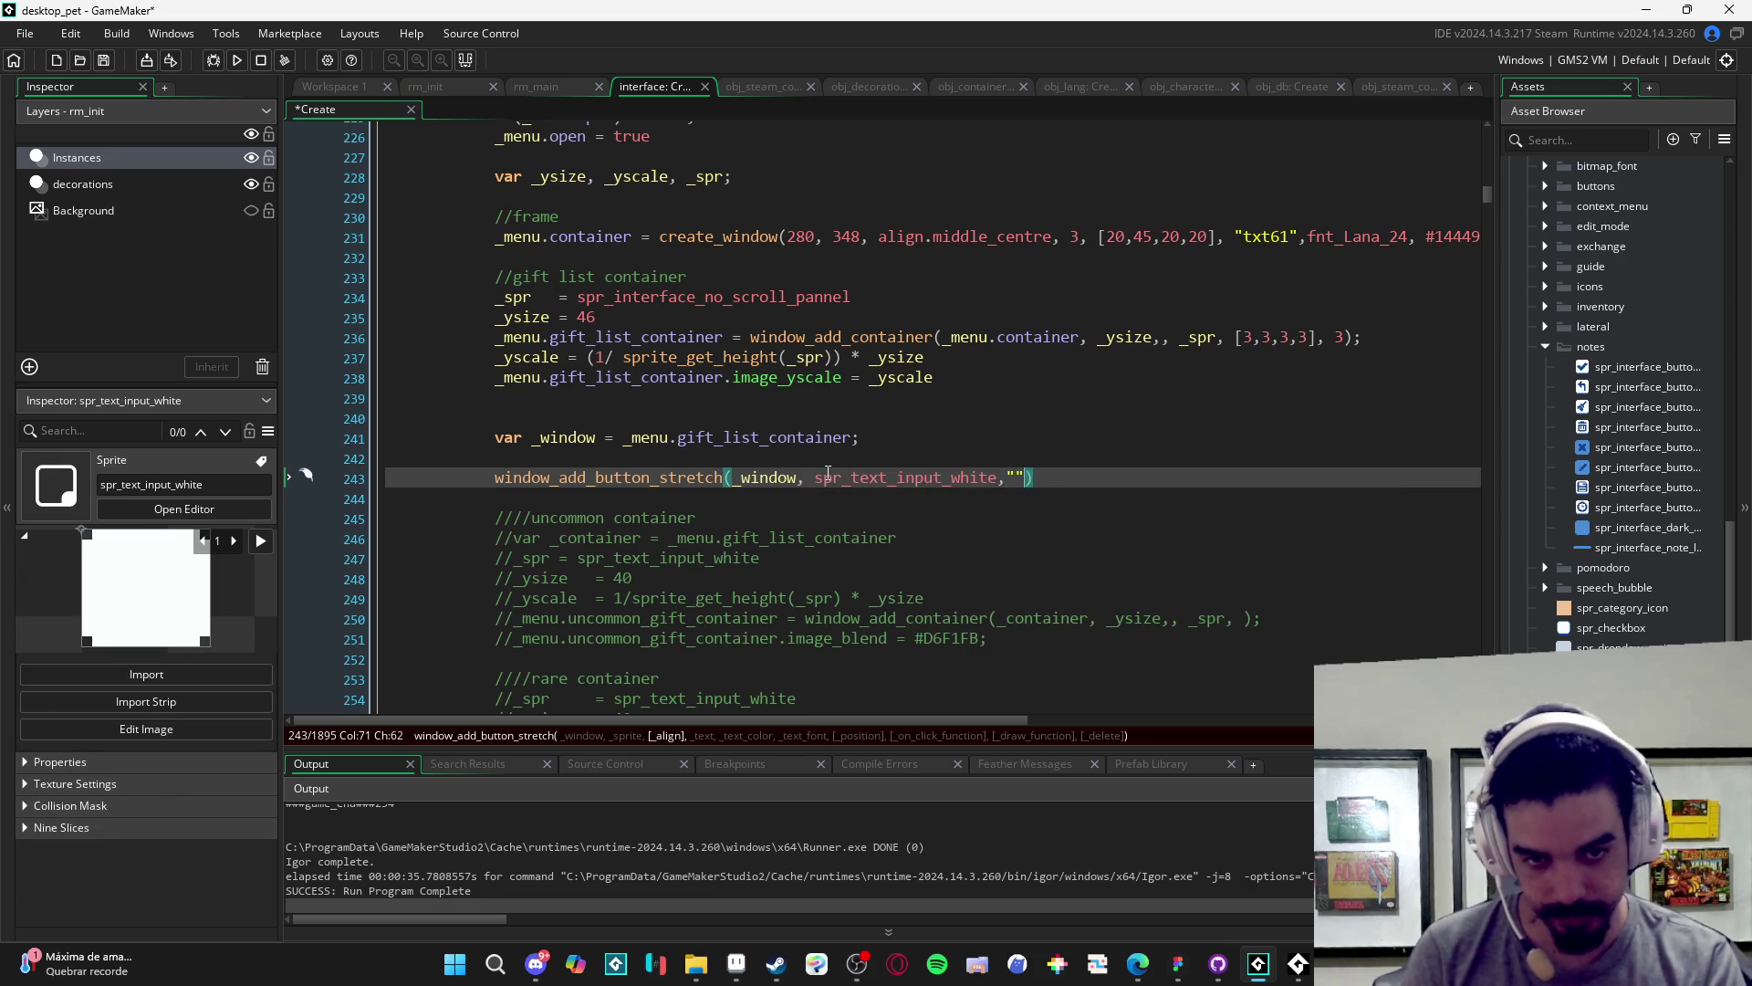
pyautogui.write(',"",')
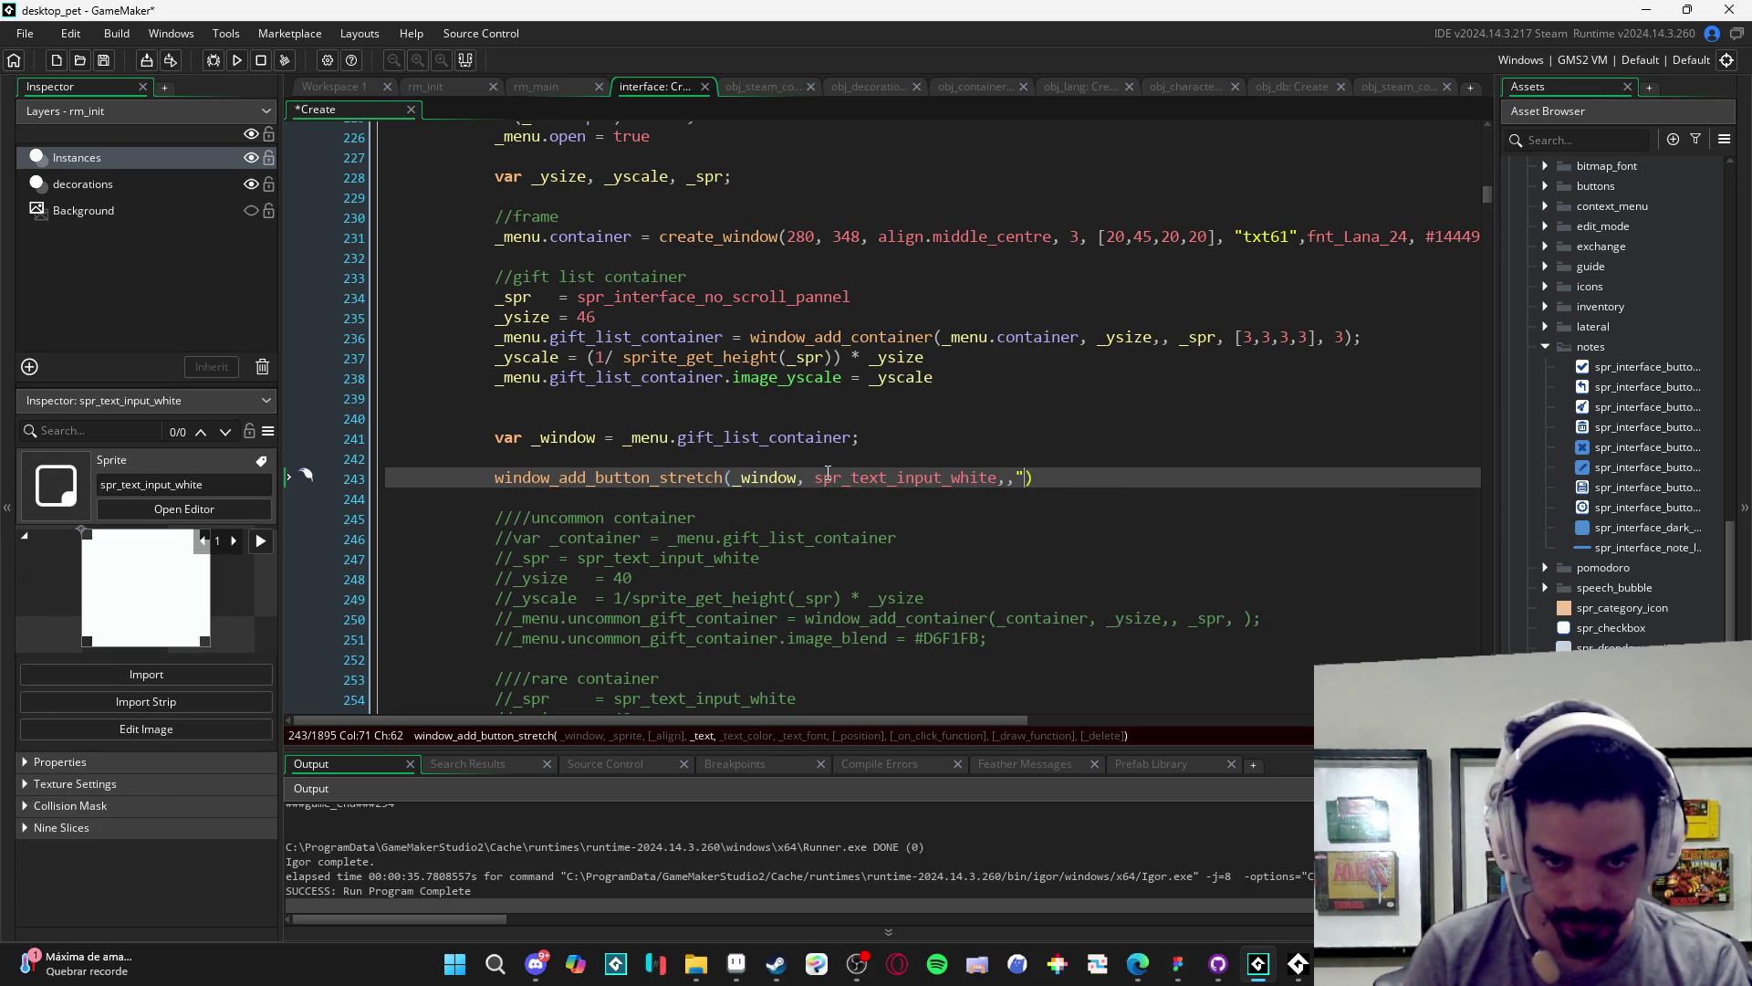
pyautogui.write('c_white,')
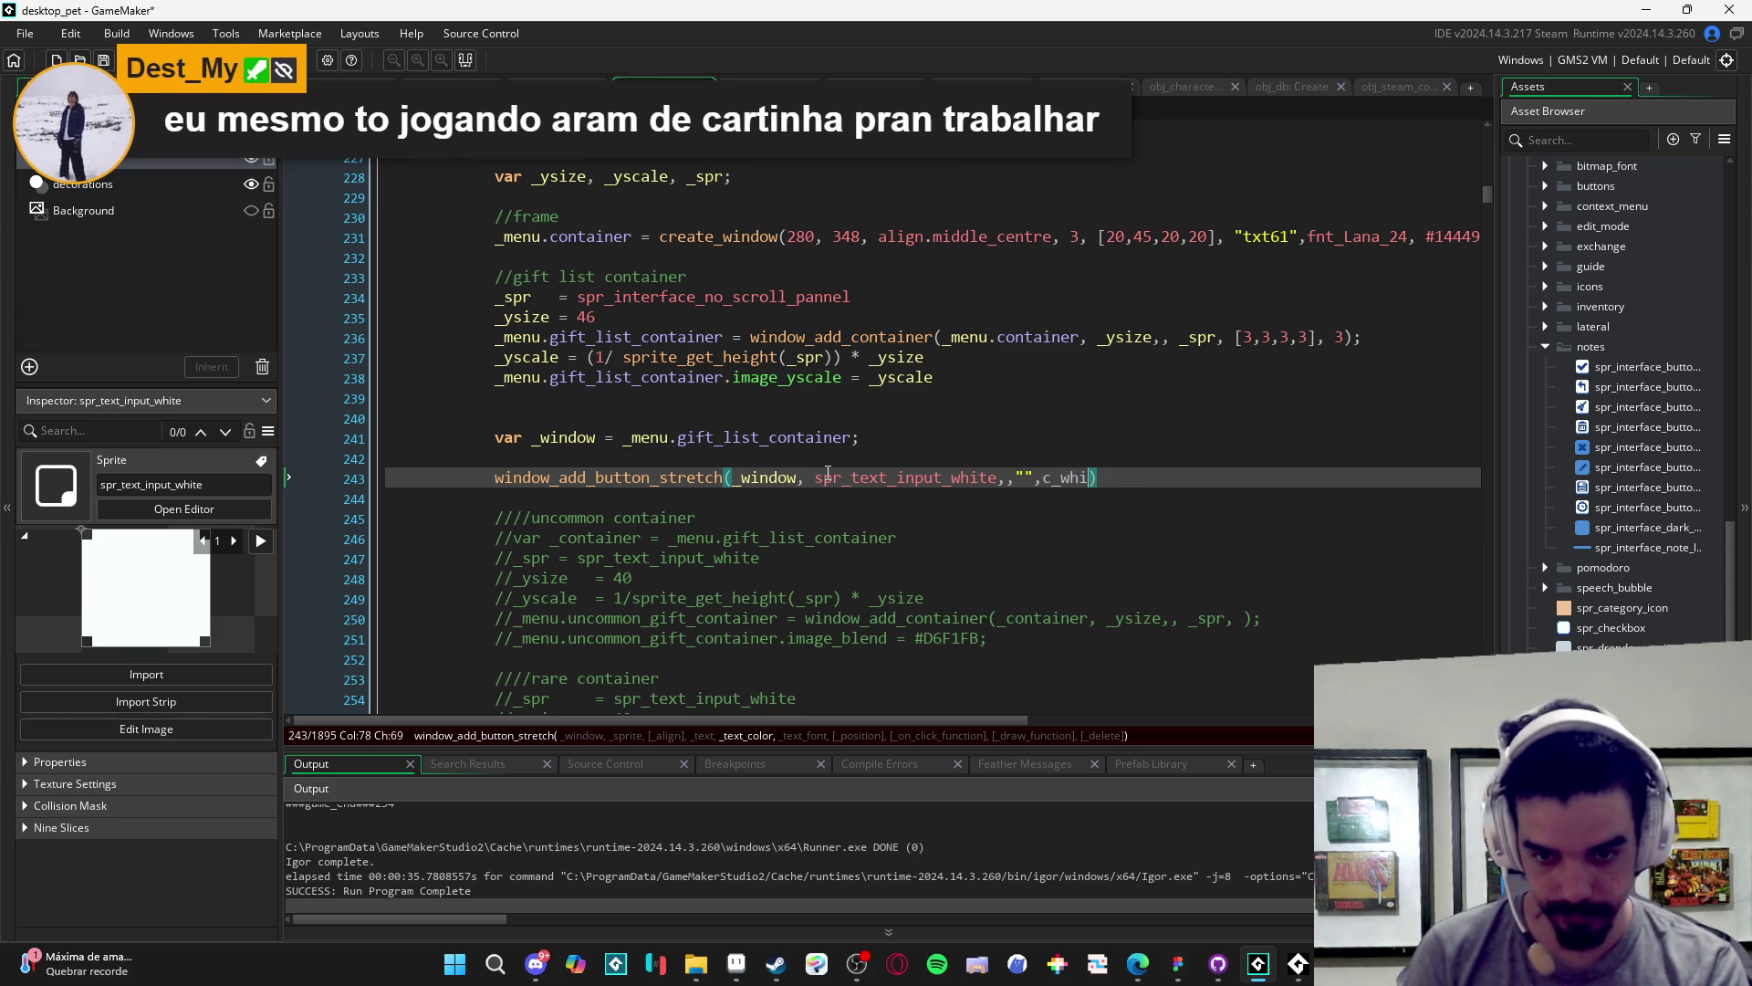
pyautogui.write('fnt_Lana_24')
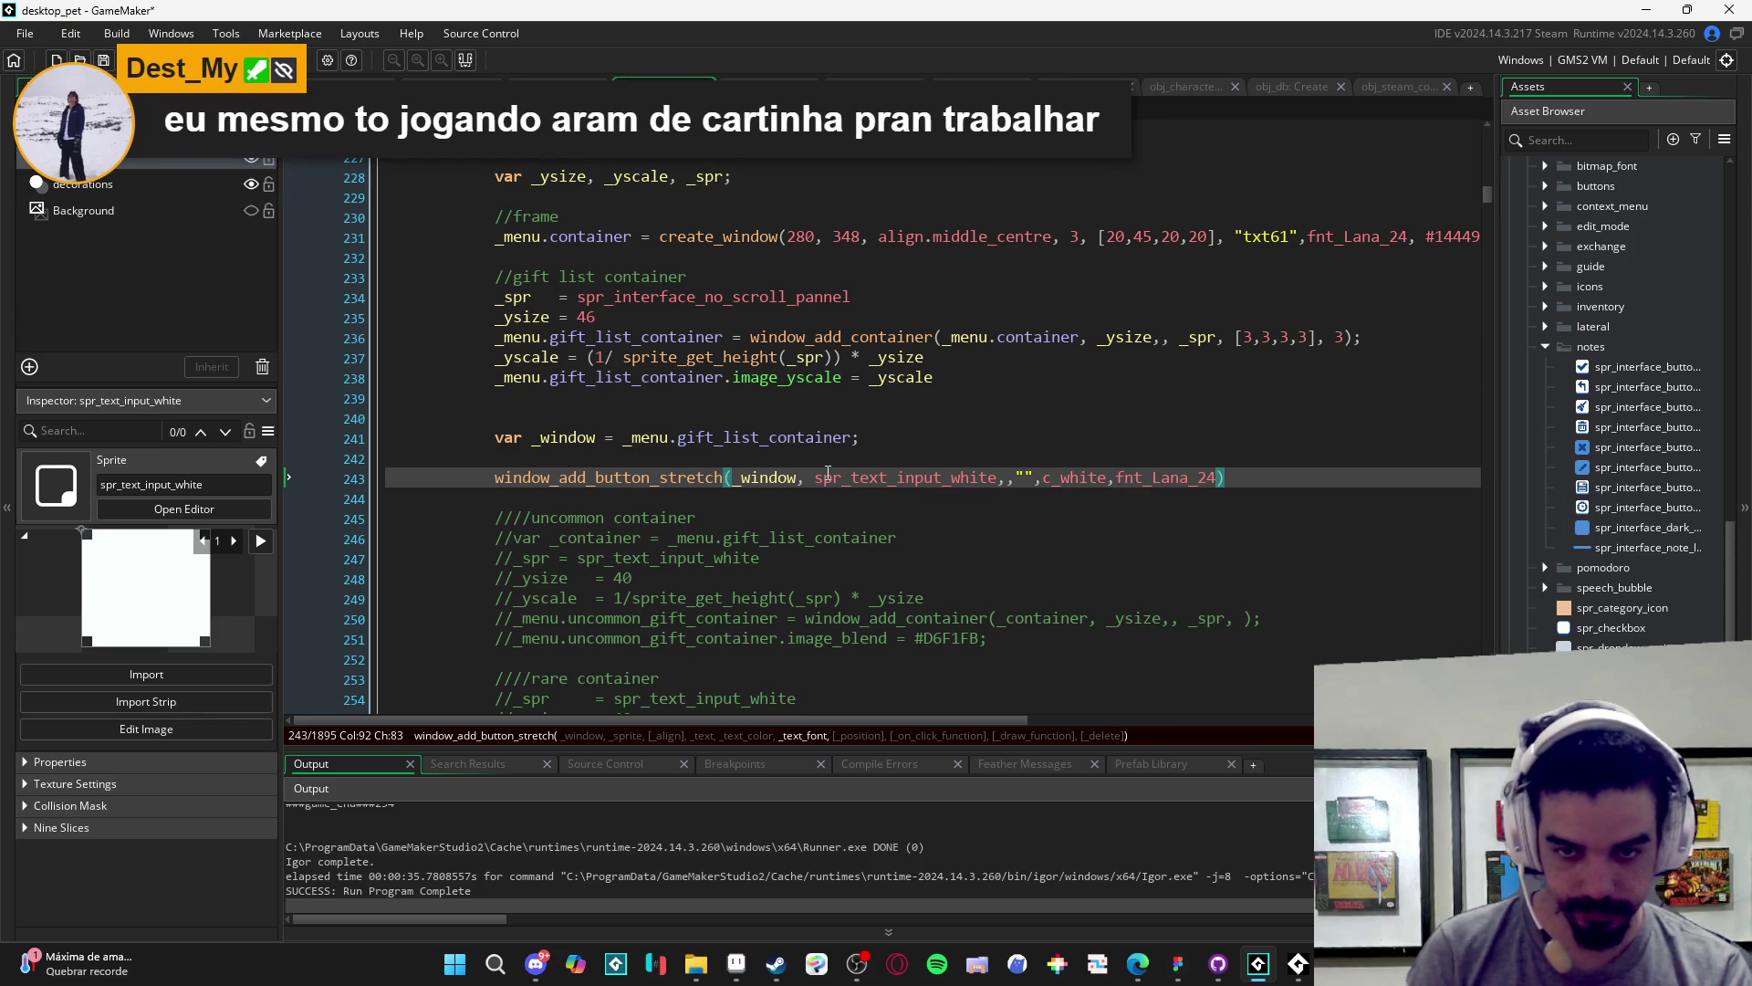
# - Duplicate the button line into four, three labelled "side", and run the game
pyautogui.click(497, 477)
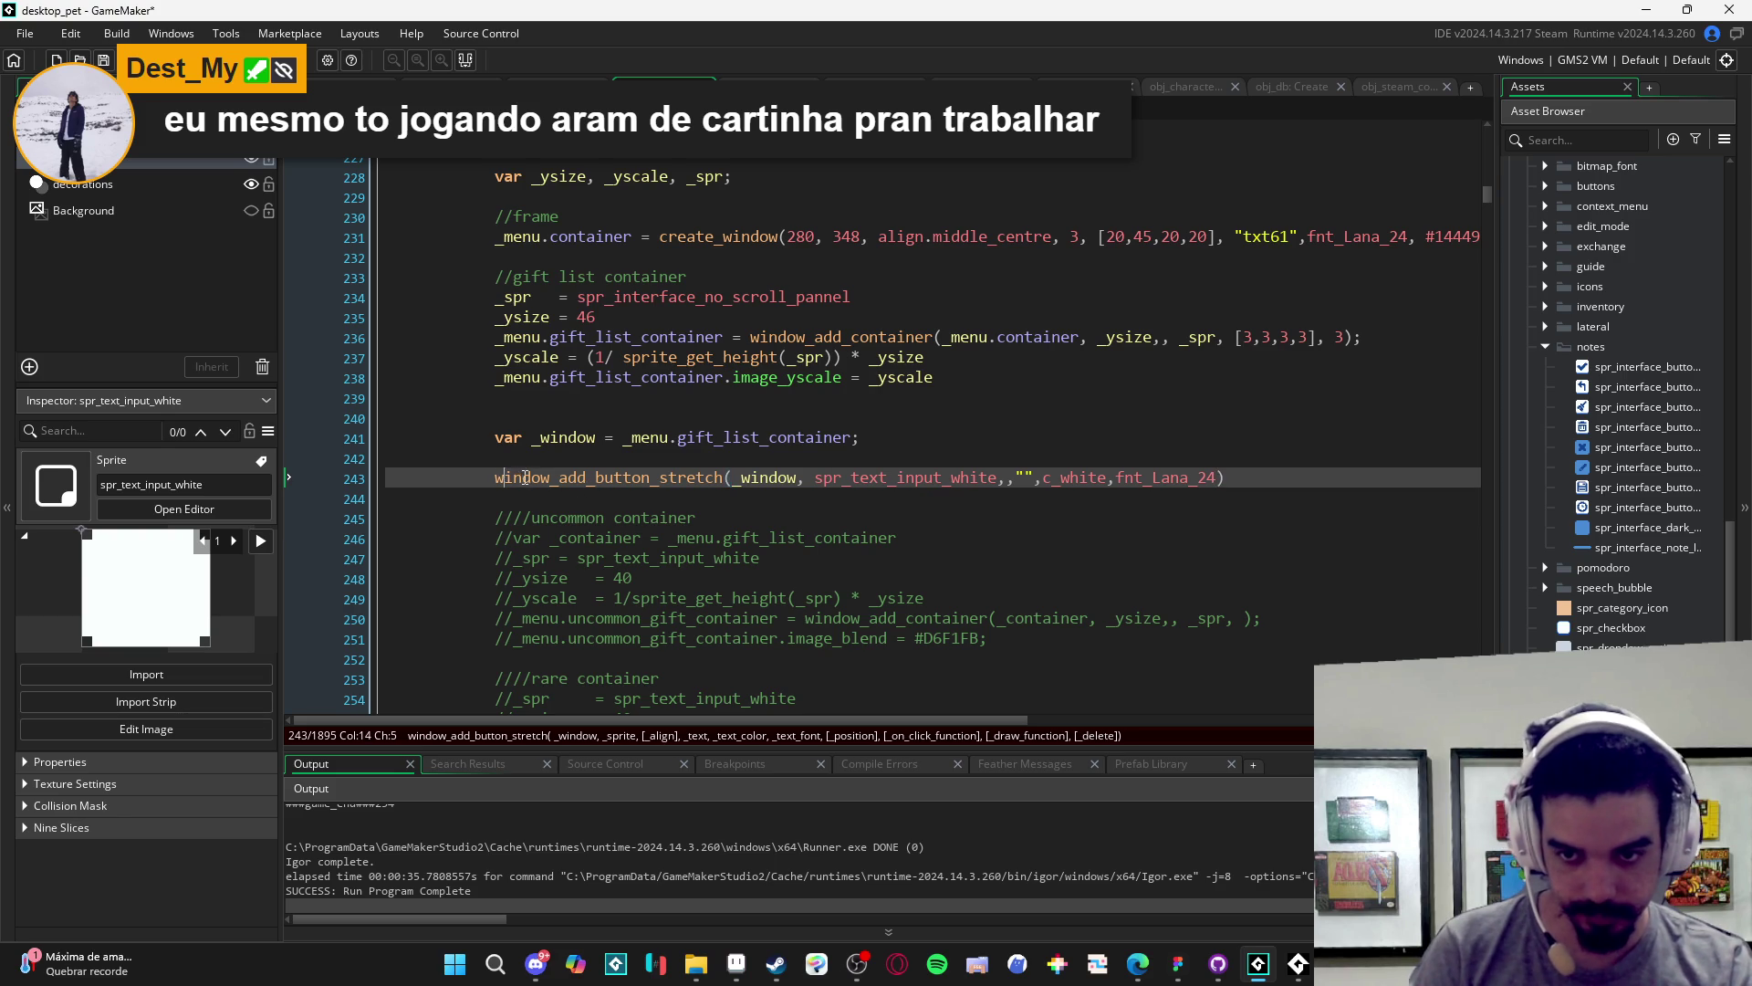
pyautogui.hotkey('ctrl', 'd')
pyautogui.click(1024, 498)
pyautogui.write('side')
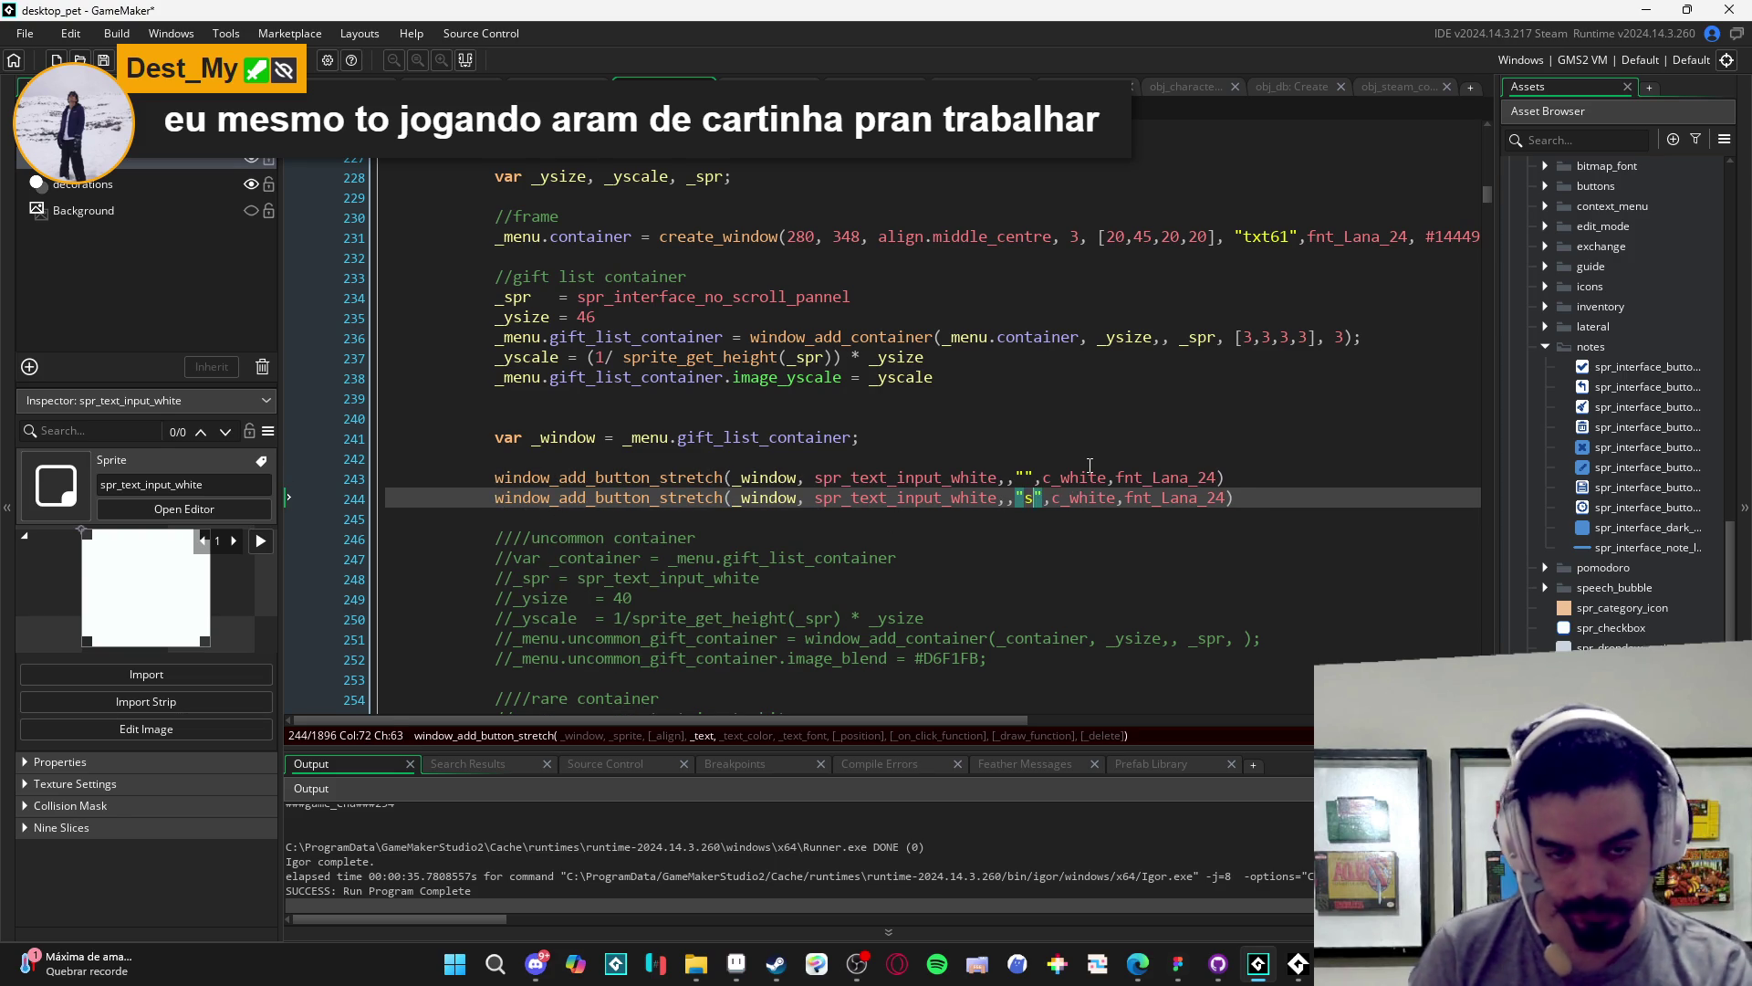
pyautogui.press('End')
pyautogui.hotkey('ctrl', 'd')
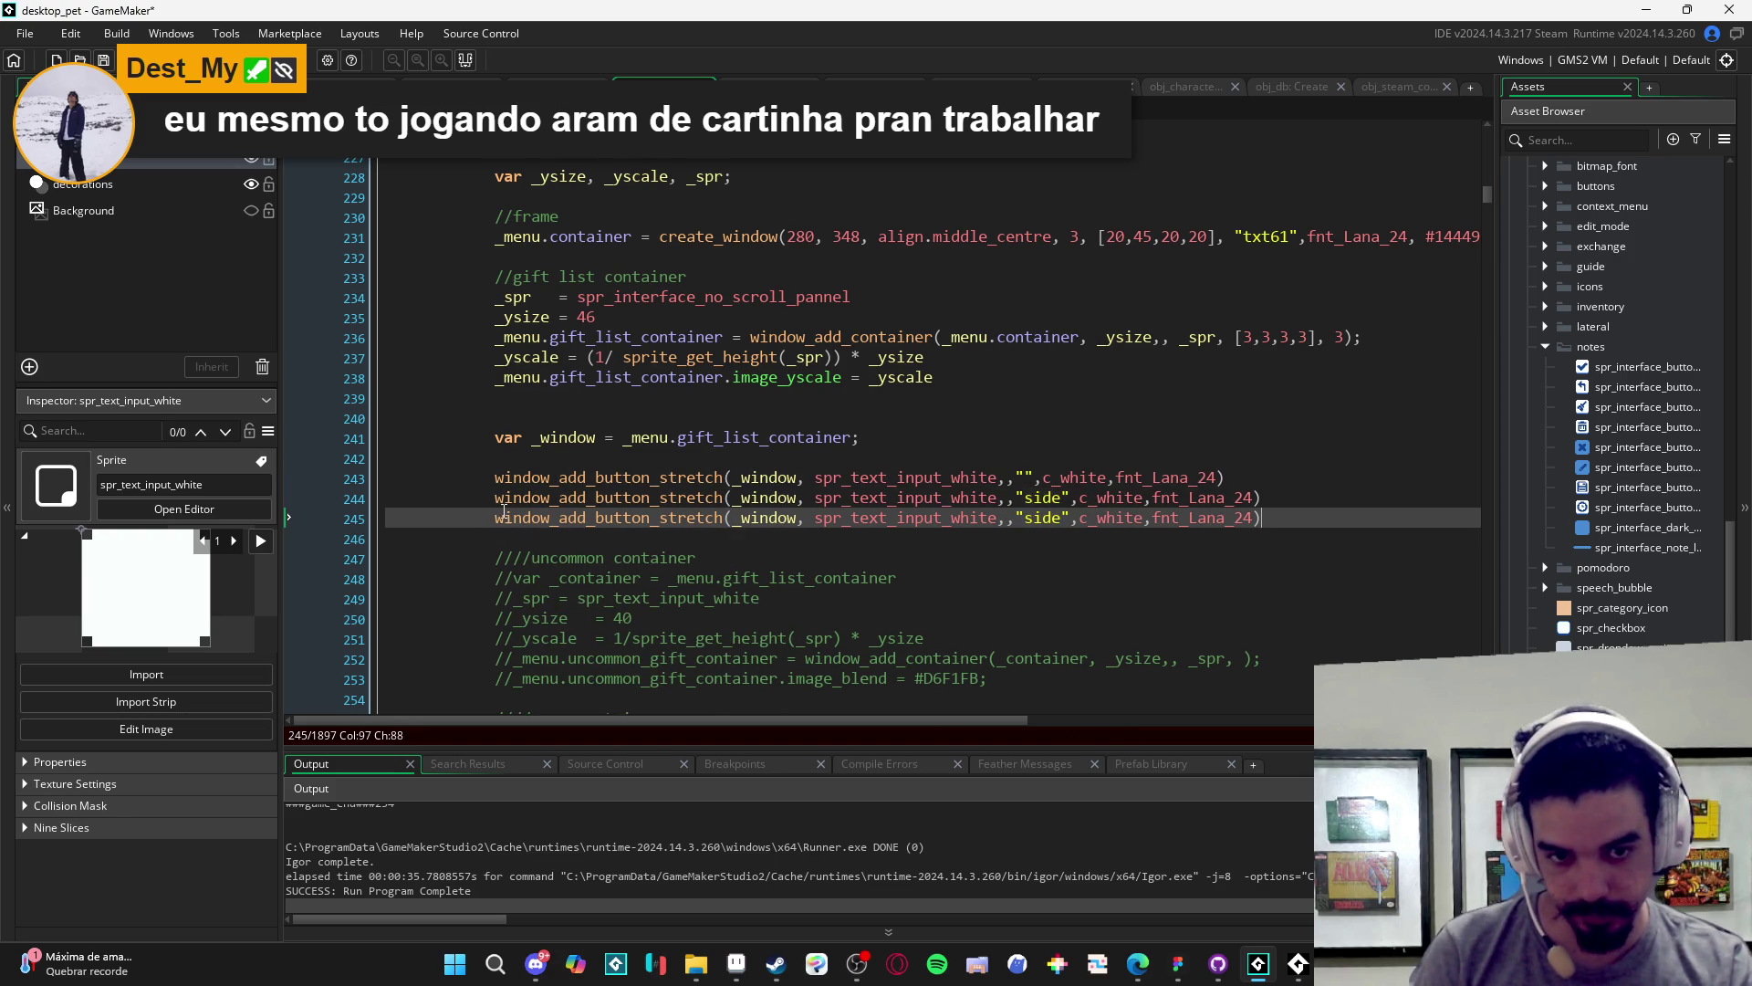
pyautogui.hotkey('ctrl', 'd')
pyautogui.press('F5')
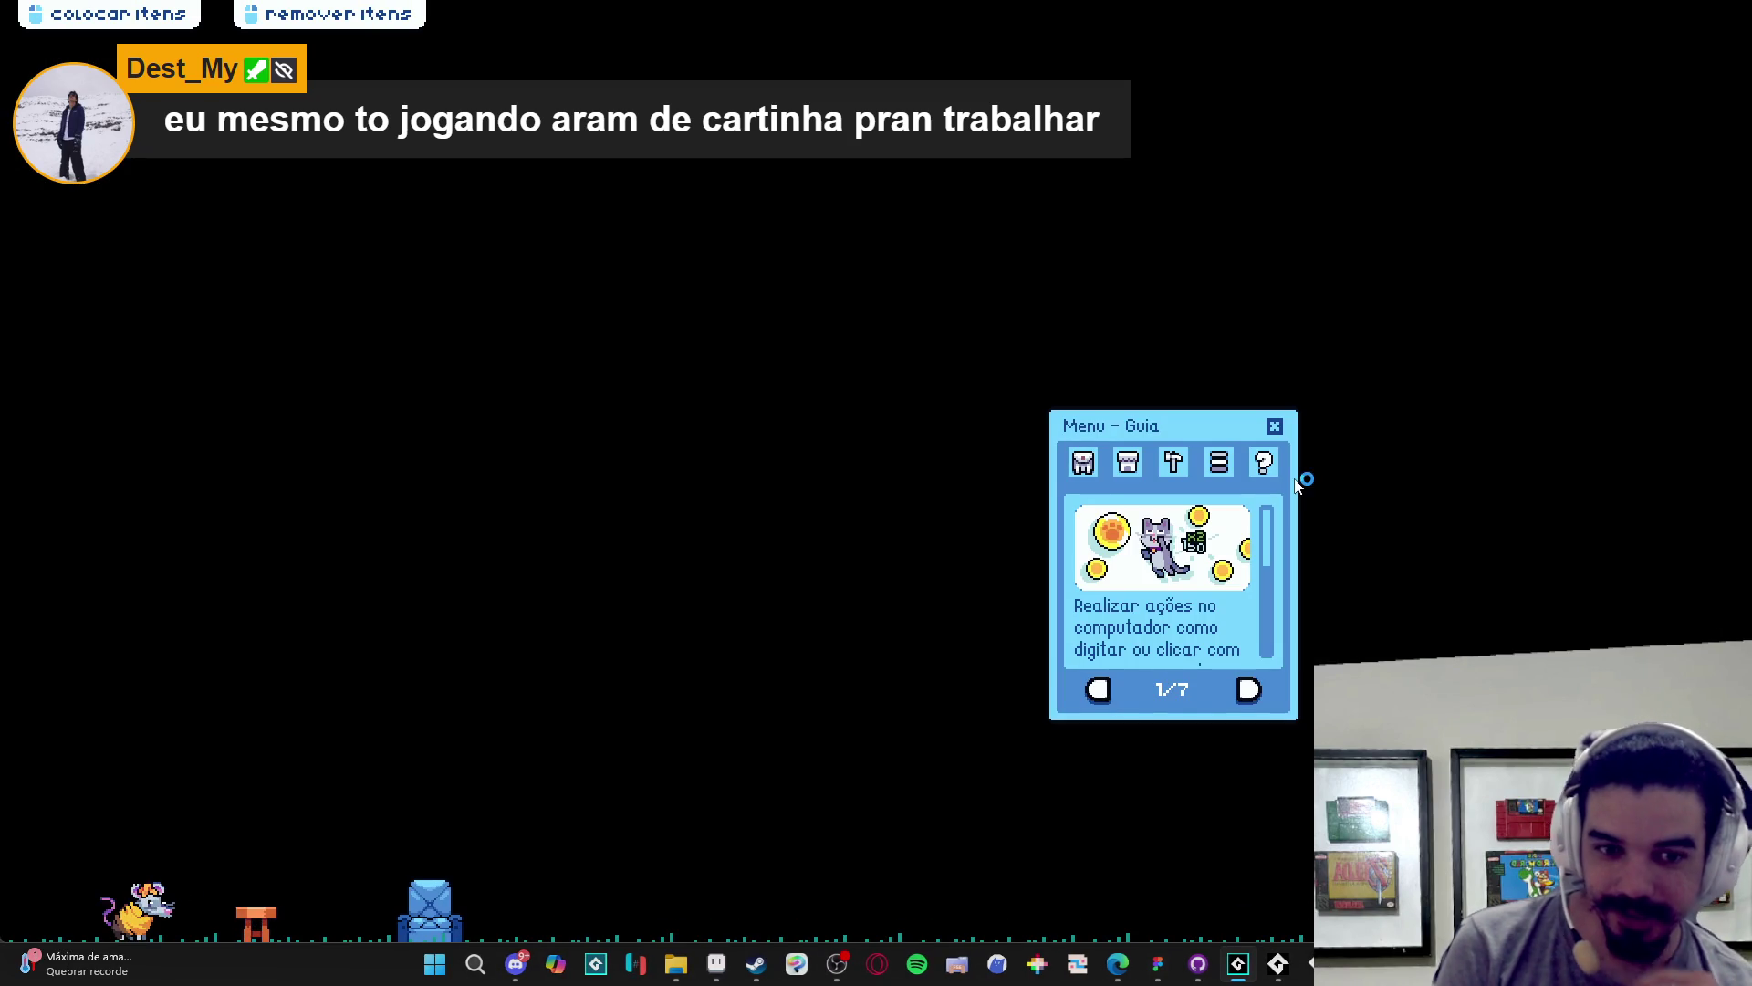
# - View Menu de Troca from the inventory, confirm four stacked white gift rows, then close the game
pyautogui.click(1083, 463)
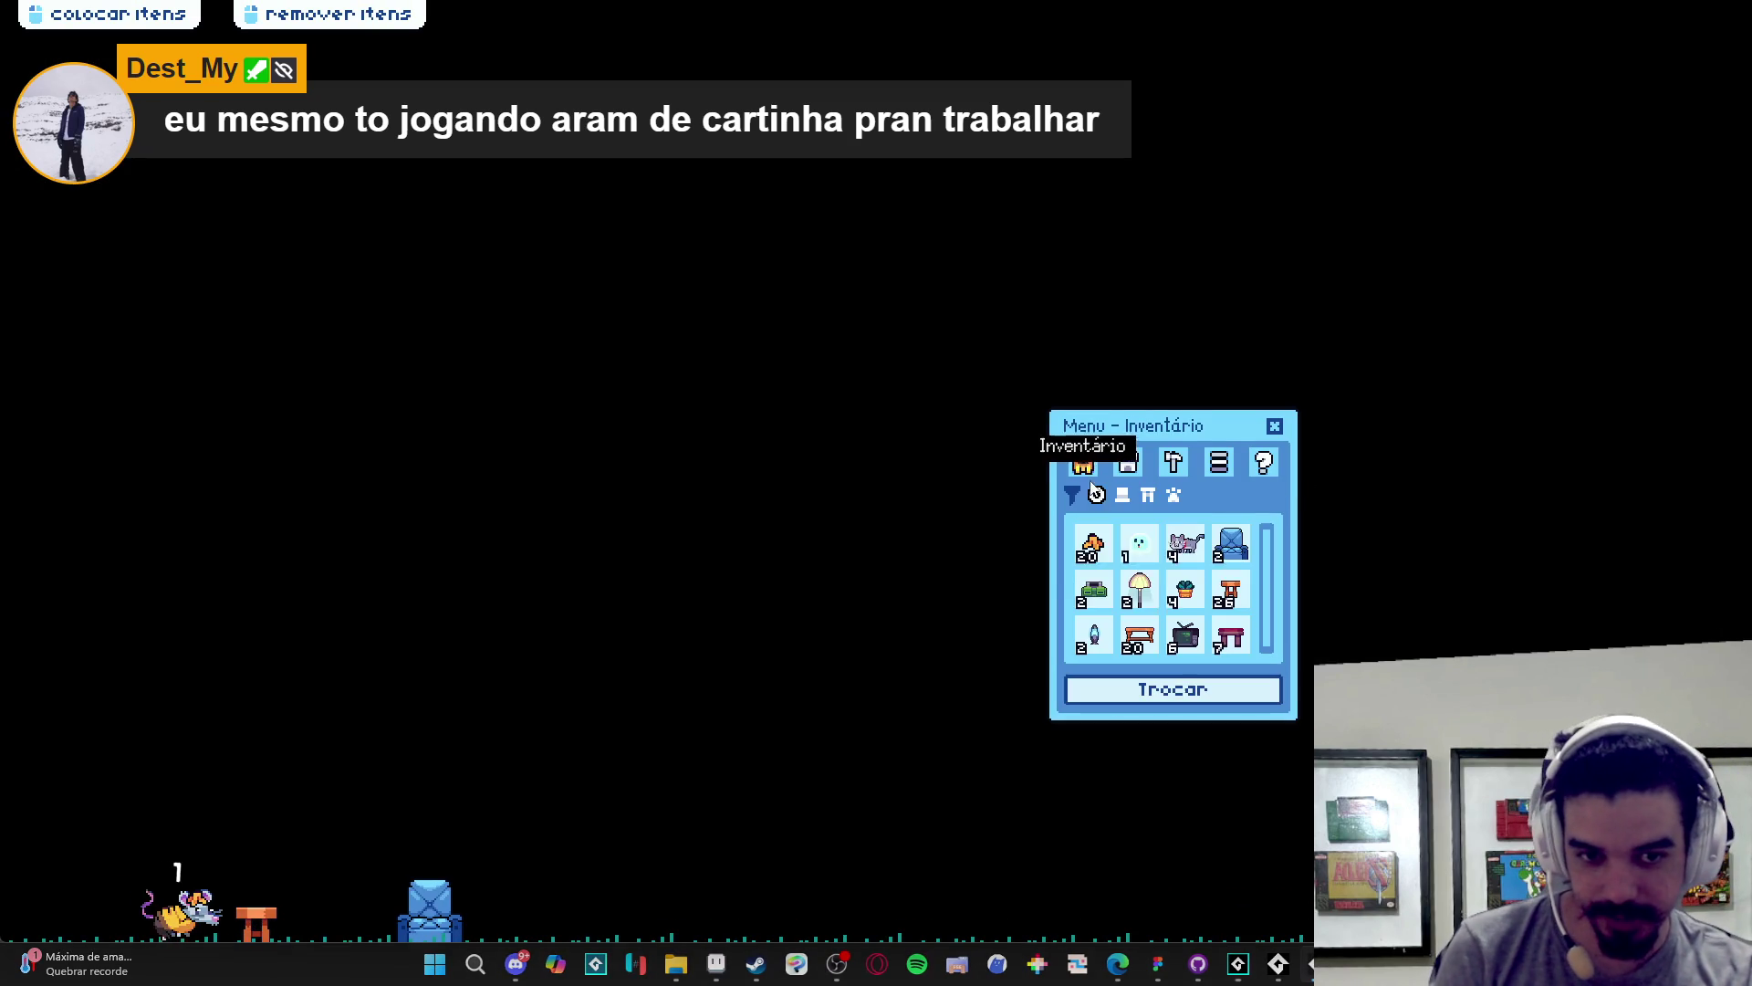
pyautogui.click(1187, 686)
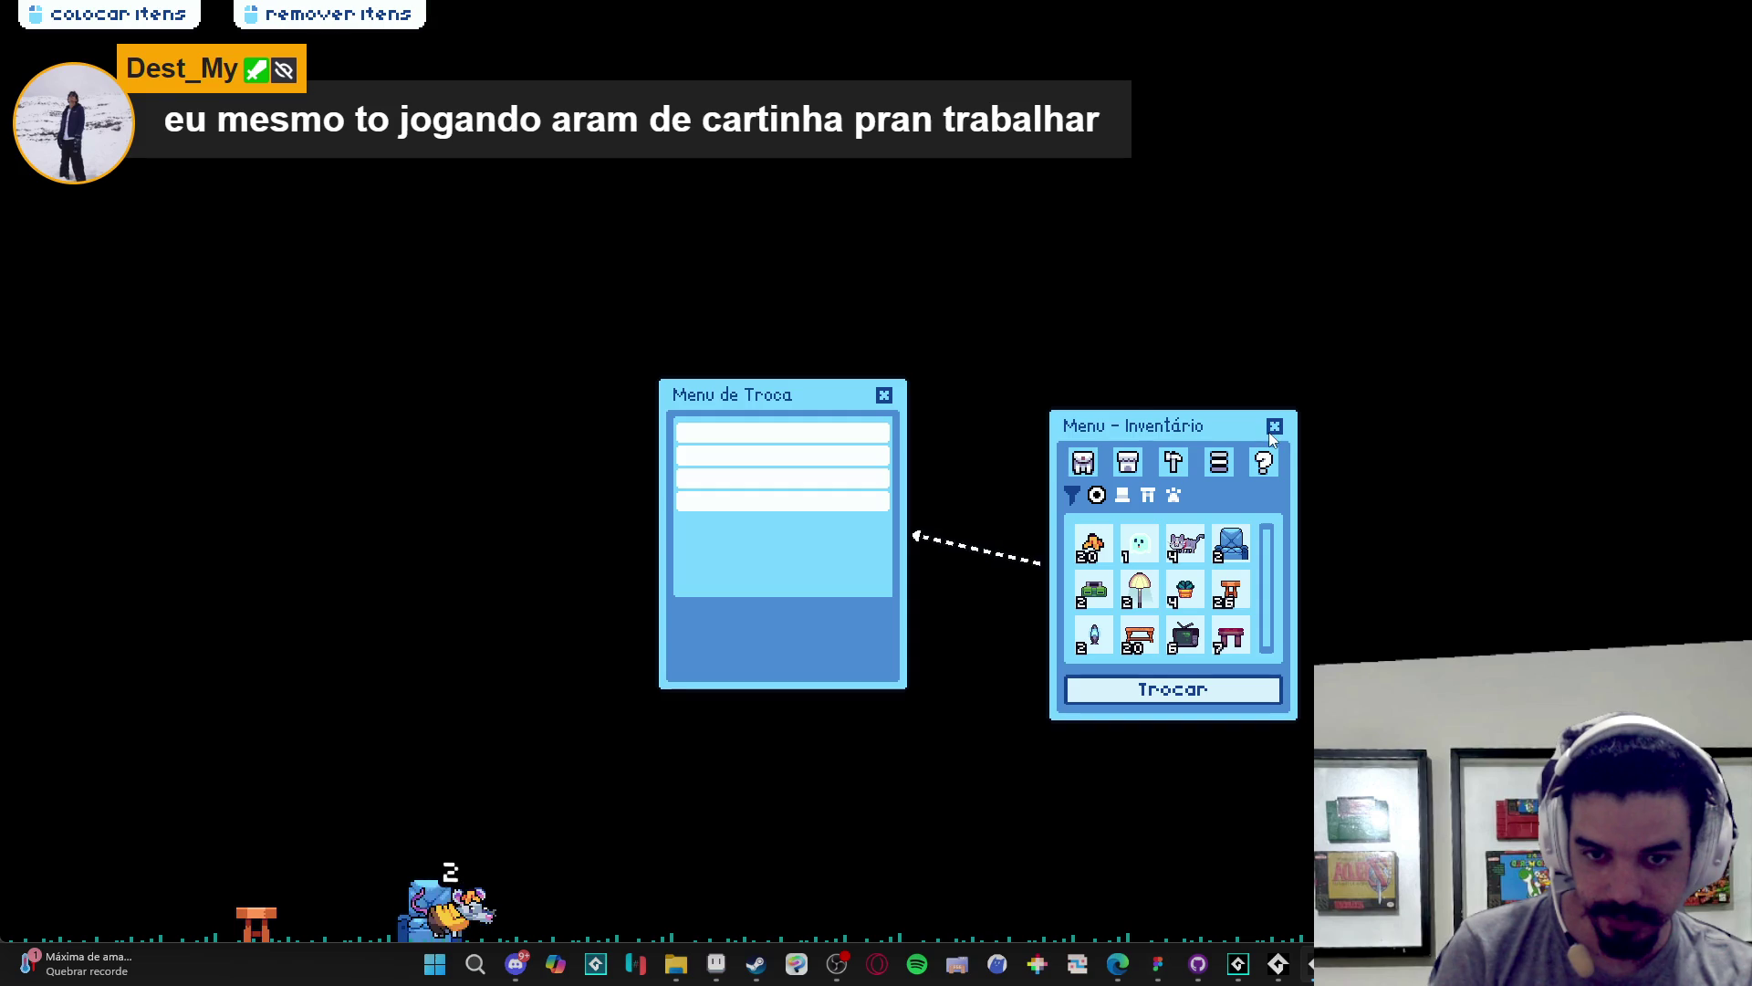
pyautogui.rightClick(1188, 838)
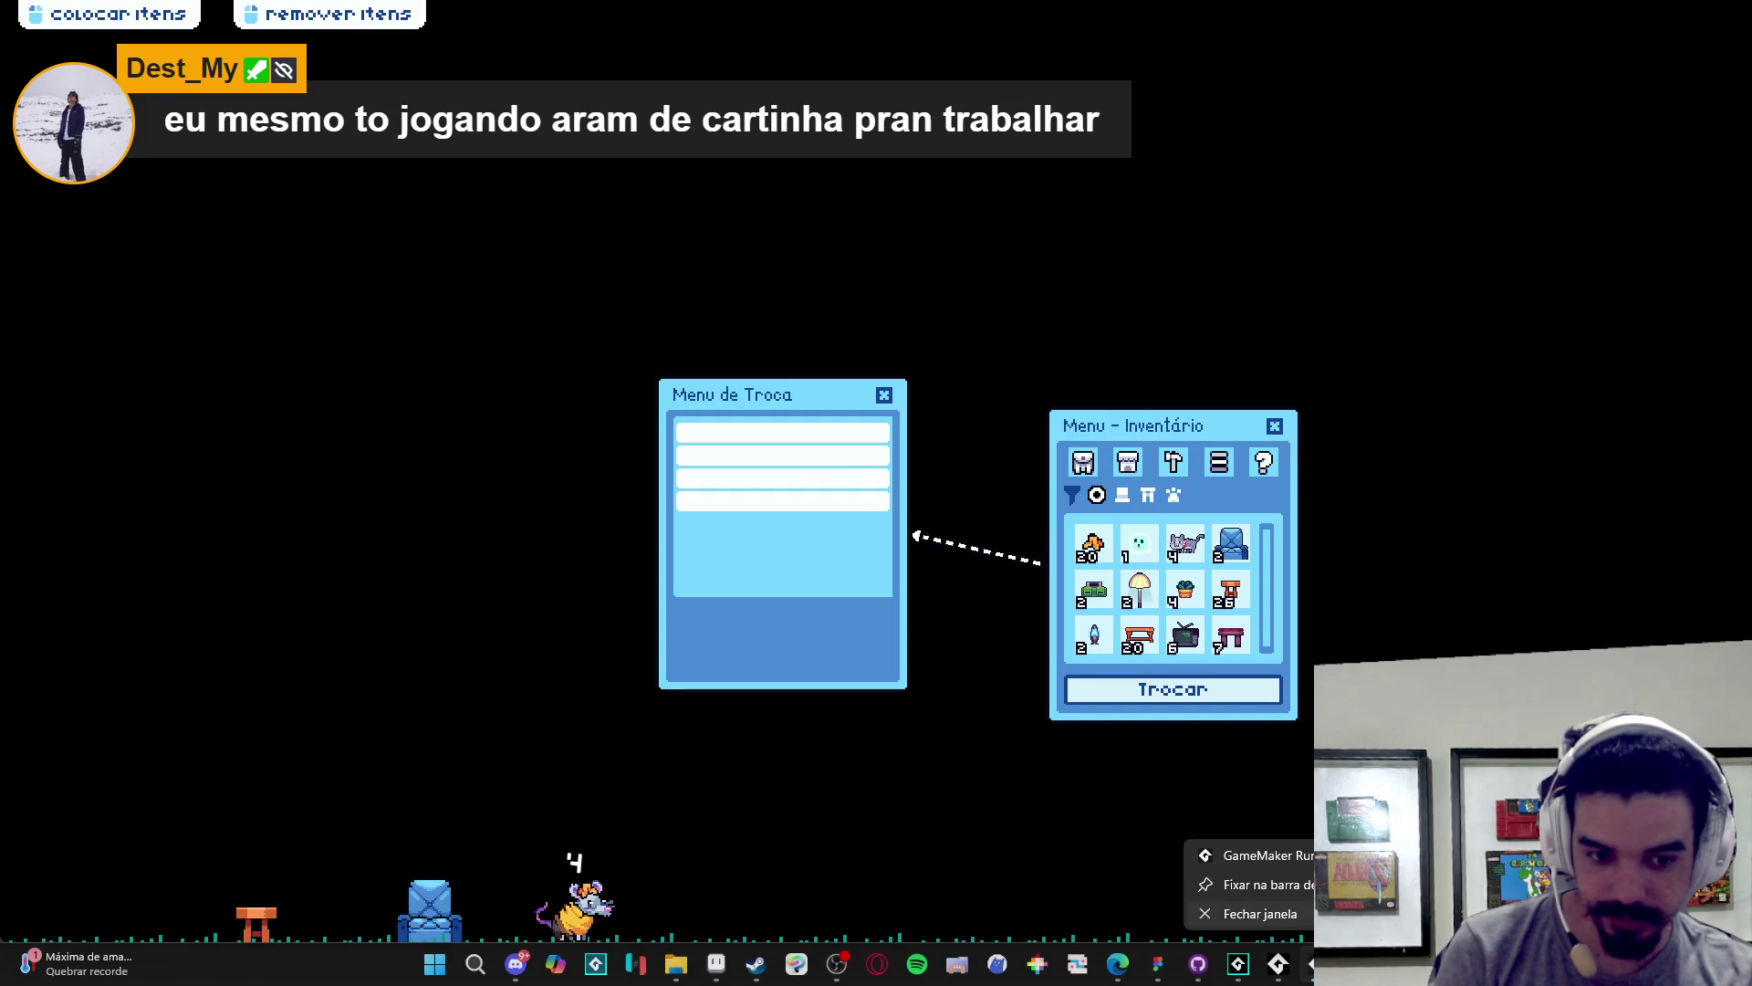
pyautogui.click(1242, 913)
pyautogui.click(1037, 498)
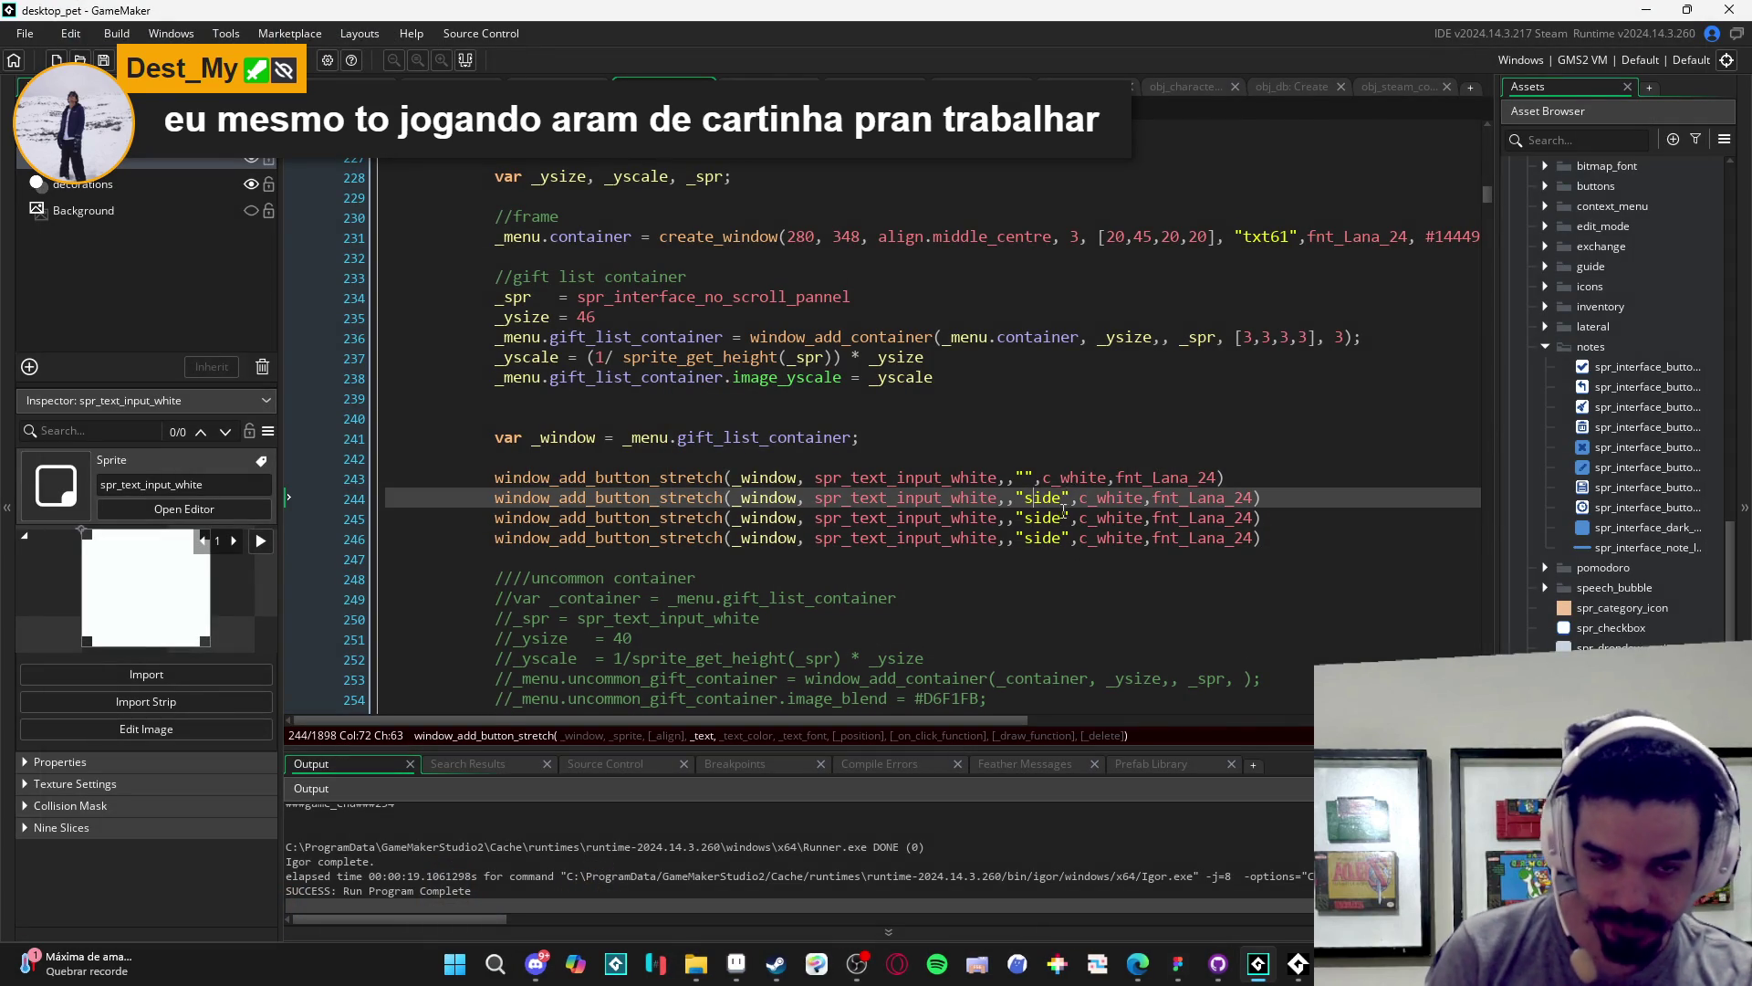
# - Give line 244's button "side" alignment with empty text, duplicate it twice, and rebuild the game
pyautogui.hotkey('ctrl', 'z')
pyautogui.hotkey('ctrl', 'z')
pyautogui.hotkey('ctrl', 'z')
pyautogui.click(1009, 499)
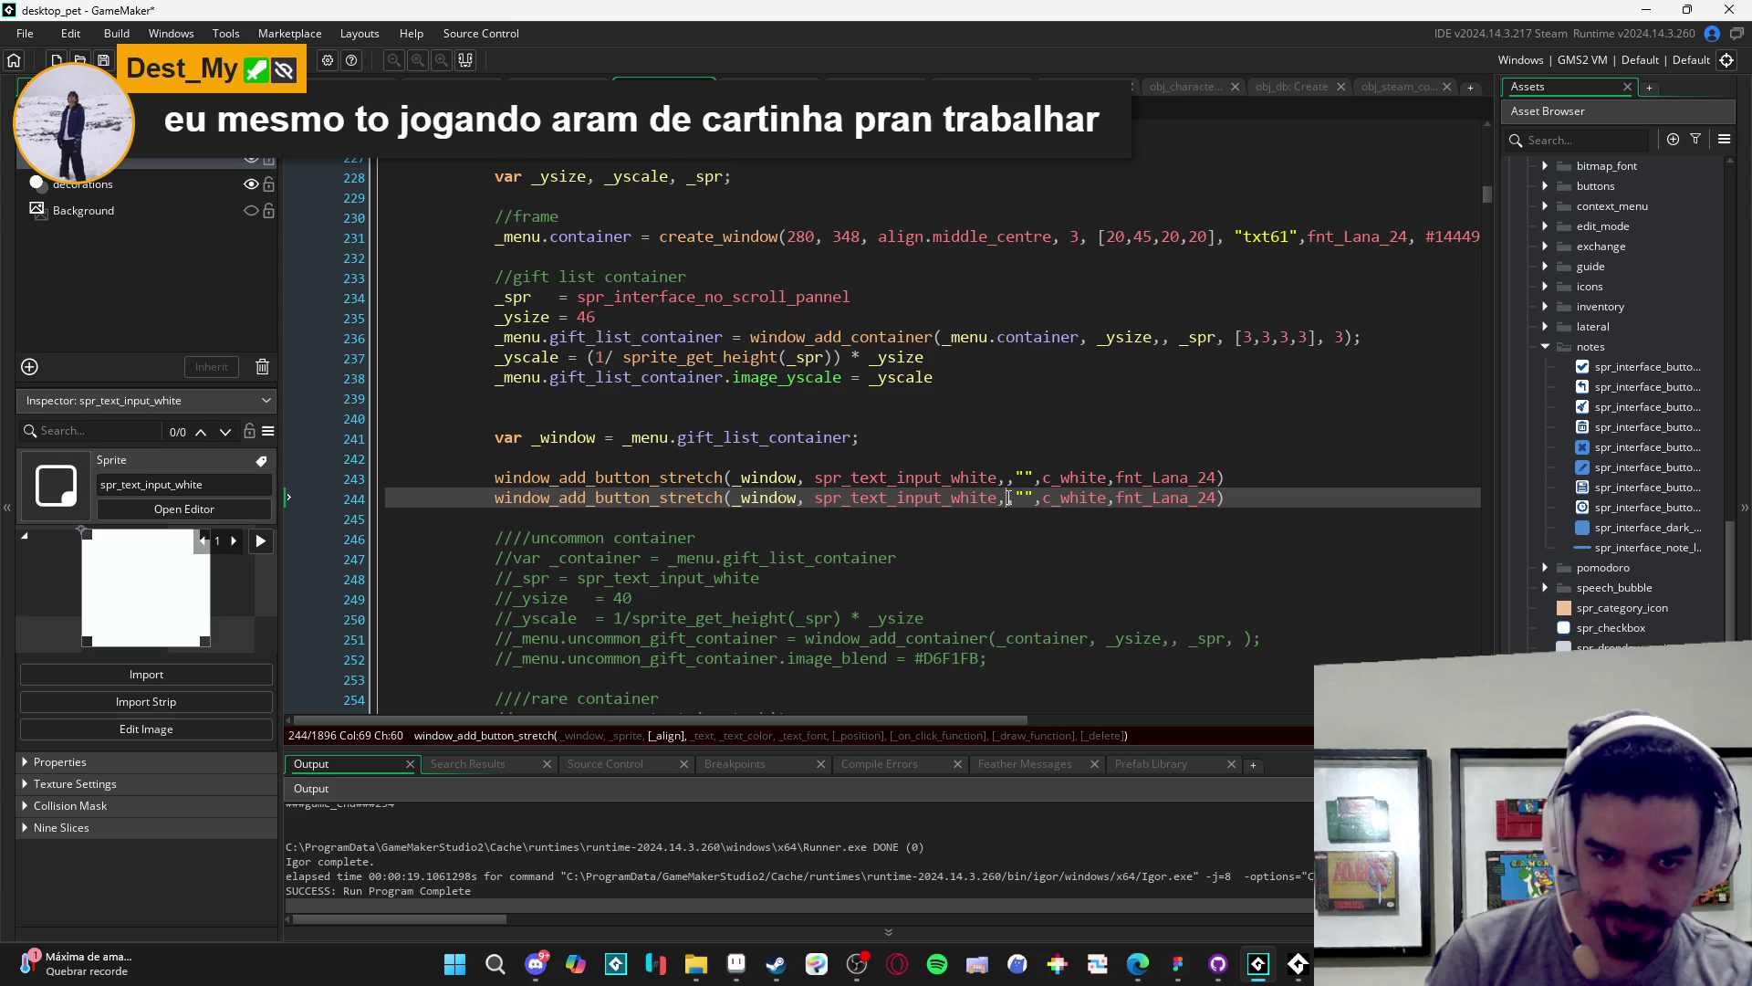
pyautogui.write('"",')
pyautogui.press('Left')
pyautogui.press('Left')
pyautogui.write('side')
pyautogui.hotkey('ctrl', 'd')
pyautogui.hotkey('ctrl', 'd')
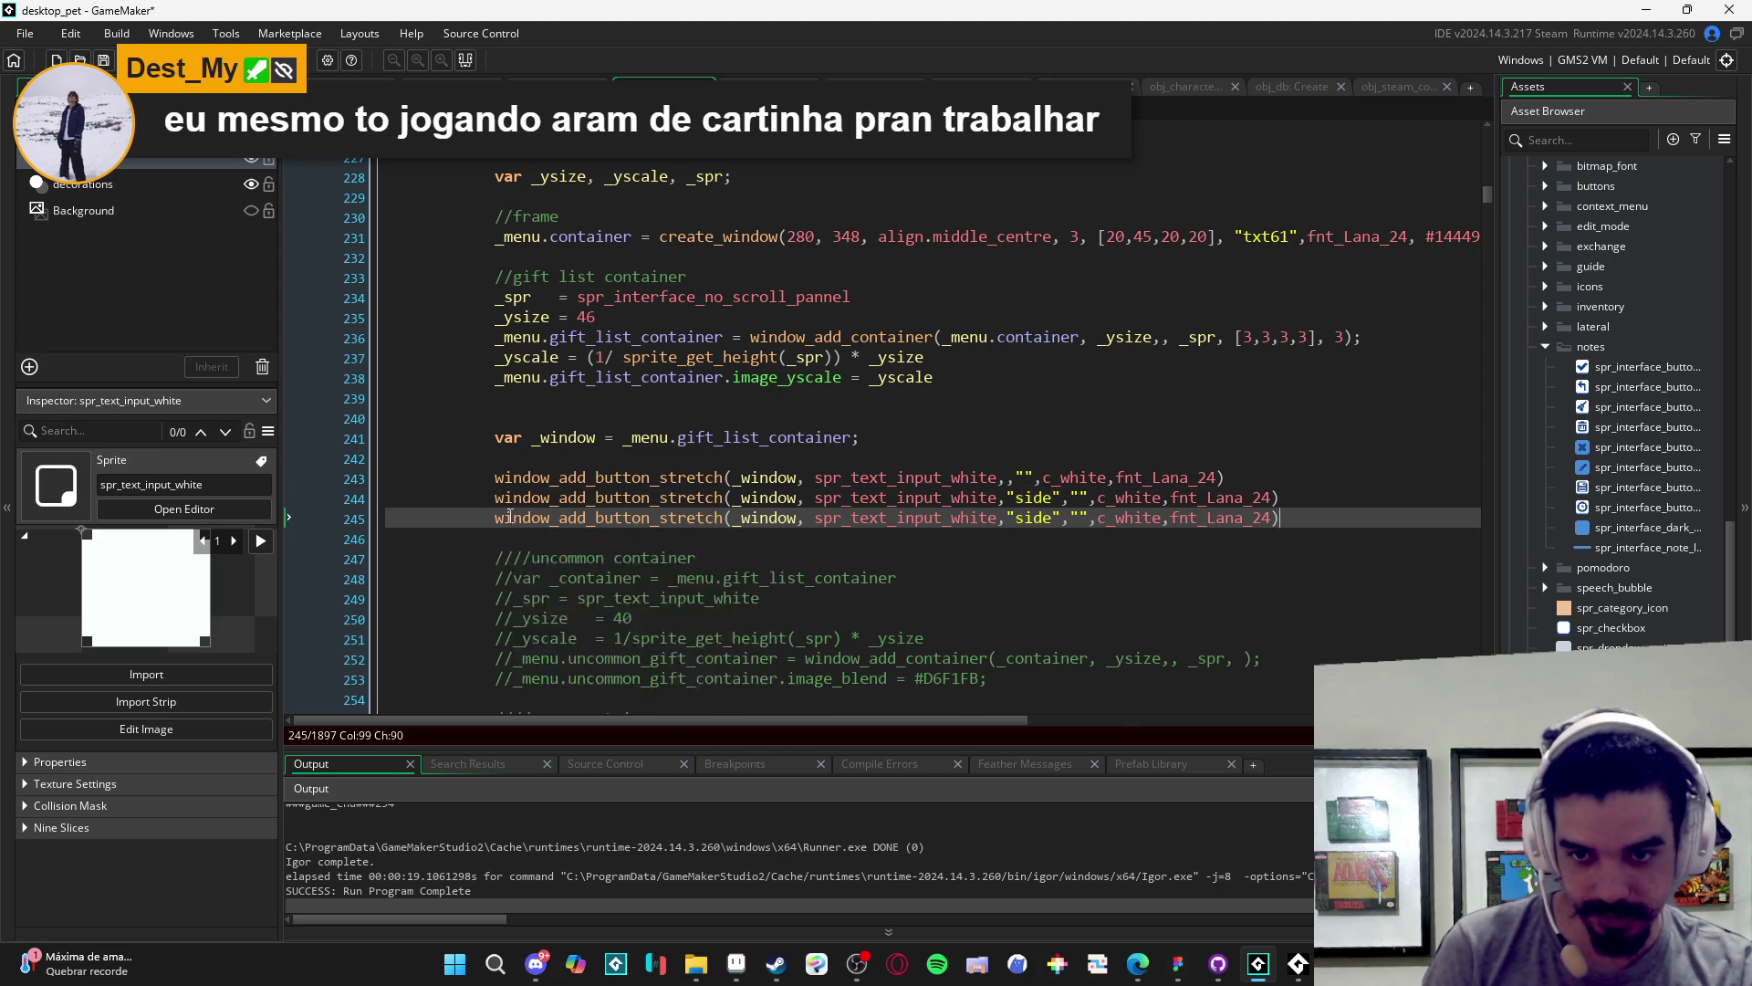
pyautogui.press('F5')
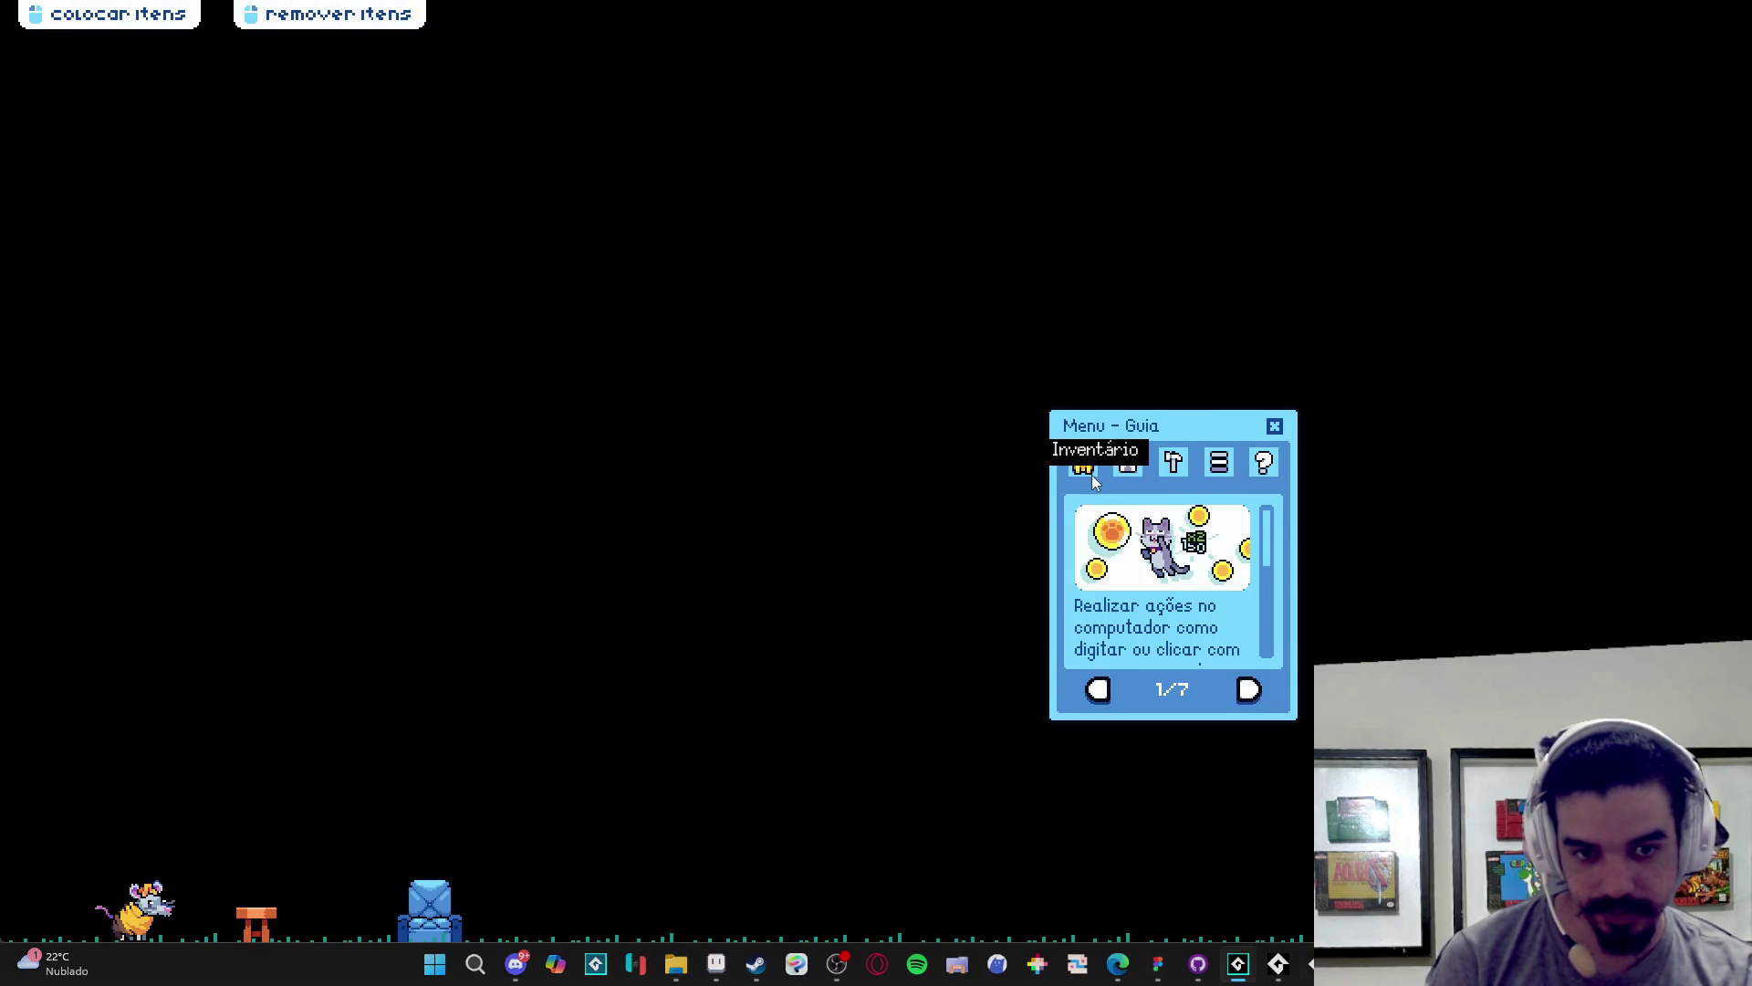
# - Open Inventário then Trocar to see four white gift buttons in one row, then close the game
pyautogui.click(1086, 465)
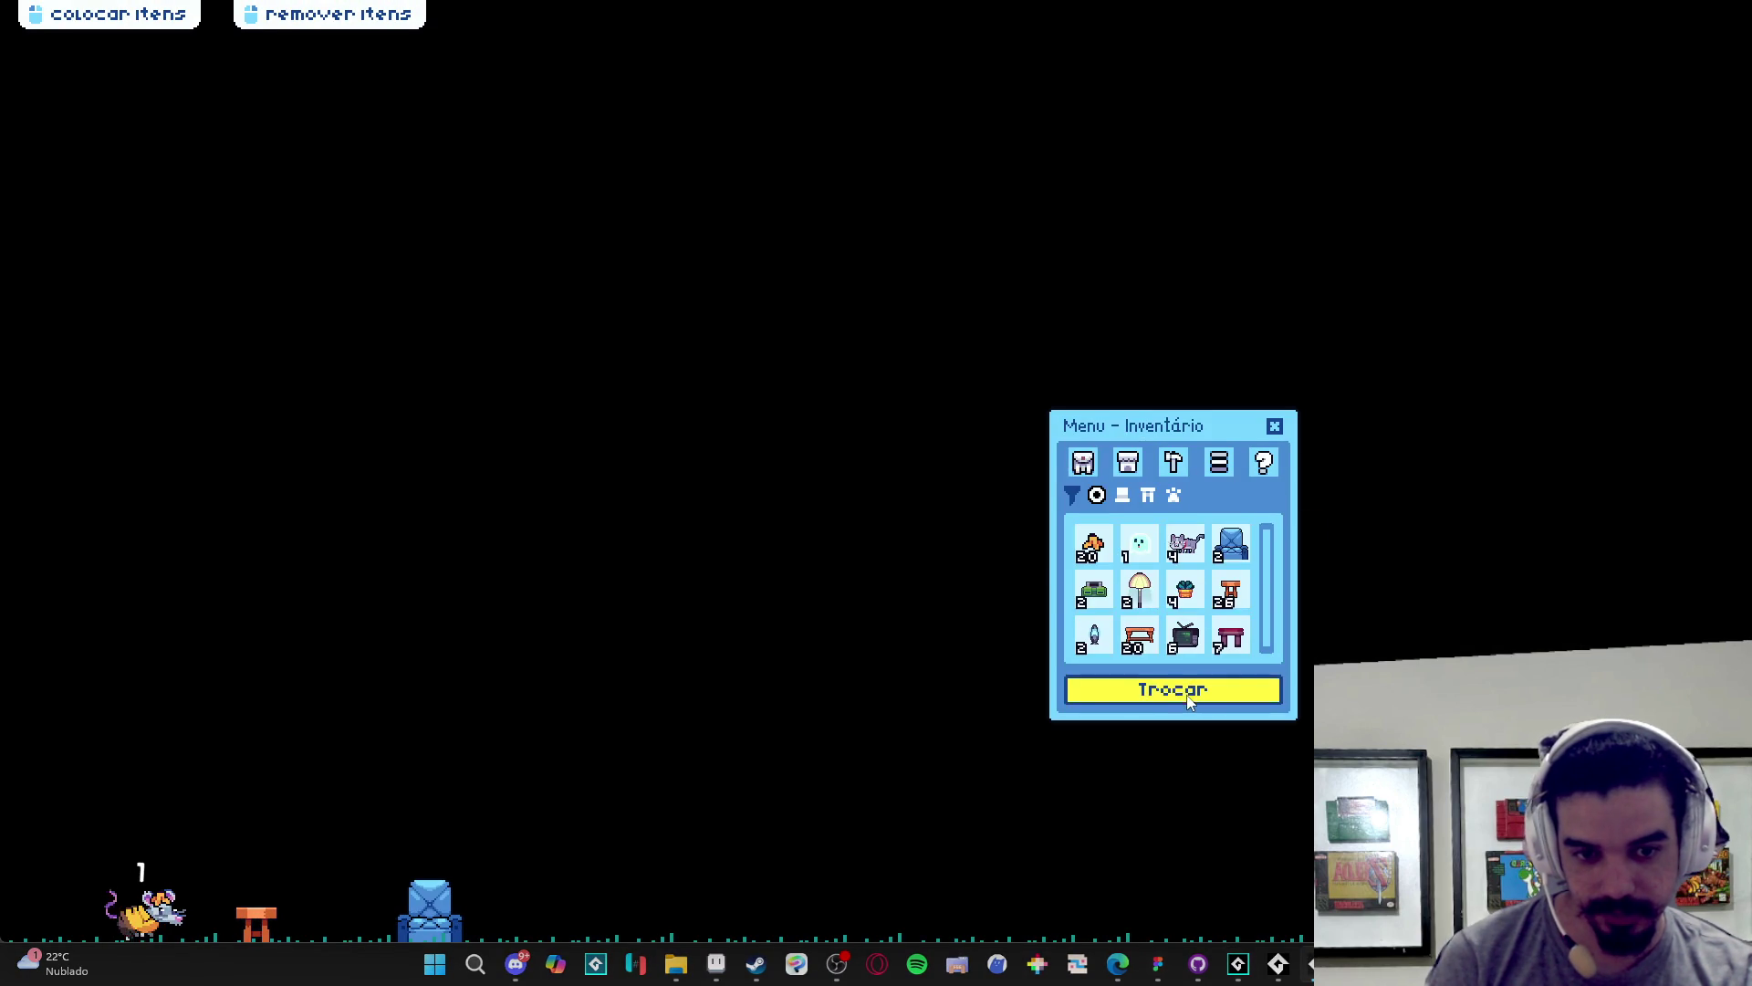
pyautogui.click(1181, 692)
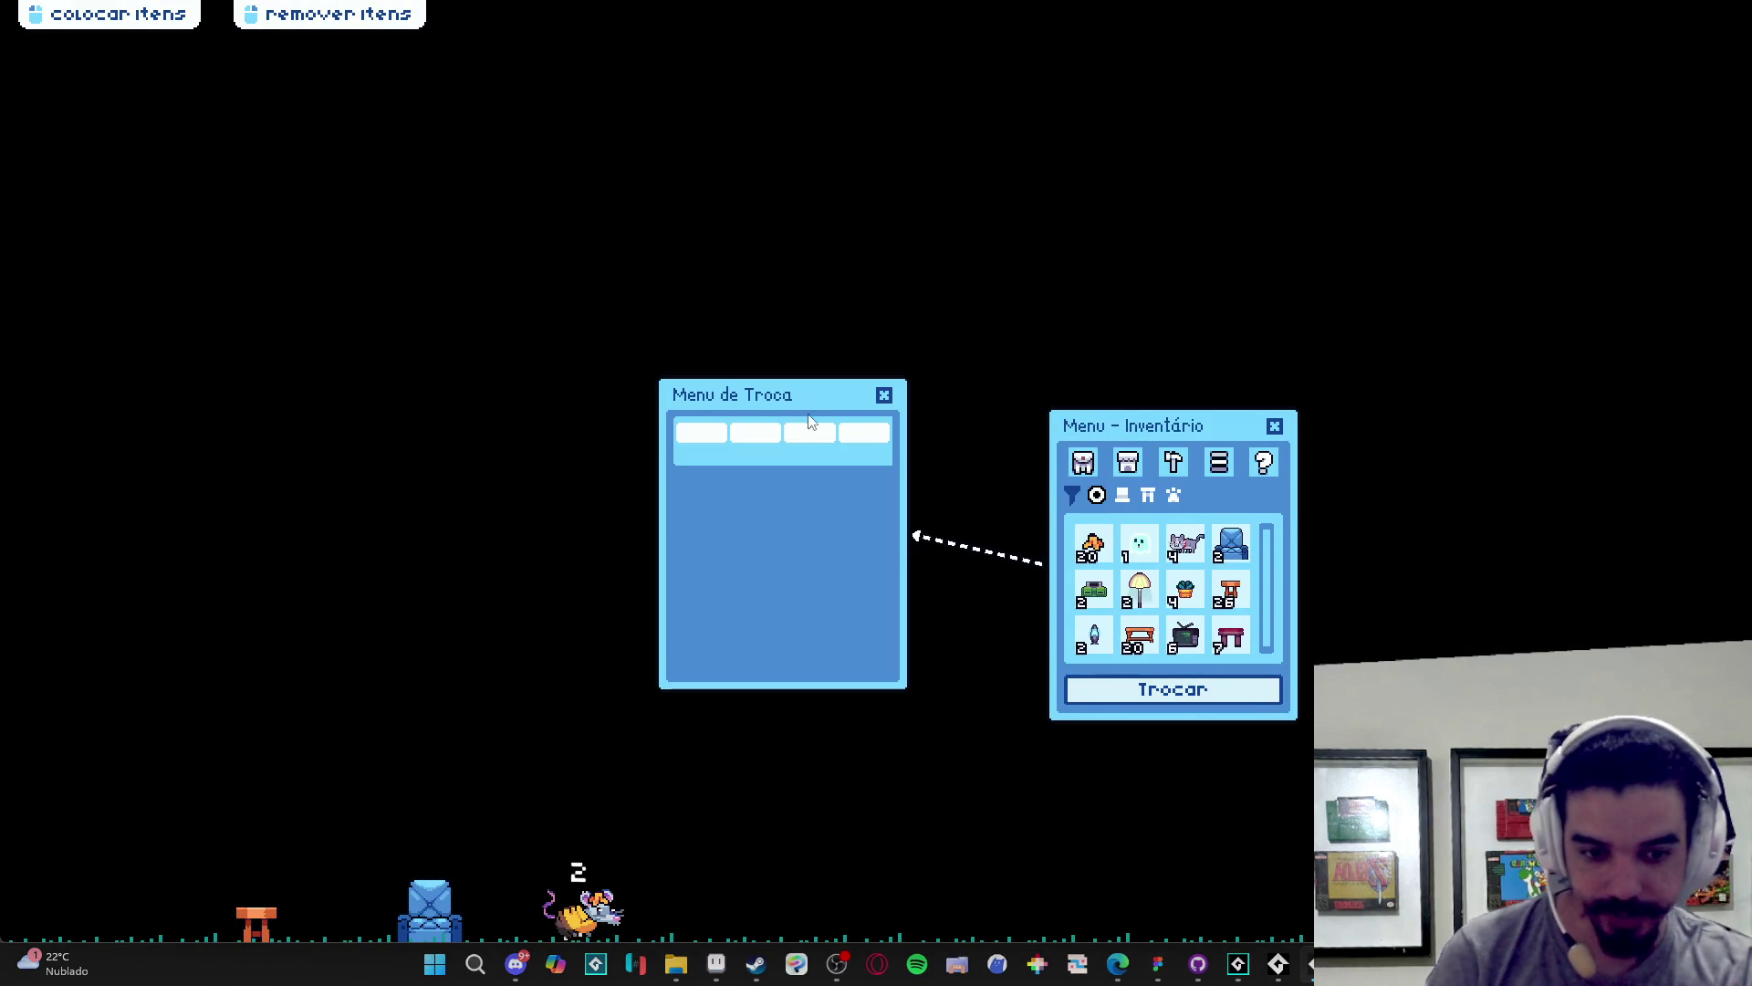
pyautogui.rightClick(1278, 964)
pyautogui.click(1259, 932)
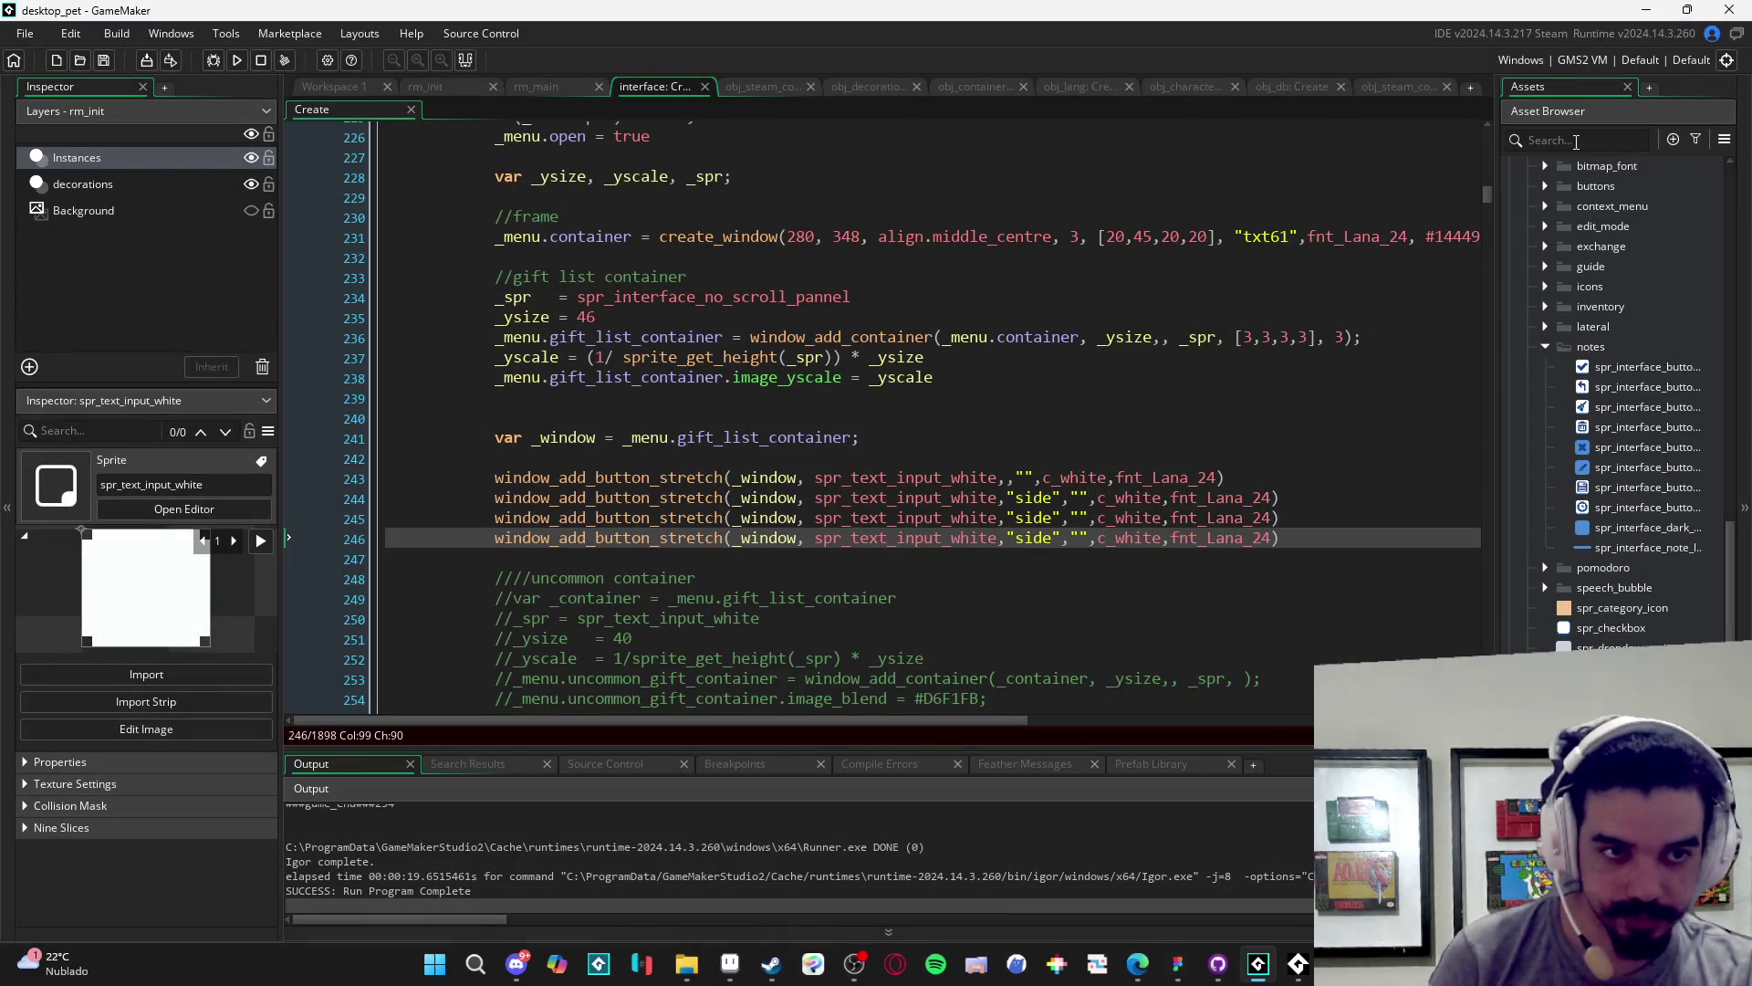
pyautogui.click(1568, 141)
# - Open obj_element_button_stretch's Create code maximized and scroll through to its adjust_height function
pyautogui.write('button_s')
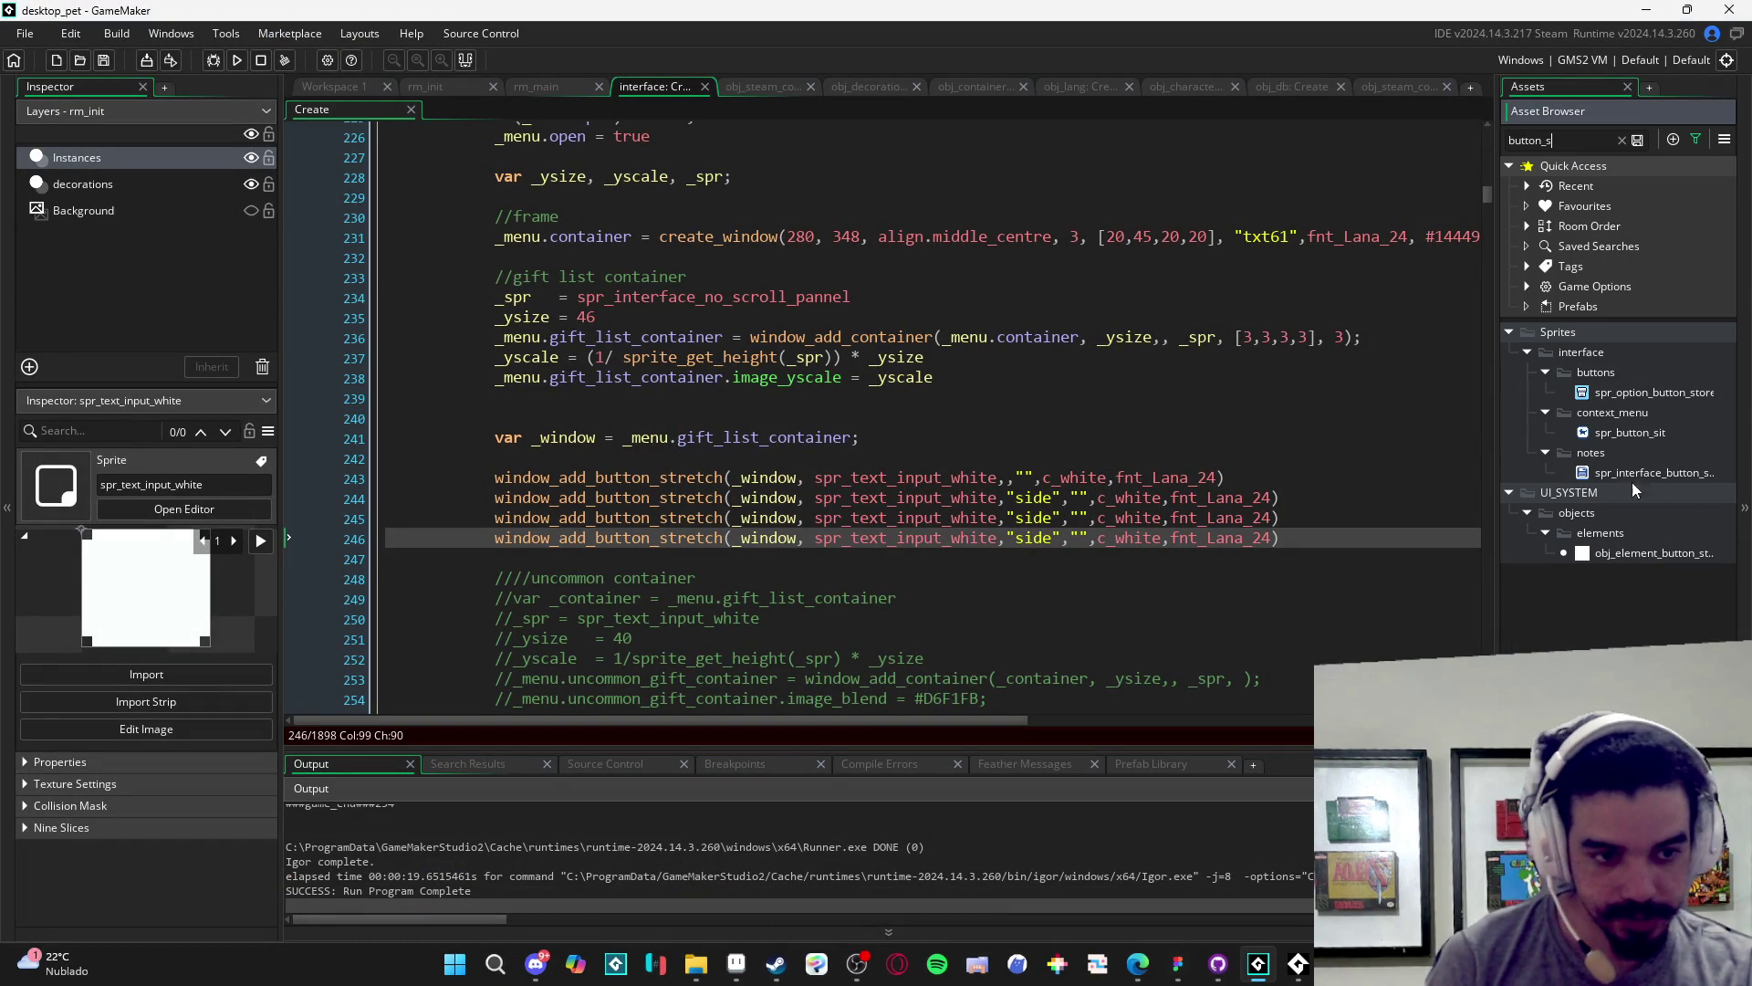
pyautogui.doubleClick(1651, 553)
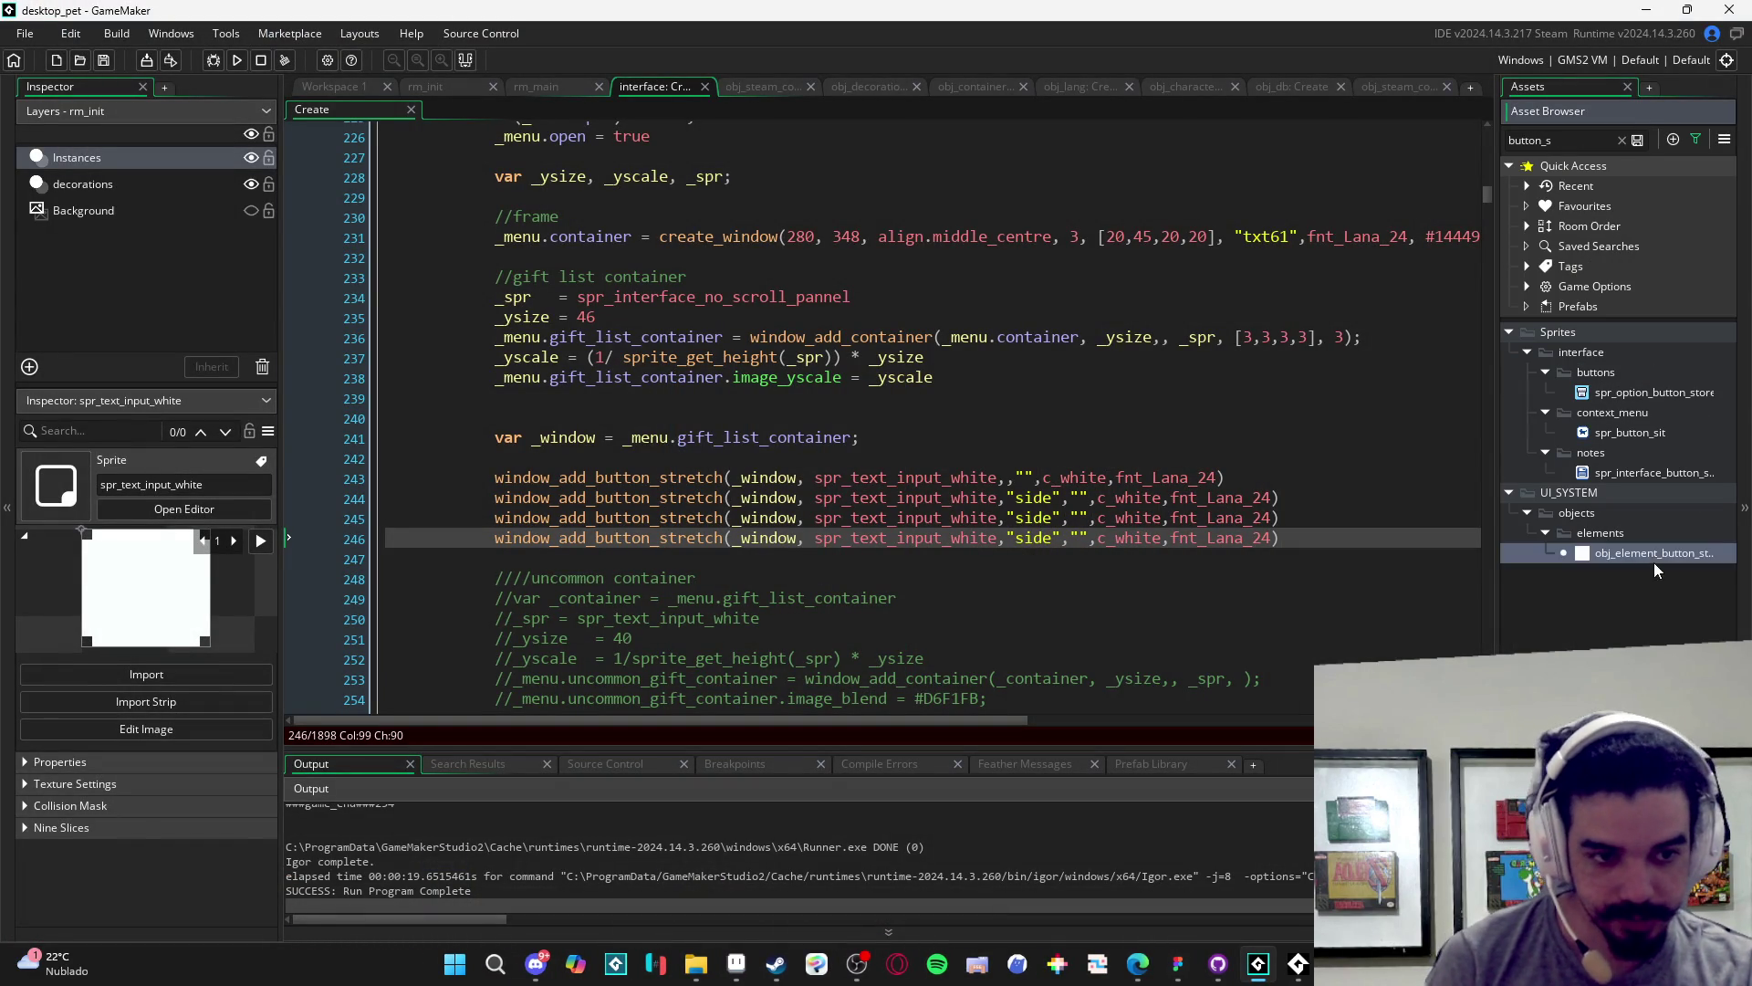
pyautogui.doubleClick(706, 173)
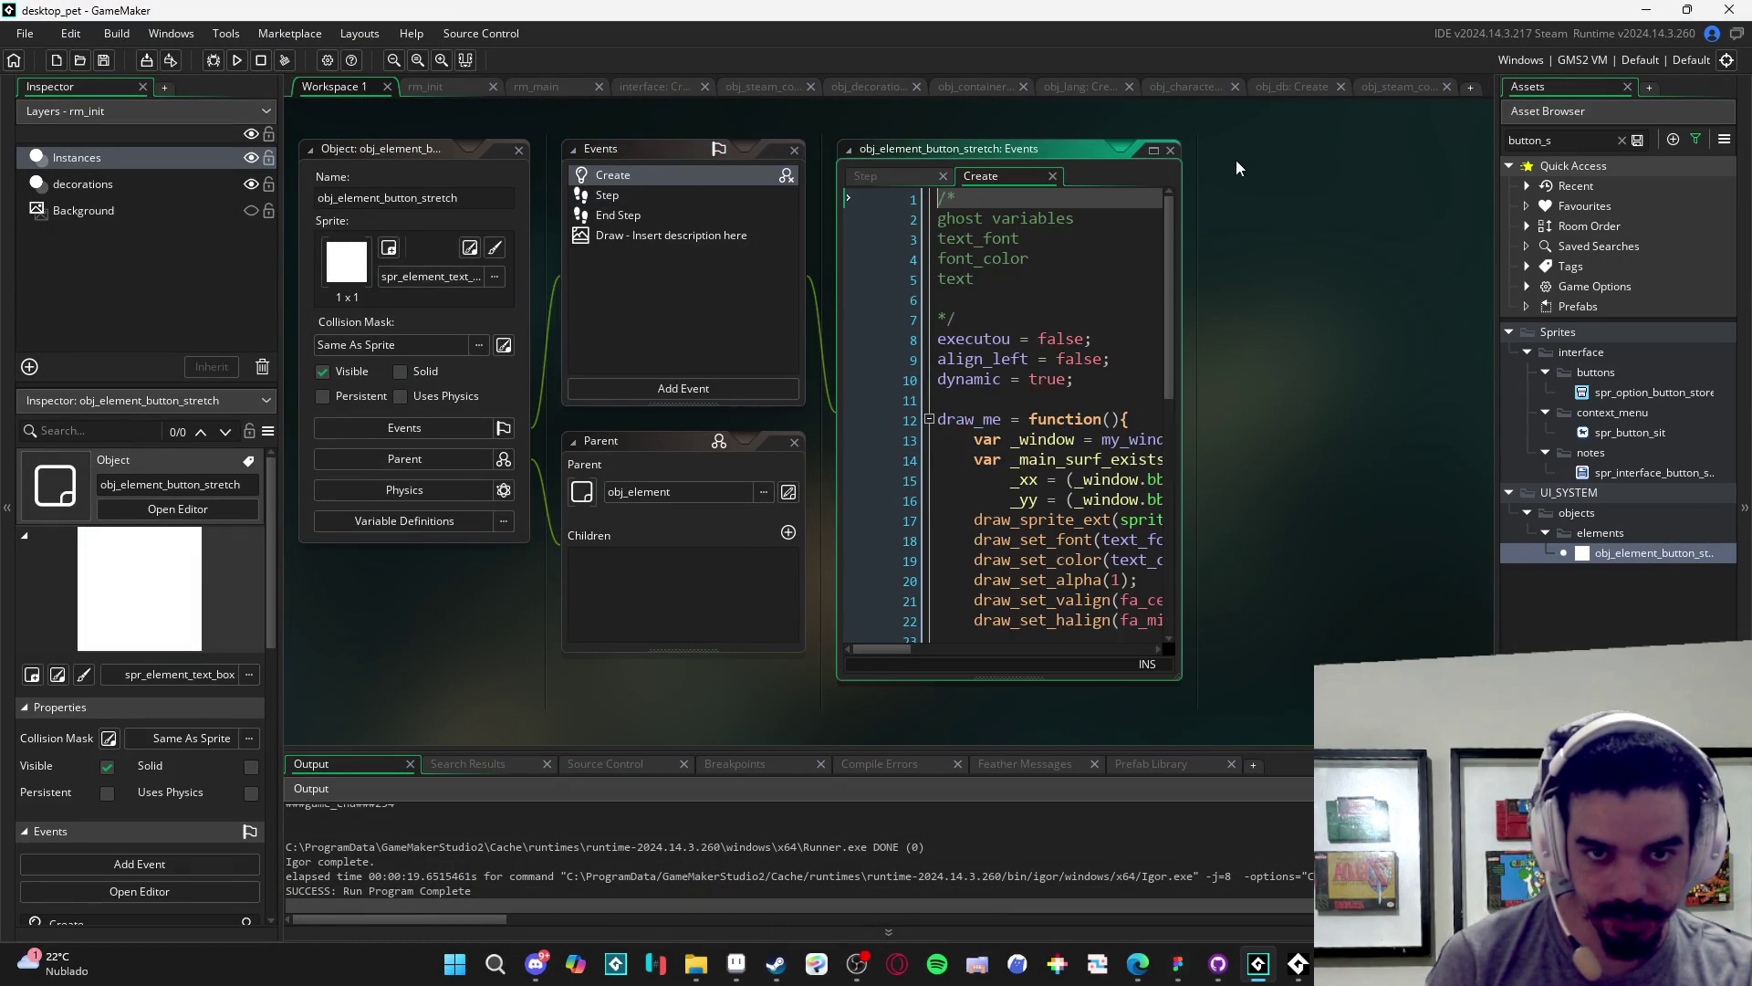
pyautogui.click(1156, 148)
pyautogui.scroll(-2, 455, 413)
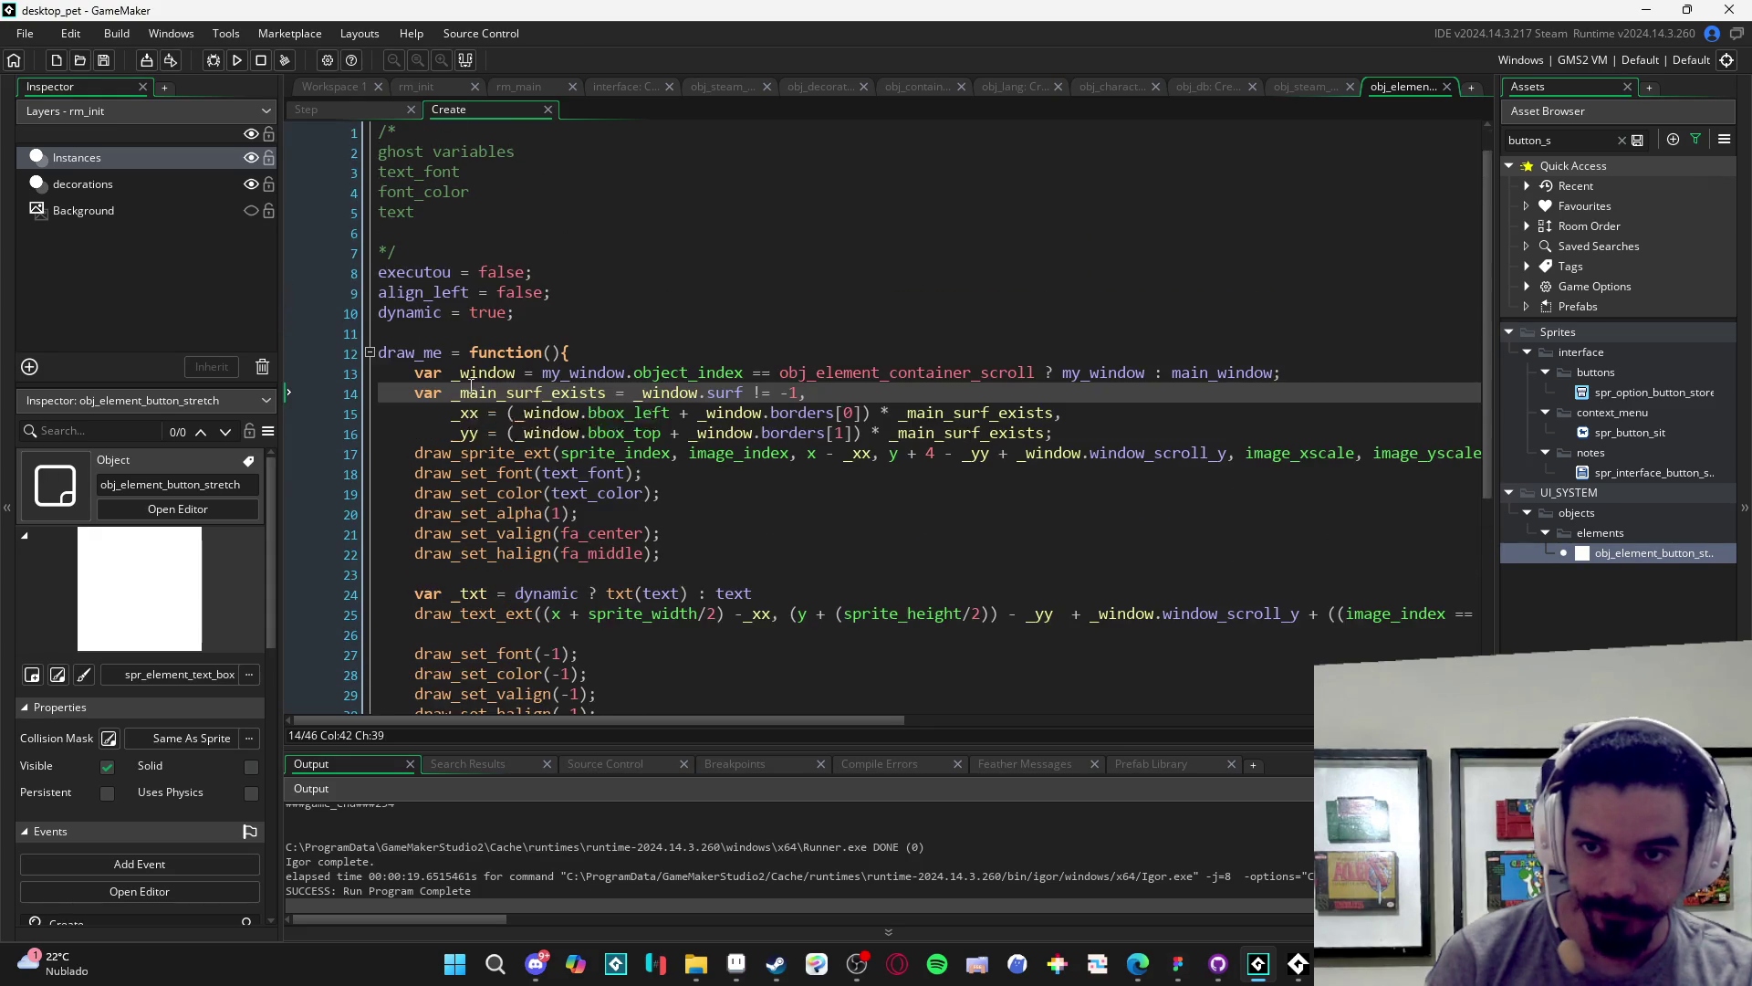
pyautogui.scroll(-2, 557, 350)
pyautogui.scroll(-3, 556, 350)
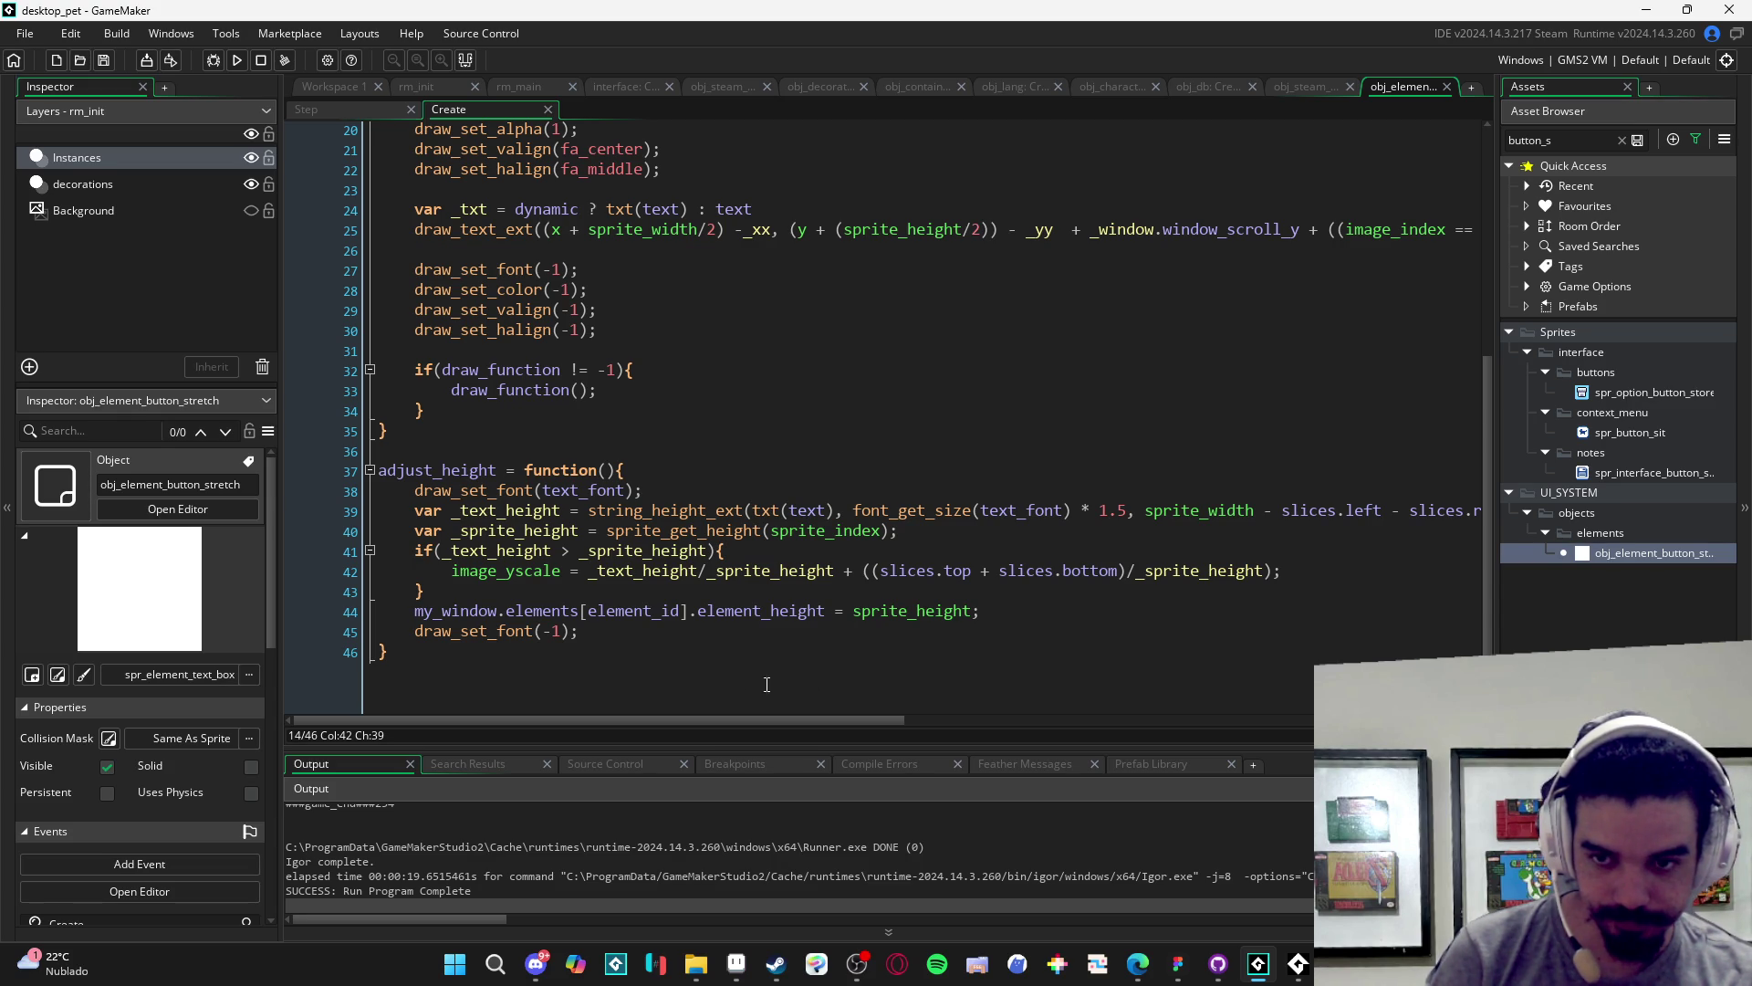
pyautogui.scroll(5, 614, 618)
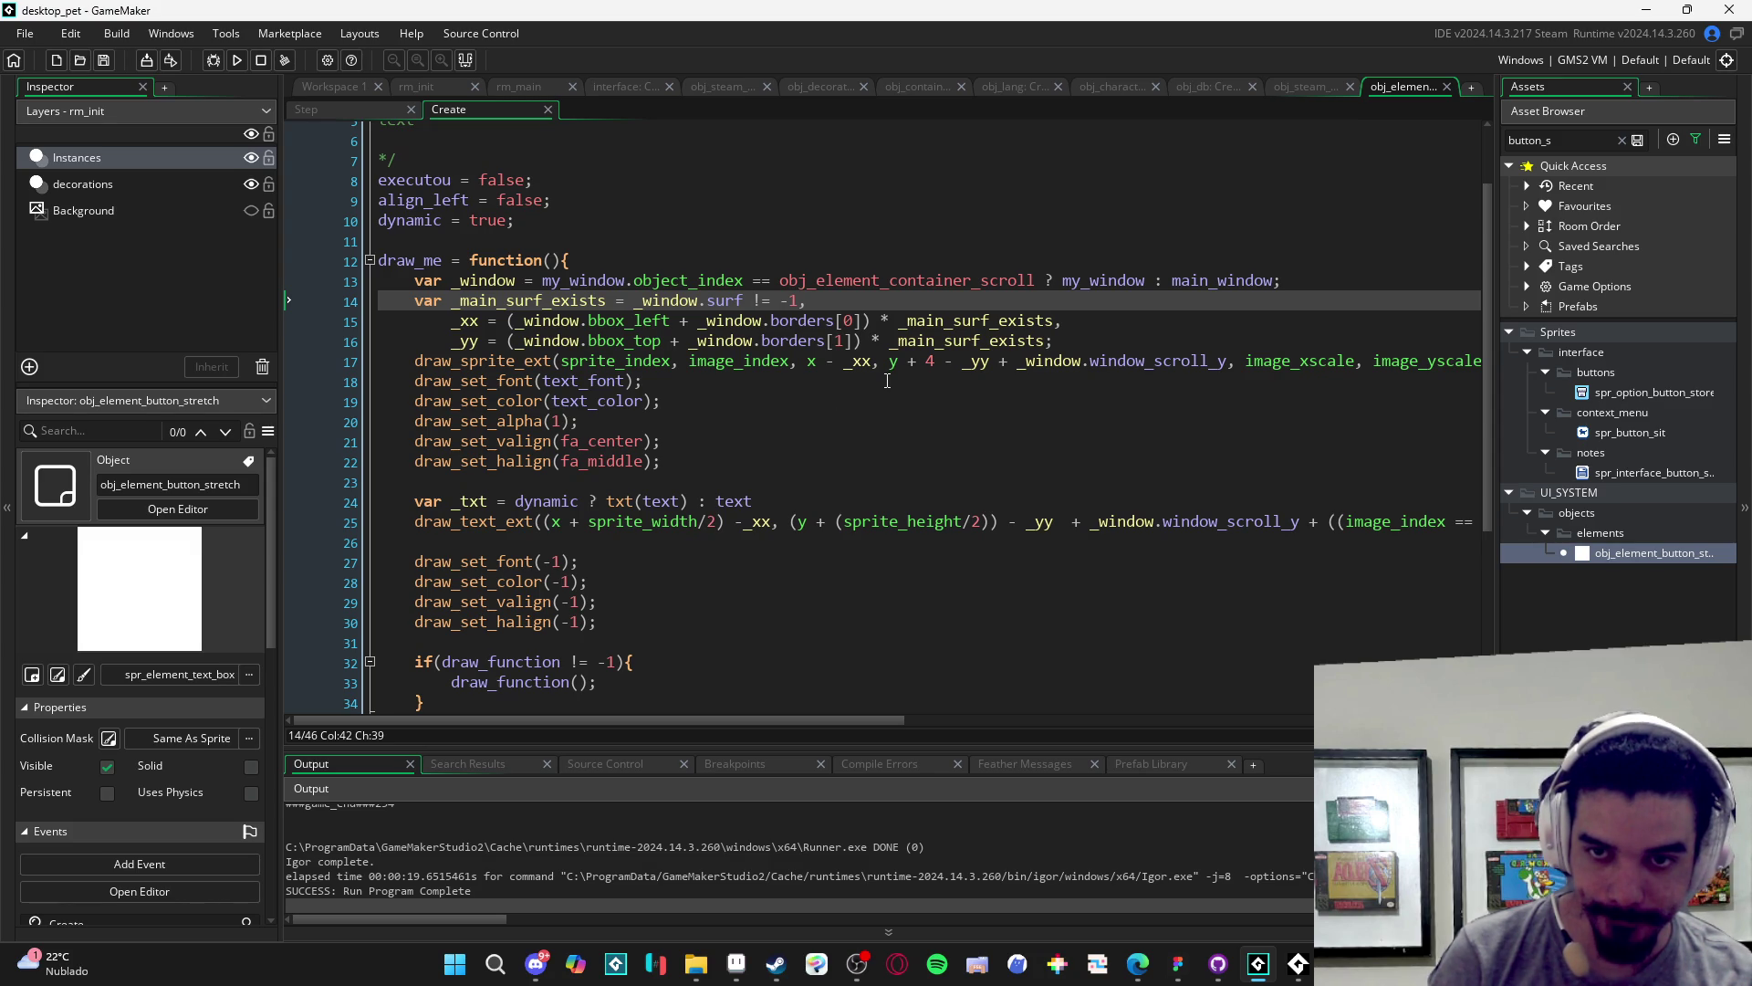
pyautogui.scroll(-5, 889, 374)
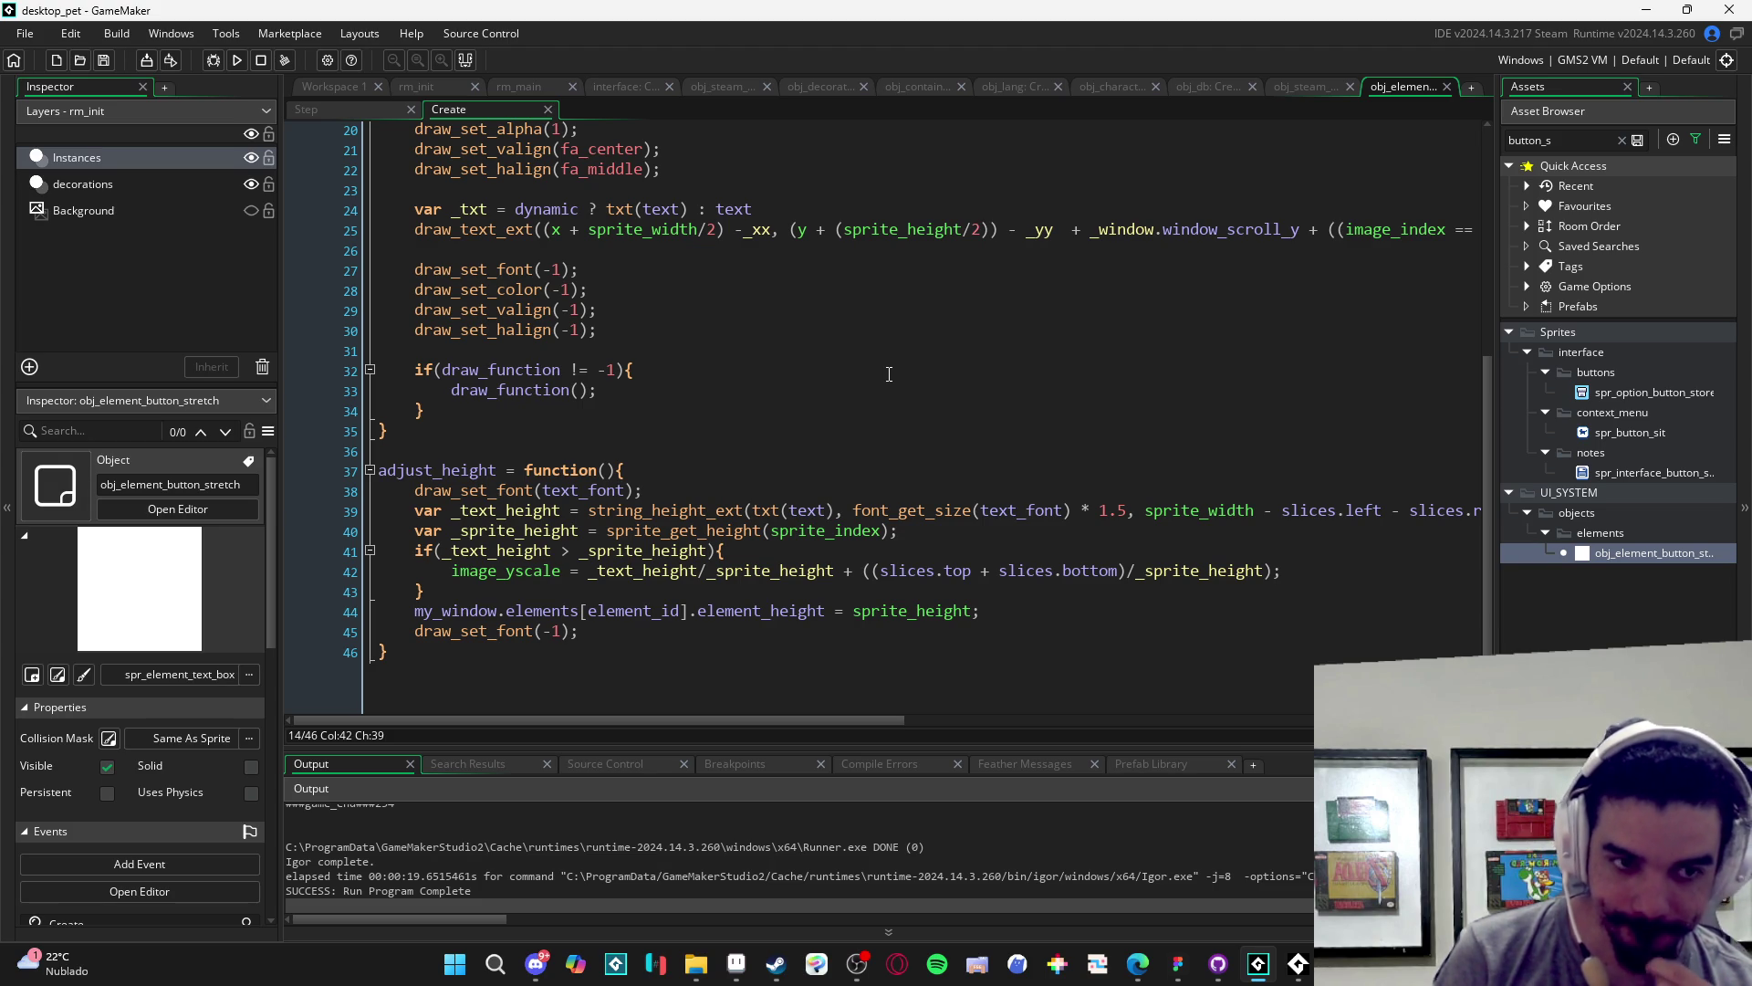
# - Search the Asset Browser for 'contain'
pyautogui.click(1559, 137)
pyautogui.hotkey('ctrl', 'a')
pyautogui.write('contain')
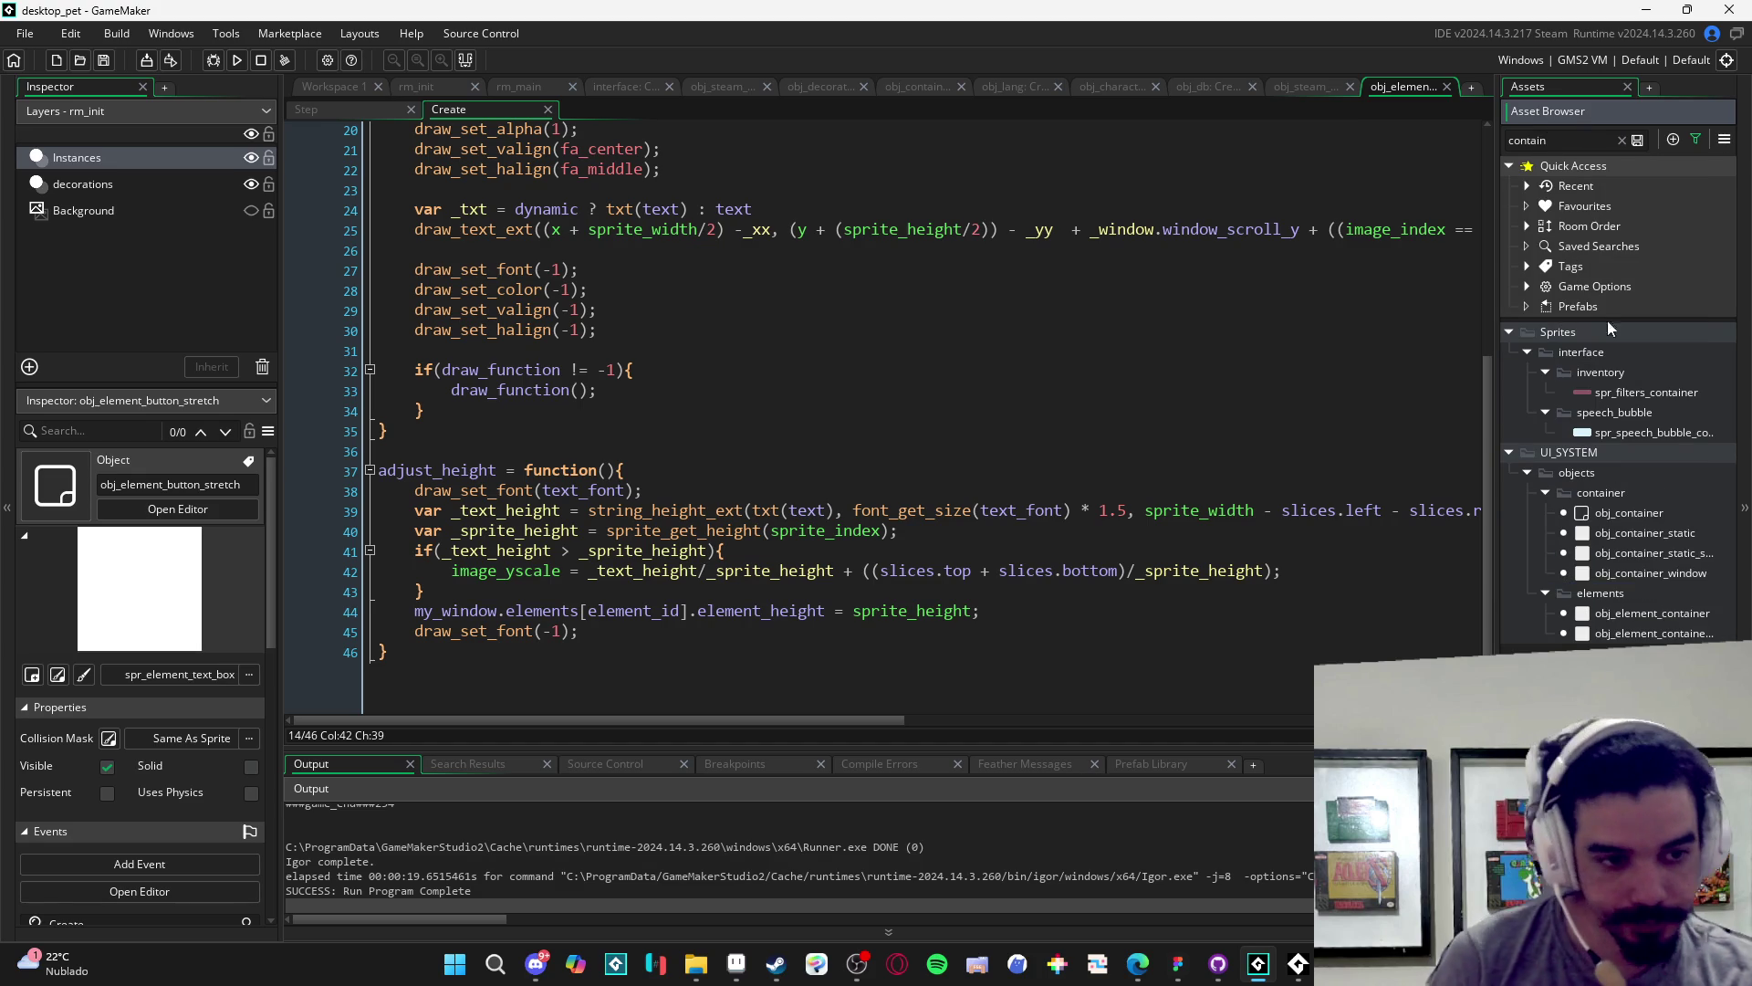
# - Browse the container objects and open obj_element_container's Create code
pyautogui.click(1662, 572)
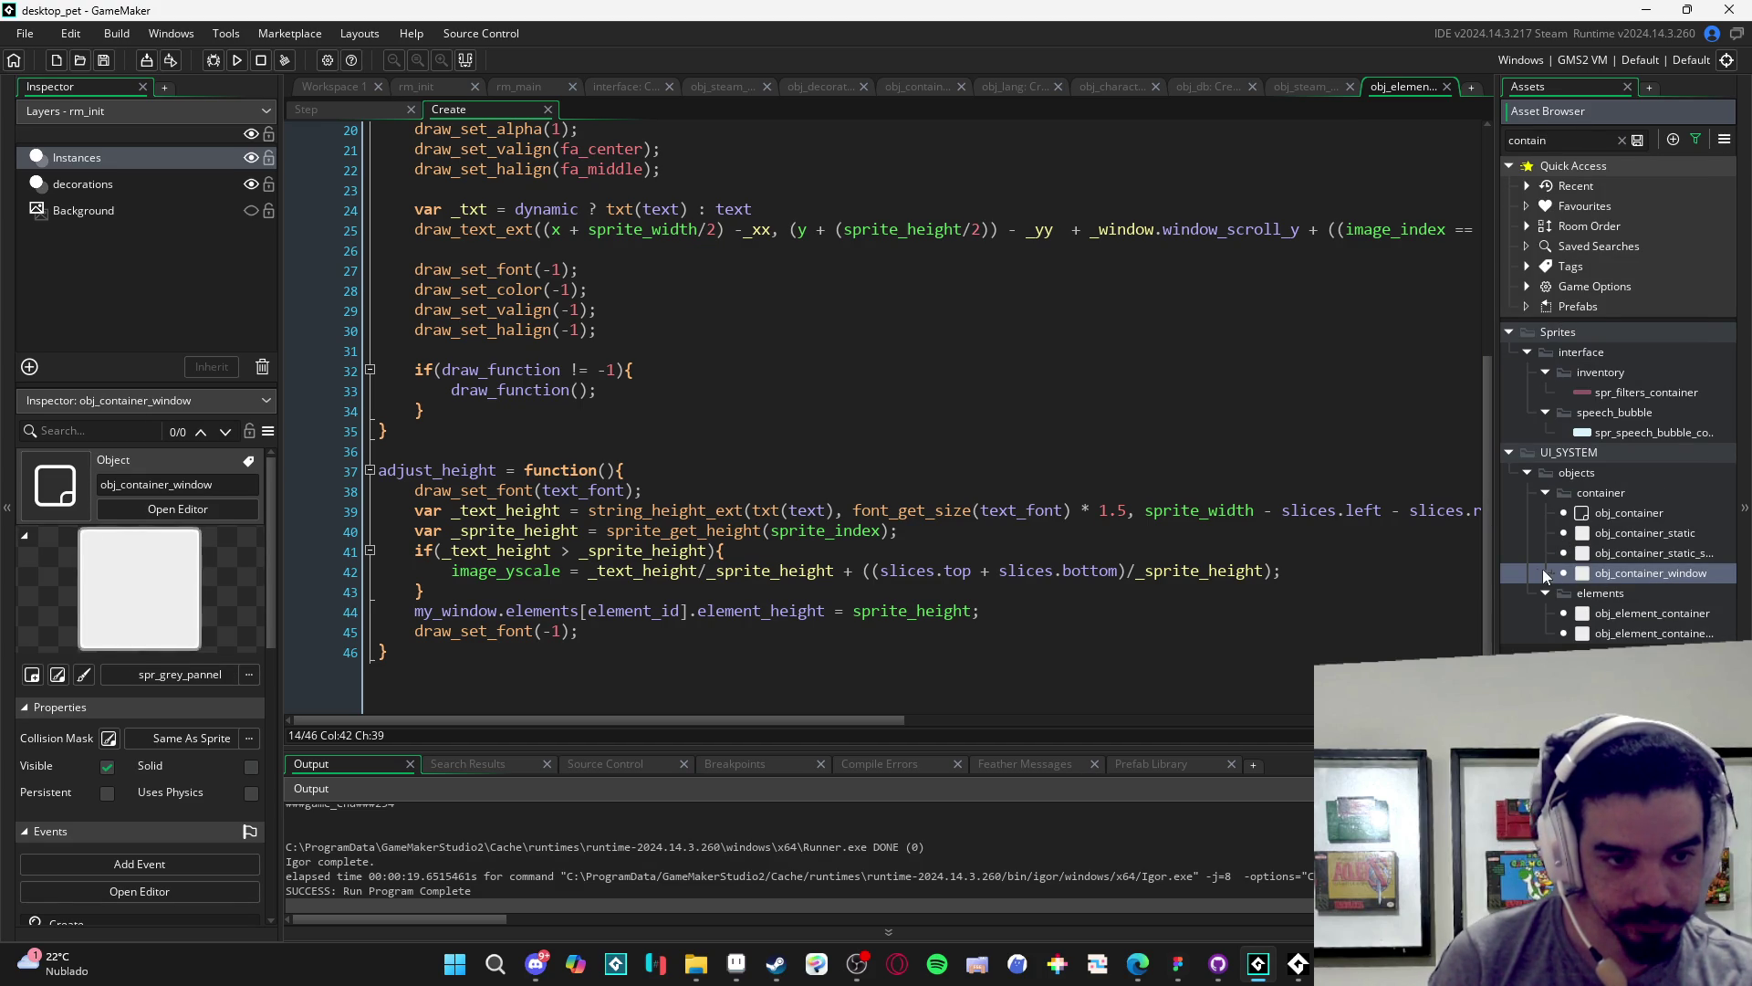
pyautogui.click(1633, 554)
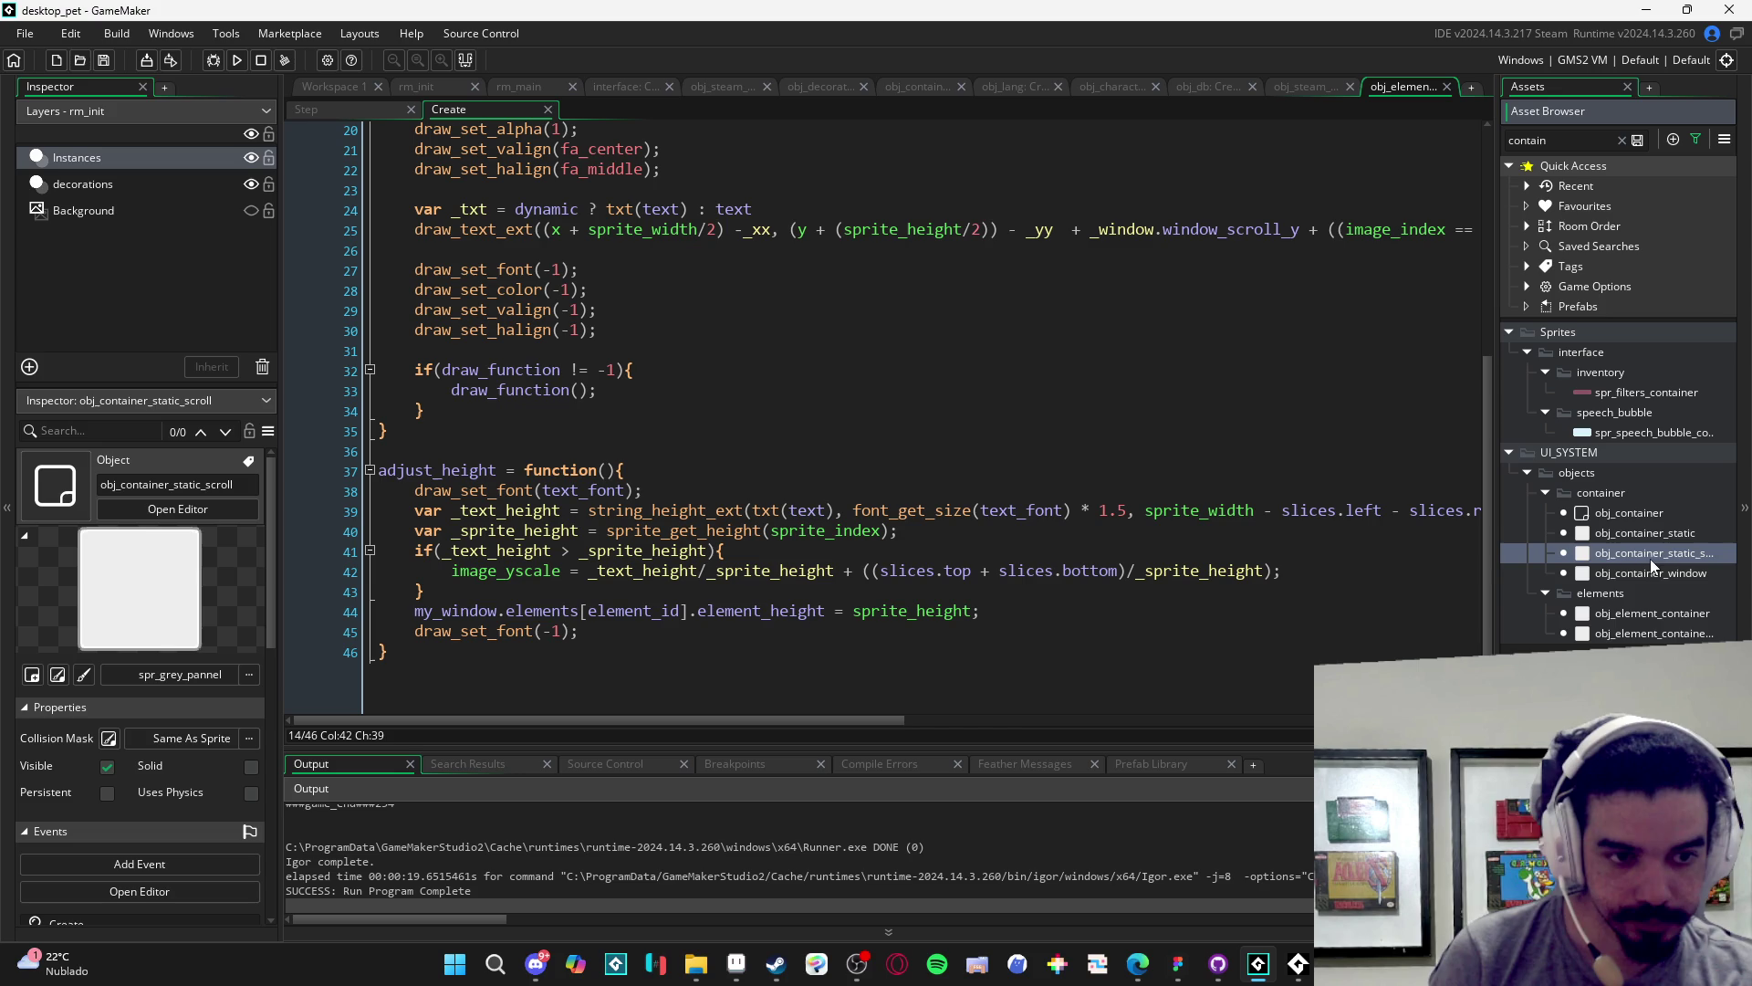
pyautogui.click(1663, 567)
pyautogui.doubleClick(1663, 613)
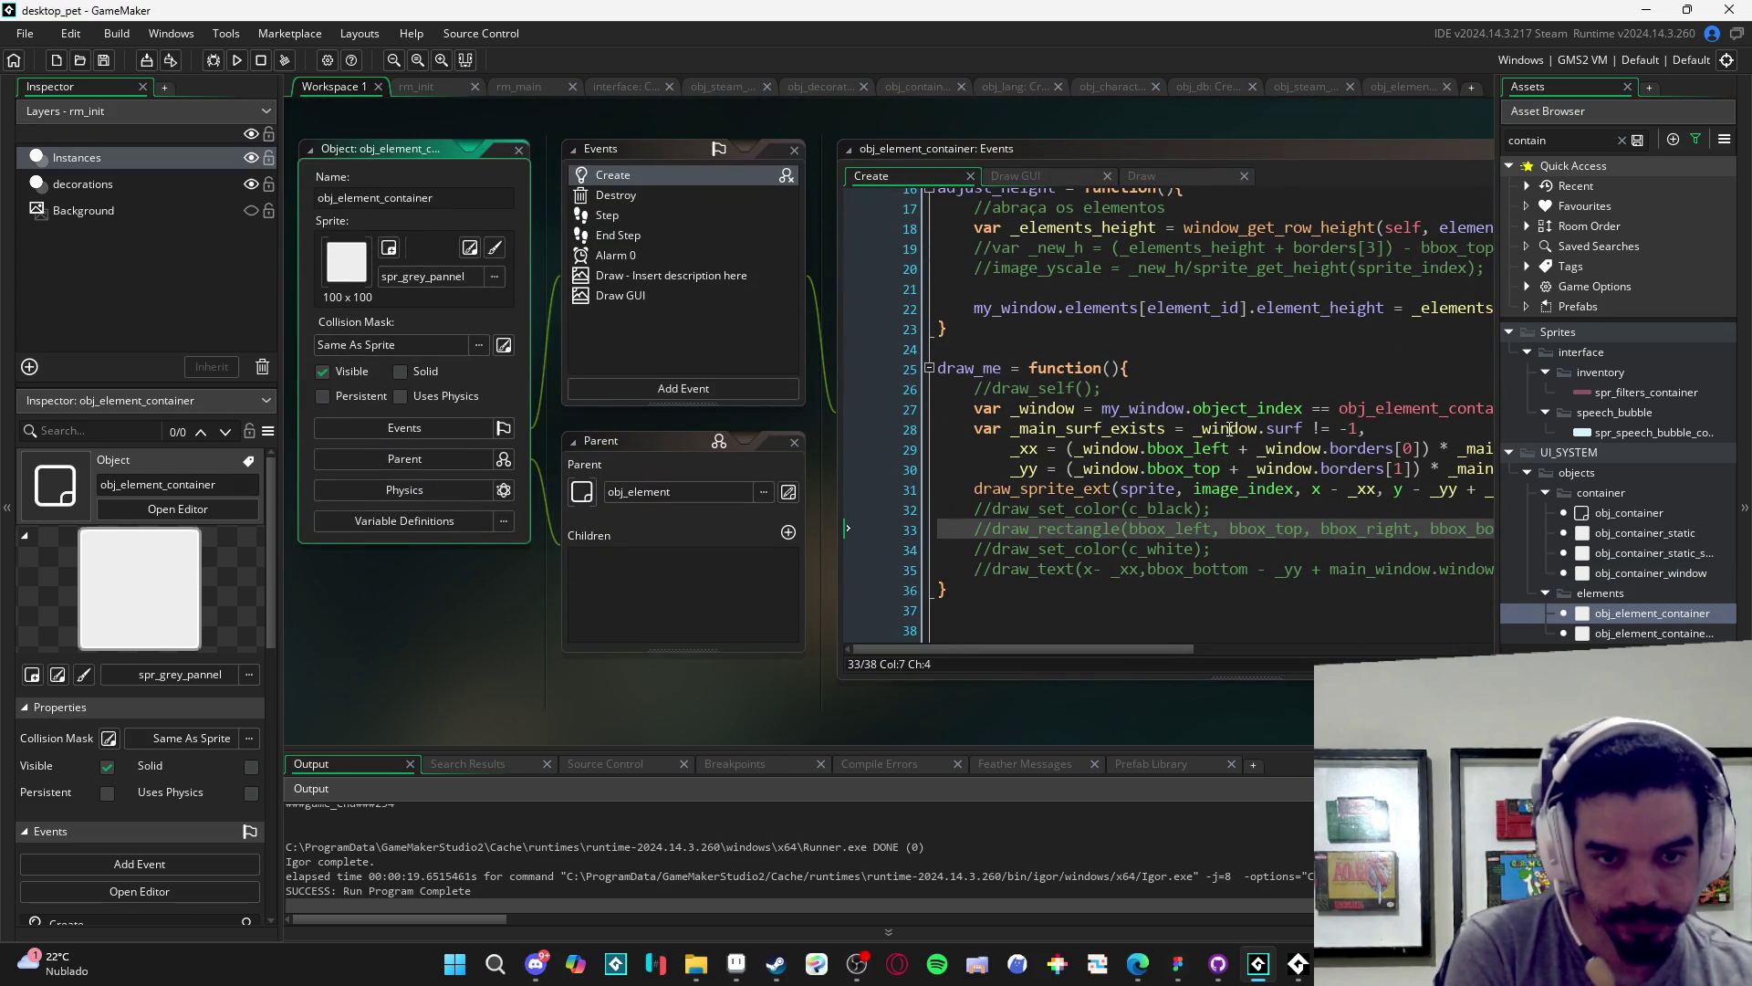
pyautogui.click(1290, 154)
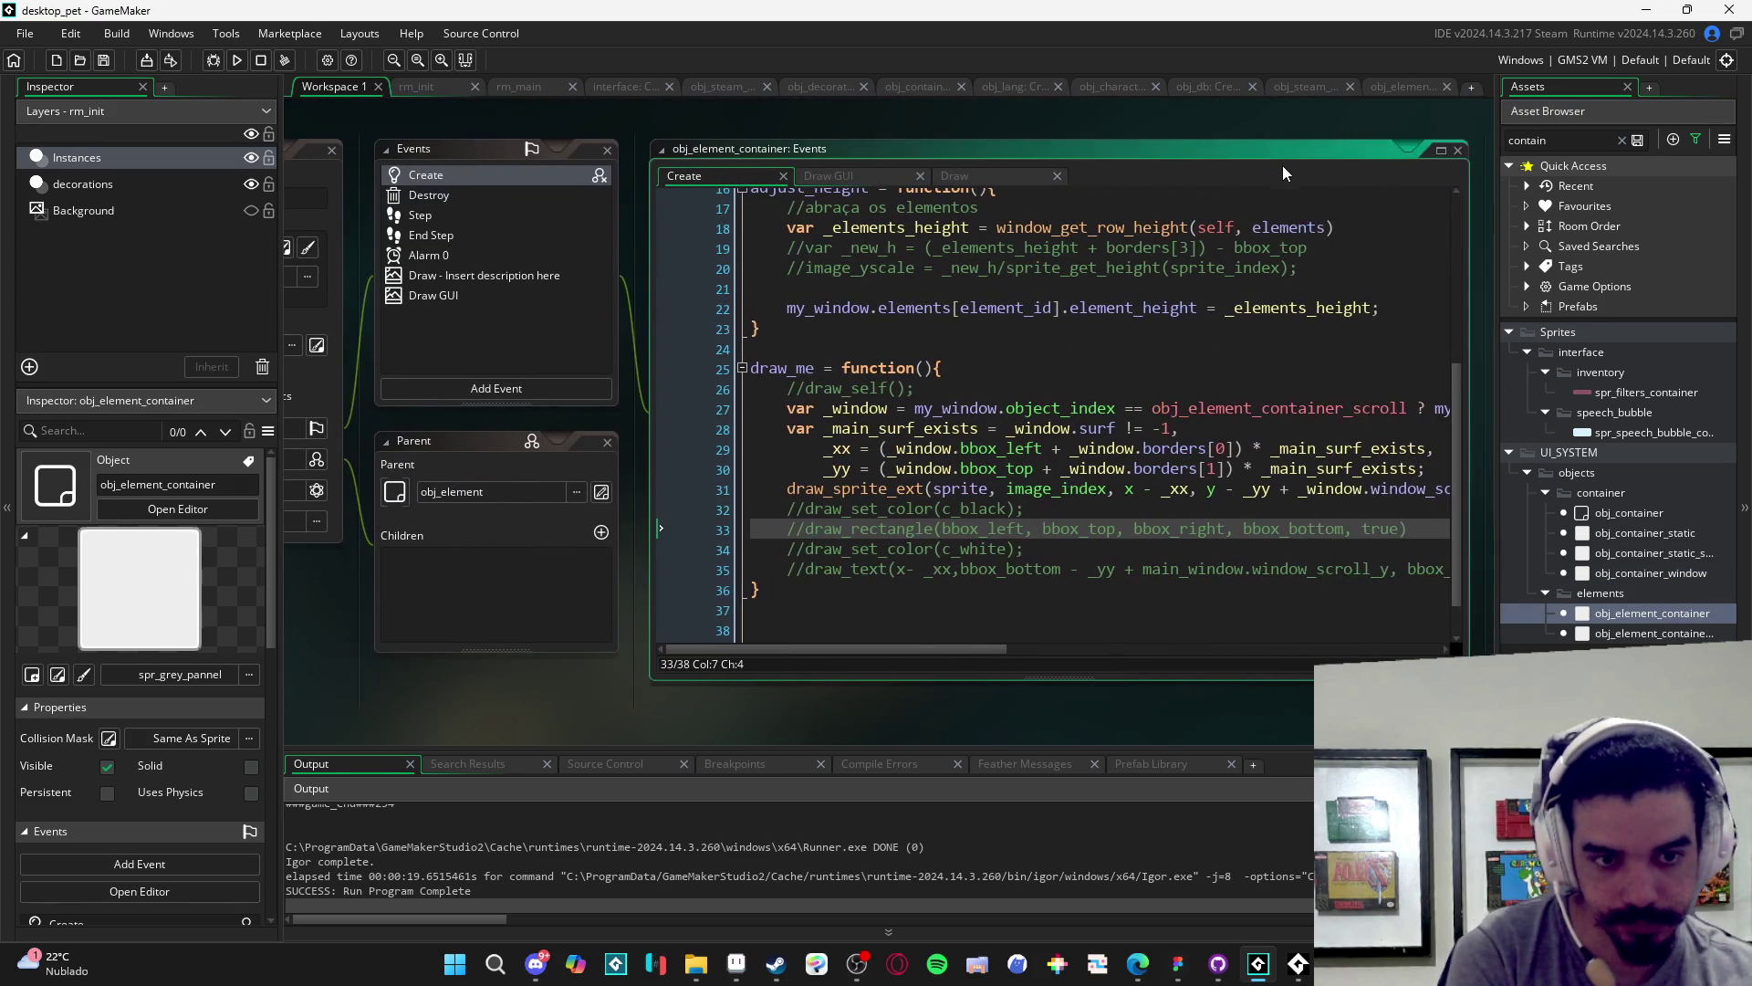
pyautogui.scroll(3, 1207, 425)
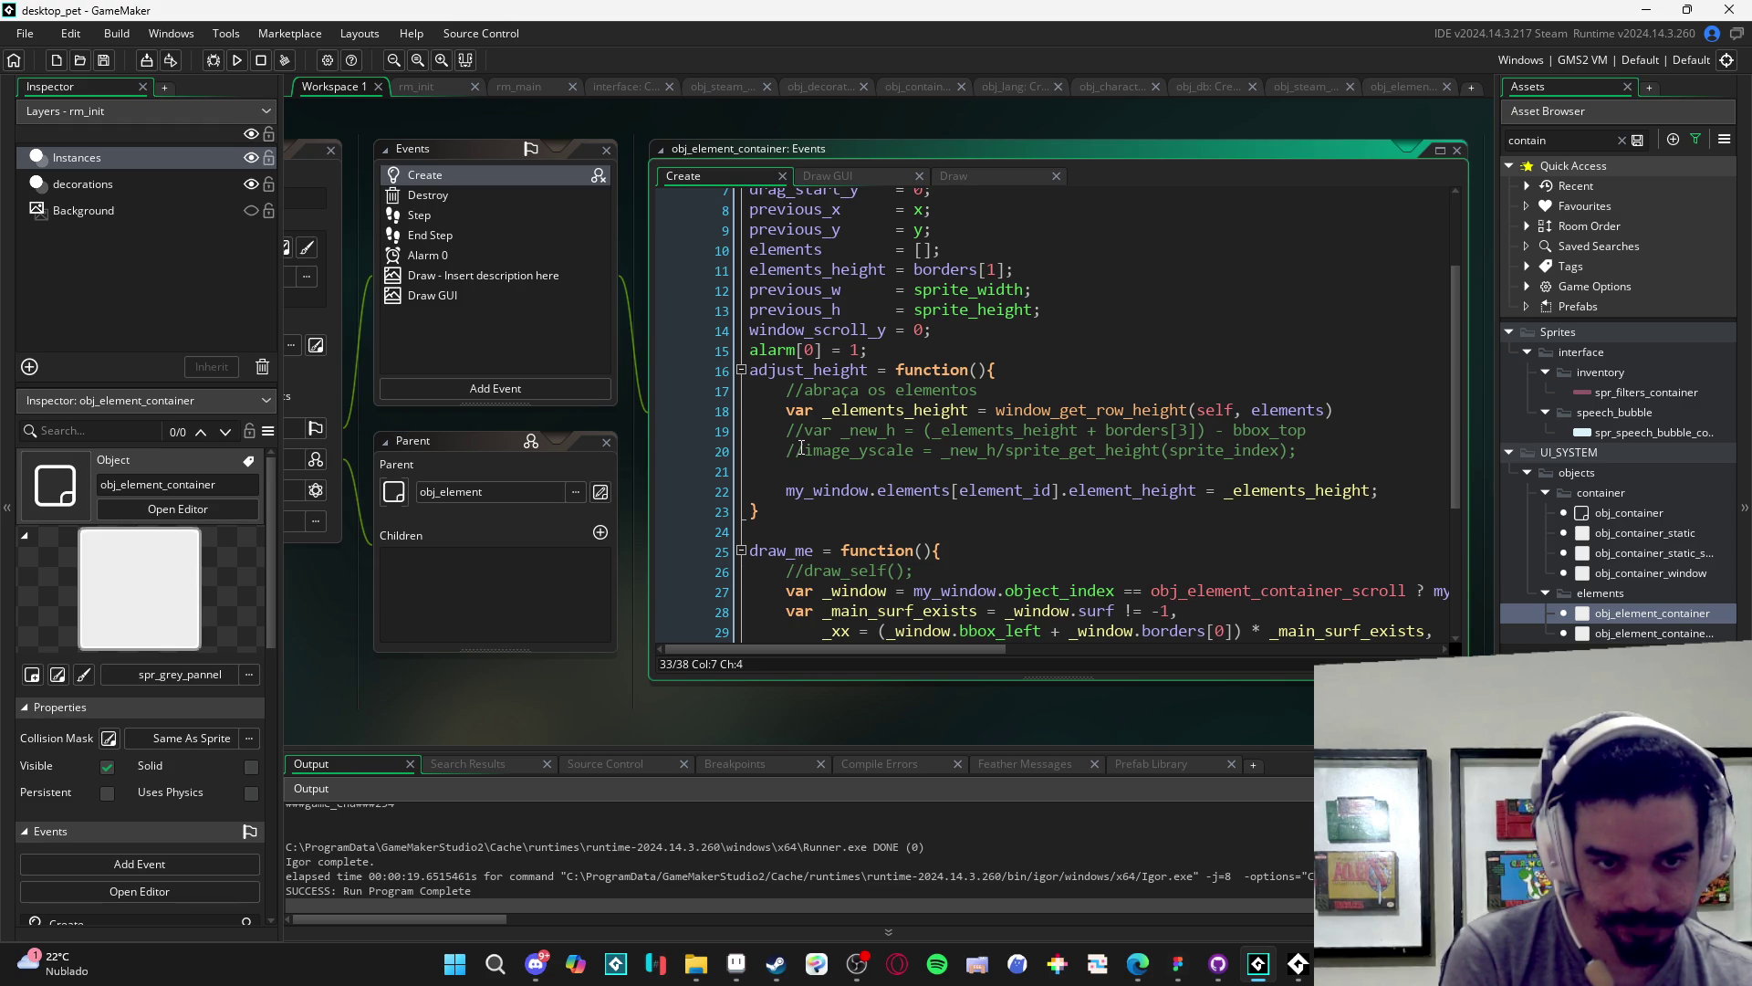
# - Uncomment the image_yscale and _new_h lines in adjust_height and save
pyautogui.click(800, 448)
pyautogui.press('BackSpace')
pyautogui.press('BackSpace')
pyautogui.click(799, 433)
pyautogui.press('BackSpace')
pyautogui.press('BackSpace')
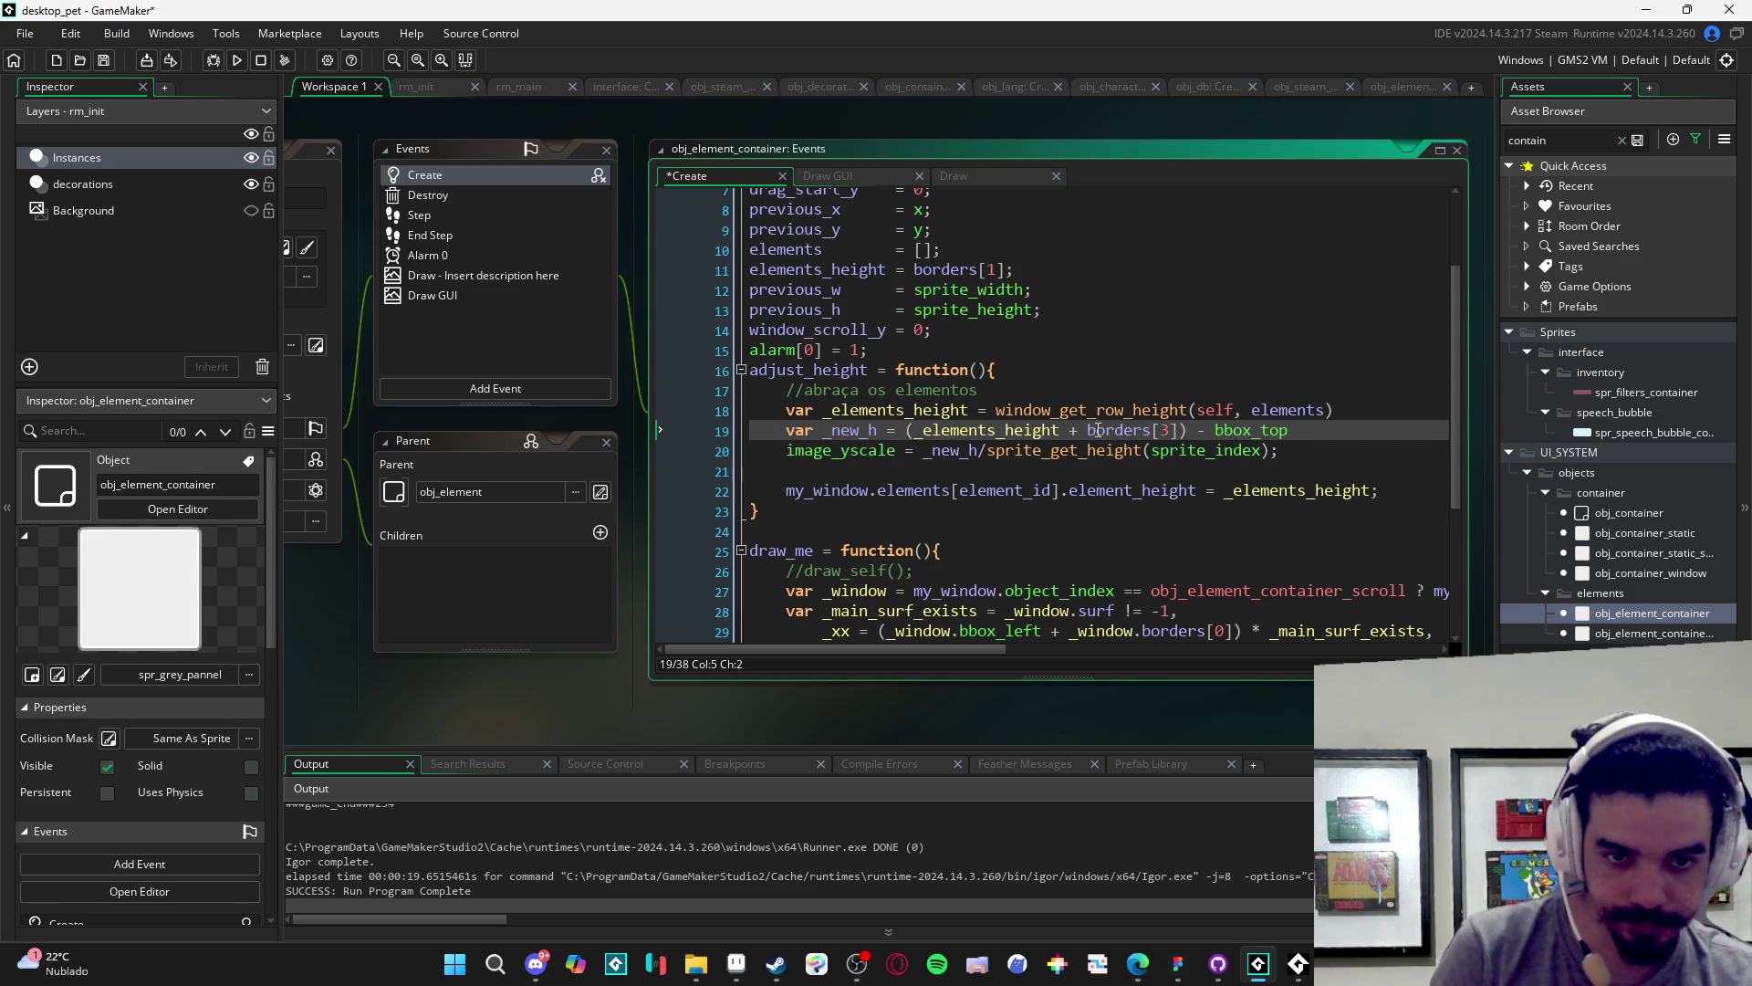
pyautogui.hotkey('ctrl', 's')
pyautogui.scroll(-2, 1209, 504)
pyautogui.click(1377, 88)
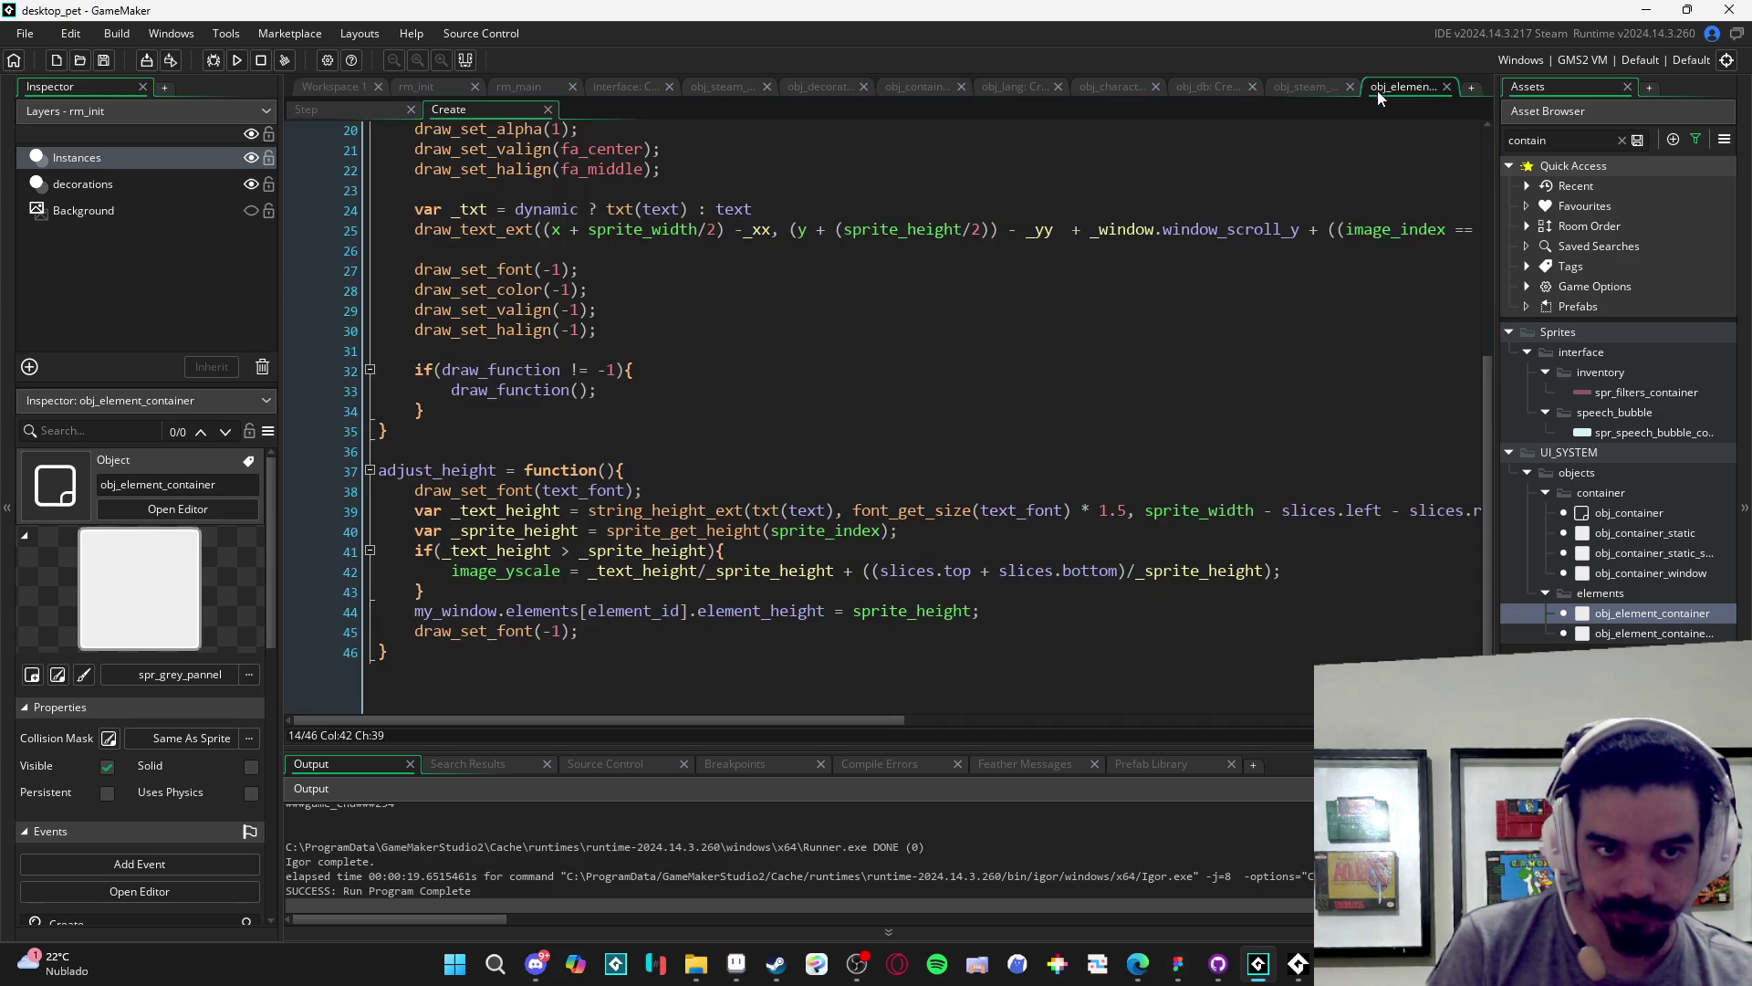
pyautogui.click(1302, 84)
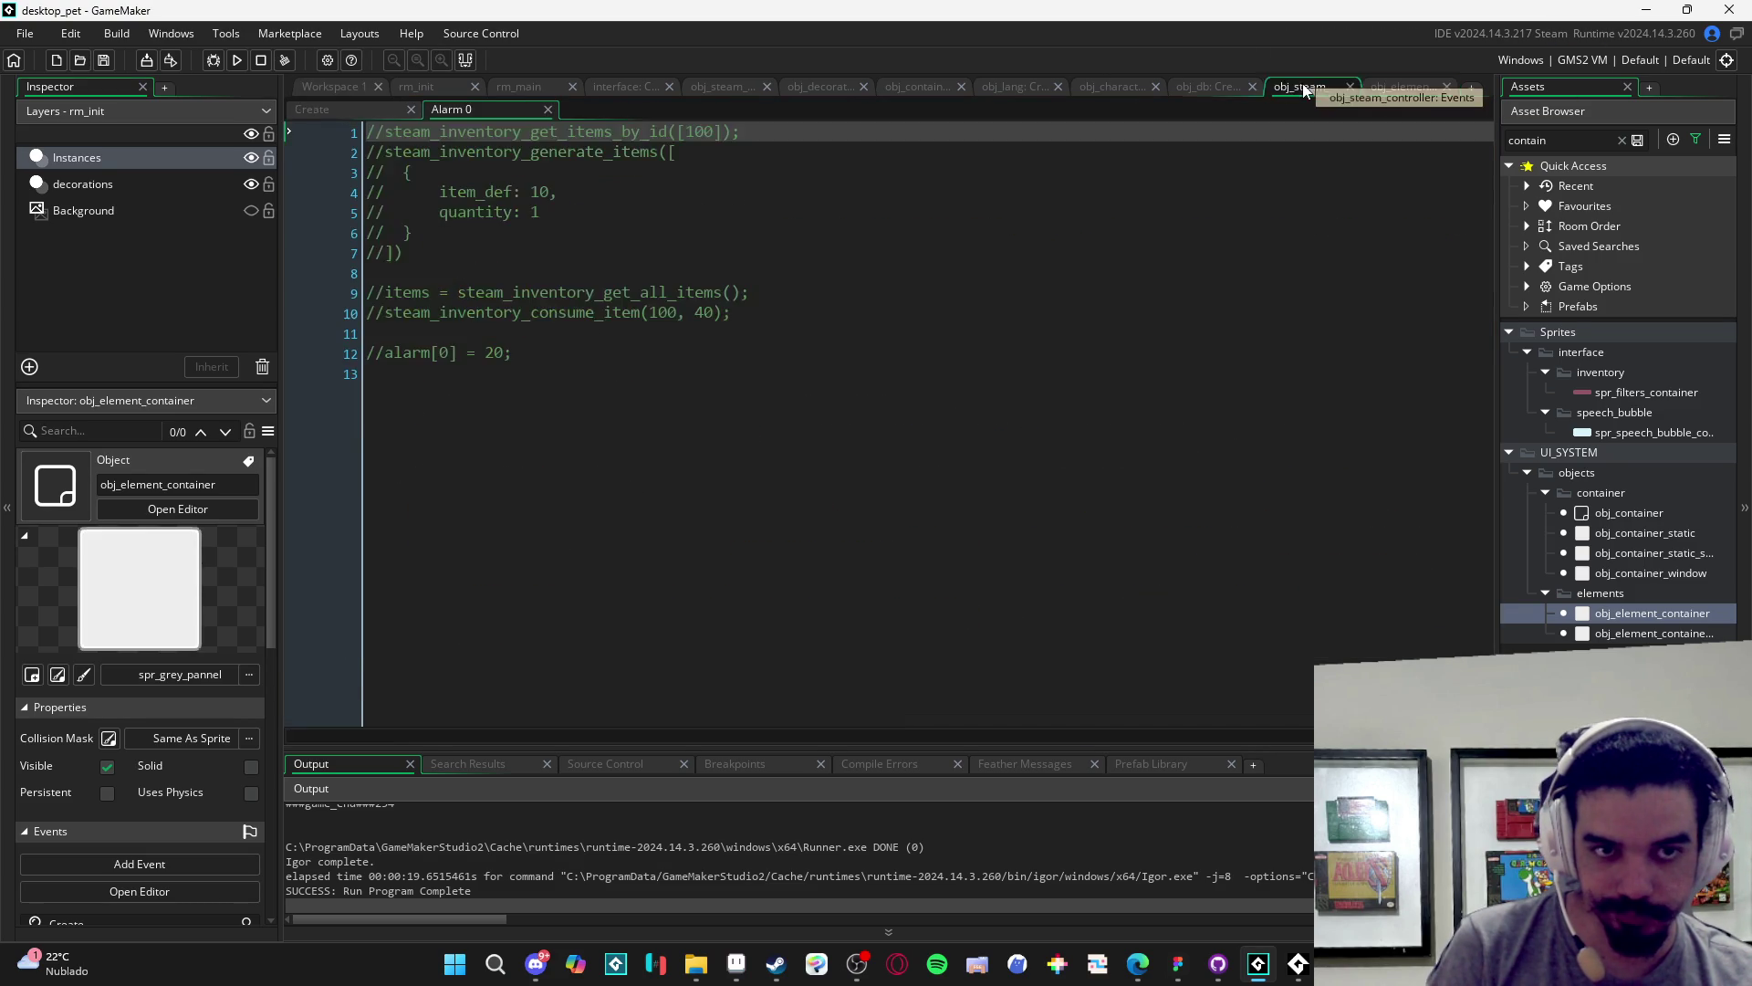
# - Back in the interface Create code, comment out the four test button lines 243–246
pyautogui.click(1202, 88)
pyautogui.click(1081, 88)
pyautogui.click(1013, 86)
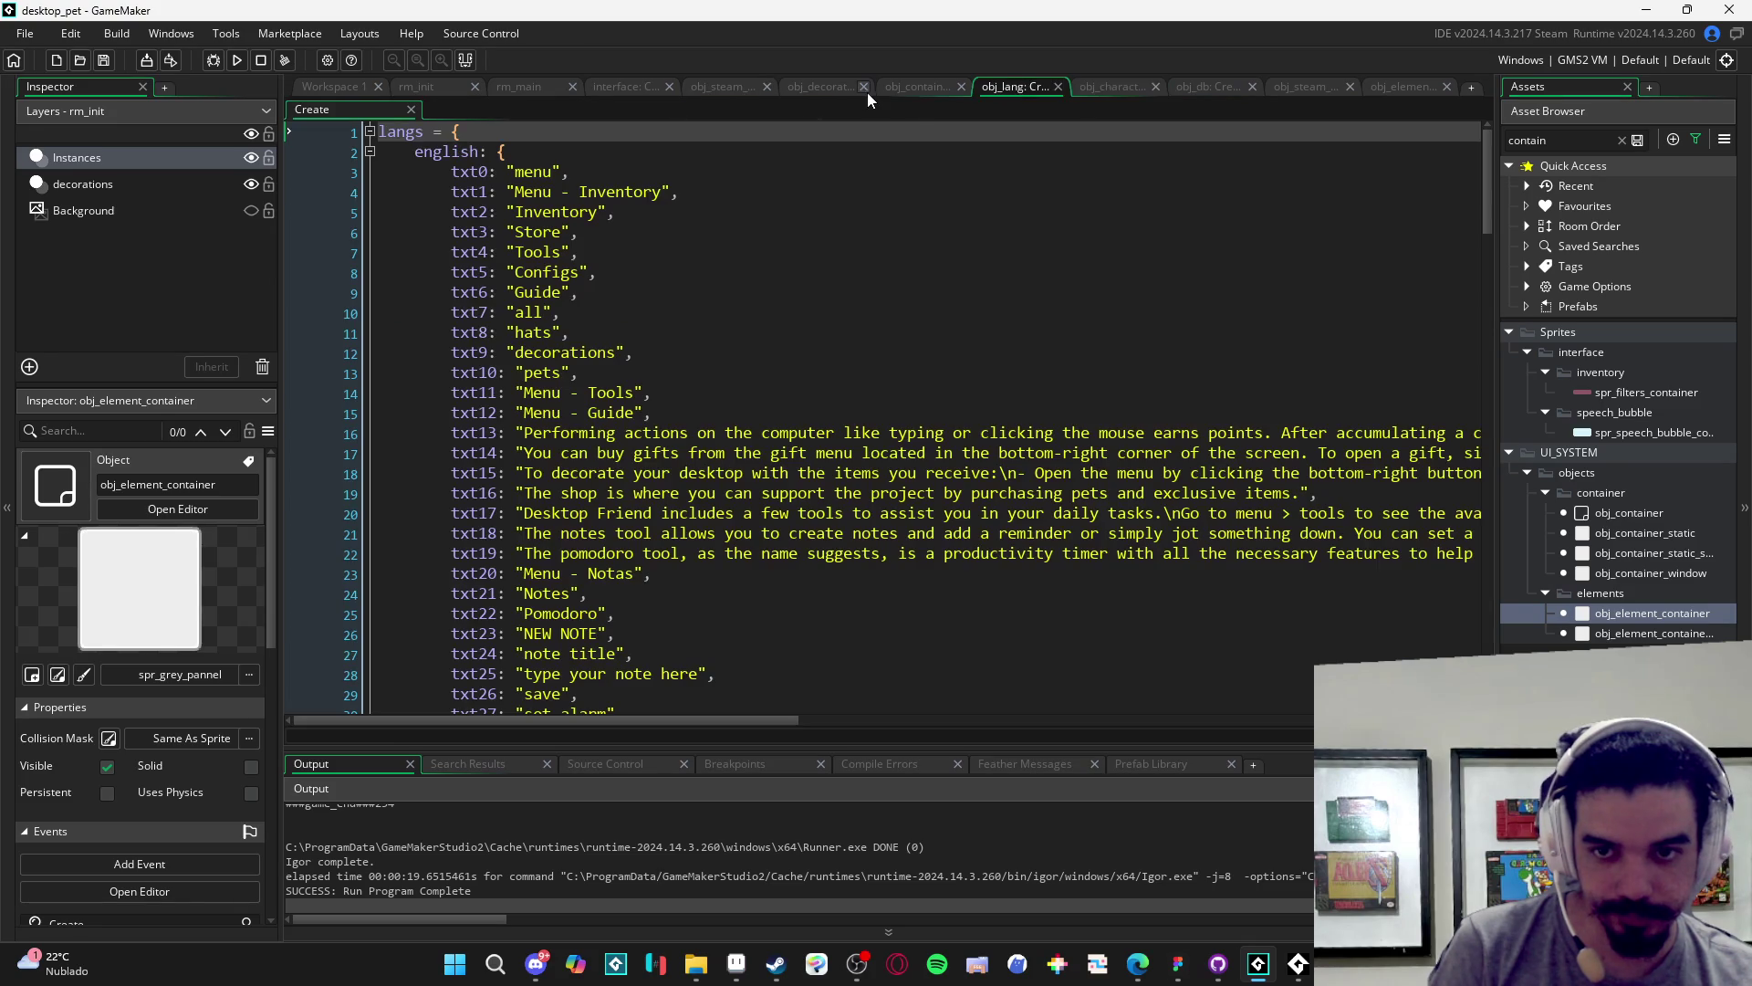
pyautogui.click(630, 87)
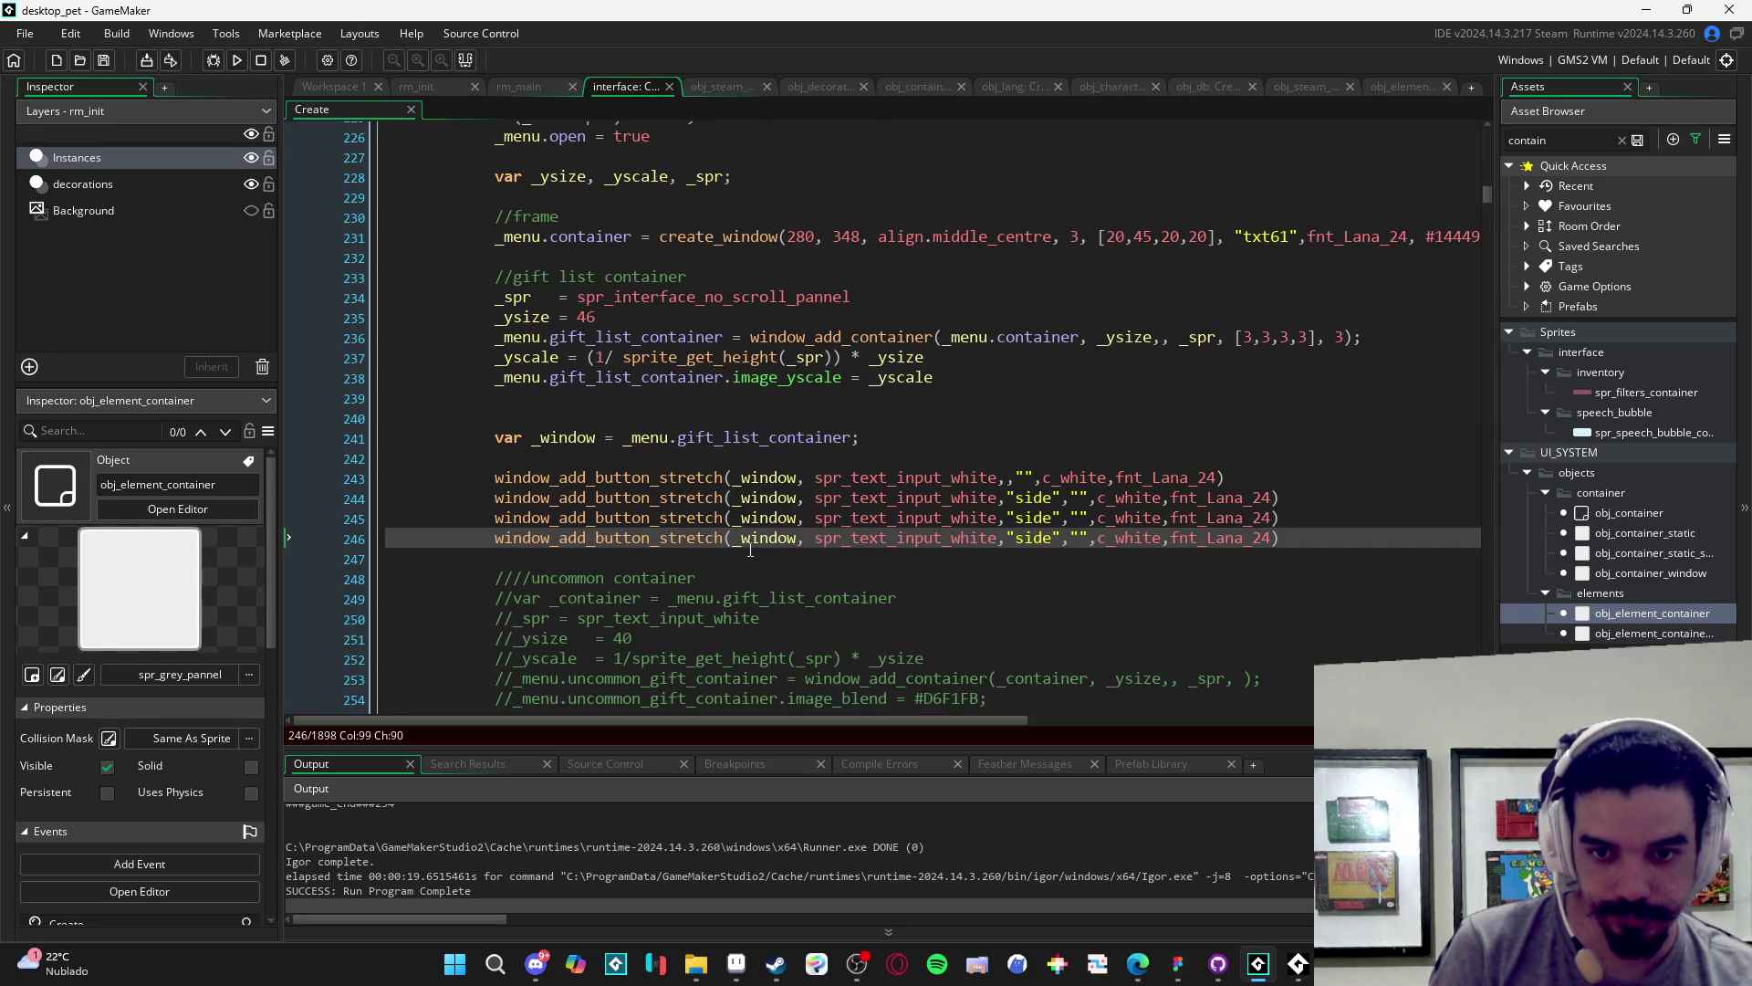
pyautogui.click(981, 538)
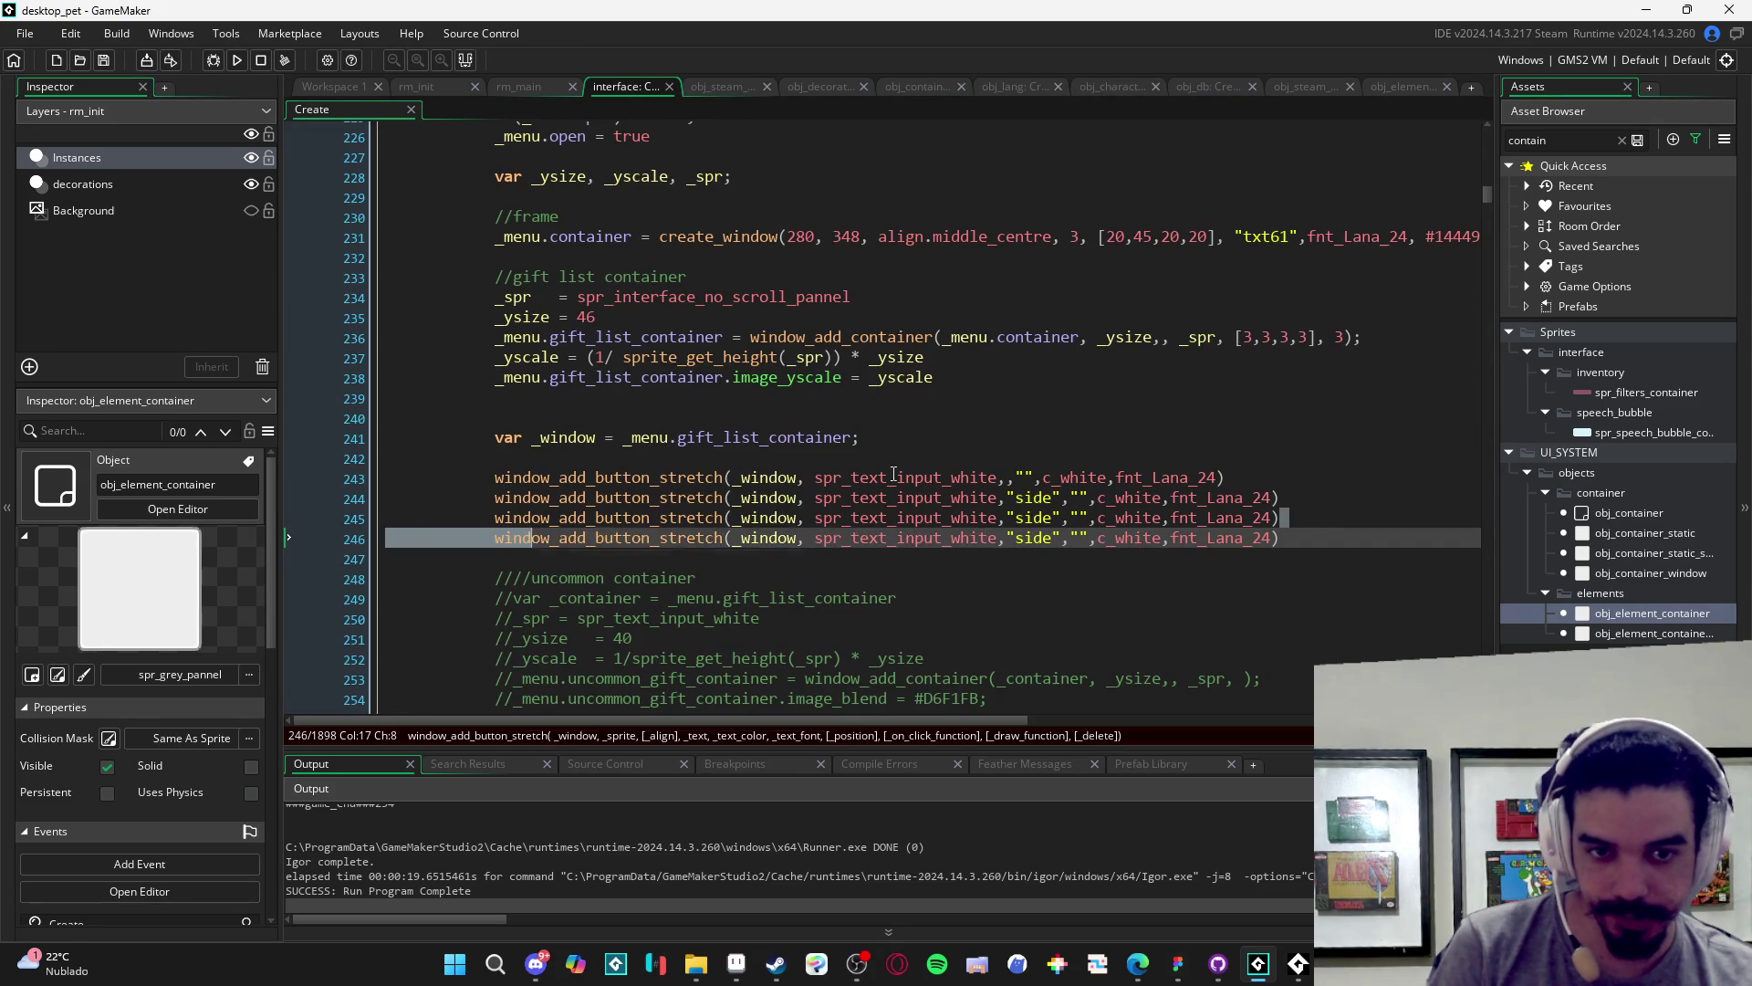
pyautogui.press('Up')
pyautogui.press('Up')
pyautogui.press('Up')
pyautogui.moveTo(1308, 541); pyautogui.dragTo(387, 472)
pyautogui.hotkey('ctrl', 'k')
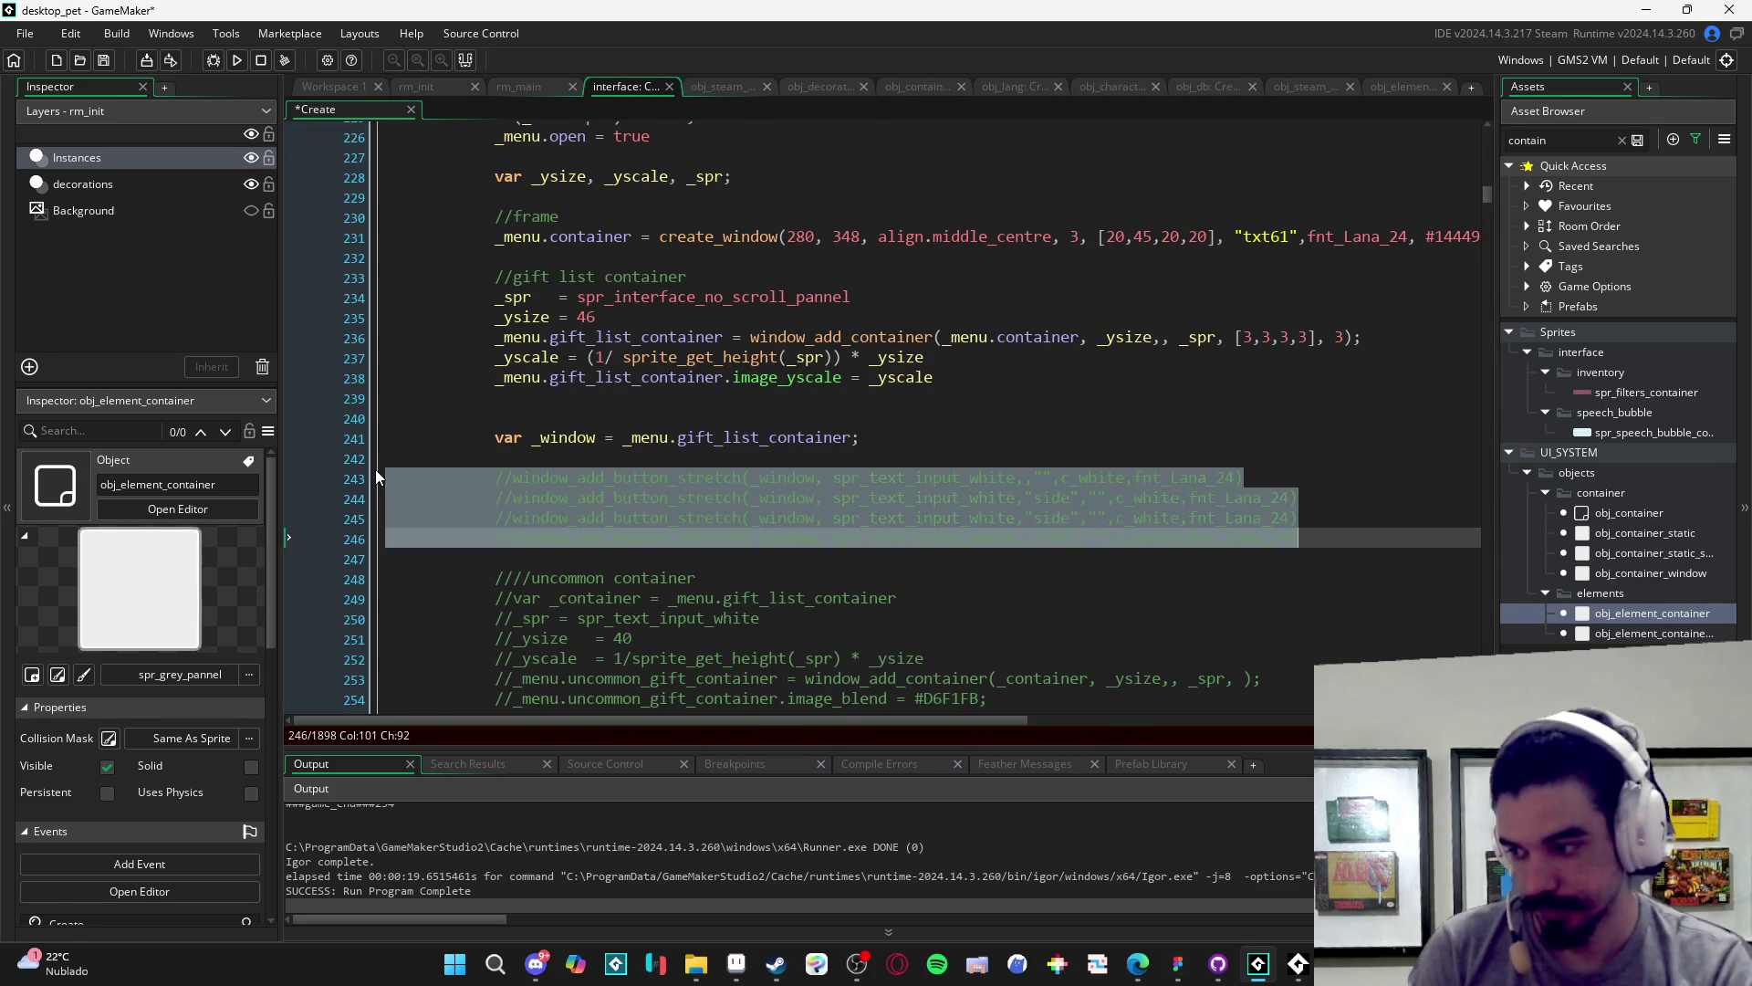
# - Uncomment the uncommon gift container block and run the game
pyautogui.scroll(-2, 634, 570)
pyautogui.click(634, 572)
pyautogui.moveTo(634, 569); pyautogui.dragTo(371, 434)
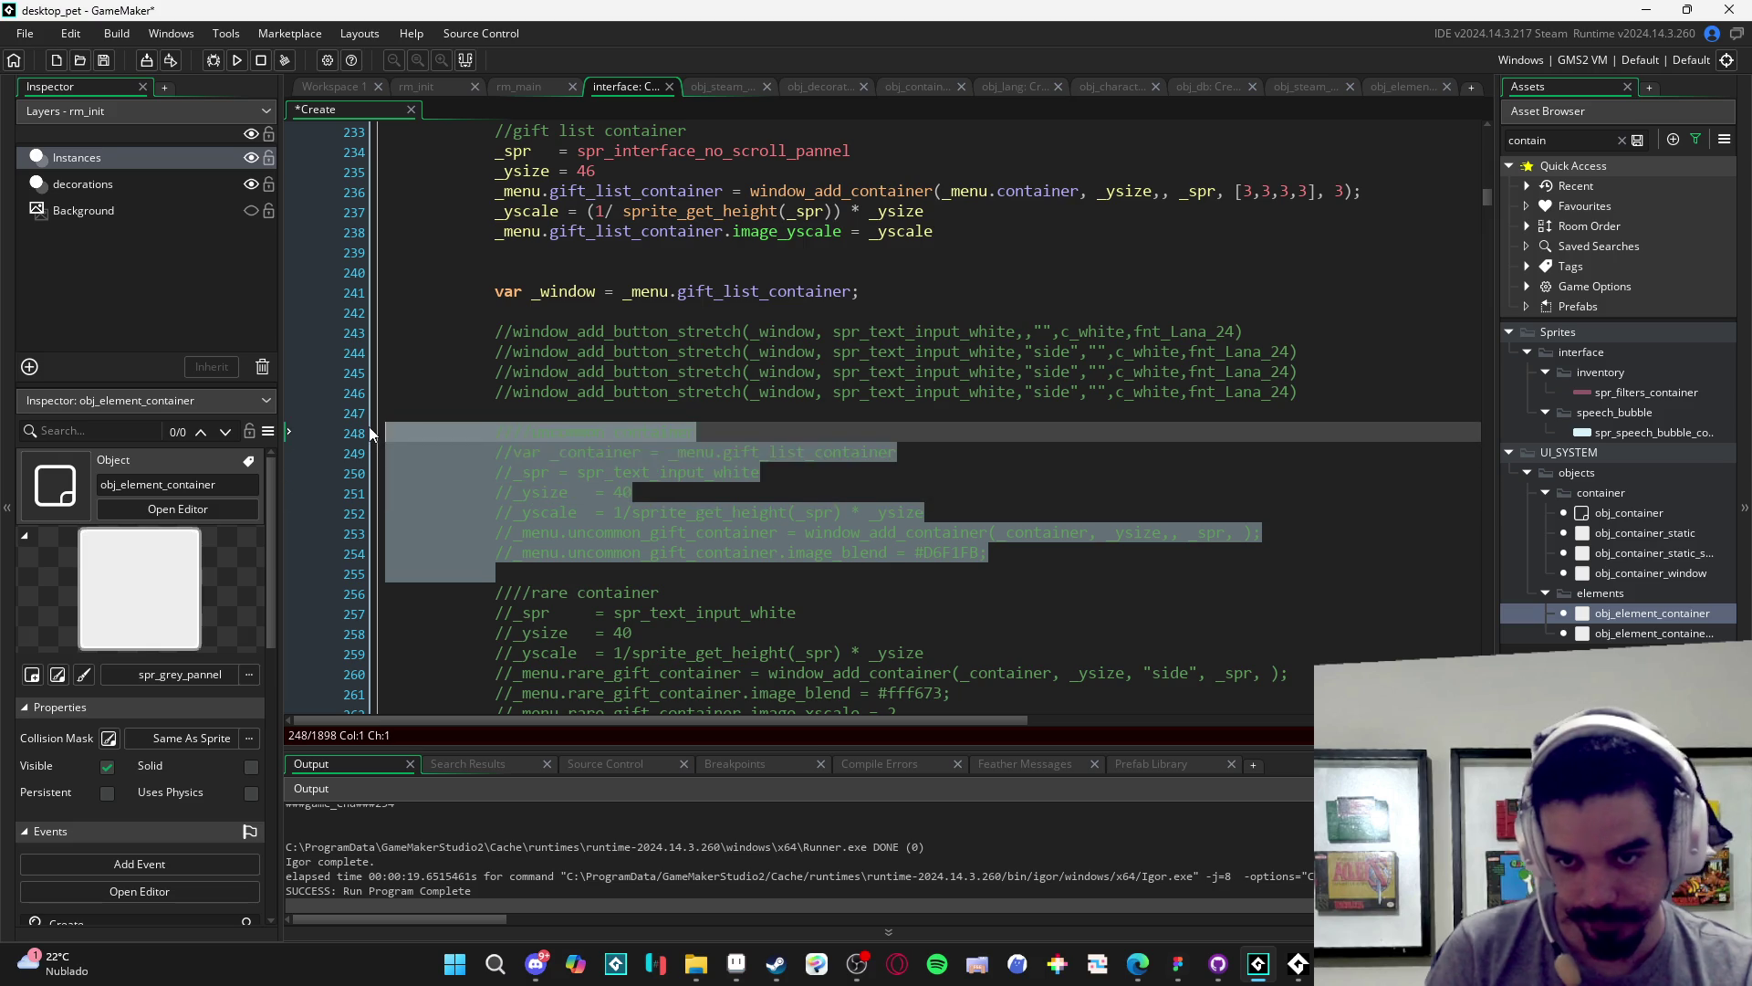
pyautogui.hotkey('ctrl', 'shift', 'k')
pyautogui.press('F5')
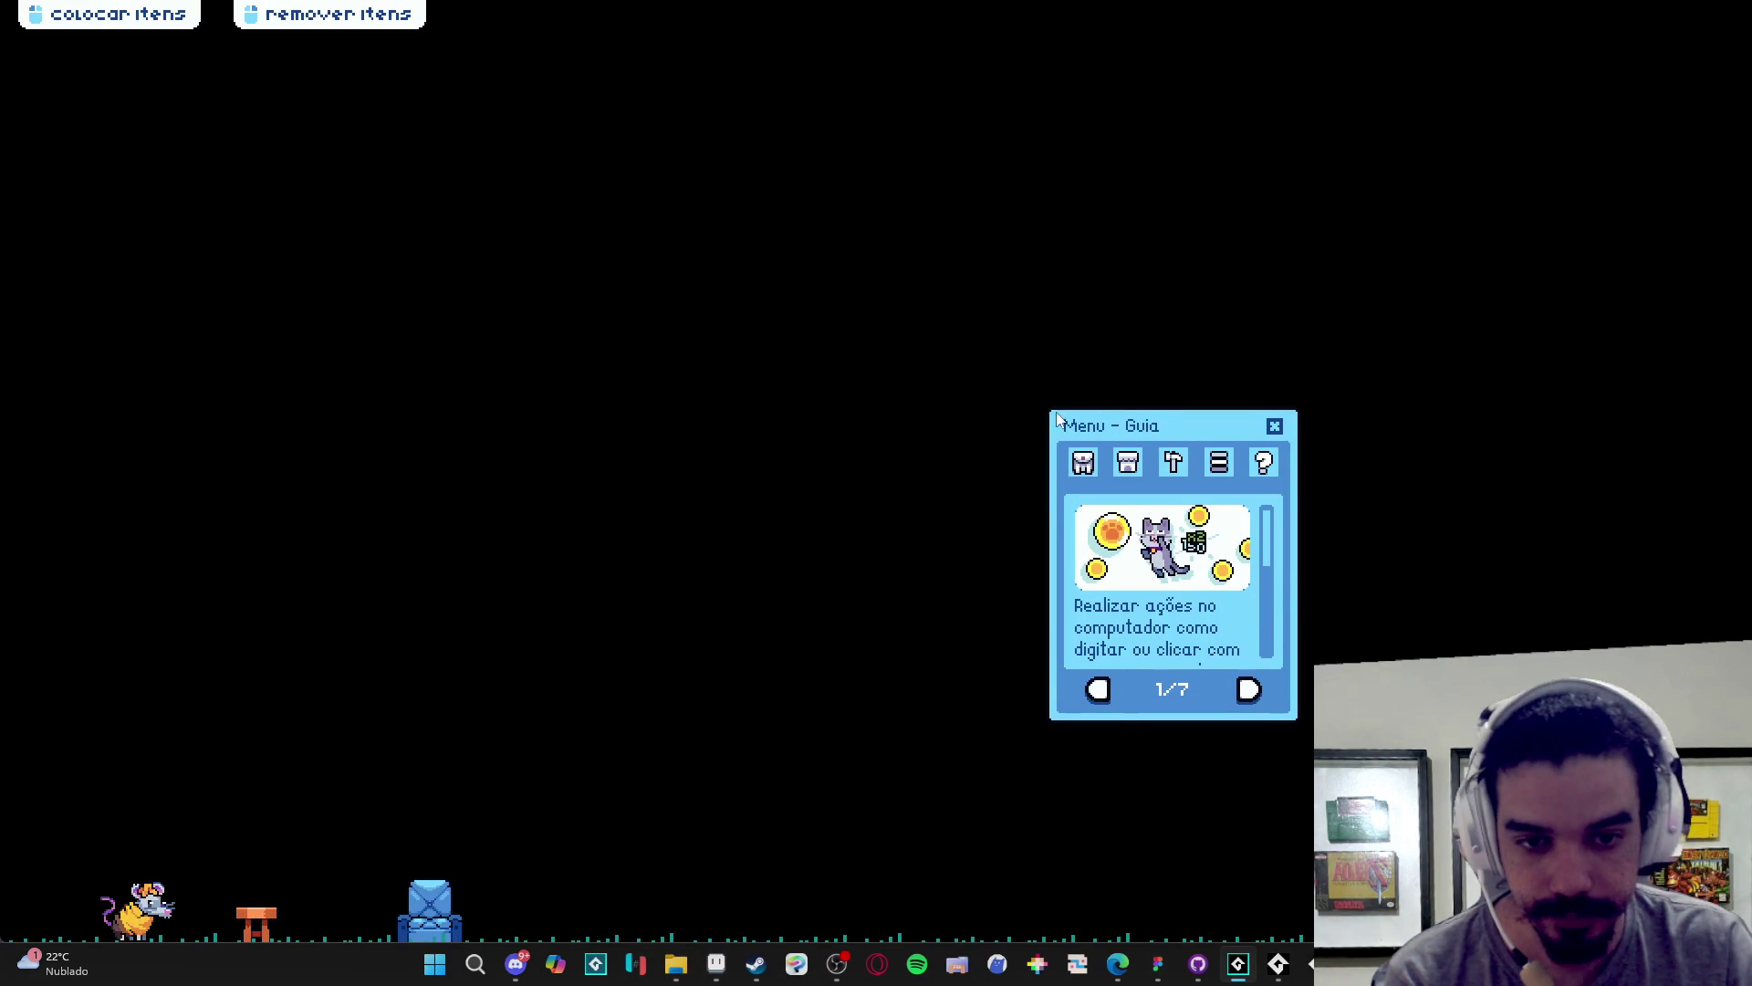
# - Open Inventário then Trocar to see the gift list as a thin strip, then close the game
pyautogui.click(1083, 462)
pyautogui.click(1118, 690)
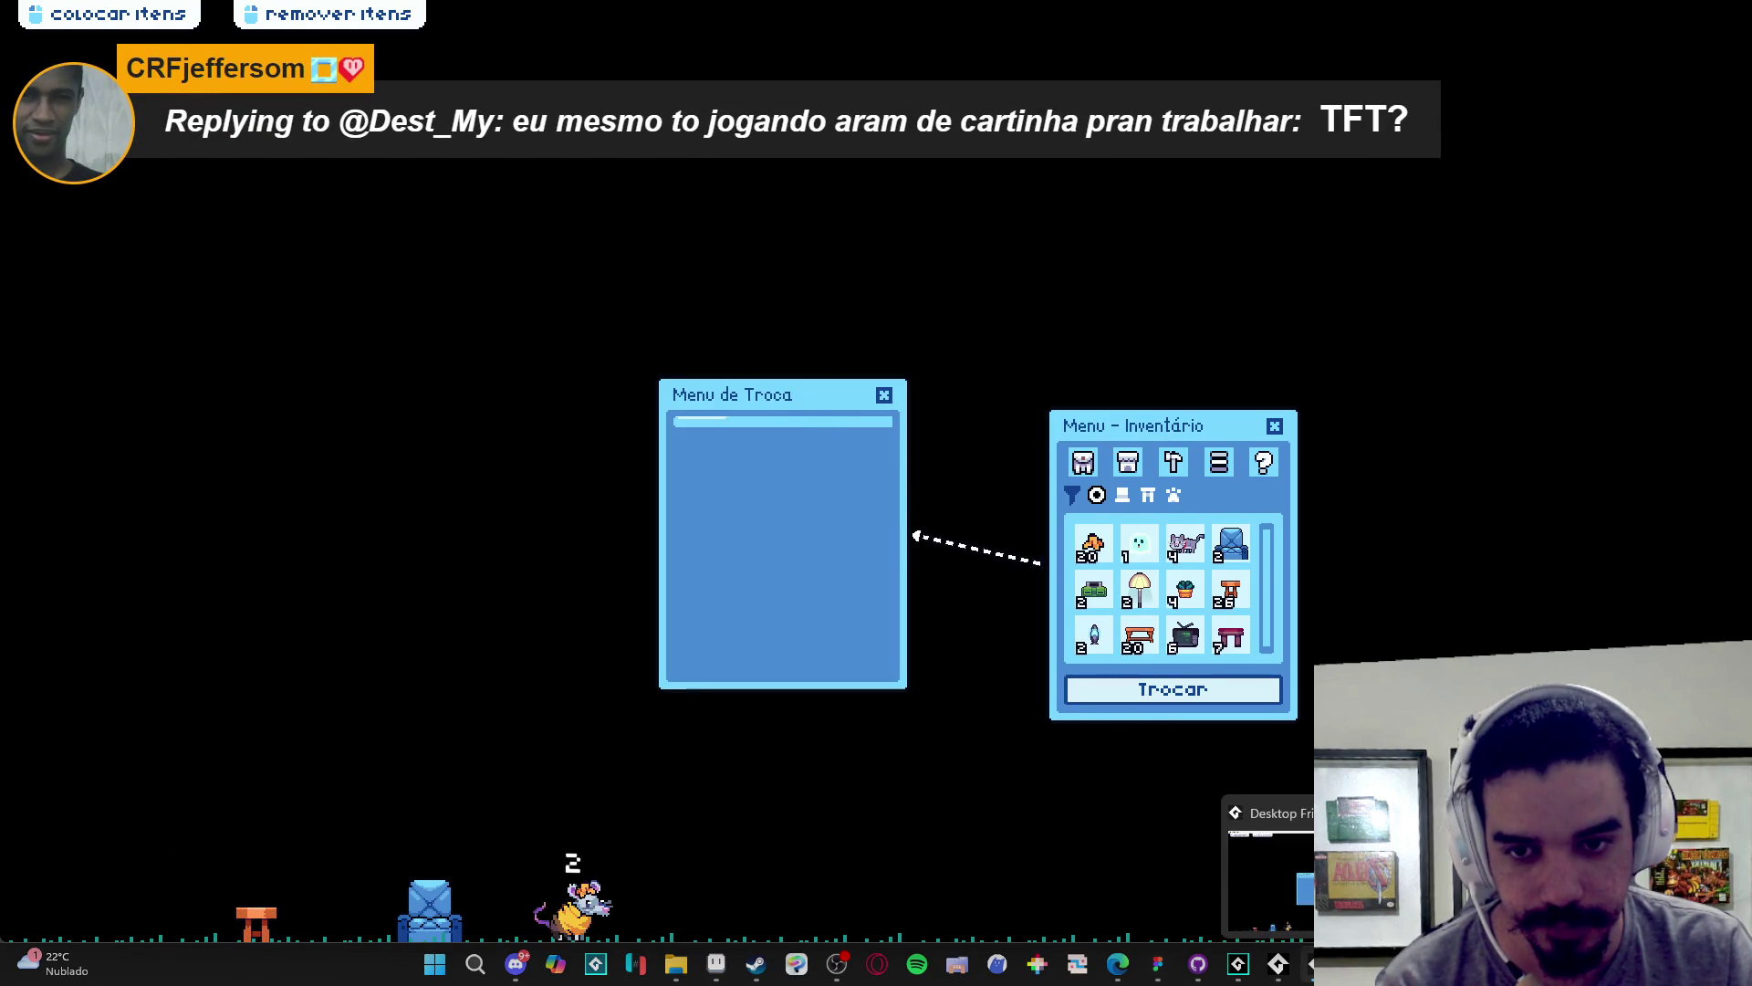
pyautogui.rightClick(1312, 964)
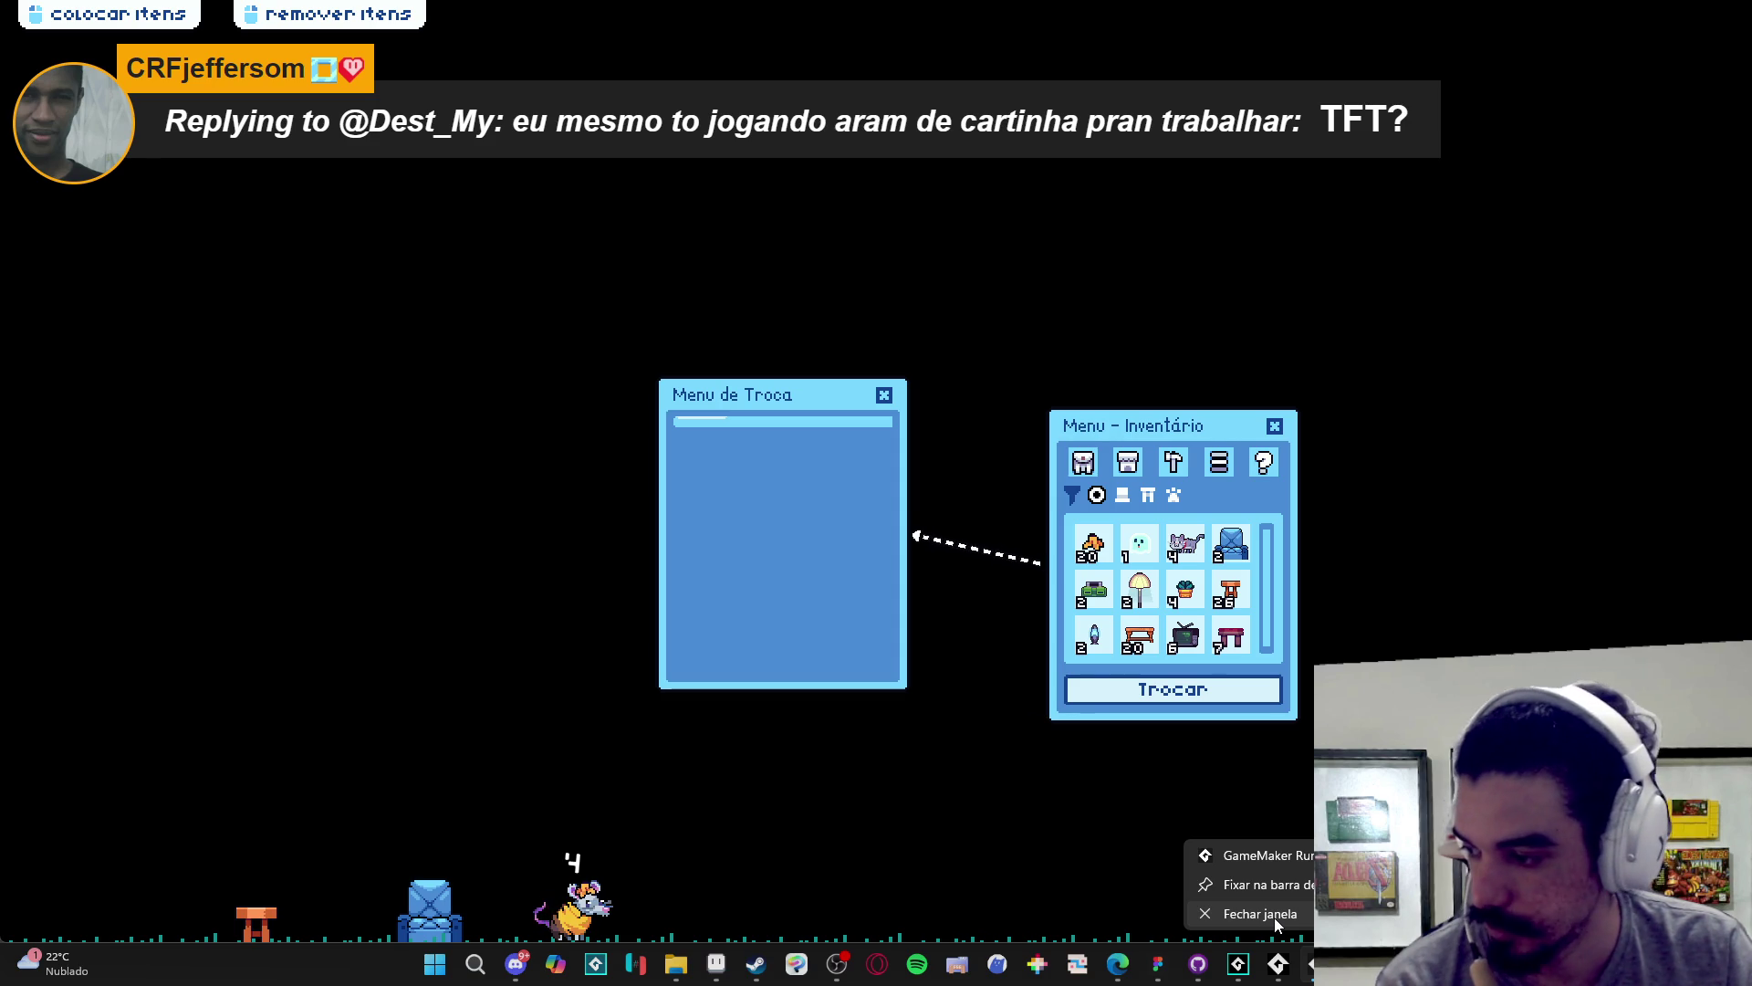
pyautogui.click(1274, 917)
pyautogui.click(1038, 472)
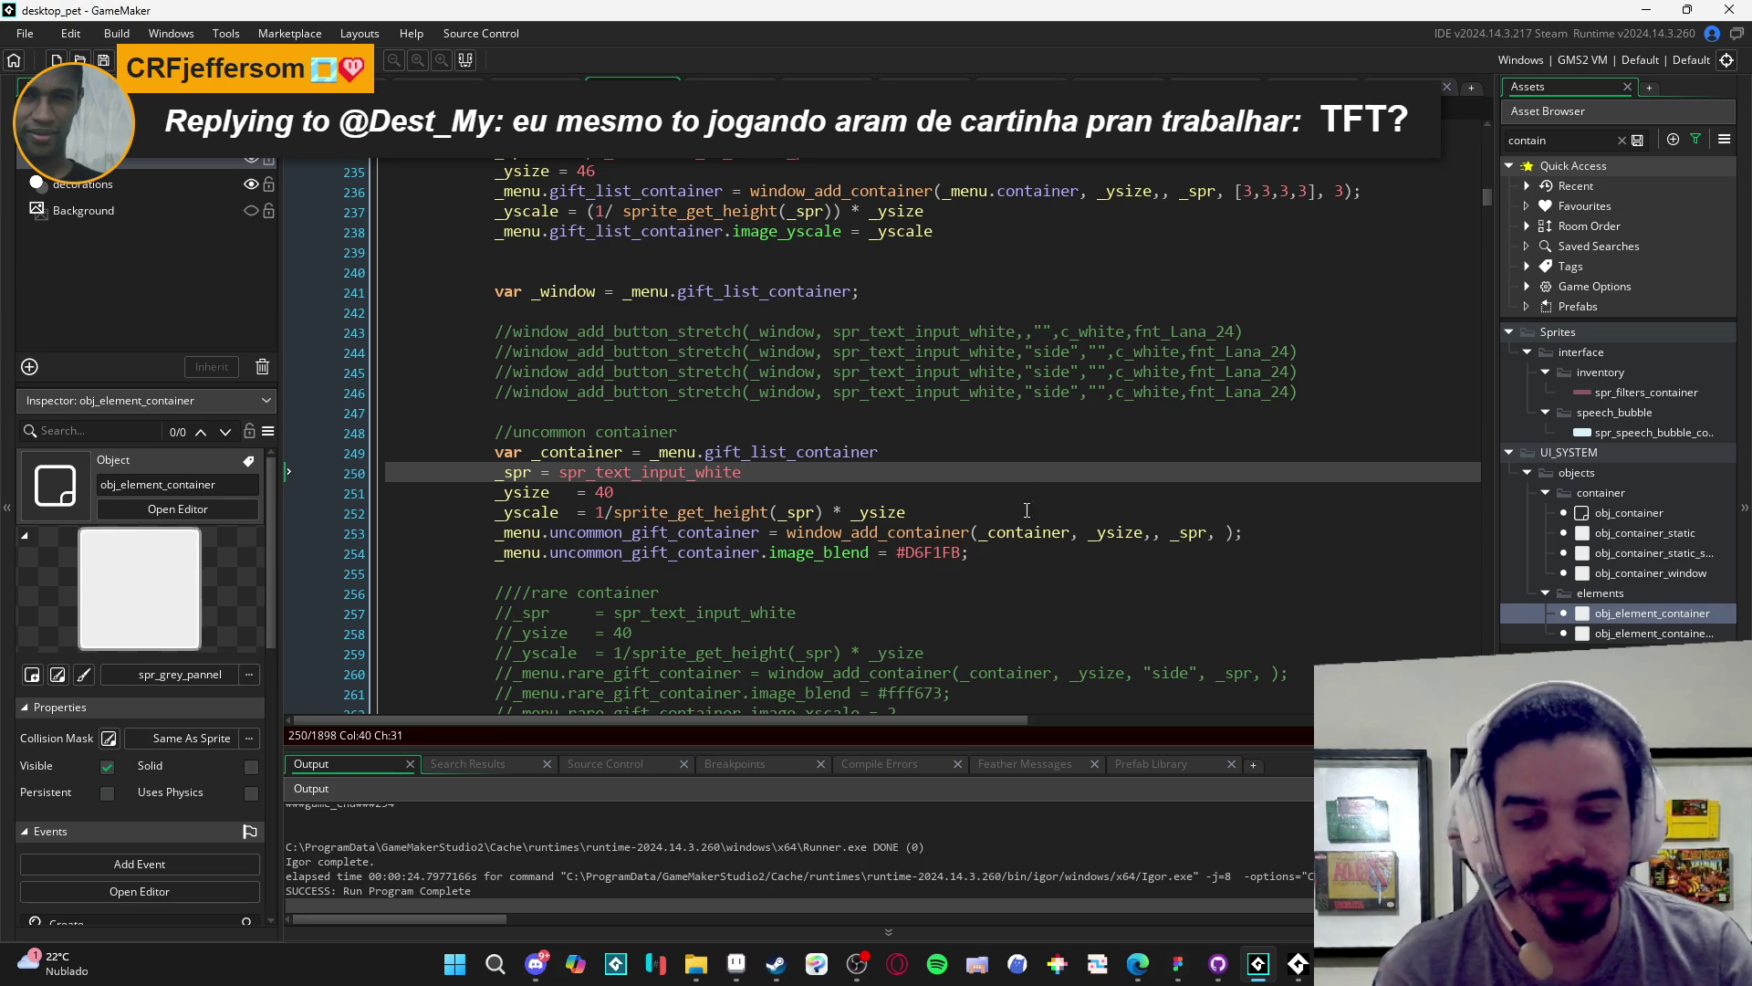
# - Compare the exchange menu sprite in Aseprite with the window_add_container and image_yscale code
pyautogui.click(750, 960)
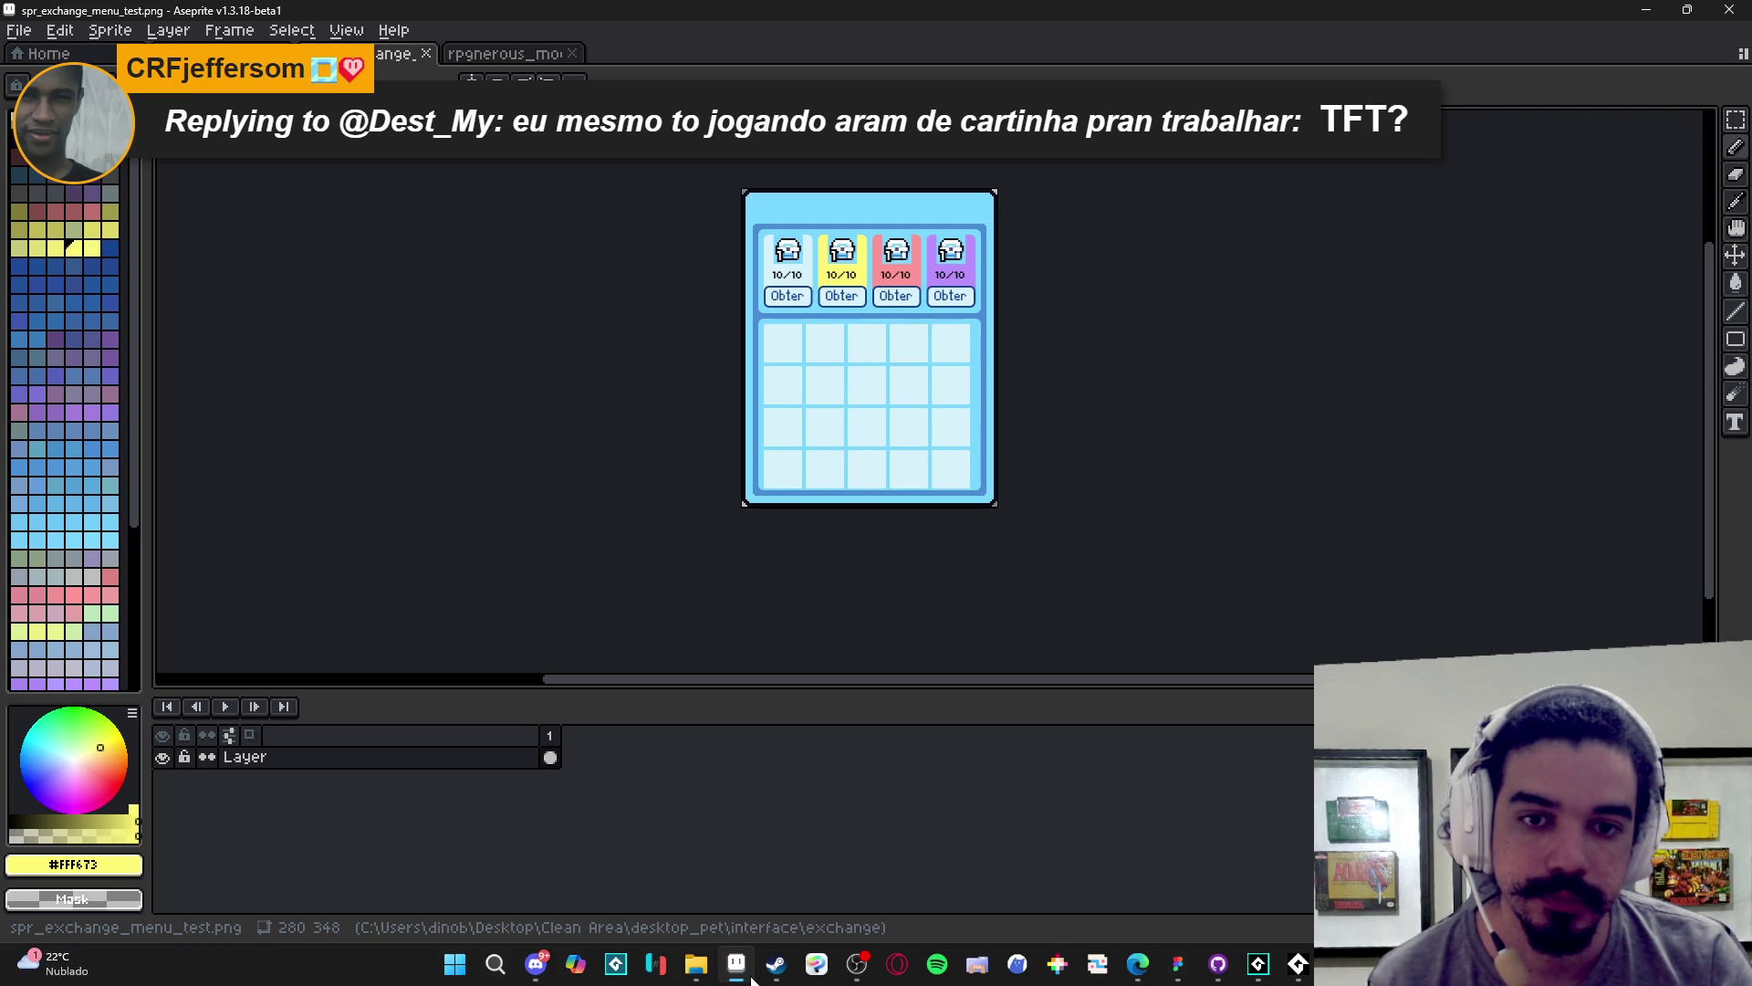
pyautogui.click(741, 967)
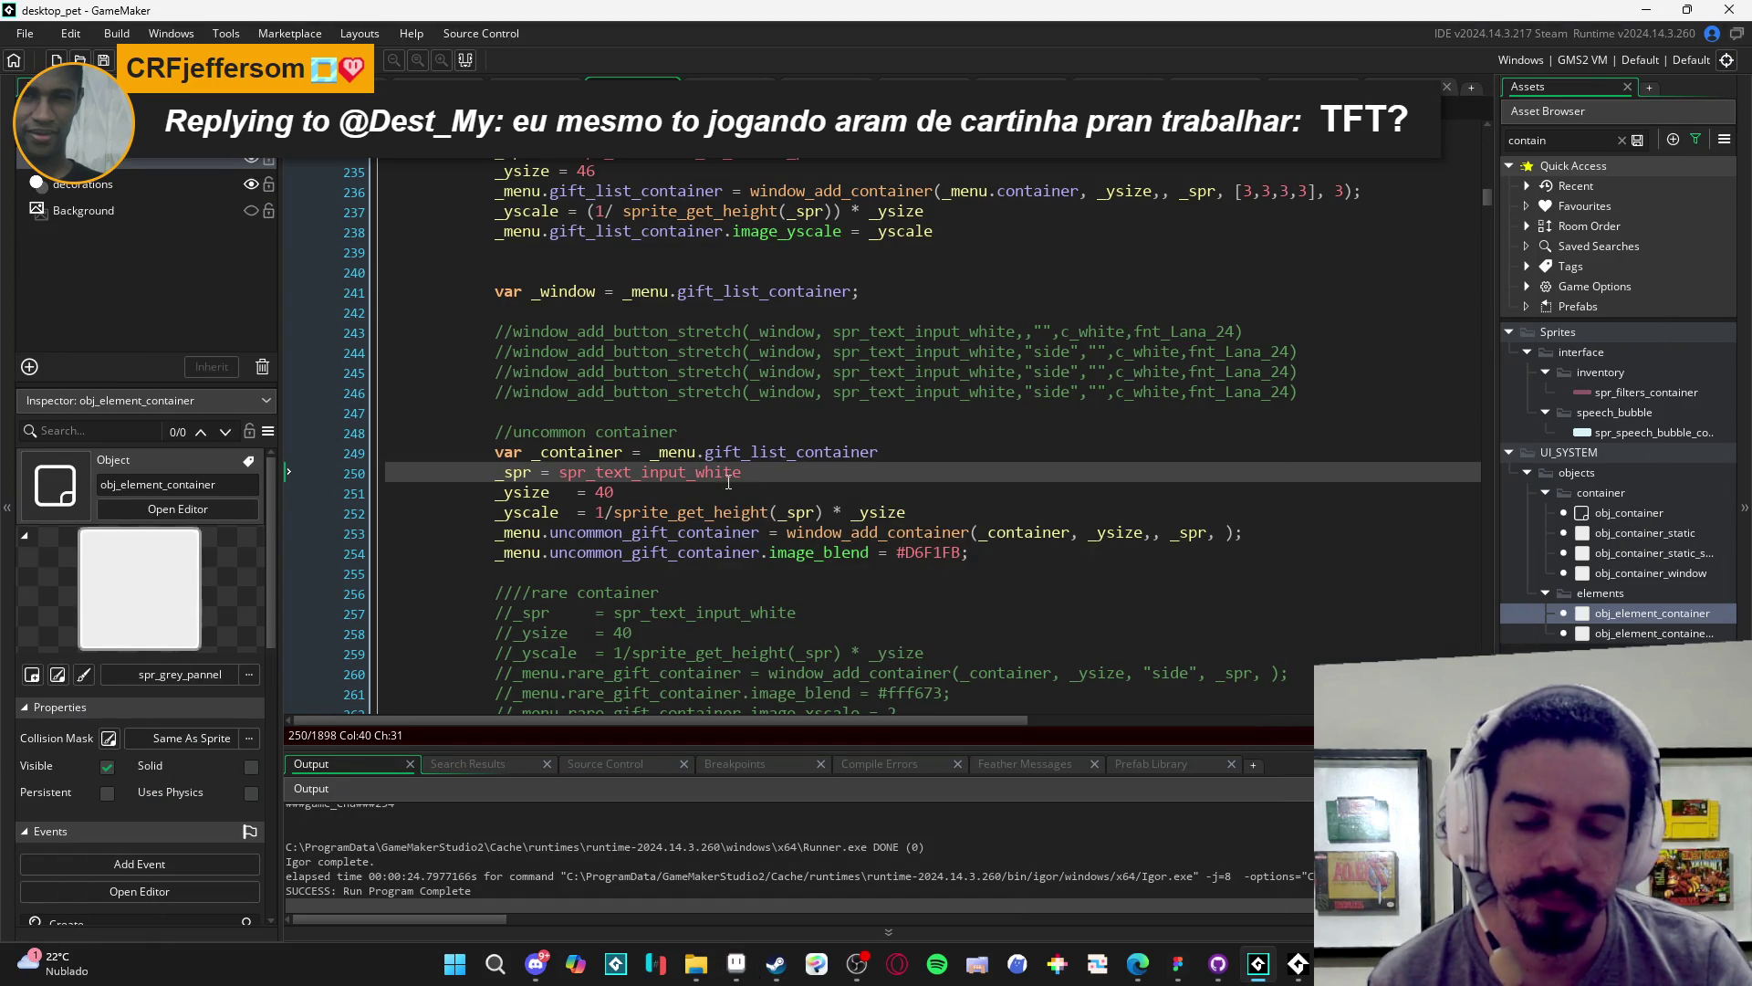
pyautogui.scroll(2, 820, 527)
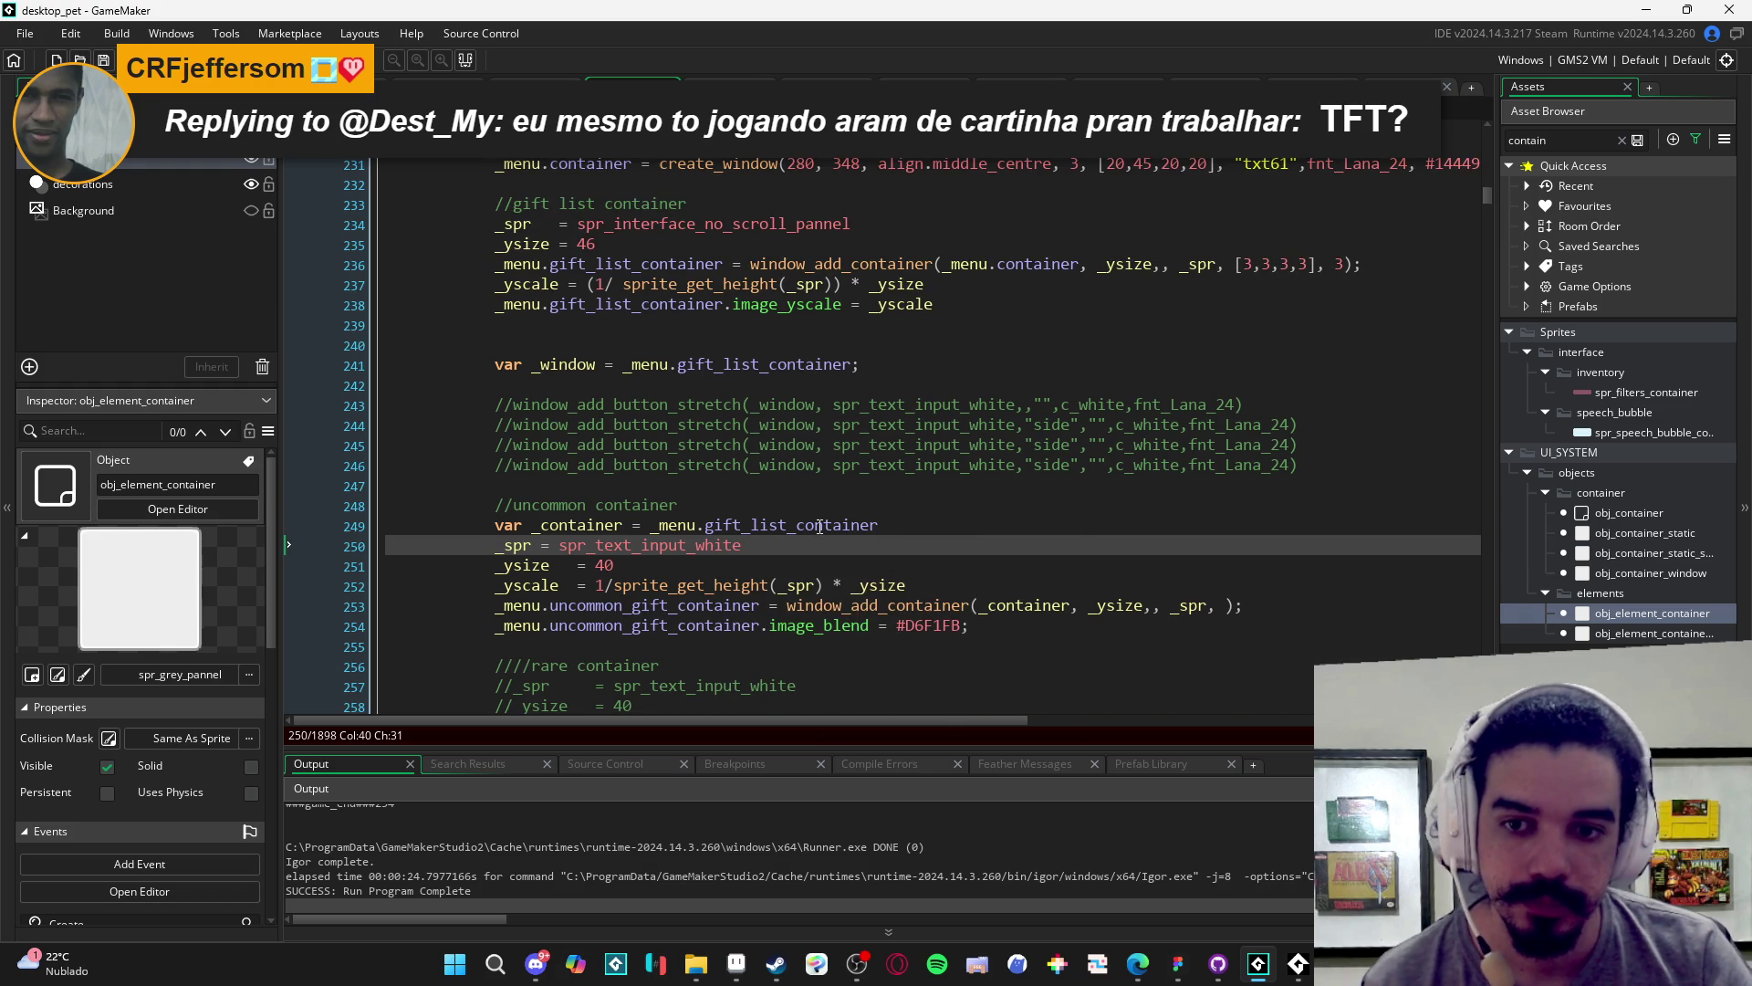
pyautogui.scroll(-2, 819, 526)
pyautogui.moveTo(497, 536)
pyautogui.mouseDown()
pyautogui.moveTo(456, 390)
pyautogui.moveTo(484, 391)
pyautogui.mouseUp()
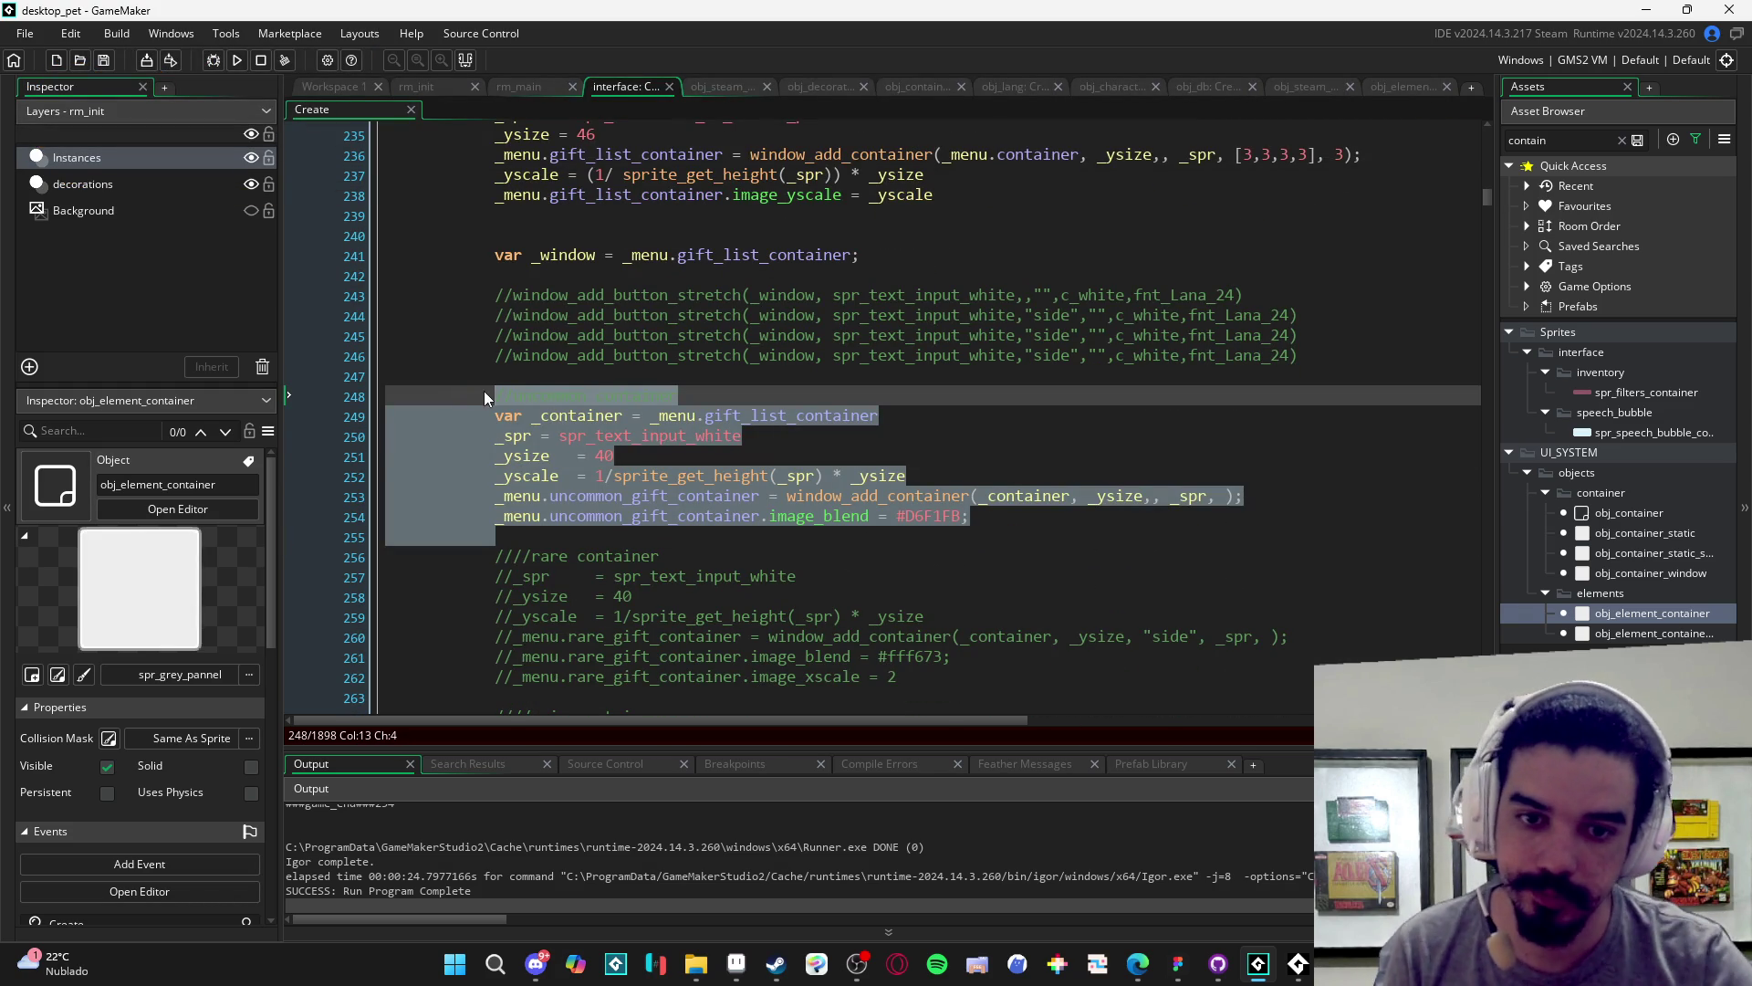
pyautogui.click(878, 395)
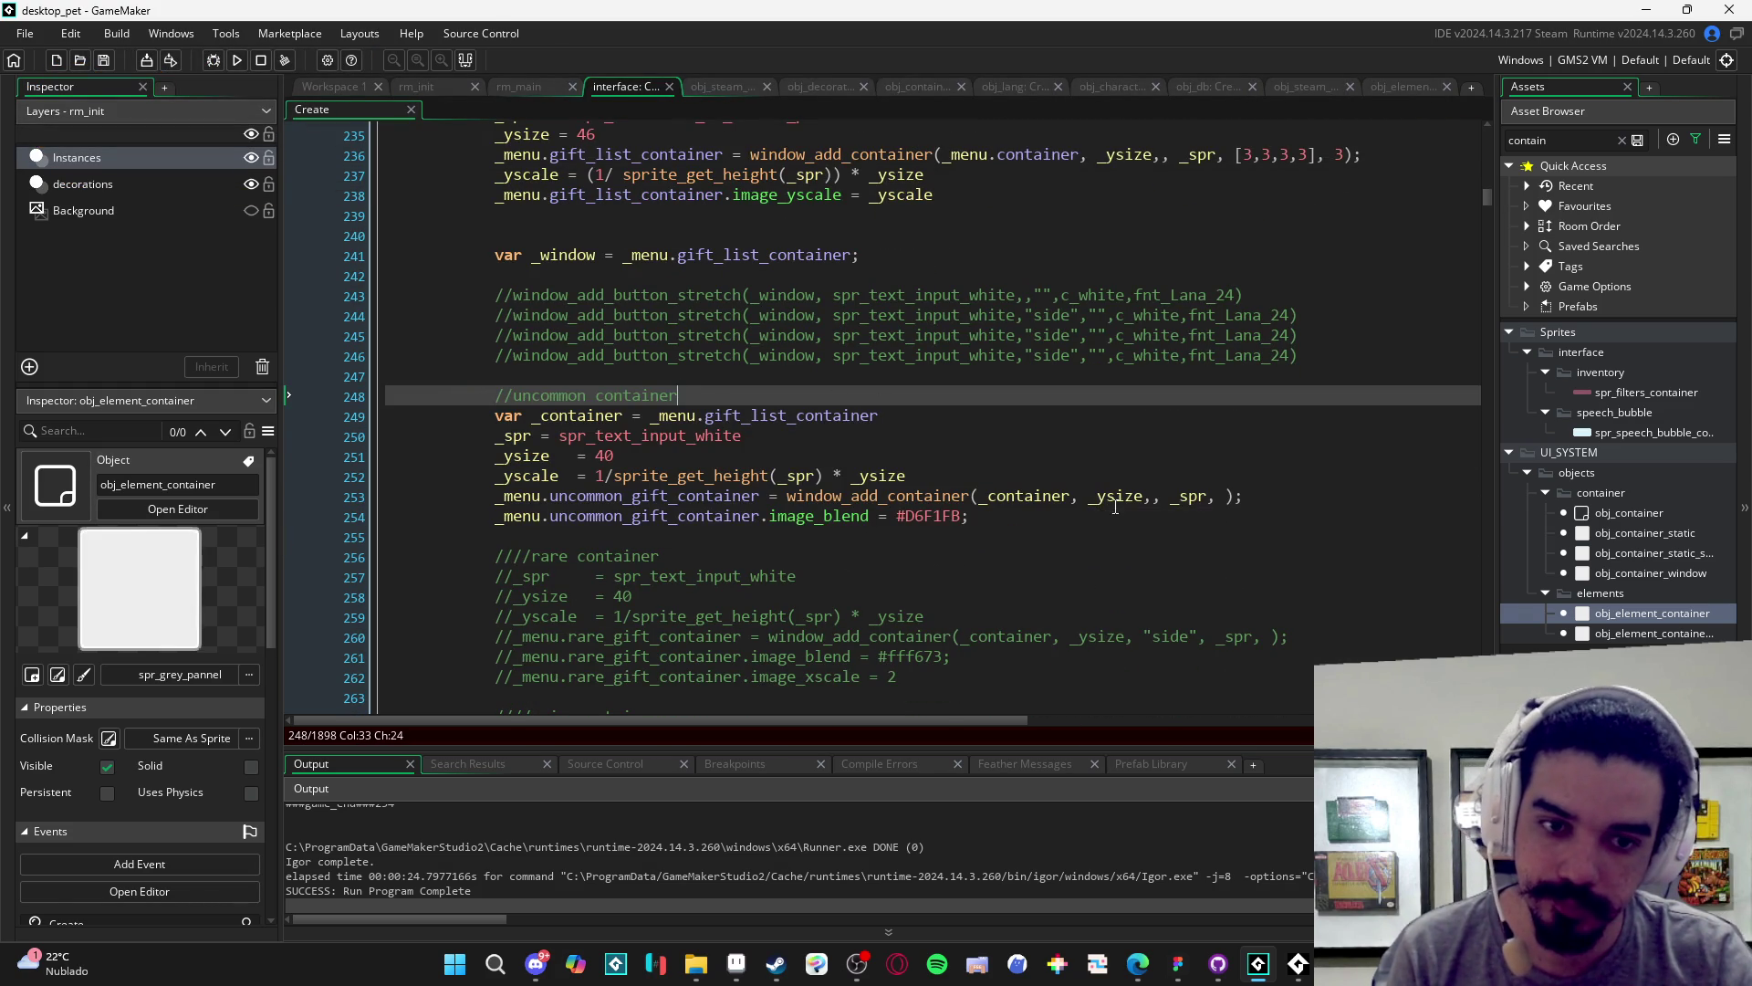
pyautogui.click(1106, 497)
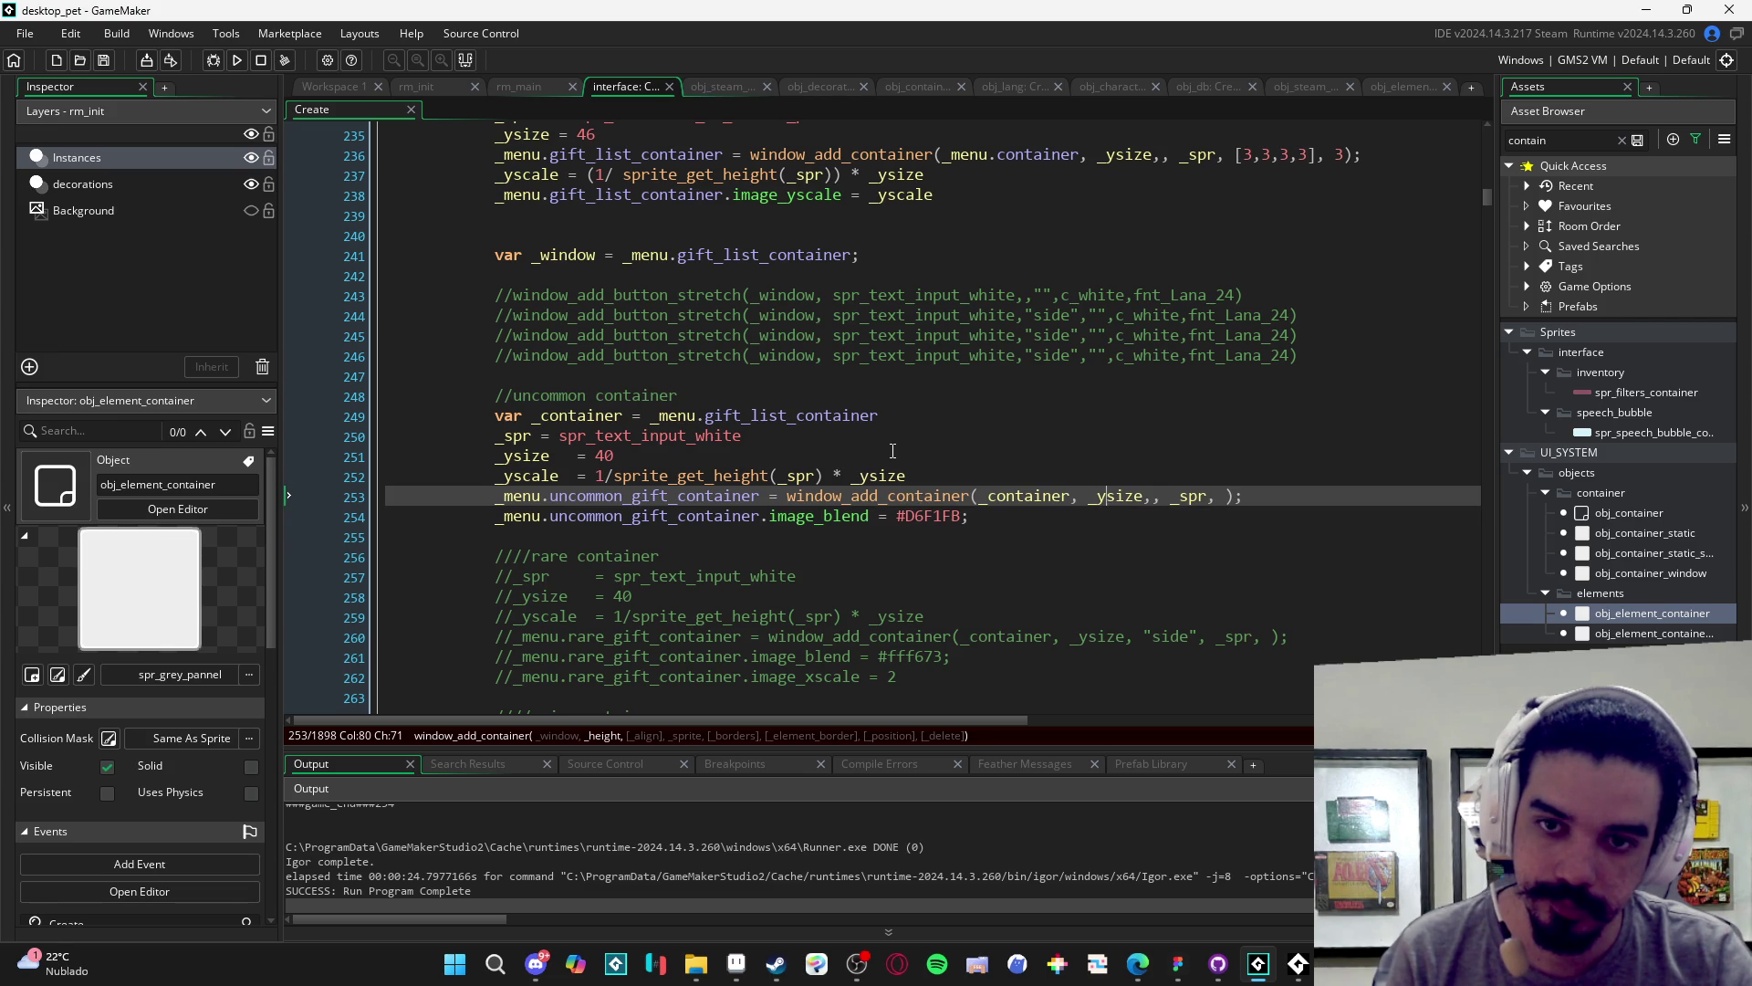
pyautogui.scroll(1, 893, 451)
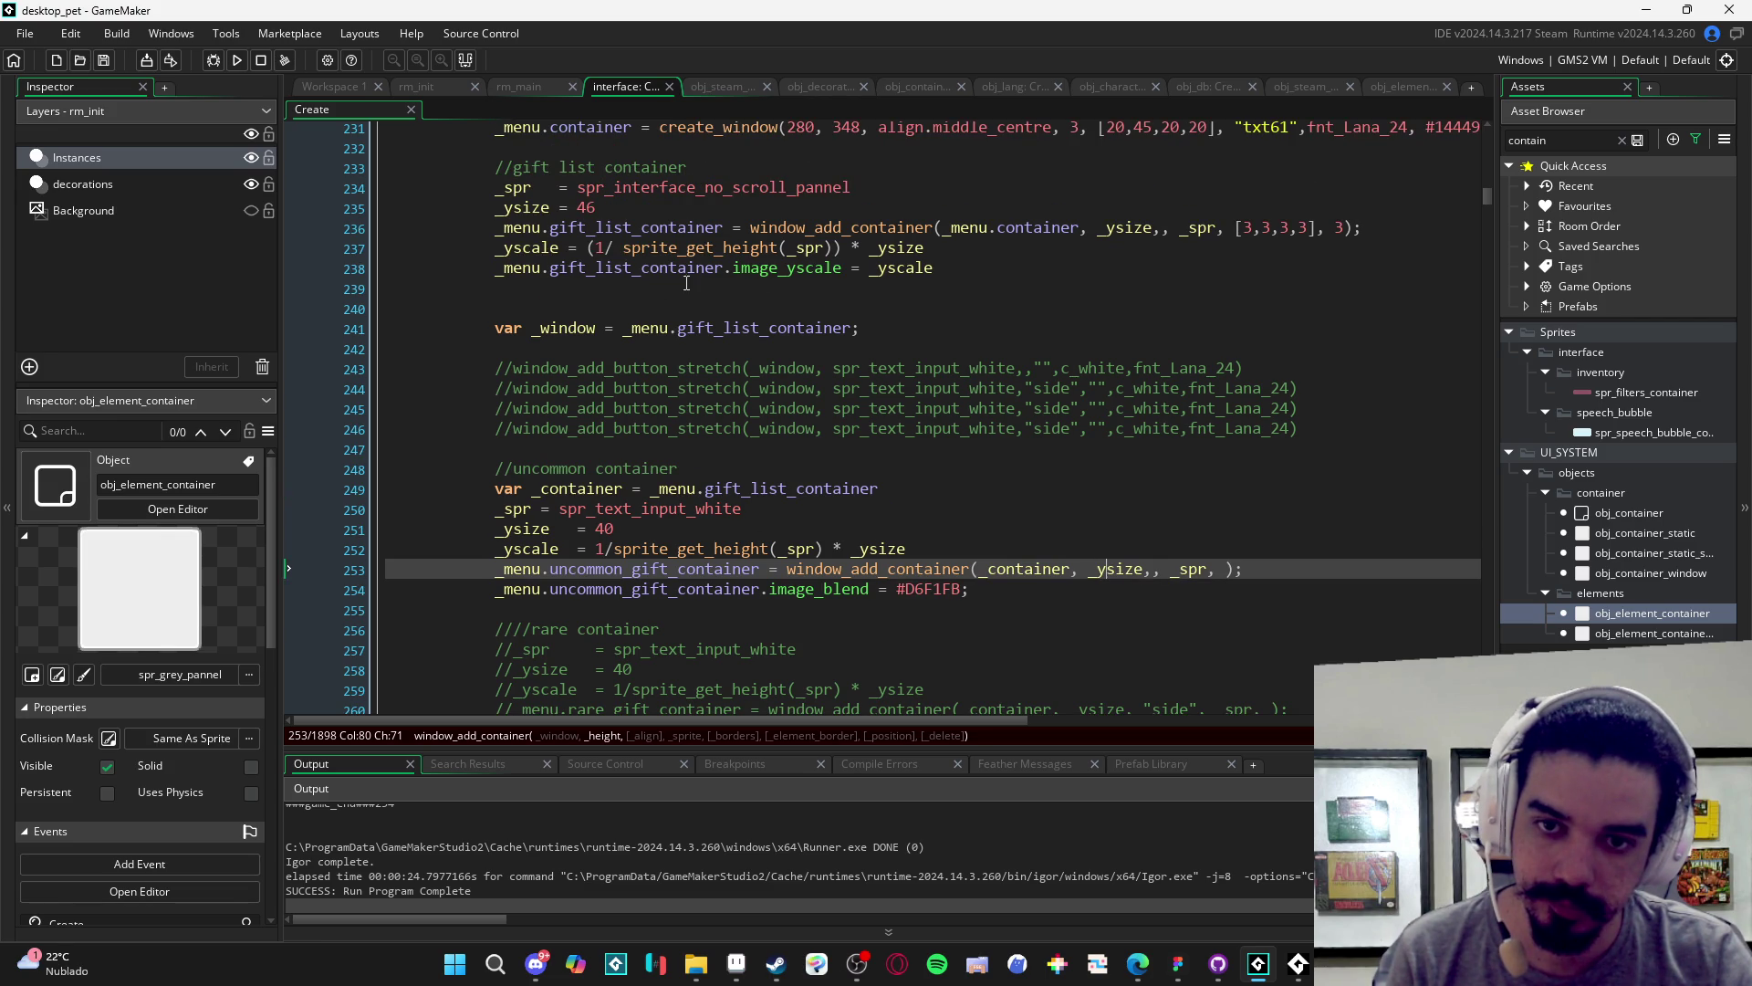
pyautogui.click(496, 267)
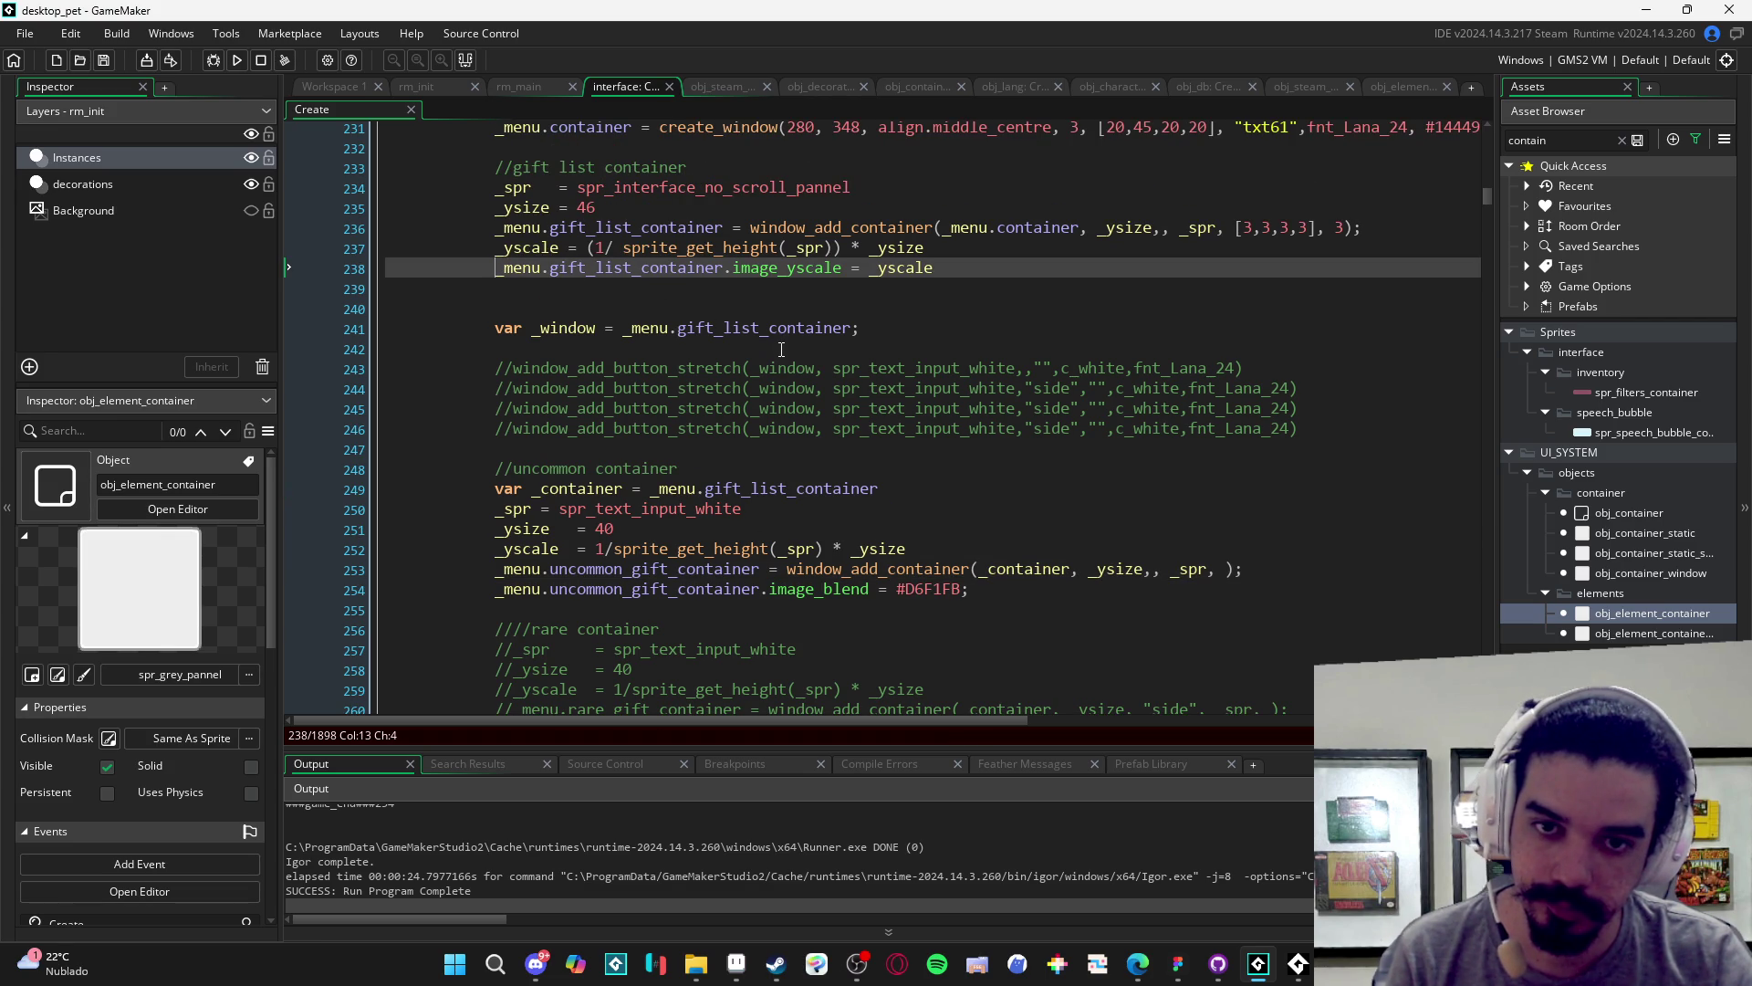
# - Open obj_element_container's Create code and delete the draw_set_font and _text_height lines
pyautogui.doubleClick(1661, 611)
pyautogui.moveTo(760, 369); pyautogui.dragTo(750, 368)
pyautogui.press('BackSpace')
pyautogui.press('Down')
pyautogui.hotkey('shift', 'End')
pyautogui.press('Delete')
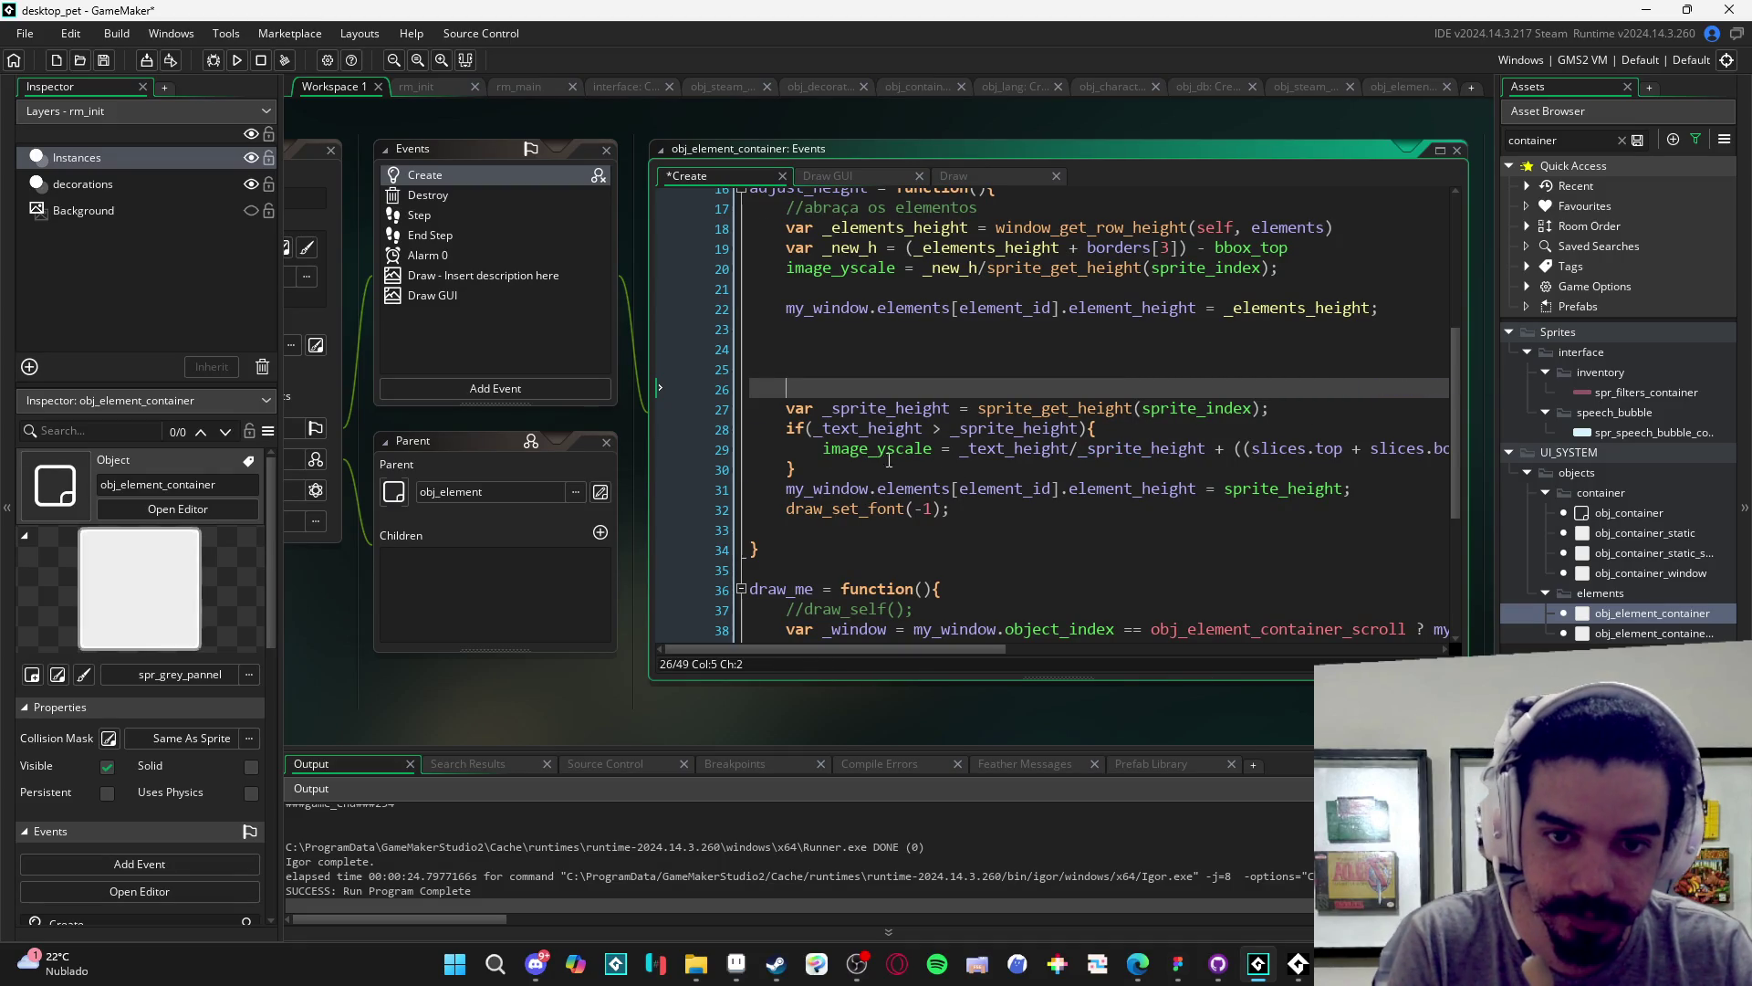
# - Remove the text-height if condition and the _text_height/ division from the image_yscale formula
pyautogui.click(789, 468)
pyautogui.moveTo(1108, 425); pyautogui.dragTo(785, 433)
pyautogui.moveTo(1078, 448); pyautogui.dragTo(952, 450)
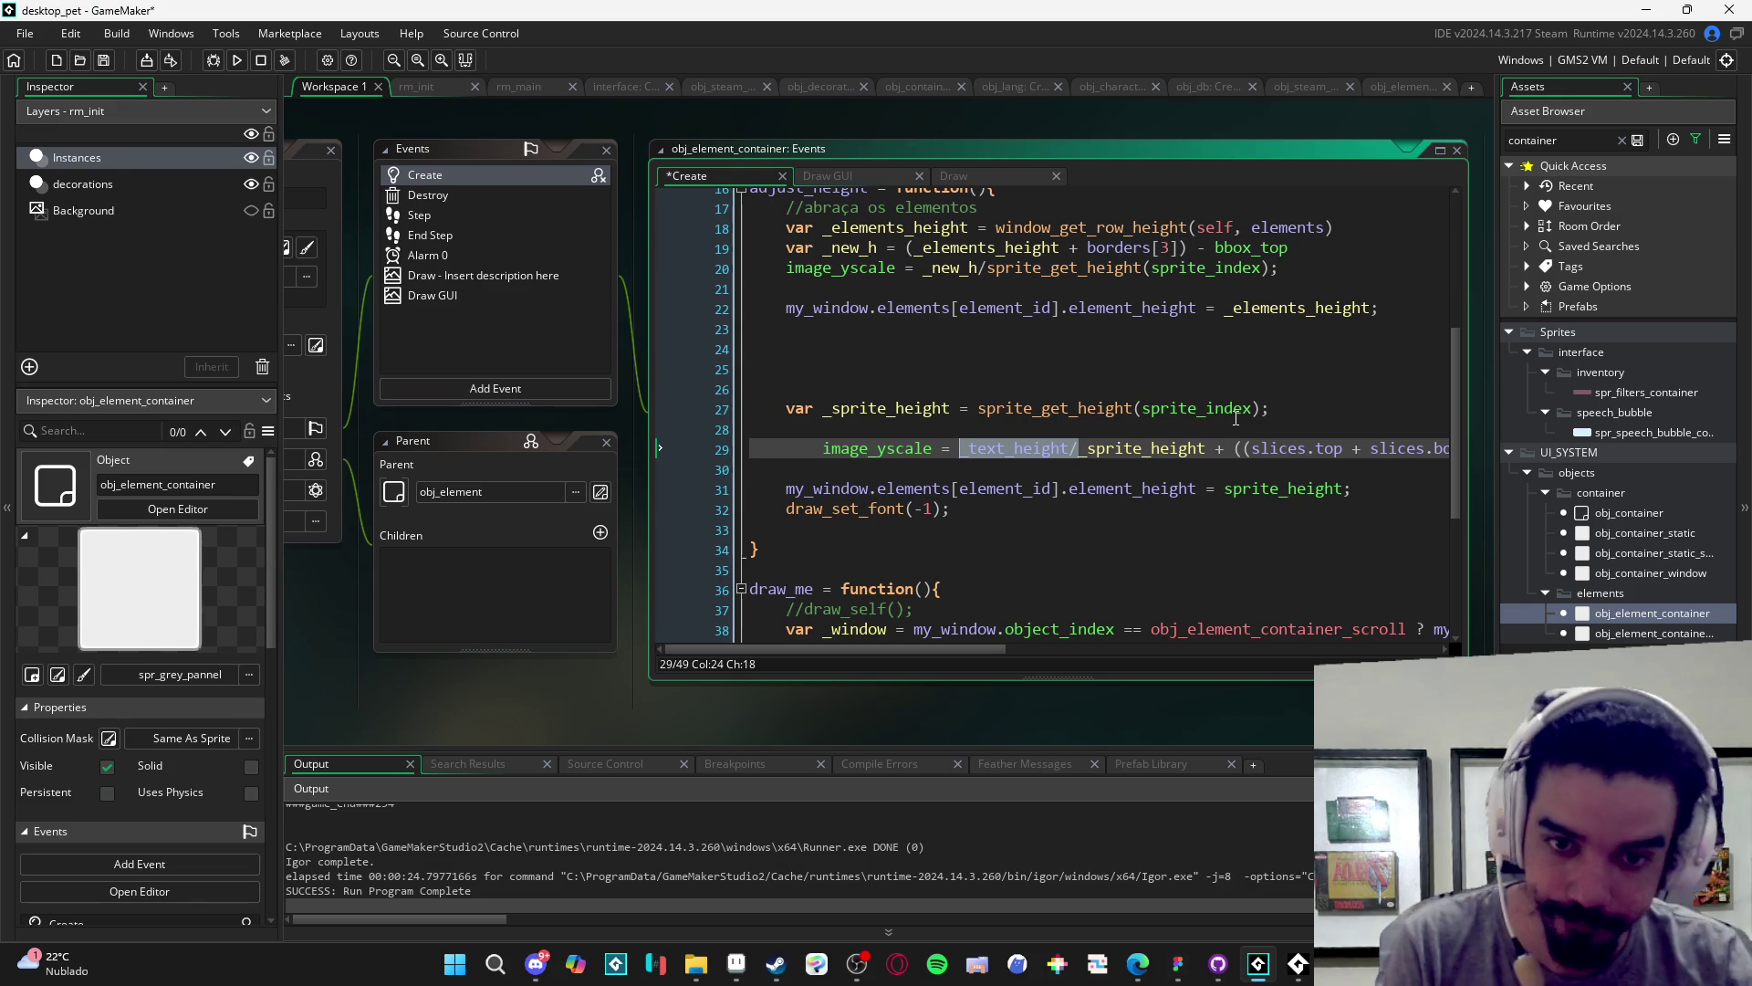
pyautogui.hscroll(3, 1060, 479)
pyautogui.click(1008, 461)
pyautogui.hscroll(-1, 1007, 461)
pyautogui.moveTo(902, 449); pyautogui.dragTo(778, 449)
pyautogui.press('BackSpace')
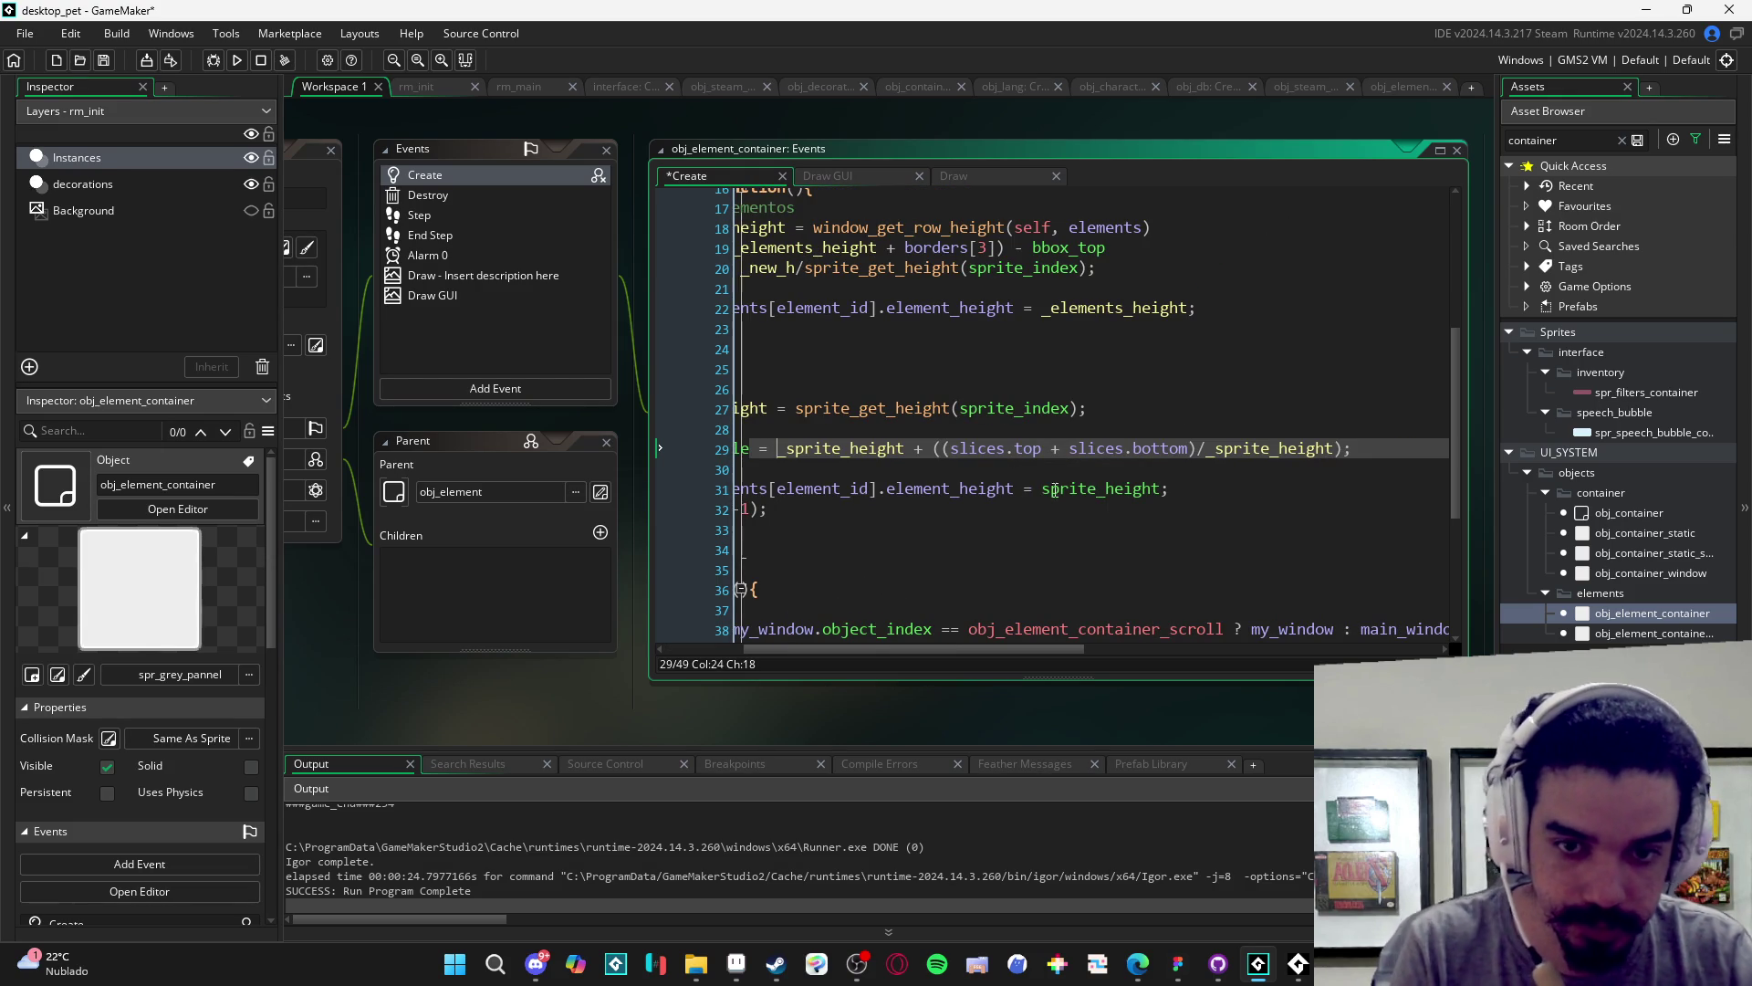
pyautogui.hscroll(1, 1355, 454)
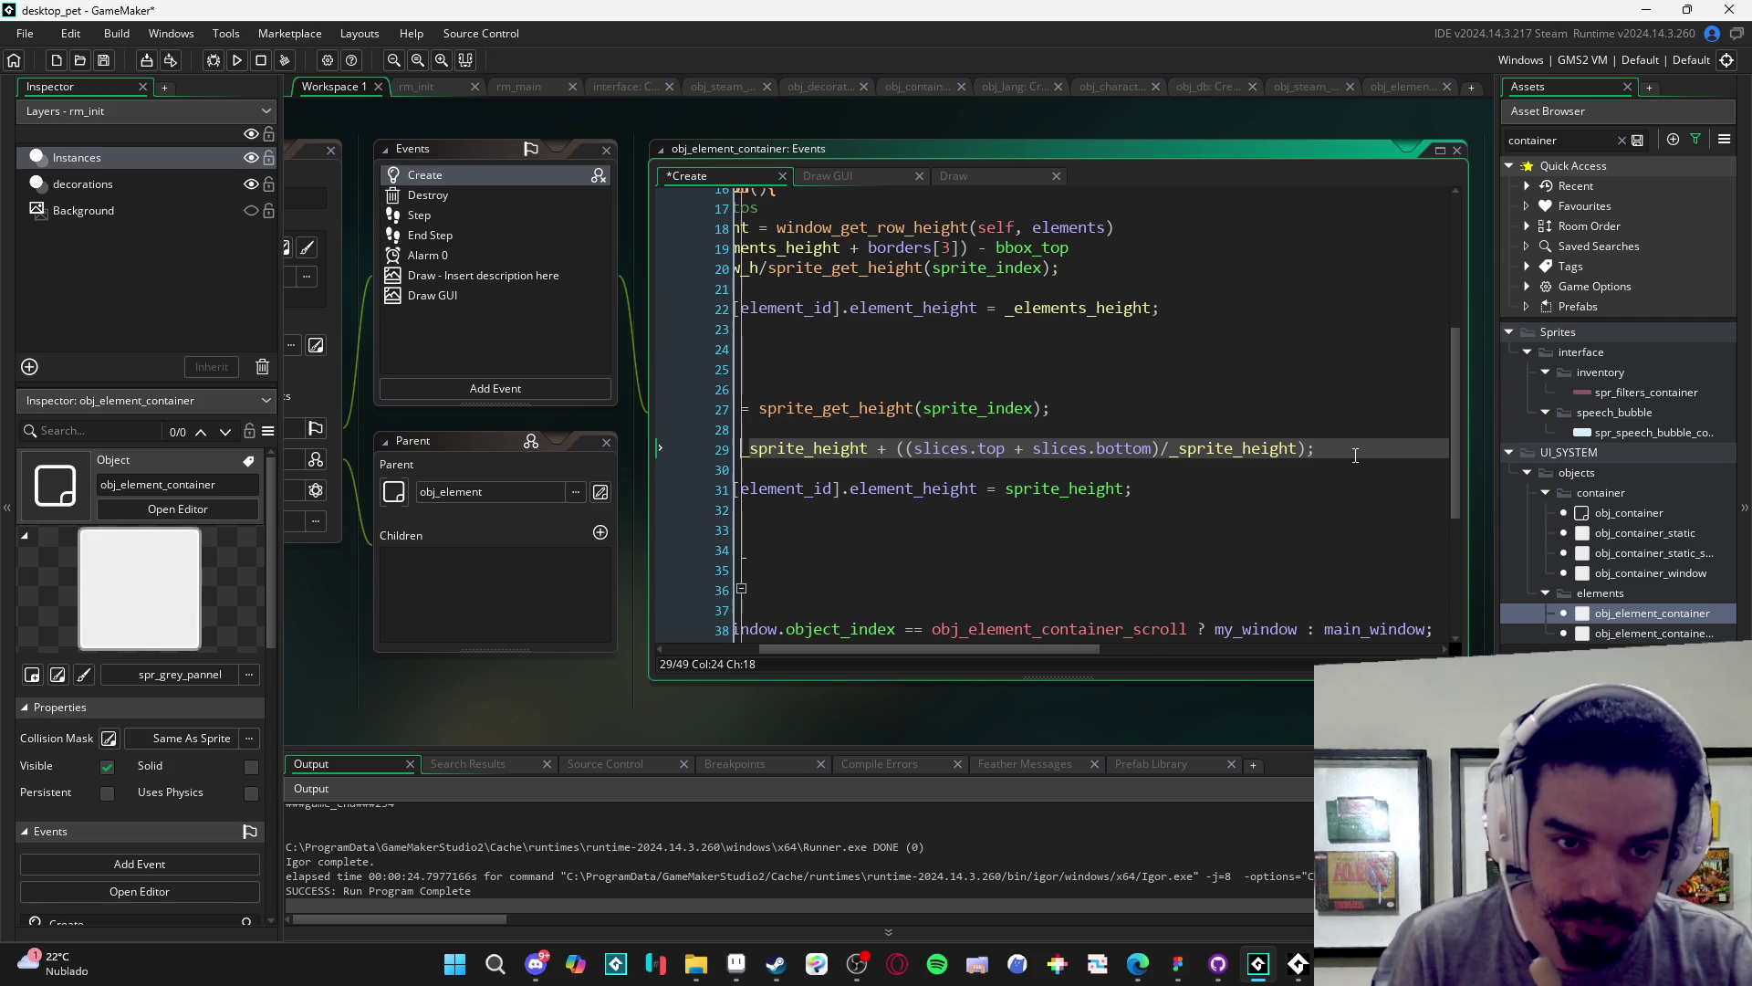
pyautogui.click(1355, 455)
pyautogui.press('BackSpace')
pyautogui.press('BackSpace')
pyautogui.hscroll(-5, 1309, 473)
pyautogui.hscroll(4, 1309, 474)
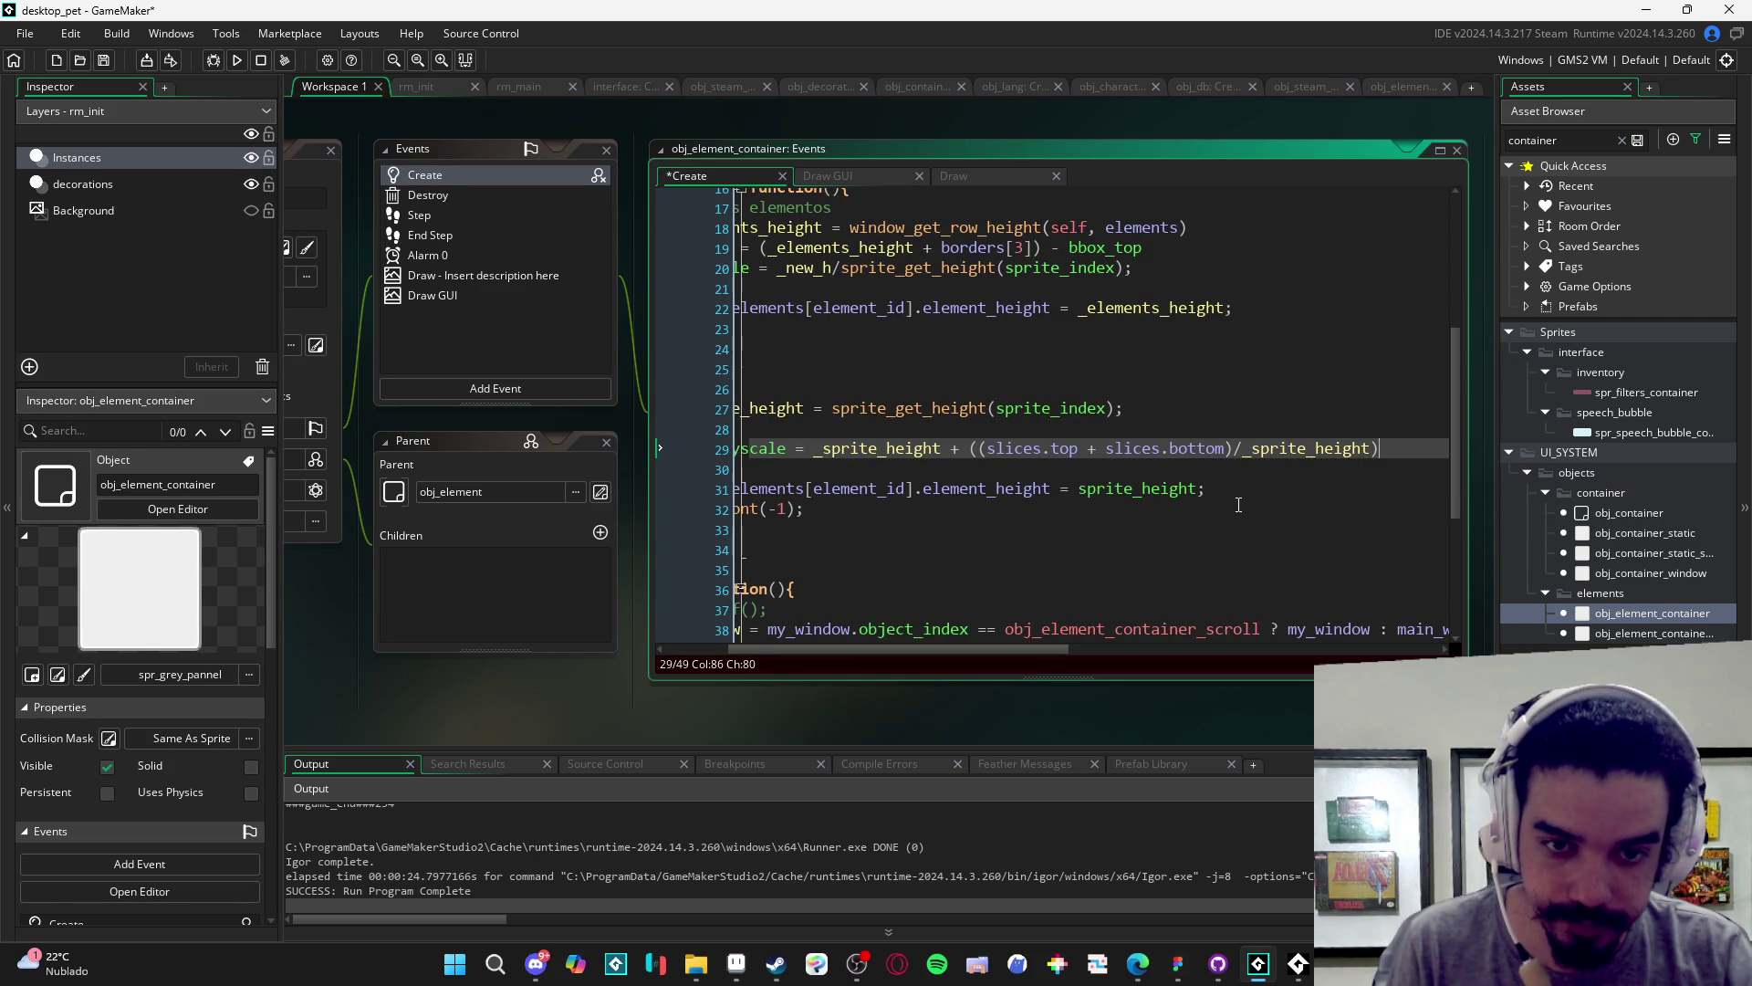
pyautogui.hscroll(-4, 1238, 504)
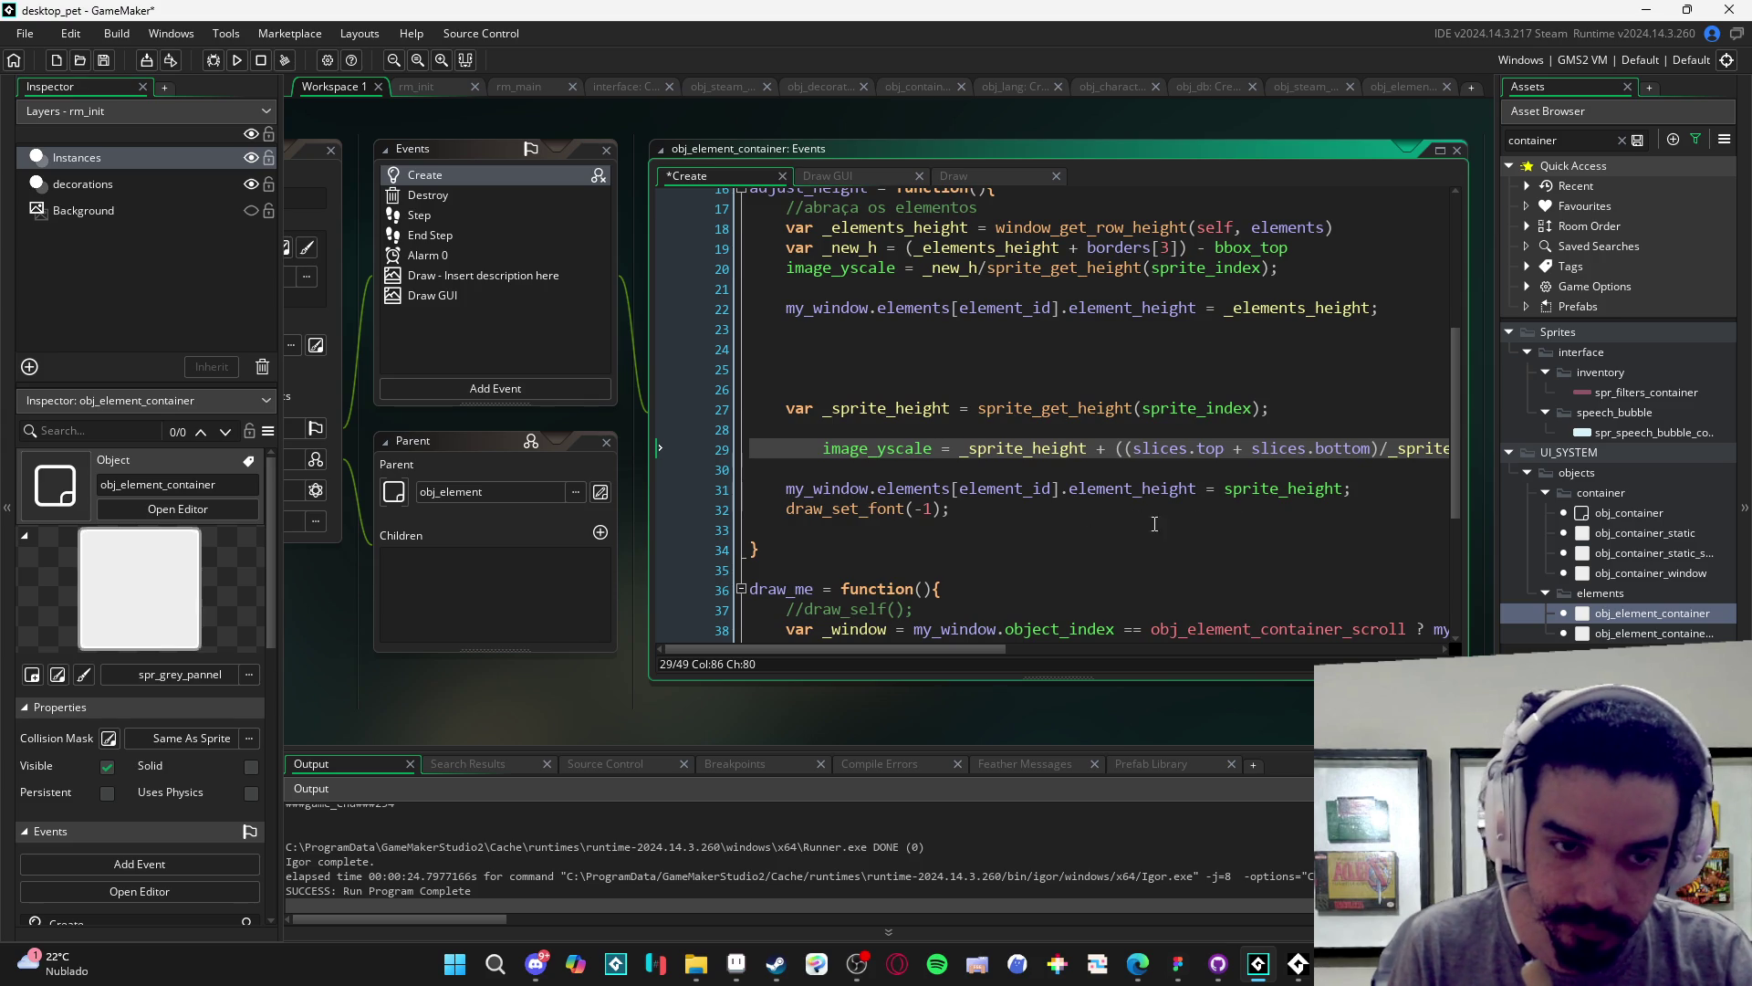
# - Delete draw_set_font(-1), comment out the old element-height lines 18–22, and run the game
pyautogui.moveTo(956, 517); pyautogui.dragTo(681, 511)
pyautogui.press('BackSpace')
pyautogui.press('BackSpace')
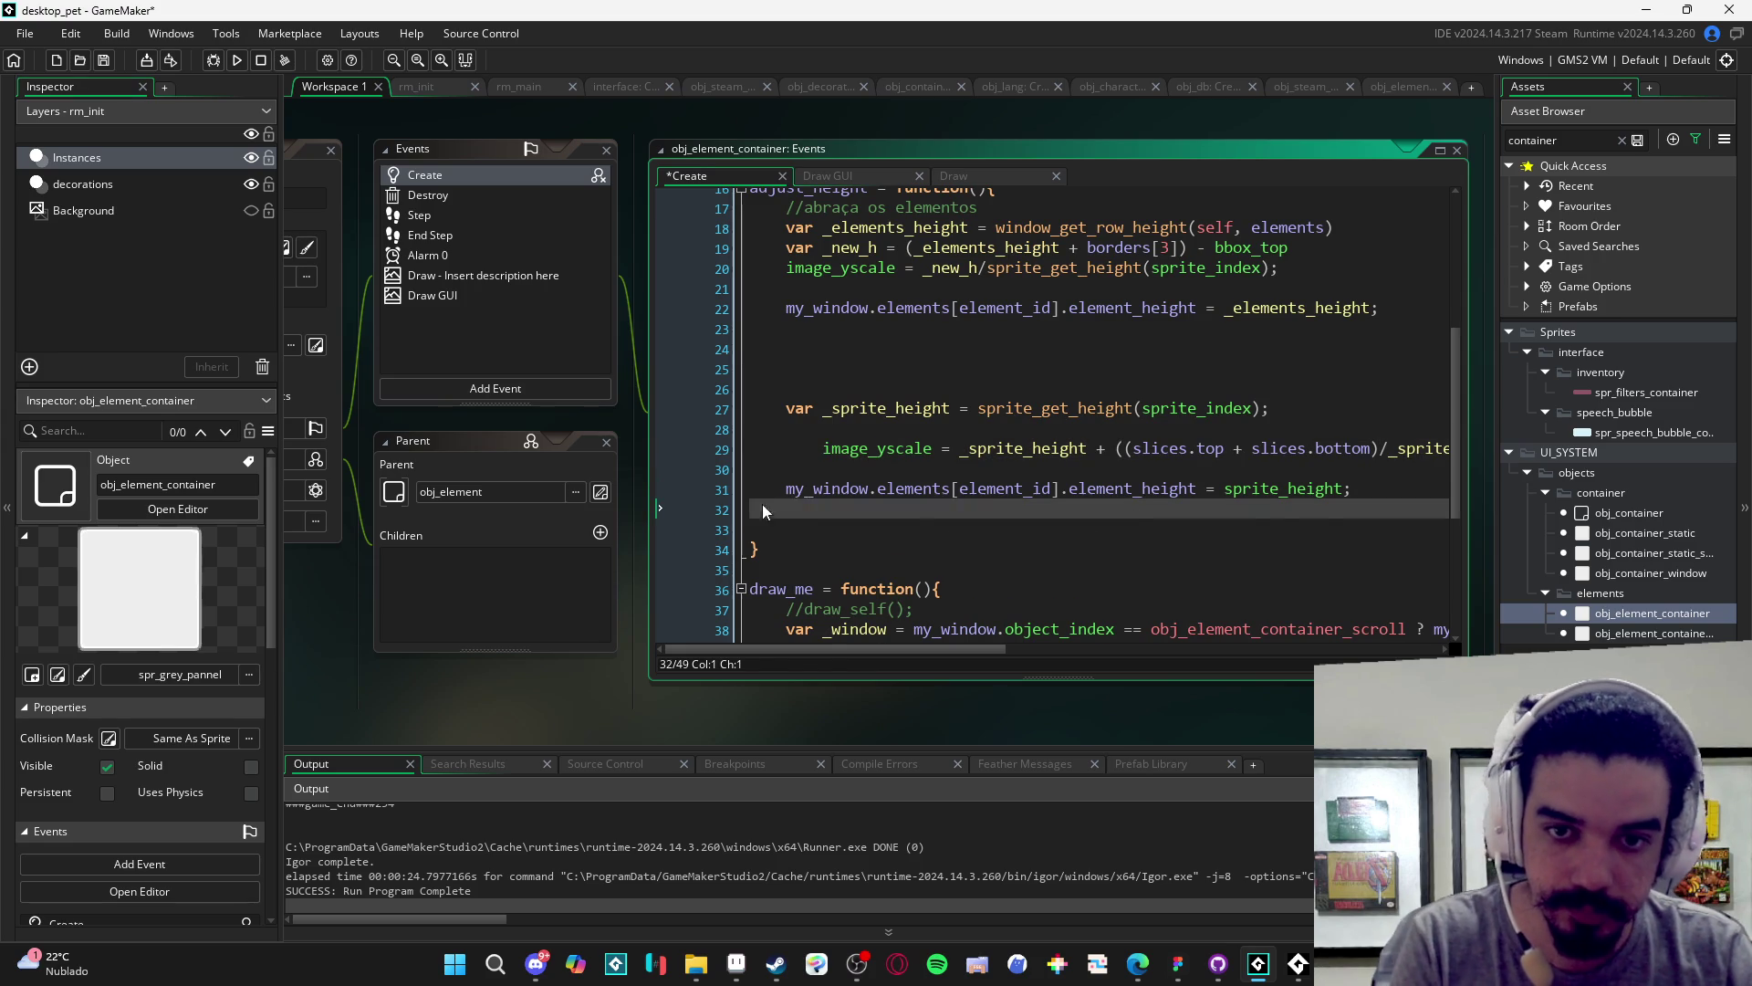
pyautogui.scroll(3, 762, 504)
pyautogui.moveTo(786, 494)
pyautogui.mouseDown()
pyautogui.moveTo(786, 413)
pyautogui.moveTo(727, 377)
pyautogui.mouseUp()
pyautogui.hotkey('ctrl', 'k')
pyautogui.press('F5')
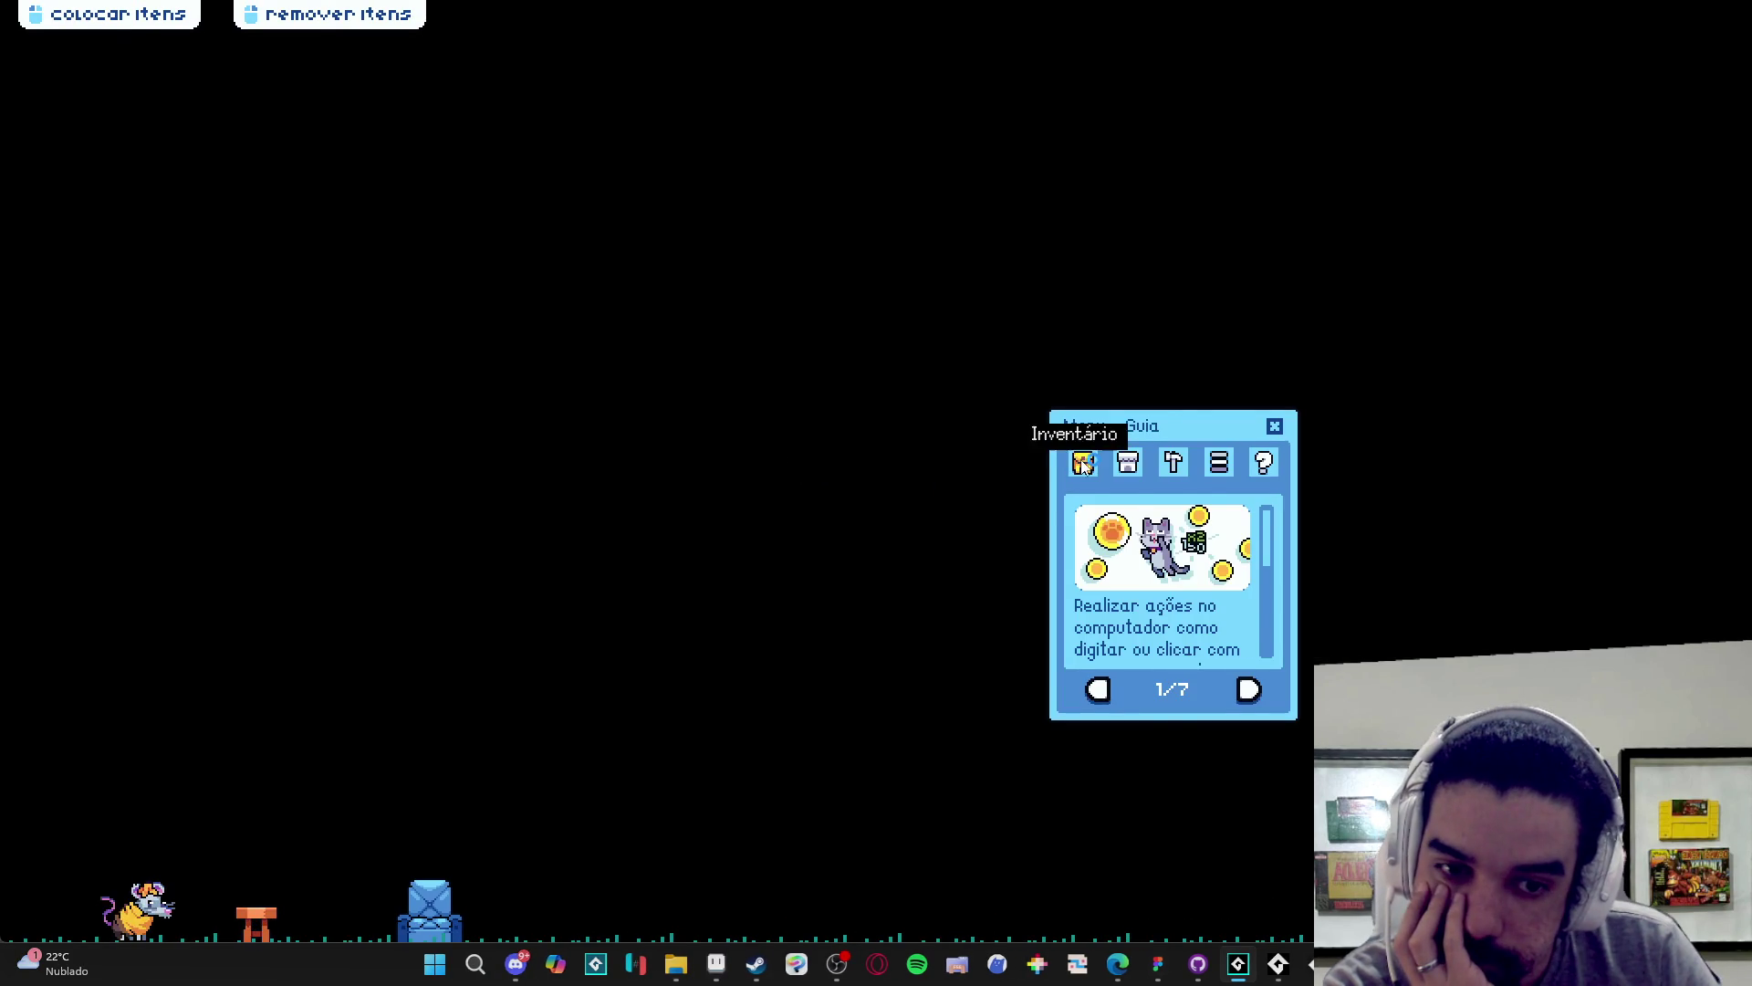
# - Open the exchange menu to hit the slices crash, abort it, and return to adjust_height
pyautogui.click(1083, 462)
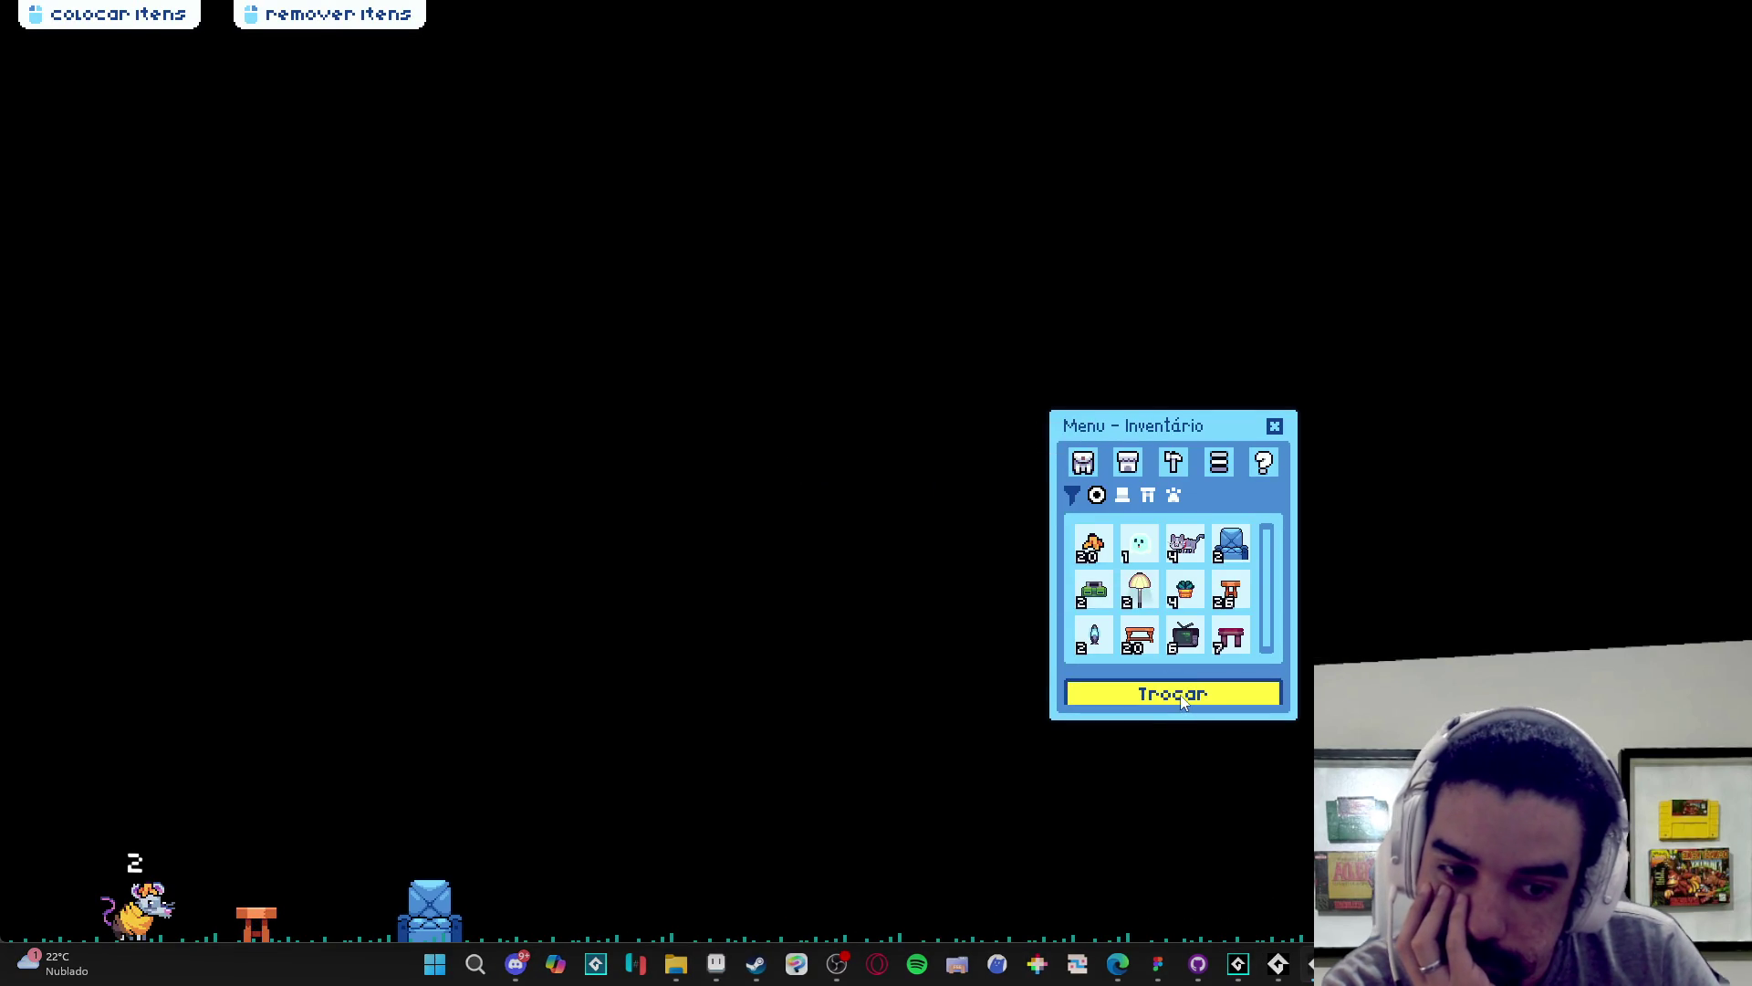
pyautogui.click(1181, 697)
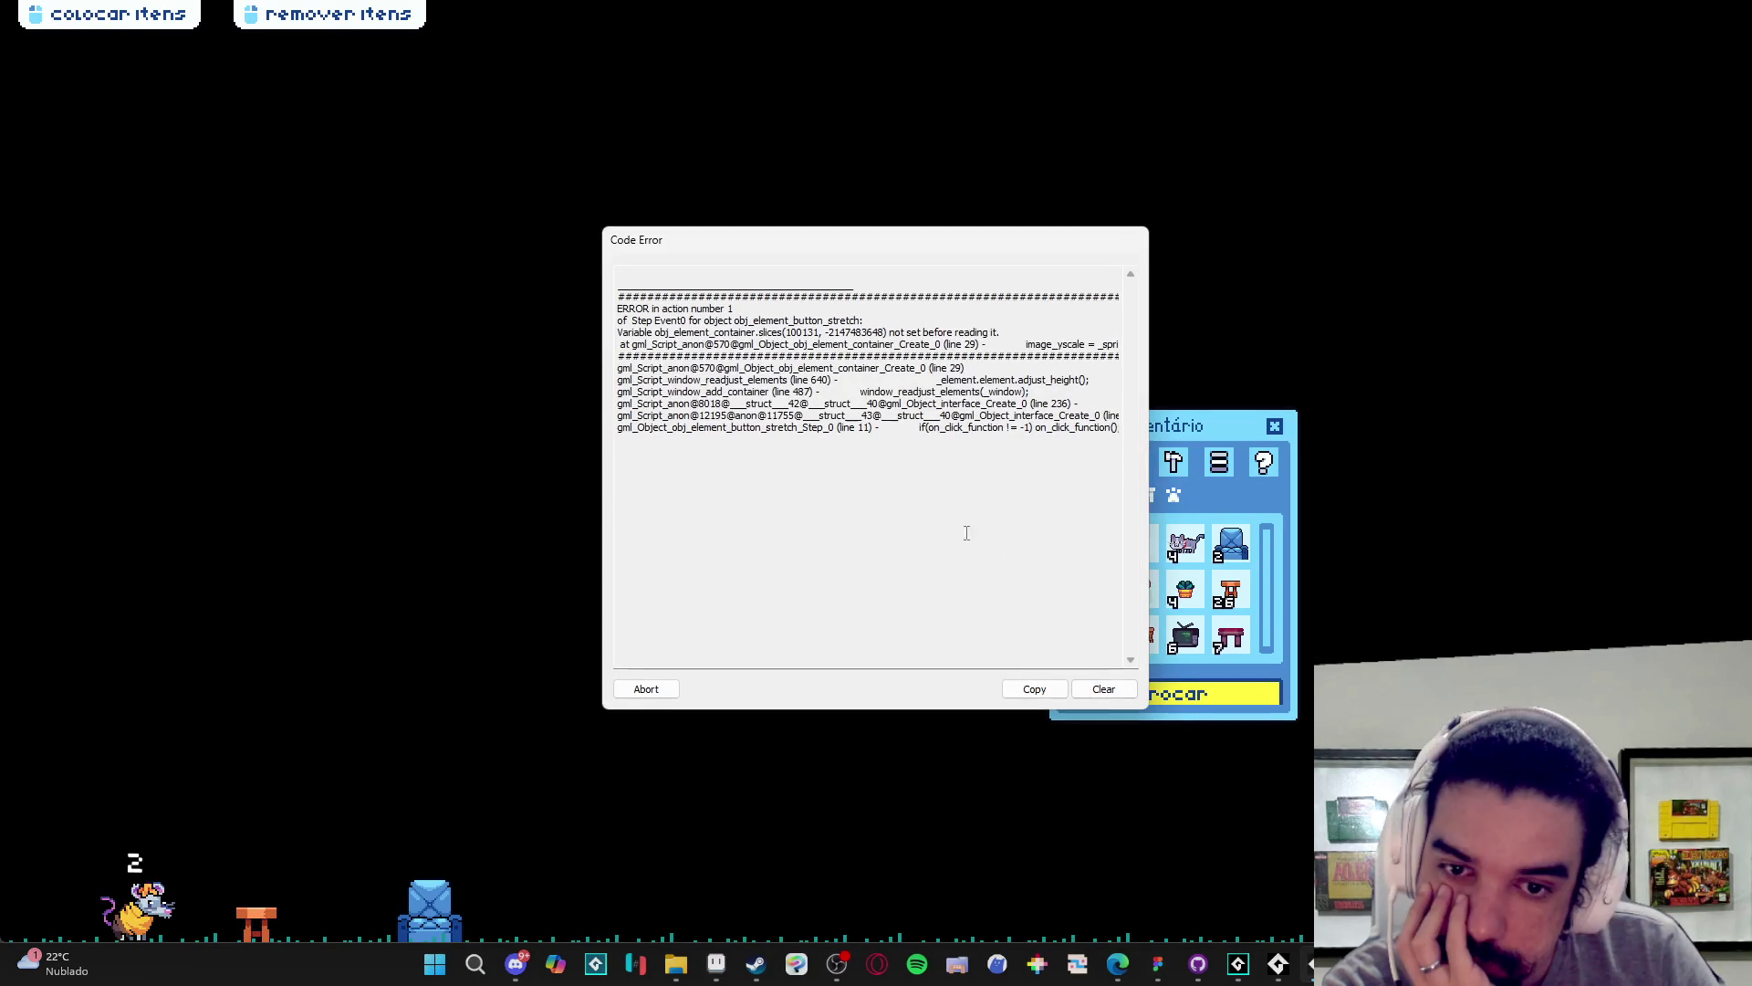
pyautogui.click(645, 689)
pyautogui.click(1143, 516)
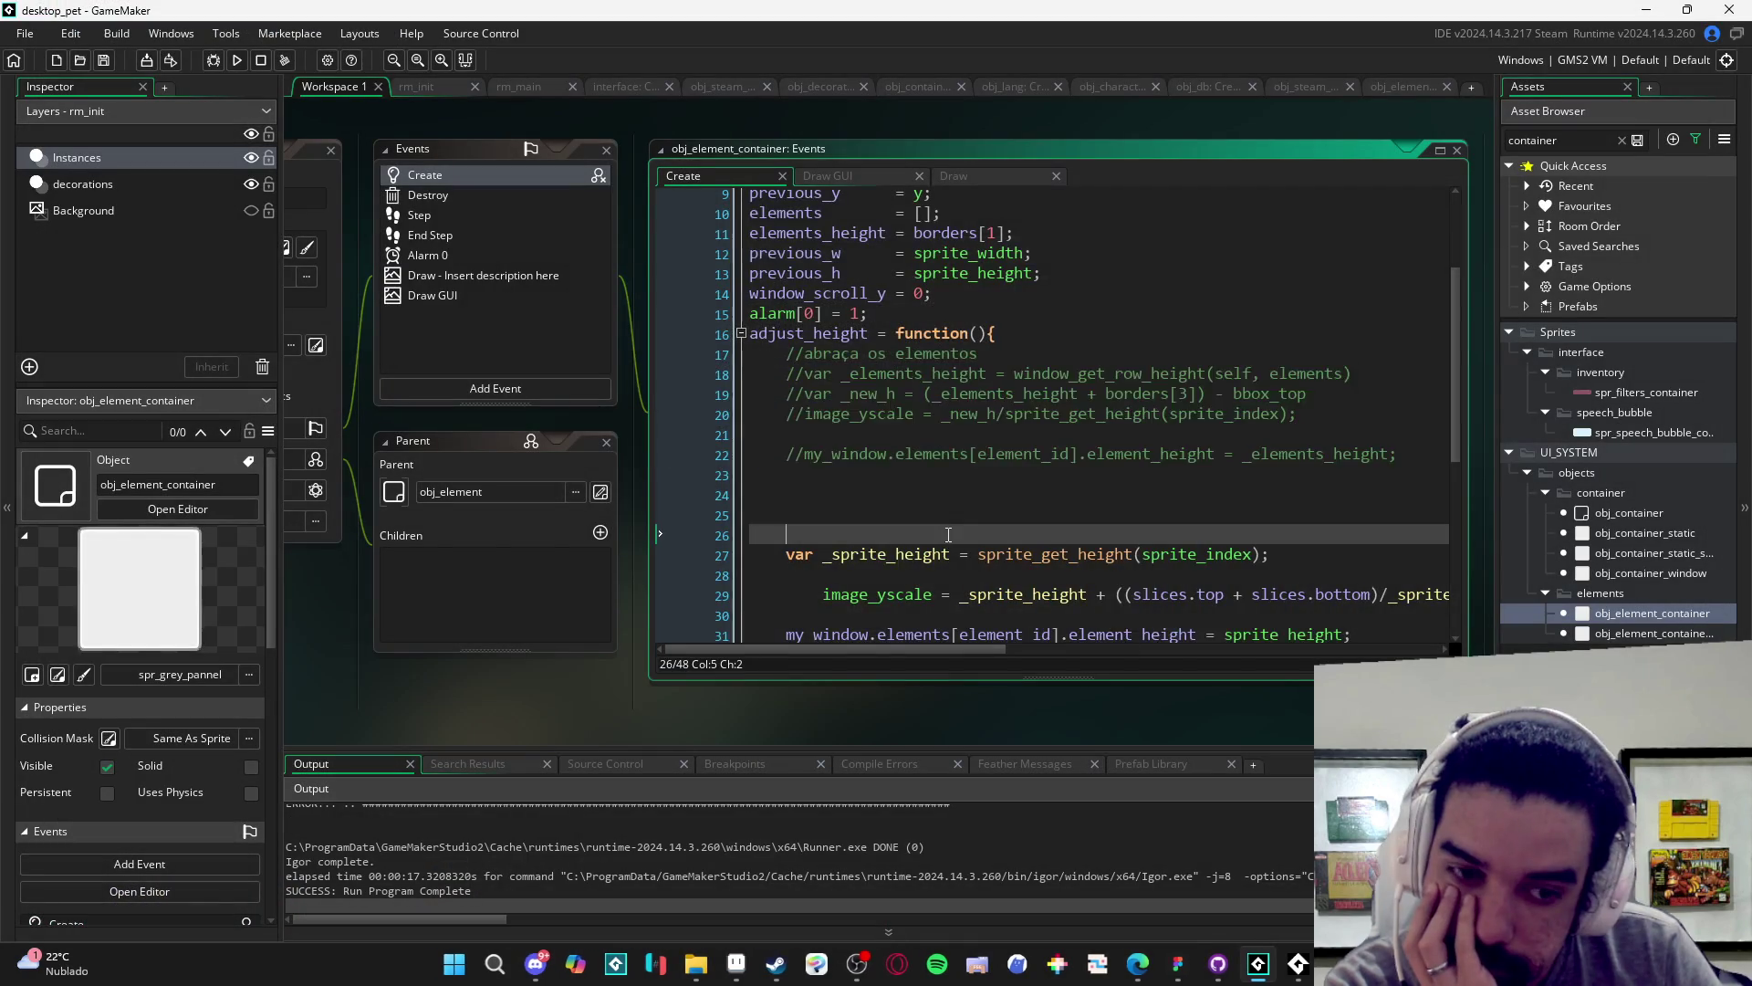
pyautogui.scroll(-2, 1143, 517)
pyautogui.moveTo(907, 654)
pyautogui.mouseDown()
pyautogui.moveTo(1055, 664)
pyautogui.moveTo(894, 672)
pyautogui.mouseUp()
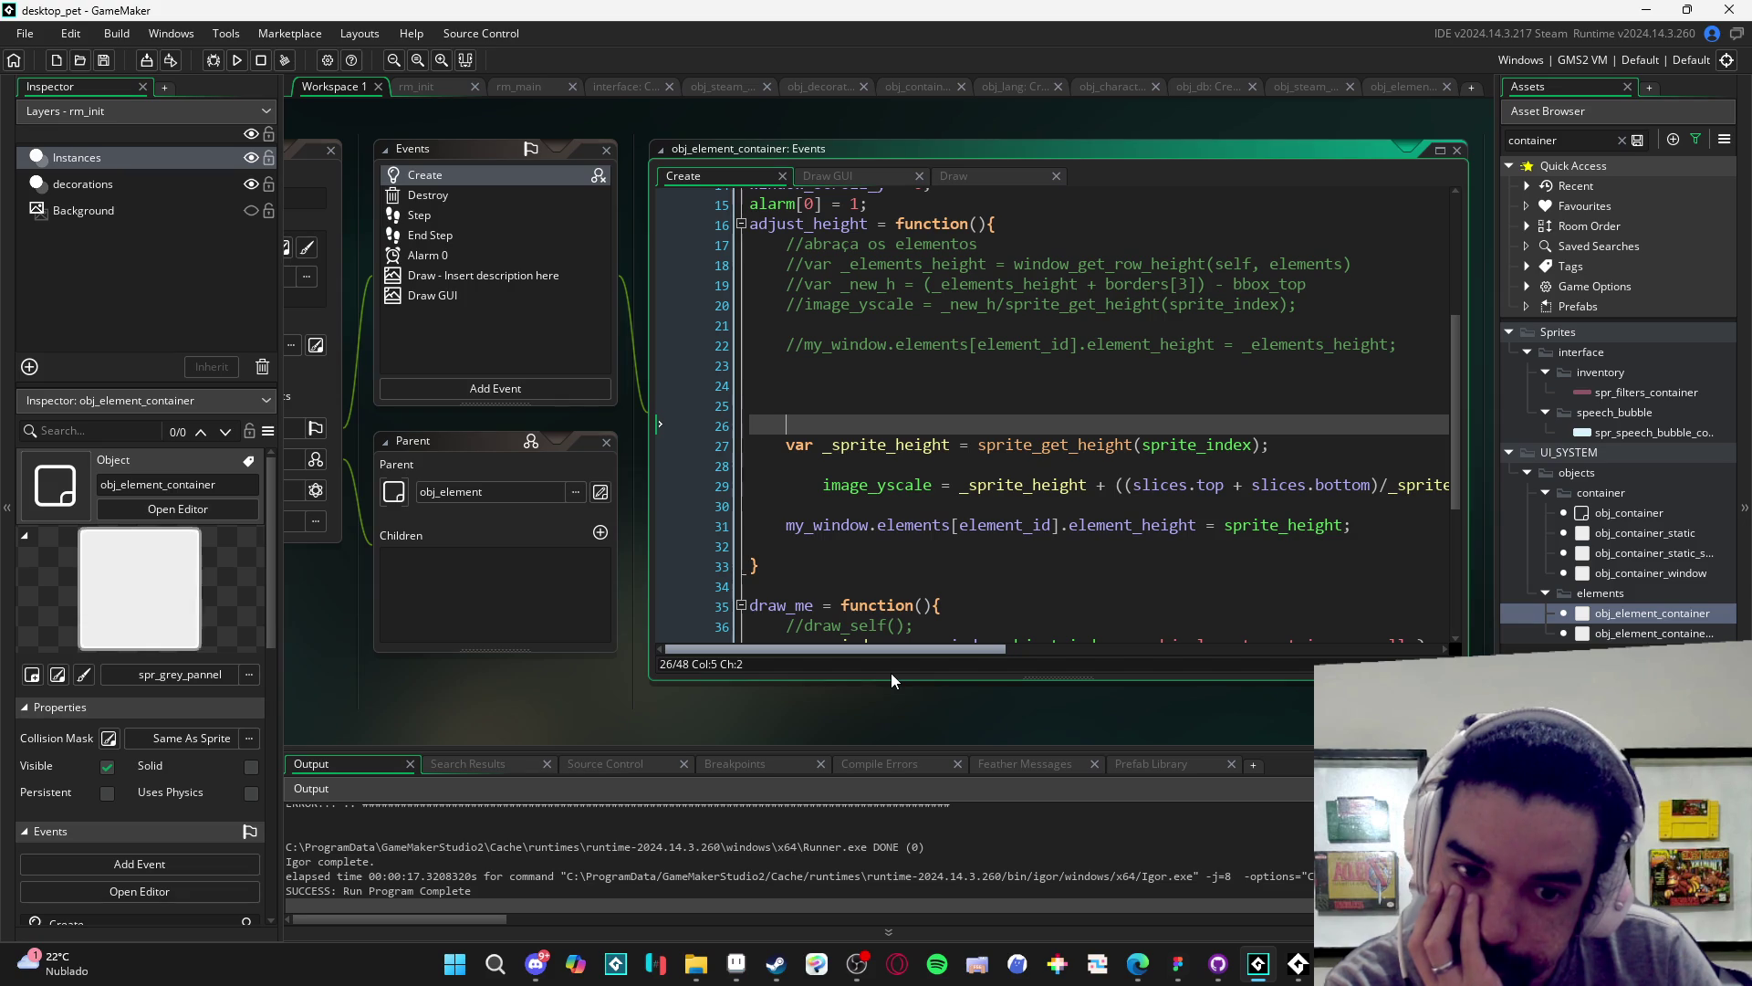
pyautogui.hscroll(1, 917, 669)
pyautogui.hscroll(-1, 911, 671)
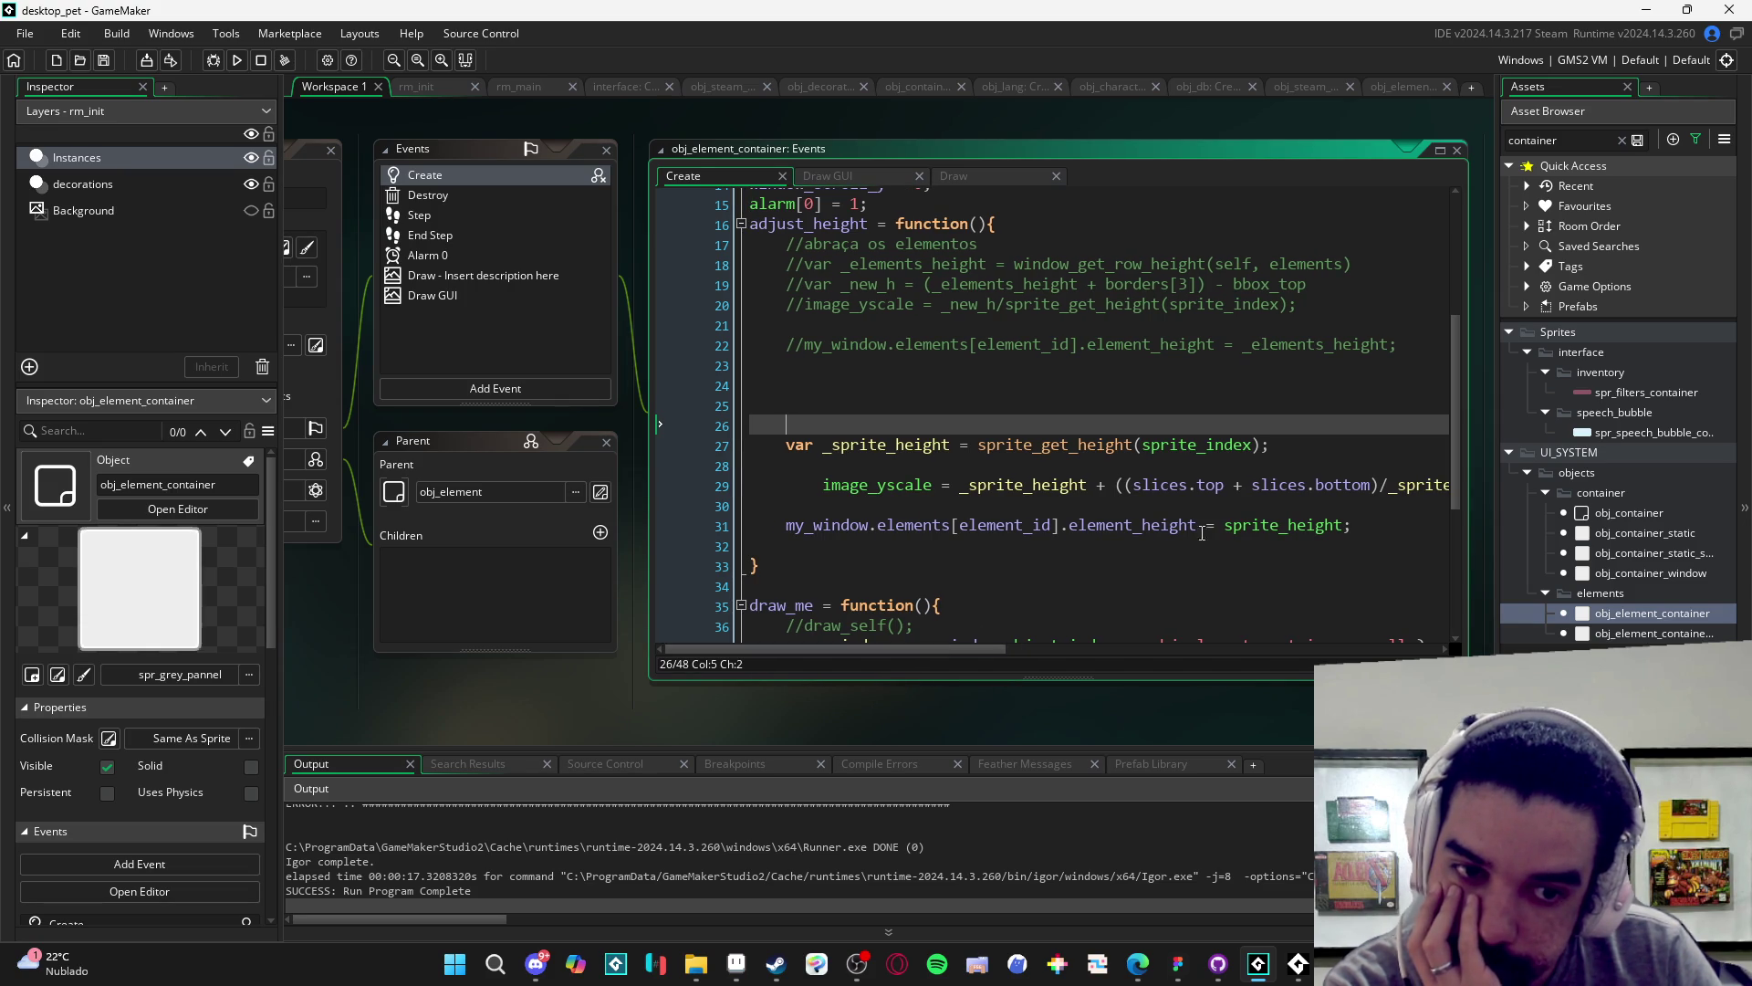
# - Replace slices.top and slices.bottom with borders[1] and borders[3] in image_yscale, then rebuild
pyautogui.click(1219, 485)
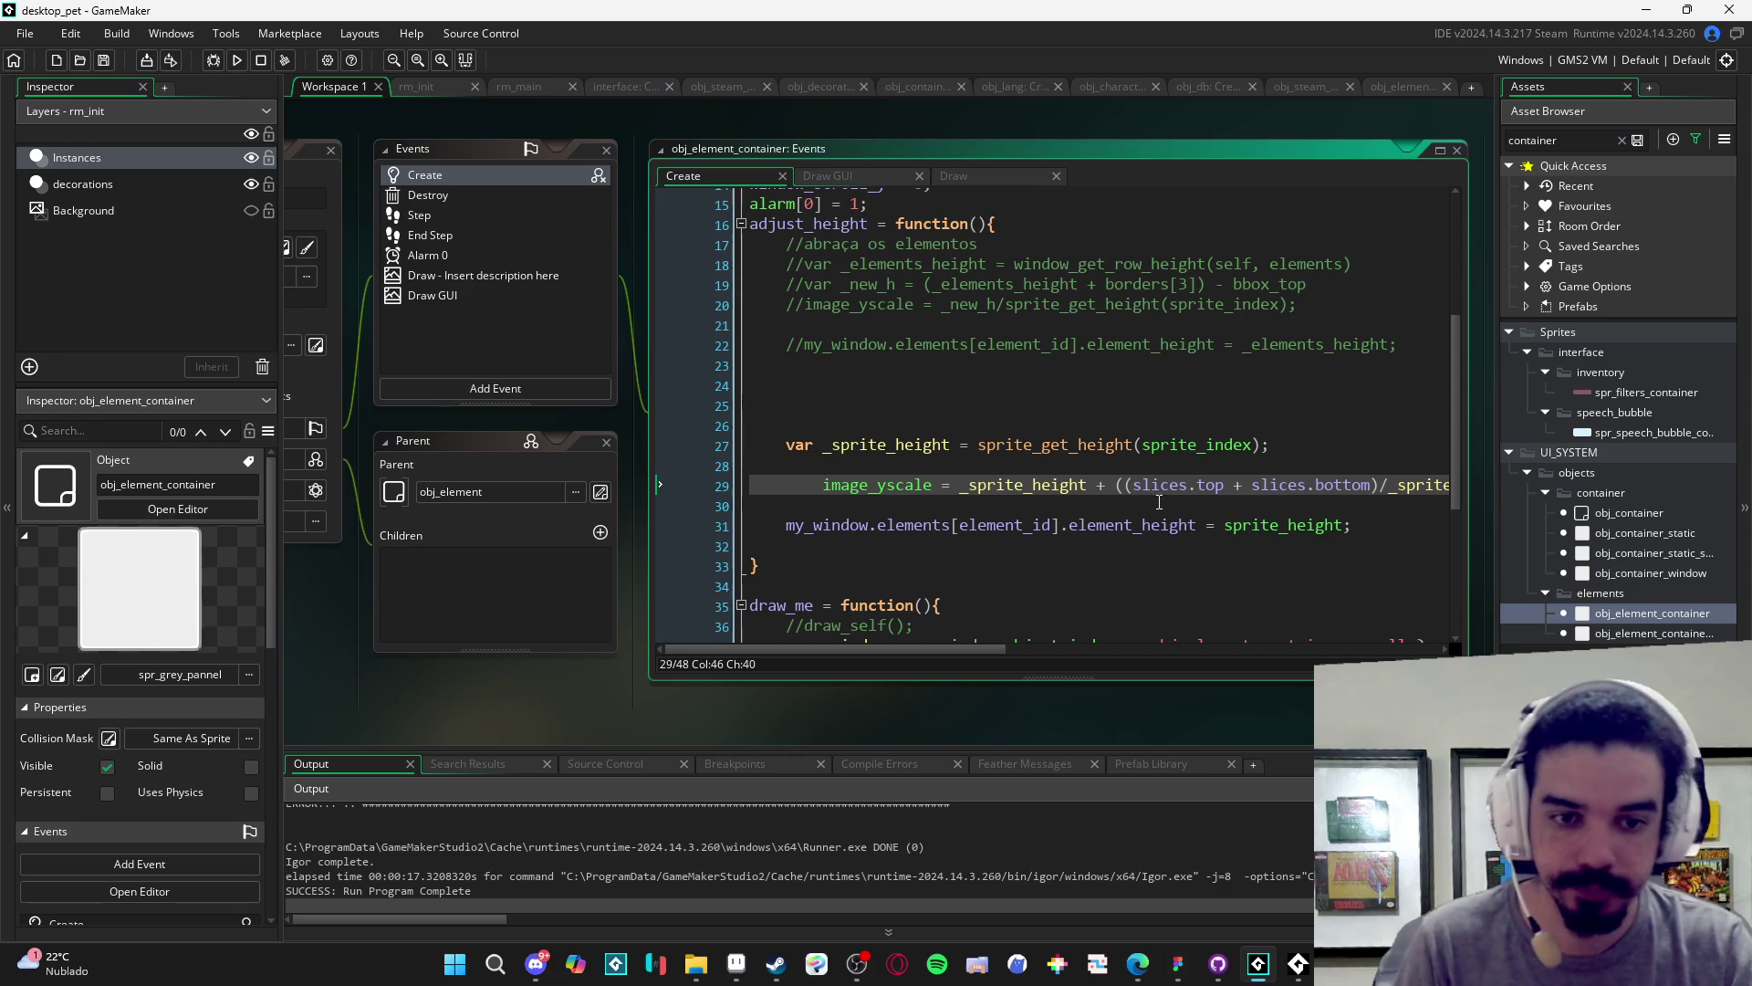
pyautogui.doubleClick(1157, 484)
pyautogui.write('borders')
pyautogui.press('Delete')
pyautogui.press('Delete')
pyautogui.press('Delete')
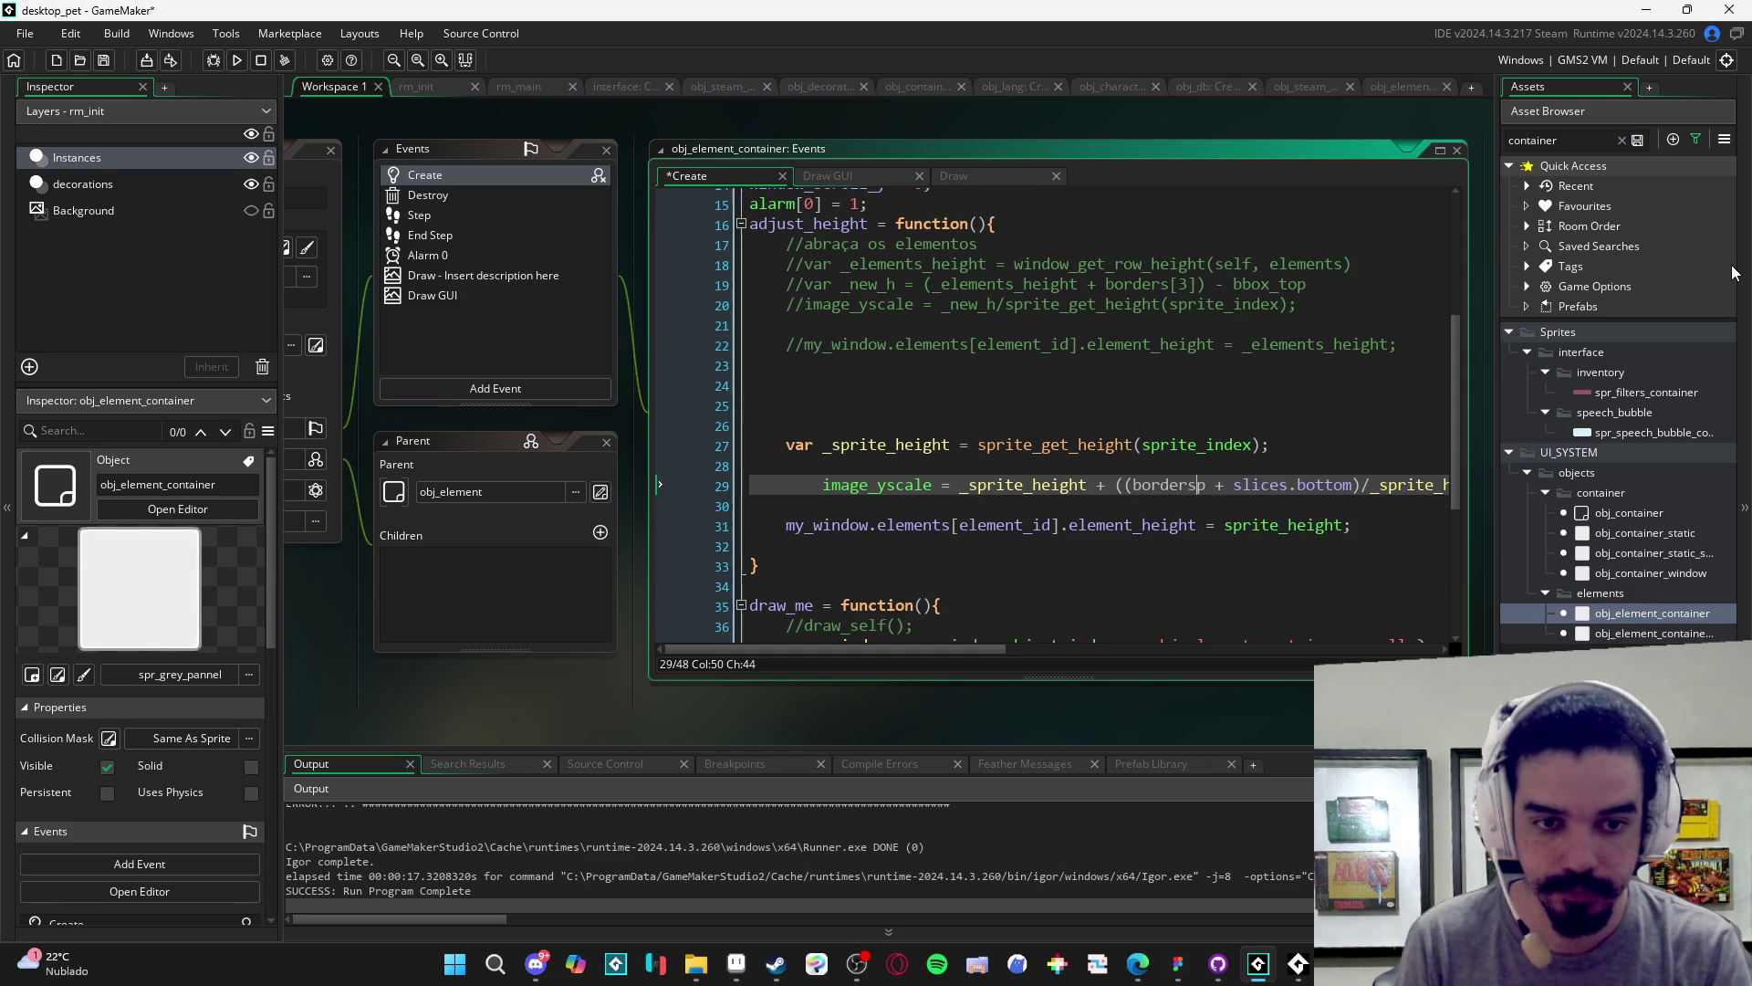
pyautogui.write('[1')
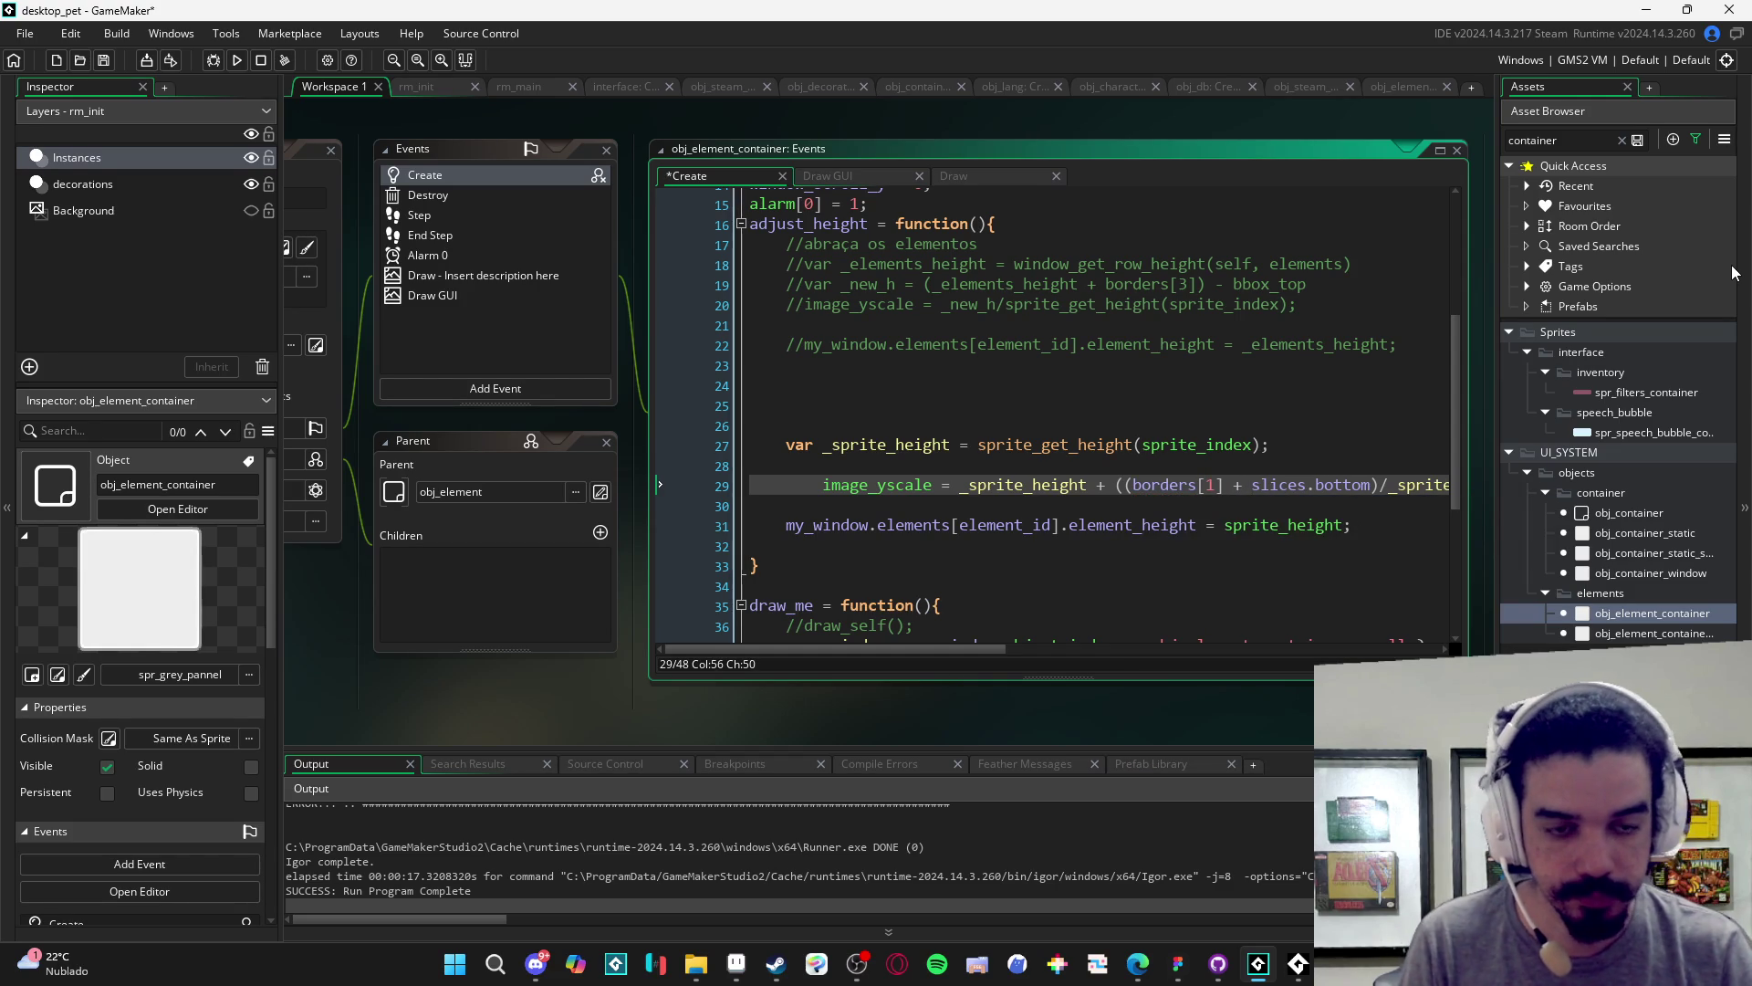
pyautogui.press('Right')
pyautogui.press('Right')
pyautogui.press('Right')
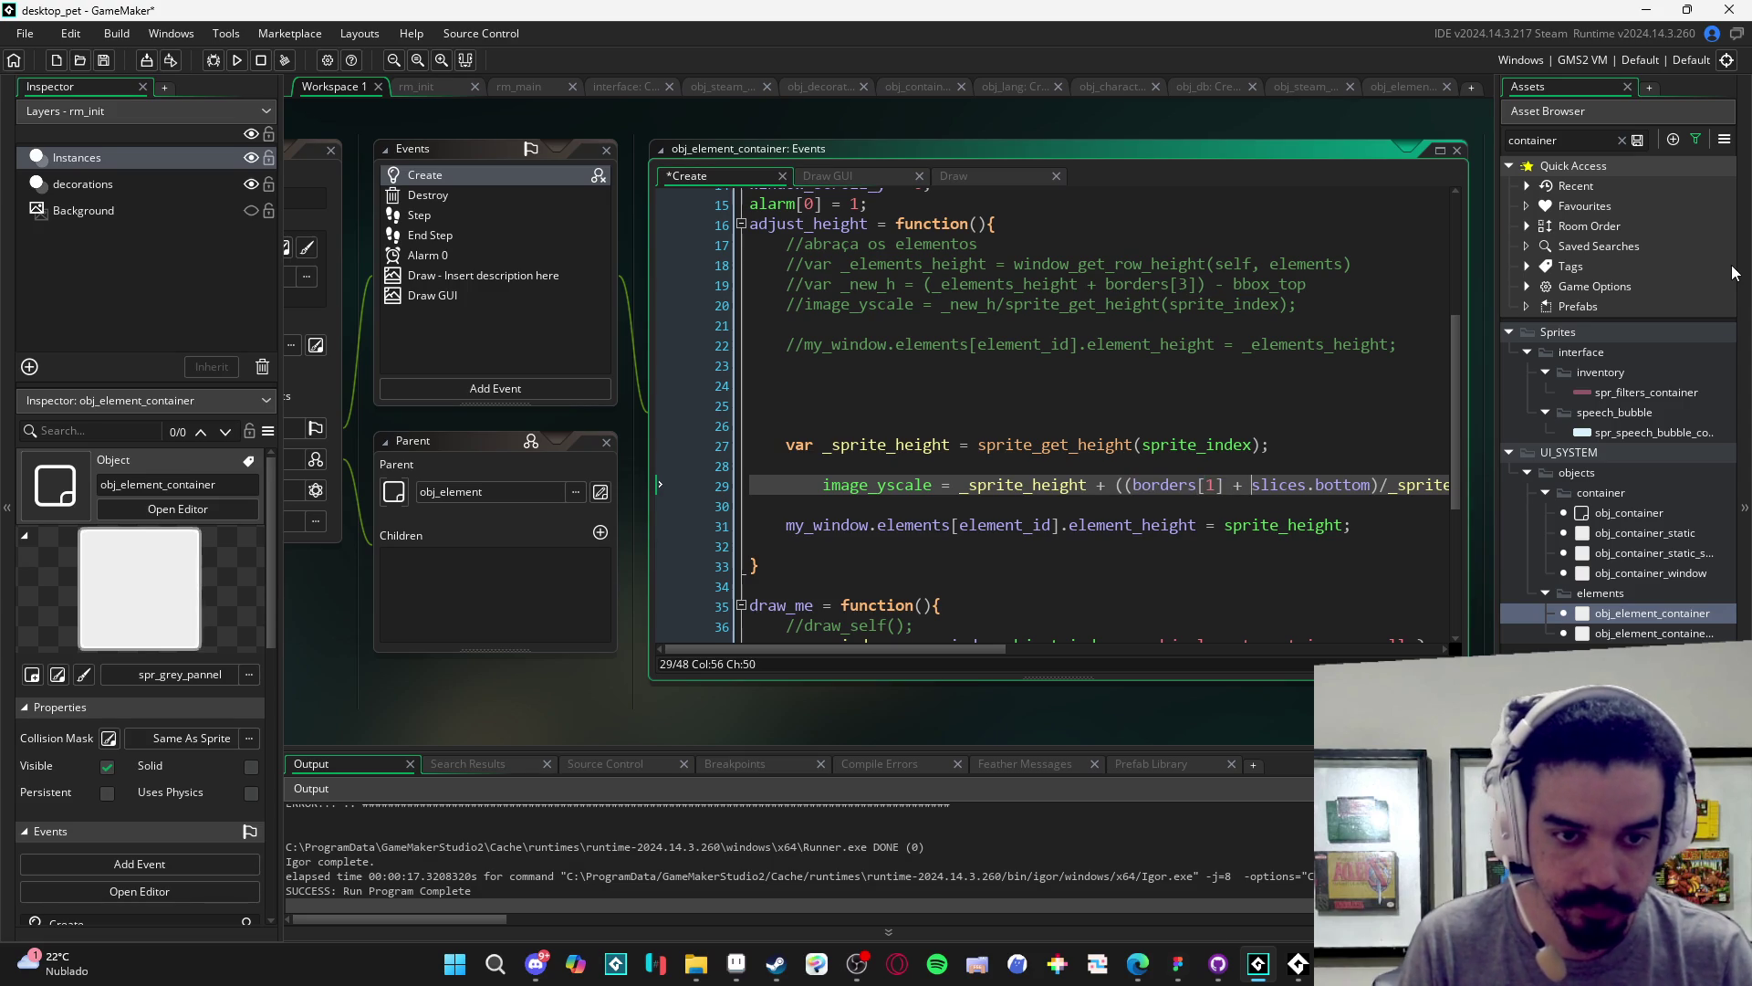
pyautogui.hotkey('ctrl', 'shift', 'Right')
pyautogui.hotkey('ctrl', 'shift', 'Right')
pyautogui.hotkey('ctrl', 'shift', 'Right')
pyautogui.write('borders[1')
pyautogui.press('BackSpace')
pyautogui.write('3')
pyautogui.press('F5')
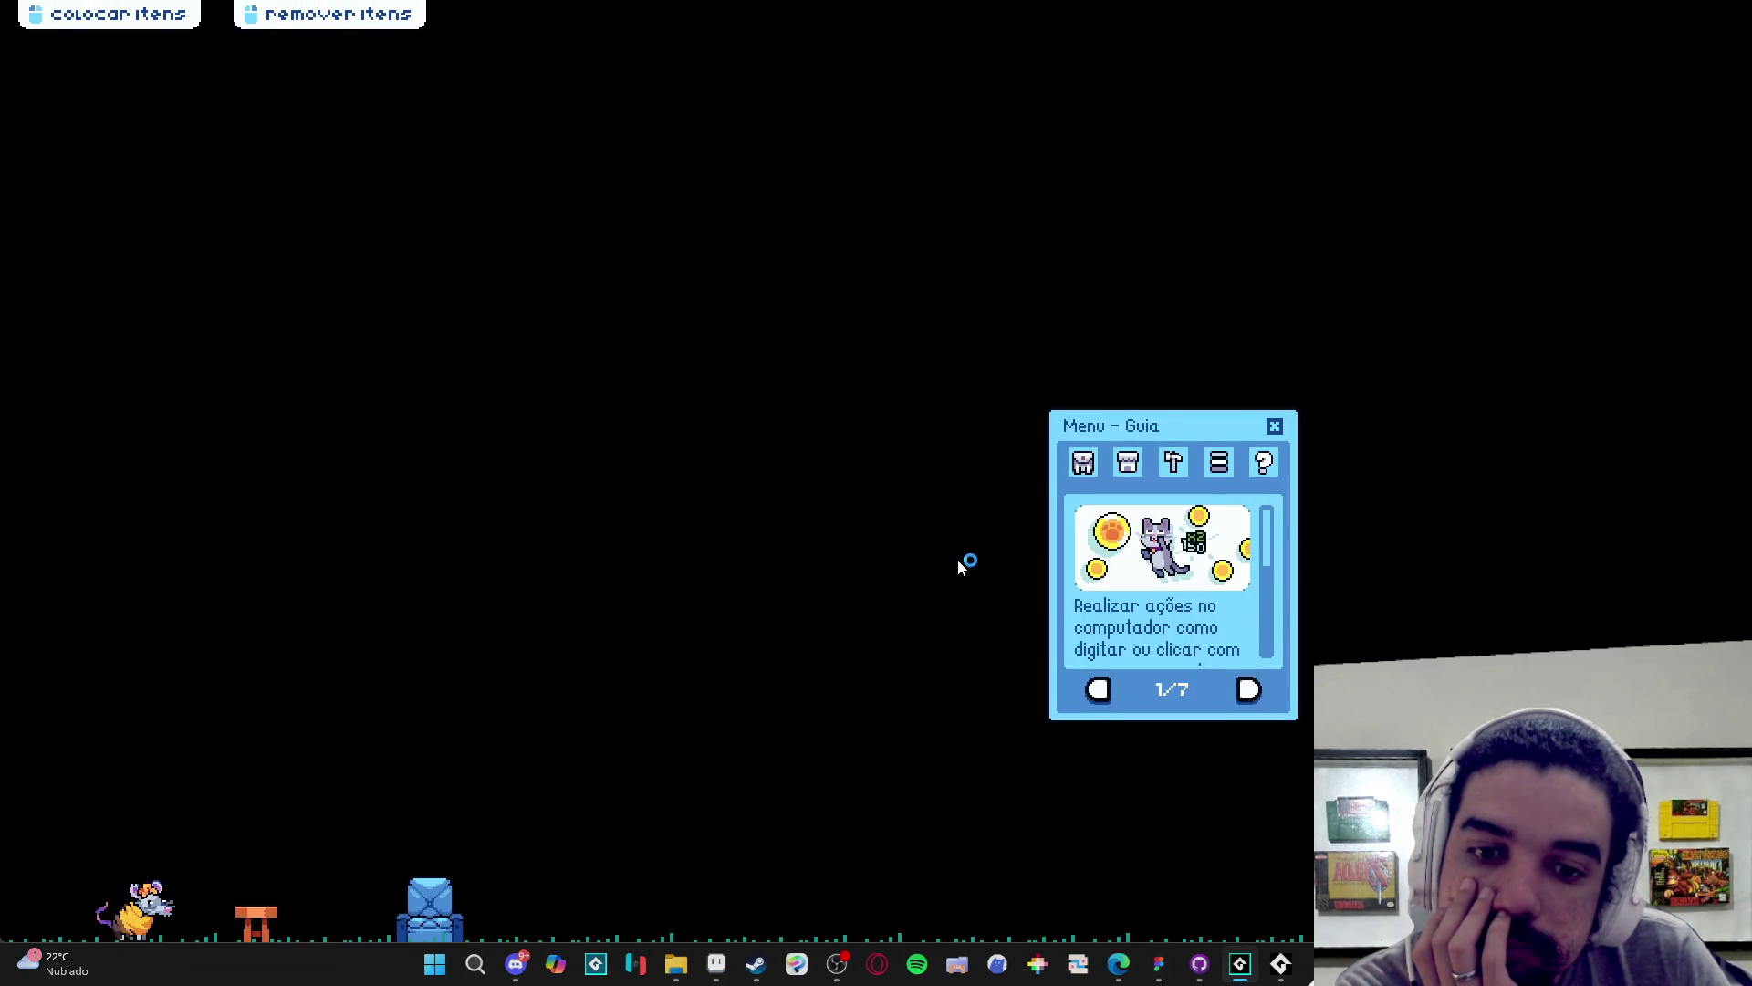
# - Open Menu de Troca from the game's inventory to check the gift list, then close the game with Fechar janela
pyautogui.click(1083, 461)
pyautogui.click(1131, 691)
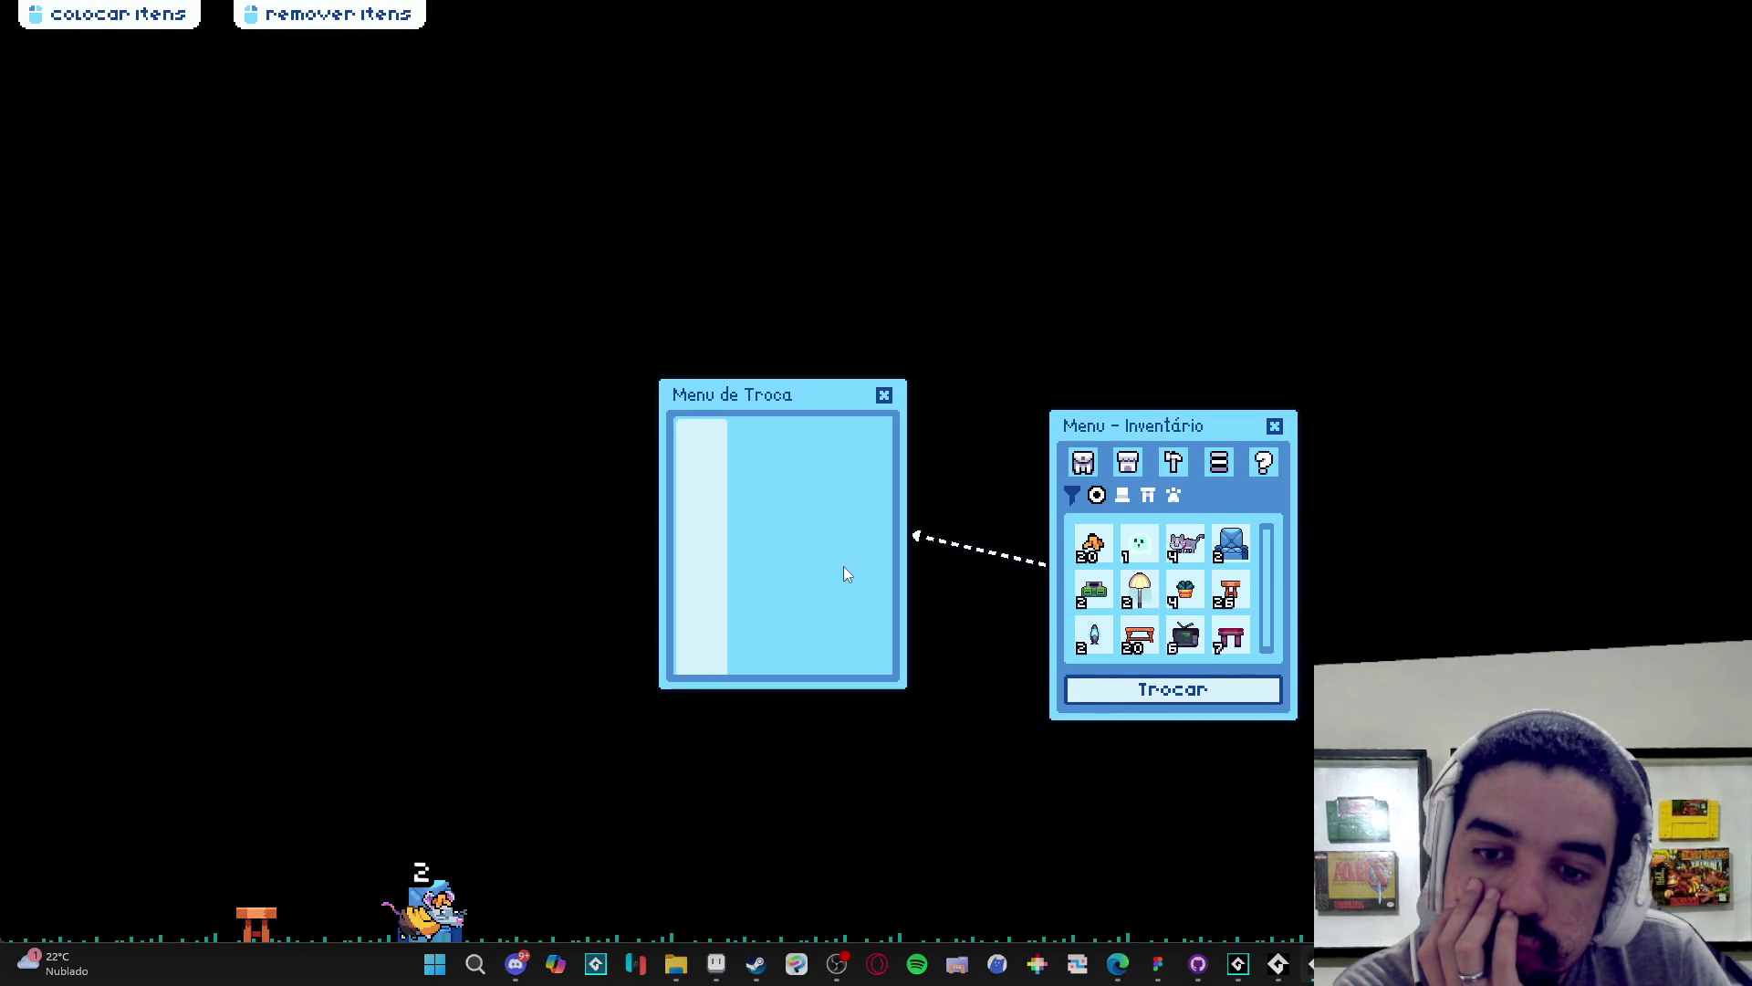
pyautogui.rightClick(1311, 964)
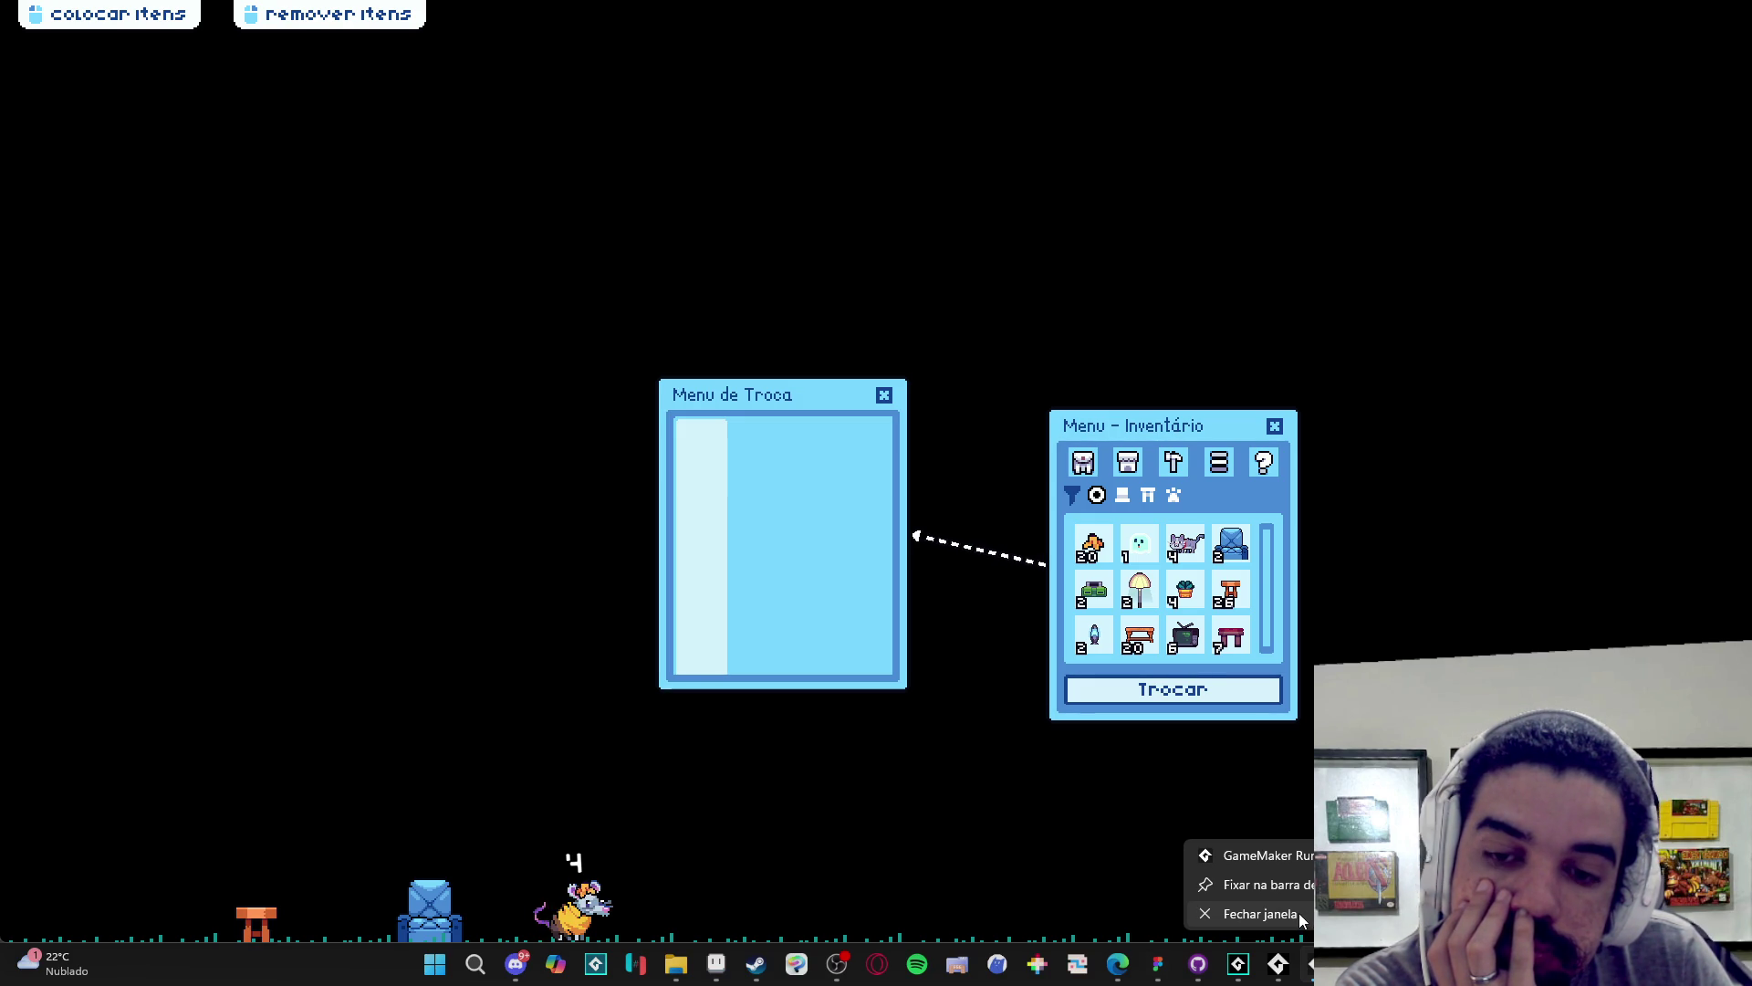
pyautogui.click(1300, 916)
# - Review the image_yscale line's documentation, then move to obj_element_button_stretch's Create code
pyautogui.click(1008, 517)
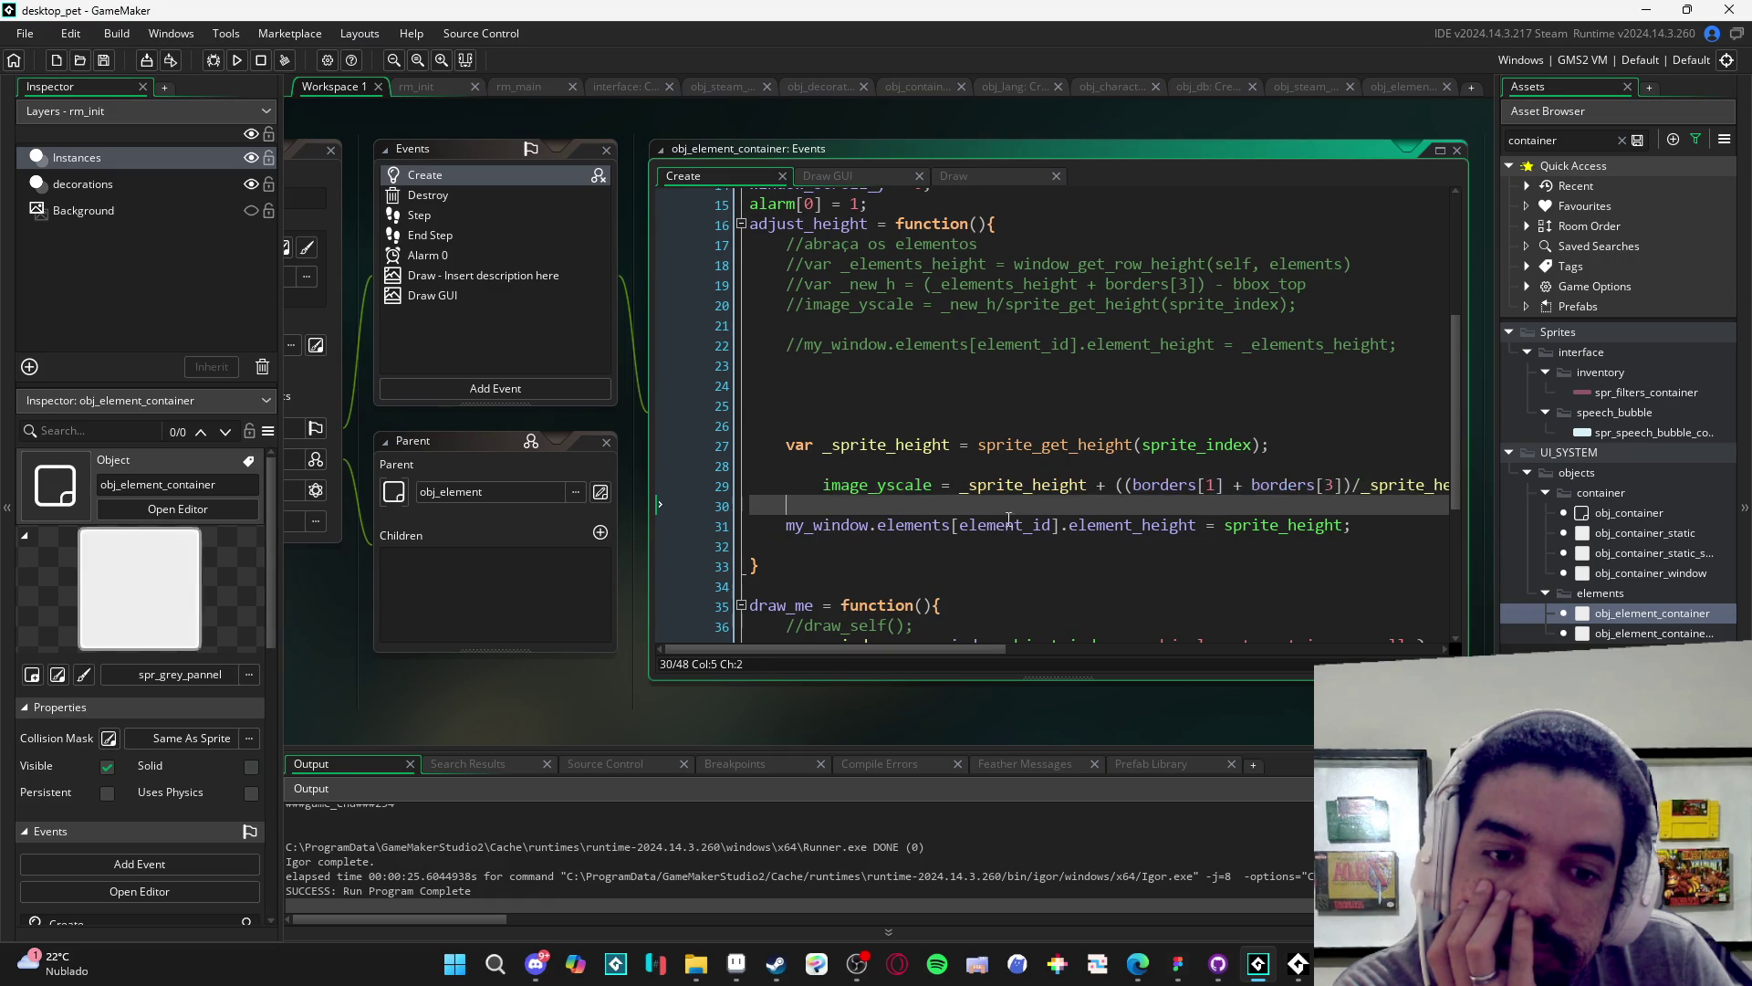
pyautogui.click(821, 483)
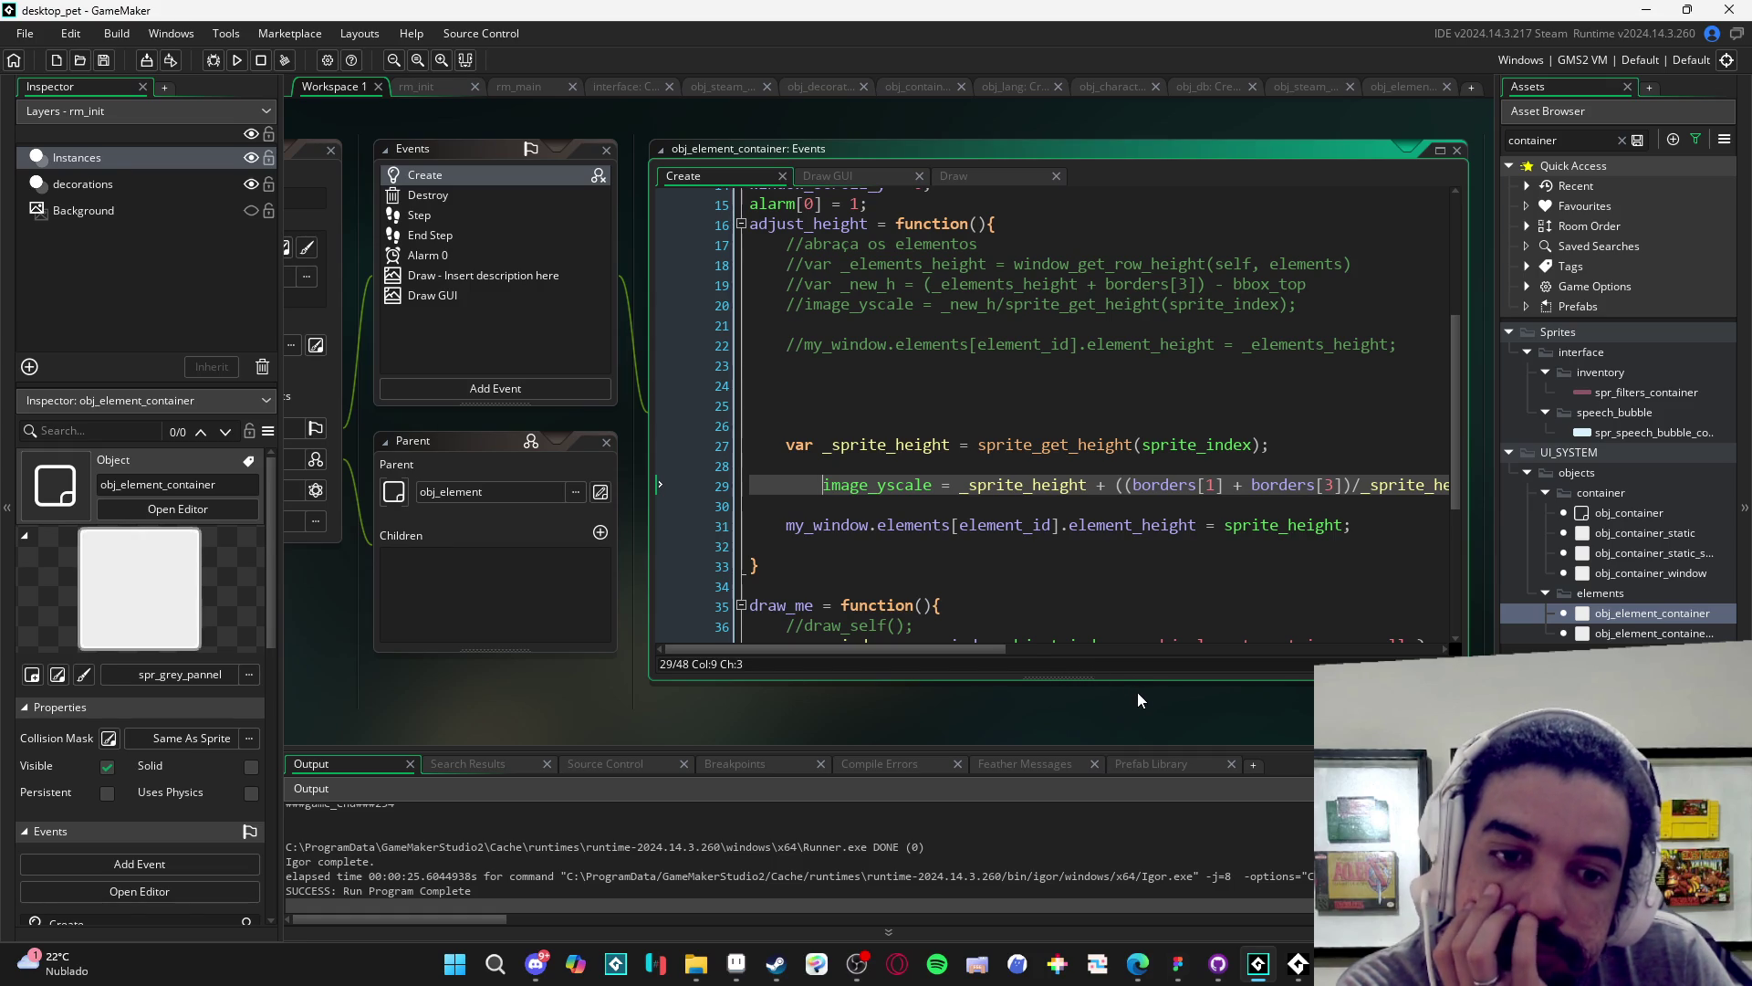
pyautogui.click(1410, 86)
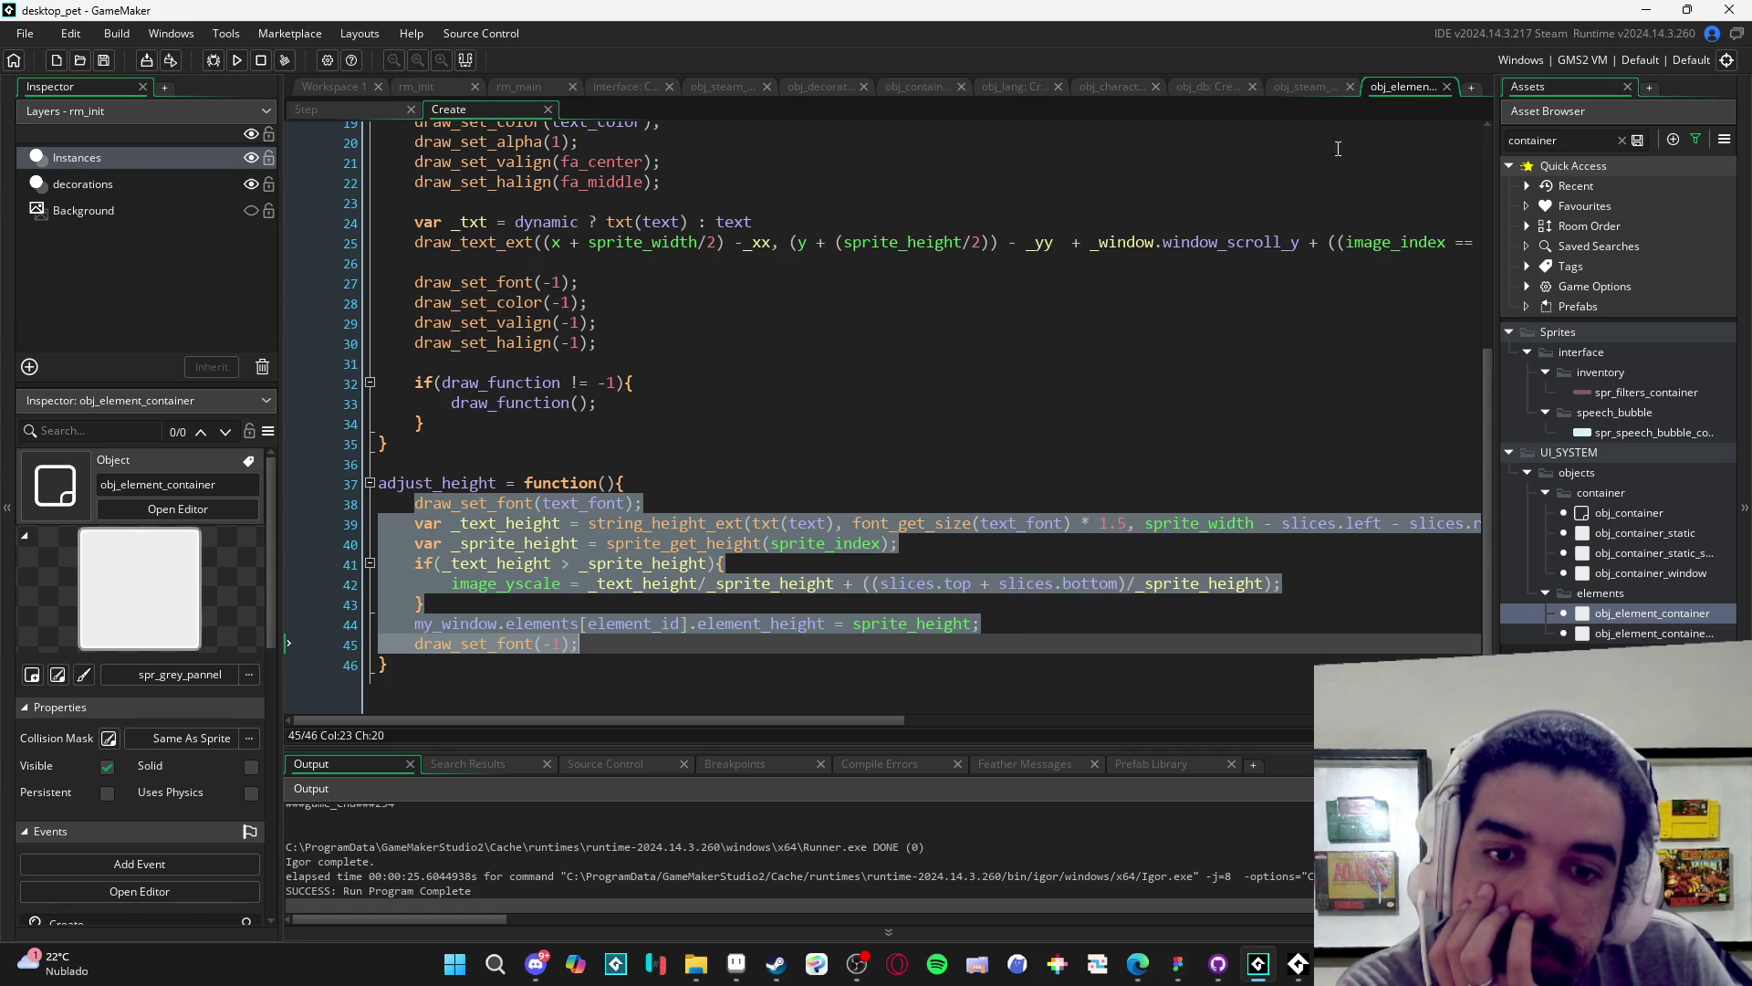
# - Search the project code for 'window_add', then dismiss the Search & Replace box
pyautogui.scroll(6, 947, 440)
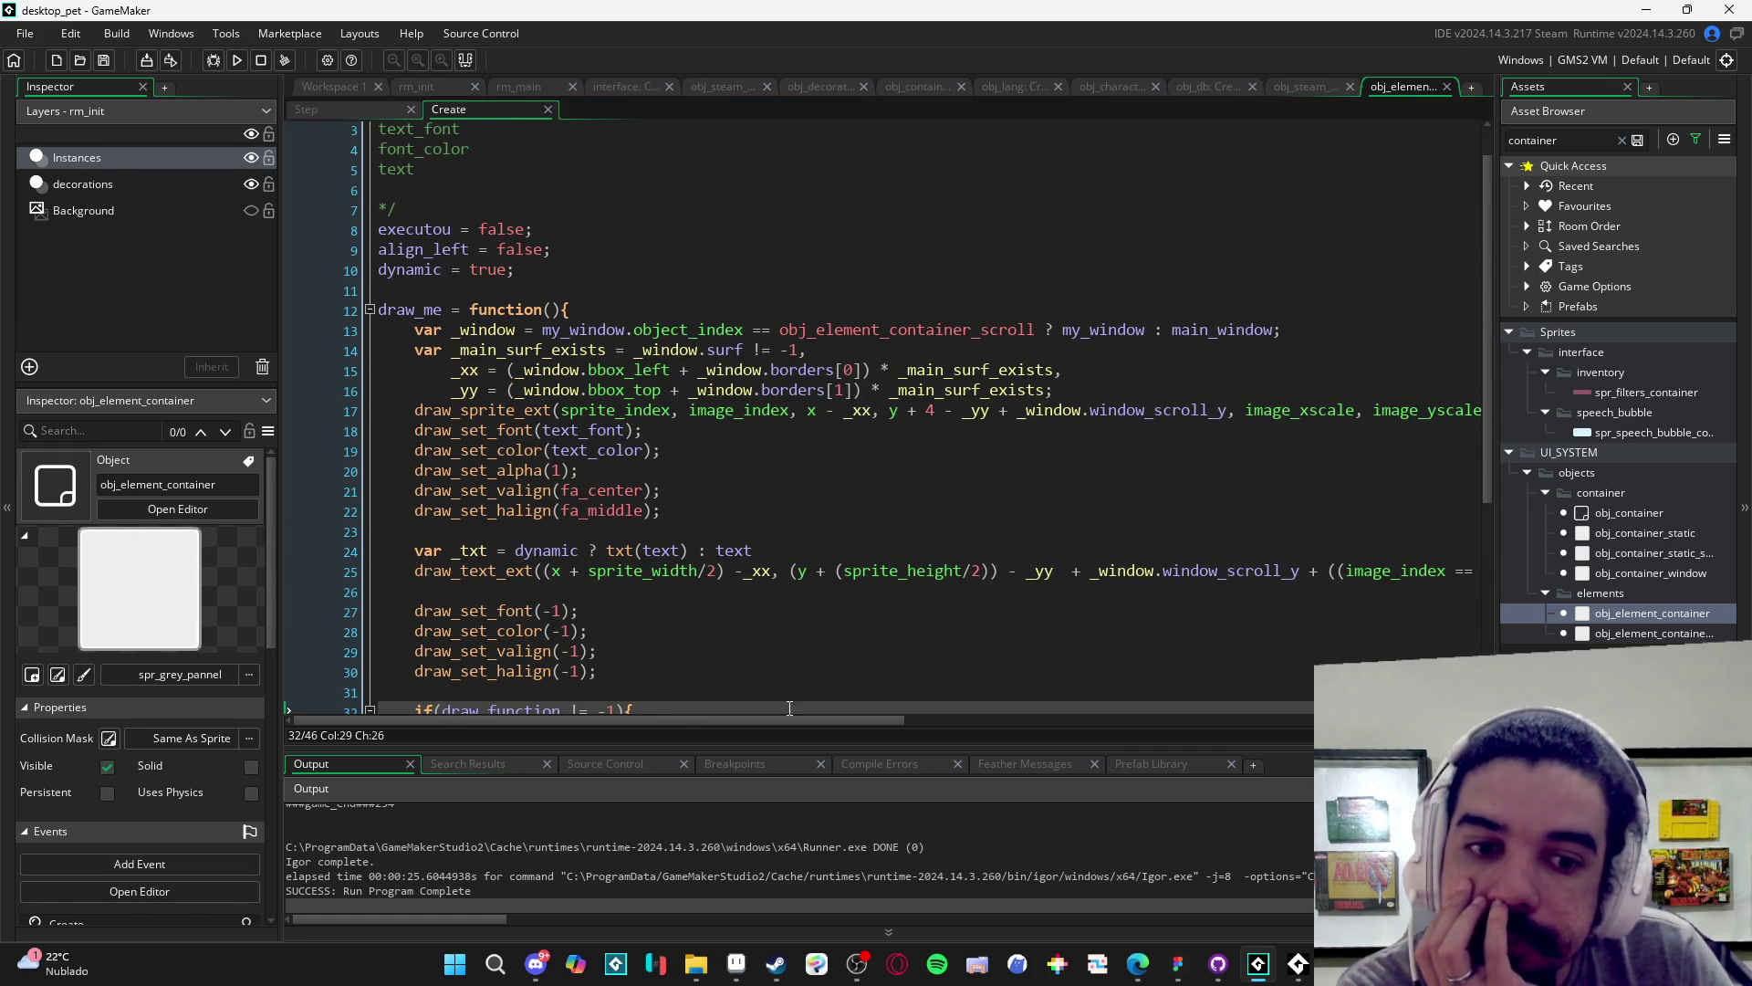
pyautogui.scroll(-2, 684, 254)
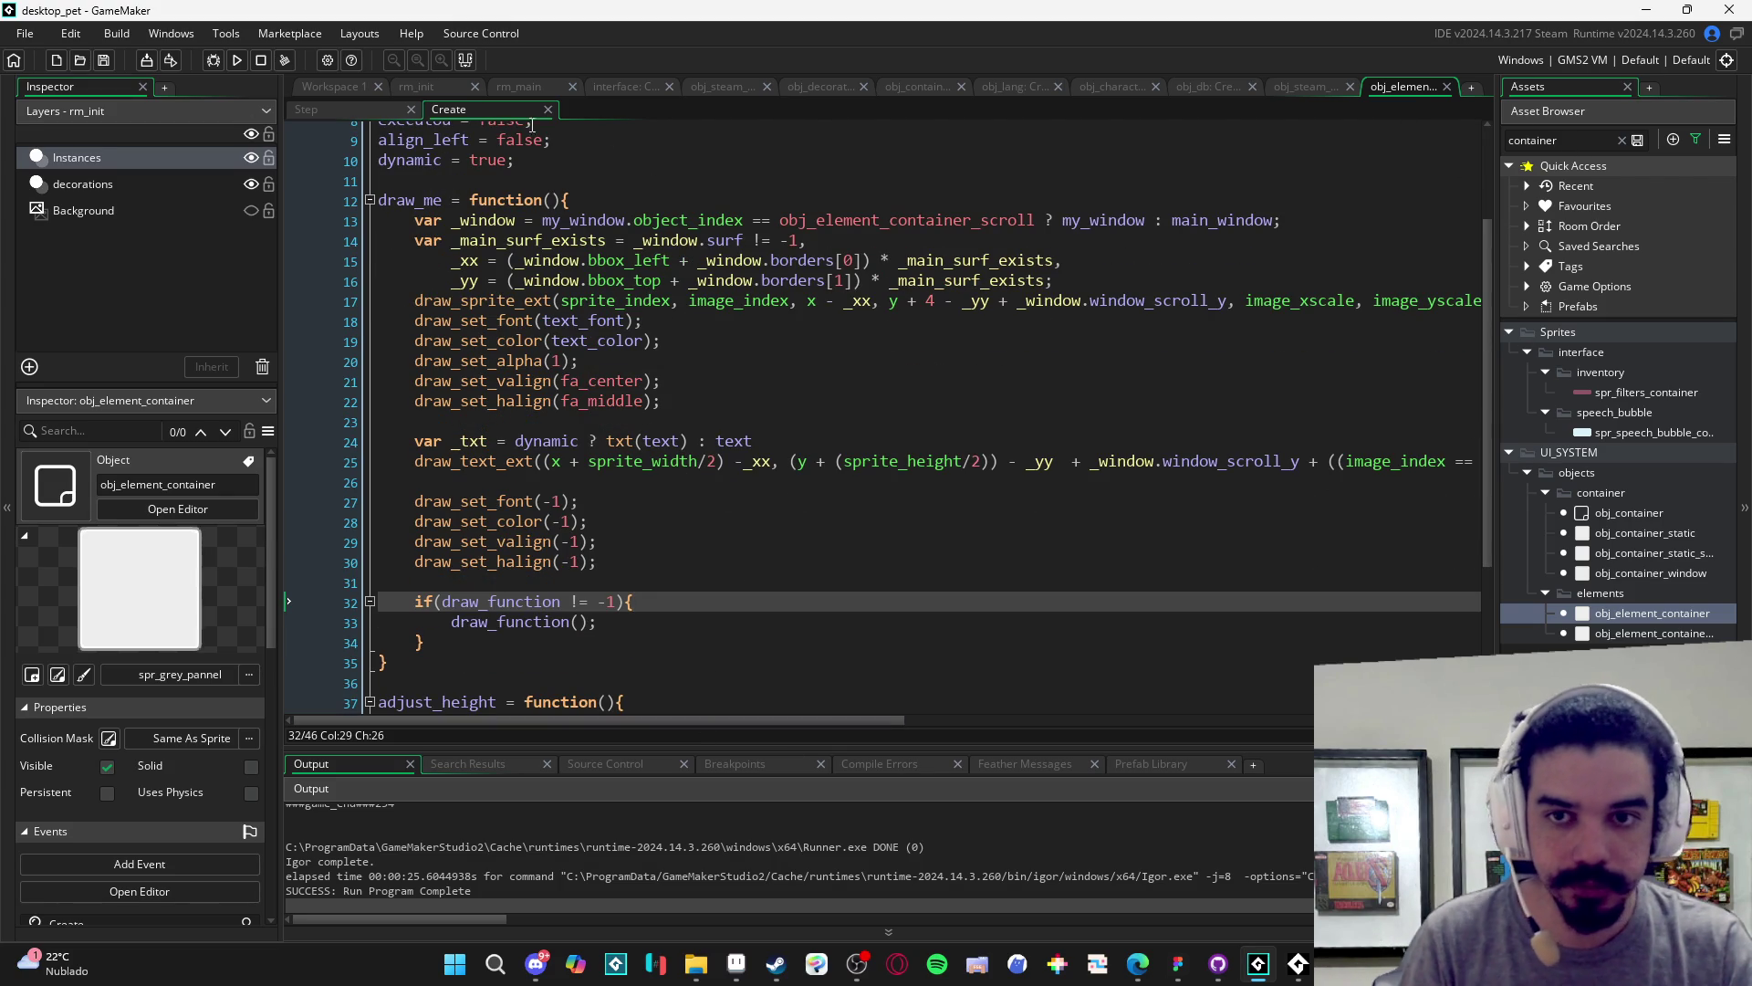
pyautogui.click(1589, 149)
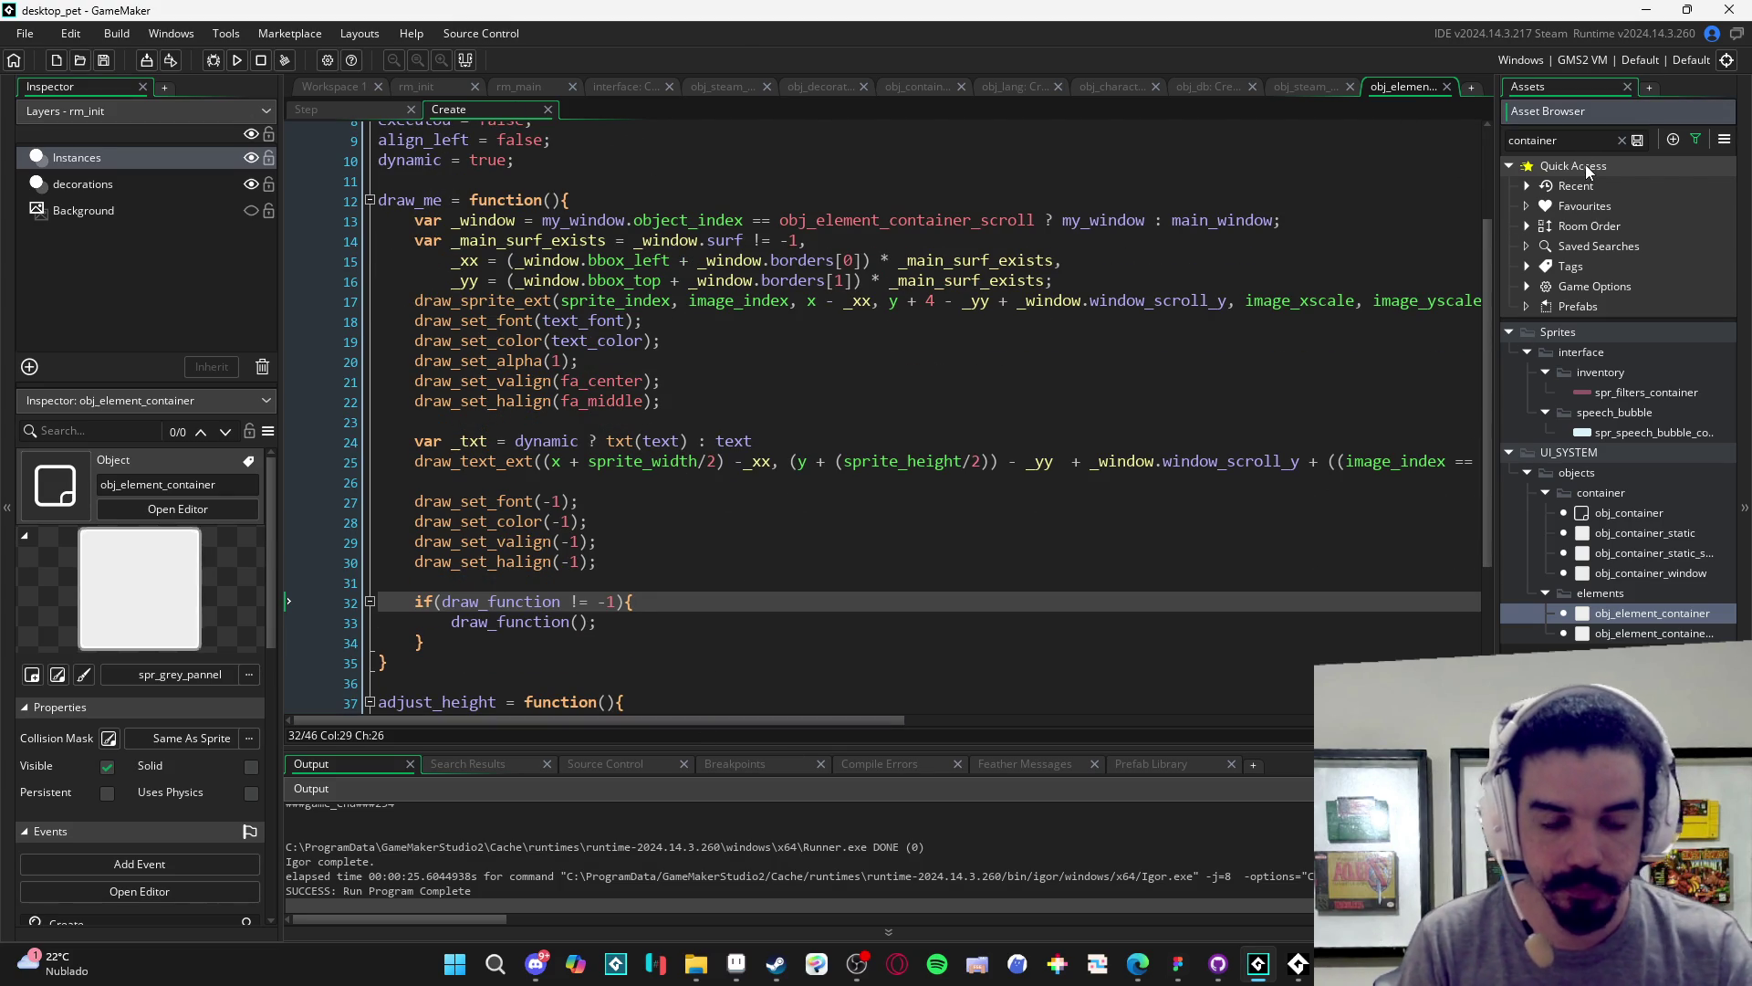
pyautogui.hotkey('ctrl', 'f')
pyautogui.write('window_add')
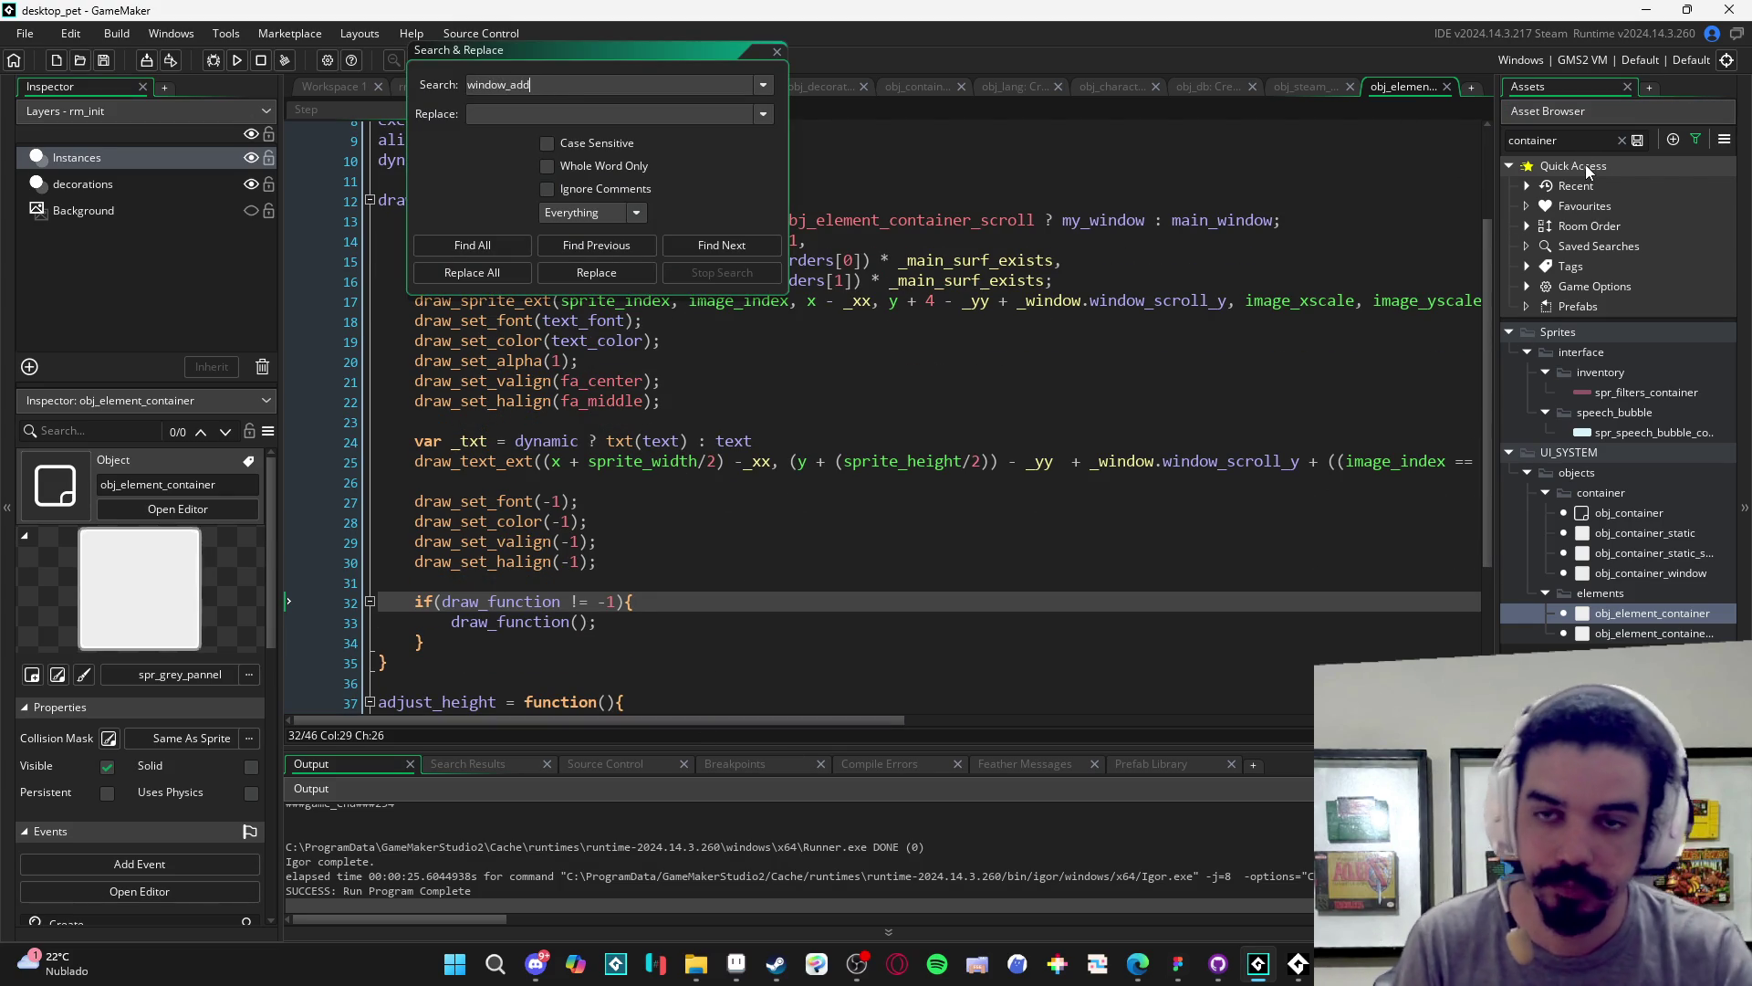
pyautogui.click(776, 52)
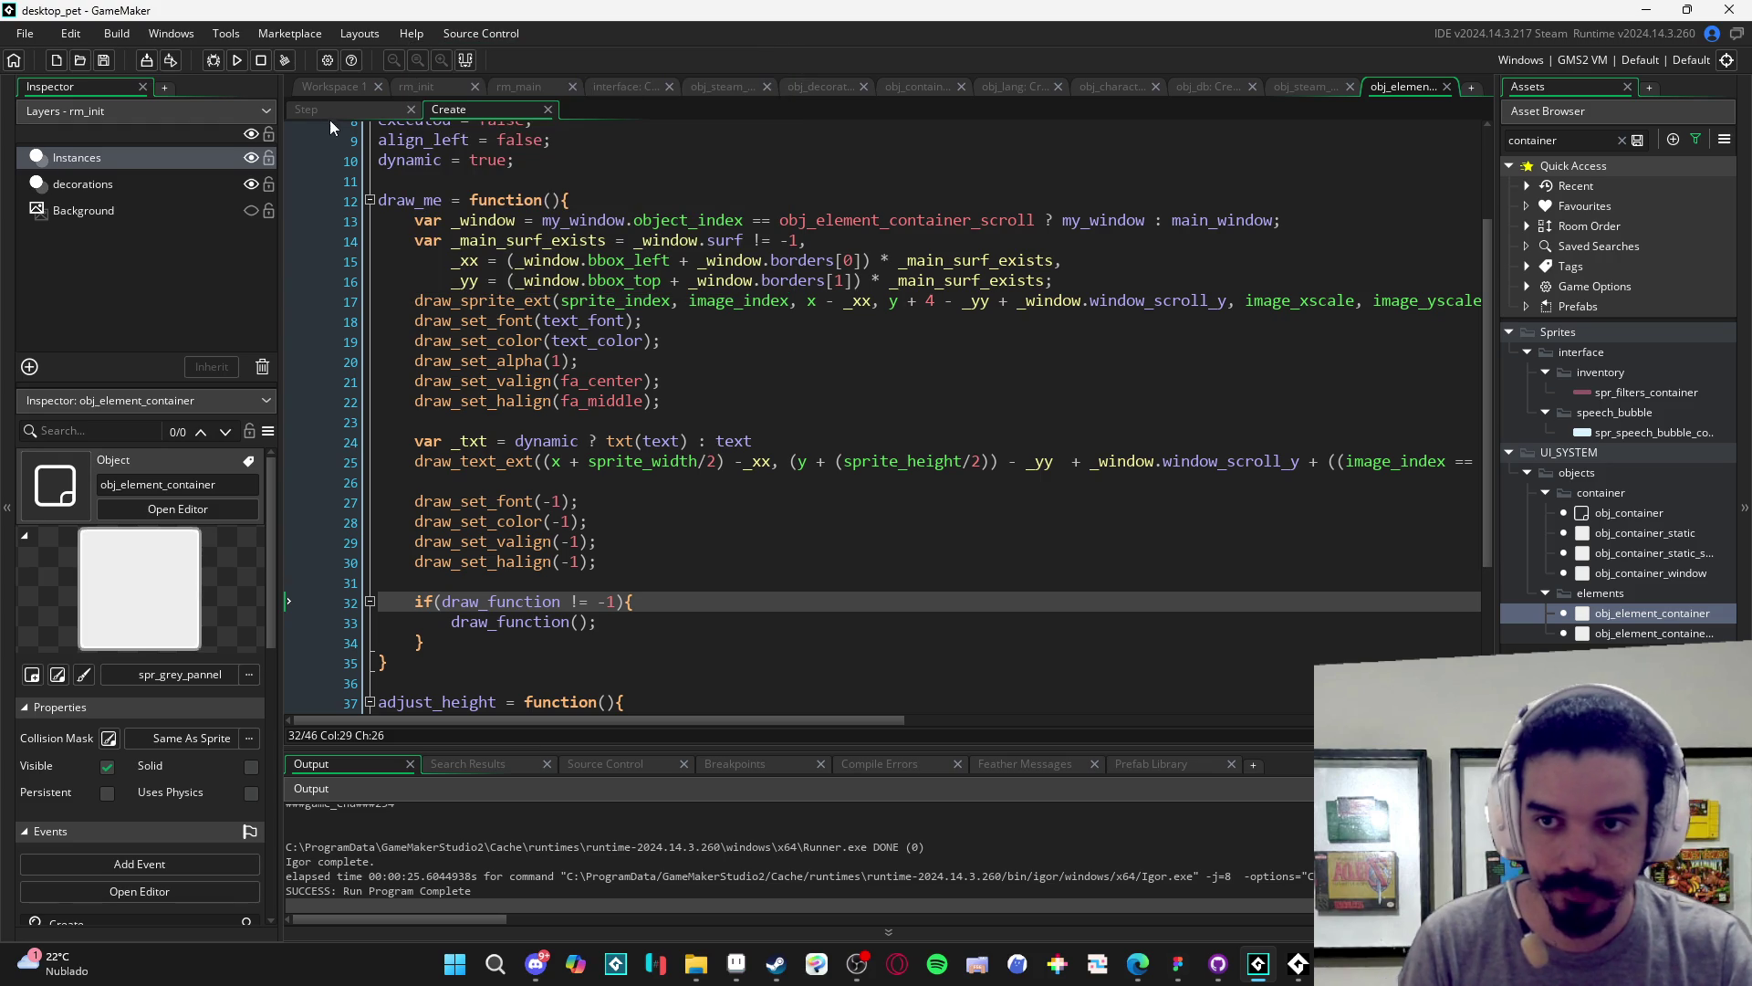
# - Inspect how window_add_container uses its _height parameter, then return to obj_element_container's Create code
pyautogui.click(656, 83)
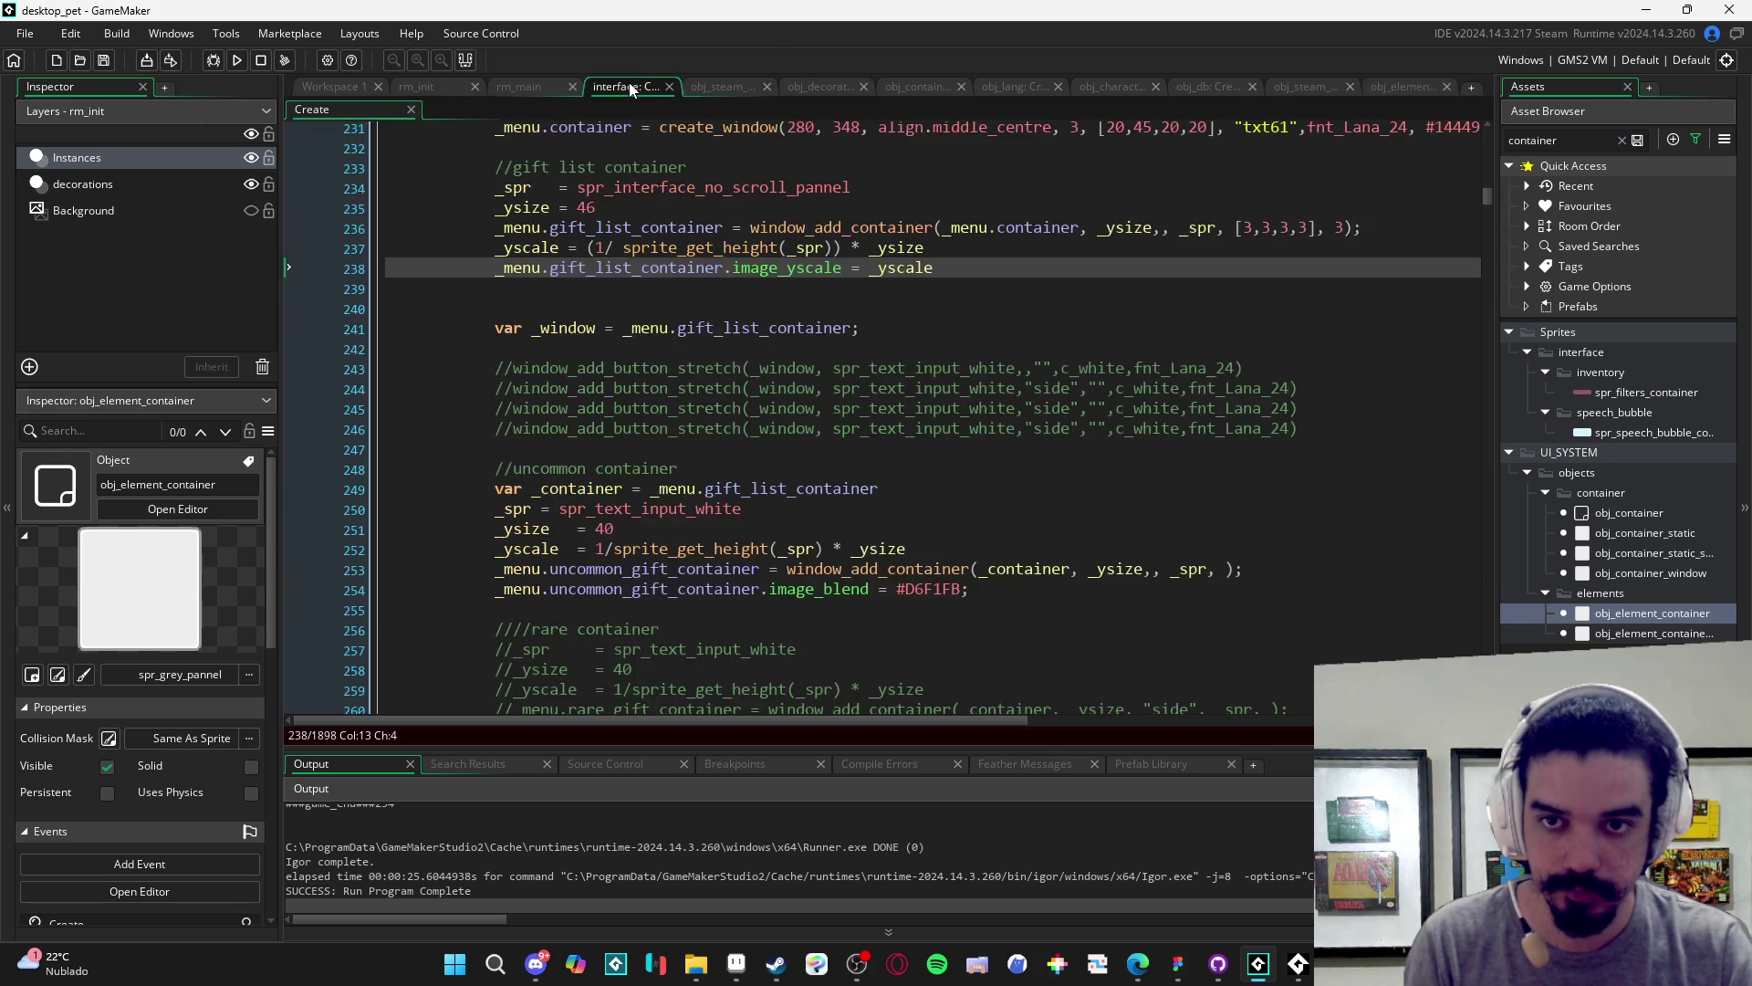
pyautogui.press('Down')
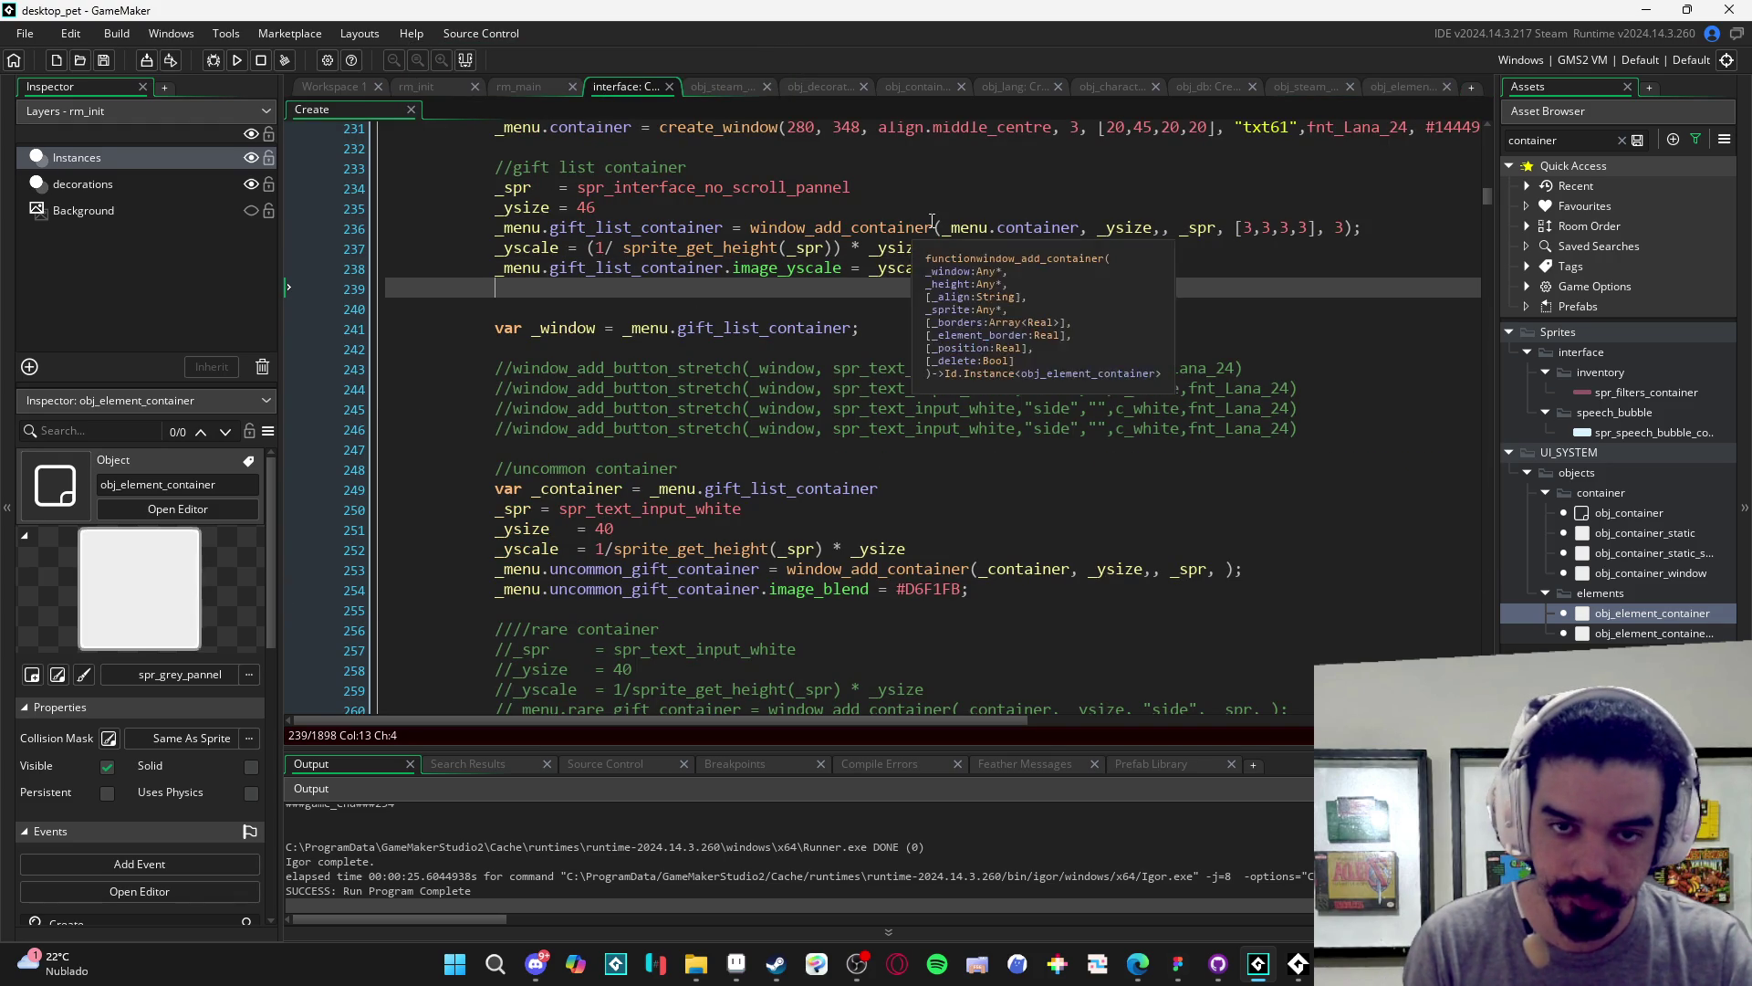
pyautogui.middleClick(921, 230)
pyautogui.hscroll(5, 1189, 276)
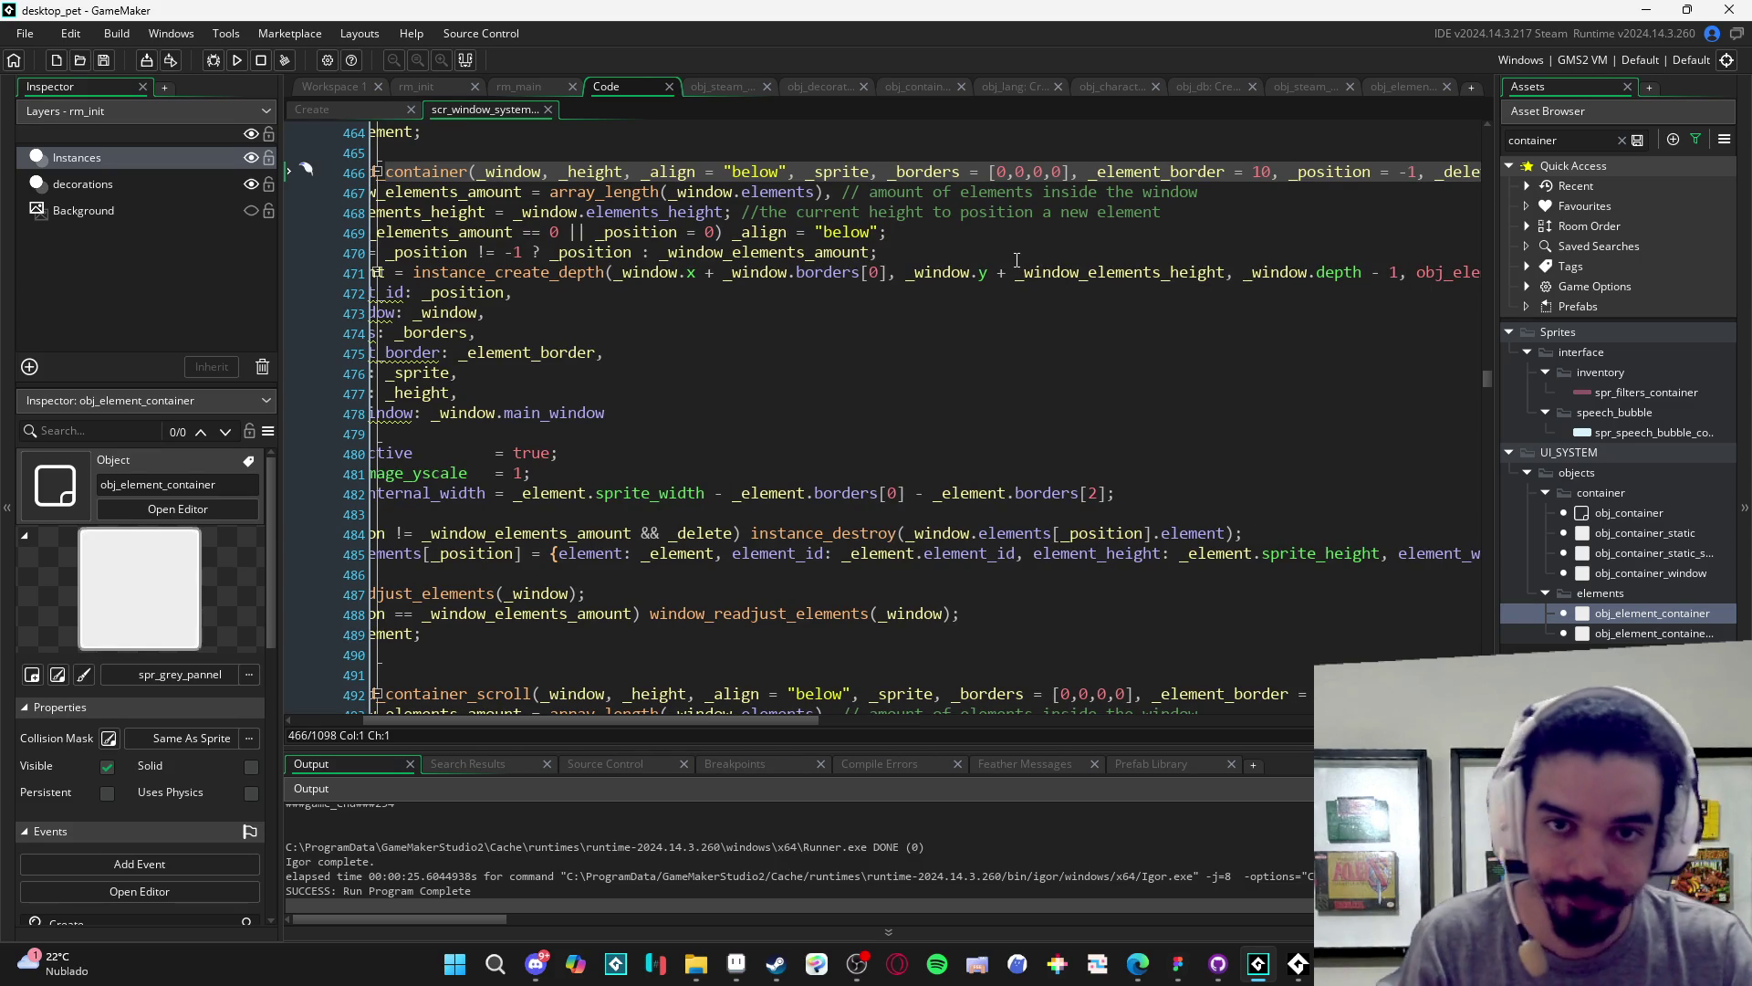
pyautogui.click(596, 160)
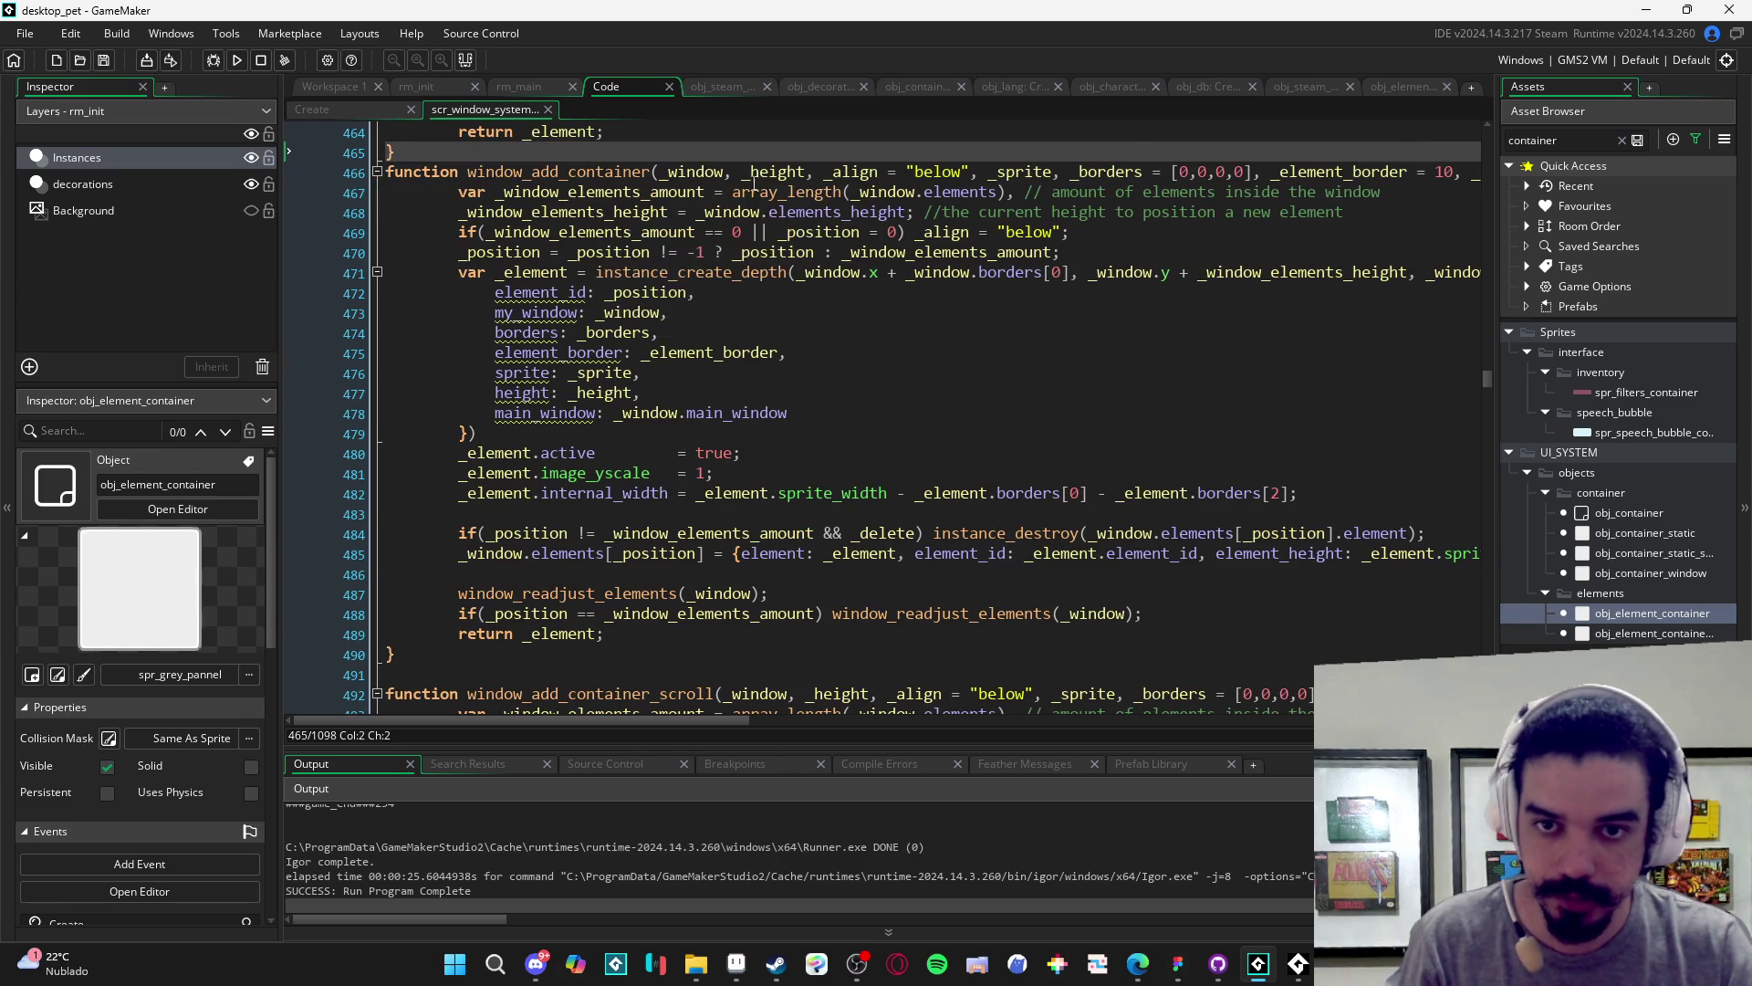
pyautogui.click(803, 171)
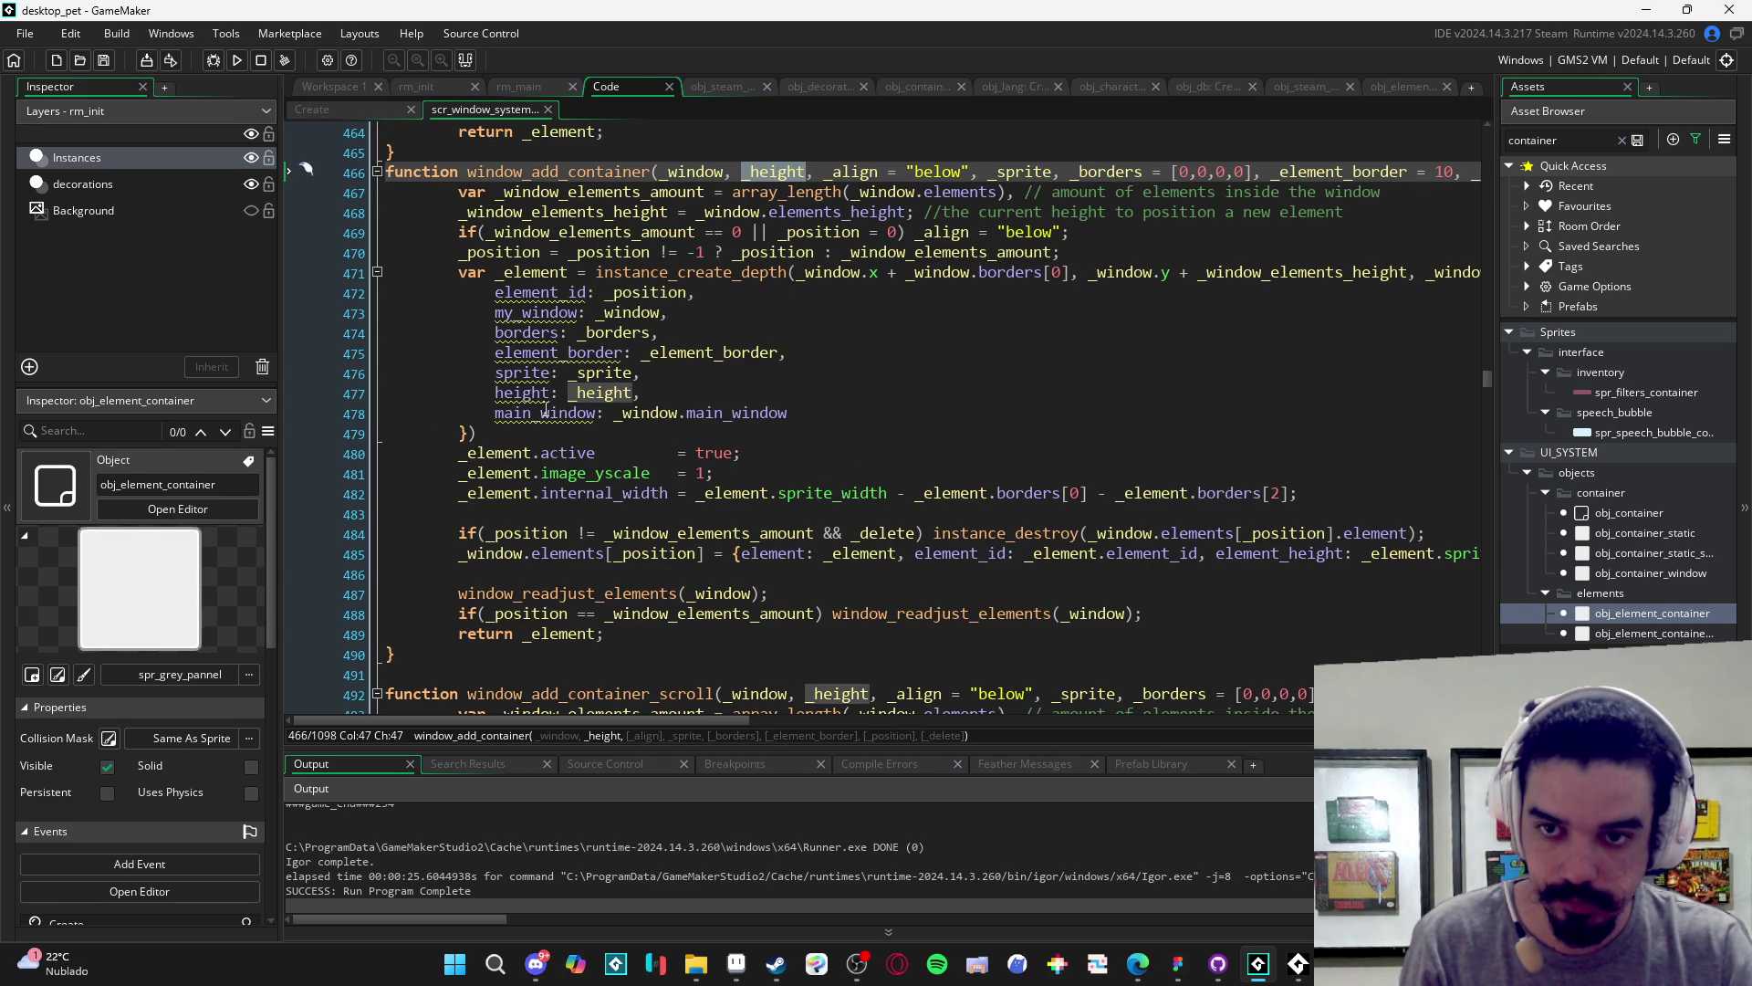
pyautogui.scroll(-1, 616, 402)
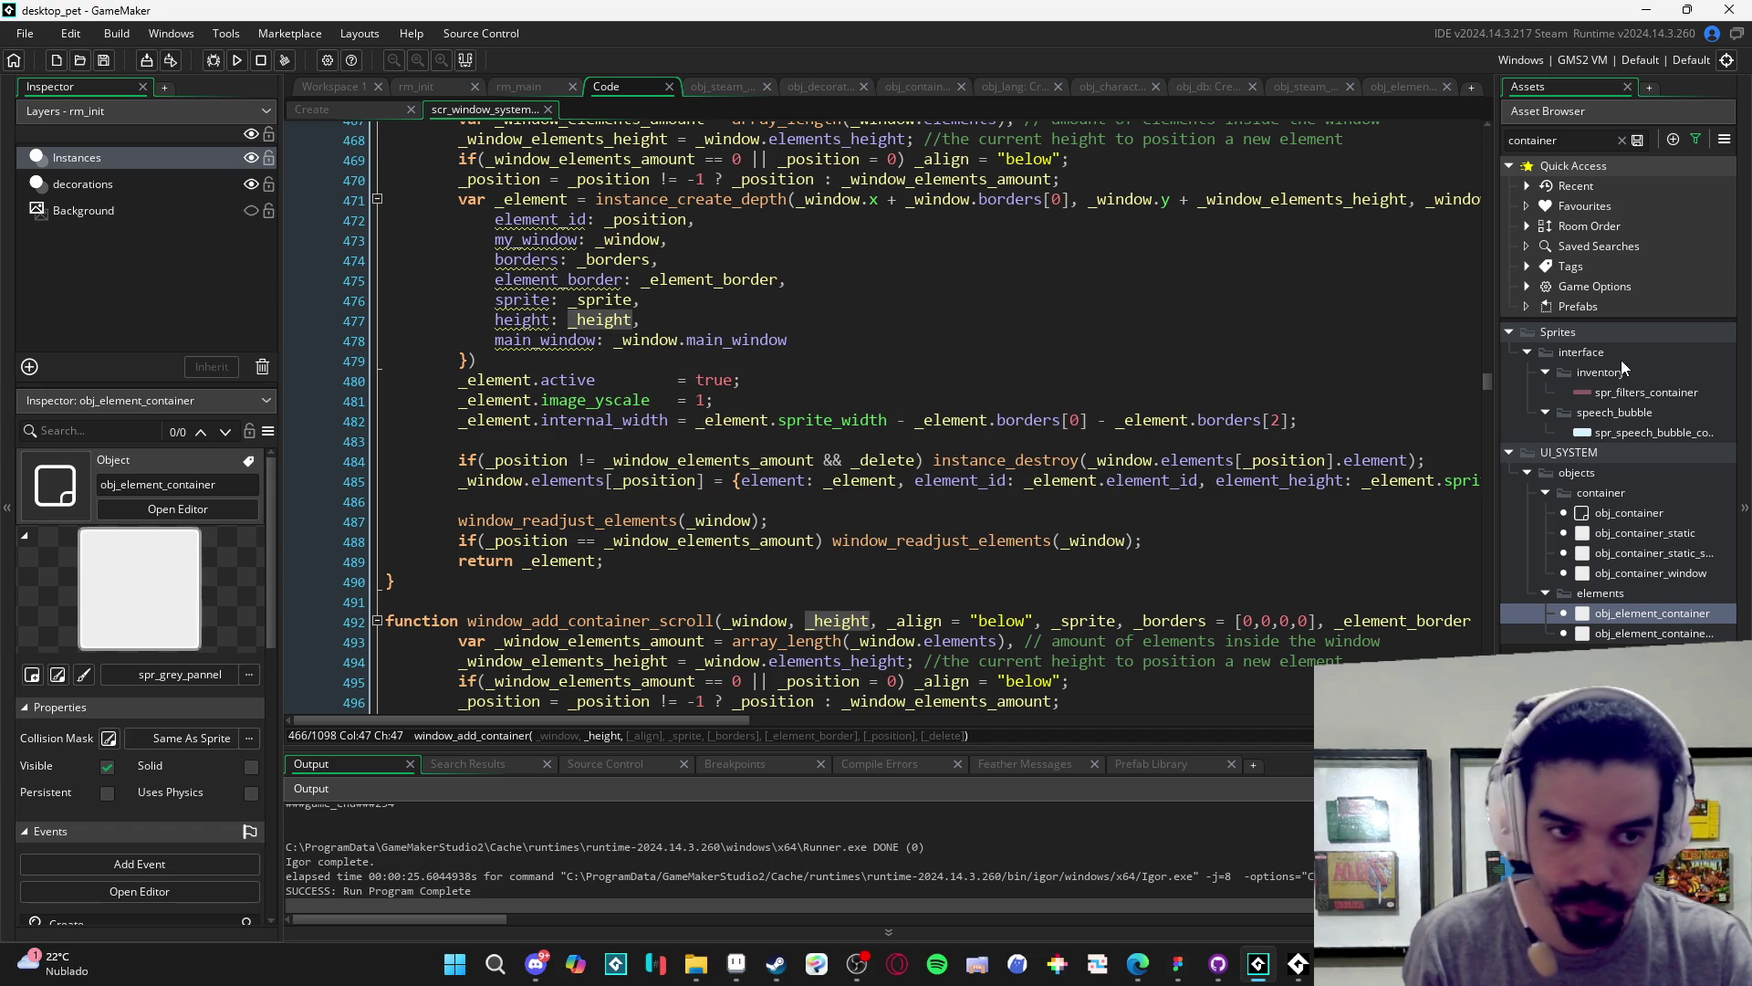
pyautogui.doubleClick(1639, 611)
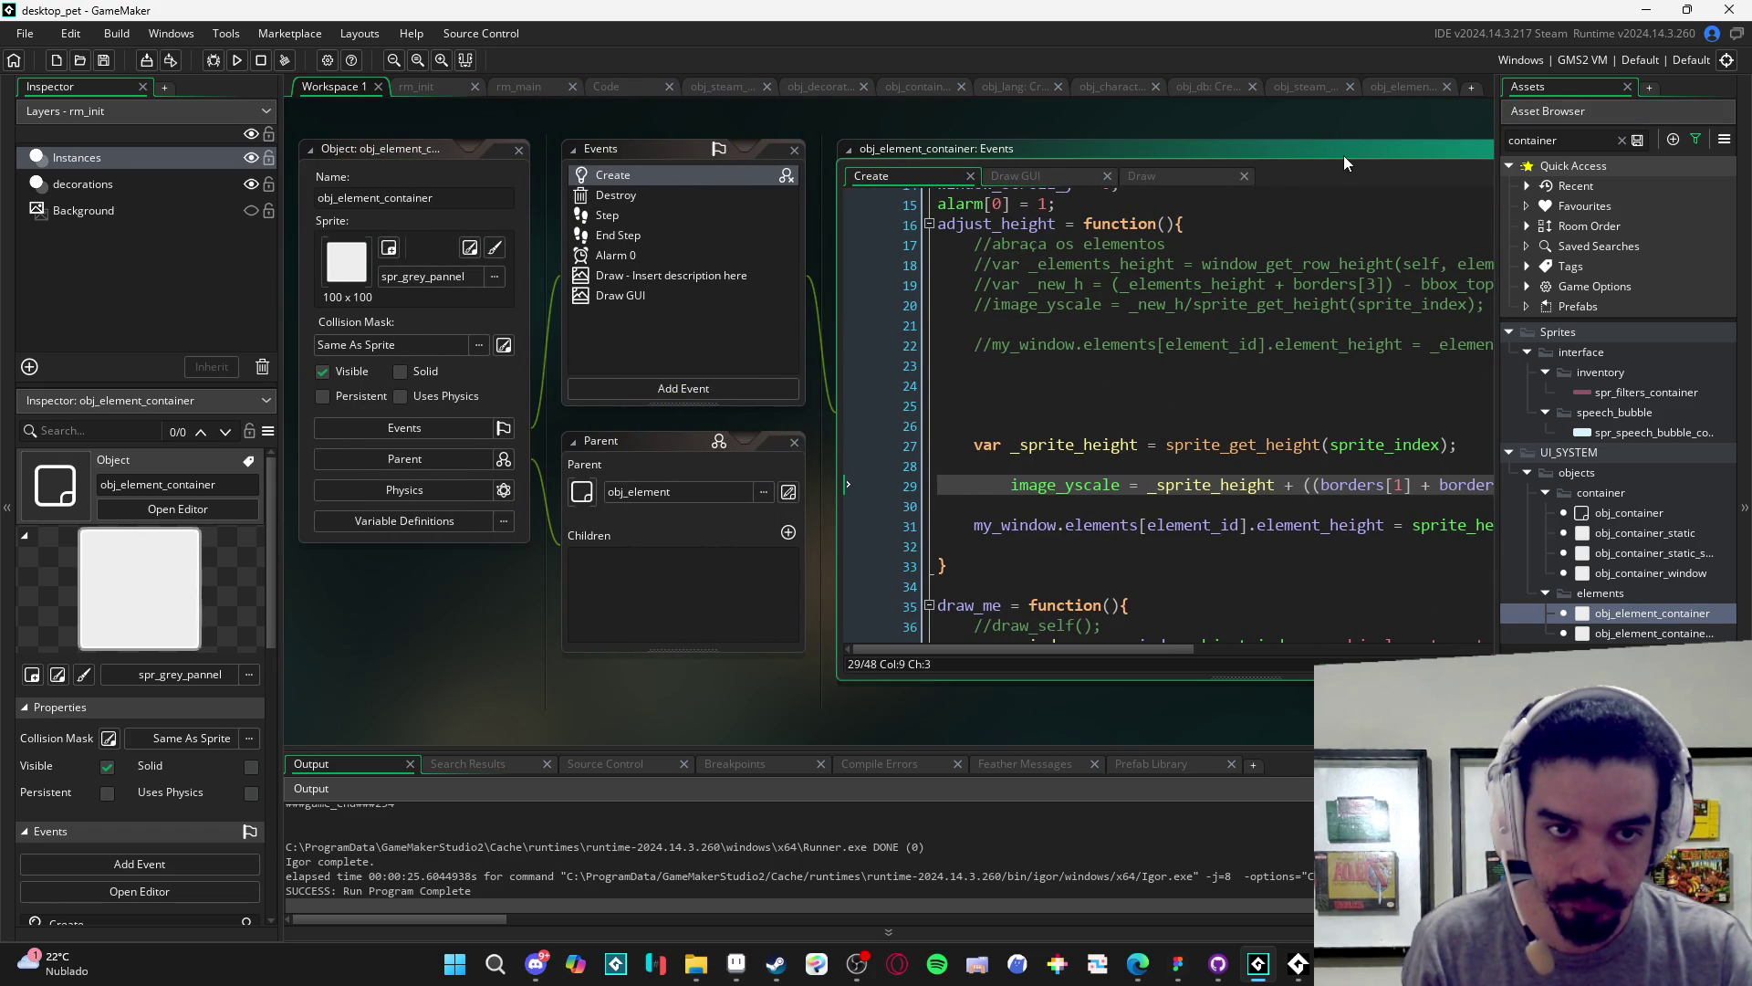
# - On line 29, make image_yscale = height + ((borders[1] + borders[3])/_sprite_height), then save and run
pyautogui.click(876, 465)
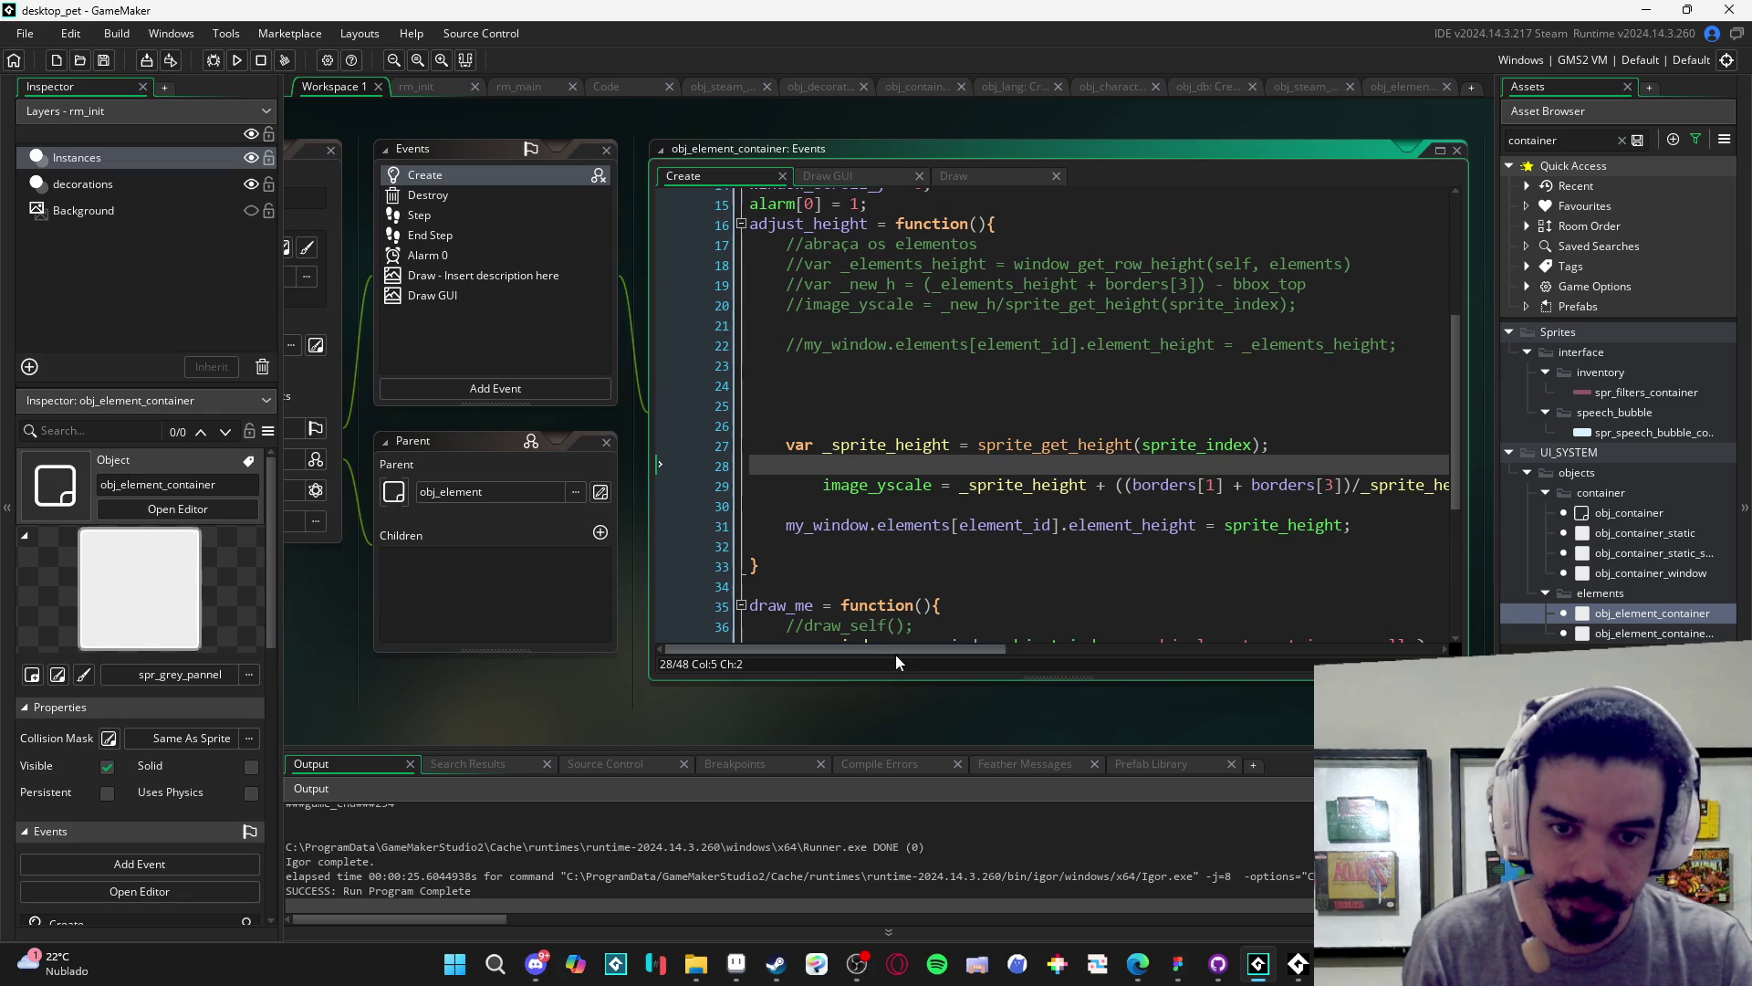
pyautogui.hscroll(3, 914, 648)
pyautogui.hscroll(-3, 954, 638)
pyautogui.hscroll(-3, 934, 626)
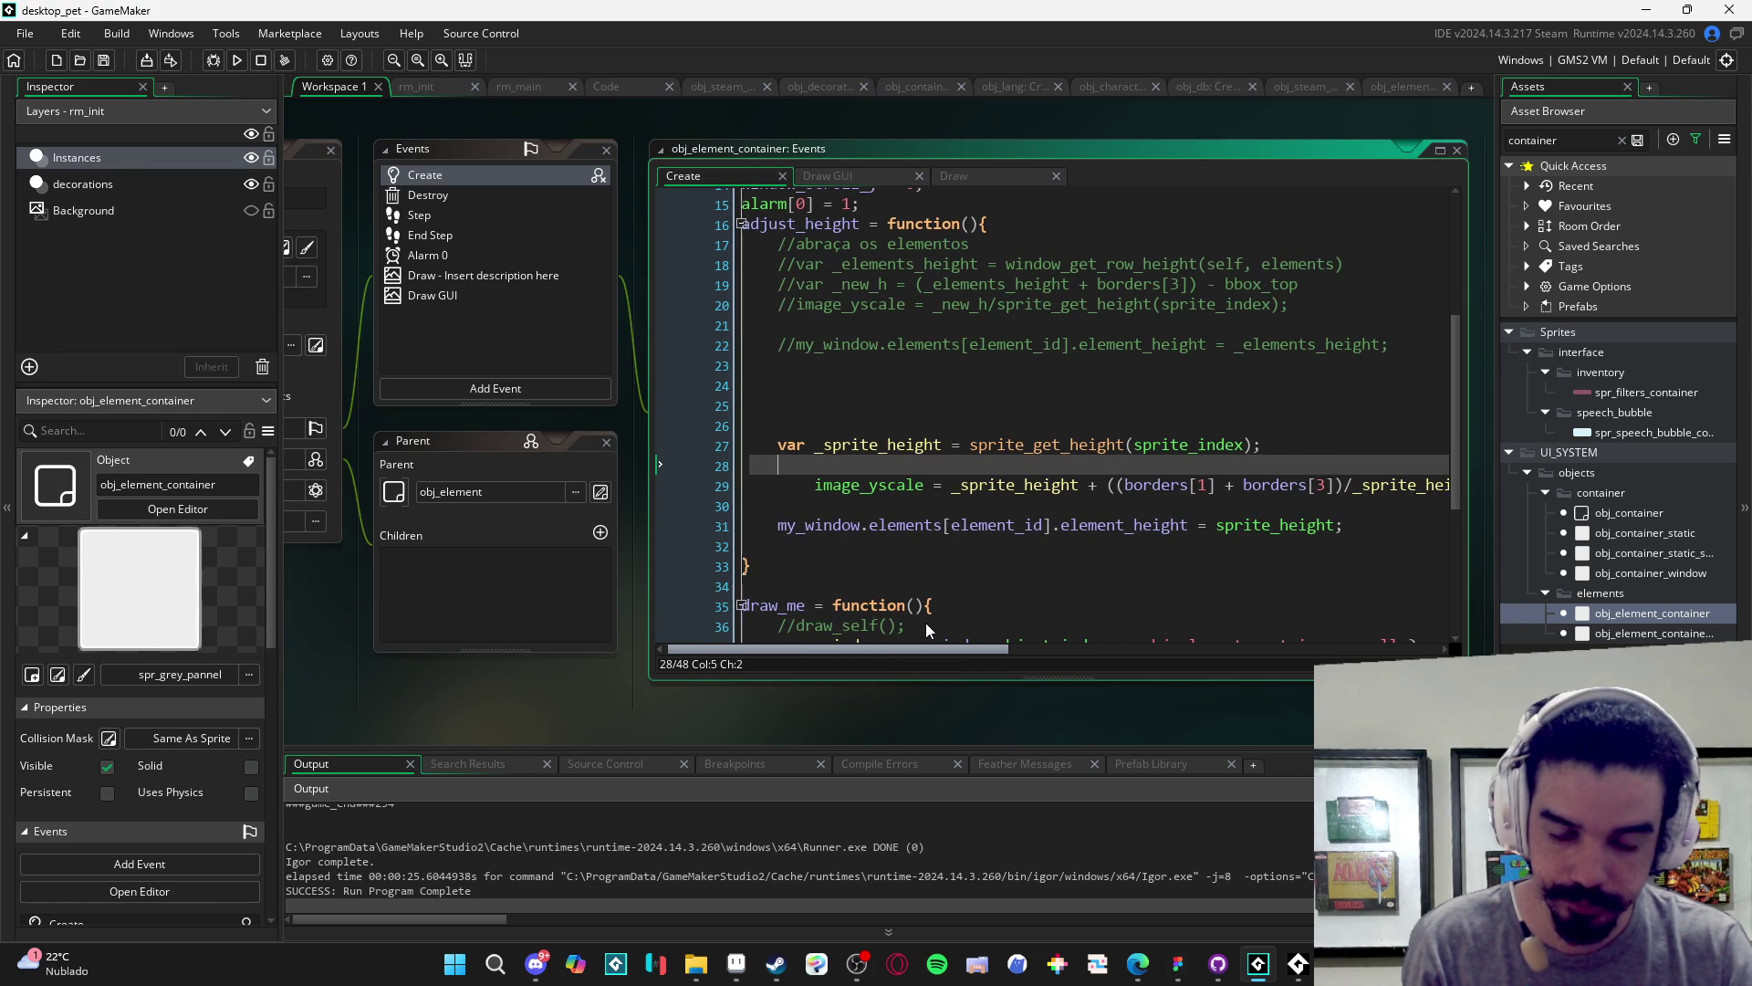
pyautogui.hscroll(3, 927, 623)
pyautogui.hscroll(4, 943, 622)
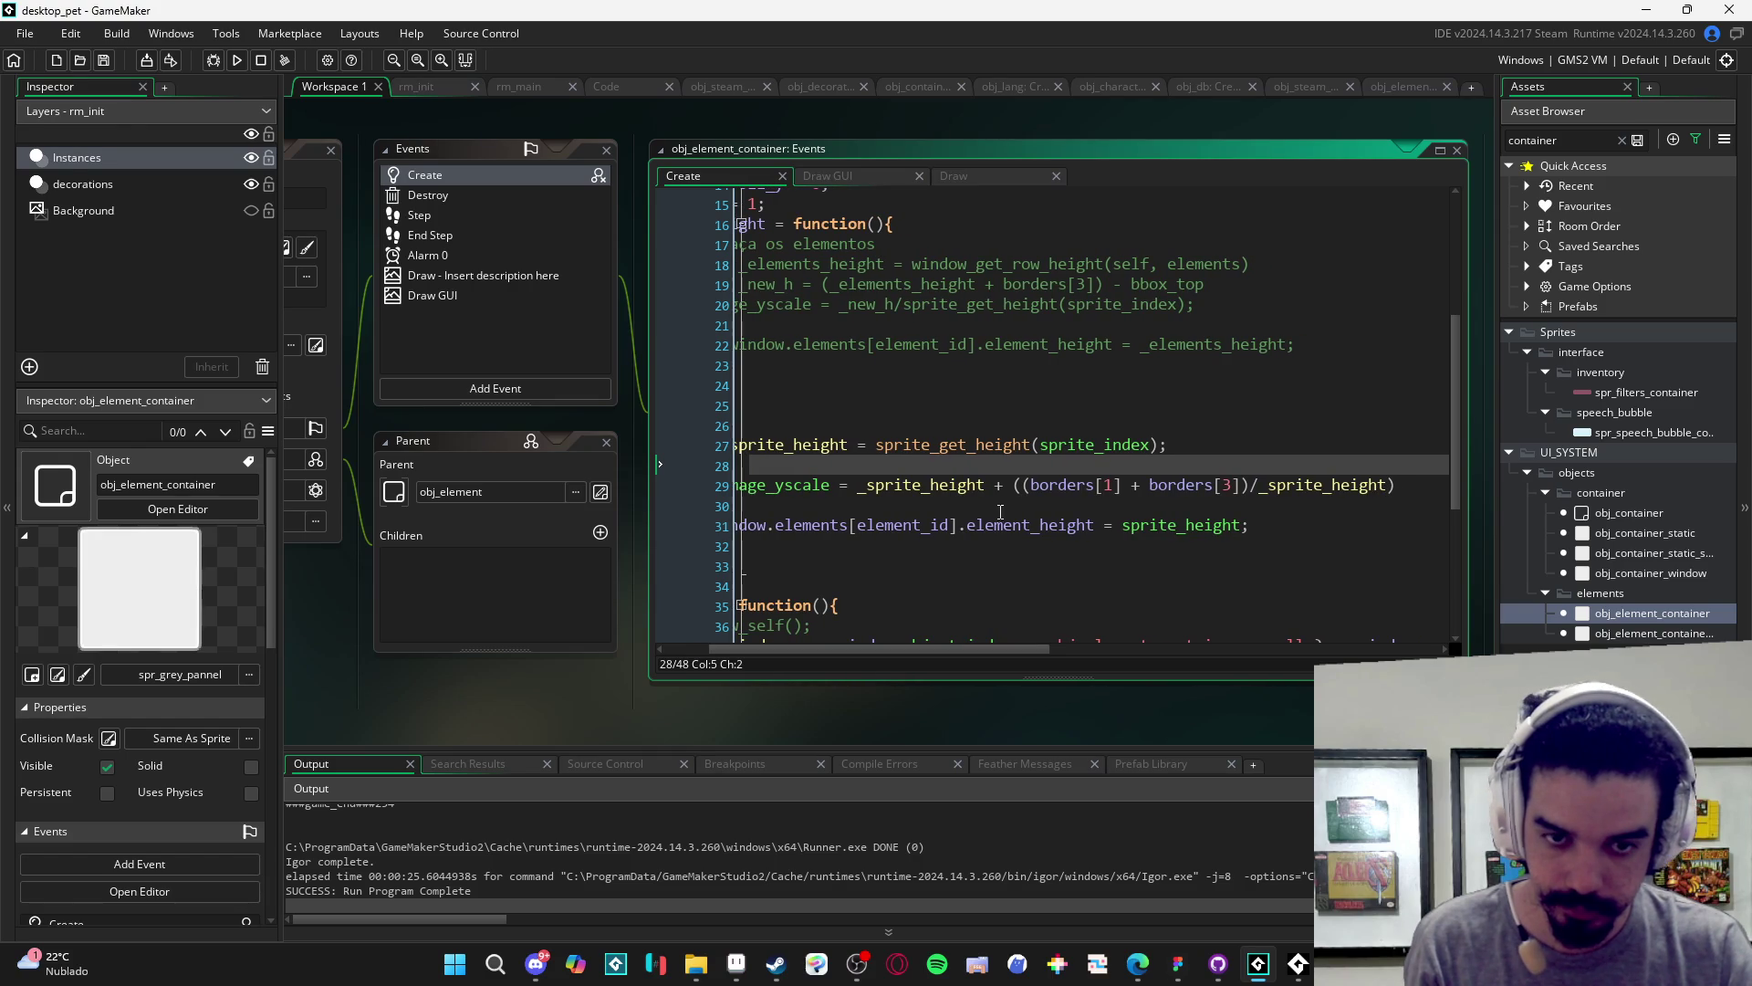
pyautogui.moveTo(963, 485)
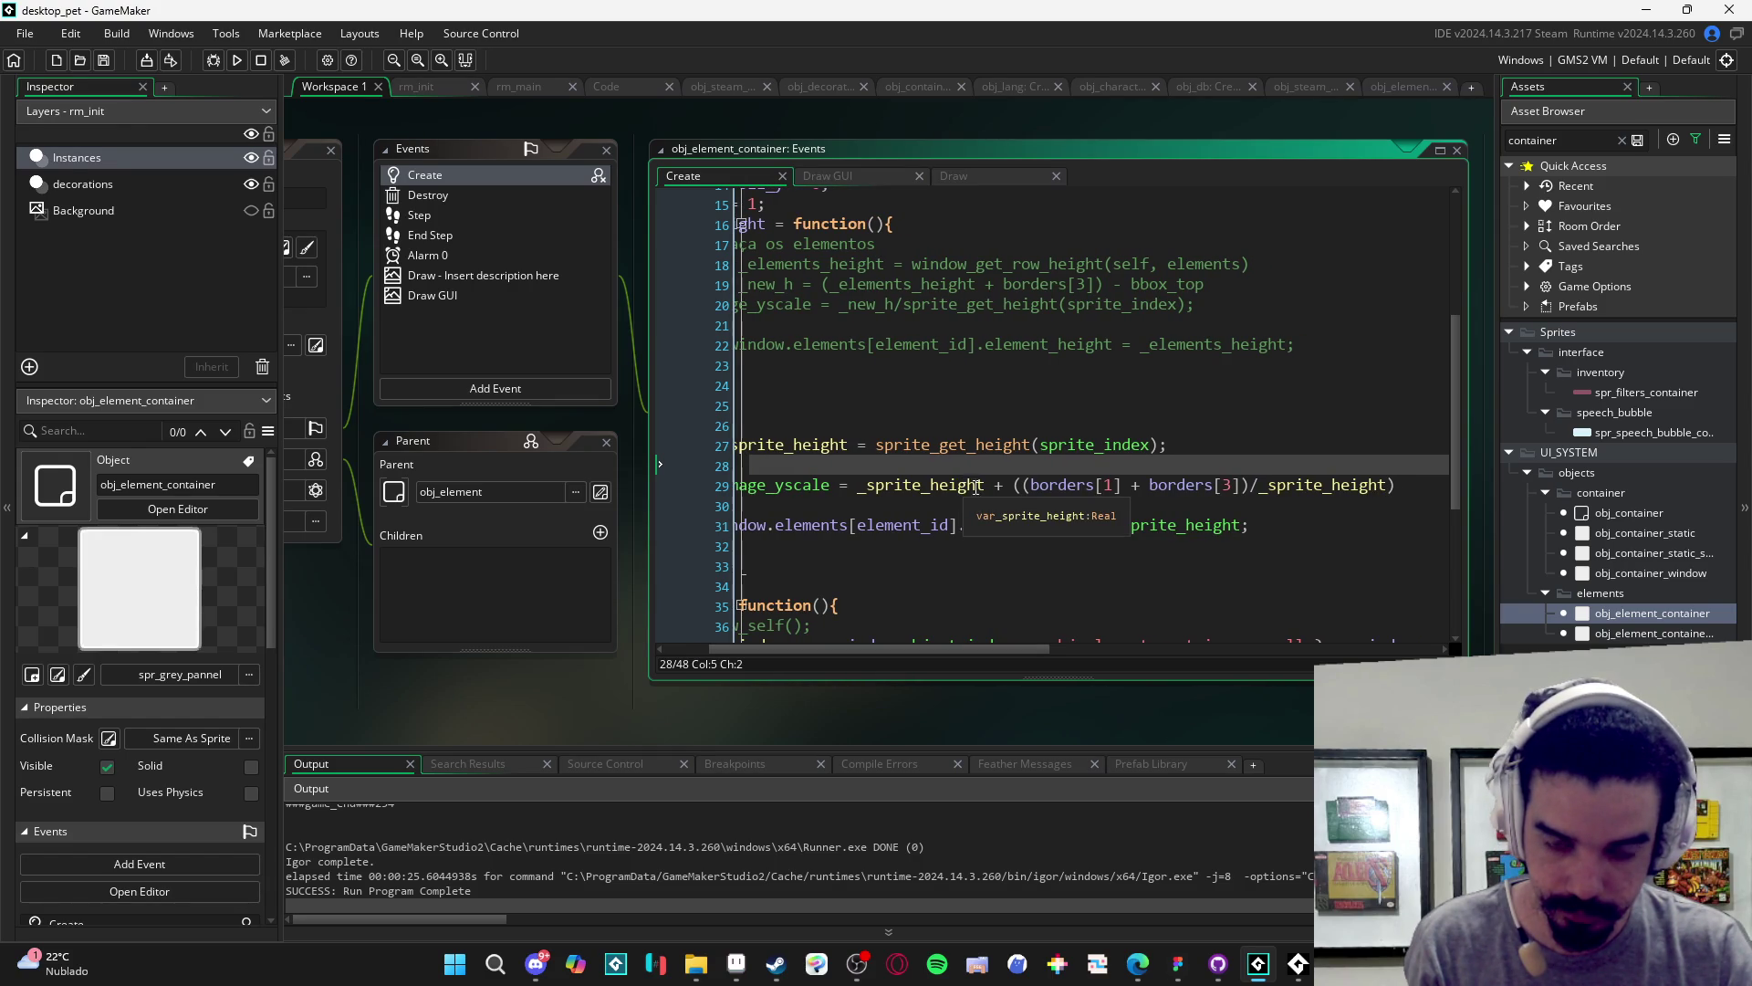
pyautogui.hscroll(-5, 975, 486)
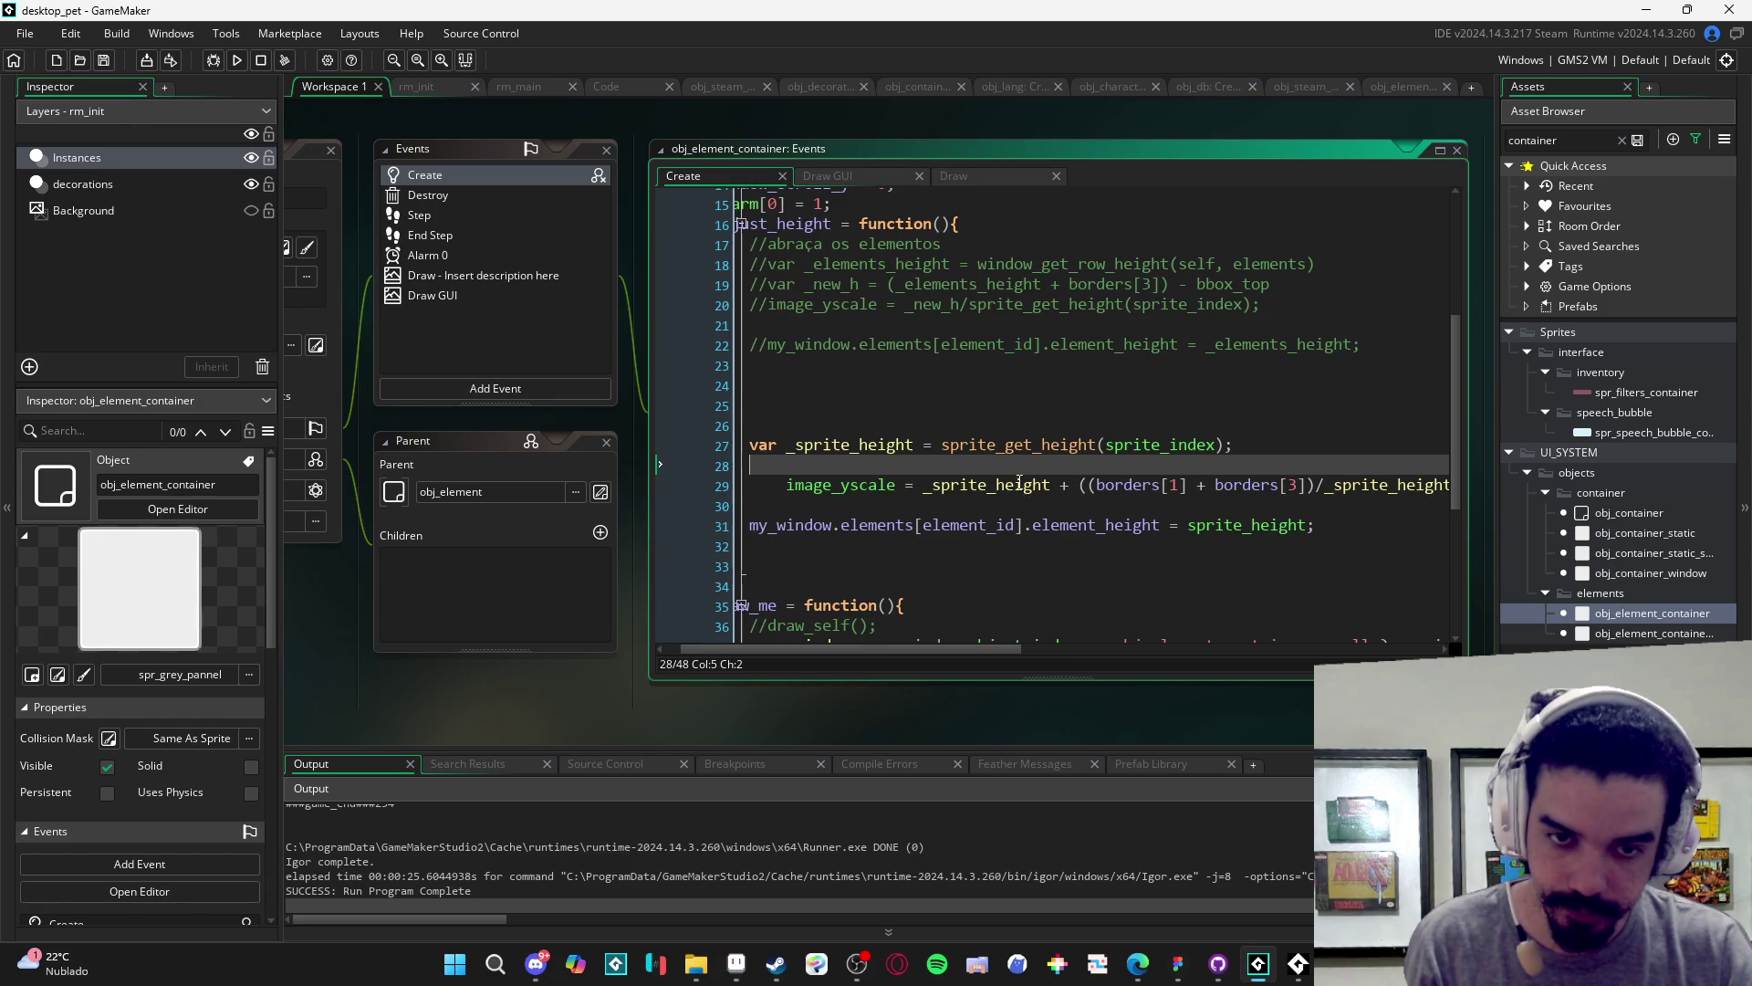
pyautogui.doubleClick(1020, 483)
pyautogui.write('borders[1]')
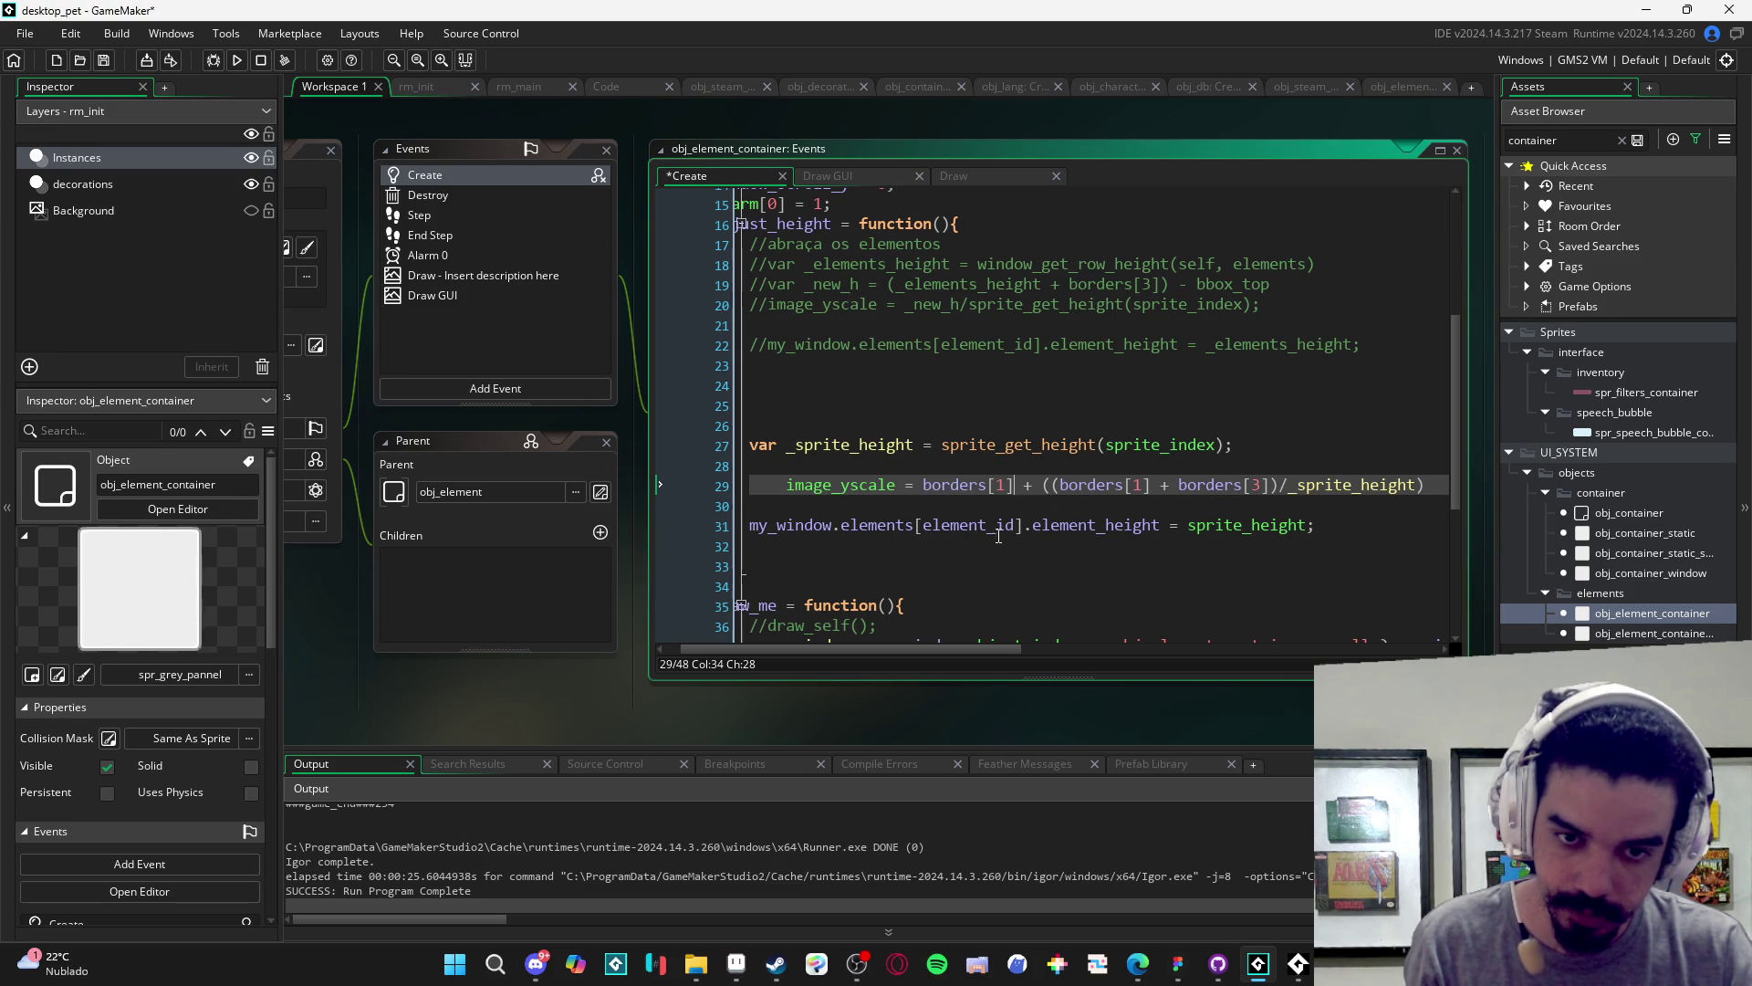
pyautogui.moveTo(1007, 485); pyautogui.dragTo(922, 484)
pyautogui.write('heigh')
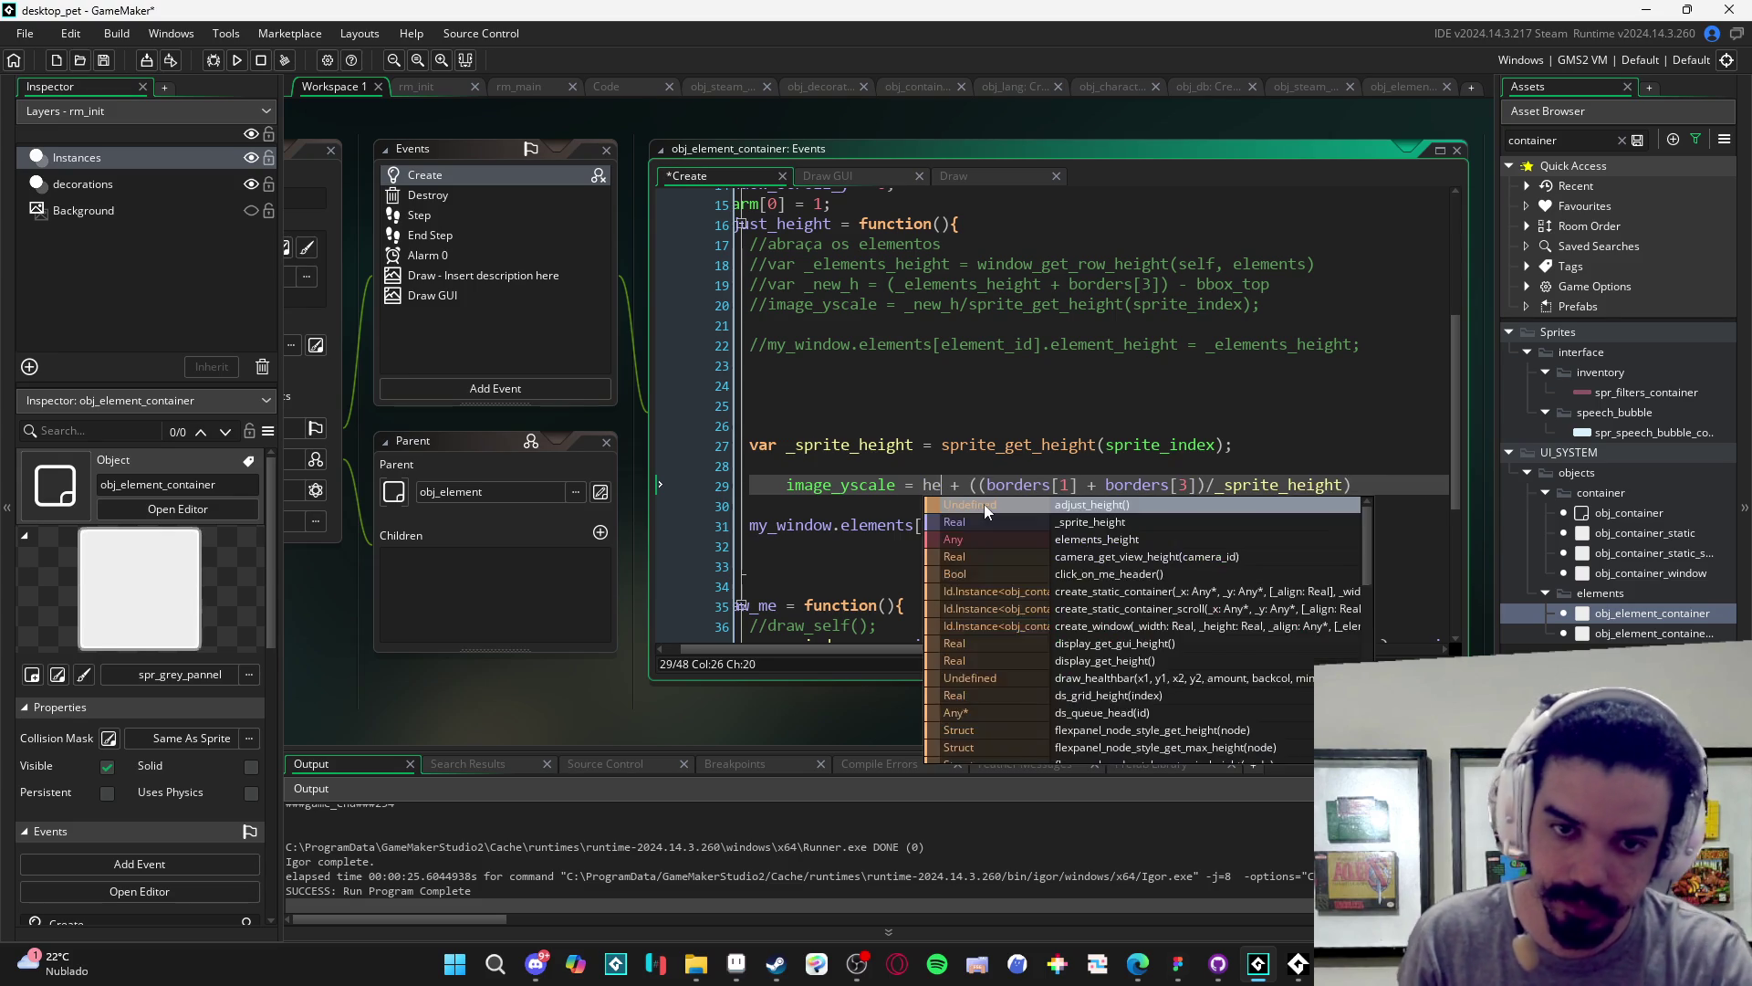
pyautogui.write('t')
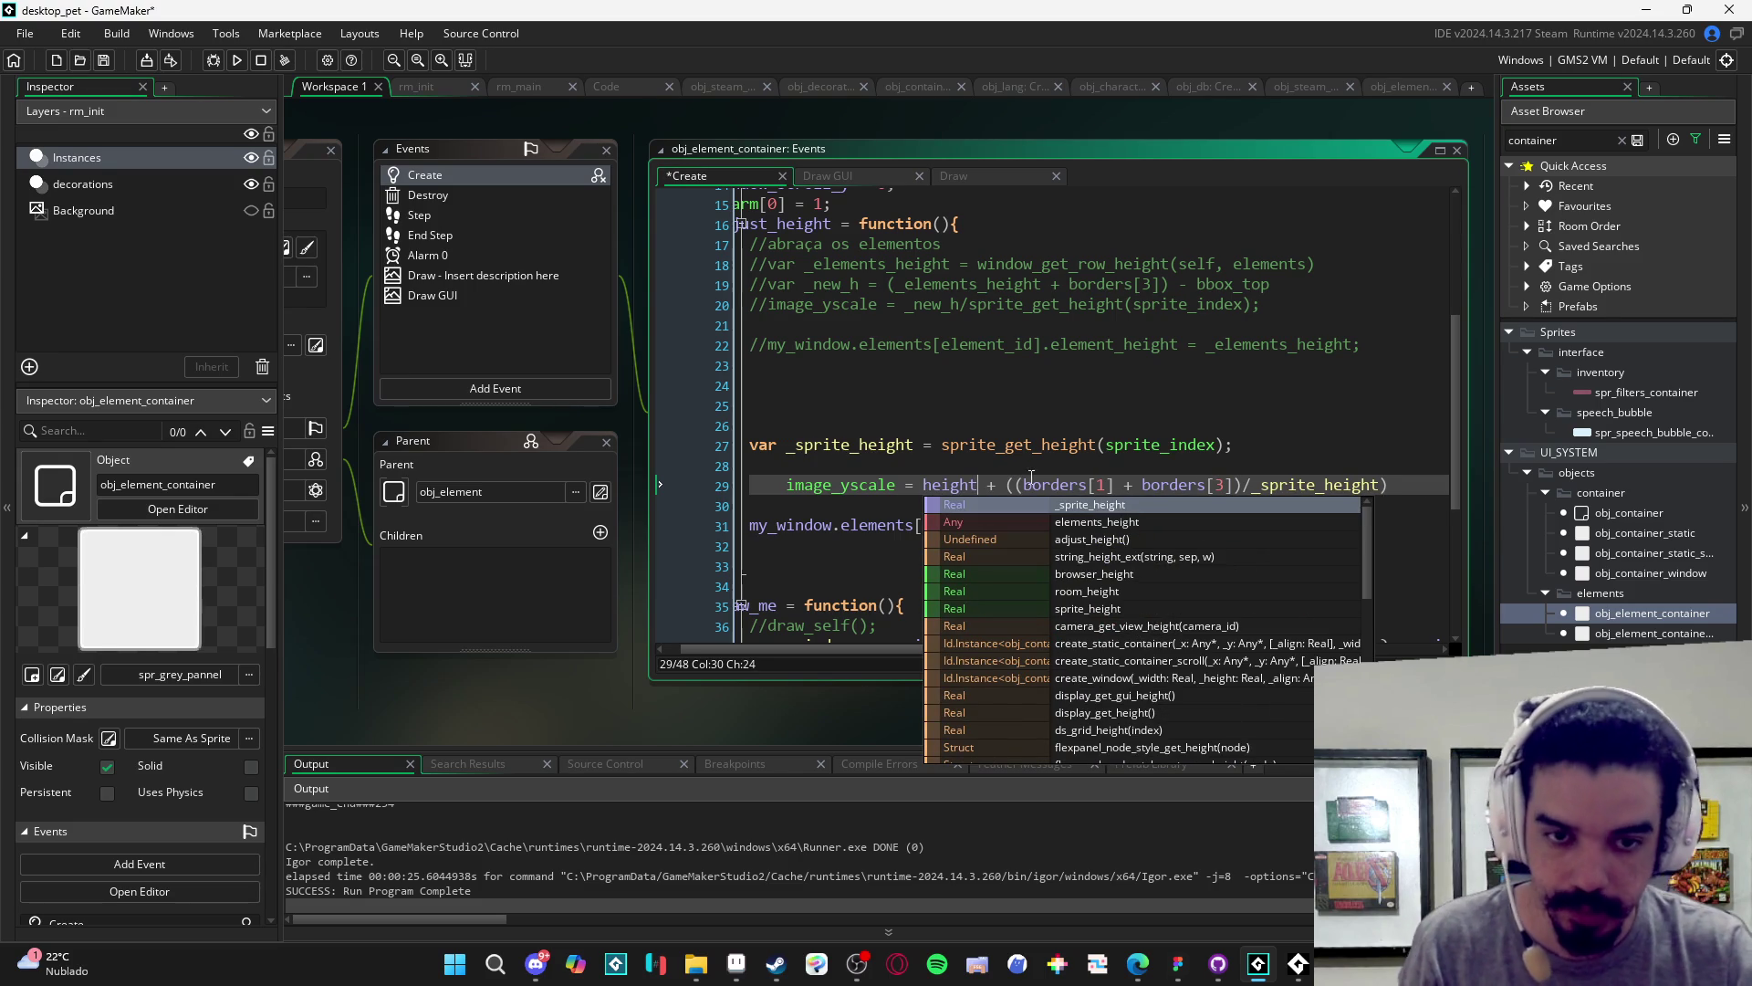
pyautogui.press('Right')
pyautogui.press('Right')
pyautogui.press('Right')
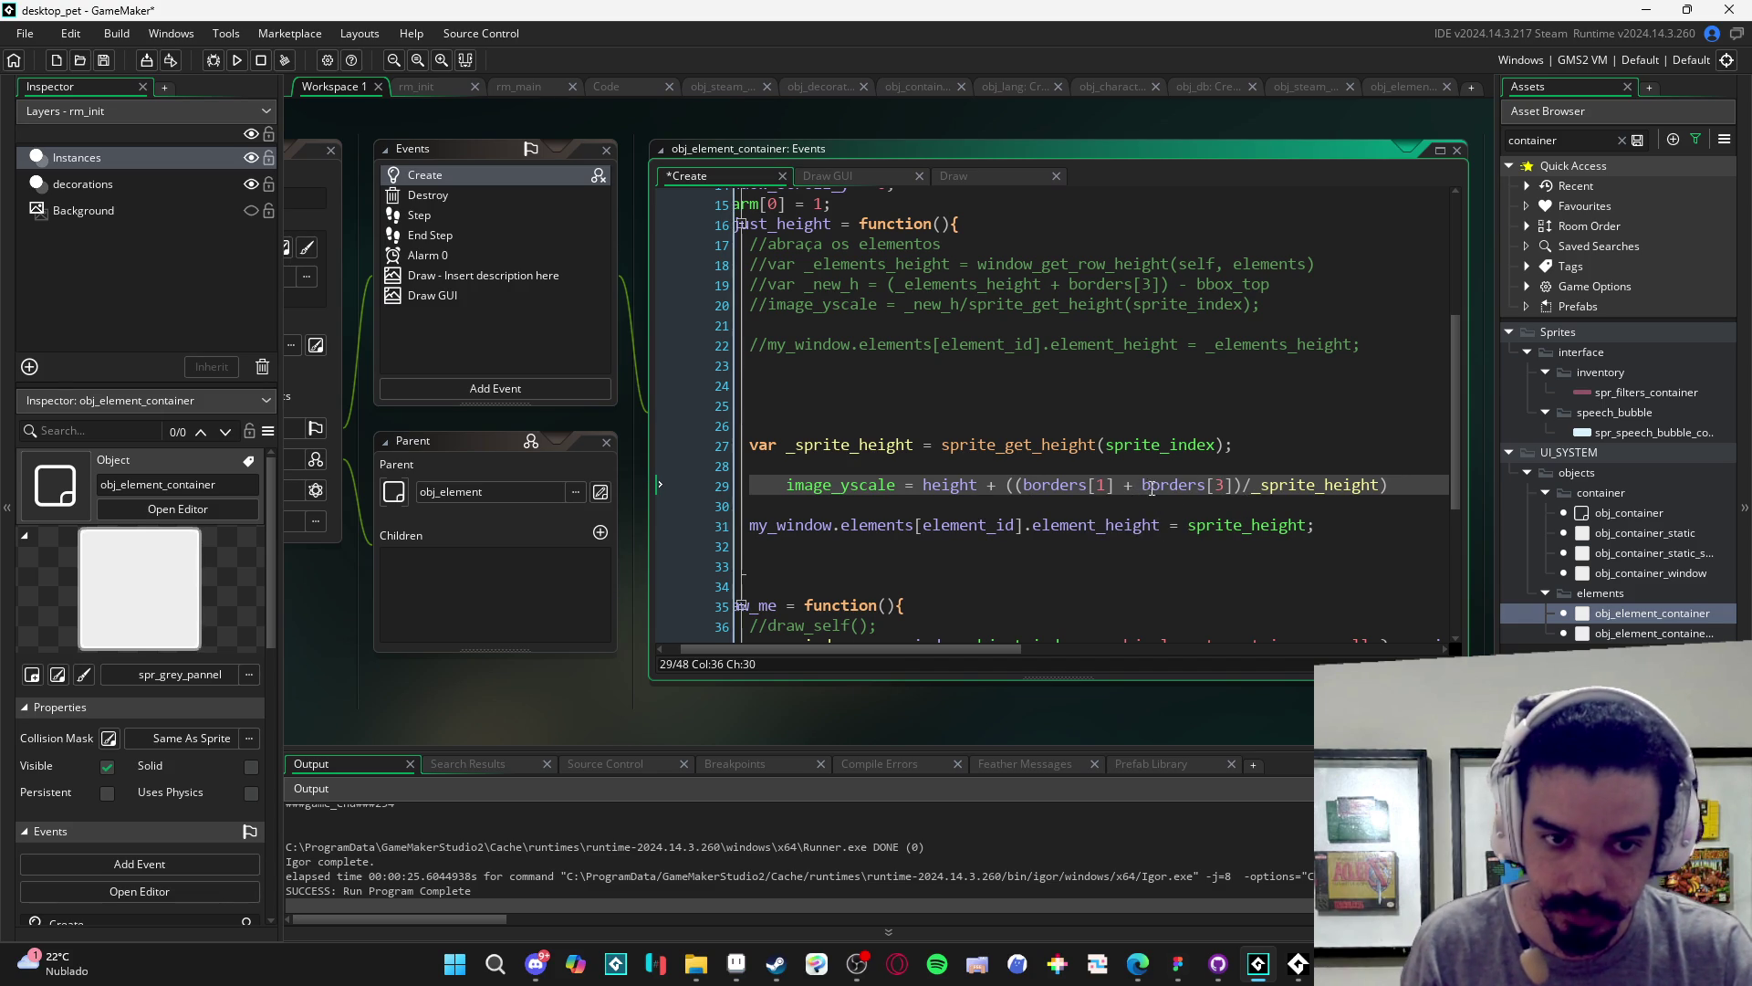
pyautogui.press('F5')
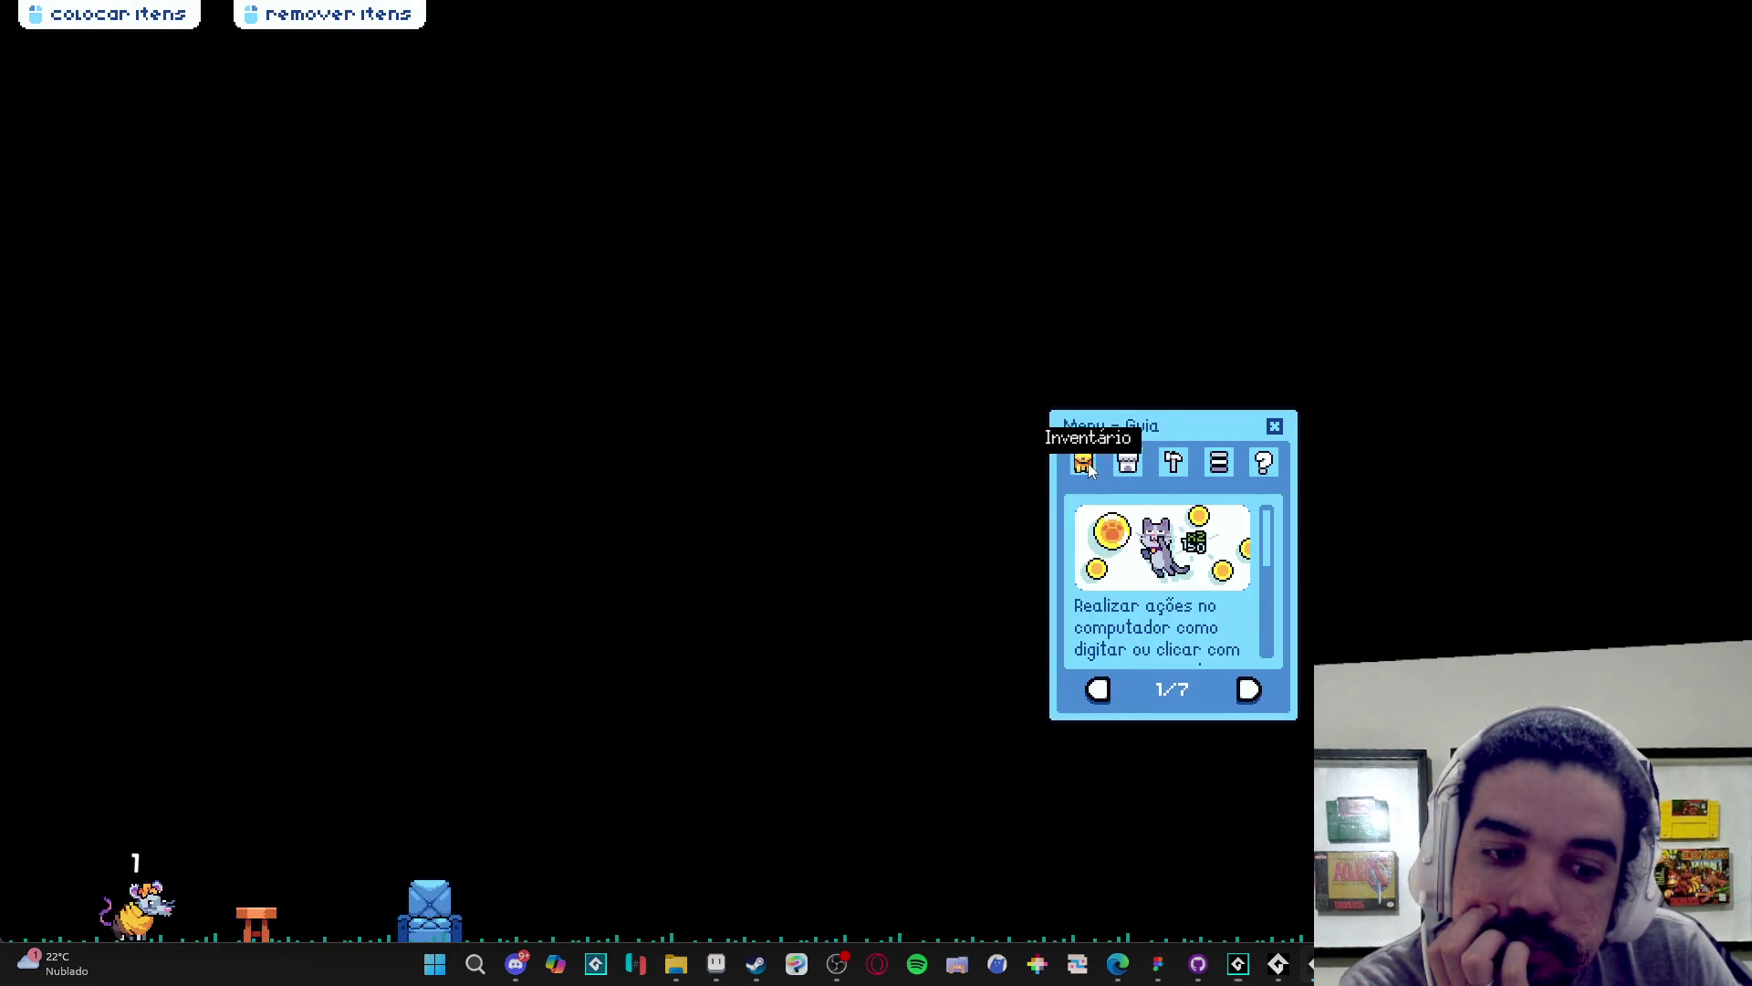
pyautogui.click(1083, 462)
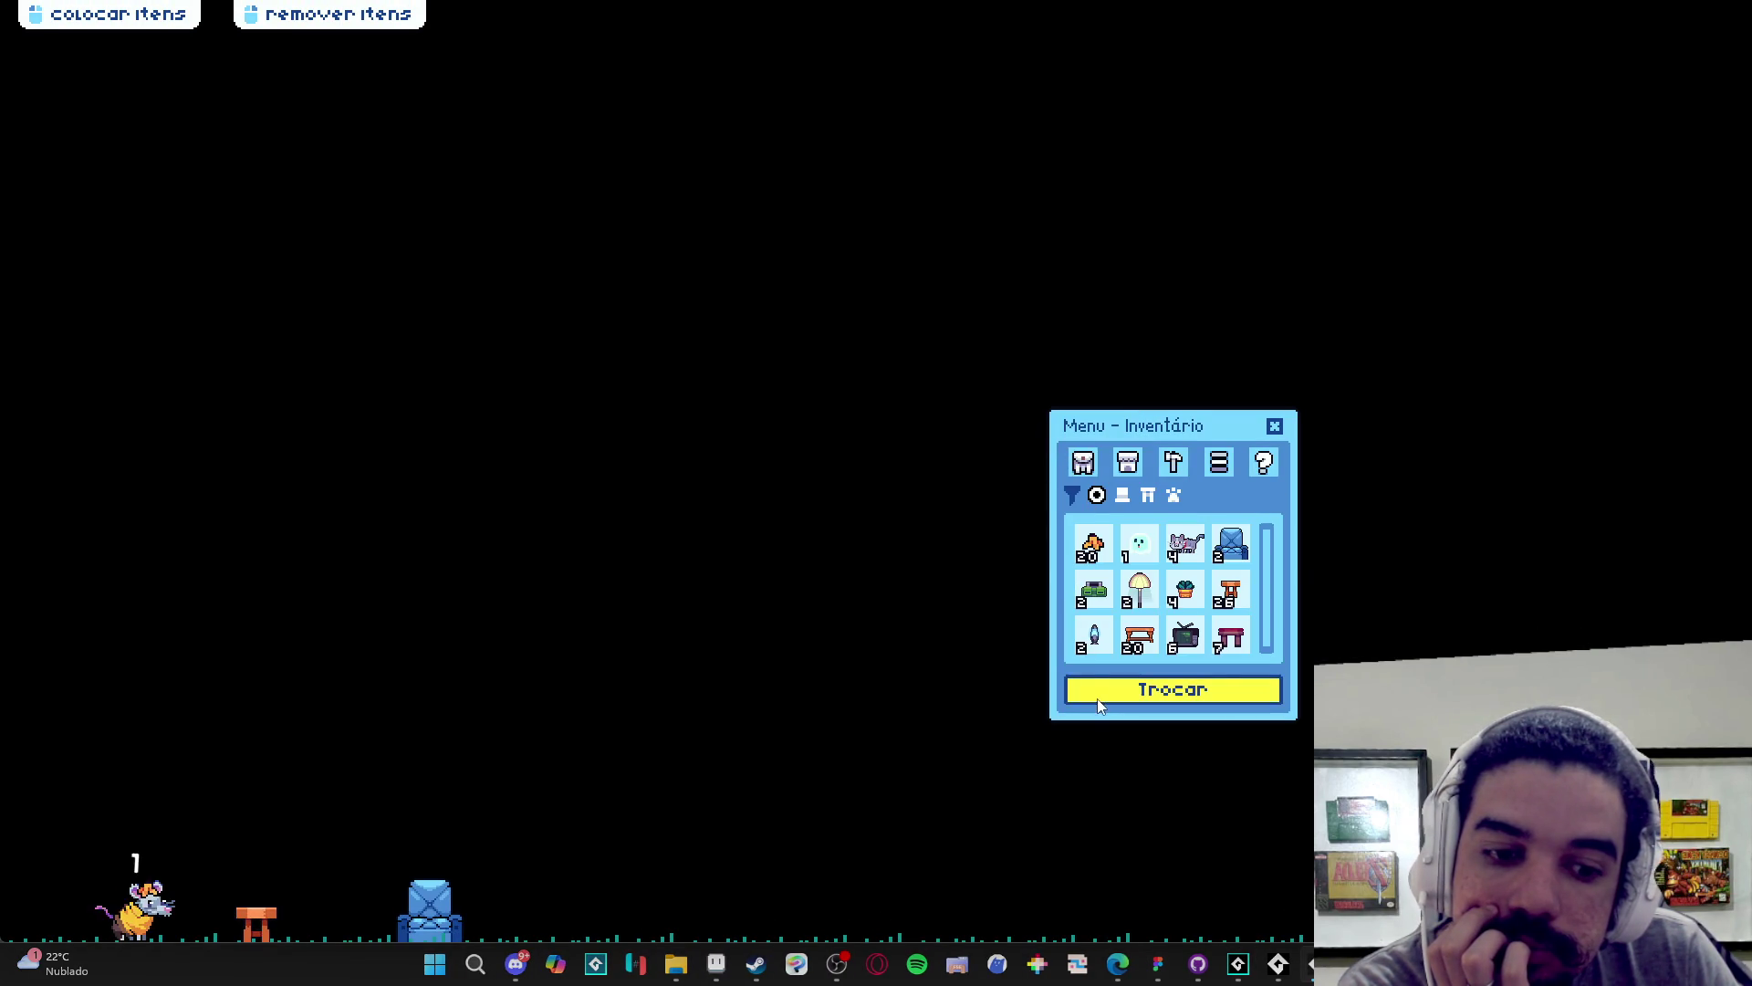
pyautogui.click(1099, 698)
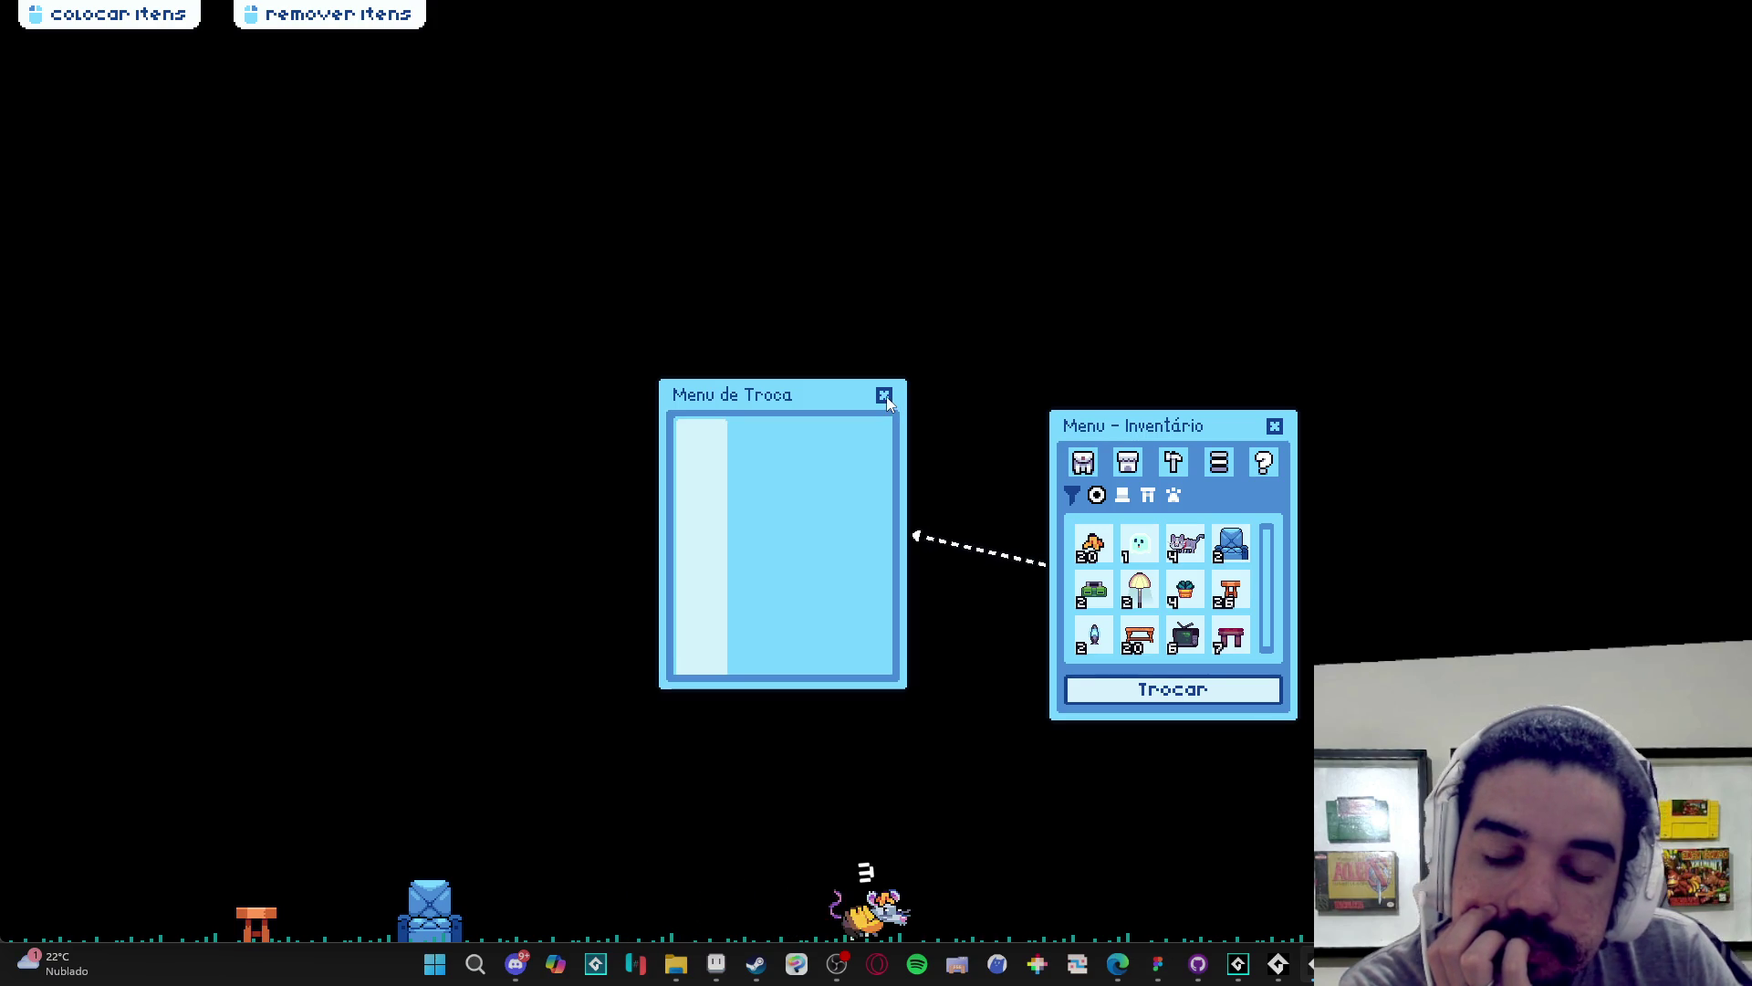
pyautogui.click(885, 396)
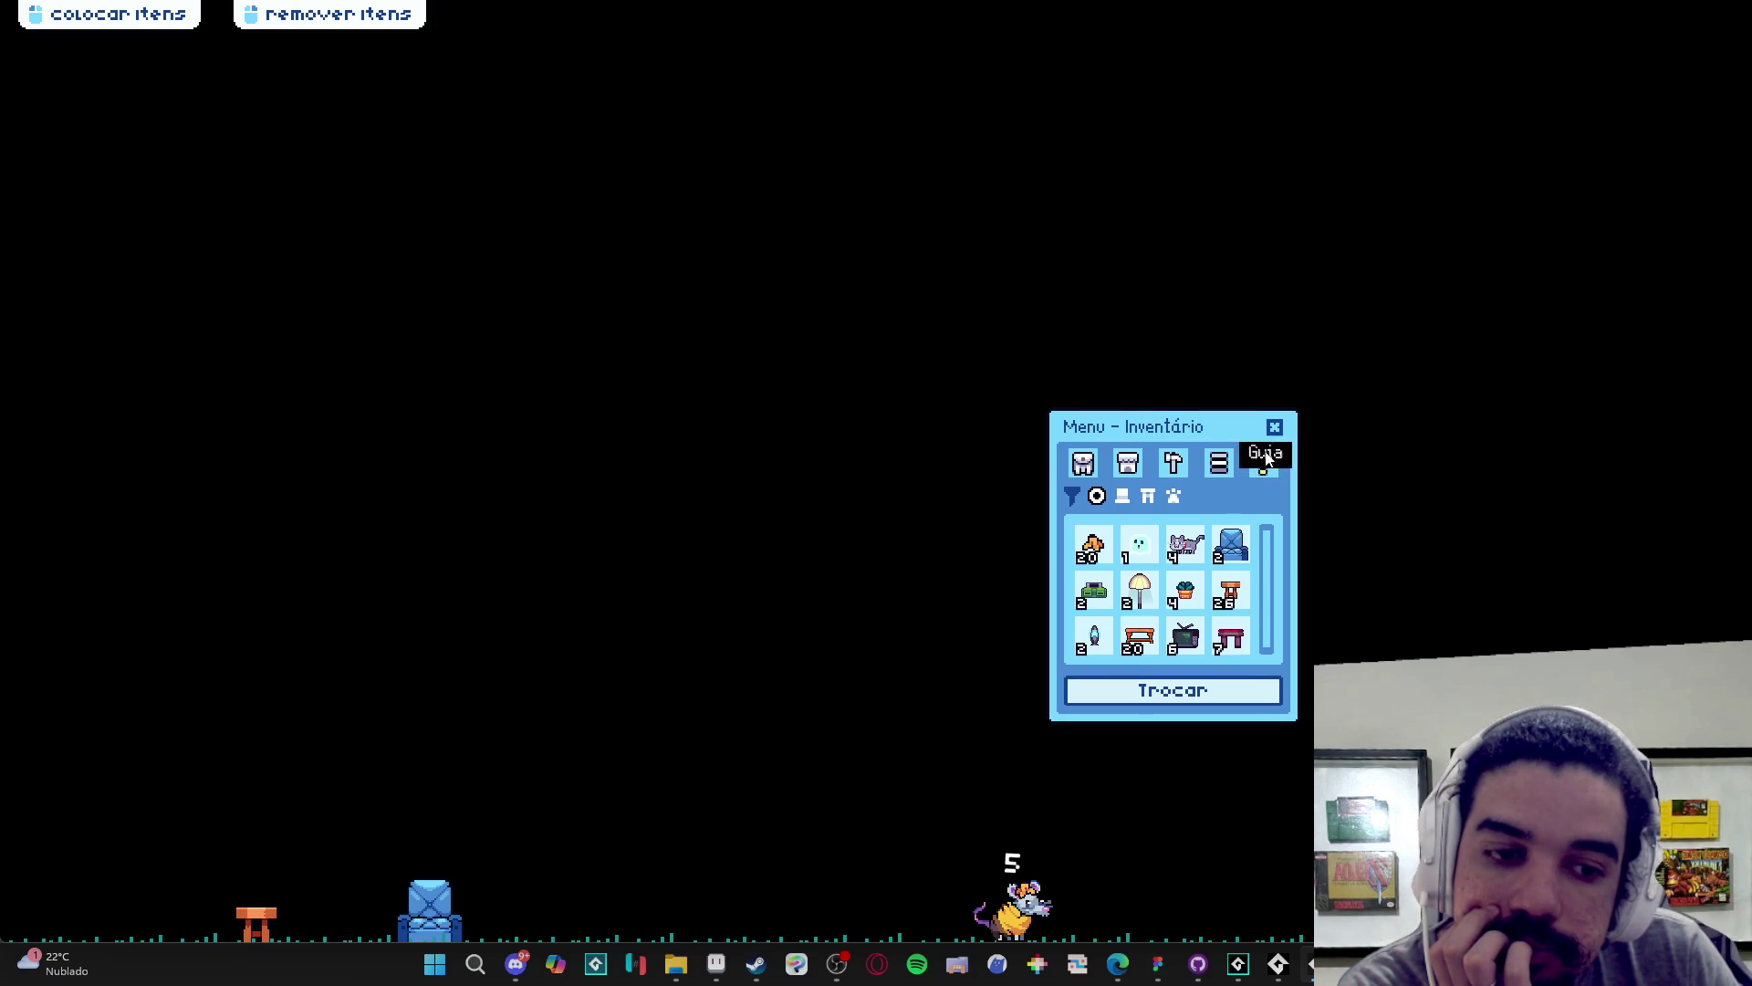
pyautogui.rightClick(1278, 964)
pyautogui.click(1300, 911)
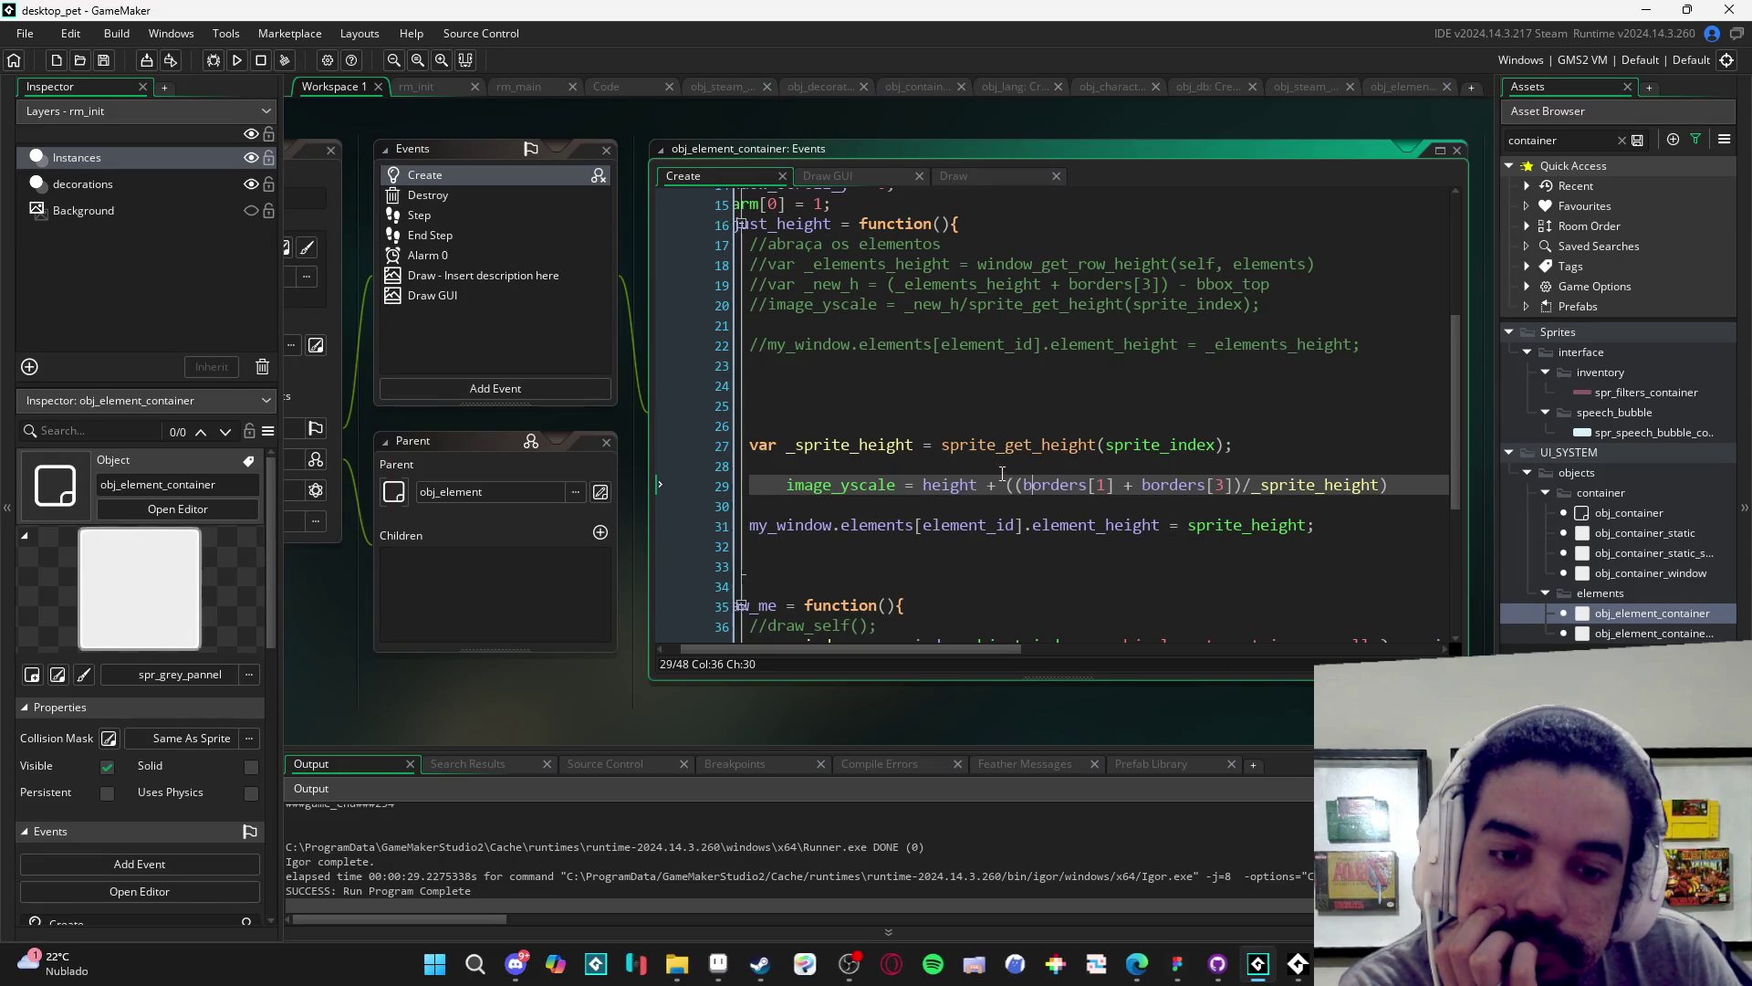
# - Move _sprite_height to the front of the image_yscale formula as 1/_sprite_height
pyautogui.click(939, 471)
pyautogui.click(923, 485)
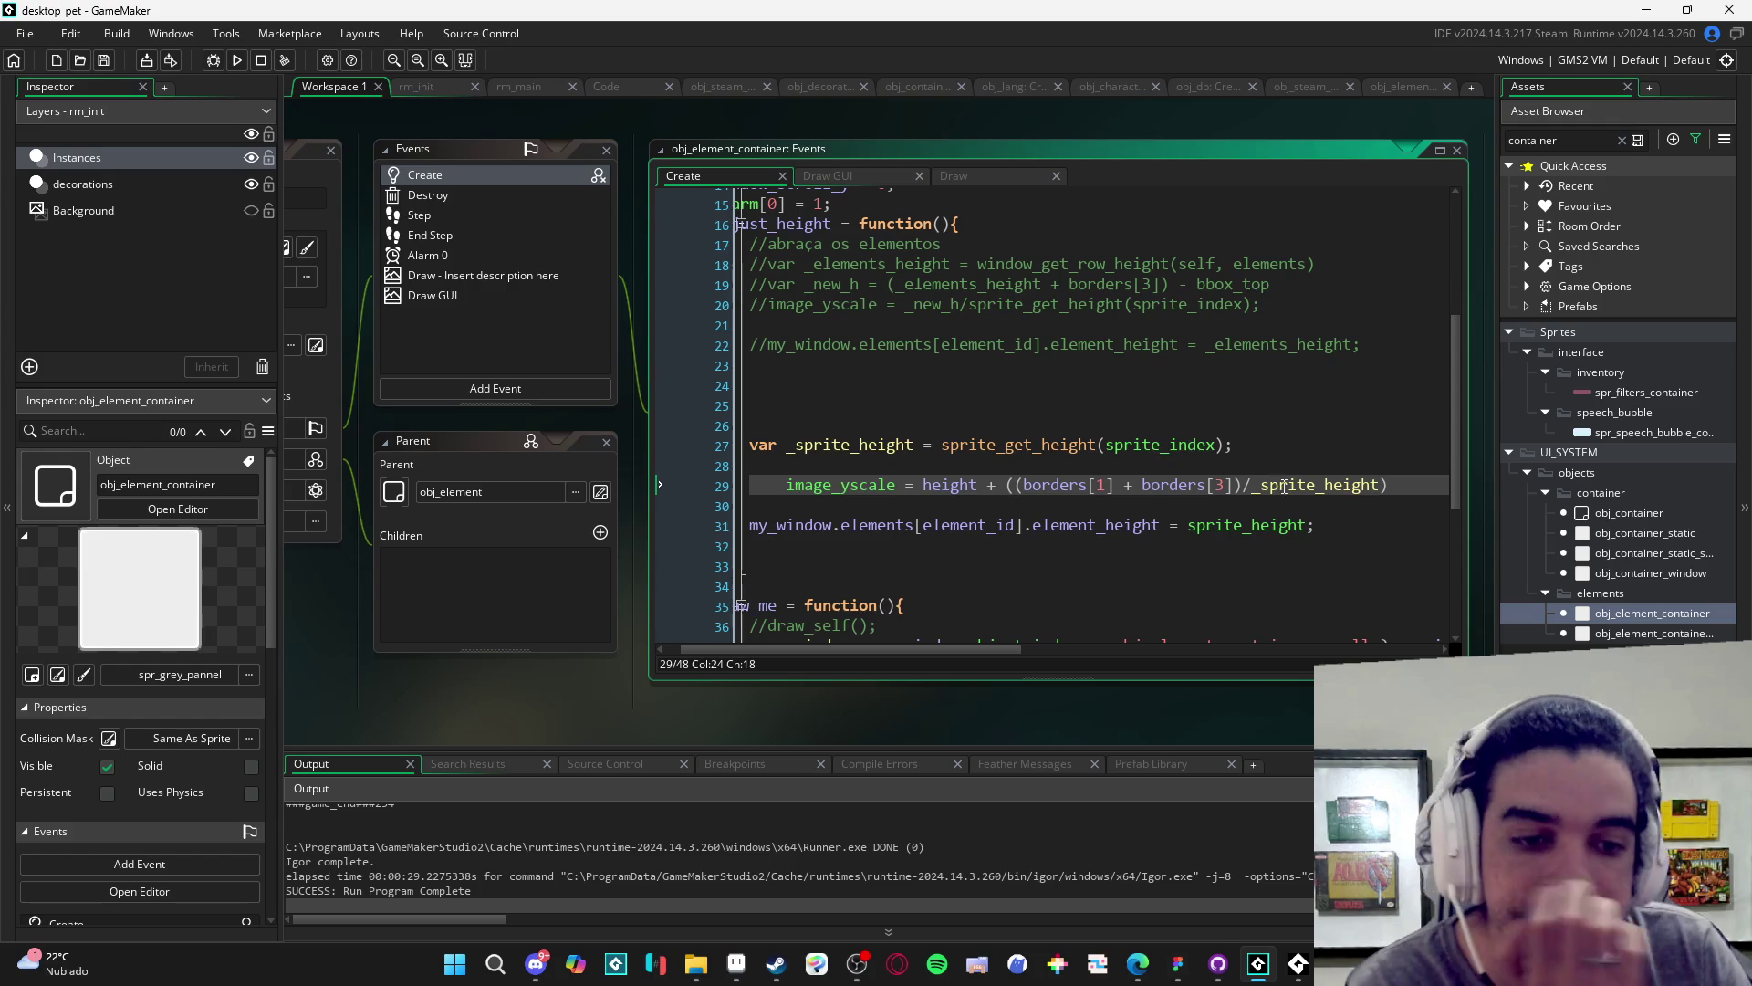
pyautogui.doubleClick(1325, 484)
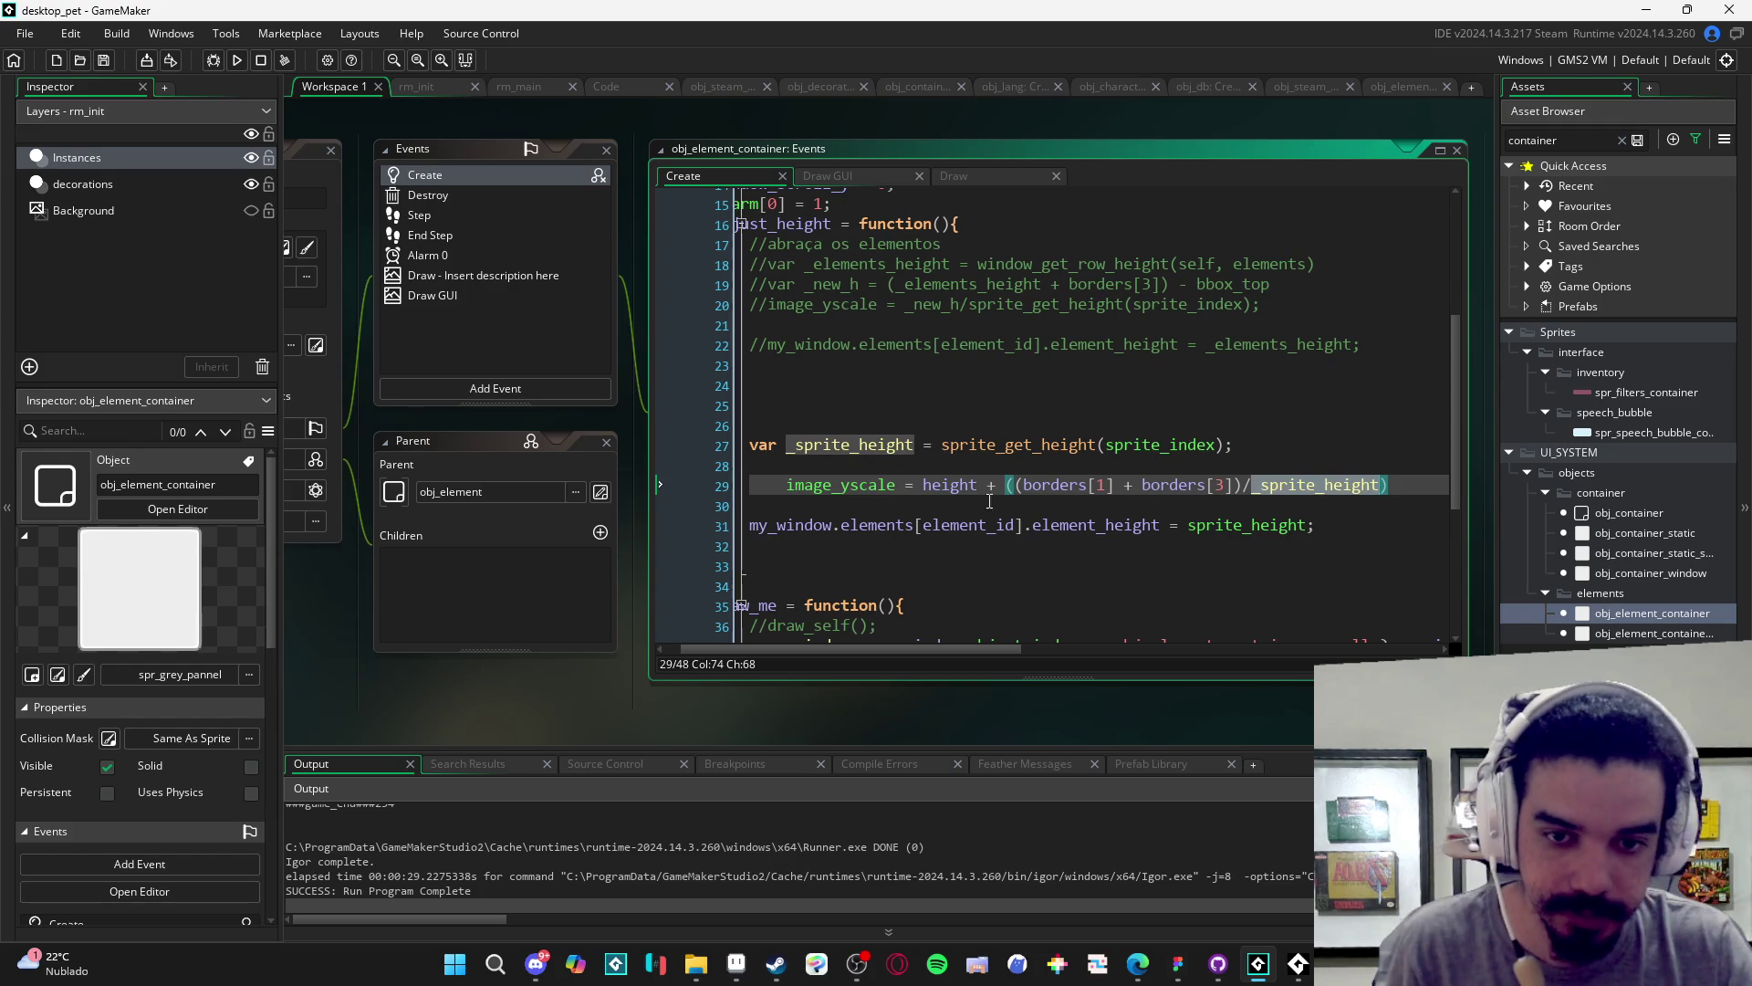
pyautogui.press('BackSpace')
pyautogui.press('Down')
pyautogui.click(922, 485)
pyautogui.write('_sprite_height')
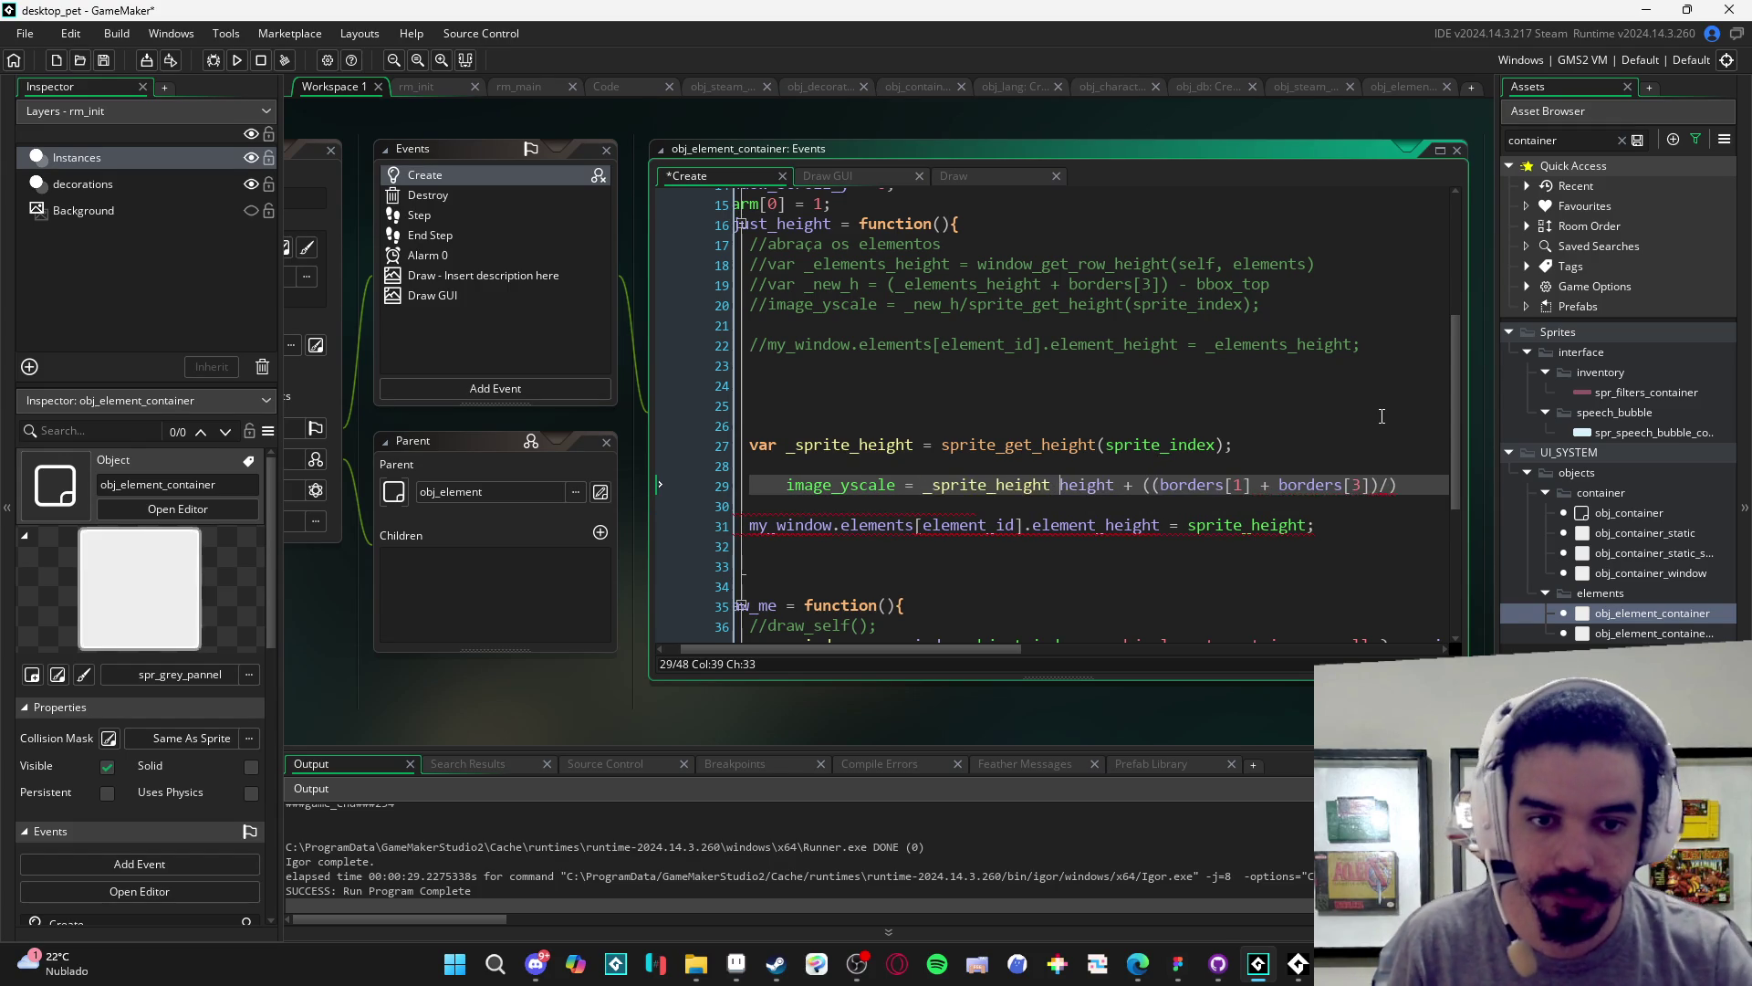
pyautogui.press('Left')
pyautogui.write('1/')
pyautogui.hotkey('ctrl', 'Right')
pyautogui.hotkey('ctrl', 'Right')
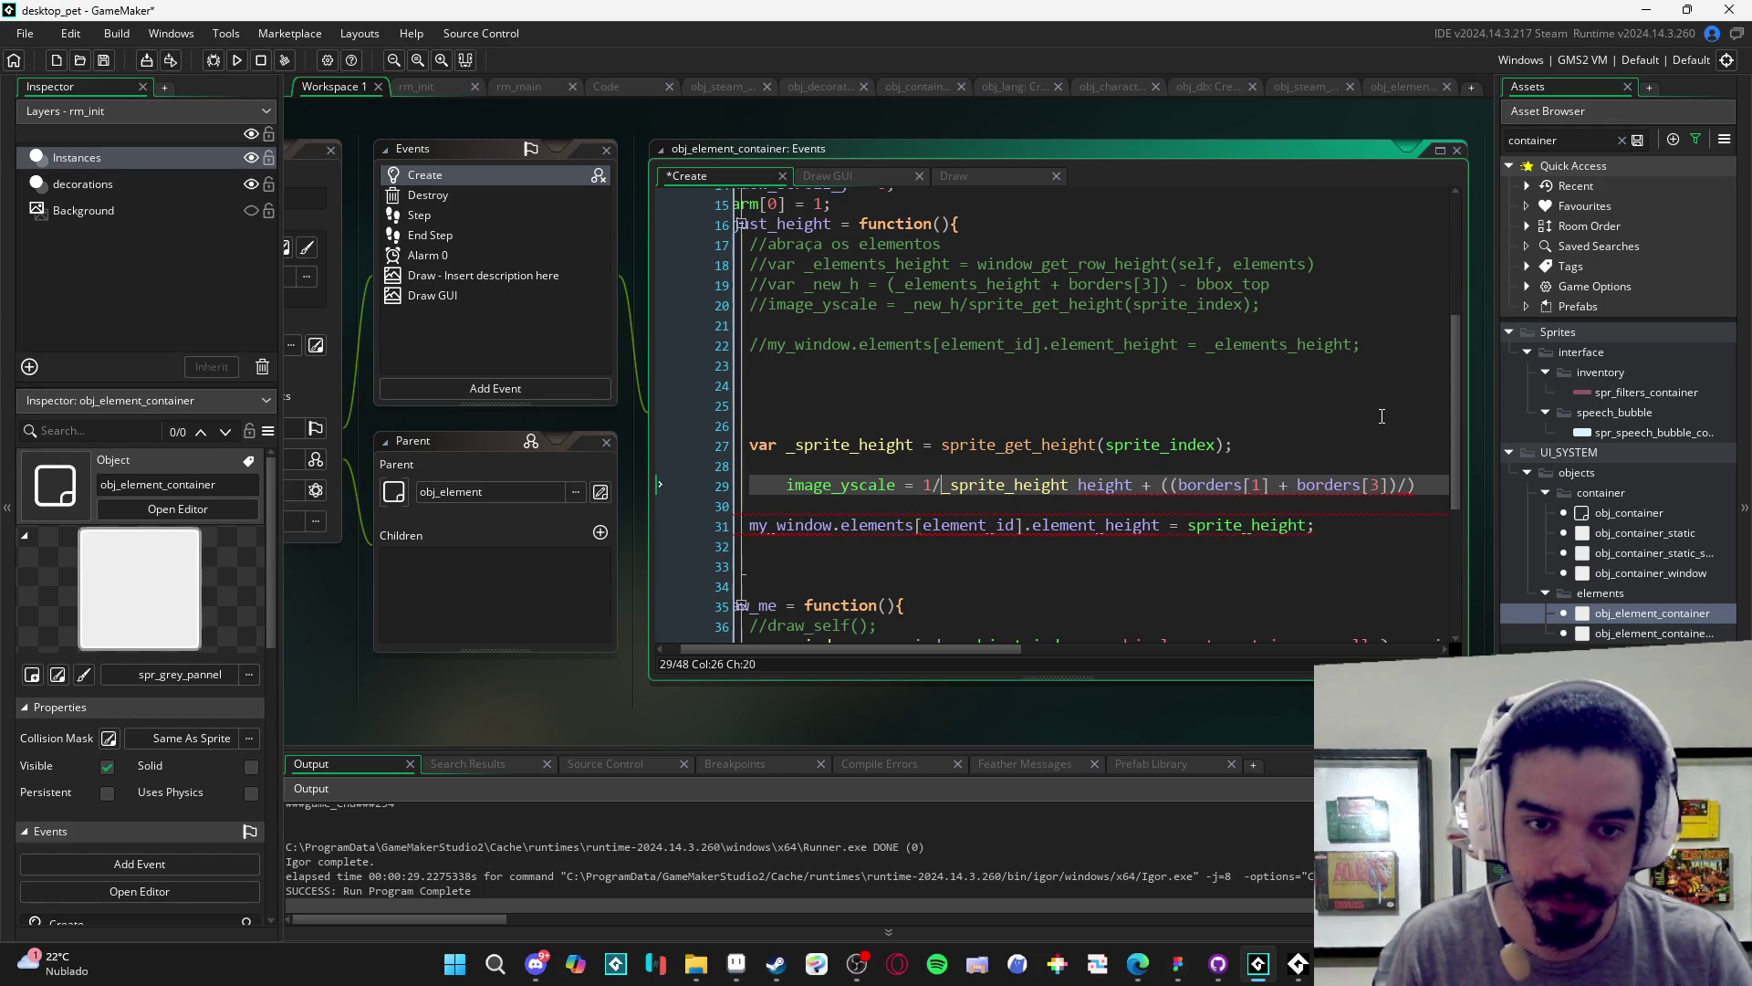
# - Bracket (1/_sprite_height) followed by *, and delete the trailing /) and a doubled parenthesis
pyautogui.press('Left')
pyautogui.write('(')
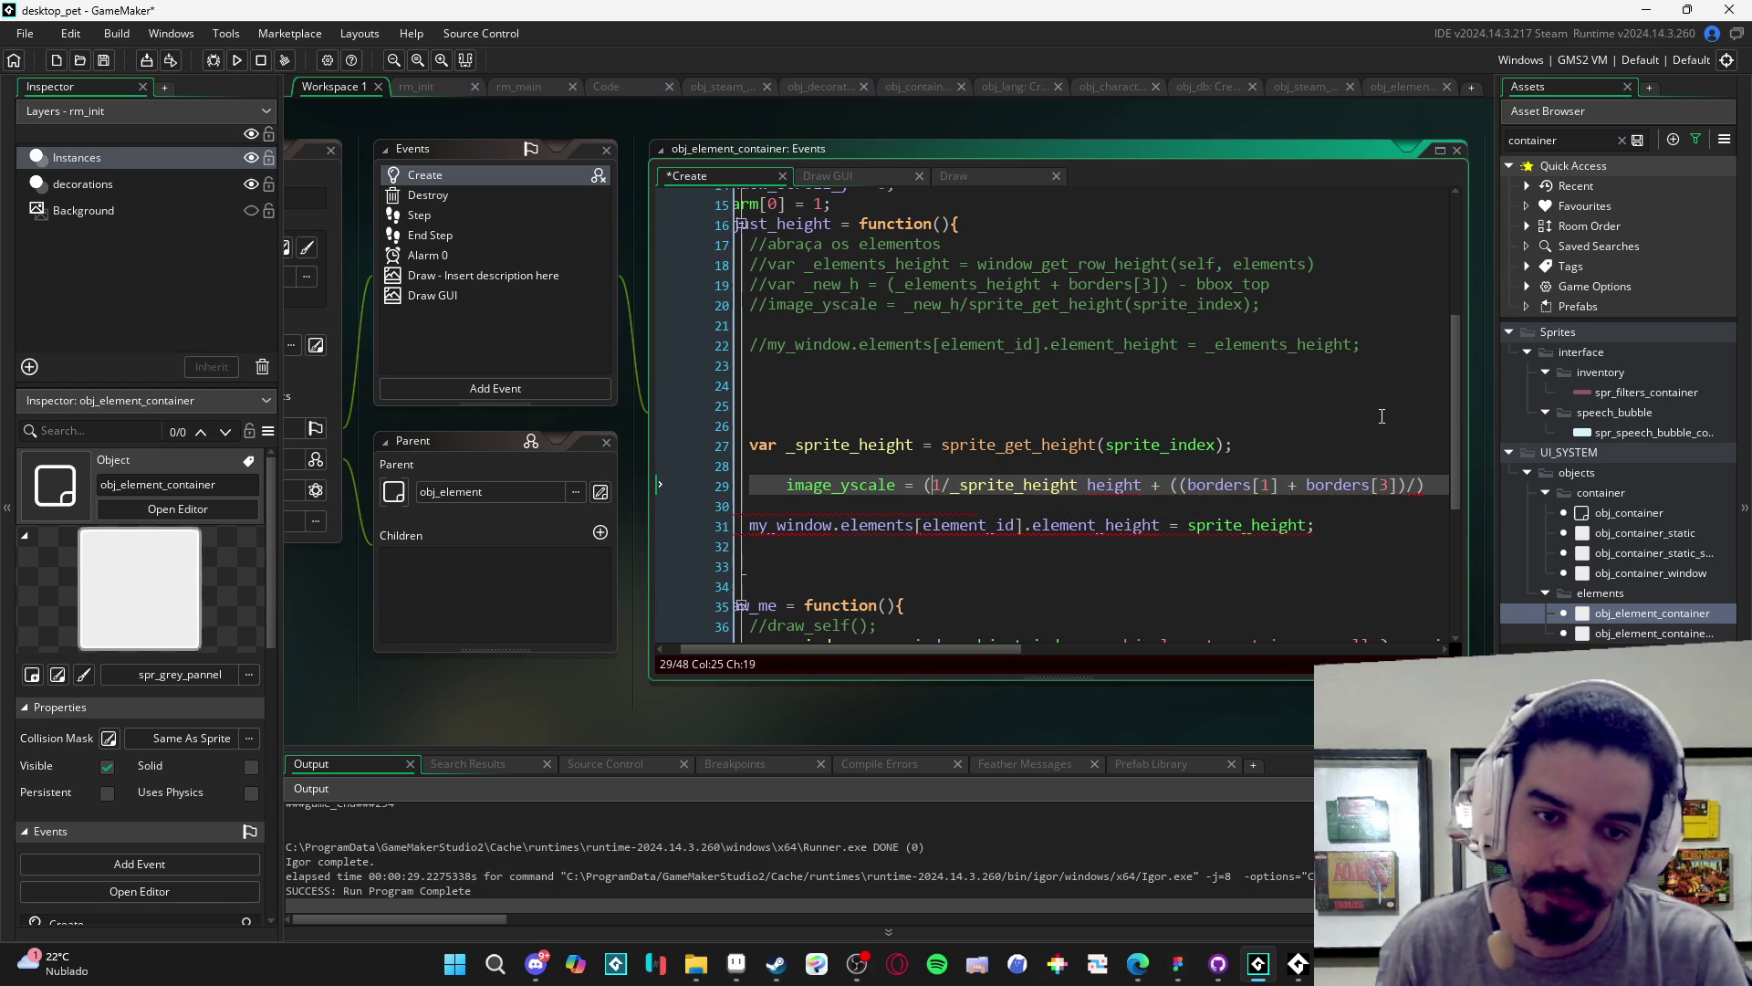
pyautogui.press('Right')
pyautogui.press('Right')
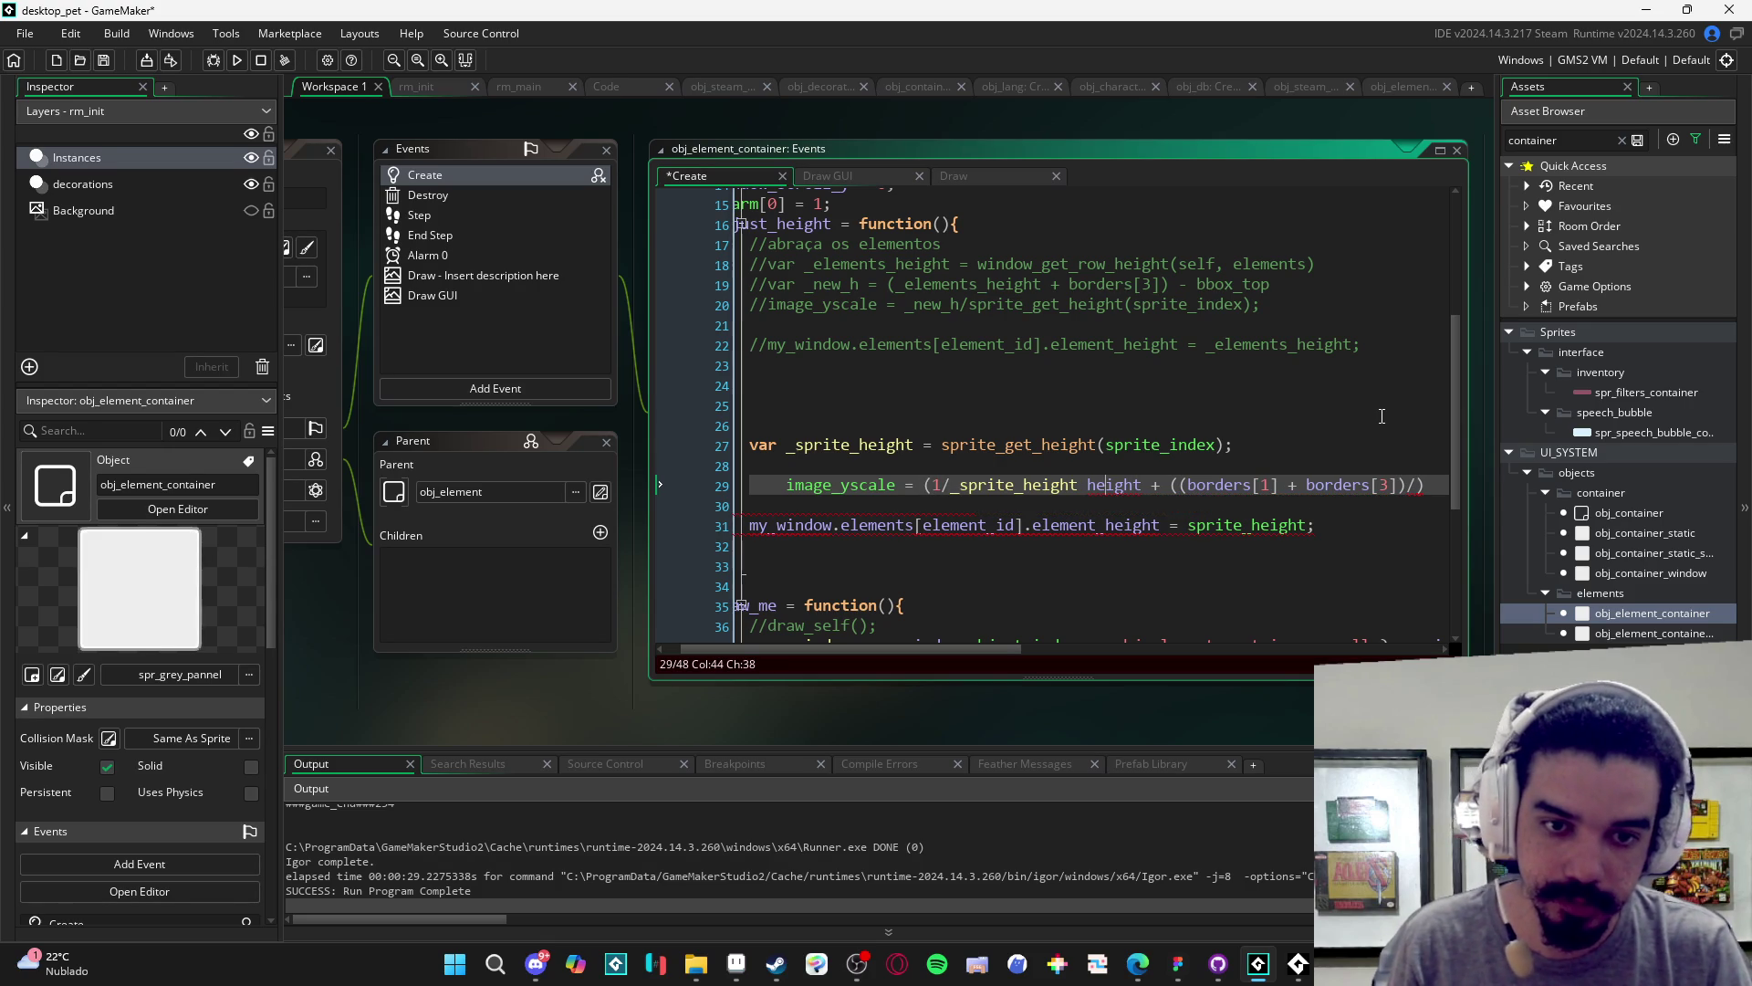
pyautogui.write(') *')
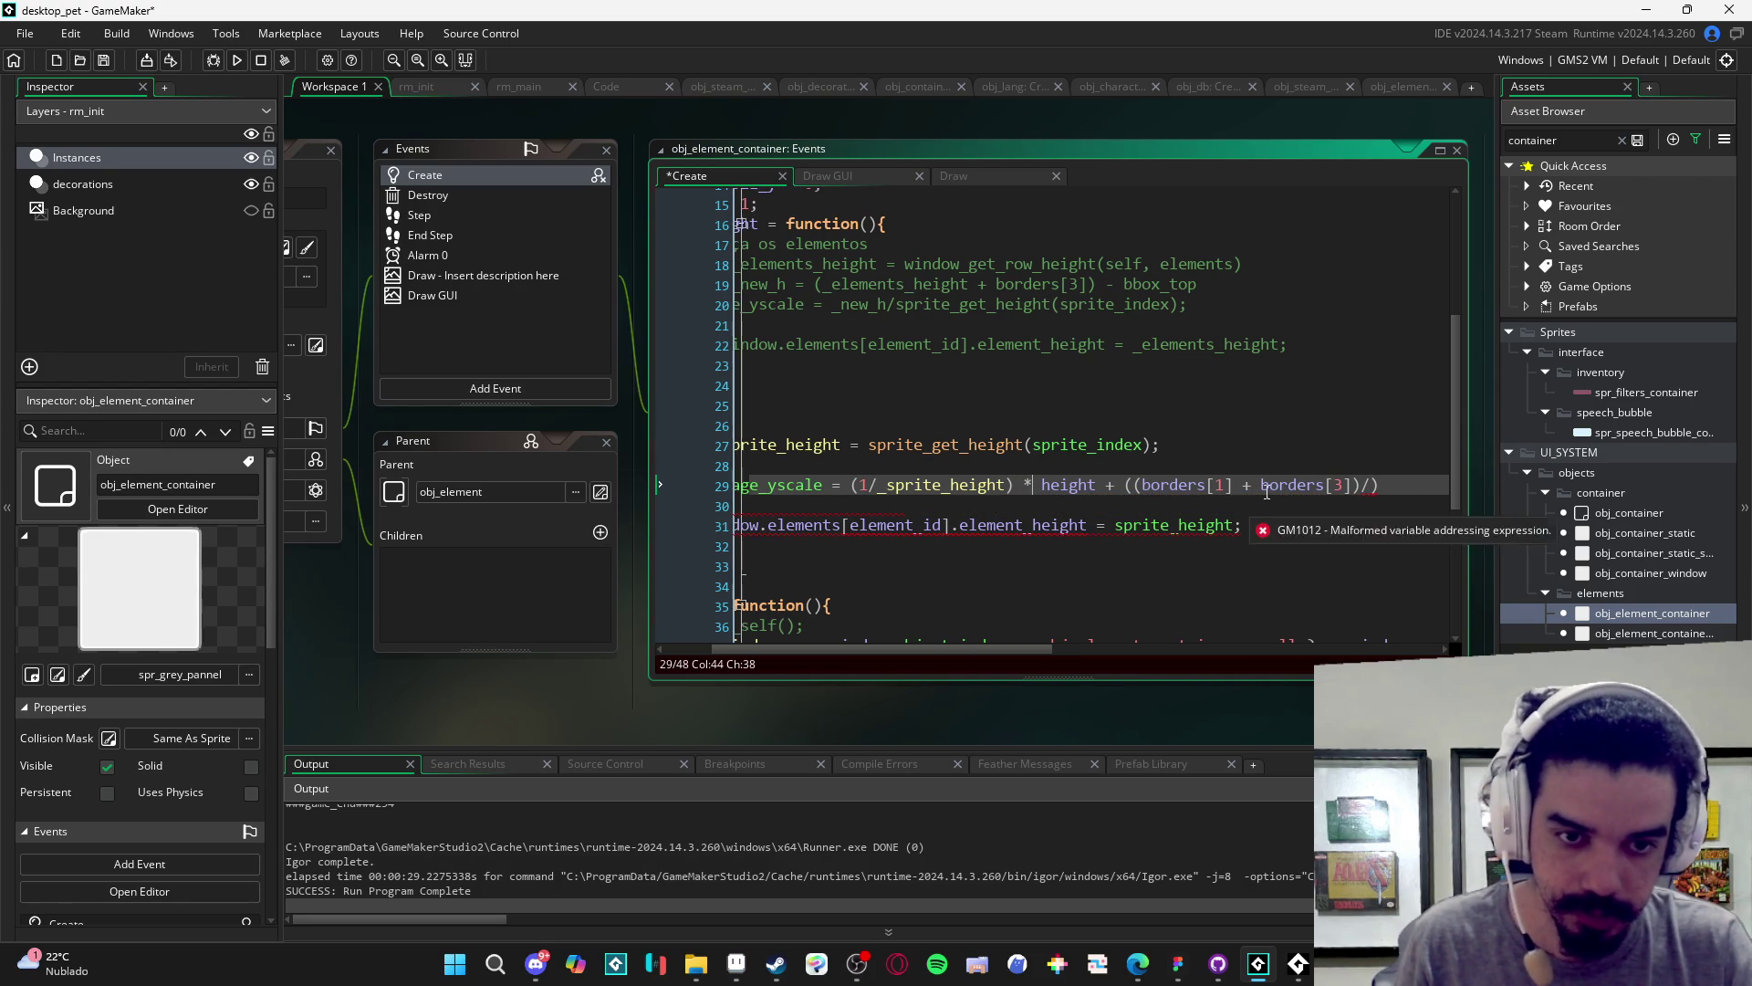
pyautogui.press('End')
pyautogui.press('BackSpace')
pyautogui.press('BackSpace')
pyautogui.click(1142, 484)
pyautogui.press('BackSpace')
pyautogui.press('End')
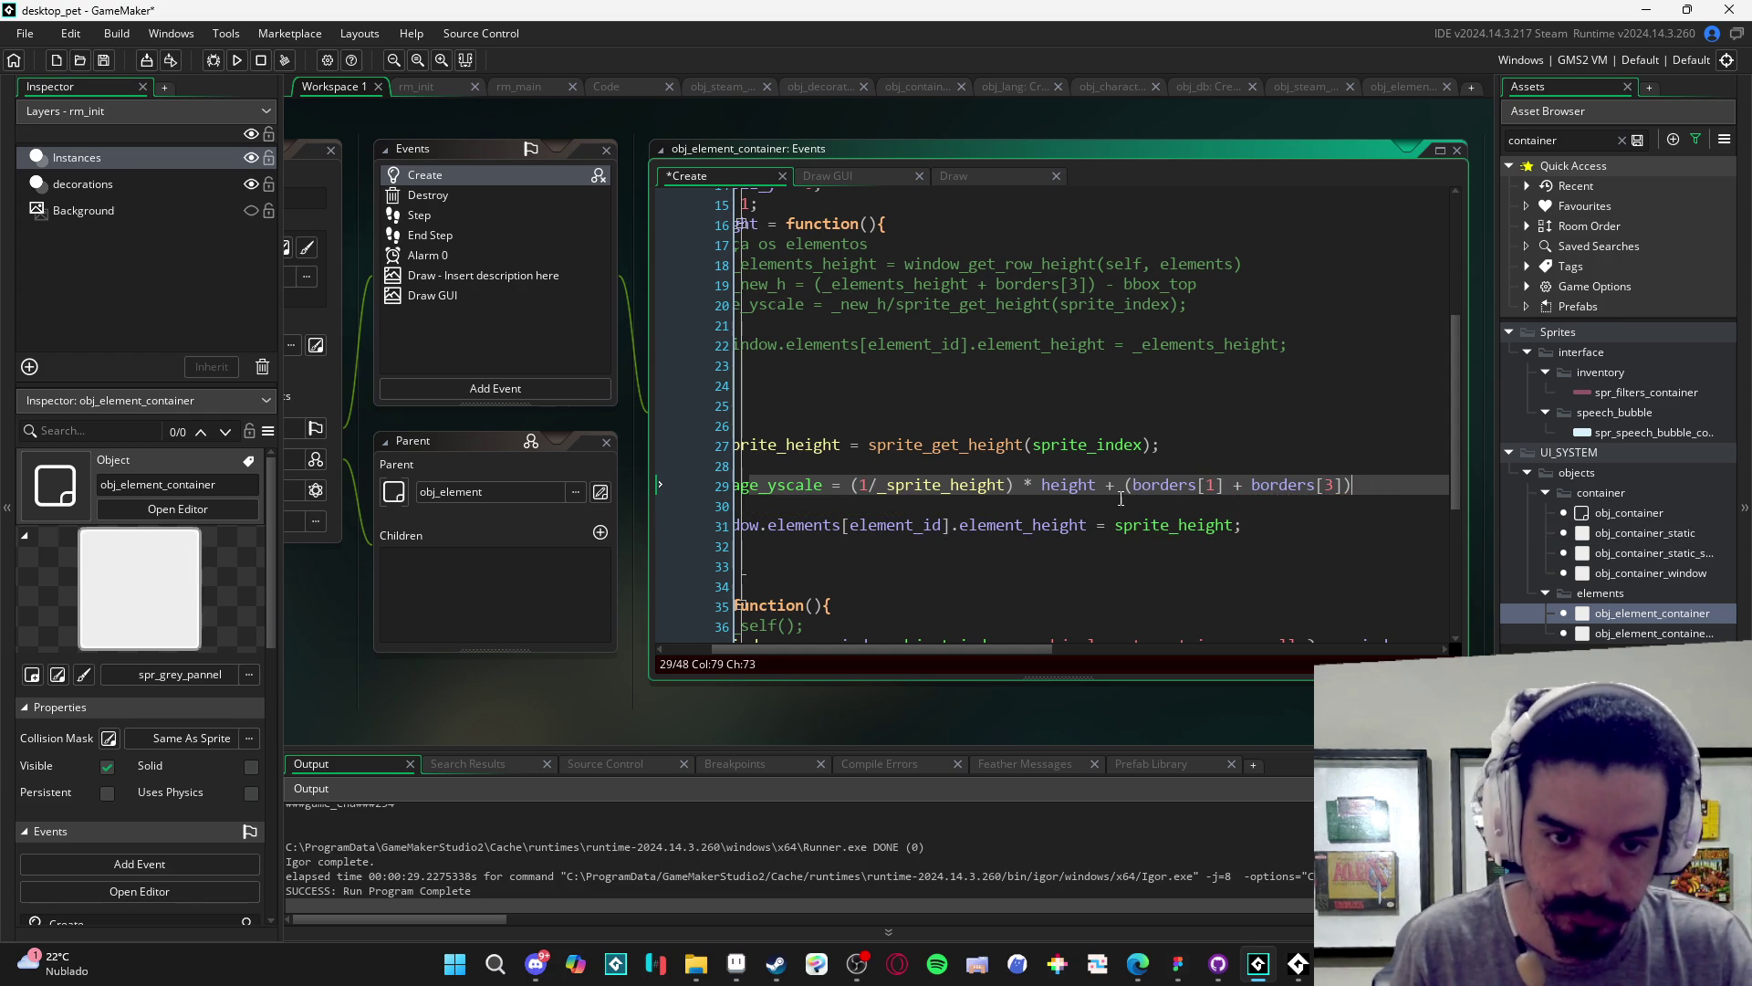
# - Wrap height + borders[1] + borders[3] in parentheses, remove the stray '(' before borders[1], and add ';'
pyautogui.scroll(1, 1077, 499)
pyautogui.scroll(-1, 1103, 493)
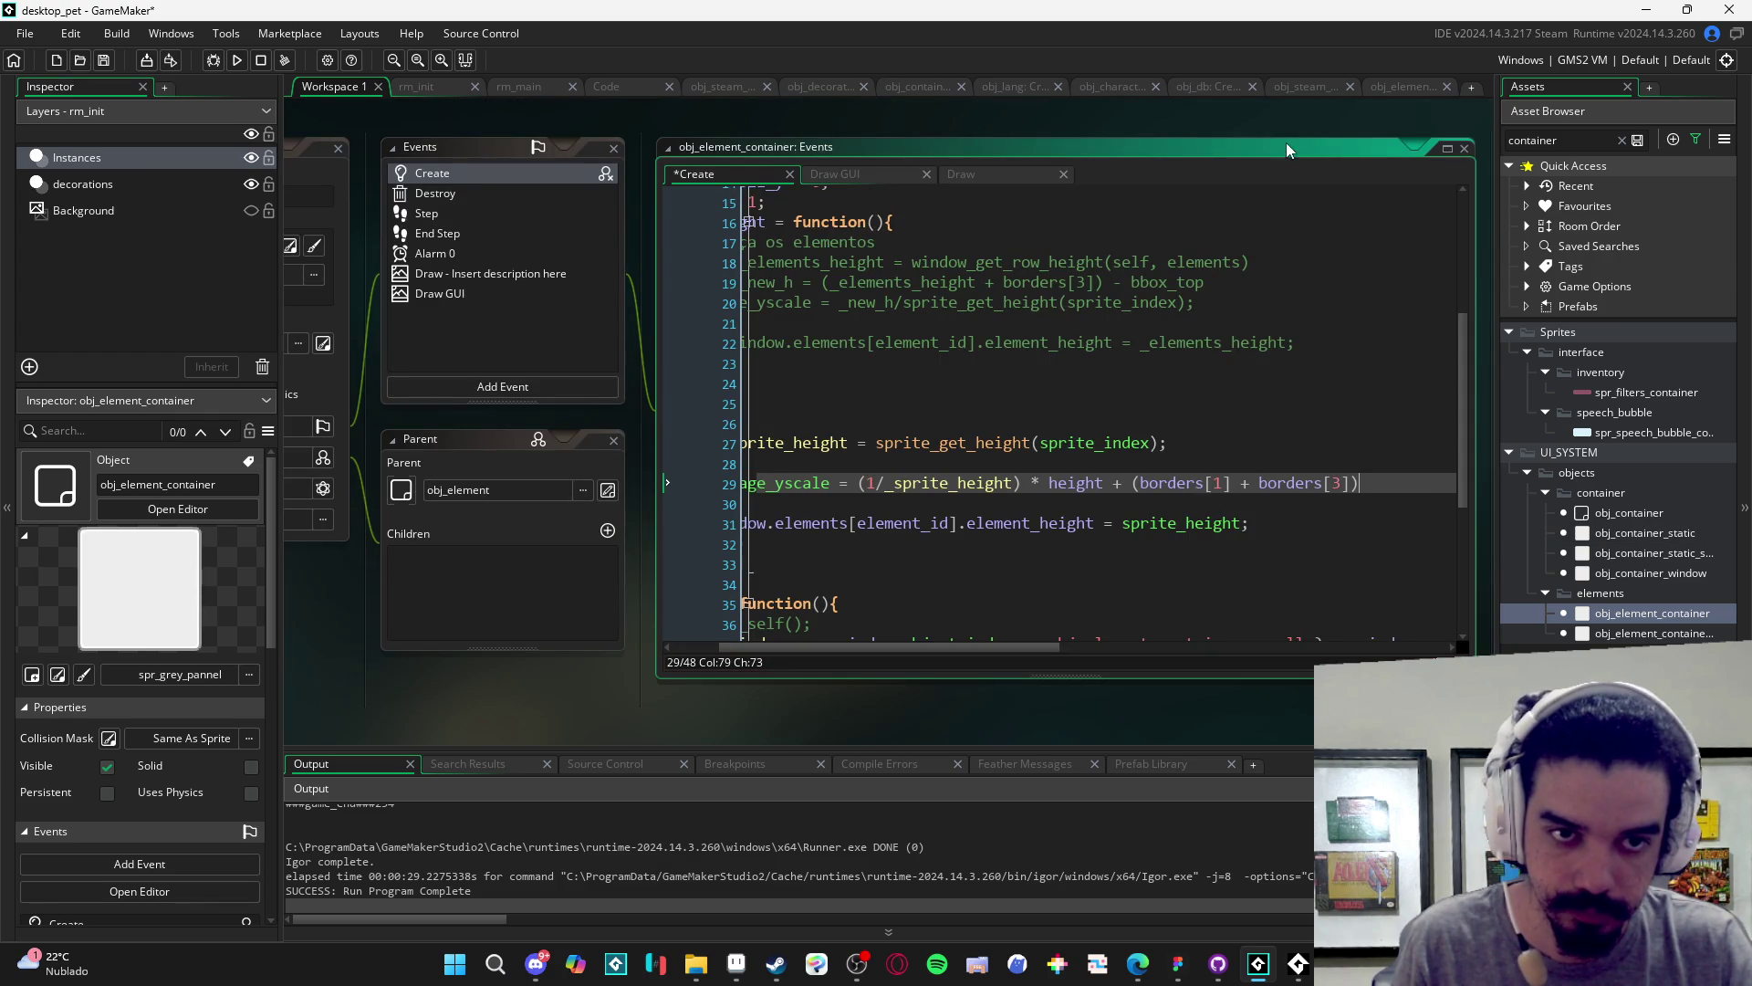
pyautogui.press('Left')
pyautogui.press('Left')
pyautogui.press('Left')
pyautogui.press('Left')
pyautogui.press('Left')
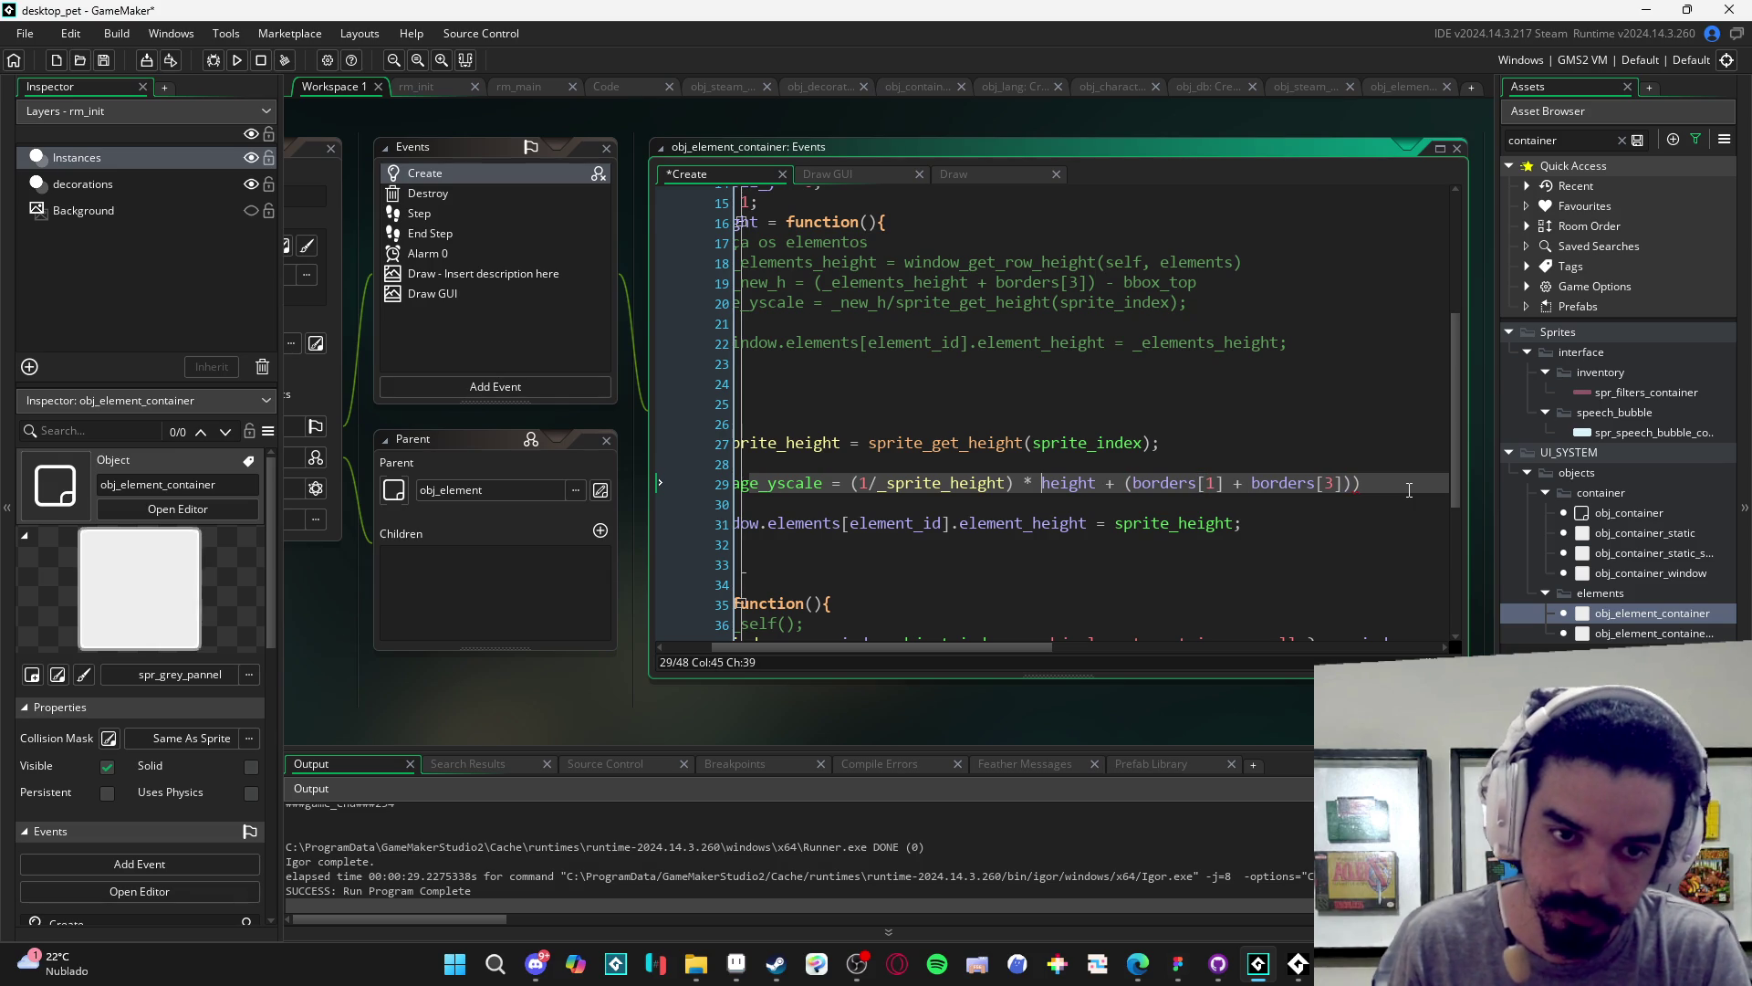
pyautogui.write('(')
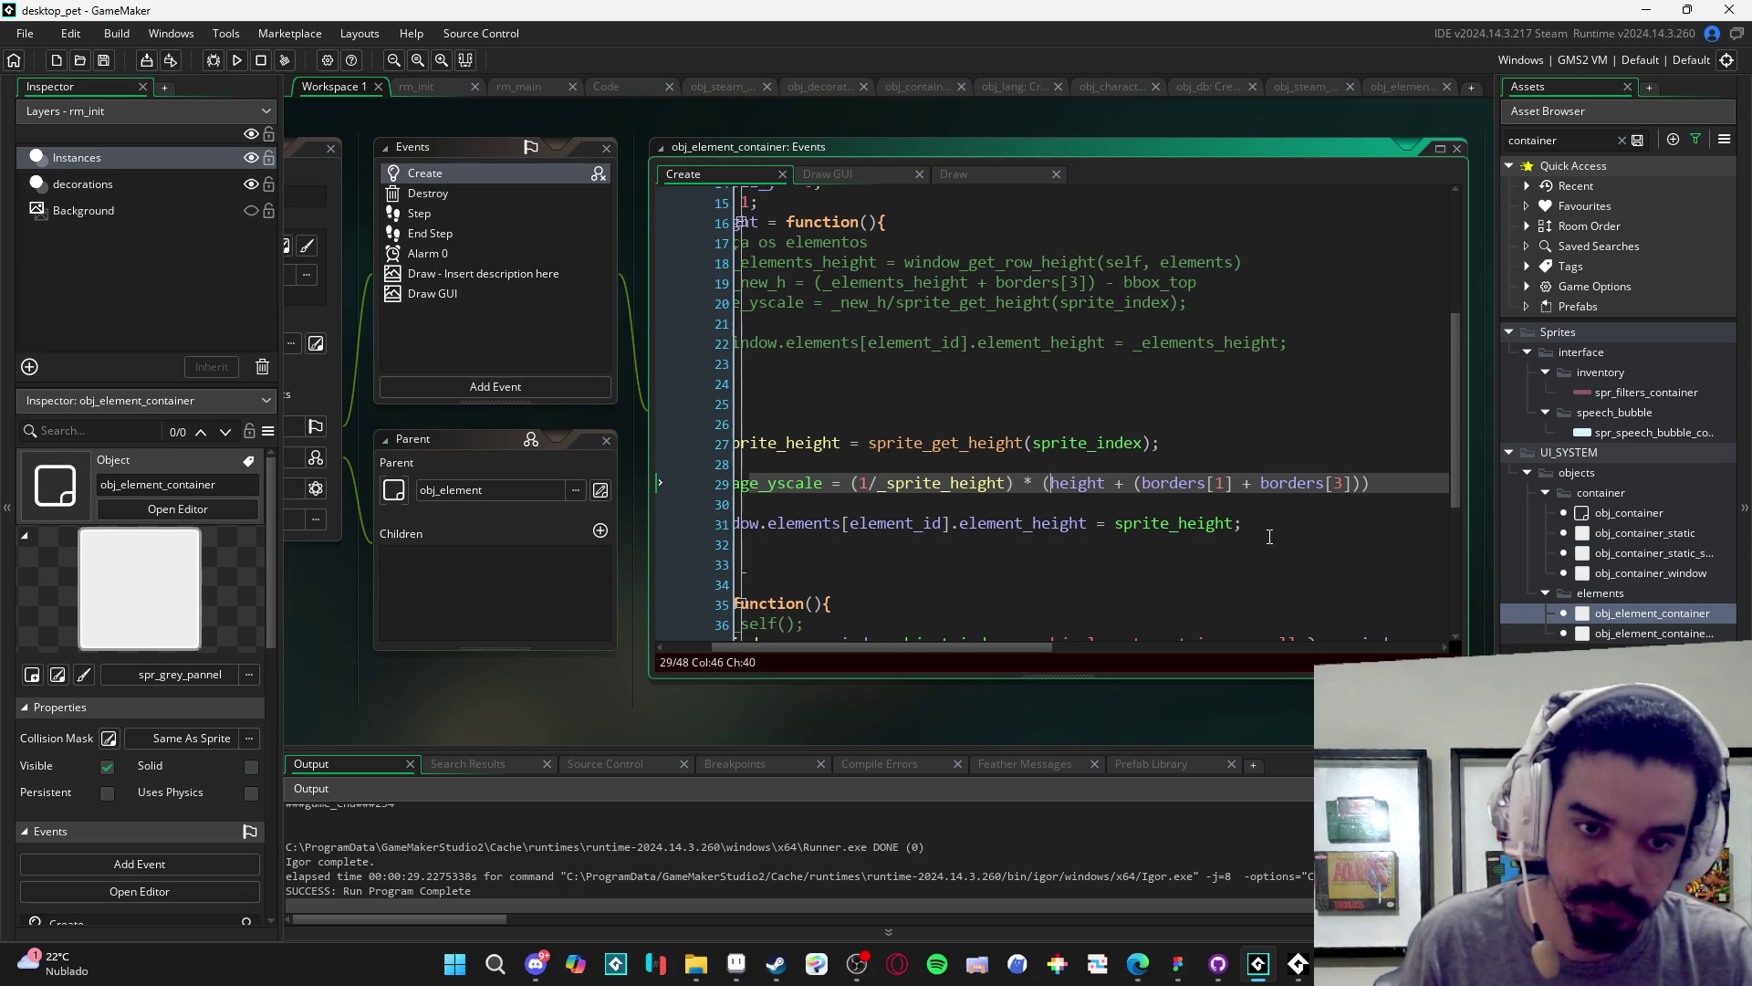
pyautogui.click(1136, 485)
pyautogui.press('Delete')
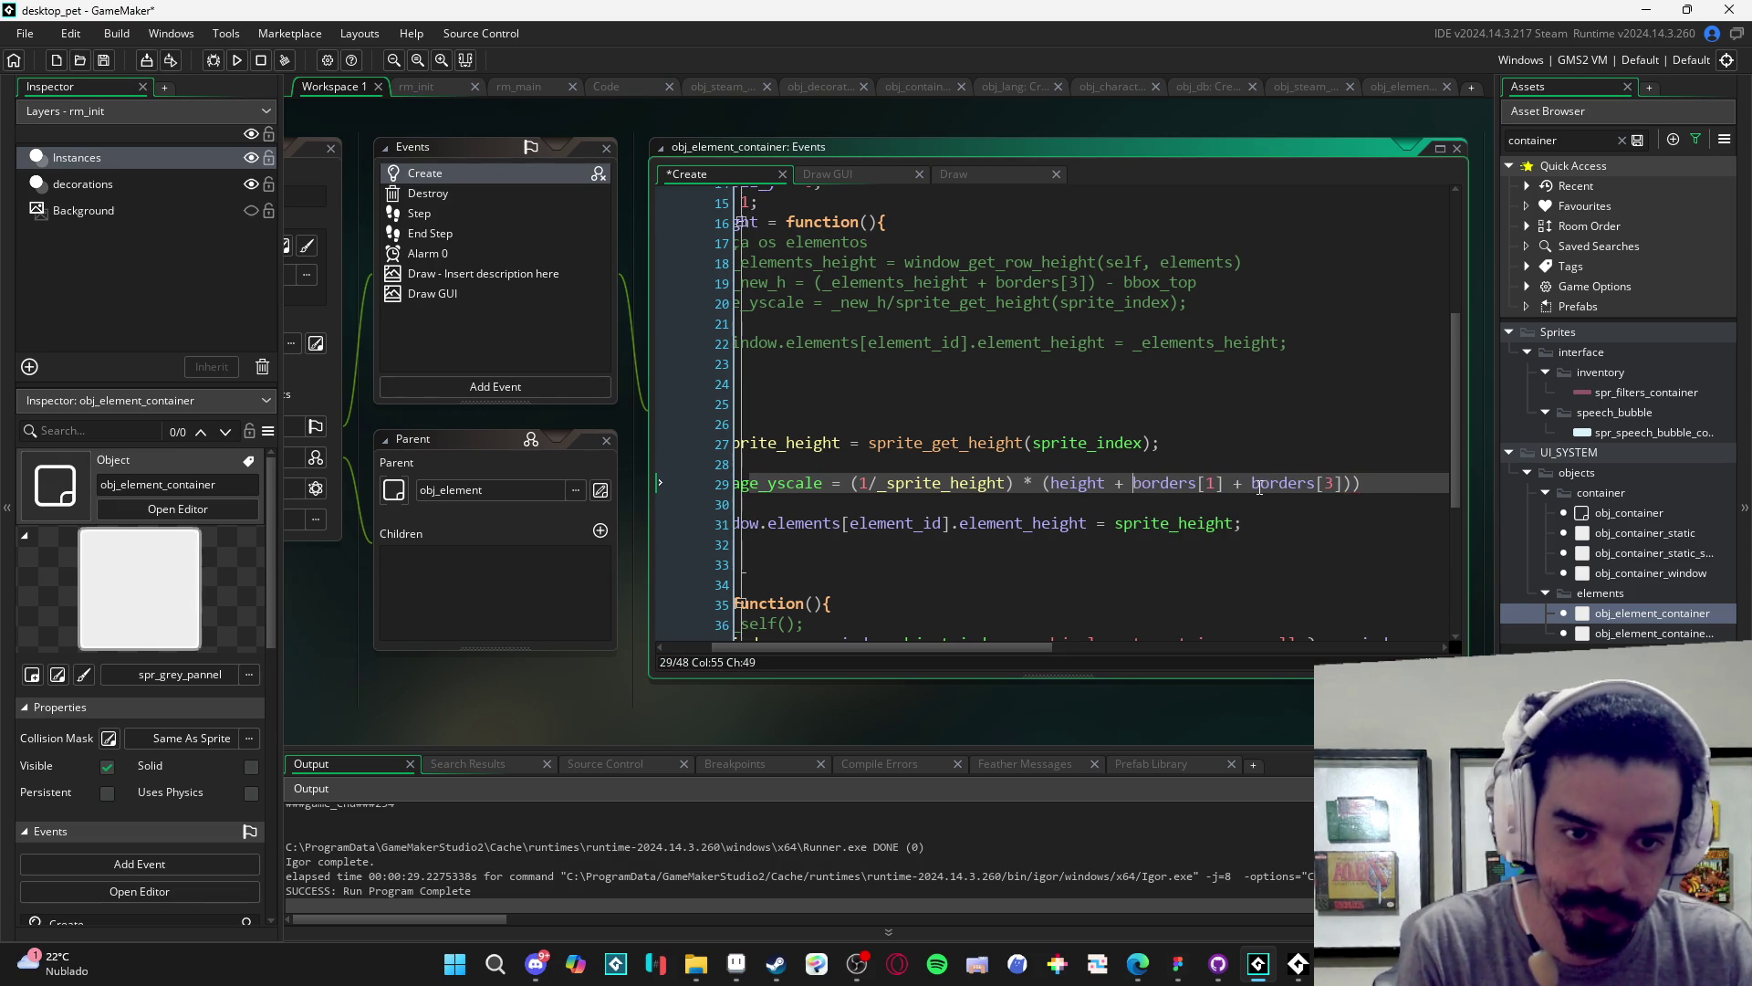
pyautogui.write(';')
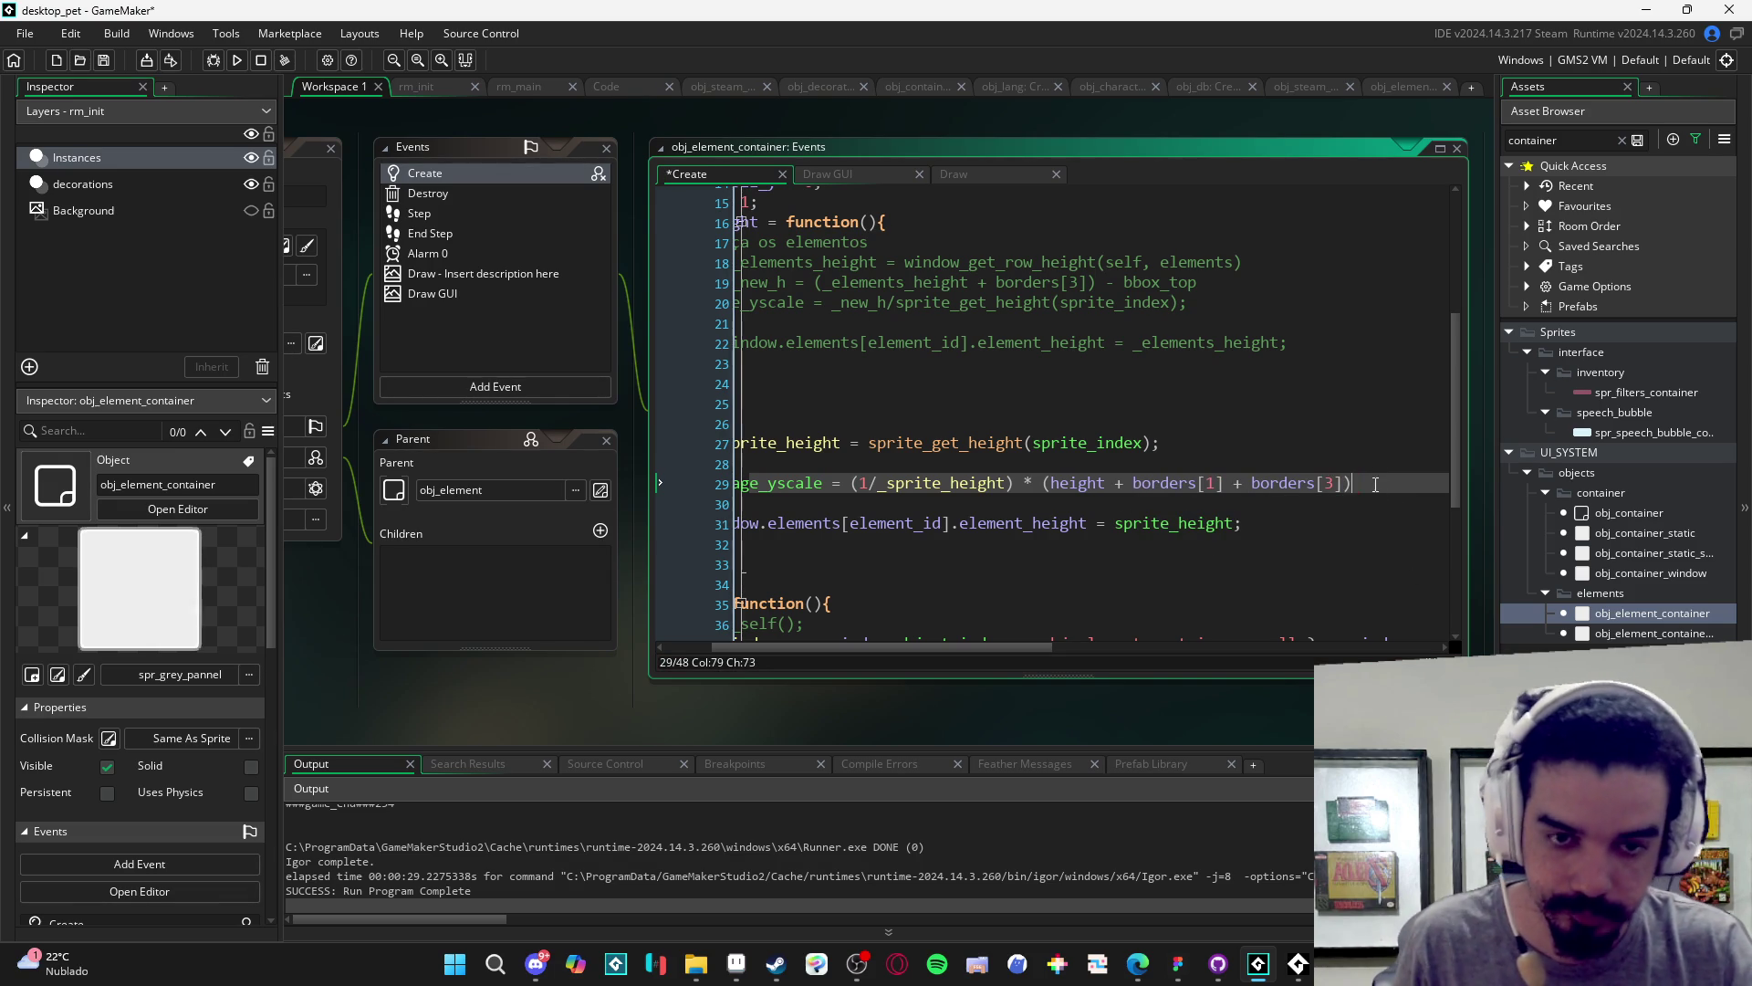
# - Save the formula, fix line 29's indentation, and run the game with F5
pyautogui.hotkey('ctrl', 's')
pyautogui.press('Home')
pyautogui.press('BackSpace')
pyautogui.press('F5')
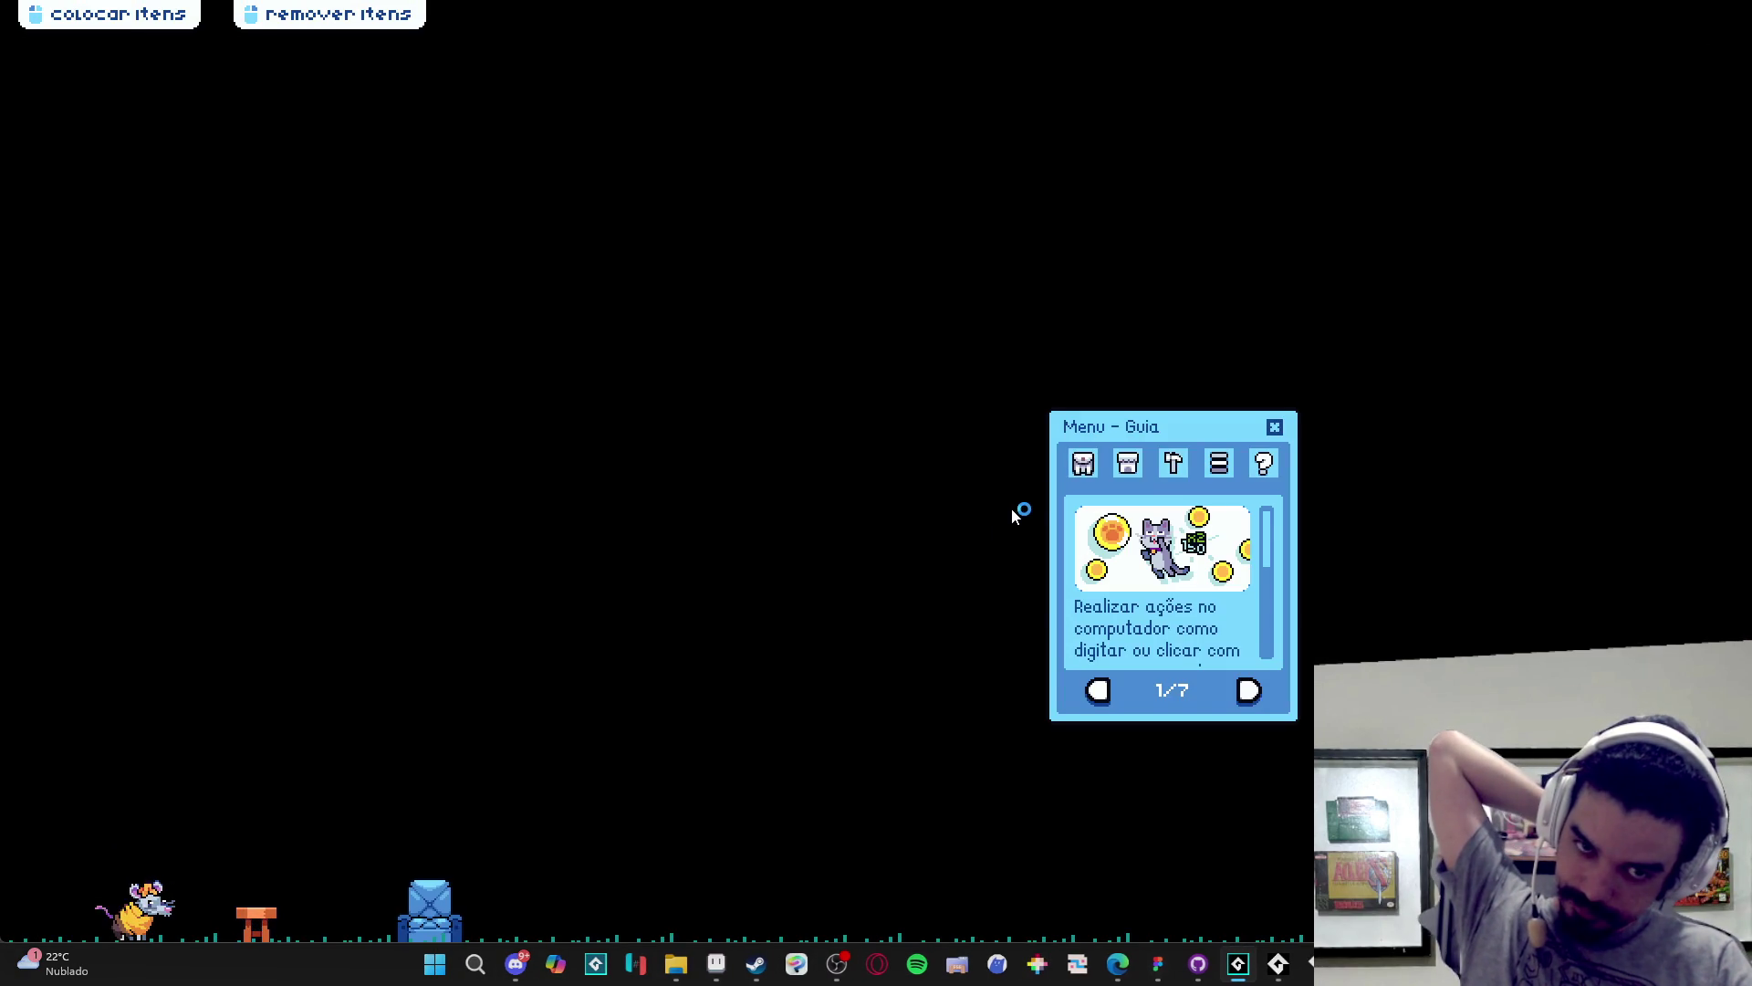
# - Open Menu de Troca via the inventory and Trocar to see its short empty gift list, then close the game
pyautogui.click(1083, 463)
pyautogui.click(1147, 692)
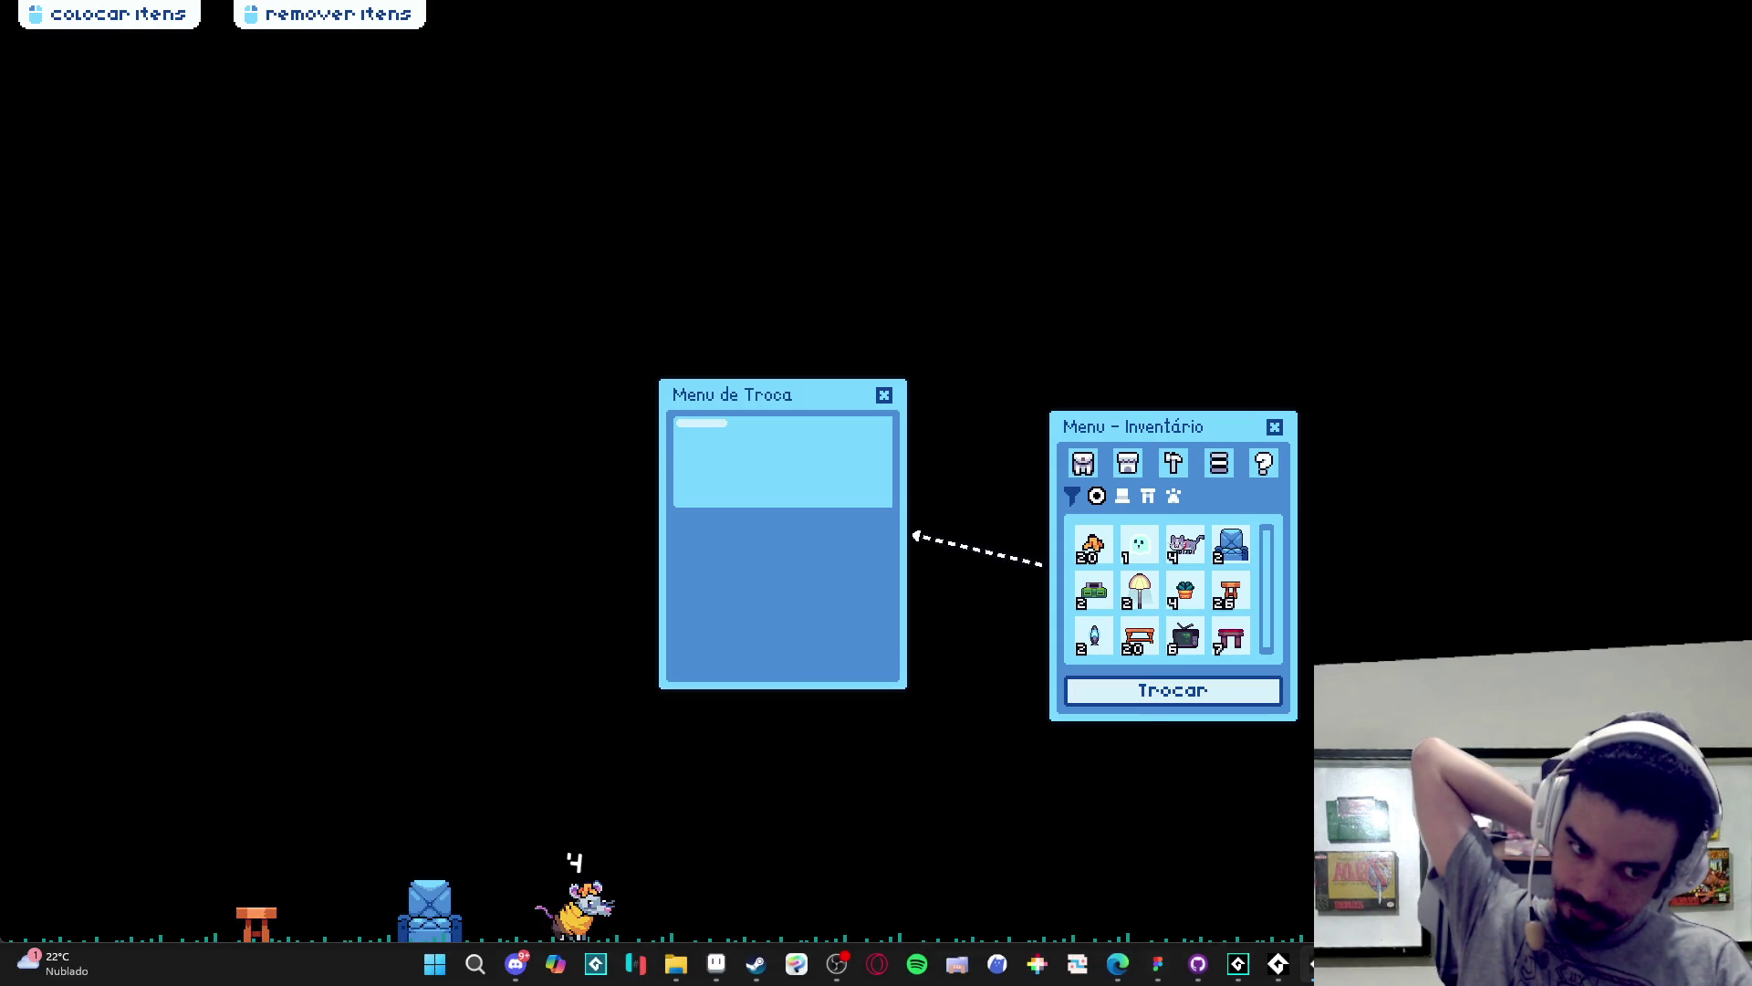
pyautogui.rightClick(1311, 964)
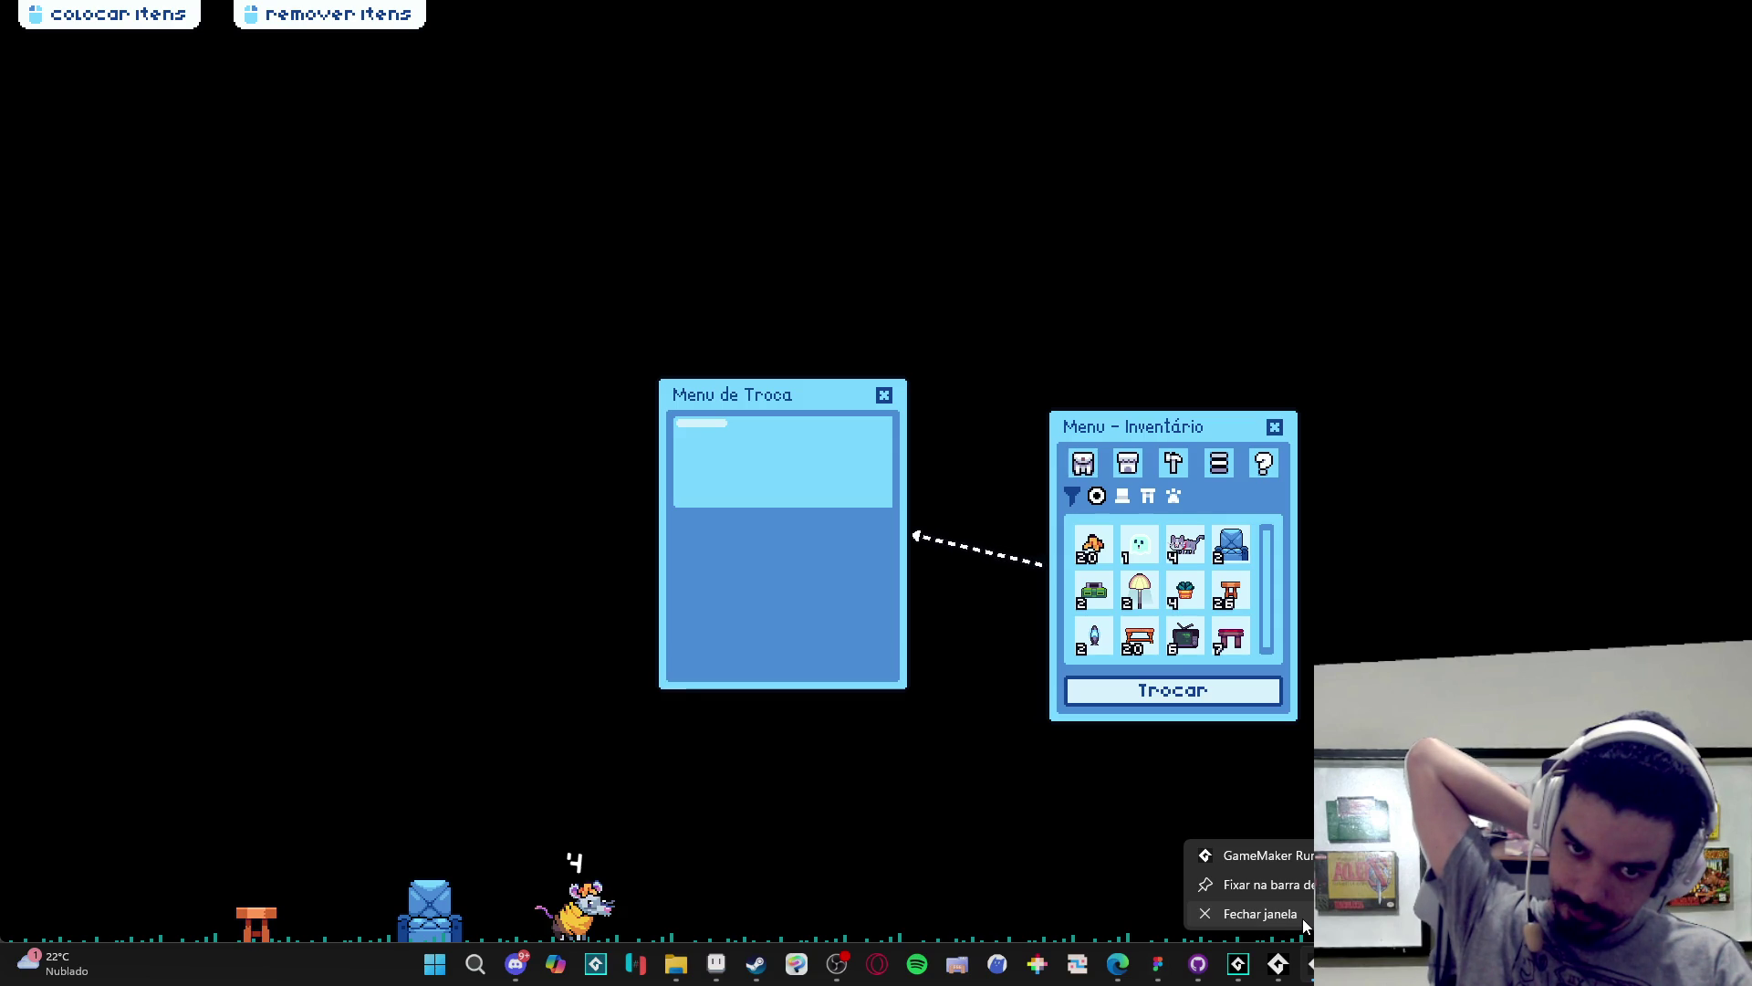
pyautogui.click(1301, 918)
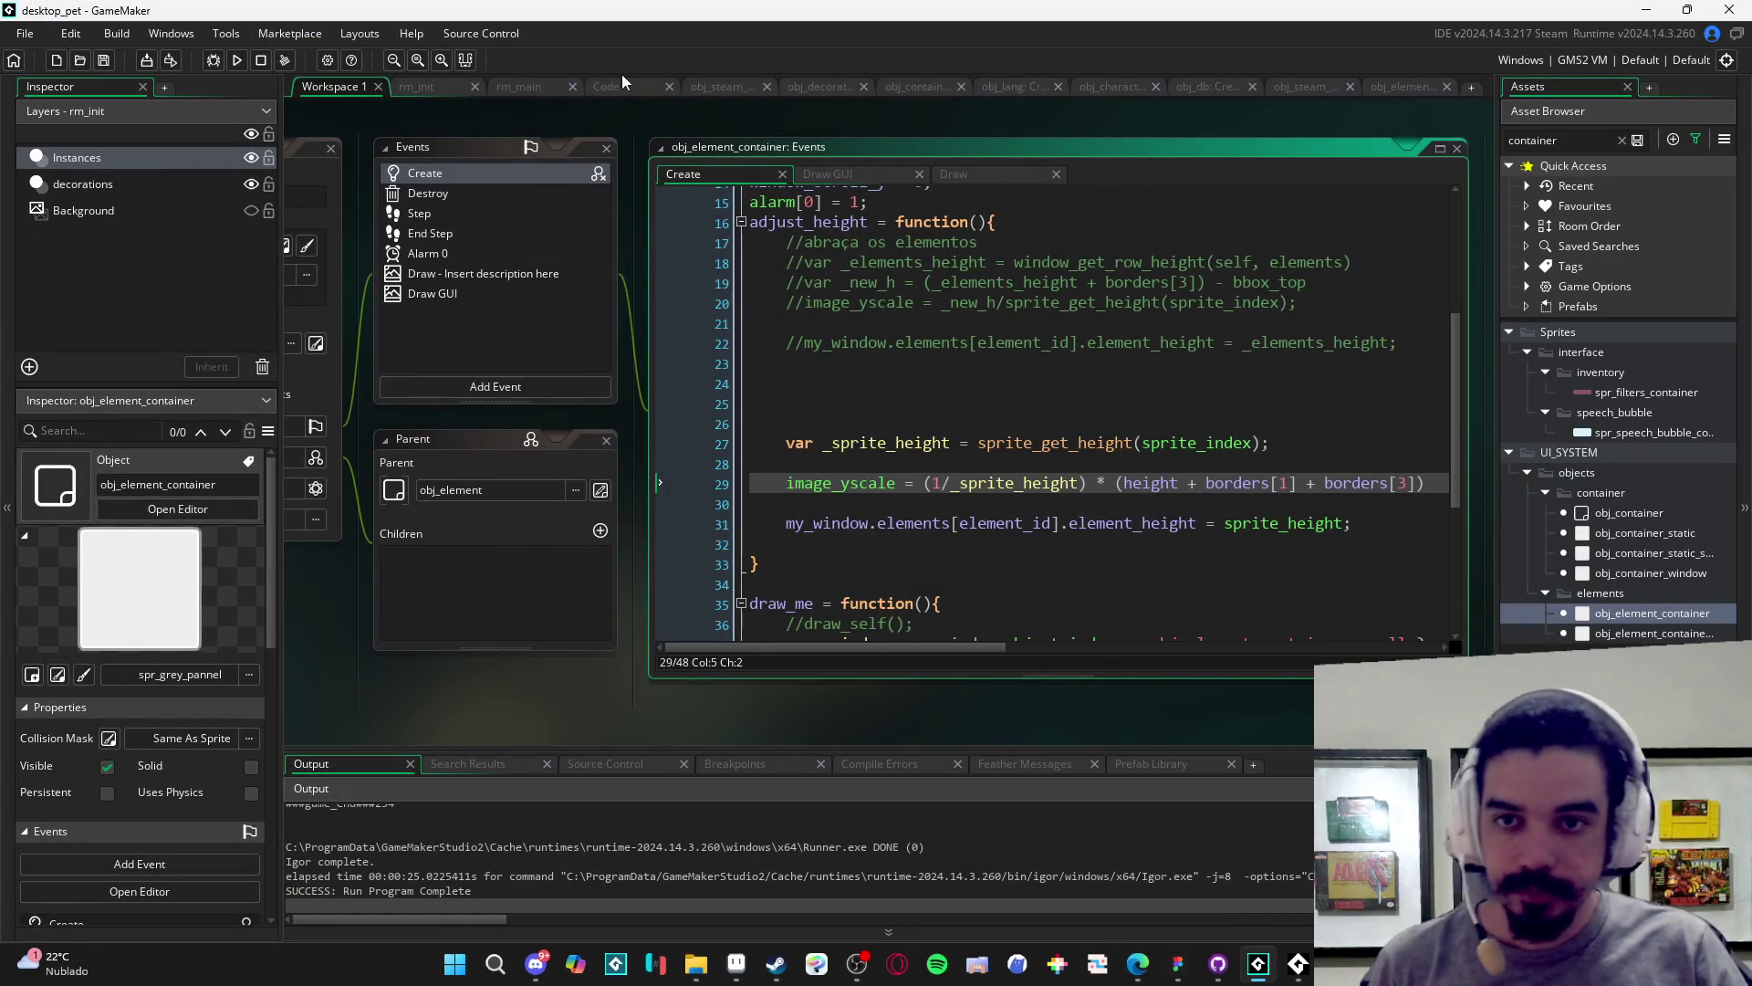
# - In the menu's Create code, review where _ysize is used and the window_add_container call on line 253
pyautogui.click(622, 82)
pyautogui.click(349, 107)
pyautogui.click(763, 306)
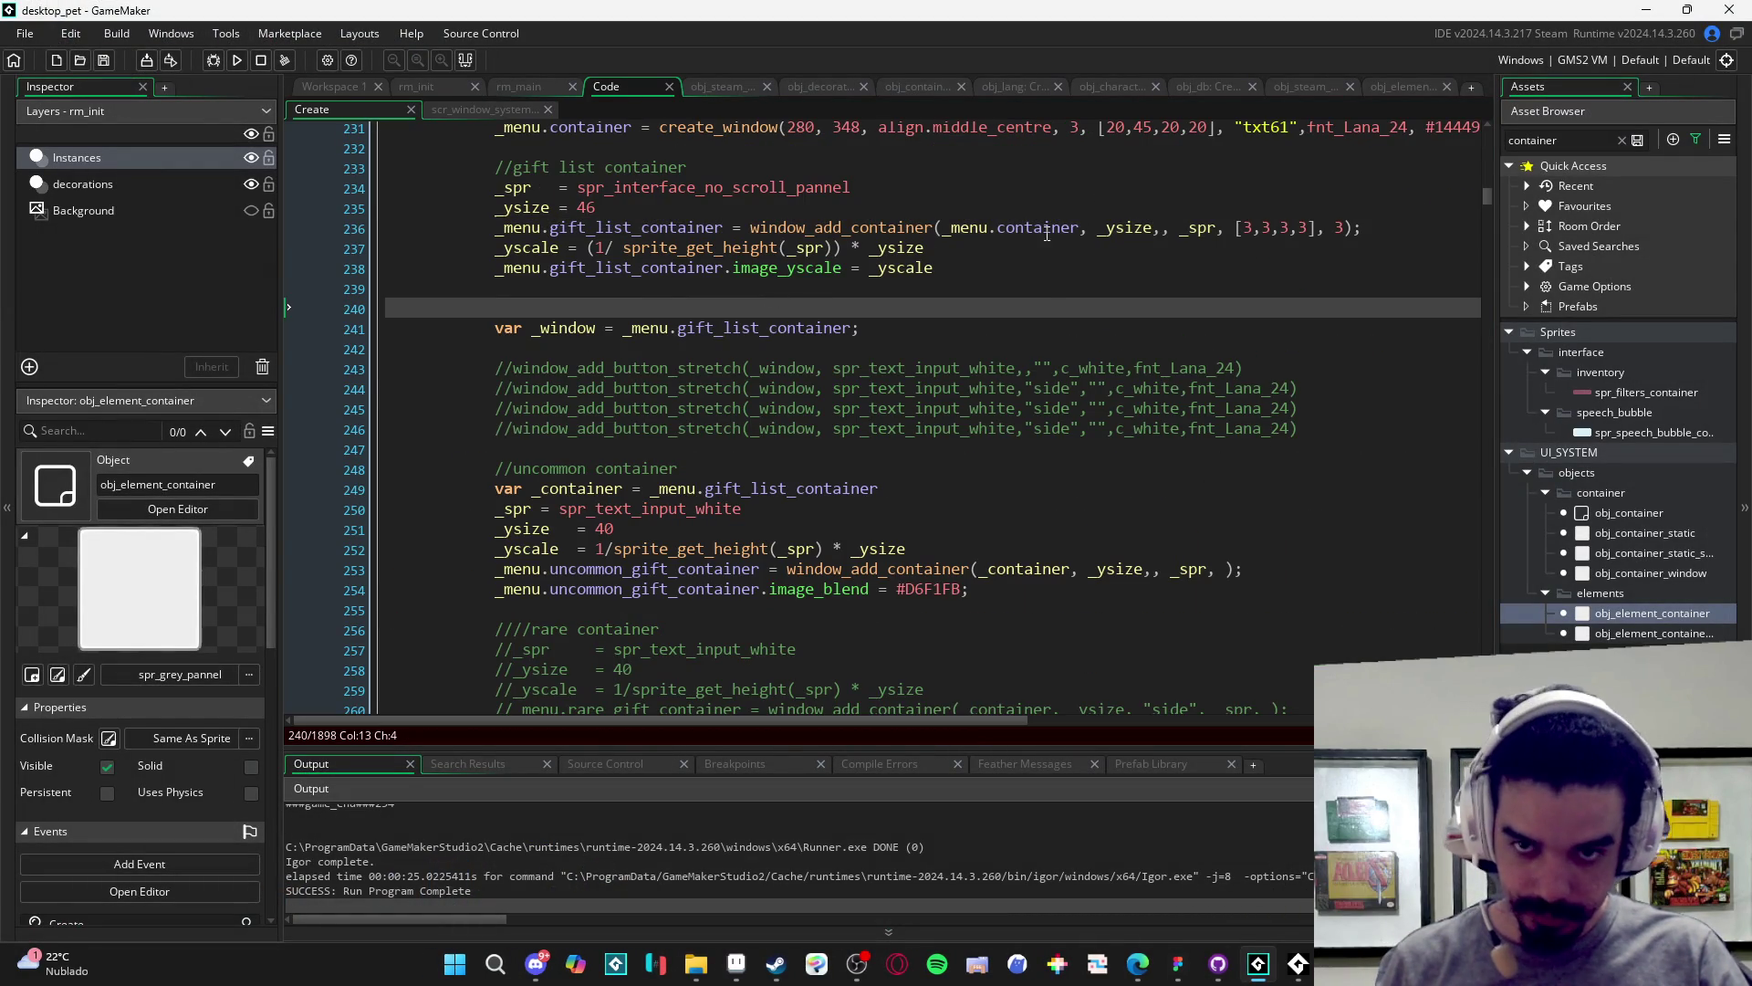
pyautogui.scroll(2, 771, 331)
pyautogui.scroll(-2, 708, 490)
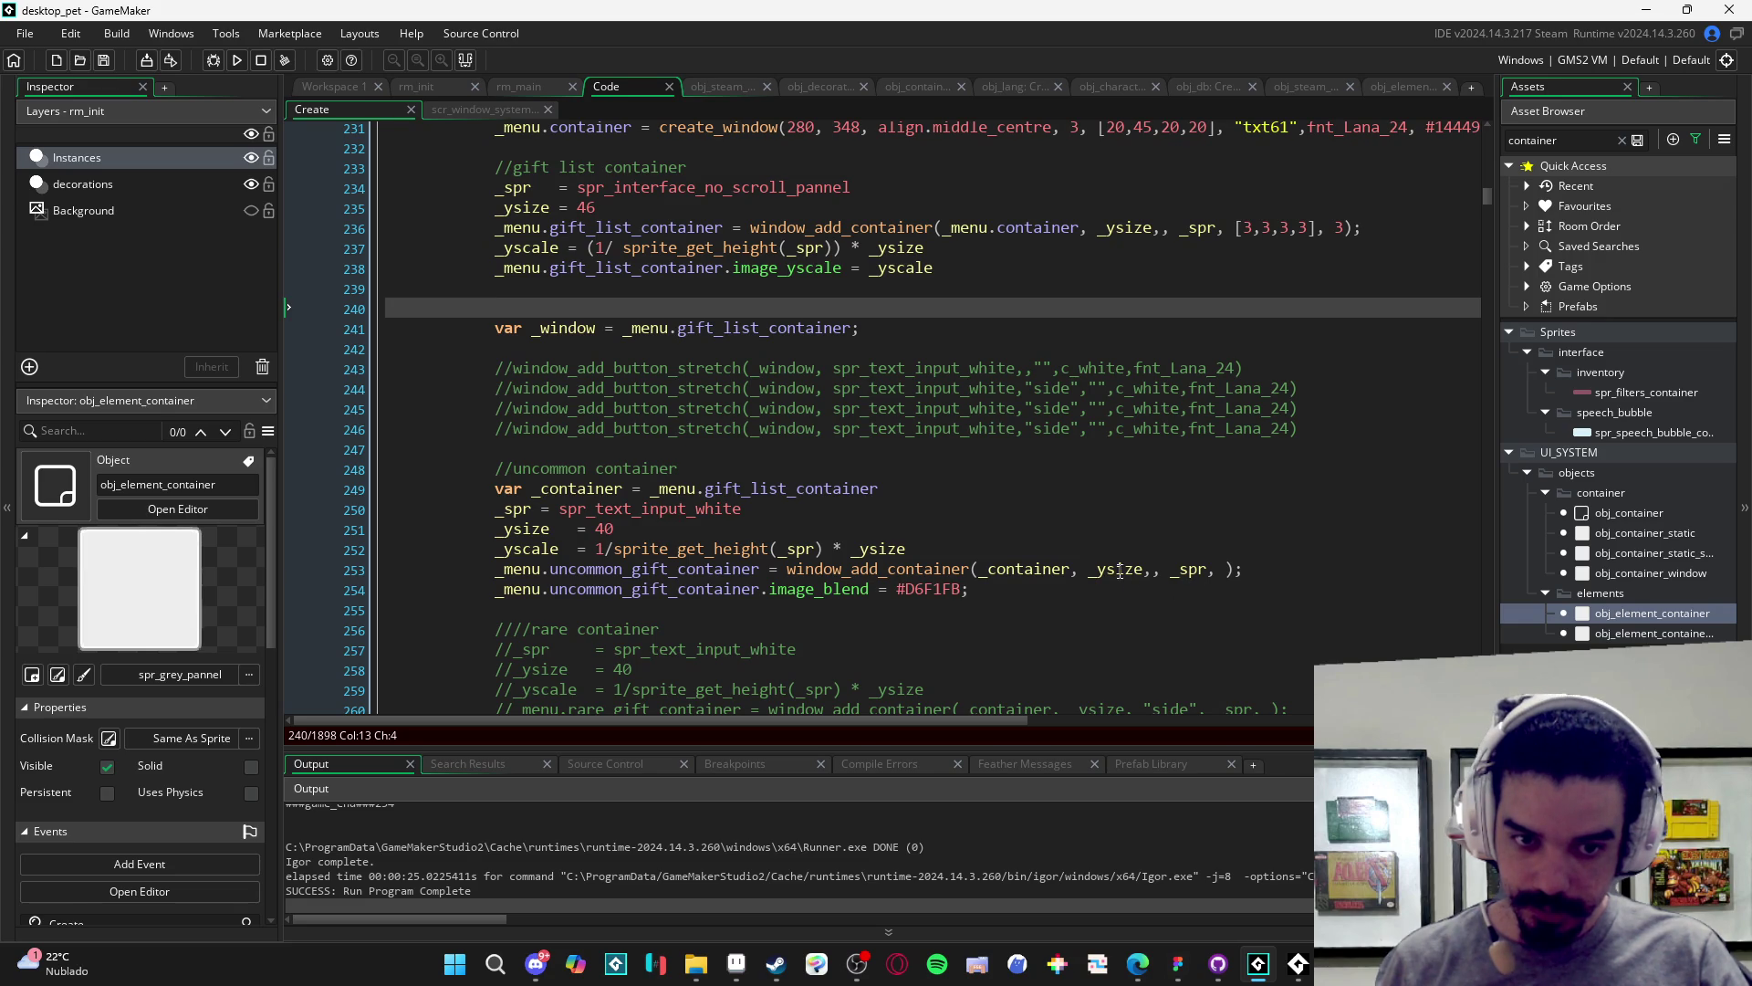
pyautogui.click(530, 529)
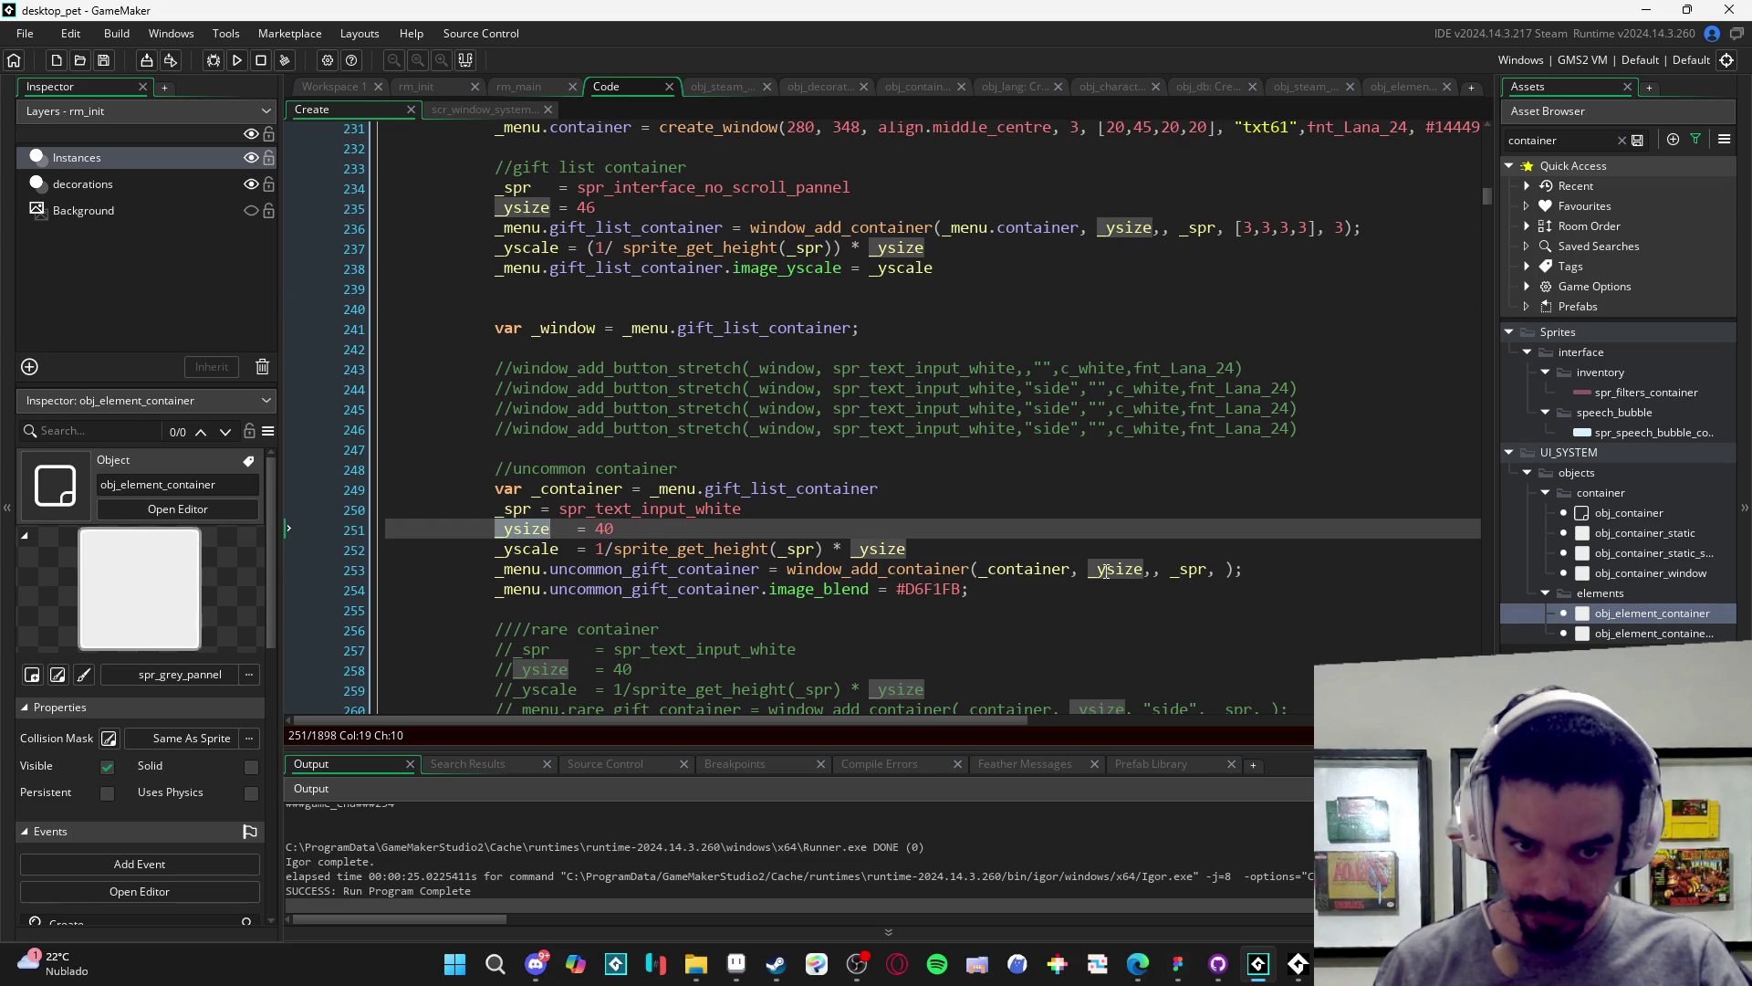
pyautogui.click(1112, 568)
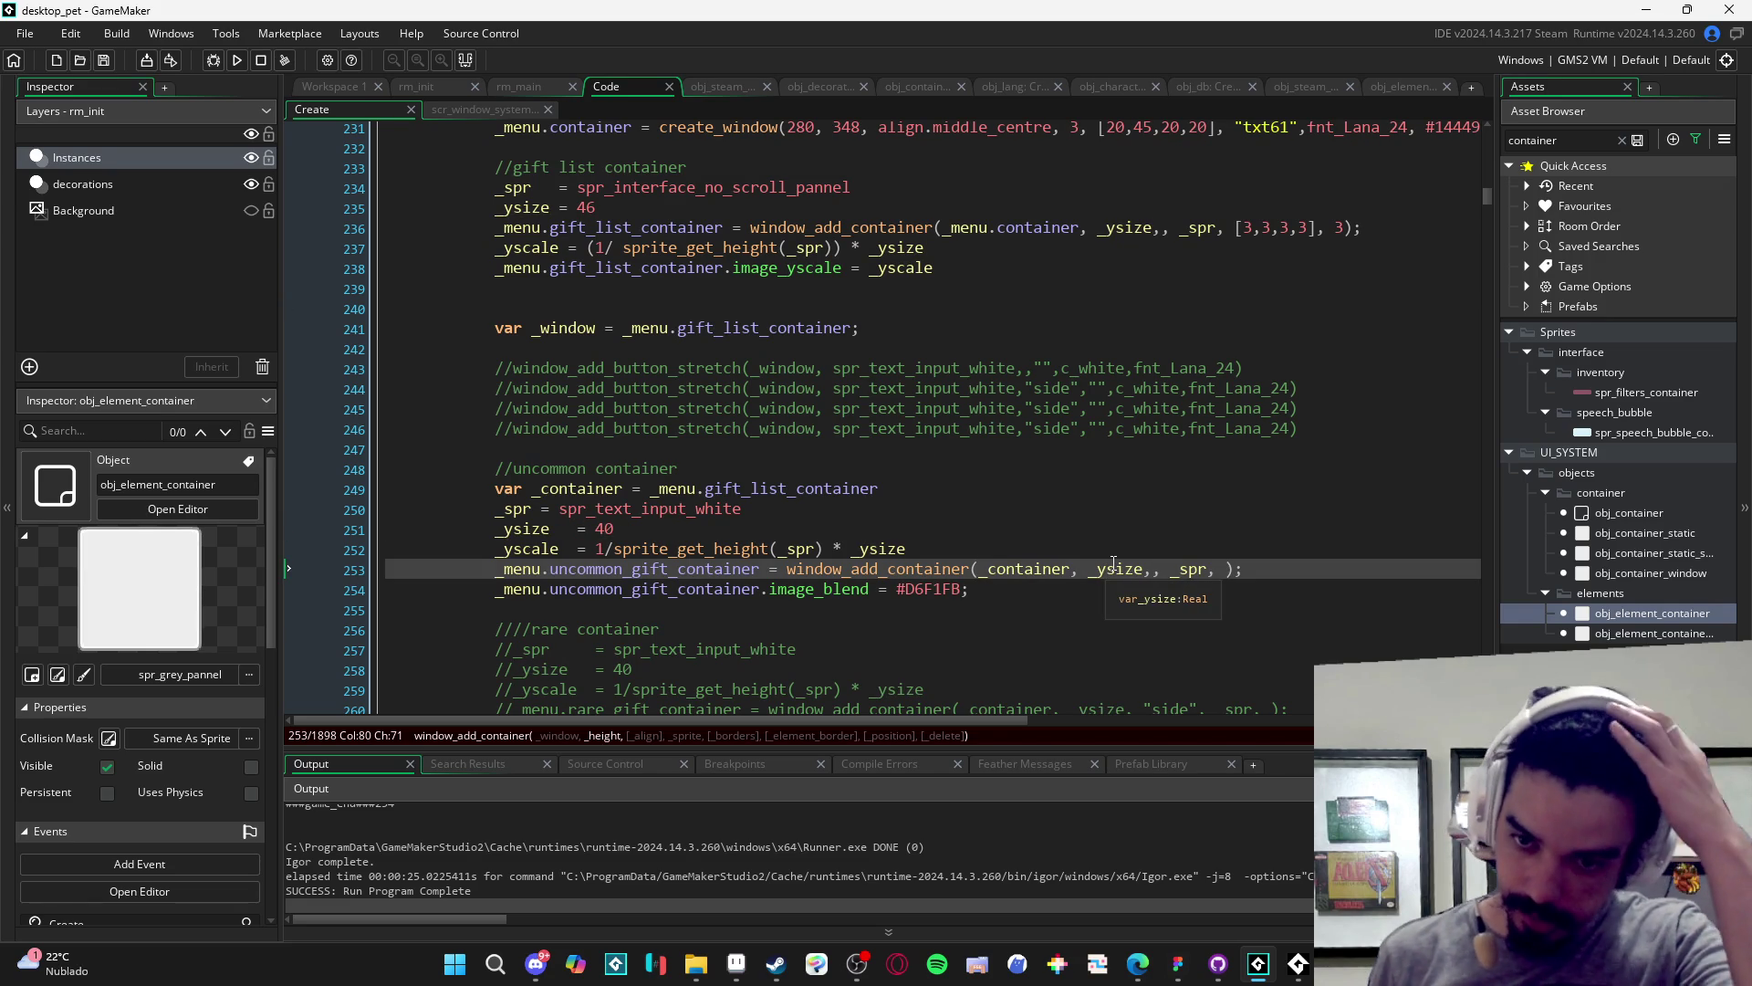
# - Delete the gift list _yscale and image_yscale lines and the uncommon _yscale line, then run with F5
pyautogui.click(311, 268)
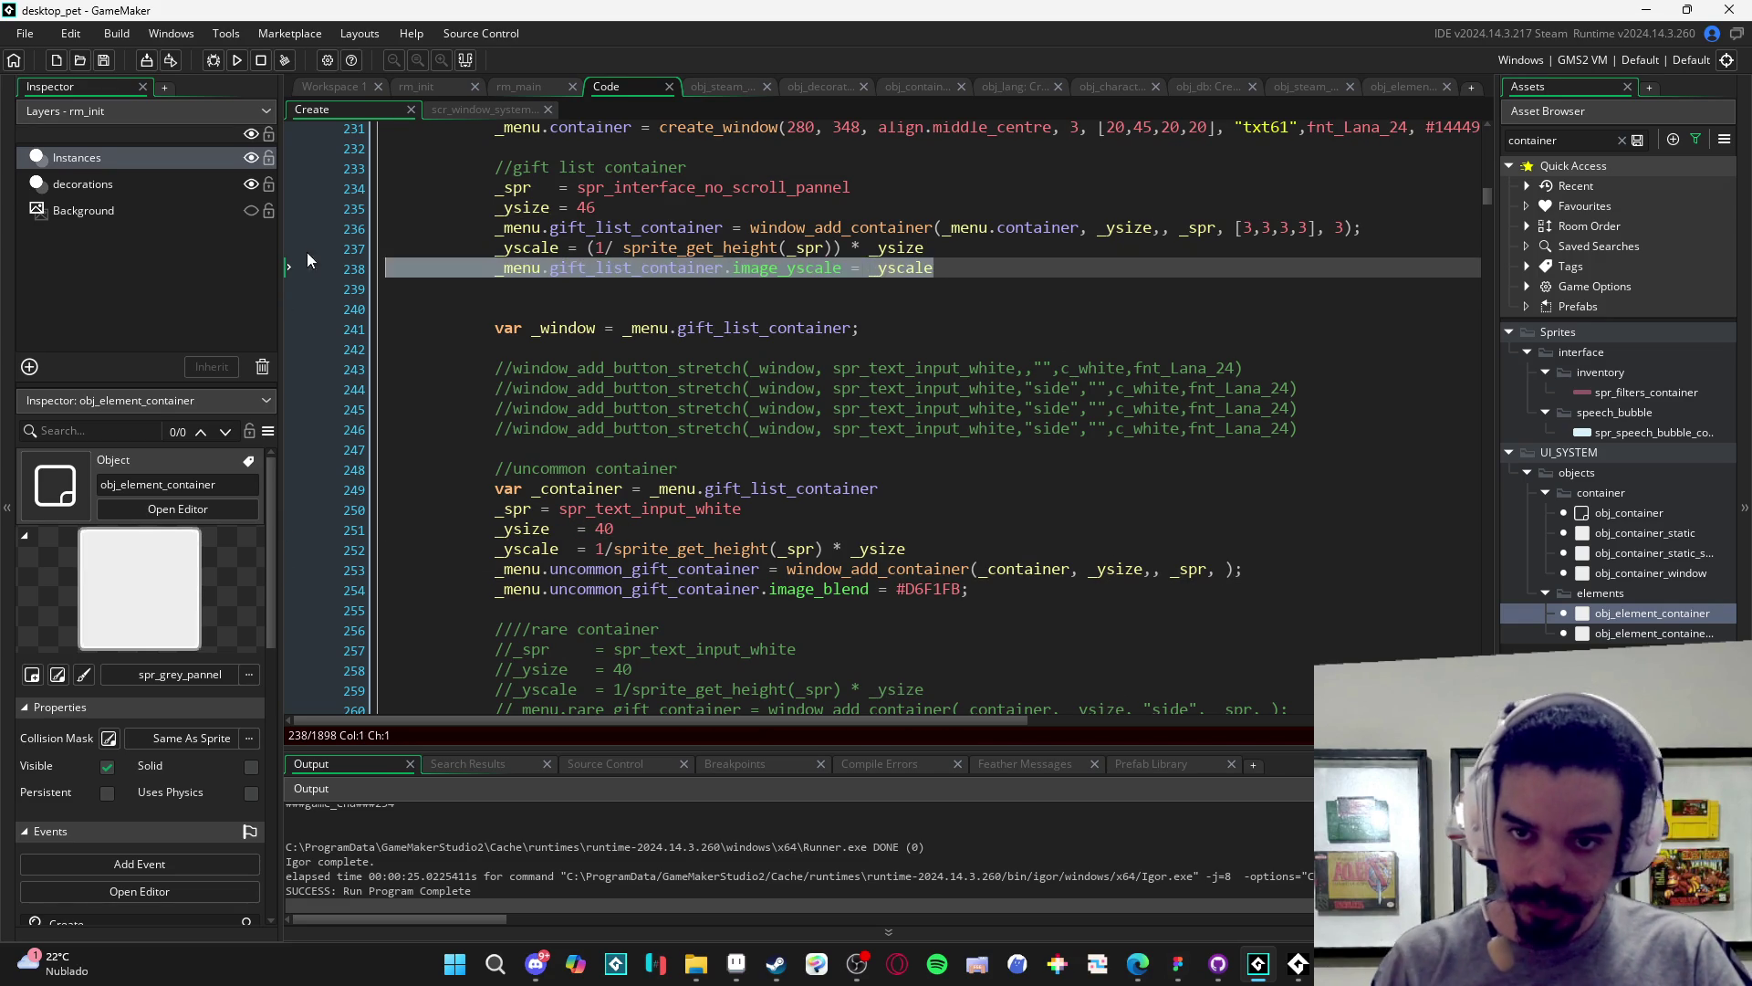
pyautogui.press('BackSpace')
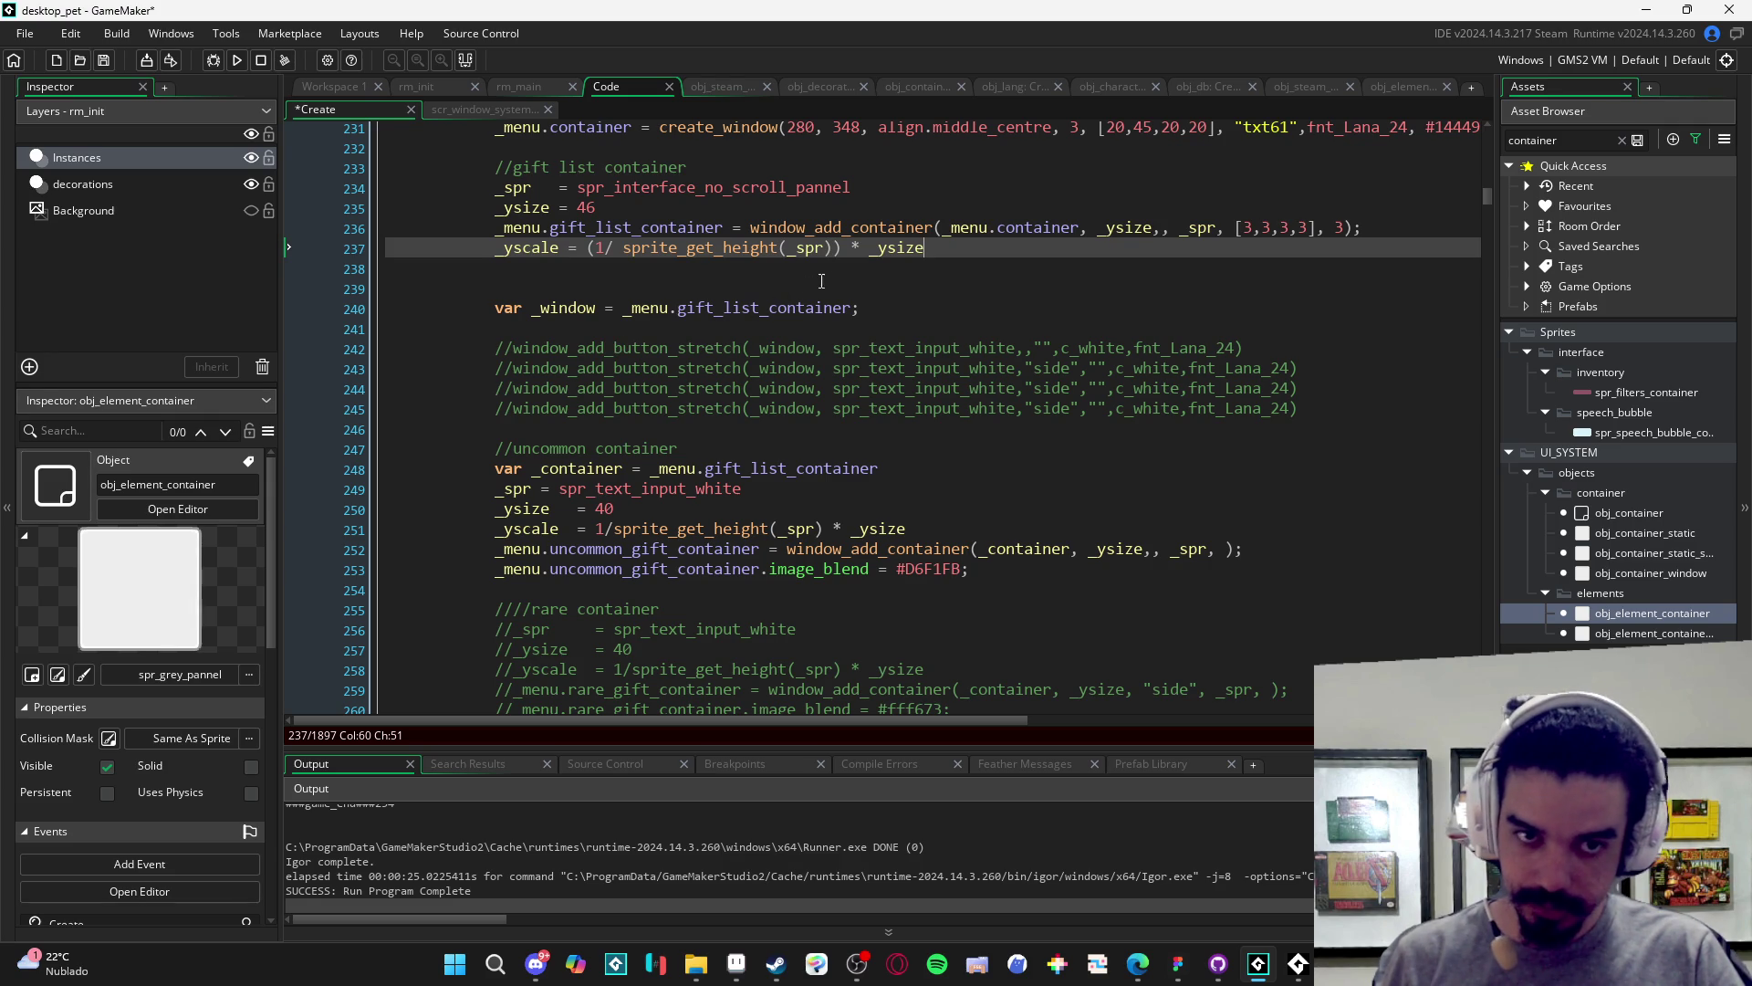
pyautogui.hotkey('shift', 'Home')
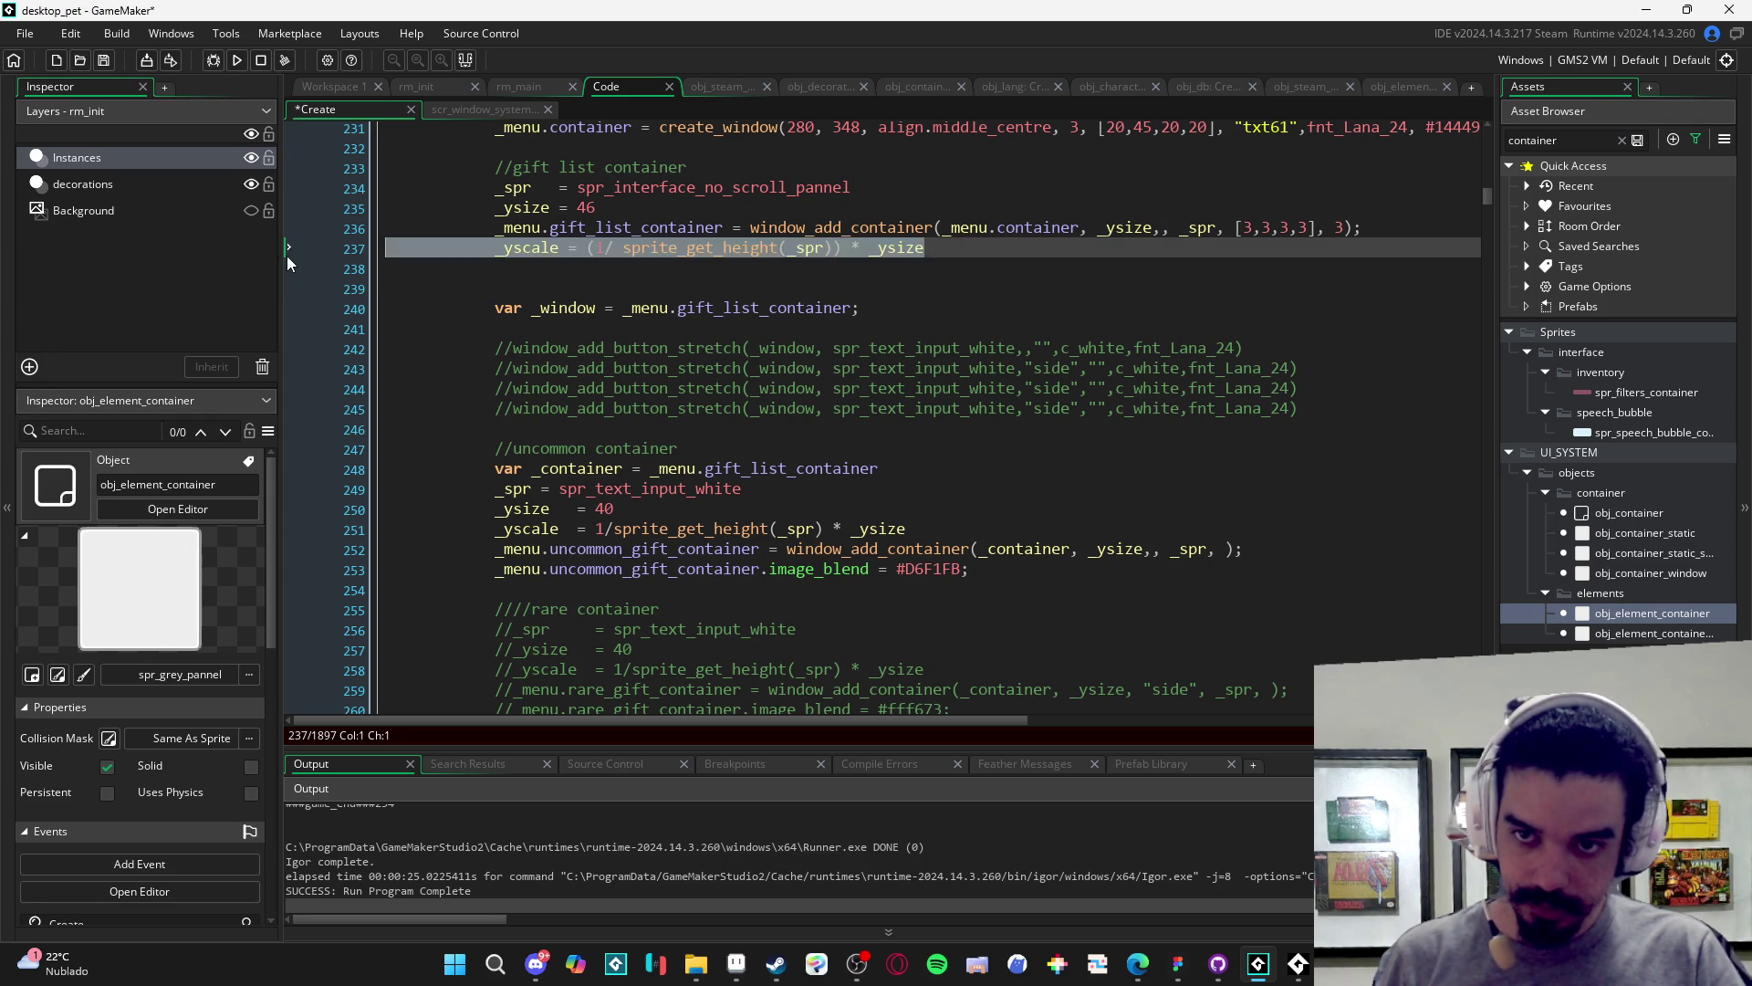
pyautogui.press('BackSpace')
pyautogui.press('BackSpace')
pyautogui.moveTo(908, 508); pyautogui.dragTo(232, 511)
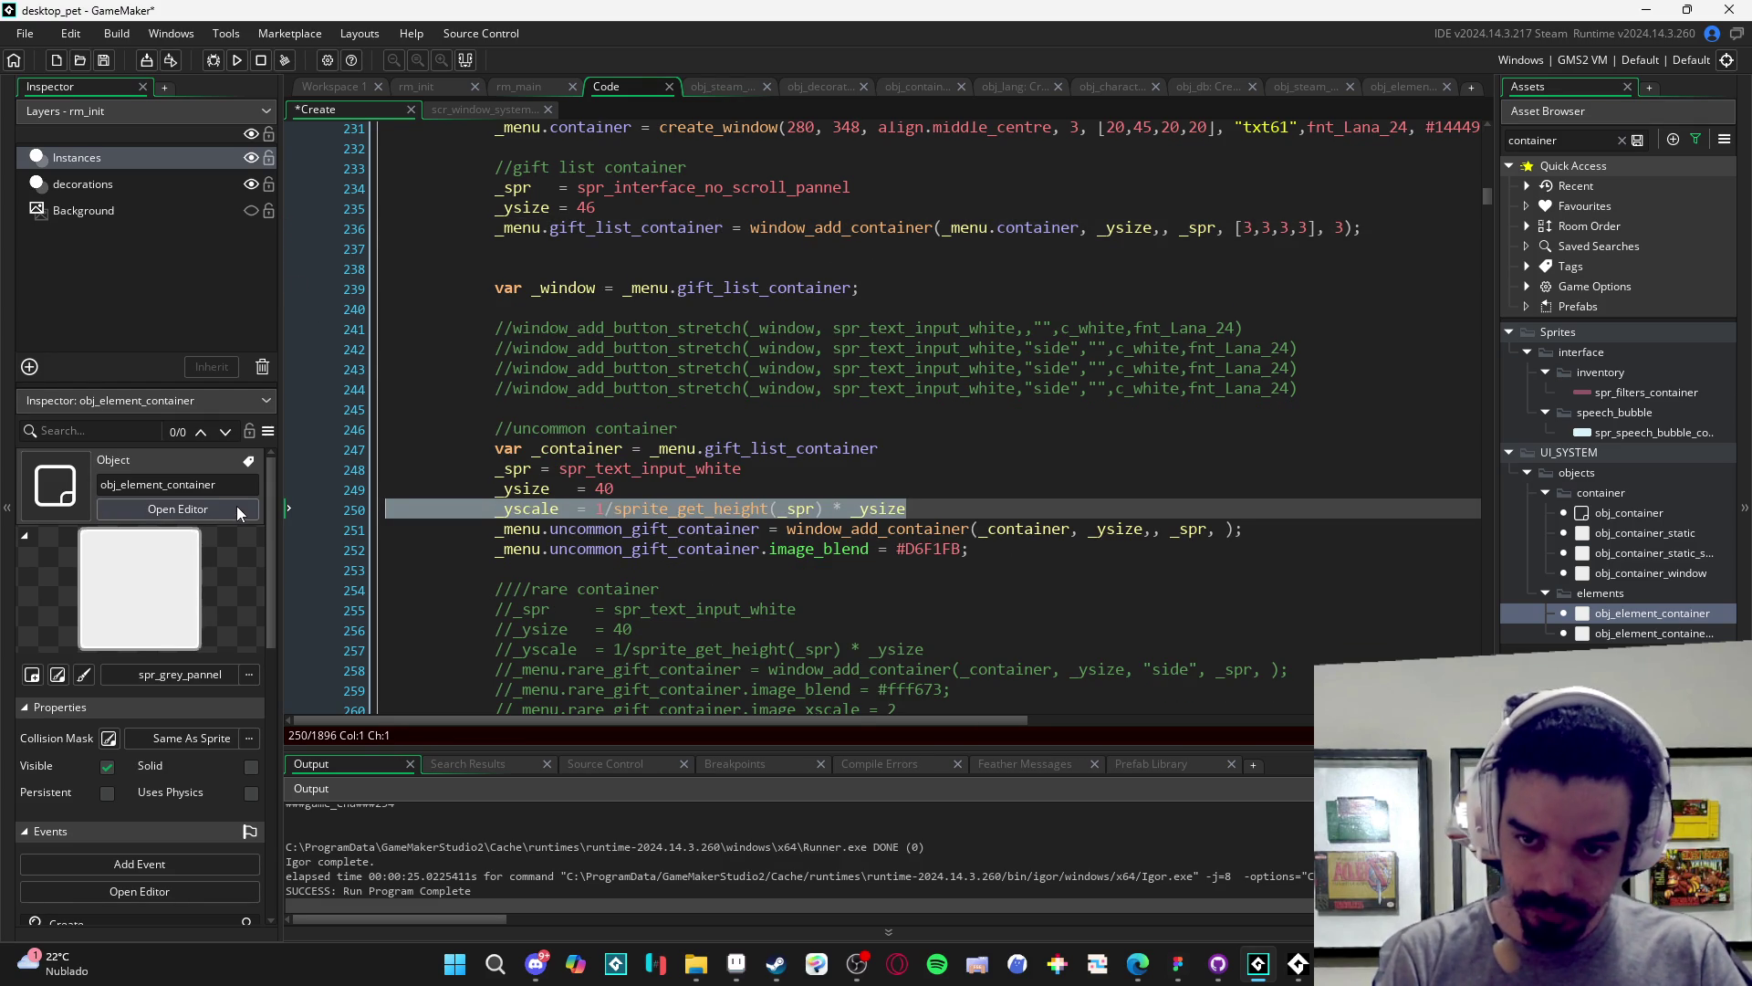
pyautogui.press('BackSpace')
pyautogui.press('BackSpace')
pyautogui.scroll(-2, 802, 528)
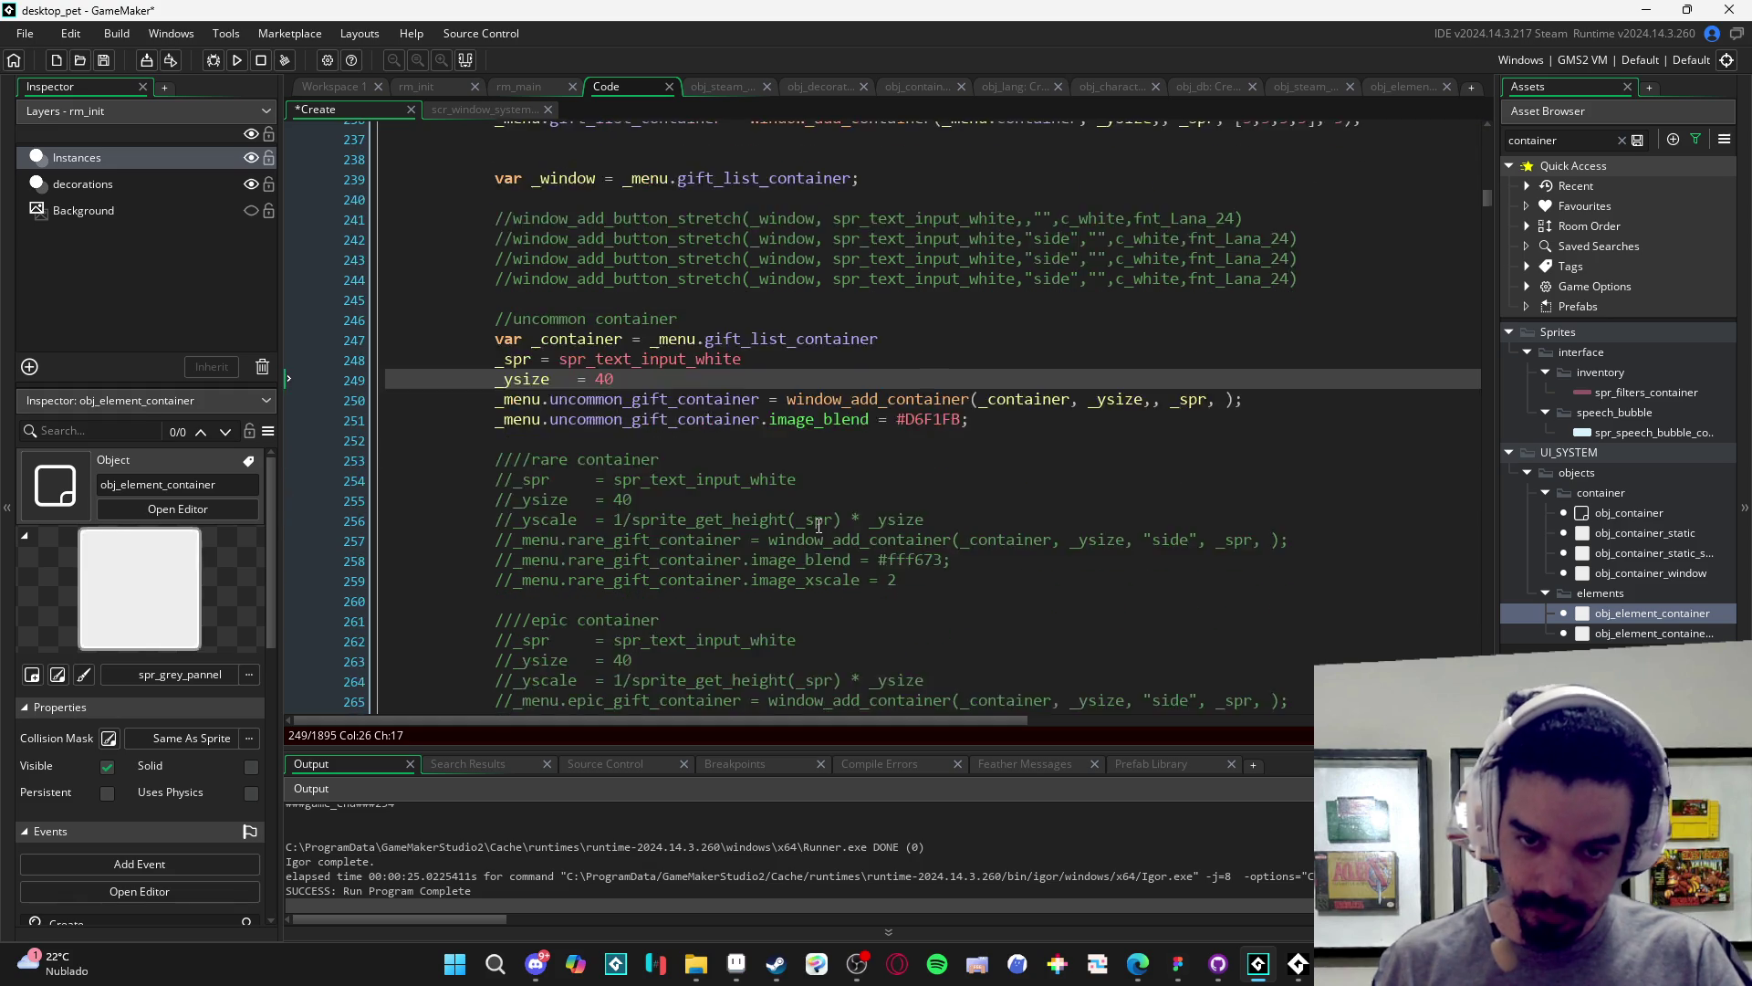
pyautogui.scroll(3, 802, 528)
pyautogui.press('F5')
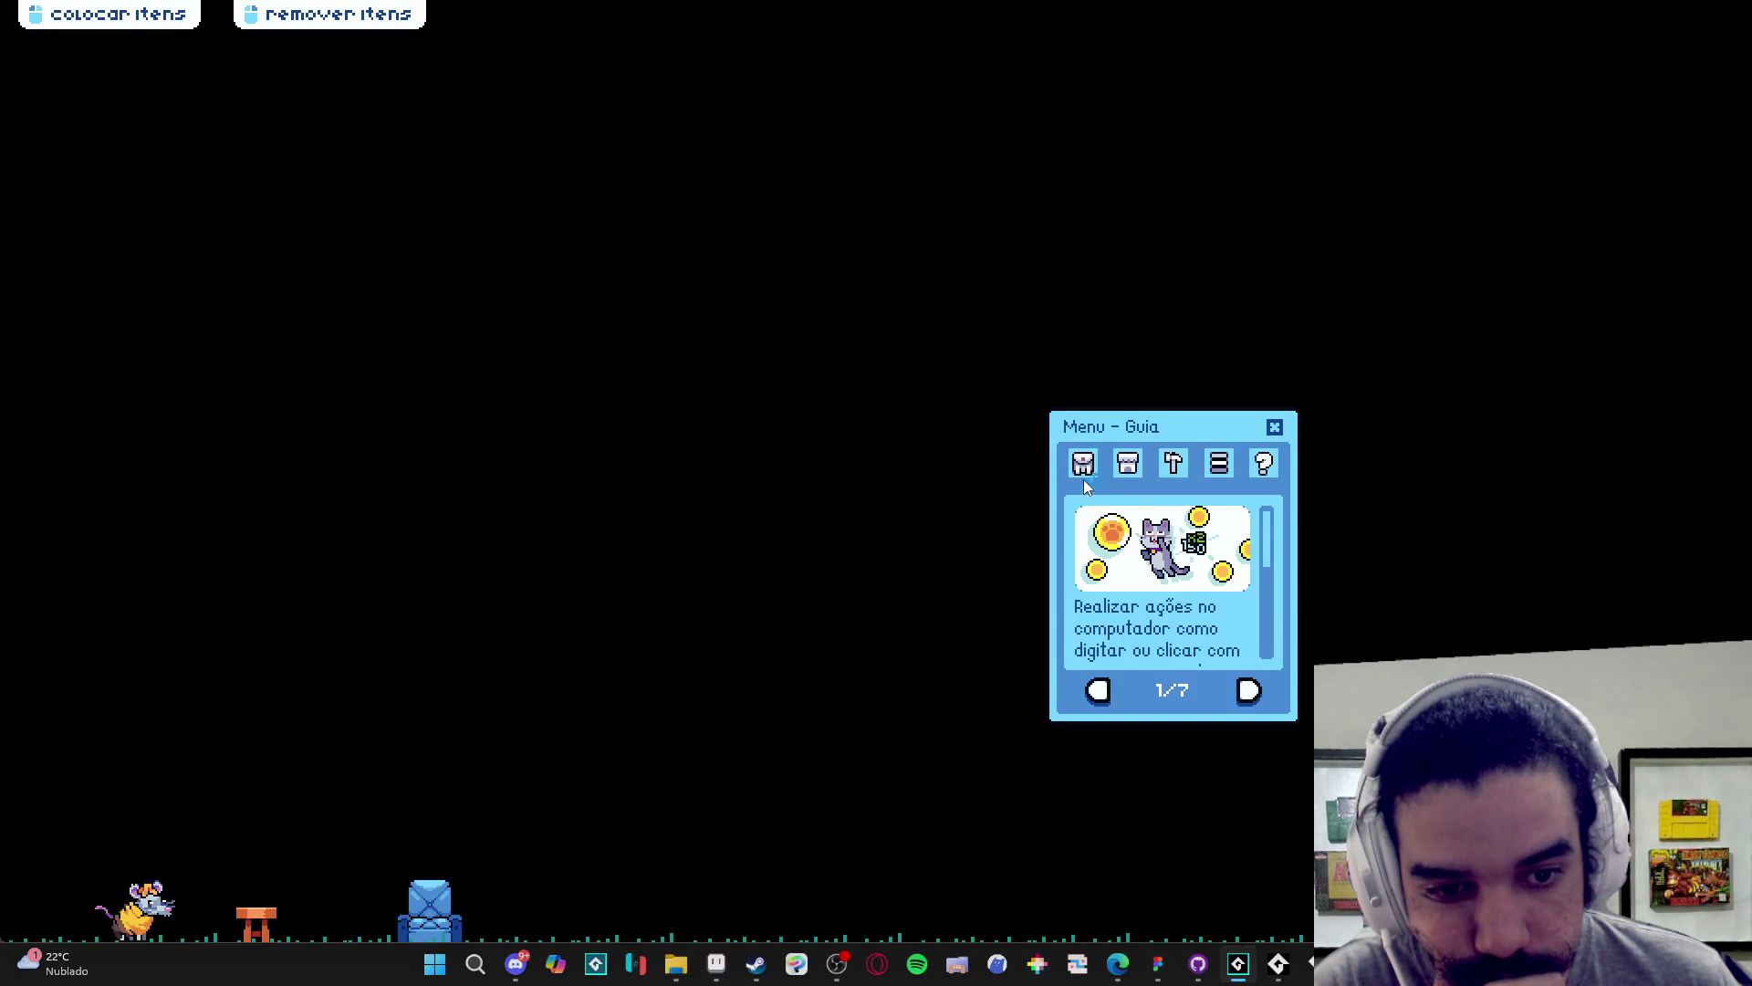
# - Open Menu de Troca via inventory and Trocar to check the gift list height, then close the game with Fechar janela
pyautogui.click(1083, 470)
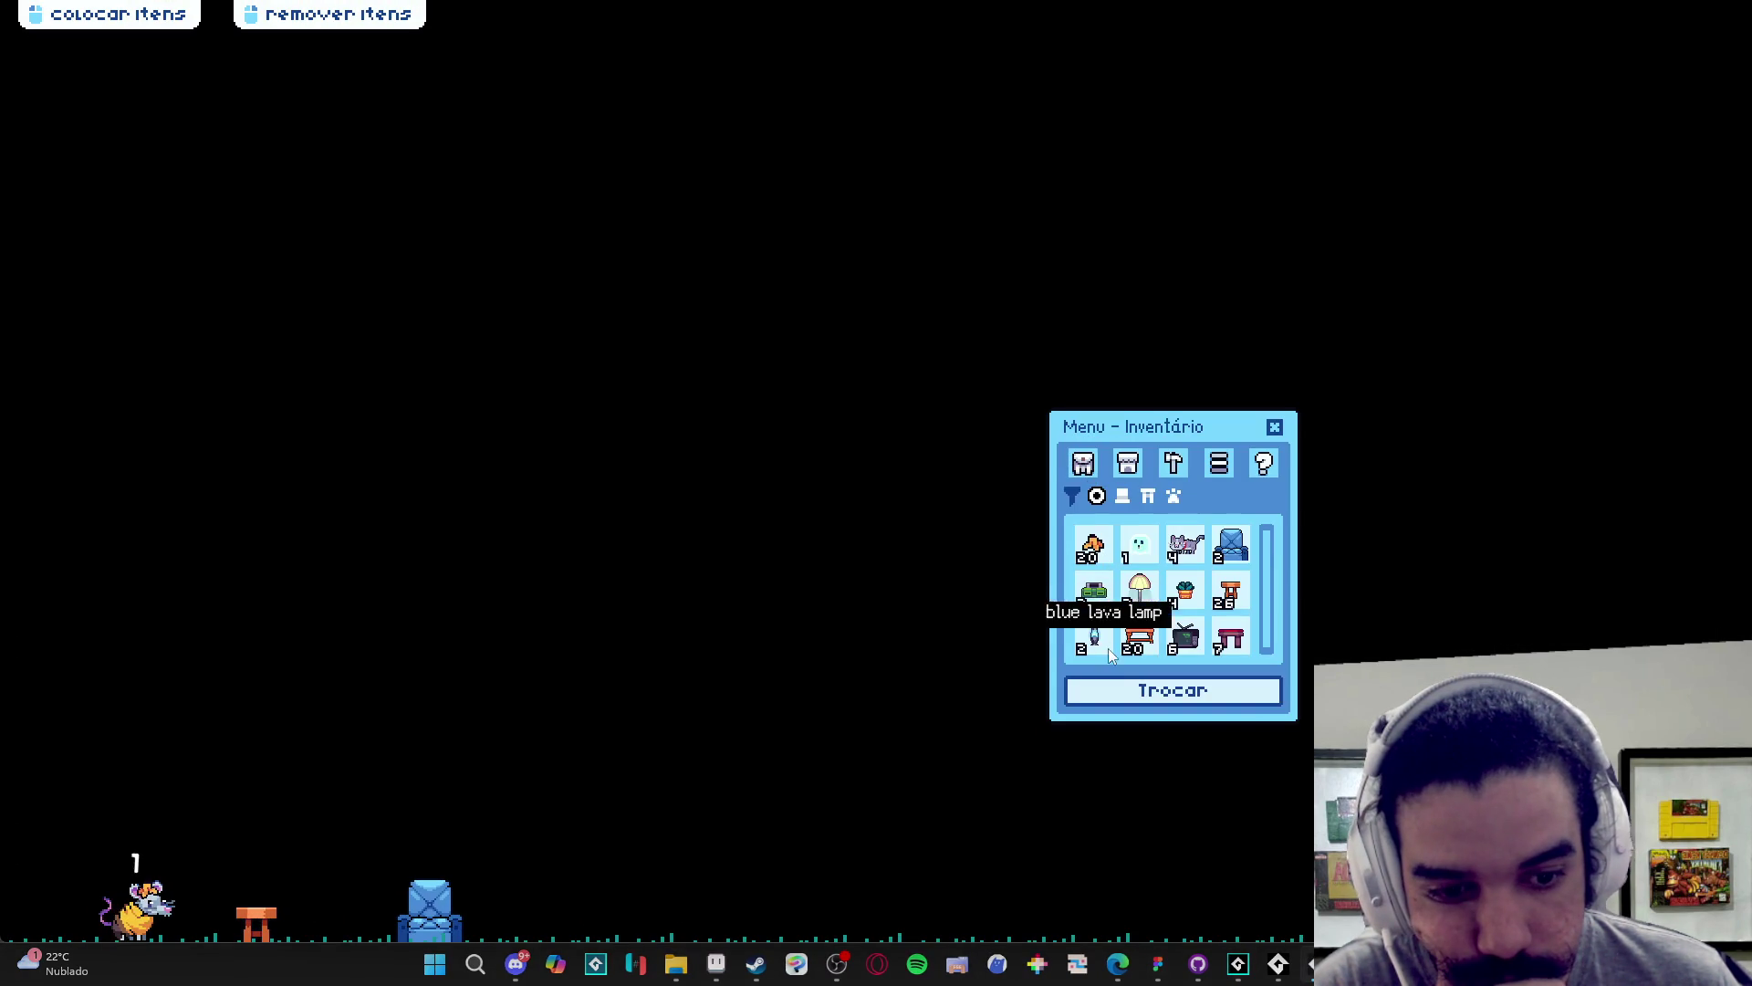
pyautogui.click(1124, 691)
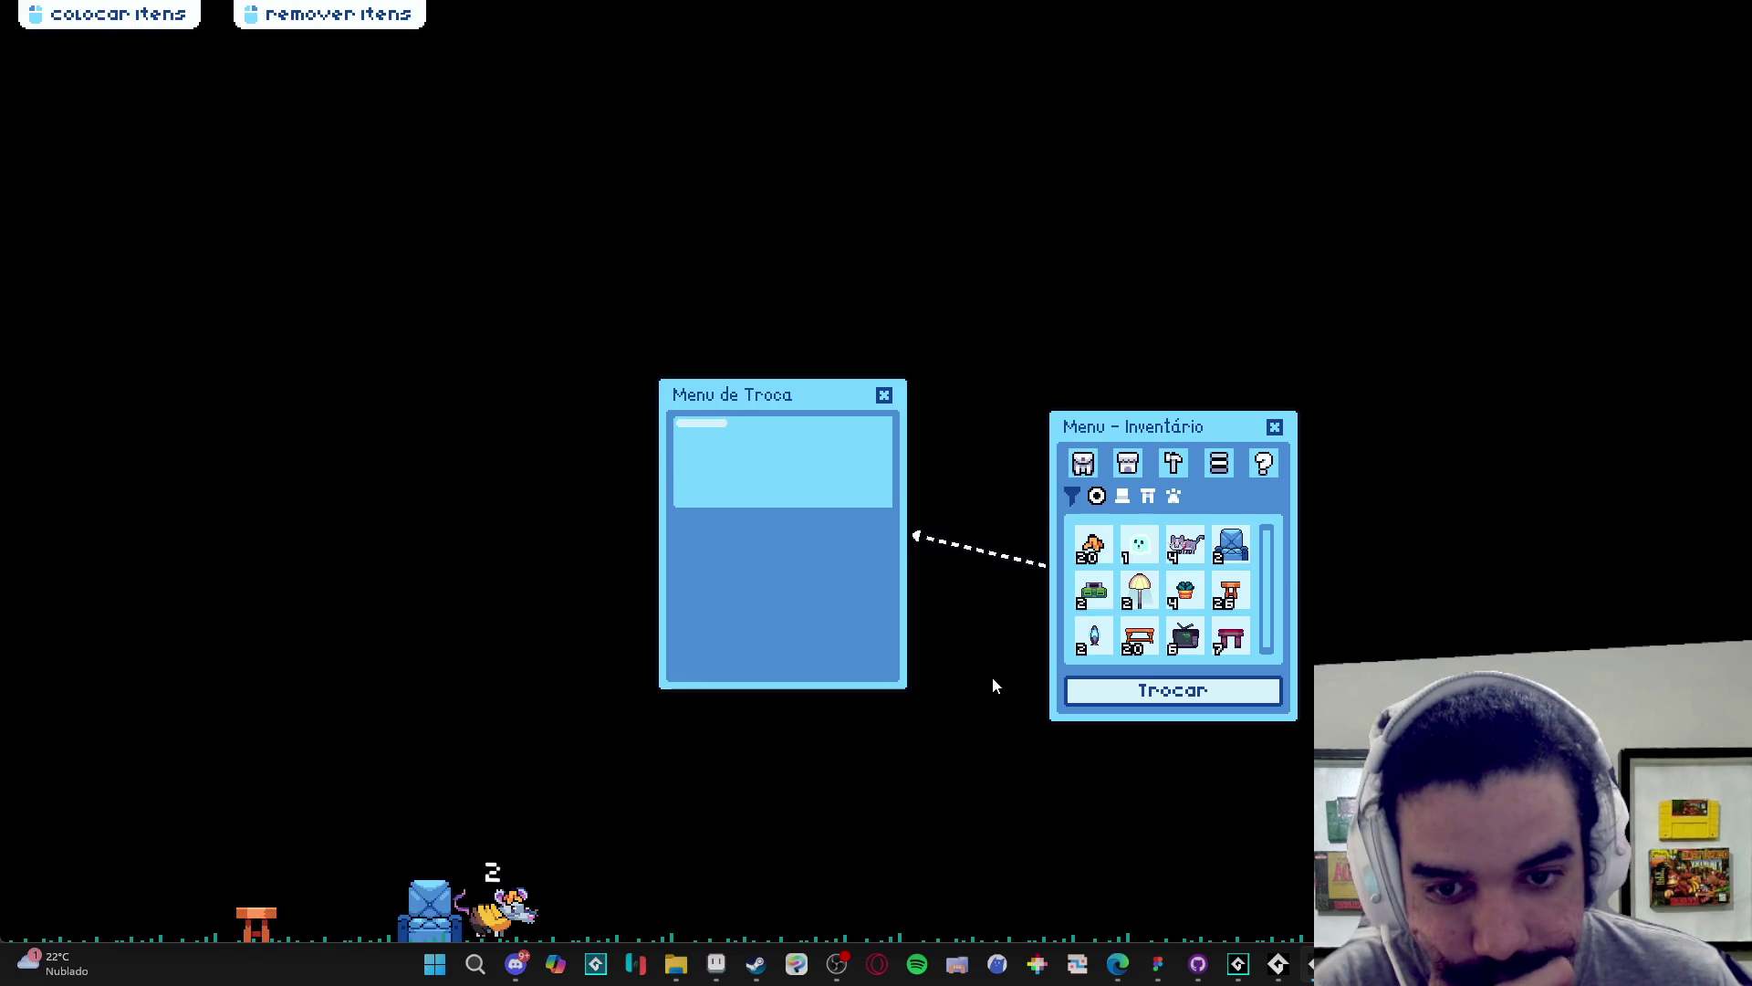
pyautogui.rightClick(1278, 963)
pyautogui.click(1292, 923)
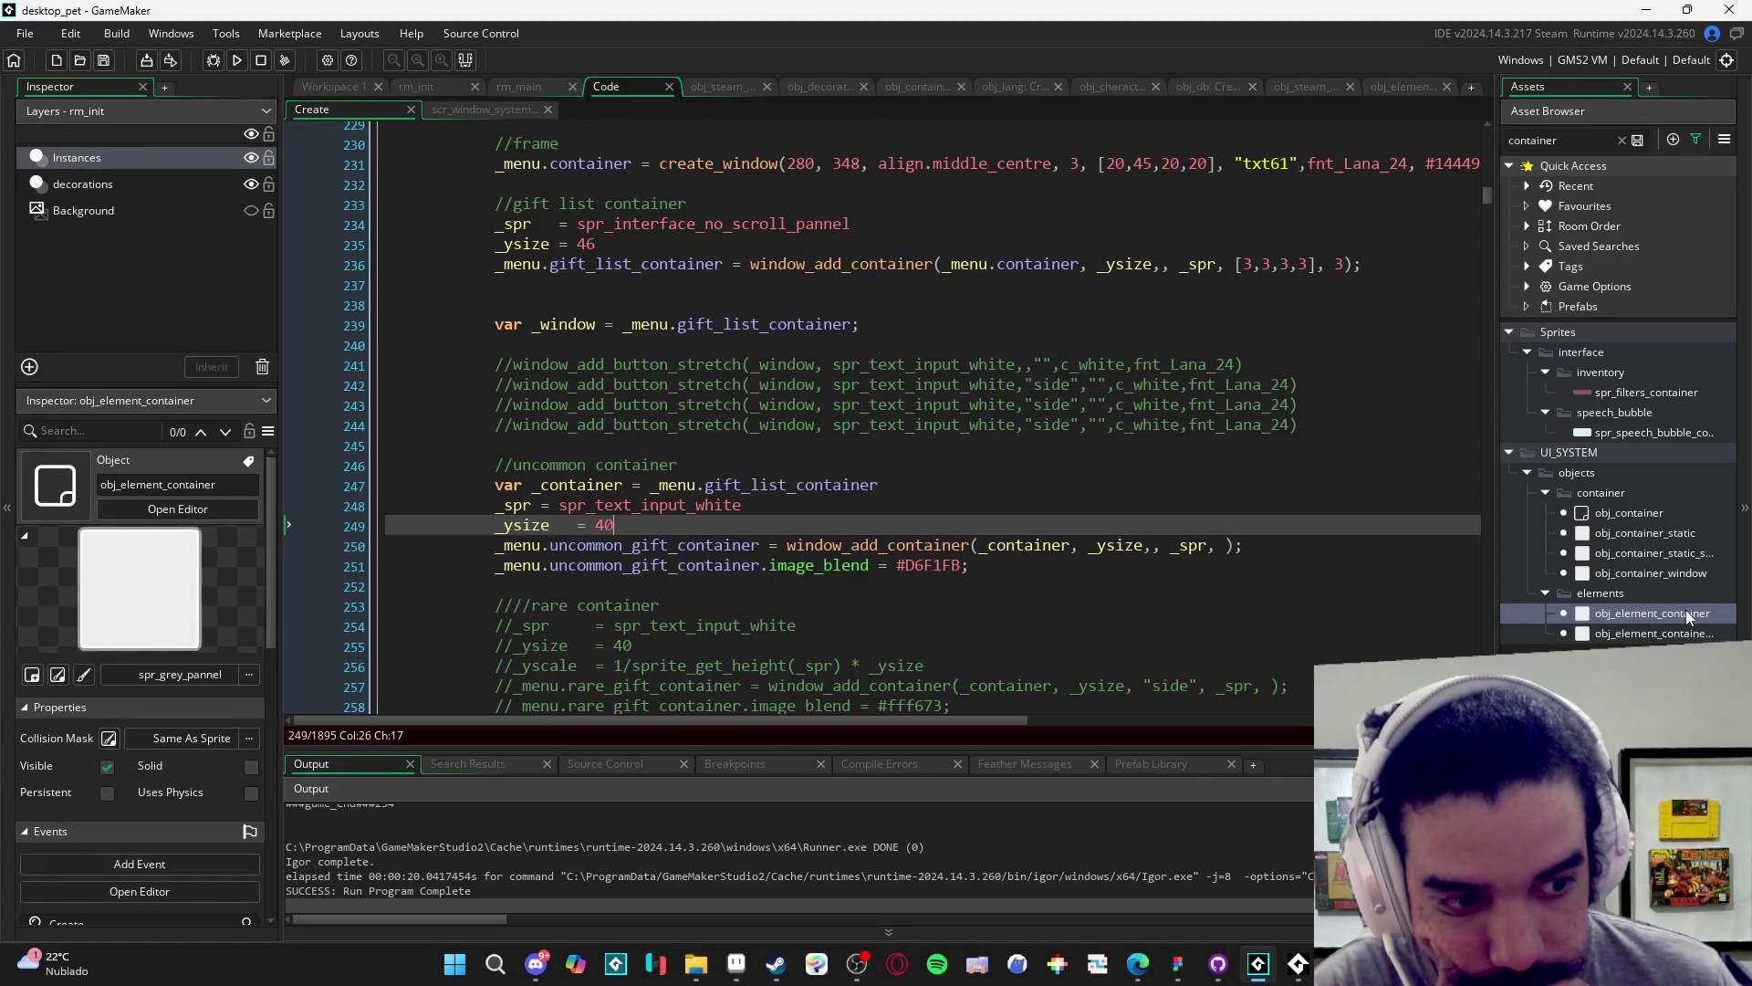
# - Delete the stray 'show' on line 30 of obj_element_container's Create event, then return to the menu's Code tab
pyautogui.doubleClick(1651, 612)
pyautogui.click(1149, 499)
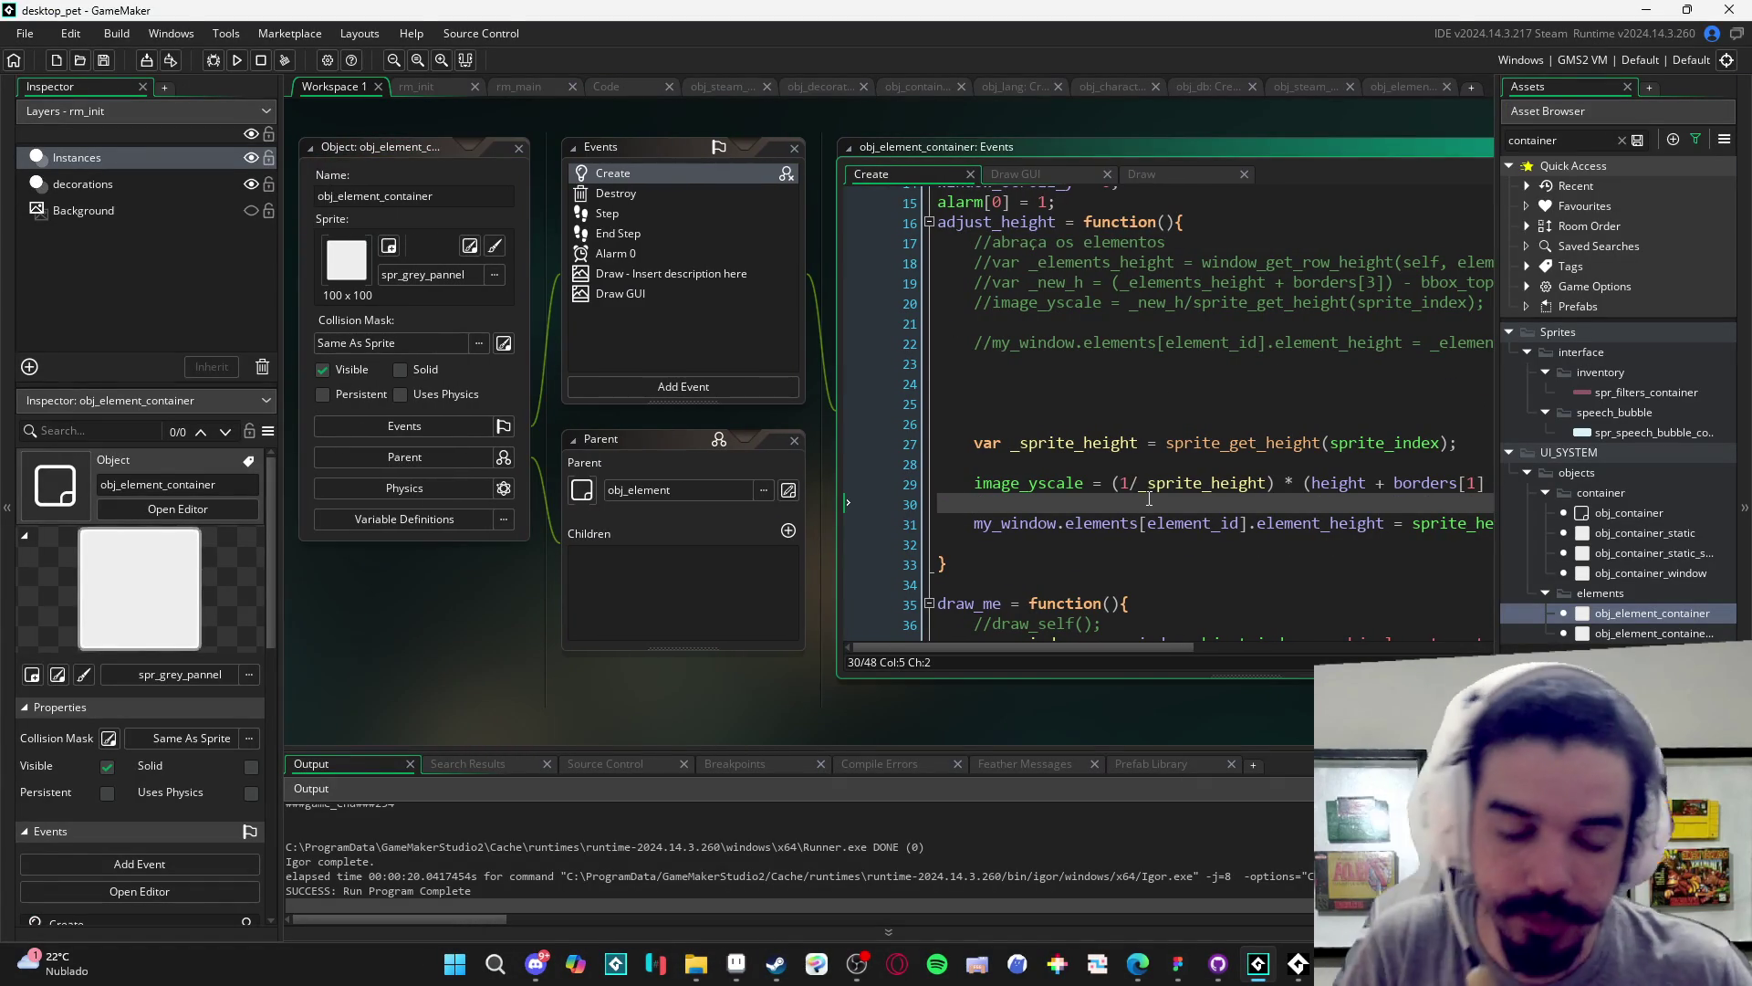
pyautogui.write('show')
pyautogui.press('BackSpace')
pyautogui.press('BackSpace')
pyautogui.press('BackSpace')
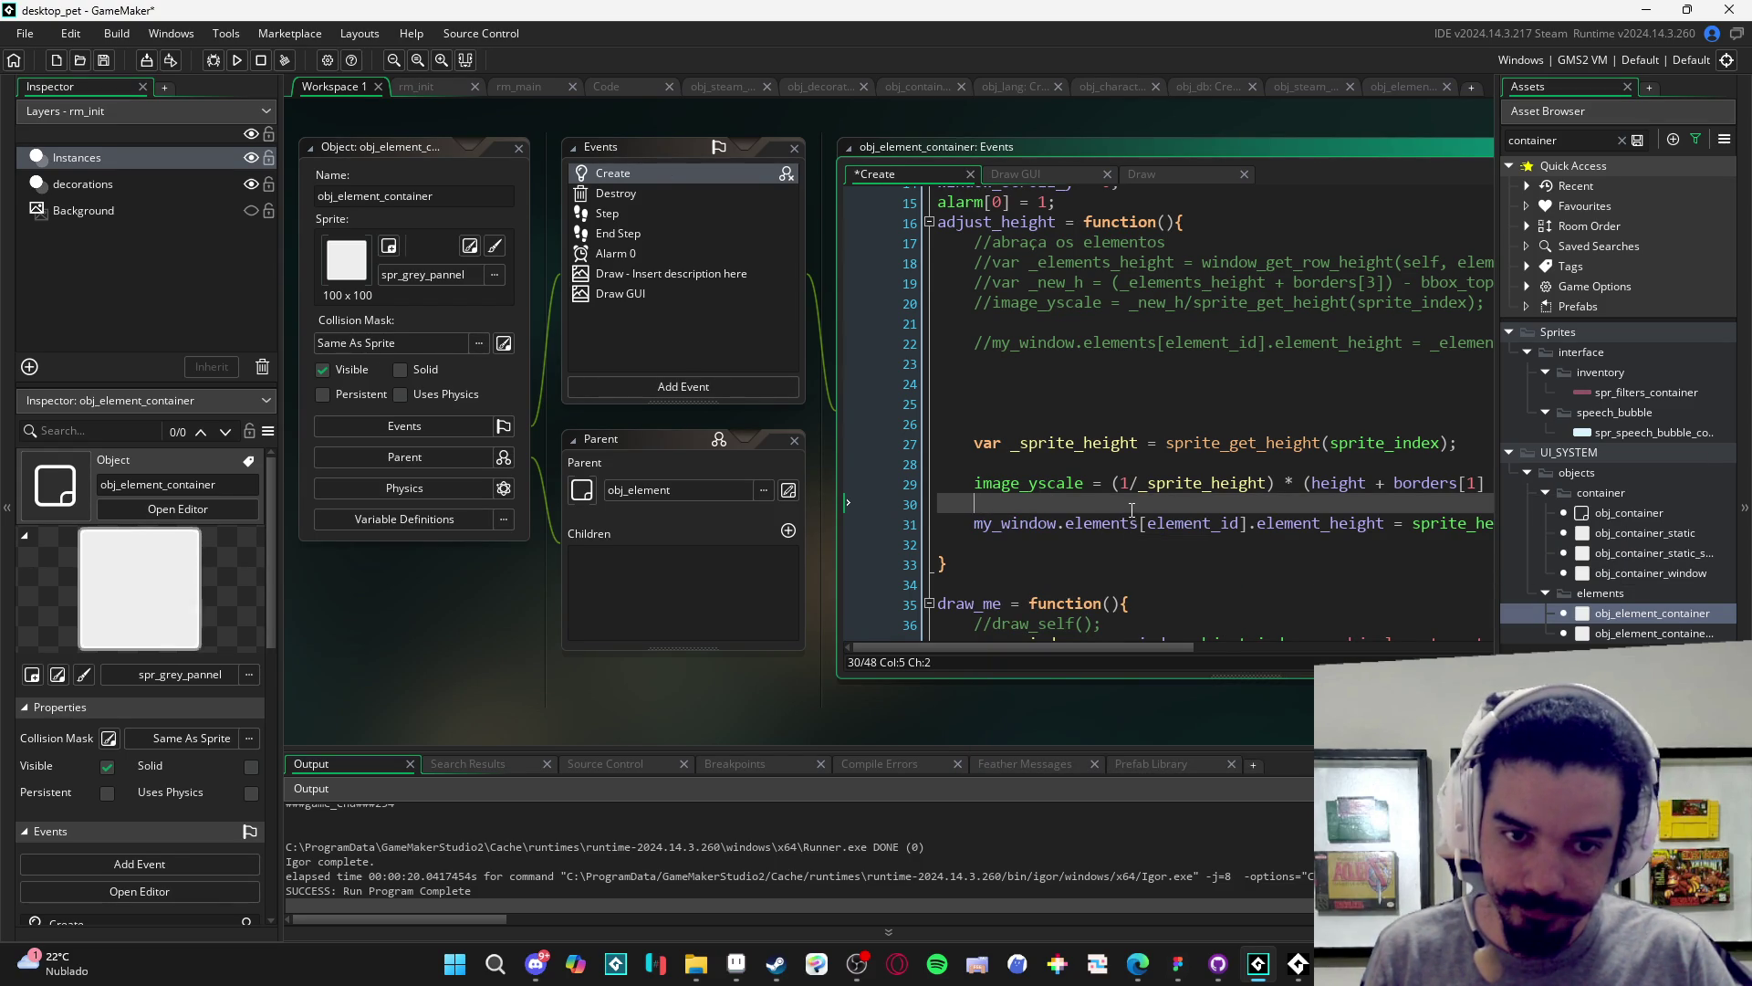
pyautogui.hscroll(3, 1132, 509)
pyautogui.hscroll(-2, 1131, 509)
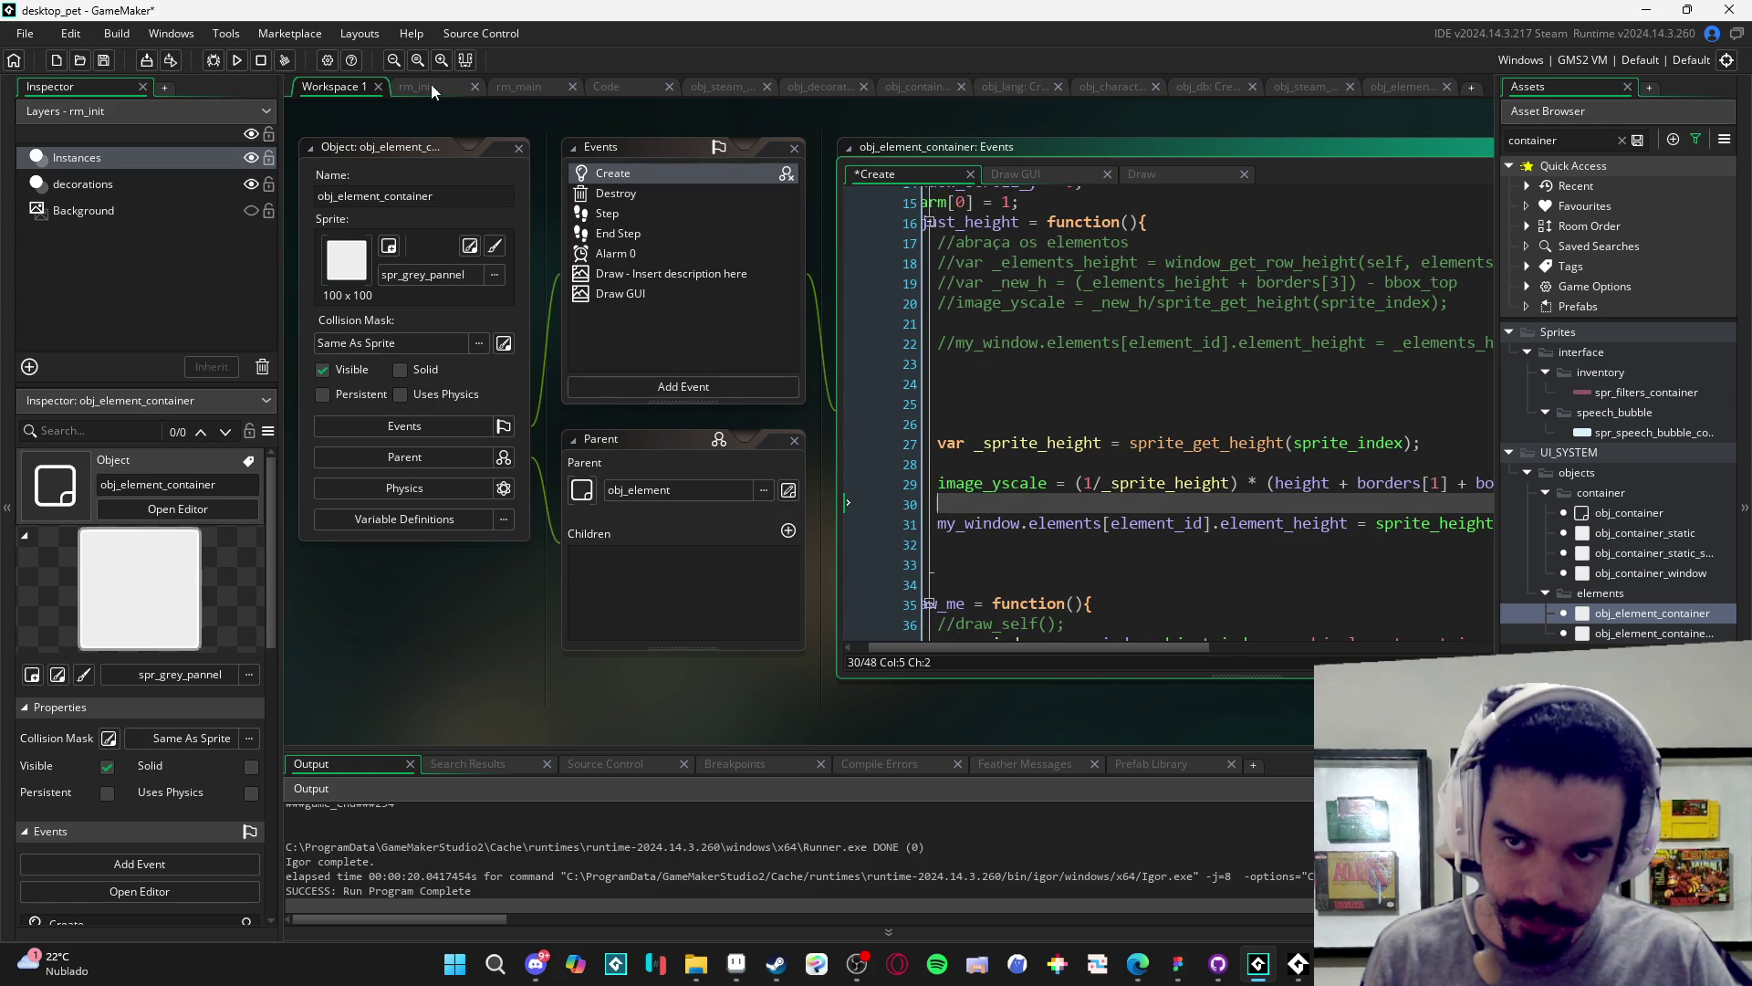
pyautogui.click(606, 87)
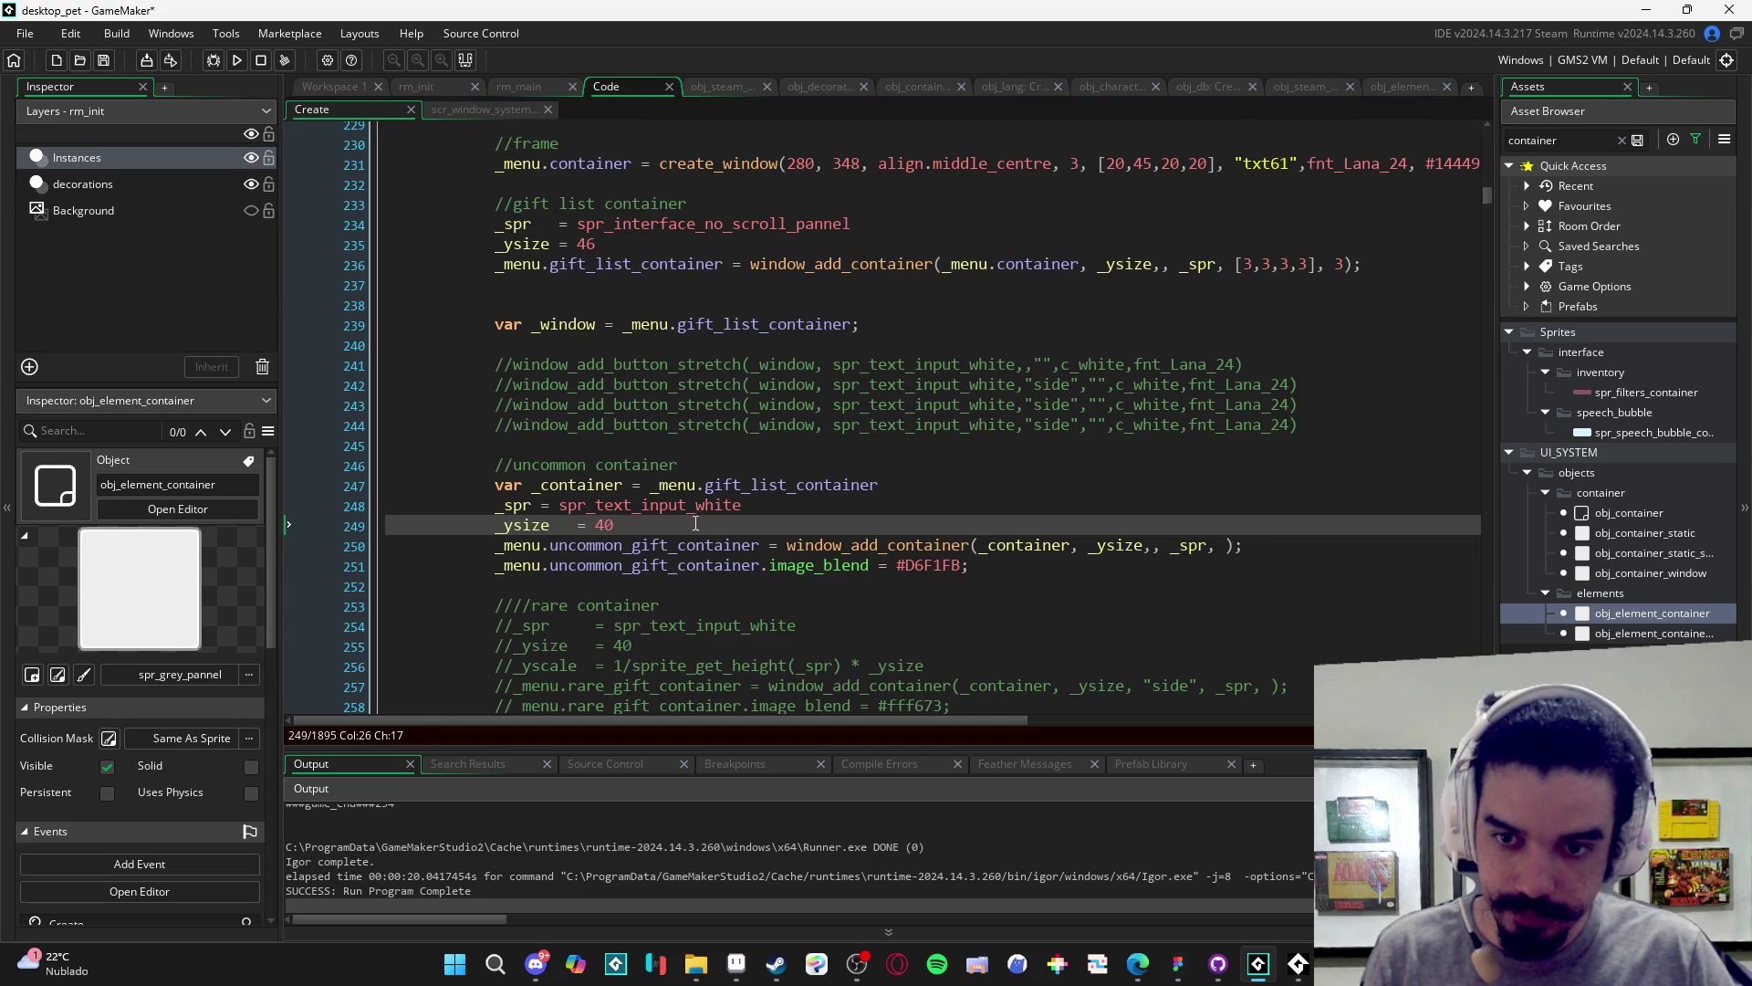
# - Delete blank line 238 above var _window = _menu.gift_list_container
pyautogui.scroll(2, 657, 421)
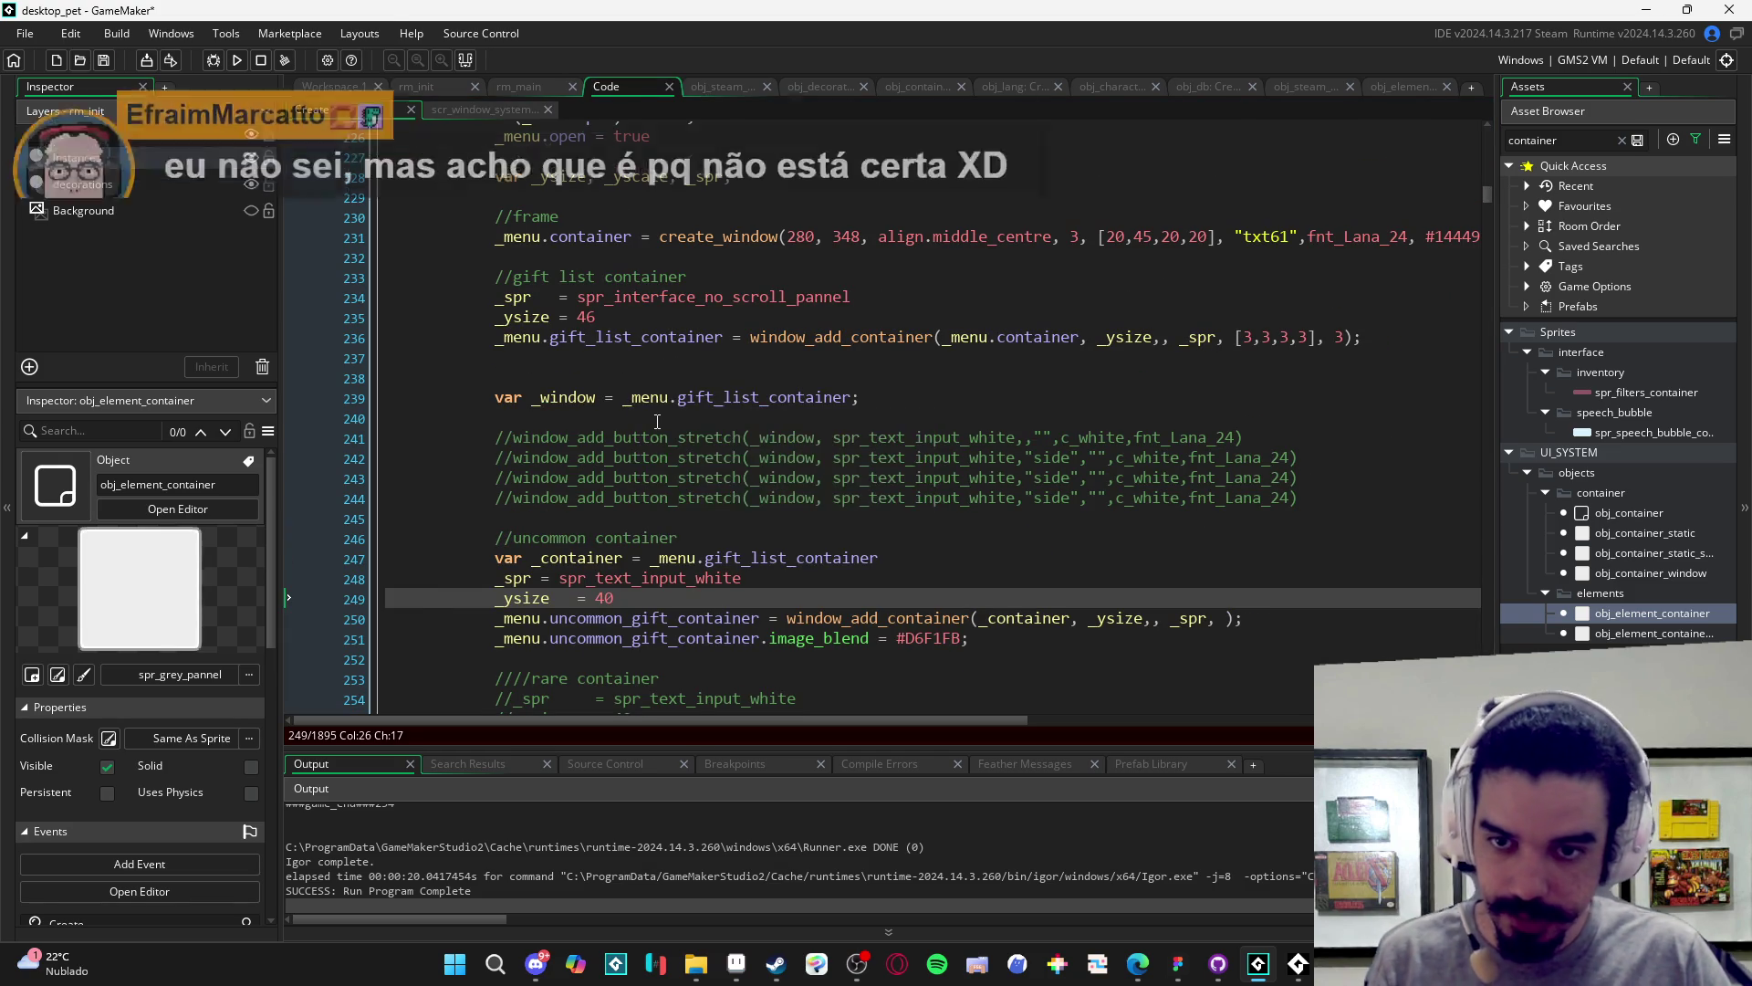
pyautogui.click(657, 422)
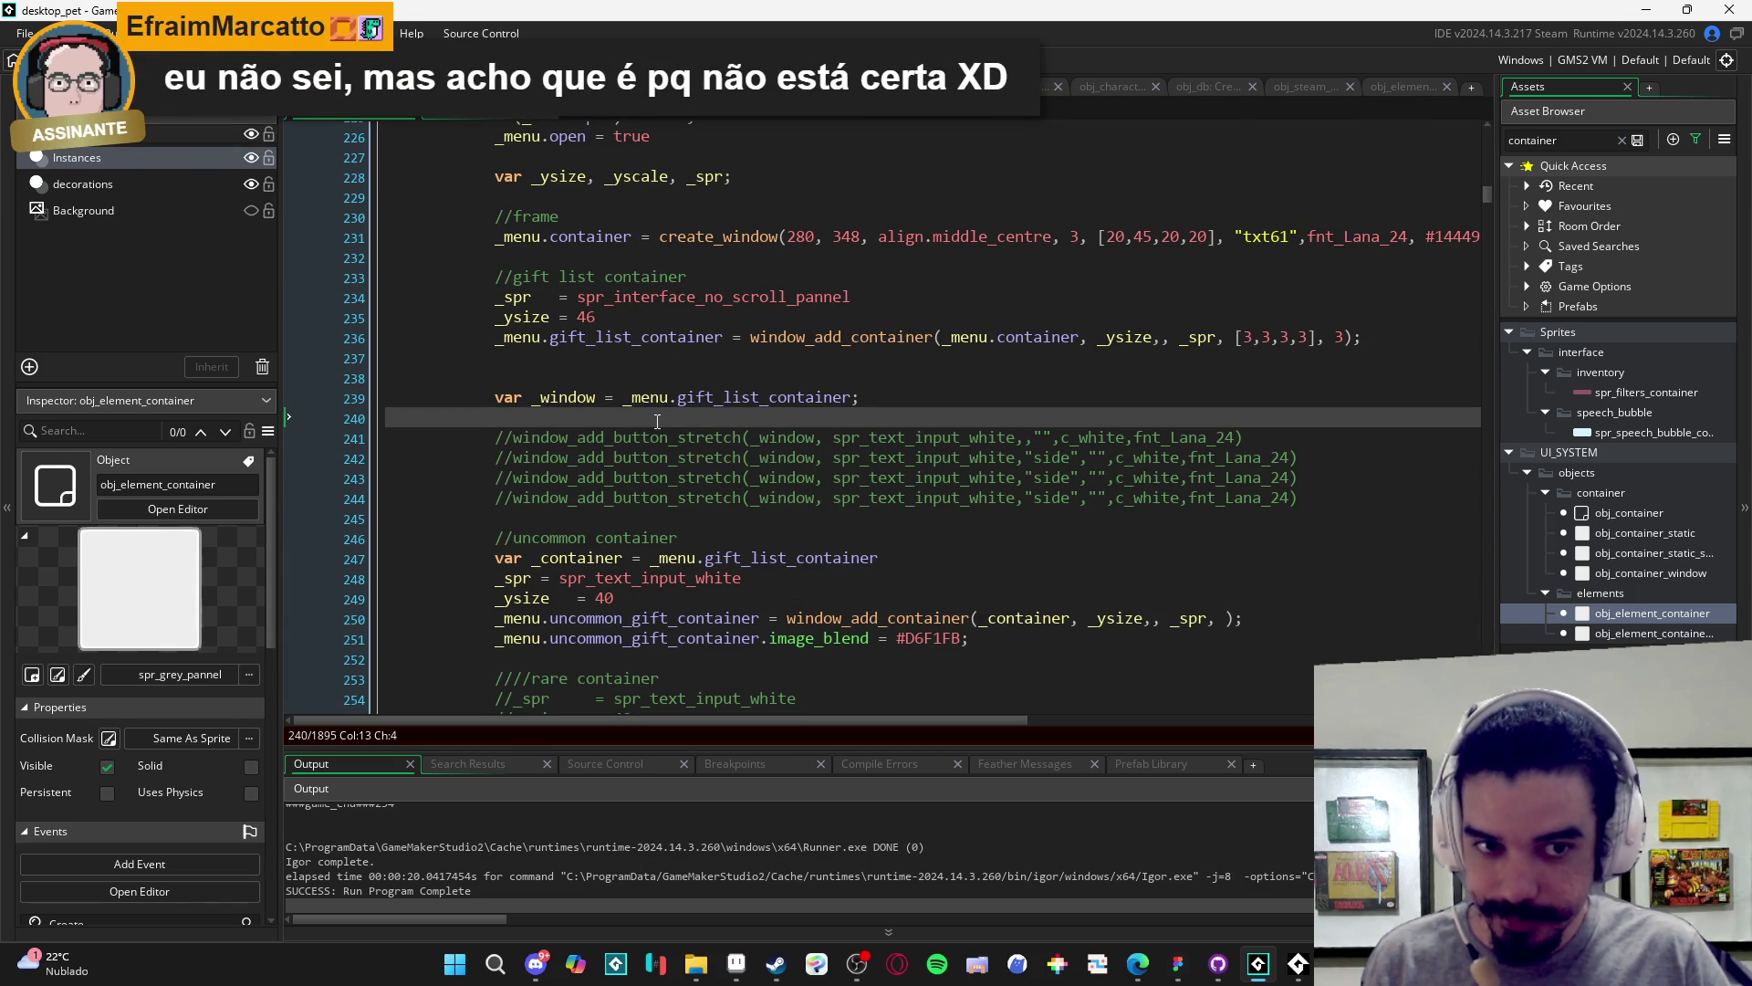
pyautogui.press('Up')
pyautogui.press('Up')
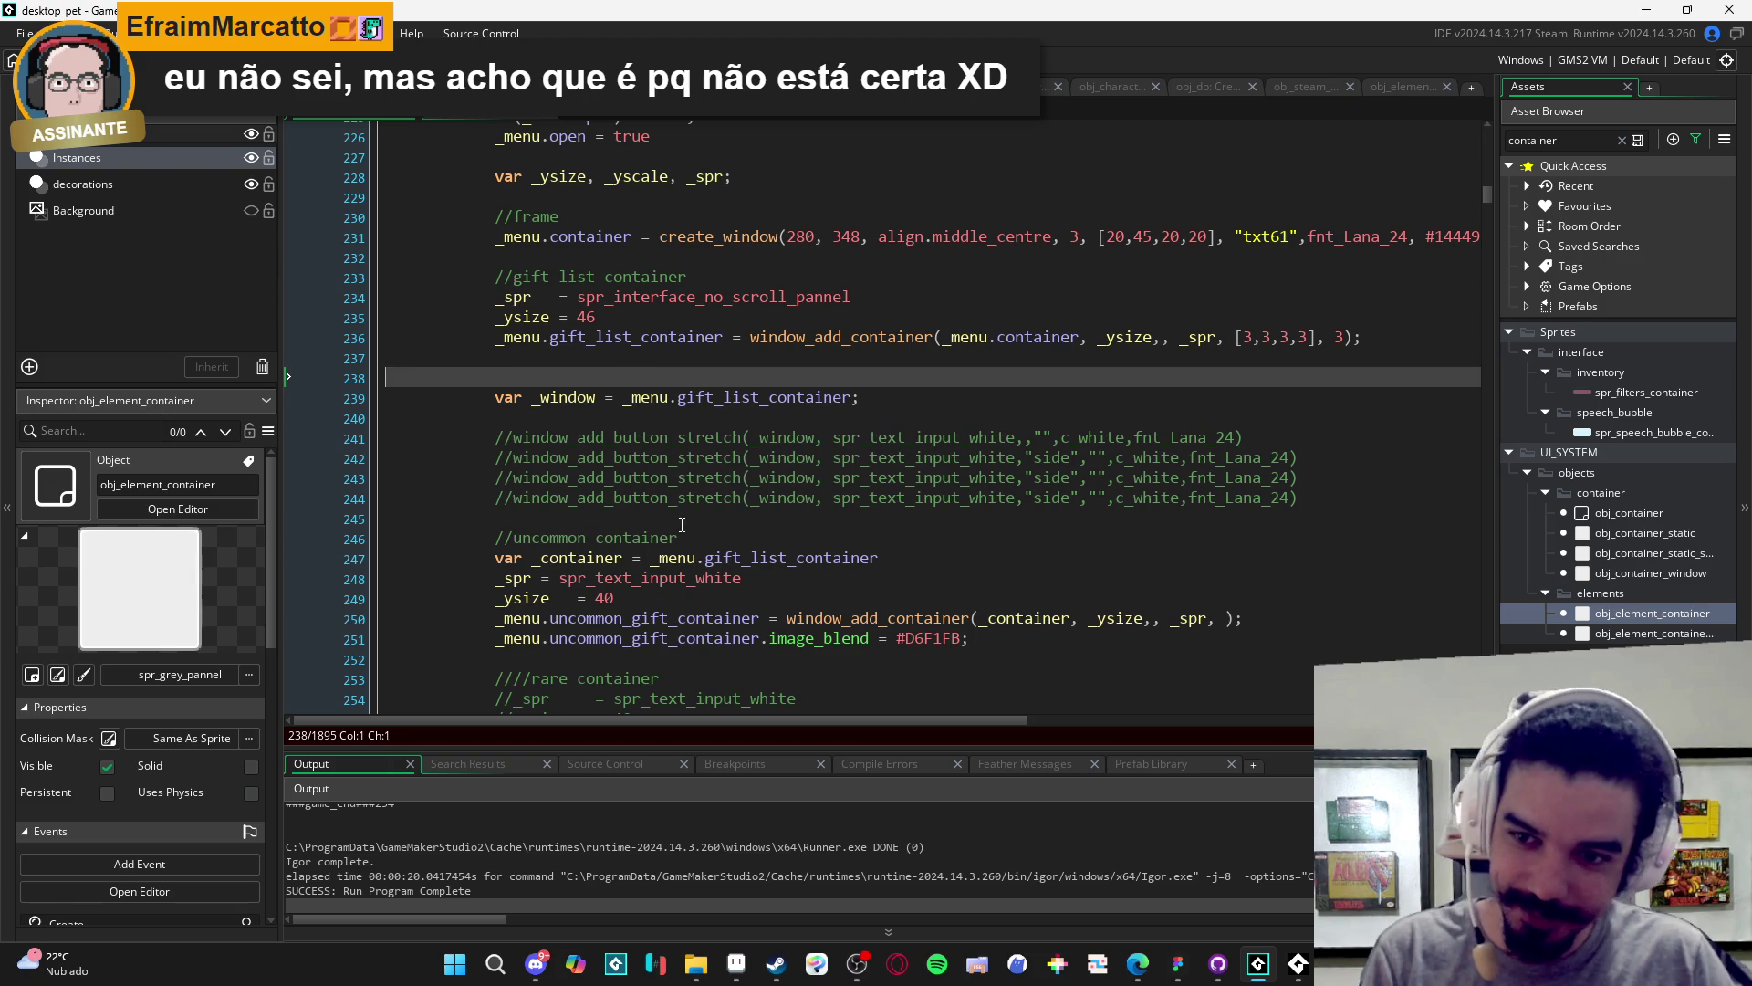
pyautogui.press('Delete')
pyautogui.click(592, 394)
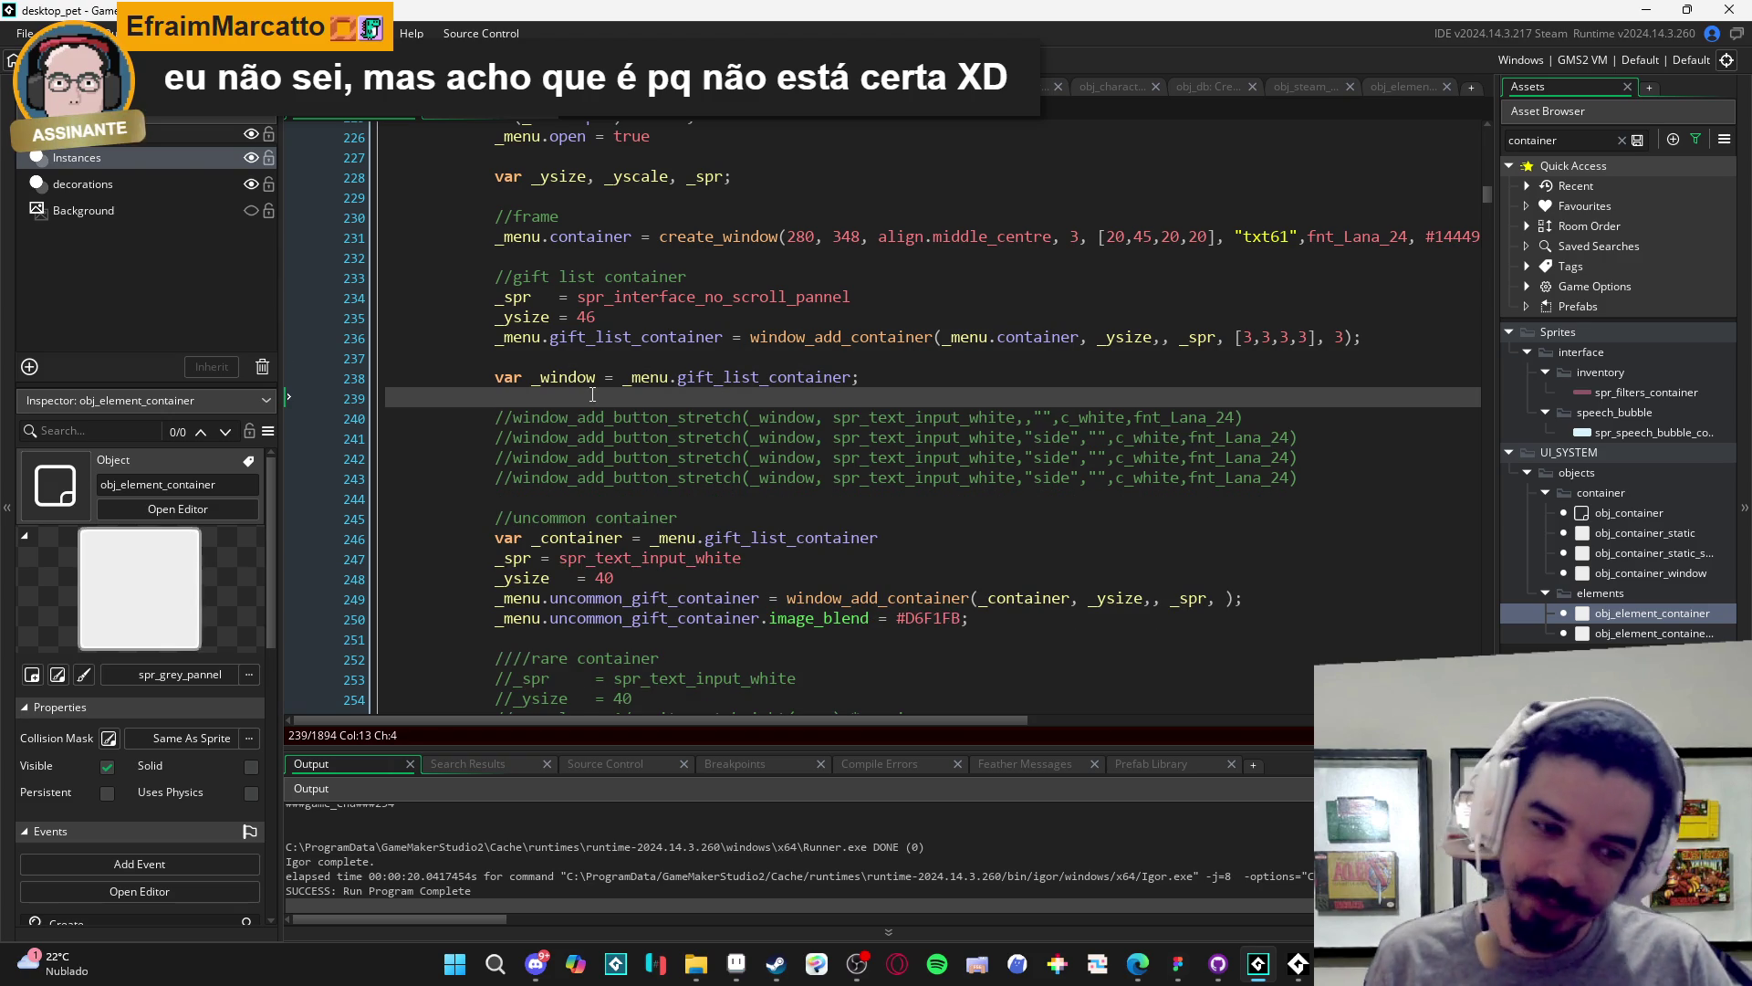
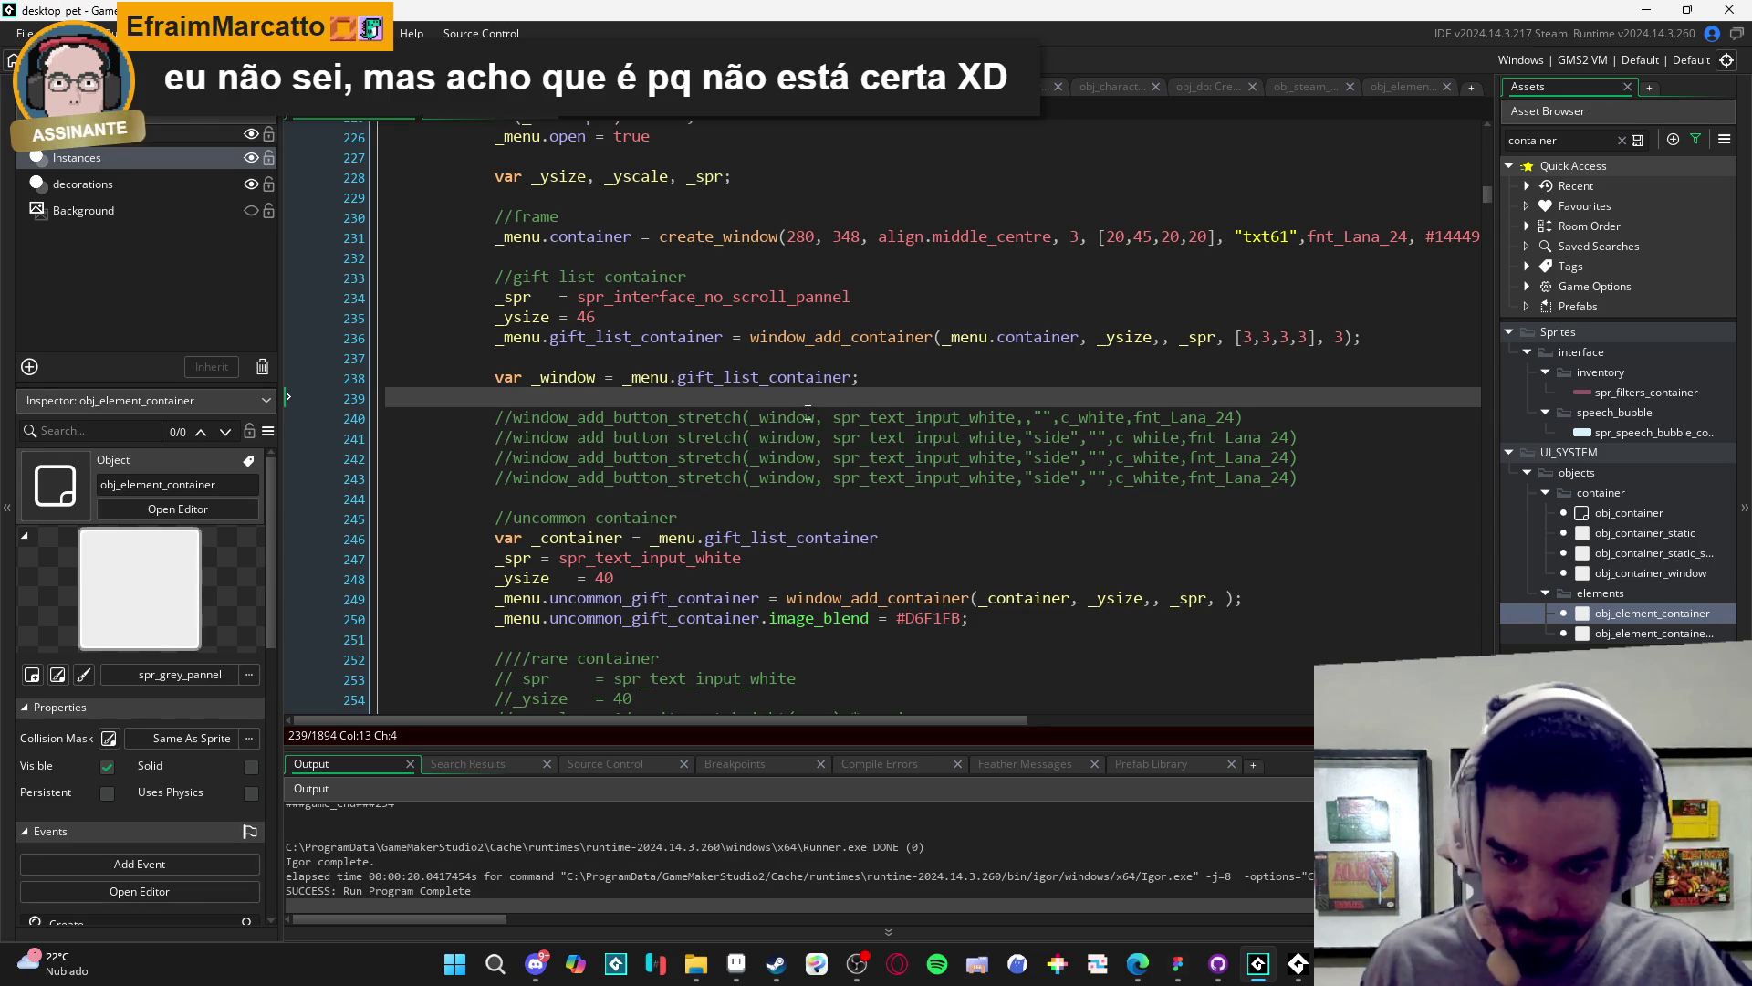
# - Look over the commented button lines and the window_add_button_stretch call on line 243
pyautogui.scroll(-2, 821, 406)
pyautogui.press('Down')
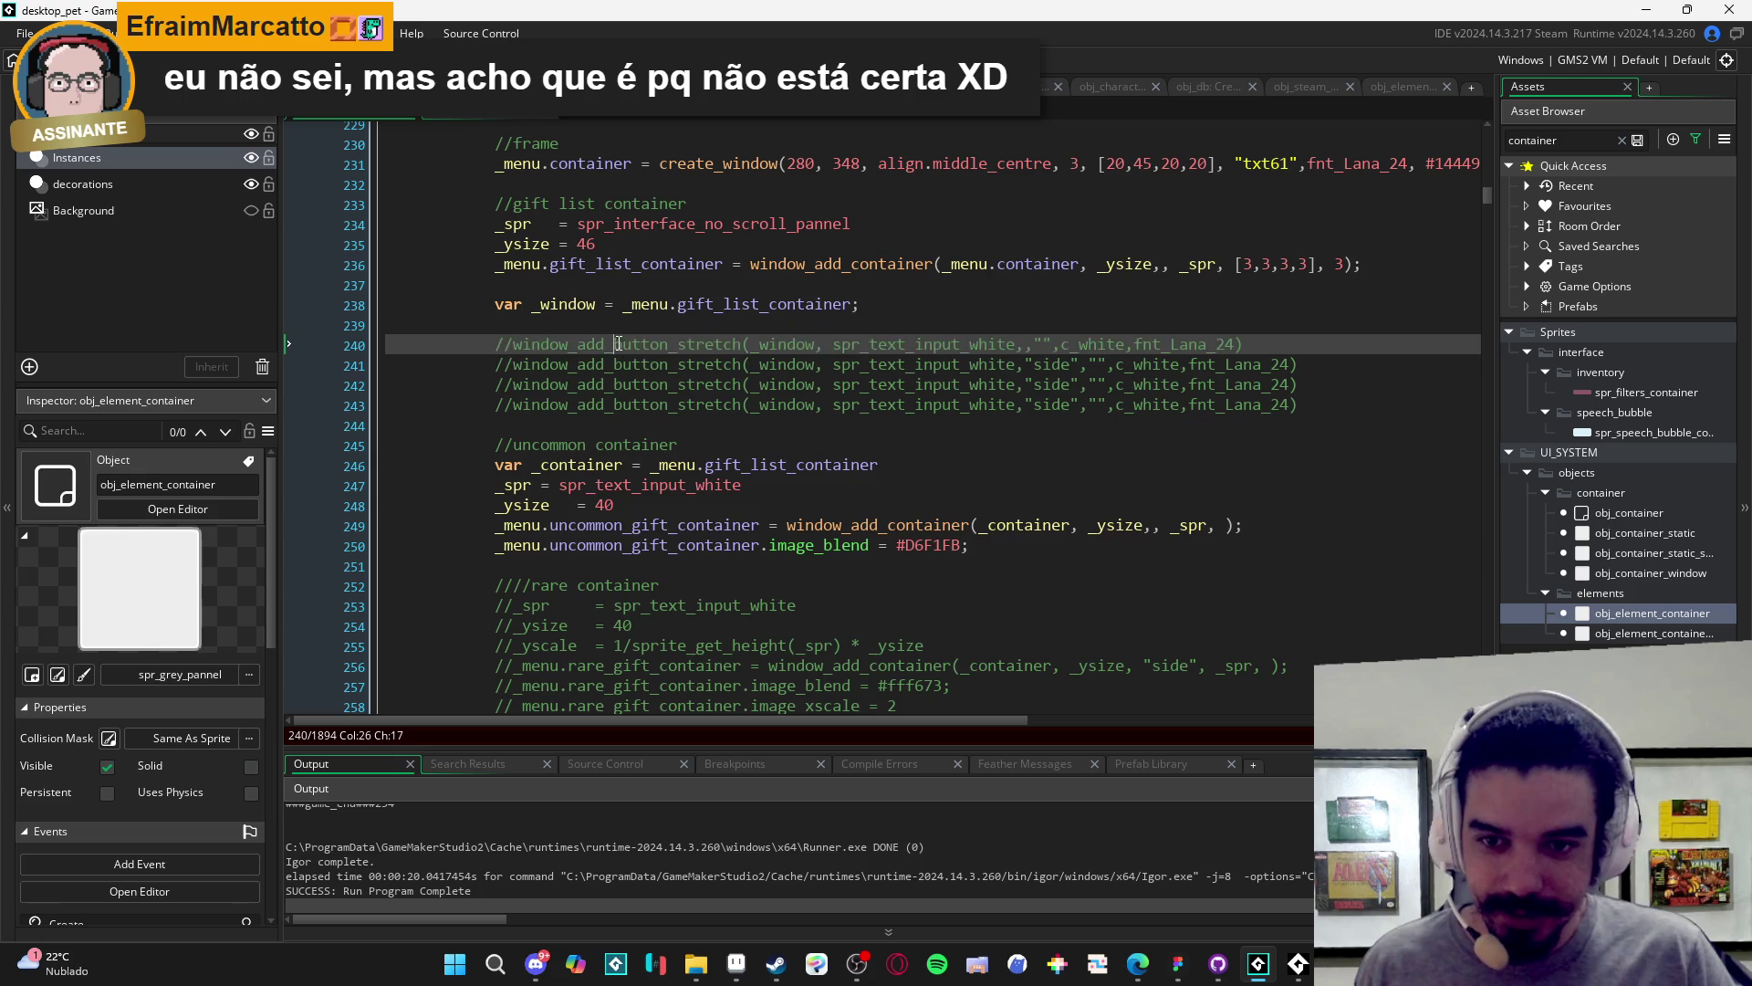
pyautogui.hotkey('shift', 'End')
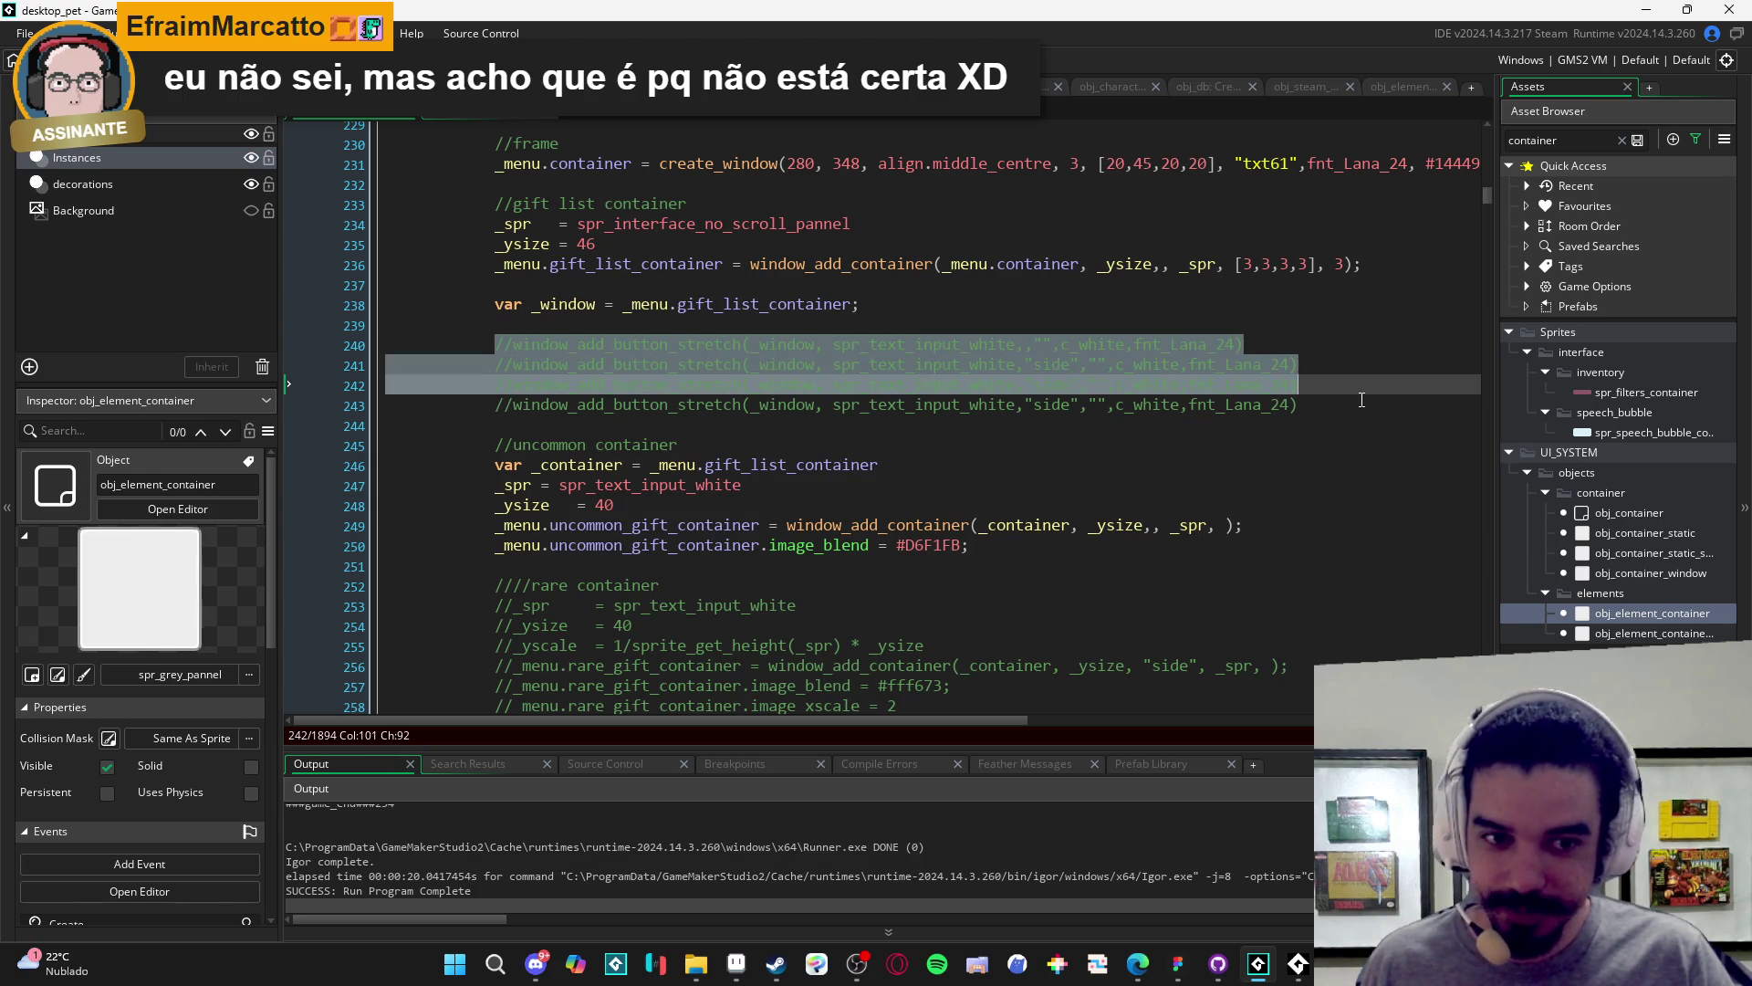
pyautogui.click(1320, 405)
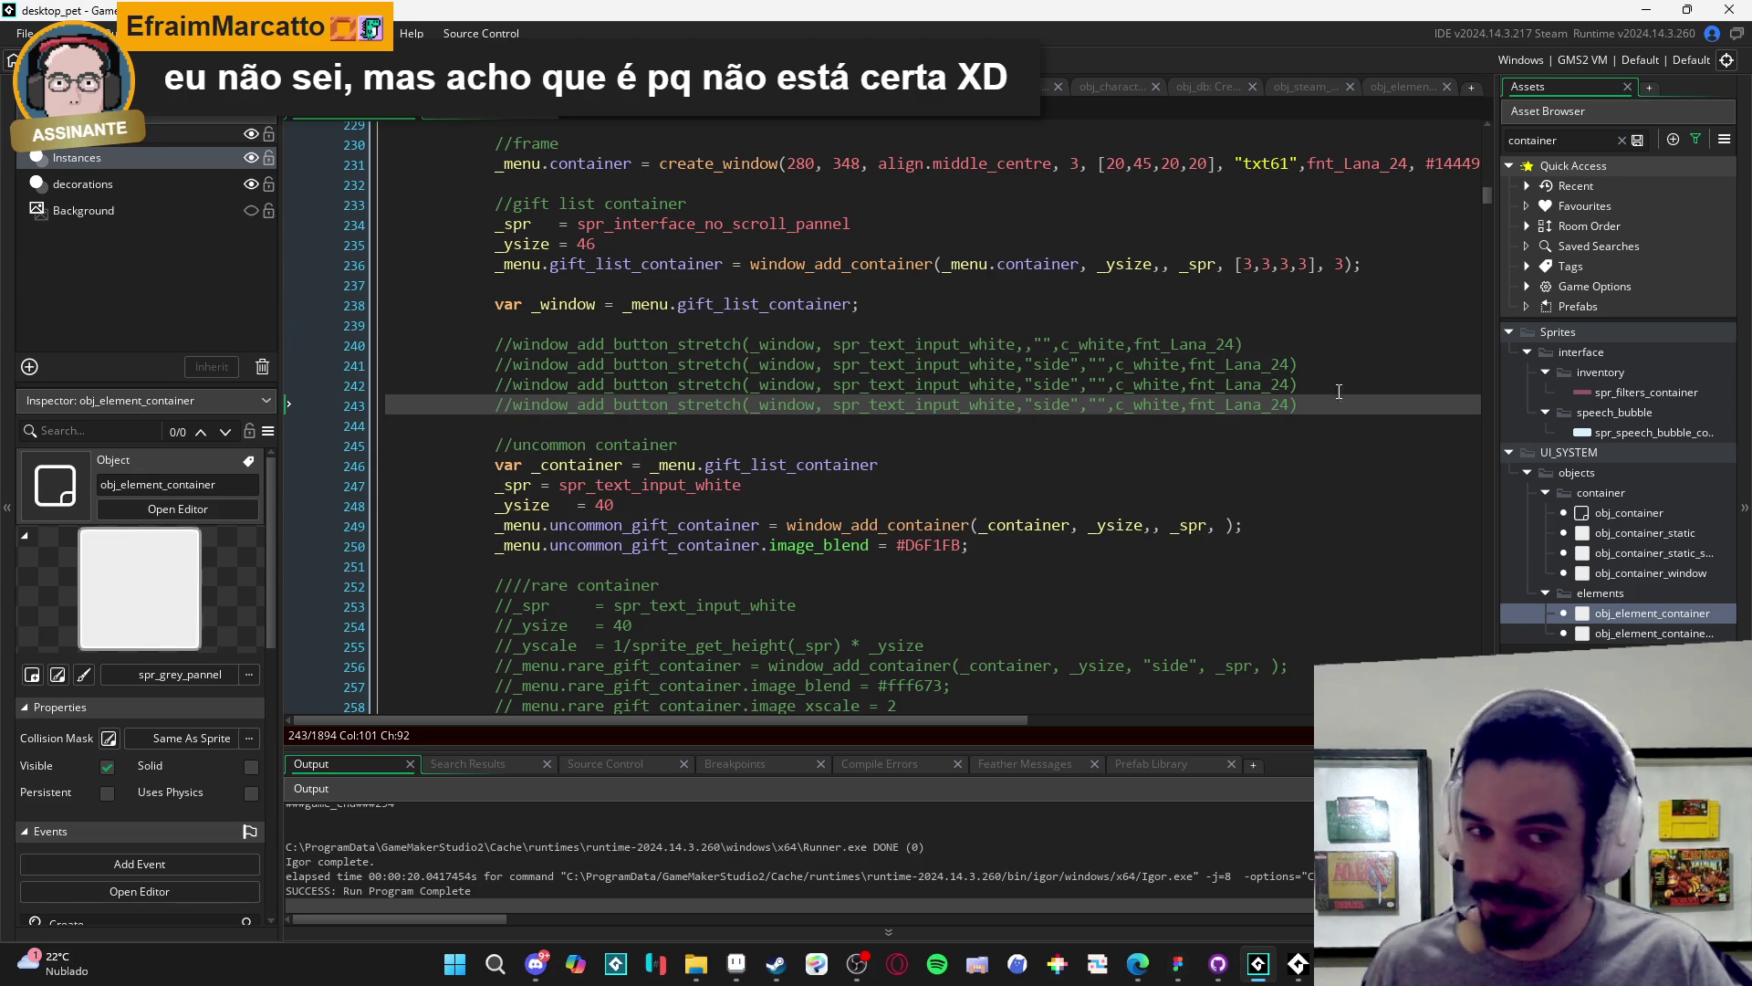
pyautogui.doubleClick(682, 404)
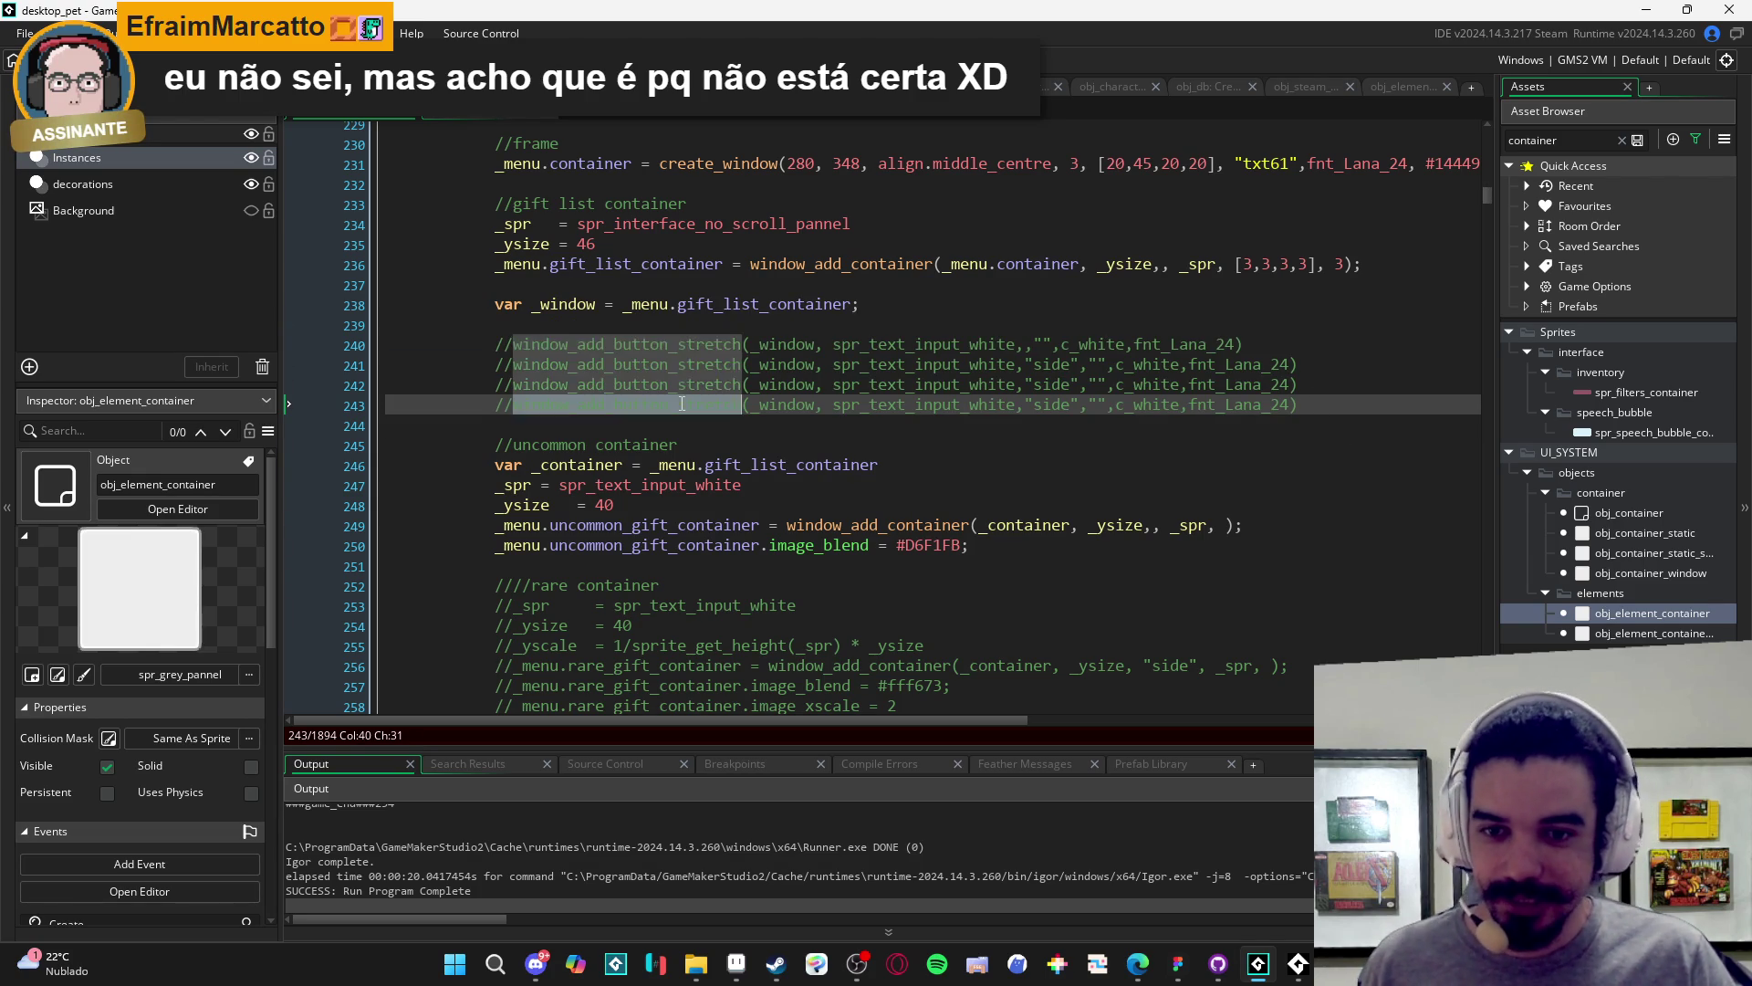
pyautogui.click(508, 404)
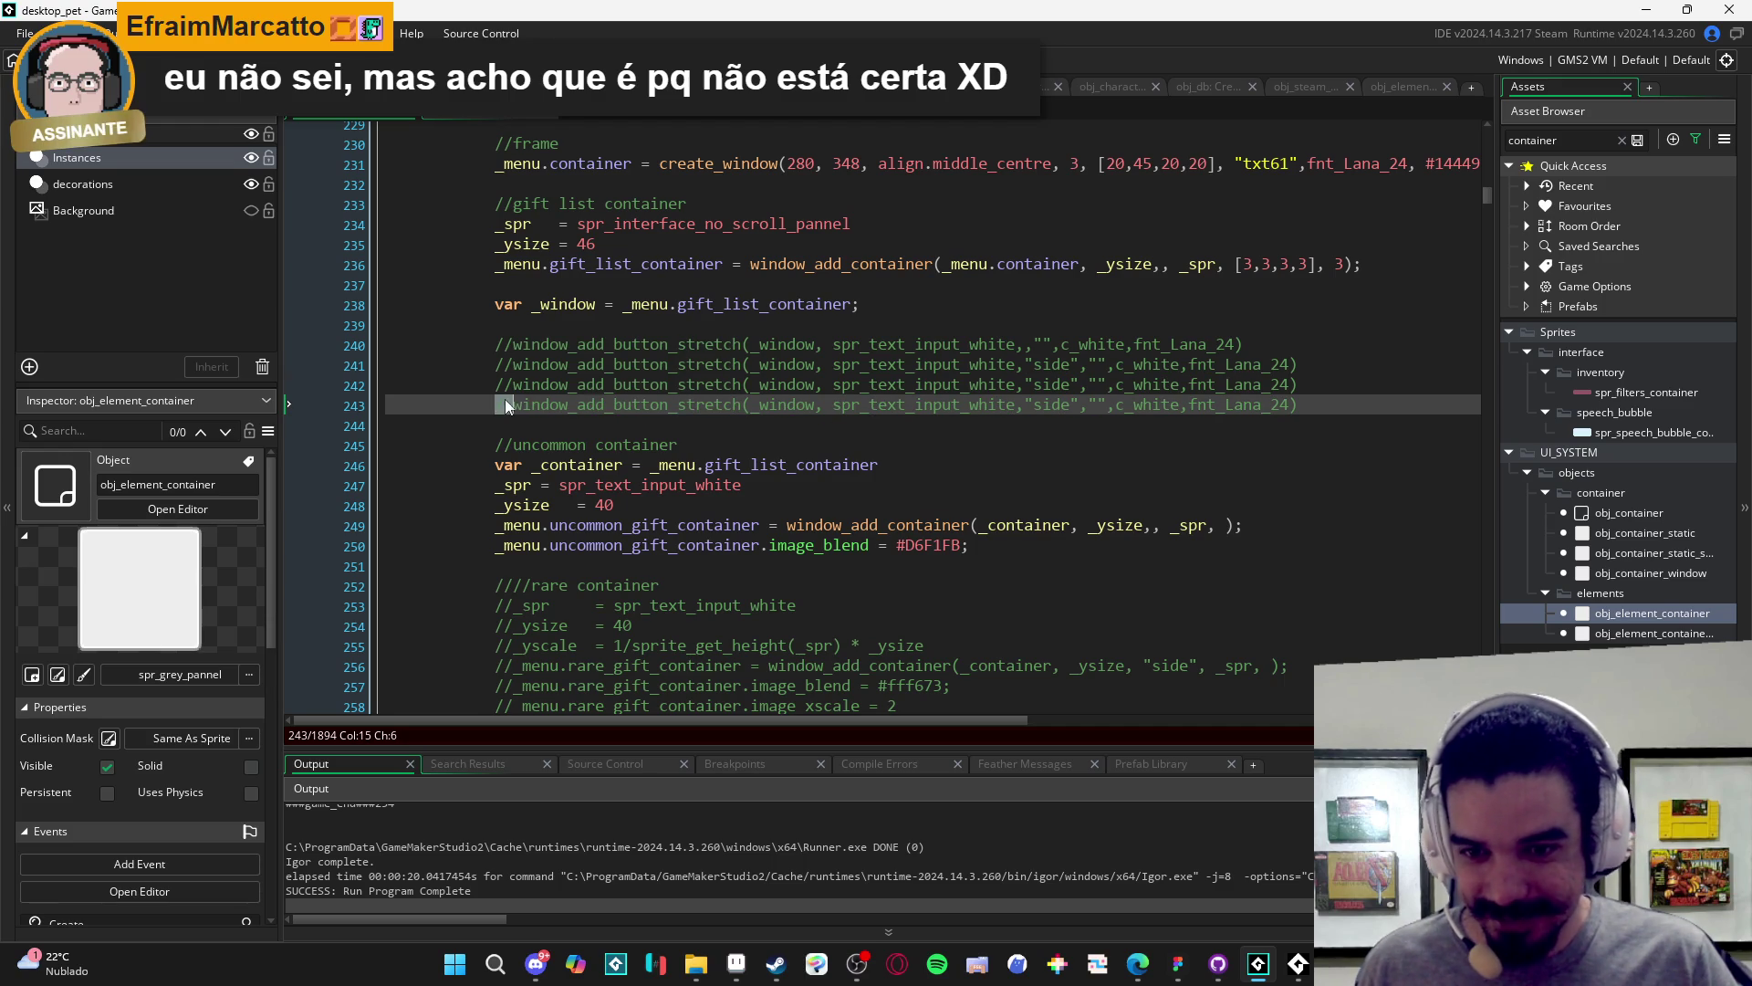
# - Write show_message(_window.sprite_height); on line 239 and build and run the game
pyautogui.click(536, 329)
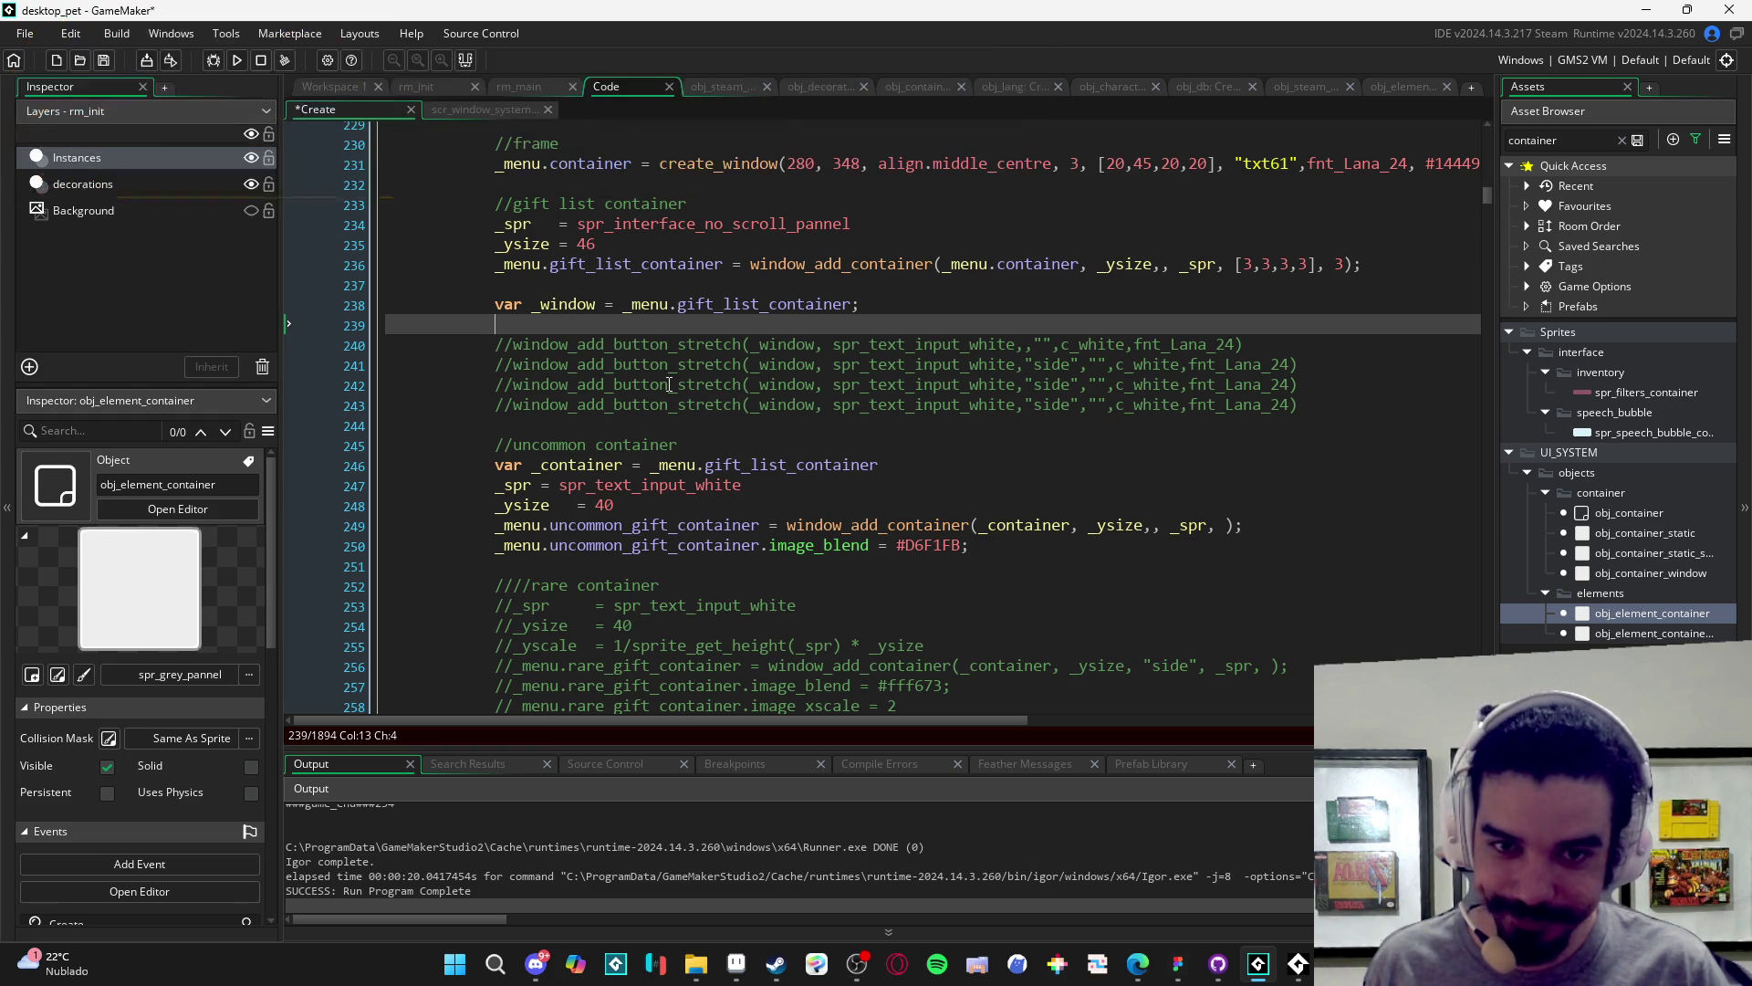
pyautogui.press('Up')
pyautogui.press('Up')
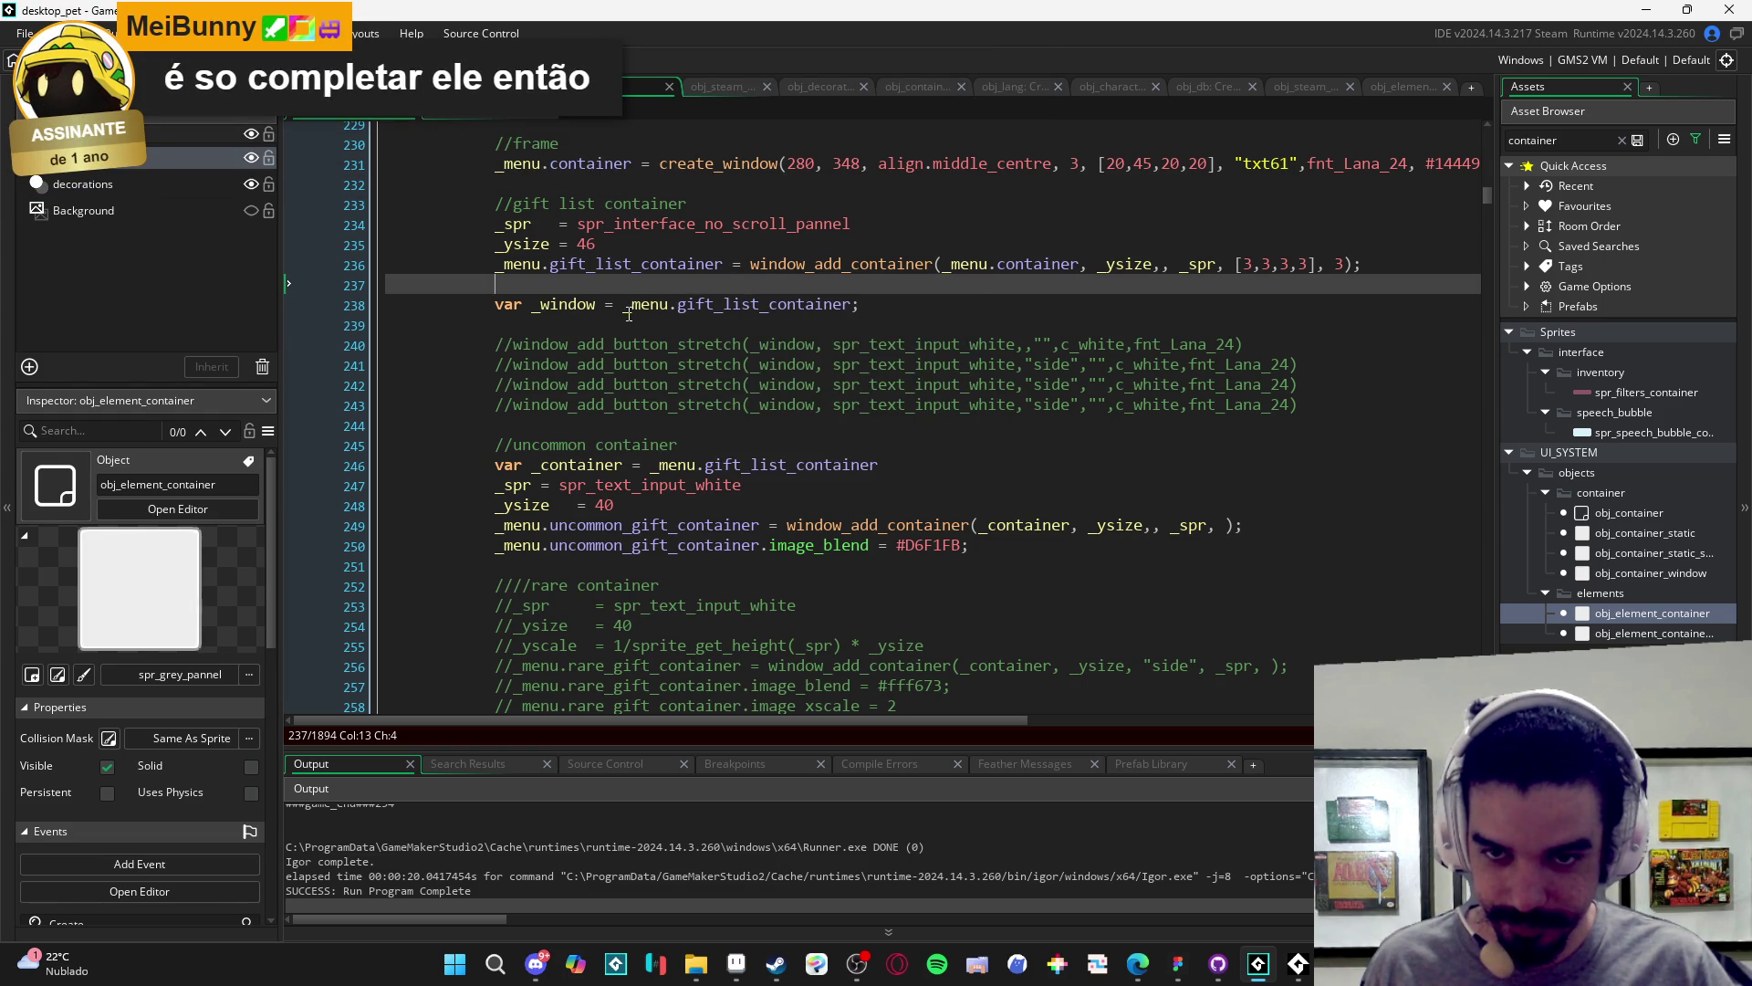
pyautogui.press('Down')
pyautogui.press('Down')
pyautogui.write('_window')
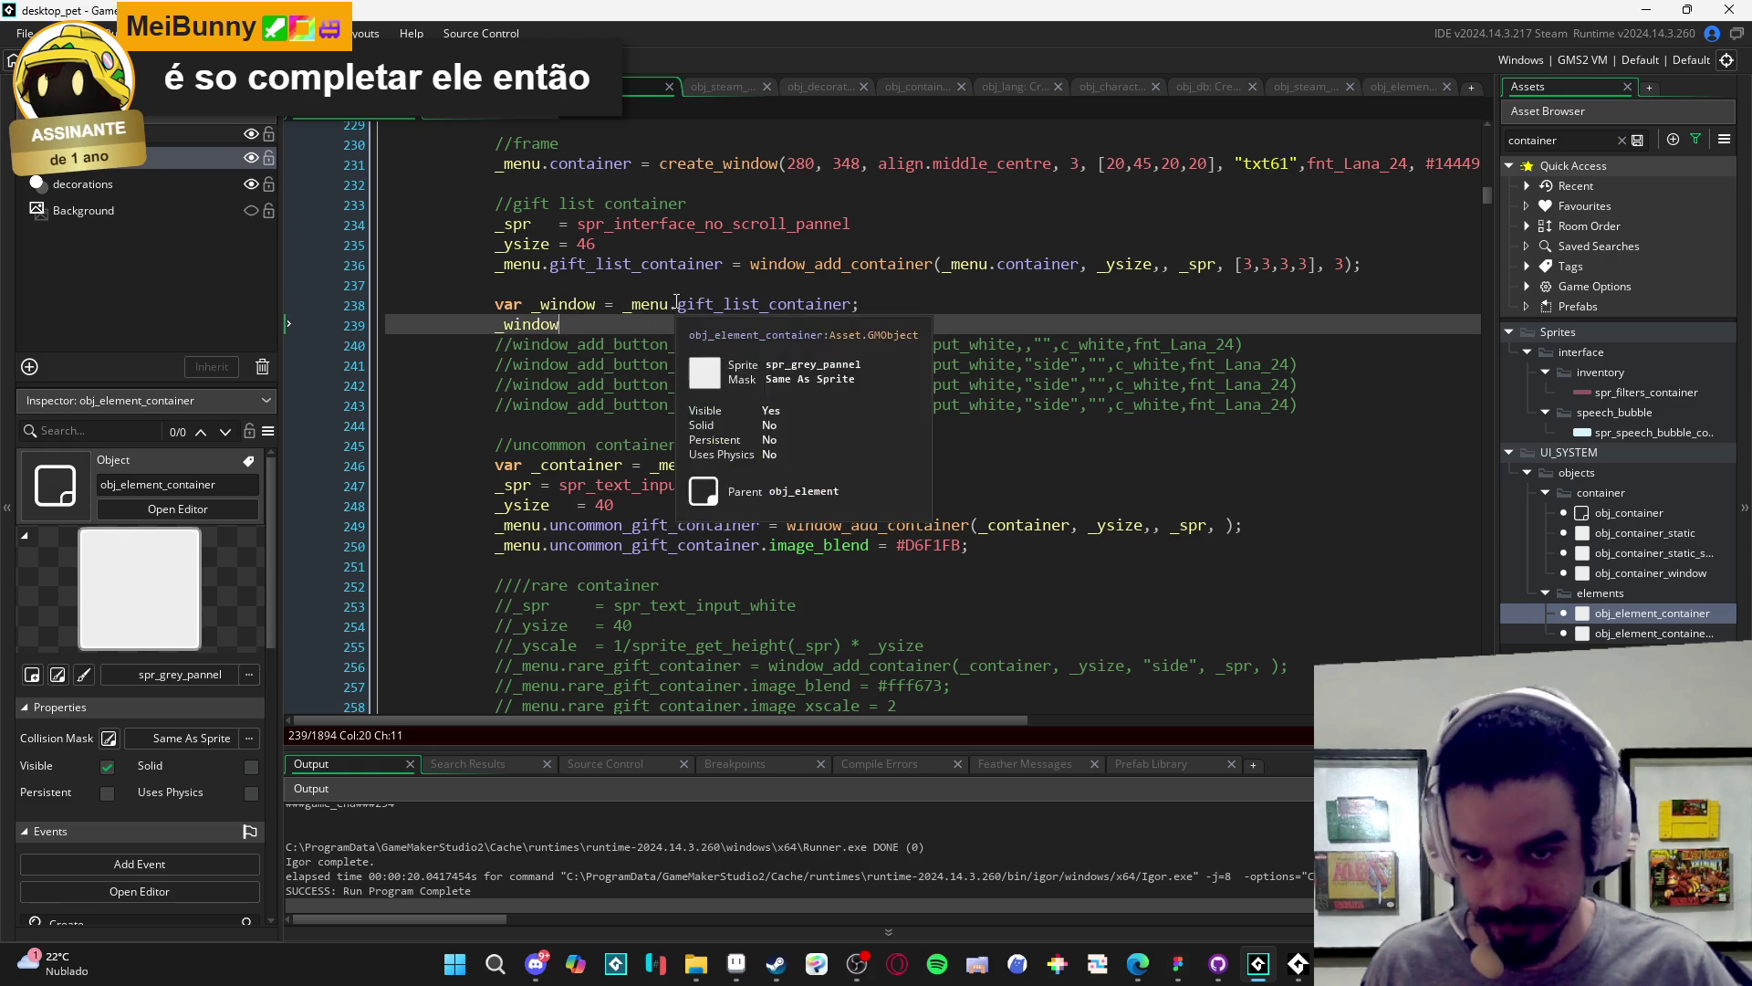
pyautogui.write('.sprite_h')
pyautogui.press('Return')
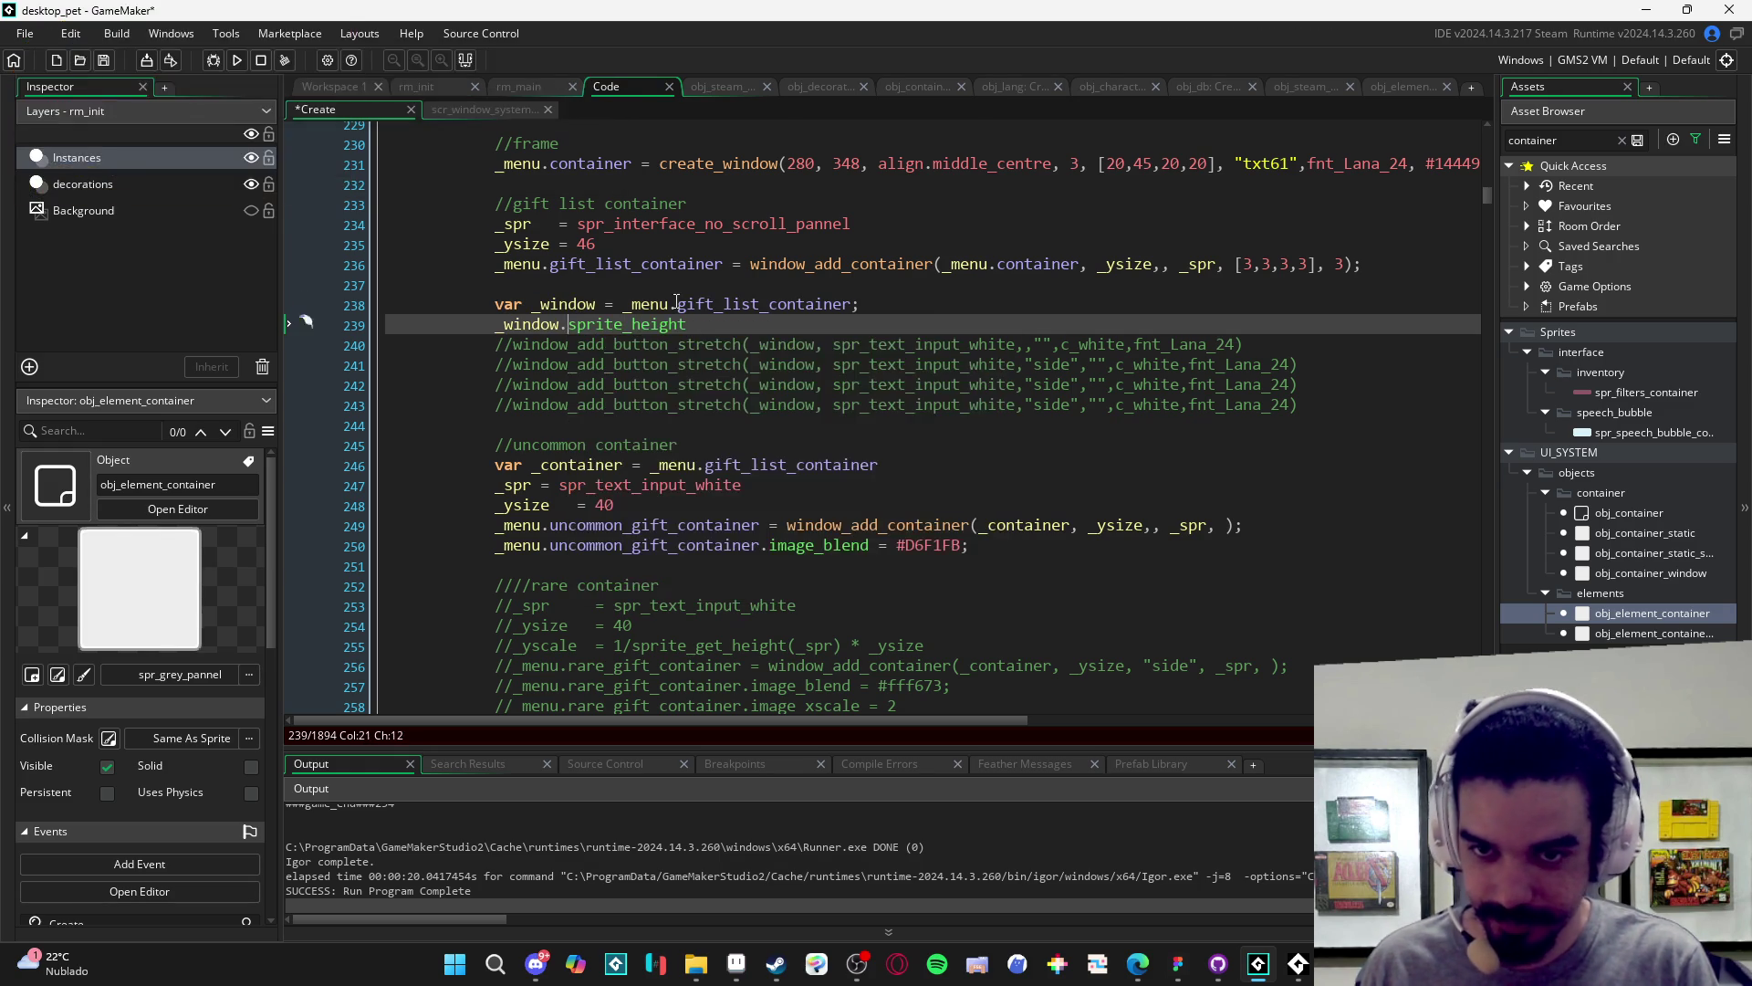
pyautogui.press('Home')
pyautogui.write('show_message(')
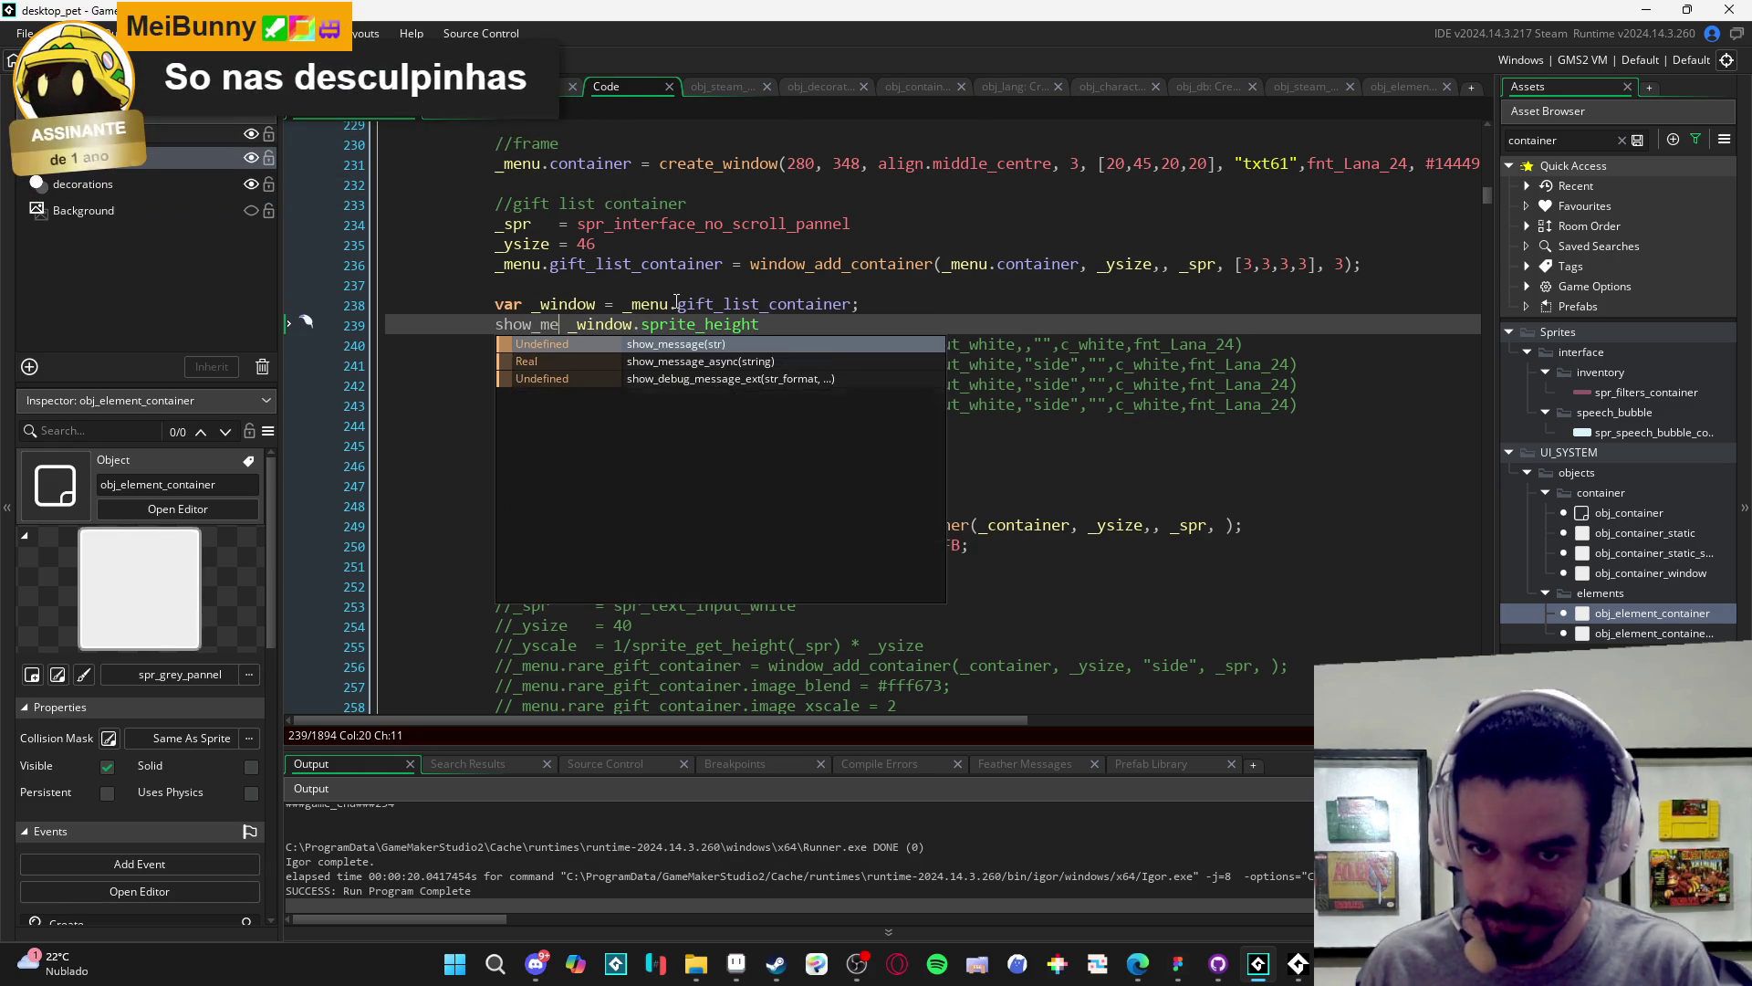
pyautogui.press('Delete')
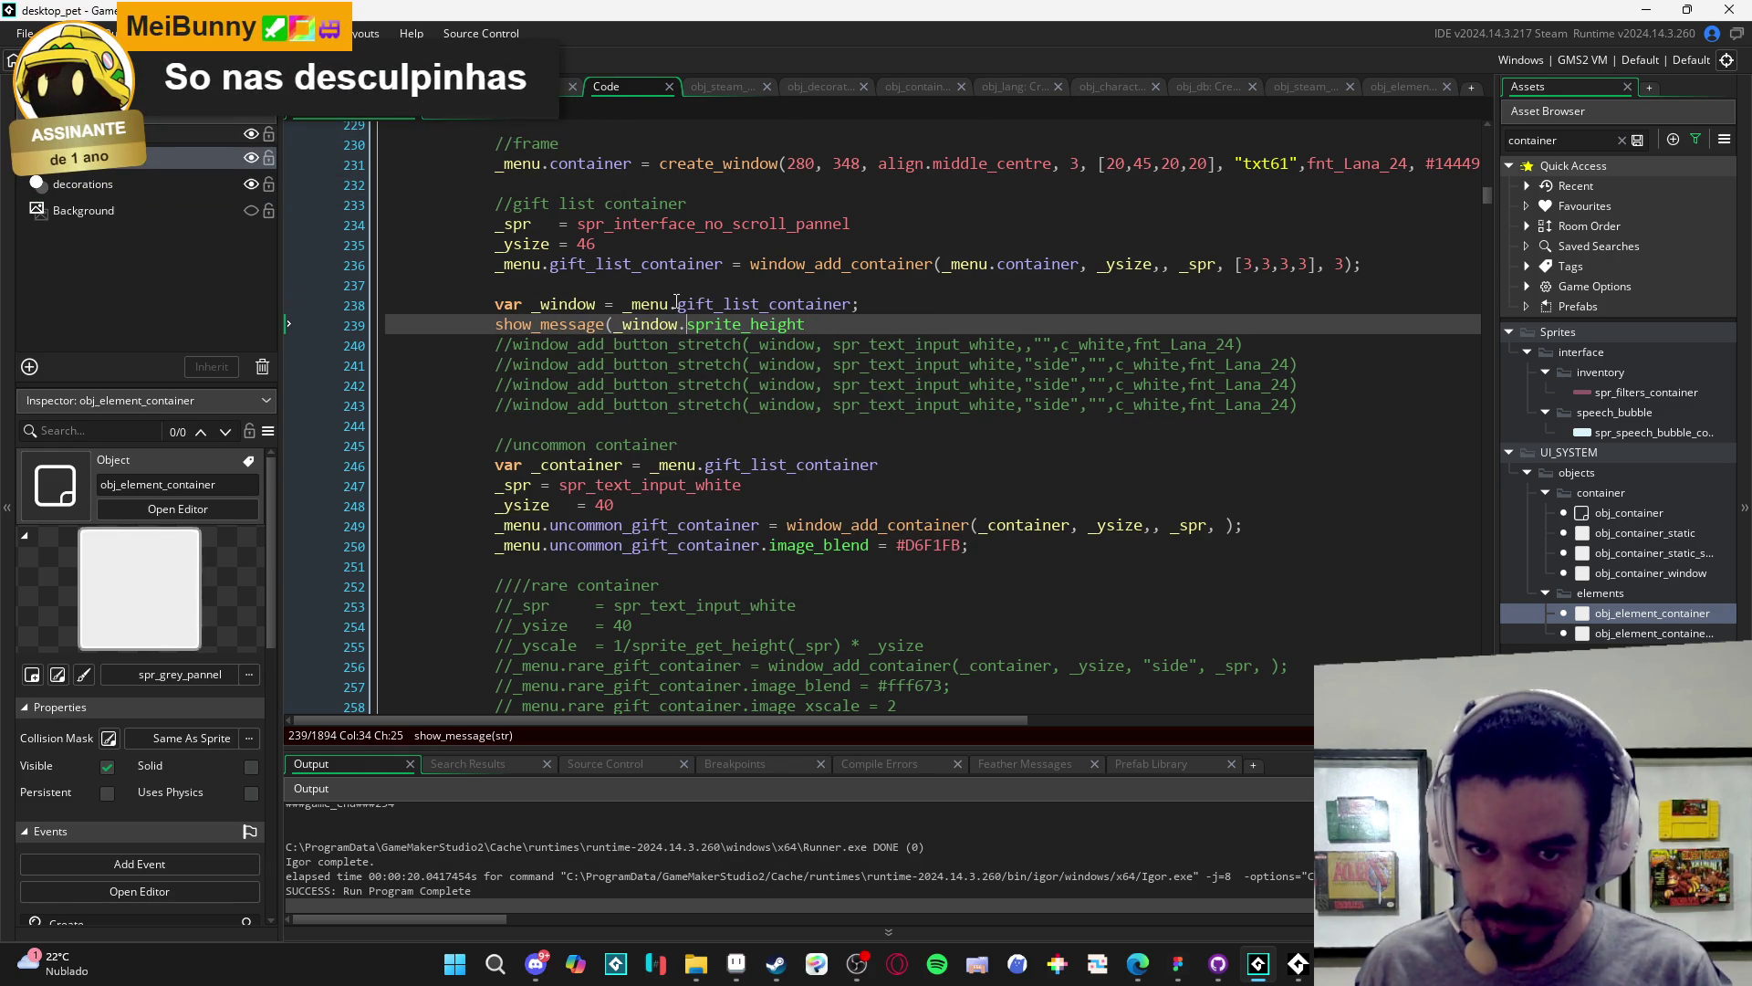
pyautogui.write(');')
pyautogui.press('F5')
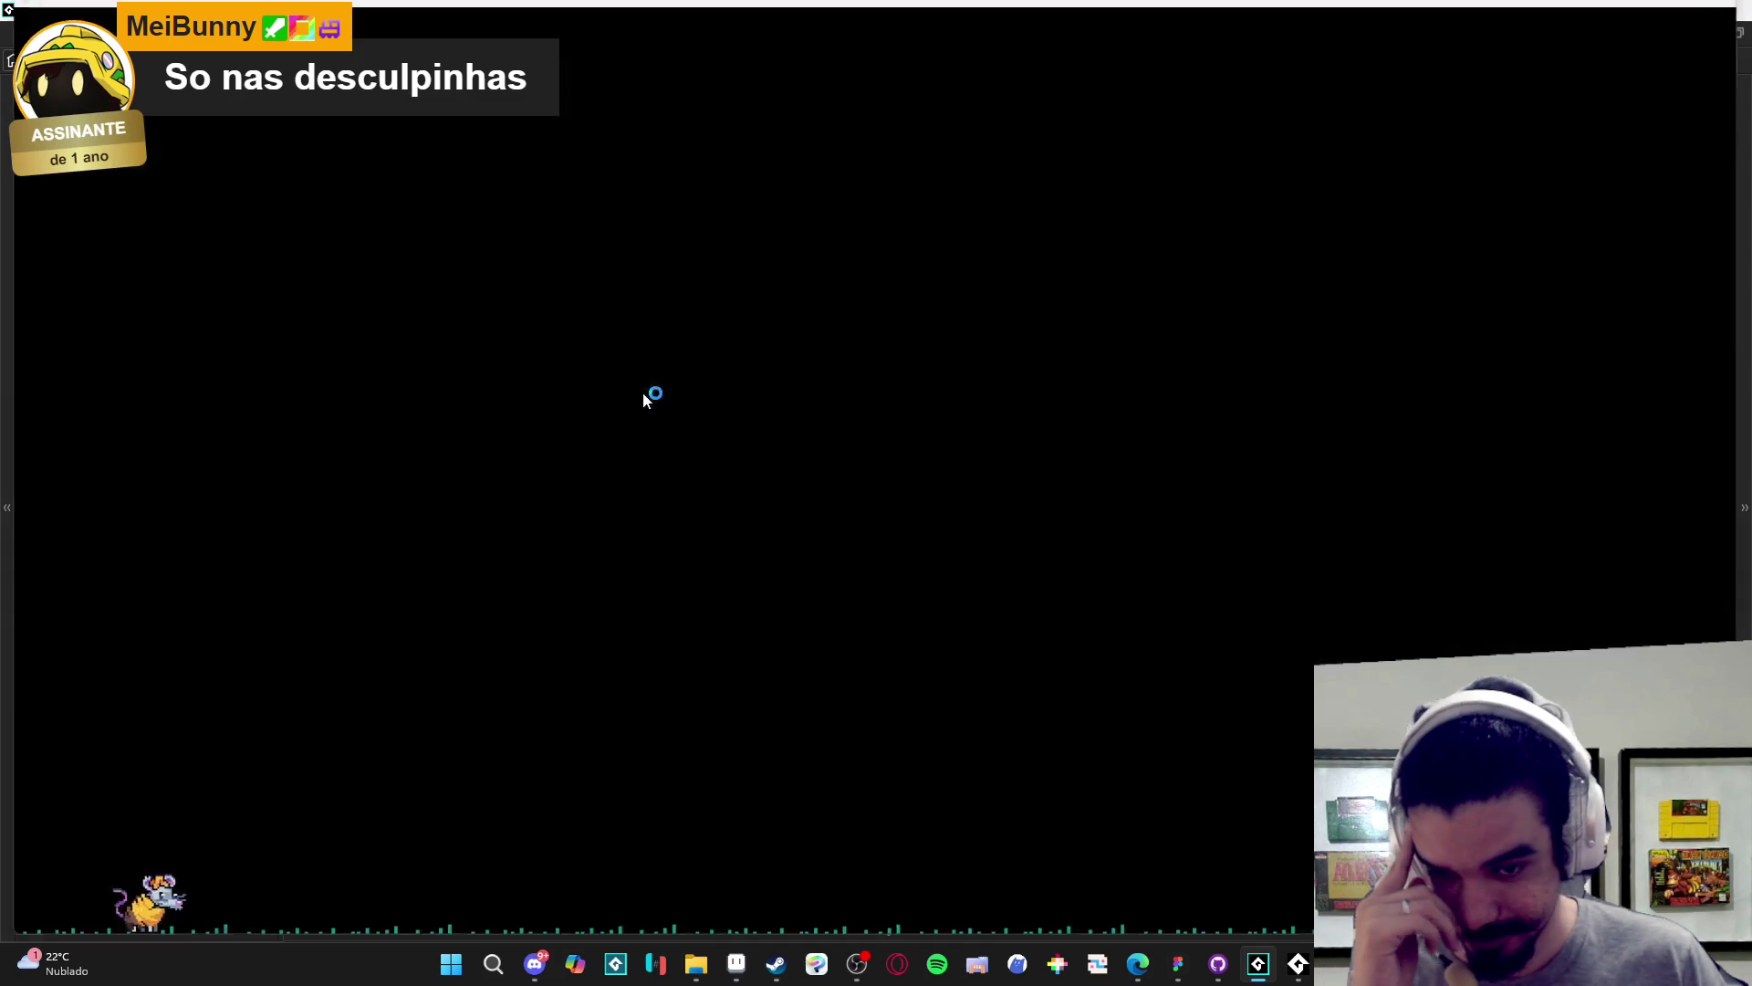
# - Open Inventário then Trocar in the game, dismiss the height message, and close the game
pyautogui.click(1083, 462)
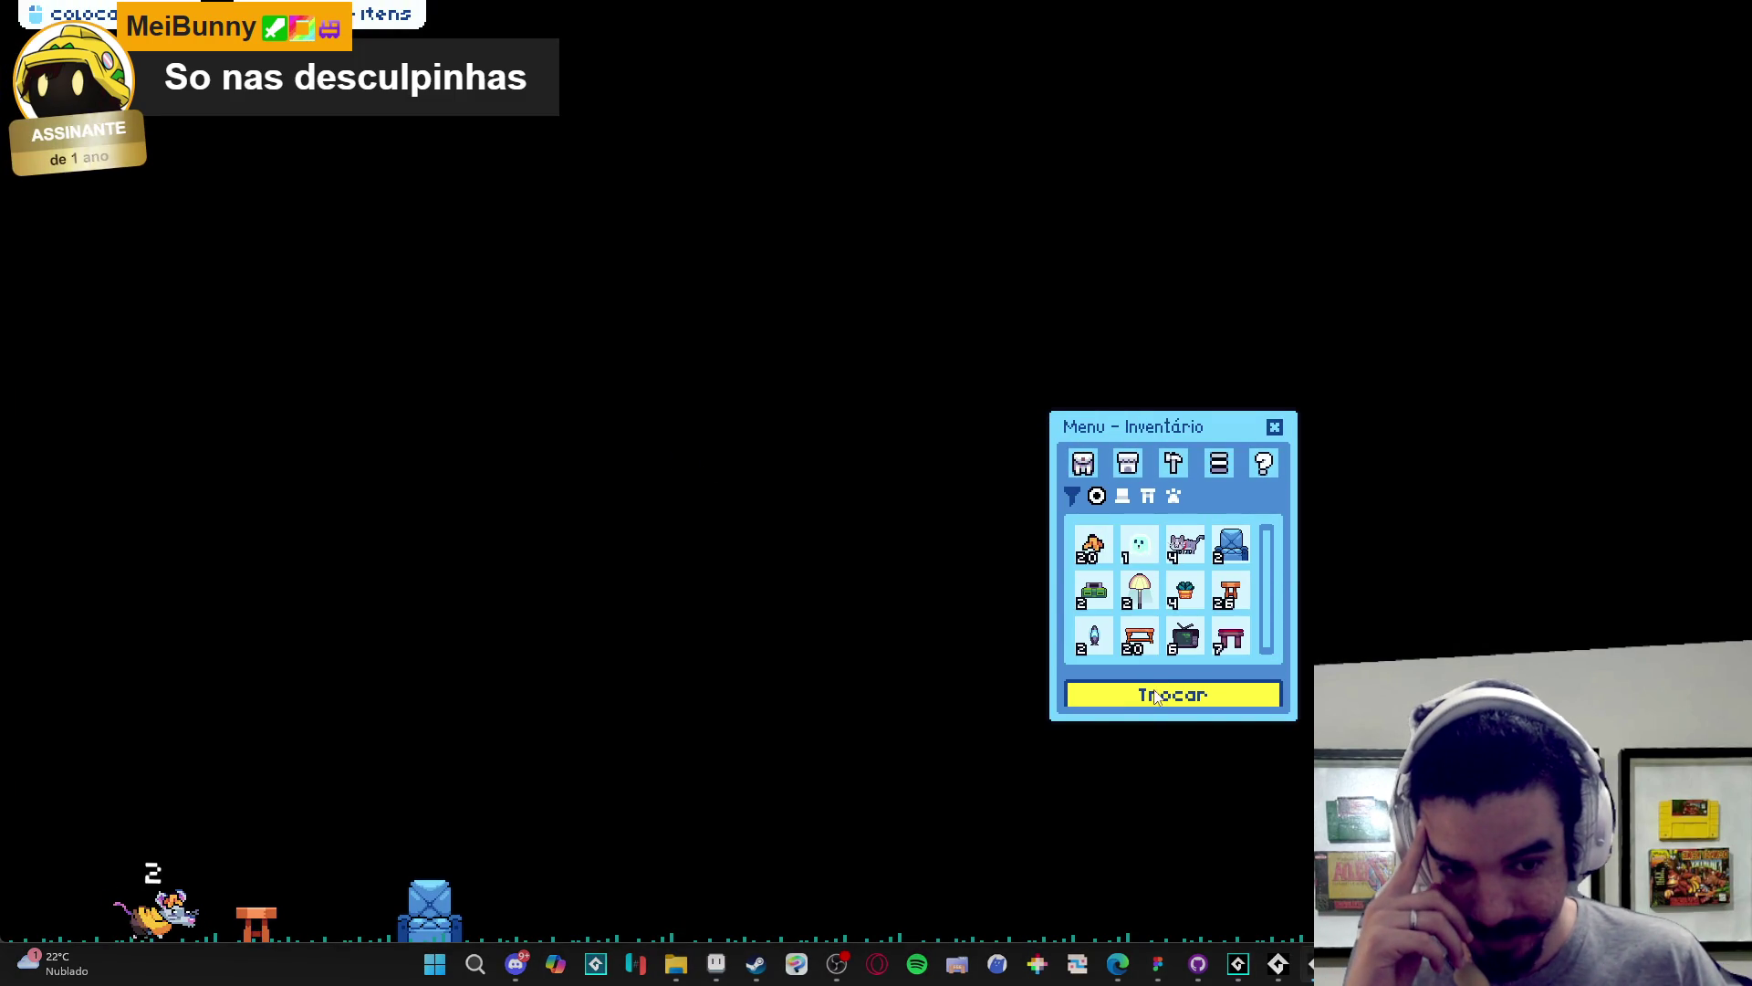
pyautogui.click(1155, 697)
pyautogui.click(893, 536)
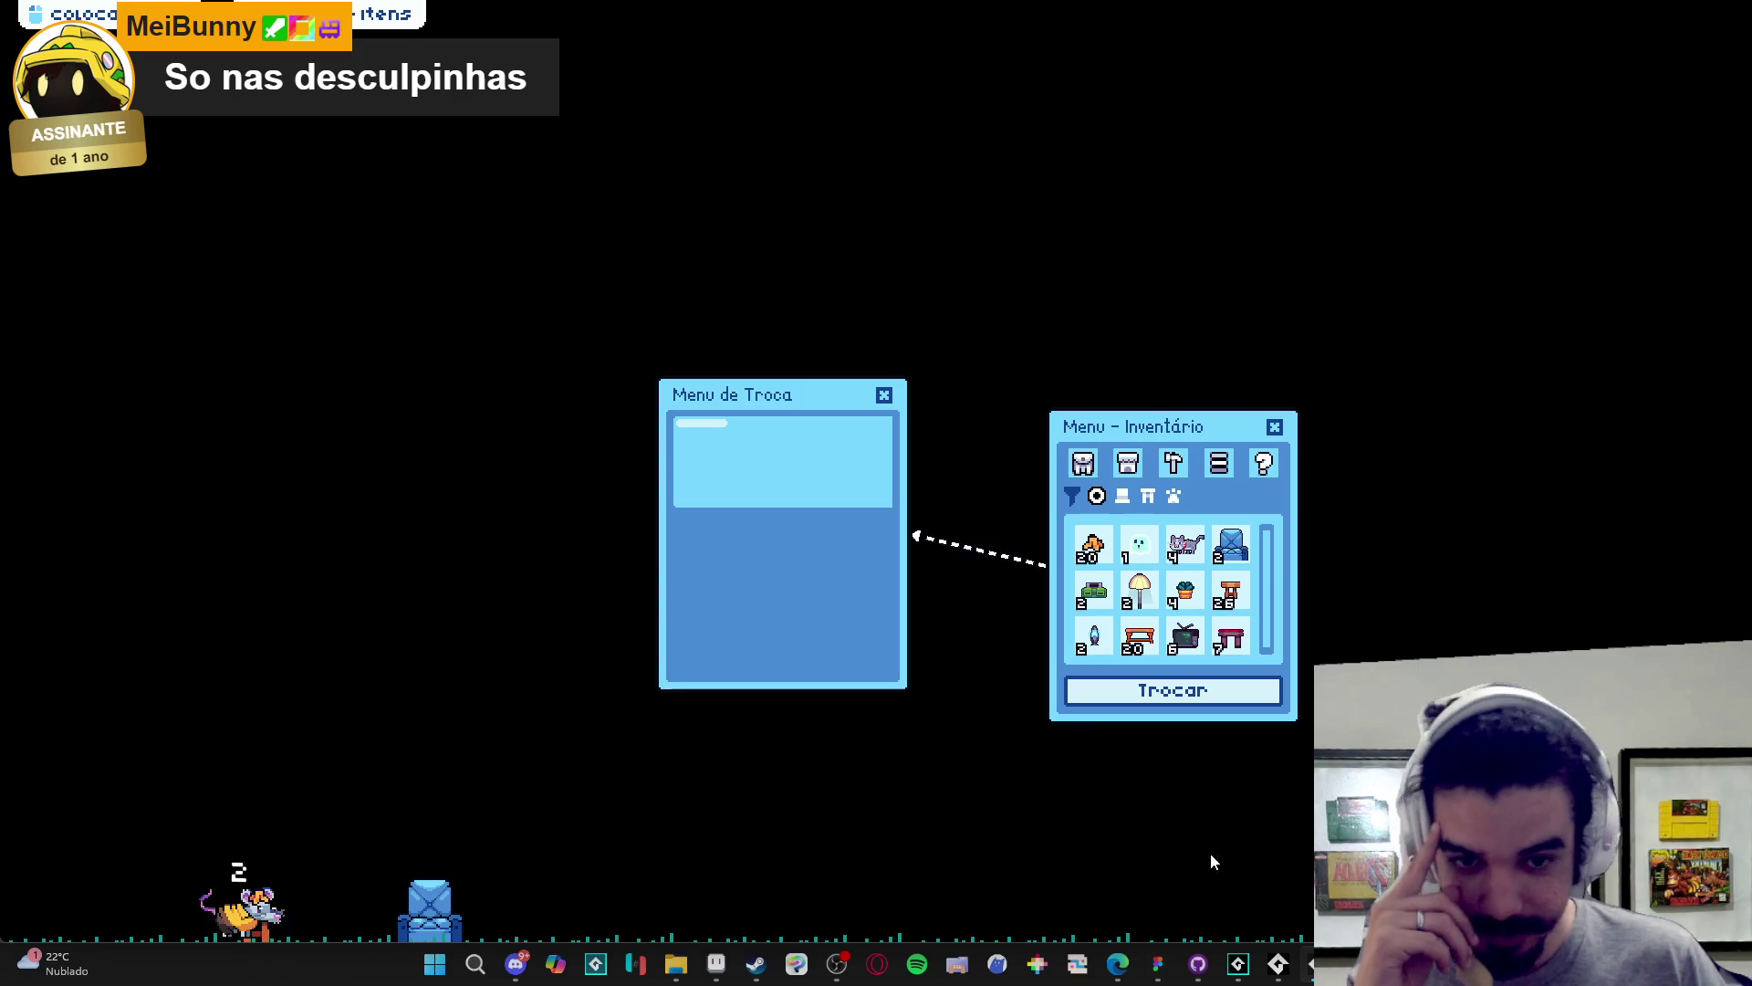
pyautogui.rightClick(1186, 852)
pyautogui.click(1271, 913)
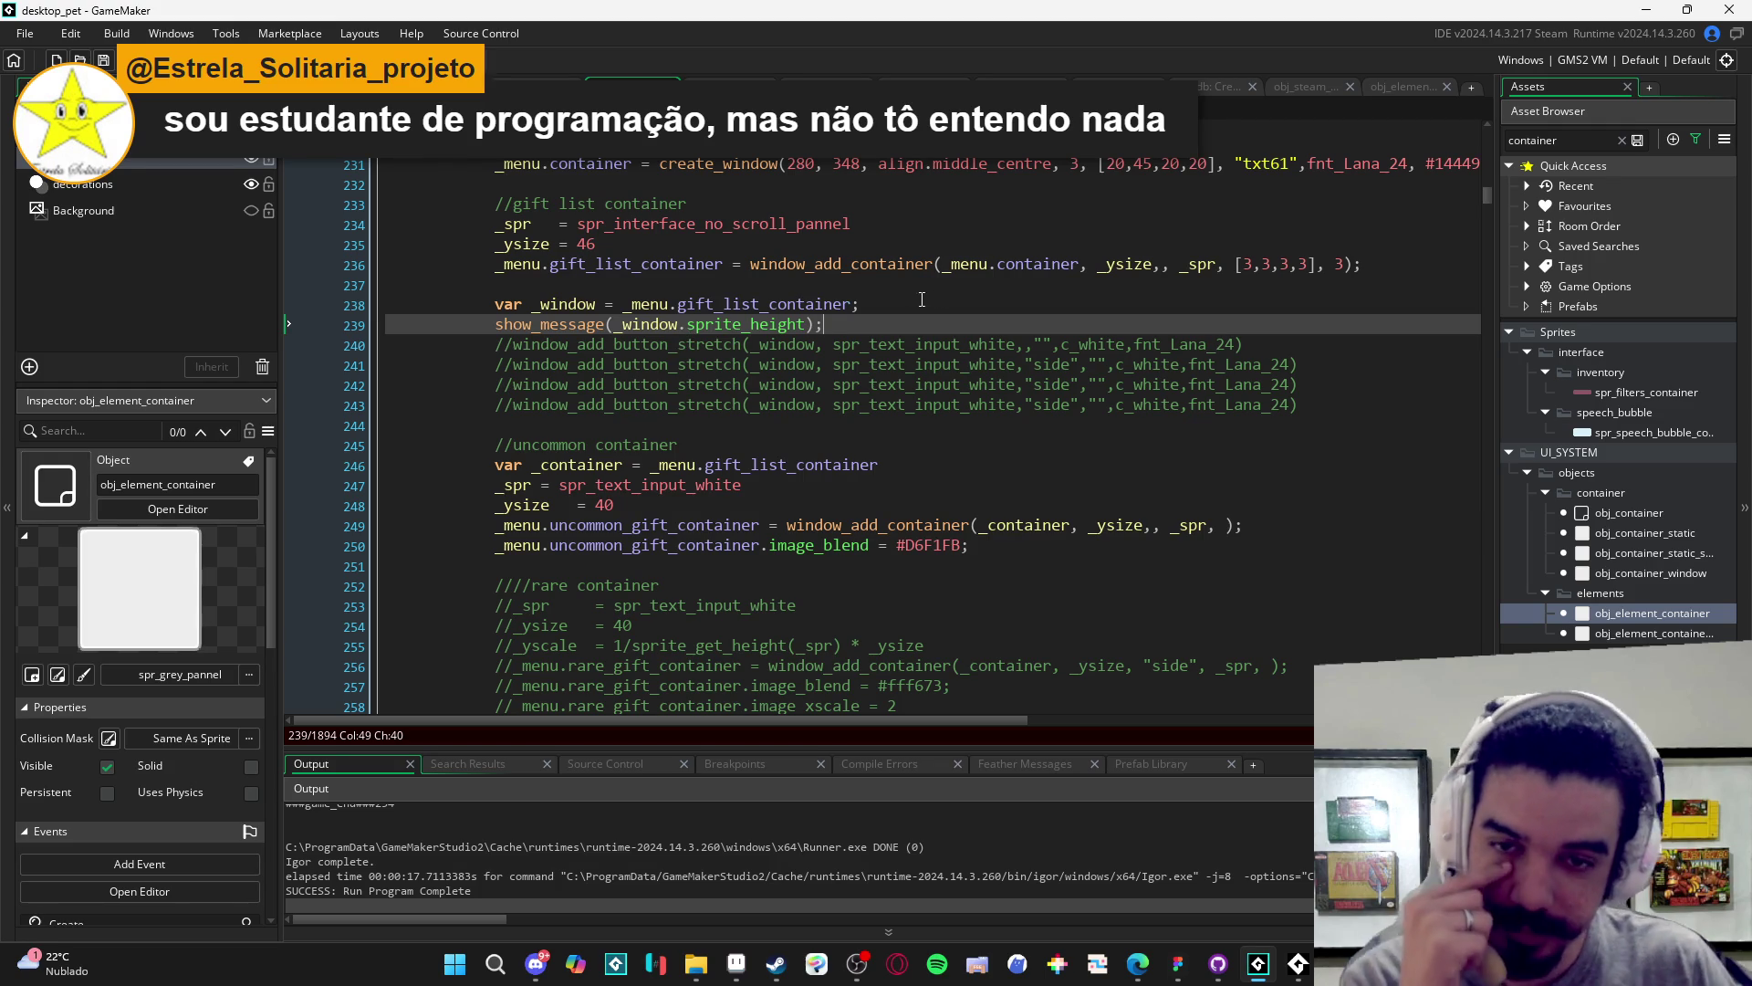
# - Delete the show_message line 239 and inspect the uncommon container's _ysize argument on line 249
pyautogui.keyDown('shift'); pyautogui.click(493, 325); pyautogui.keyUp('shift')
pyautogui.press('Delete')
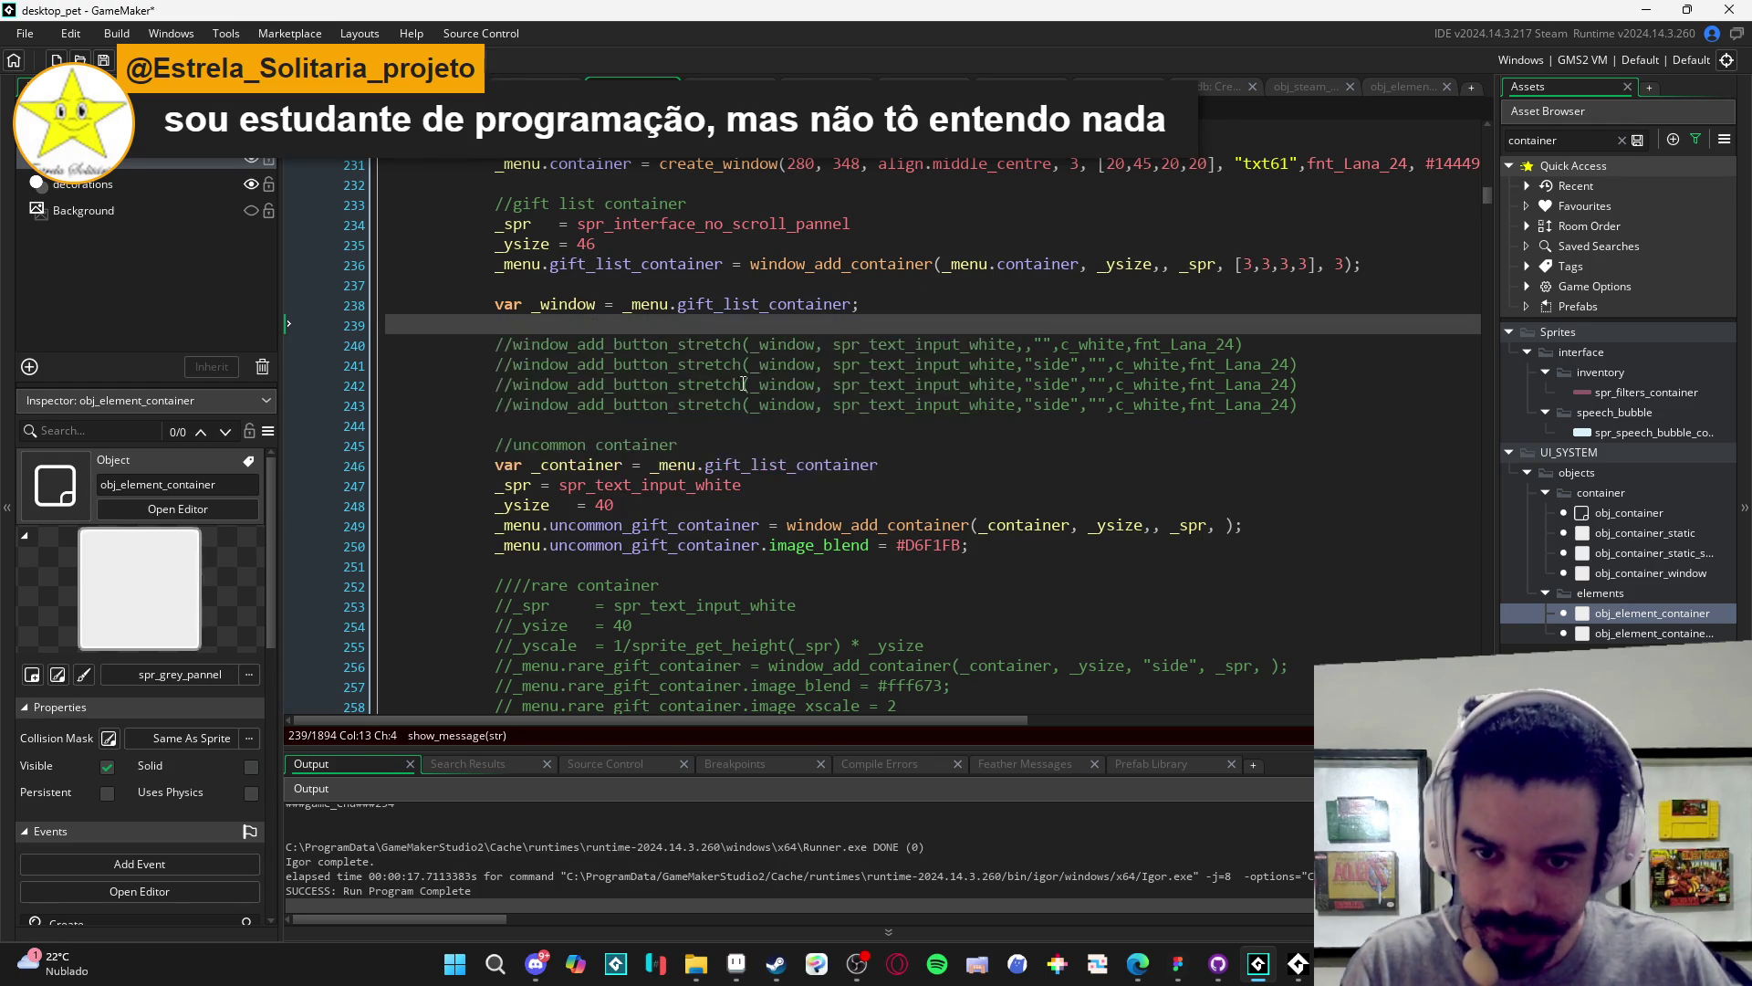
pyautogui.click(1098, 527)
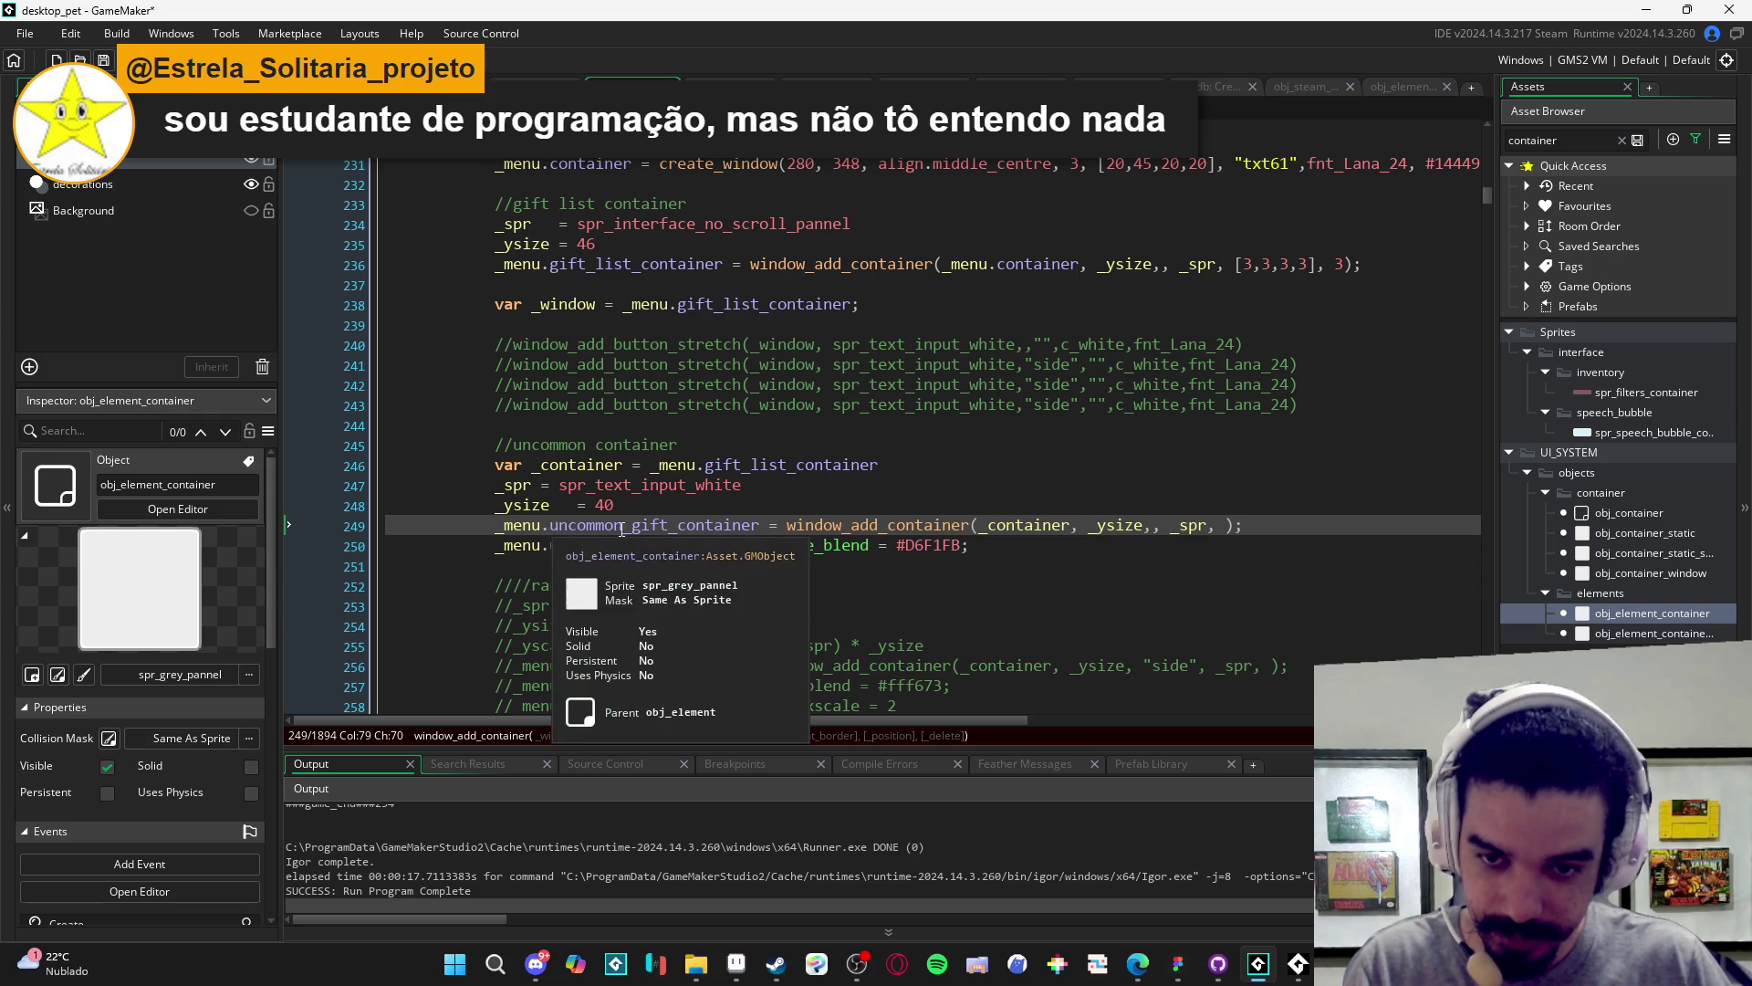
pyautogui.click(763, 526)
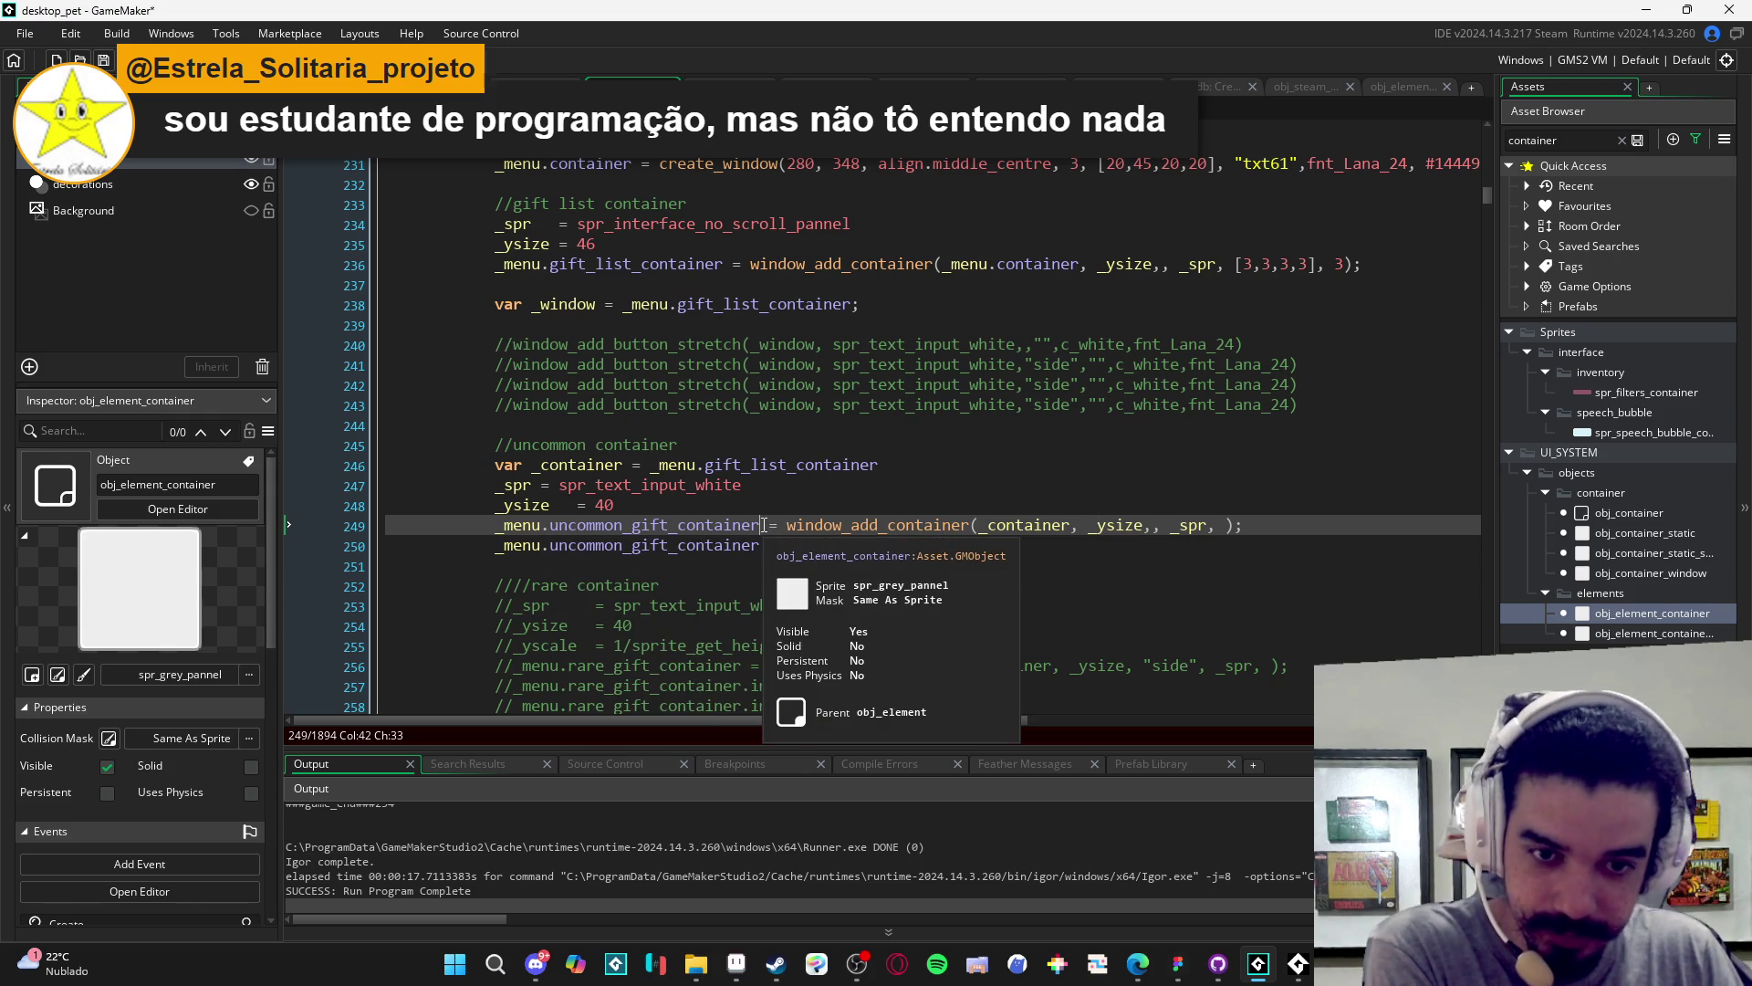
pyautogui.click(1132, 525)
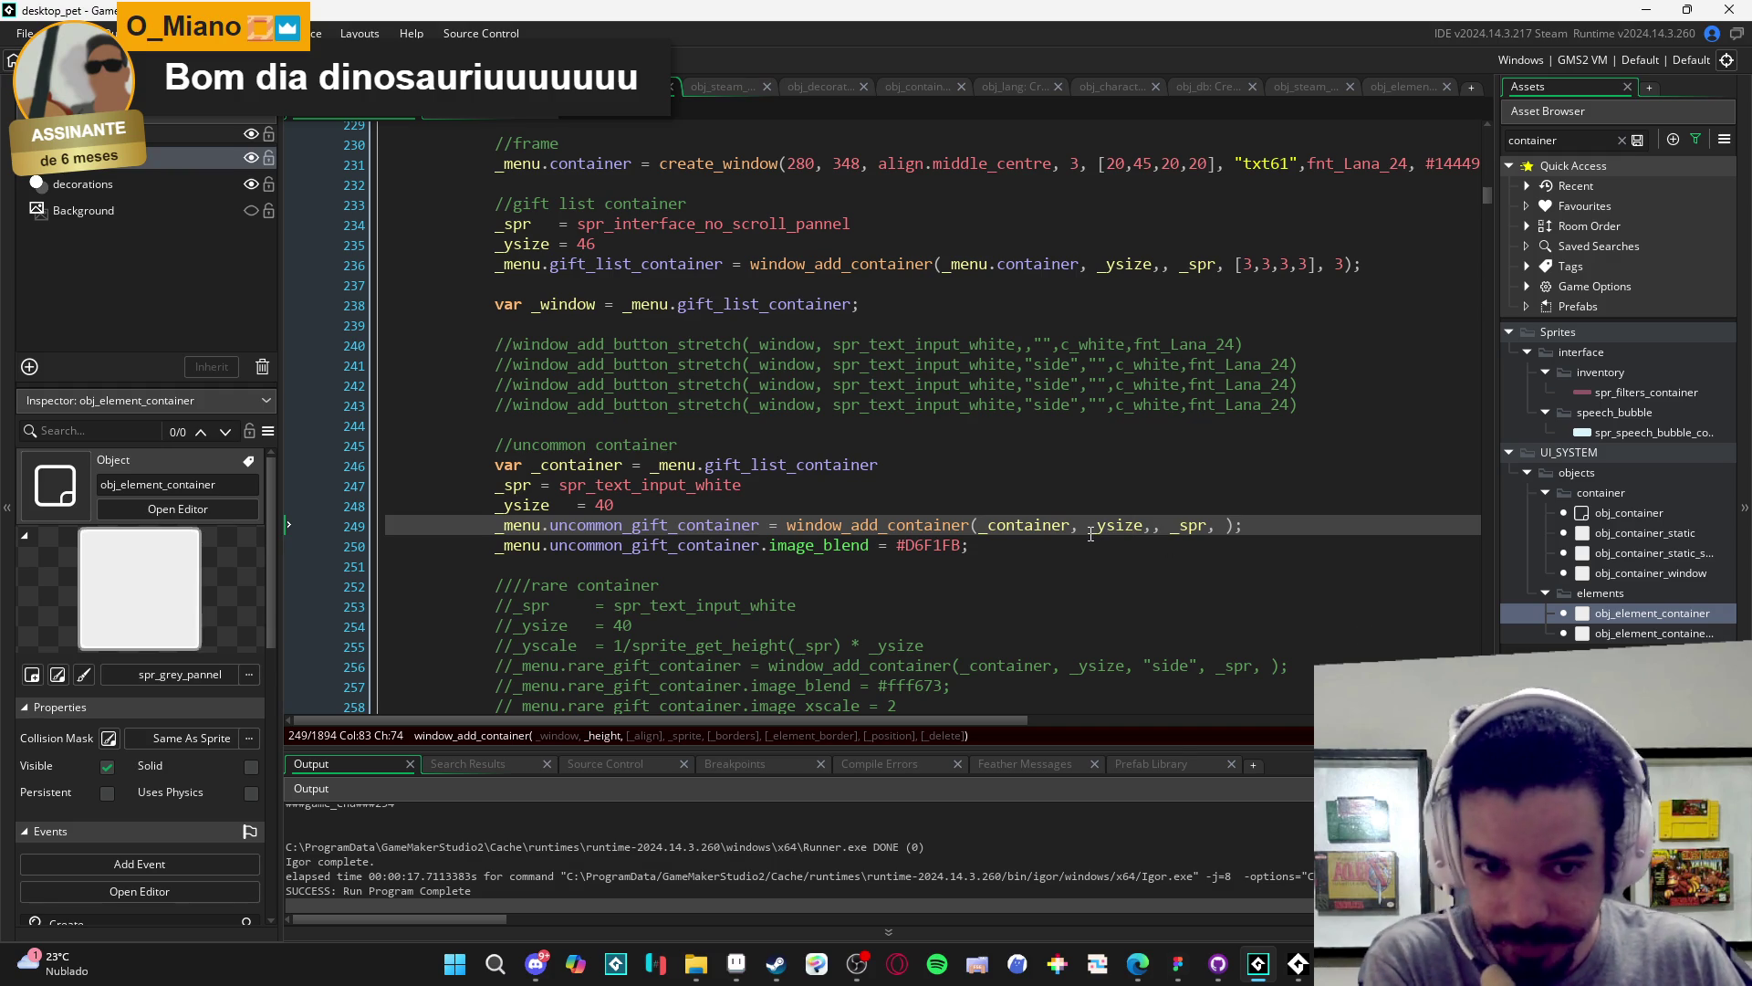
pyautogui.click(510, 563)
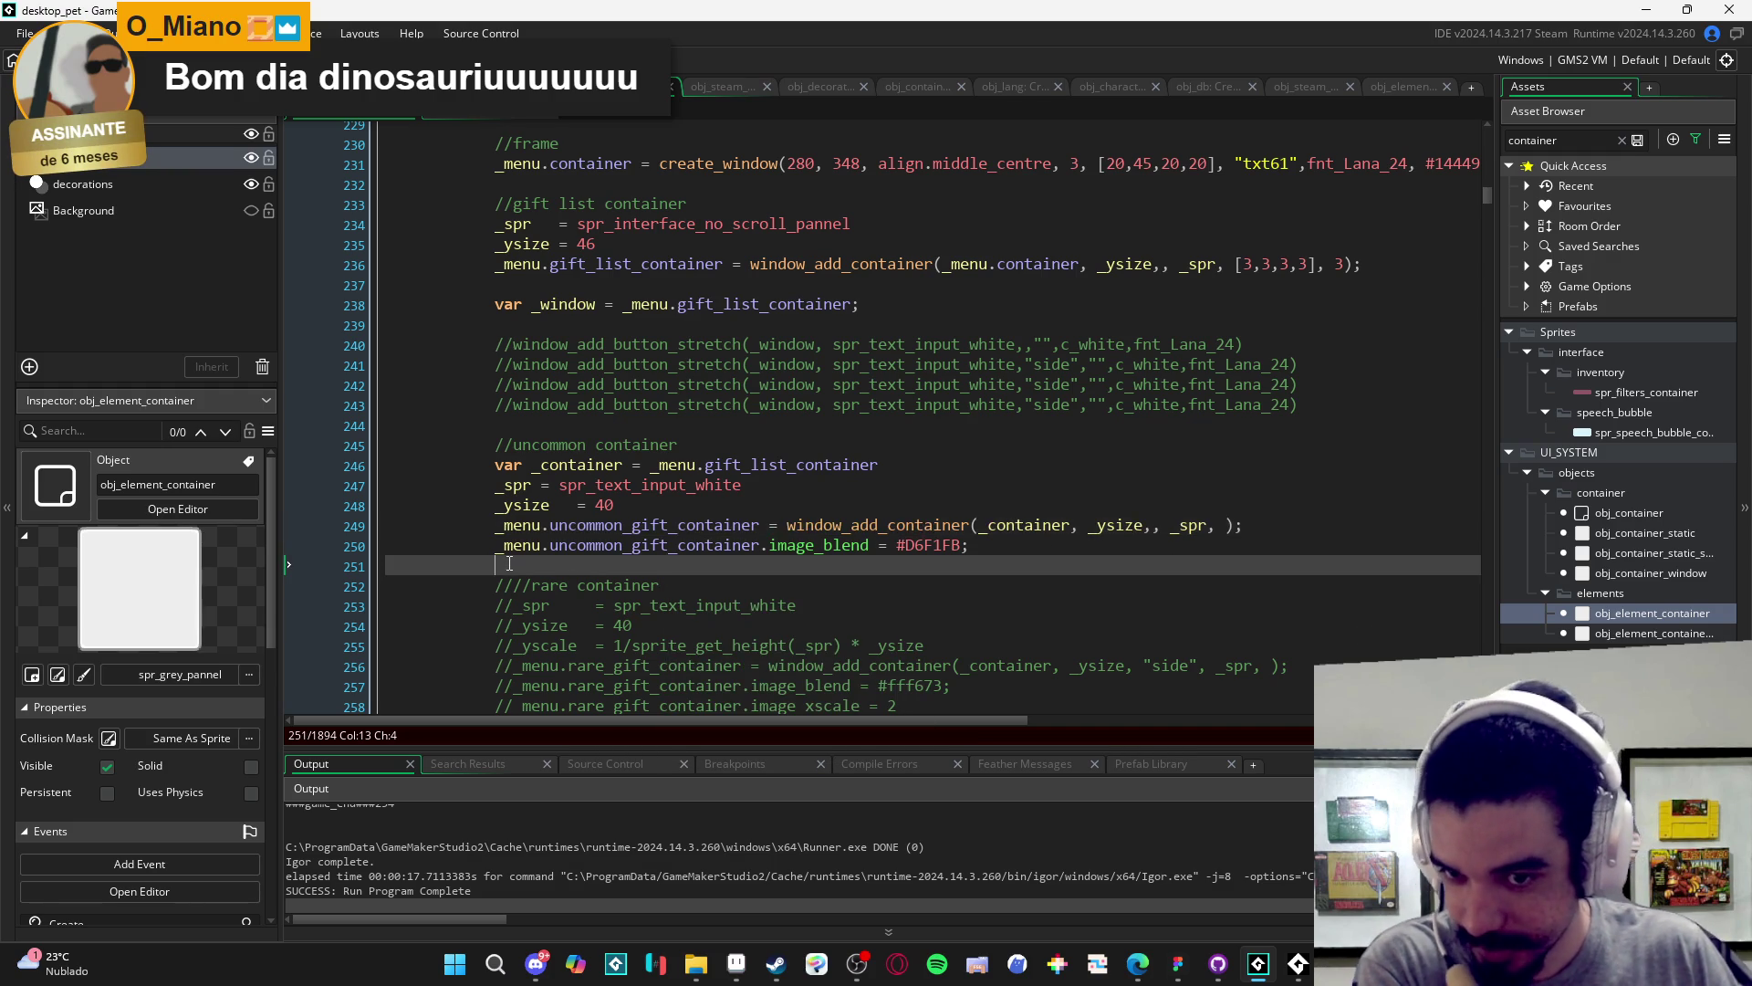
# - Align the equals signs on lines 247–248 and add blank lines after the container code
pyautogui.press('Return')
pyautogui.click(509, 563)
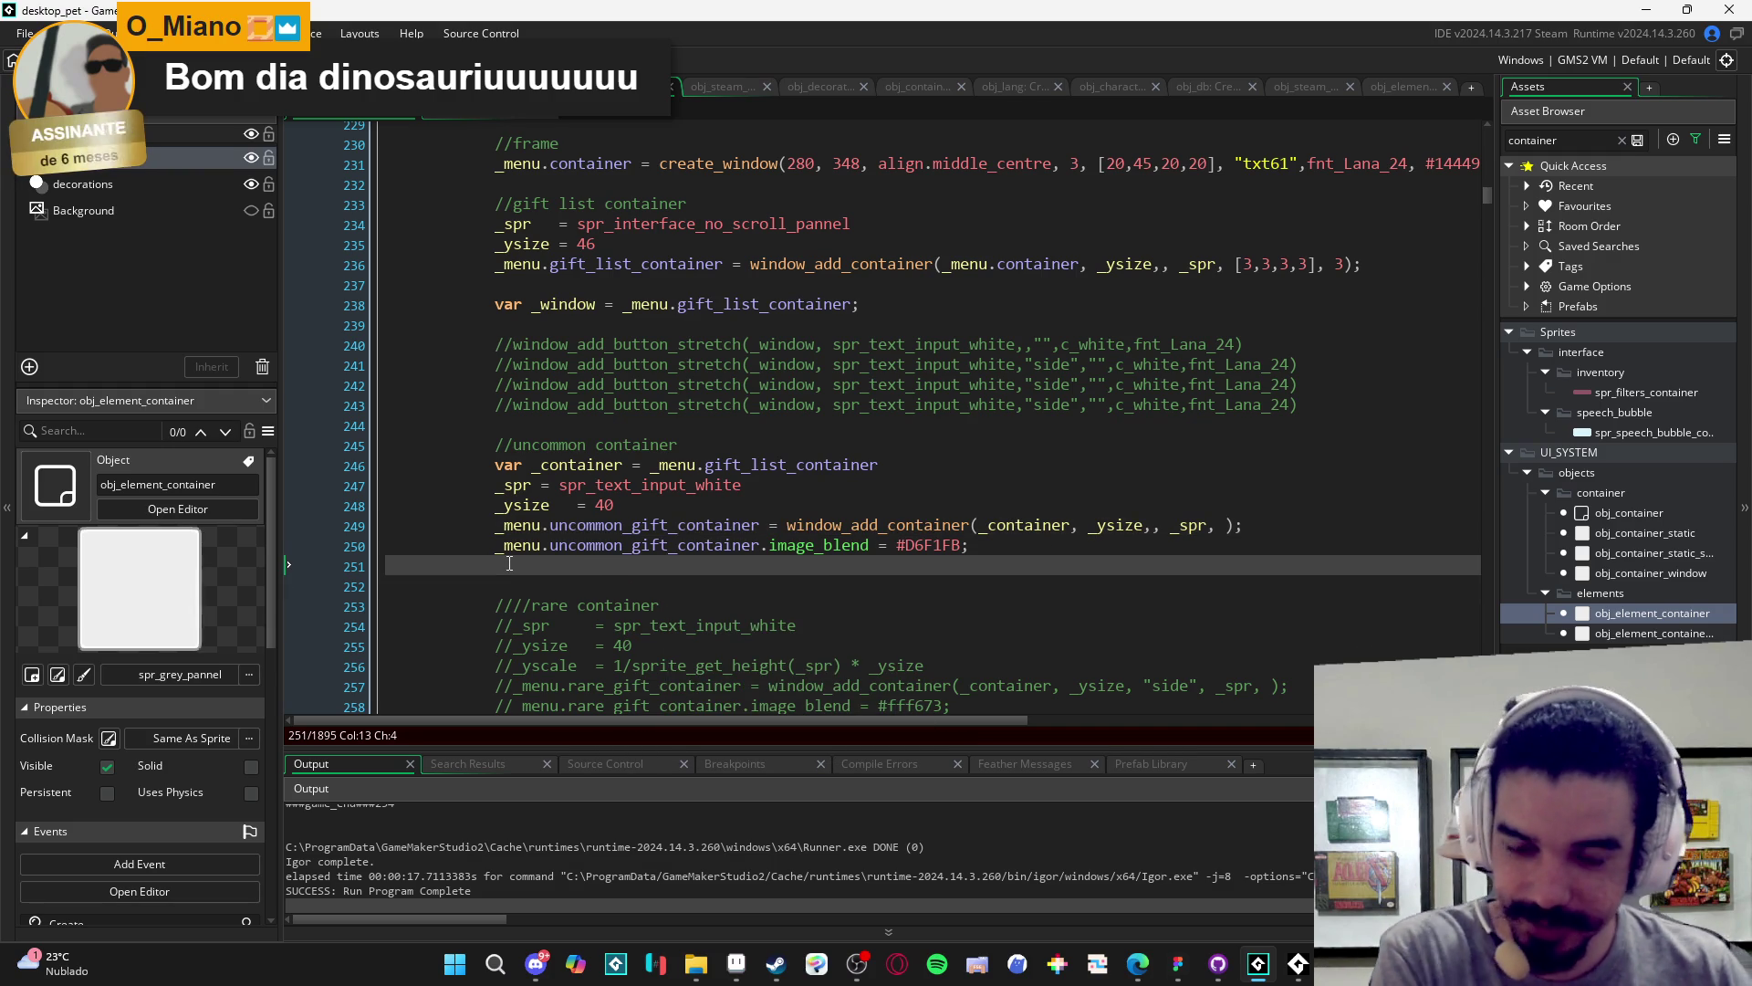
pyautogui.click(564, 485)
pyautogui.press('Tab')
pyautogui.press('Down')
pyautogui.press('Delete')
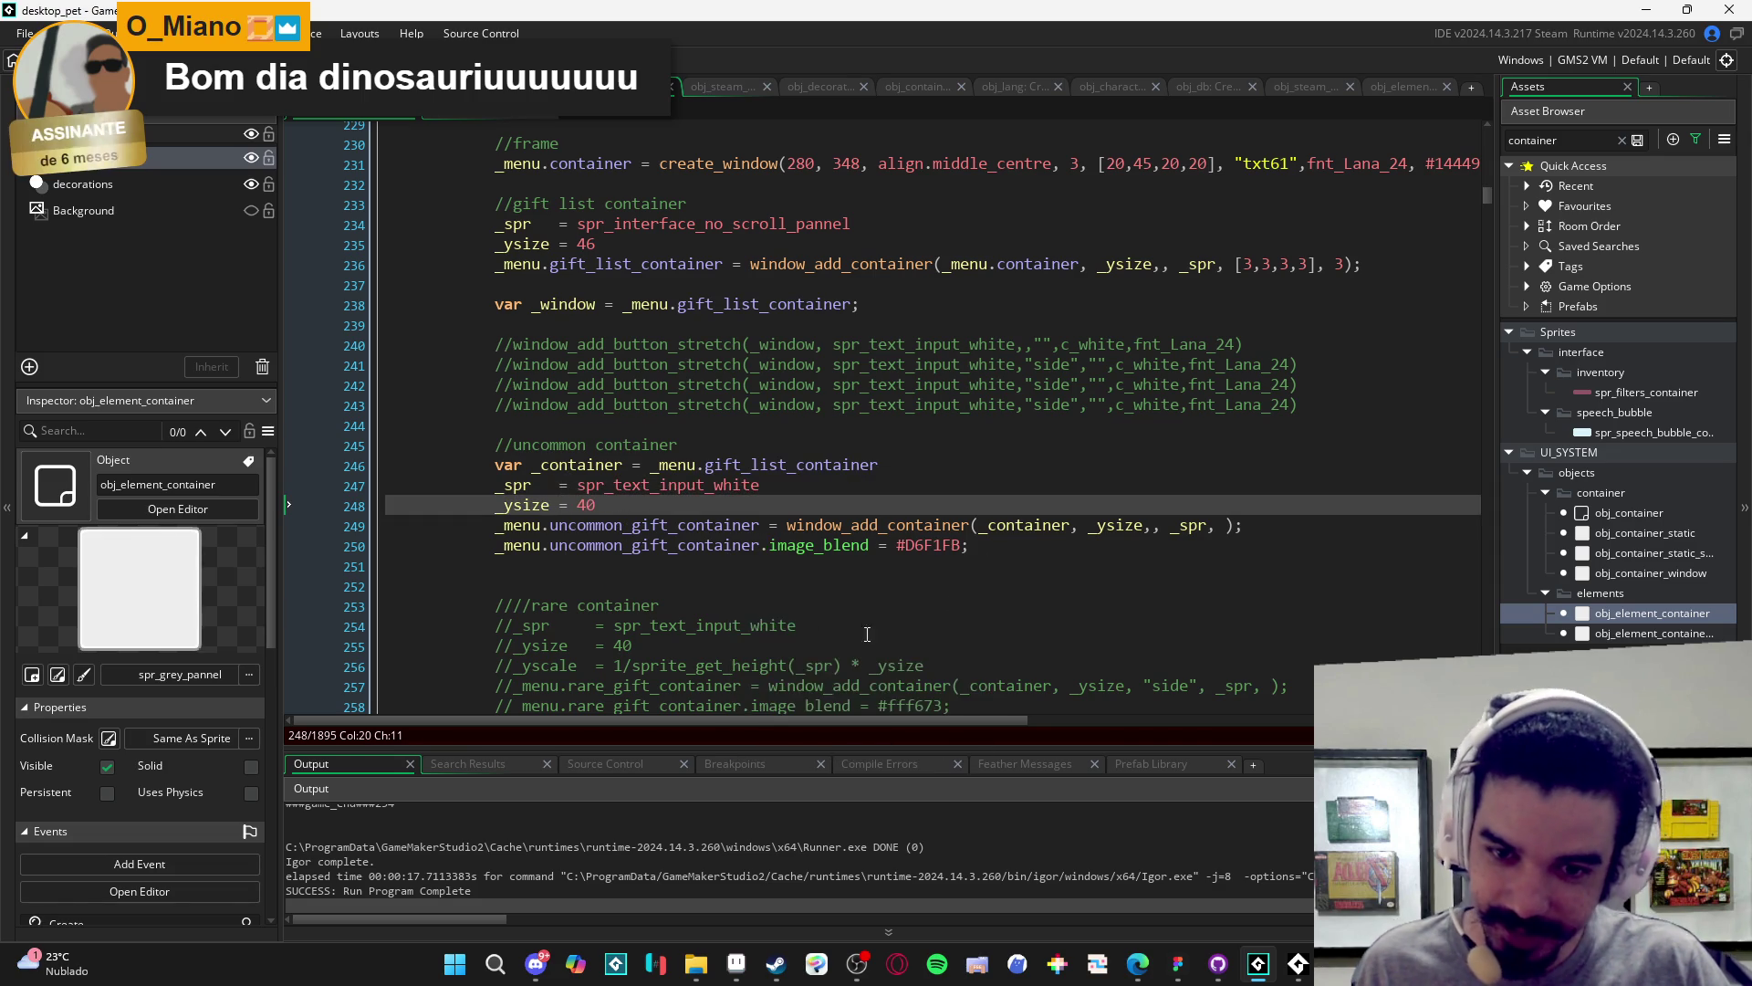
pyautogui.click(892, 571)
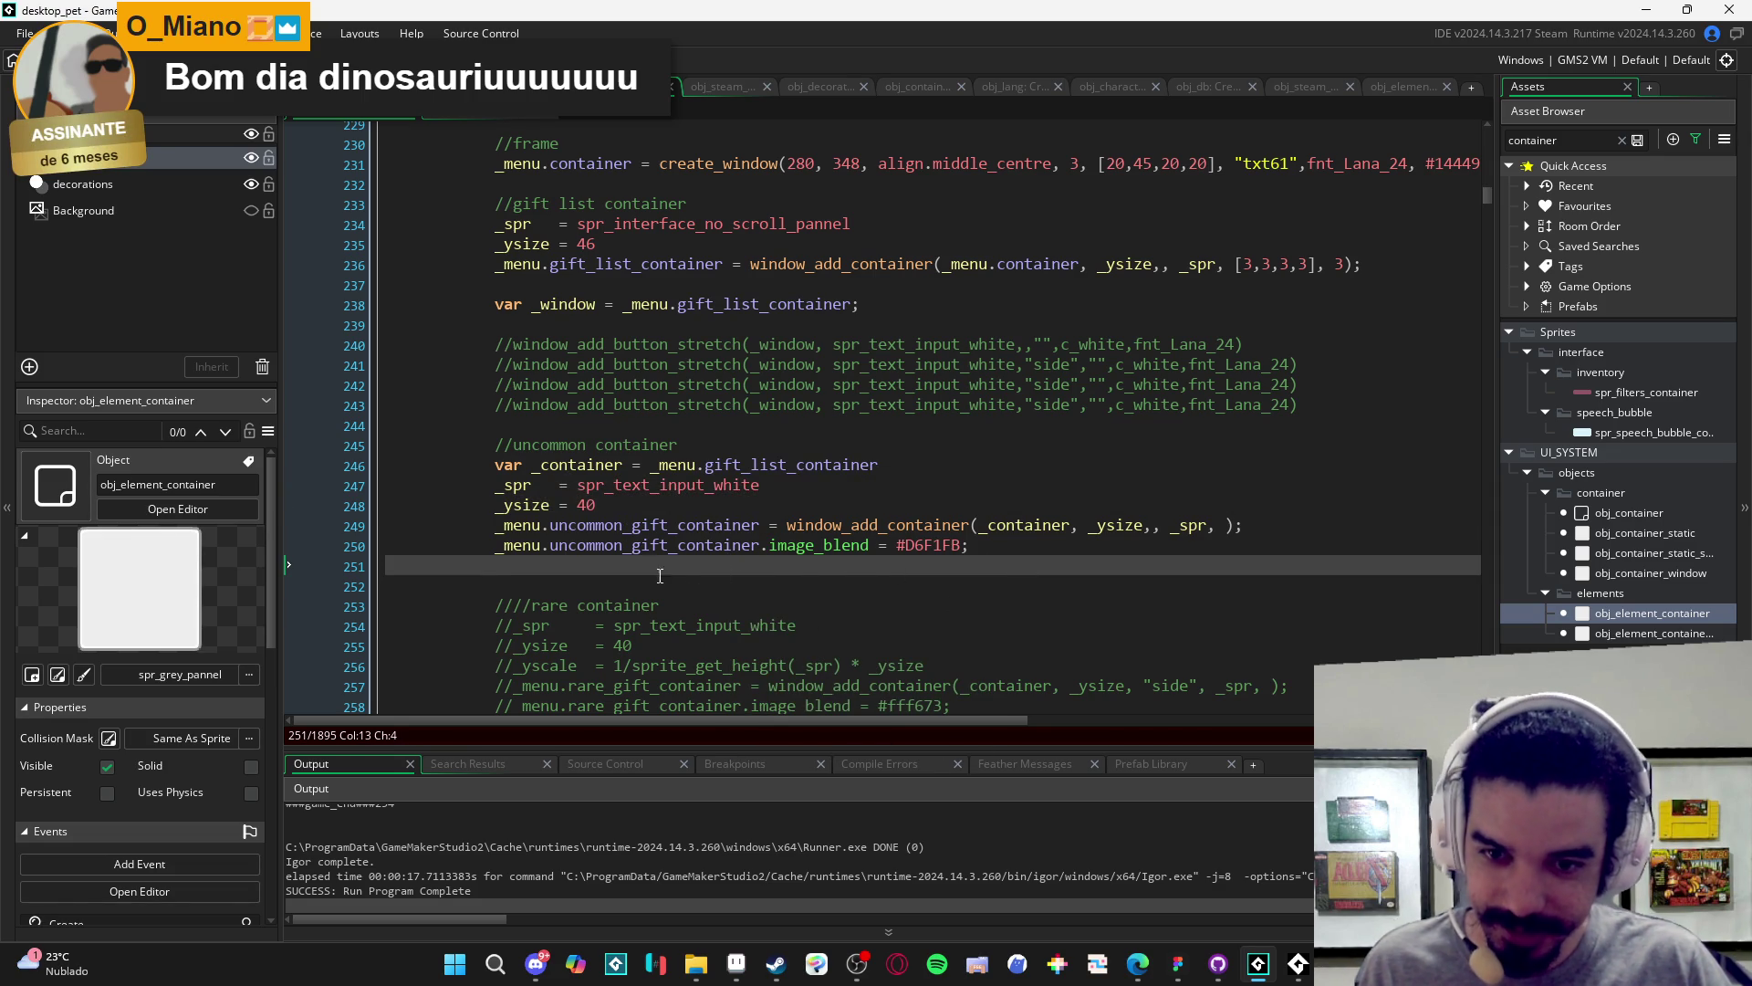
pyautogui.press('Return')
pyautogui.press('Up')
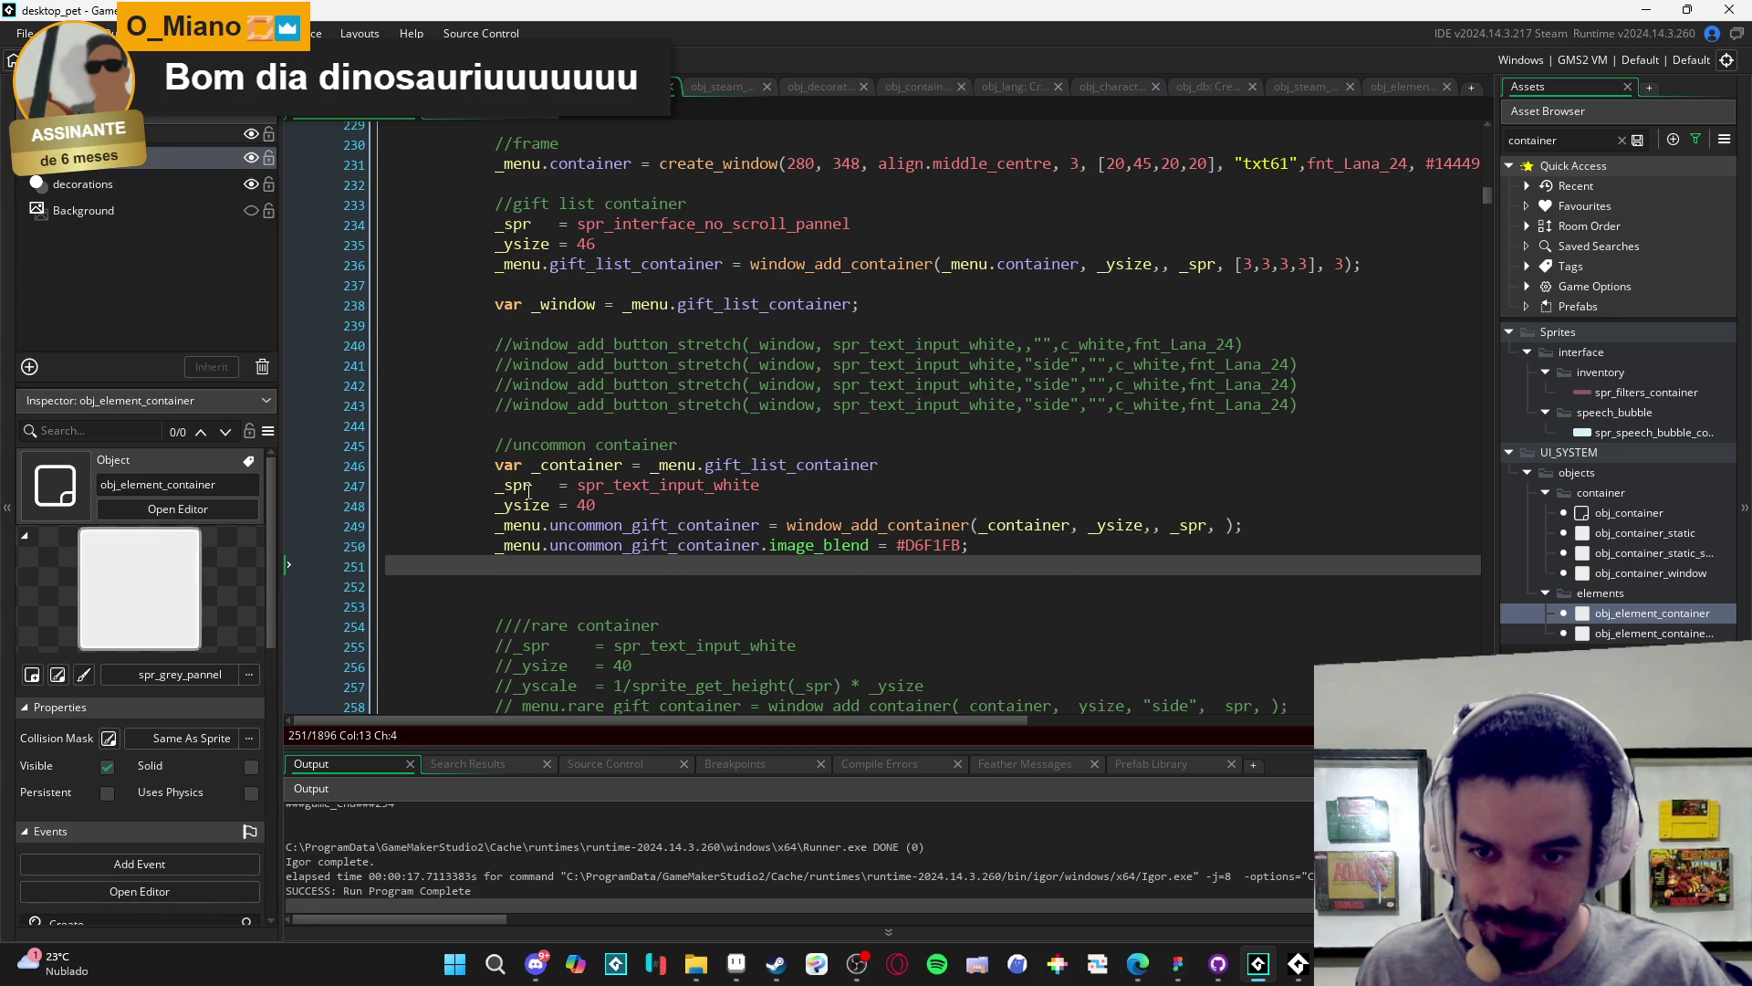
# - Check the _container and gift_list_container references, then select the uncommon gift container reference on line 249
pyautogui.click(597, 474)
pyautogui.click(627, 567)
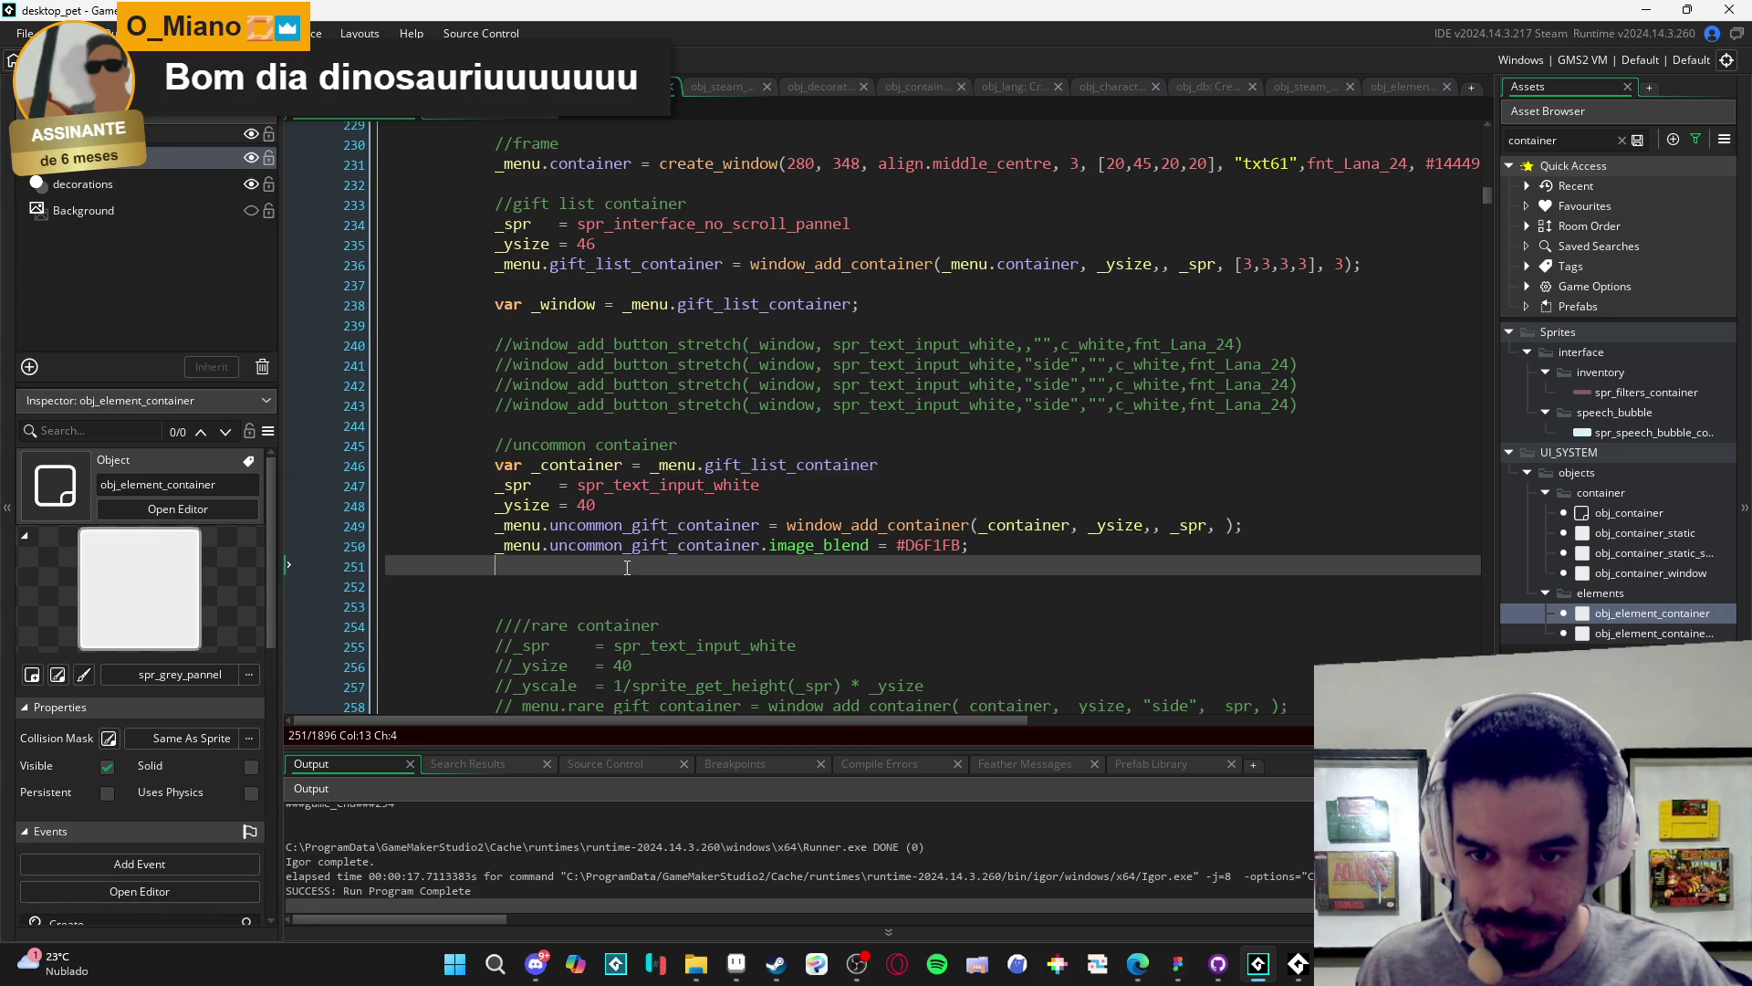
pyautogui.click(616, 463)
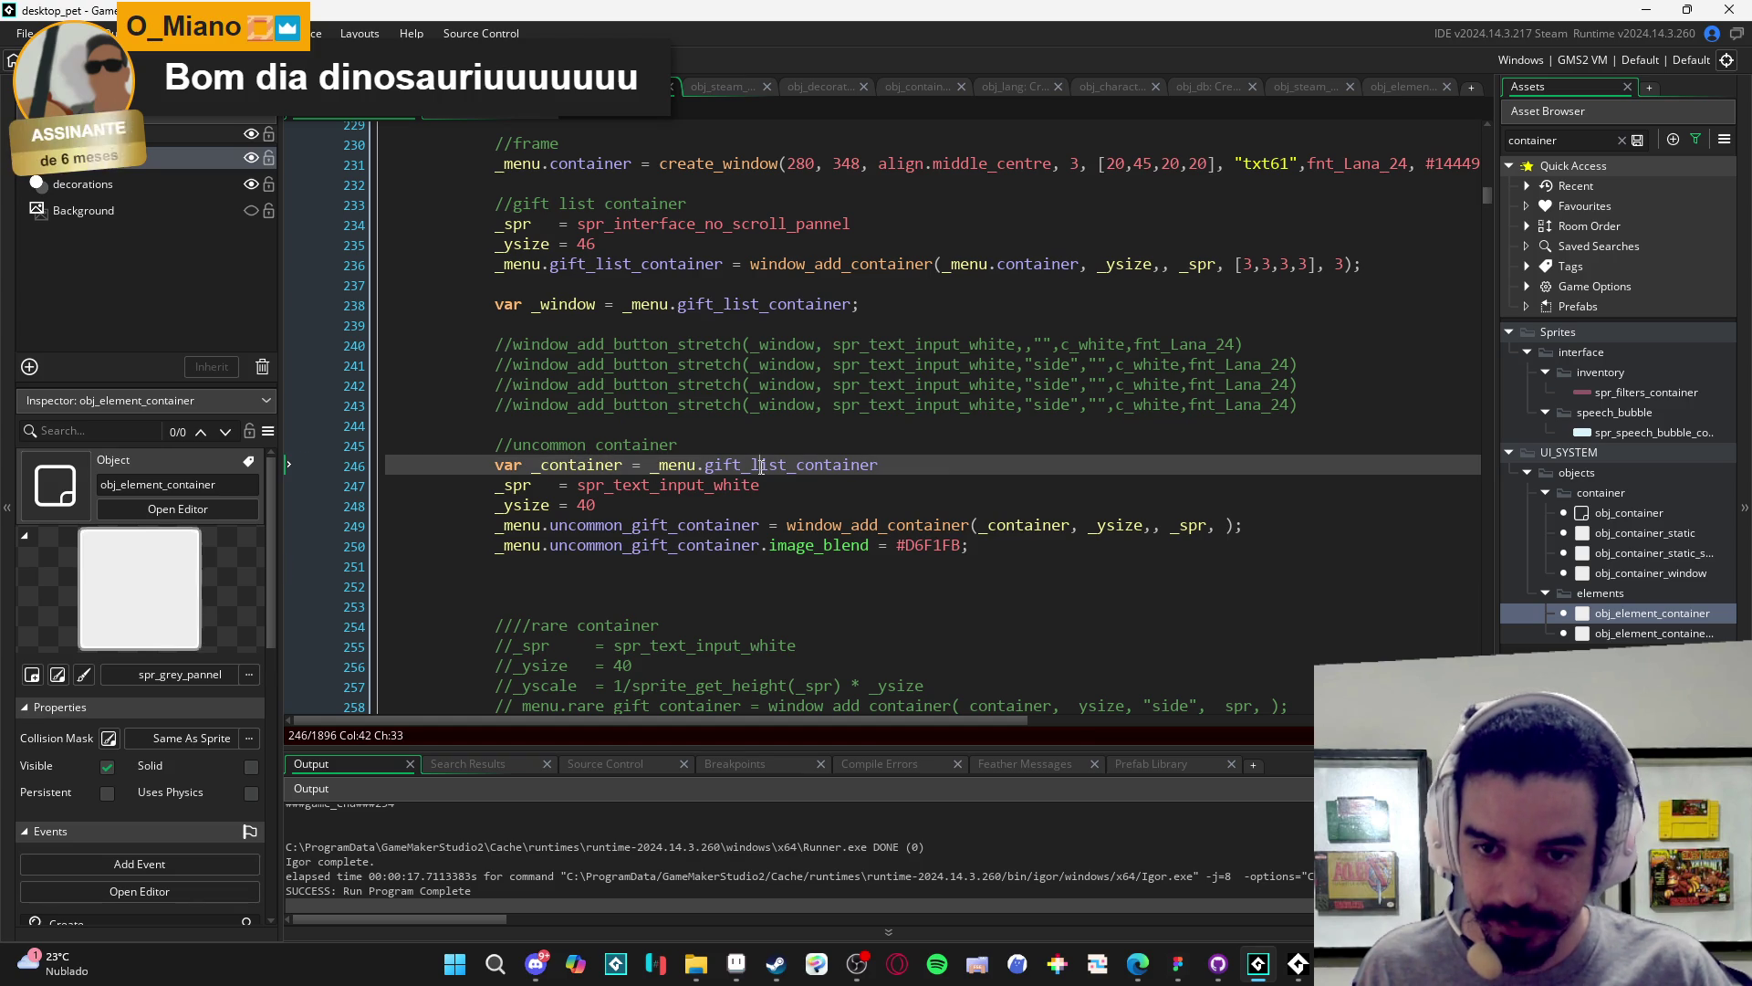
pyautogui.click(807, 467)
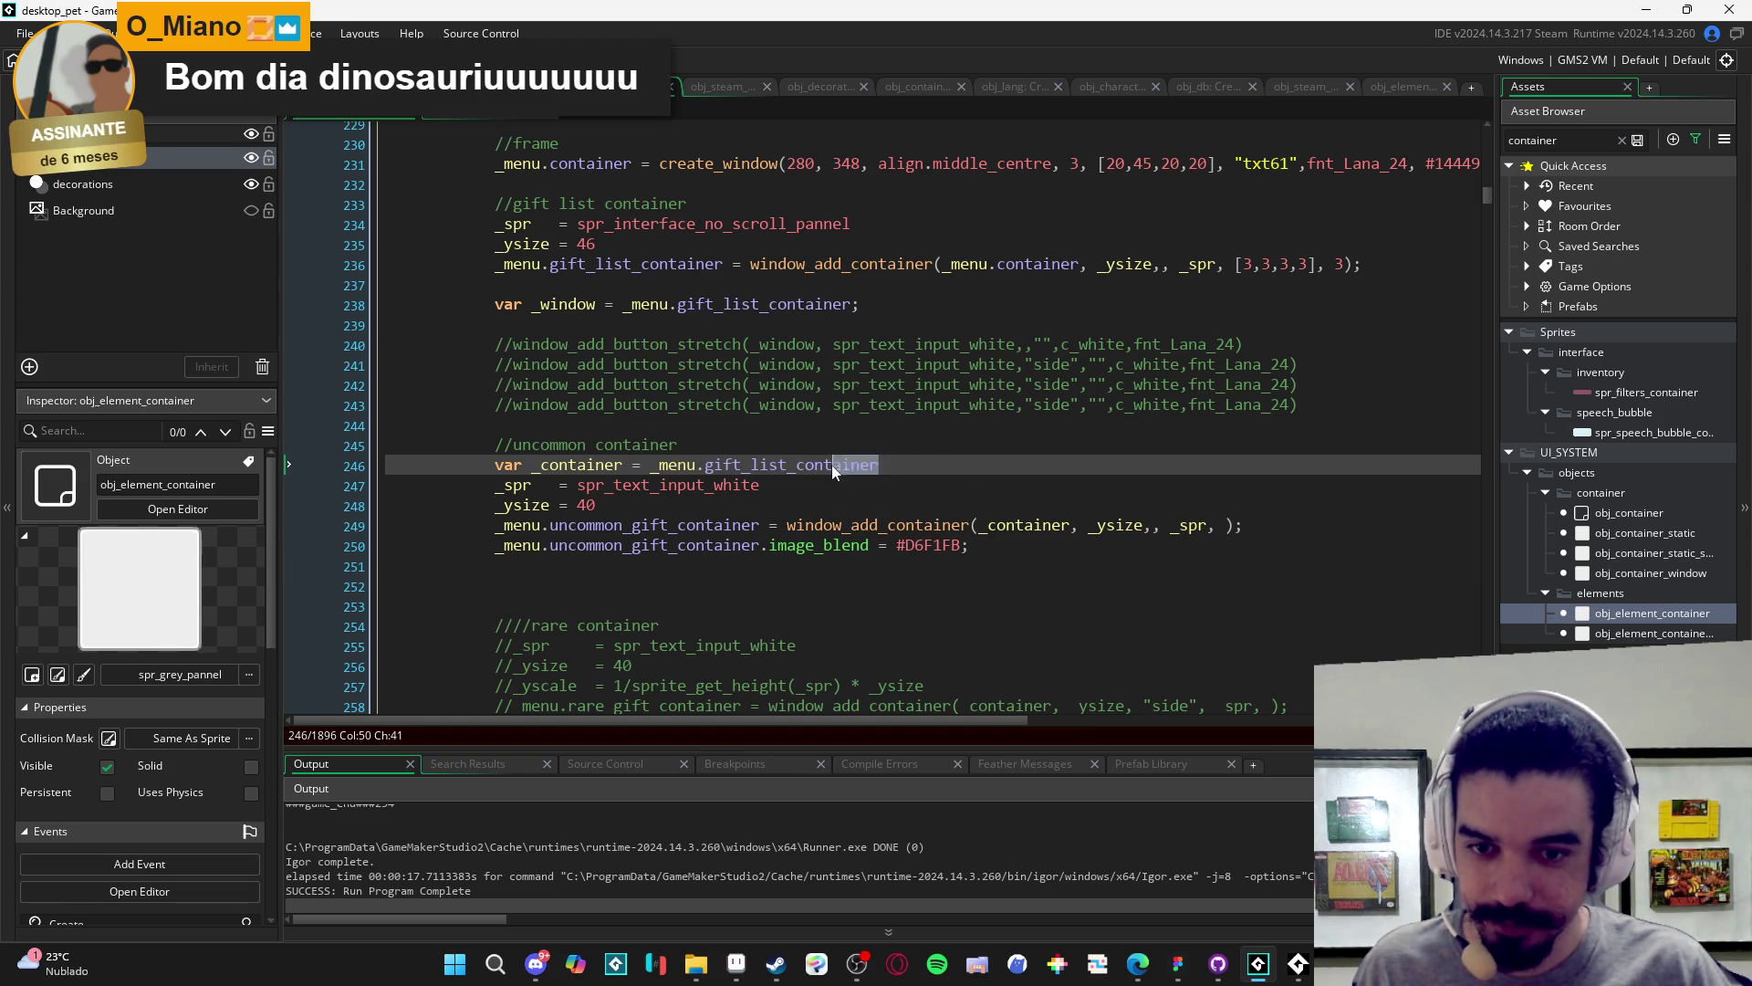
pyautogui.click(759, 525)
pyautogui.moveTo(759, 526); pyautogui.dragTo(505, 530)
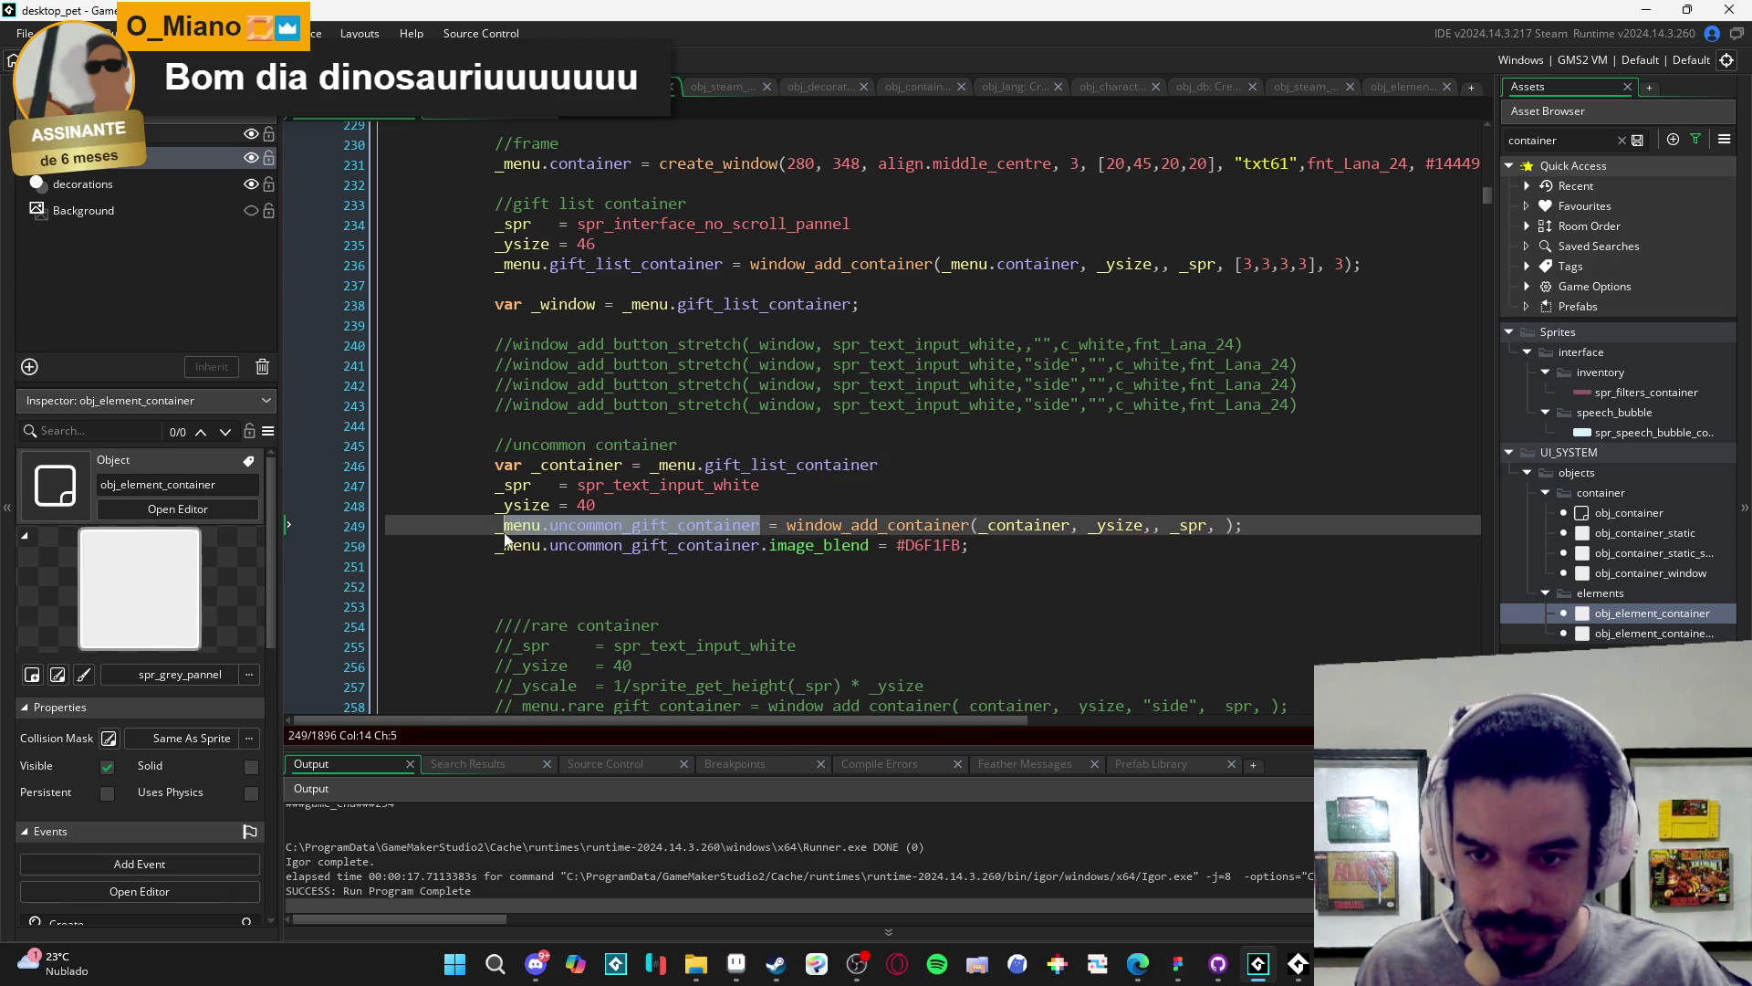
# - Write show_message(_menu.uncommon_gift_container); on line 251 and run the game
pyautogui.click(715, 567)
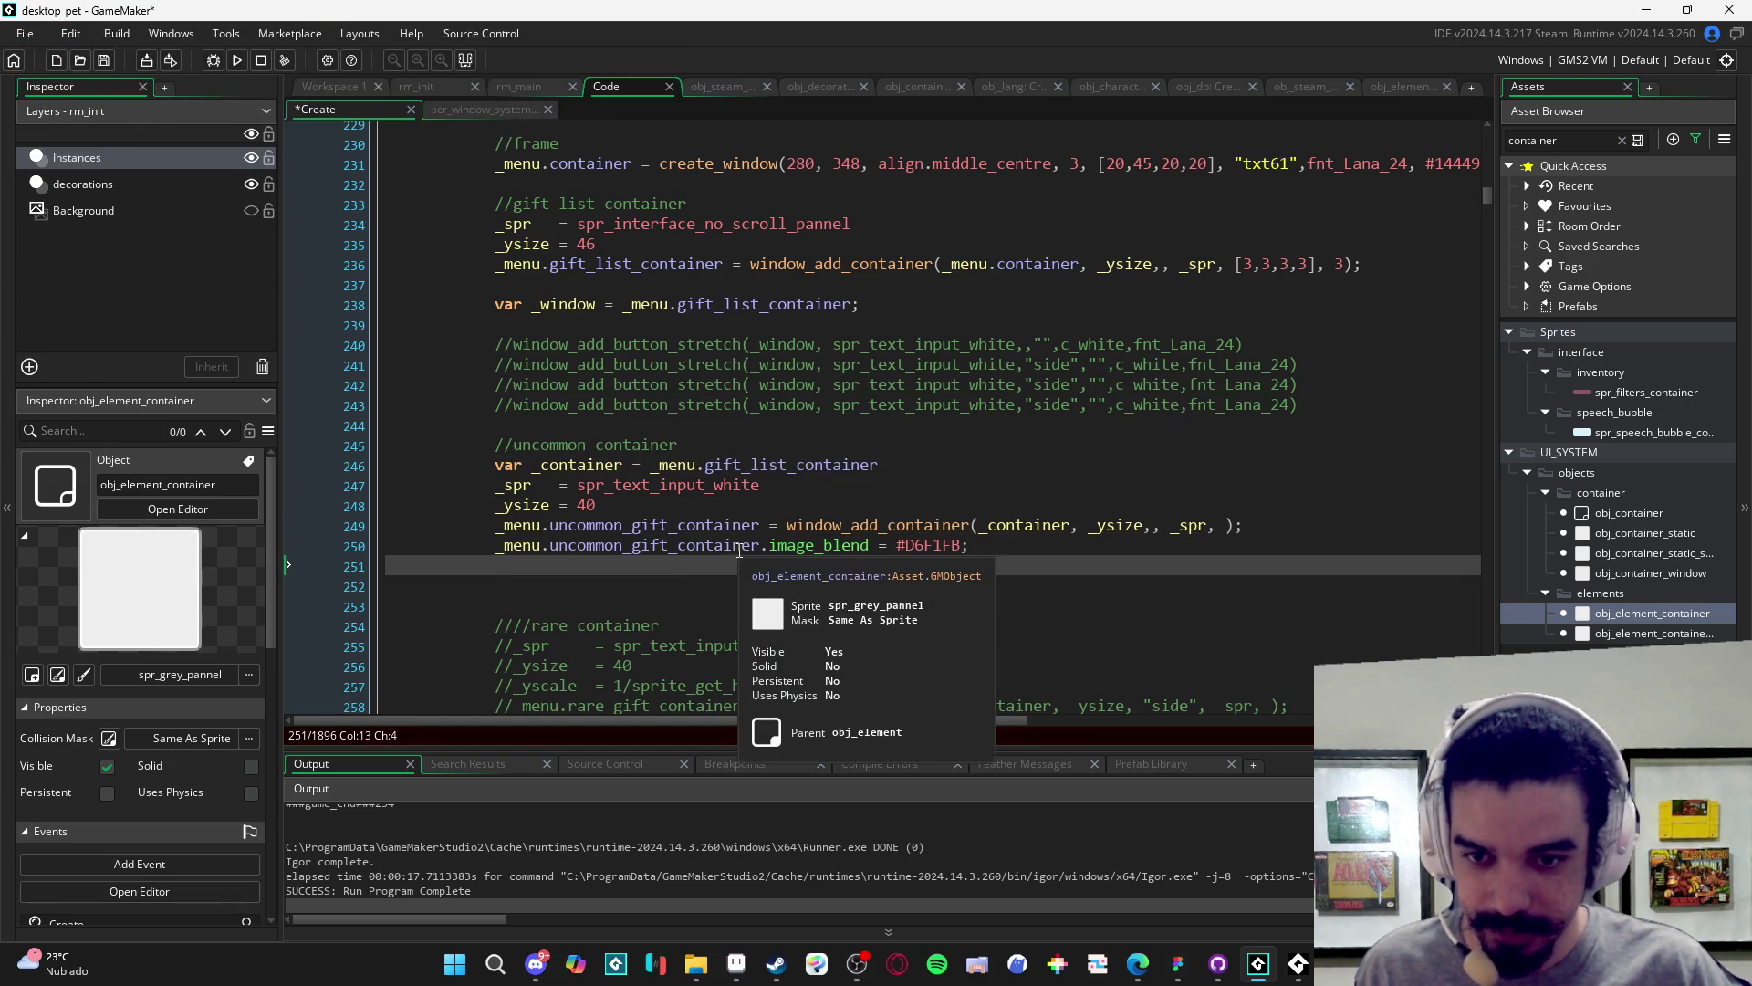
pyautogui.write('s')
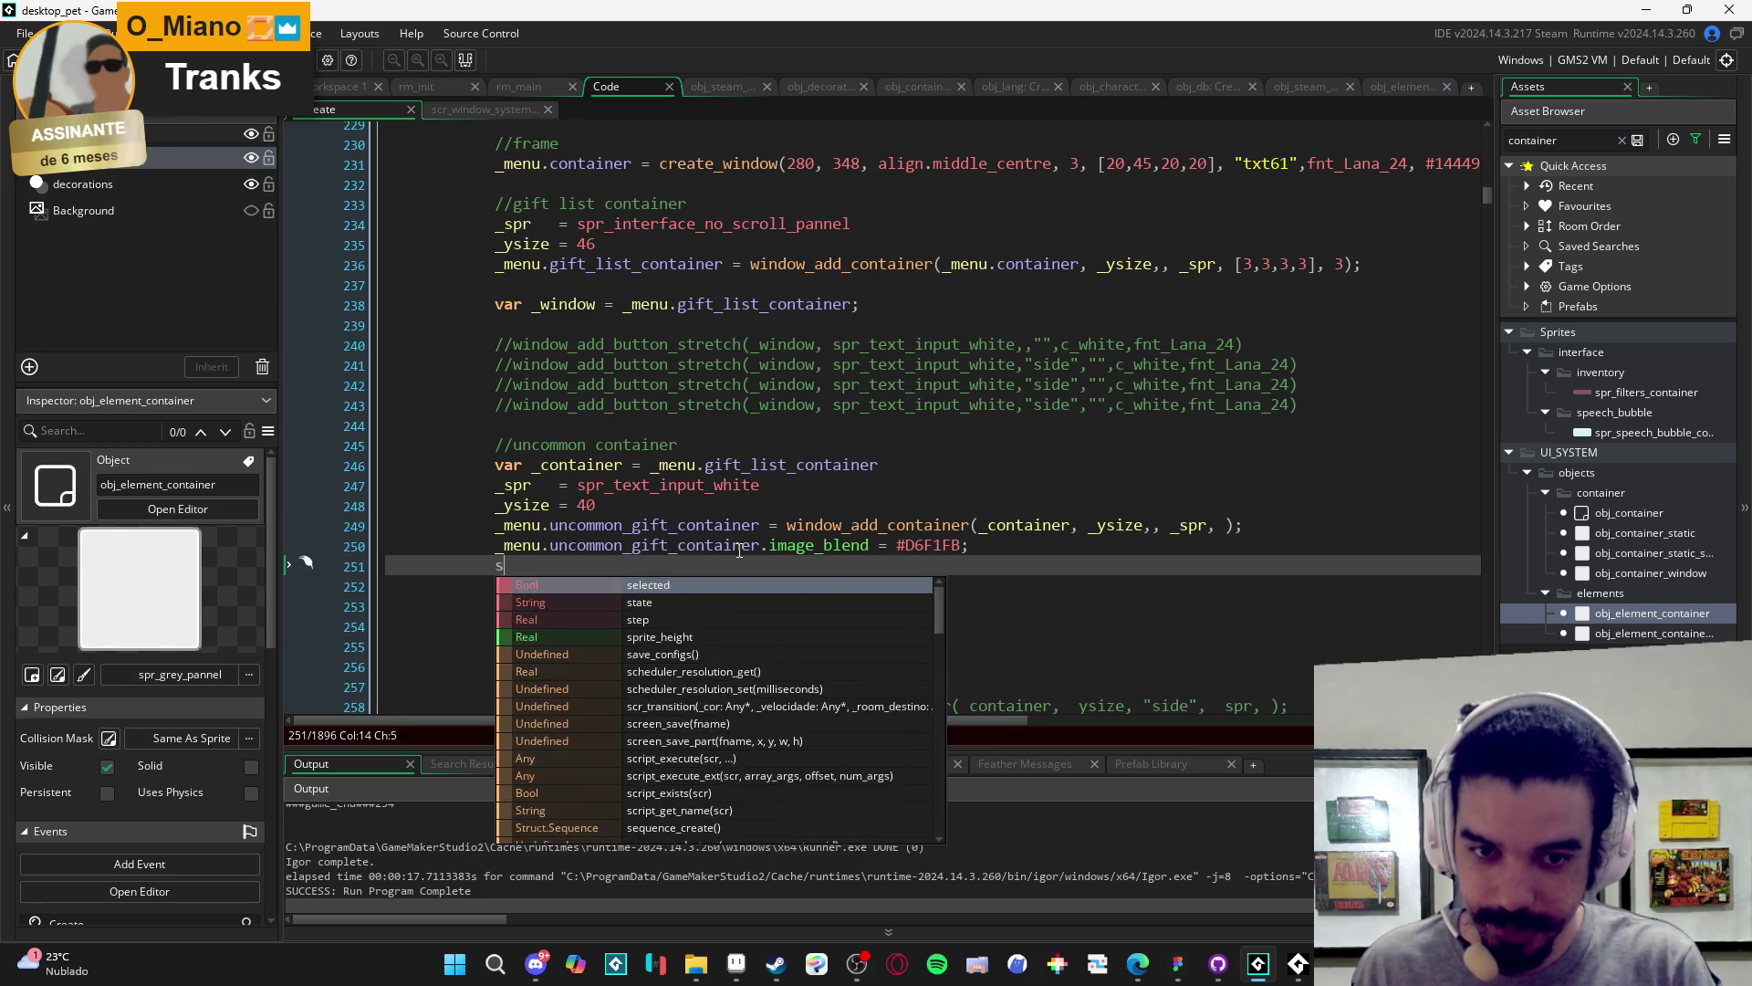
pyautogui.write('h_wmeme')
pyautogui.press('Return')
pyautogui.write('_menu.uncommon_gift_container')
pyautogui.write(';')
pyautogui.press('F5')
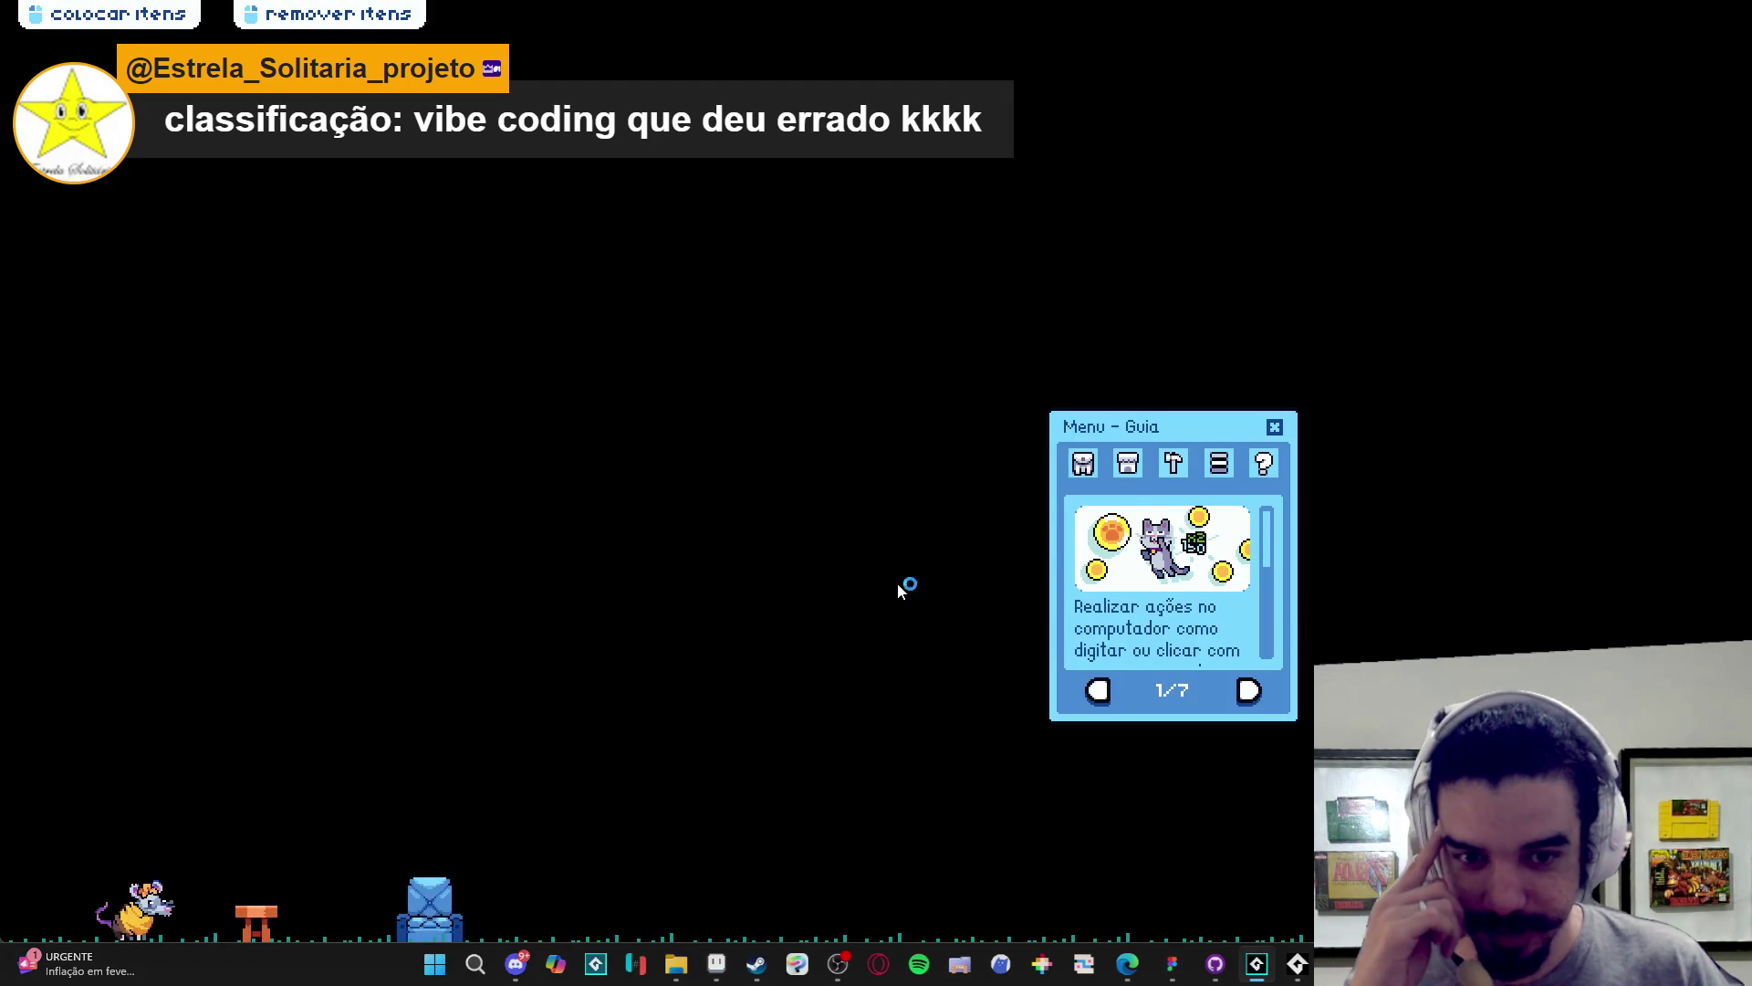
pyautogui.click(1083, 462)
pyautogui.click(1132, 693)
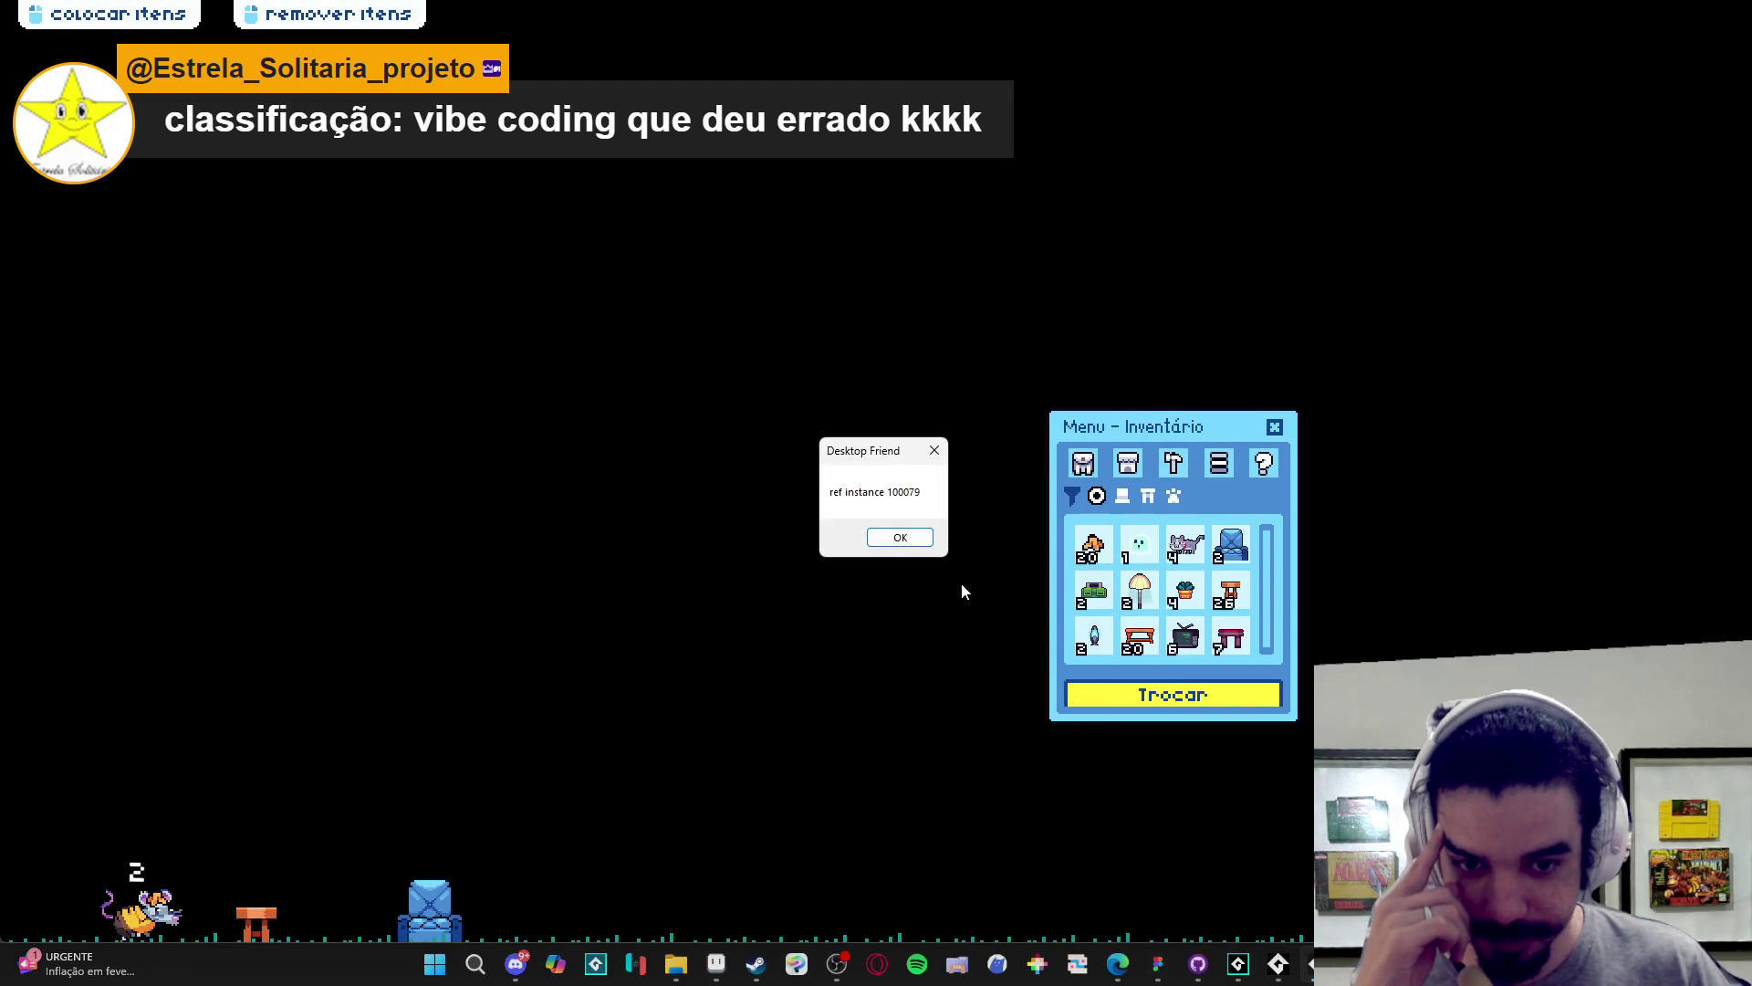
pyautogui.click(906, 540)
pyautogui.rightClick(1187, 839)
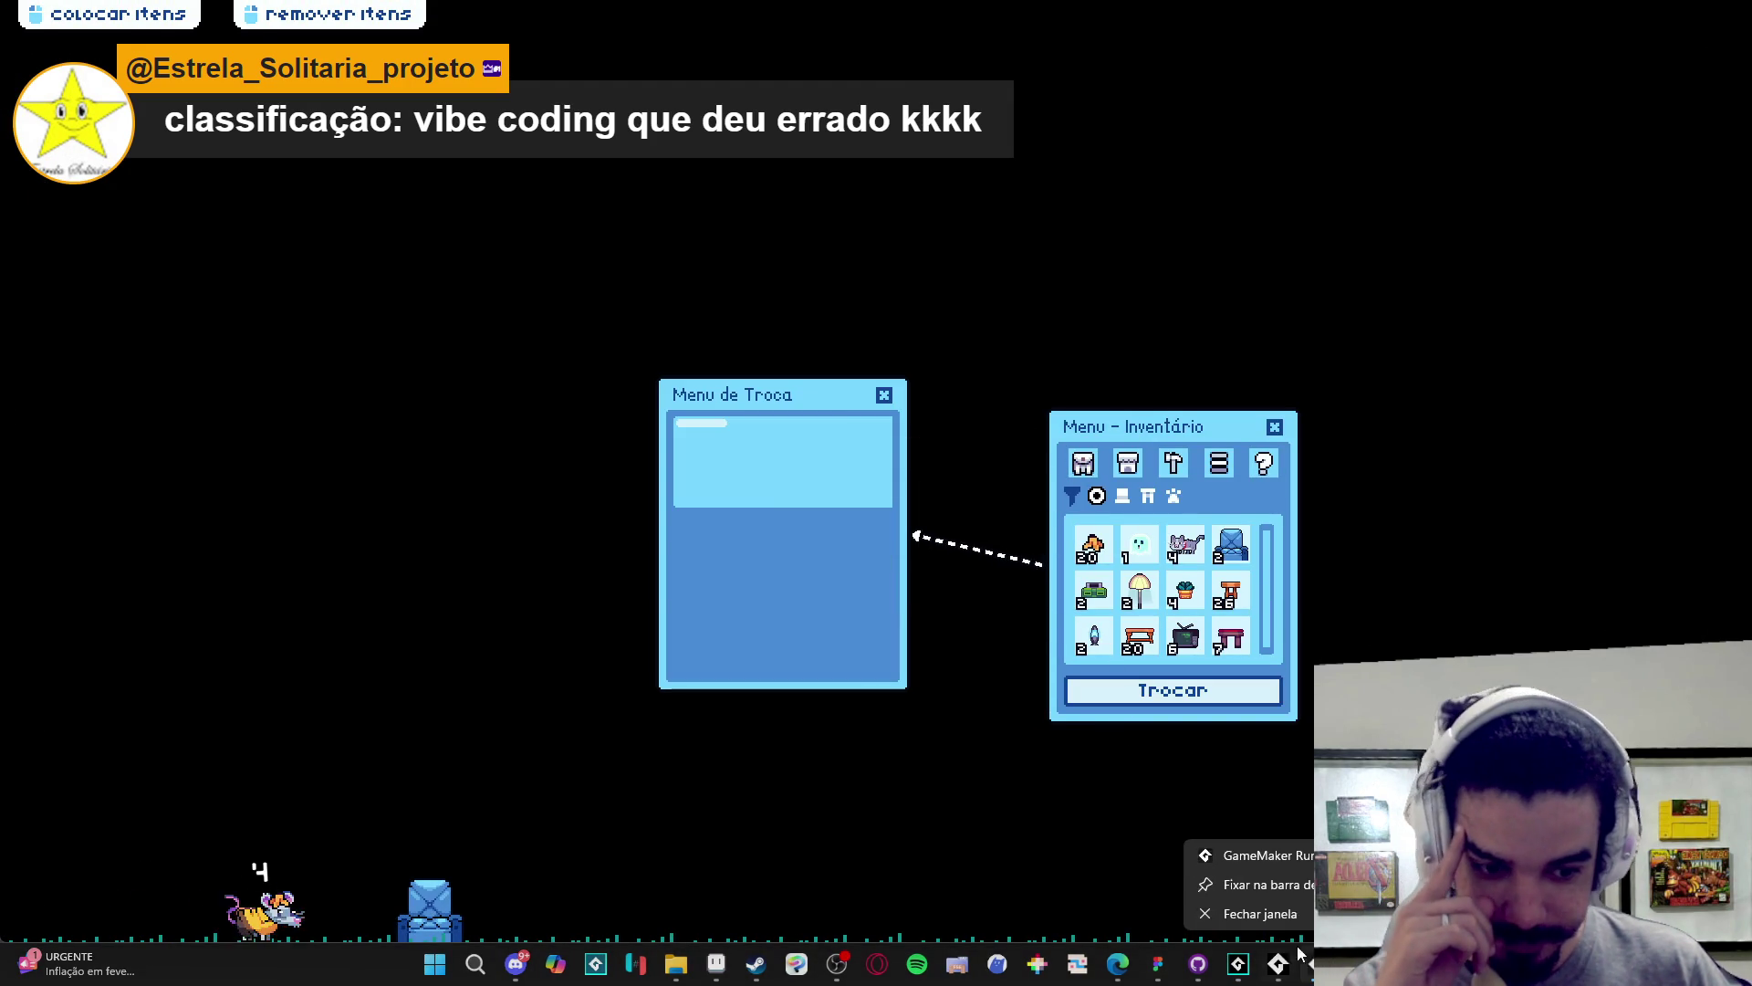
pyautogui.click(1207, 841)
pyautogui.click(849, 566)
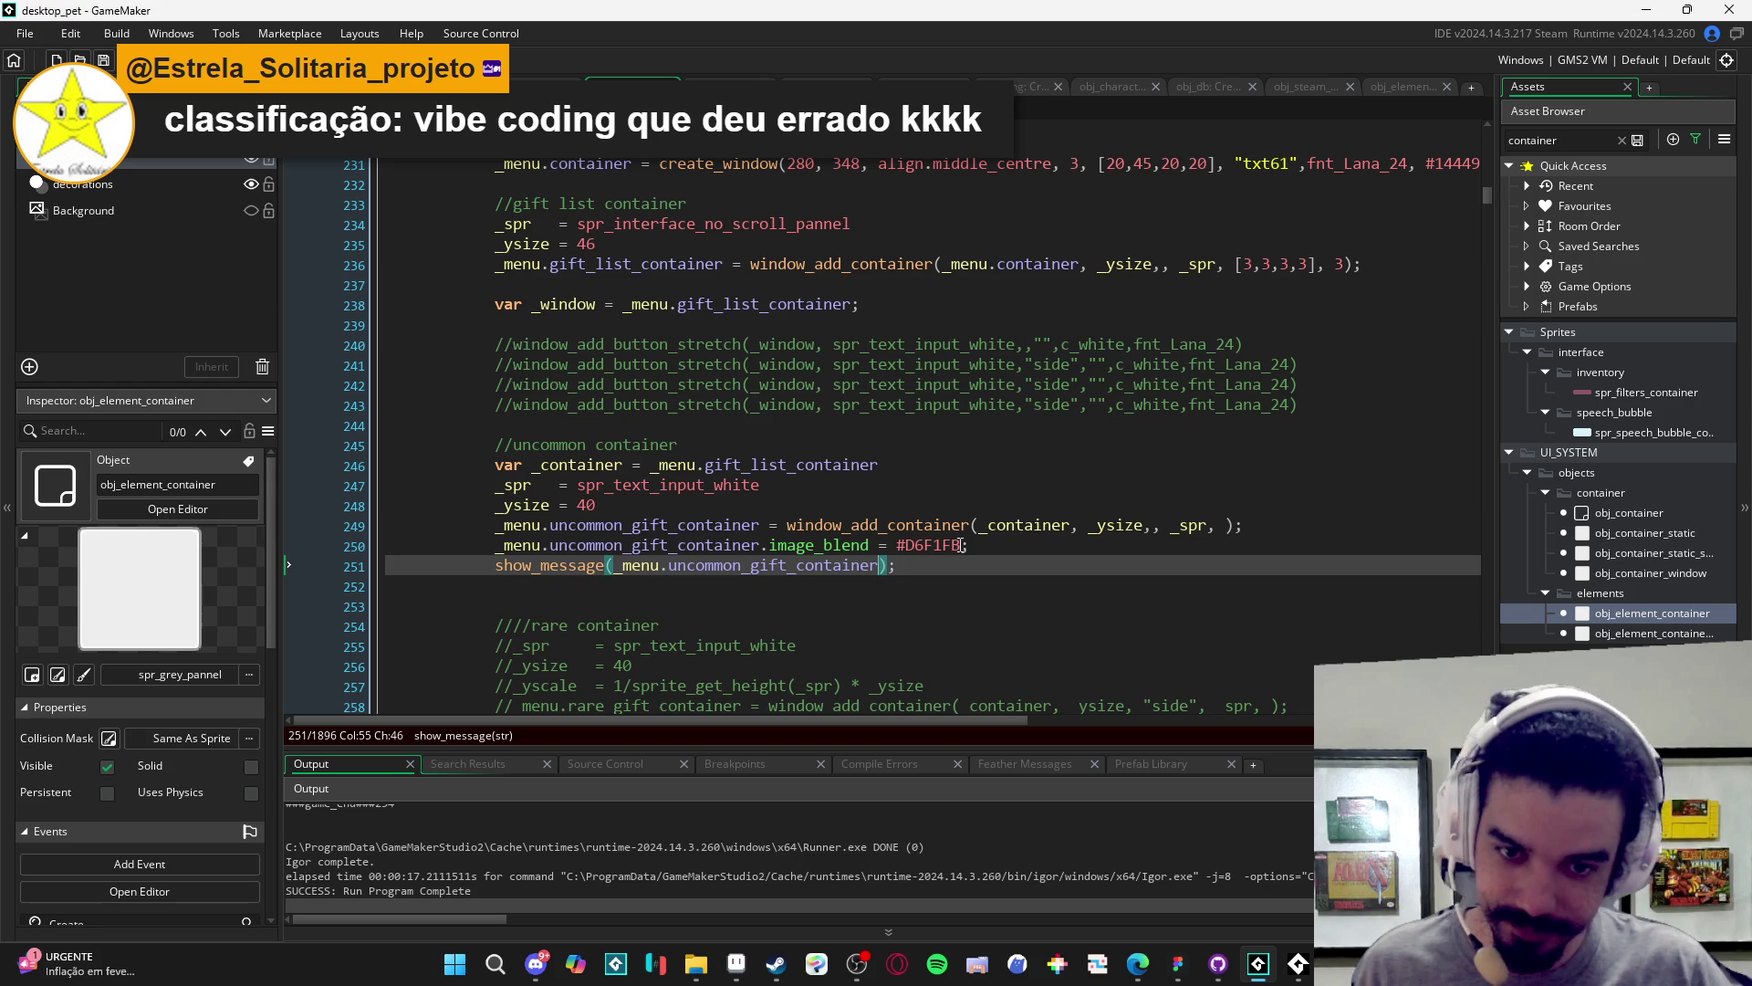
# - Change line 251 to show_message(_menu.uncommon_gift_container.sprite_height); and rebuild the game
pyautogui.write('.sprite_')
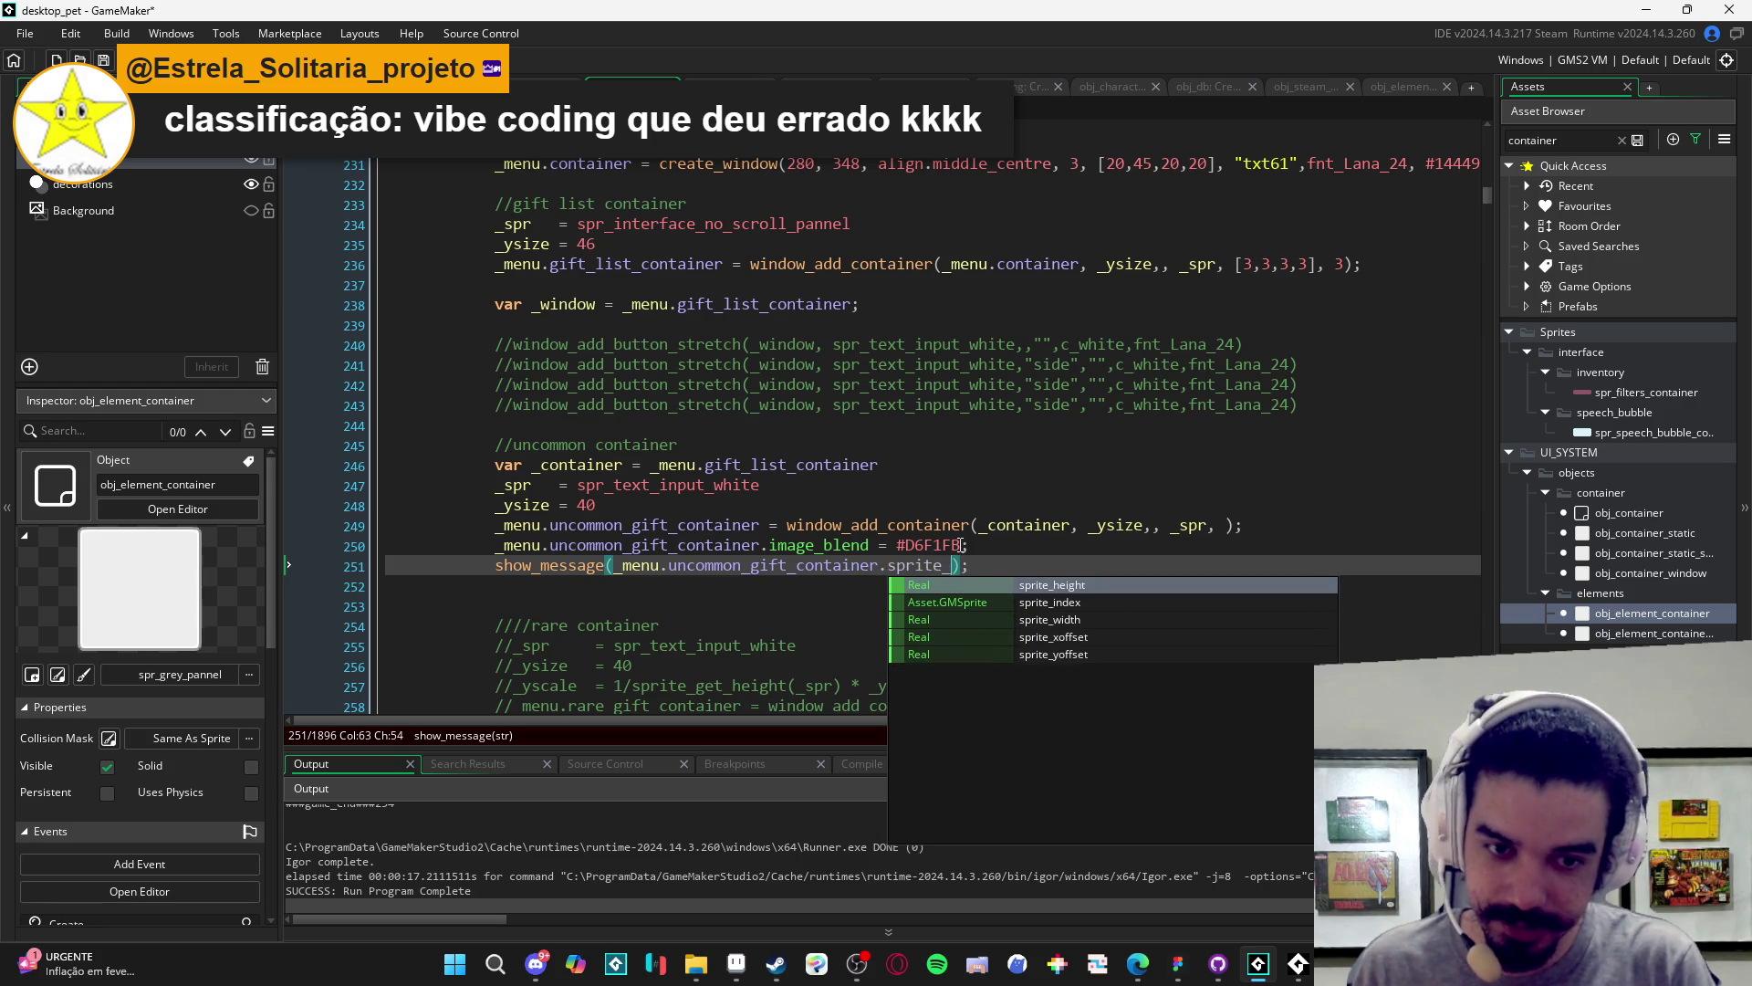
pyautogui.press('Down')
pyautogui.press('Return')
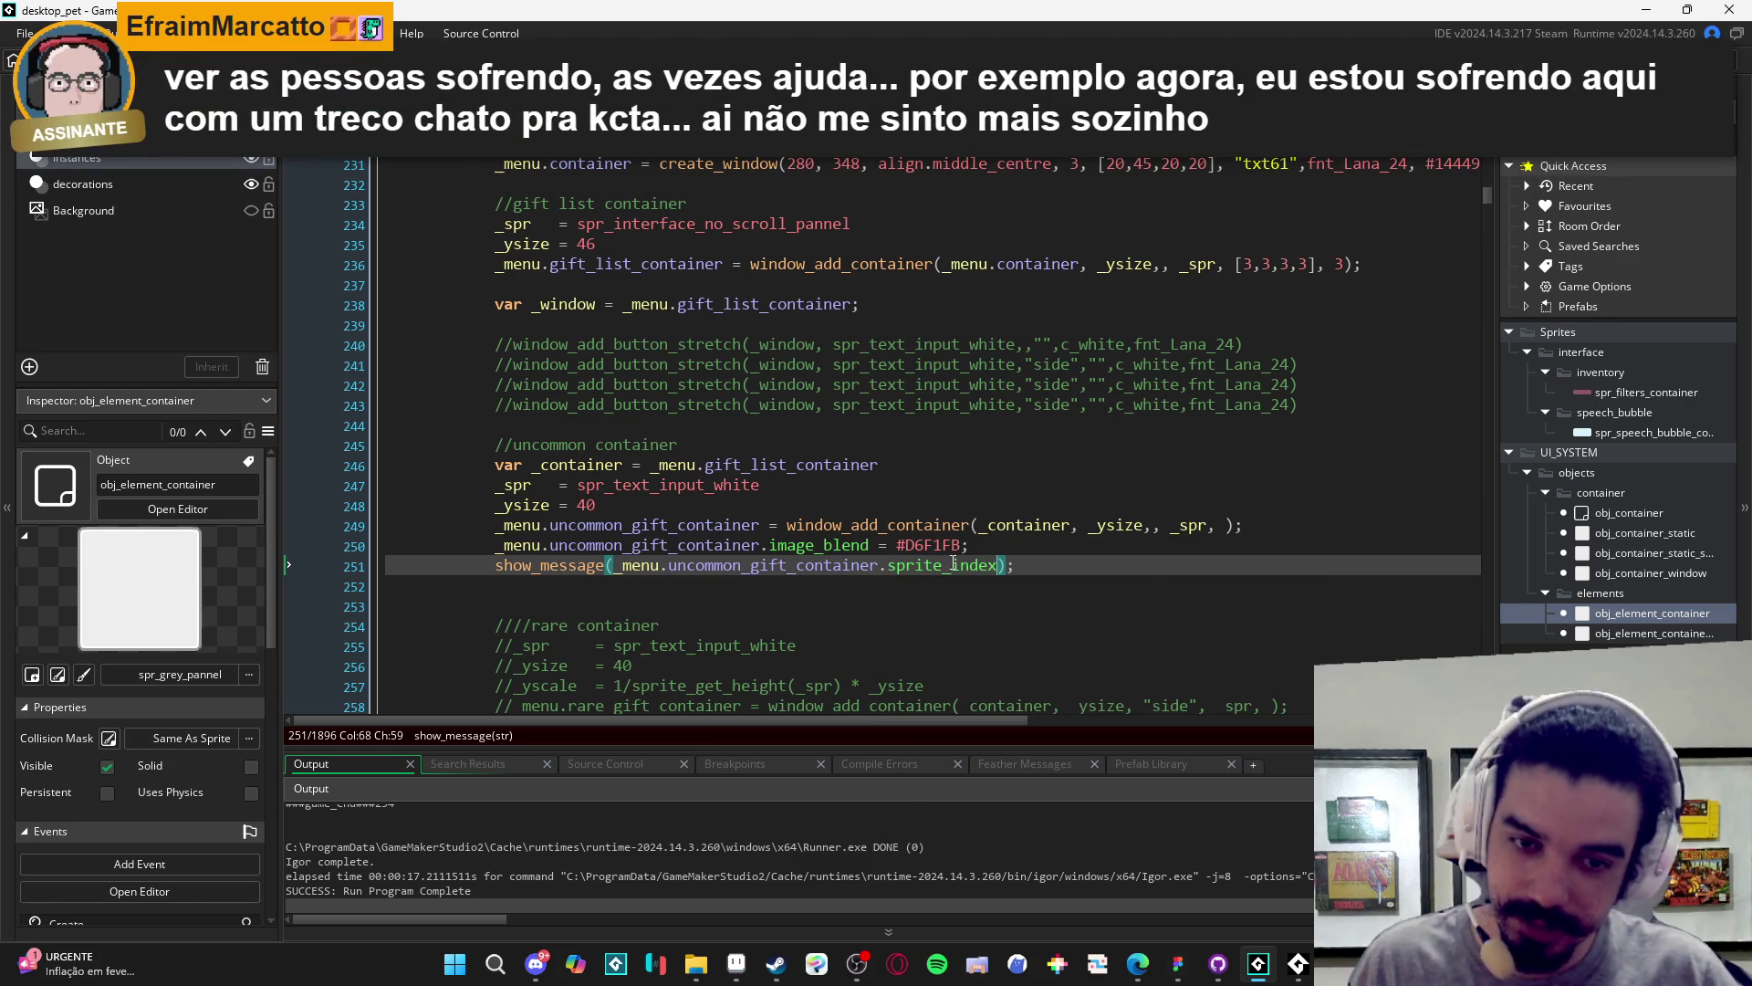
pyautogui.press('BackSpace')
pyautogui.press('BackSpace')
pyautogui.press('BackSpace')
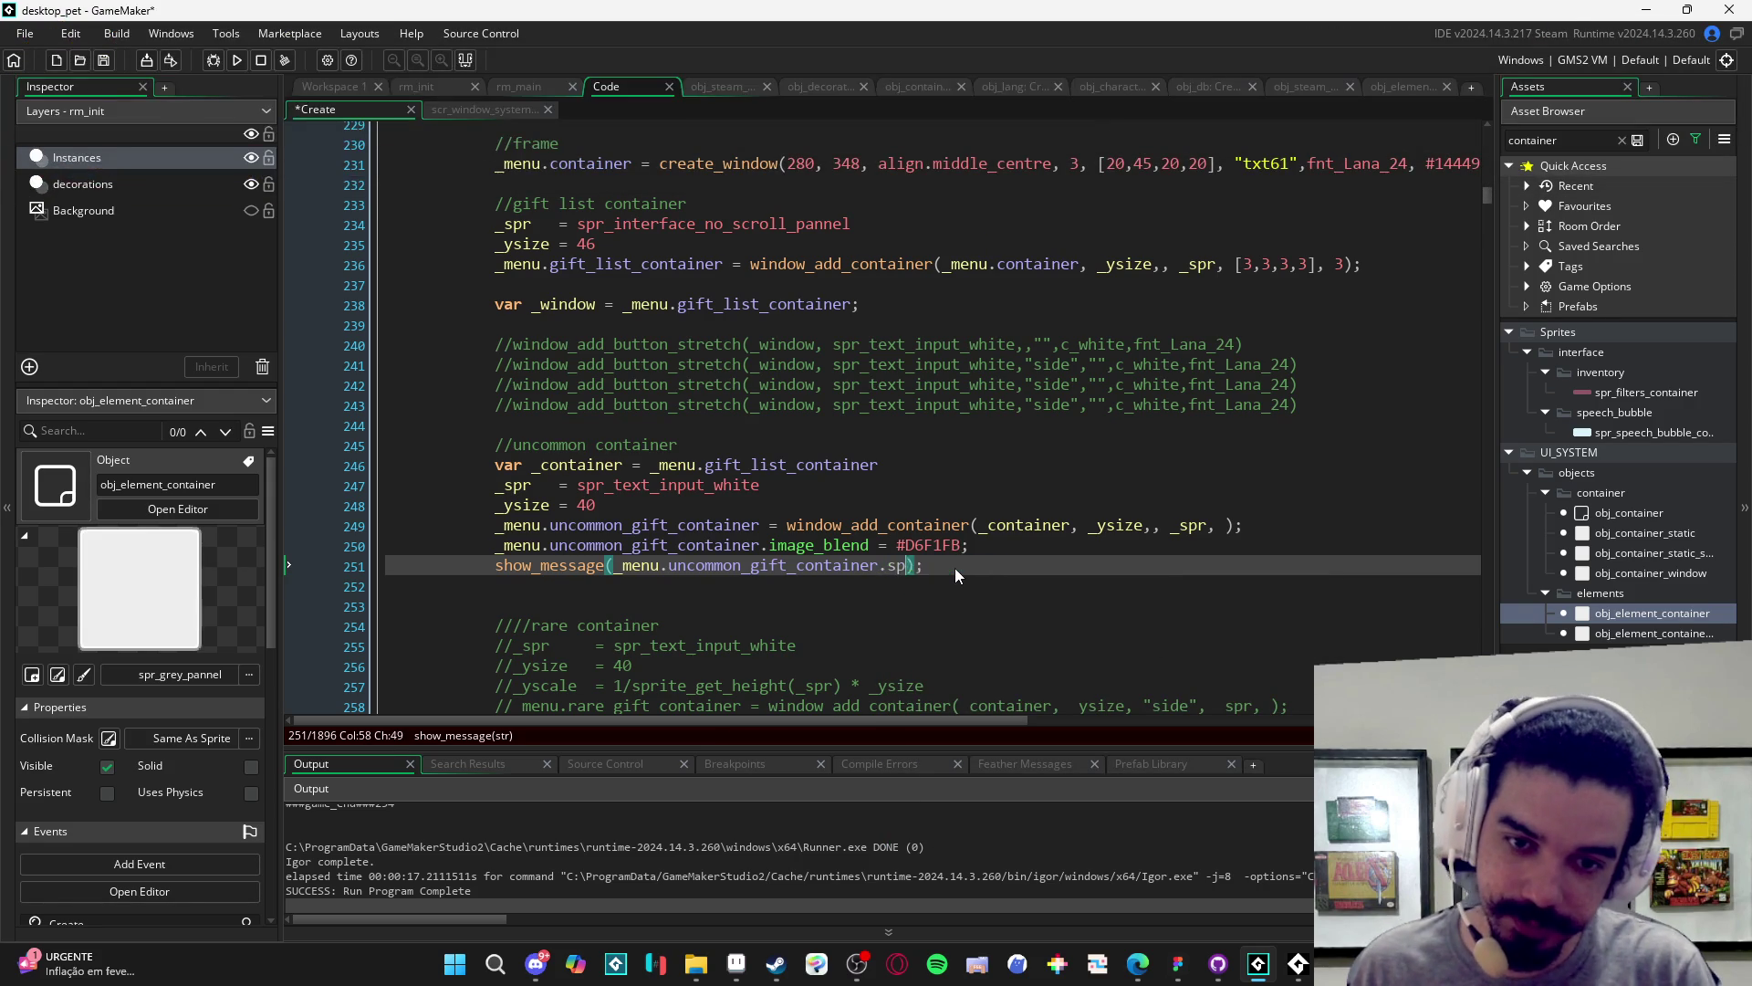
pyautogui.write('rite_h')
pyautogui.press('Return')
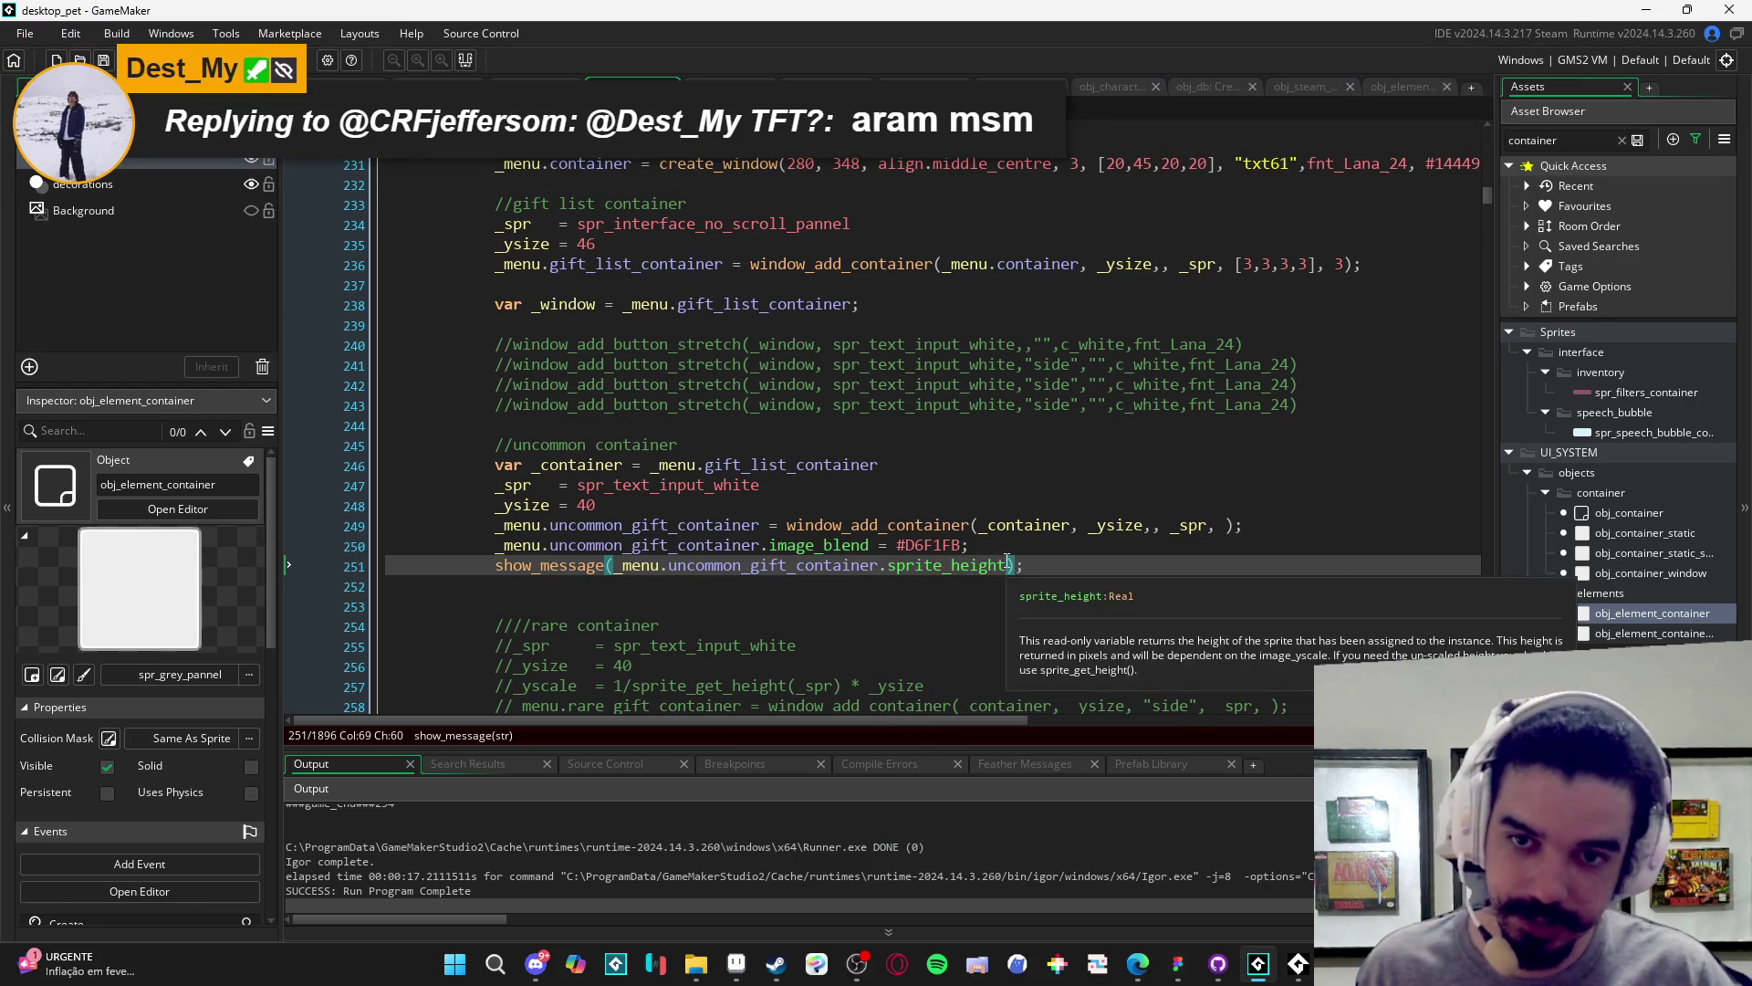
pyautogui.scroll(1, 1036, 615)
pyautogui.press('F5')
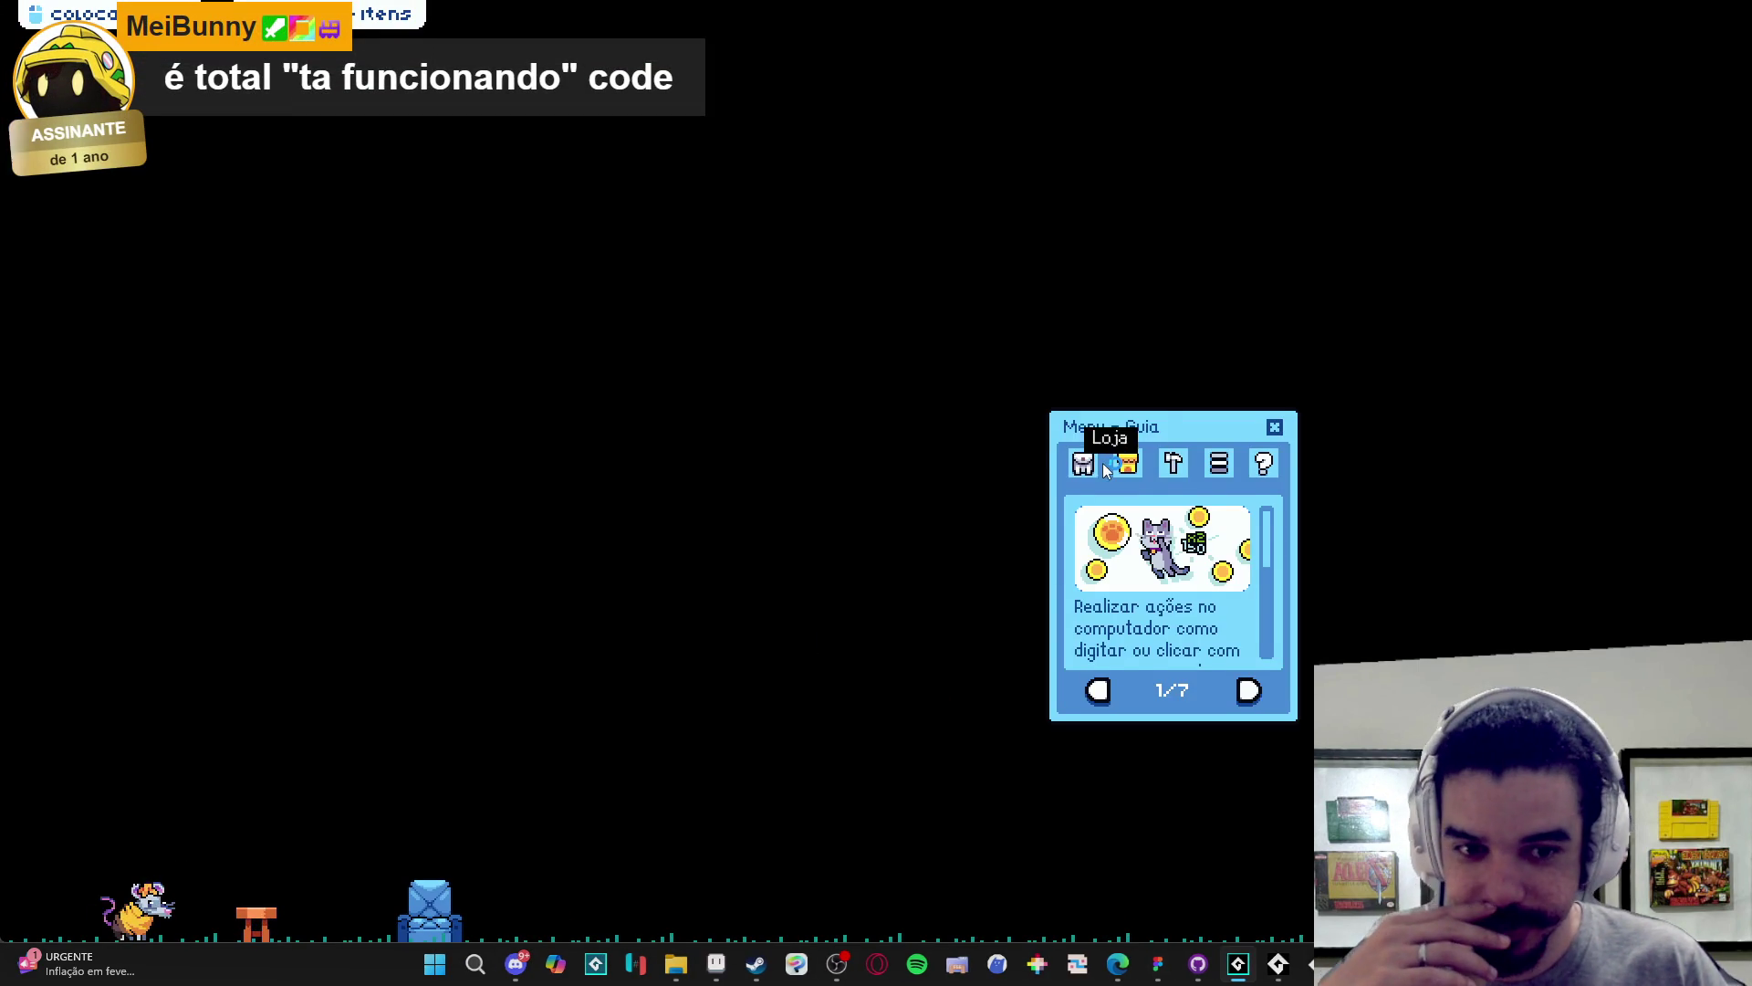
pyautogui.click(1127, 463)
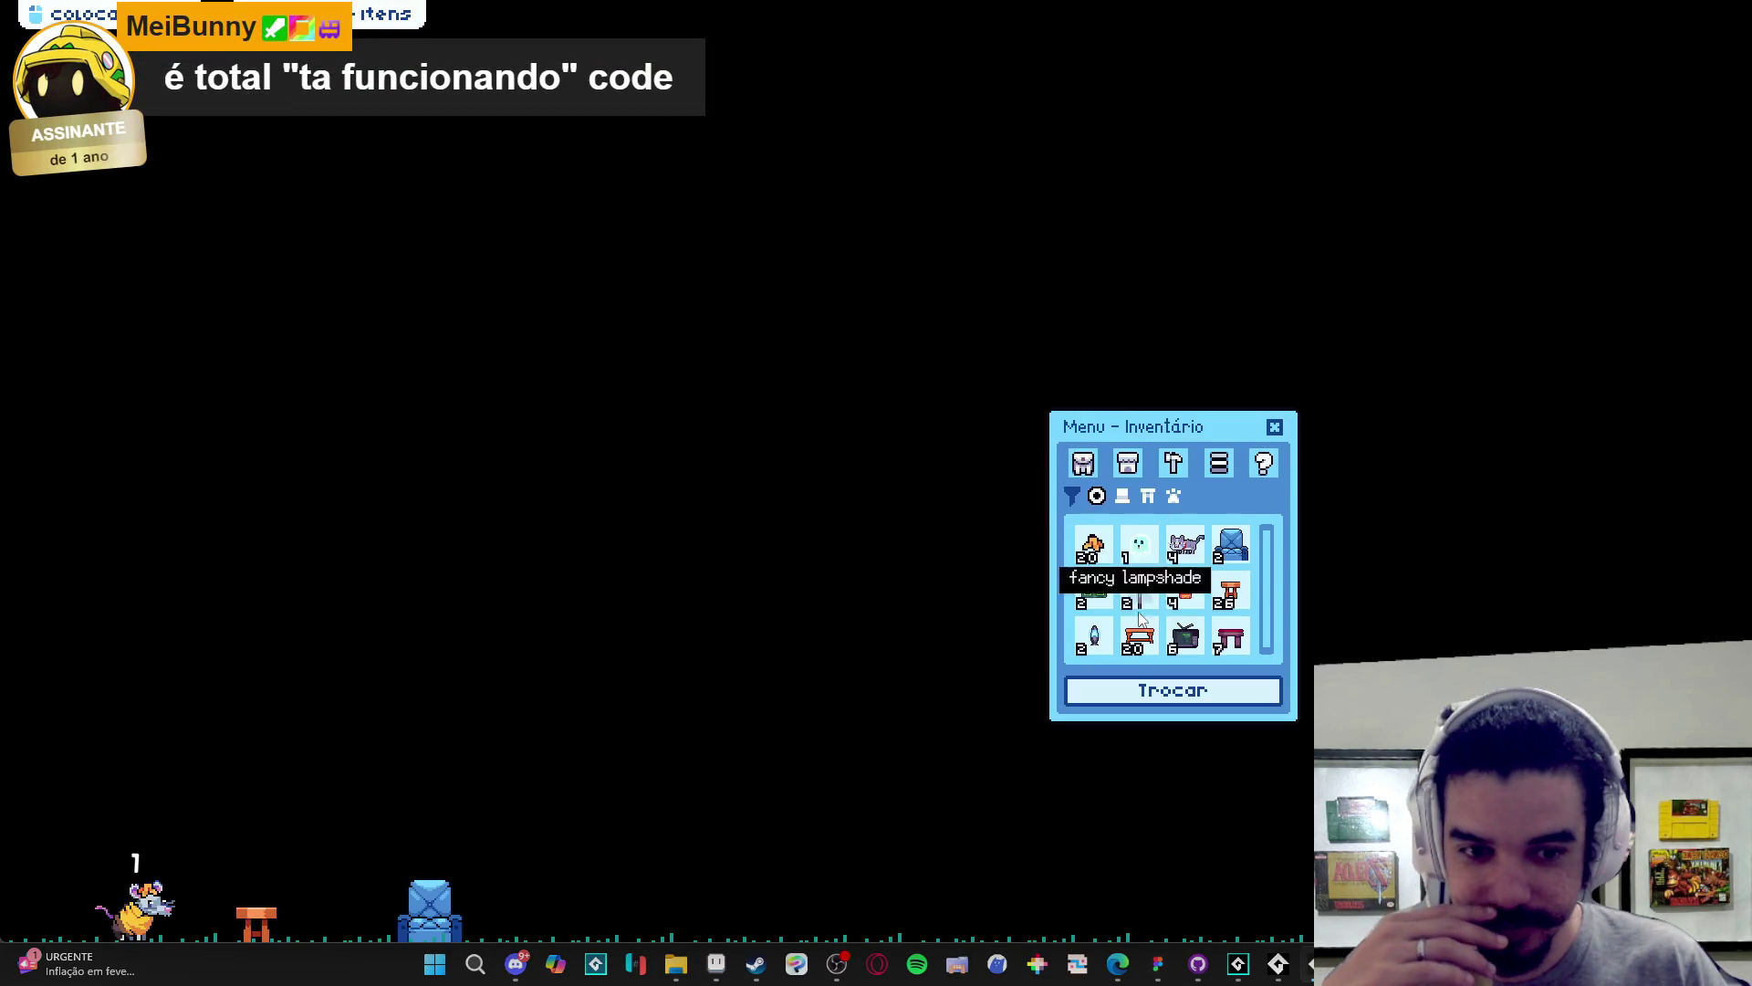
pyautogui.click(1166, 693)
pyautogui.click(920, 544)
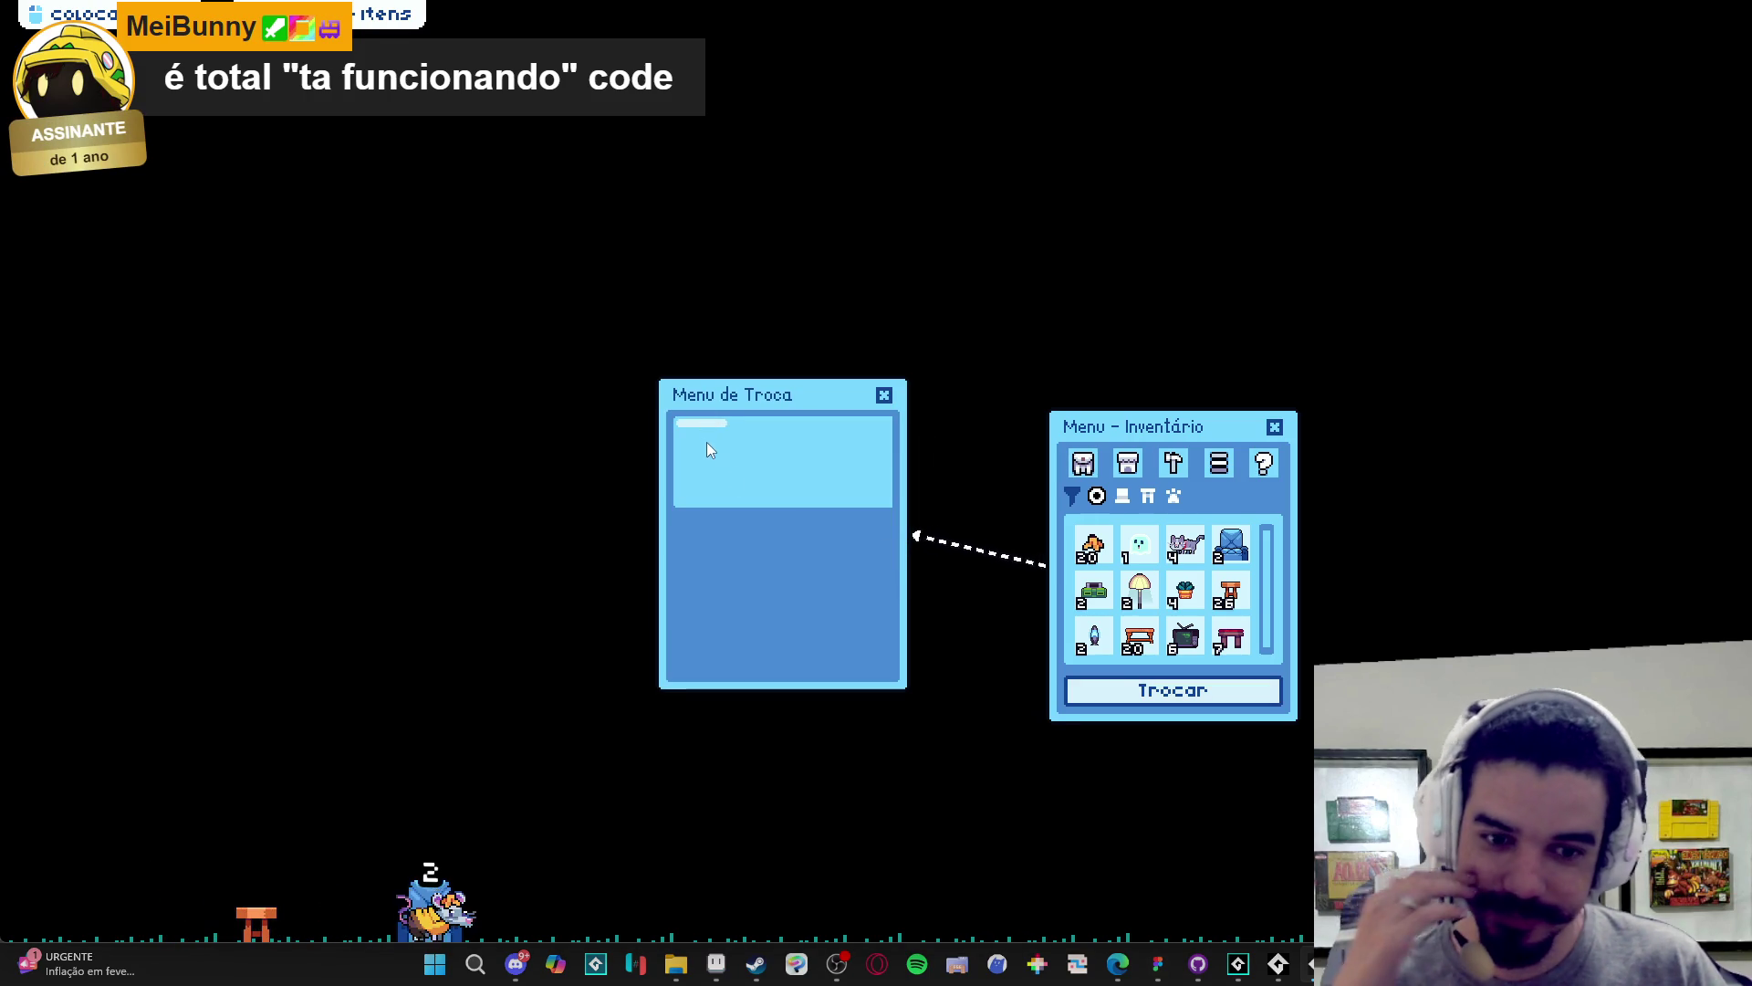
pyautogui.rightClick(1308, 963)
pyautogui.click(1260, 917)
pyautogui.scroll(-10, 759, 526)
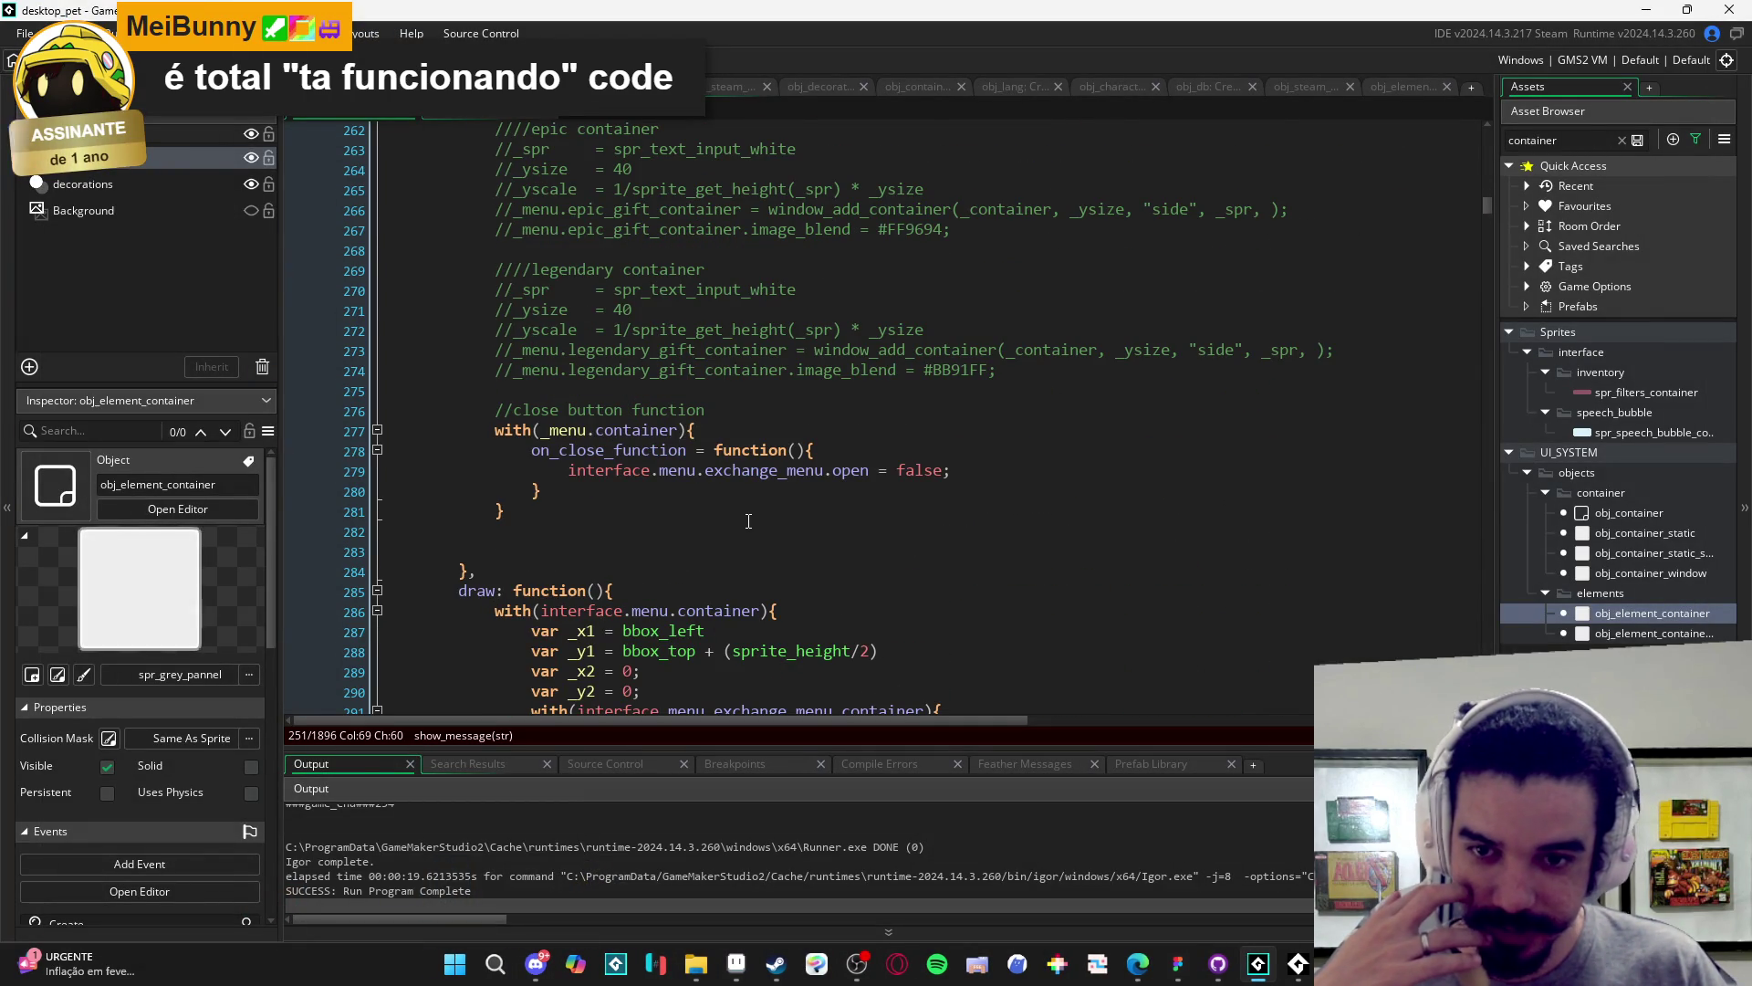
# - Review the debug call on line 251, then open obj_element_container from the Asset Browser
pyautogui.scroll(10, 748, 521)
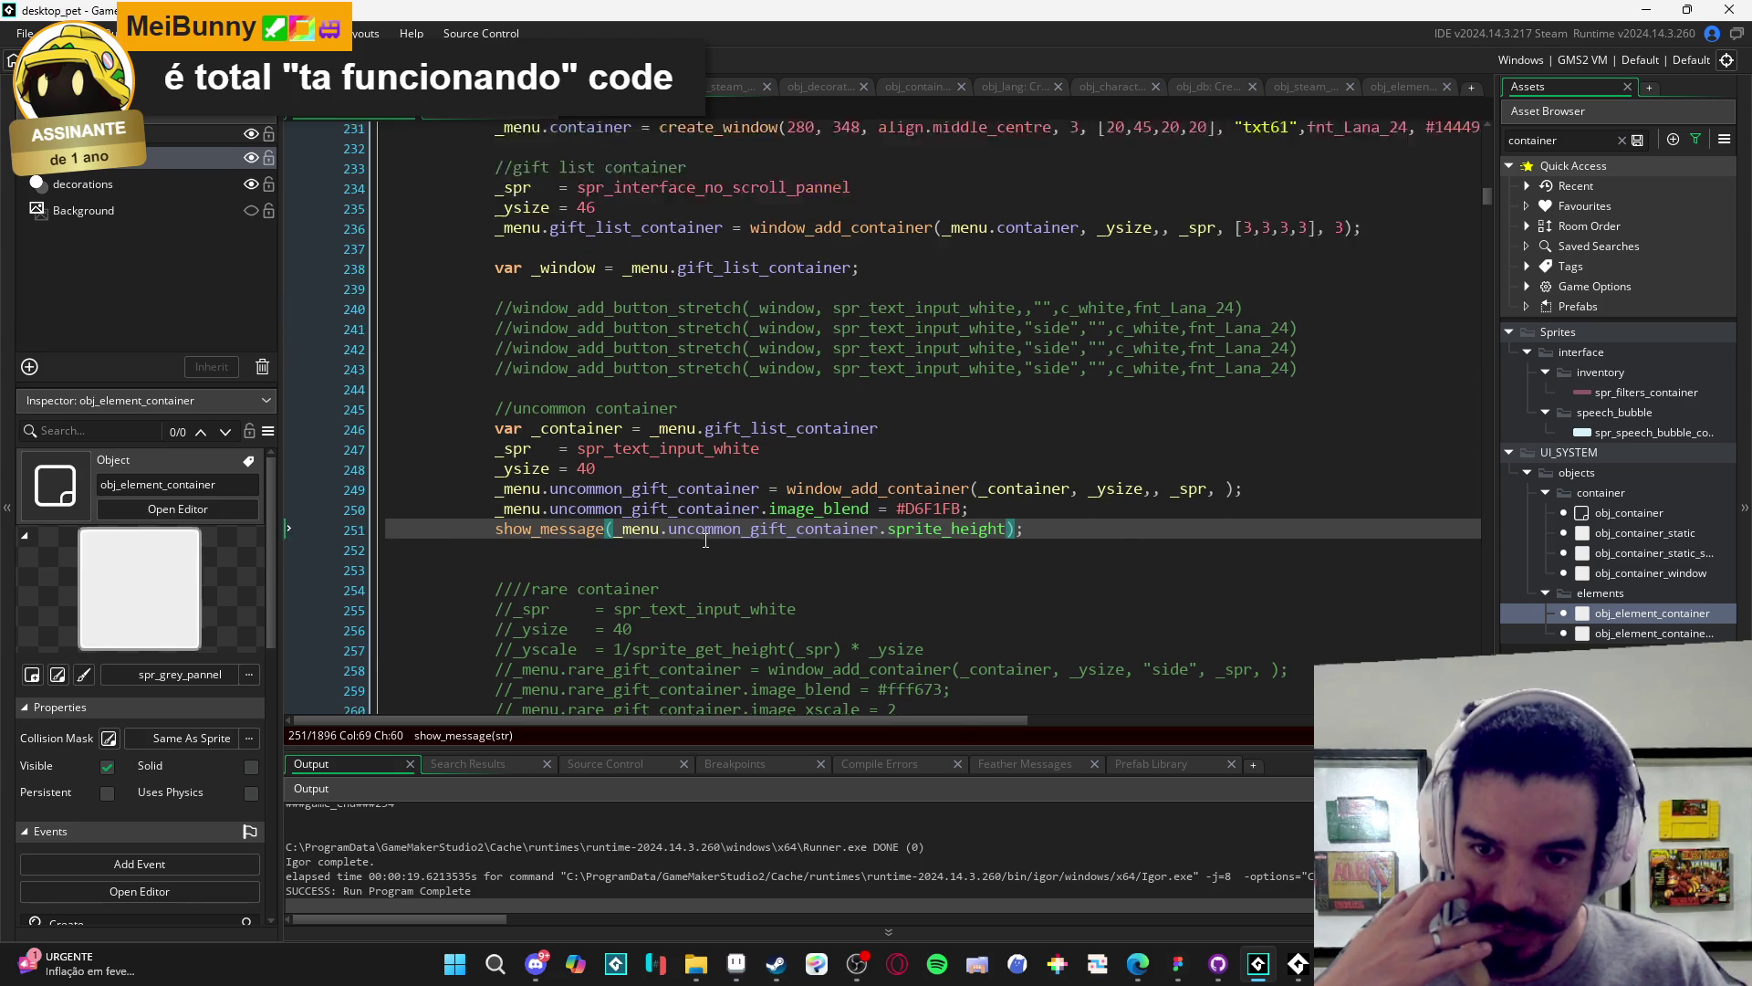
pyautogui.scroll(1, 705, 540)
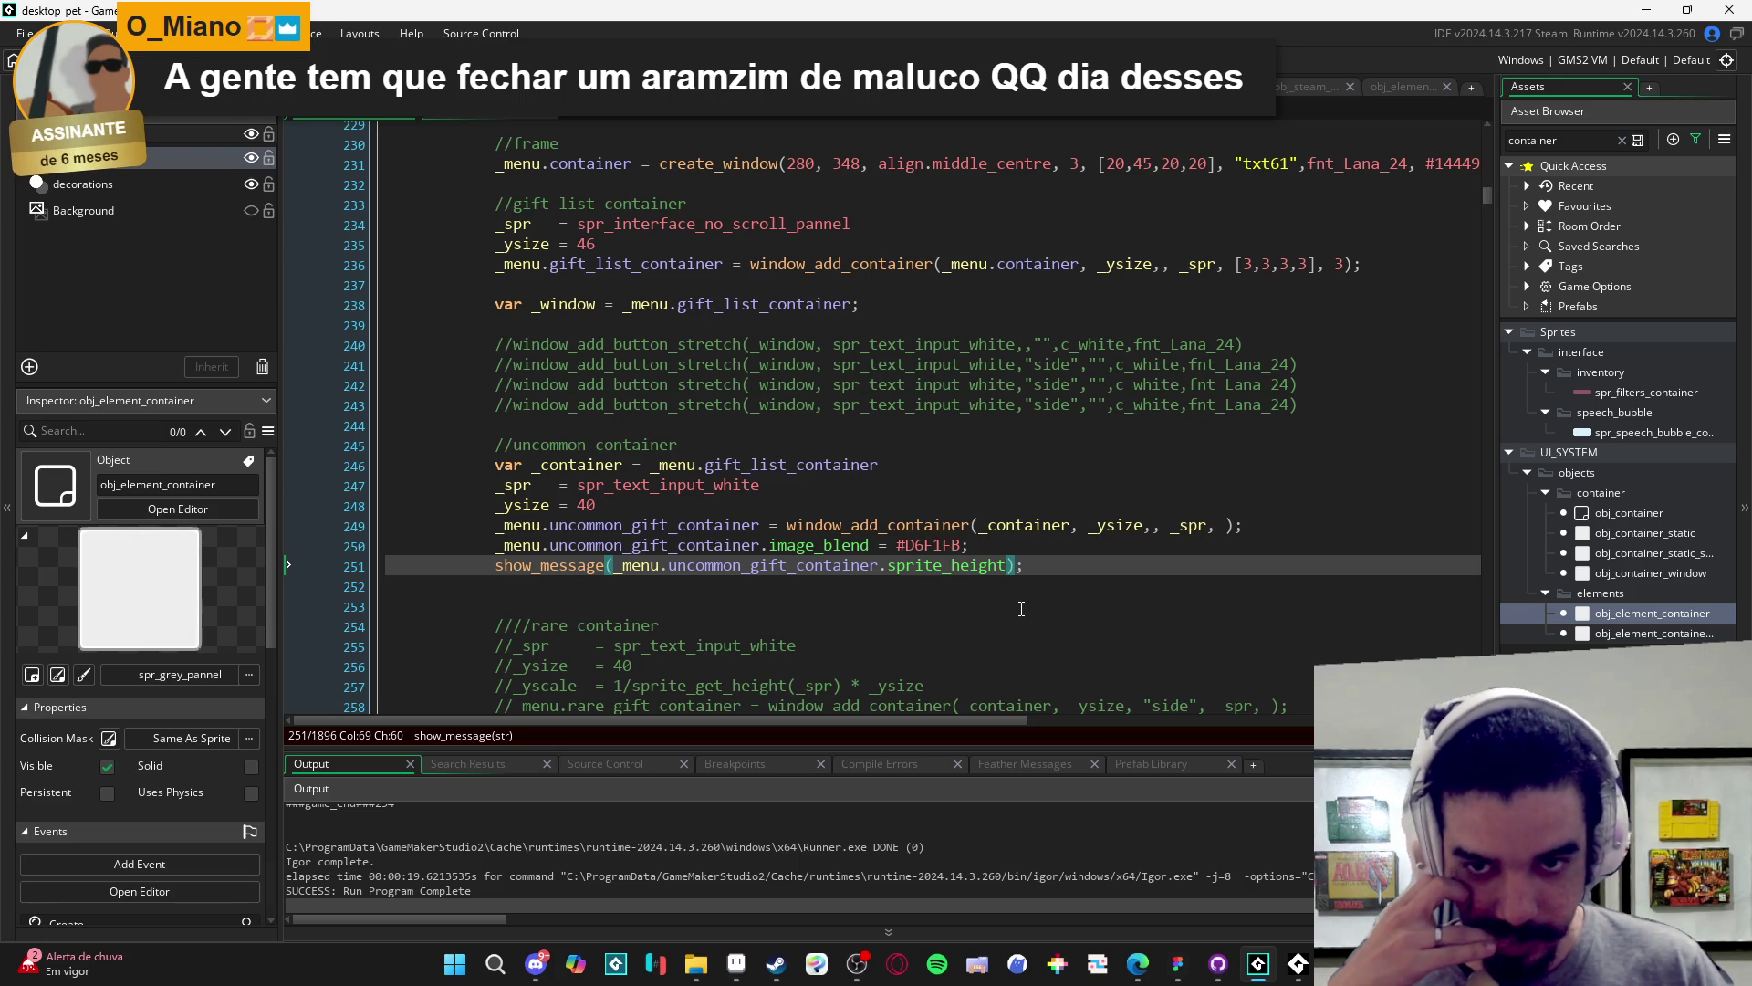
pyautogui.moveTo(1030, 566); pyautogui.dragTo(489, 572)
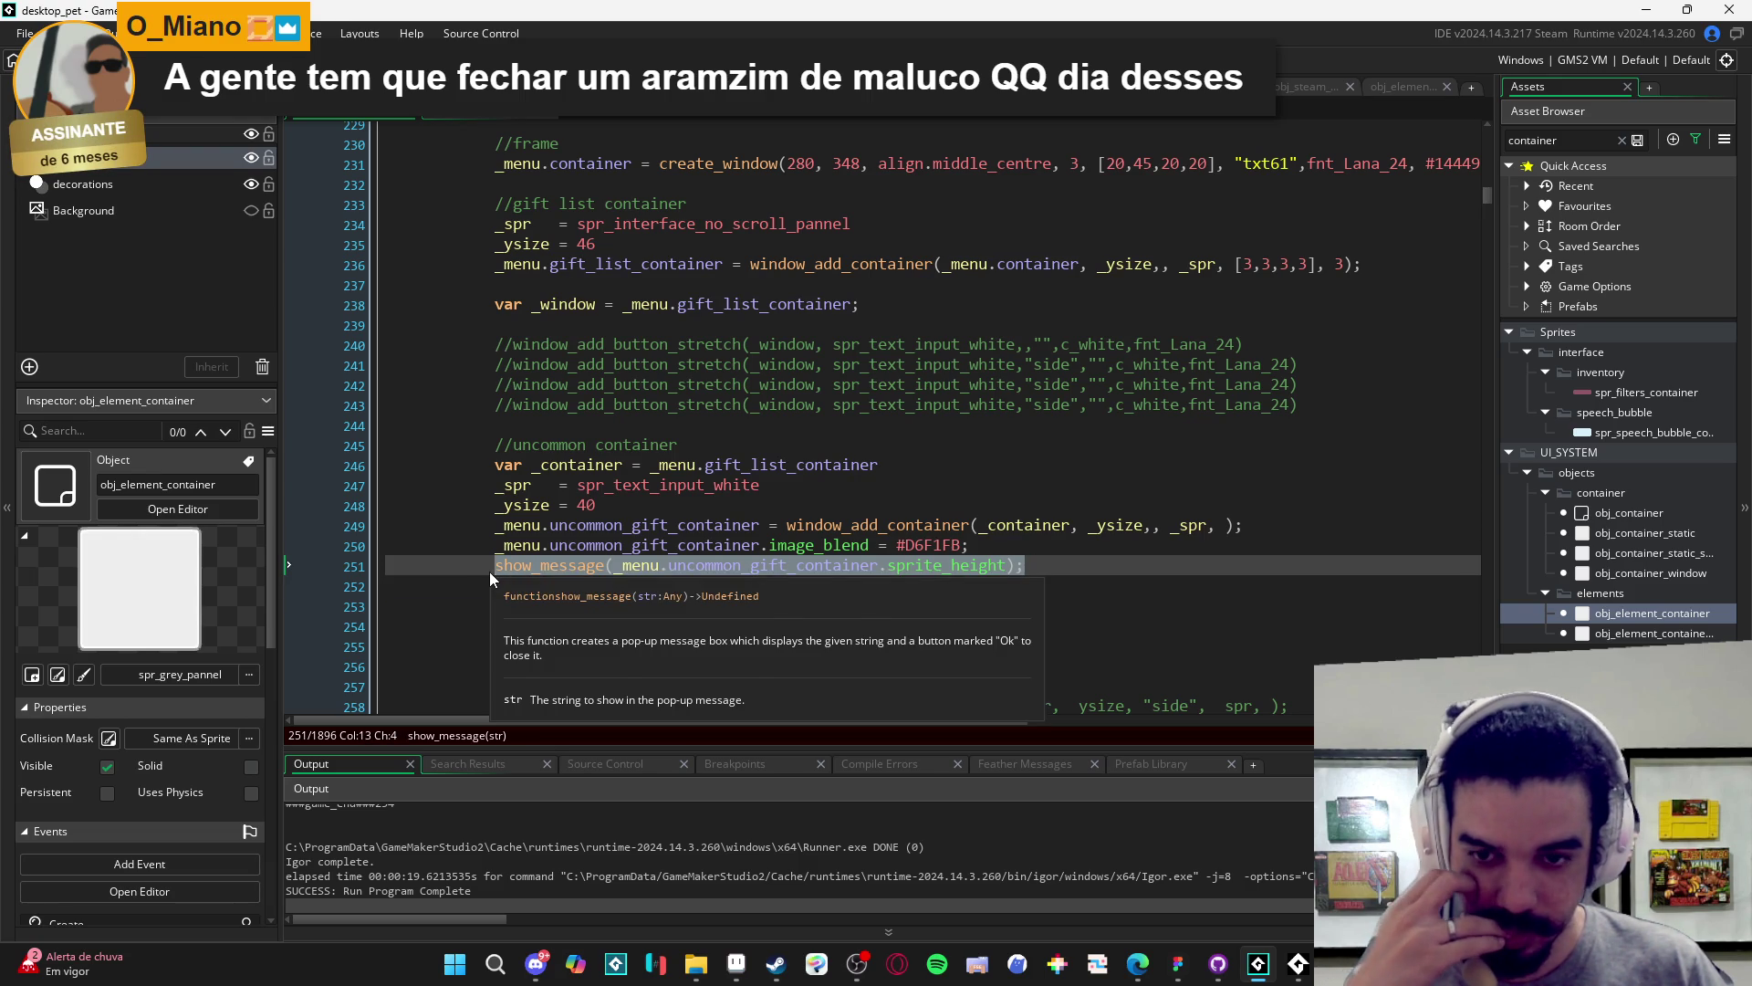
pyautogui.scroll(-1, 983, 593)
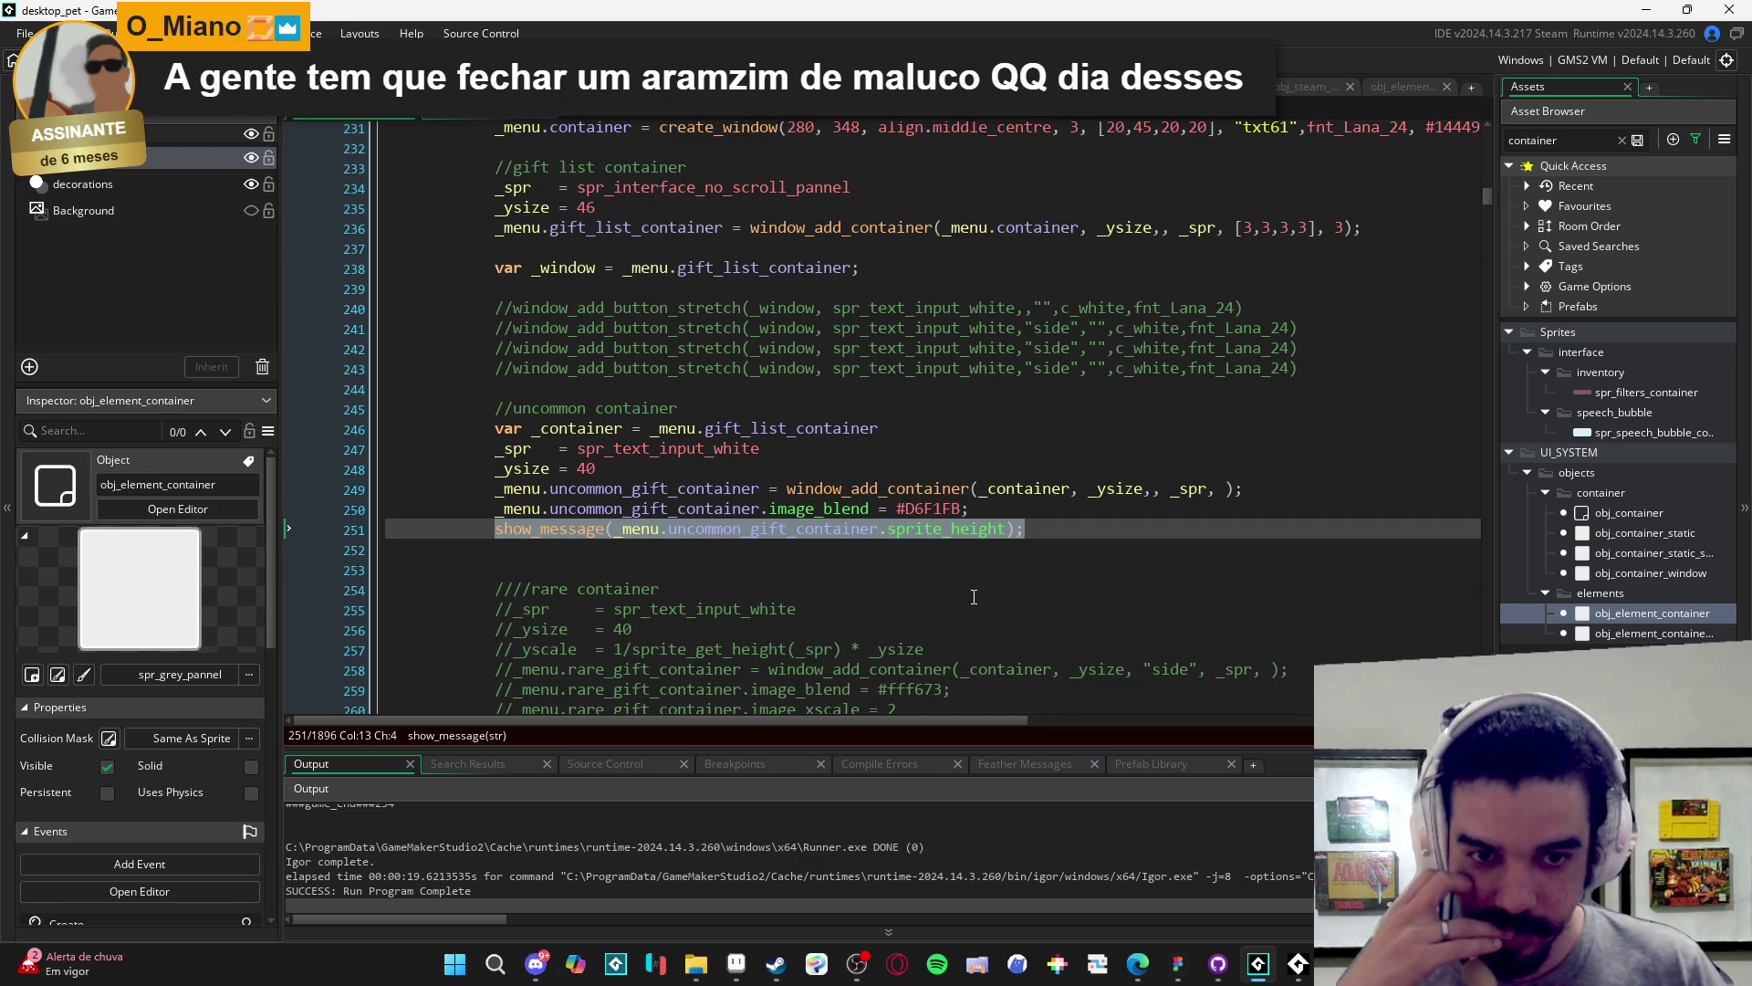
pyautogui.click(1014, 493)
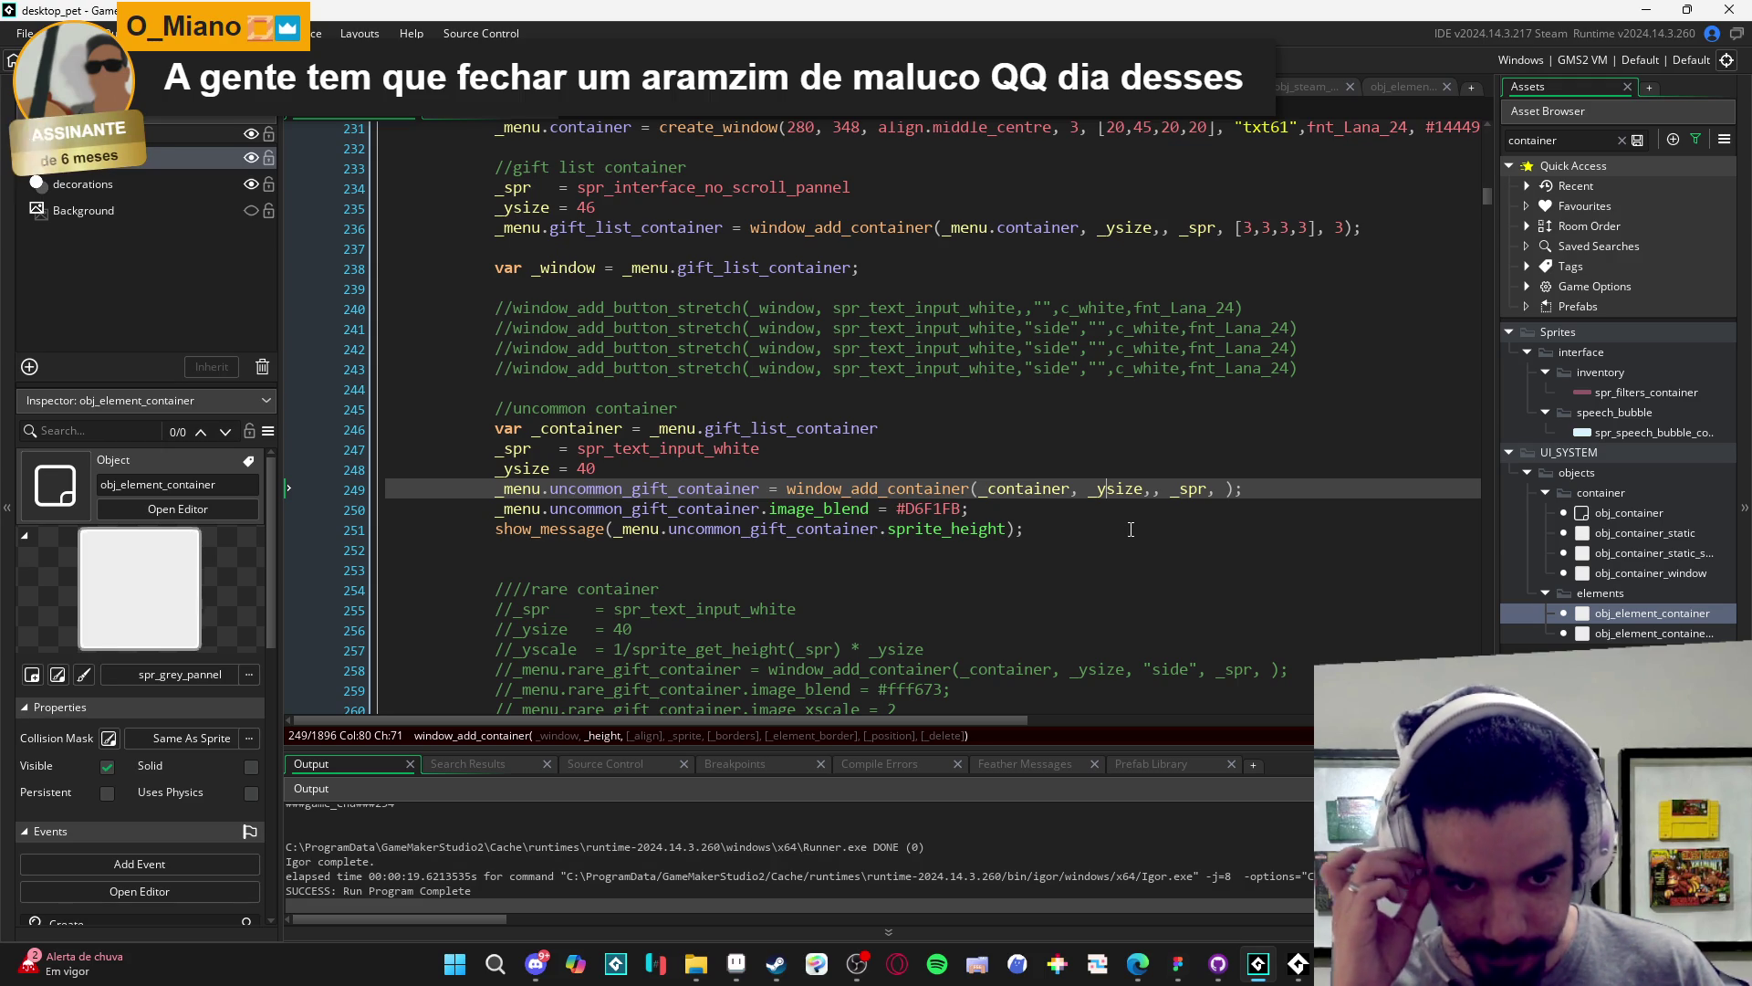
pyautogui.doubleClick(1678, 613)
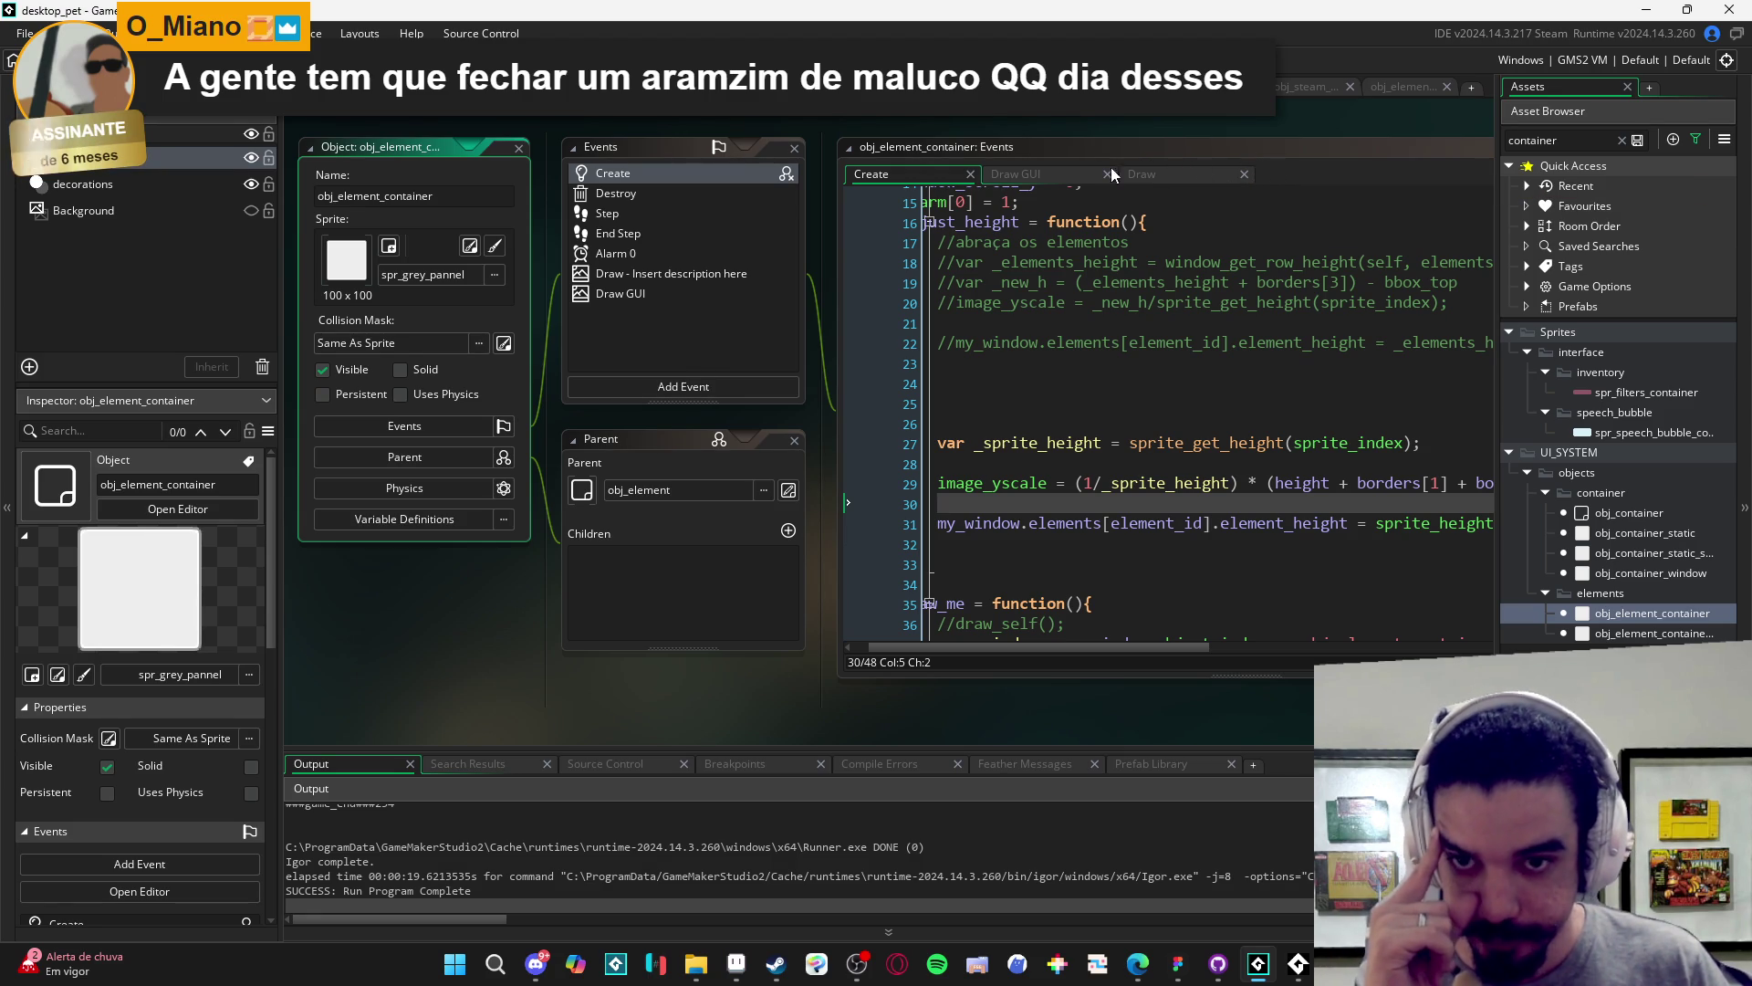
pyautogui.click(892, 645)
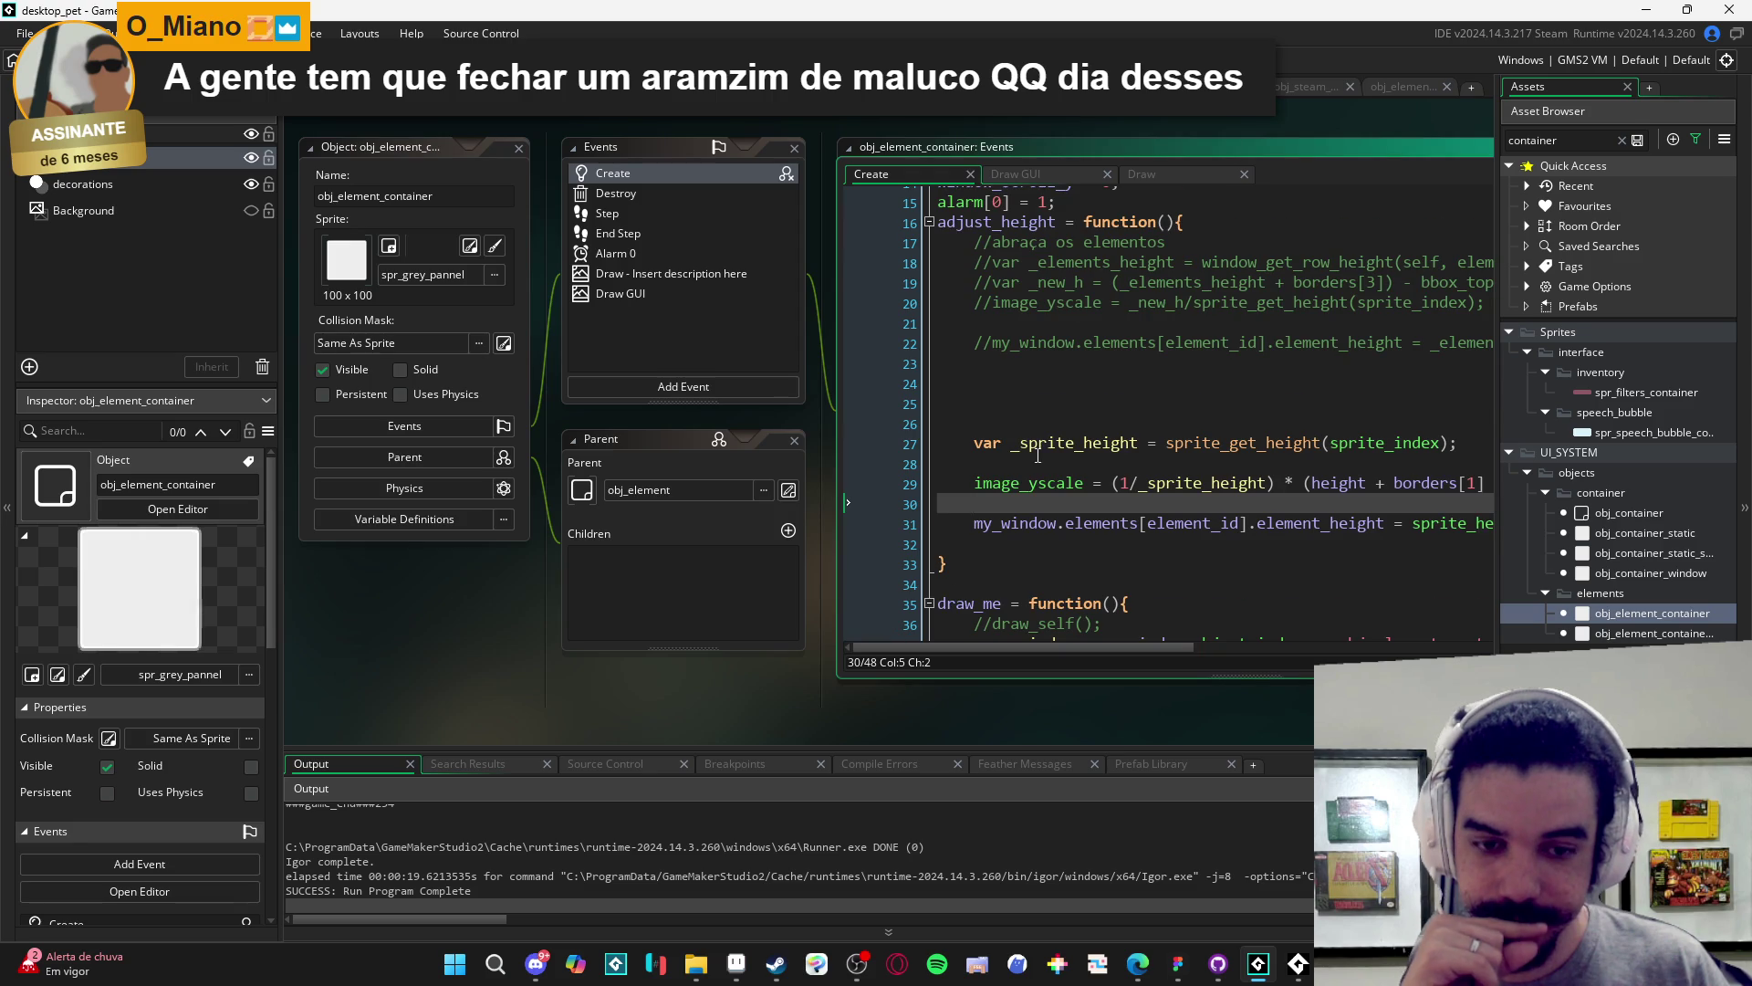
pyautogui.scroll(-4, 1095, 411)
pyautogui.click(1228, 151)
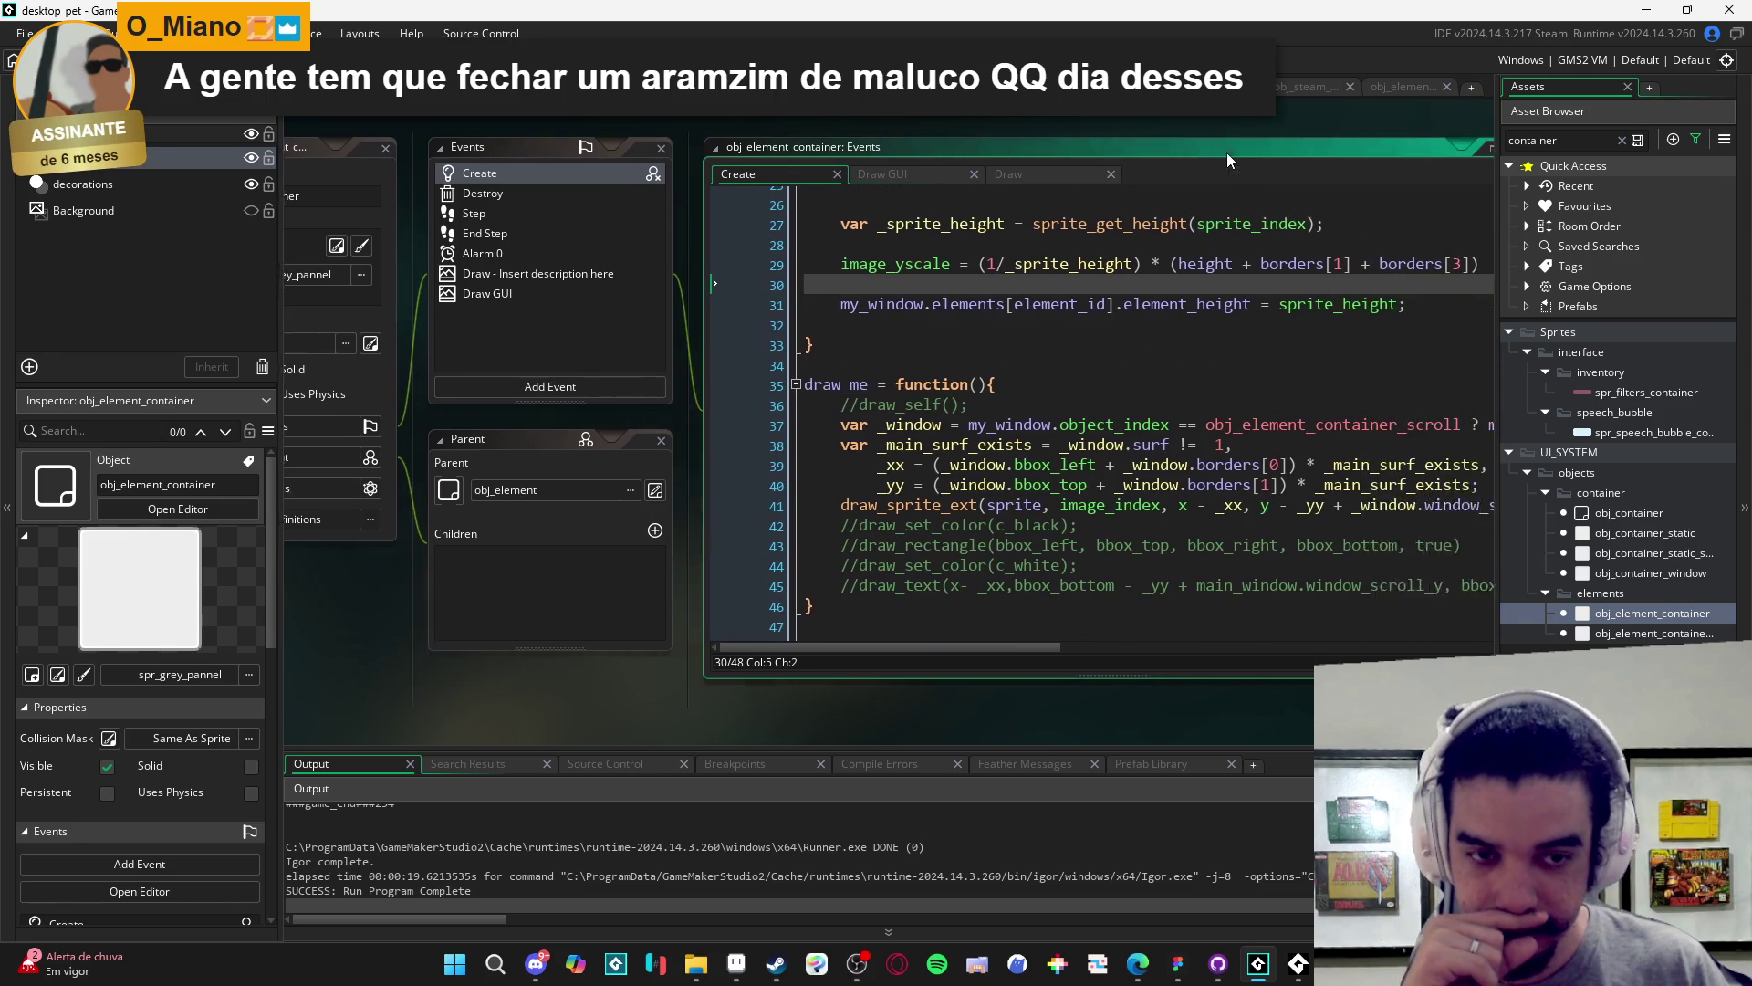
pyautogui.moveTo(962, 644)
pyautogui.mouseDown()
pyautogui.moveTo(1197, 665)
pyautogui.moveTo(918, 650)
pyautogui.moveTo(1196, 652)
pyautogui.moveTo(986, 630)
pyautogui.moveTo(895, 654)
pyautogui.mouseUp()
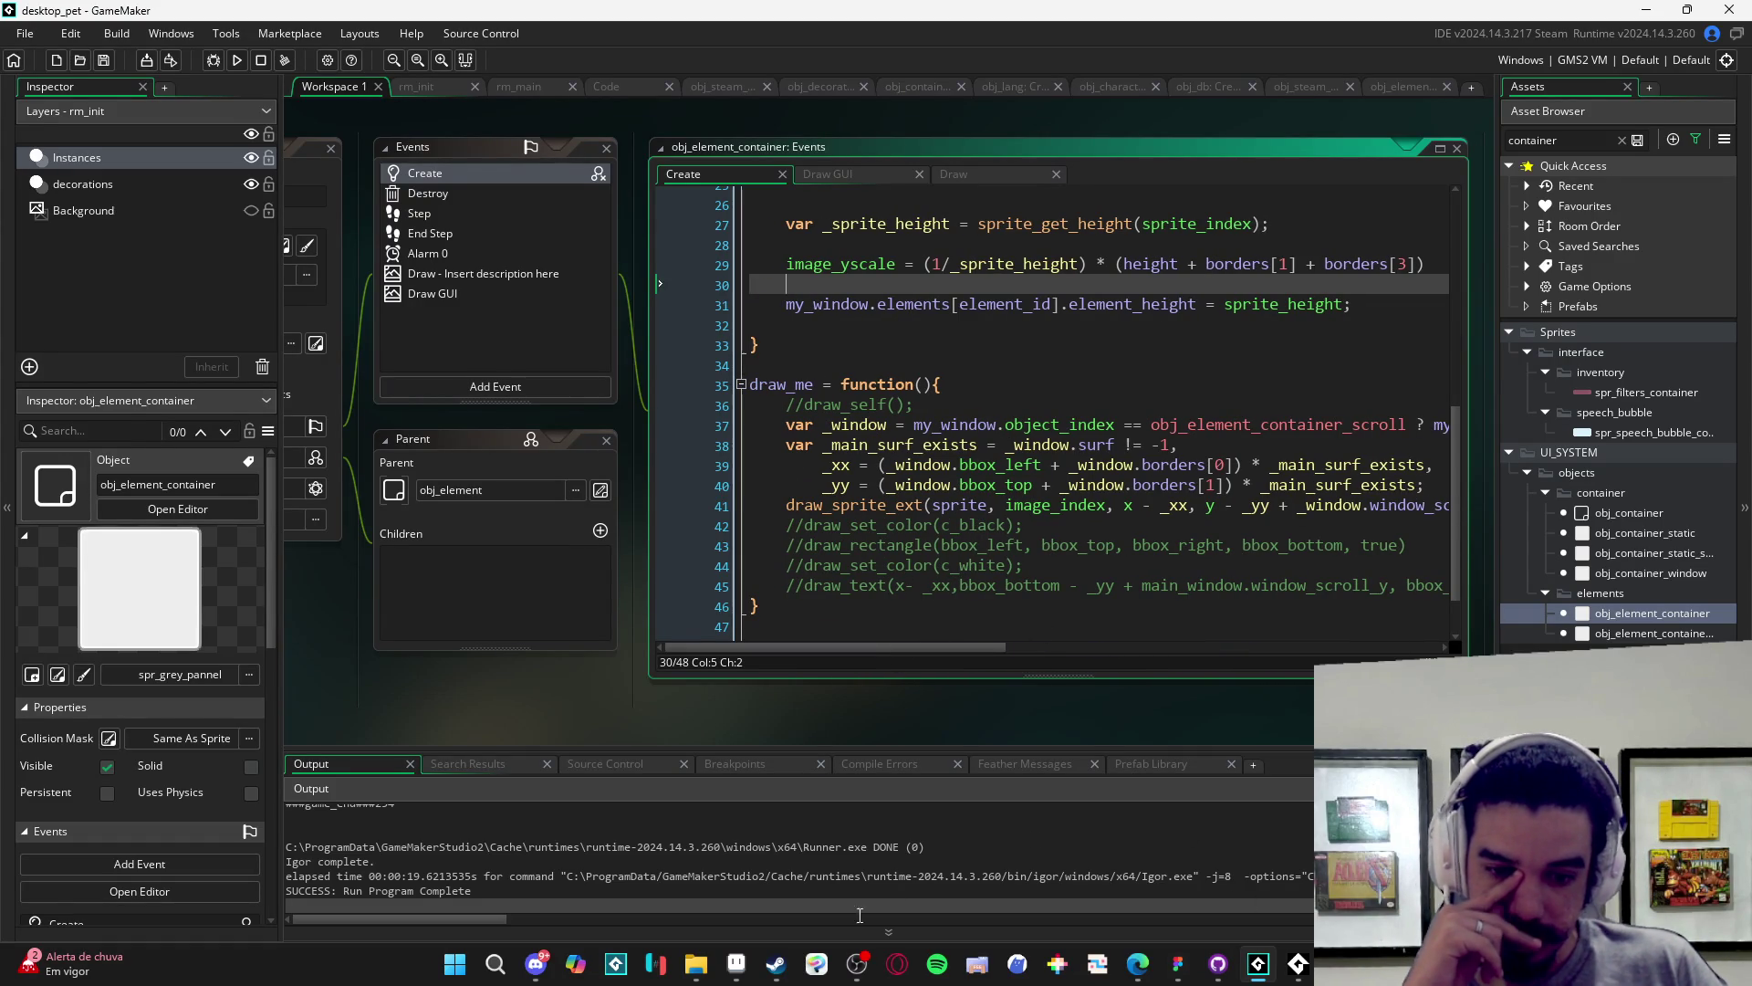
pyautogui.click(730, 965)
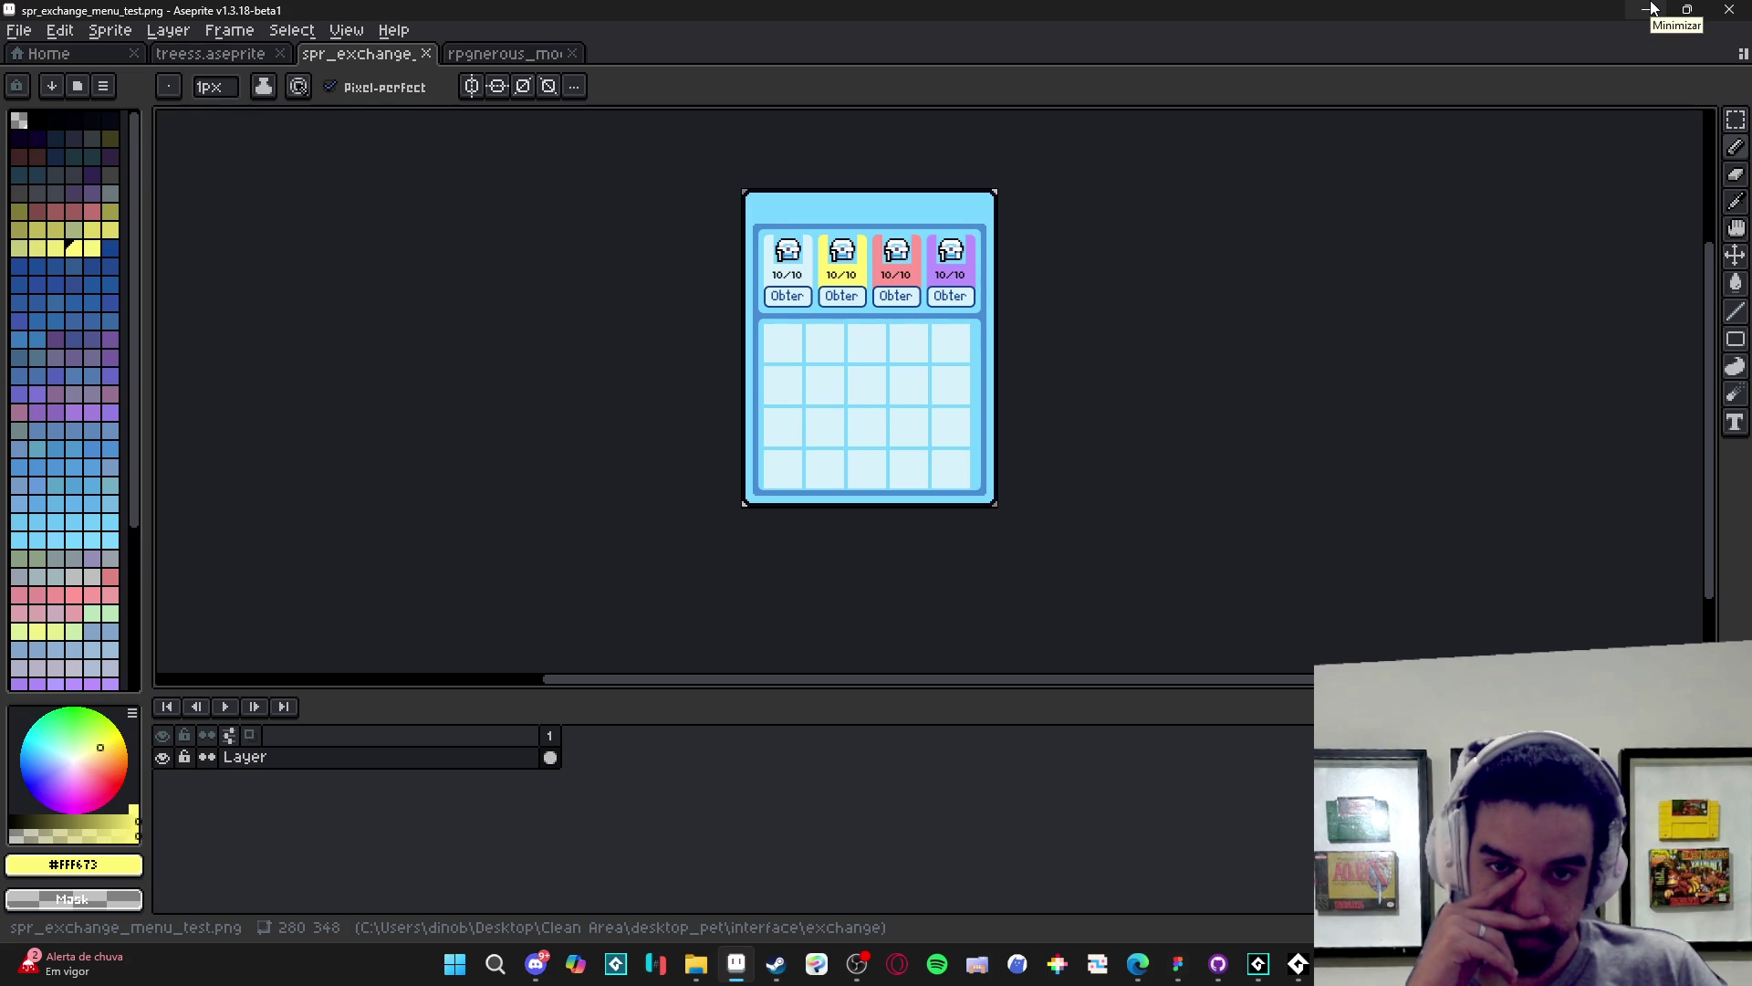
pyautogui.click(1652, 9)
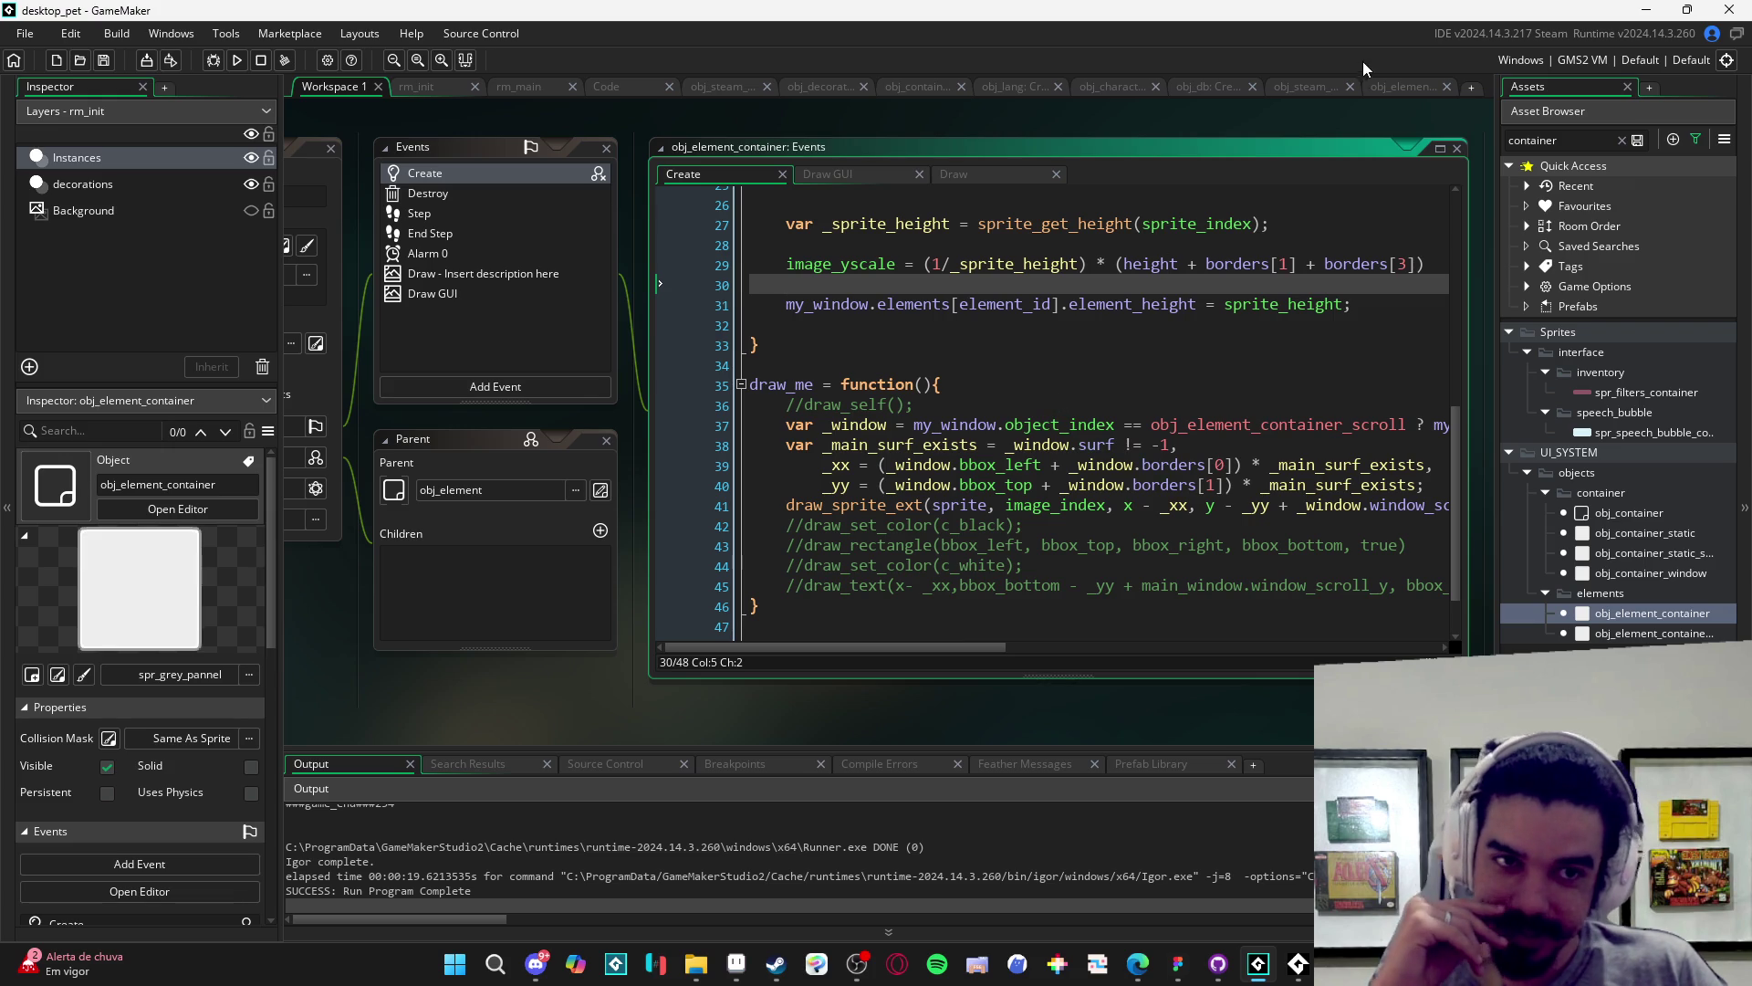
# - Delete lines 237–251 with the uncommon container code, plus the leftover blank line
pyautogui.click(629, 89)
pyautogui.scroll(-2, 548, 393)
pyautogui.scroll(5, 584, 402)
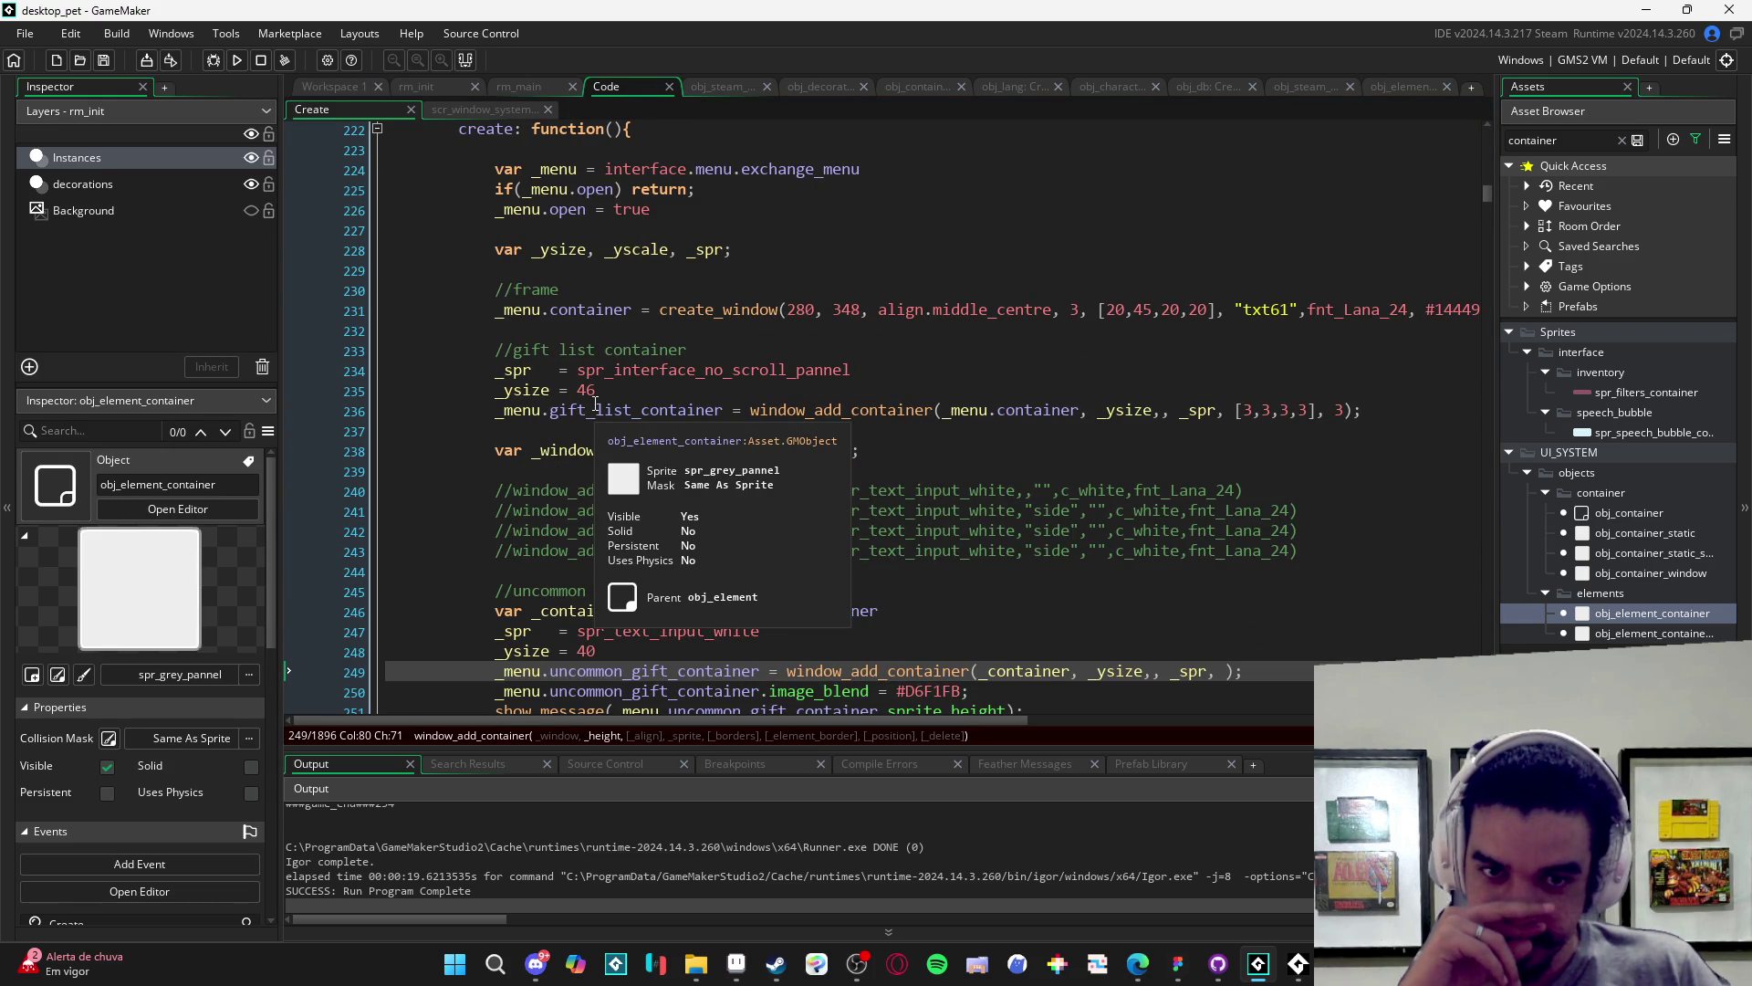
pyautogui.scroll(-2, 632, 393)
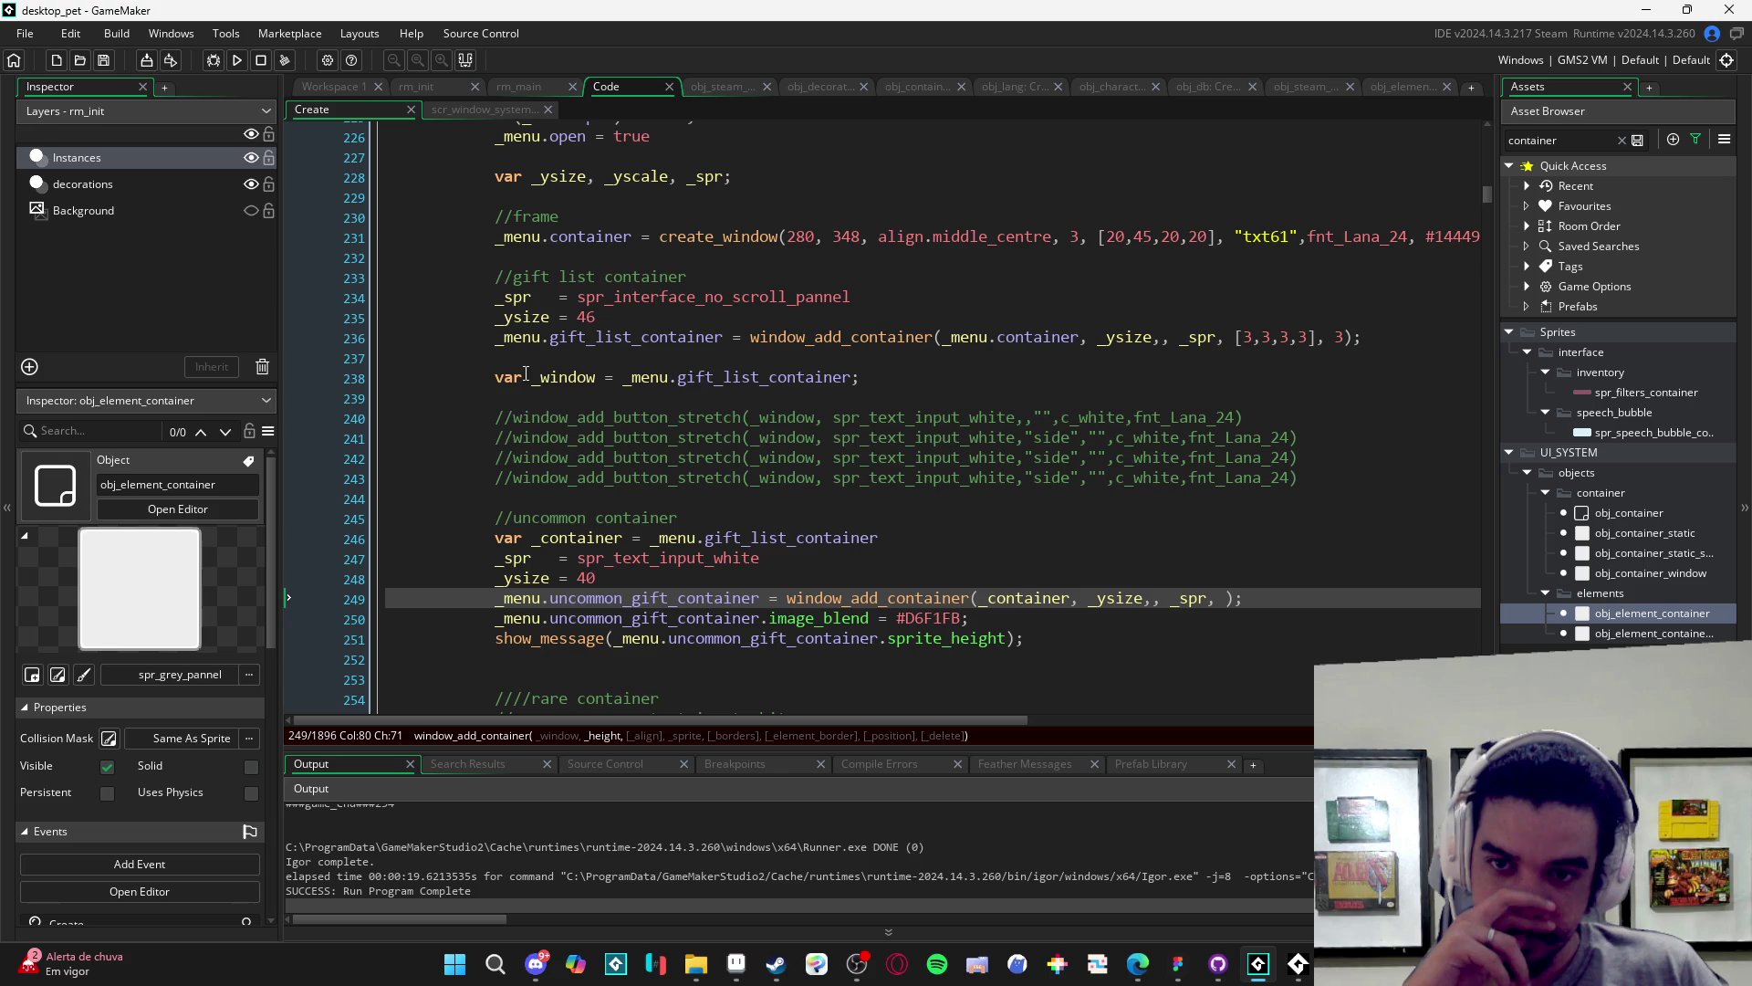
pyautogui.moveTo(499, 358)
pyautogui.mouseDown()
pyautogui.moveTo(304, 373)
pyautogui.moveTo(1048, 646)
pyautogui.mouseUp()
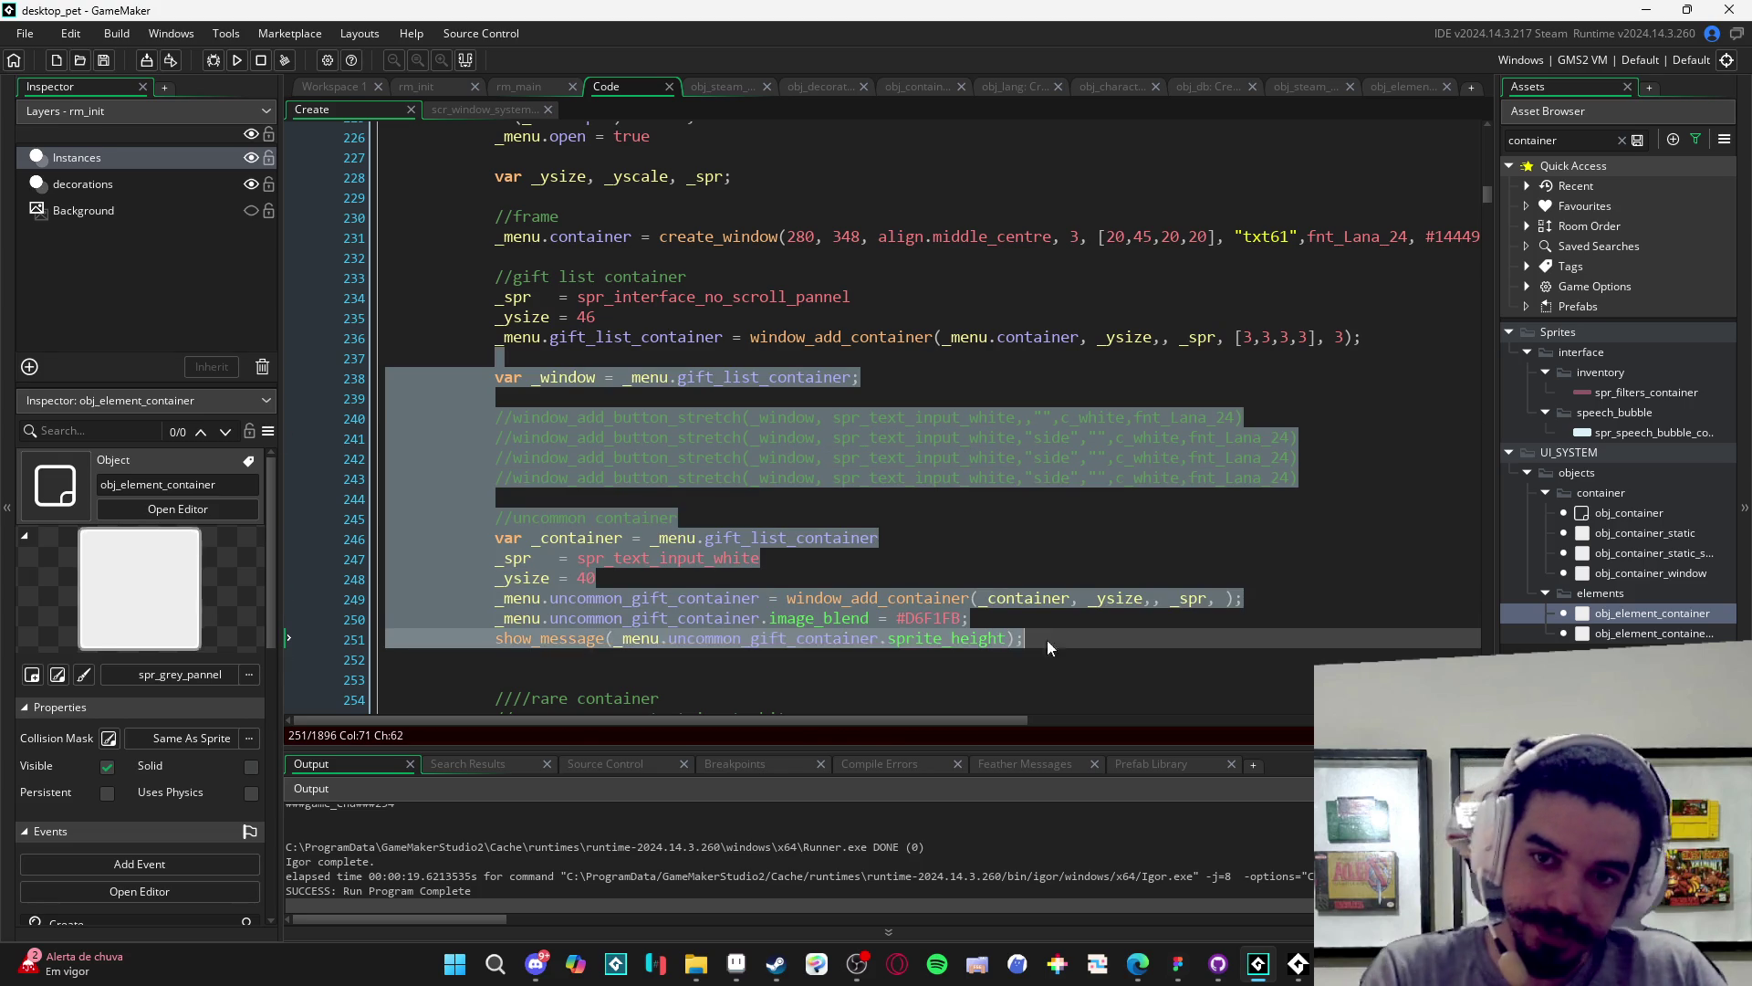
pyautogui.press('Delete')
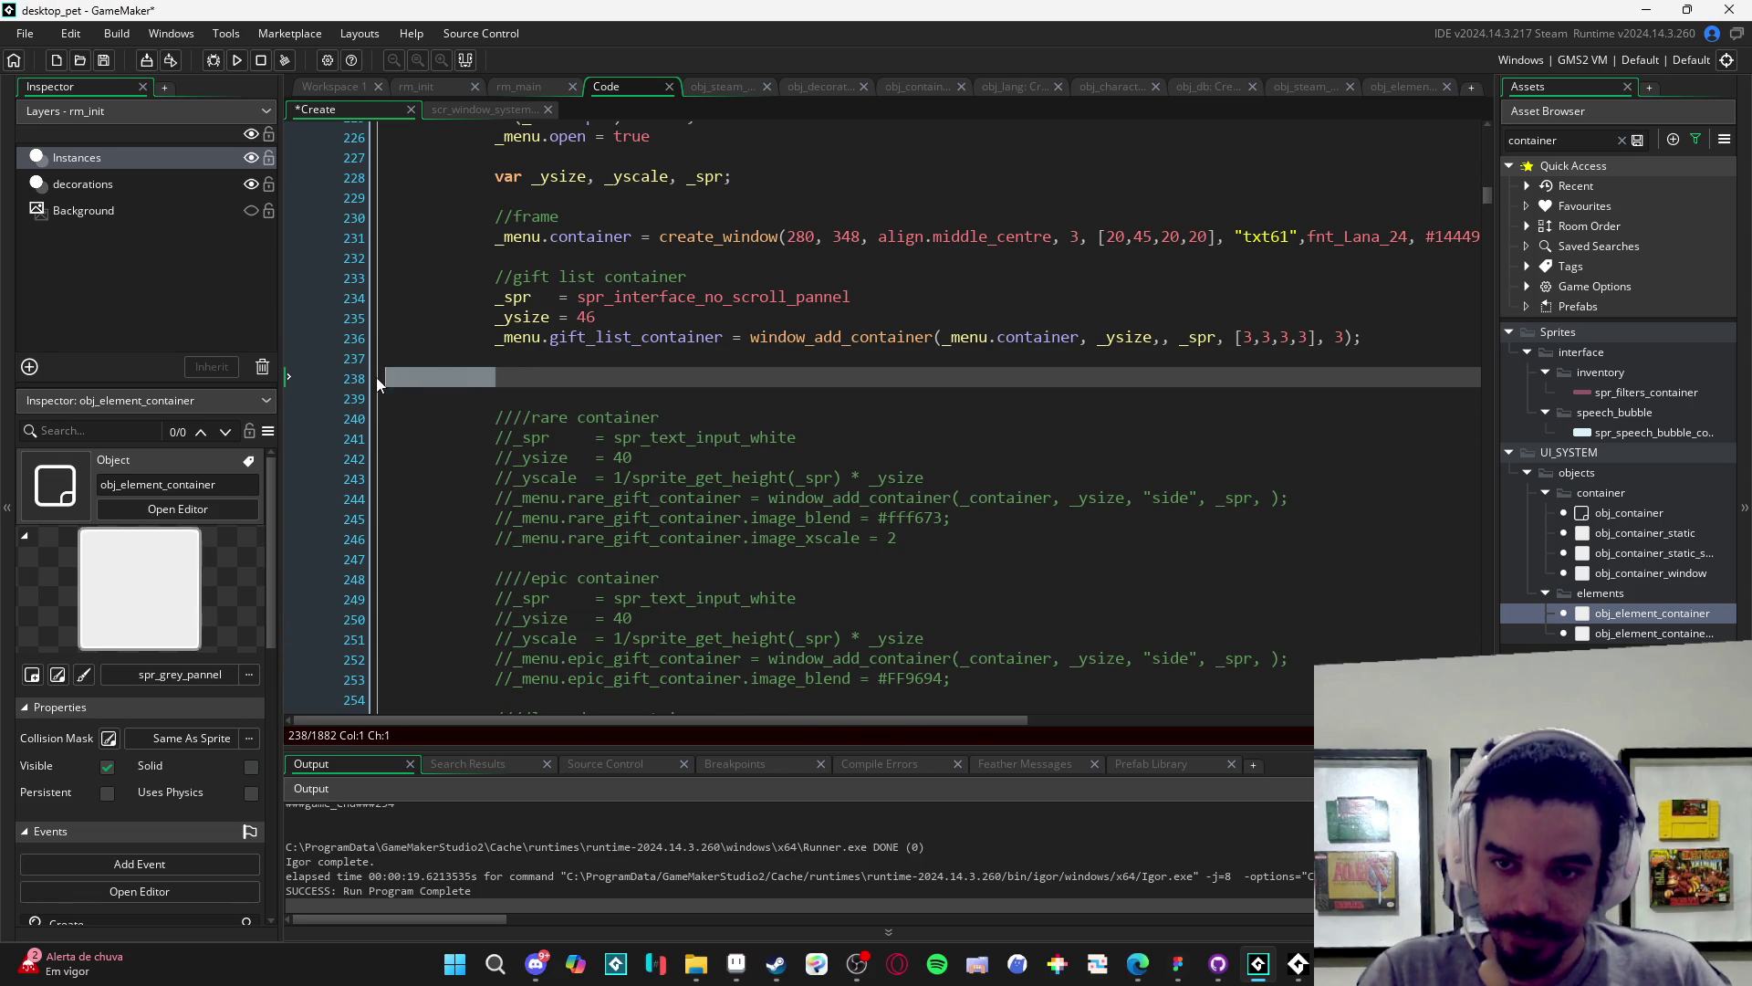
pyautogui.press('Delete')
# - Check the remaining gift_list_container code and save and run the game
pyautogui.scroll(-2, 589, 411)
pyautogui.scroll(-3, 590, 411)
pyautogui.scroll(5, 621, 420)
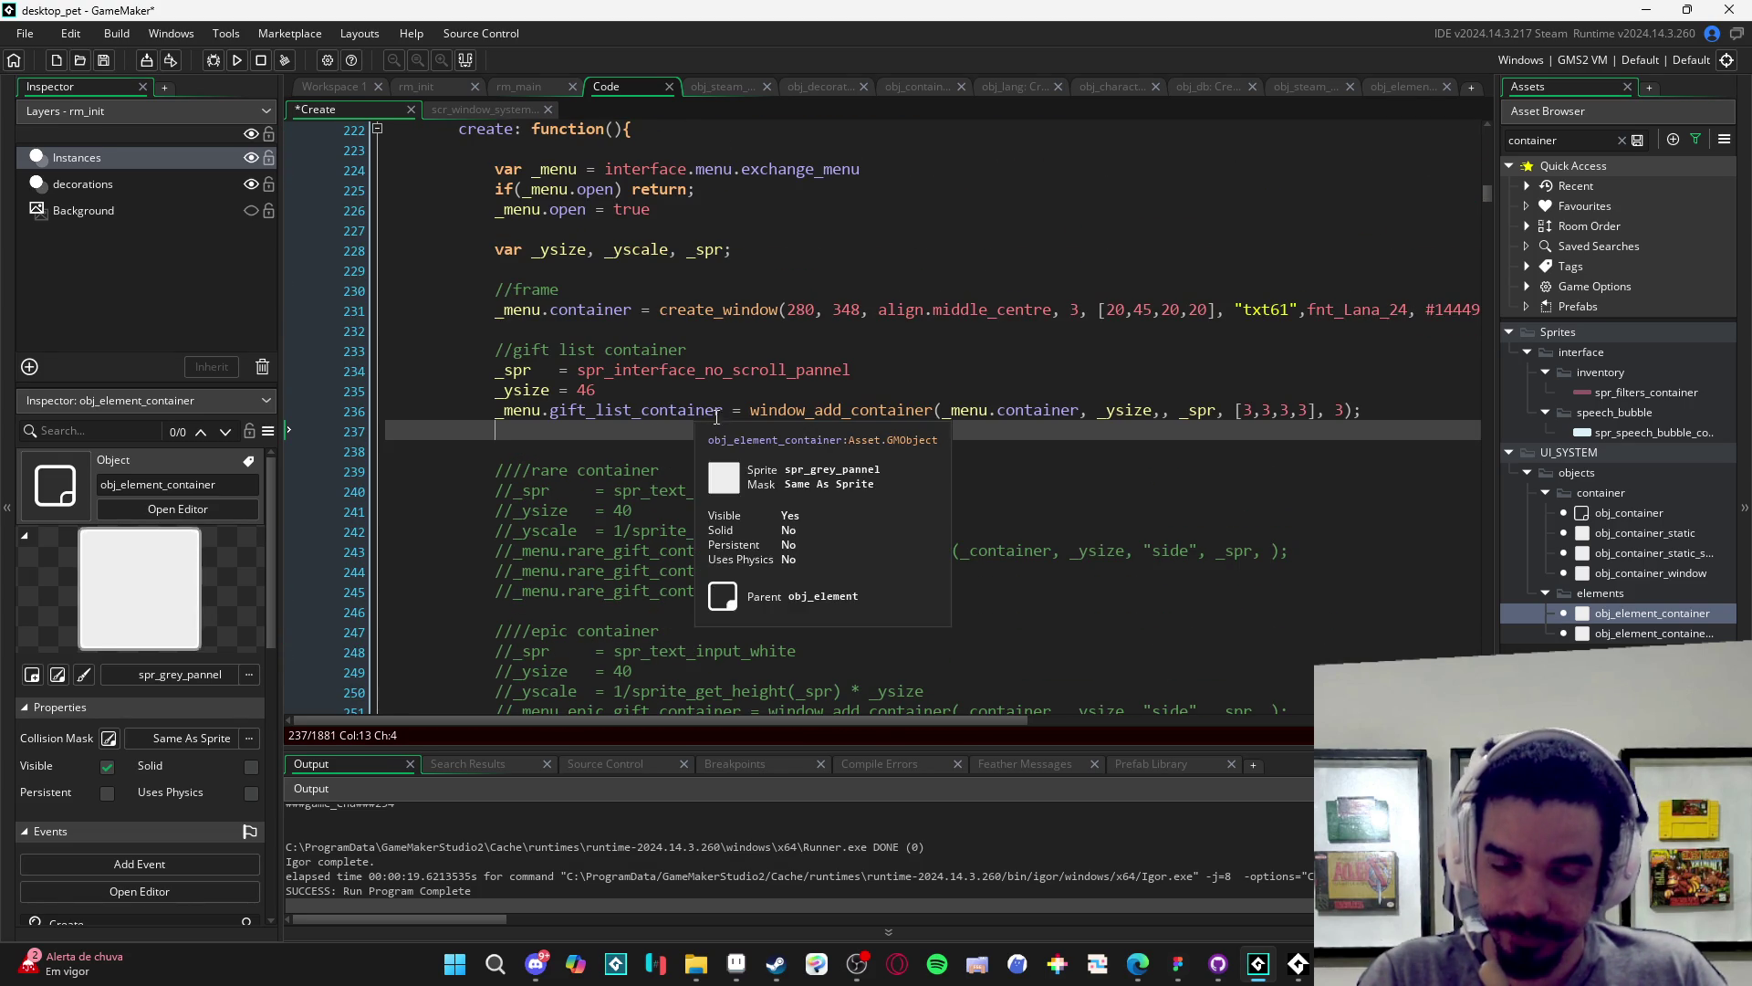
pyautogui.click(820, 453)
pyautogui.press('F5')
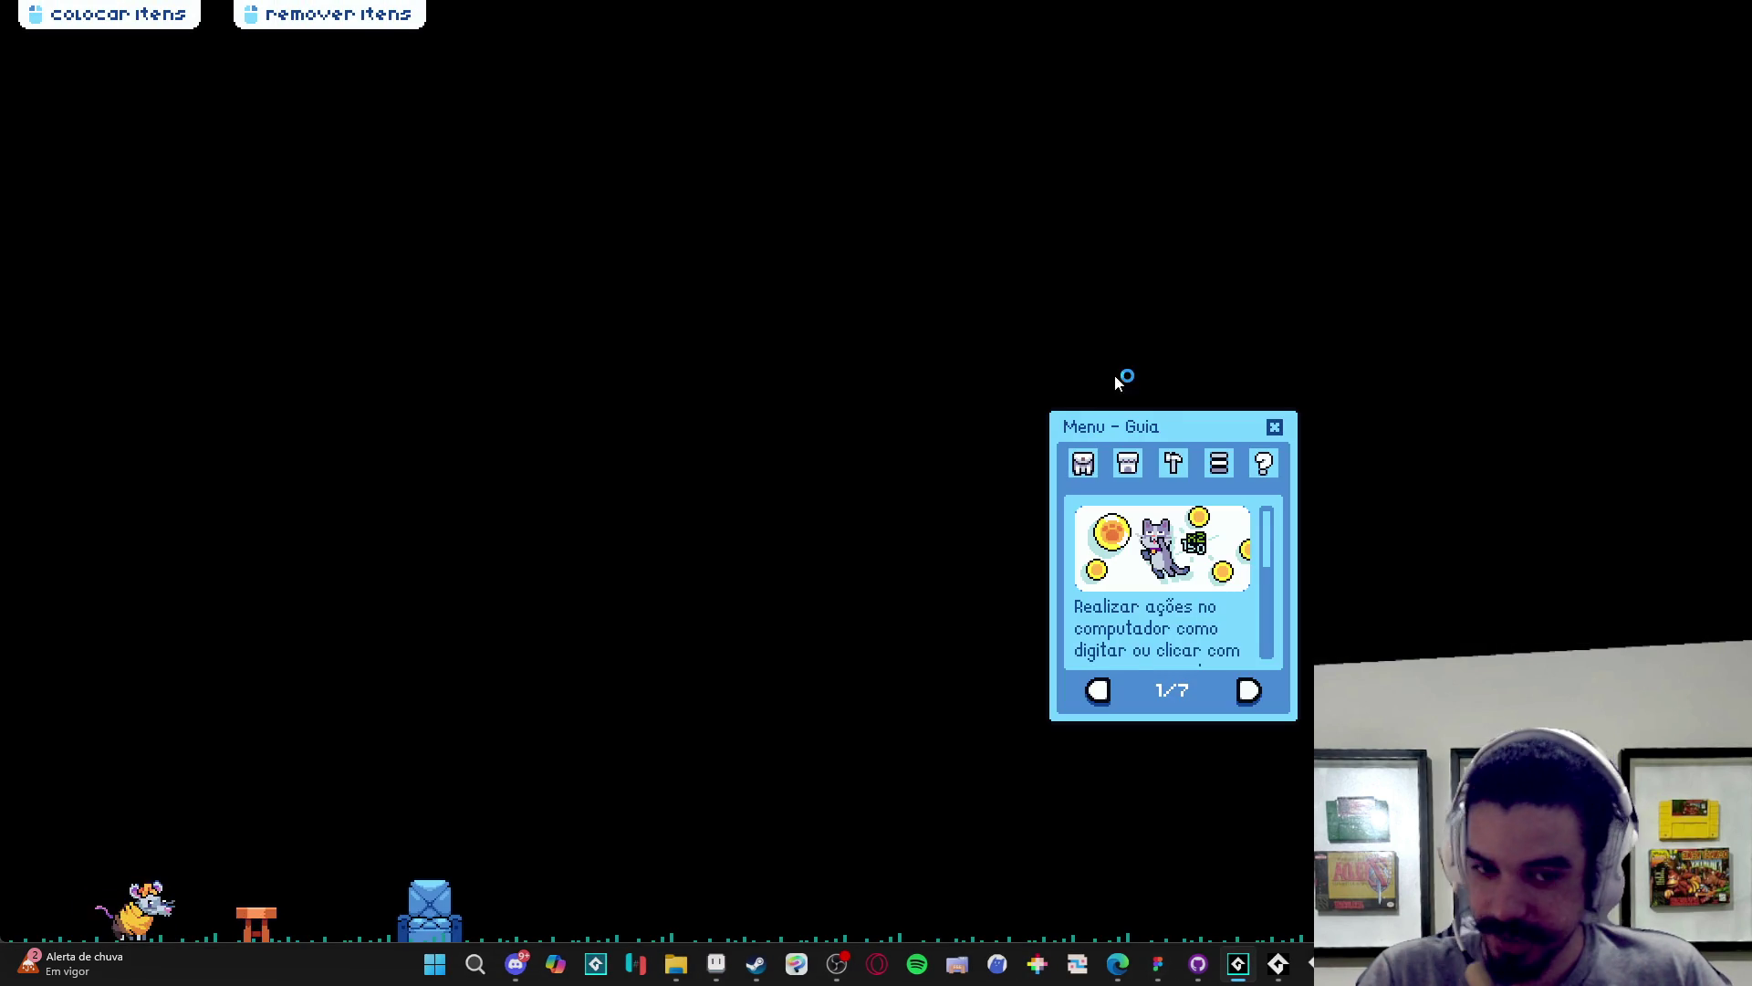
# - View Menu de Troca in the game, close the game, and bring up the Figma mockup
pyautogui.click(1083, 463)
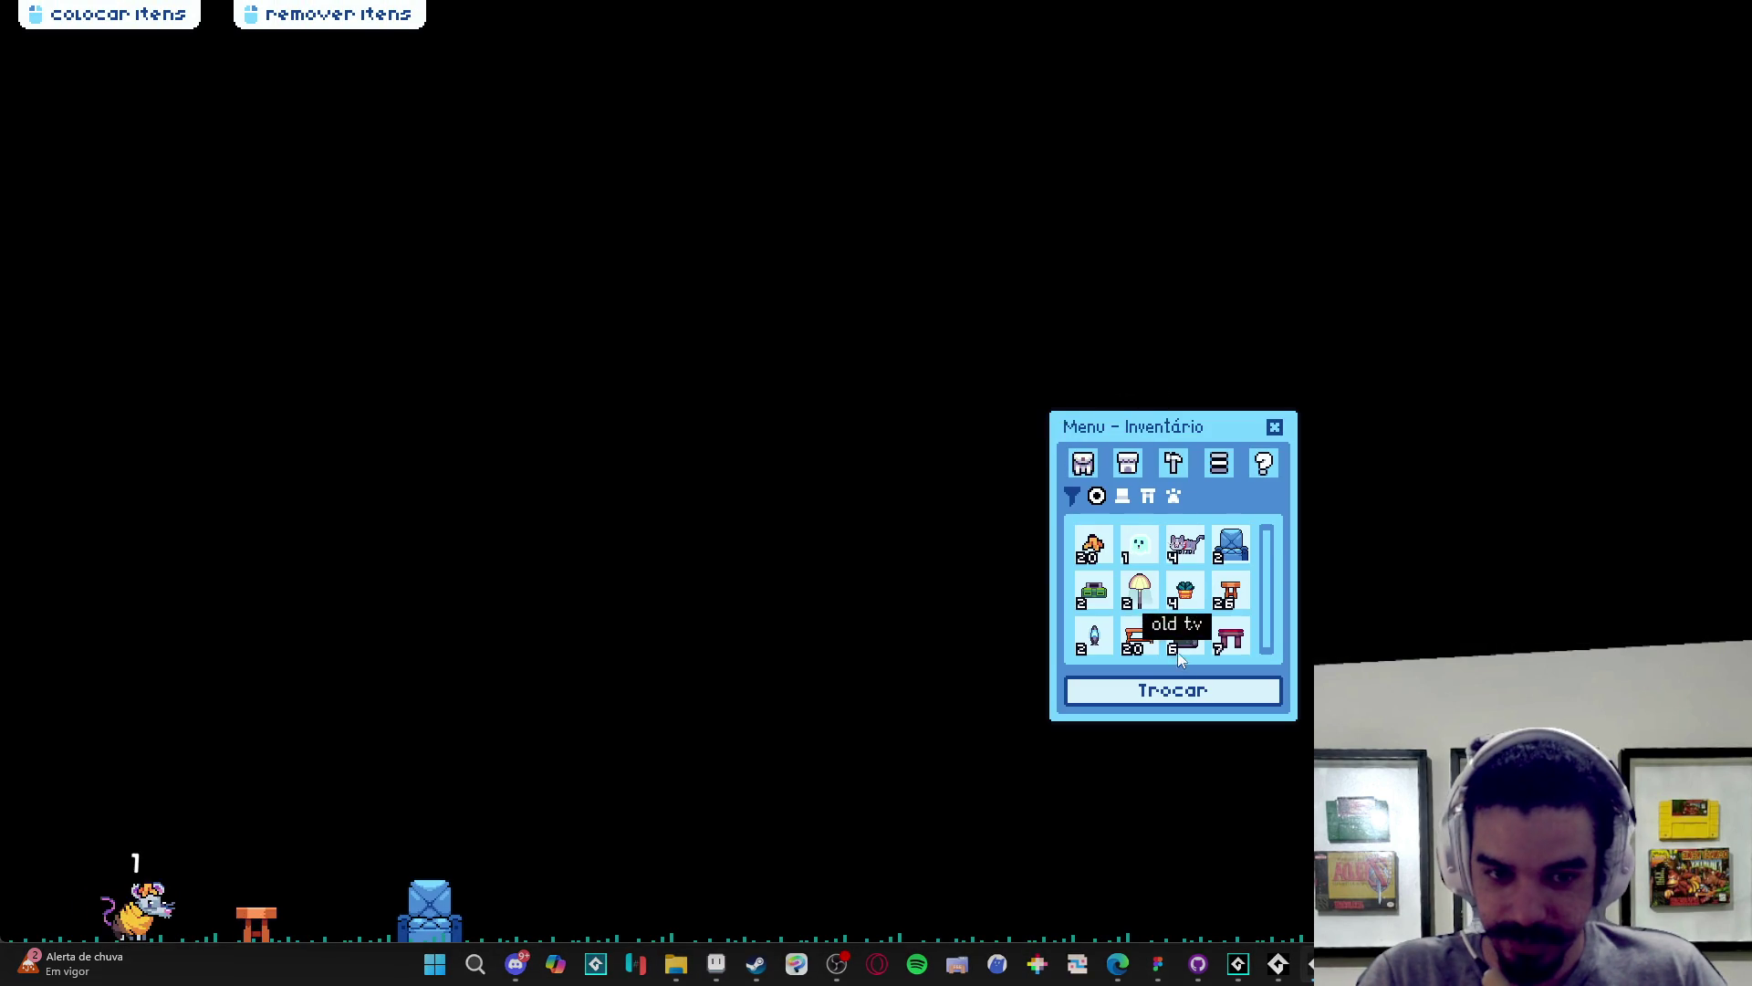
pyautogui.click(1178, 690)
pyautogui.rightClick(1277, 963)
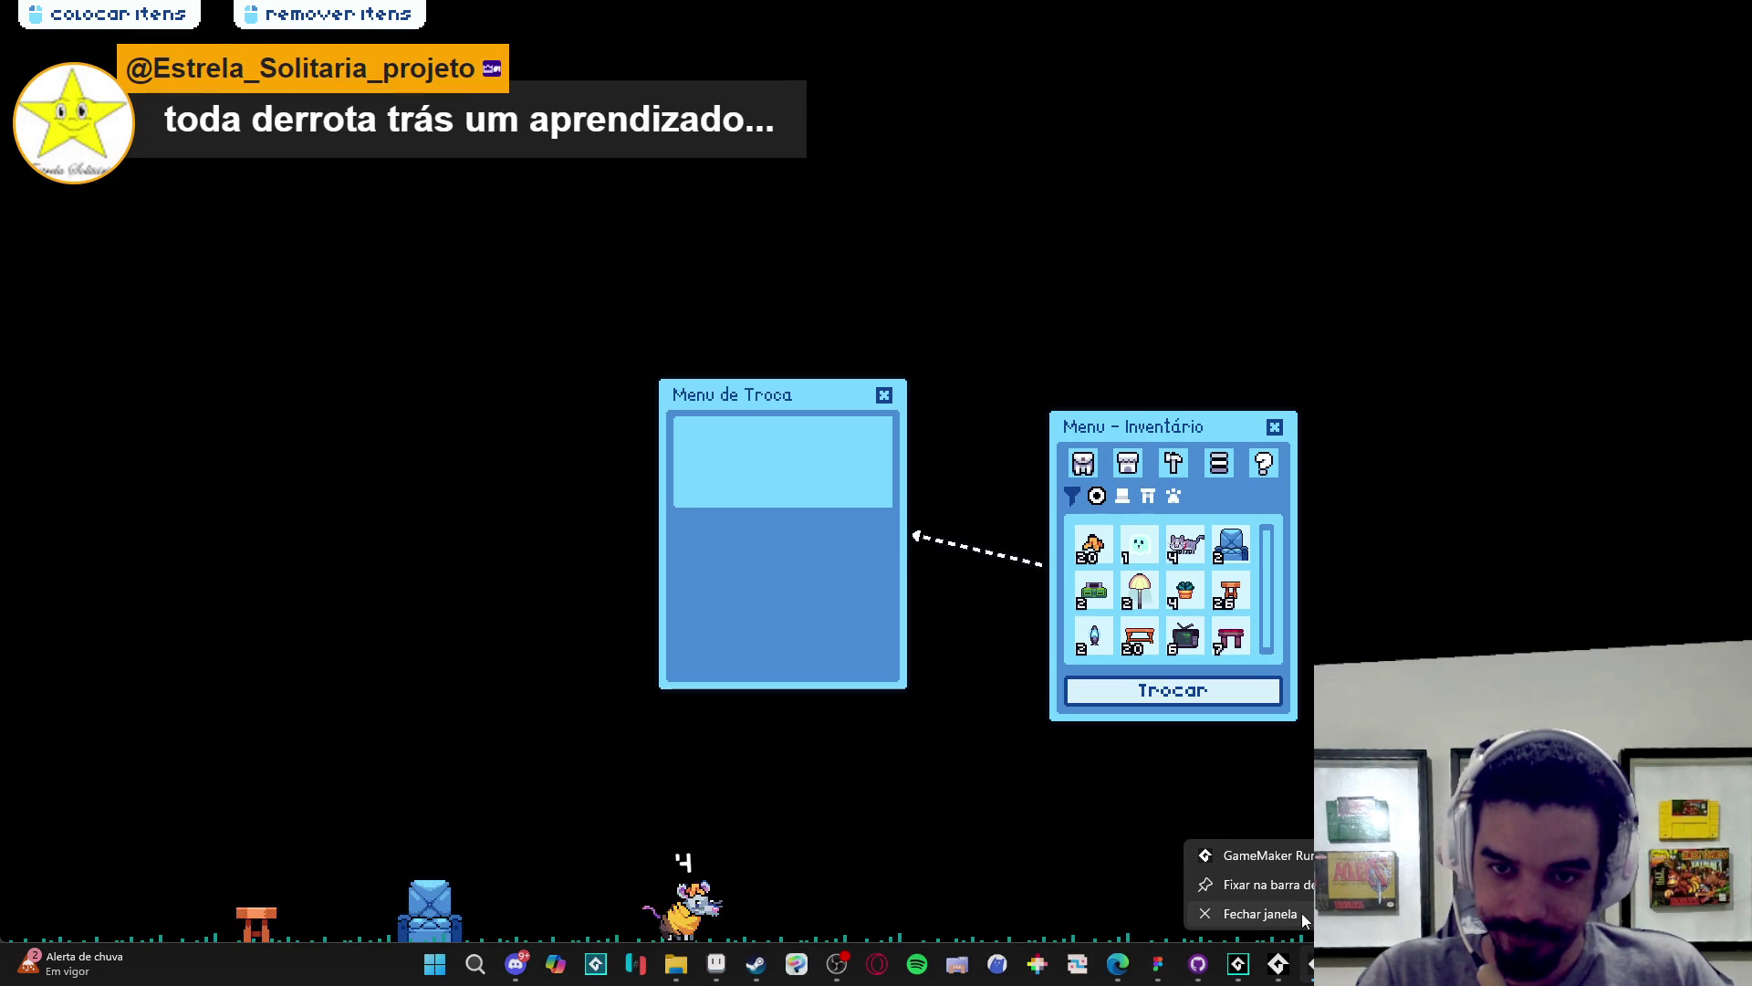
pyautogui.click(1259, 913)
pyautogui.click(1178, 963)
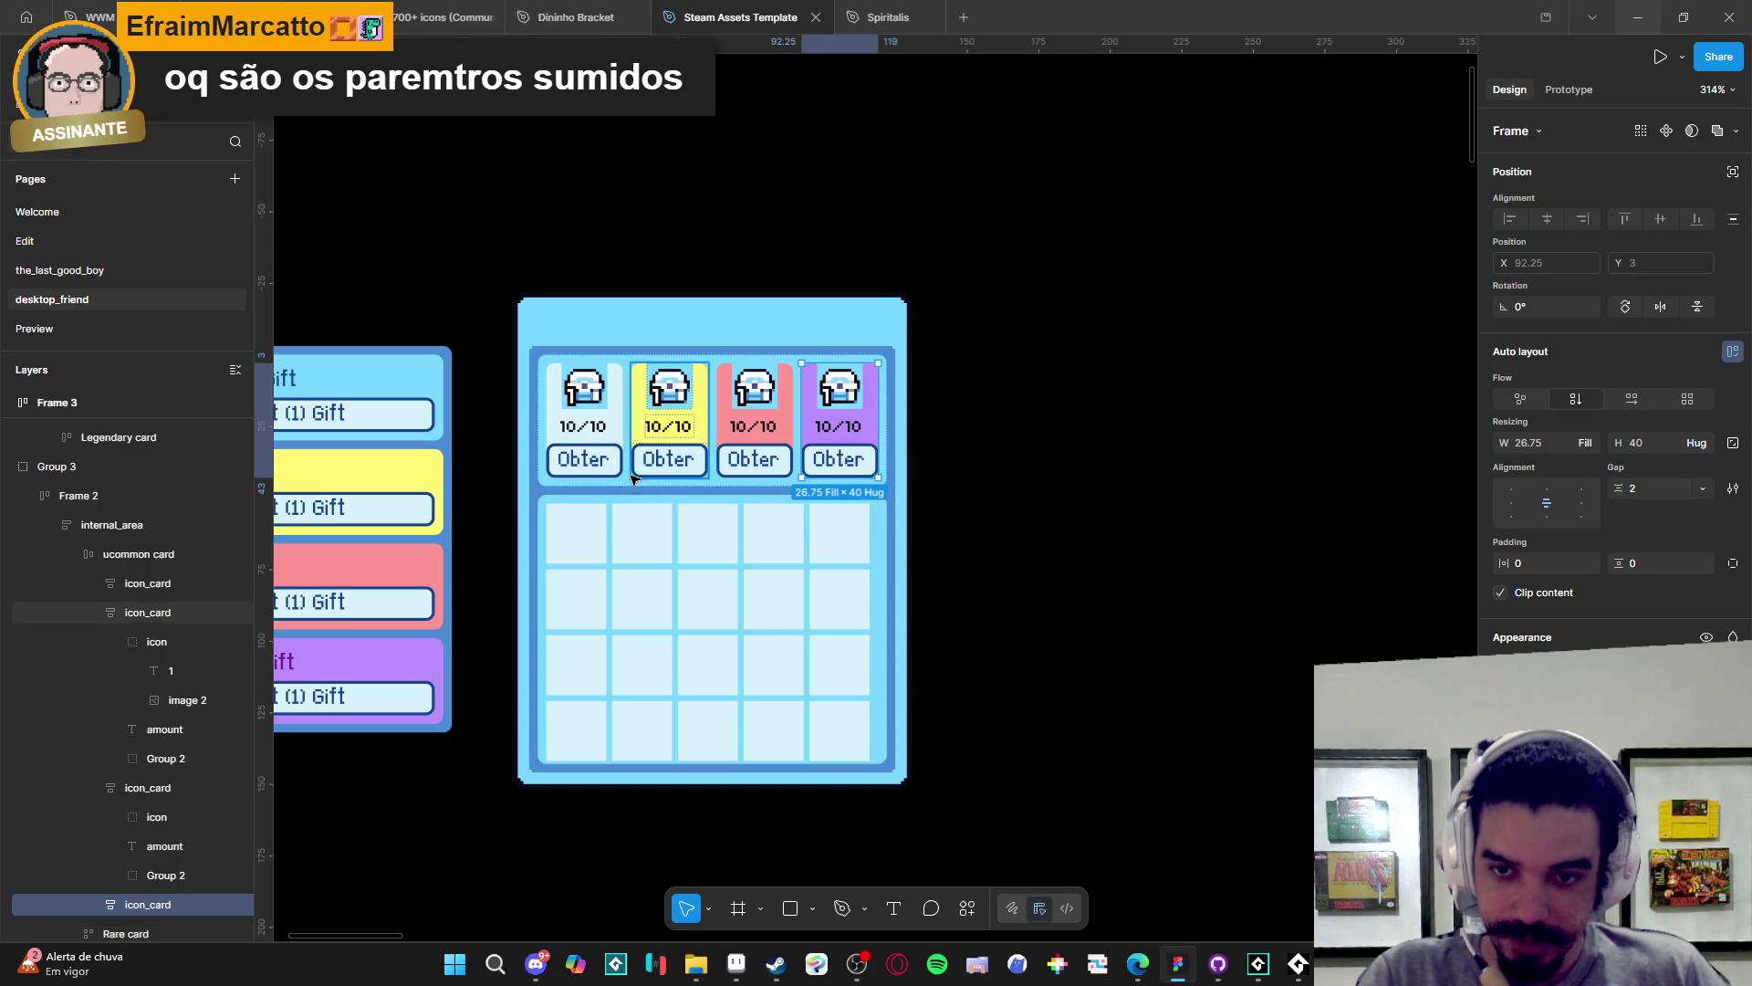
# - Select the yellow card's parent ucommon card frame to see 122×46, gap 3, padding 3
pyautogui.click(636, 473)
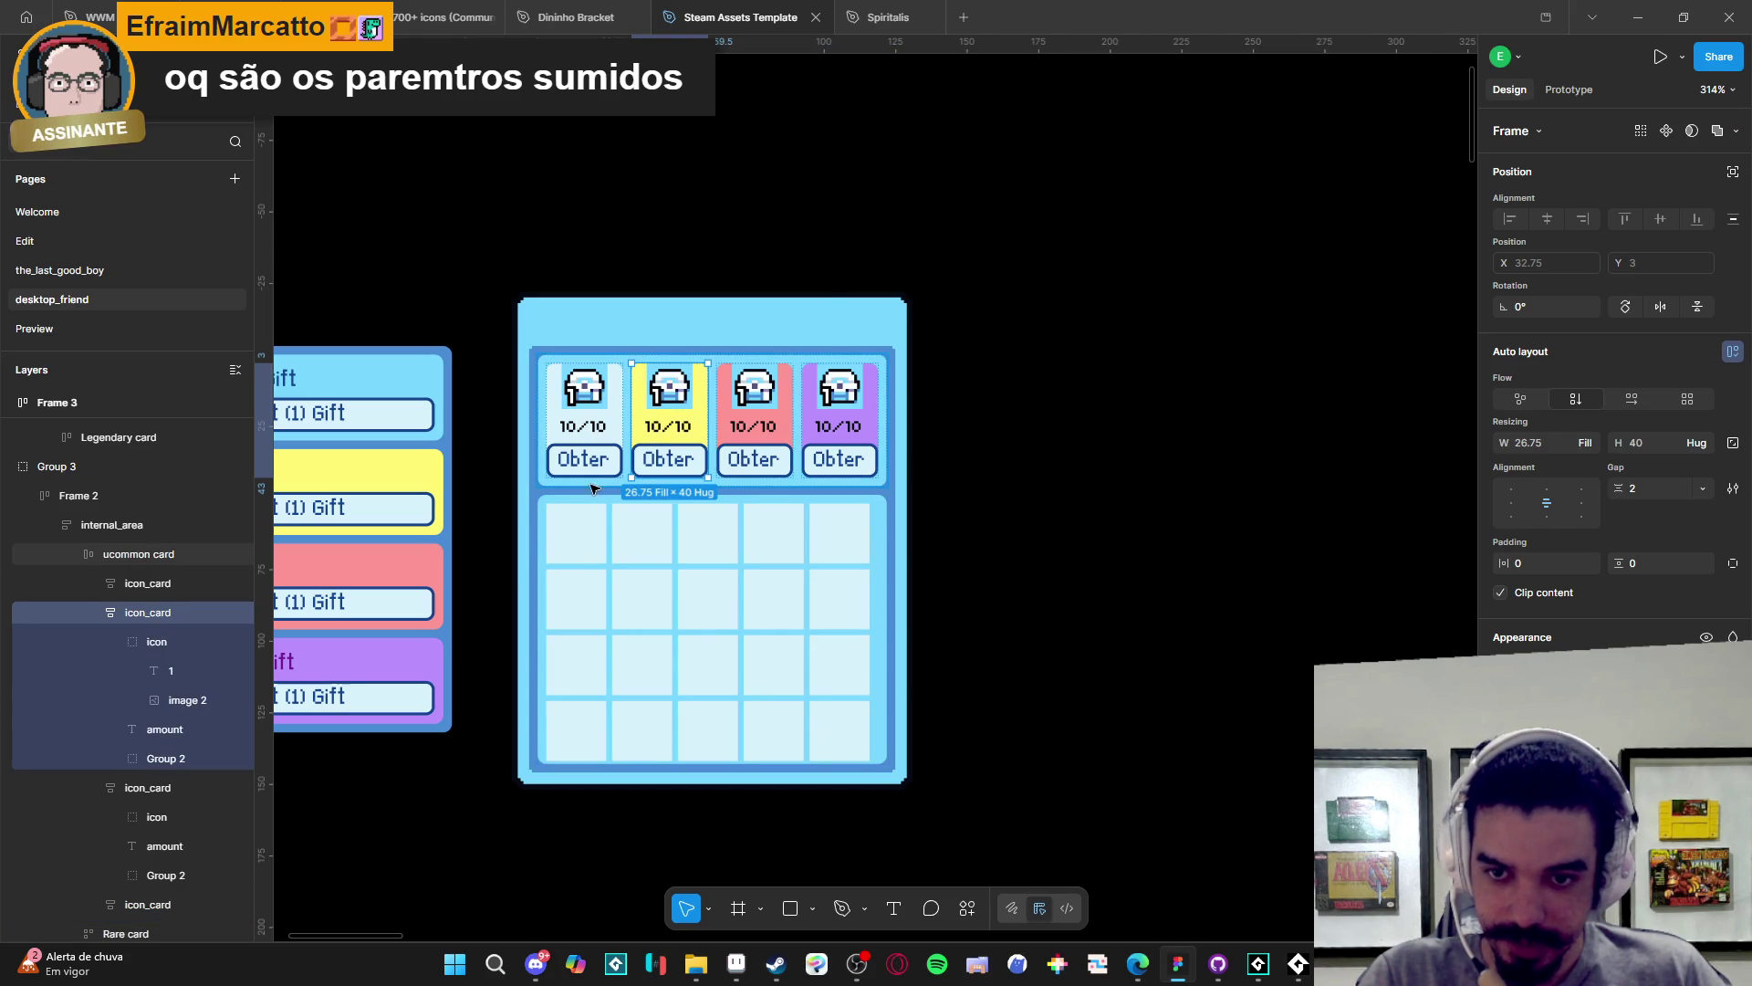
pyautogui.click(594, 489)
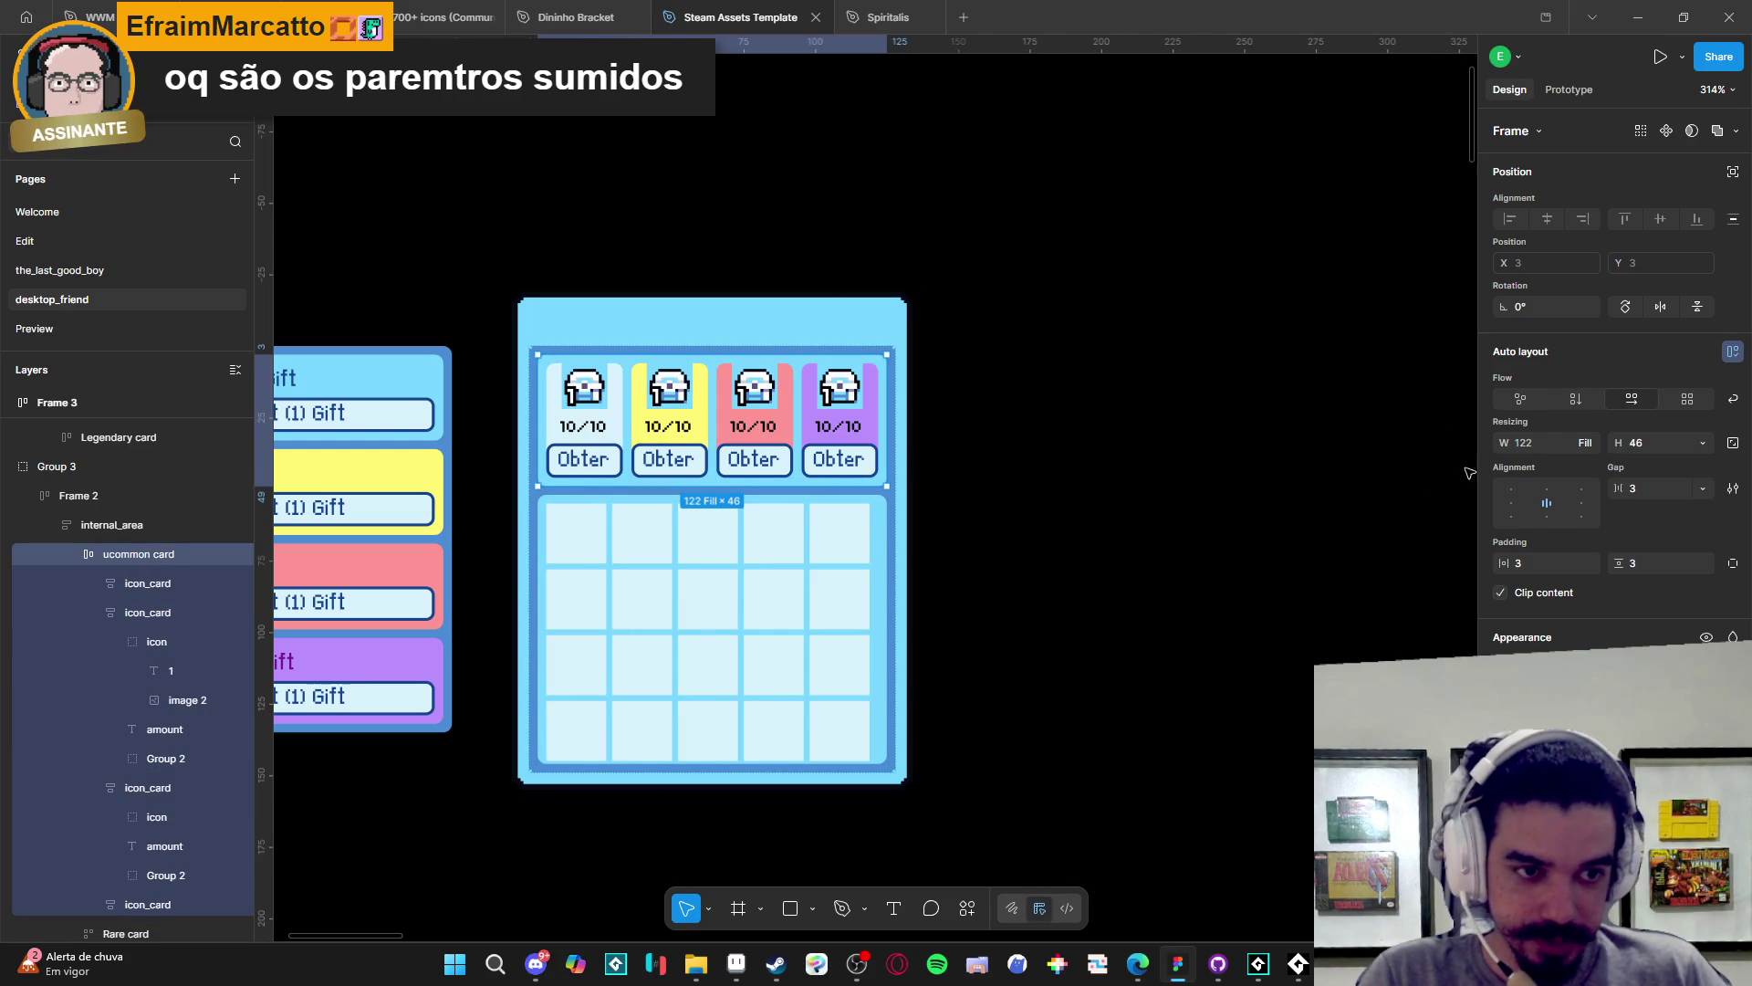